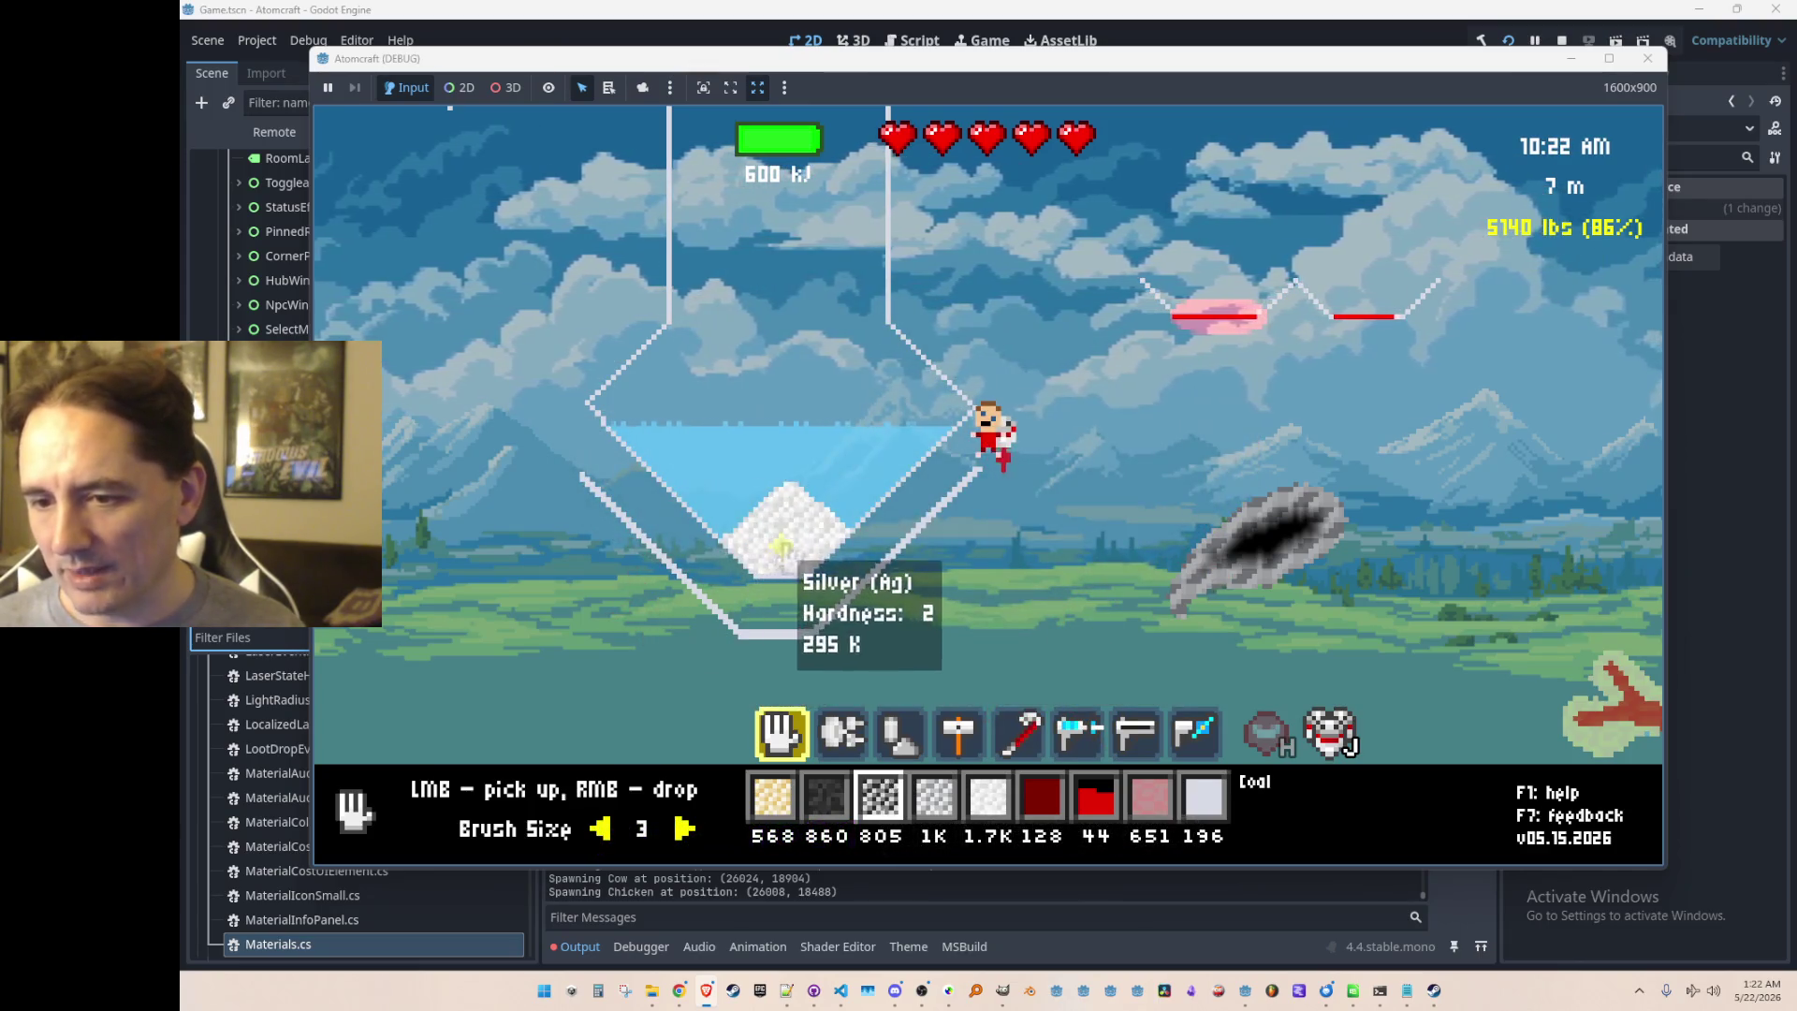
# Step: Line the hopper's right wall with burning coal at brush size 3
pyautogui.scroll(-1, 773, 590)
pyautogui.moveTo(775, 610)
pyautogui.mouseDown()
pyautogui.moveTo(755, 613)
pyautogui.moveTo(889, 531)
pyautogui.moveTo(931, 471)
pyautogui.moveTo(708, 456)
pyautogui.moveTo(700, 554)
pyautogui.mouseUp()
pyautogui.scroll(-2, 939, 660)
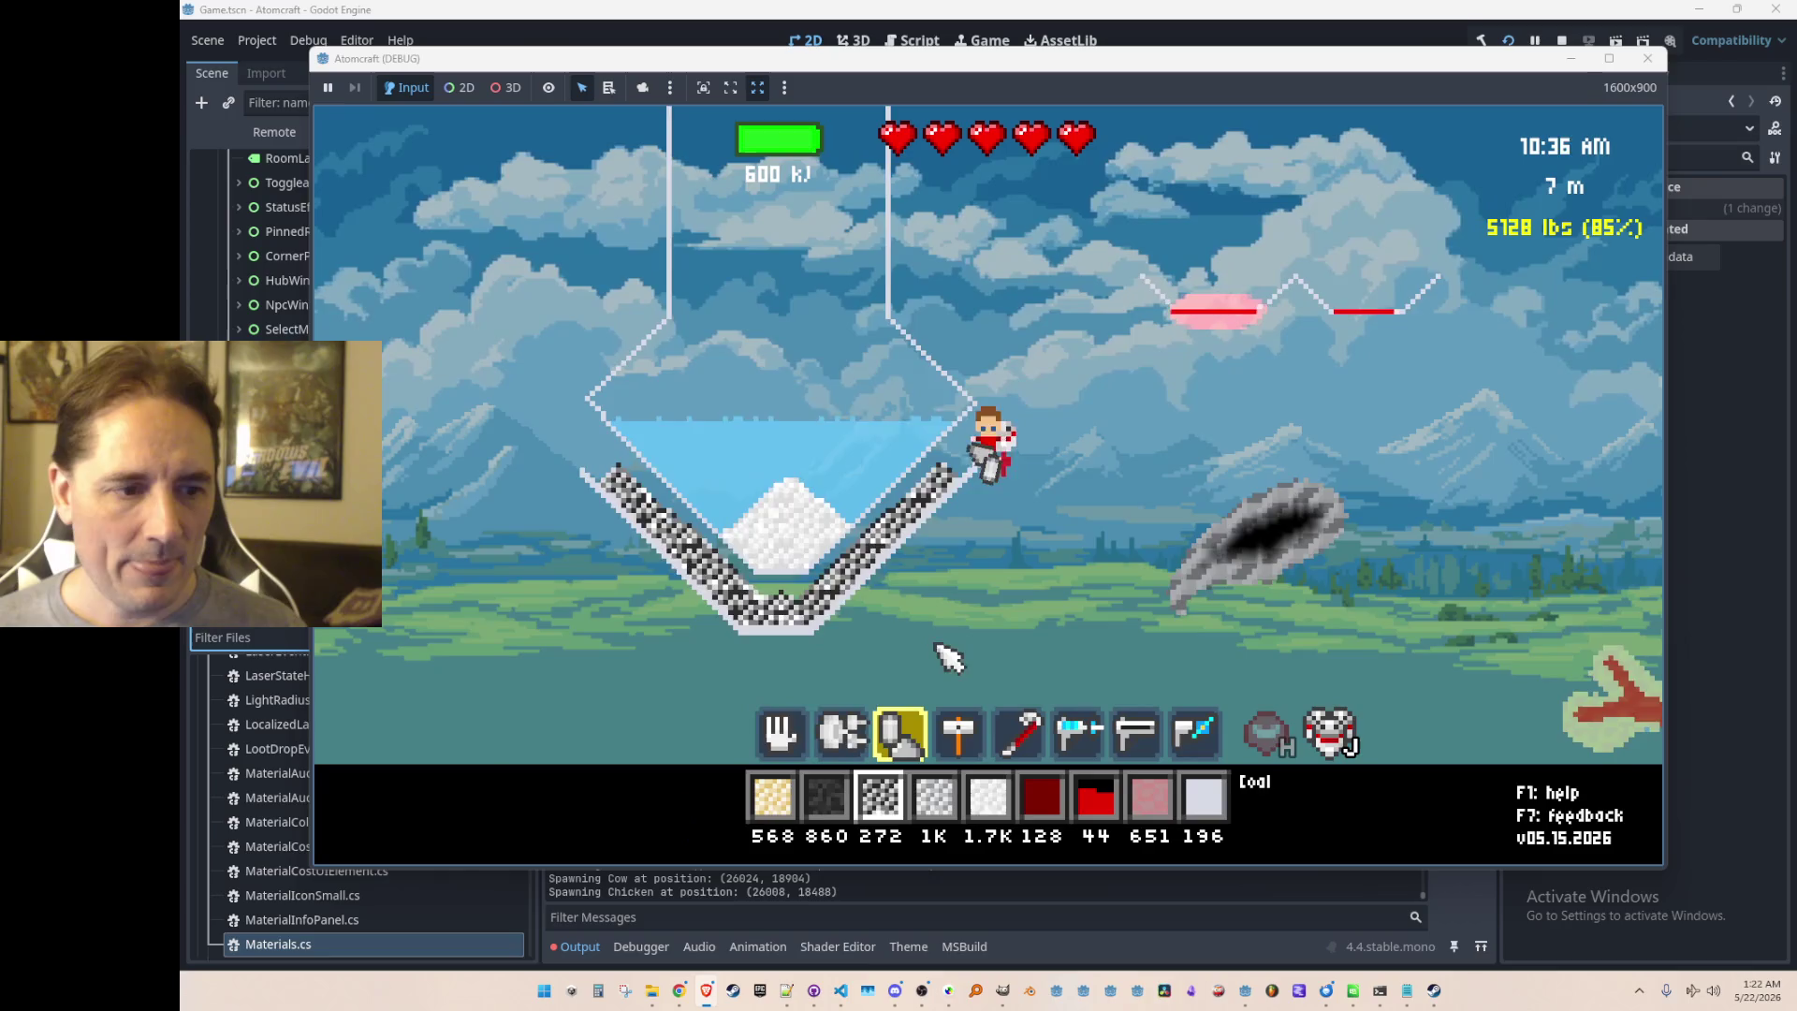
# Step: Fly around the hopper and pile iron and copper on top of the melted silver
pyautogui.press('a')
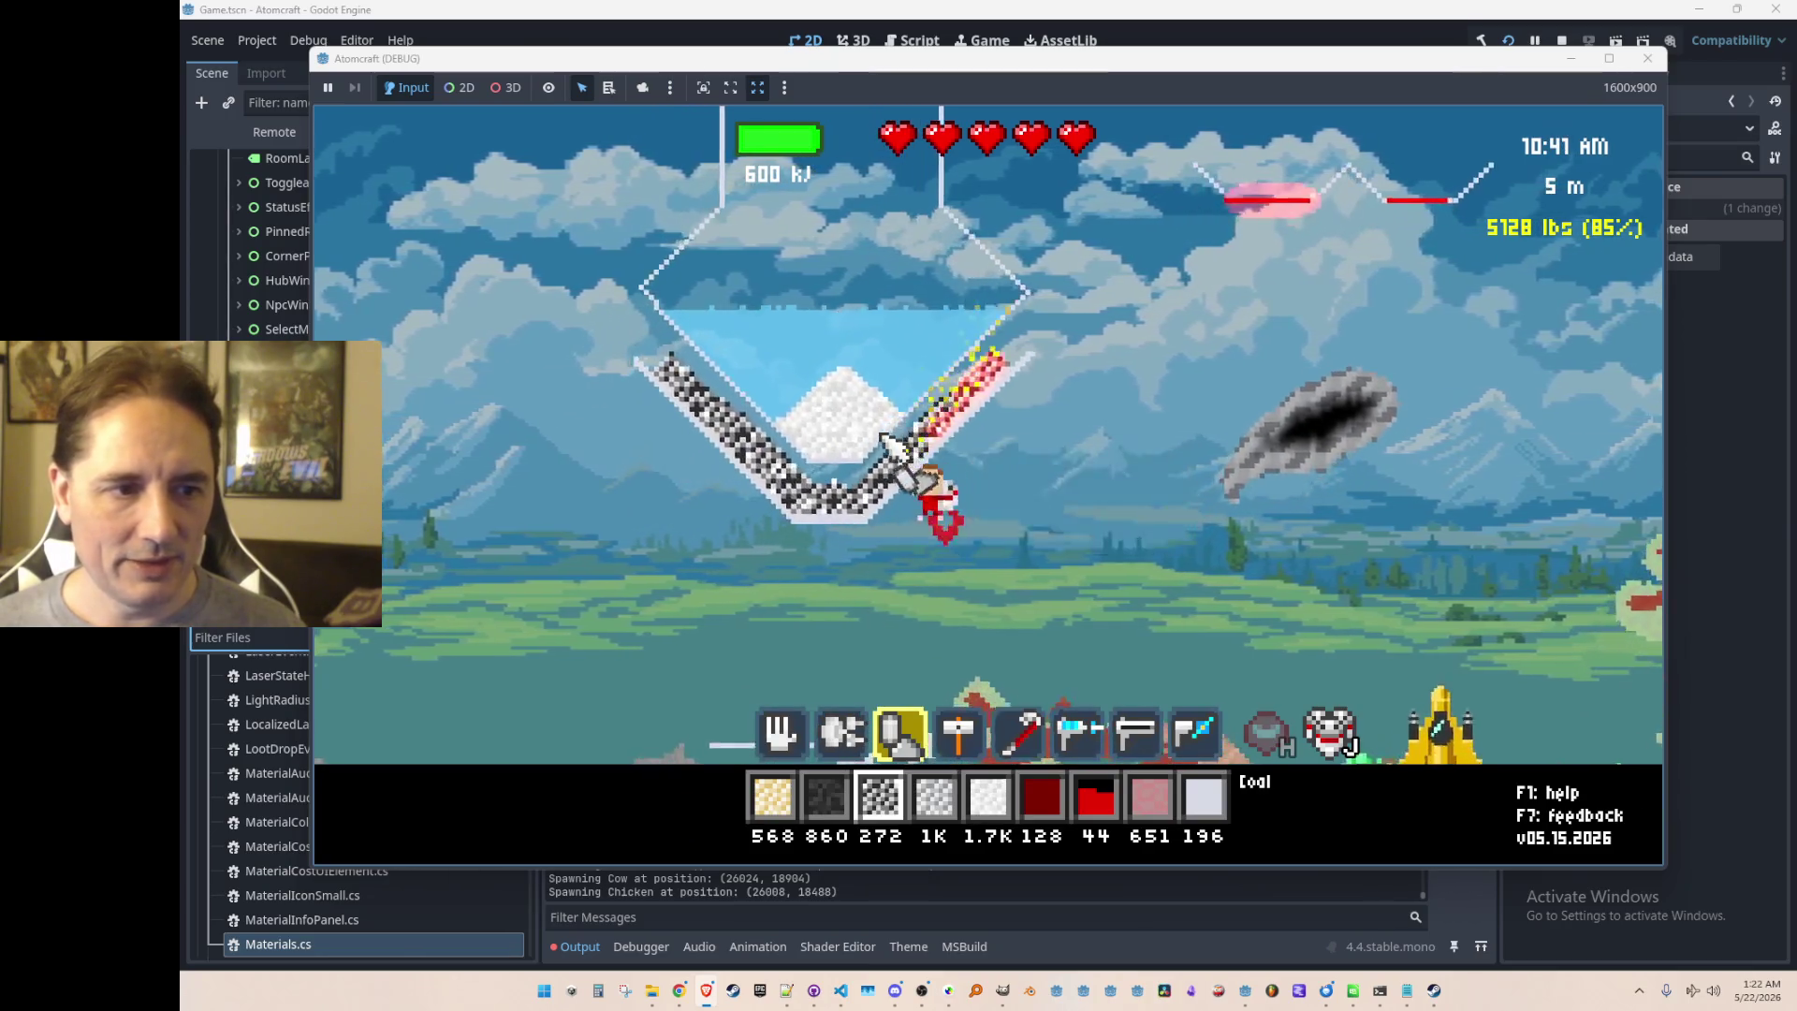
pyautogui.press('w')
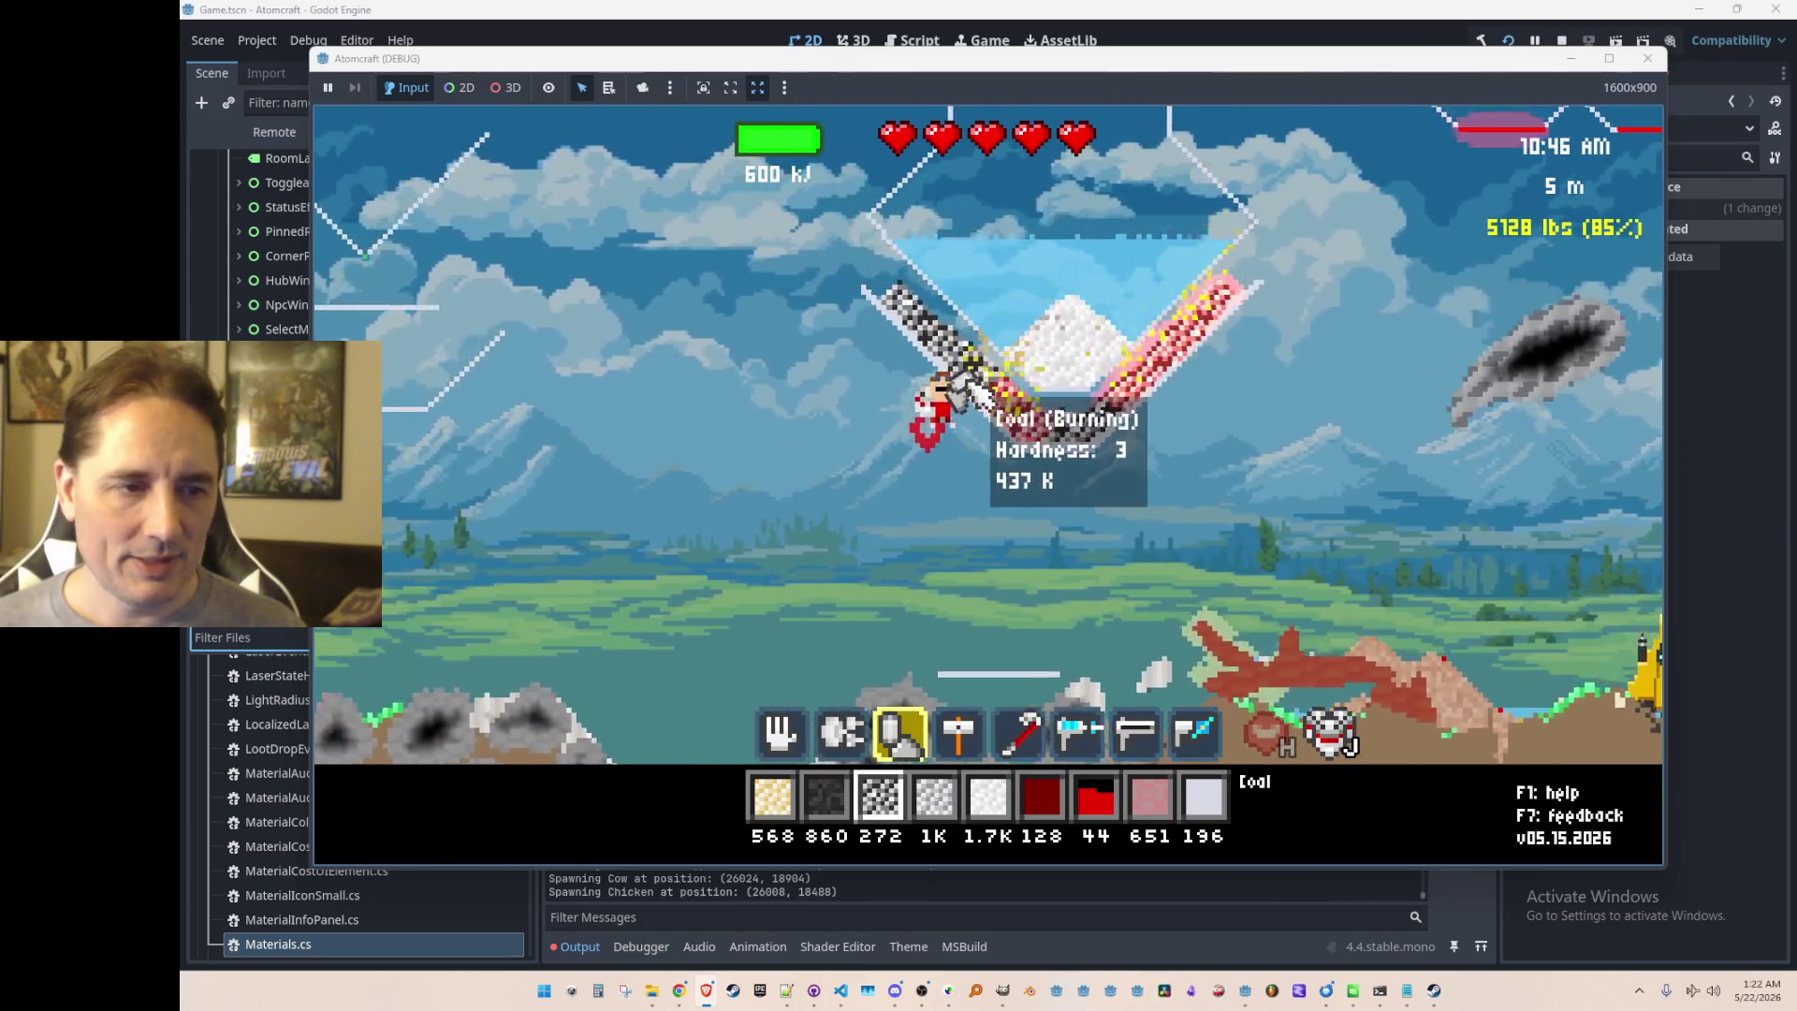
pyautogui.press('w')
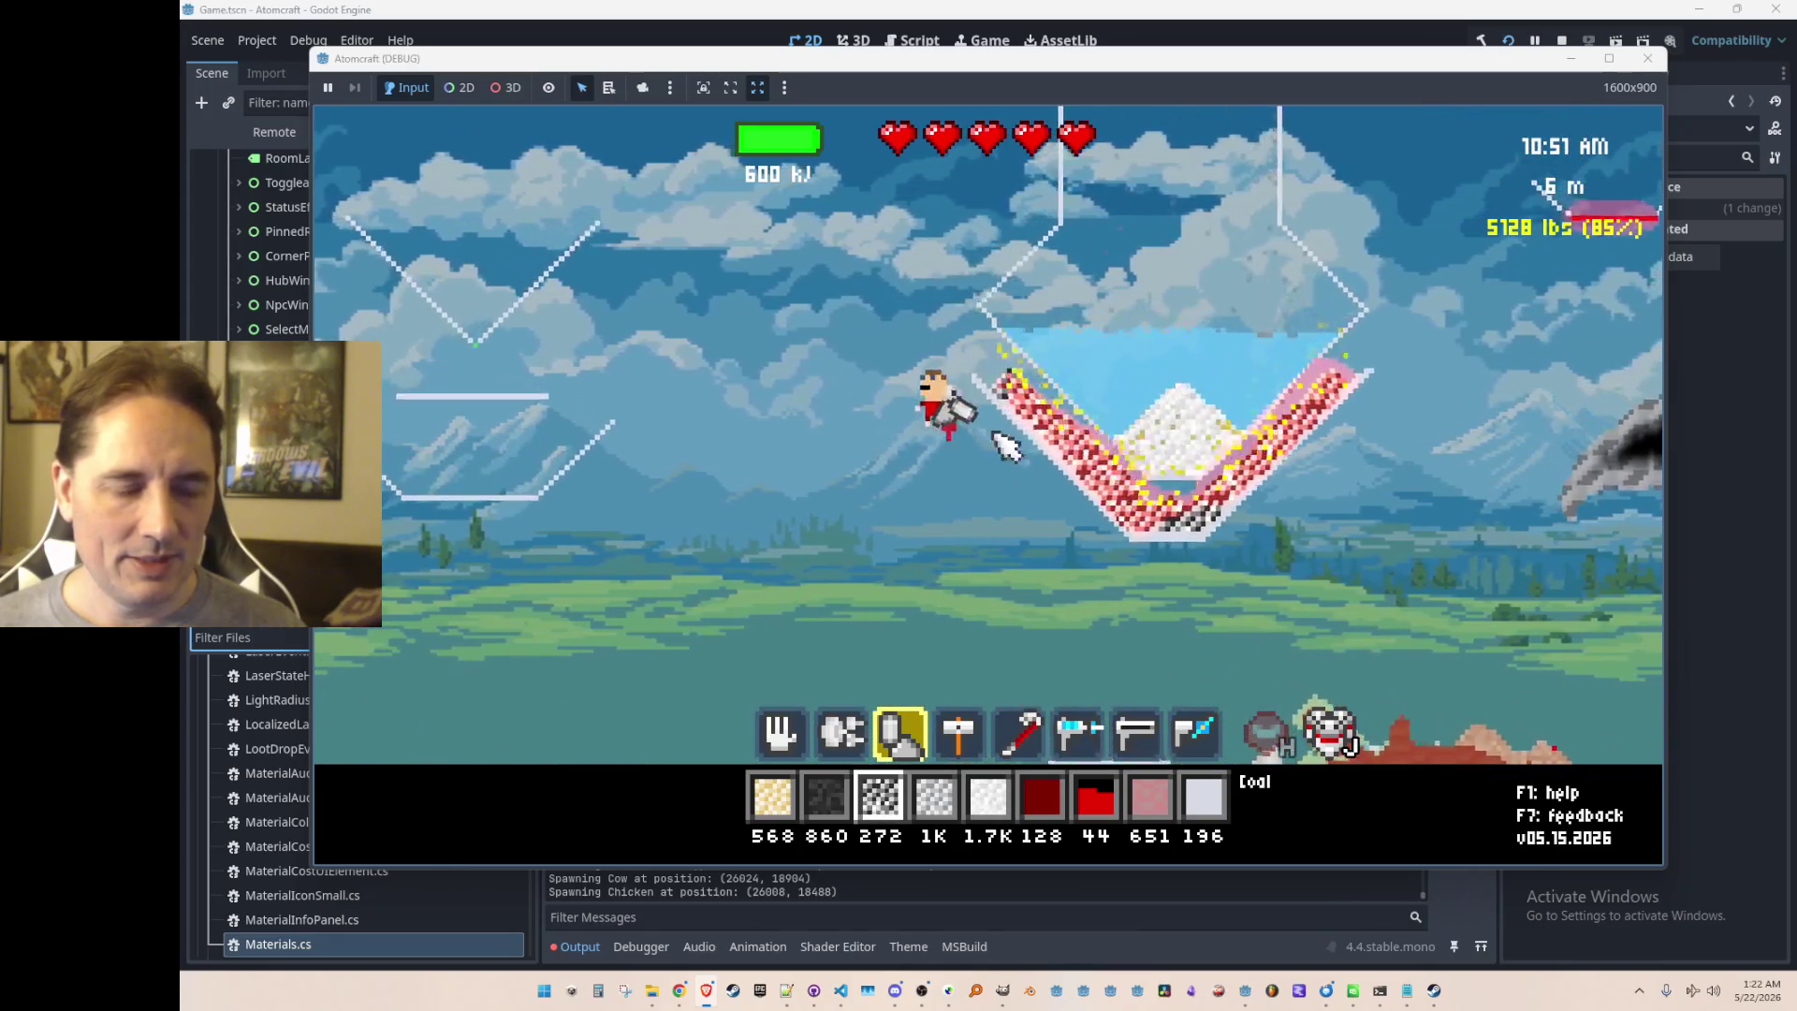
pyautogui.press('a')
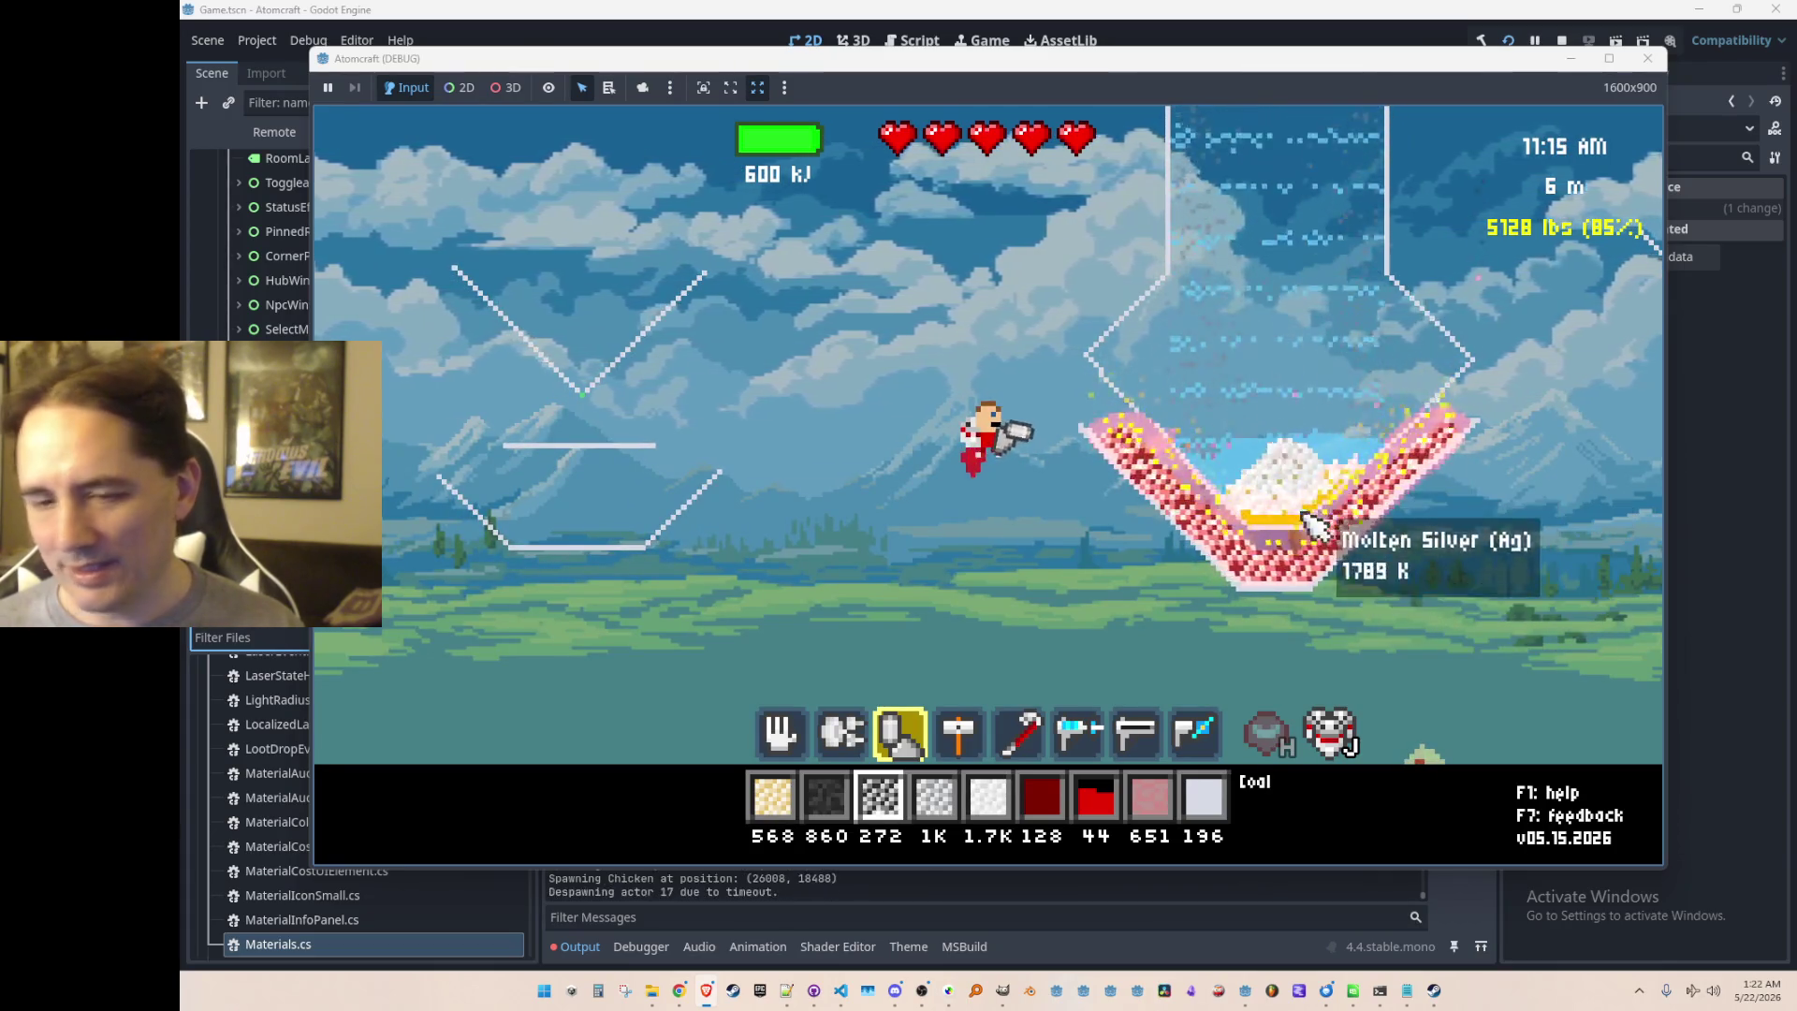
pyautogui.scroll(-1, 1329, 501)
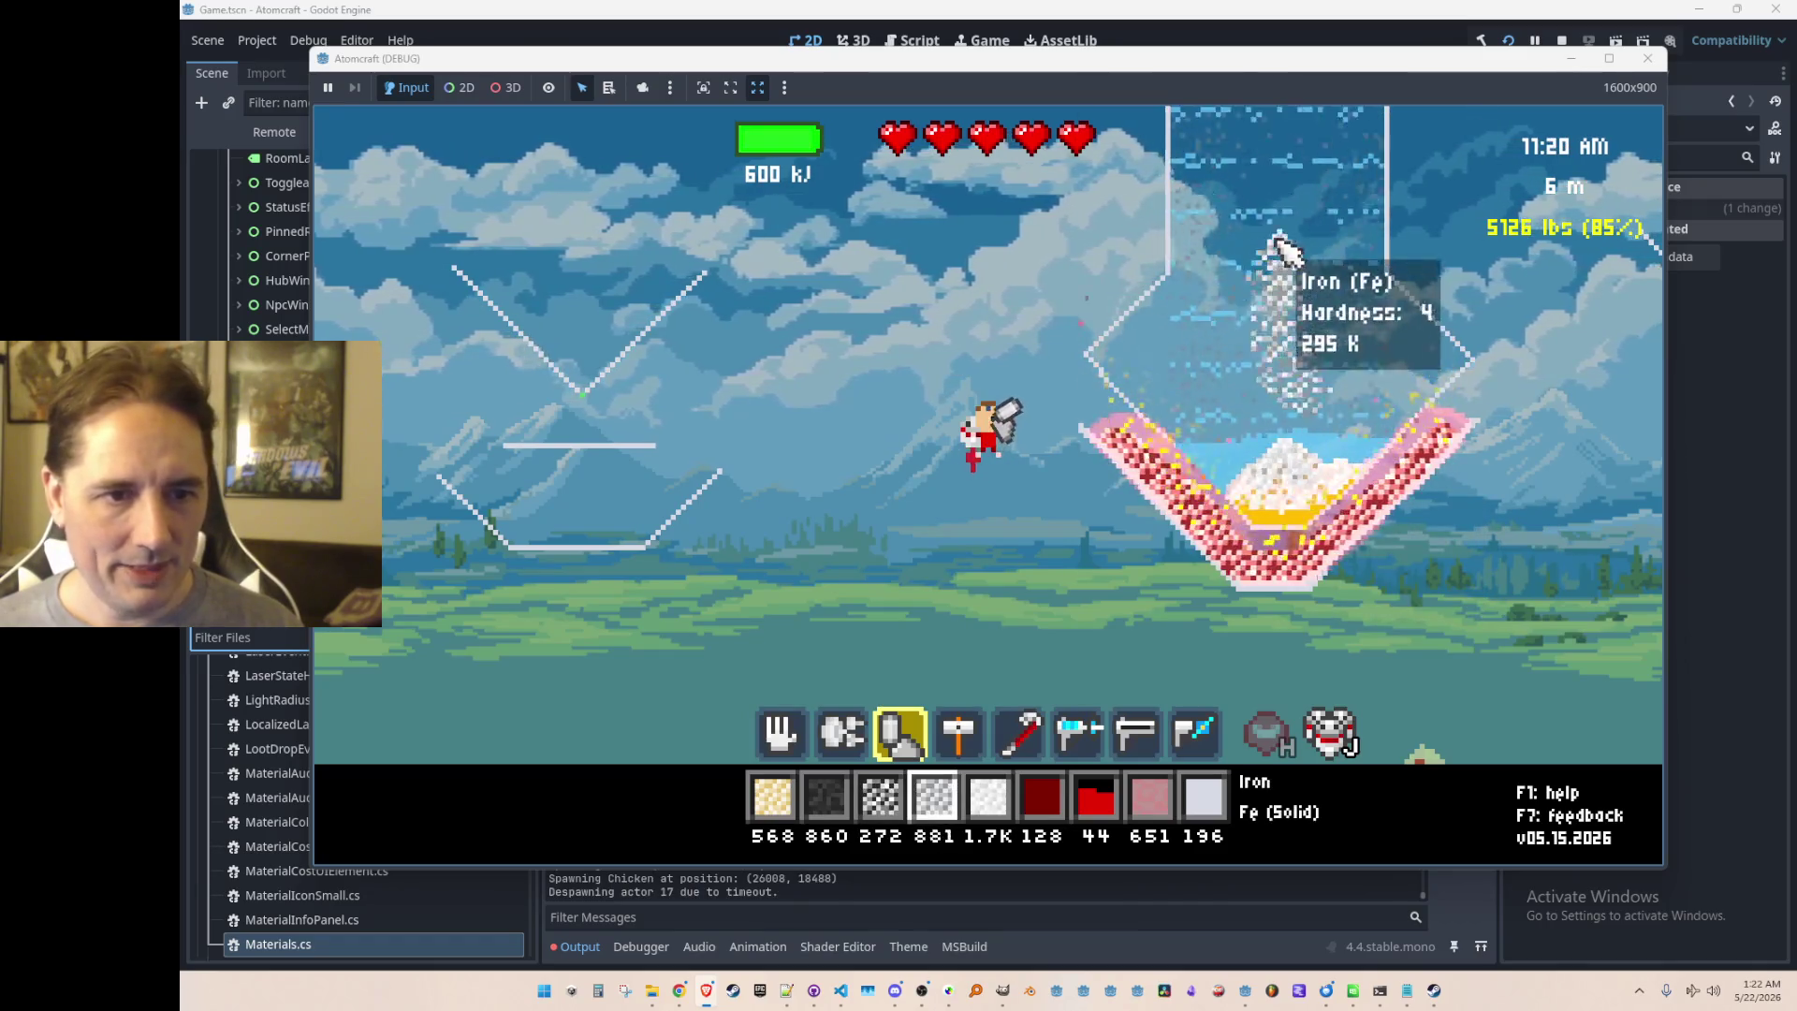
pyautogui.scroll(2, 1329, 524)
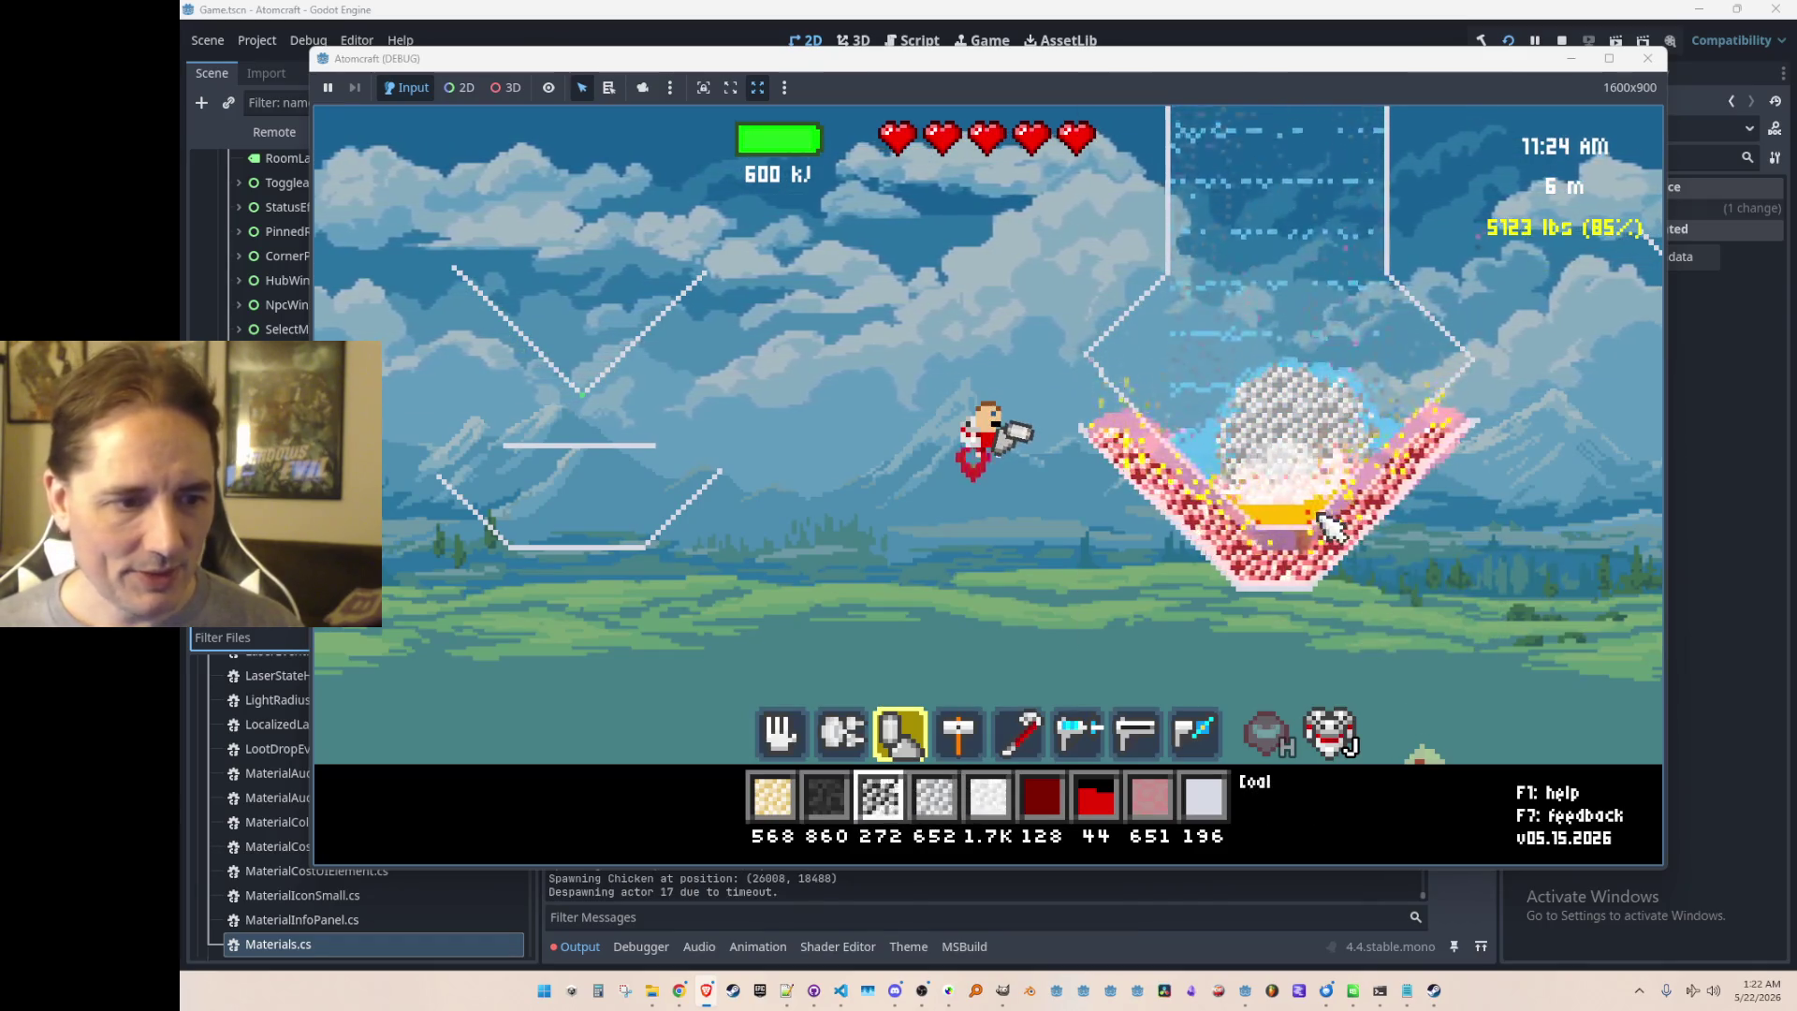
pyautogui.scroll(1, 1329, 524)
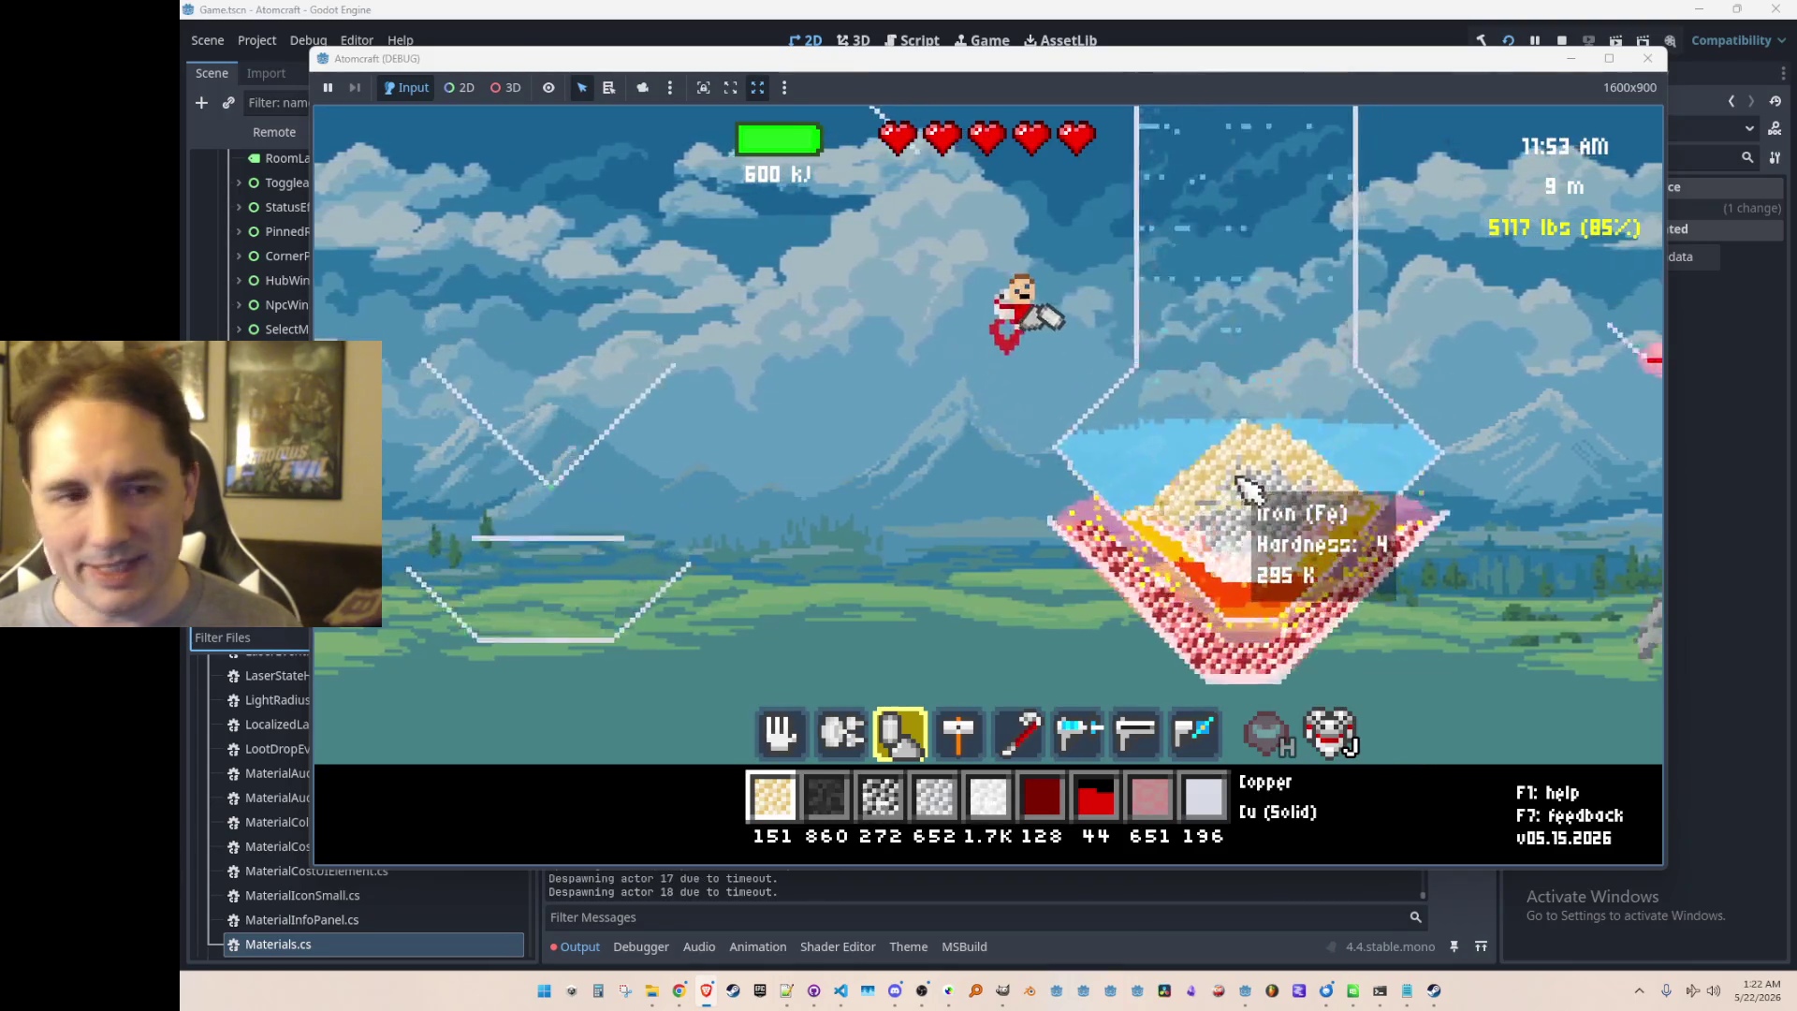
pyautogui.press('2')
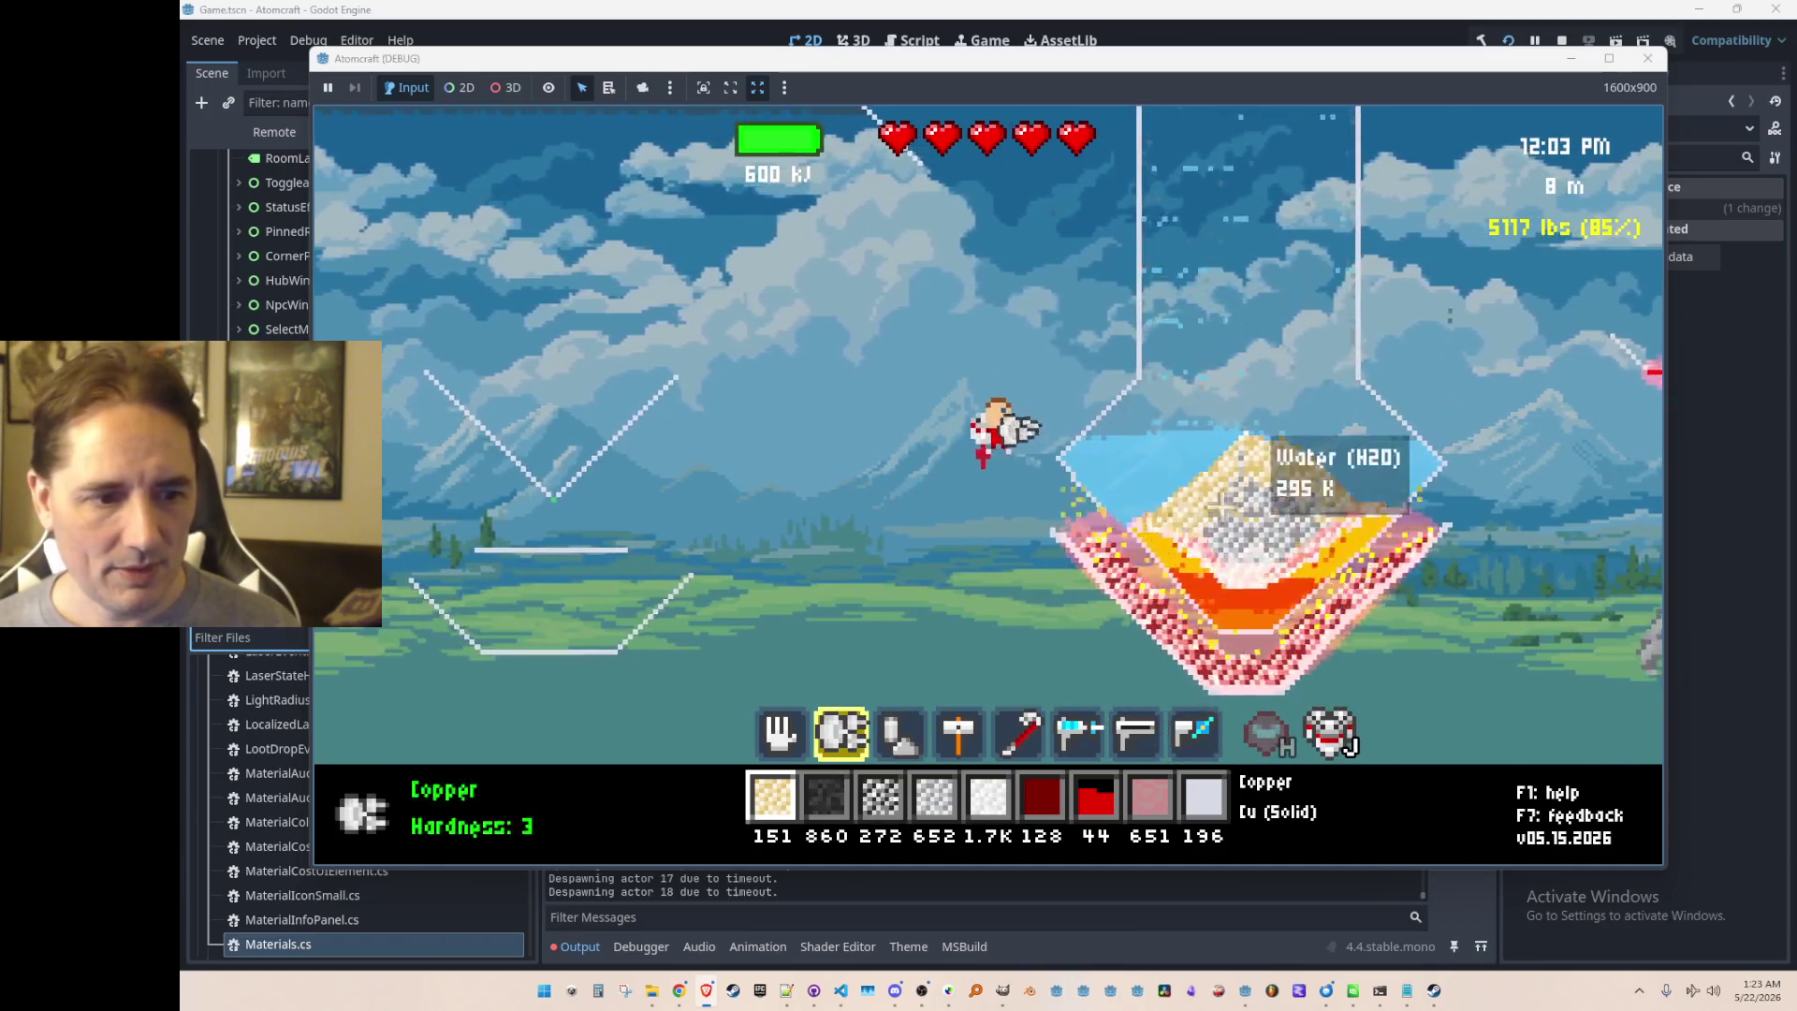
# Step: Cycle through the tools to the laser and fire it at the molten metal in the bowl
pyautogui.press('4')
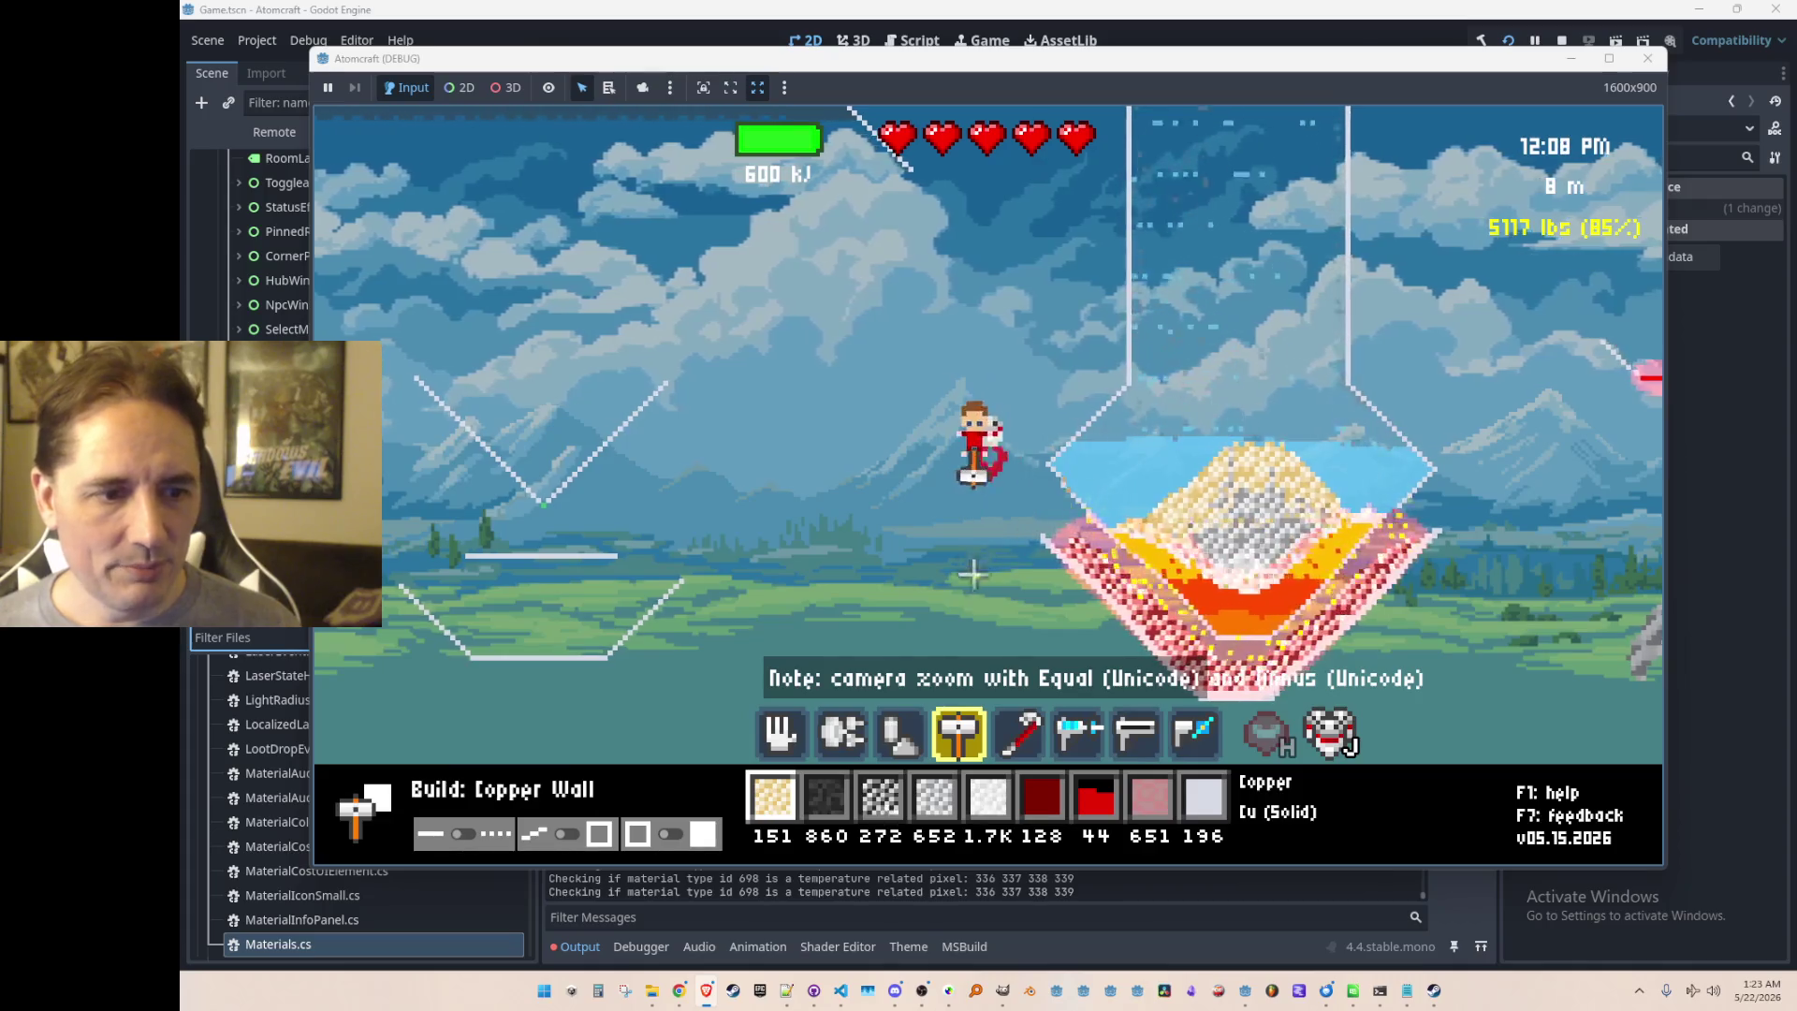
pyautogui.press('5')
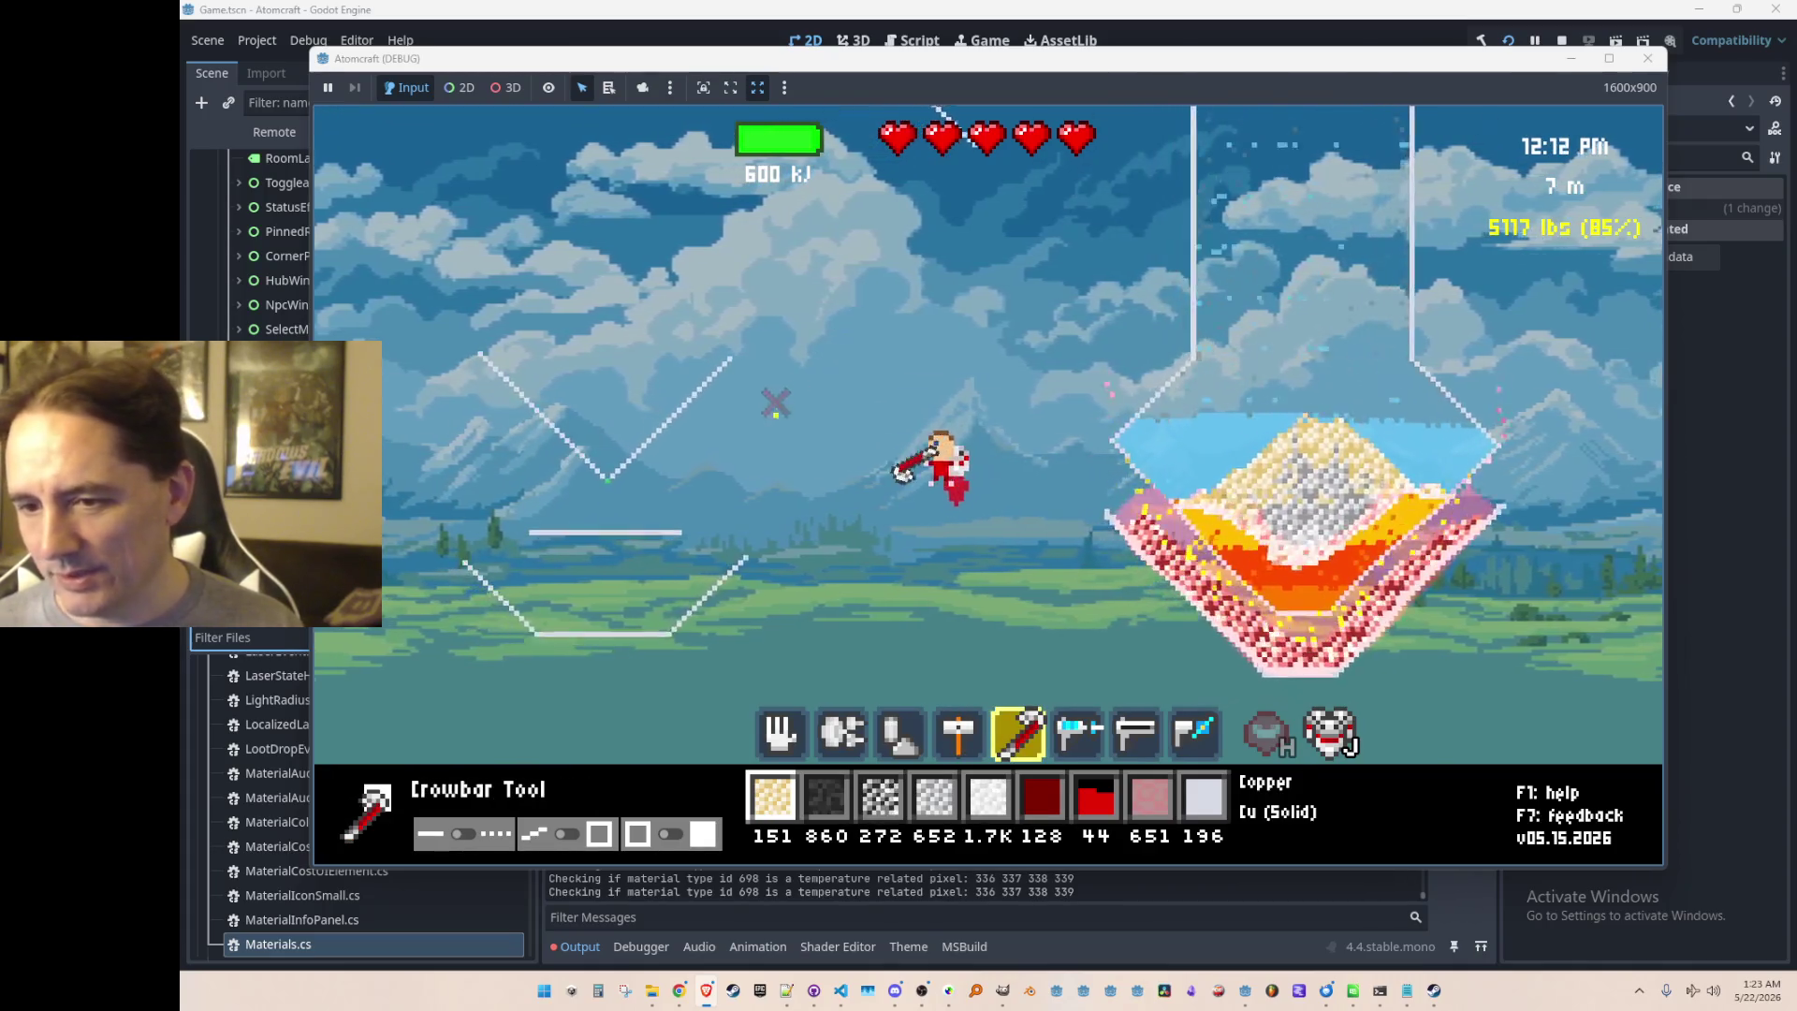
pyautogui.press('6')
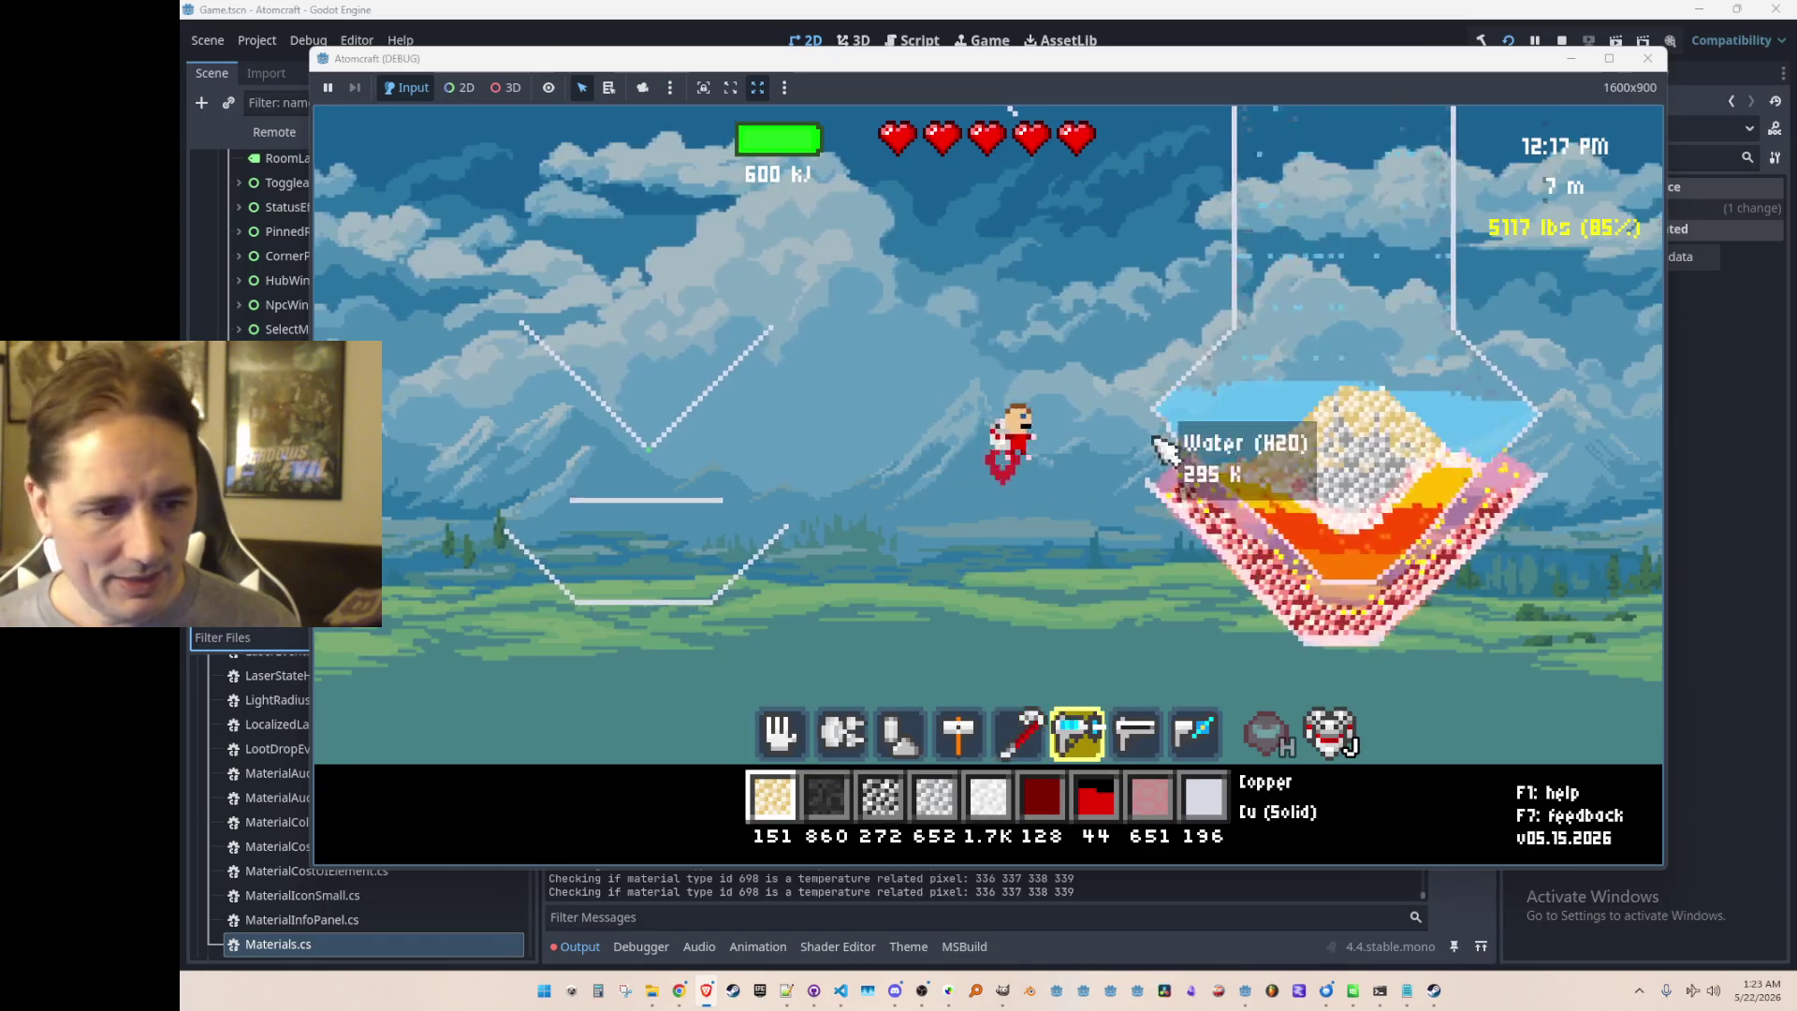
pyautogui.press('7')
pyautogui.moveTo(1154, 503); pyautogui.dragTo(1242, 462)
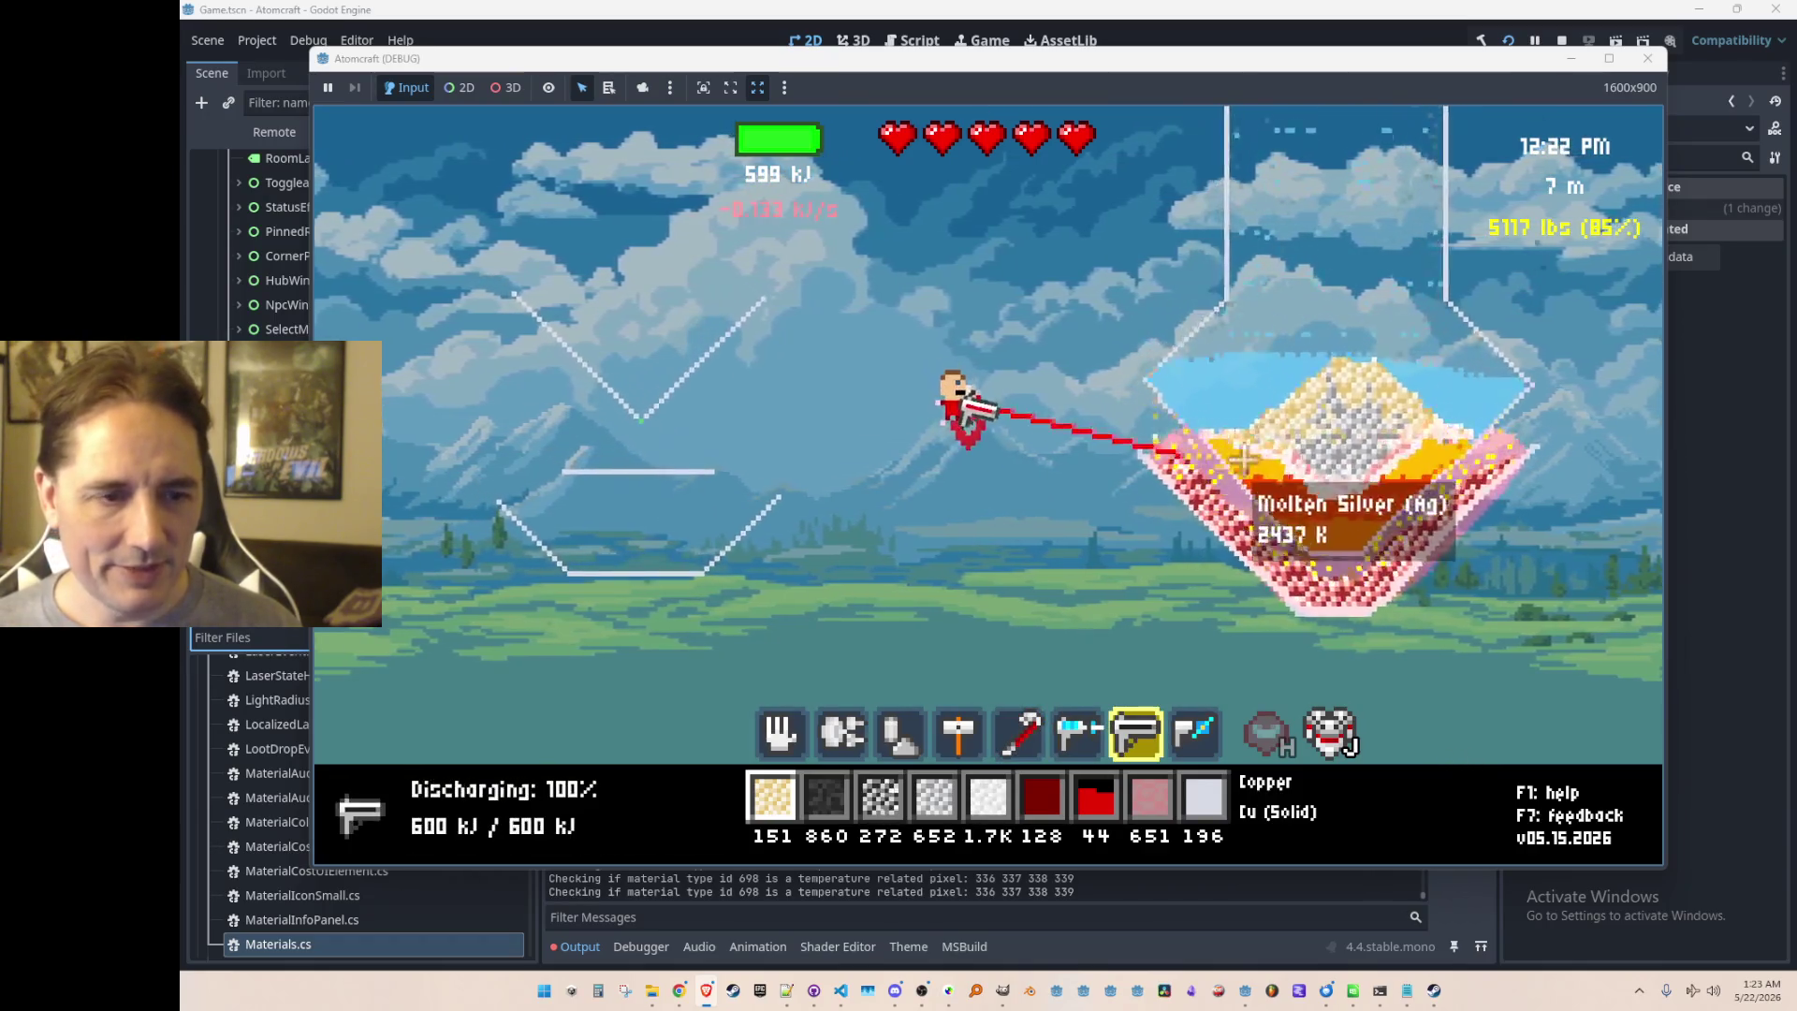
pyautogui.moveTo(1266, 254); pyautogui.dragTo(1273, 281)
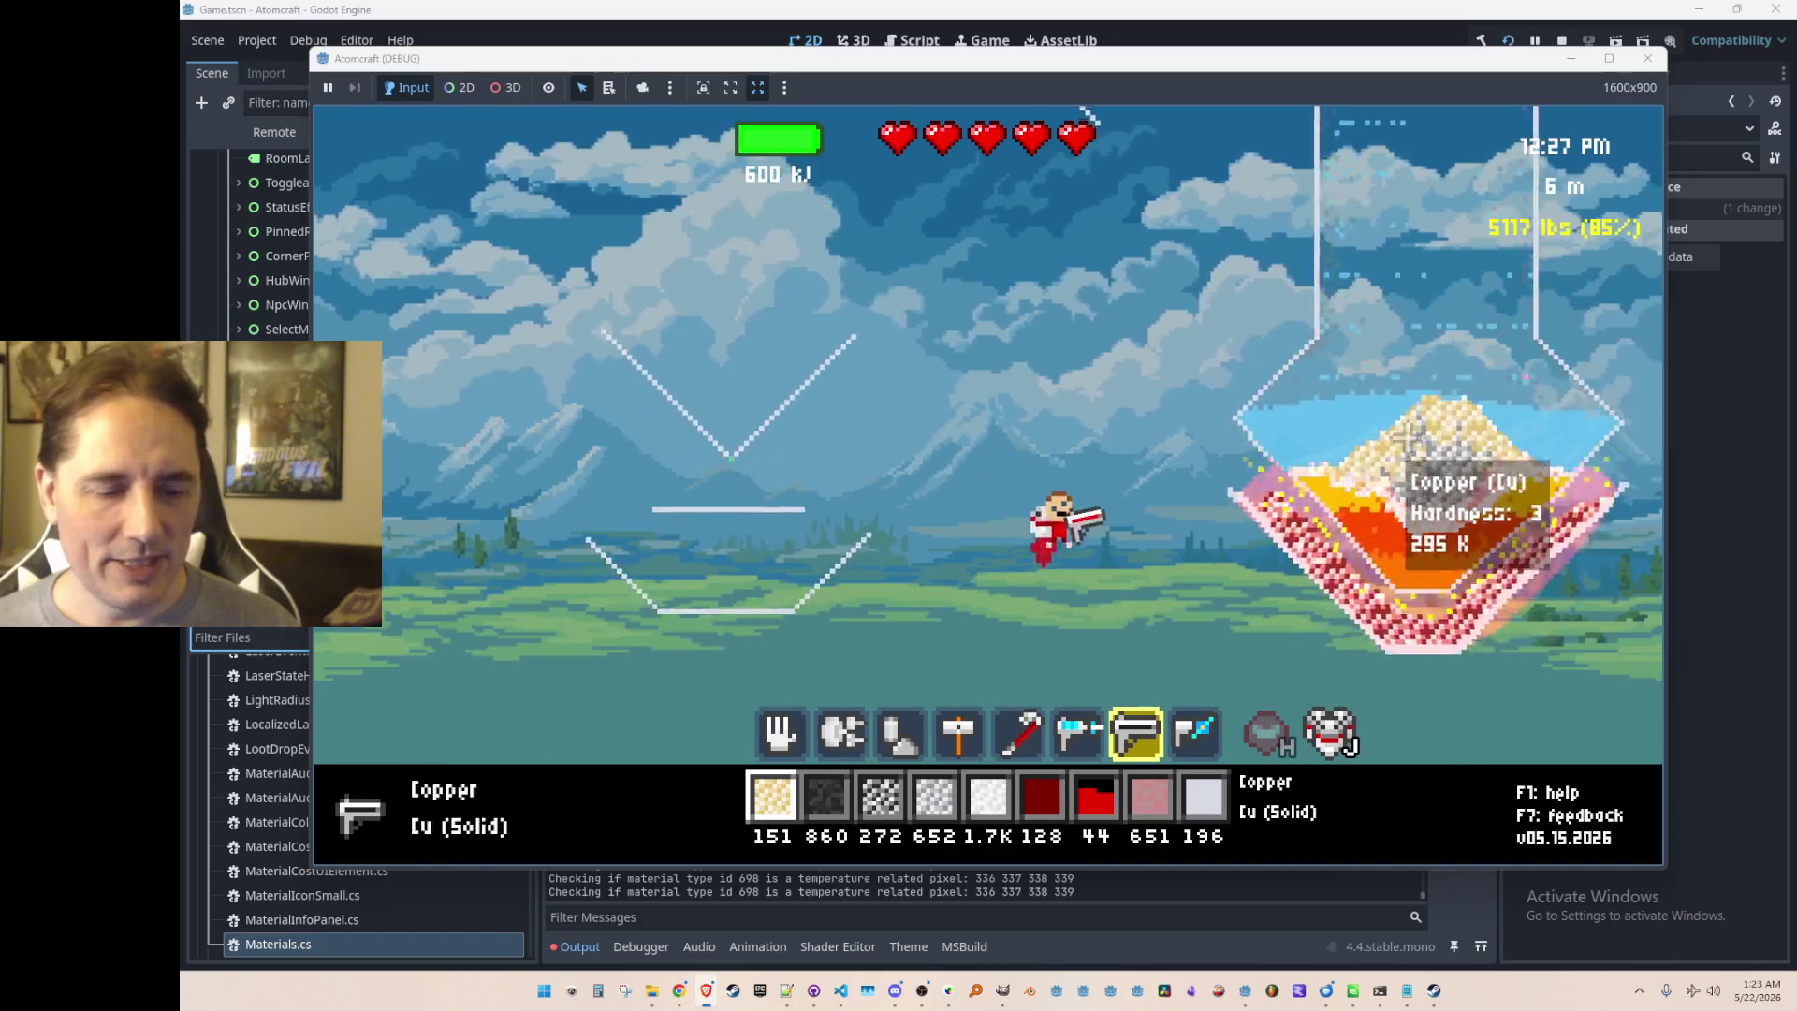
# Step: Scoop the bowl's coal layer back into the inventory, bringing coal to 744
pyautogui.scroll(6, 1288, 513)
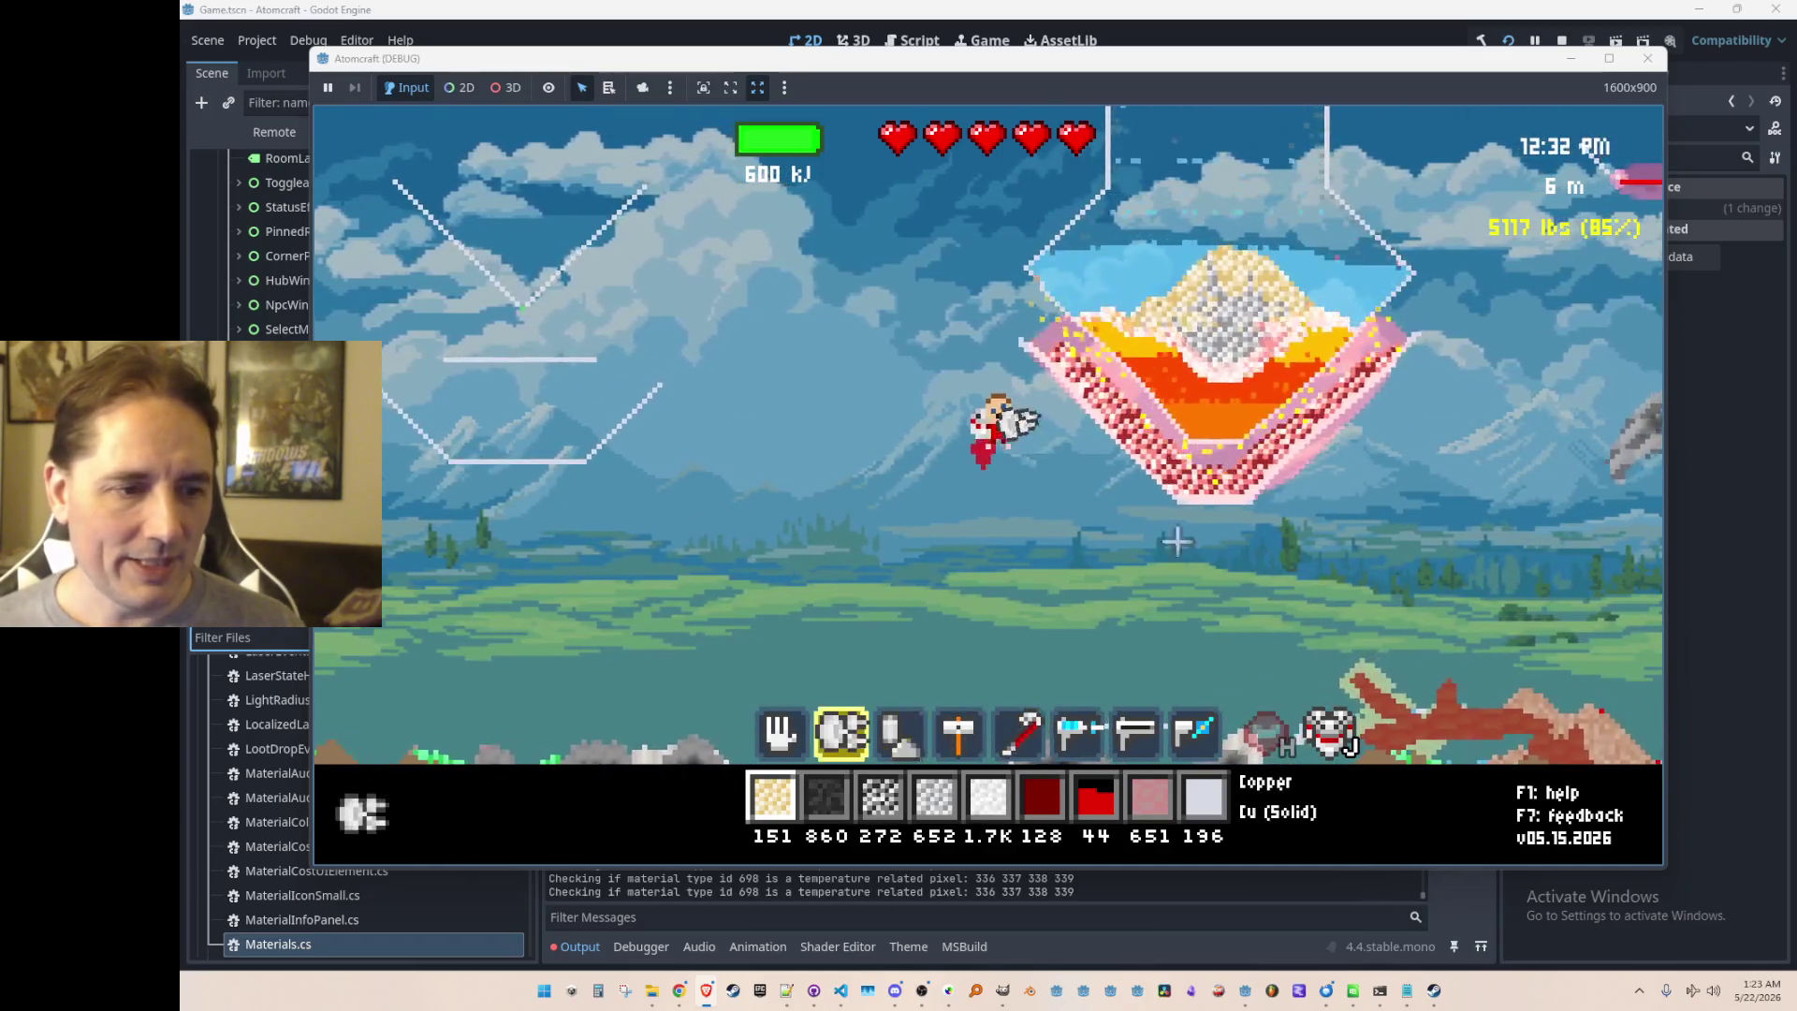
pyautogui.moveTo(1038, 391)
pyautogui.mouseDown()
pyautogui.moveTo(1141, 473)
pyautogui.moveTo(1269, 482)
pyautogui.moveTo(1327, 440)
pyautogui.mouseUp()
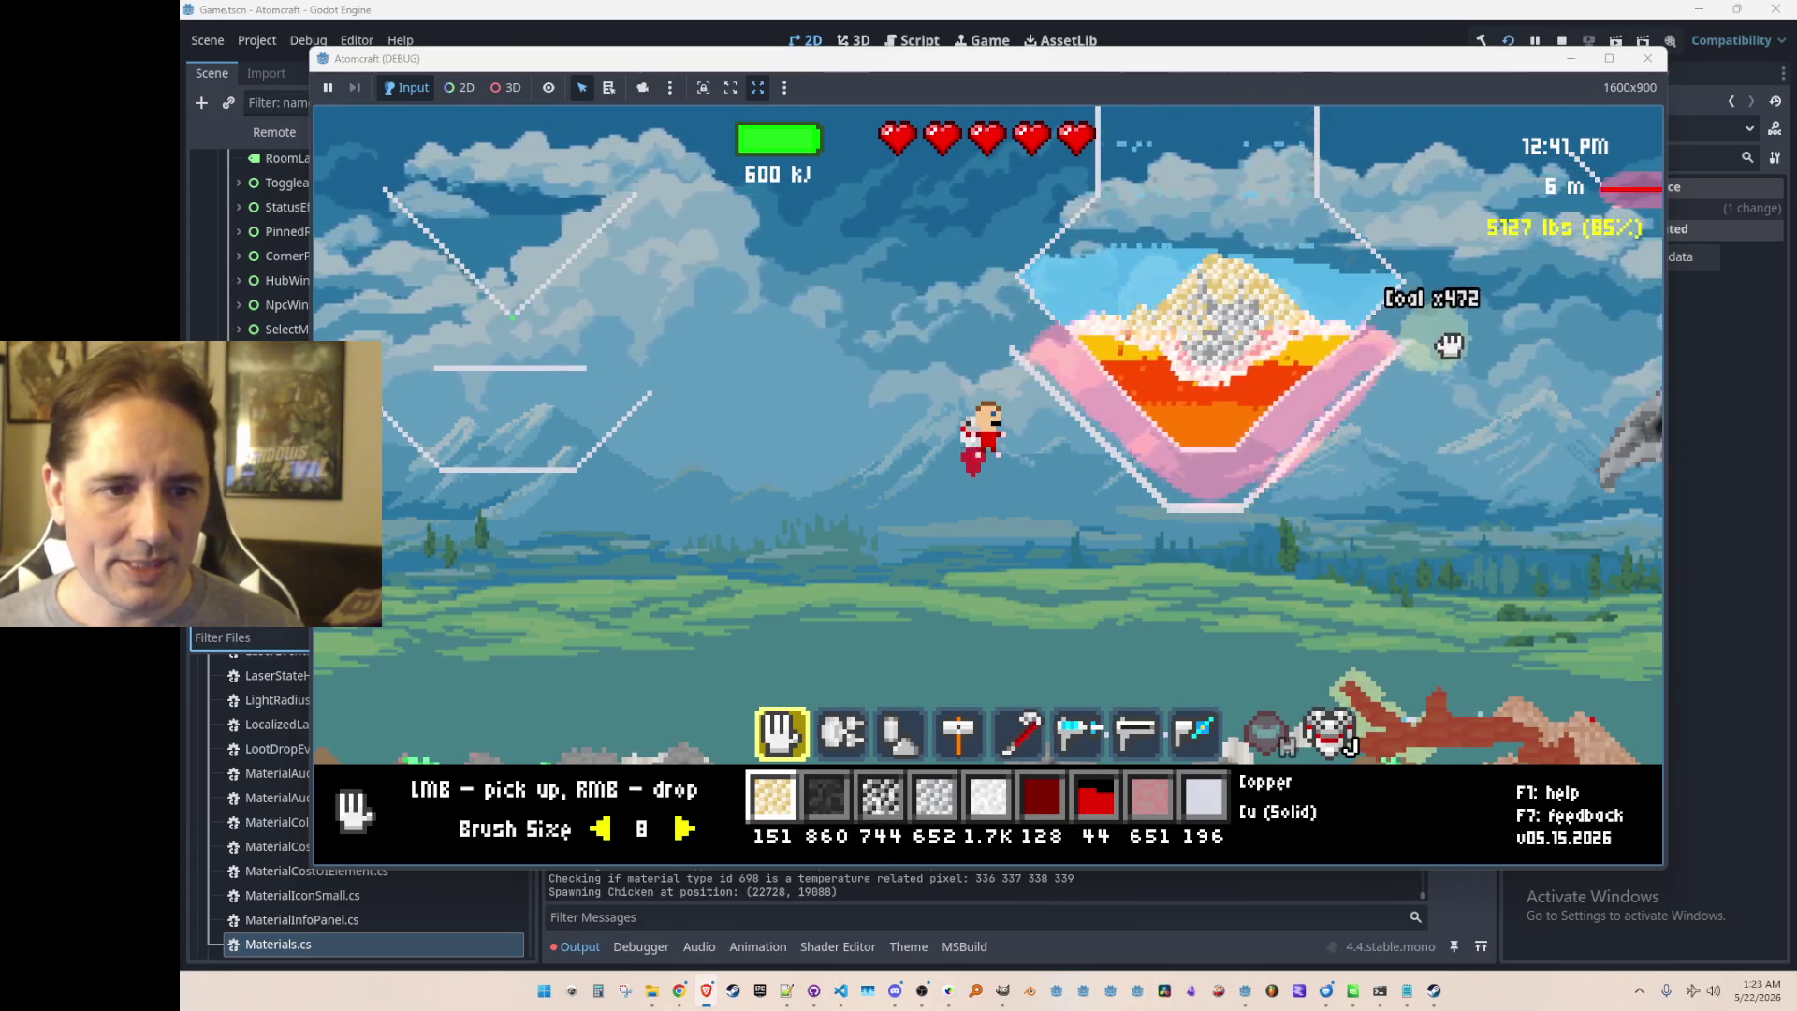
pyautogui.press('d')
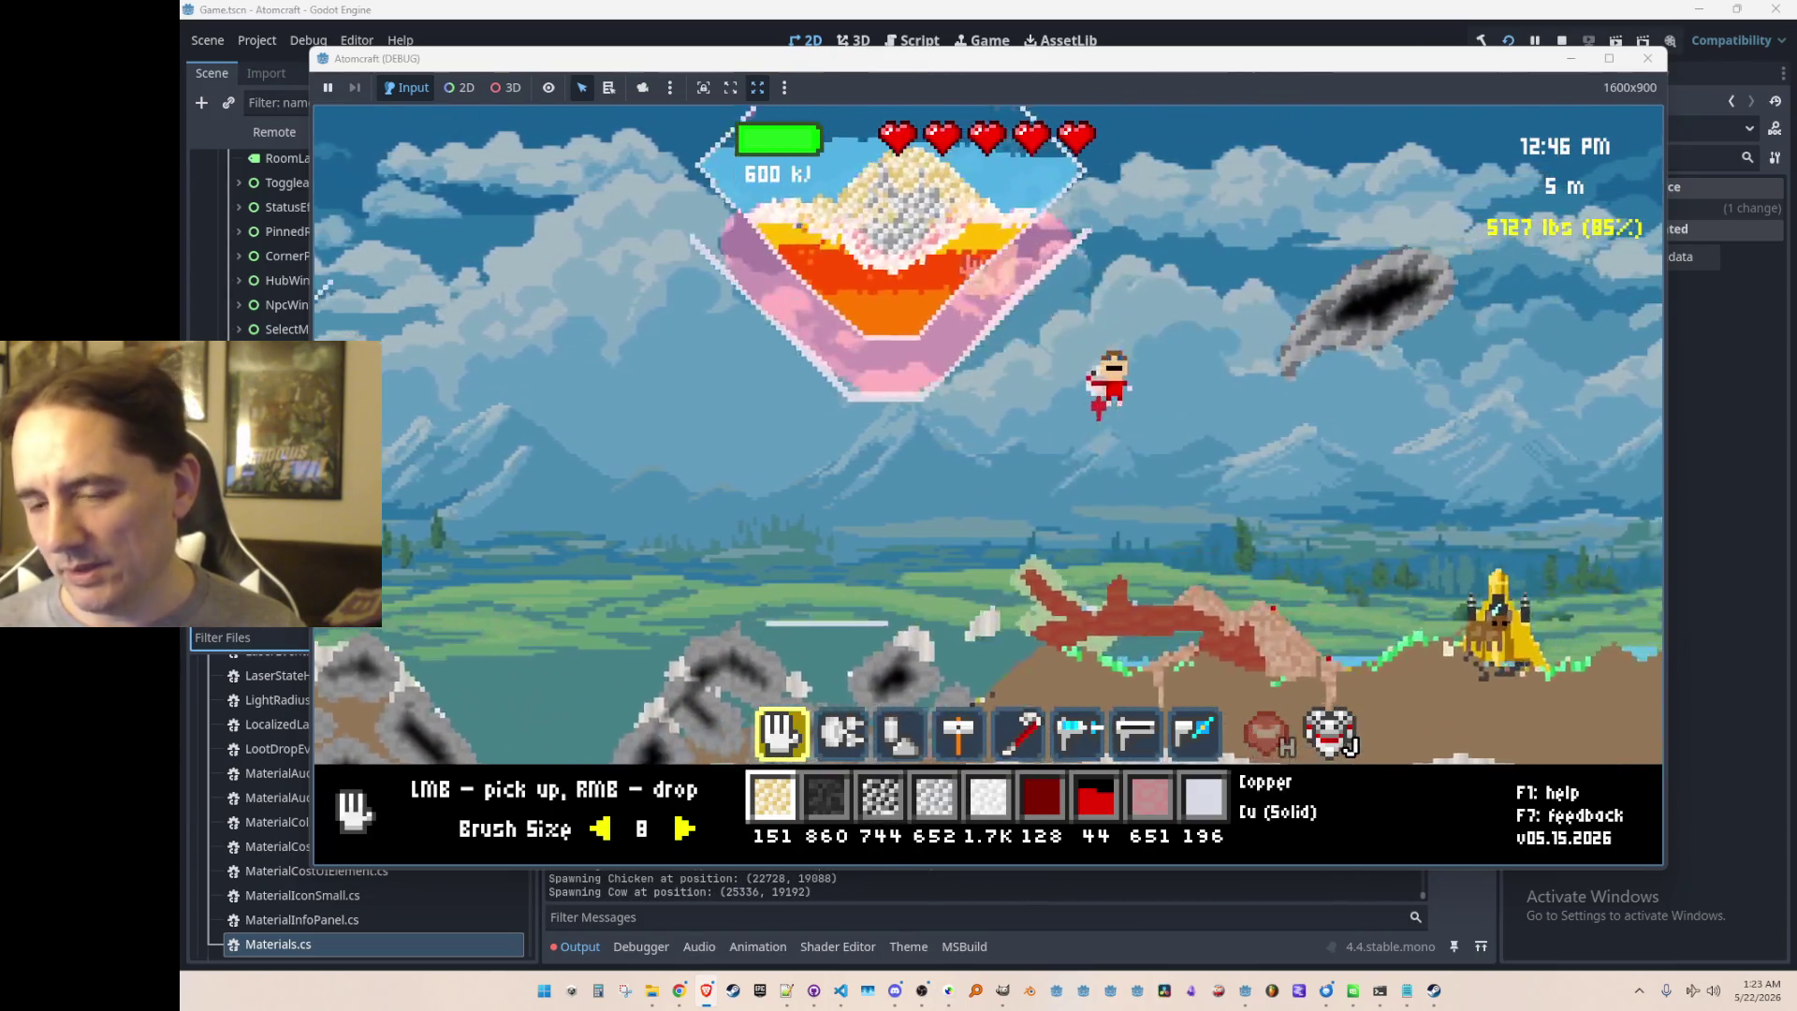
pyautogui.press('d')
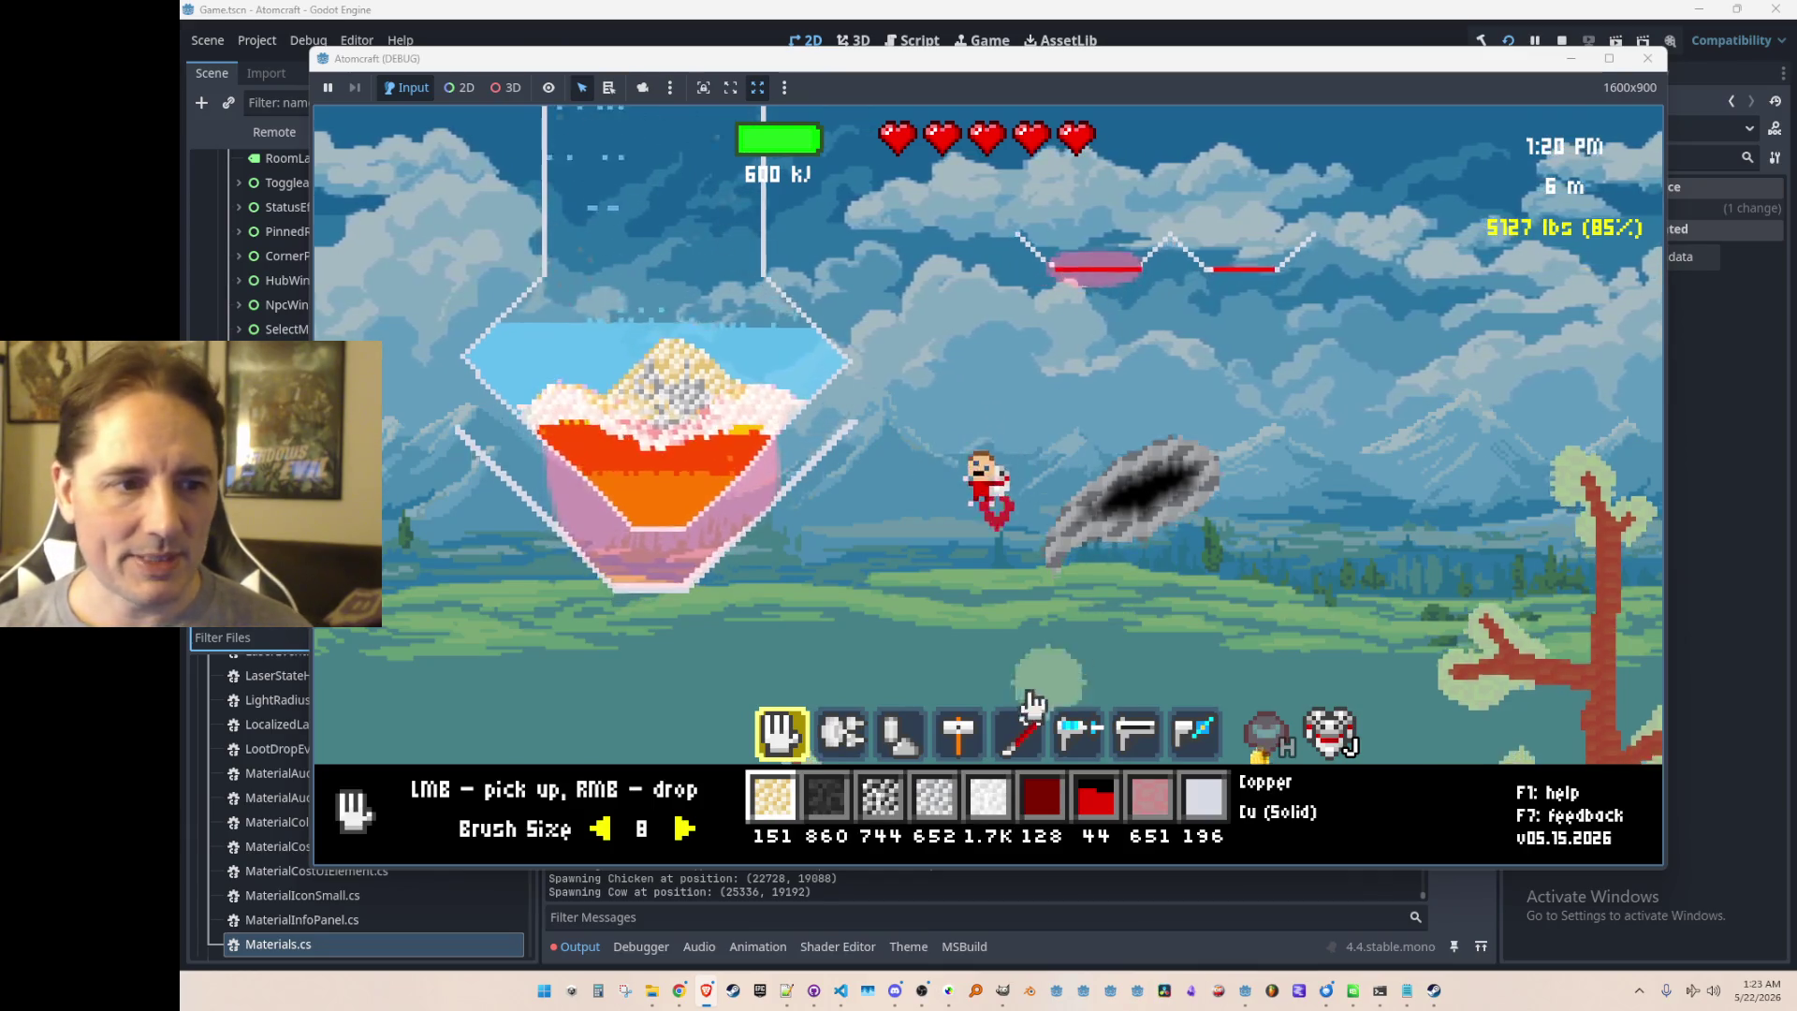
pyautogui.moveTo(716, 468)
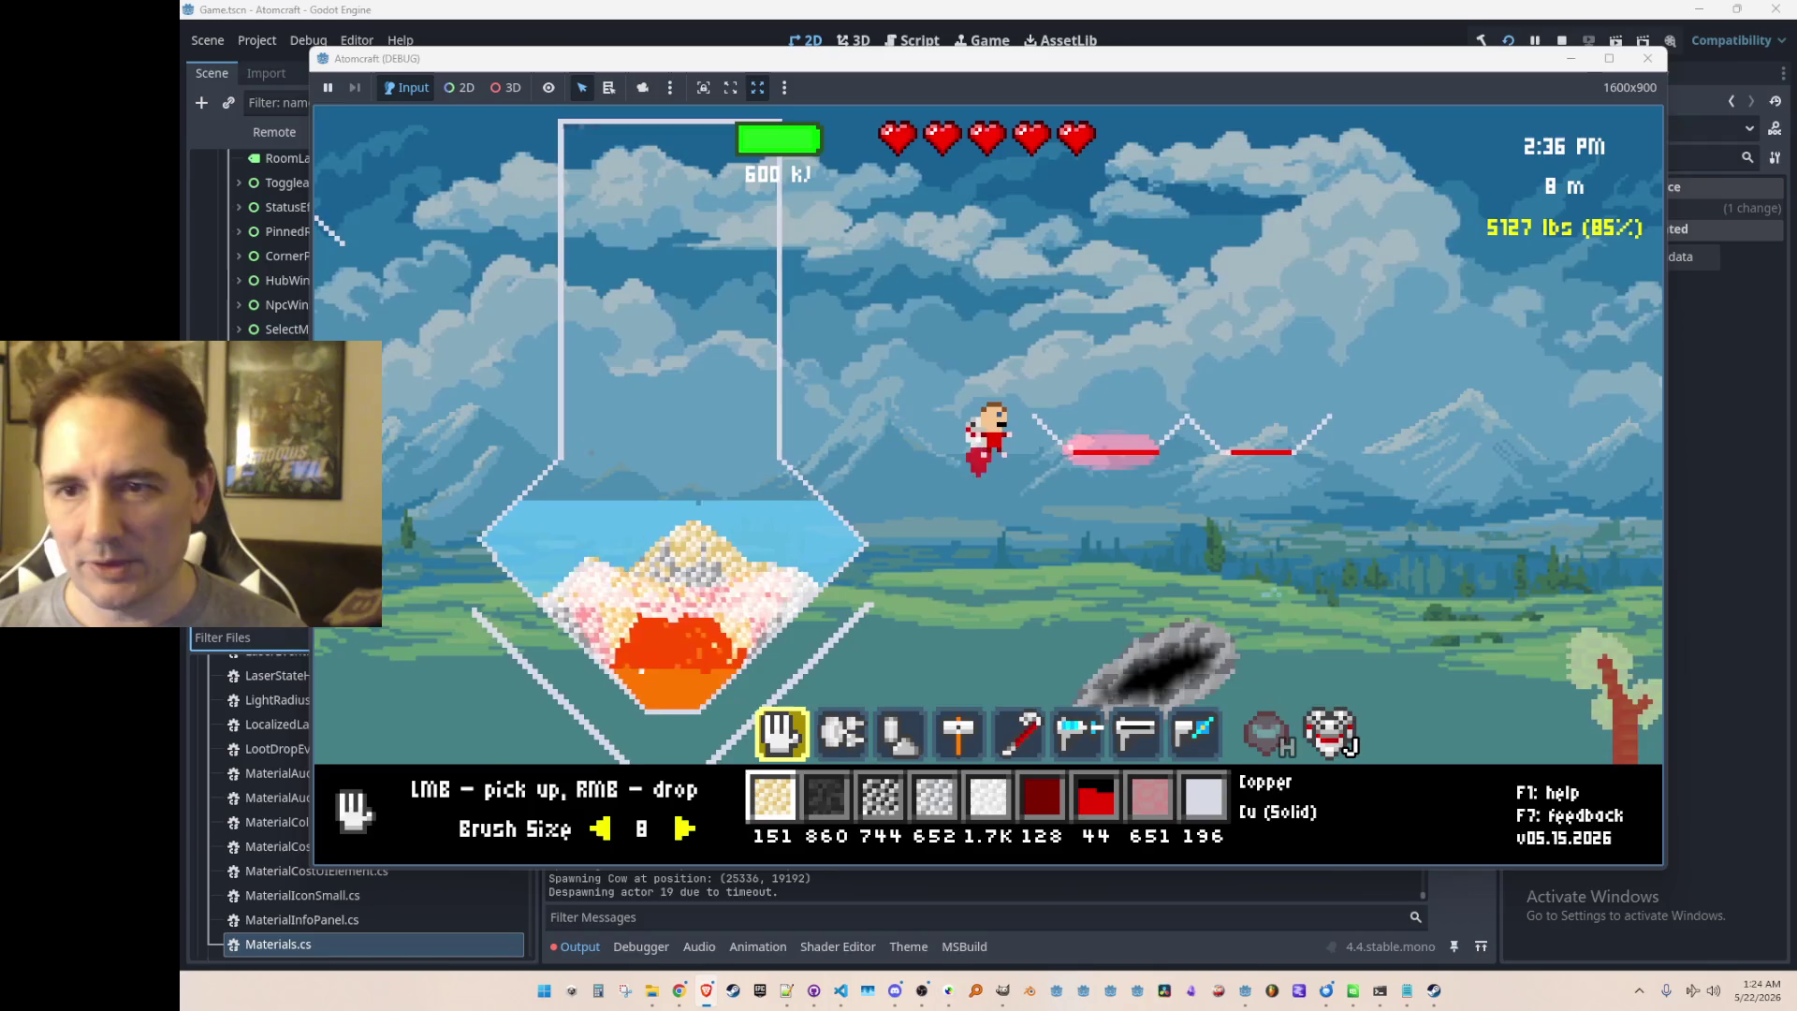
pyautogui.click(1058, 609)
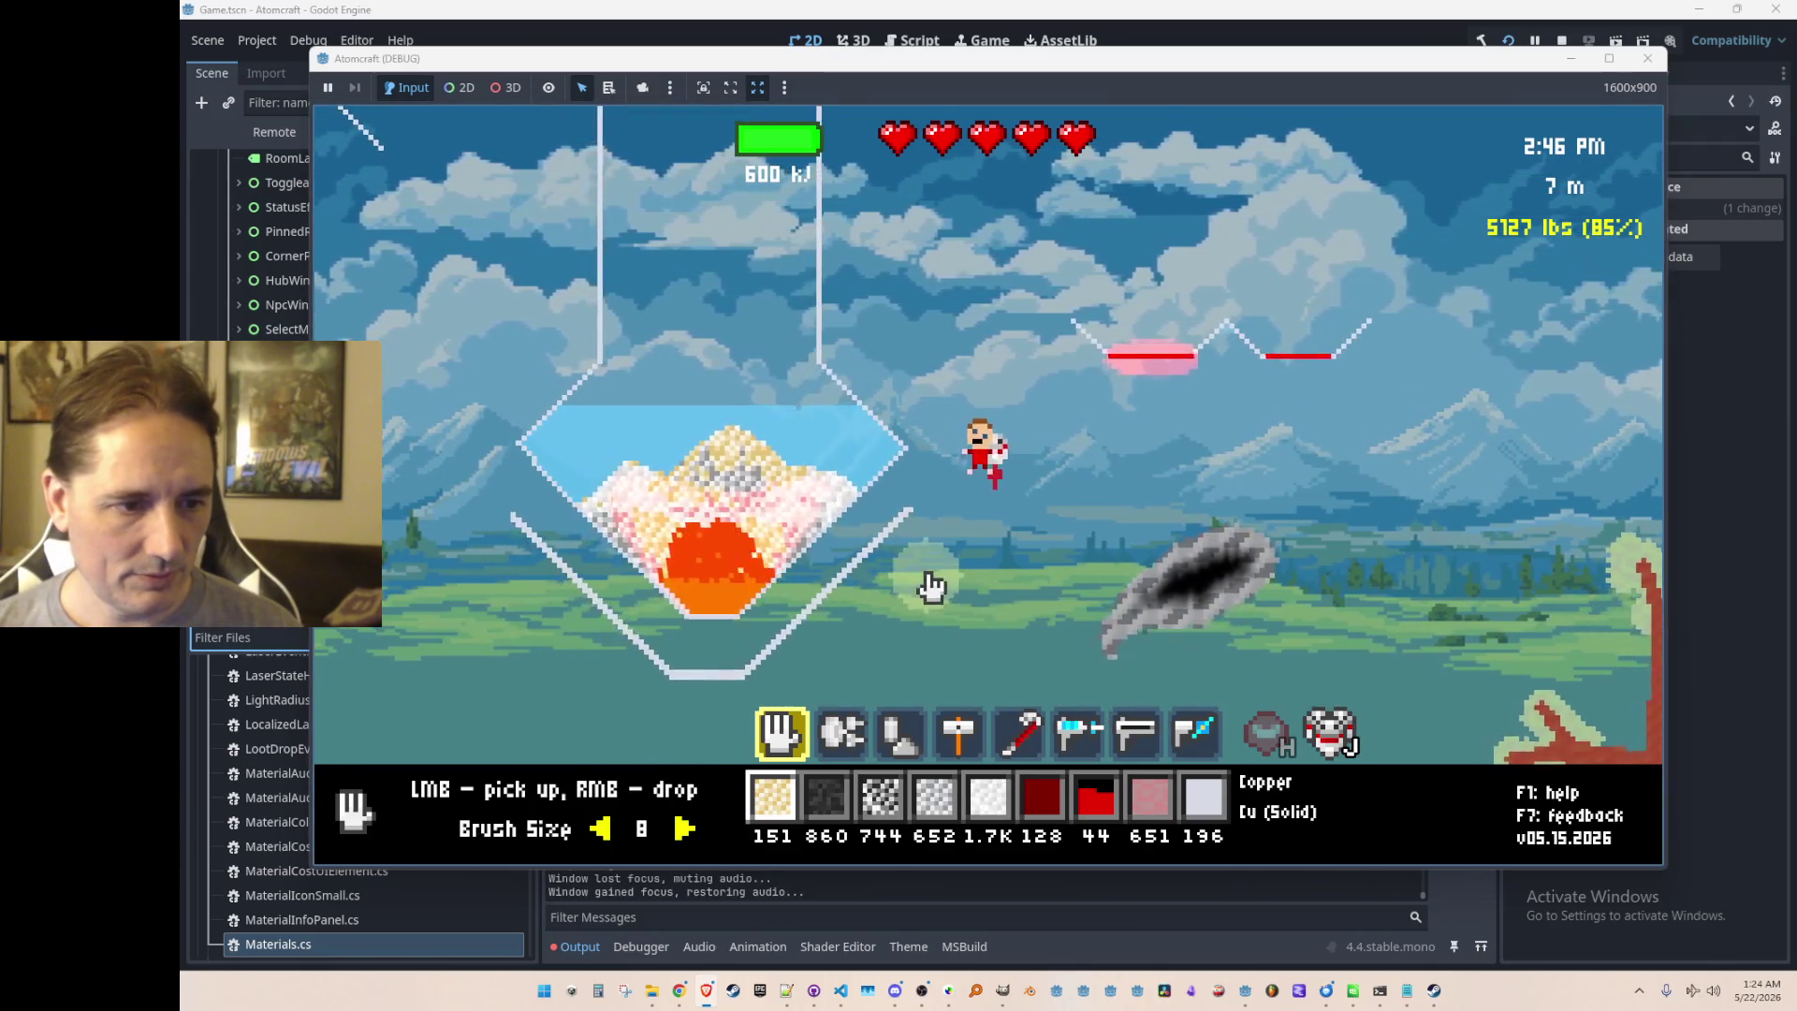
# Step: Select charcoal and the blaster and blast the metal pile in the bowl
pyautogui.press('2')
pyautogui.scroll(-5, 926, 588)
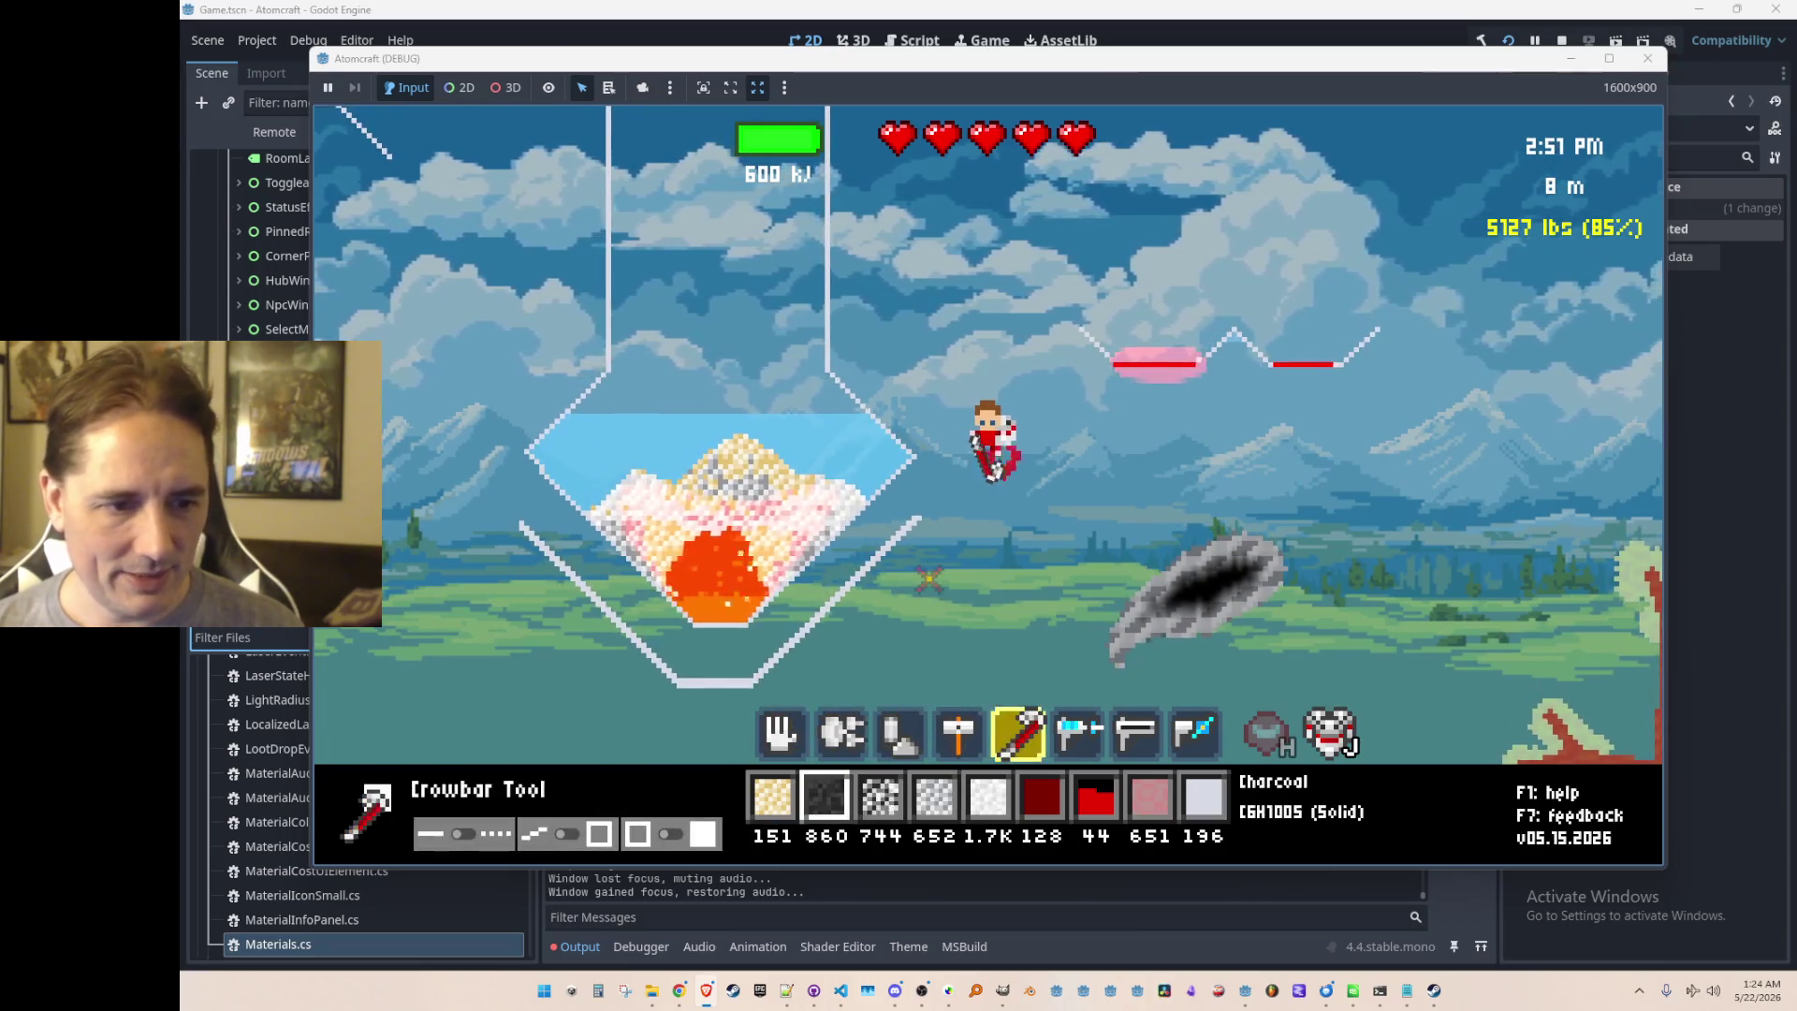
pyautogui.moveTo(890, 571)
pyautogui.mouseDown()
pyautogui.moveTo(906, 542)
pyautogui.moveTo(804, 554)
pyautogui.moveTo(805, 709)
pyautogui.moveTo(828, 618)
pyautogui.moveTo(815, 409)
pyautogui.moveTo(1023, 293)
pyautogui.moveTo(1112, 409)
pyautogui.moveTo(1135, 542)
pyautogui.moveTo(1215, 501)
pyautogui.moveTo(1077, 561)
pyautogui.moveTo(1076, 613)
pyautogui.moveTo(1156, 594)
pyautogui.moveTo(1194, 534)
pyautogui.mouseUp()
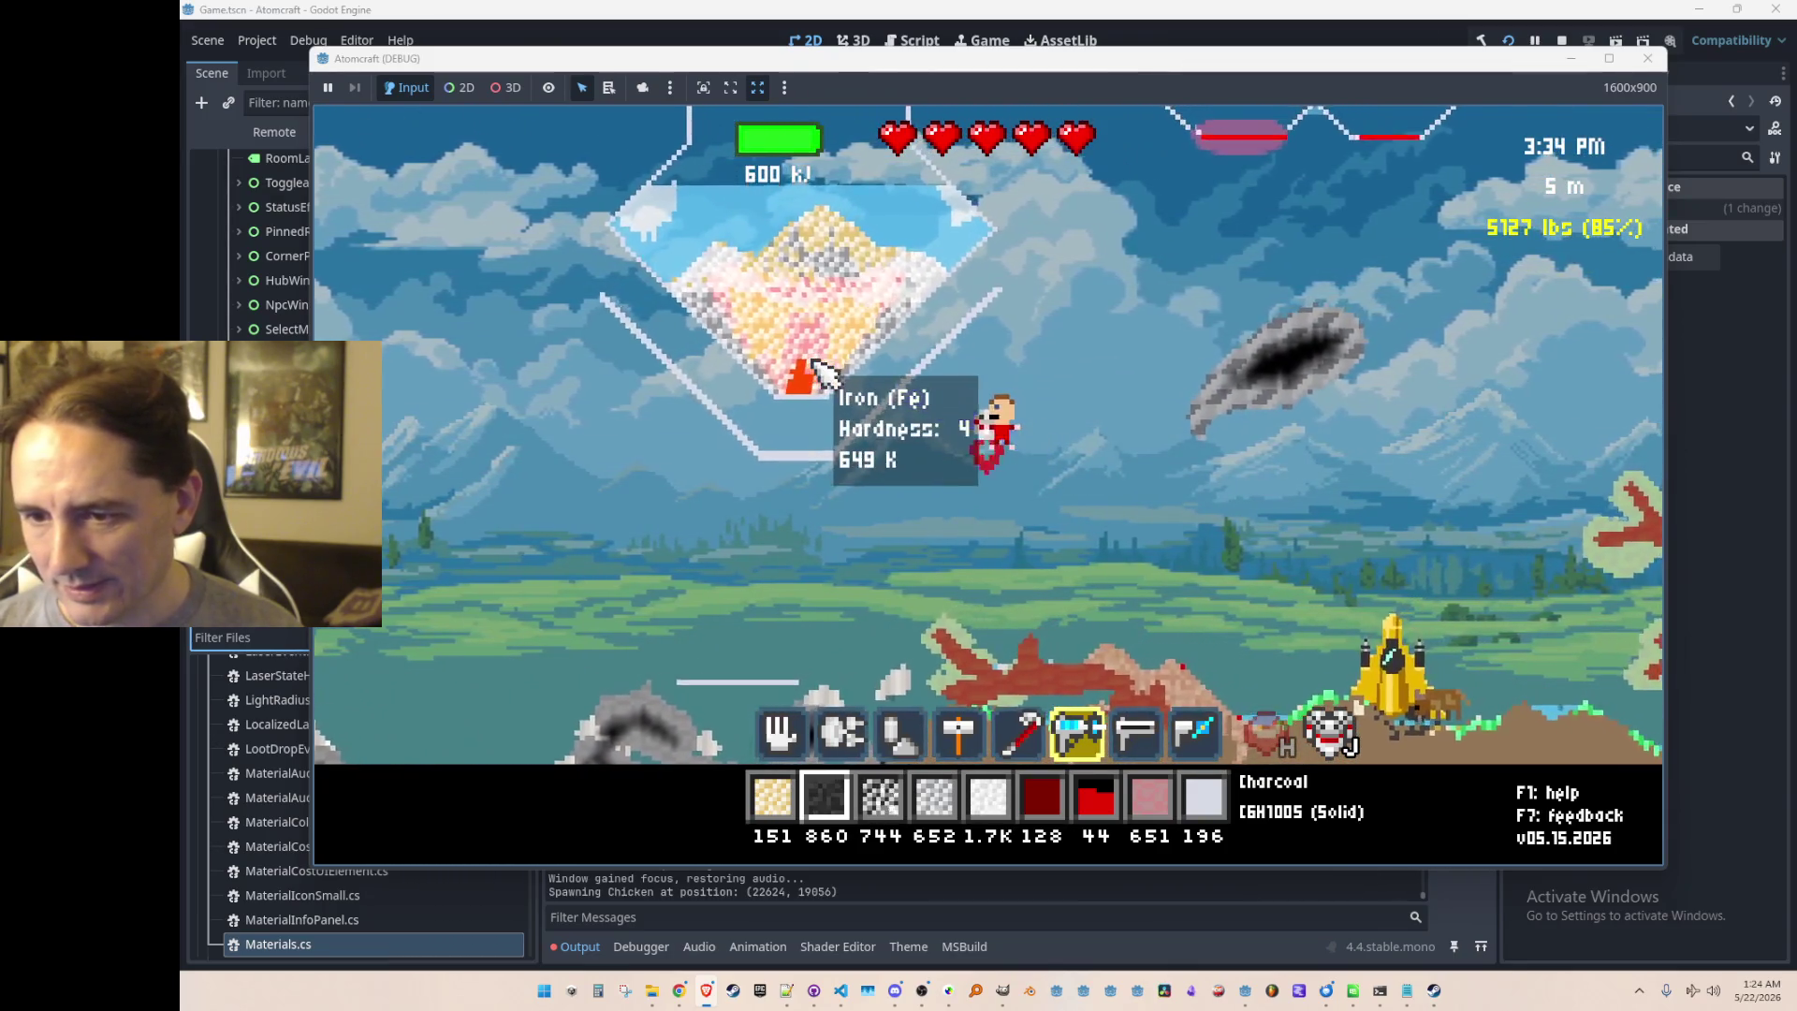
# Step: Blend the blasted metal pile into a mottled mix with the blend tool
pyautogui.scroll(1, 920, 475)
pyautogui.scroll(-1, 913, 459)
pyautogui.scroll(-2, 901, 430)
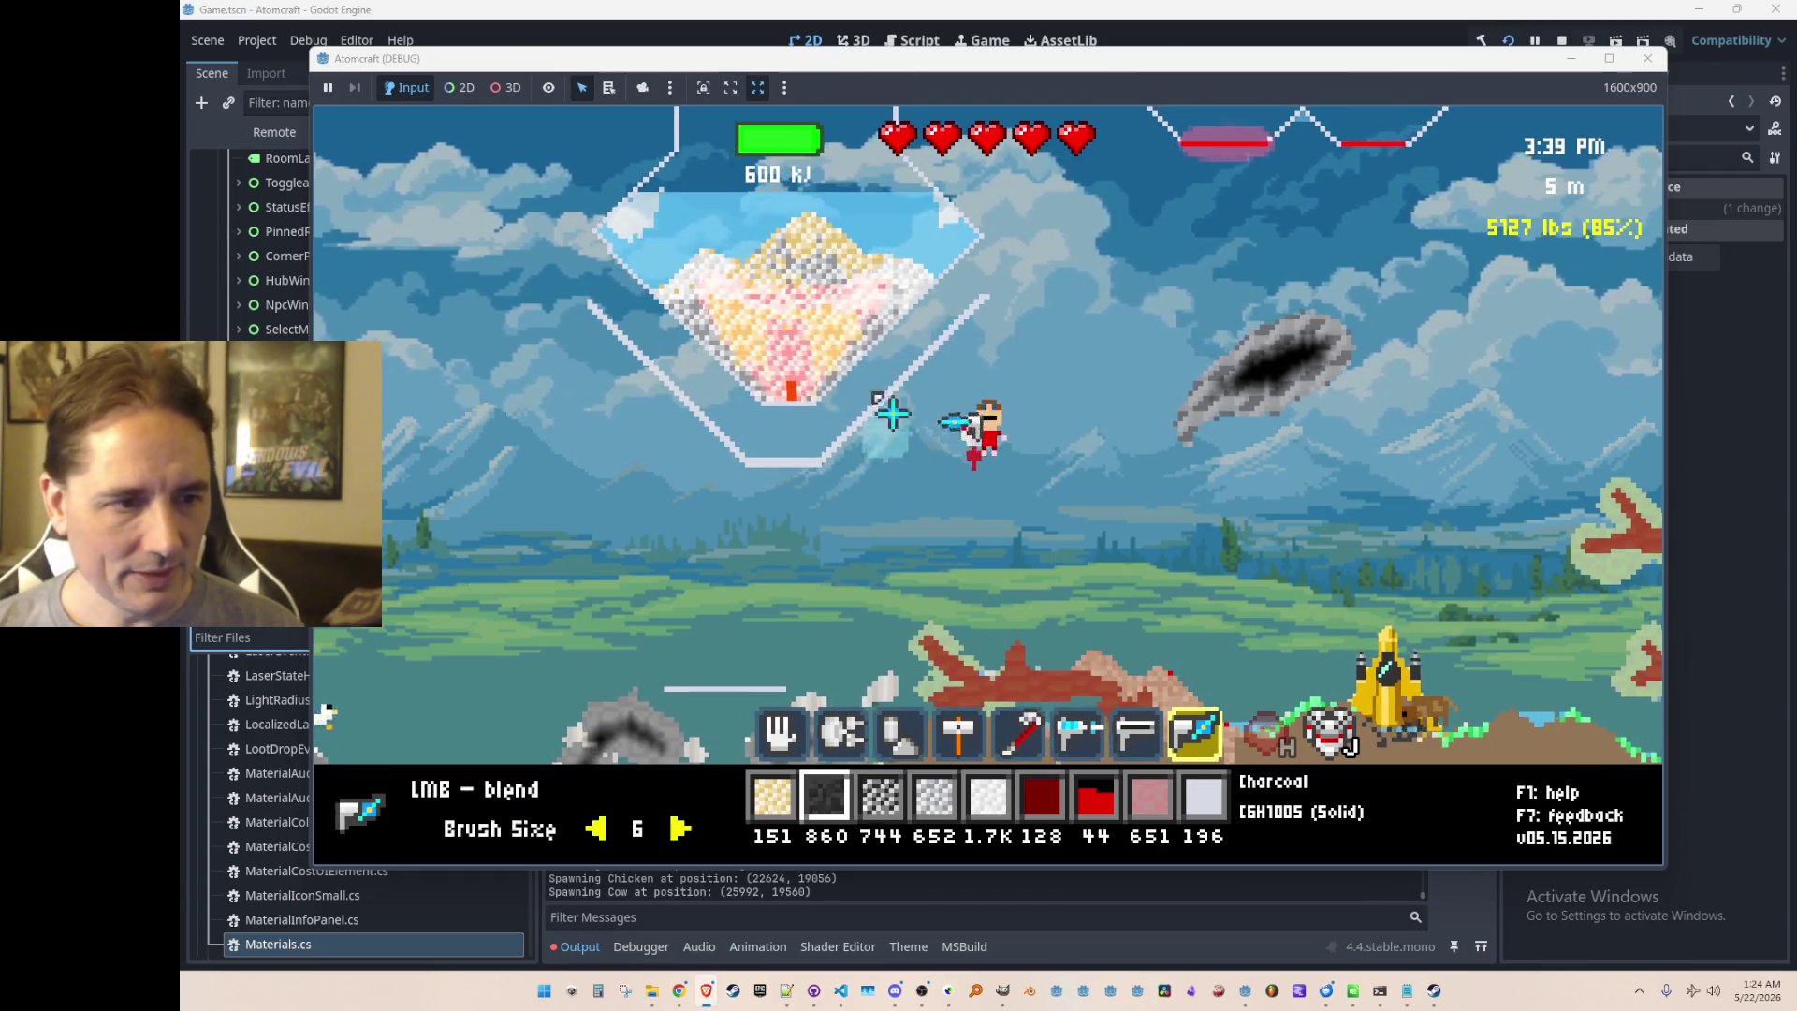
pyautogui.moveTo(840, 367); pyautogui.dragTo(850, 323)
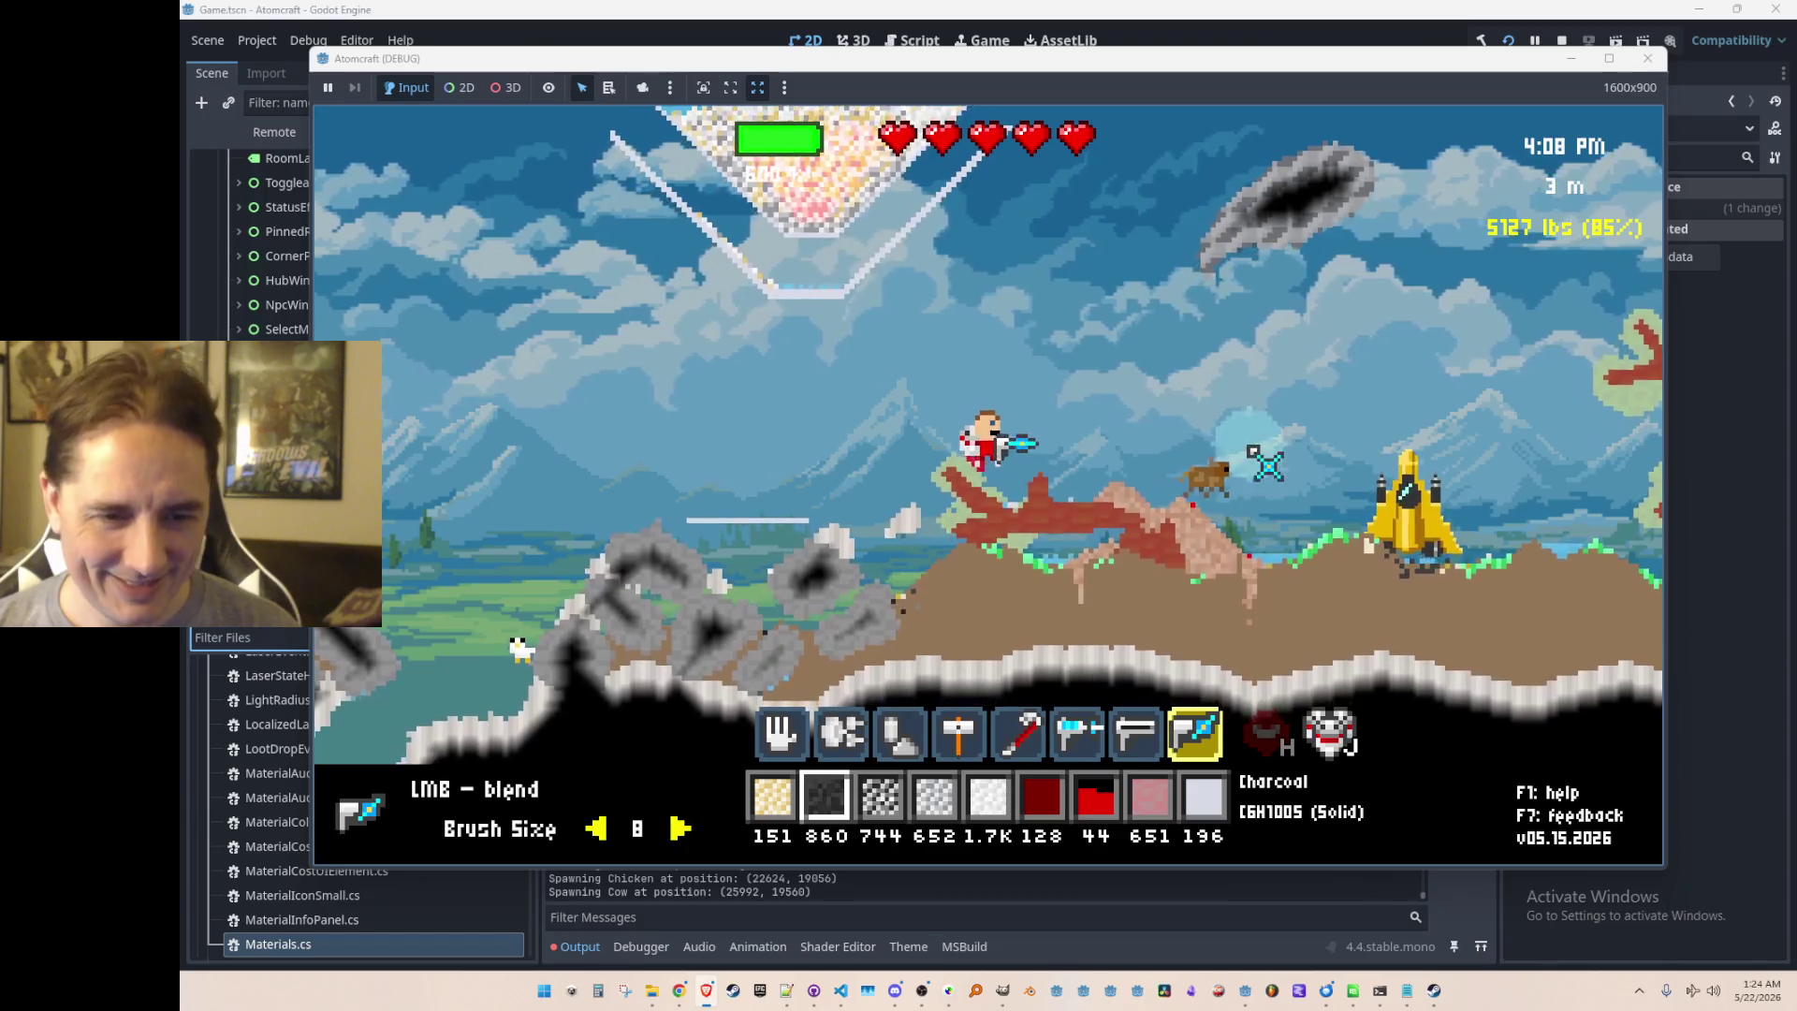
pyautogui.scroll(-9, 1153, 608)
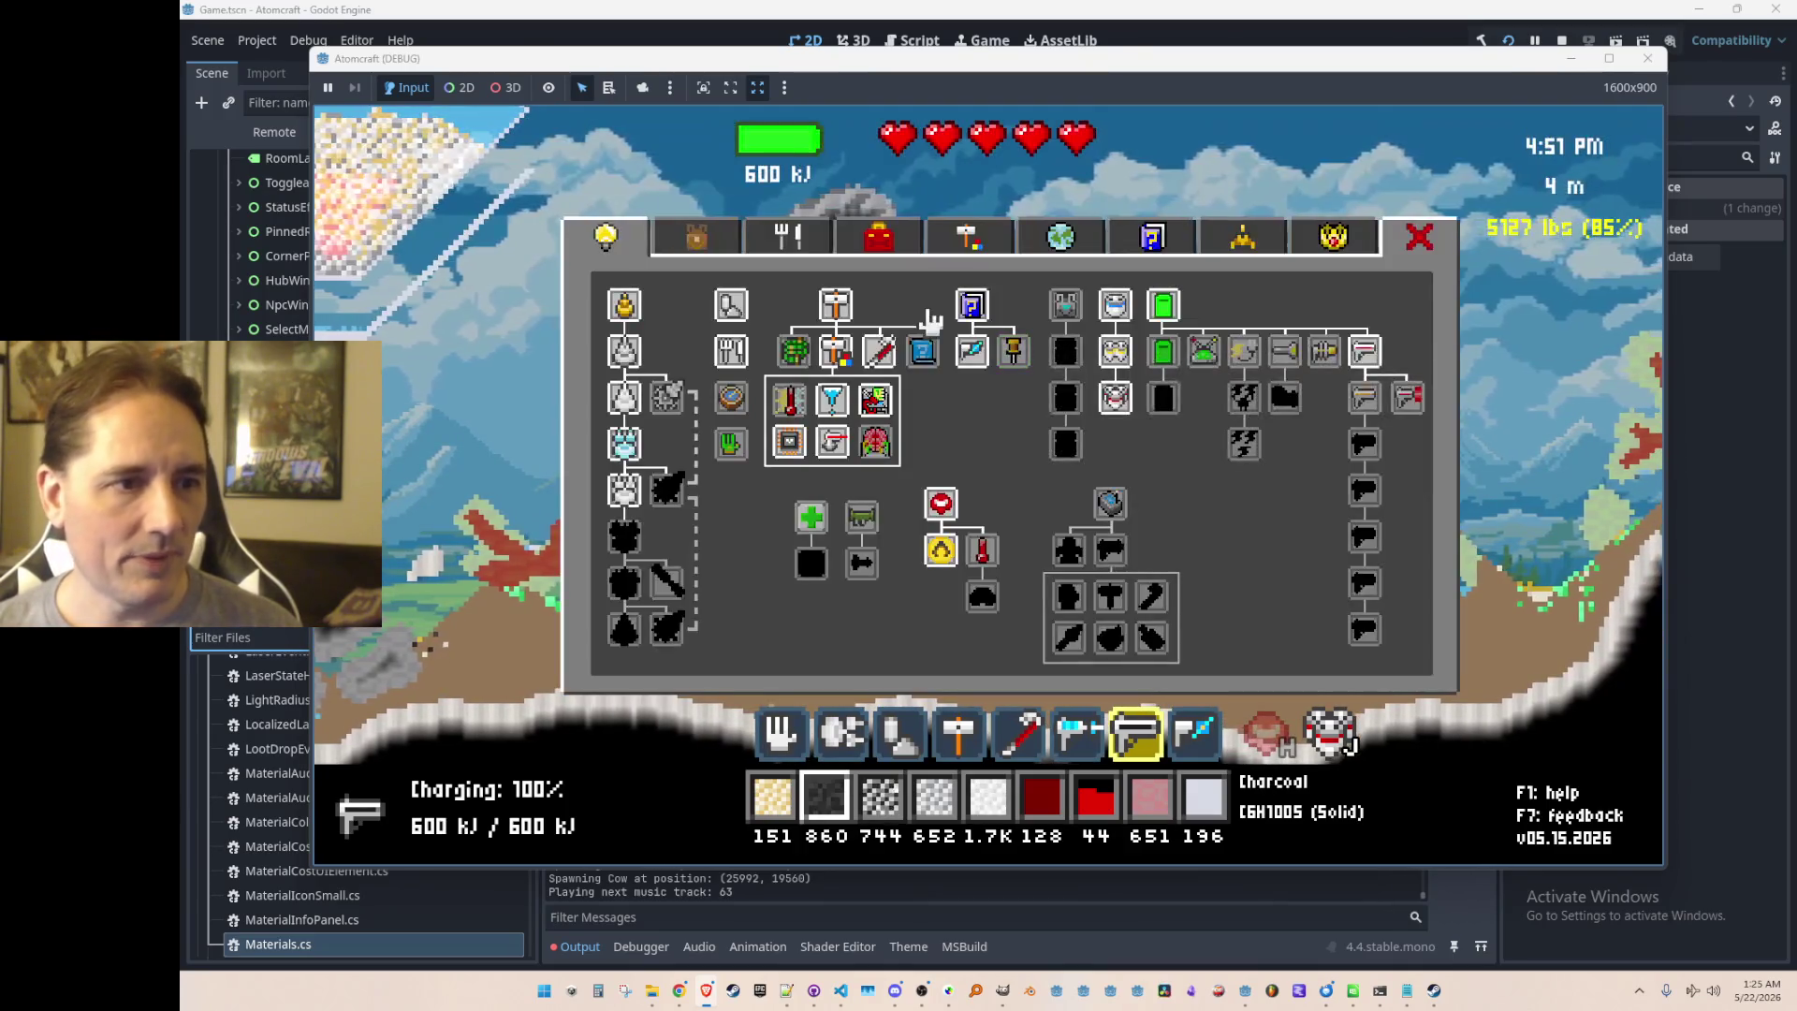
# Step: Buy the Beryl Laser, Sapphire Laser and next upgrade for laser level 7, then fire upward
pyautogui.click(1370, 410)
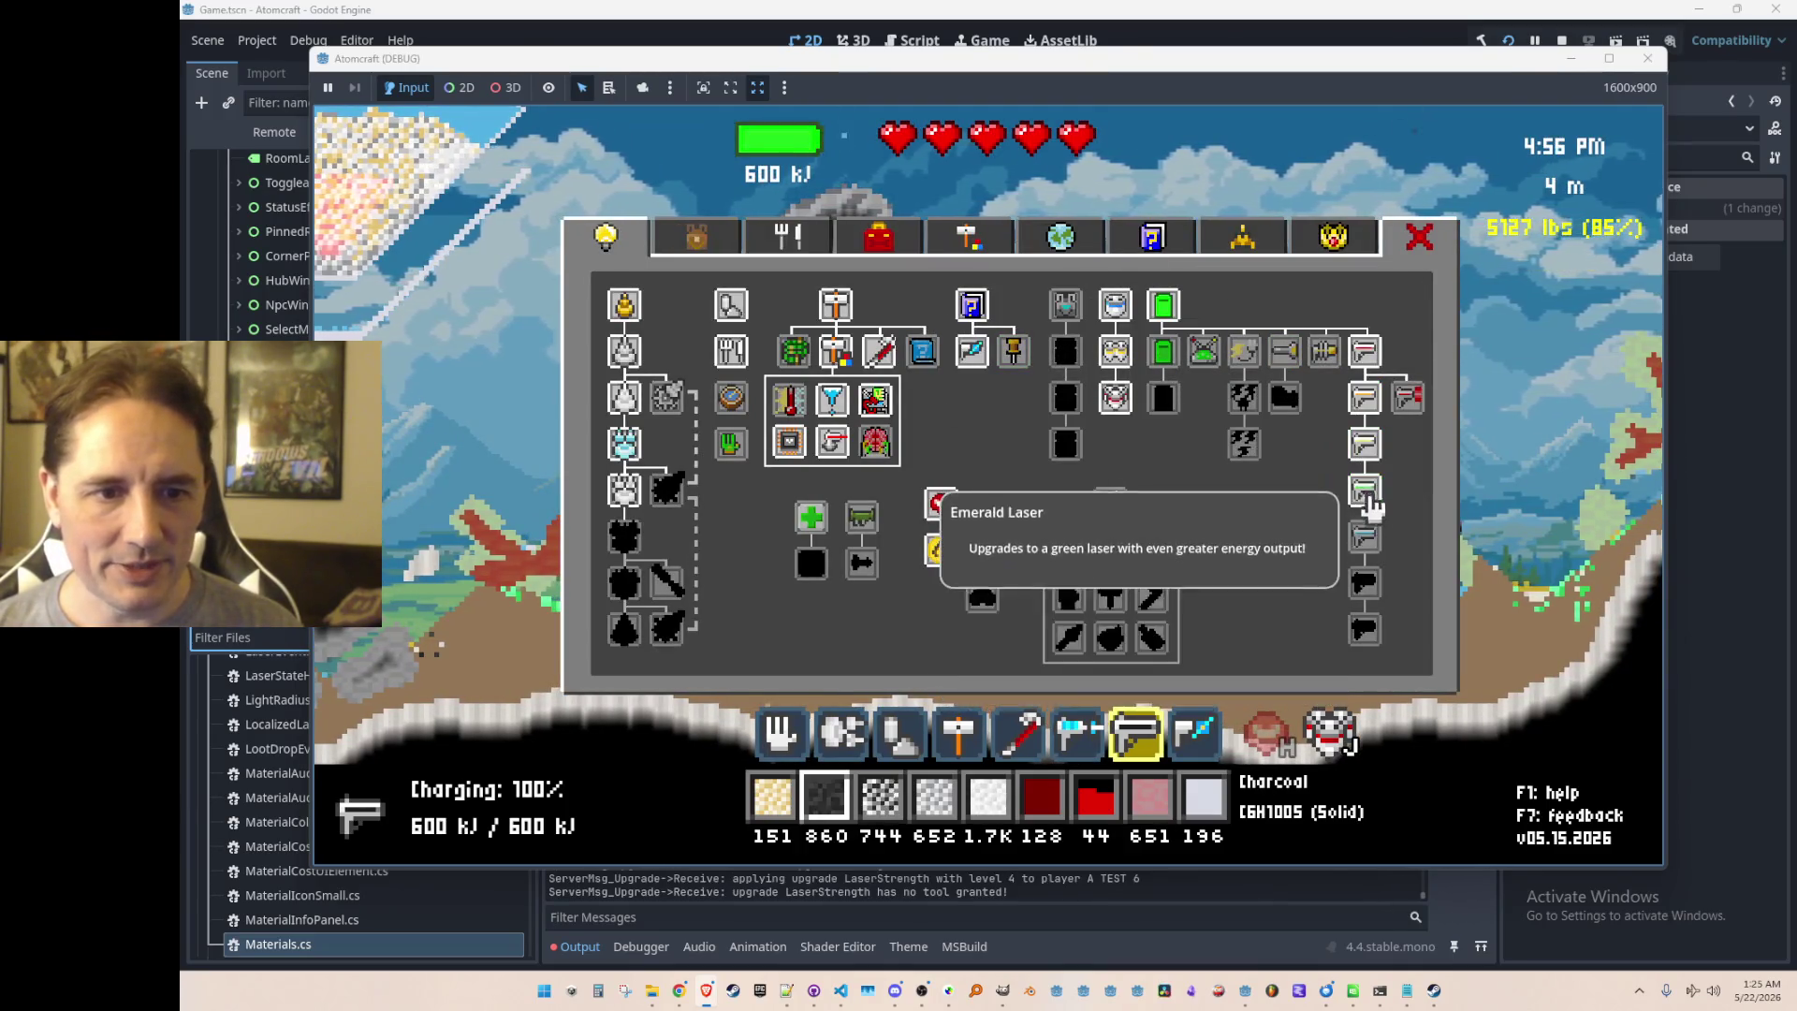
pyautogui.click(1370, 554)
pyautogui.click(1364, 585)
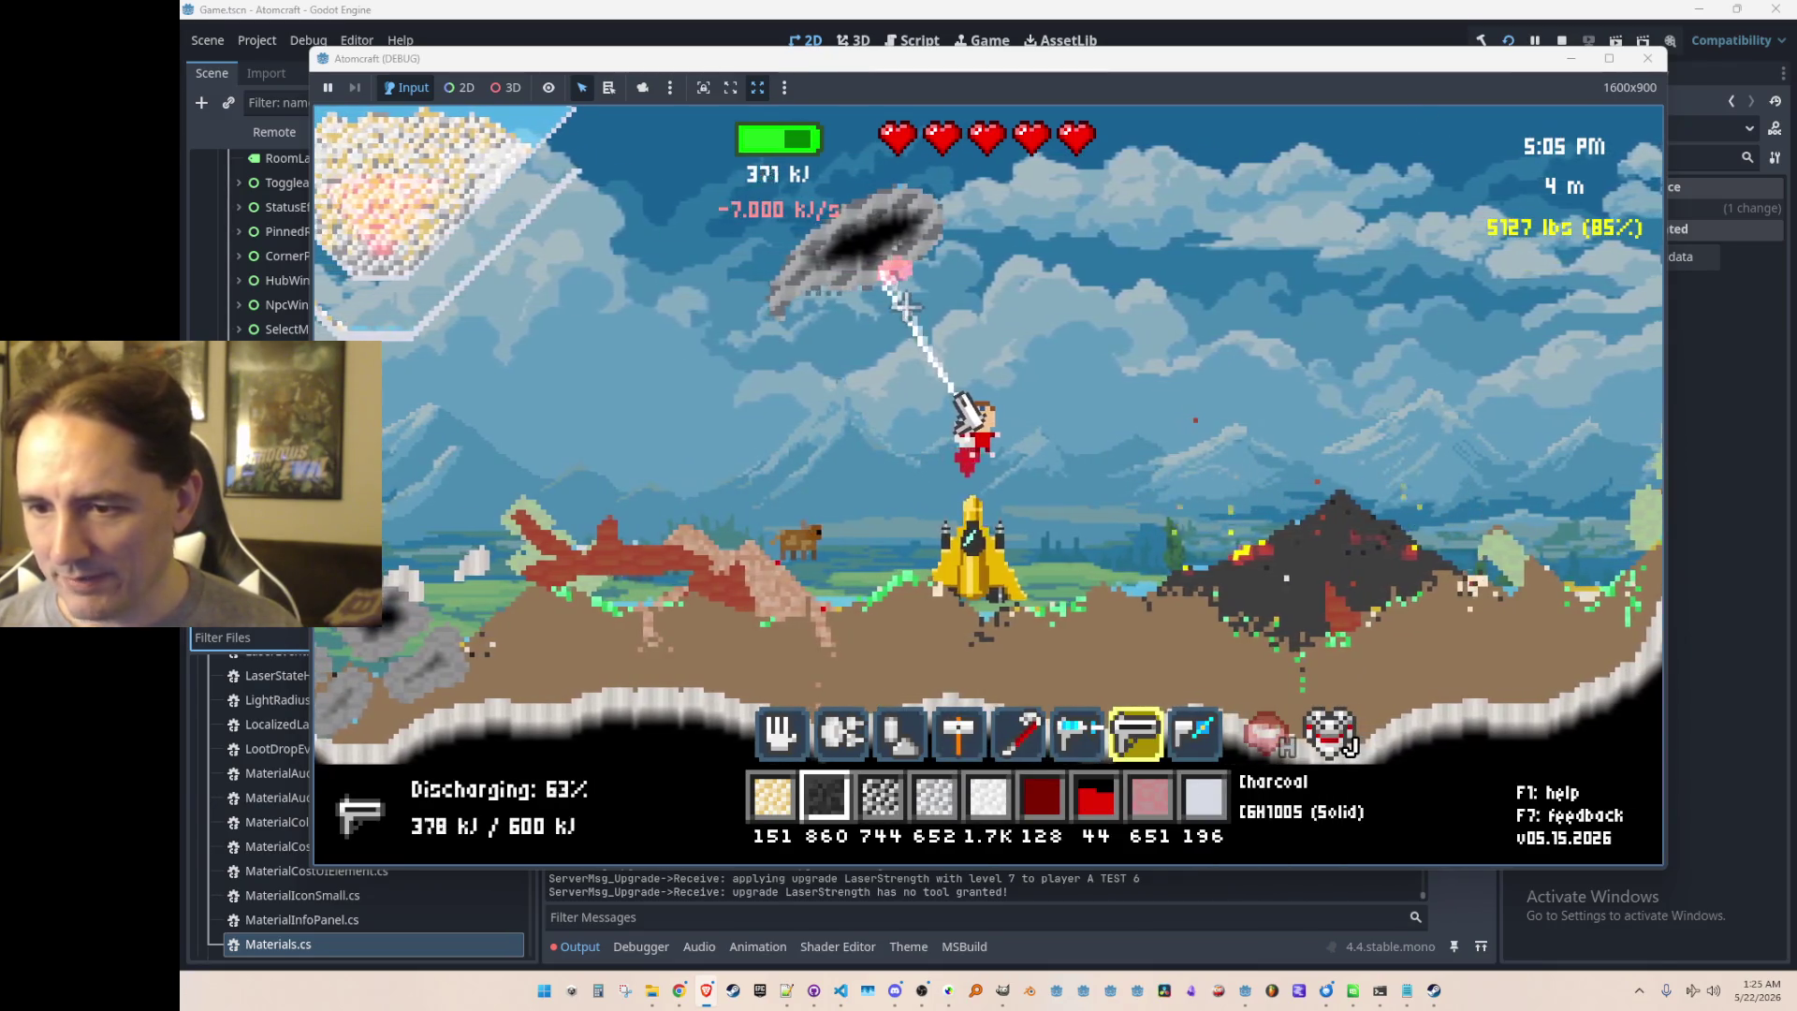
pyautogui.moveTo(904, 302); pyautogui.dragTo(929, 365)
pyautogui.press('a')
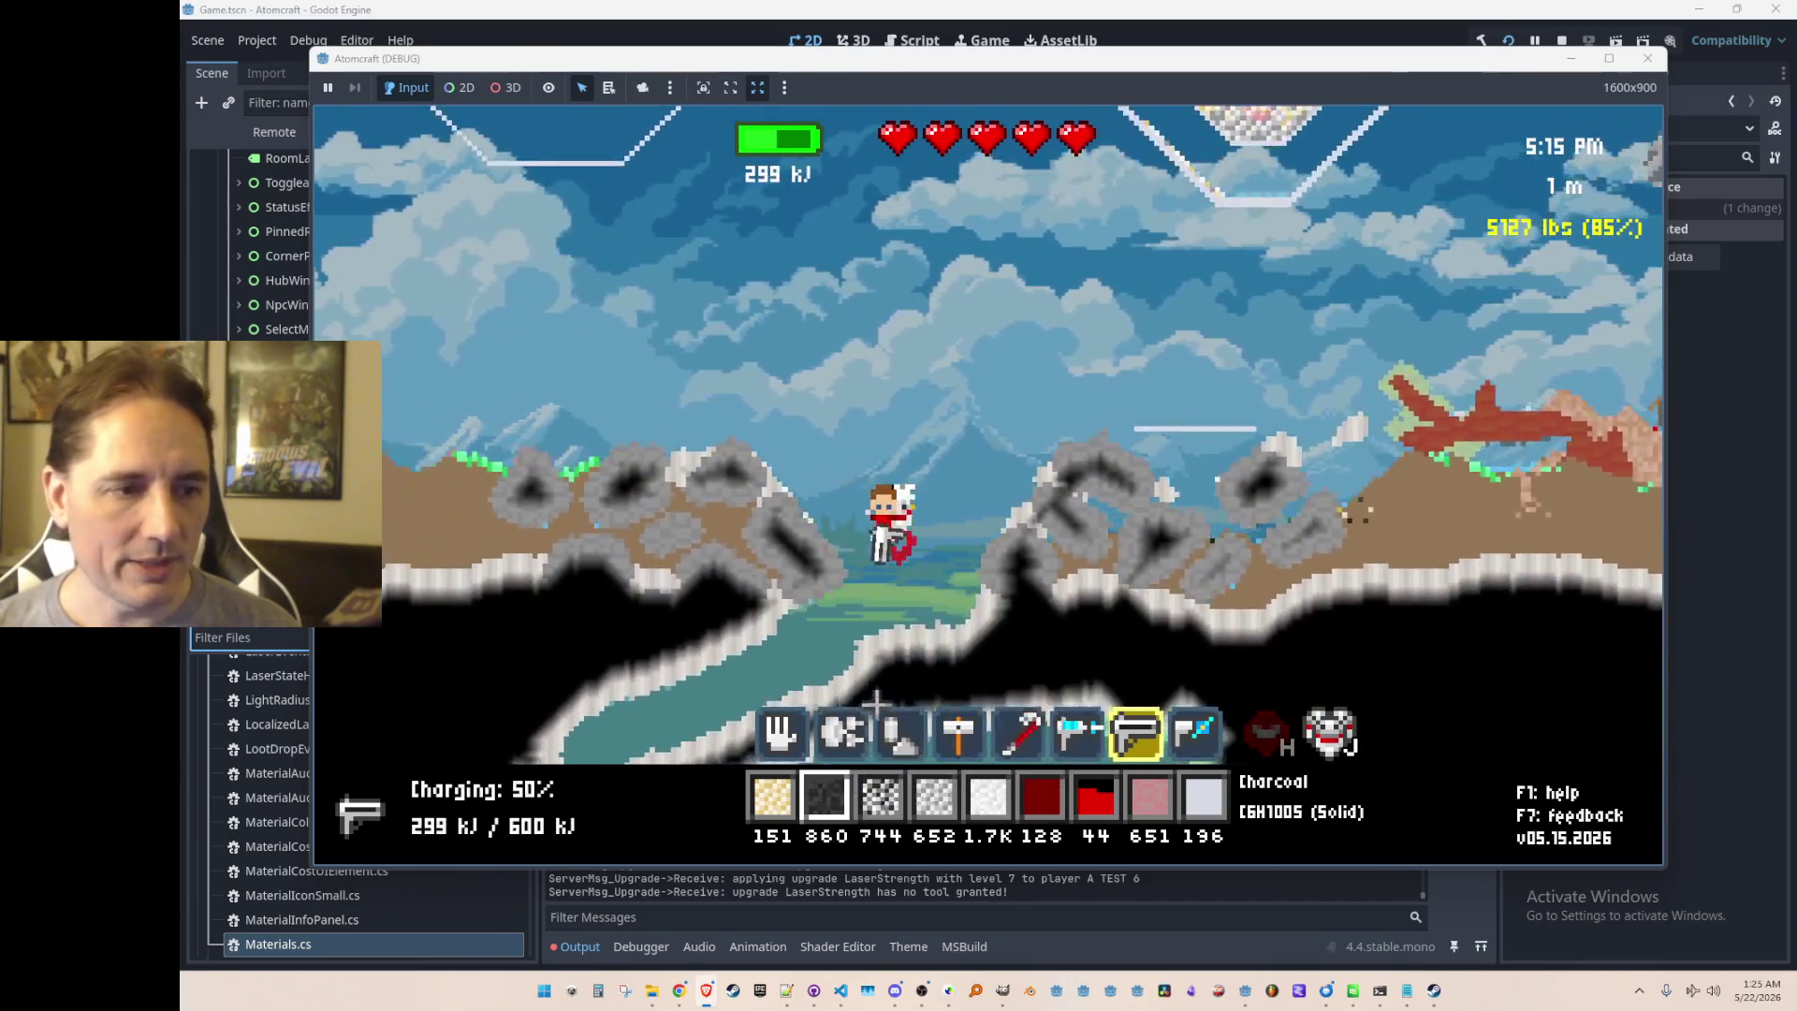
# Step: Fly left and down into the underground cave while firing the laser
pyautogui.press('a')
pyautogui.press('a')
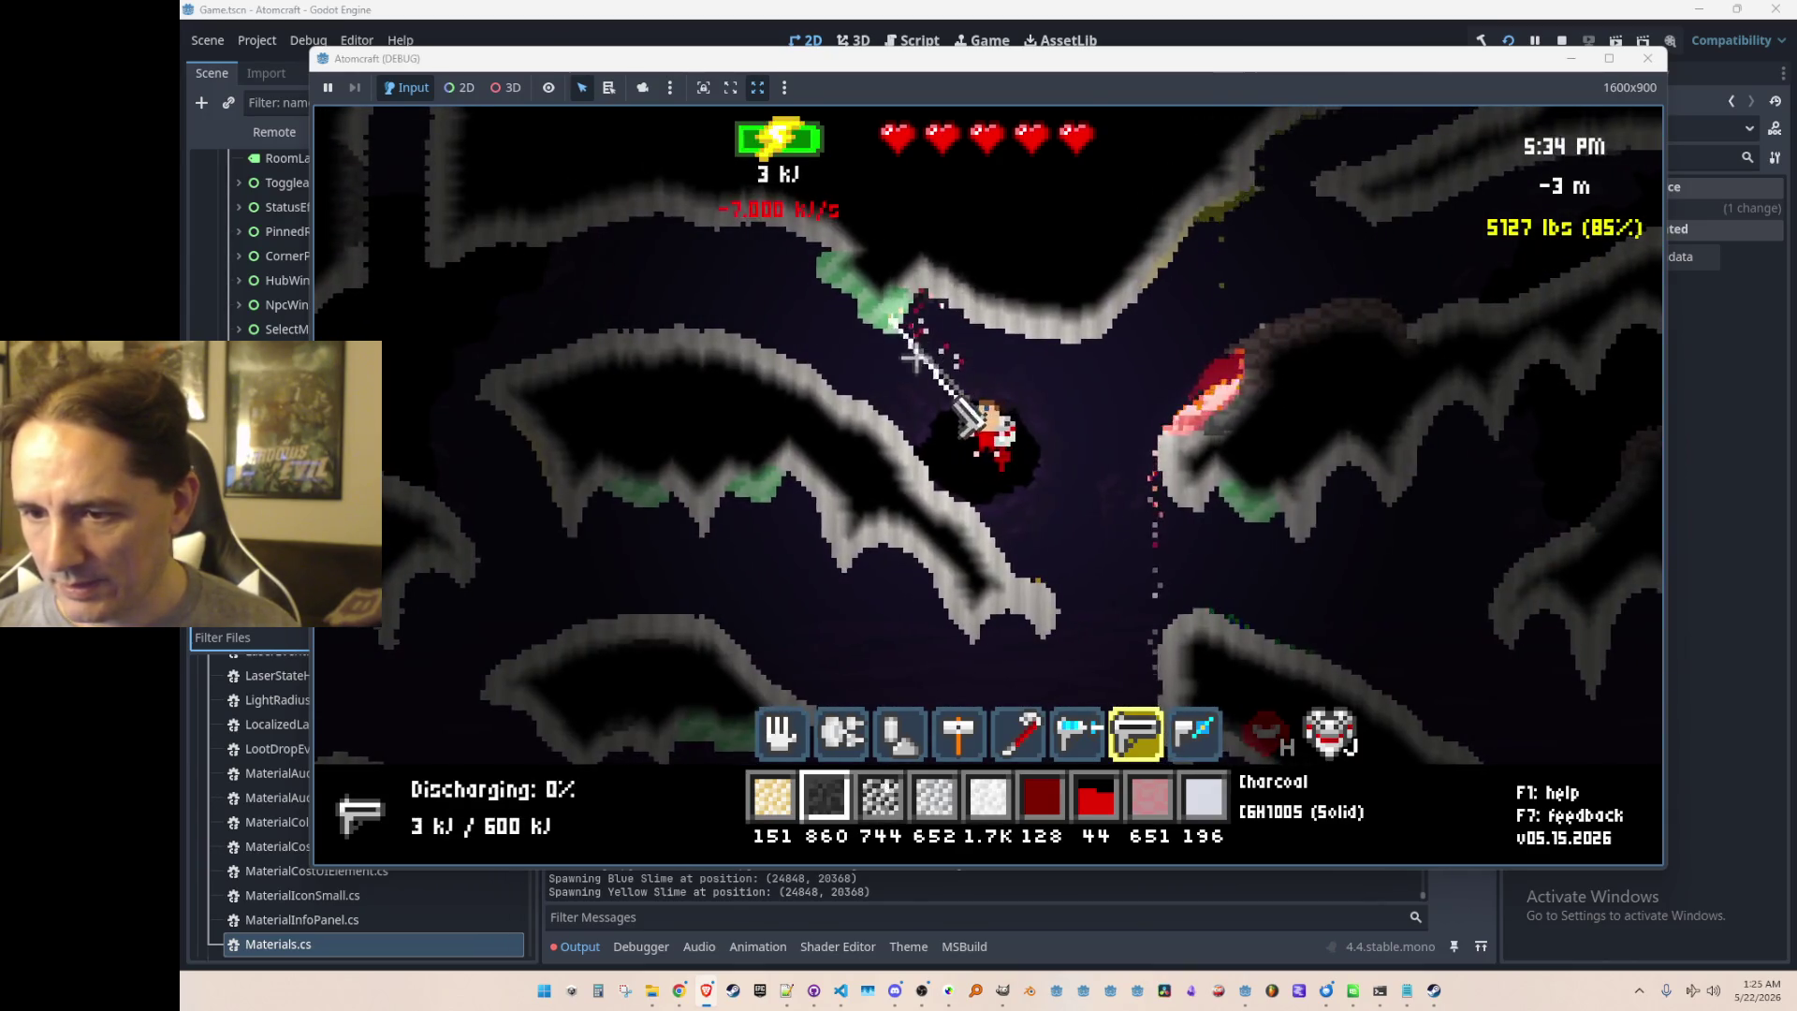
# Step: Buy Ni-Cad Battery (1800 kJ) and laser recharge level 3, then fly down lasering rock
pyautogui.click(1161, 356)
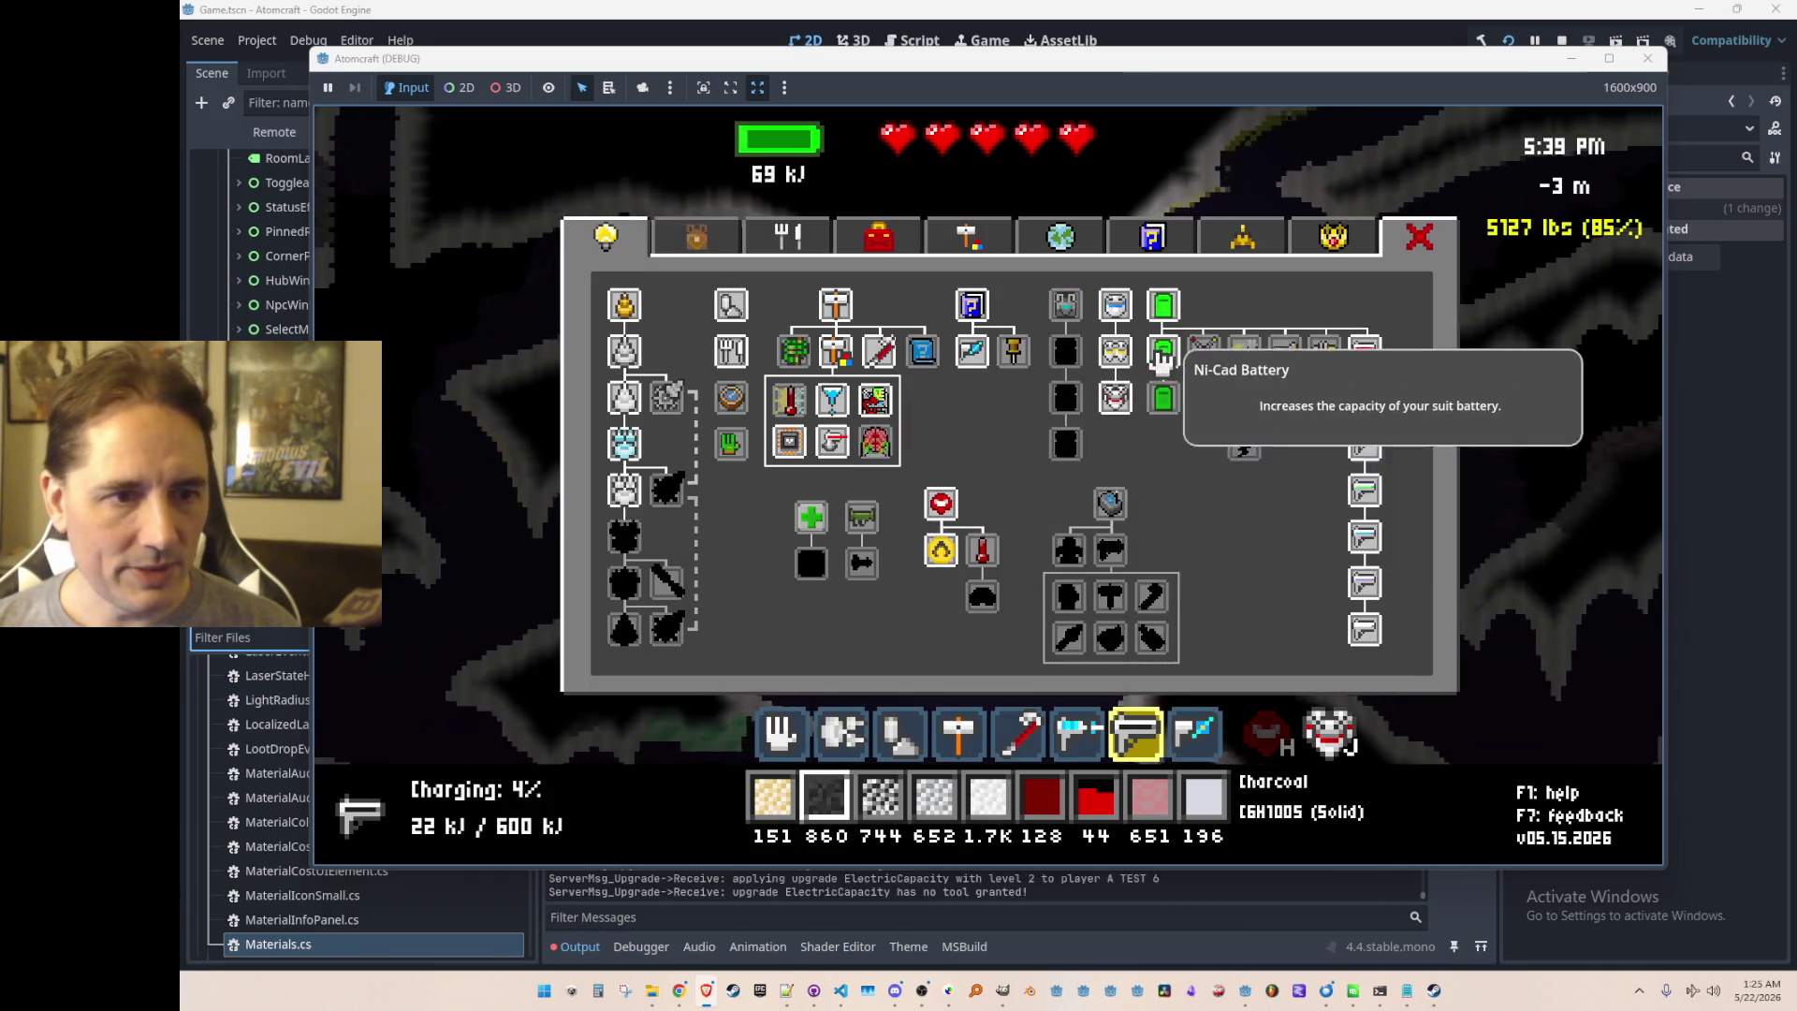
pyautogui.click(1252, 408)
pyautogui.press('Escape')
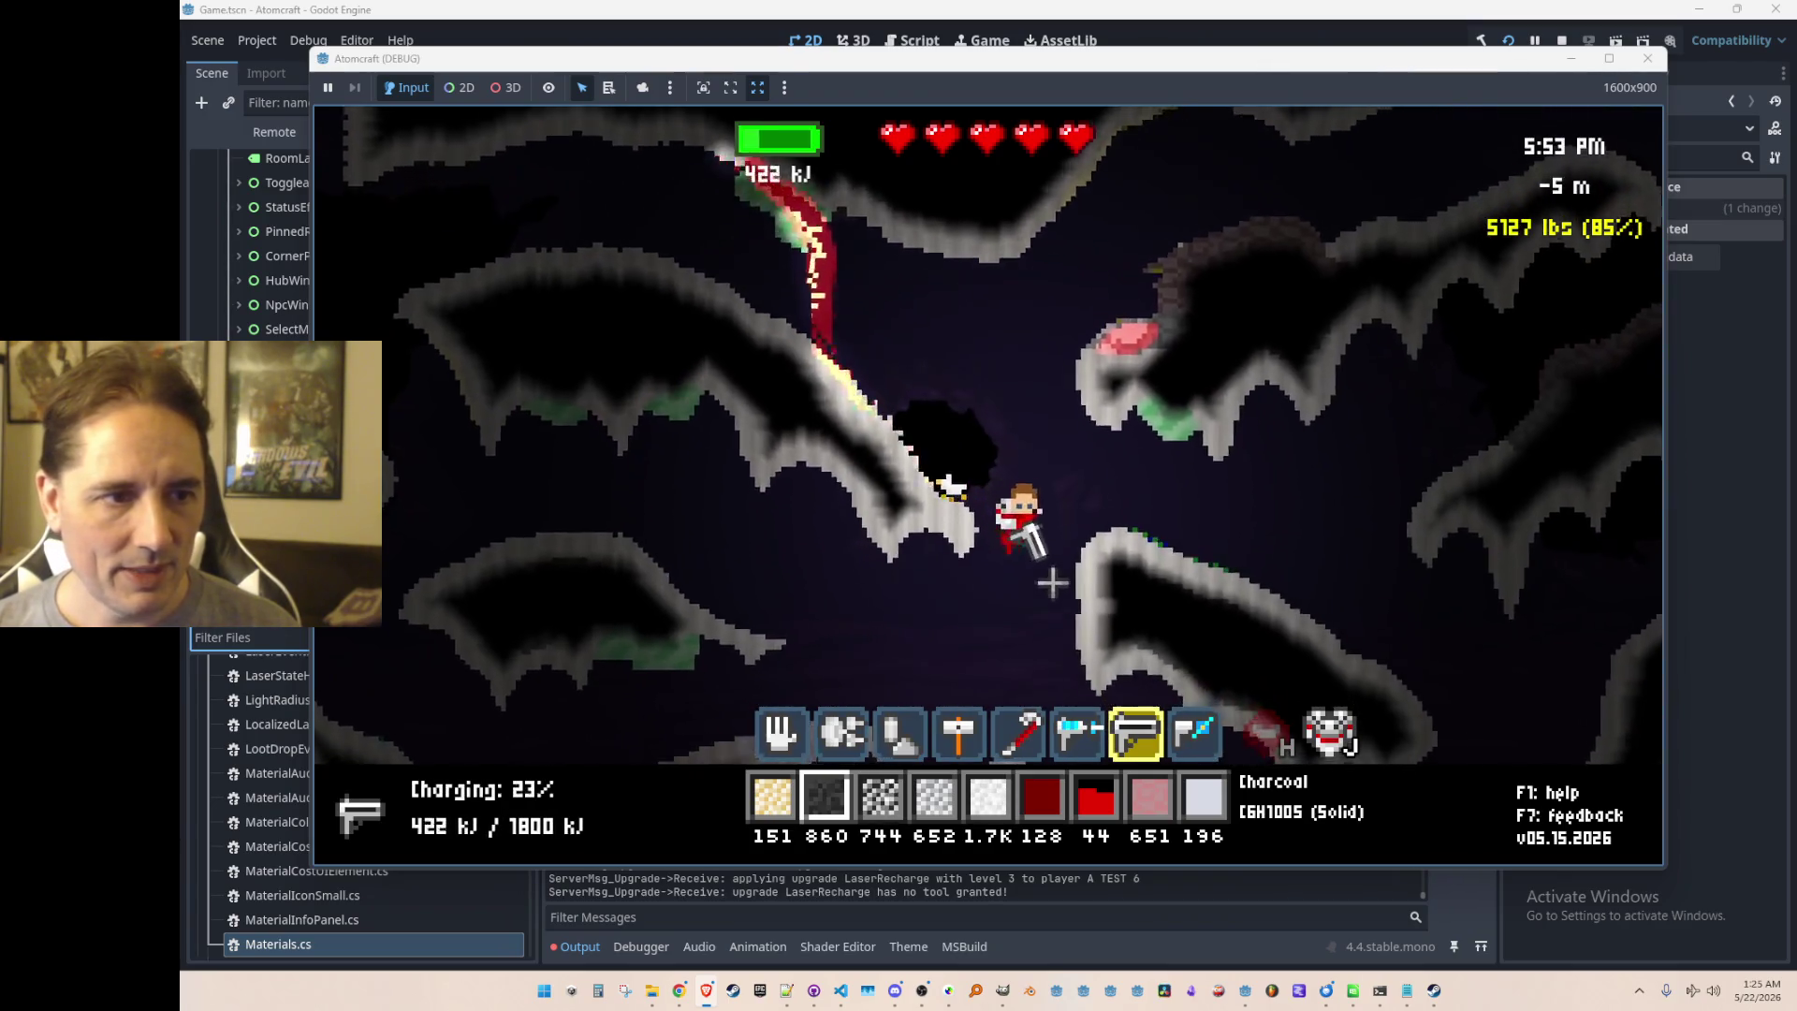
pyautogui.moveTo(744, 374); pyautogui.dragTo(751, 306)
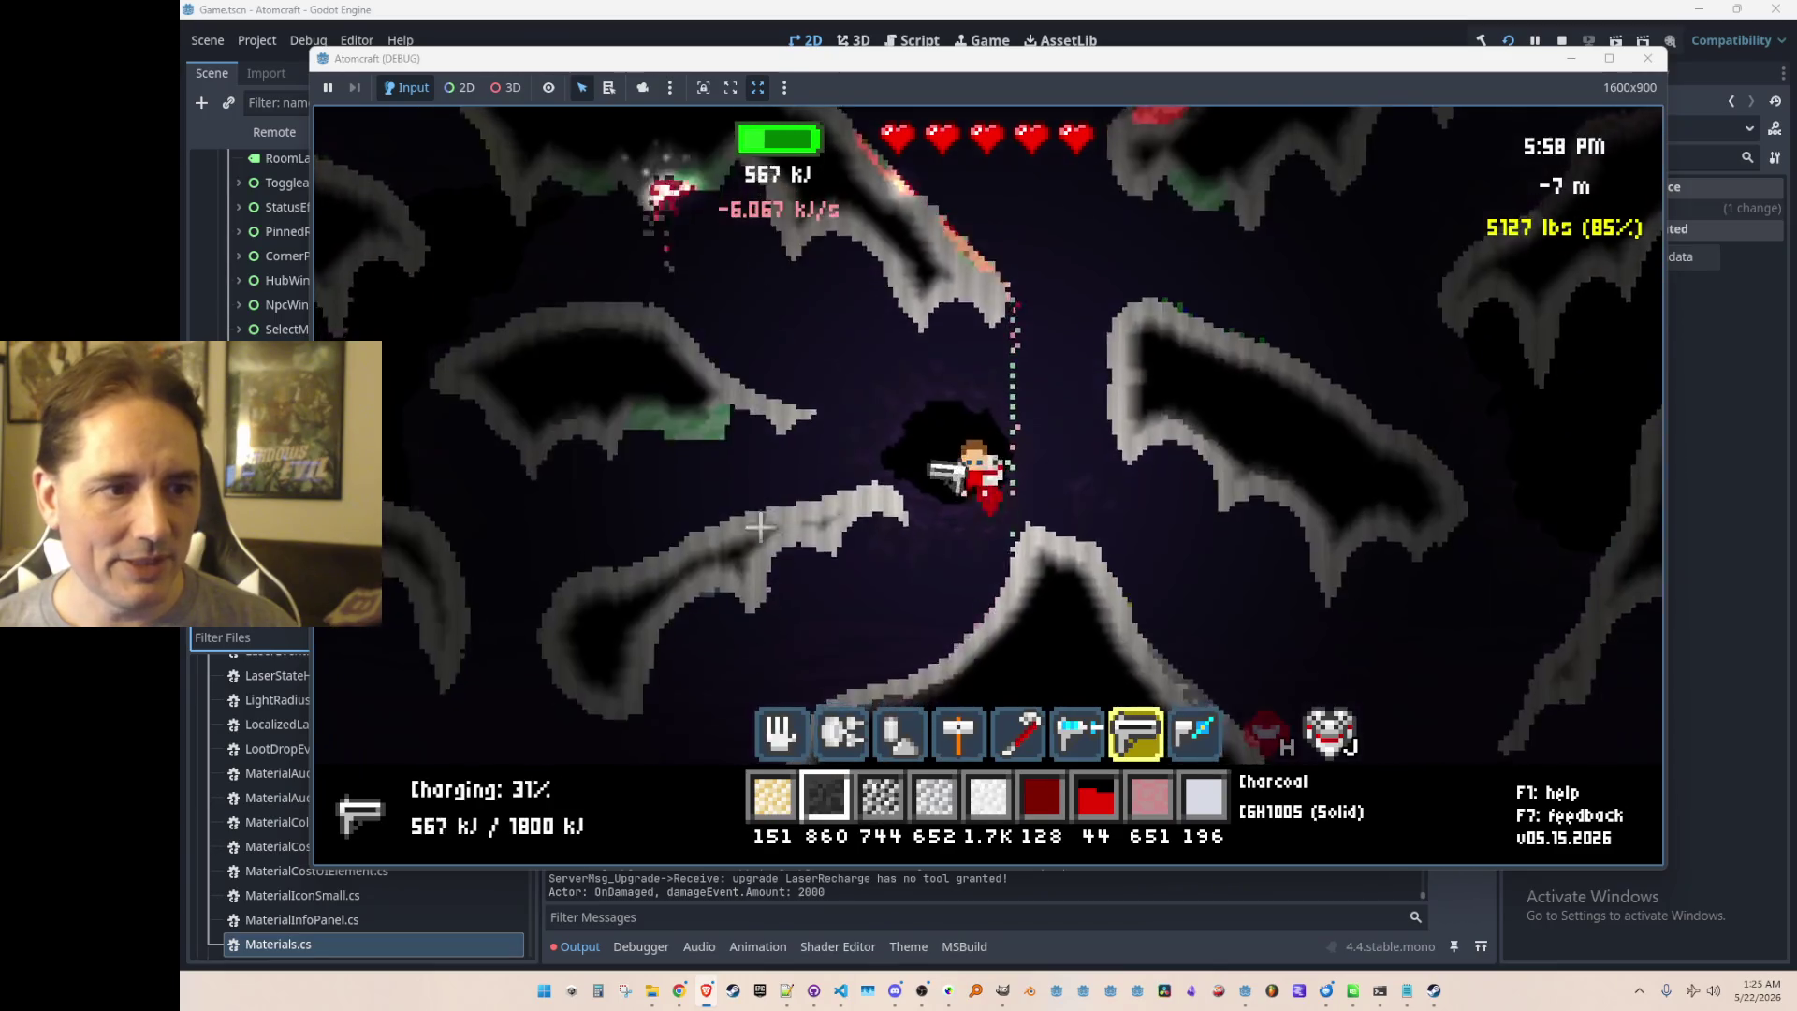
# Step: Fly left and down, lasering the rock below and the cave wall
pyautogui.press('a')
pyautogui.moveTo(1076, 524)
pyautogui.mouseDown()
pyautogui.moveTo(1279, 477)
pyautogui.moveTo(976, 613)
pyautogui.mouseUp()
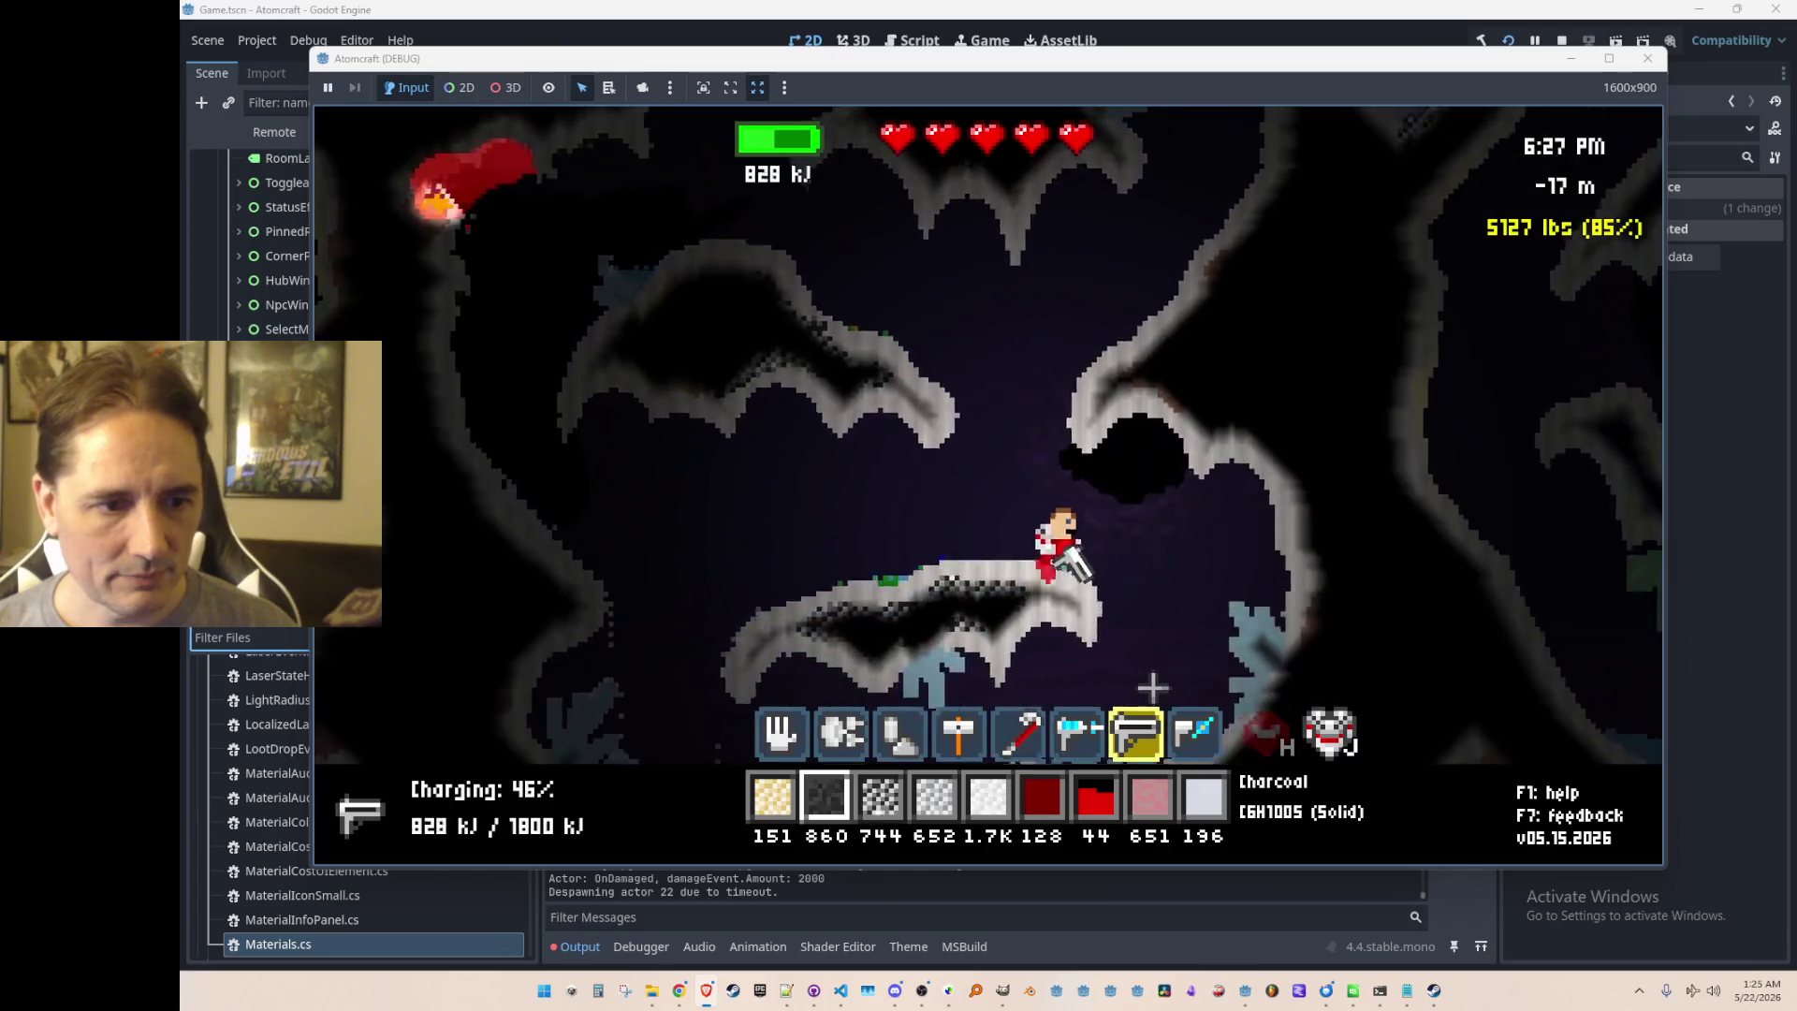
pyautogui.moveTo(1165, 599); pyautogui.dragTo(1161, 427)
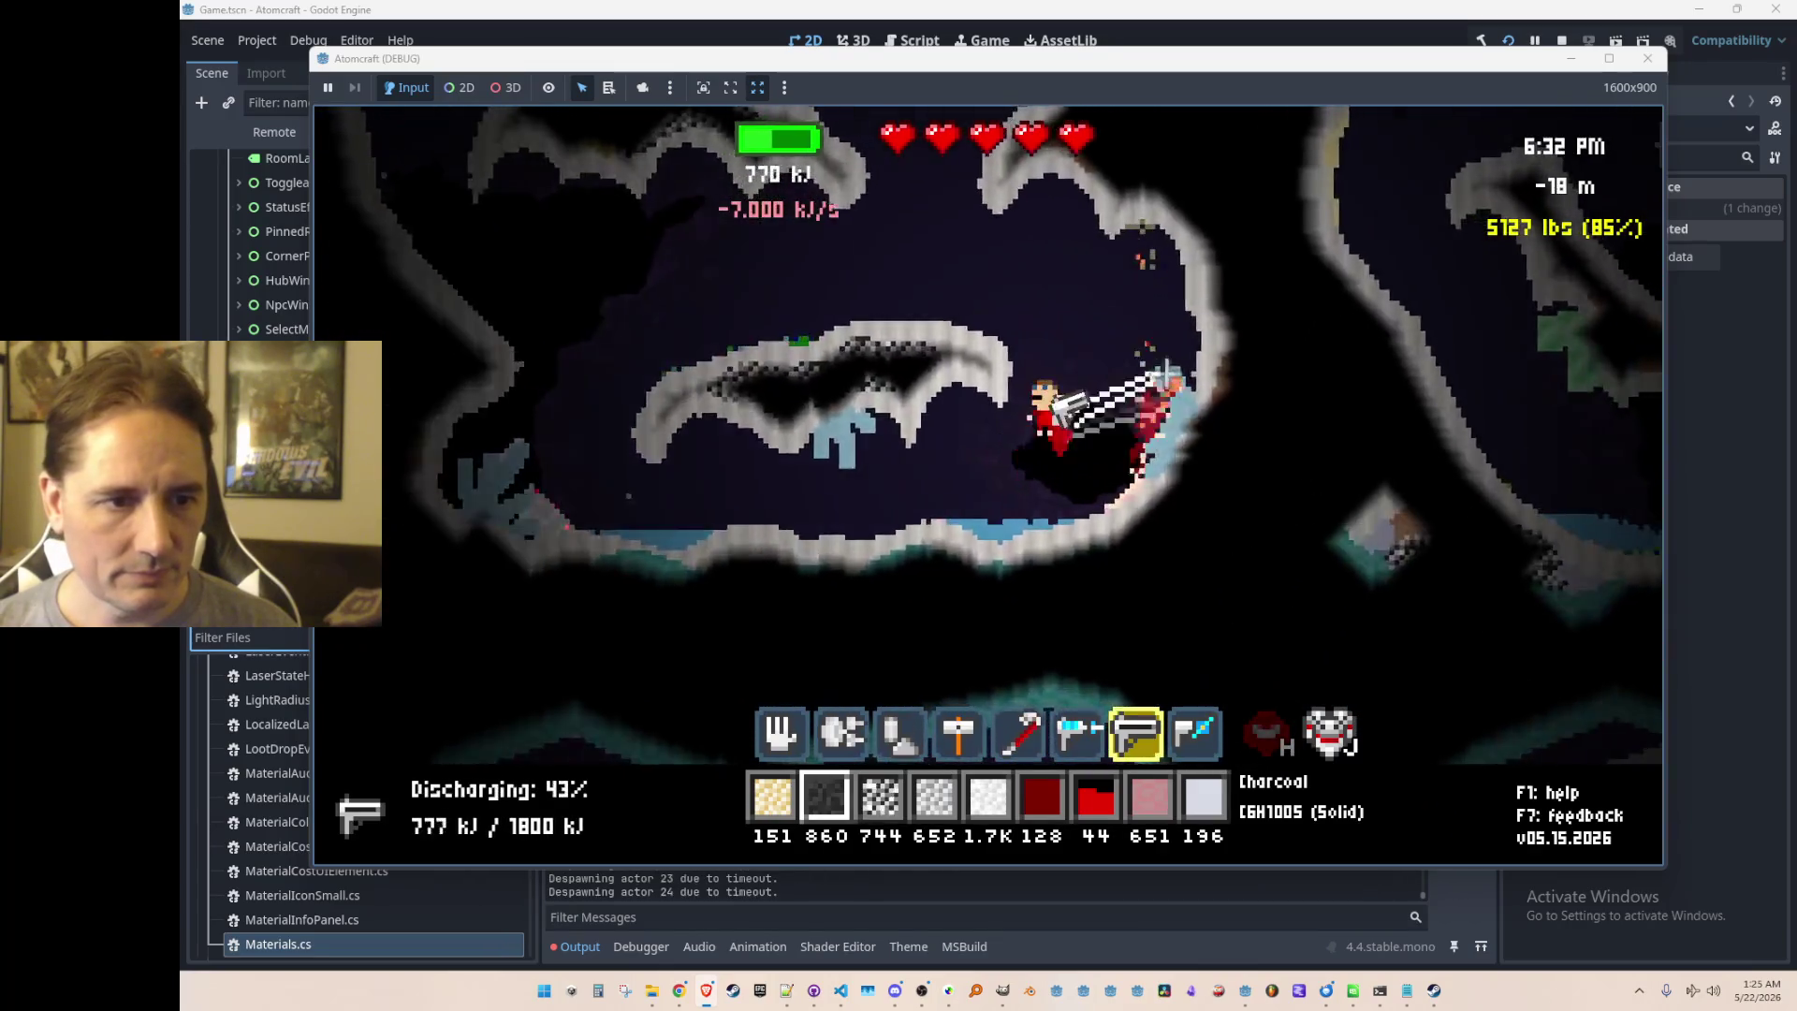
pyautogui.moveTo(1170, 516); pyautogui.dragTo(1069, 250)
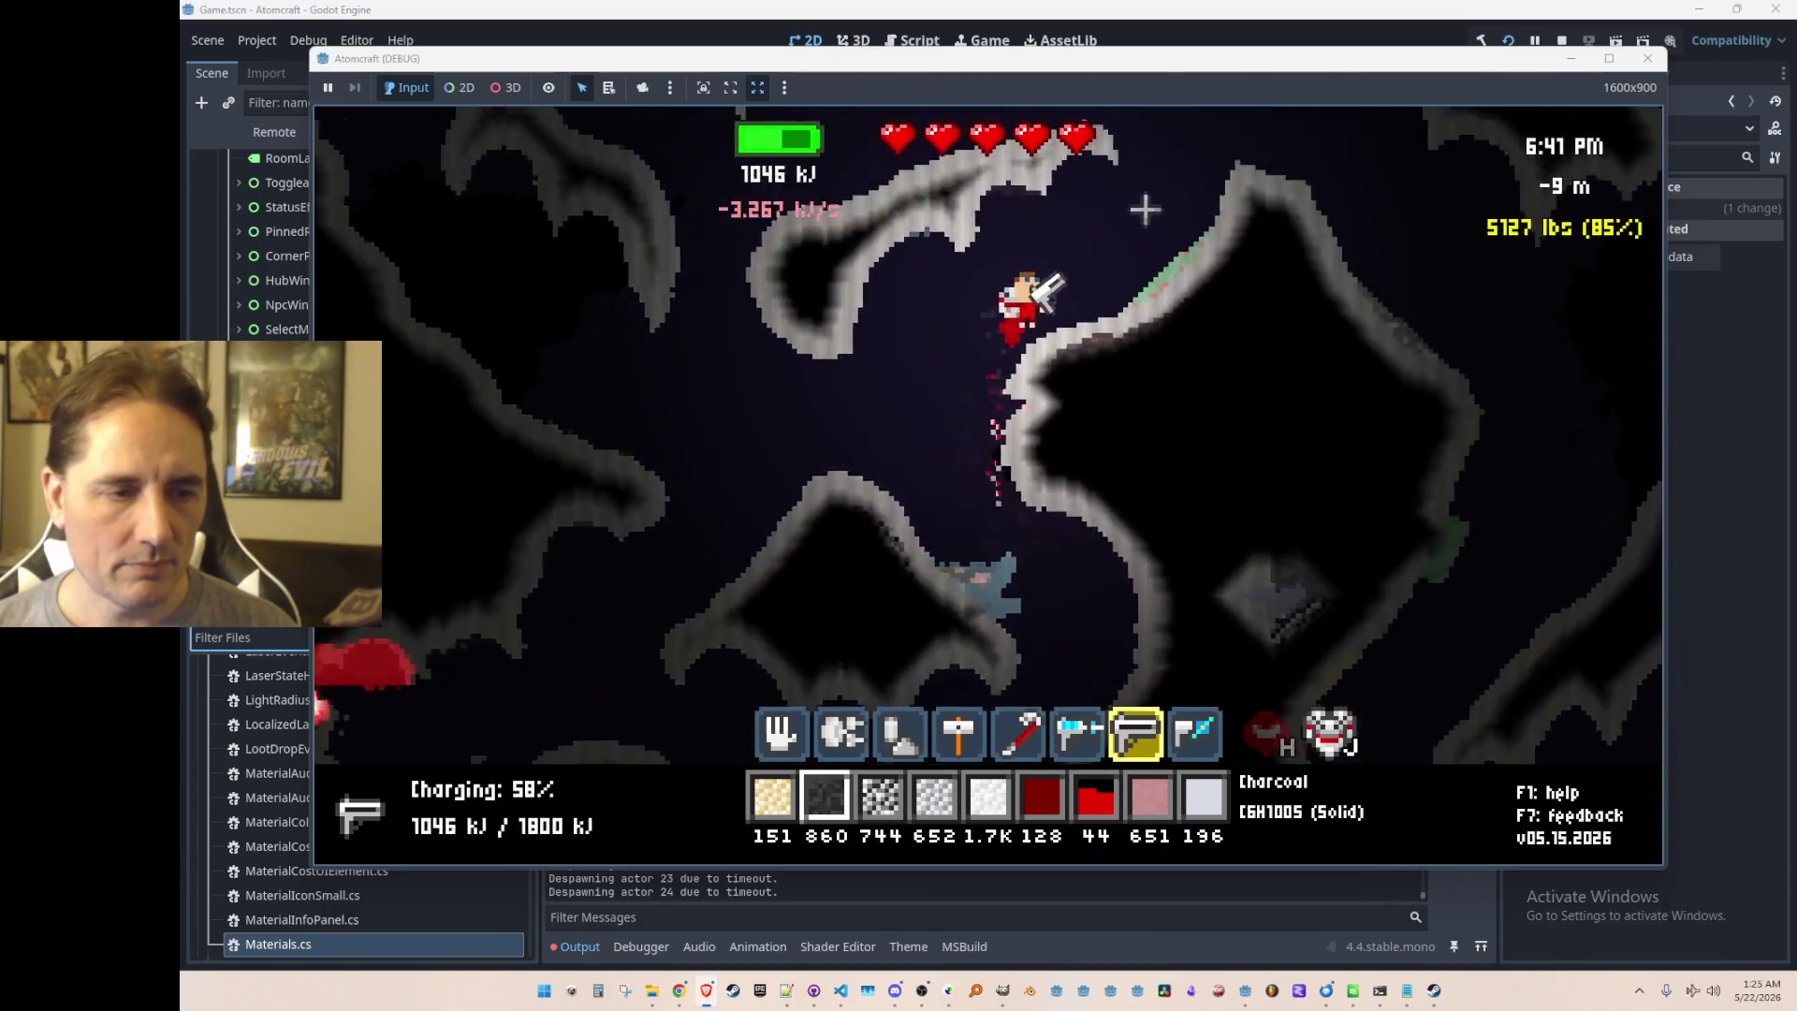
# Step: Move right through the cave and laser the attacking yellow slime
pyautogui.press('d')
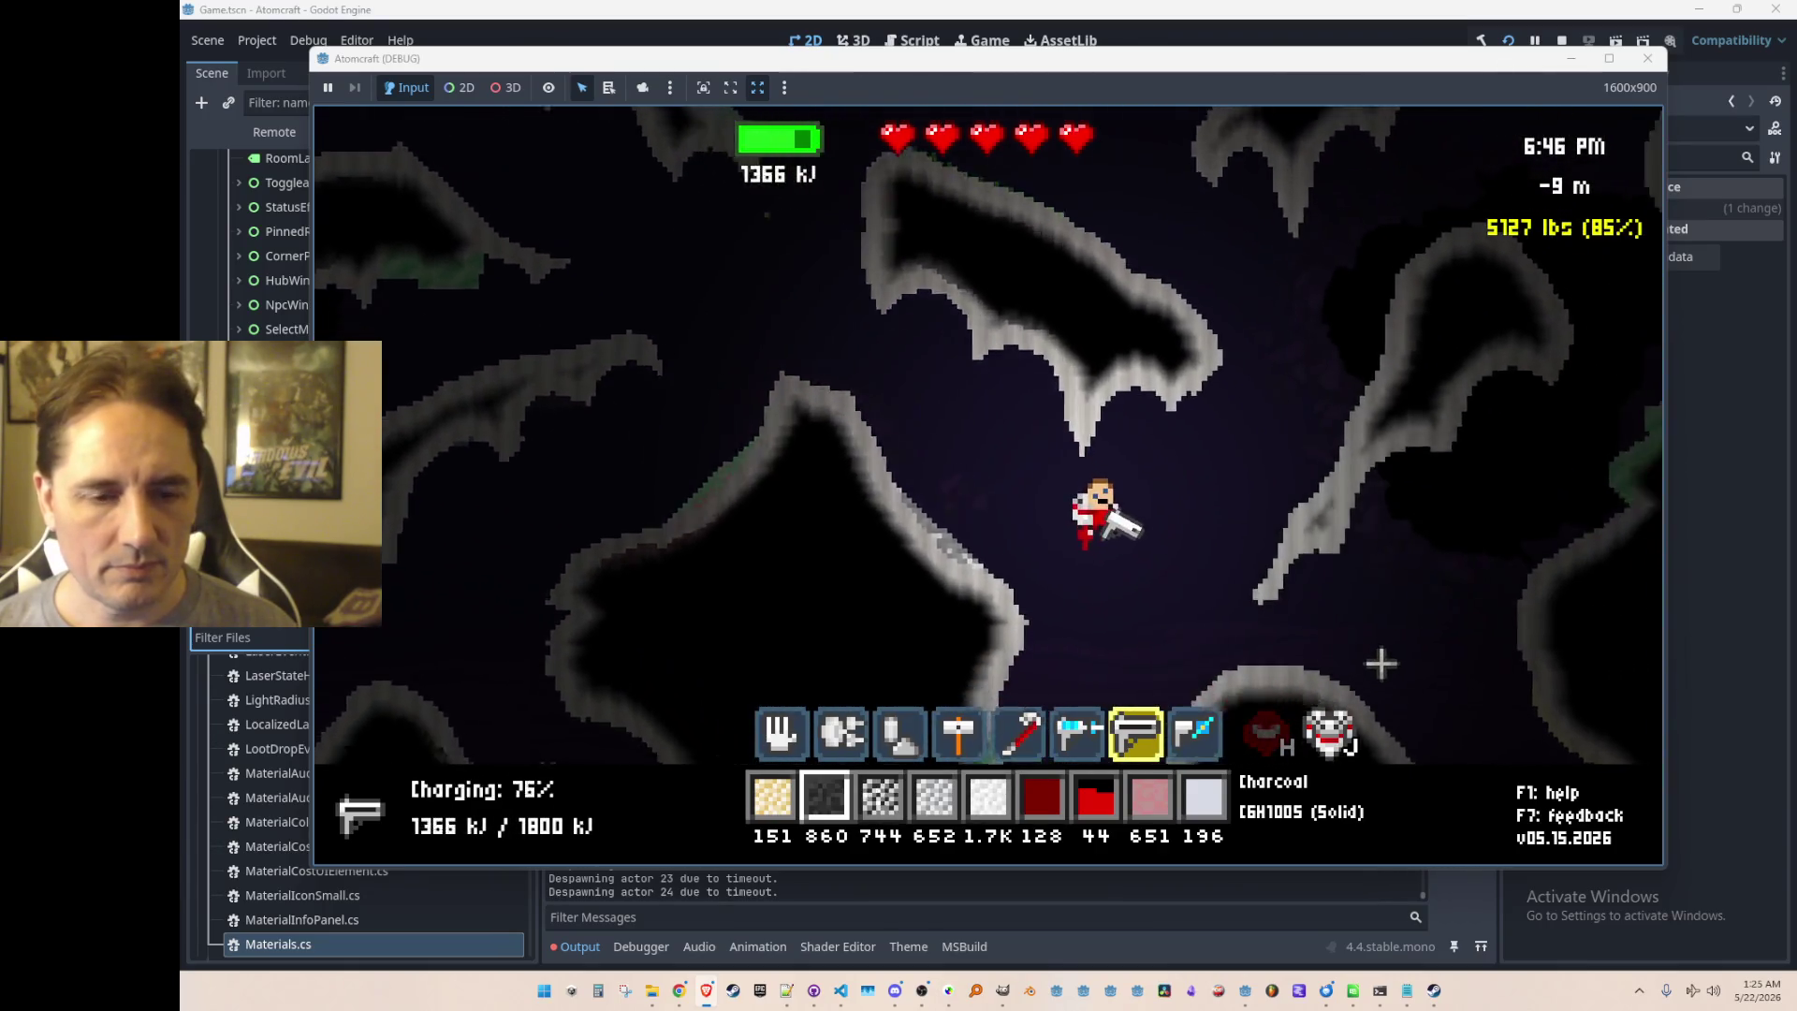
pyautogui.press('d')
pyautogui.press('d')
pyautogui.moveTo(1268, 660)
pyautogui.mouseDown()
pyautogui.moveTo(1171, 405)
pyautogui.moveTo(1203, 541)
pyautogui.mouseUp()
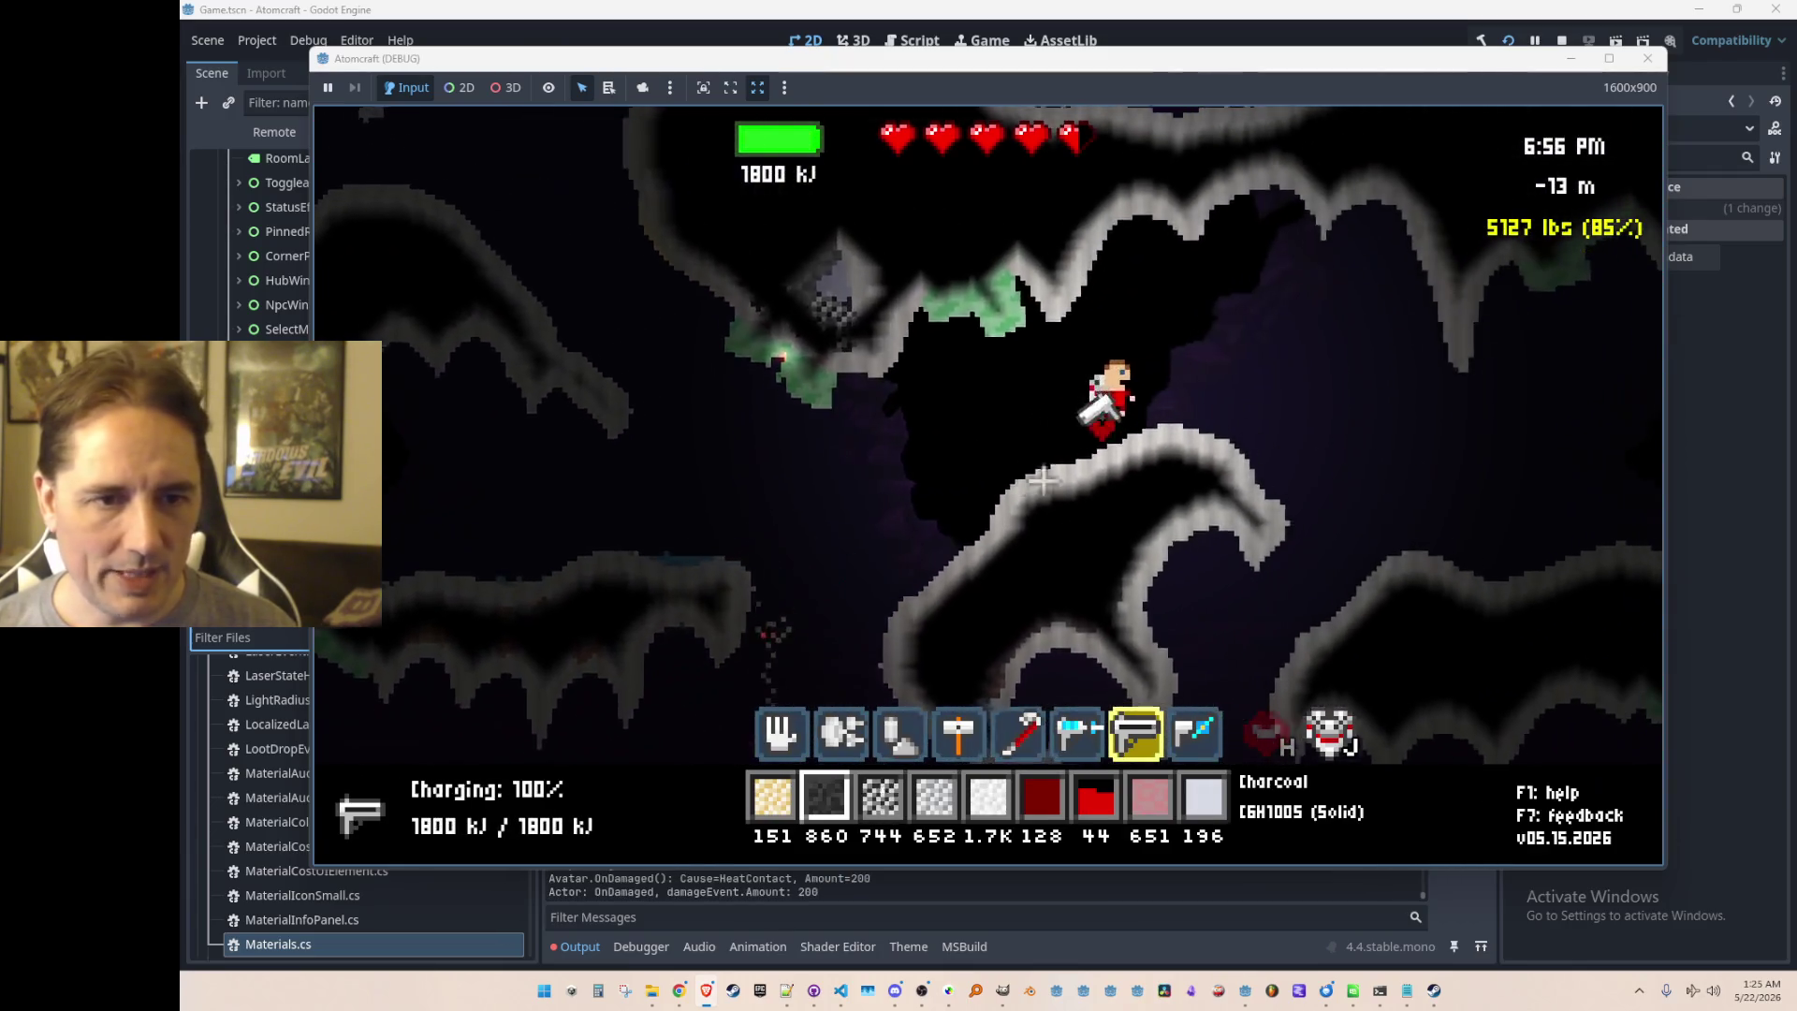
pyautogui.press('d')
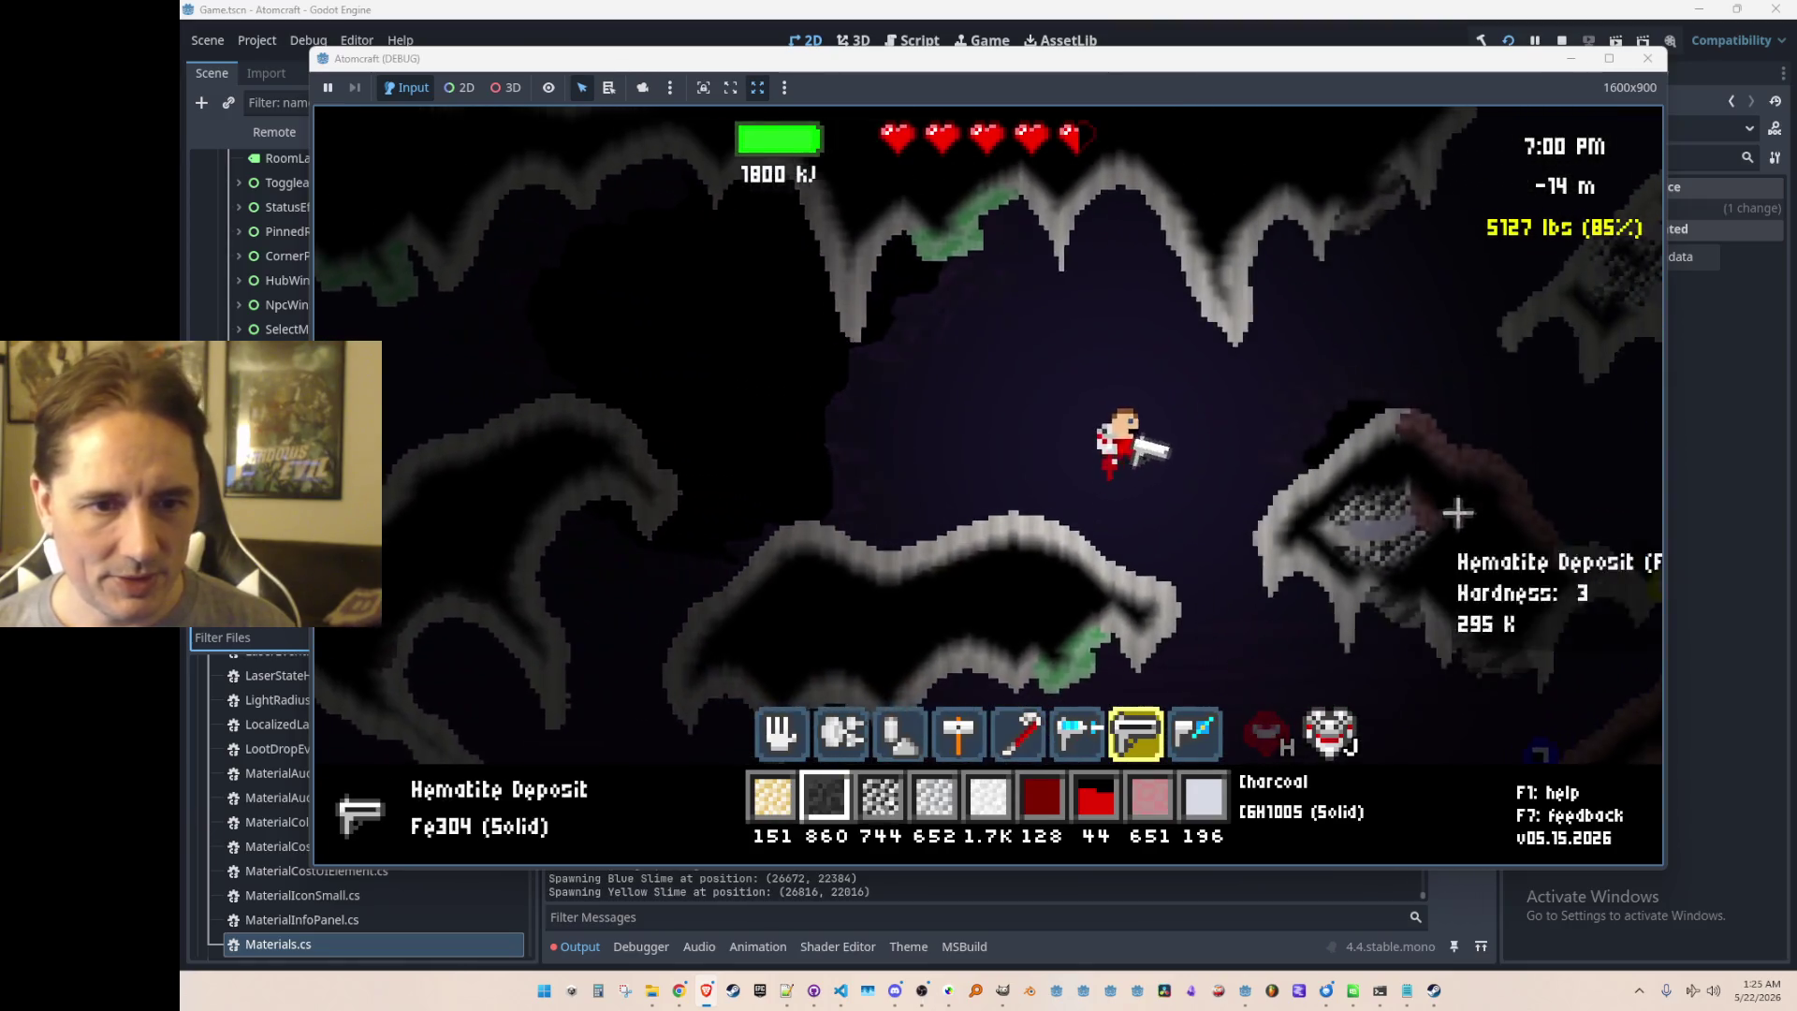
pyautogui.press('d')
pyautogui.press('d')
pyautogui.moveTo(940, 522); pyautogui.dragTo(884, 602)
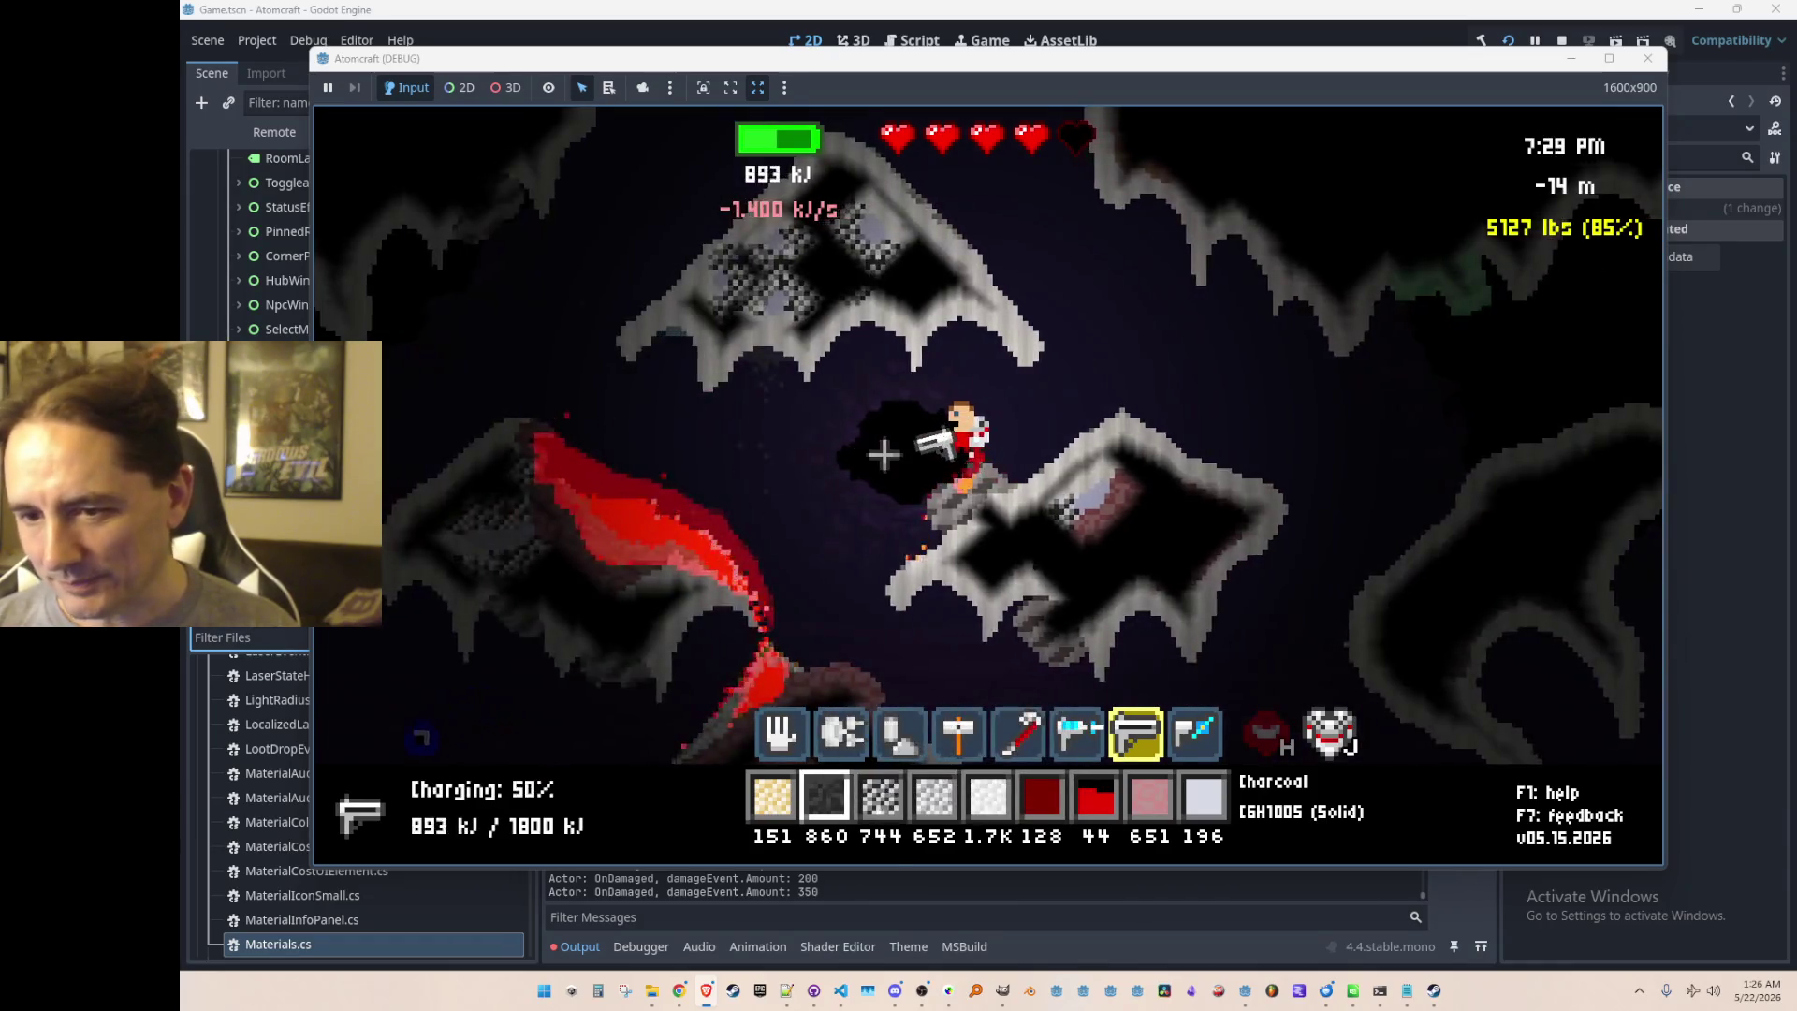
# Step: Switch to the drill and mine out the limestone and coal
pyautogui.press('a')
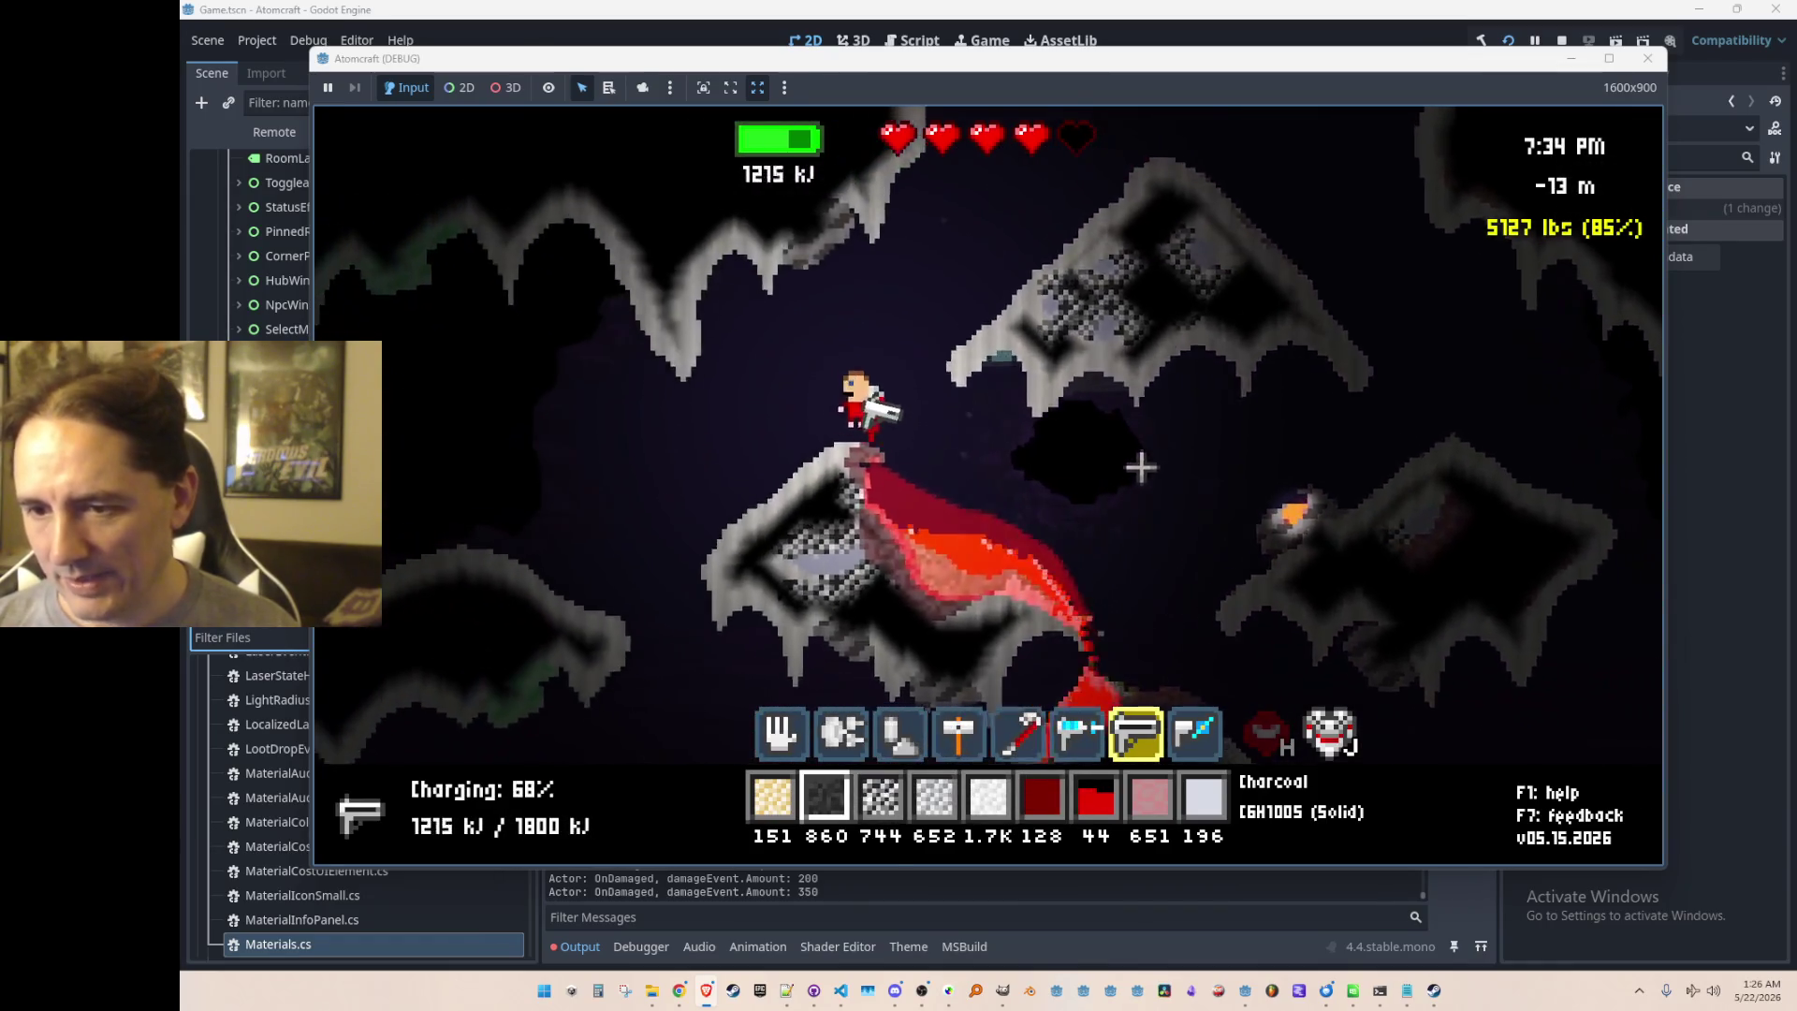
pyautogui.press('d')
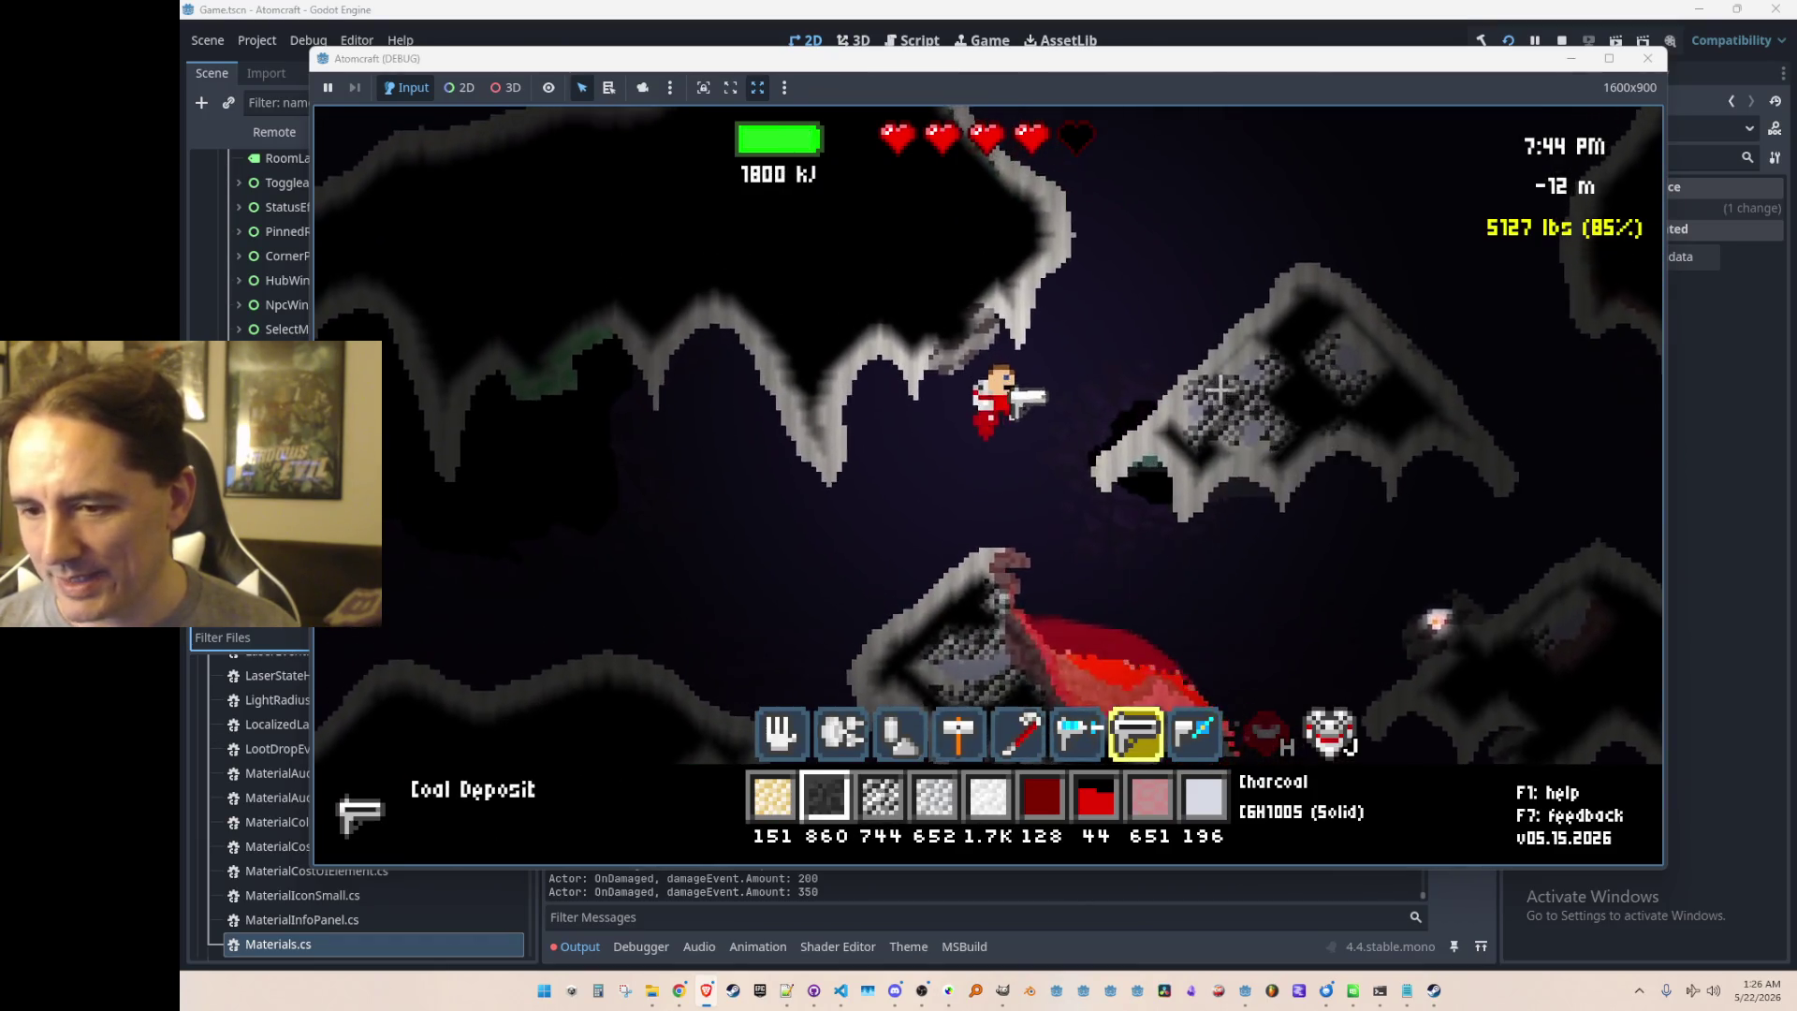
pyautogui.press('1')
pyautogui.press('d')
pyautogui.press('2')
pyautogui.moveTo(1202, 486)
pyautogui.mouseDown()
pyautogui.moveTo(1075, 530)
pyautogui.moveTo(1186, 505)
pyautogui.mouseUp()
pyautogui.press('a')
# Step: Switch back to the laser and burn the rock and the red ore deposit
pyautogui.scroll(-5, 1255, 474)
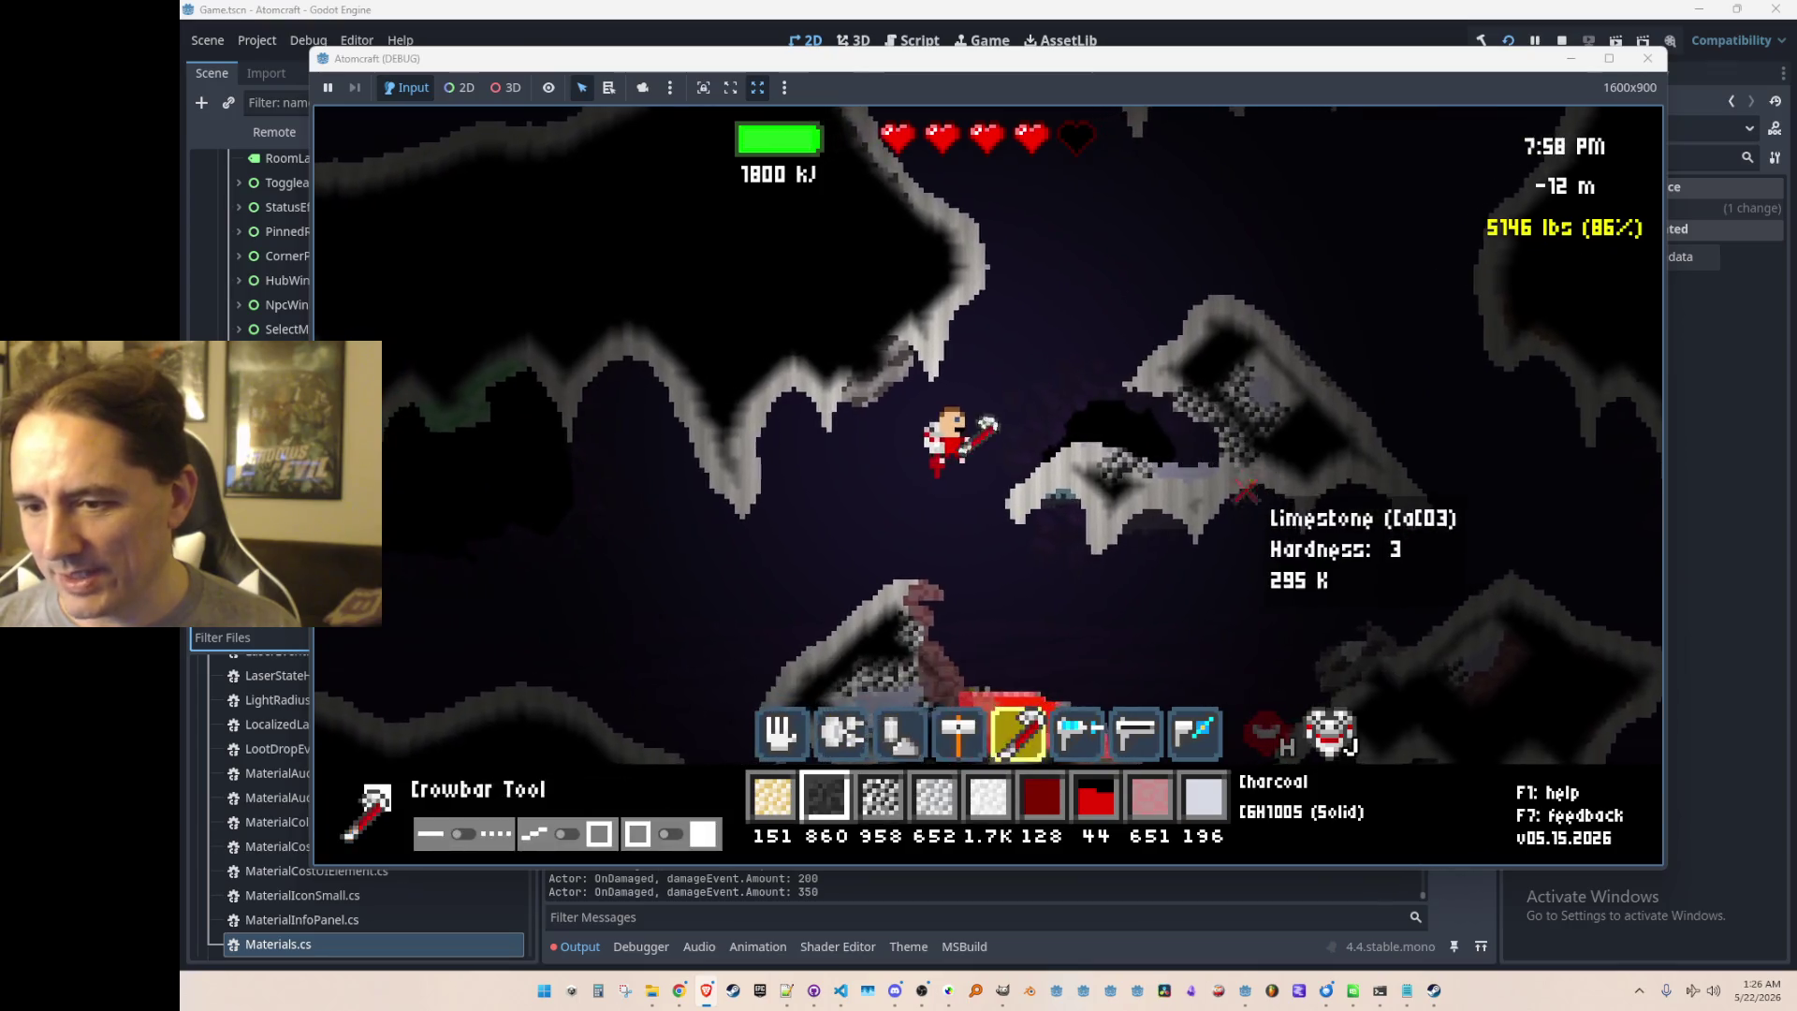
pyautogui.click(1317, 440)
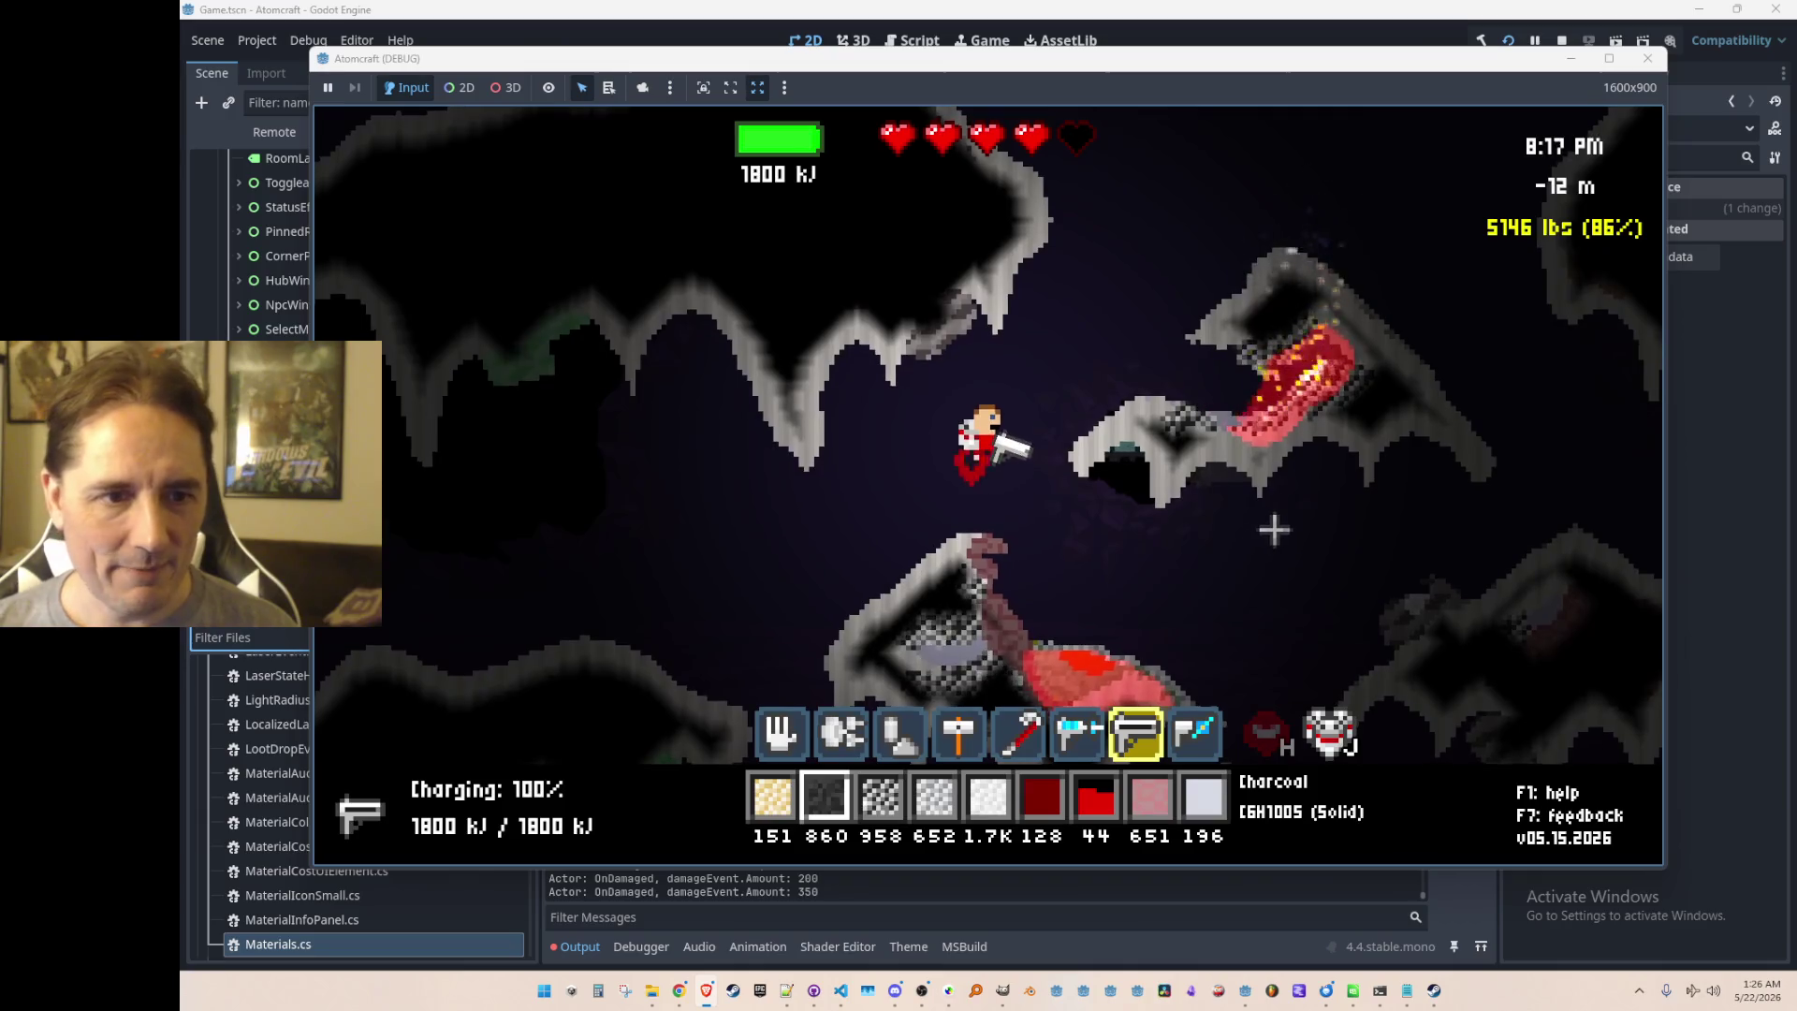
pyautogui.moveTo(1104, 633)
pyautogui.mouseDown()
pyautogui.moveTo(987, 646)
pyautogui.moveTo(1078, 636)
pyautogui.moveTo(1074, 581)
pyautogui.mouseUp()
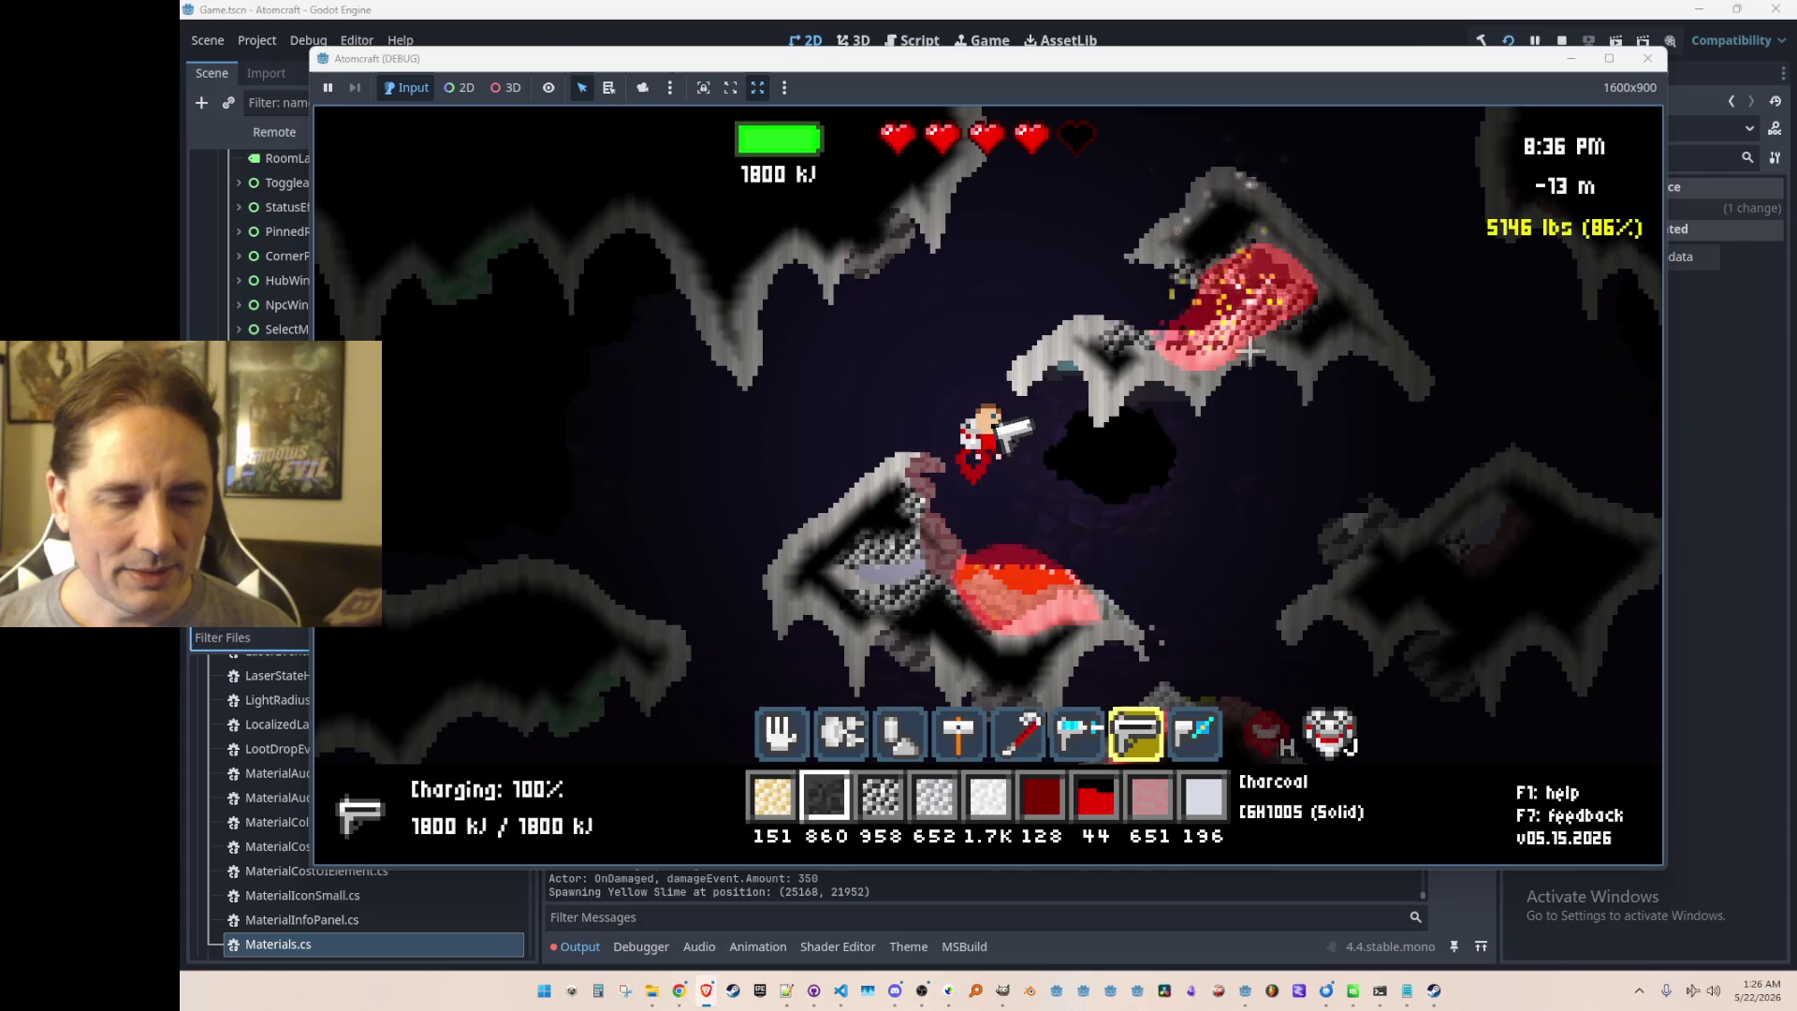
pyautogui.moveTo(1247, 354)
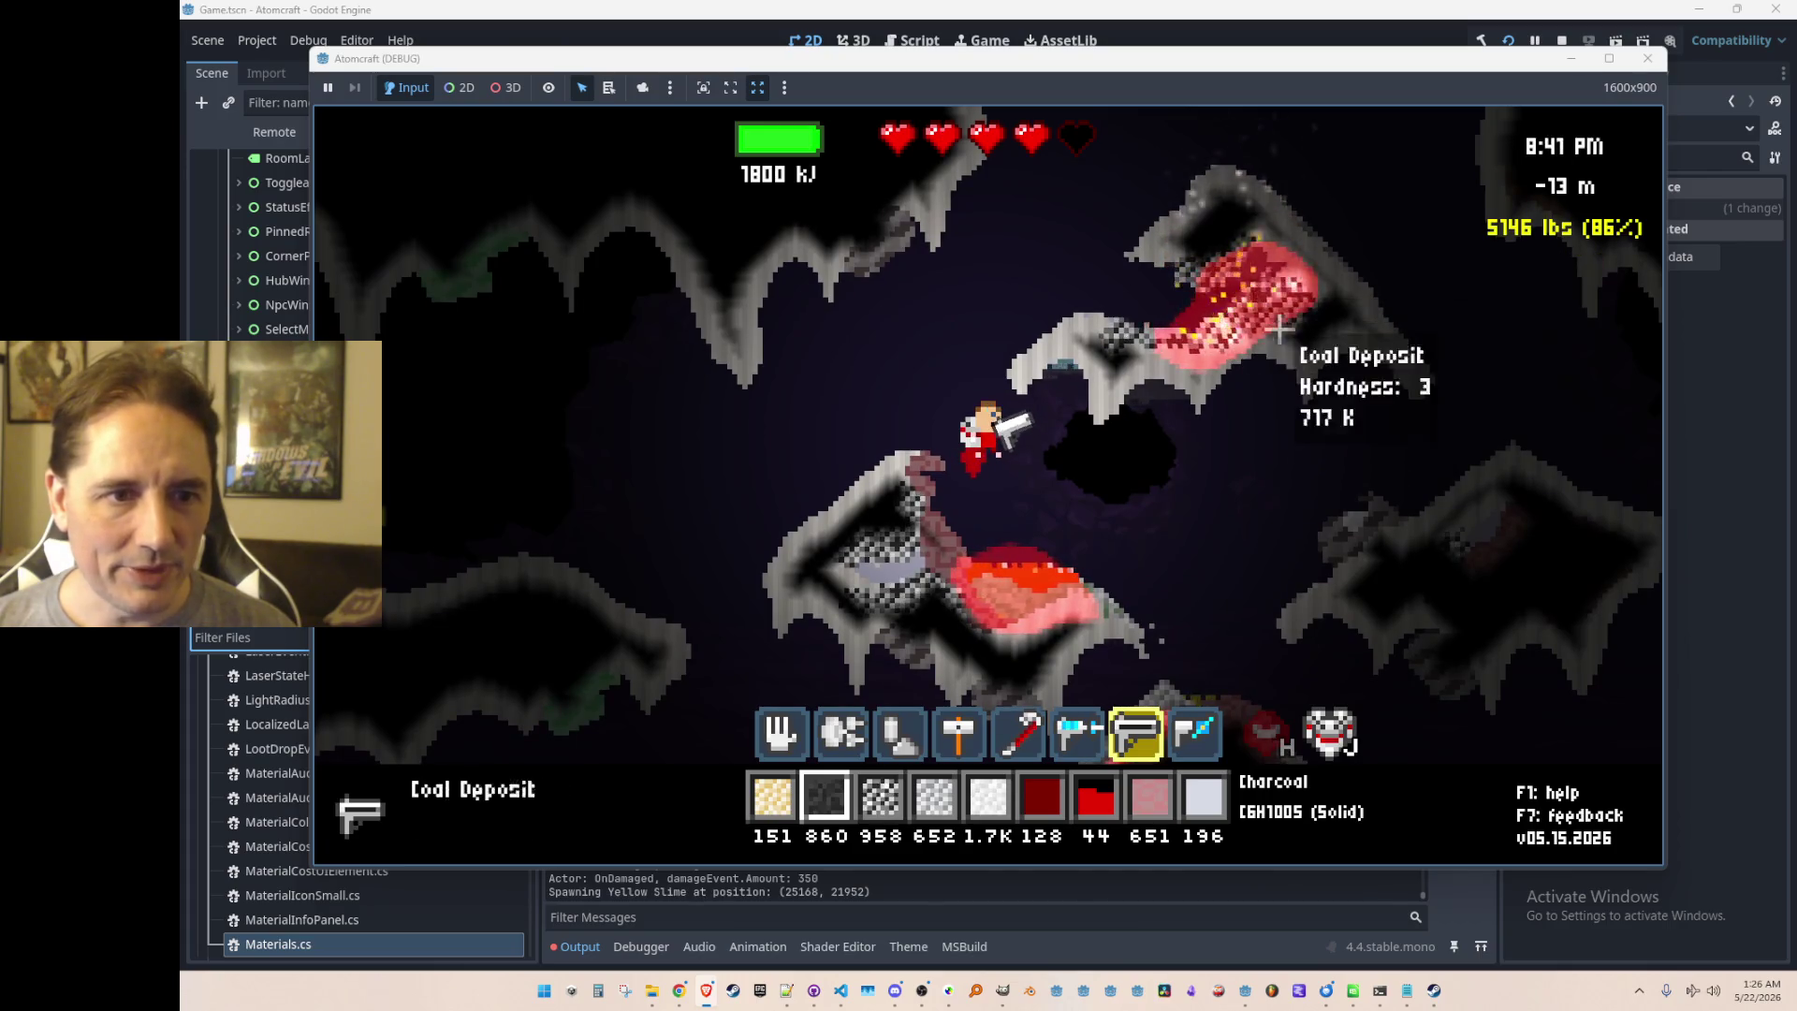
pyautogui.moveTo(712, 637); pyautogui.dragTo(783, 554)
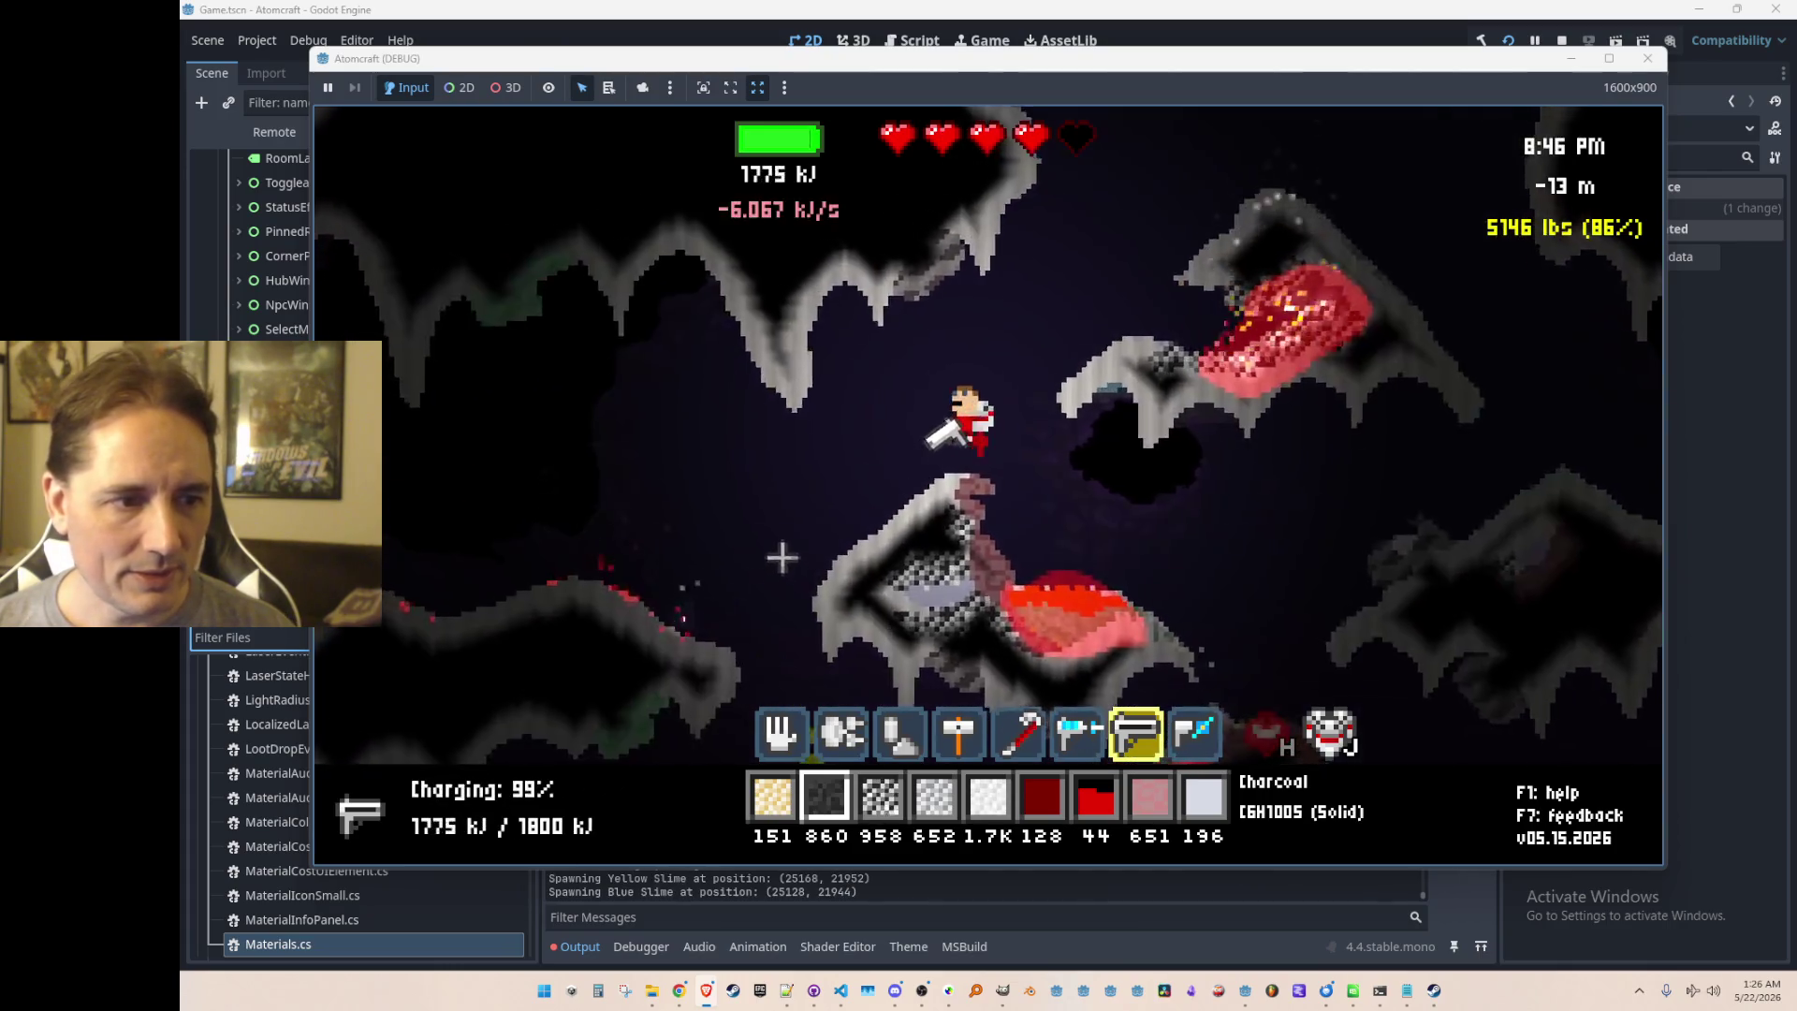
# Step: Manoeuvre left and right, lasering leftward and up into the red ore
pyautogui.press('a')
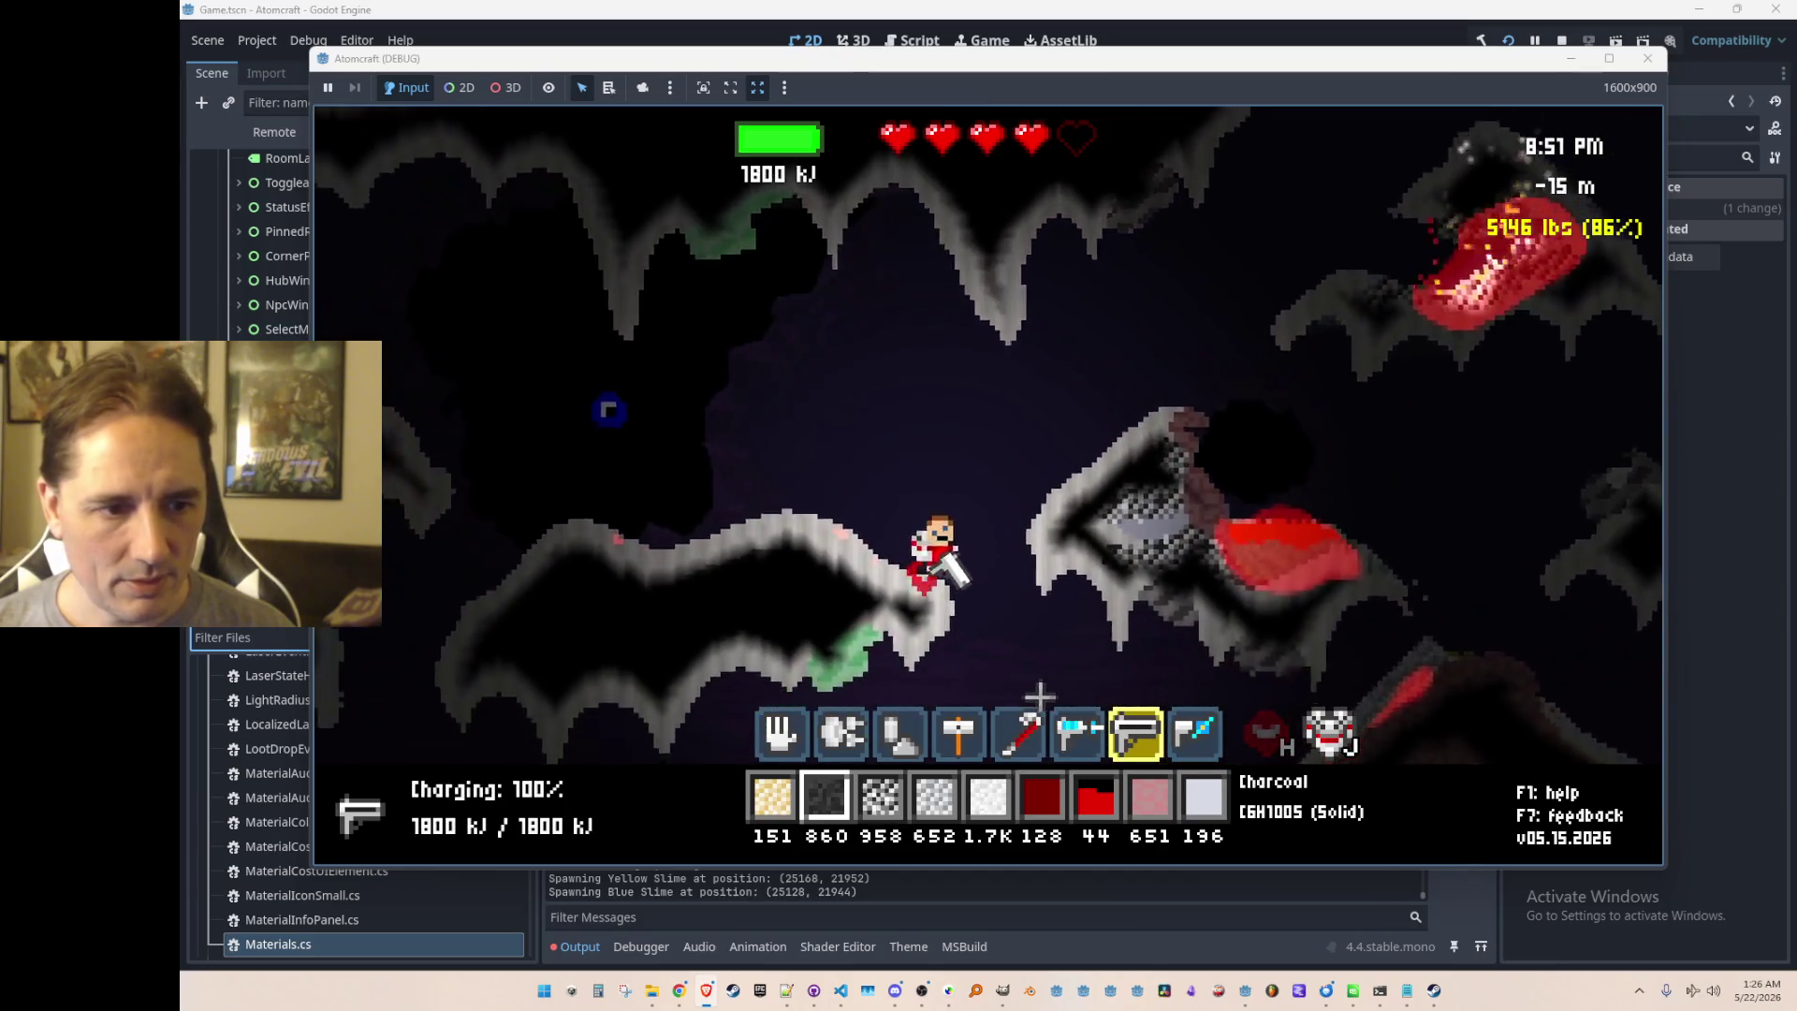
pyautogui.moveTo(866, 474)
pyautogui.mouseDown()
pyautogui.moveTo(814, 463)
pyautogui.moveTo(783, 352)
pyautogui.moveTo(602, 501)
pyautogui.moveTo(1200, 398)
pyautogui.mouseUp()
pyautogui.press('d')
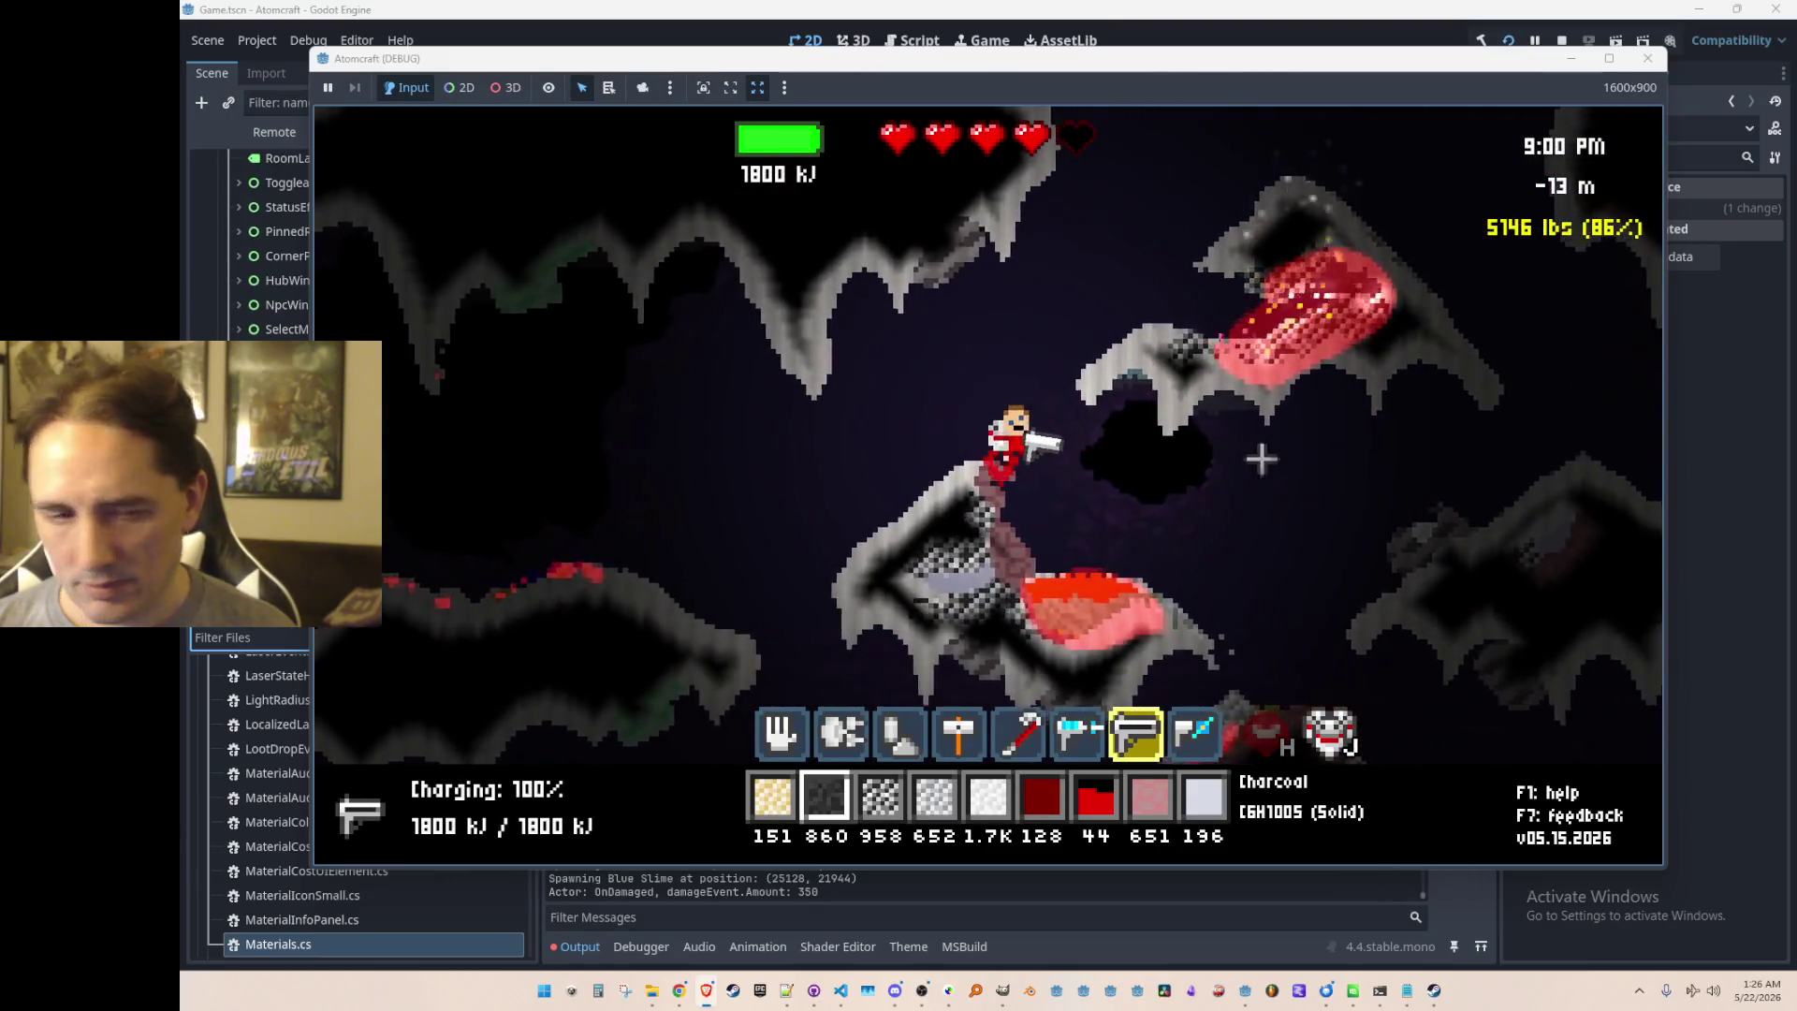
pyautogui.press('a')
pyautogui.moveTo(1049, 347)
pyautogui.mouseDown()
pyautogui.moveTo(1072, 300)
pyautogui.moveTo(1046, 280)
pyautogui.mouseUp()
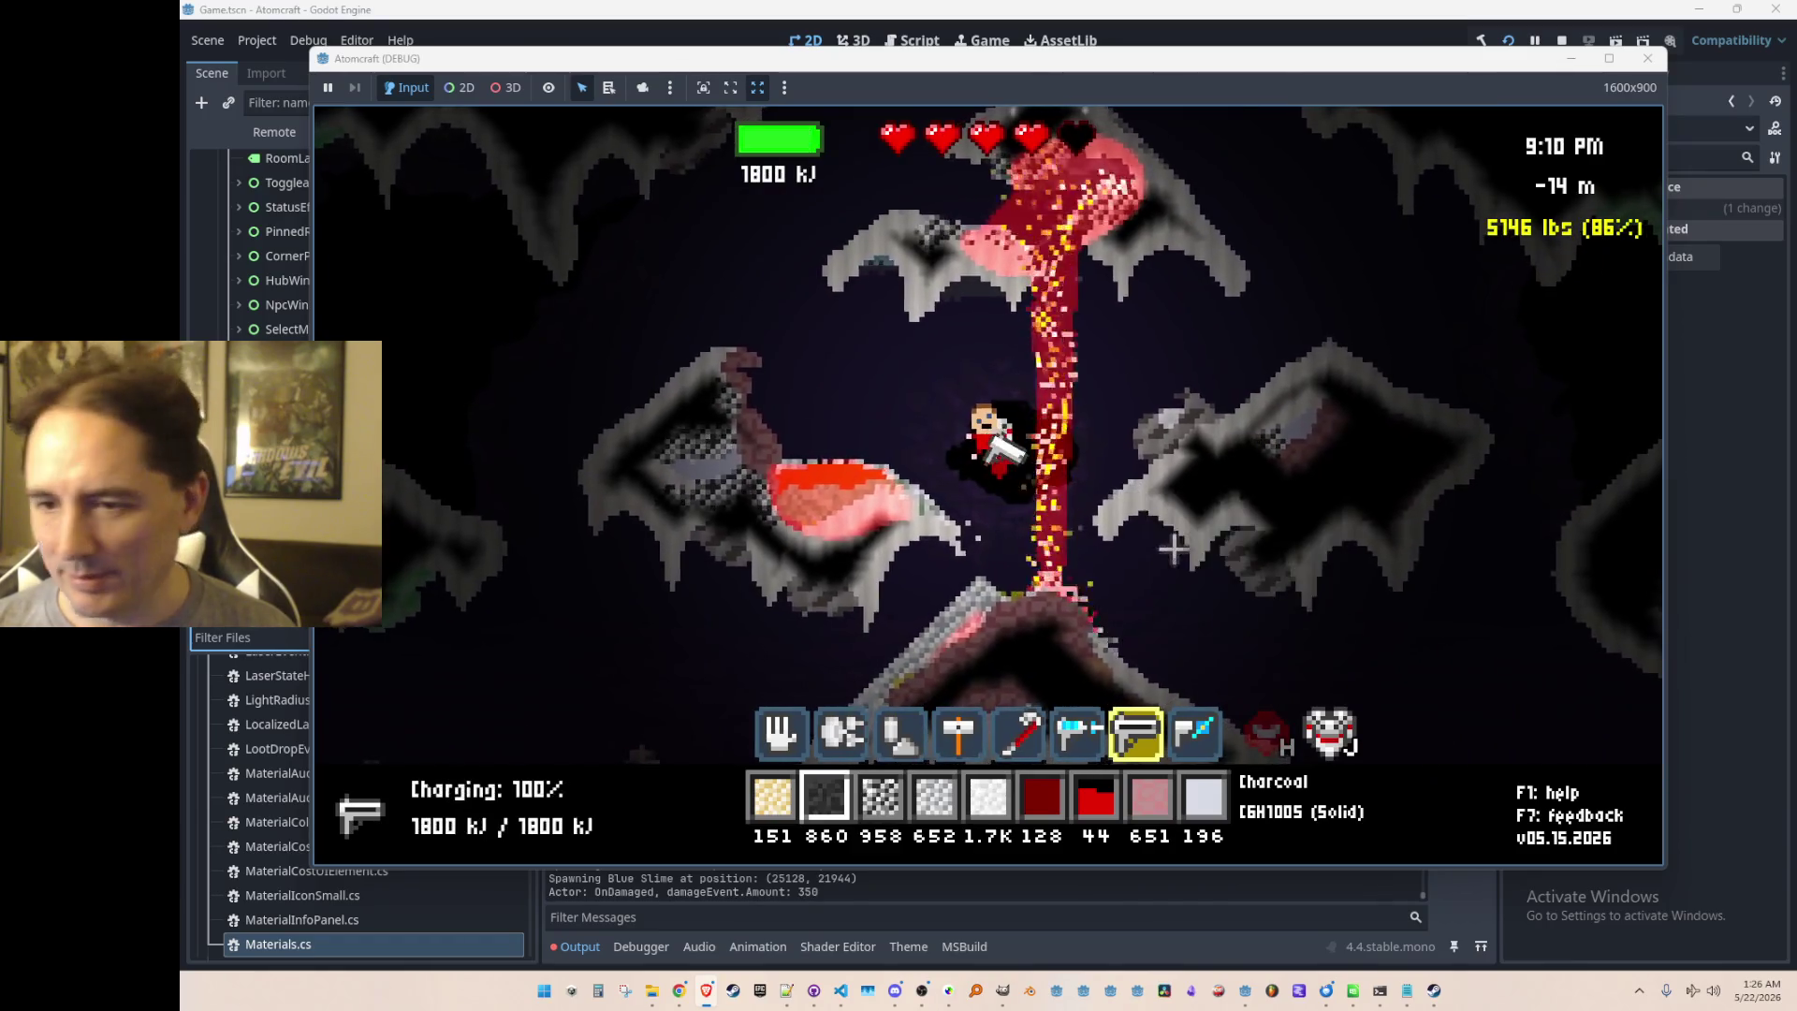
# Step: Move left and laser the nearby ore deposits and the Coal Deposit
pyautogui.press('a')
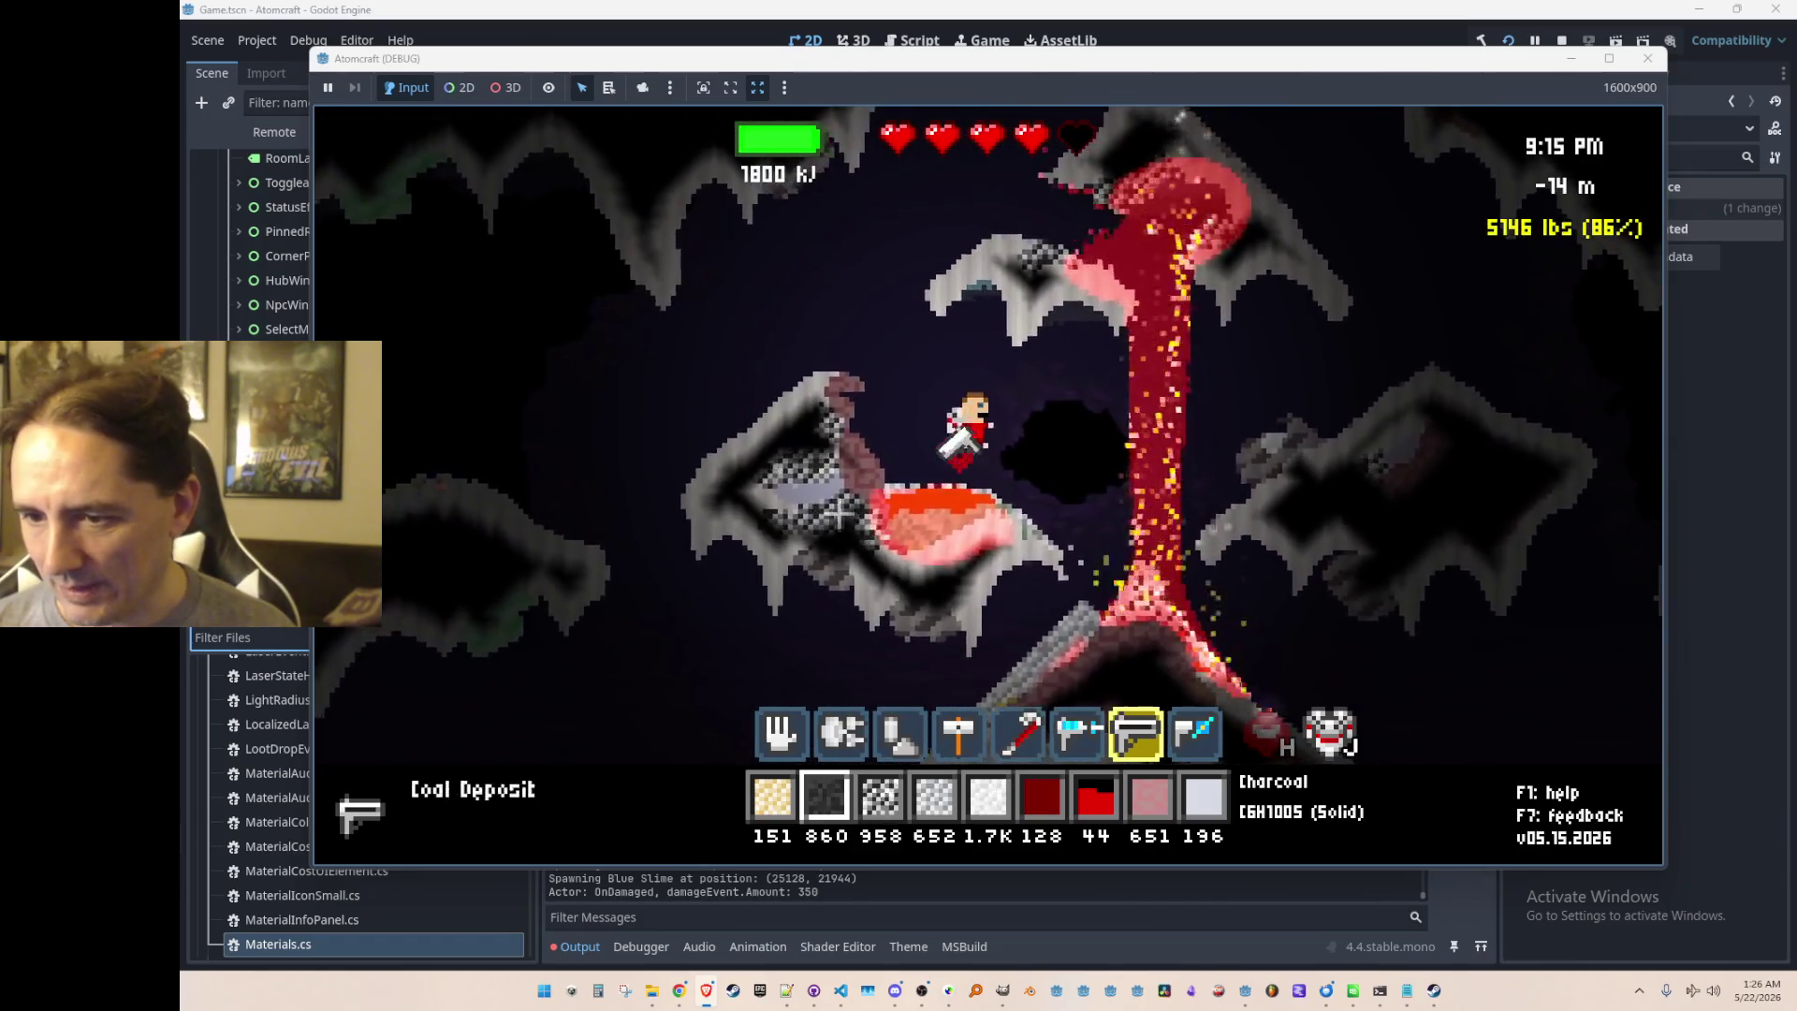
pyautogui.press('a')
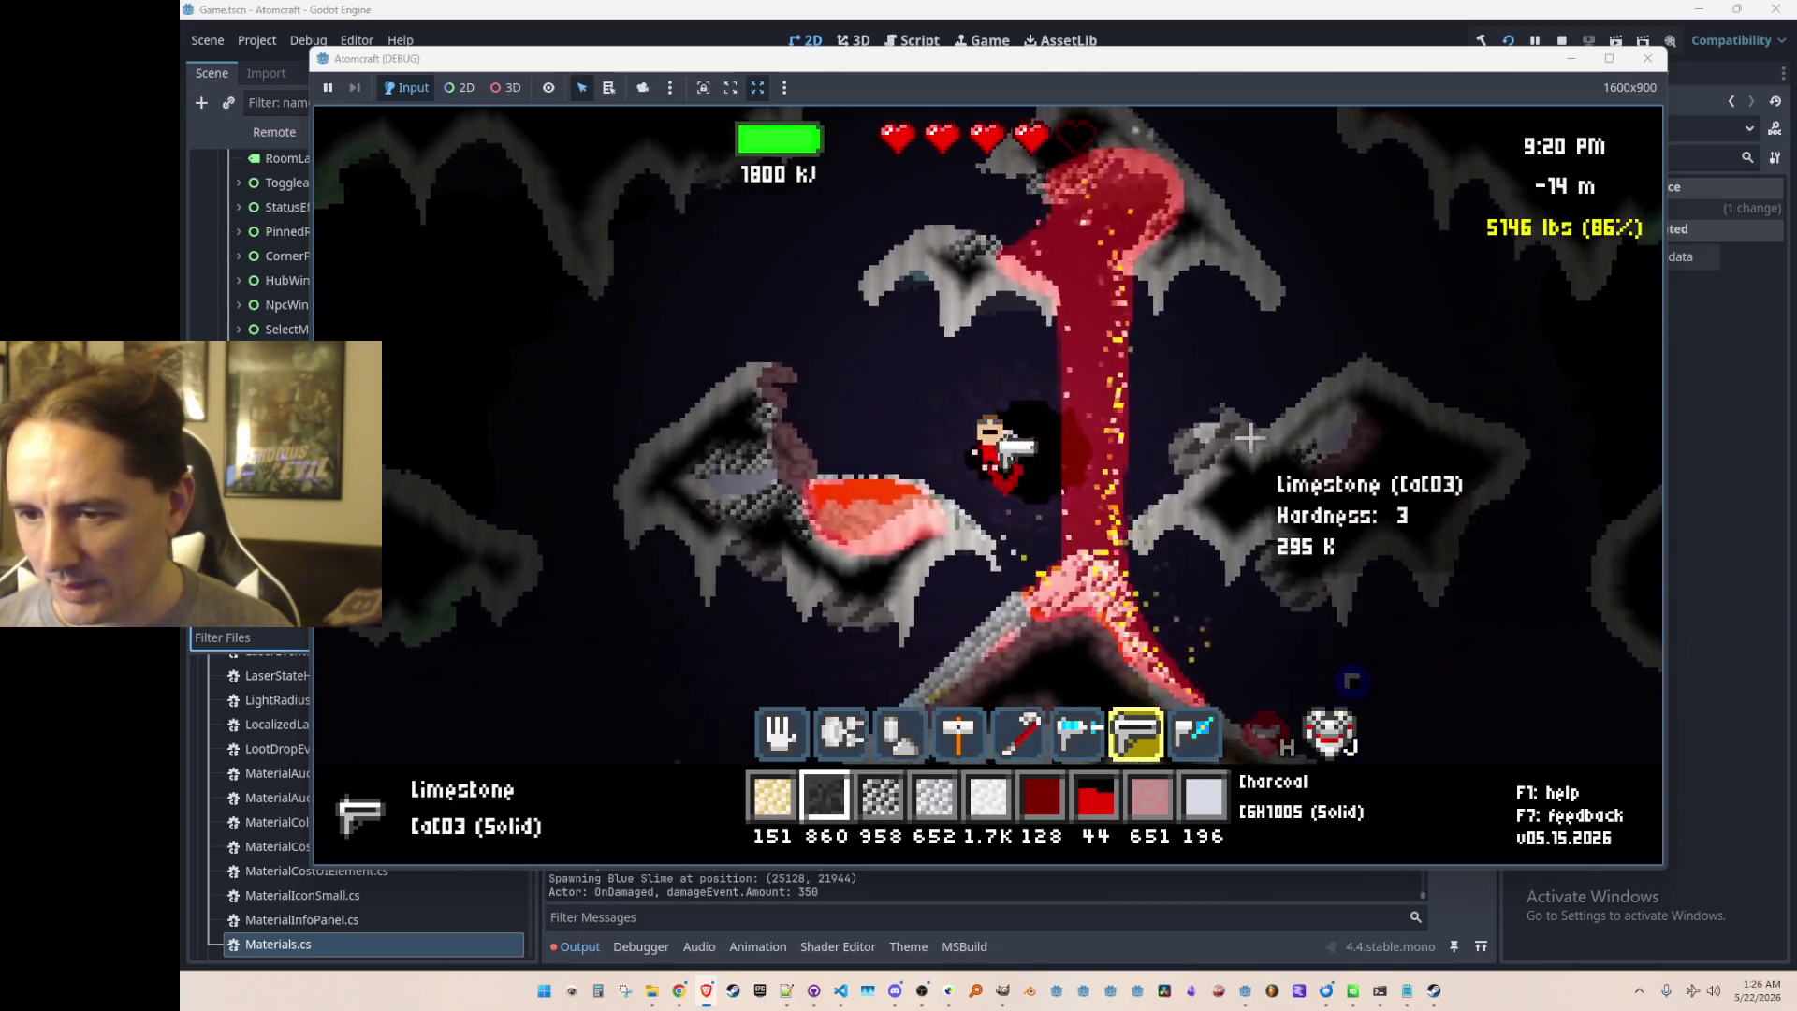
pyautogui.moveTo(1244, 492)
pyautogui.mouseDown()
pyautogui.moveTo(1242, 442)
pyautogui.moveTo(1203, 489)
pyautogui.mouseUp()
pyautogui.moveTo(1432, 254); pyautogui.dragTo(1367, 468)
pyautogui.moveTo(1315, 552); pyautogui.dragTo(1309, 612)
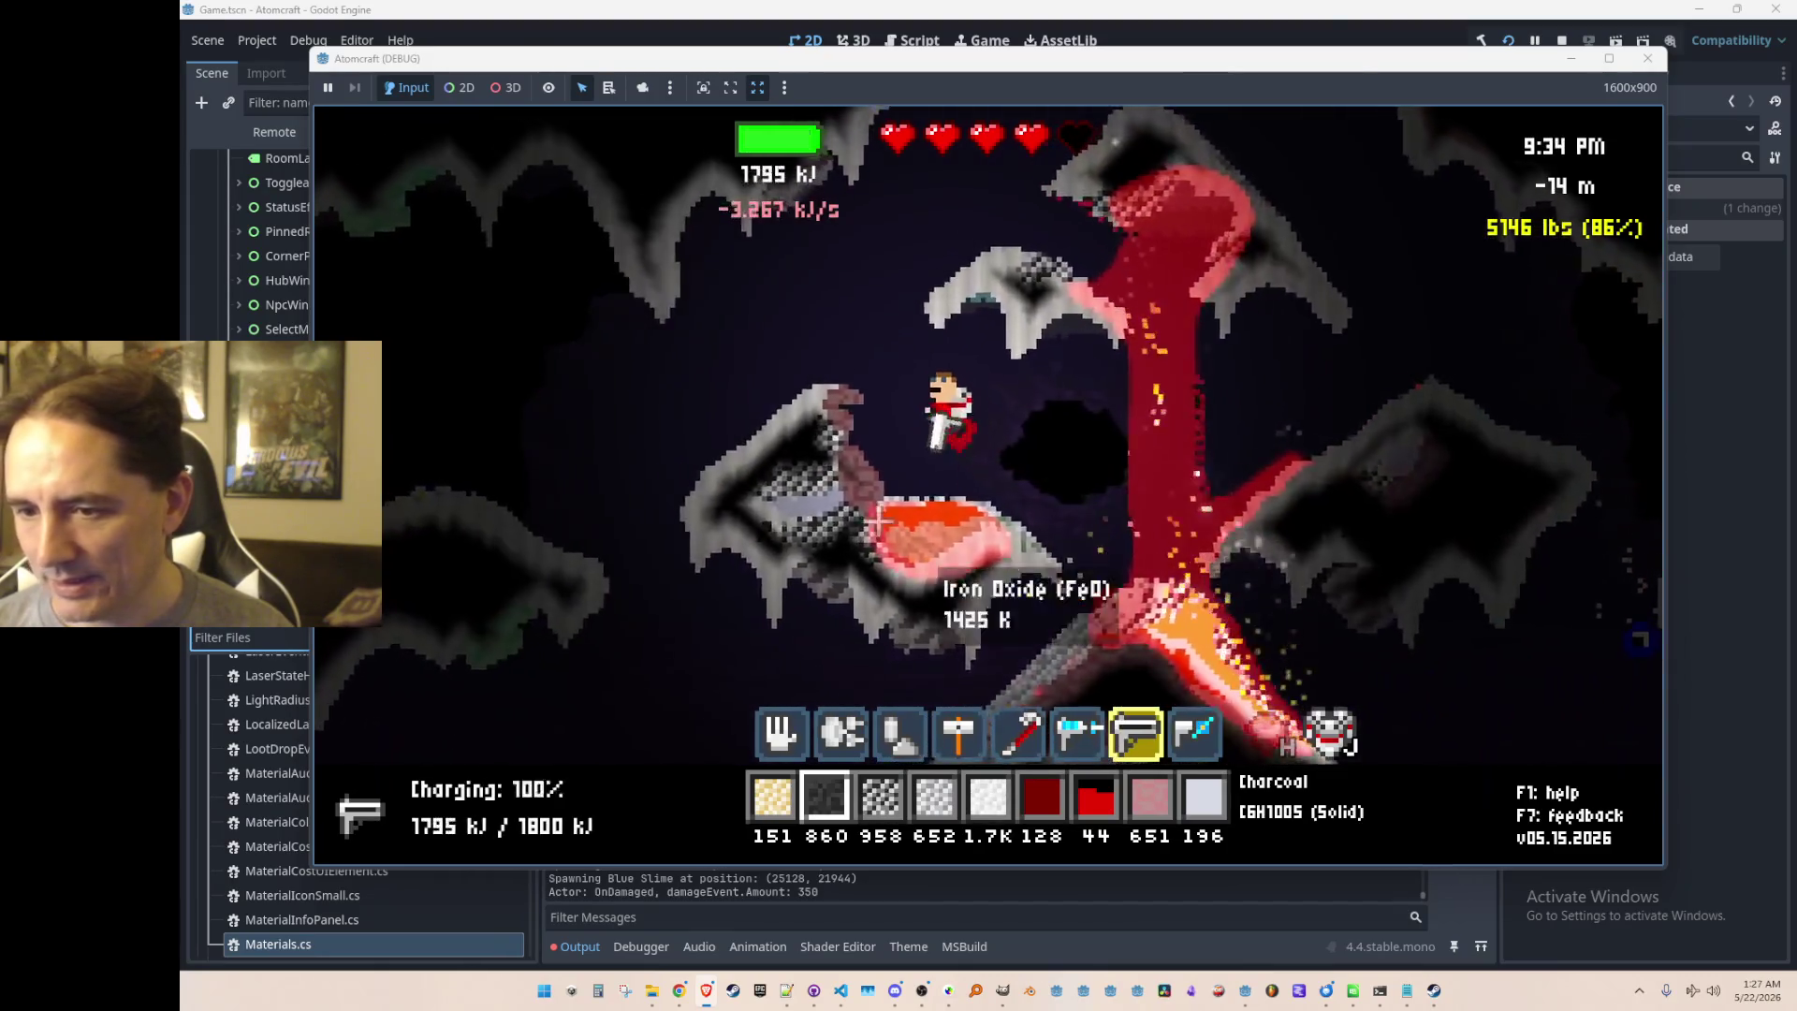
pyautogui.moveTo(884, 505)
pyautogui.mouseDown()
pyautogui.moveTo(923, 564)
pyautogui.moveTo(892, 532)
pyautogui.moveTo(832, 533)
pyautogui.moveTo(876, 541)
pyautogui.mouseUp()
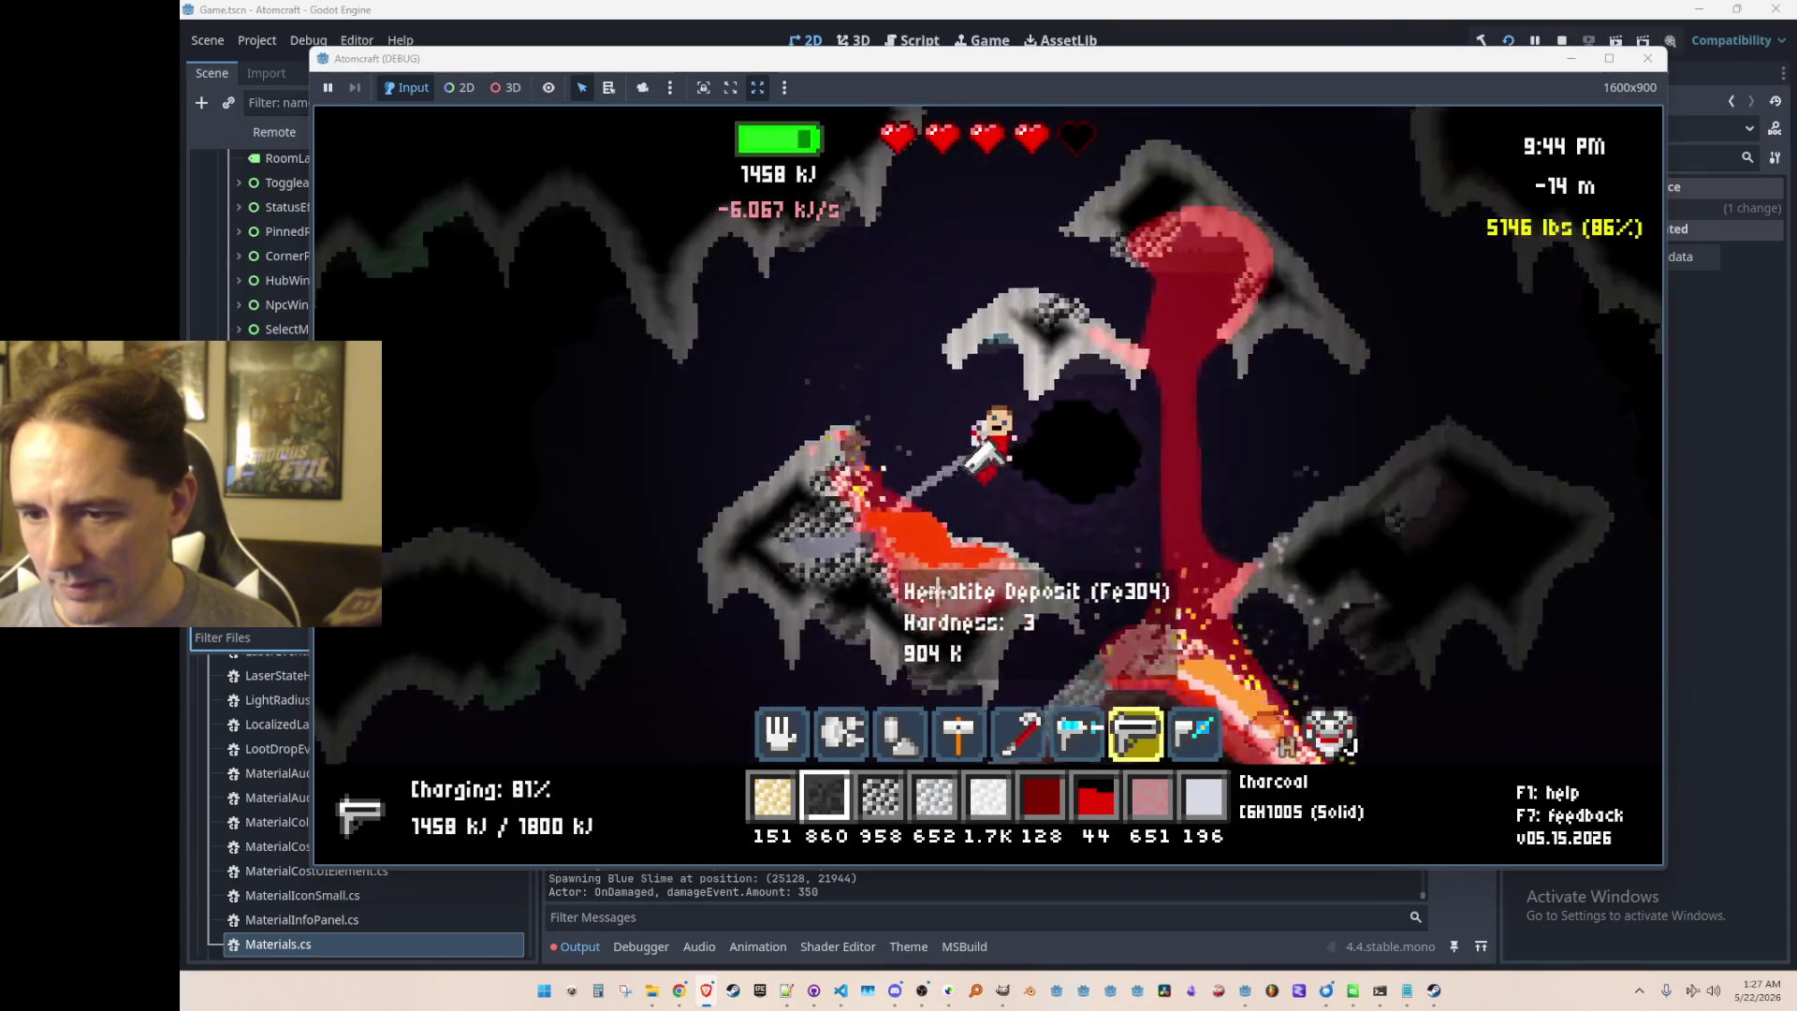
# Step: Descend to about -19 m, lasering the Sphalerite Deposit and surrounding ore
pyautogui.press('a')
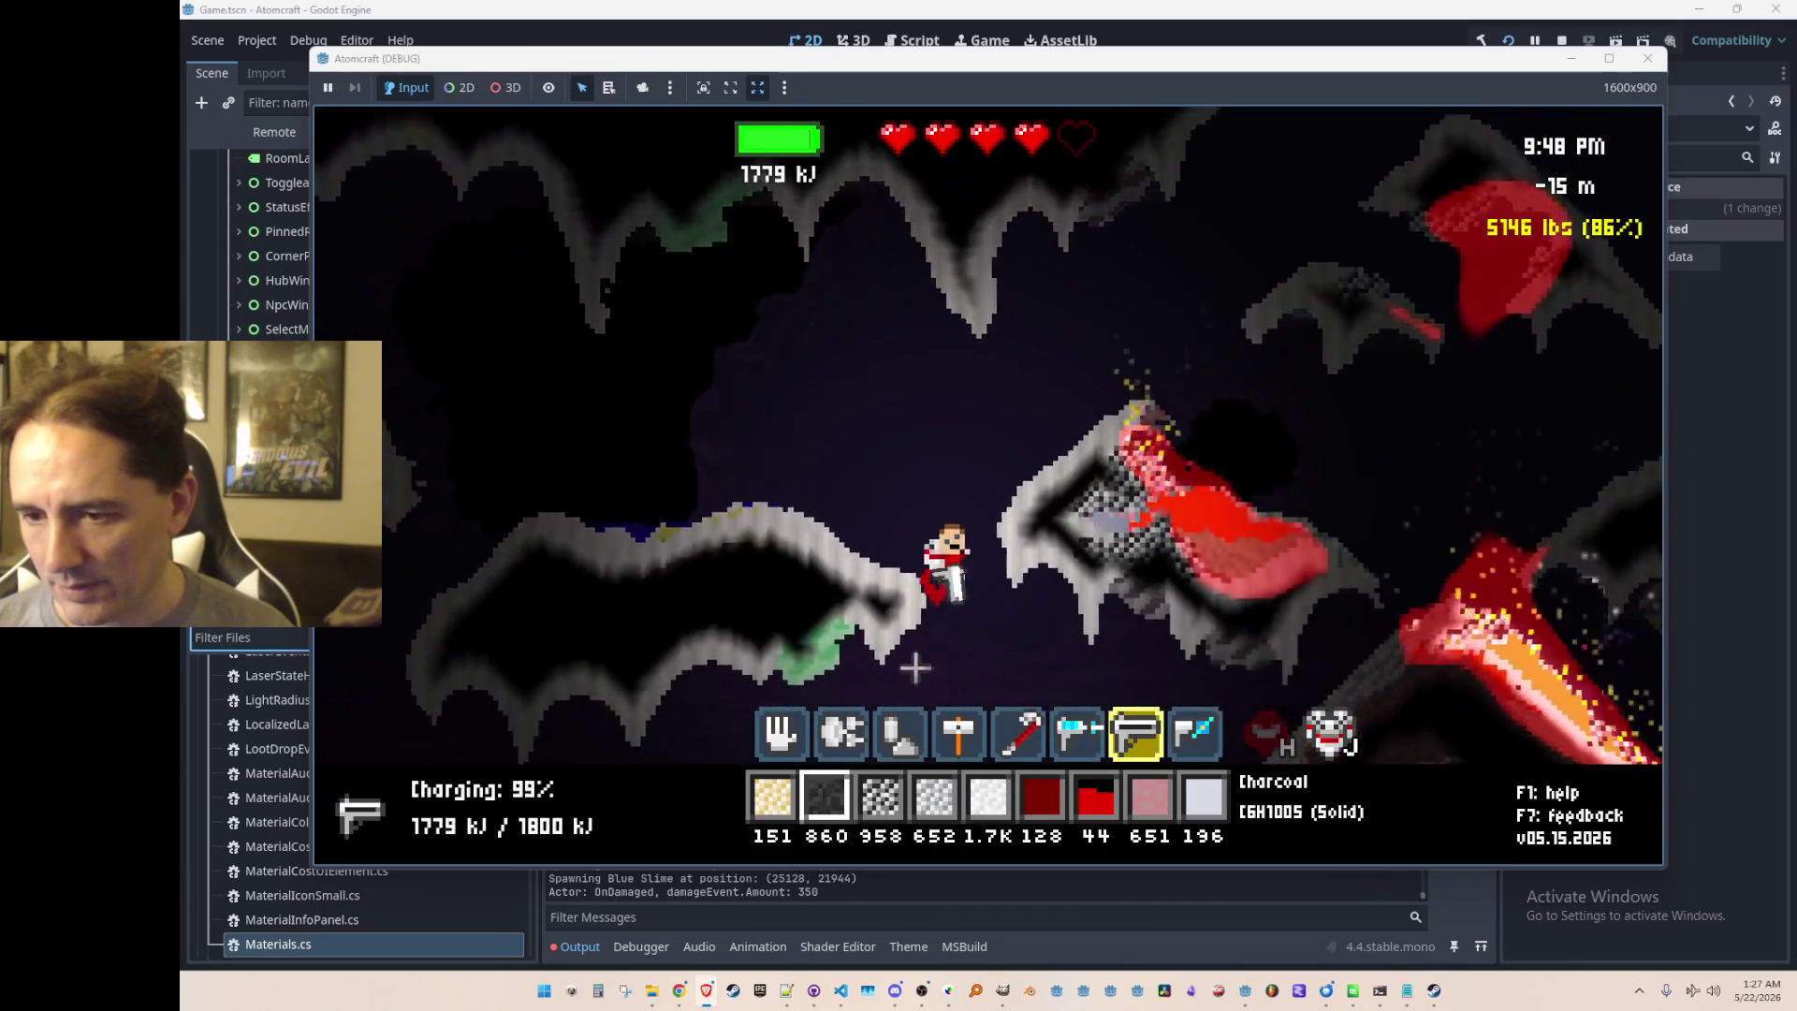
pyautogui.moveTo(826, 614); pyautogui.dragTo(1126, 508)
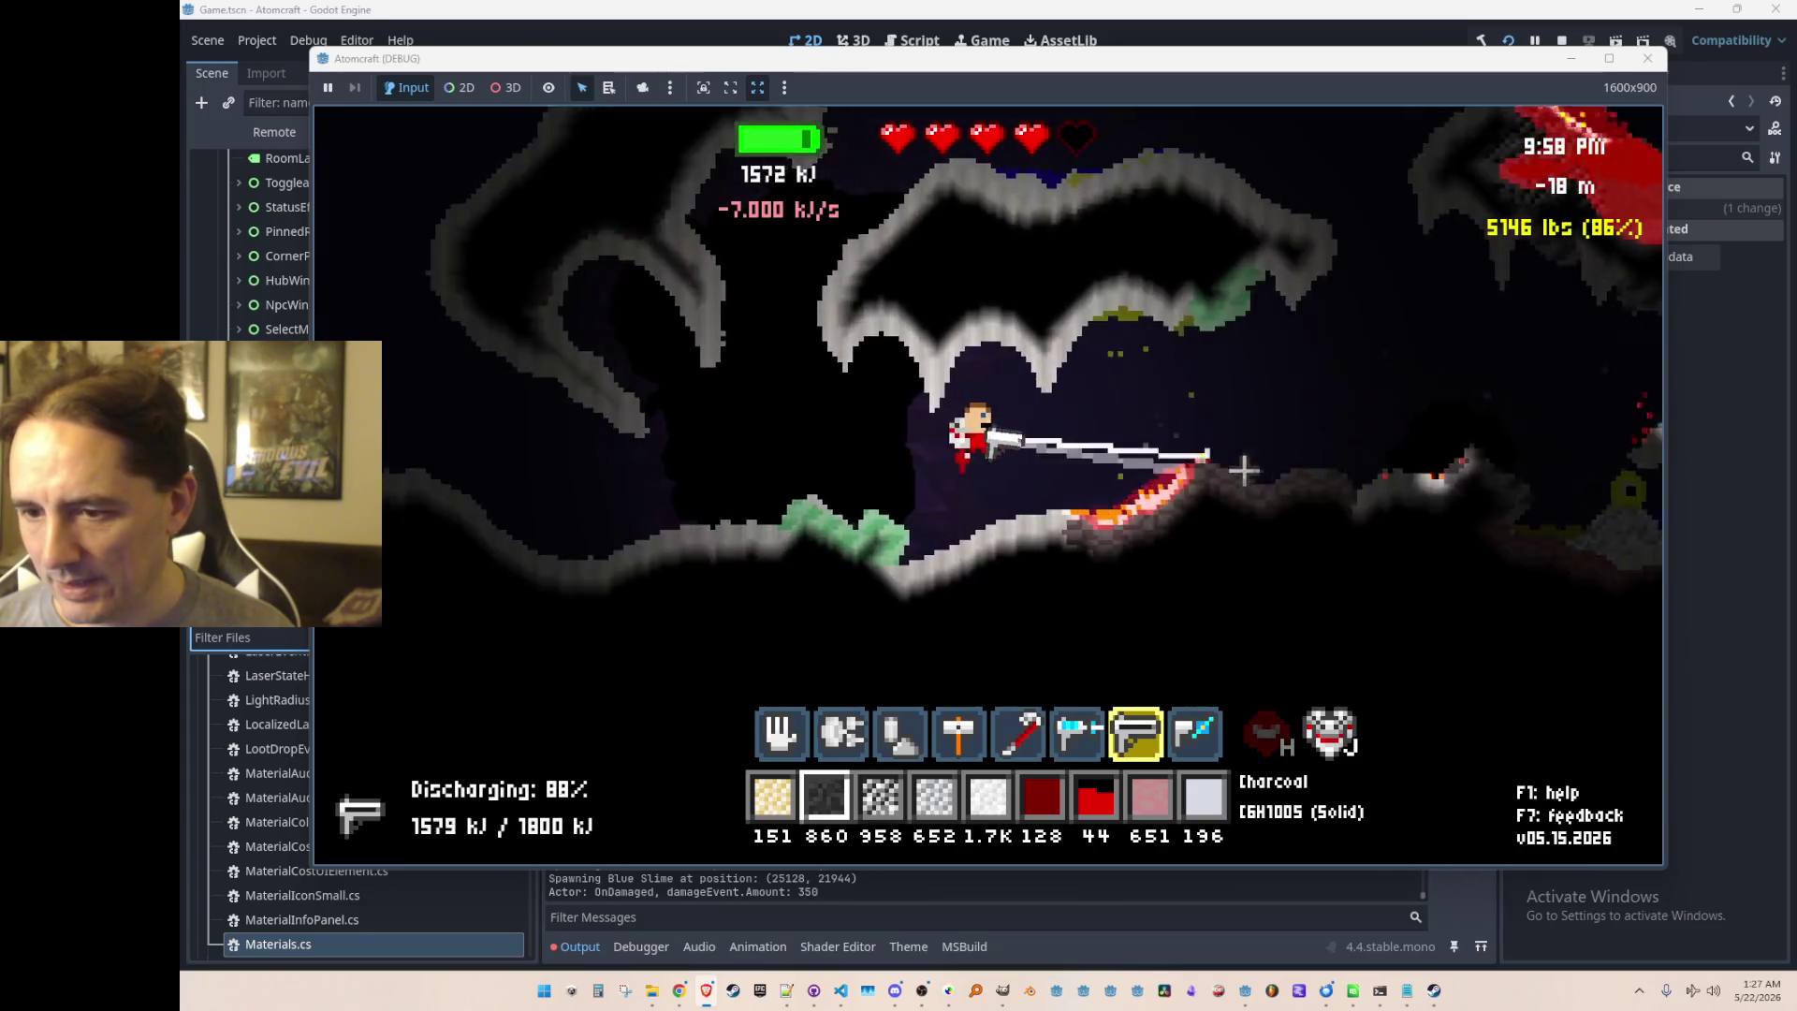
pyautogui.moveTo(1249, 468); pyautogui.dragTo(1099, 462)
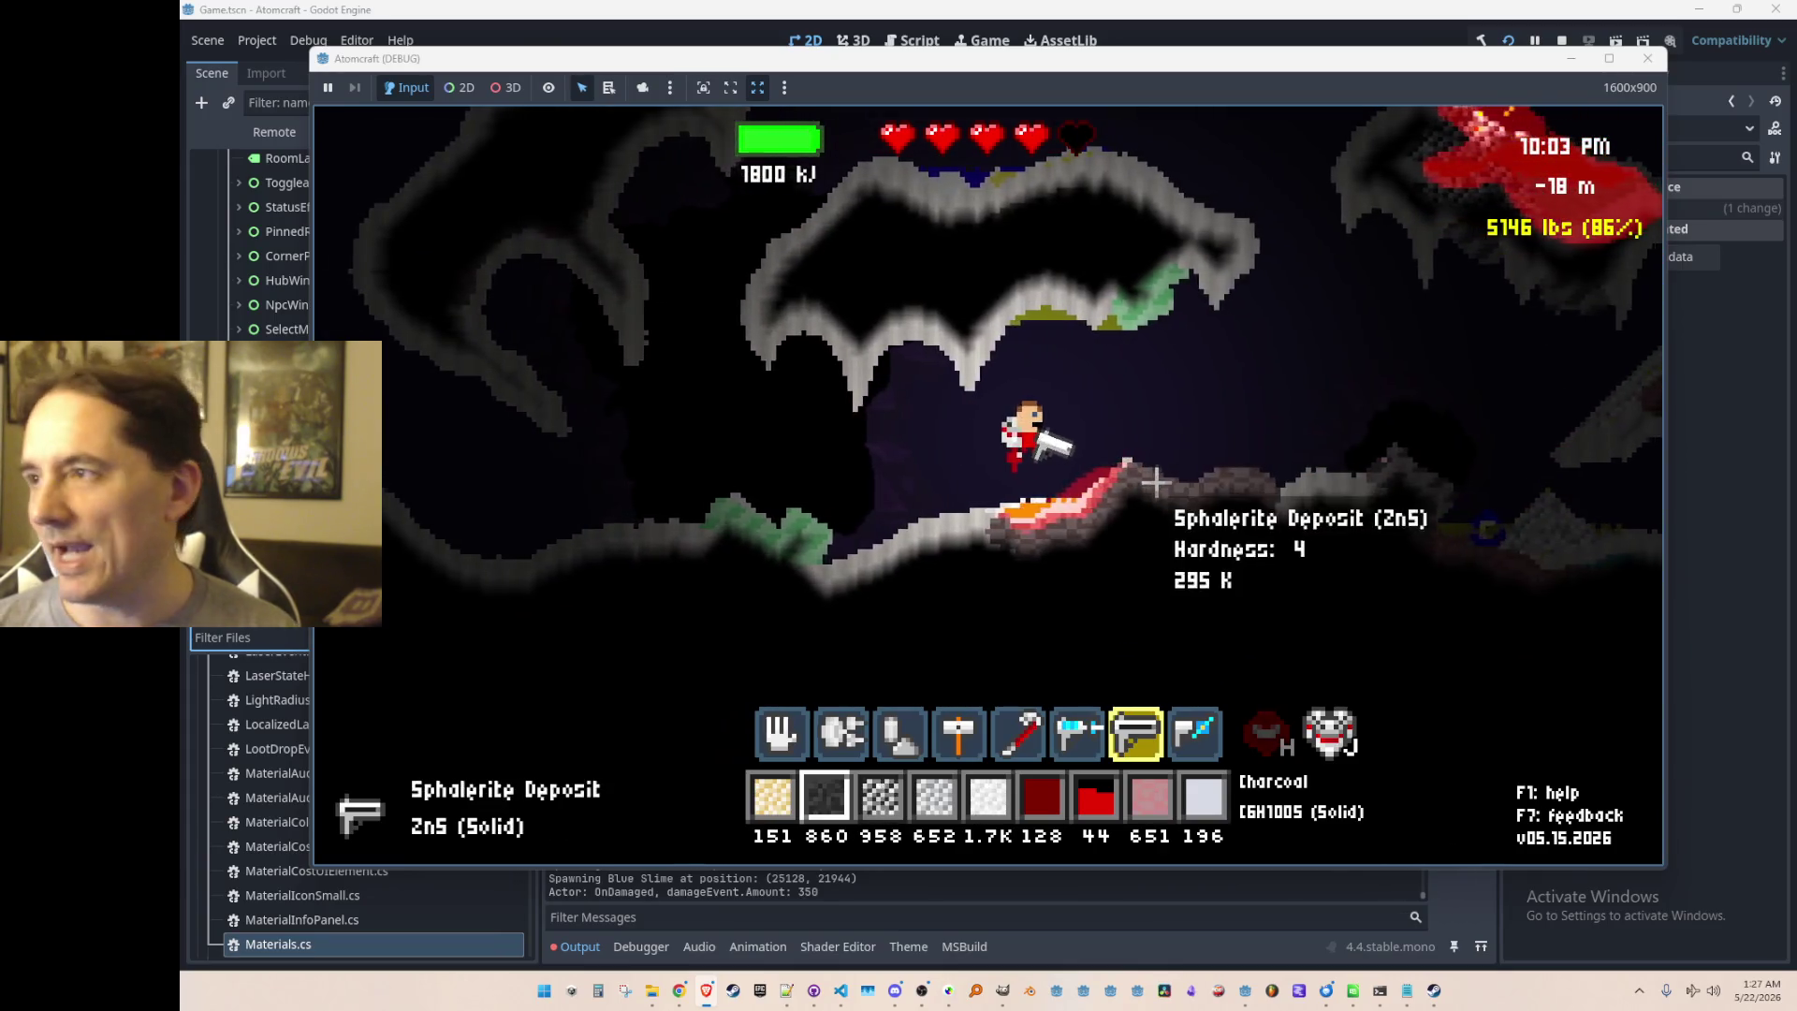
pyautogui.moveTo(1083, 519)
pyautogui.mouseDown()
pyautogui.moveTo(1057, 501)
pyautogui.moveTo(1086, 541)
pyautogui.moveTo(941, 557)
pyautogui.moveTo(936, 524)
pyautogui.mouseUp()
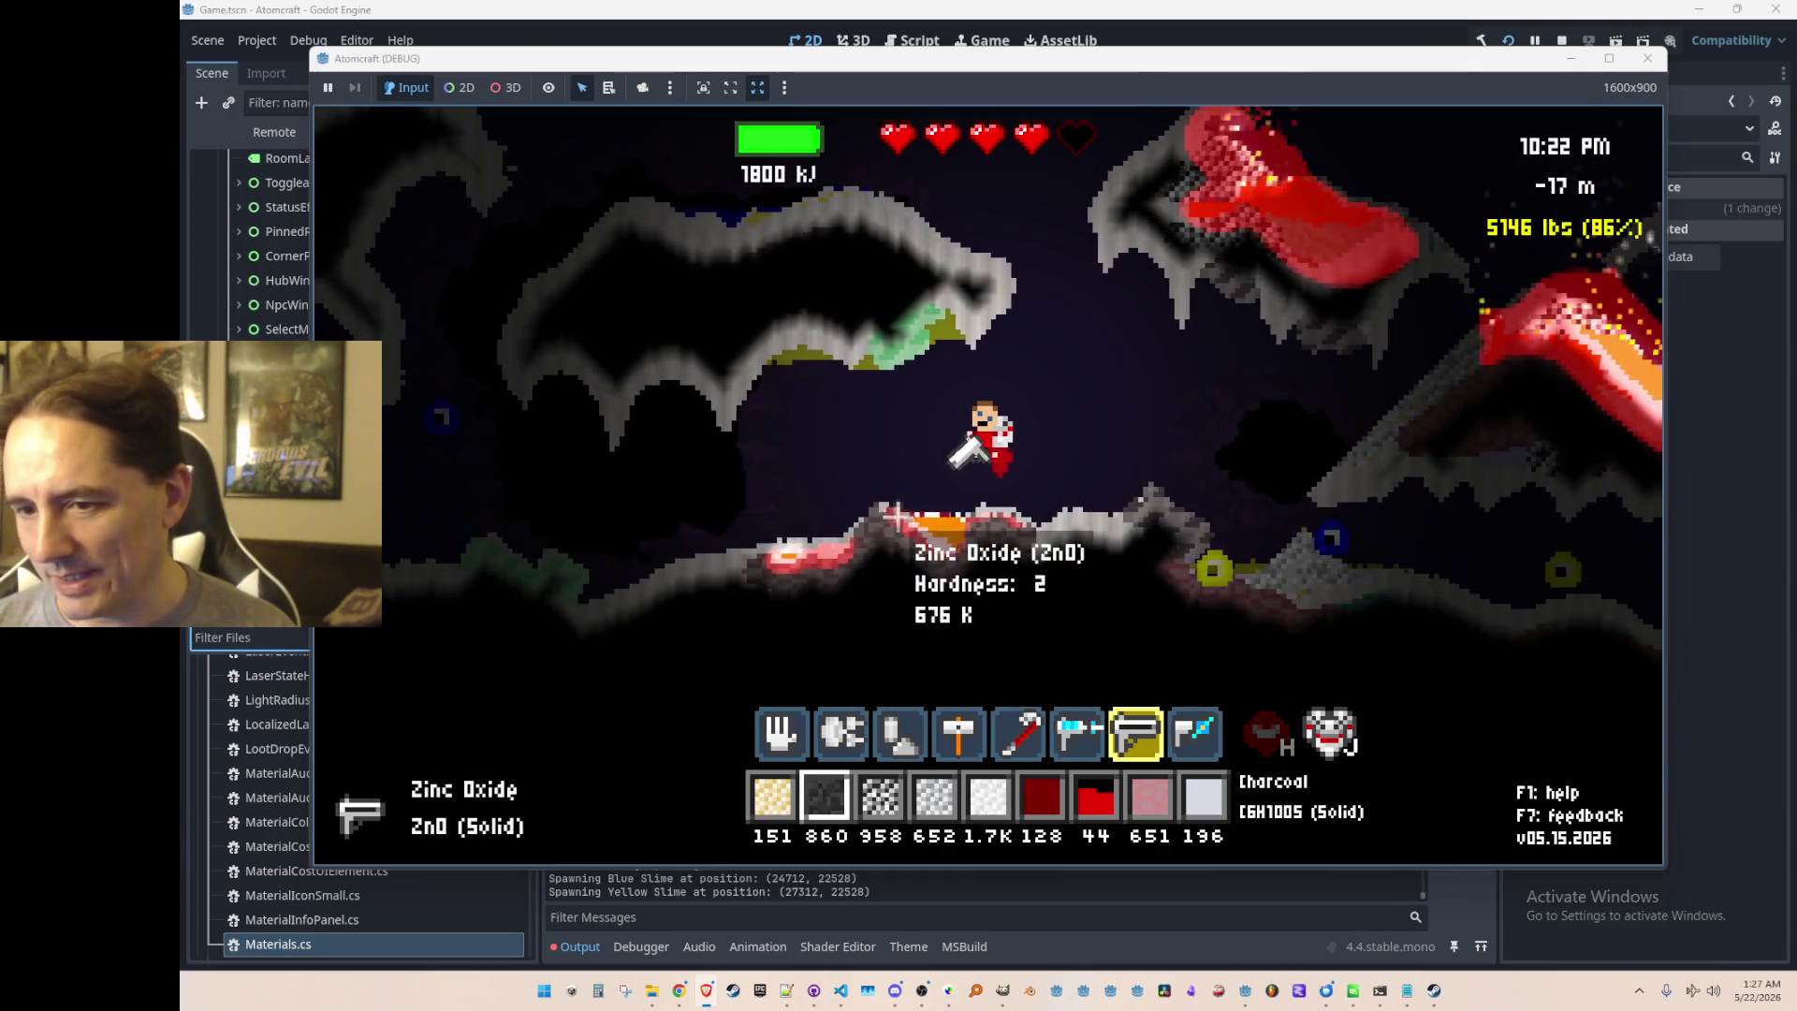
pyautogui.moveTo(990, 518)
pyautogui.mouseDown()
pyautogui.moveTo(1348, 574)
pyautogui.moveTo(1217, 590)
pyautogui.moveTo(1203, 621)
pyautogui.moveTo(1214, 580)
pyautogui.mouseUp()
pyautogui.moveTo(874, 534)
pyautogui.mouseDown()
pyautogui.moveTo(524, 543)
pyautogui.moveTo(936, 487)
pyautogui.mouseUp()
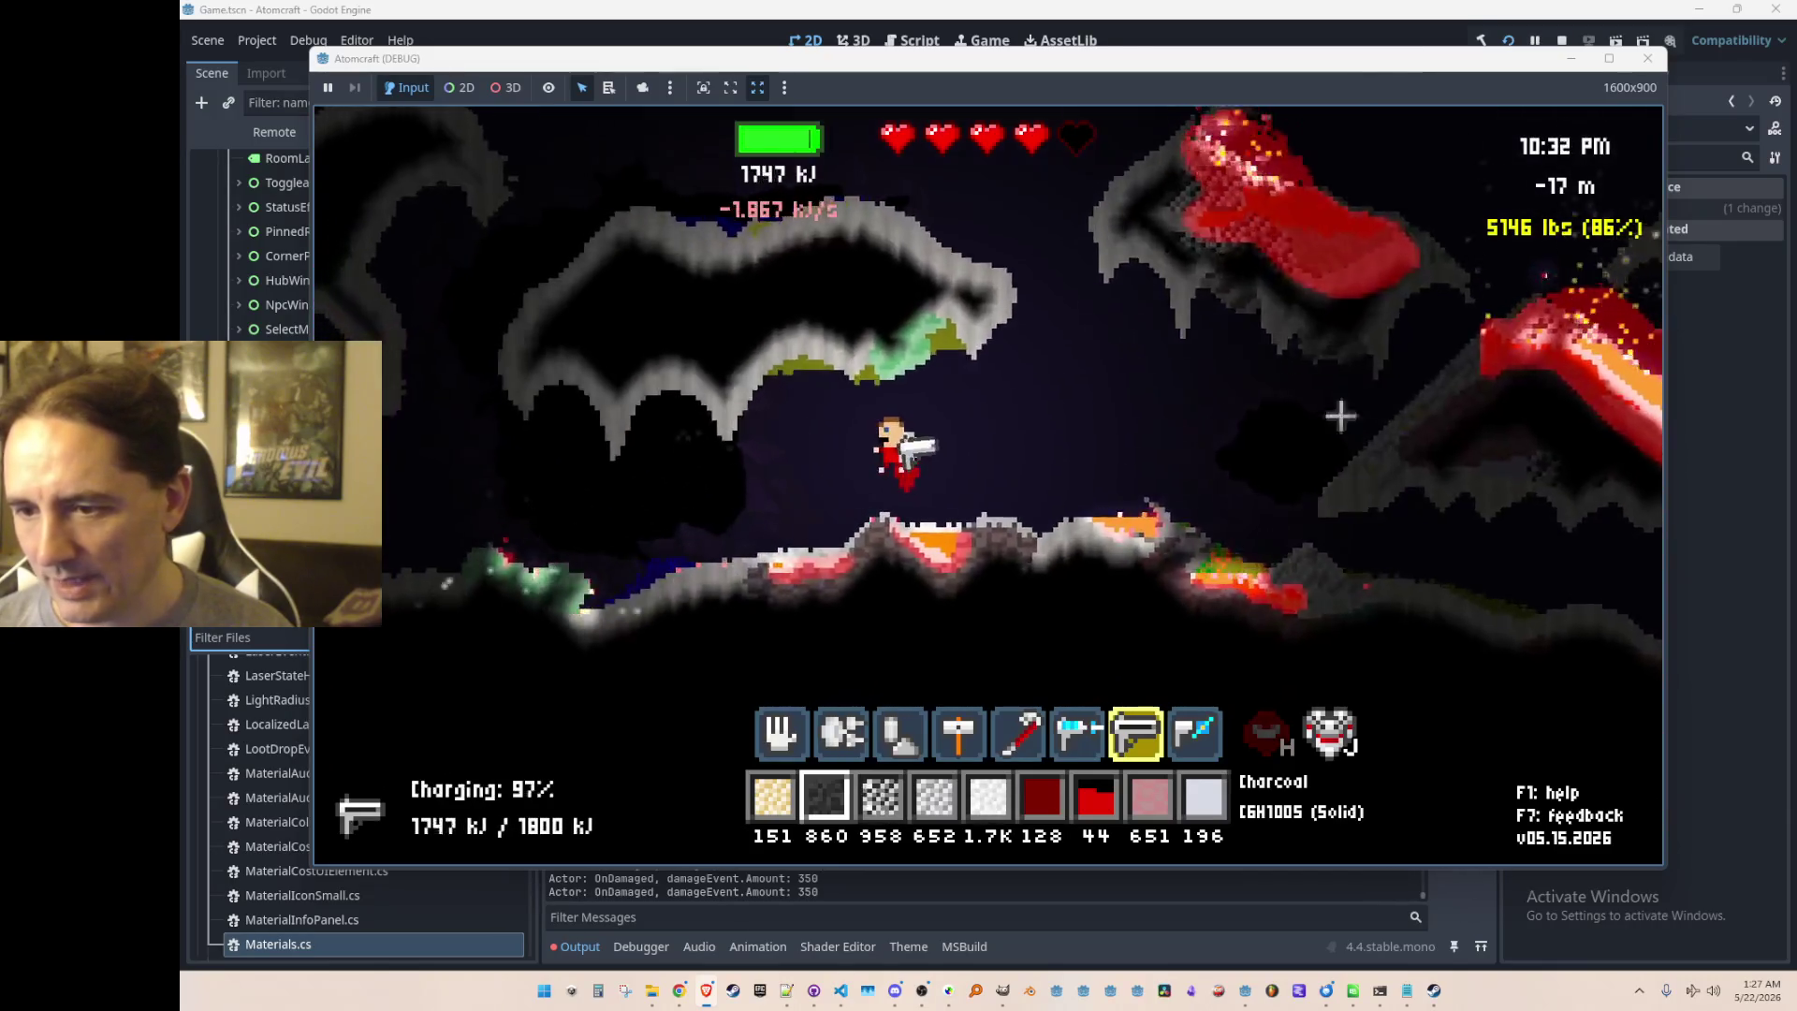
pyautogui.press('a')
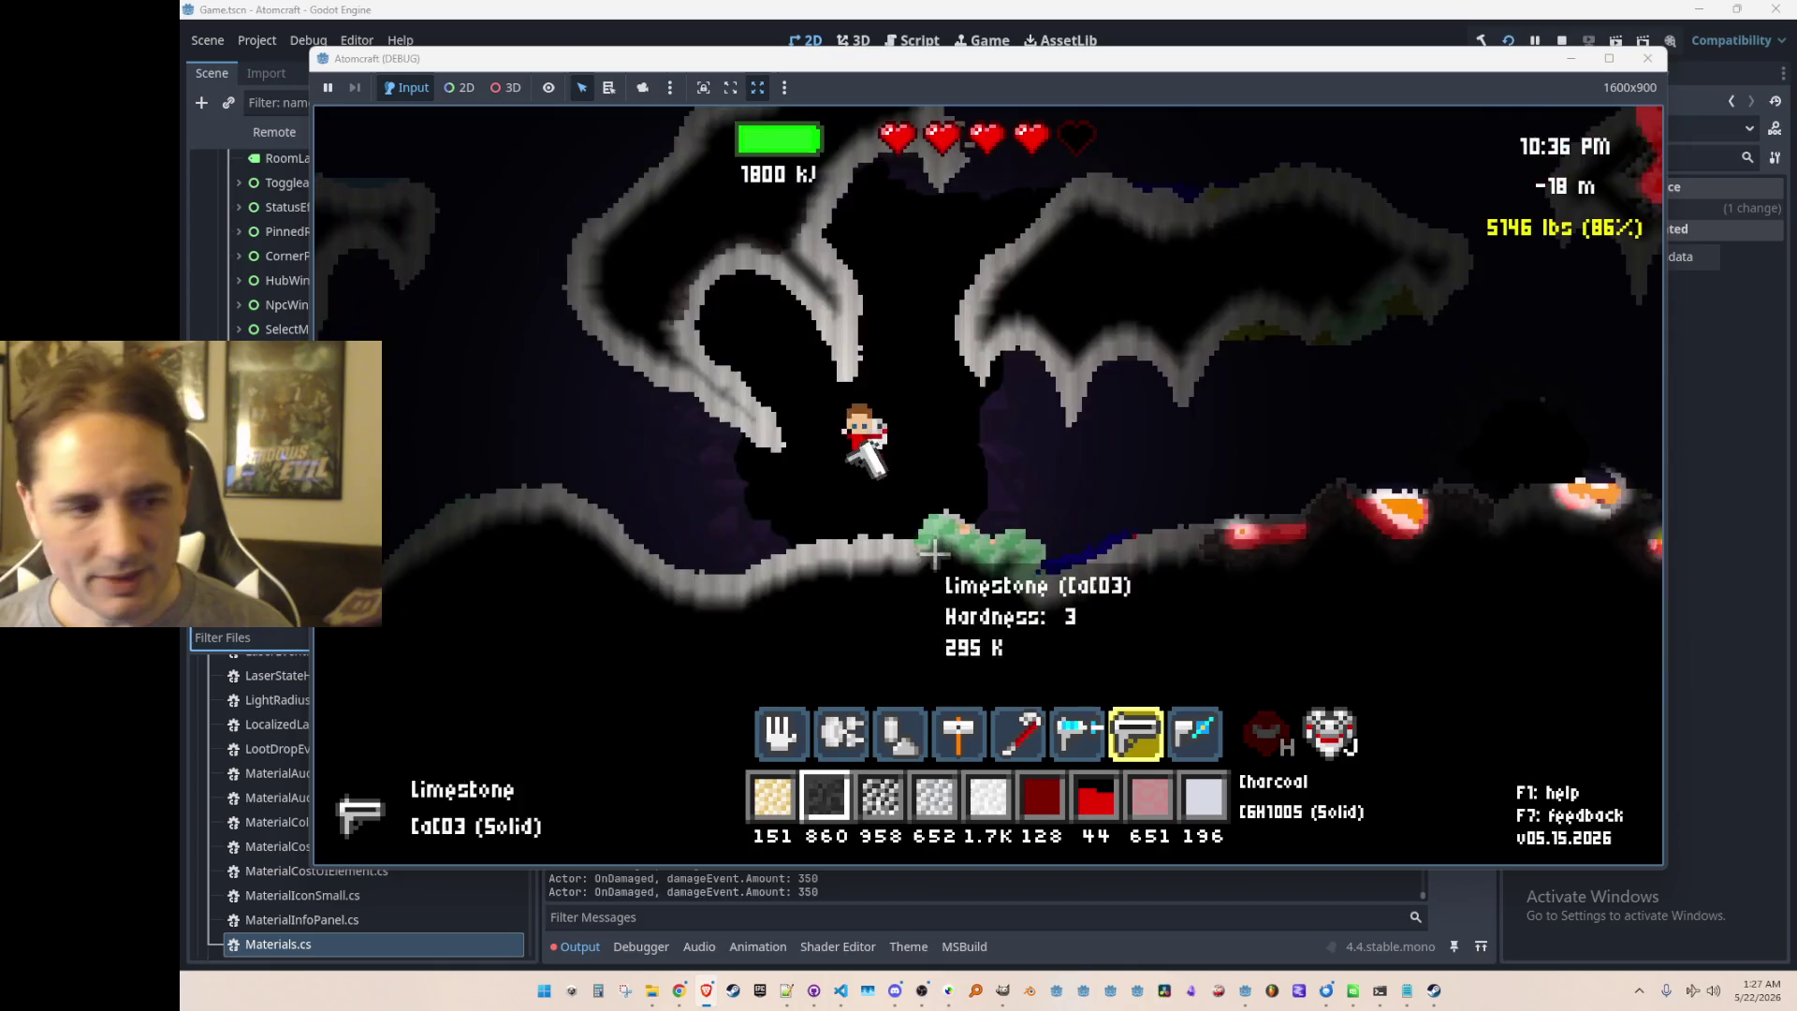
pyautogui.scroll(-3, 927, 550)
# Step: Dig a shaft through the cave floor for Apatite Gravel and fly back up
pyautogui.click(951, 634)
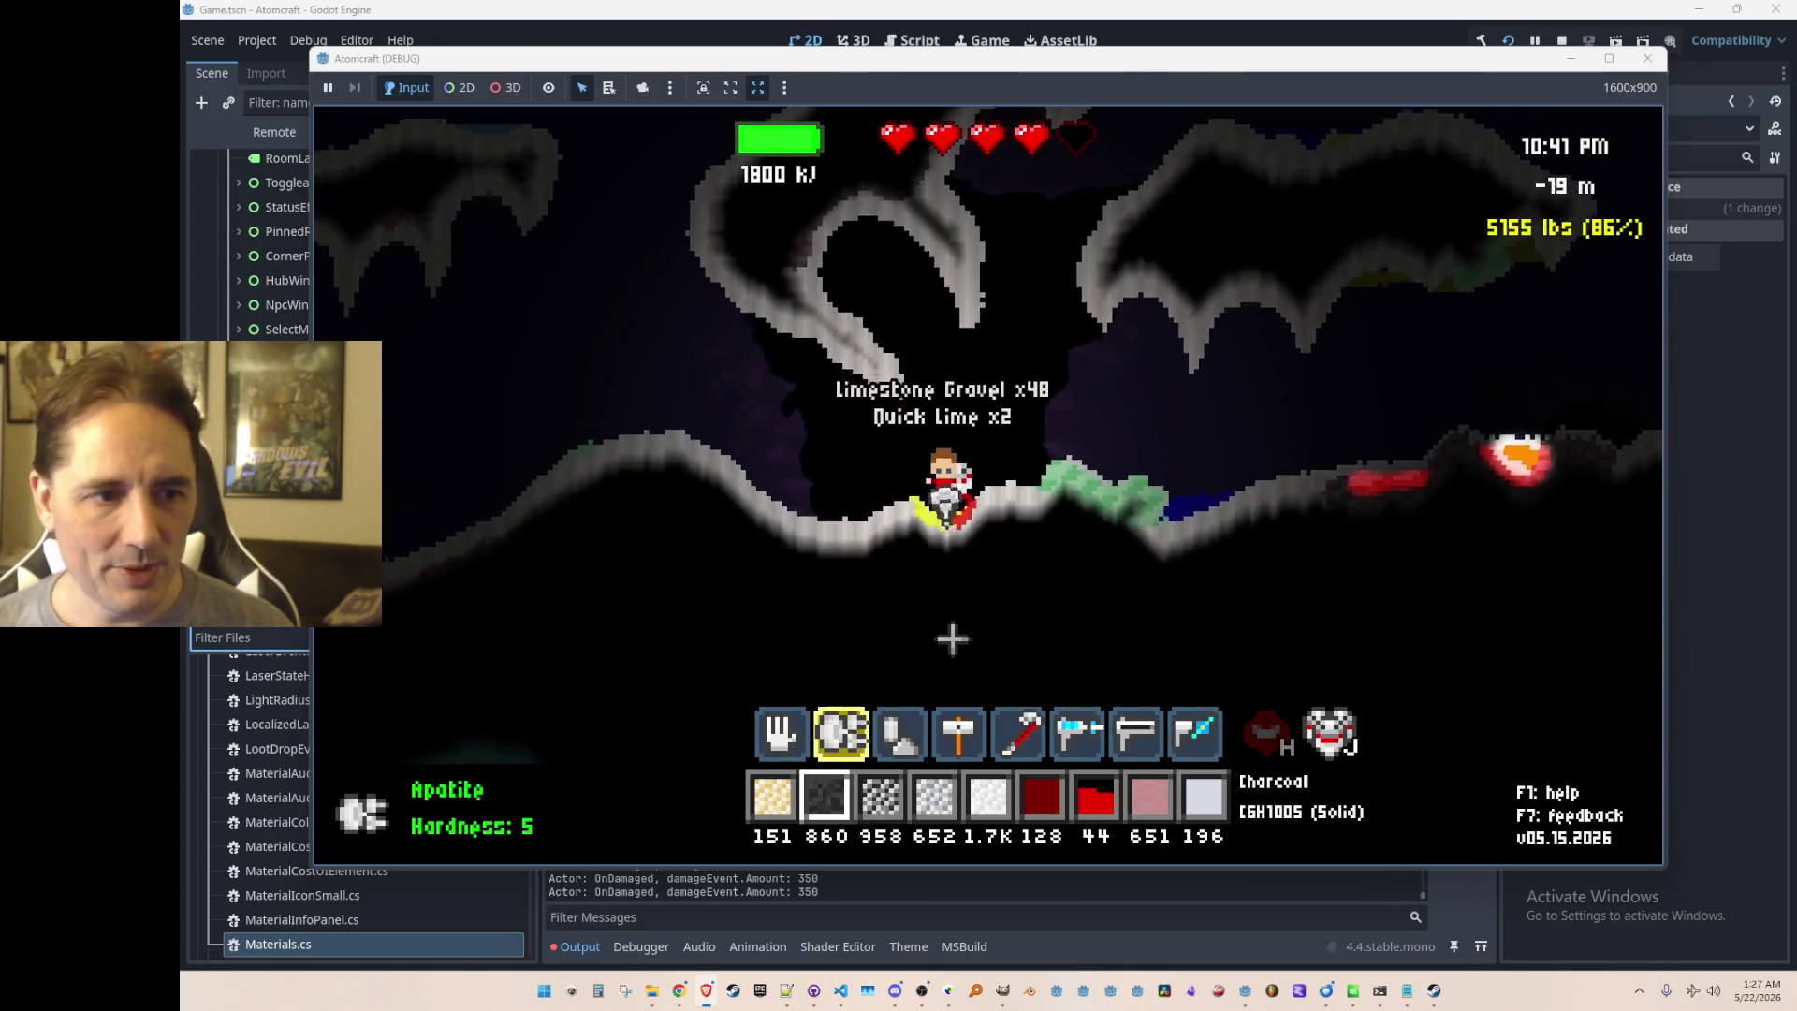
pyautogui.moveTo(951, 639); pyautogui.dragTo(964, 647)
pyautogui.press('w')
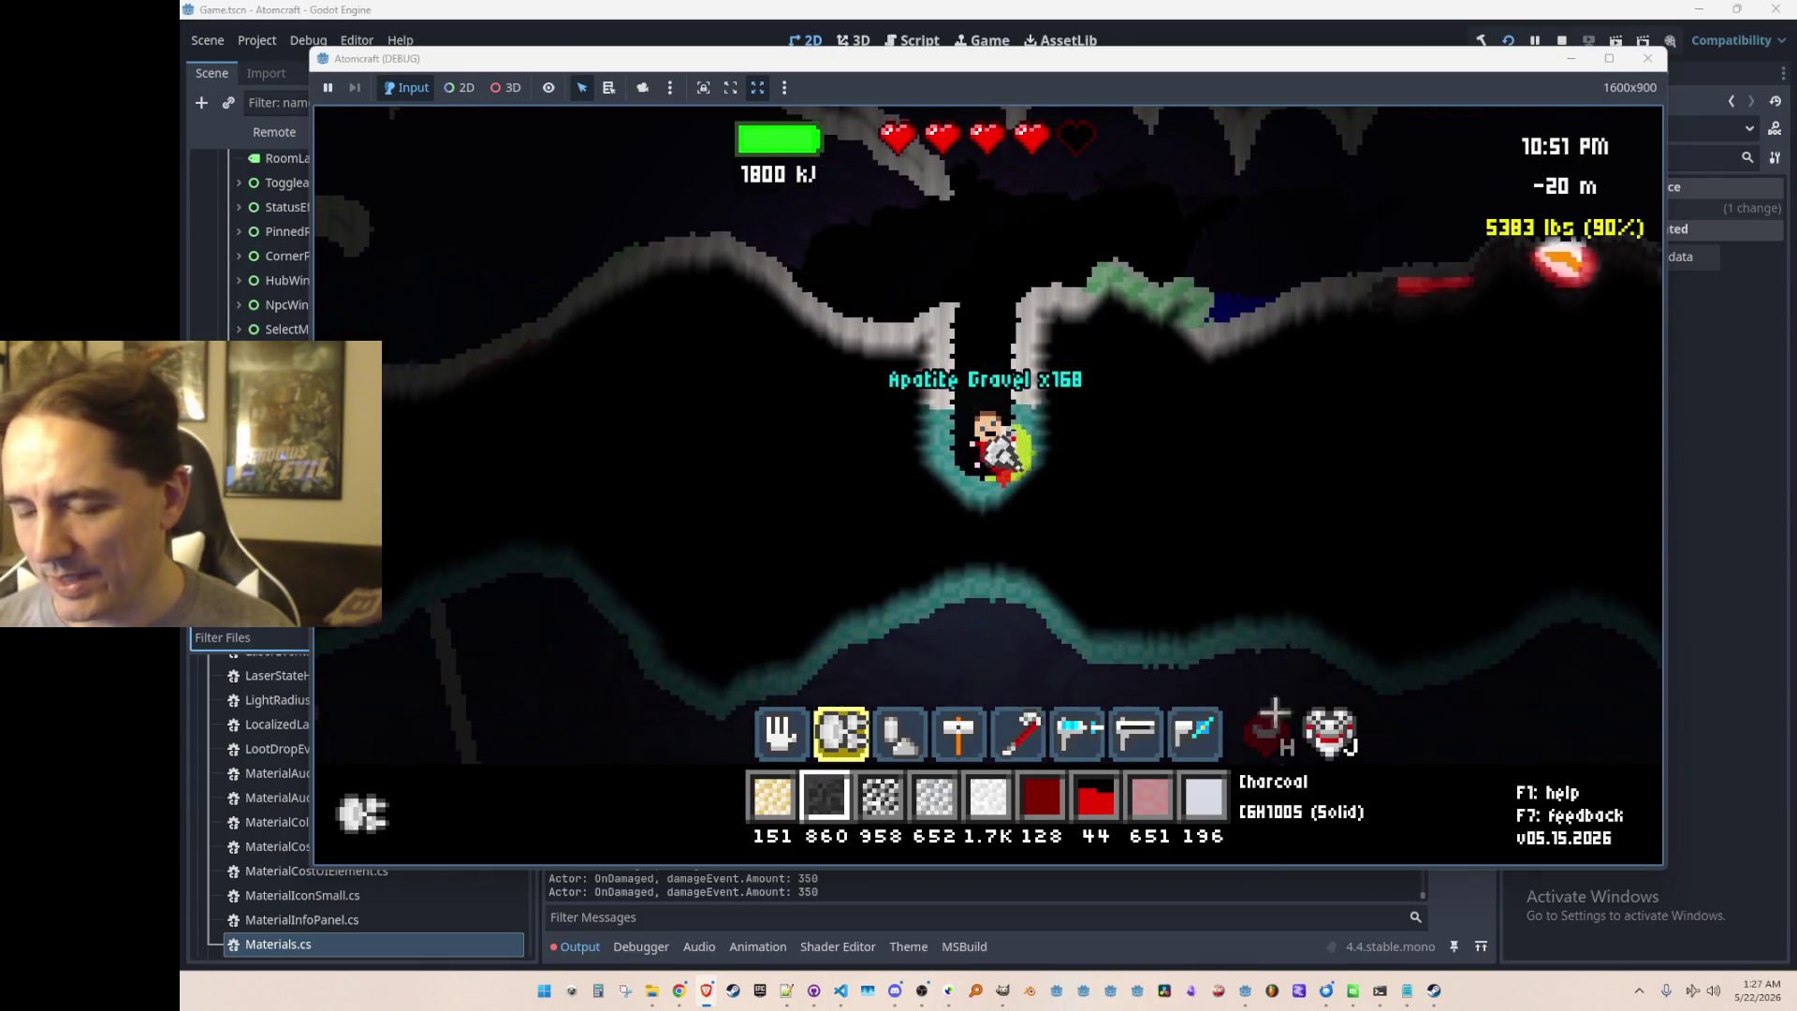
pyautogui.press('w')
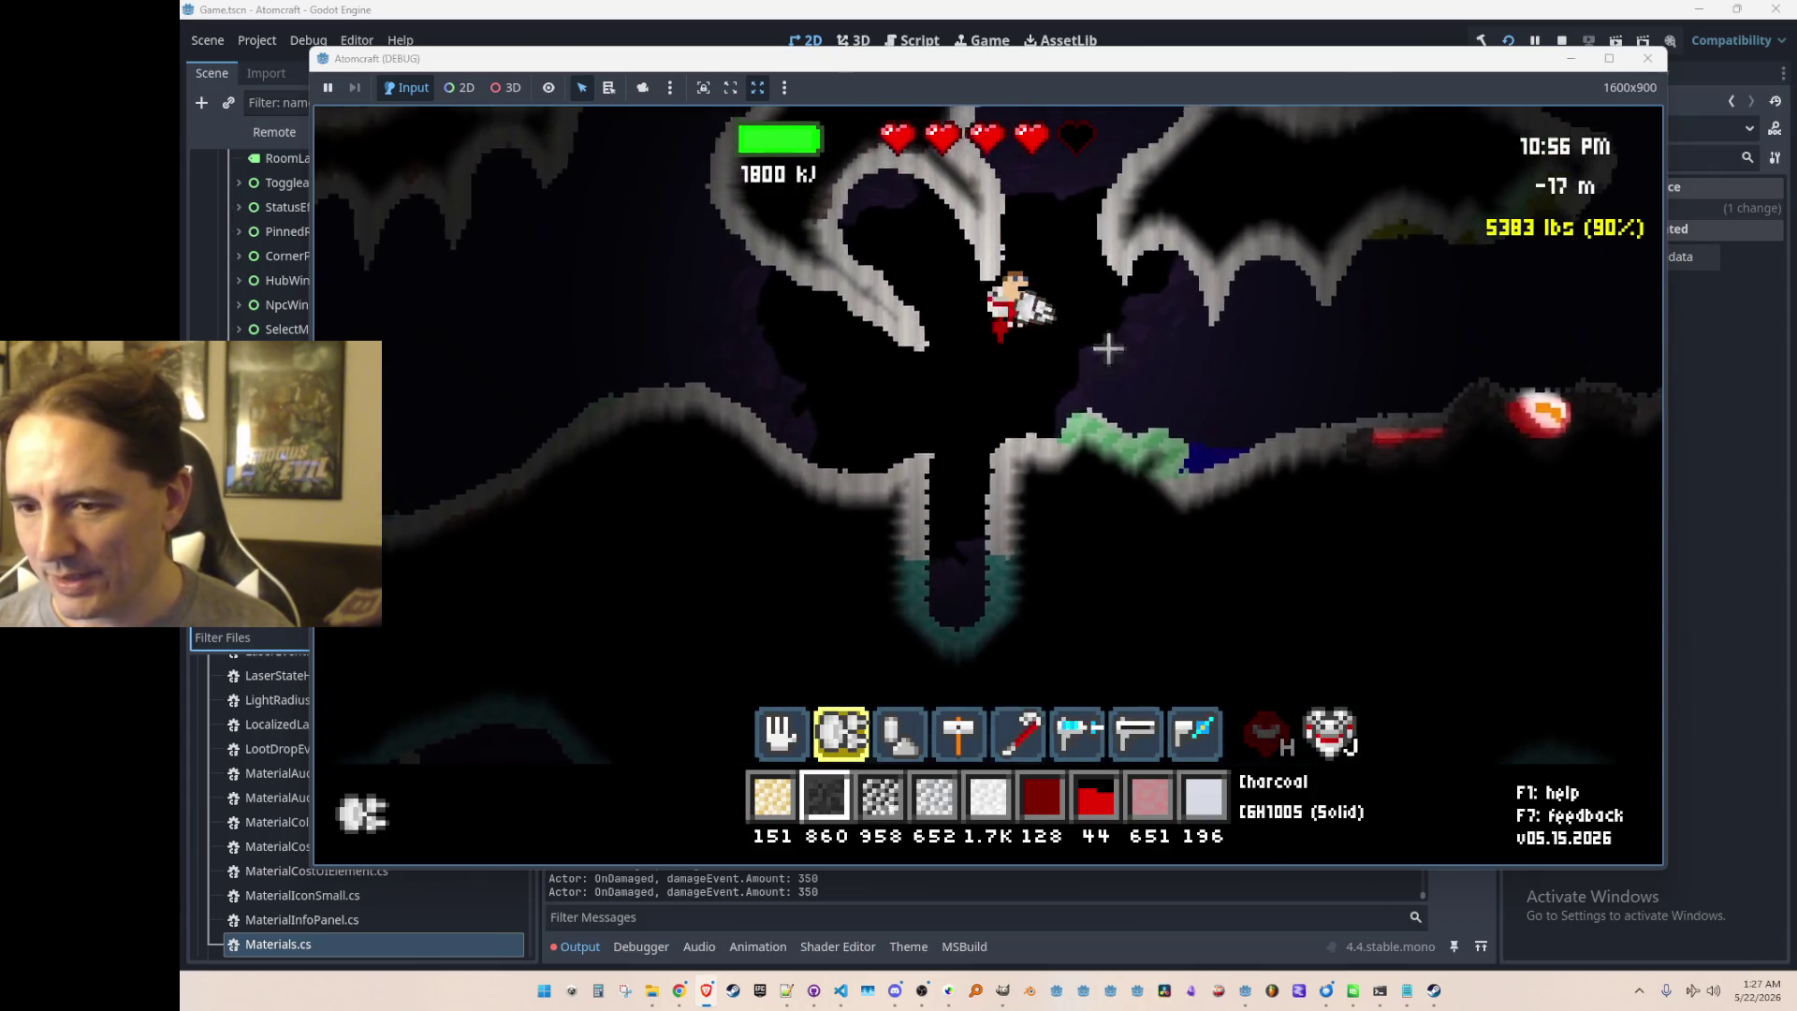
# Step: Pour out all the Cuprite and Charcoal to zero, then stop the debug game
pyautogui.scroll(-3, 1045, 497)
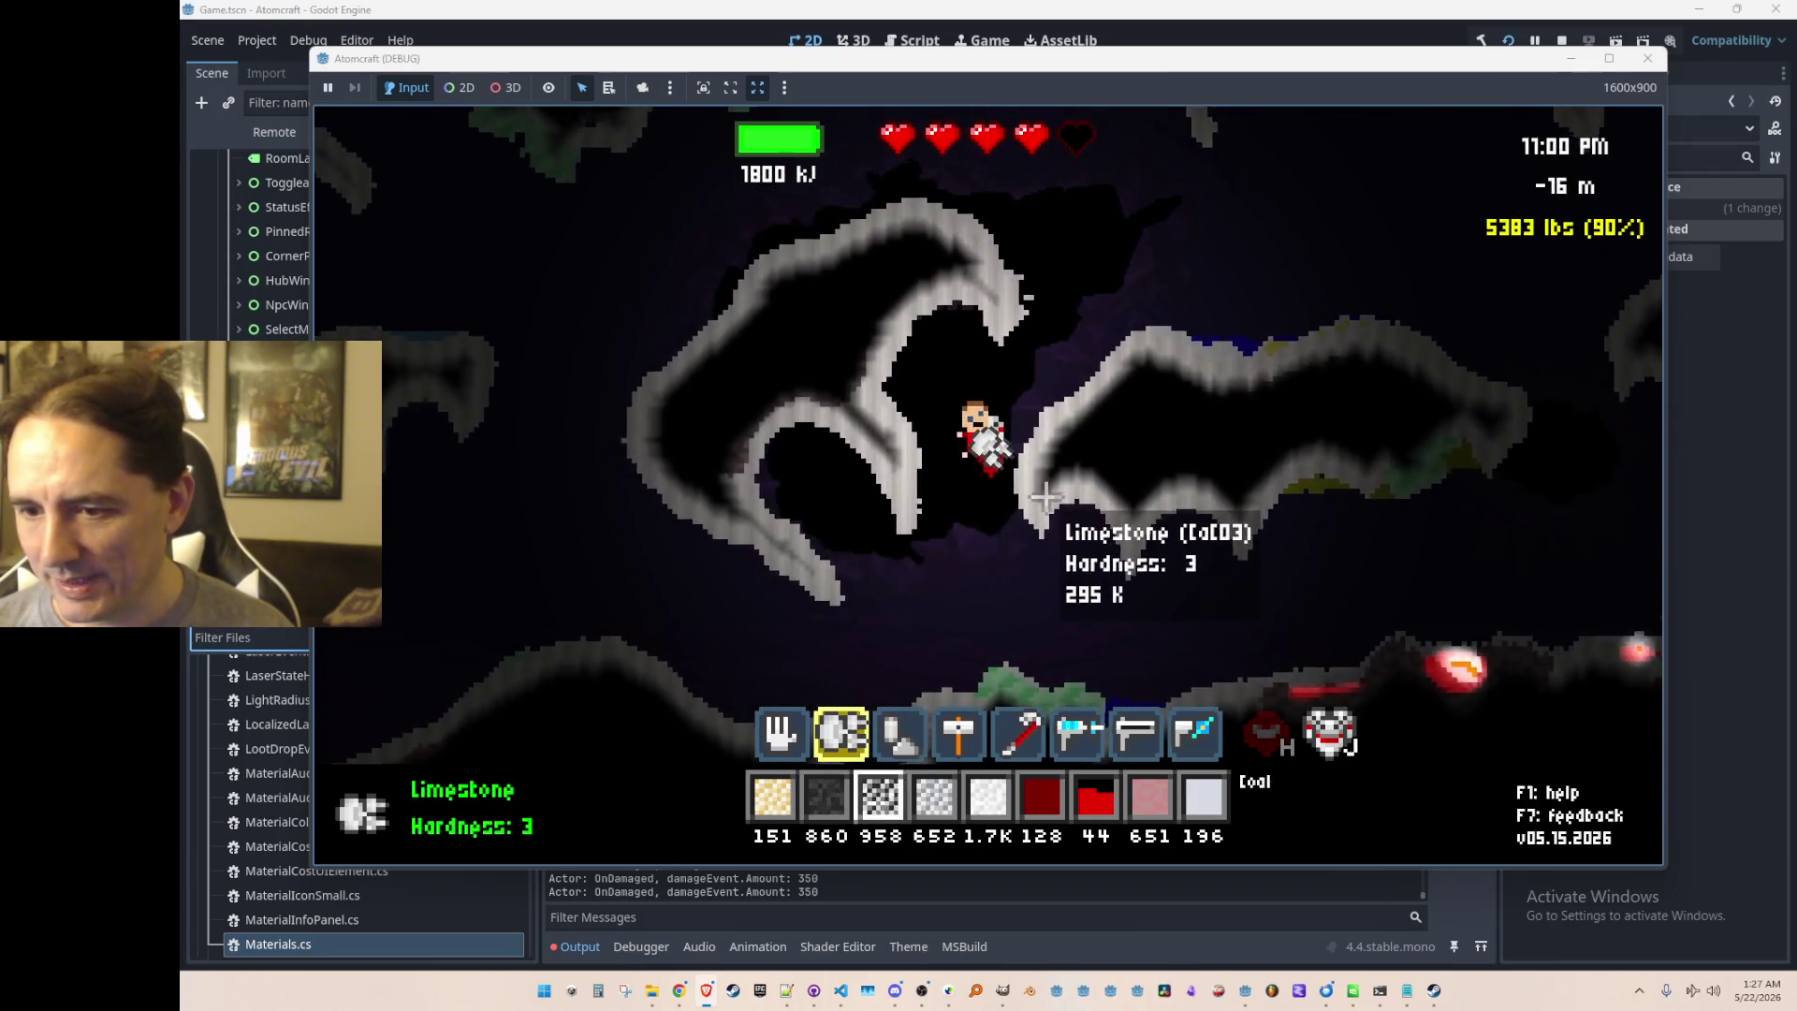
pyautogui.scroll(-1, 1045, 497)
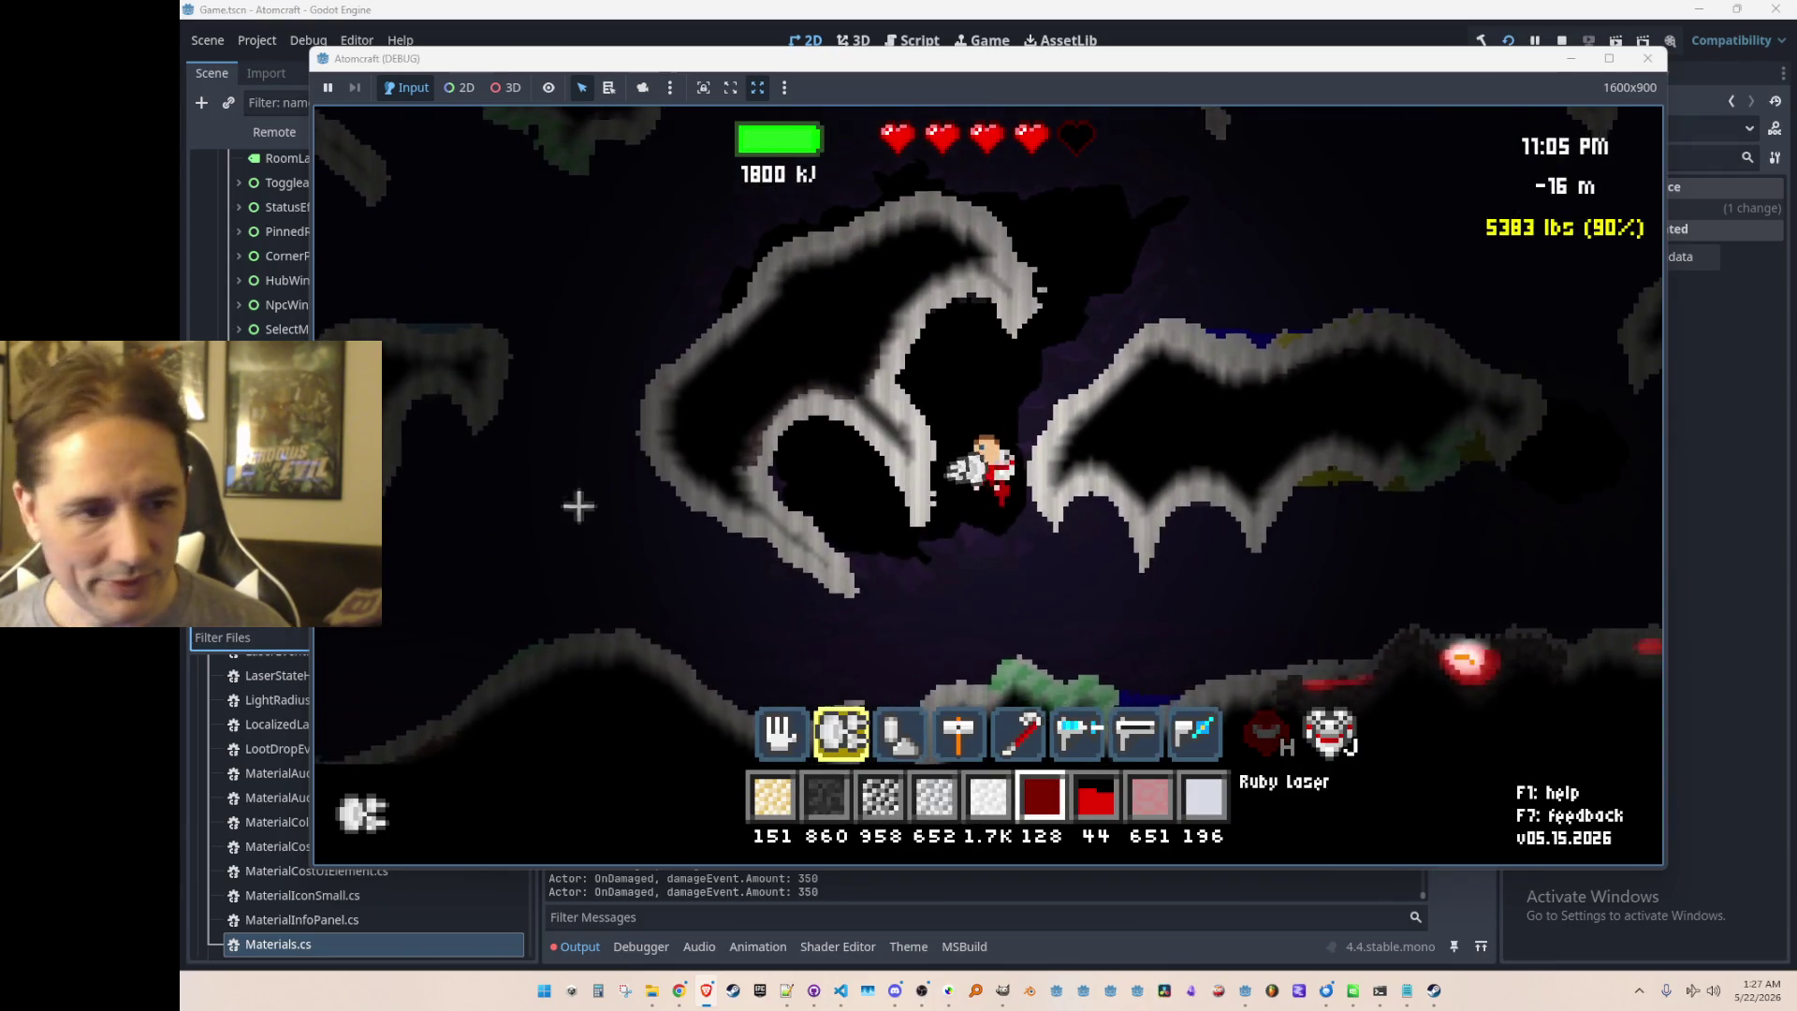
pyautogui.scroll(-2, 656, 506)
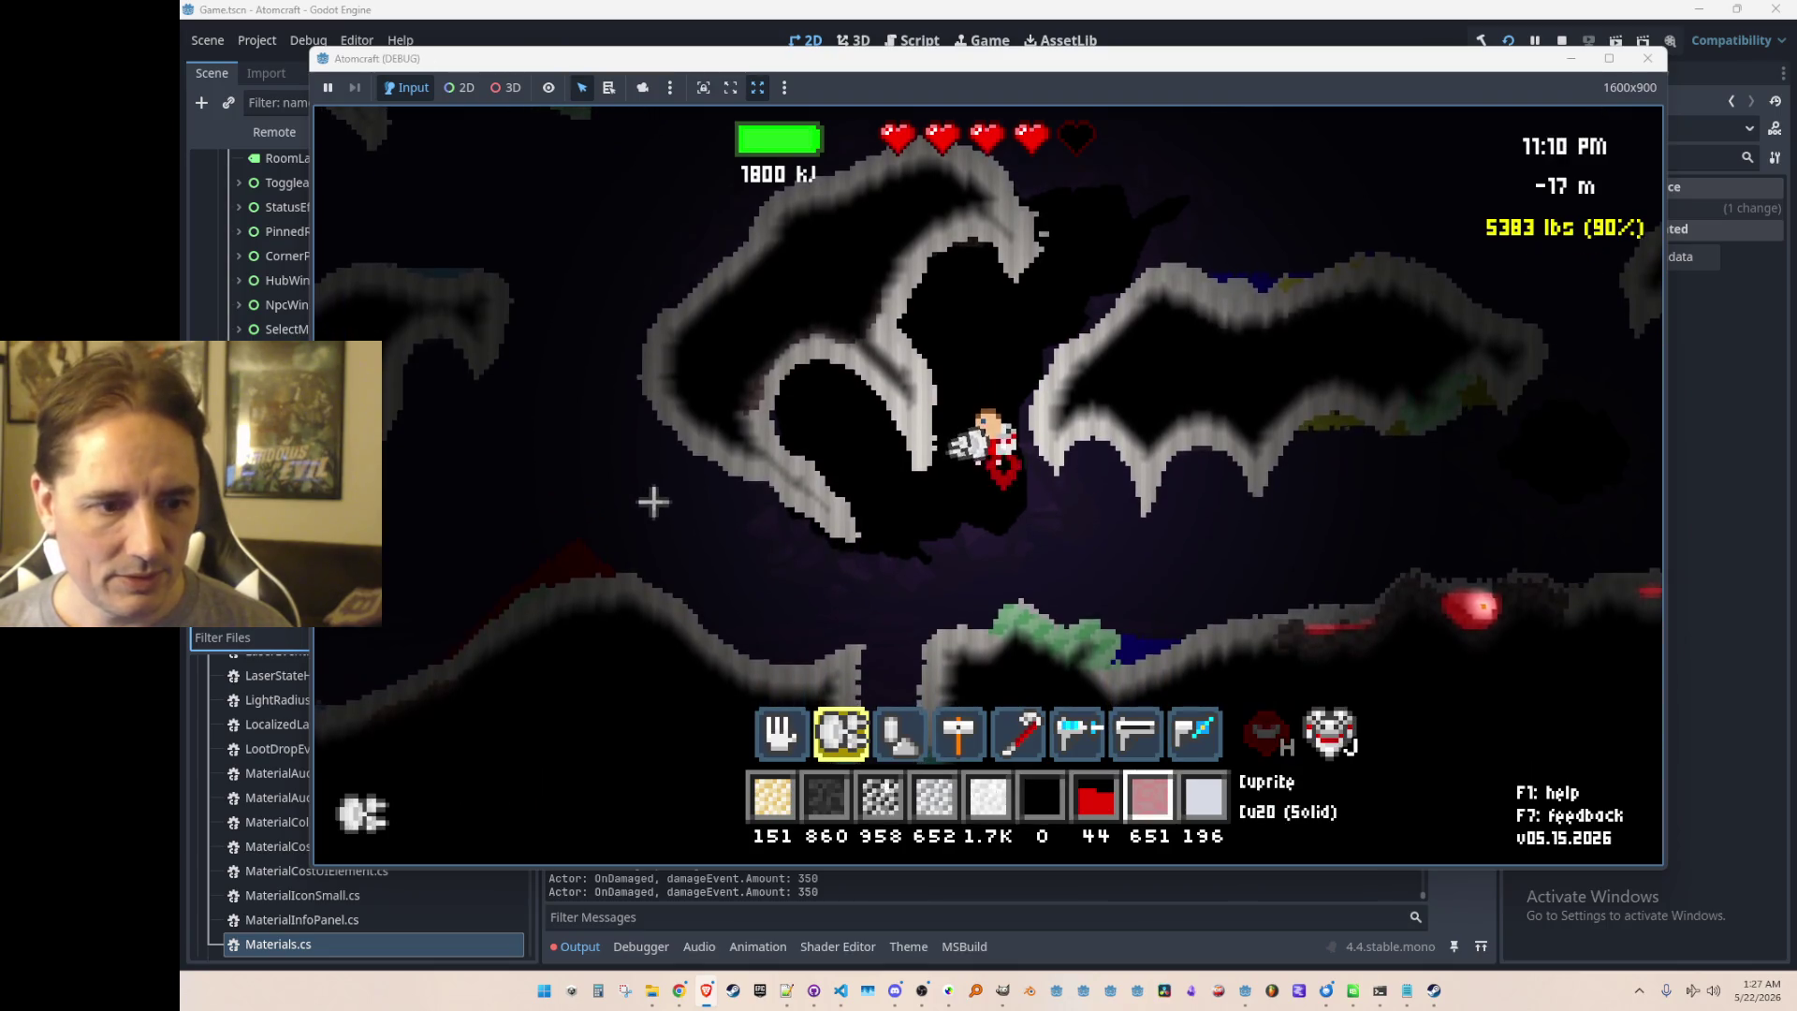
pyautogui.moveTo(603, 475); pyautogui.dragTo(594, 284)
pyautogui.scroll(6, 581, 361)
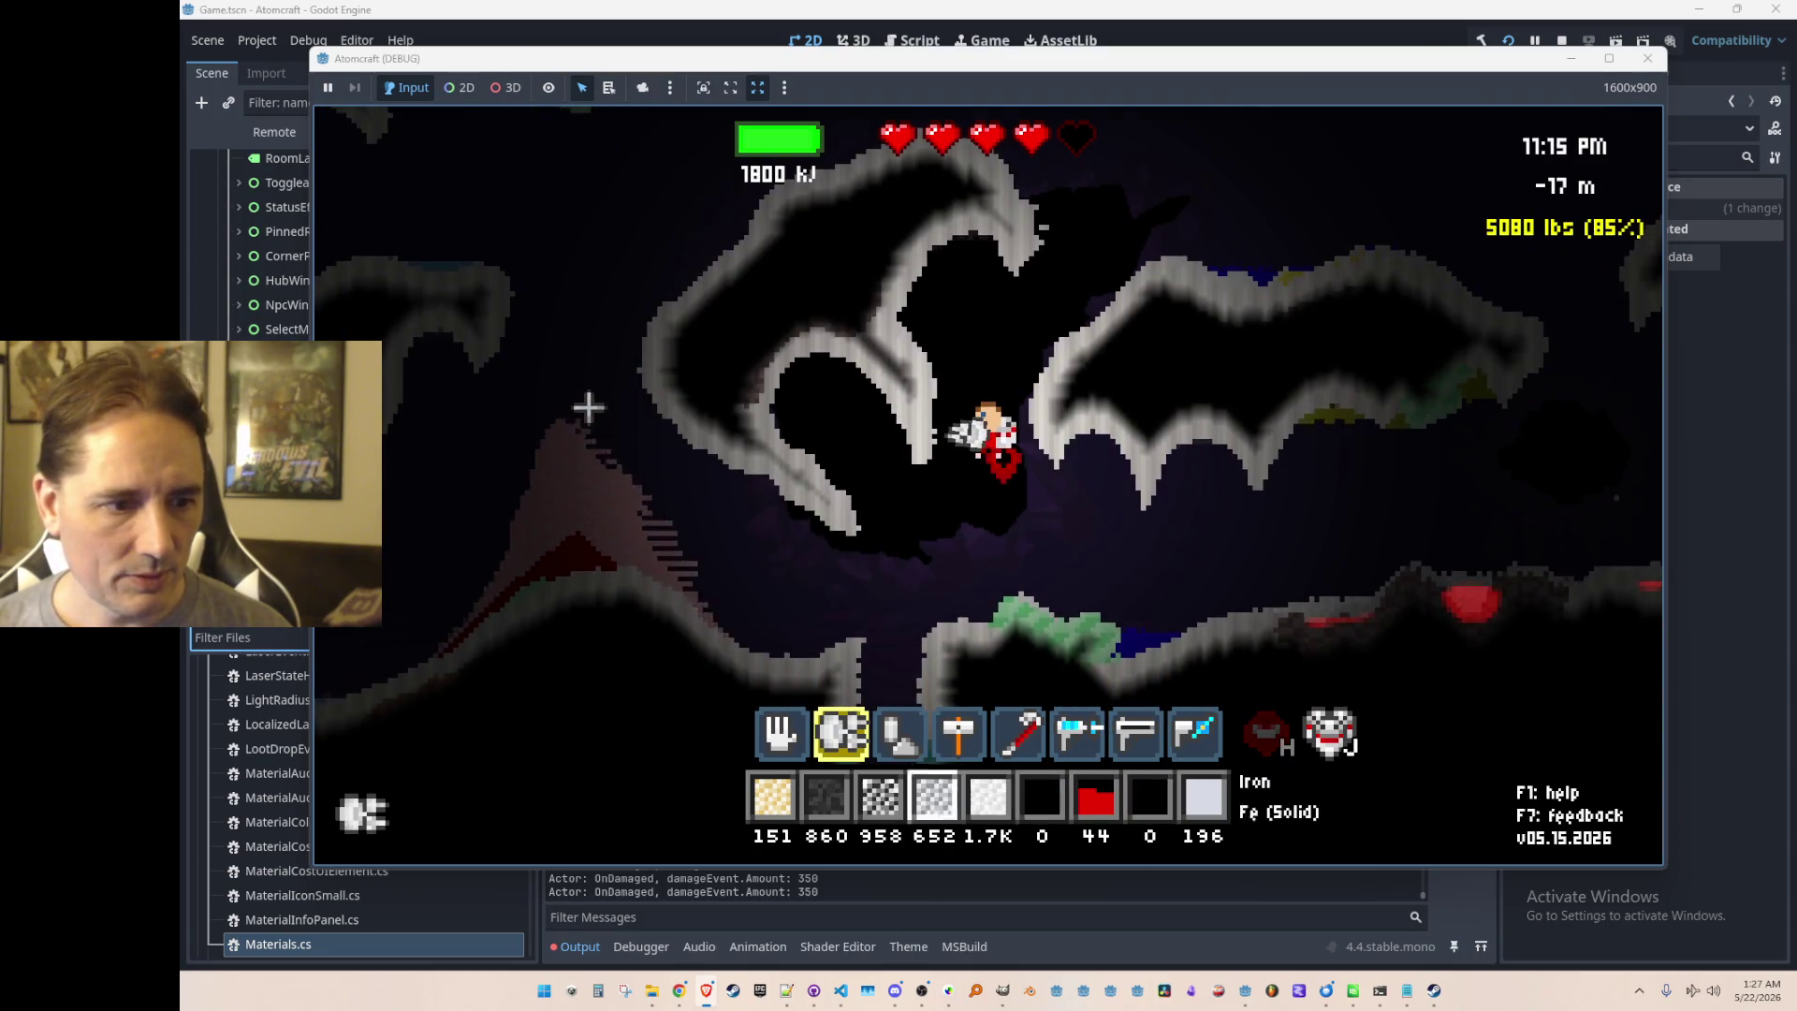
pyautogui.moveTo(585, 406)
pyautogui.mouseDown()
pyautogui.moveTo(546, 405)
pyautogui.moveTo(570, 257)
pyautogui.mouseUp()
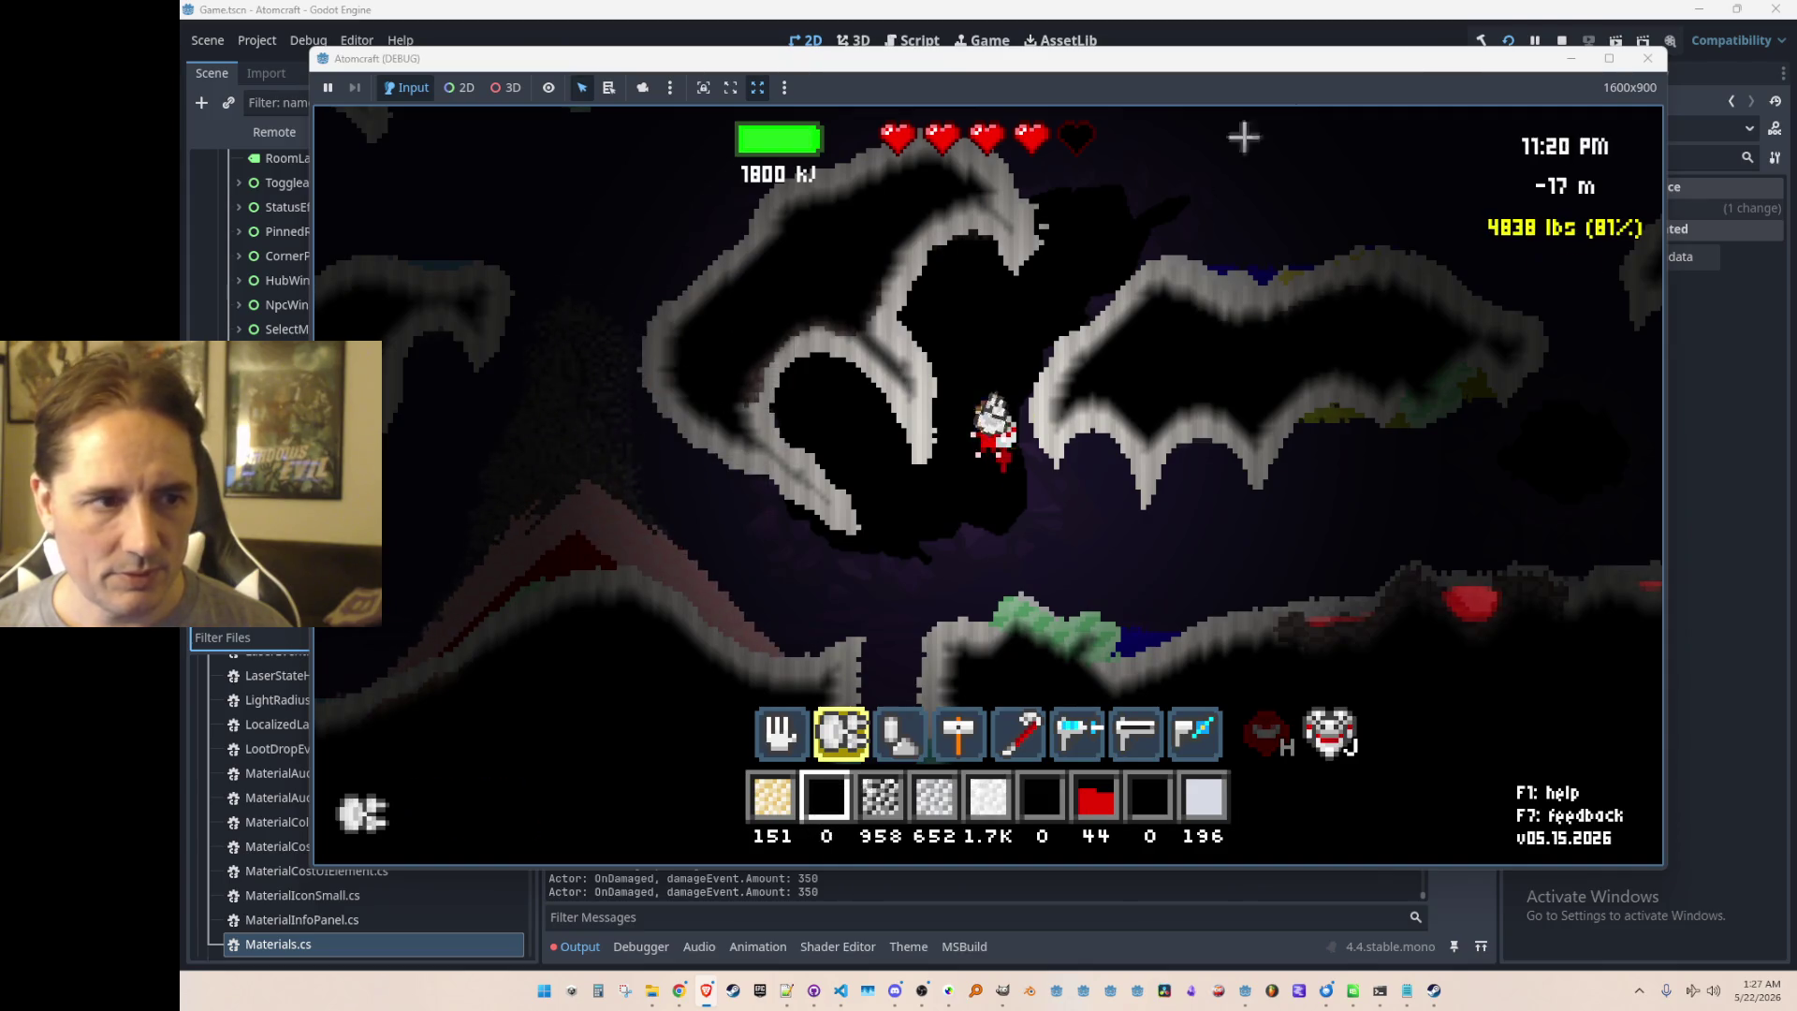
pyautogui.click(1574, 37)
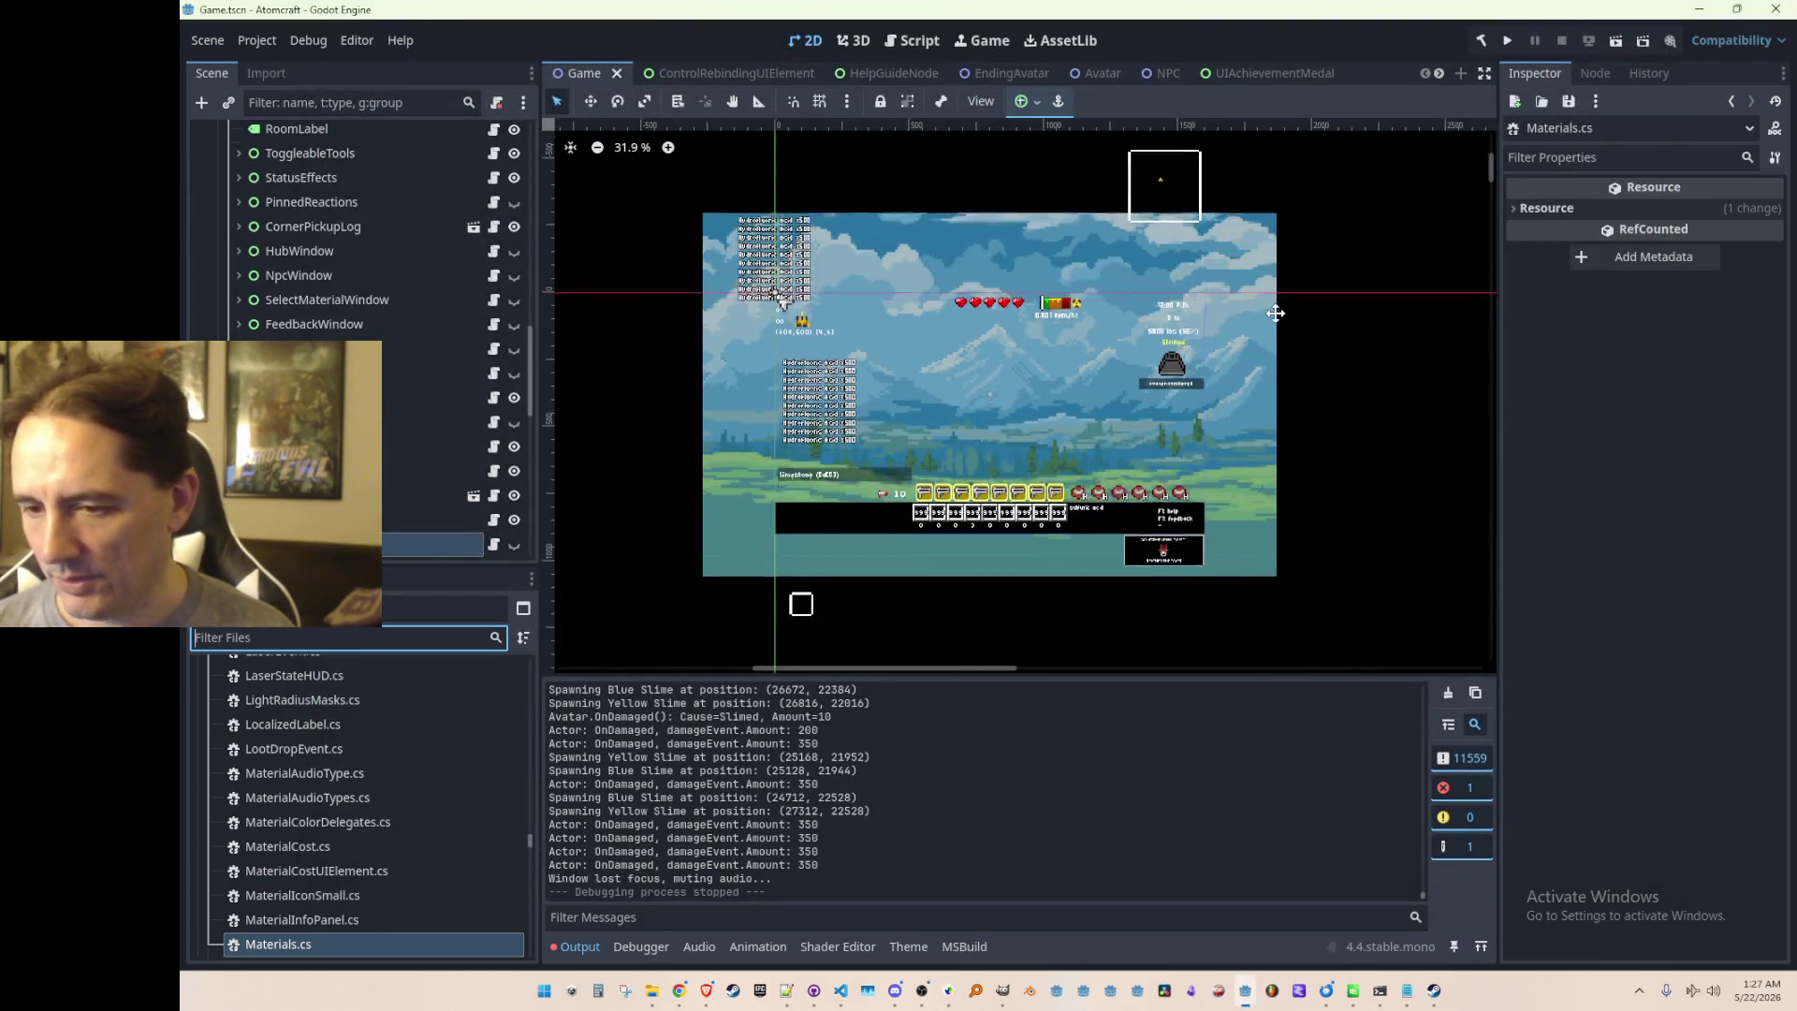
# Step: Save the scene, rerun Atomcraft to its title menu, then bring up the Discord screenshot viewer
pyautogui.scroll(1, 1262, 330)
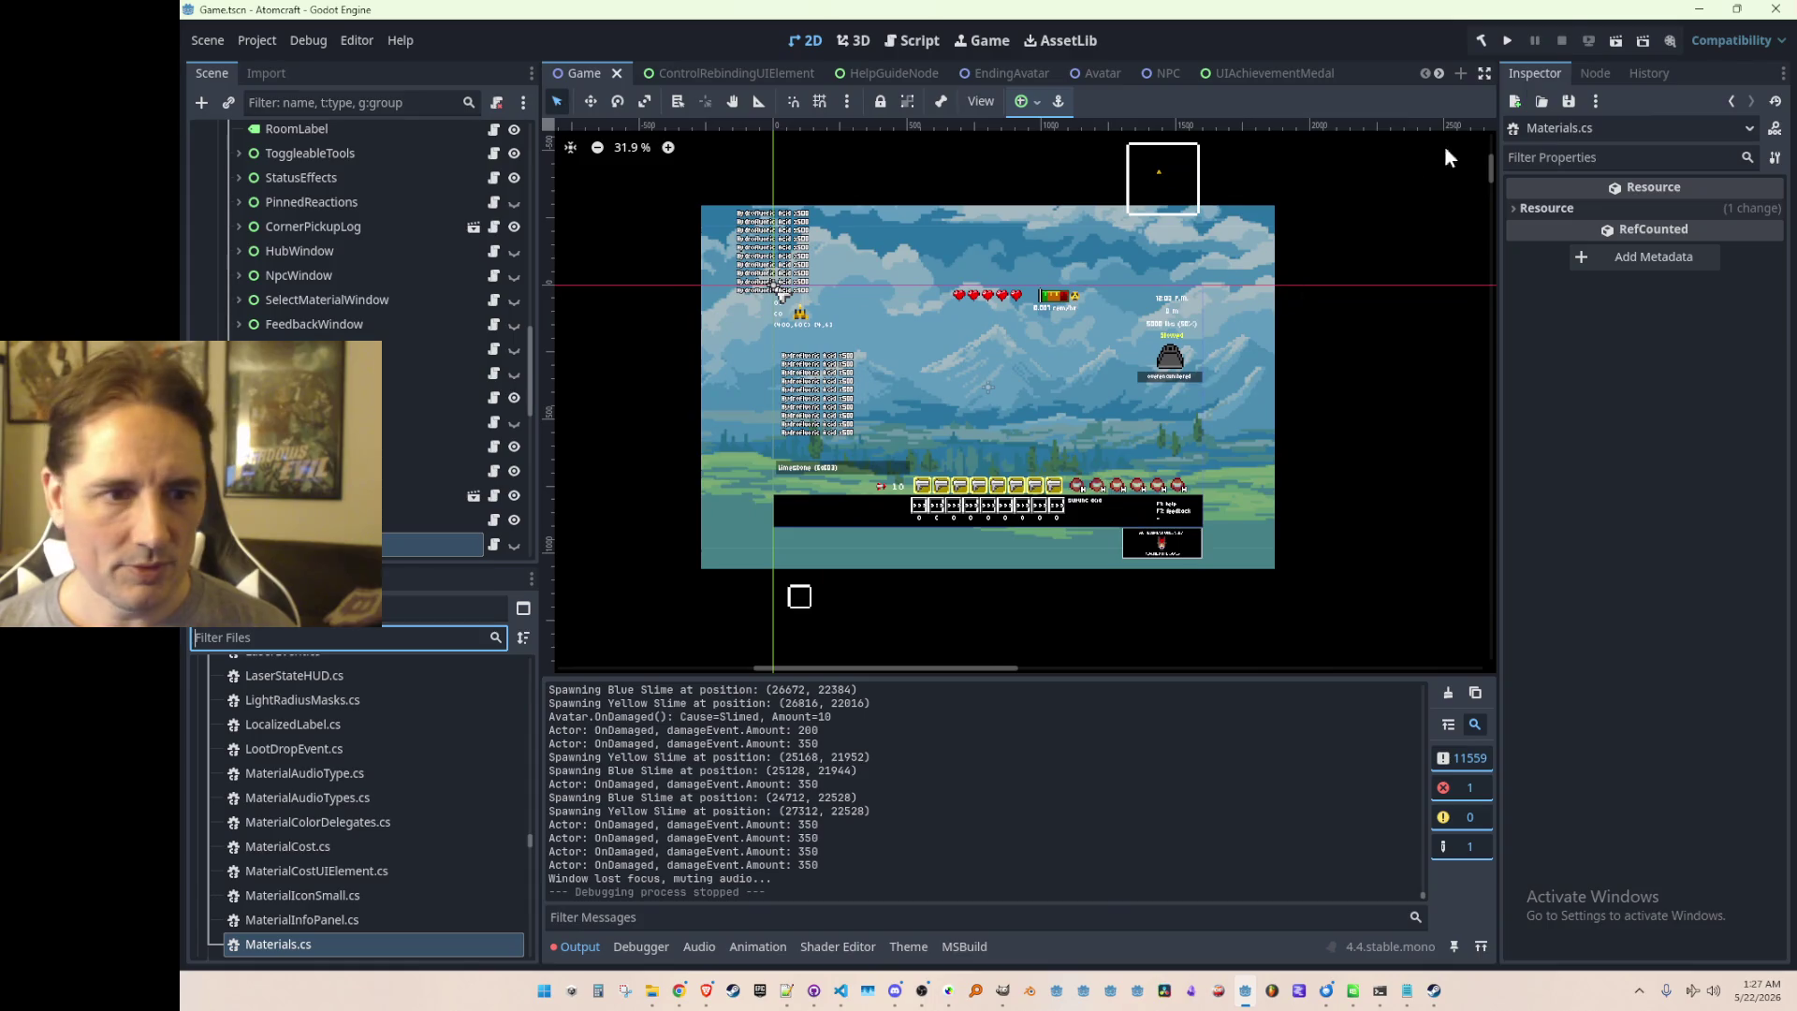
pyautogui.click(1504, 42)
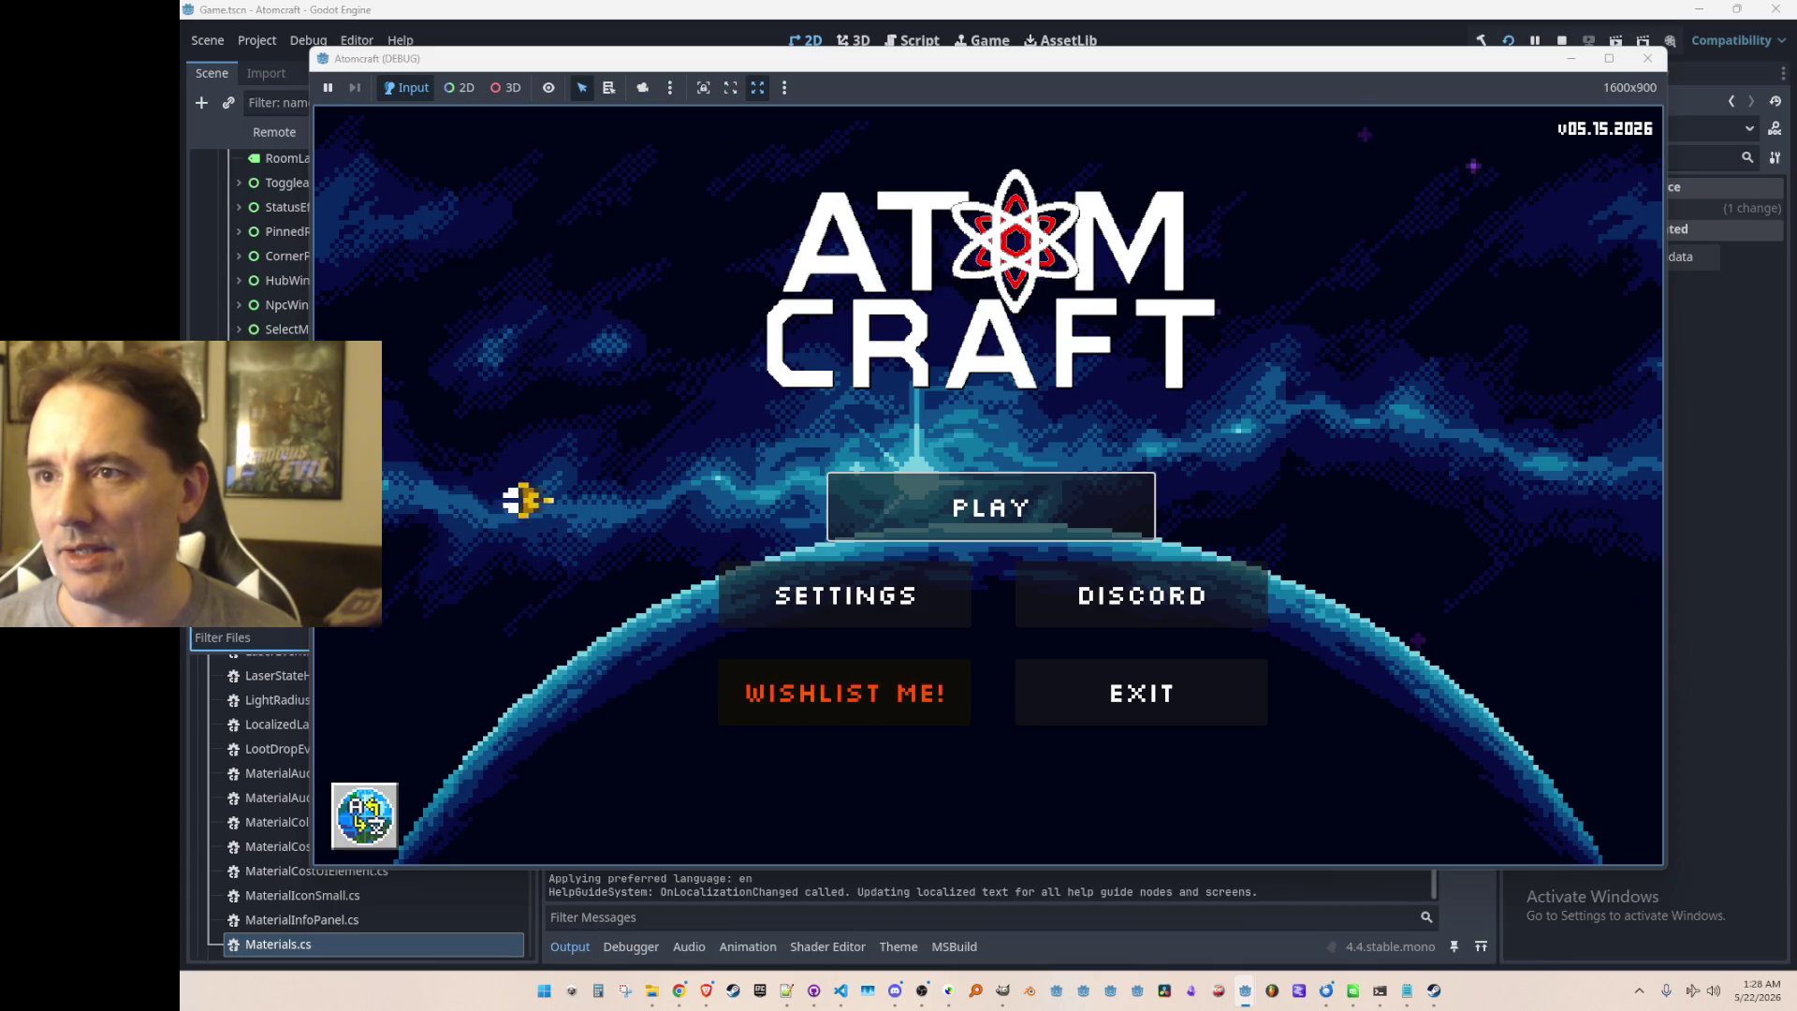
pyautogui.hotkey('alt', 'Tab')
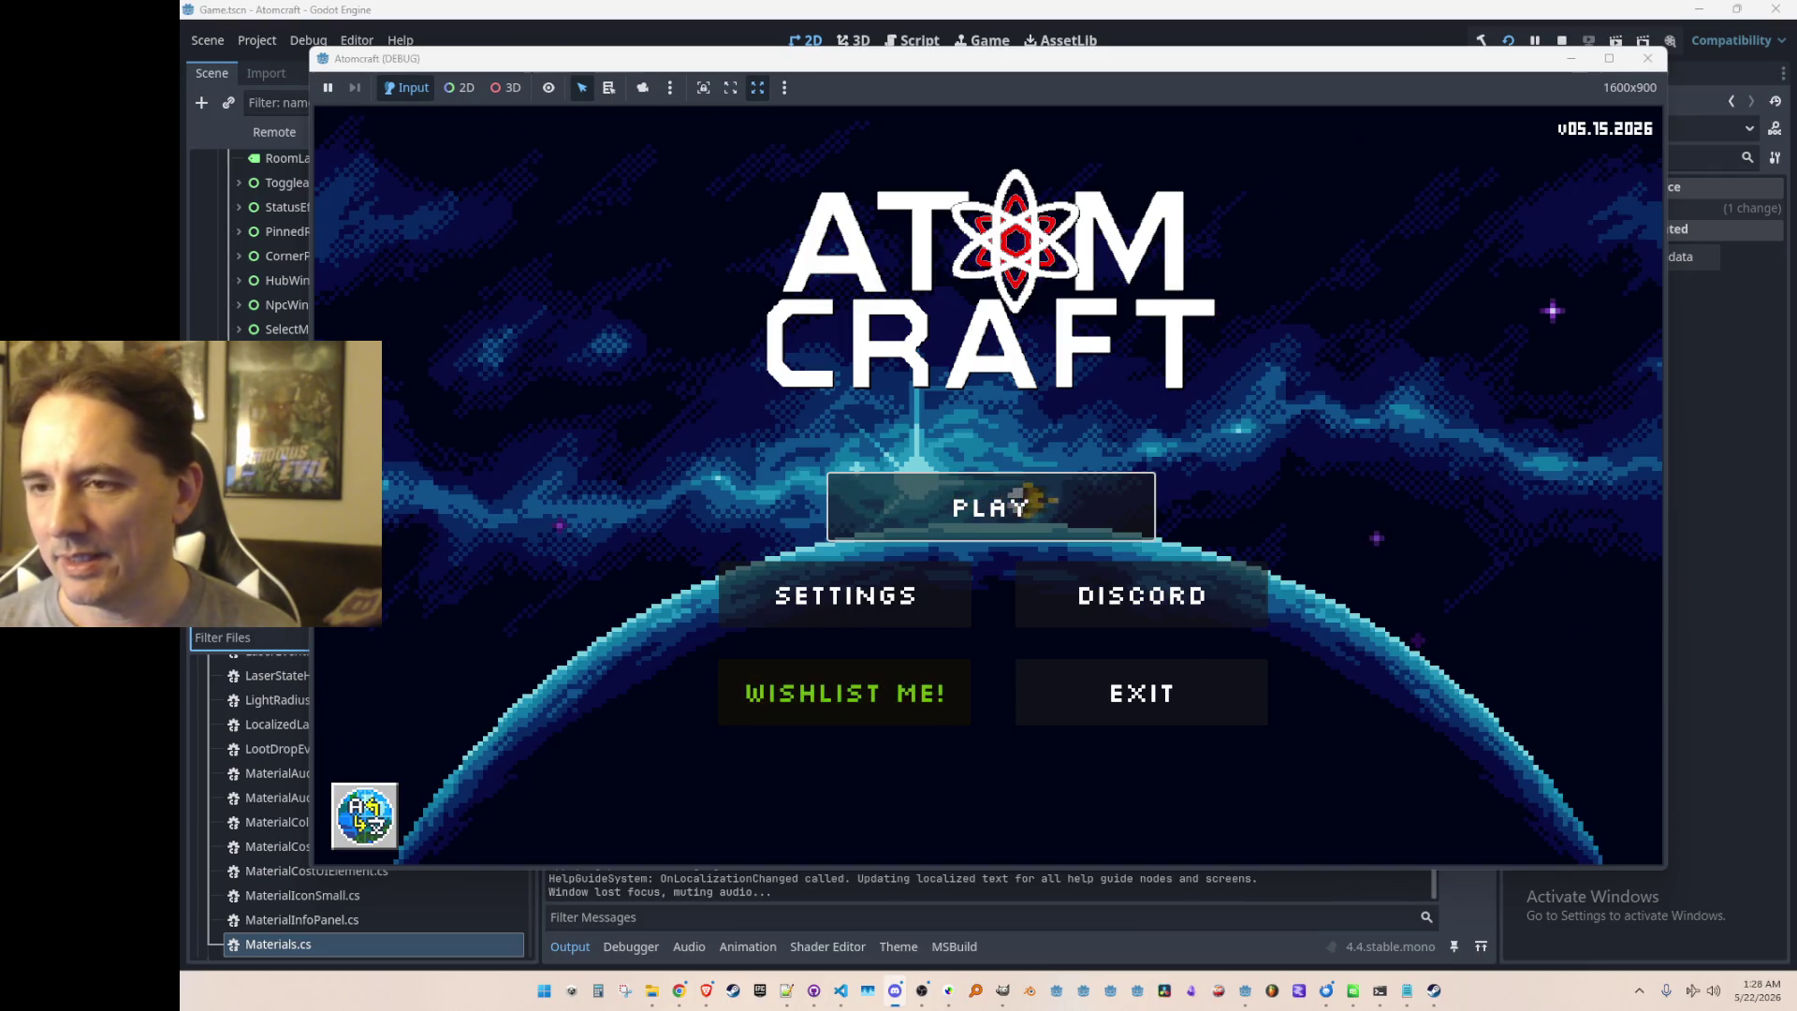
pyautogui.hotkey('alt', 'Tab')
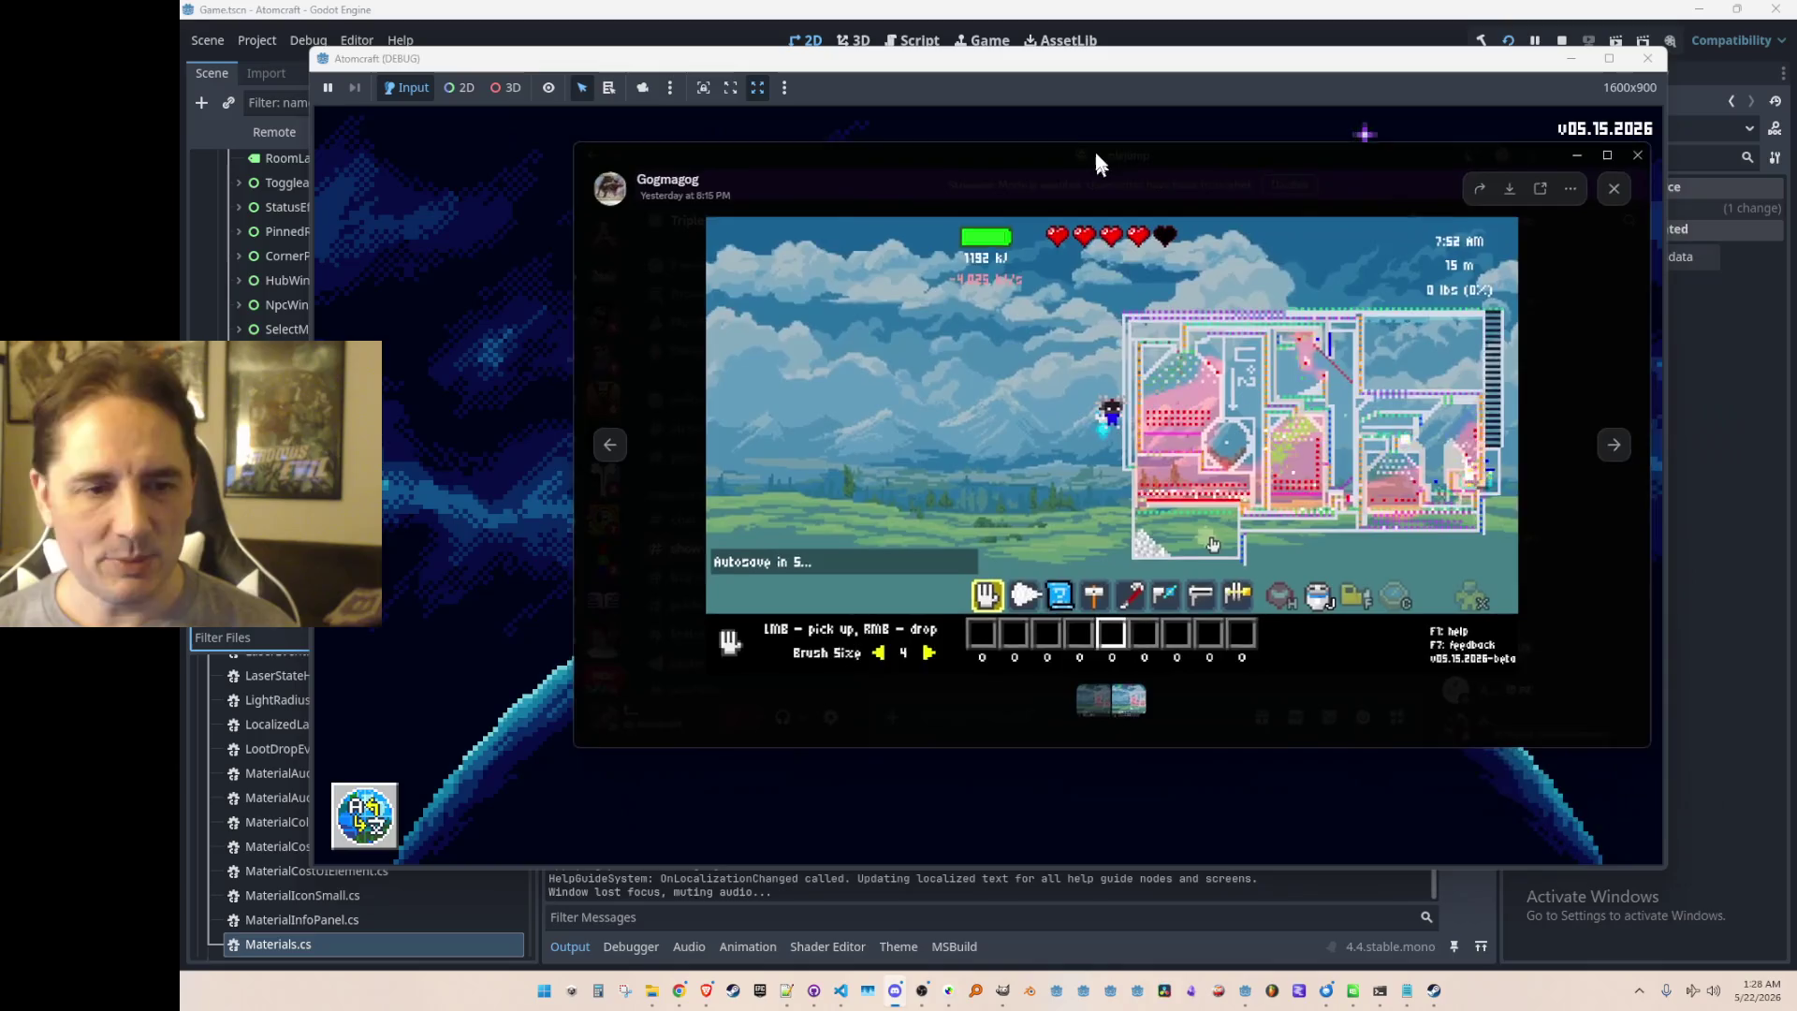
# Step: Watch the shared 29-second Atomcraft clip maximized in Discord's media viewer, then close it
pyautogui.doubleClick(1087, 131)
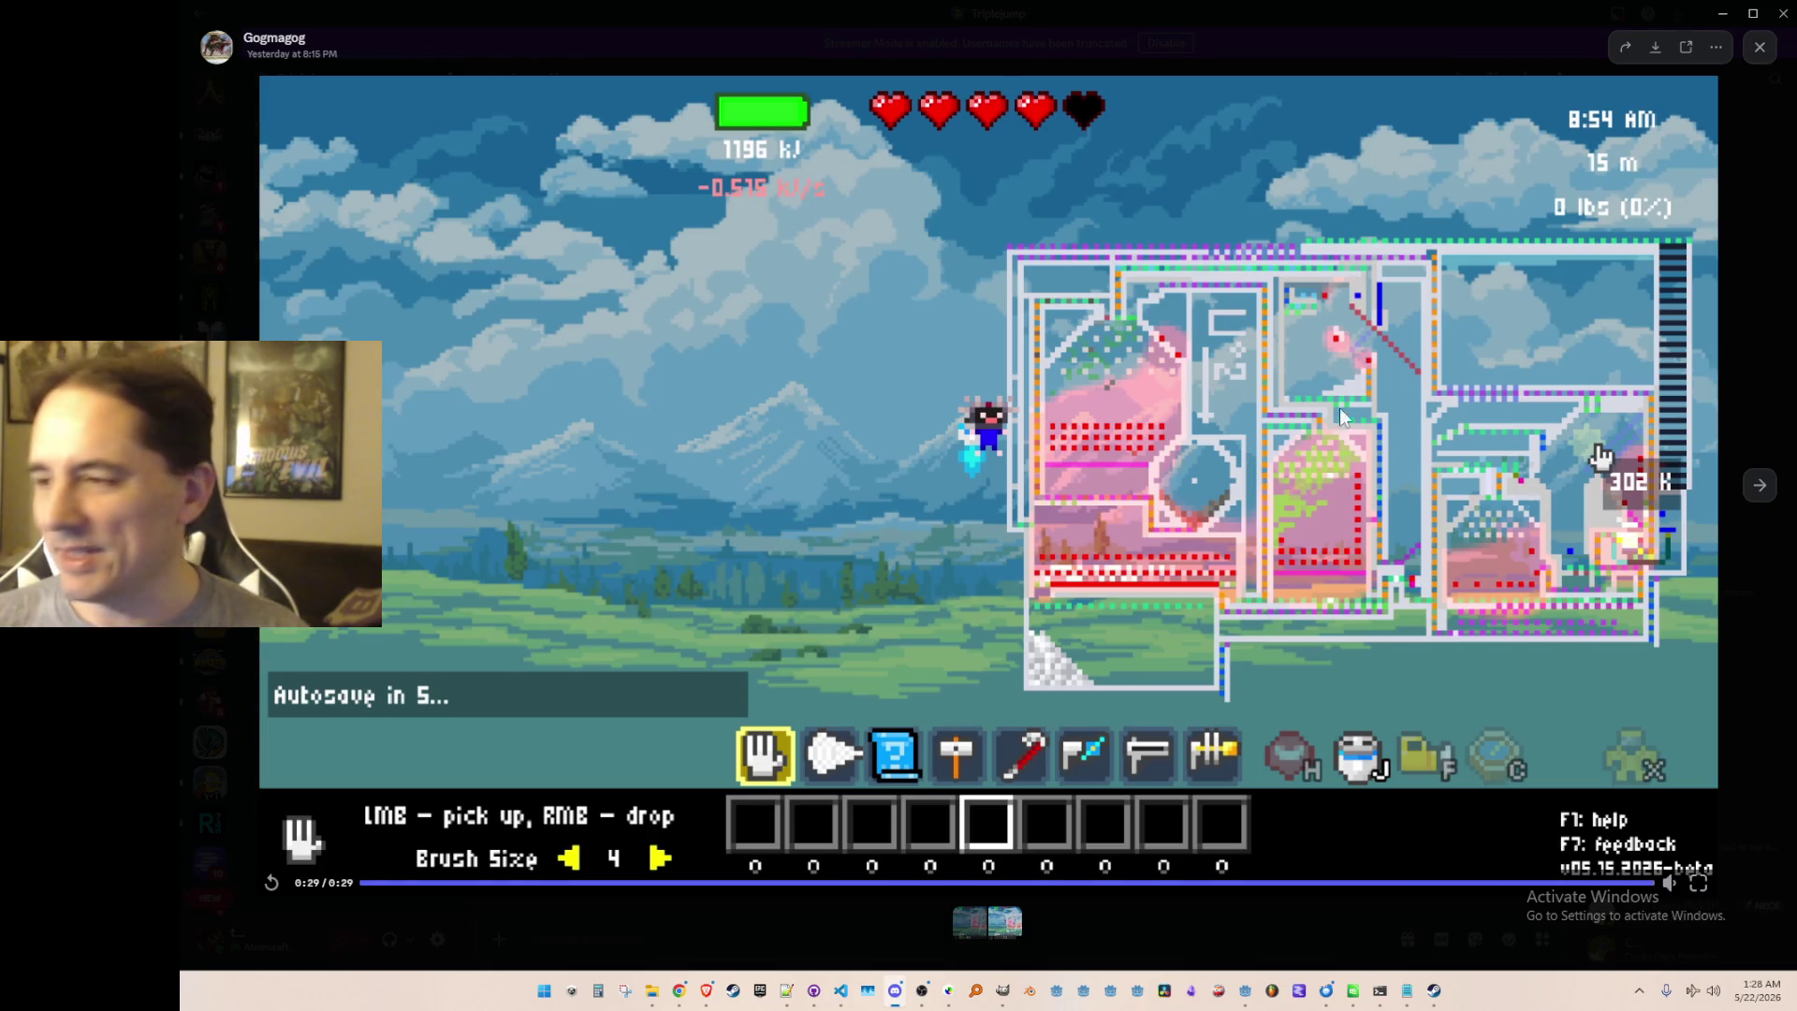
pyautogui.press('Escape')
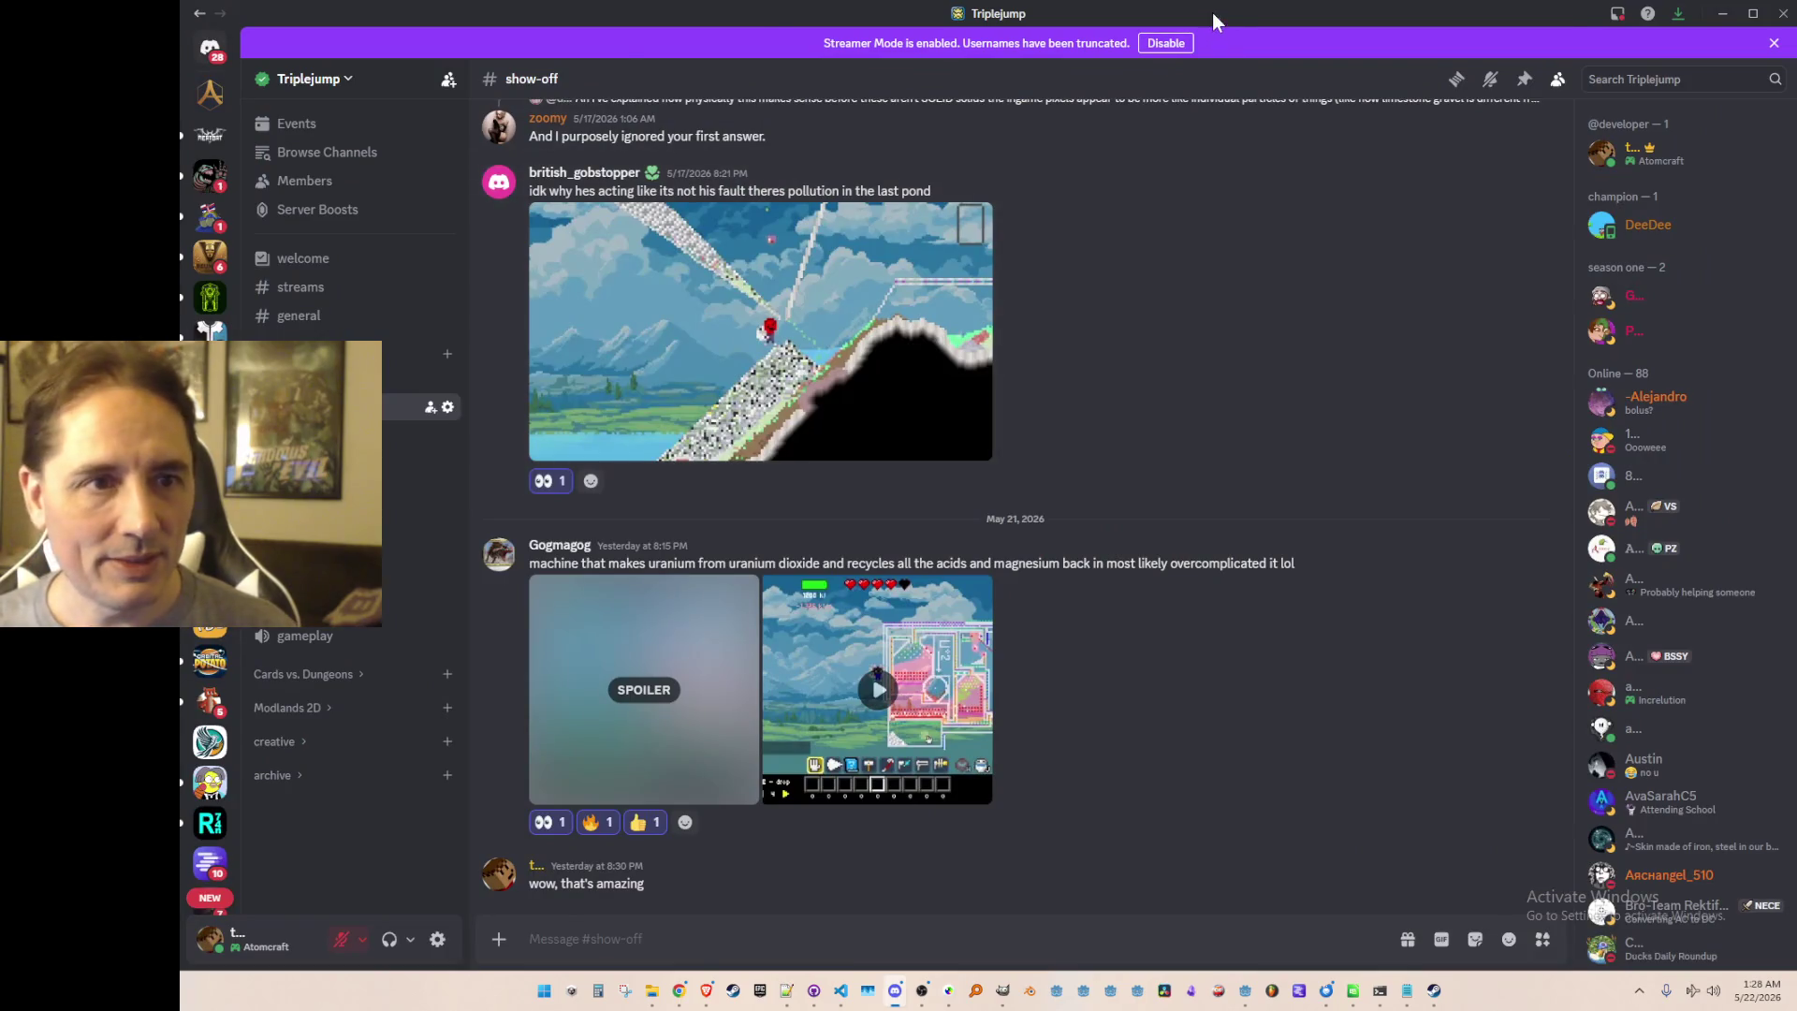
# Step: Drag the Discord window off the right screen edge to reveal the Atomcraft title menu
pyautogui.moveTo(1213, 18); pyautogui.dragTo(1796, 19)
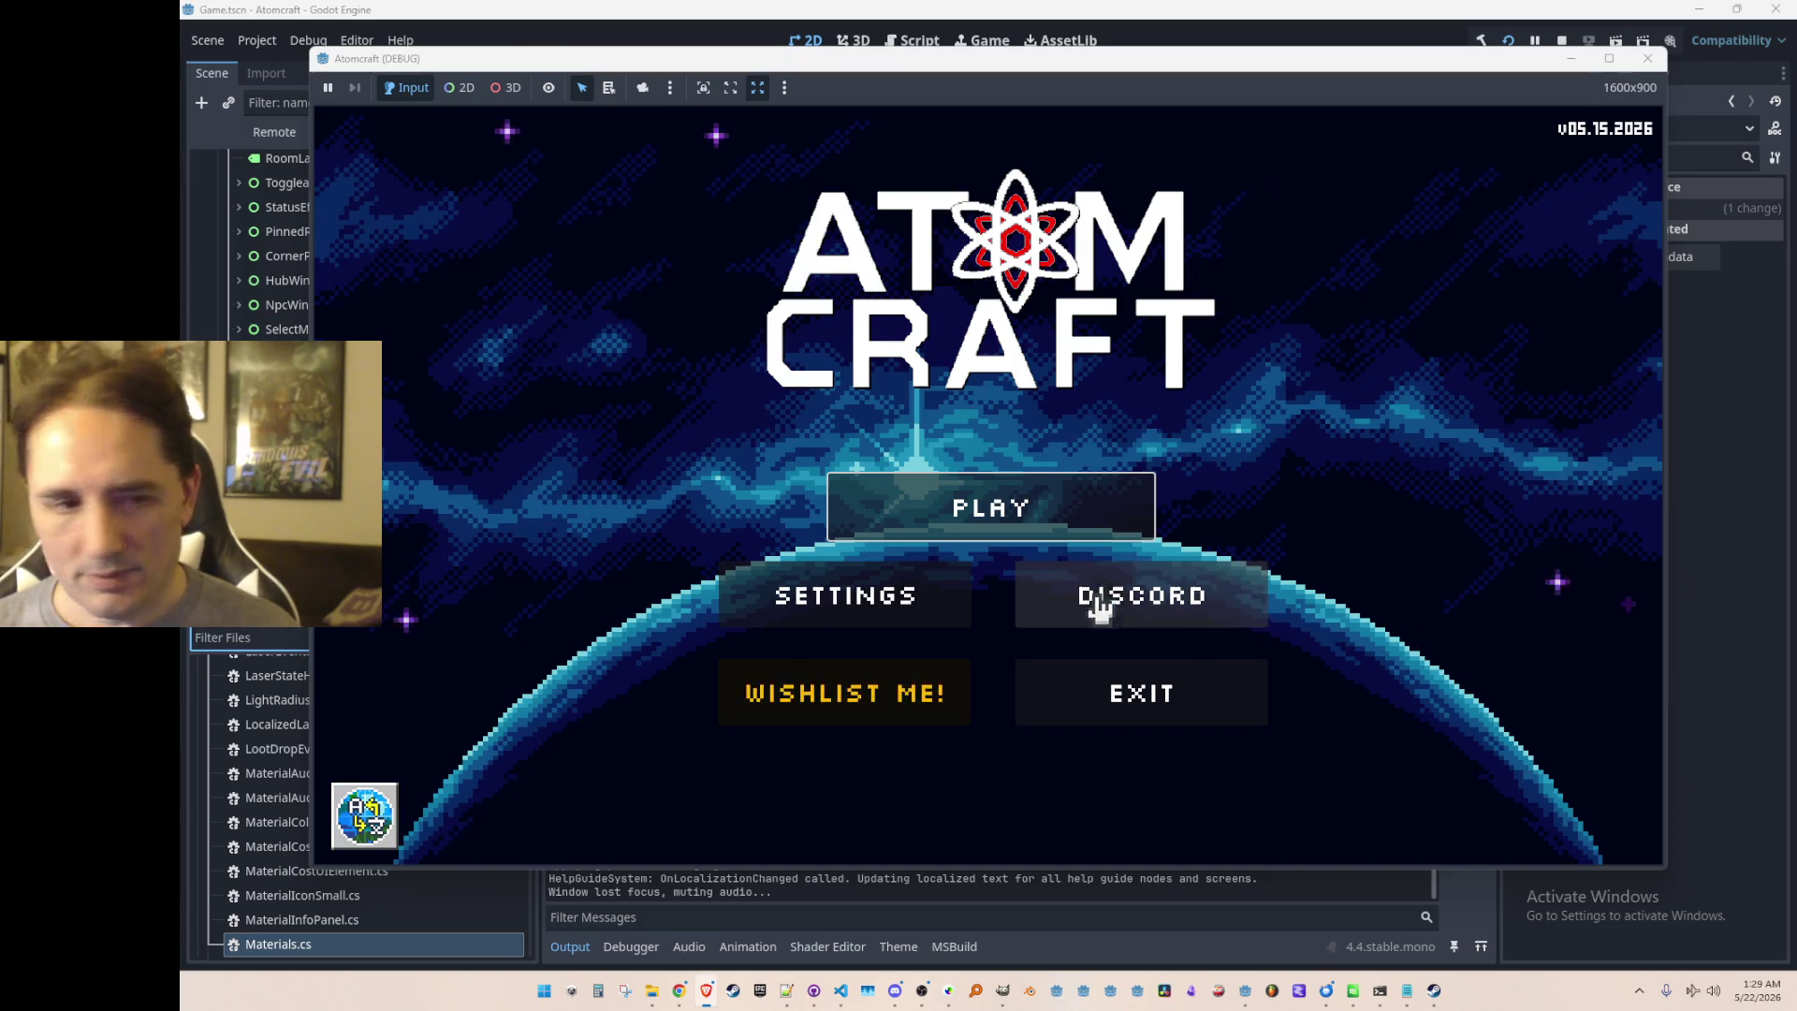
# Step: Start playing Atomcraft with profile A TEST 6 in world NPC TEST H
pyautogui.click(1146, 489)
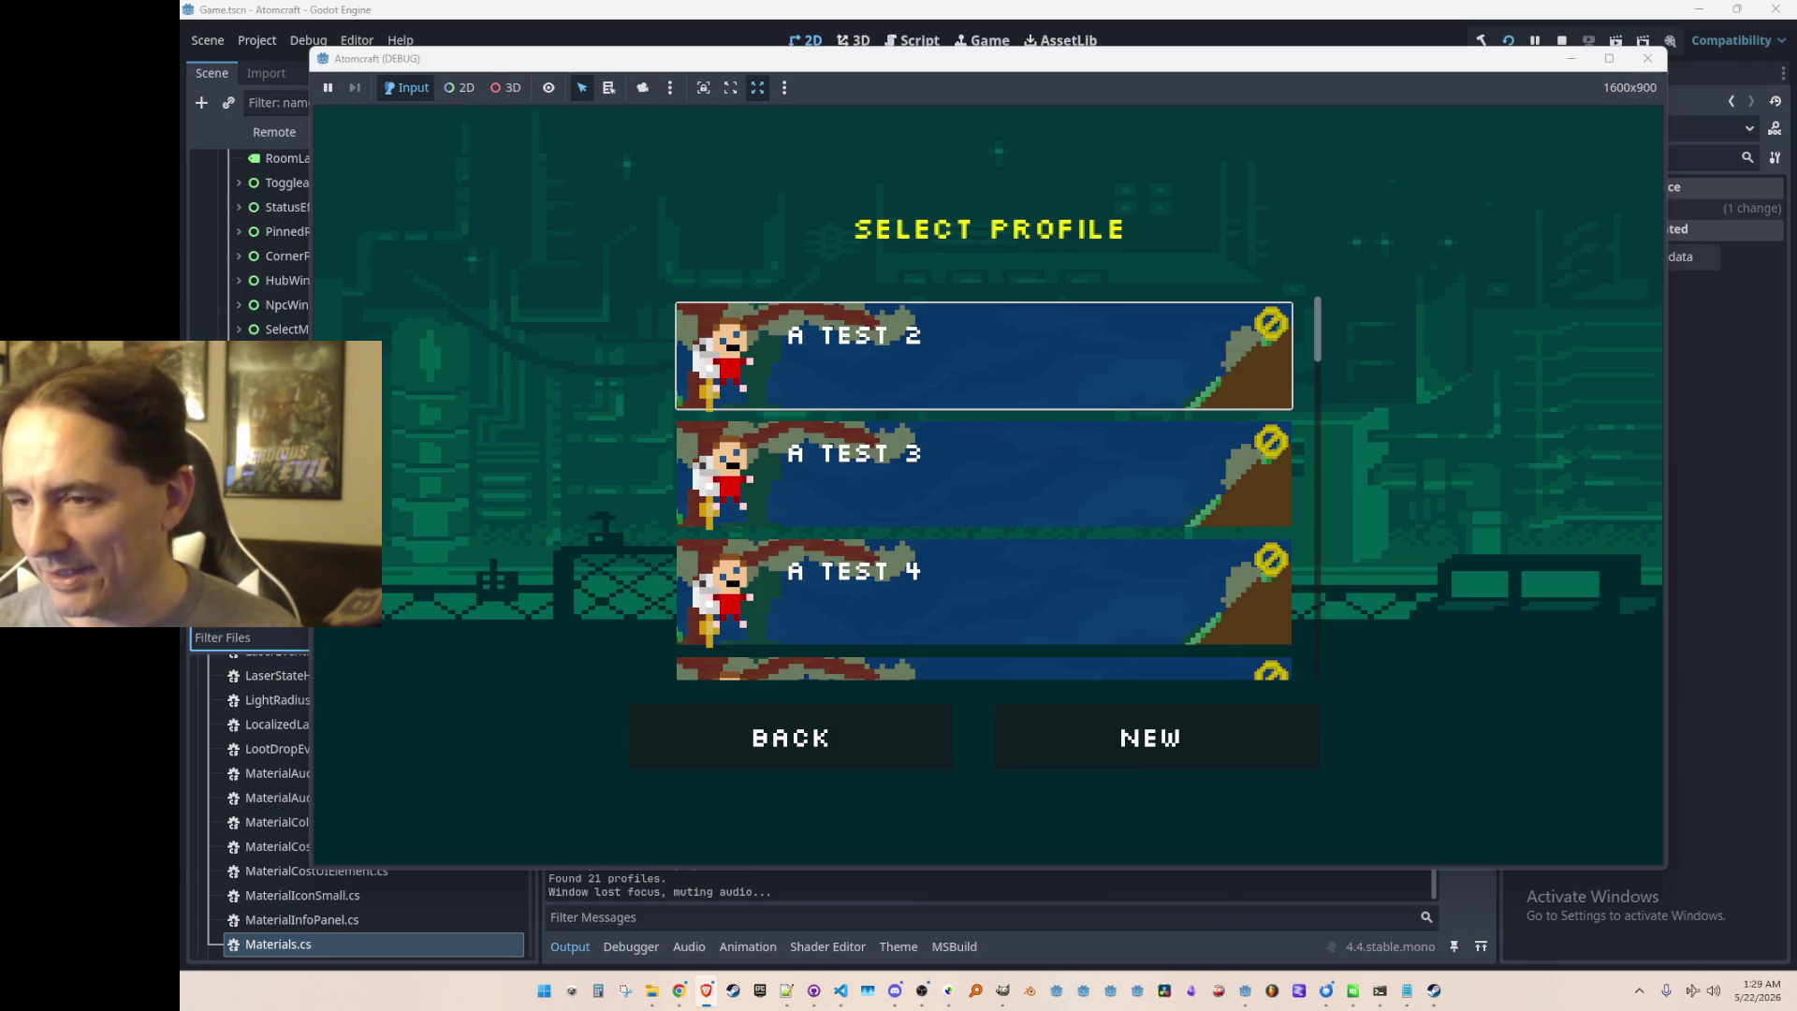
pyautogui.moveTo(1796, 343)
pyautogui.mouseDown()
pyautogui.moveTo(1458, 151)
pyautogui.moveTo(1344, 138)
pyautogui.moveTo(1796, 142)
pyautogui.mouseUp()
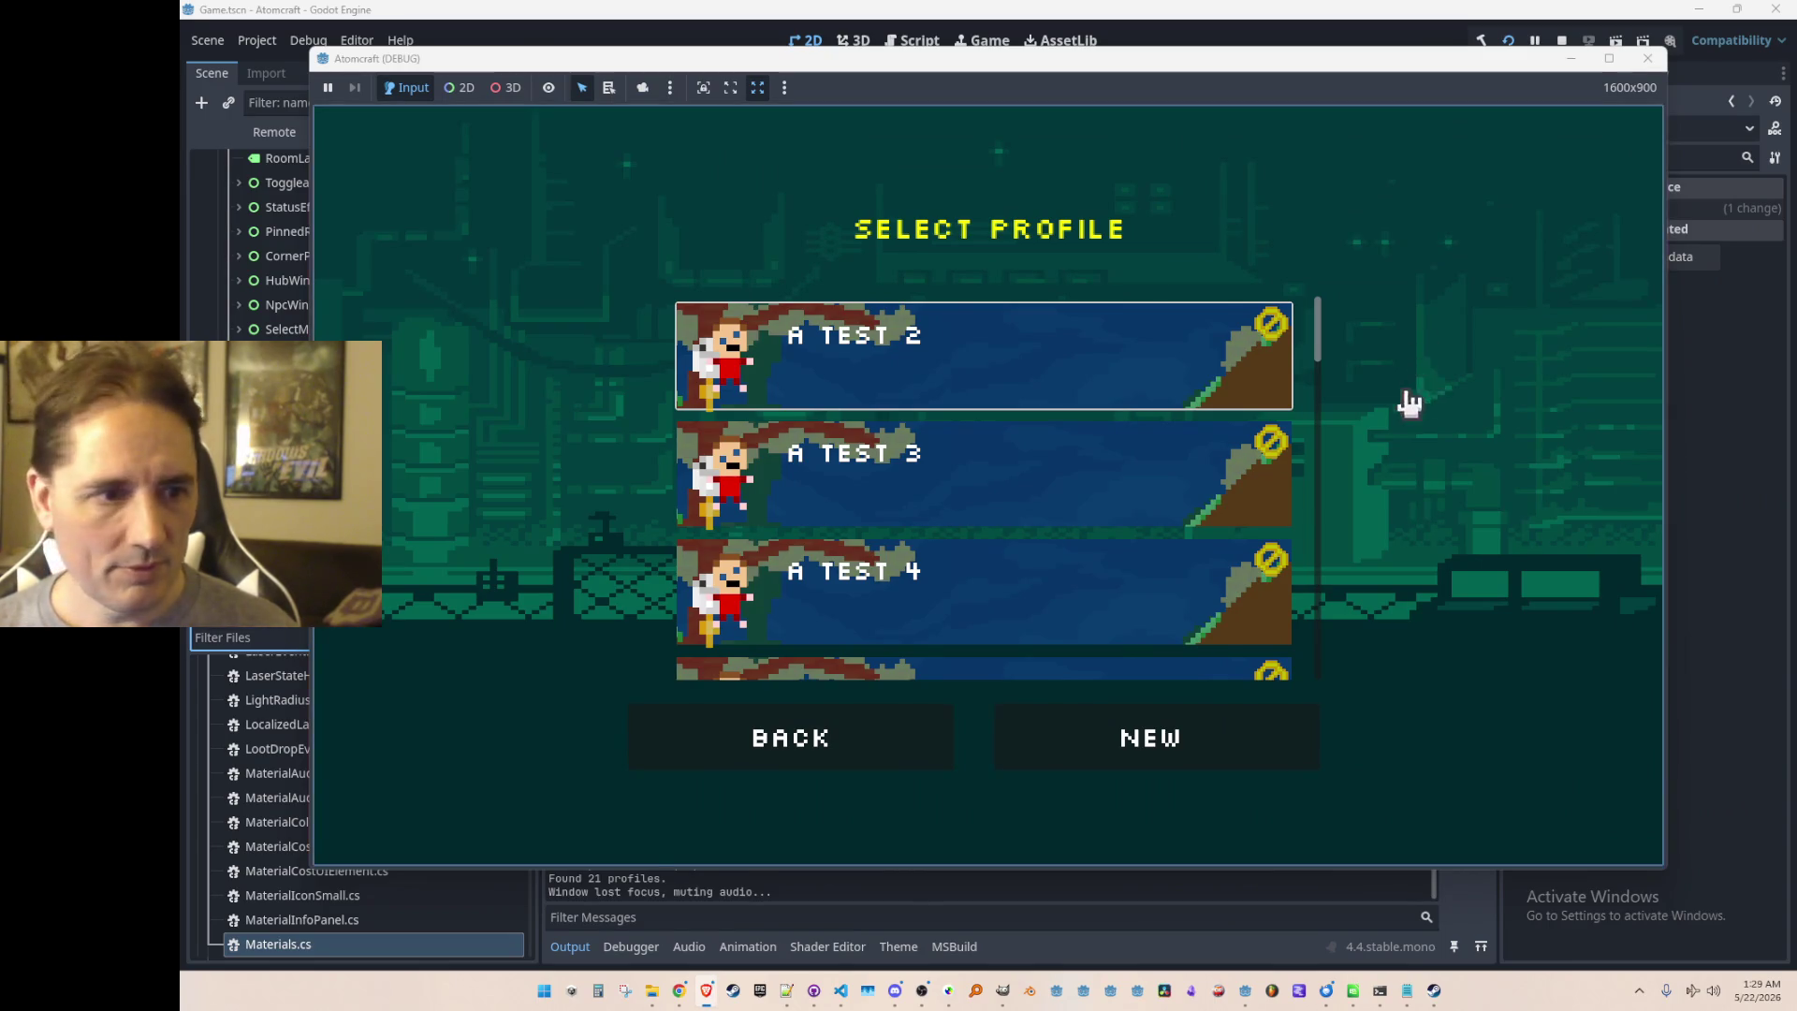
pyautogui.scroll(-2, 1098, 459)
pyautogui.click(1046, 580)
pyautogui.scroll(-12, 1107, 453)
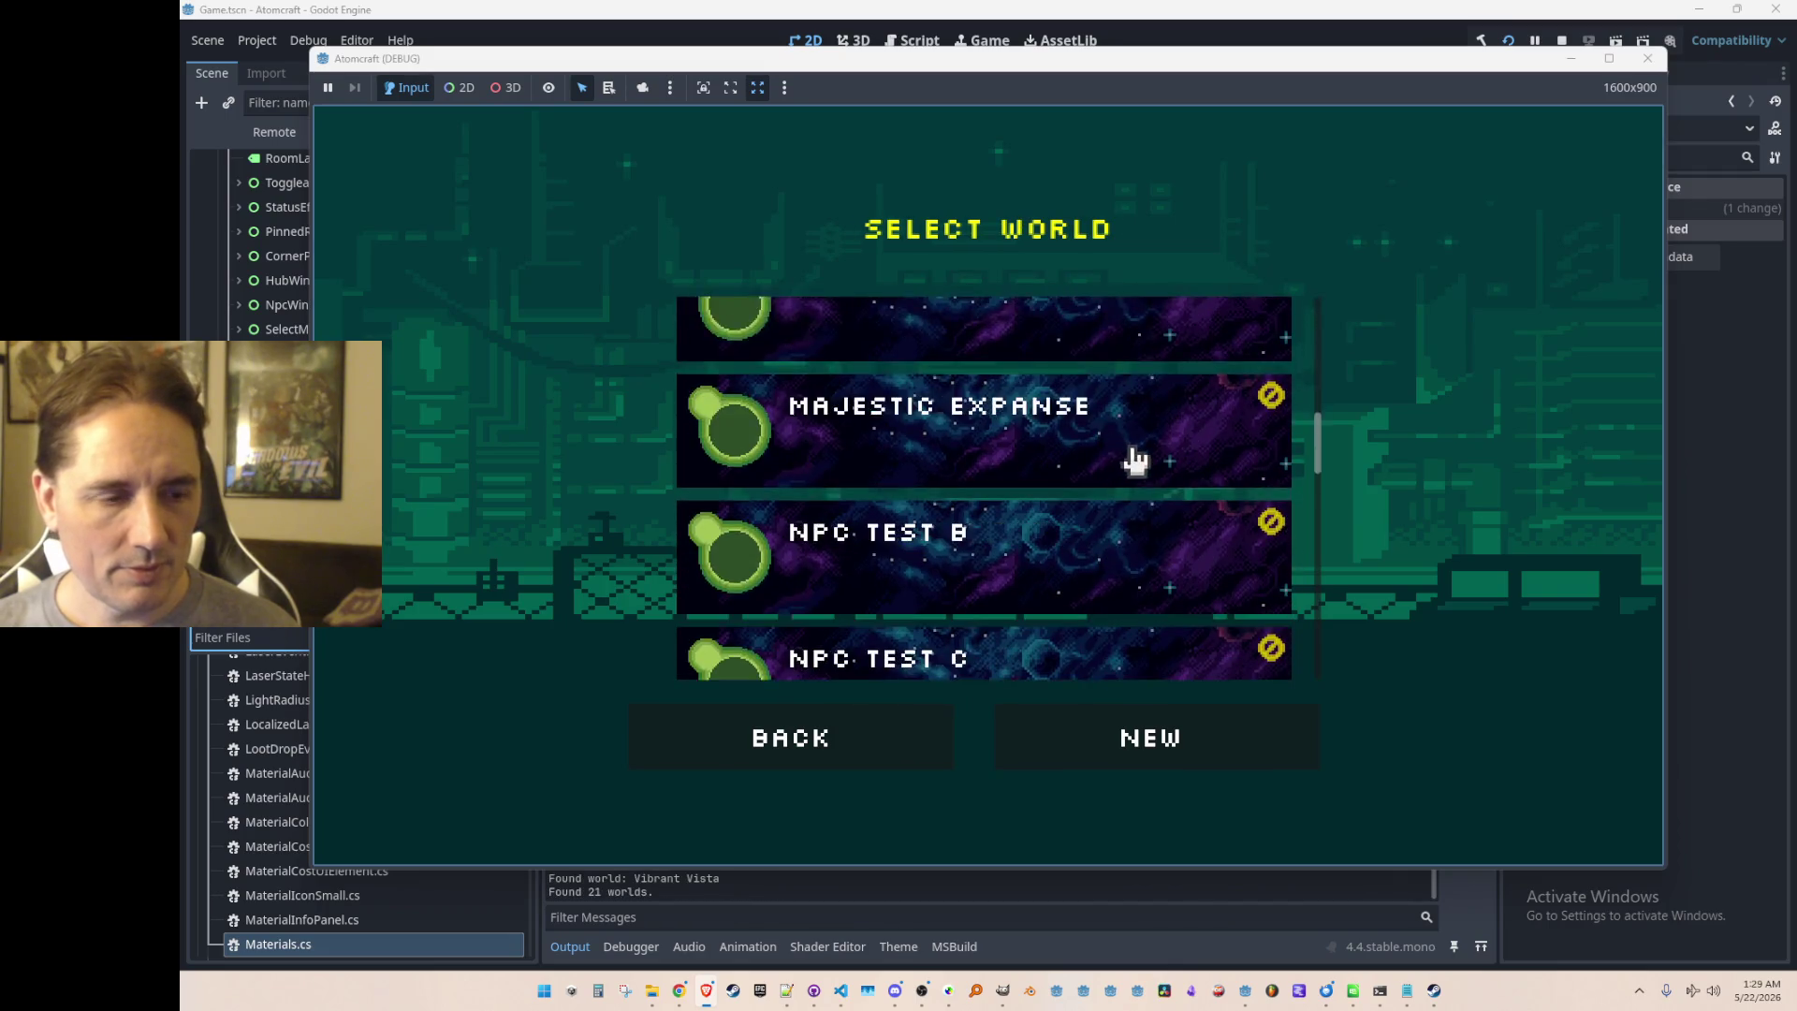
pyautogui.scroll(-2, 1125, 517)
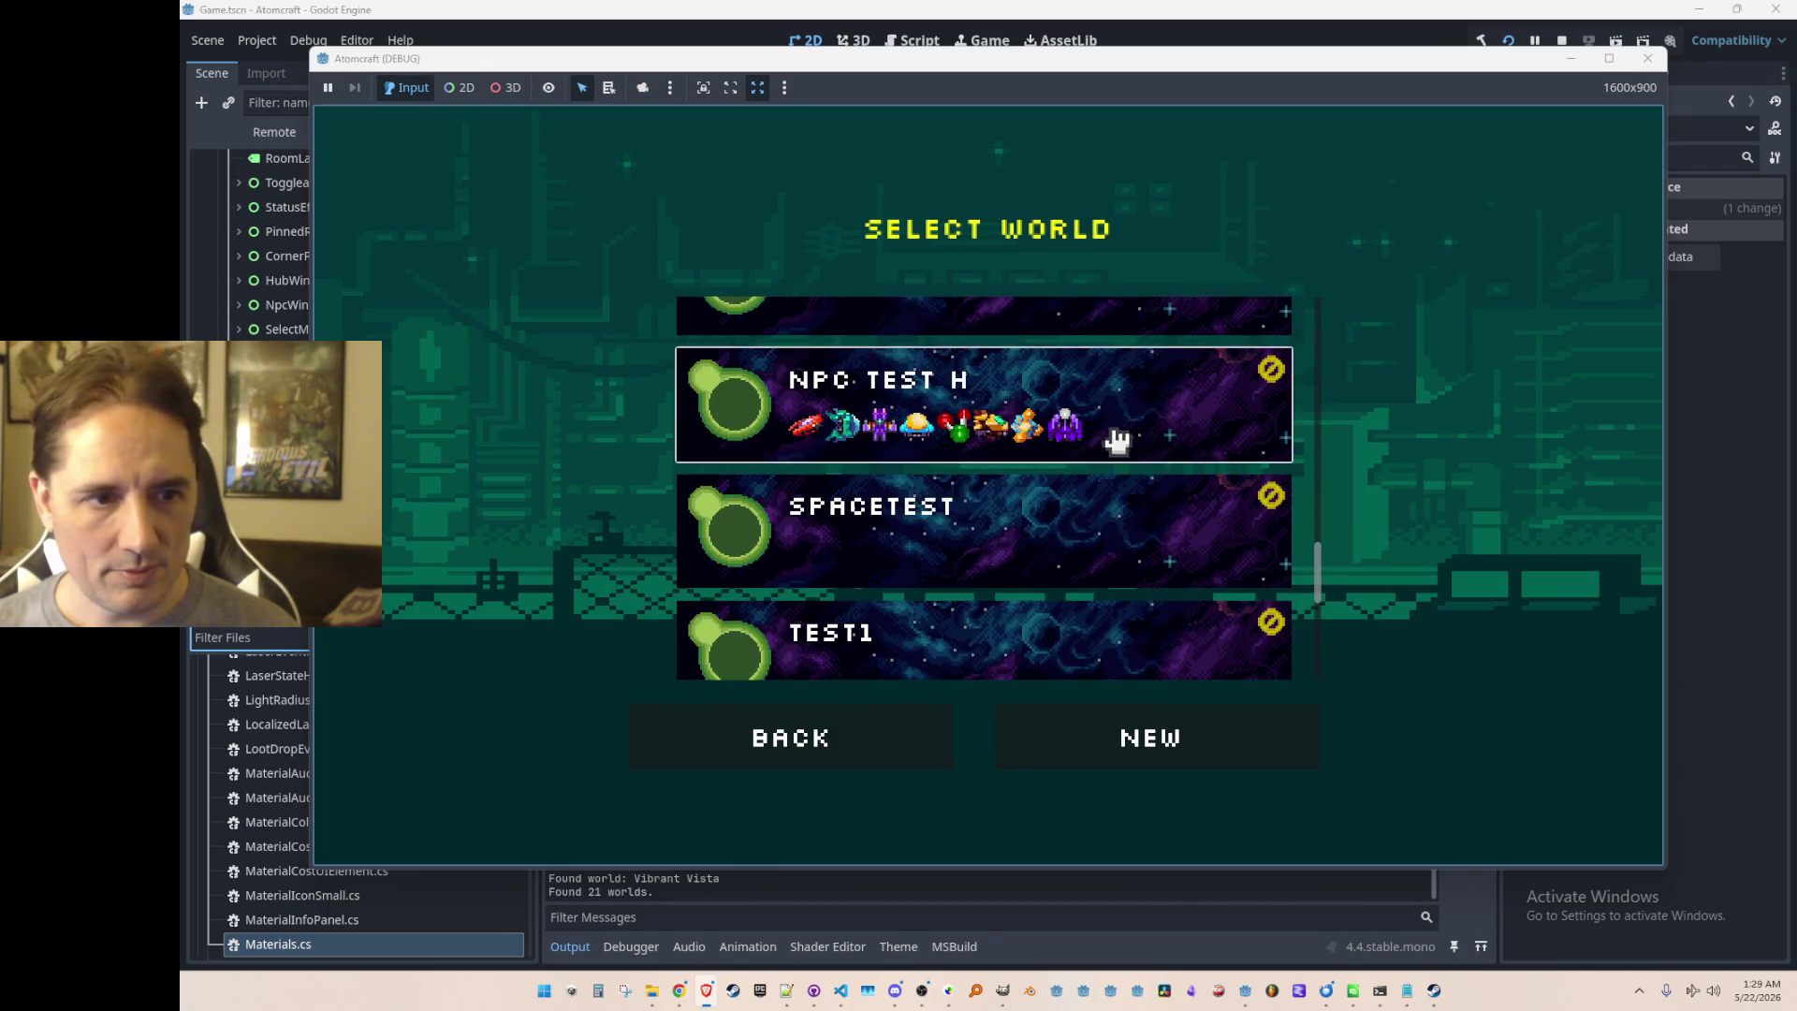
pyautogui.click(1123, 443)
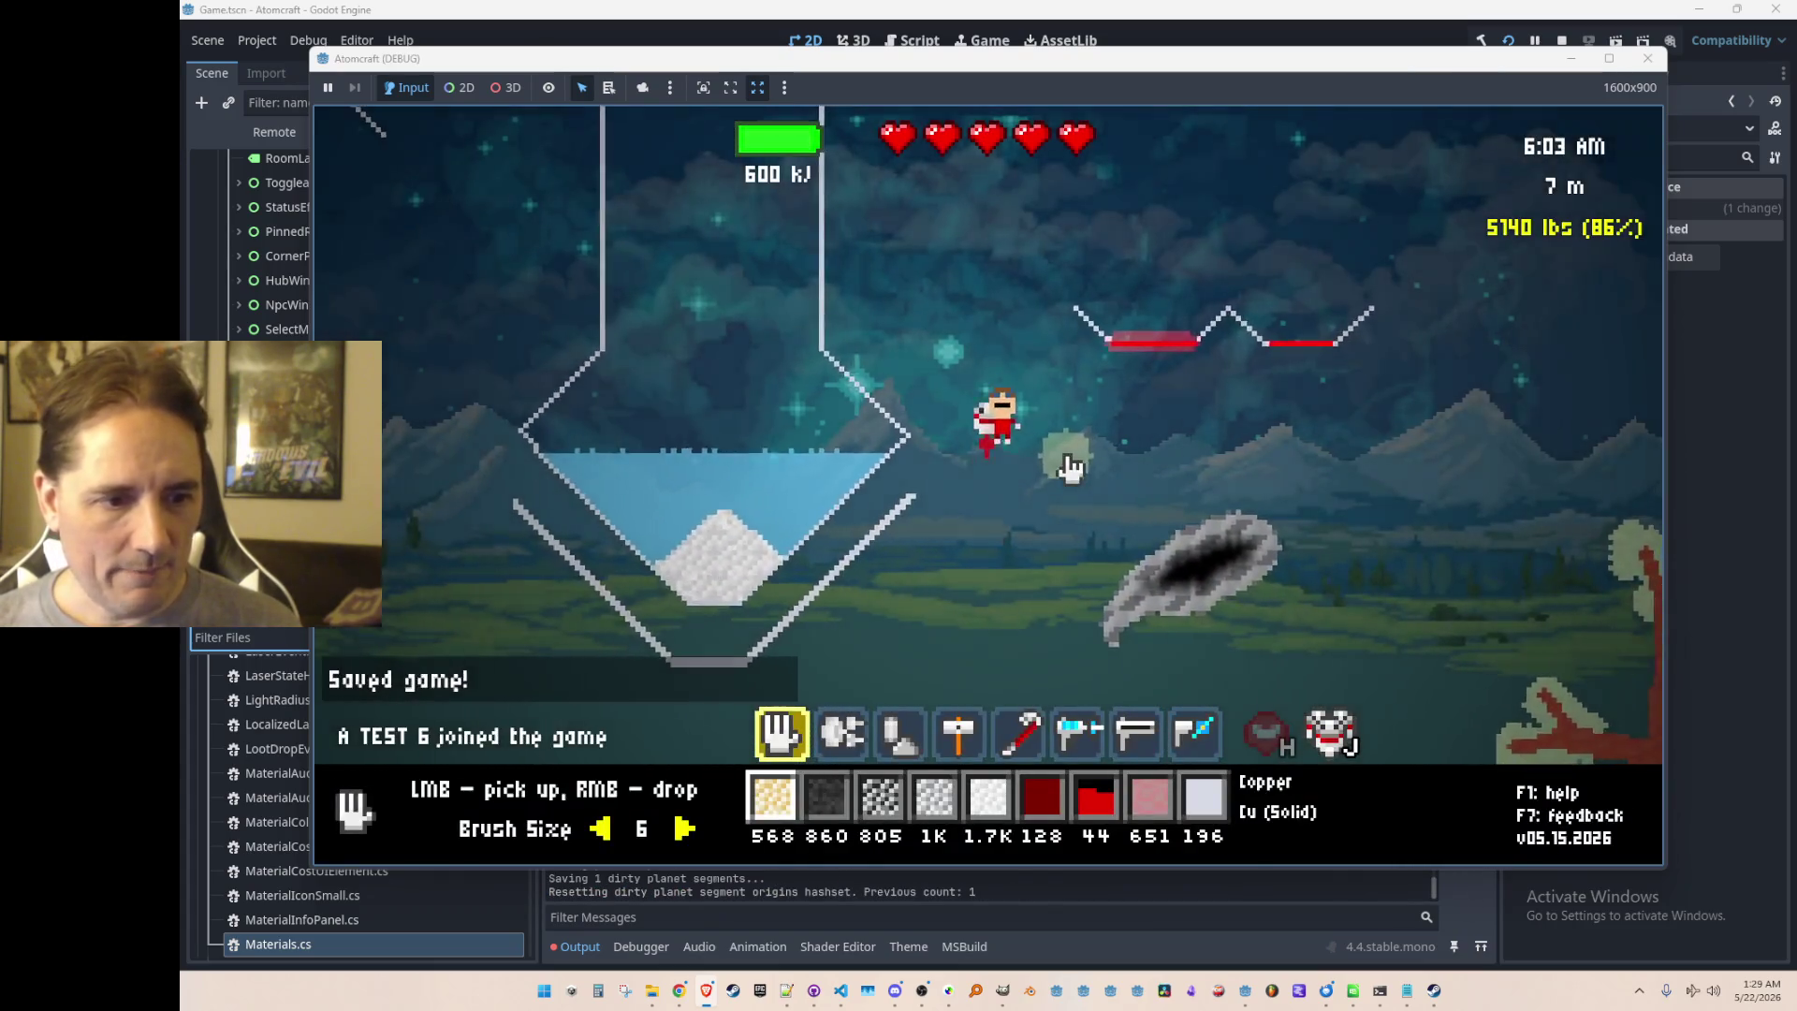
# Step: Equip the hammer and mine the platform's right-end heating element, collecting Heating Element Minor x13
pyautogui.press('8')
pyautogui.press('1')
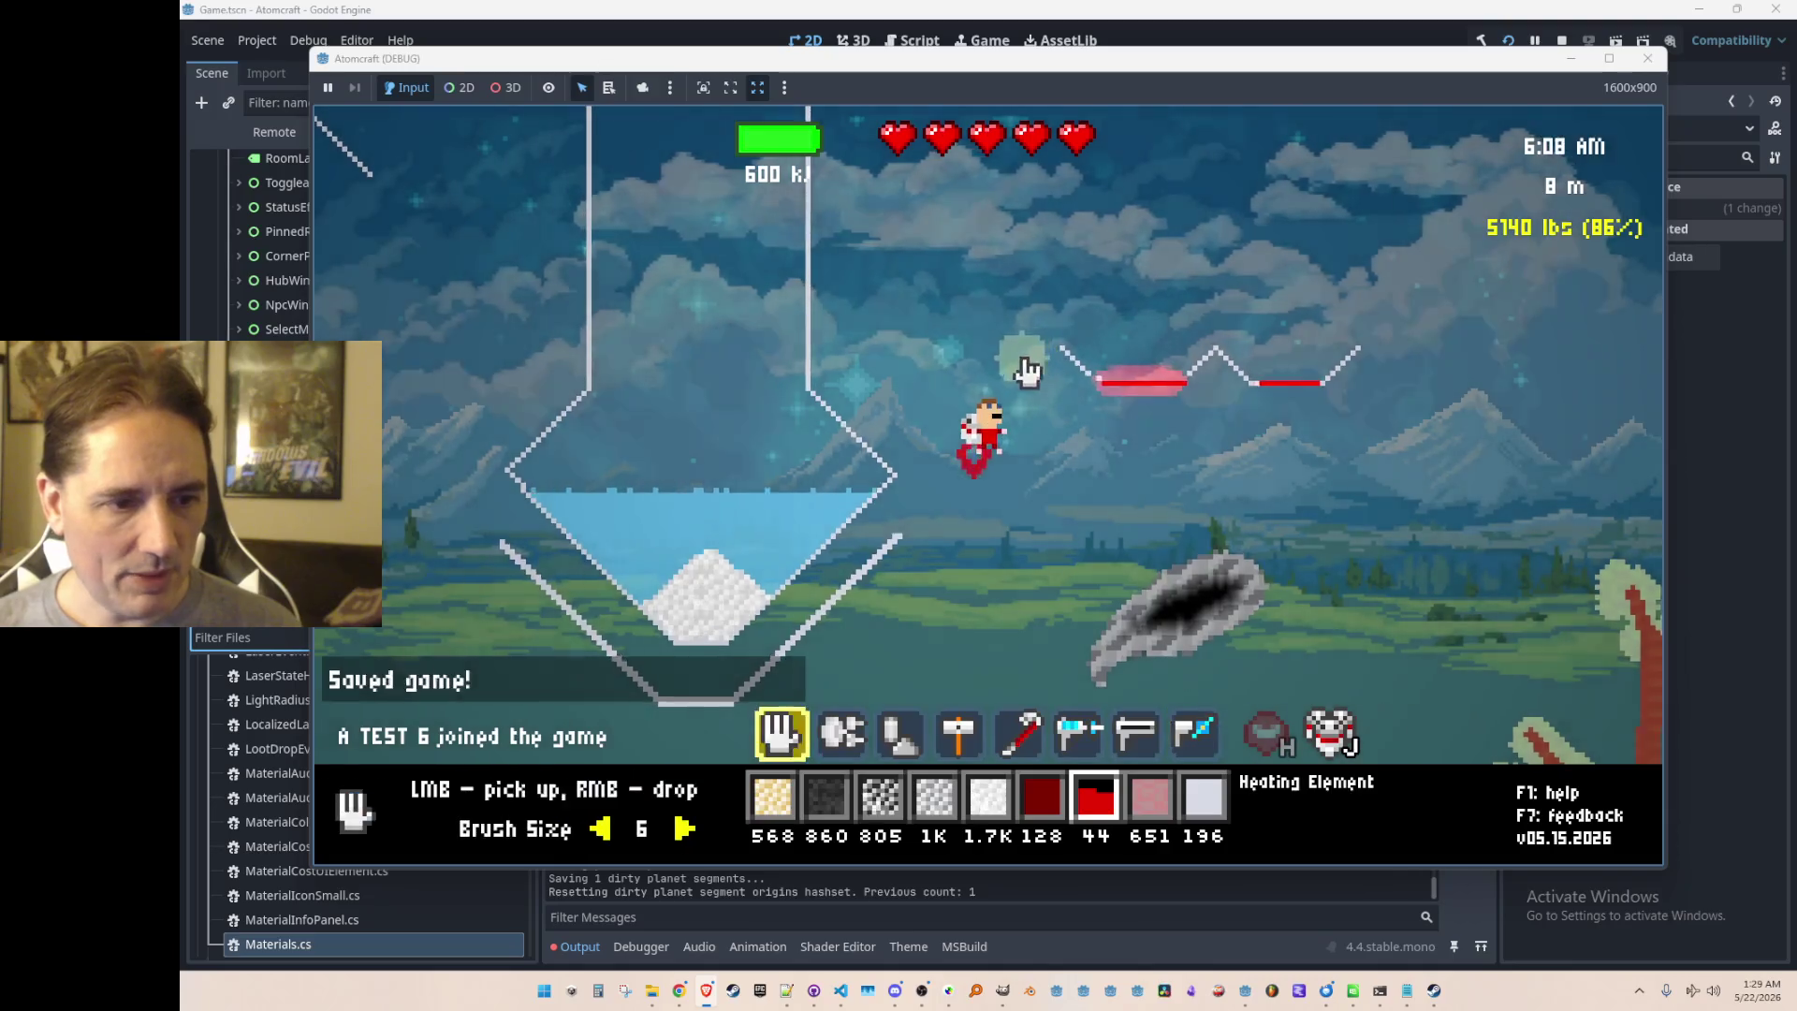
pyautogui.press('4')
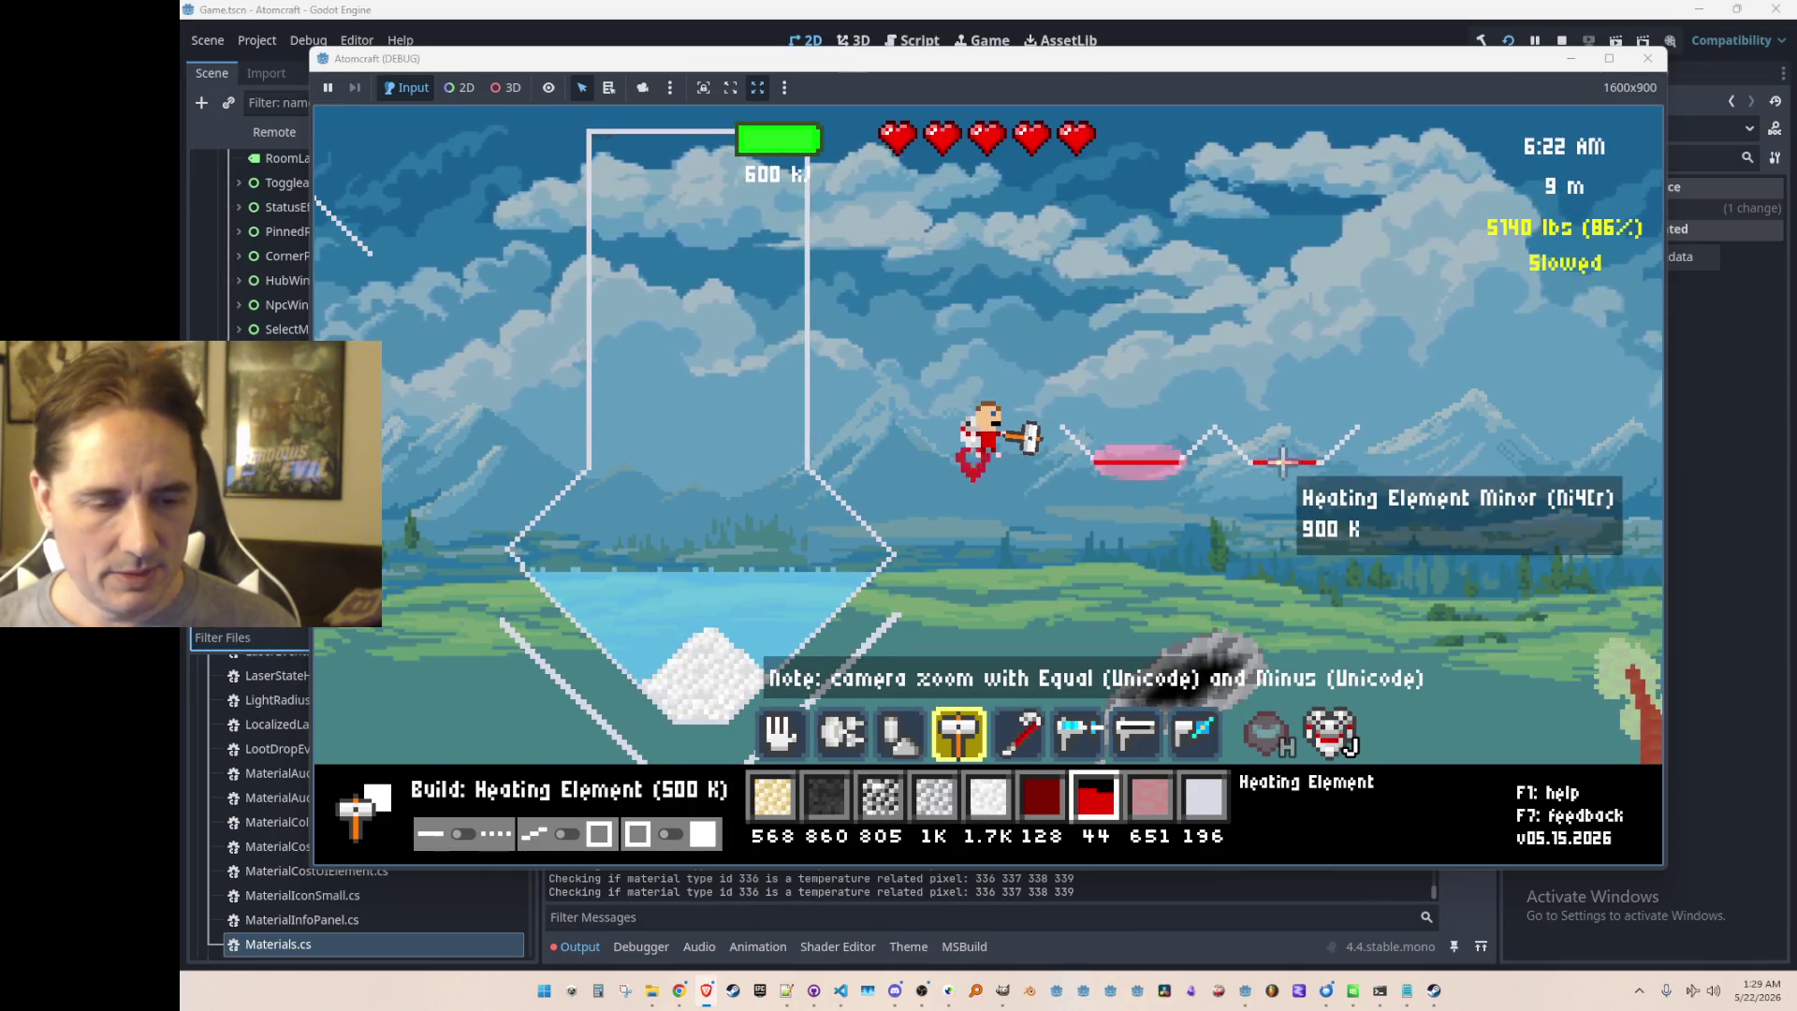
pyautogui.scroll(-6, 1259, 473)
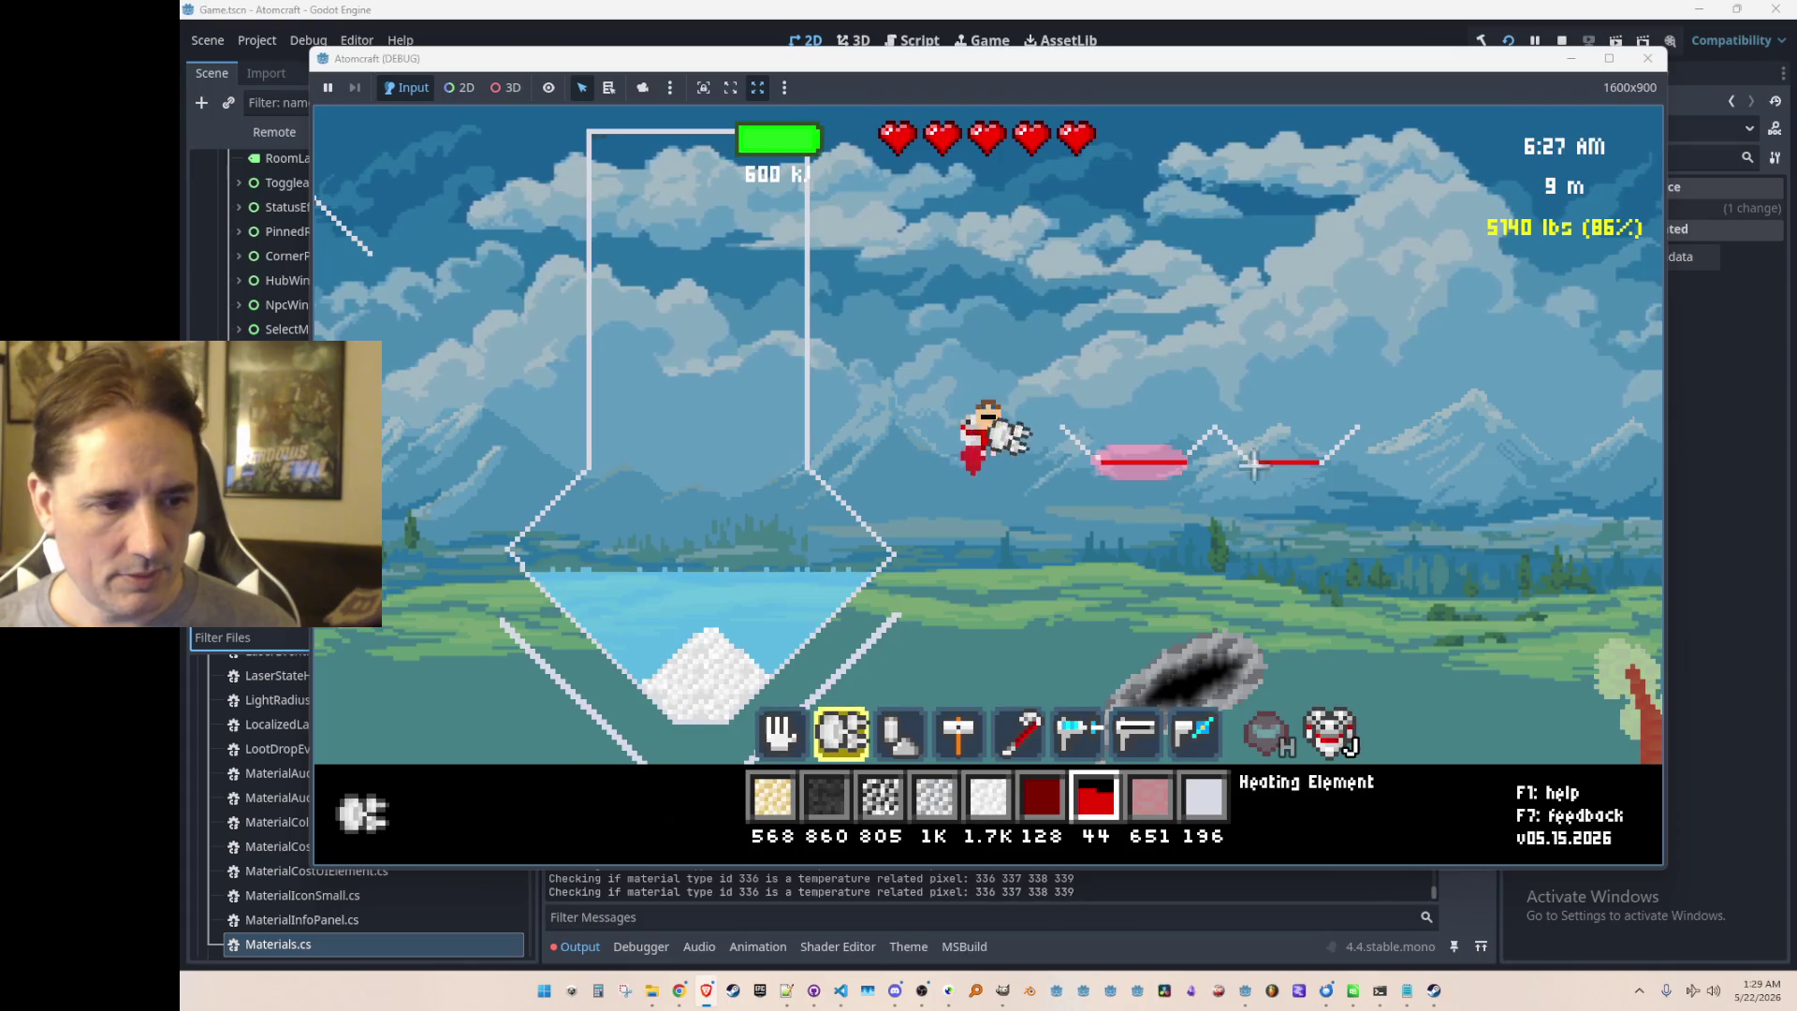
pyautogui.press('d')
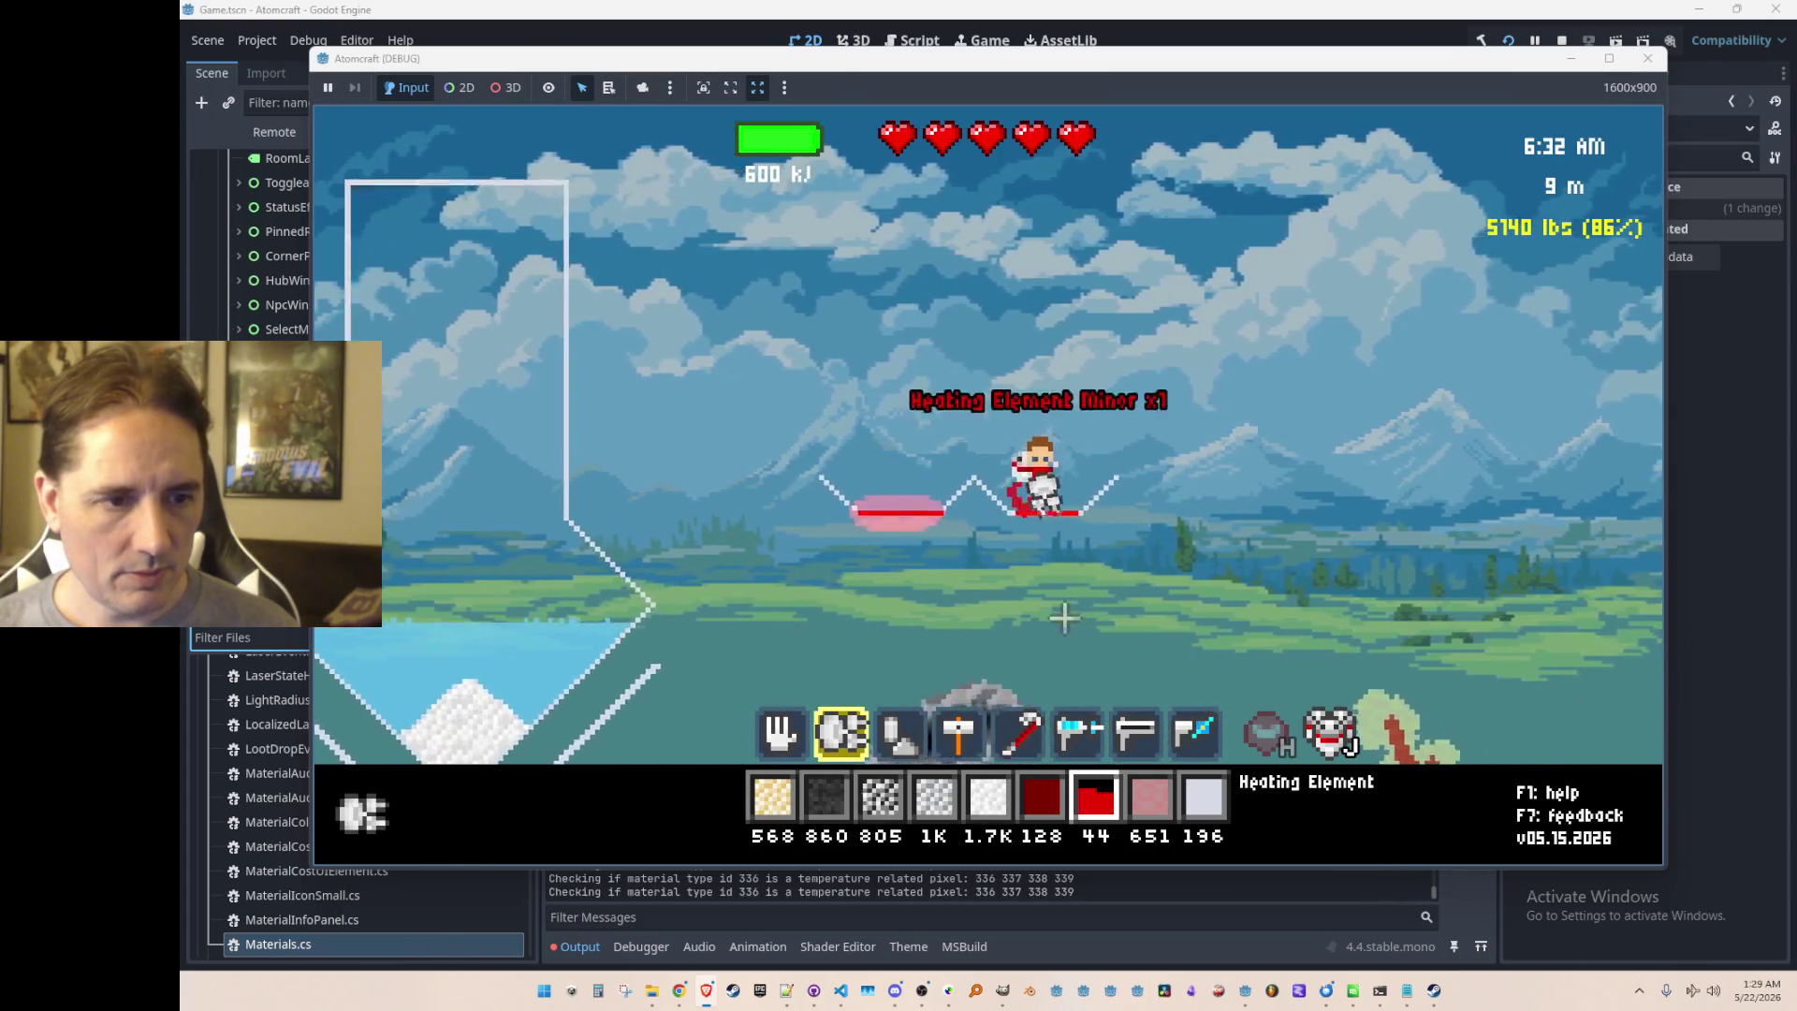
pyautogui.click(1064, 618)
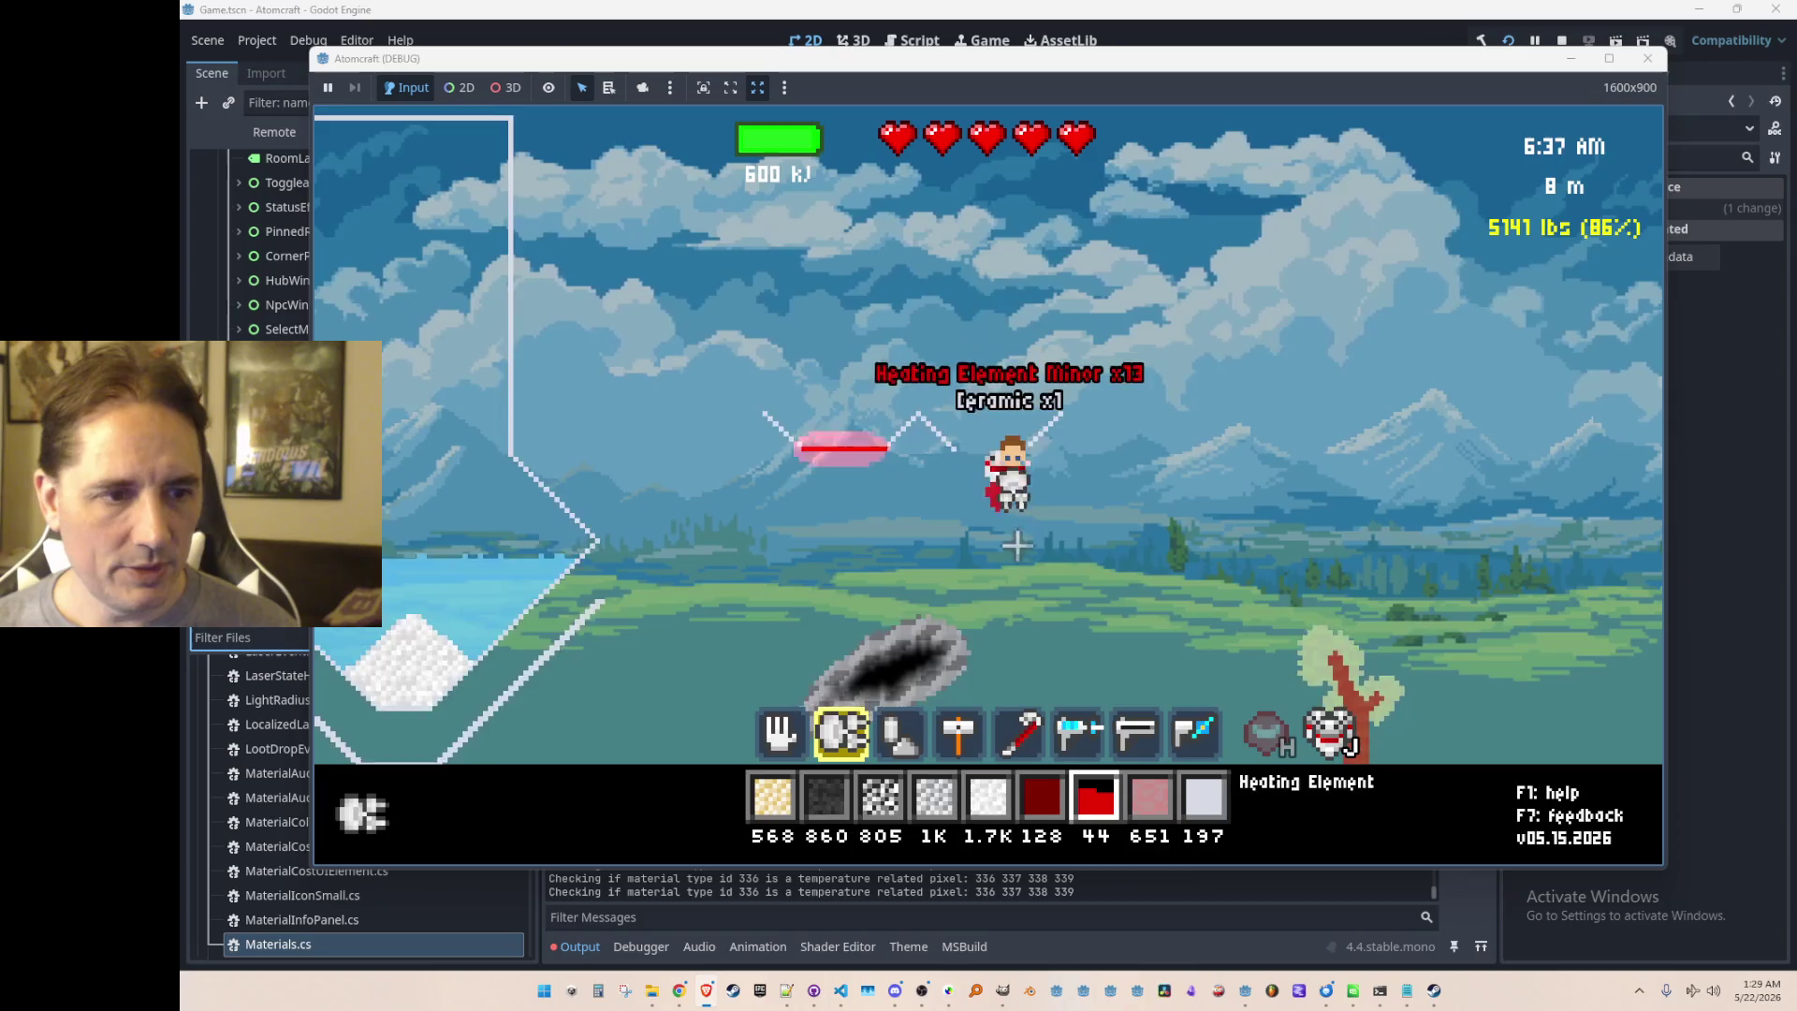
pyautogui.scroll(-1, 1086, 443)
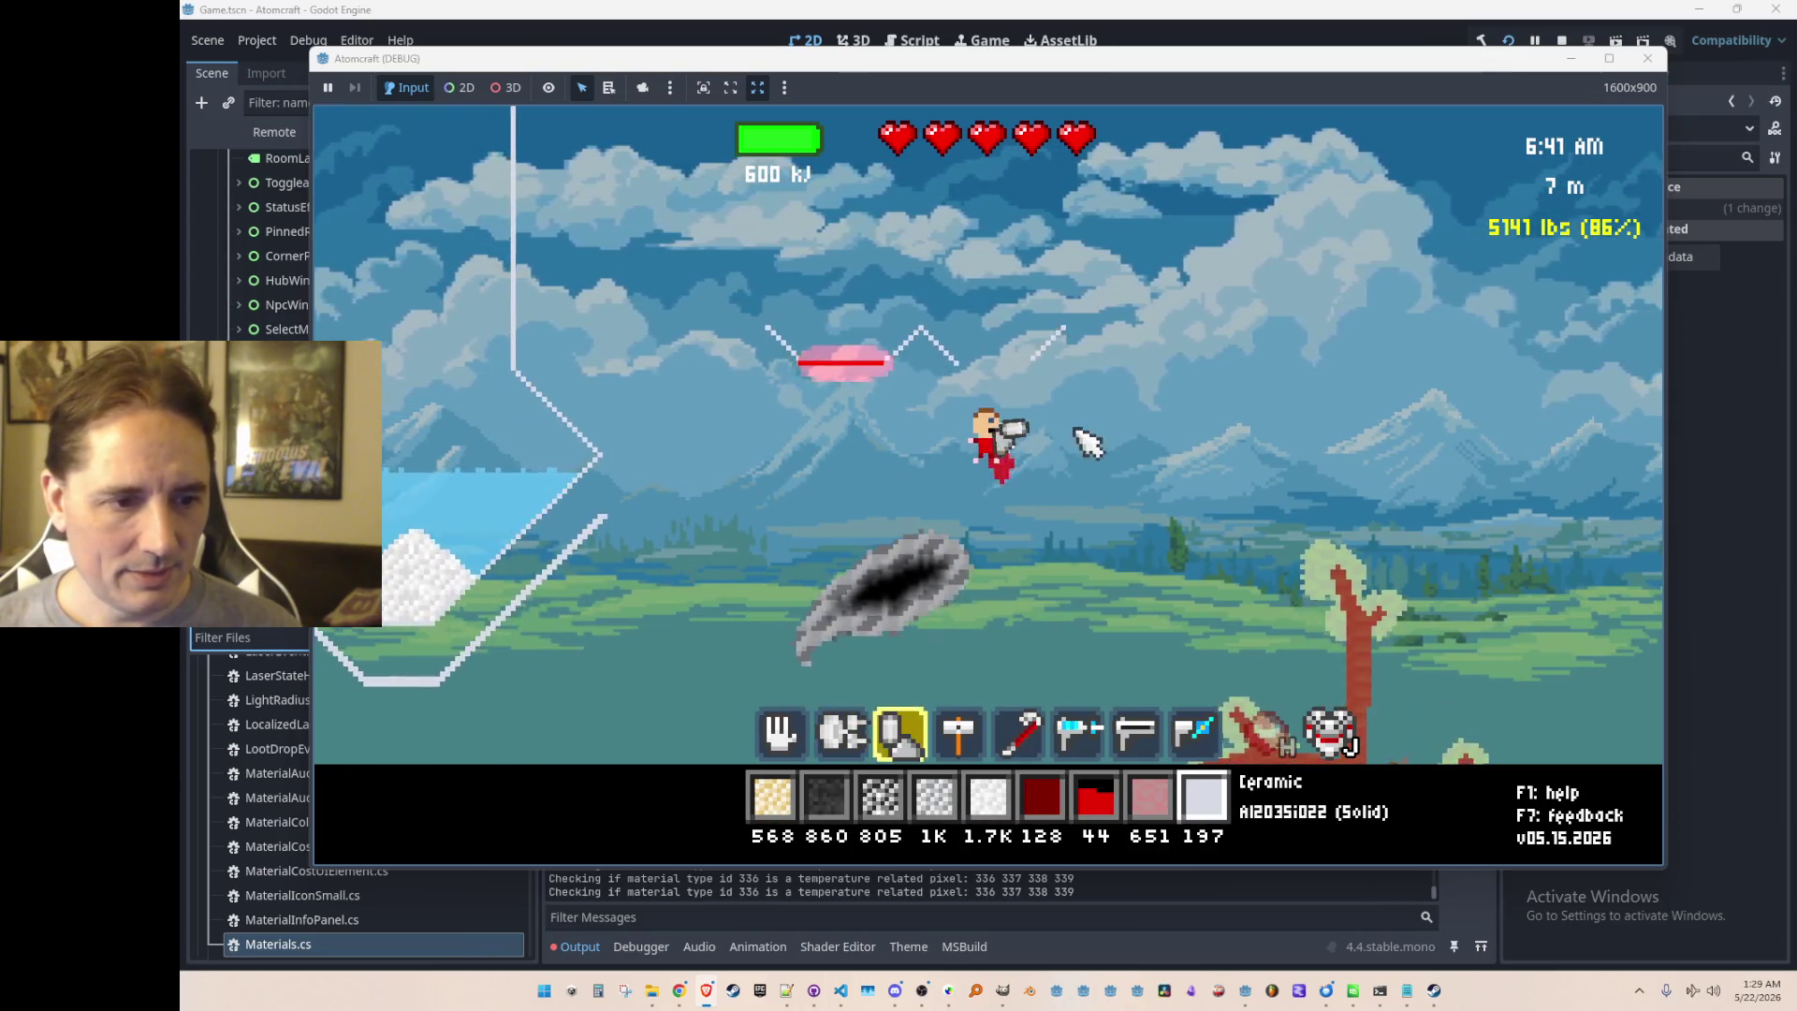
pyautogui.scroll(-1, 1085, 442)
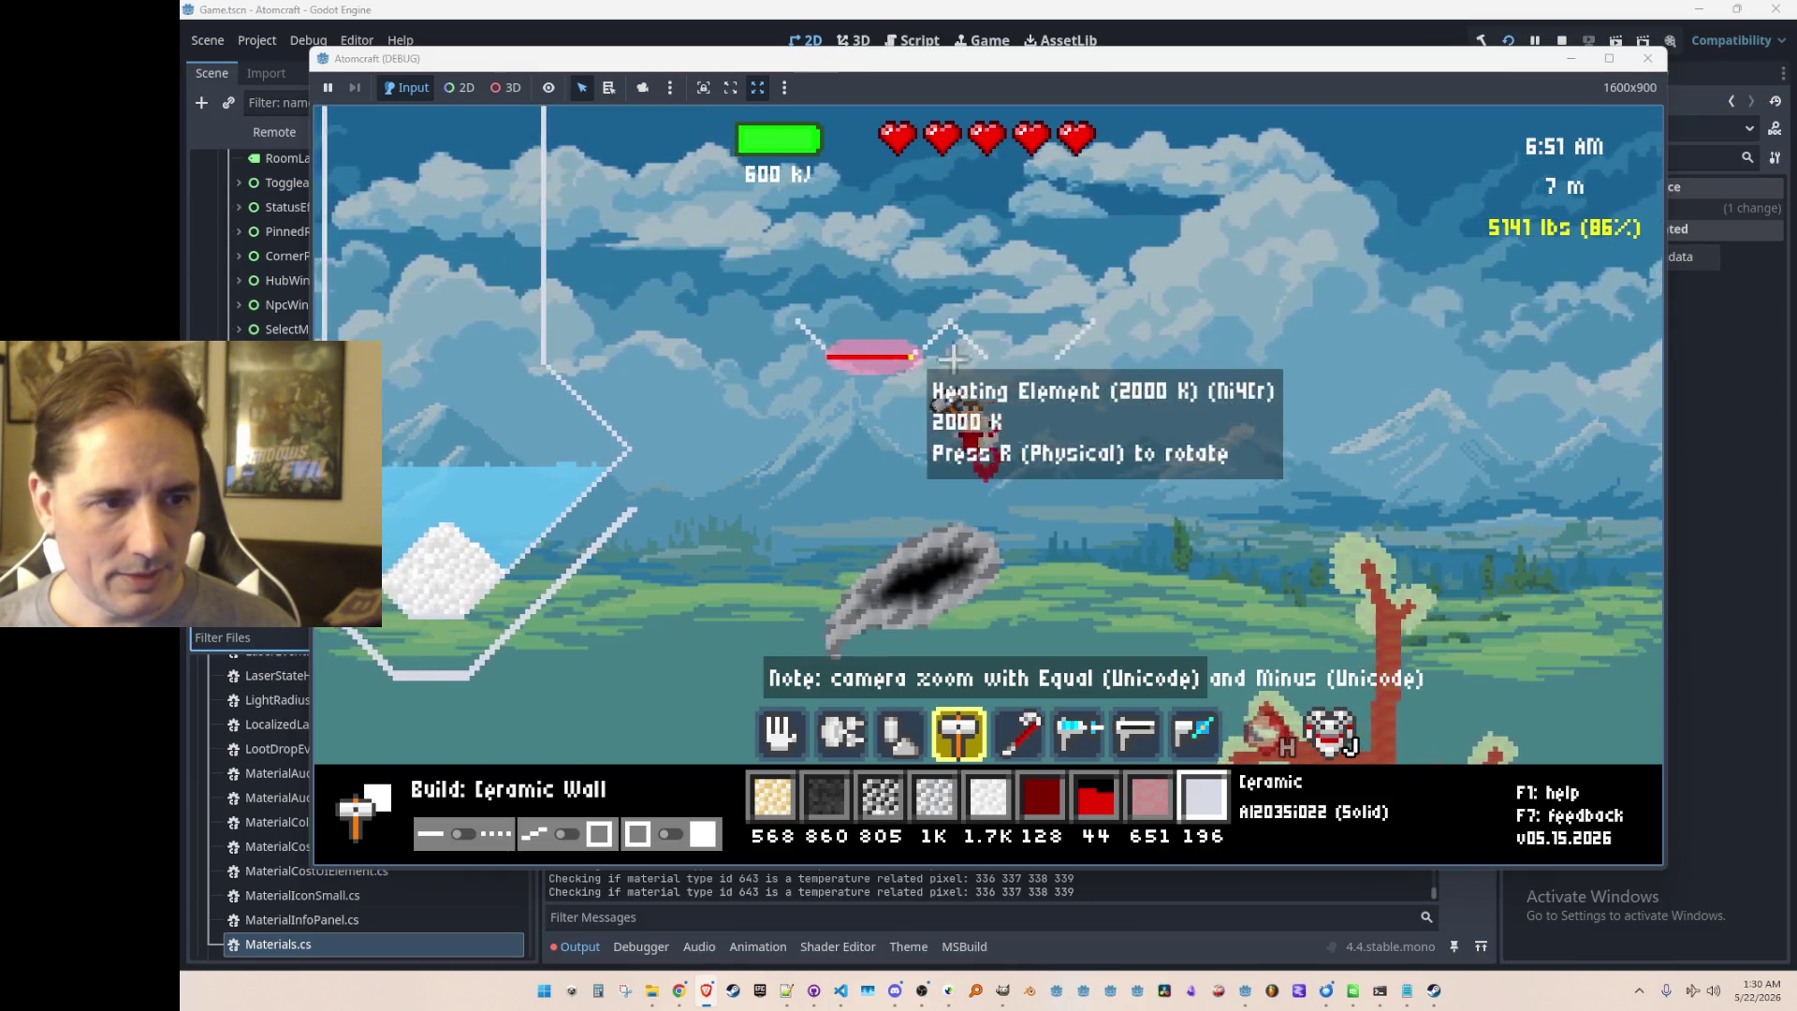
pyautogui.scroll(3, 1104, 465)
# Step: Browse the build tree, inventory, Crafting, Upgrades, Cooking and Toolbox tabs
pyautogui.press('b')
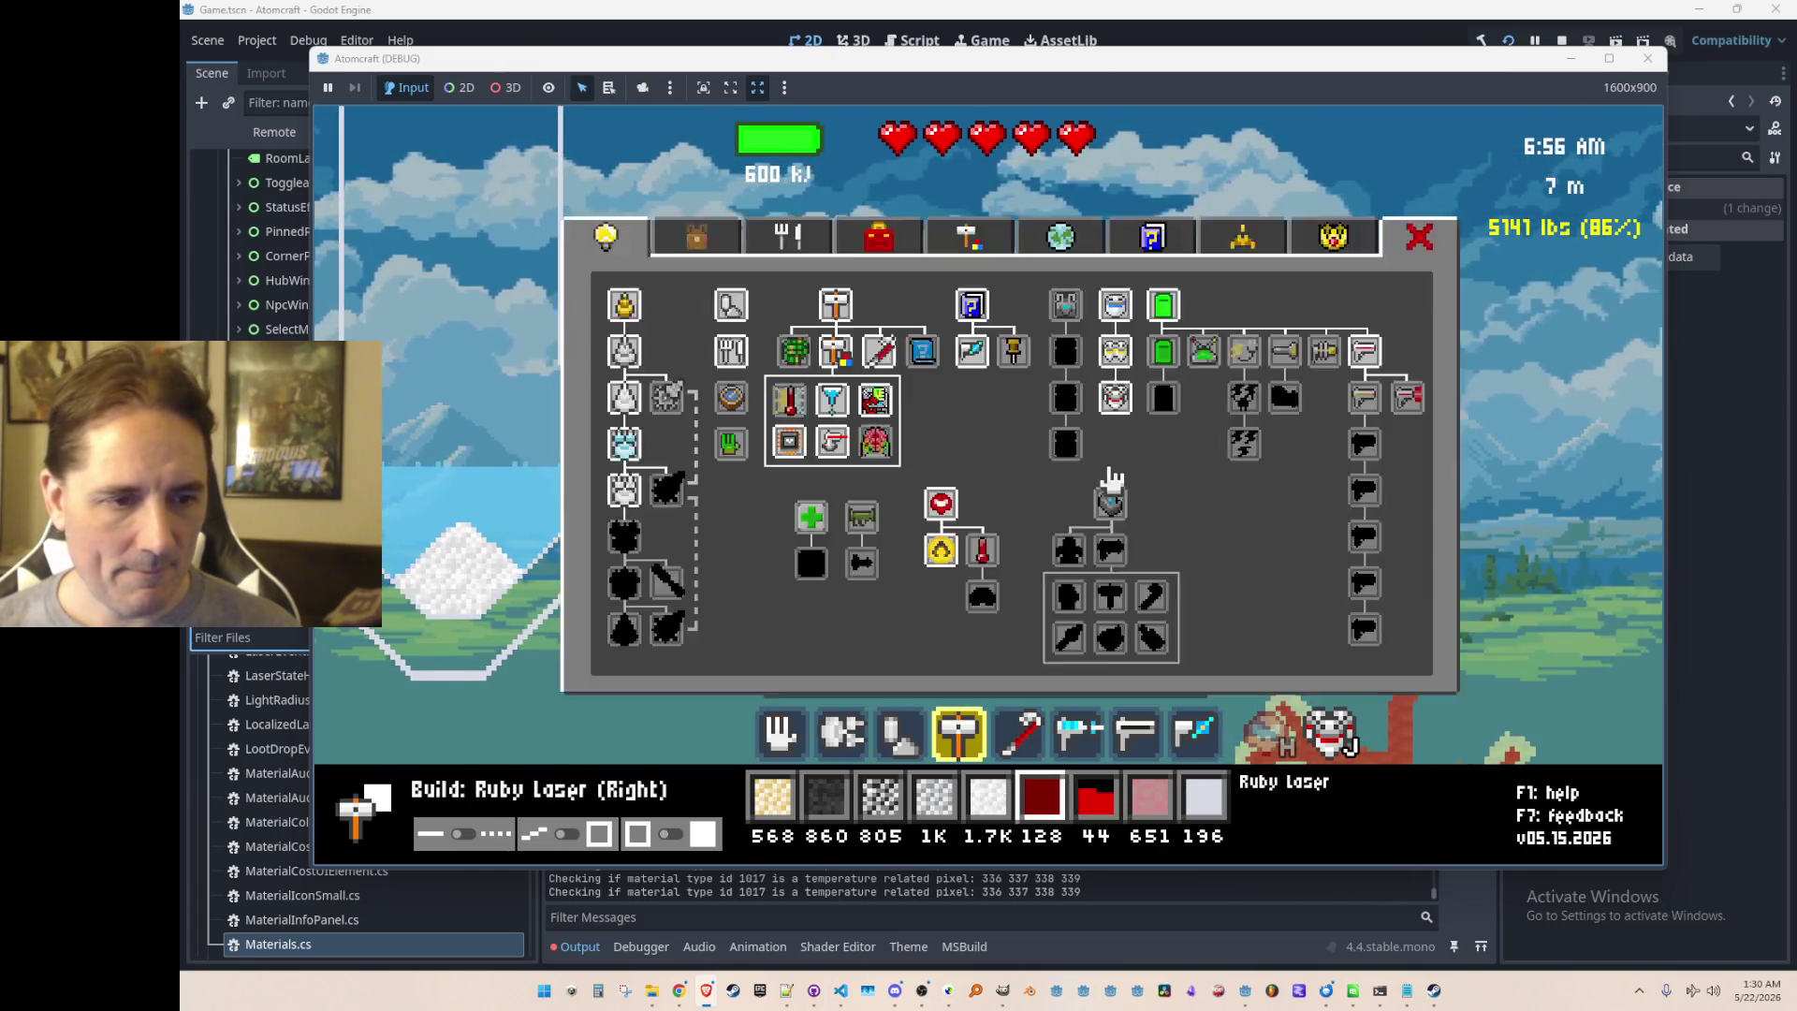
pyautogui.click(699, 251)
pyautogui.press('Escape')
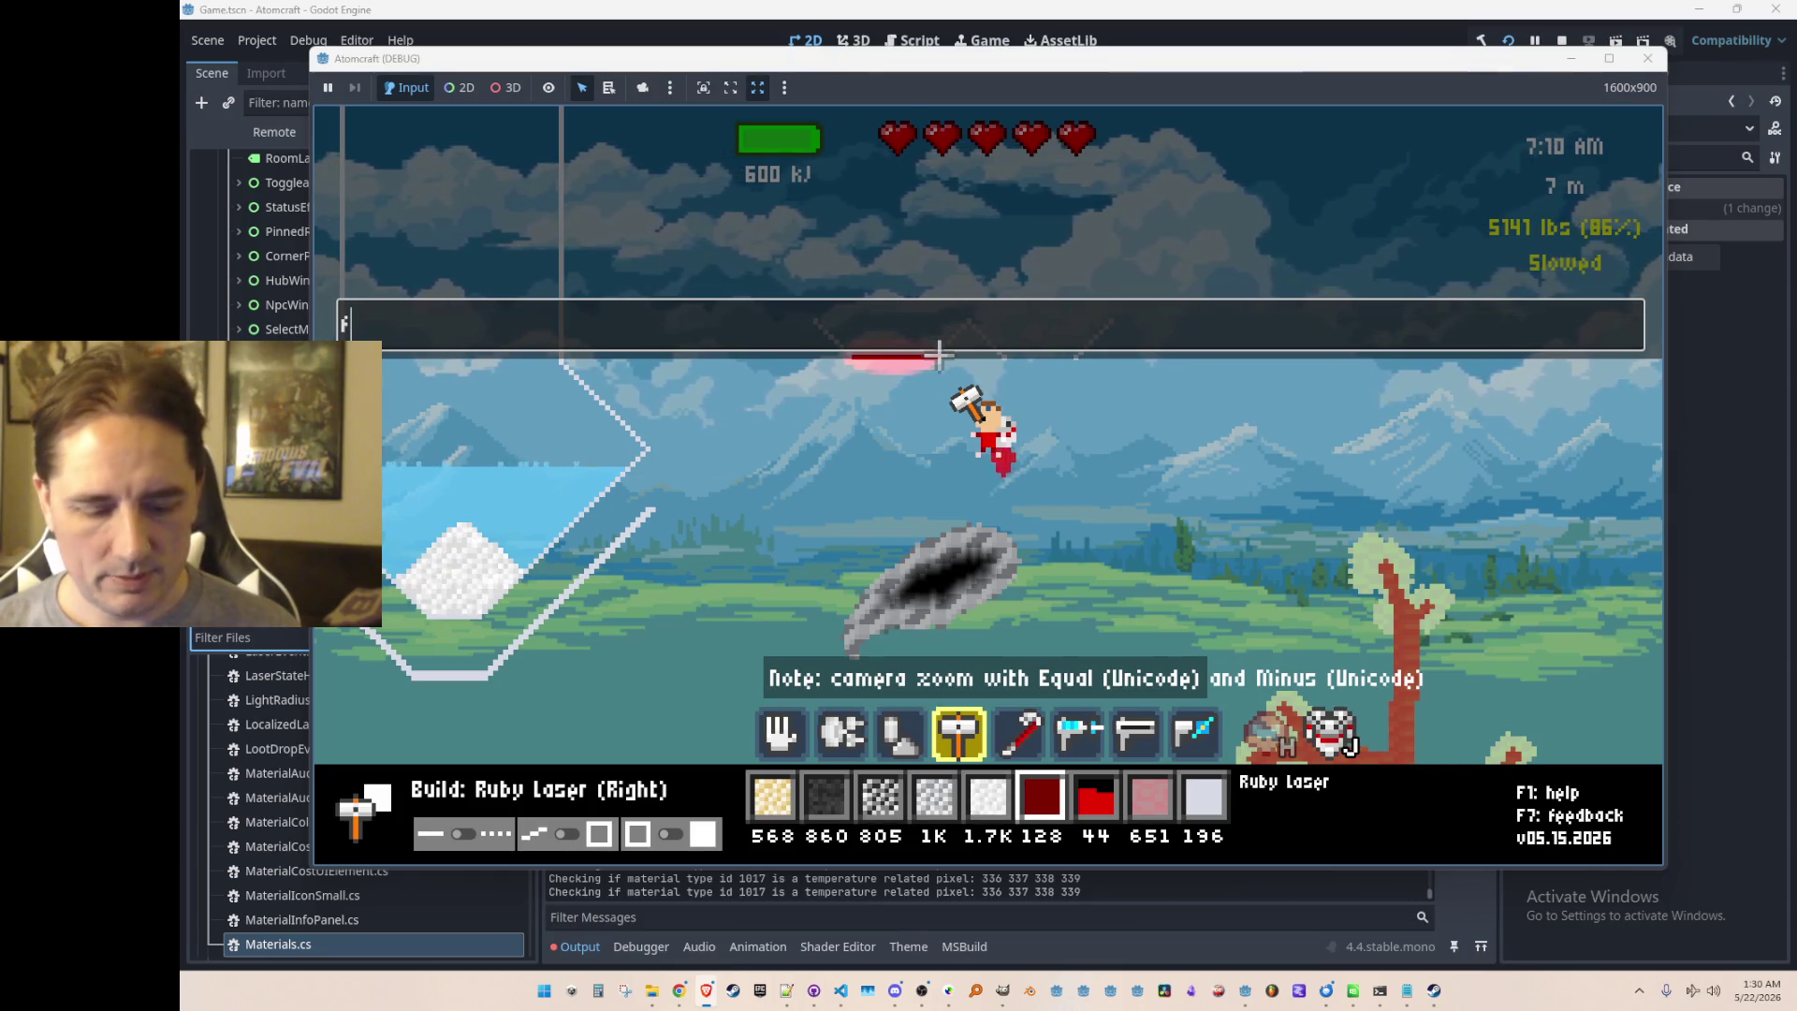
pyautogui.press('Escape')
pyautogui.press('i')
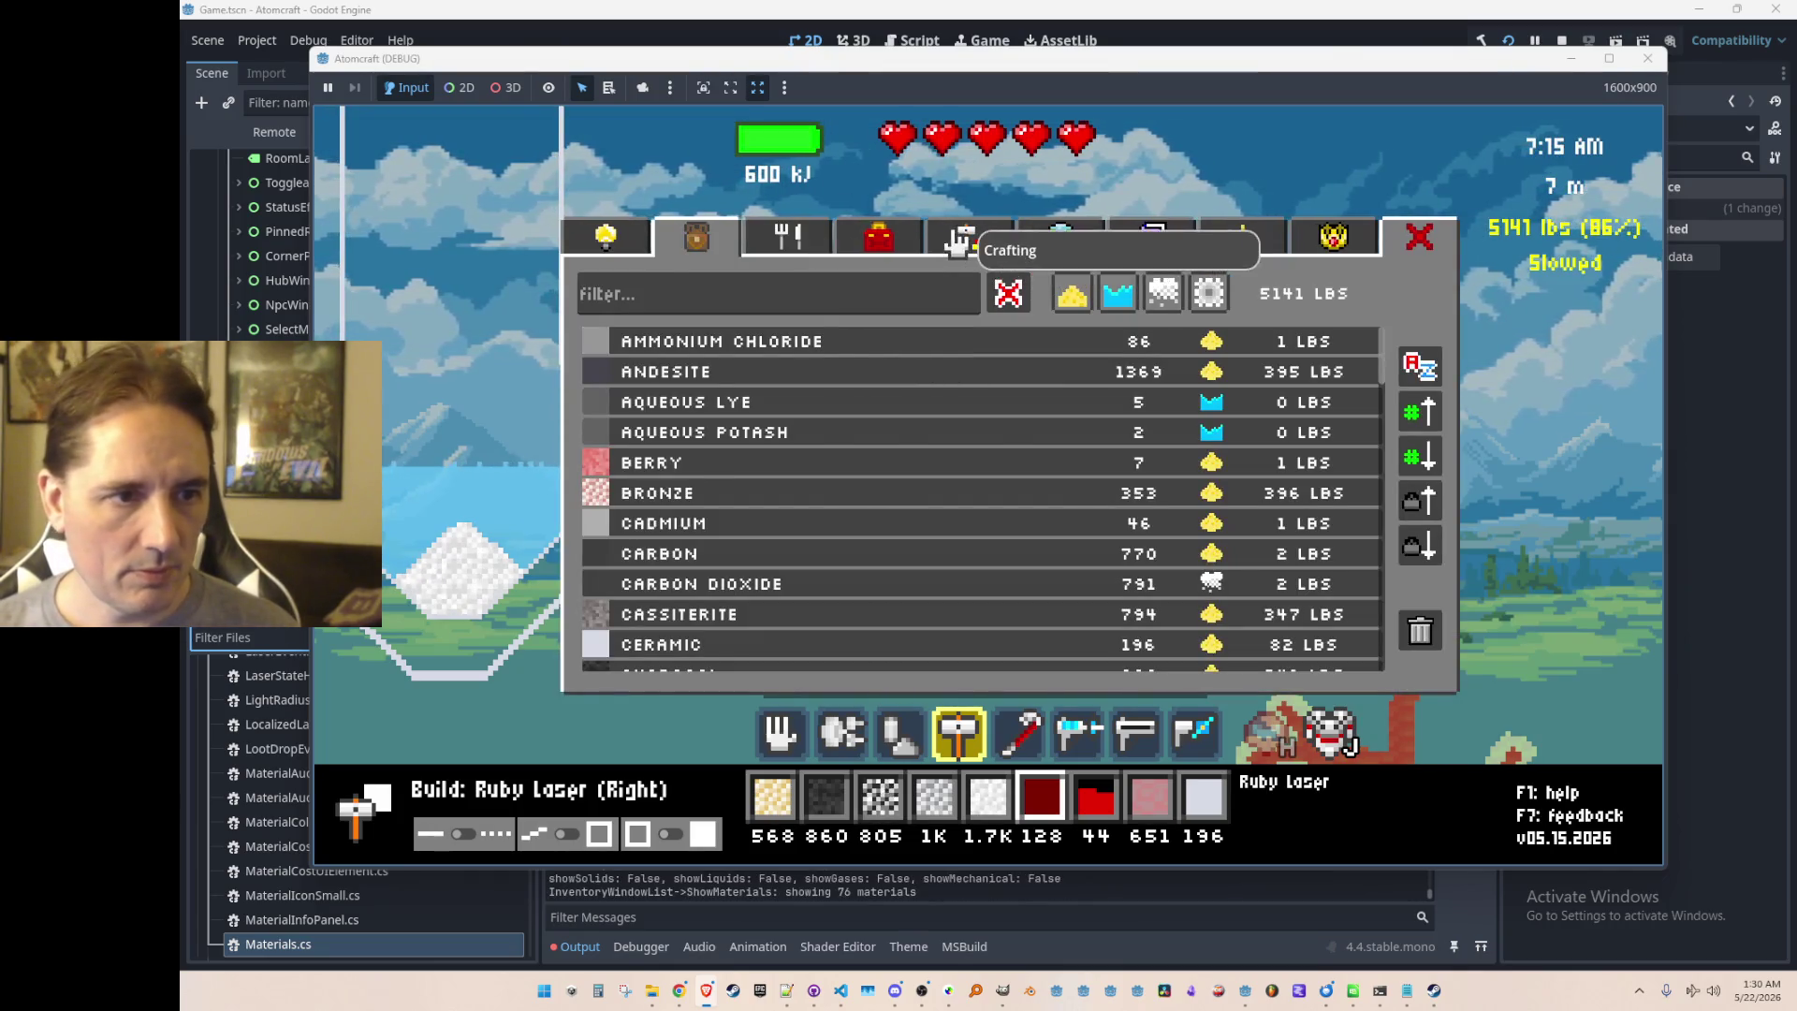
pyautogui.click(959, 241)
pyautogui.click(747, 296)
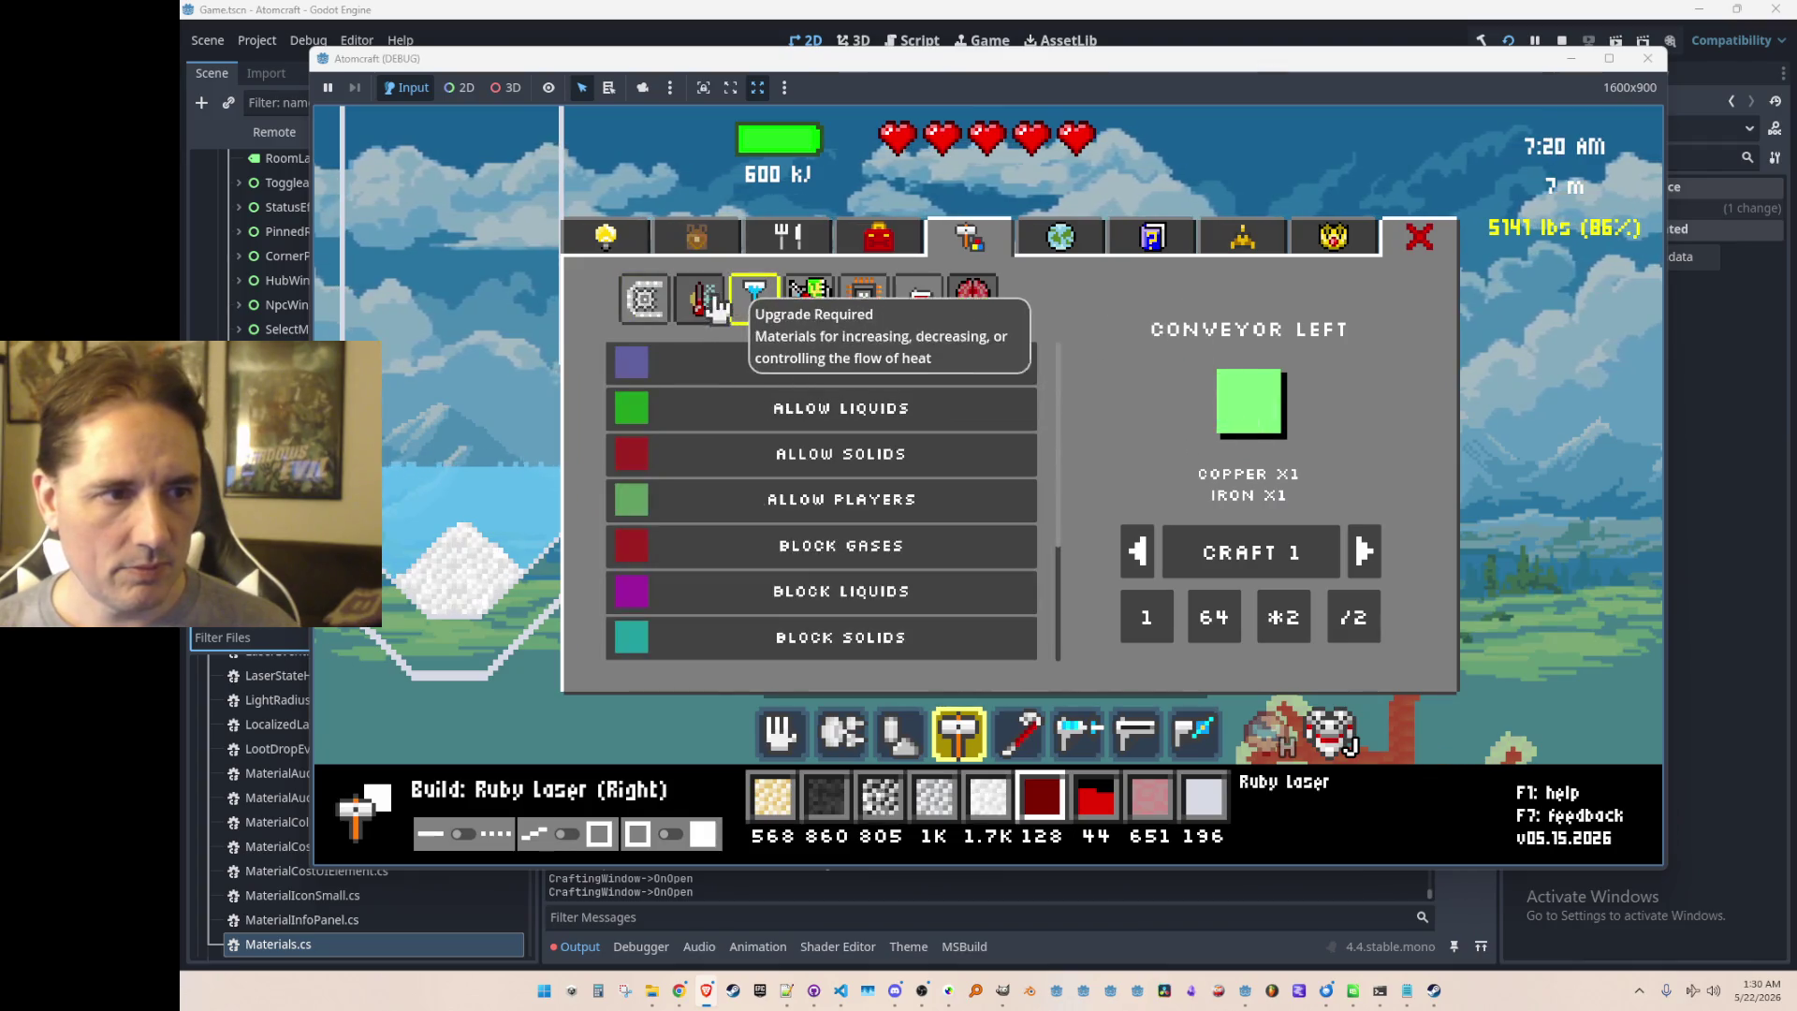
pyautogui.click(623, 253)
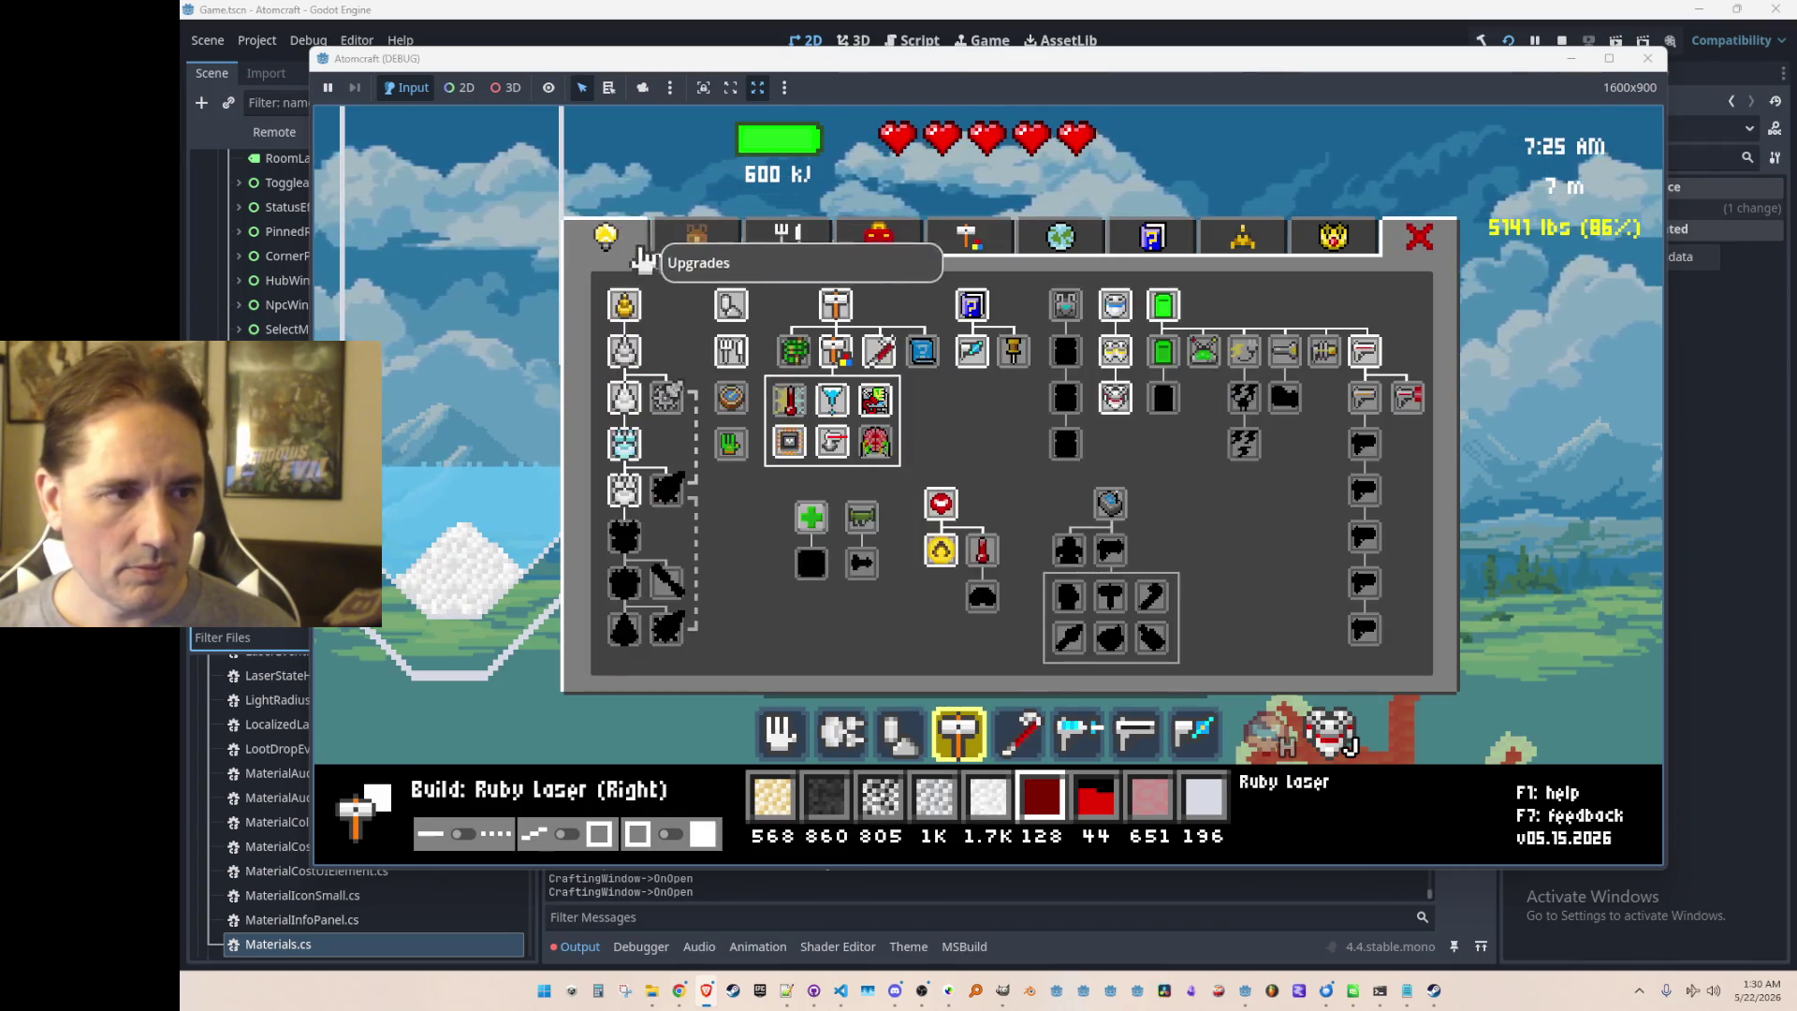
pyautogui.click(788, 239)
pyautogui.click(875, 239)
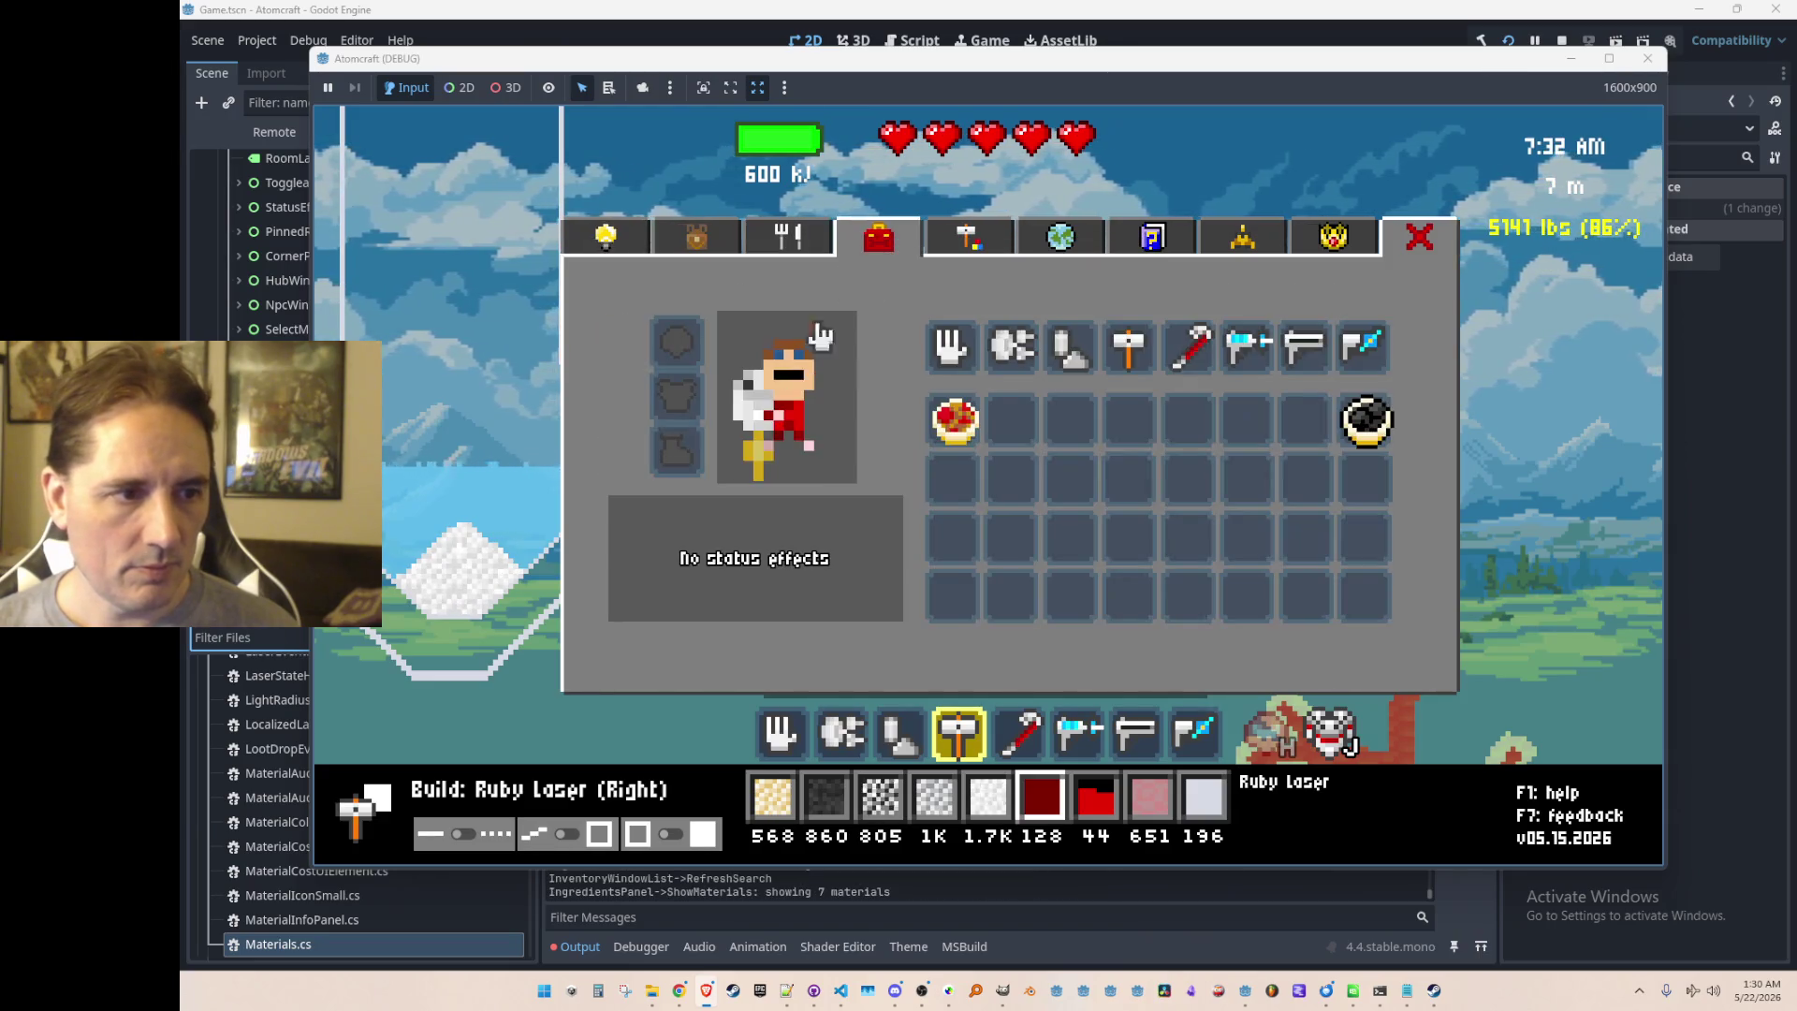
pyautogui.click(724, 249)
pyautogui.click(894, 243)
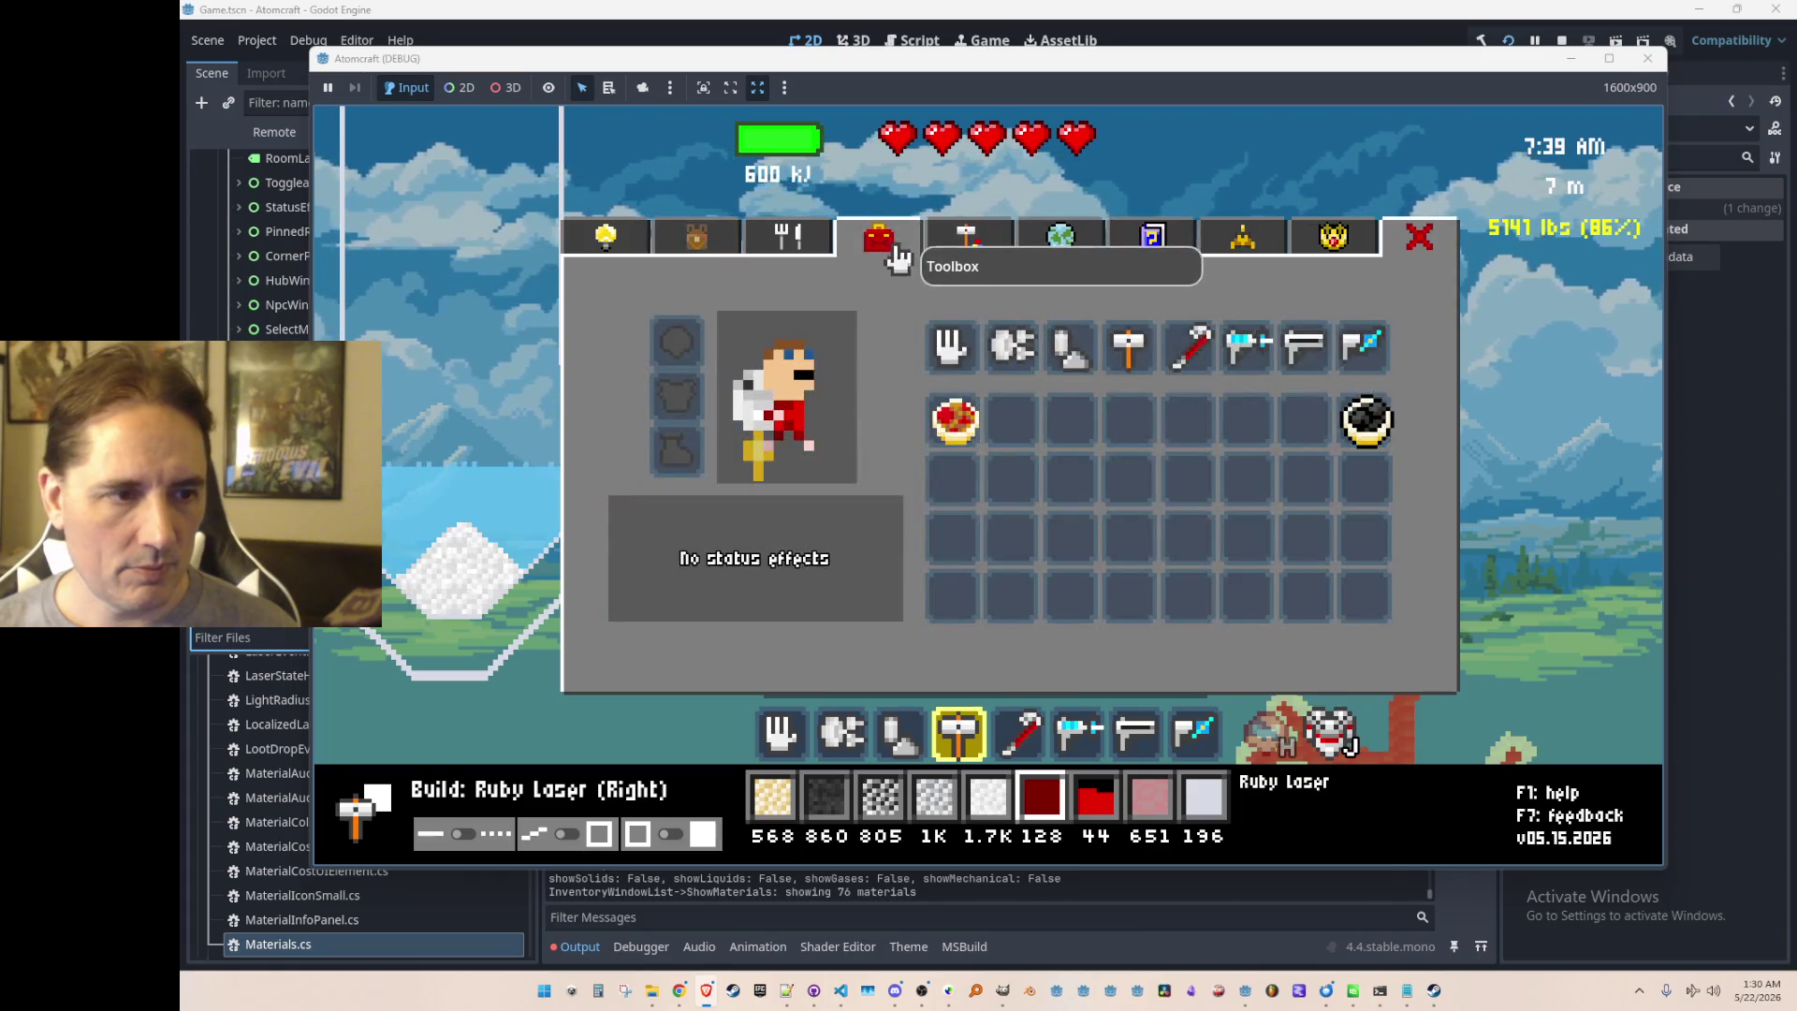
# Step: Show the Cooling Element recipe (Bismuth x2, Tellurium x3) under the thermometer category, quantity 64
pyautogui.click(951, 245)
pyautogui.click(699, 299)
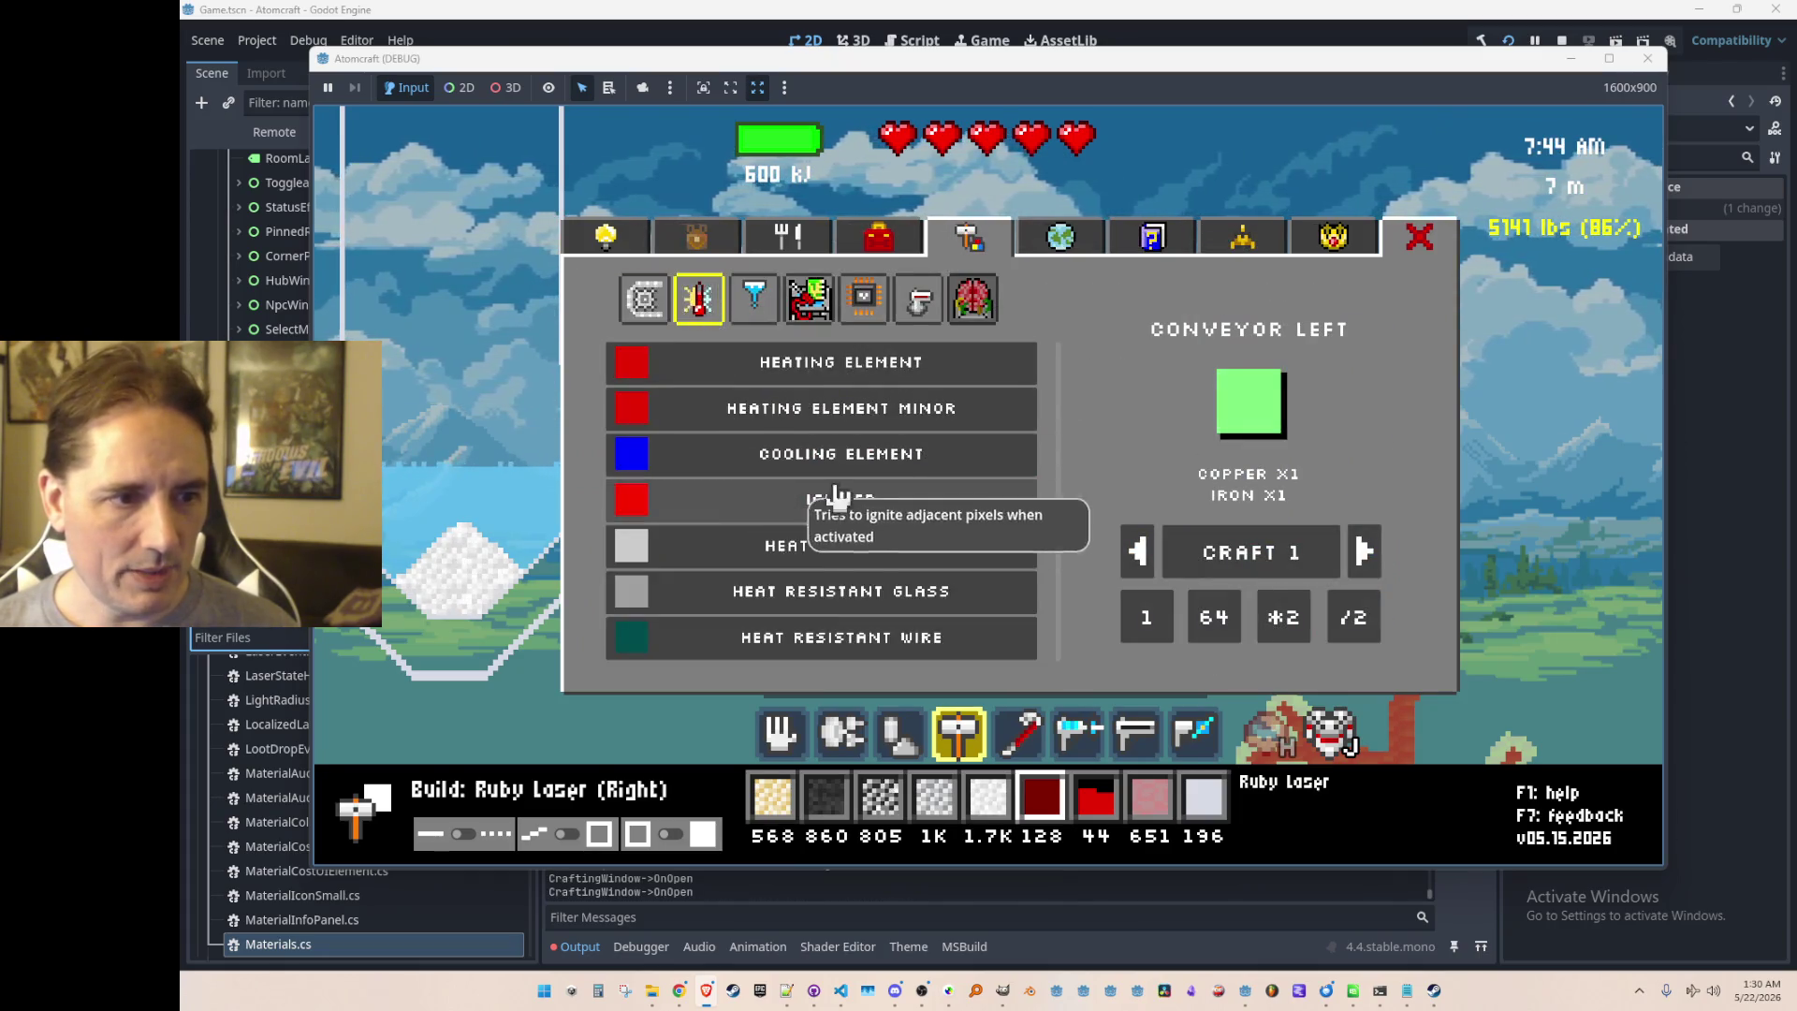
pyautogui.click(838, 454)
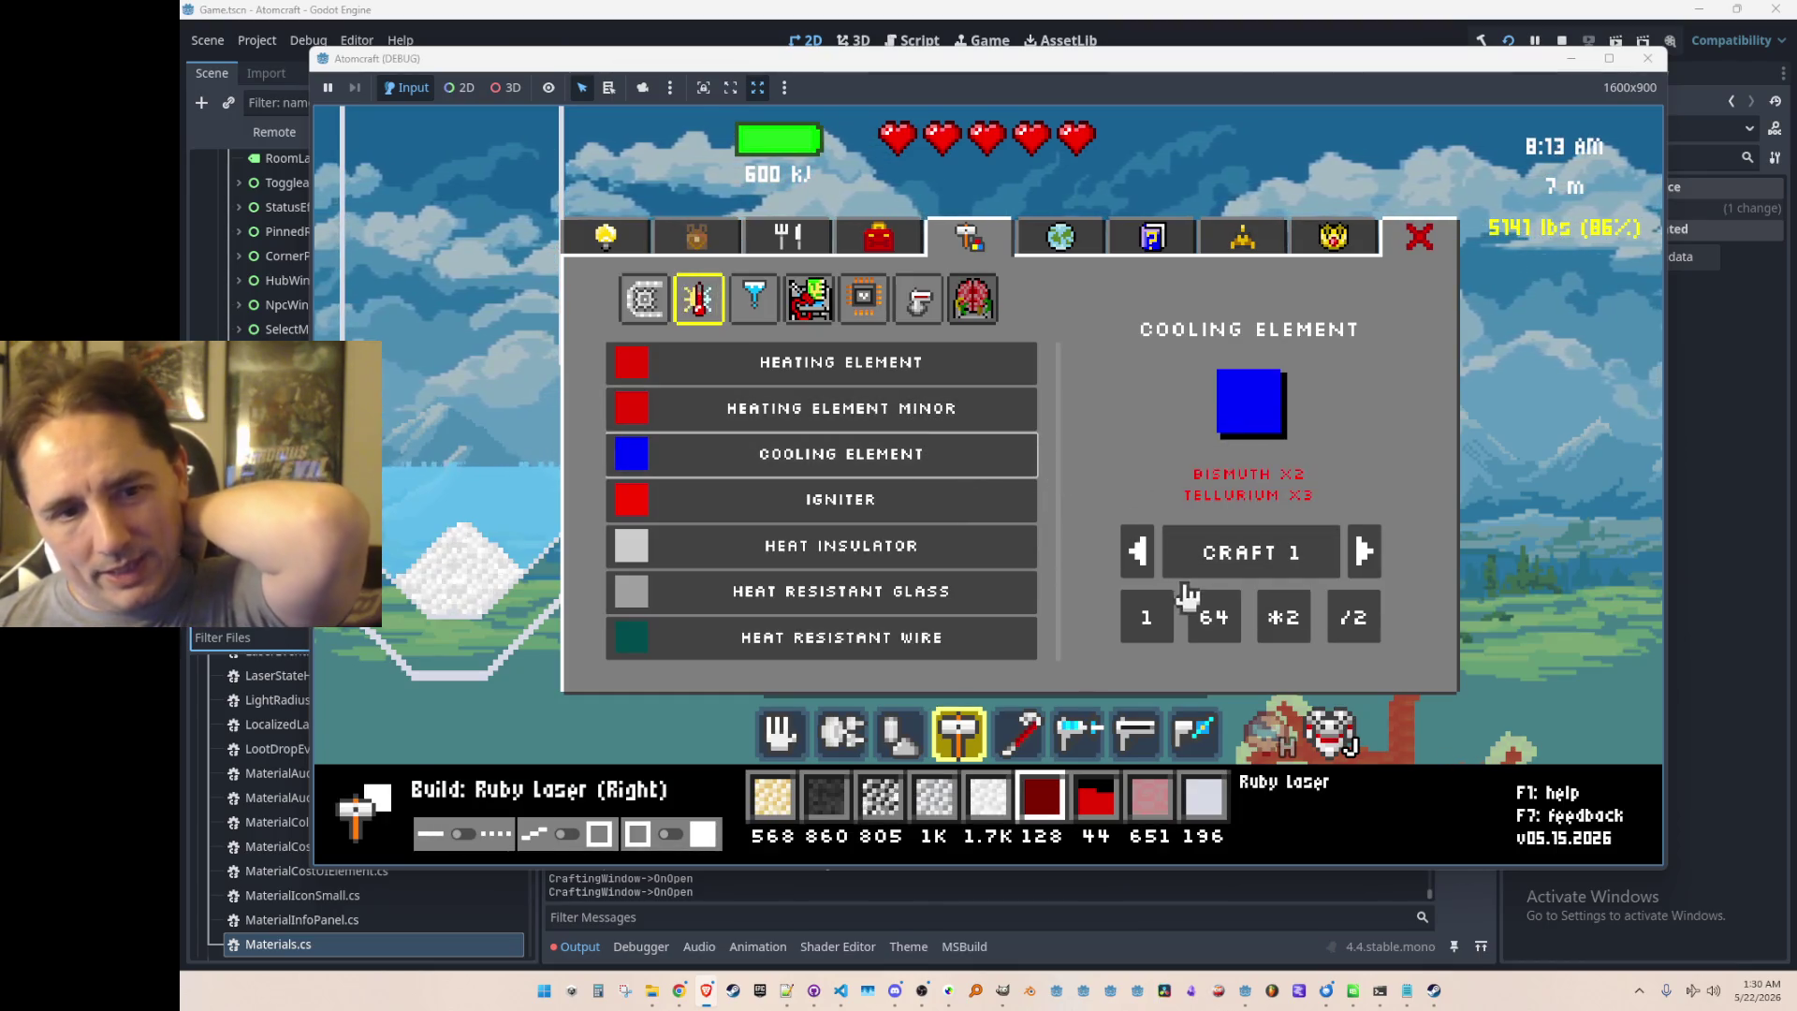
pyautogui.click(1217, 613)
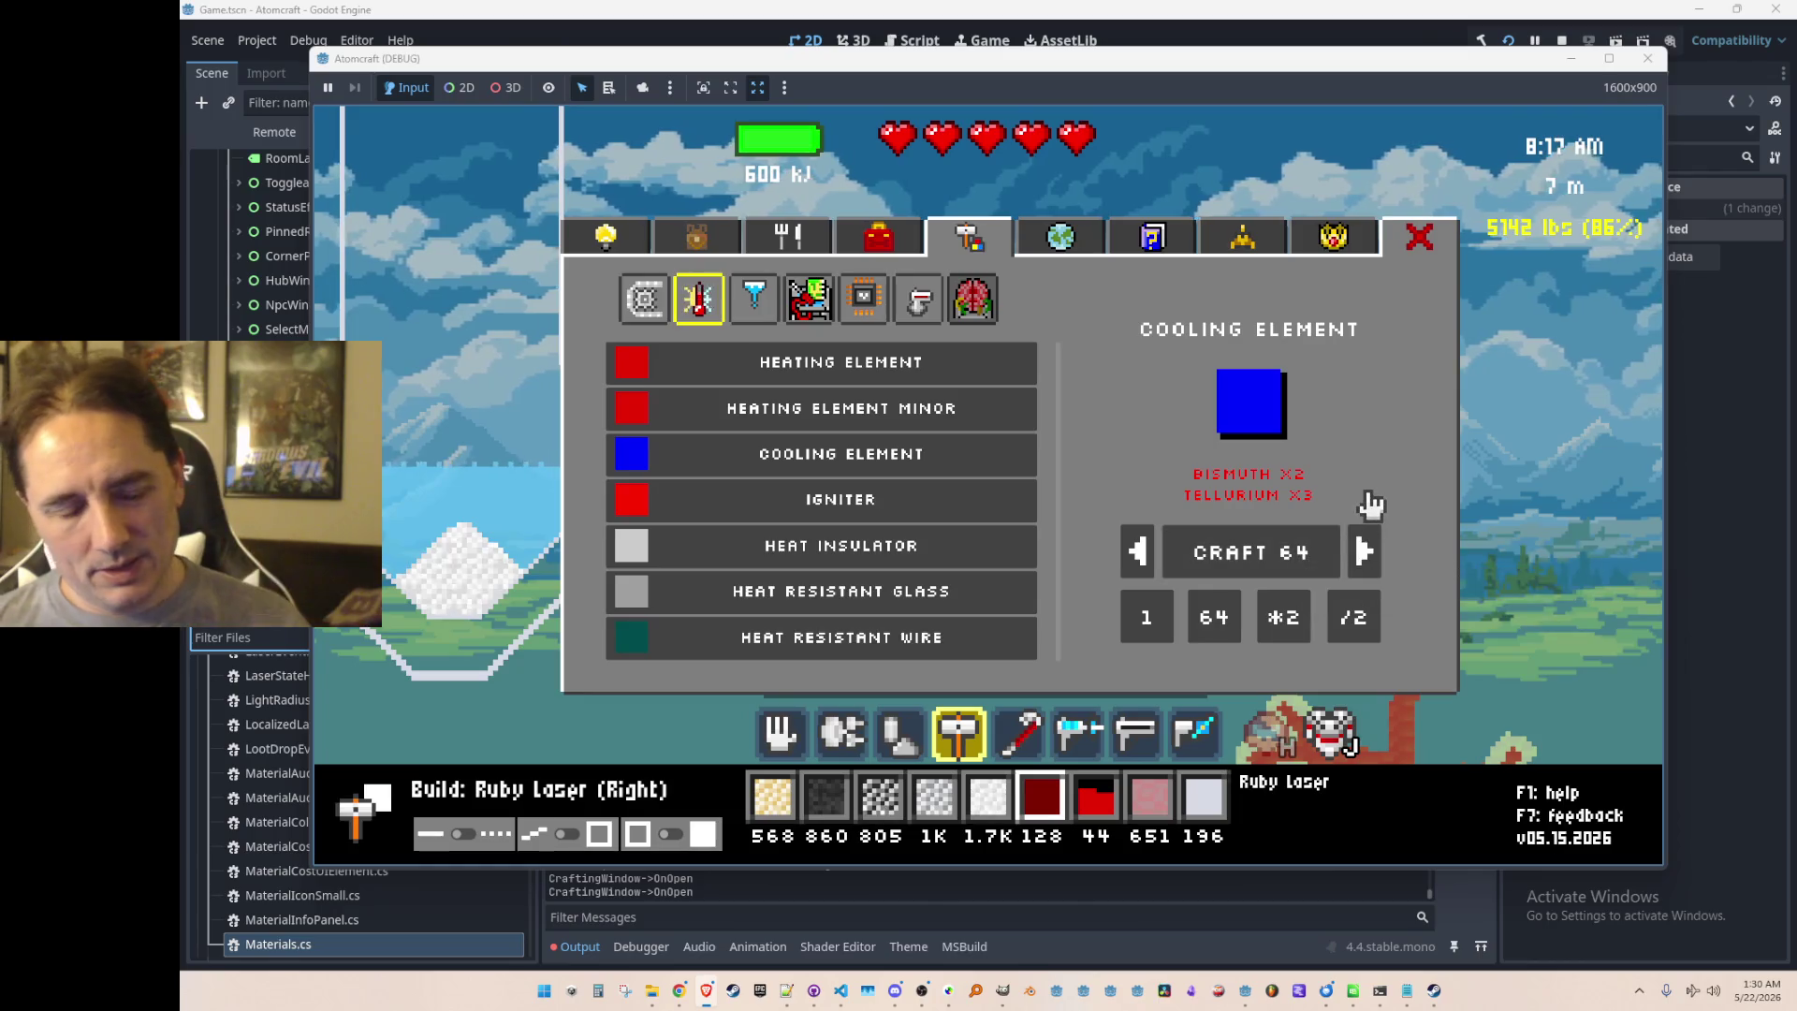
# Step: Spawn Bismuth and Tellurium with the debug console's give commands
pyautogui.press('Escape')
pyautogui.press('`')
pyautogui.write('give Bismut')
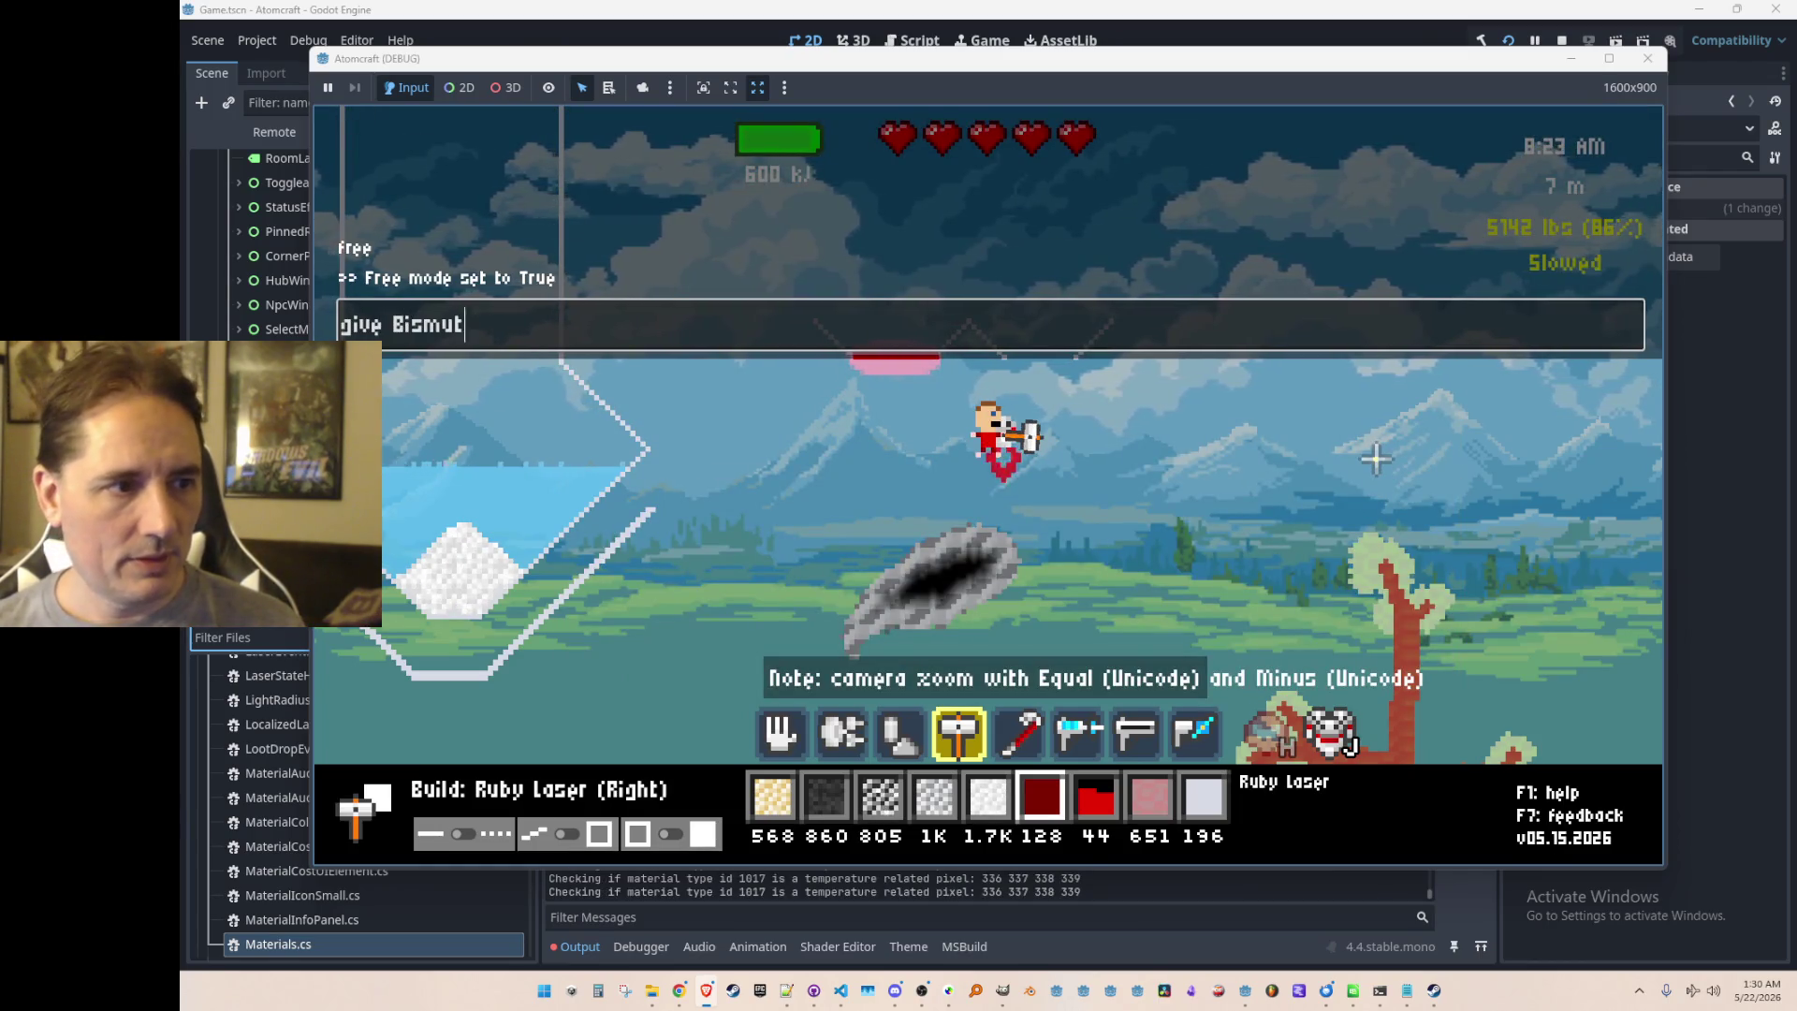
pyautogui.write('h')
pyautogui.press('Return')
pyautogui.write('give T')
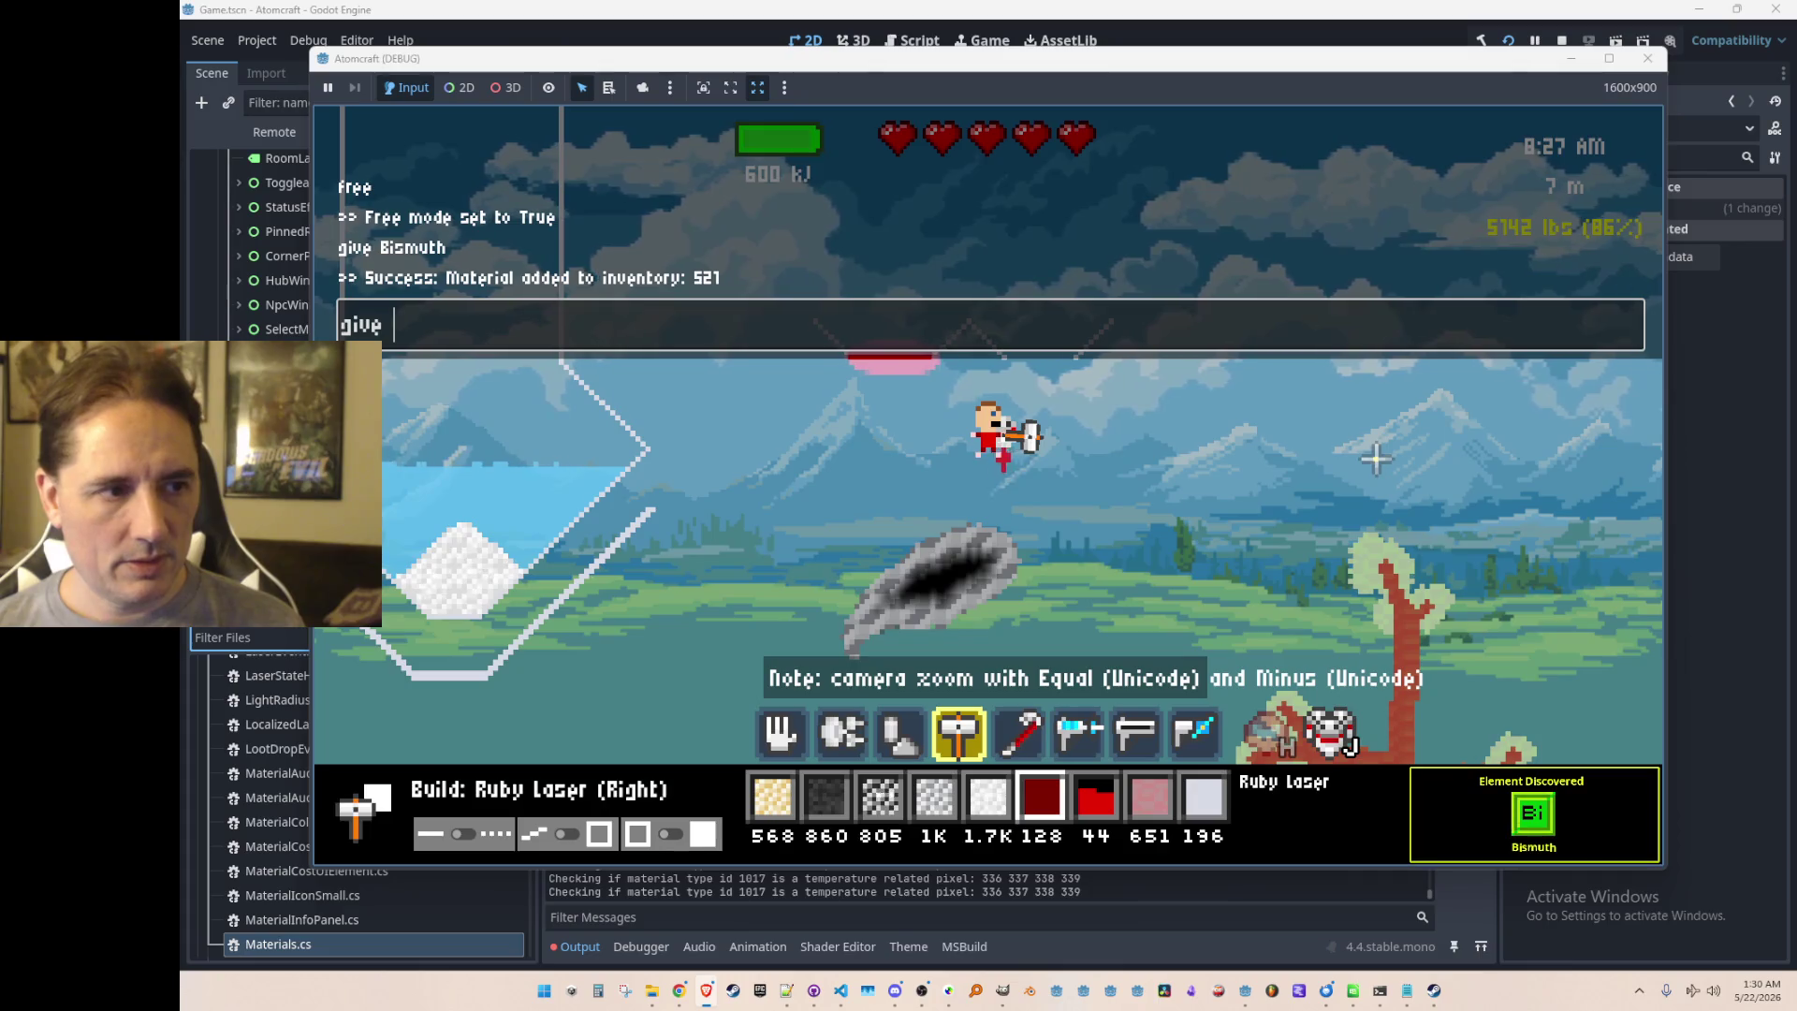
pyautogui.write('rium')
pyautogui.press('Return')
pyautogui.press('`')
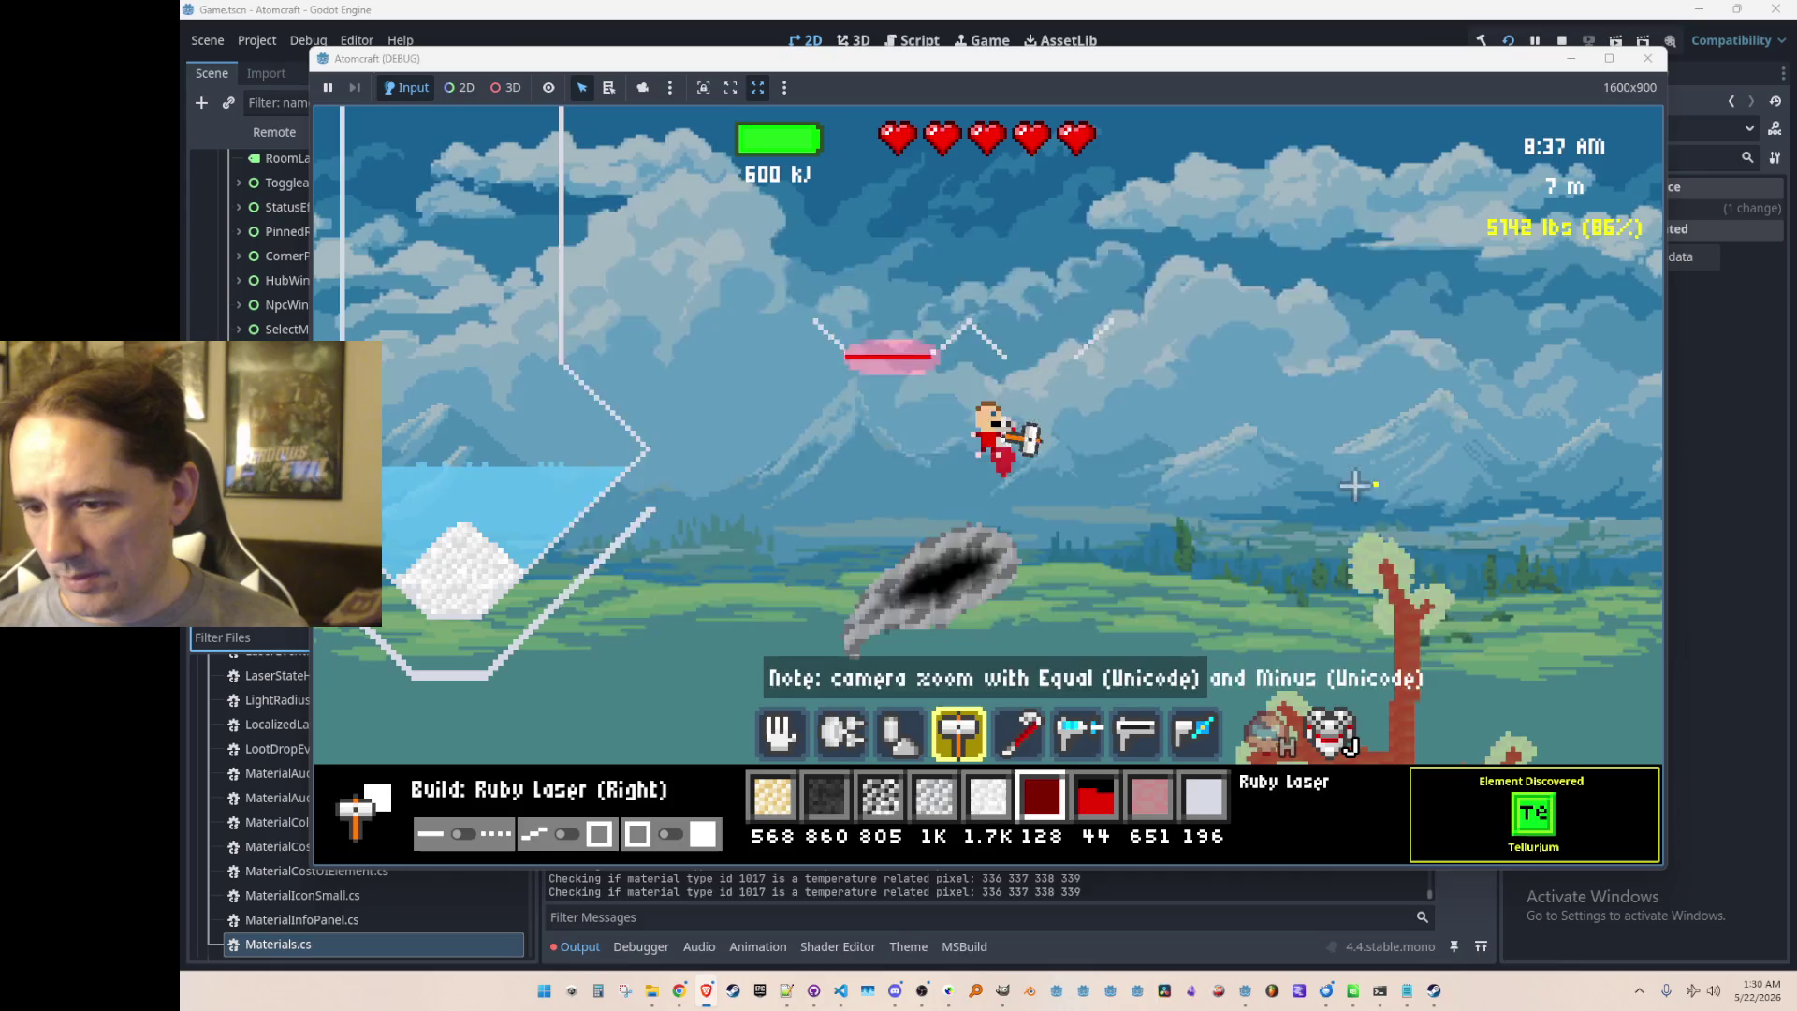
# Step: Filter the inventory for 'cool' and make Cooling Element the build material
pyautogui.press('c')
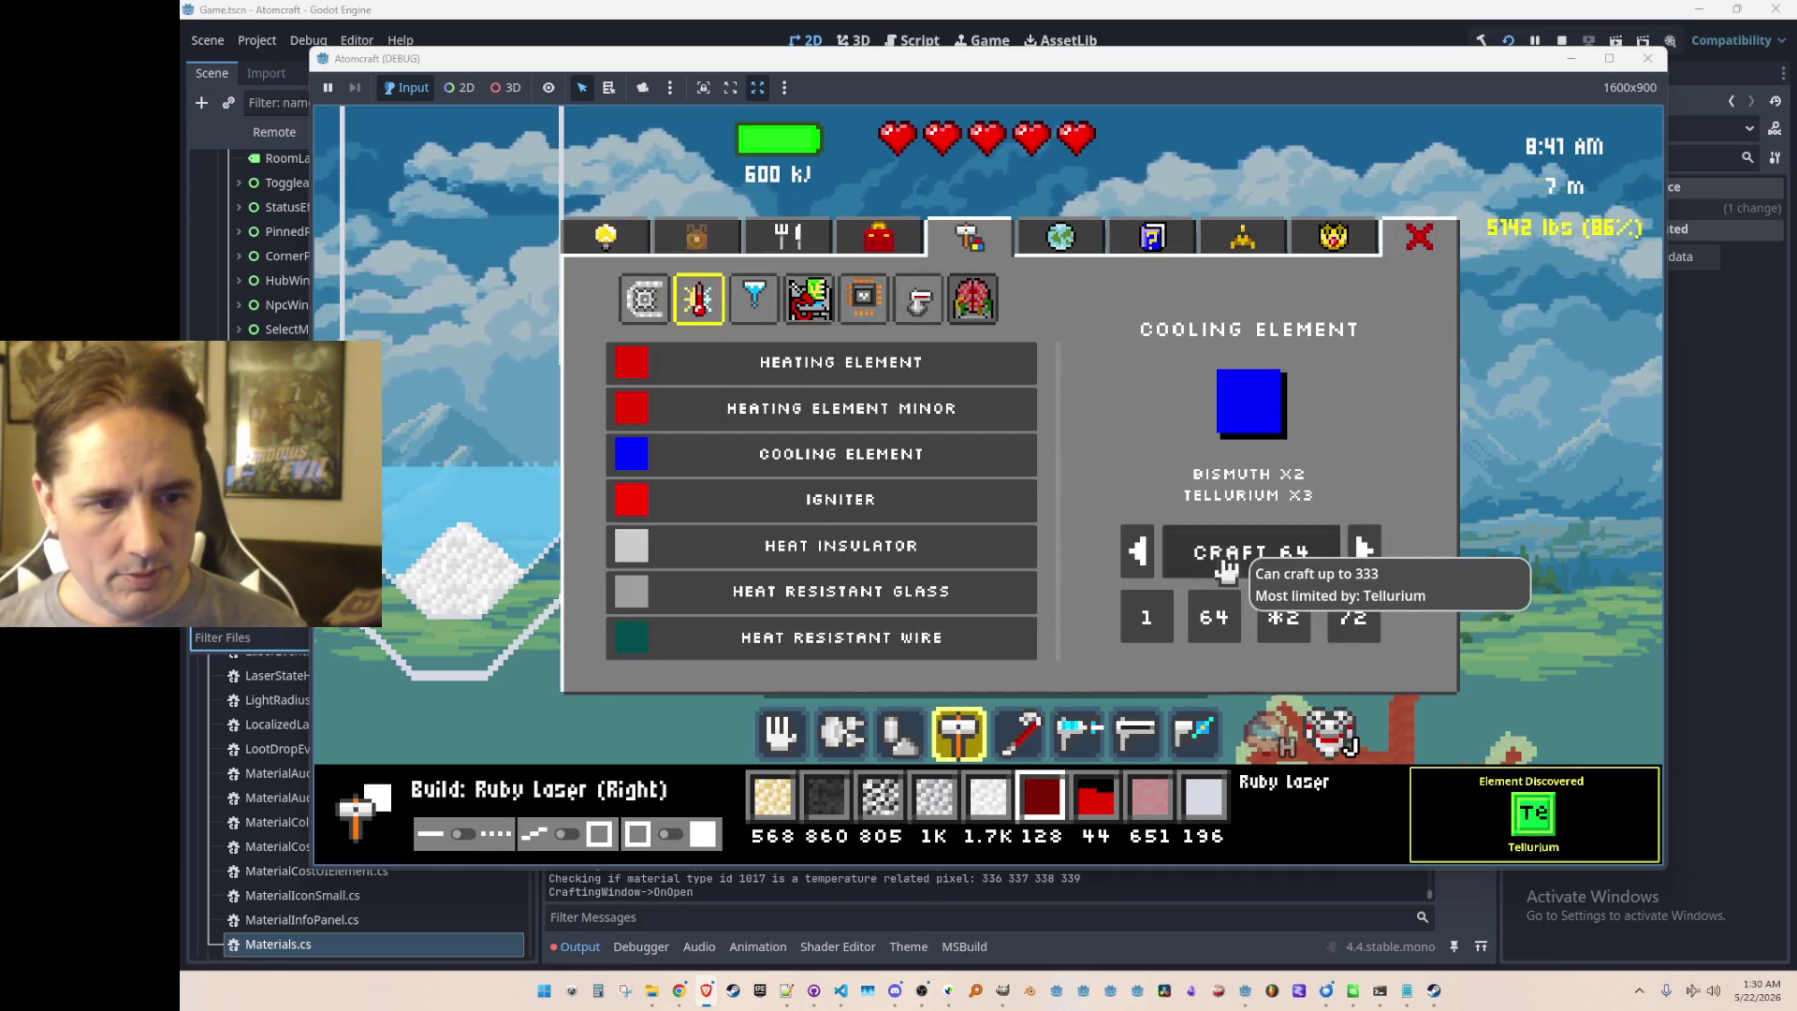
pyautogui.click(704, 239)
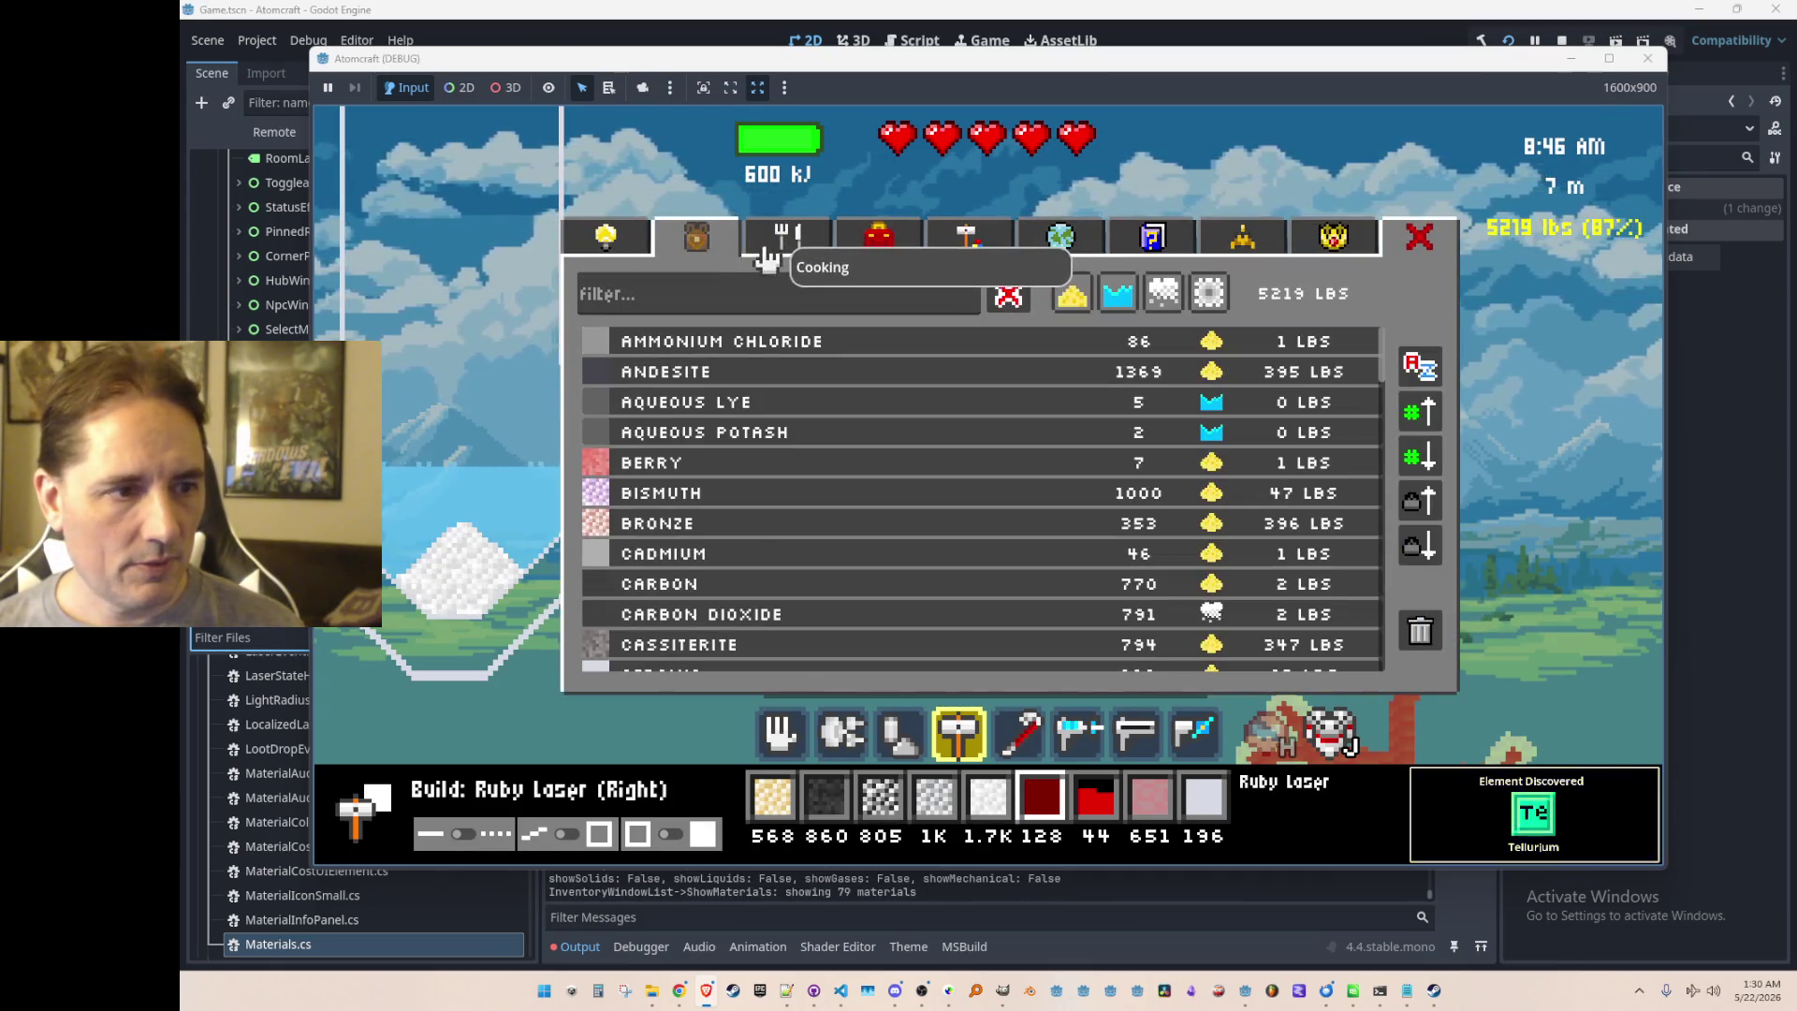
pyautogui.write('cool')
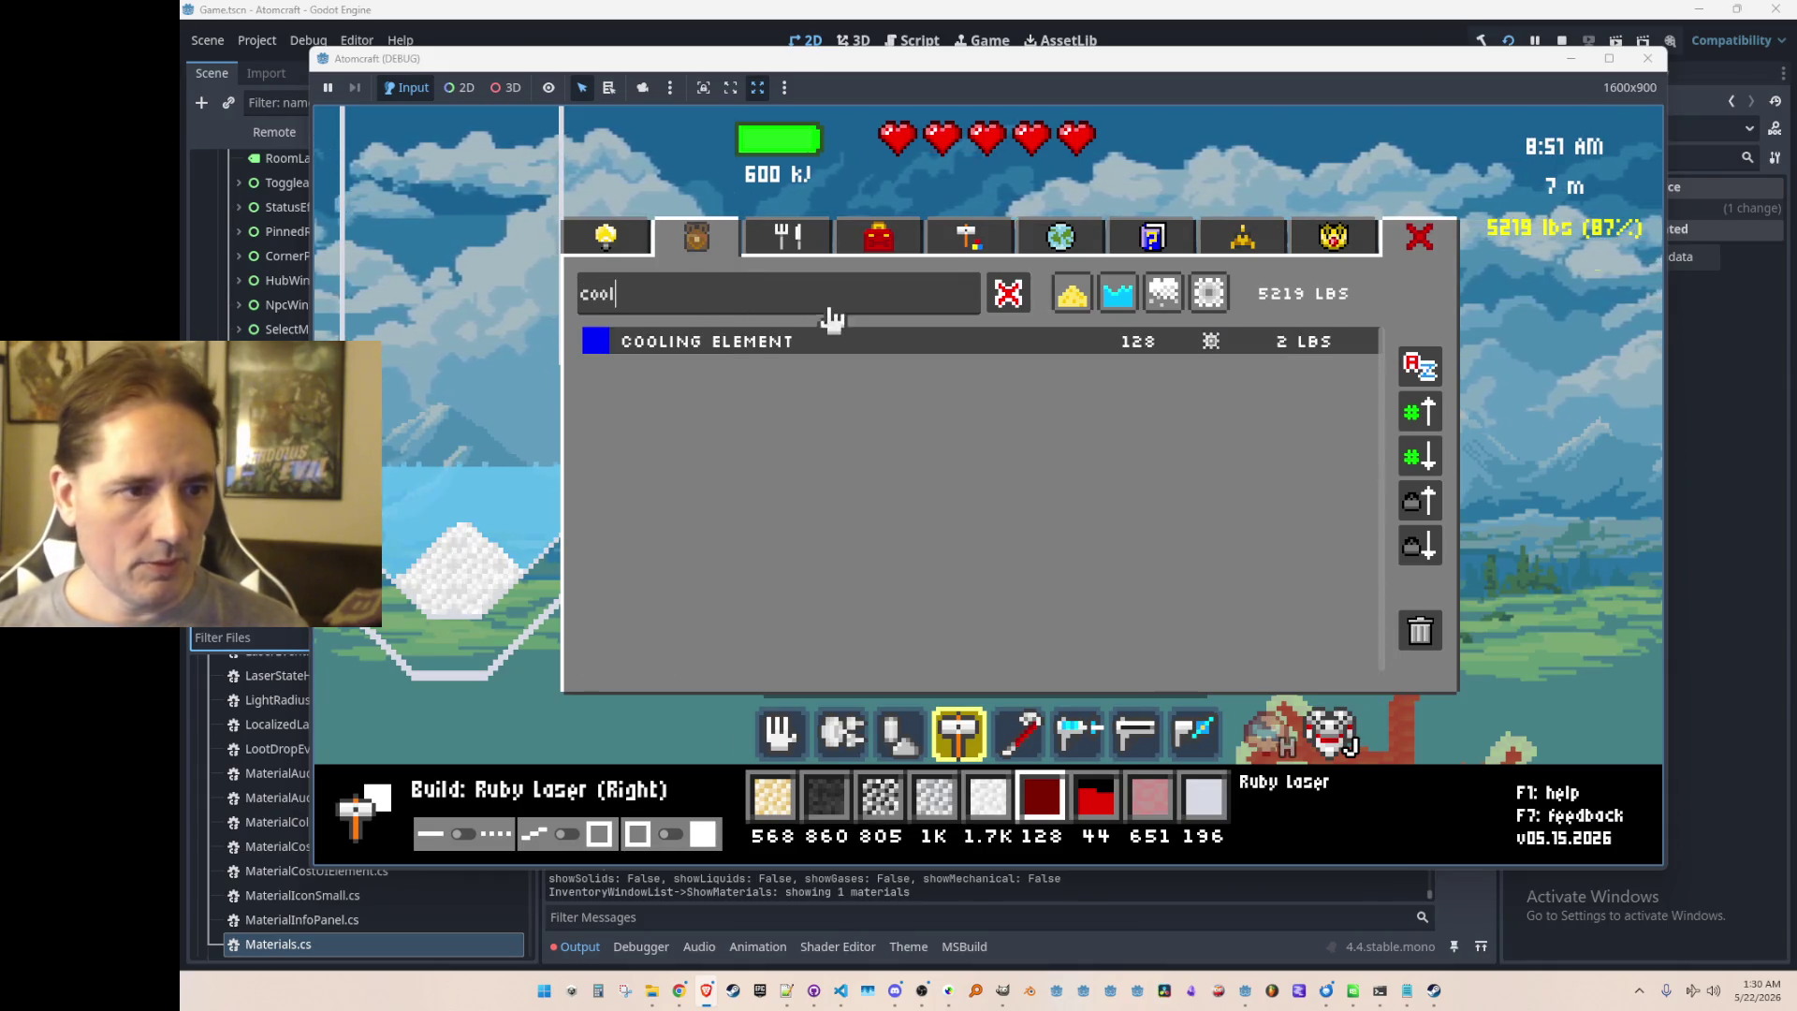
pyautogui.click(819, 345)
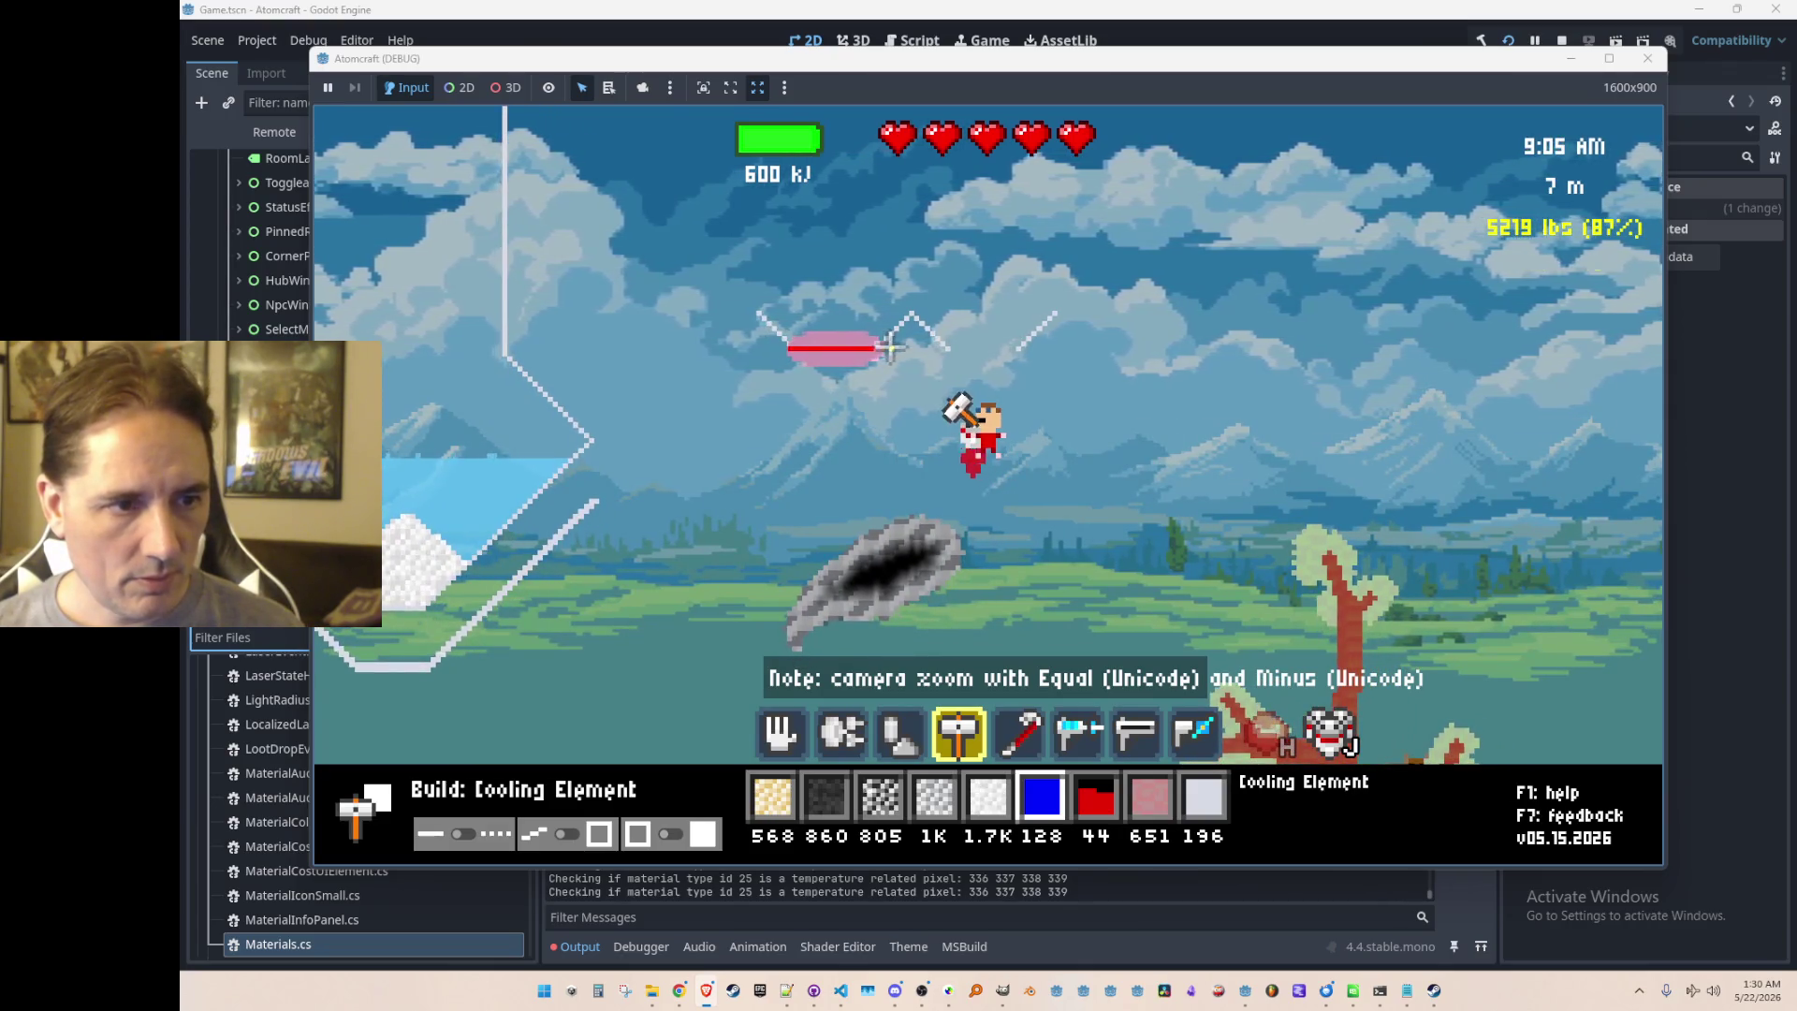
# Step: Build a short Cooling Element strip between the wall pieces, then bring the Materials folder forward
pyautogui.moveTo(941, 347); pyautogui.dragTo(993, 347)
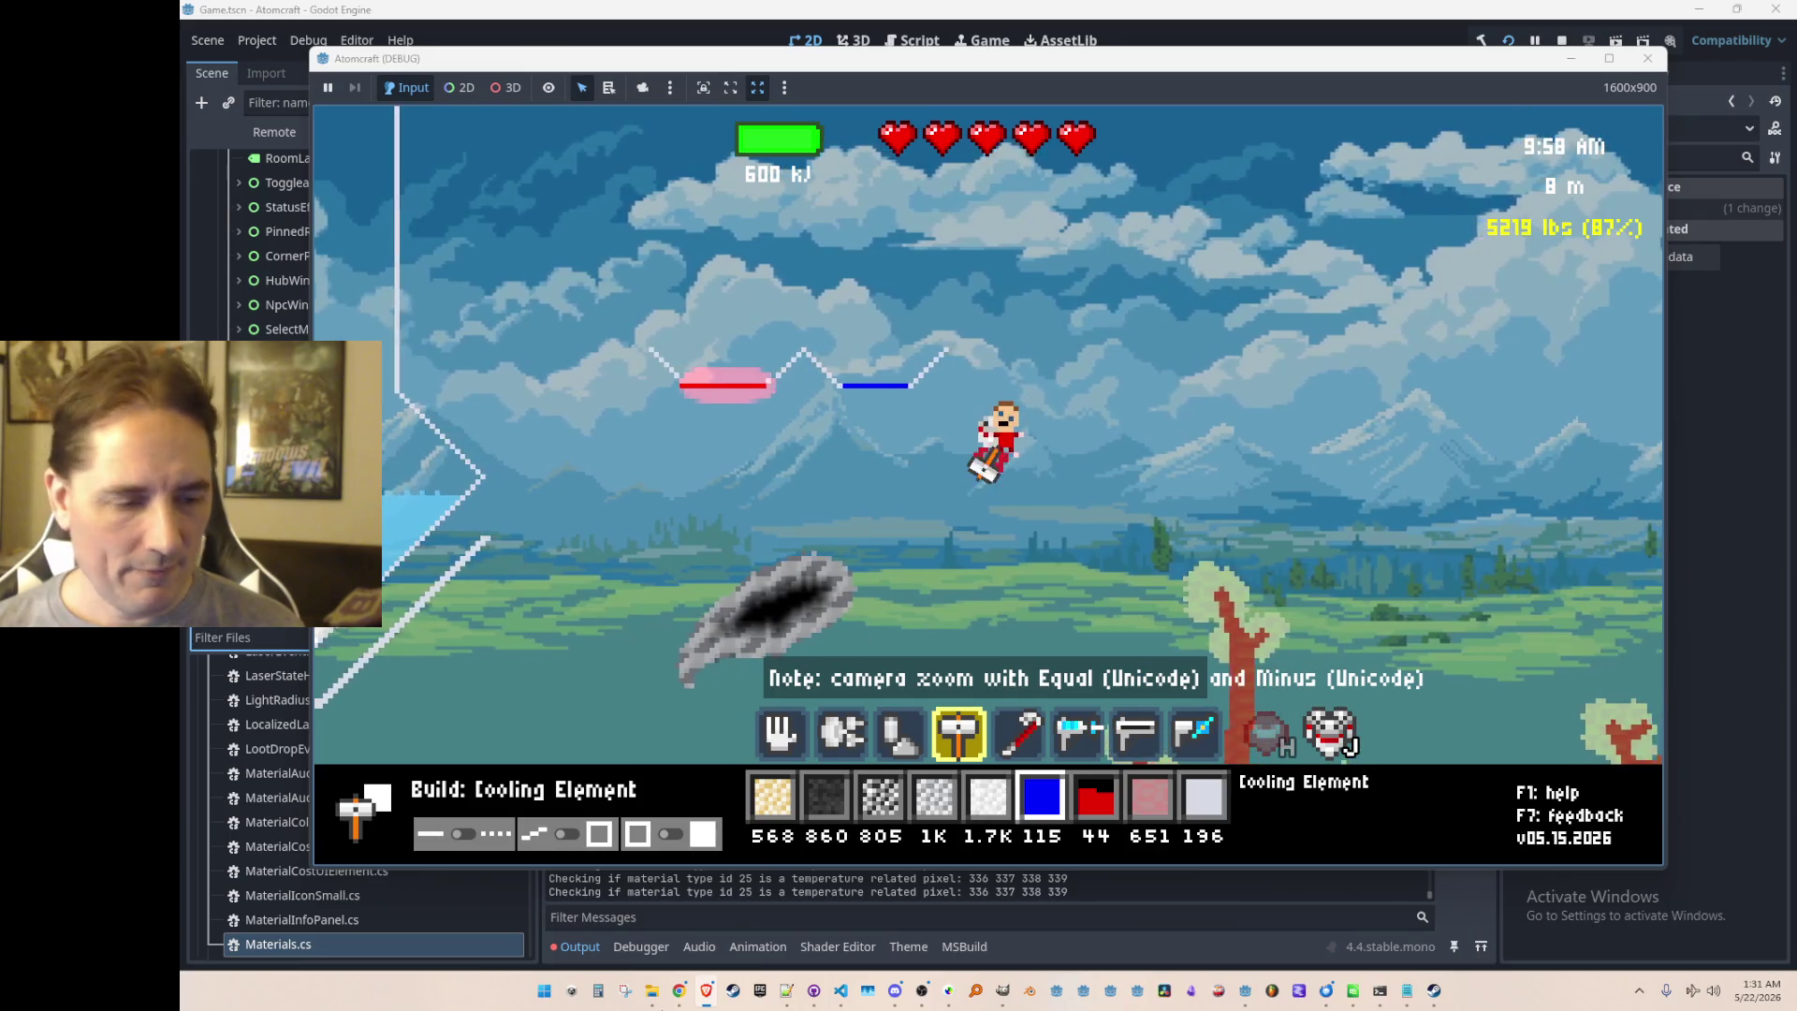
pyautogui.moveTo(652, 990)
pyautogui.click(489, 889)
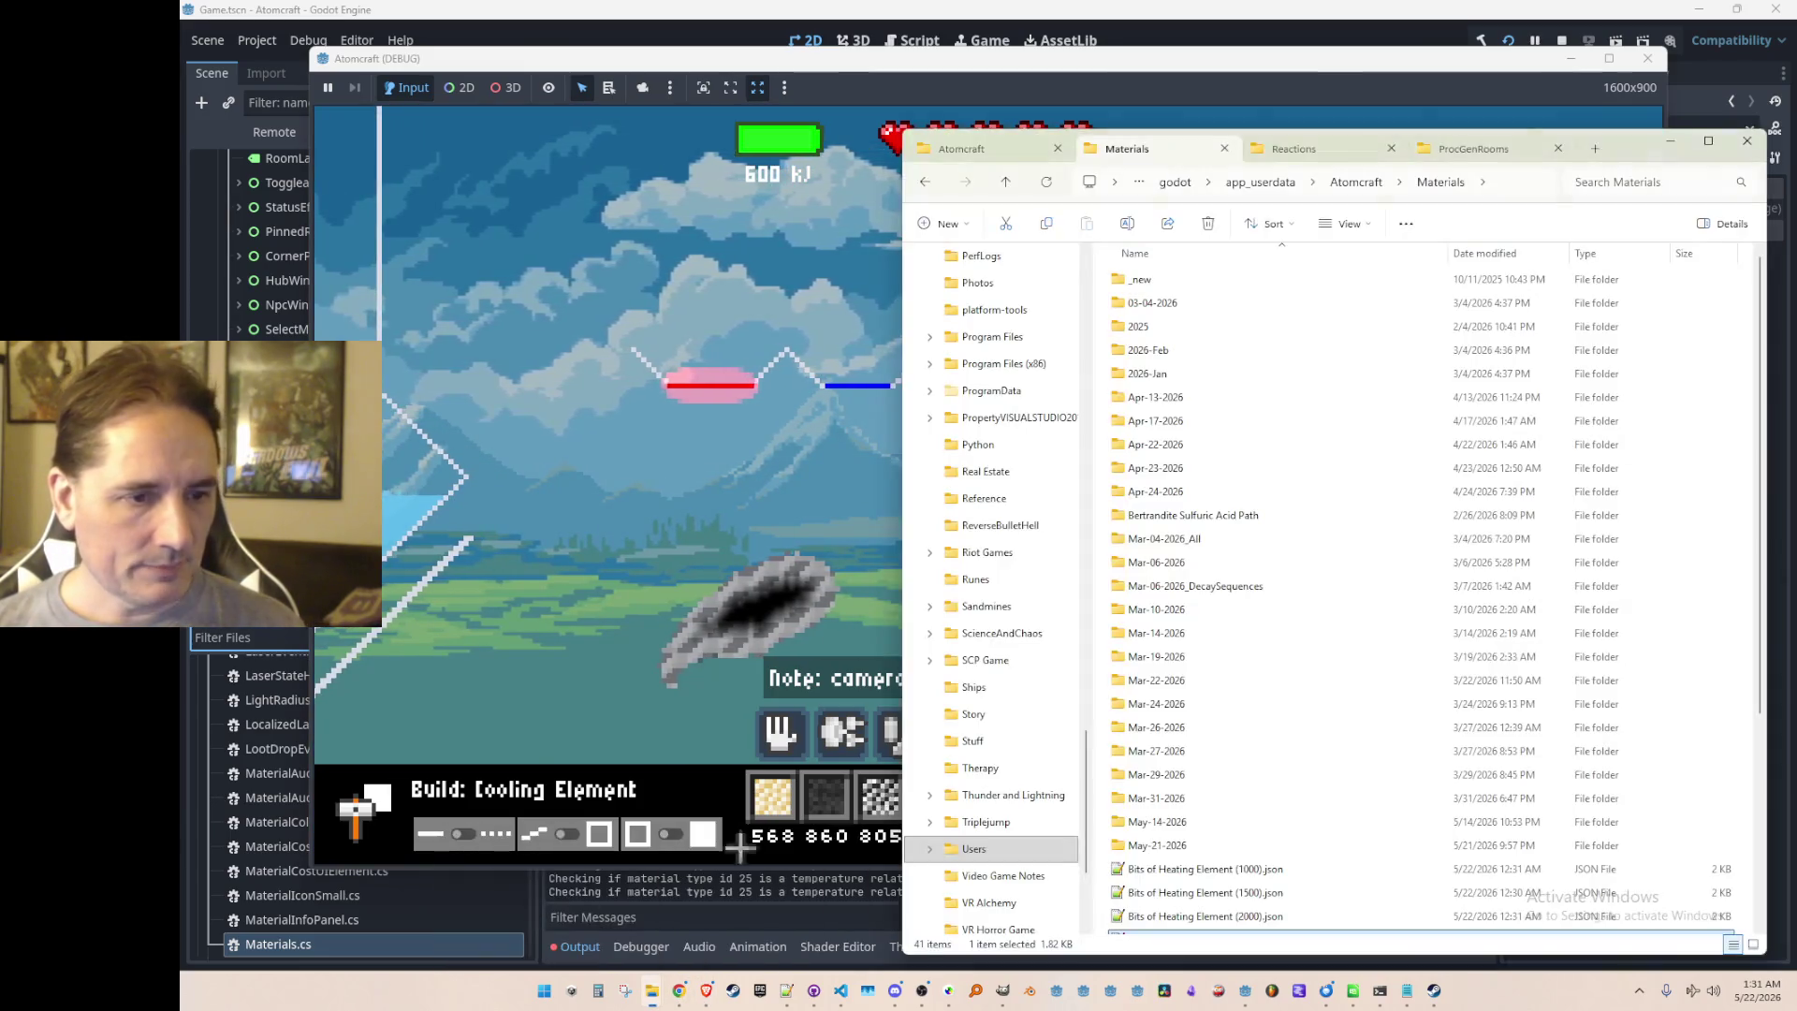
# Step: Copy the three Cooling Element files from Mar-04-2026_All into the Materials folder
pyautogui.scroll(-5, 1213, 420)
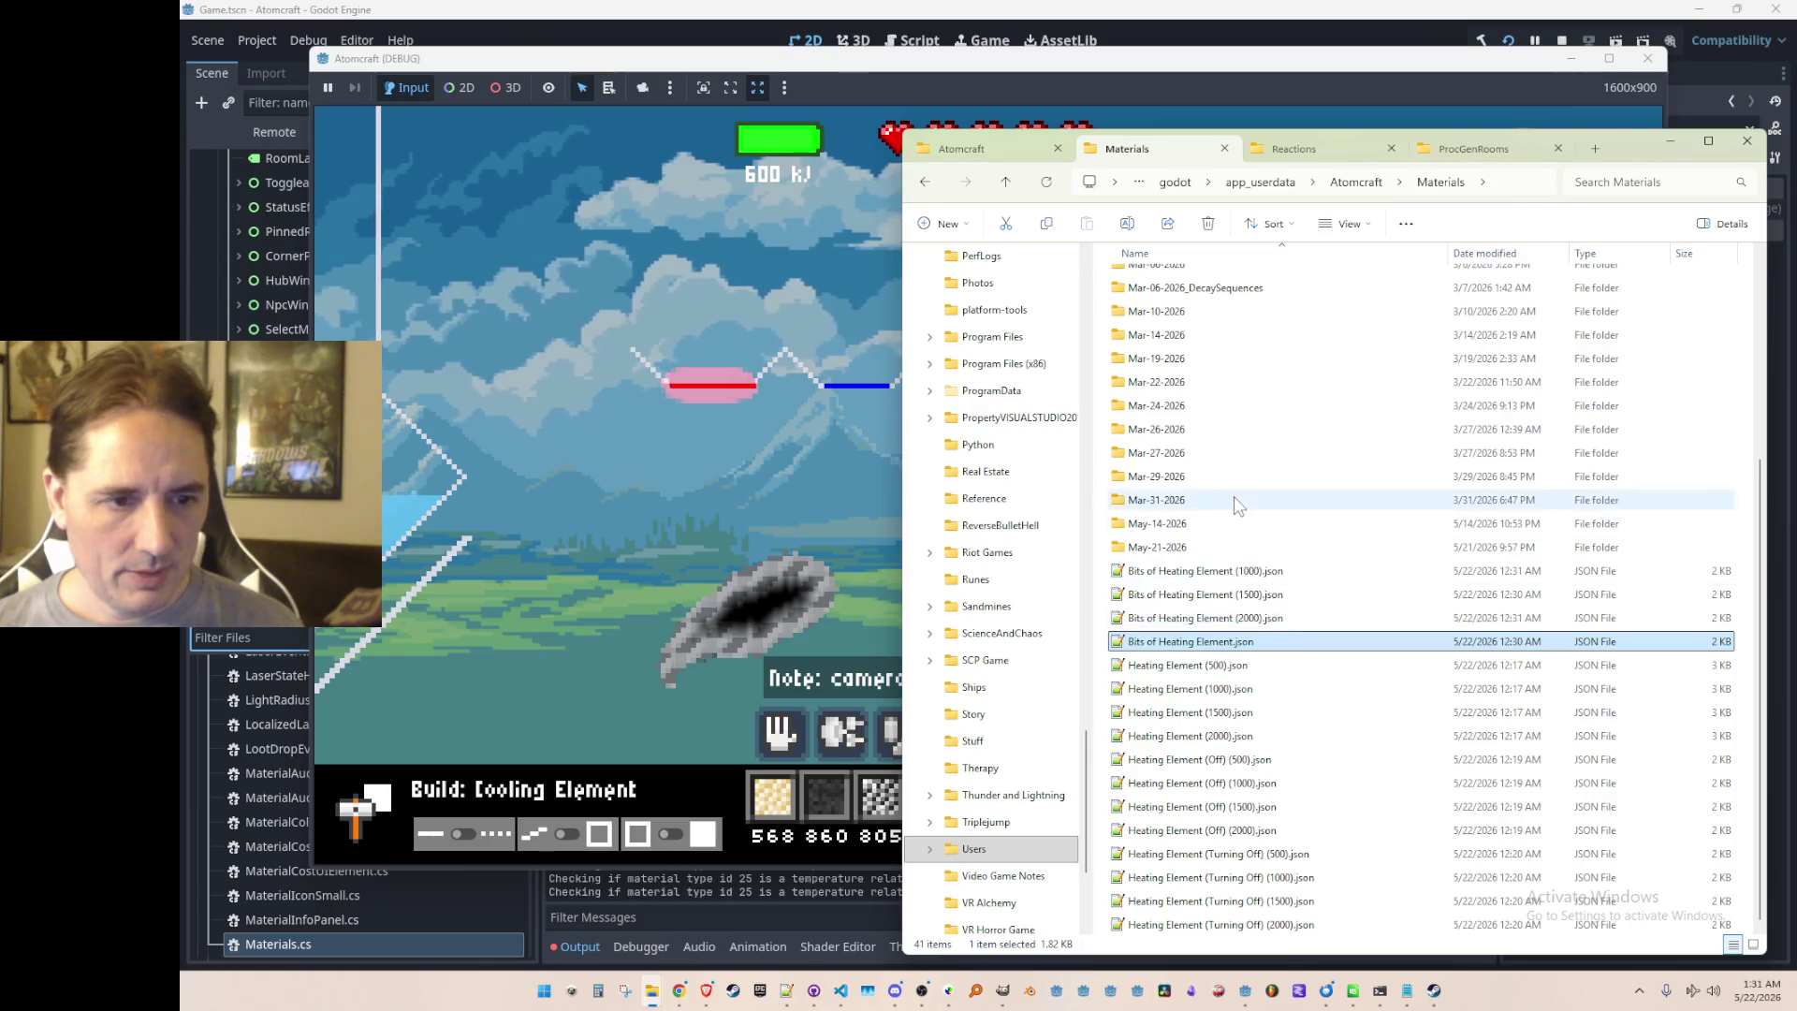
pyautogui.scroll(2, 1207, 412)
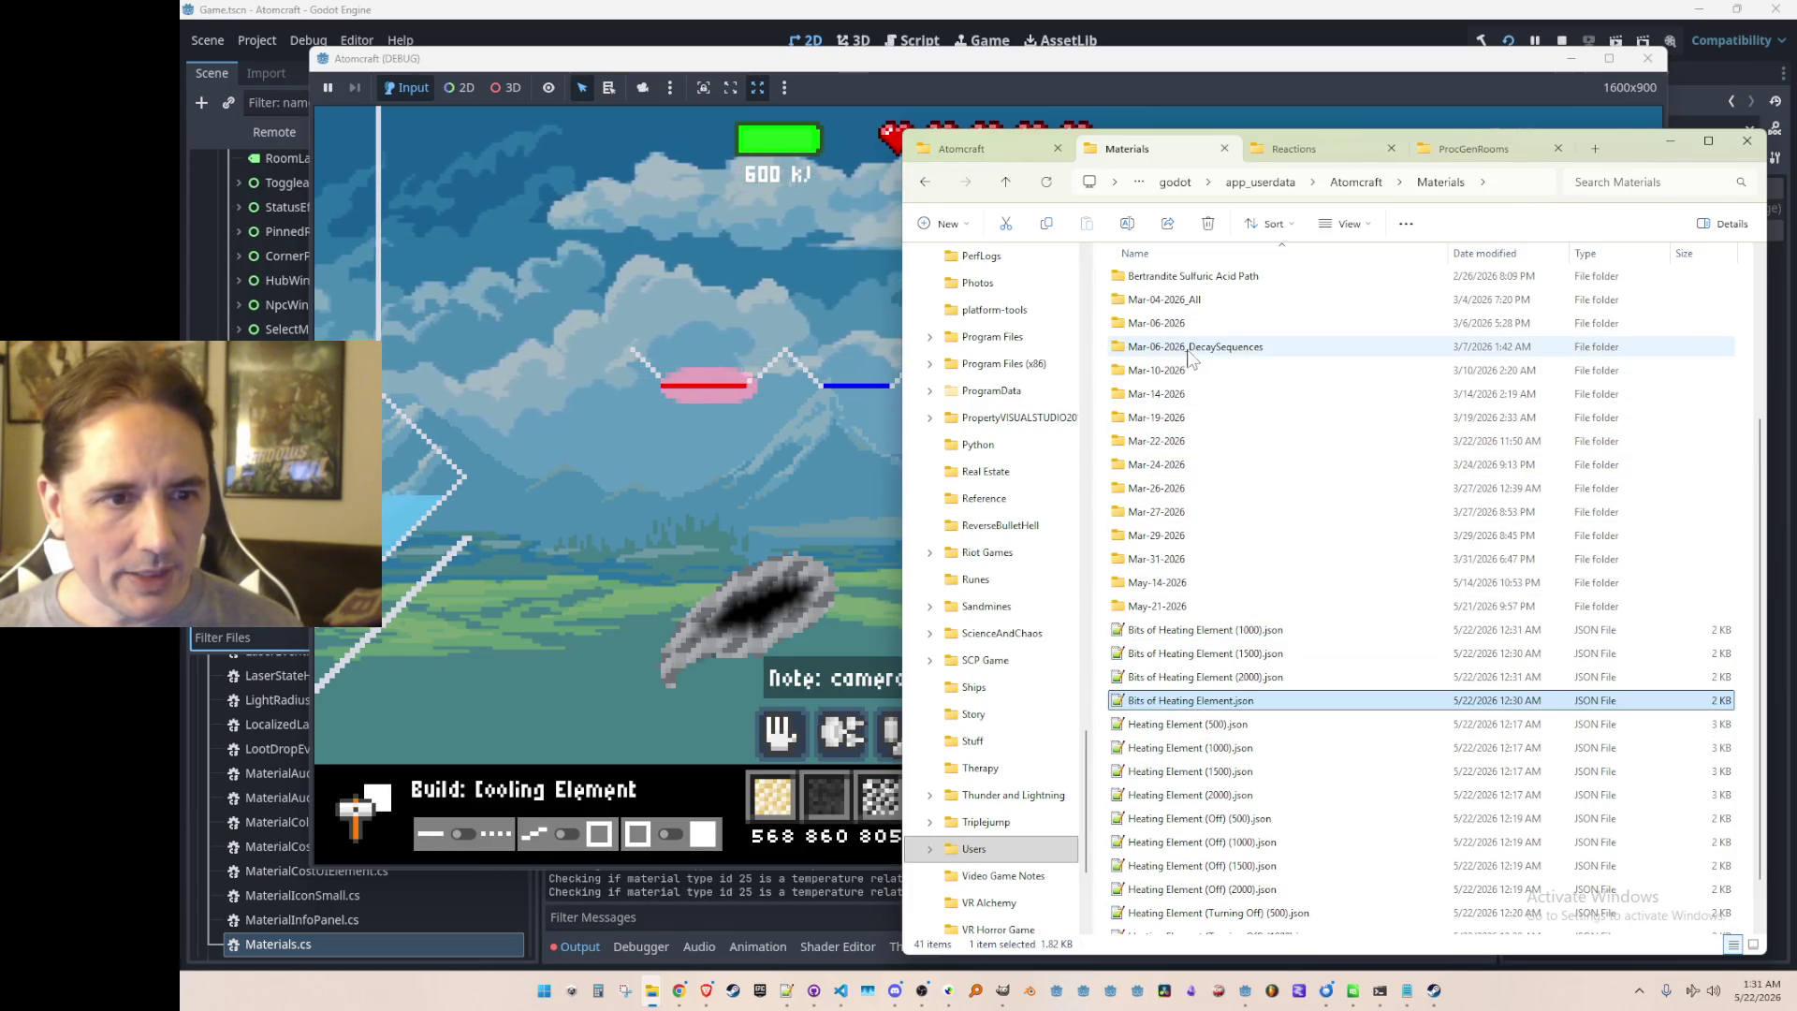
pyautogui.doubleClick(1196, 369)
pyautogui.click(1202, 494)
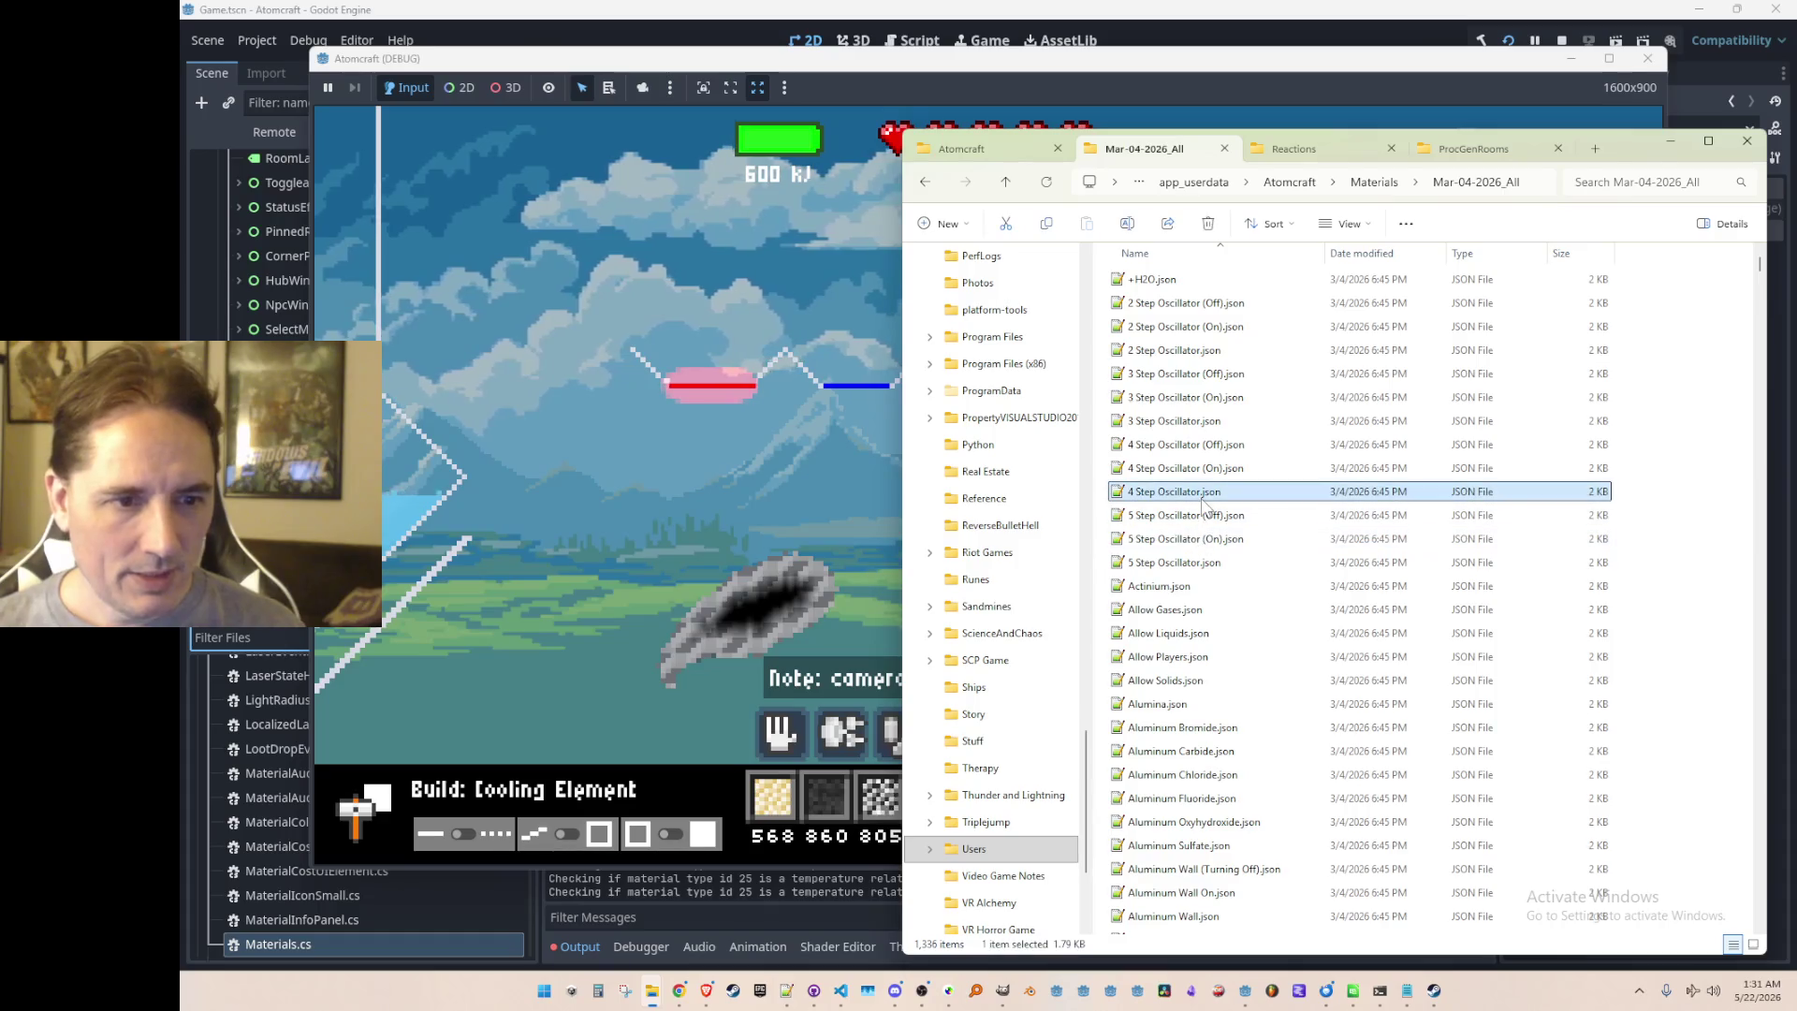
pyautogui.write('cool')
pyautogui.scroll(-3, 1205, 503)
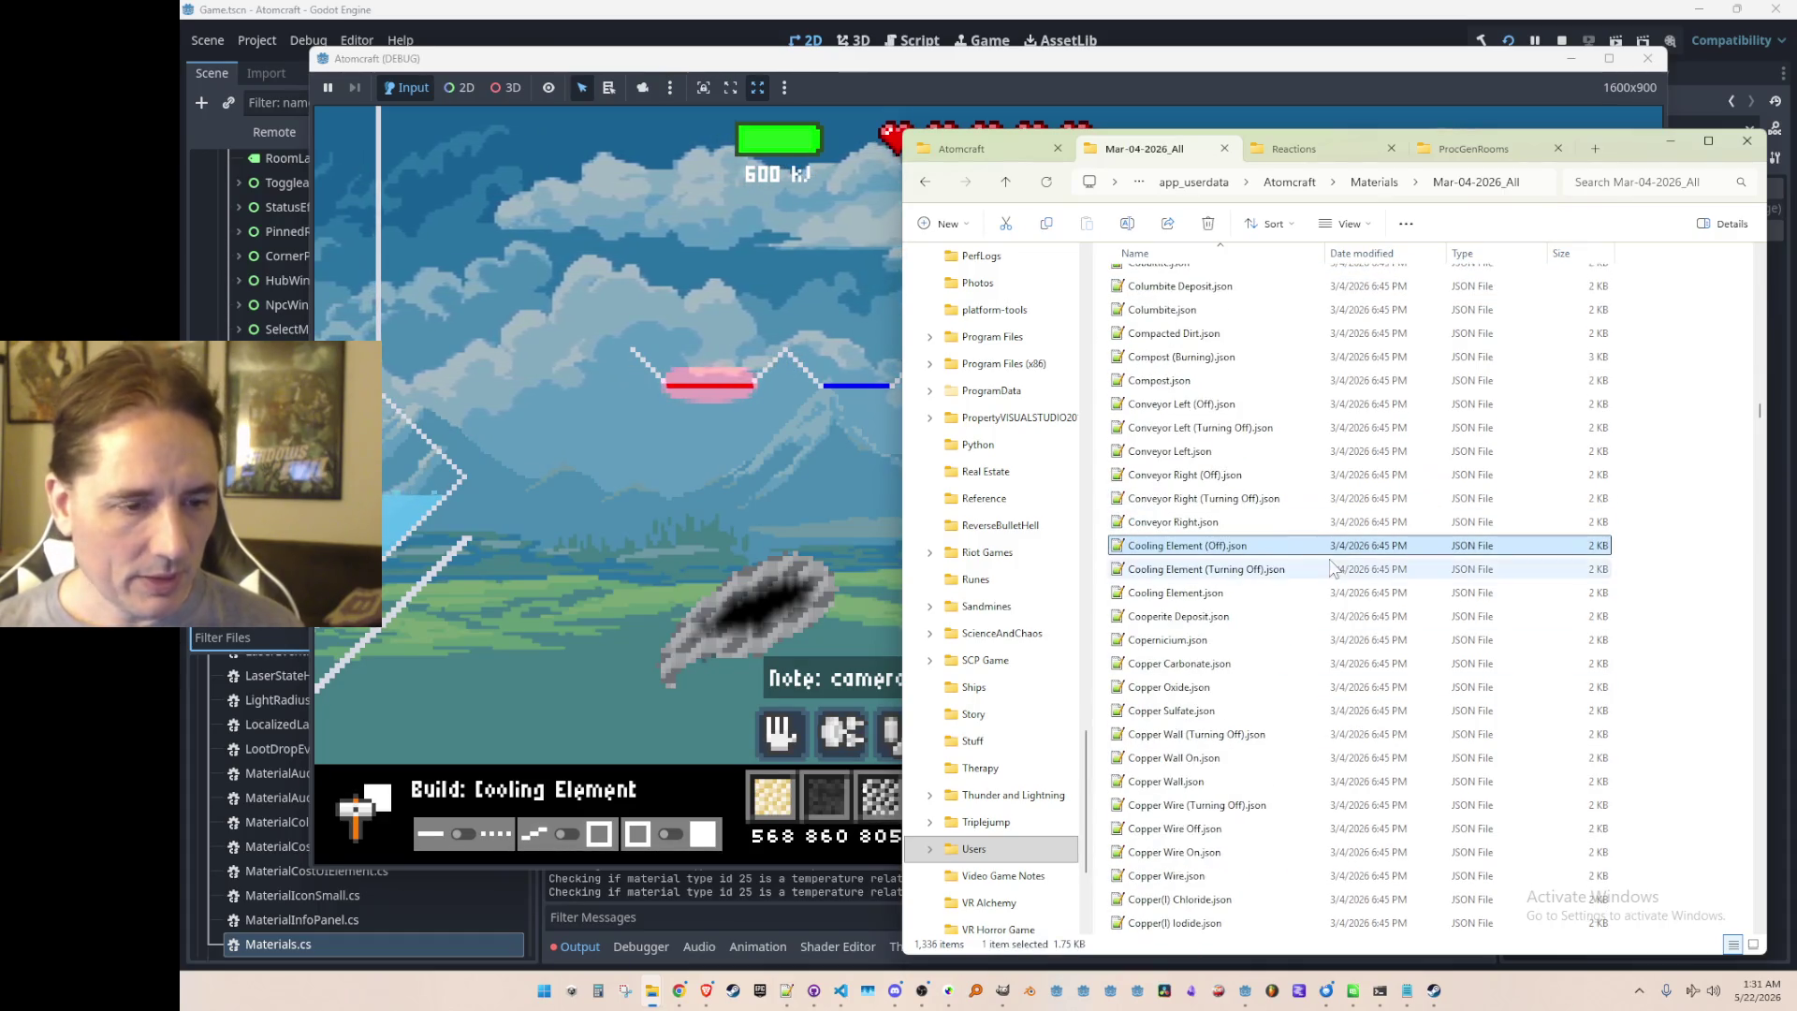
pyautogui.click(1201, 592)
pyautogui.keyDown('shift'); pyautogui.click(1229, 555); pyautogui.keyUp('shift')
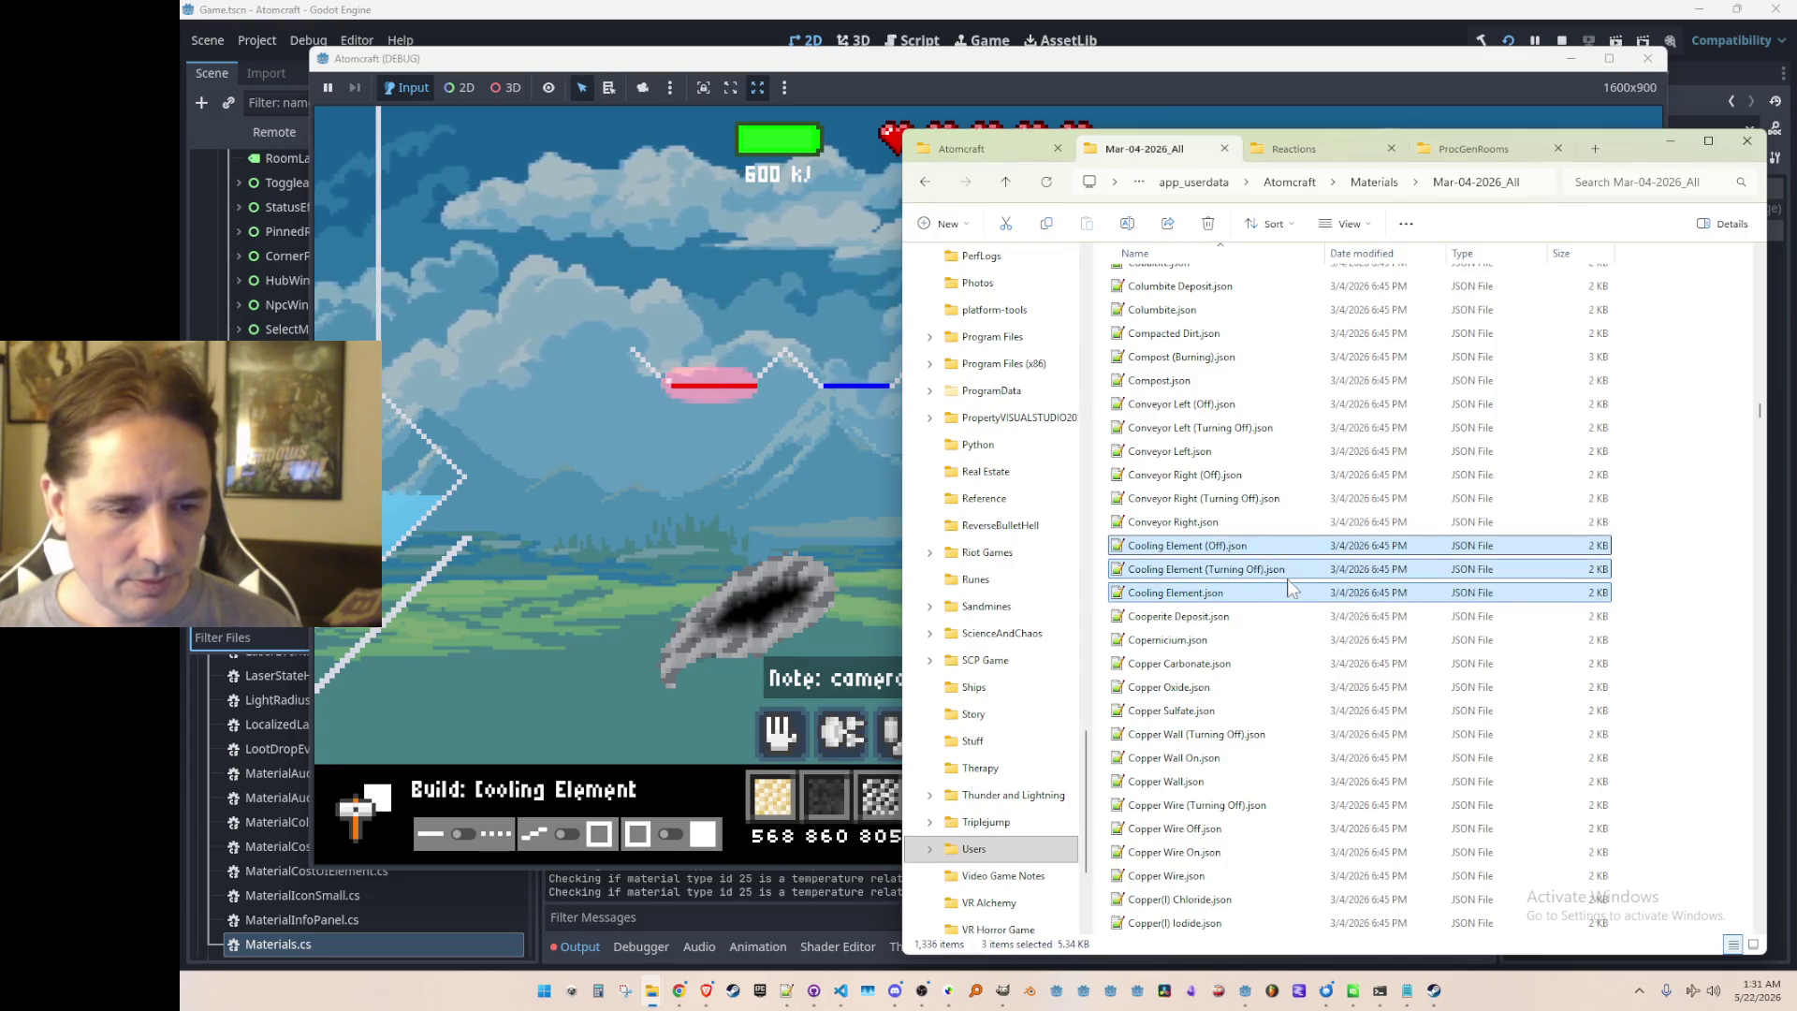
pyautogui.click(1006, 183)
pyautogui.scroll(-4, 1442, 901)
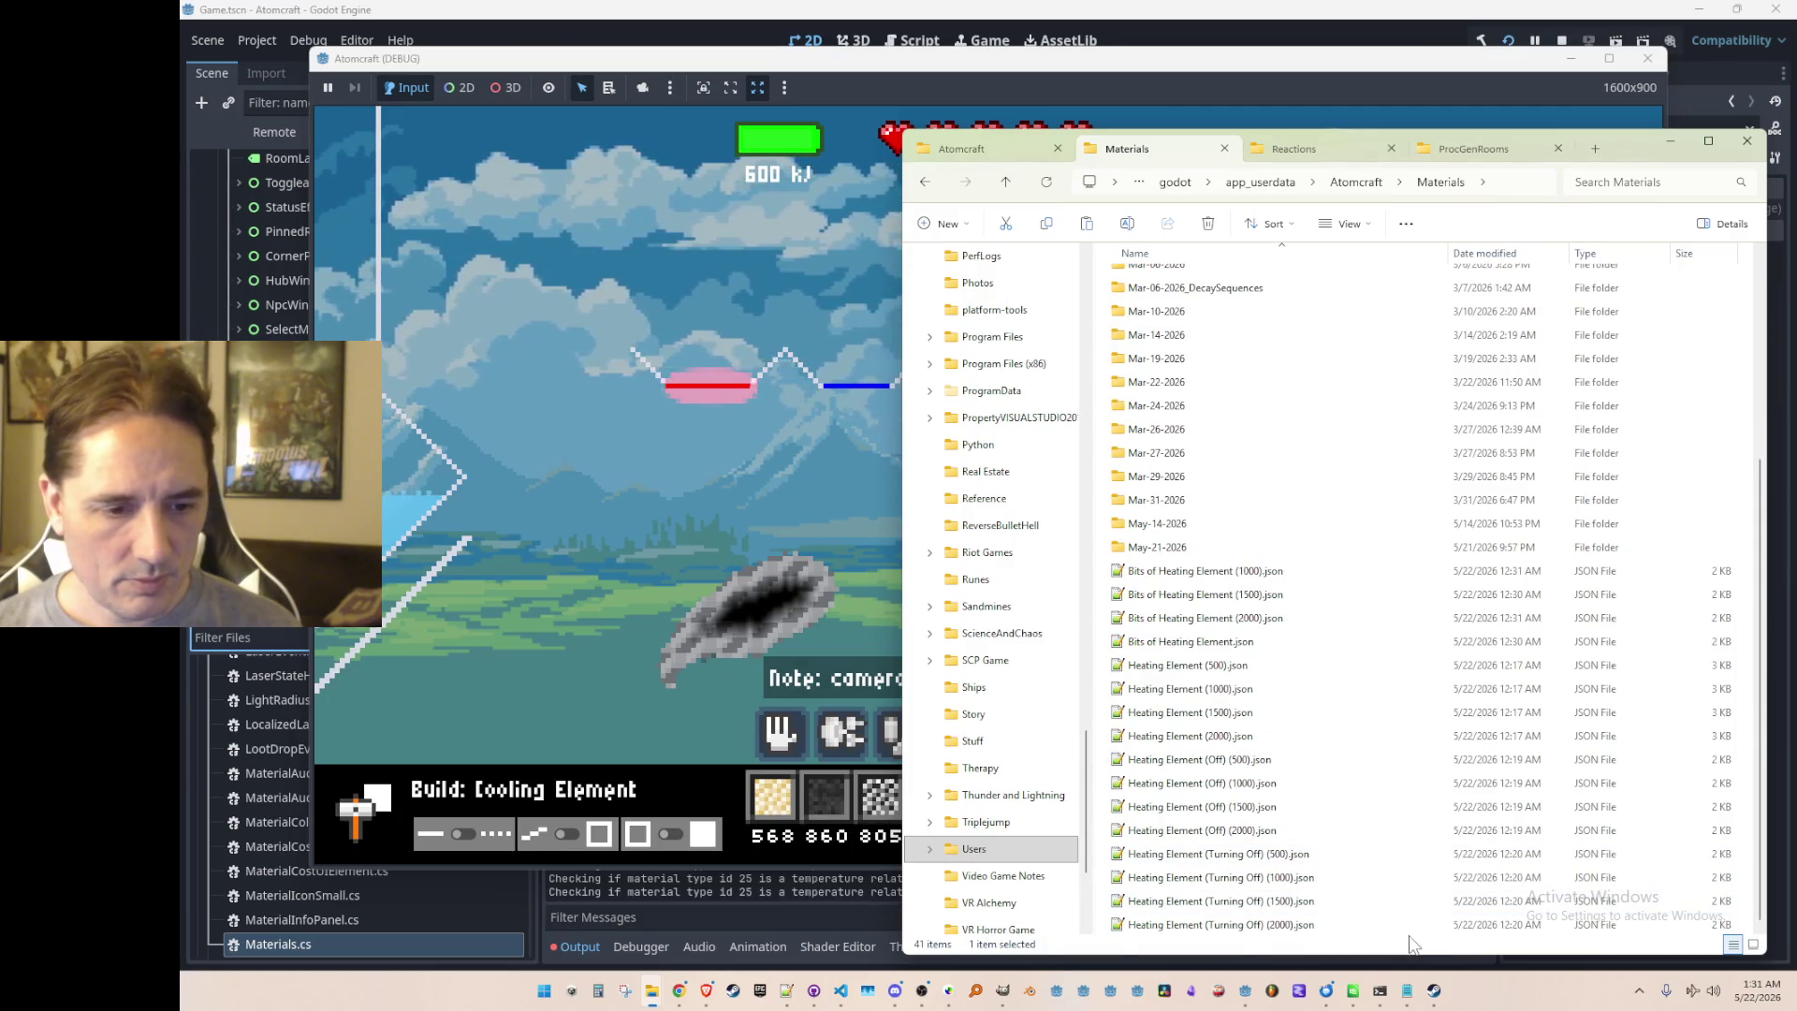
pyautogui.hotkey('ctrl', 'v')
# Step: Copy Bits of Cooling Element.json from Mar-04-2026_All into the Materials folder
pyautogui.click(1254, 640)
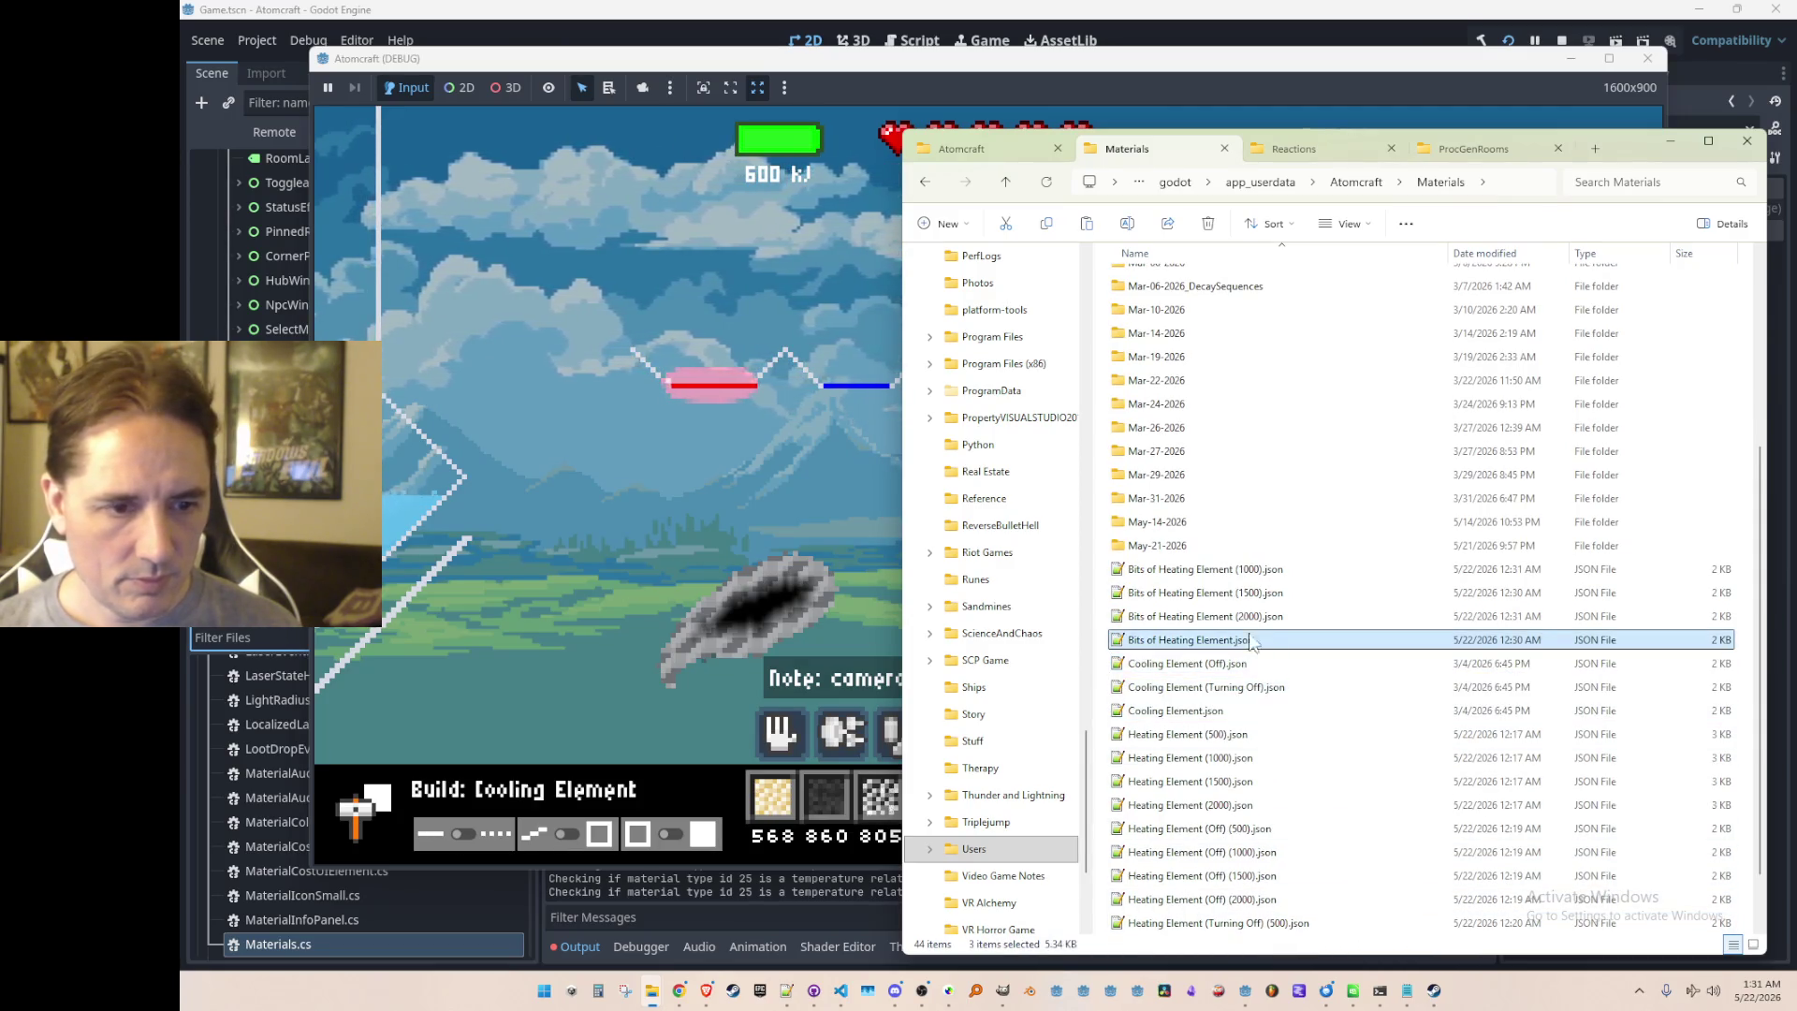
pyautogui.scroll(2, 1193, 403)
pyautogui.doubleClick(1194, 404)
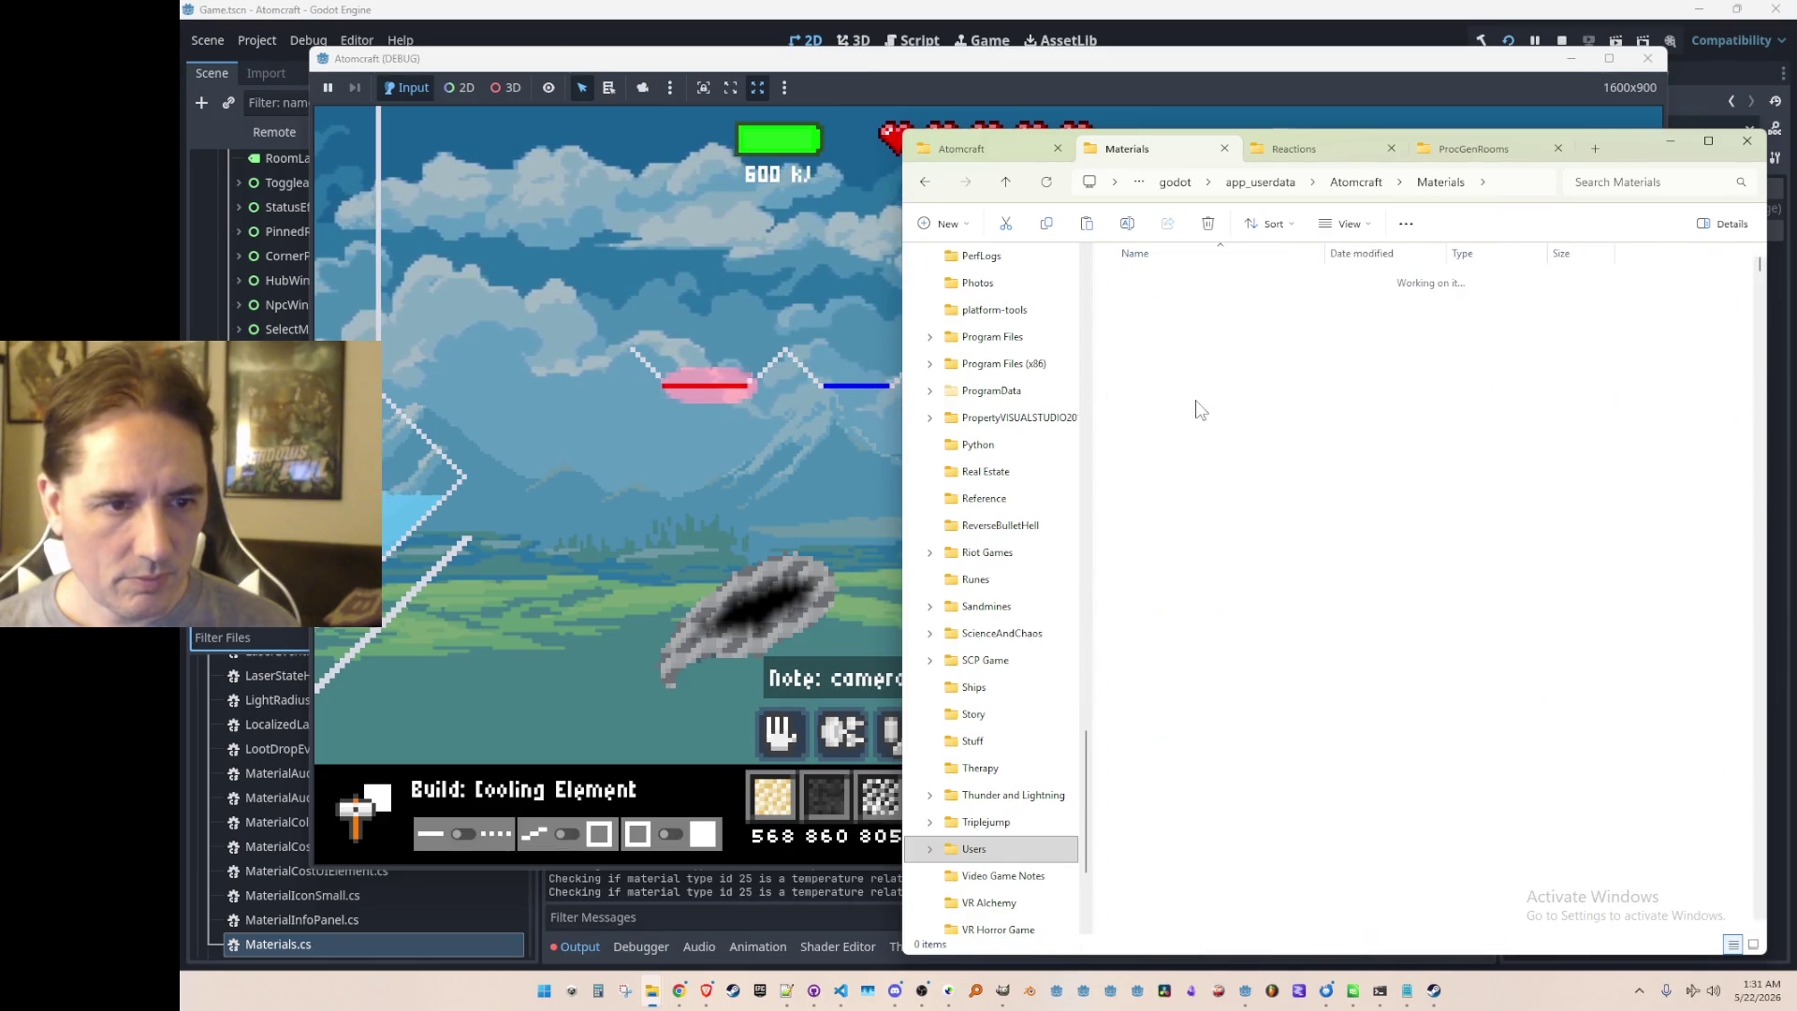
pyautogui.write('bits')
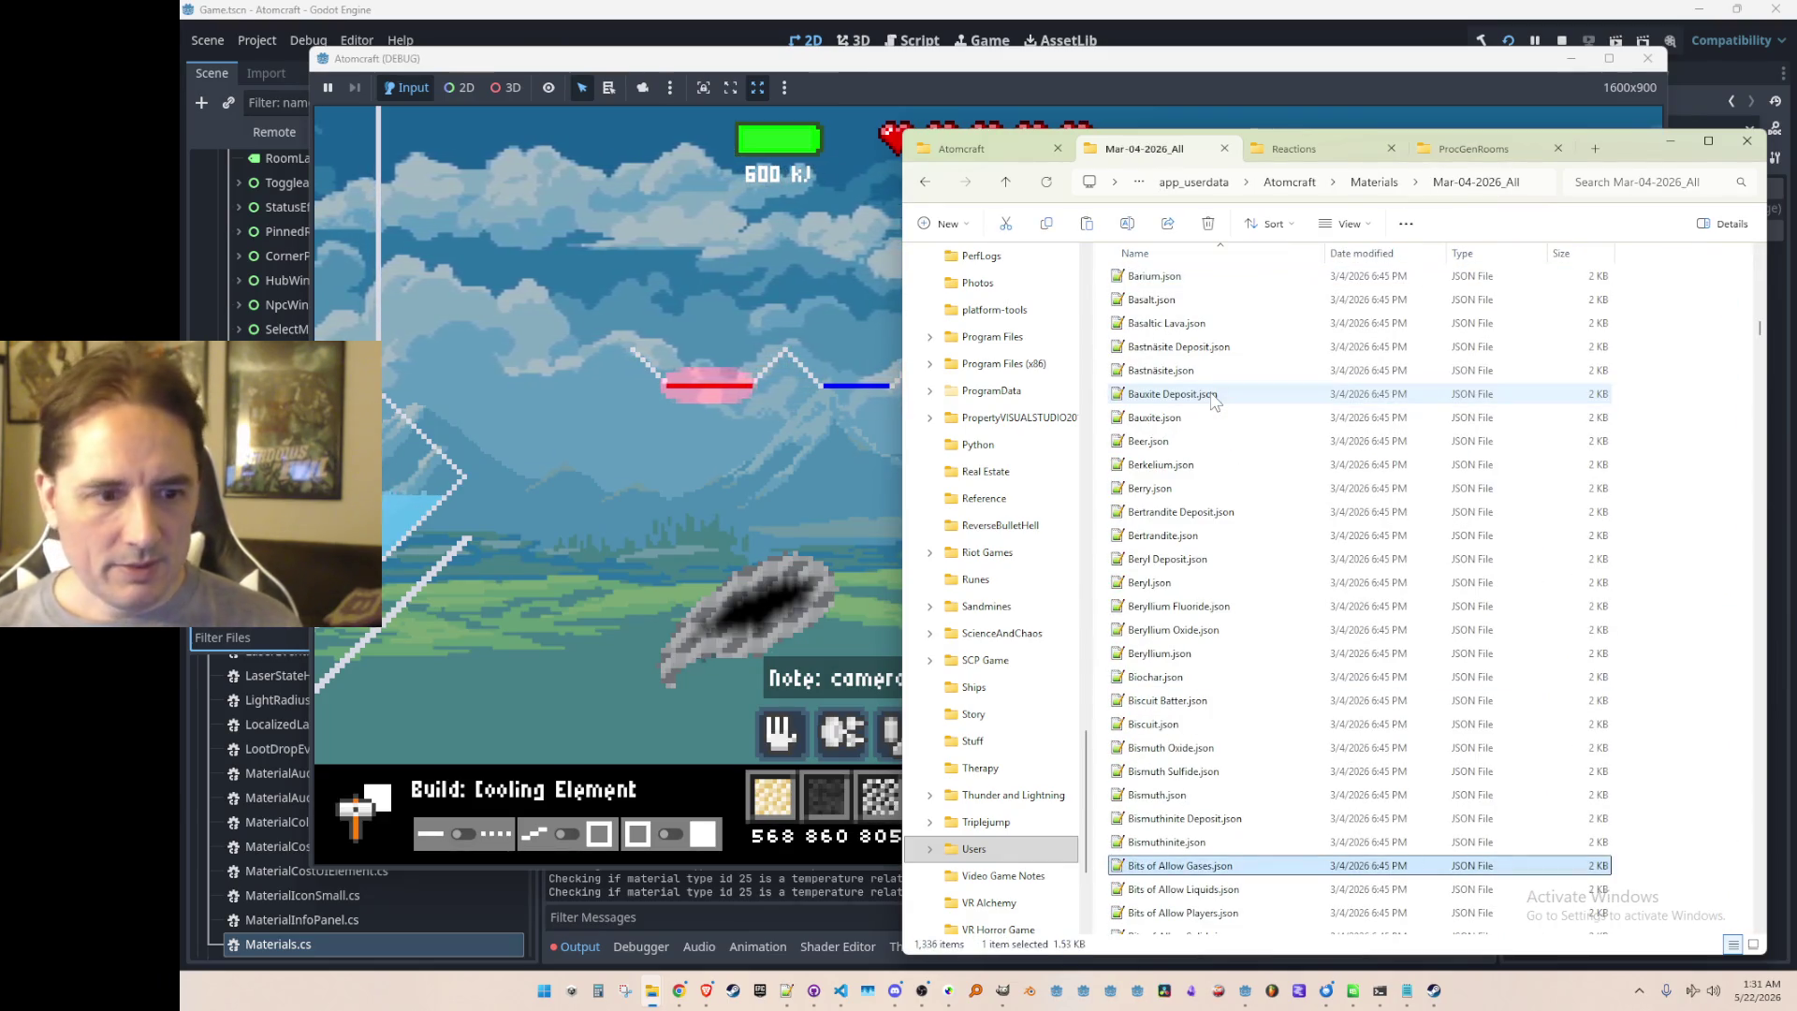
pyautogui.scroll(-7, 1238, 387)
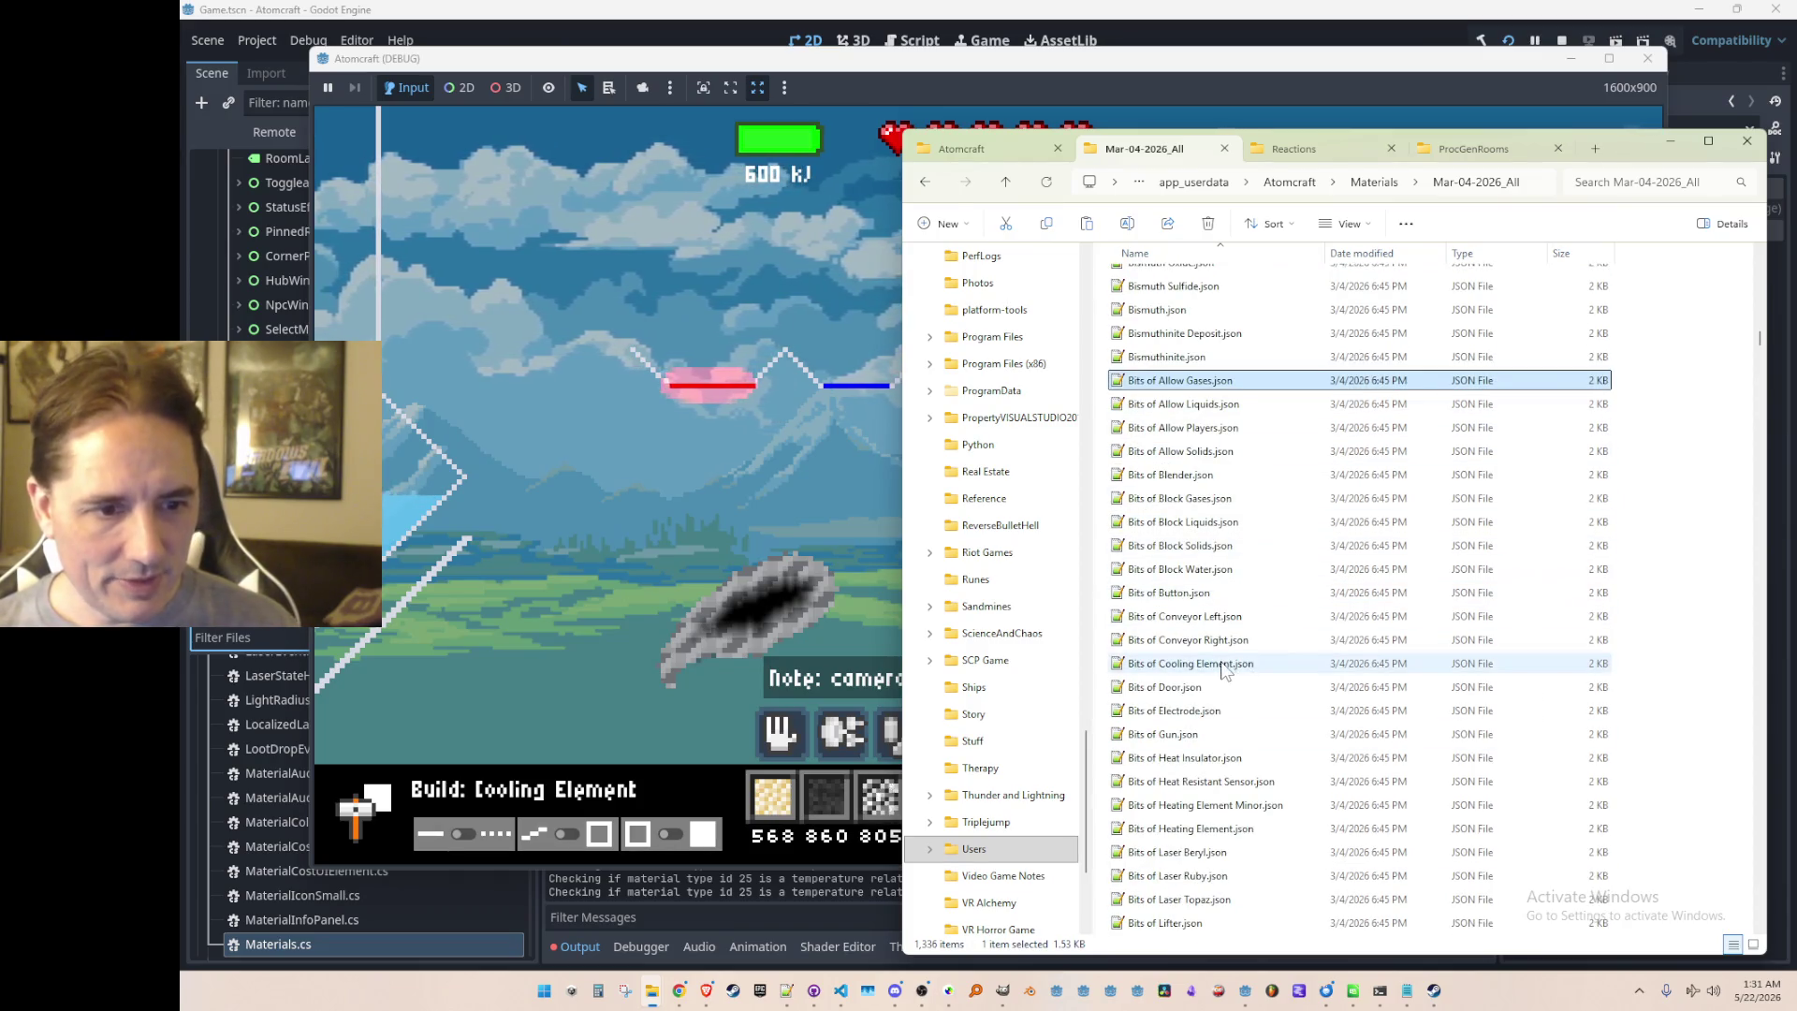
pyautogui.click(1245, 664)
pyautogui.click(1006, 182)
pyautogui.scroll(-1, 1640, 872)
pyautogui.scroll(-4, 1640, 873)
pyautogui.click(1359, 592)
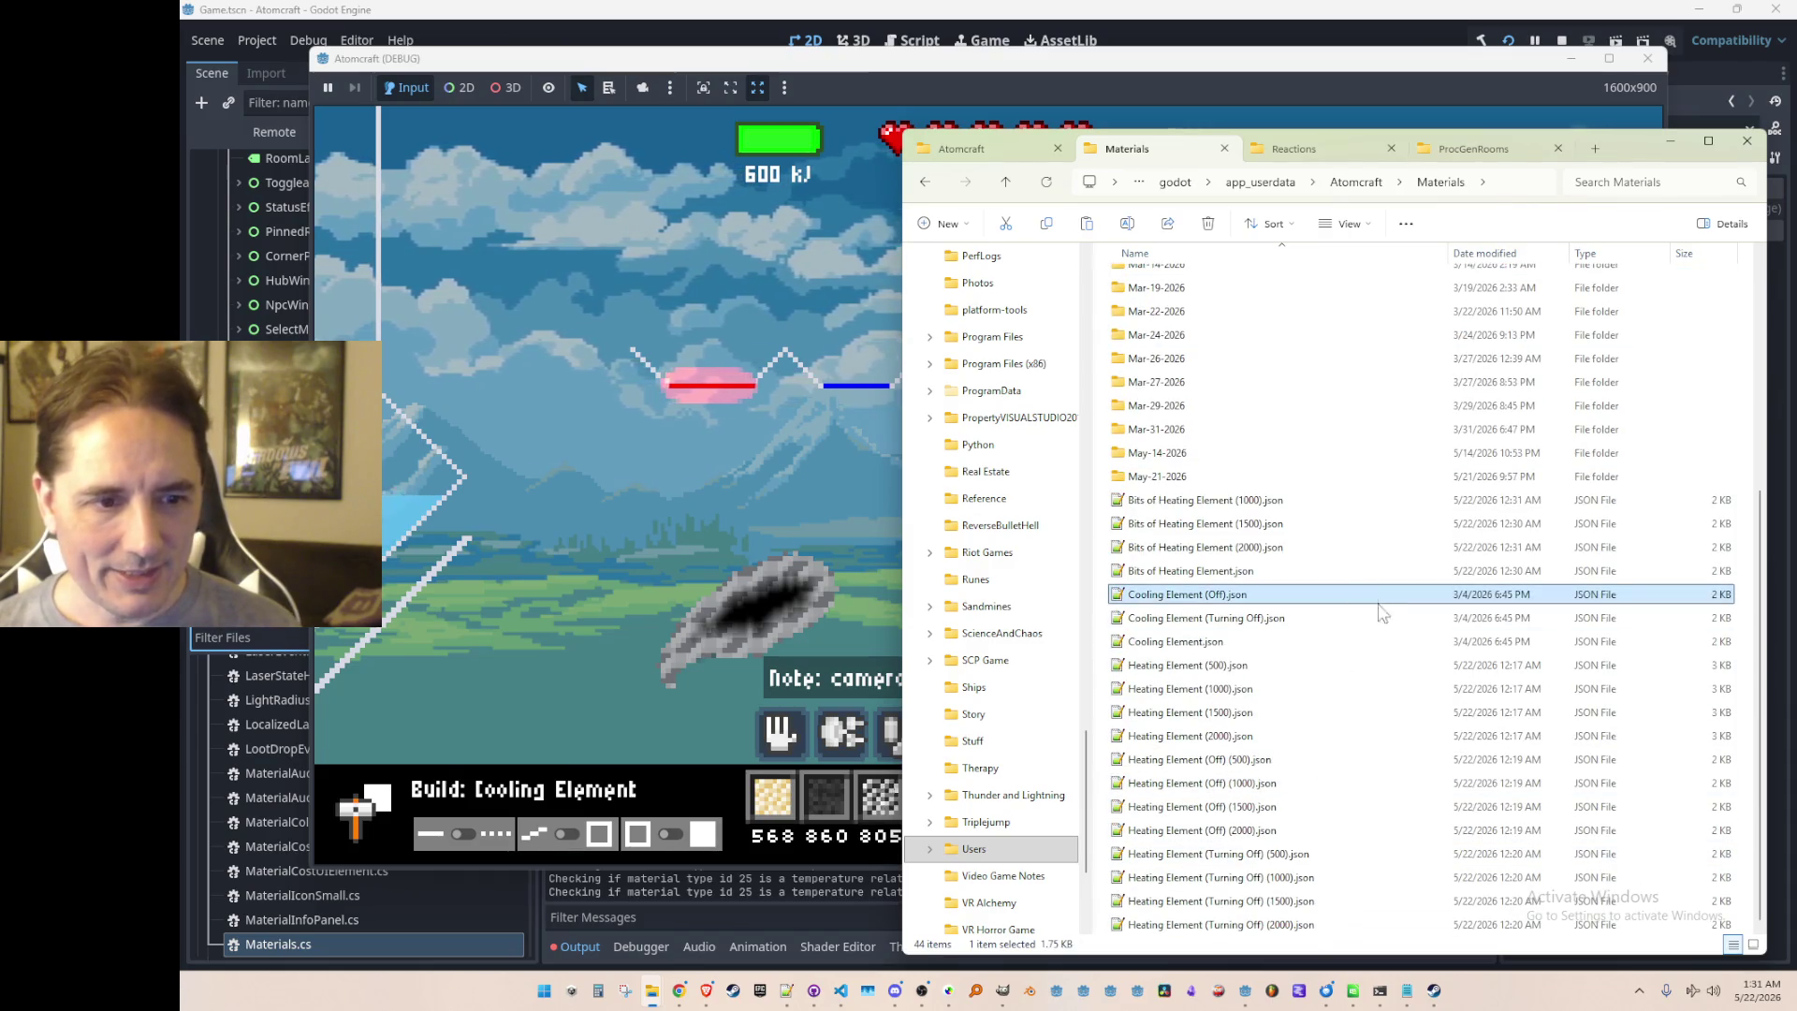
pyautogui.click(1319, 569)
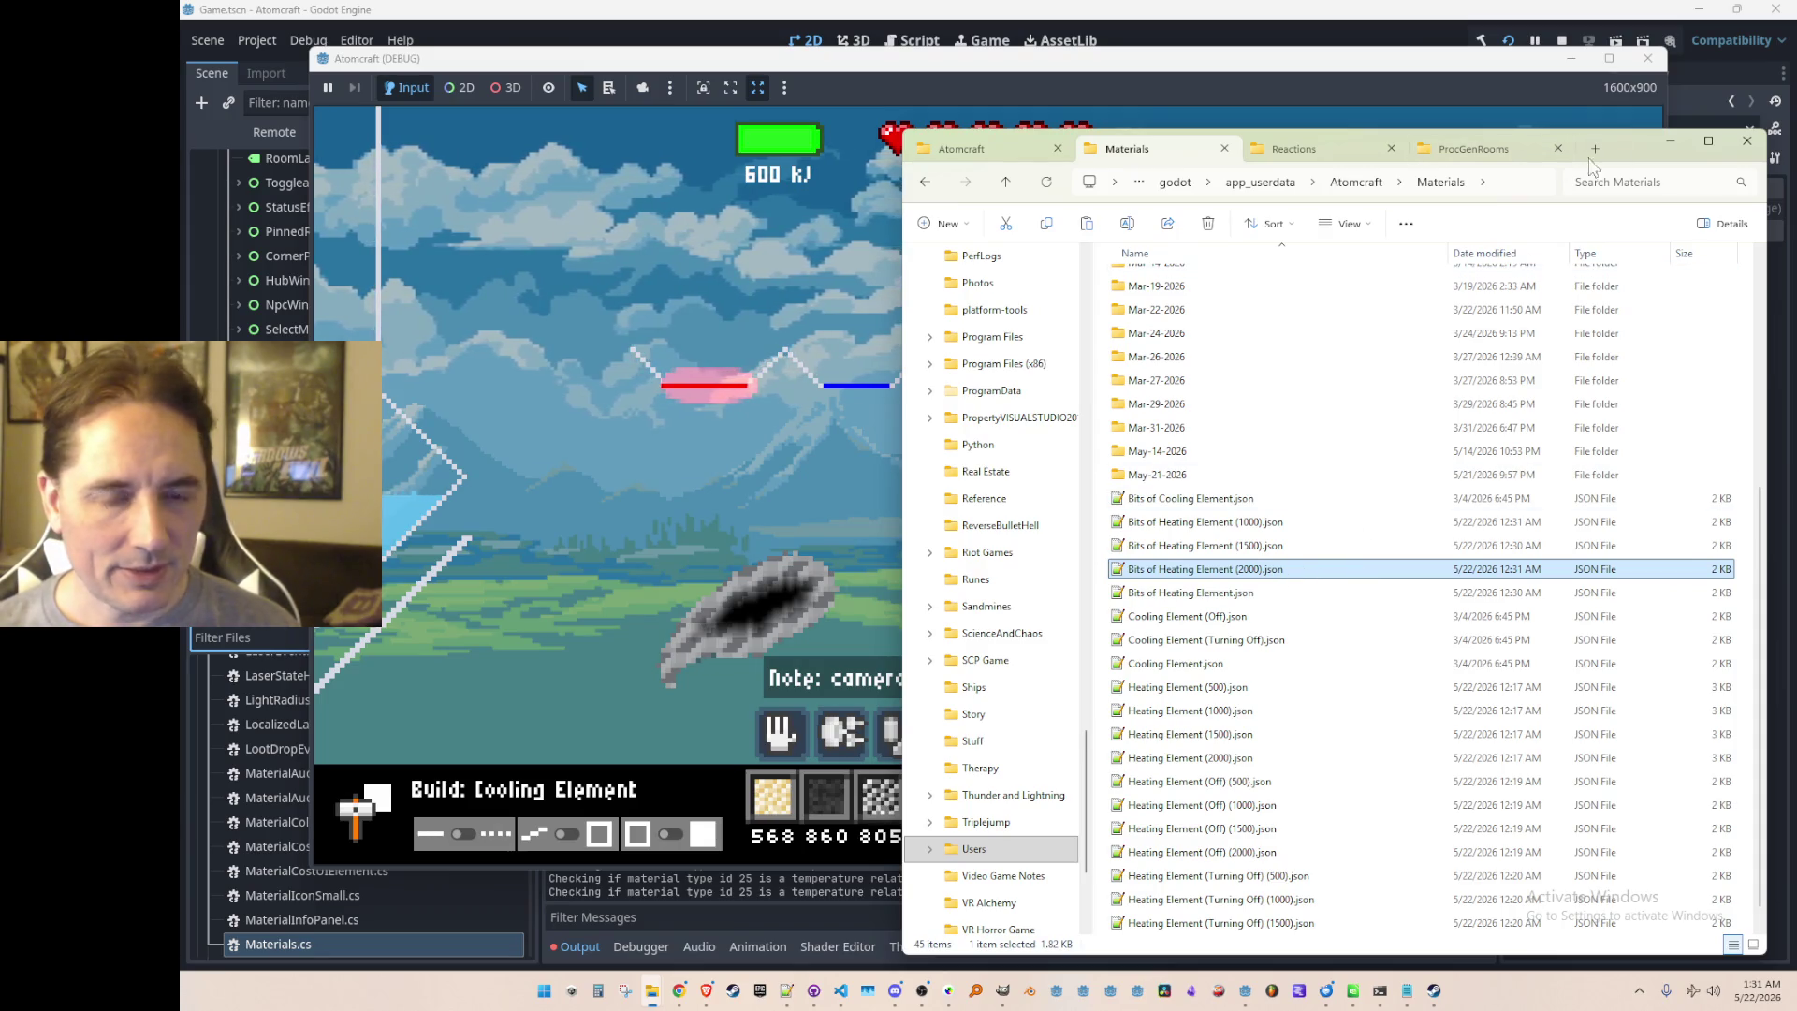
# Step: Reposition the File Explorer window and open Cooling Element.json in the text editor
pyautogui.click(1669, 141)
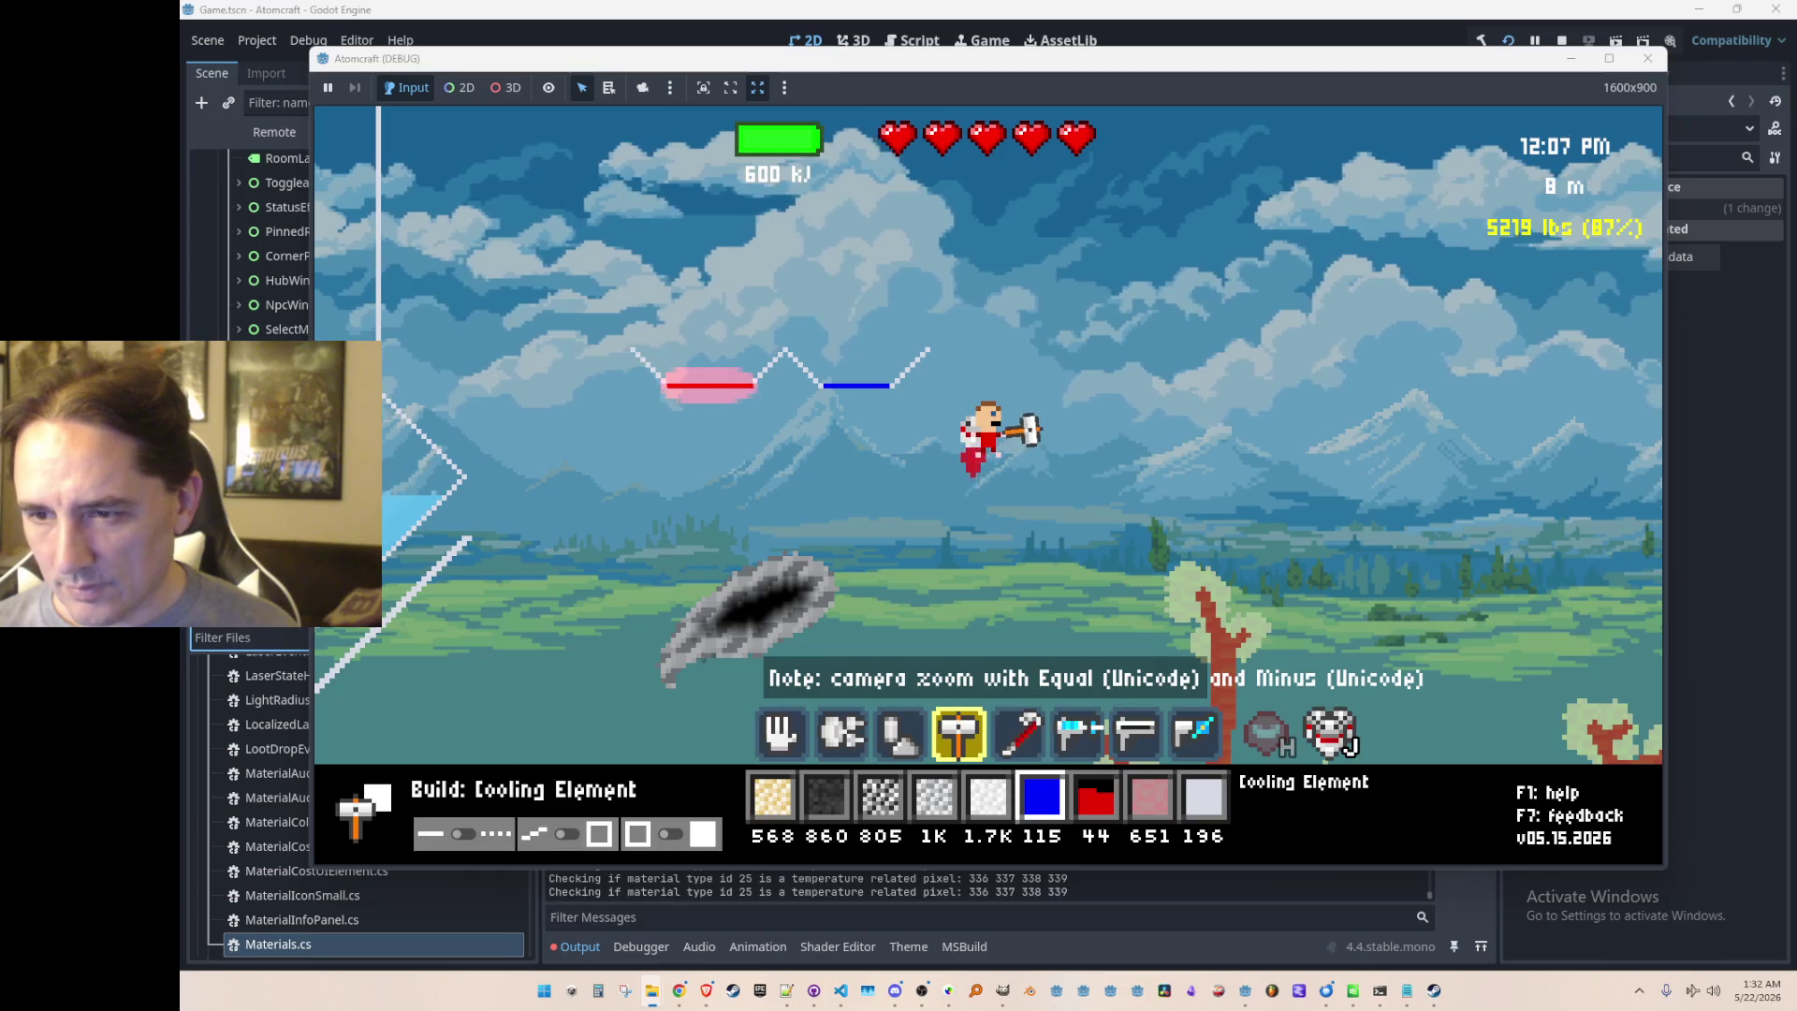
pyautogui.hotkey('alt', 'Tab')
pyautogui.moveTo(1626, 109); pyautogui.dragTo(1597, 88)
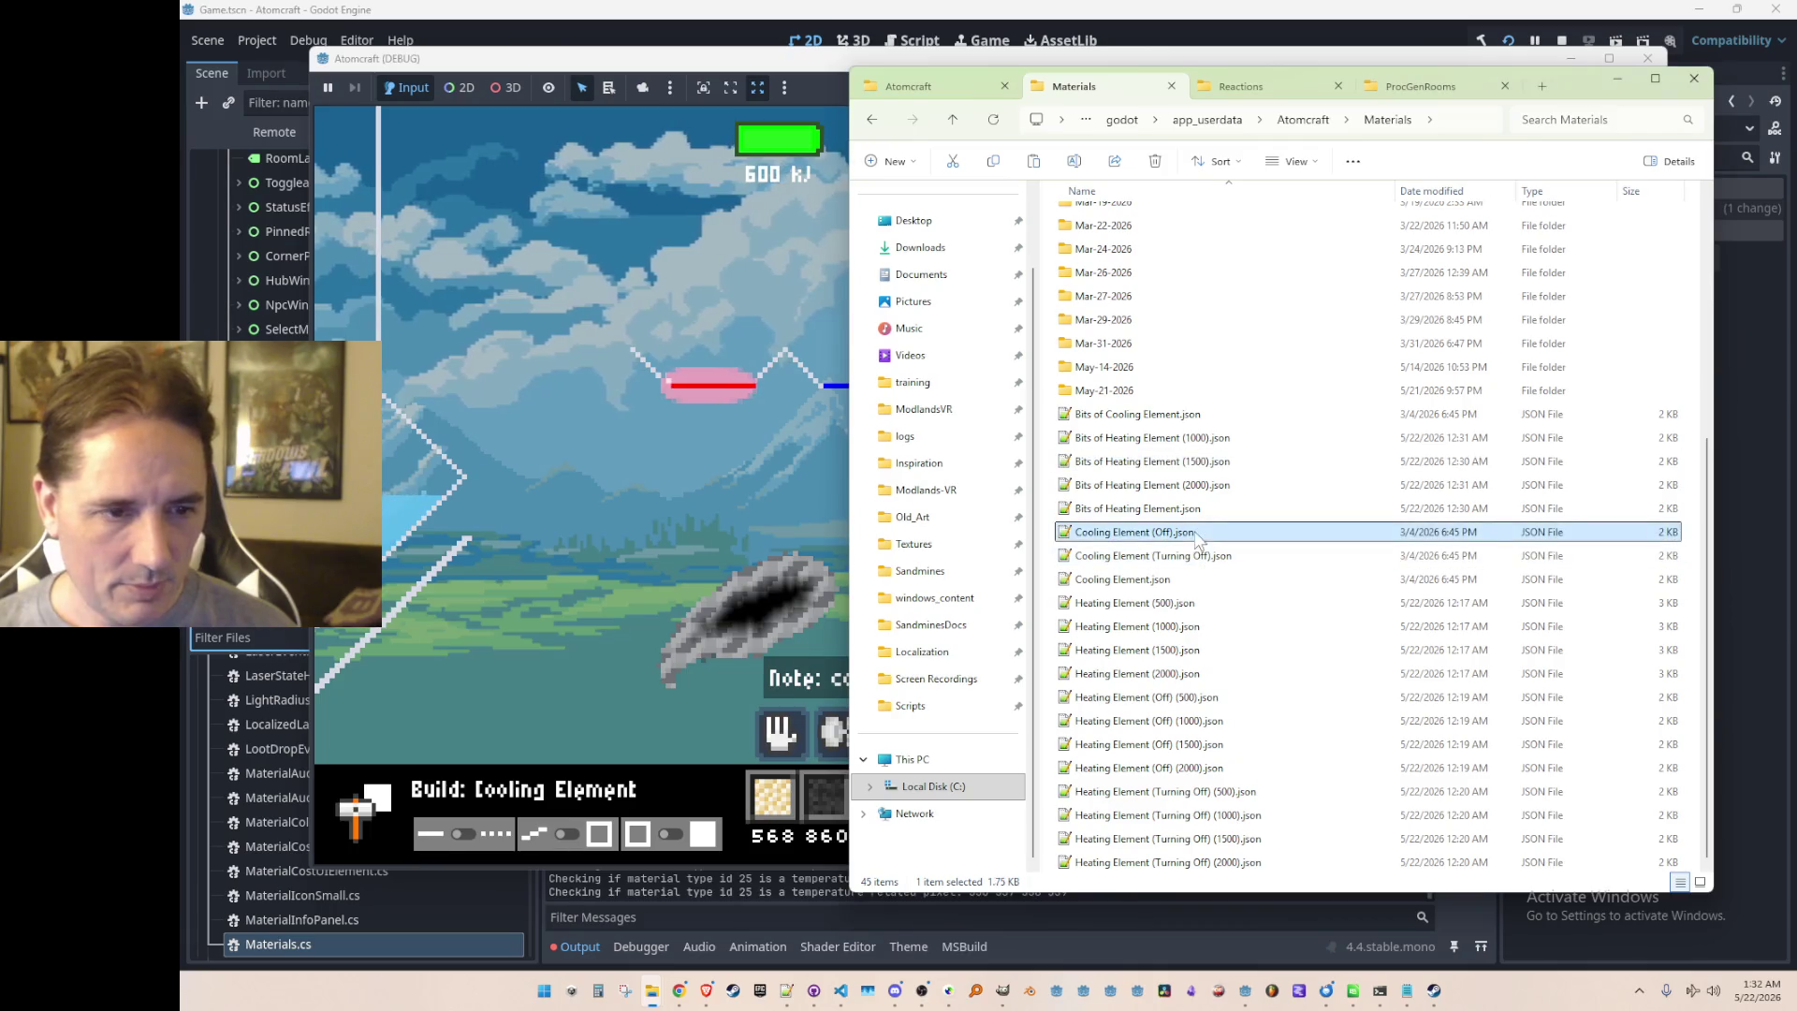
pyautogui.doubleClick(1170, 581)
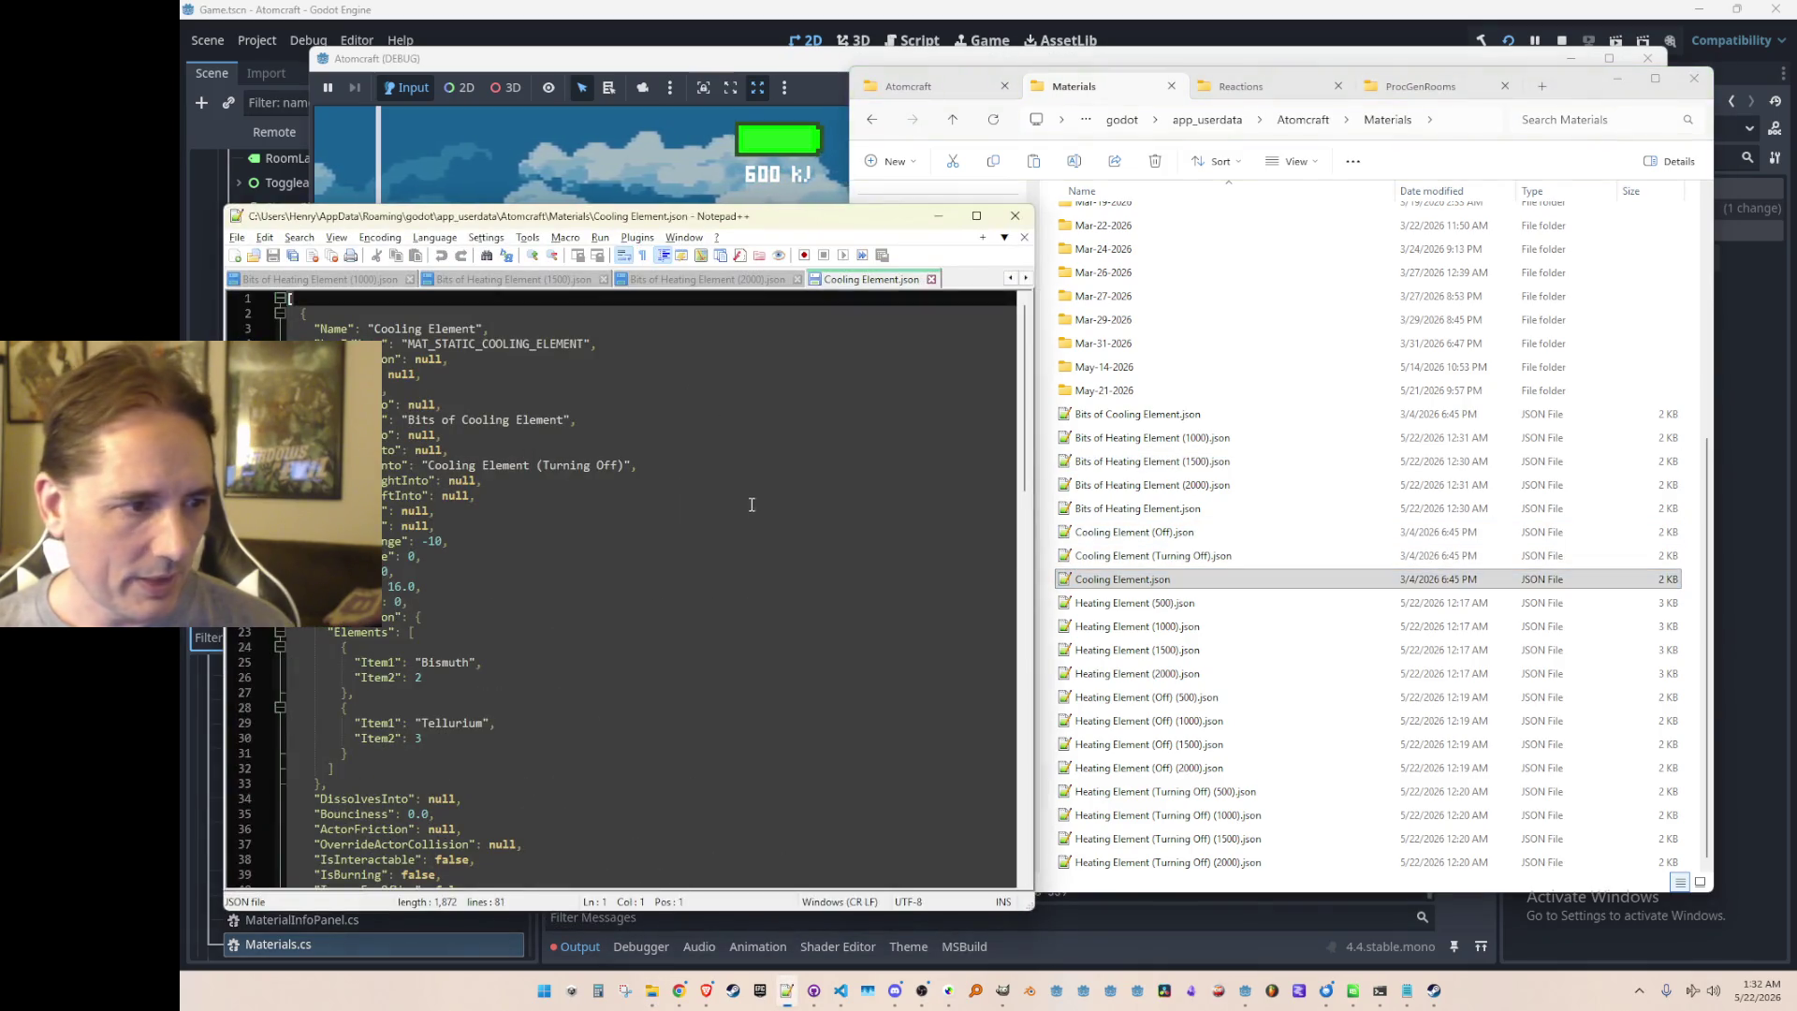
# Step: Copy the divisor line from Heating Element (500).json into Cooling Element.json
pyautogui.scroll(-16, 823, 562)
pyautogui.scroll(2, 621, 575)
pyautogui.click(613, 511)
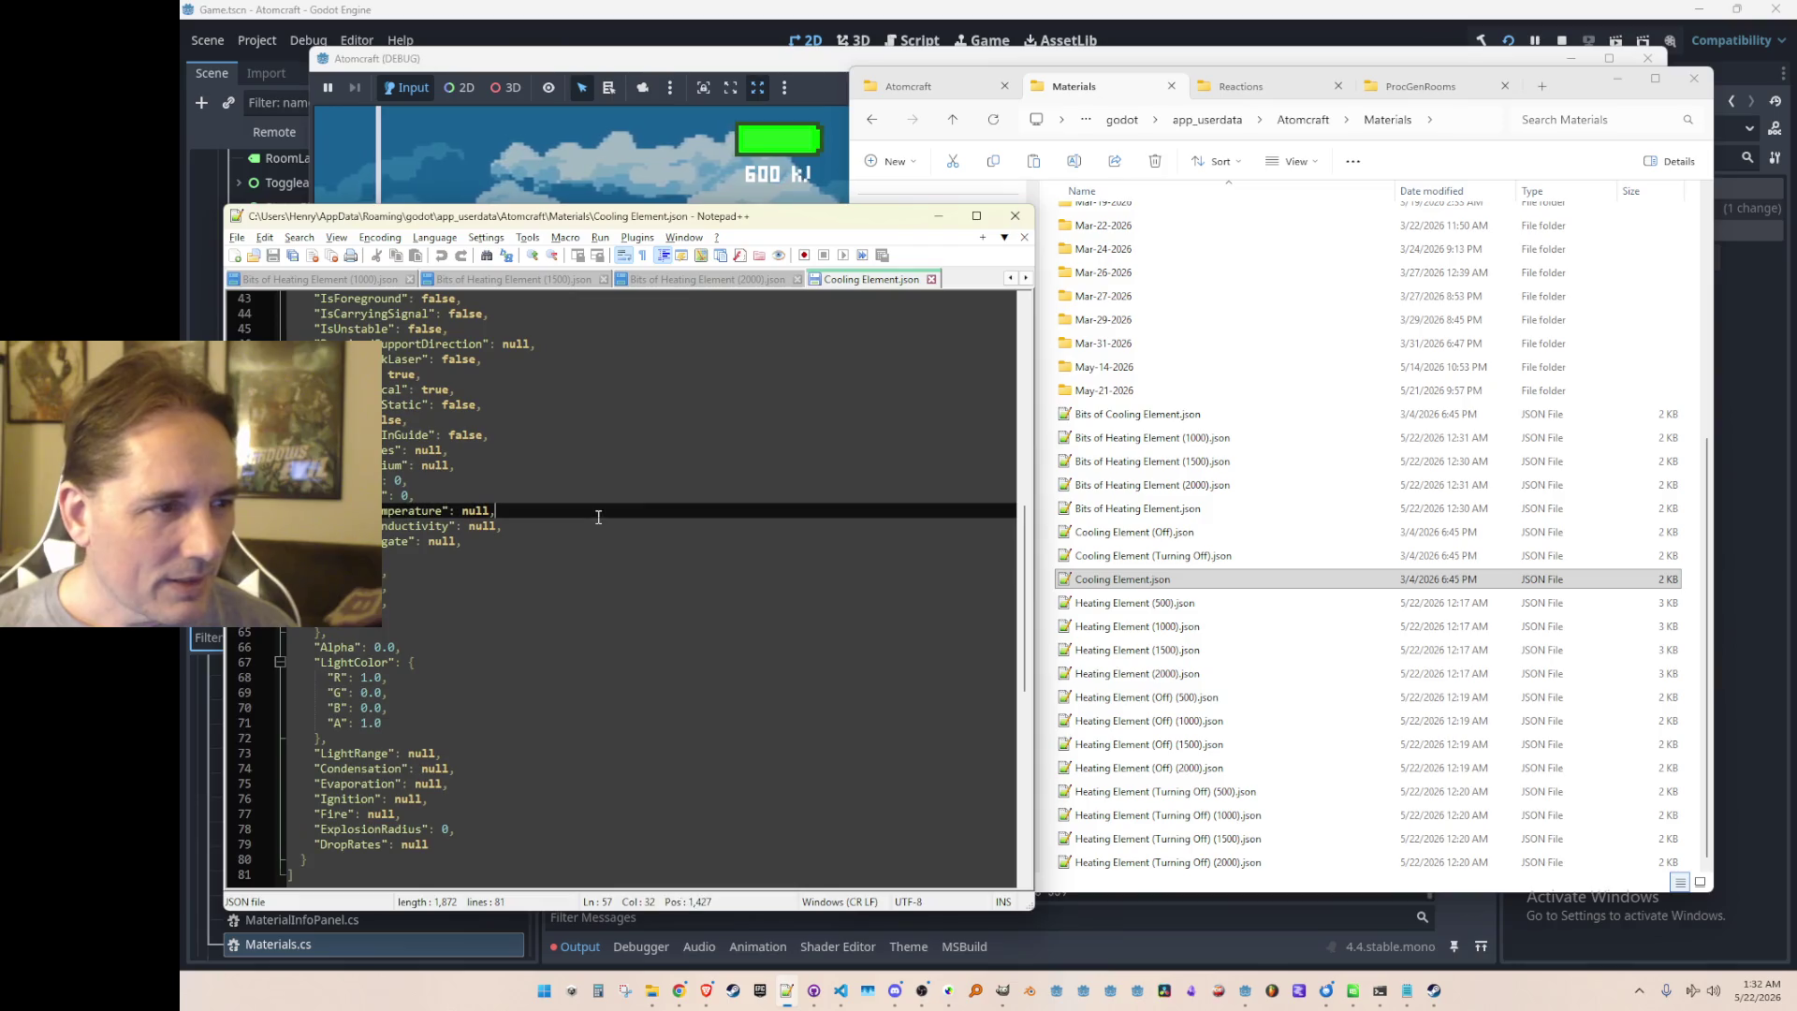
pyautogui.click(1127, 556)
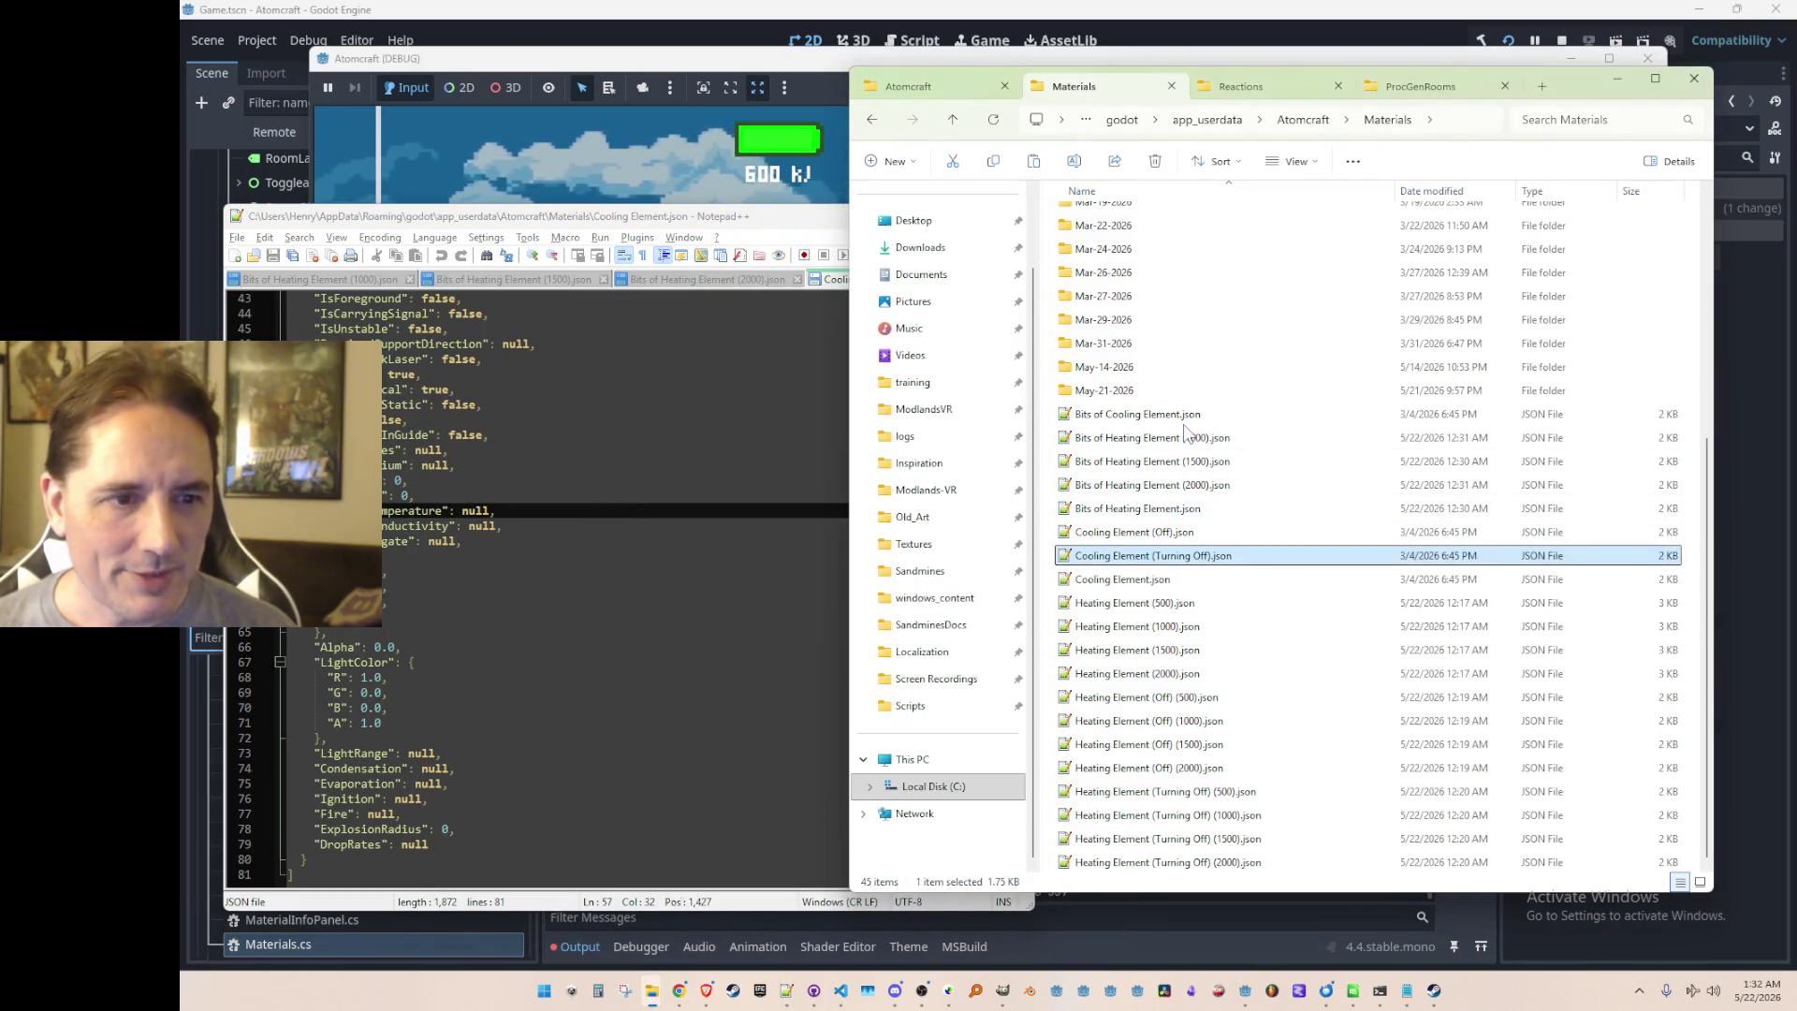
pyautogui.doubleClick(1187, 604)
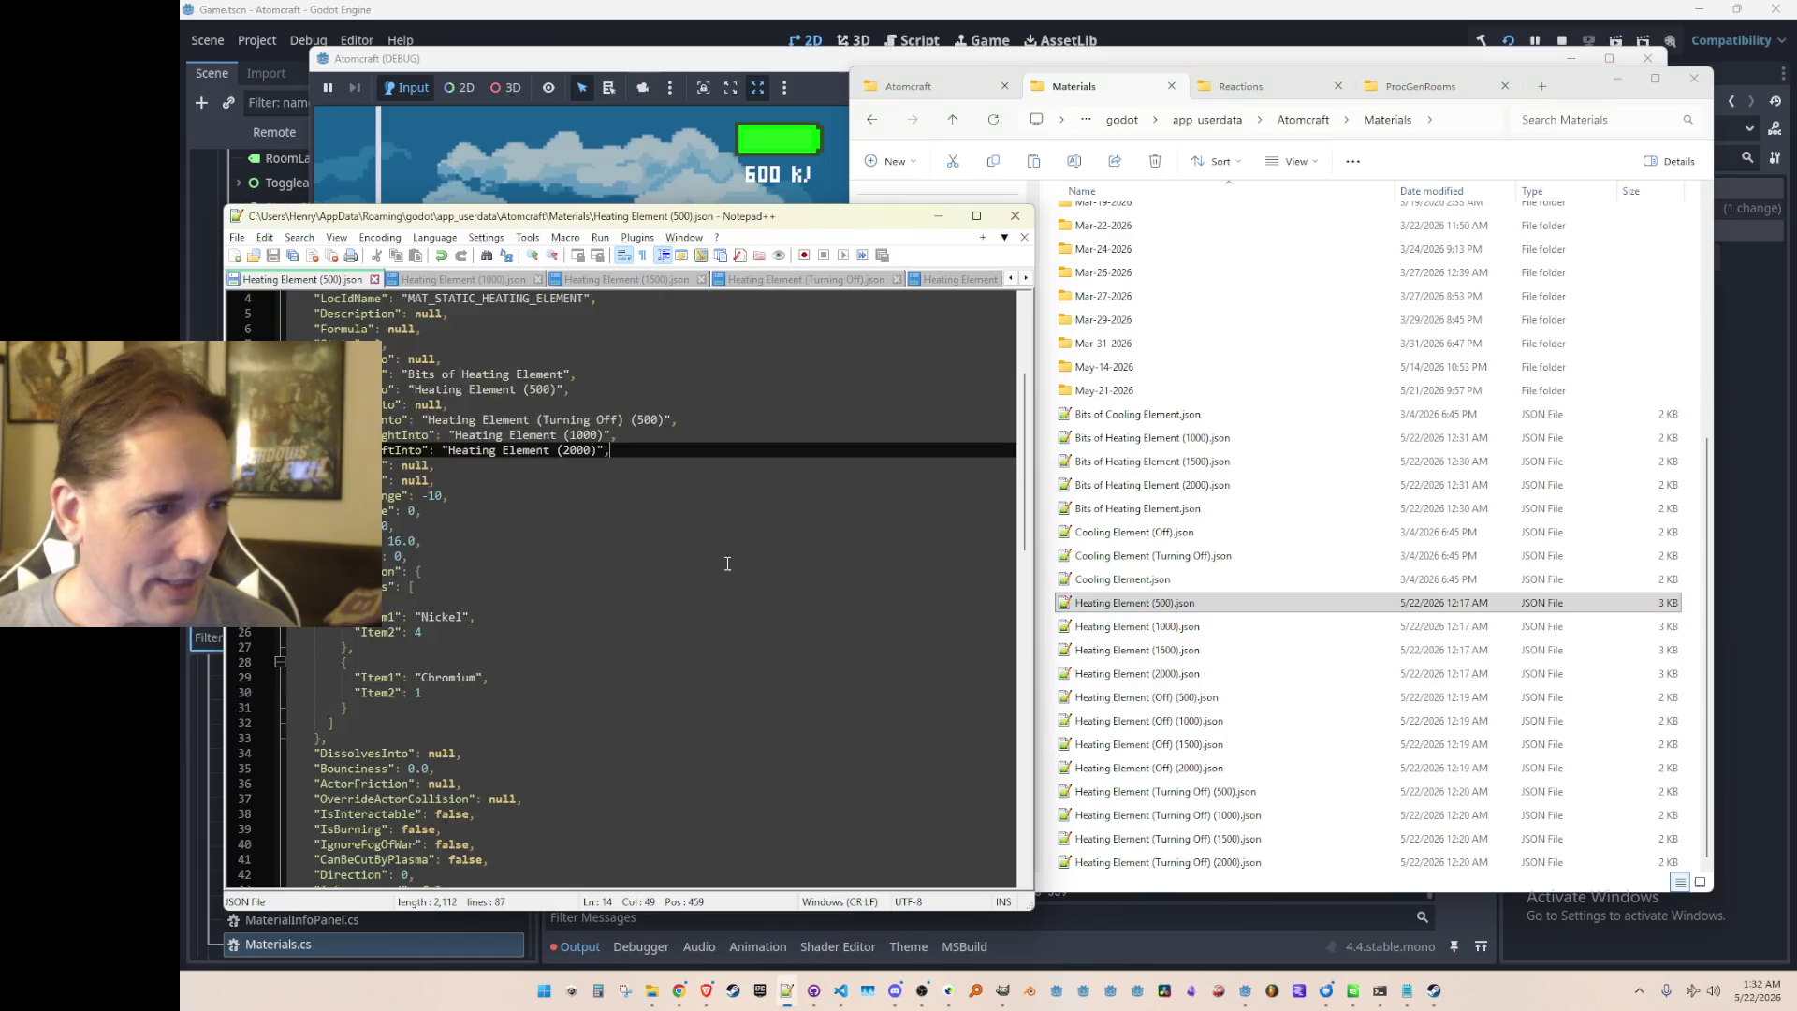
pyautogui.scroll(-12, 772, 591)
pyautogui.click(802, 586)
pyautogui.press('Down')
pyautogui.press('Down')
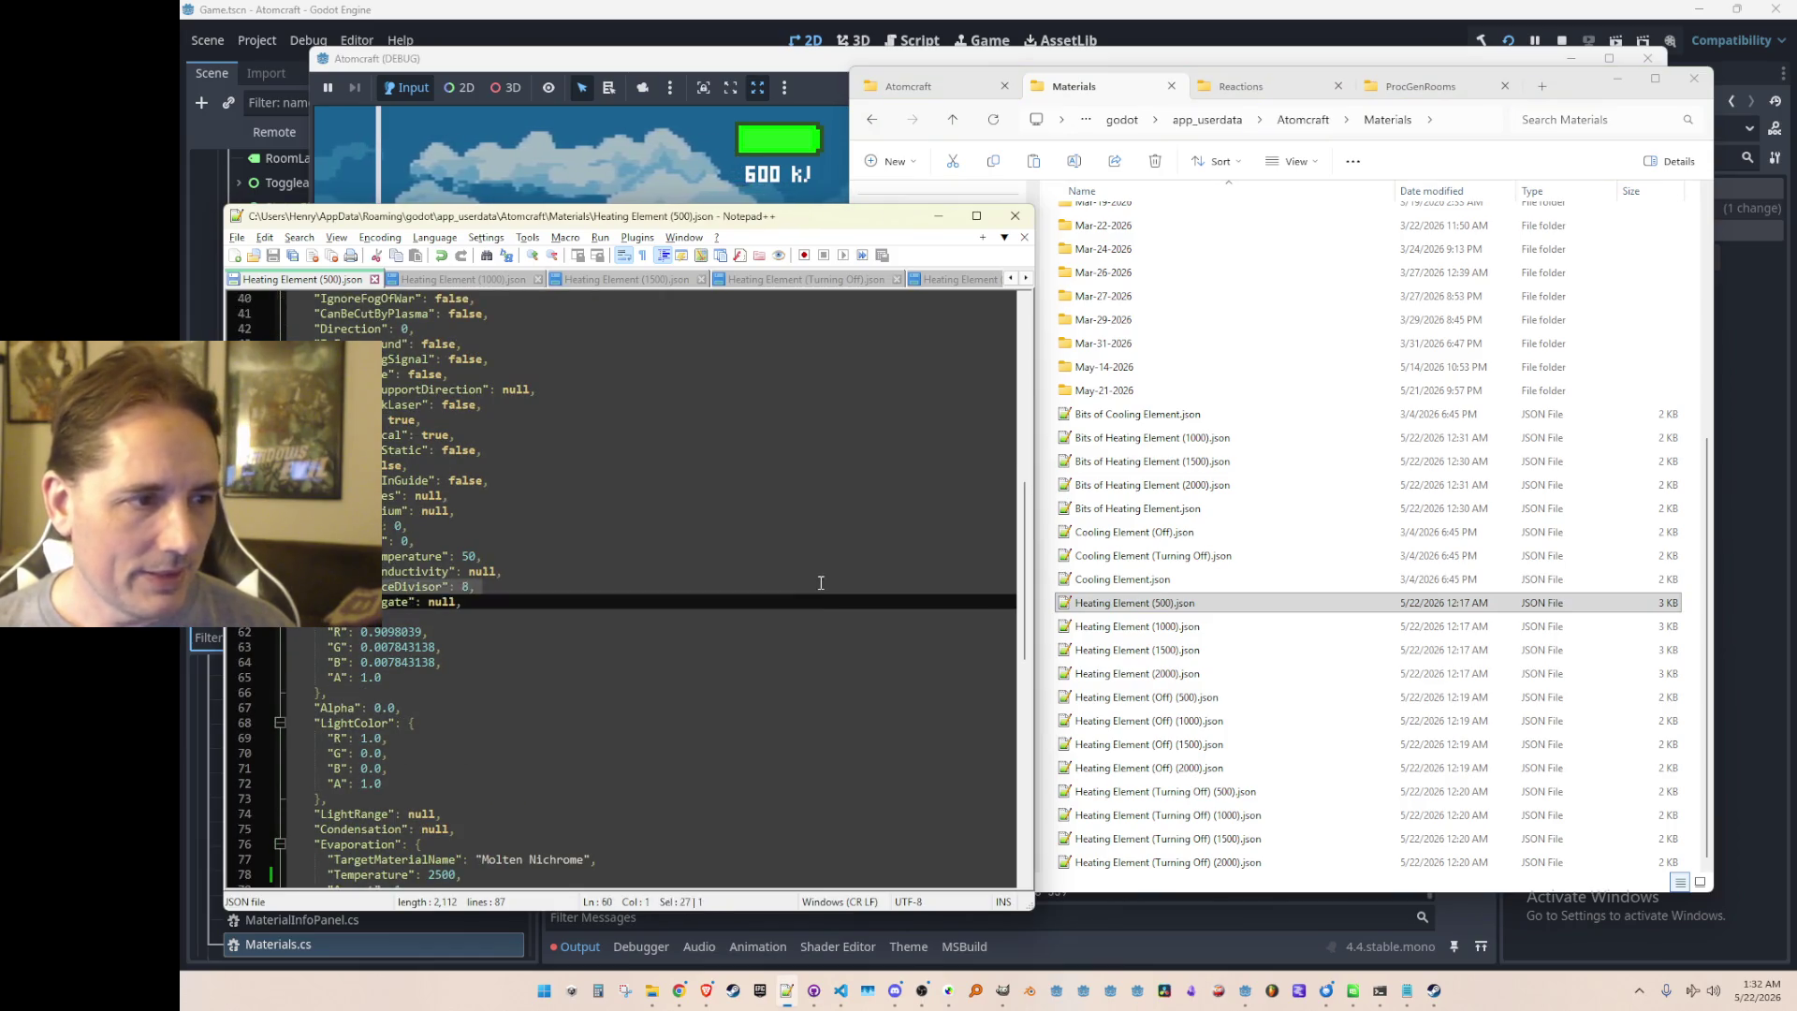
pyautogui.doubleClick(1222, 580)
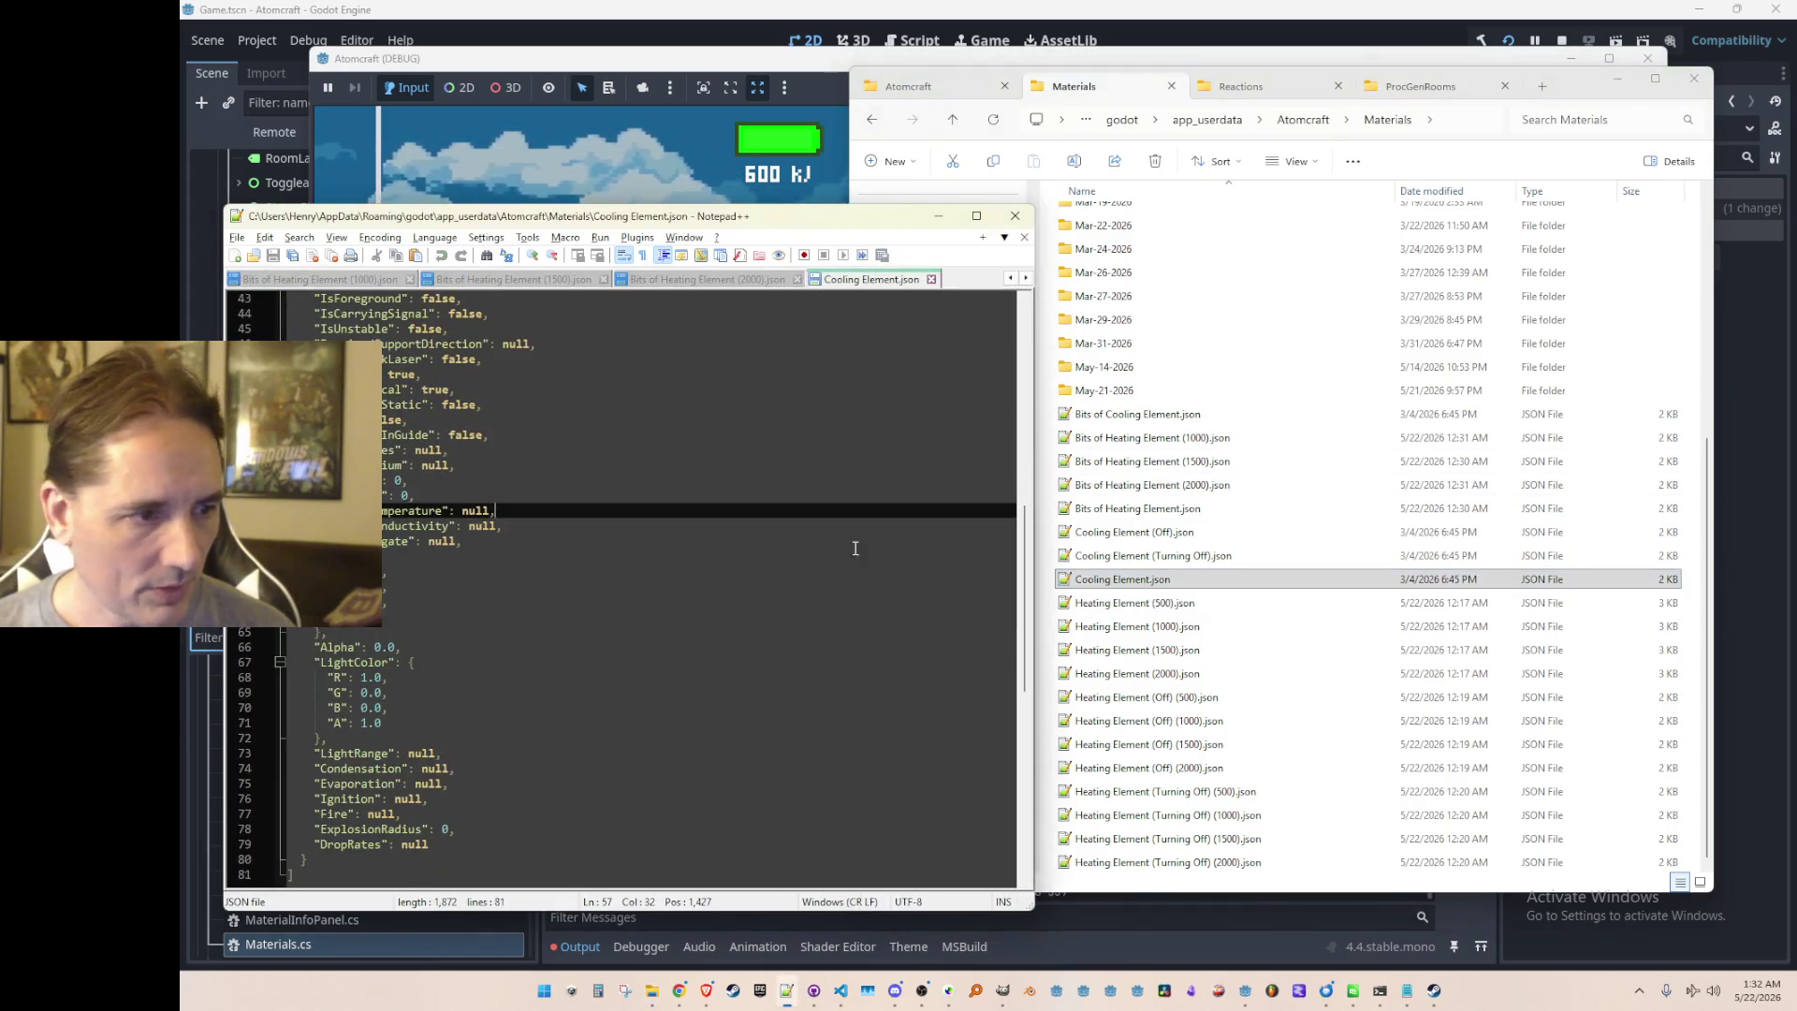
pyautogui.press('Down')
pyautogui.press('End')
pyautogui.press('Left')
pyautogui.hotkey('ctrl', 'v')
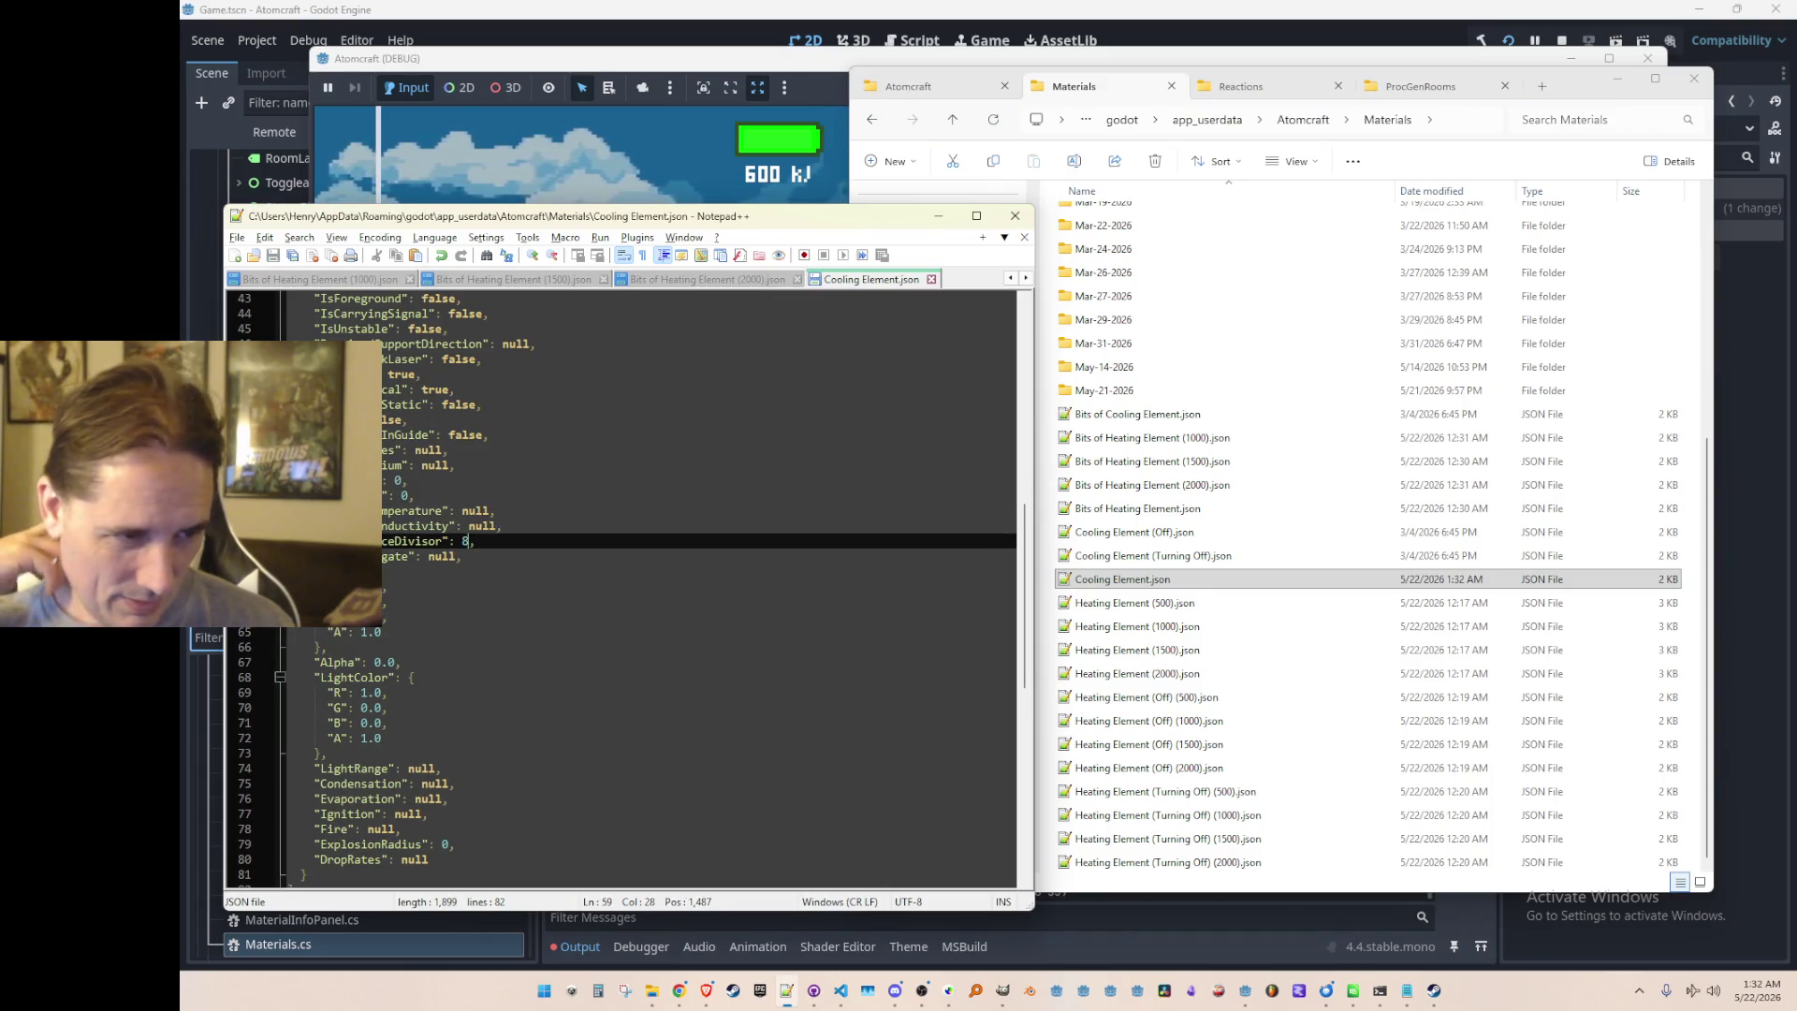
# Step: Change the Cooling Element divisor value from 8 to 1 and minimize Notepad++
pyautogui.click(713, 63)
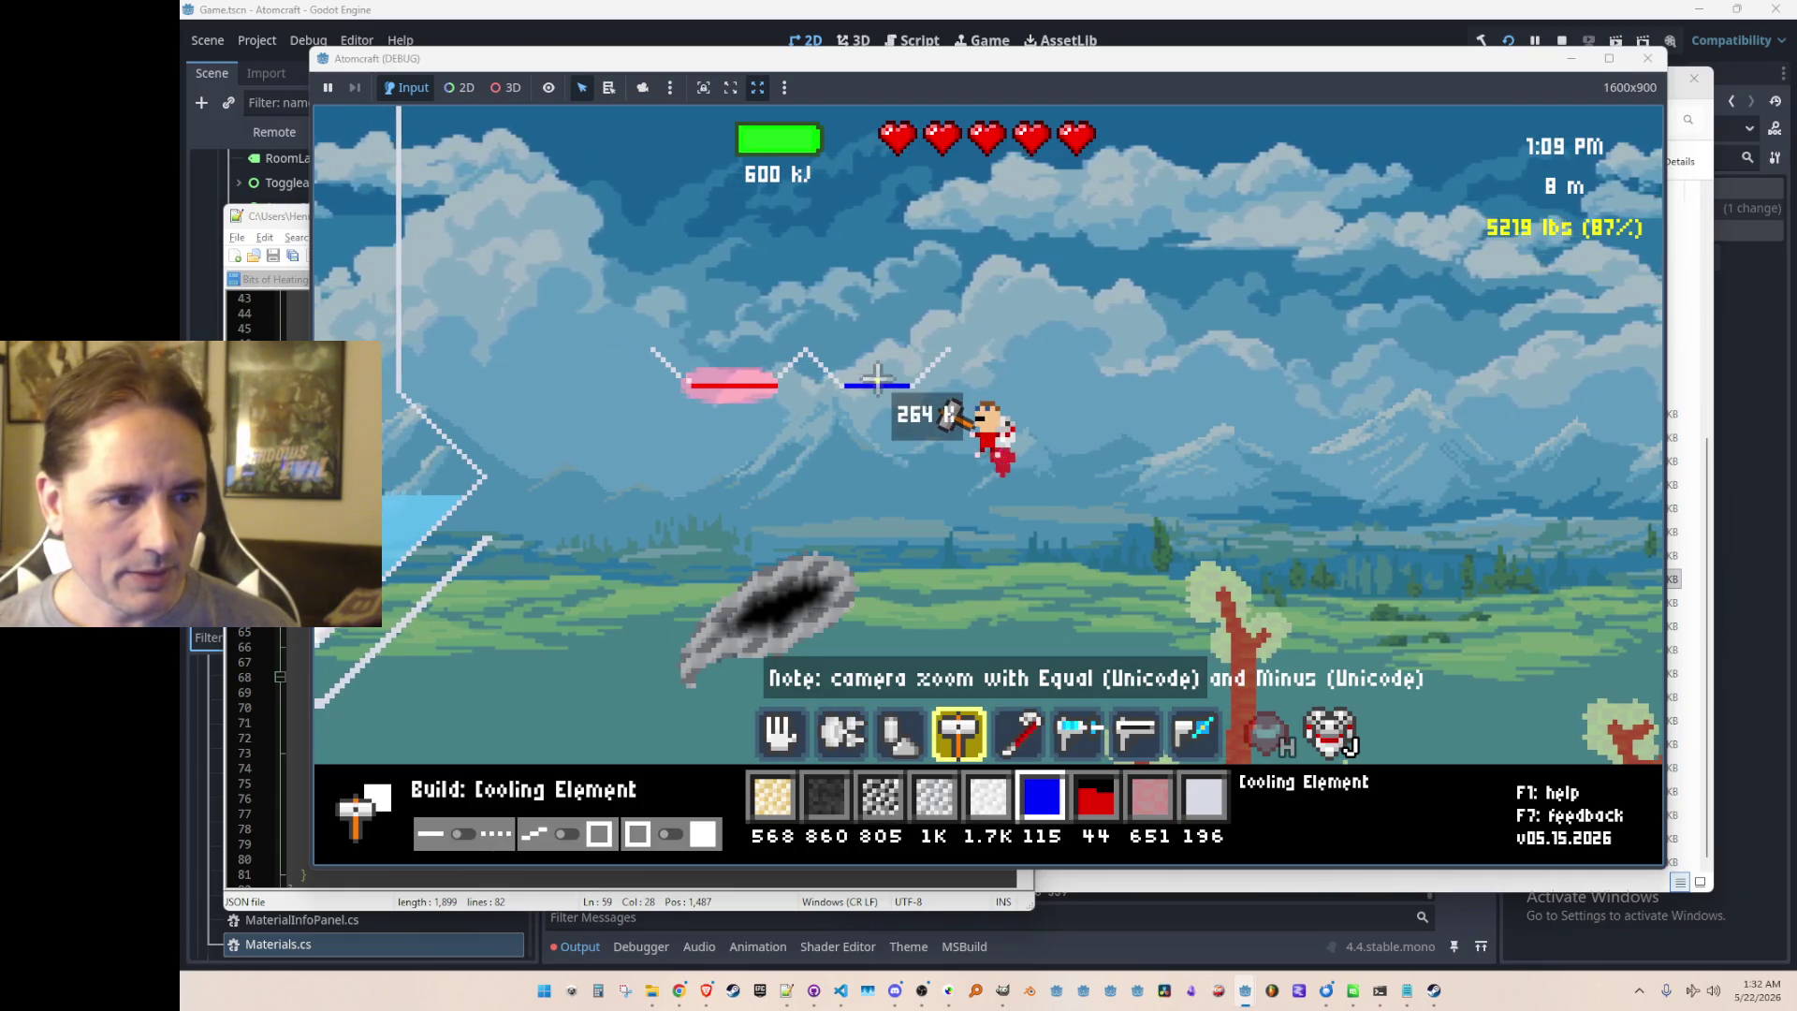
pyautogui.click(292, 465)
pyautogui.click(465, 571)
pyautogui.press('Up')
pyautogui.press('Up')
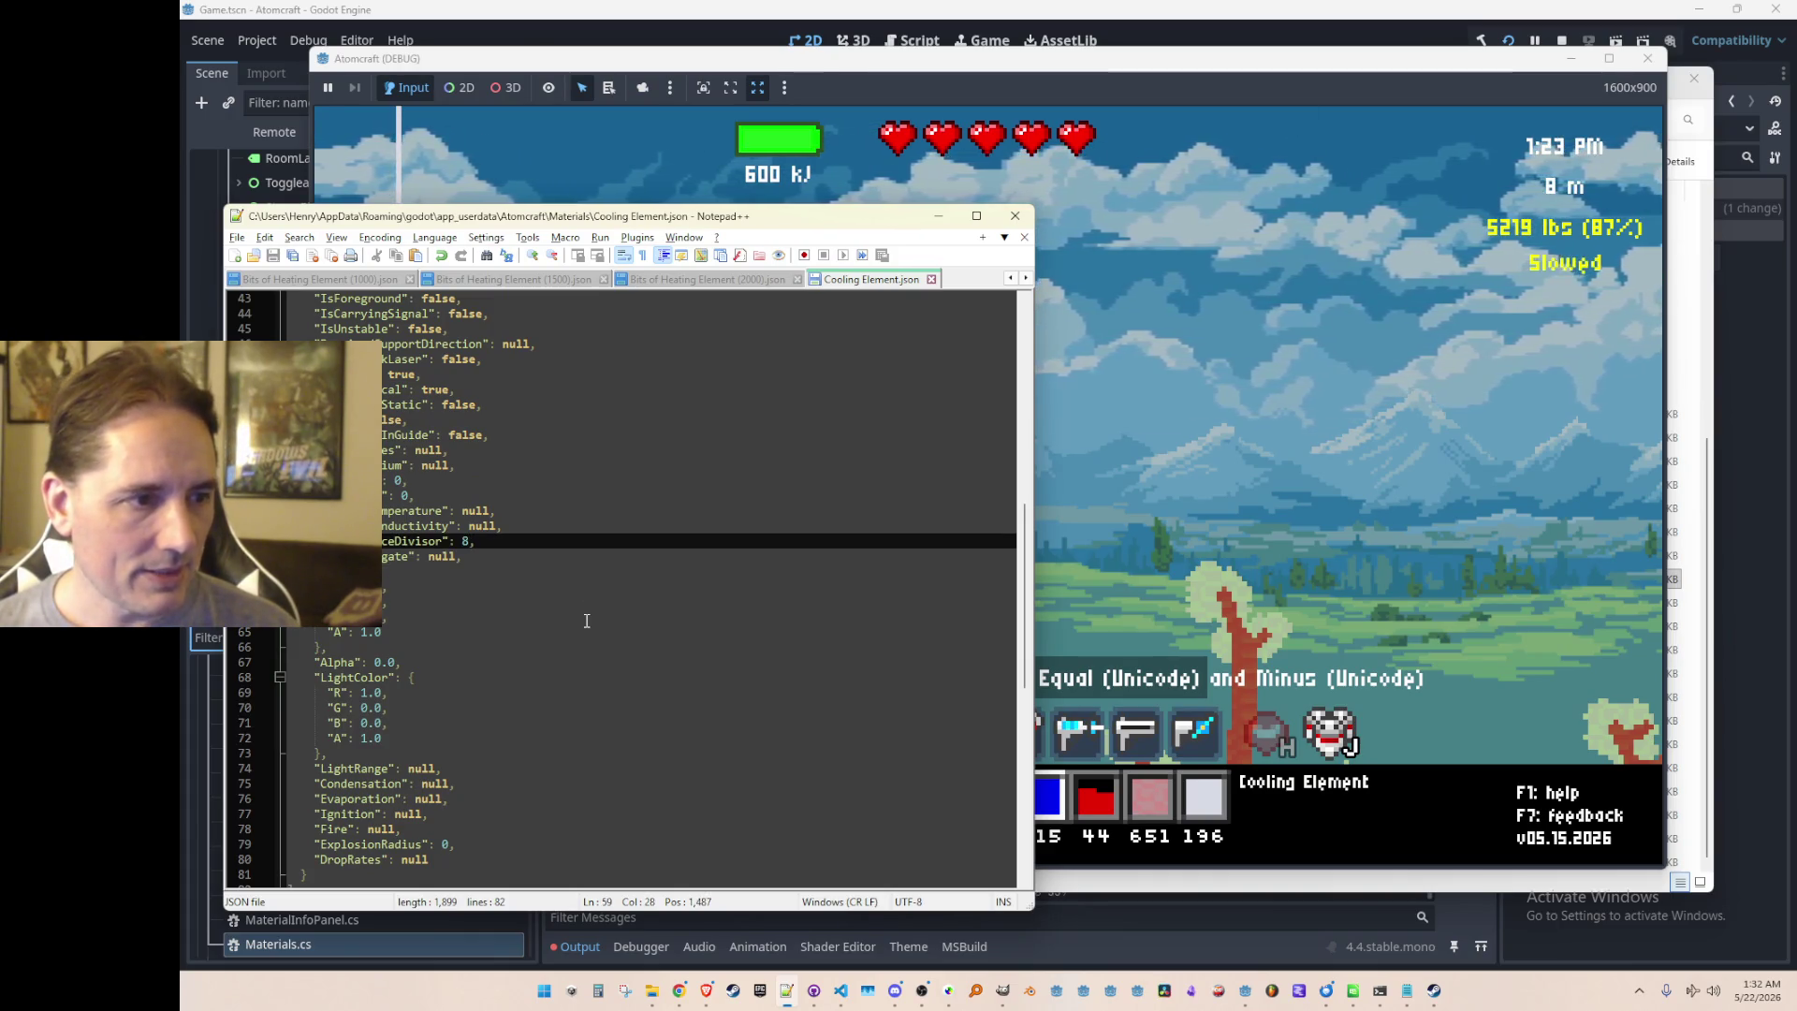
pyautogui.press('Delete')
pyautogui.write('1')
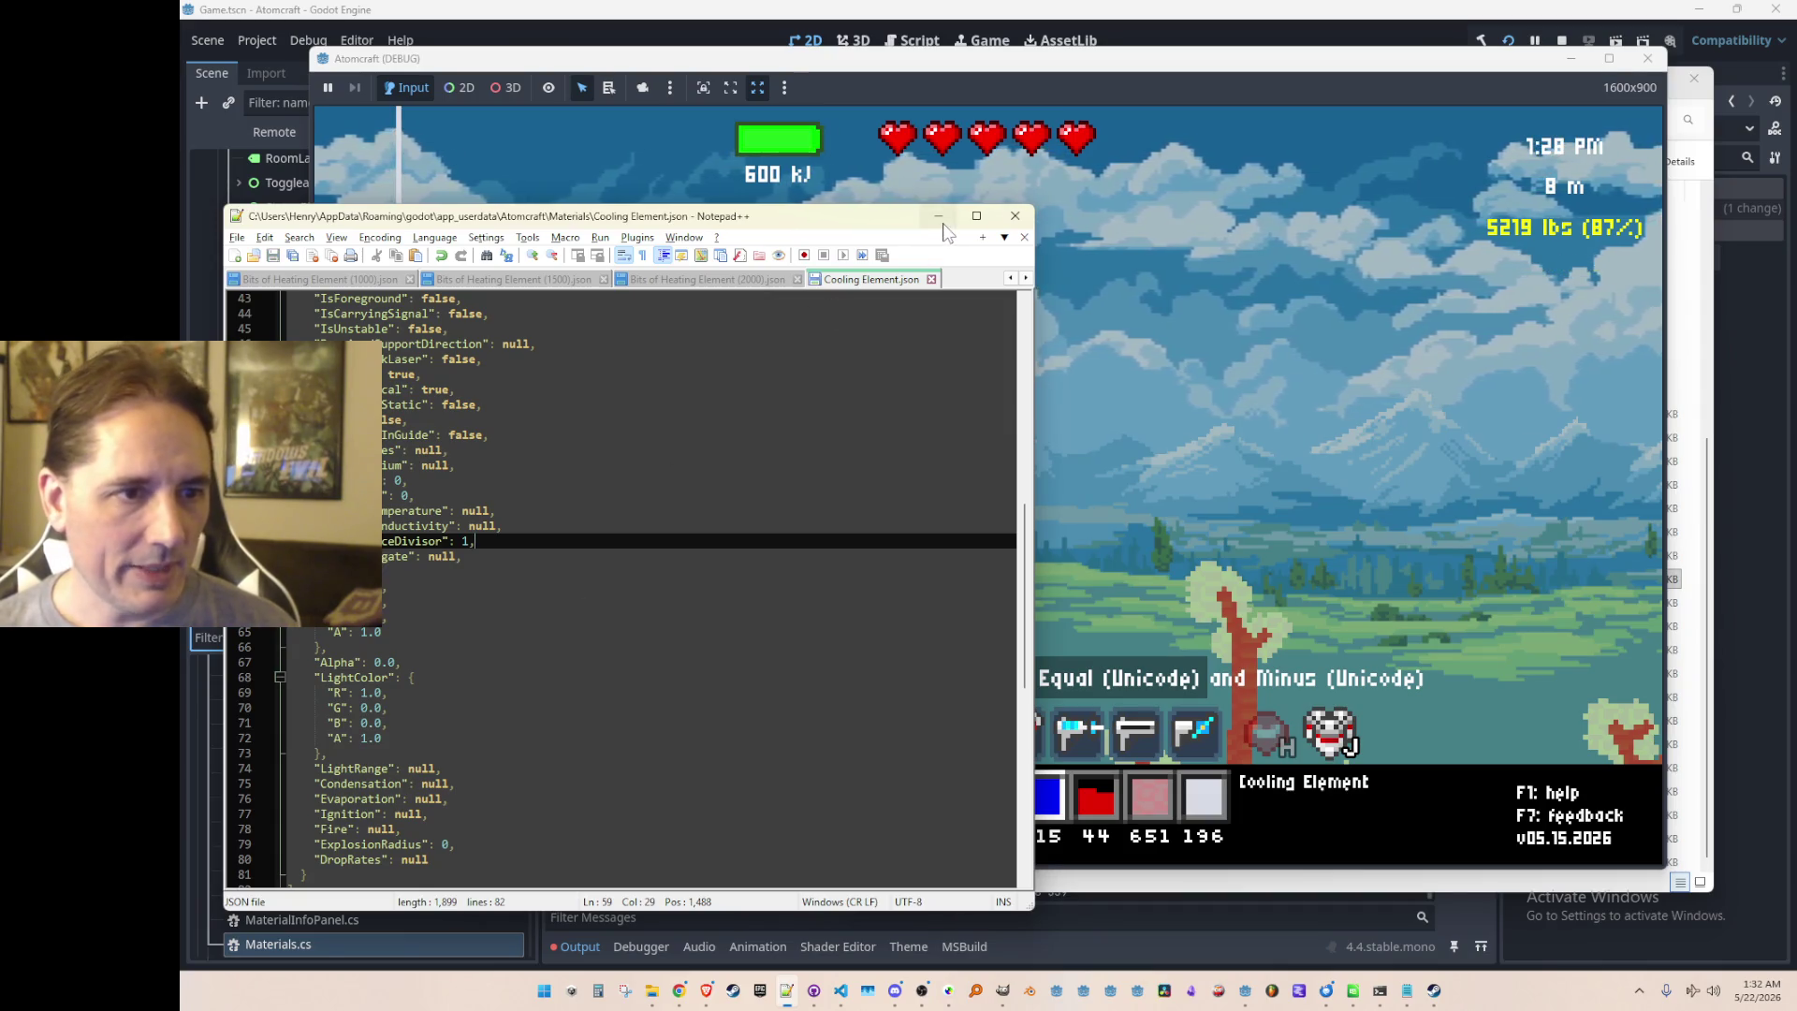
pyautogui.click(938, 216)
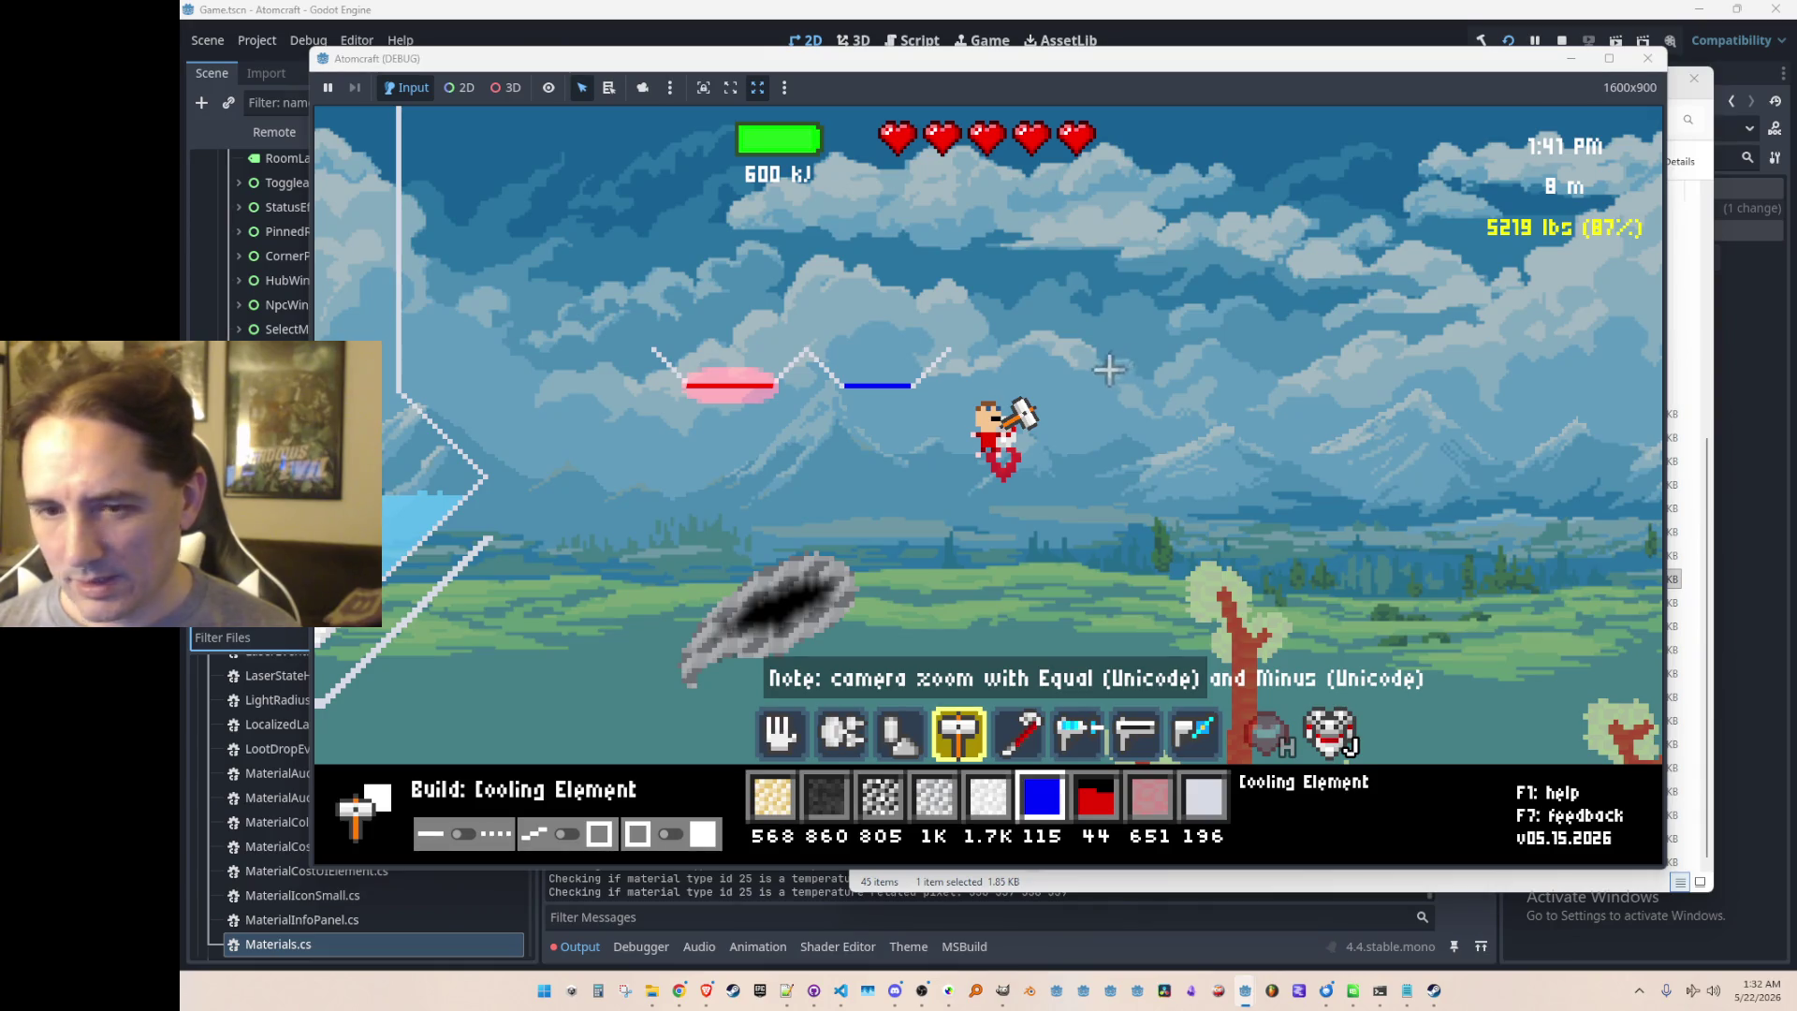
# Step: Stop the game and search the project for 'Checking' to open the MaterialLabel.cs match
pyautogui.click(1561, 40)
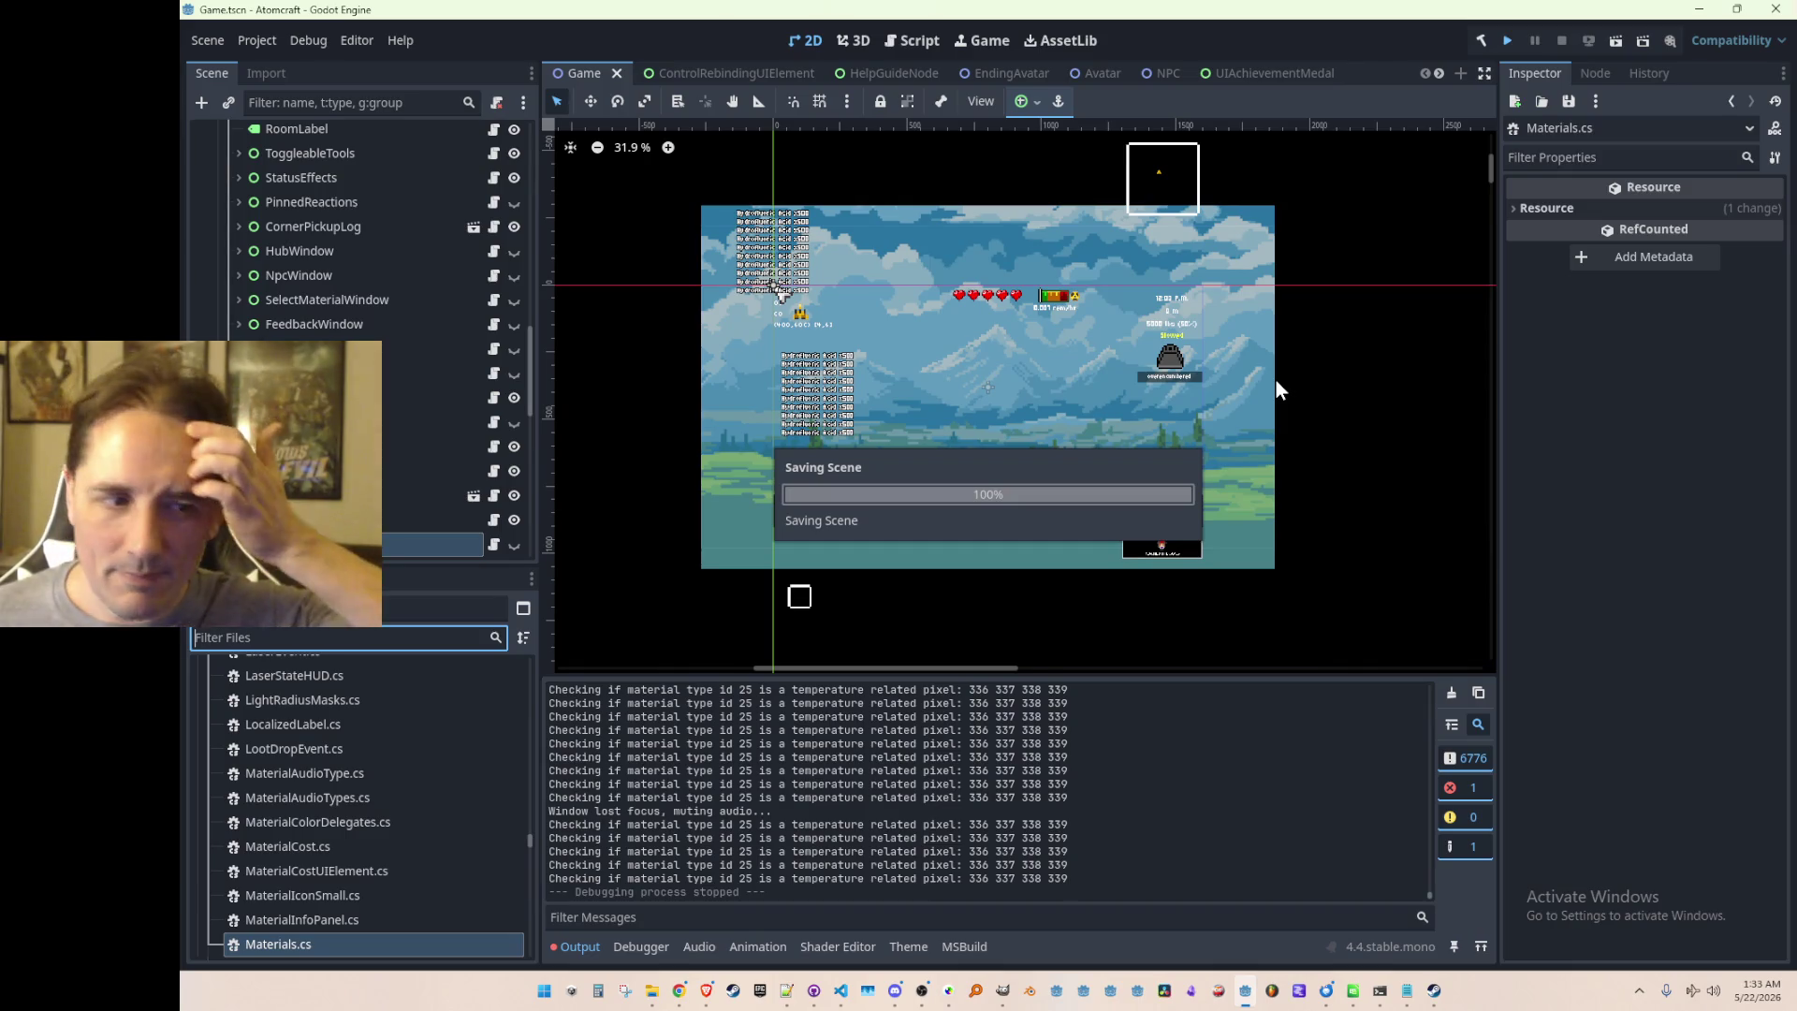
pyautogui.click(843, 996)
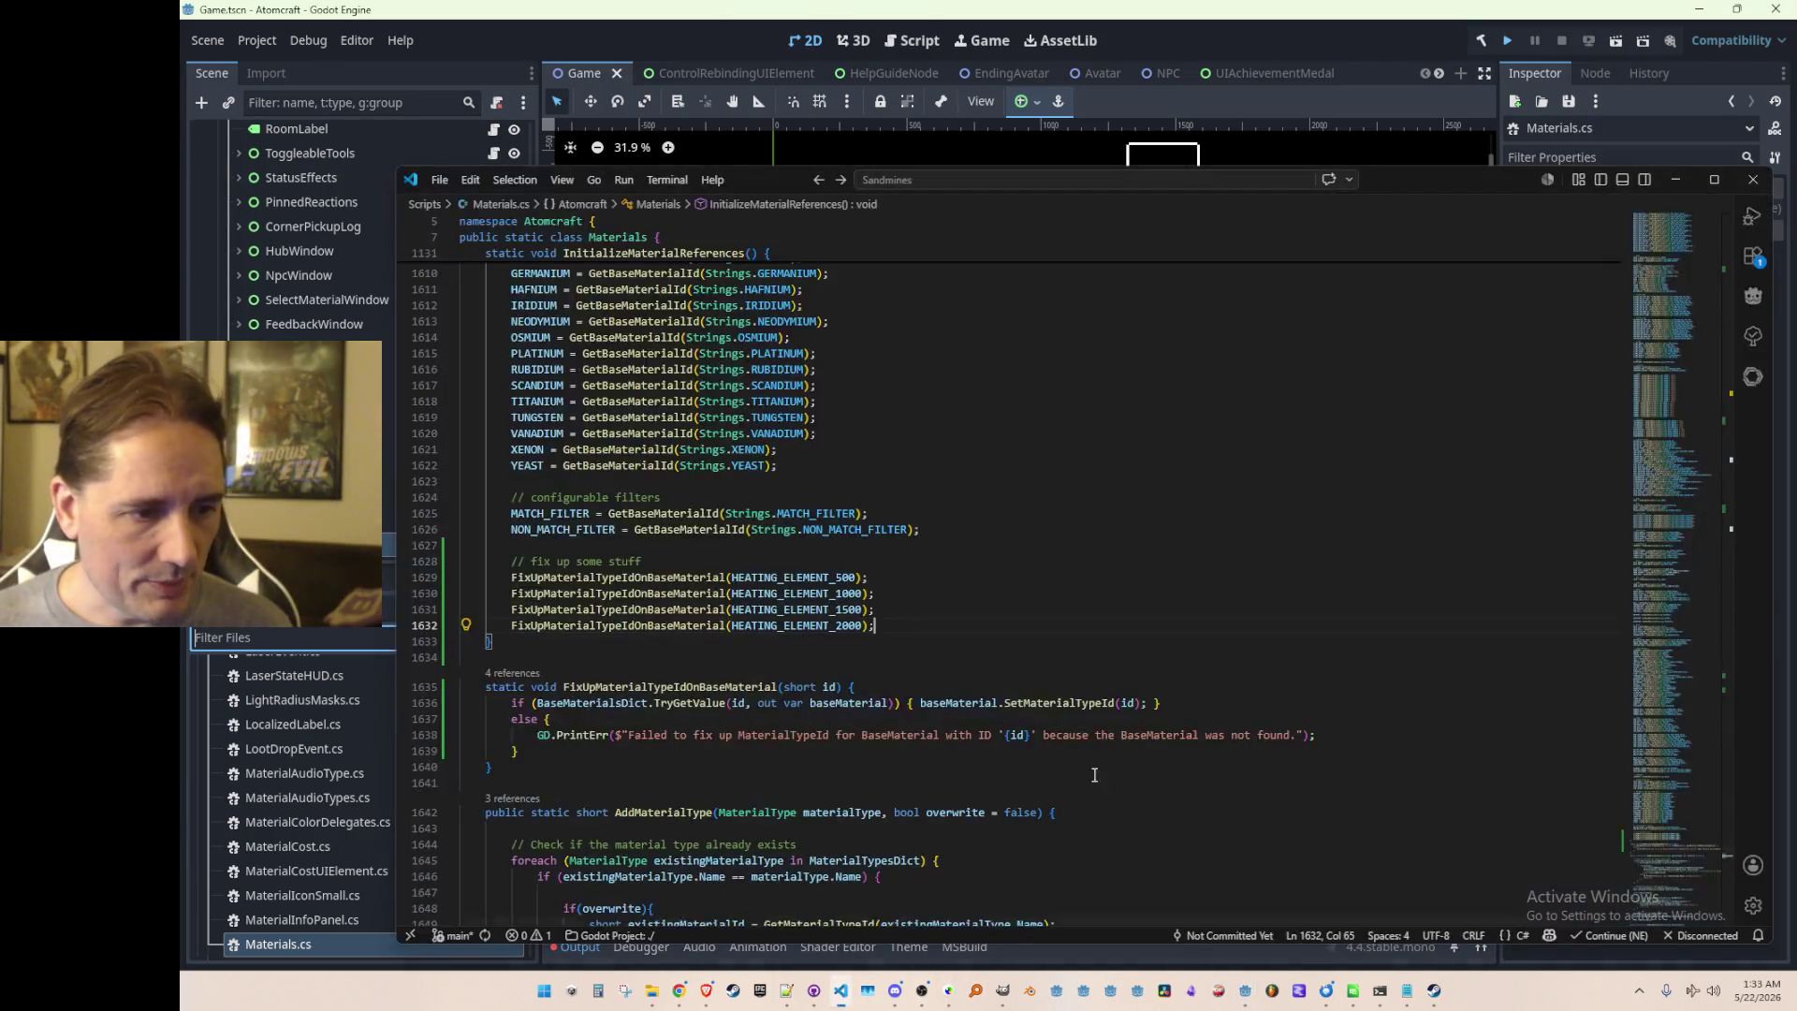
pyautogui.hotkey('ctrl', 'shift', 'f')
pyautogui.write('Checking')
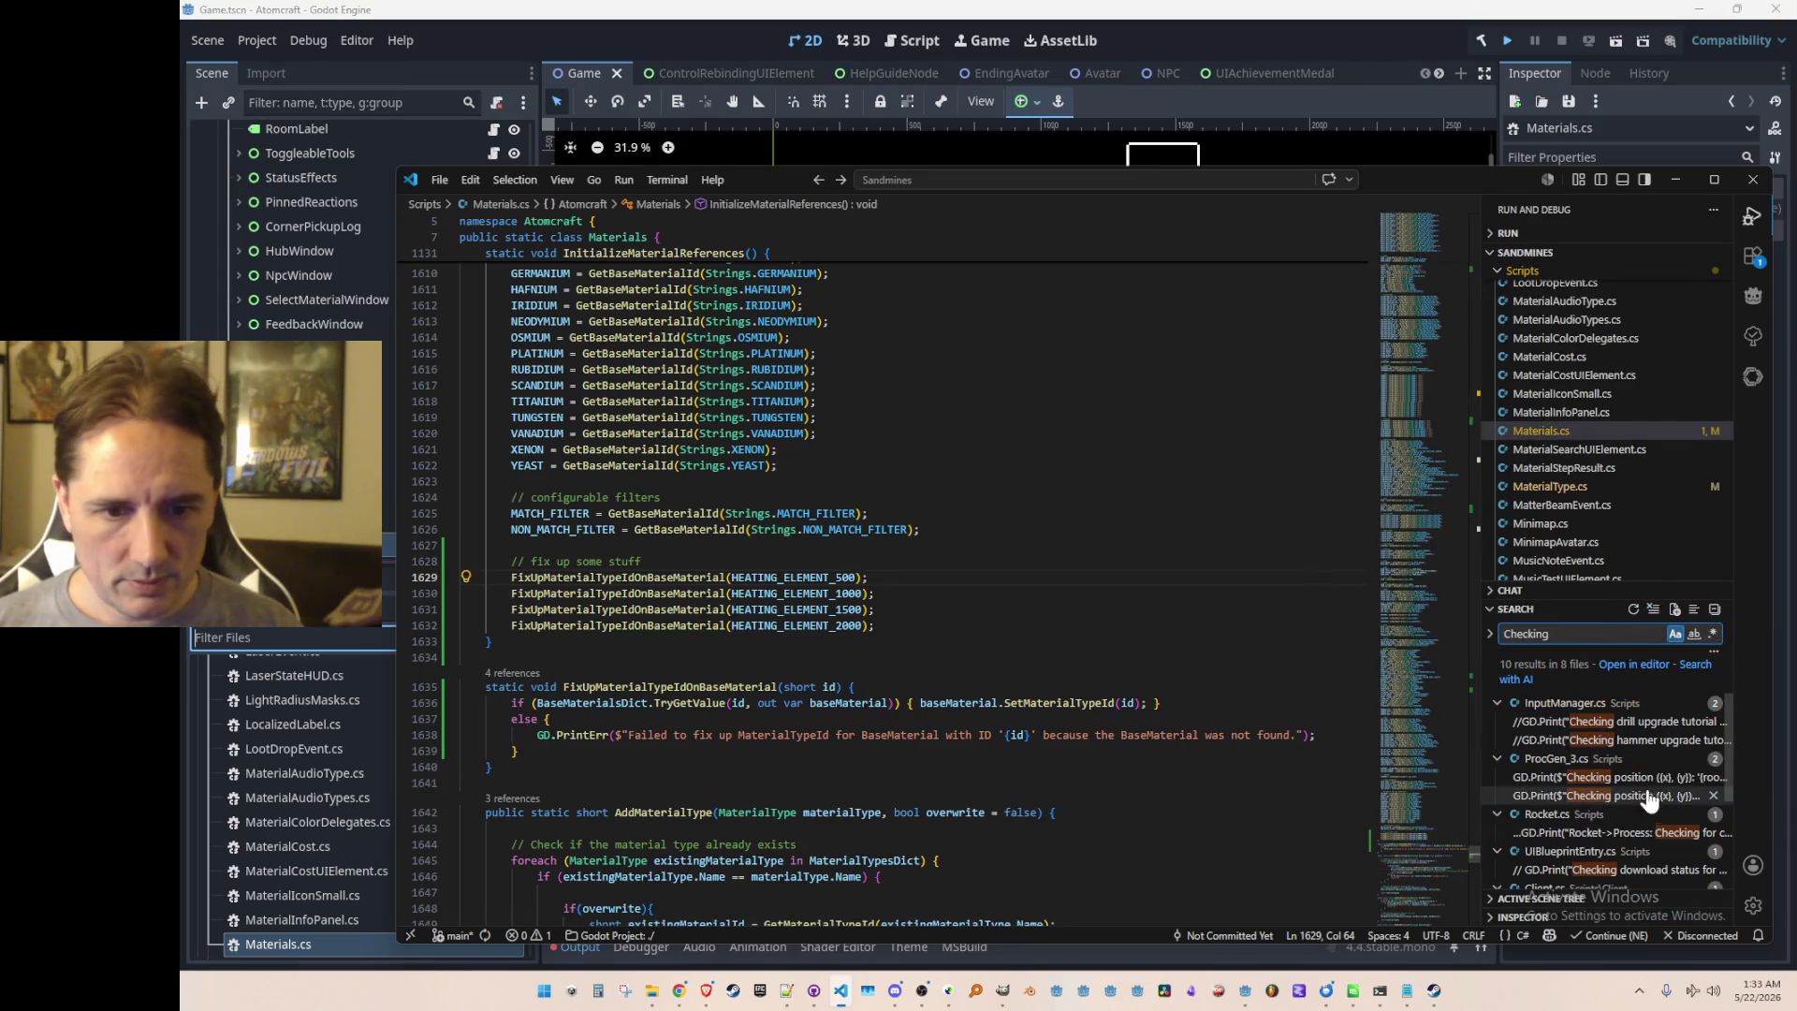
pyautogui.scroll(-2, 1644, 796)
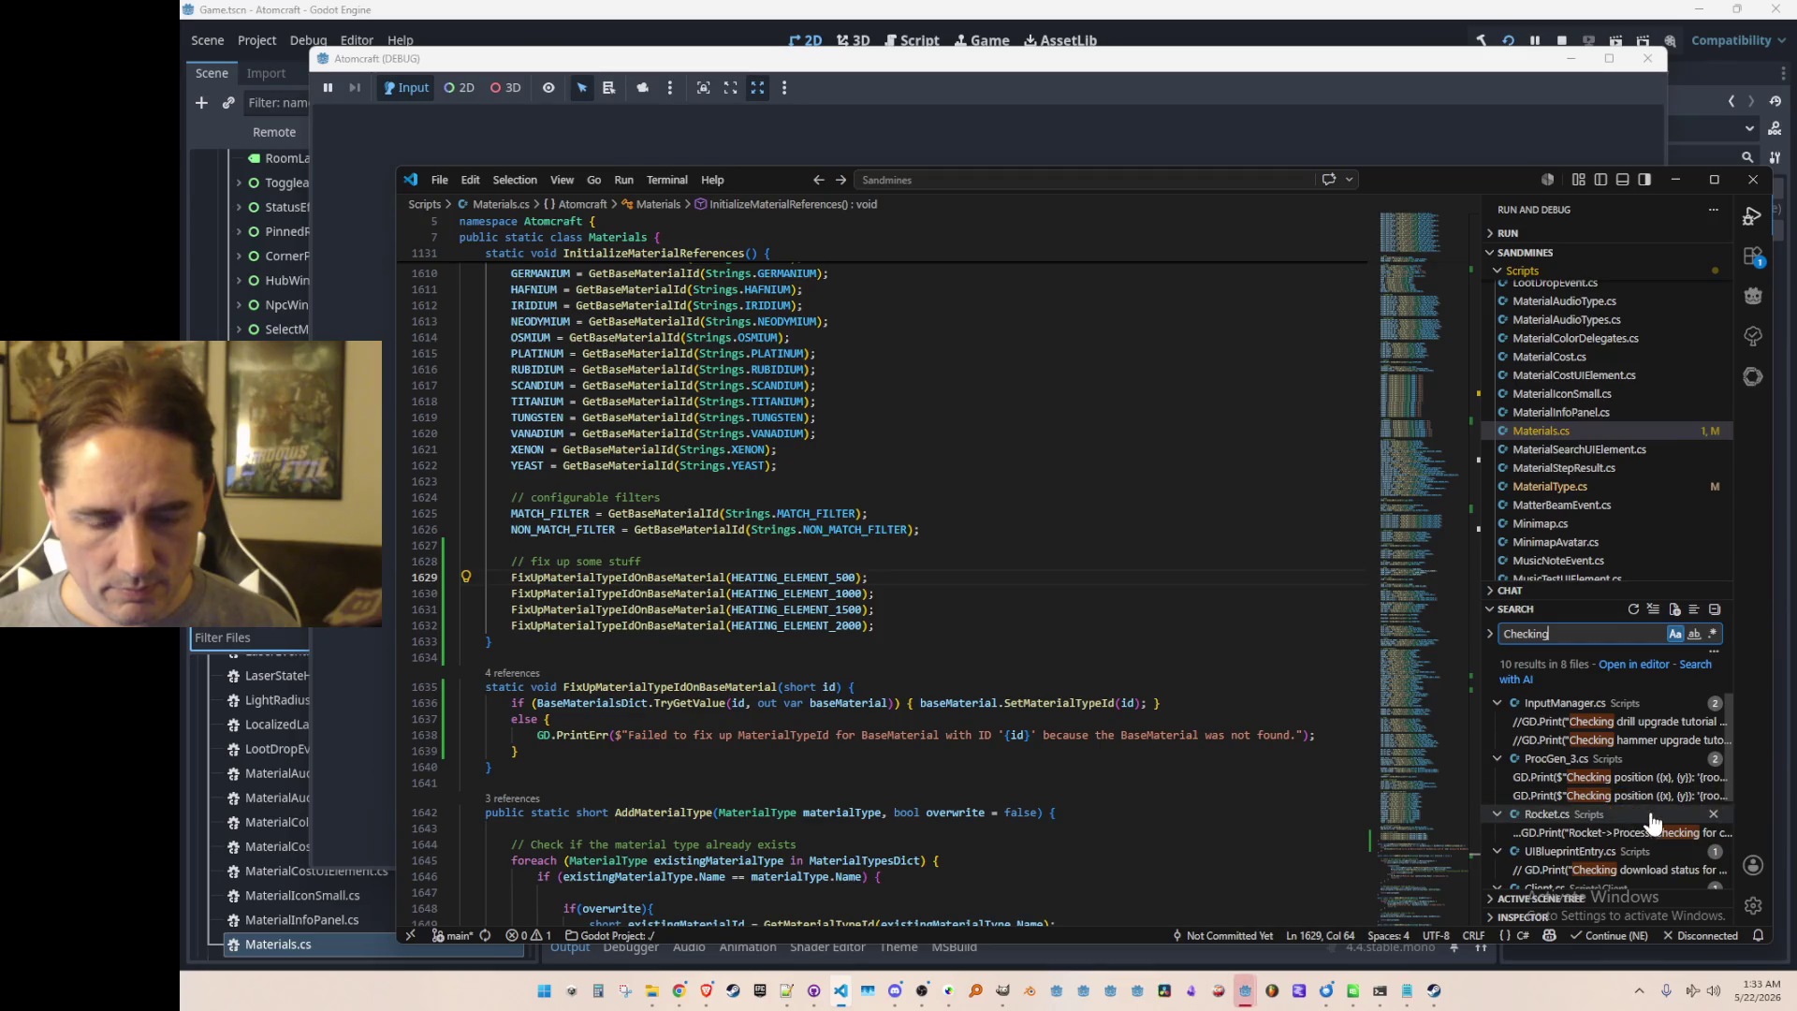
pyautogui.scroll(-2, 1662, 827)
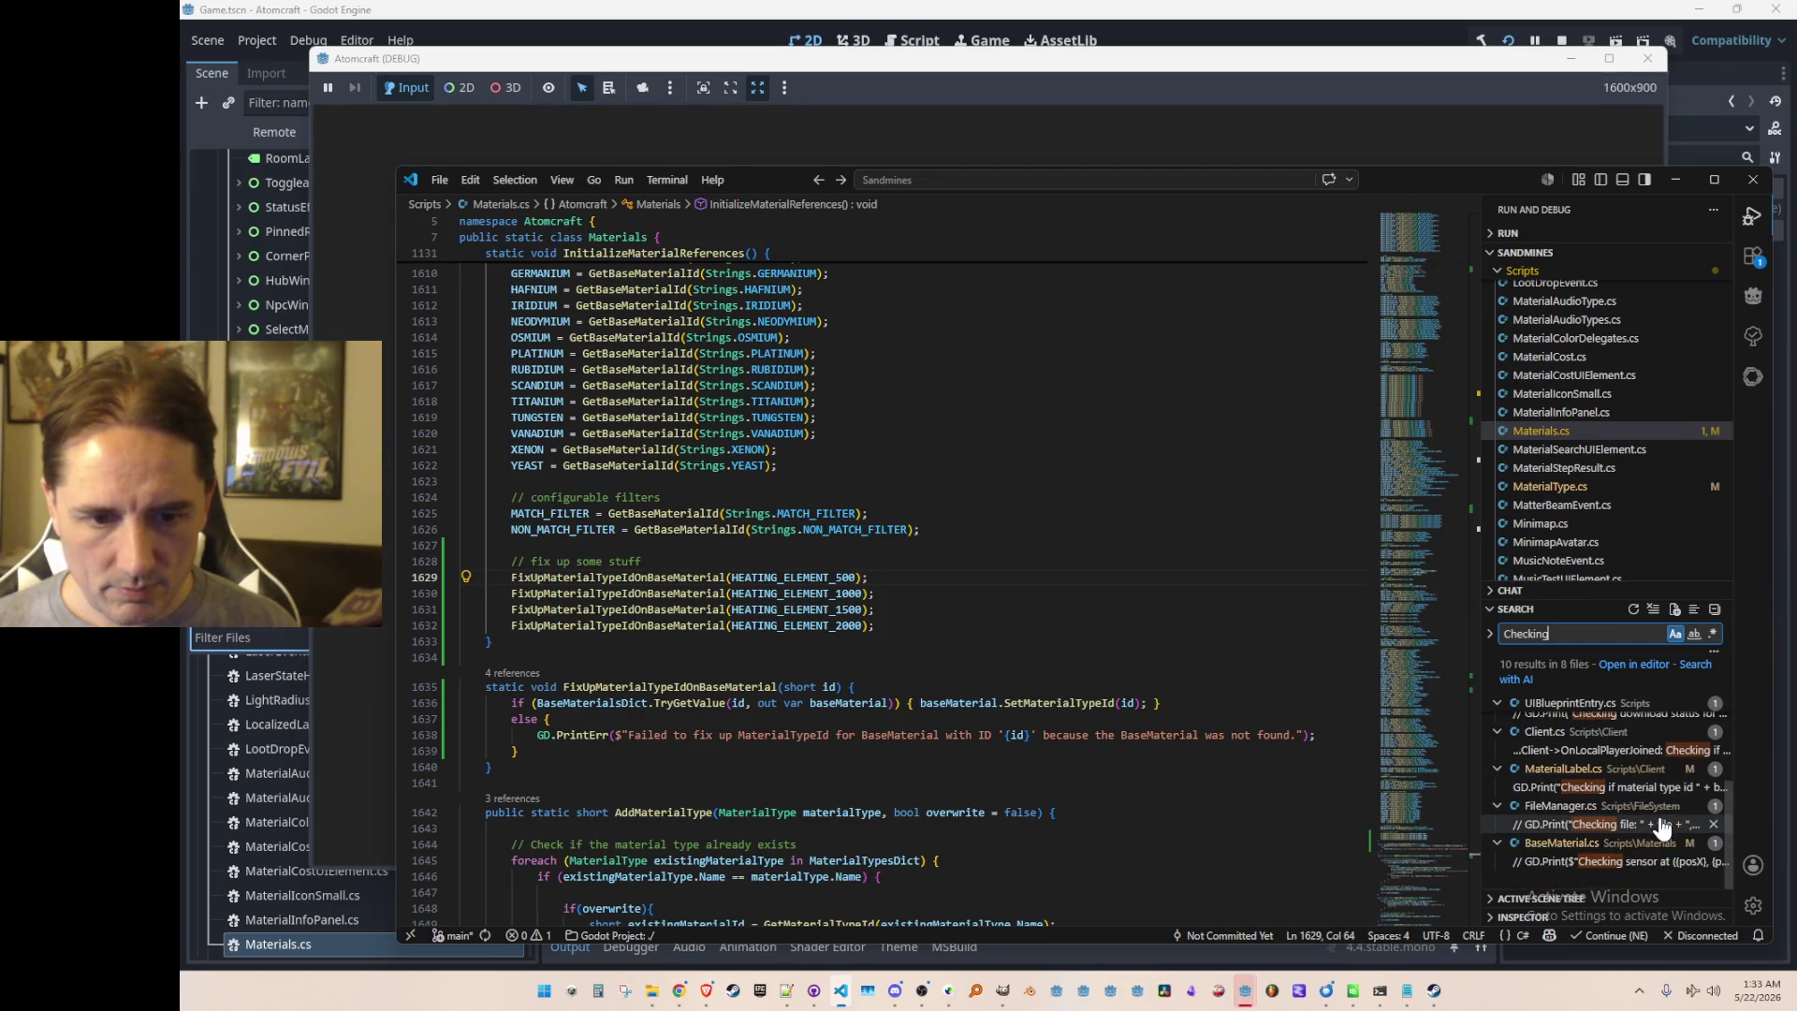
pyautogui.click(1647, 788)
# Step: Comment out the 'Checking if material type id' GD.Print line, stop the debug run, and save
pyautogui.click(1223, 504)
pyautogui.hotkey('ctrl', 'b')
pyautogui.press('Down')
pyautogui.press('Down')
pyautogui.press('Home')
pyautogui.press('Home')
pyautogui.hotkey('ctrl', '/')
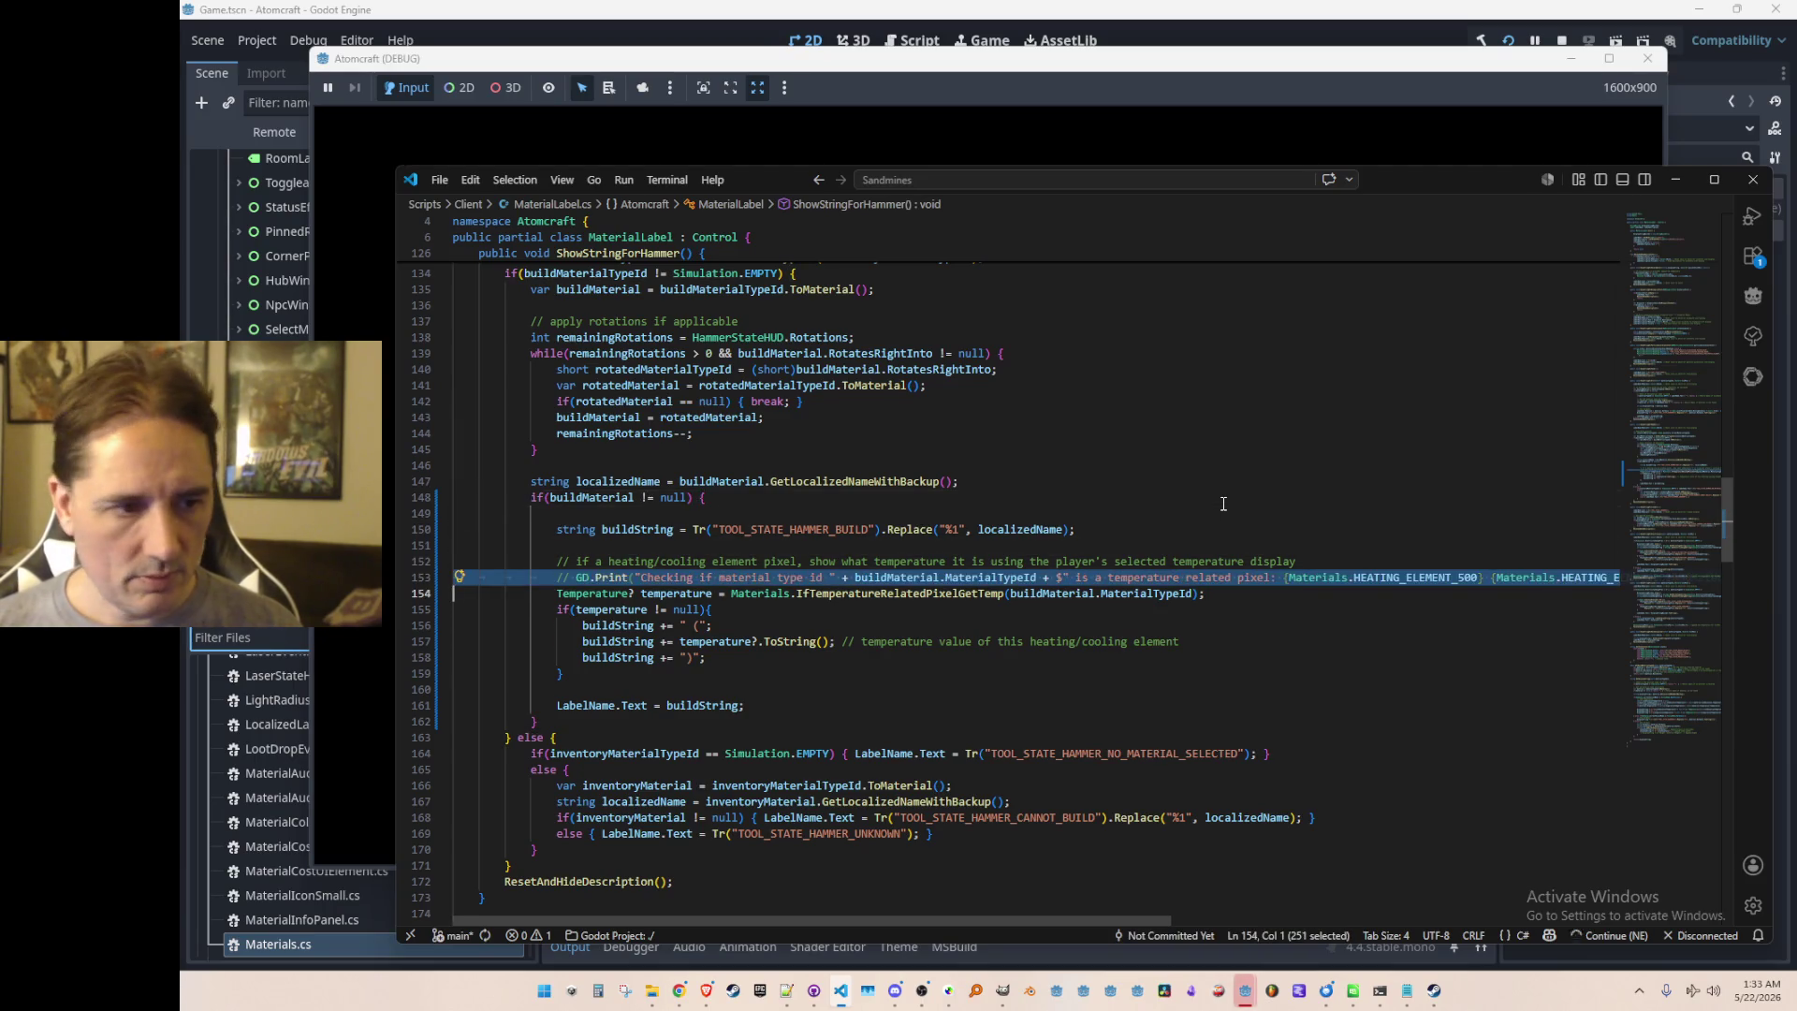
pyautogui.press('Up')
pyautogui.click(1561, 40)
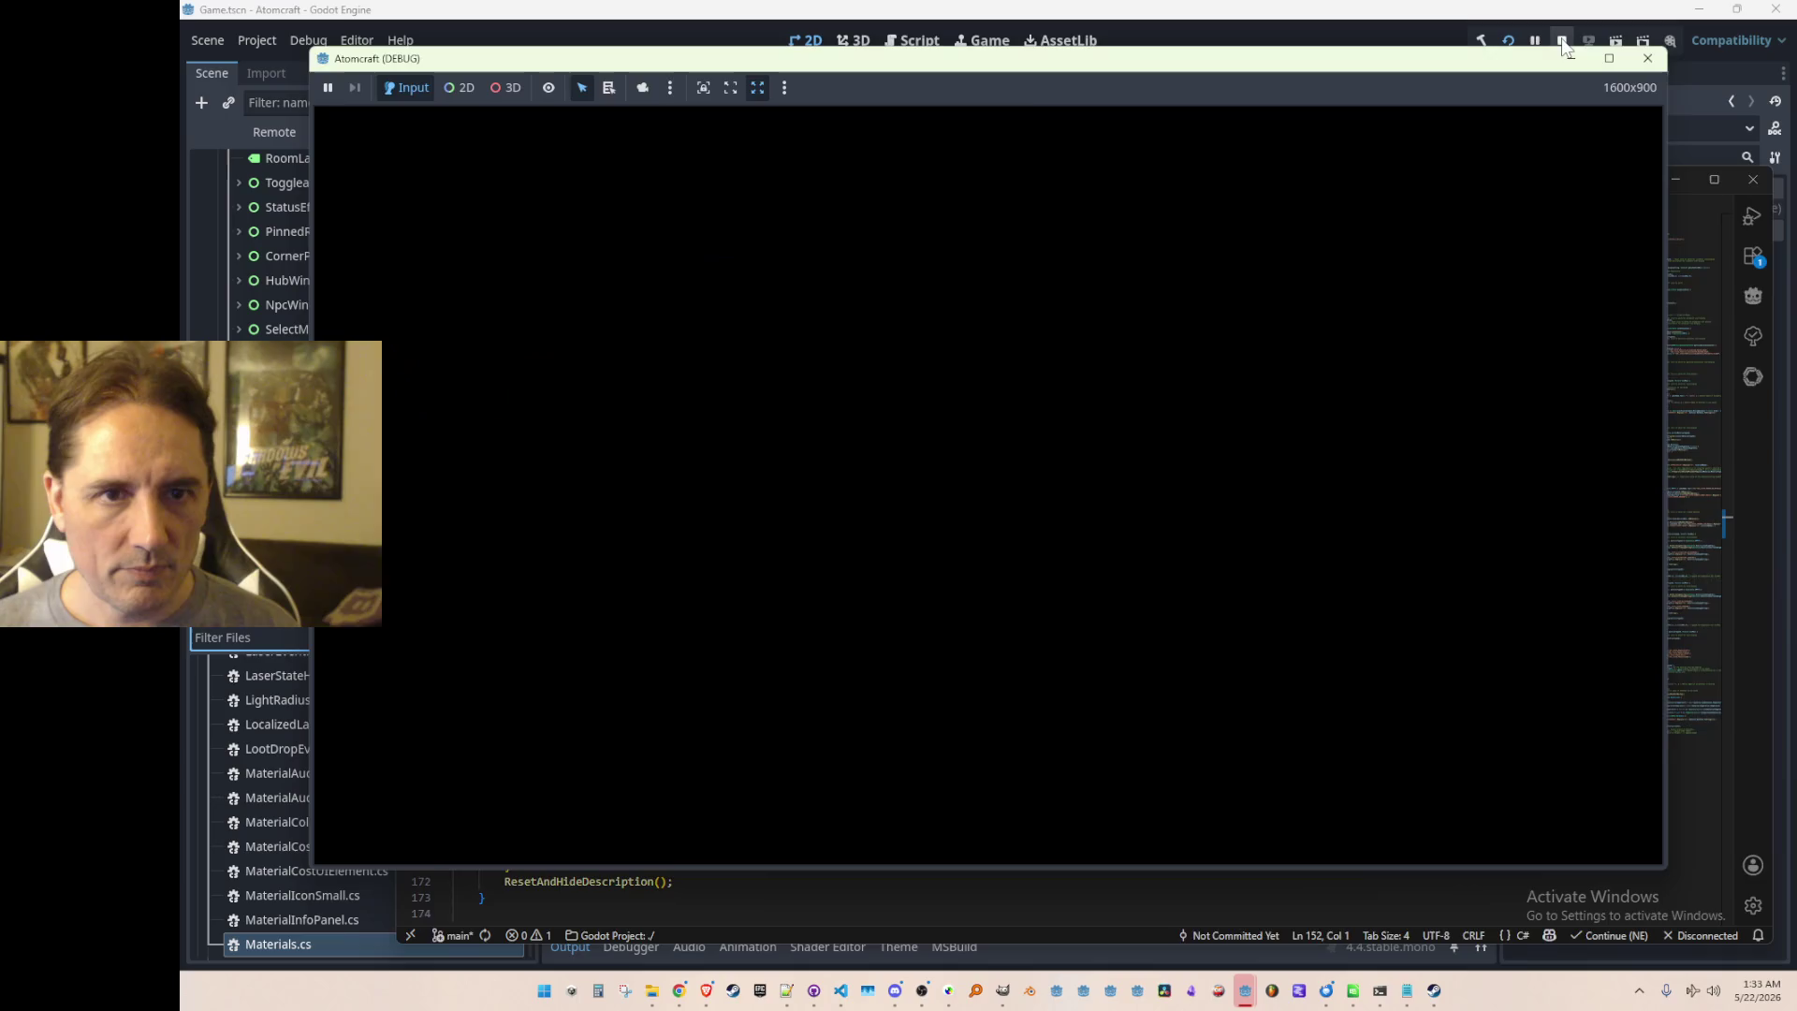
pyautogui.hotkey('ctrl', 's')
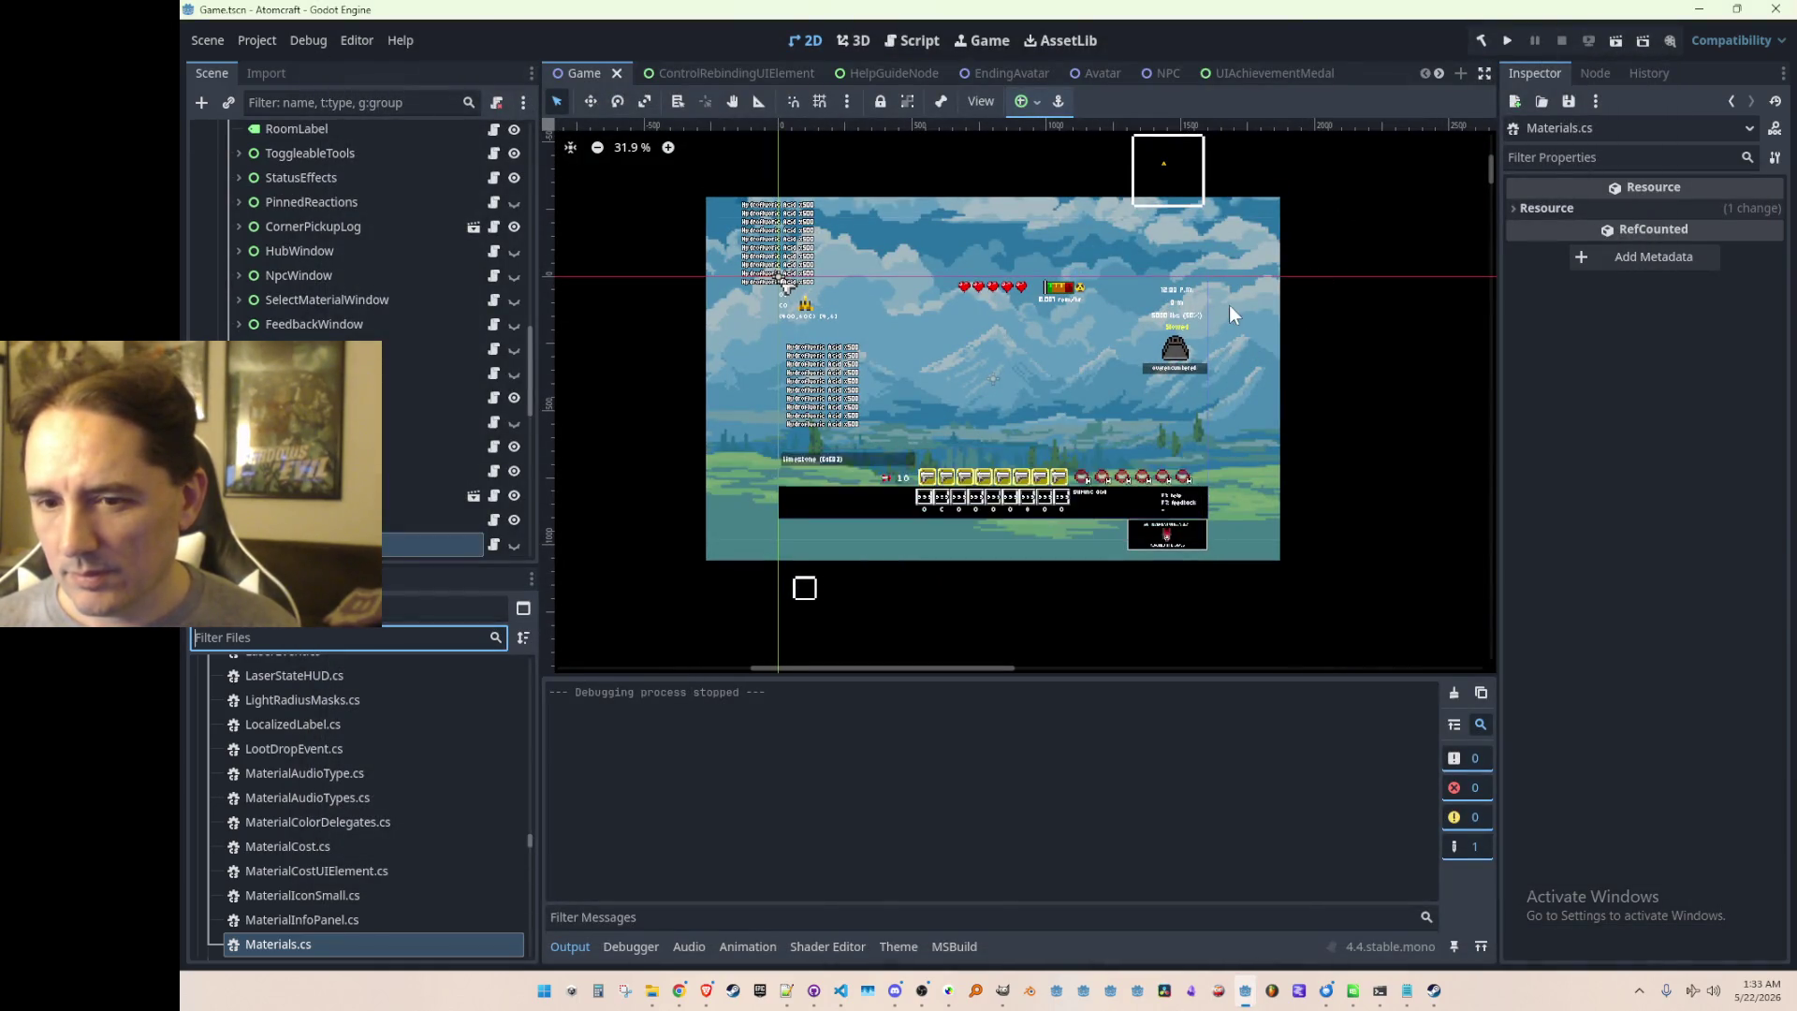
# Step: Rebuild and launch Atomcraft from the Godot toolbar and let it reach the title screen
pyautogui.click(1507, 40)
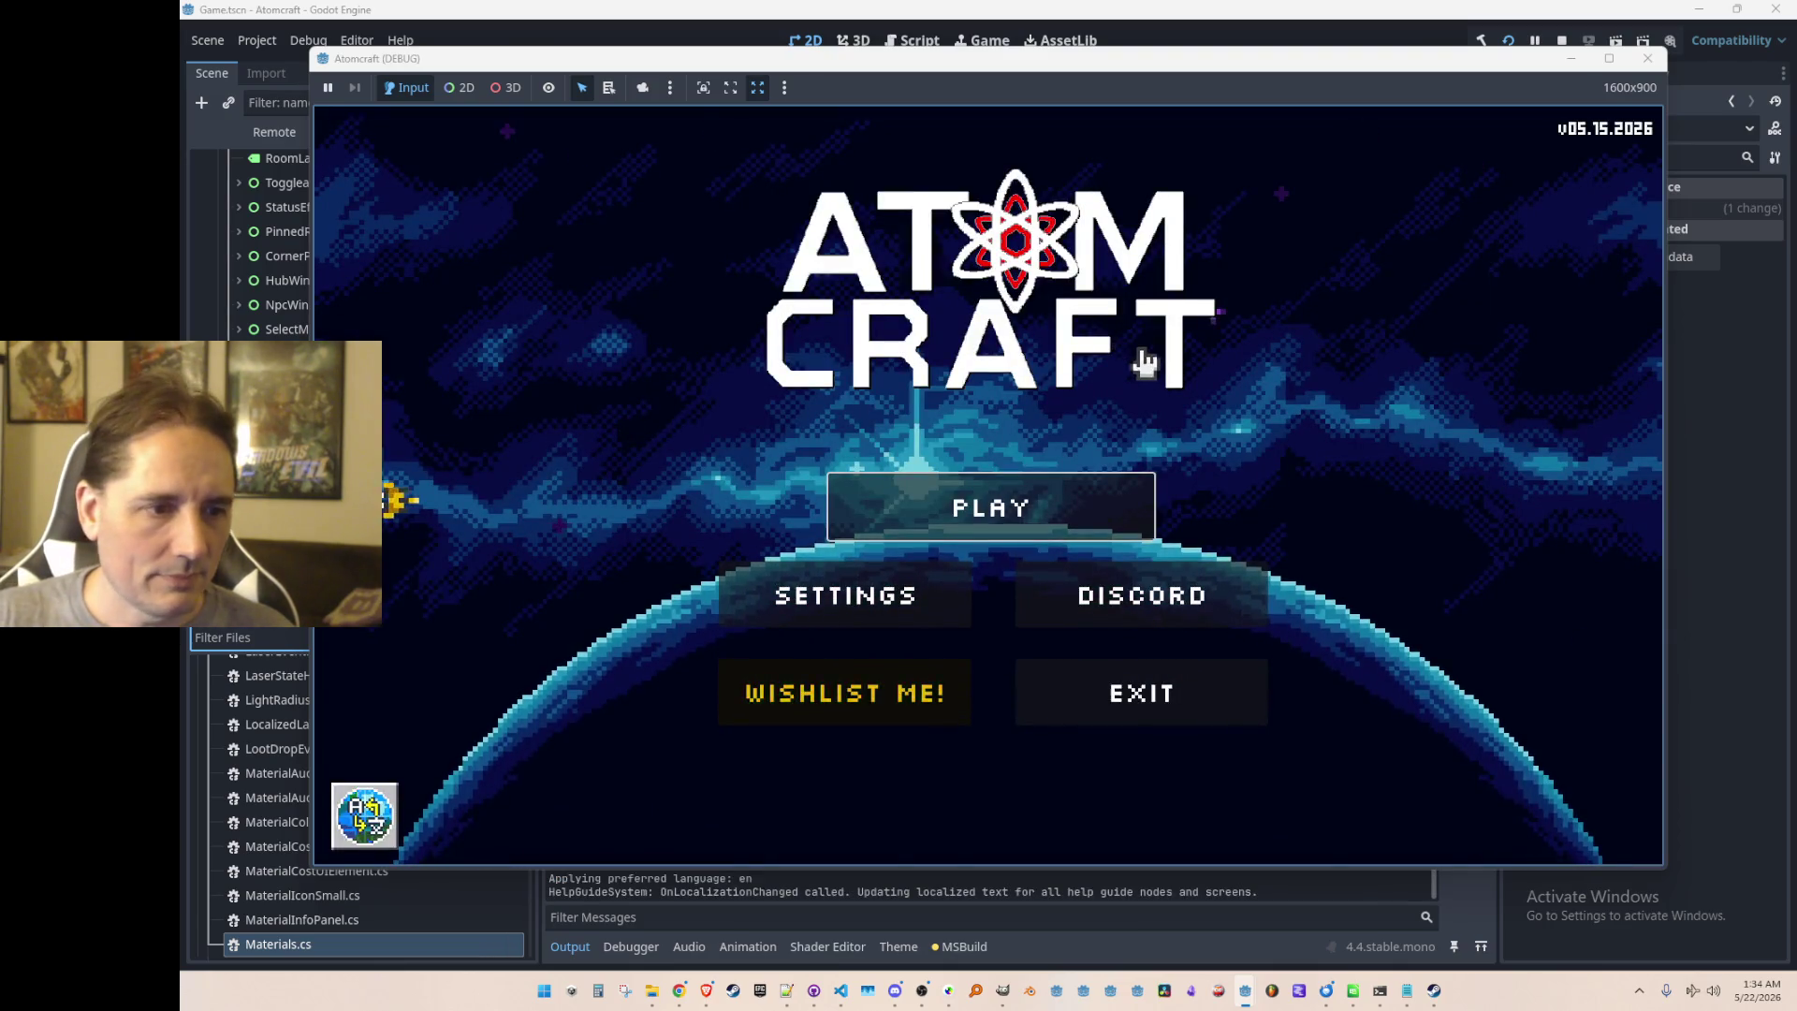
# Step: Start playing with the A Test 6 profile and load the NPC TEST H world
pyautogui.click(951, 507)
pyautogui.scroll(-2, 1027, 468)
pyautogui.scroll(1, 1027, 468)
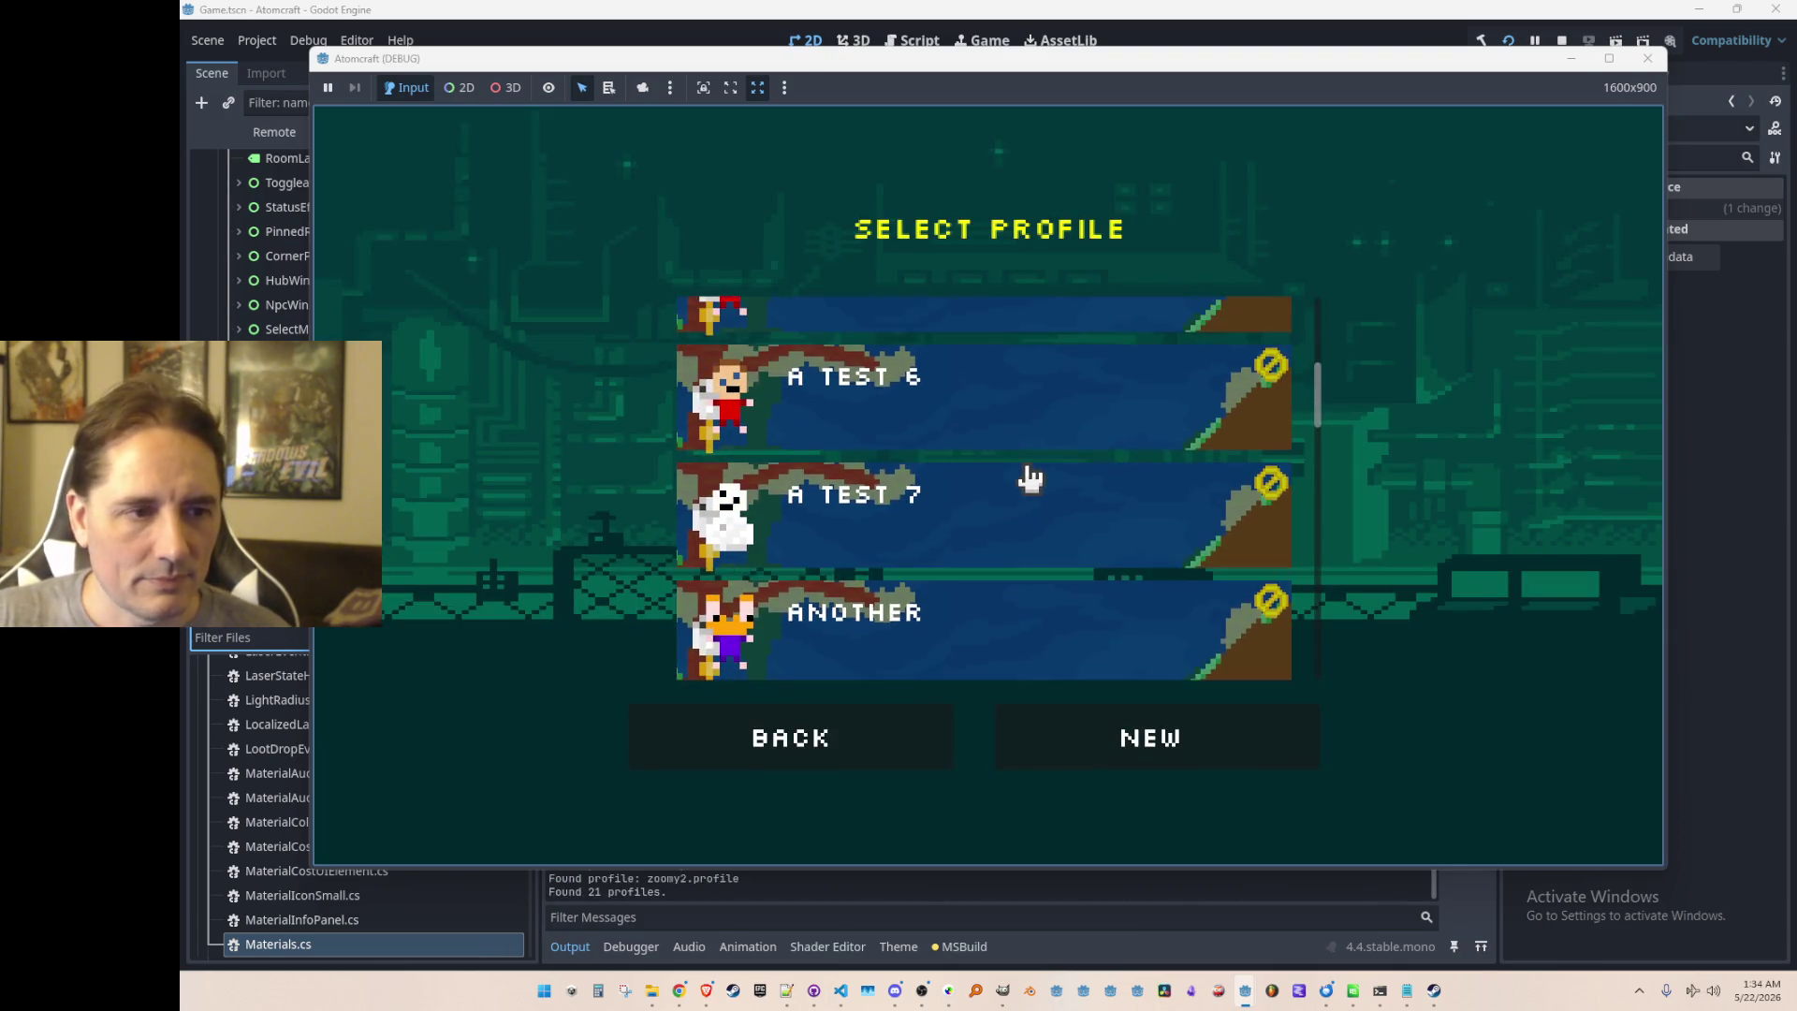
pyautogui.click(1044, 447)
pyautogui.scroll(-10, 1049, 496)
pyautogui.scroll(2, 1067, 487)
pyautogui.click(1077, 476)
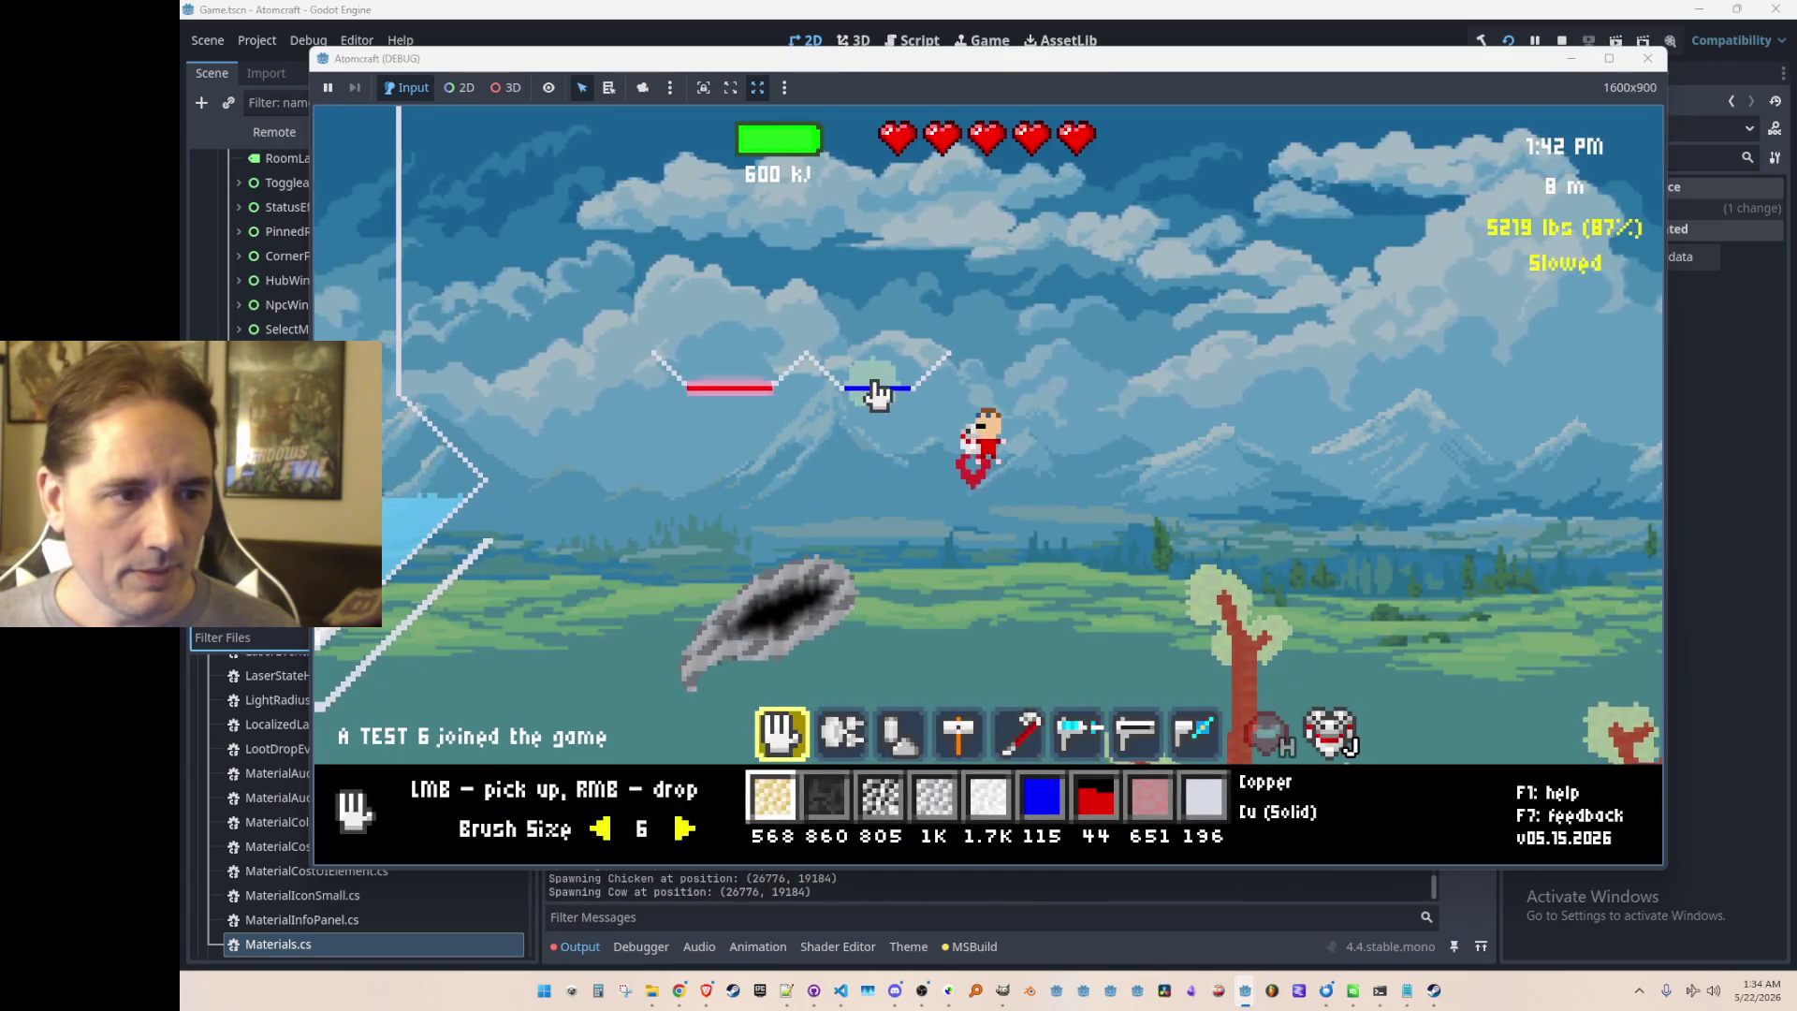
# Step: Return the cooling element to its blue line, then bring up the Materials folder window
pyautogui.click(876, 393)
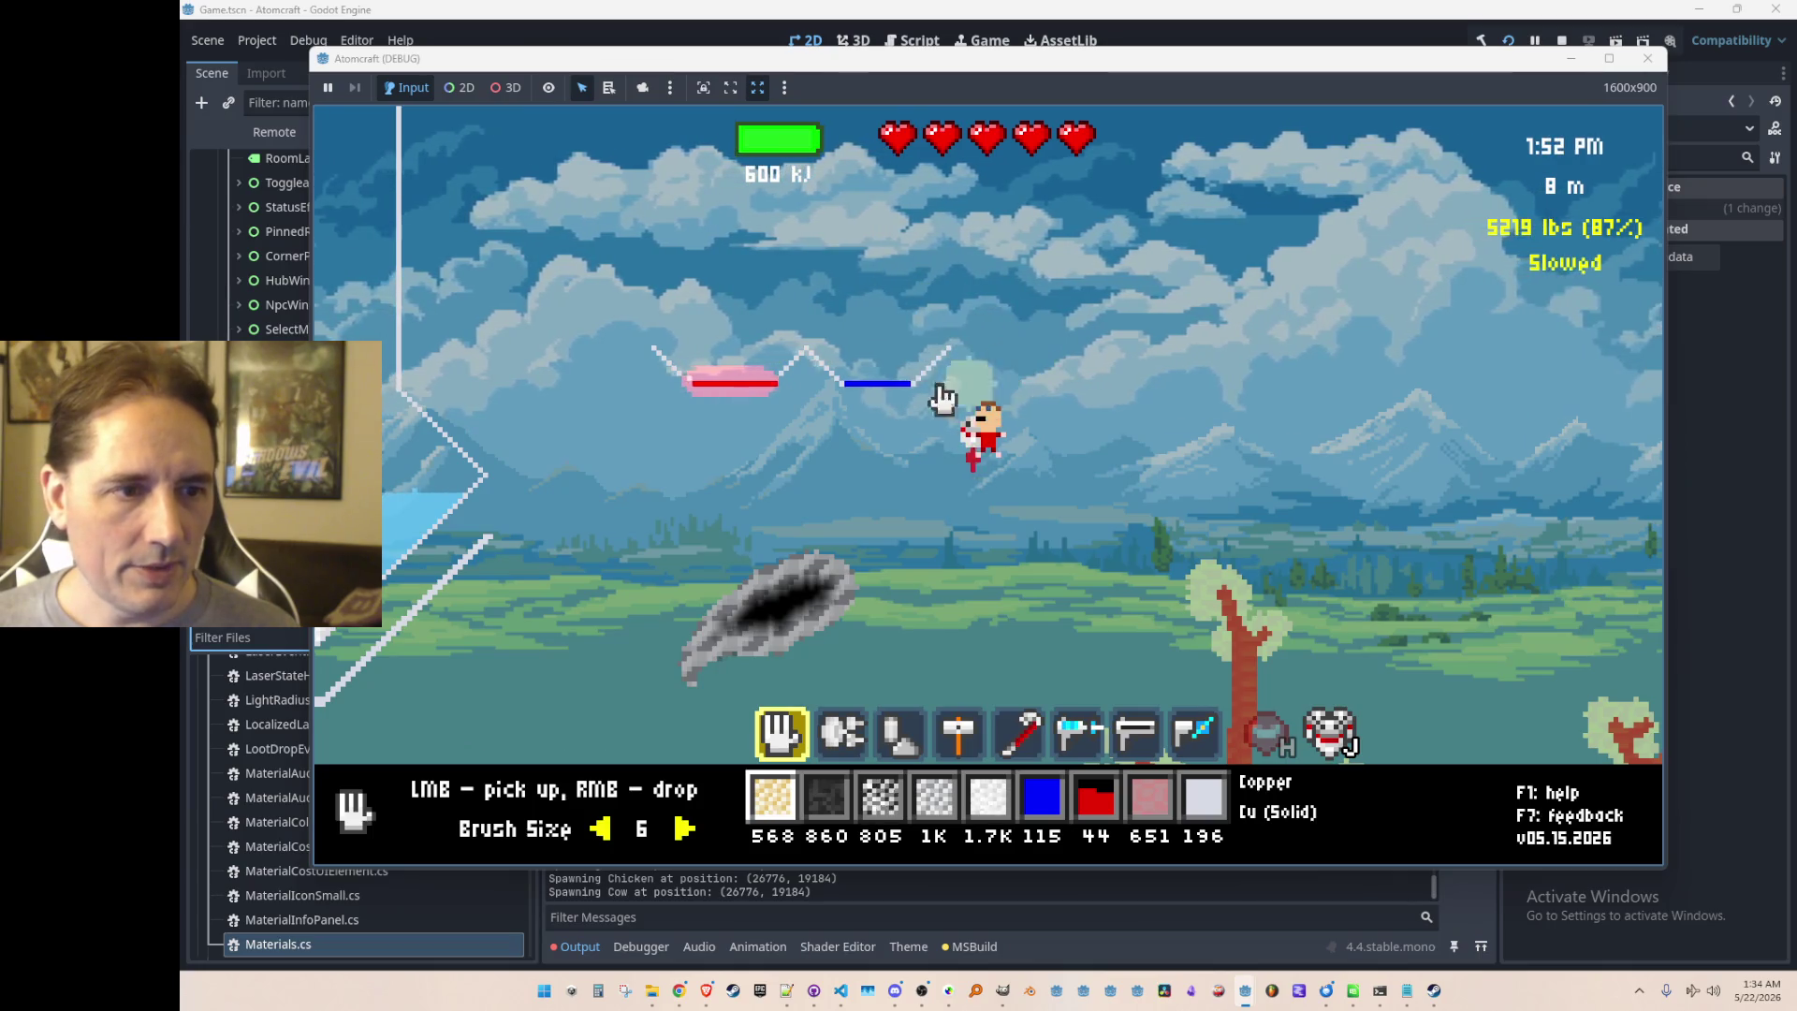
pyautogui.rightClick(884, 394)
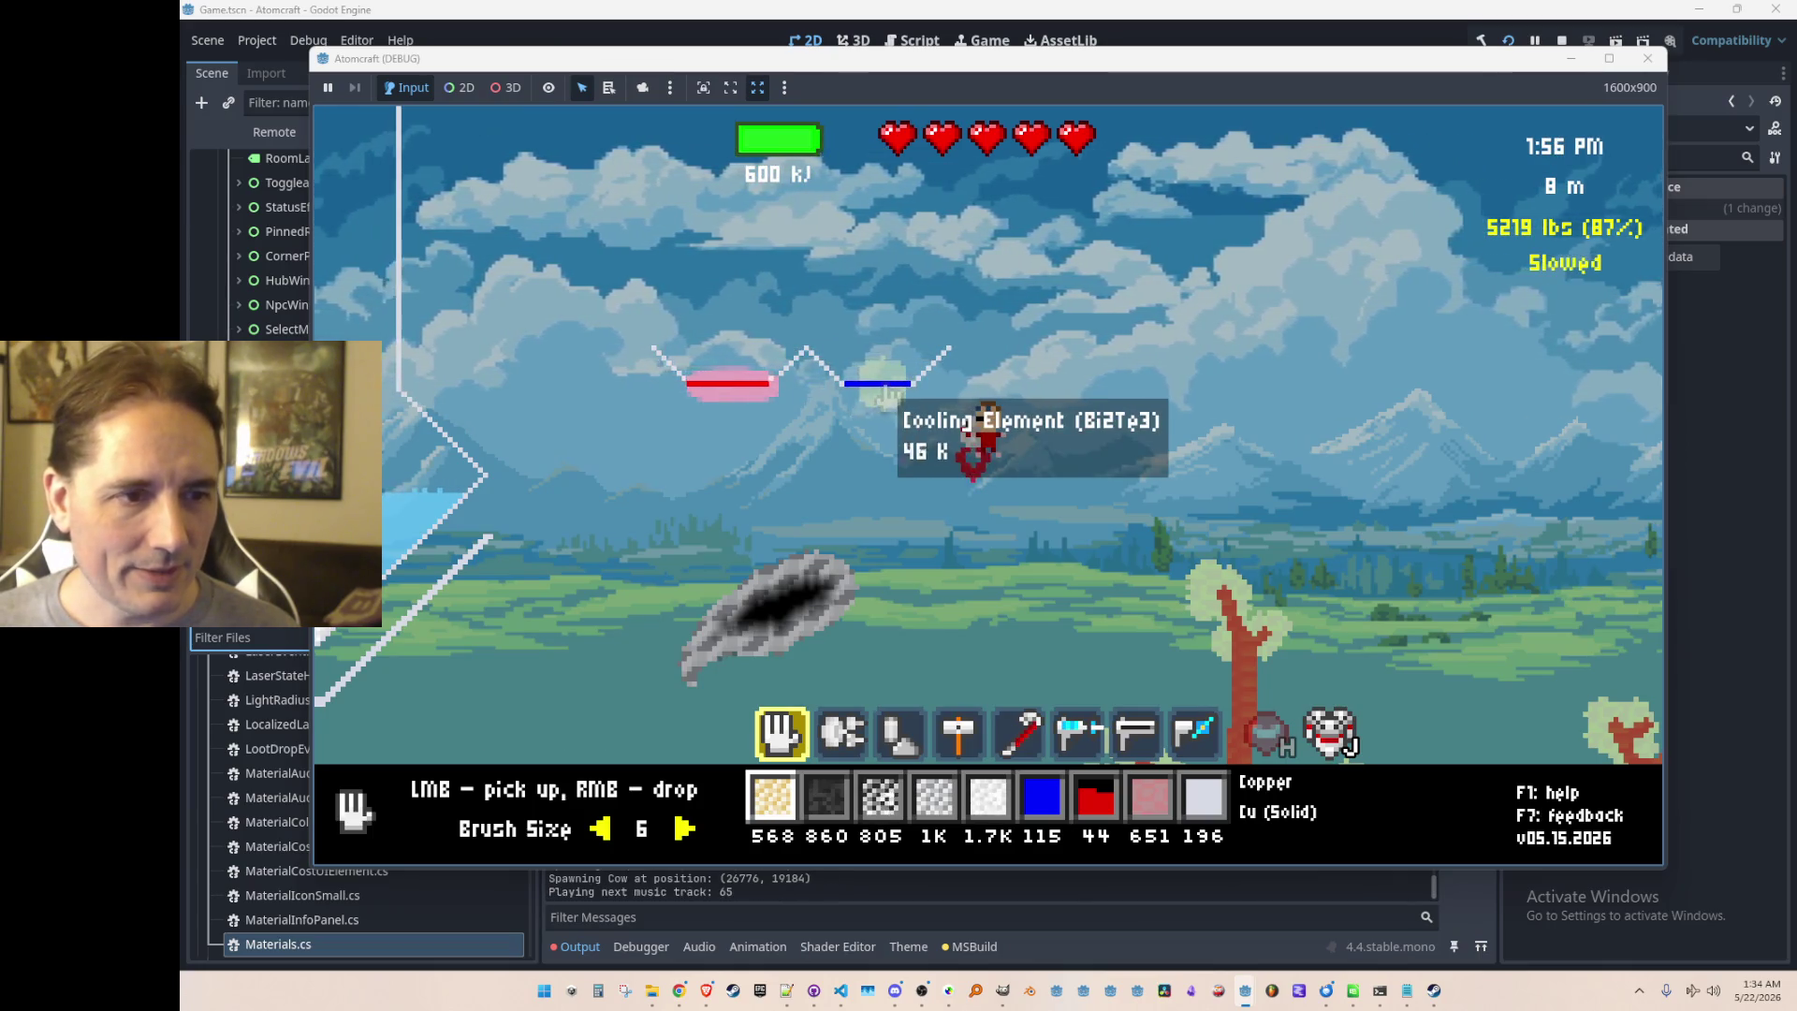
pyautogui.press('a')
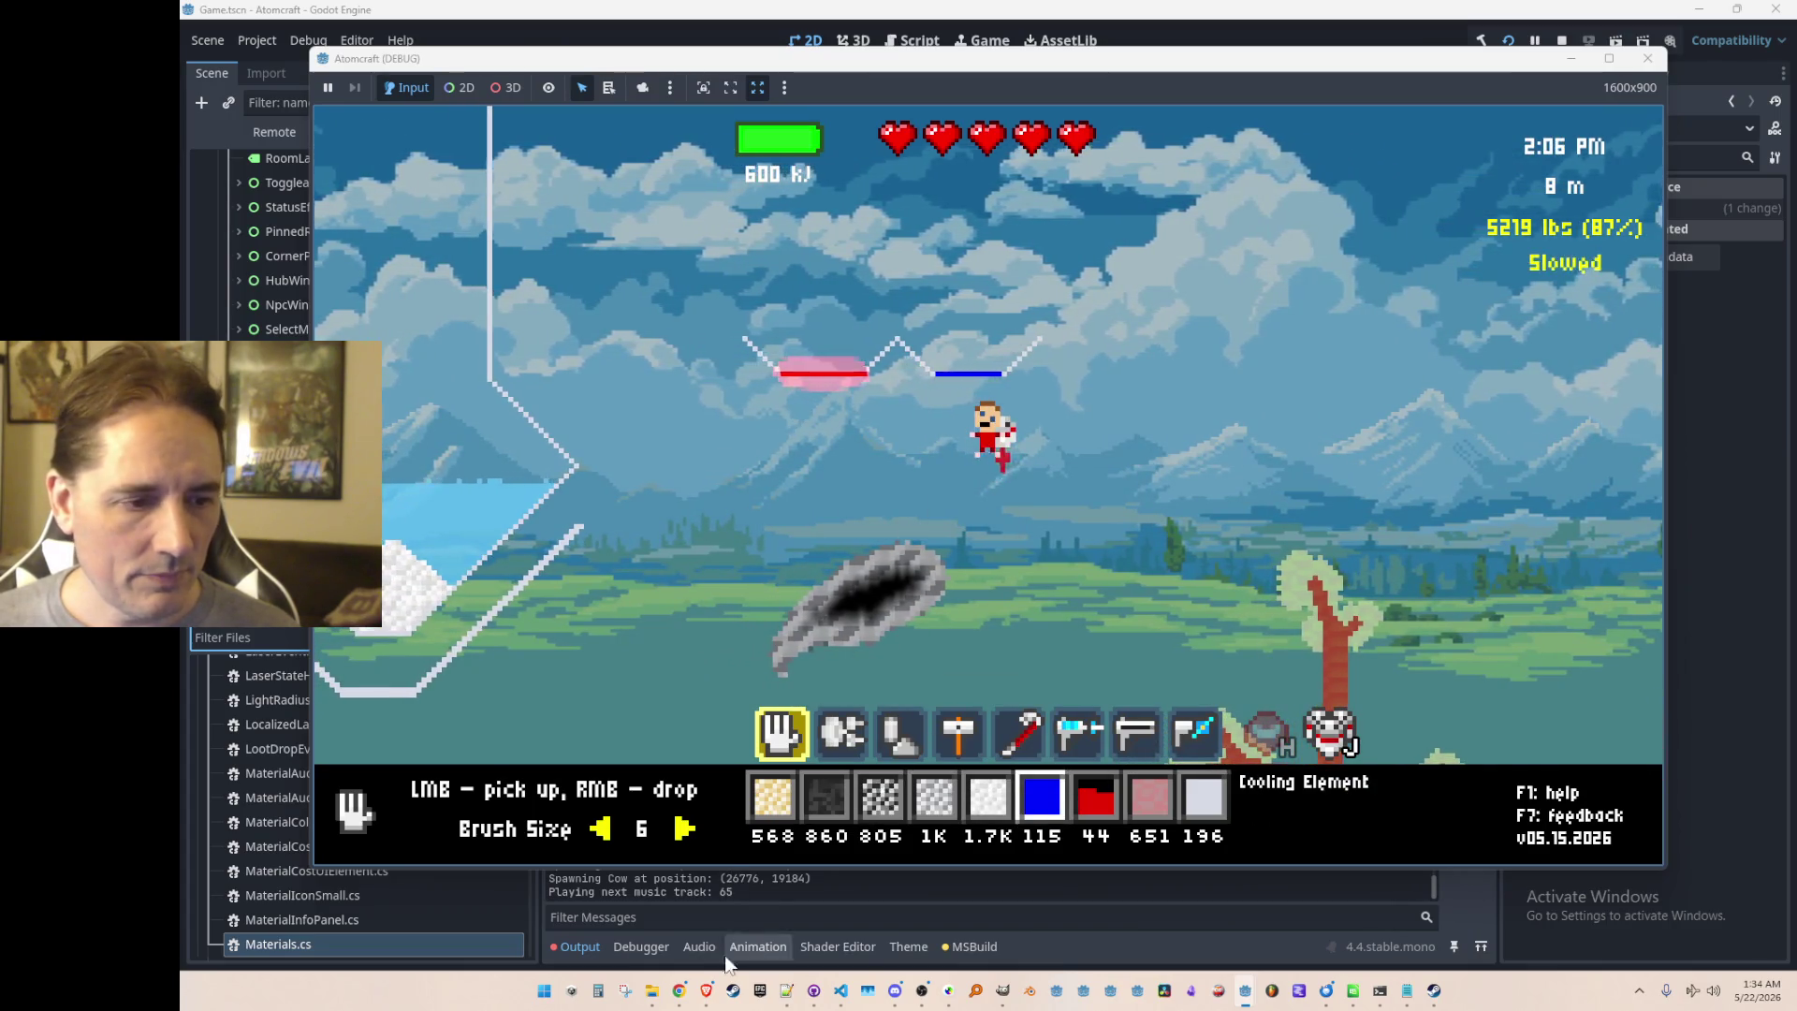
pyautogui.click(653, 990)
pyautogui.click(805, 899)
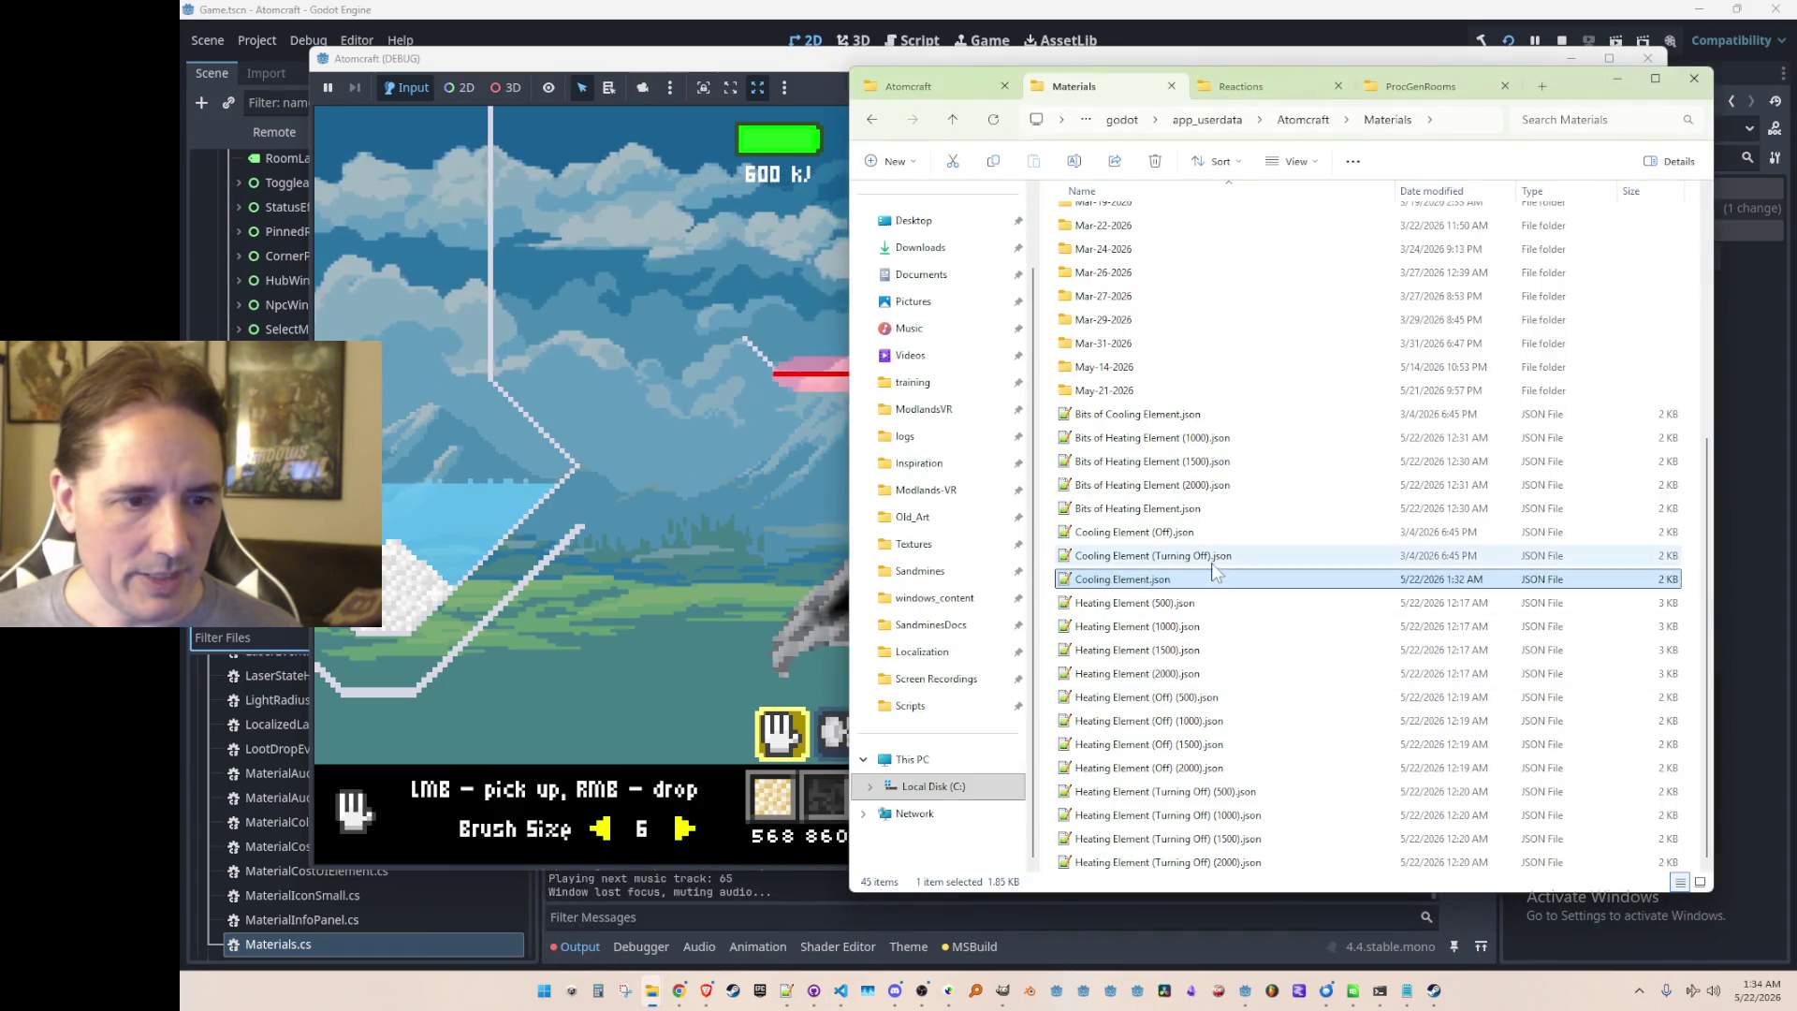
# Step: Review Cooling Element.json in Notepad++, then minimize Notepad++ and File Explorer to show the game
pyautogui.click(1284, 554)
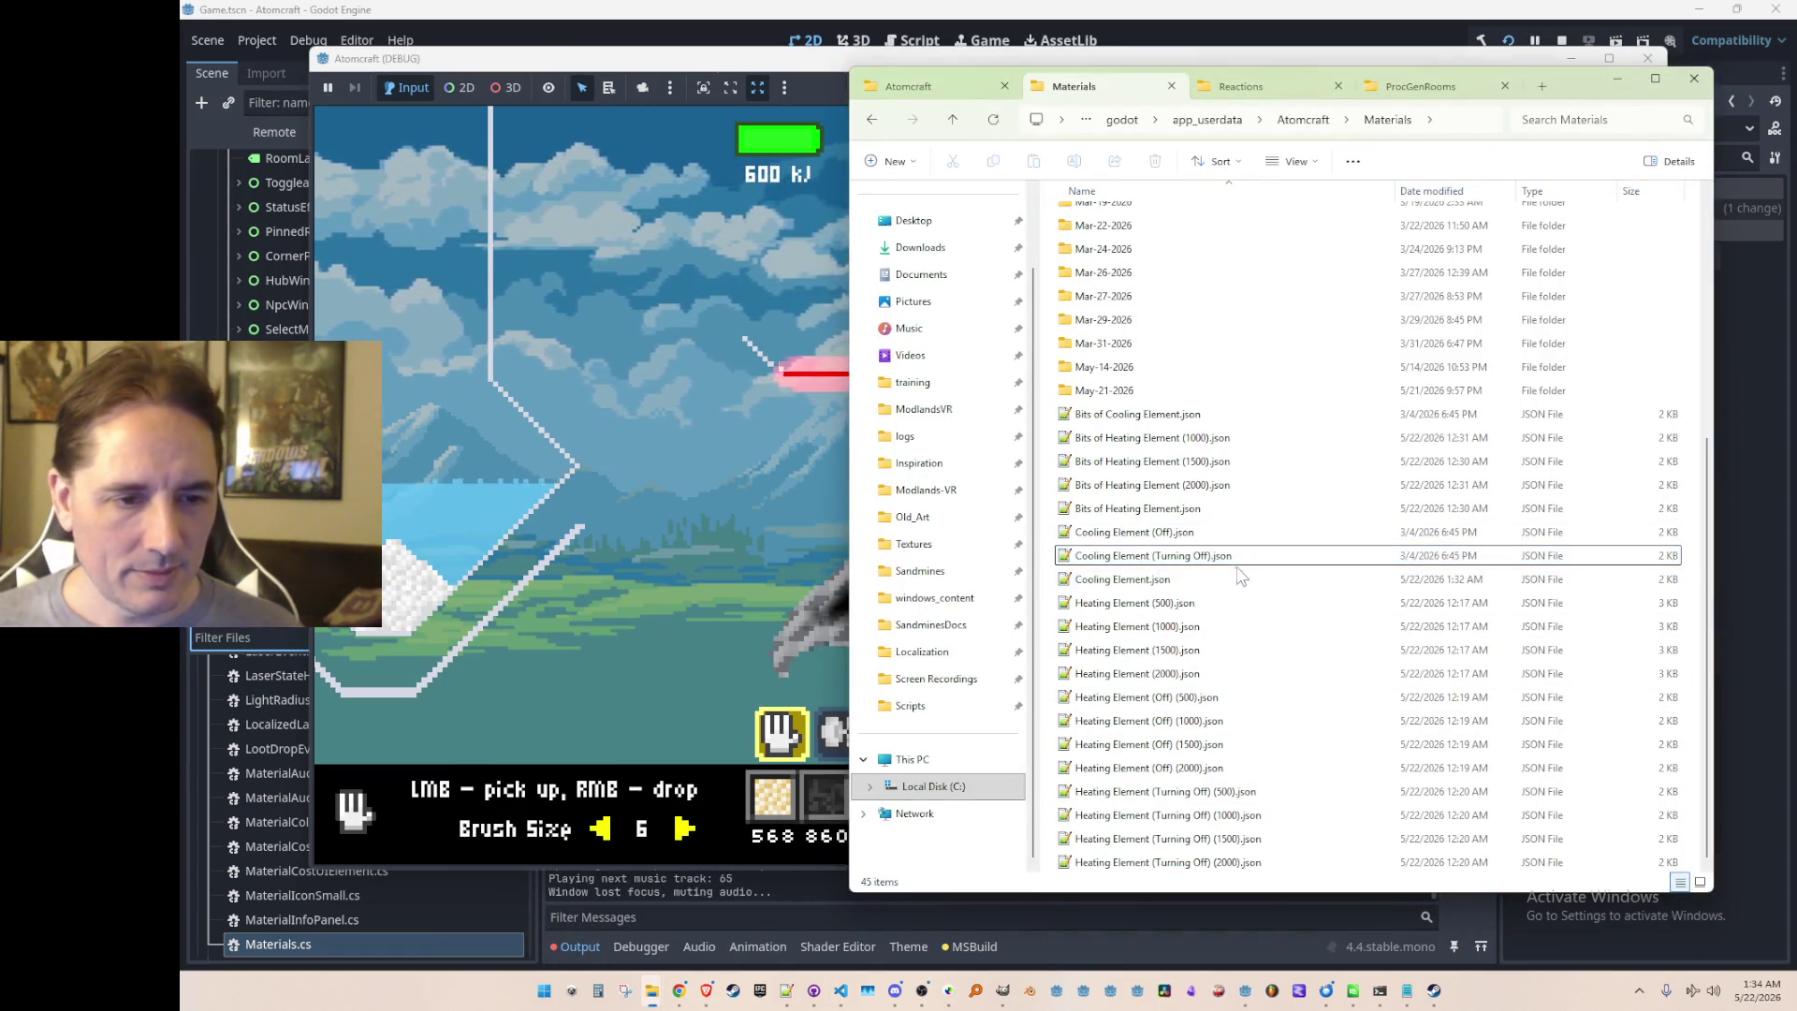
pyautogui.doubleClick(1226, 580)
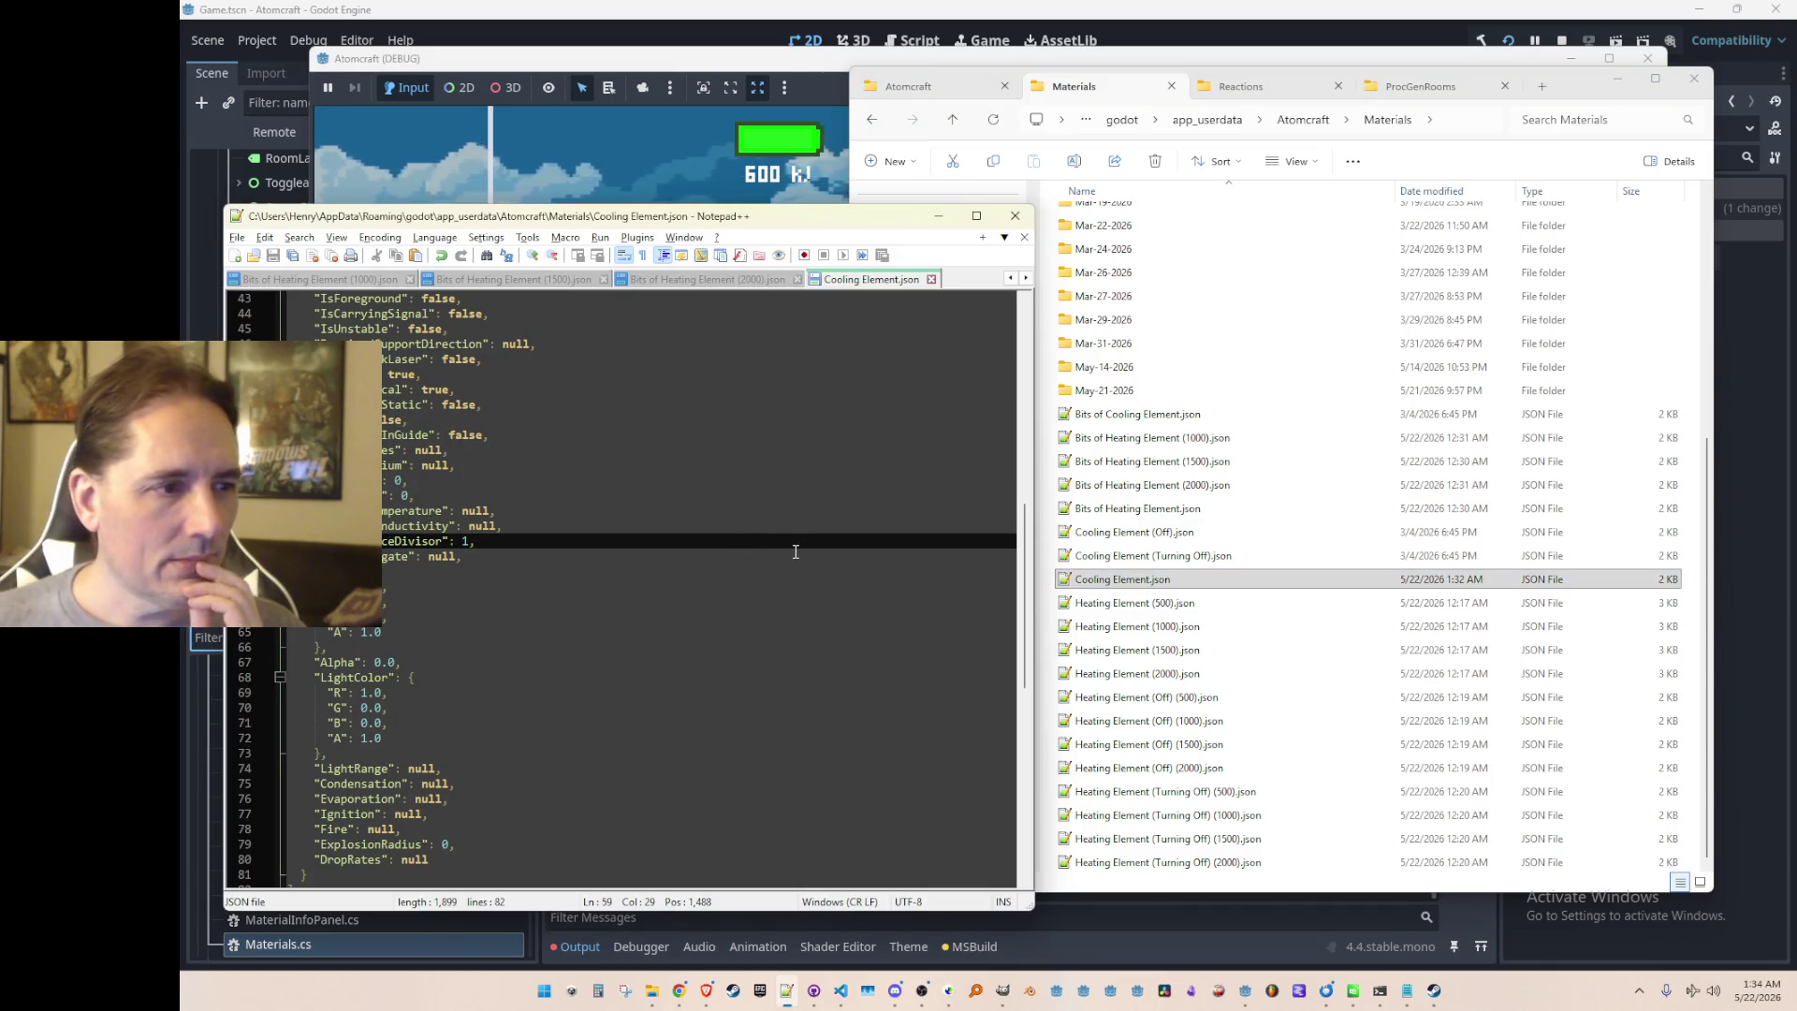
pyautogui.scroll(14, 849, 548)
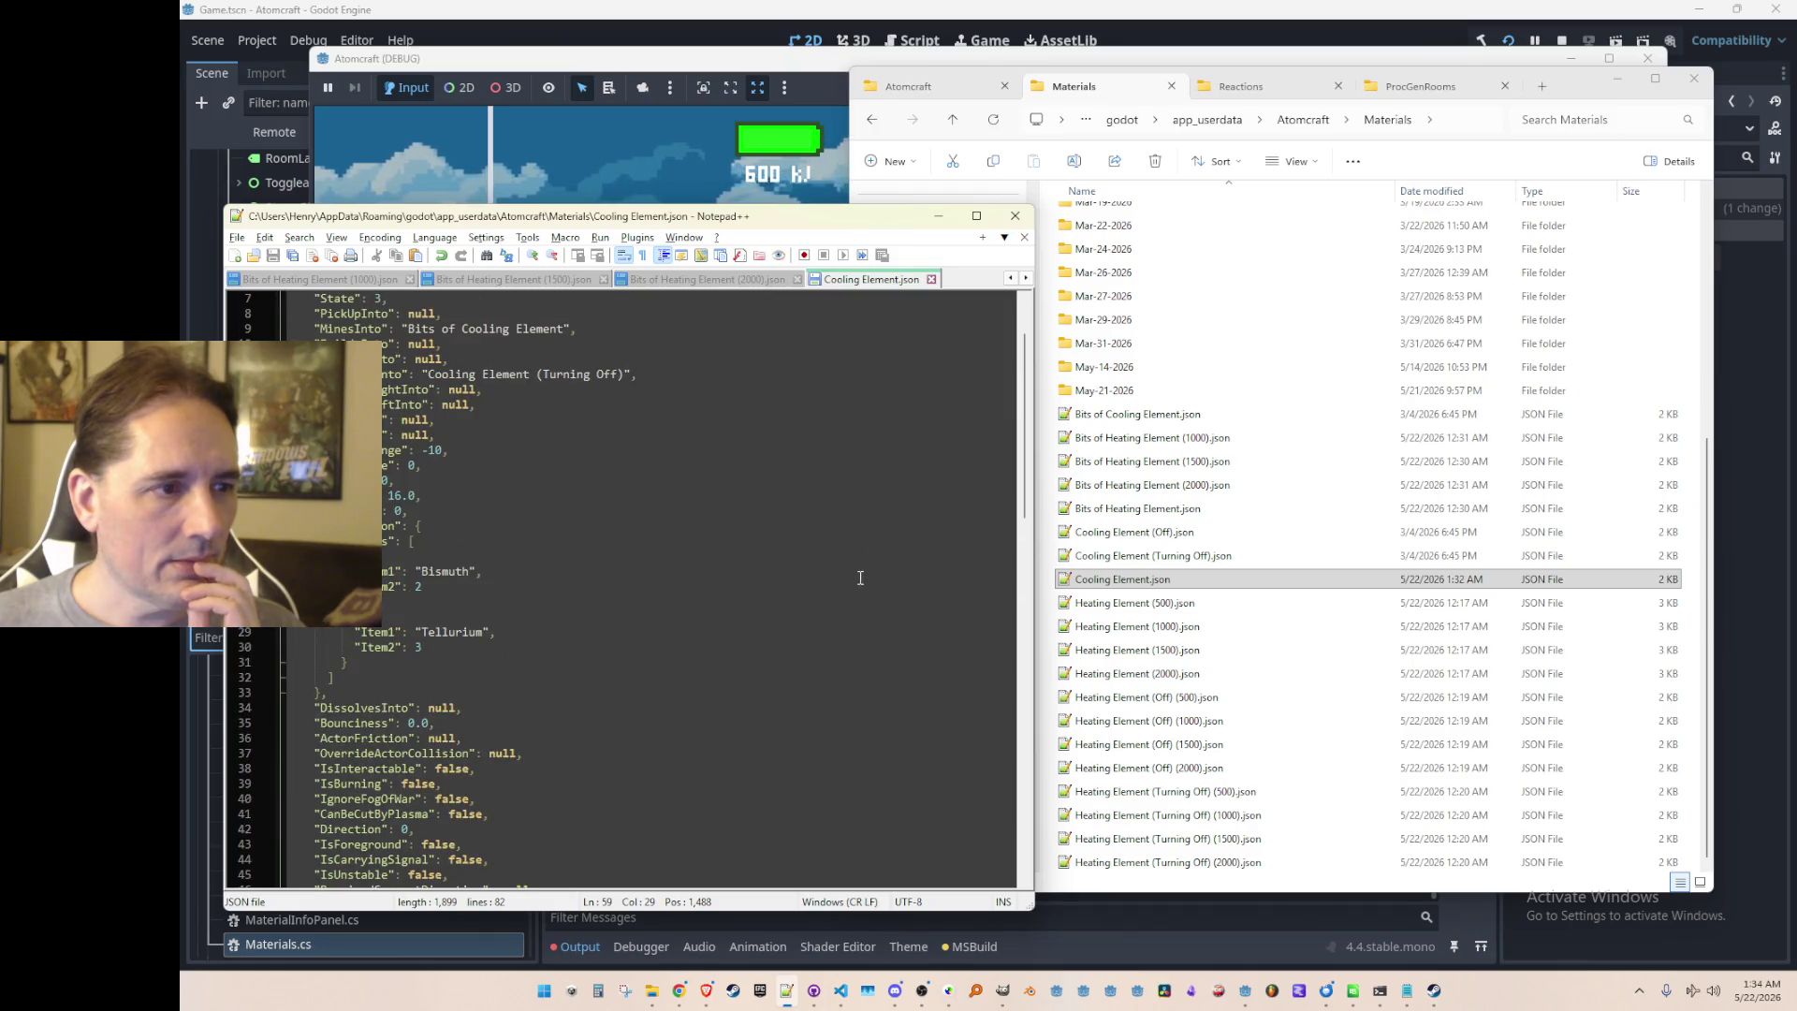
pyautogui.scroll(-5, 861, 575)
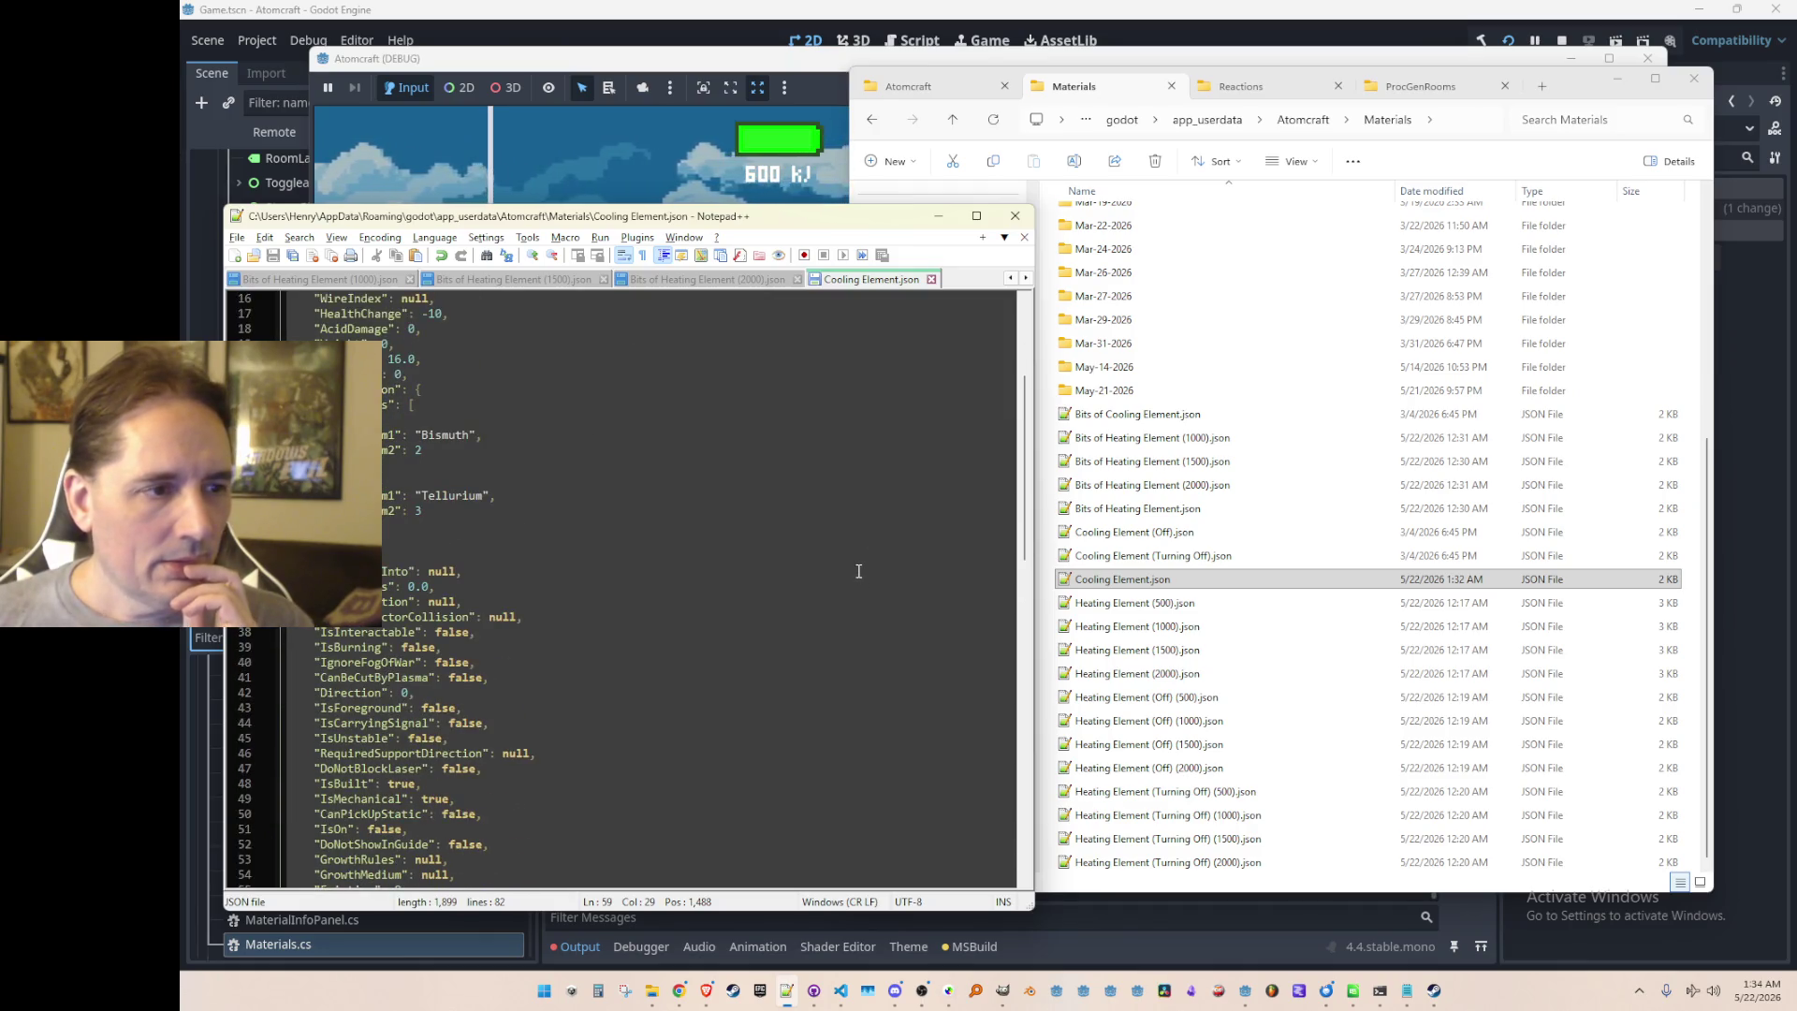
pyautogui.scroll(-9, 859, 570)
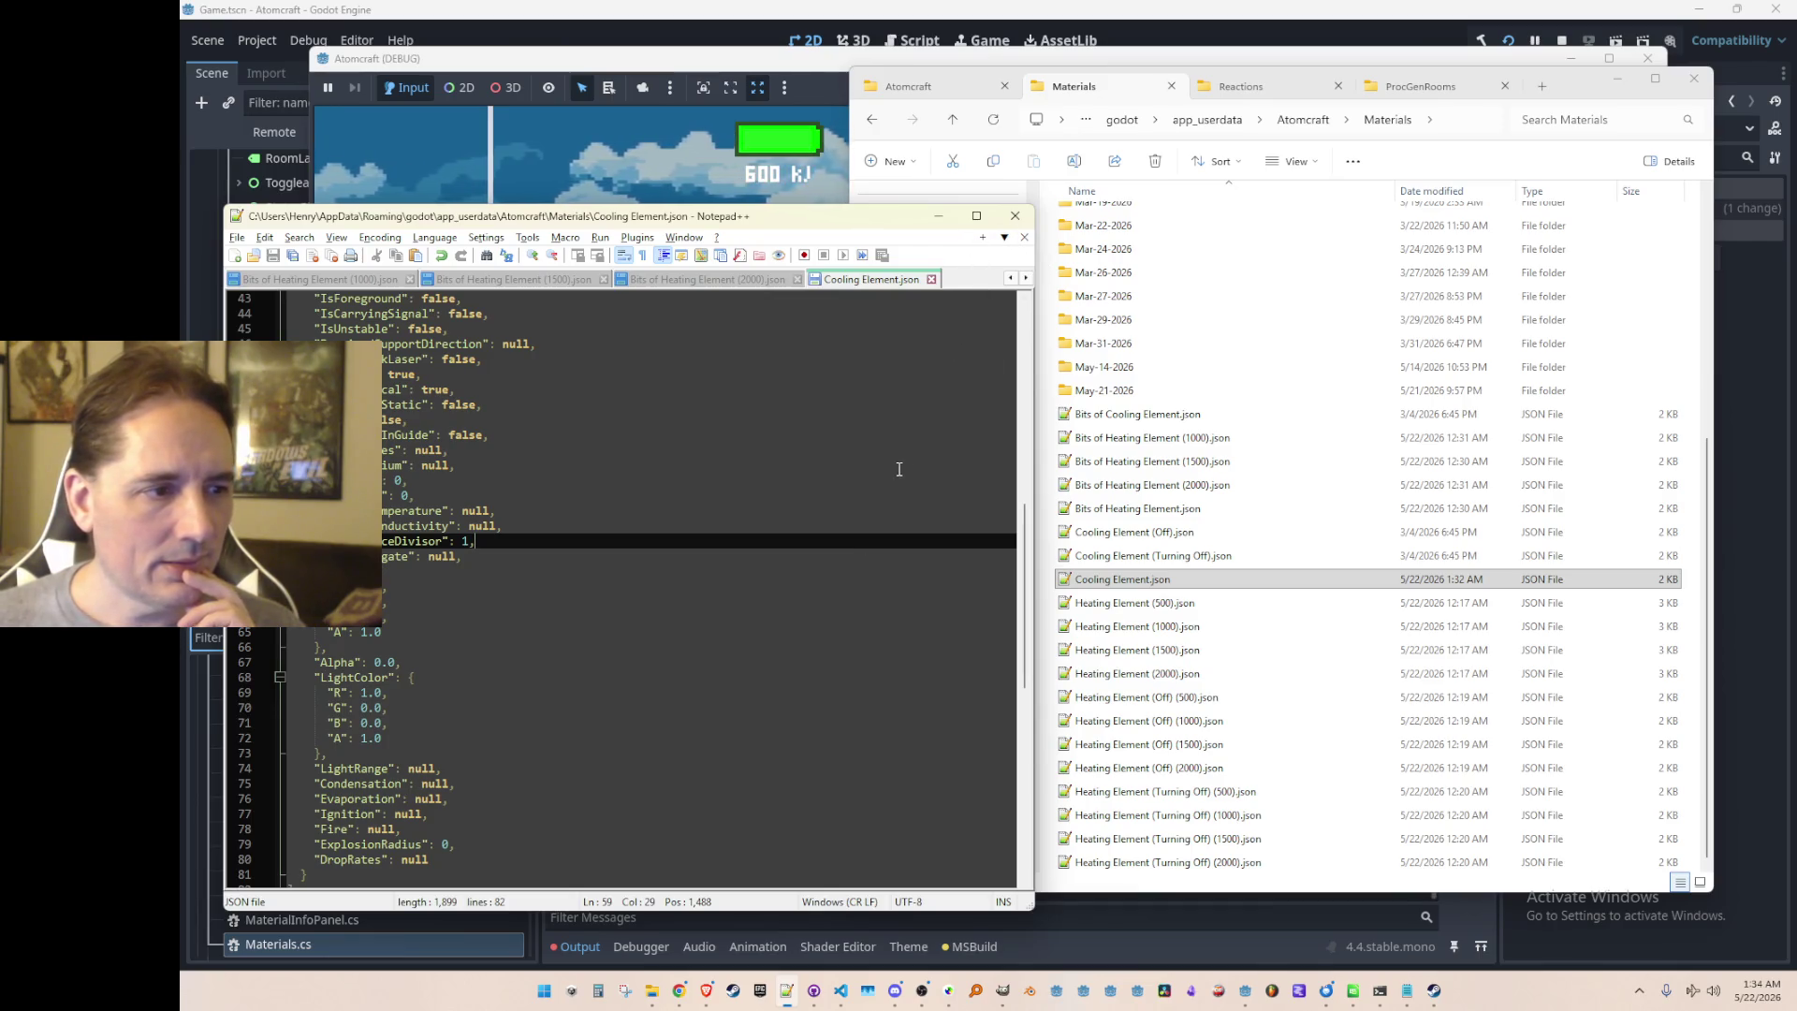
pyautogui.click(939, 217)
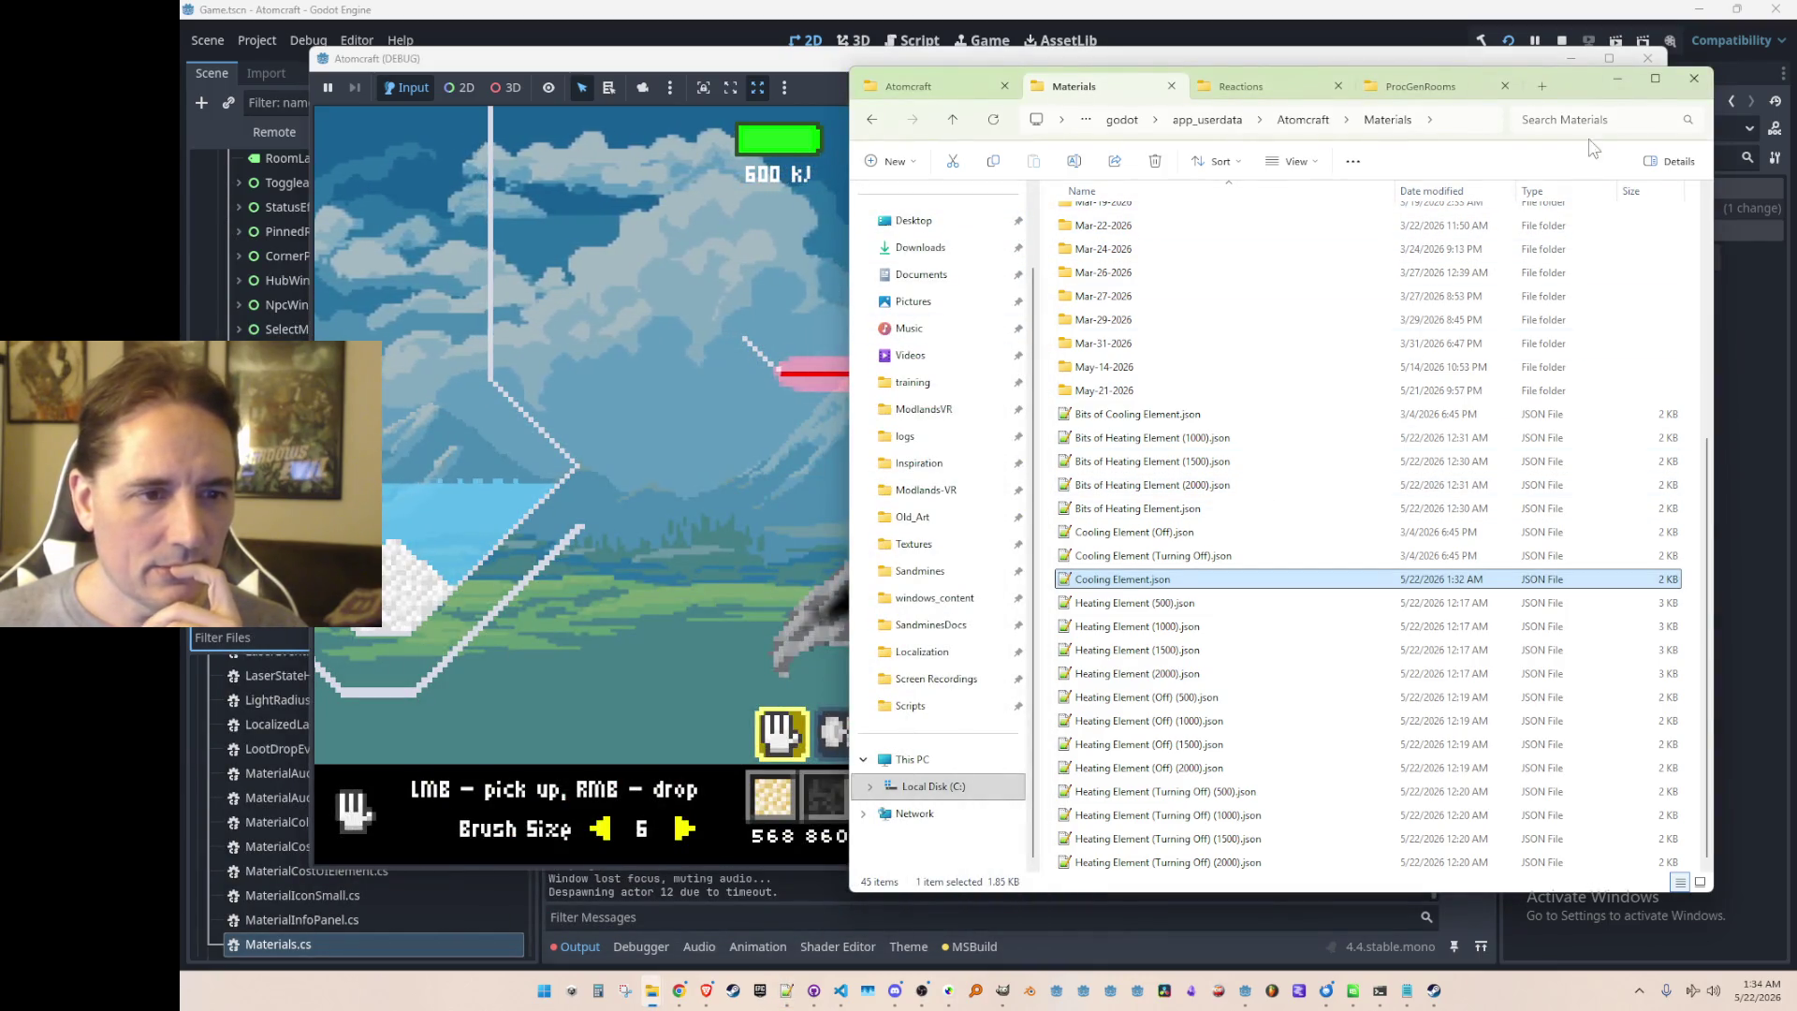
pyautogui.click(1617, 81)
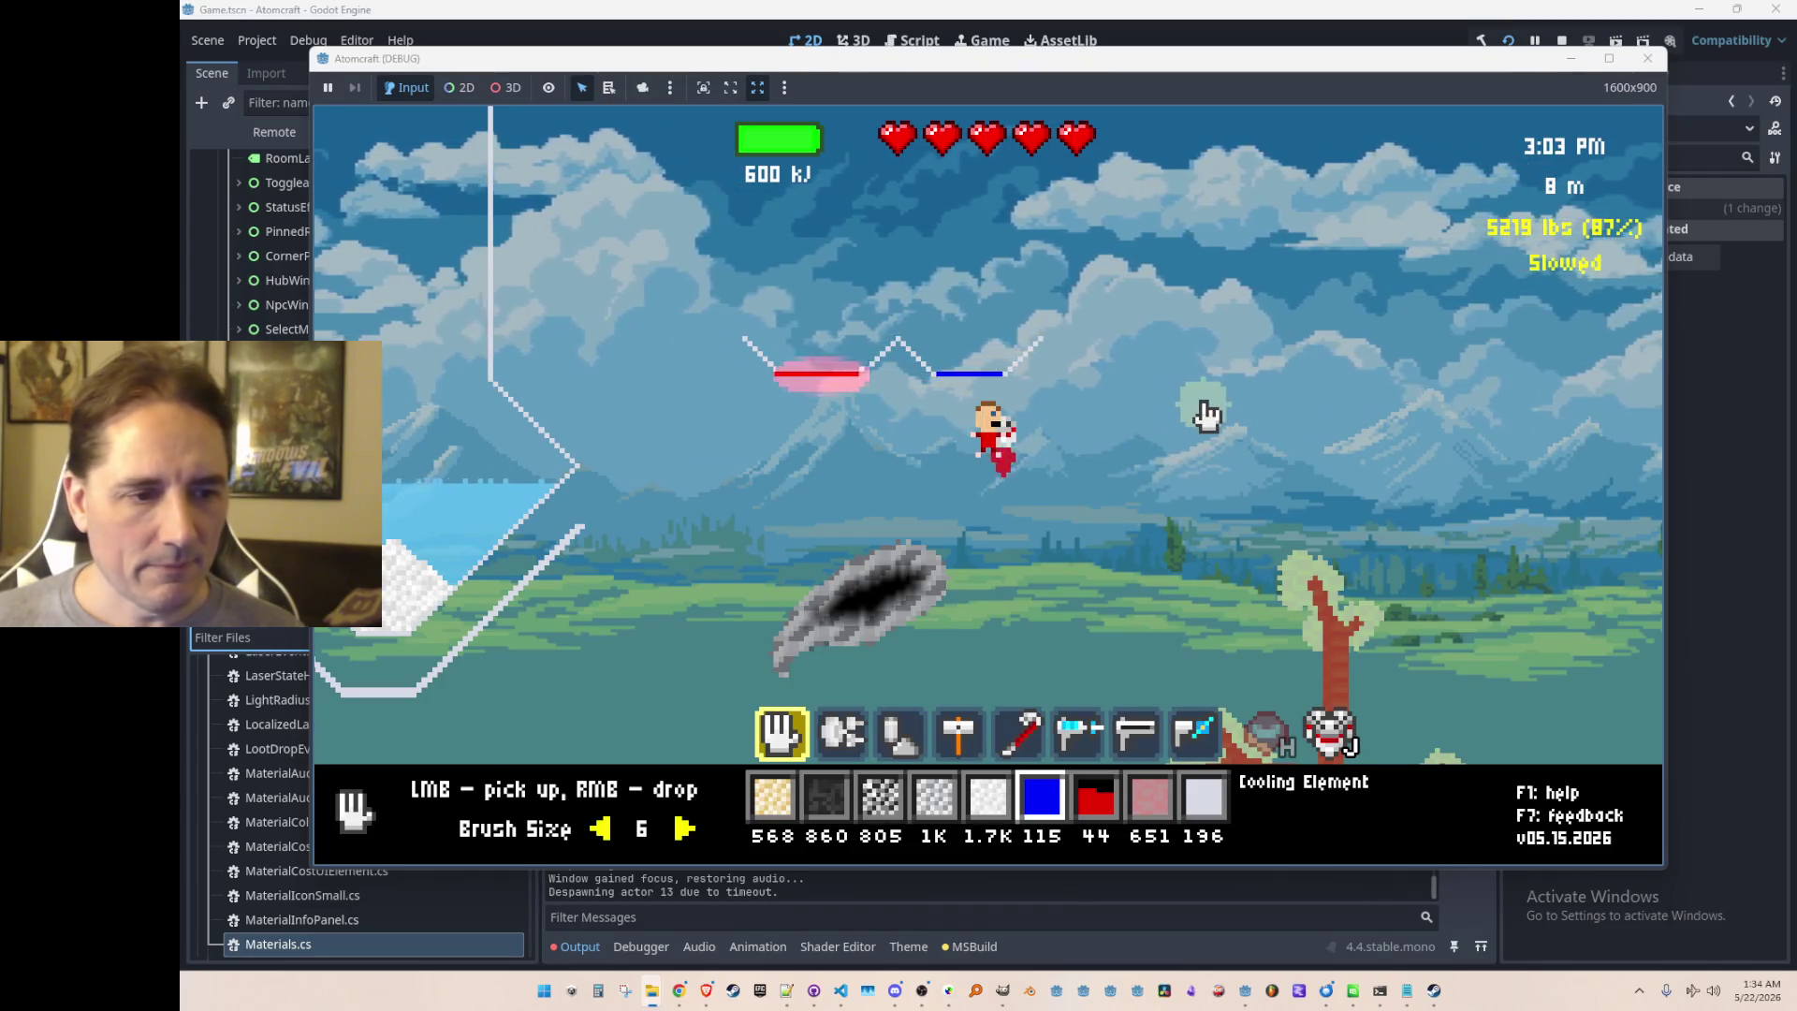
# Step: Build a long Cooling Element line to the right of the player
pyautogui.press('2')
pyautogui.press('4')
pyautogui.moveTo(1128, 402); pyautogui.dragTo(1374, 404)
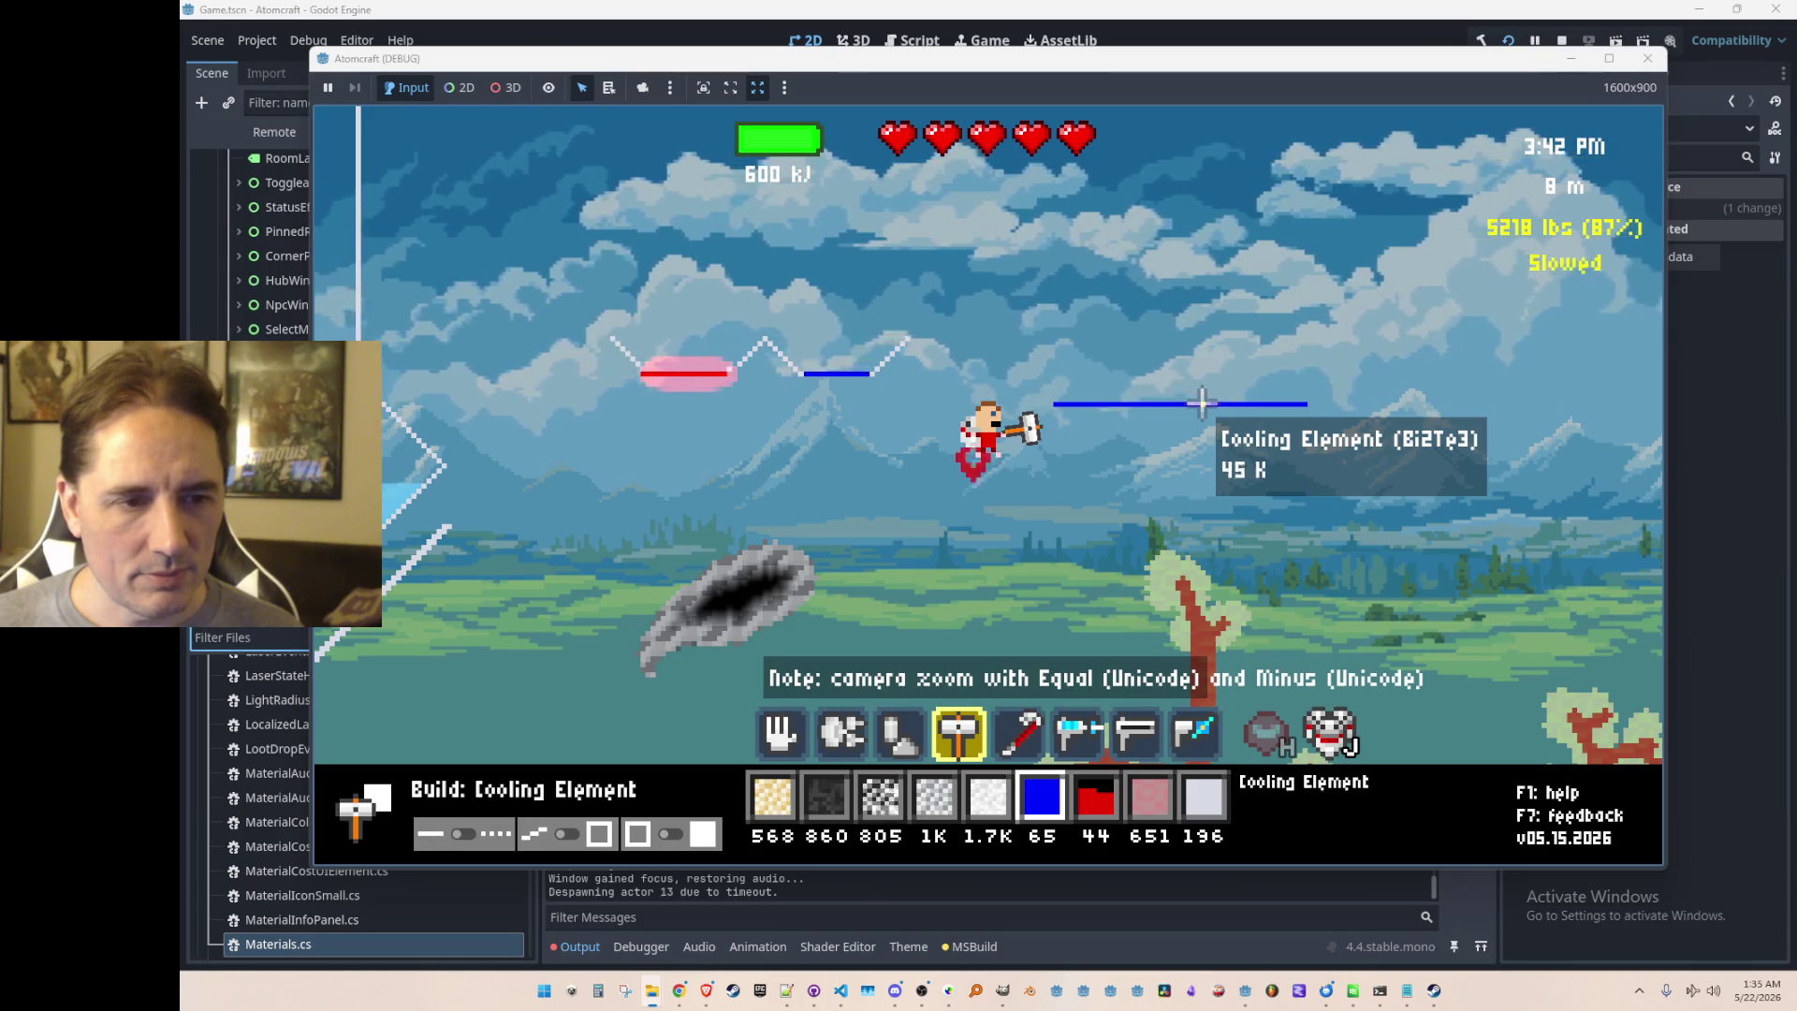
# Step: Change the build material to Copper Wall
pyautogui.press('2')
pyautogui.press('1')
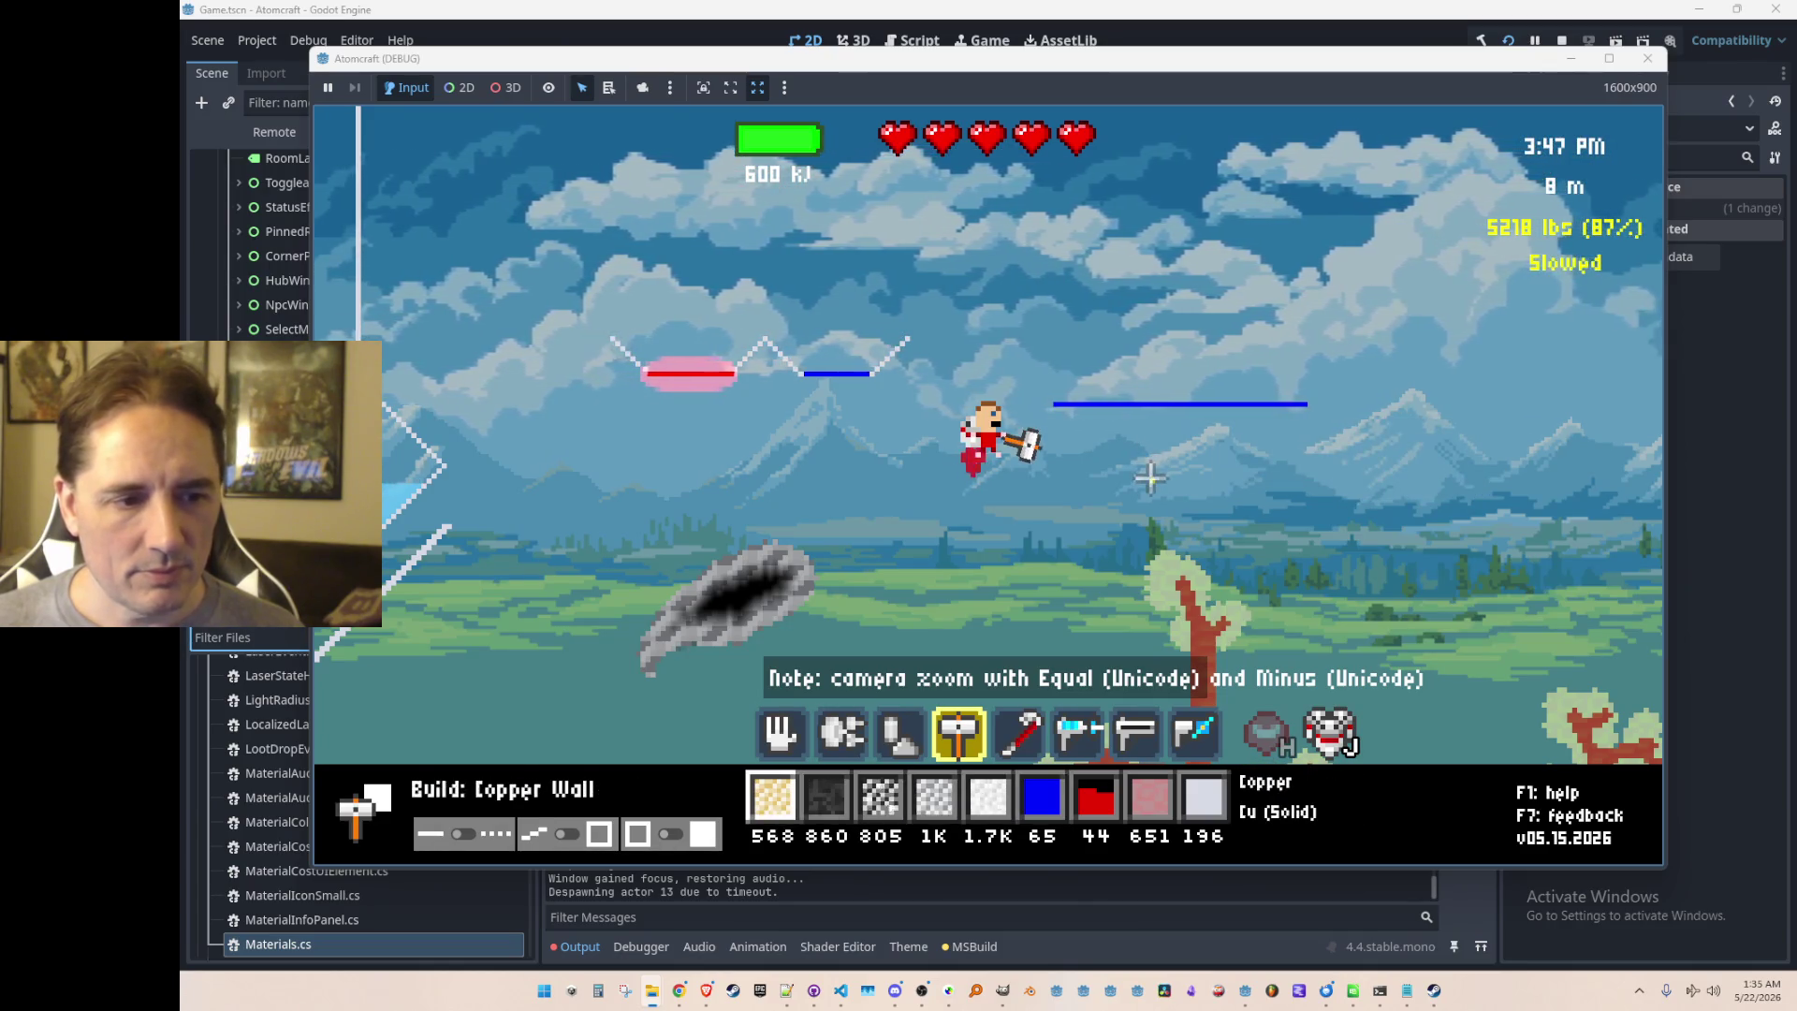
pyautogui.press('Tab')
pyautogui.press('Tab')
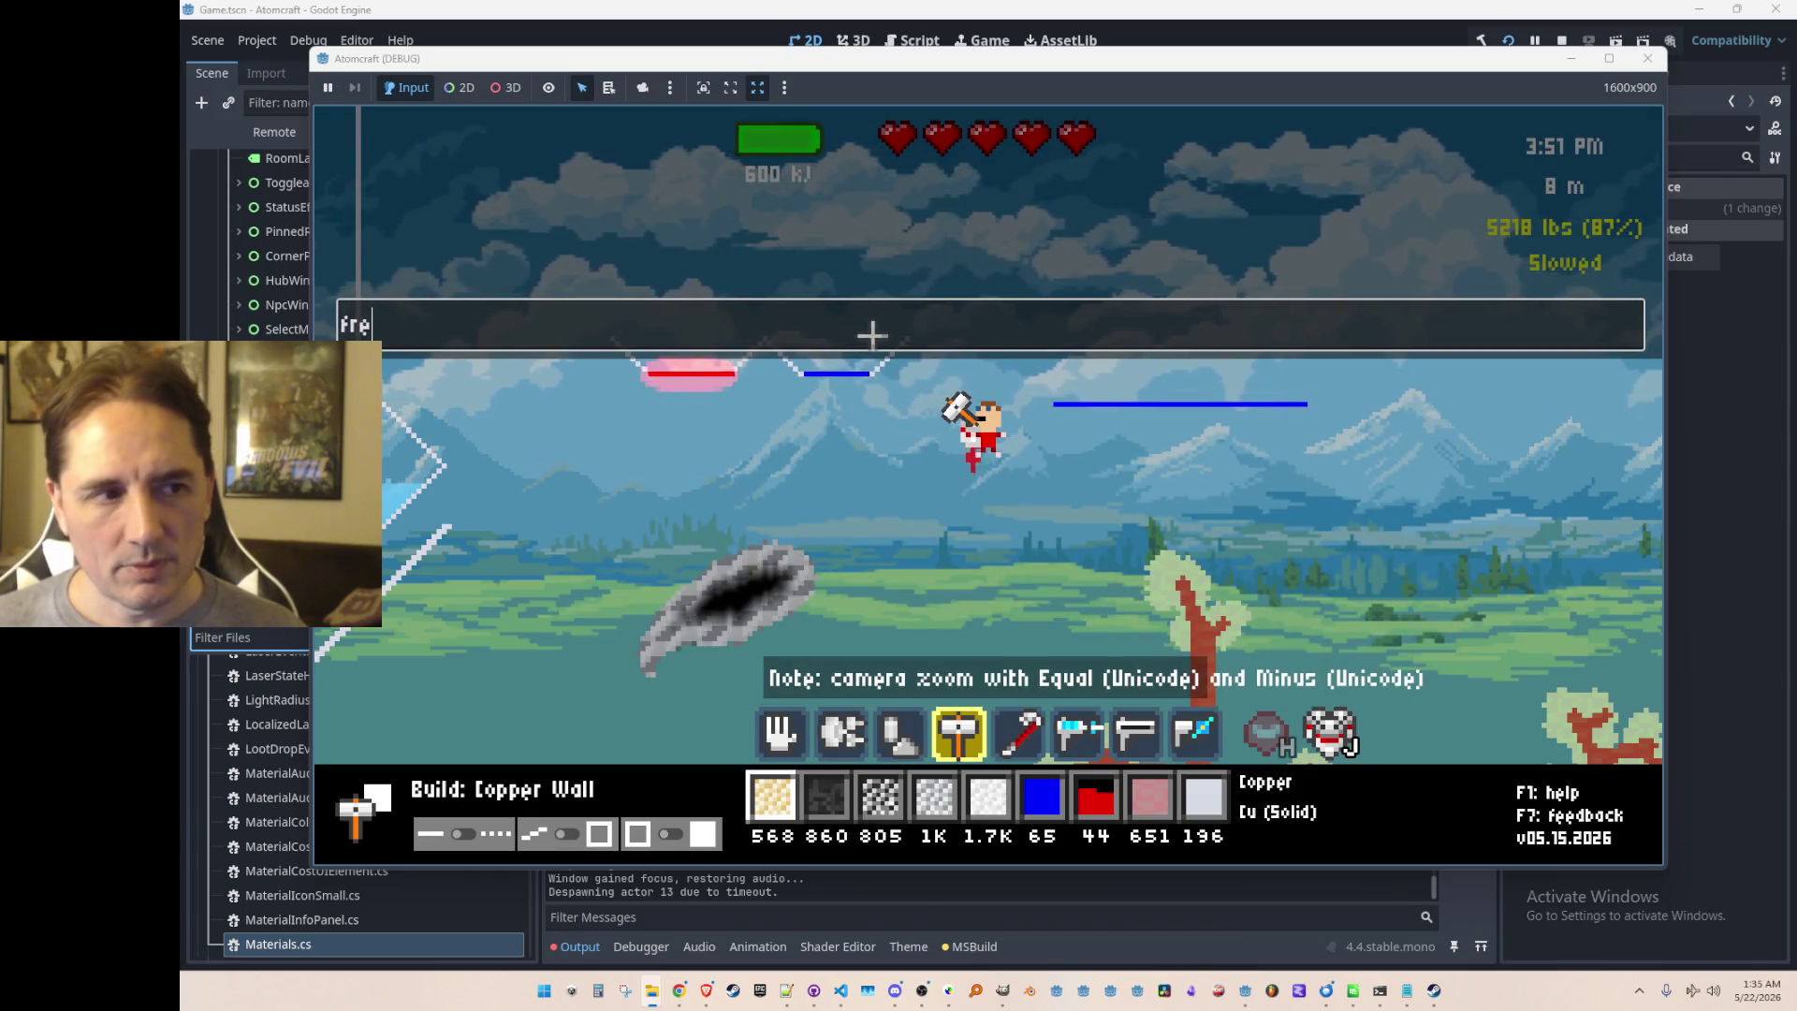
# Step: Browse the crafting recipe categories: logic, filters, heating, and sensor and control elements
pyautogui.press('Tab')
pyautogui.click(955, 245)
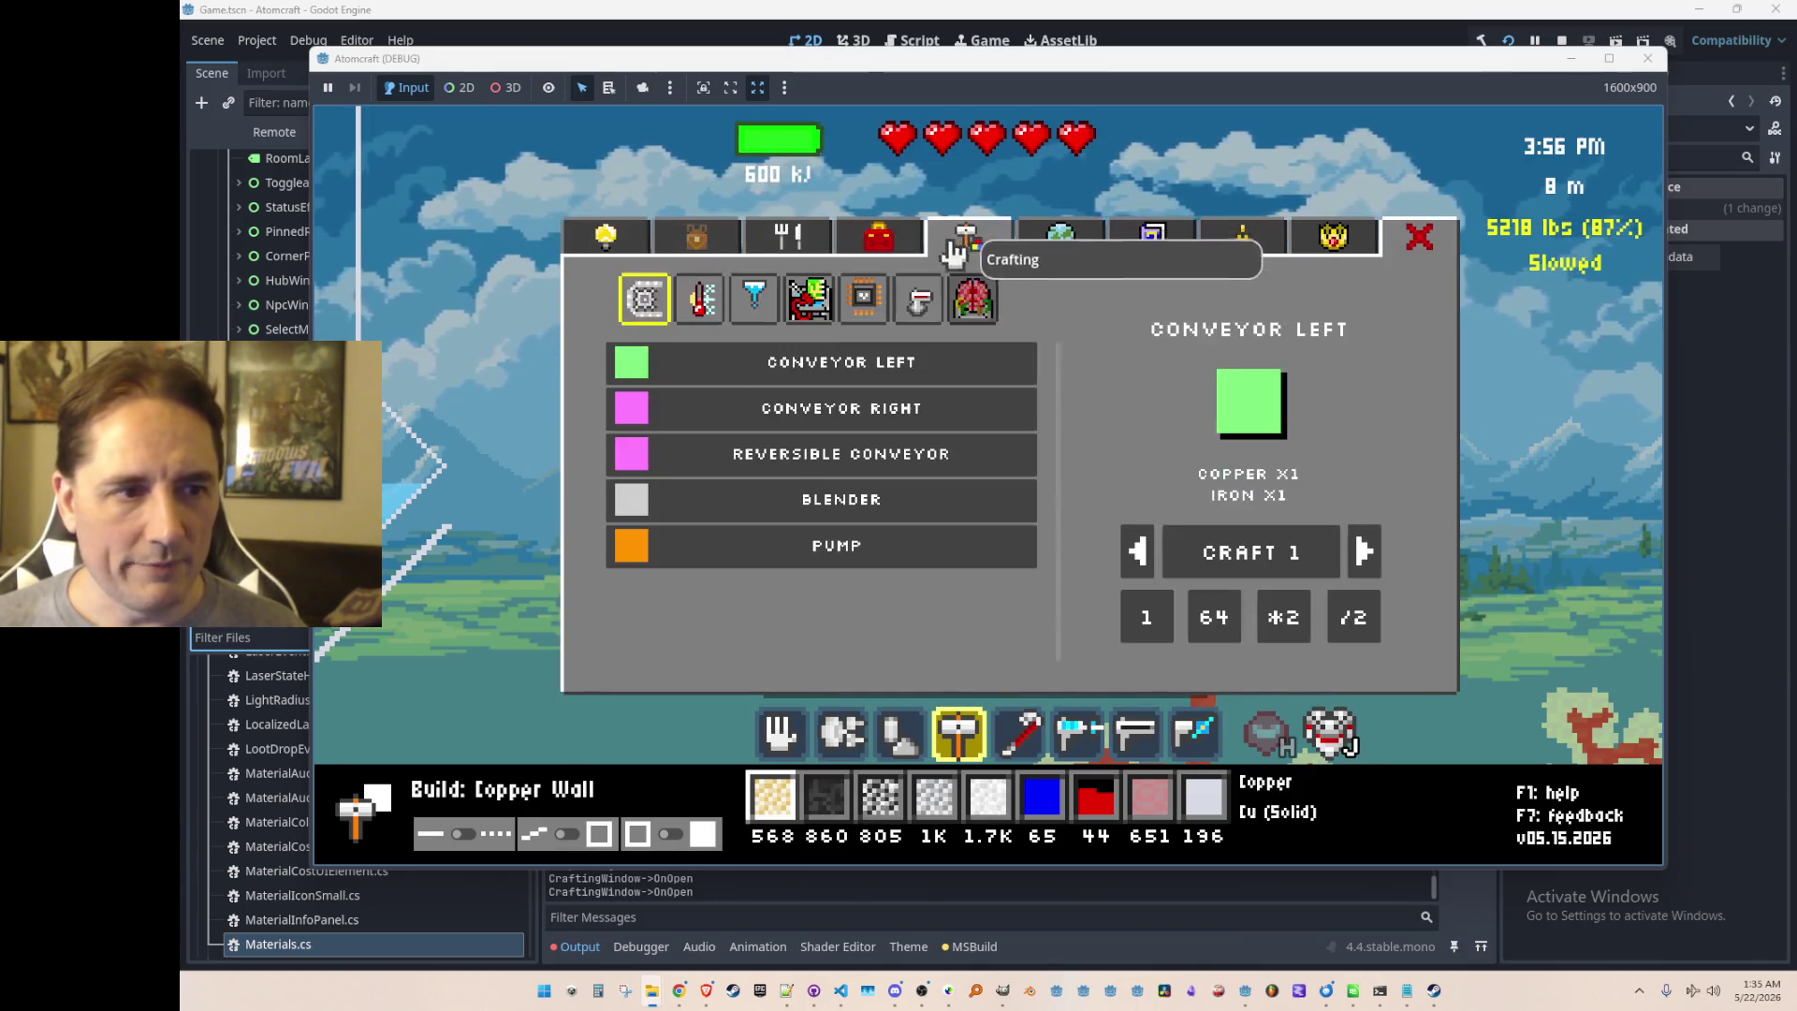
pyautogui.click(866, 301)
pyautogui.click(873, 309)
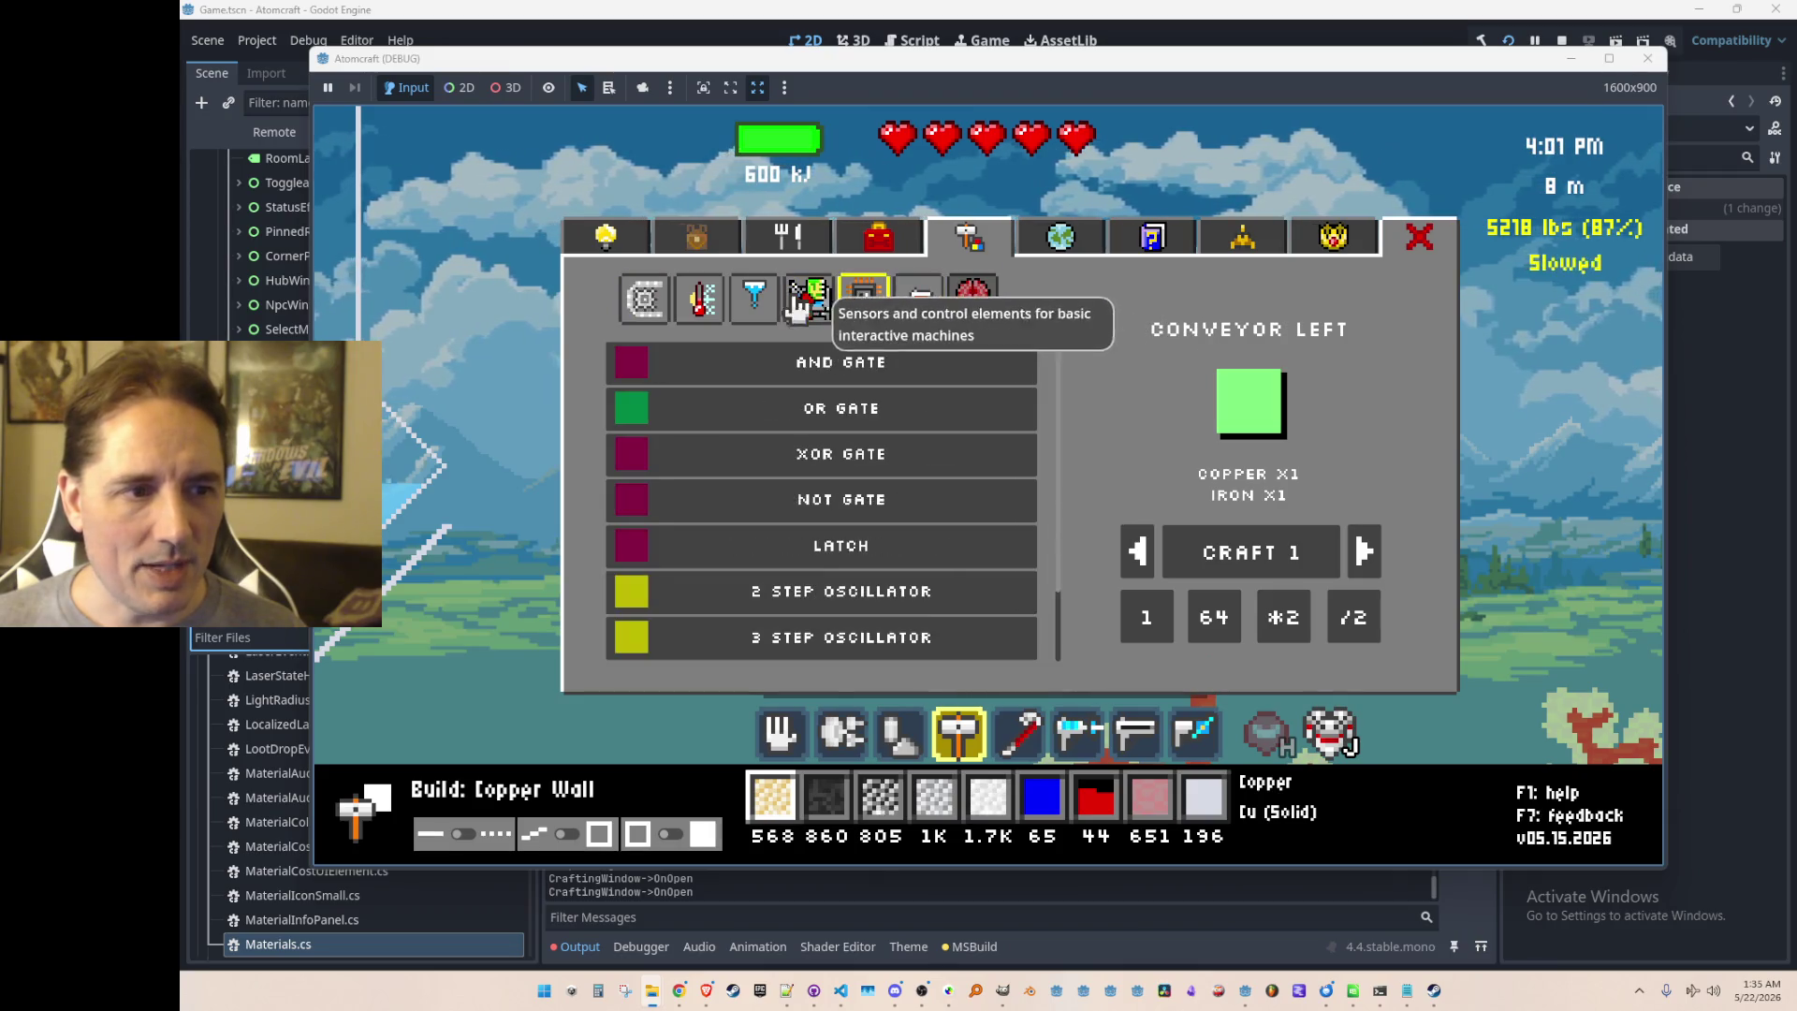
pyautogui.click(757, 301)
pyautogui.click(698, 308)
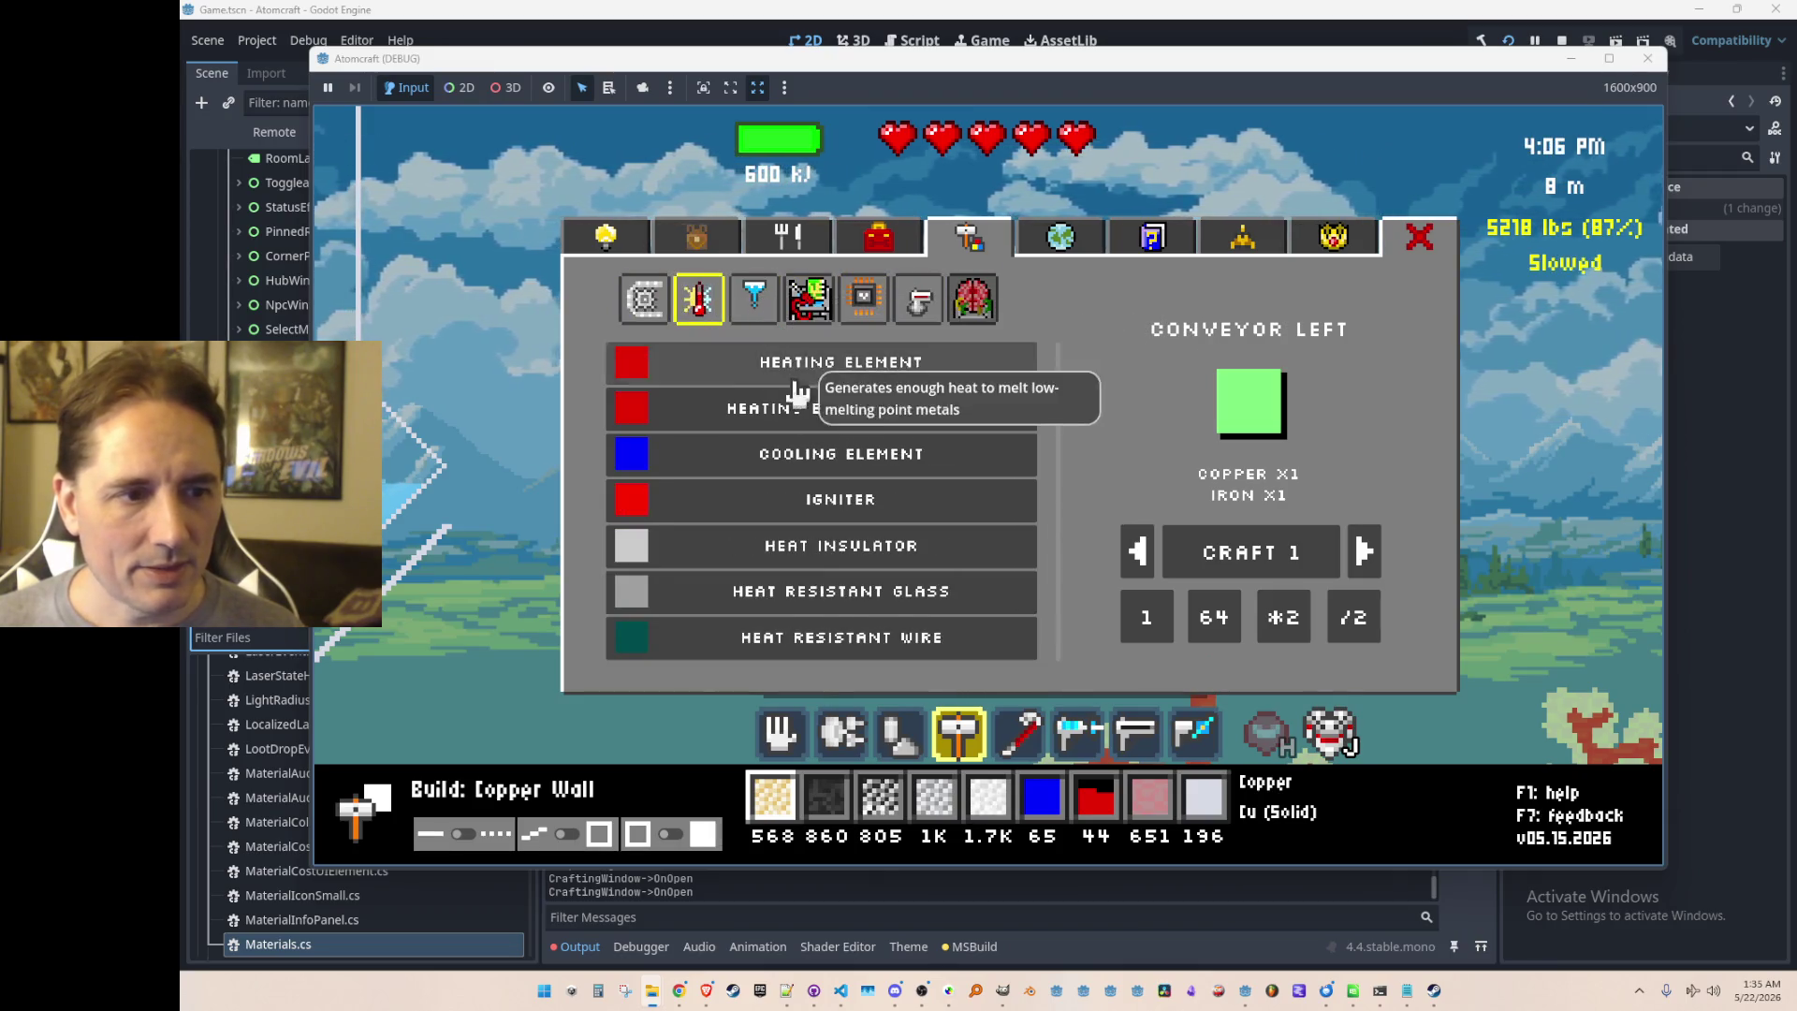
pyautogui.click(766, 312)
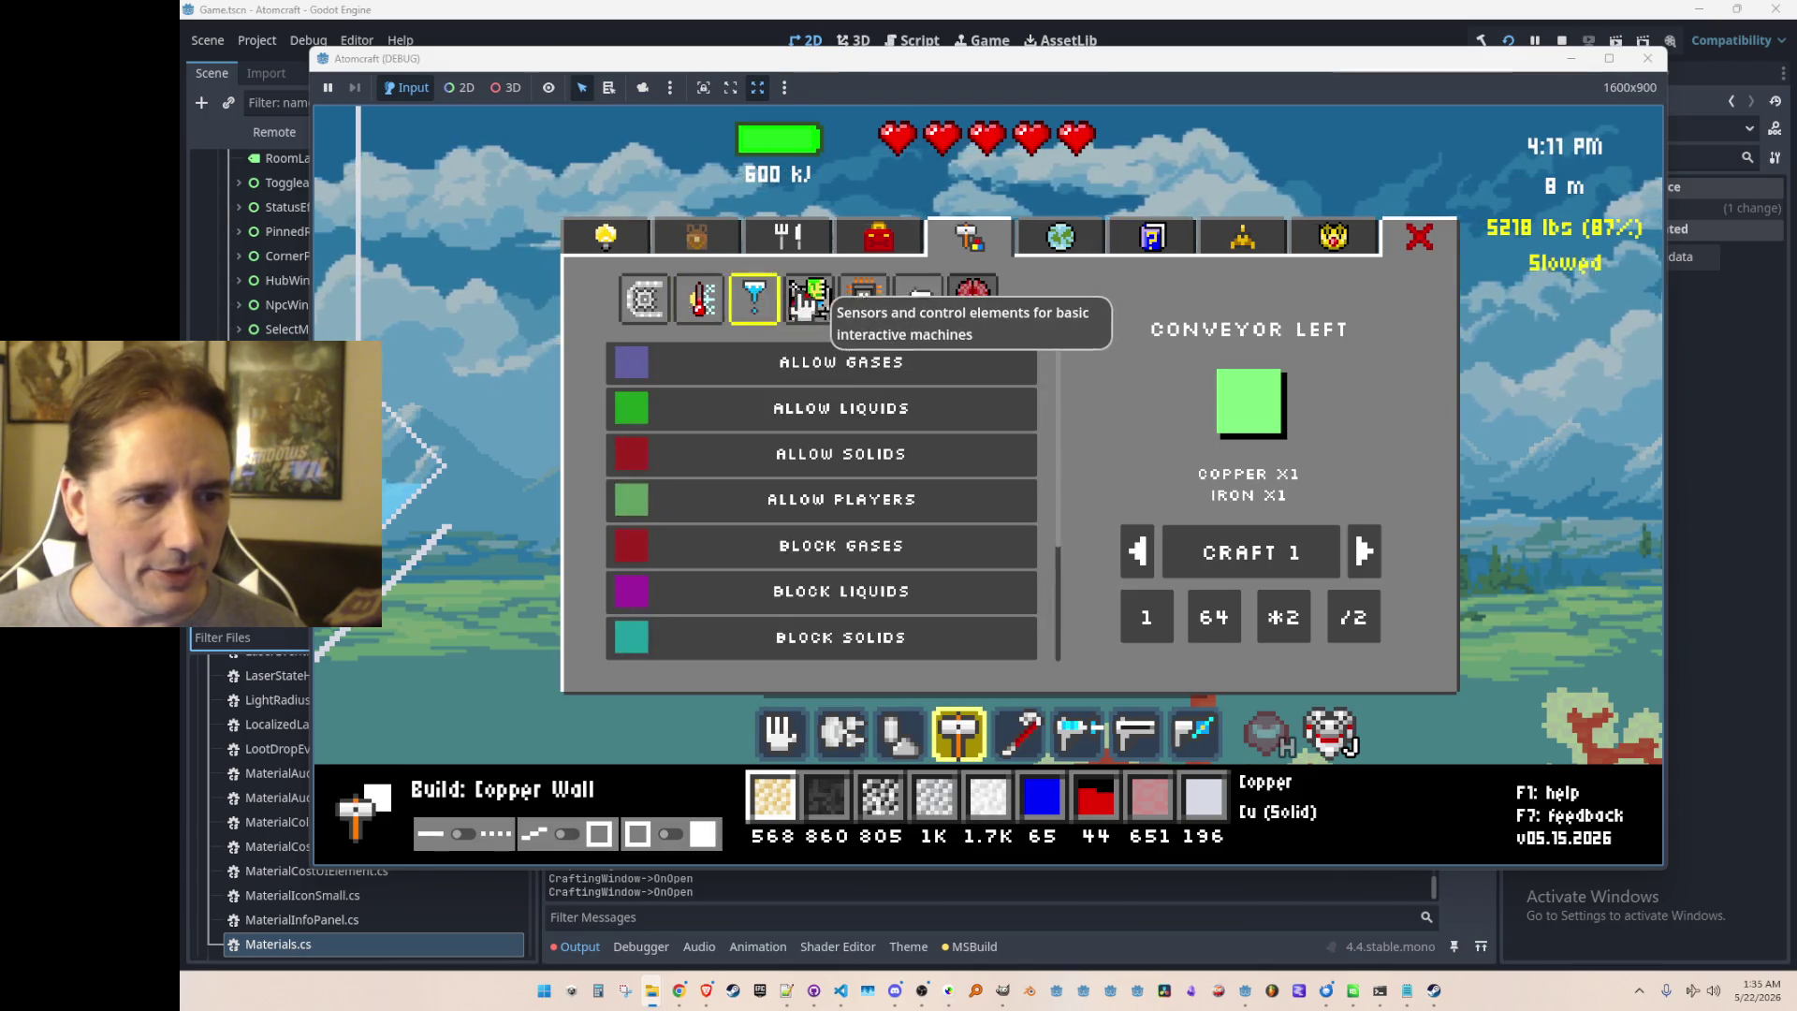
pyautogui.scroll(-2, 889, 468)
pyautogui.scroll(1, 896, 477)
pyautogui.scroll(-3, 896, 477)
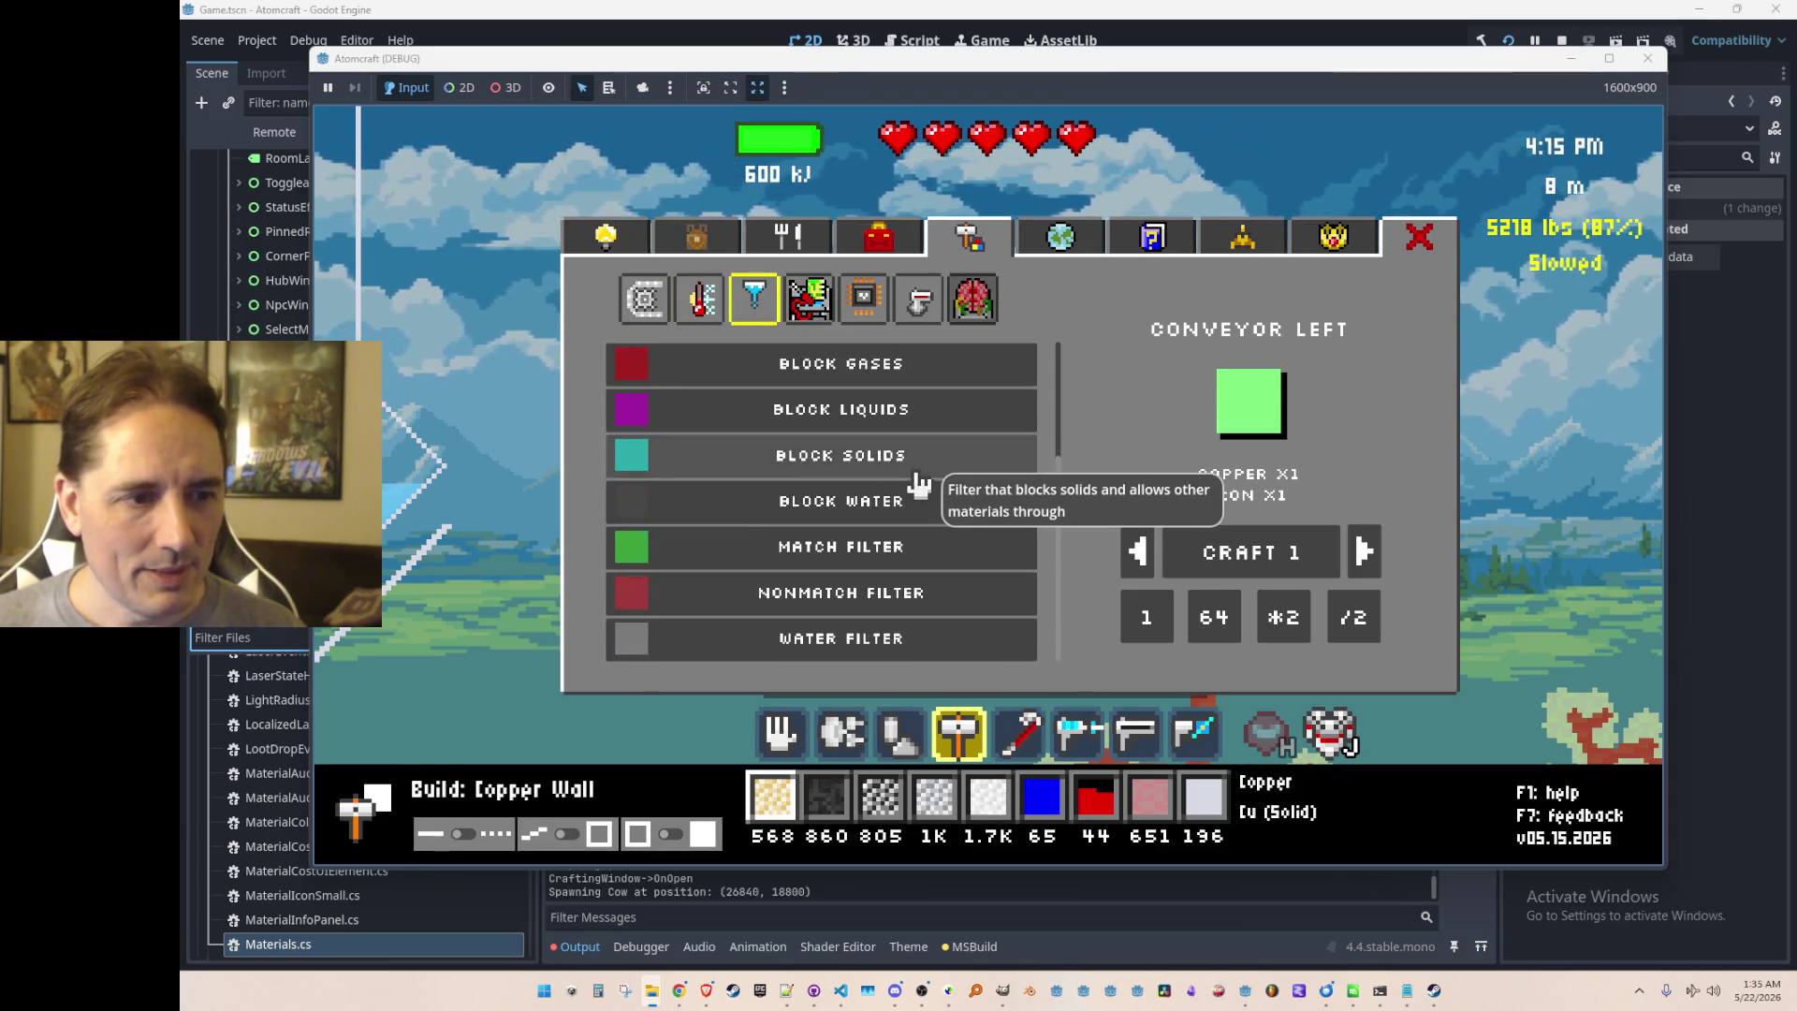
pyautogui.scroll(3, 917, 473)
pyautogui.click(807, 299)
pyautogui.scroll(1, 922, 431)
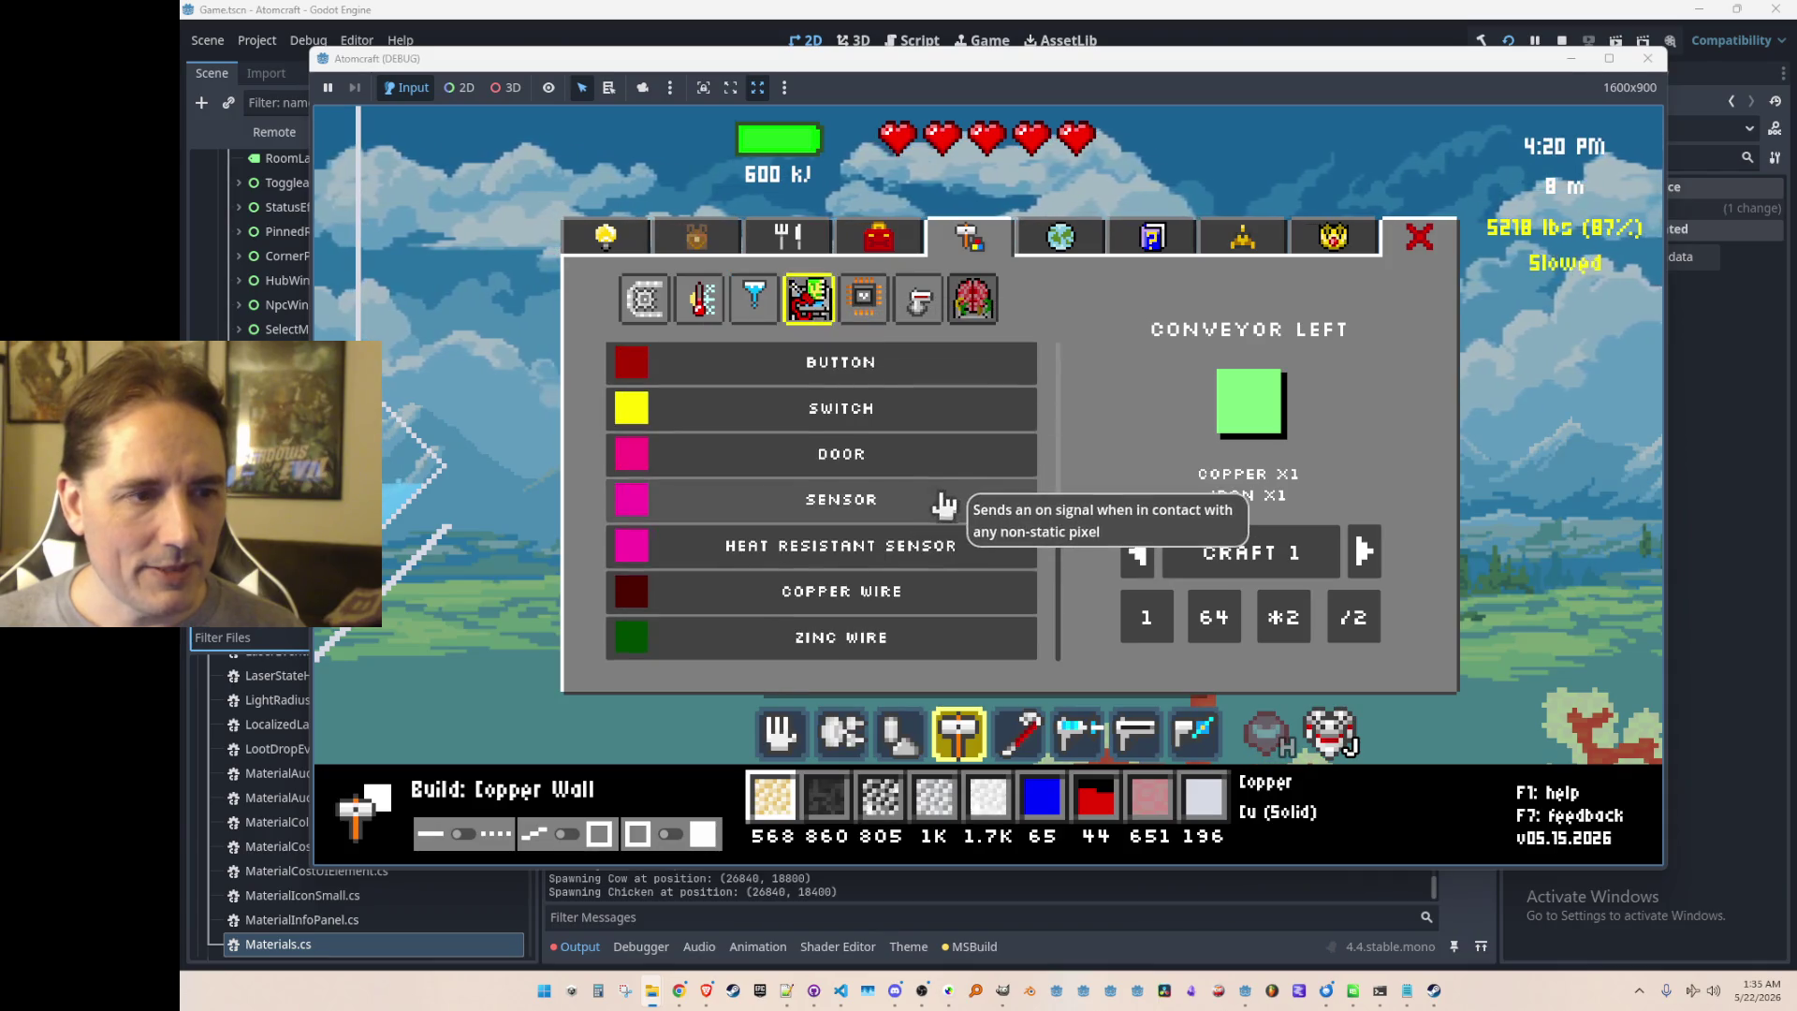
# Step: Inspect the Copper Wire recipe at quantity 64 and the Switch recipe at quantity 1
pyautogui.click(951, 602)
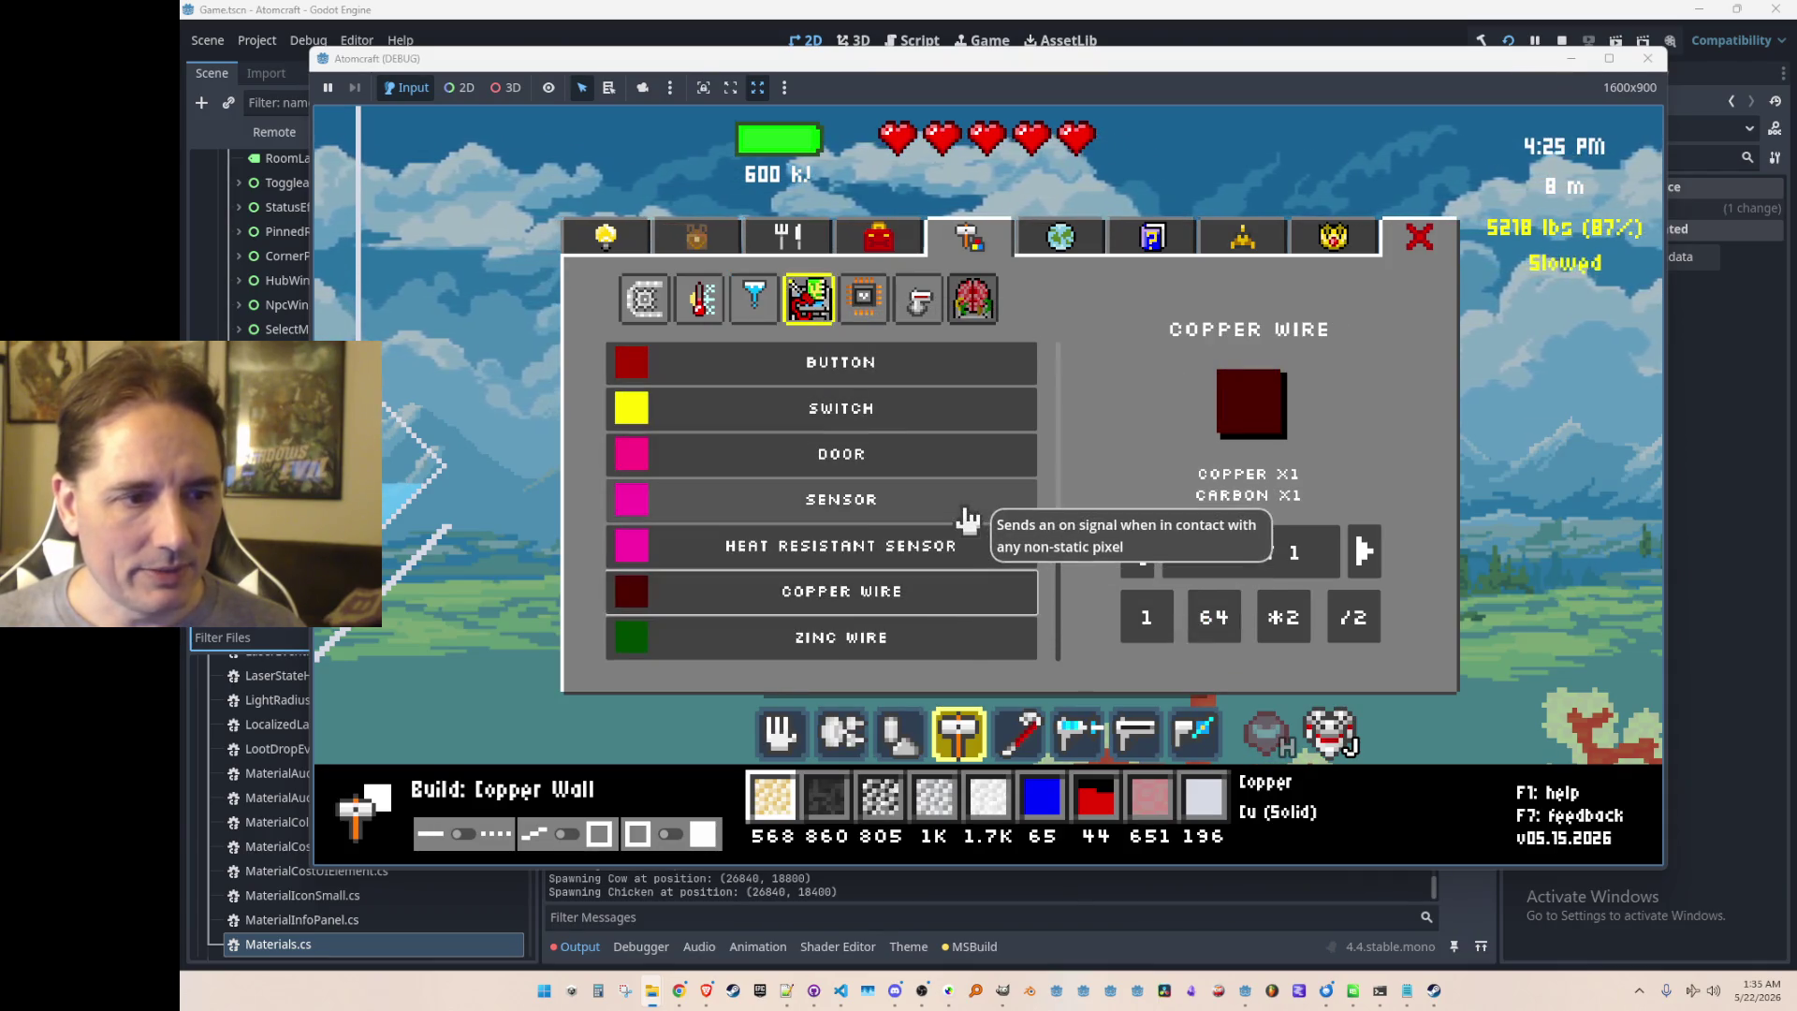
pyautogui.click(1214, 616)
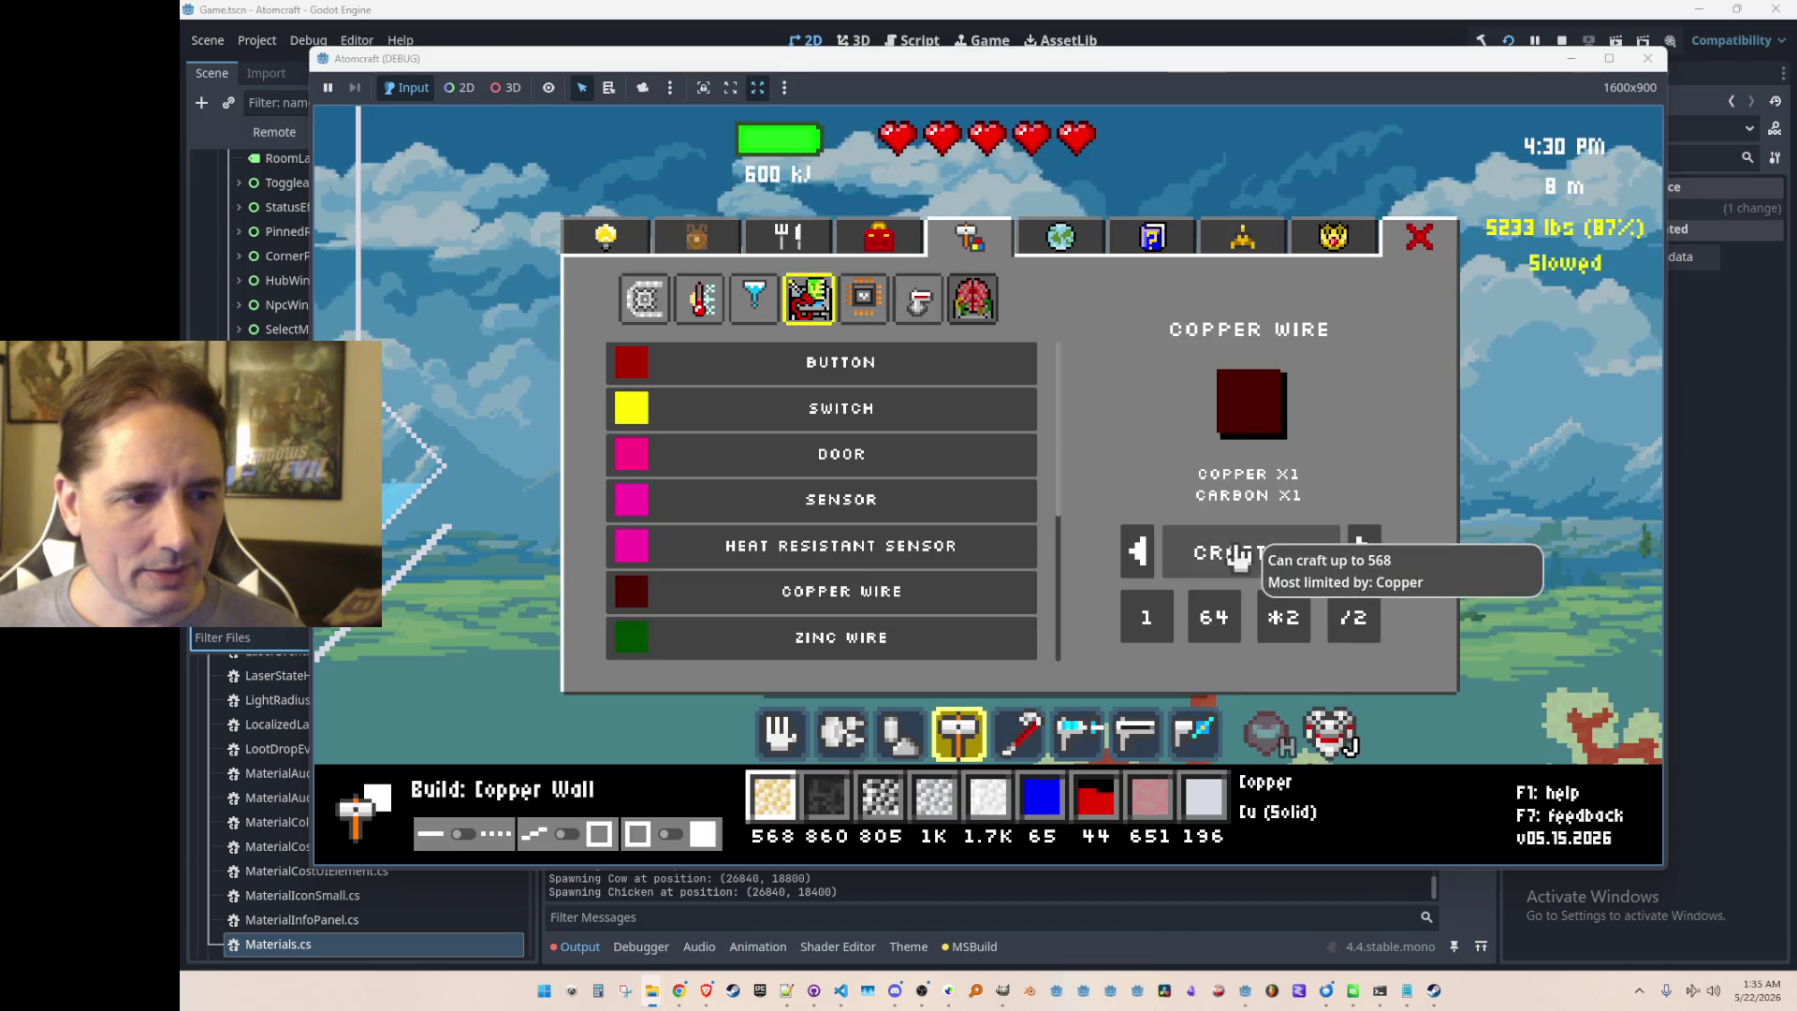
pyautogui.click(884, 409)
pyautogui.click(1228, 575)
# Step: Reopen the panel on the materials inventory list and focus its filter field
pyautogui.press('Escape')
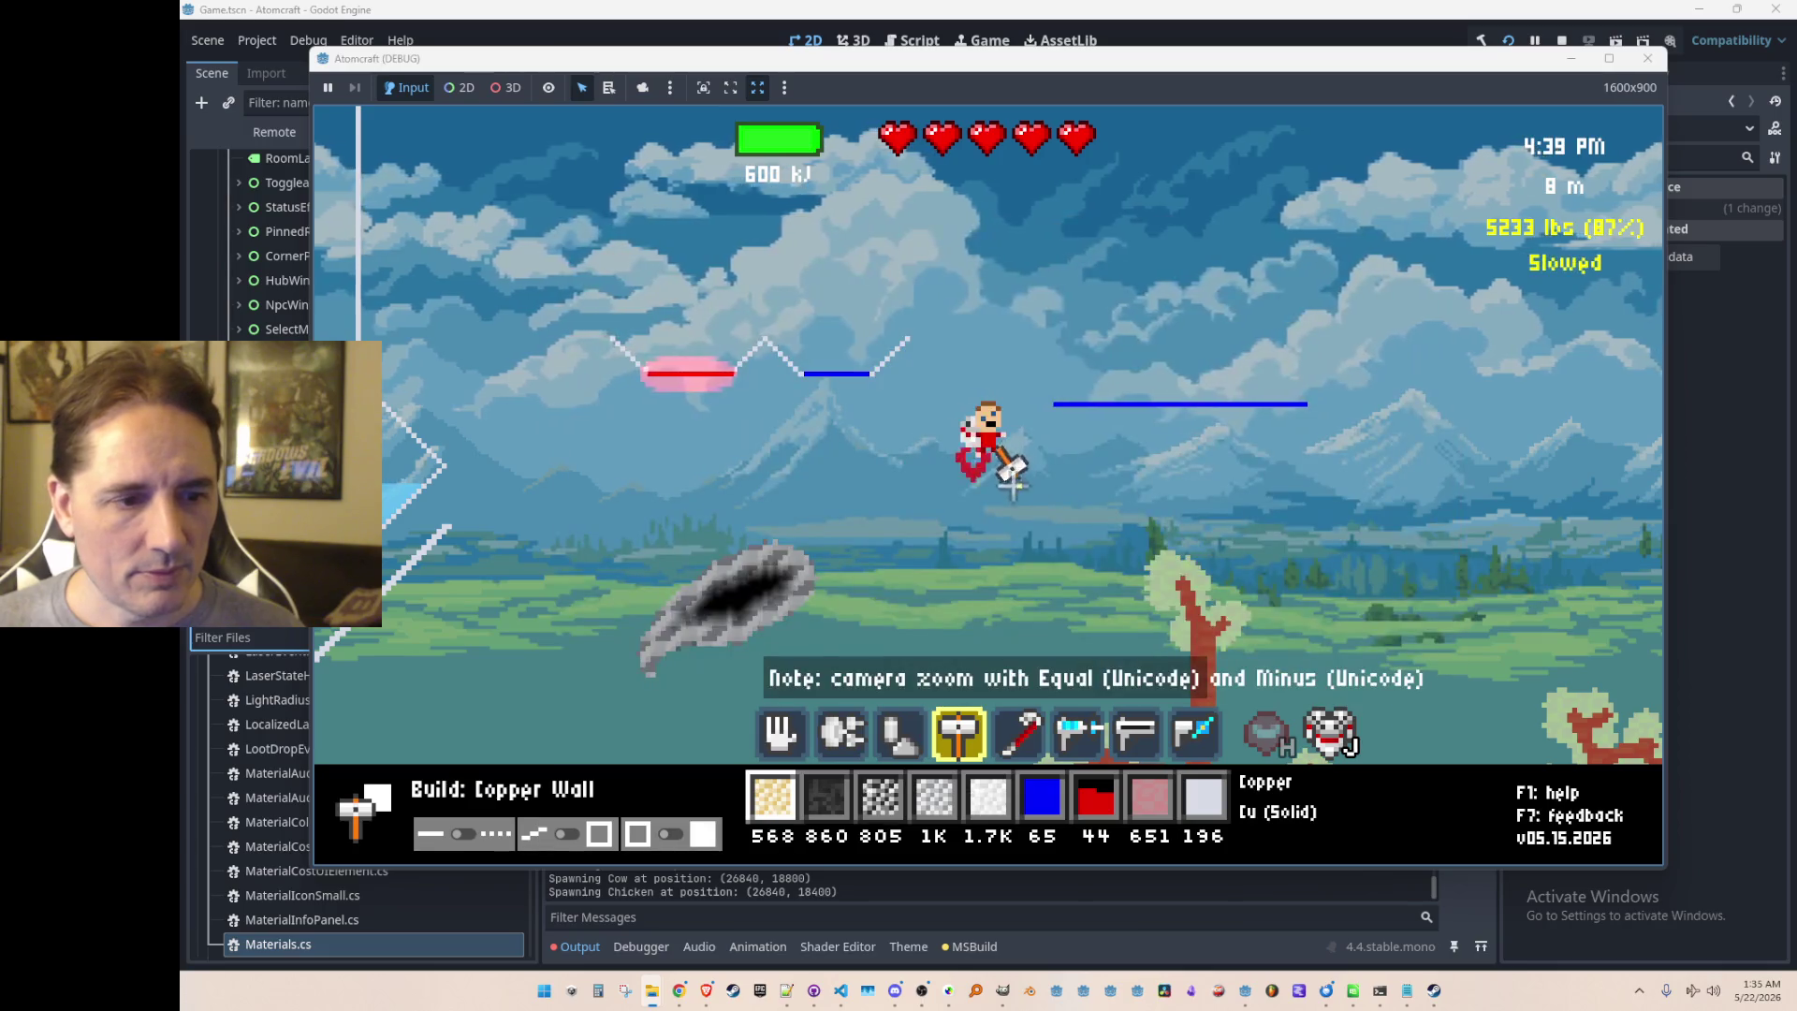
pyautogui.press('c')
pyautogui.click(712, 239)
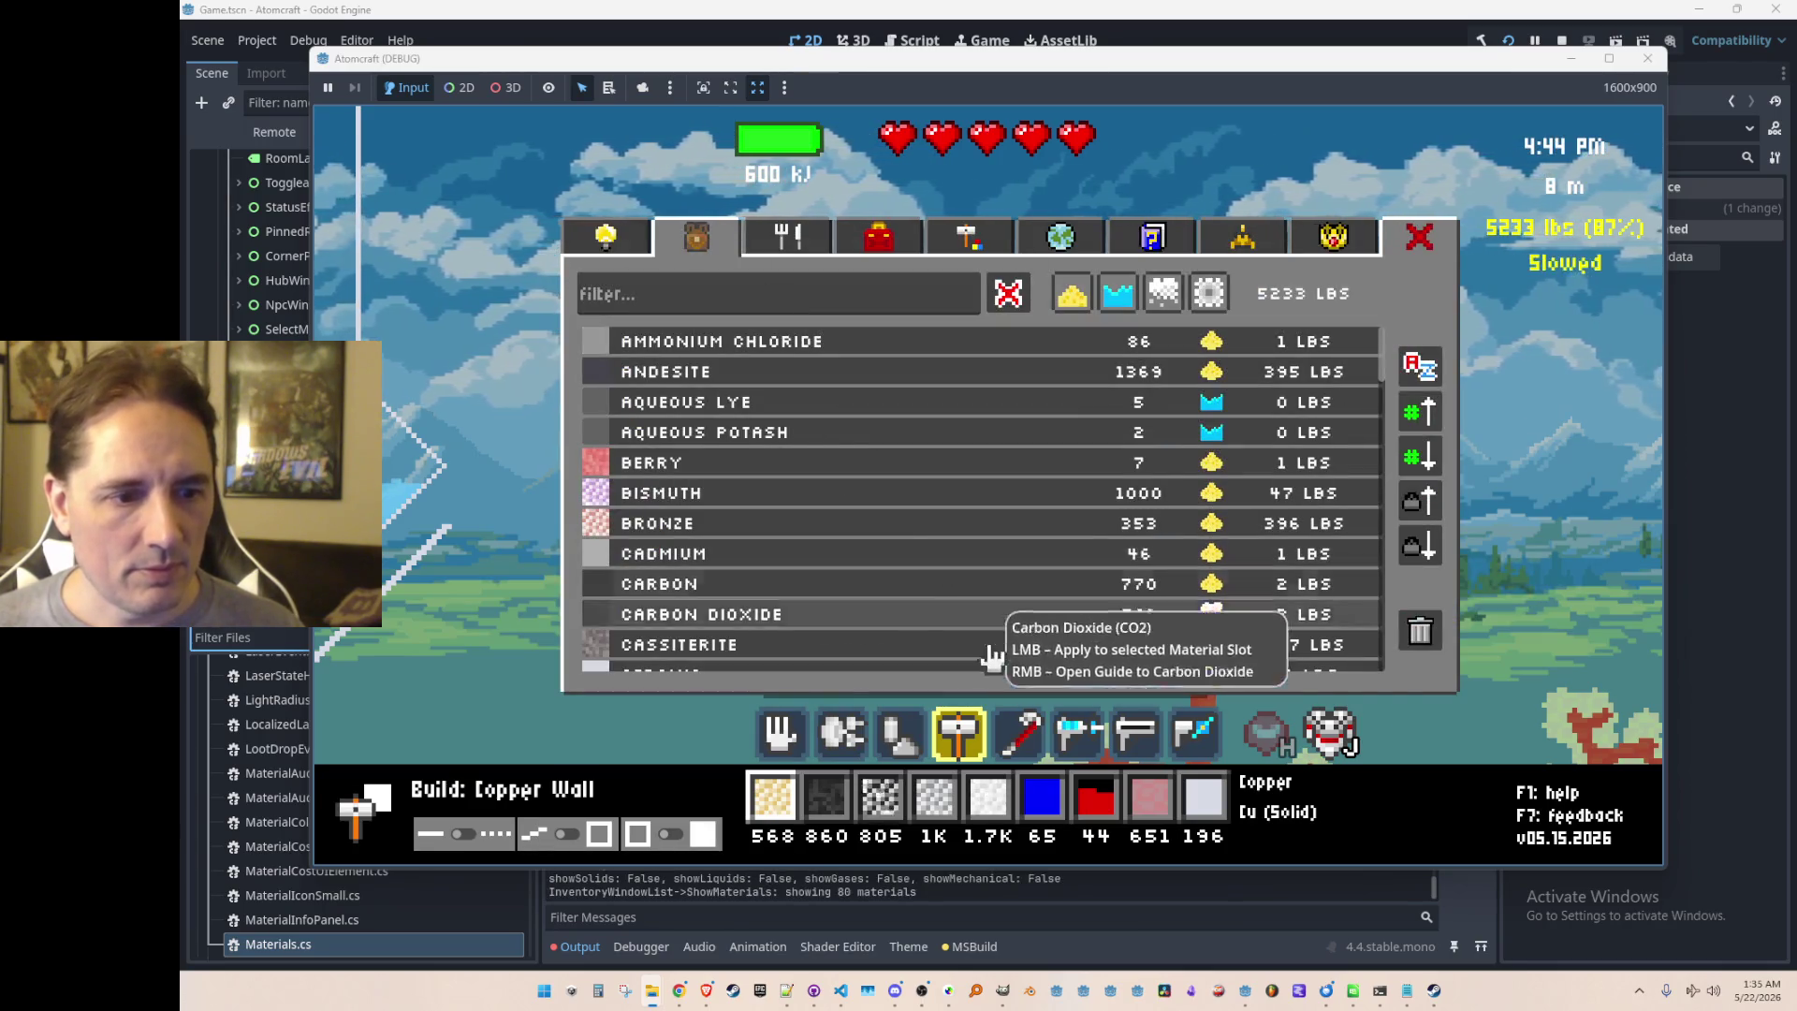
pyautogui.scroll(-6, 1011, 496)
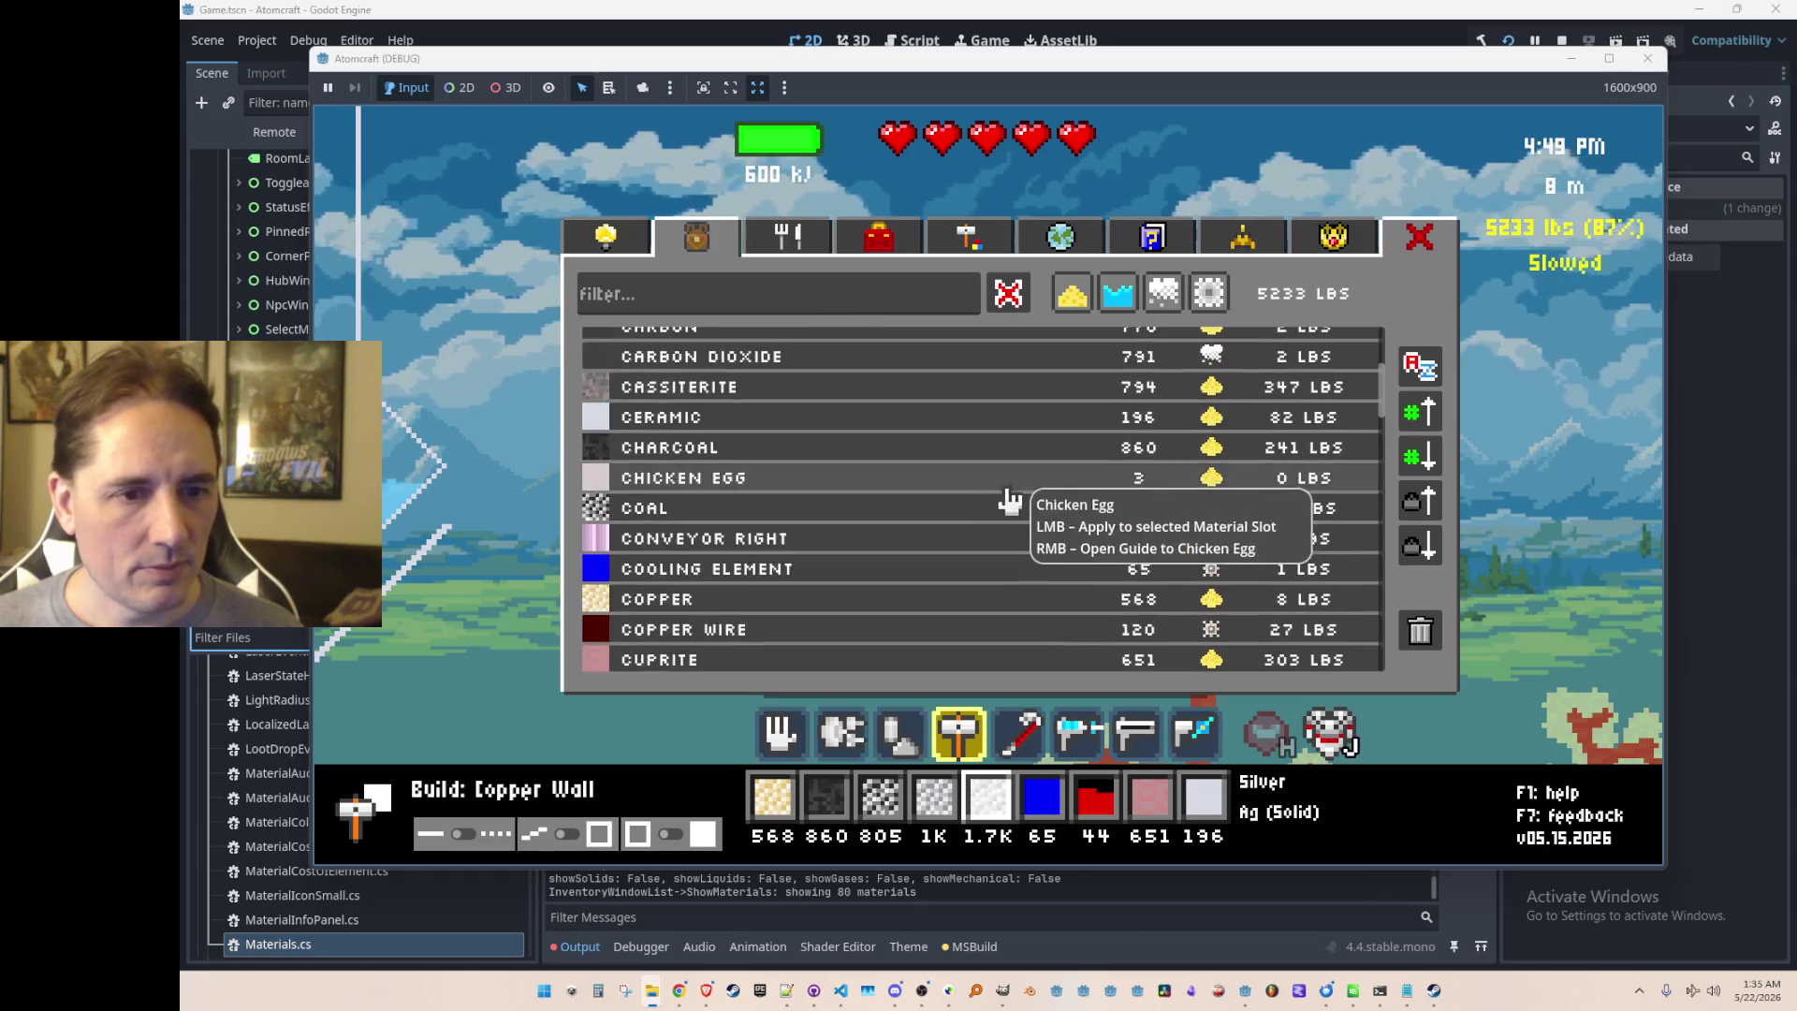
pyautogui.scroll(-3, 1029, 450)
pyautogui.click(778, 293)
# Step: Filter by 'w', put Copper Wire in the material bar, and lay wire down from the cooling line's left end
pyautogui.write('w')
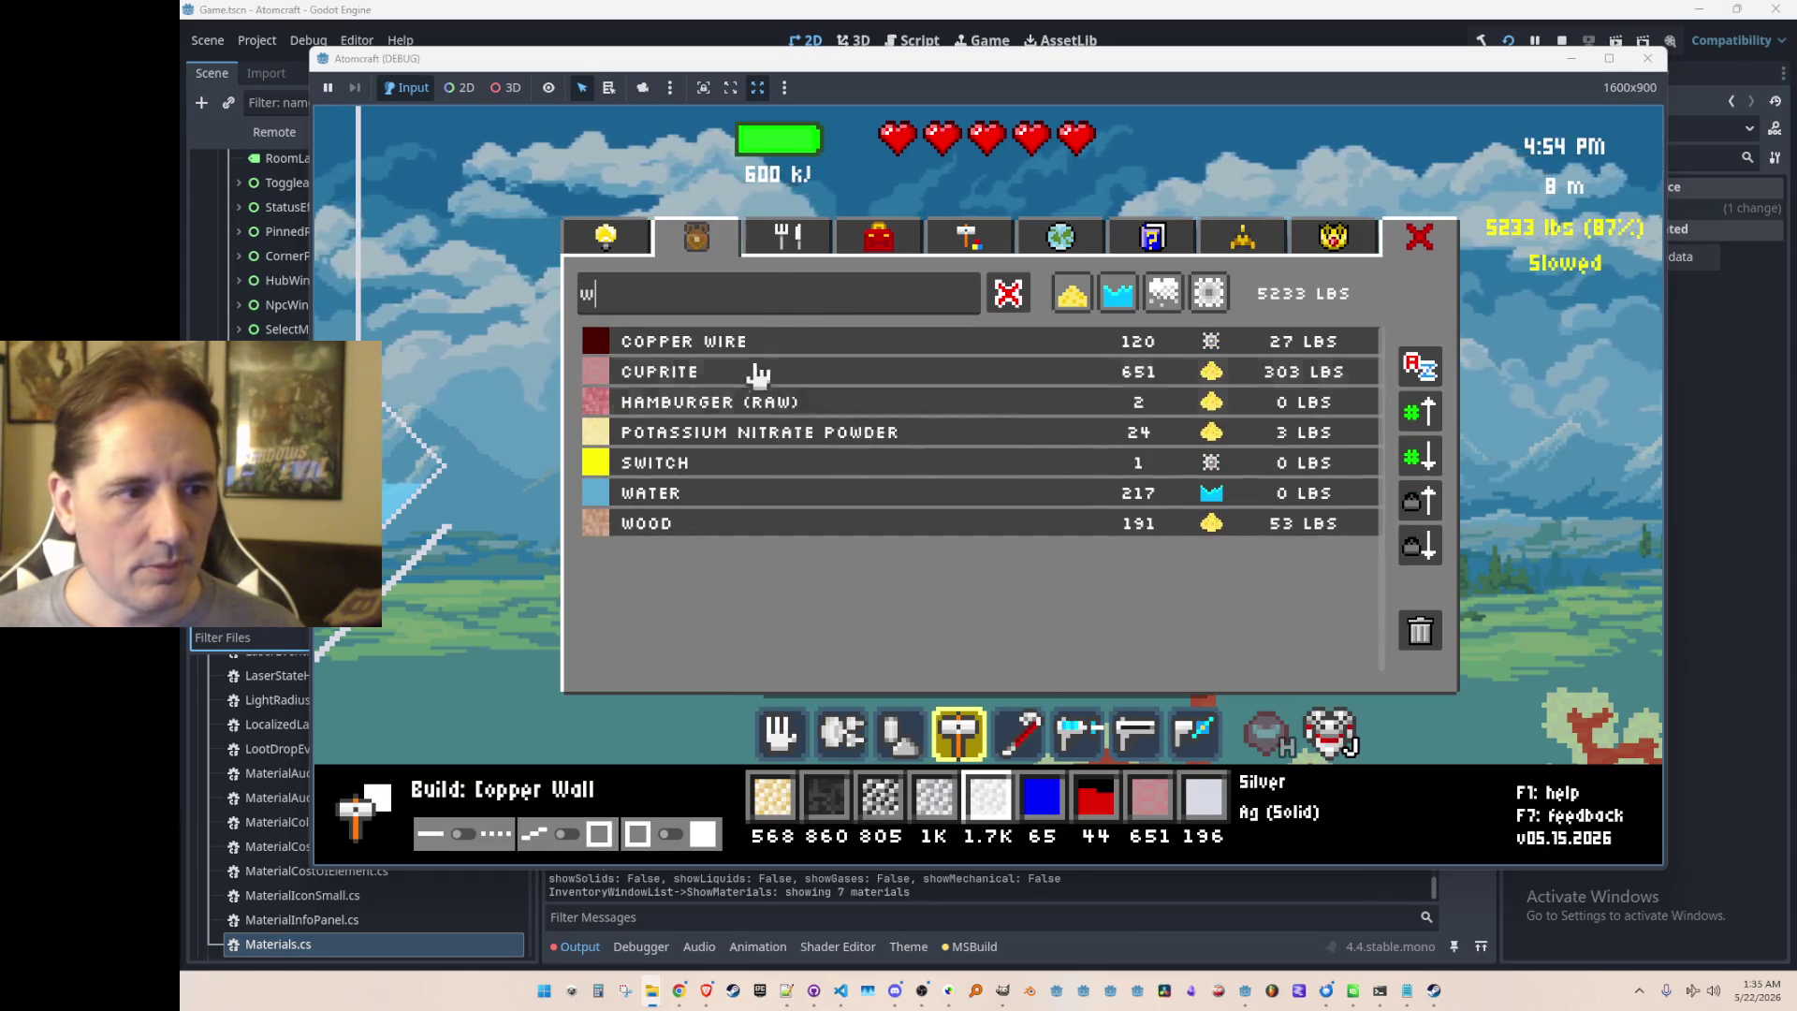
pyautogui.click(799, 354)
pyautogui.press('c')
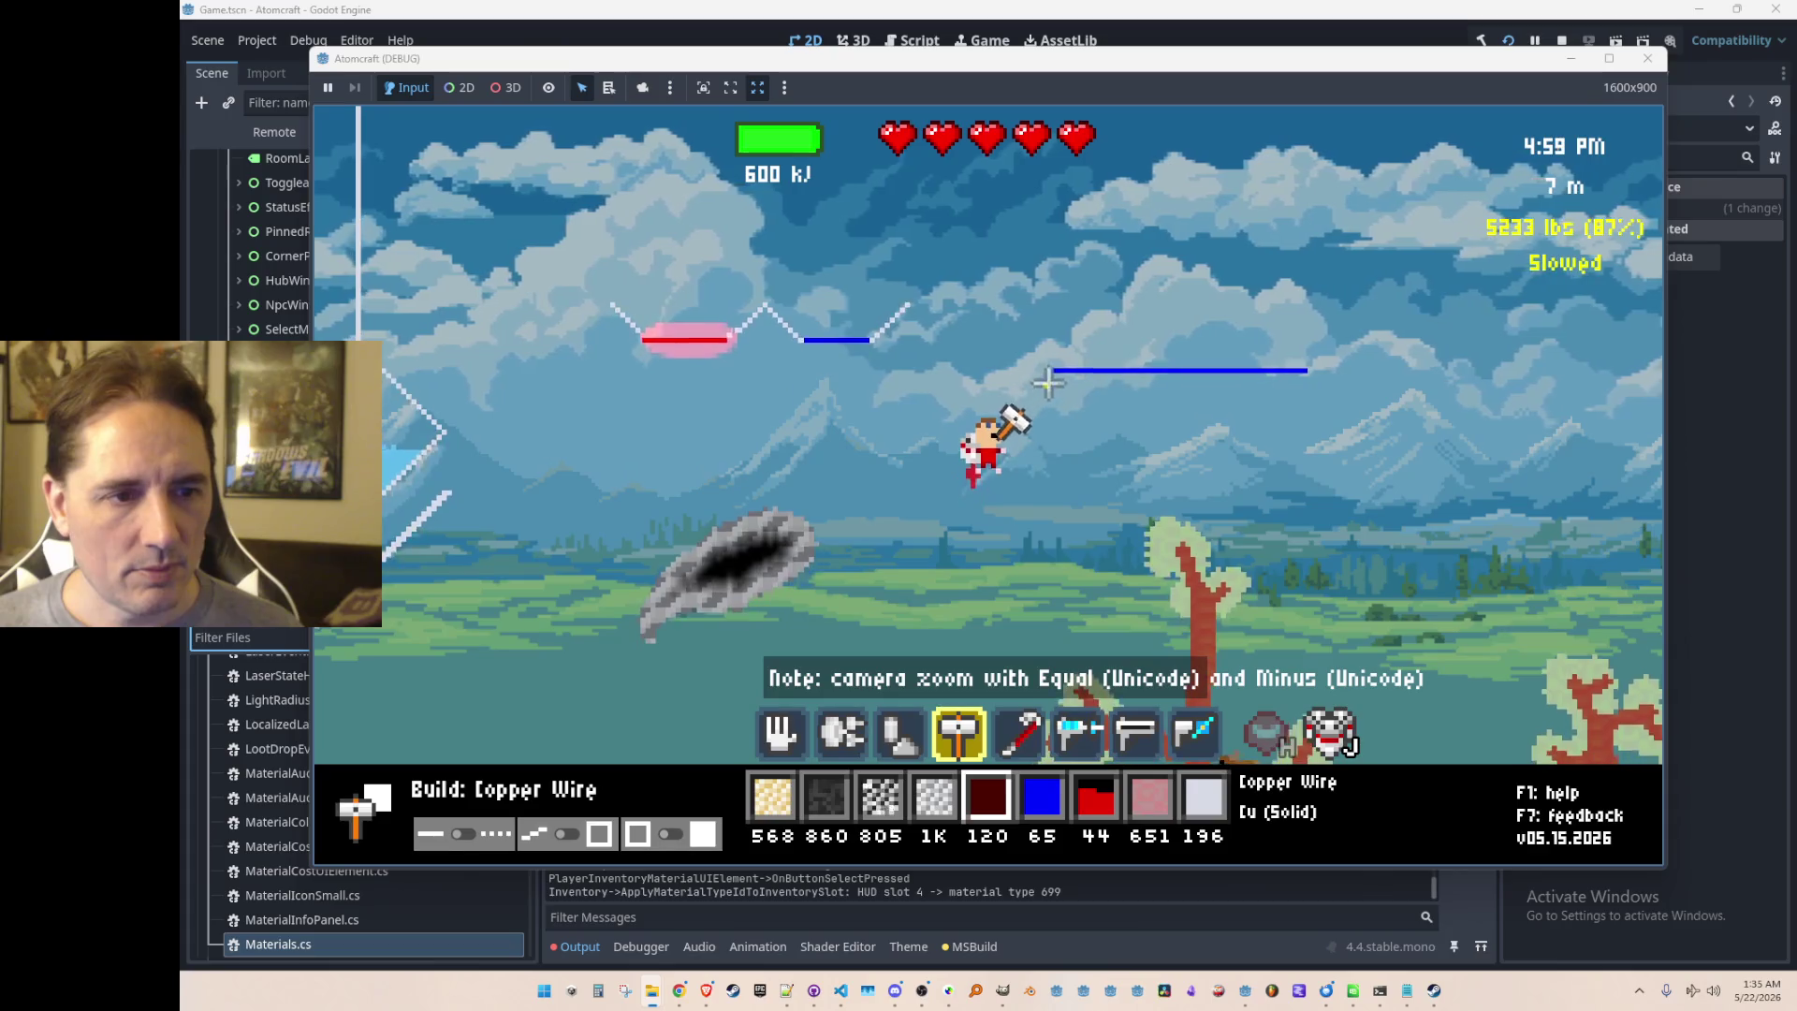
pyautogui.moveTo(1056, 363); pyautogui.dragTo(1046, 414)
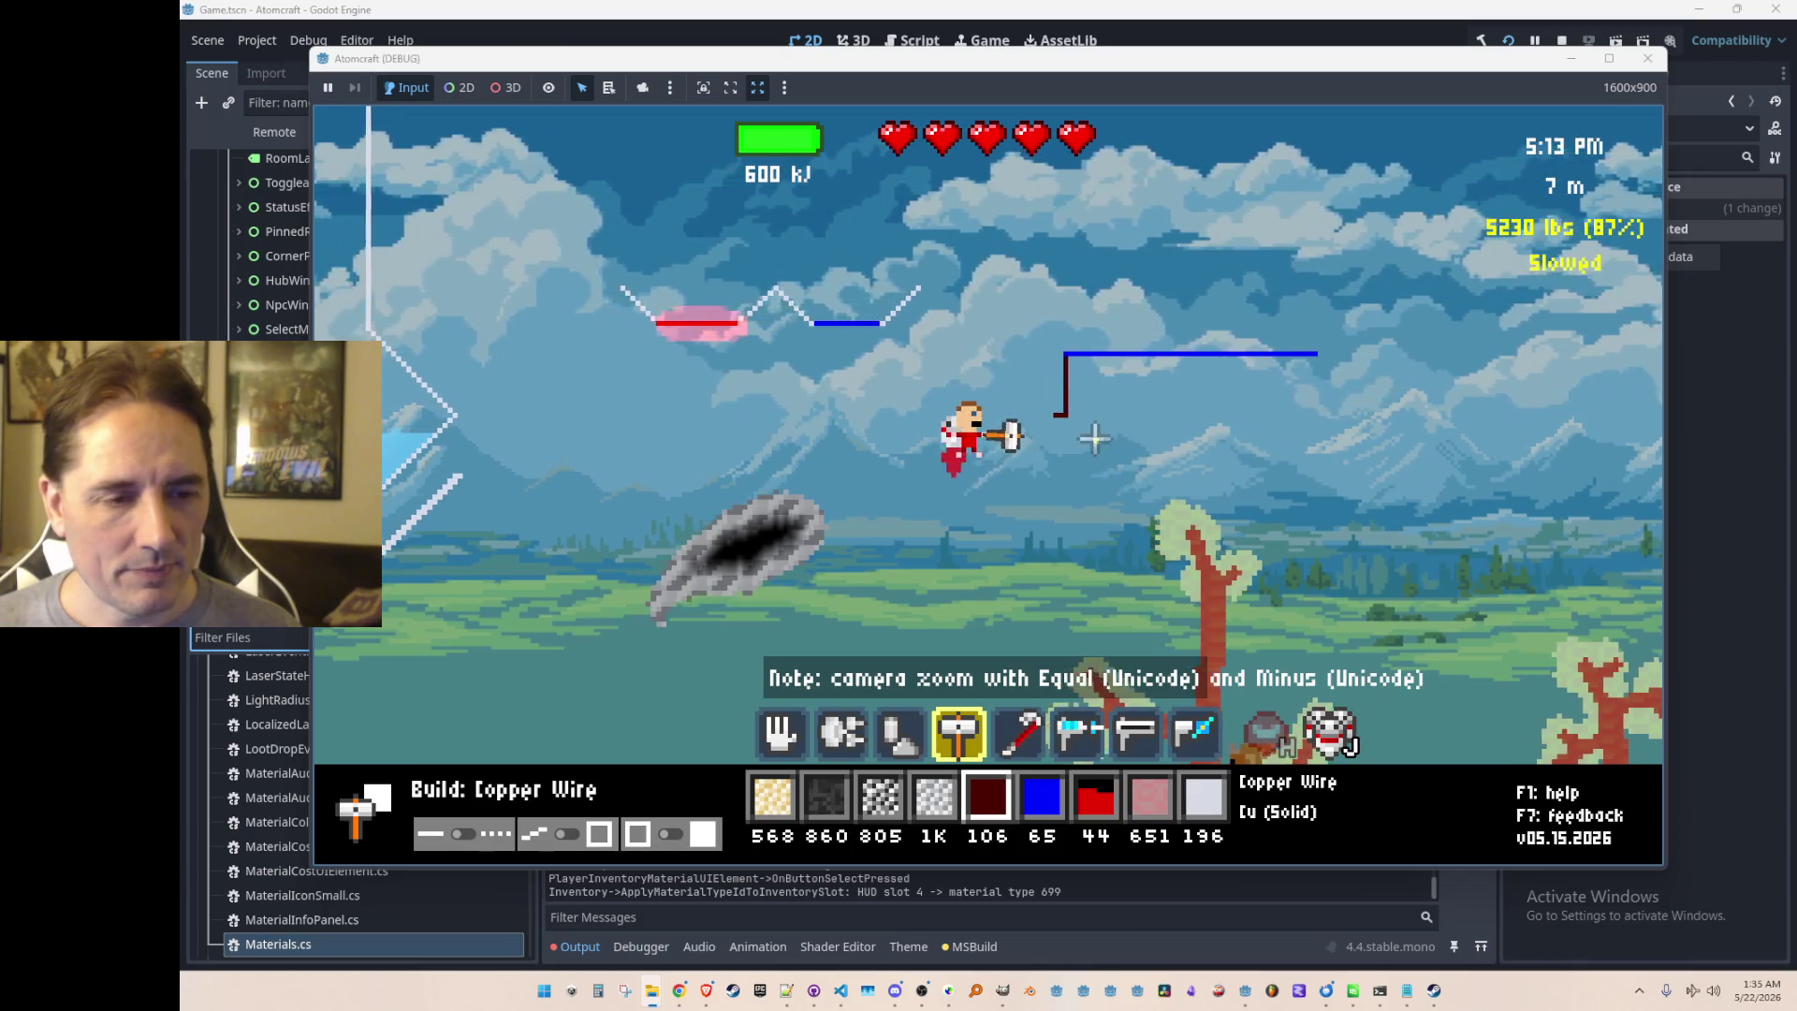
# Step: Add Switch to the material bar, place it at the wire's bottom end, and flip it
pyautogui.press('i')
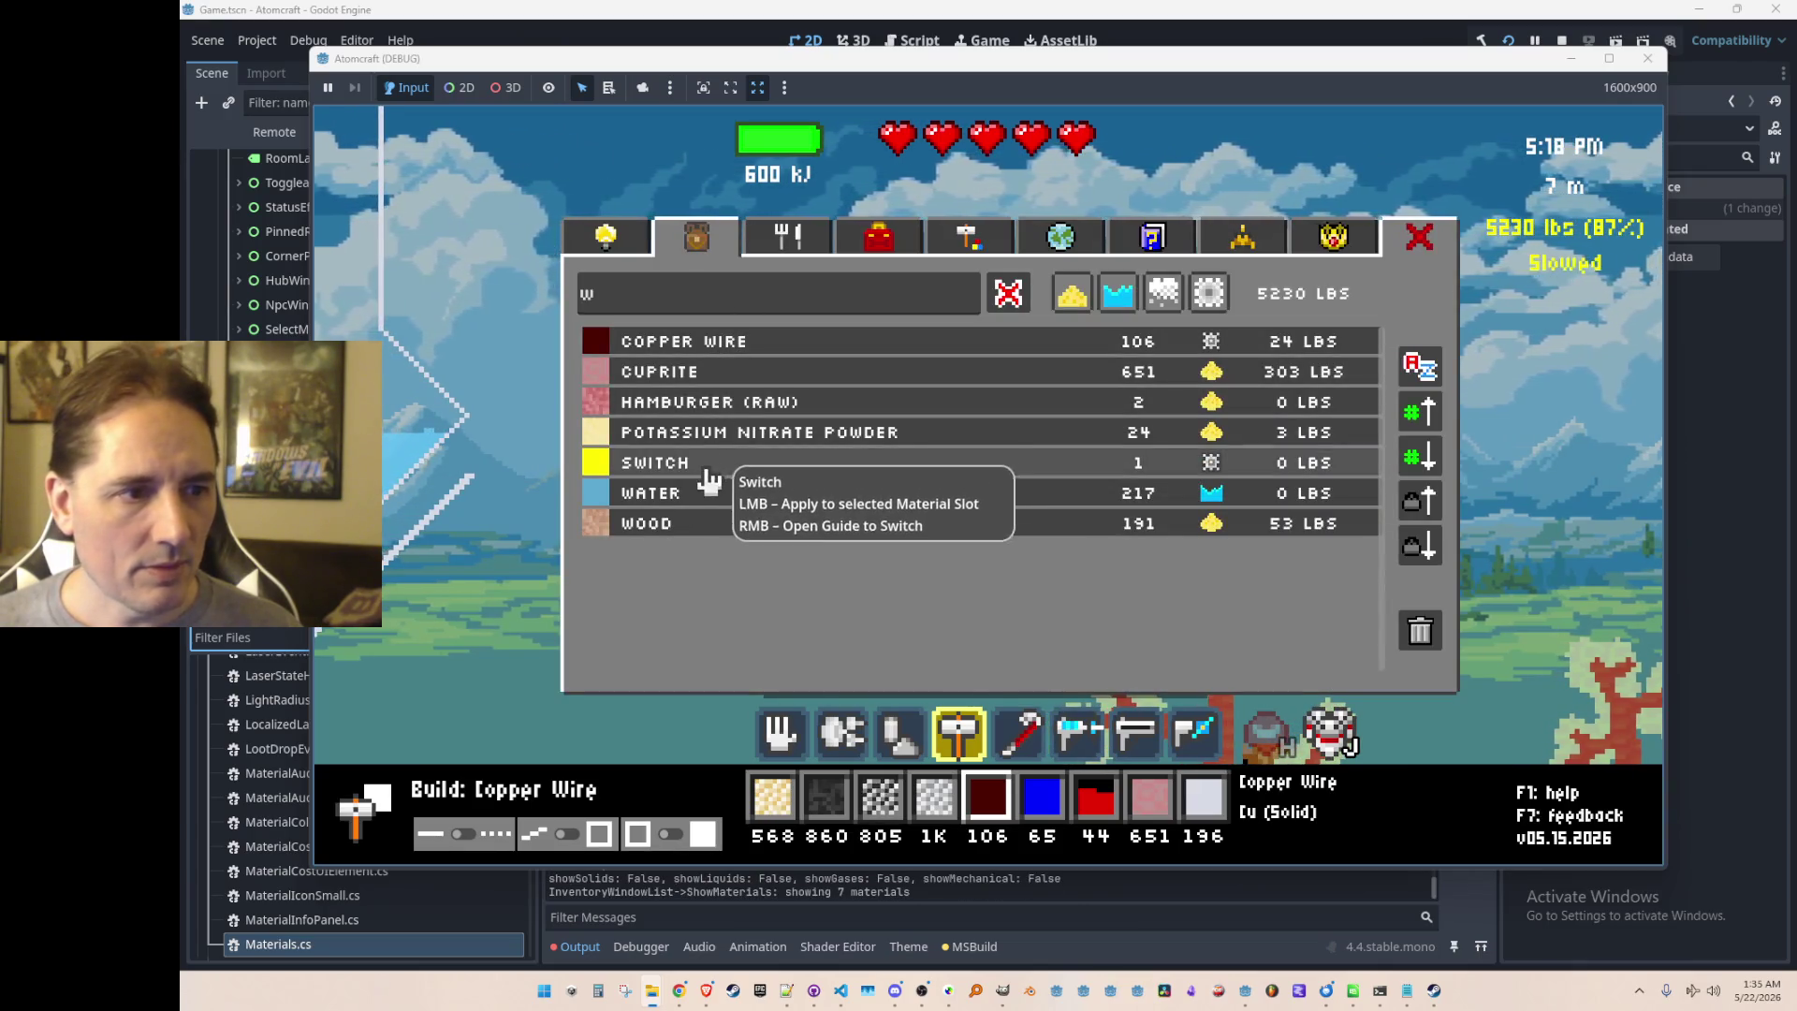
pyautogui.click(746, 473)
pyautogui.press('i')
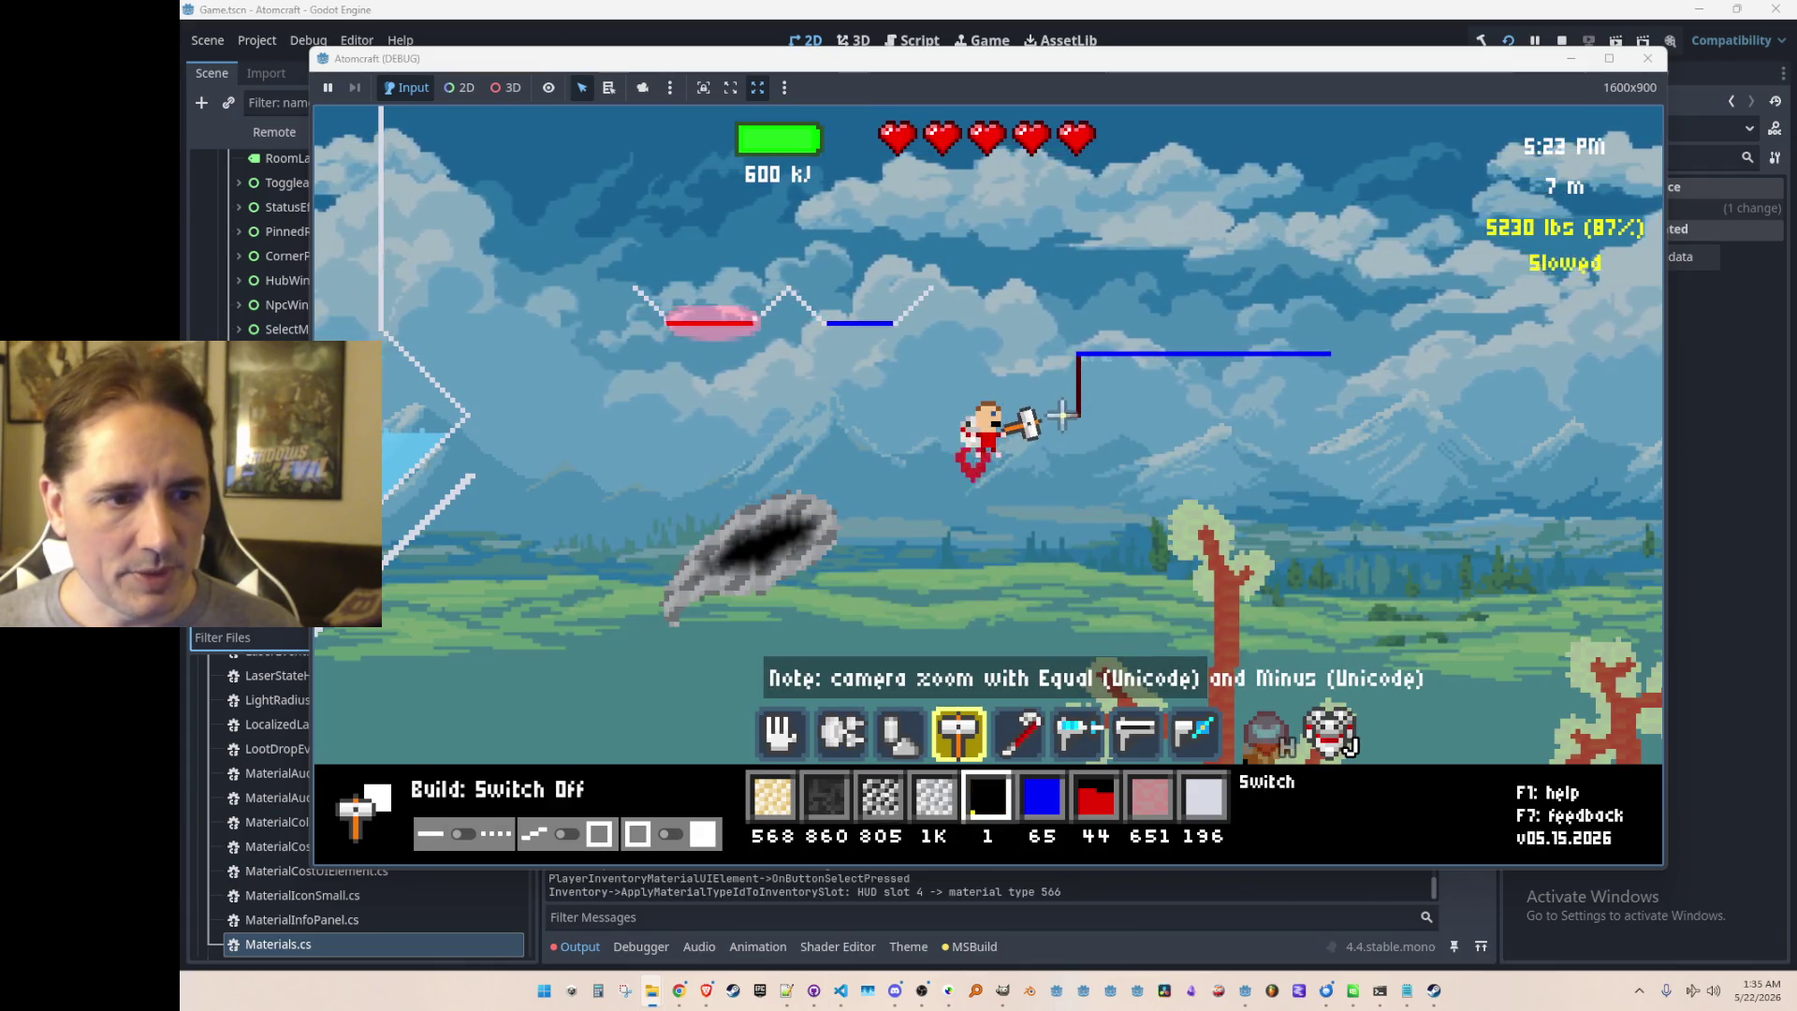
pyautogui.click(1062, 415)
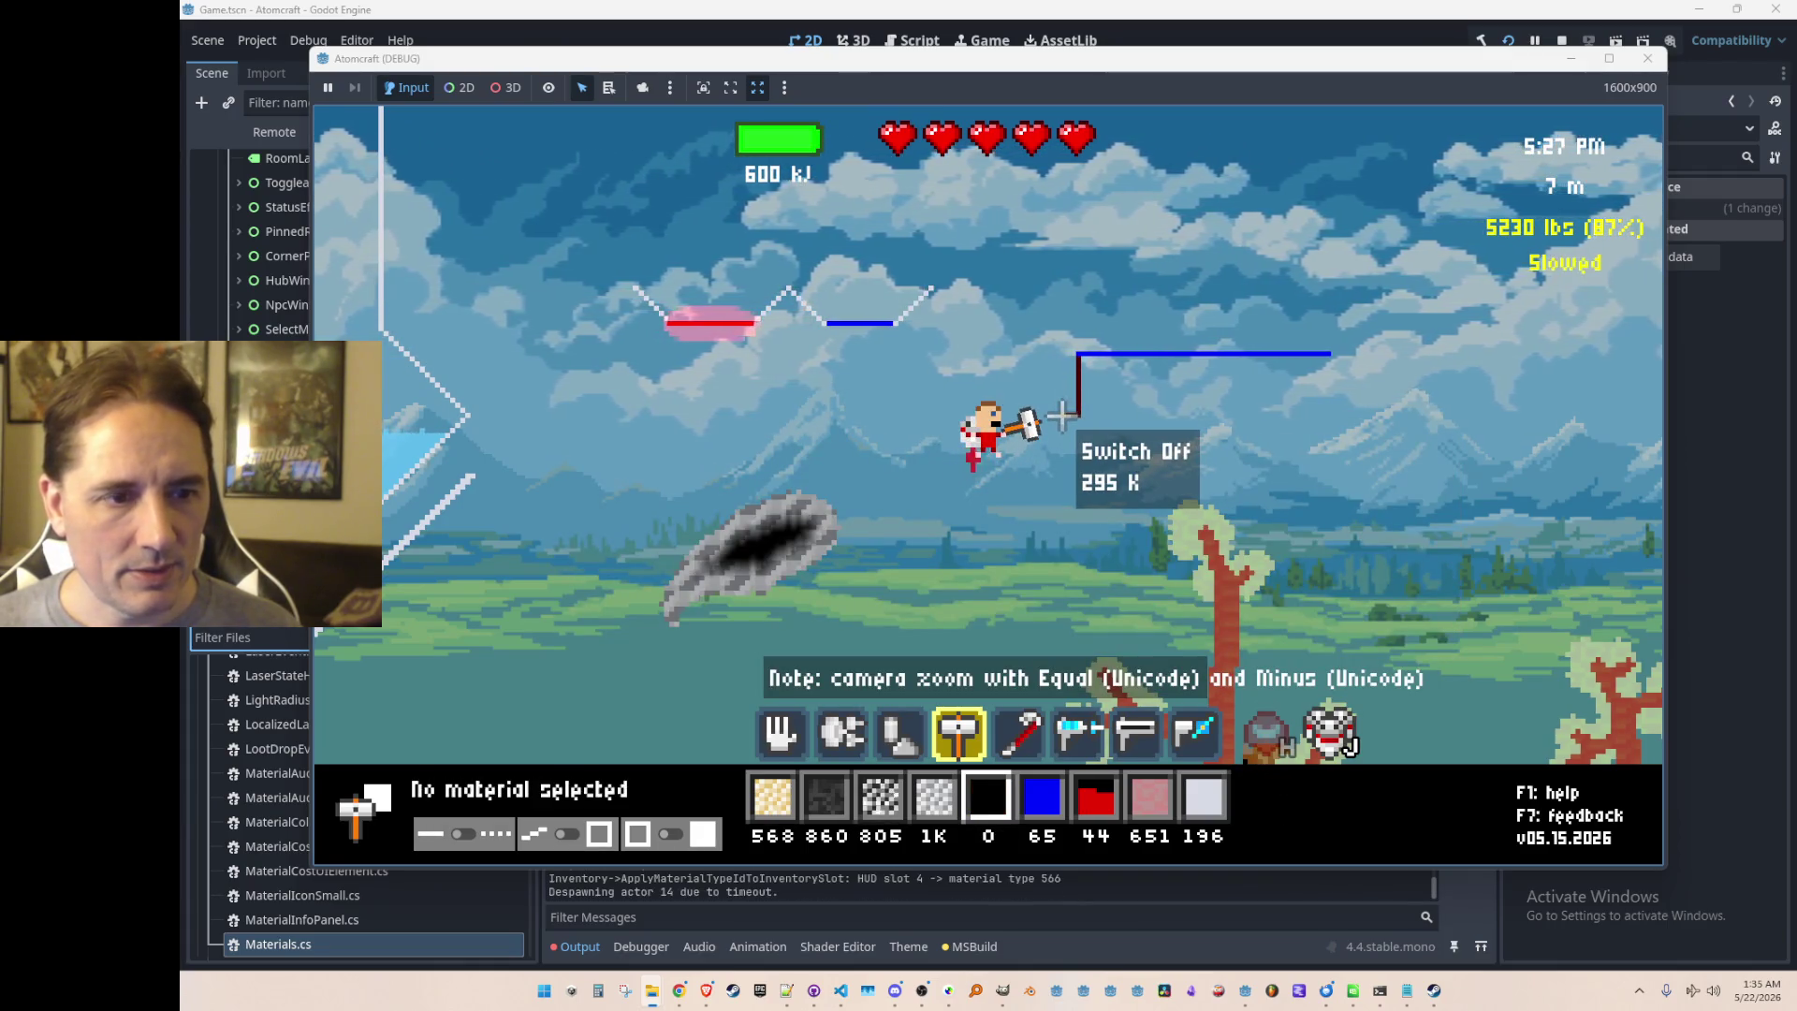
pyautogui.scroll(3, 1067, 414)
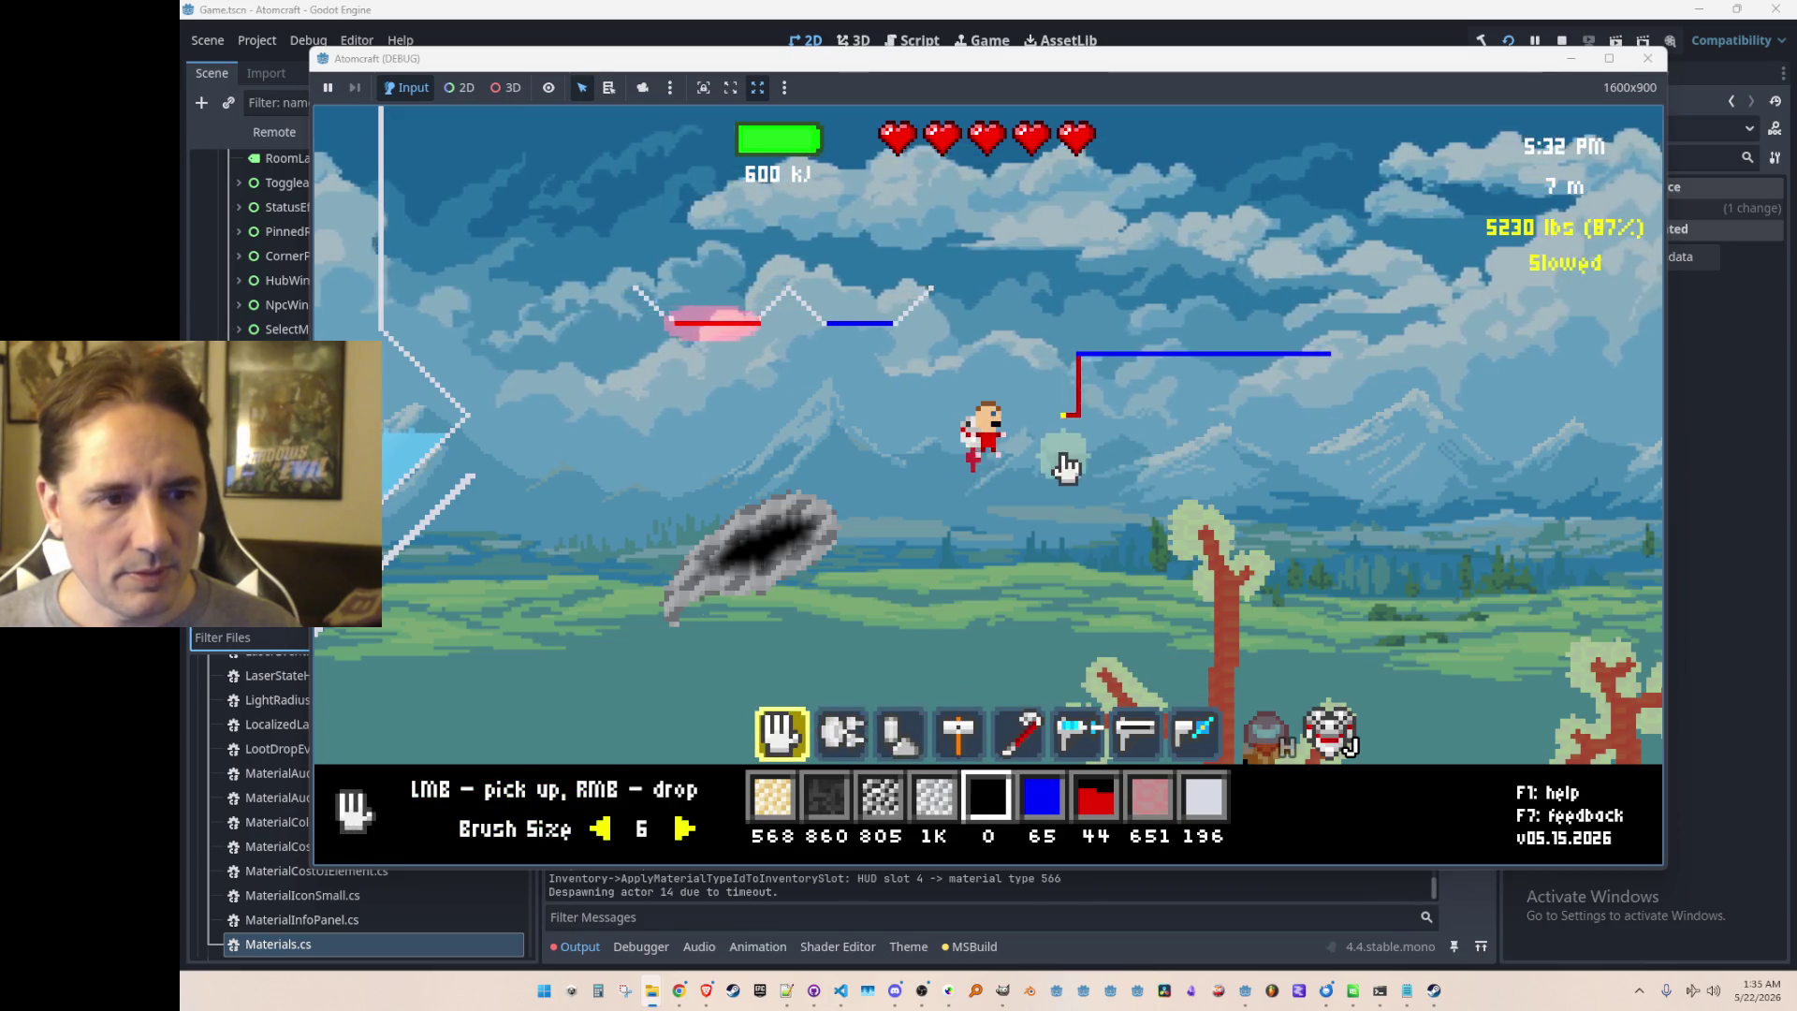
pyautogui.click(1065, 417)
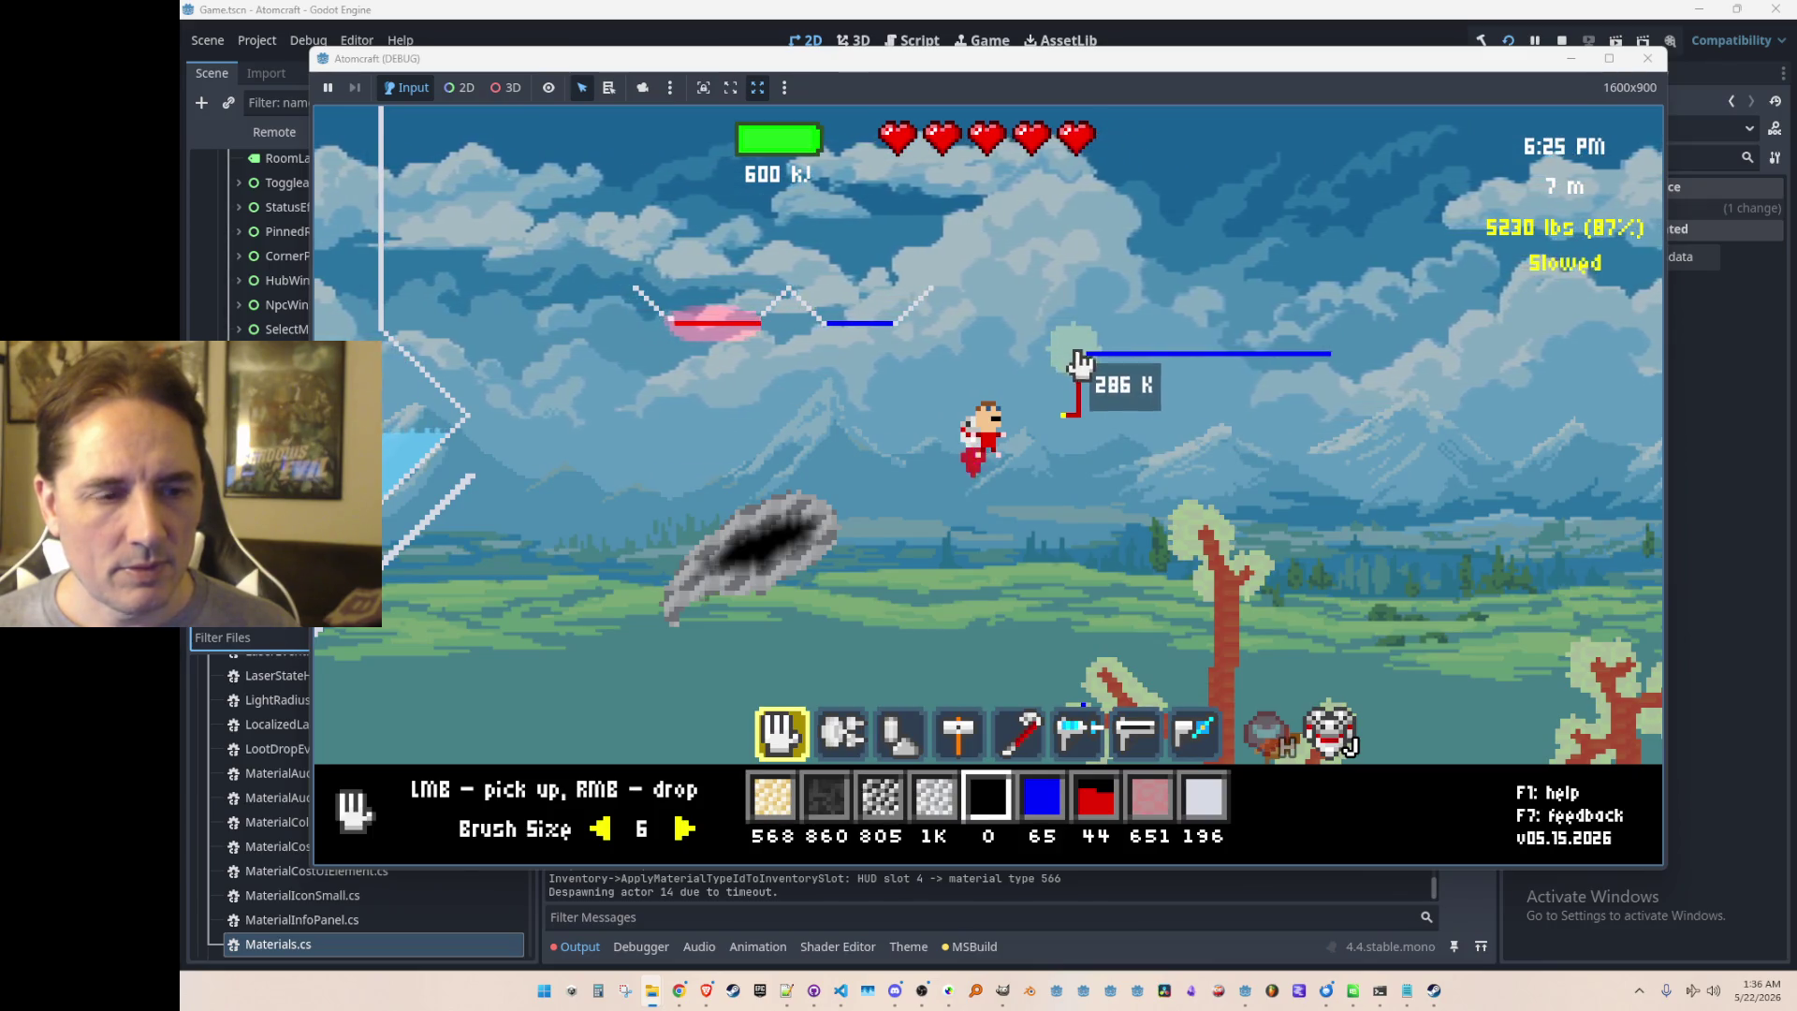
pyautogui.scroll(-1, 1120, 405)
# Step: Place a small Cooling Element piece and move a piece onto the wire's end
pyautogui.press('4')
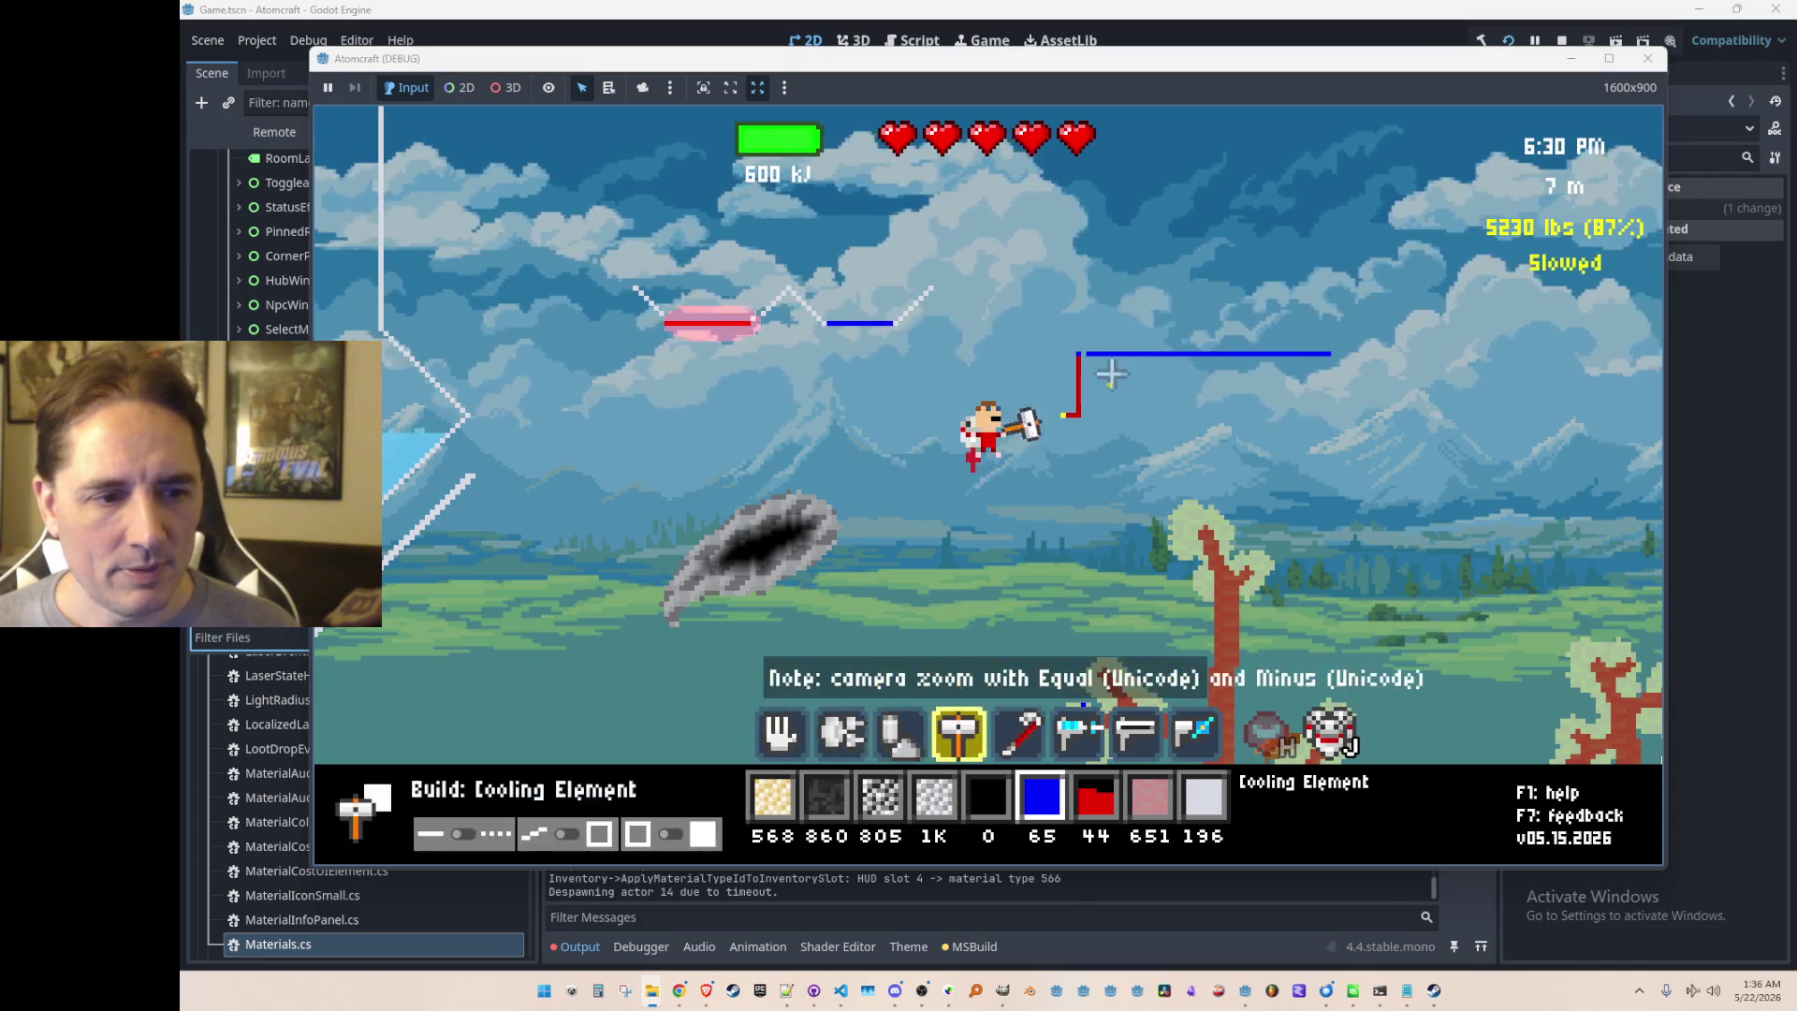
pyautogui.click(1083, 354)
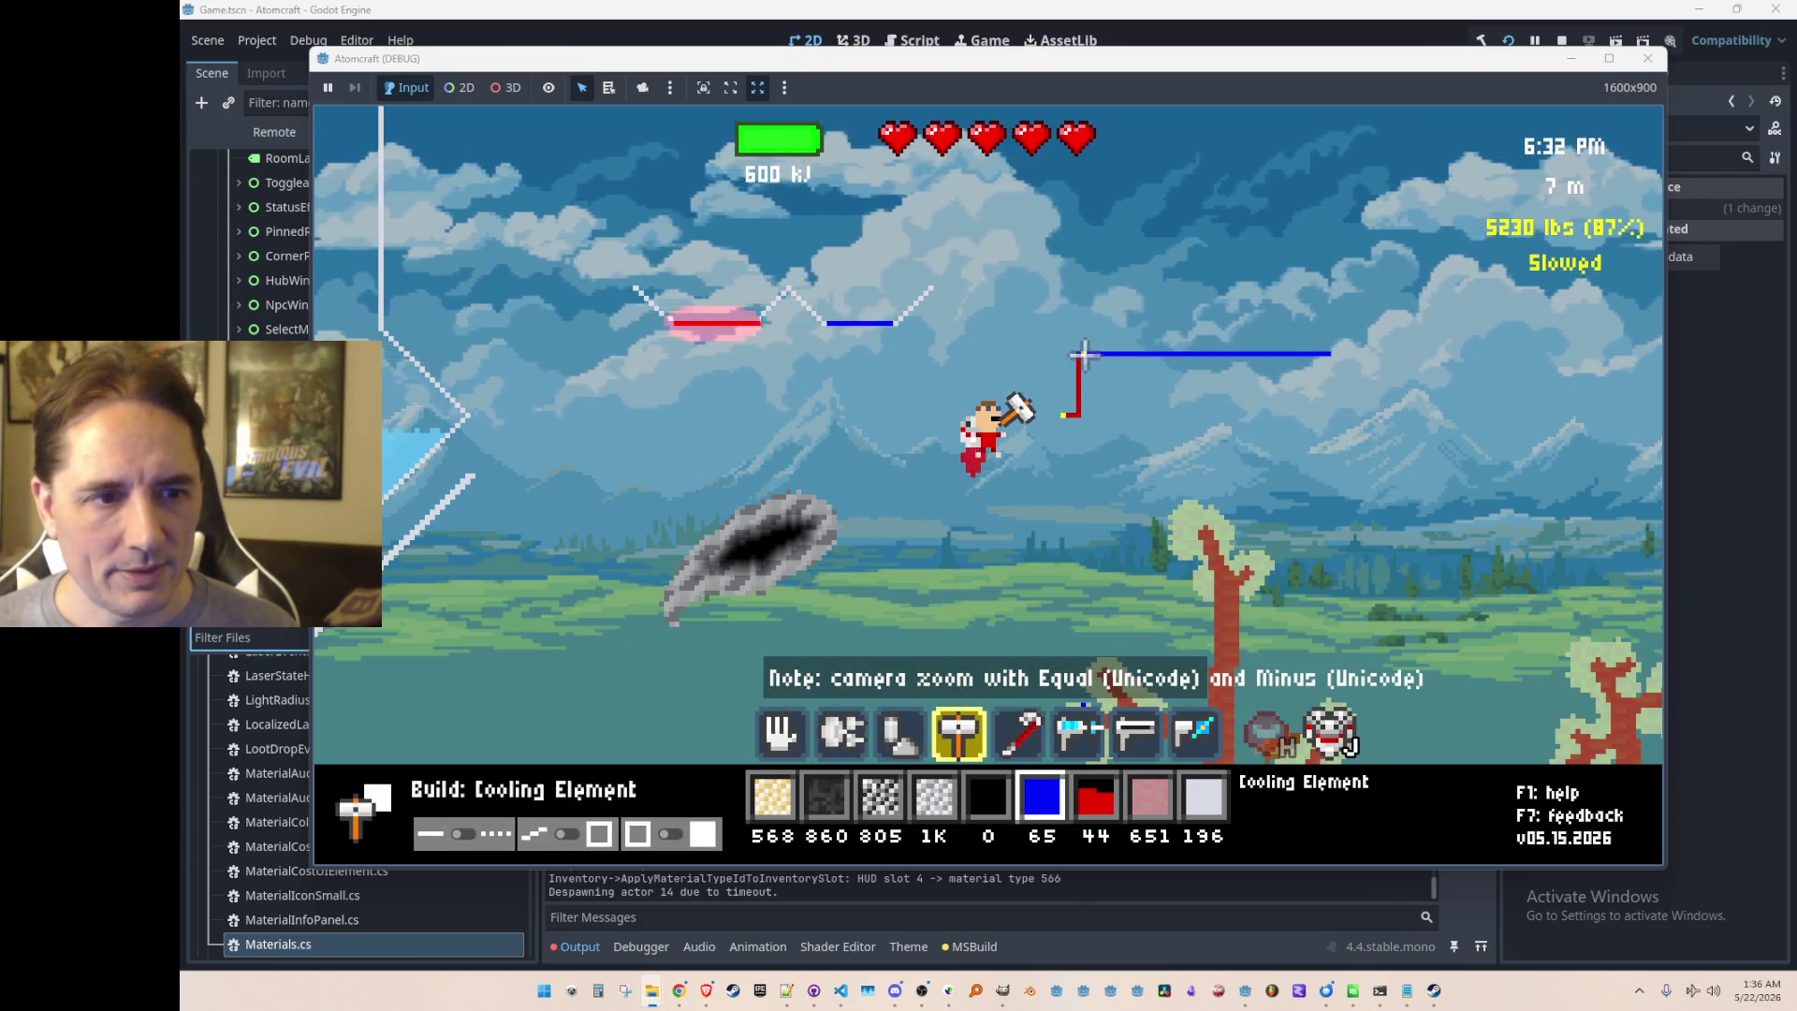
pyautogui.scroll(3, 1072, 443)
pyautogui.click(1070, 438)
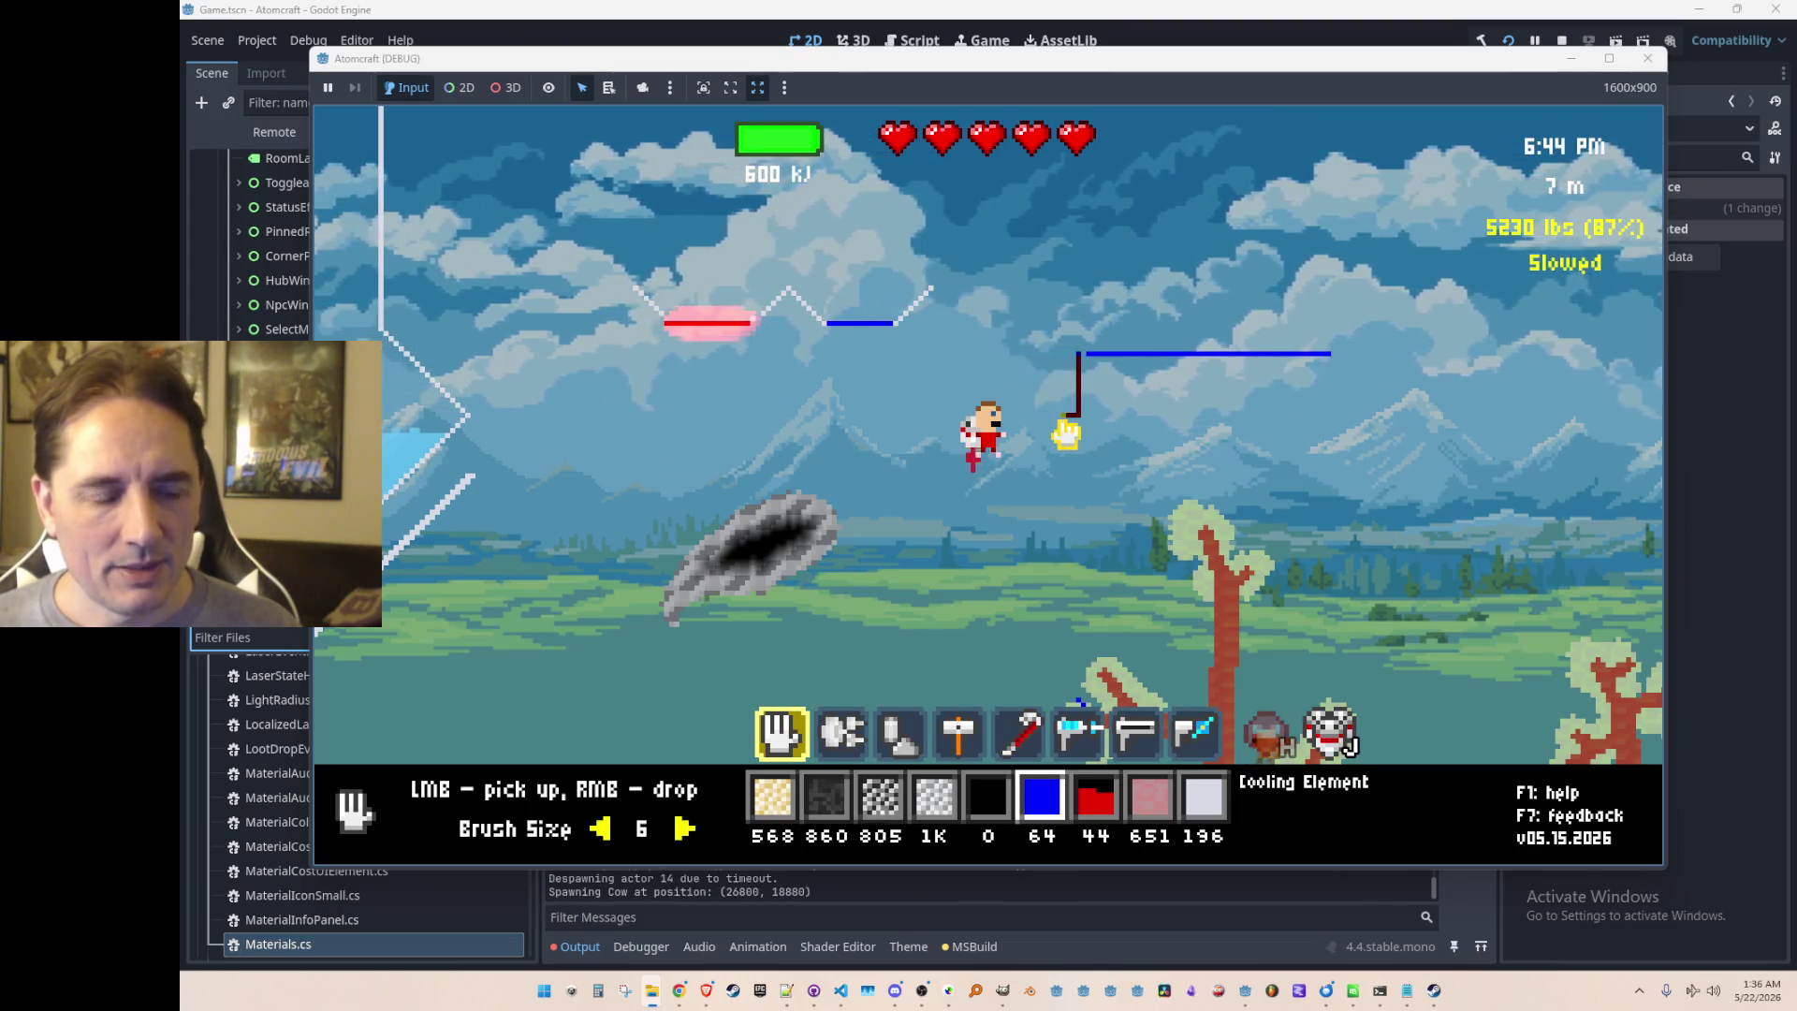
pyautogui.rightClick(1066, 433)
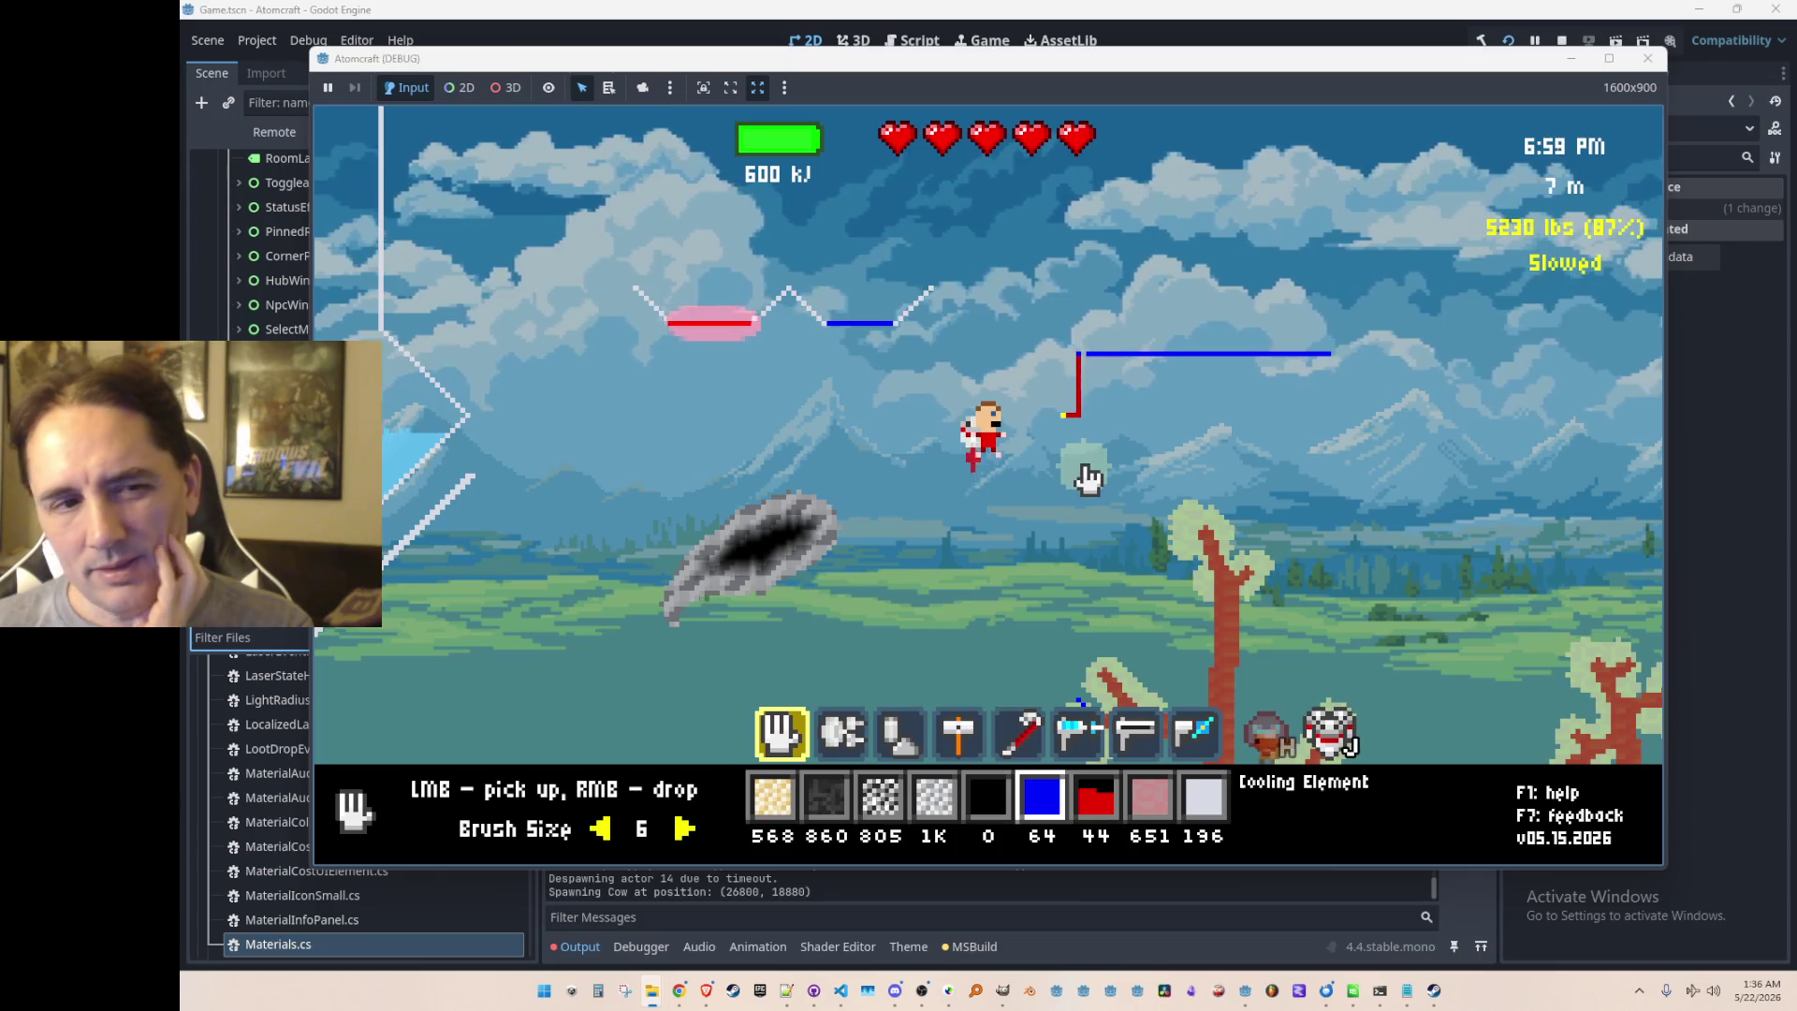
pyautogui.moveTo(1103, 355)
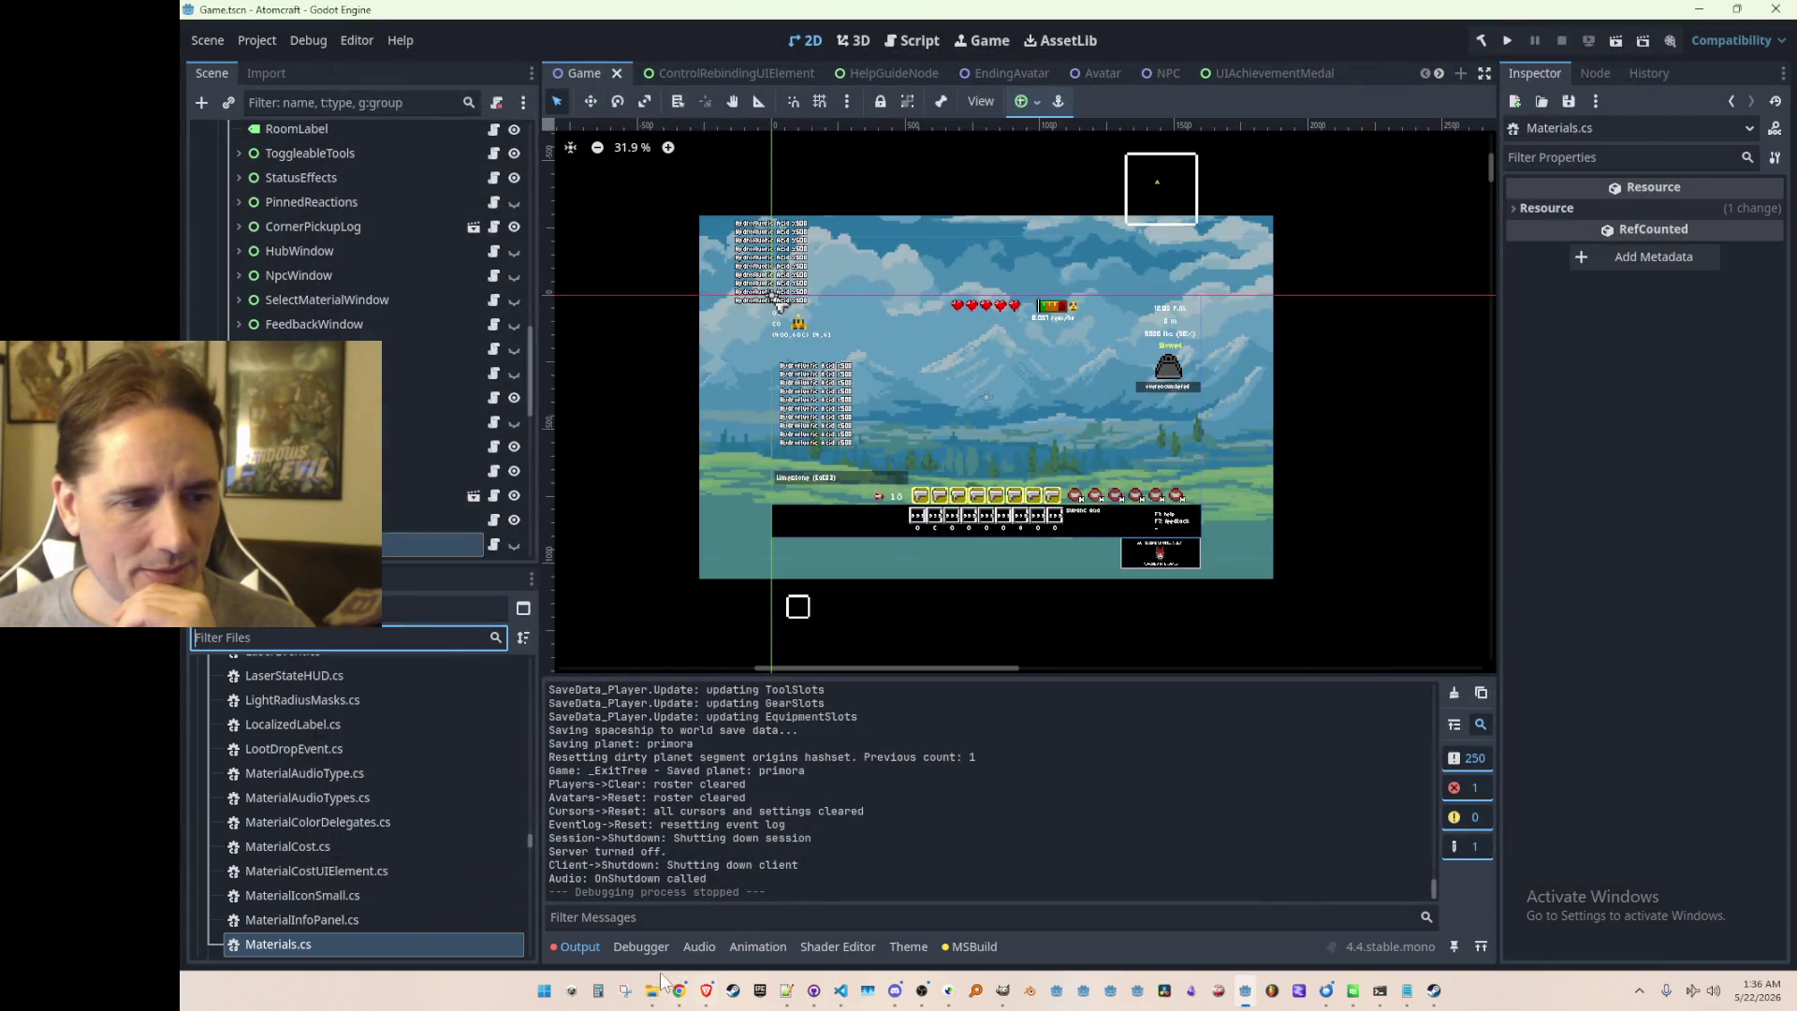
# Step: Open Cooling Element.json and Cooling Element (Turning Off).json in Notepad++ and compare them
pyautogui.moveTo(658, 995)
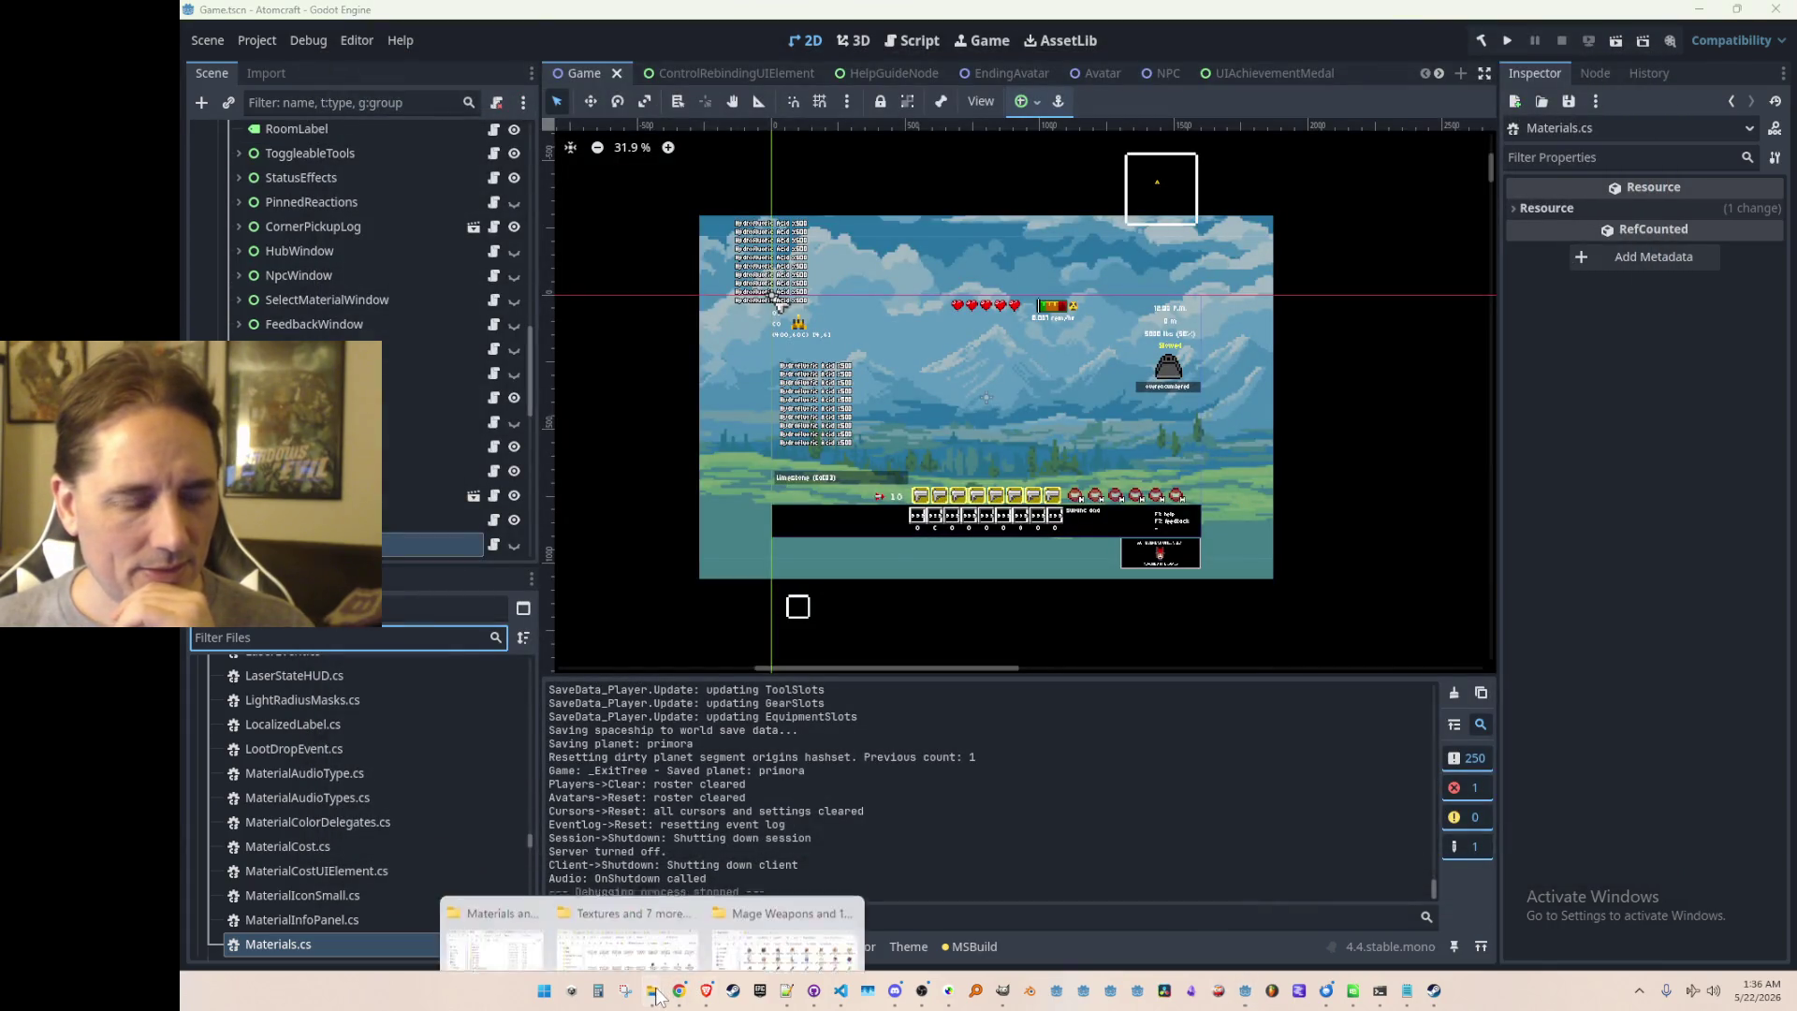
pyautogui.click(493, 950)
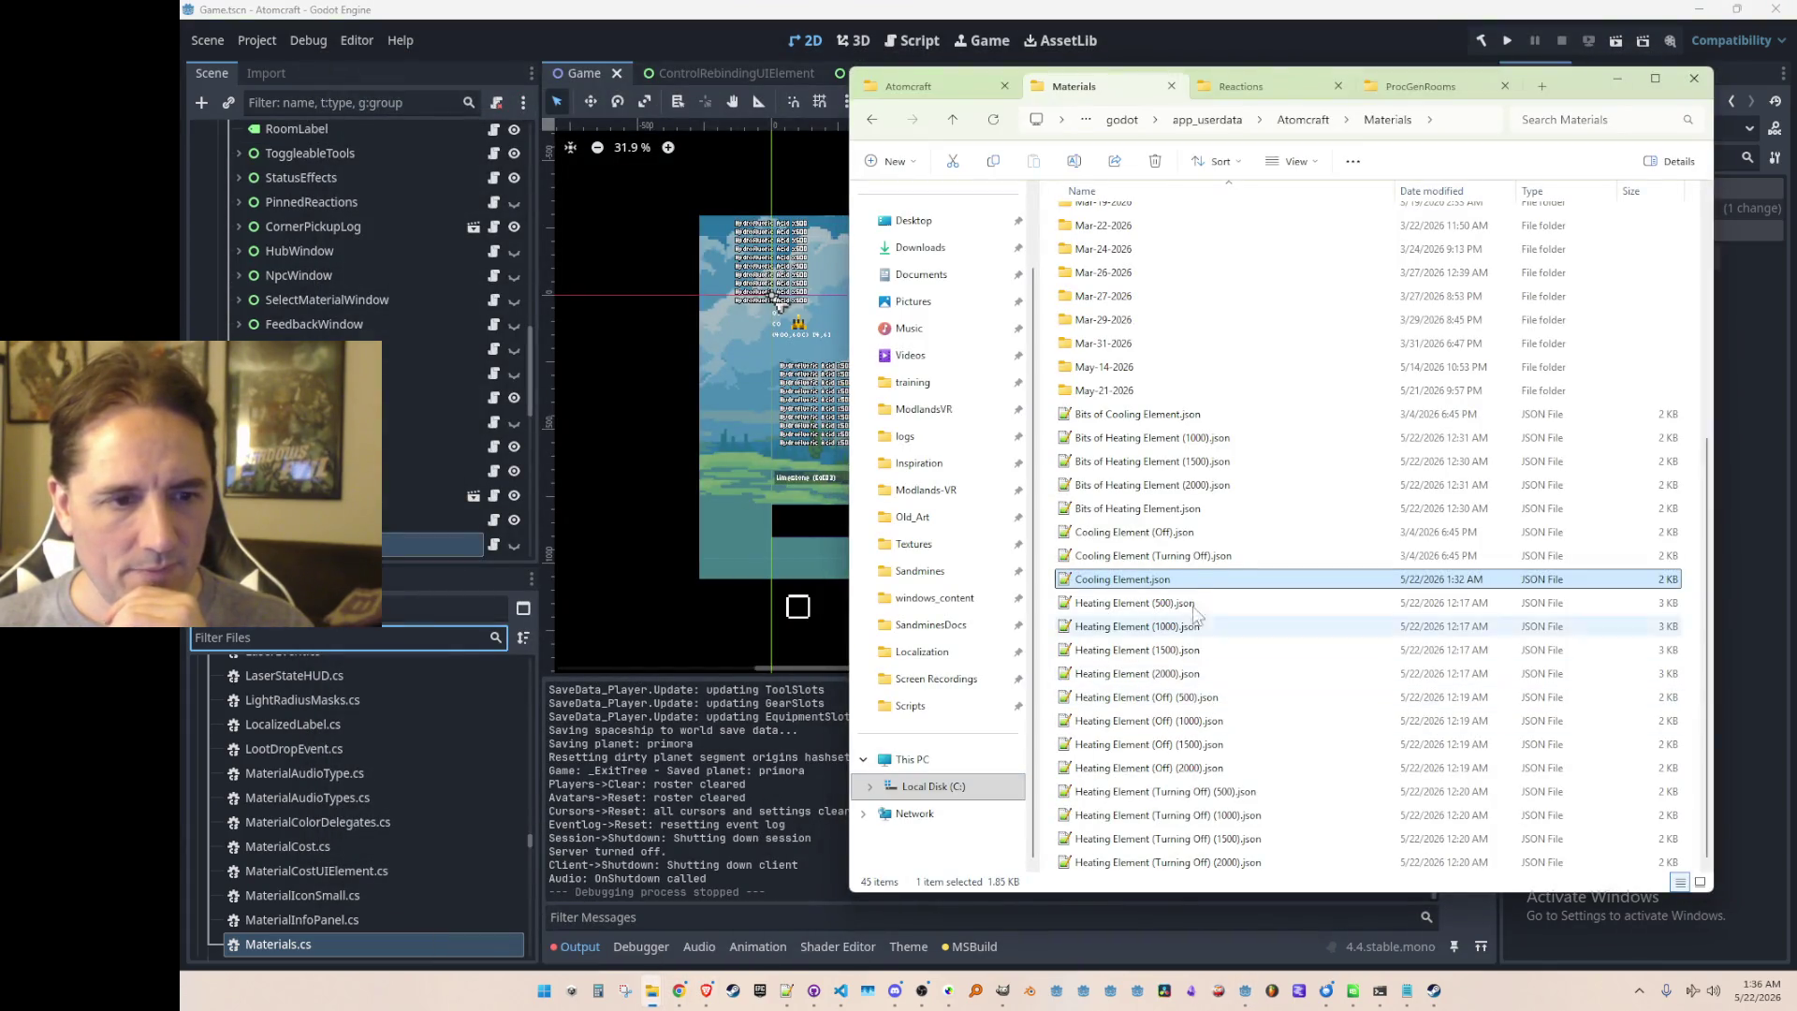
pyautogui.doubleClick(1151, 580)
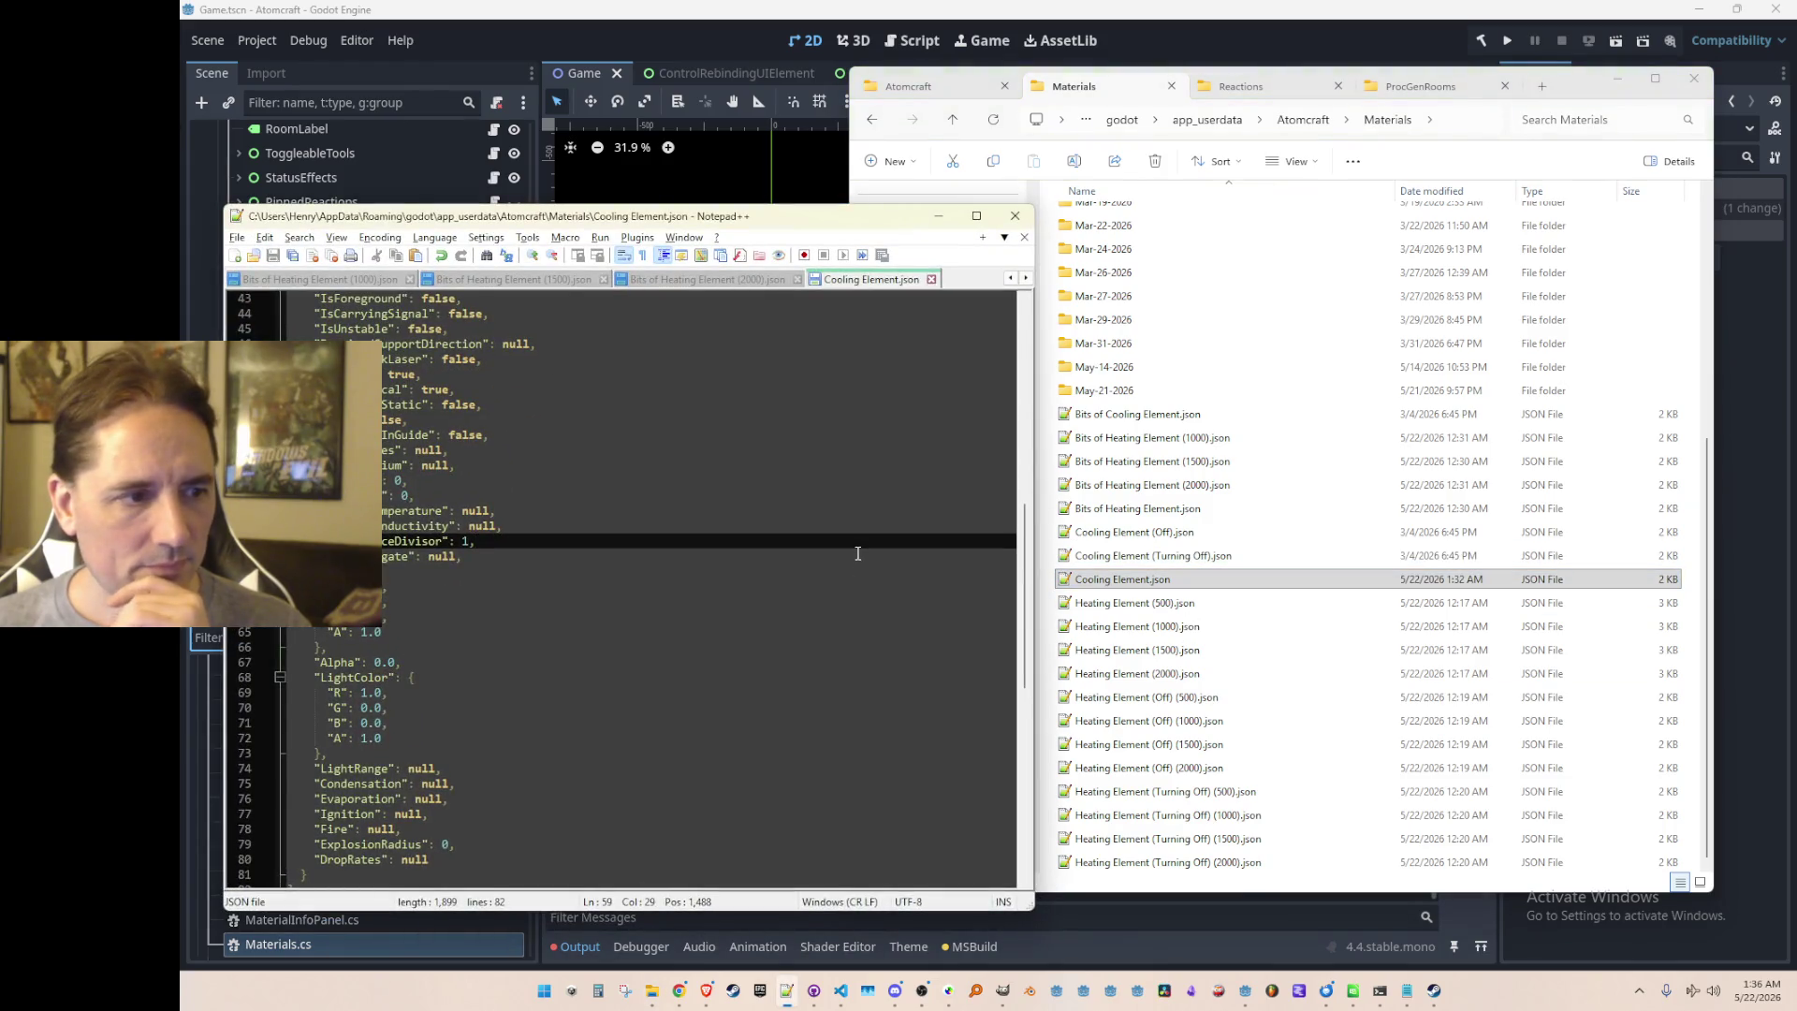
pyautogui.scroll(14, 857, 553)
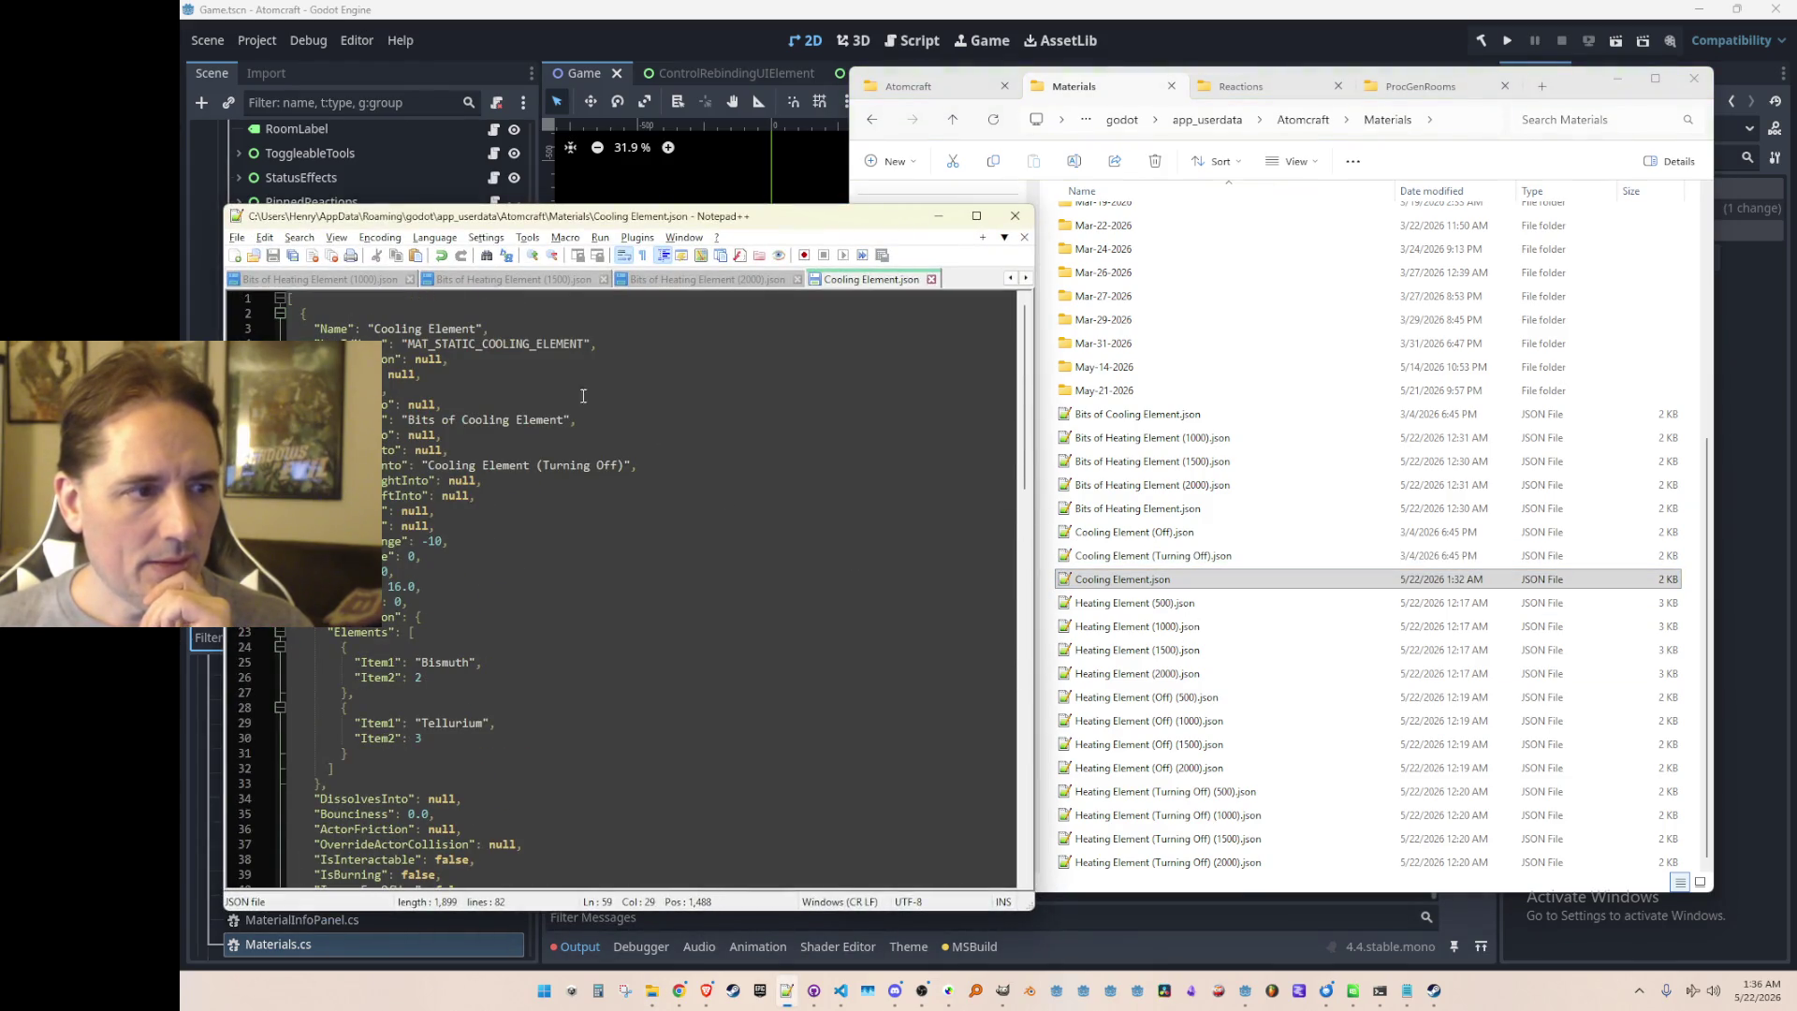
pyautogui.doubleClick(1152, 556)
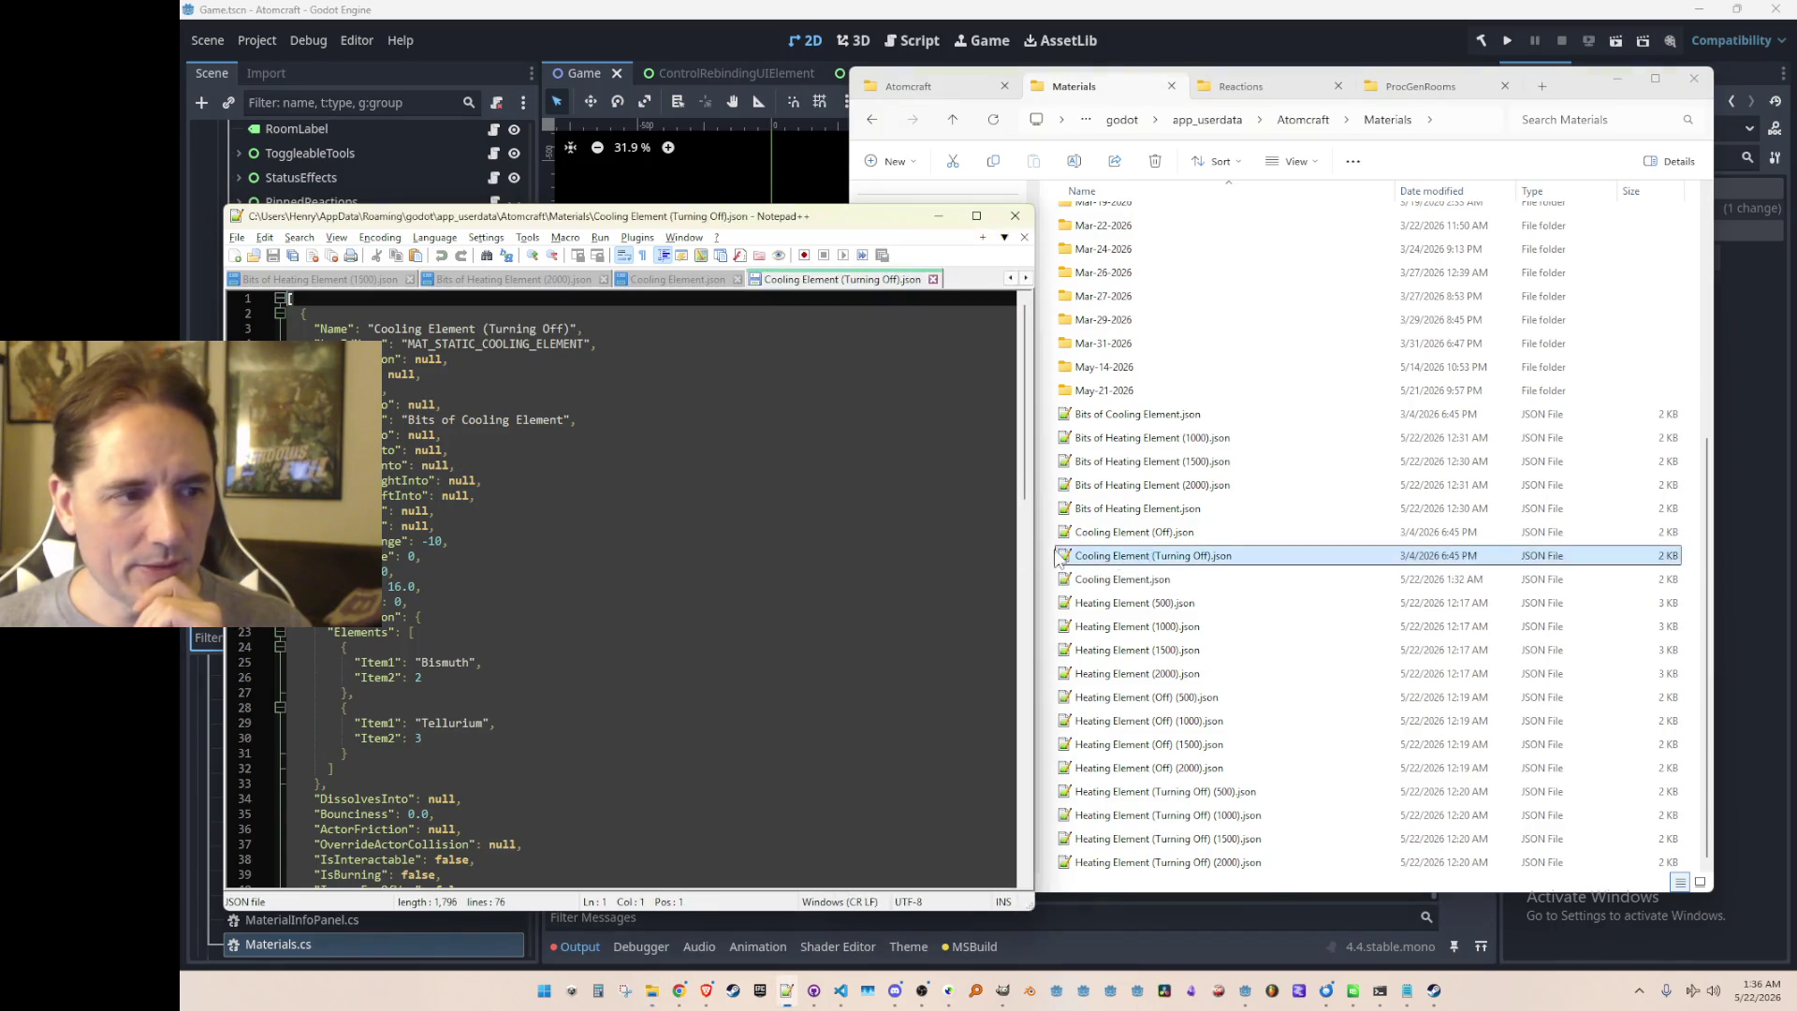
pyautogui.scroll(-6, 778, 503)
pyautogui.scroll(-11, 778, 503)
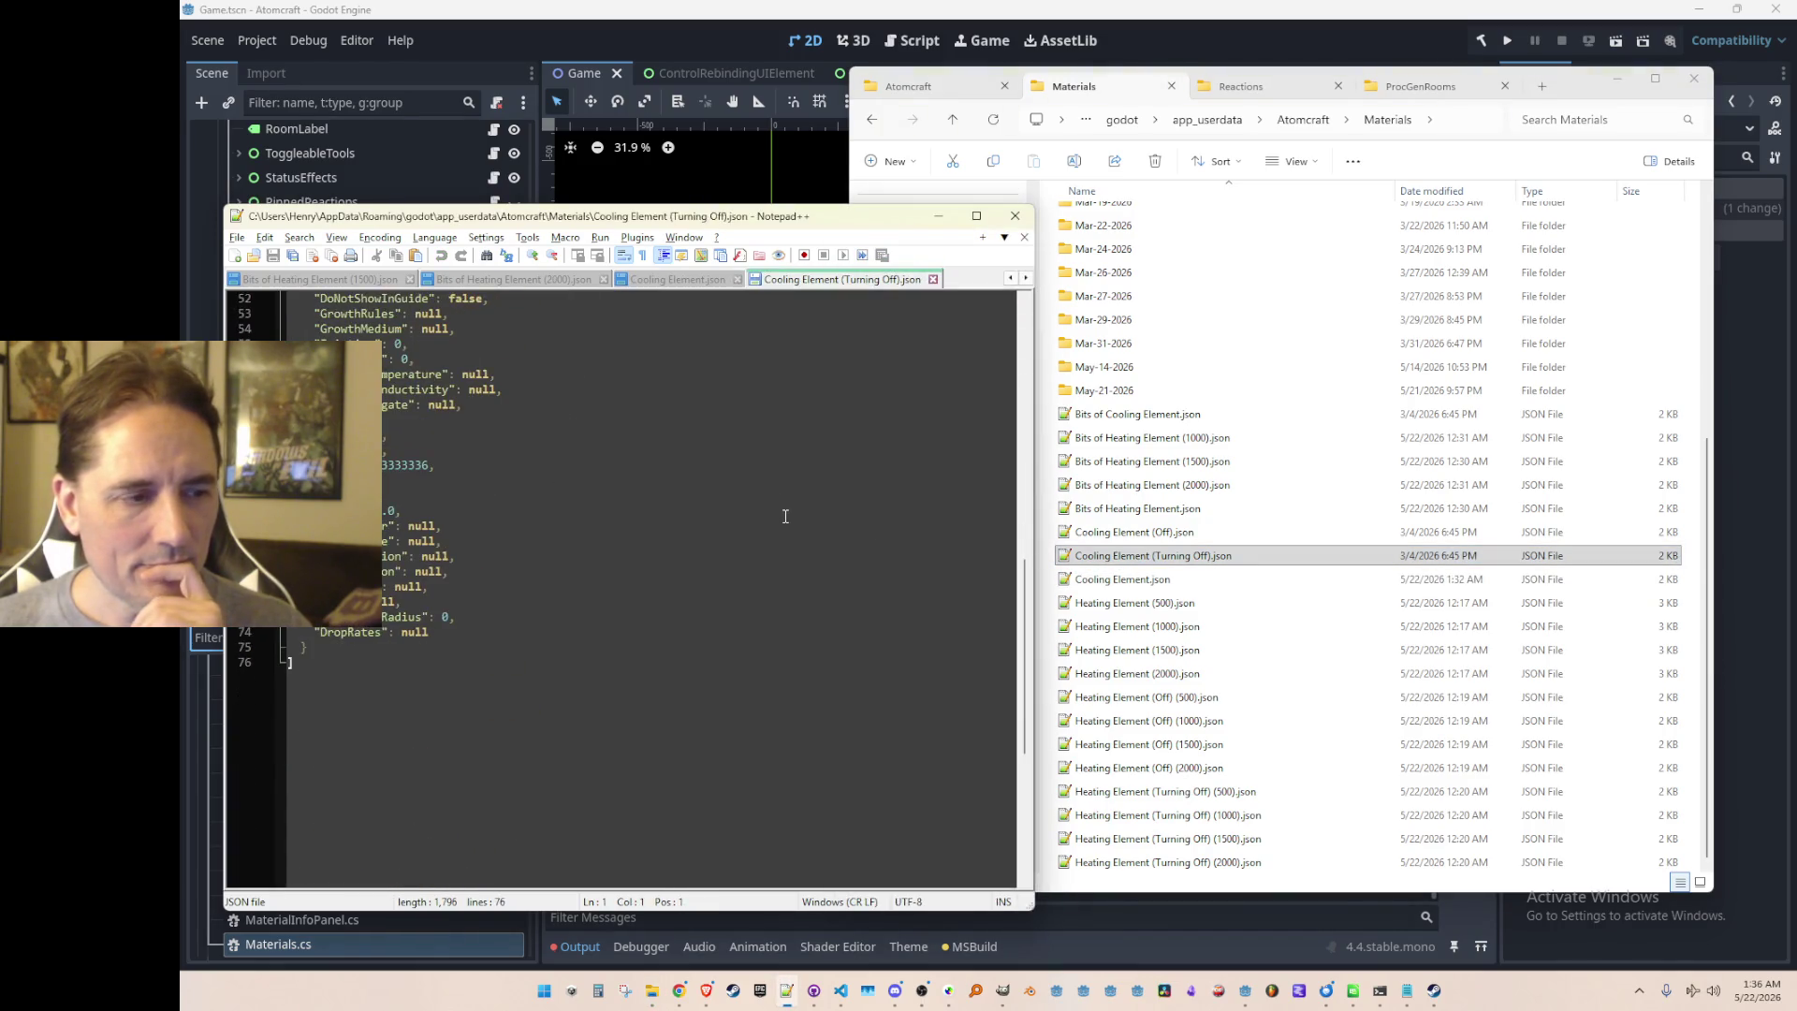
pyautogui.scroll(2, 790, 516)
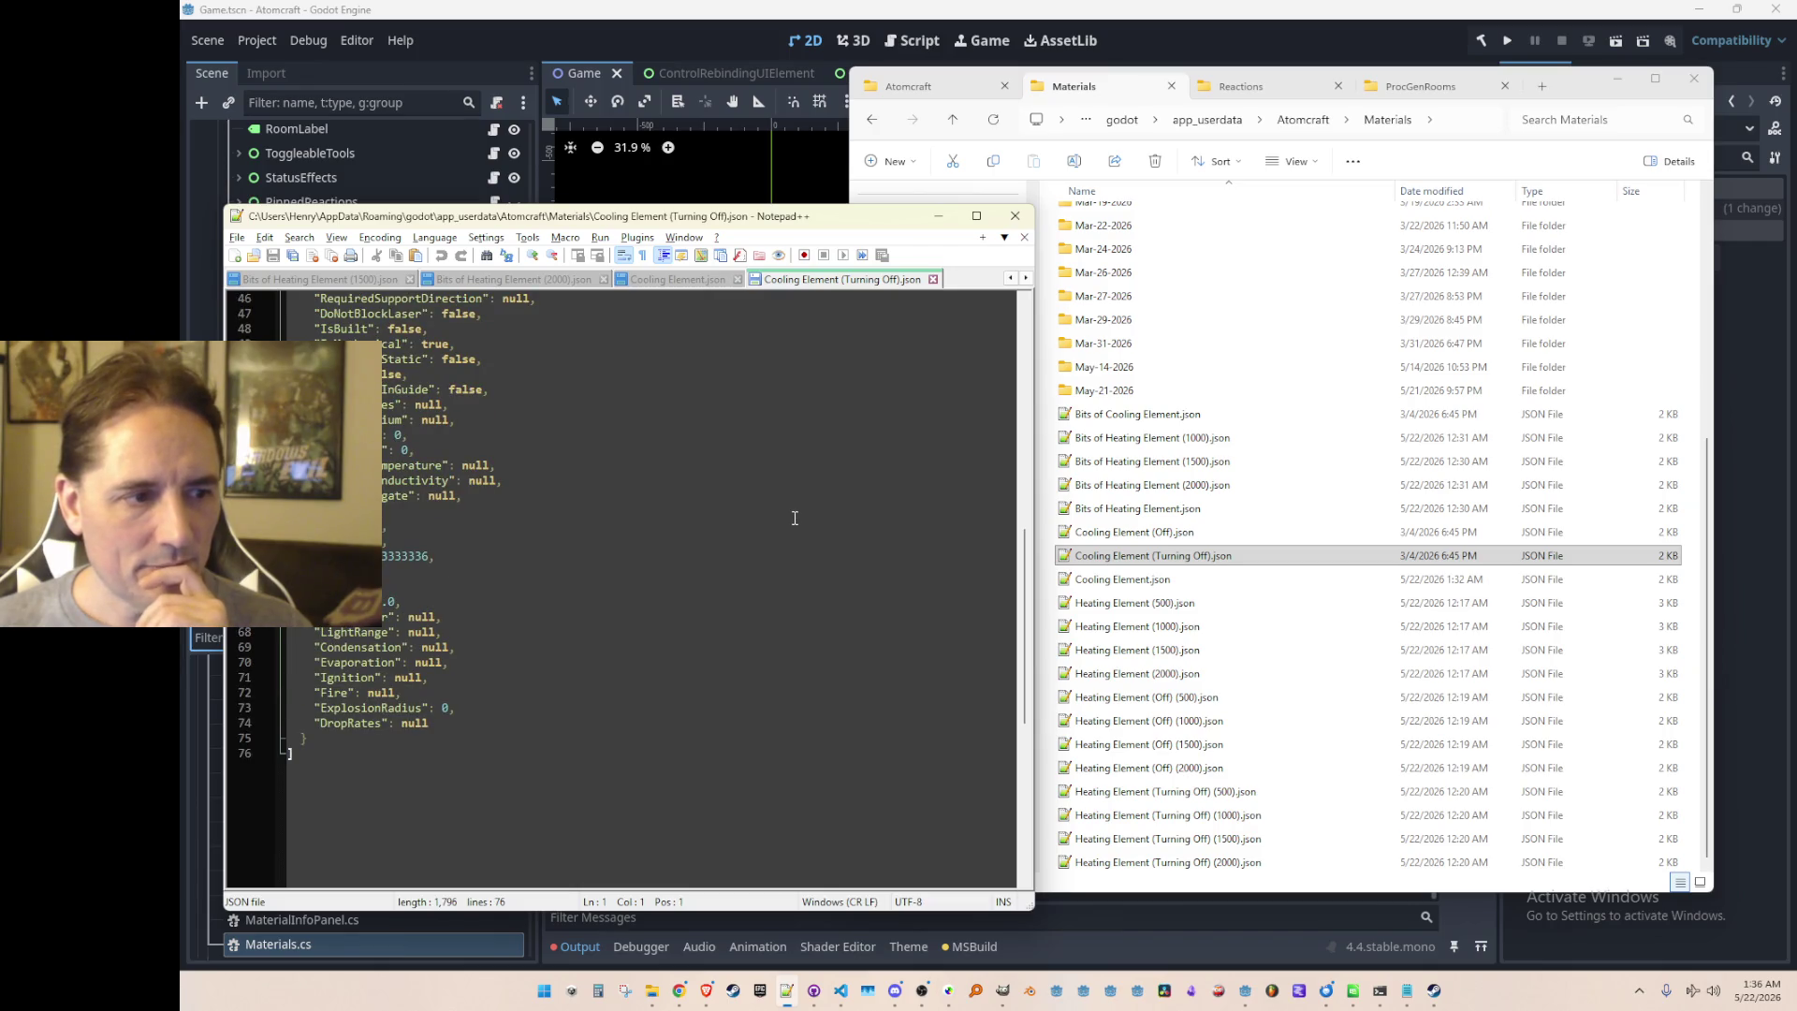
pyautogui.scroll(15, 795, 518)
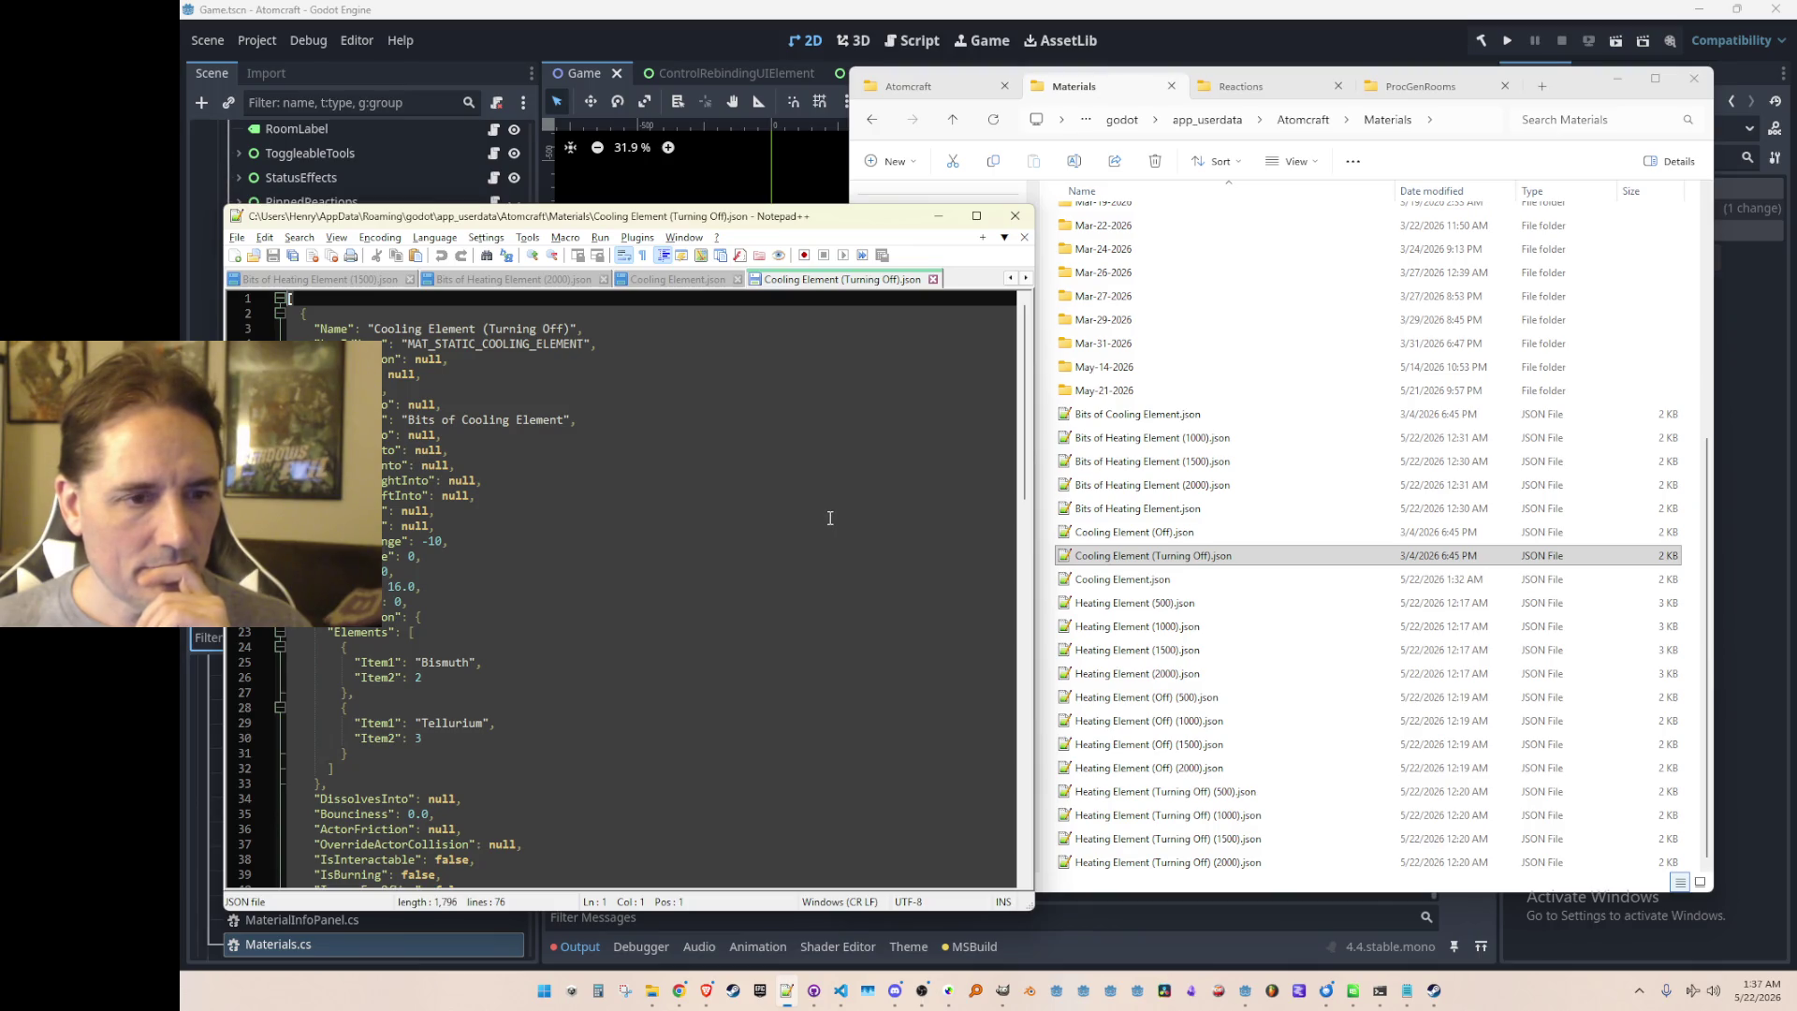
# Step: Compare Cooling Element (Off).json too, then minimize Notepad++ and select Cooling Element.json
pyautogui.doubleClick(1119, 580)
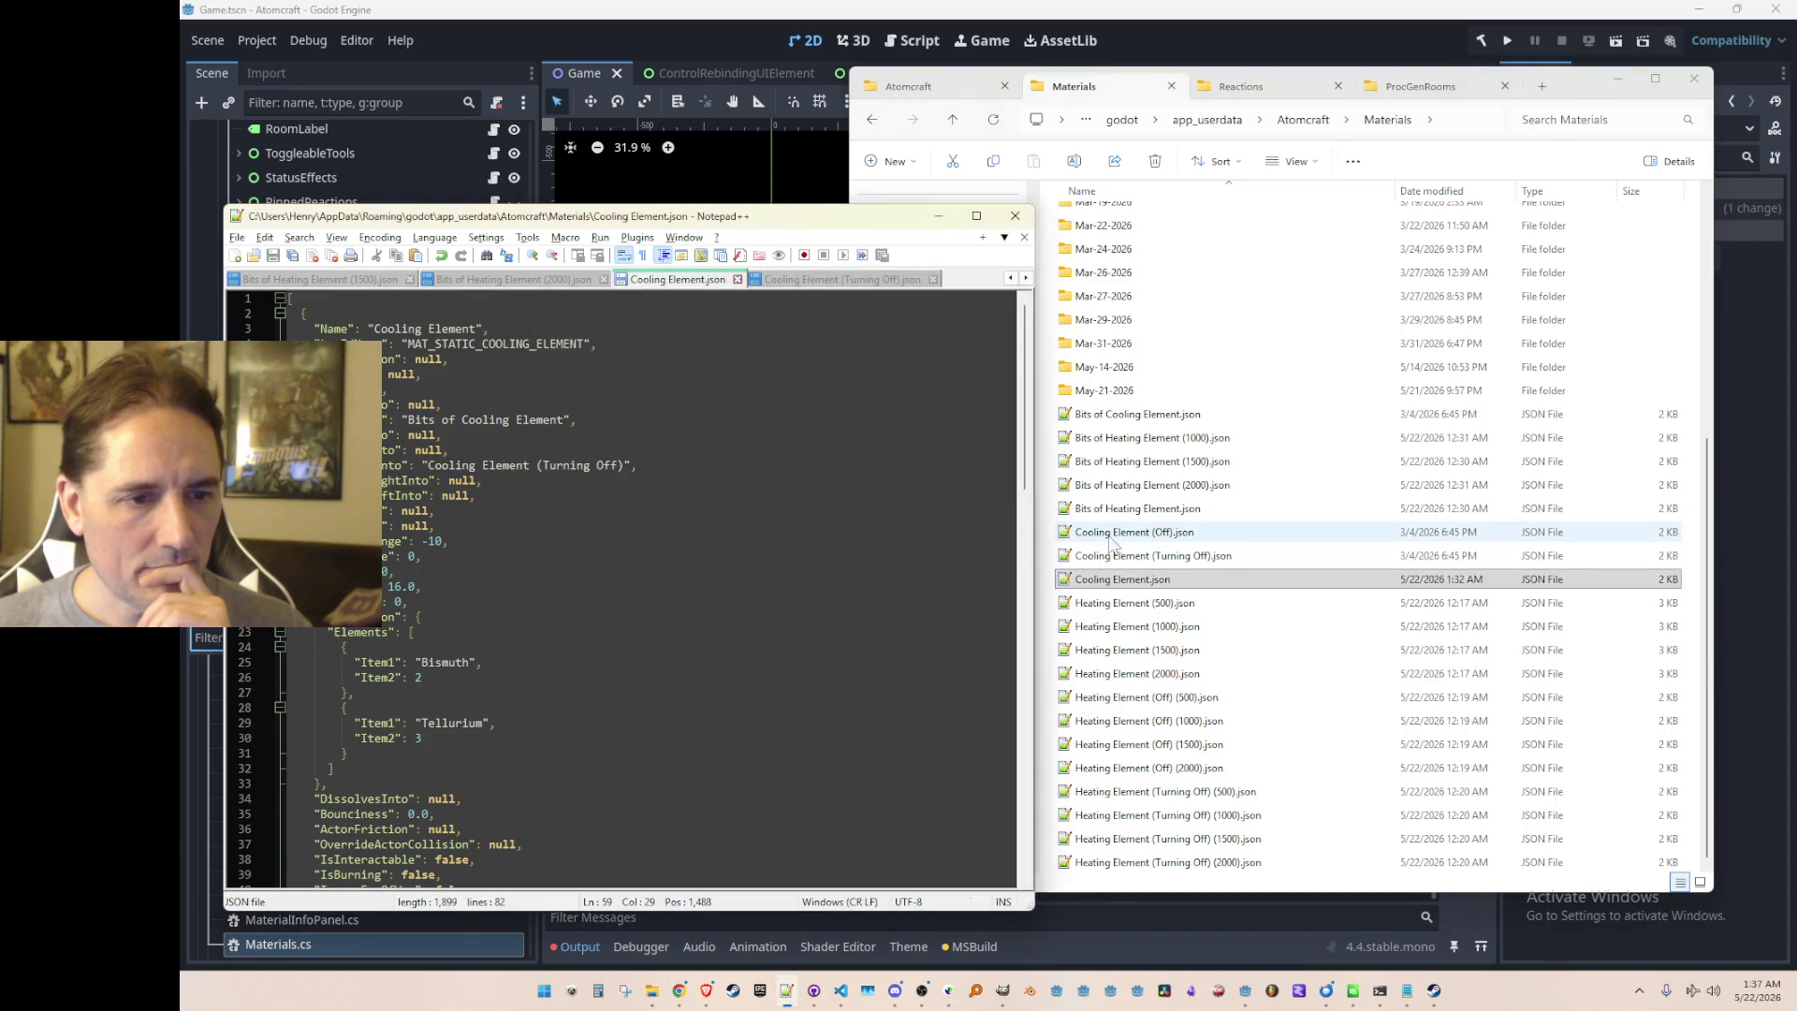
pyautogui.doubleClick(1114, 533)
pyautogui.scroll(-14, 889, 553)
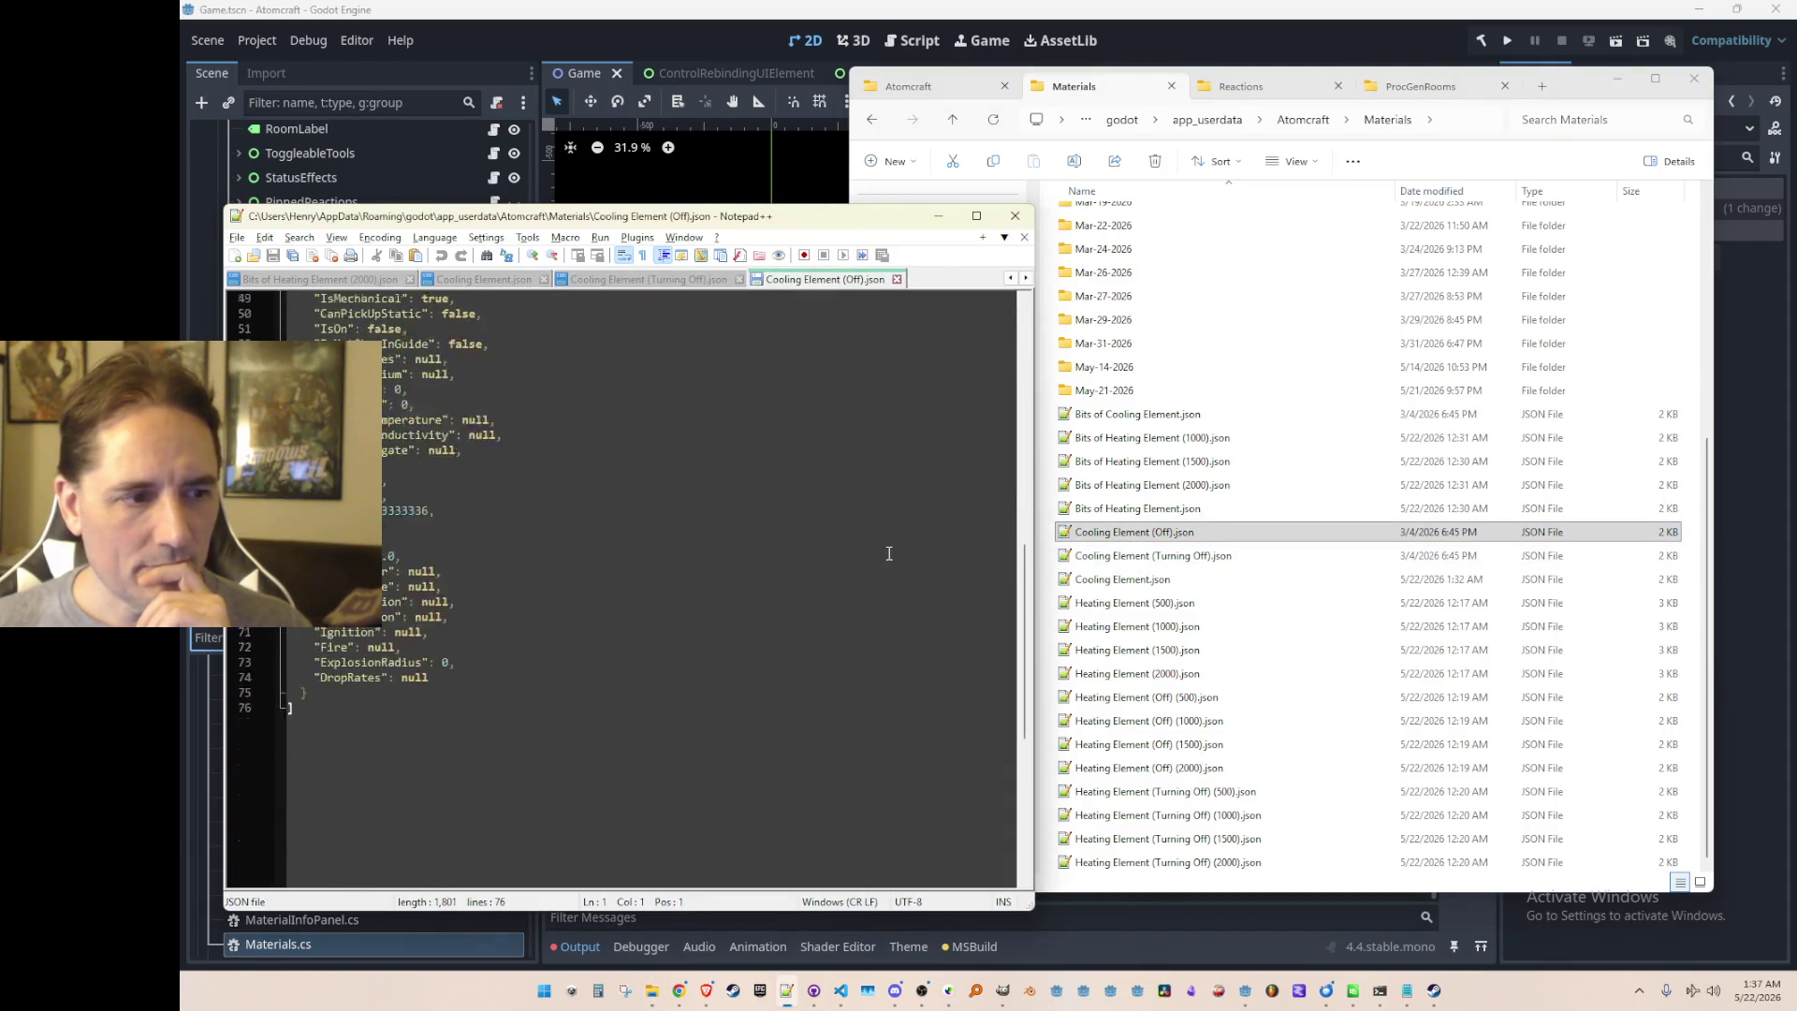
pyautogui.scroll(14, 889, 553)
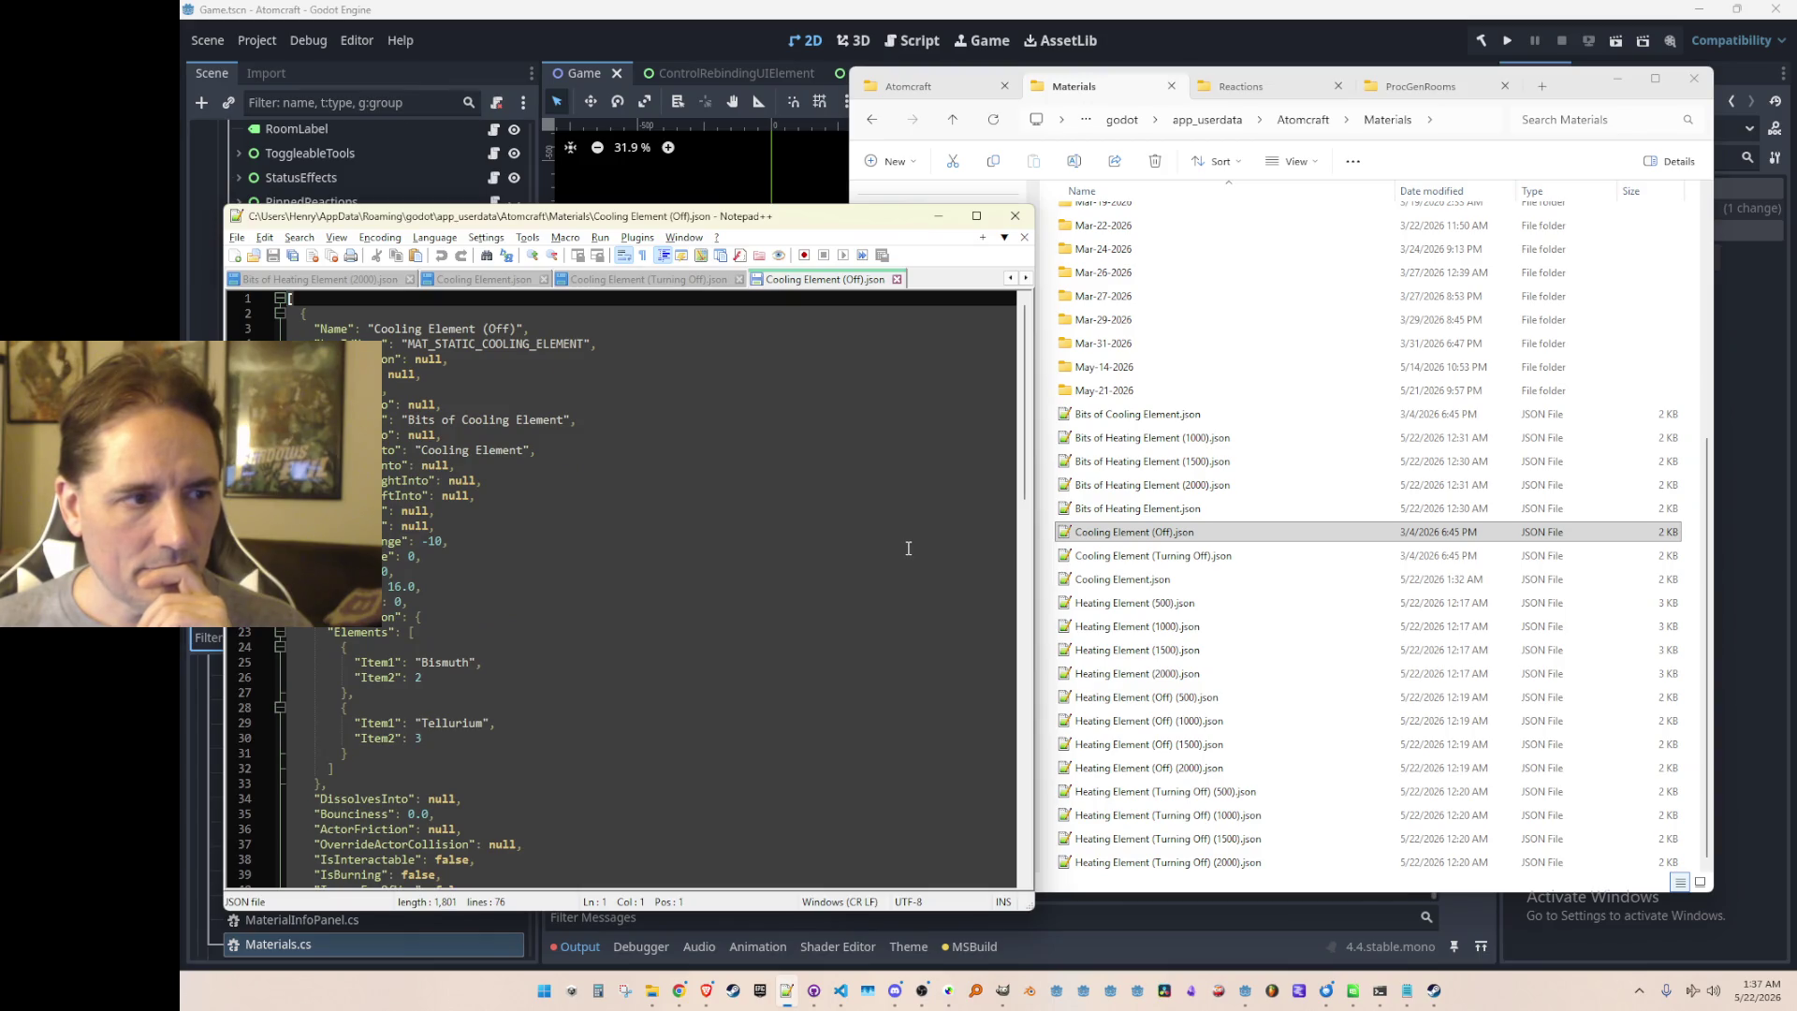
pyautogui.scroll(-13, 907, 548)
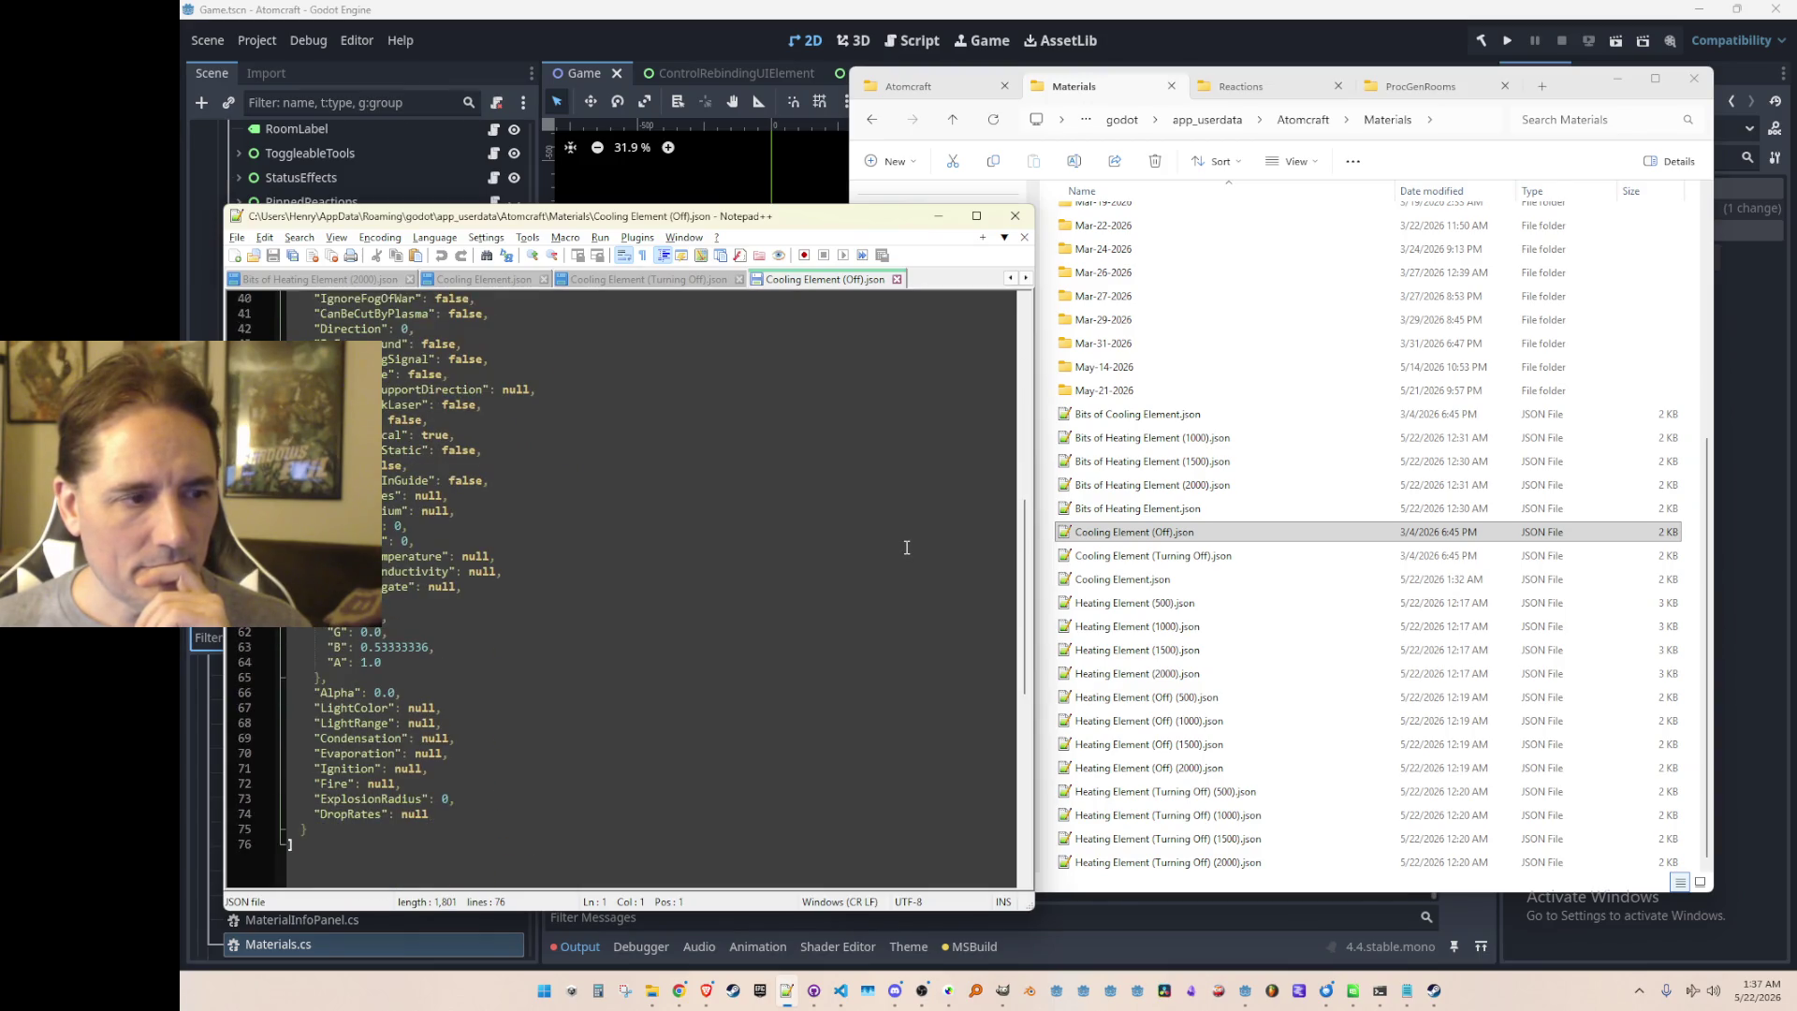
pyautogui.click(938, 216)
pyautogui.click(1254, 579)
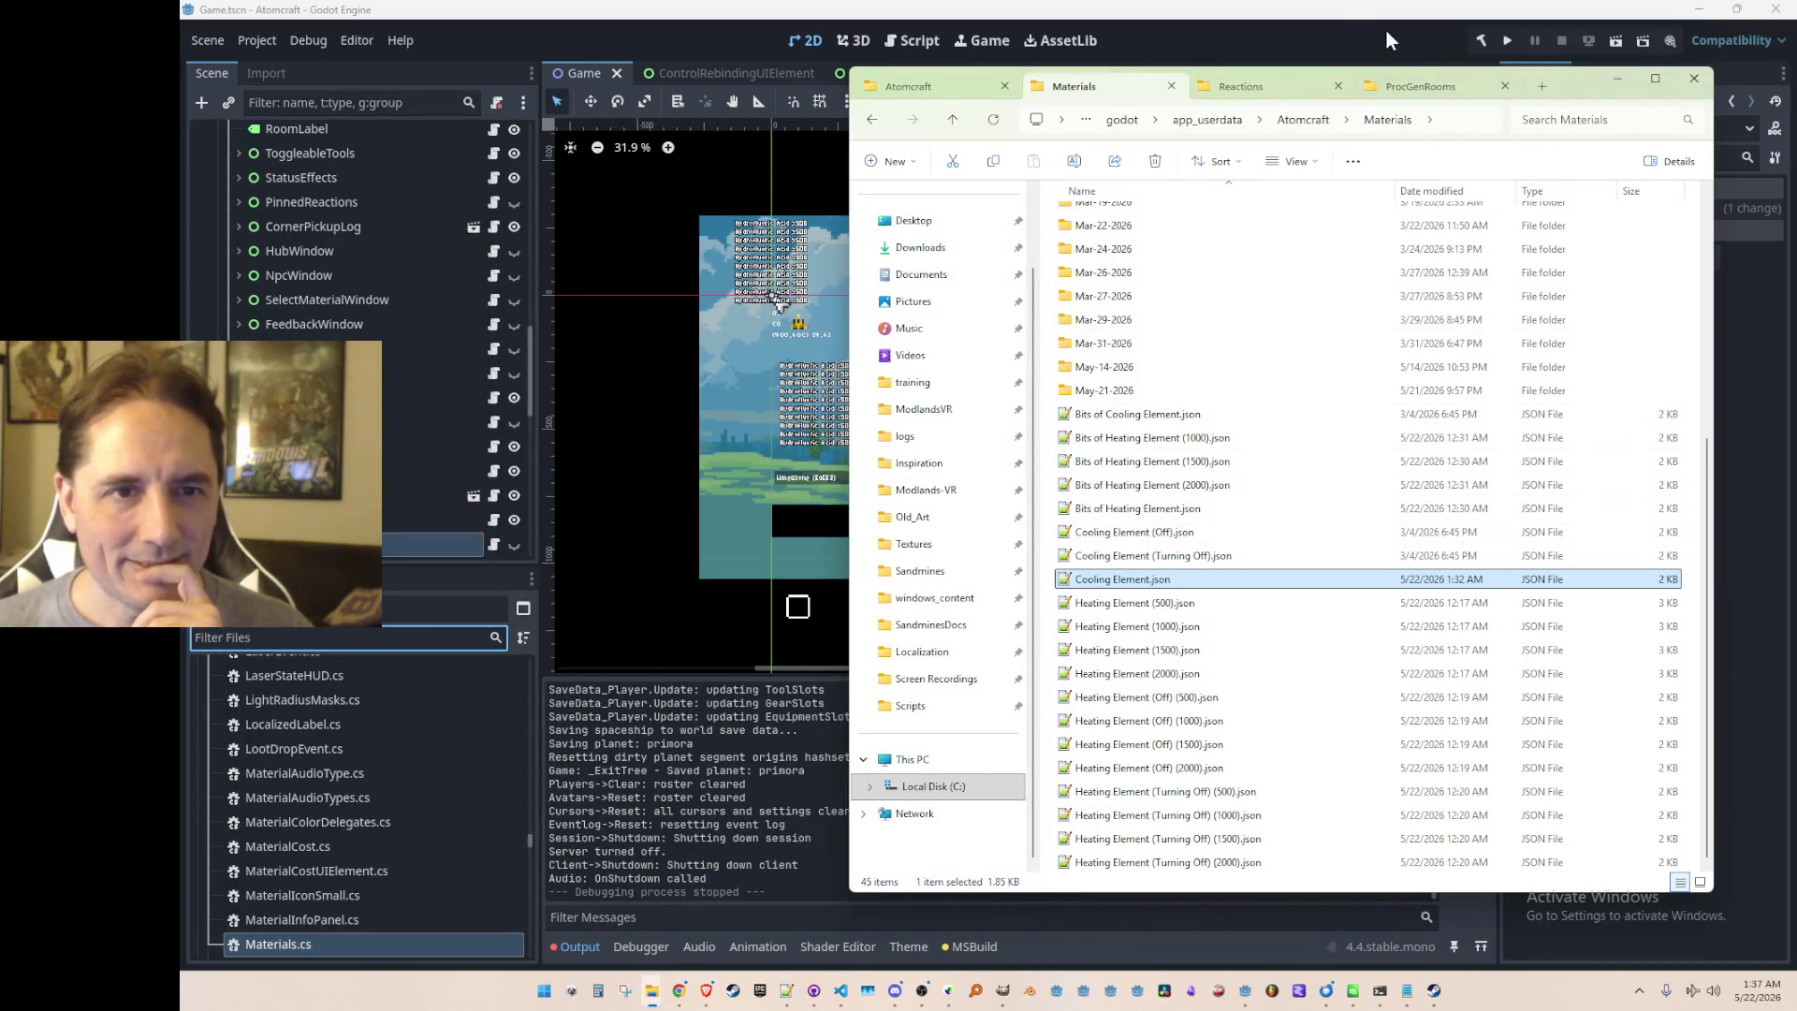
# Step: Check MaterialLabel.cs lines 157 and 147, then open Materials.cs via Ctrl+P
pyautogui.hotkey('alt', 'Tab')
pyautogui.click(847, 992)
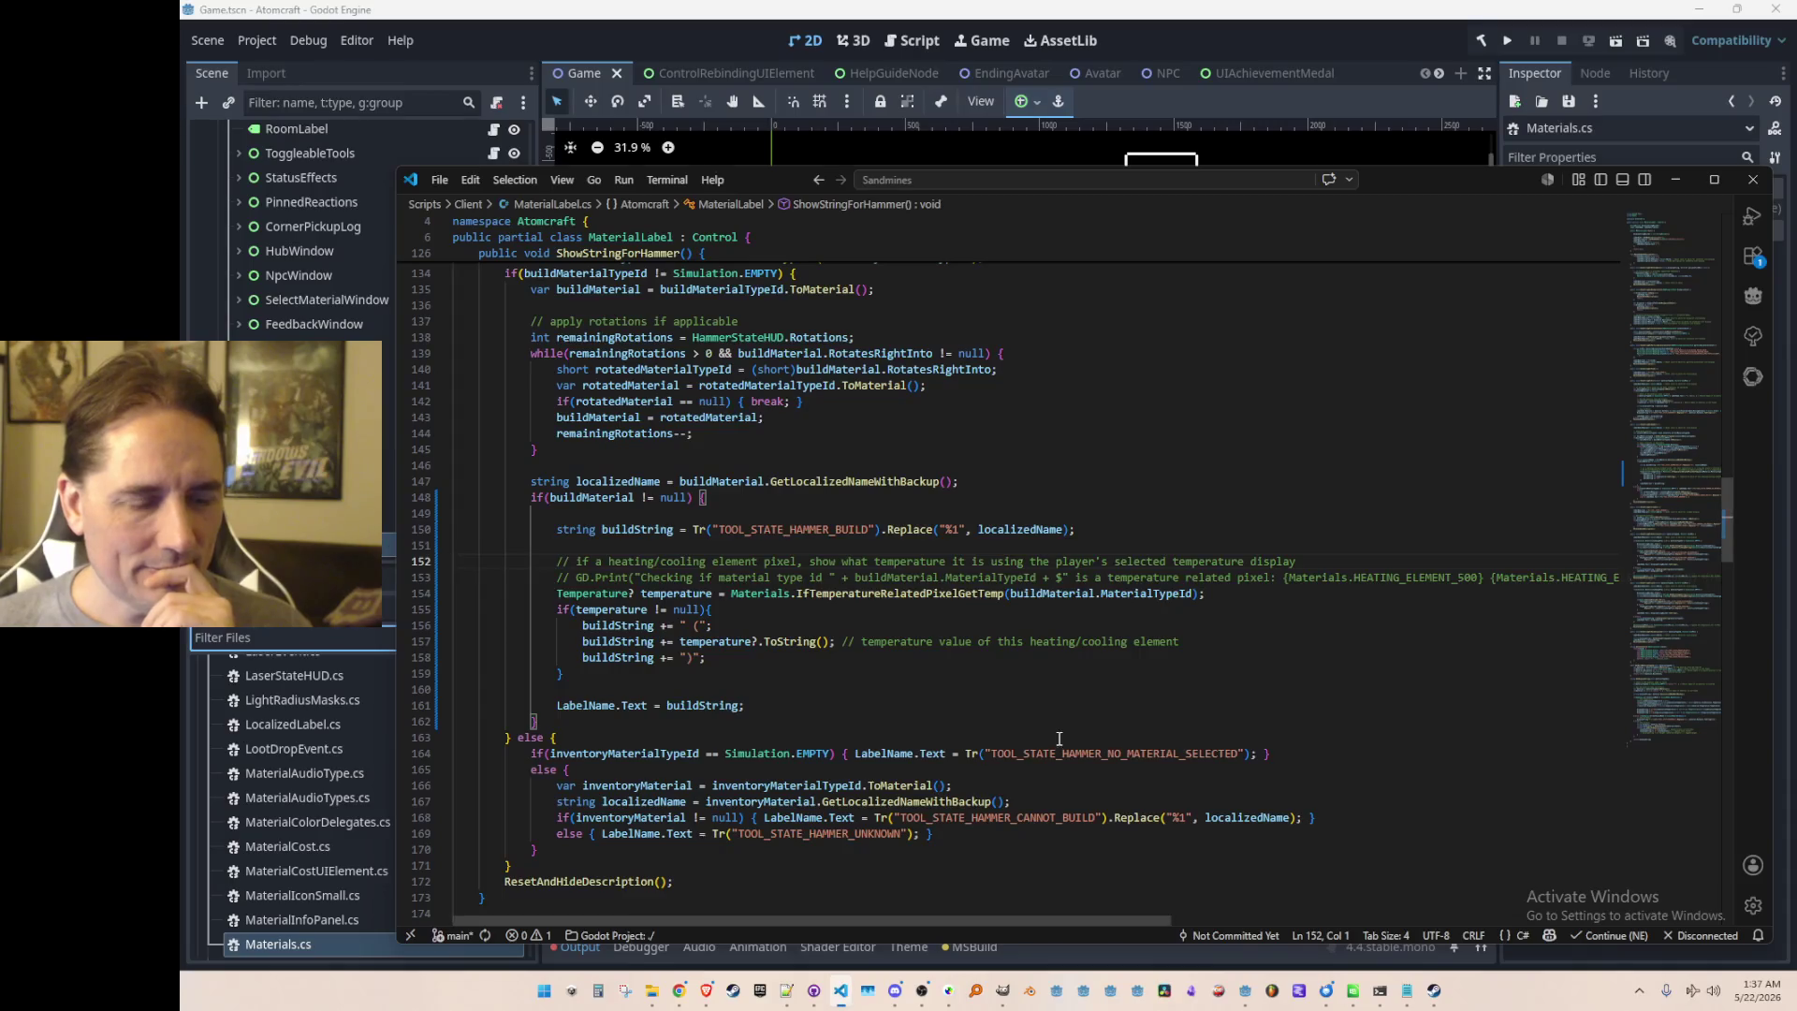
pyautogui.click(1245, 636)
pyautogui.scroll(3, 1273, 608)
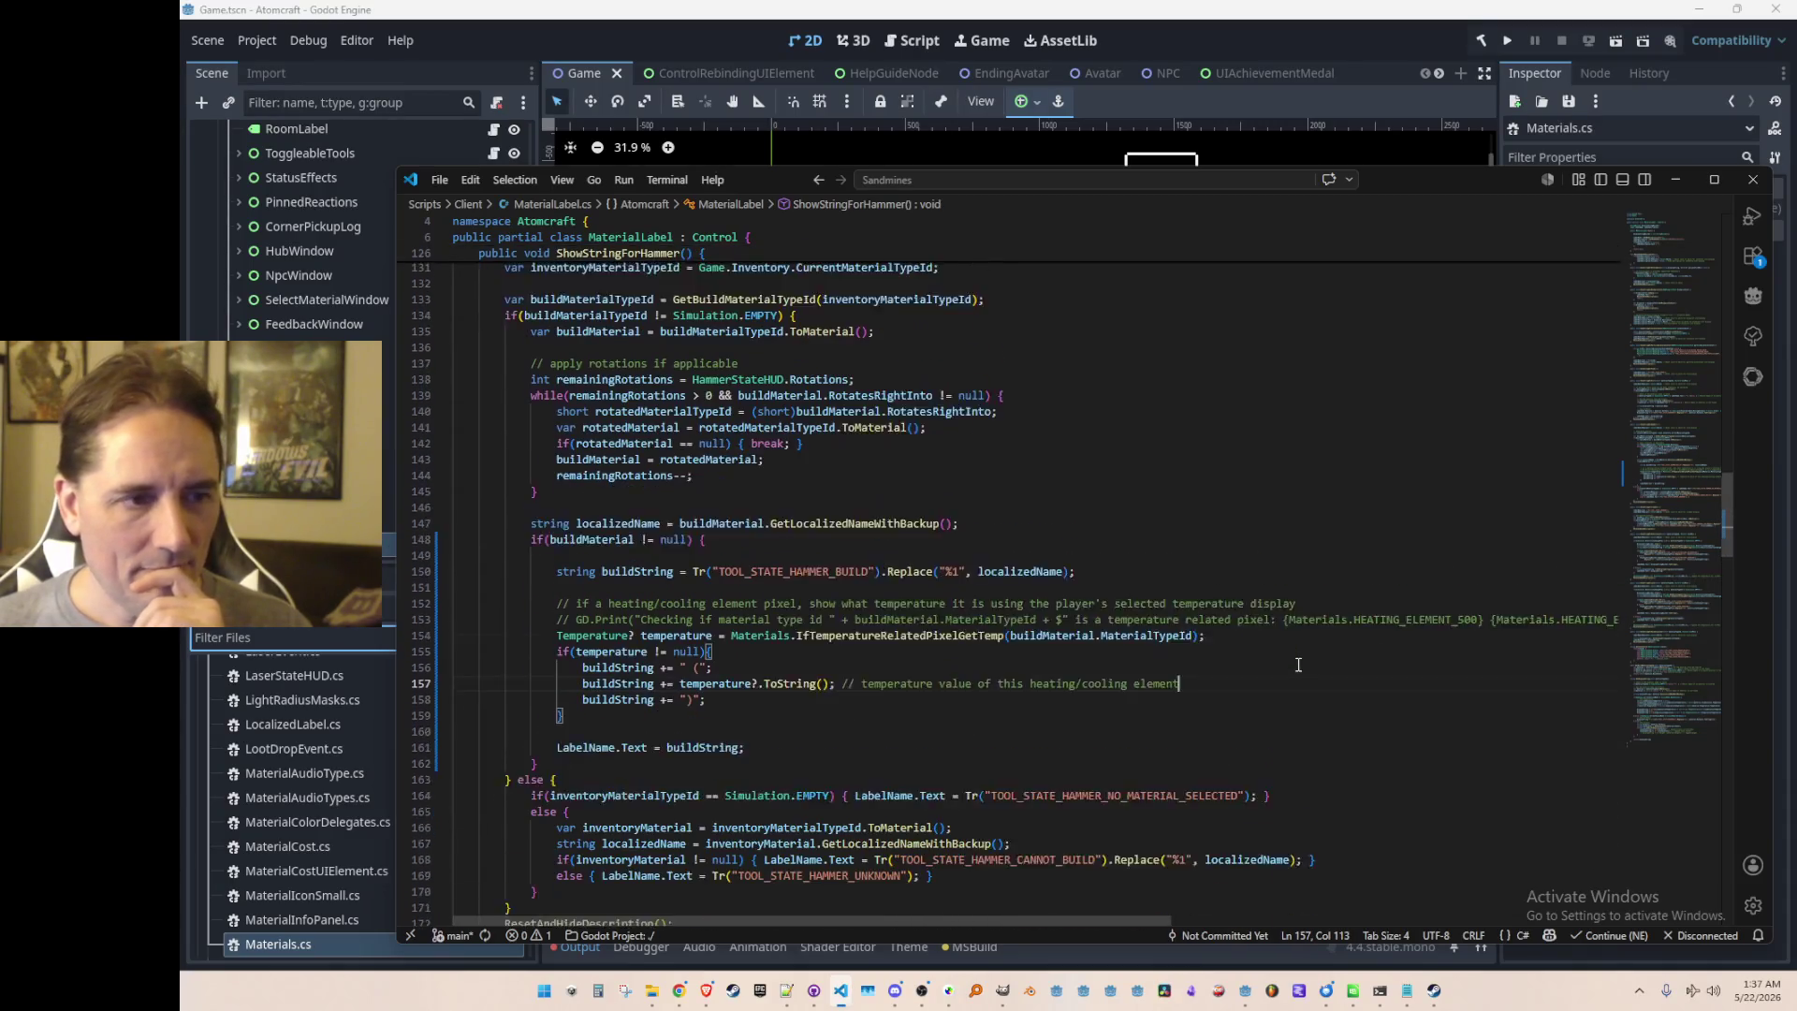
pyautogui.scroll(-3, 1333, 555)
pyautogui.click(1353, 485)
pyautogui.hotkey('ctrl', 'p')
pyautogui.write('Materia')
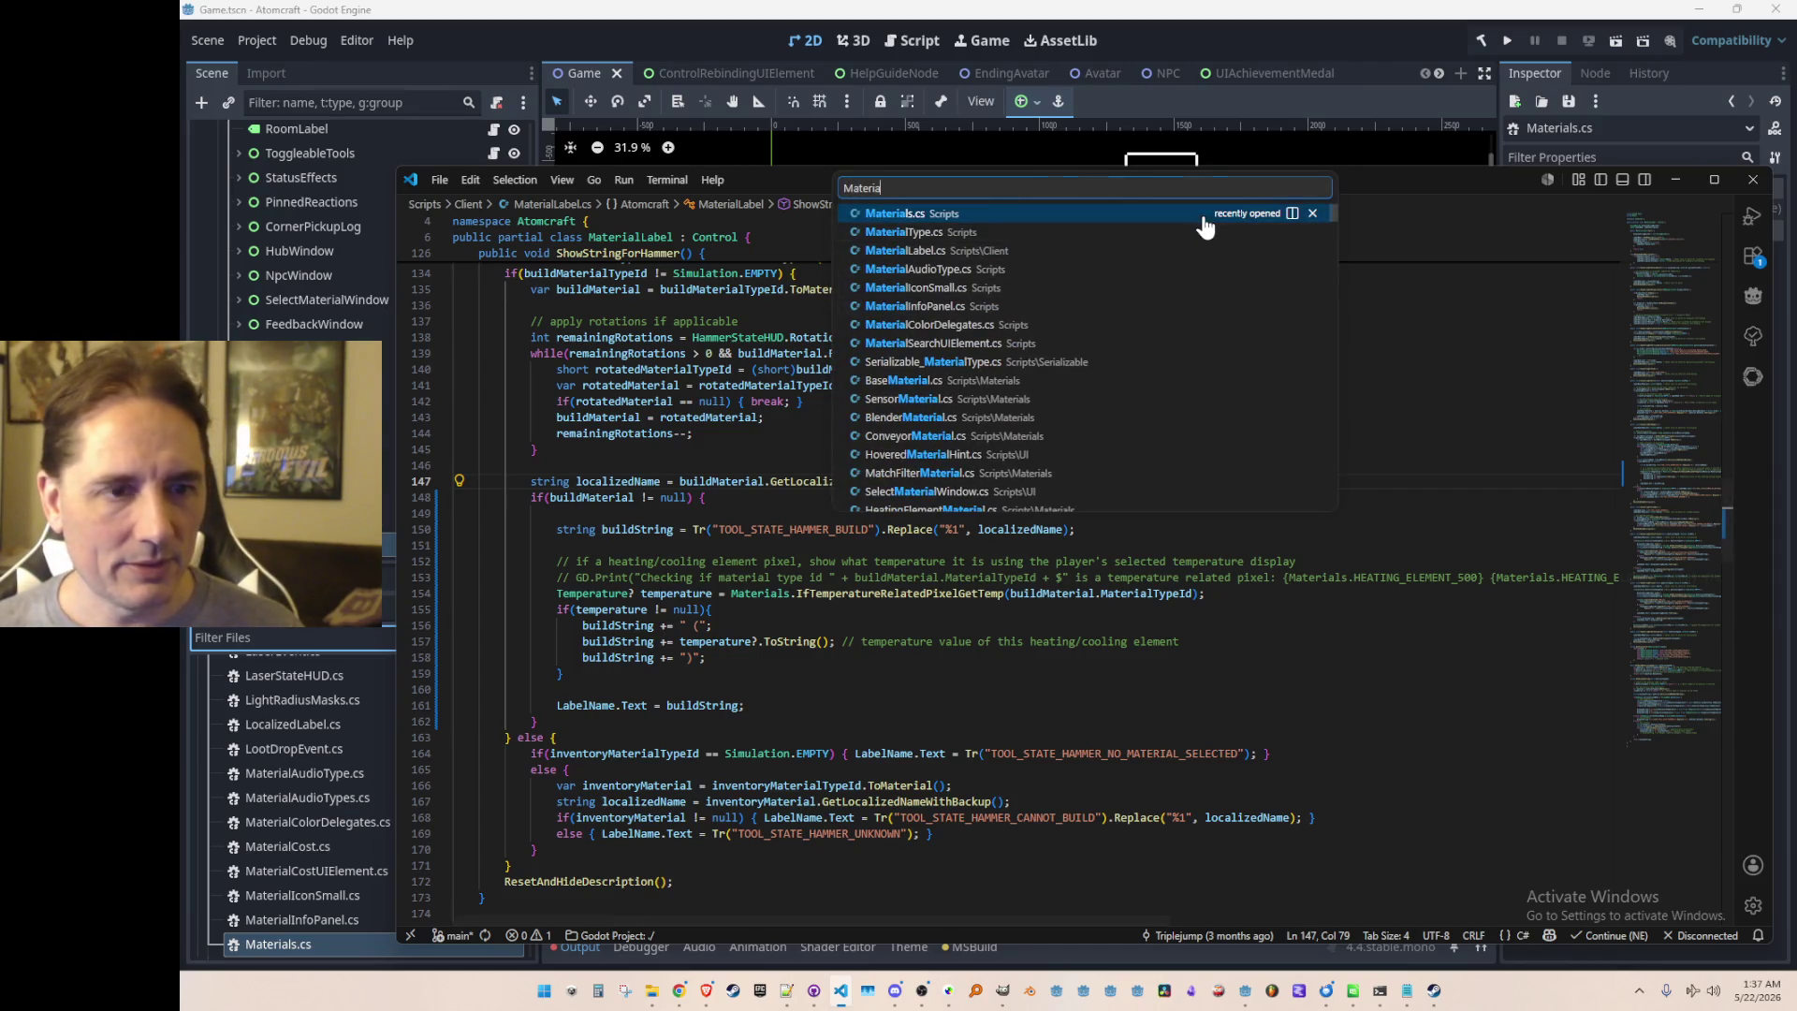
pyautogui.press('Return')
pyautogui.click(1340, 476)
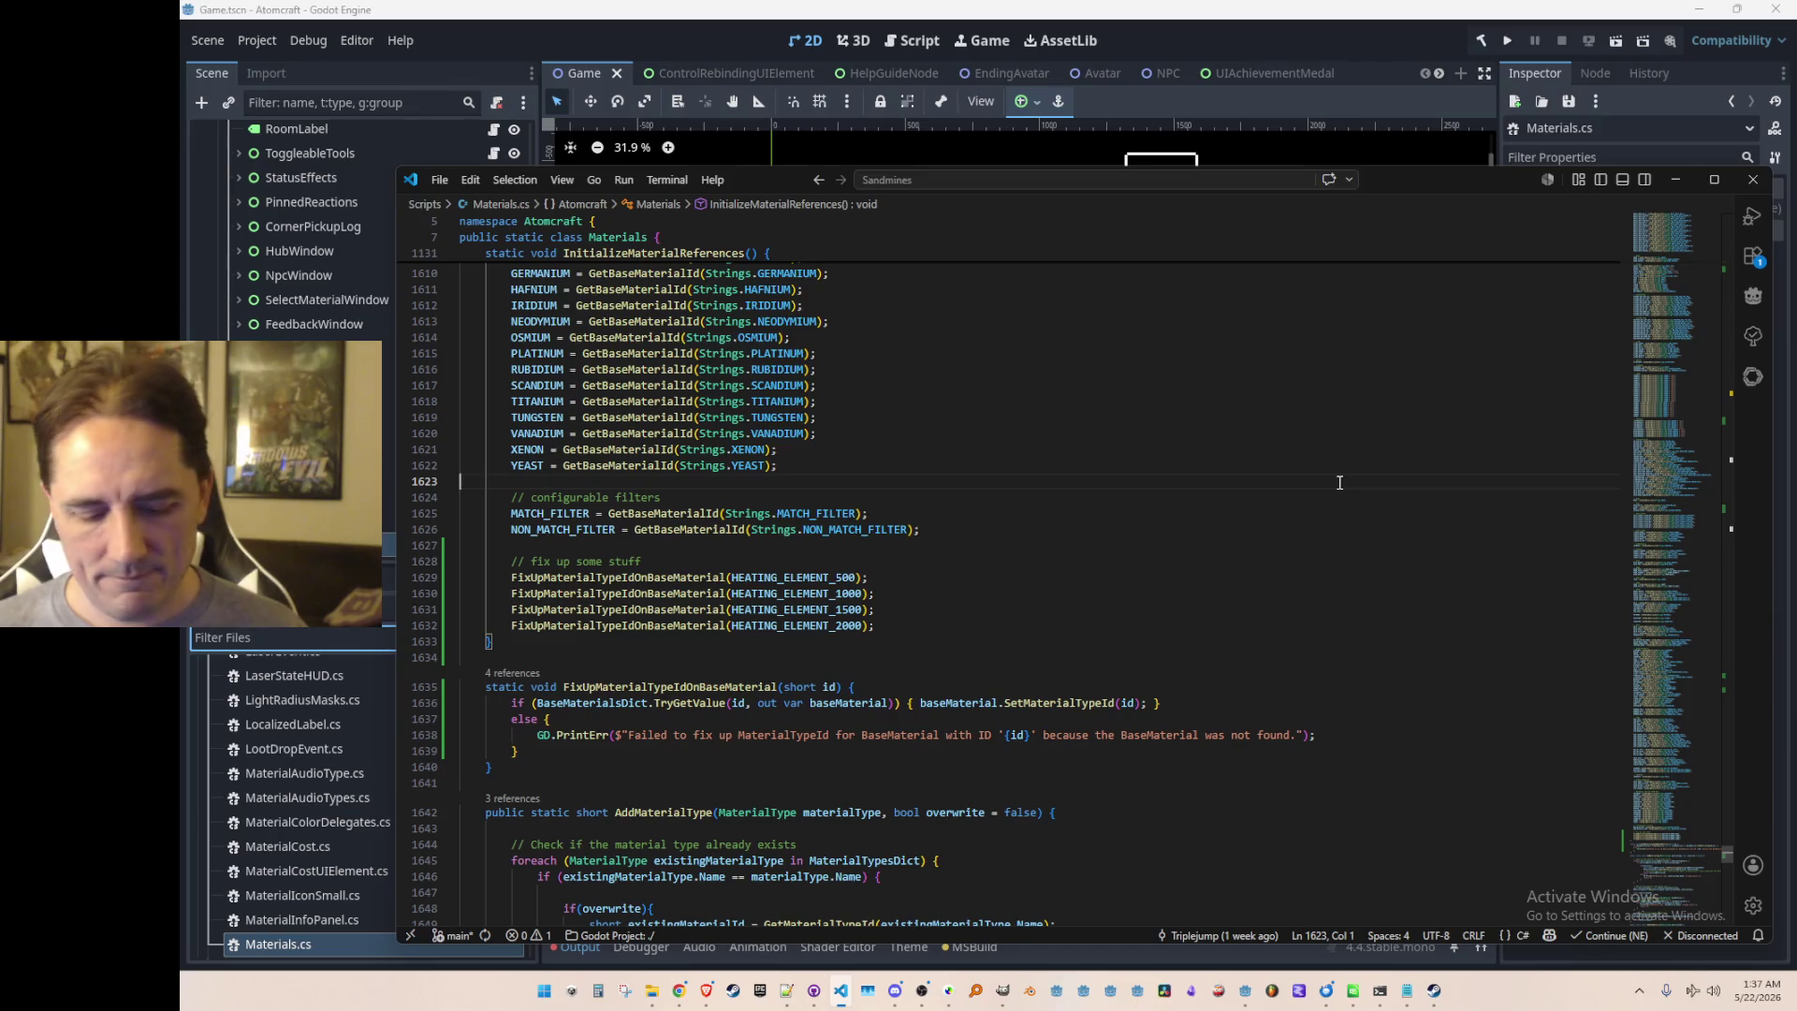
# Step: Open CoolingElementMaterial.cs and CoolingElementOffMaterial.cs, then navigate back to Materials.cs
pyautogui.hotkey('ctrl', 'p')
pyautogui.write('Cooling')
pyautogui.press('Return')
pyautogui.click(1033, 599)
pyautogui.click(966, 535)
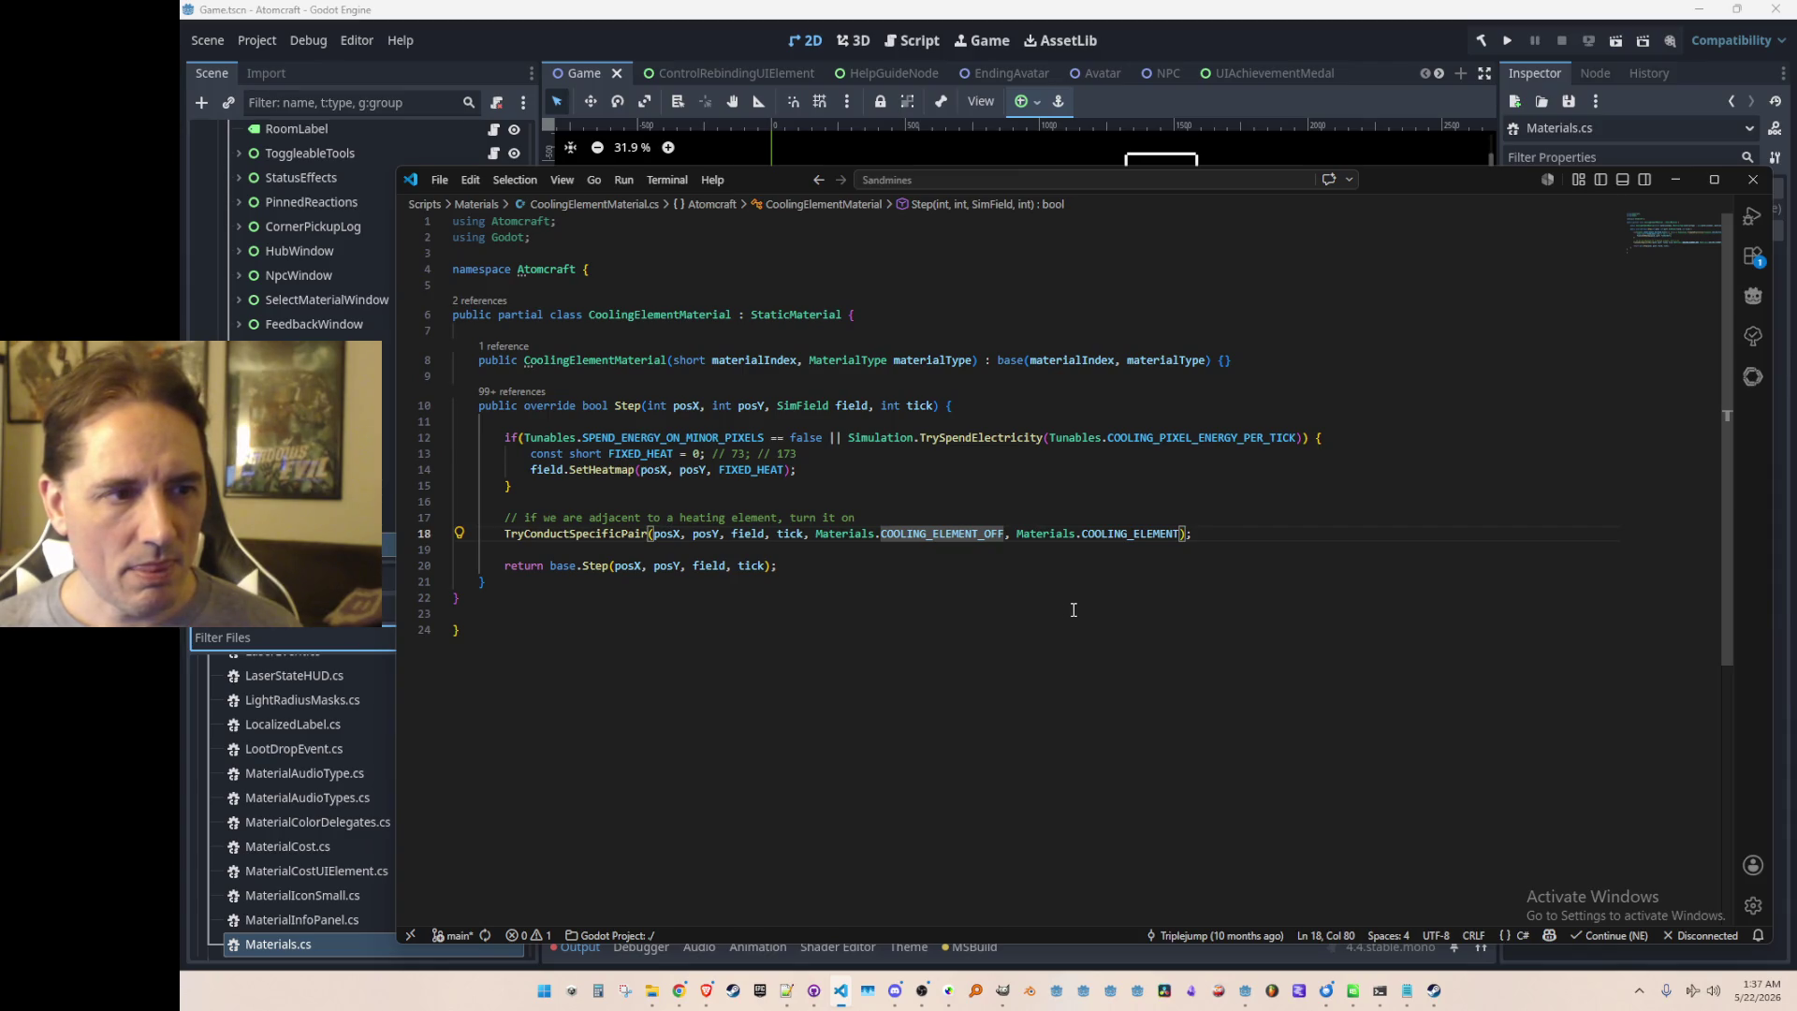
pyautogui.hotkey('ctrl', 'p')
pyautogui.write('Cool')
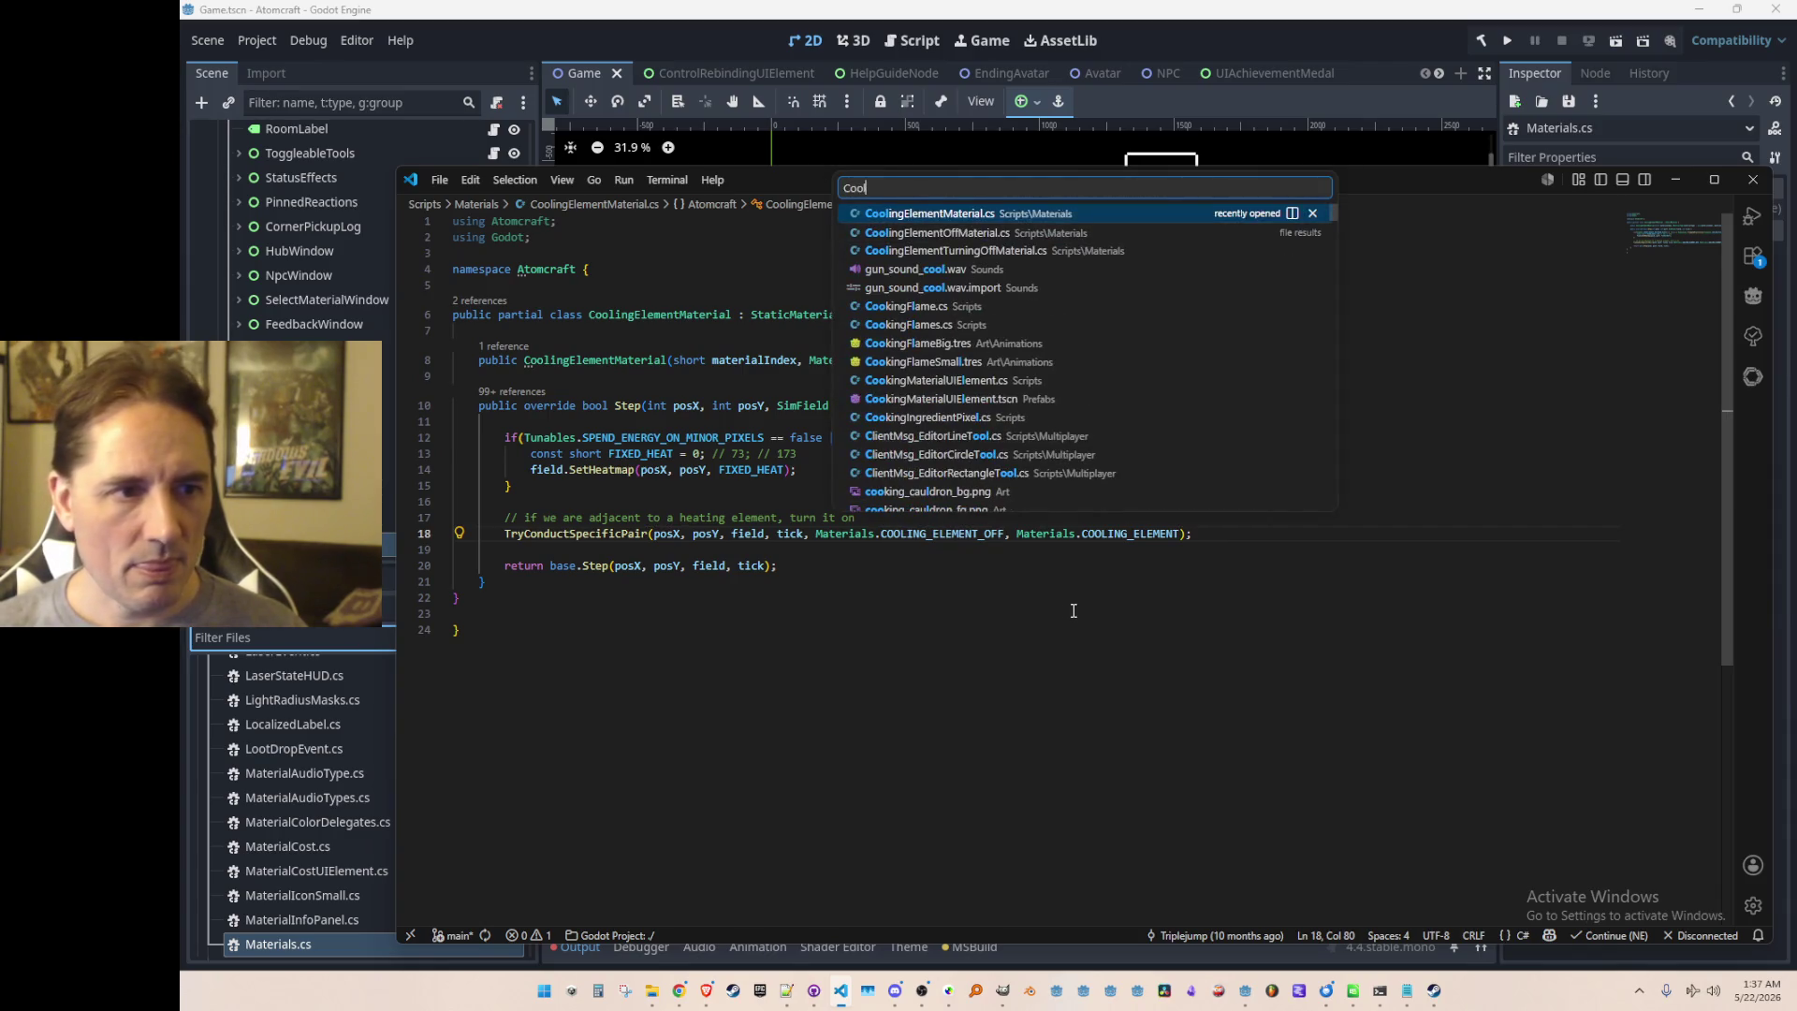
pyautogui.click(1159, 236)
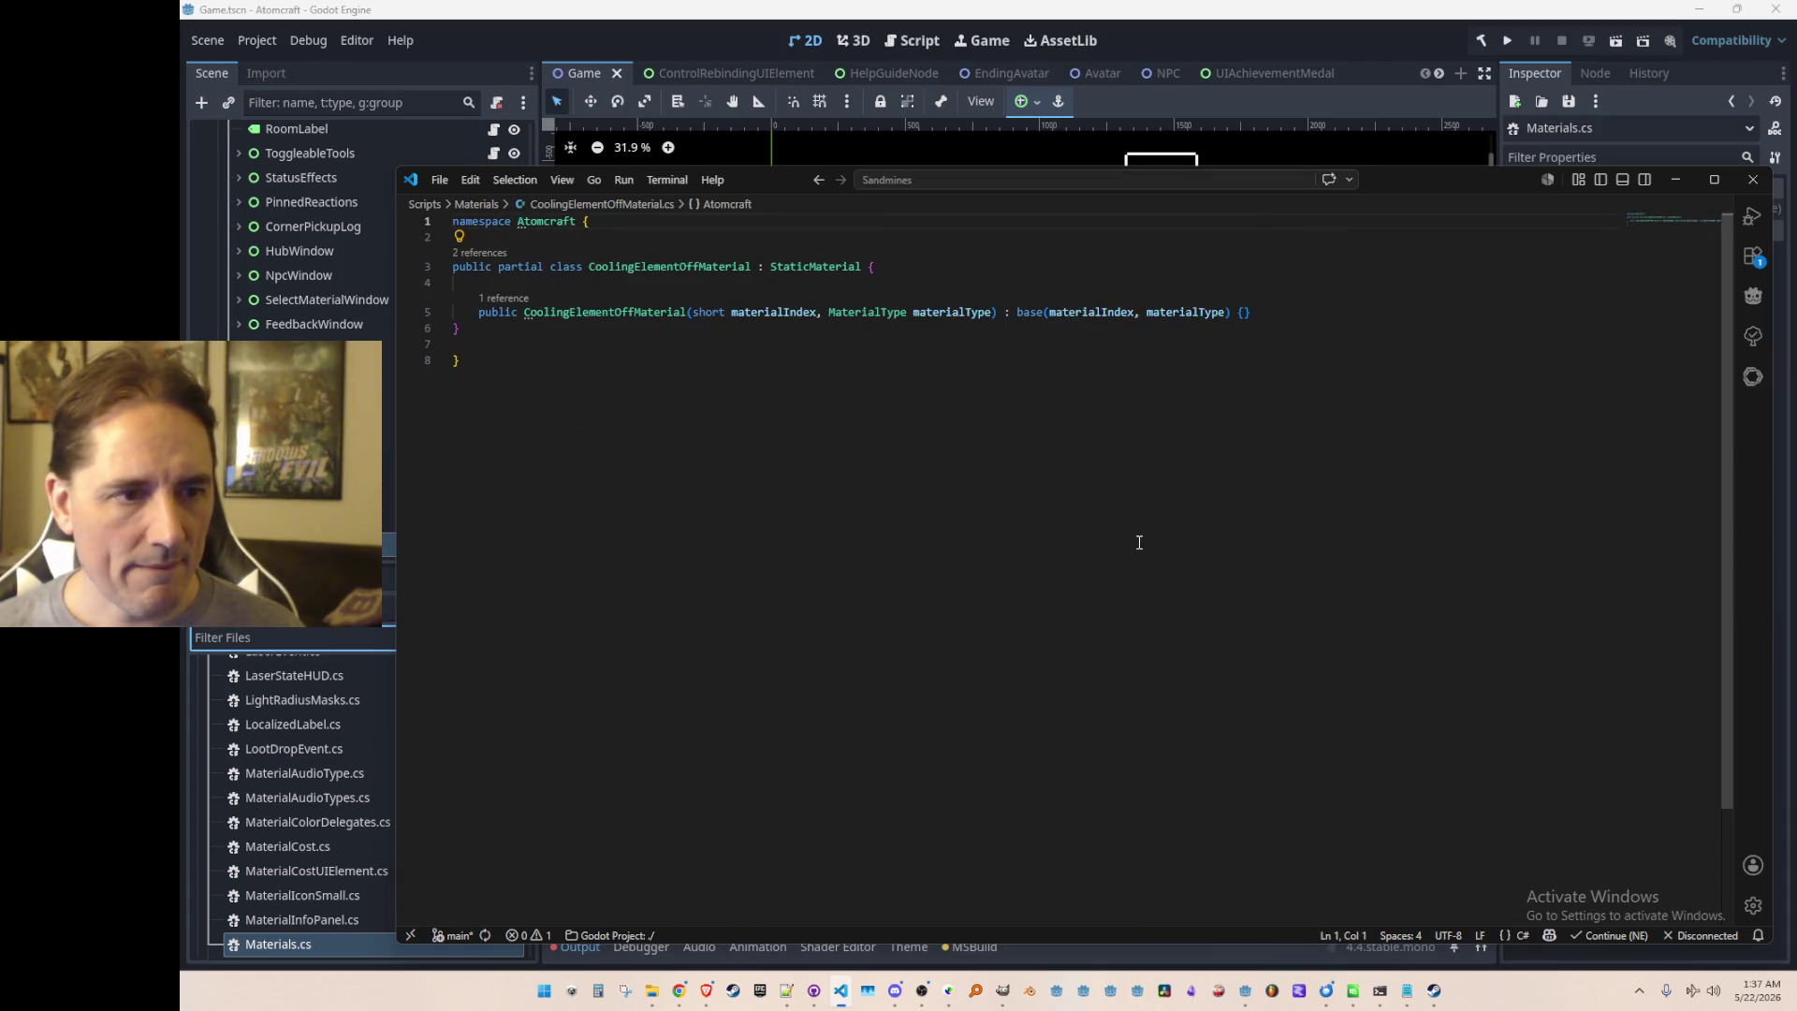
pyautogui.hotkey('alt', 'Left')
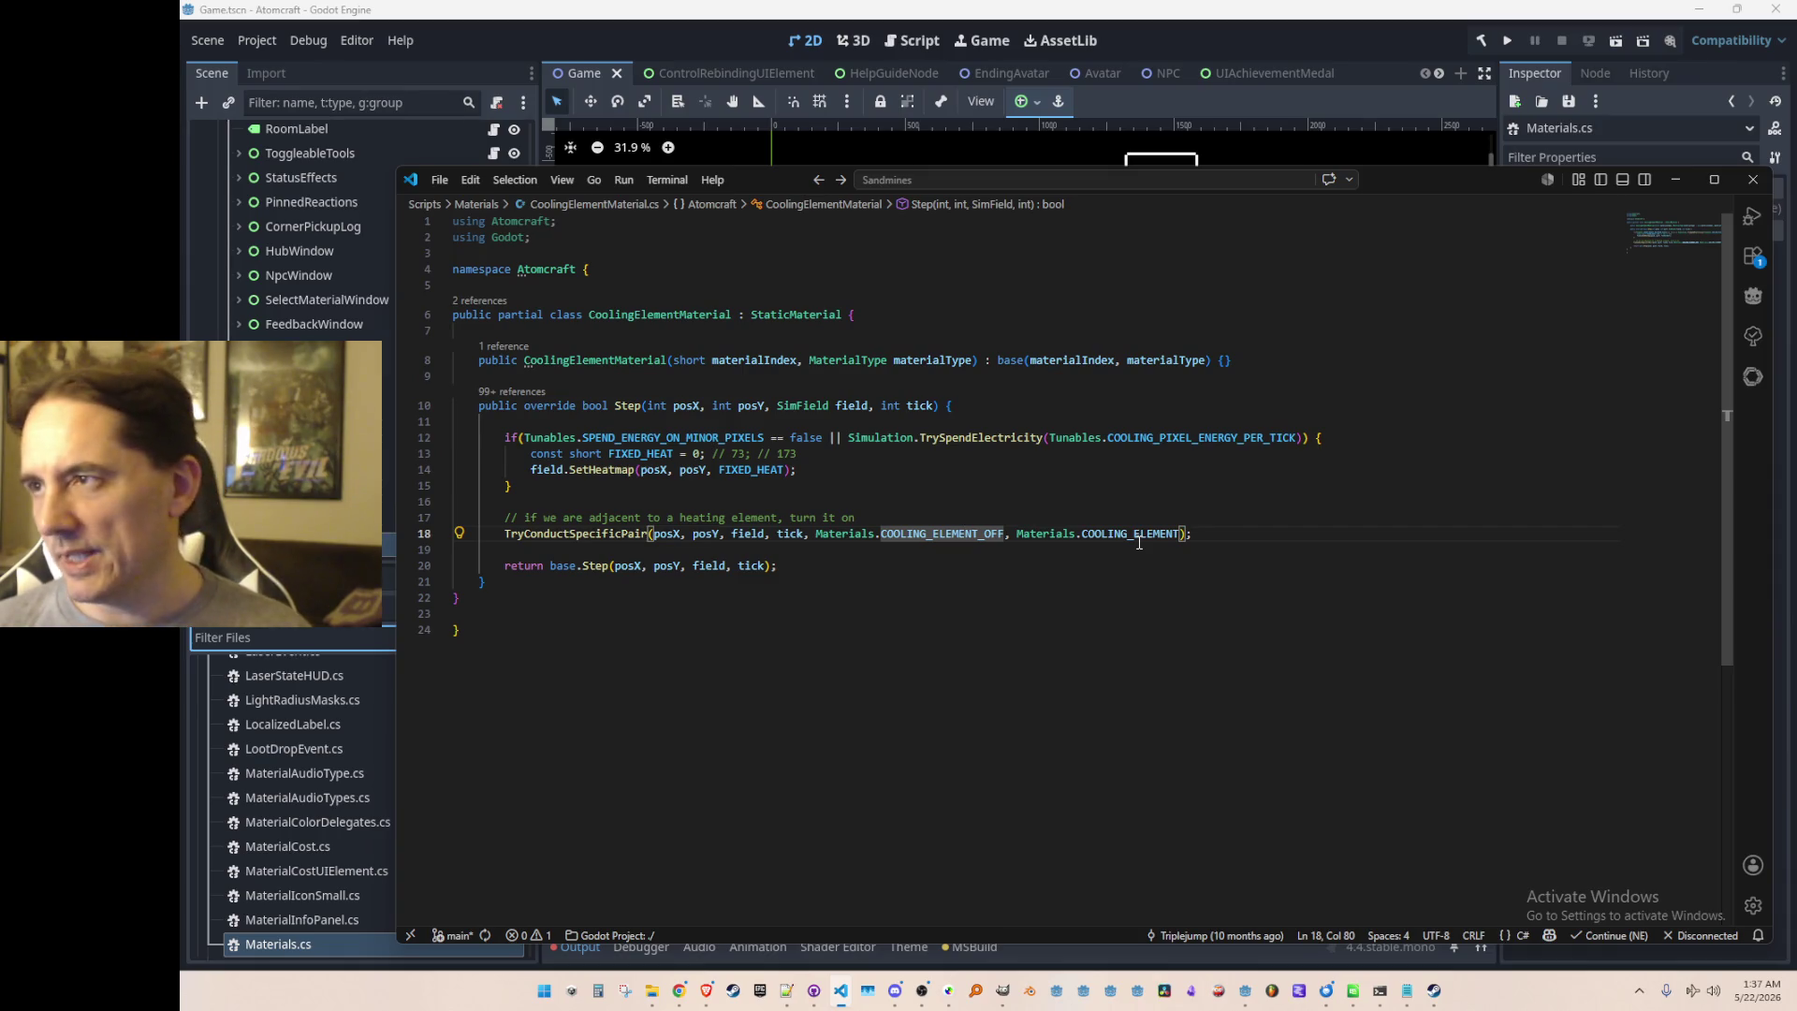
pyautogui.hotkey('alt', 'Left')
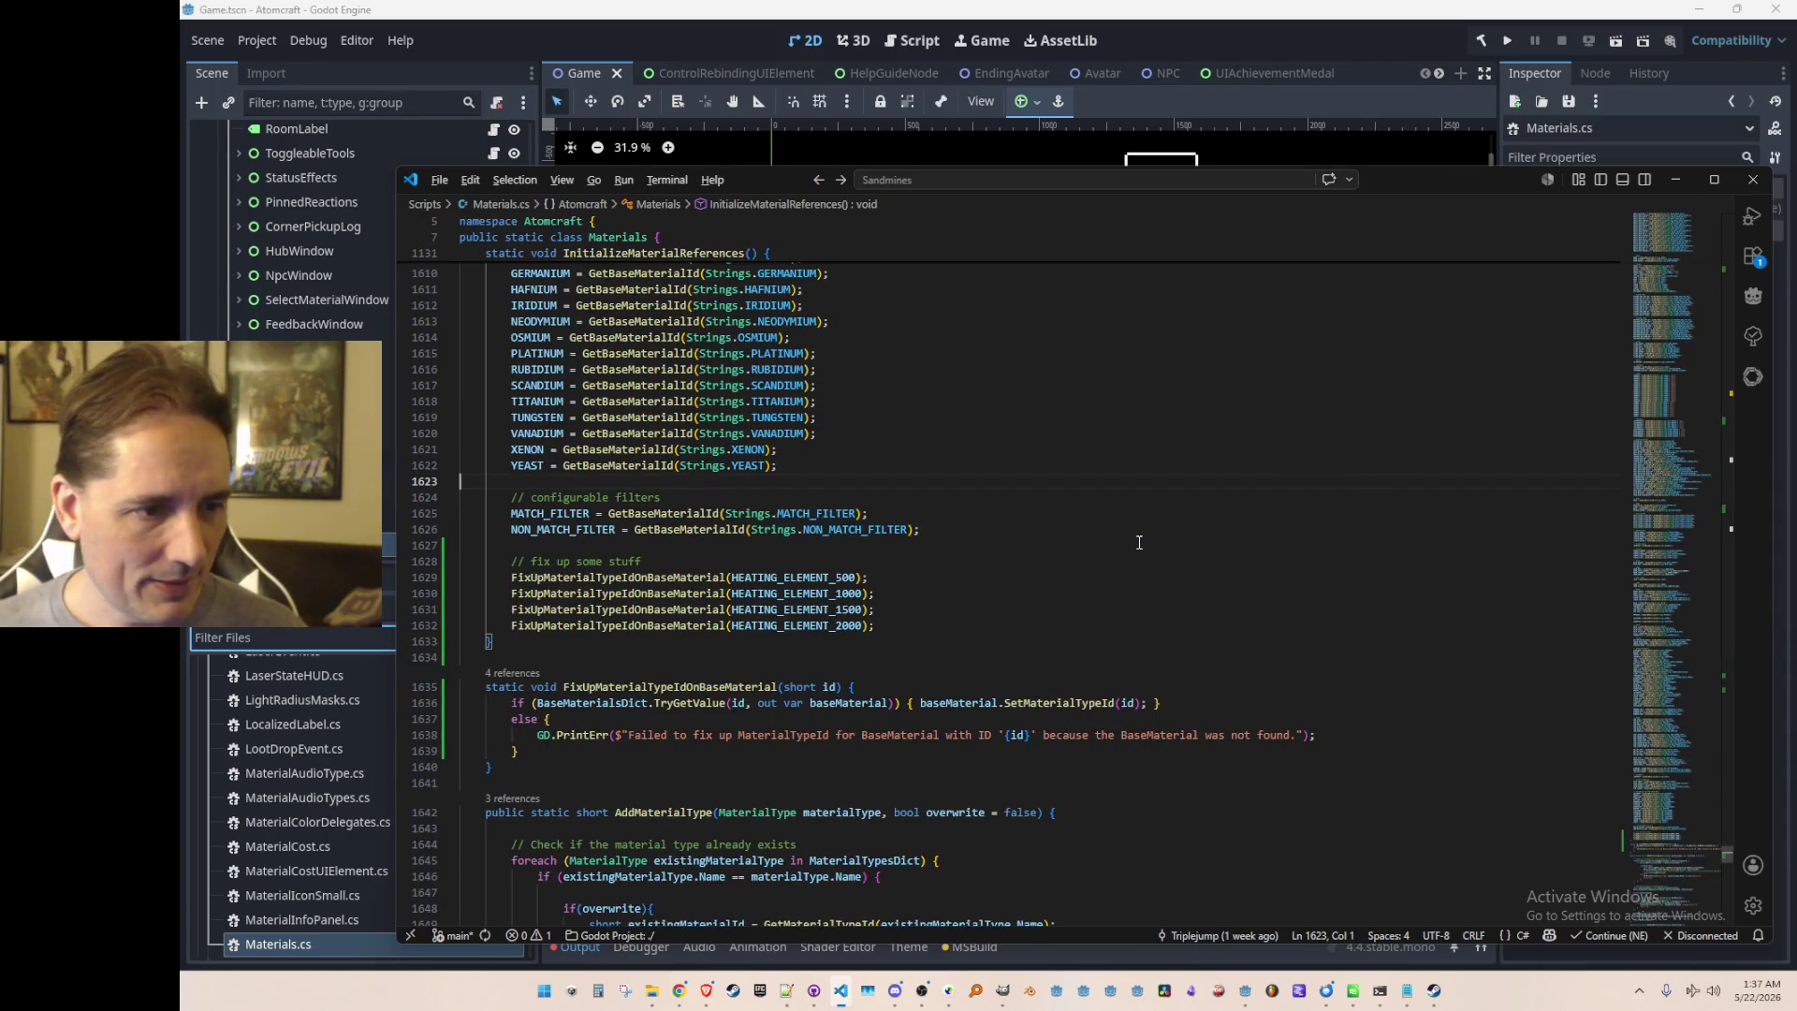
# Step: Search Materials.cs for COOLING, step through the matches, and relaunch the game
pyautogui.hotkey('ctrl', 'f')
pyautogui.write('COOLING')
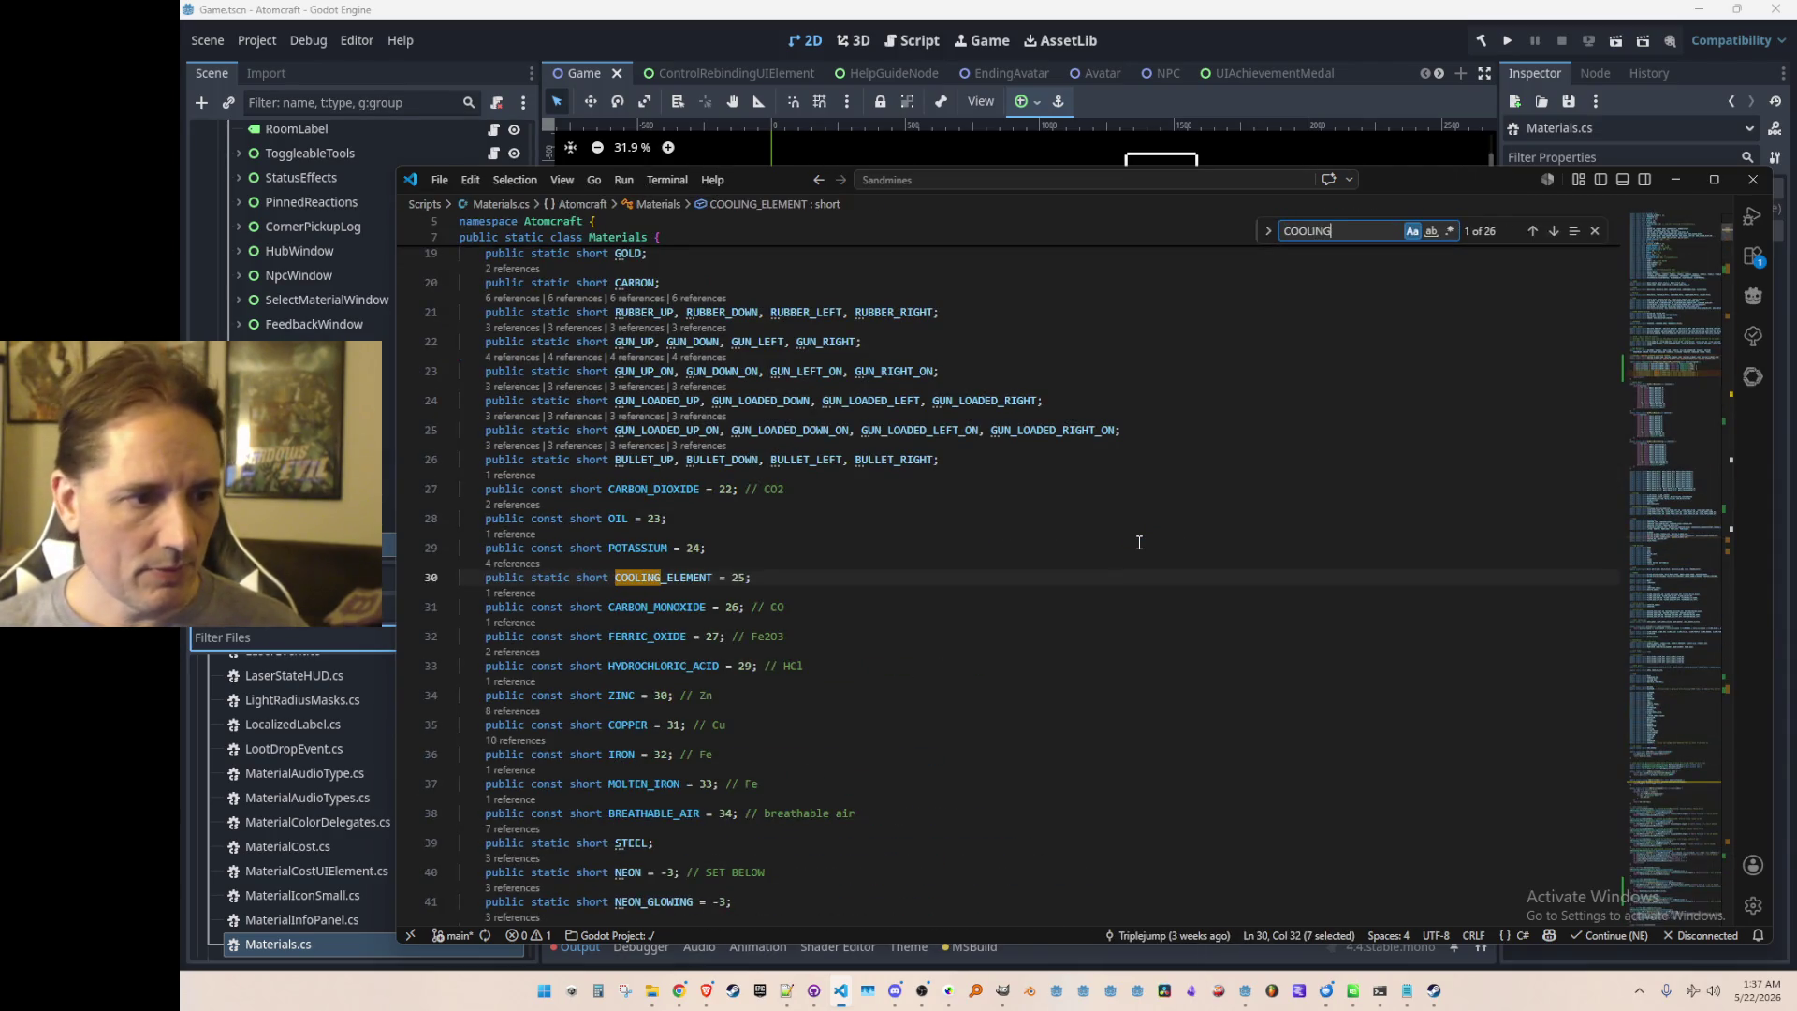
pyautogui.press('Return')
pyautogui.press('Return')
pyautogui.press('Return')
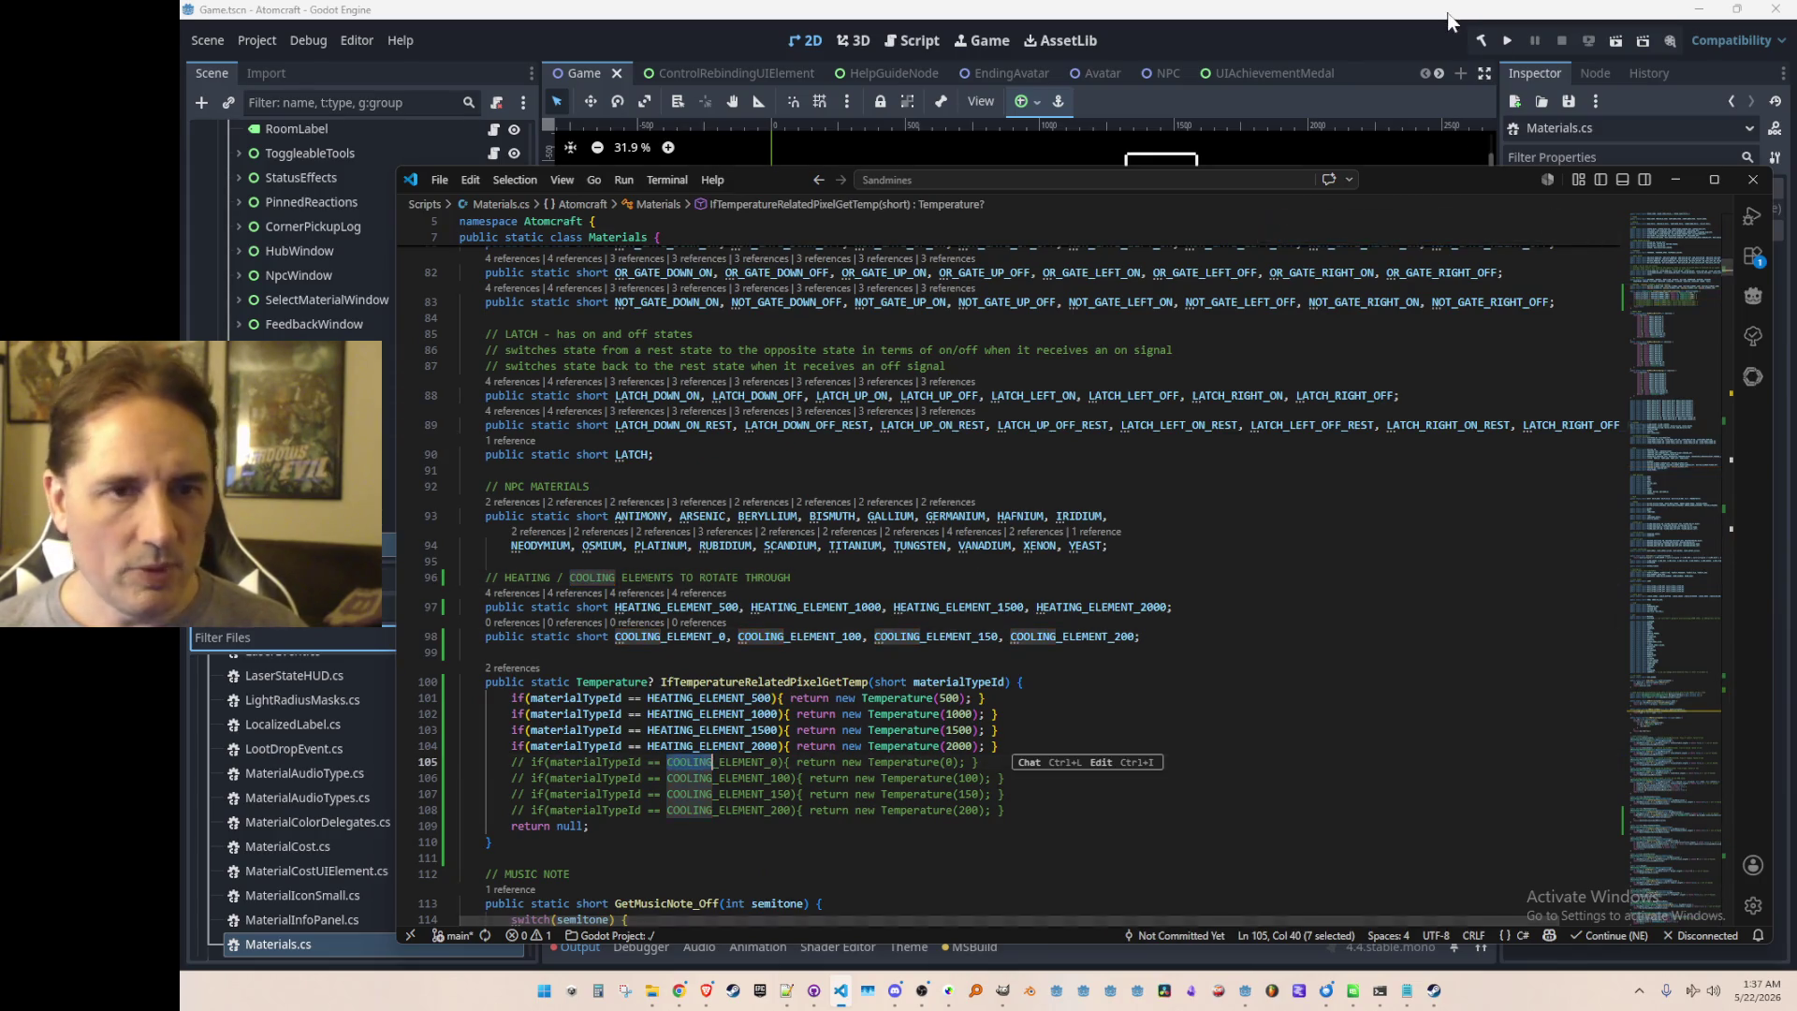
pyautogui.click(1502, 41)
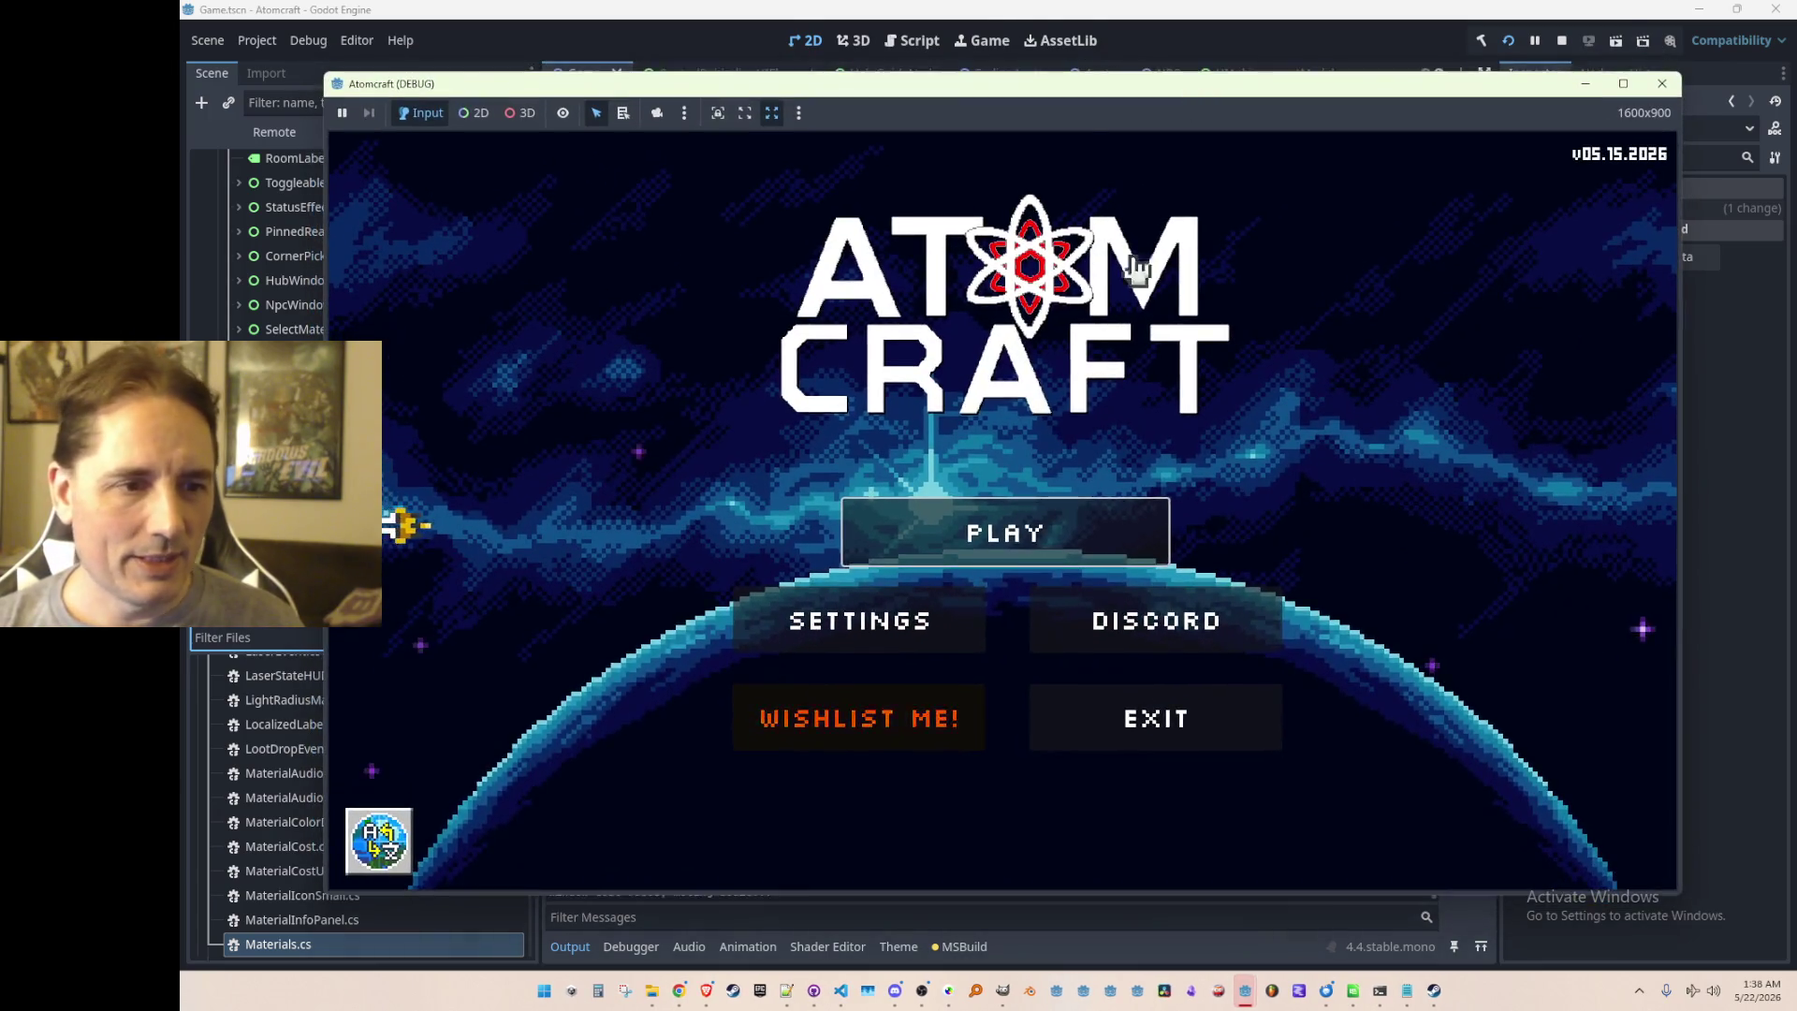
# Step: Start playing with a test profile and load the test world
pyautogui.click(1062, 538)
pyautogui.scroll(-5, 1036, 458)
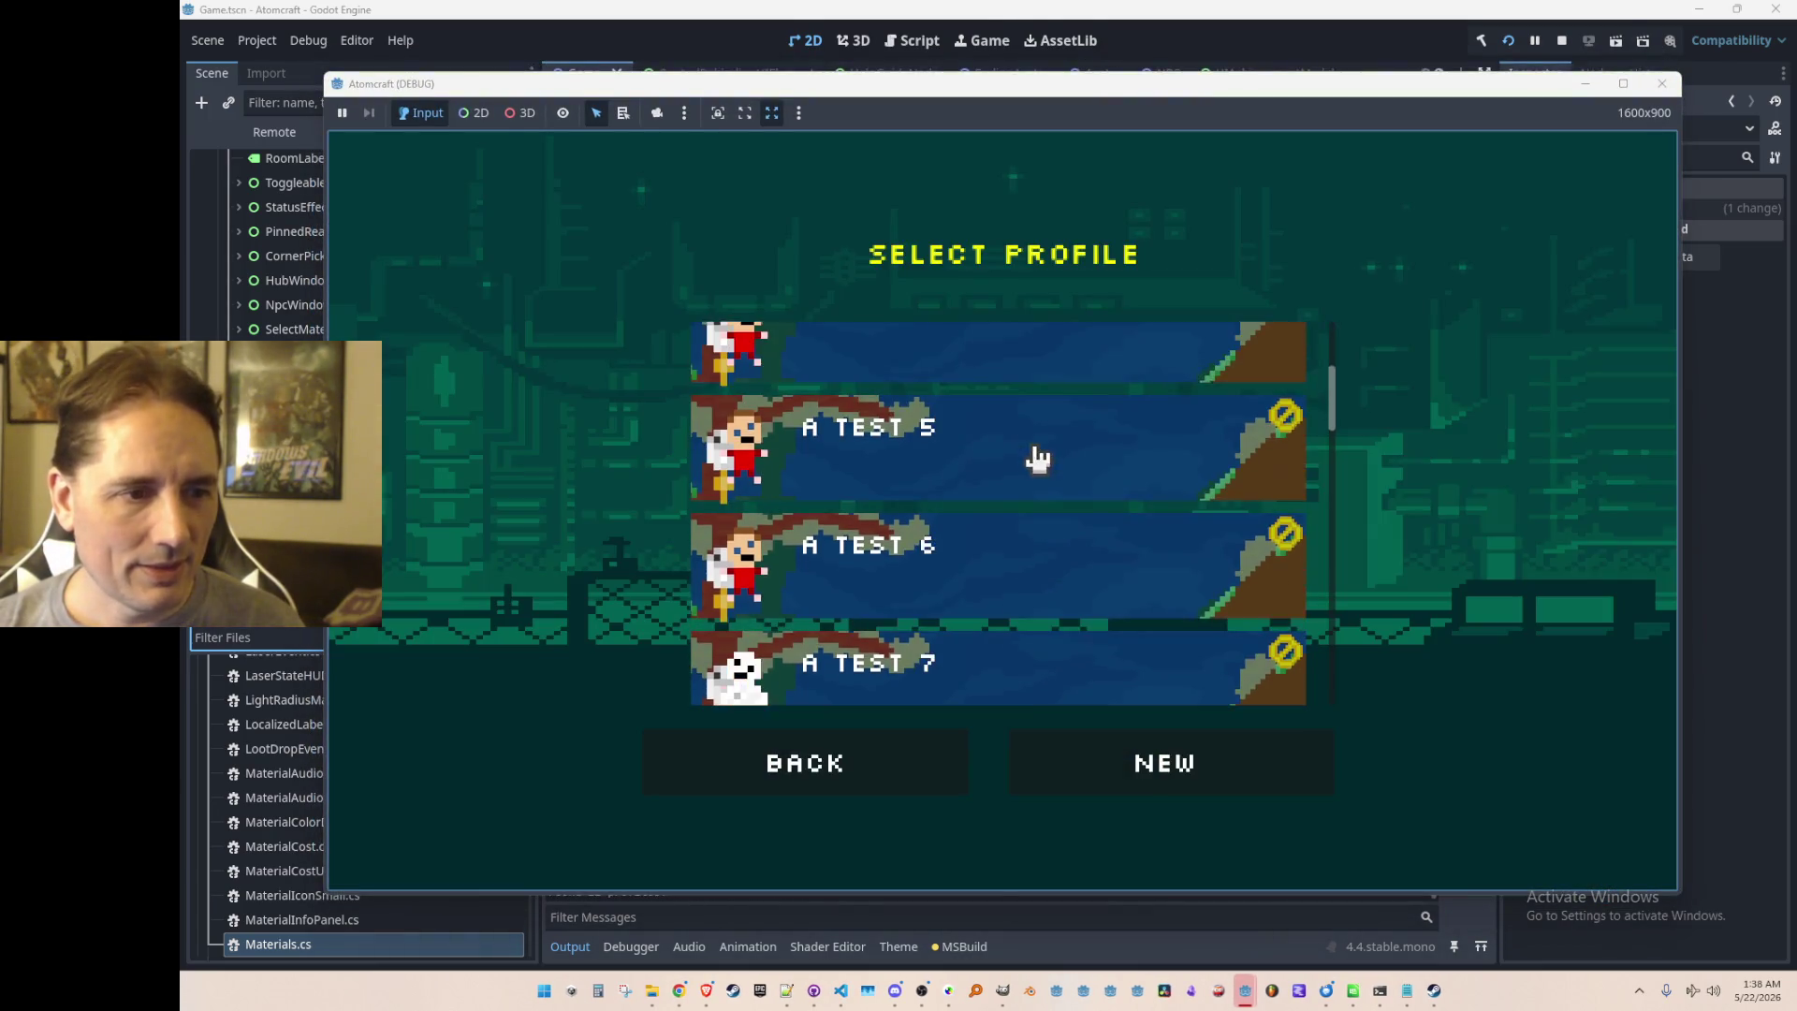
pyautogui.scroll(2, 1043, 497)
pyautogui.click(1076, 501)
pyautogui.scroll(-10, 1083, 503)
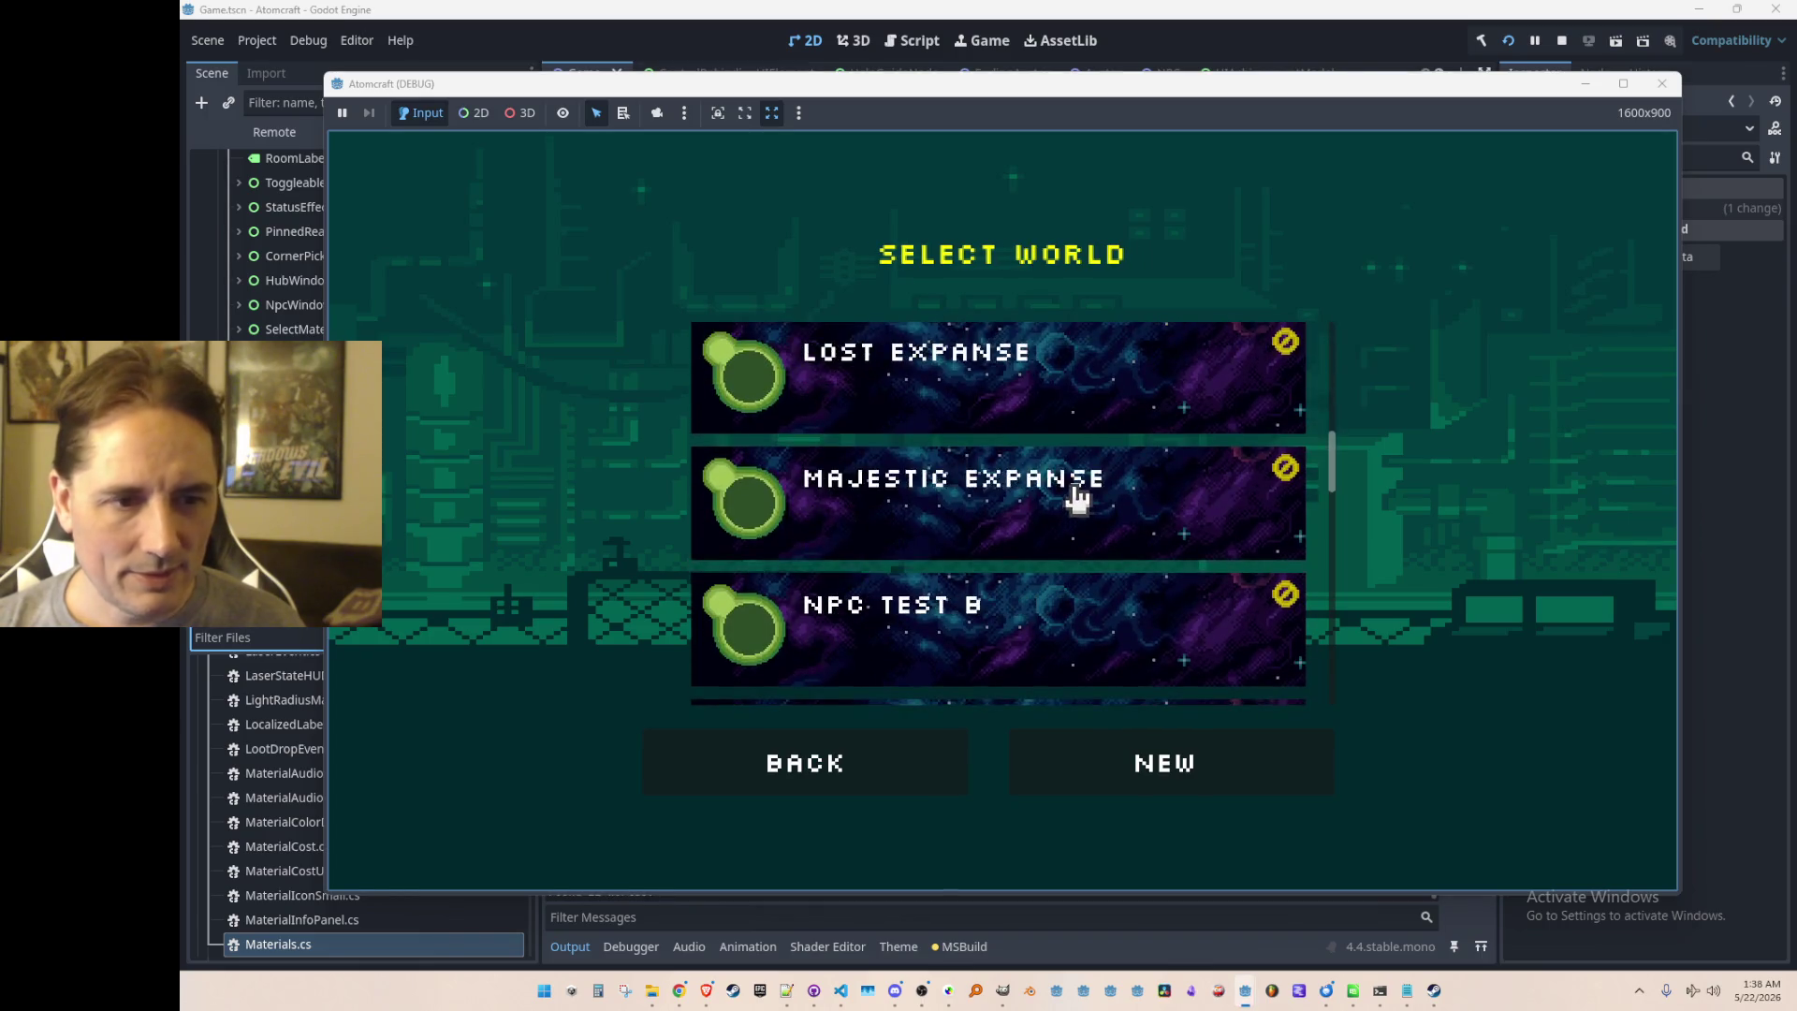
pyautogui.click(1136, 489)
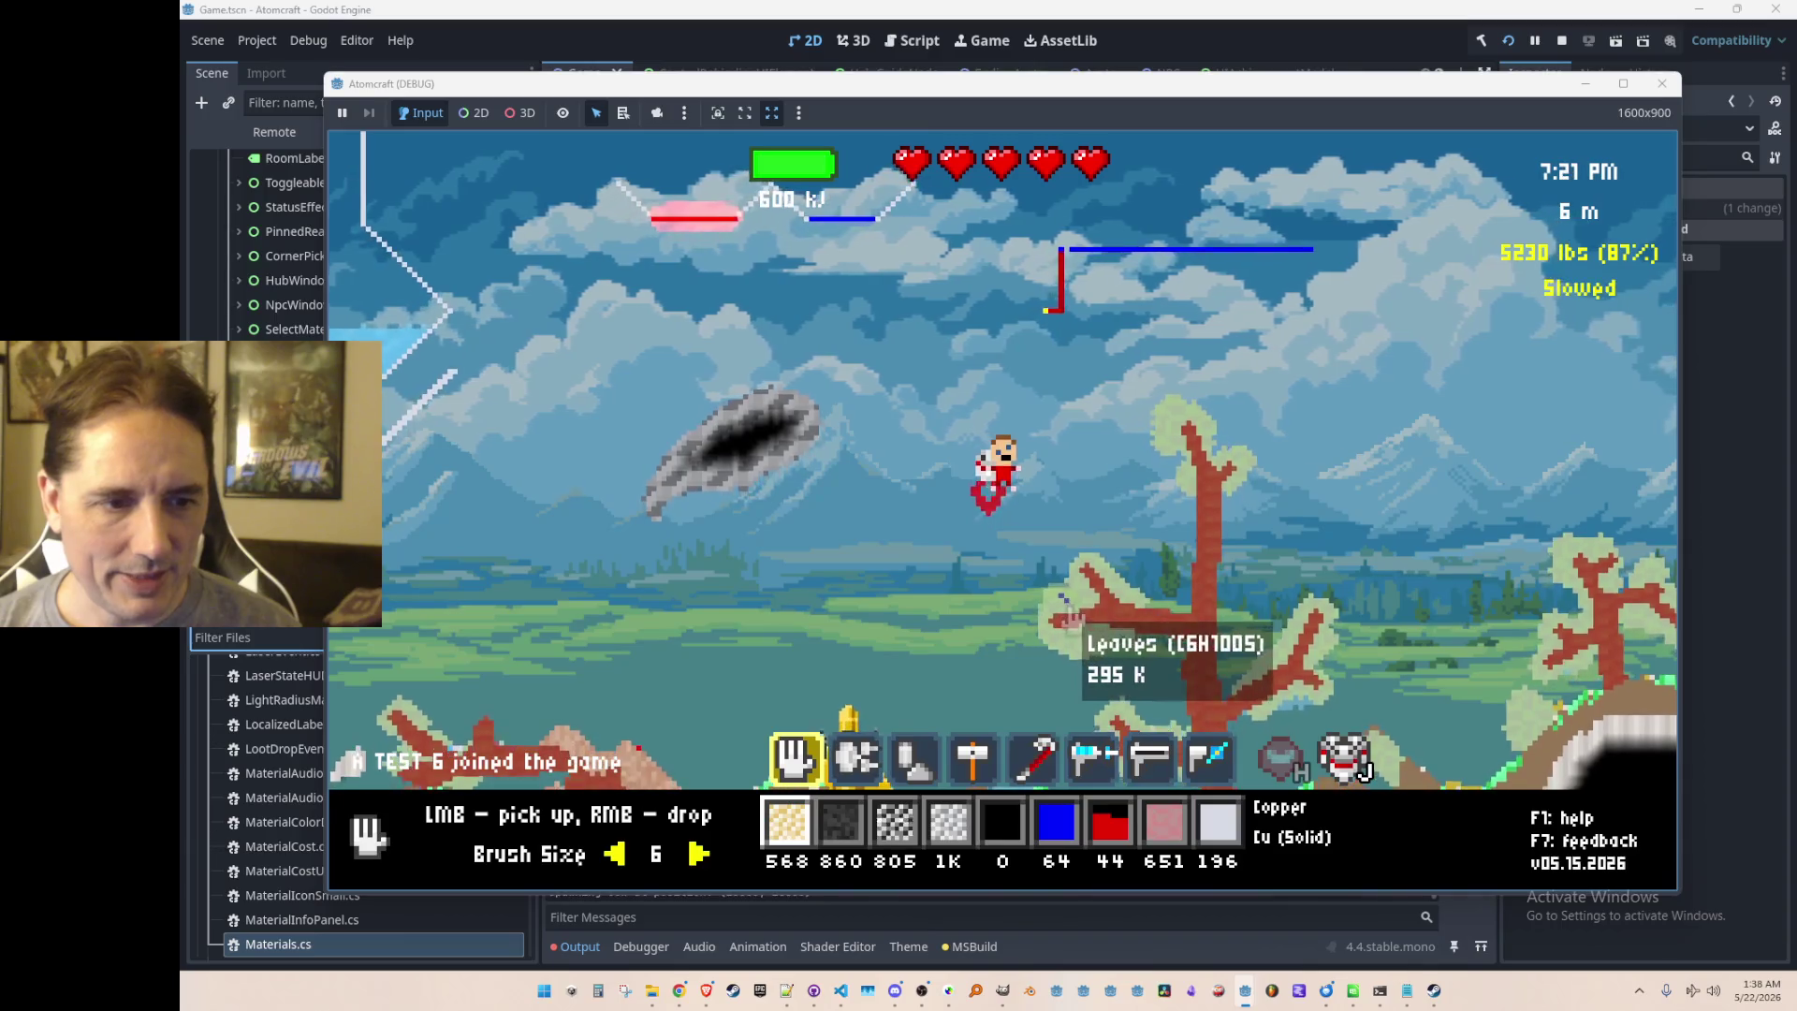
# Step: Pick up Cooling Element pieces, select Cooling Element for placement, then stop the debug run
pyautogui.click(1069, 608)
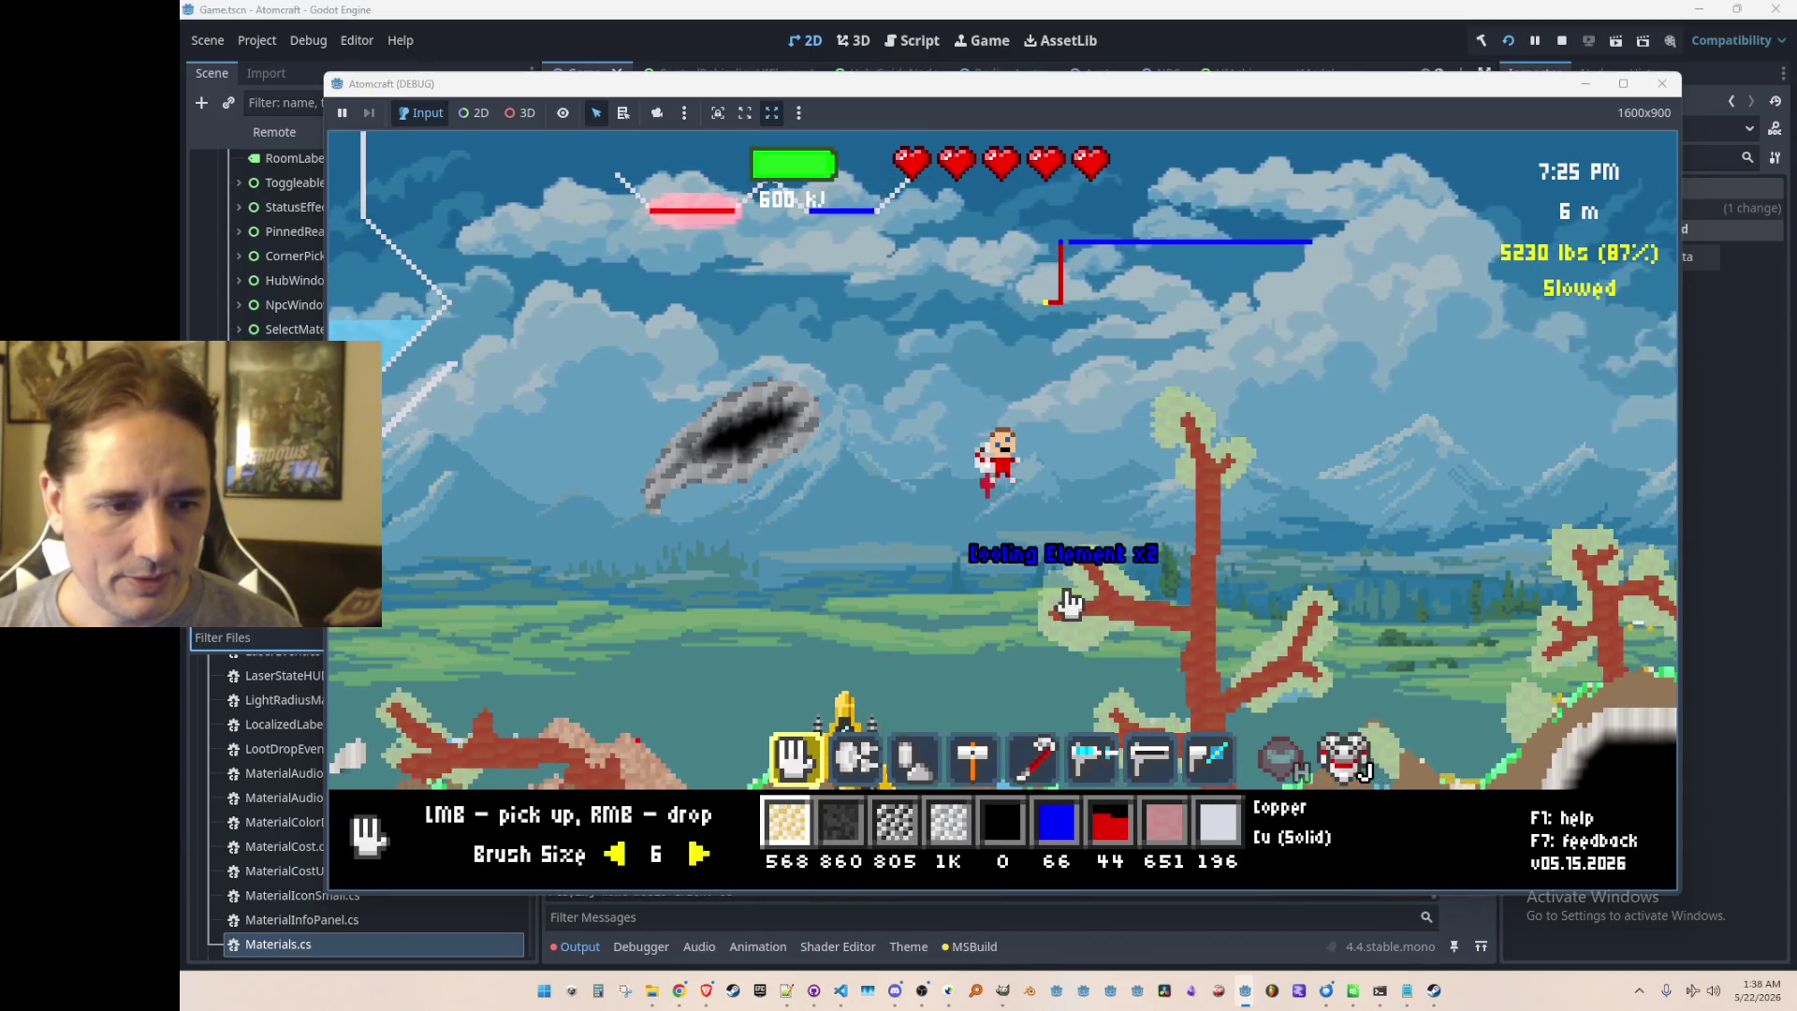
pyautogui.press('w')
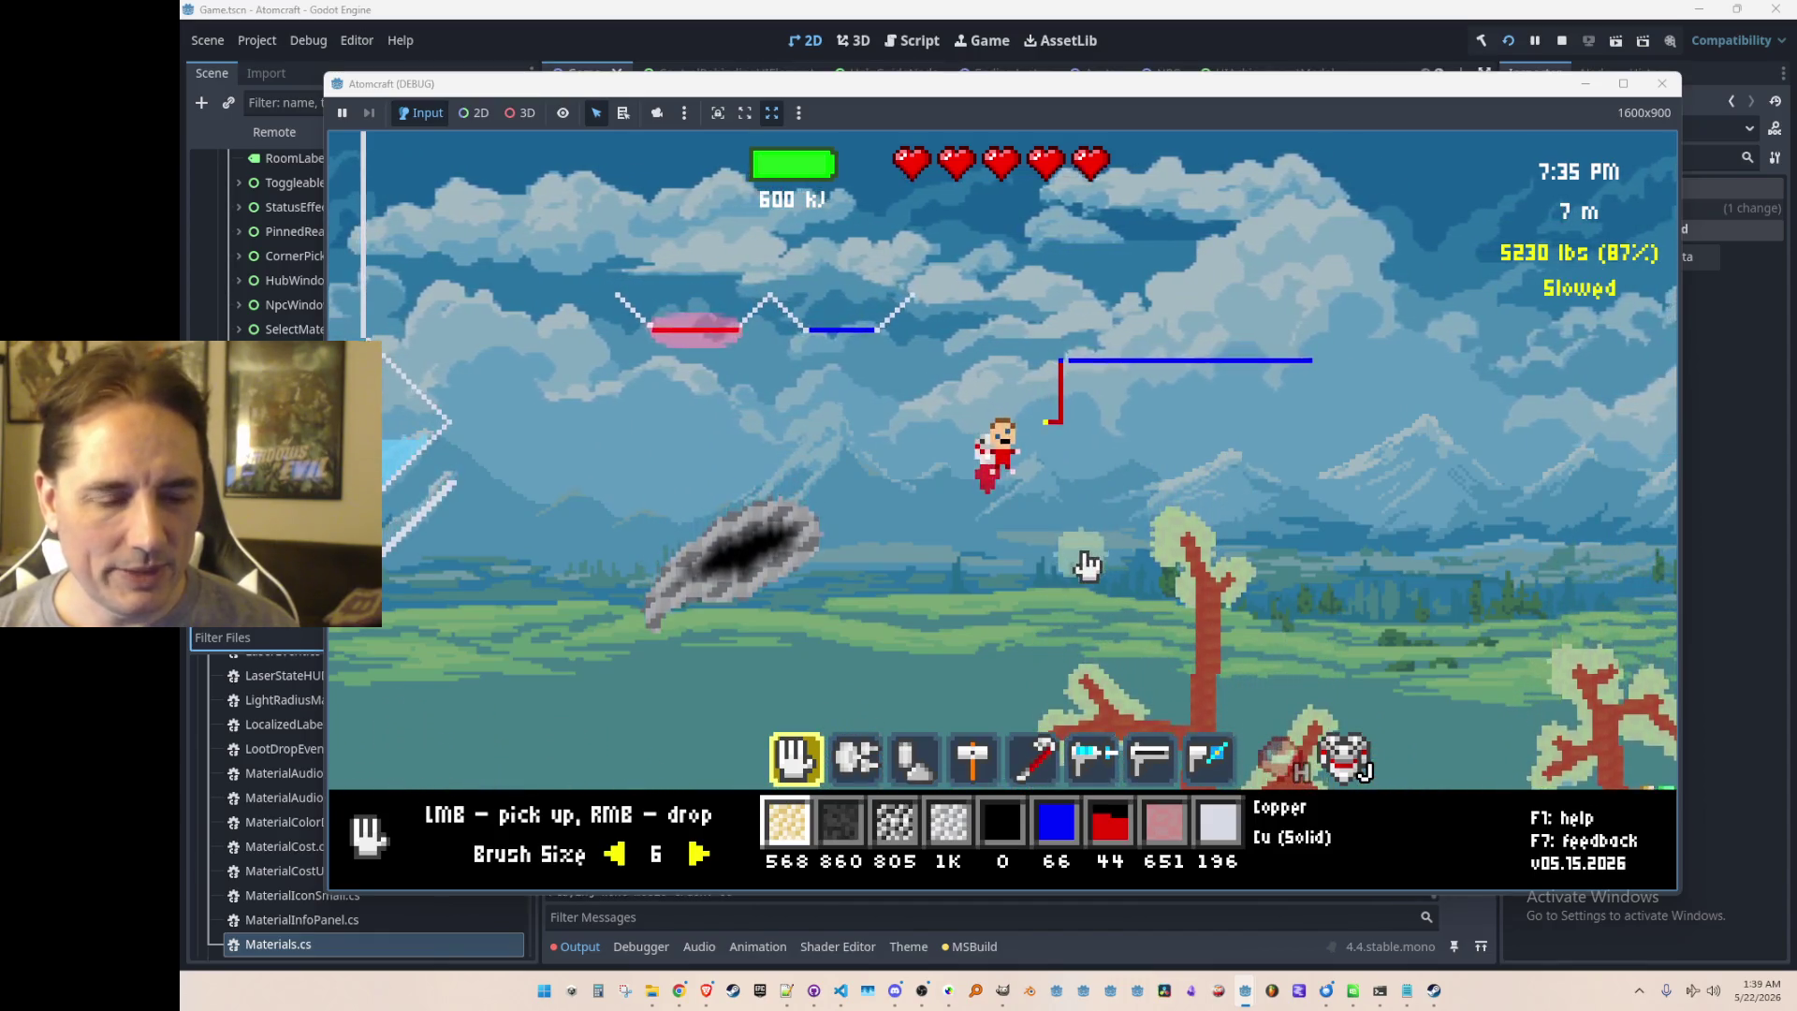
pyautogui.click(1082, 486)
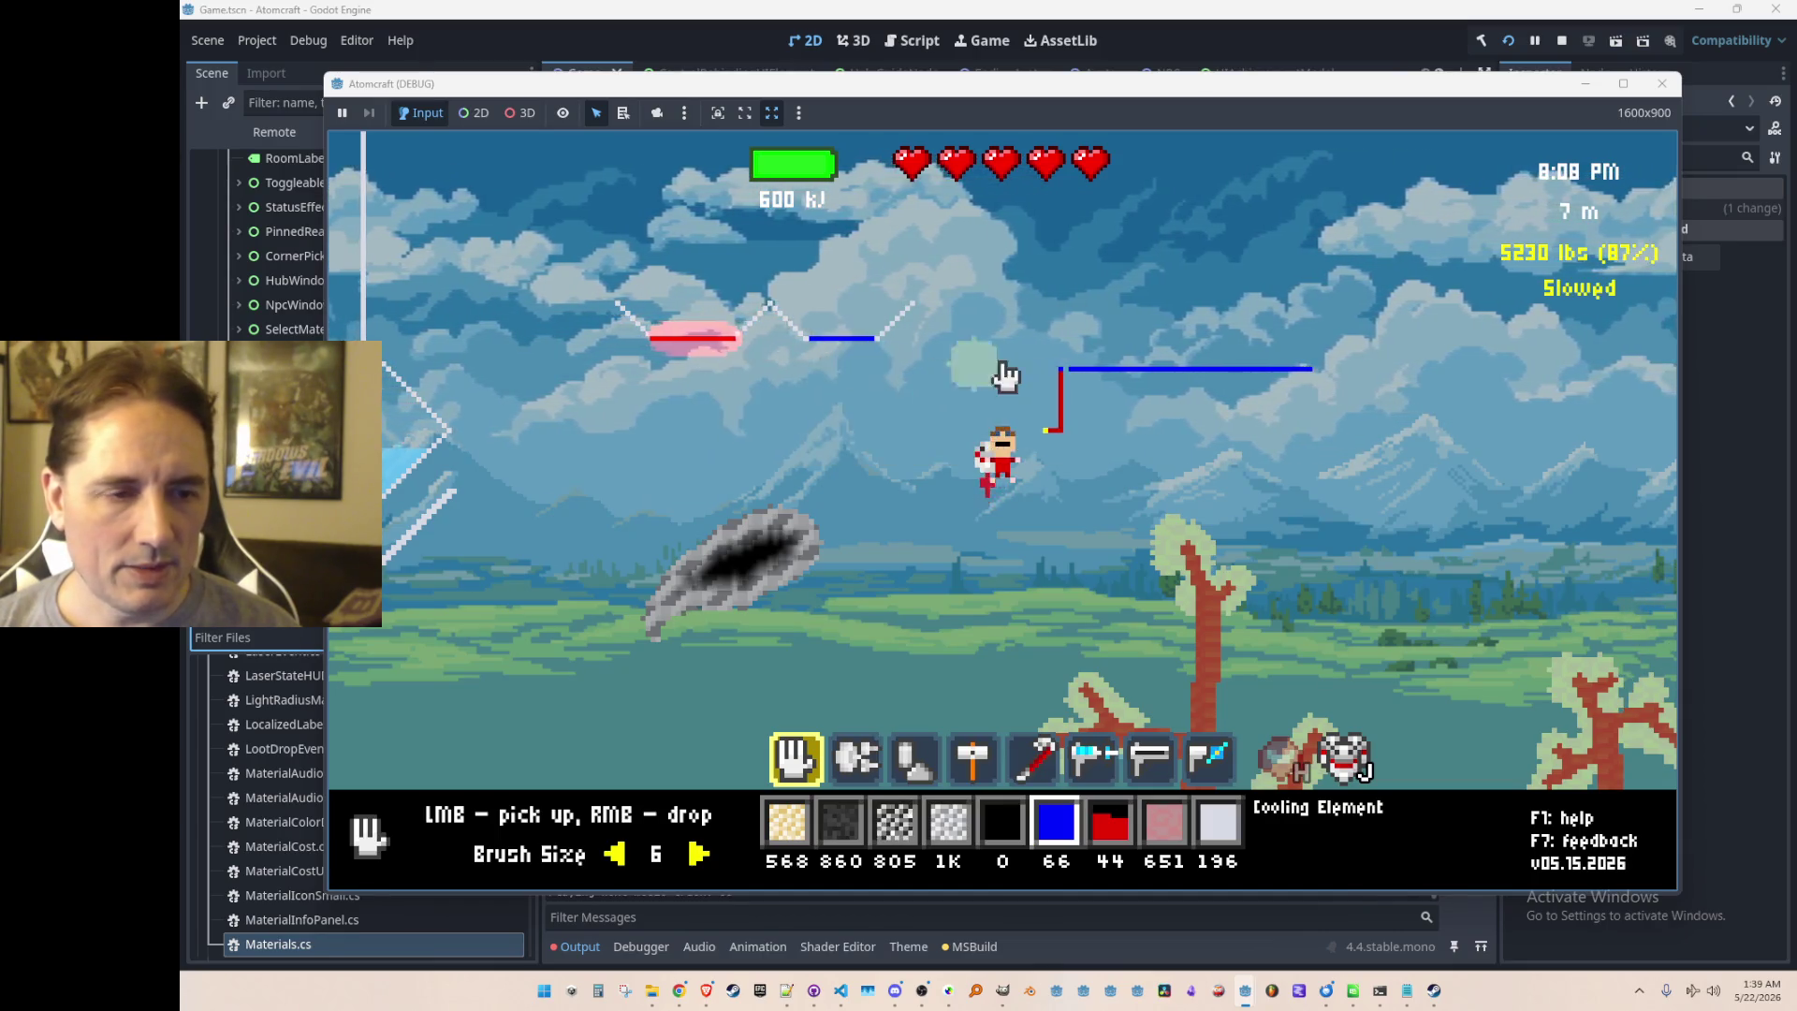
pyautogui.moveTo(1106, 423)
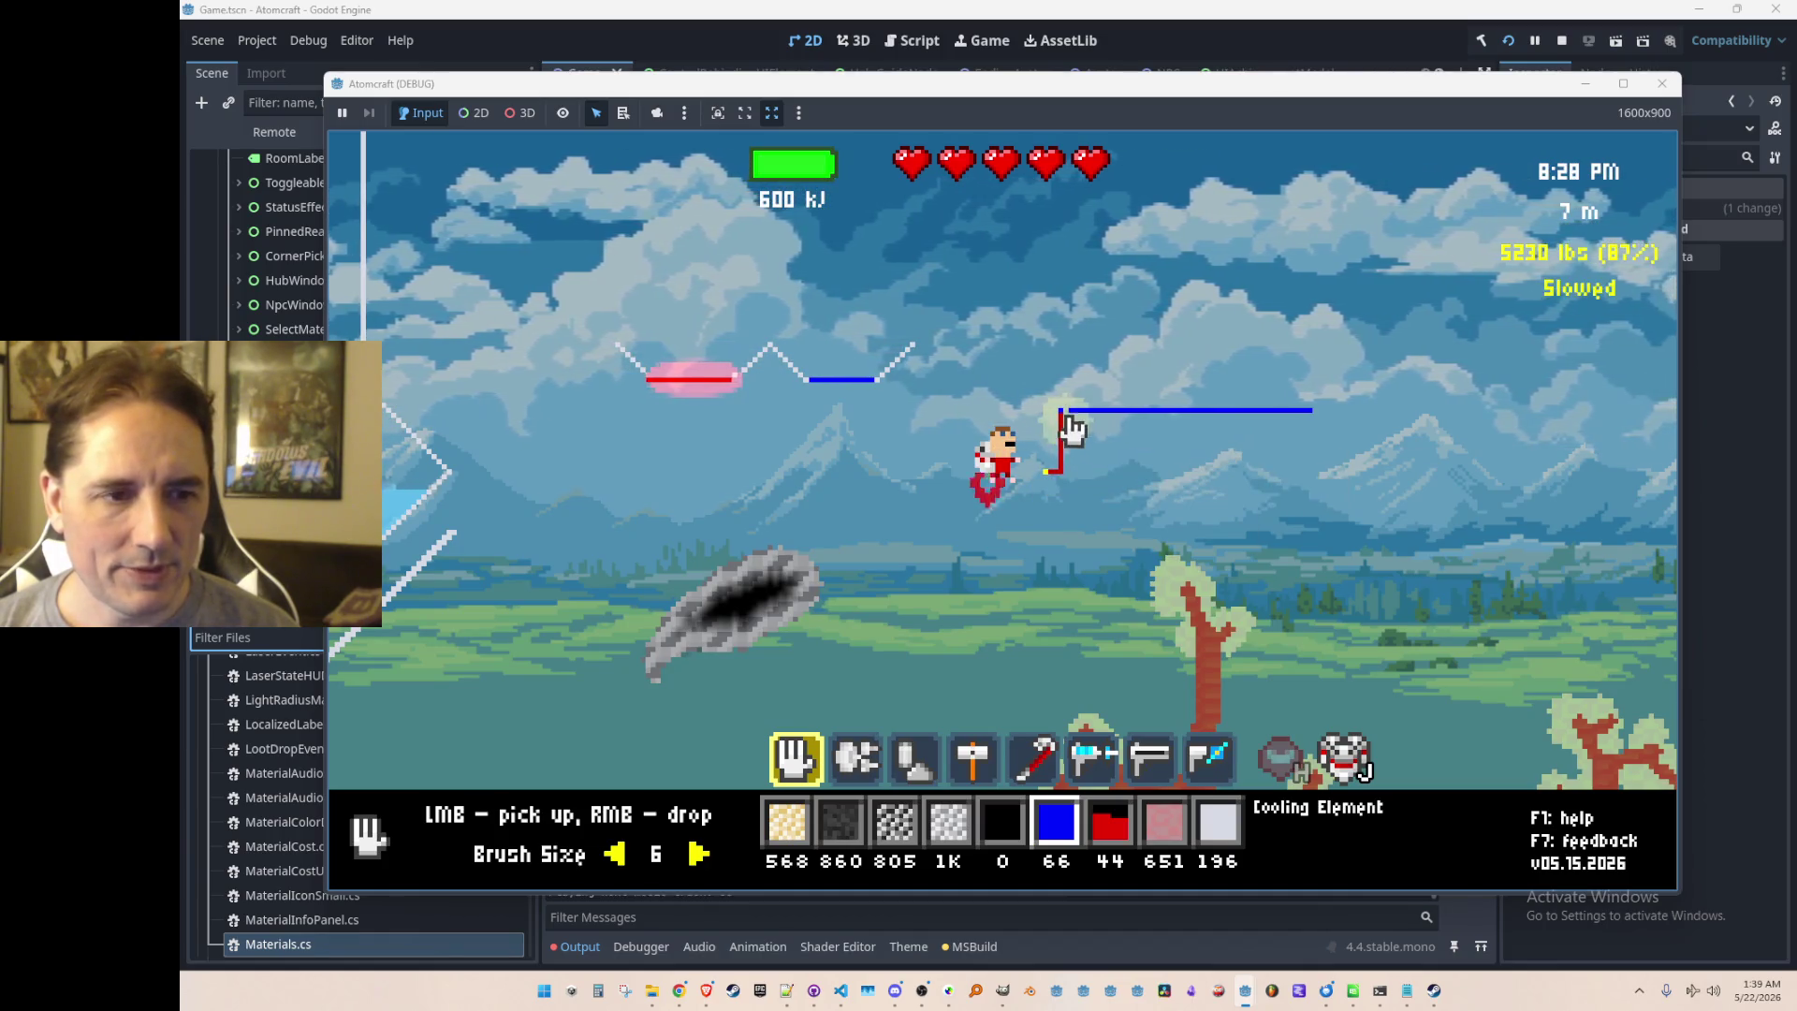
pyautogui.click(1561, 41)
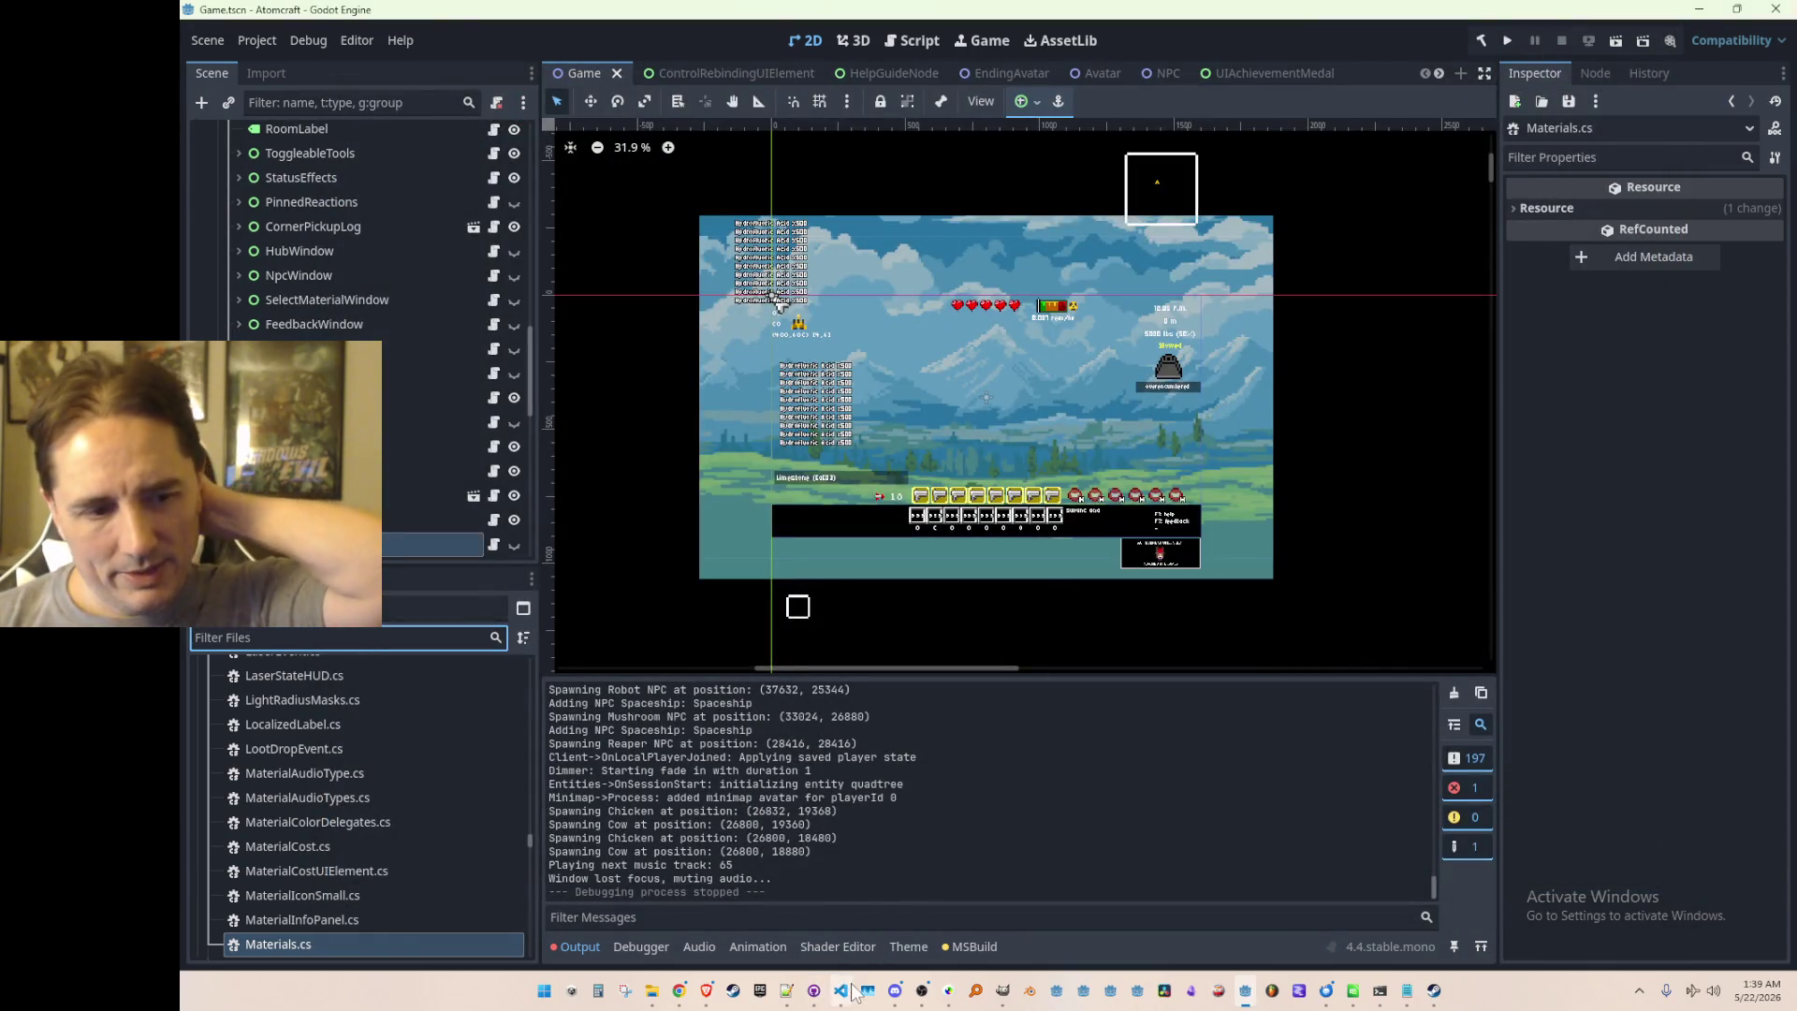
# Step: Open the Cooling Element (Turning Off) and Cooling Element (Off) JSON files in Notepad++
pyautogui.click(851, 990)
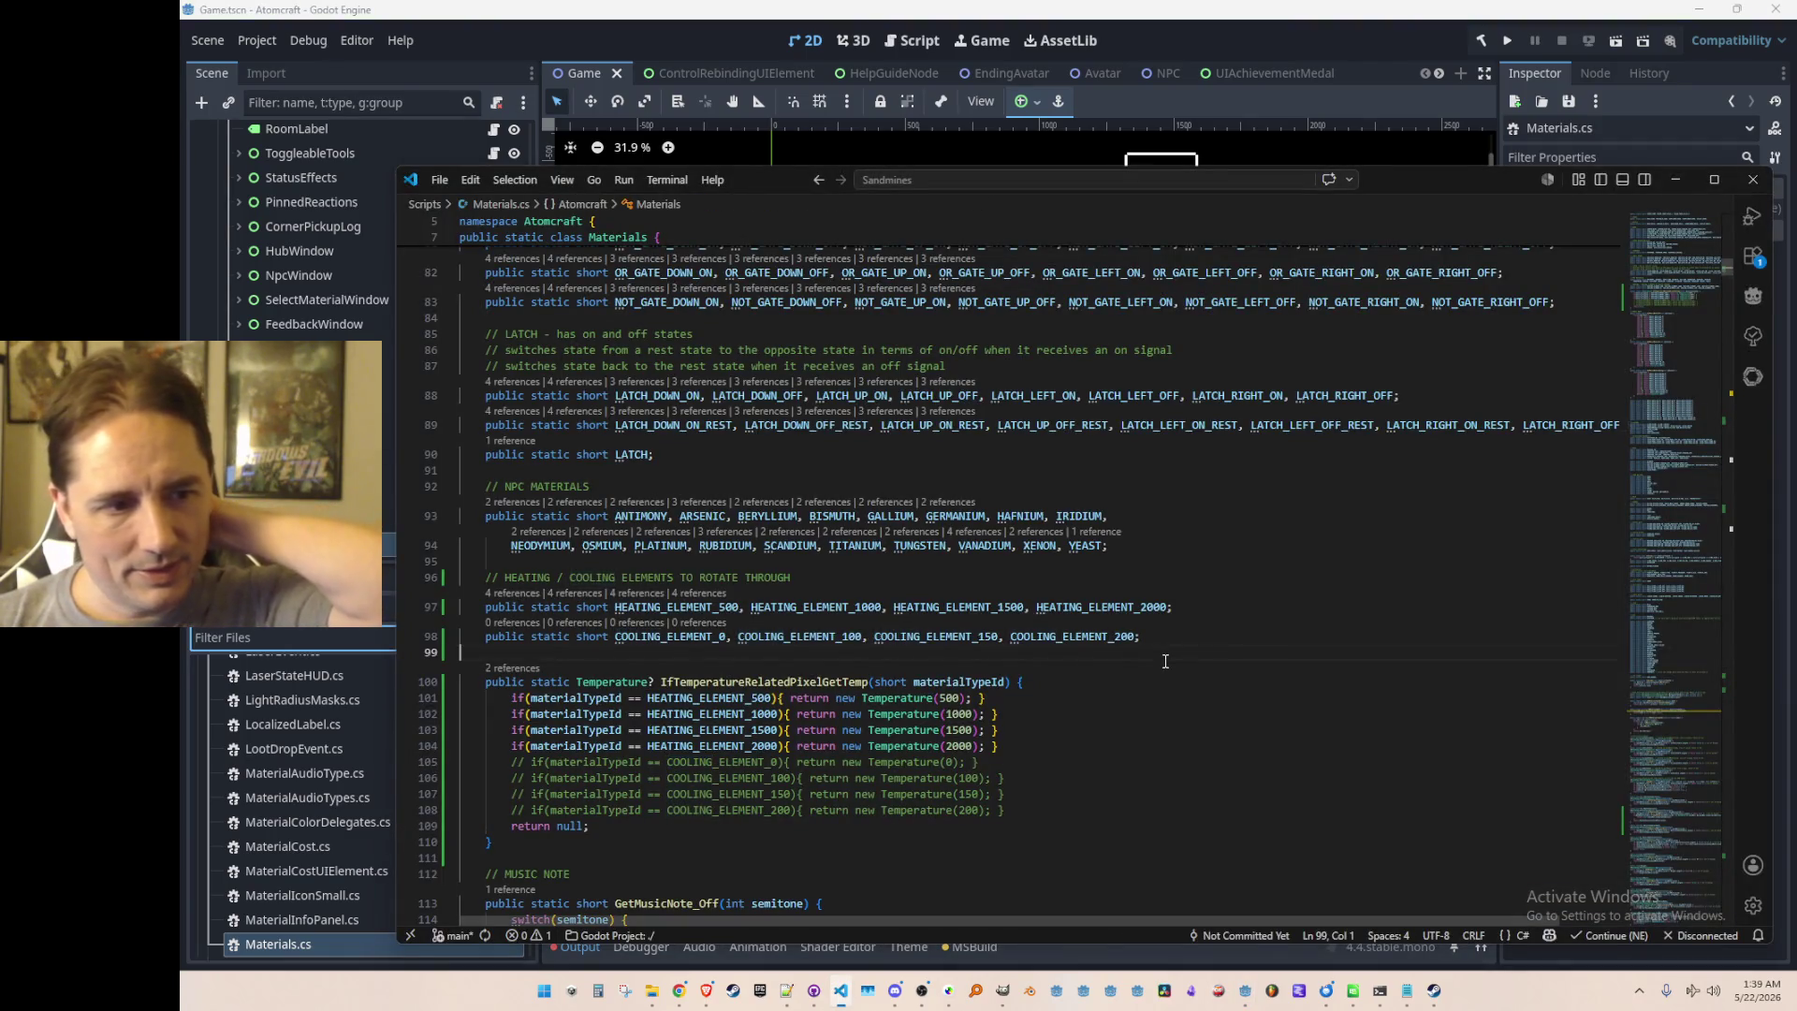
pyautogui.moveTo(652, 997)
pyautogui.click(656, 898)
pyautogui.doubleClick(1217, 556)
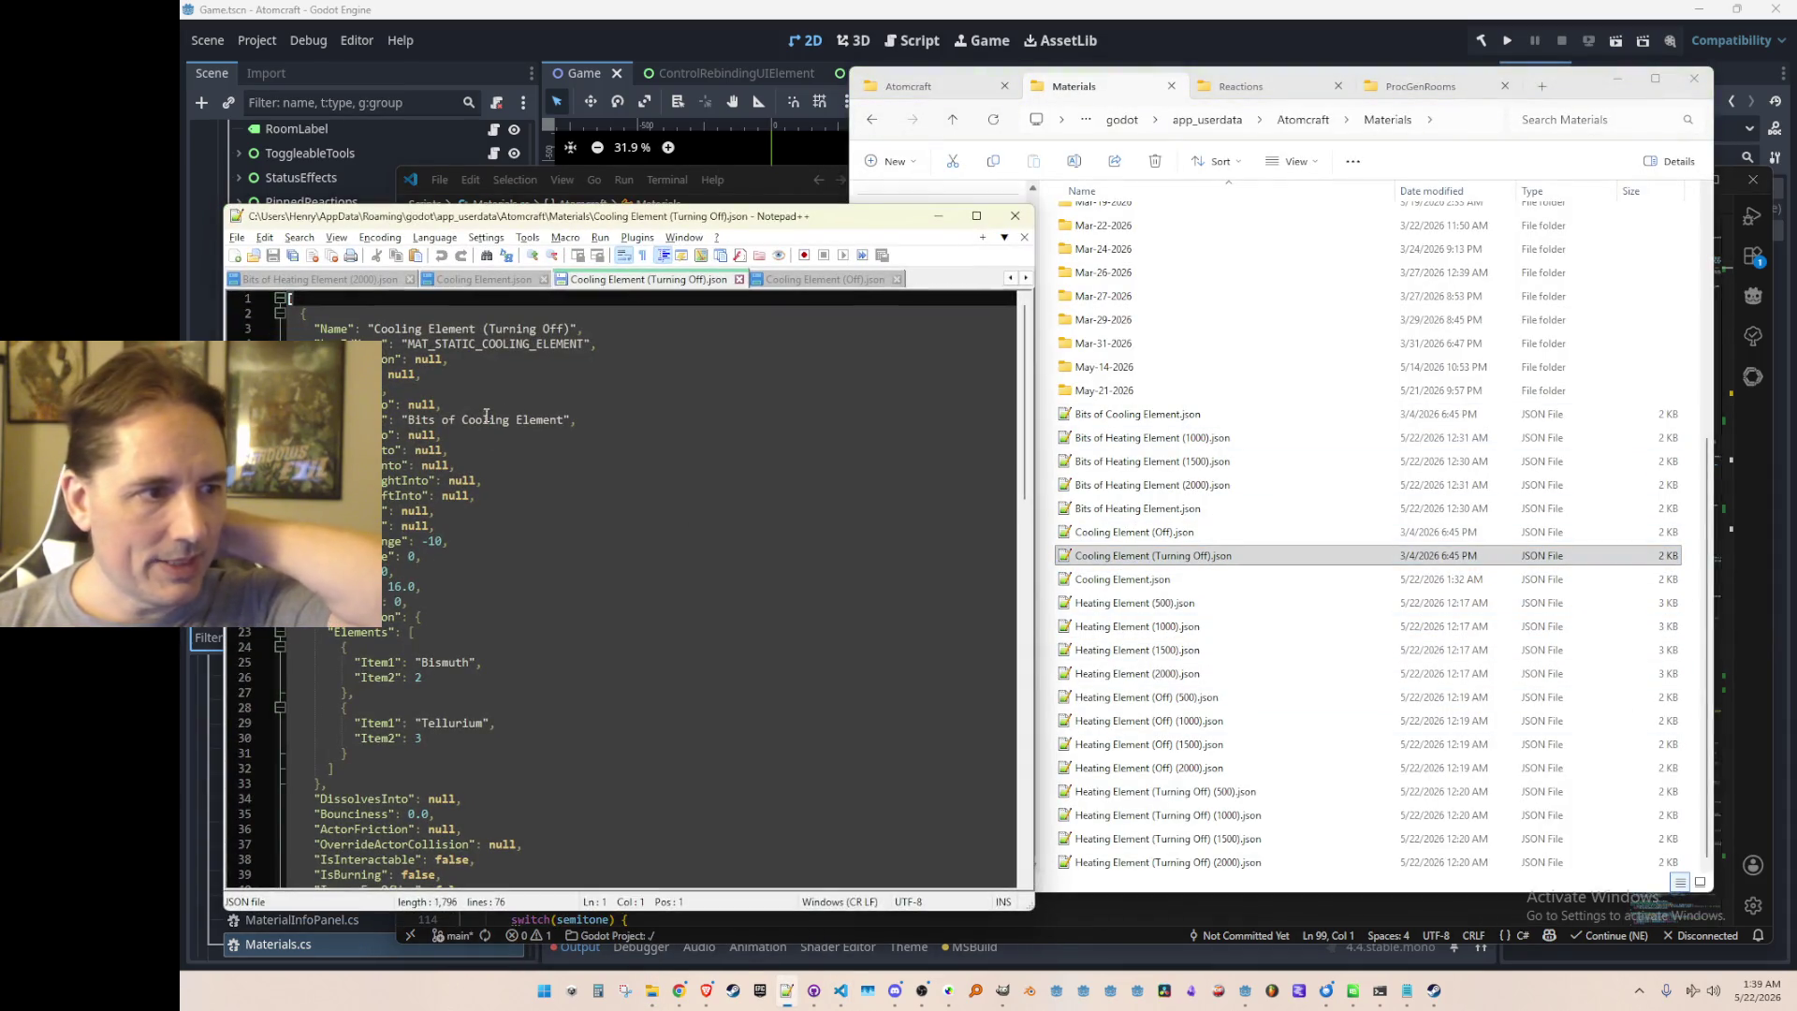
pyautogui.doubleClick(1134, 531)
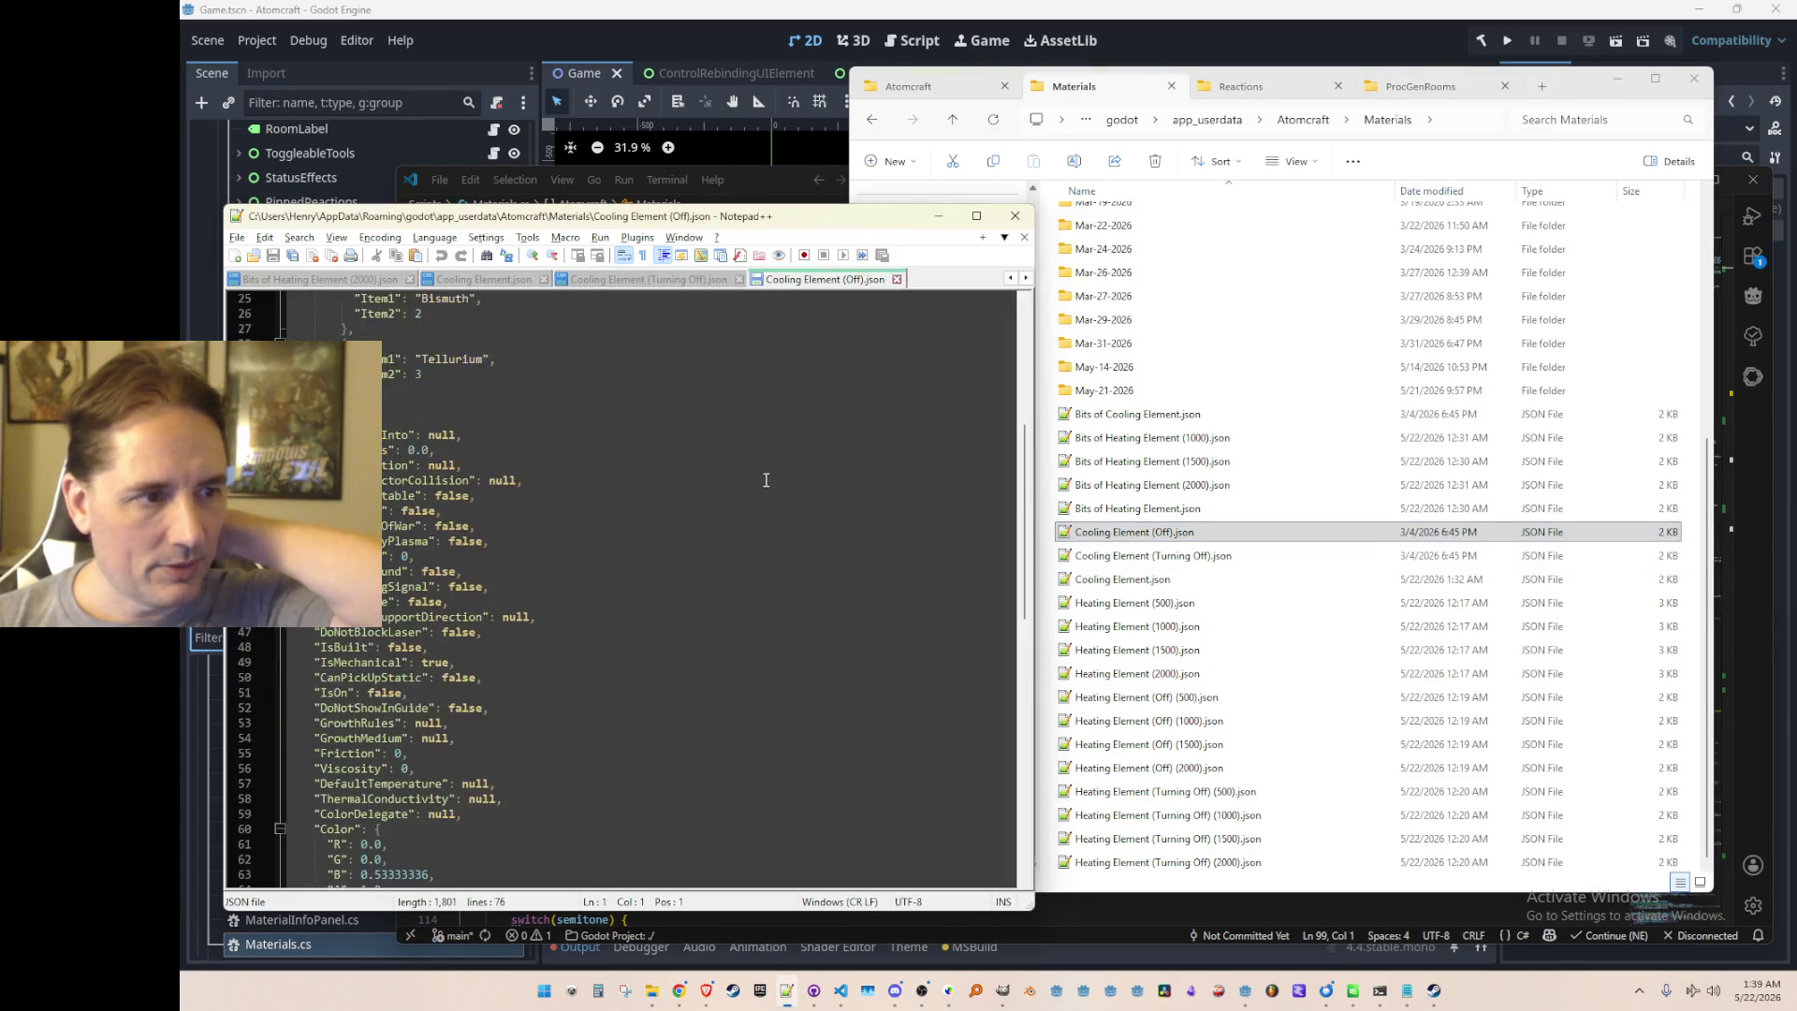
pyautogui.scroll(8, 814, 524)
pyautogui.click(408, 420)
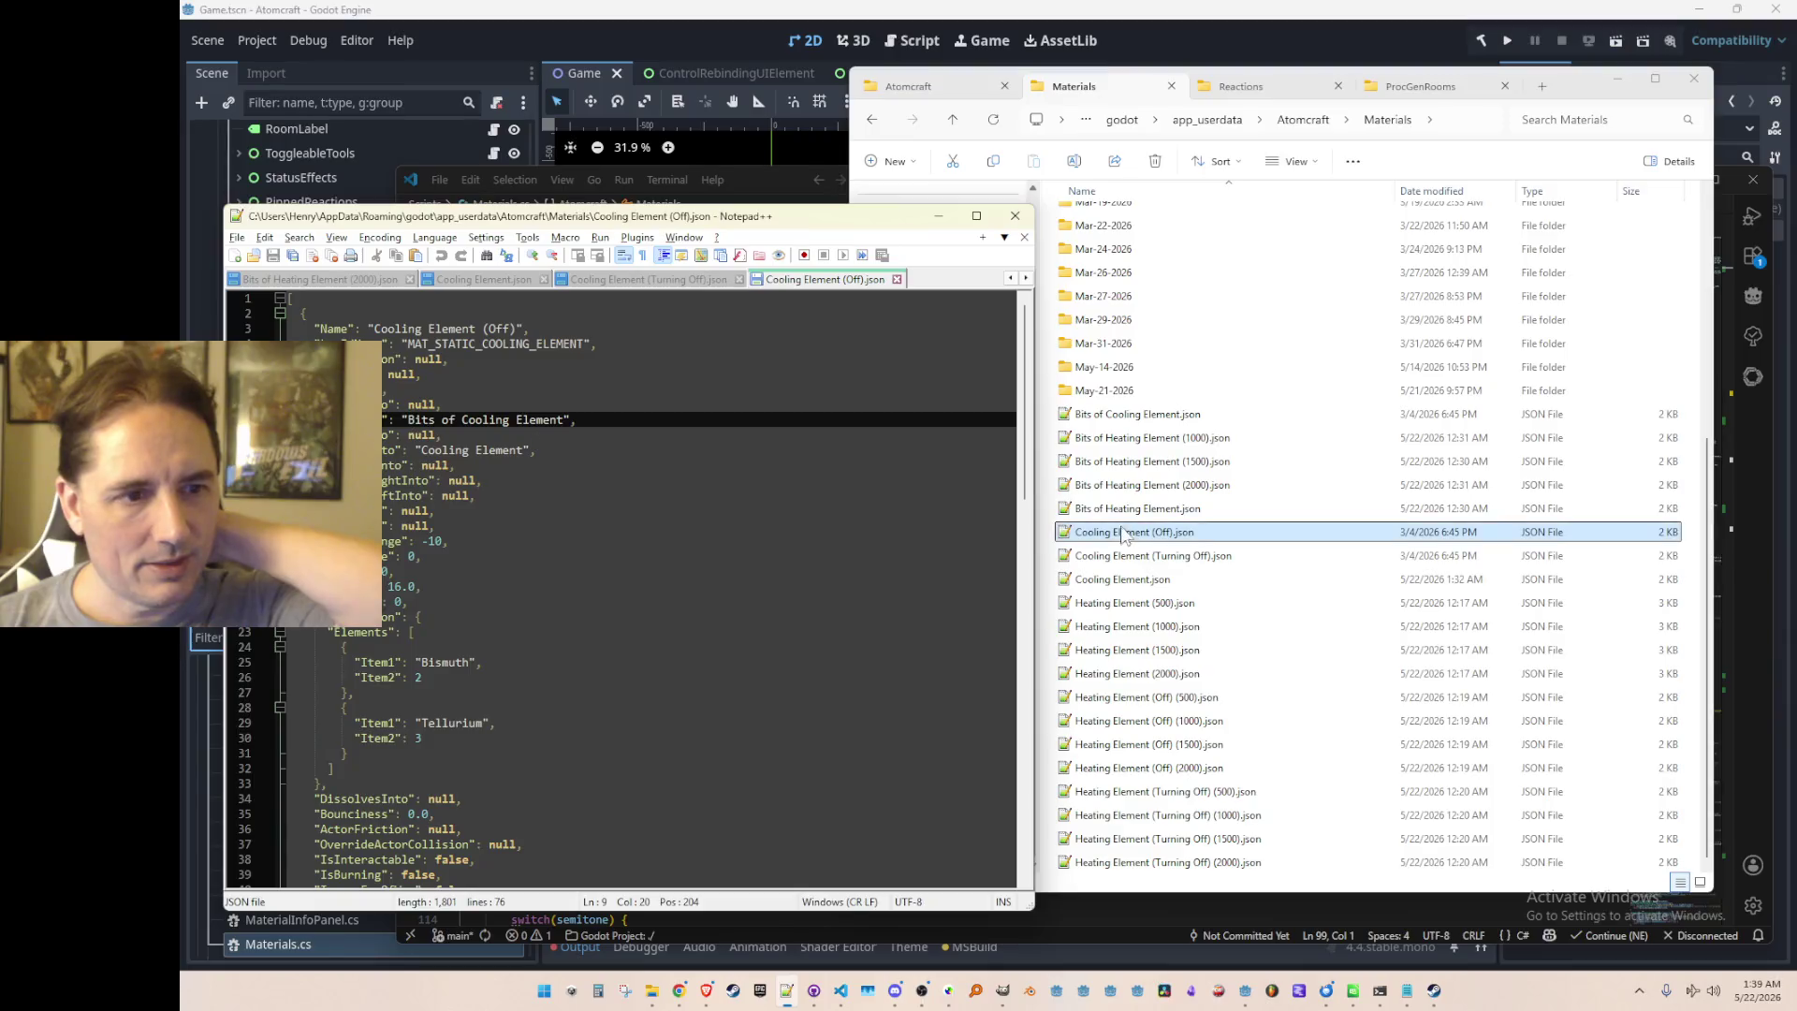
# Step: Review the Cooling Element JSON file, marking lines 8 and 10, and minimize Notepad++
pyautogui.doubleClick(1111, 558)
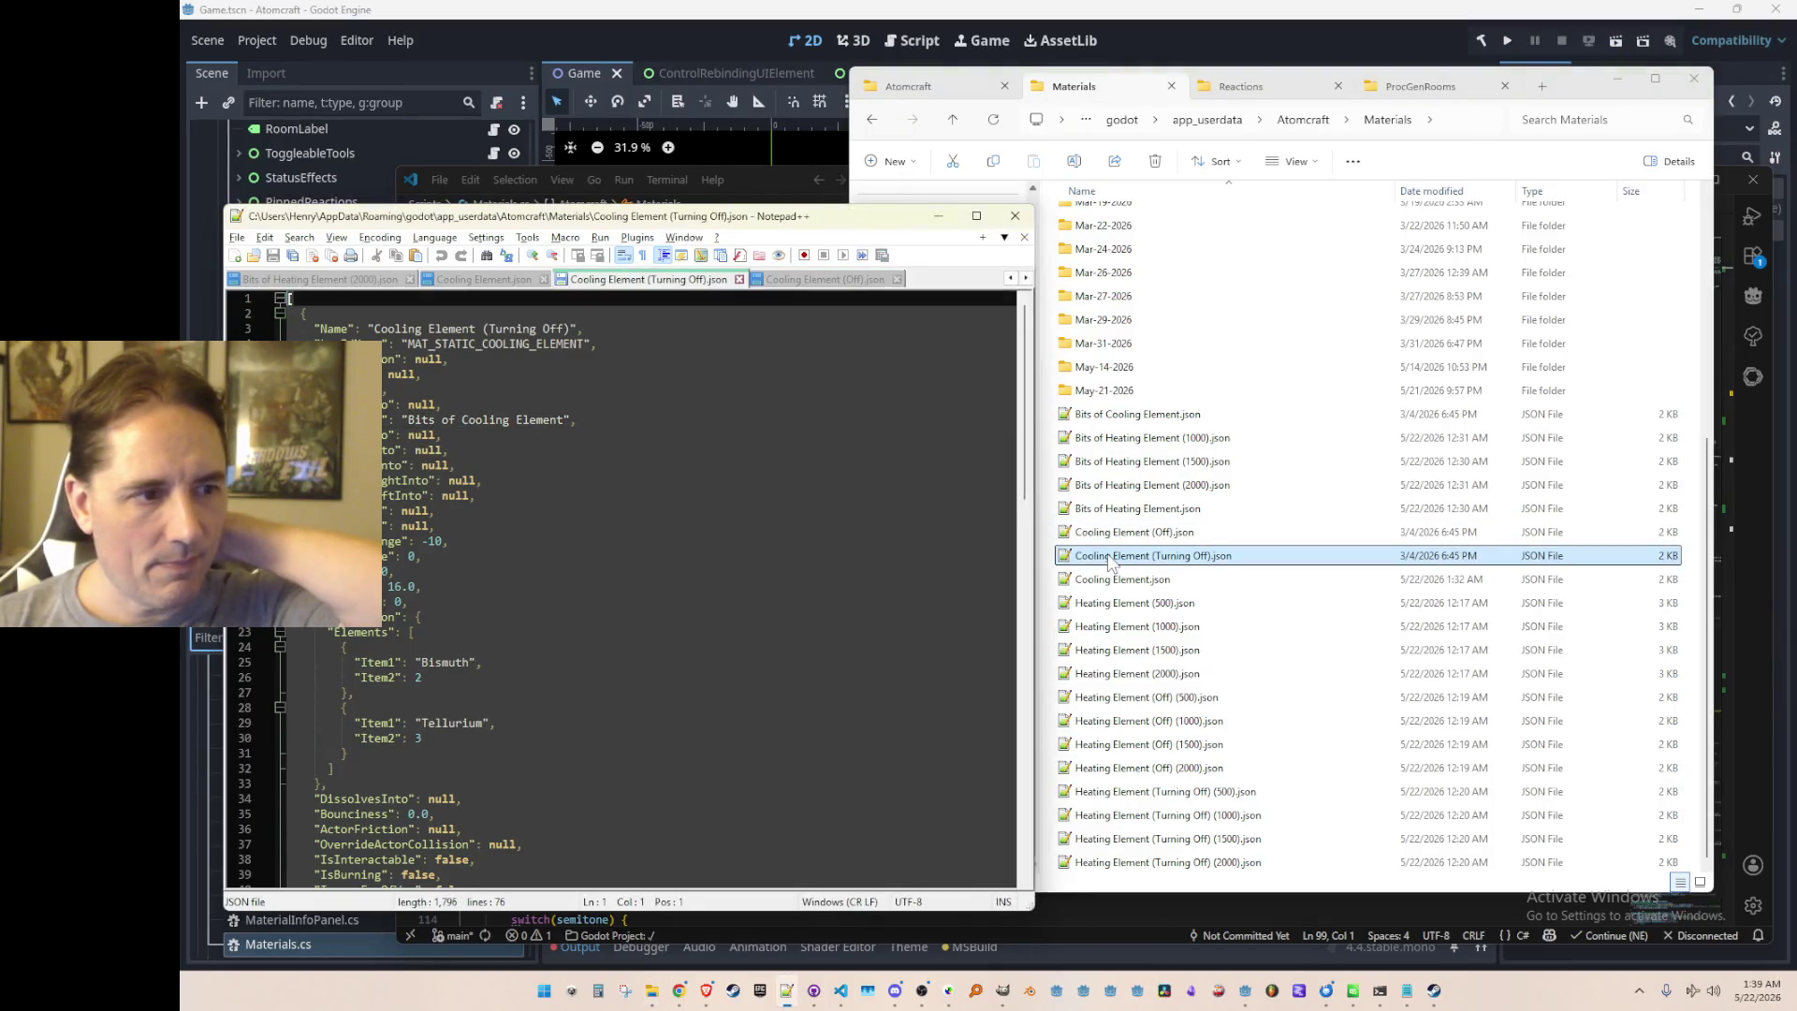
pyautogui.doubleClick(1114, 581)
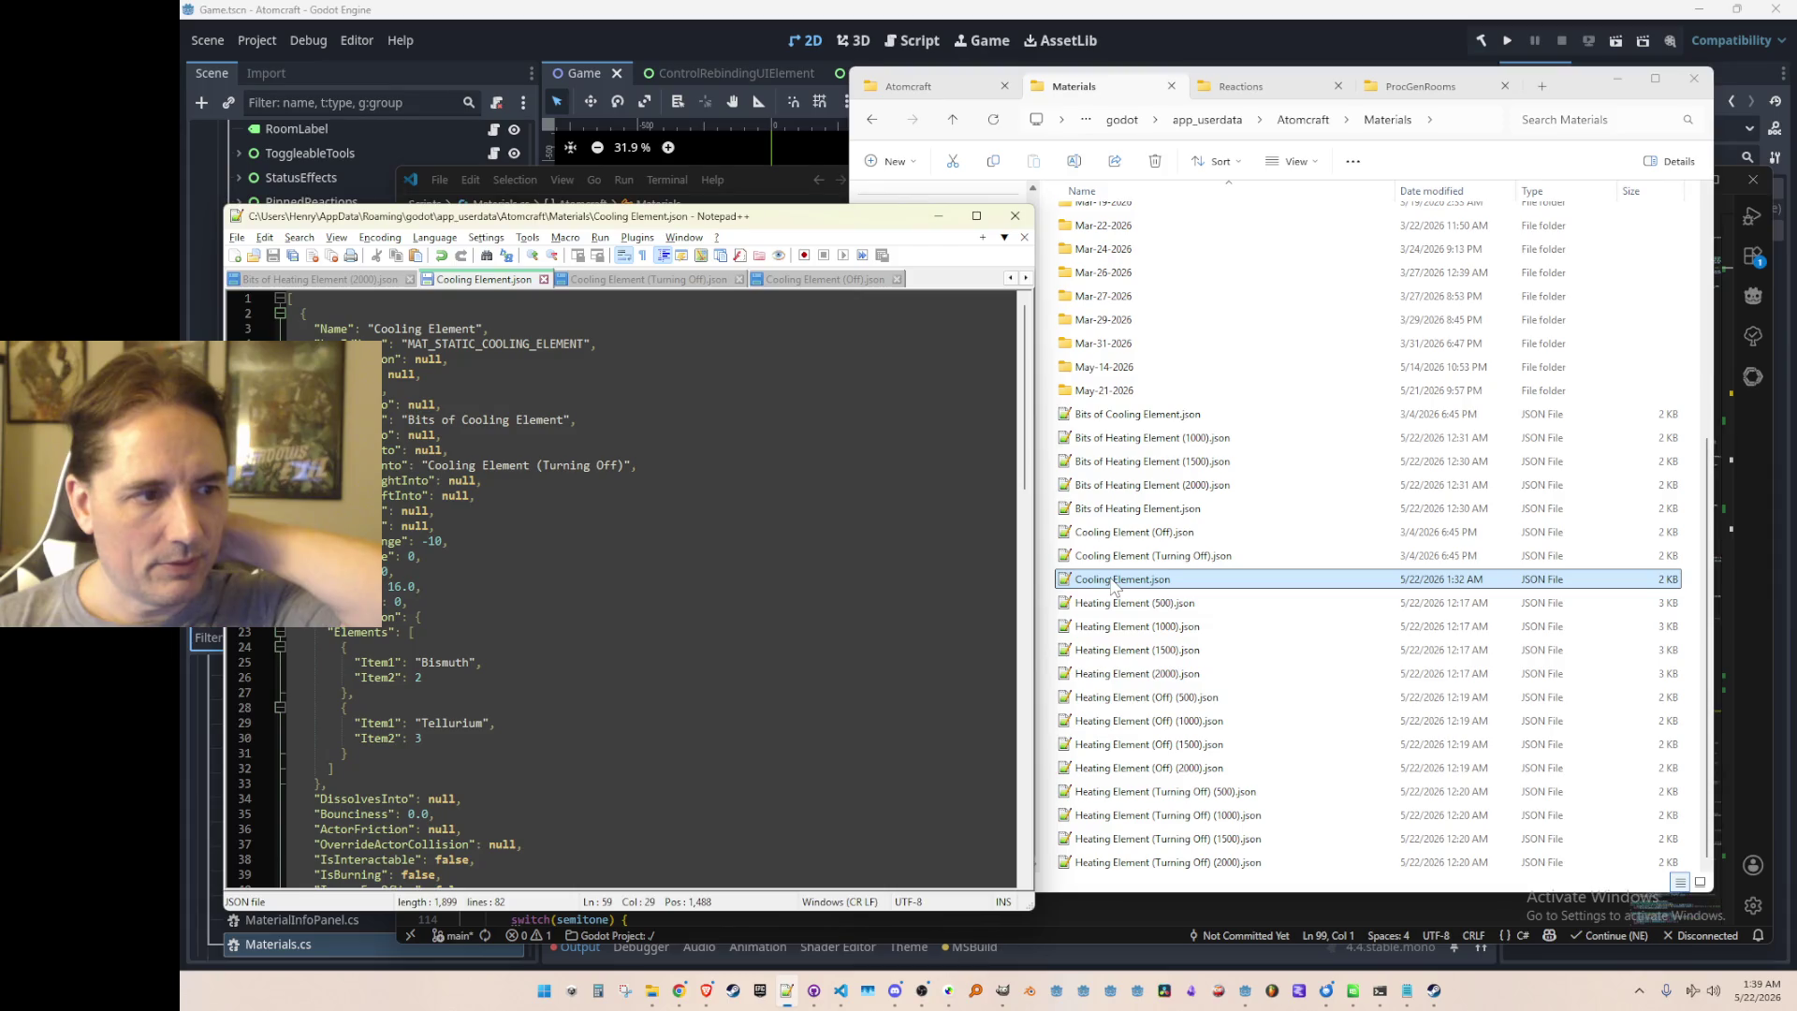
pyautogui.scroll(-12, 838, 535)
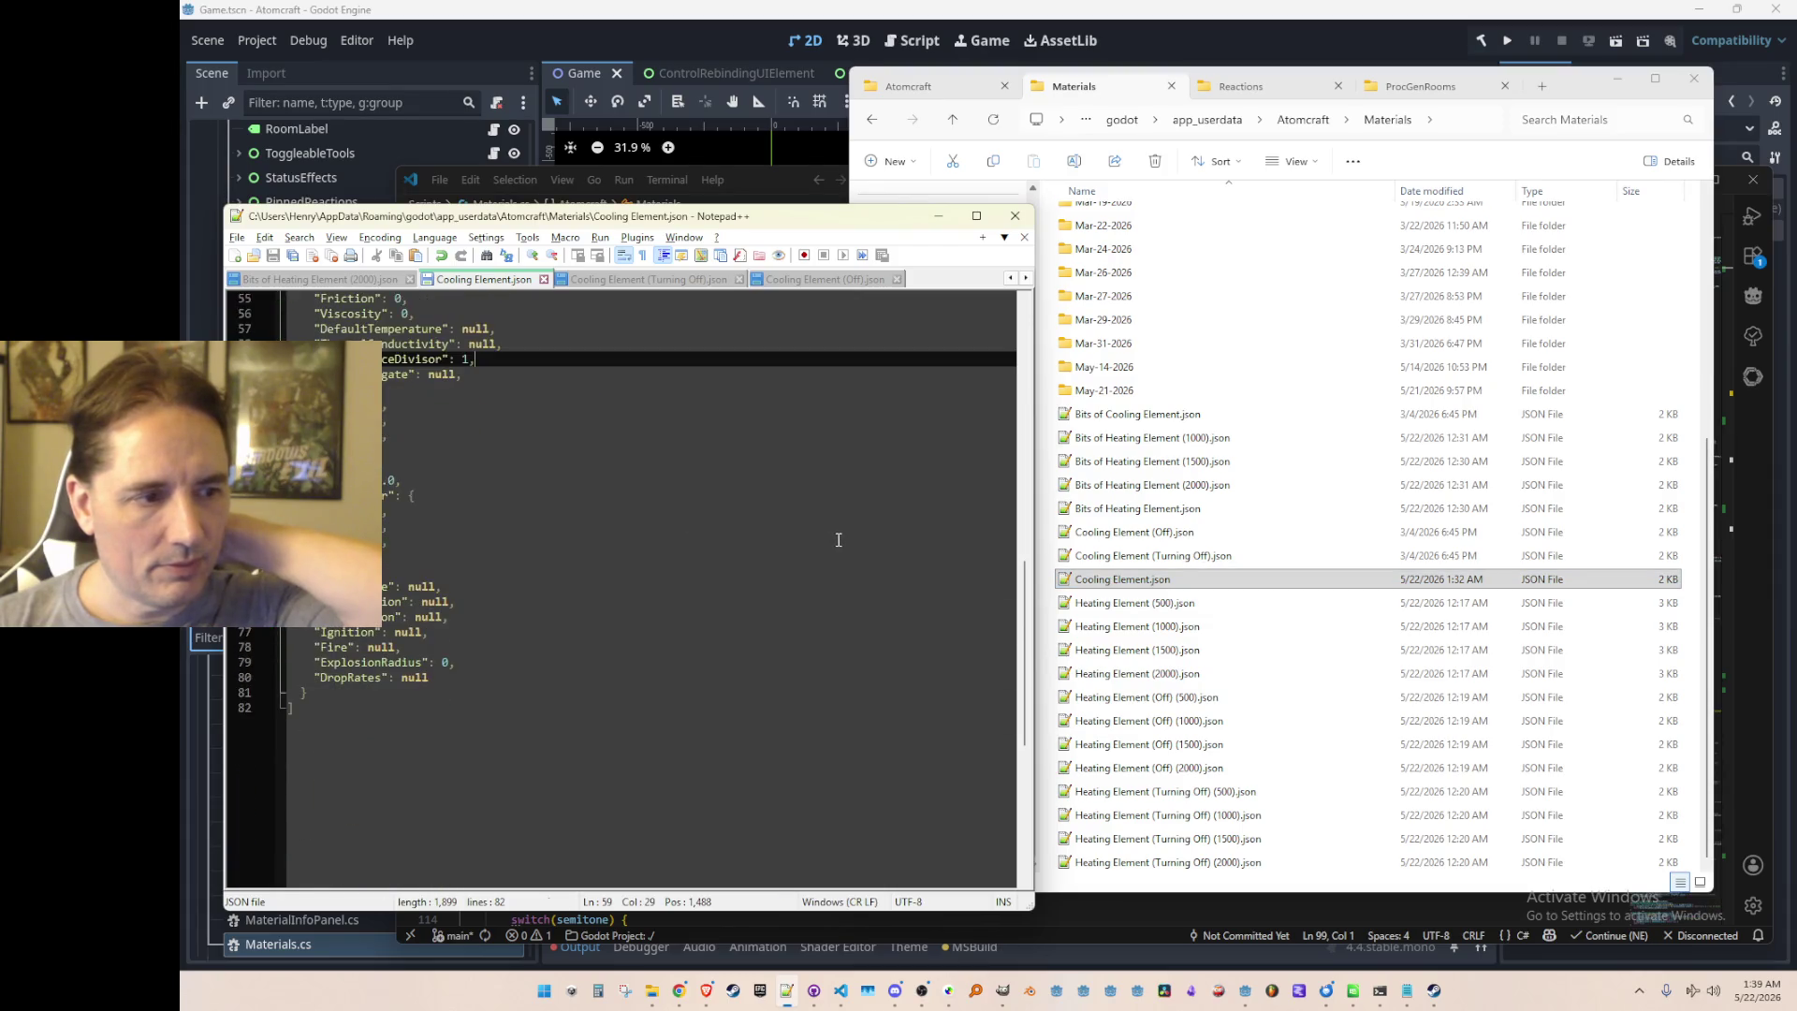
pyautogui.scroll(12, 843, 541)
pyautogui.click(795, 430)
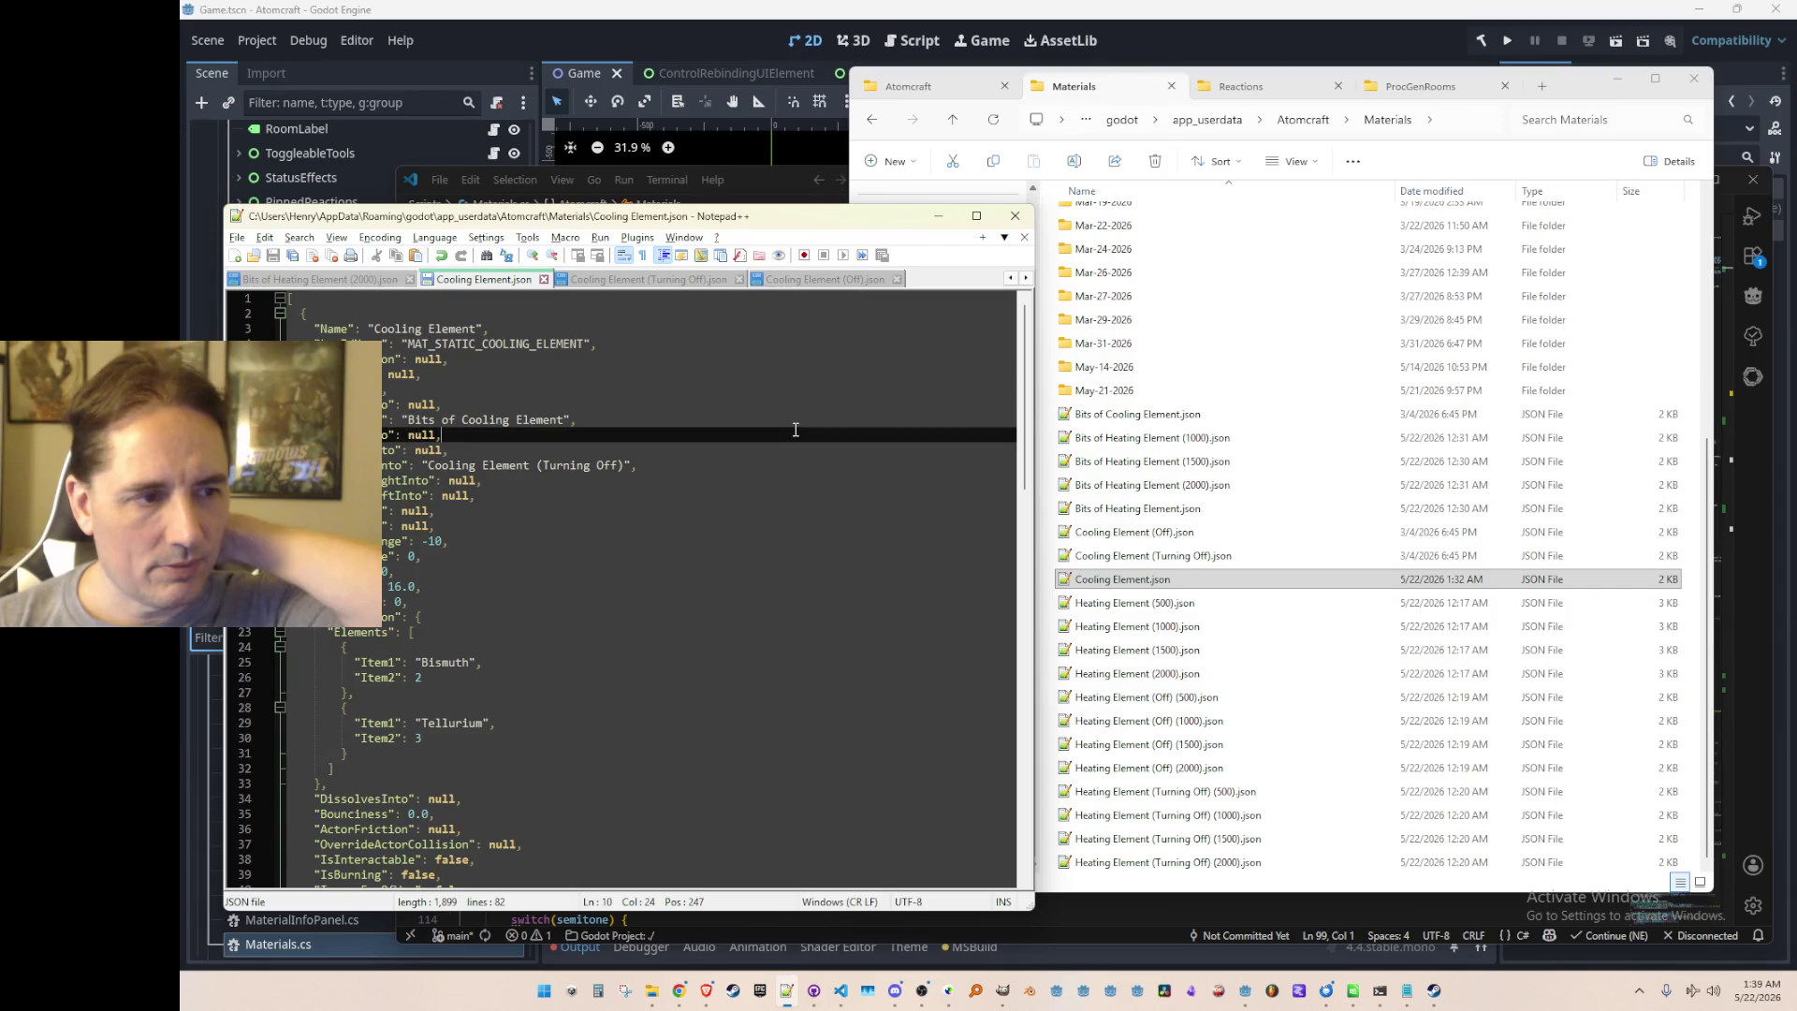
pyautogui.click(818, 403)
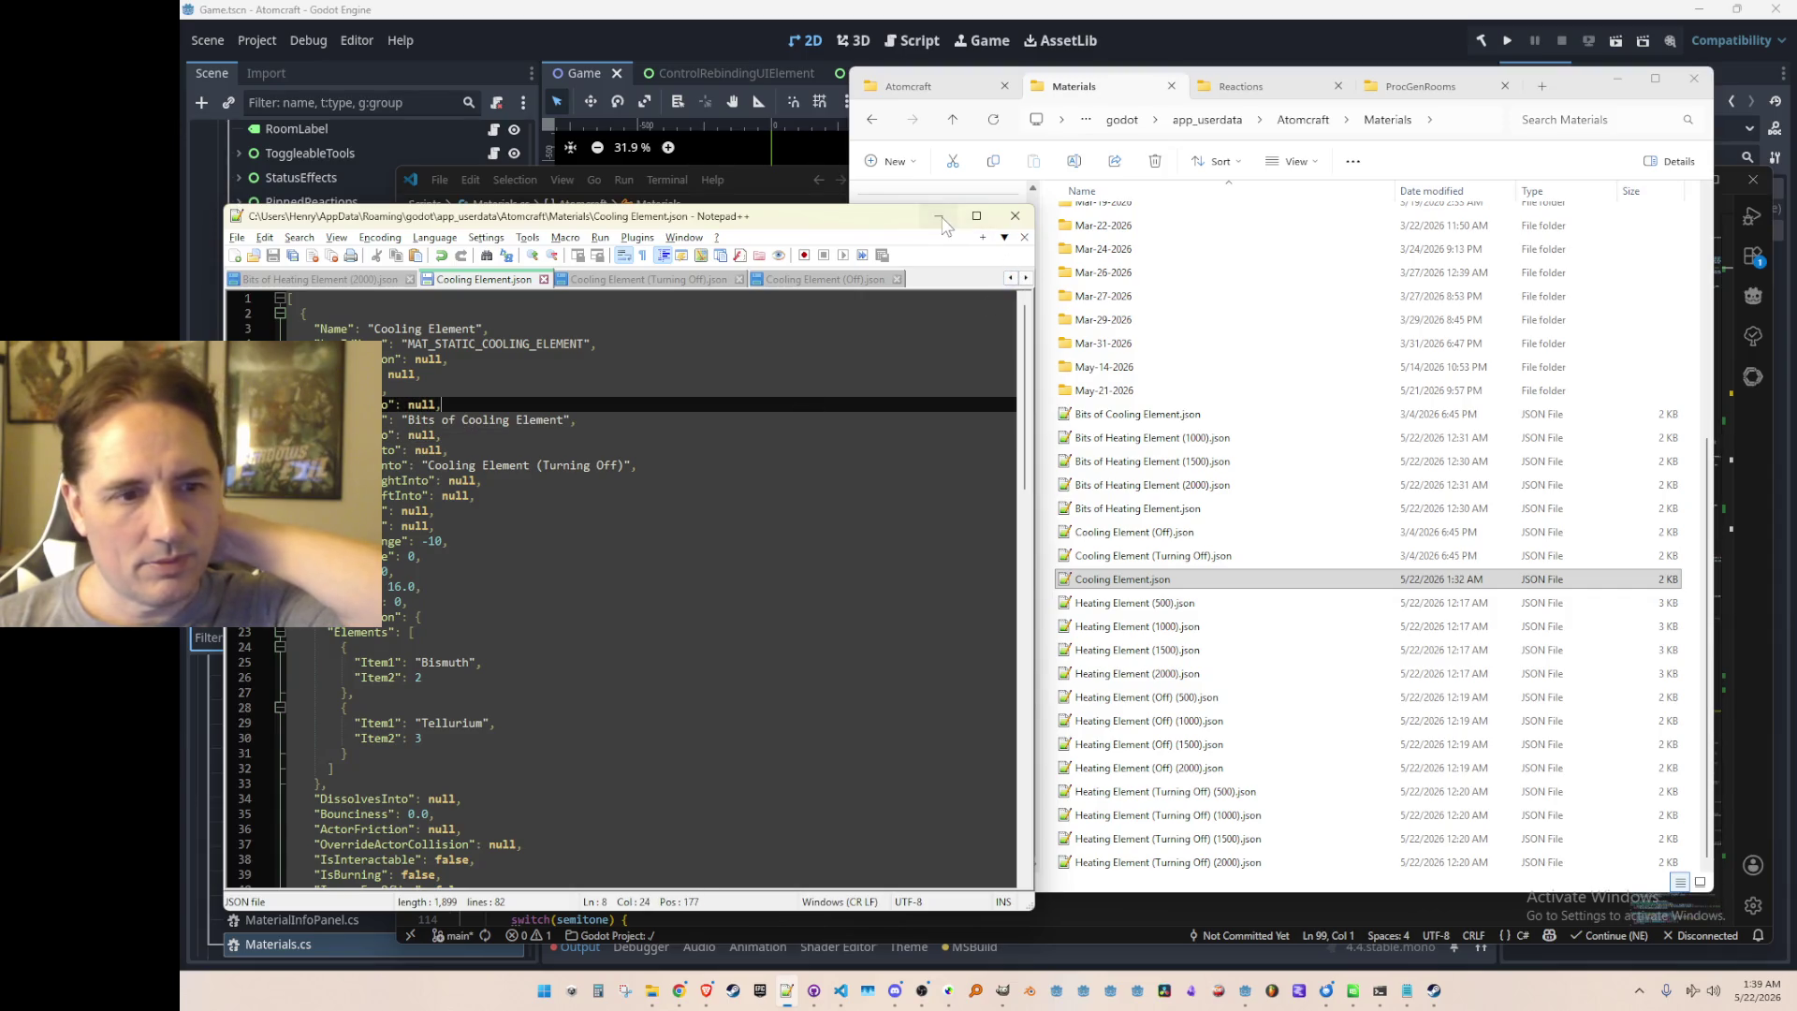
pyautogui.click(940, 218)
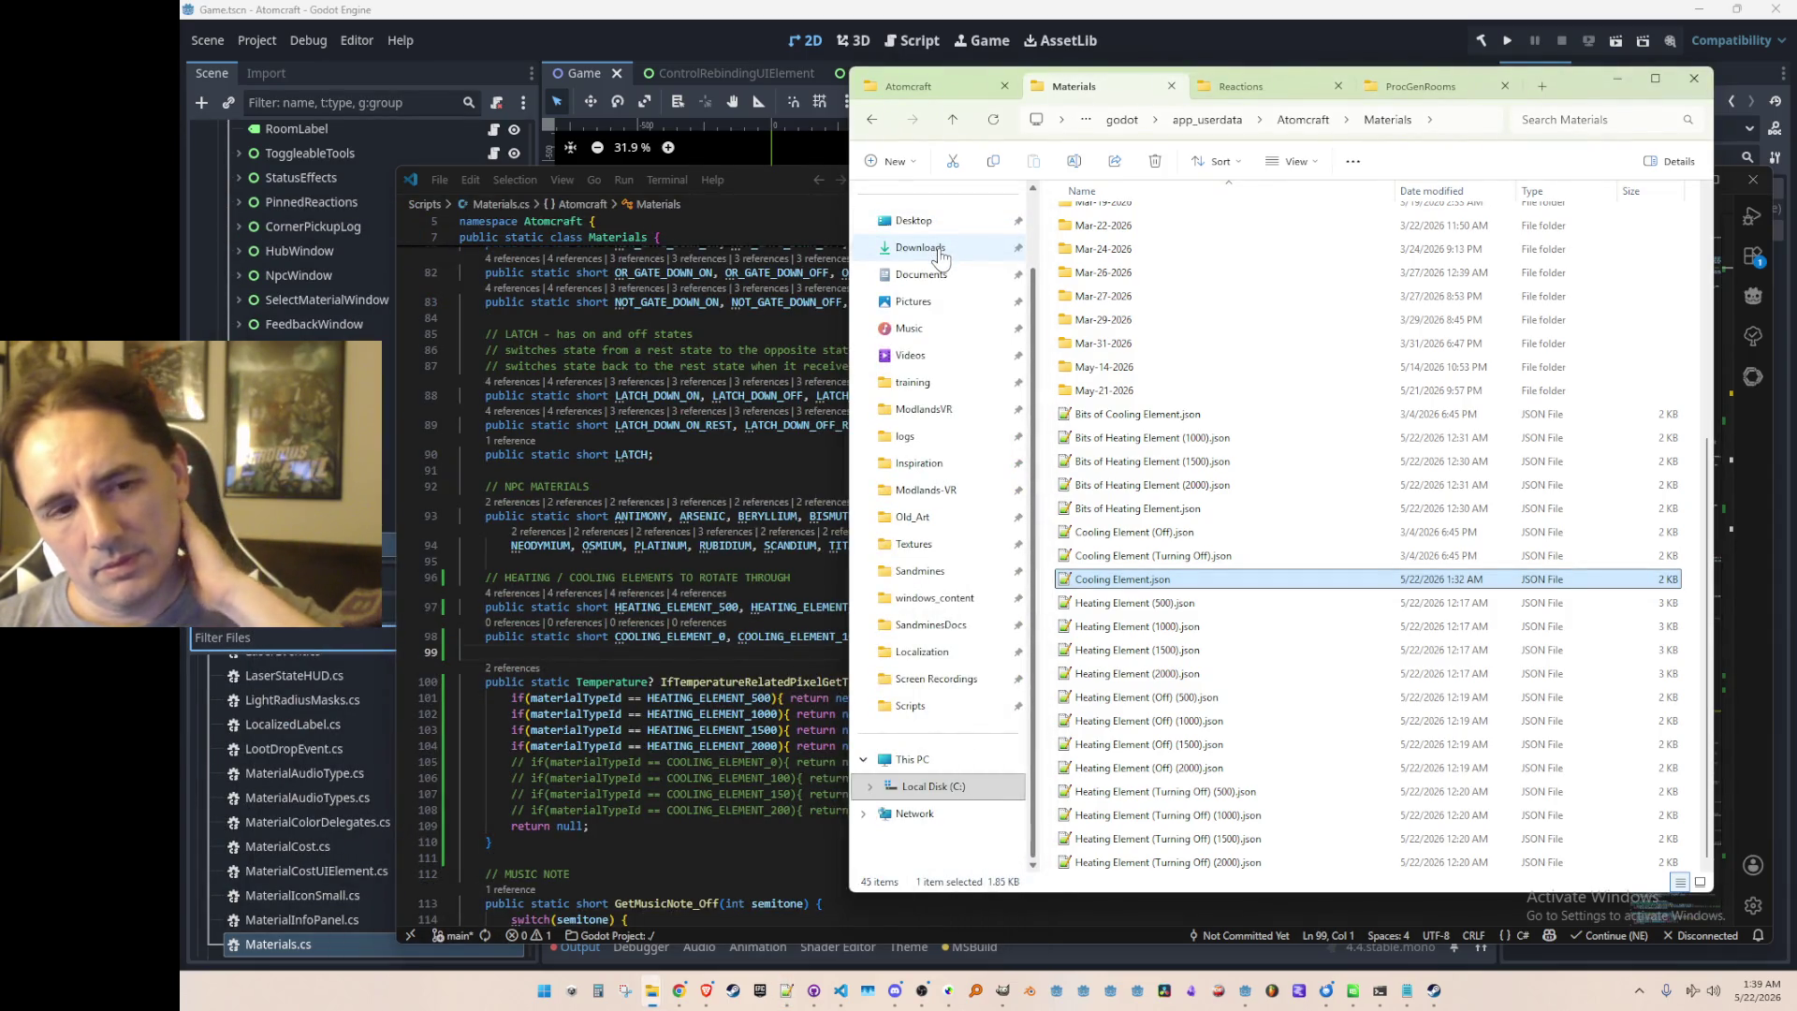
# Step: Reopen the Cooling Element (Off), (Turning Off) and Cooling Element files to compare them
pyautogui.doubleClick(1123, 532)
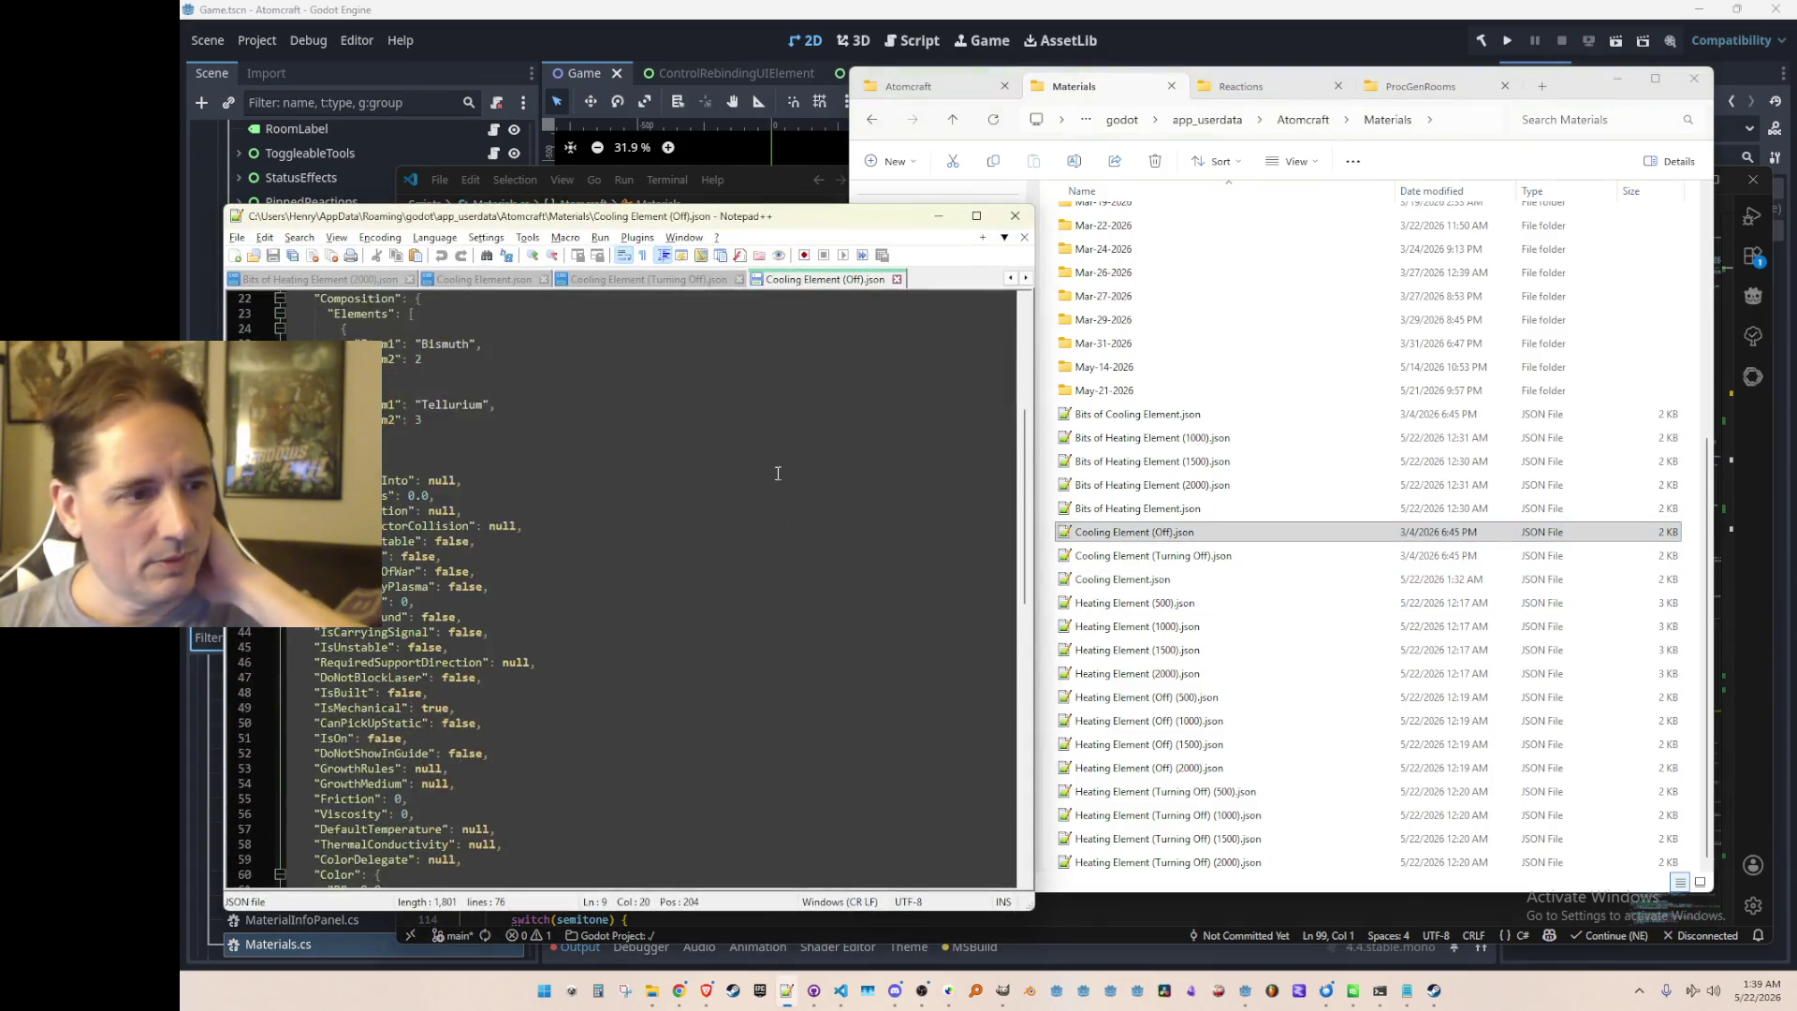
pyautogui.doubleClick(1249, 555)
pyautogui.scroll(-3, 756, 532)
pyautogui.doubleClick(1198, 576)
pyautogui.scroll(-17, 814, 540)
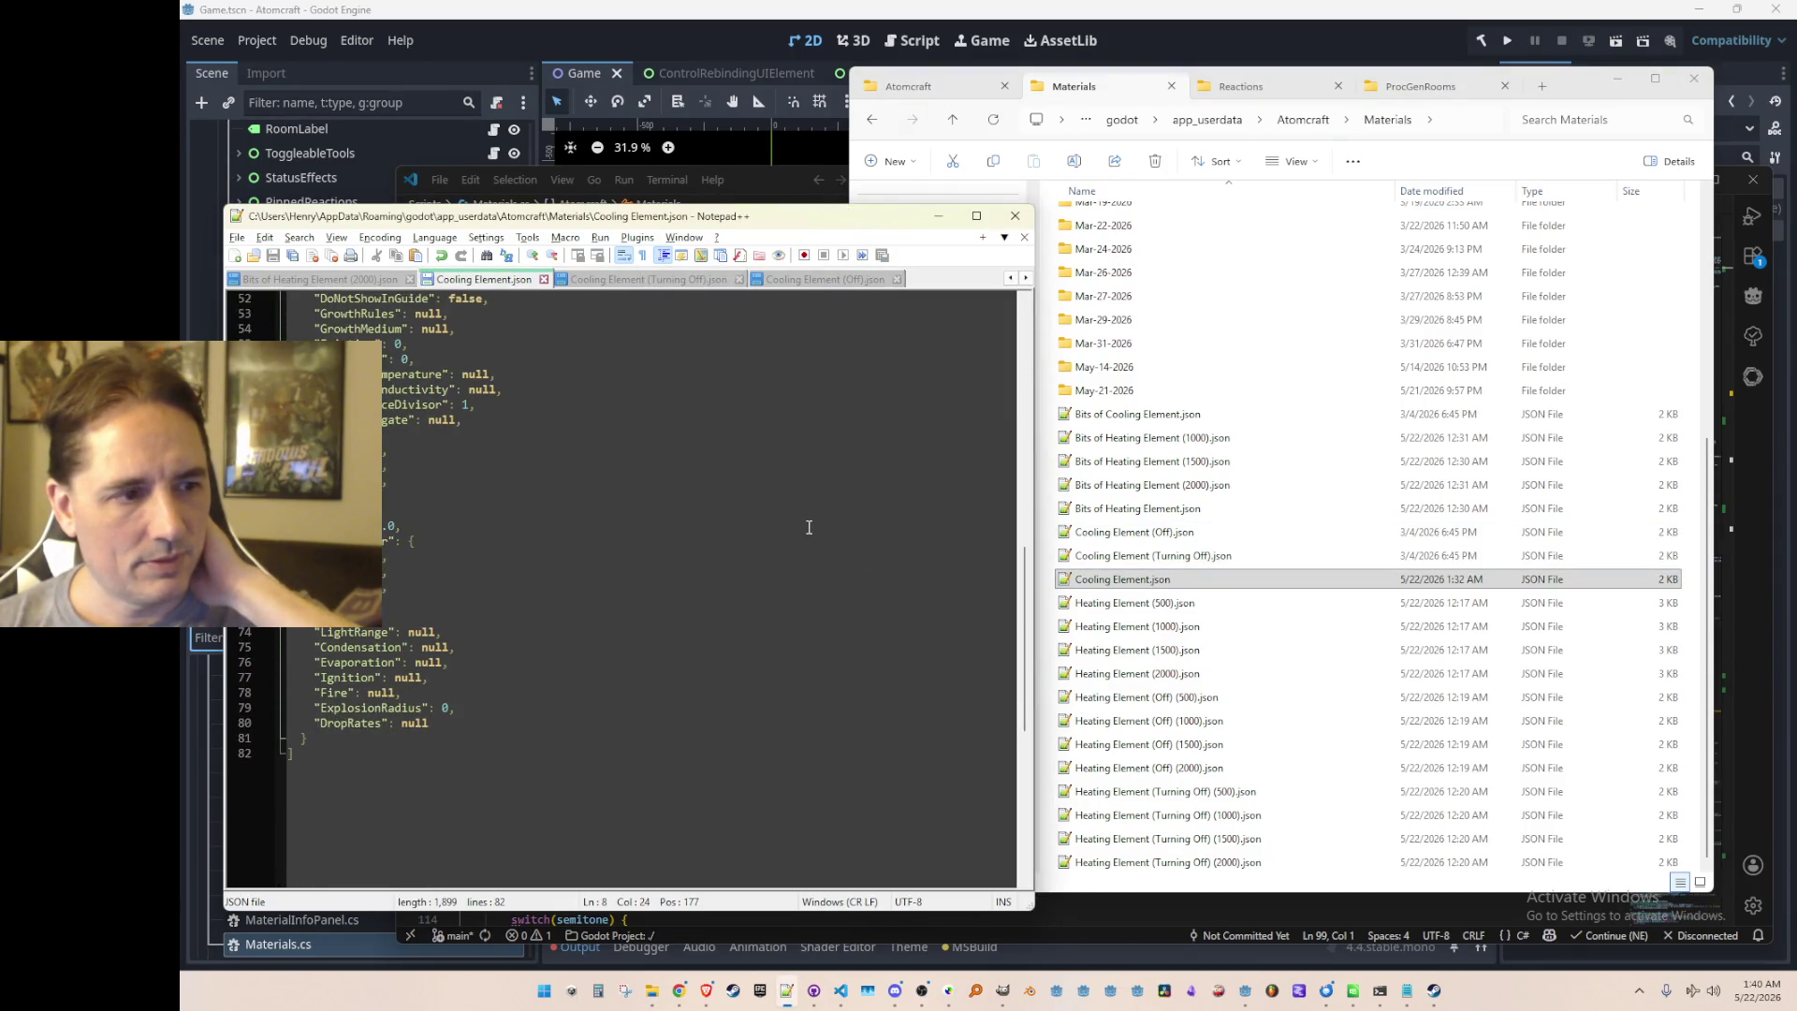
pyautogui.scroll(17, 809, 526)
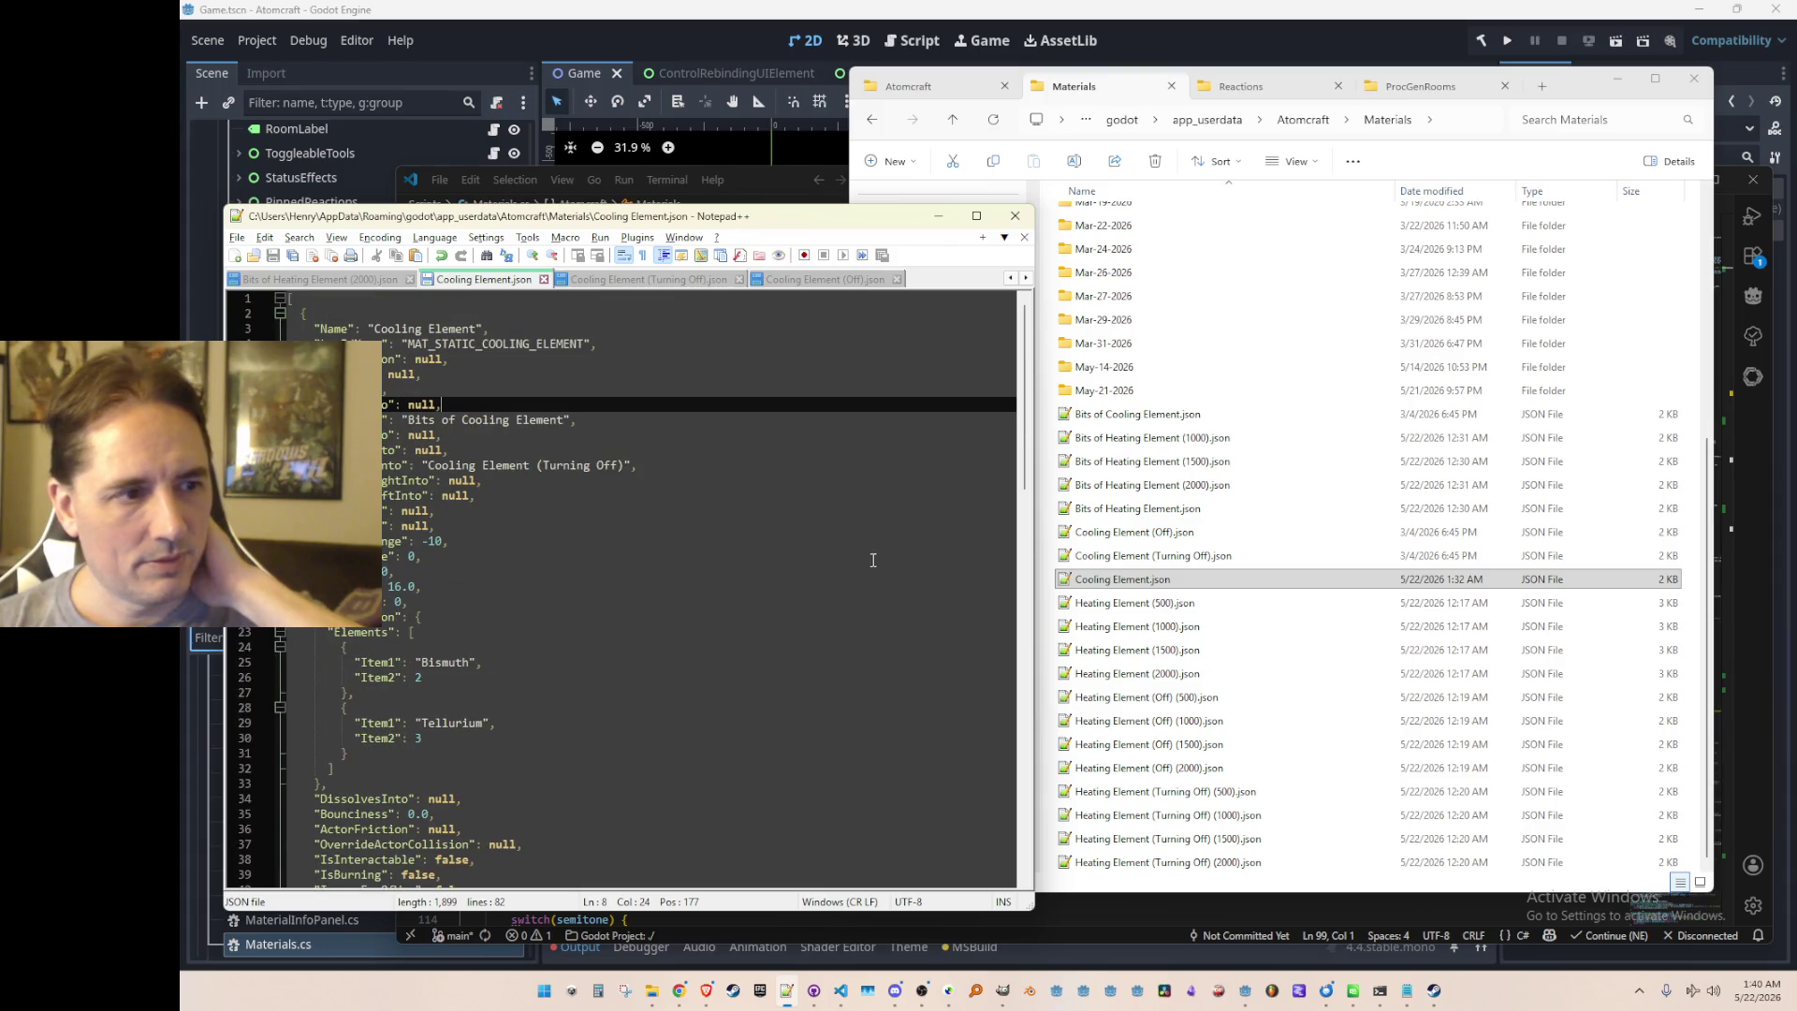
# Step: Read Bits of Cooling Element.json, then minimize Notepad++ and File Explorer
pyautogui.click(1232, 588)
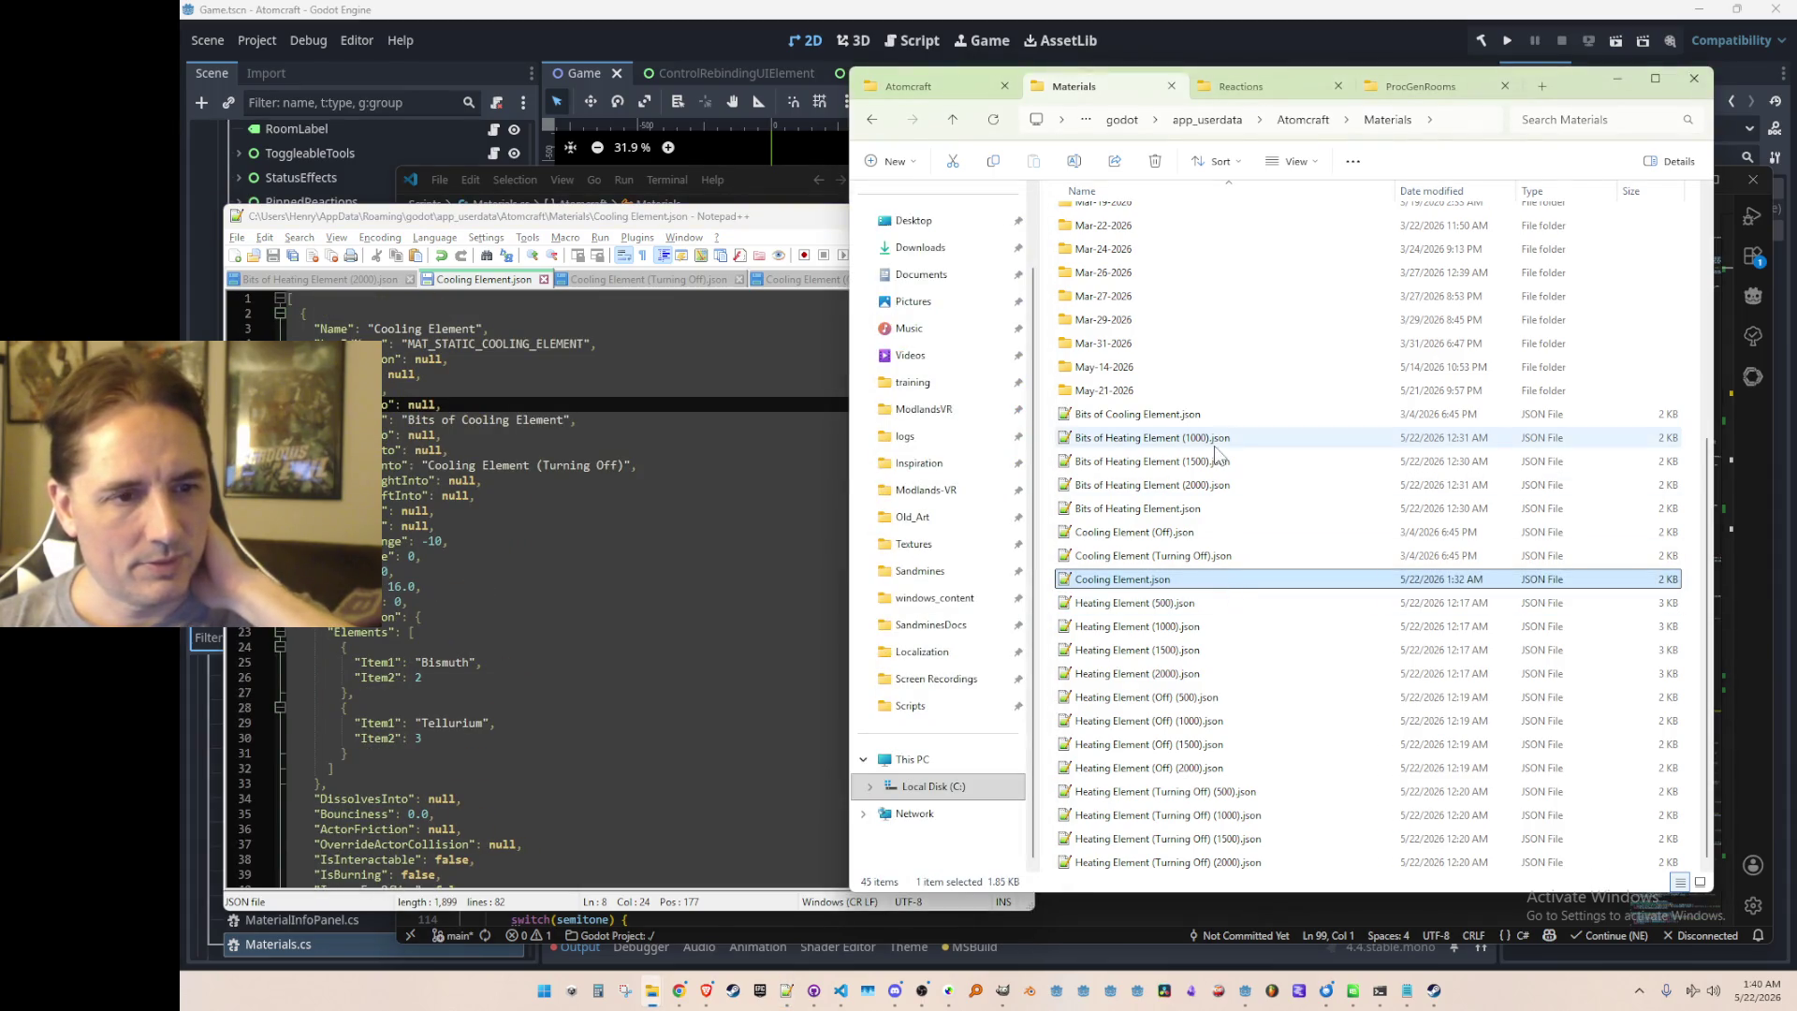
pyautogui.doubleClick(1208, 414)
pyautogui.scroll(-10, 880, 549)
pyautogui.scroll(10, 881, 550)
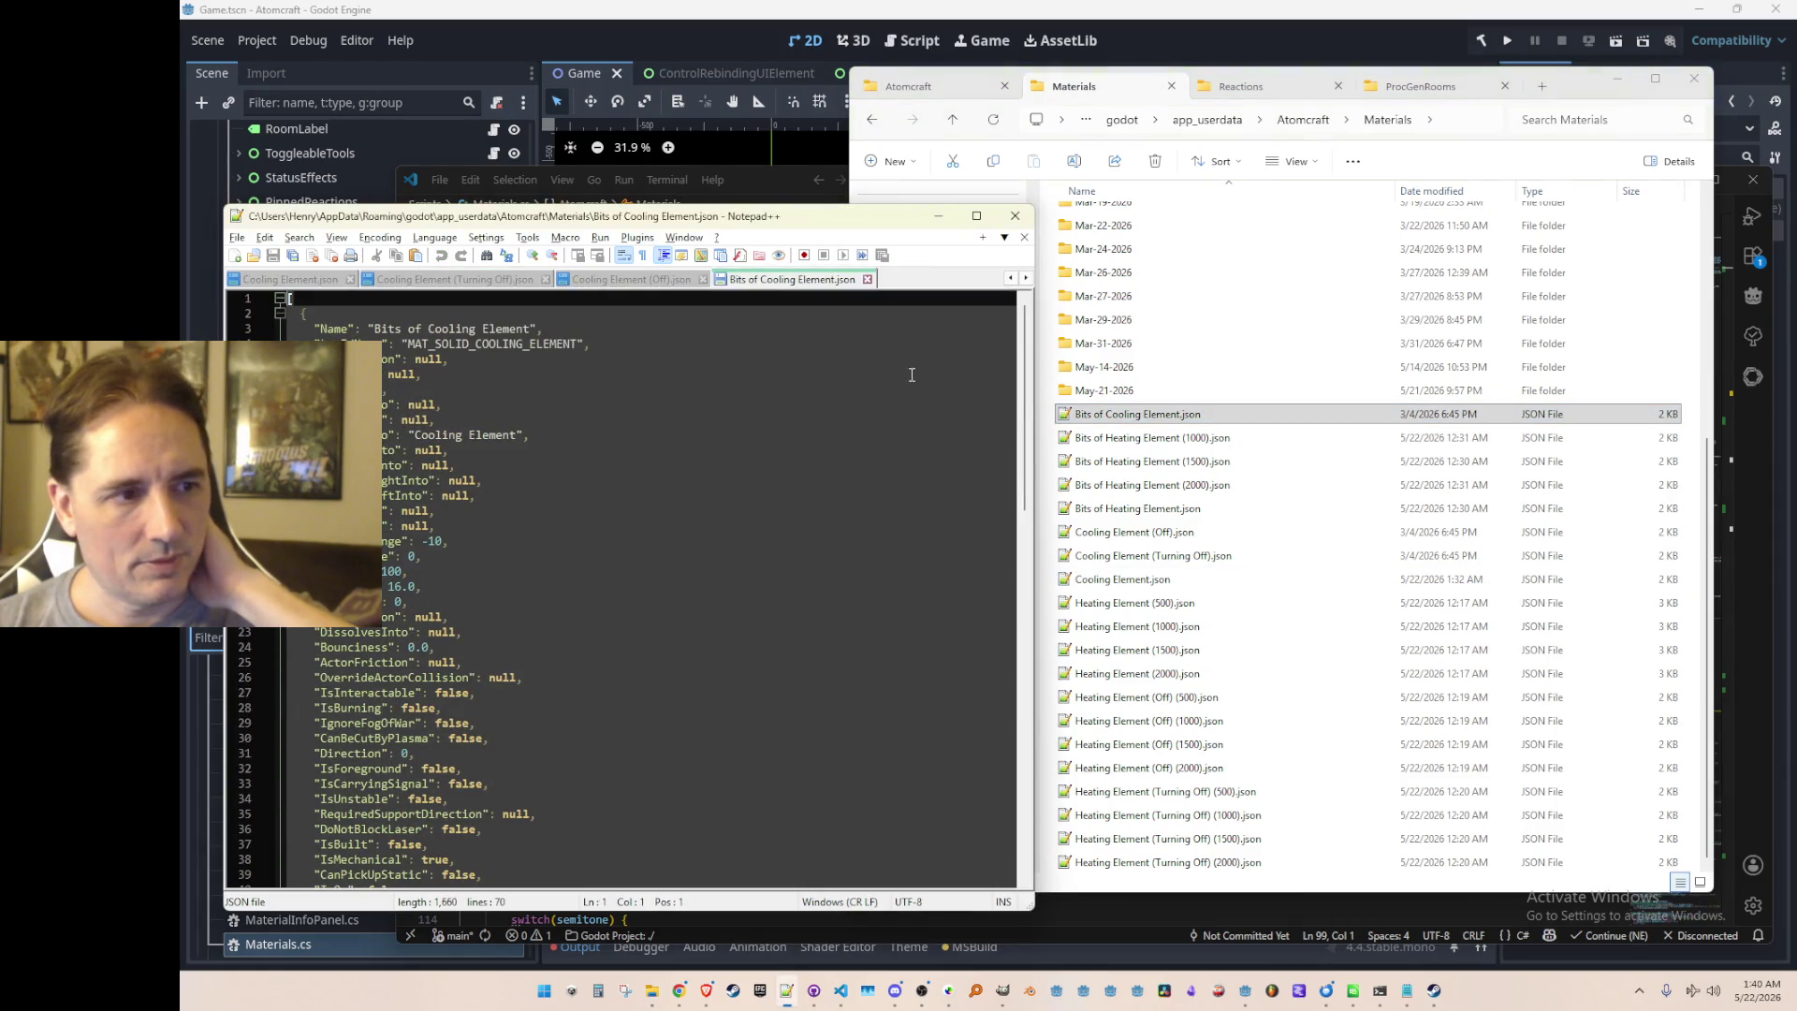
pyautogui.click(938, 216)
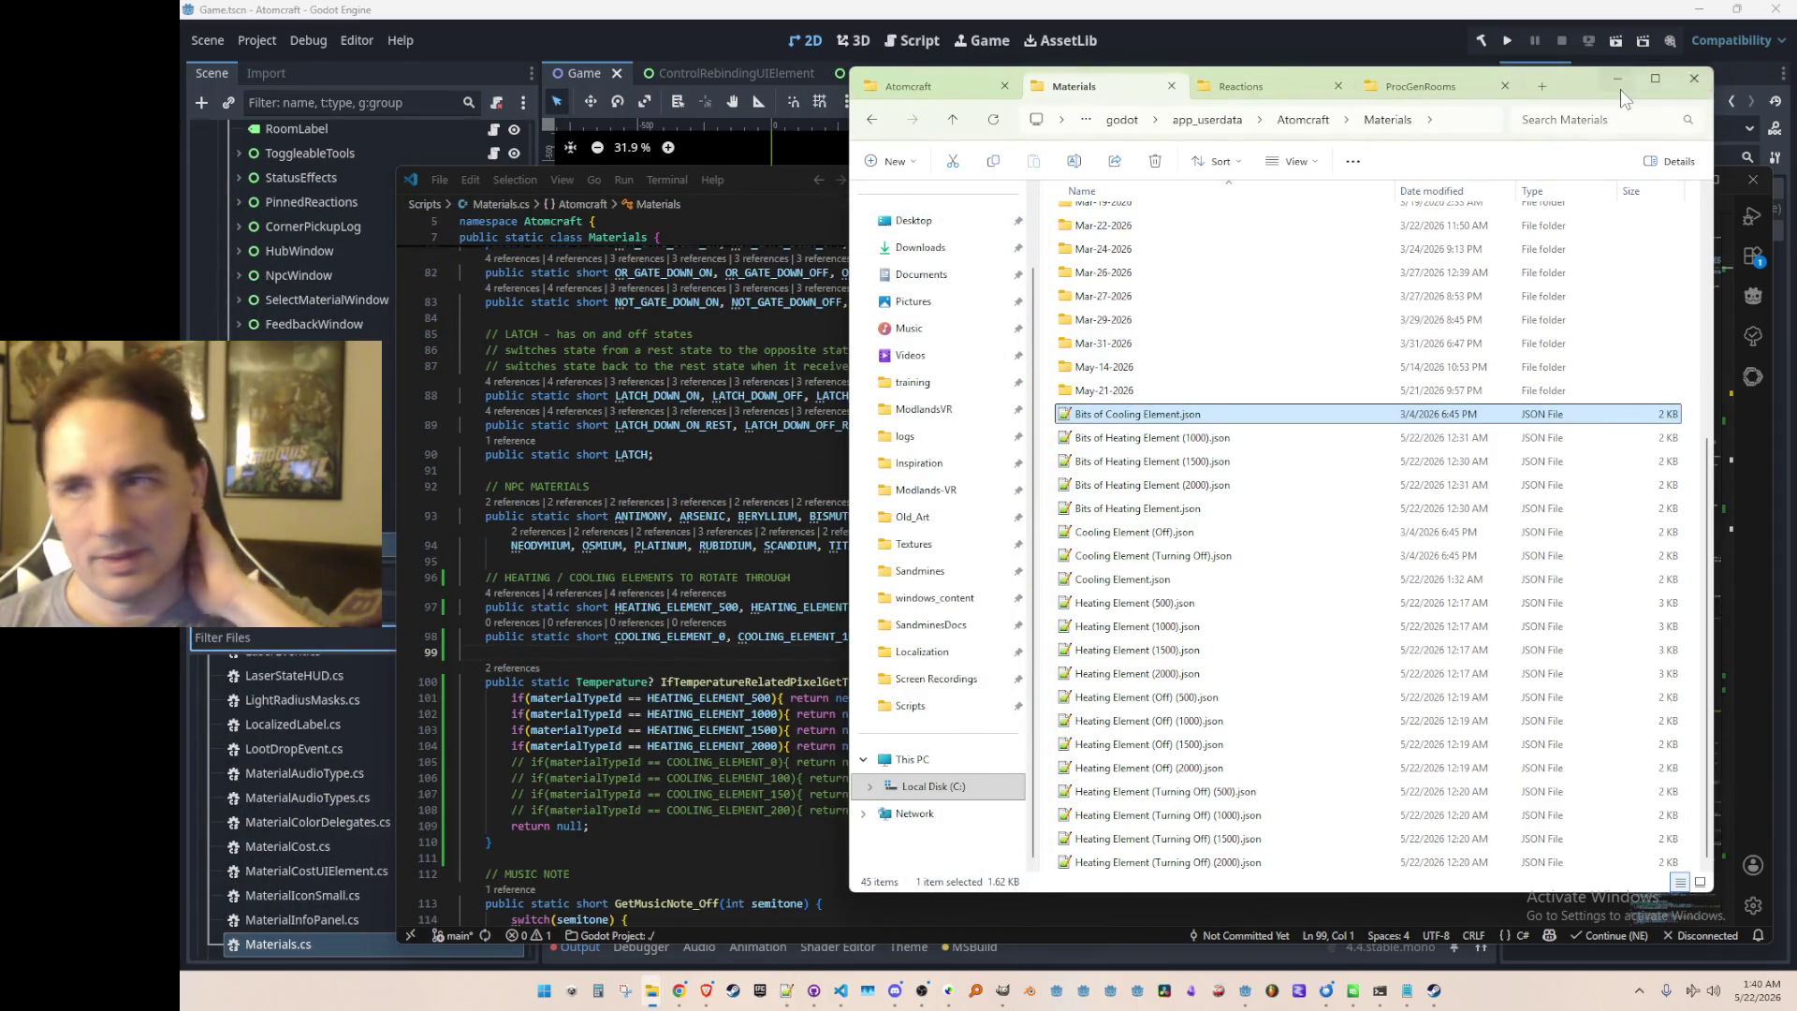
pyautogui.click(1619, 88)
# Step: Return to the heating/cooling constants block around line 100 of Materials.cs
pyautogui.press('Down')
pyautogui.scroll(-2, 1328, 667)
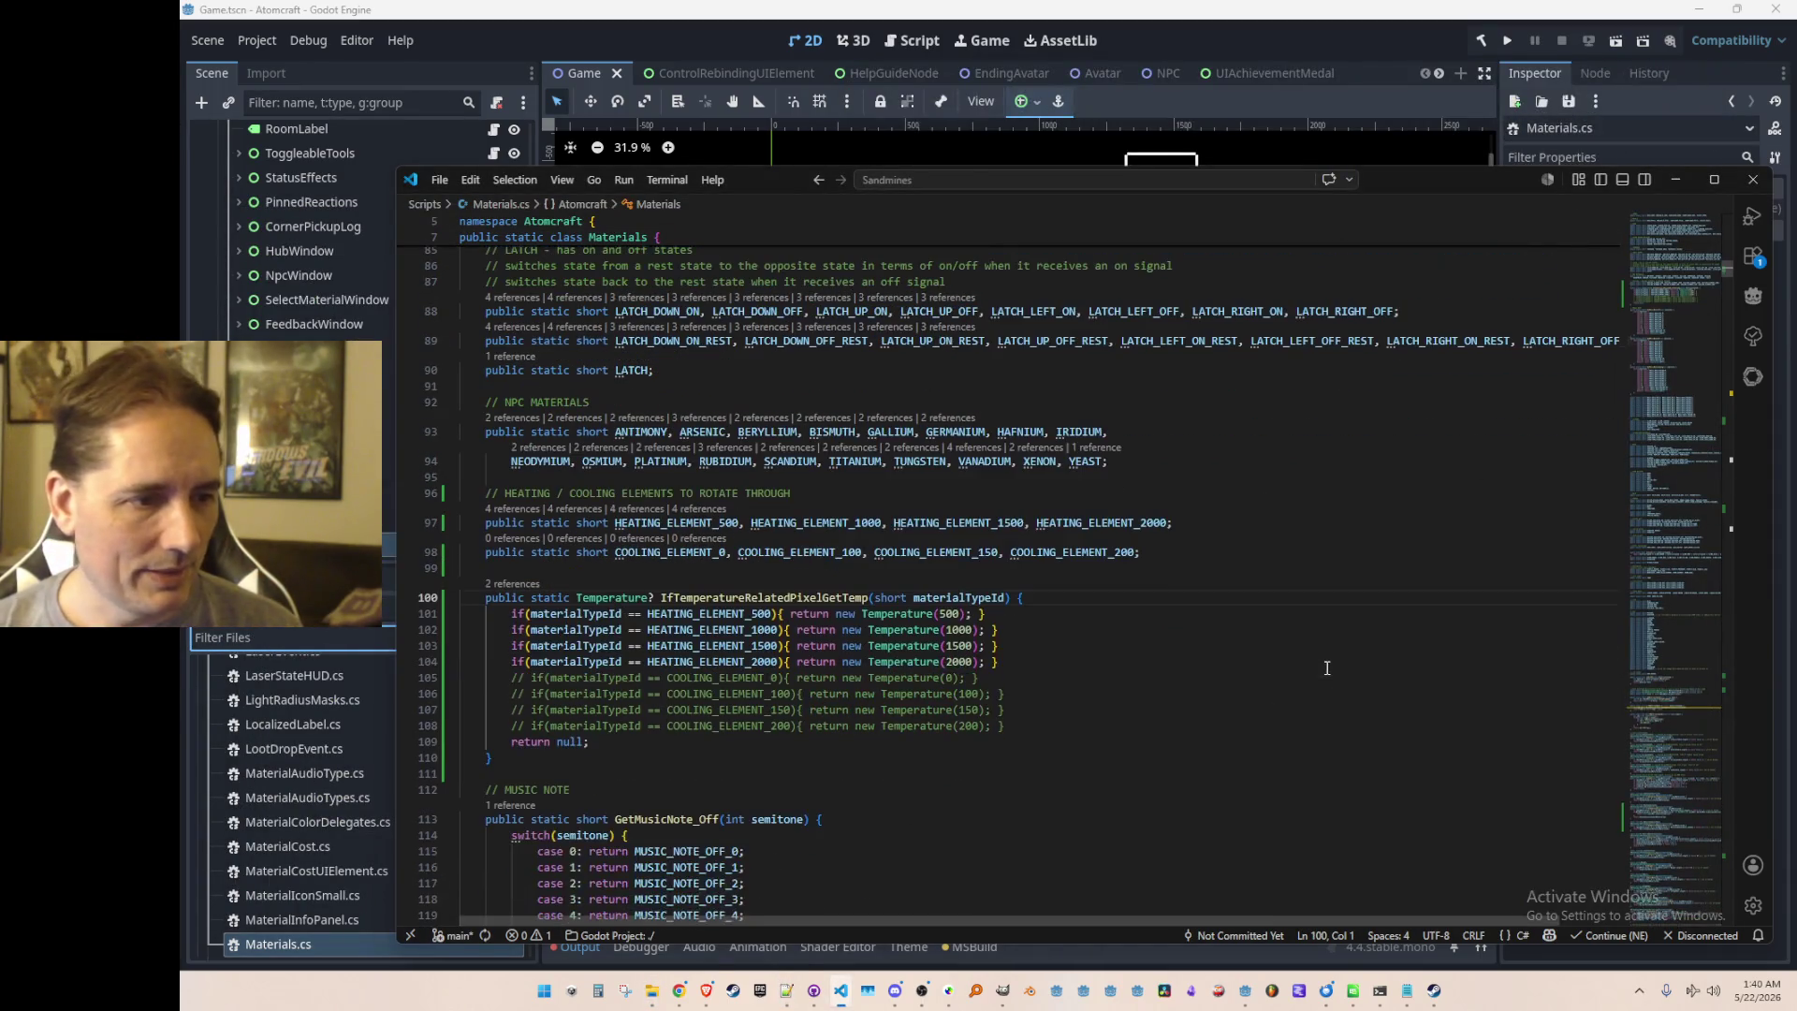
pyautogui.scroll(1, 832, 600)
pyautogui.scroll(3, 745, 599)
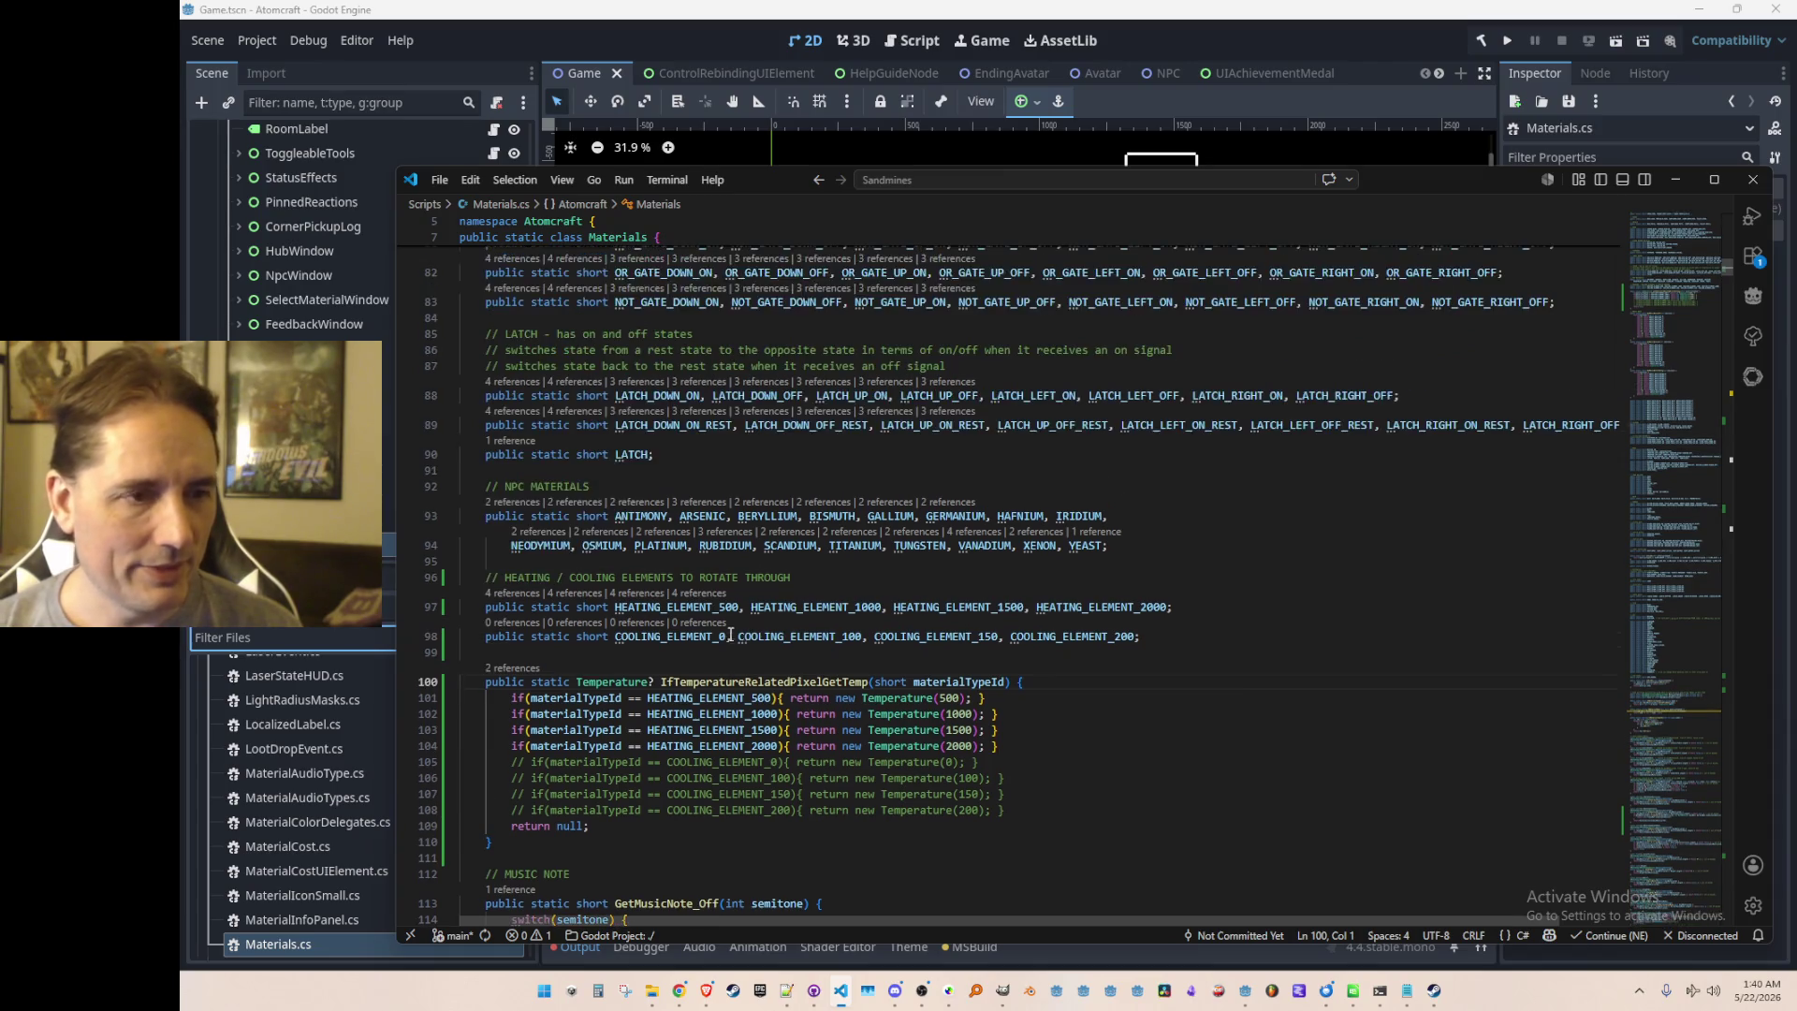
pyautogui.scroll(-1, 1346, 600)
pyautogui.click(1346, 600)
# Step: Search Materials.cs for COOLING_ELEMENT and step through matches to the line 1592 assignment
pyautogui.hotkey('ctrl', 'f')
pyautogui.write('COOLING_ELEMENT')
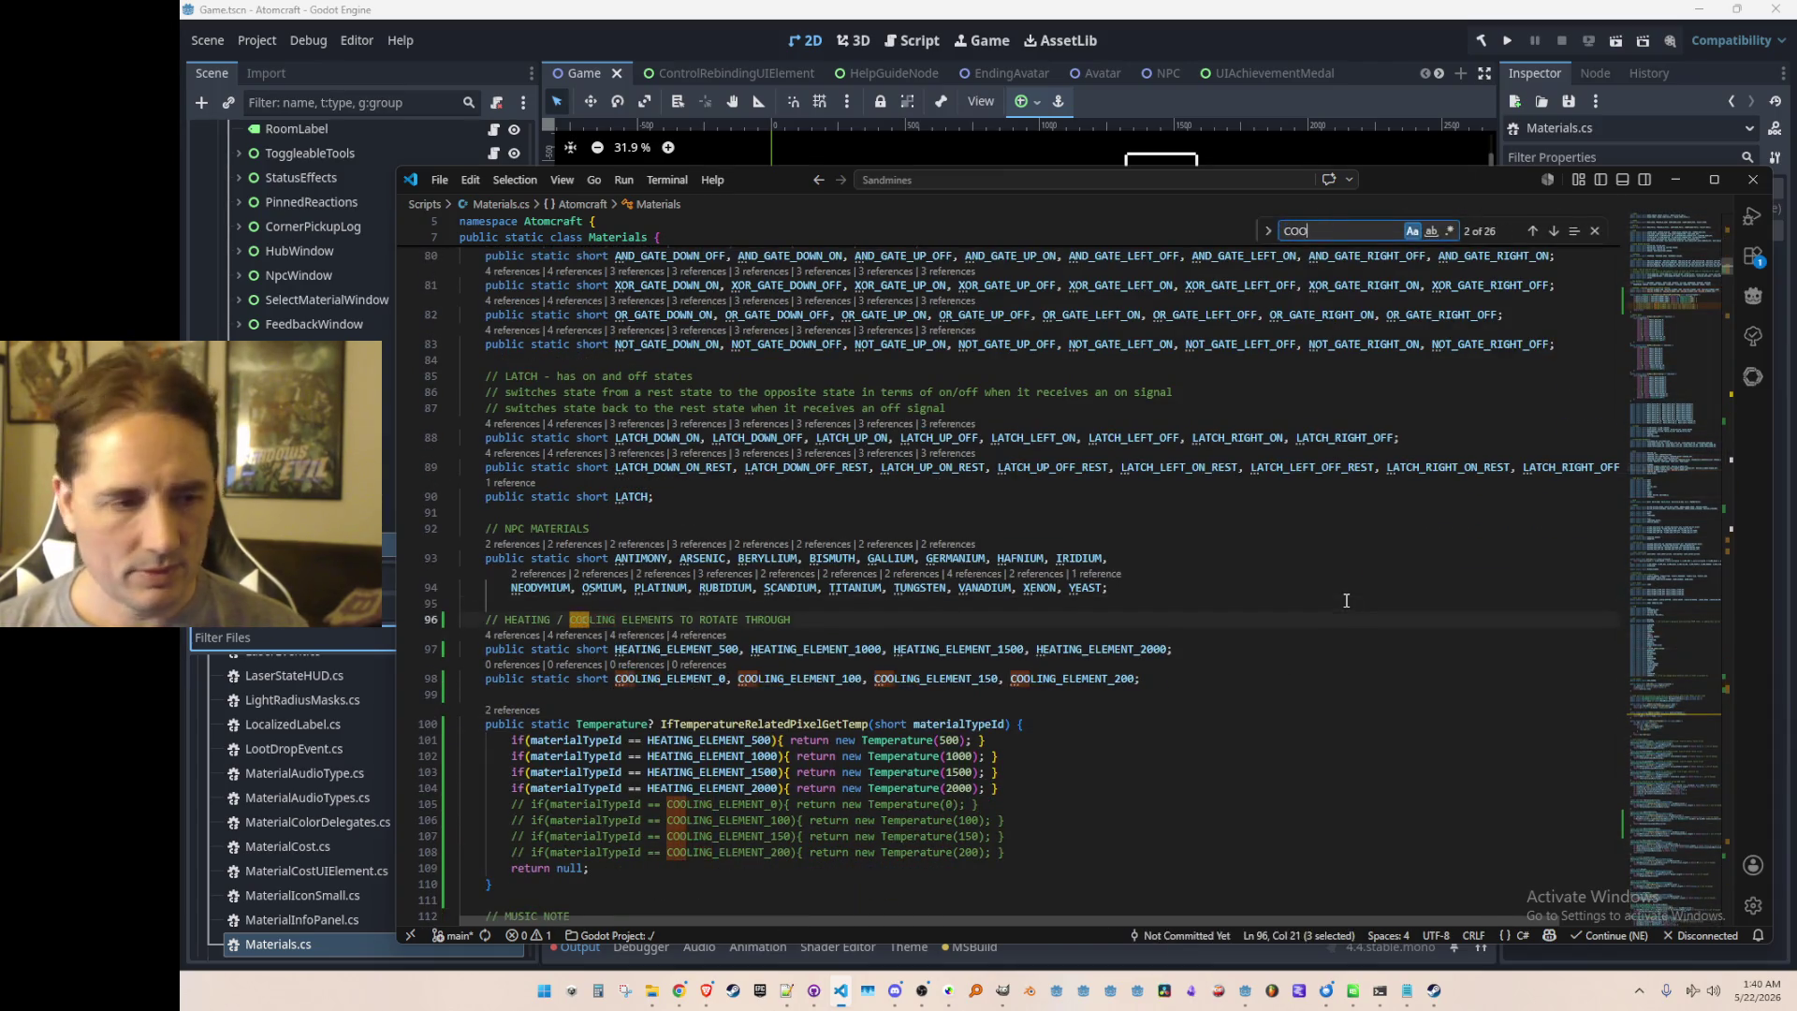
pyautogui.press('Return')
pyautogui.press('Return')
pyautogui.press('Return')
pyautogui.press('Return')
pyautogui.press('Return')
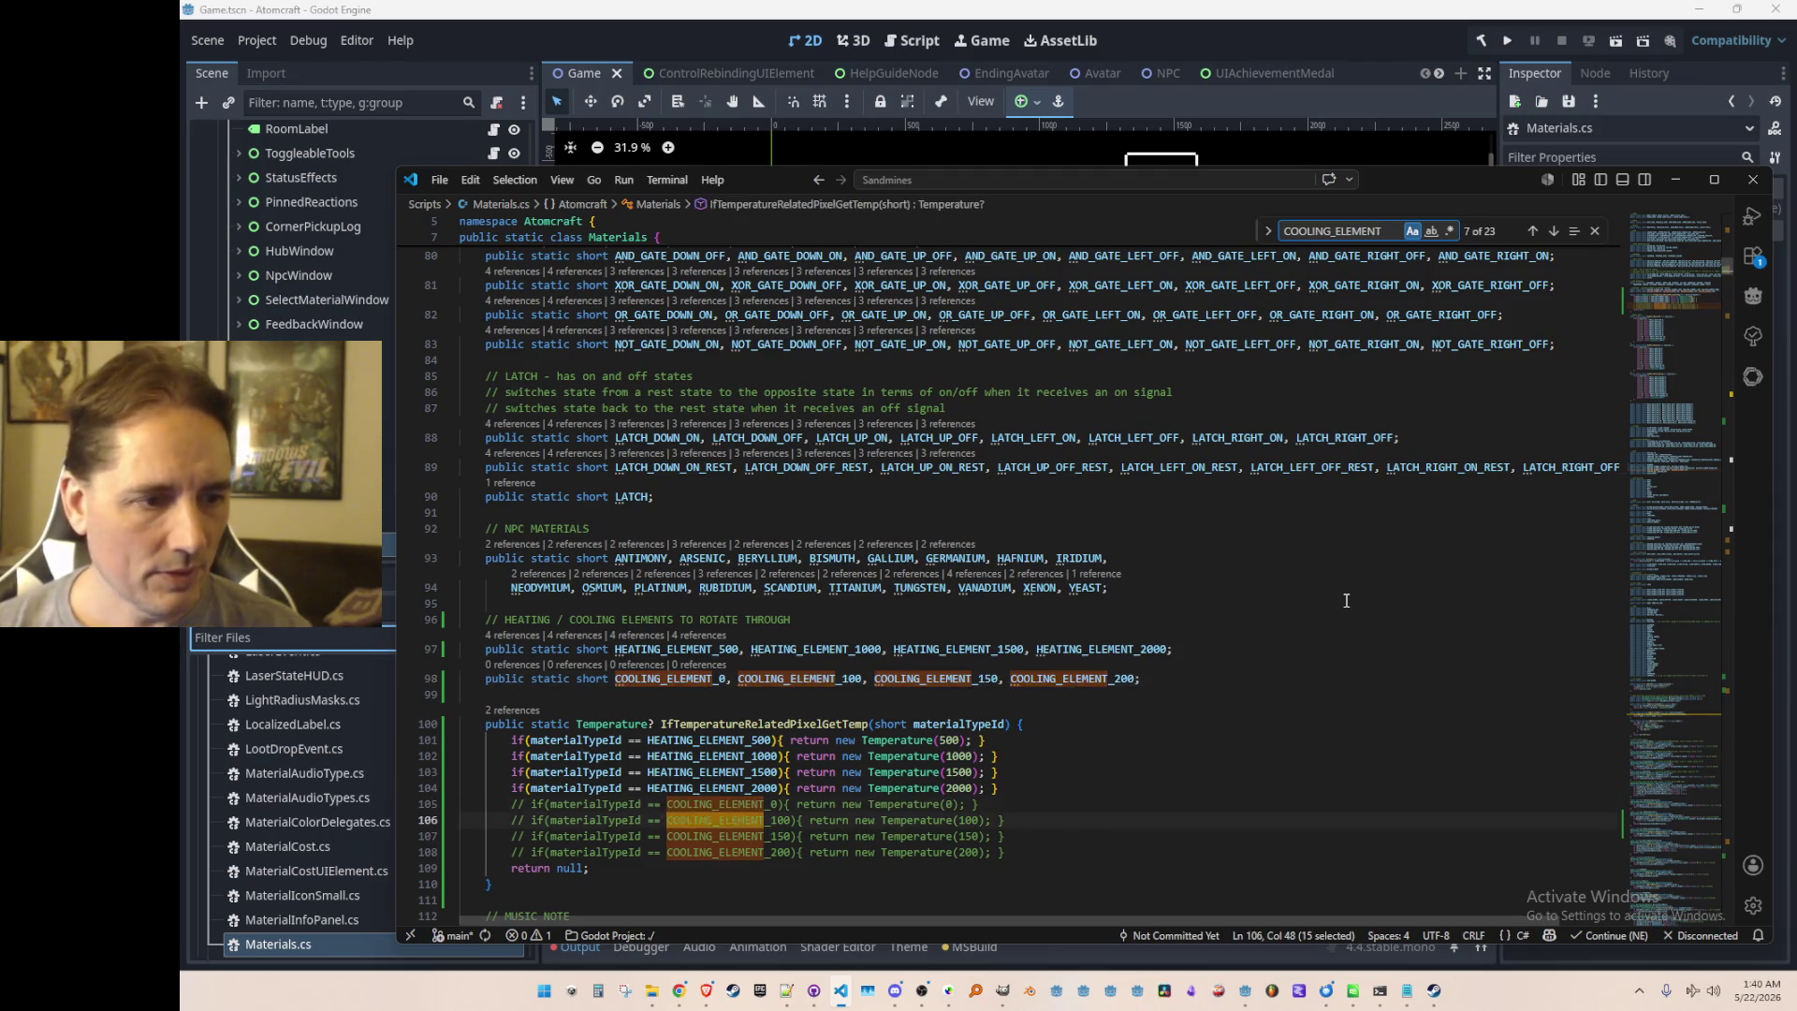
pyautogui.press('Return')
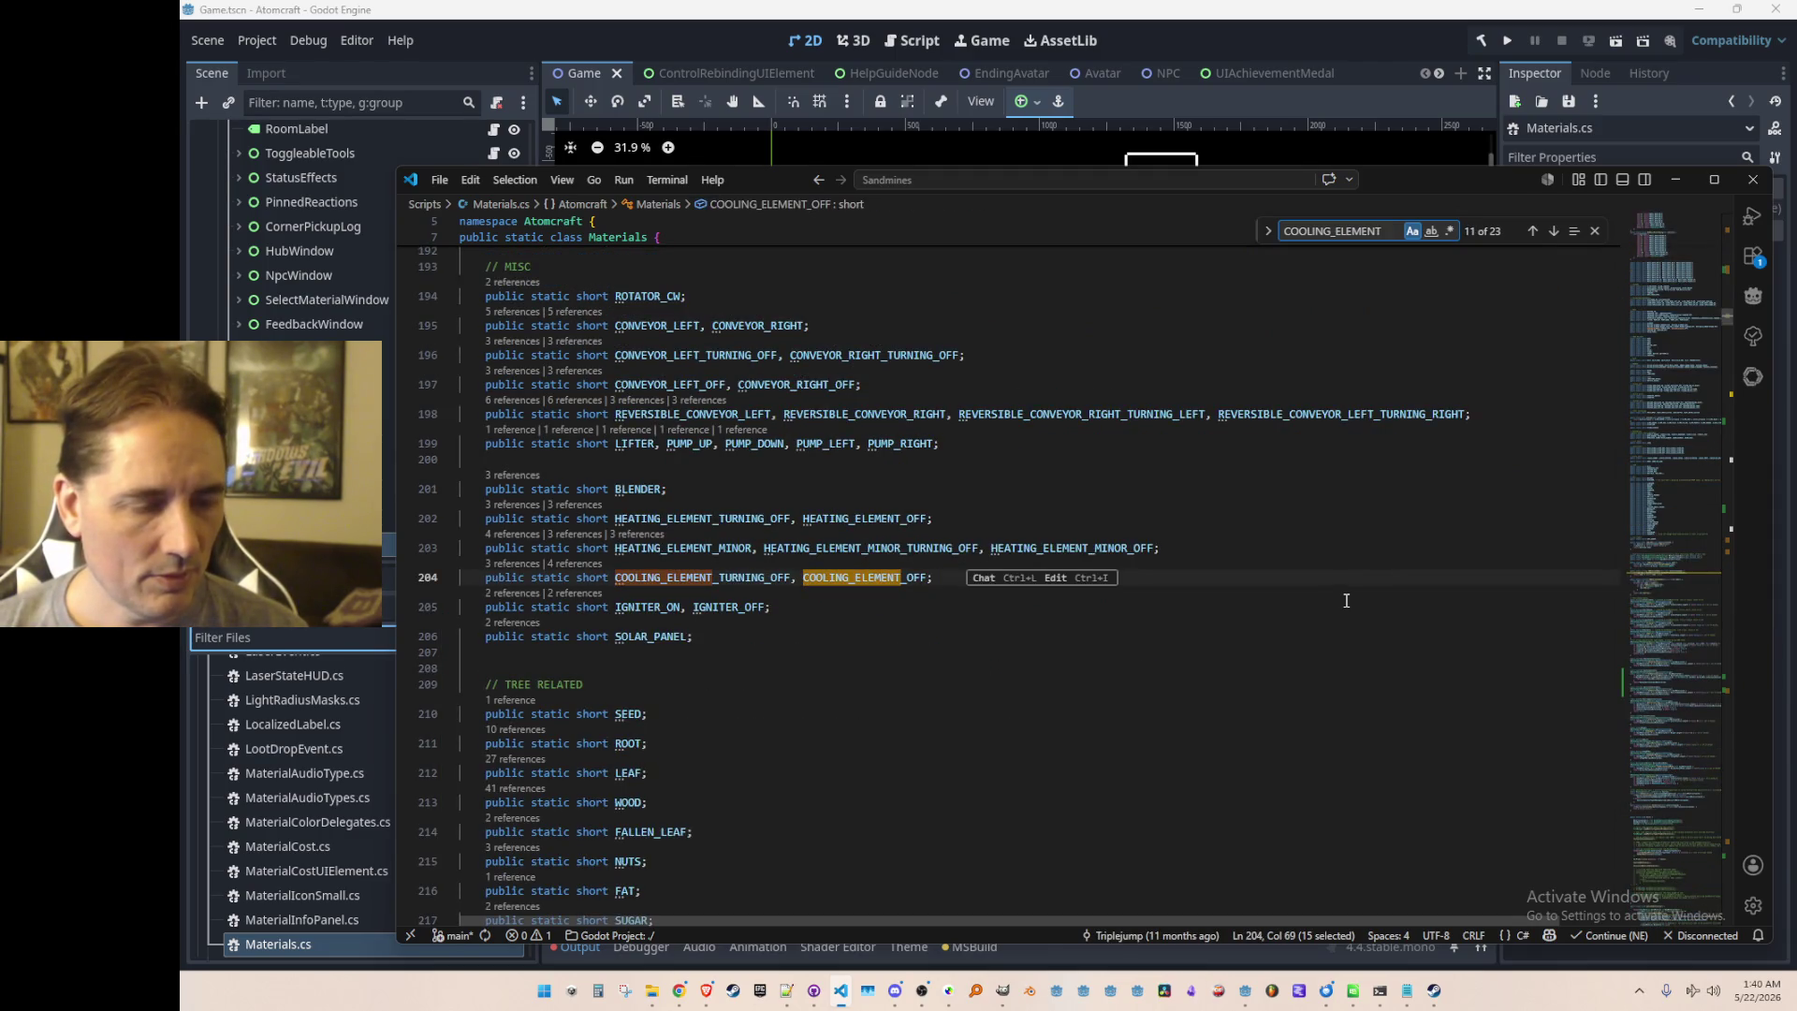
pyautogui.press('Return')
pyautogui.press('Return')
pyautogui.press('Return')
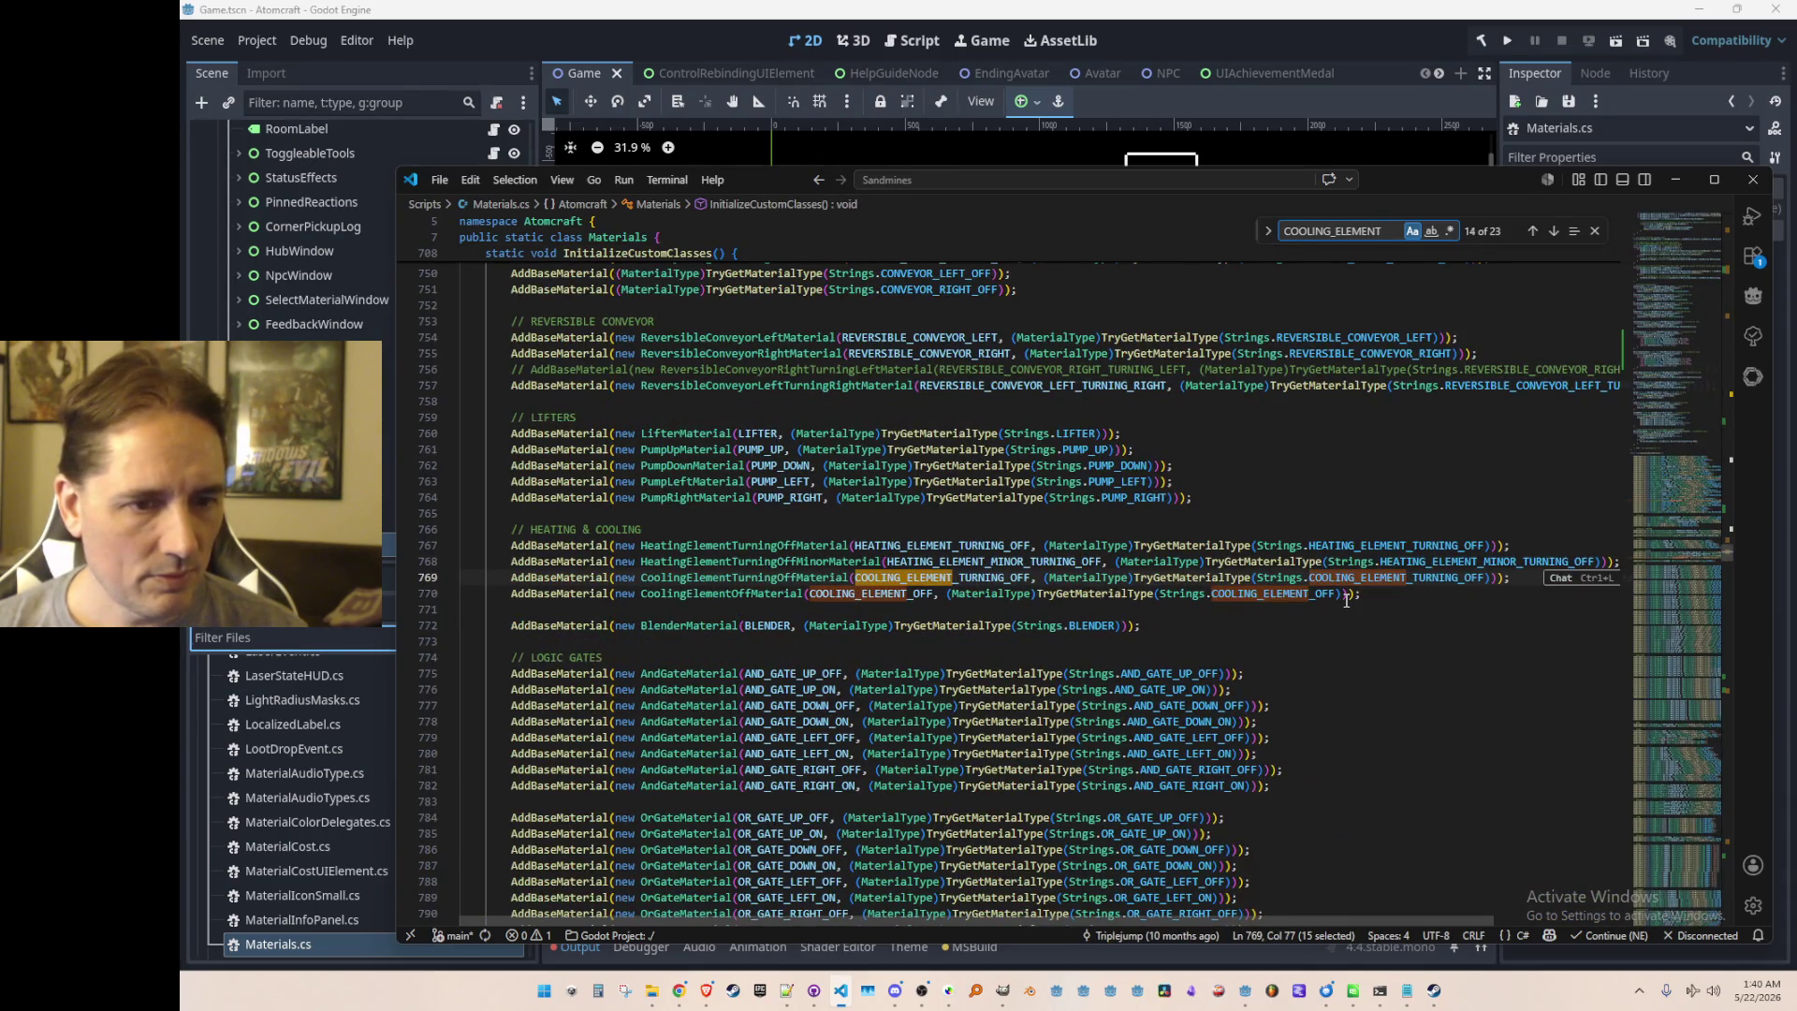
pyautogui.press('Return')
pyautogui.press('Return')
pyautogui.press('Return')
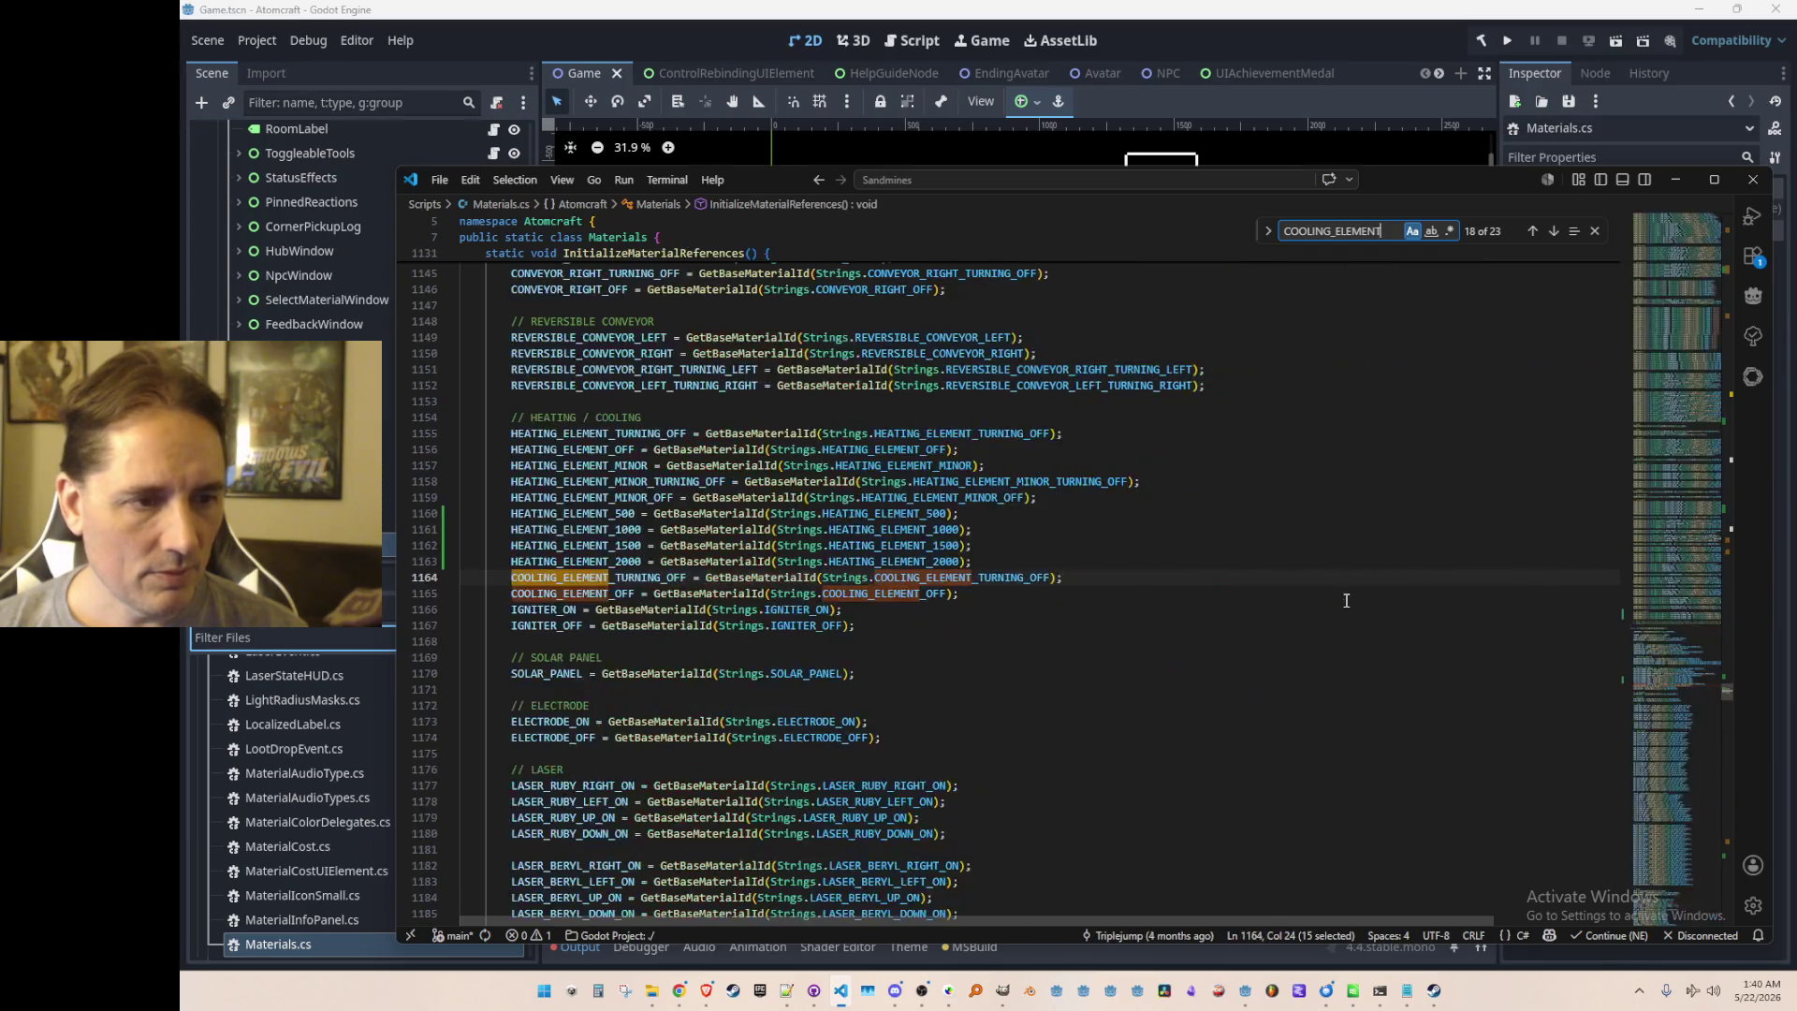
pyautogui.press('Return')
pyautogui.press('Return')
pyautogui.press('Return')
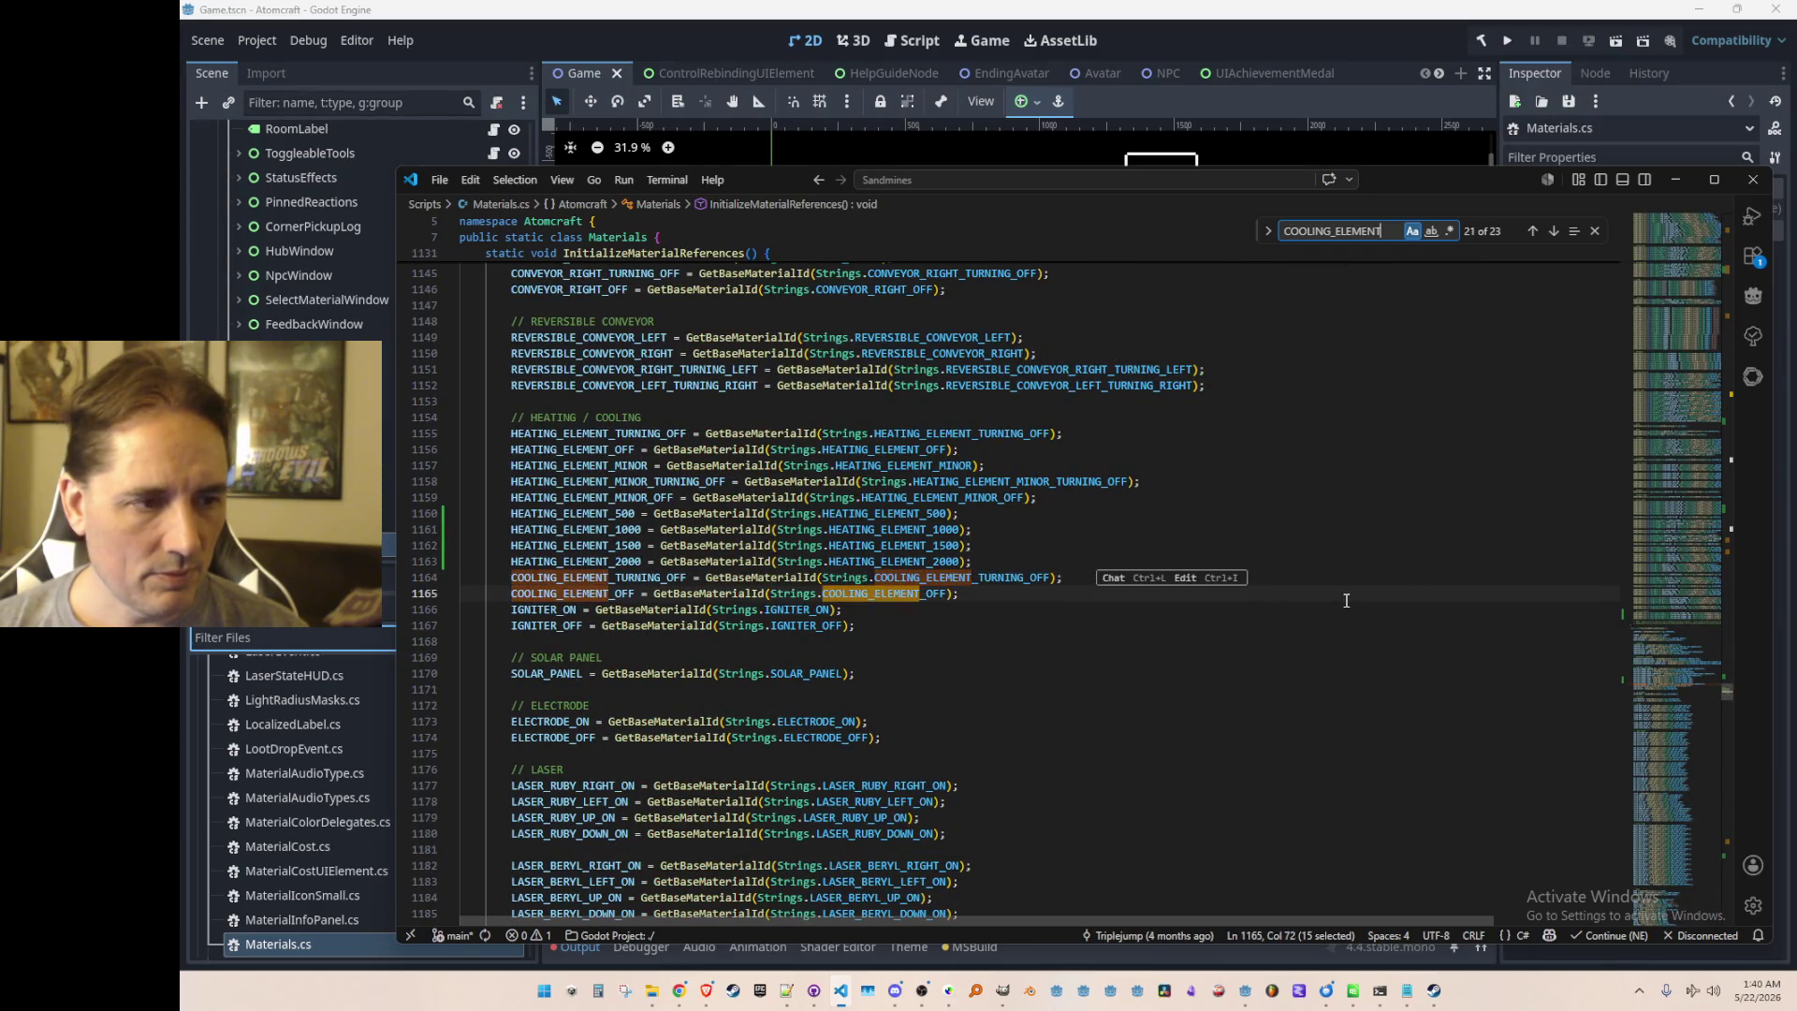
pyautogui.press('Return')
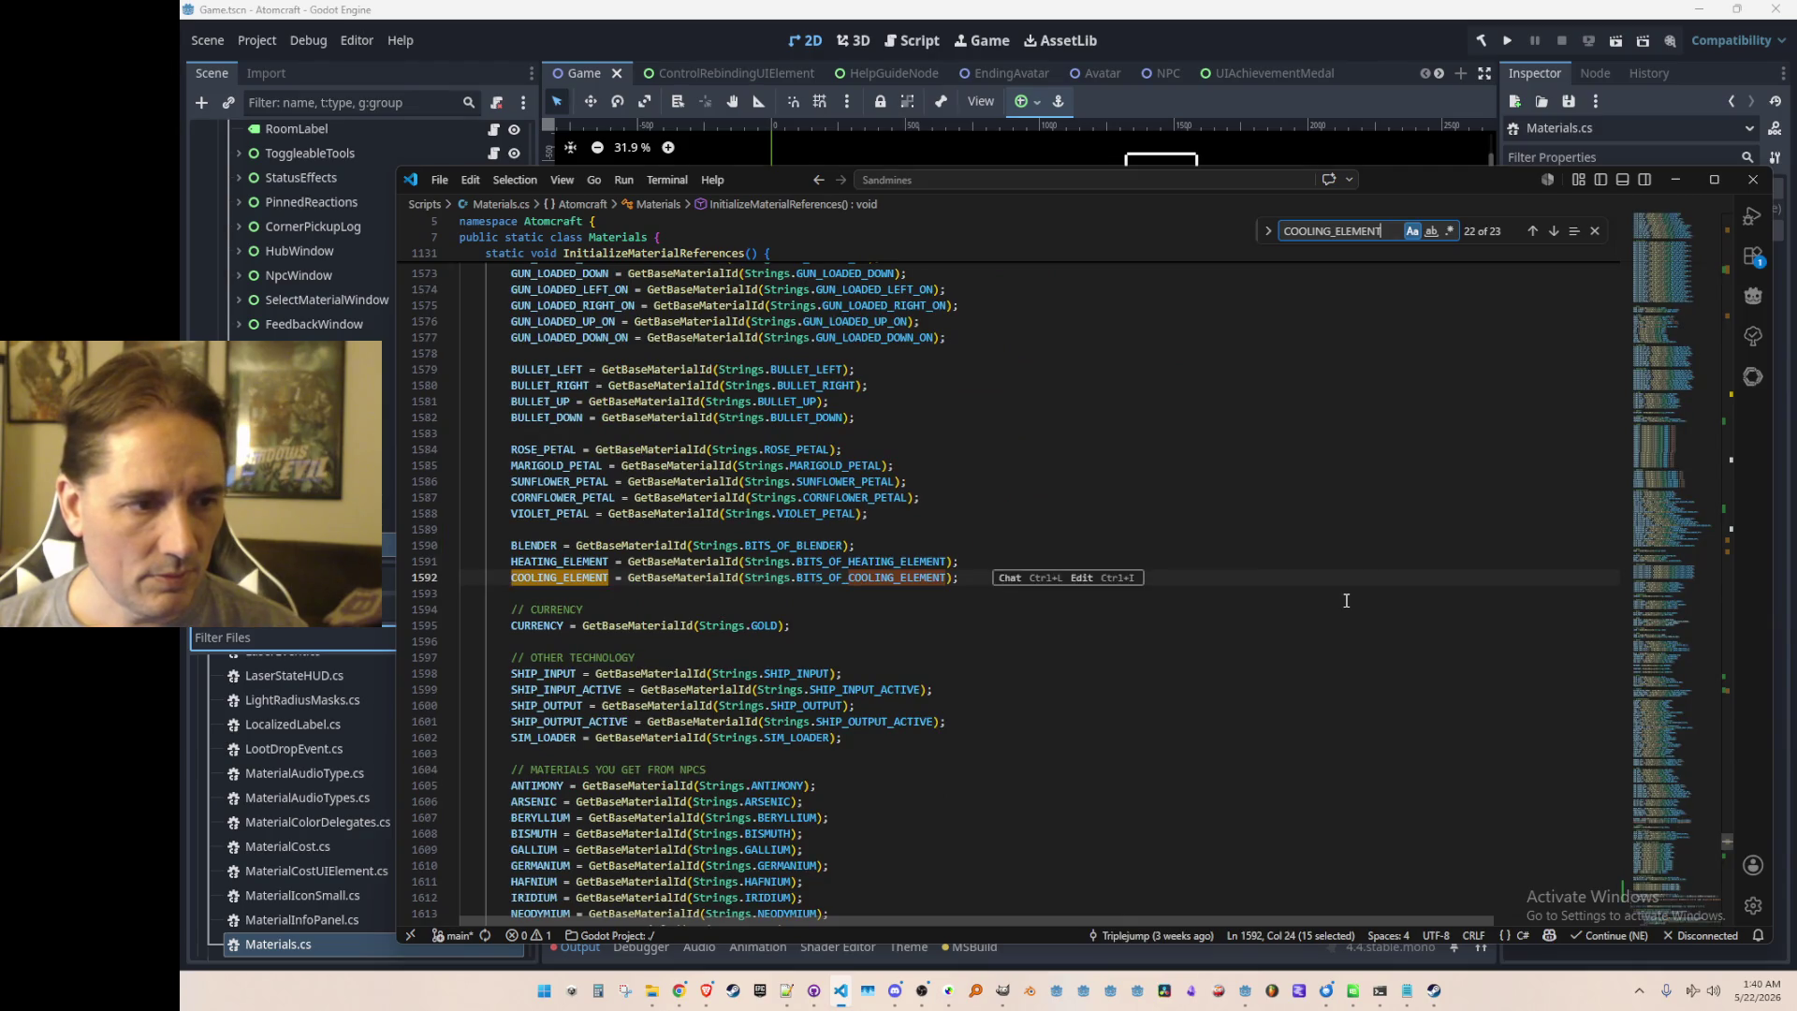
pyautogui.press('Return')
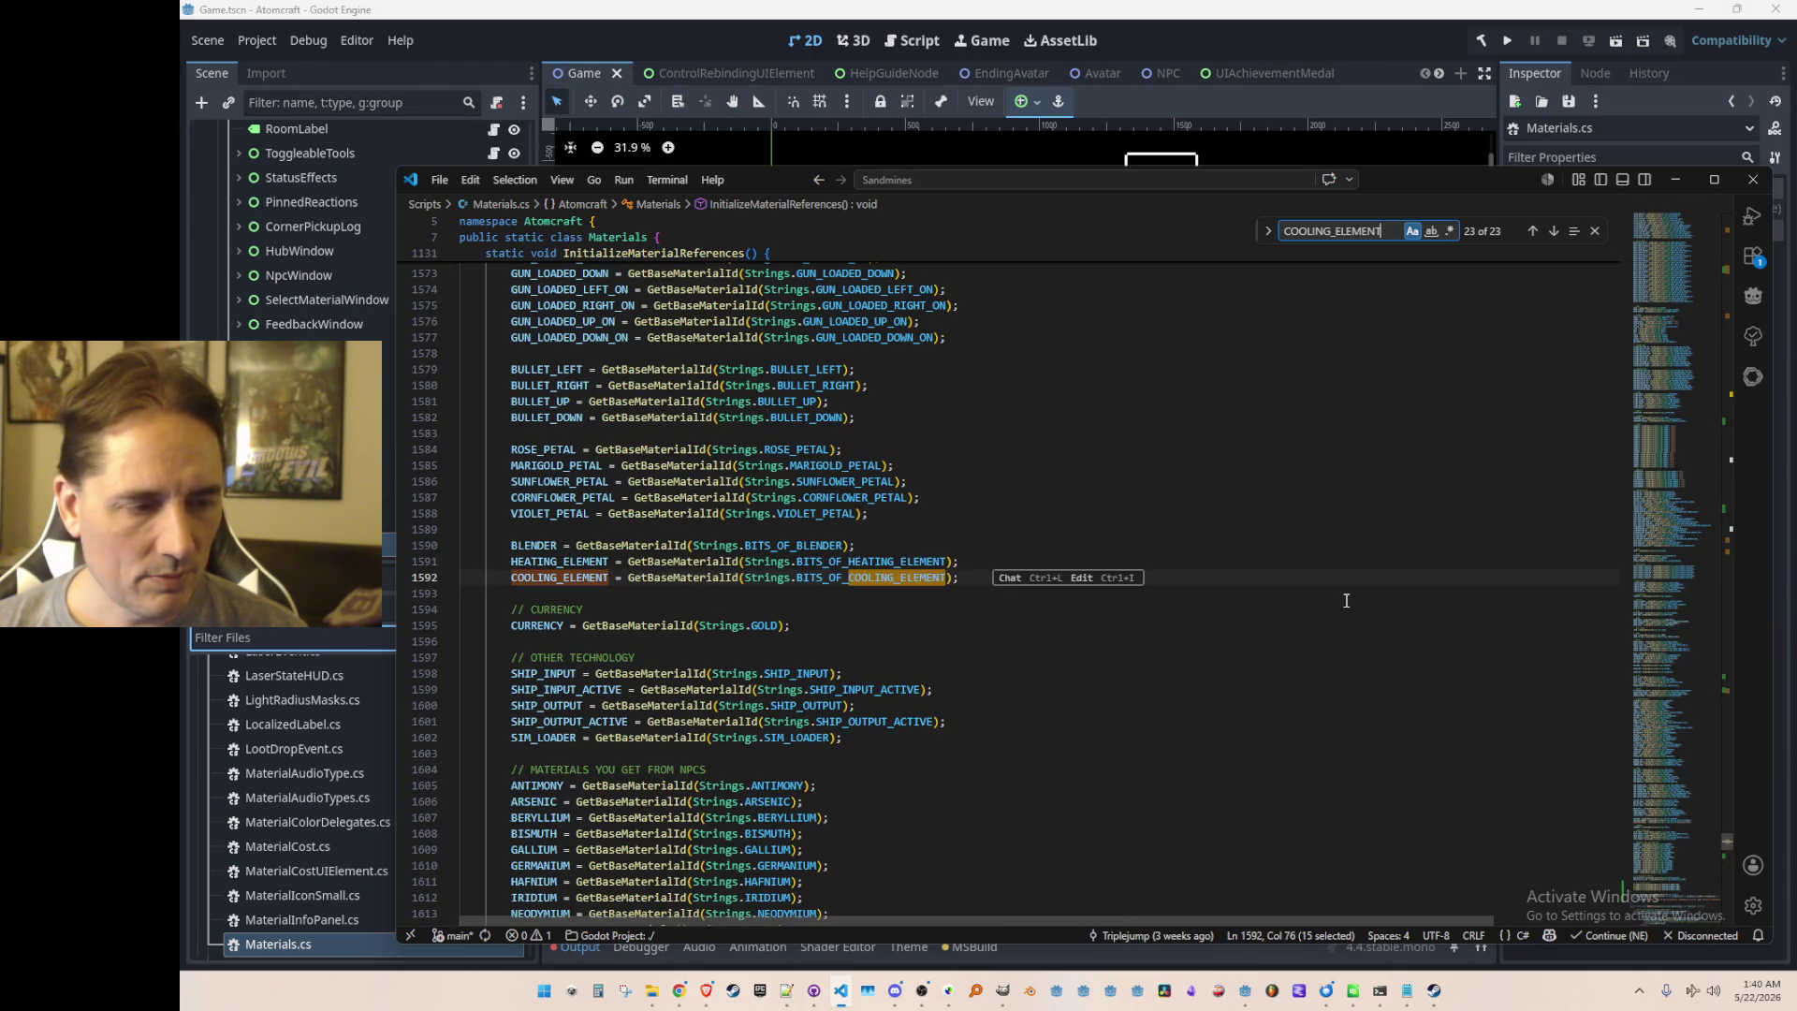
# Step: Jump to the COOLING_ELEMENT declaration and back to where it is initialised
pyautogui.press('F12')
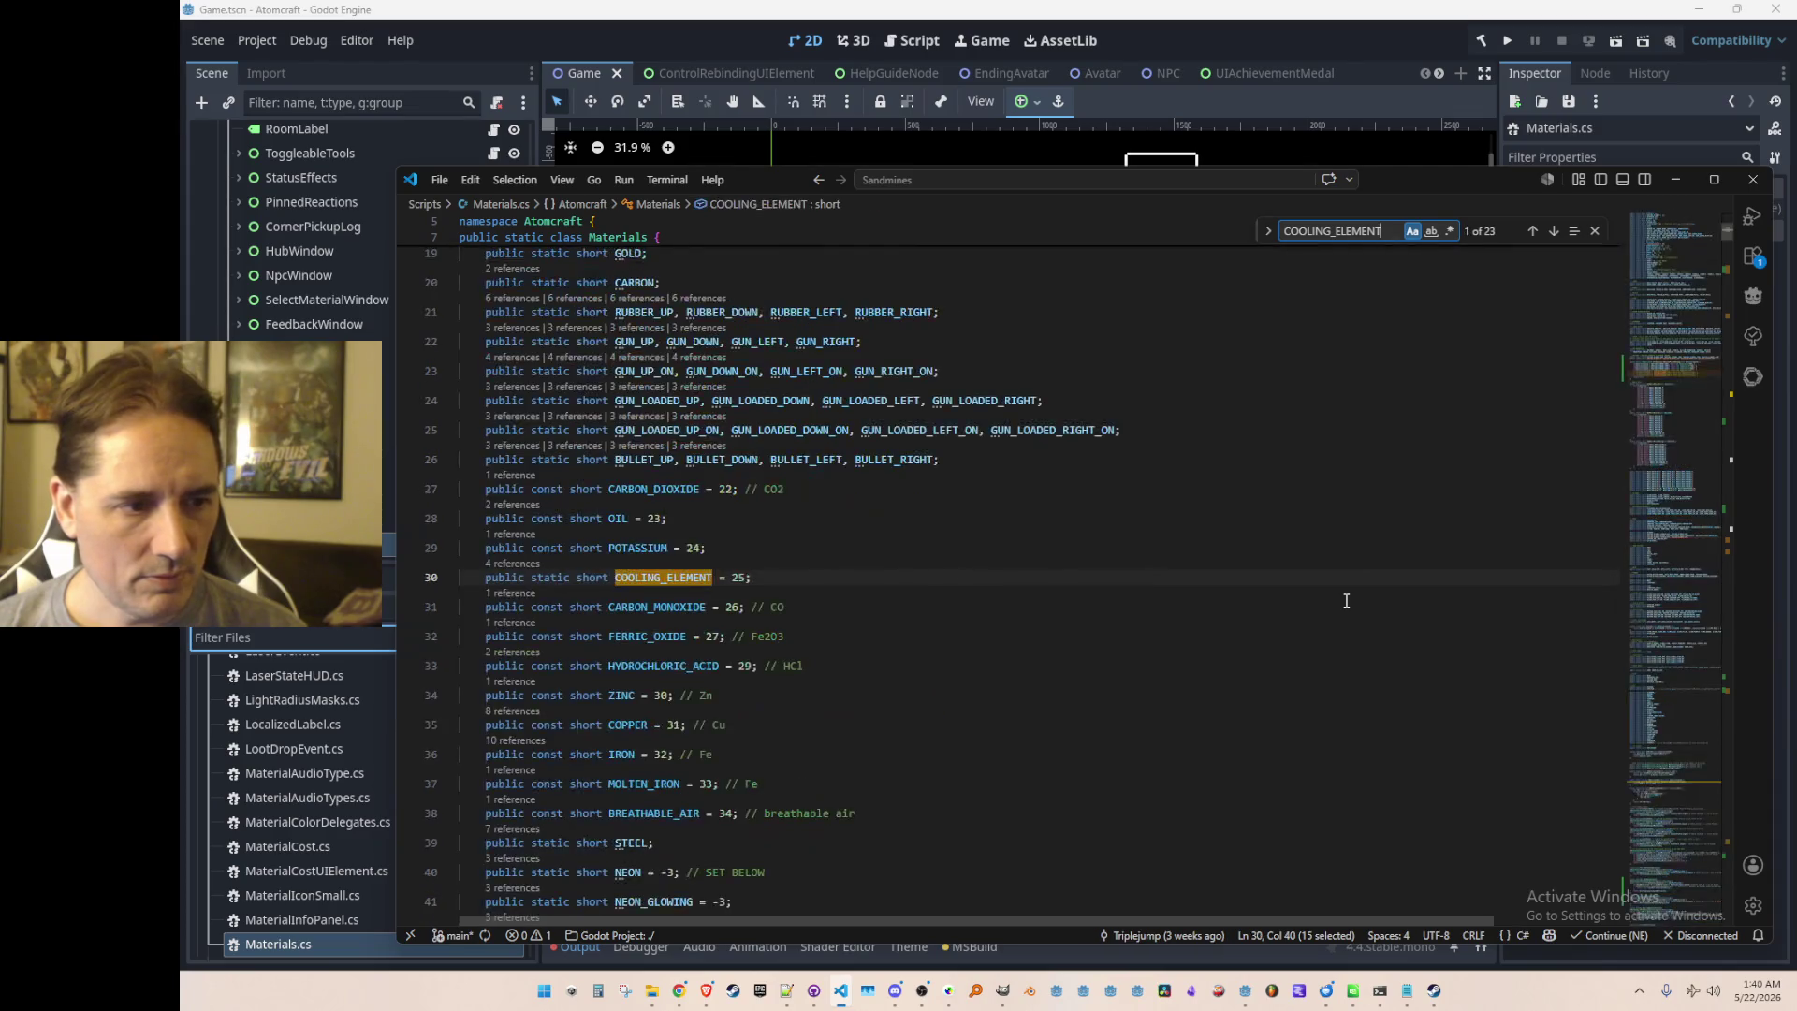
pyautogui.press('Escape')
pyautogui.hotkey('alt', 'Left')
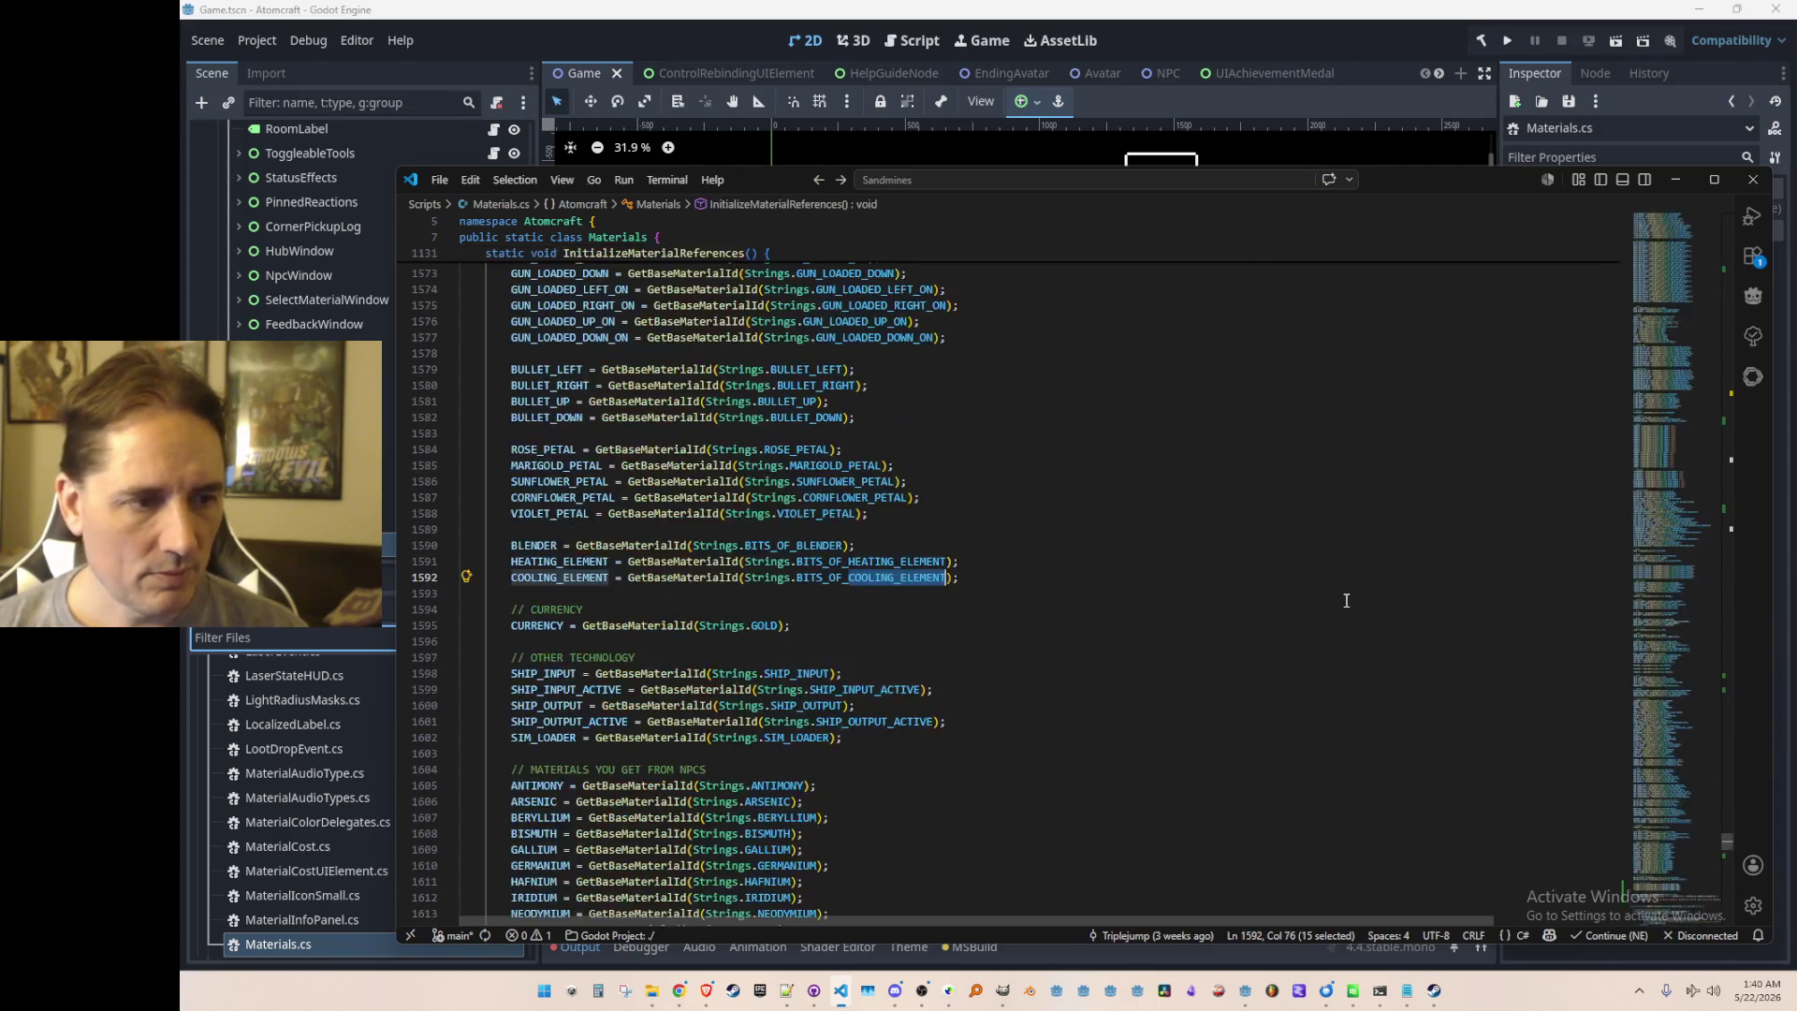
# Step: Go to COOLING_ELEMENT's definition and peek its references in CoolingElementMaterial.cs
pyautogui.rightClick(588, 577)
pyautogui.click(752, 324)
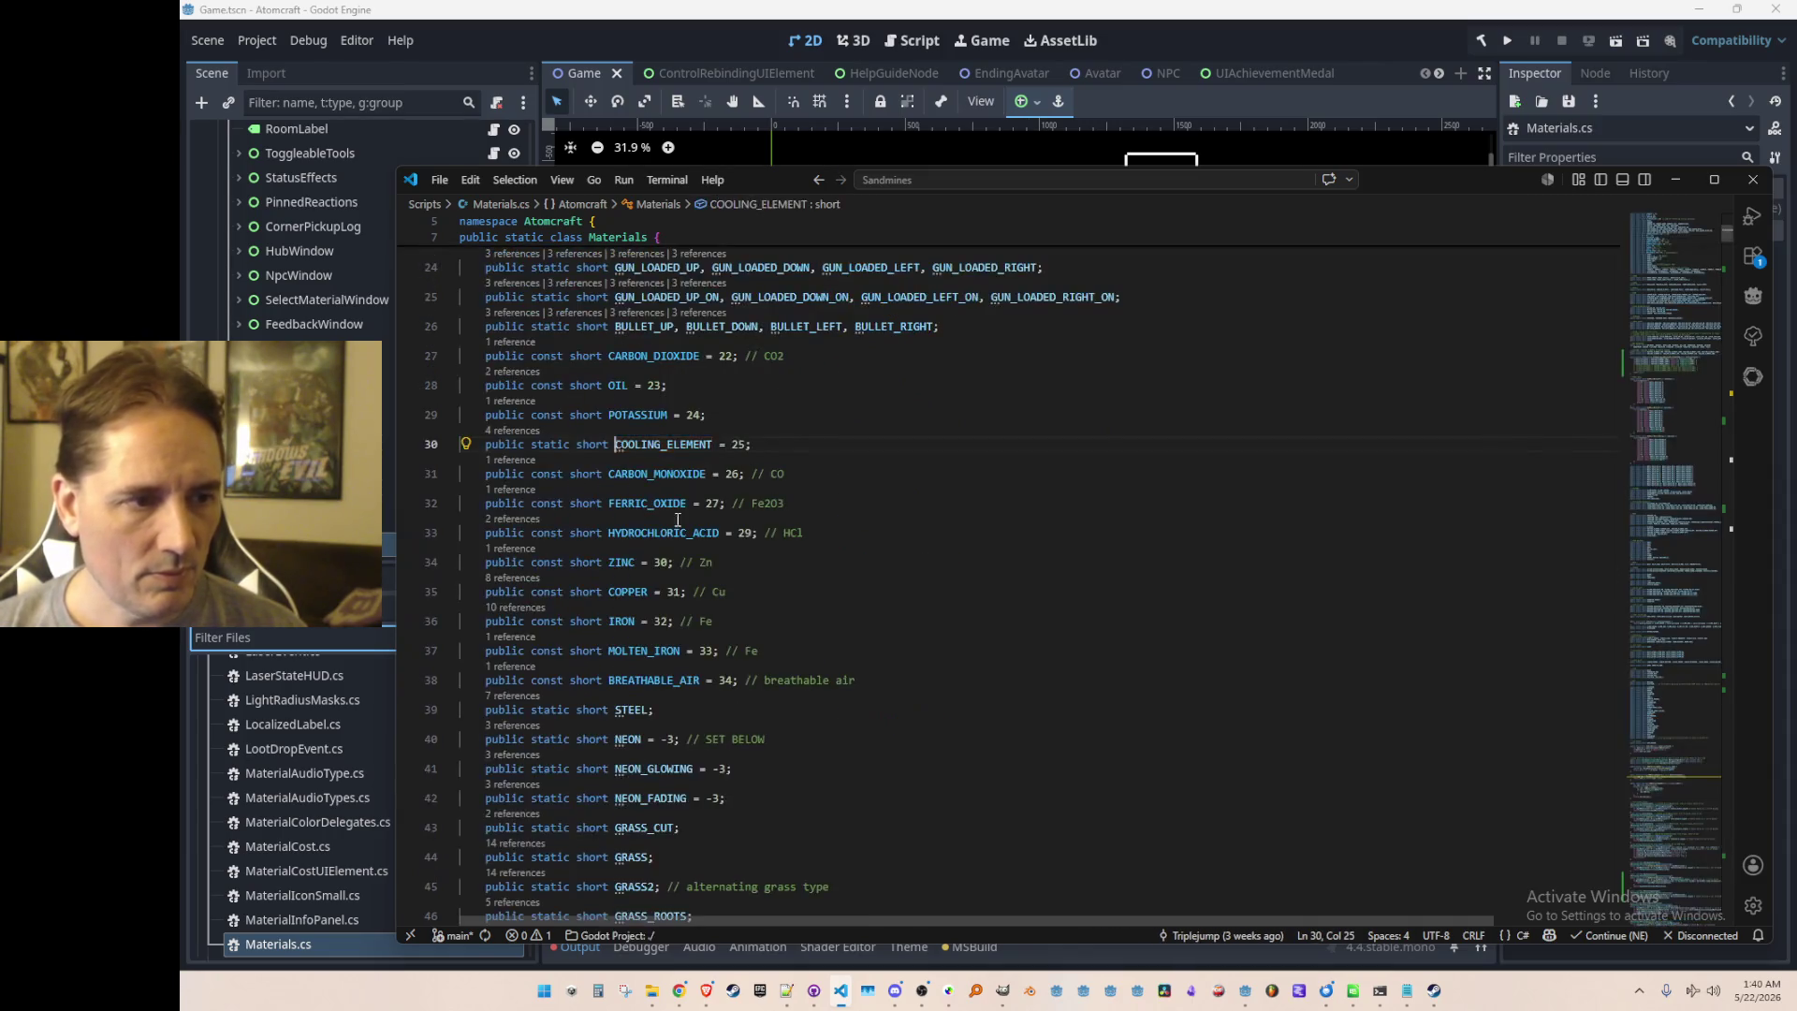
pyautogui.click(520, 433)
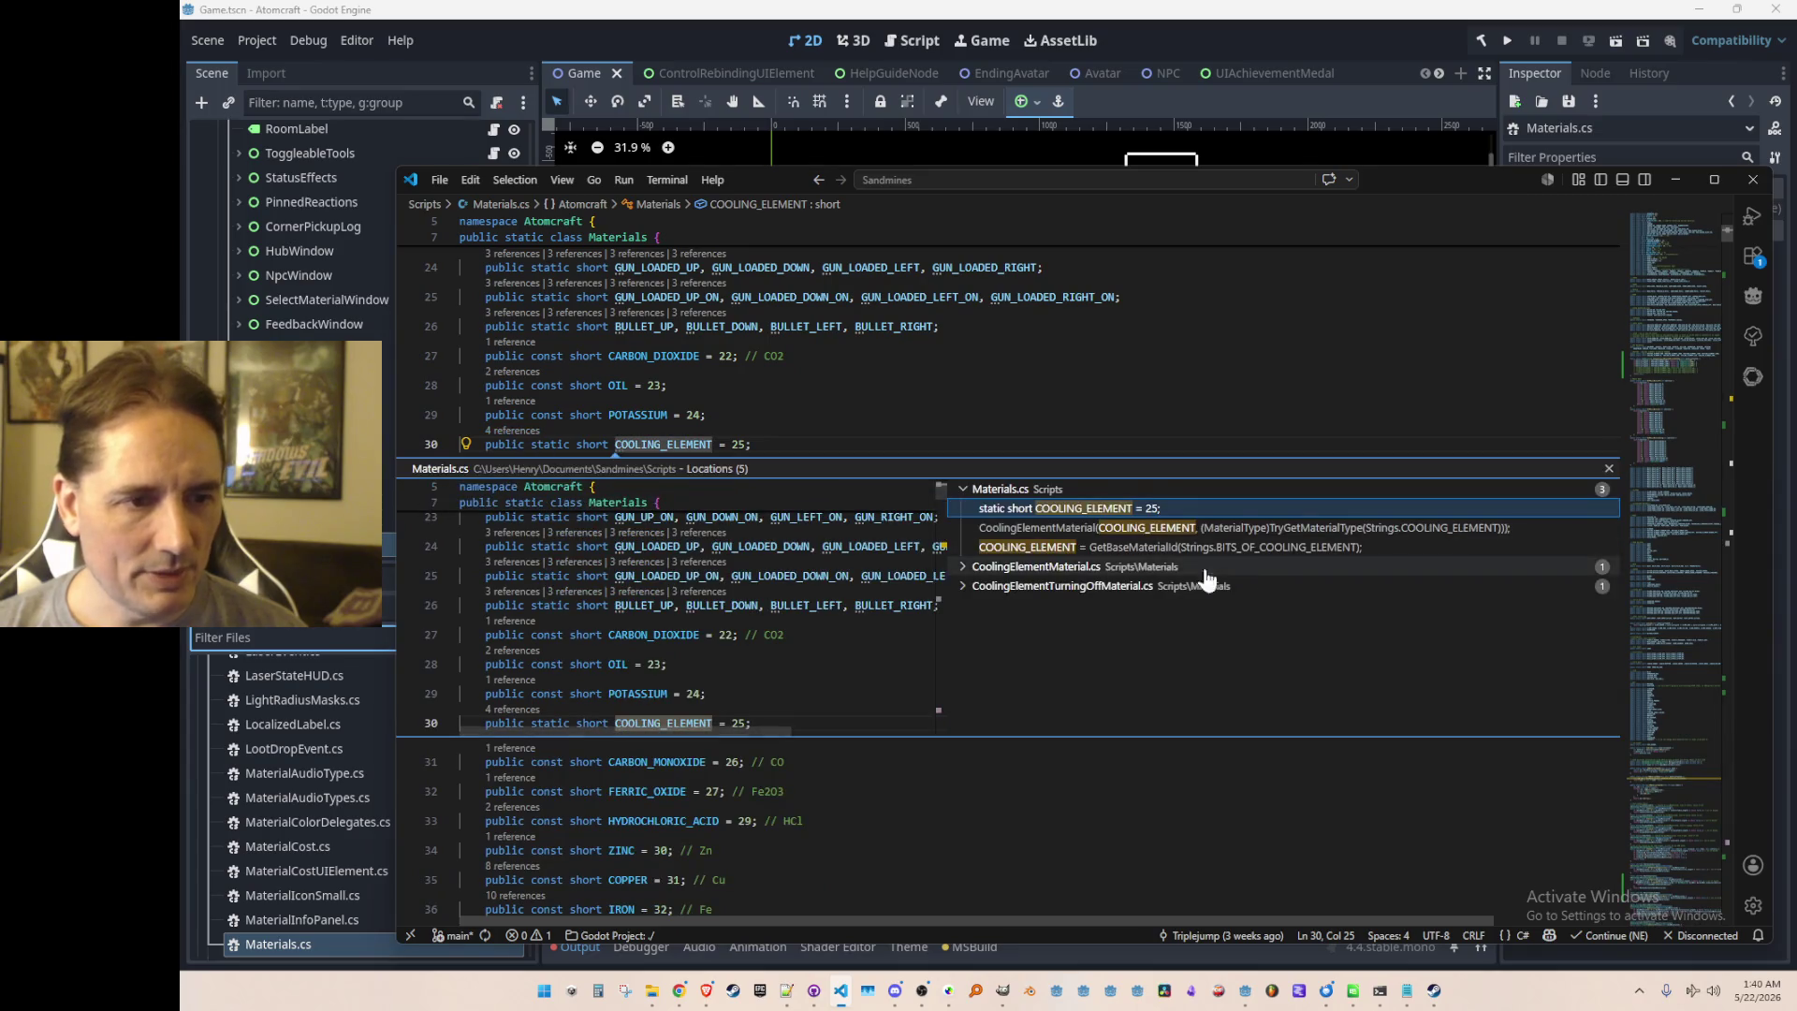
pyautogui.click(1090, 530)
pyautogui.click(1093, 545)
pyautogui.click(1091, 566)
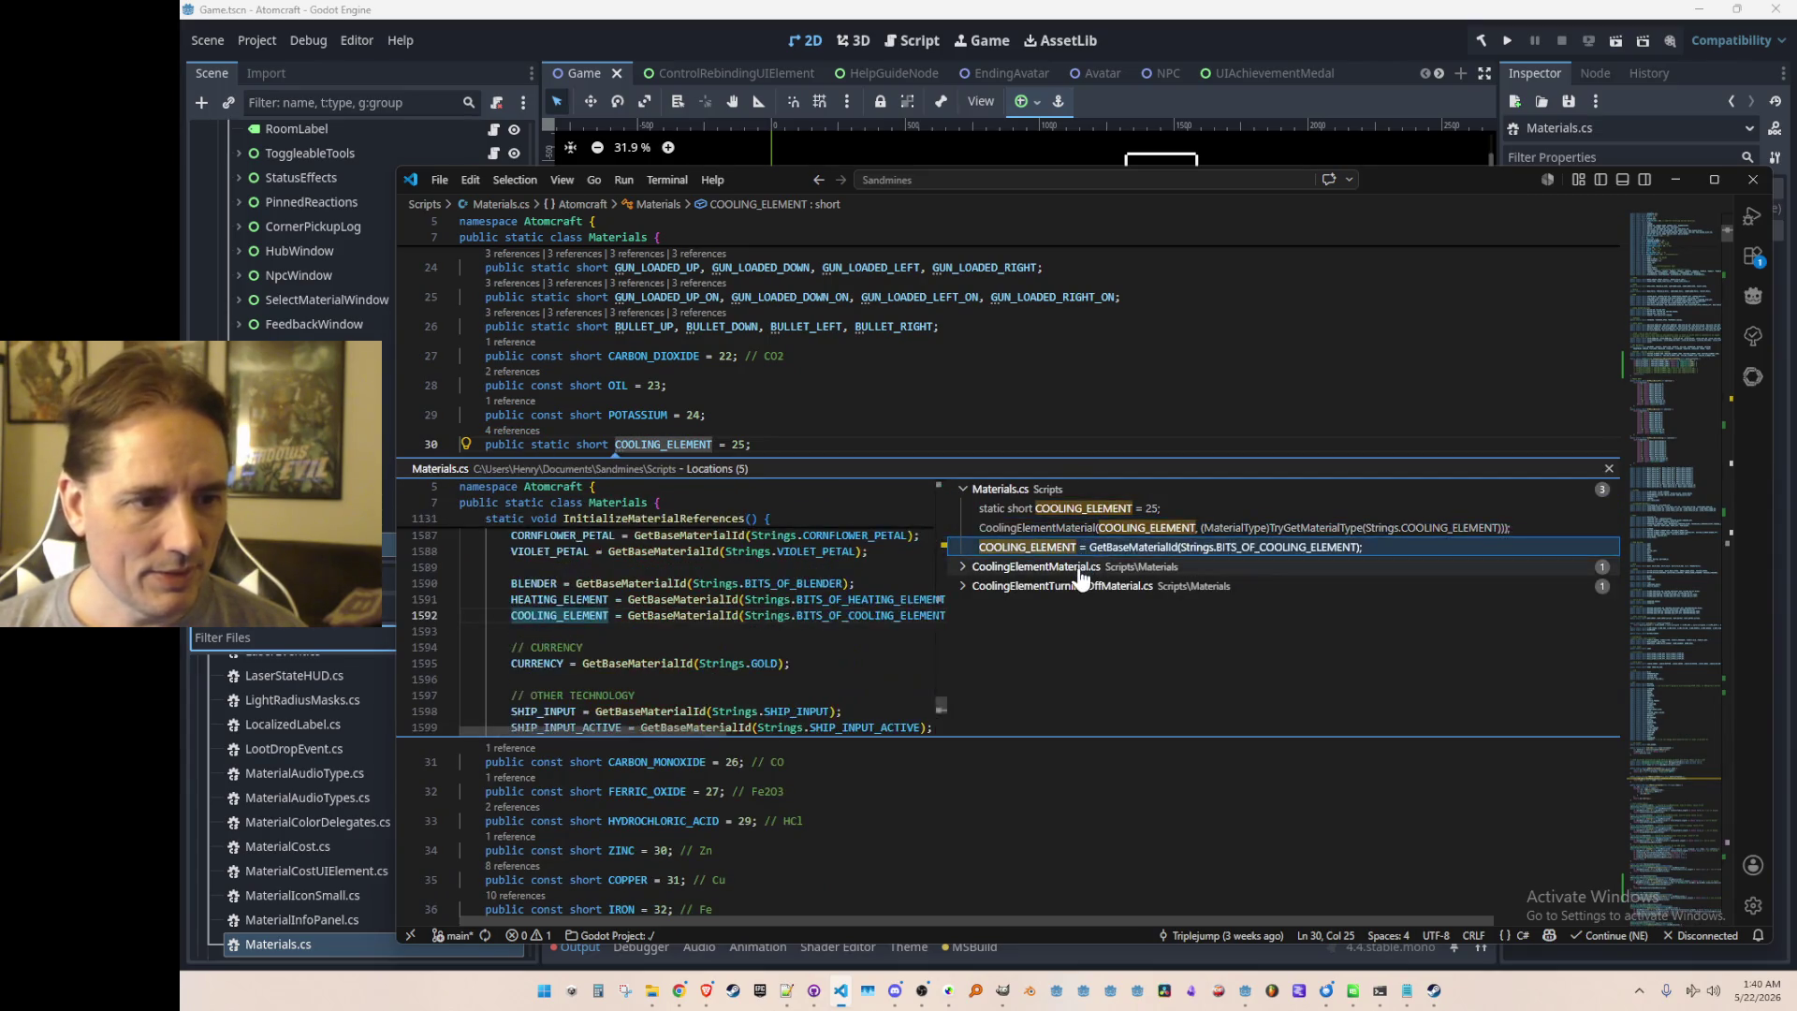
pyautogui.click(1097, 587)
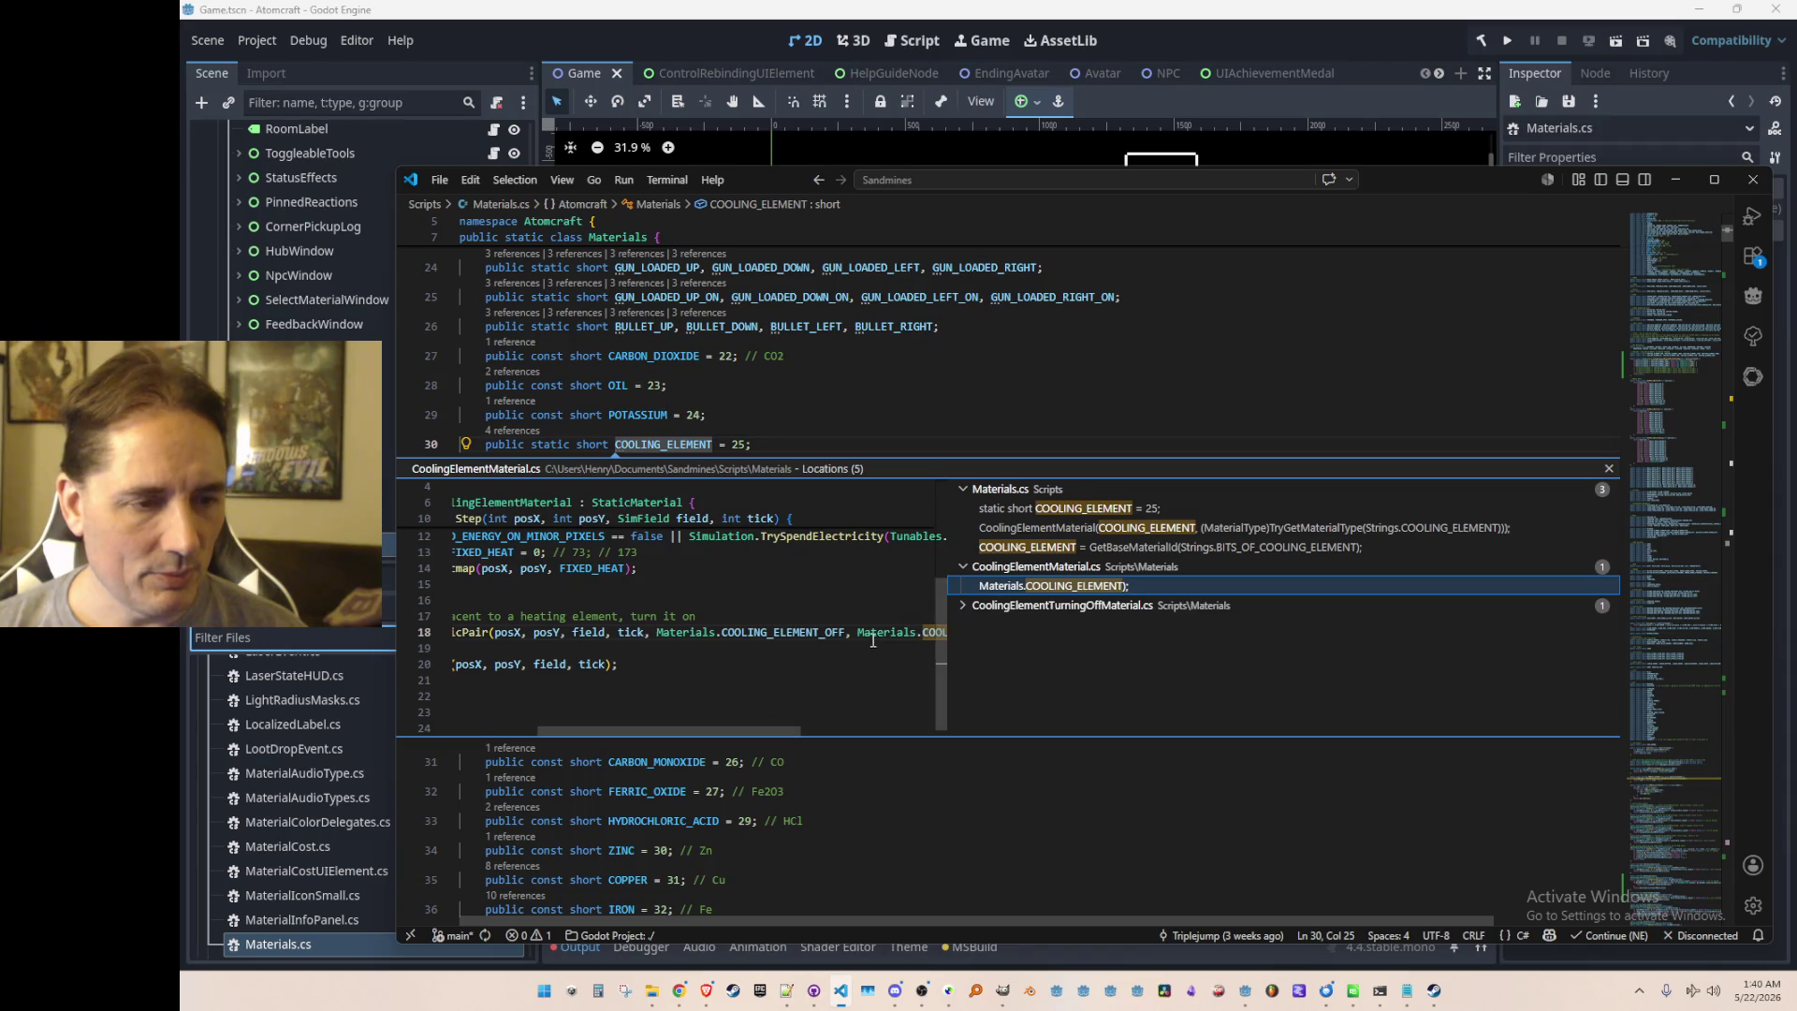
pyautogui.click(877, 633)
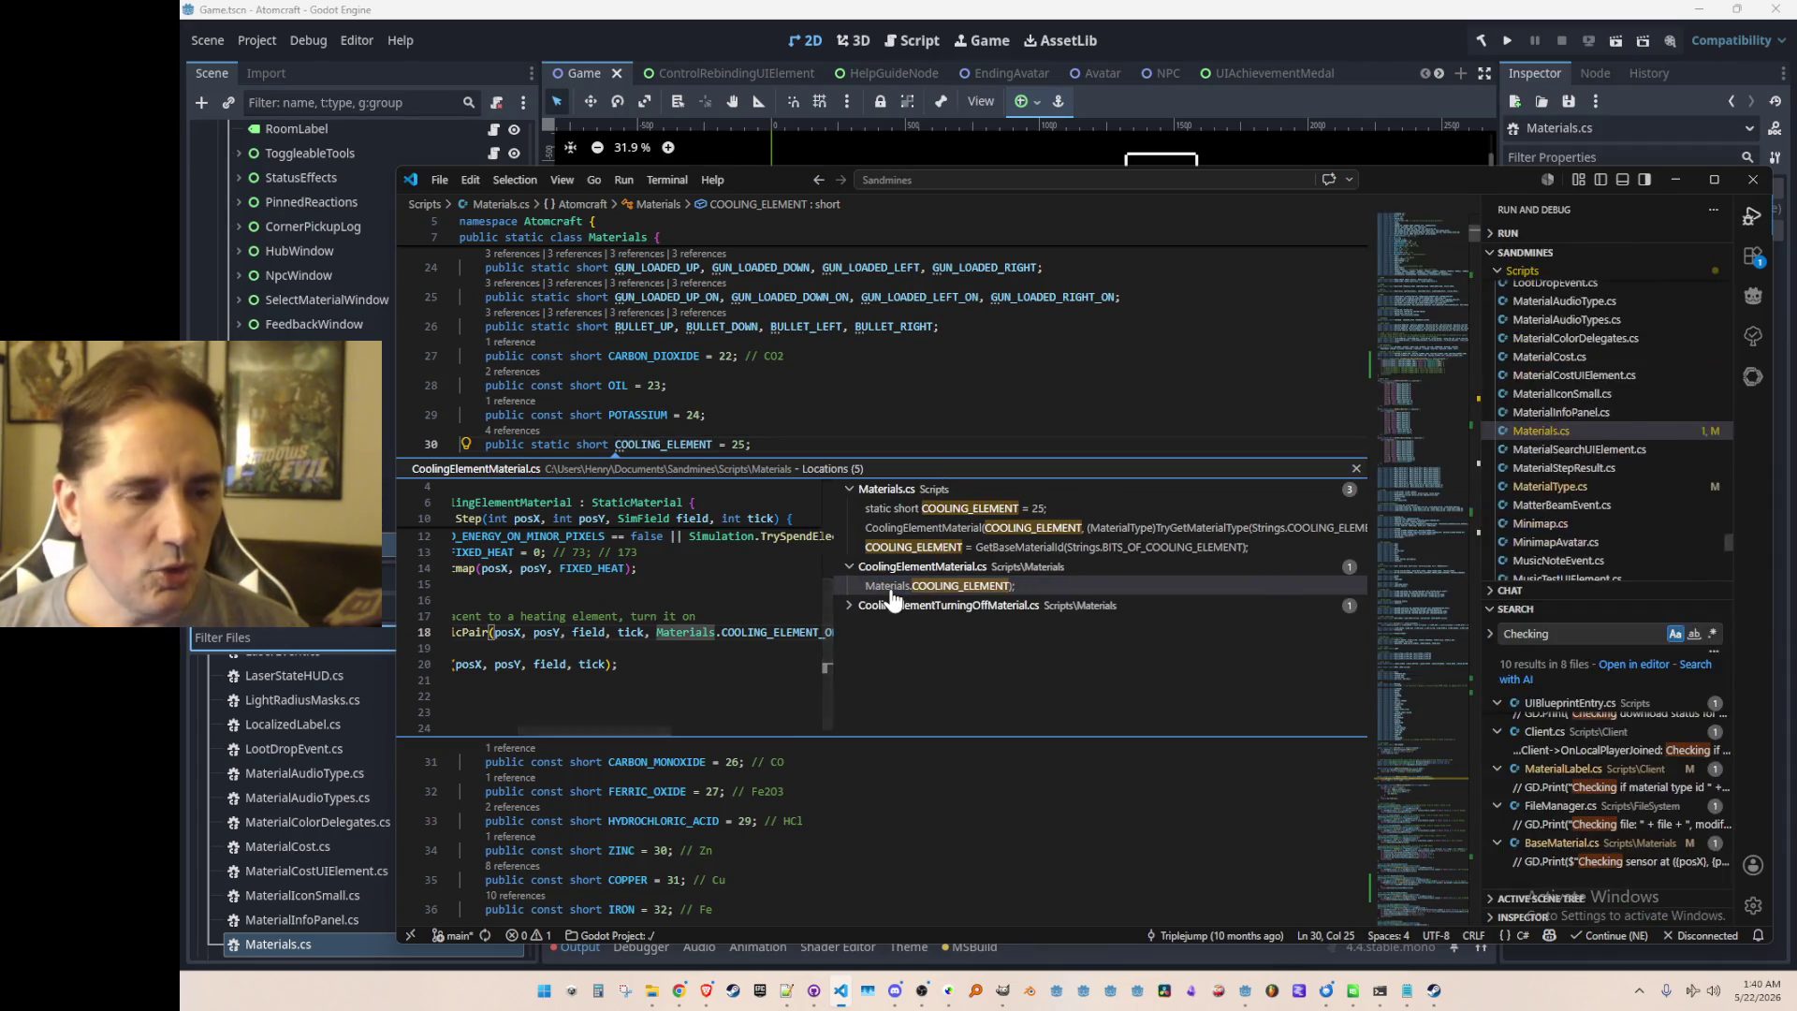
pyautogui.press('Escape')
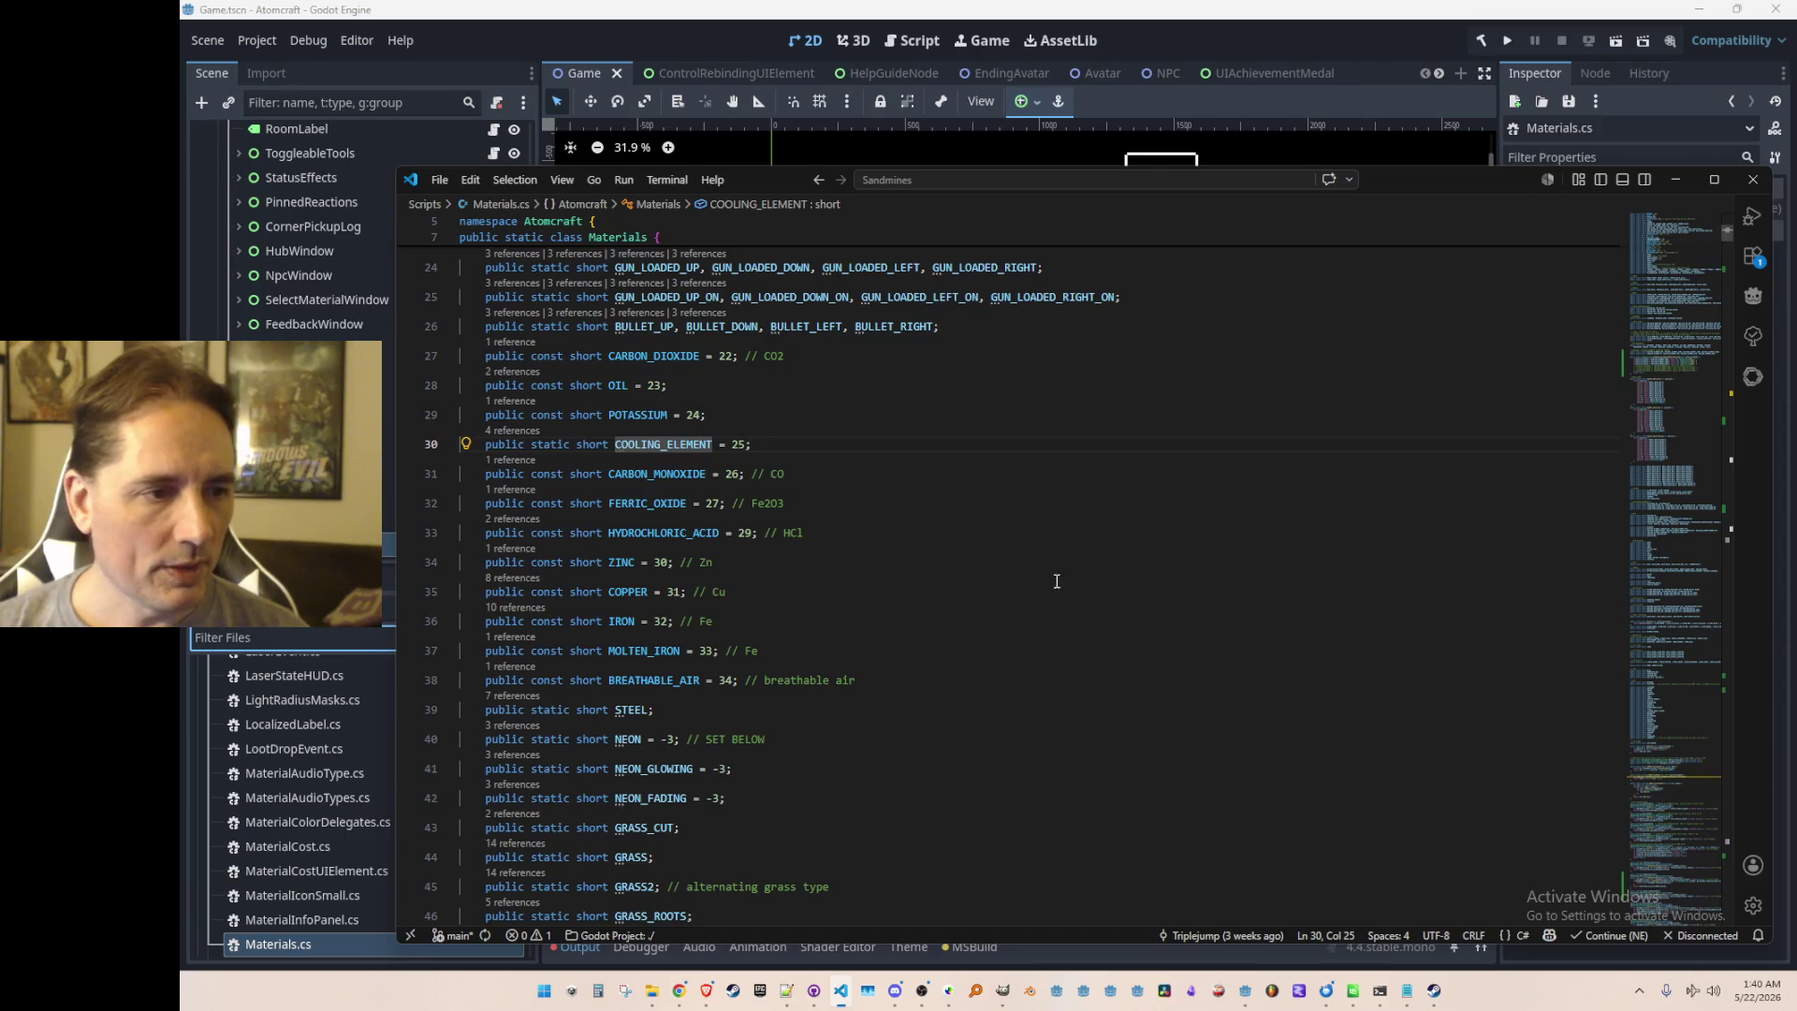
# Step: Search COOLING_ELEMENT again and move to the HEATING_ELEMENT declaration line
pyautogui.scroll(-1, 1251, 675)
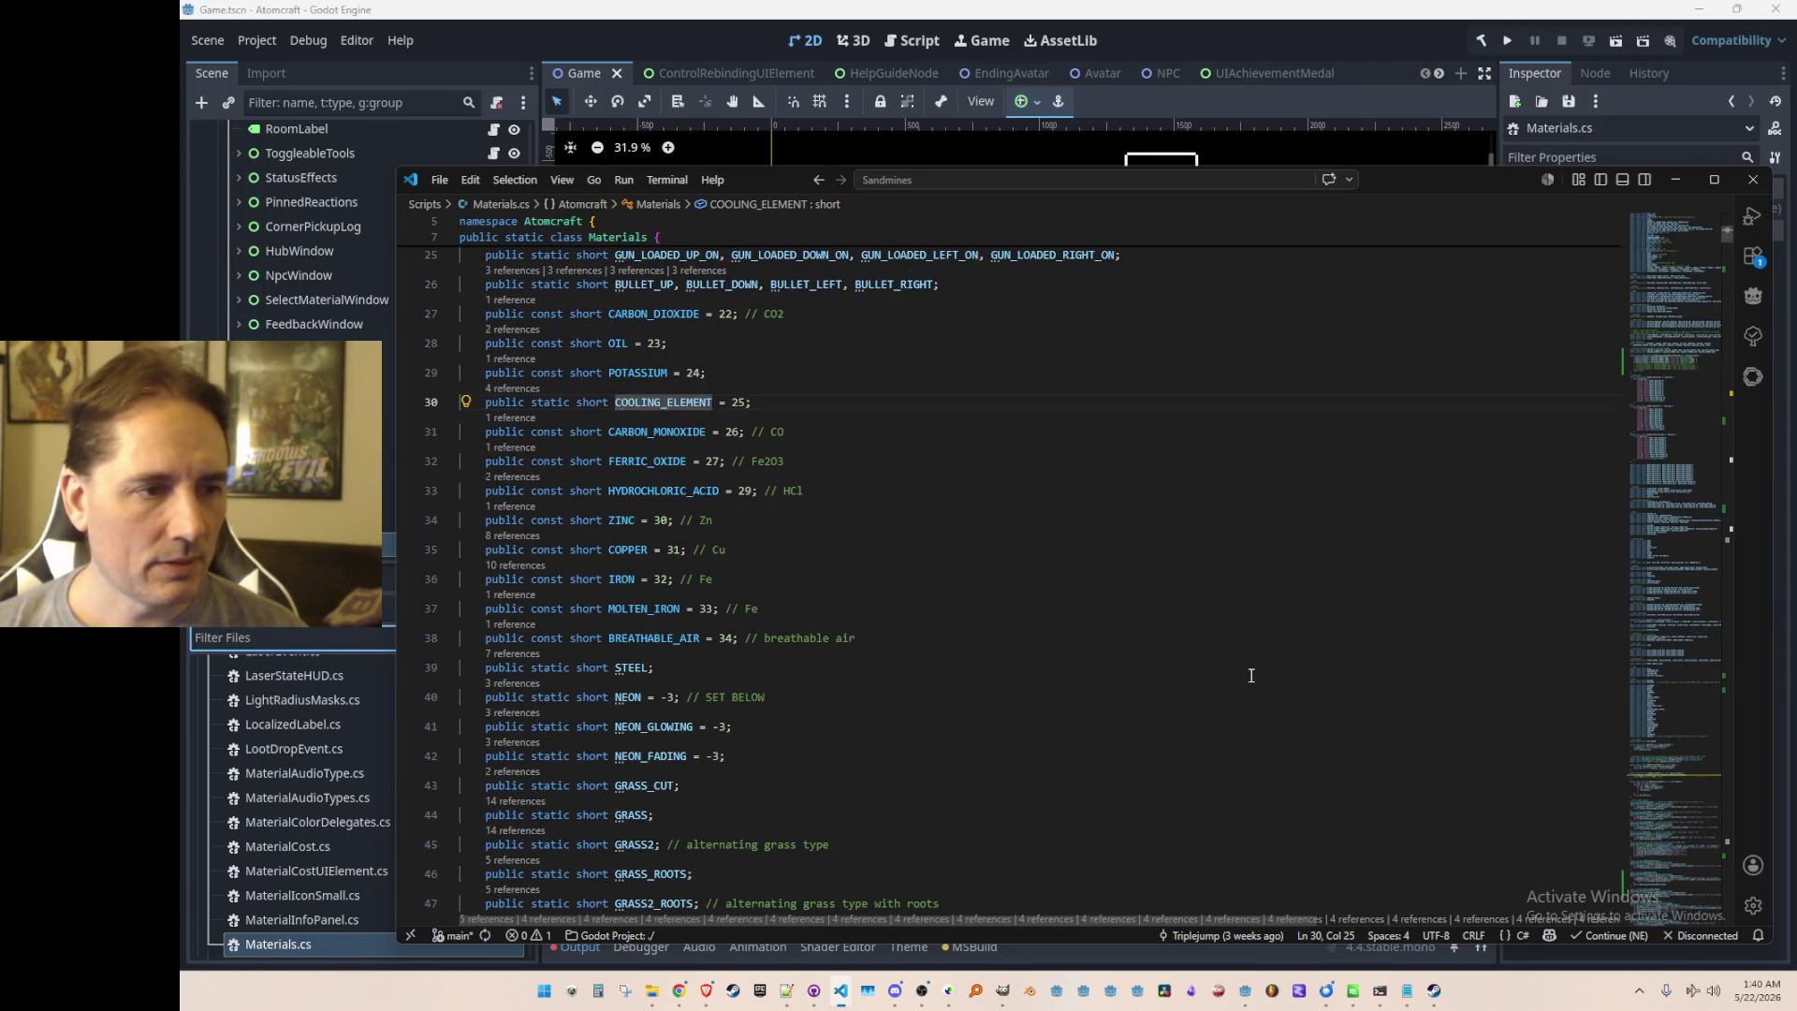
pyautogui.press('Home')
pyautogui.press('Home')
pyautogui.press('Up')
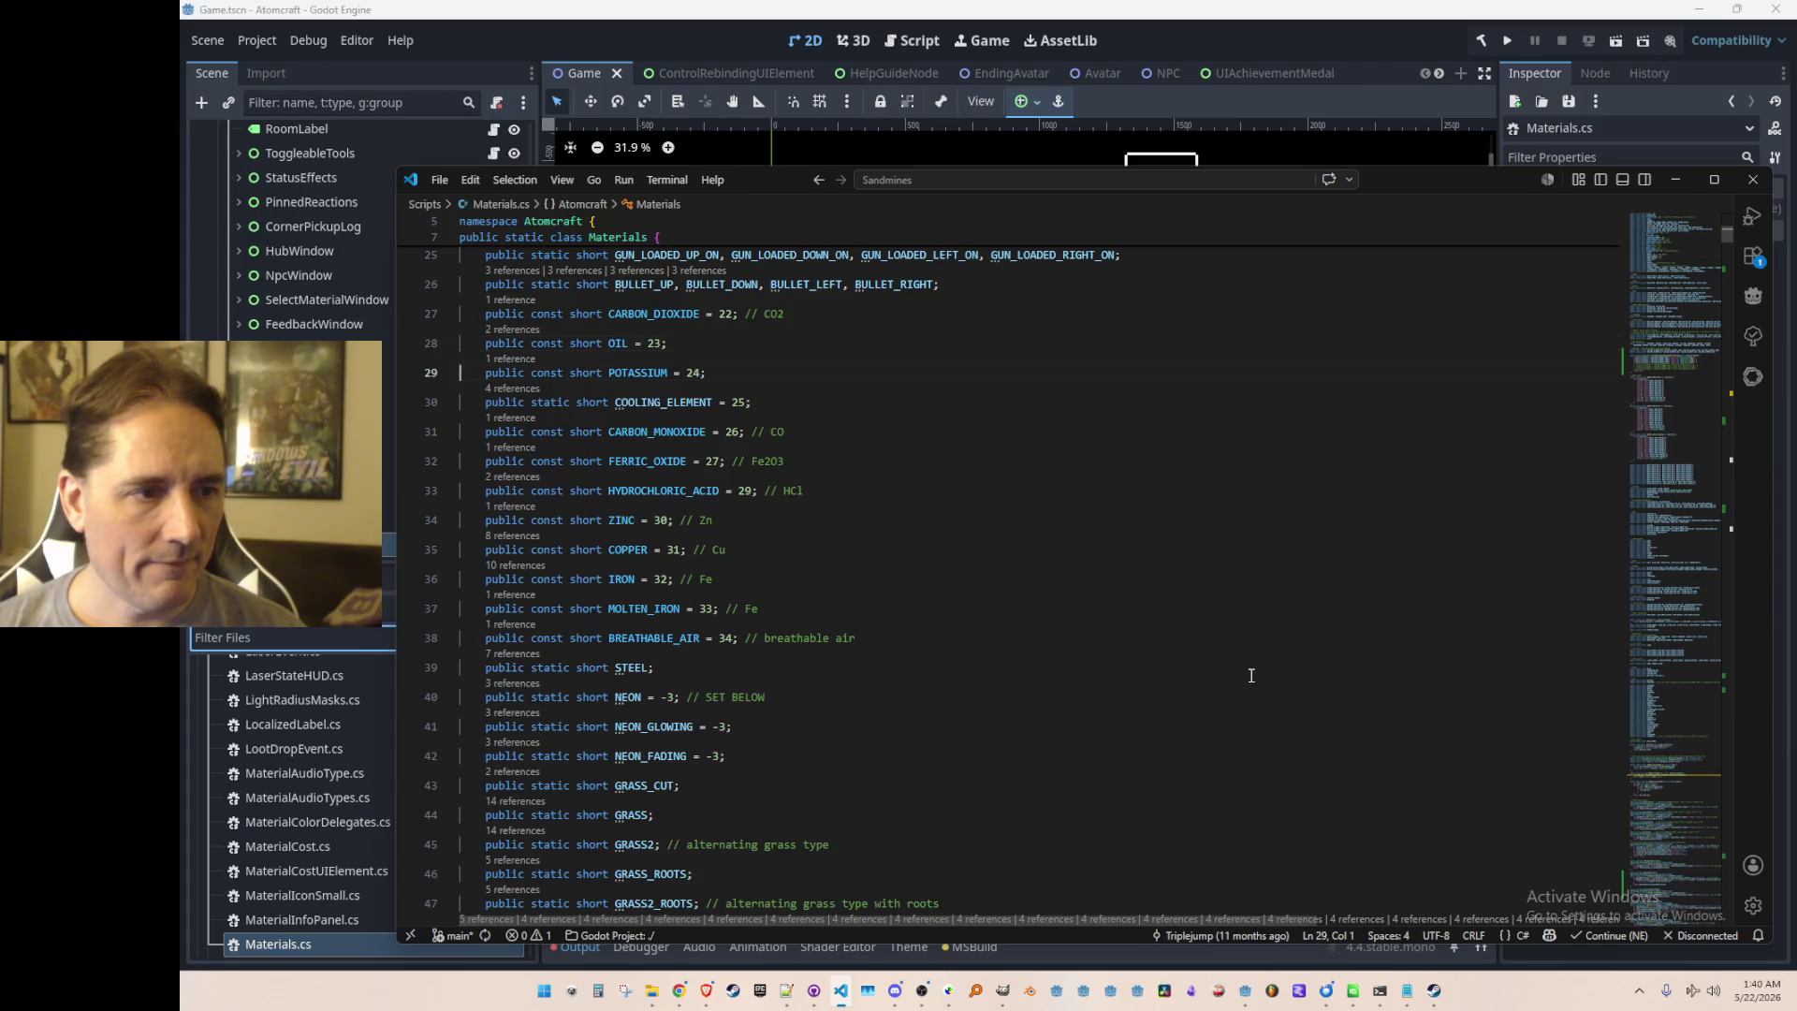
pyautogui.hotkey('ctrl', 'f')
pyautogui.press('Return')
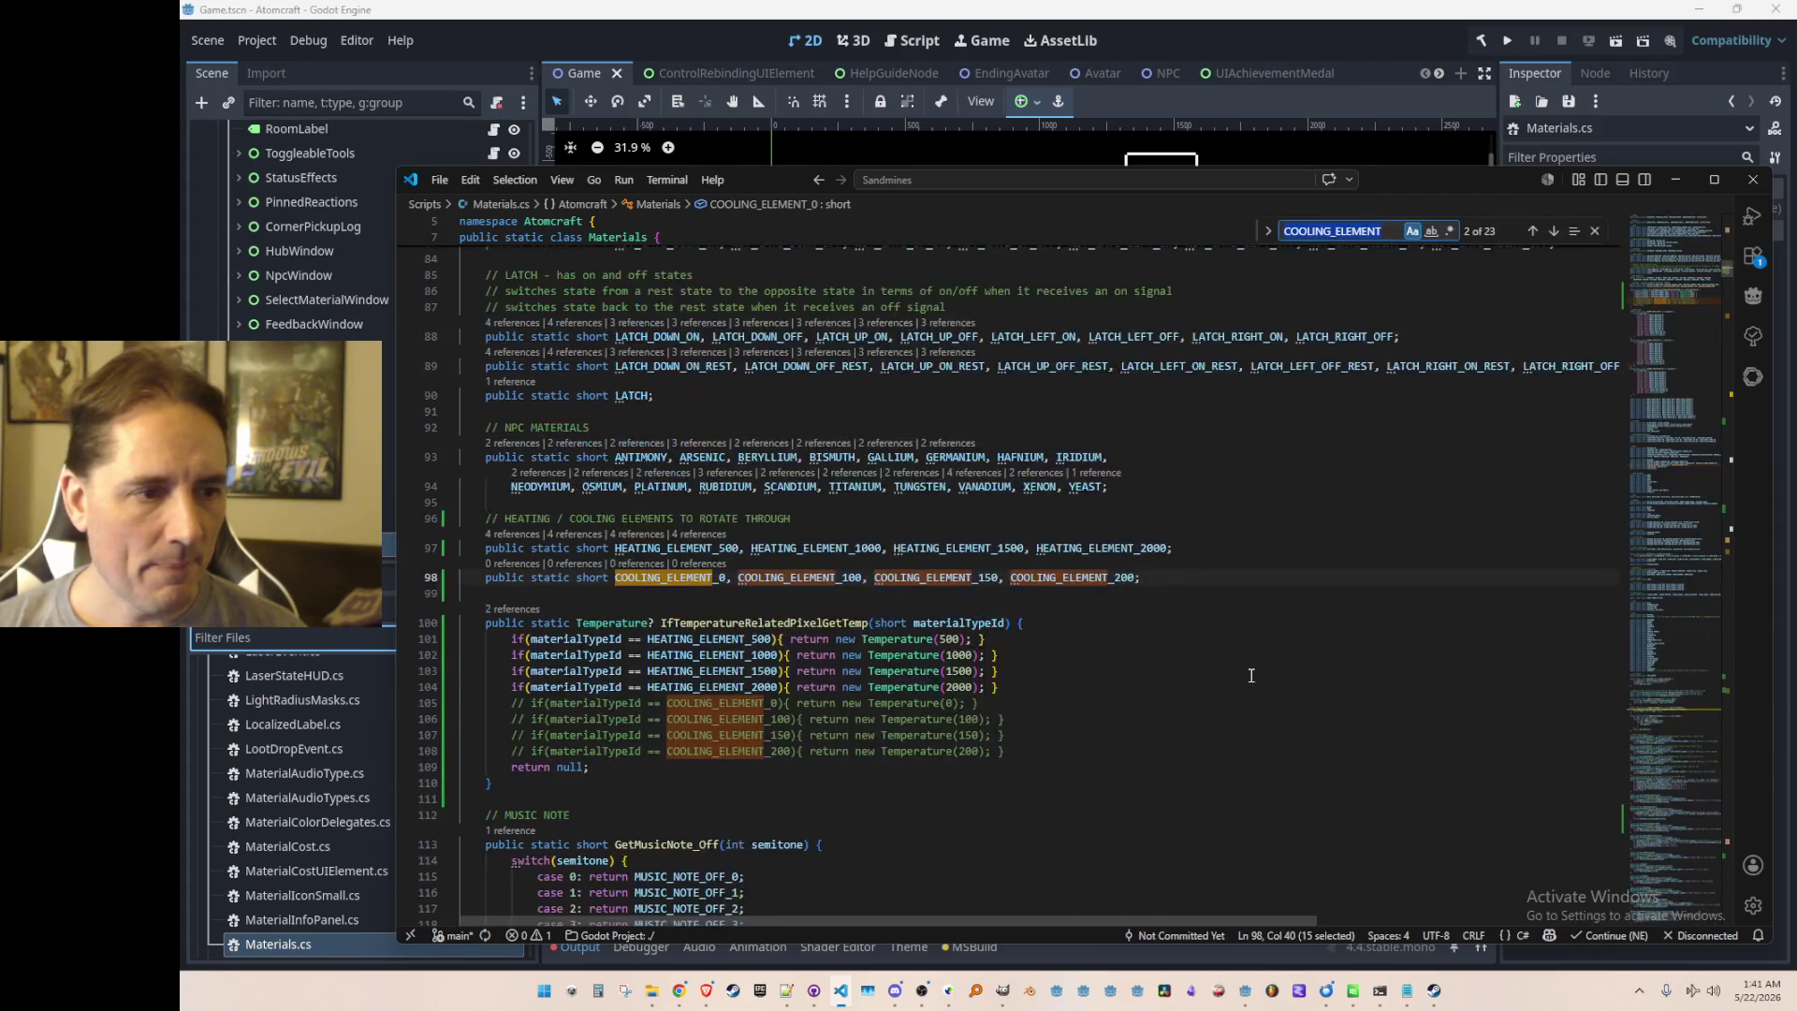
pyautogui.press('Escape')
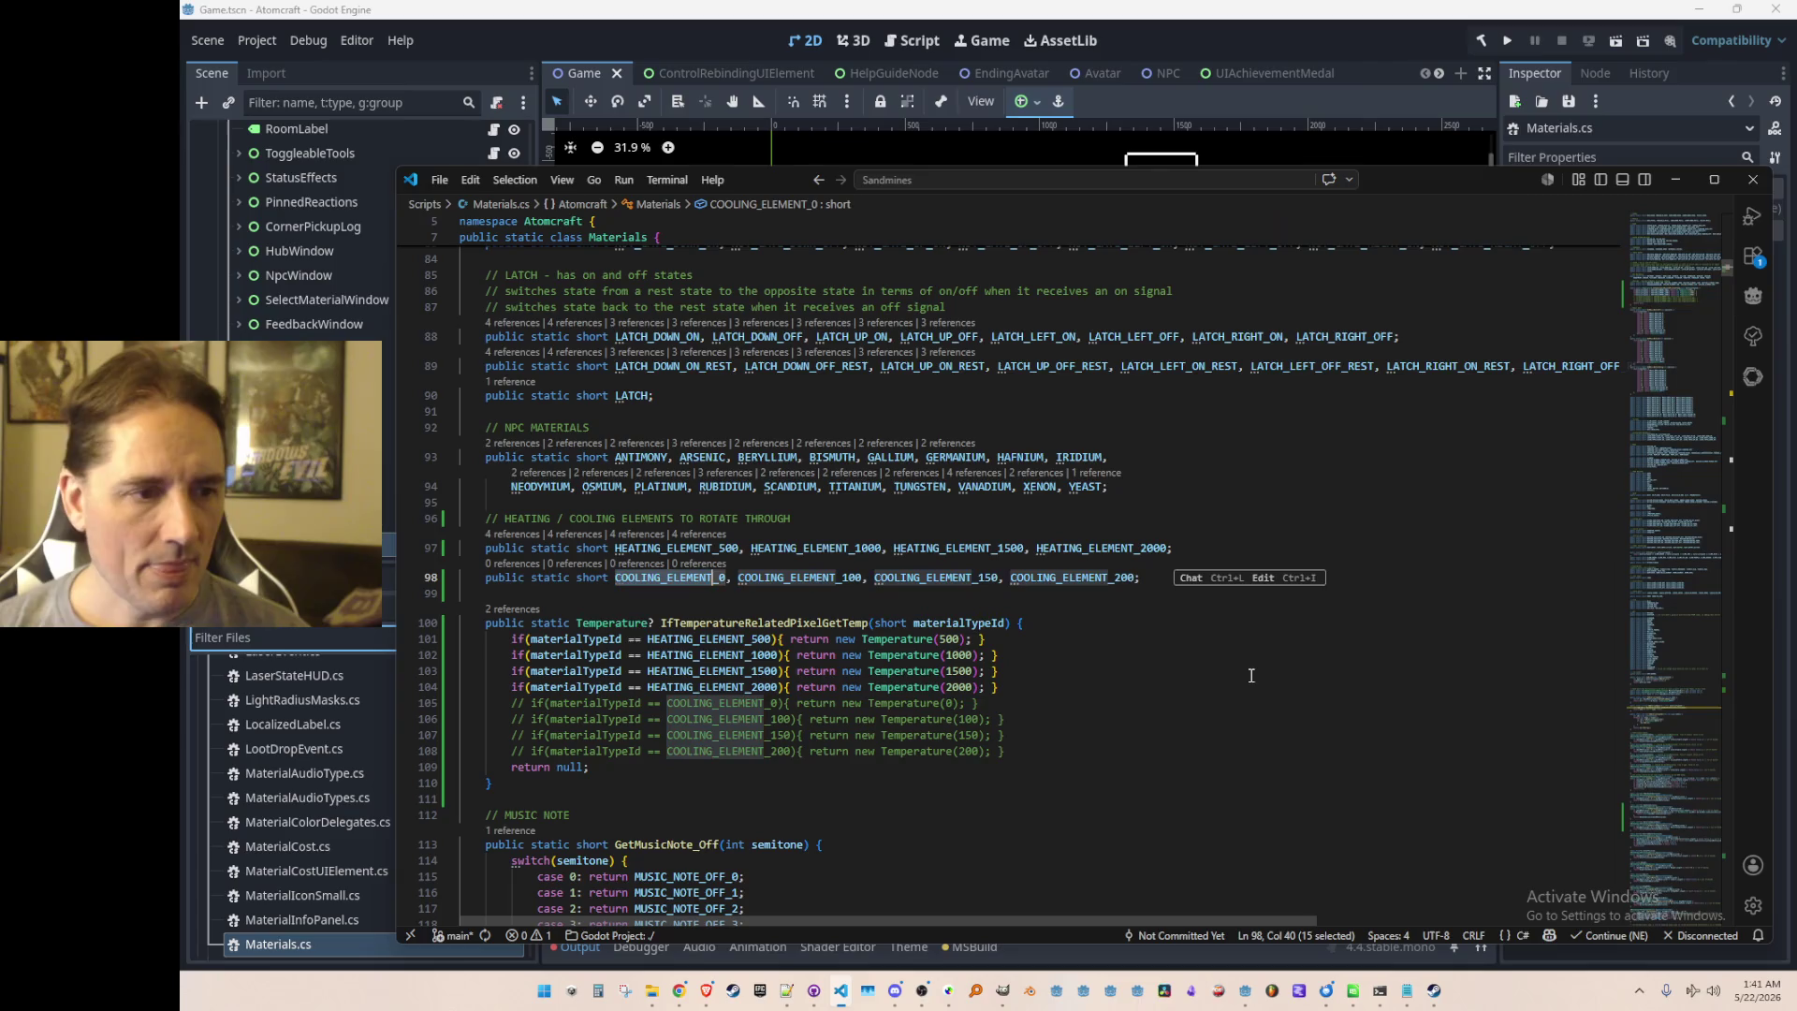
pyautogui.hotkey('ctrl', 'f')
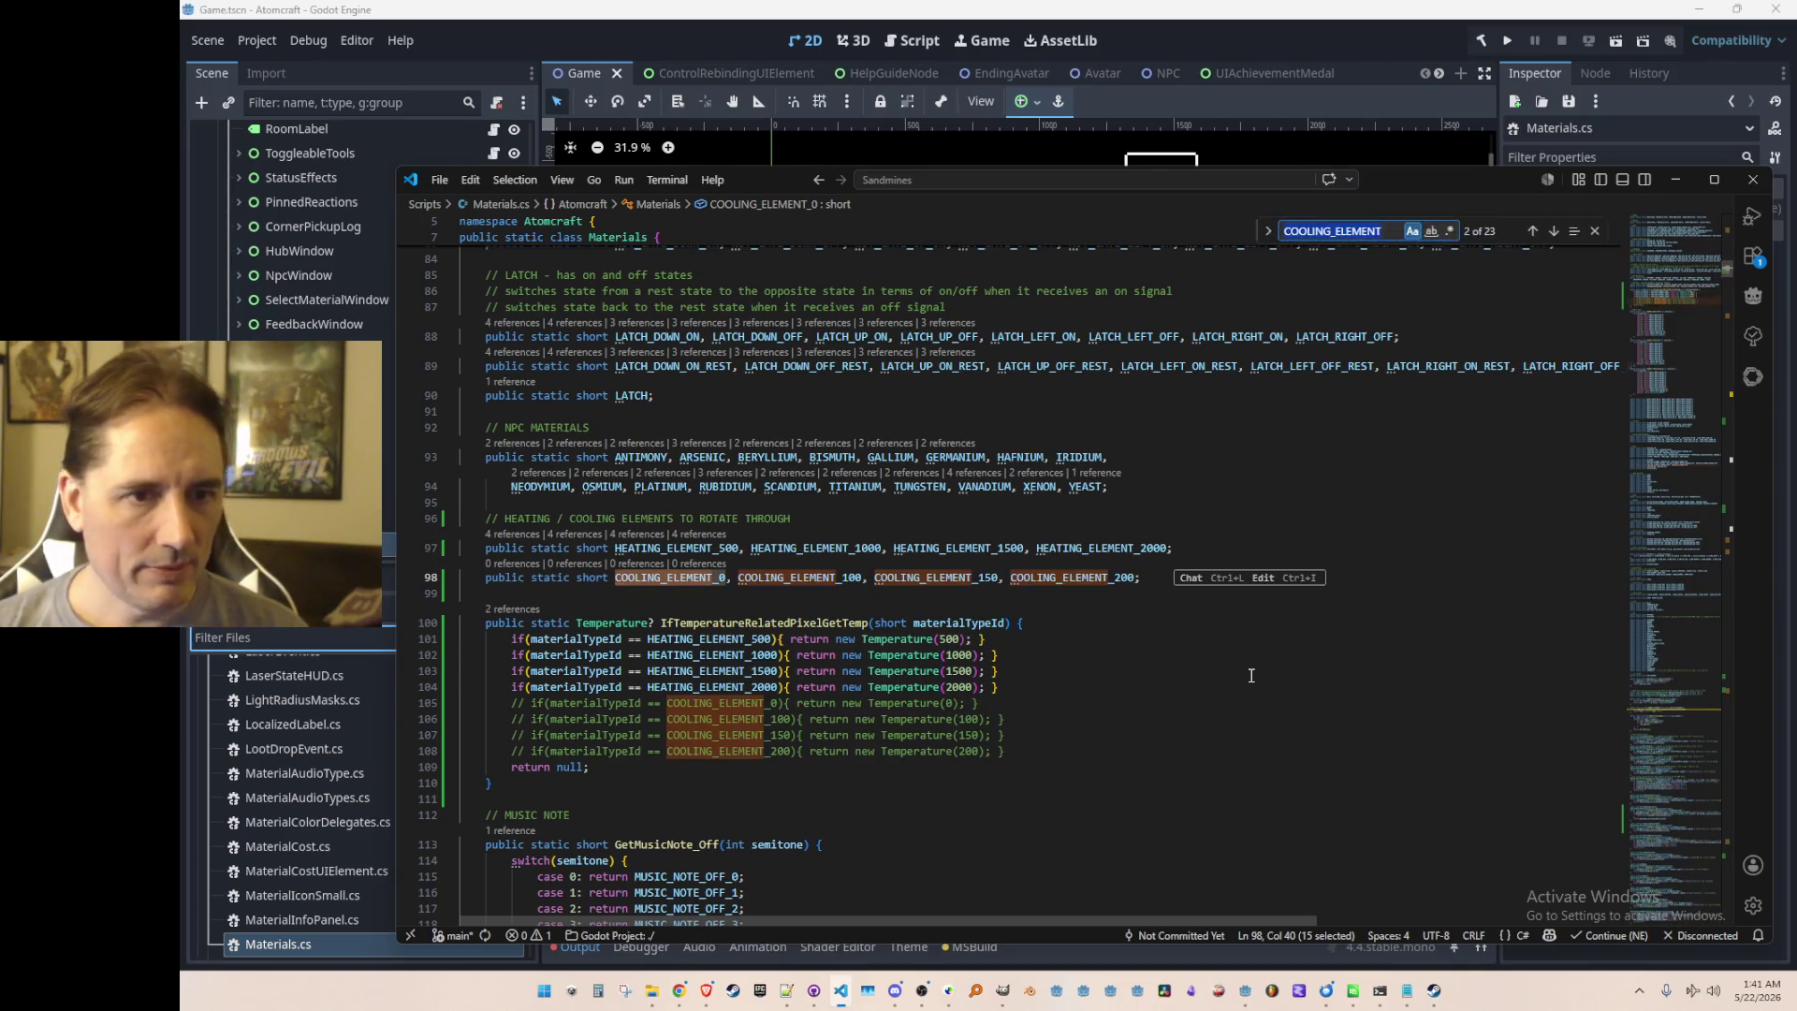
pyautogui.press('Return')
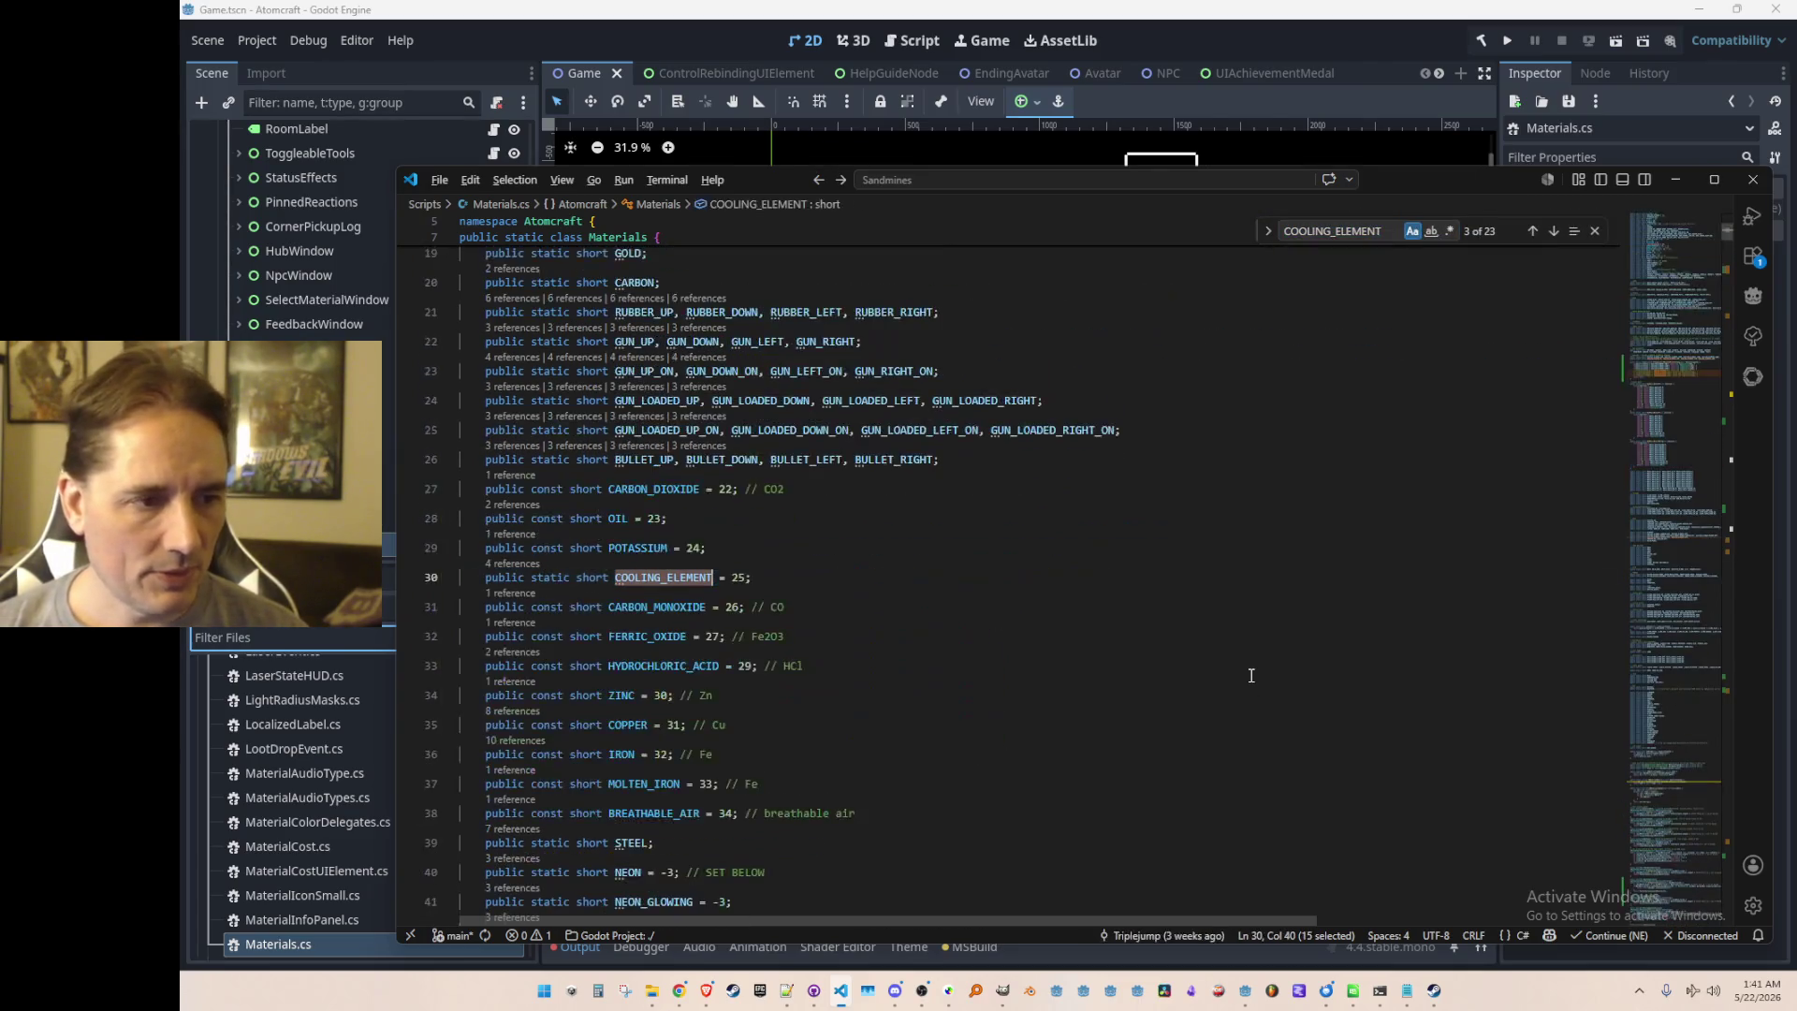
pyautogui.hotkey('alt', 'Left')
pyautogui.press('Escape')
pyautogui.press('Up')
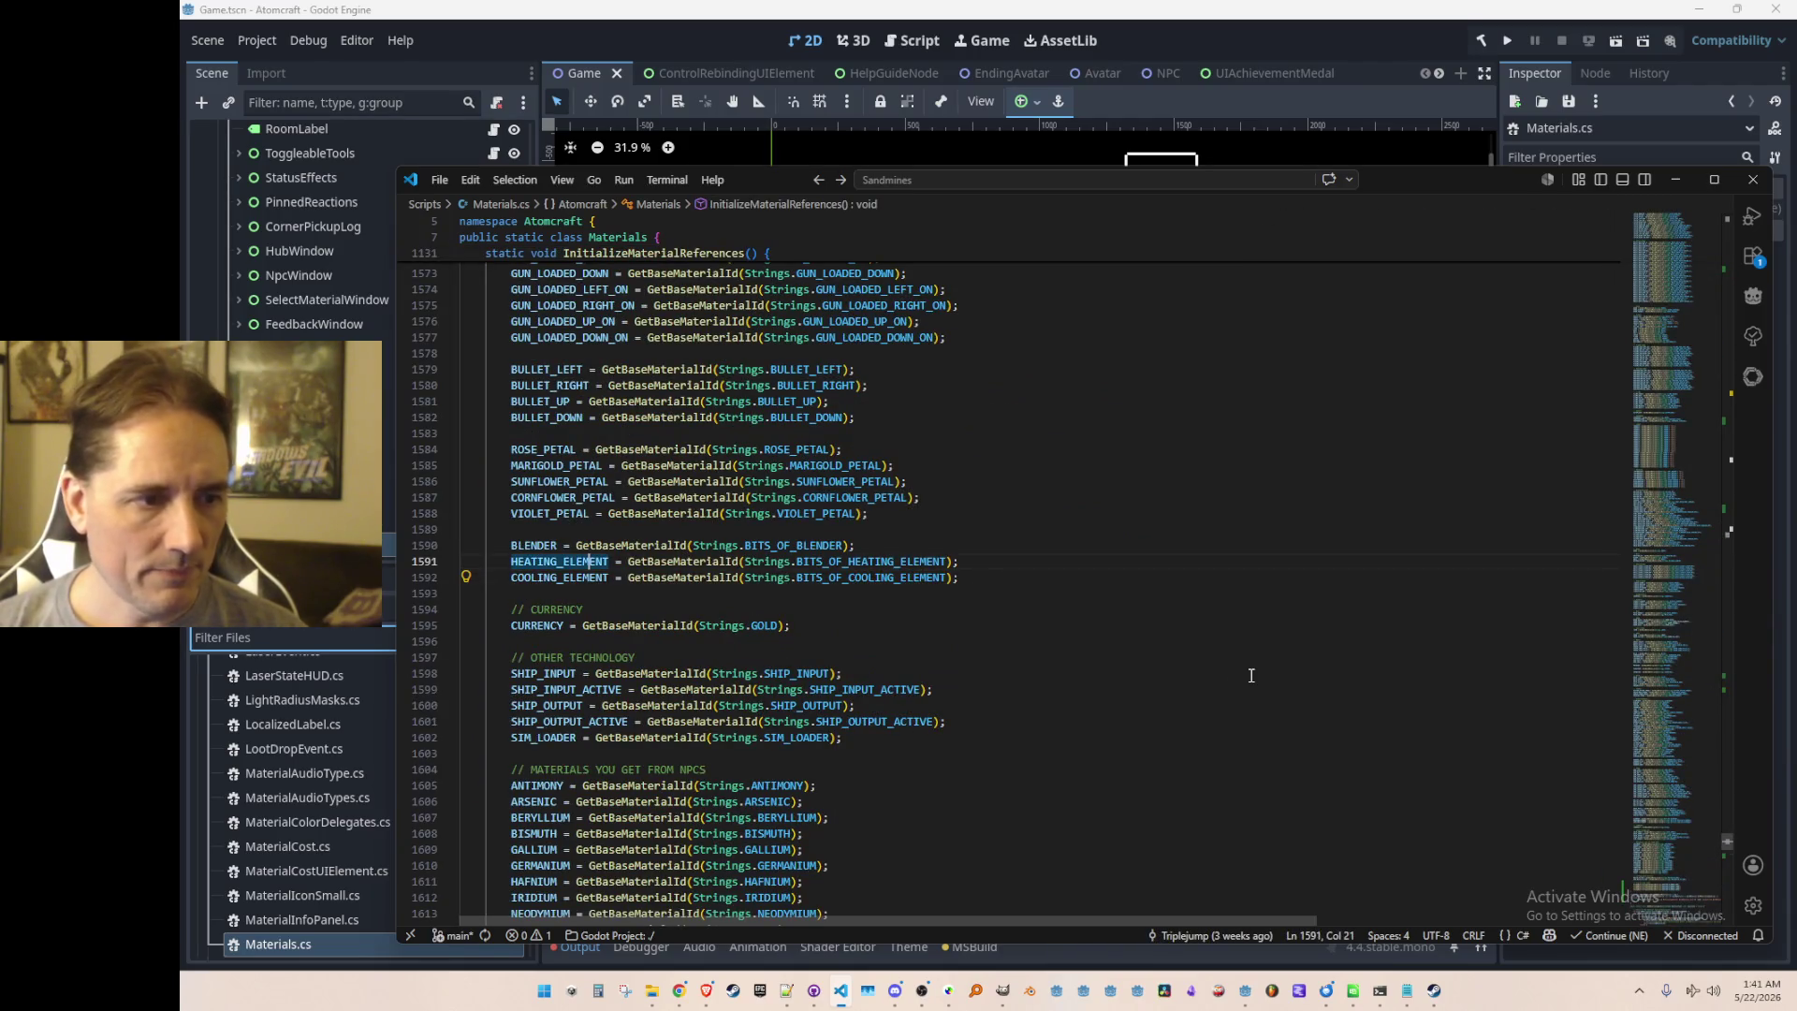
# Step: Rename the line 13 constant HEATING_ELEMENT to BITS_OF_HEATING_ELEMENT, then return to Godot
pyautogui.press('F12')
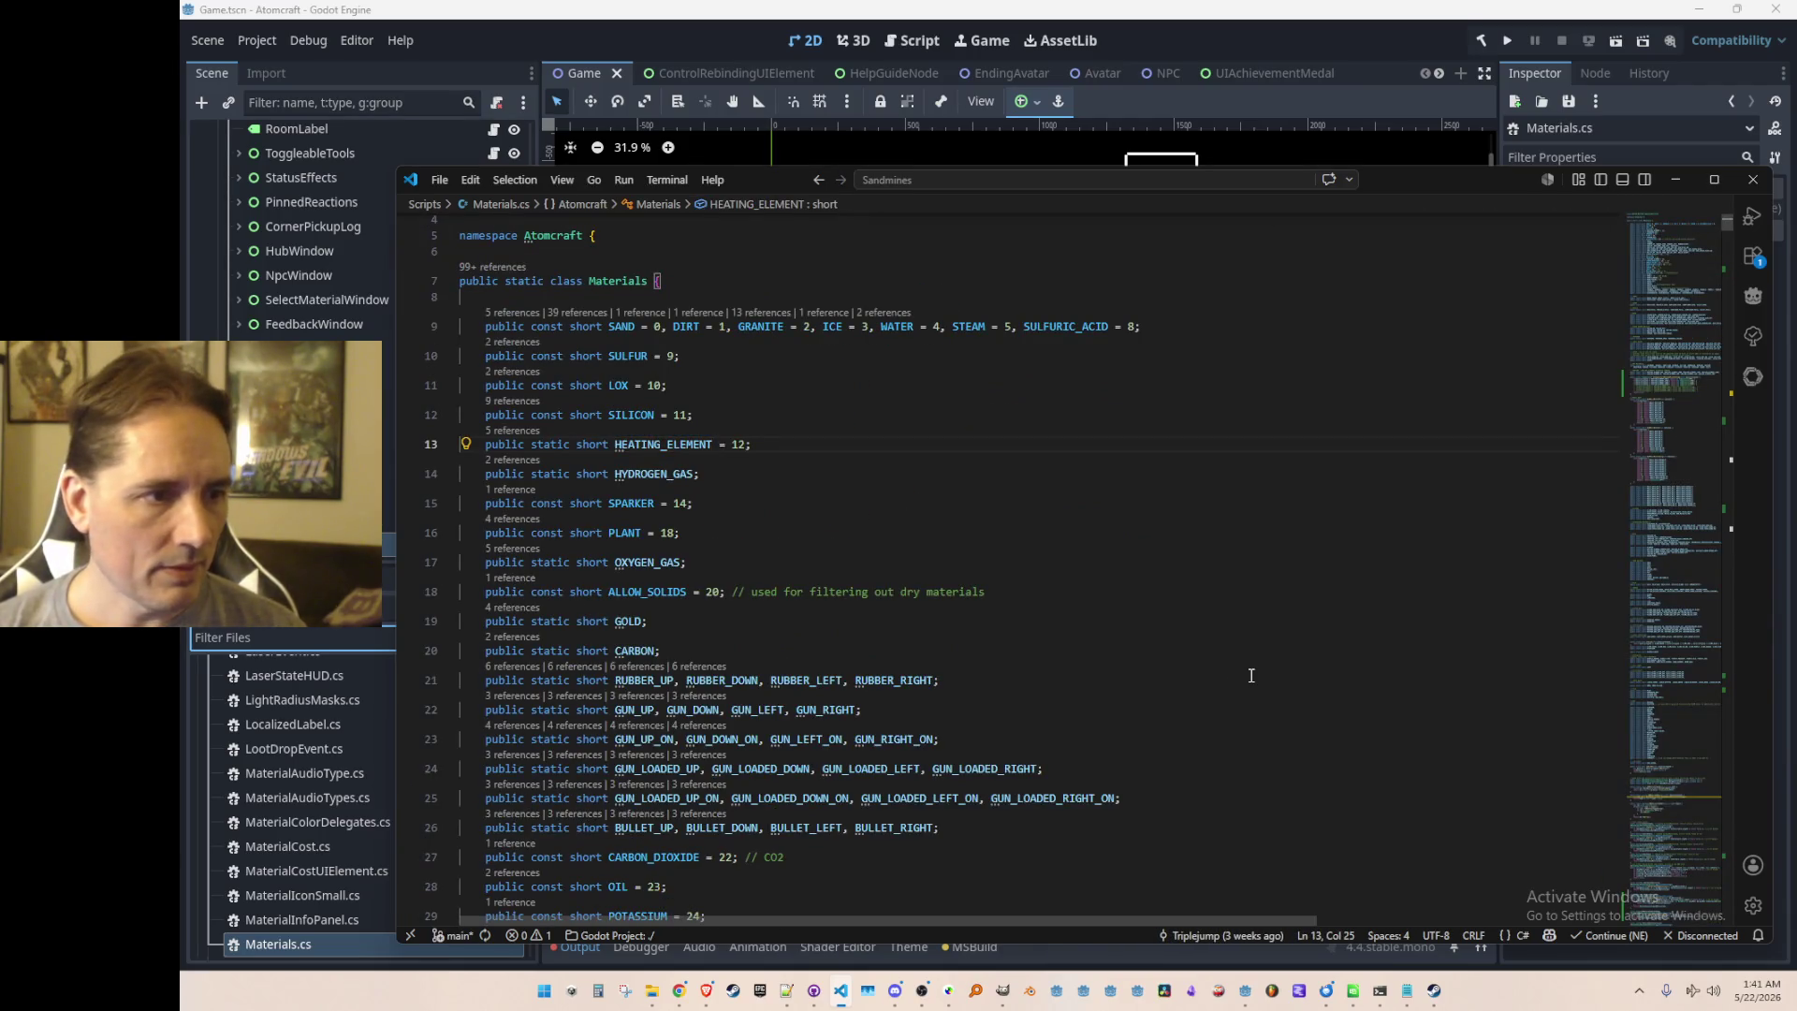
pyautogui.write('BITS_OF_')
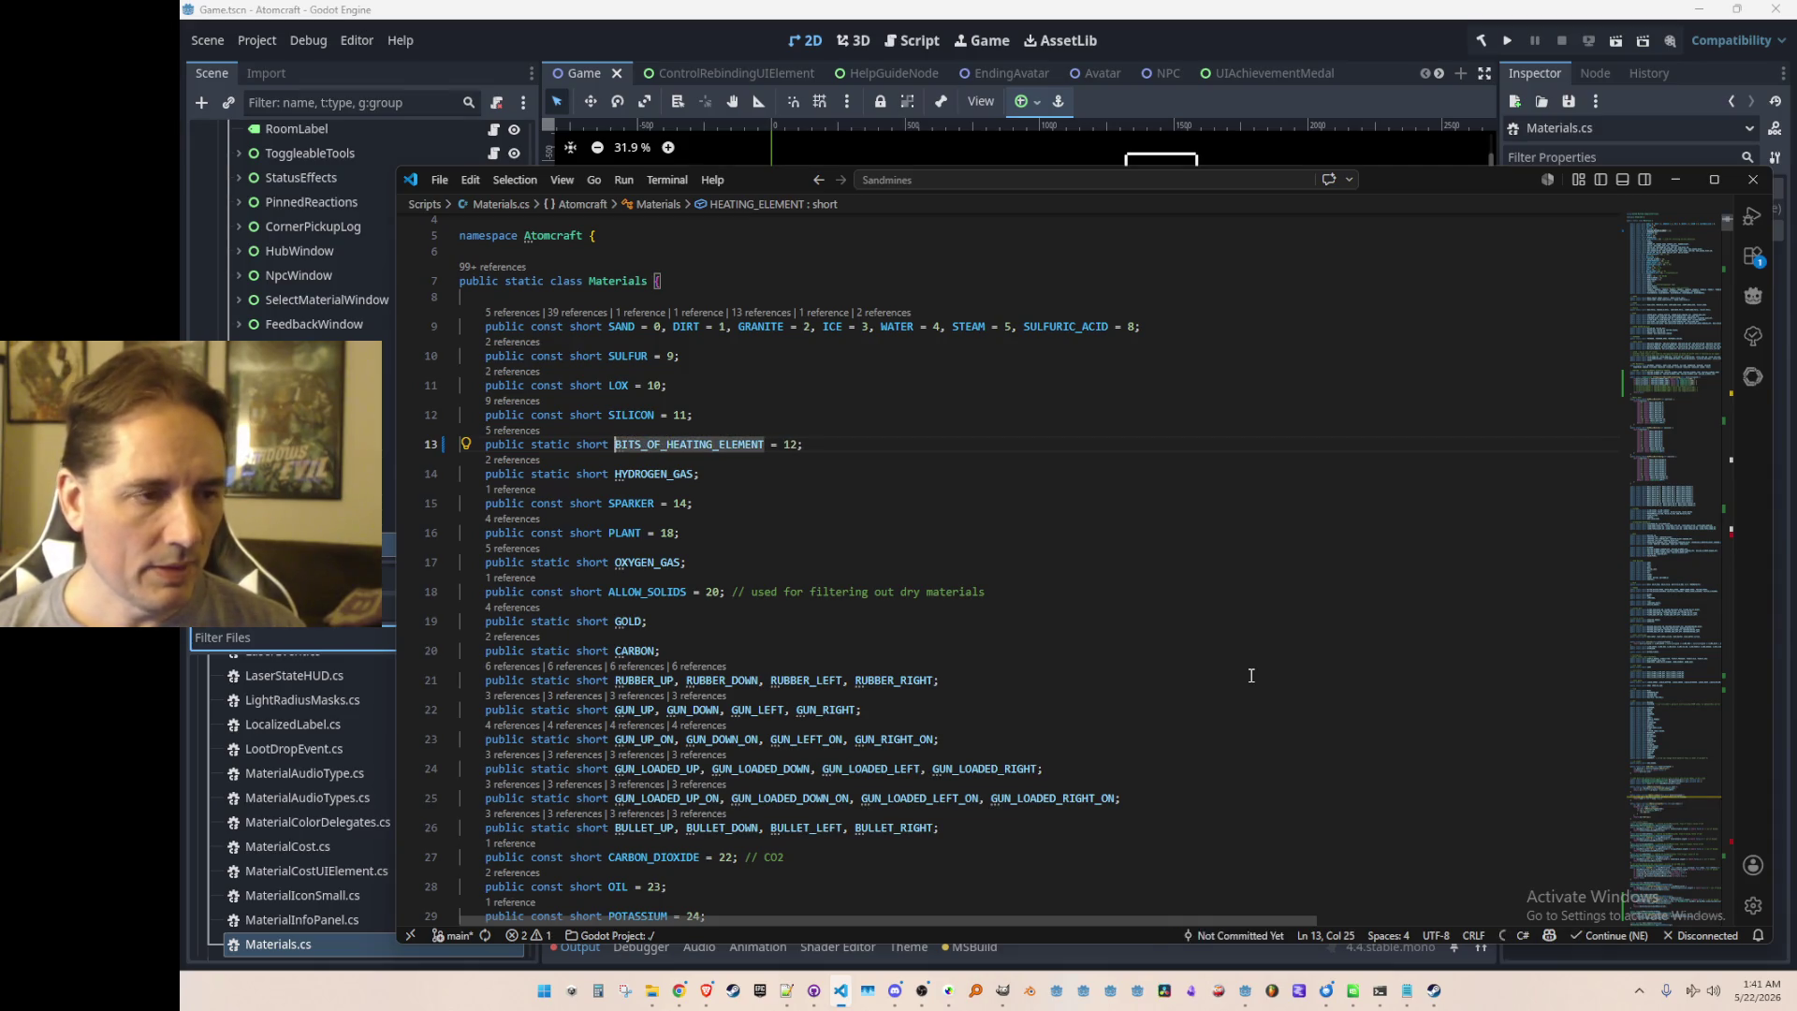
pyautogui.press('Home')
pyautogui.press('Home')
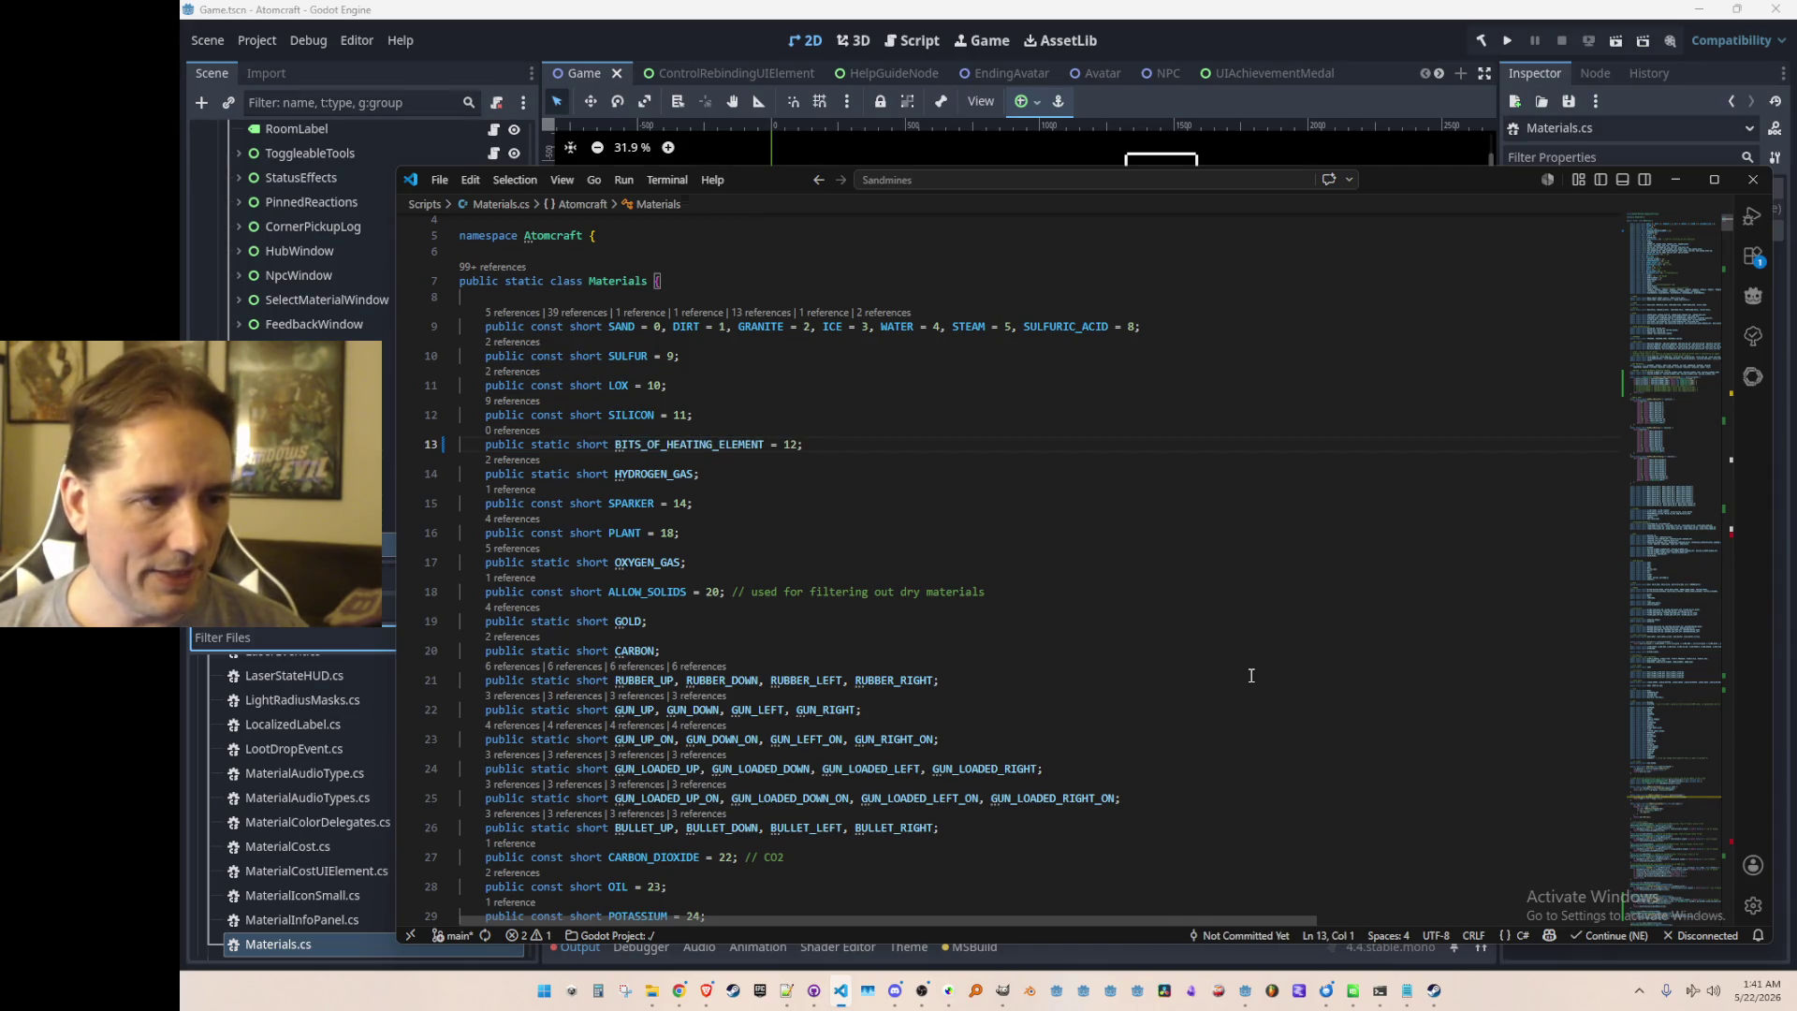
pyautogui.click(1344, 21)
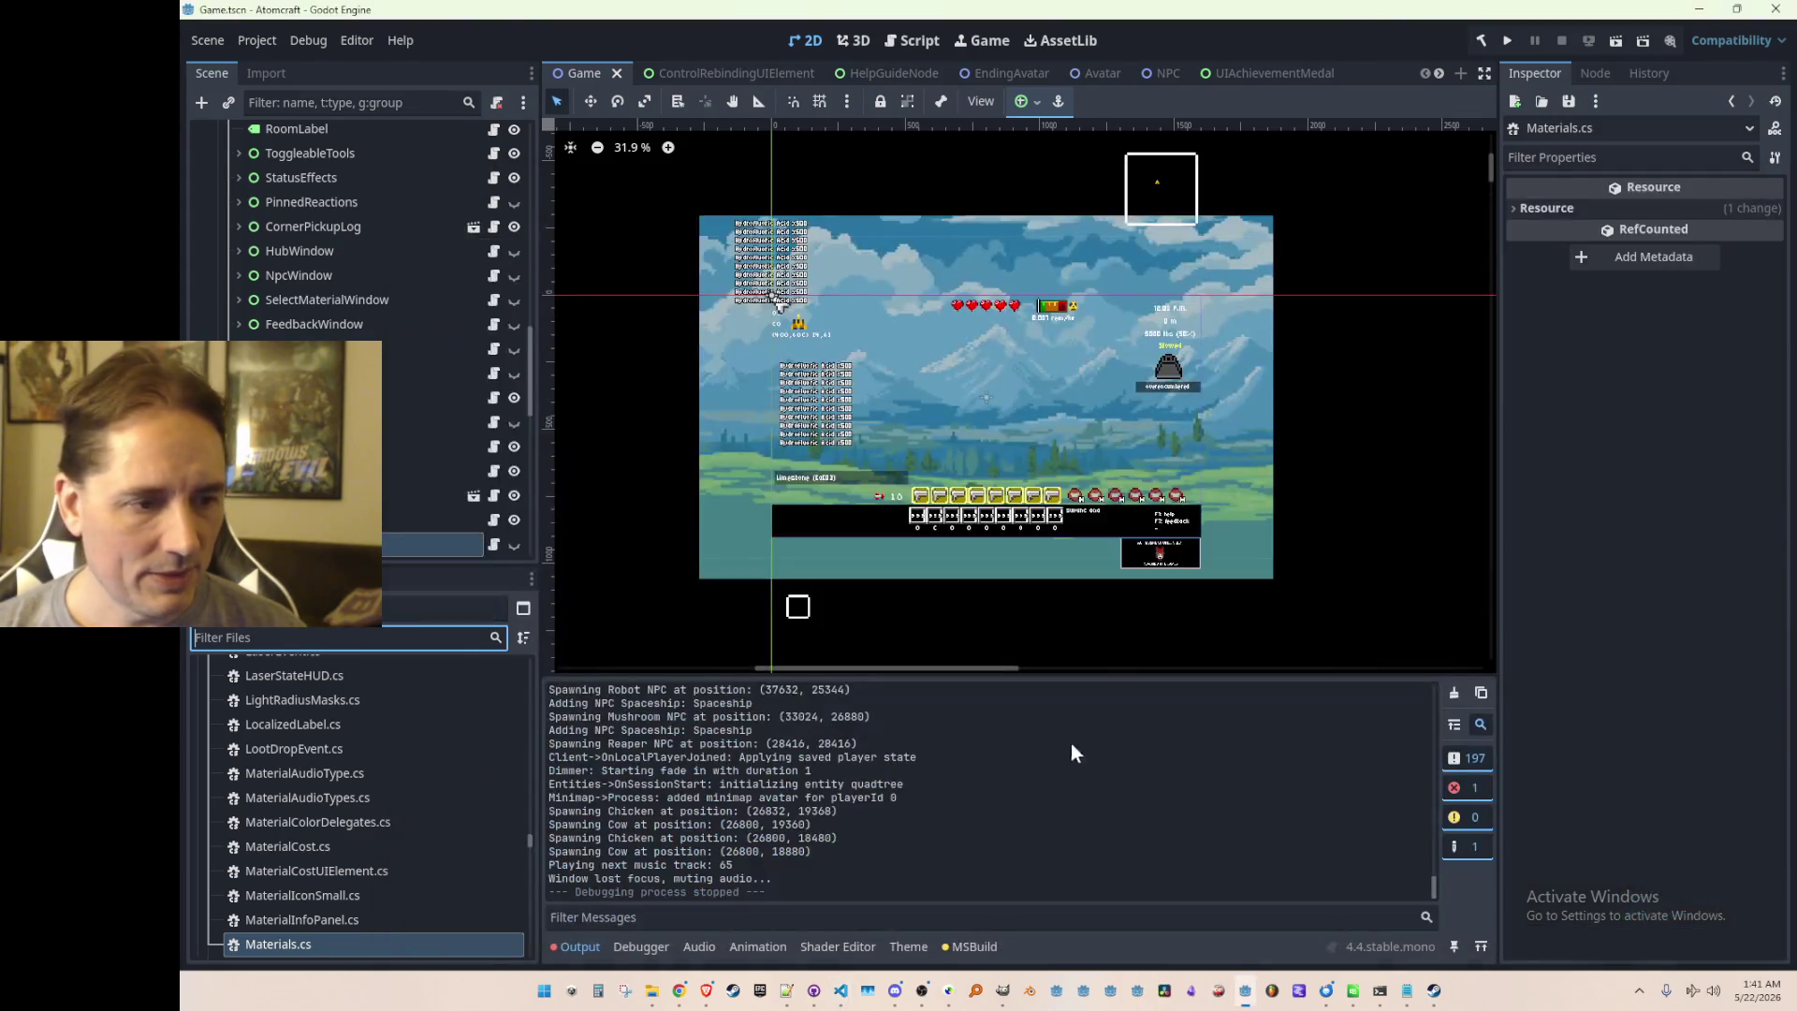
# Step: Rebuild the project, show only errors, and open the HEATING_ELEMENT error in HeatingElementTurningOffMaterial.cs
pyautogui.scroll(1, 1175, 352)
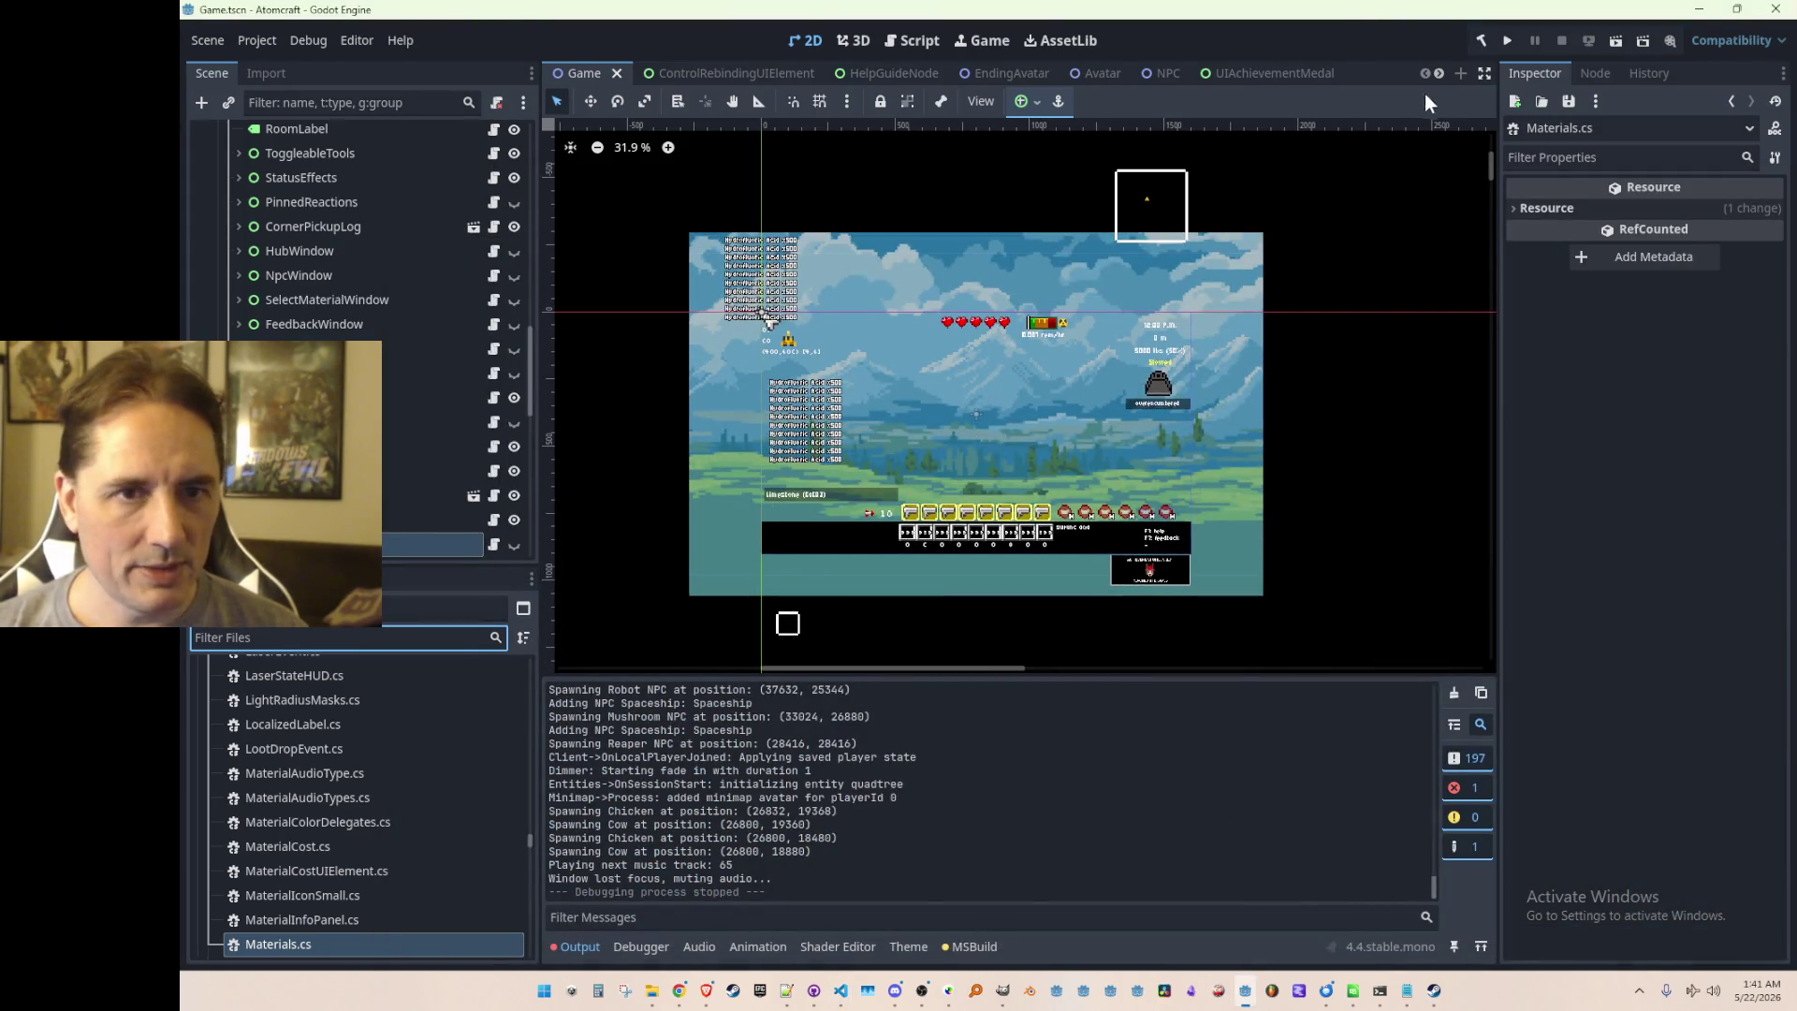
pyautogui.click(1507, 42)
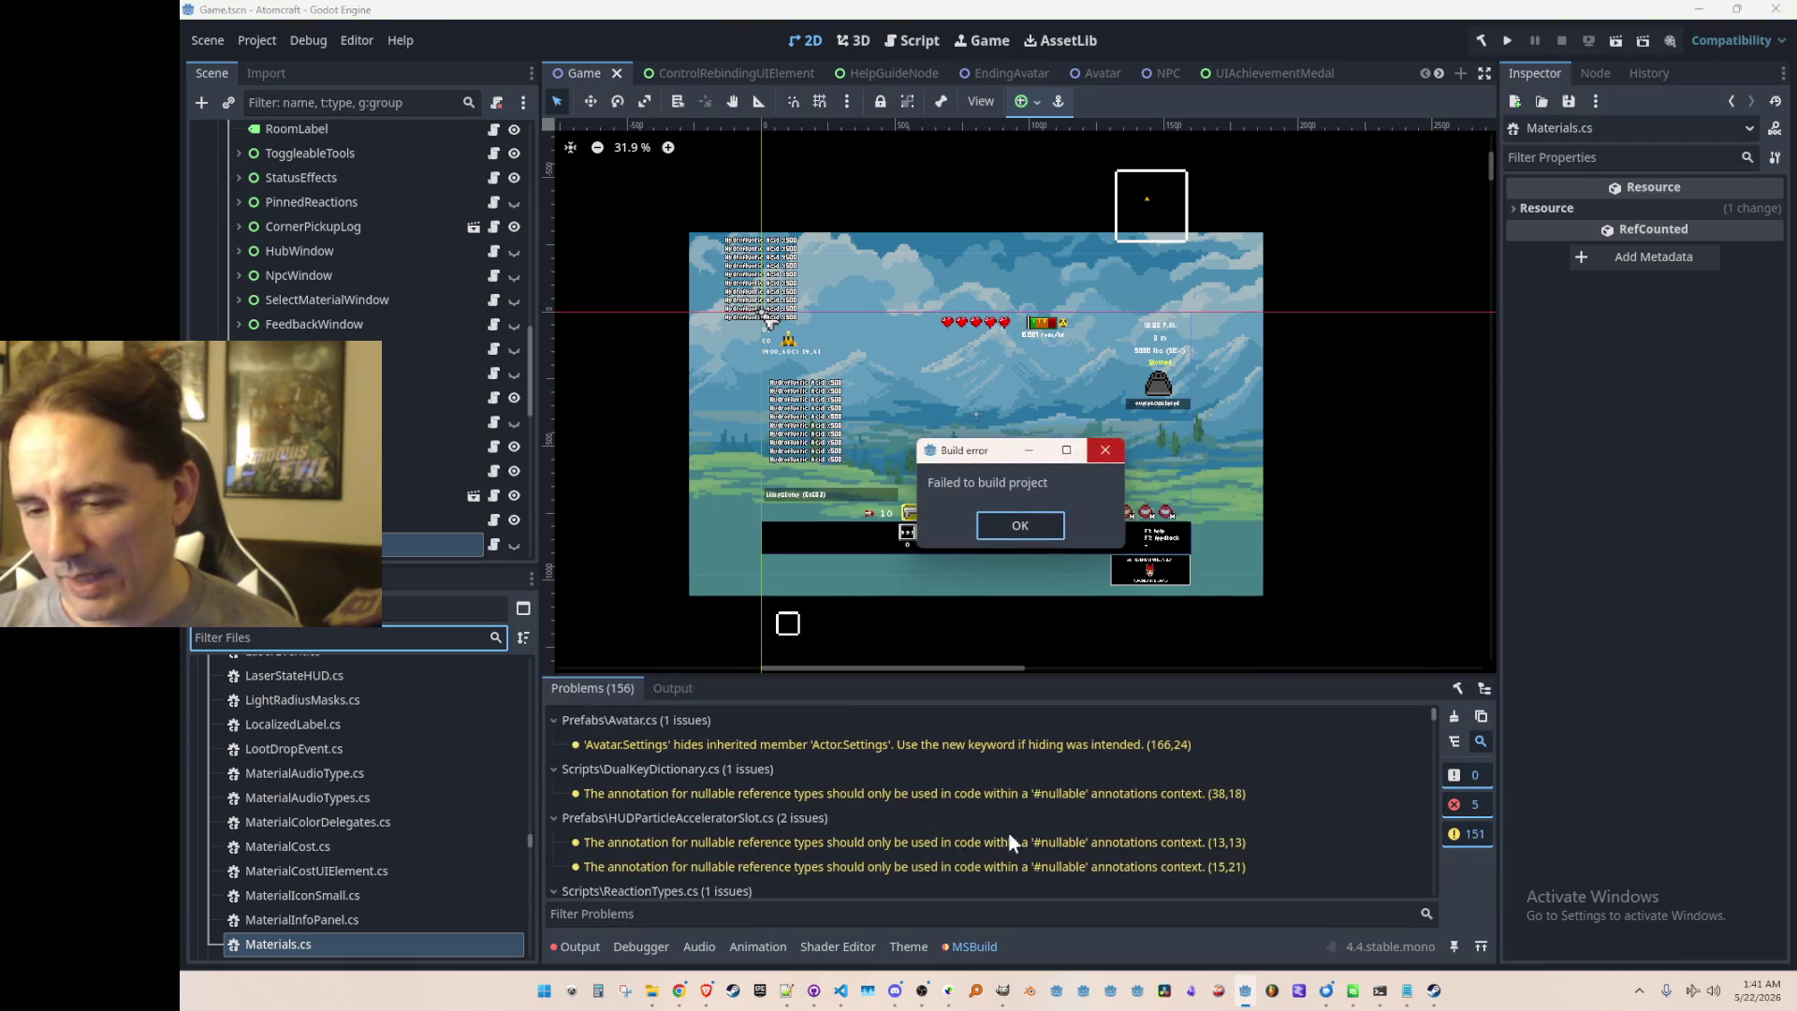
pyautogui.click(1037, 531)
pyautogui.scroll(-5, 996, 789)
pyautogui.scroll(-3, 997, 788)
pyautogui.click(1464, 835)
pyautogui.doubleClick(981, 743)
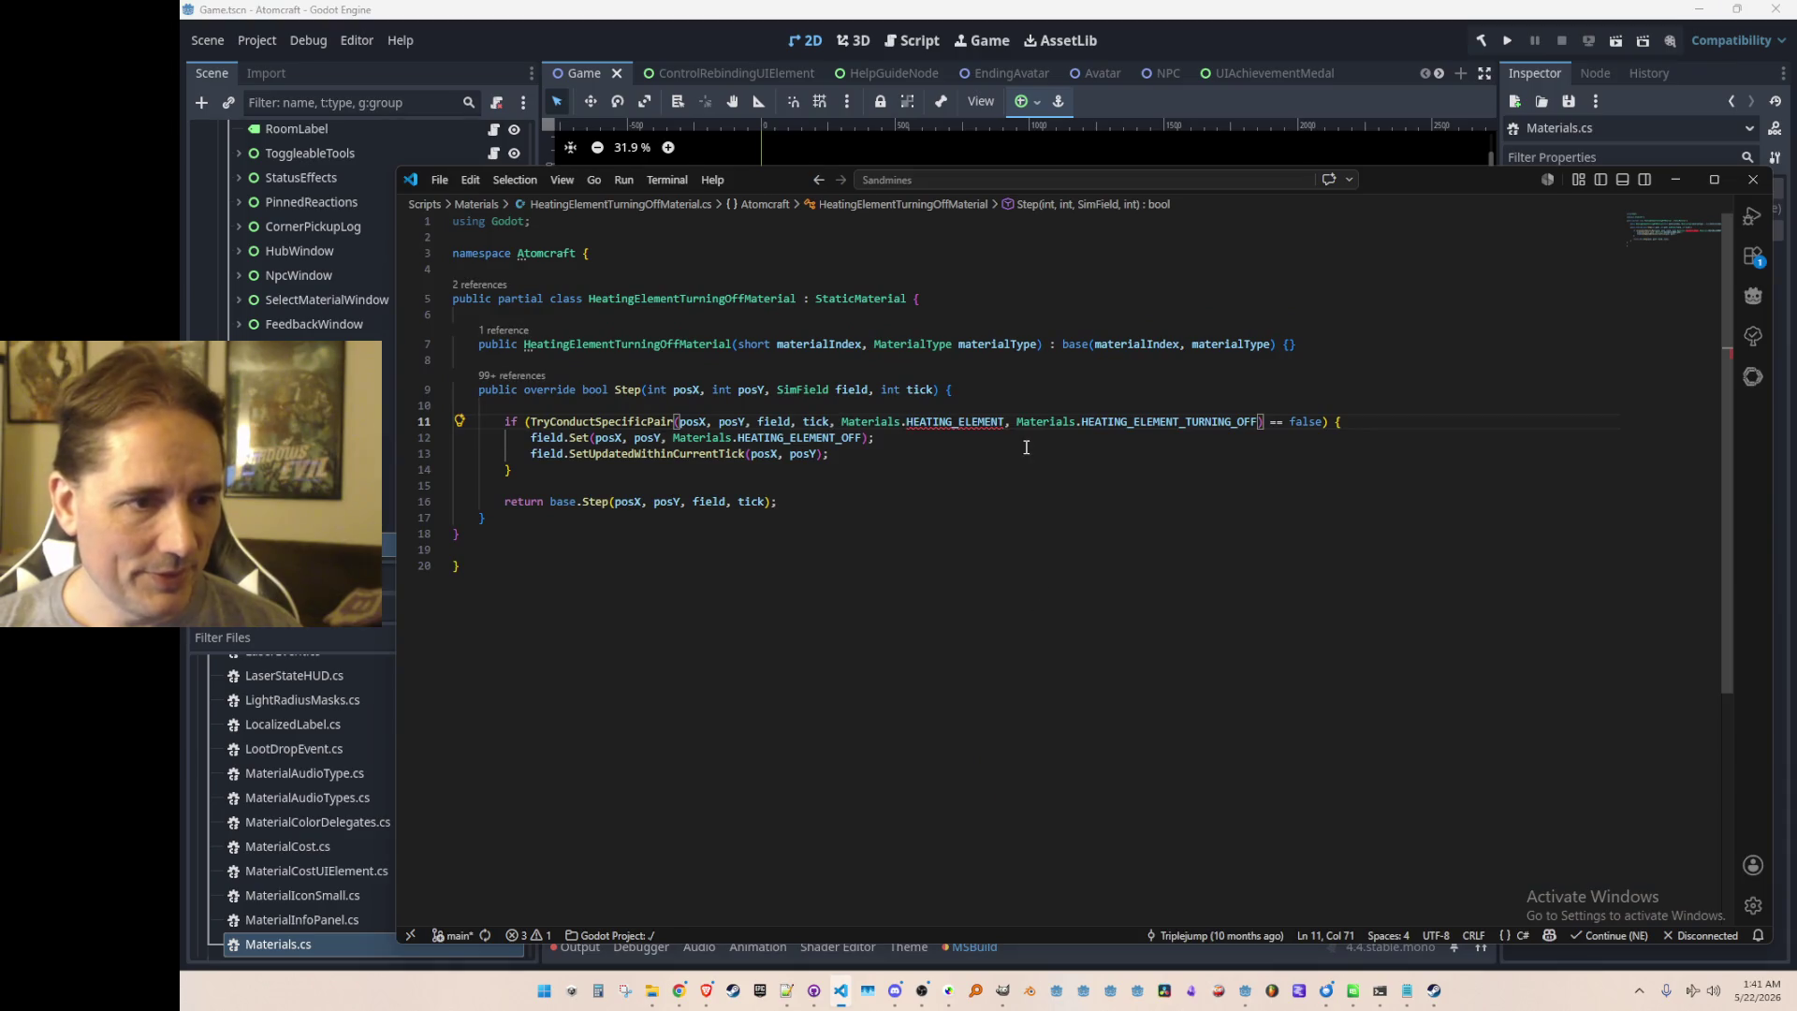
# Step: Try changing the reference to BITS_OF_HEATING_ELEMENT, undo it, and return to Materials.cs
pyautogui.hotkey('ctrl', 'shift', 'Right')
pyautogui.write('BITS_OF_HEATING_ELEMENT')
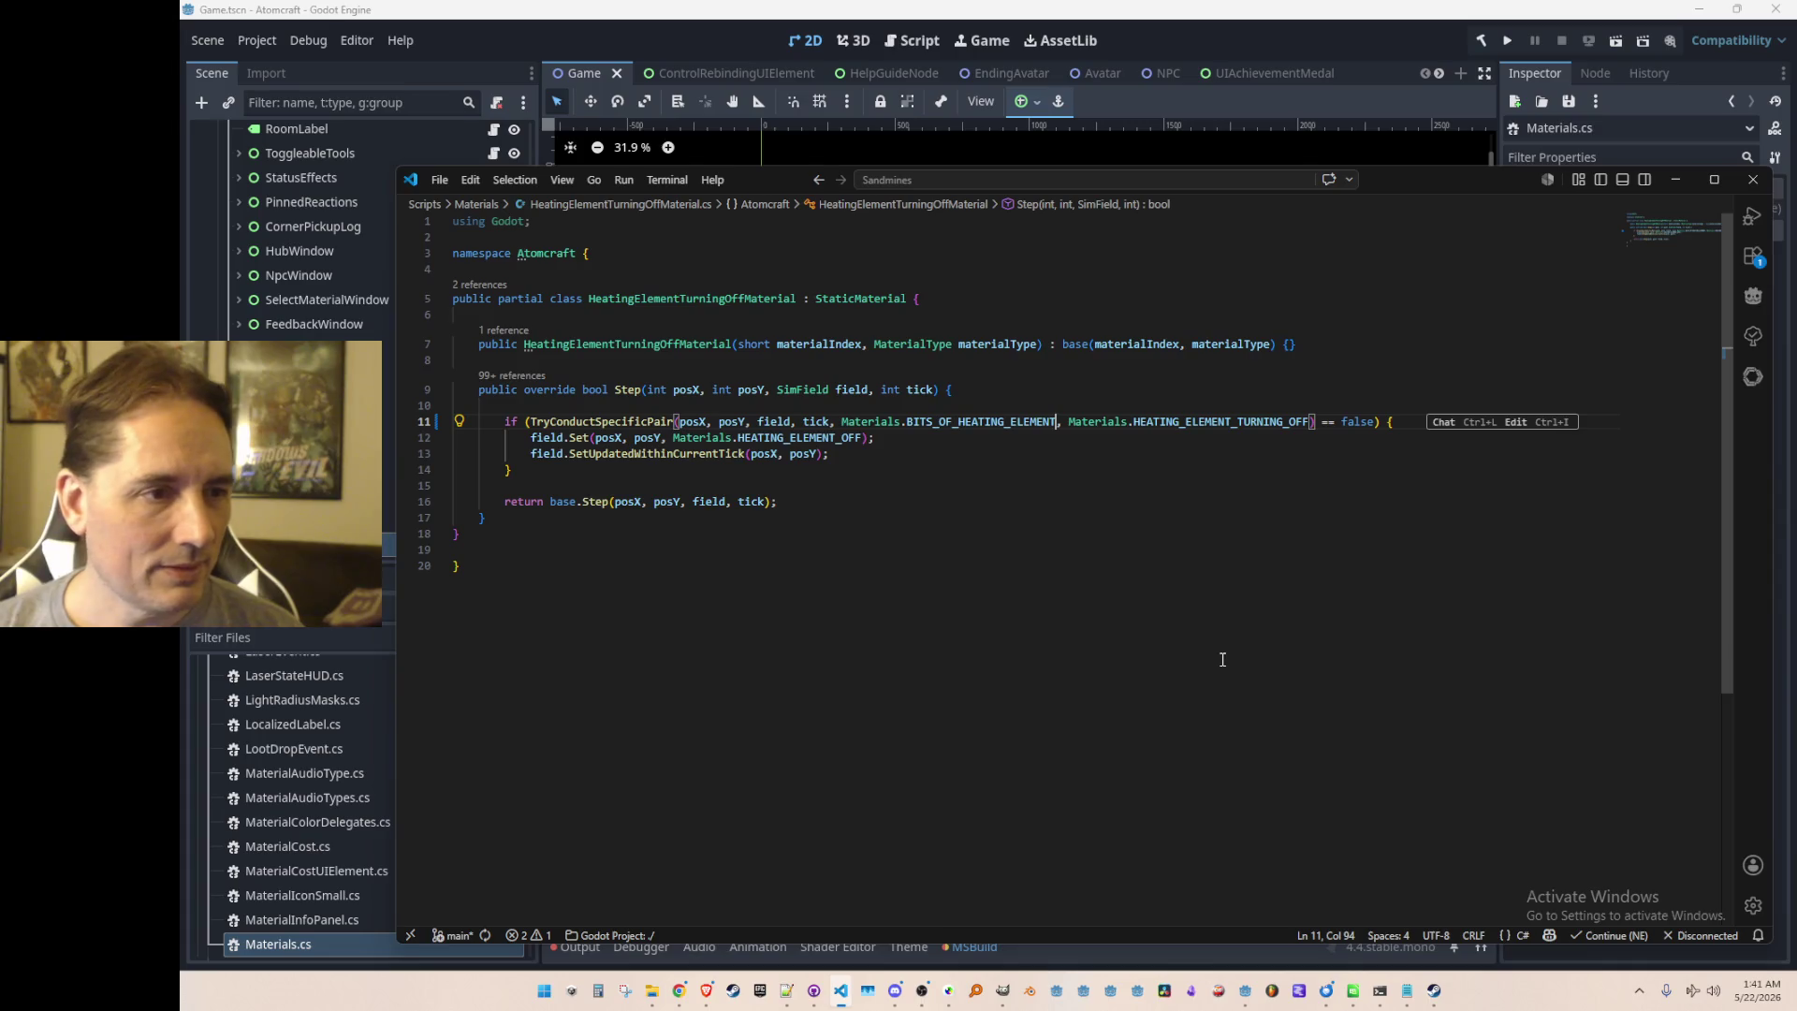
pyautogui.hotkey('ctrl', 'z')
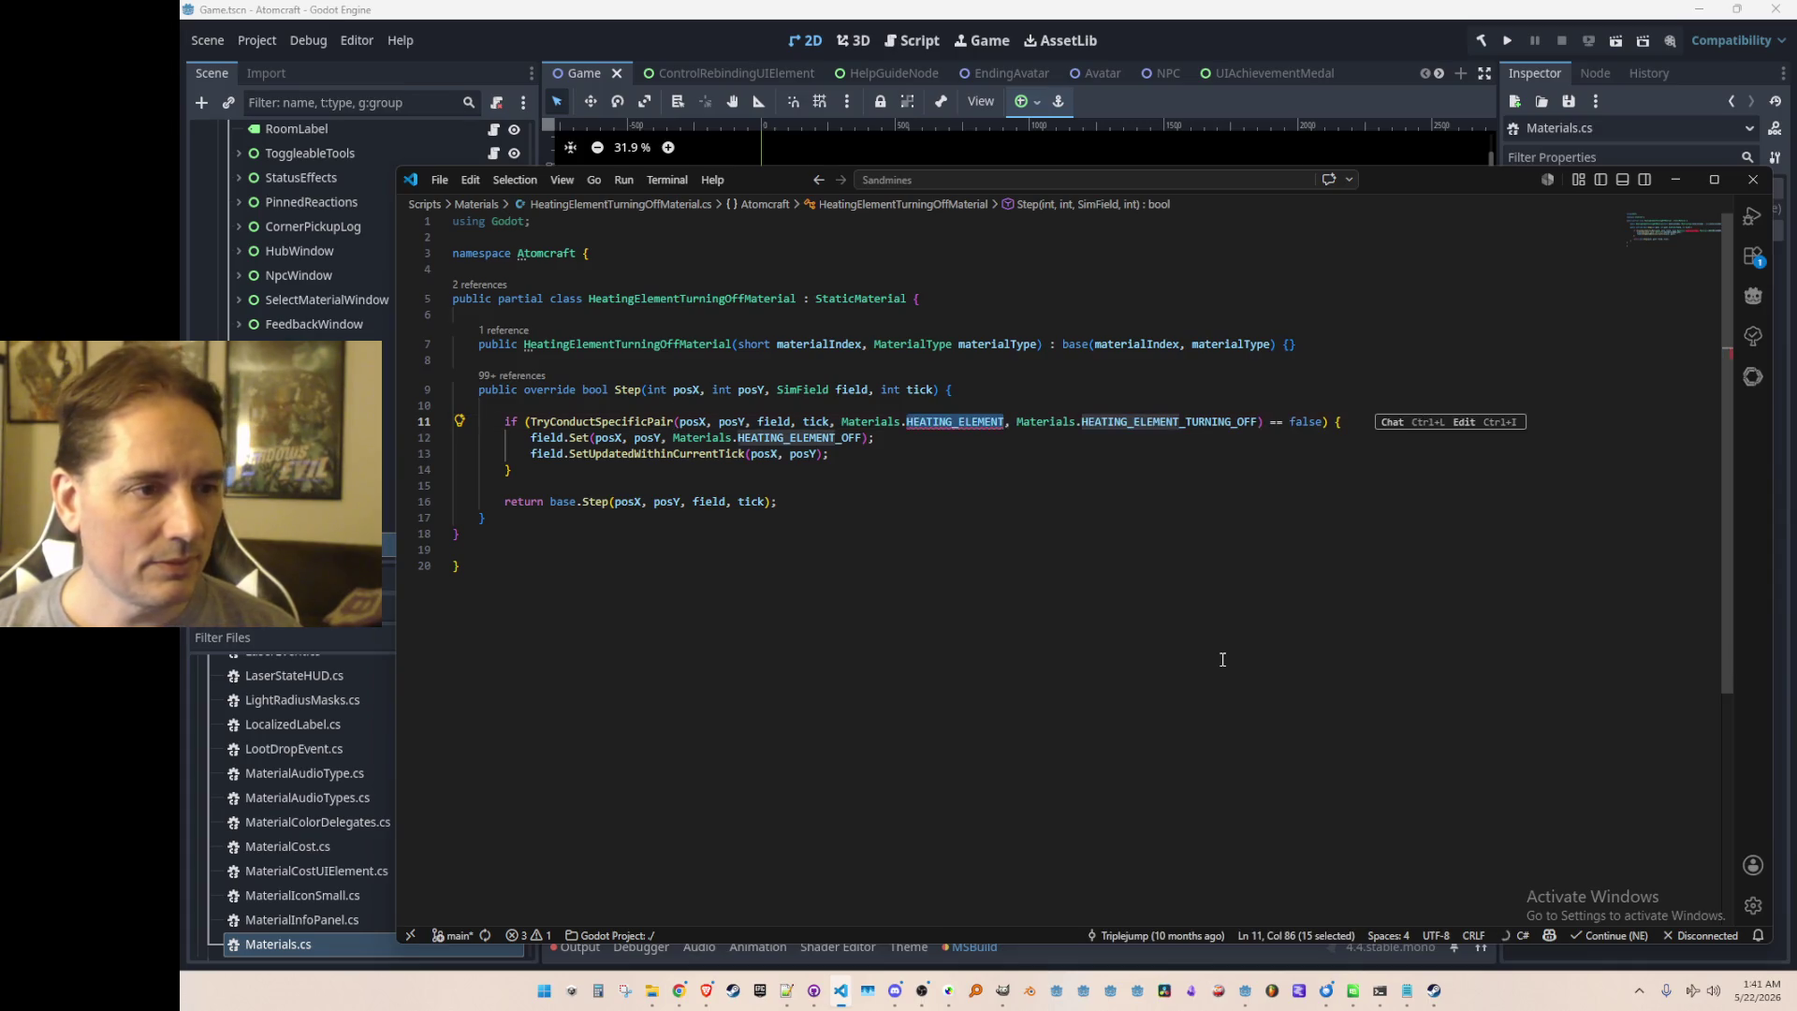
pyautogui.hotkey('alt', 'Left')
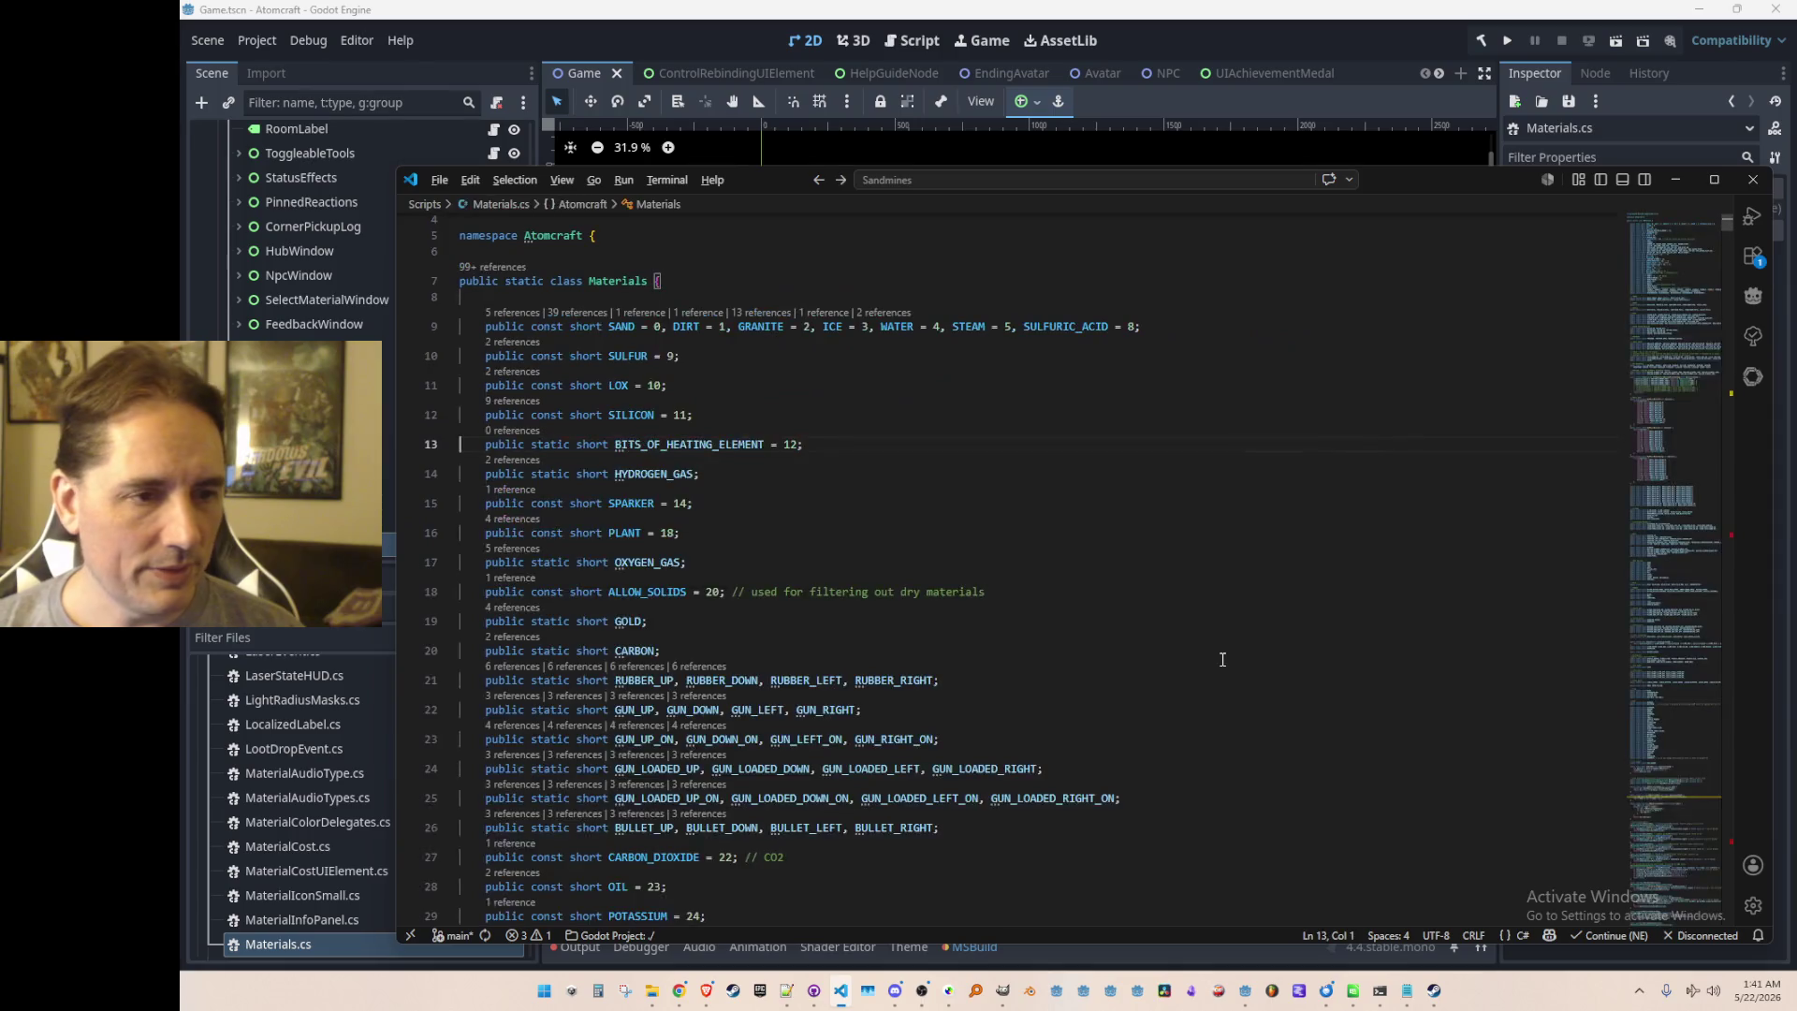
# Step: Copy the BITS_OF_HEATING_ELEMENT declaration onto a new line above it
pyautogui.press('Home')
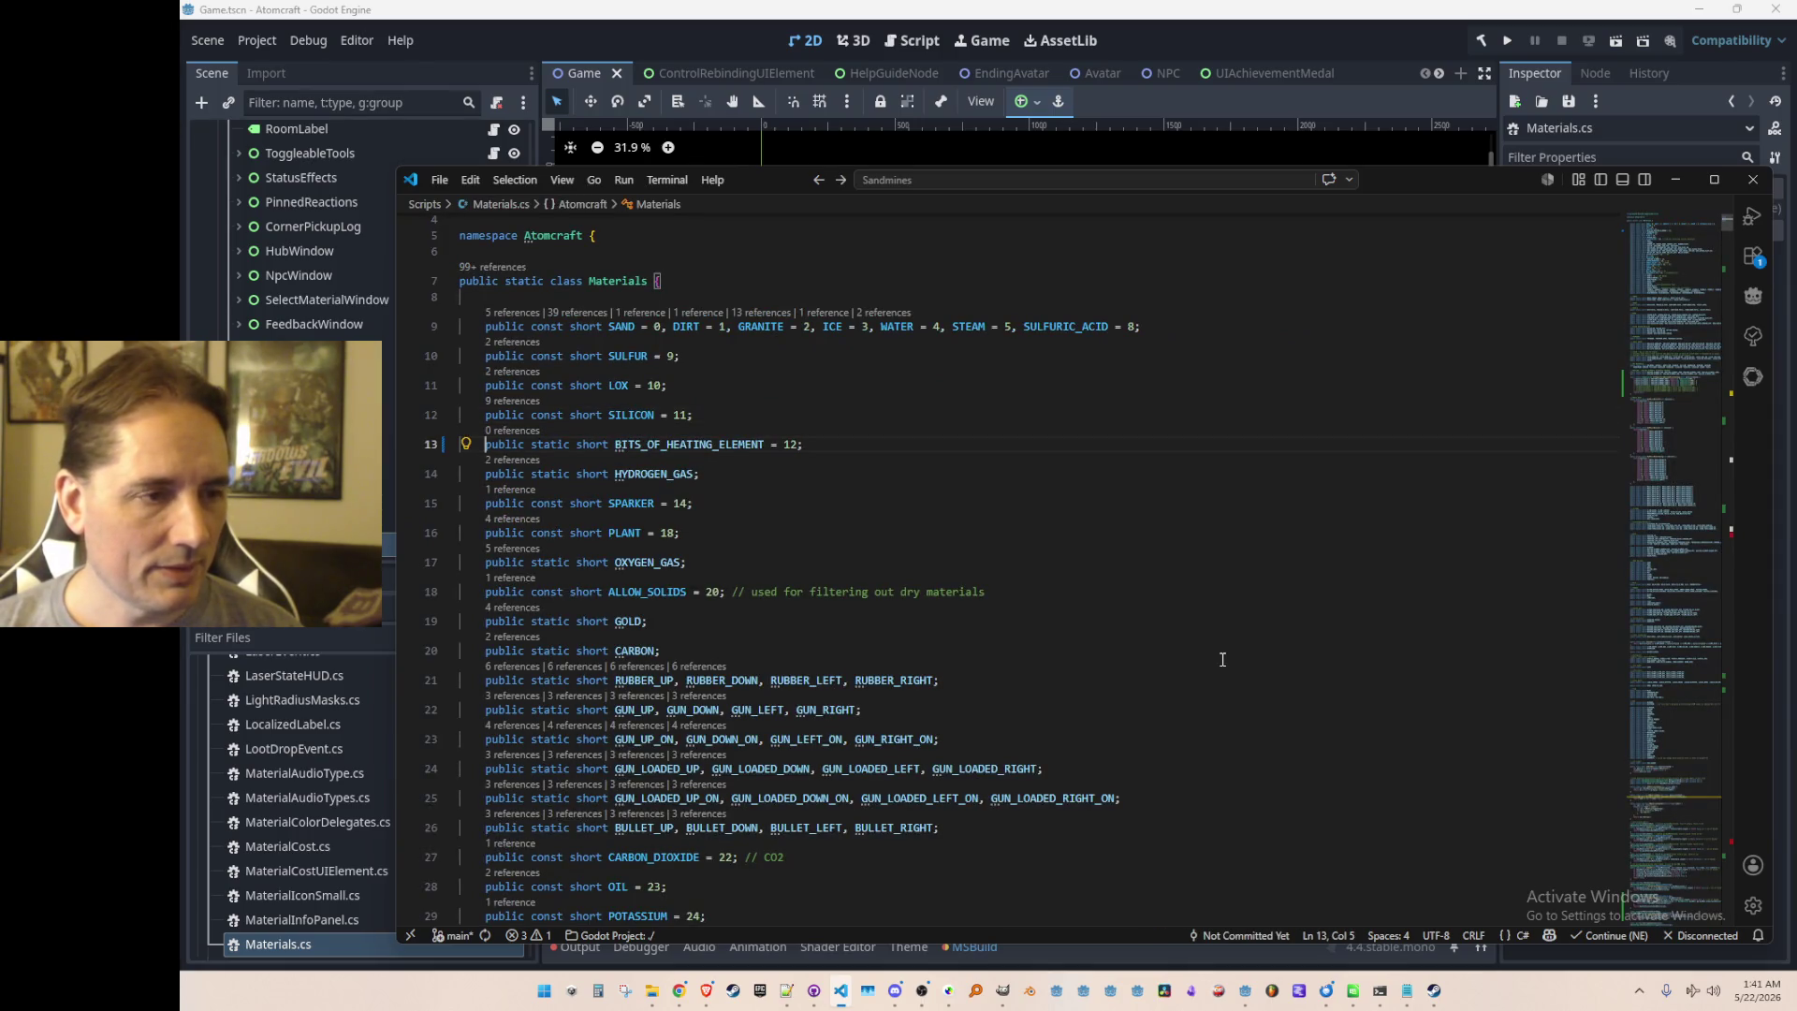
pyautogui.hotkey('shift', 'End')
pyautogui.hotkey('shift', 'Left')
pyautogui.hotkey('shift', 'Left')
pyautogui.hotkey('shift', 'Left')
pyautogui.hotkey('ctrl', 'shift', 'Left')
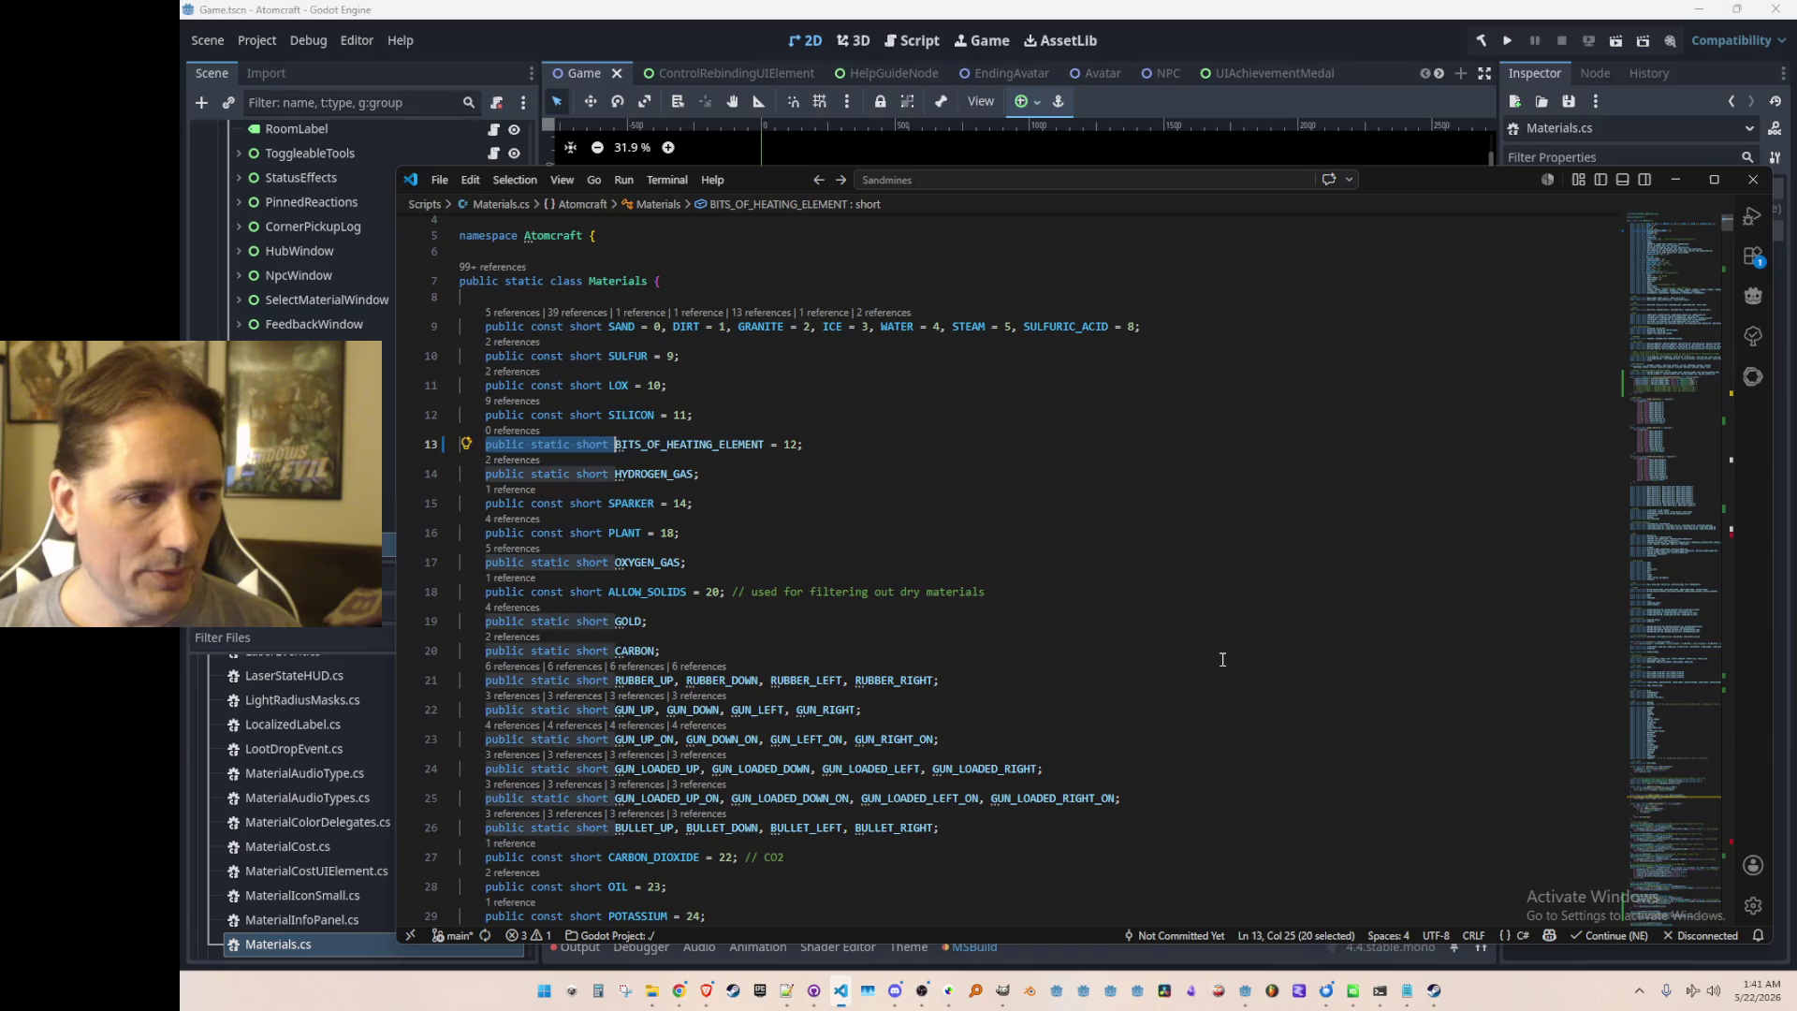
pyautogui.hotkey('ctrl', 'shift', 'Right')
pyautogui.hotkey('ctrl', 'c')
pyautogui.hotkey('ctrl', 'shift', 'Return')
pyautogui.hotkey('ctrl', 'v')
pyautogui.write(';')
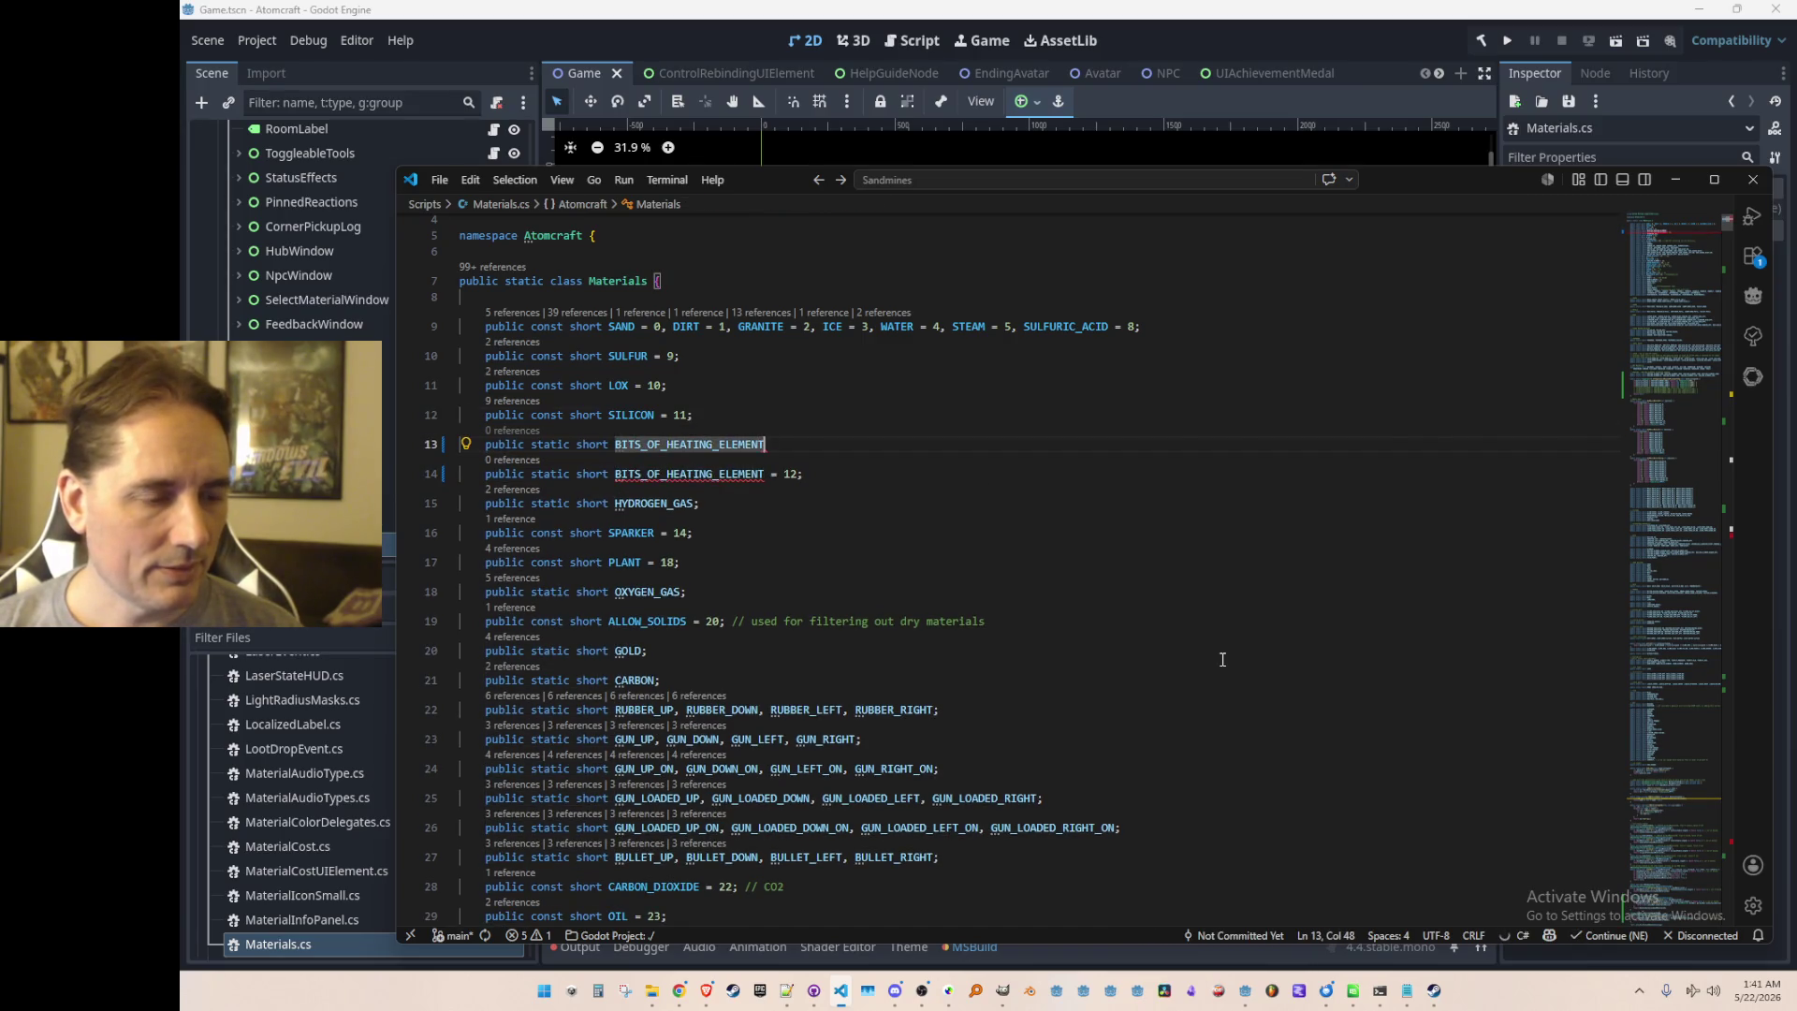
pyautogui.press('Left')
# Step: Revert line 13 to HEATING_ELEMENT = 12 and jump to the cooling declarations on line 98
pyautogui.press('Down')
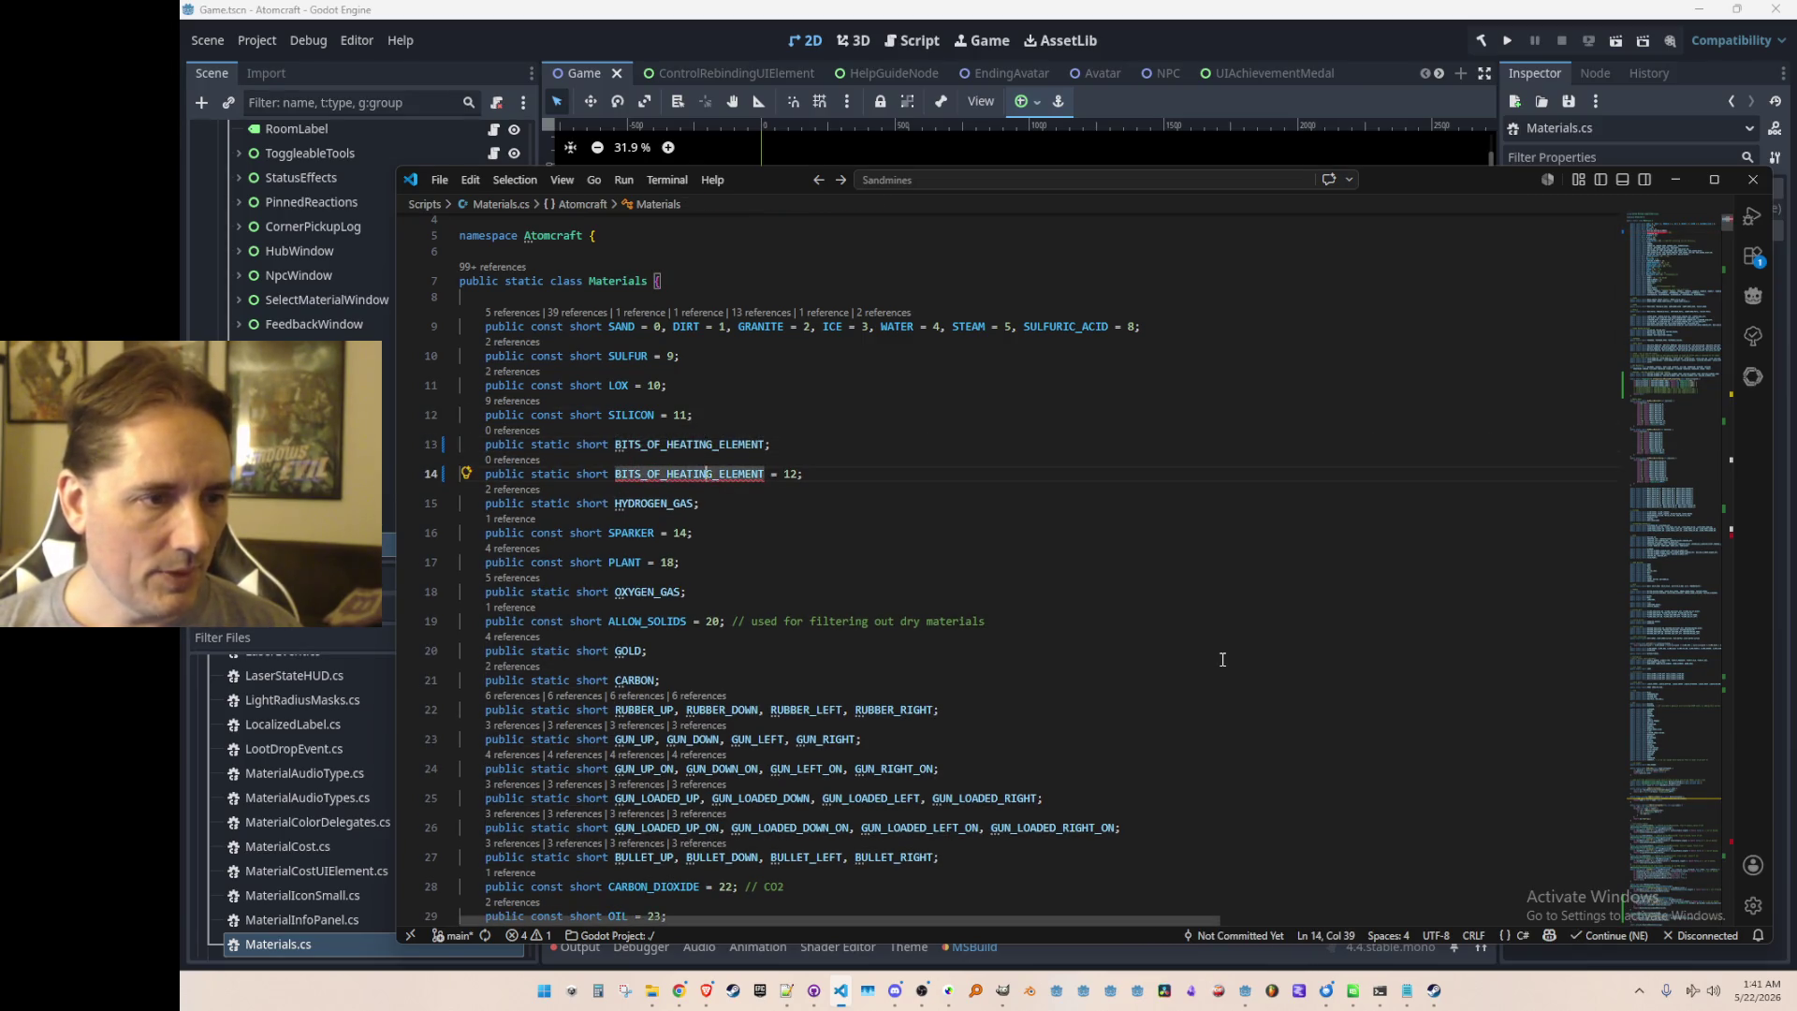
pyautogui.press('Up')
pyautogui.hotkey('ctrl', 'shift', 'k')
pyautogui.hotkey('ctrl', 'BackSpace')
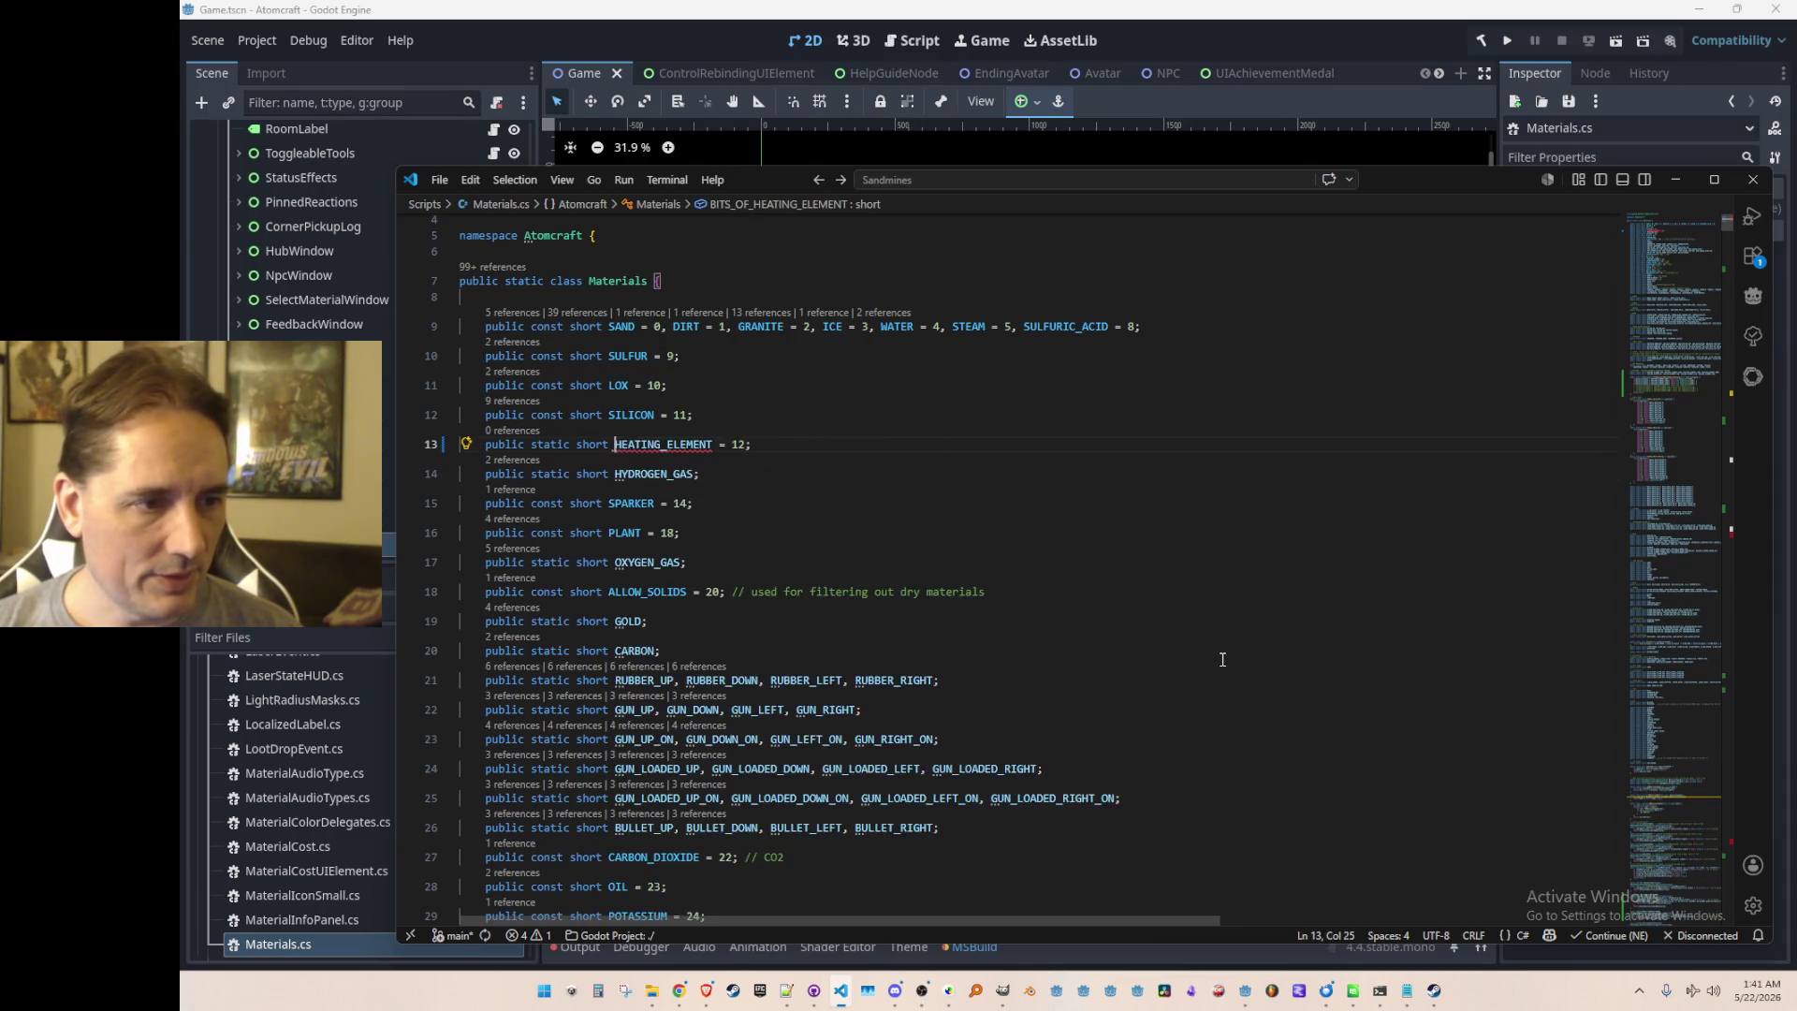
pyautogui.press('Home')
pyautogui.press('Home')
pyautogui.hotkey('ctrl', 'Right')
pyautogui.hotkey('ctrl', 'Right')
pyautogui.hotkey('ctrl', 'Right')
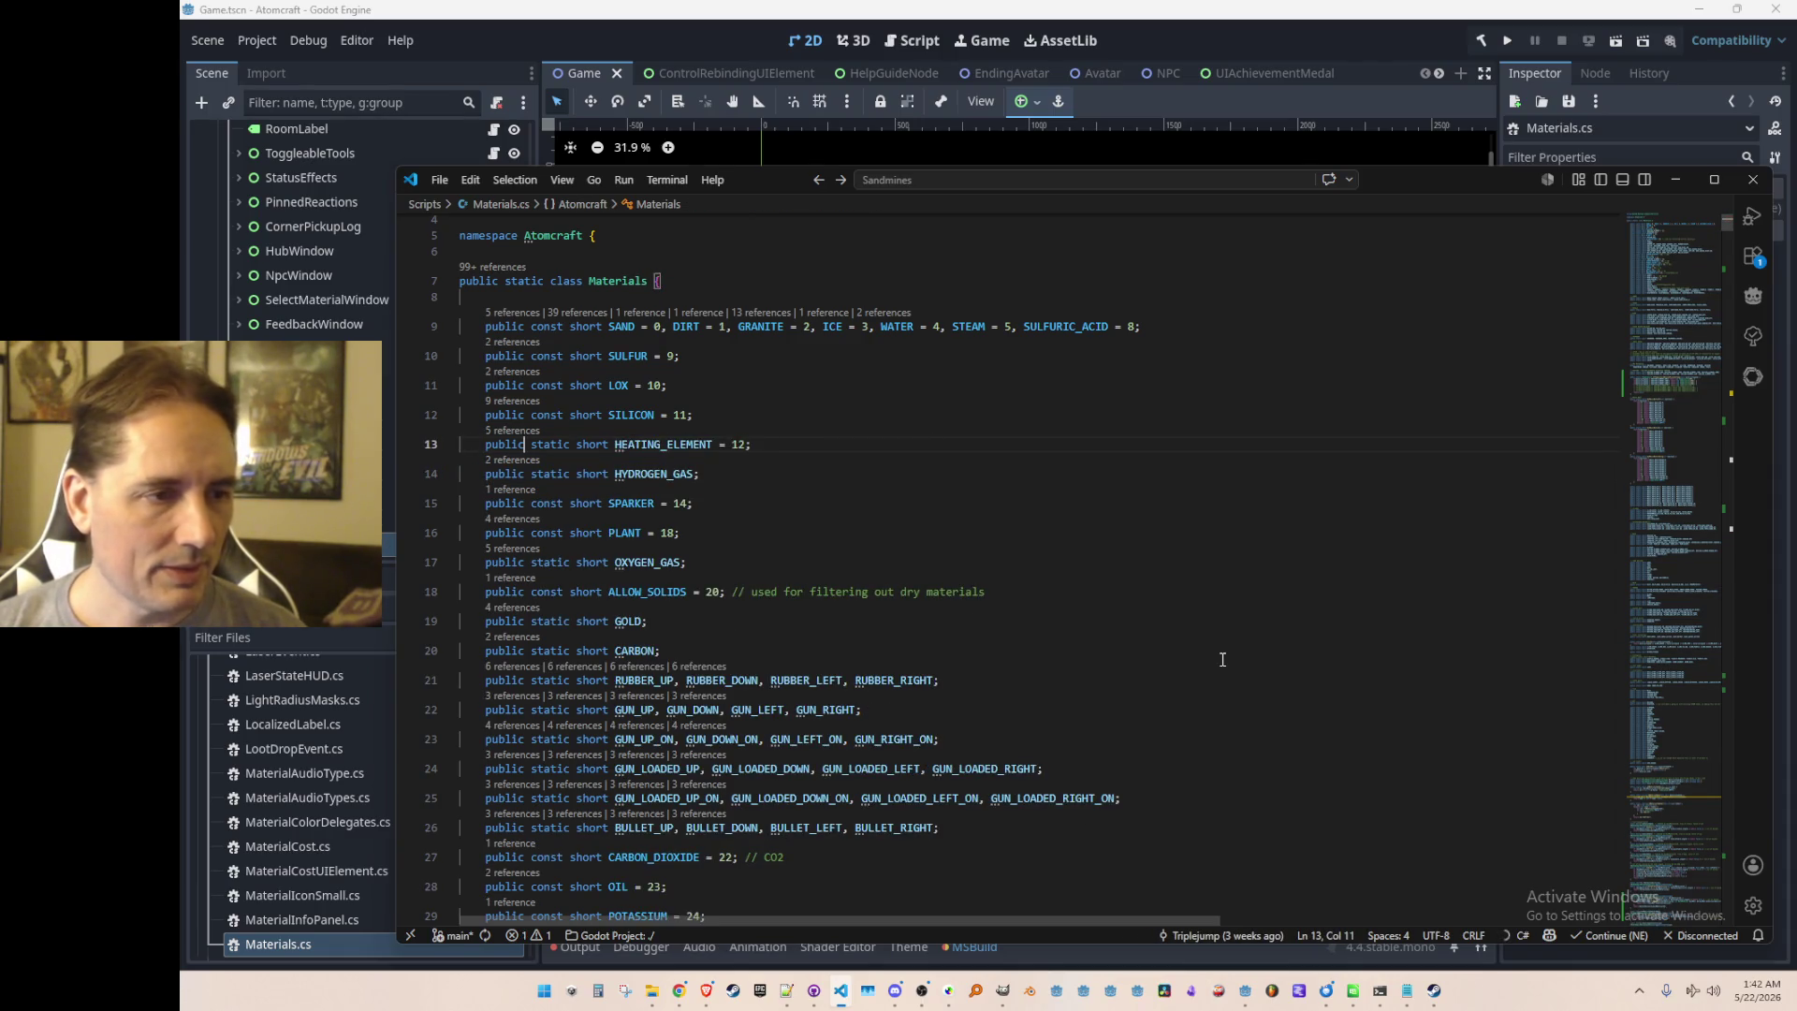
pyautogui.hotkey('alt', 'Left')
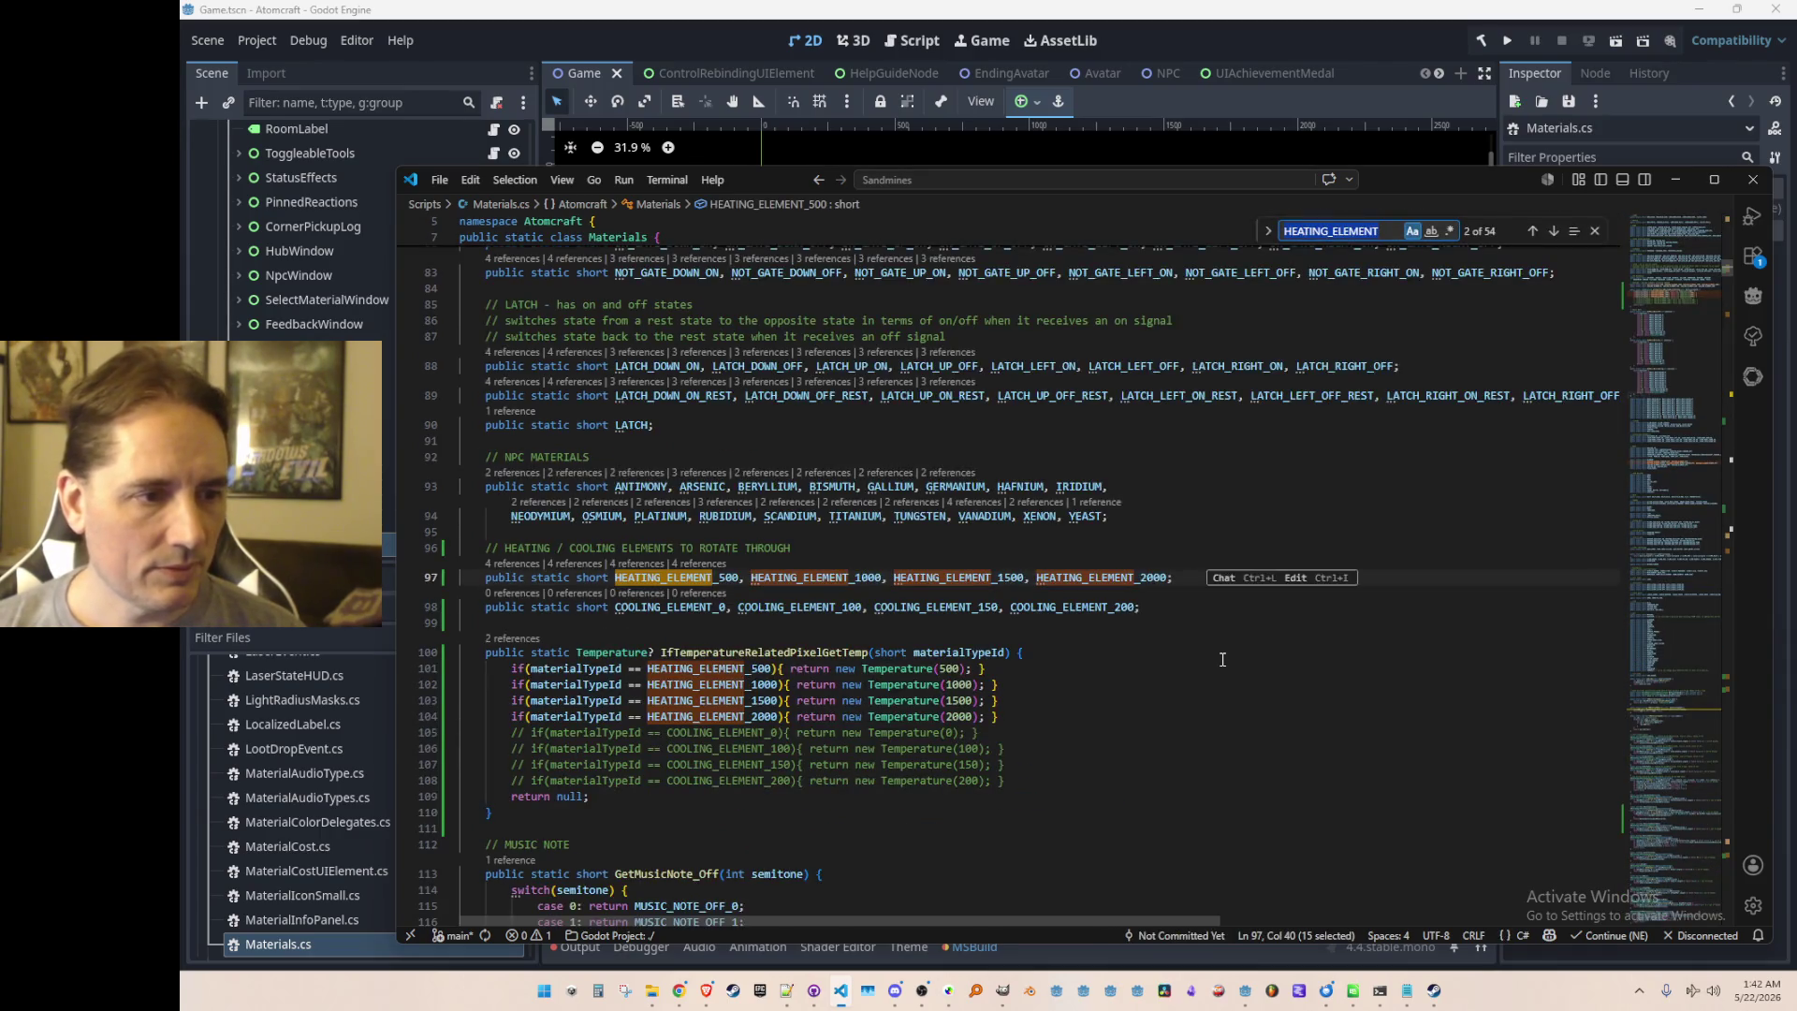
# Step: Declare BITS_OF_HEATING_ELEMENT, BITS_OF_COOLING_ELEMENT after line 98, then find HEATING_ELEMENT at line 1592
pyautogui.press('Return')
pyautogui.write('pu')
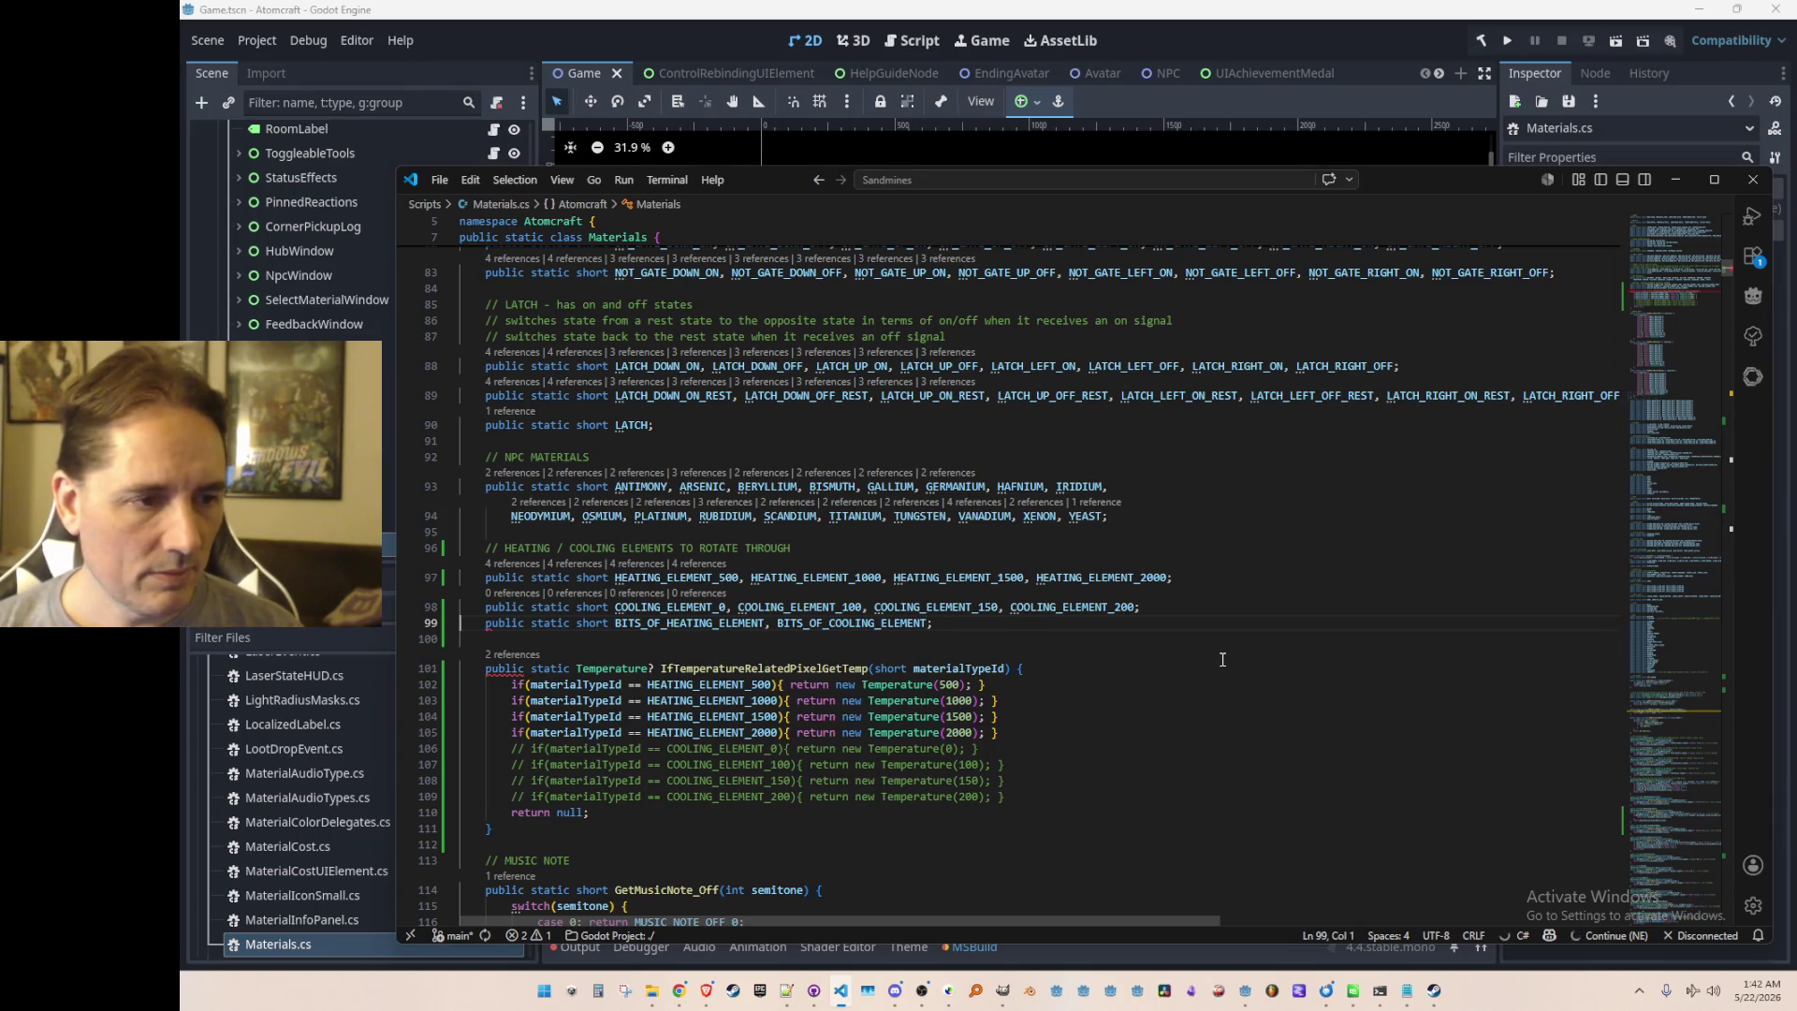
pyautogui.hotkey('ctrl', 'f')
pyautogui.write('HEATING_ELEMNT')
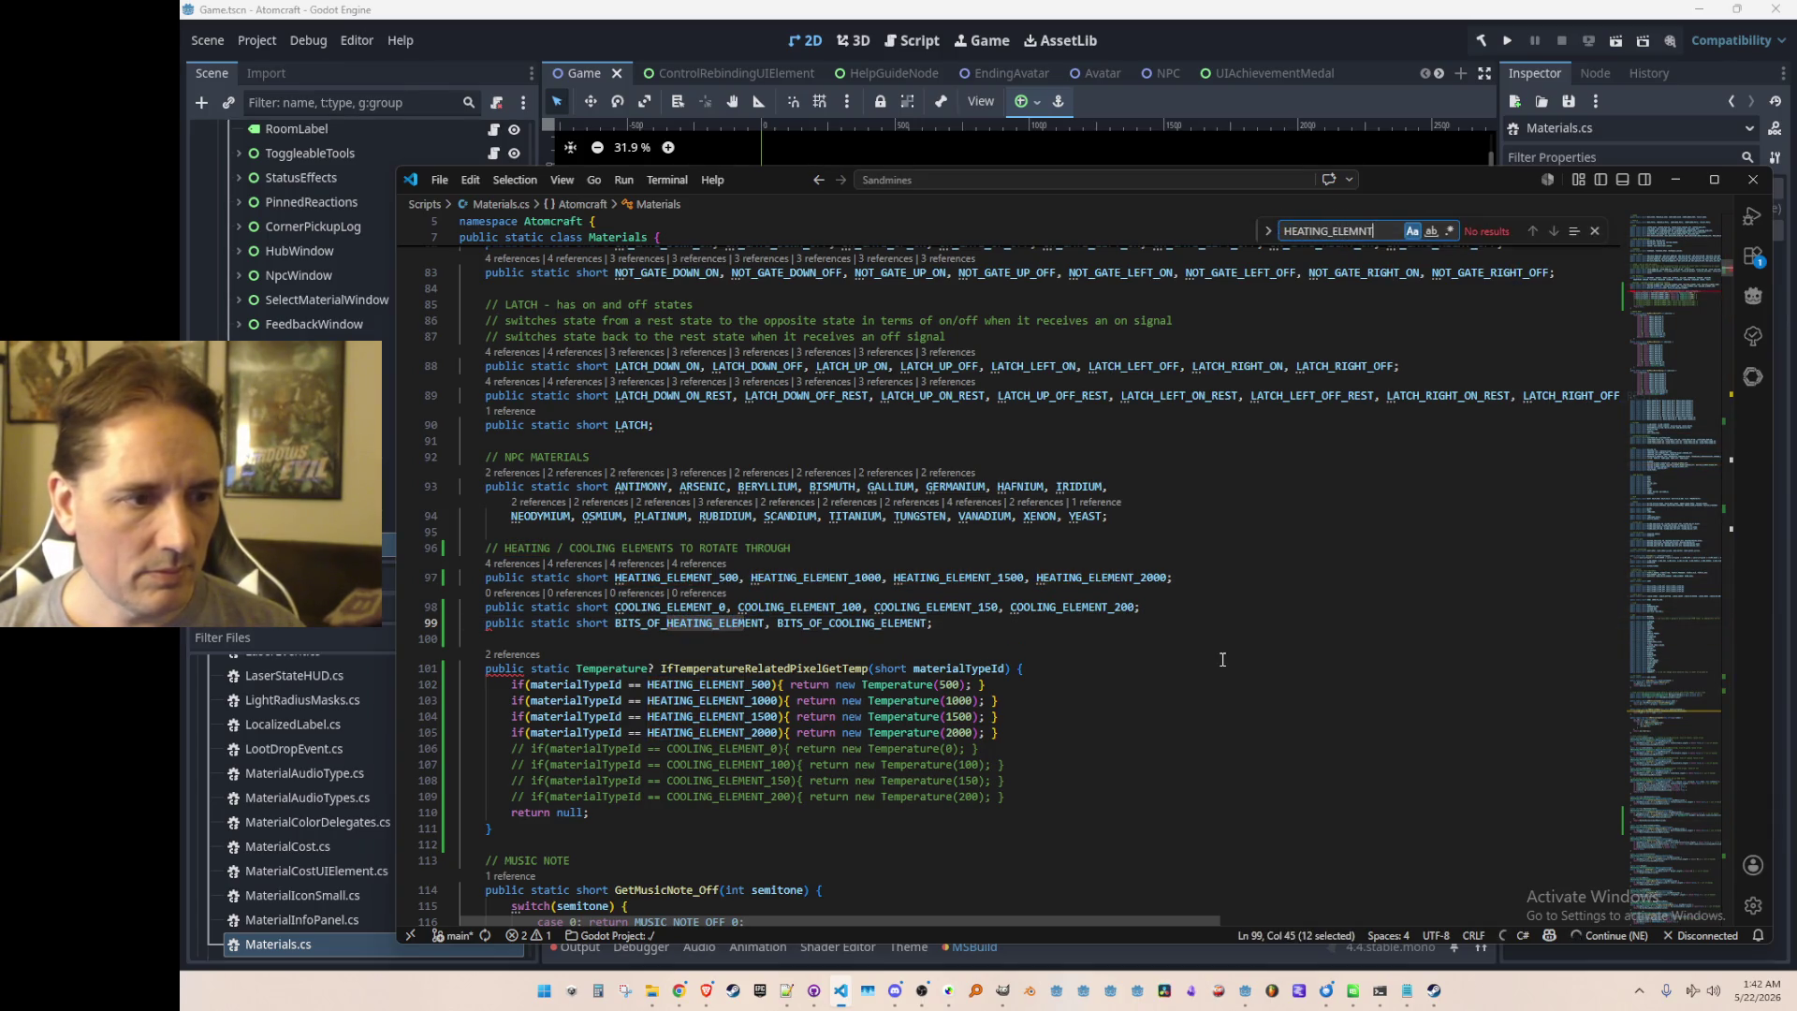
pyautogui.press('BackSpace')
pyautogui.press('BackSpace')
pyautogui.write('ENT')
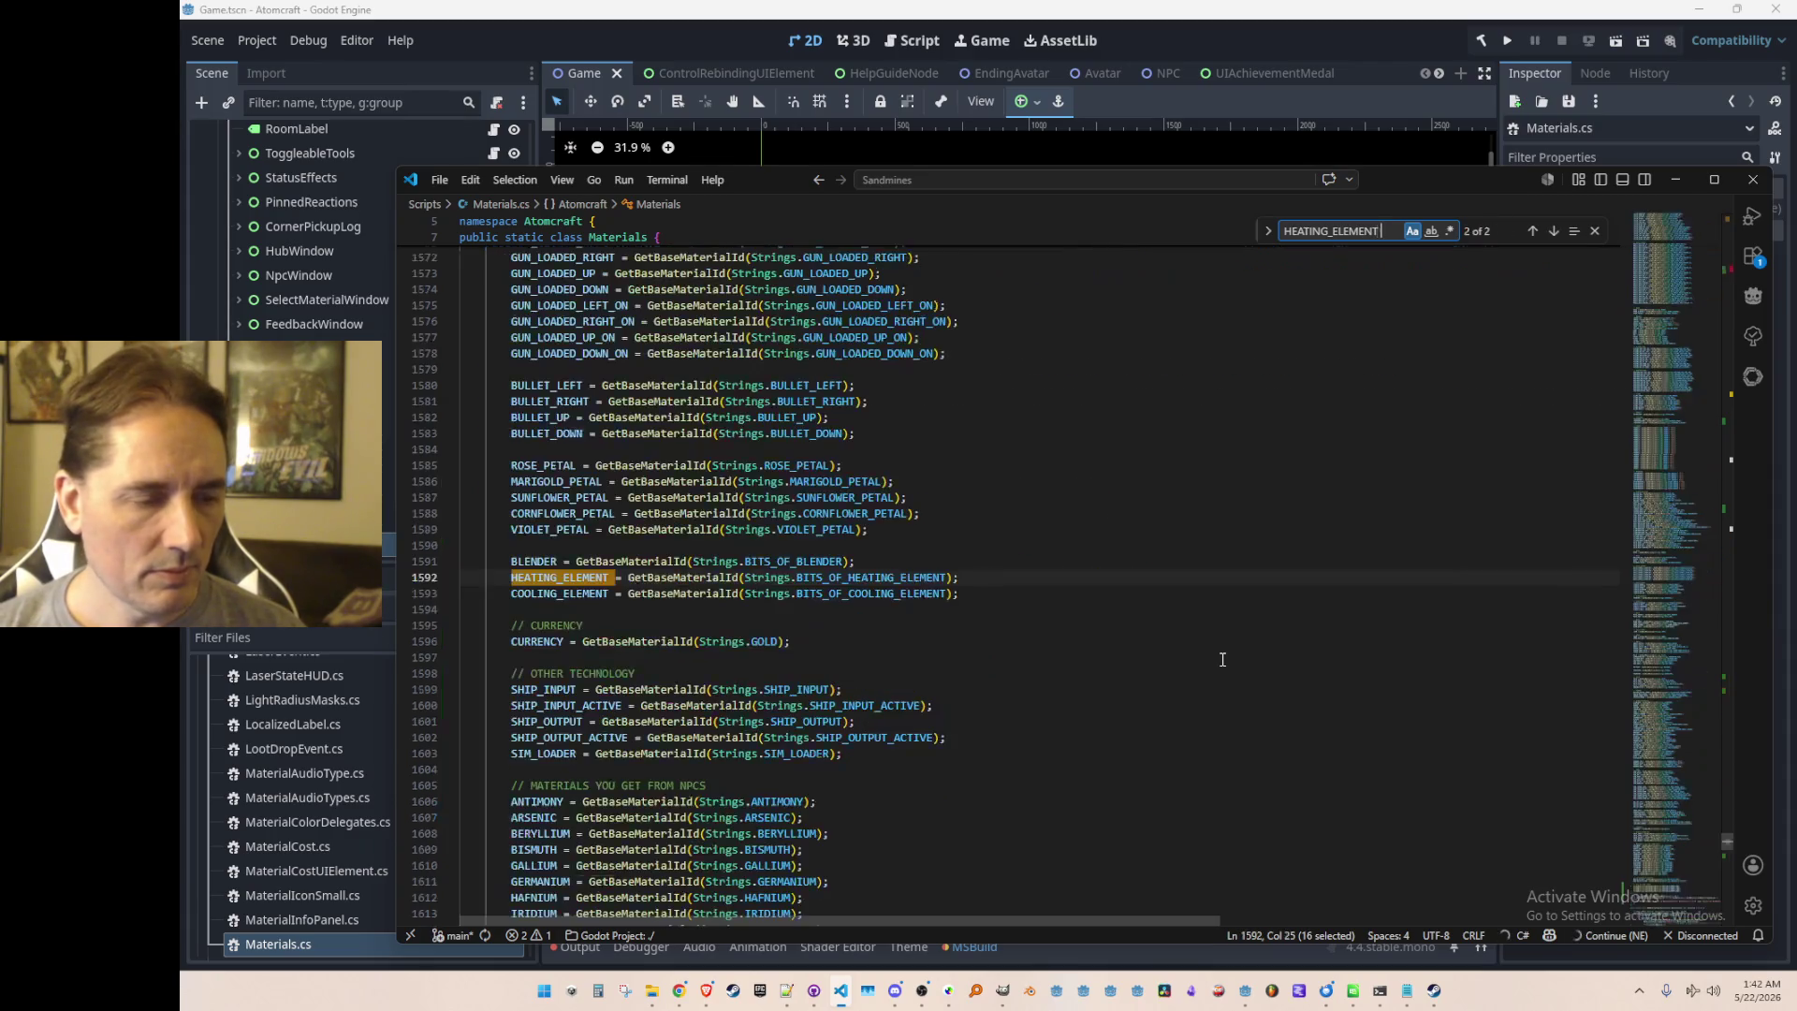
pyautogui.press('Return')
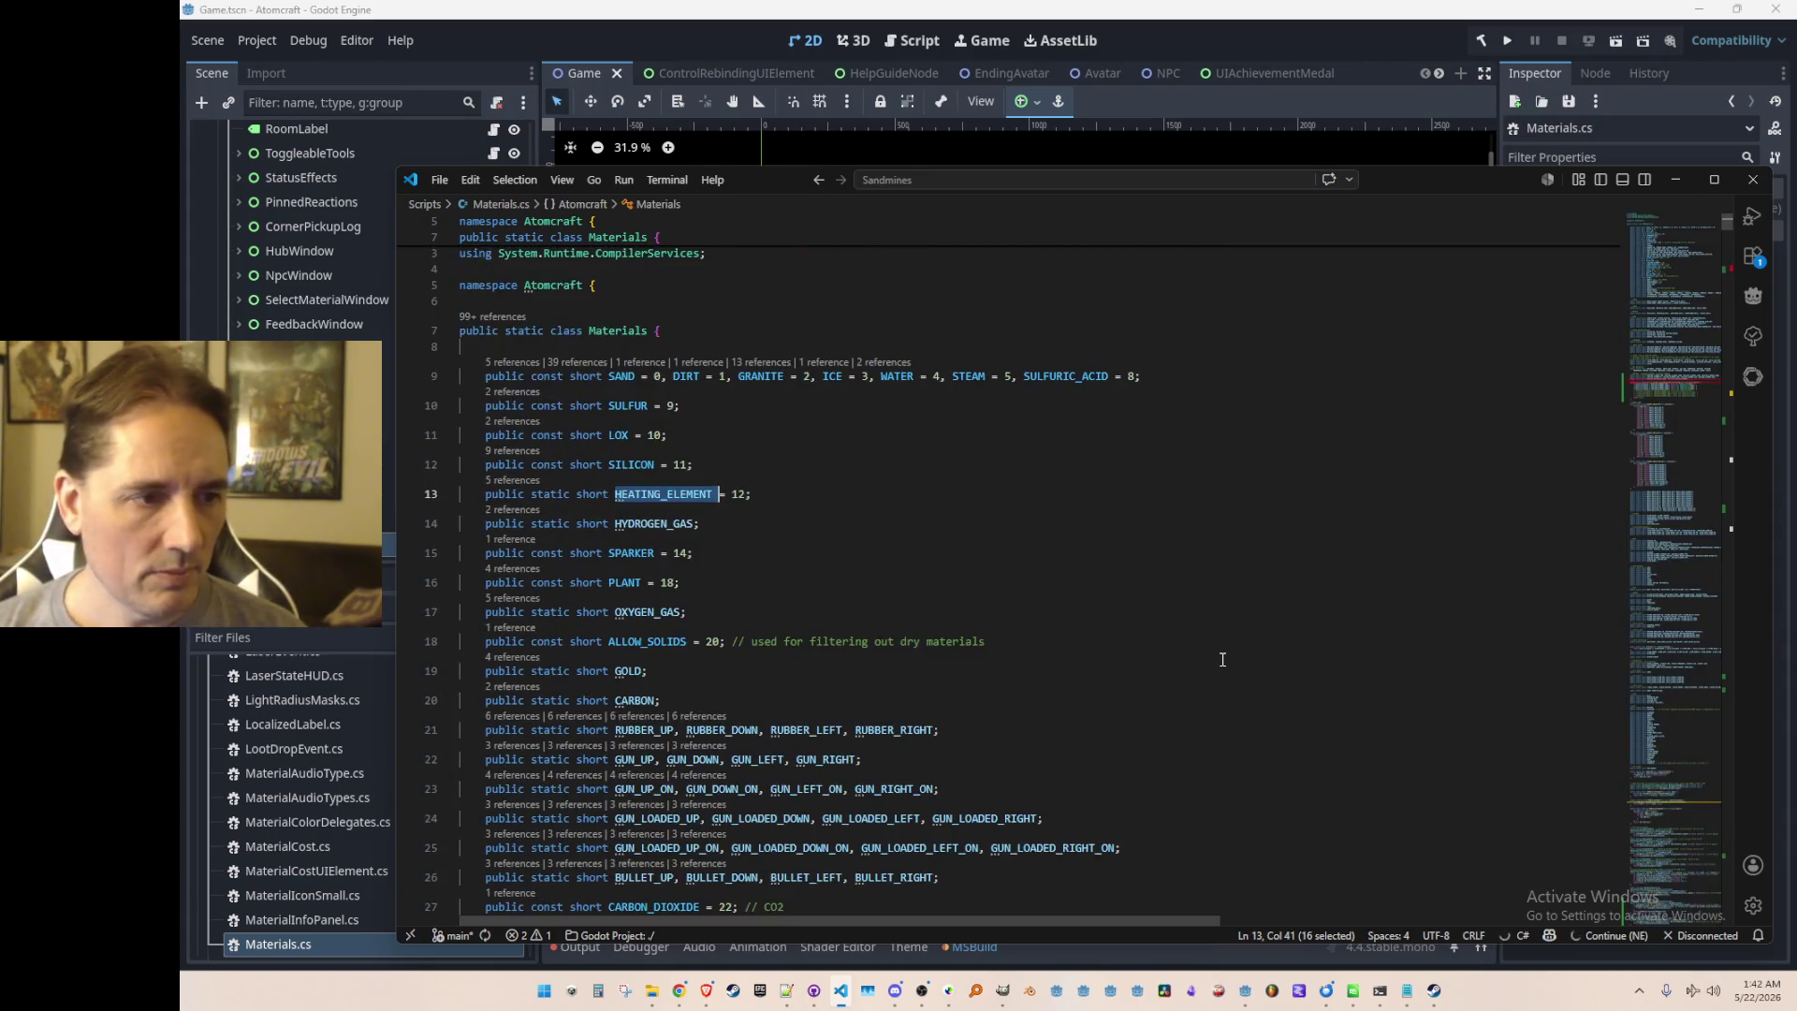
pyautogui.press('Escape')
# Step: Prefix the heating and cooling assignments with BITS_OF_ and remove the stray line
pyautogui.write('BITS')
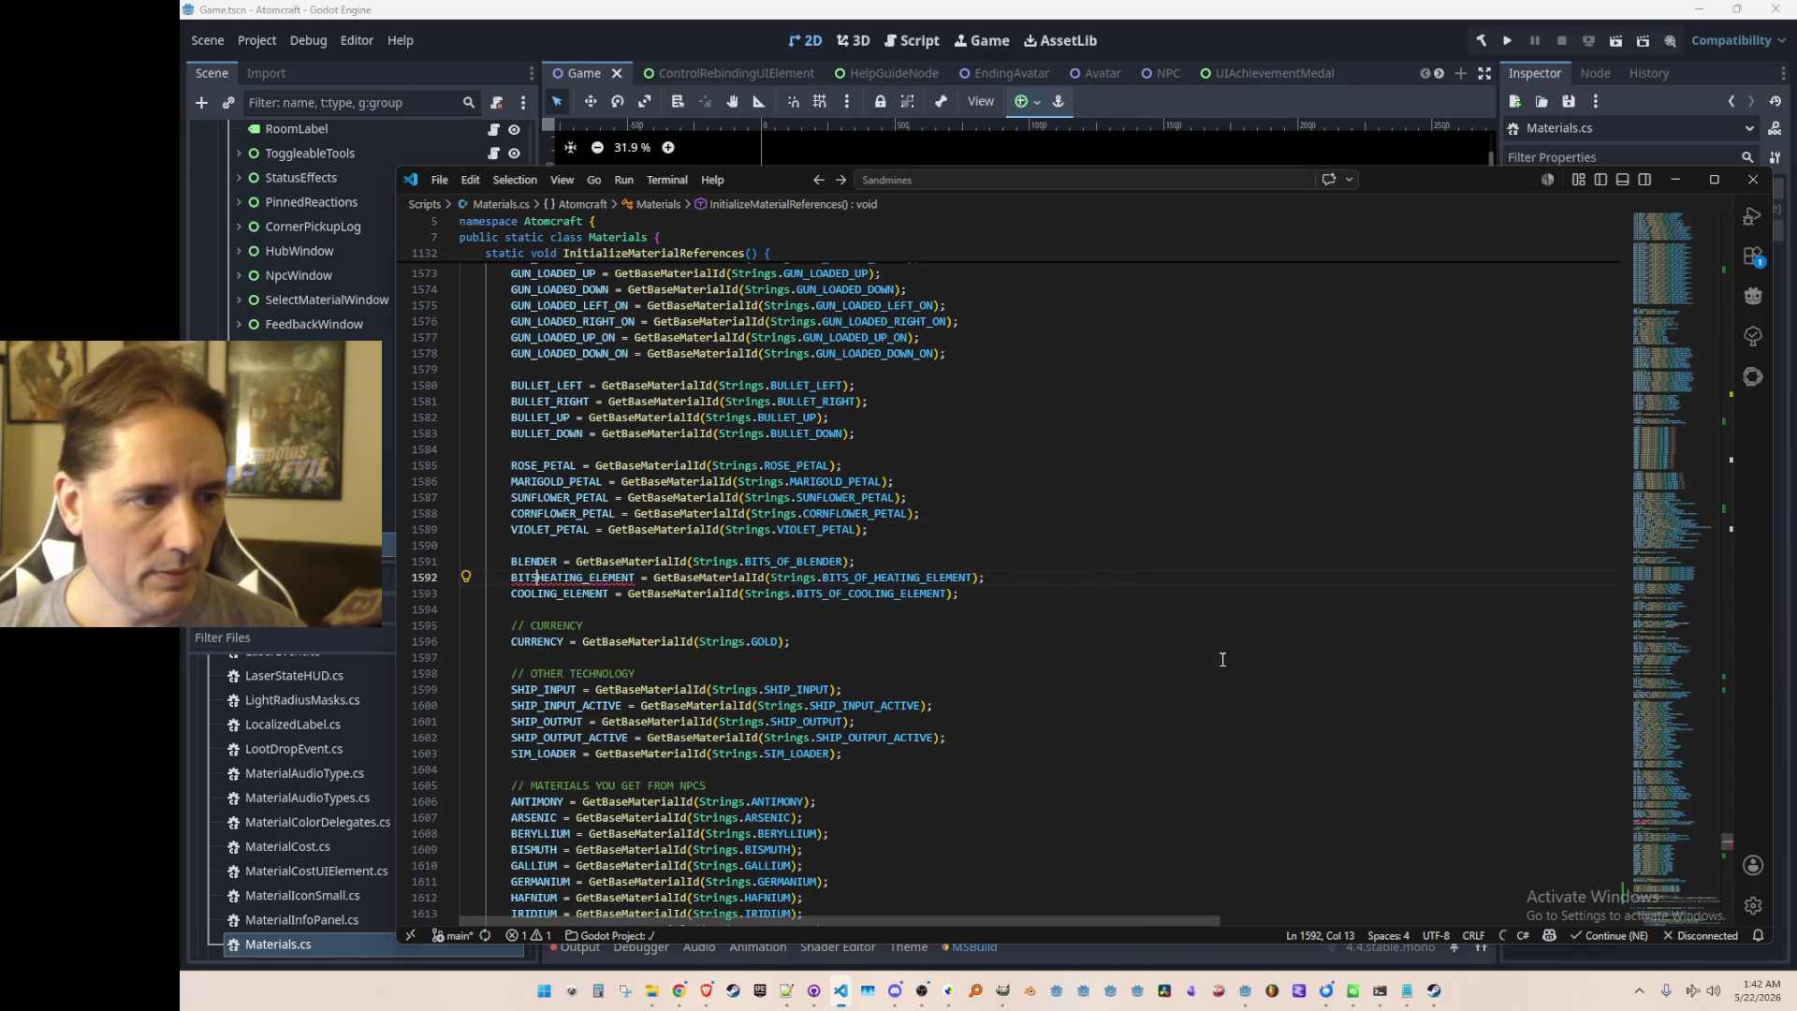
pyautogui.write('_OF_')
pyautogui.press('Tab')
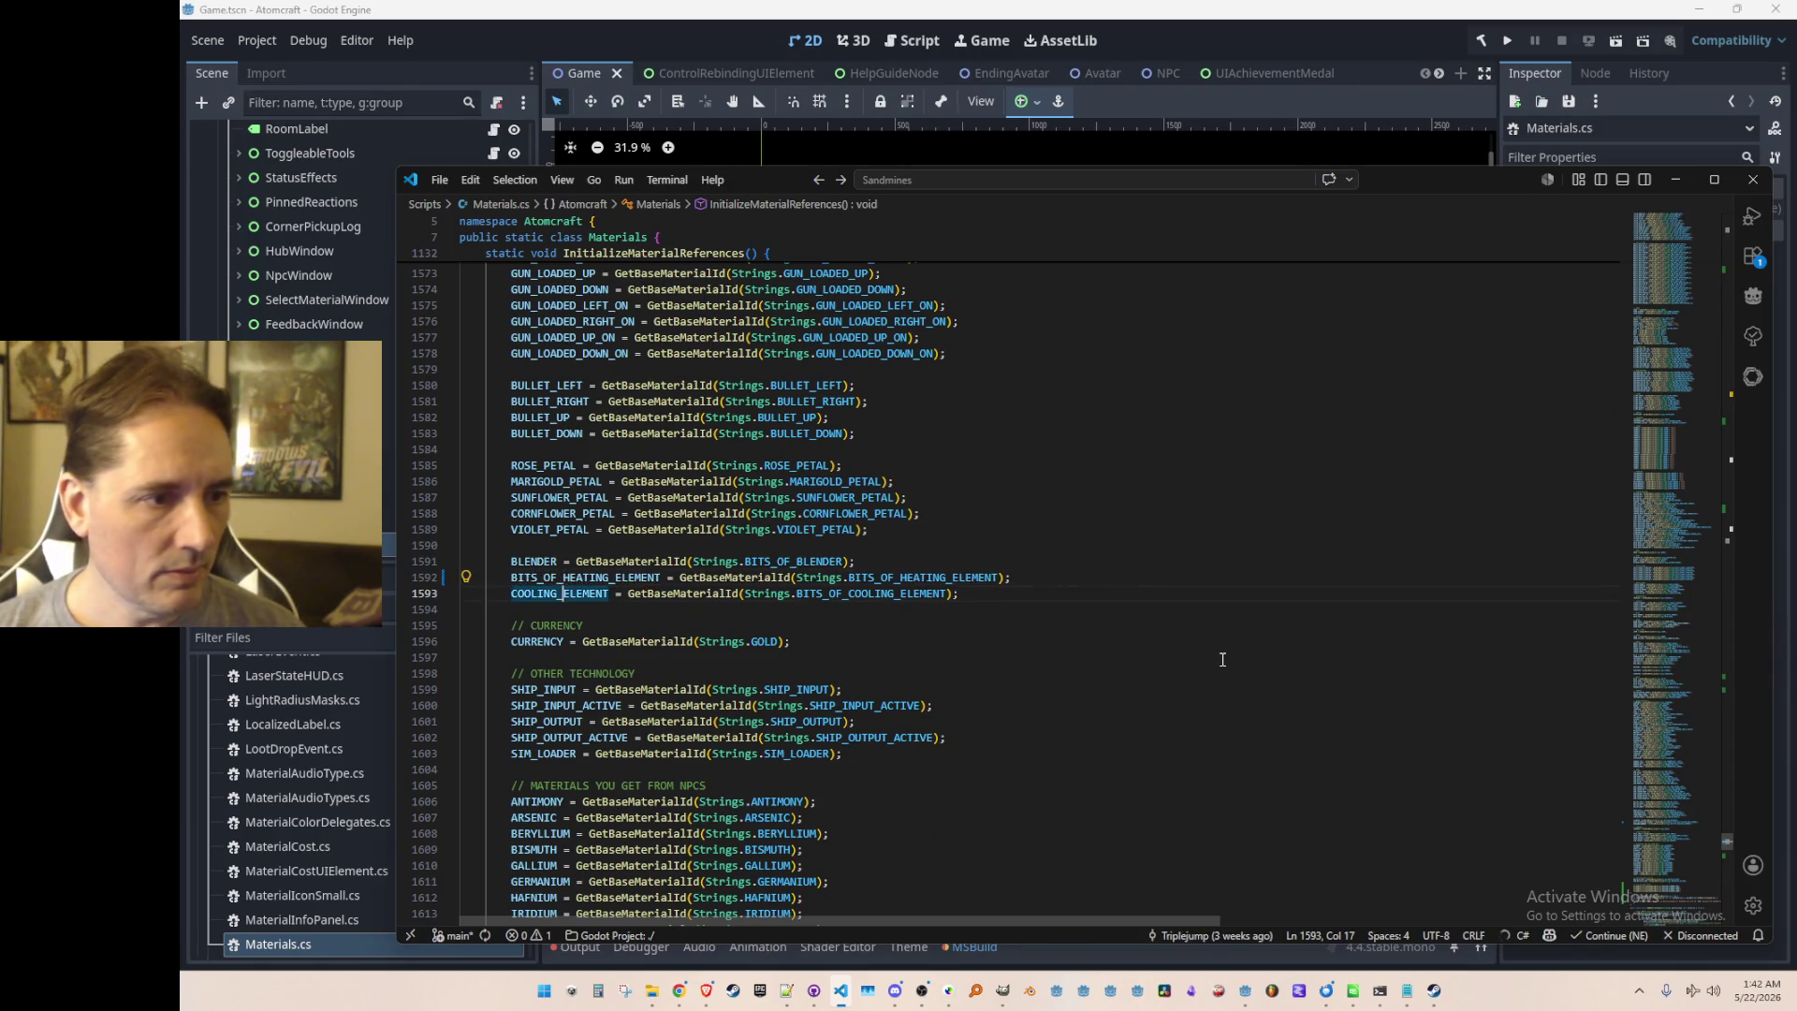
pyautogui.press('Tab')
pyautogui.press('Up')
pyautogui.press('Return')
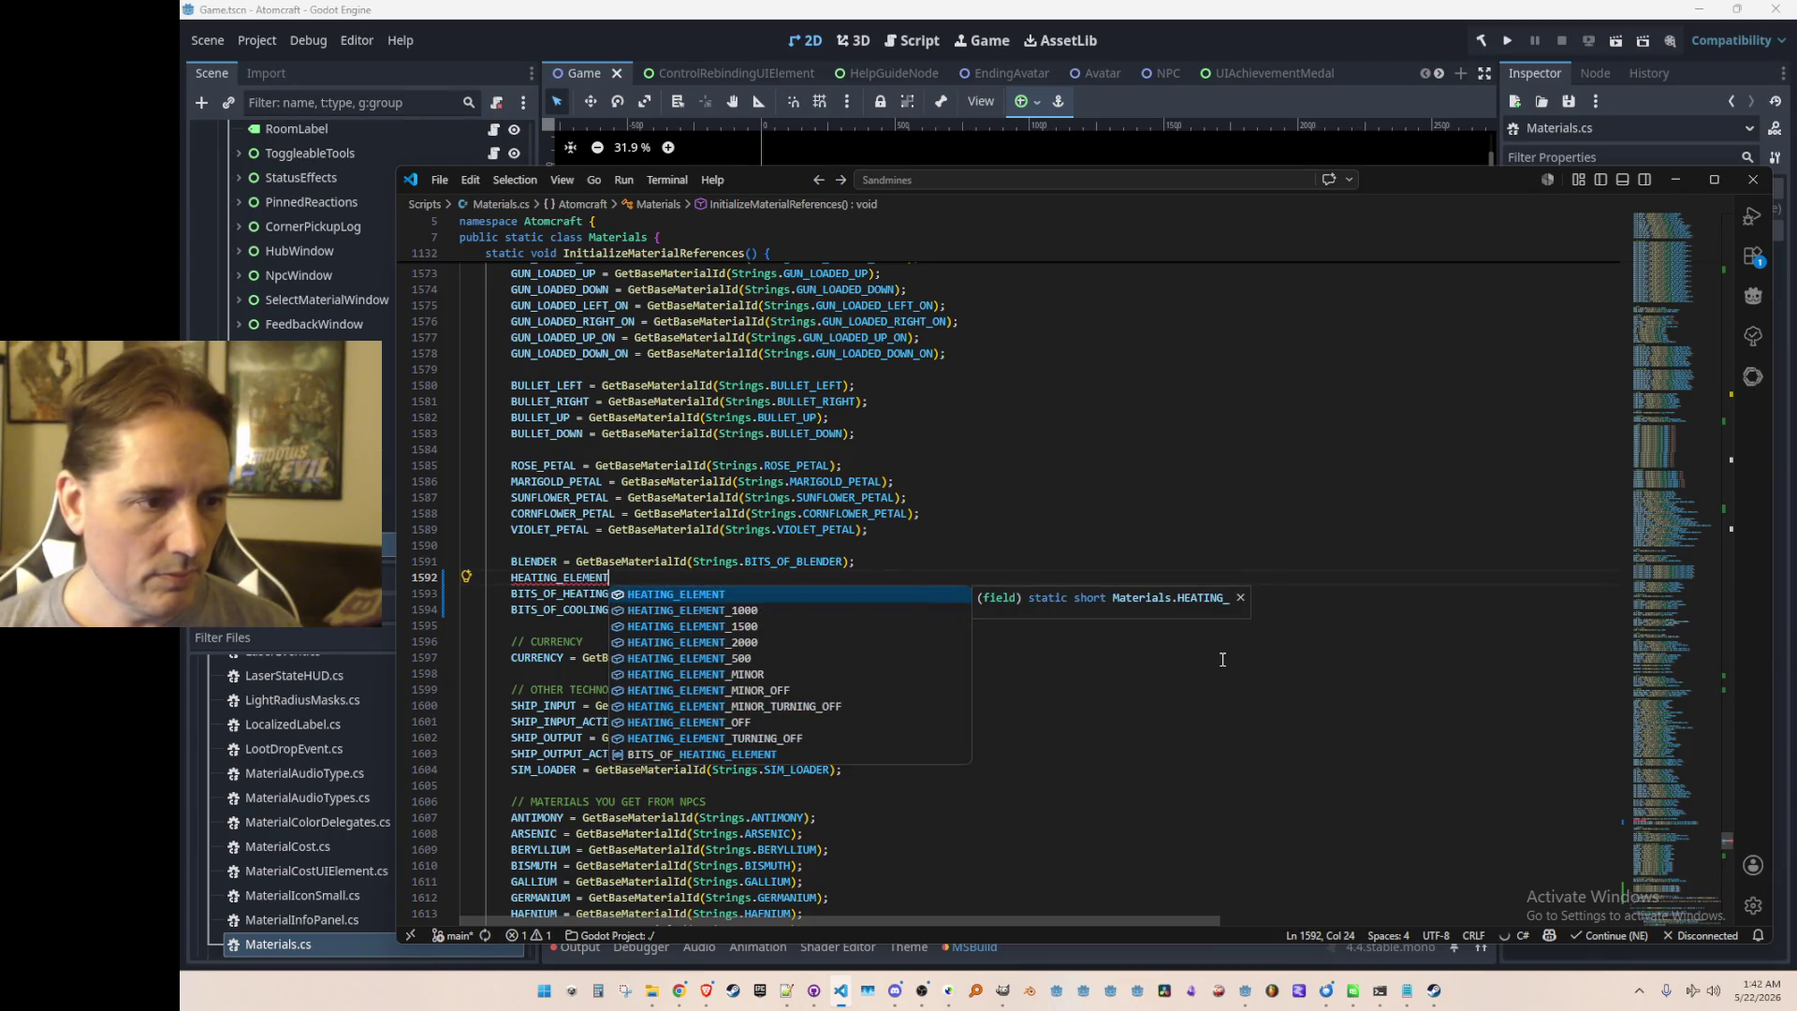
pyautogui.press('Escape')
pyautogui.hotkey('ctrl', 'z')
pyautogui.hotkey('ctrl', 'z')
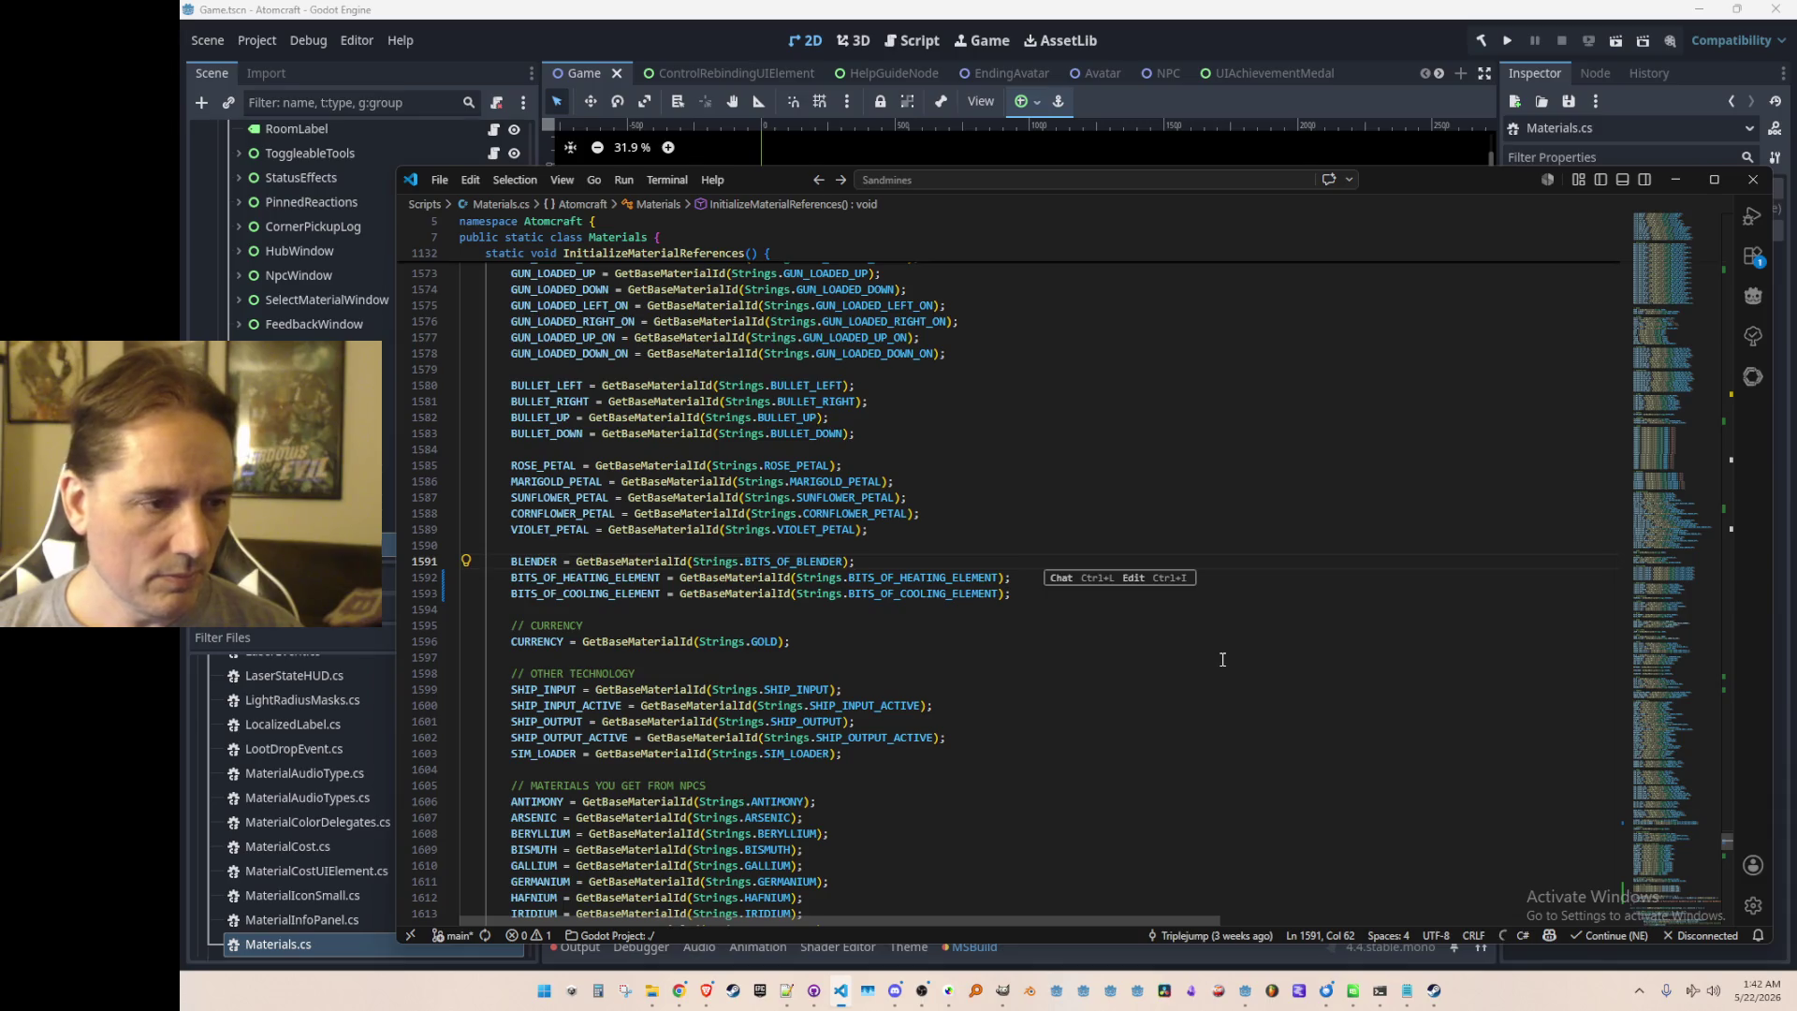
pyautogui.press('Up')
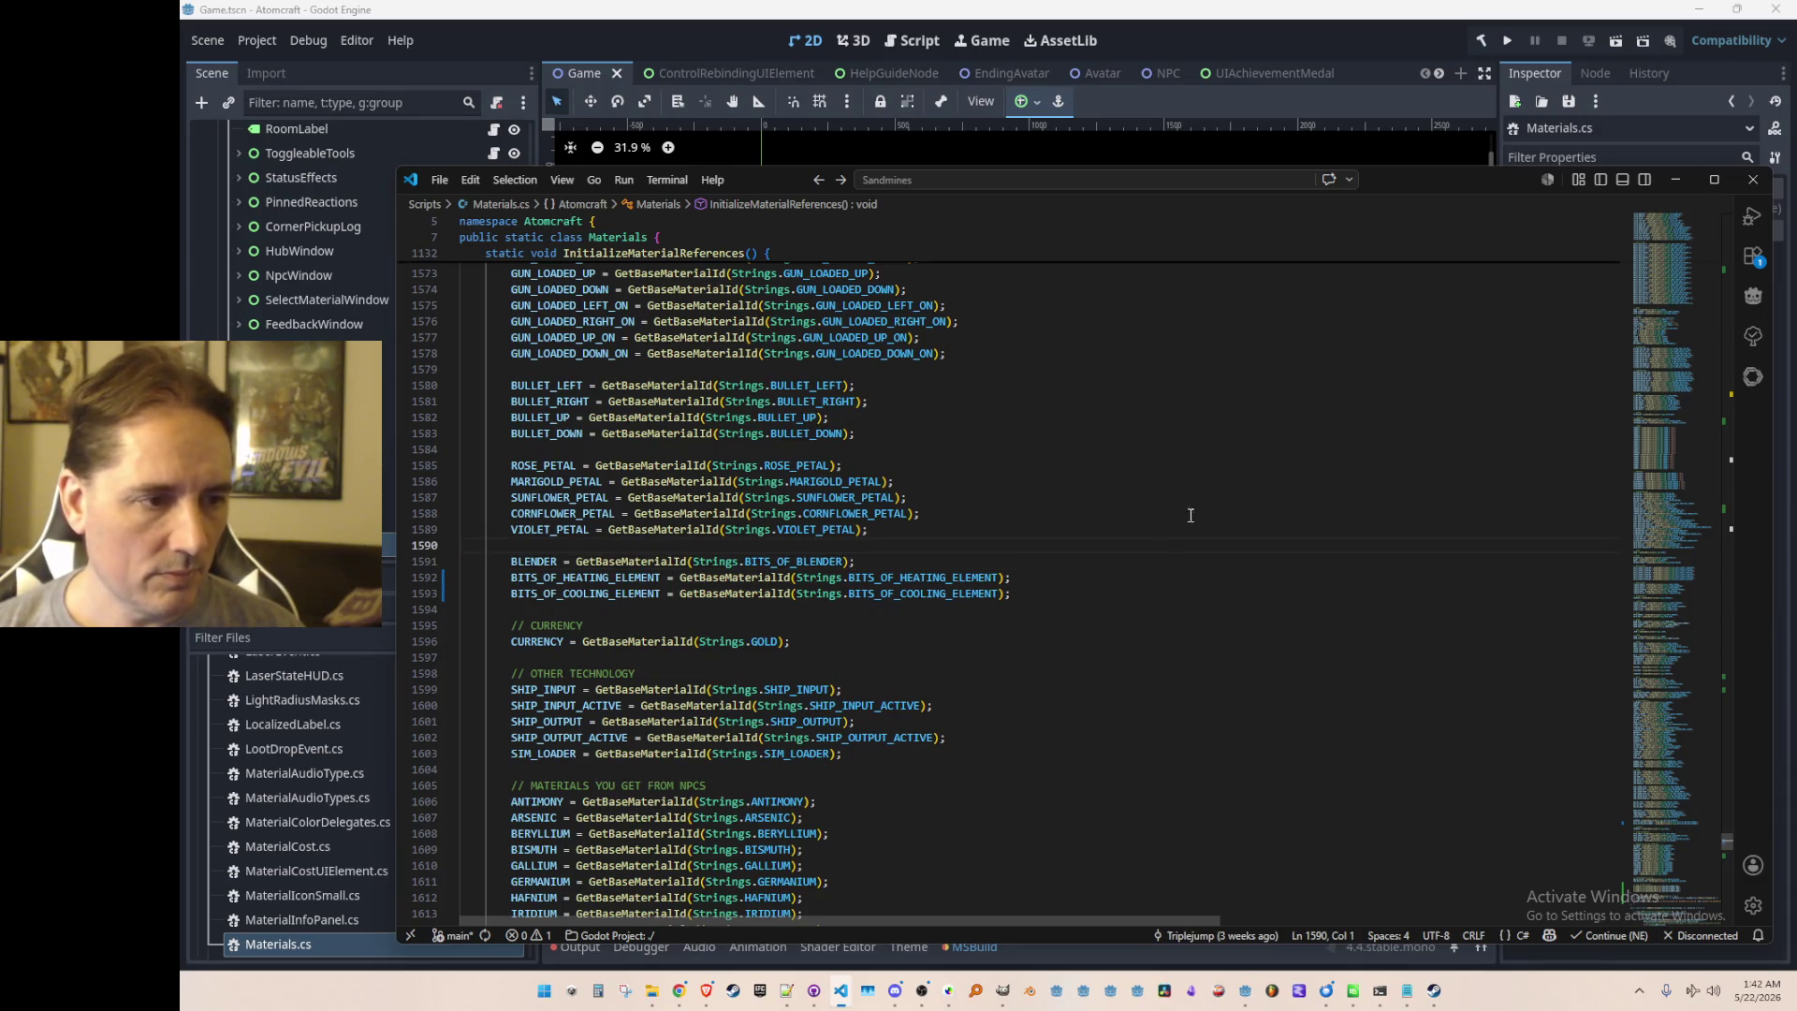
# Step: Move below the renamed assignments, then jump back to the line 13 declaration
pyautogui.click(551, 594)
pyautogui.click(1167, 614)
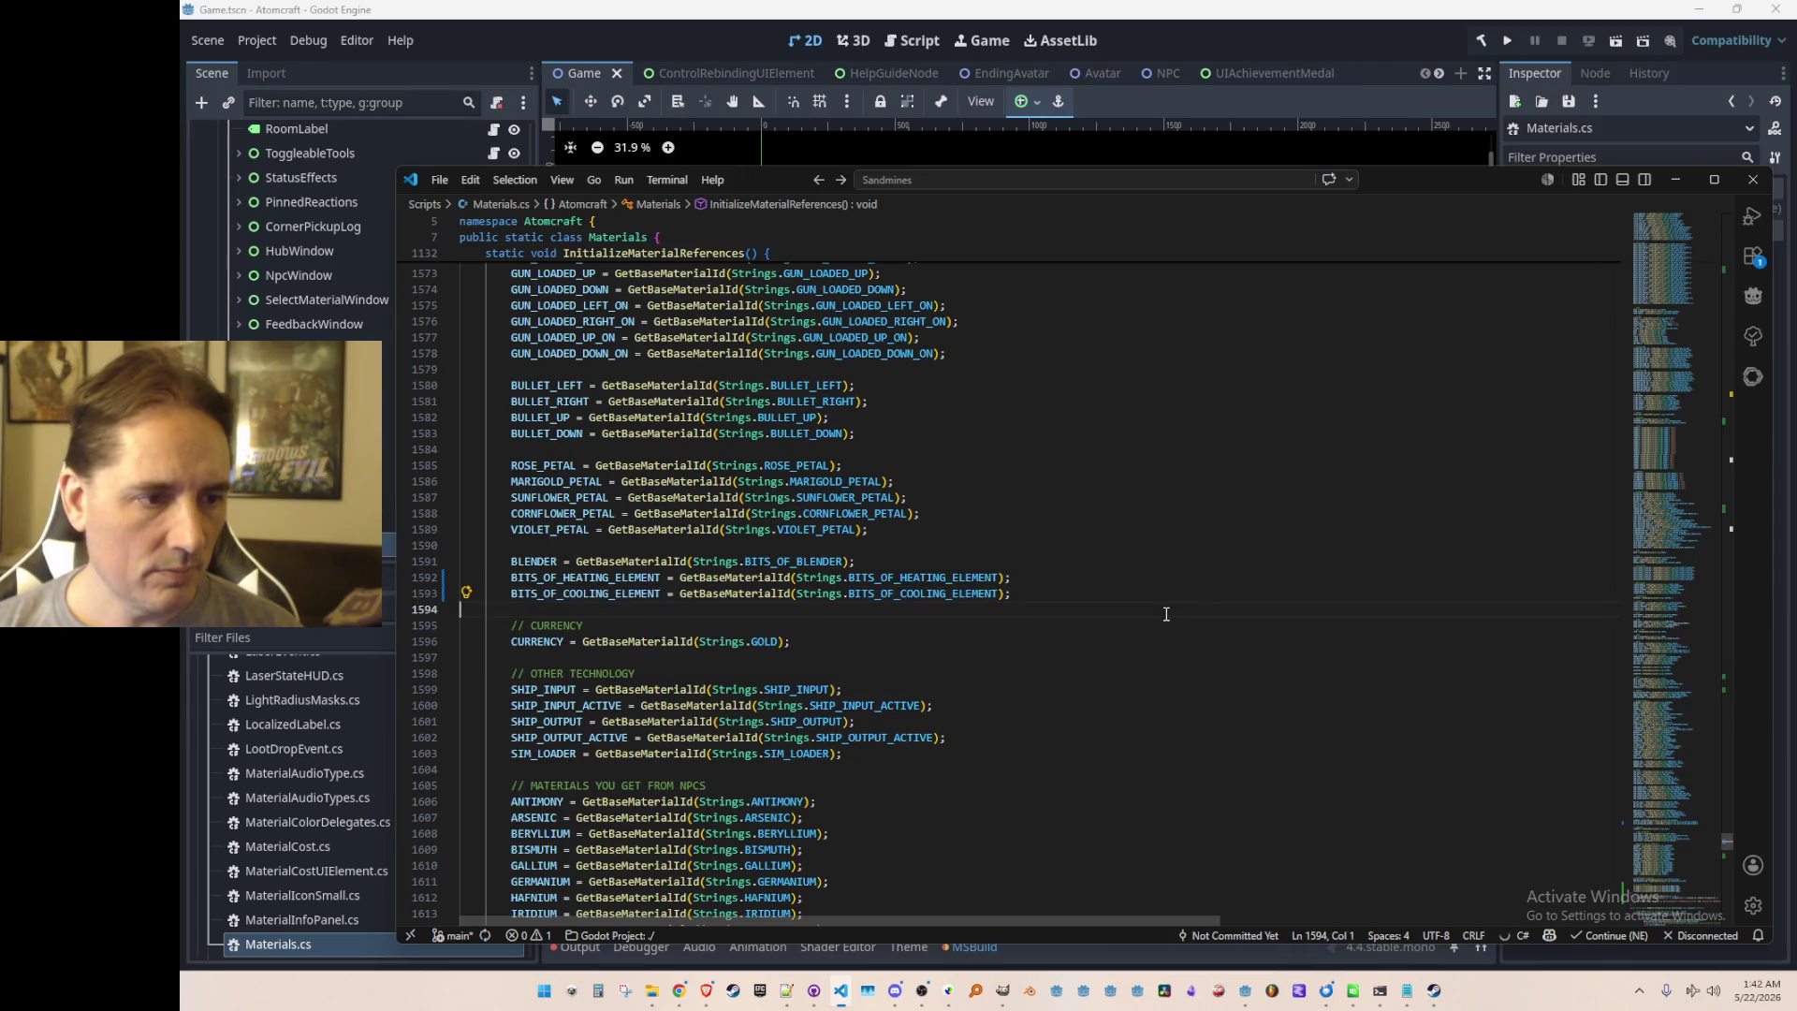
pyautogui.hotkey('alt', 'Left')
pyautogui.hotkey('alt', 'Left')
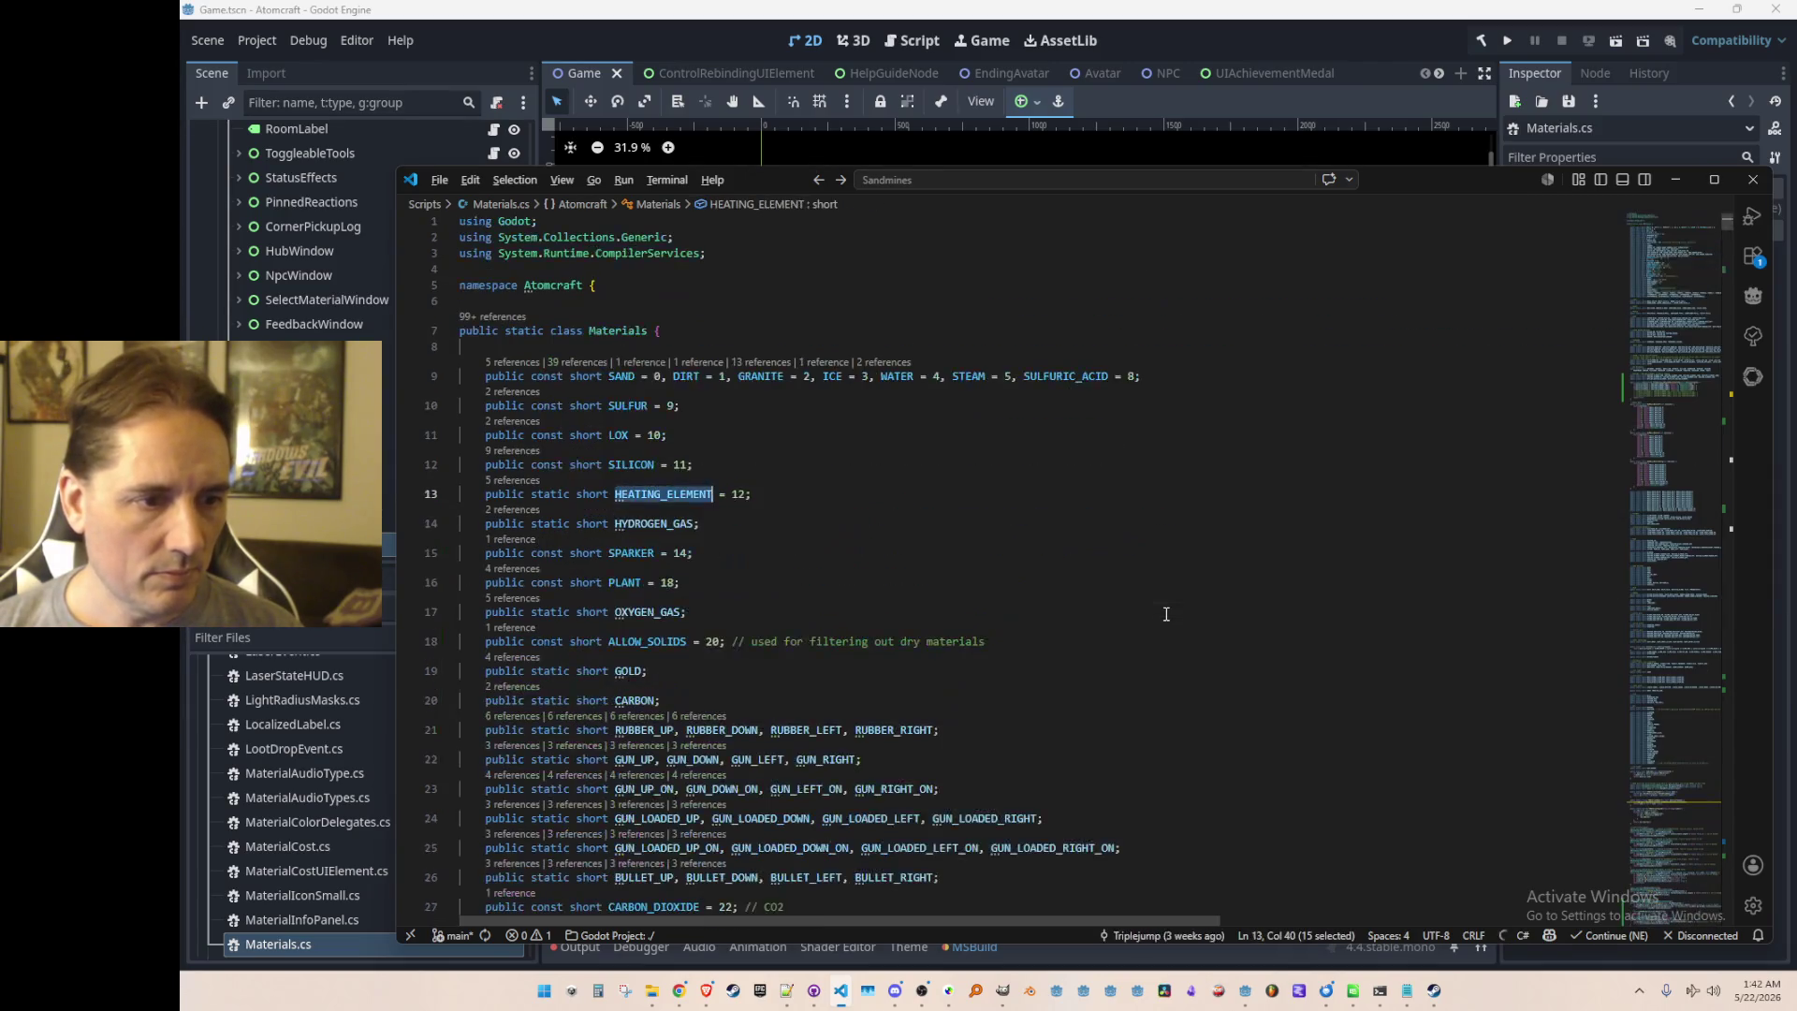
# Step: Search Materials.cs for COOLING_ELEMENT up to the CoolingElementMaterial registration on line 737
pyautogui.hotkey('alt', 'Right')
pyautogui.hotkey('alt', 'Right')
pyautogui.hotkey('alt', 'Right')
pyautogui.hotkey('alt', 'Right')
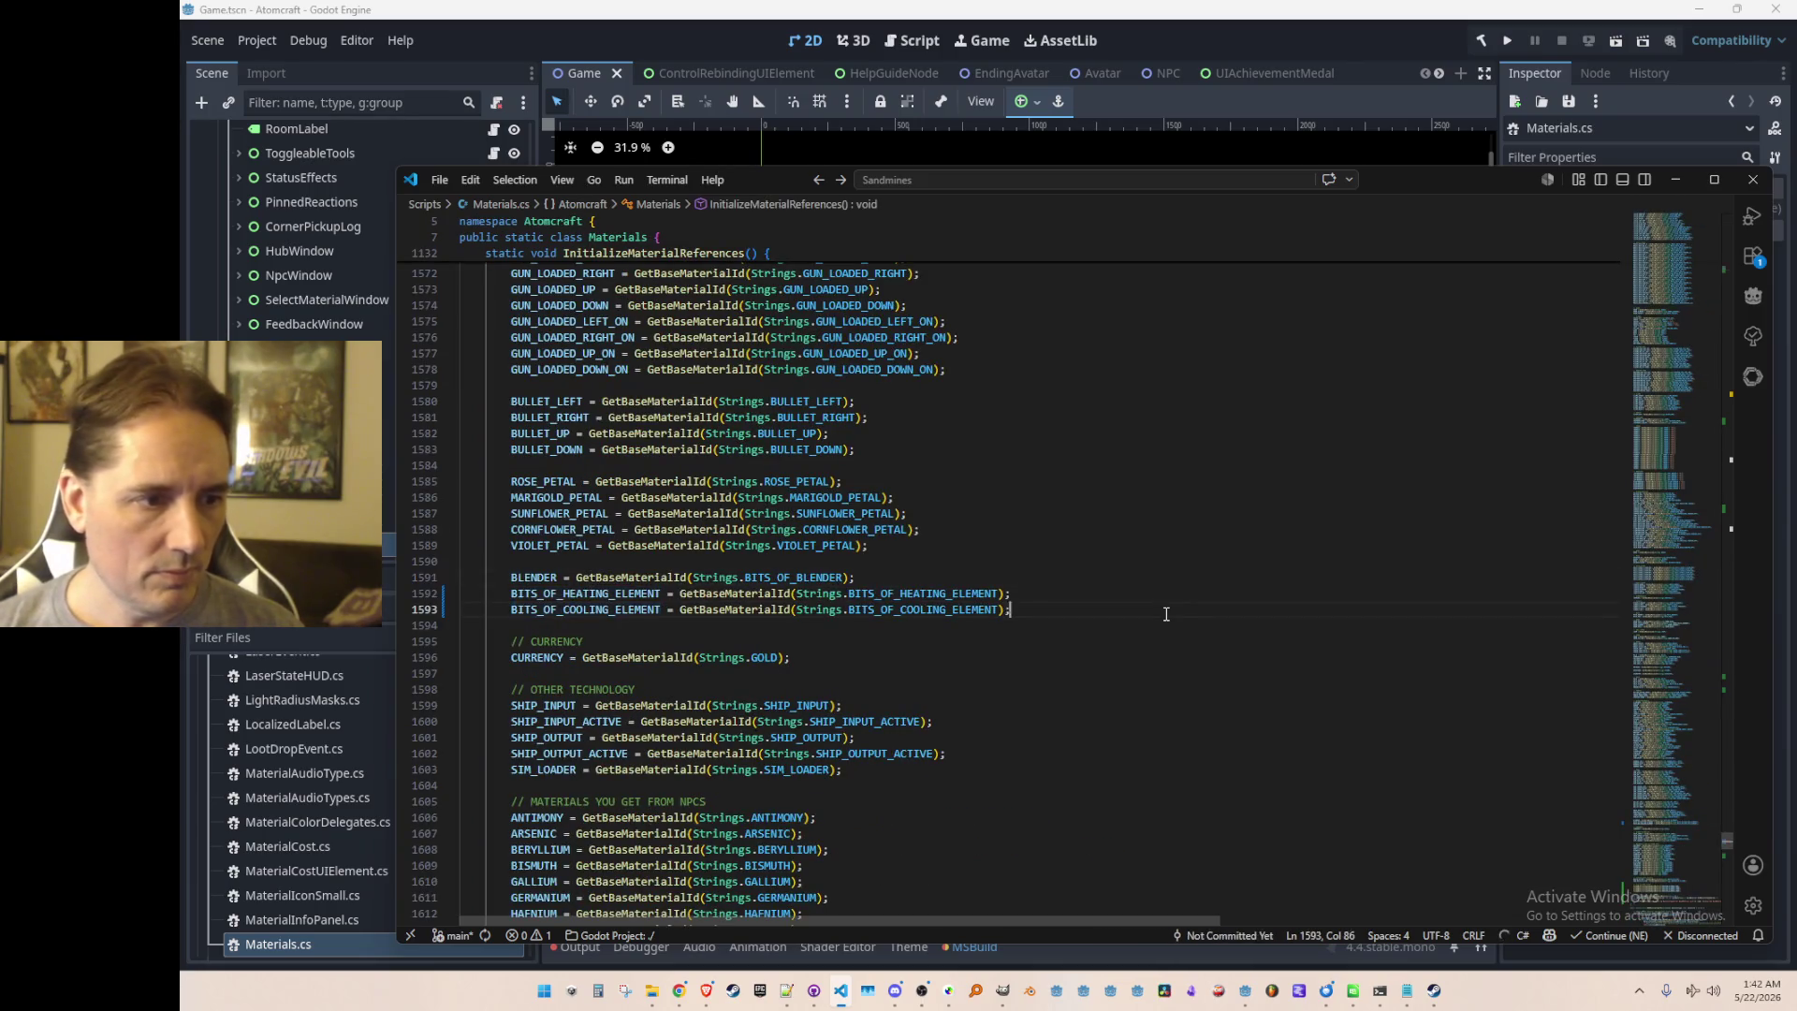
pyautogui.hotkey('ctrl', 'f')
pyautogui.write('COOLING_EME')
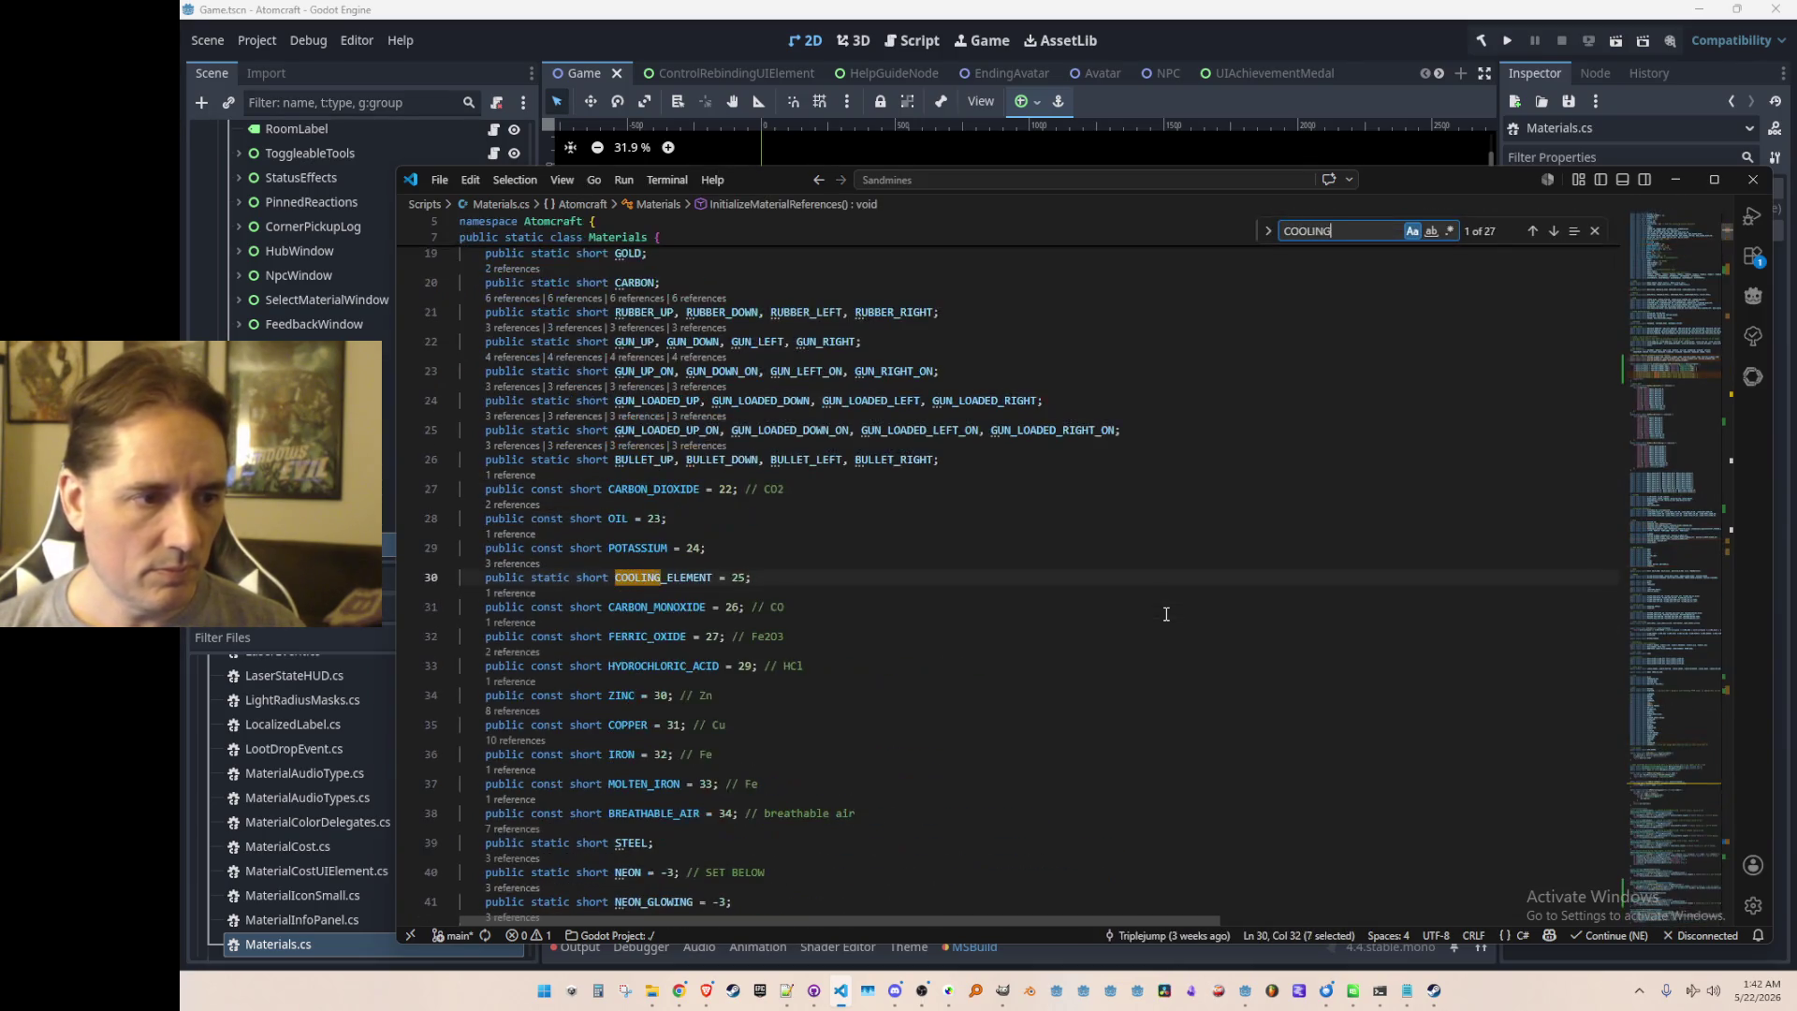
pyautogui.press('BackSpace')
pyautogui.press('BackSpace')
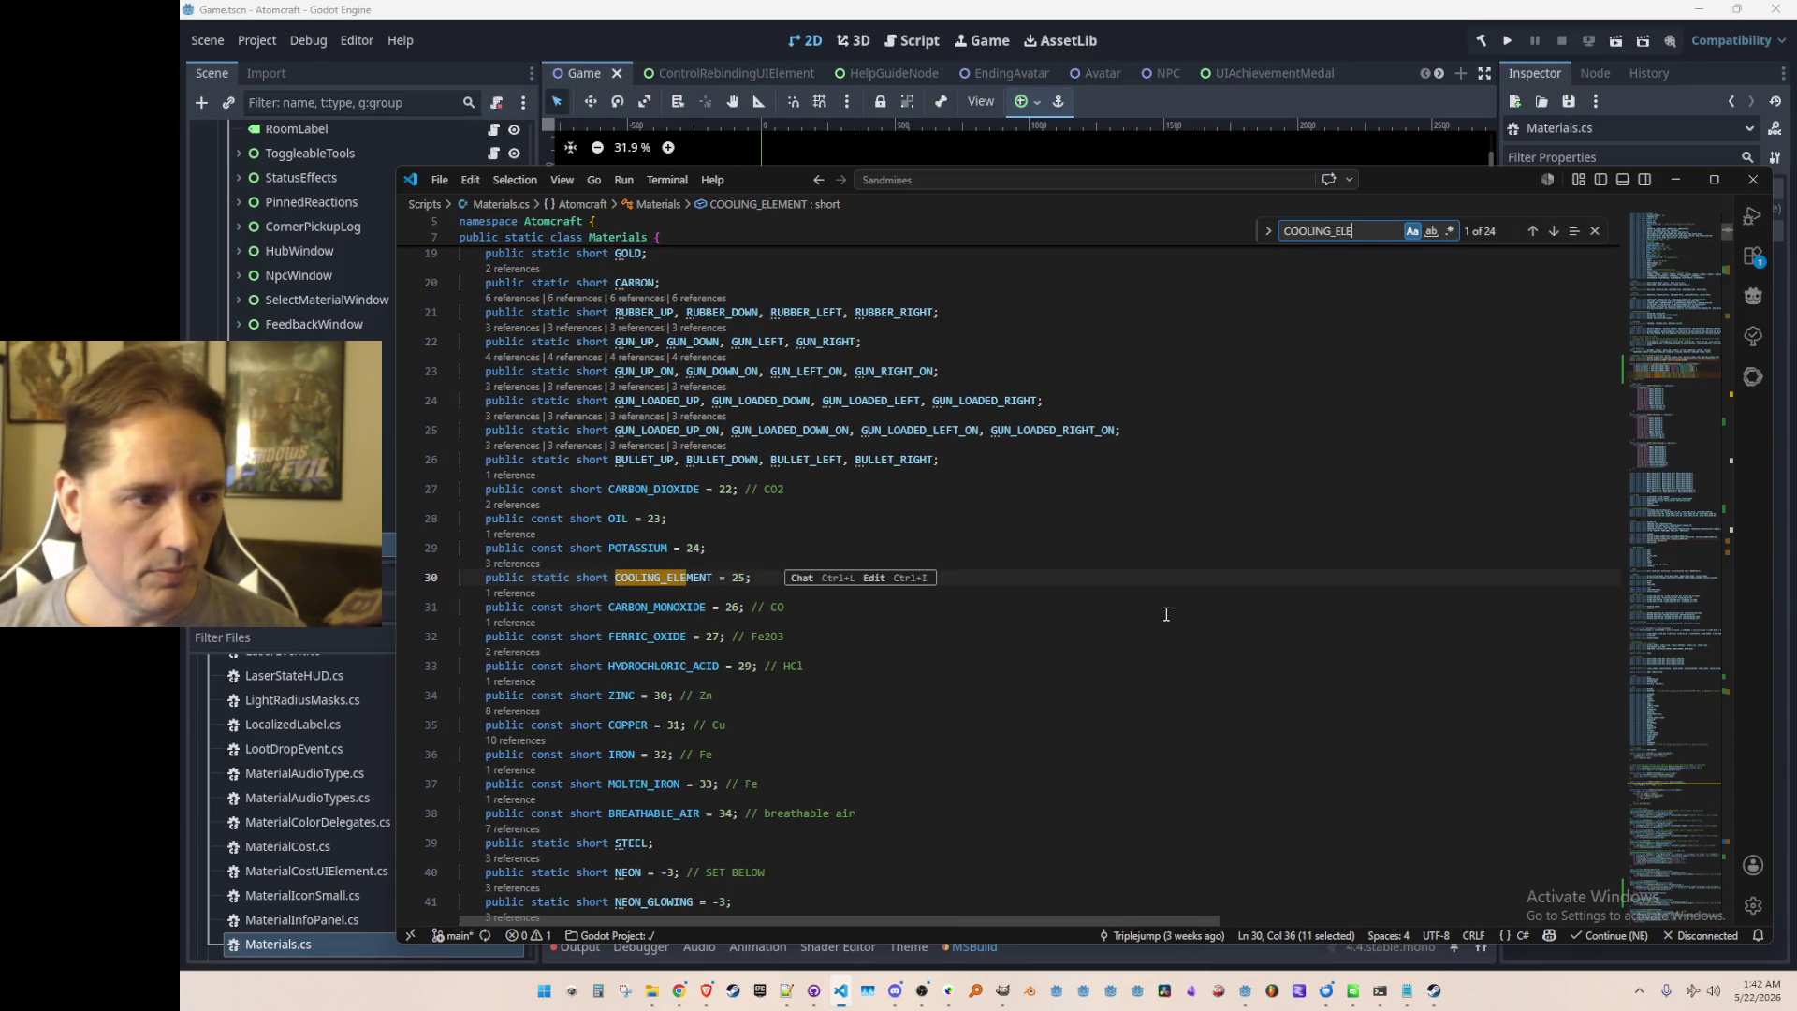
pyautogui.write('LE')
pyautogui.press('Return')
pyautogui.press('Return')
pyautogui.press('Return')
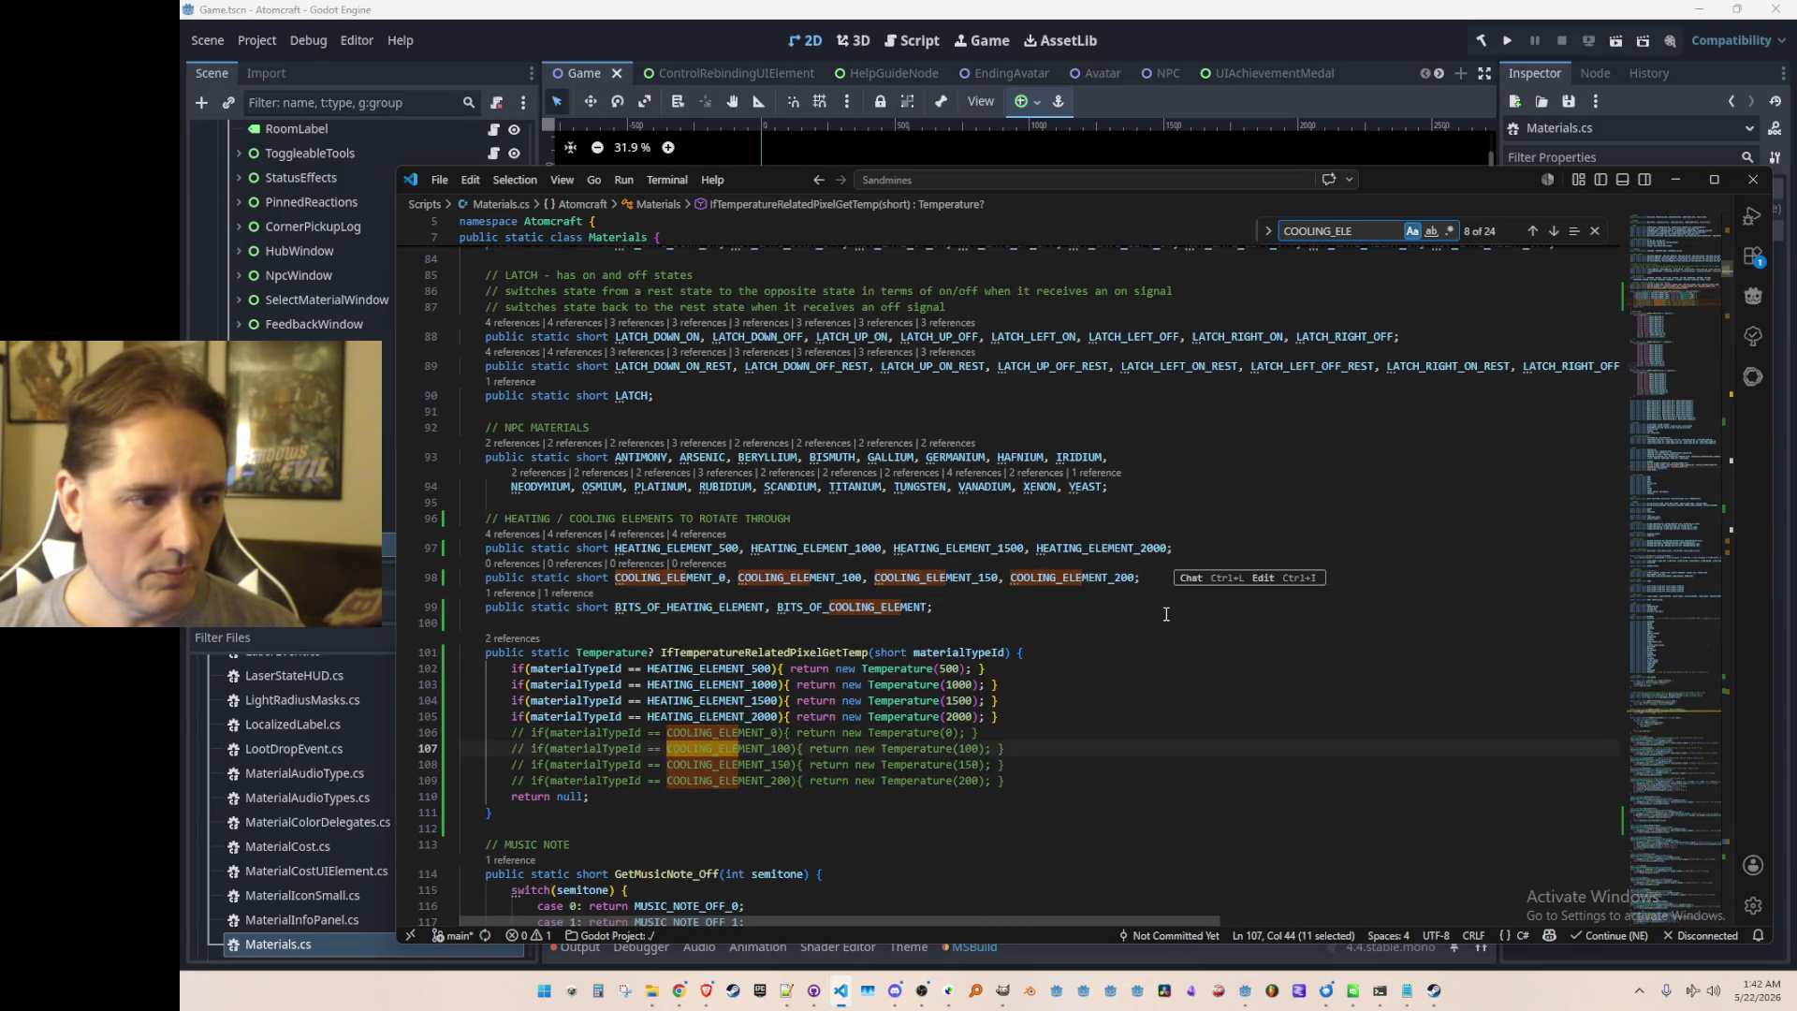
pyautogui.press('Return')
pyautogui.press('Return')
pyautogui.press('Return')
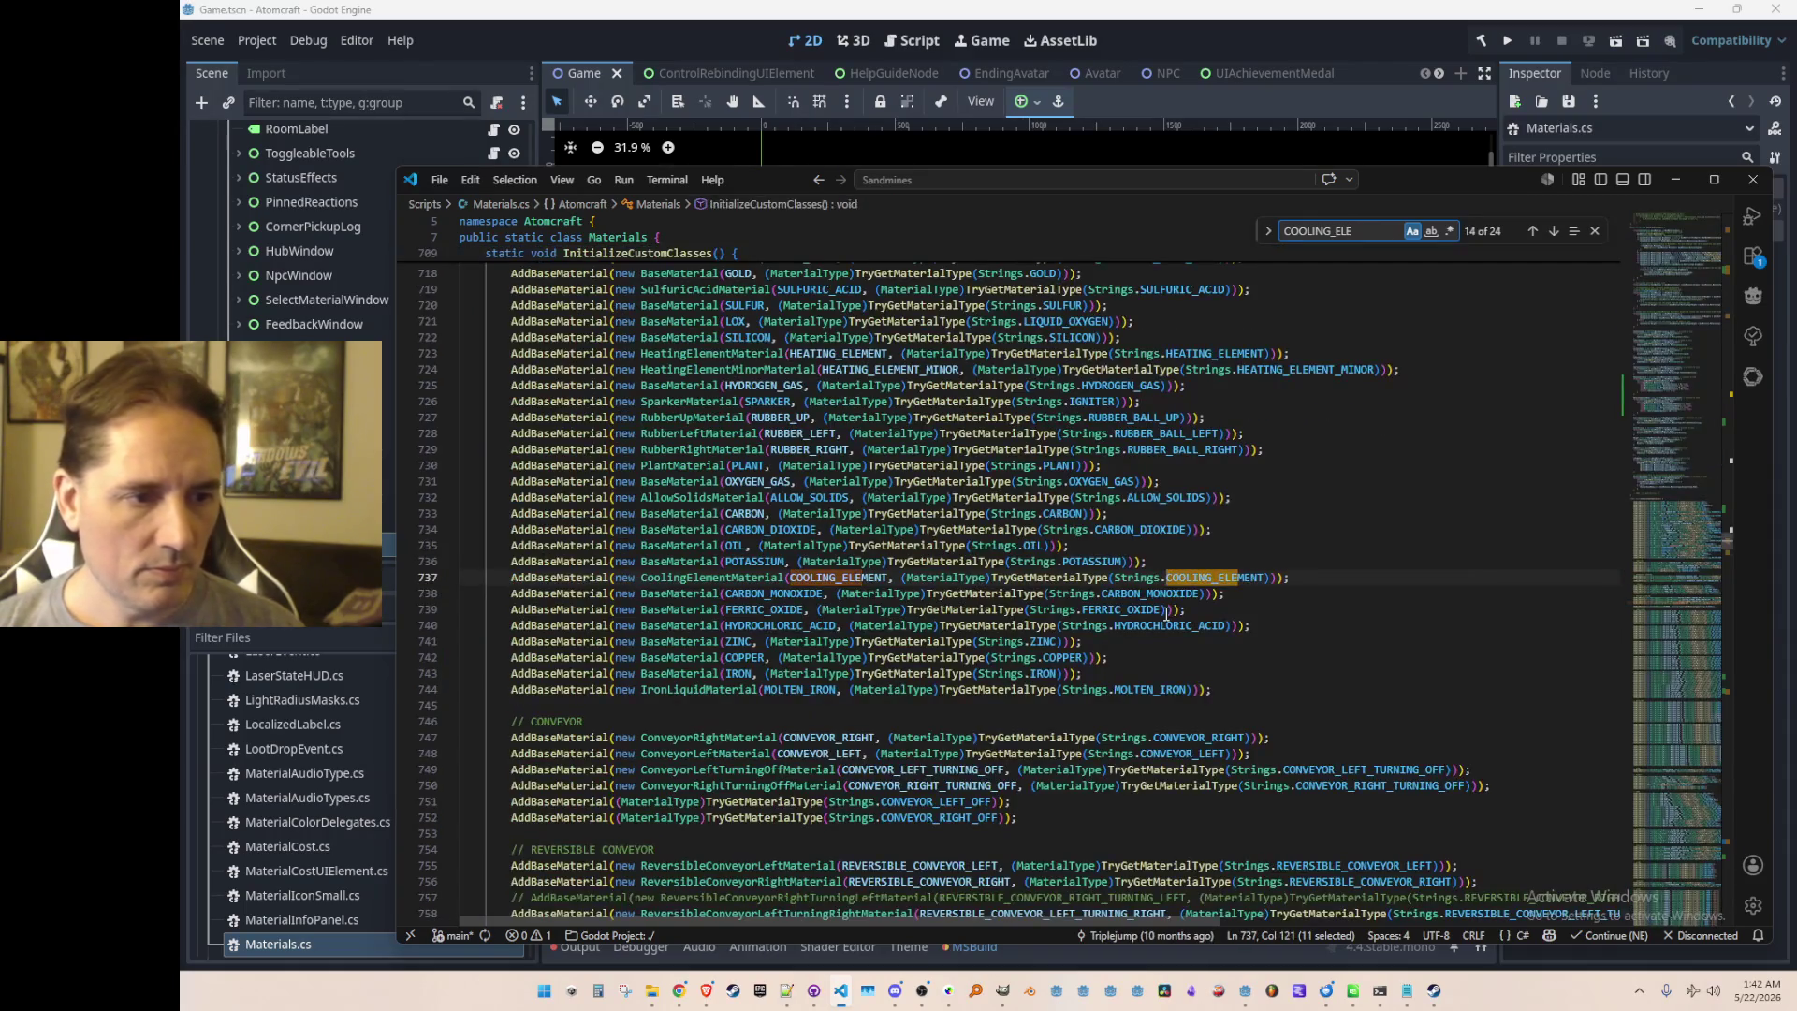
pyautogui.press('Escape')
pyautogui.press('Home')
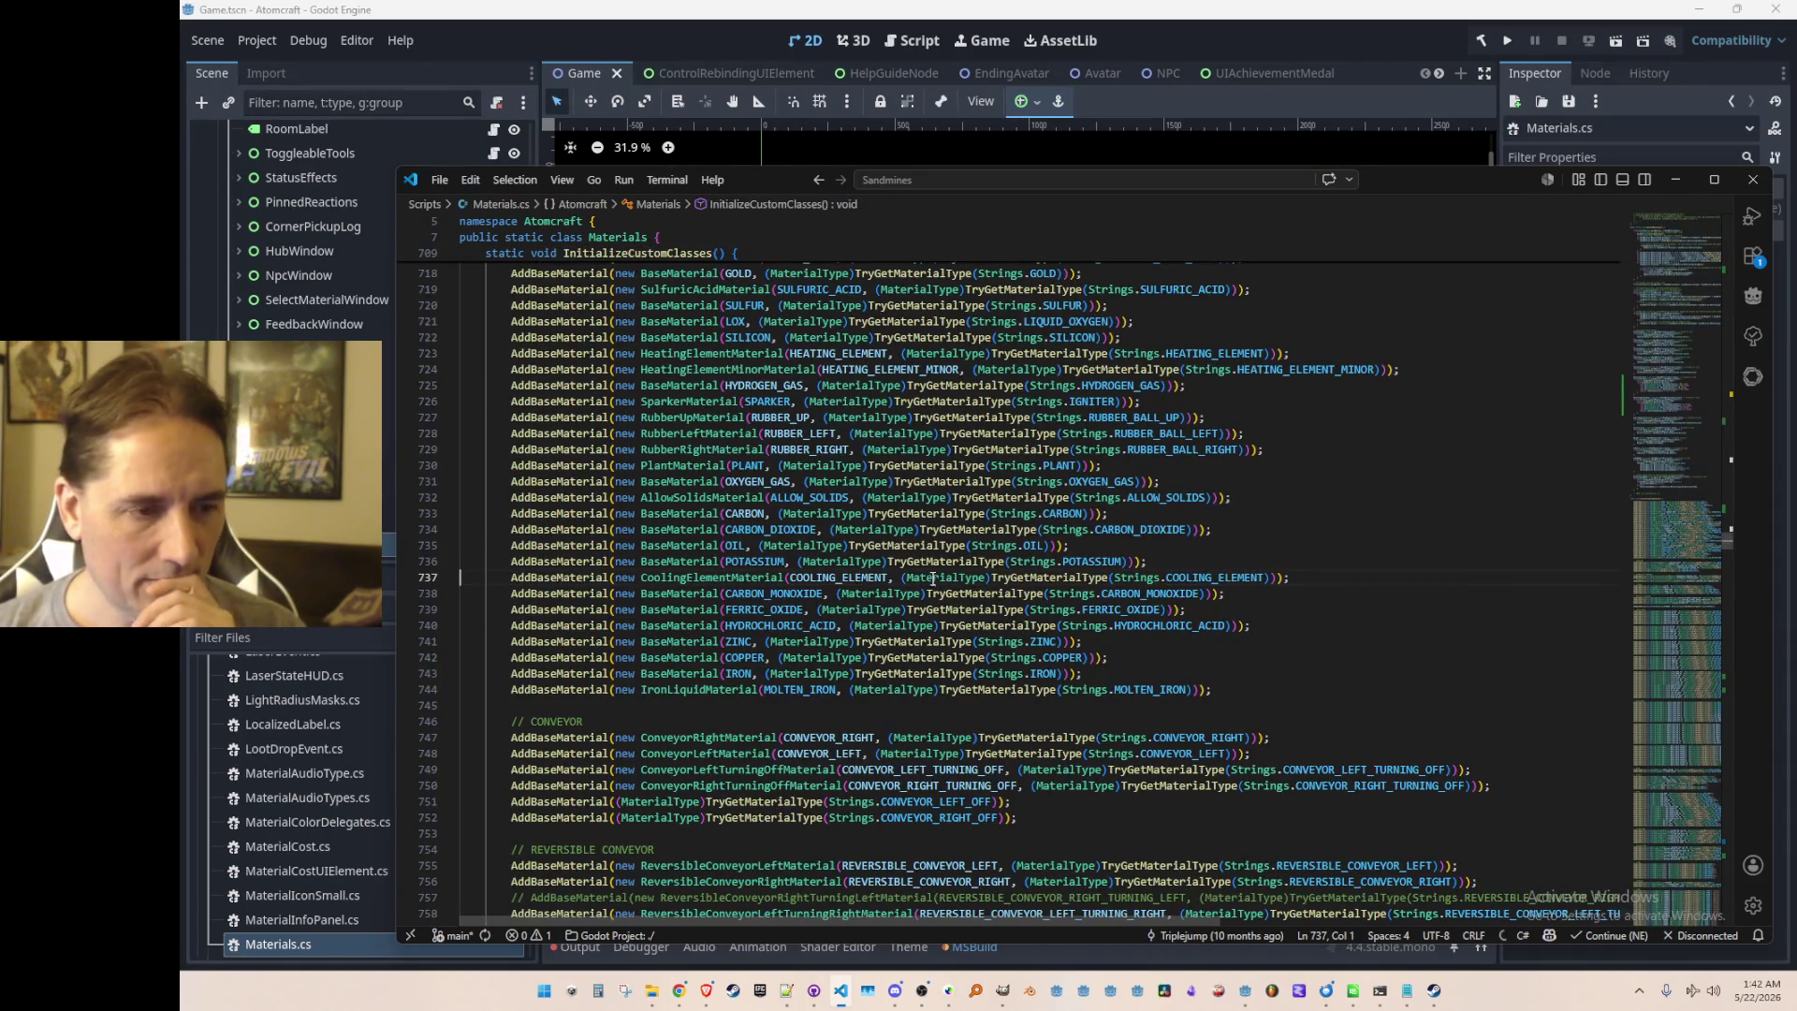
# Step: Rebuild and run the project in Godot to test the changes
pyautogui.click(859, 580)
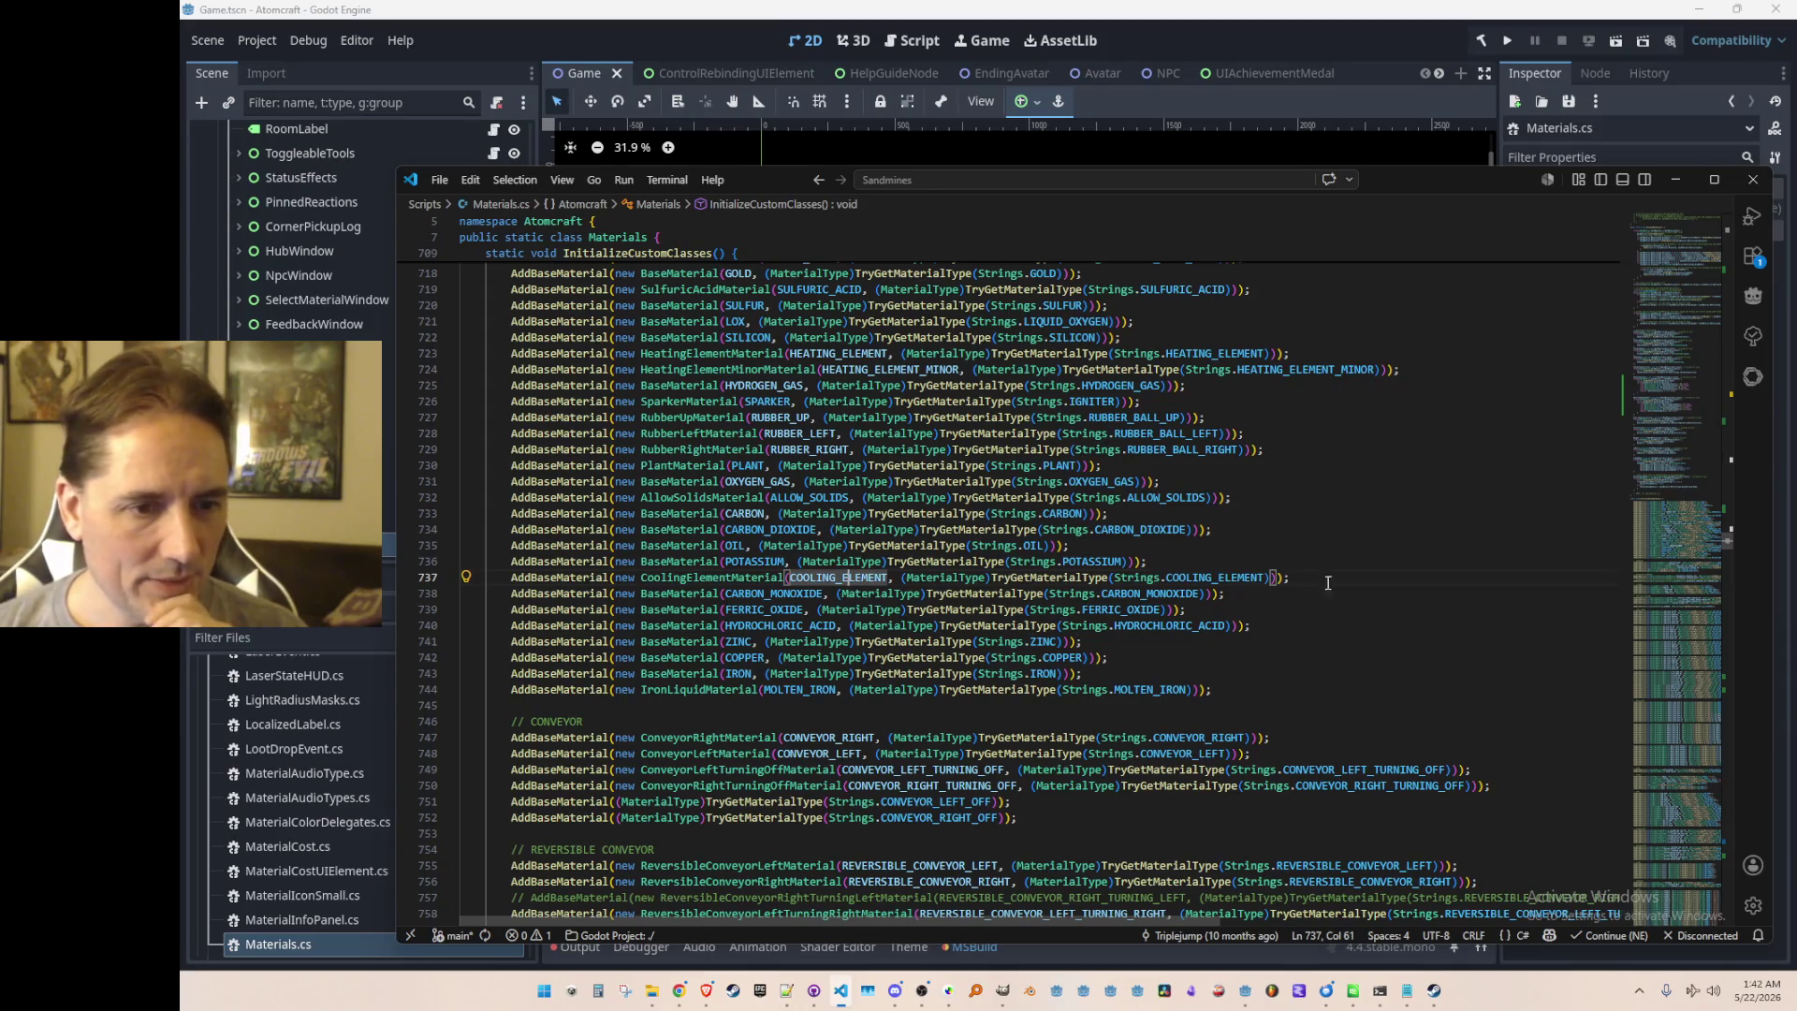
pyautogui.click(1504, 41)
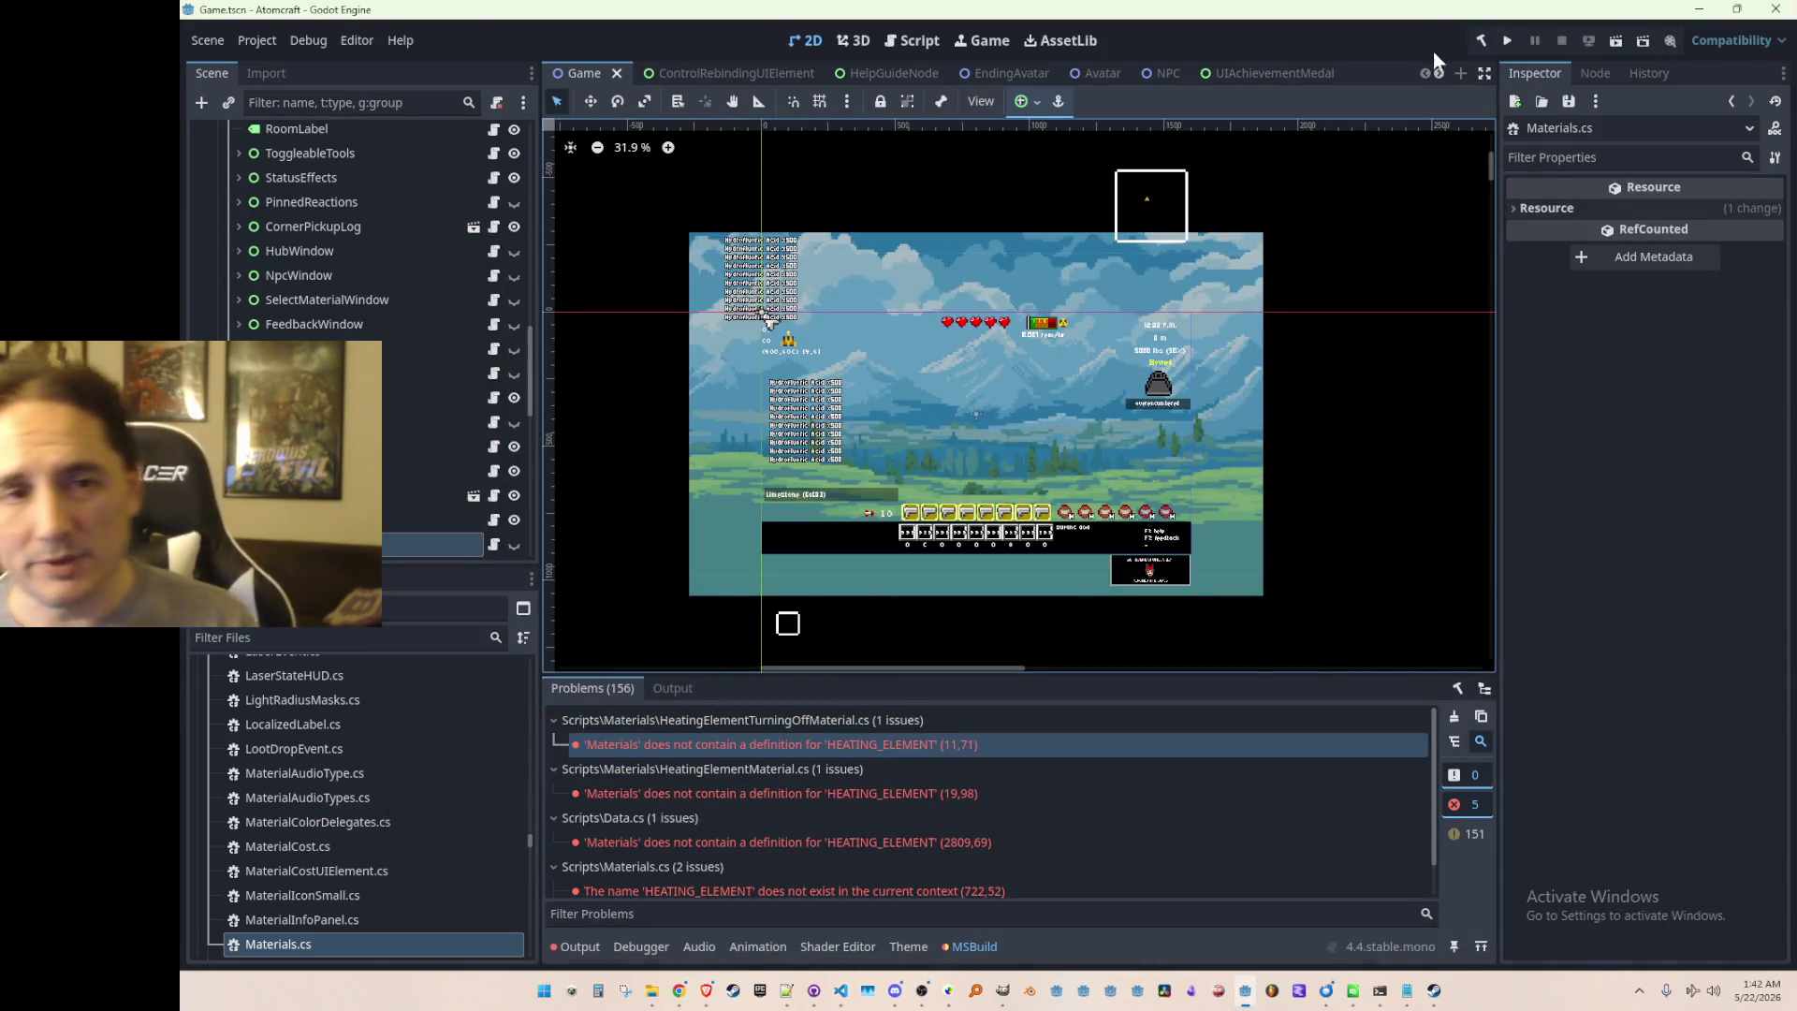
pyautogui.click(1507, 41)
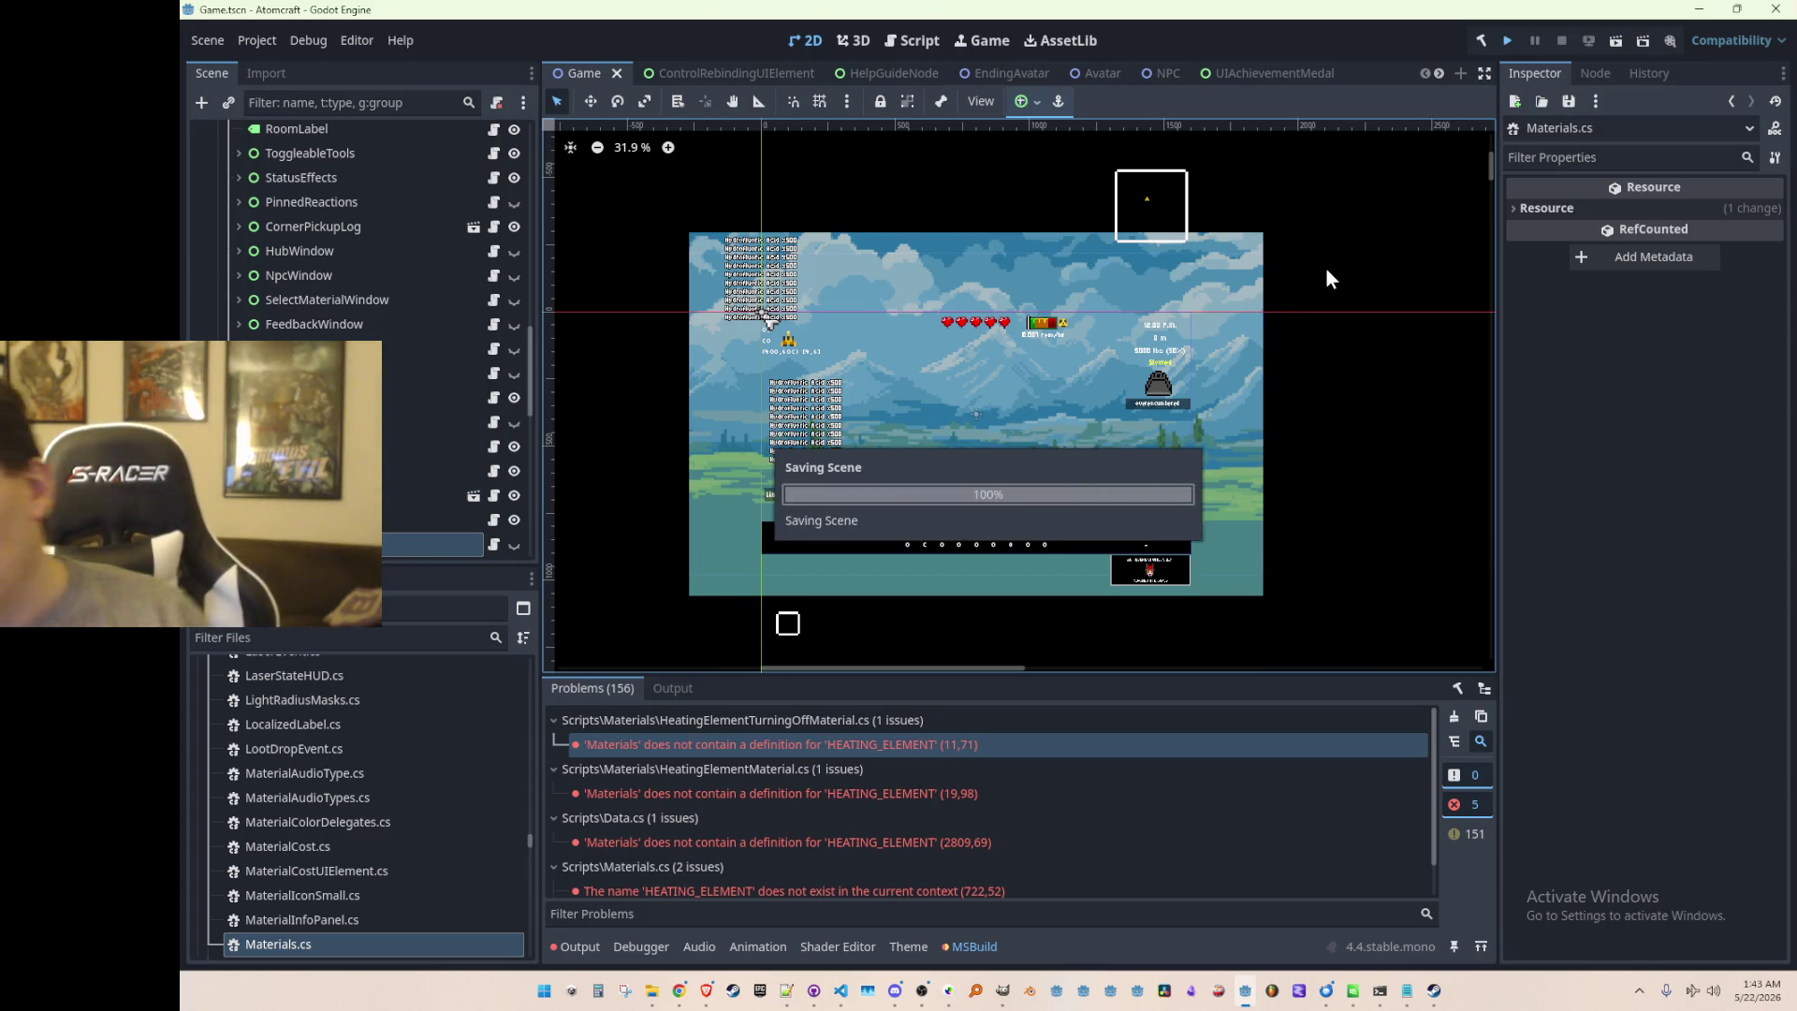
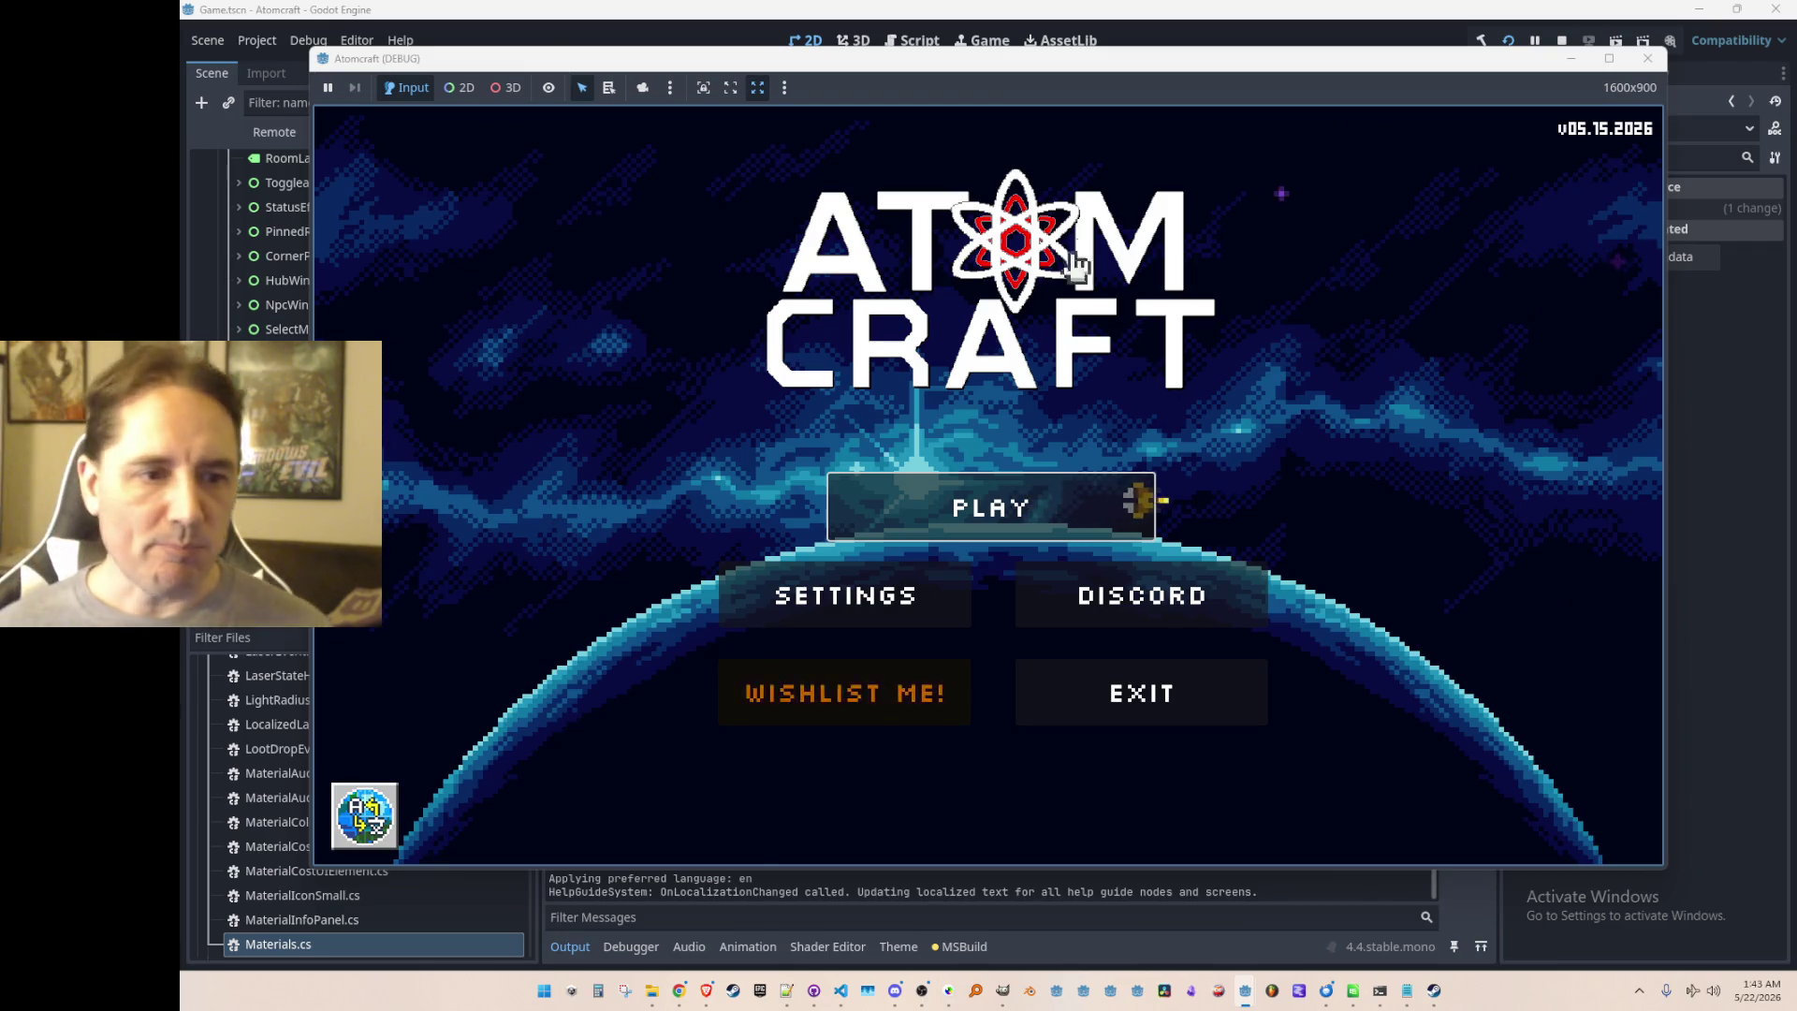
# Step: Start a game from the title screen, choose the test profile, and load the NPC Test H world
pyautogui.click(1063, 502)
pyautogui.scroll(-2, 1067, 489)
pyautogui.click(1078, 494)
pyautogui.scroll(-10, 1126, 497)
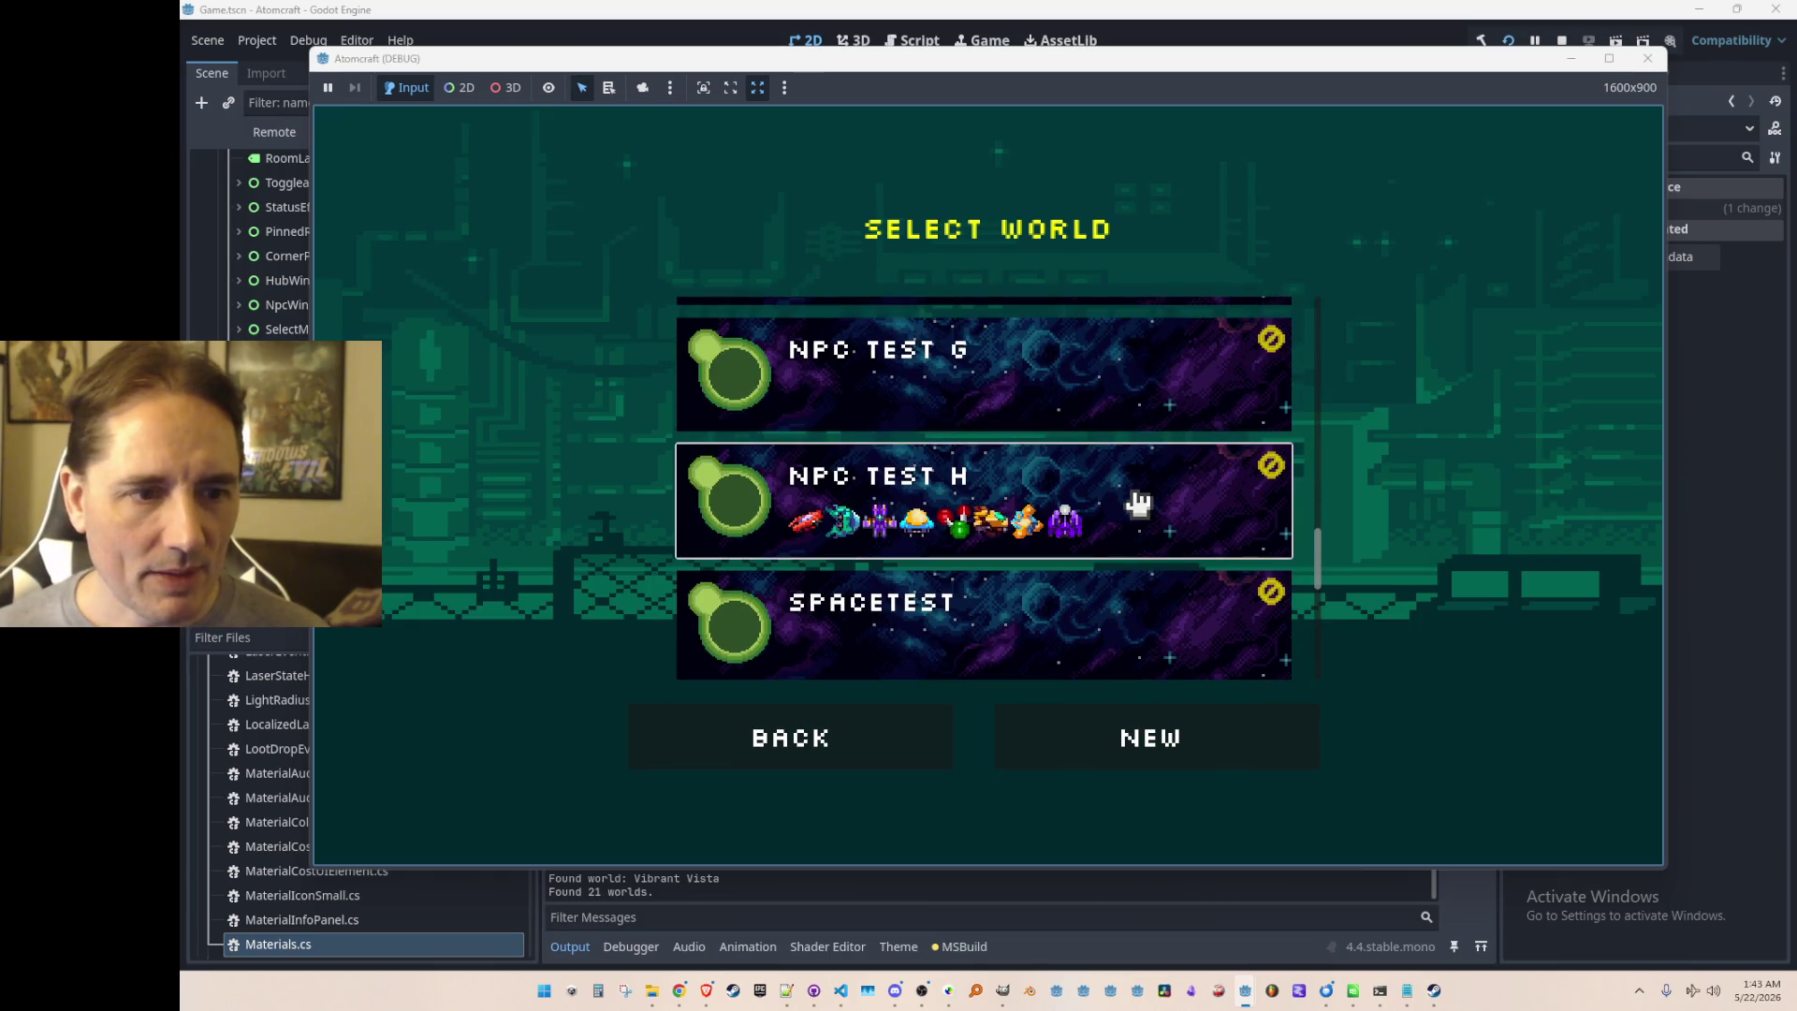
pyautogui.click(1268, 508)
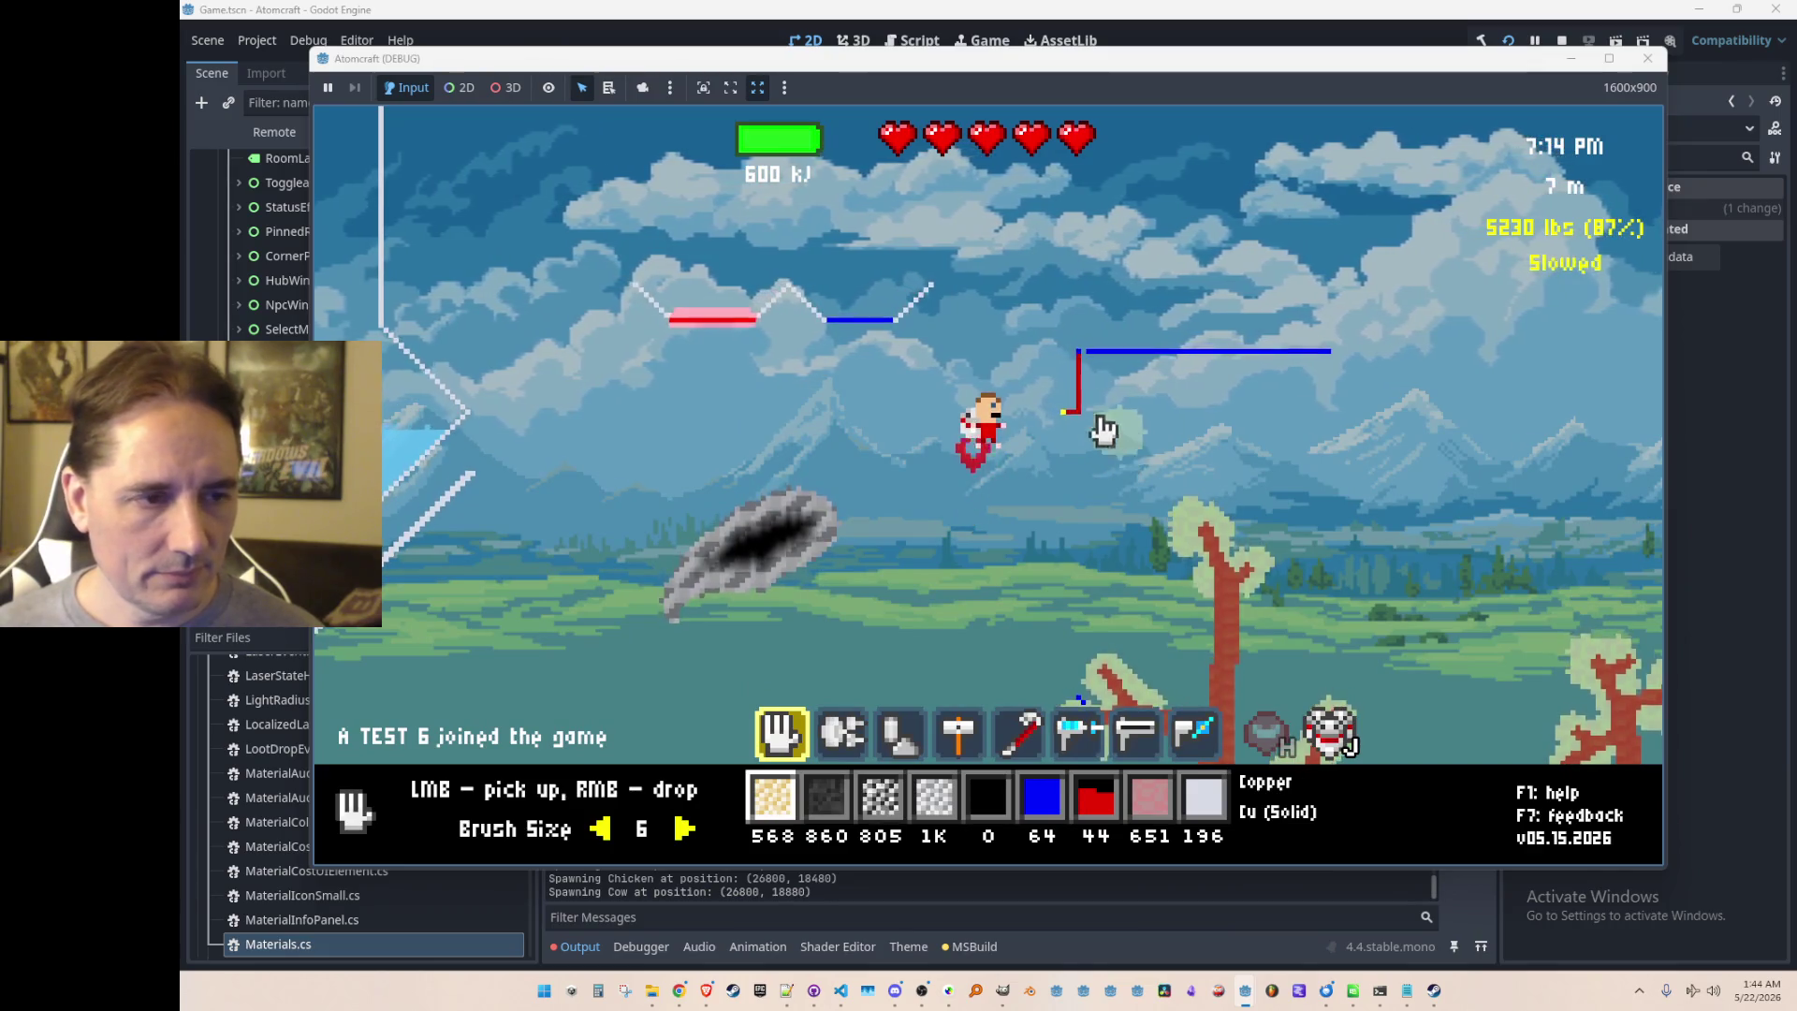
# Step: Select Heating Element in building mode and lay a line of heating elements in the sky
pyautogui.press('2')
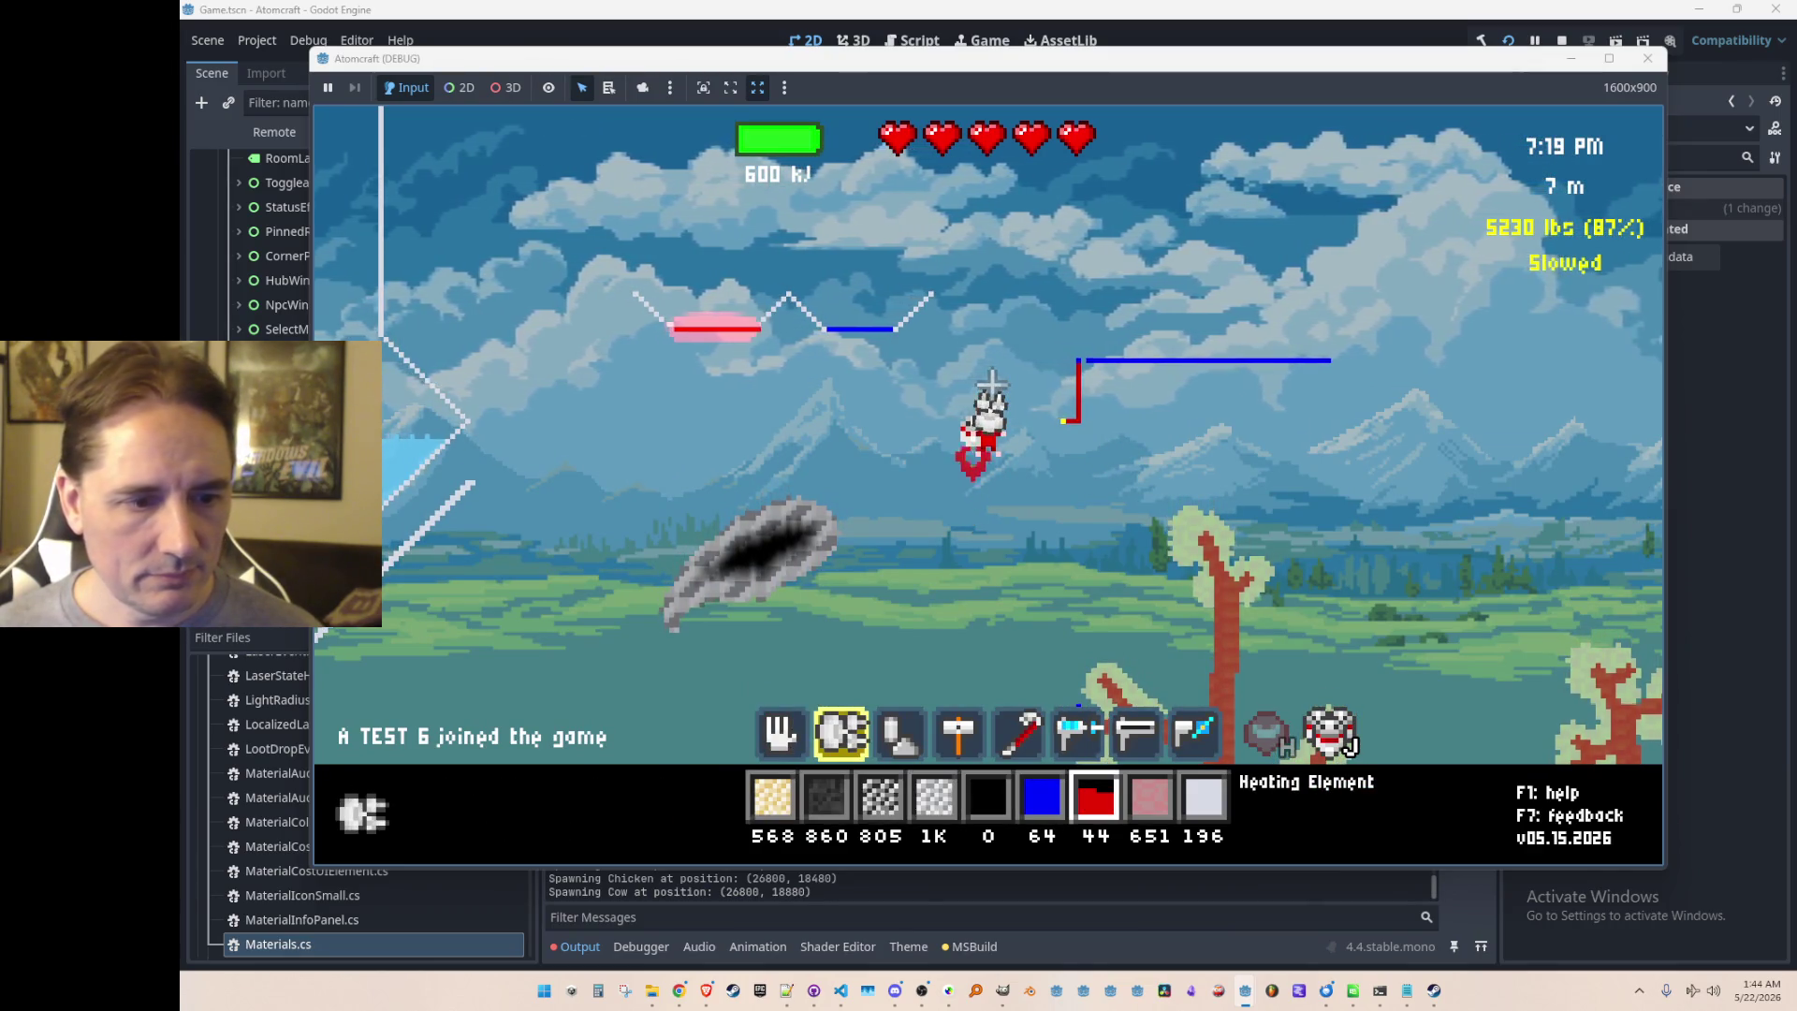
pyautogui.press('1')
pyautogui.press('4')
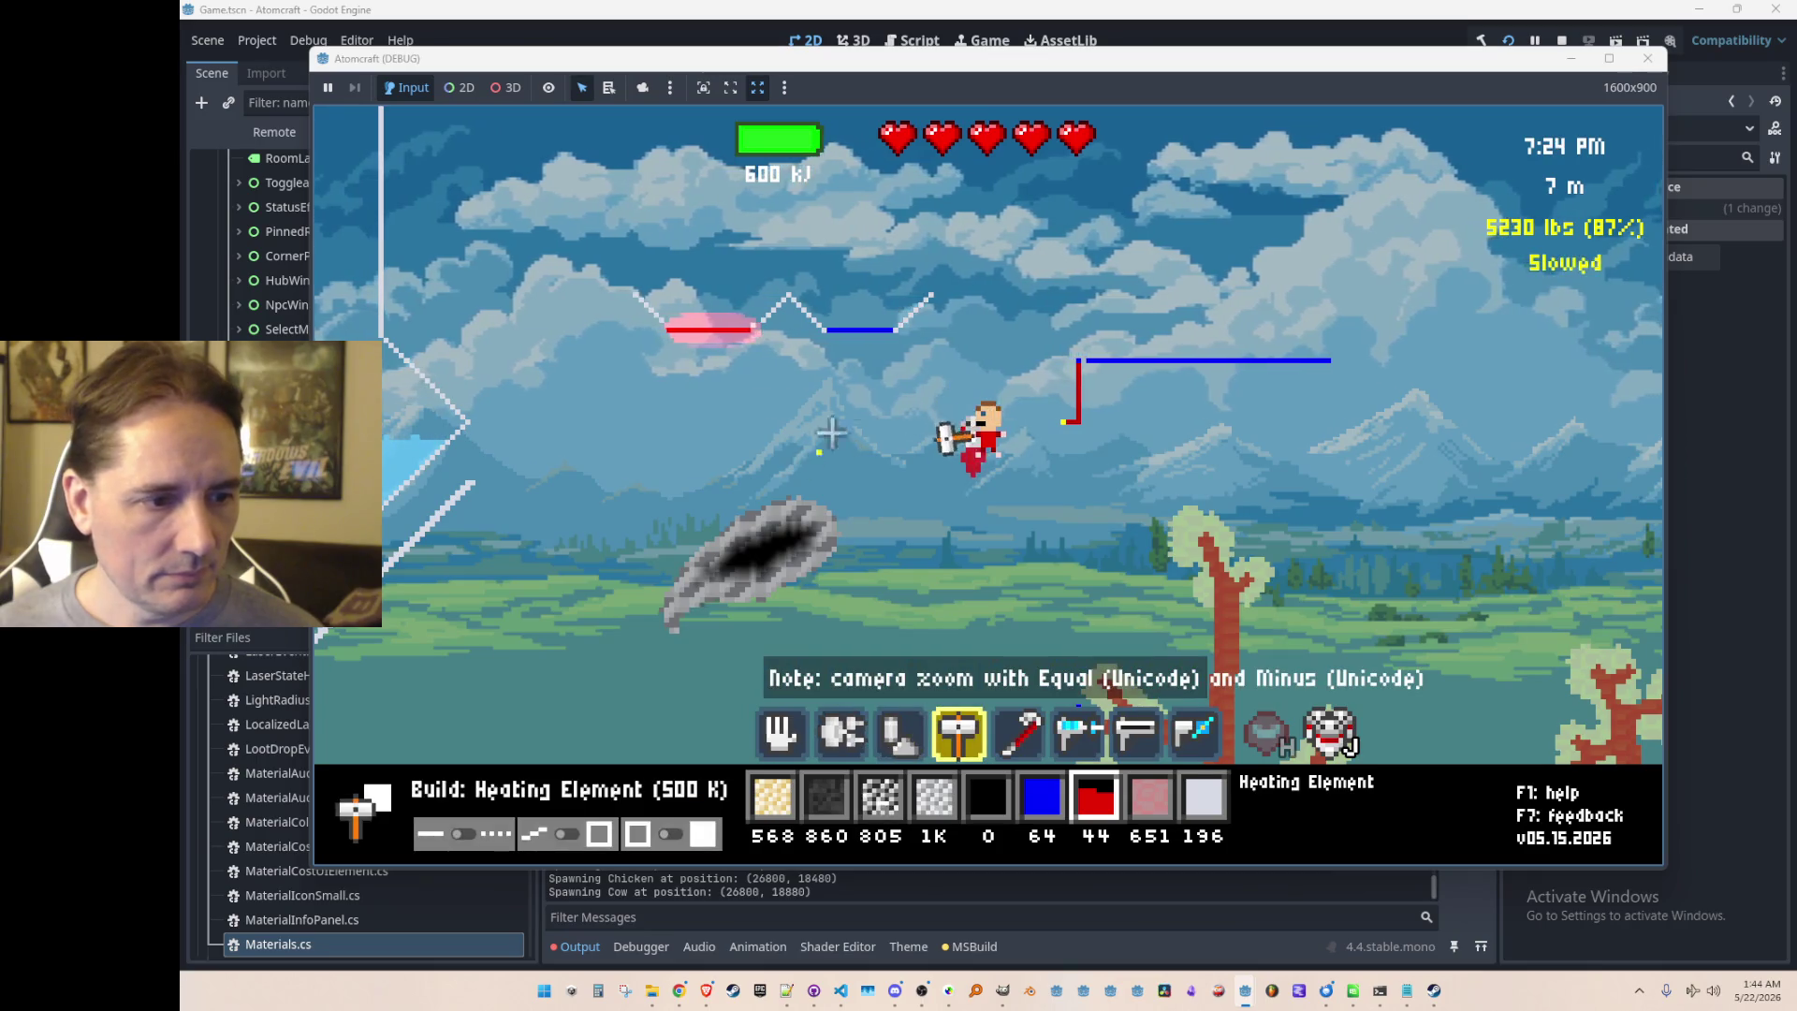
pyautogui.moveTo(1057, 273); pyautogui.dragTo(1003, 274)
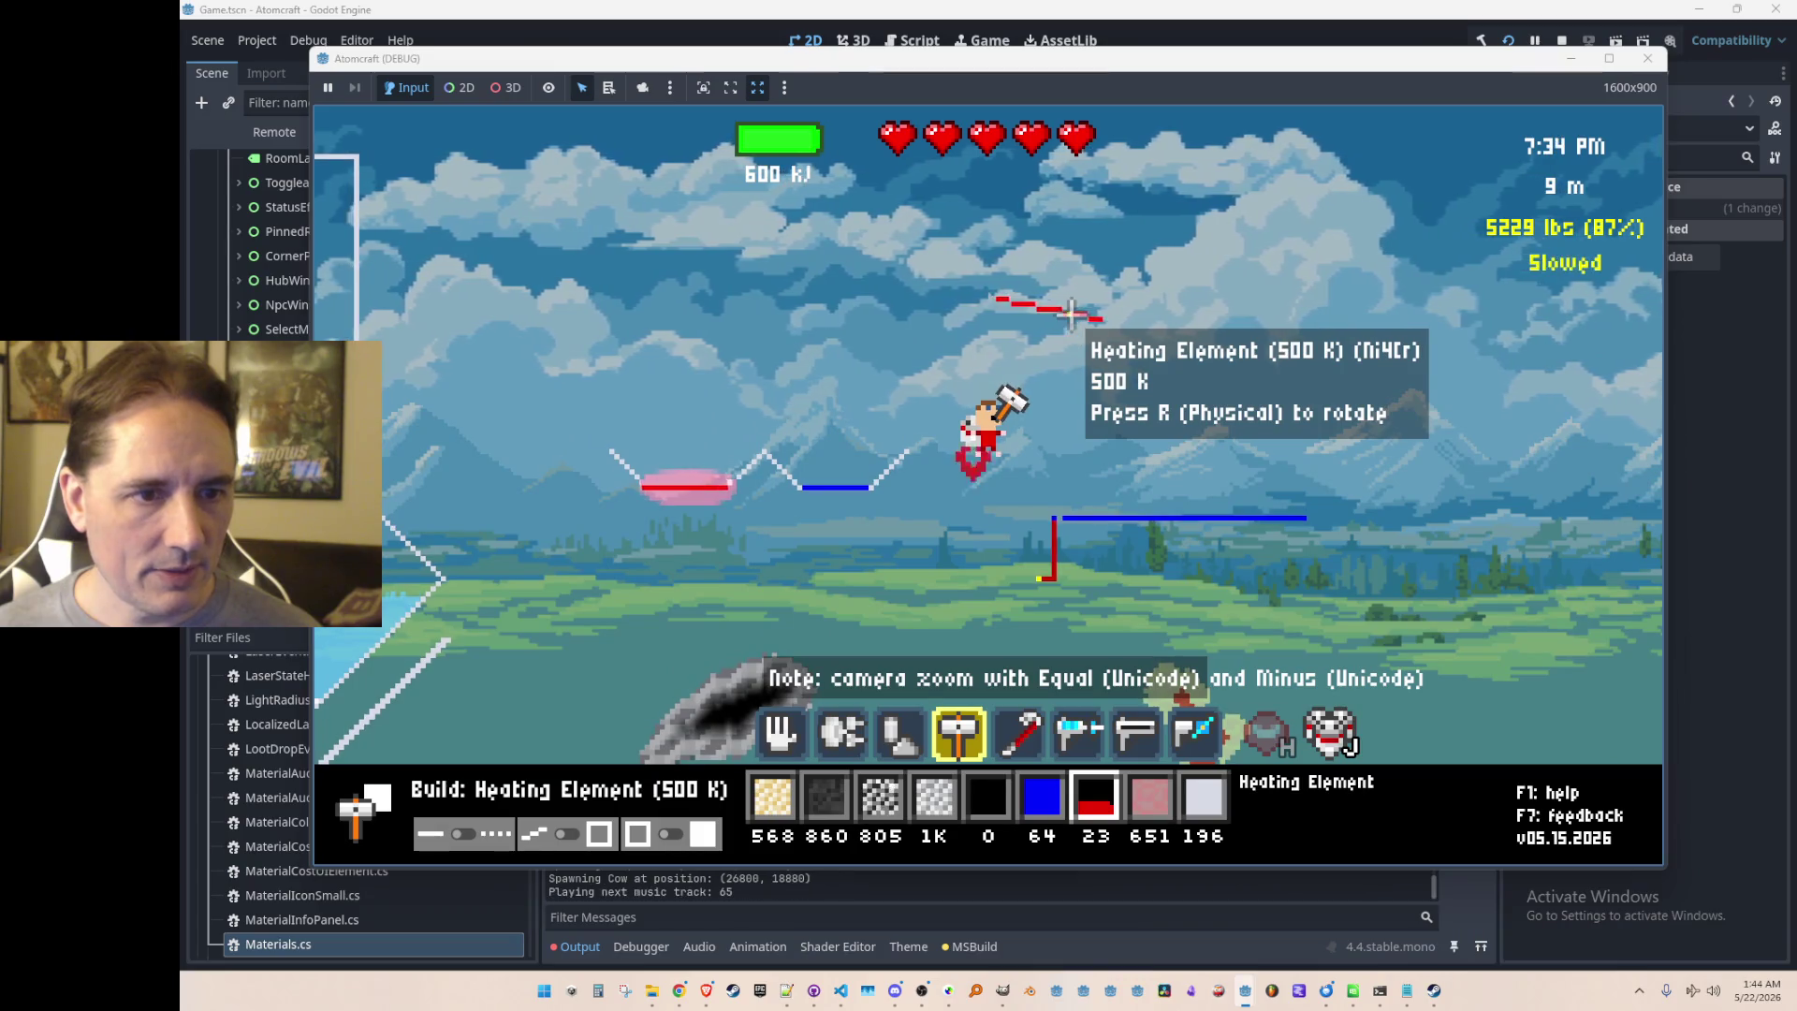
# Step: Raise the heating element to 2000 K, place one in the sky, then collect them back
pyautogui.press('r')
pyautogui.press('r')
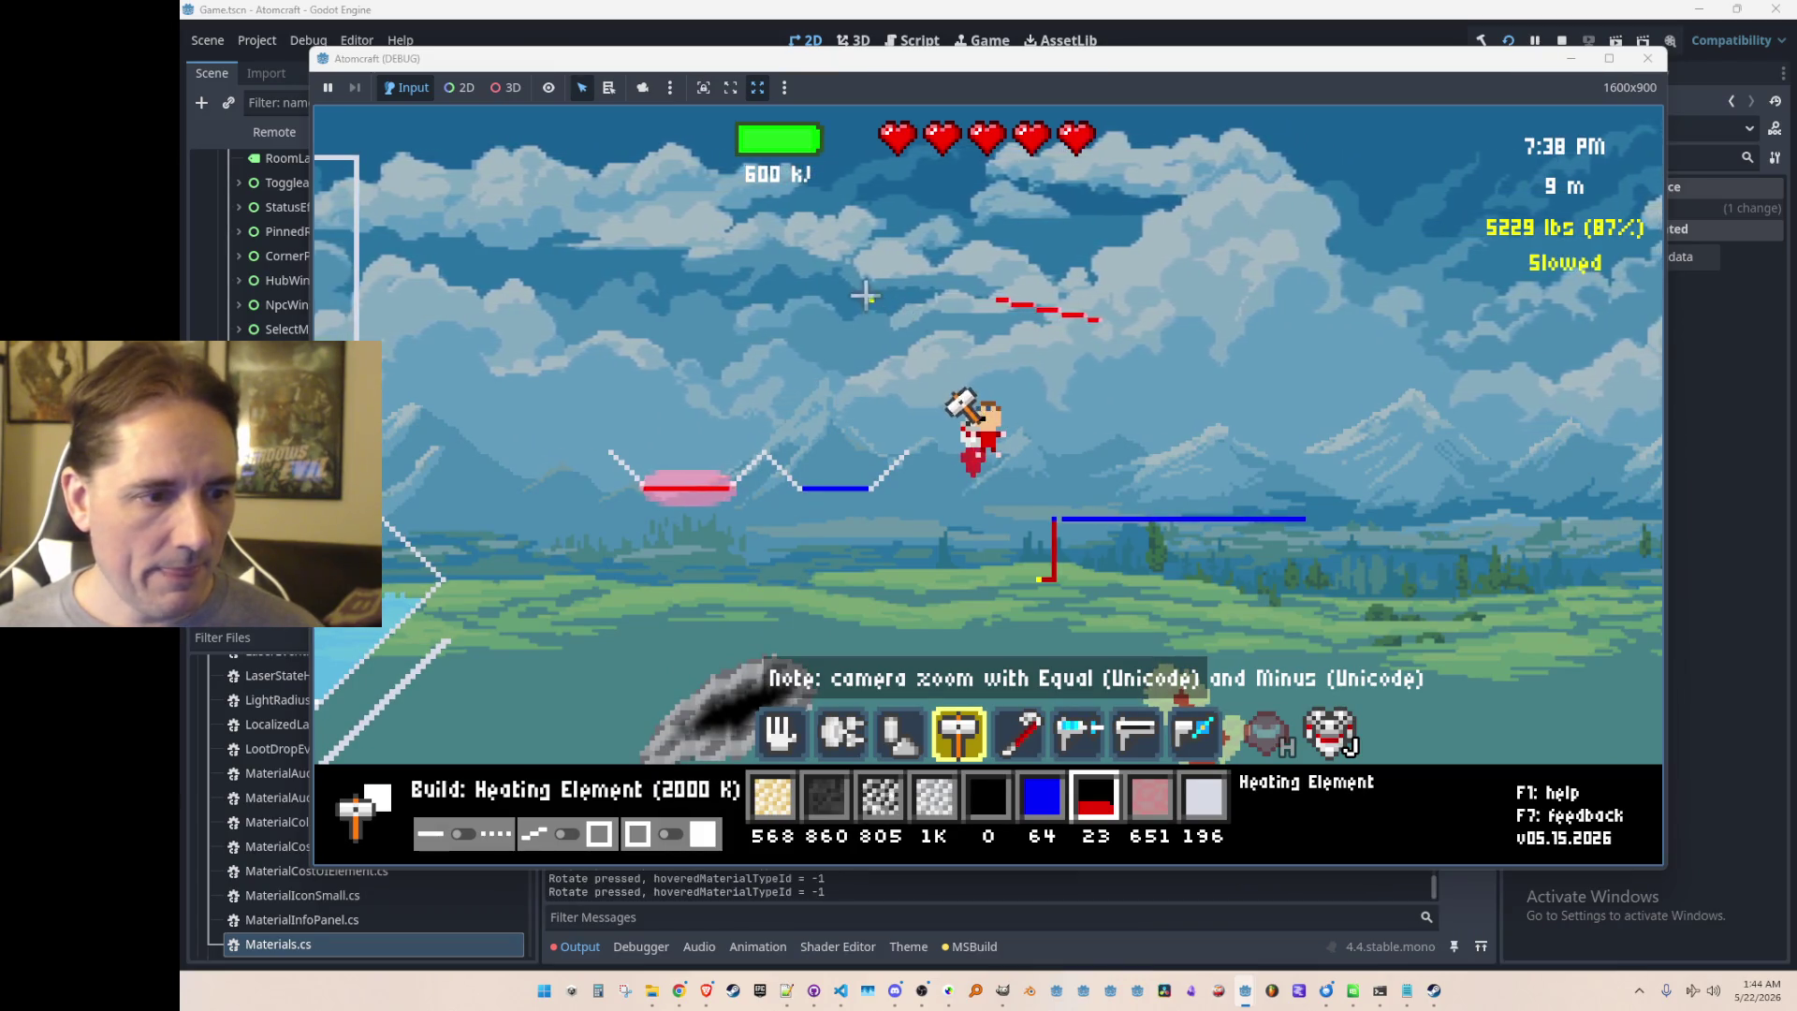
pyautogui.click(805, 261)
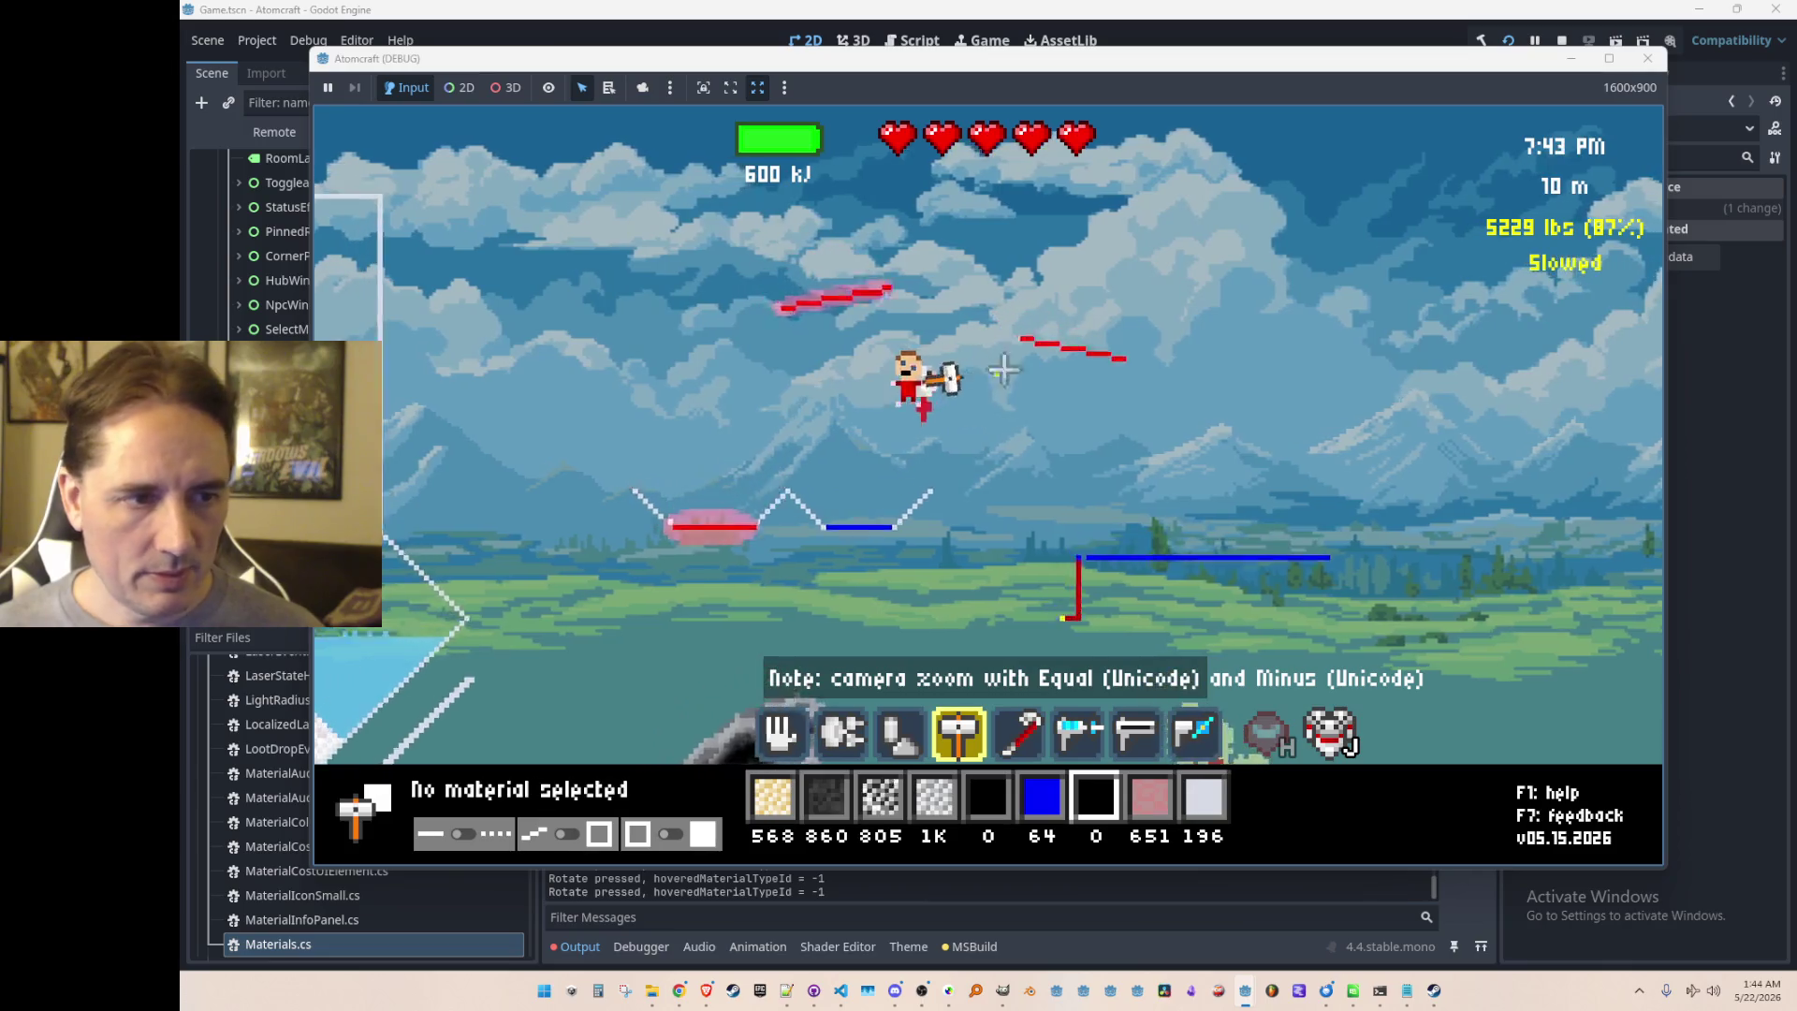
pyautogui.scroll(-1, 1110, 374)
pyautogui.scroll(1, 1125, 372)
pyautogui.scroll(2, 1125, 372)
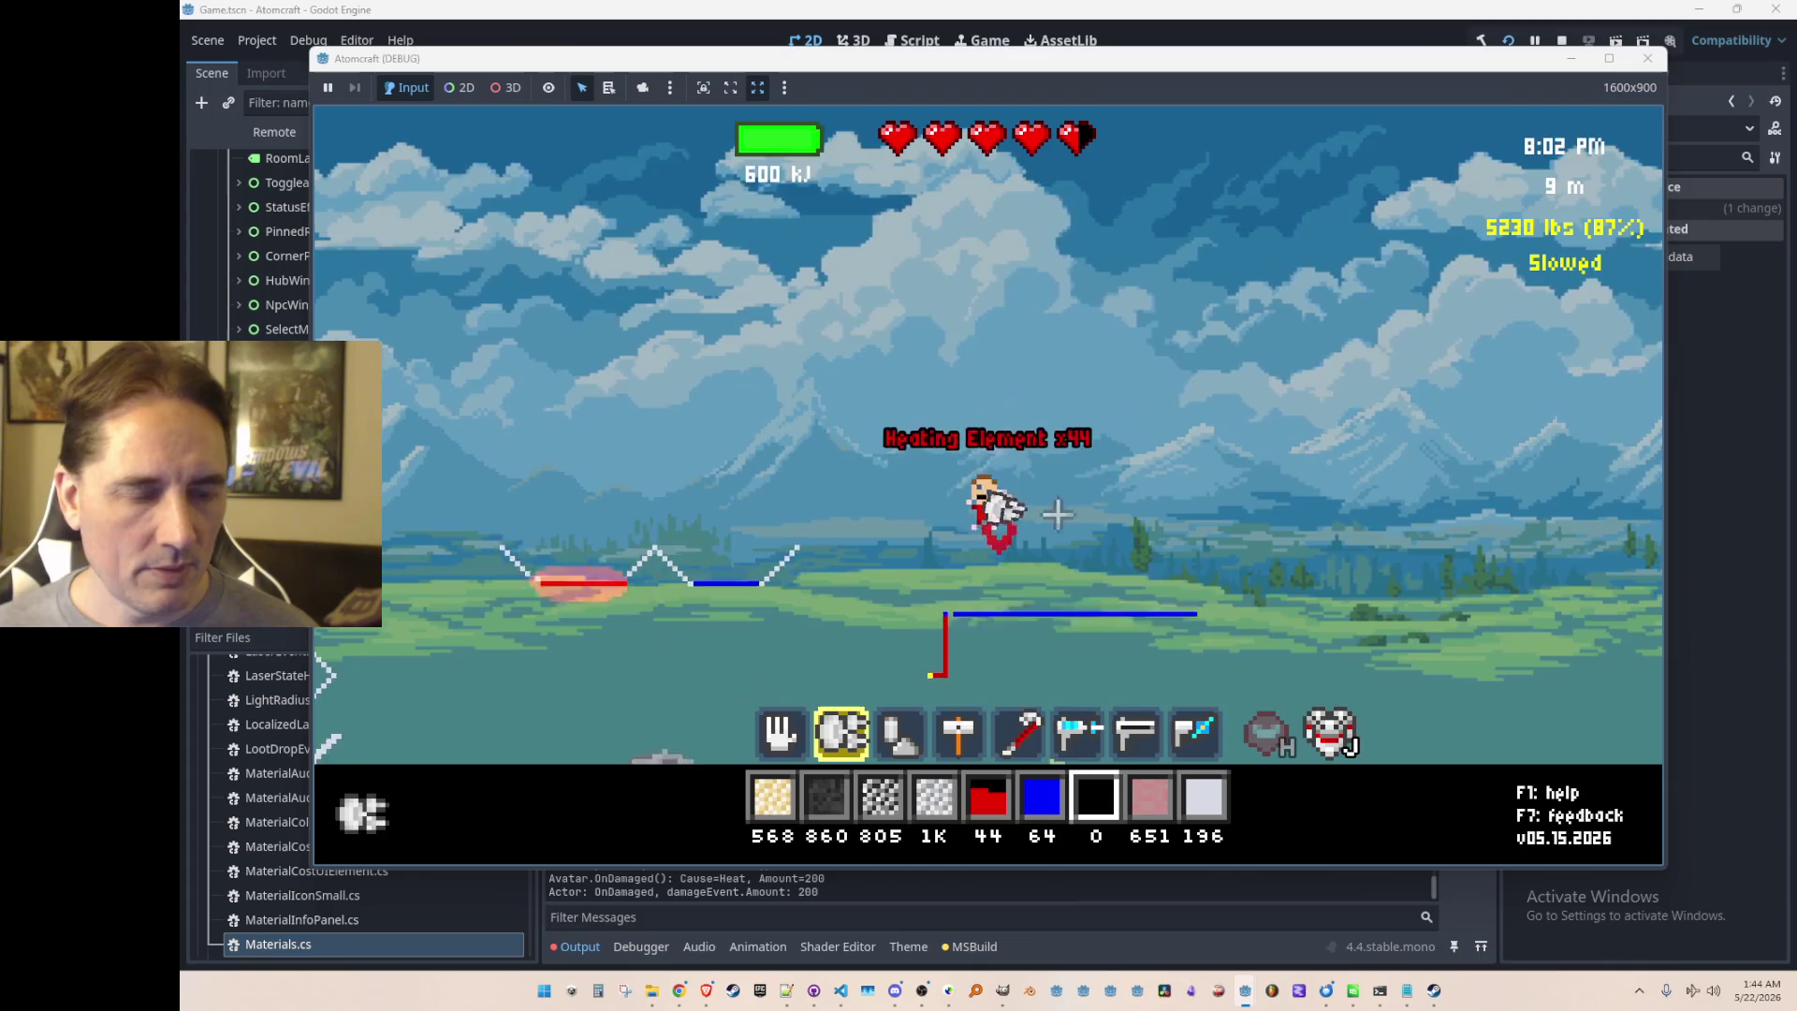
# Step: Place a Cooling Element at the water's left end
pyautogui.scroll(-2, 1118, 411)
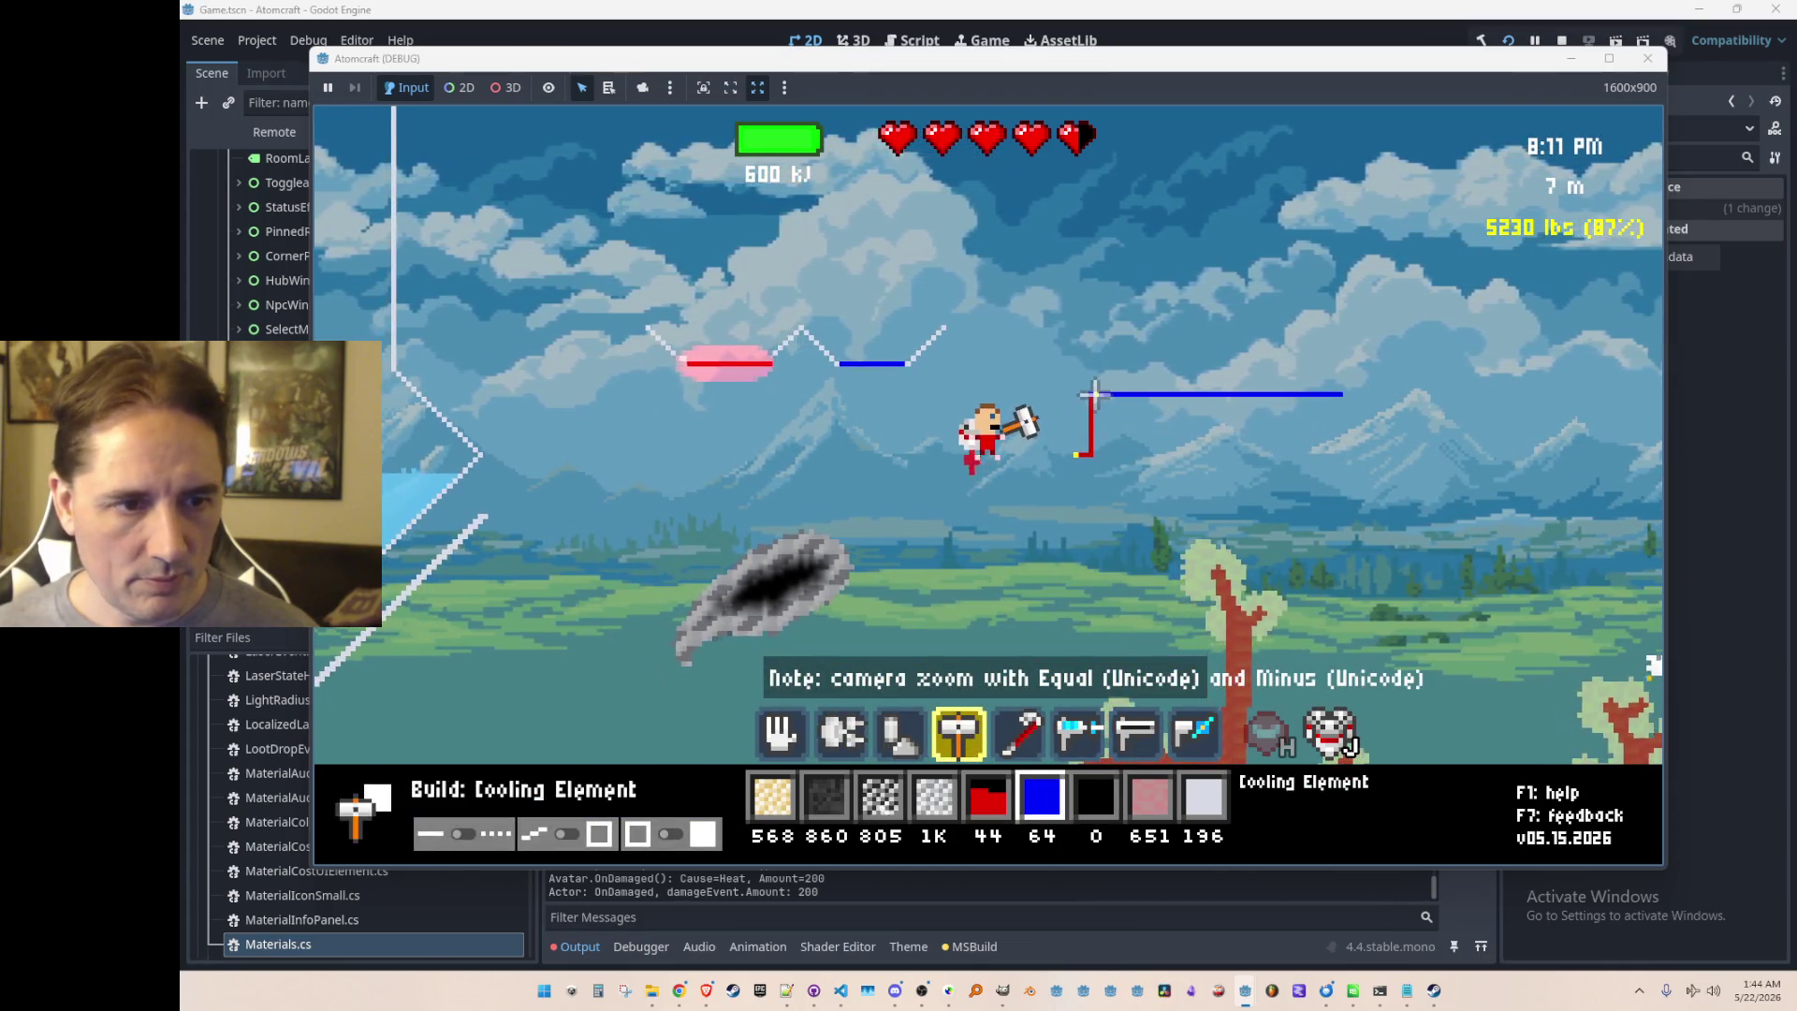
pyautogui.click(1097, 393)
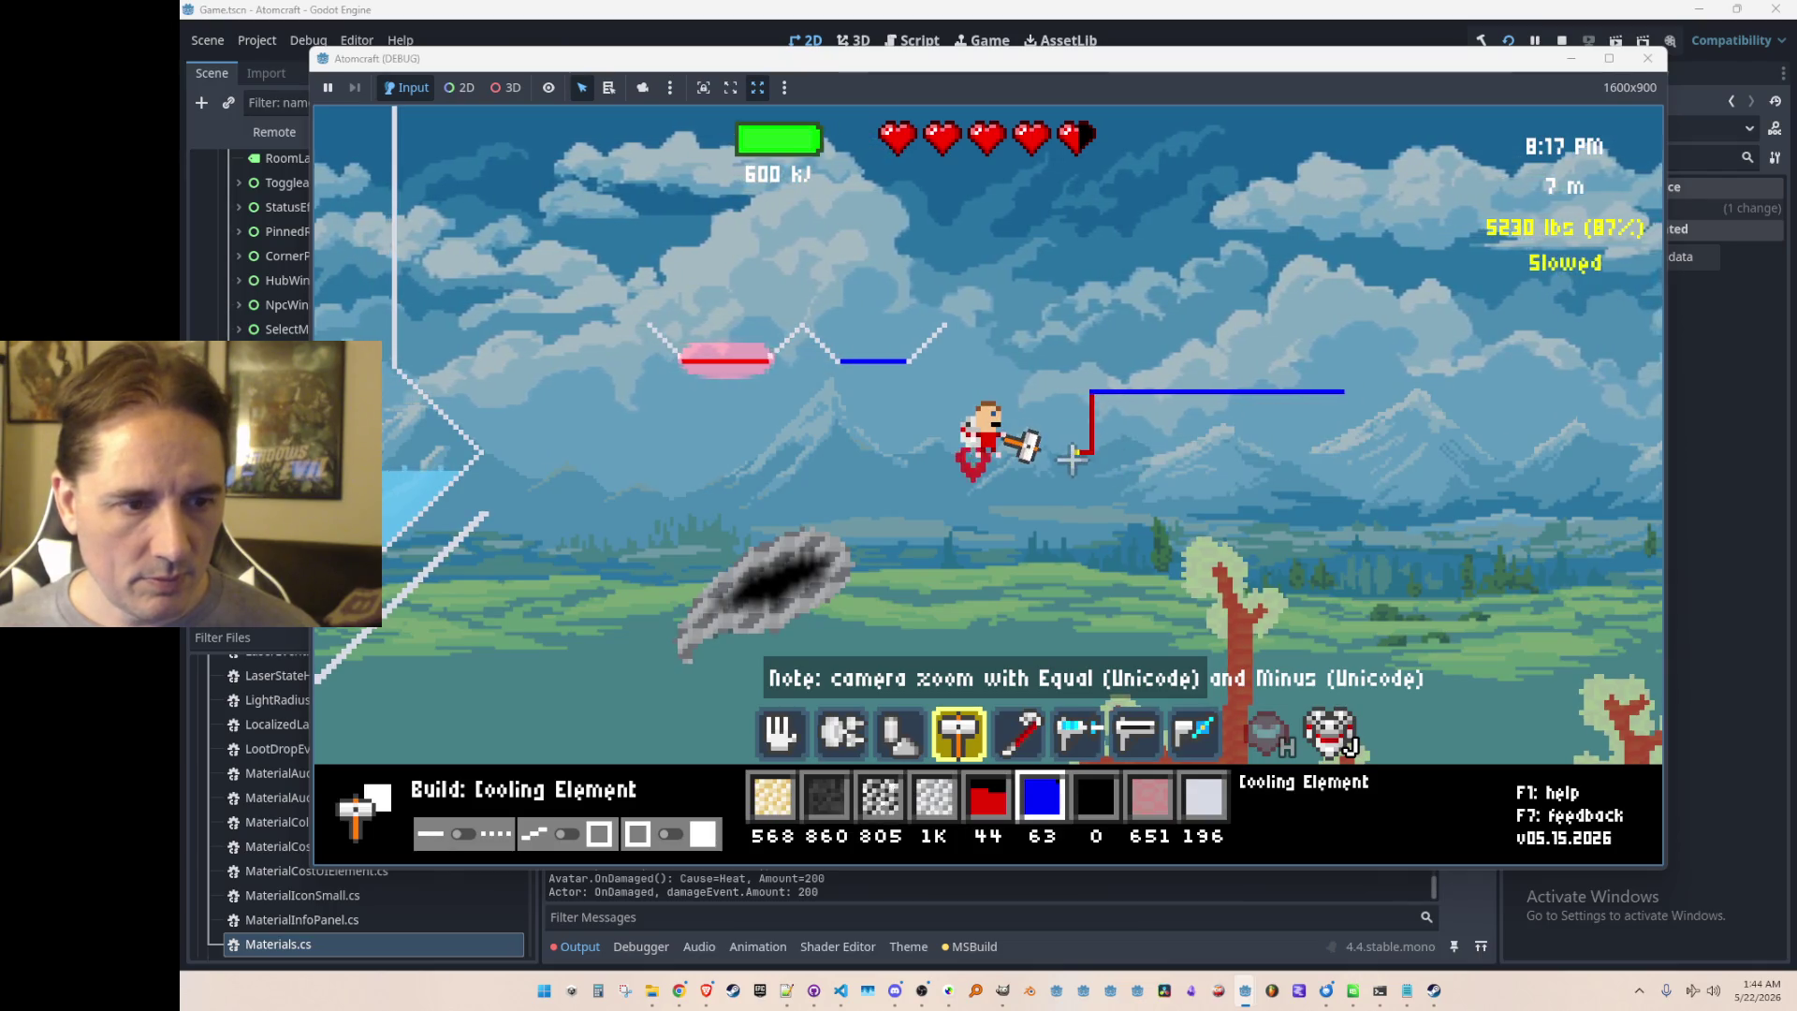
pyautogui.scroll(3, 1074, 462)
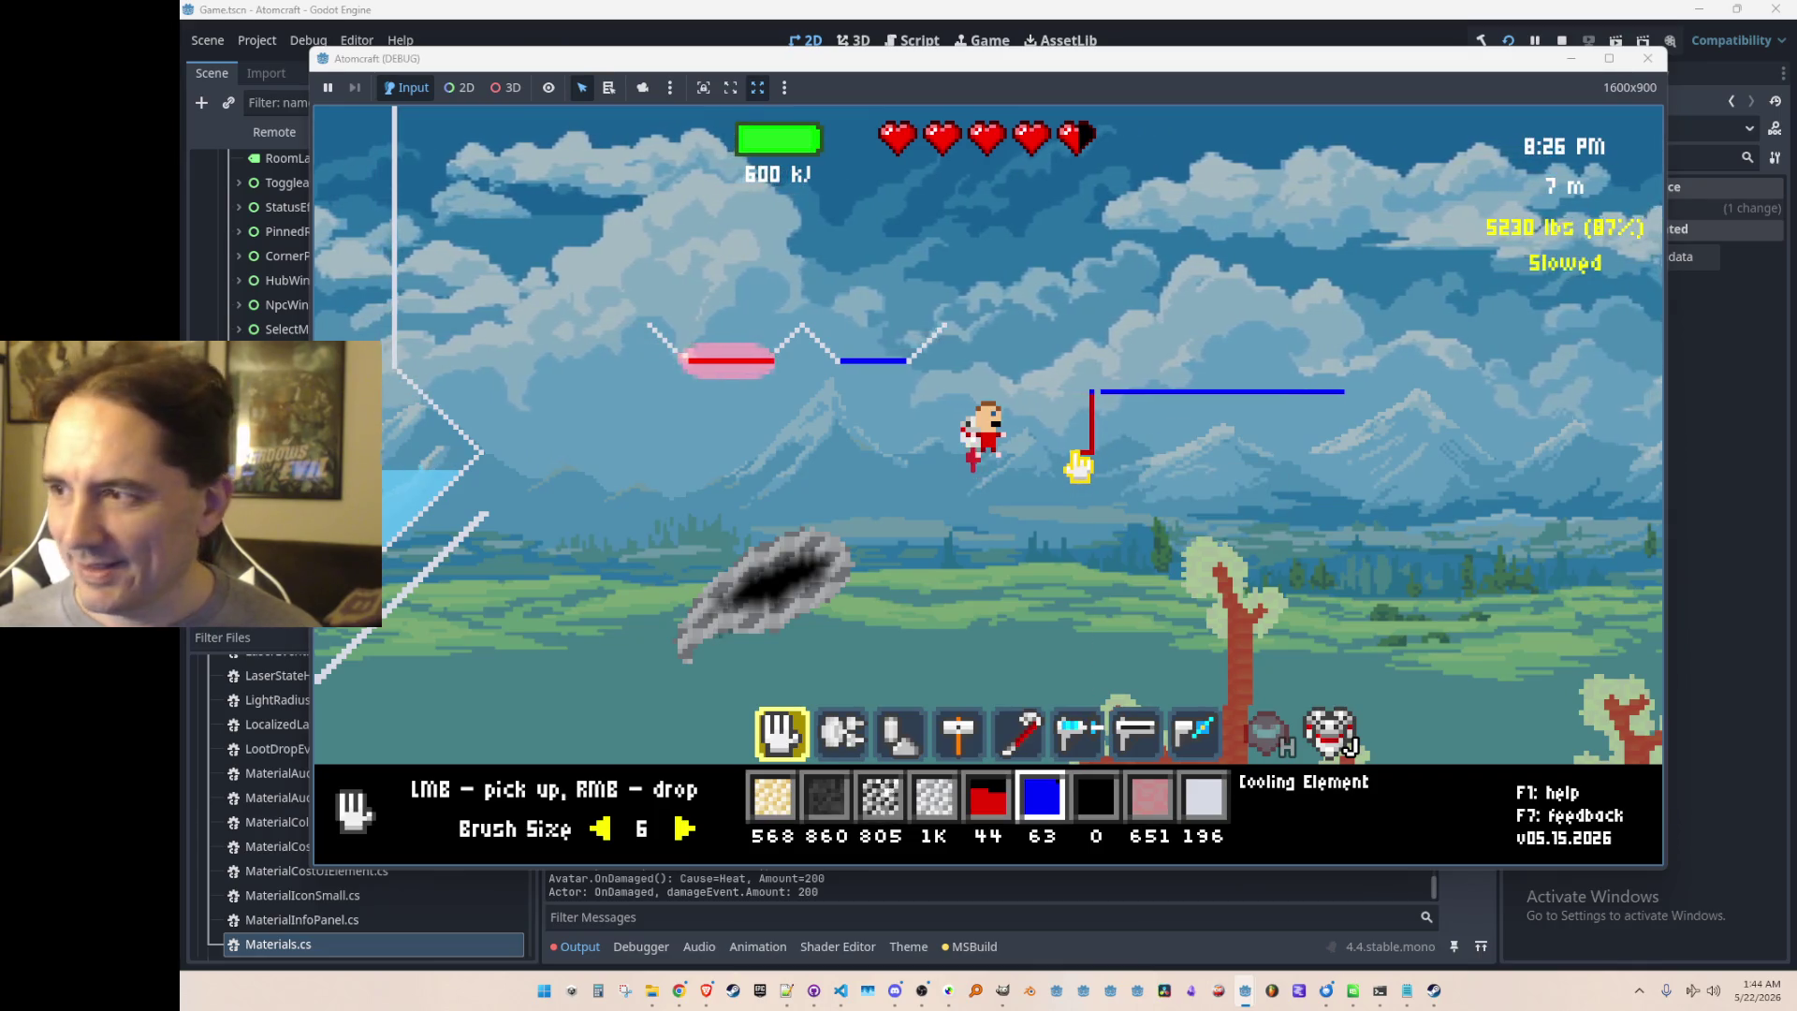
pyautogui.scroll(-3, 1114, 454)
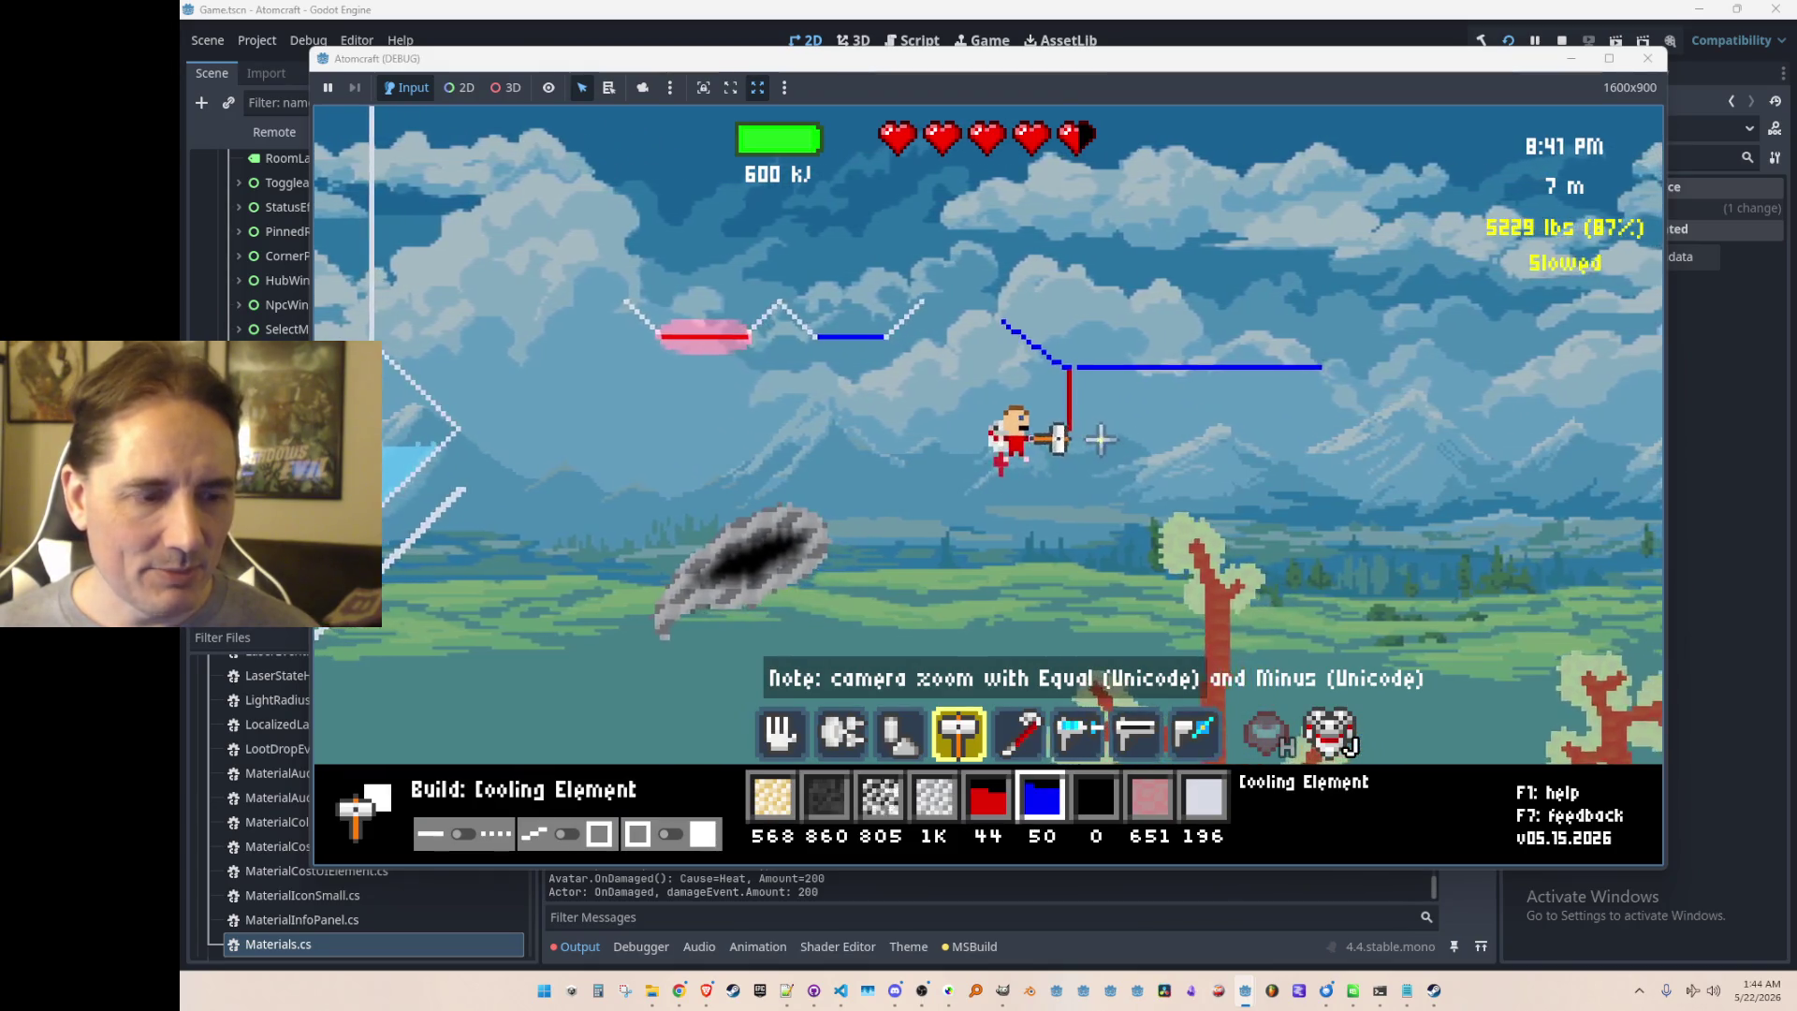
pyautogui.scroll(3, 1088, 454)
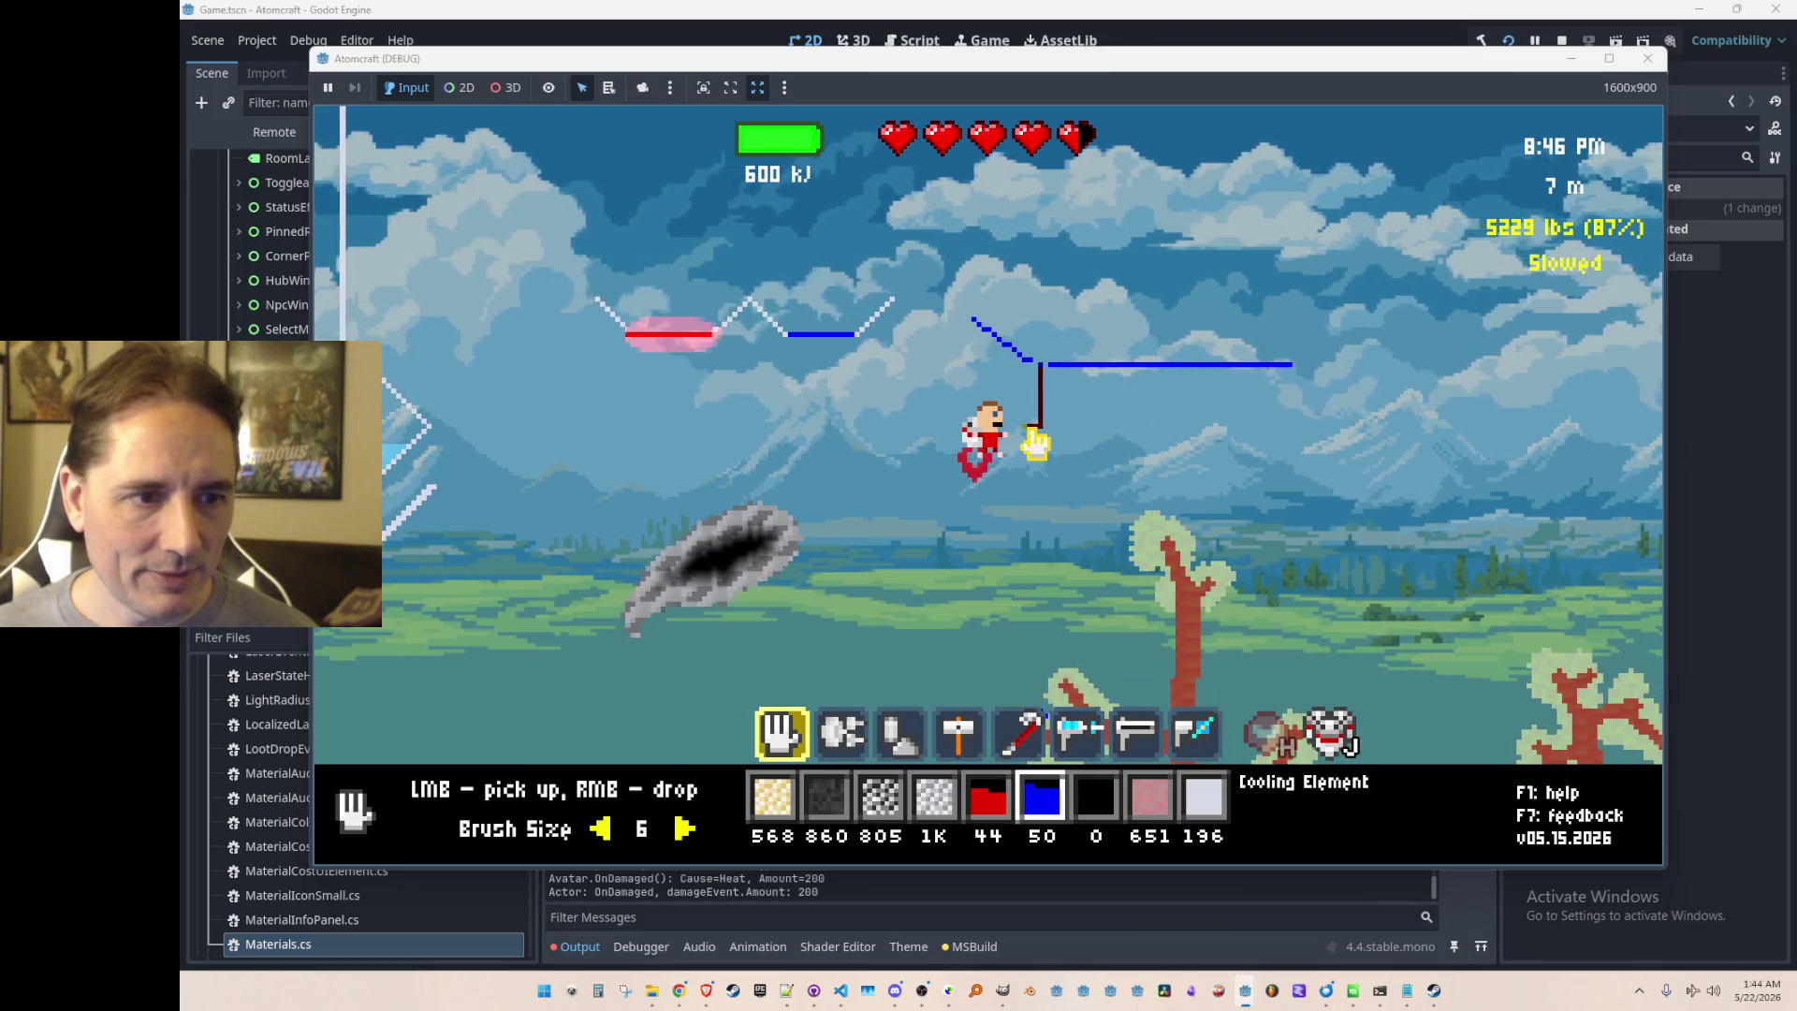
# Step: Pick up a piece of potassium and place another Cooling Element under the water
pyautogui.click(1039, 444)
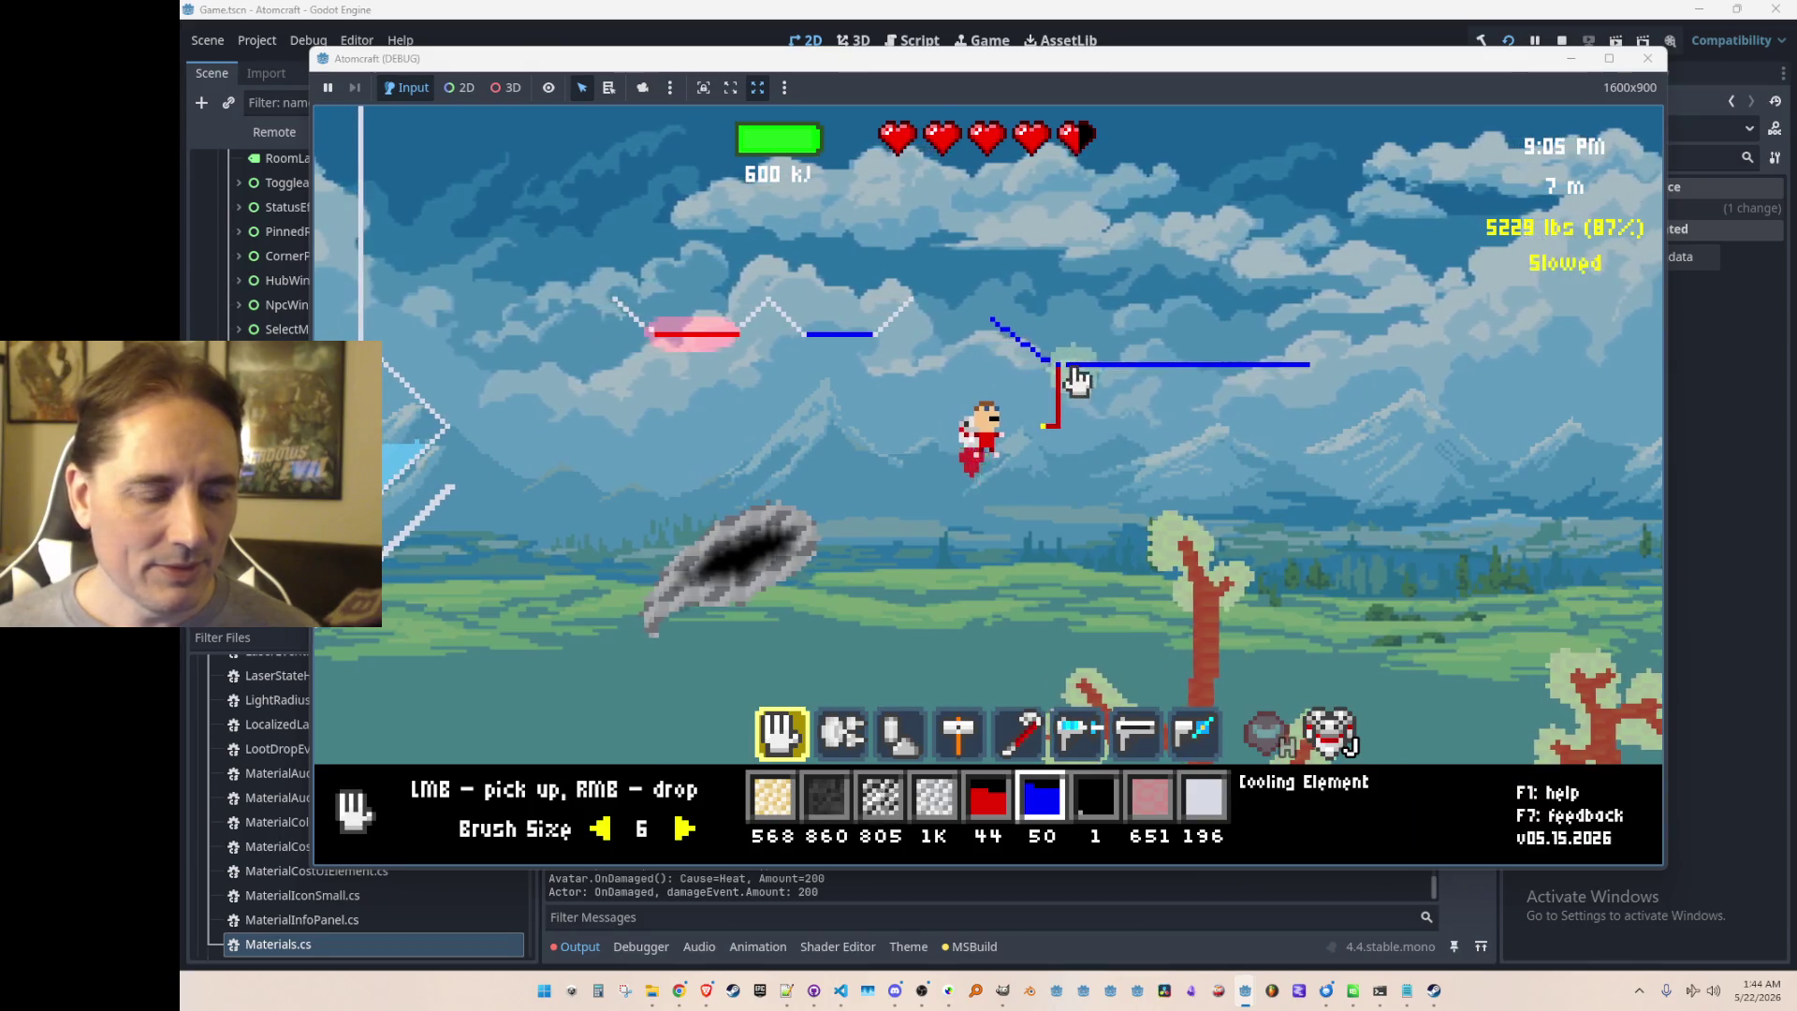
pyautogui.scroll(-3, 1089, 368)
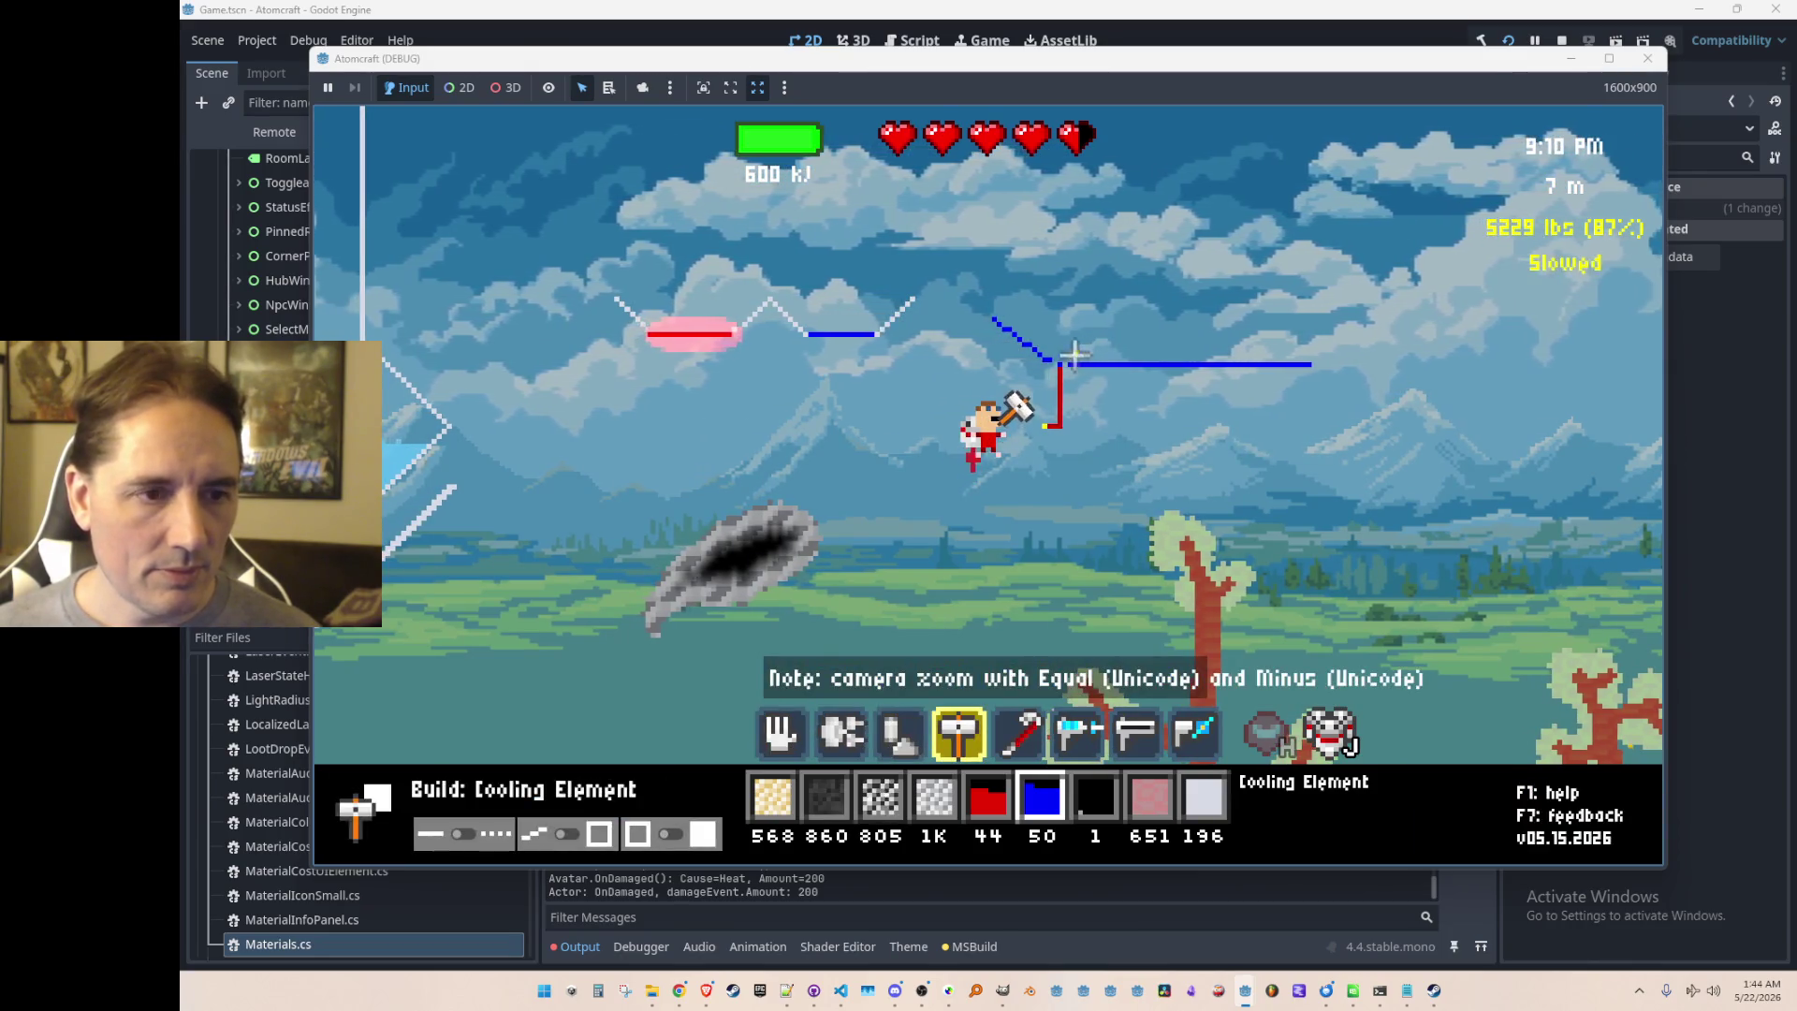
pyautogui.click(1056, 362)
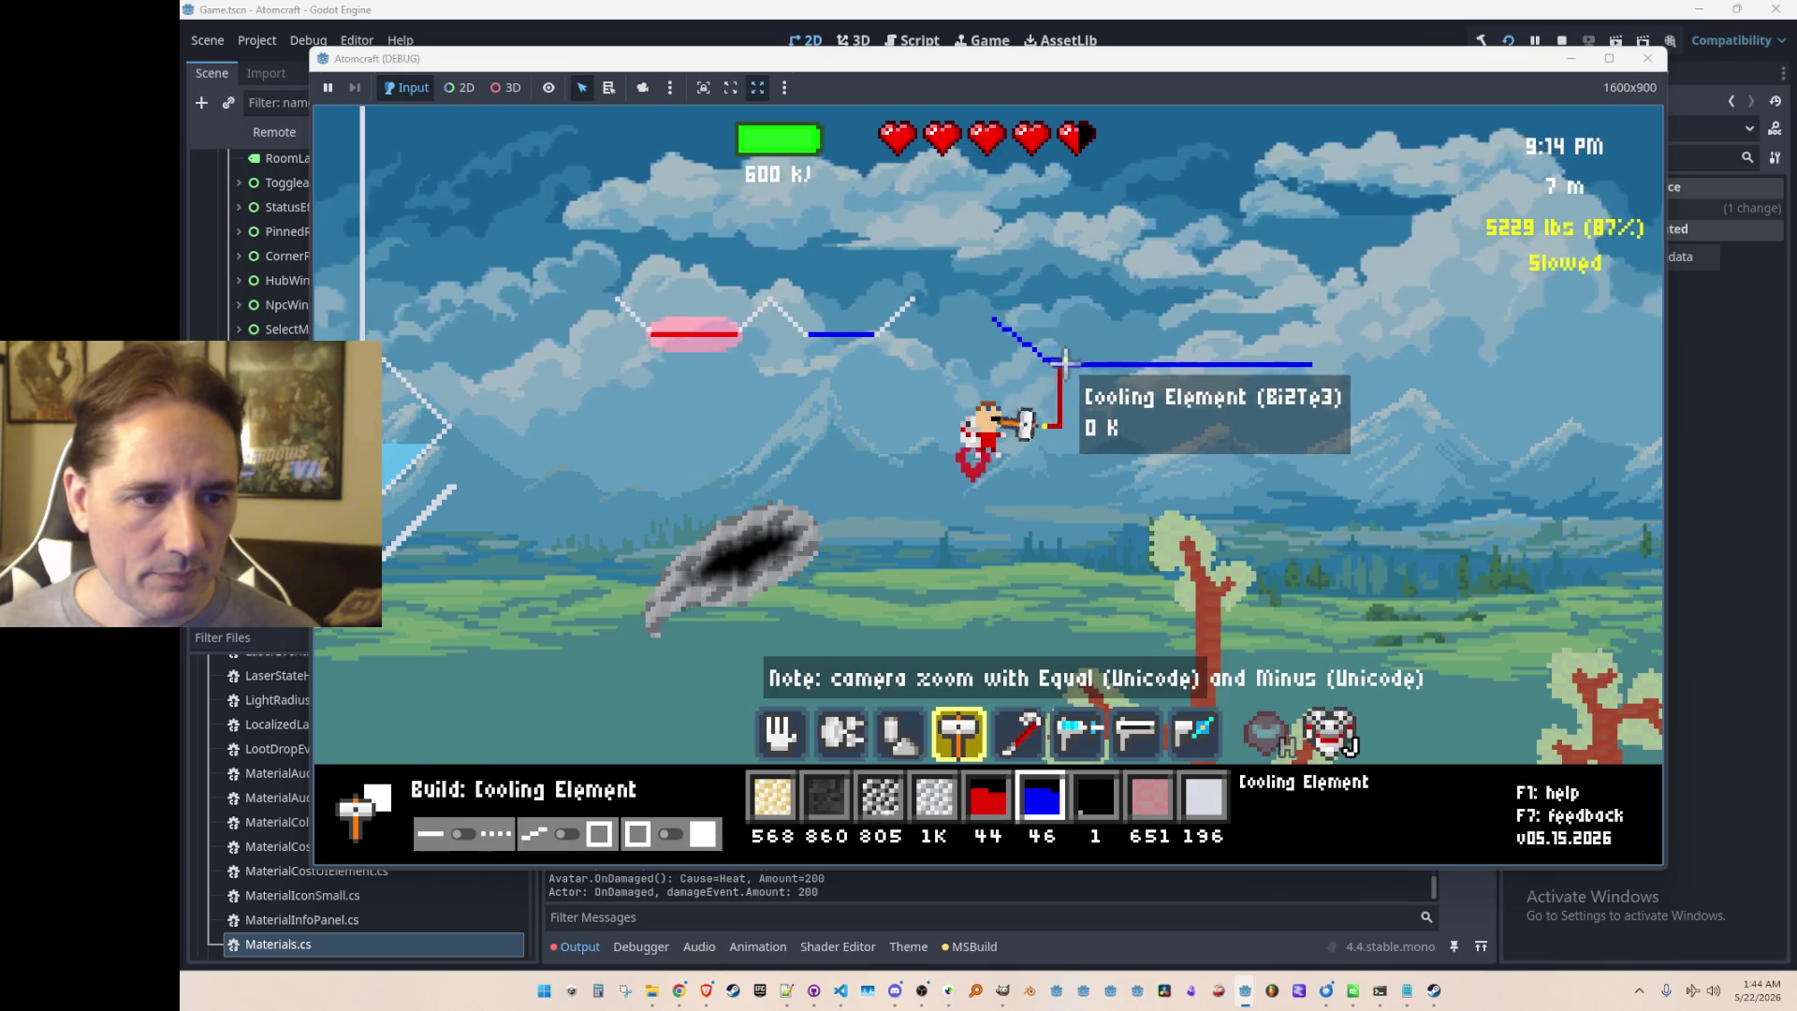
pyautogui.scroll(3, 1077, 445)
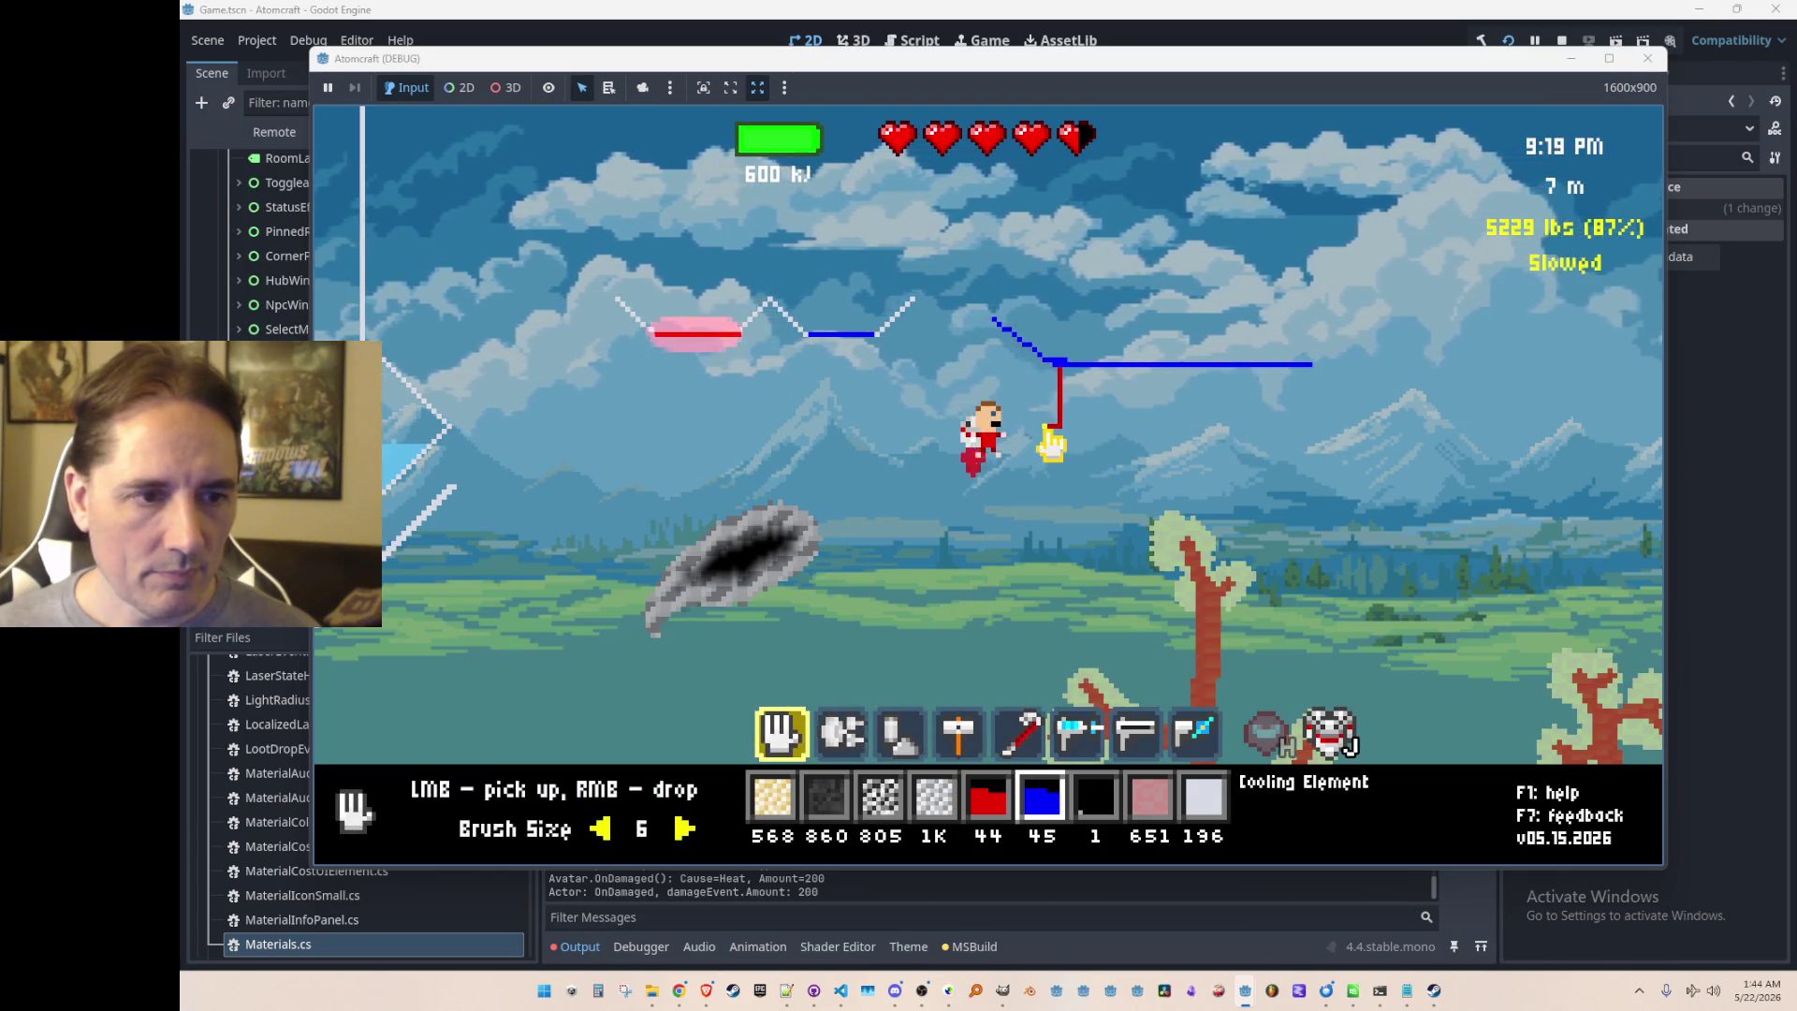
# Step: Collect the cooling elements and potassium, stop the game, and return to VS Code
pyautogui.moveTo(1055, 375)
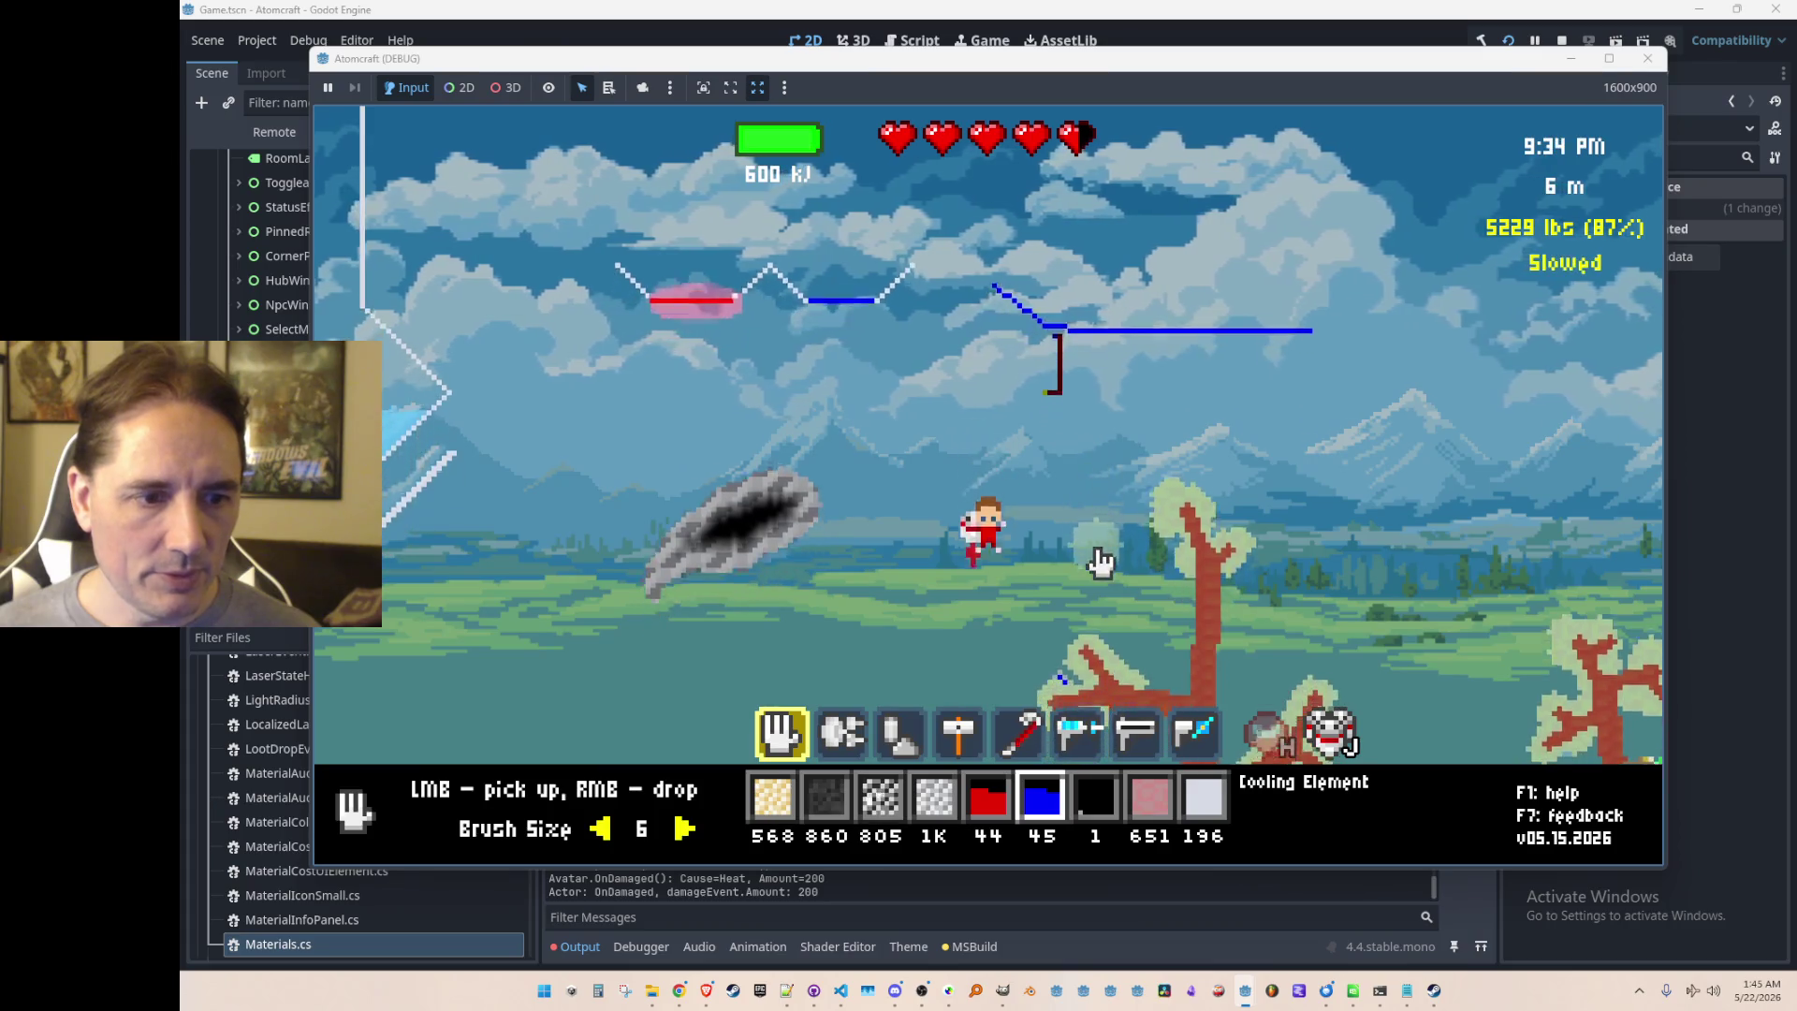
pyautogui.moveTo(1072, 595)
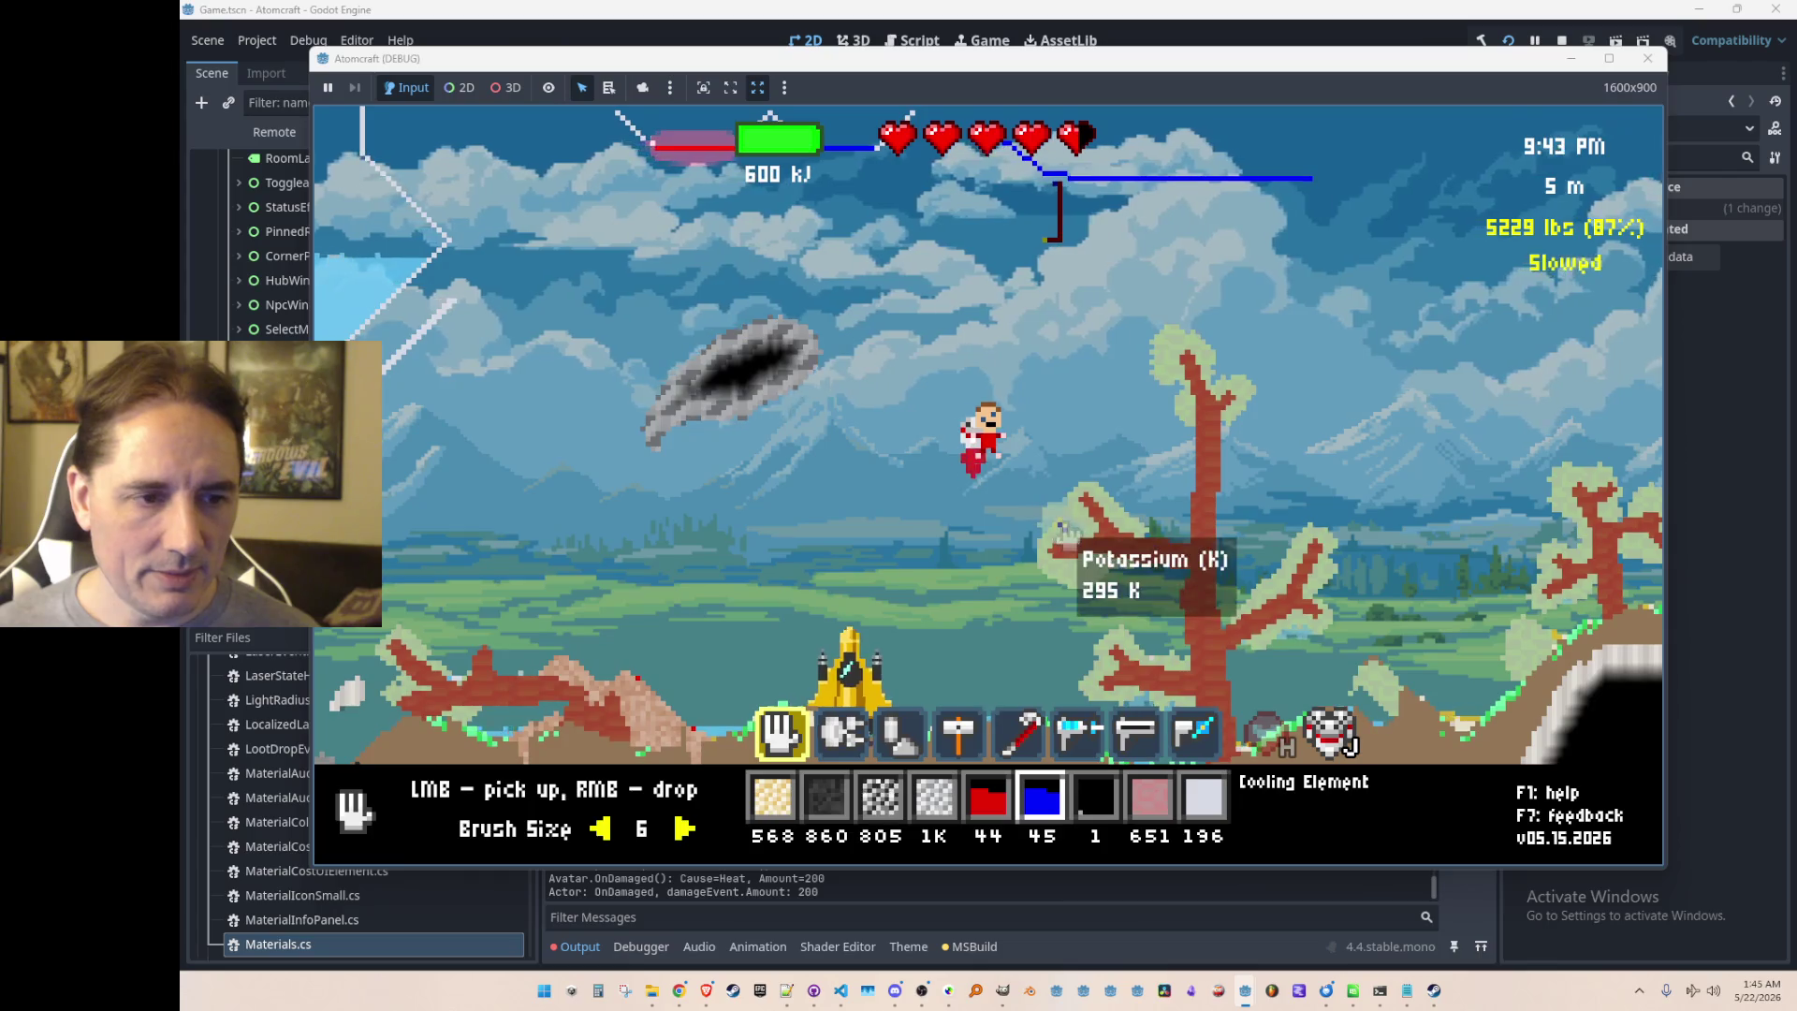
pyautogui.click(1065, 538)
pyautogui.press('w')
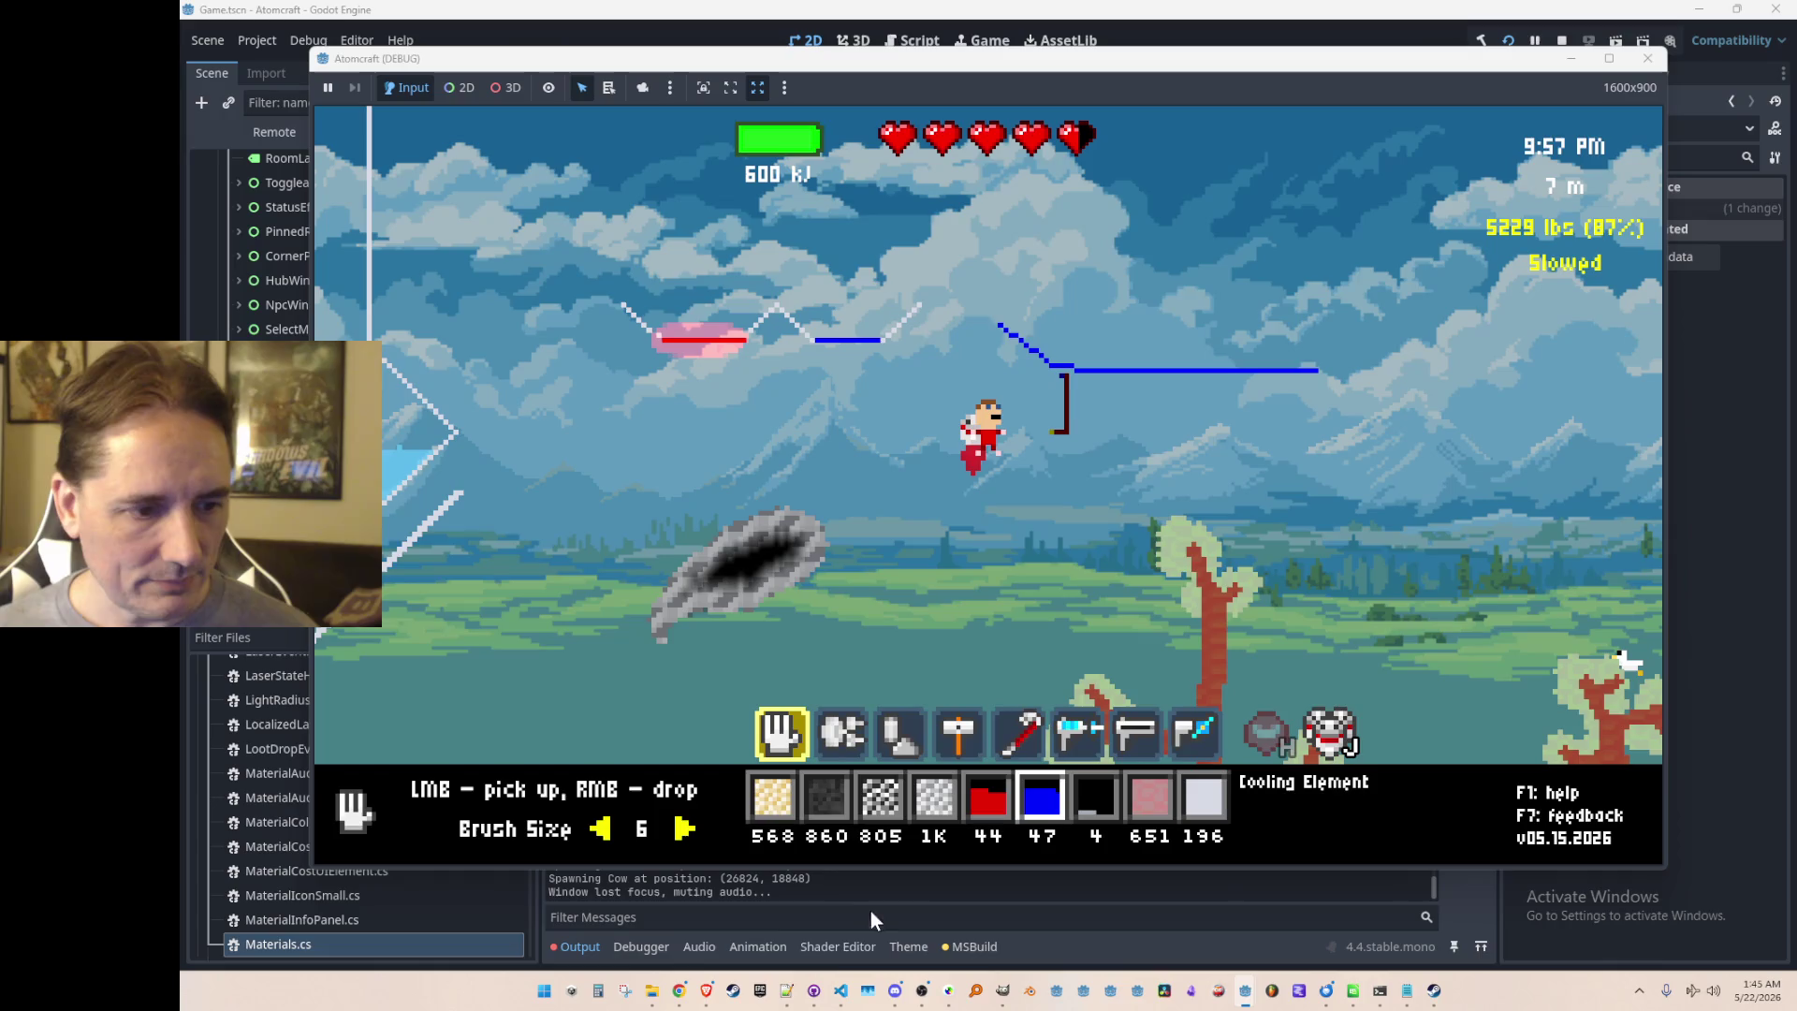
pyautogui.press('F8')
pyautogui.click(840, 990)
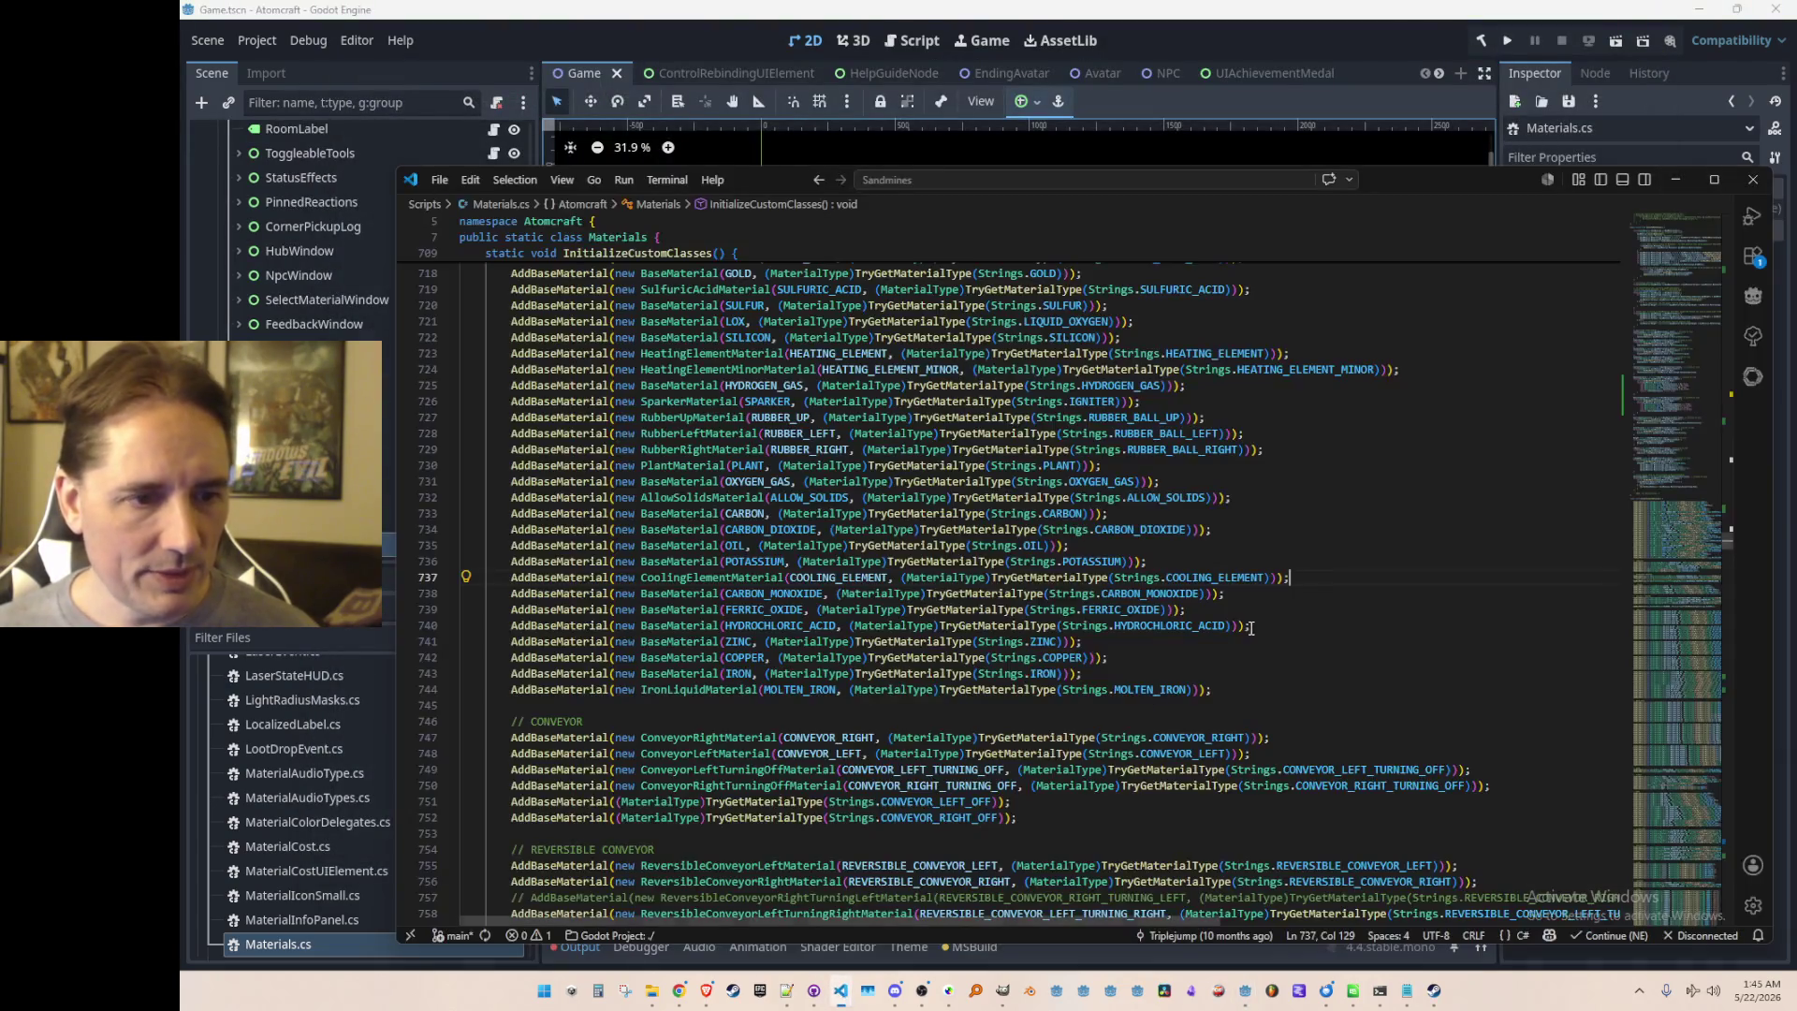
# Step: Search Materials.cs for COOLING_ELEMENT to reach the cooling-element references near line 1165
pyautogui.click(765, 560)
pyautogui.click(859, 579)
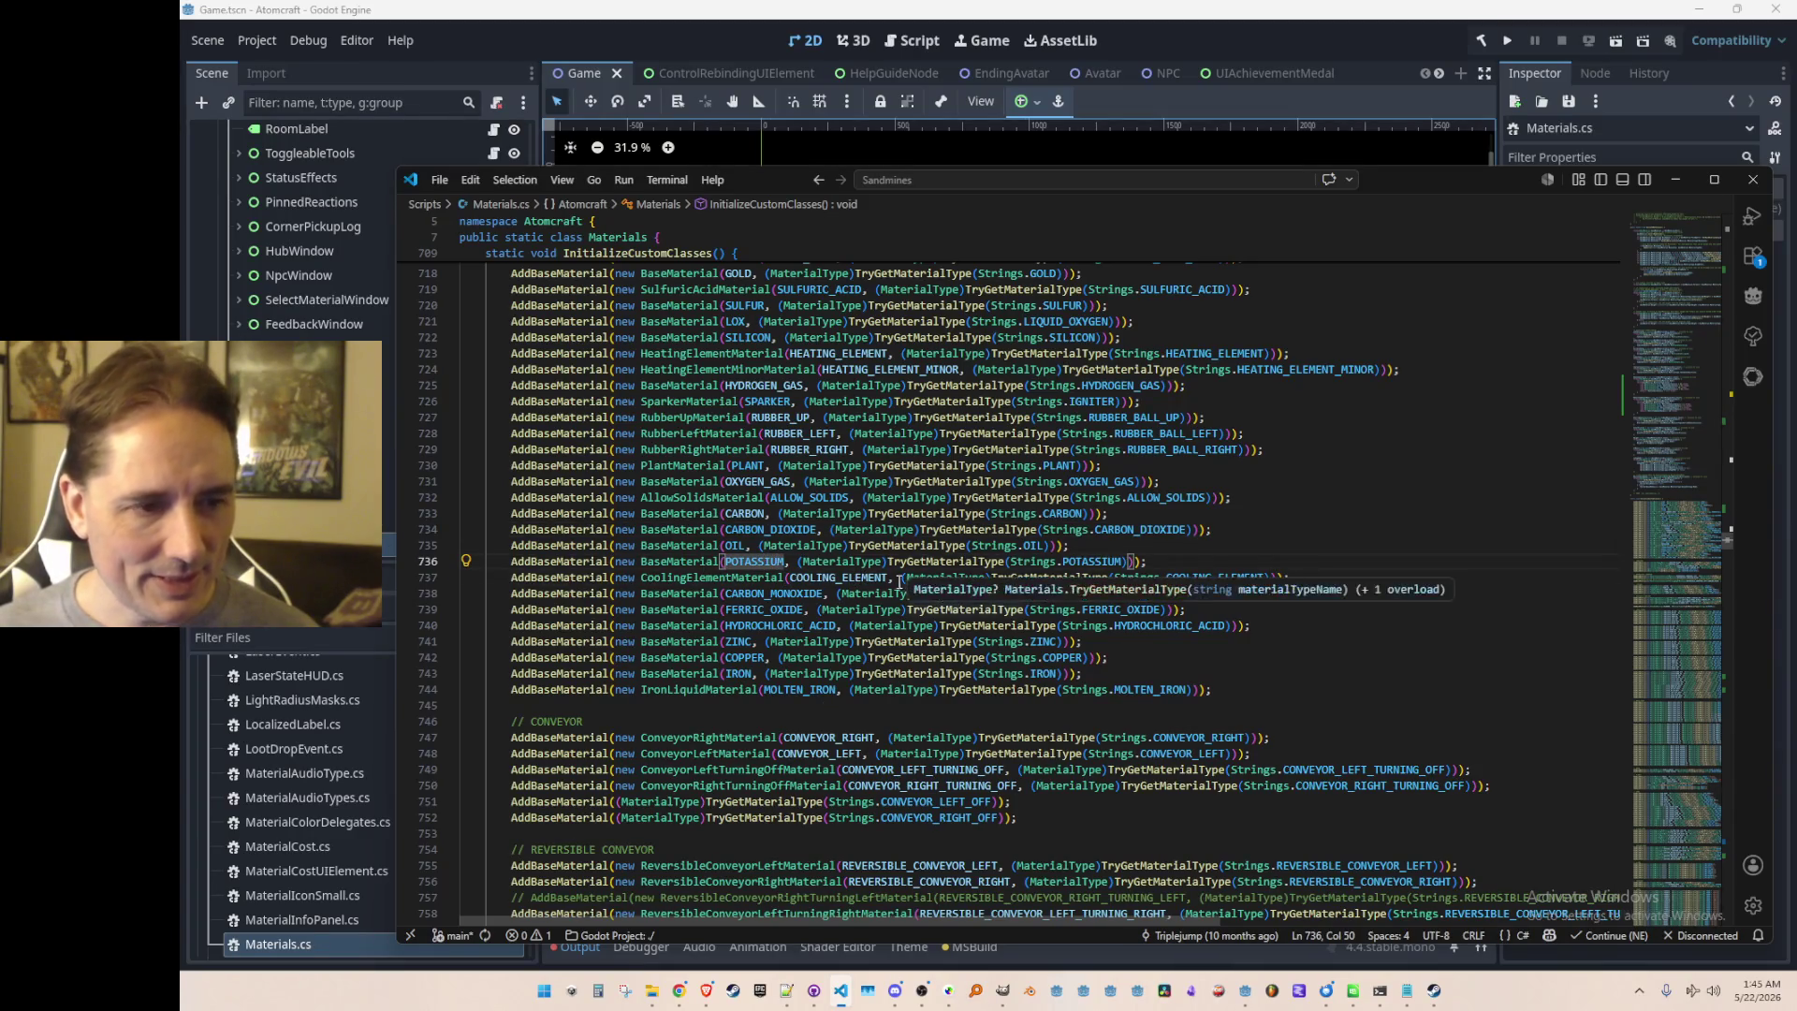
pyautogui.hotkey('ctrl', 'd')
pyautogui.hotkey('ctrl', 'f')
pyautogui.press('Return')
pyautogui.press('Return')
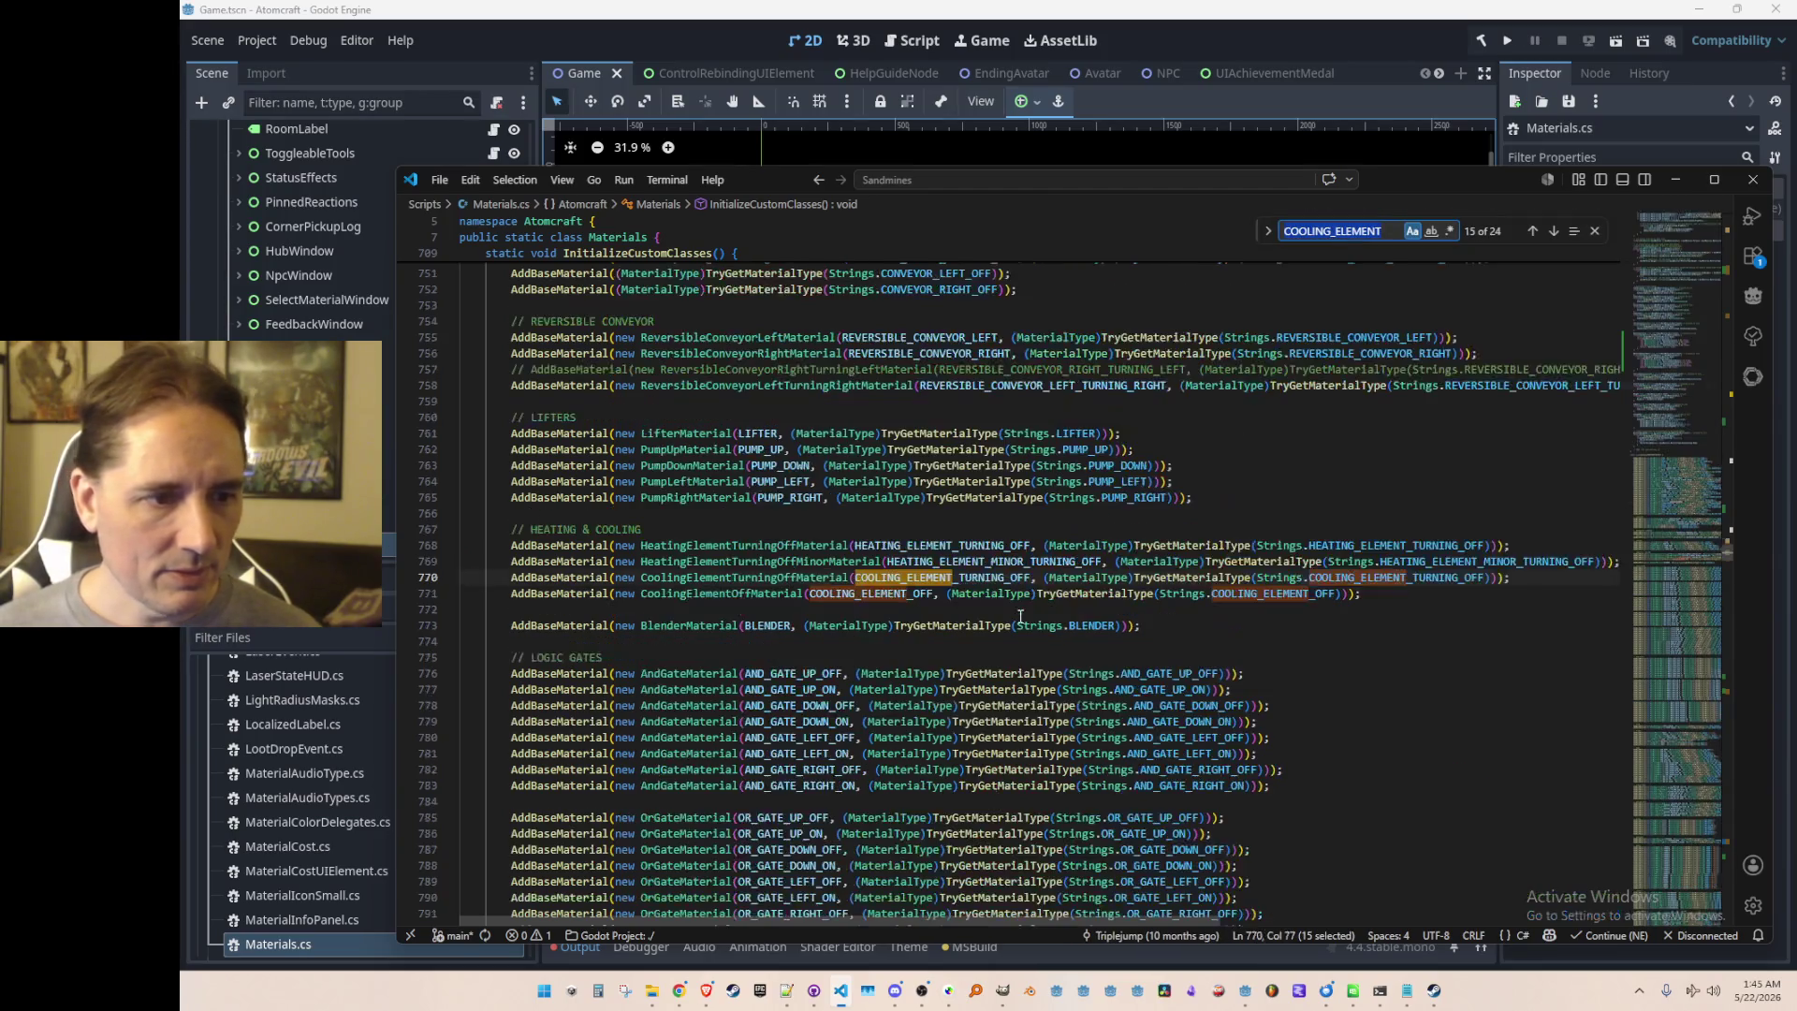
pyautogui.press('Return')
pyautogui.press('Return')
pyautogui.press('Return')
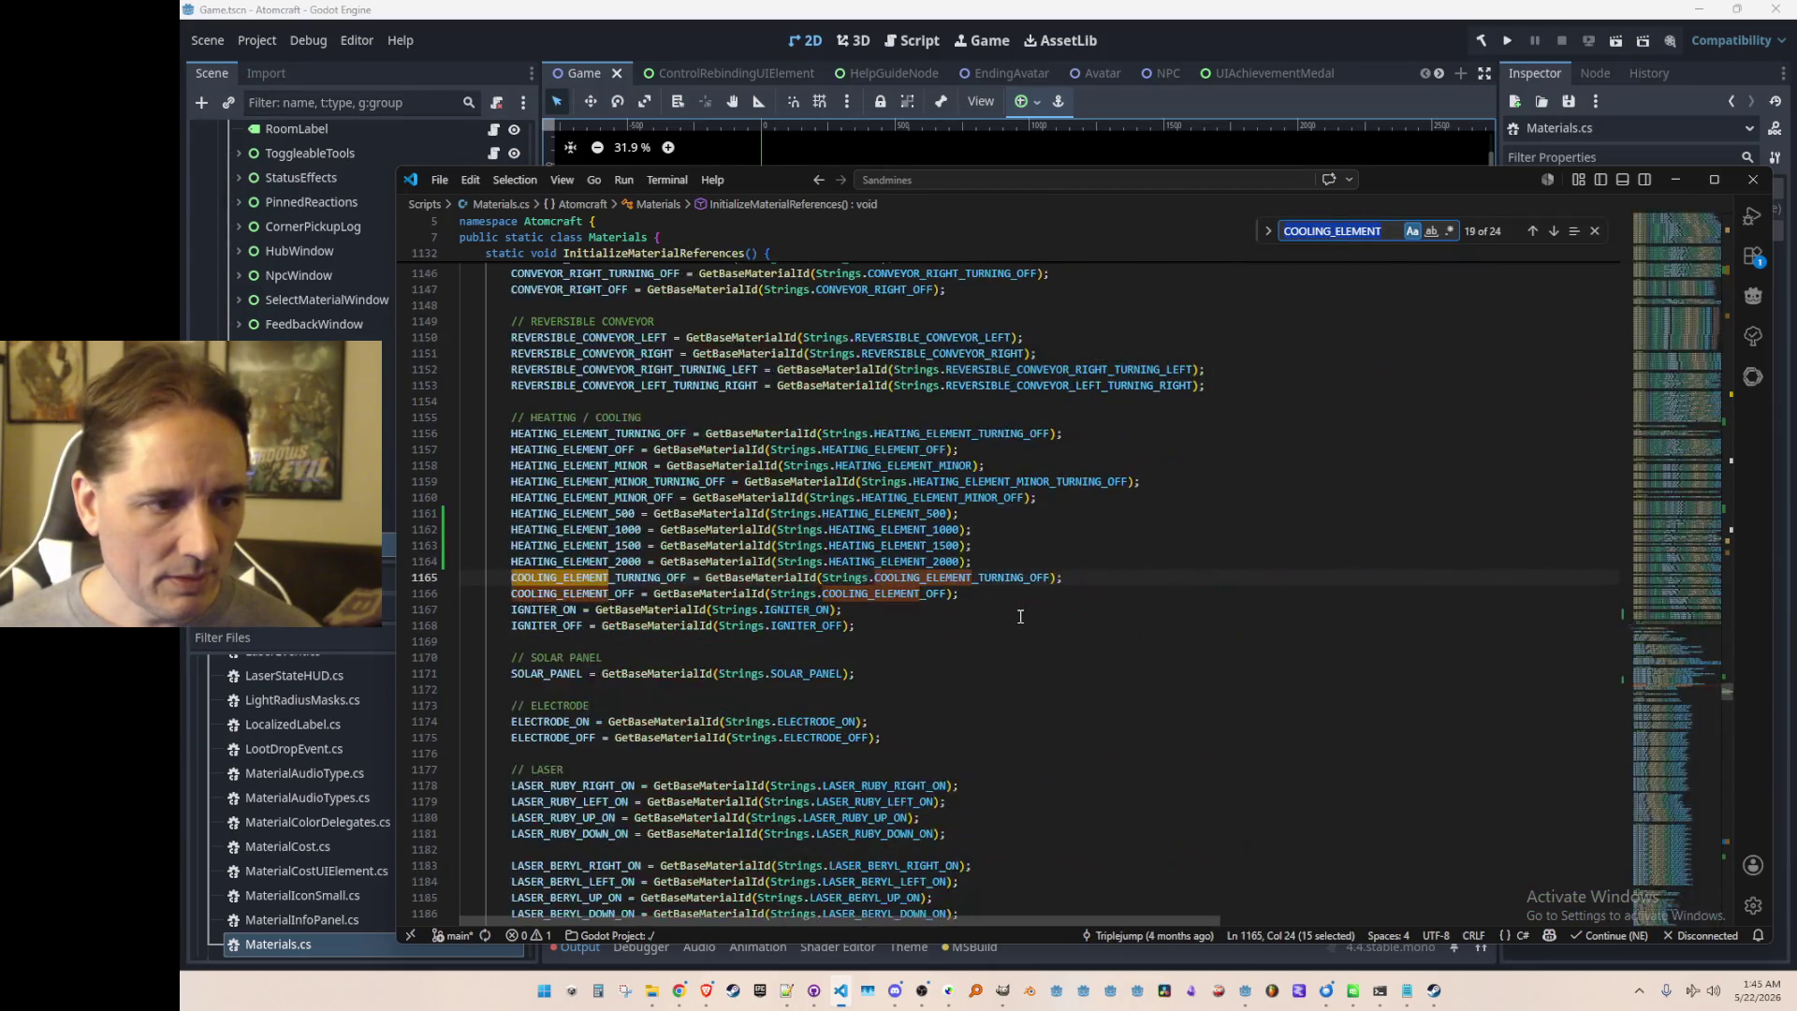
pyautogui.press('Escape')
# Step: Add 'COOLING_ELEMENT = GetBaseMaterialId(Strings.COOLING_ELEMENT)' on a new line below COOLING_ELEMENT_OFF
pyautogui.press('End')
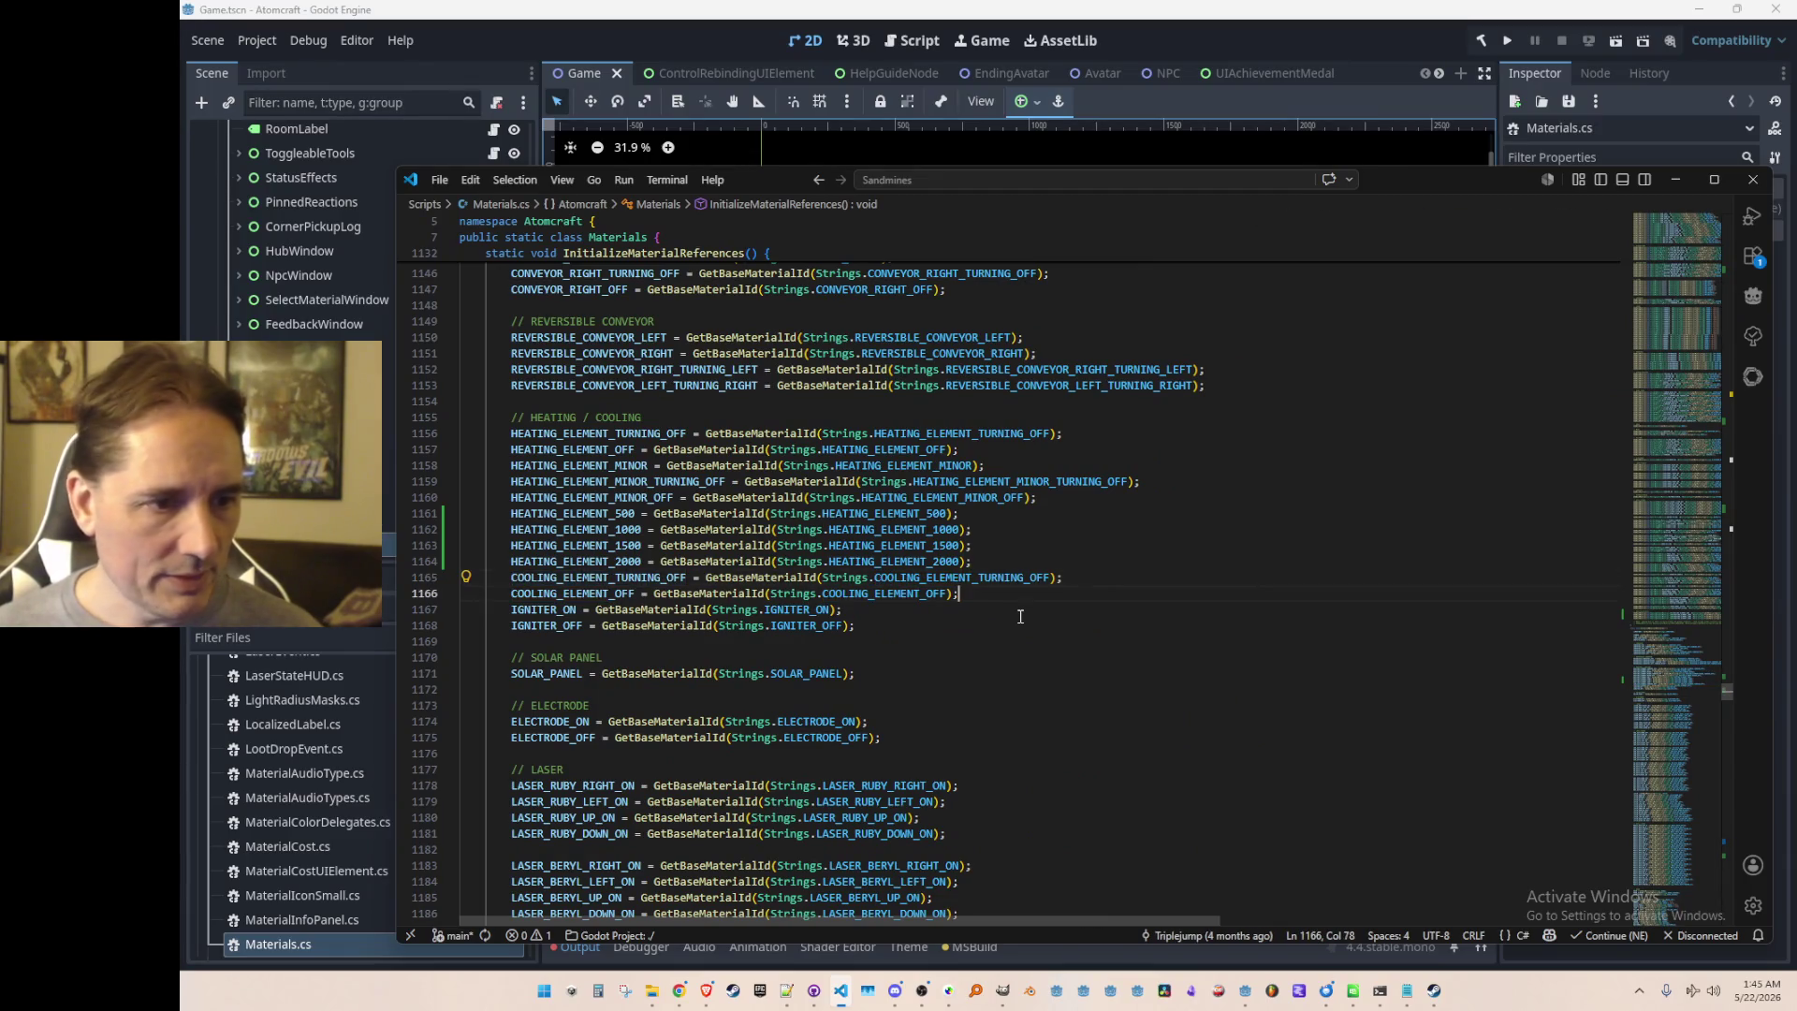
pyautogui.press('Return')
pyautogui.write('COOLING_ELEMENT =')
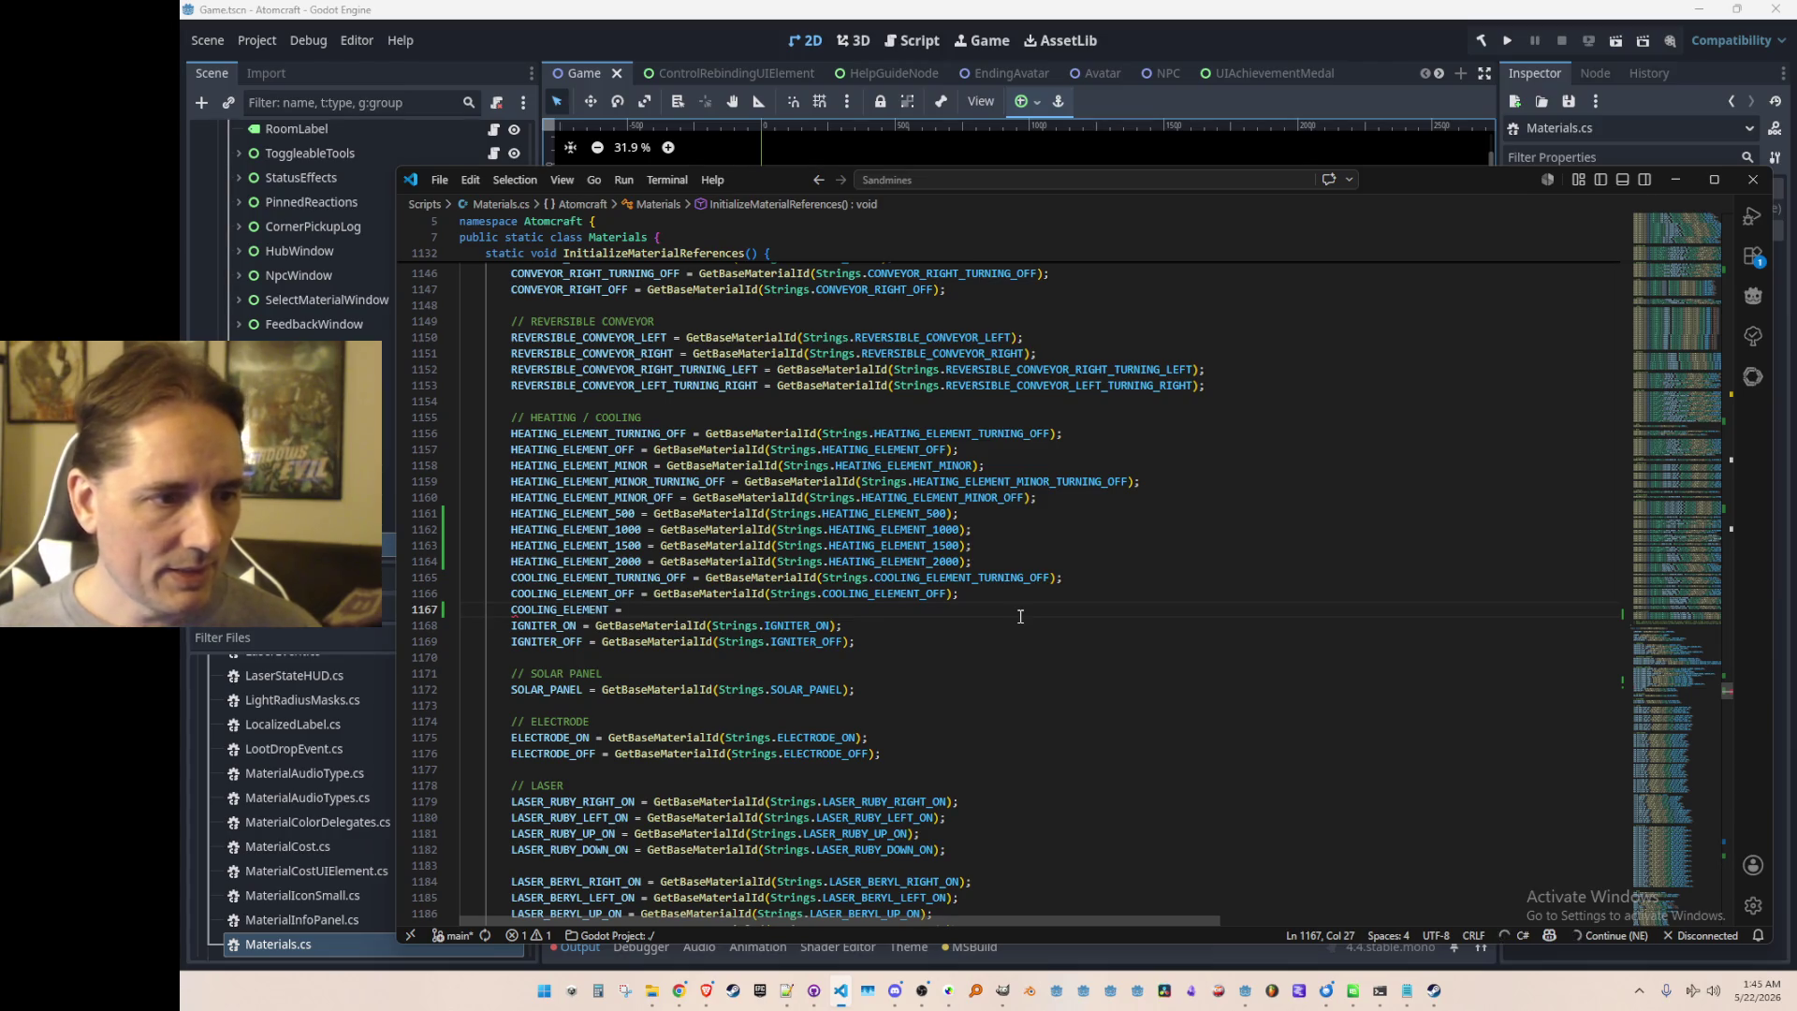
pyautogui.write('Get')
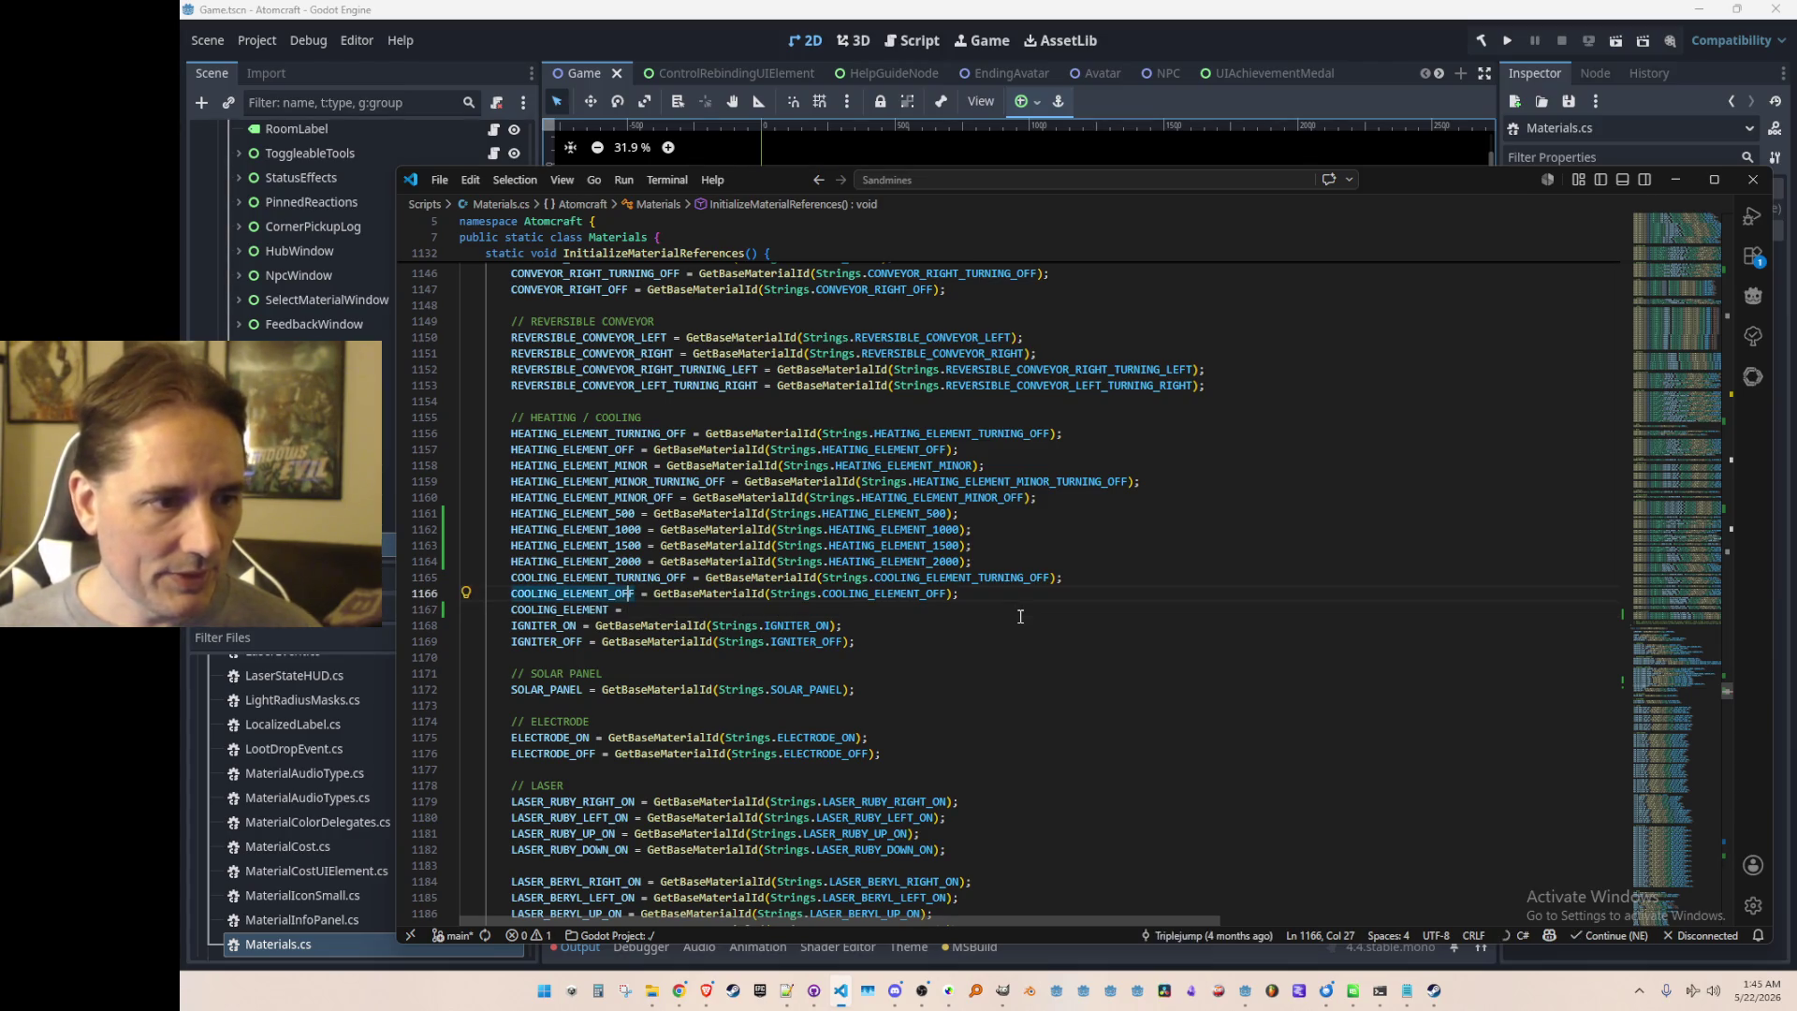
pyautogui.press('Tab')
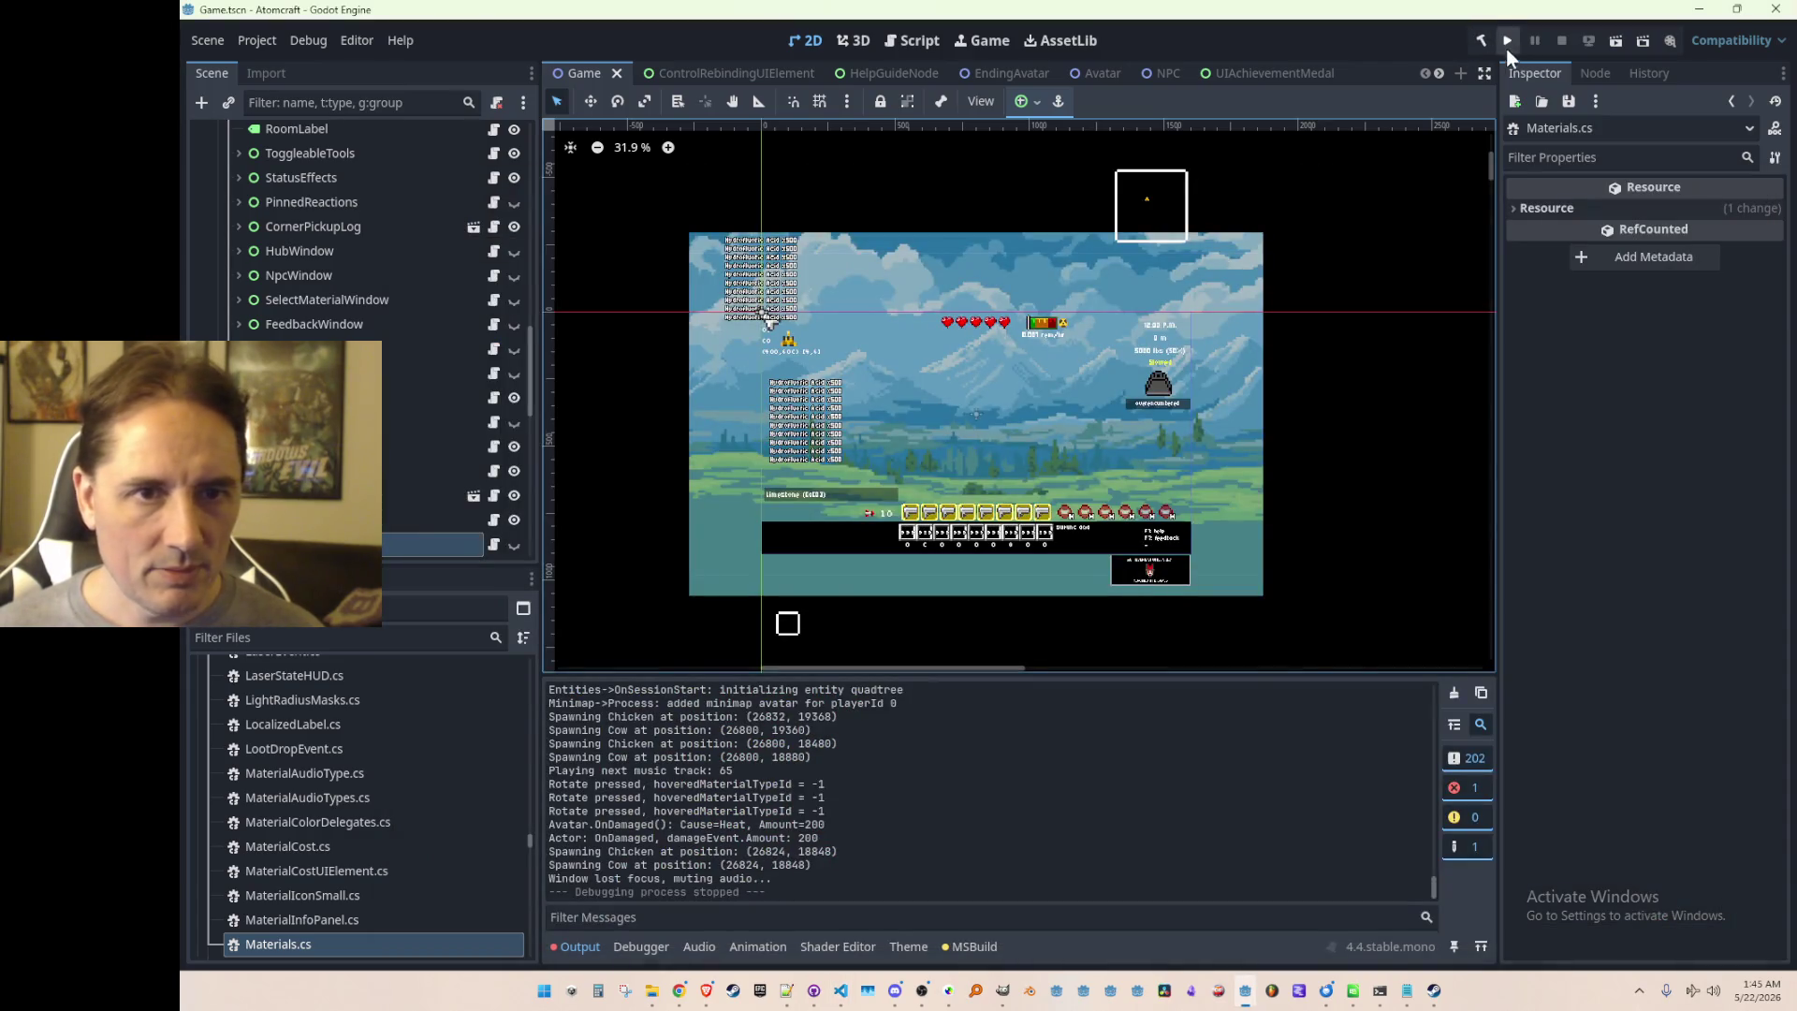
# Step: Search Materials.cs for COOLING_ELEMENT assignments and scroll to the heating-element fix-up calls
pyautogui.hotkey('alt', 'Tab')
pyautogui.hotkey('ctrl', 'f')
pyautogui.write('=')
pyautogui.press('Return')
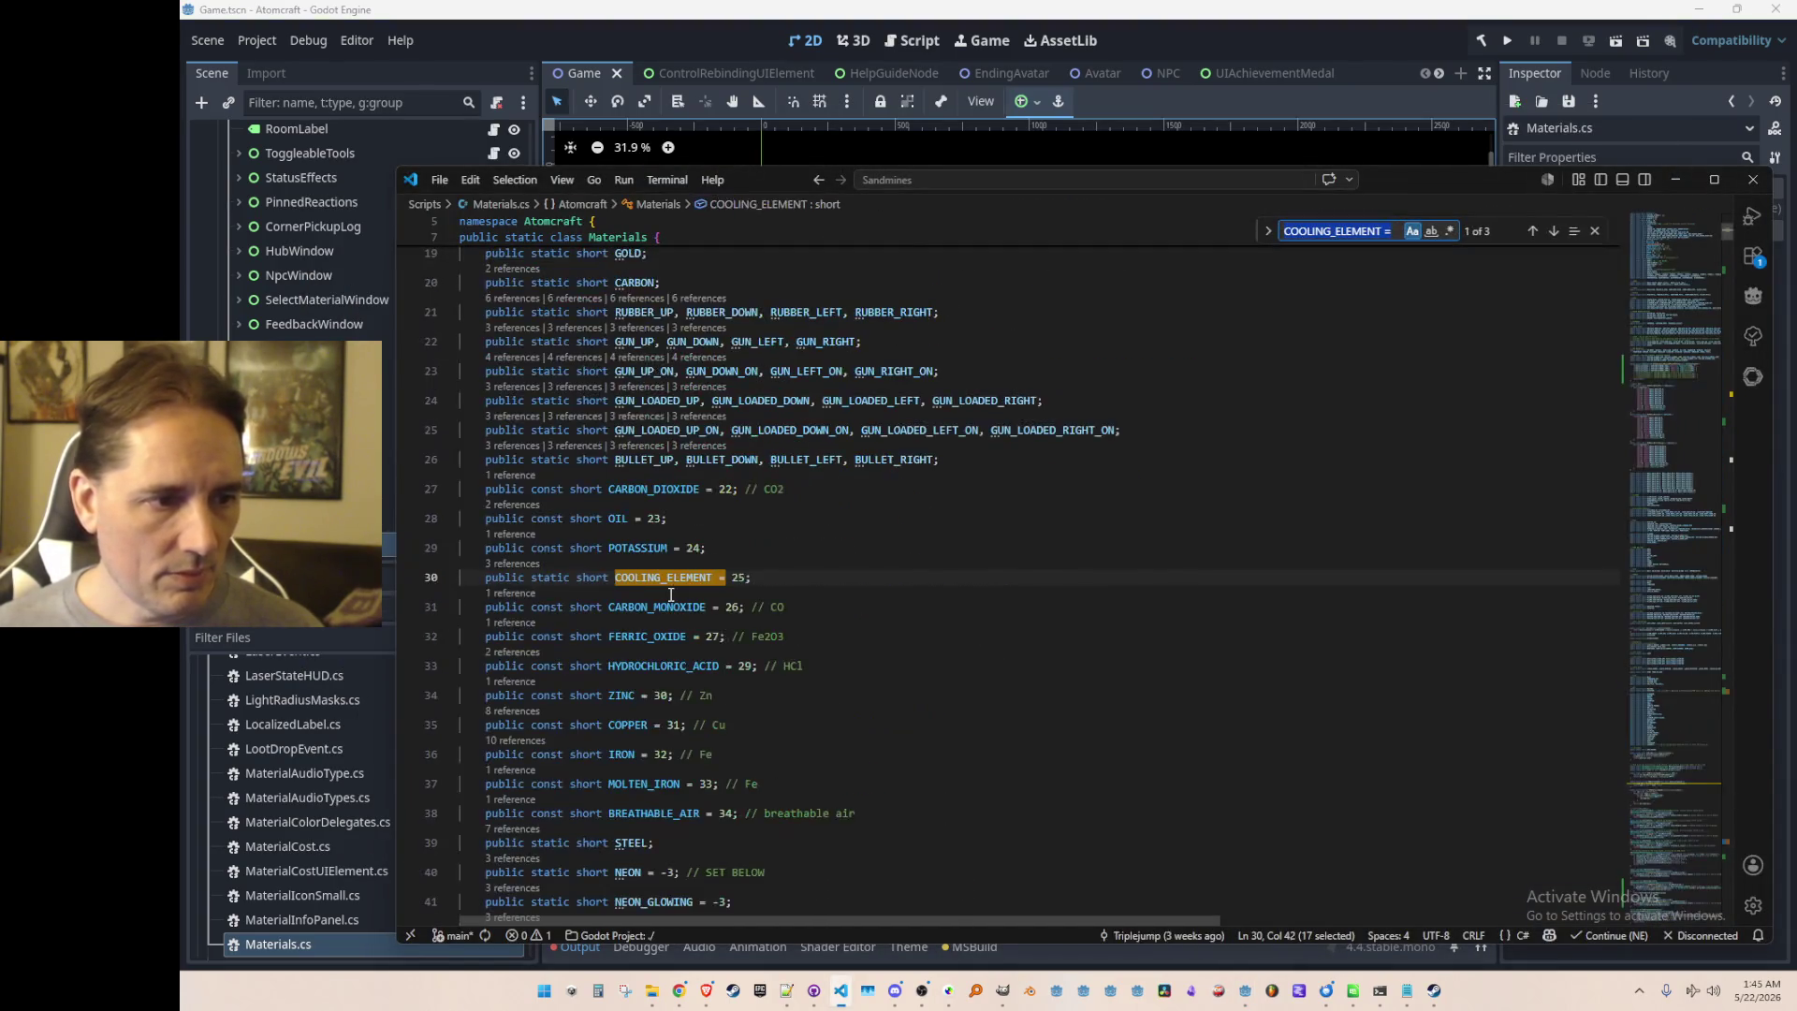
pyautogui.press('Return')
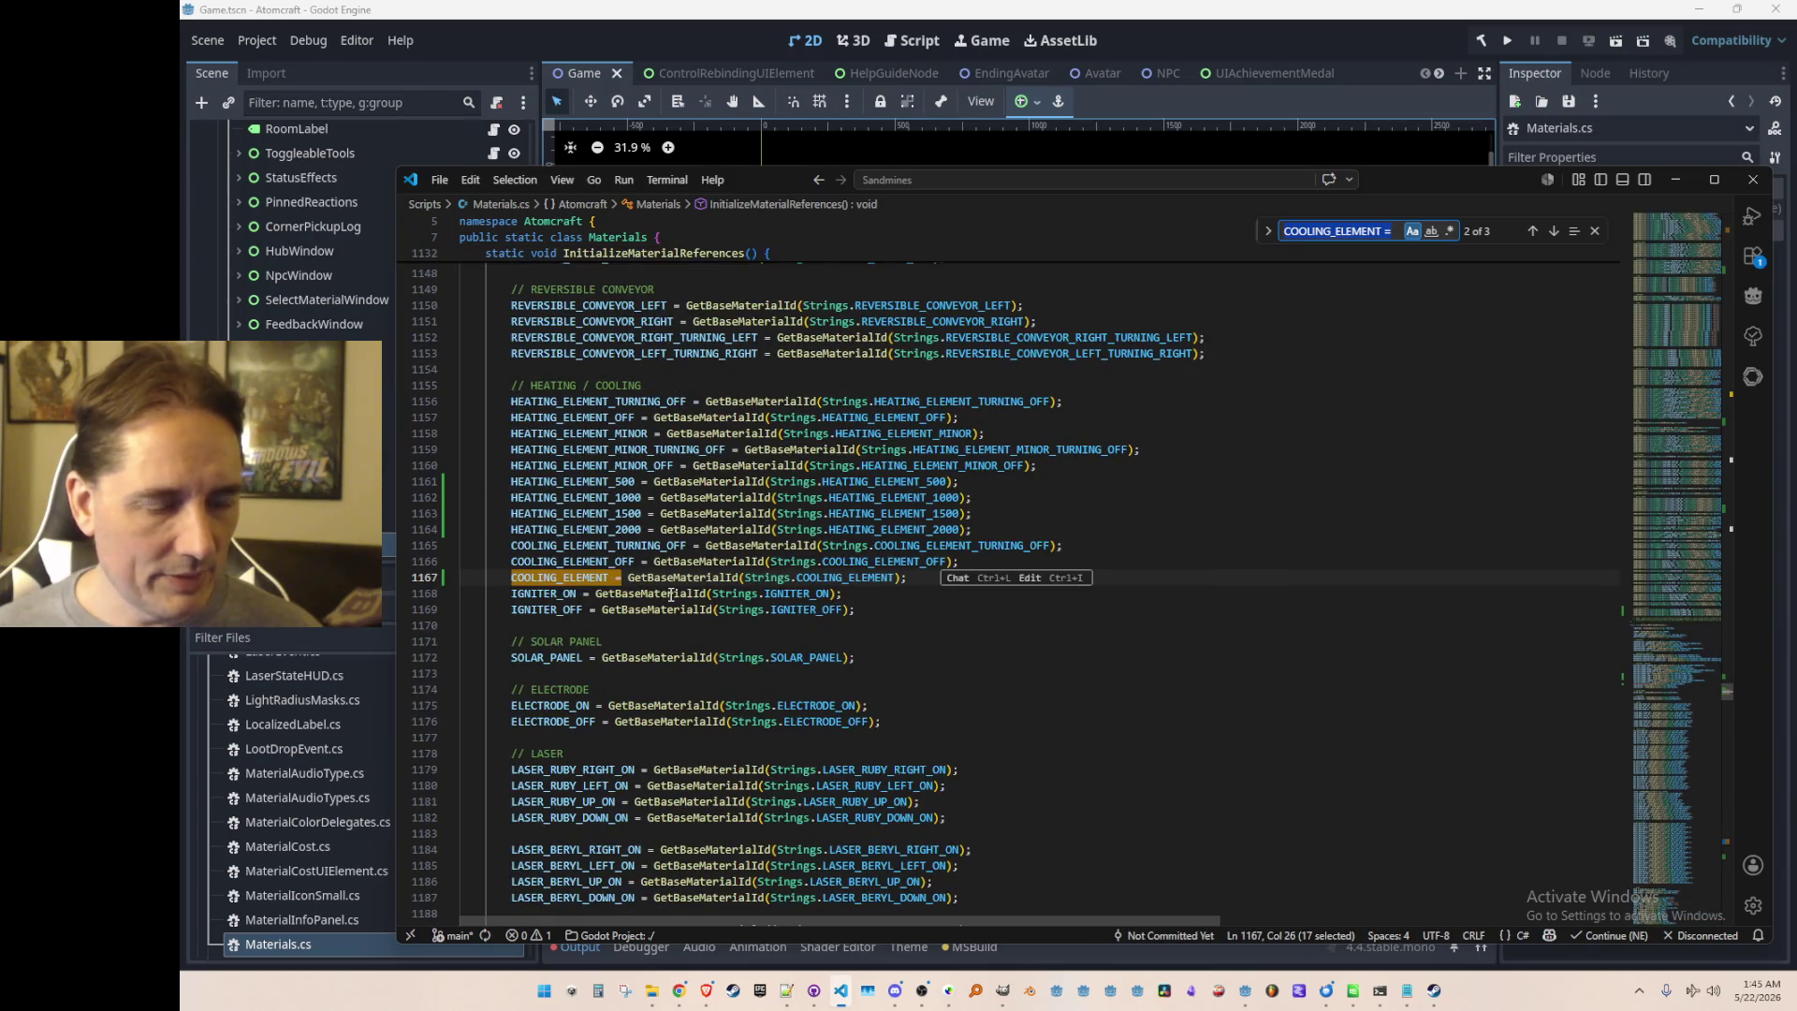
pyautogui.press('Escape')
pyautogui.scroll(-10, 1148, 630)
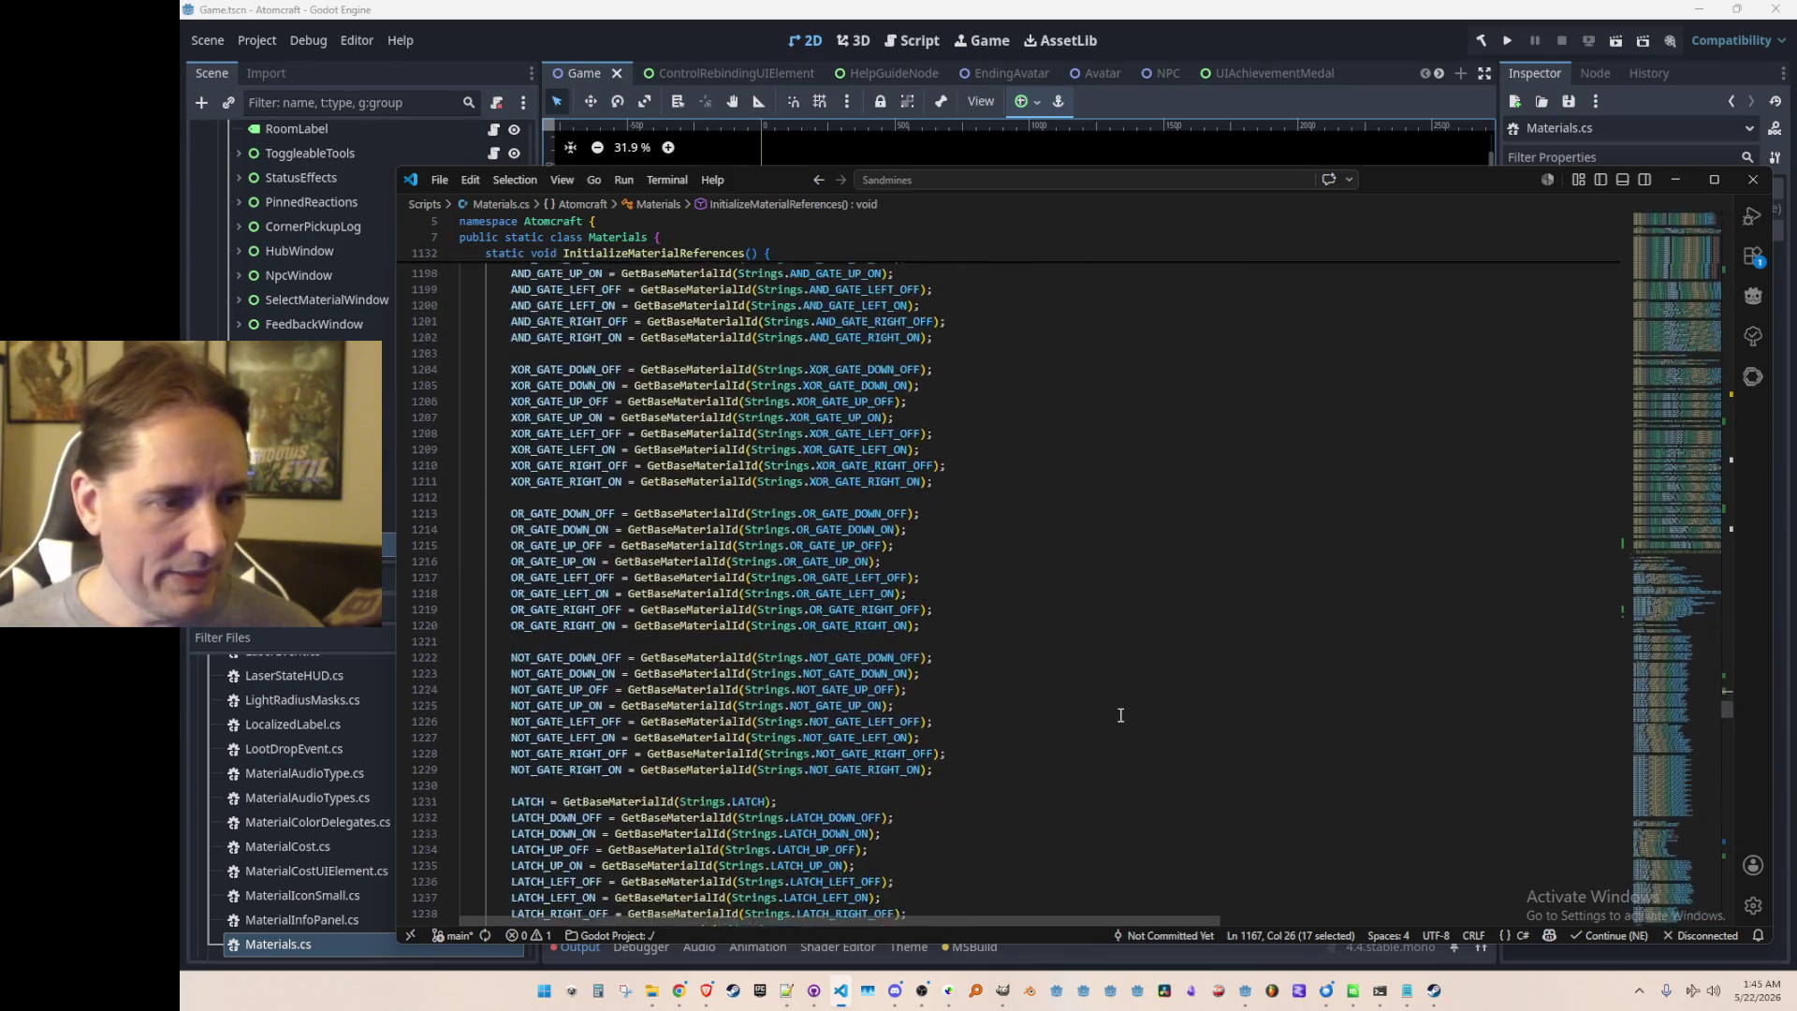
pyautogui.scroll(-20, 1148, 630)
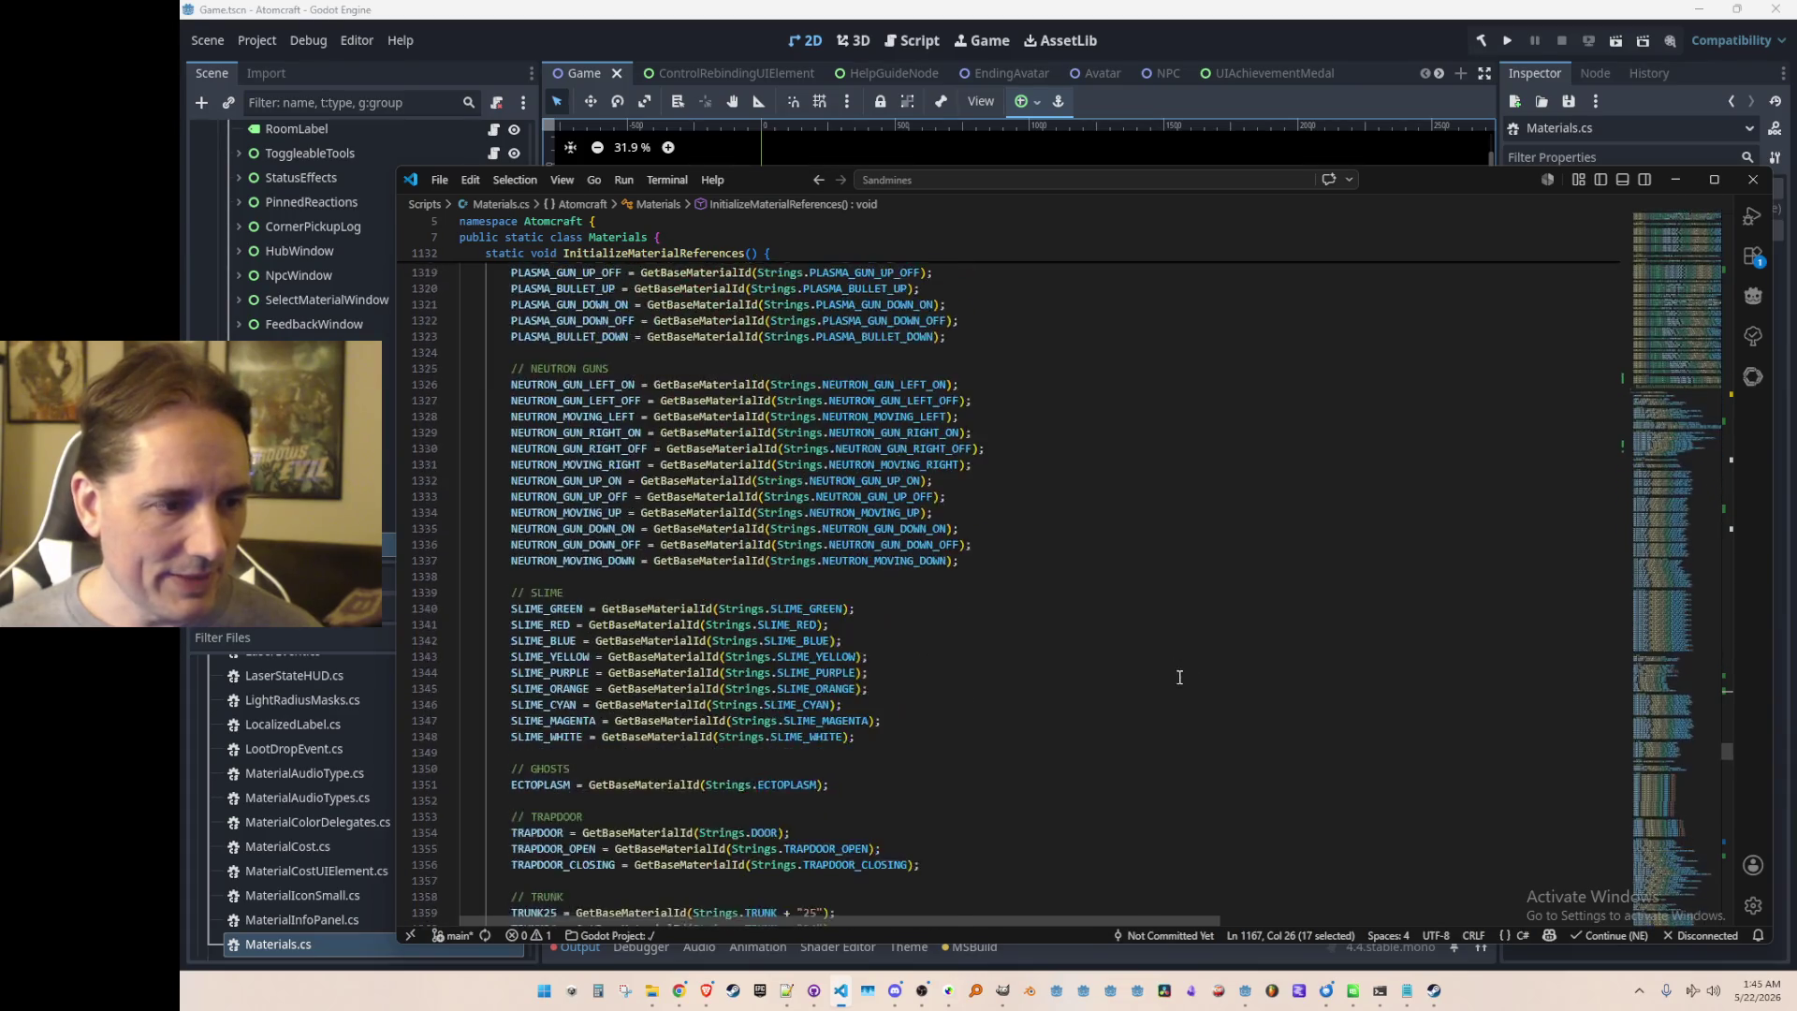
pyautogui.scroll(-20, 1199, 666)
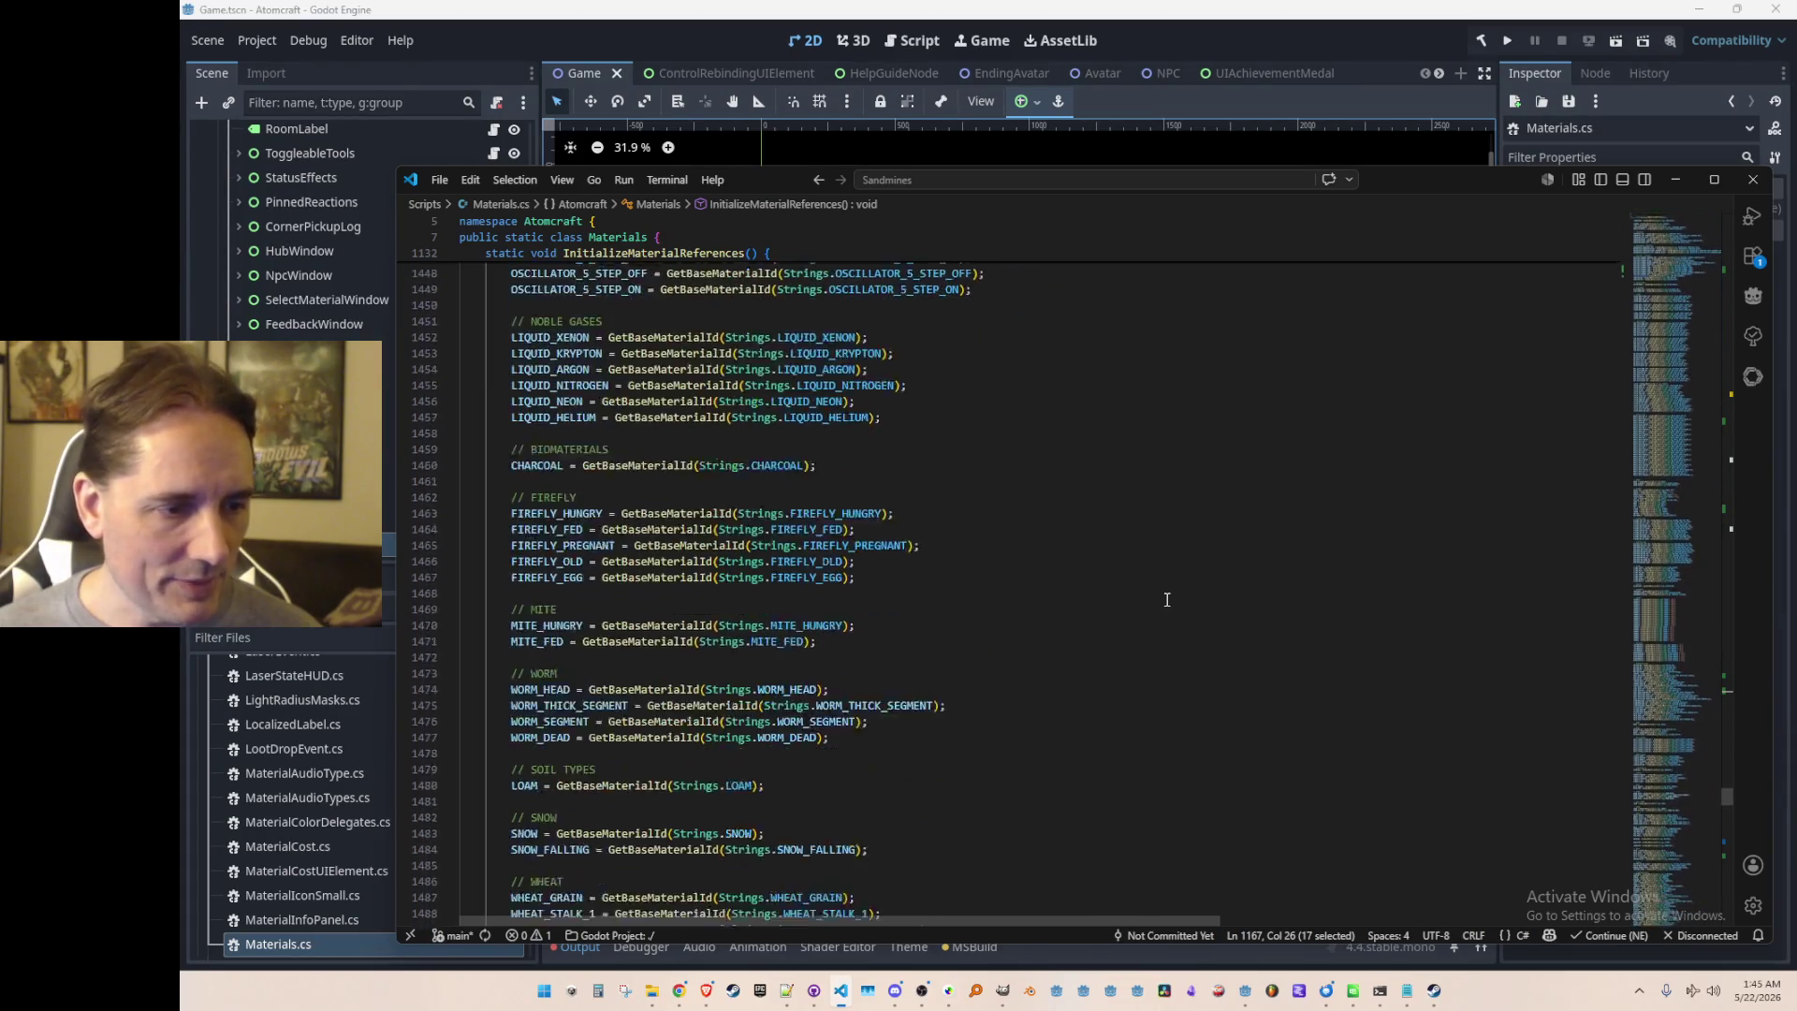
pyautogui.scroll(-20, 1115, 638)
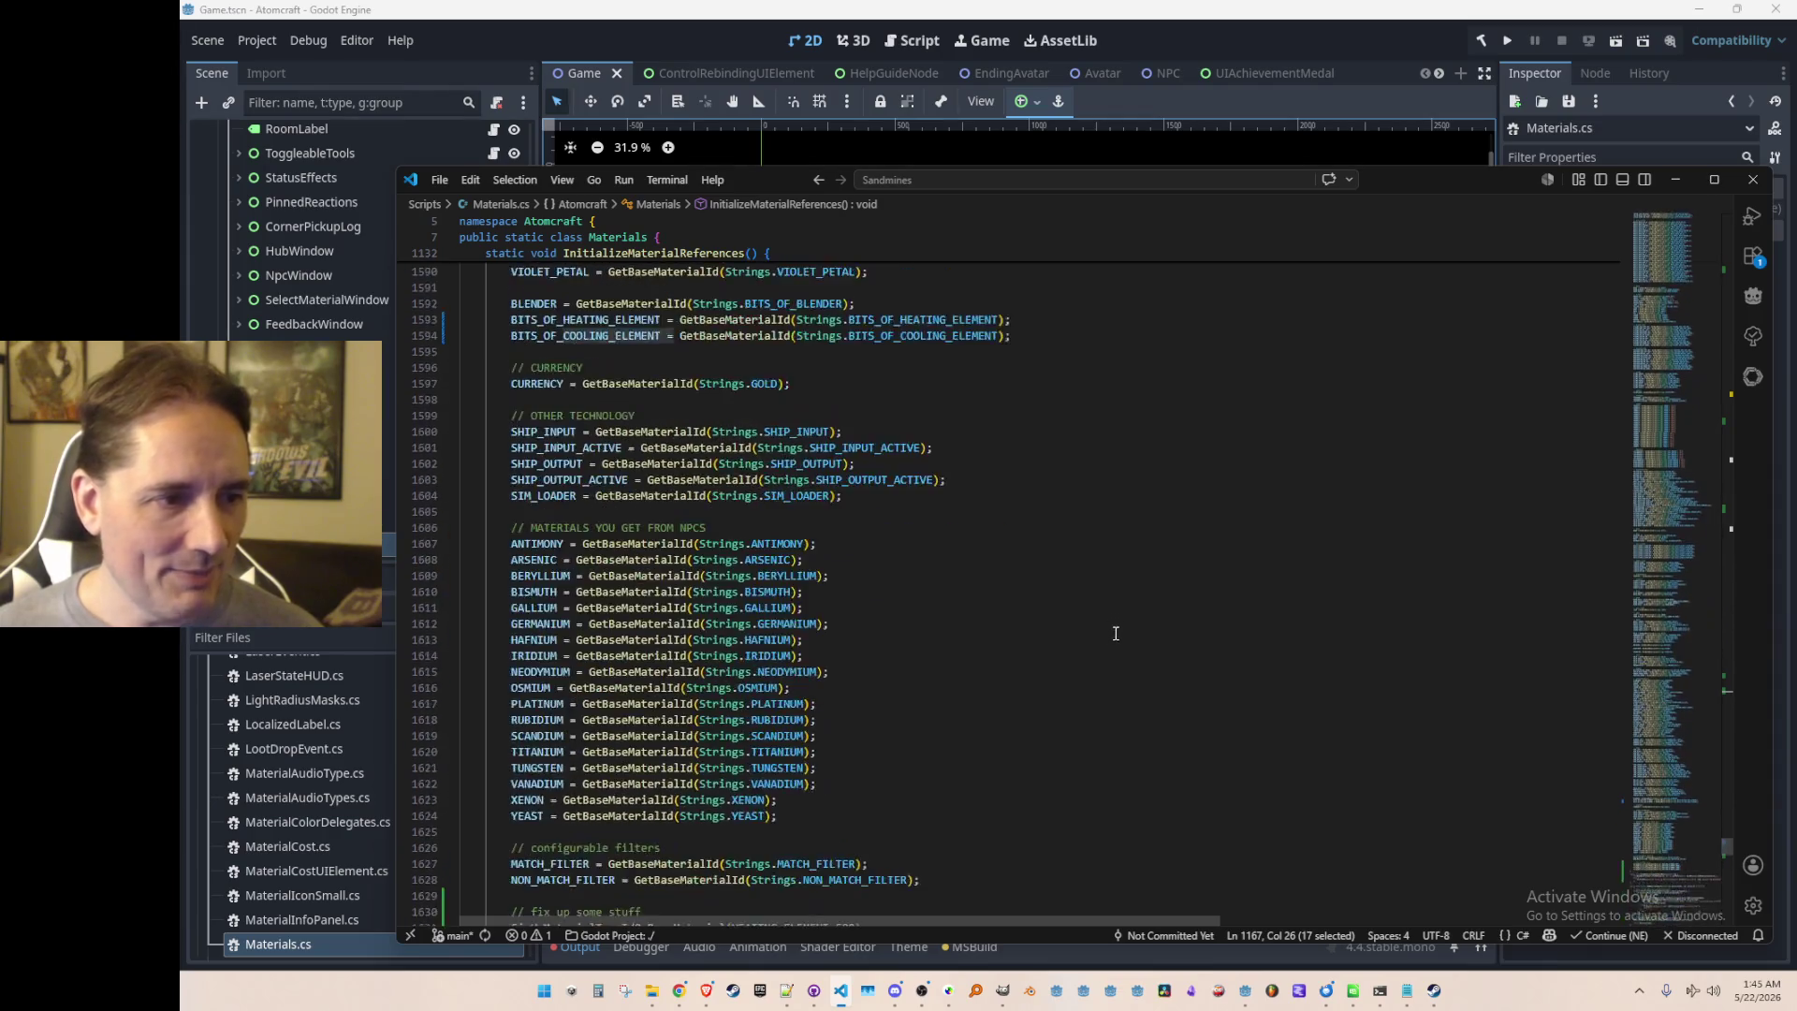
pyautogui.scroll(2, 1123, 622)
# Step: Add FixUpMaterialTypeIdOnBaseMaterial(COOLING_ELEMENT); below the heating fix-up calls and relaunch the game
pyautogui.click(1324, 534)
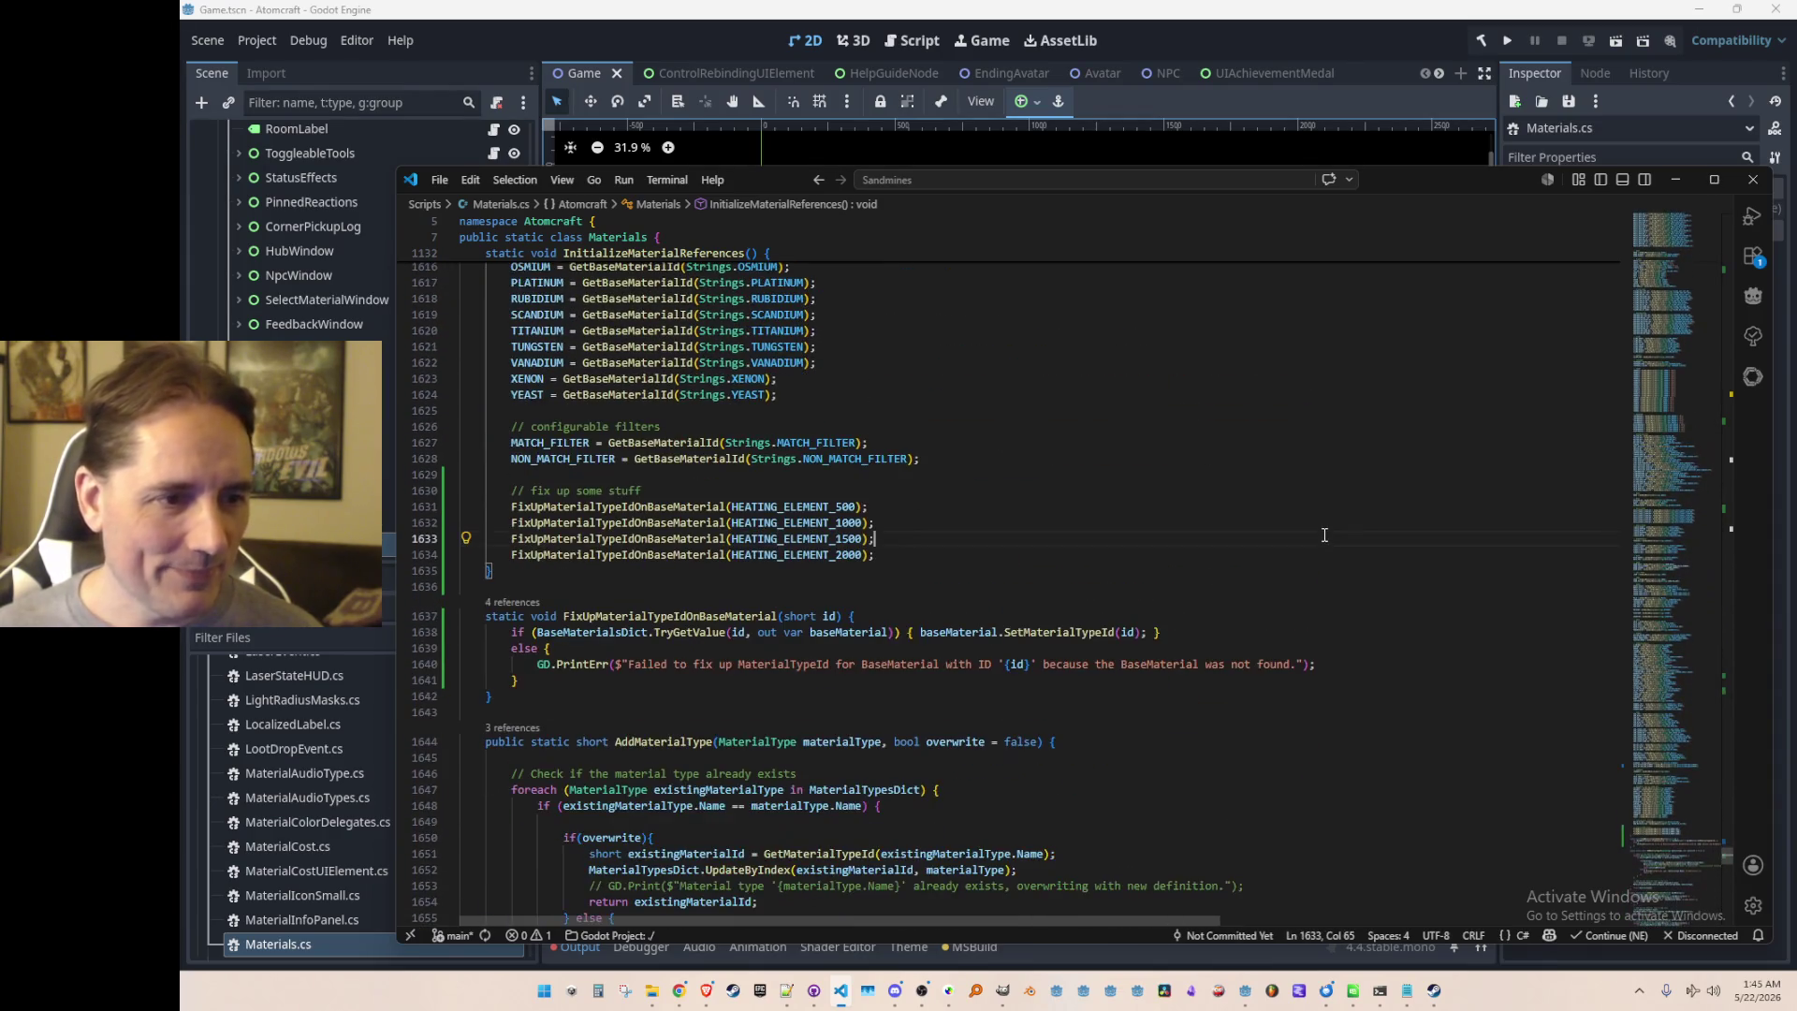
pyautogui.press('Return')
pyautogui.write('FixUpMaterialTypeIdOnBaseMaterial(')
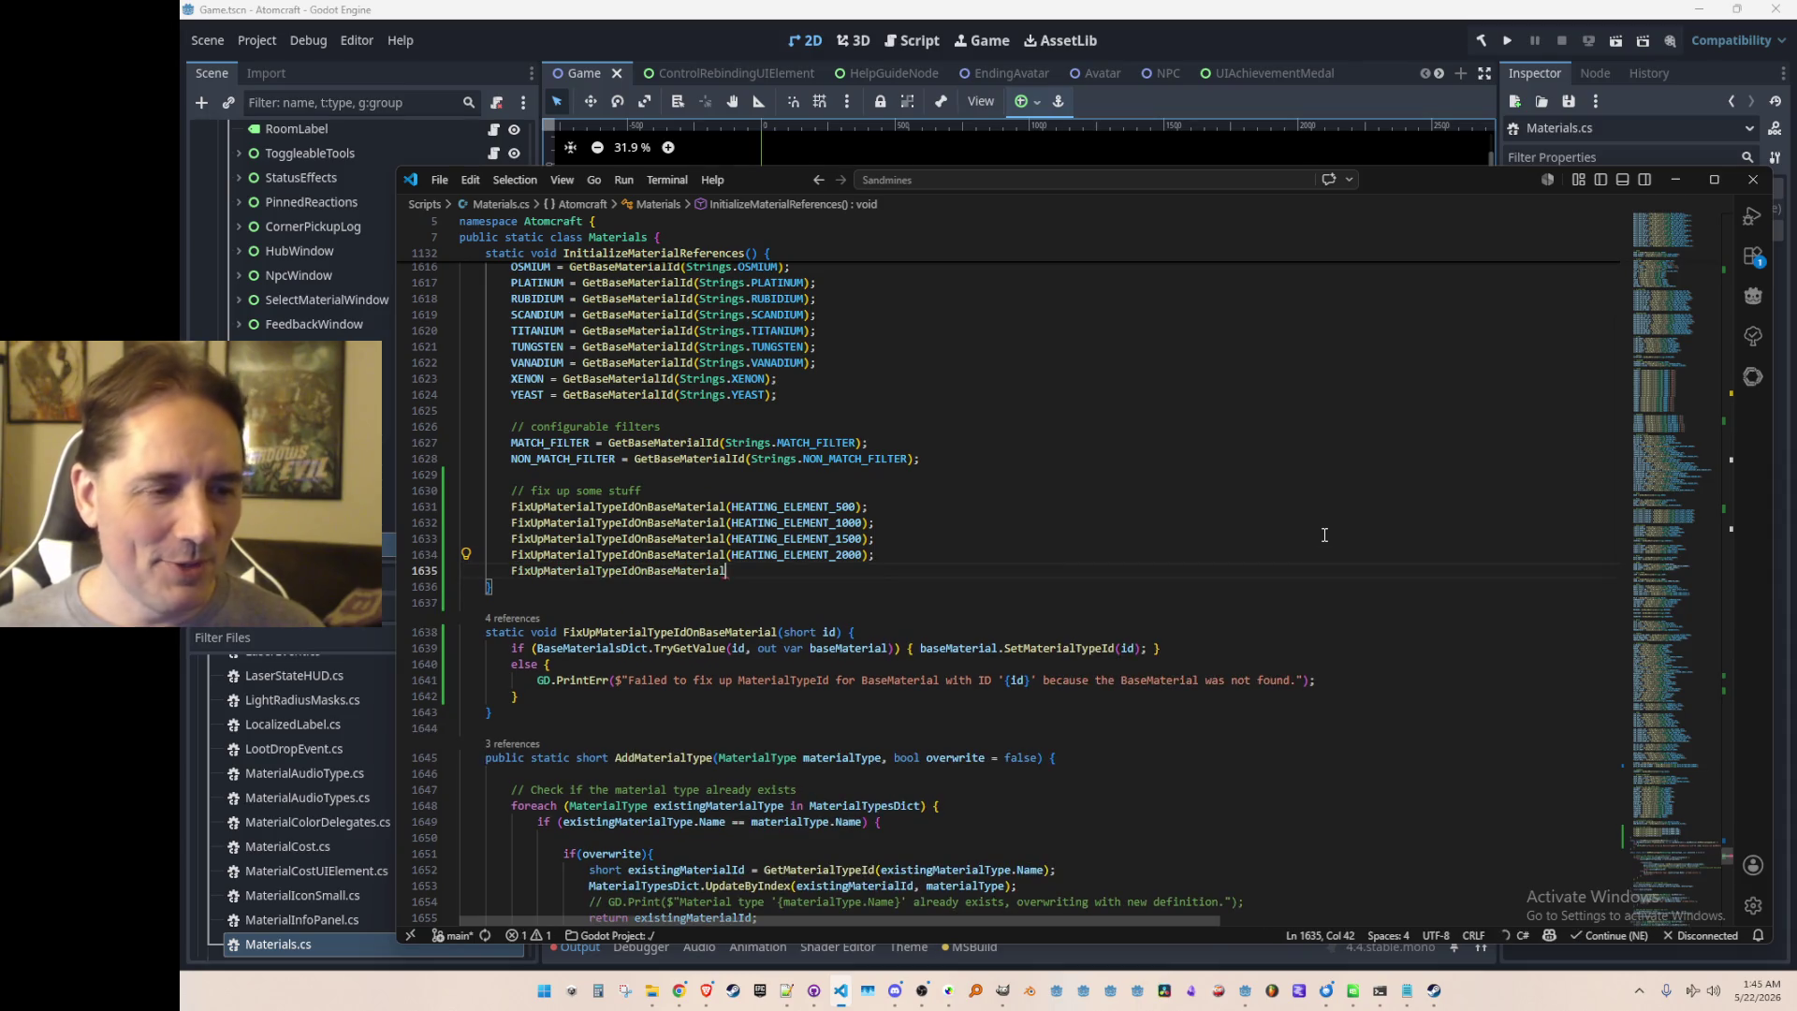
pyautogui.press('Left')
pyautogui.press('Left')
pyautogui.press('BackSpace')
pyautogui.press('BackSpace')
pyautogui.press('Up')
pyautogui.press('Home')
pyautogui.press('Home')
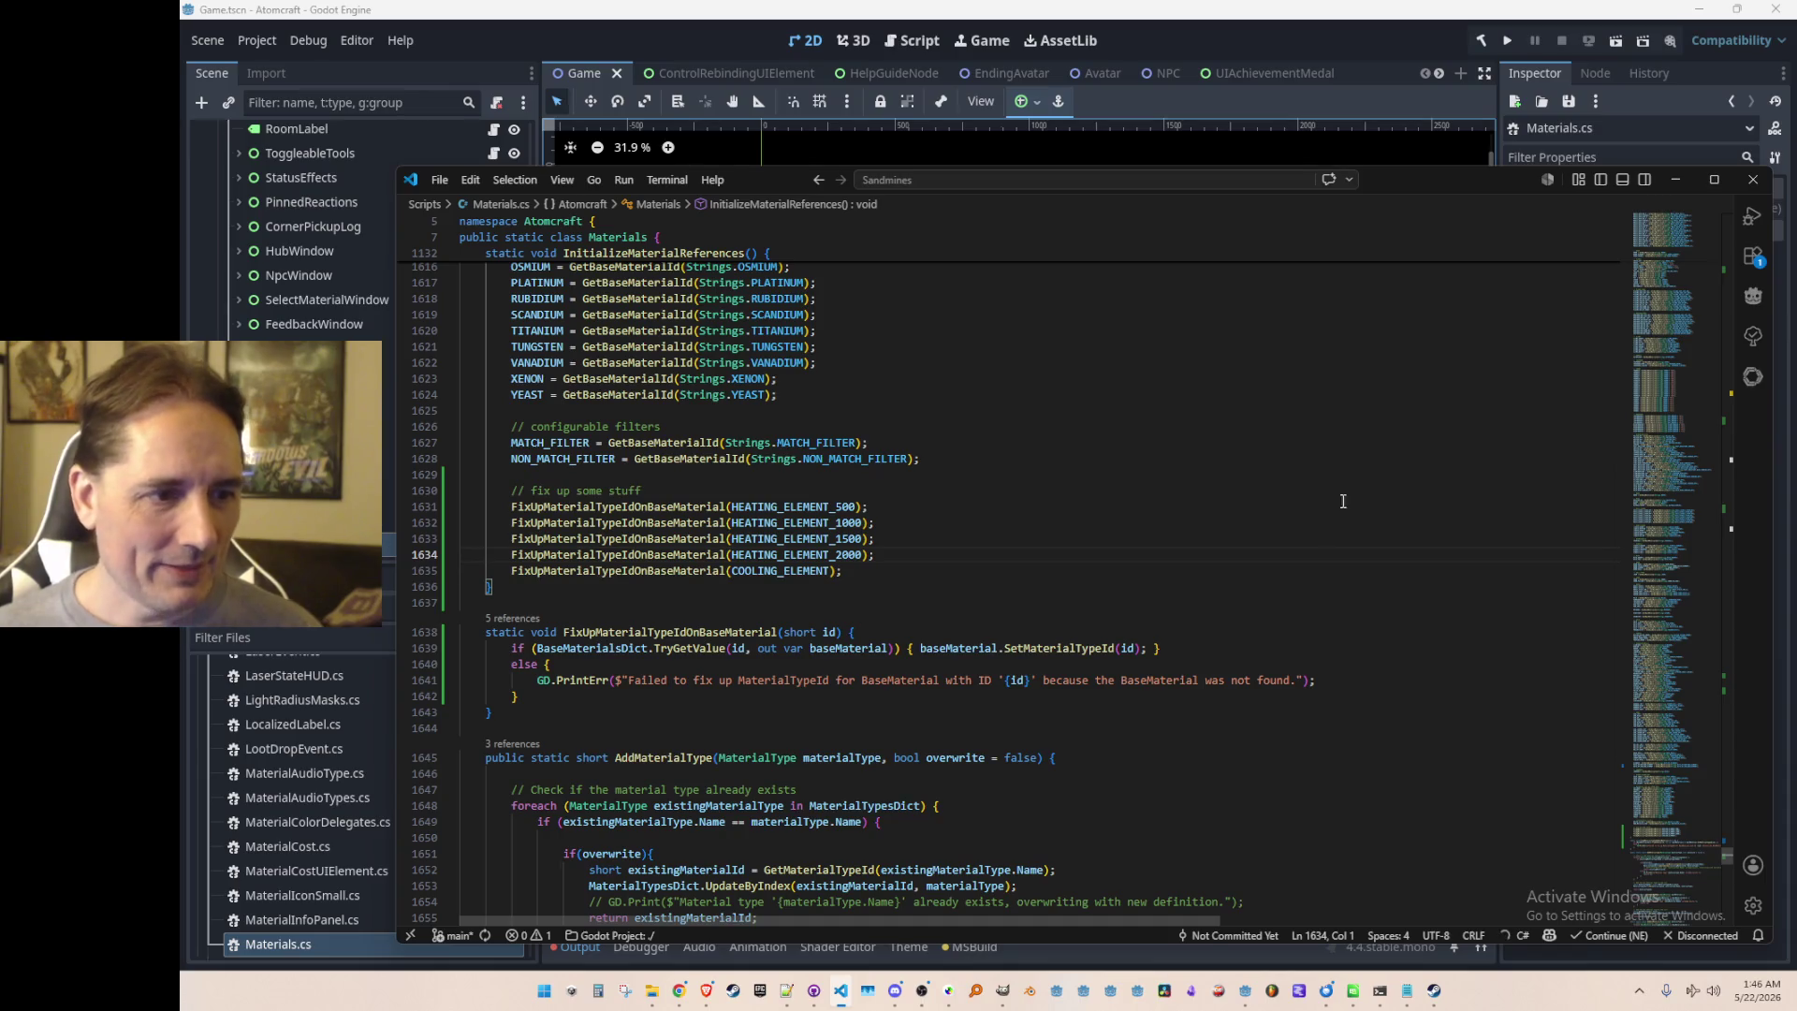
pyautogui.click(1508, 45)
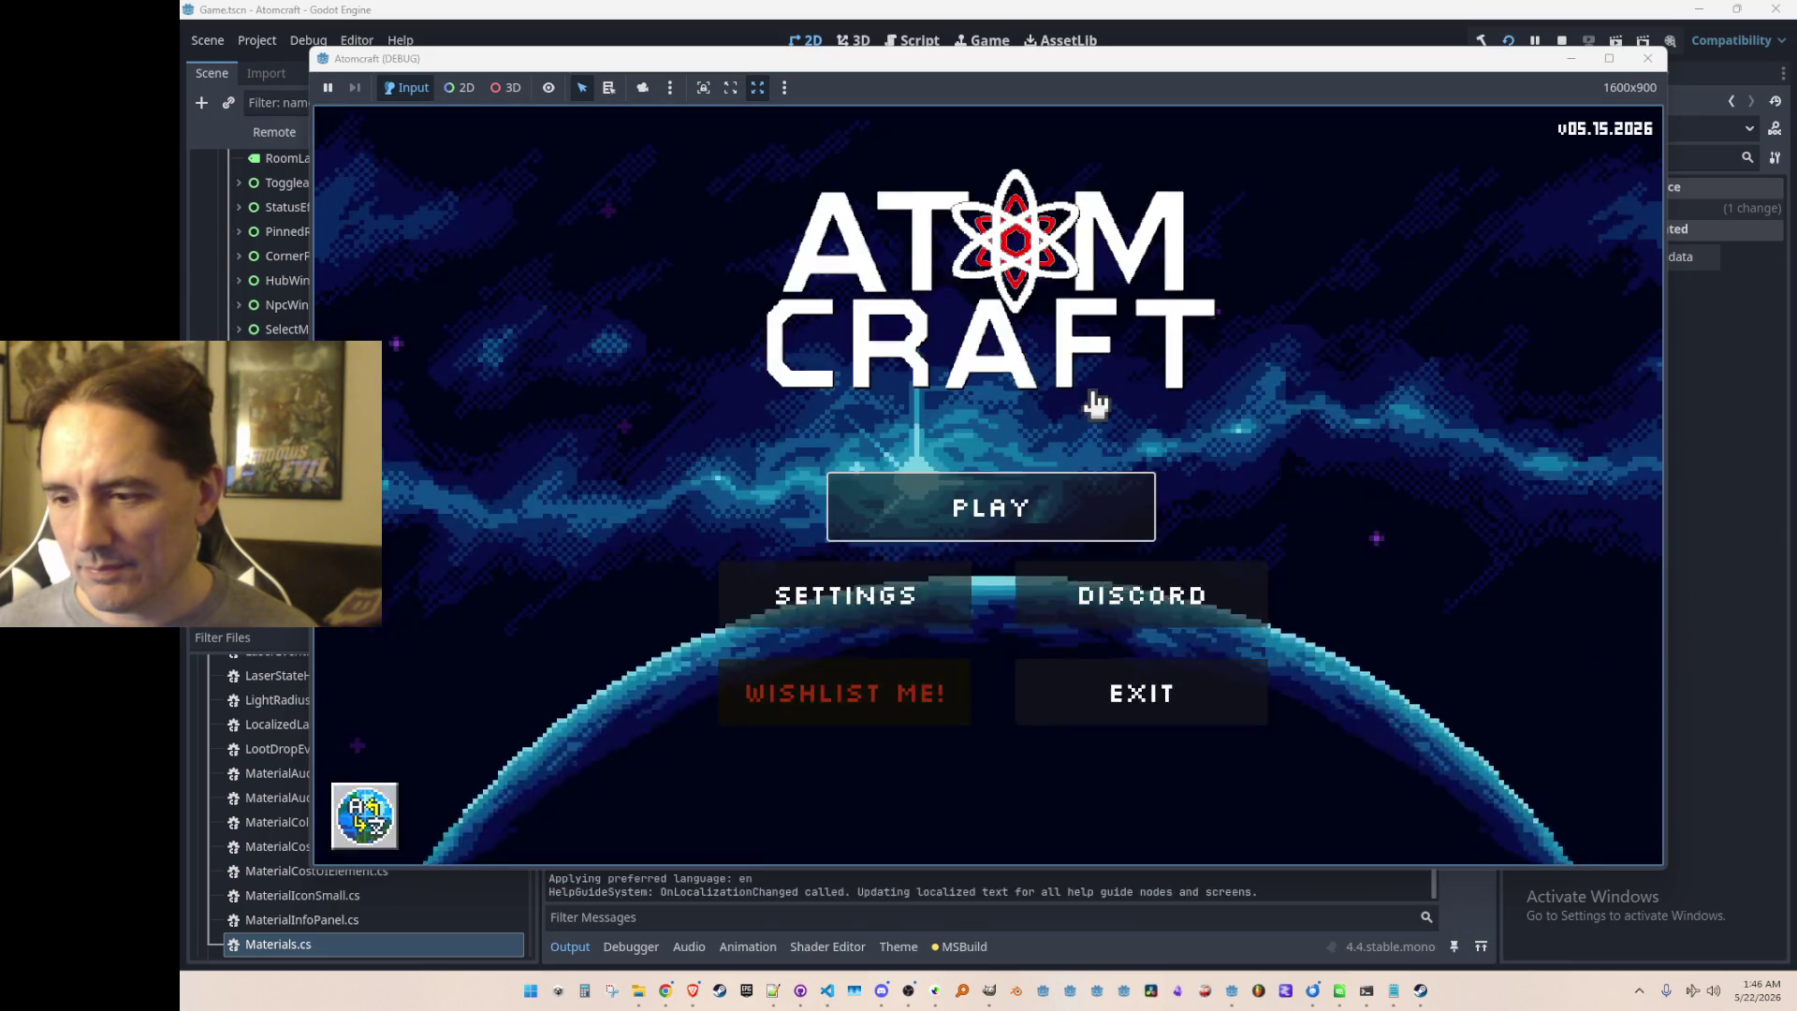
# Step: Start playing with the A Test 6 profile and load the NPC TEST H world
pyautogui.click(1037, 507)
pyautogui.scroll(-3, 1048, 507)
pyautogui.scroll(-3, 1048, 507)
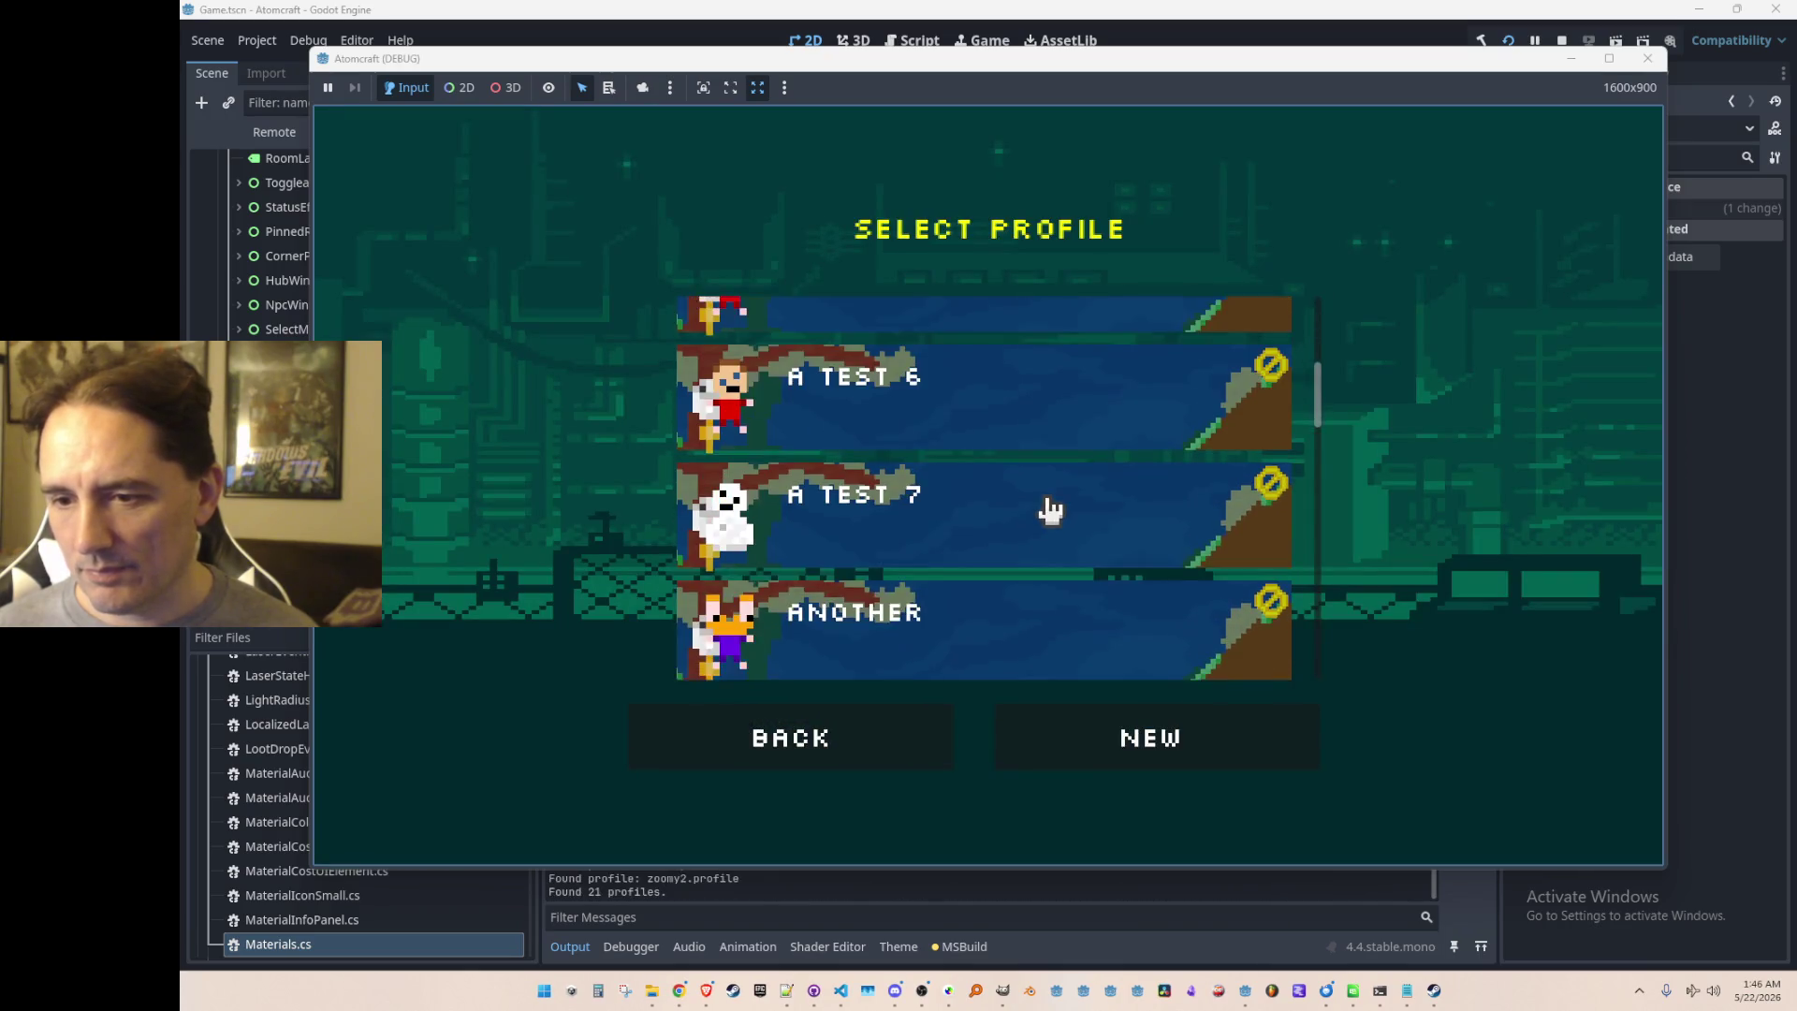
pyautogui.scroll(1, 1042, 509)
pyautogui.click(1042, 428)
pyautogui.scroll(-10, 1032, 490)
pyautogui.scroll(1, 1044, 494)
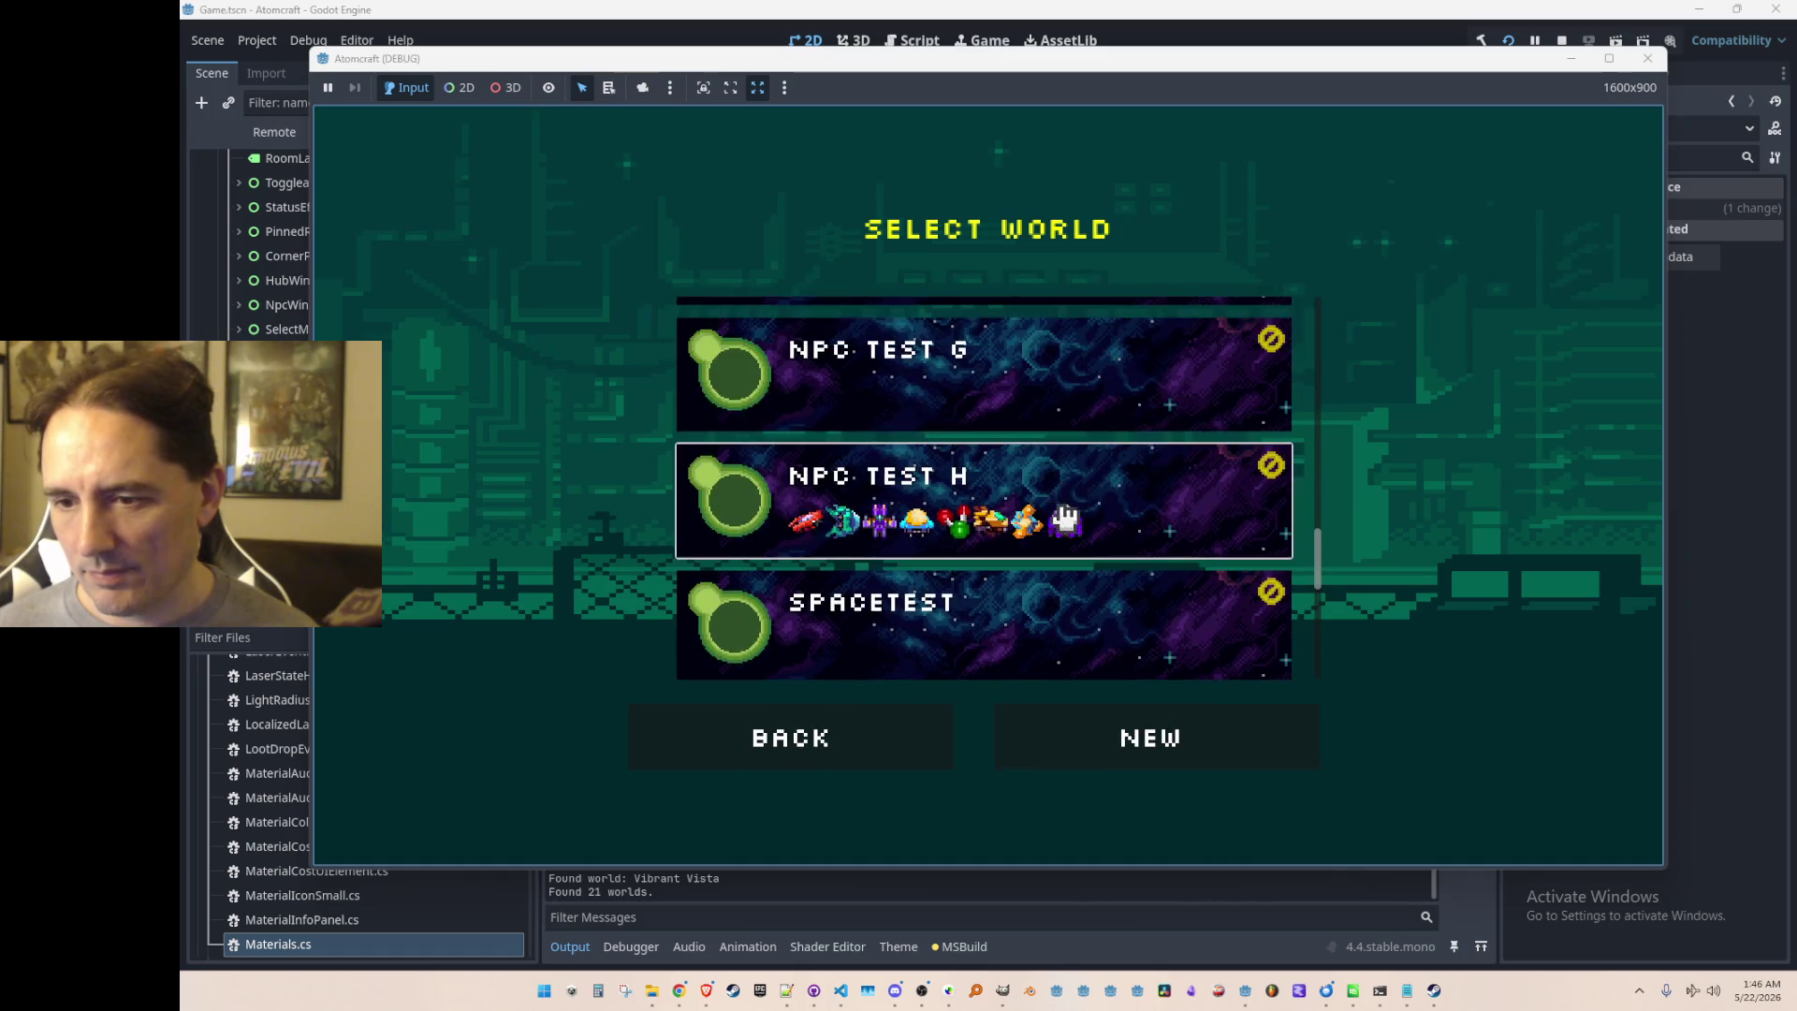
pyautogui.click(1047, 487)
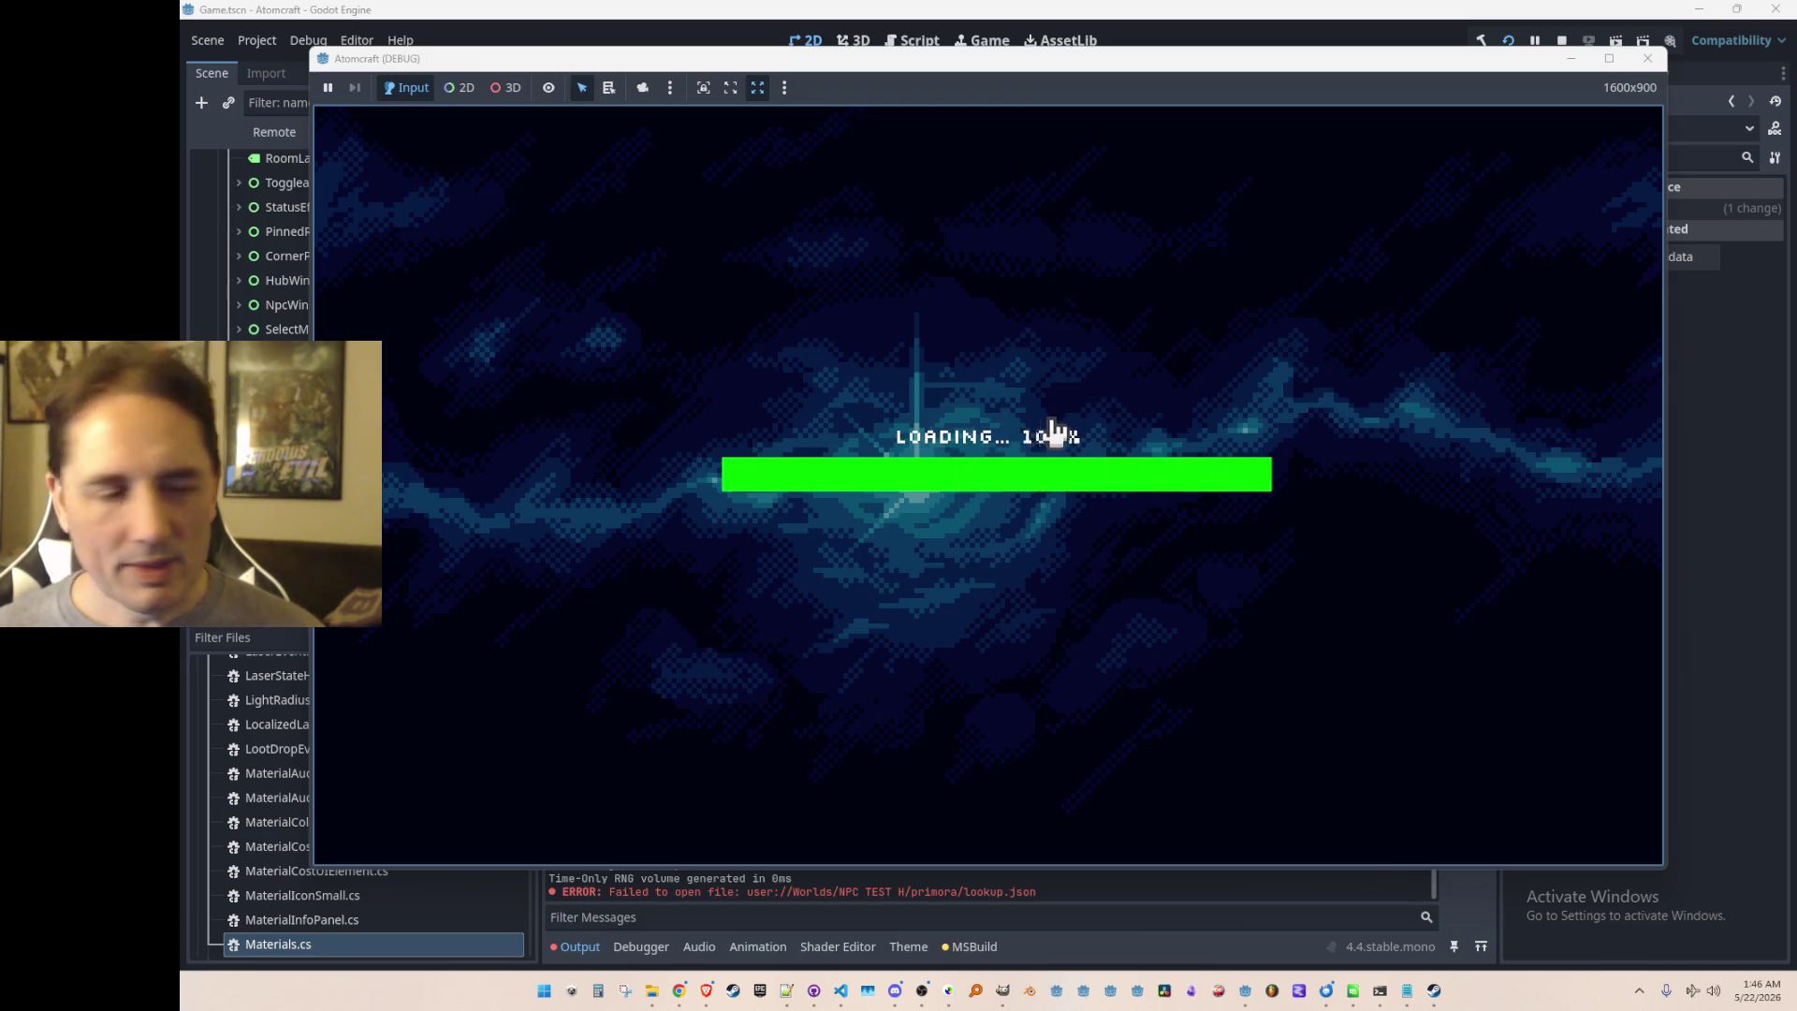
# Step: Place a Cooling Element block at the wire junction and toggle the switch off and on
pyautogui.press('2')
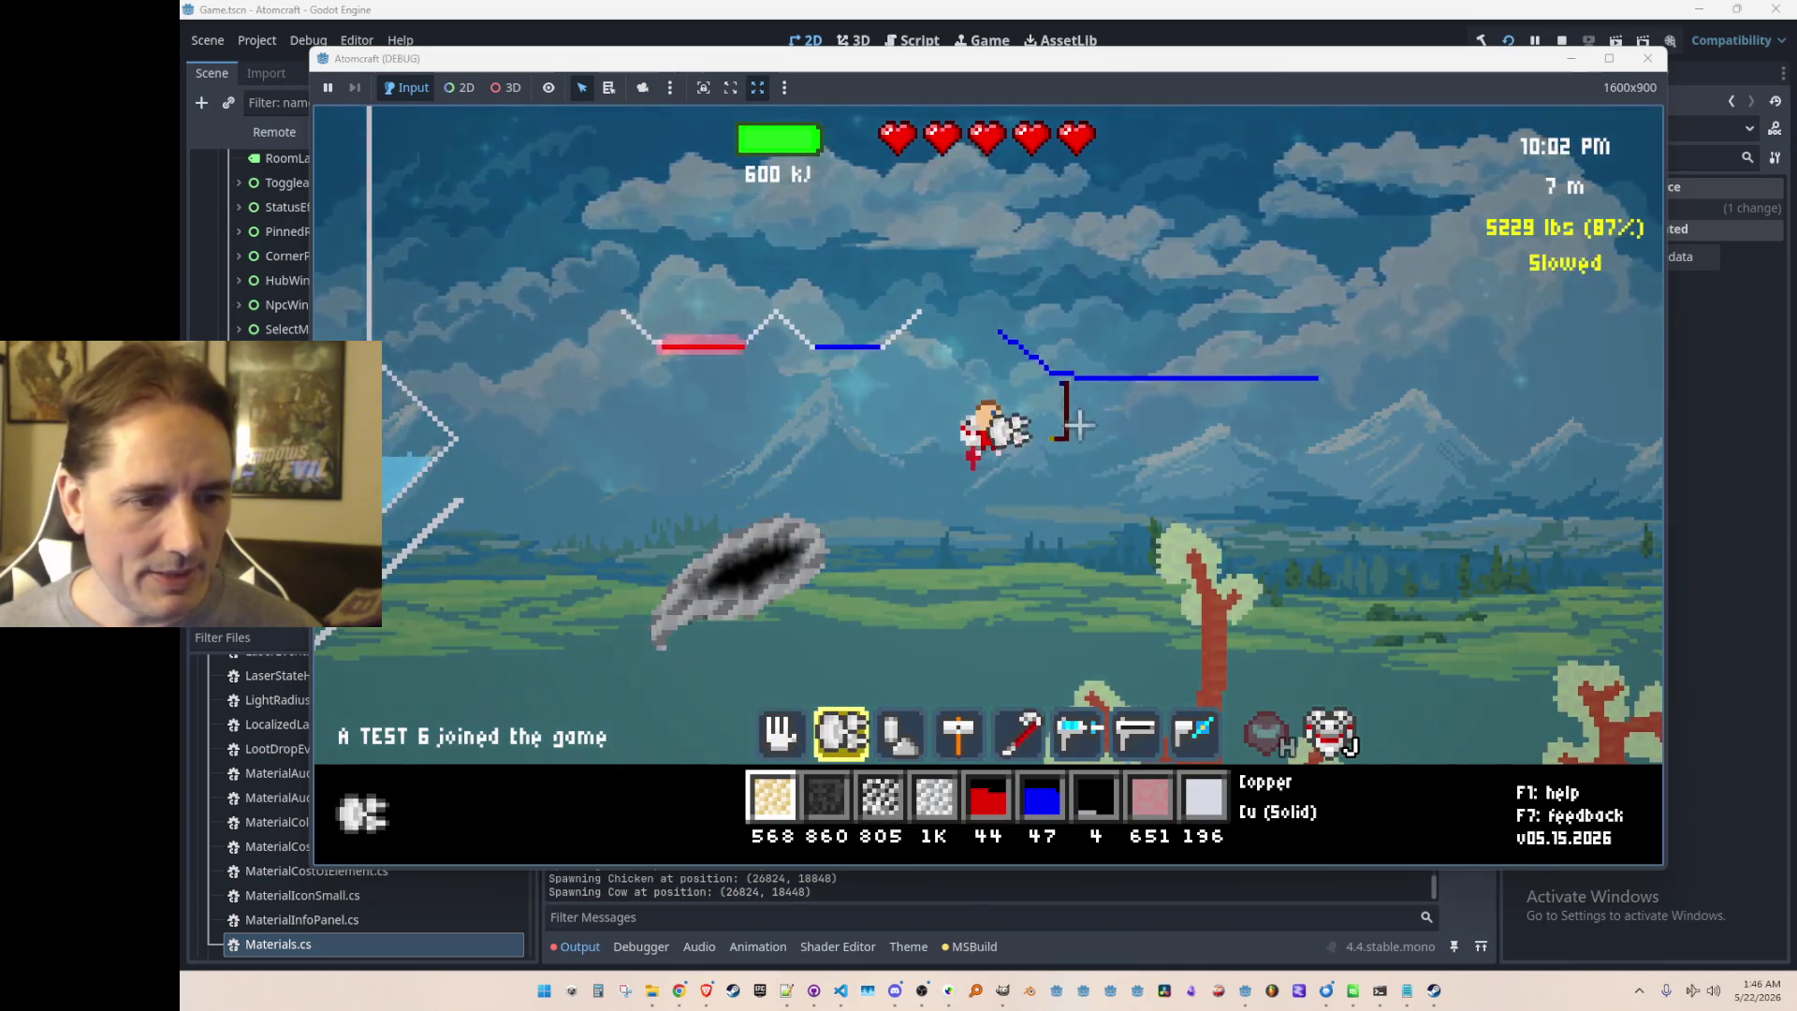
pyautogui.scroll(-2, 1066, 431)
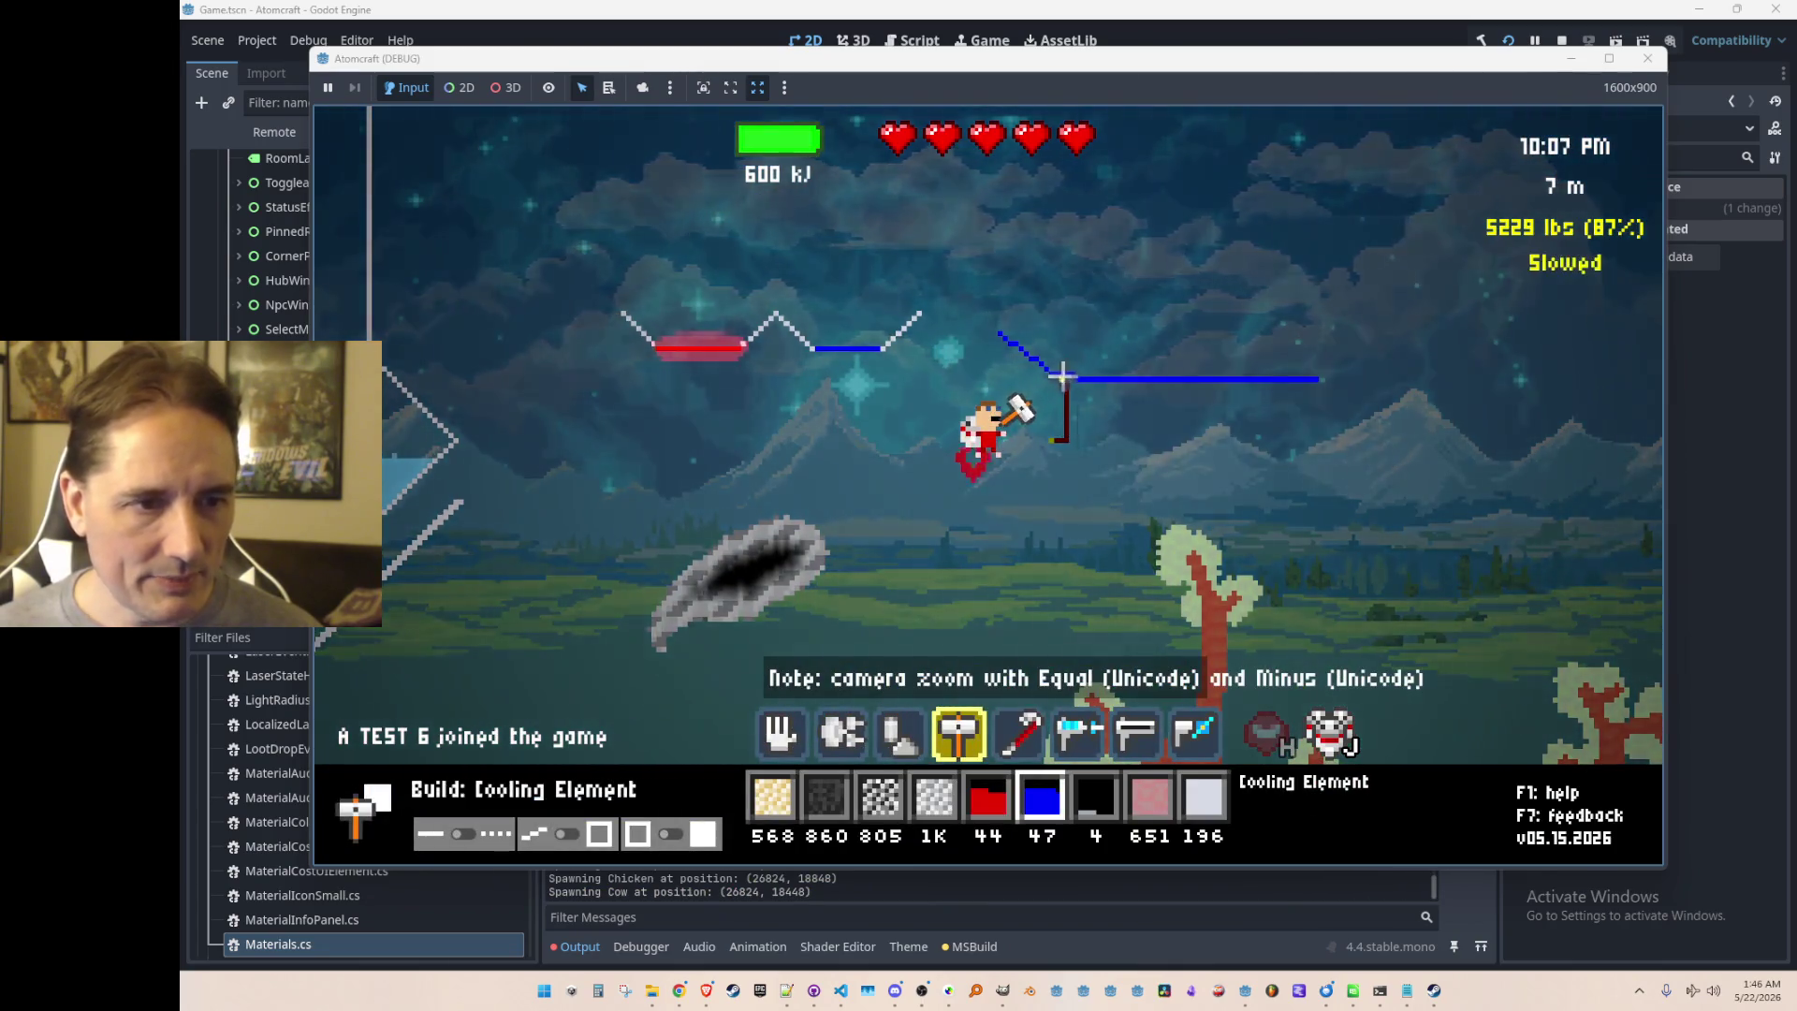
pyautogui.click(1068, 377)
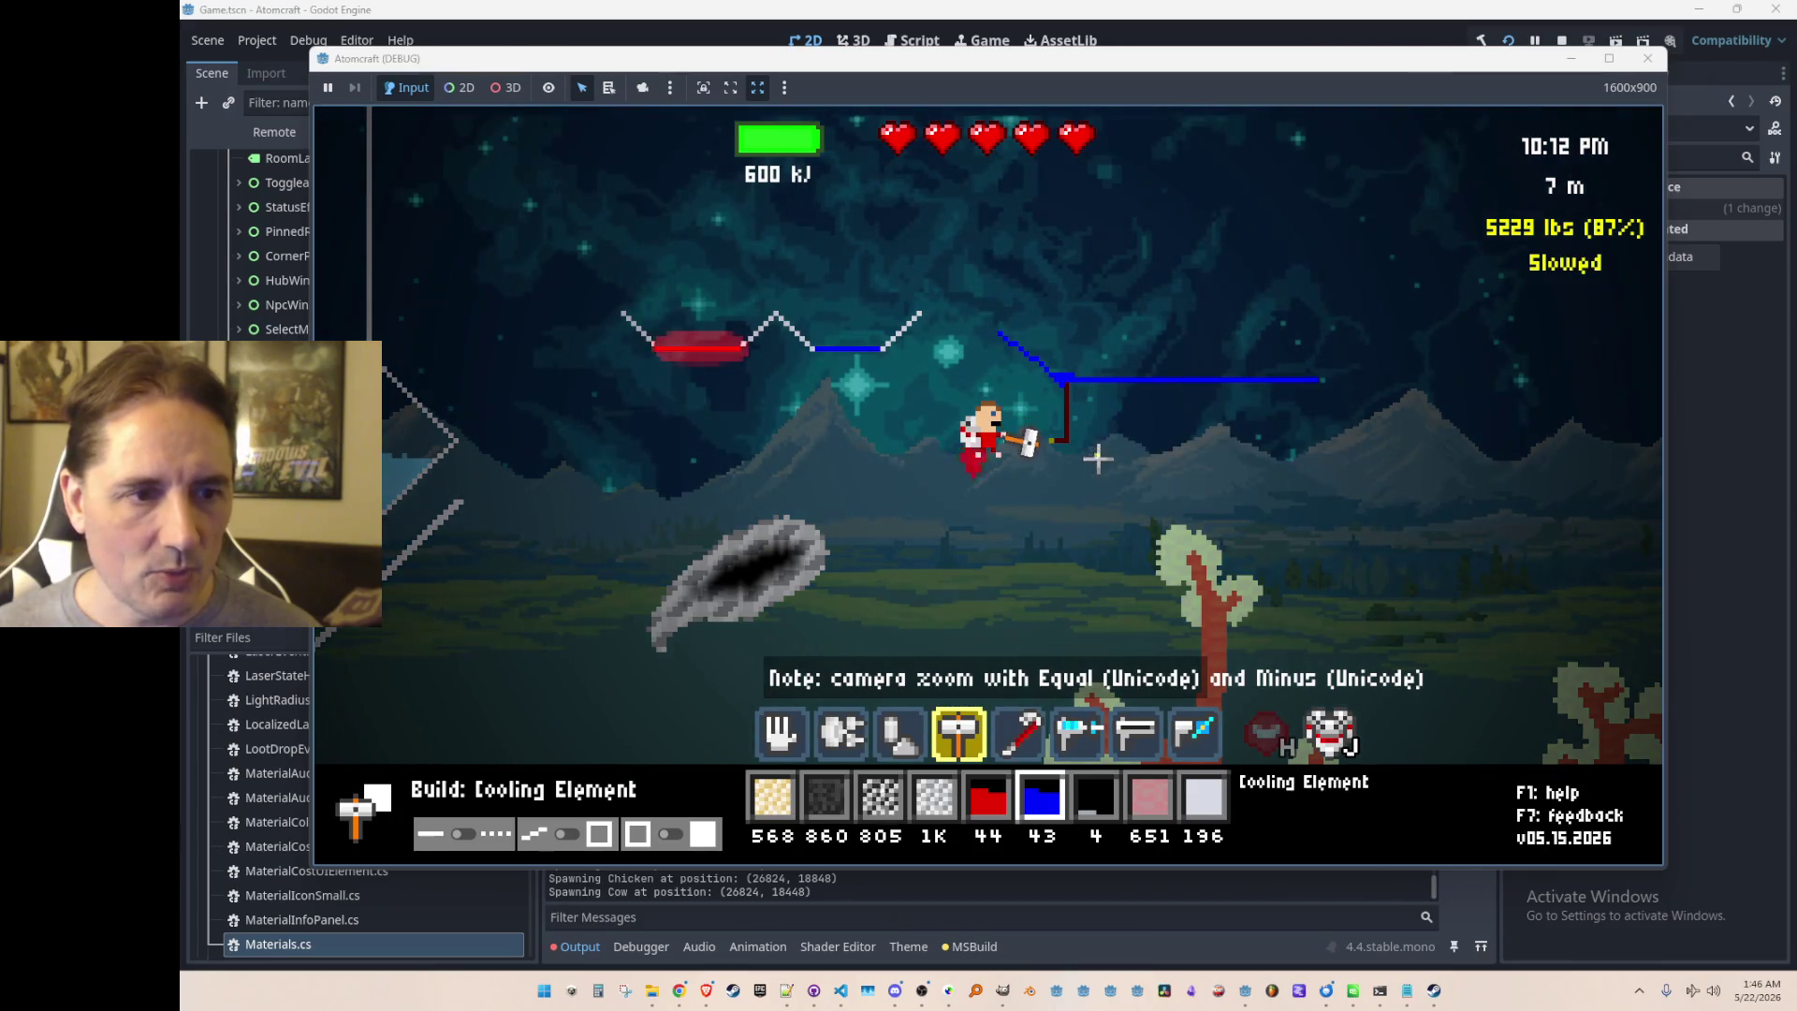
pyautogui.scroll(3, 1067, 421)
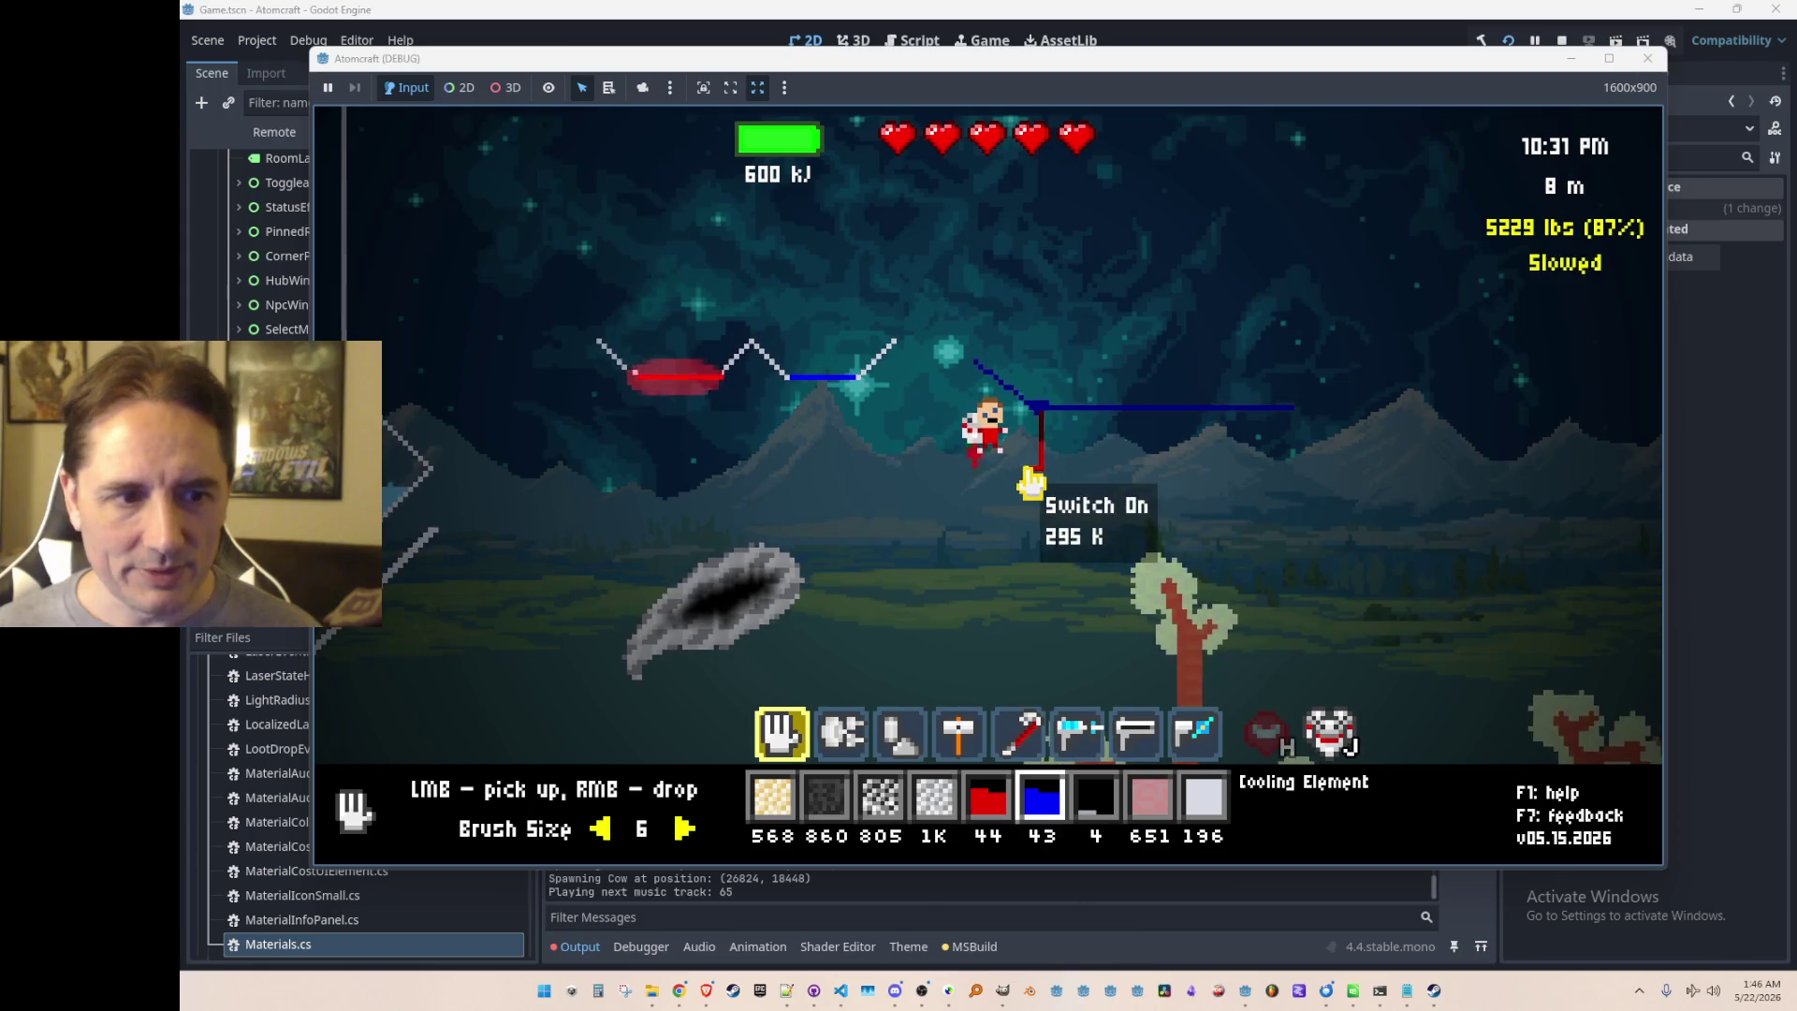
pyautogui.click(1030, 482)
pyautogui.click(1030, 483)
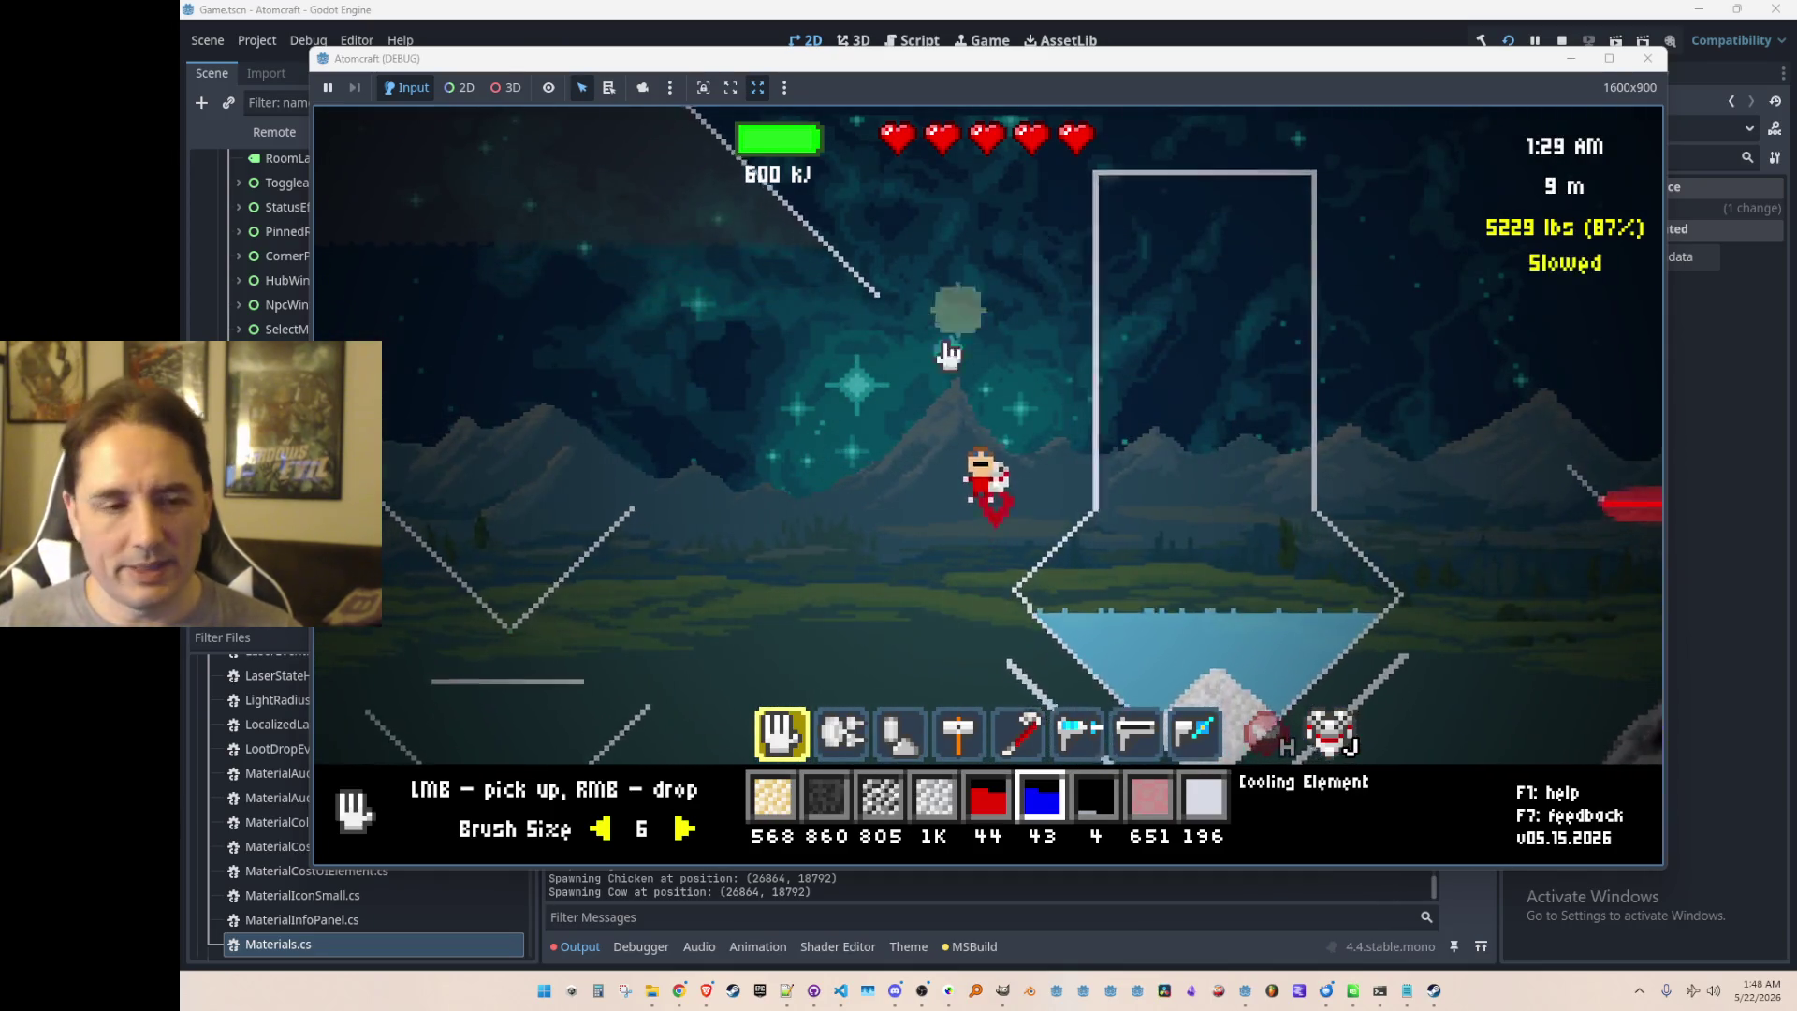
# Step: Sweep the cooling beam across the container's water to freeze it into ice
pyautogui.scroll(-5, 1193, 562)
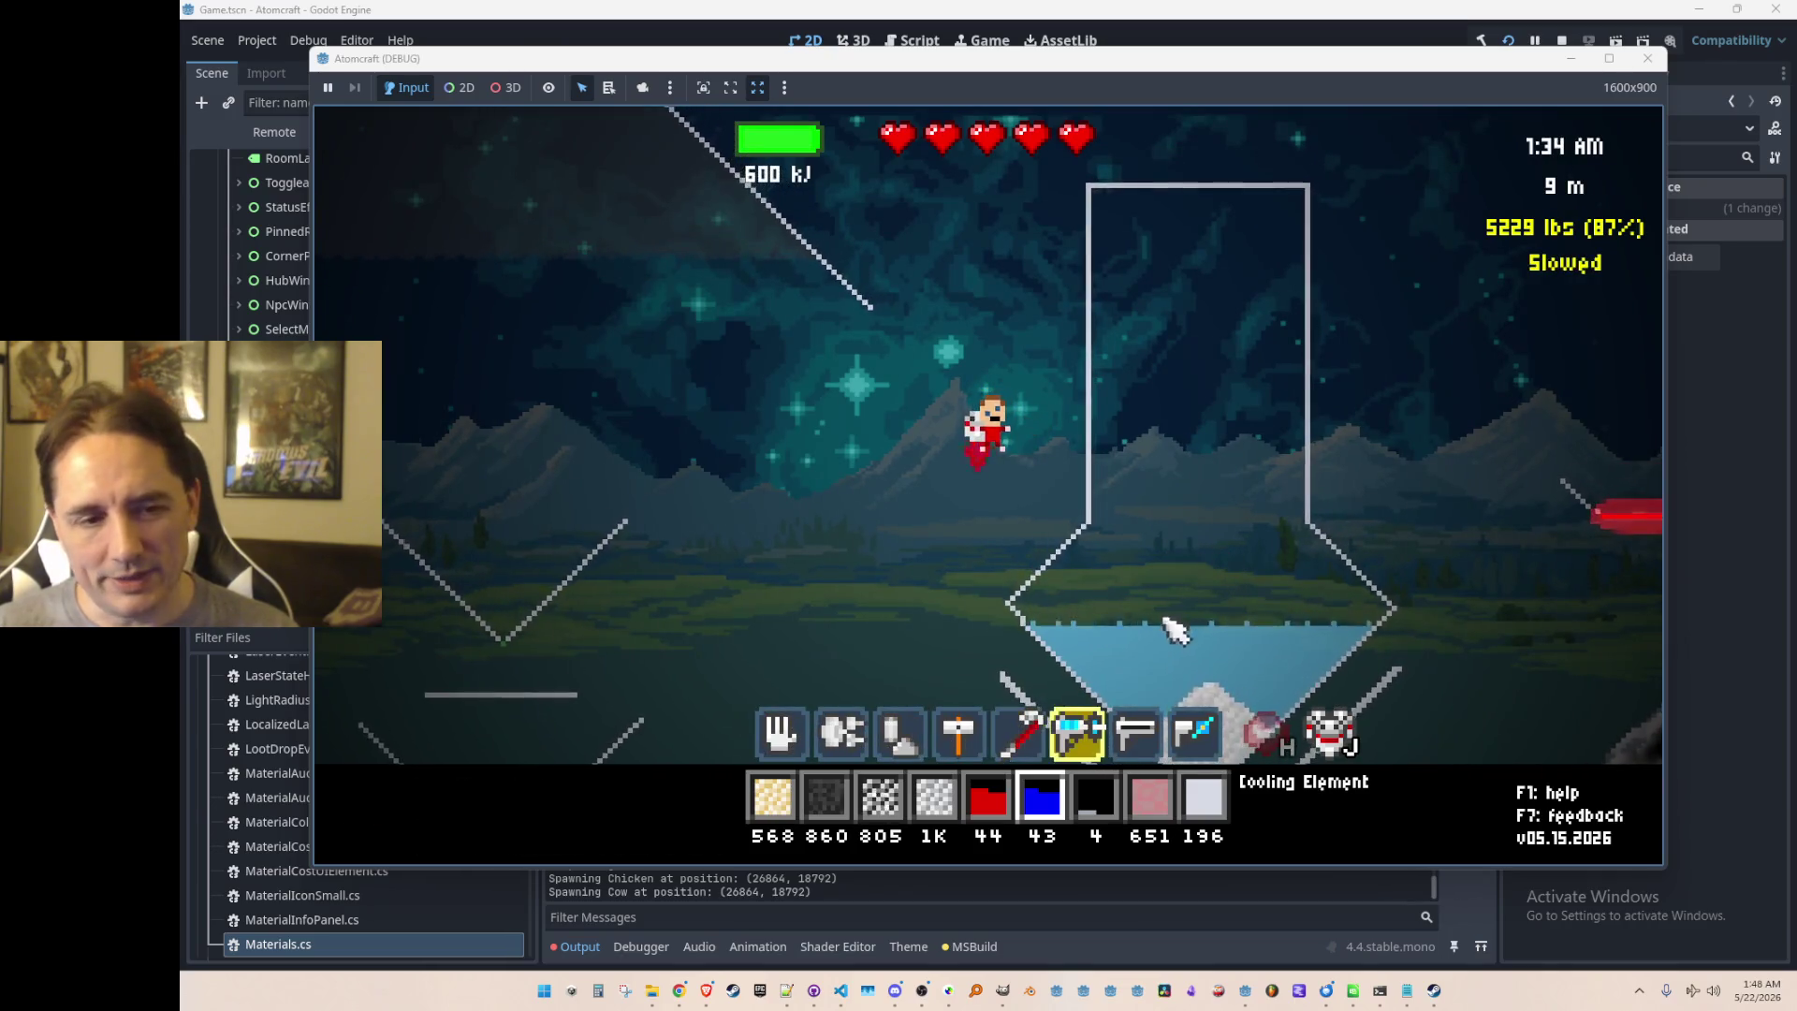
pyautogui.moveTo(1136, 636)
pyautogui.mouseDown()
pyautogui.moveTo(1115, 642)
pyautogui.moveTo(1195, 614)
pyautogui.moveTo(1170, 638)
pyautogui.mouseUp()
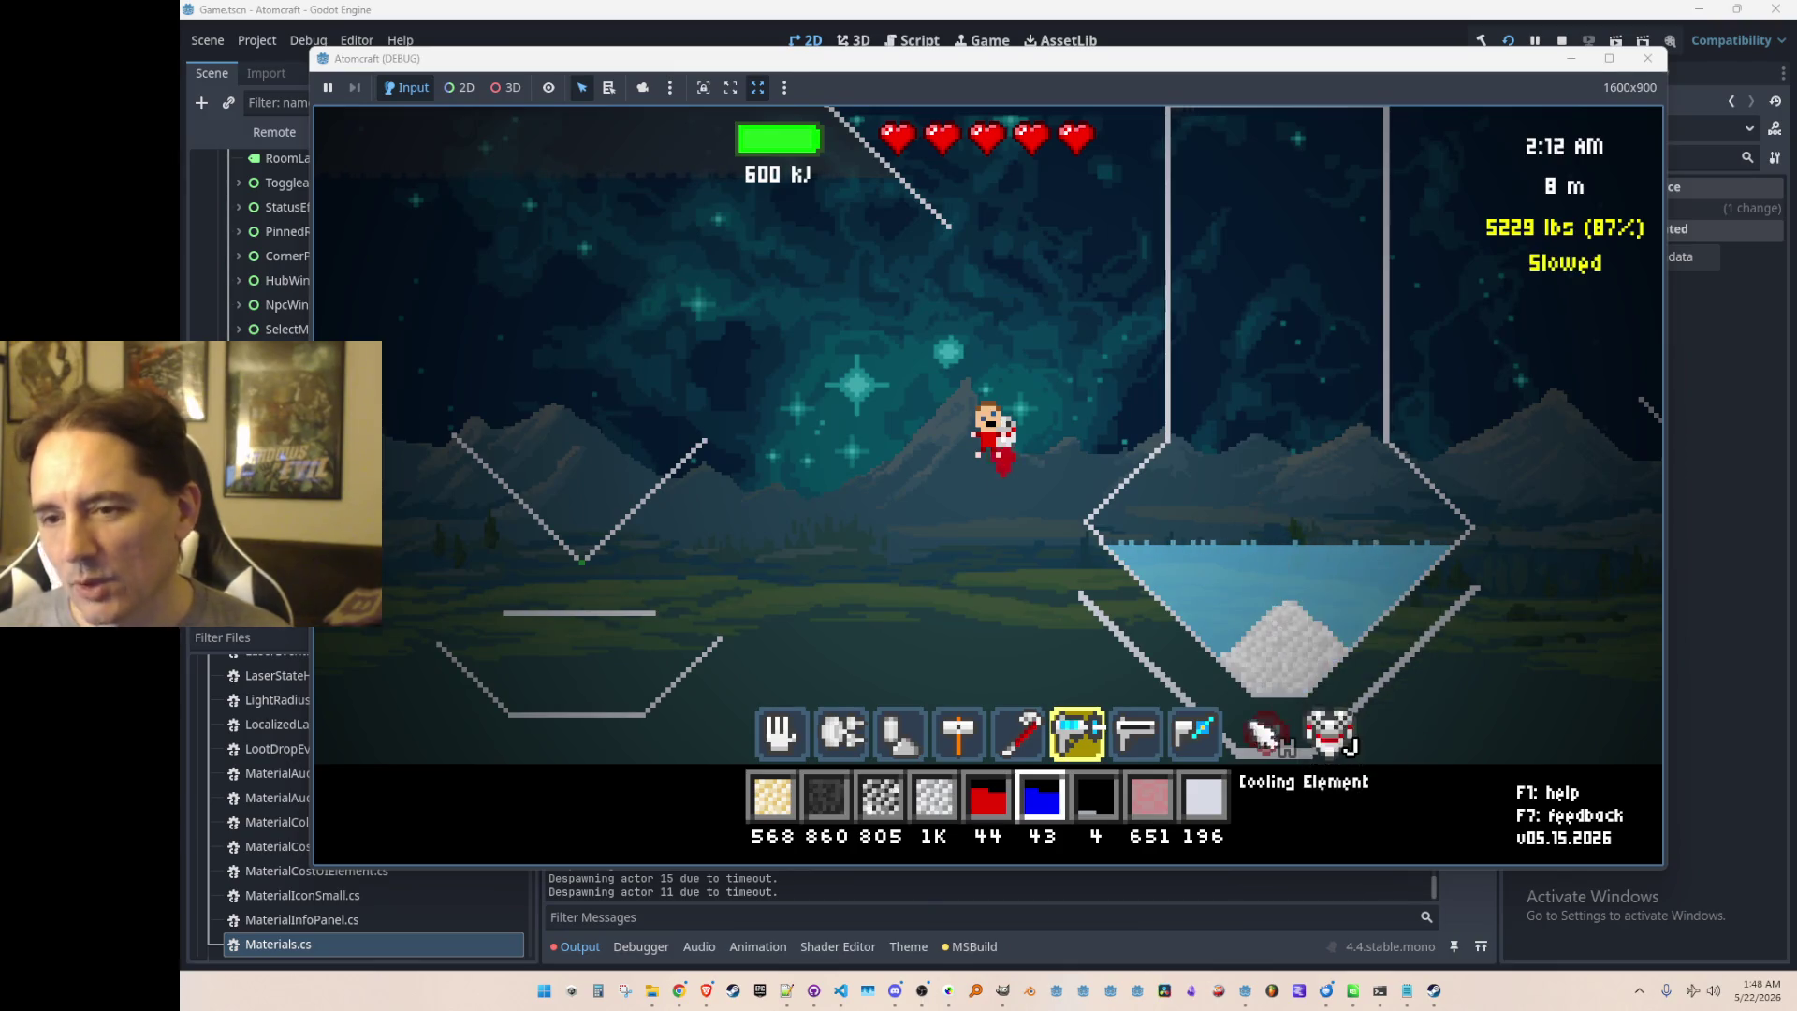
pyautogui.moveTo(1240, 655)
pyautogui.mouseDown()
pyautogui.moveTo(1163, 648)
pyautogui.moveTo(1184, 607)
pyautogui.moveTo(1147, 623)
pyautogui.moveTo(1200, 637)
pyautogui.moveTo(1217, 609)
pyautogui.moveTo(1180, 644)
pyautogui.mouseUp()
pyautogui.press('w')
pyautogui.press('d')
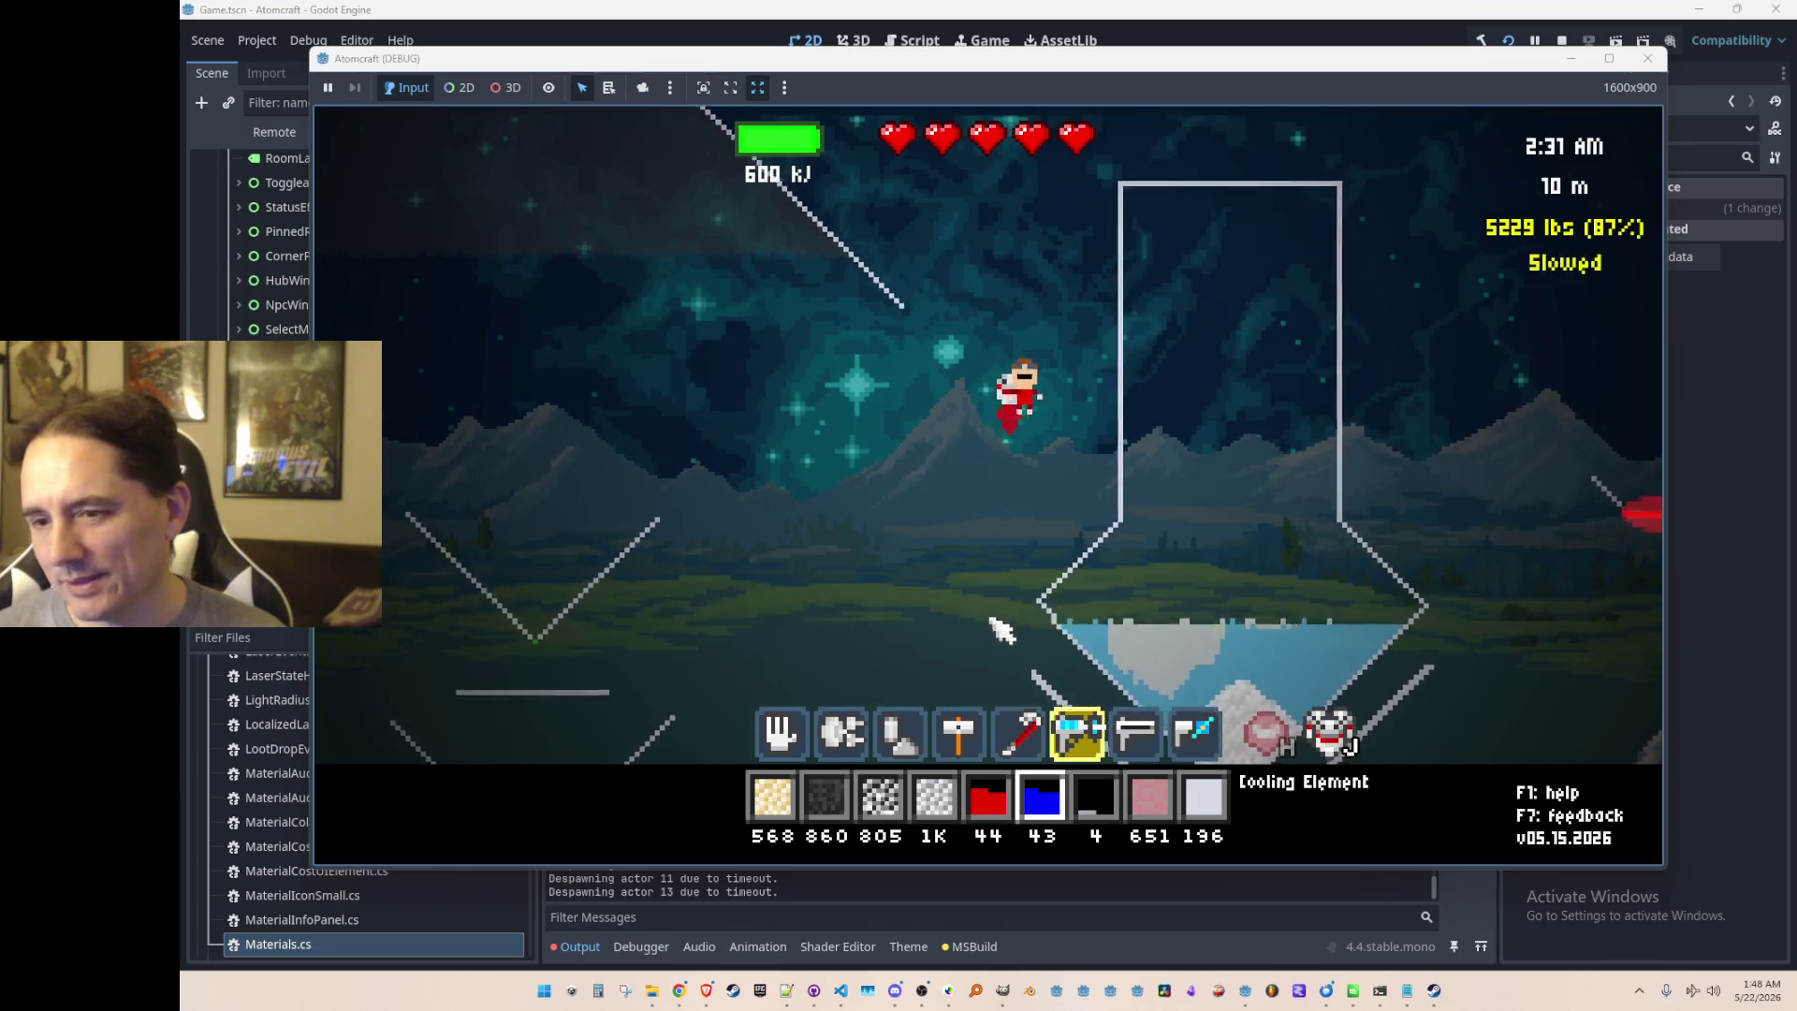
pyautogui.press('d')
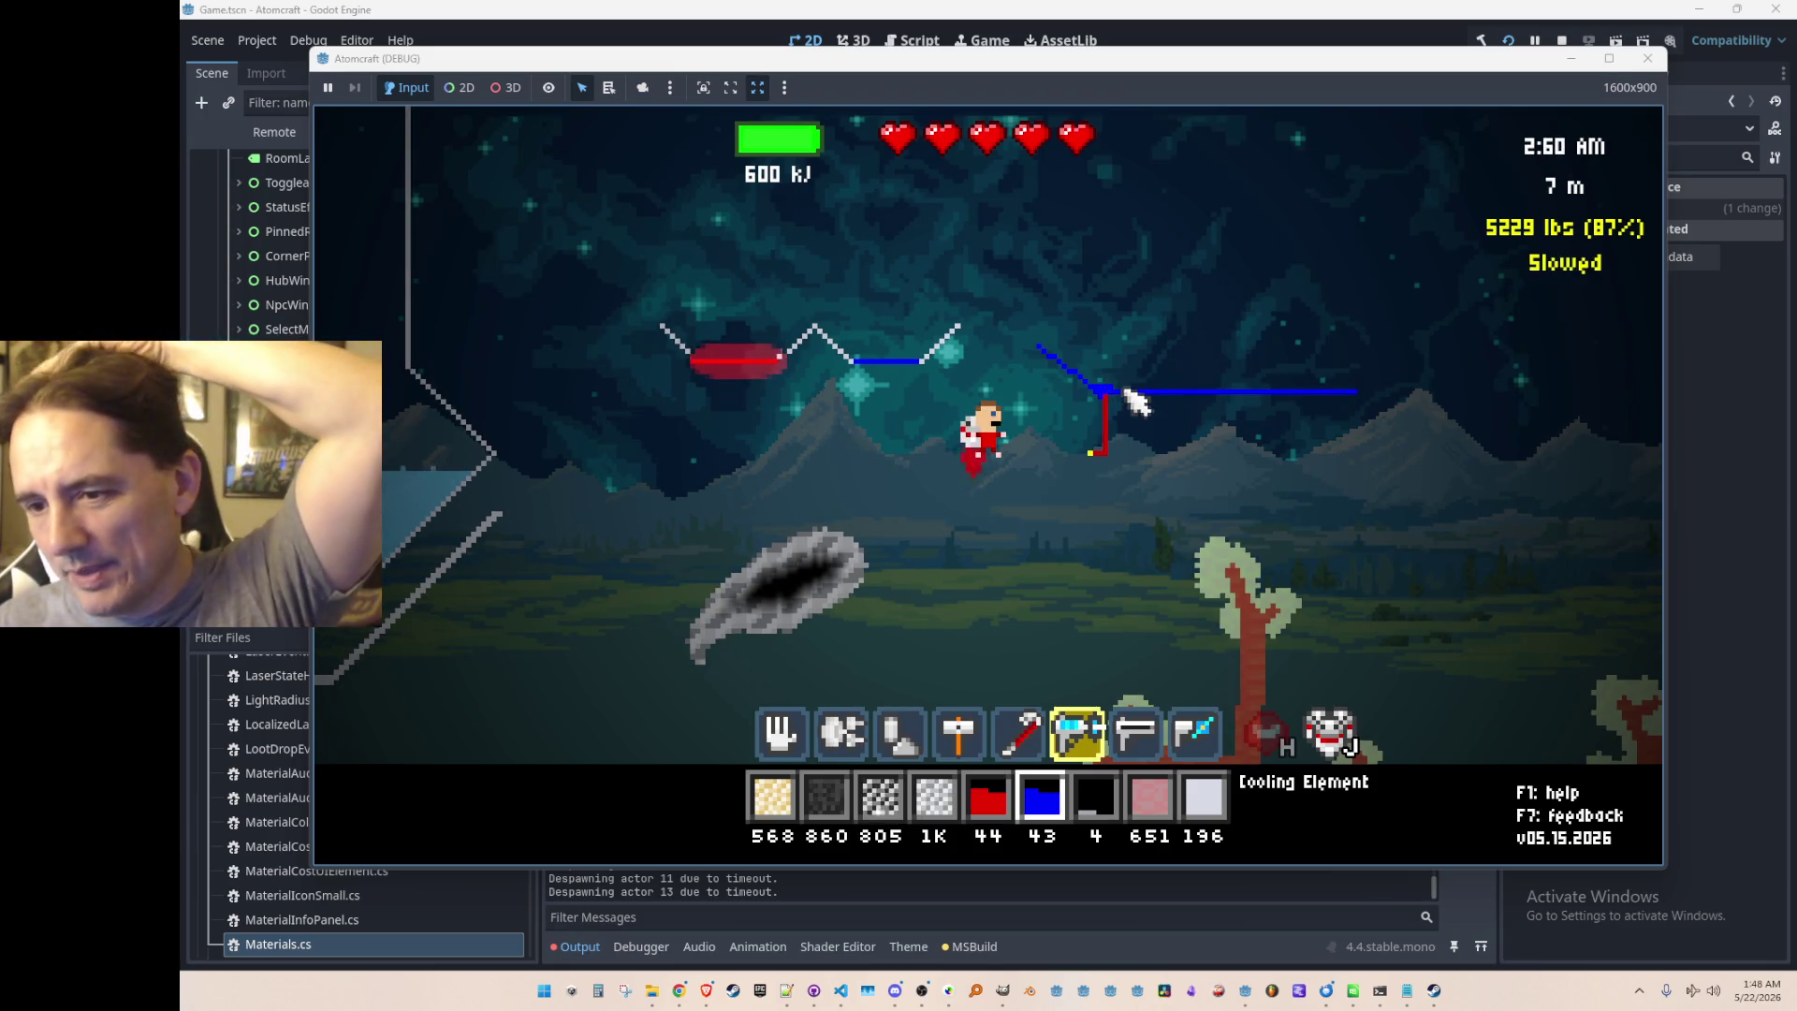
# Step: Stop the running game and bring Visual Studio Code with Materials.cs back up
pyautogui.moveTo(1166, 405)
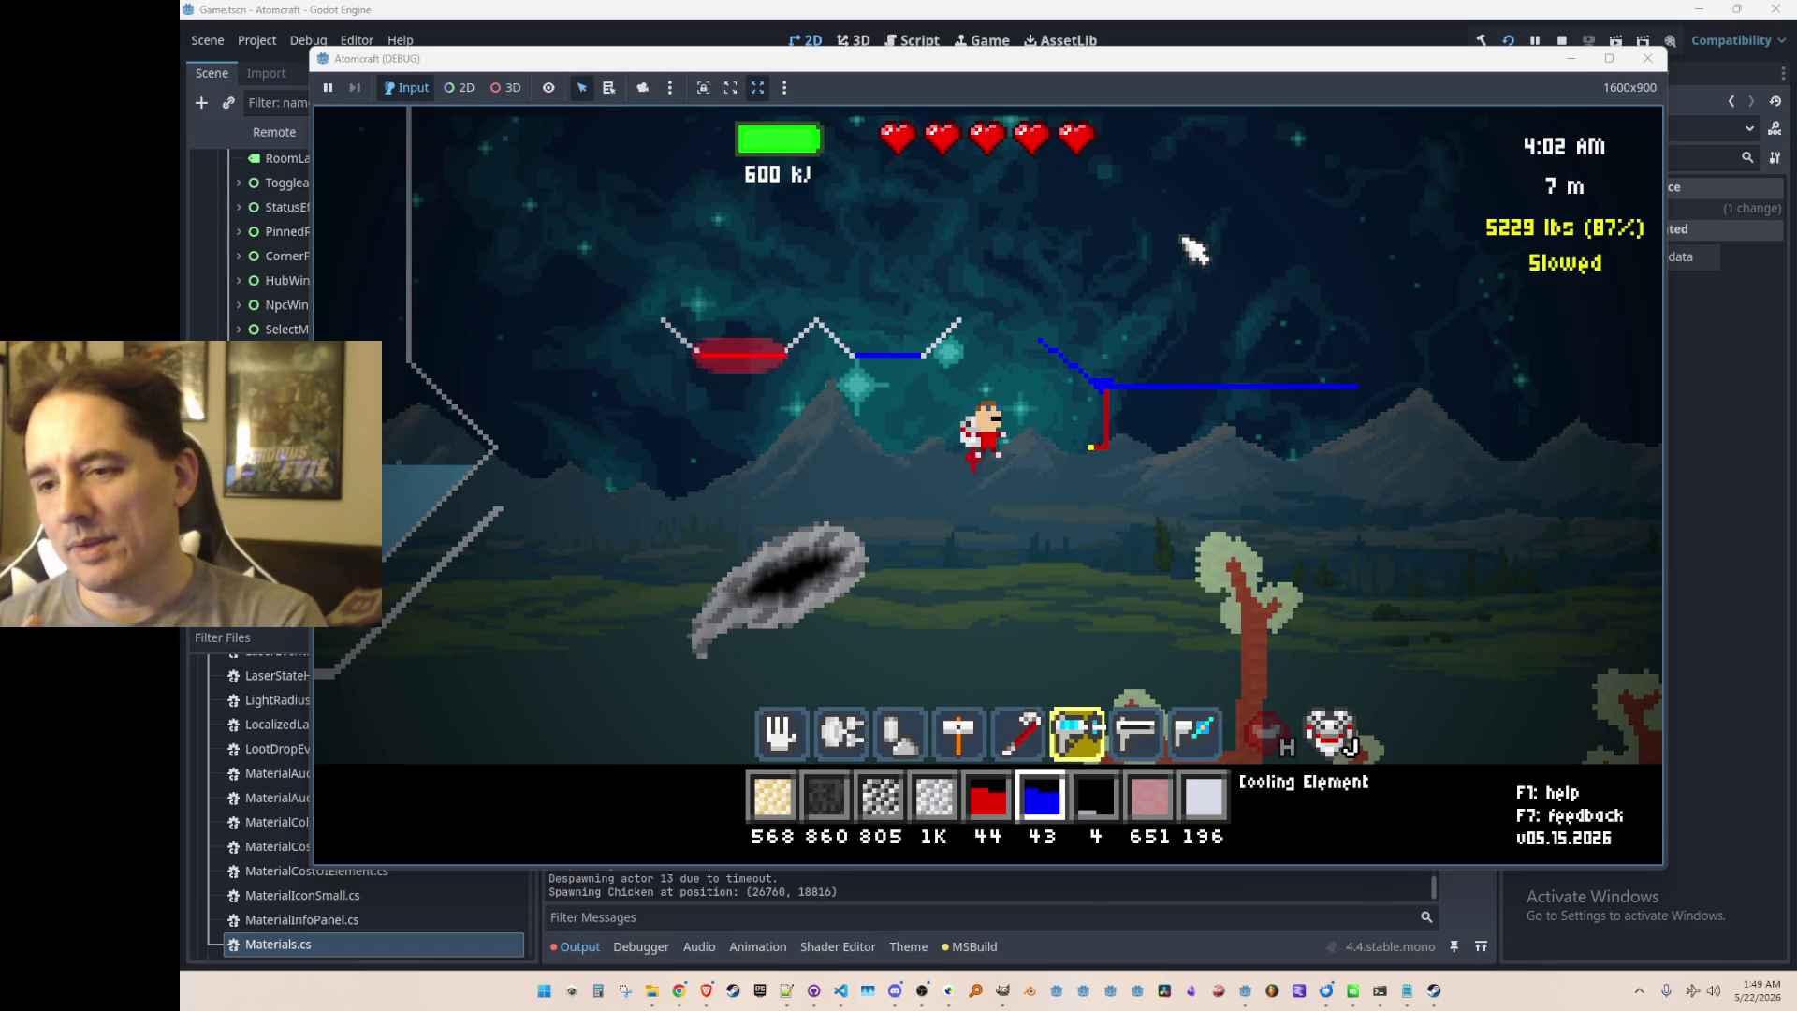
pyautogui.click(1562, 40)
pyautogui.click(854, 991)
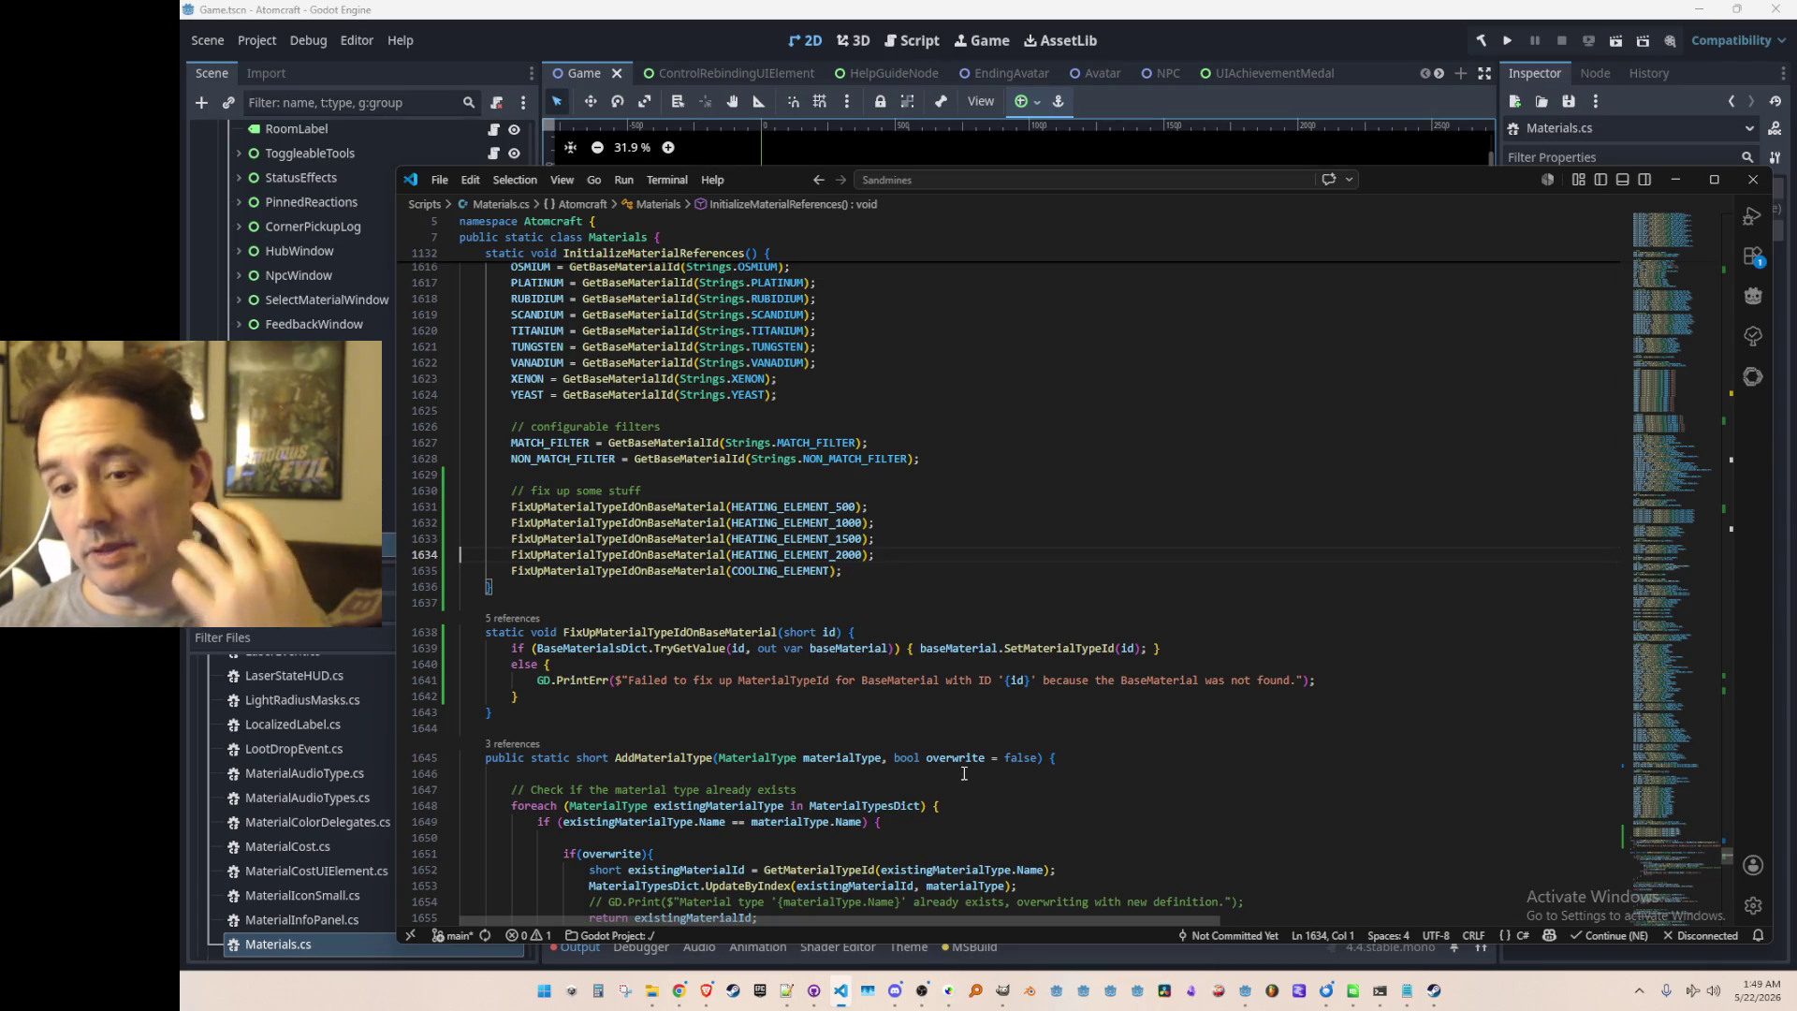
pyautogui.moveTo(961, 765)
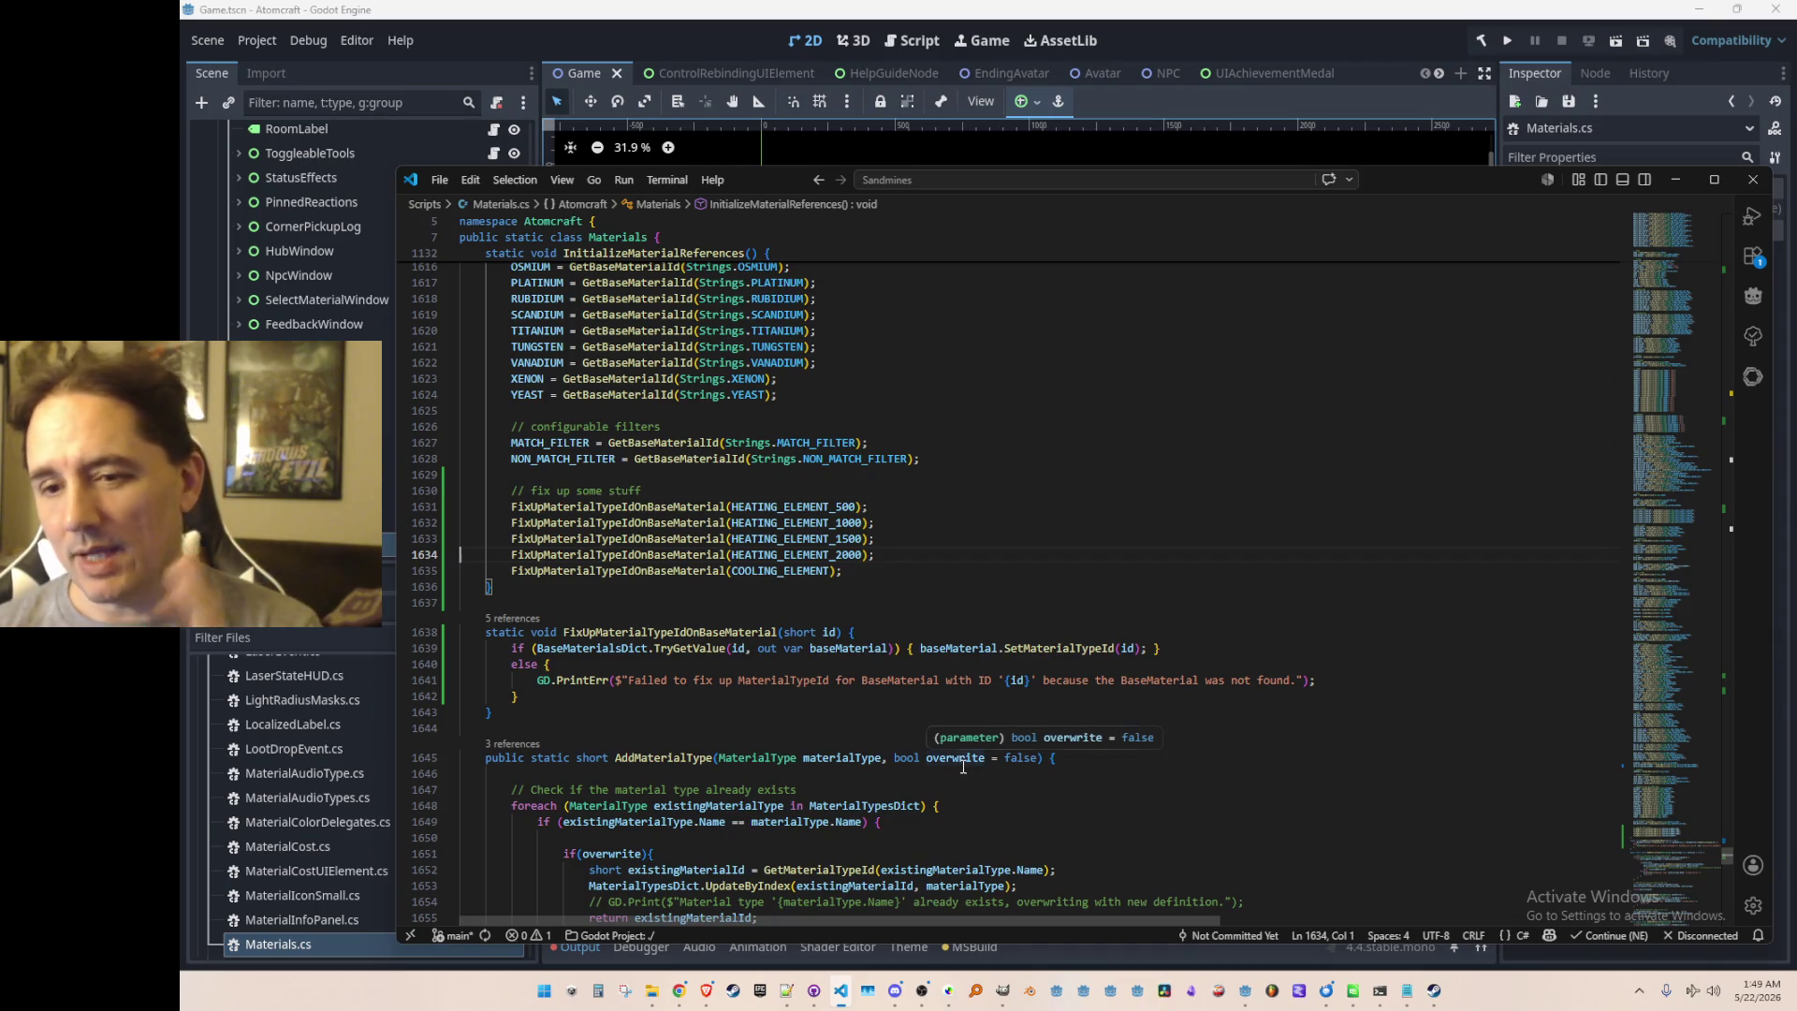
pyautogui.click(941, 575)
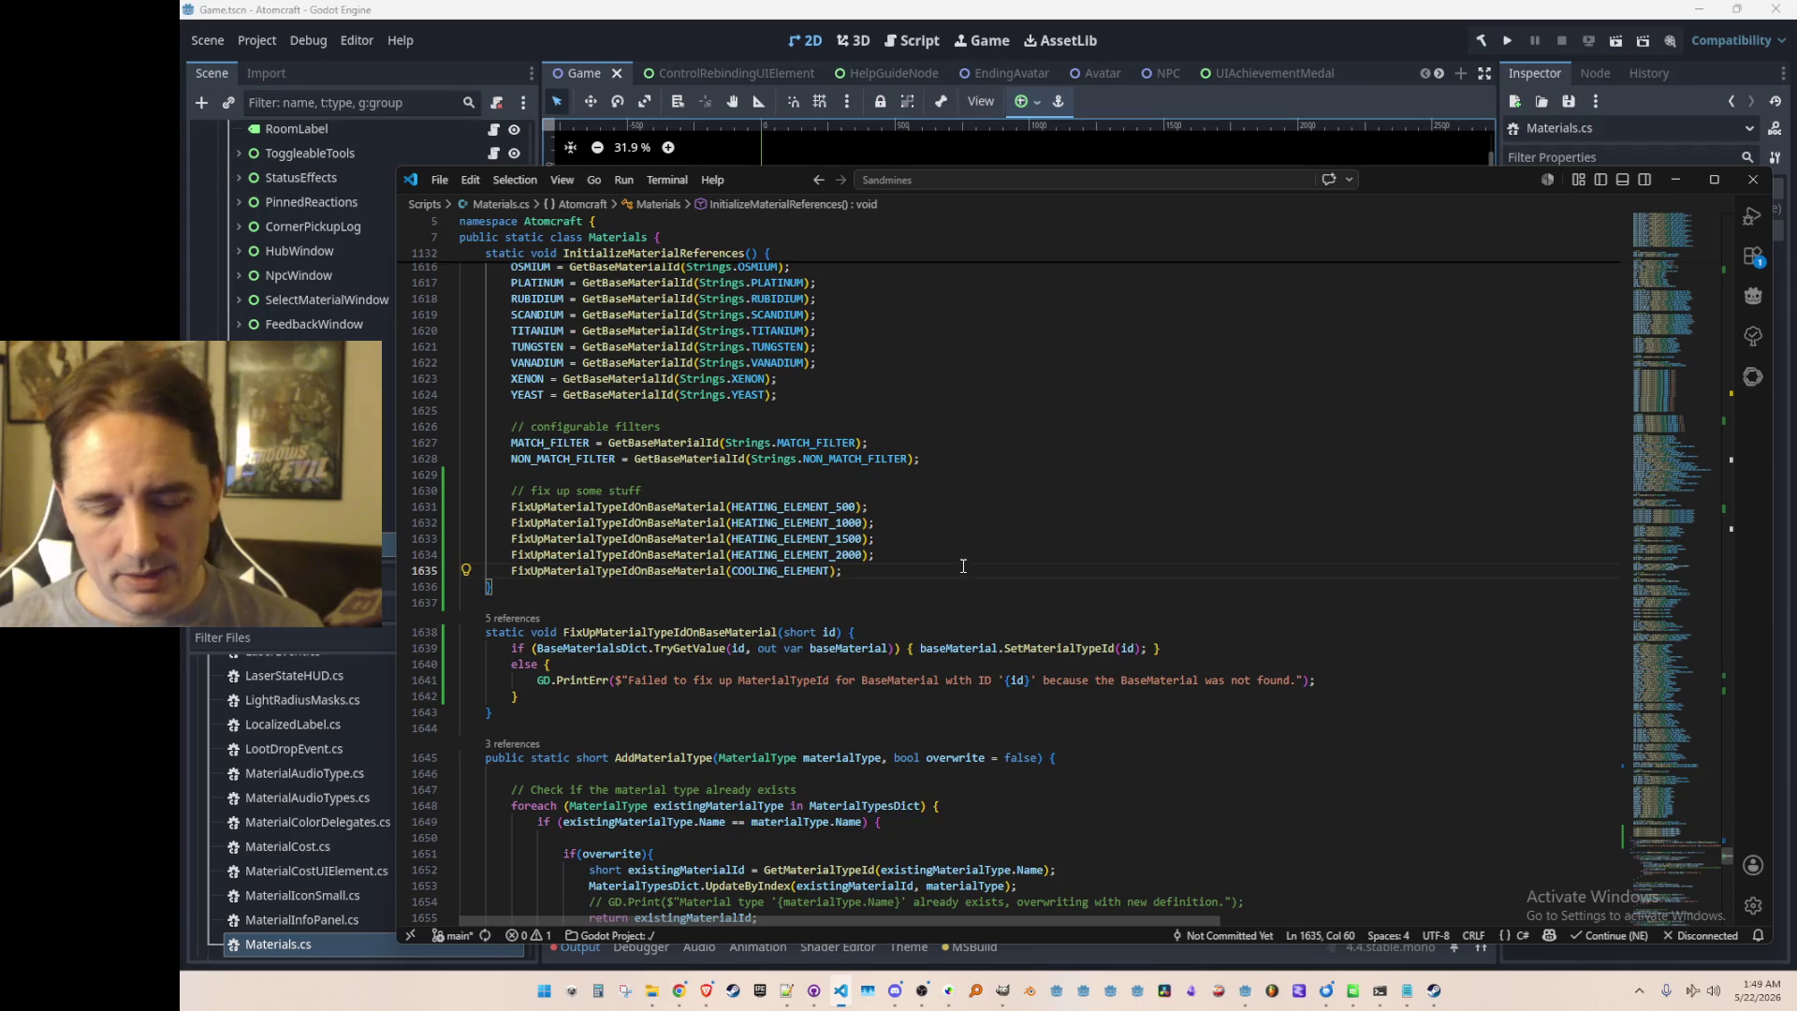
pyautogui.hotkey('ctrl', 'p')
pyautogui.write('Heat')
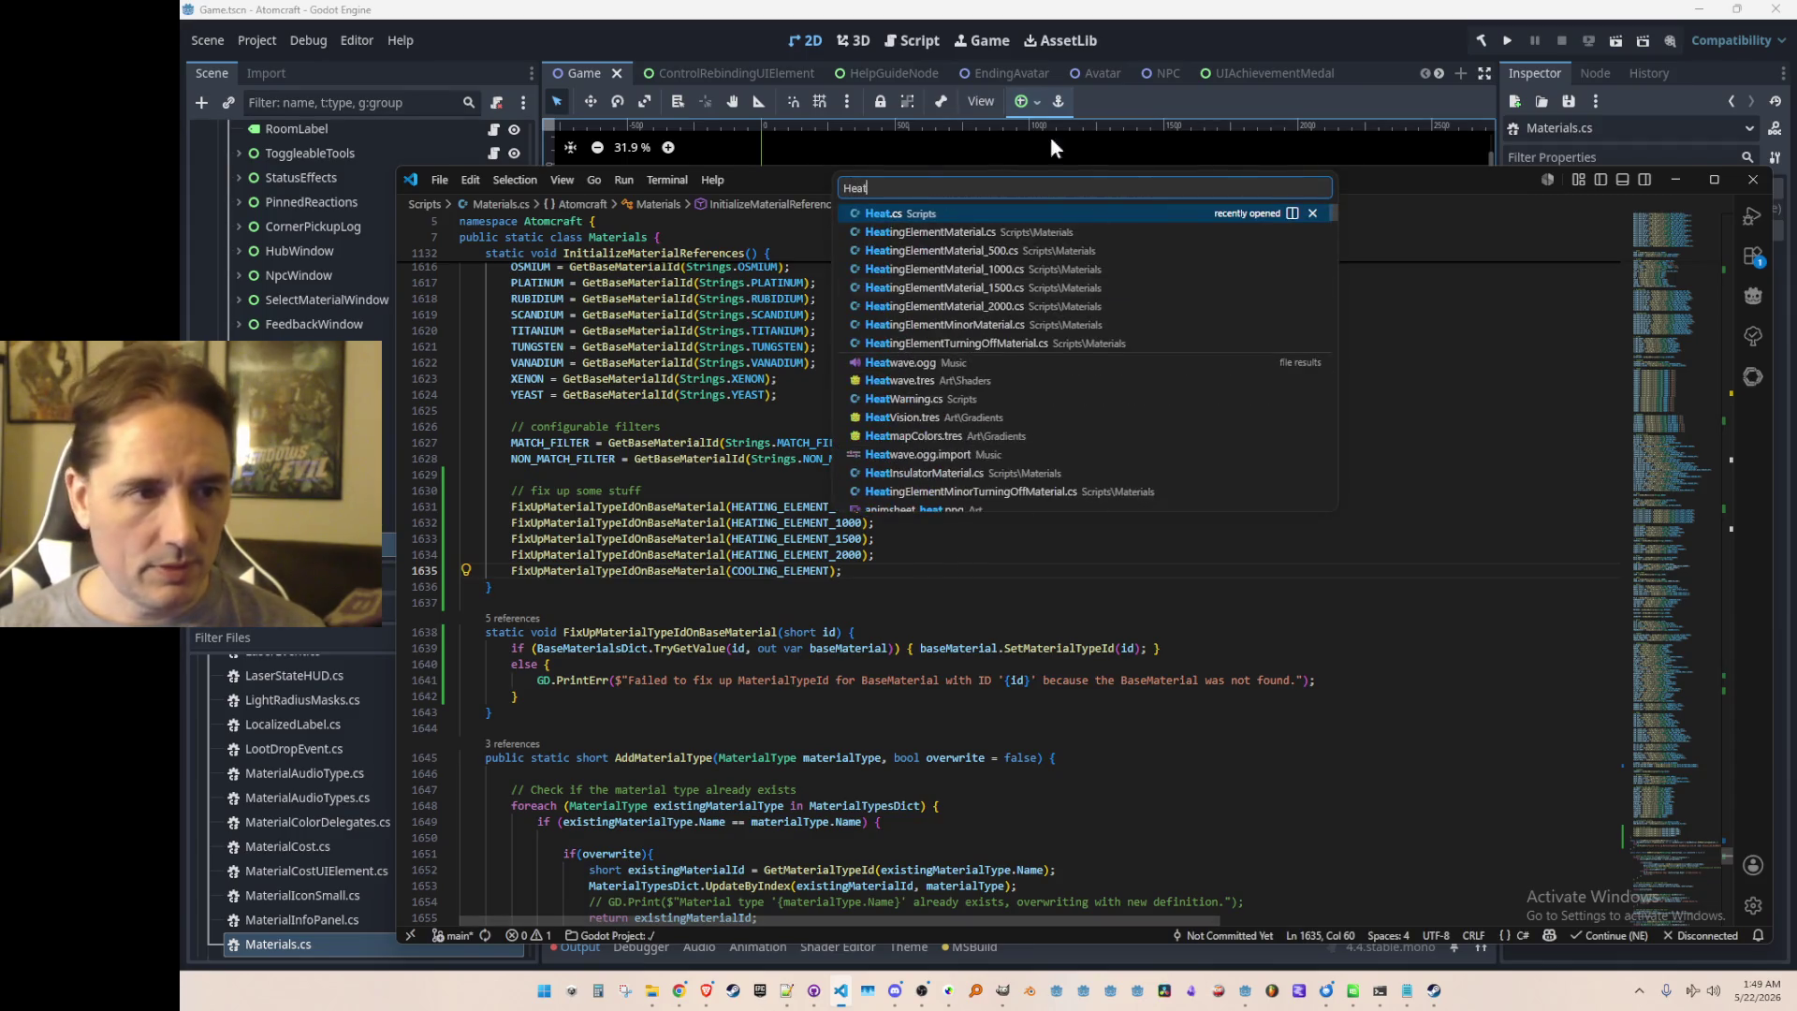
pyautogui.press('Return')
pyautogui.scroll(-5, 1431, 473)
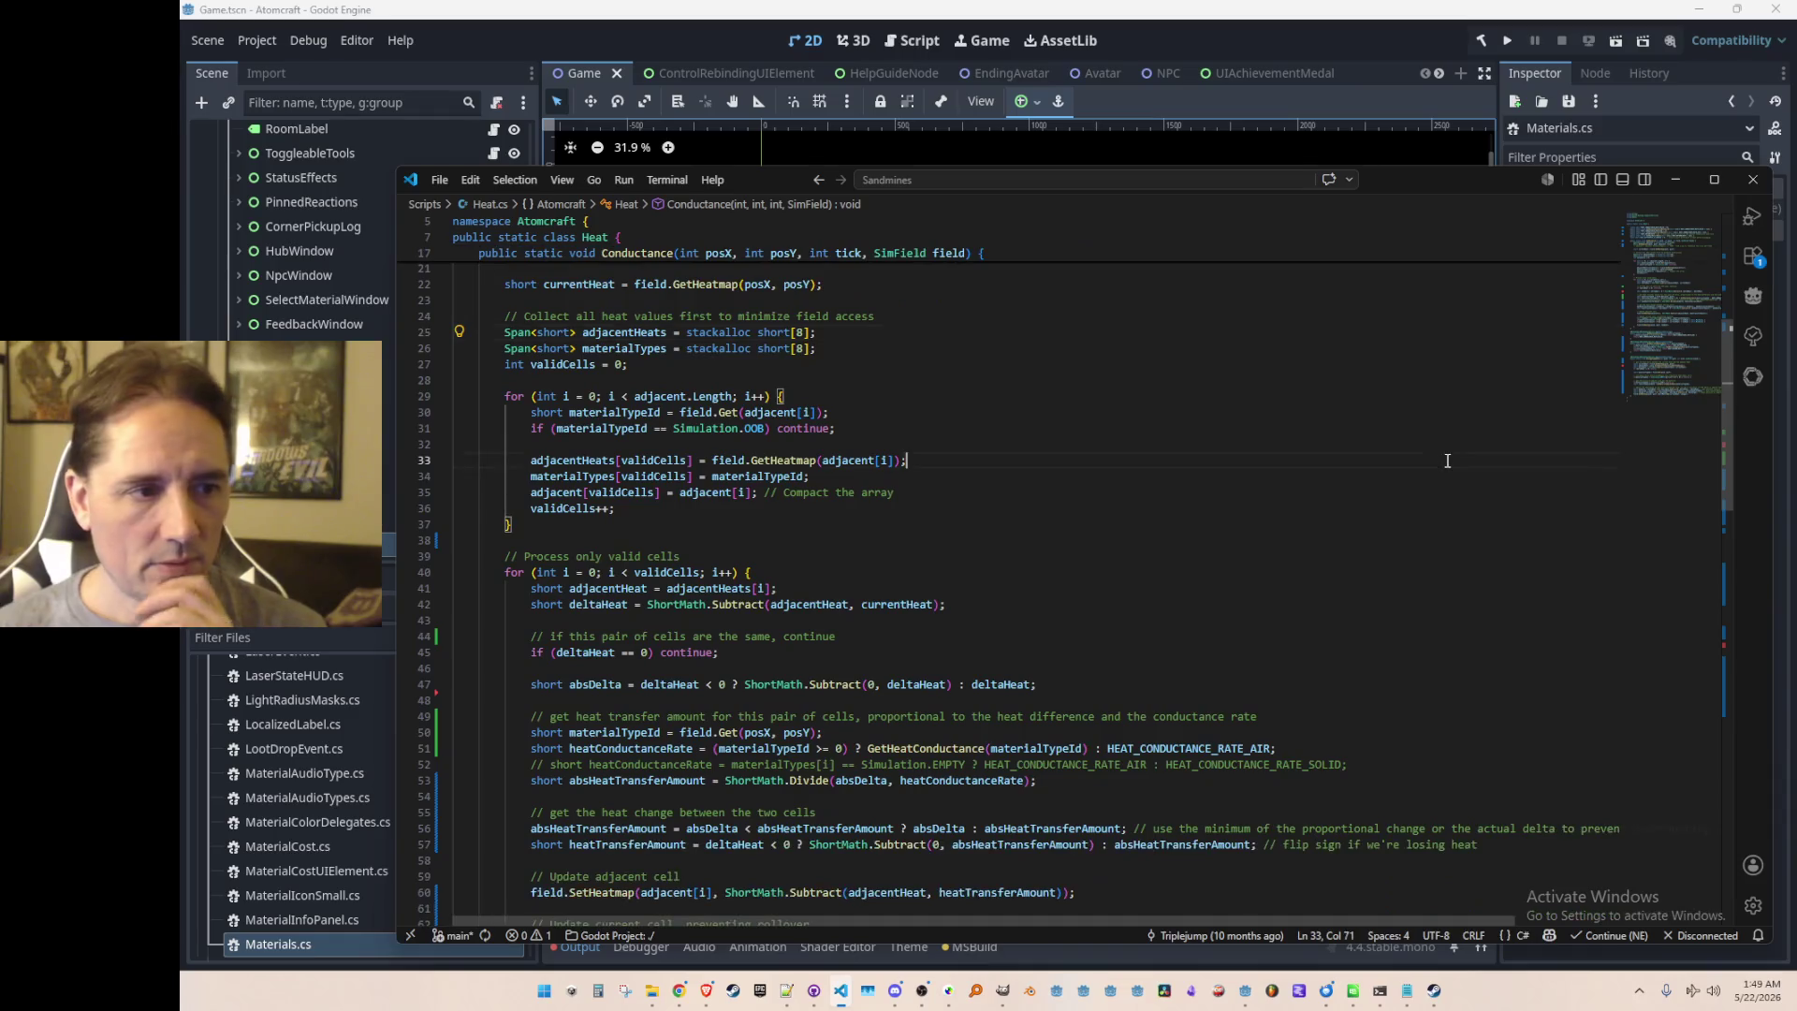
pyautogui.scroll(-10, 1431, 473)
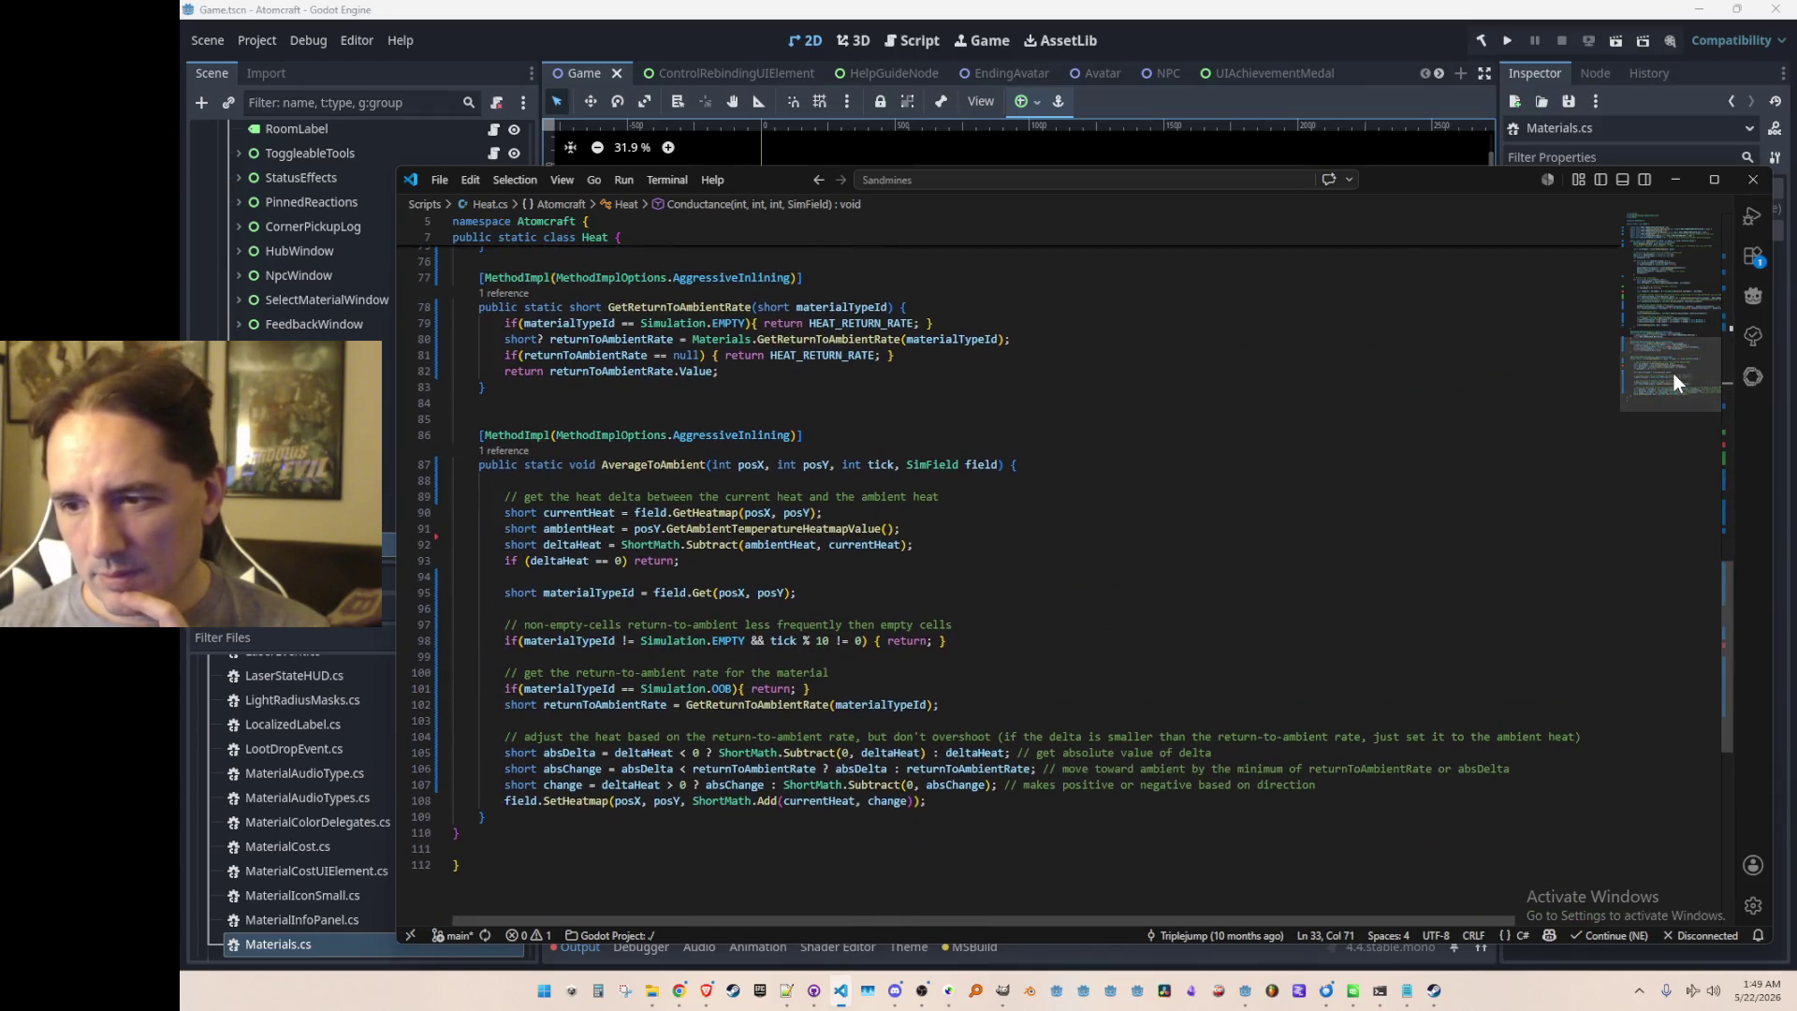
pyautogui.click(644, 440)
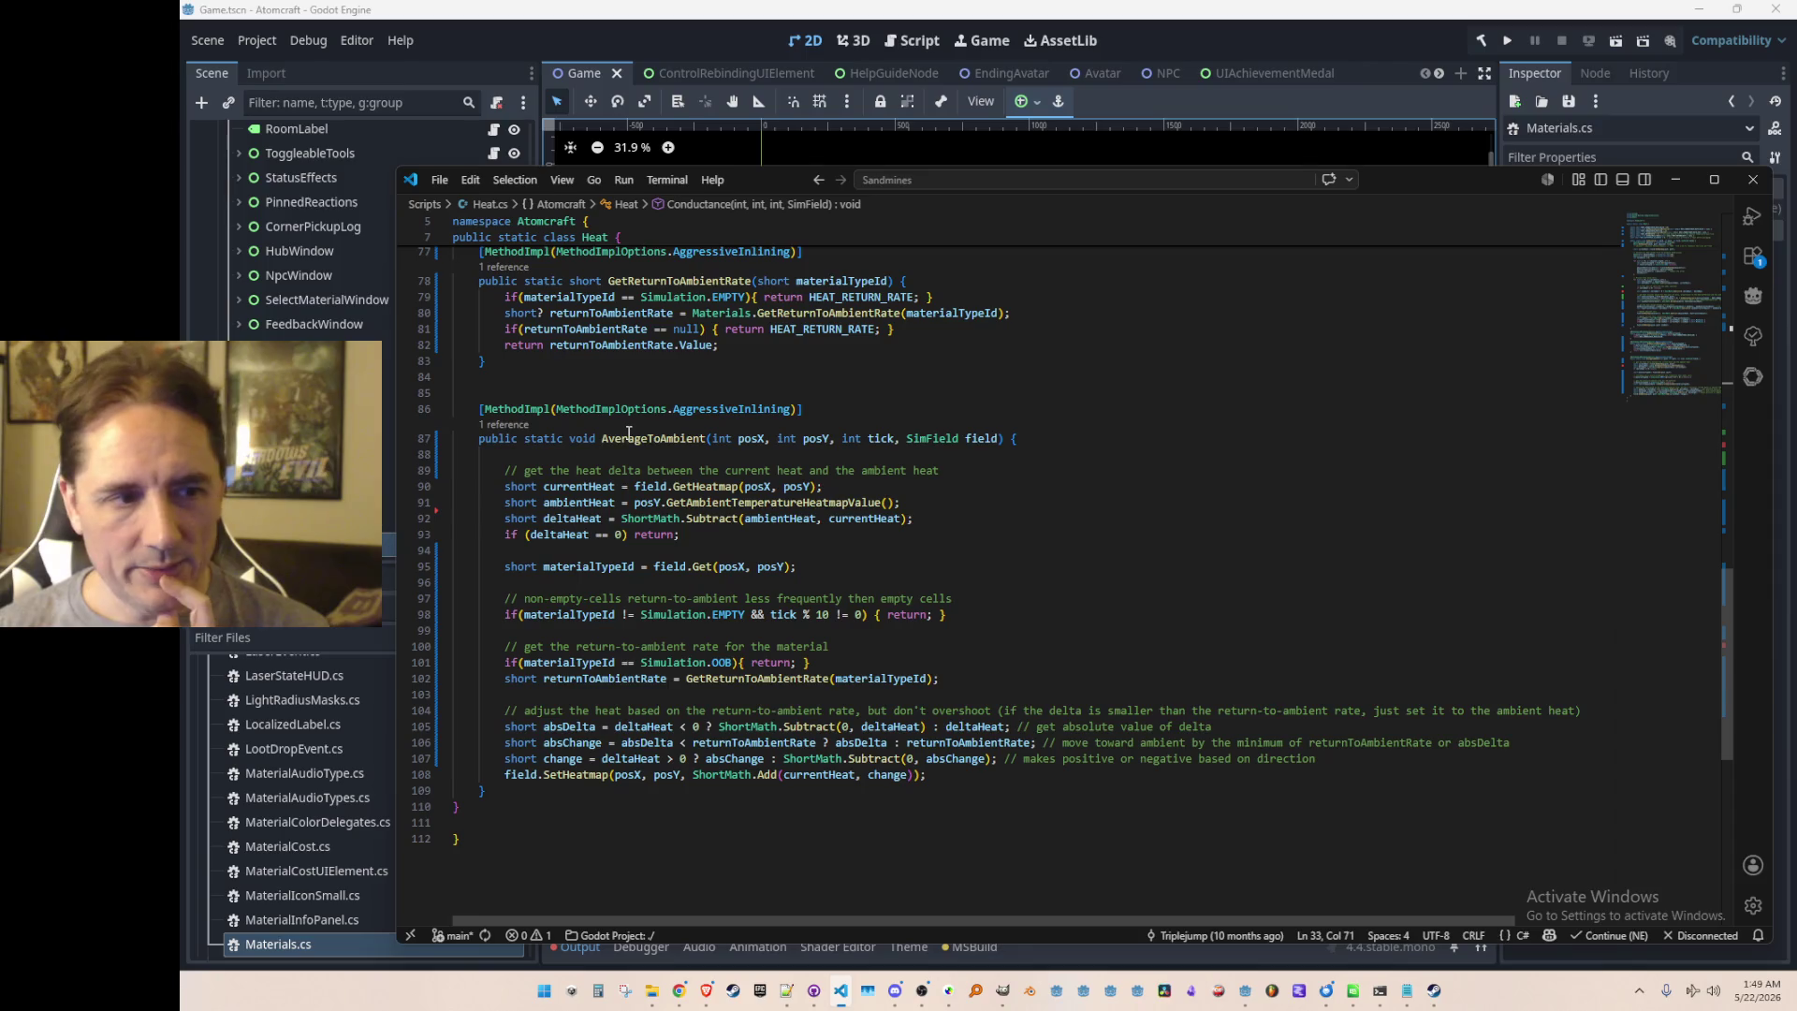
pyautogui.scroll(-1, 668, 425)
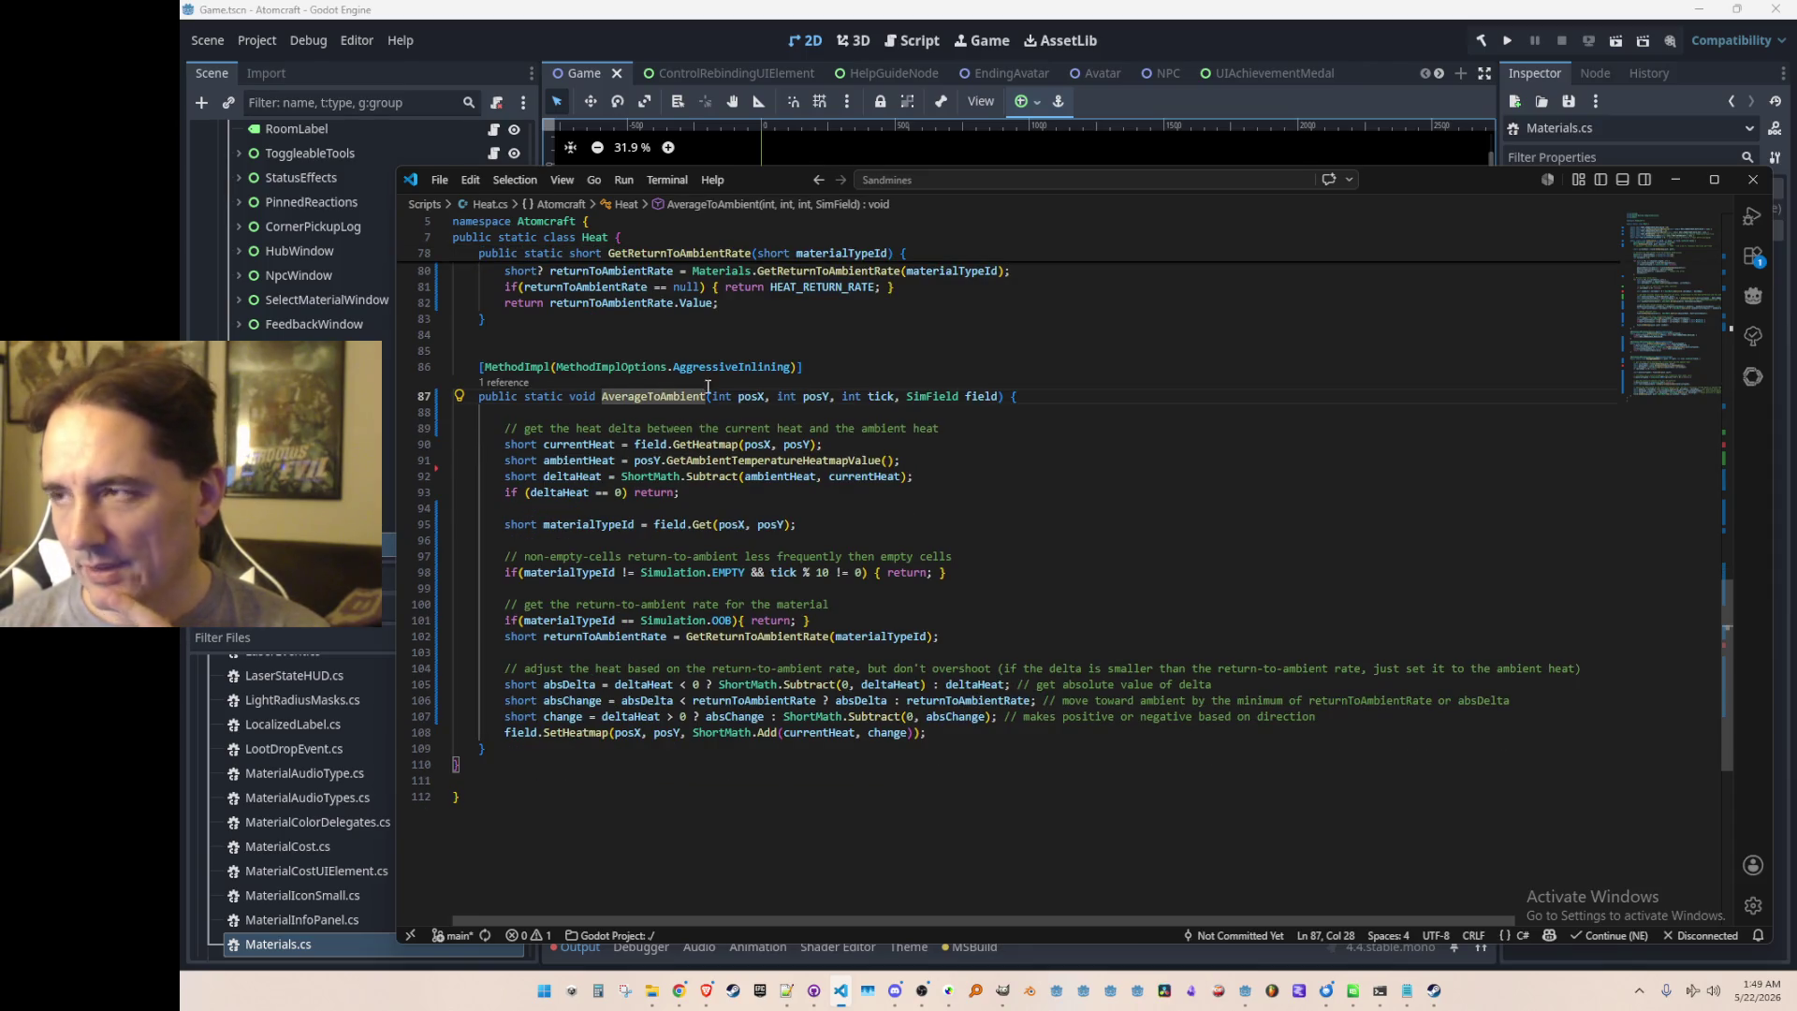
pyautogui.scroll(-1, 952, 584)
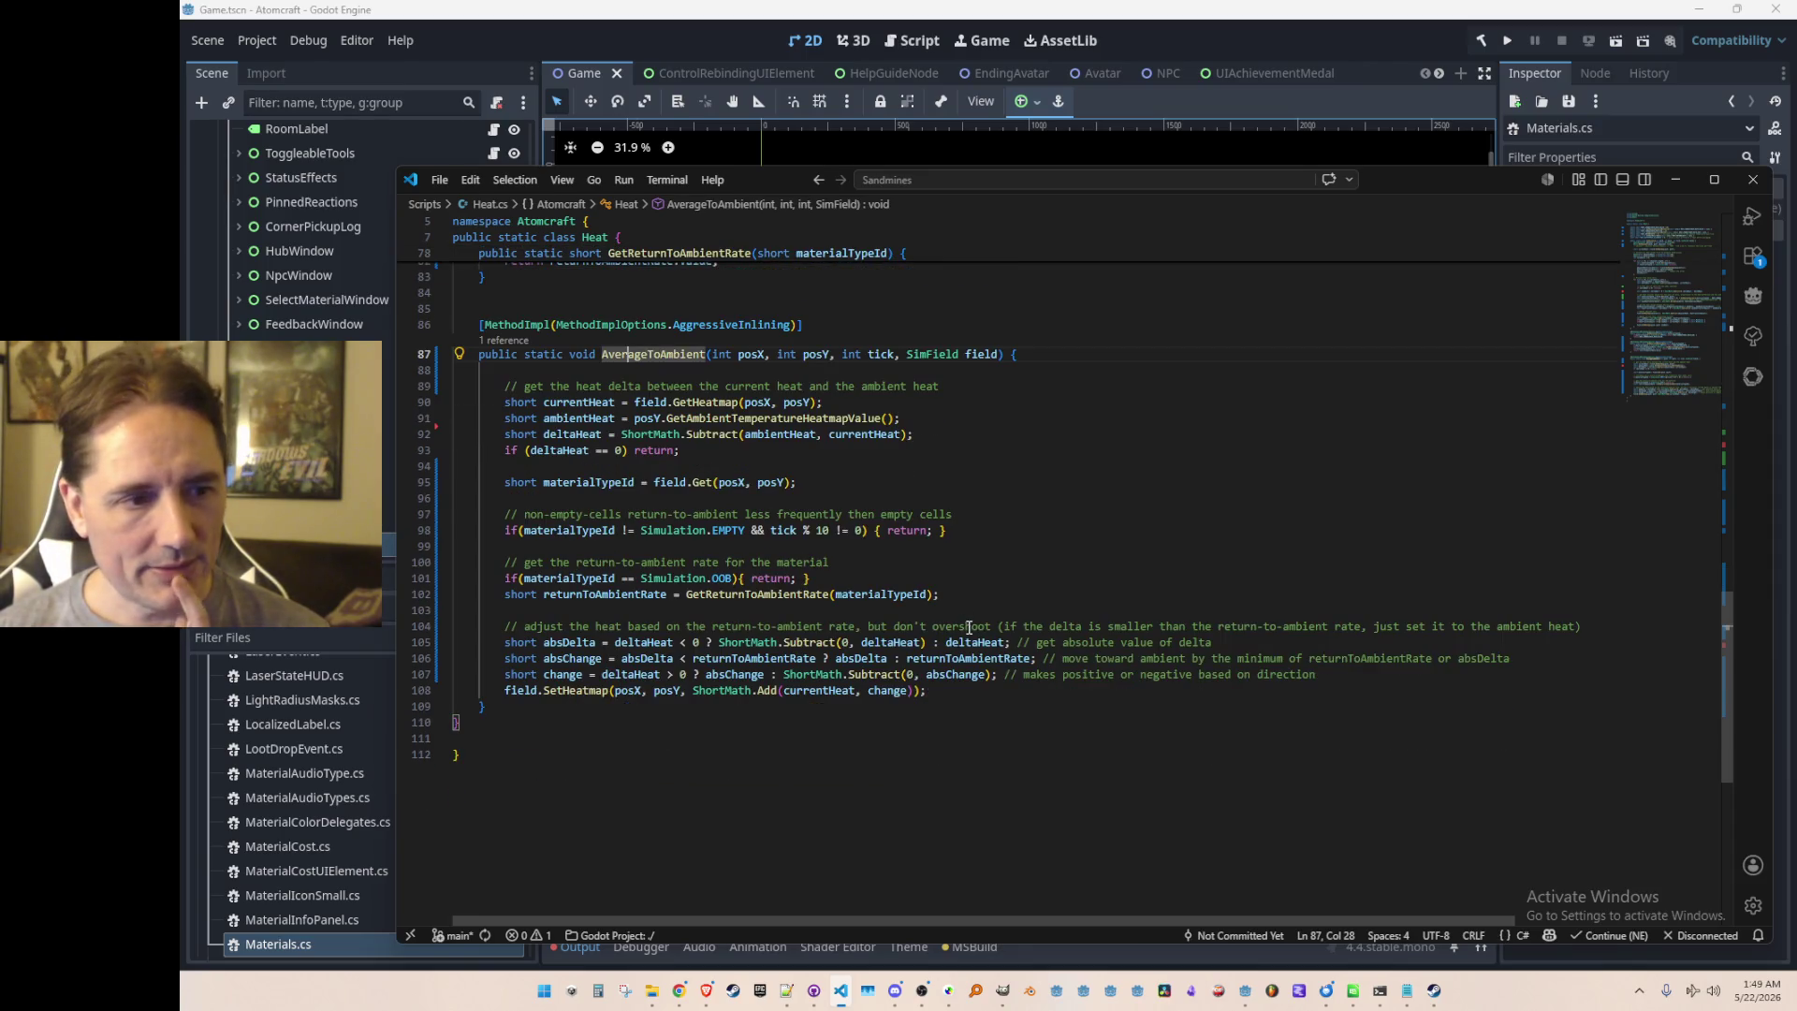
pyautogui.click(1000, 580)
pyautogui.click(1000, 599)
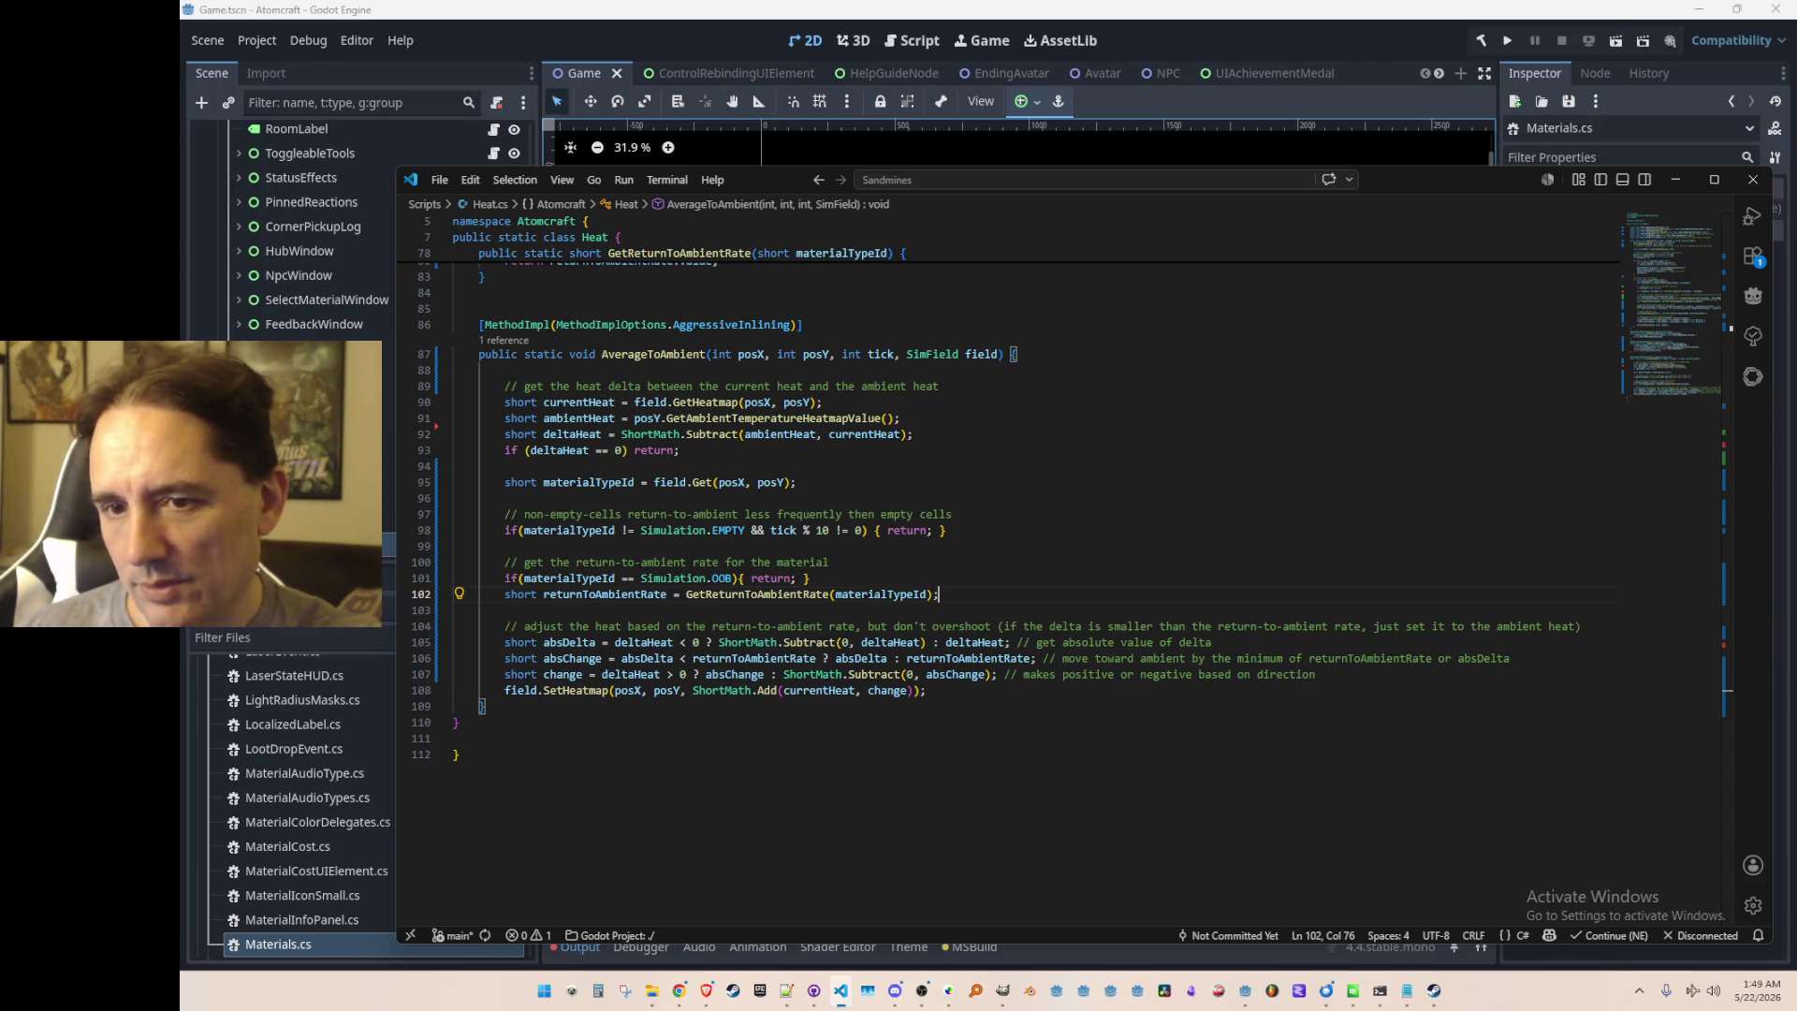
pyautogui.hotkey('alt', 'Tab')
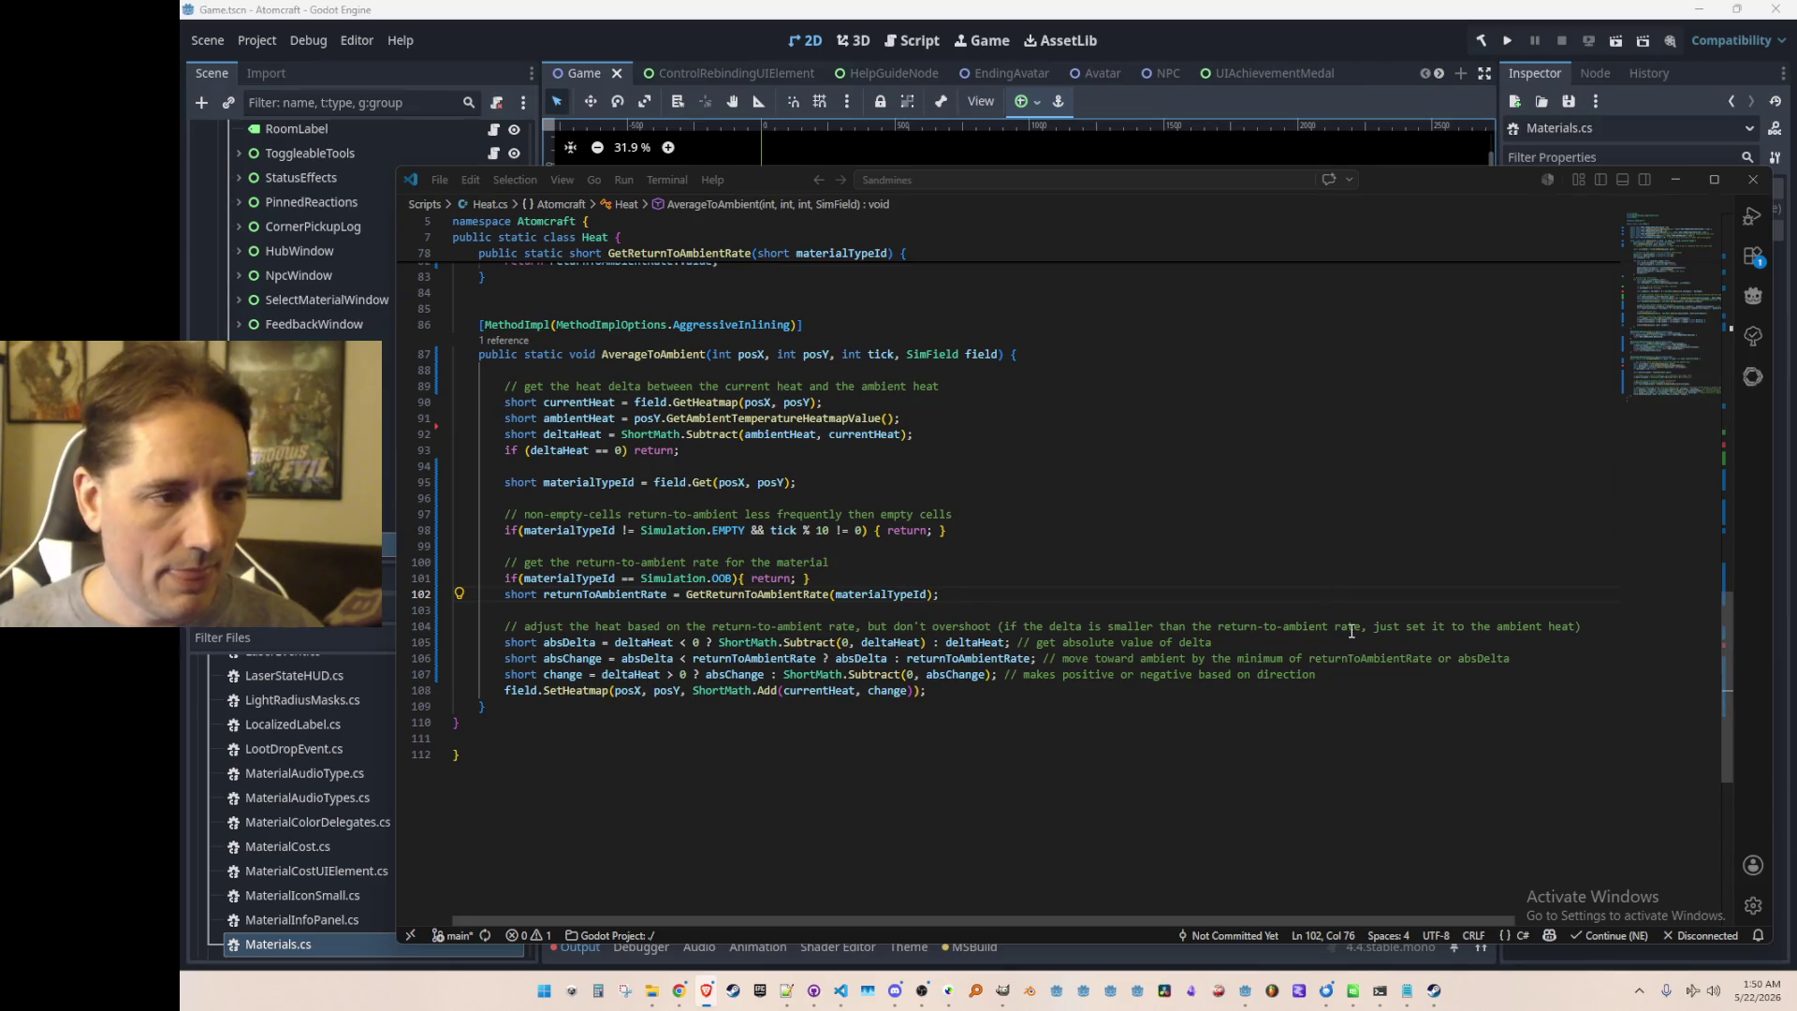
pyautogui.scroll(-2, 636, 587)
pyautogui.click(637, 590)
pyautogui.moveTo(637, 590); pyautogui.dragTo(643, 589)
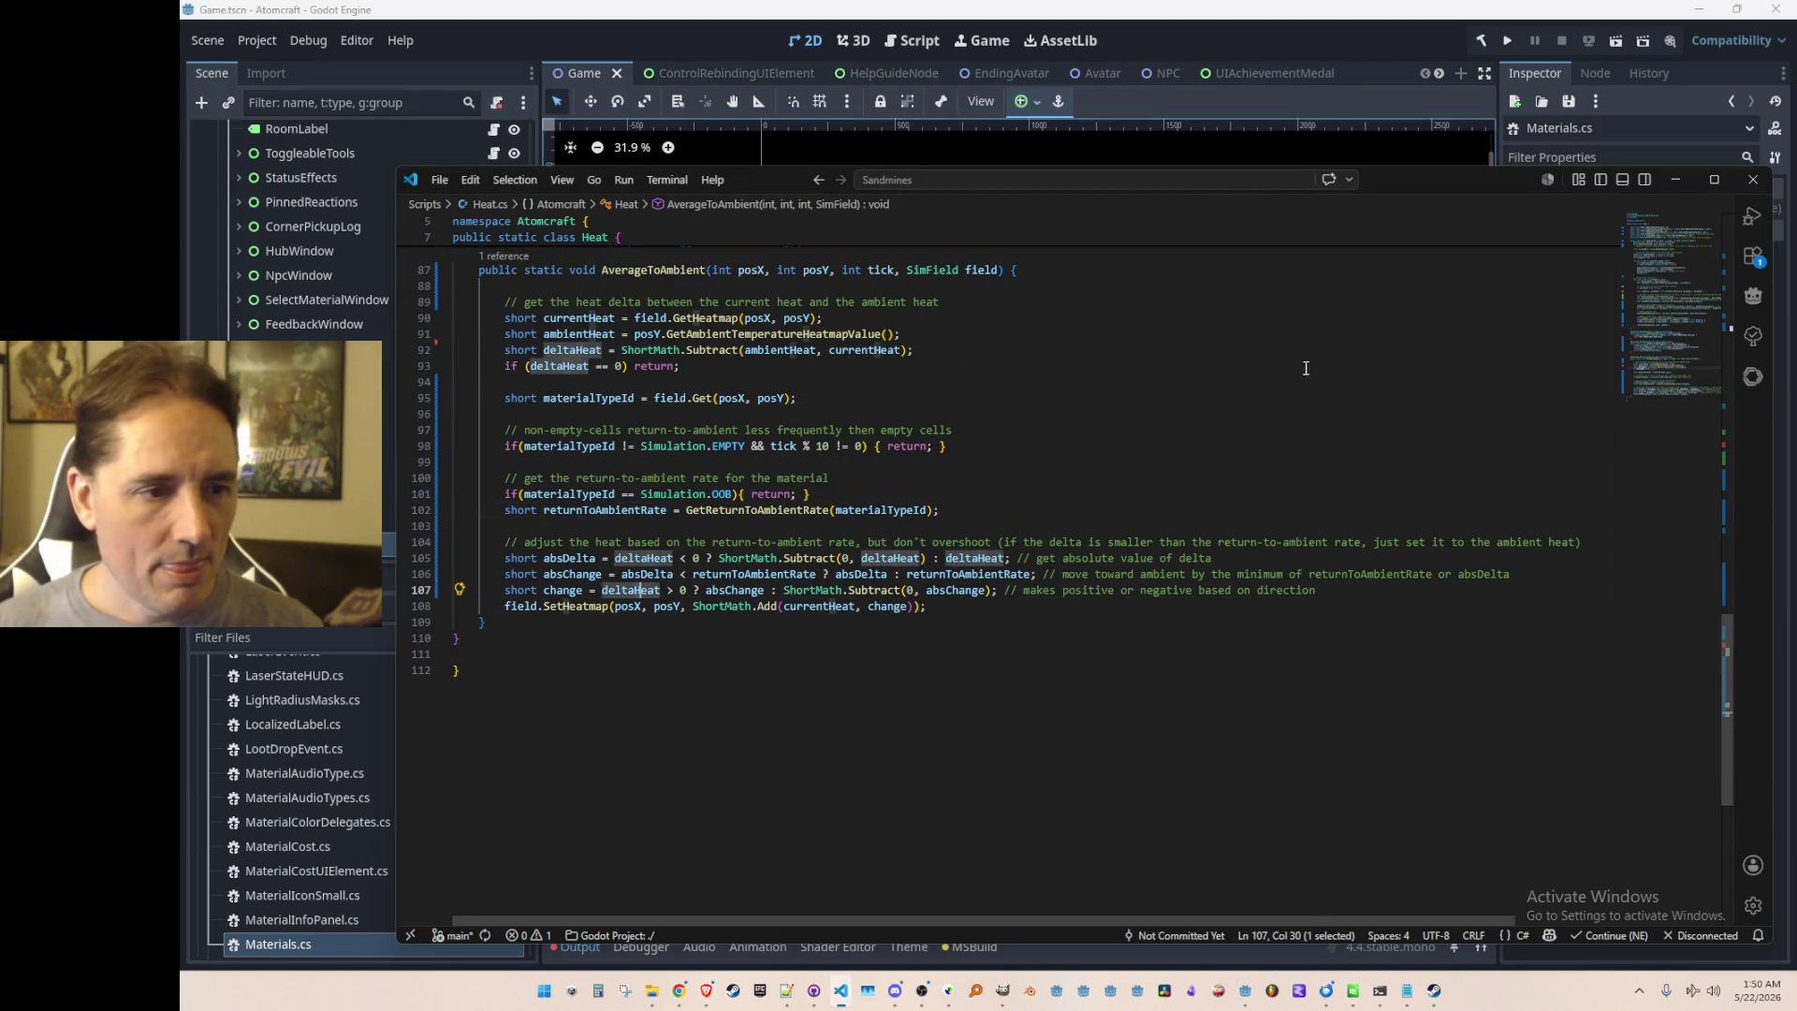
pyautogui.scroll(1, 1358, 338)
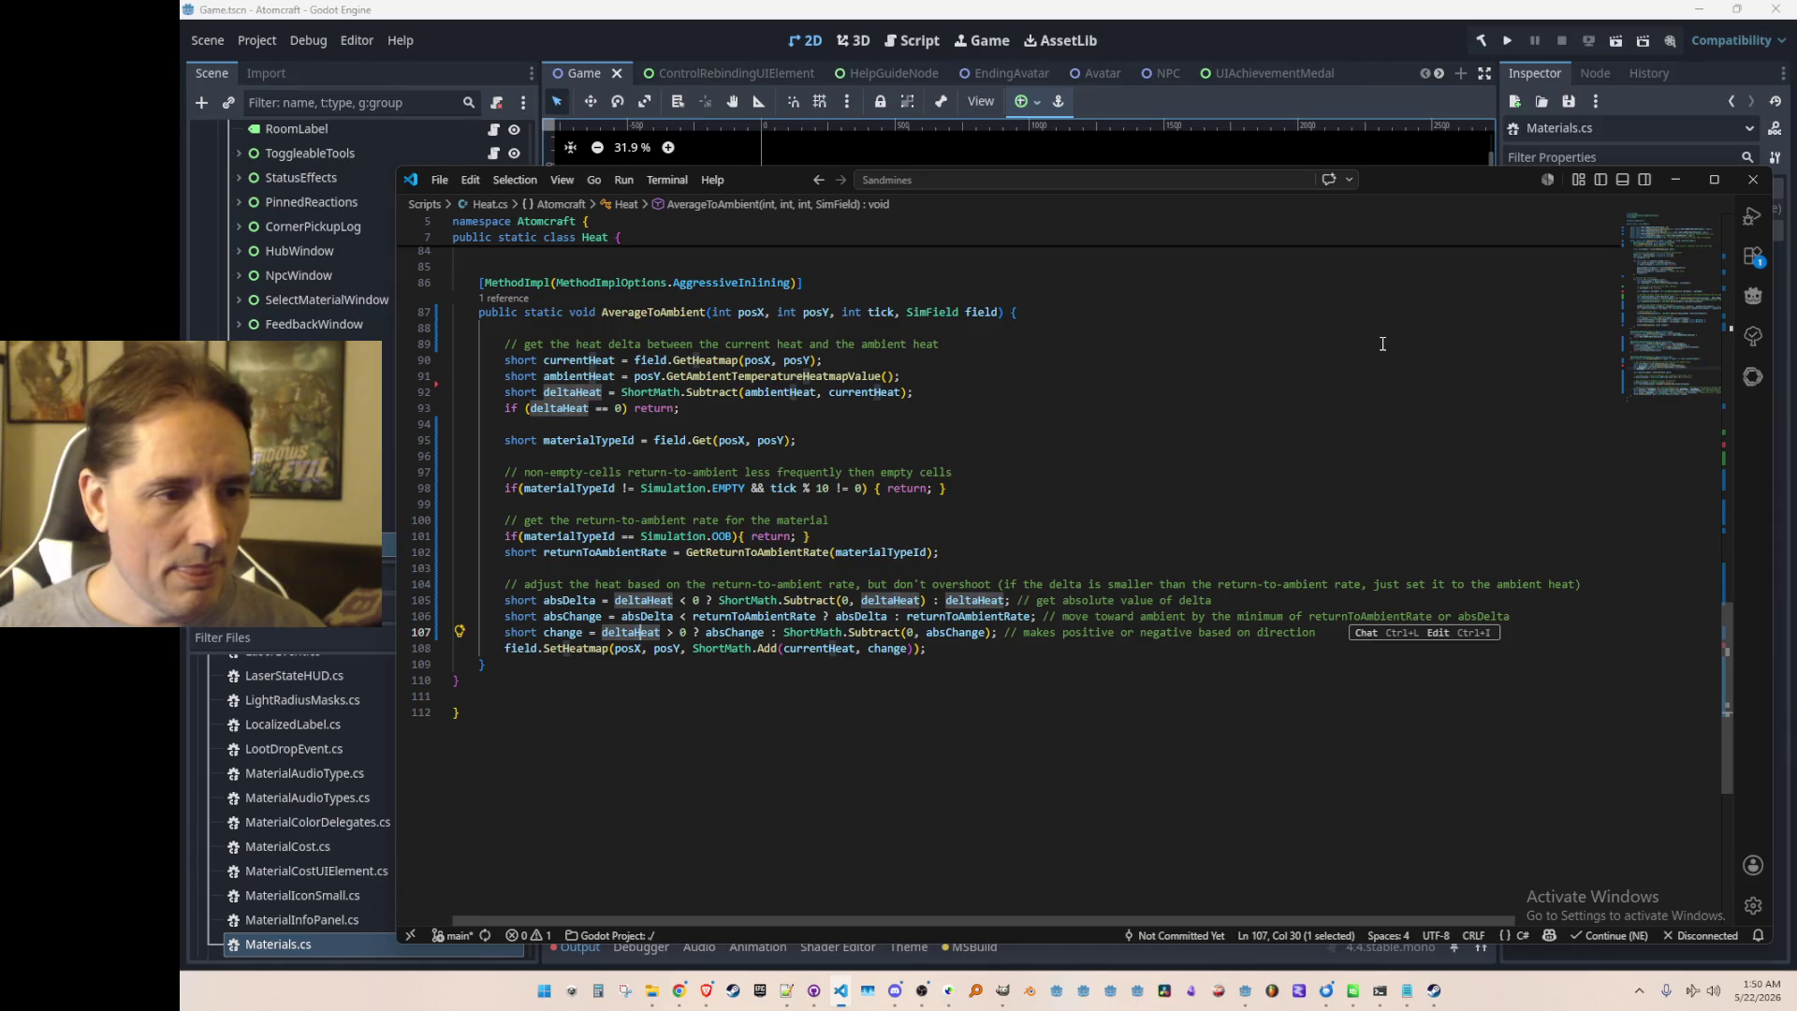
pyautogui.press('Left')
pyautogui.press('Up')
pyautogui.press('Up')
pyautogui.press('Up')
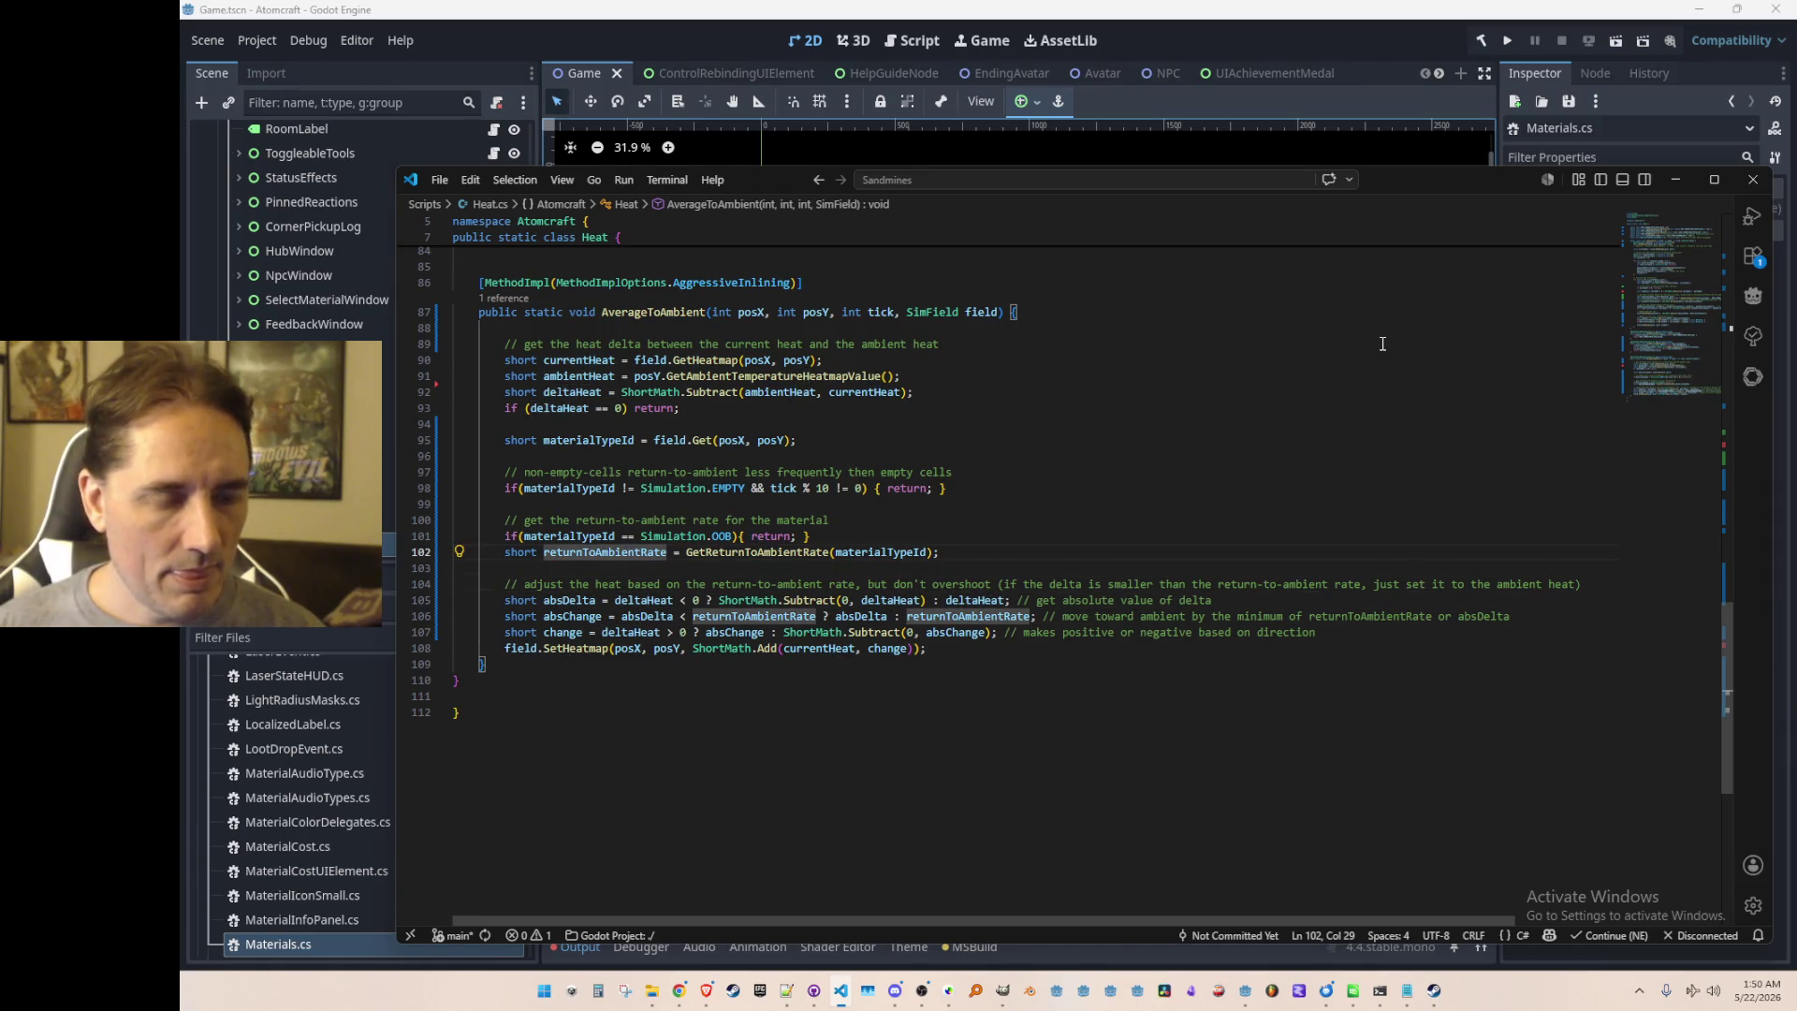
pyautogui.press('Right')
pyautogui.press('Right')
pyautogui.press('Right')
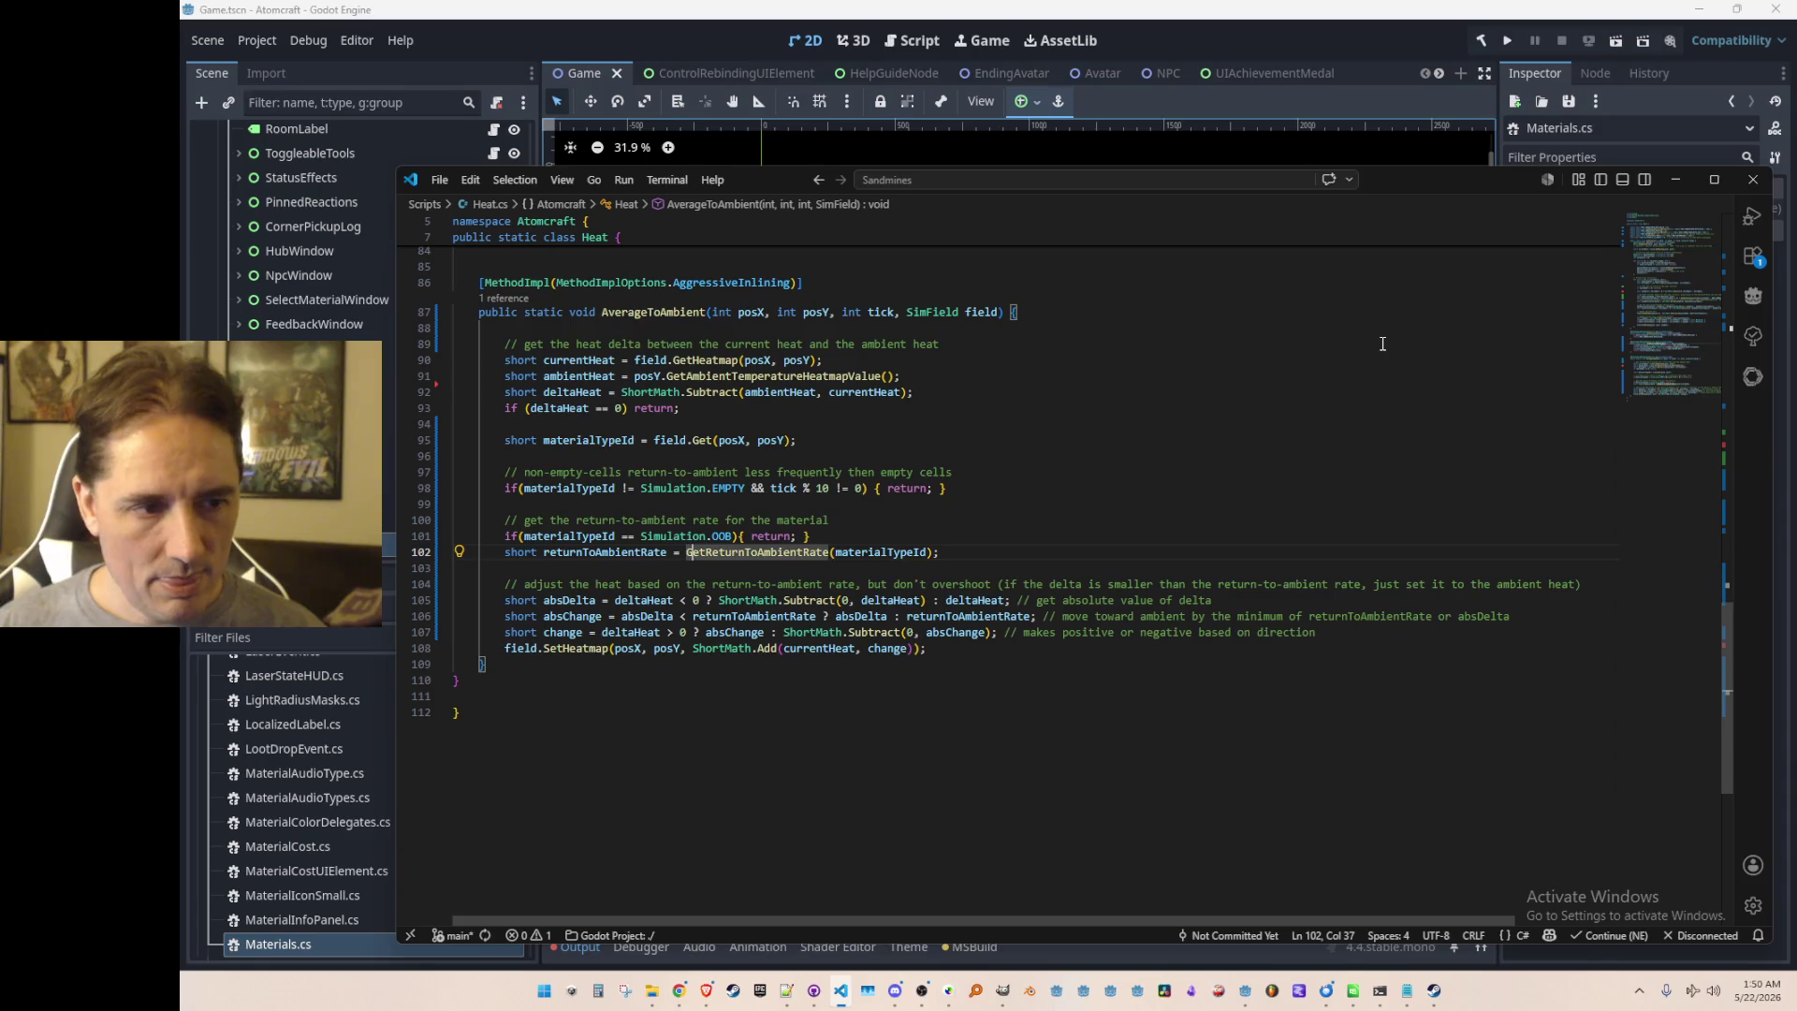
pyautogui.press('F12')
pyautogui.scroll(-2, 1159, 437)
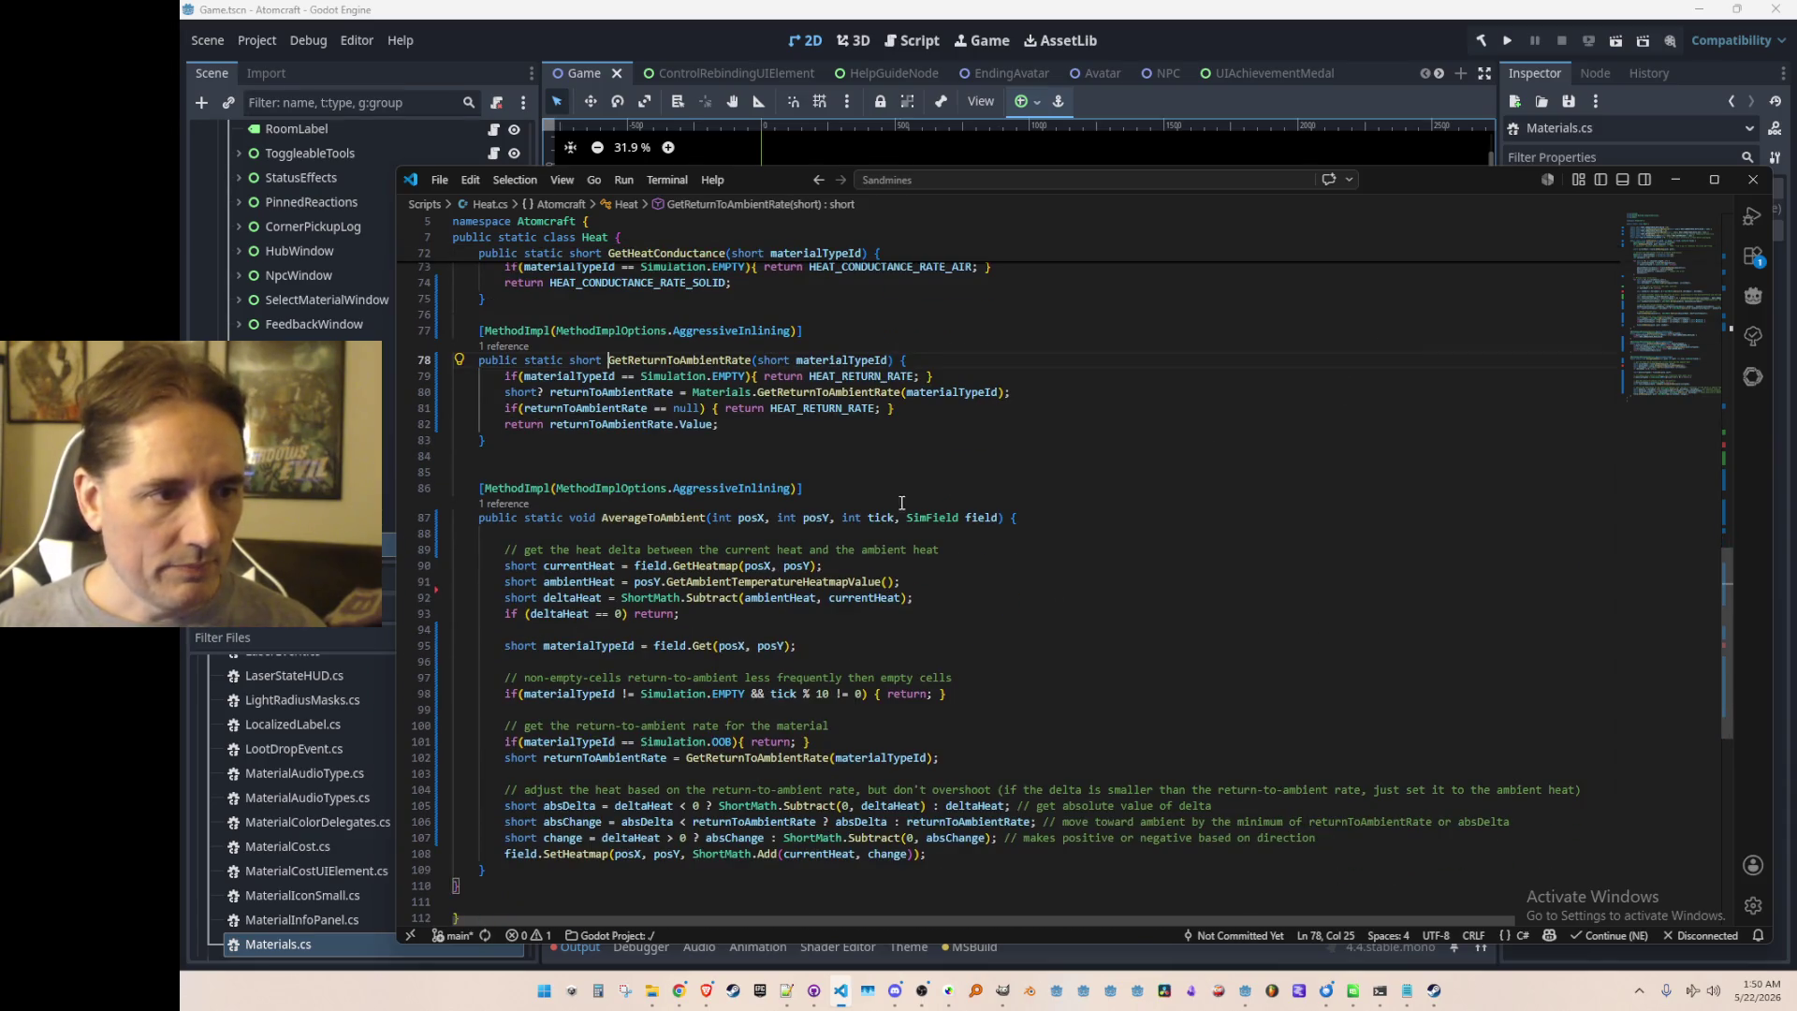
pyautogui.scroll(2, 813, 524)
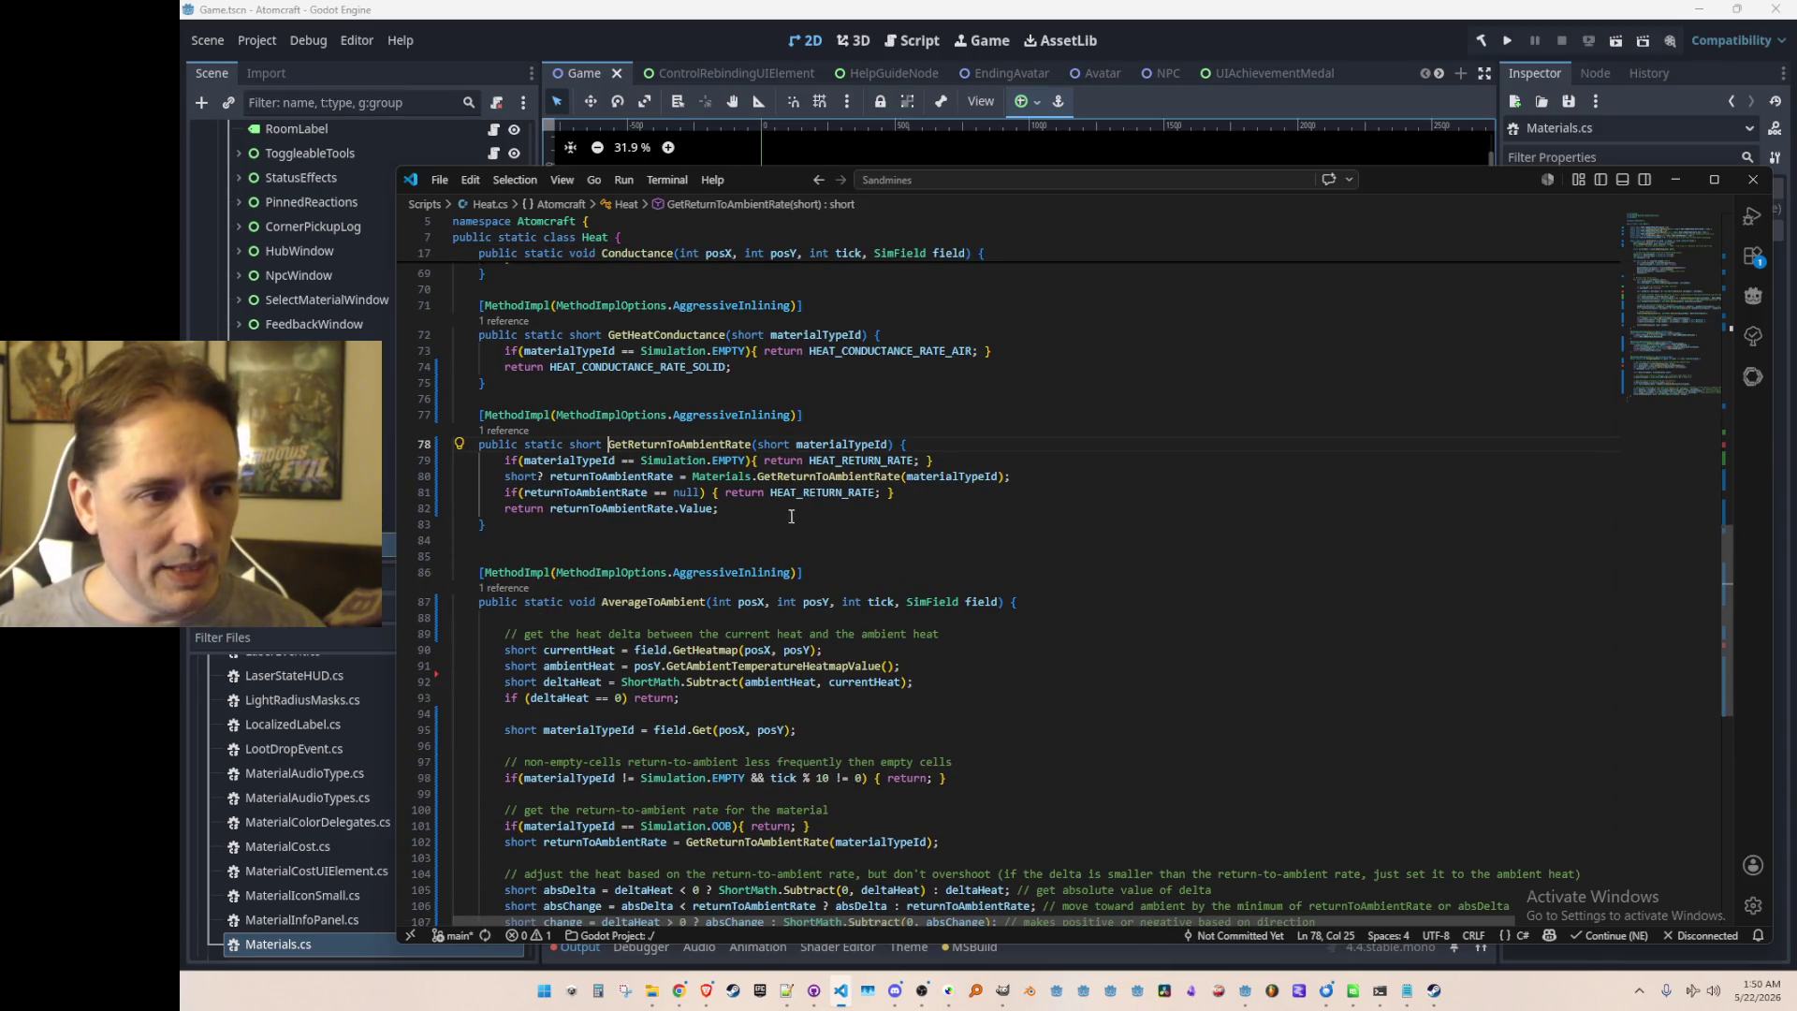
pyautogui.click(803, 492)
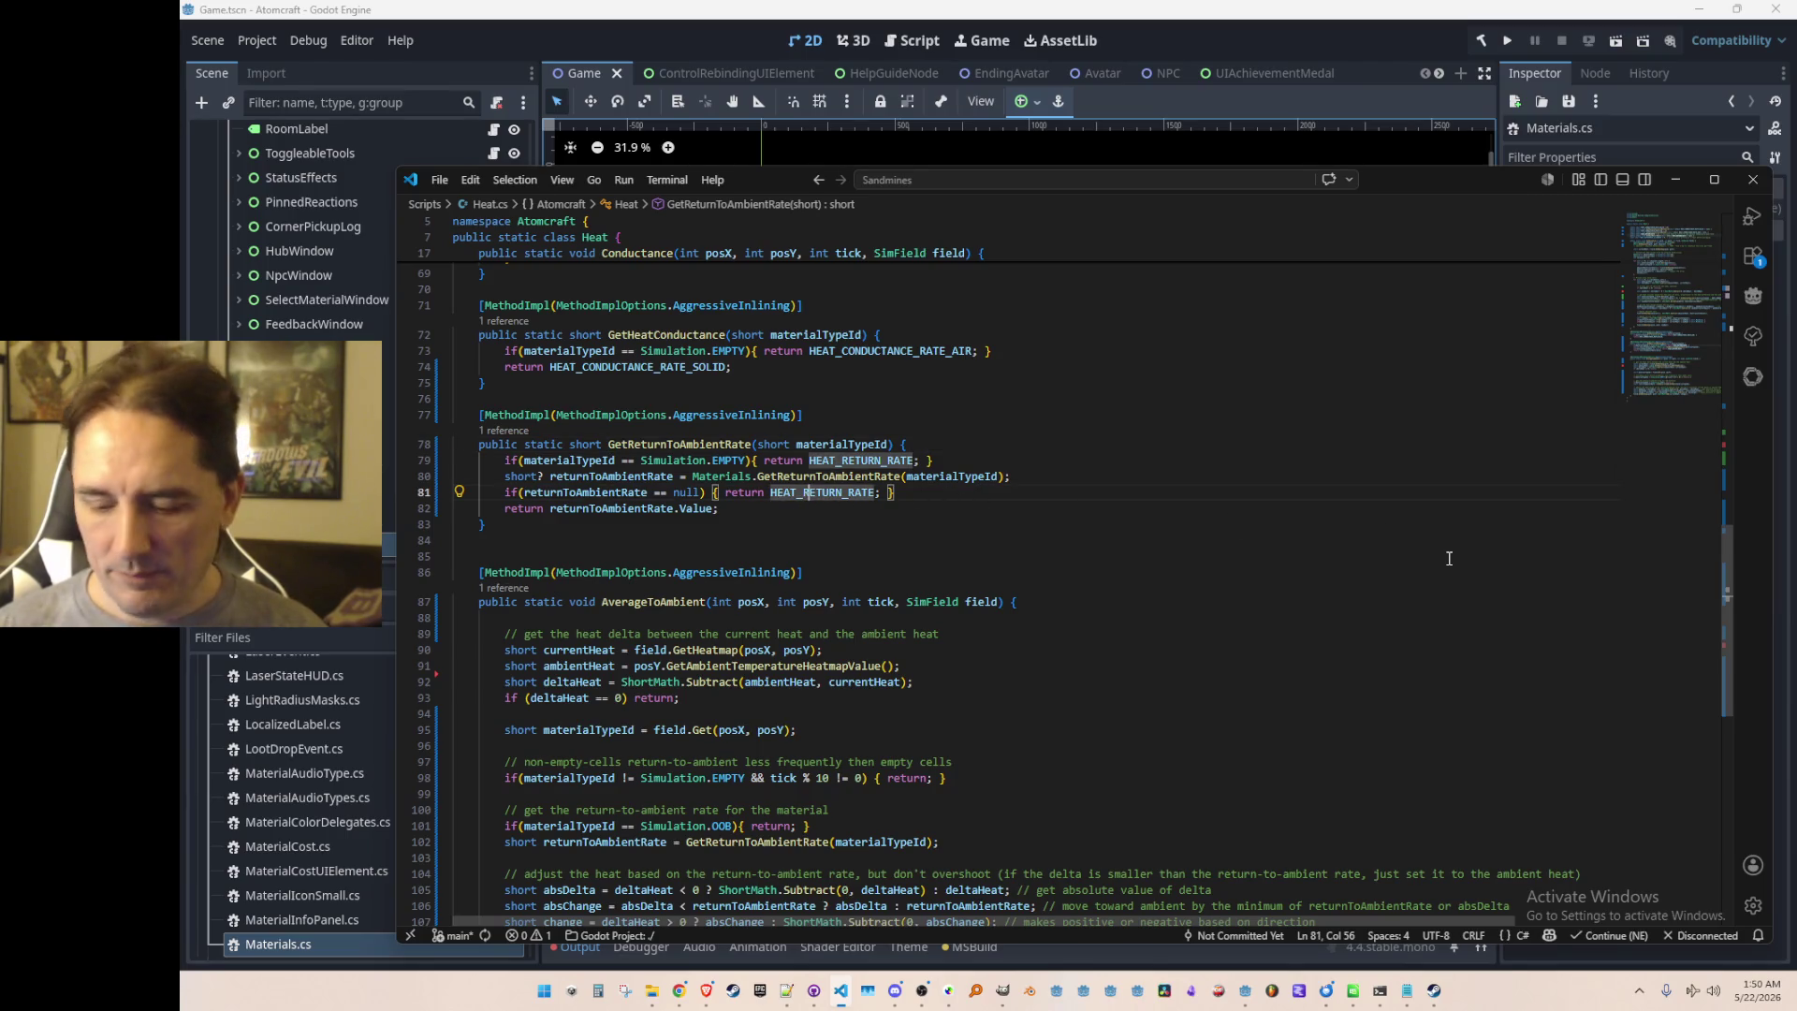
pyautogui.press('F12')
pyautogui.hotkey('alt', 'Left')
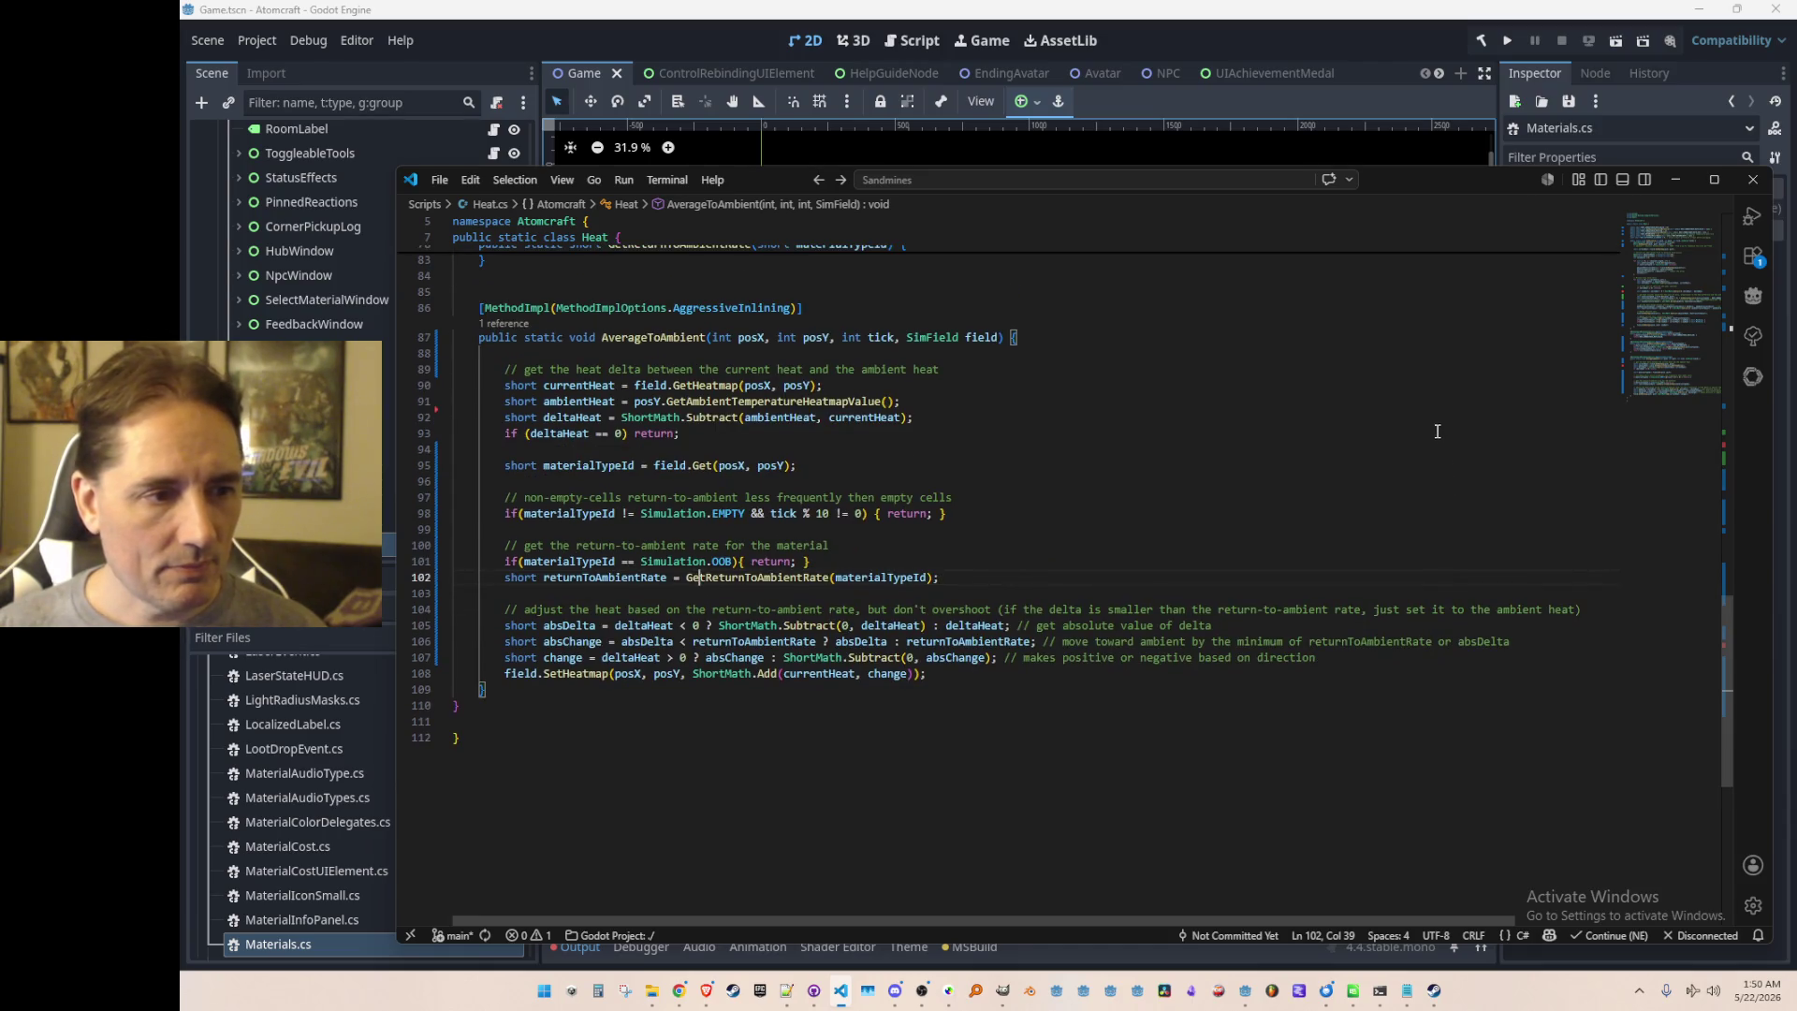
# Step: Inspect the absDelta variable in the AverageToAmbient method of Heat.cs
pyautogui.press('Down')
pyautogui.press('Down')
pyautogui.press('Down')
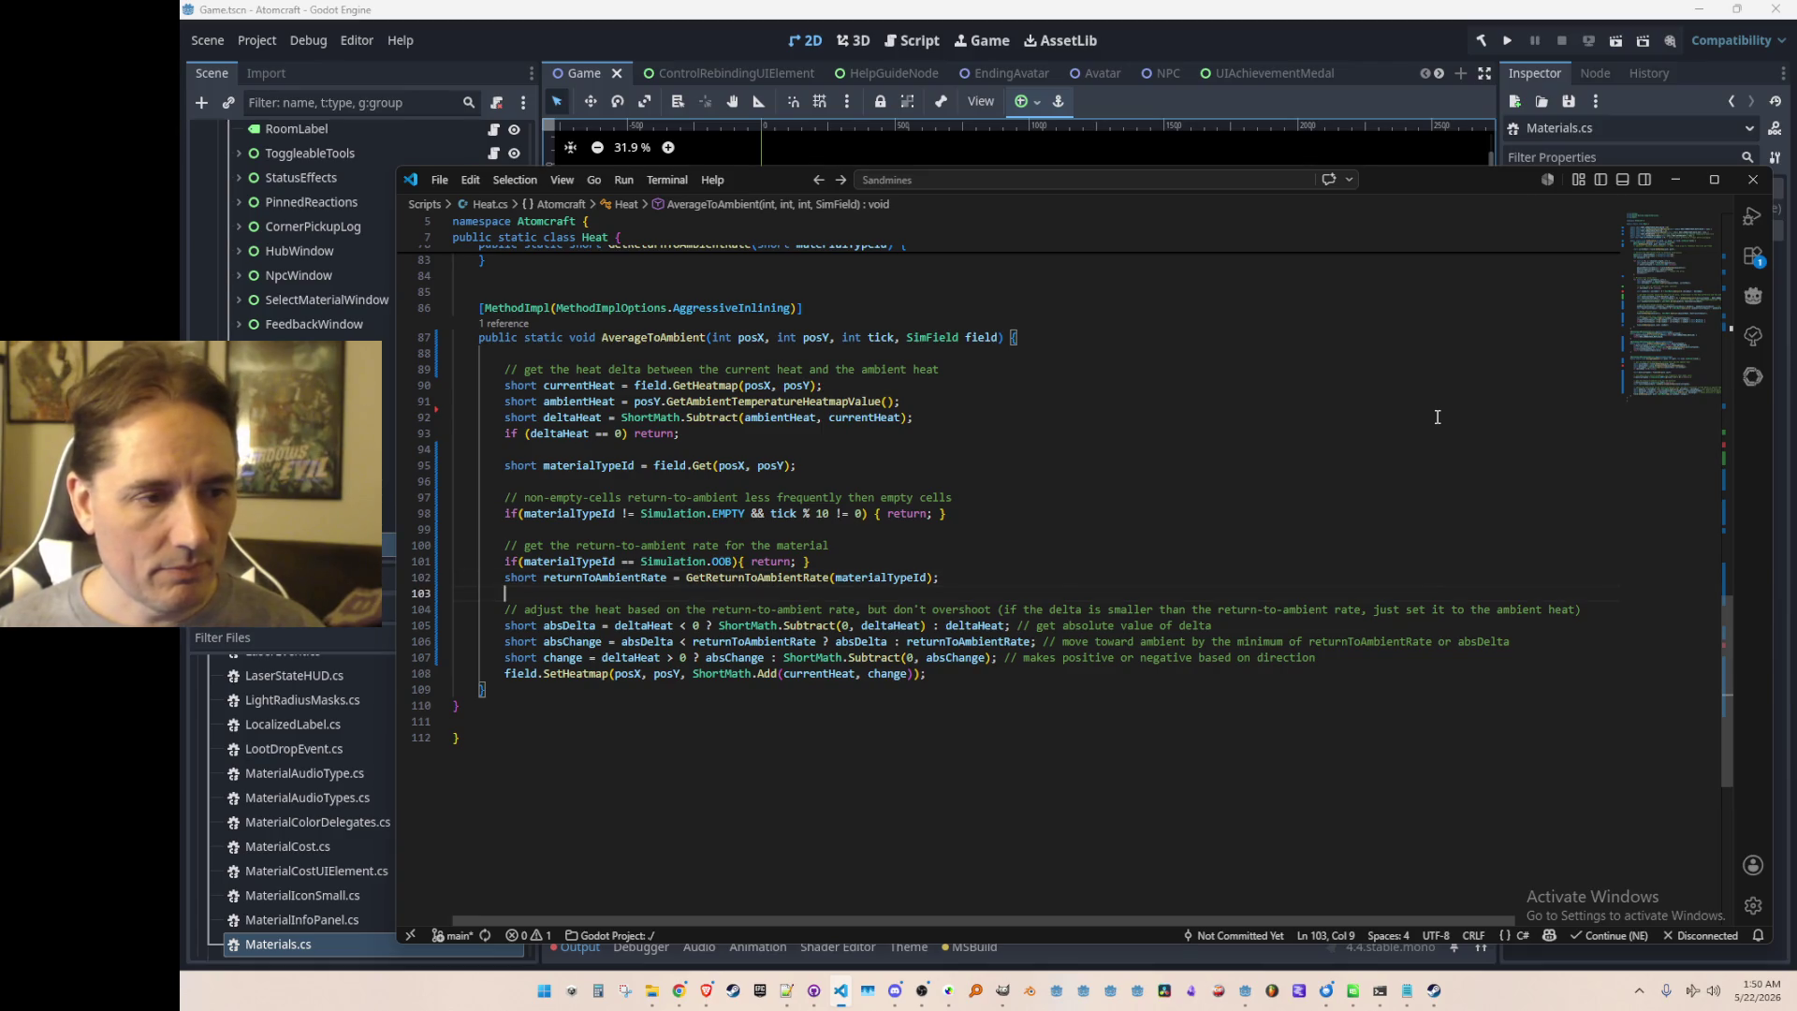
pyautogui.press('Home')
pyautogui.hotkey('ctrl', 'Right')
pyautogui.hotkey('ctrl', 'Right')
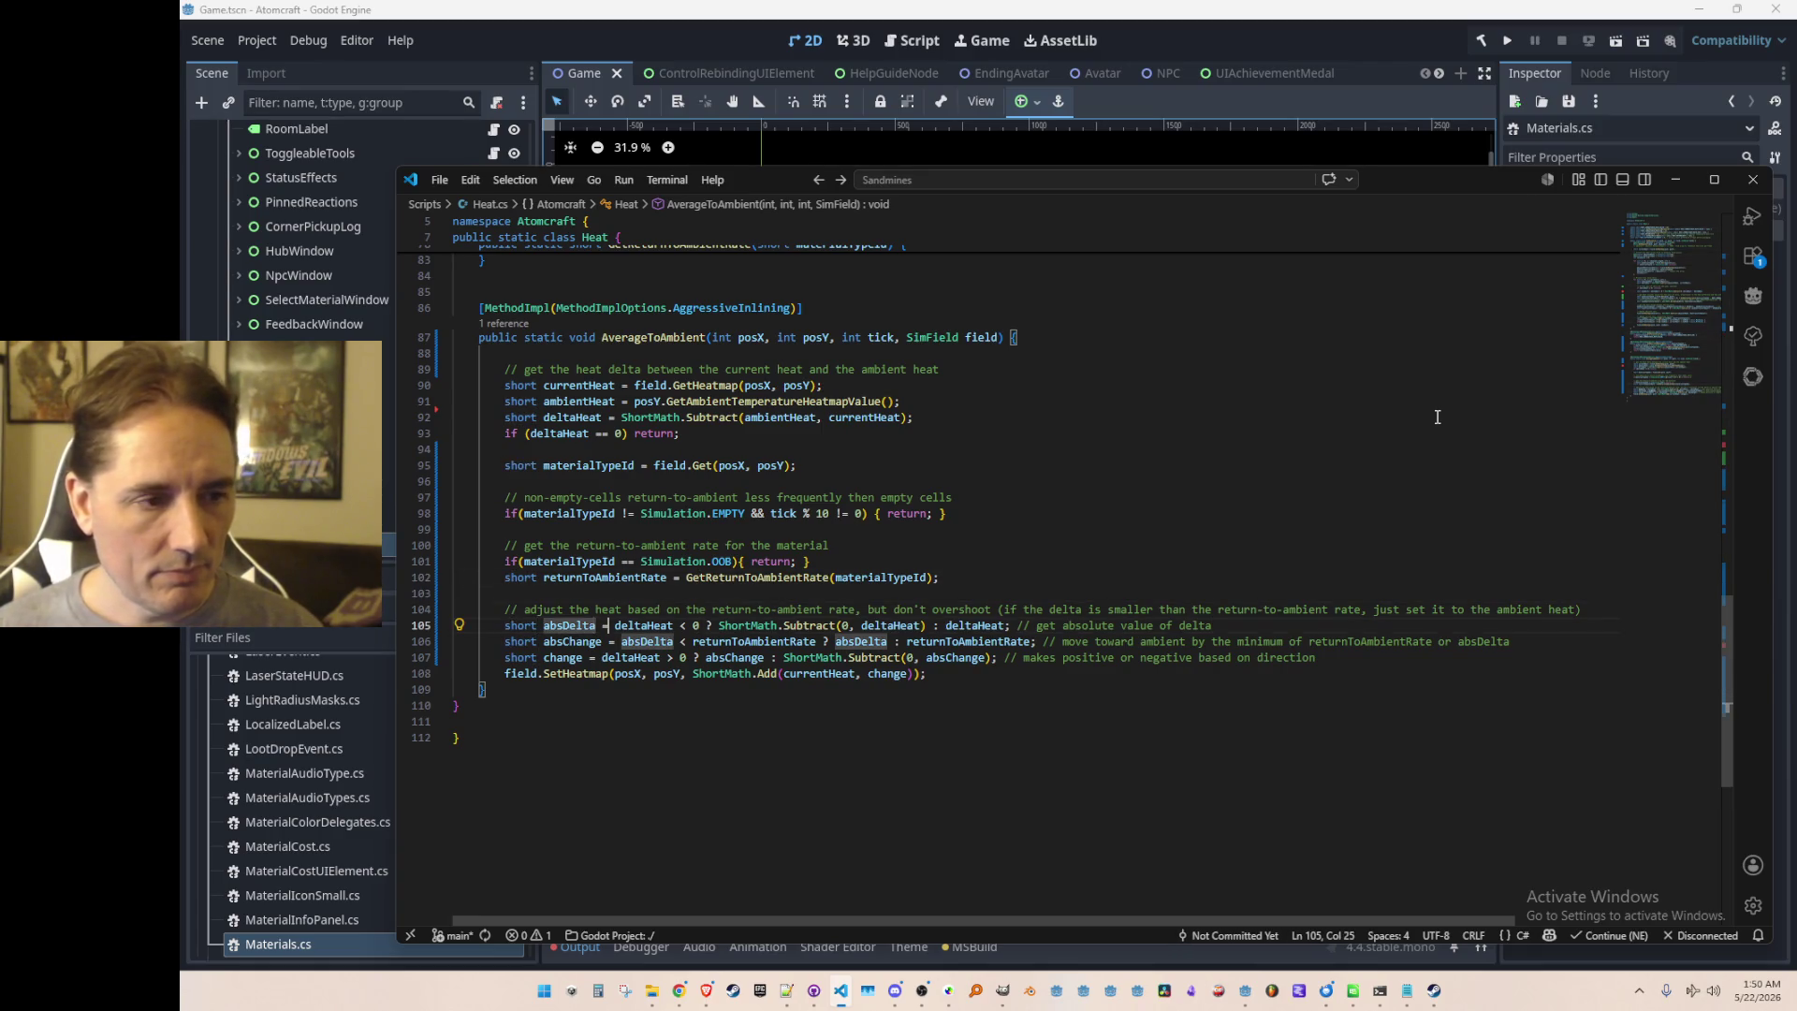
pyautogui.hotkey('ctrl', 'd')
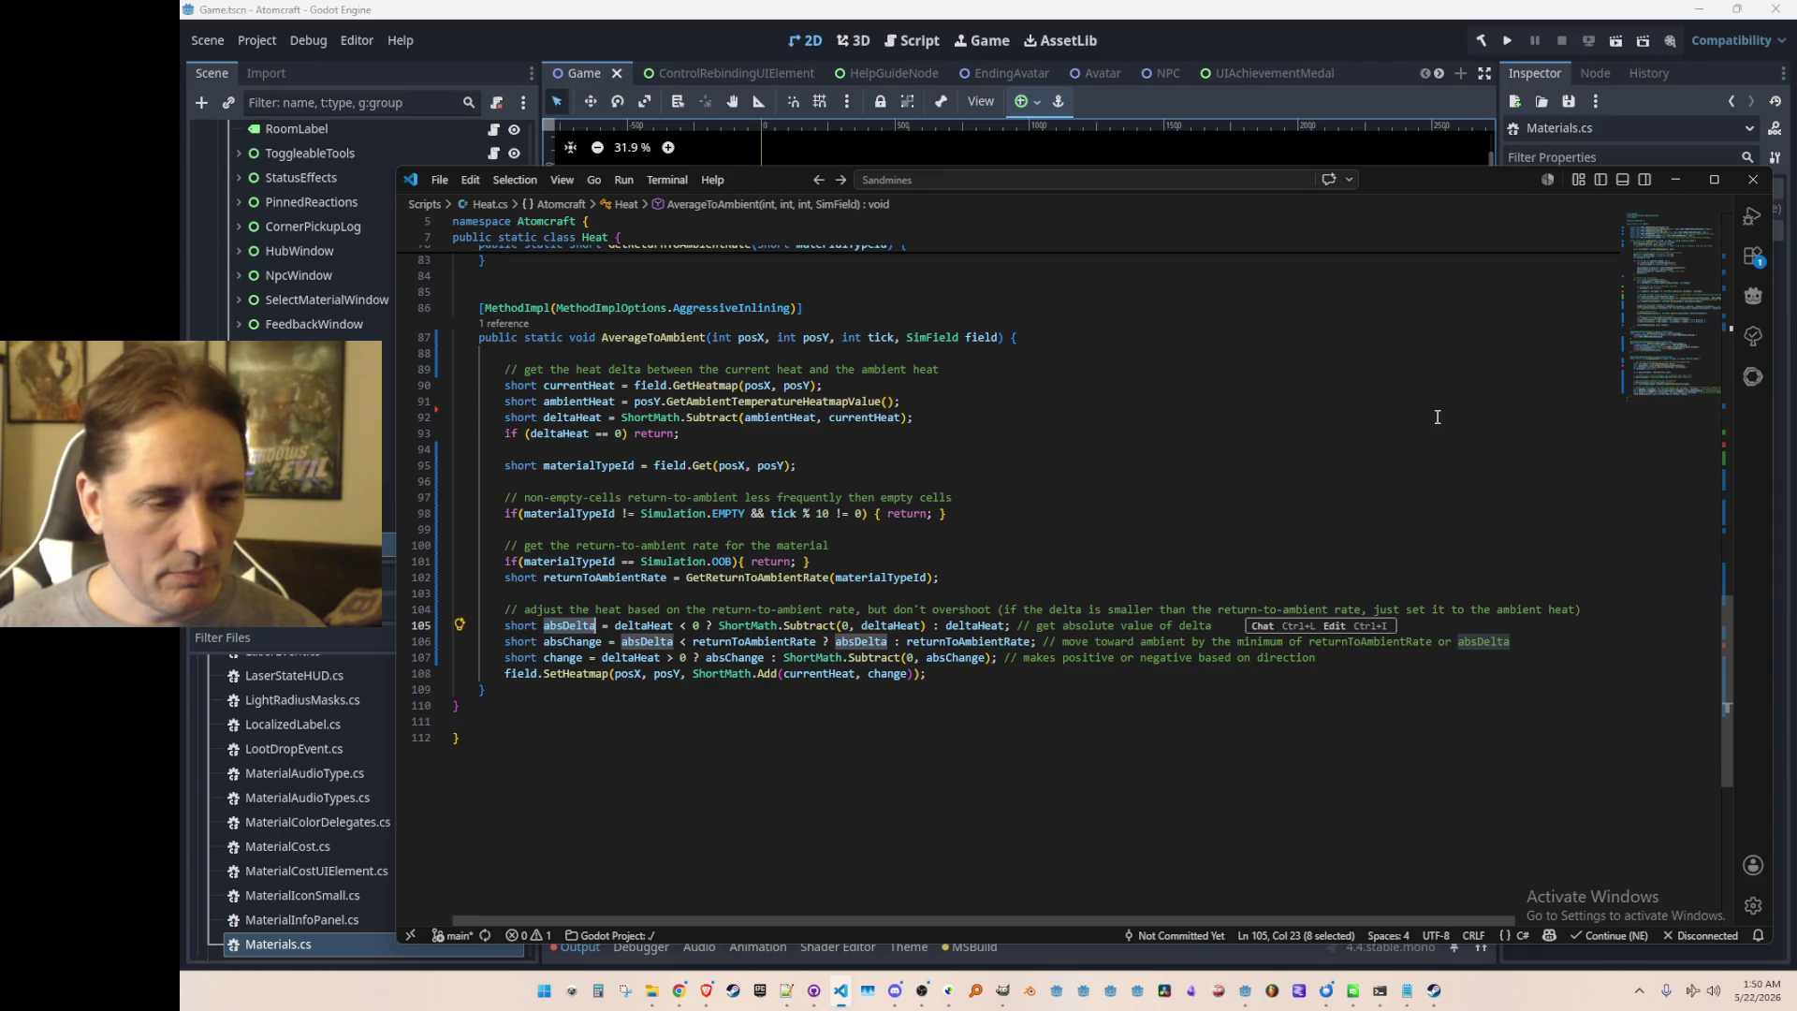
pyautogui.hotkey('ctrl', 'Left')
pyautogui.hotkey('ctrl', 'Left')
# Step: Move the returnToAmbientRate line below the absDelta line and fix its indentation
pyautogui.press('Up')
pyautogui.press('Up')
pyautogui.press('Up')
pyautogui.press('End')
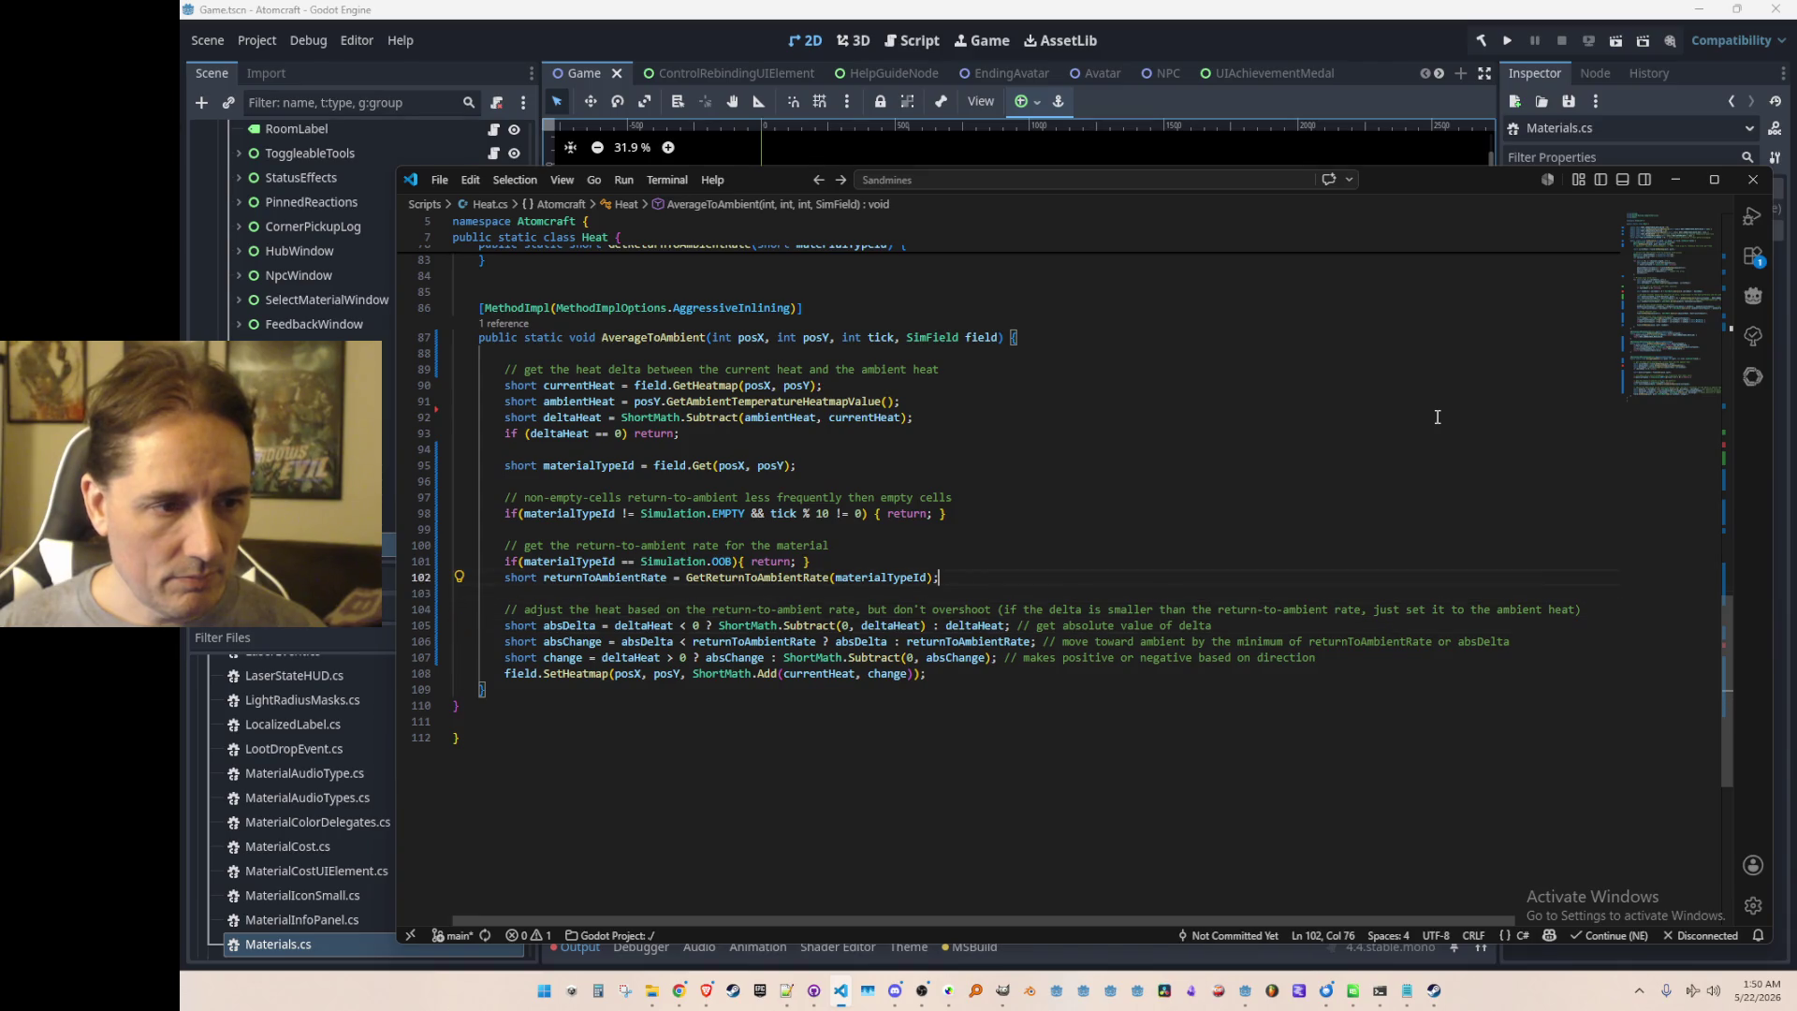
pyautogui.press('Home')
pyautogui.press('Home')
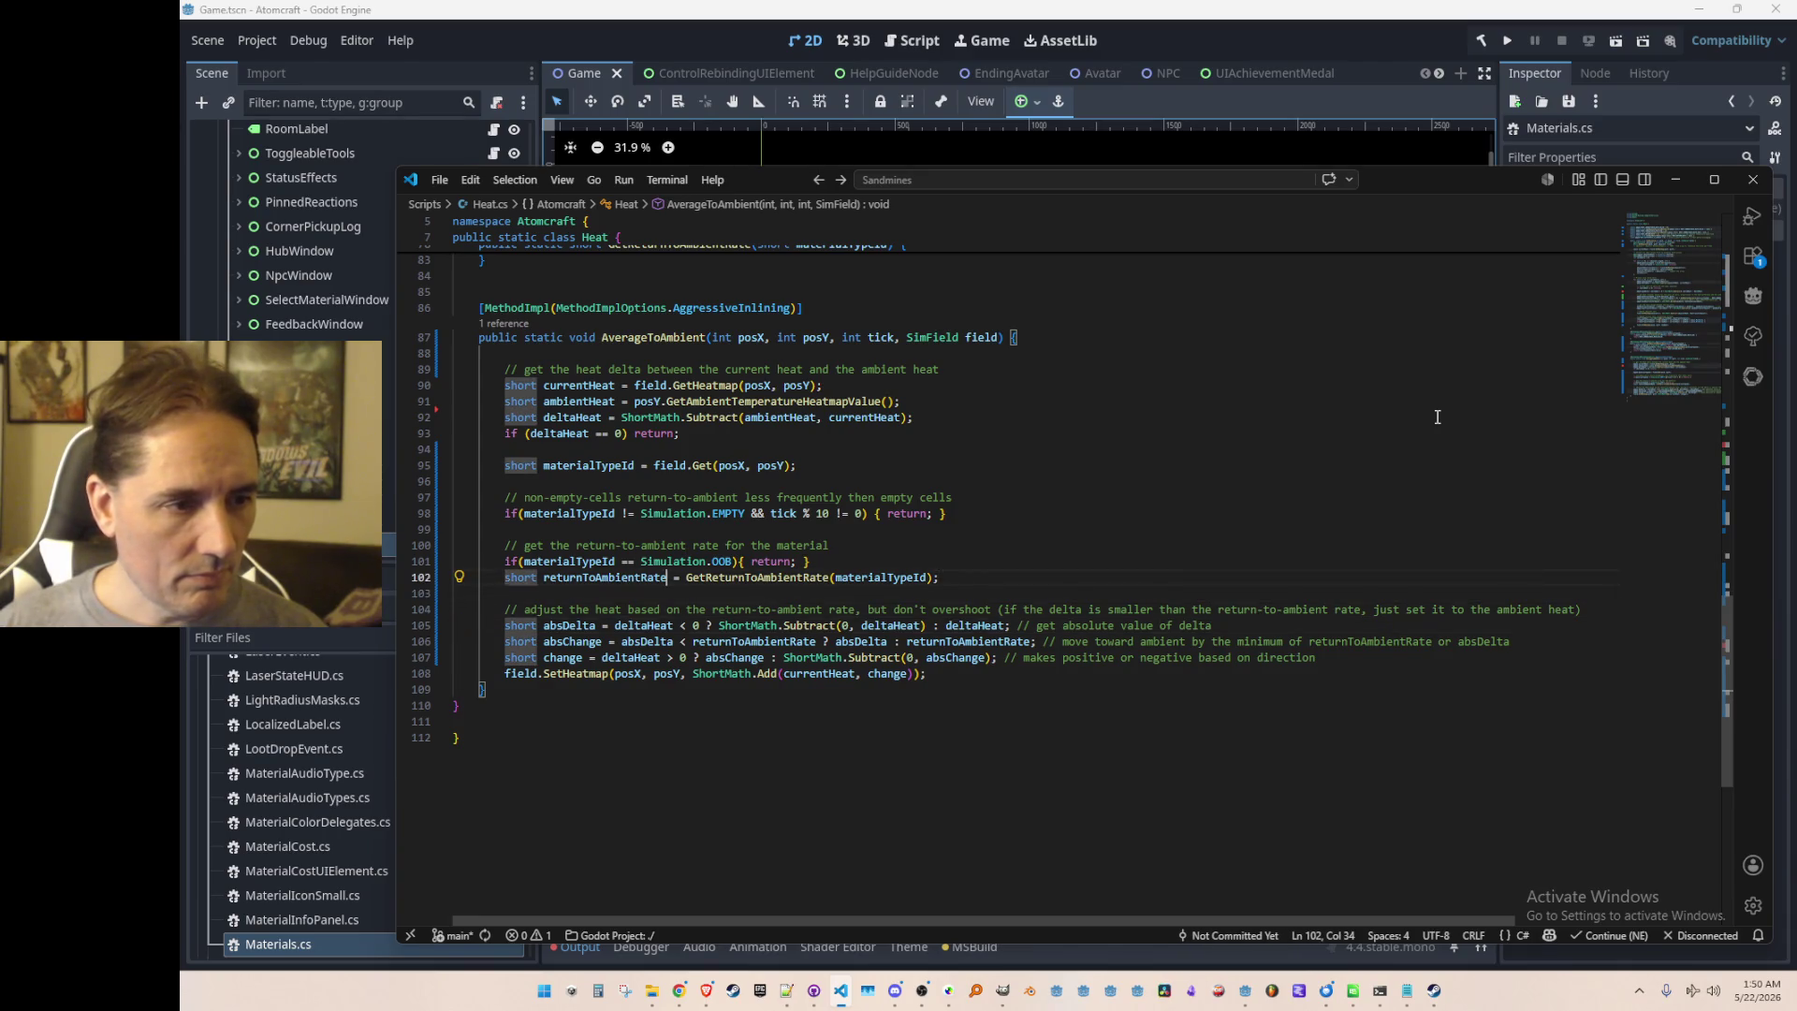
pyautogui.hotkey('ctrl', 'x')
pyautogui.press('Down')
pyautogui.press('Down')
pyautogui.press('End')
pyautogui.press('Return')
pyautogui.hotkey('ctrl', 'v')
pyautogui.press('BackSpace')
pyautogui.hotkey('shift', 'Tab')
pyautogui.hotkey('shift', 'Tab')
pyautogui.press('Up')
# Step: Make returnToAmbientRate conditional with 'absDelta < 0 ? 1 :' after the equals sign
pyautogui.press('Down')
pyautogui.hotkey('ctrl', 'Right')
pyautogui.hotkey('ctrl', 'Right')
pyautogui.write('absDelta ')
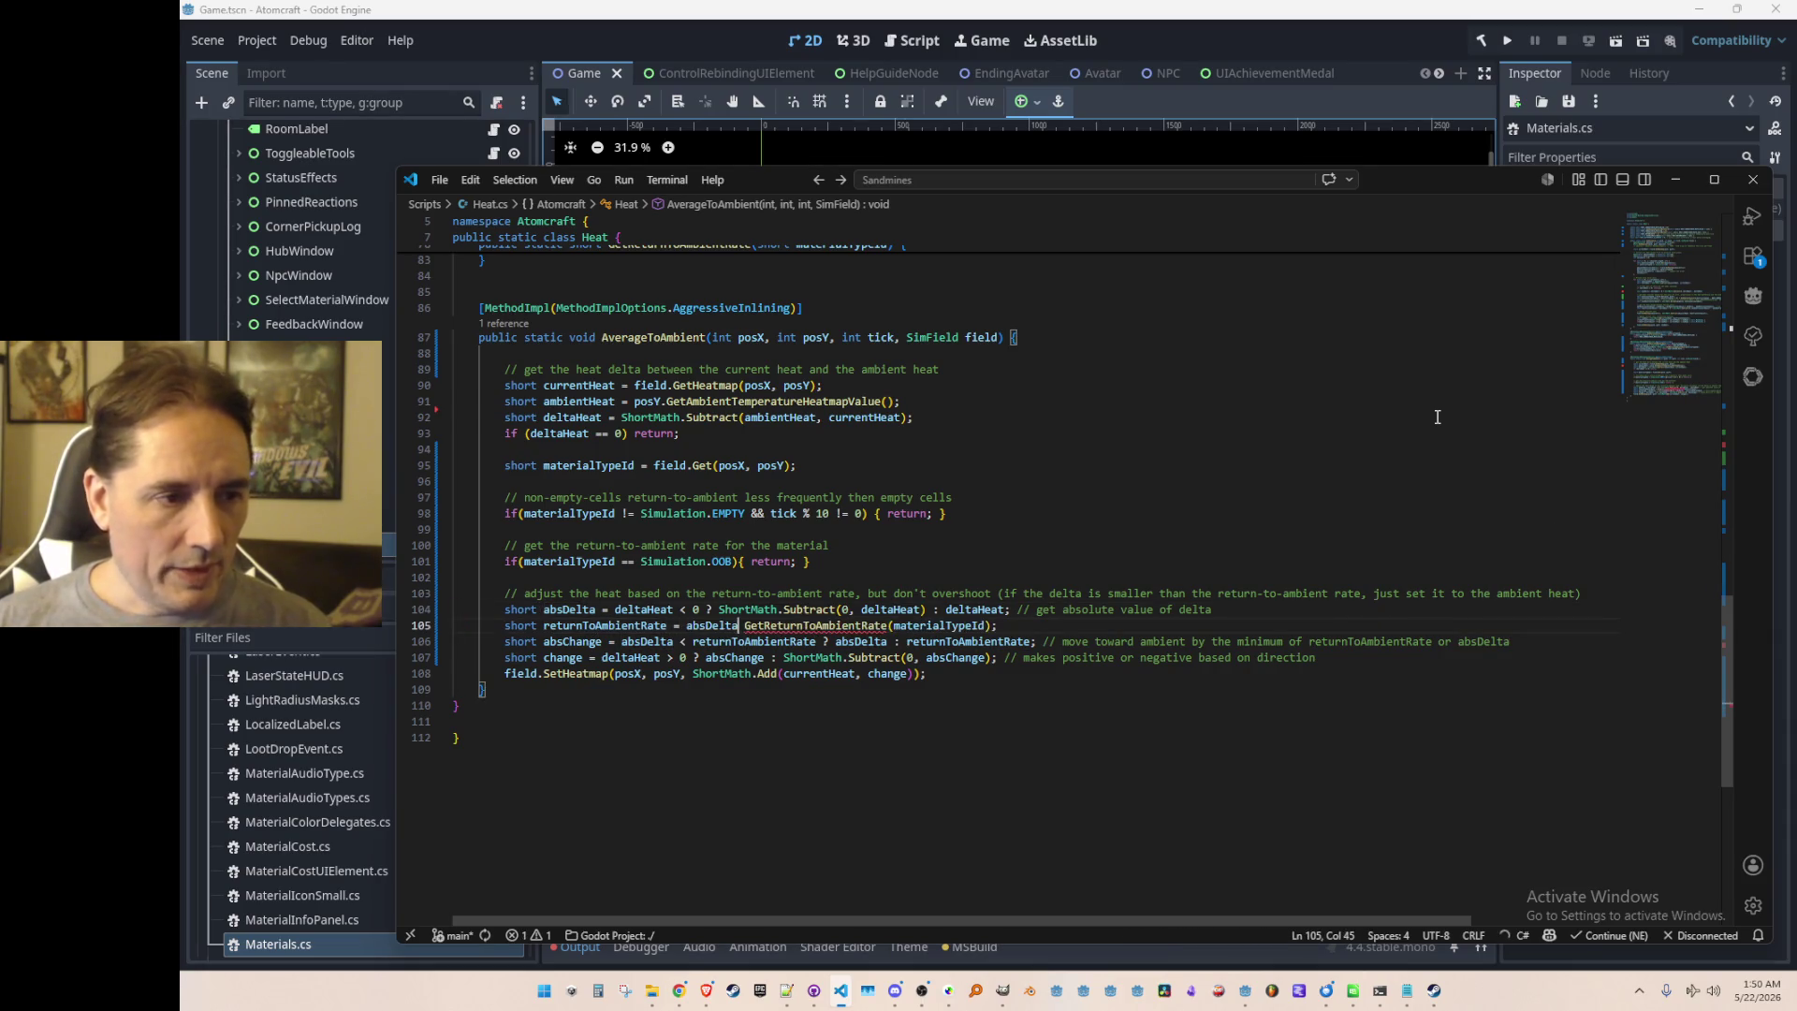
pyautogui.write('< ')
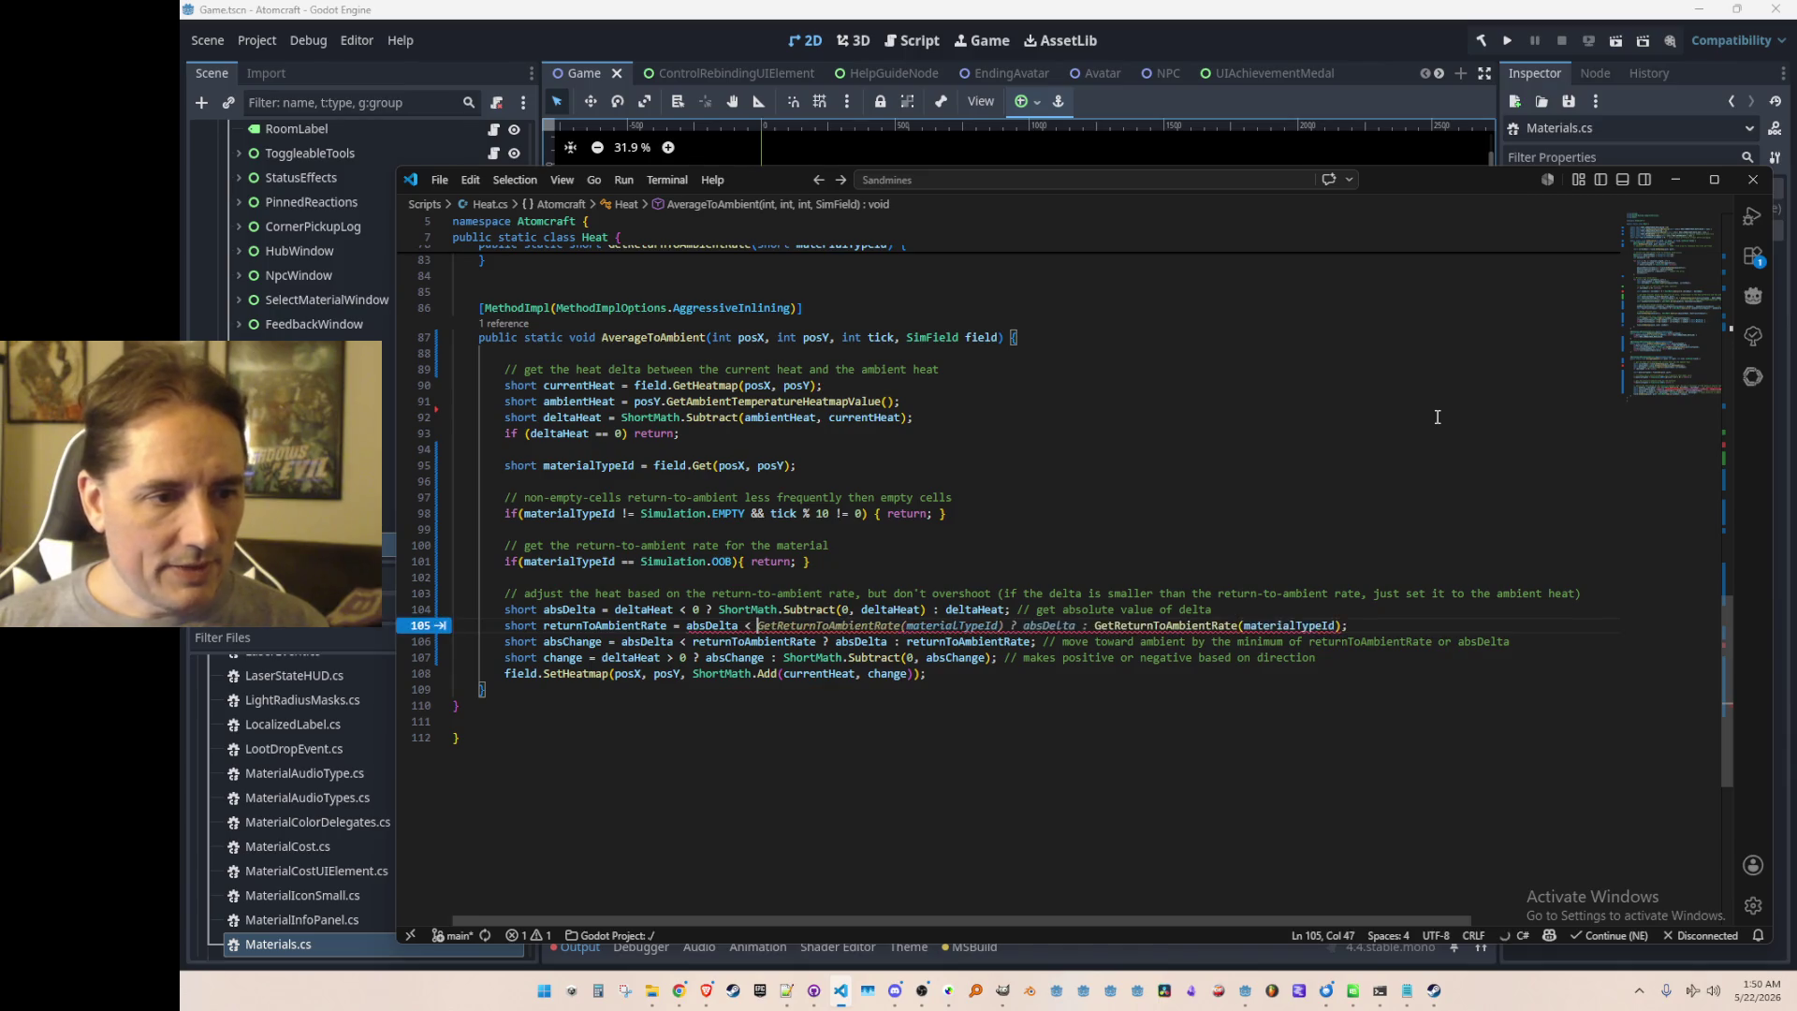
pyautogui.write('0 ? ')
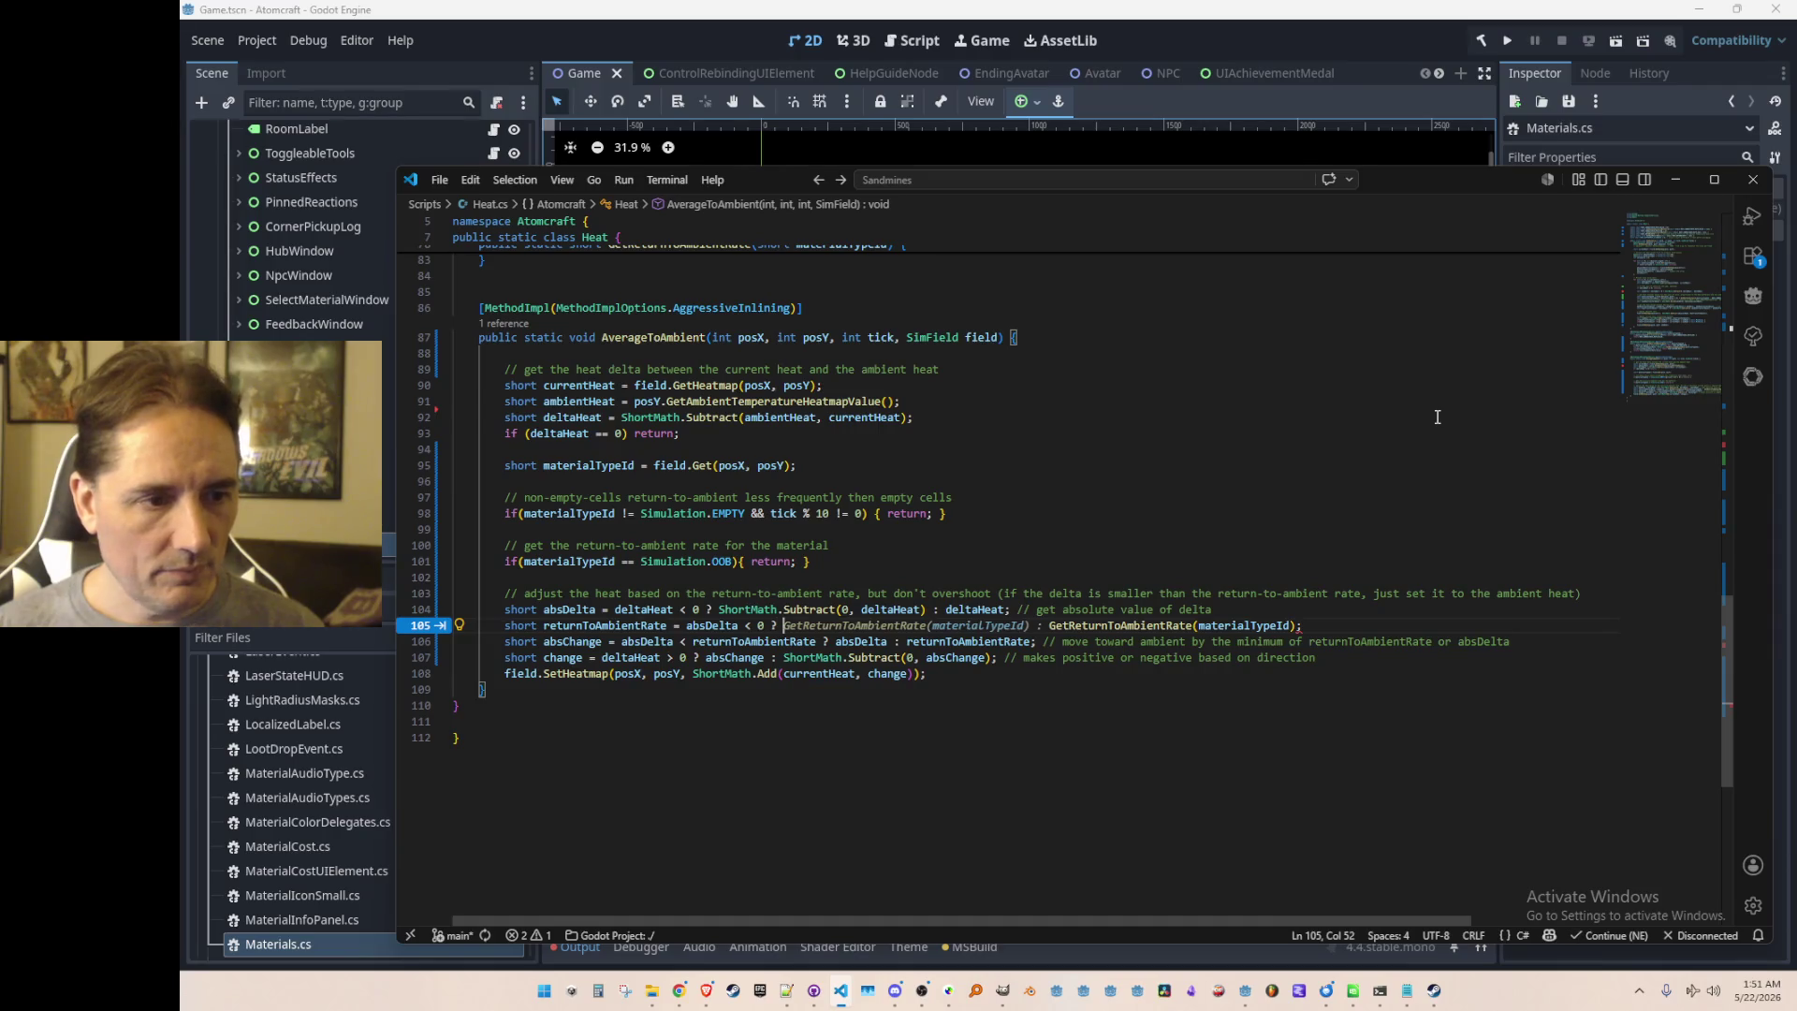
pyautogui.write('1 :')
pyautogui.press('End')
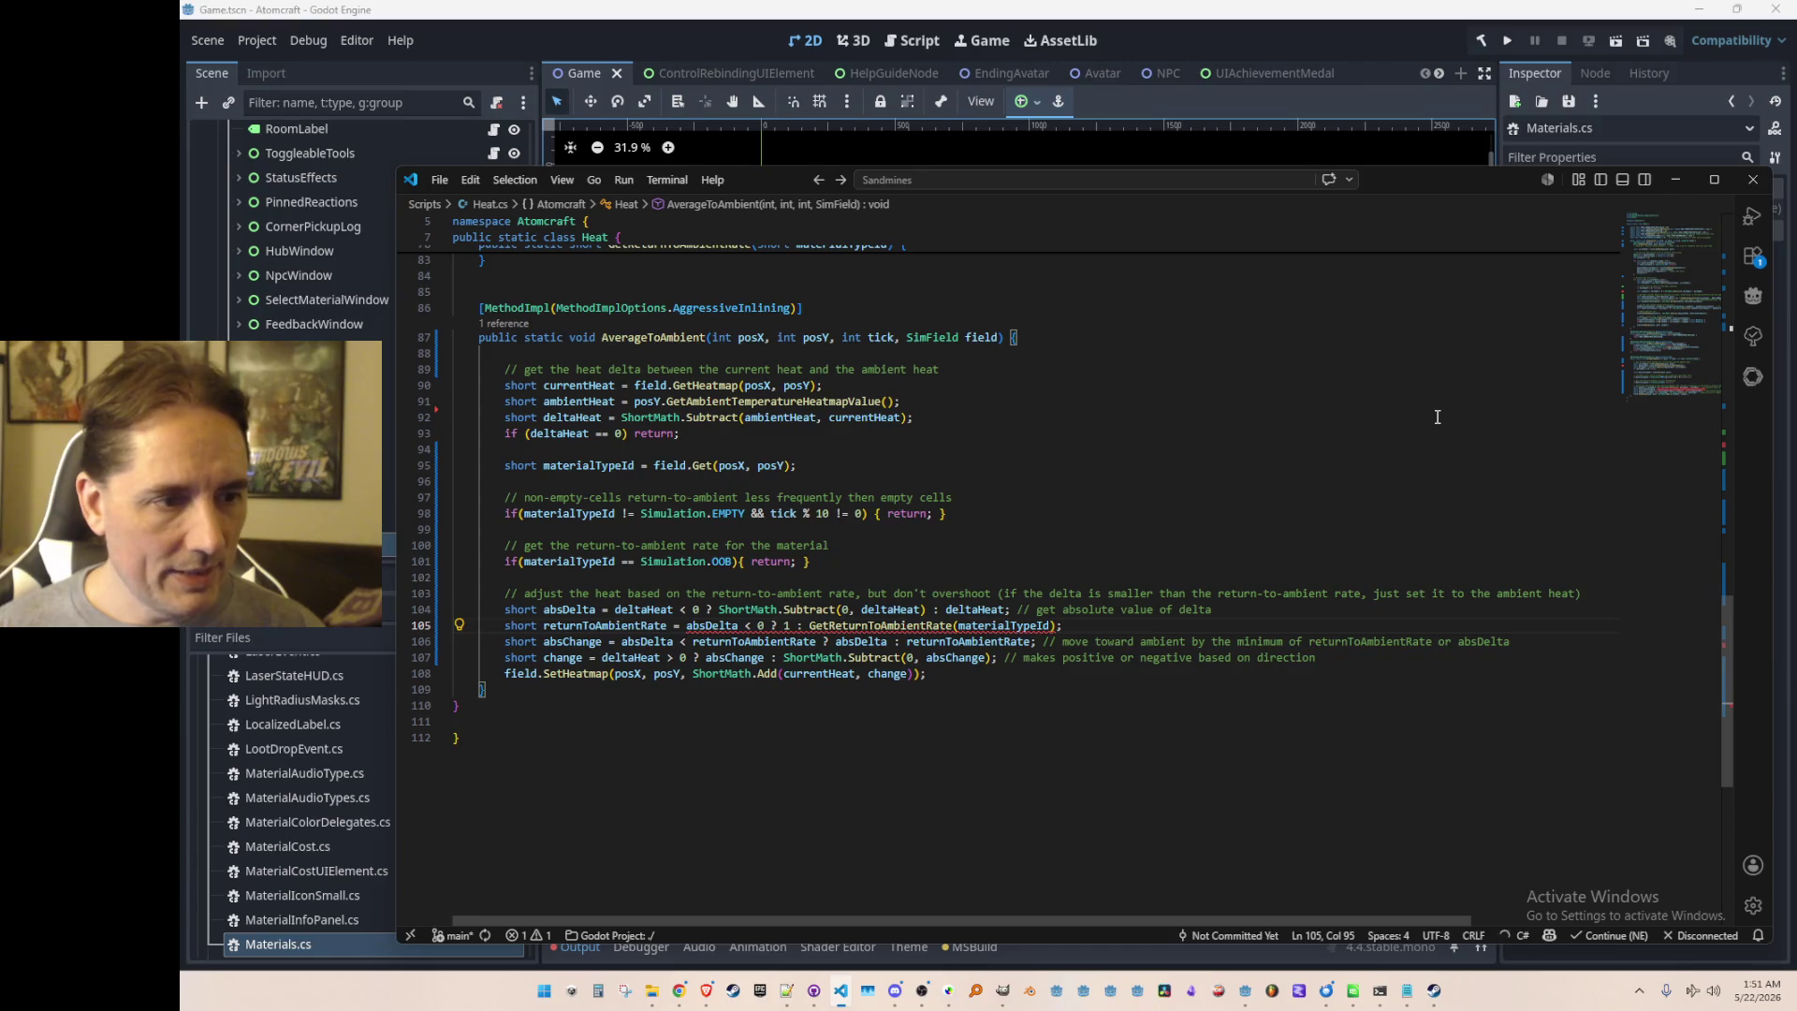
# Step: Fix the absDelta comparison error with (short) casts, then run the project from Godot
pyautogui.click(724, 625)
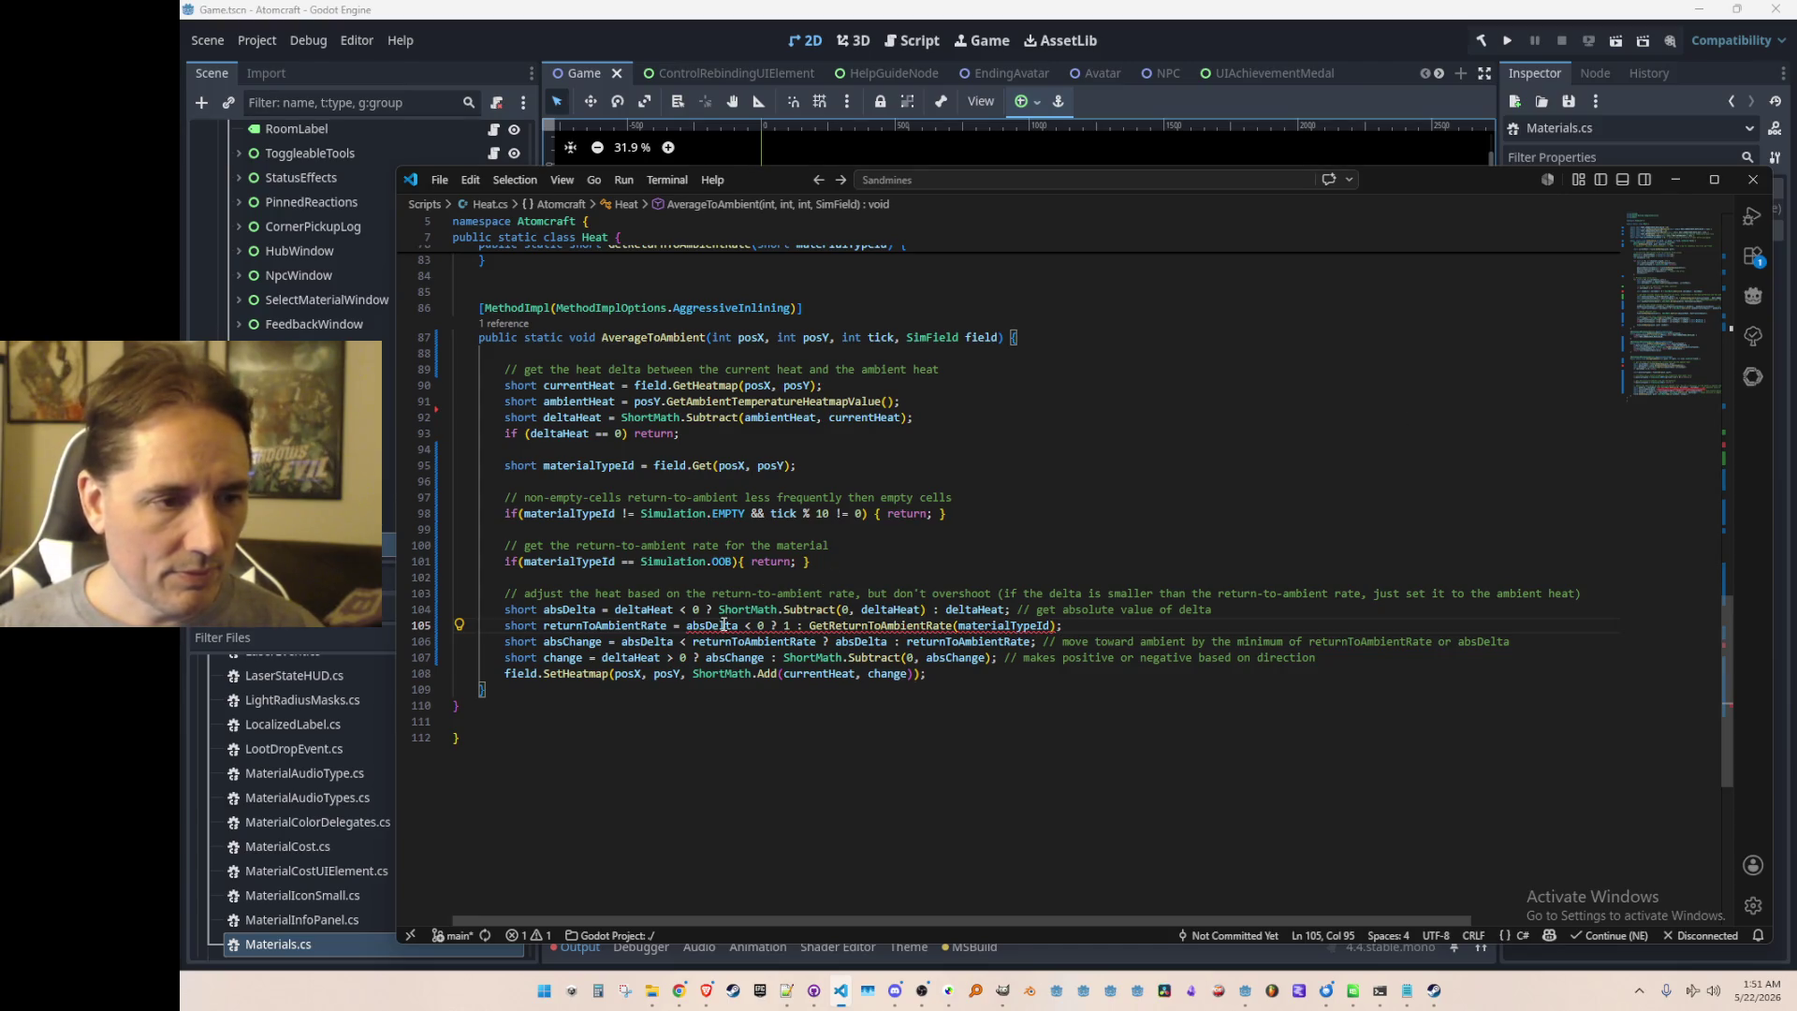
pyautogui.doubleClick(759, 626)
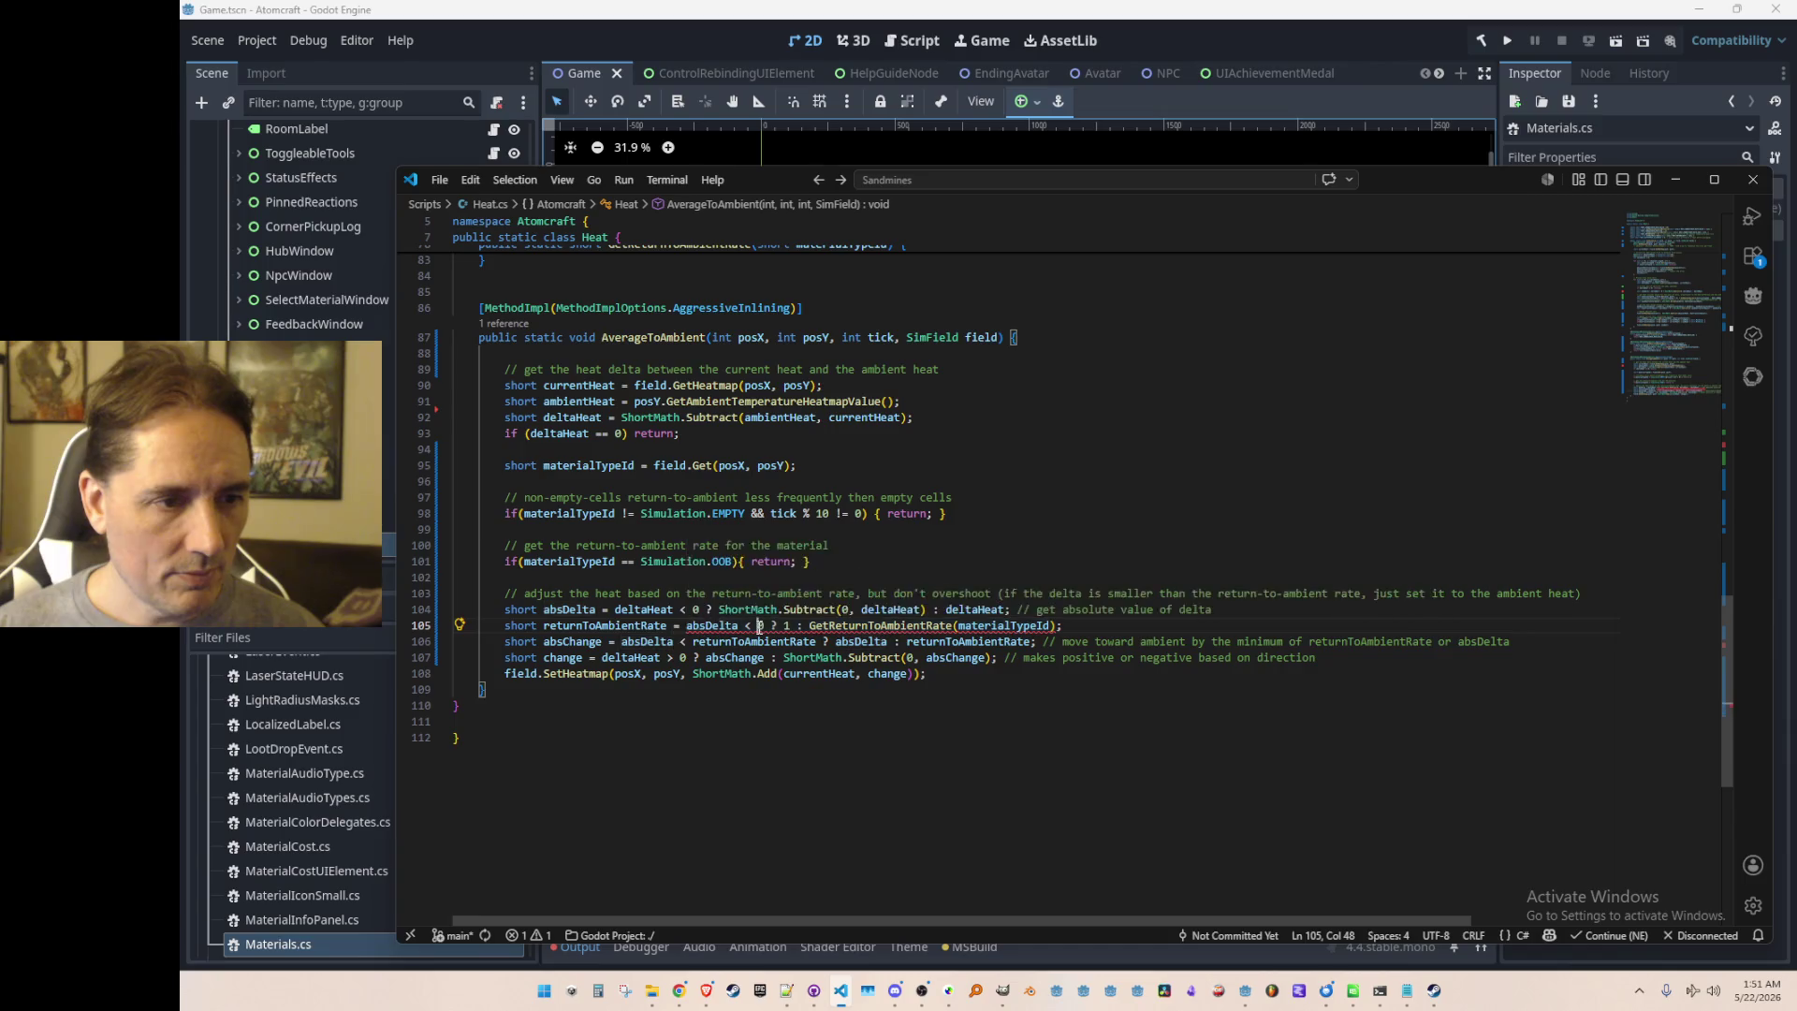
pyautogui.write('(shor')
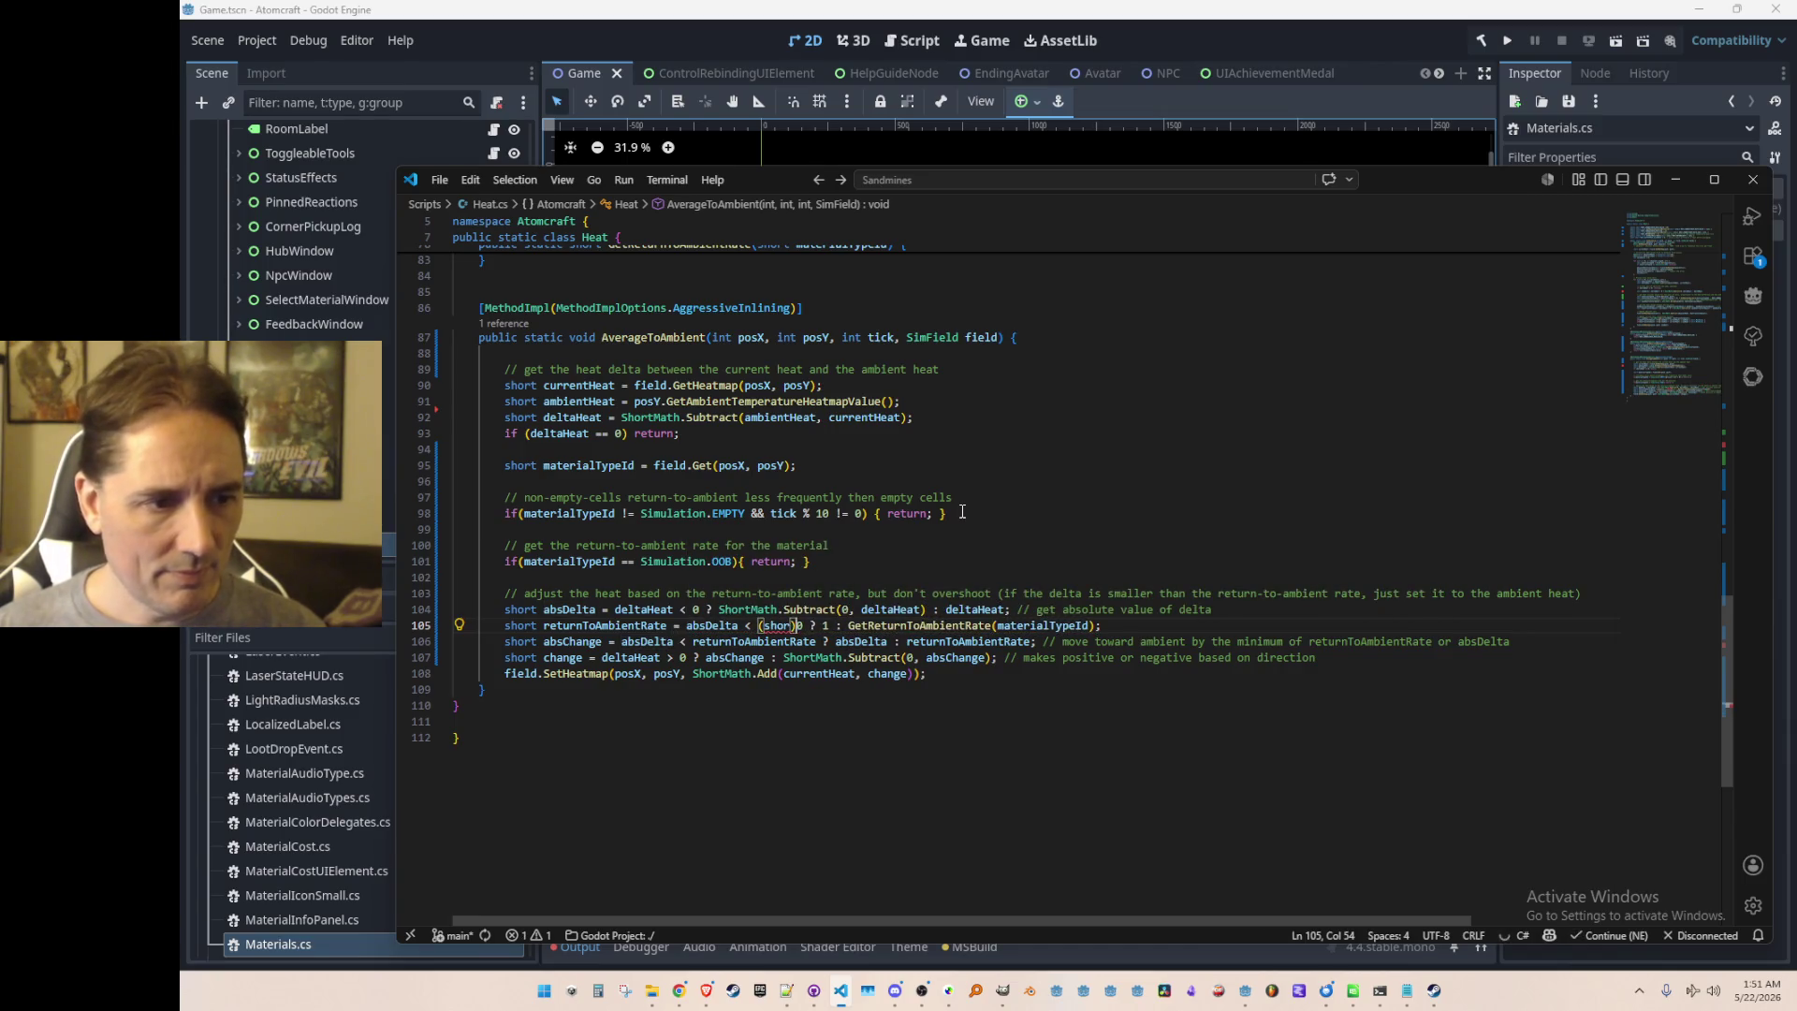
pyautogui.write('t')
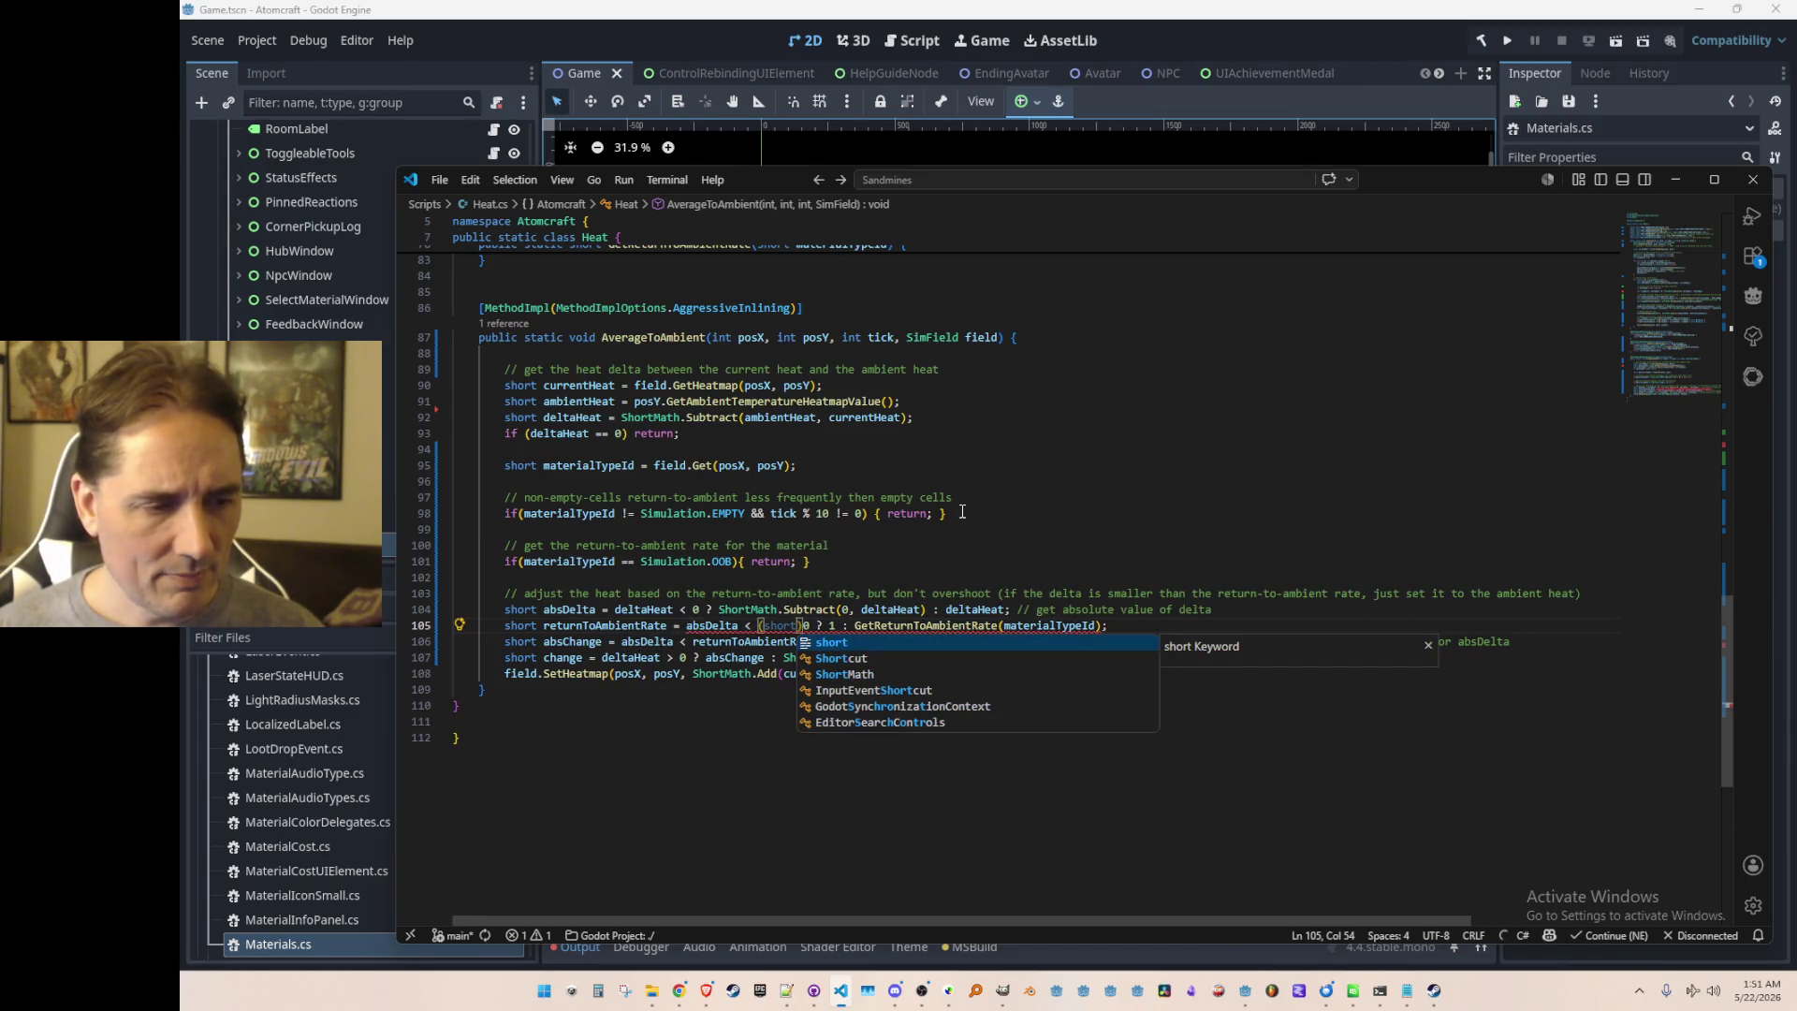
pyautogui.press('Right')
pyautogui.press('Right')
pyautogui.press('Right')
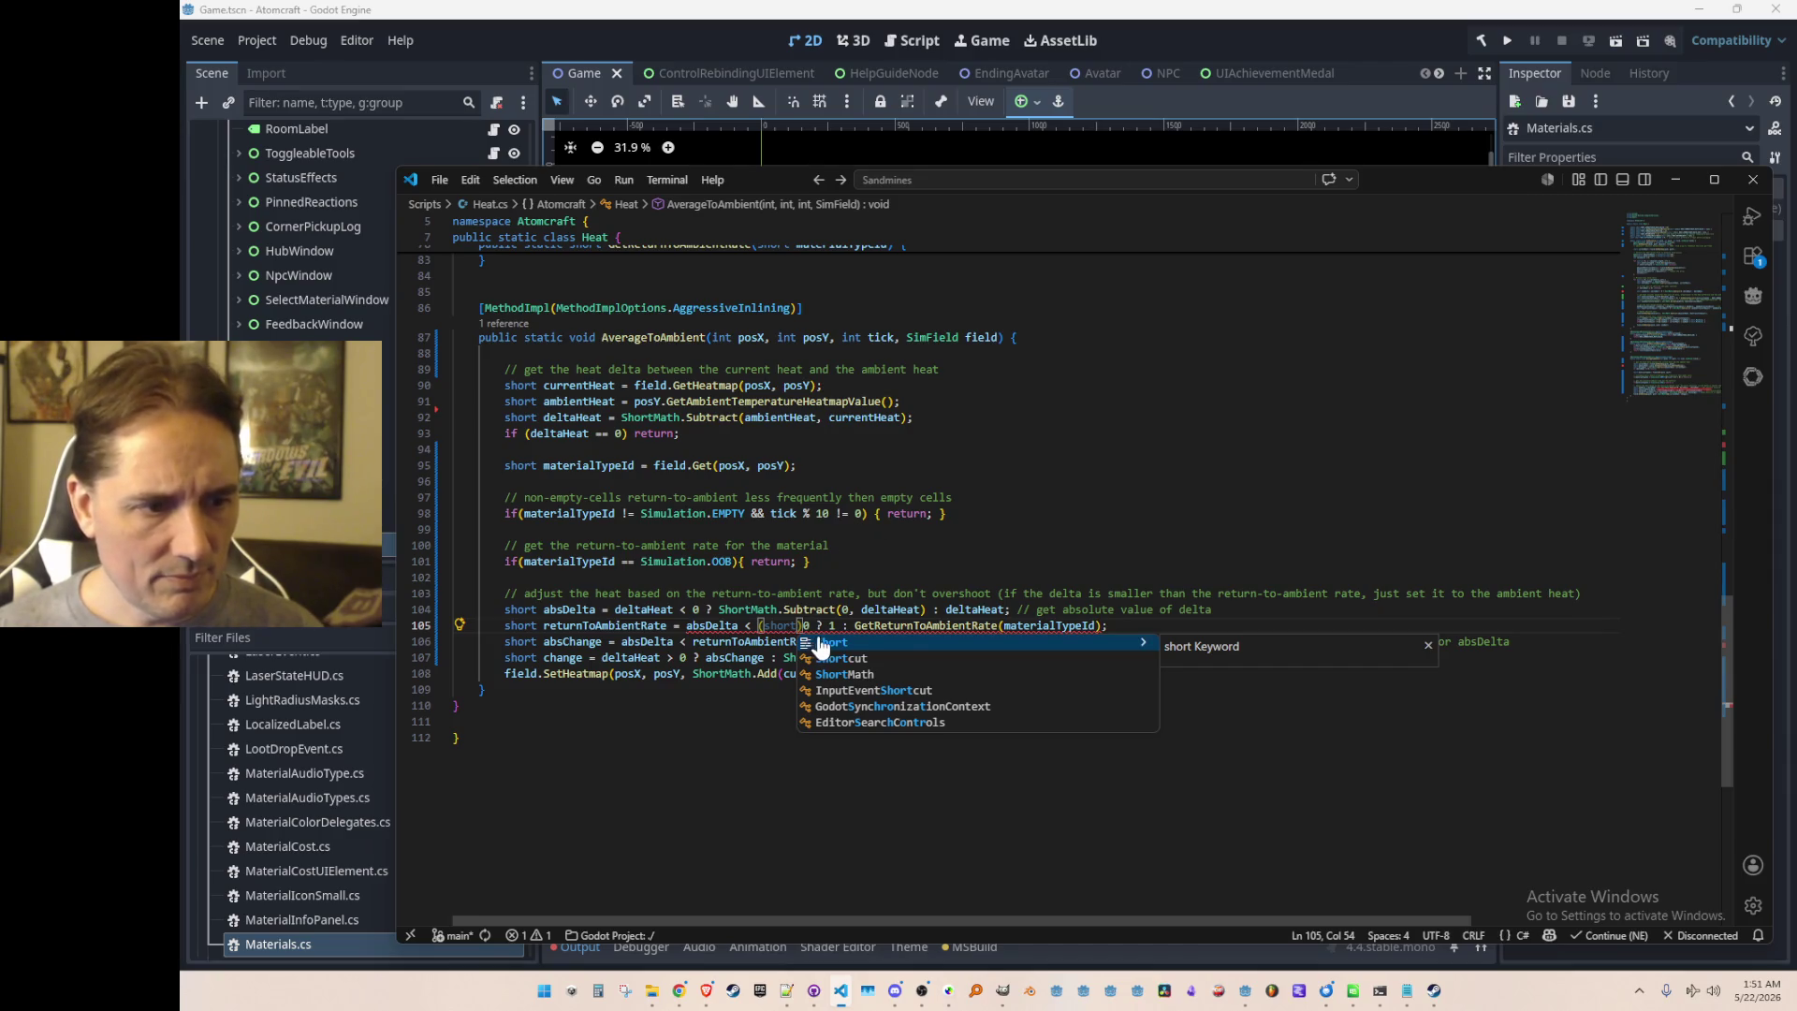
pyautogui.write('(short)')
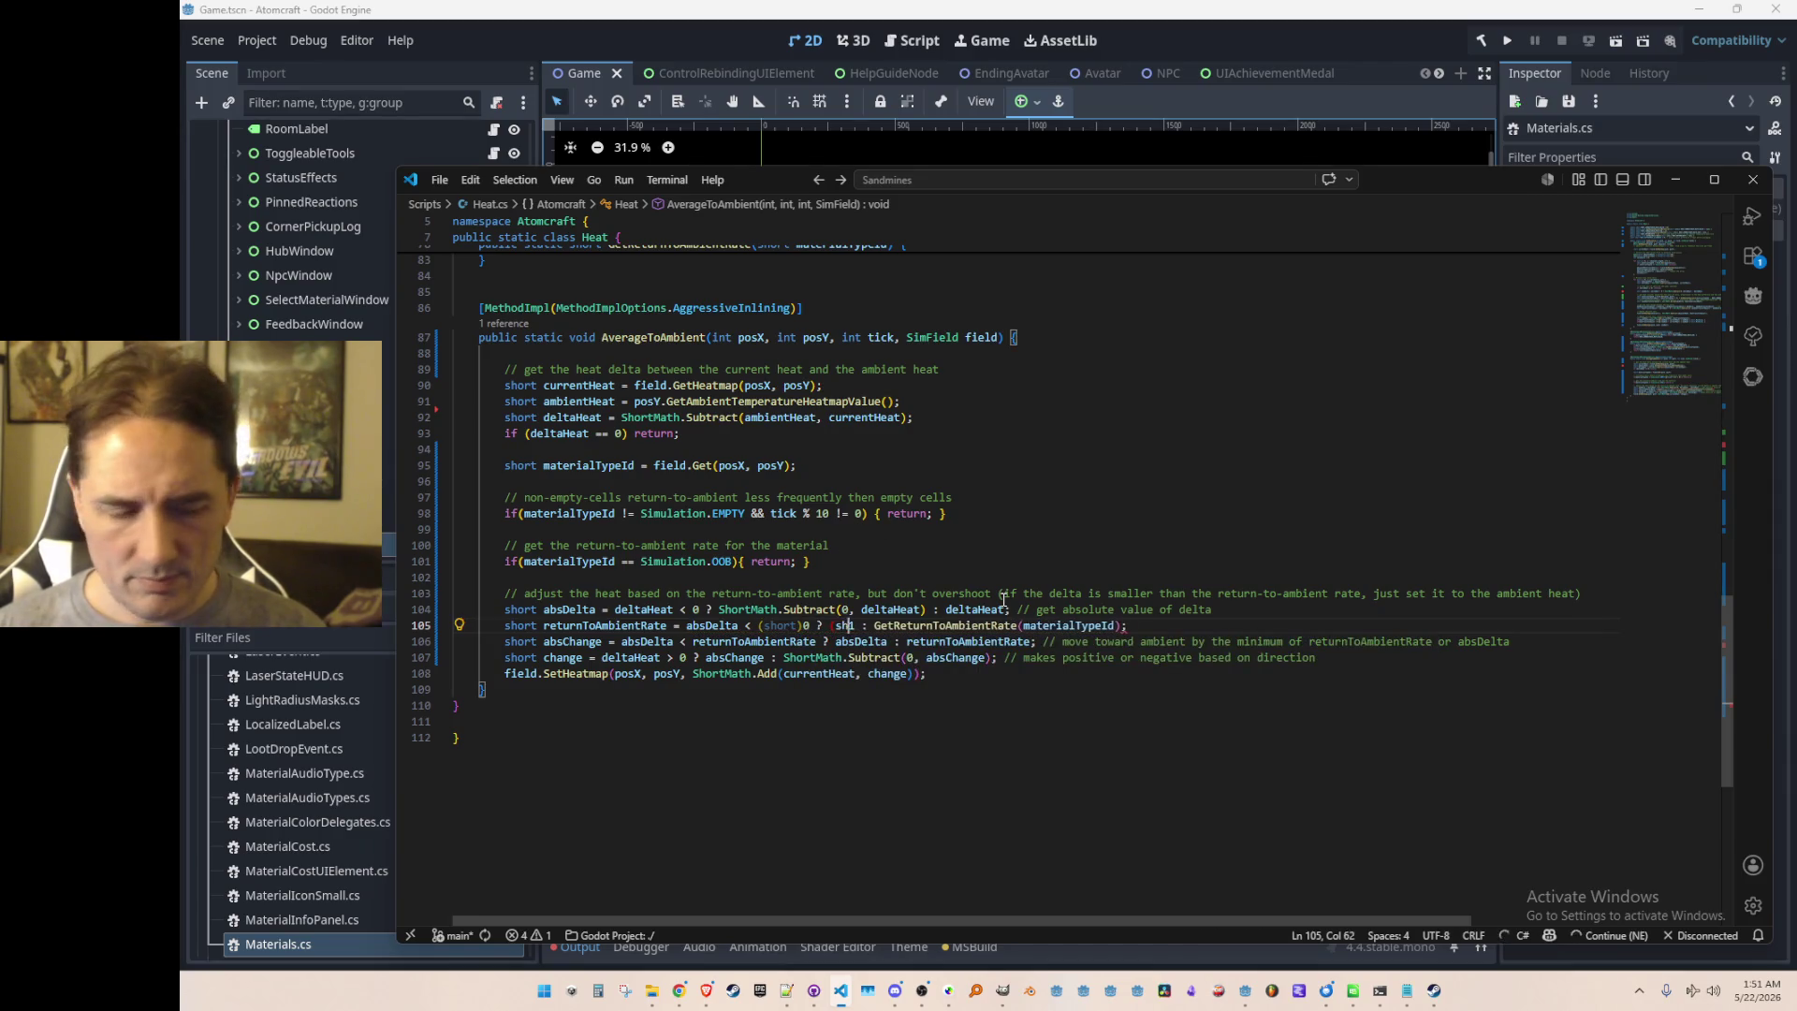
pyautogui.press('Left')
pyautogui.press('Left')
pyautogui.press('Left')
pyautogui.press('Left')
pyautogui.press('Left')
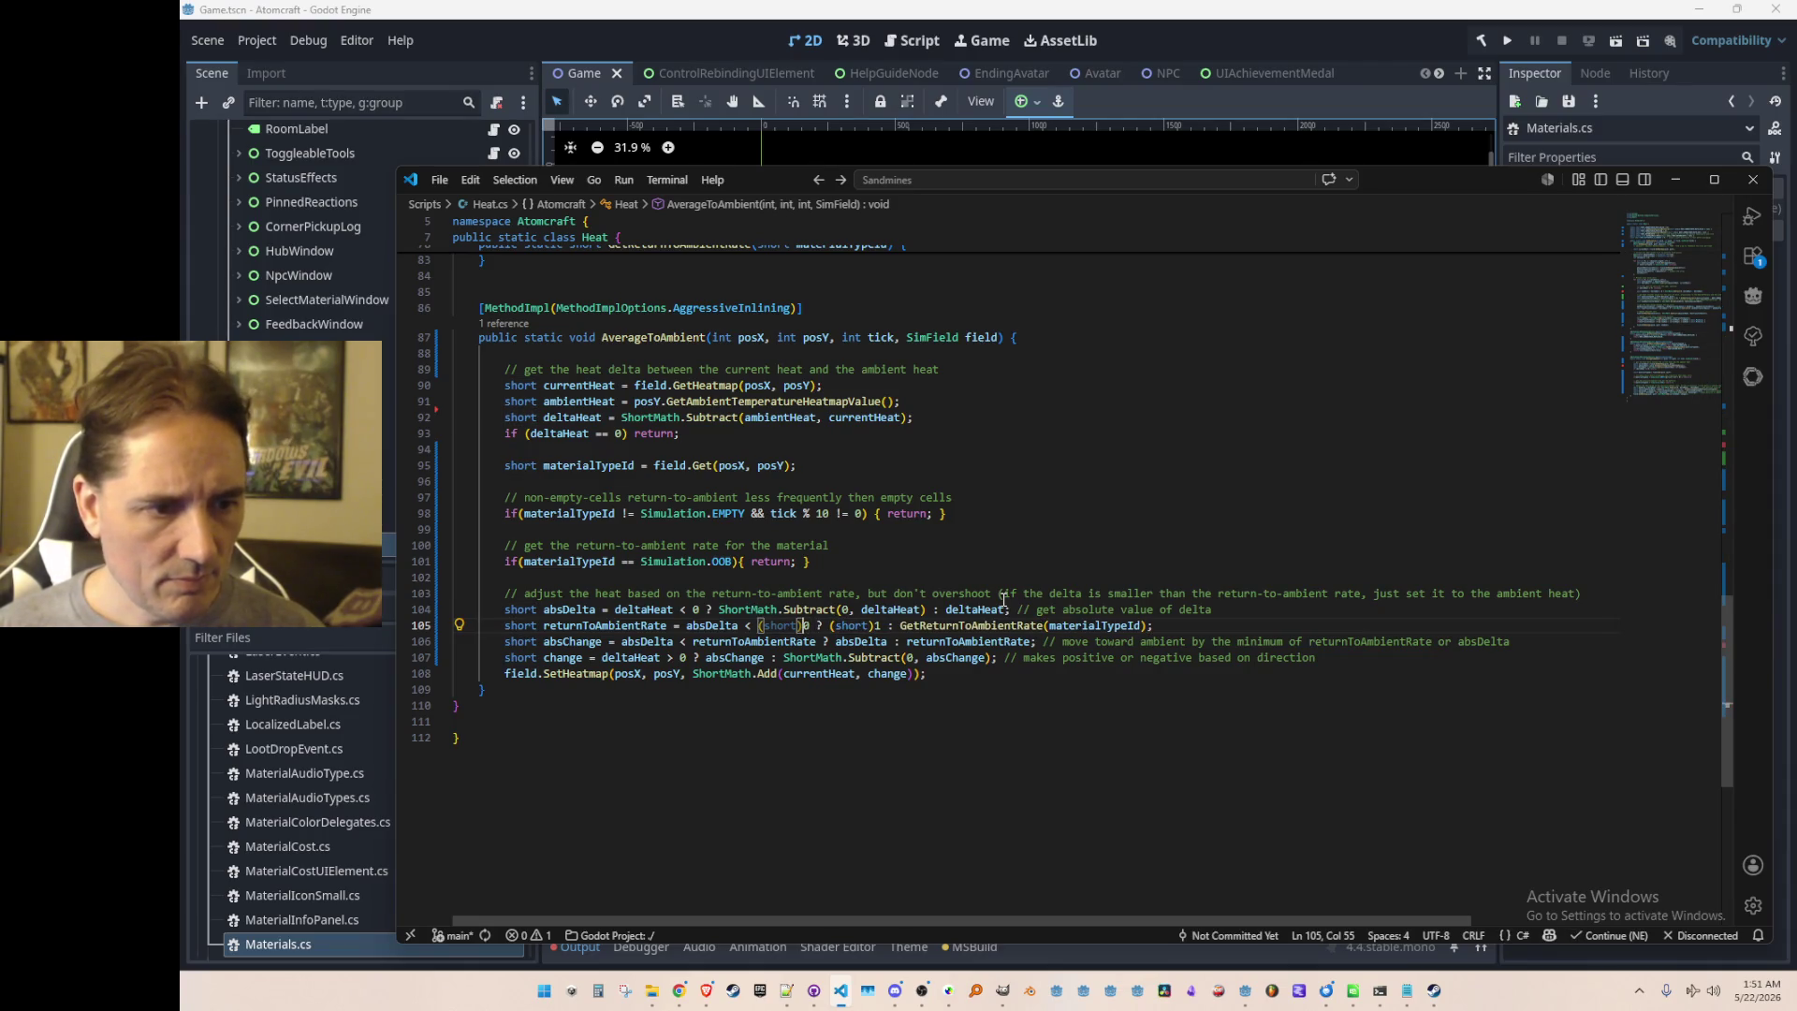
pyautogui.press('BackSpace')
pyautogui.press('BackSpace')
pyautogui.press('BackSpace')
pyautogui.press('Up')
pyautogui.press('Home')
pyautogui.press('Home')
pyautogui.press('Up')
pyautogui.press('Up')
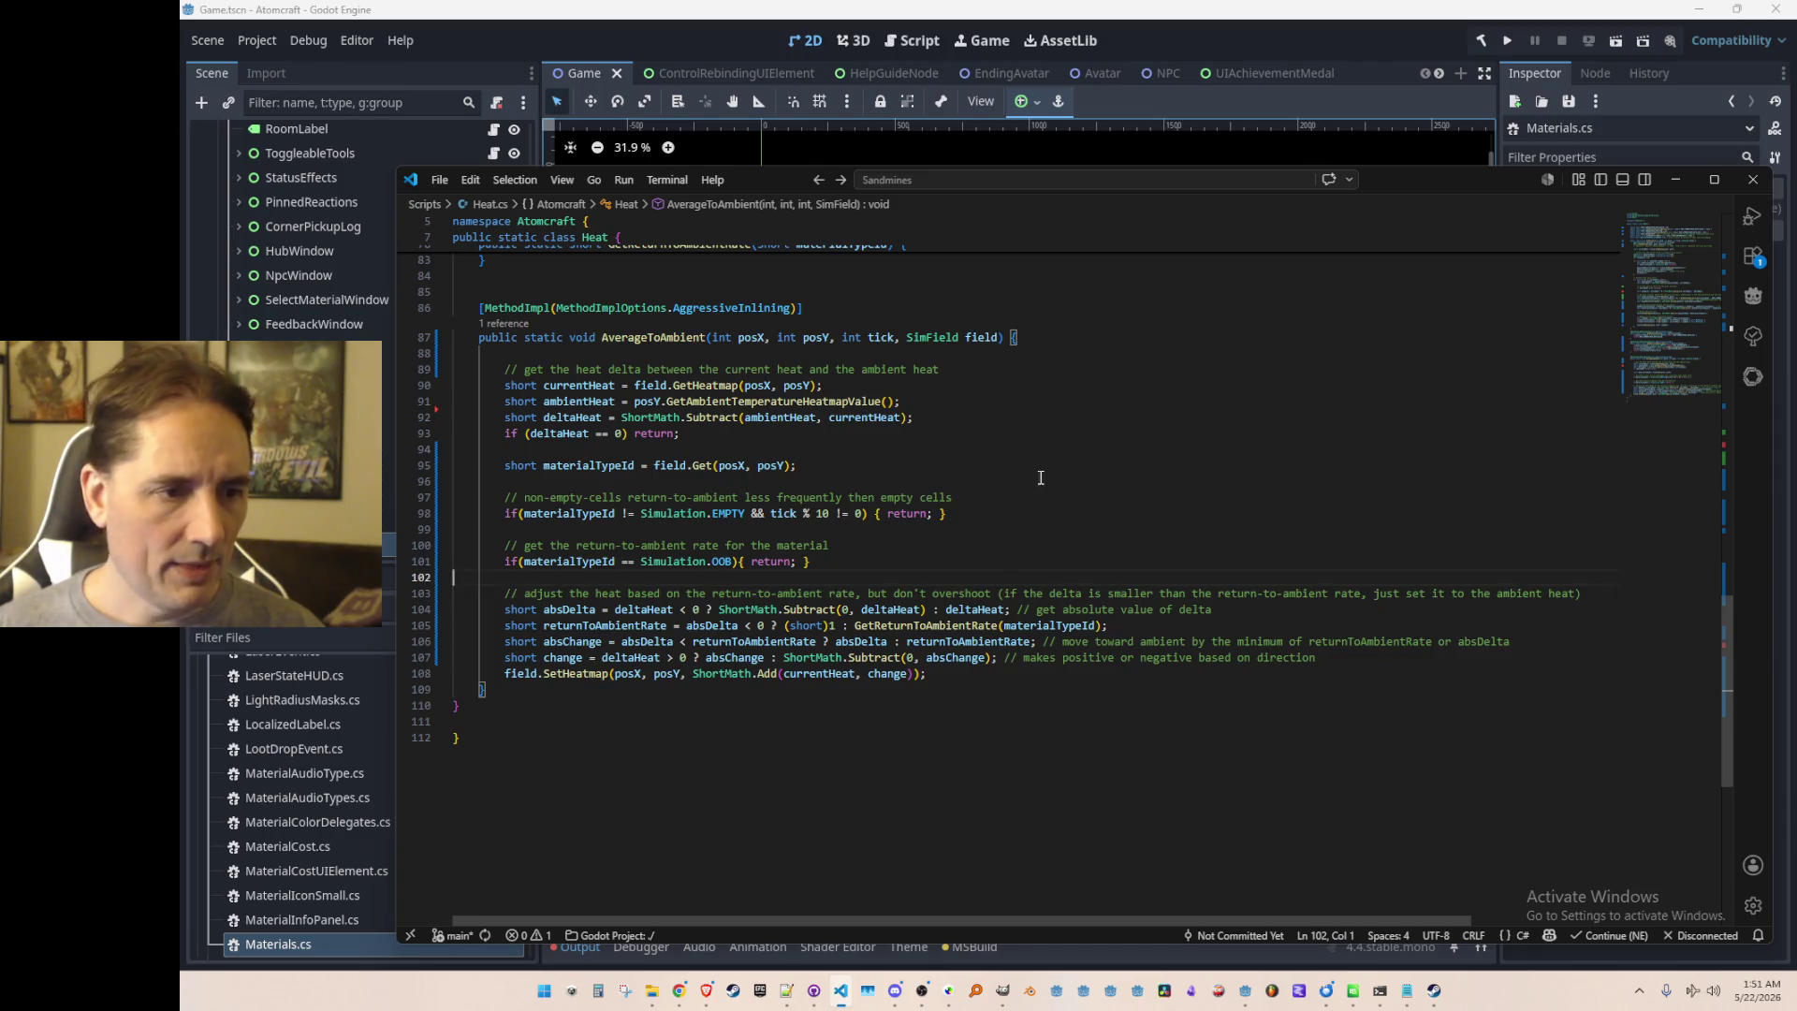
pyautogui.click(1303, 31)
pyautogui.click(1507, 40)
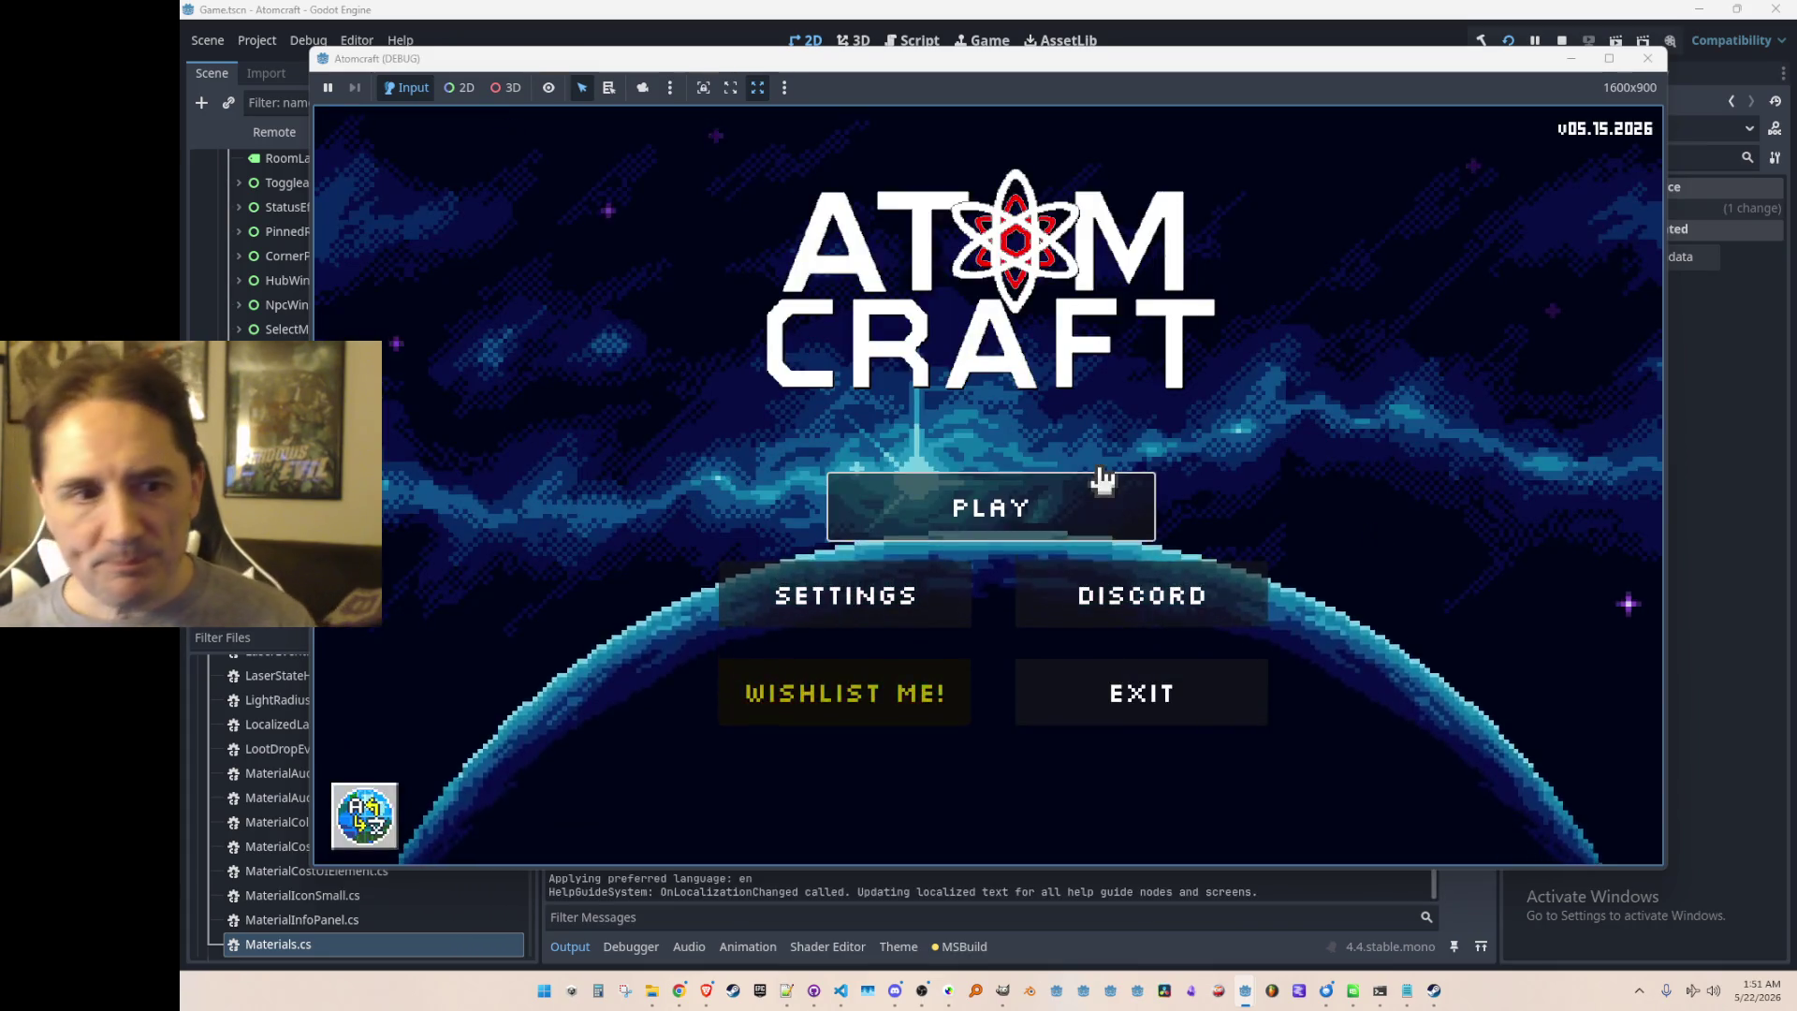
# Step: Start playing with the A TEST 6 profile and pick the NPC TEST H world
pyautogui.click(1097, 479)
pyautogui.scroll(-2, 1030, 496)
pyautogui.scroll(-1, 1063, 482)
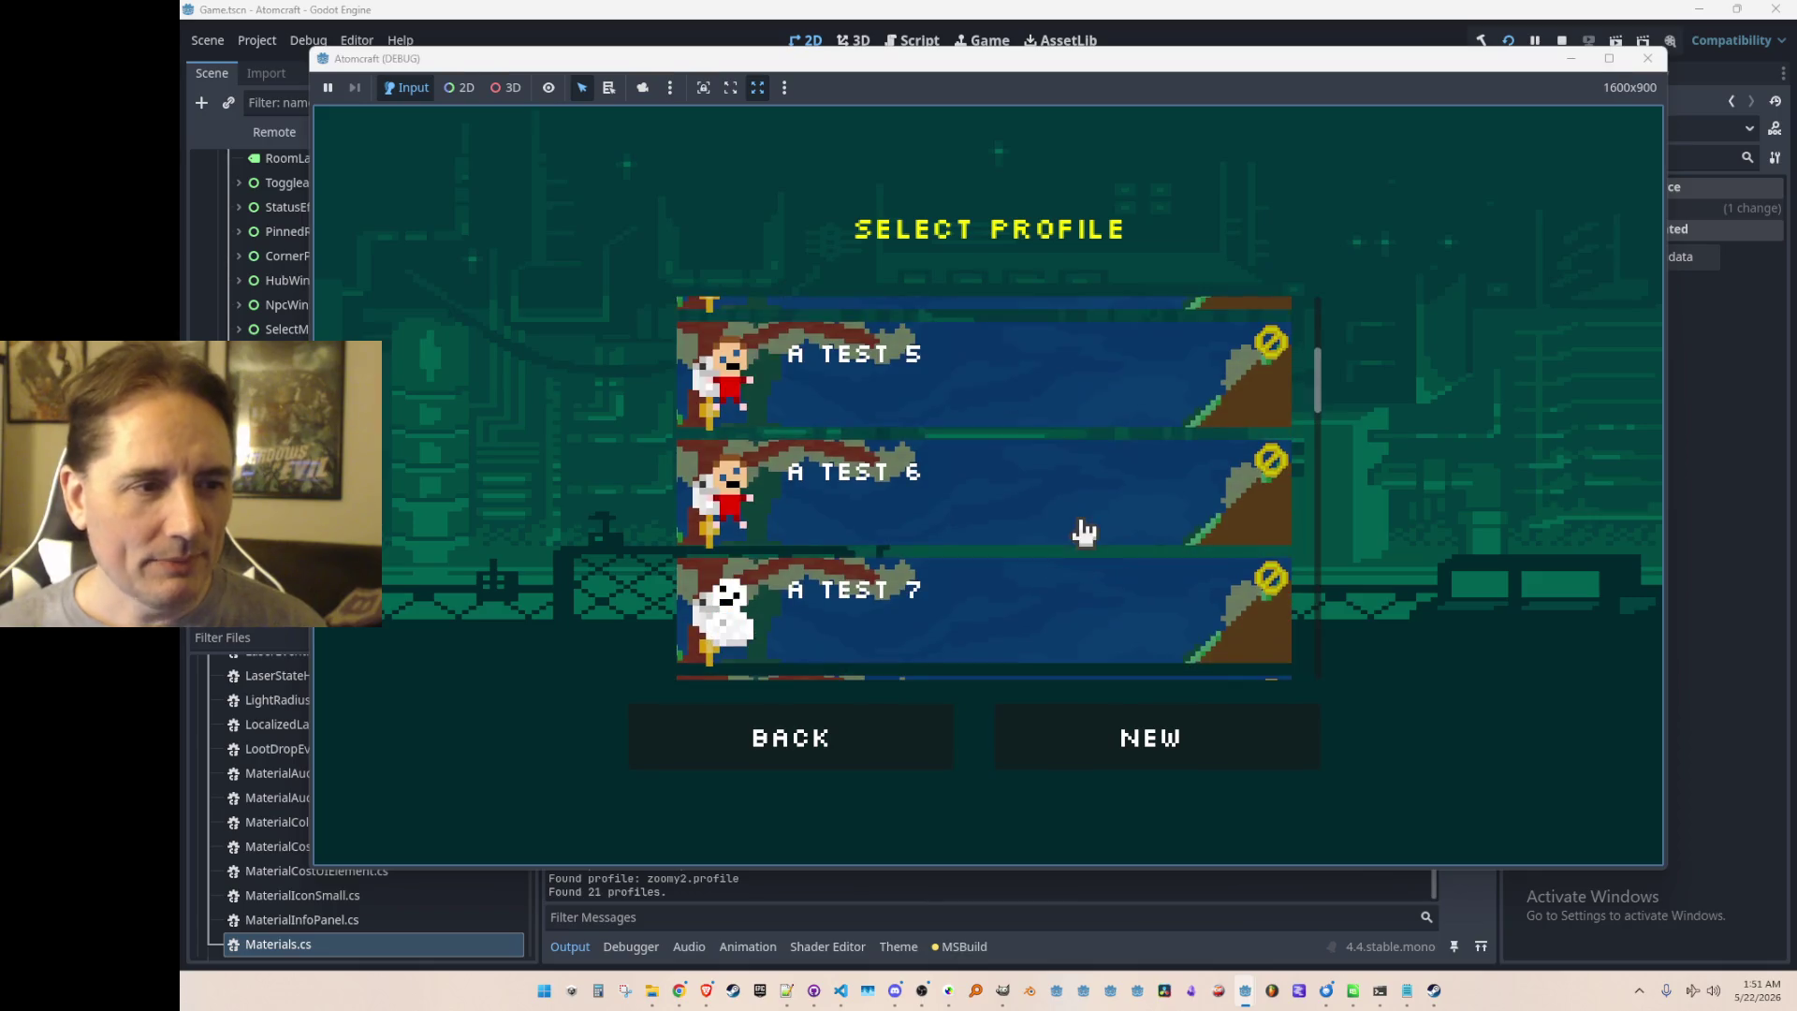
pyautogui.click(1090, 505)
pyautogui.scroll(-10, 1097, 496)
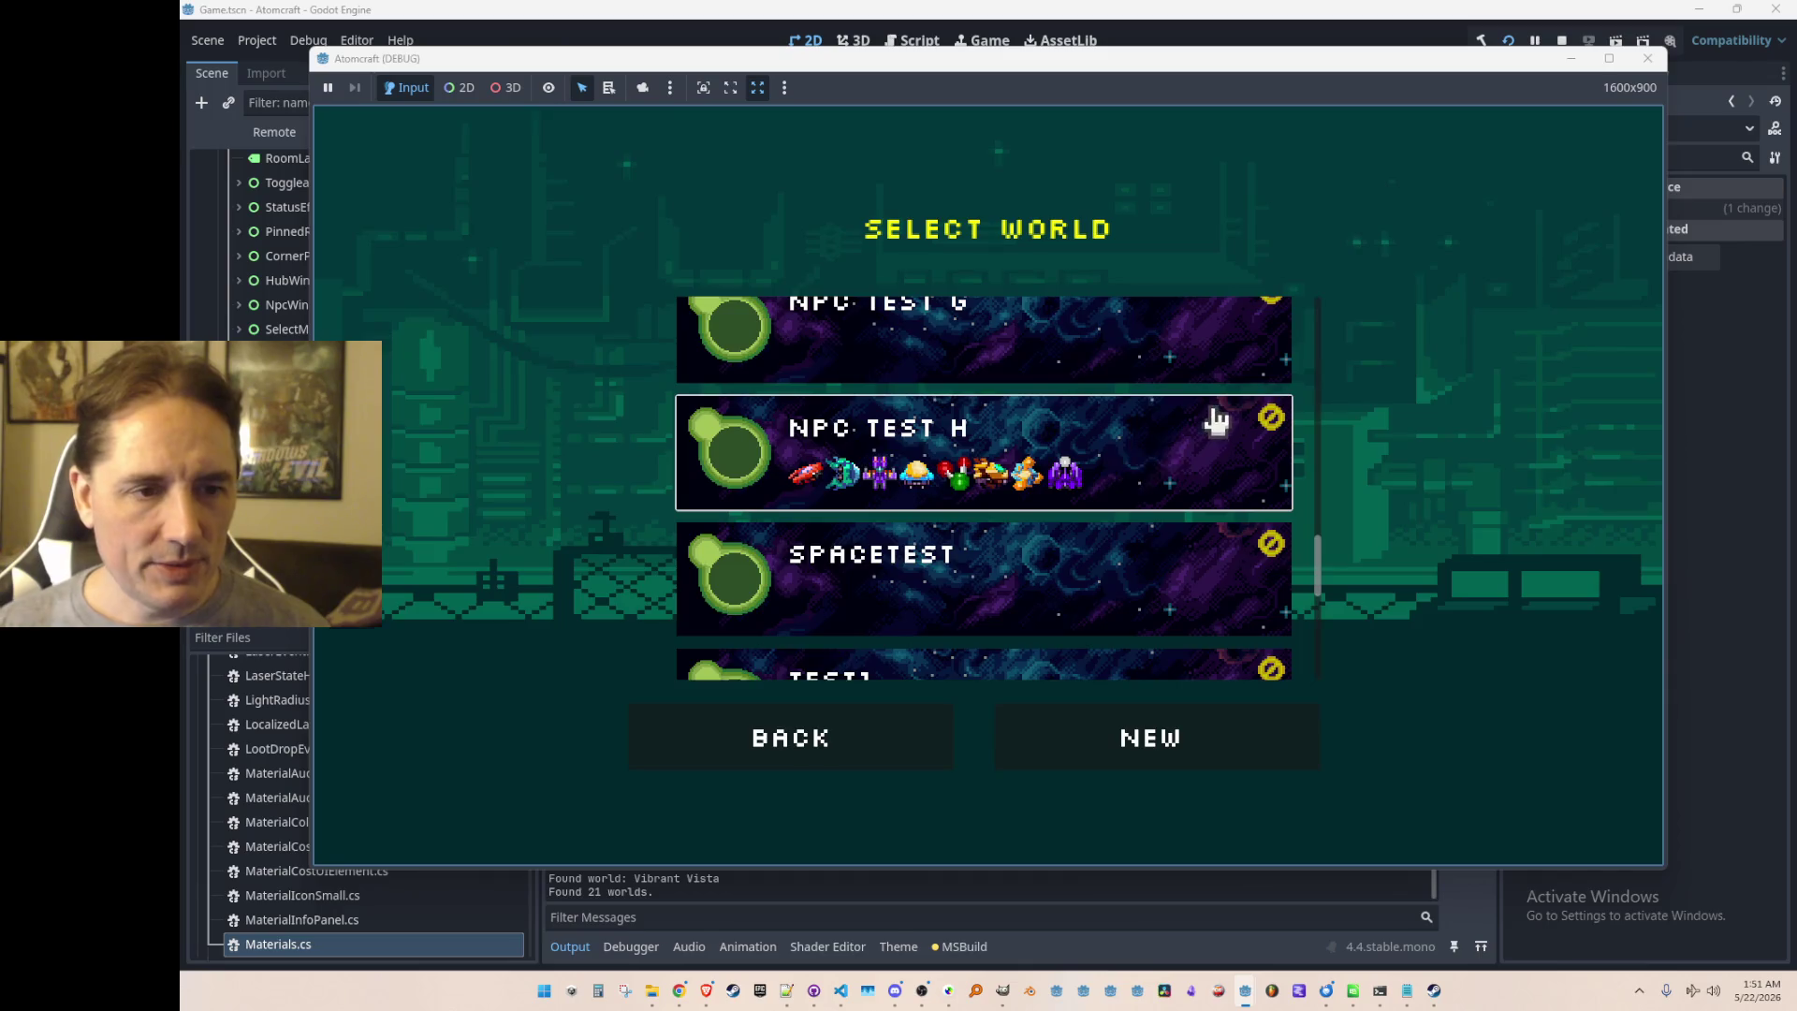
pyautogui.click(1214, 419)
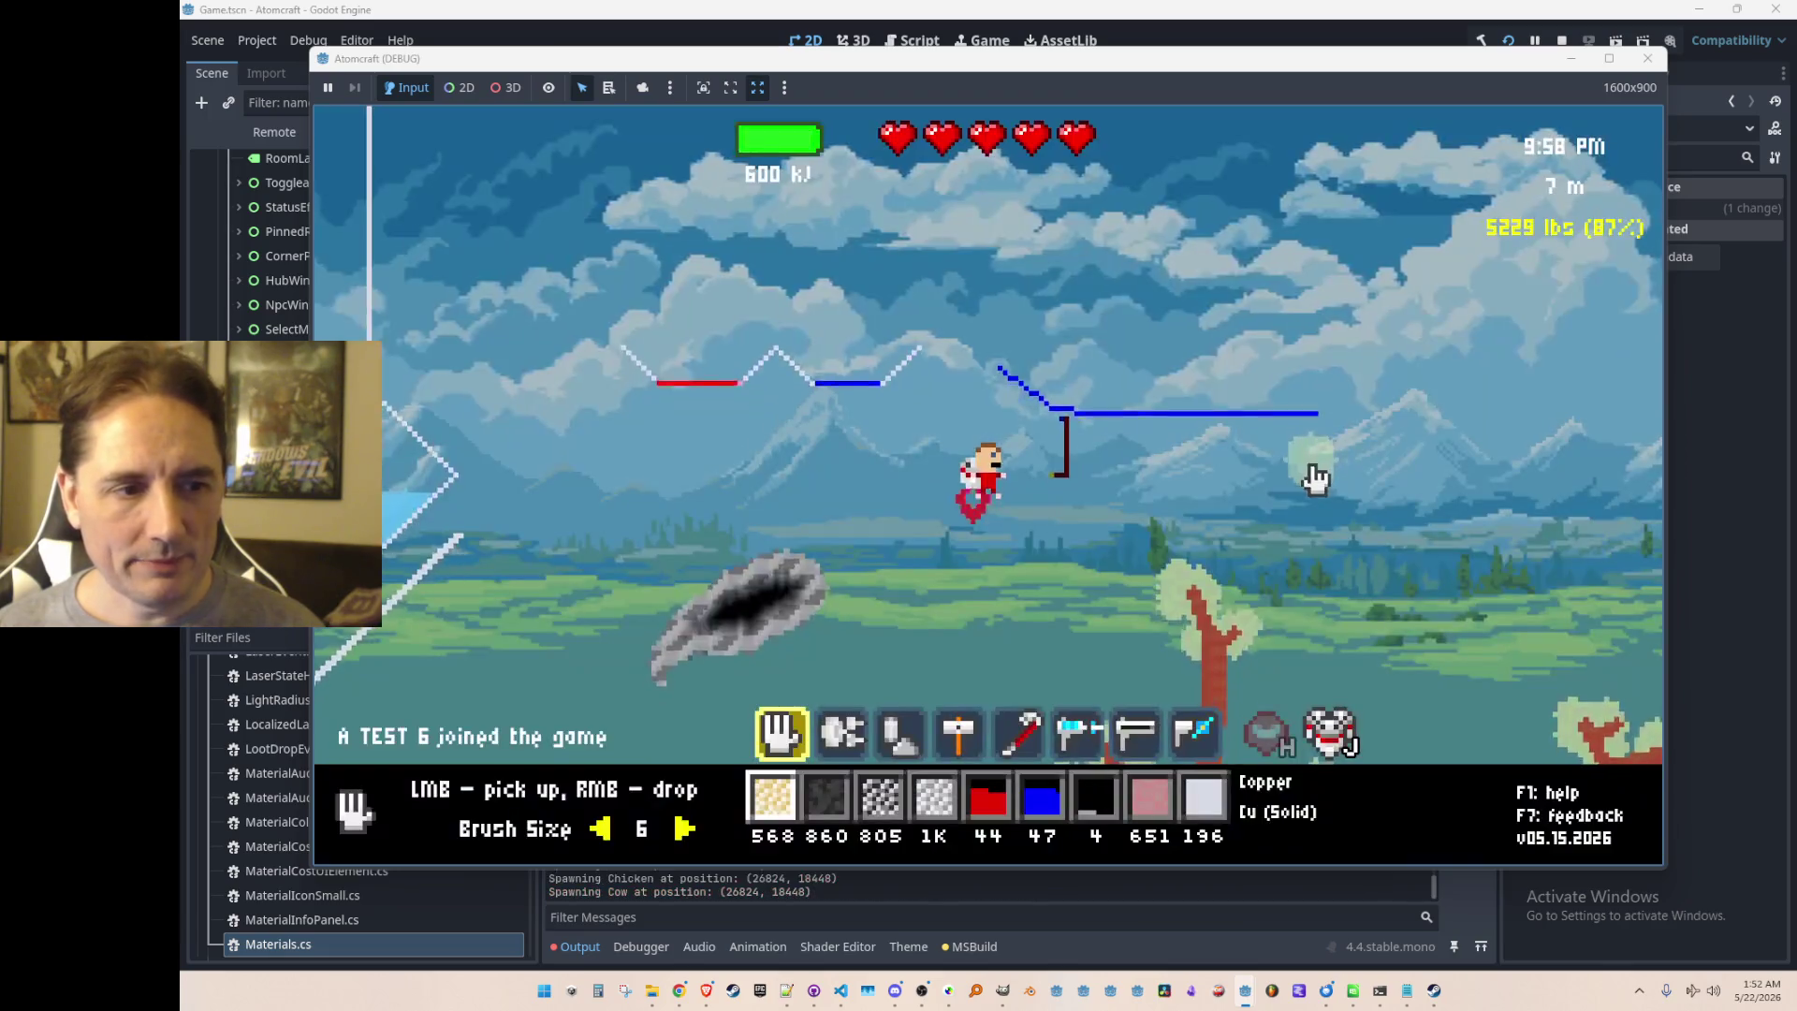
# Step: Fly to the glass and collect 278 silver from it using a silver-only pickup filter
pyautogui.moveTo(1112, 378)
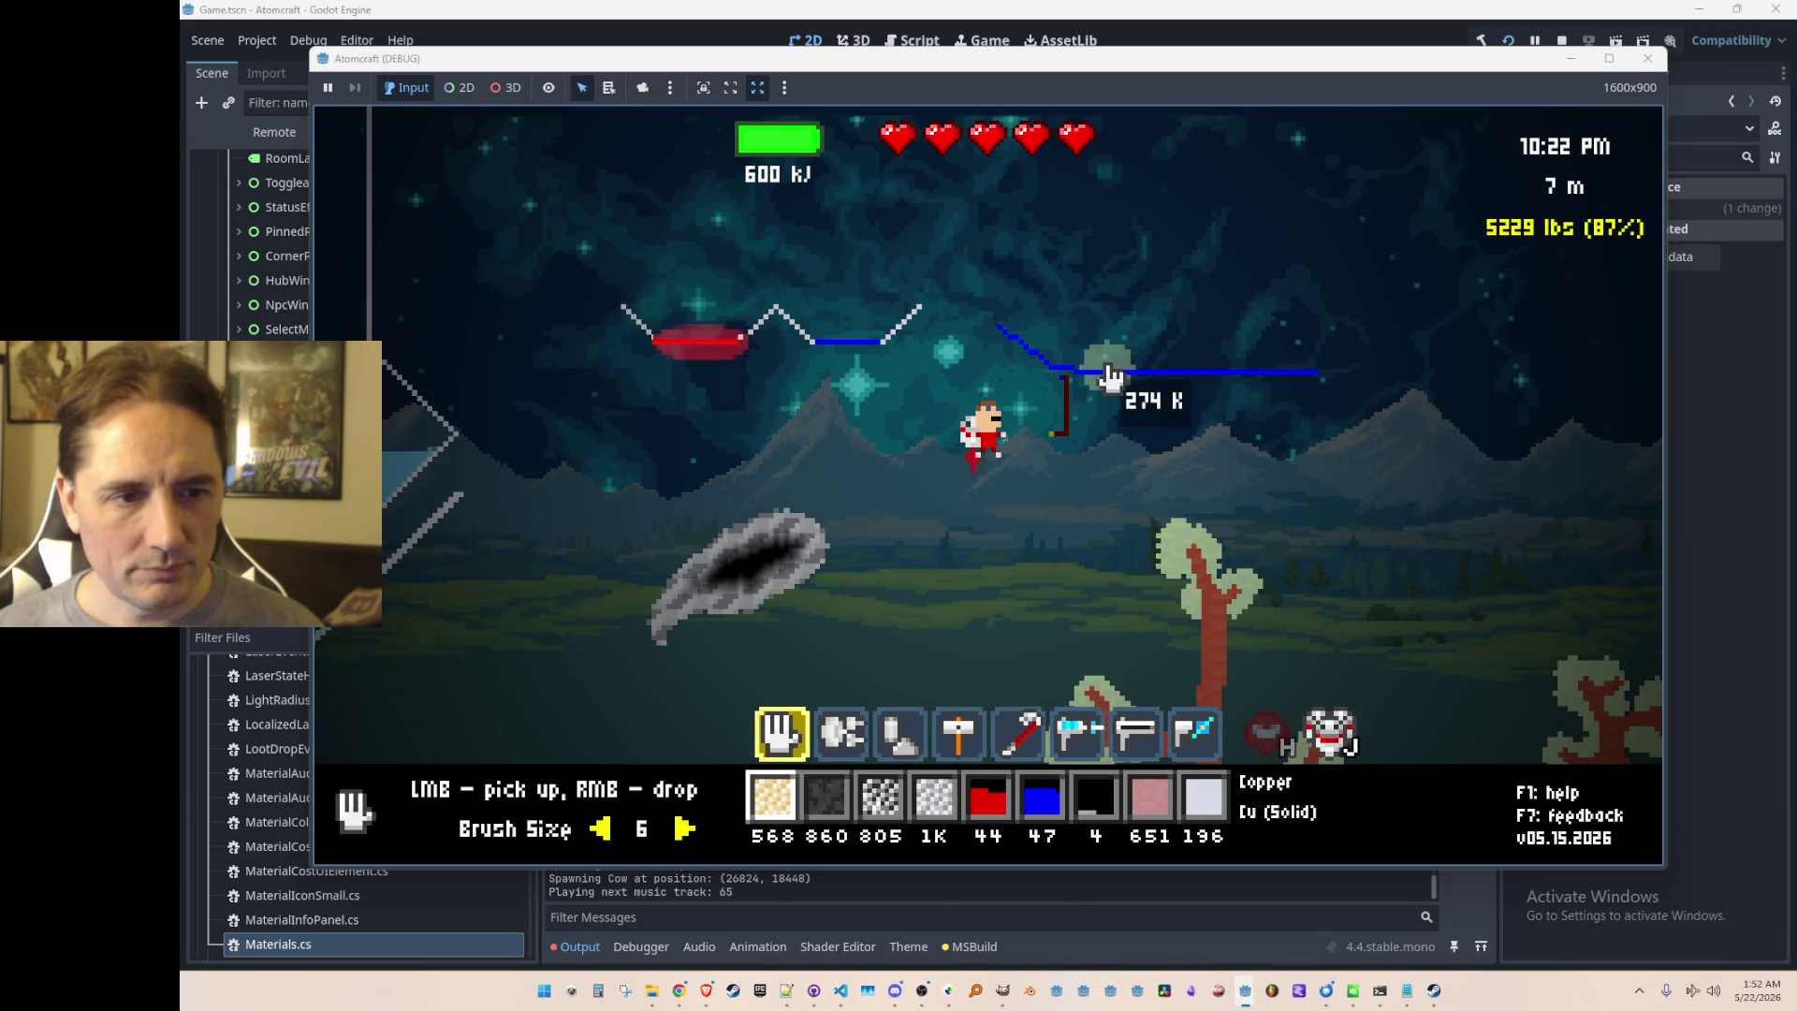
pyautogui.press('a')
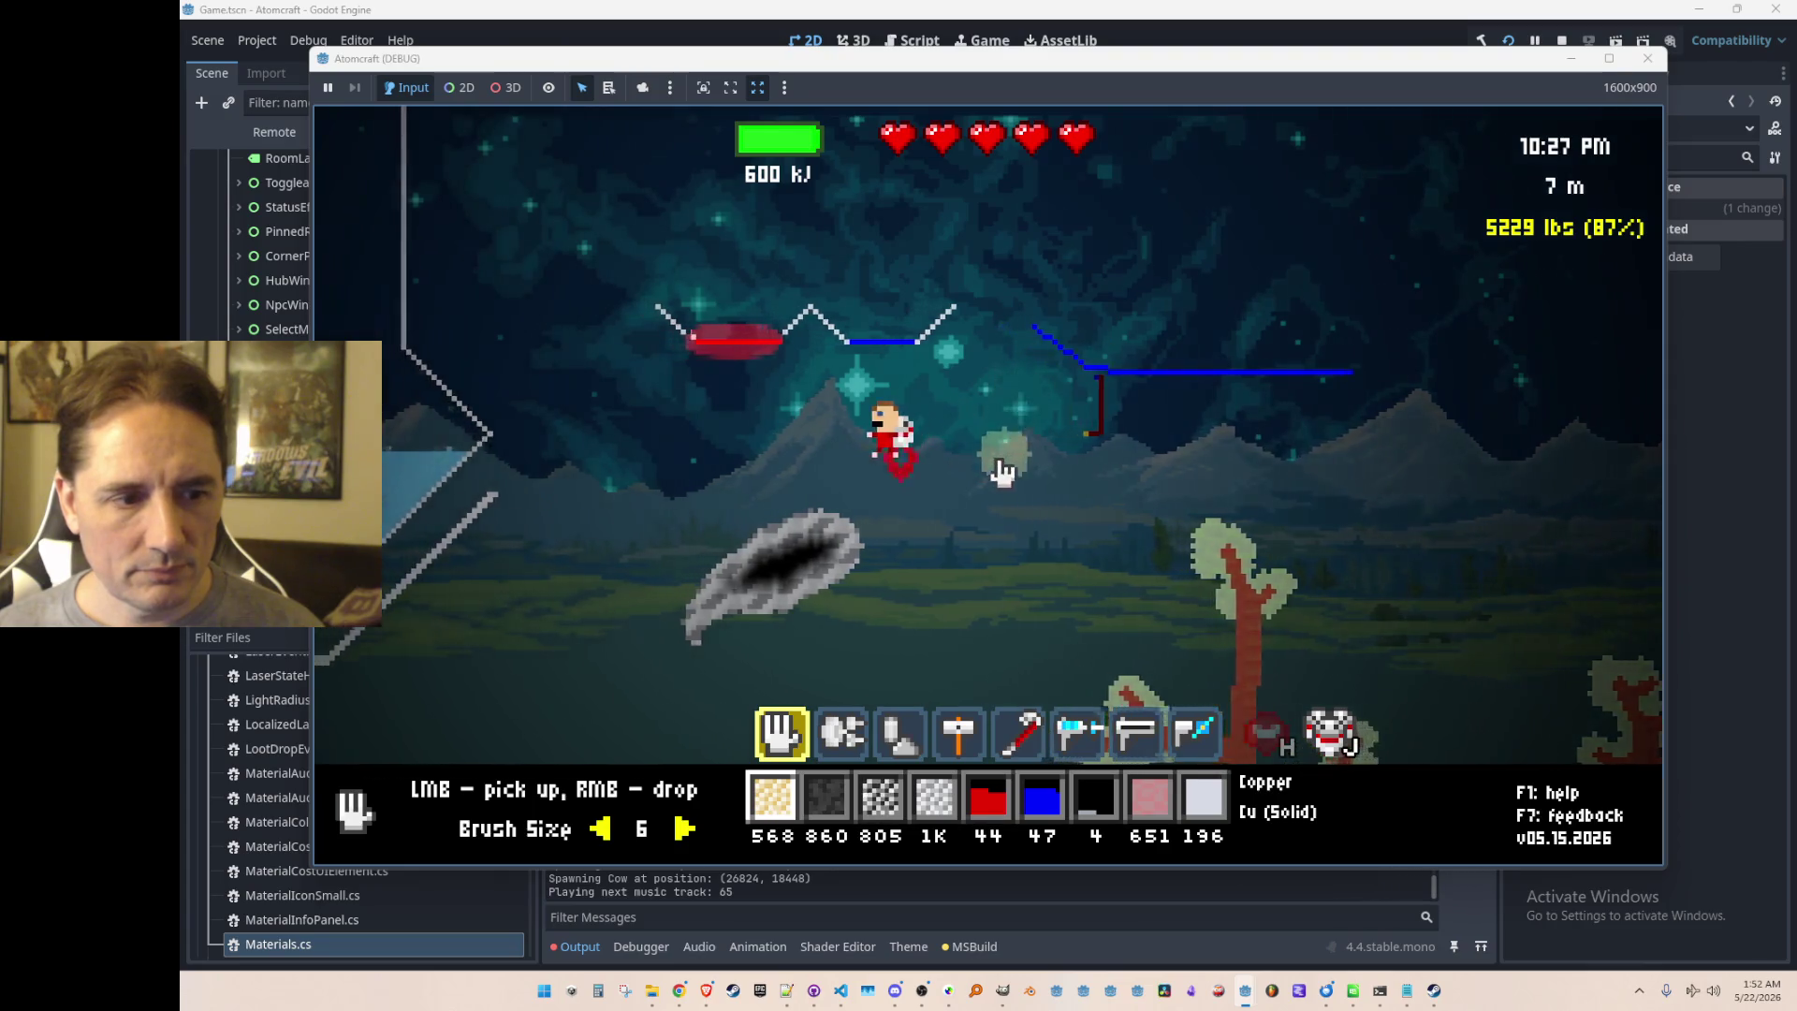
pyautogui.scroll(-2, 842, 496)
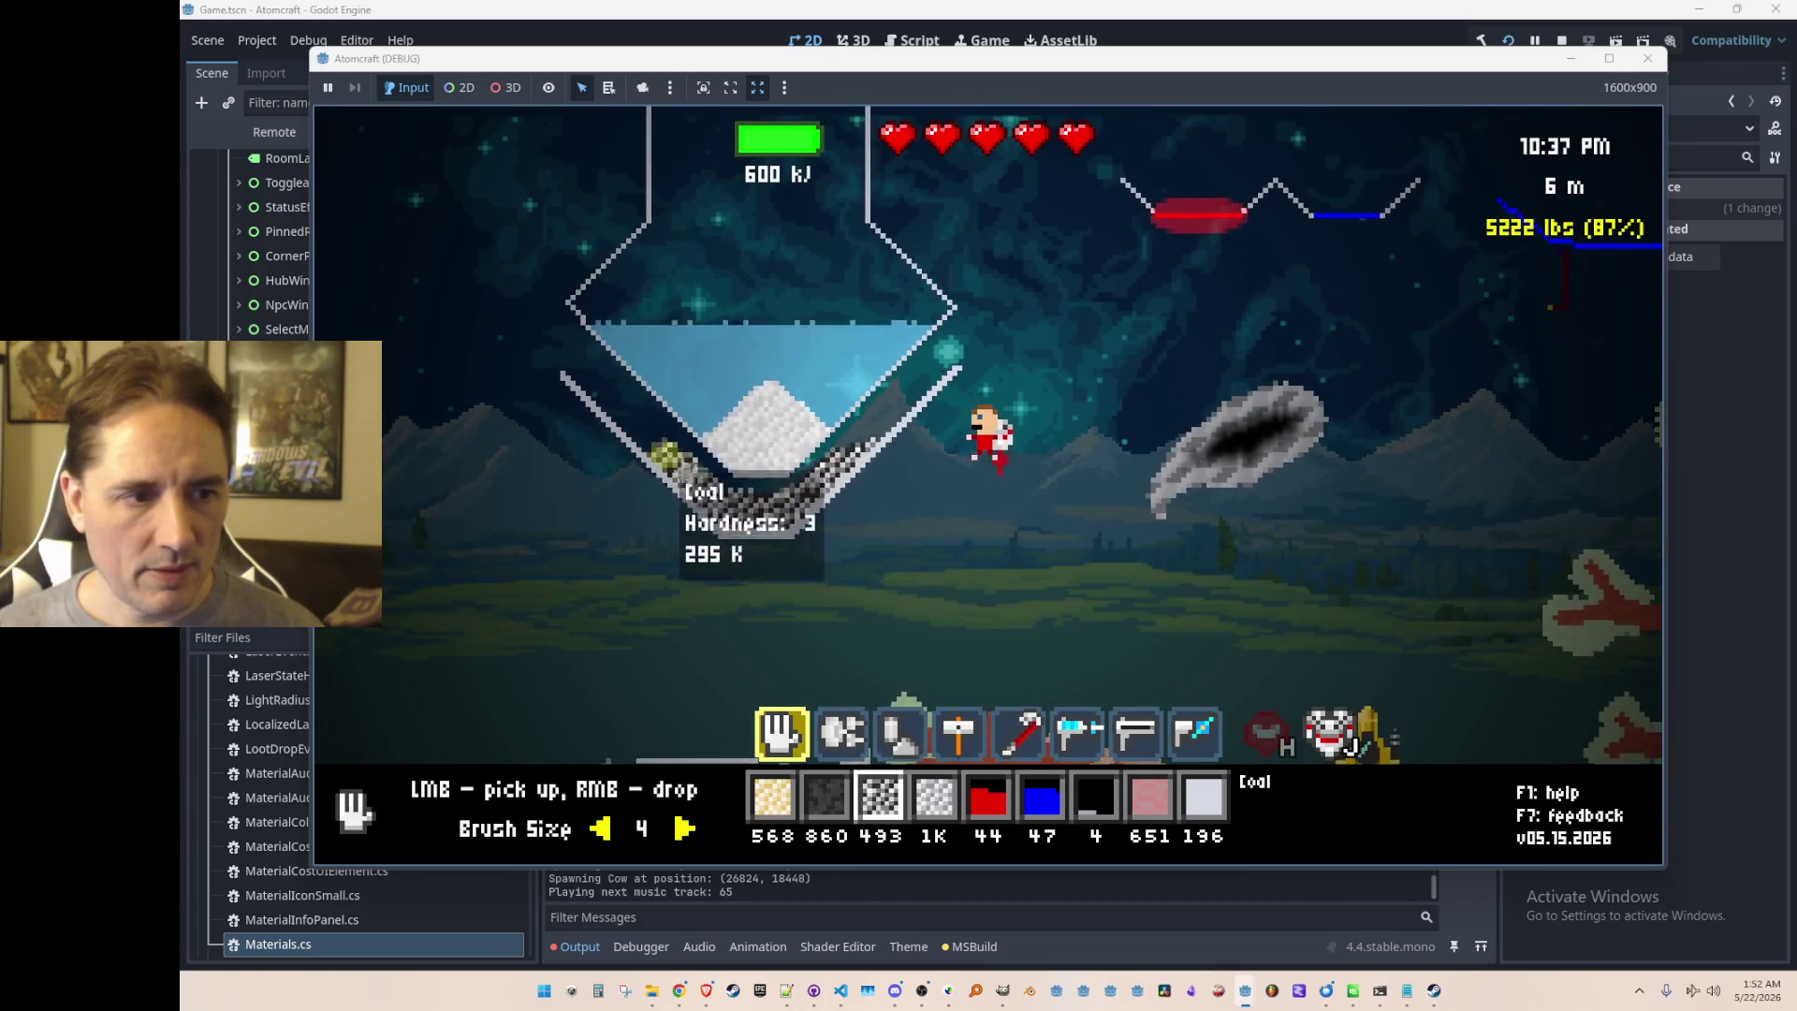
pyautogui.press('8')
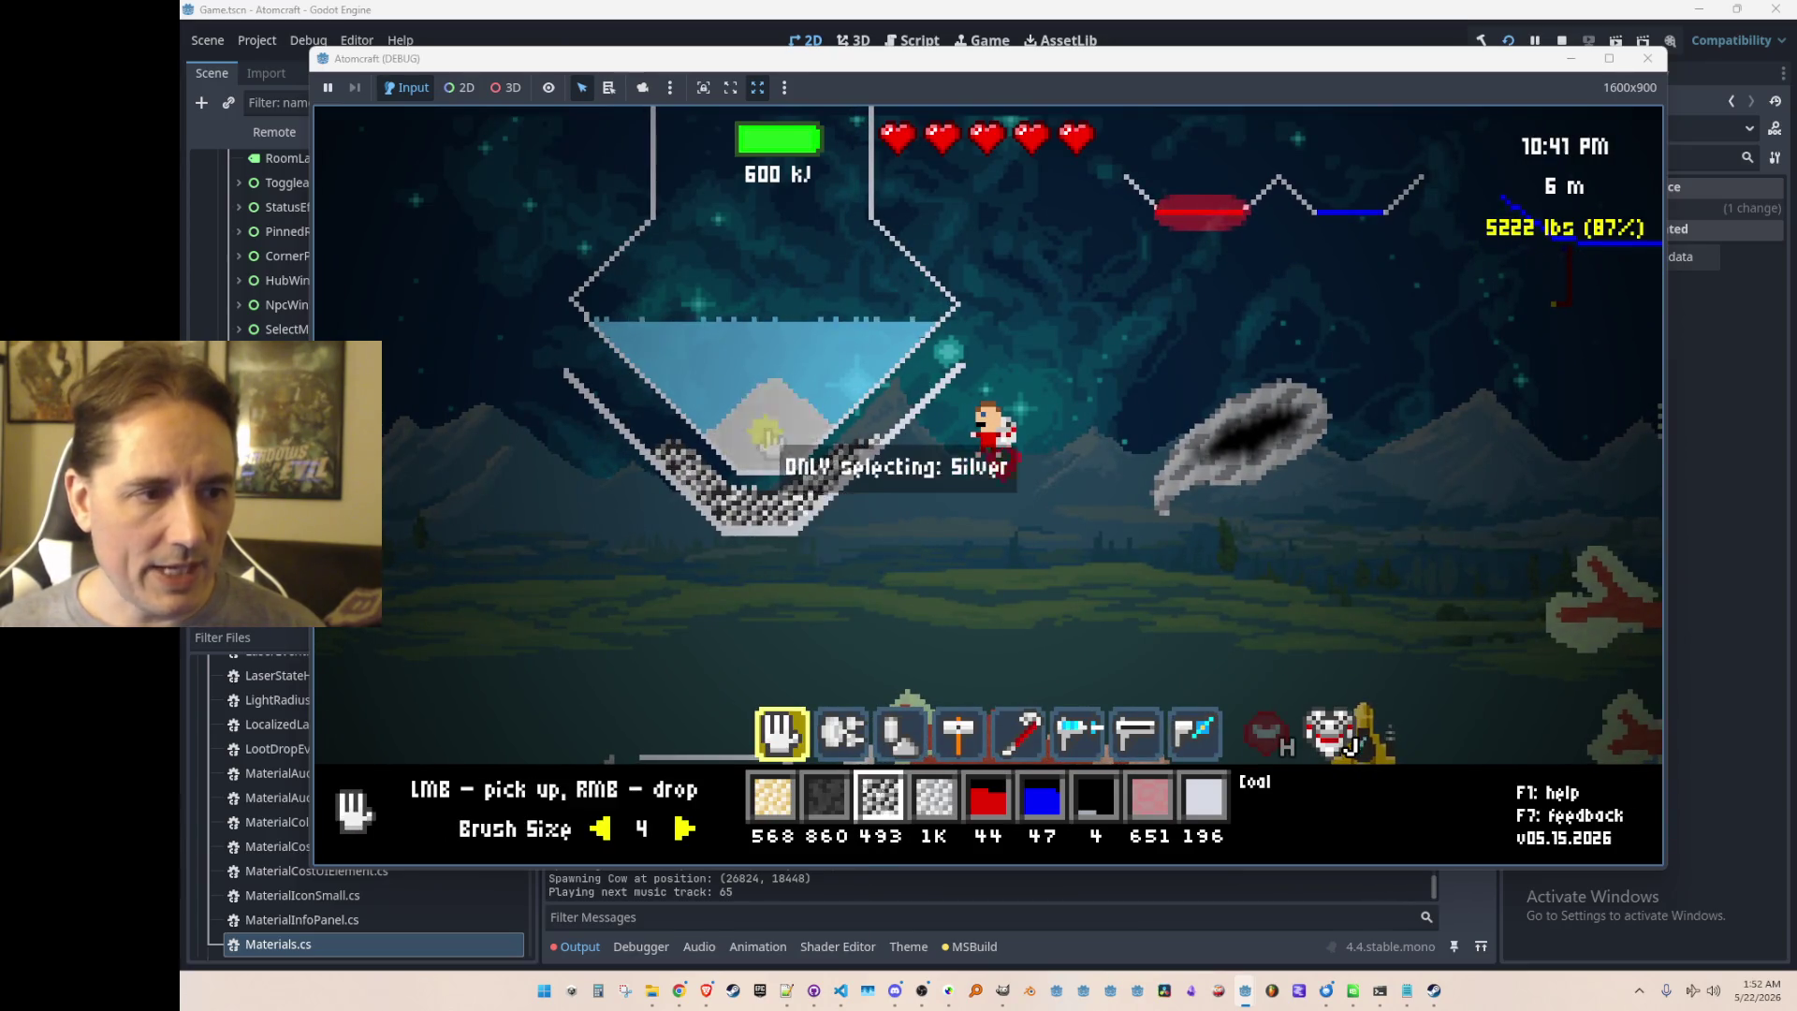
pyautogui.moveTo(735, 459); pyautogui.dragTo(754, 454)
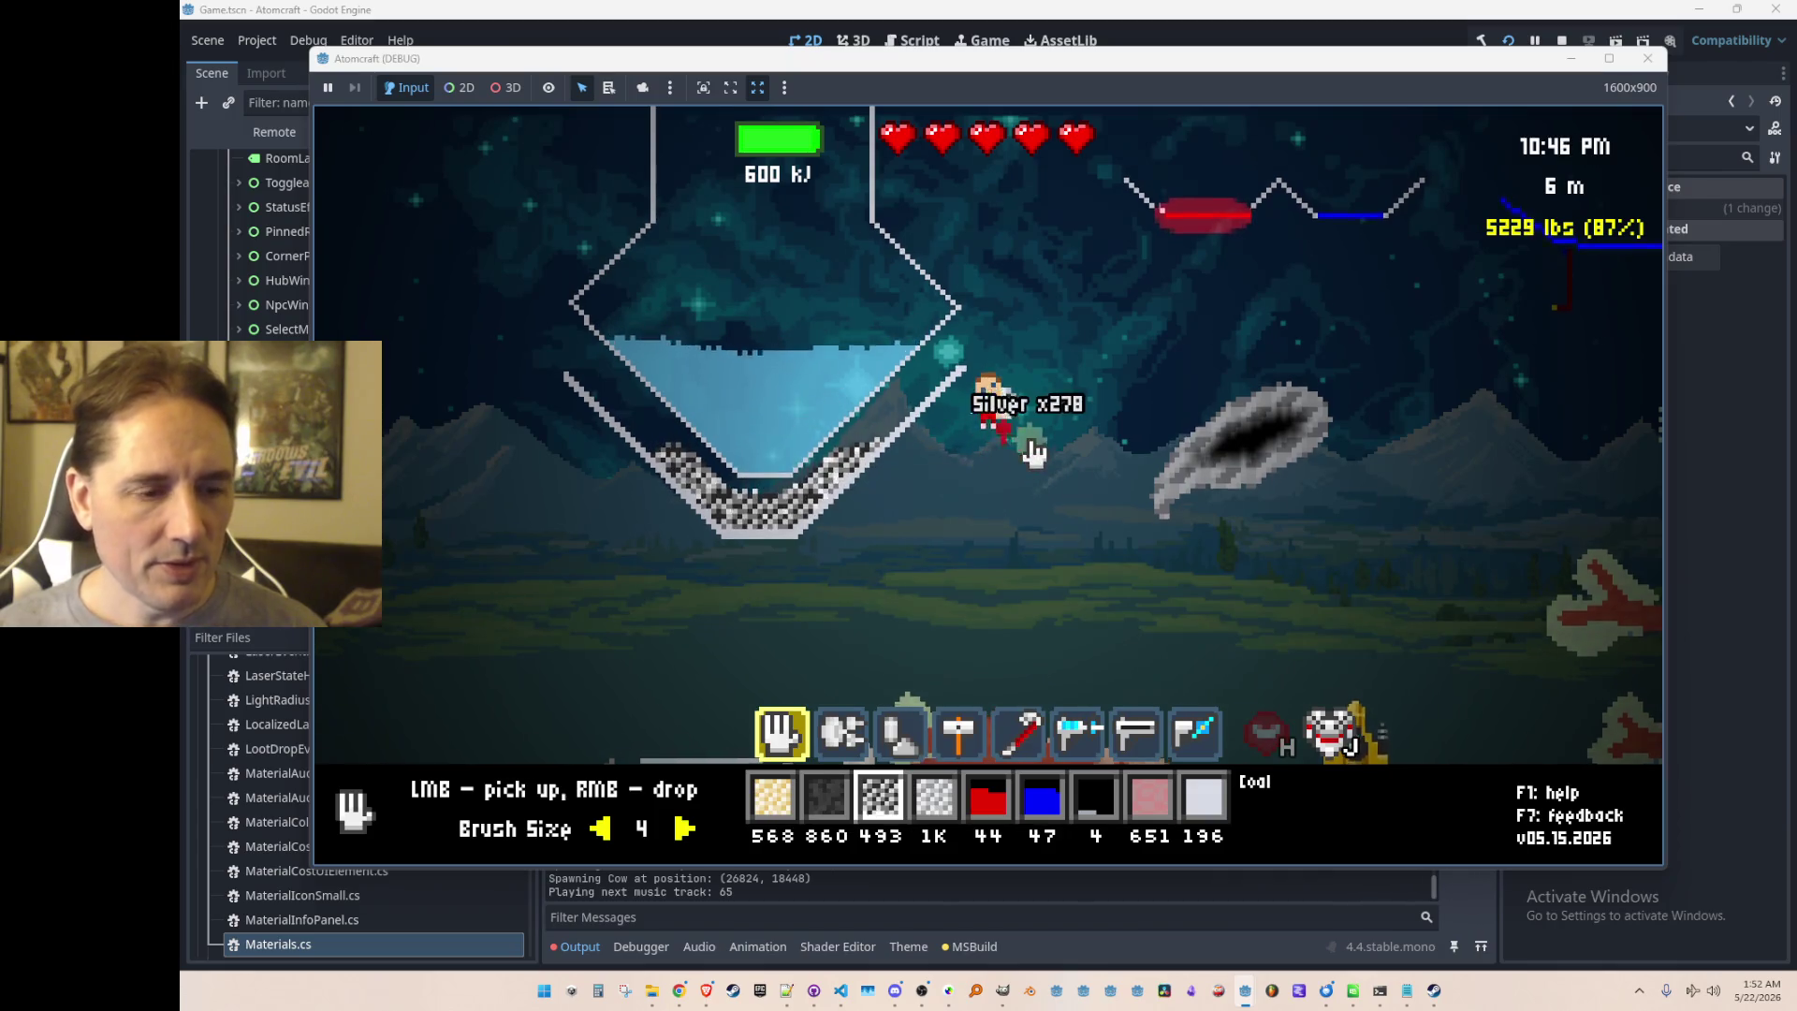
pyautogui.press('Tab')
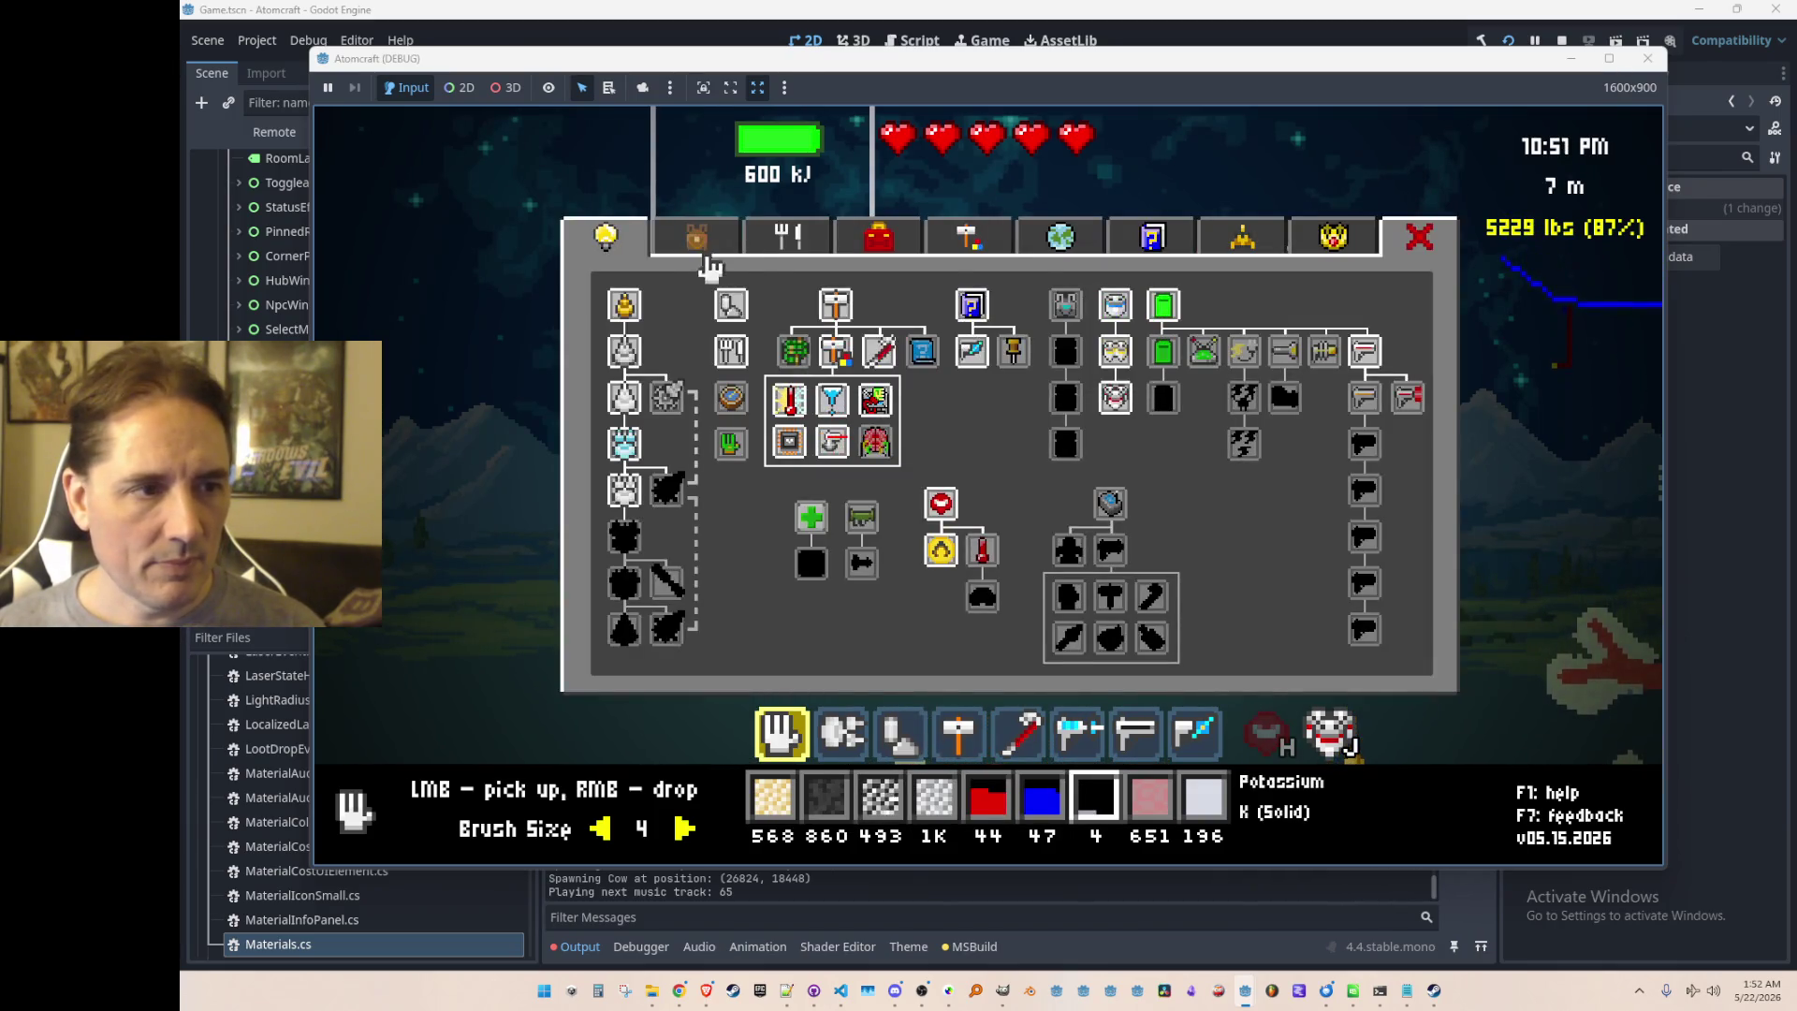
# Step: Give yourself Sodium via the console and put it in the hotbar material slot
pyautogui.click(700, 245)
pyautogui.click(723, 301)
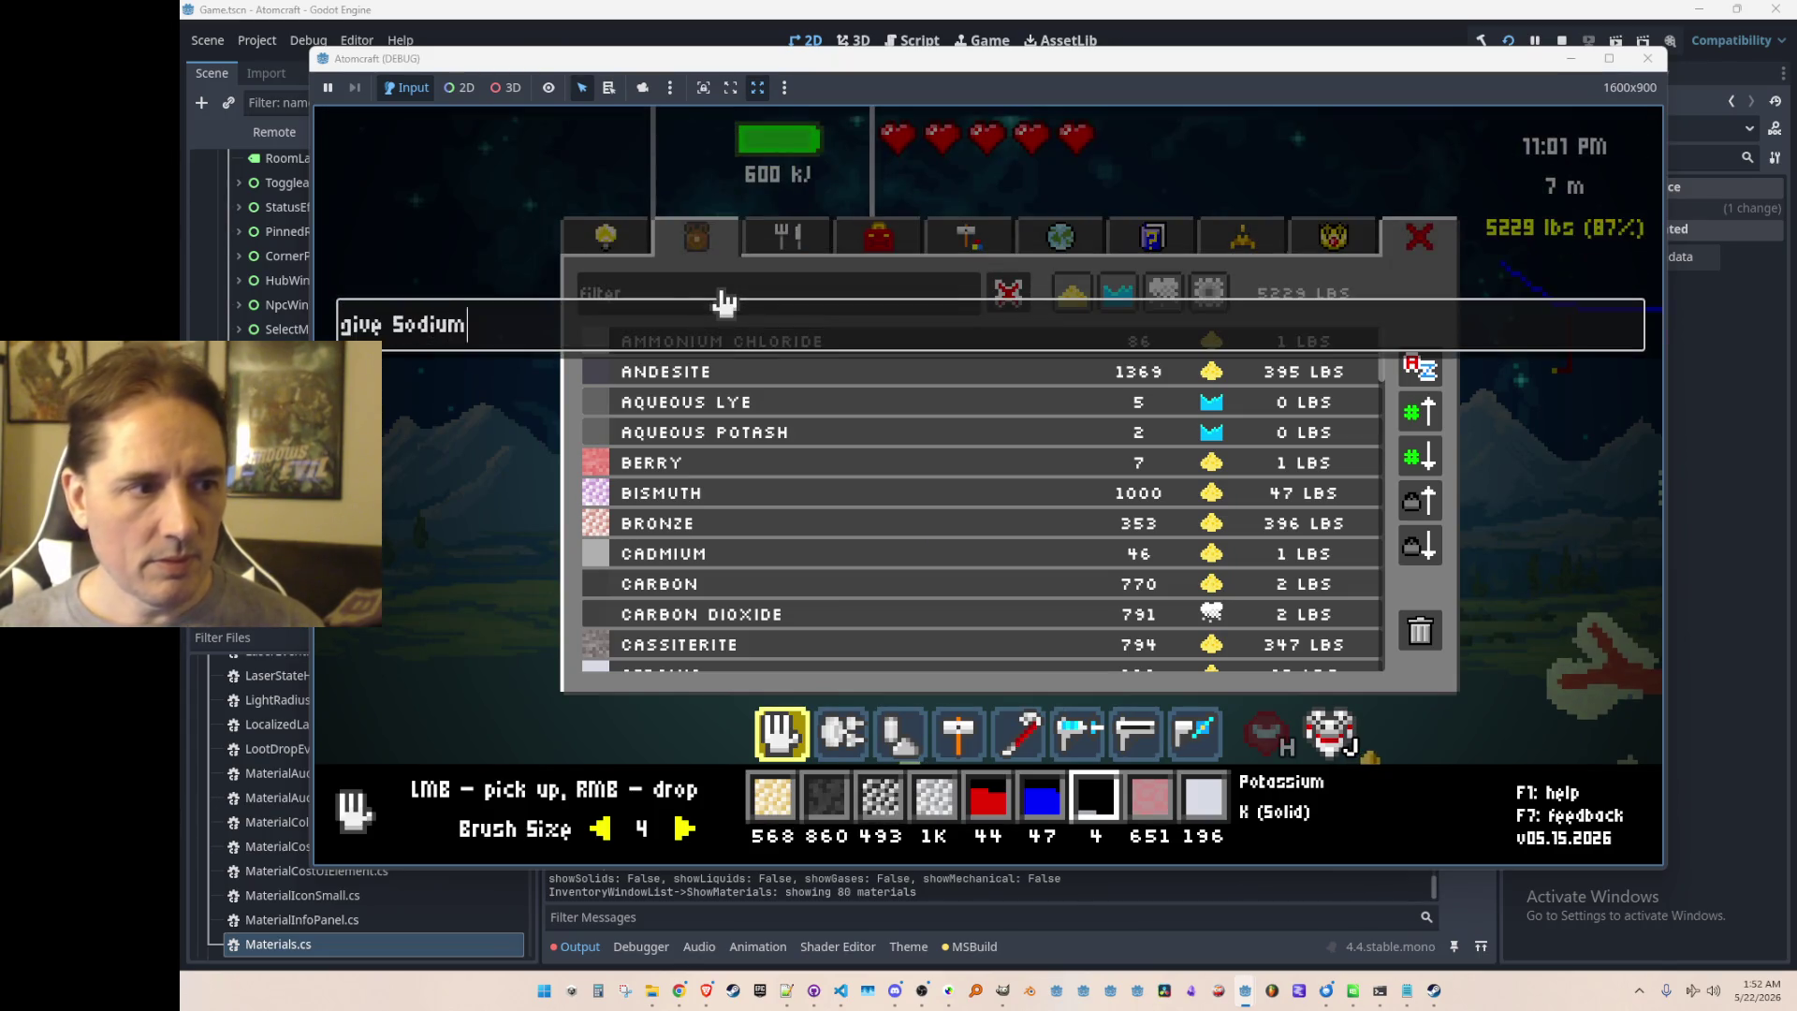
pyautogui.press('Return')
pyautogui.press('Tab')
pyautogui.press('Tab')
pyautogui.scroll(-4, 796, 449)
pyautogui.scroll(-15, 816, 506)
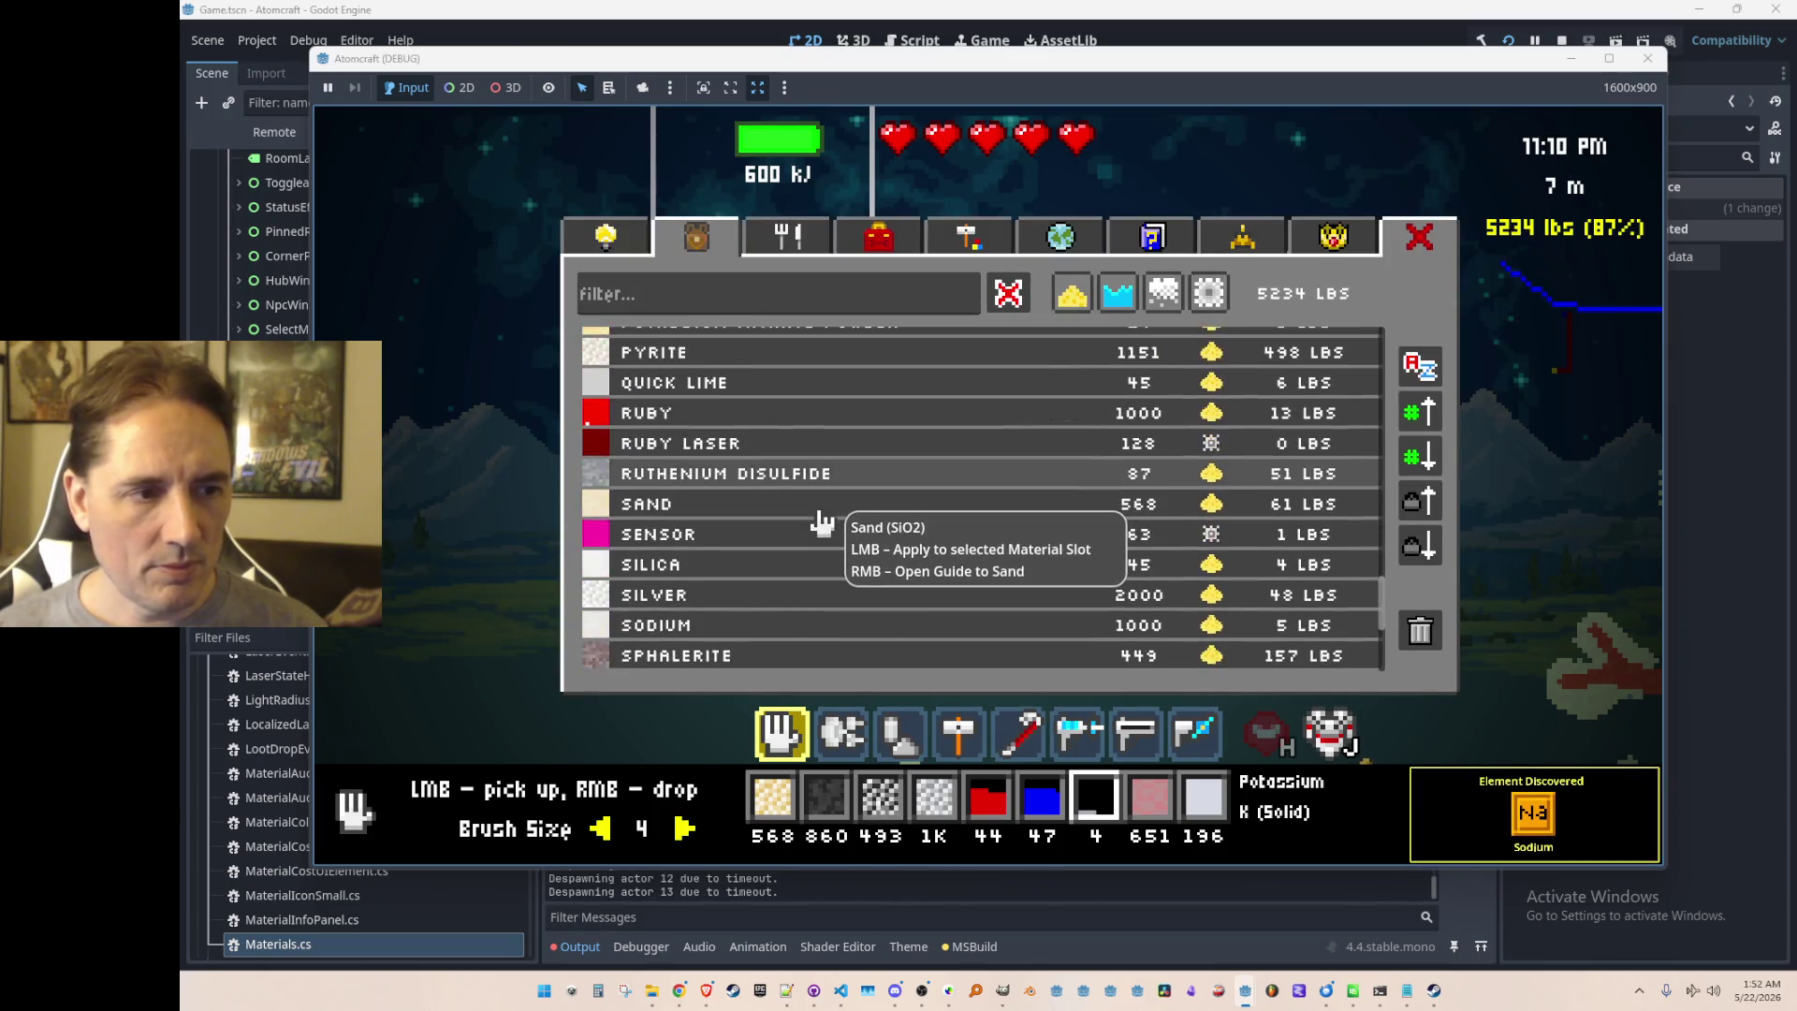
pyautogui.scroll(-1, 822, 543)
pyautogui.click(822, 535)
pyautogui.press('Tab')
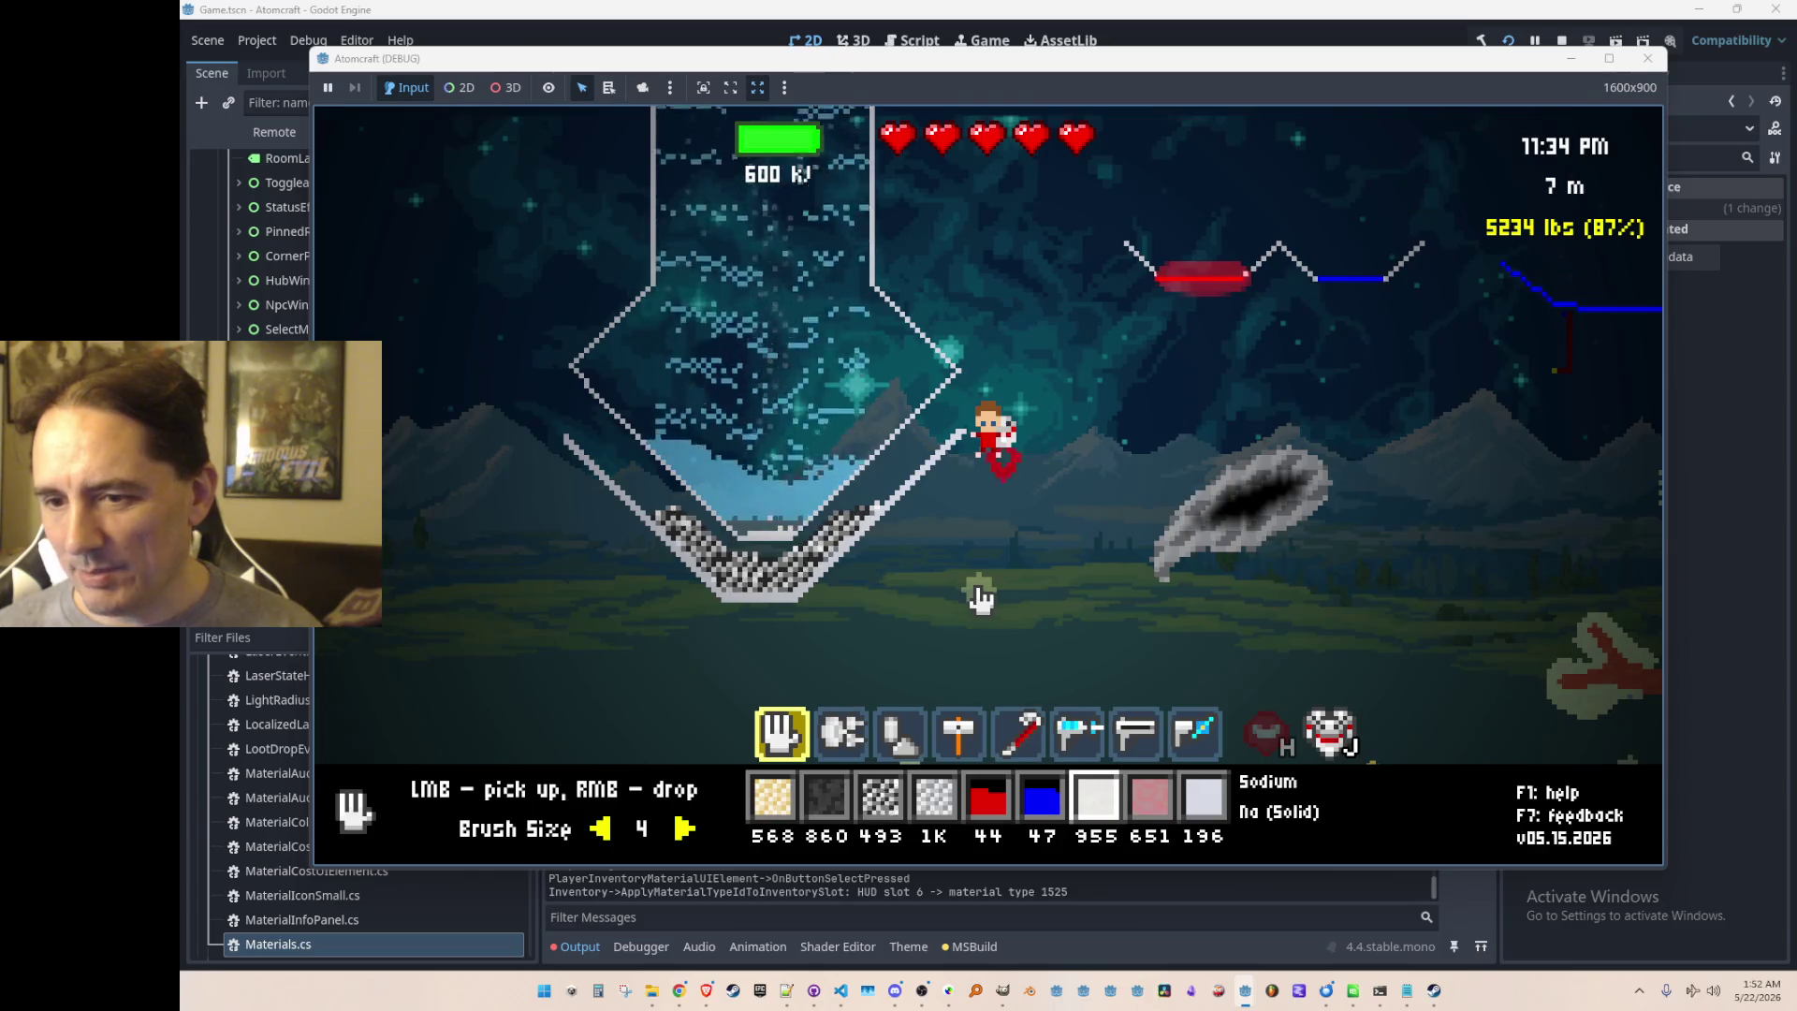
# Step: Drop three loads of sodium into the glass's water, turning it to lye and leaving 147 sodium
pyautogui.moveTo(711, 513)
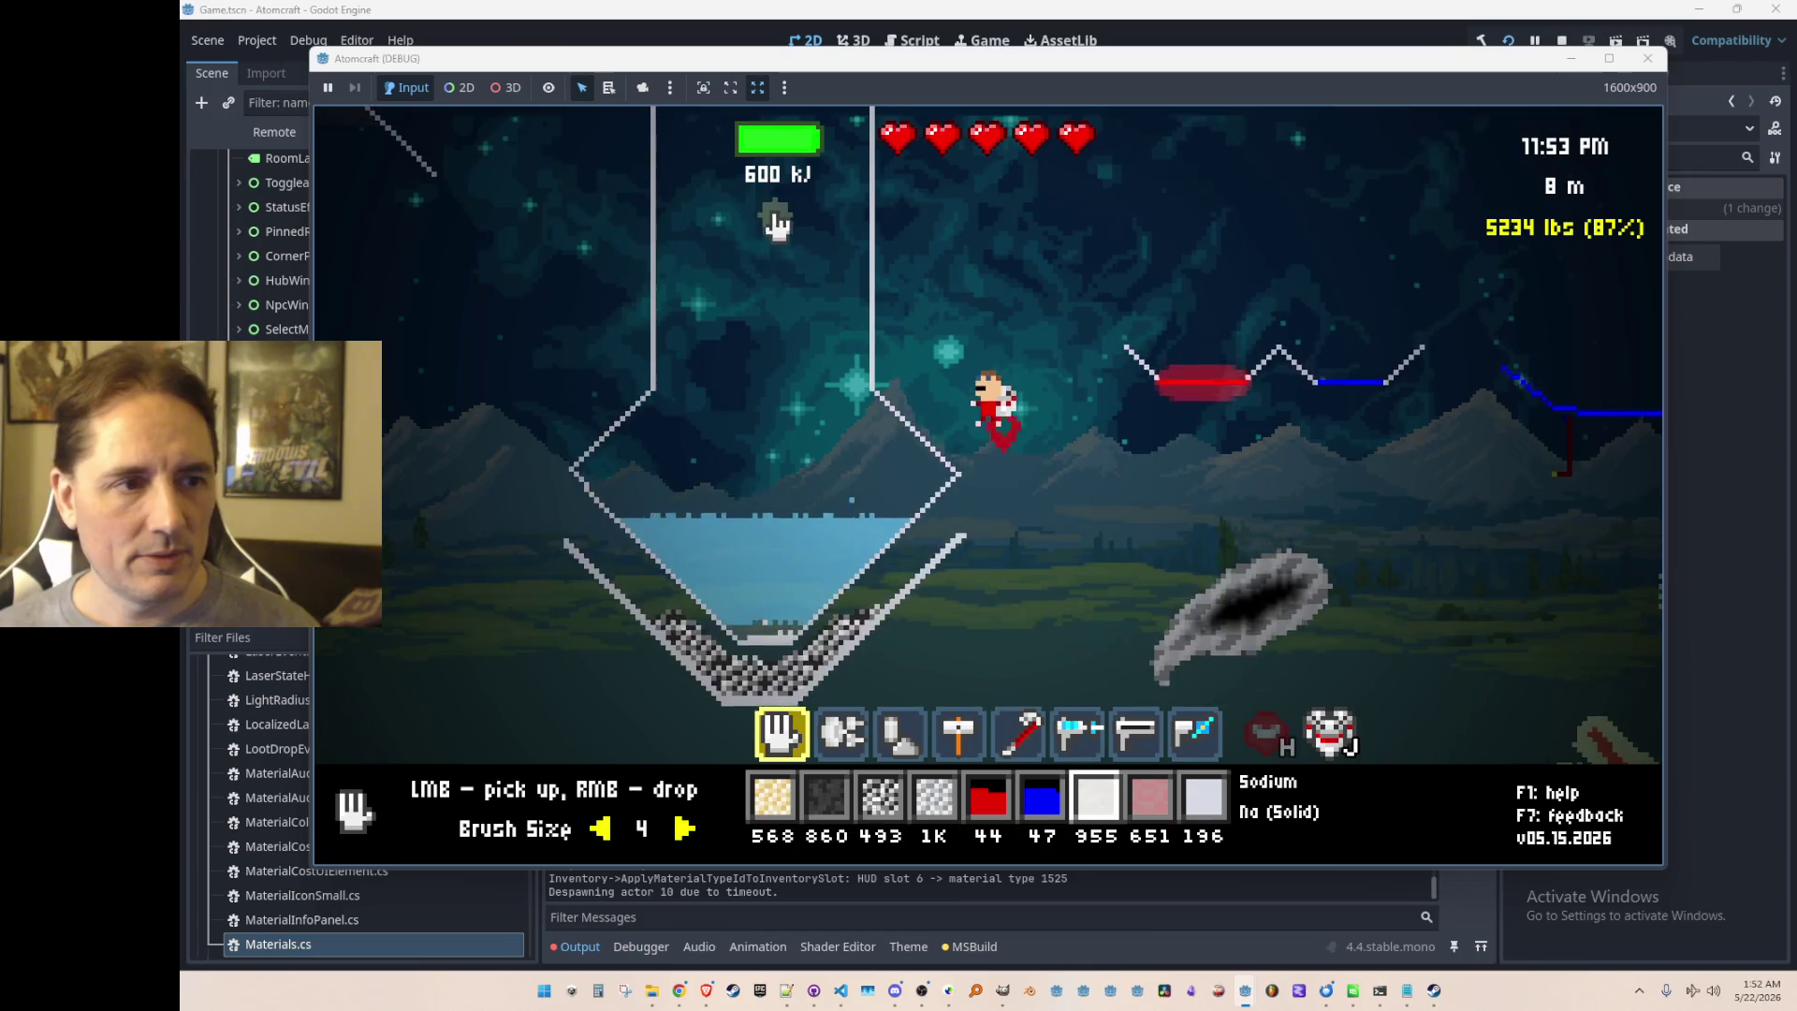
pyautogui.rightClick(776, 221)
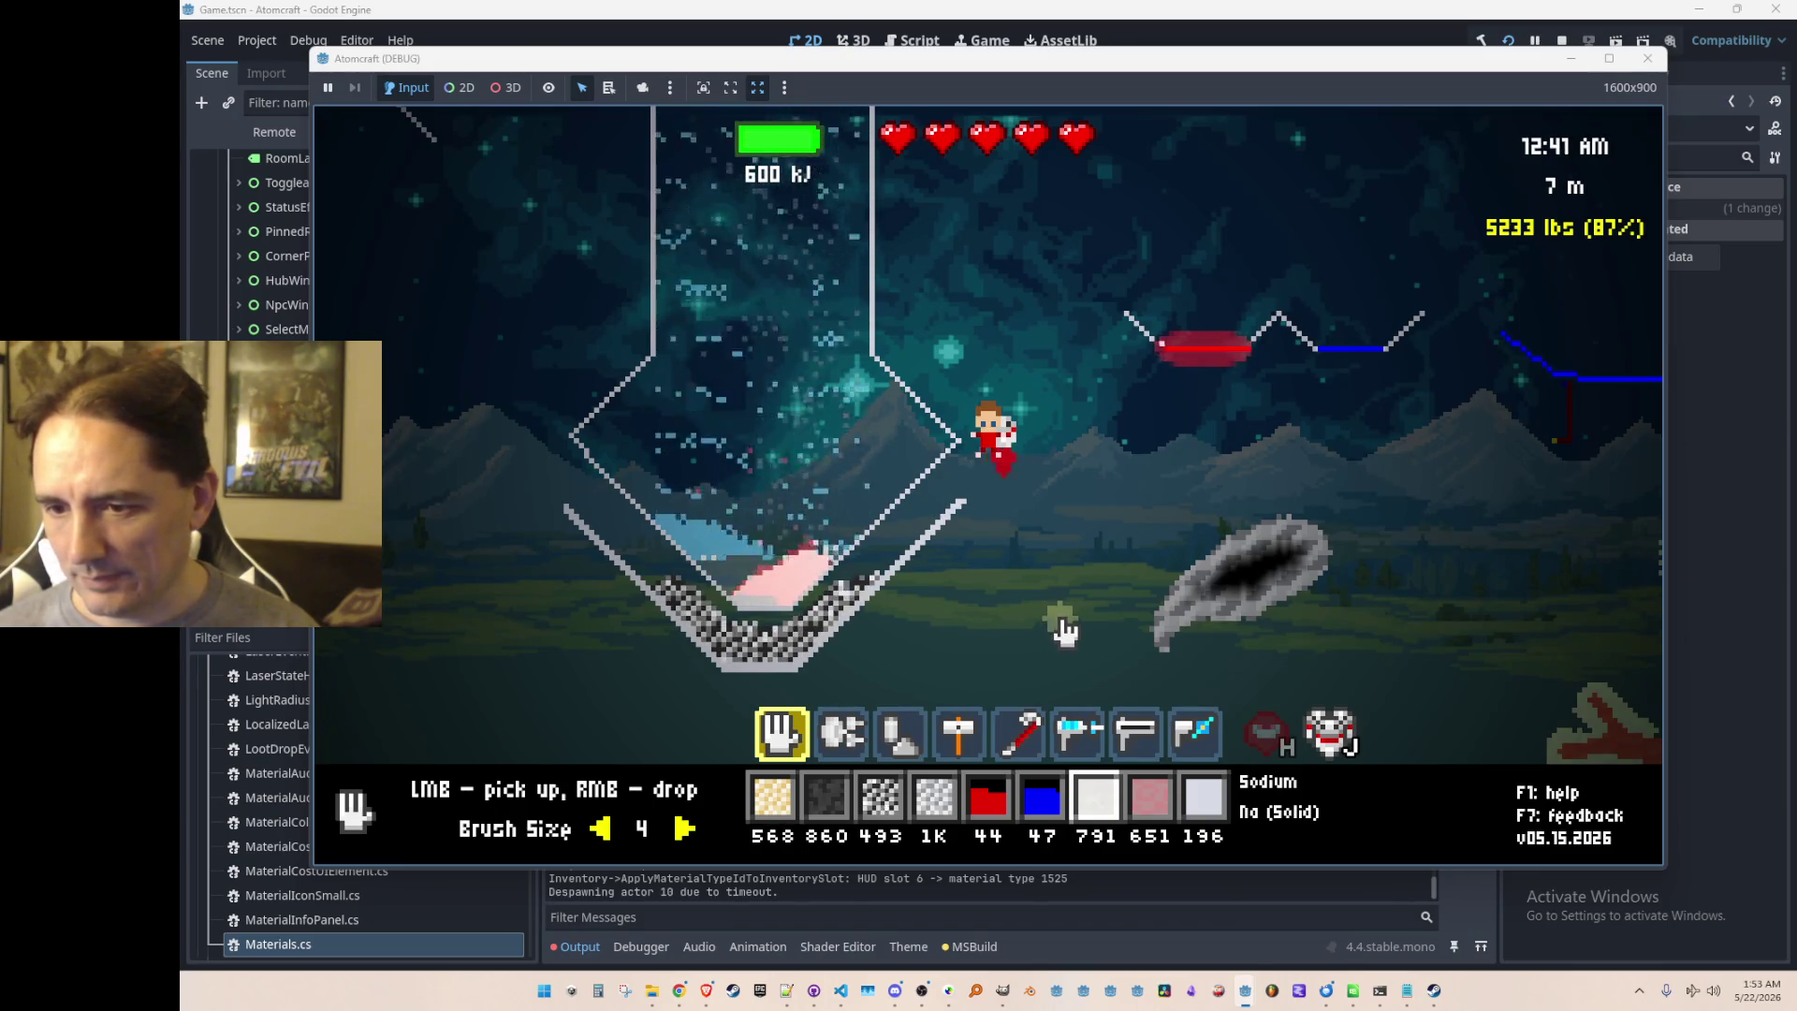
pyautogui.moveTo(783, 575)
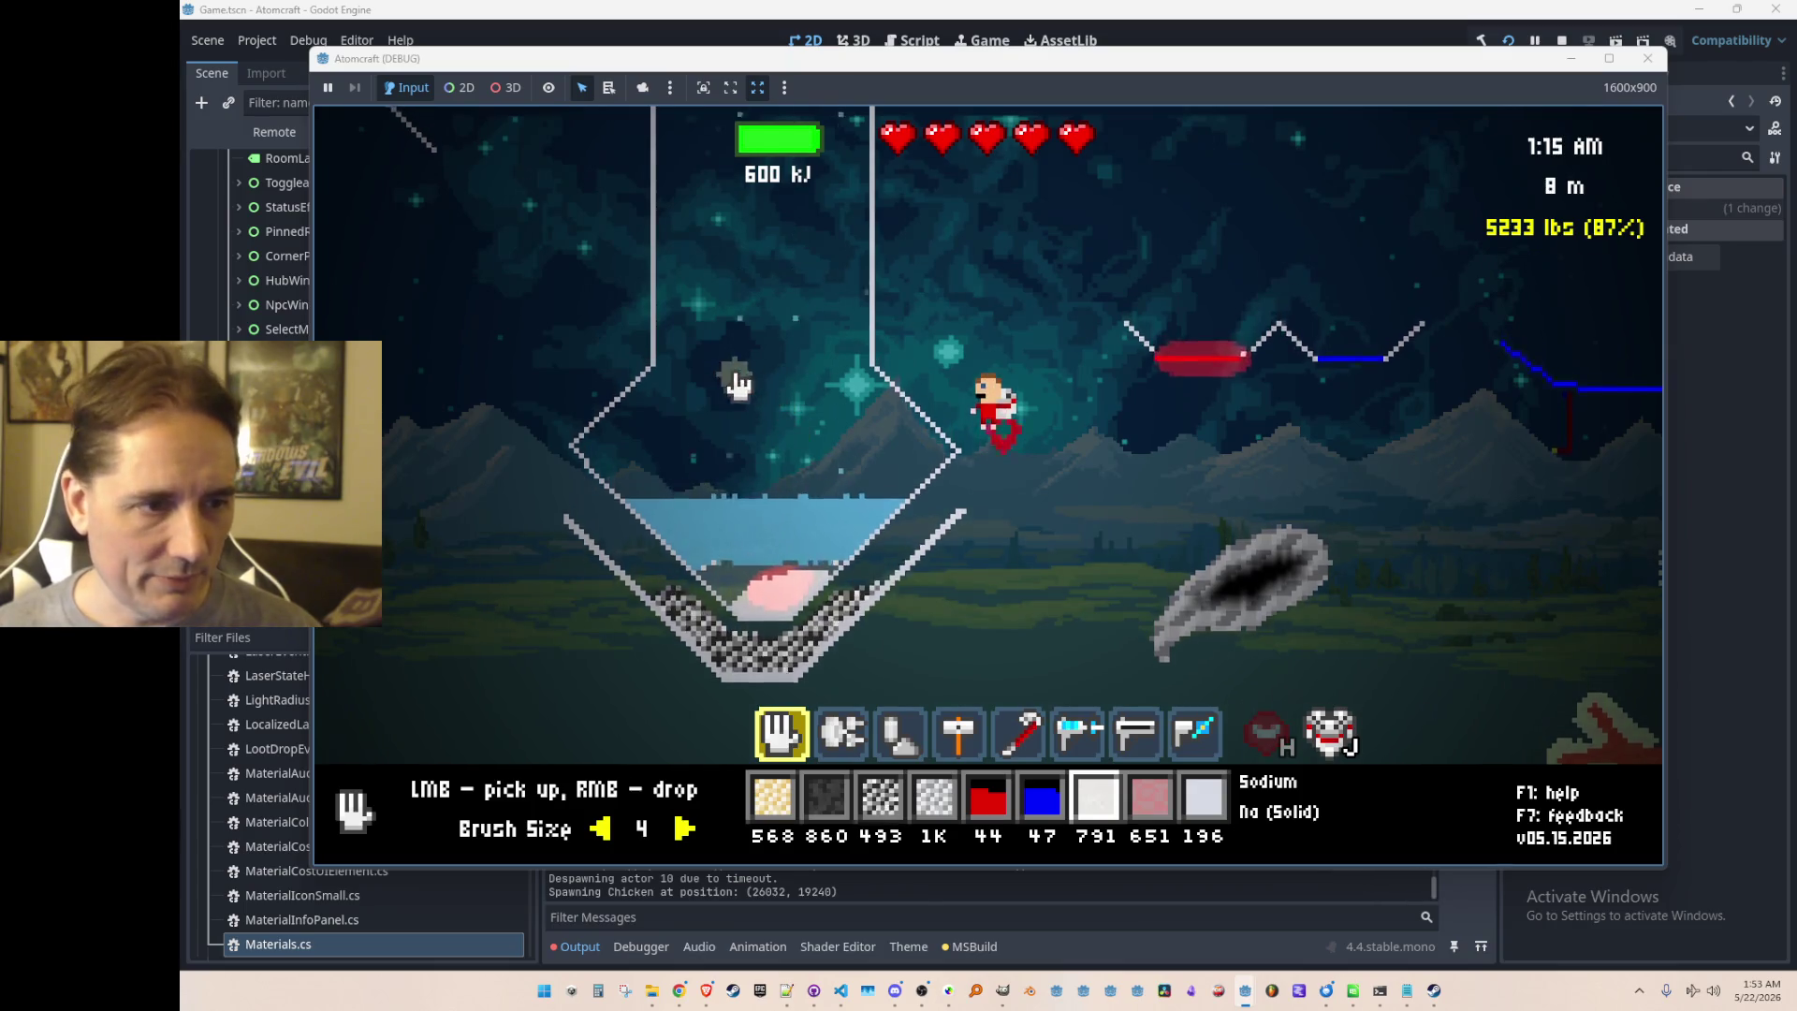
pyautogui.rightClick(676, 348)
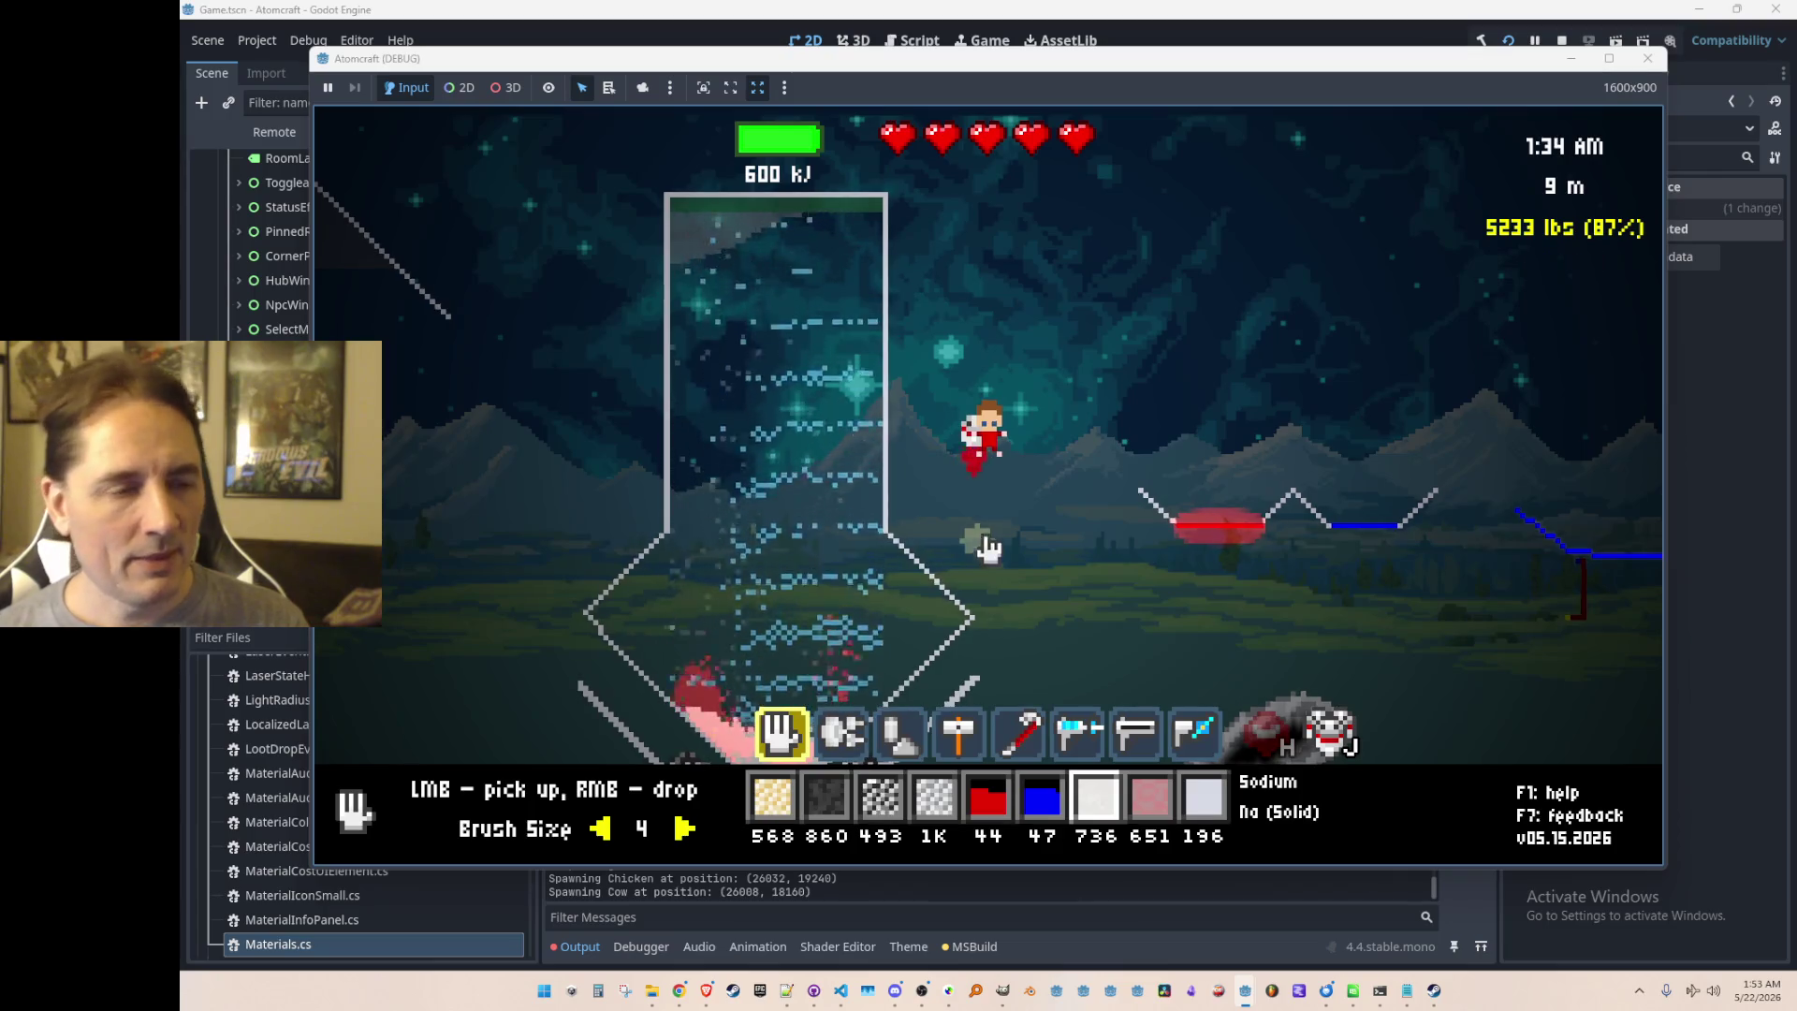
pyautogui.moveTo(823, 216)
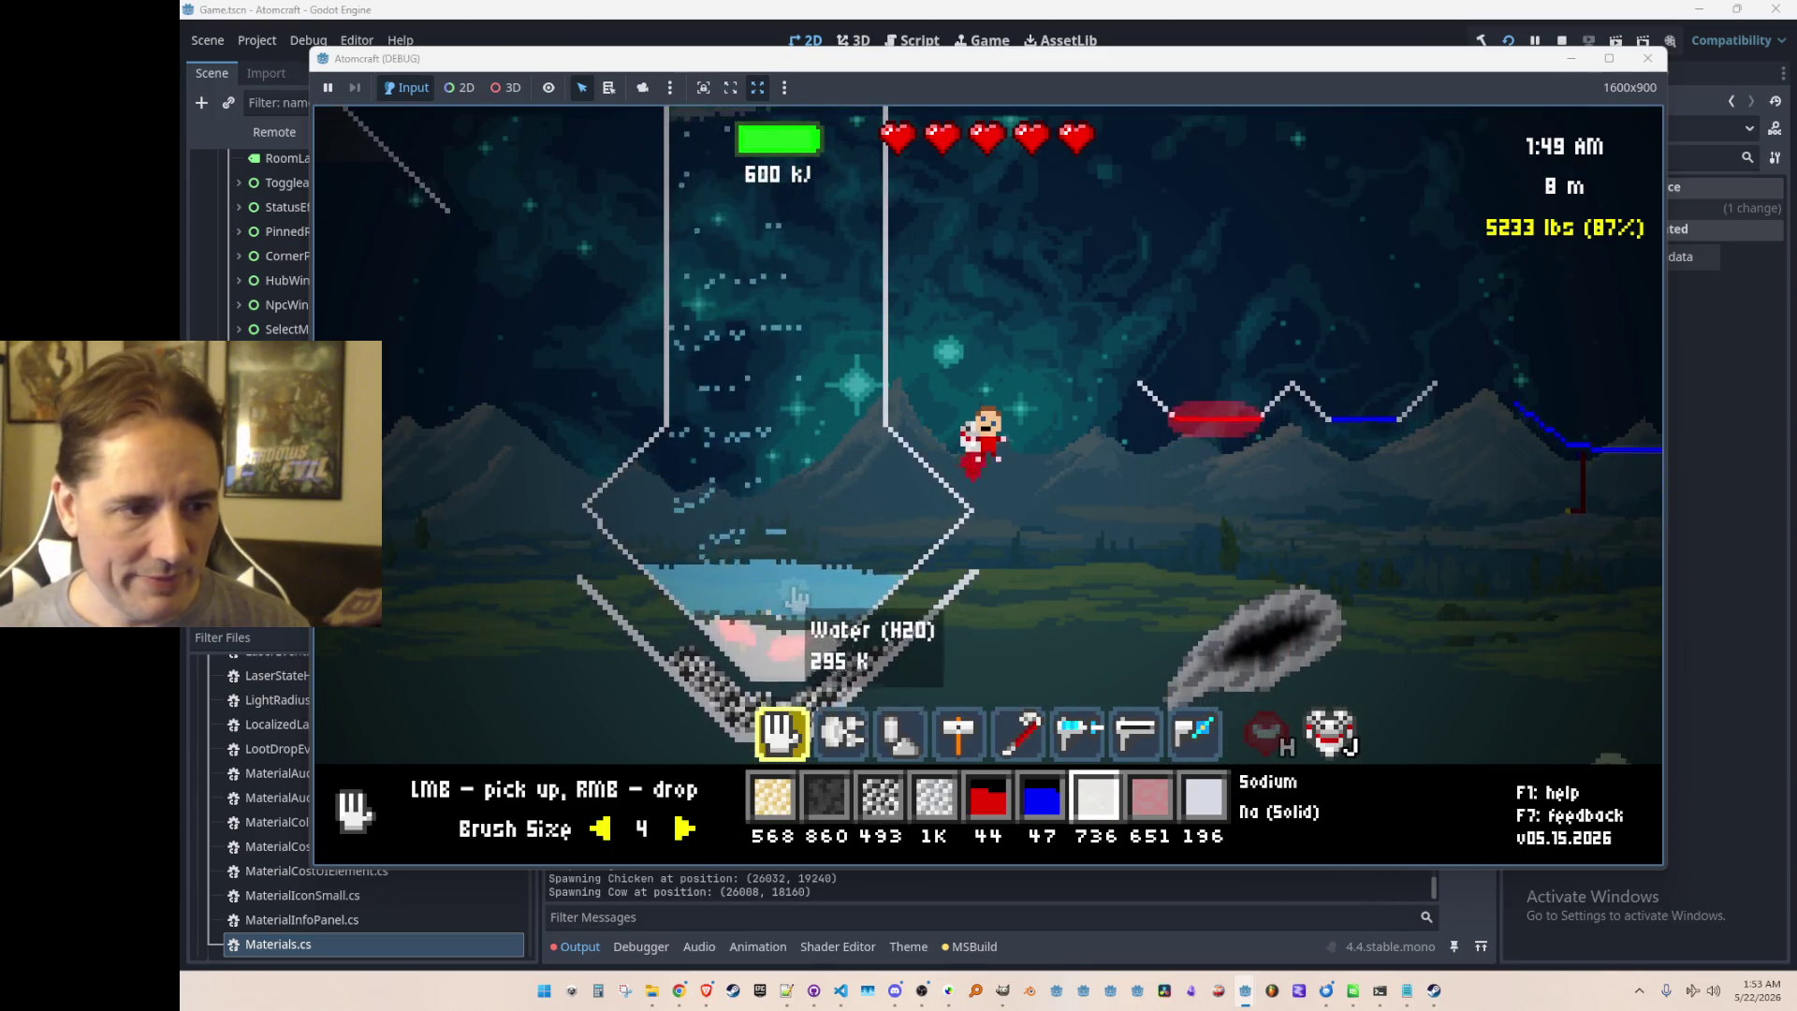
pyautogui.moveTo(782, 642)
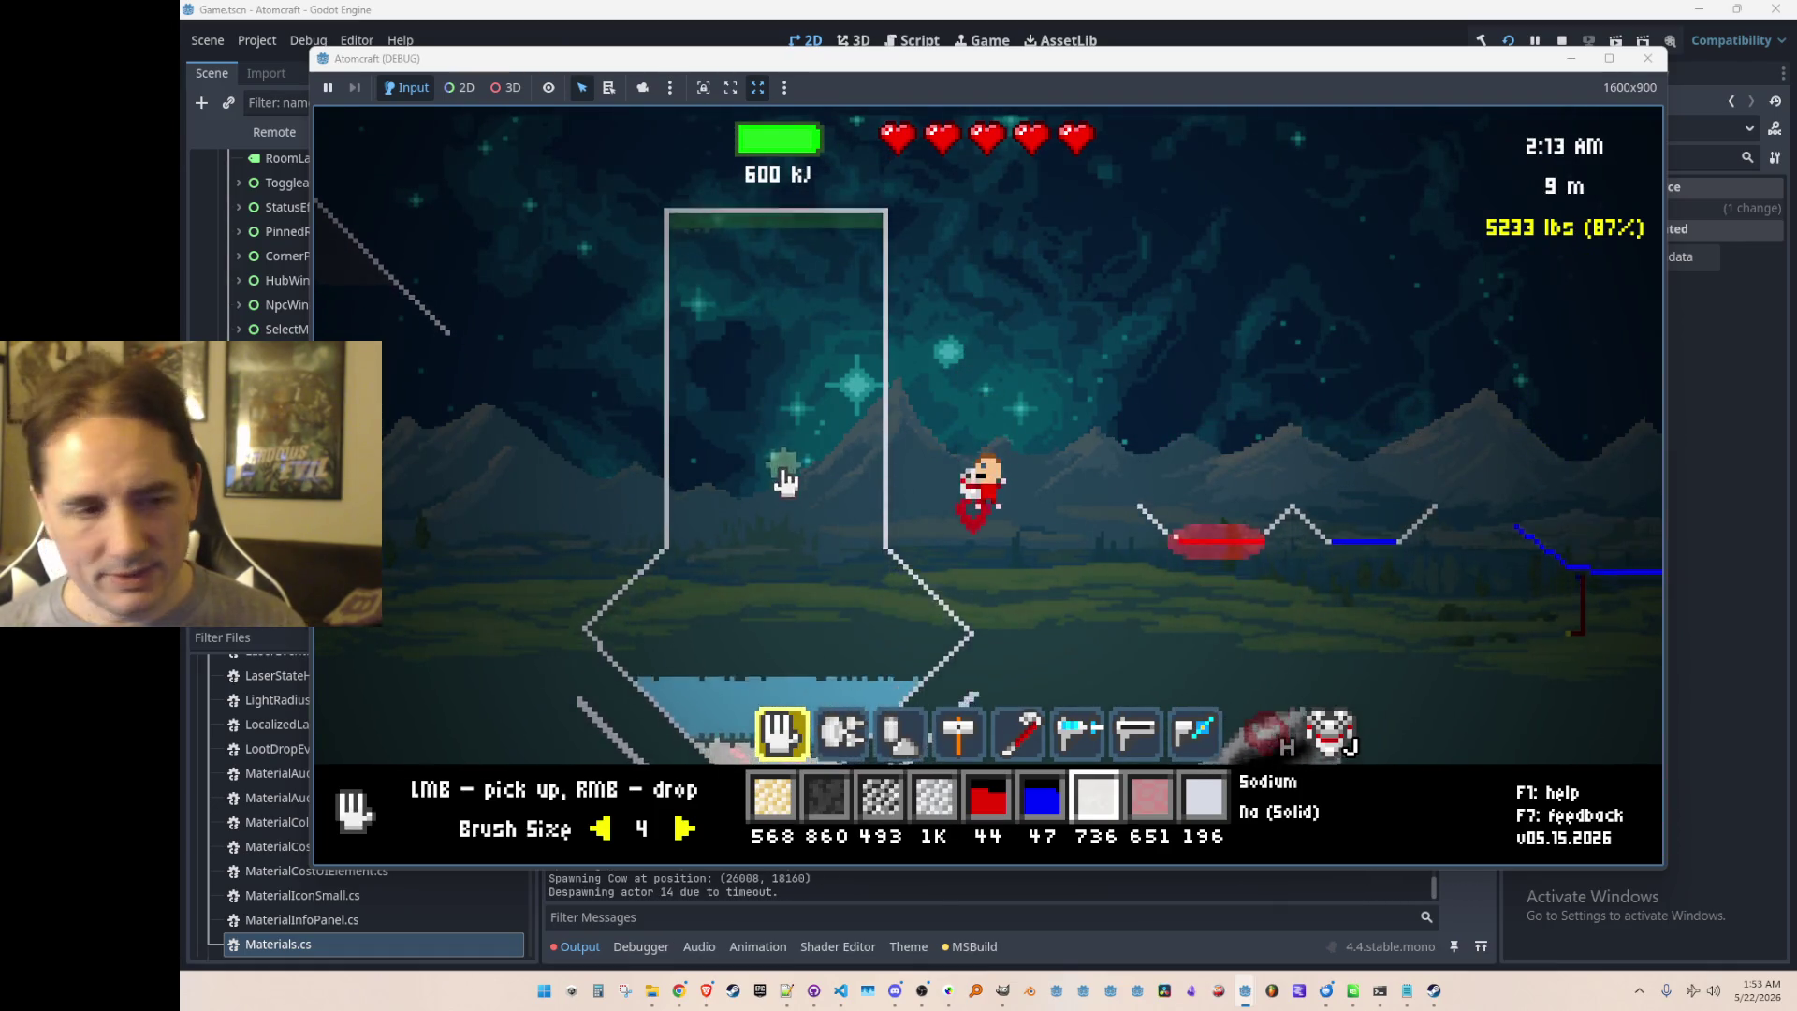
pyautogui.rightClick(781, 365)
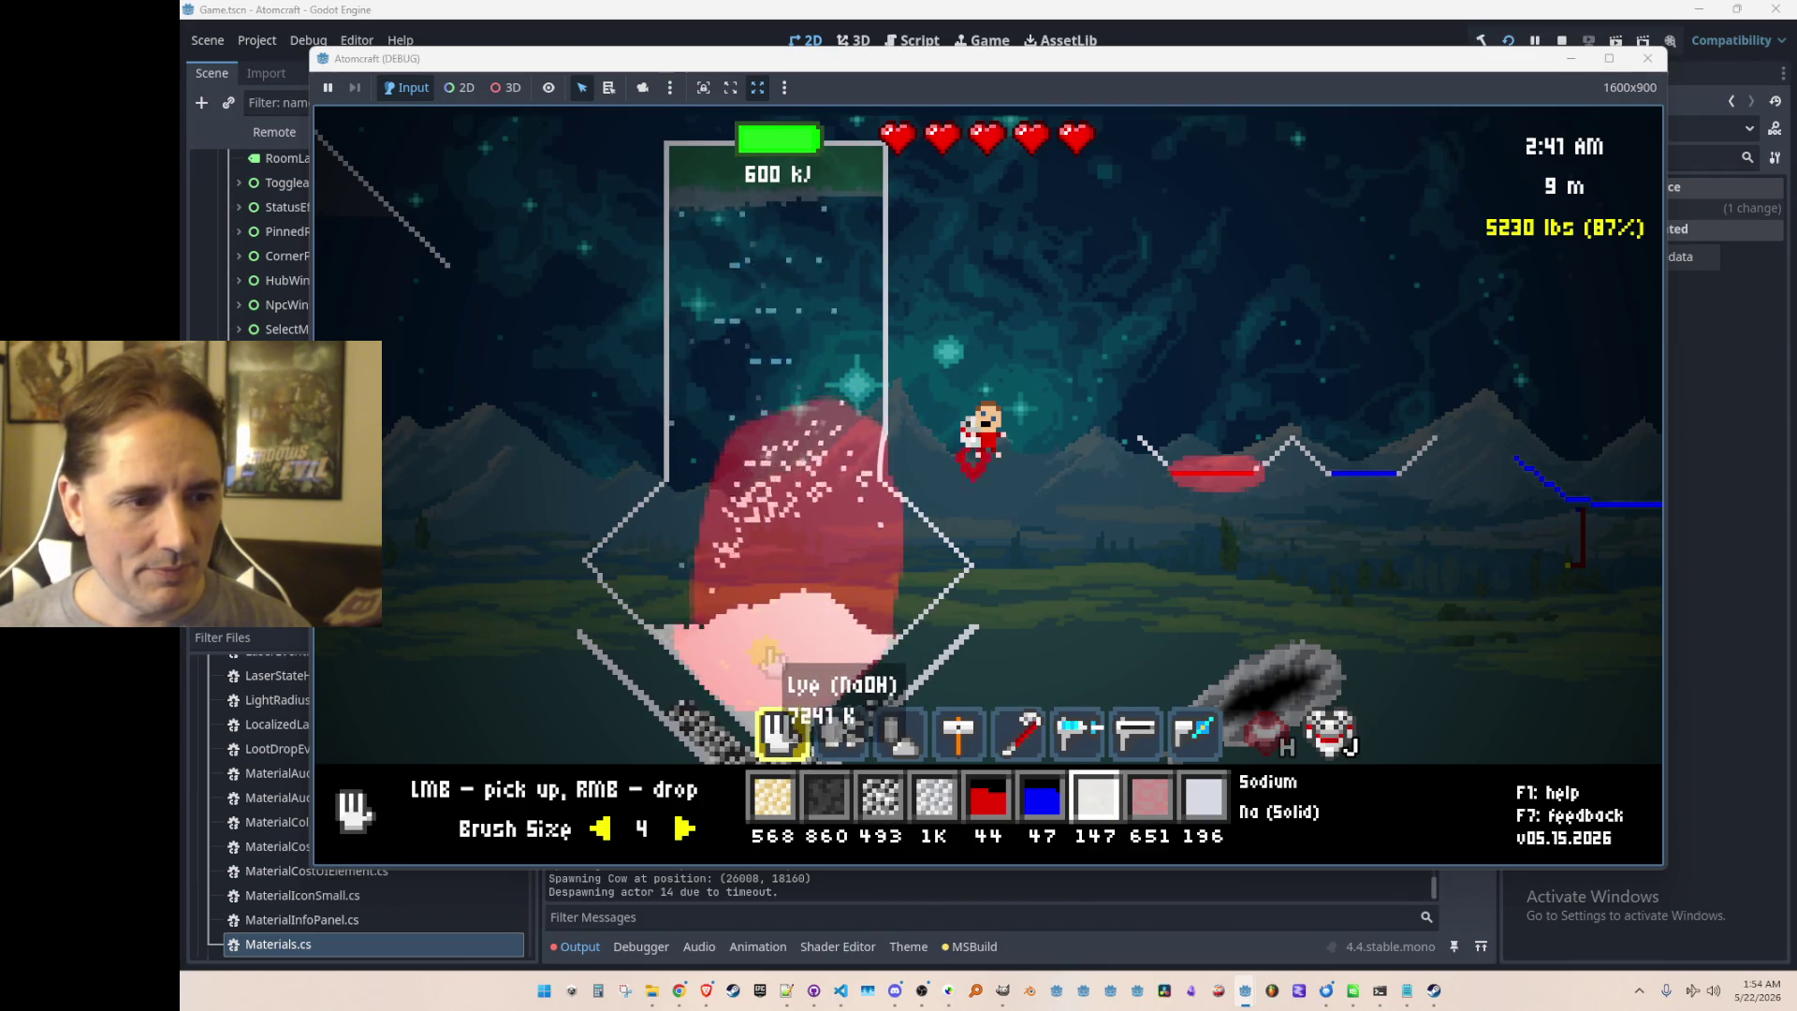
# Step: Drop the last sodium into the glass, then fly around inspecting the lye and molten sodium temperatures
pyautogui.rightClick(783, 311)
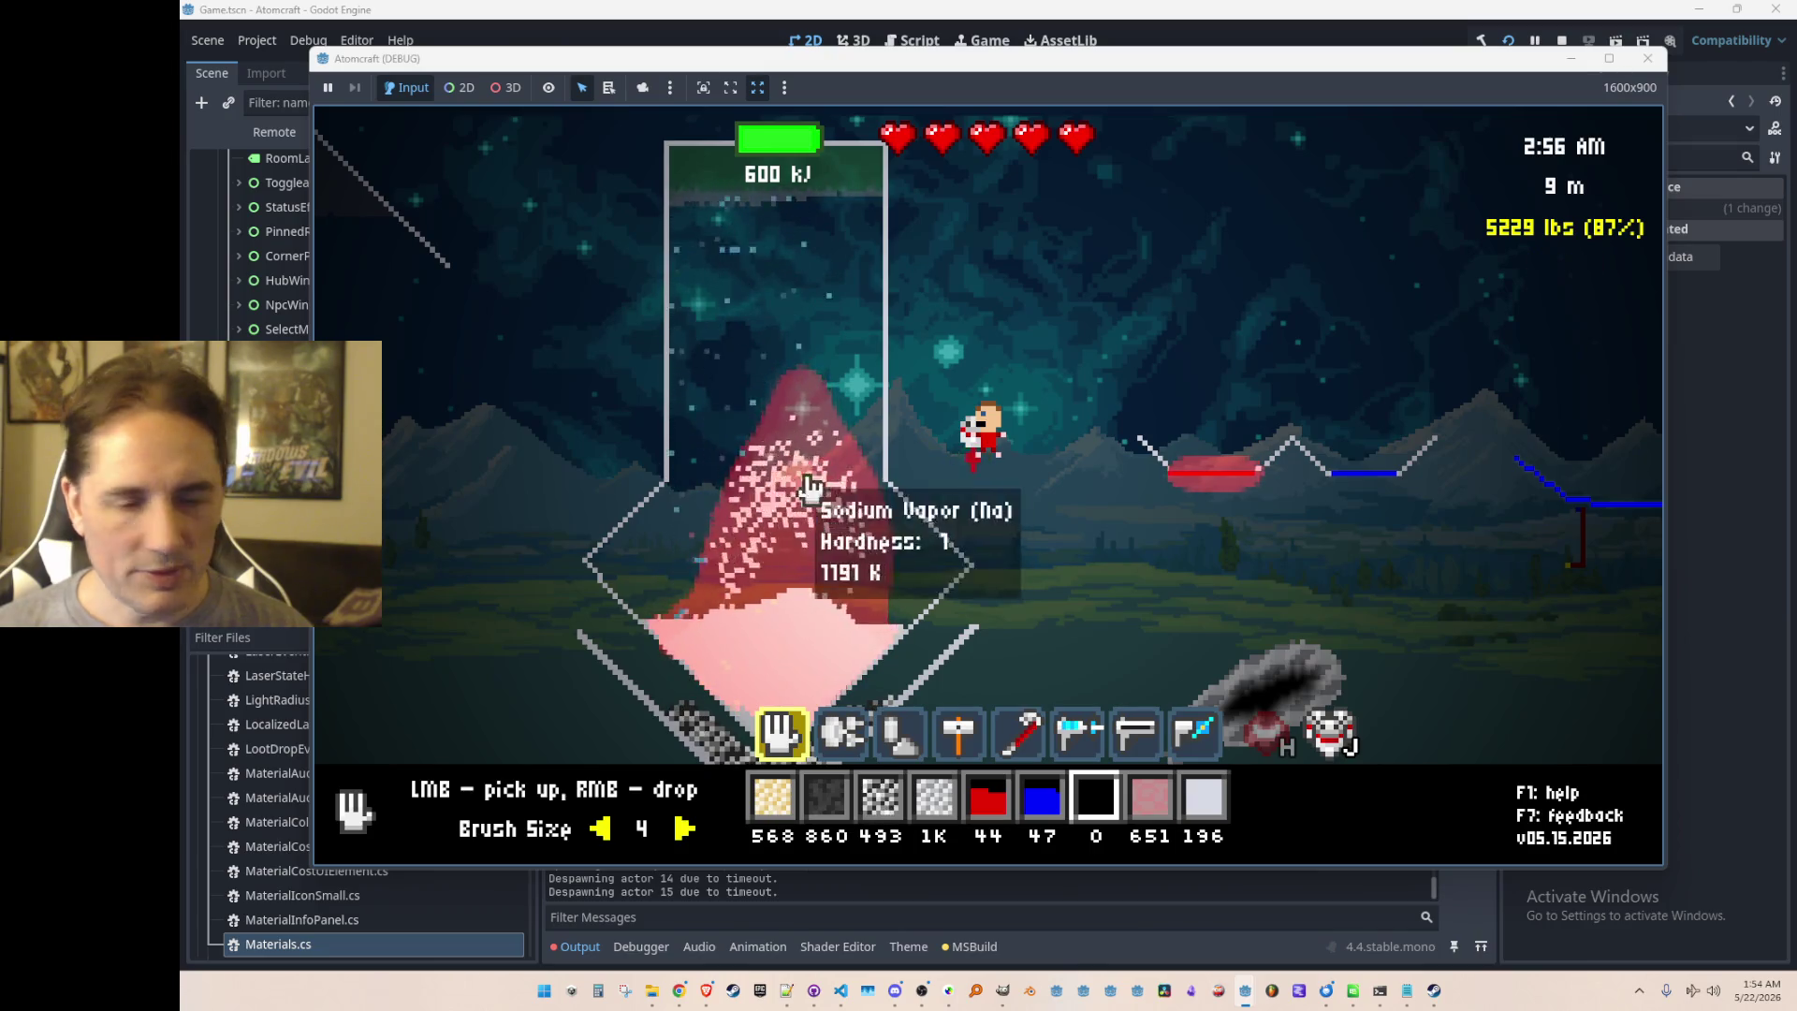
pyautogui.press('d')
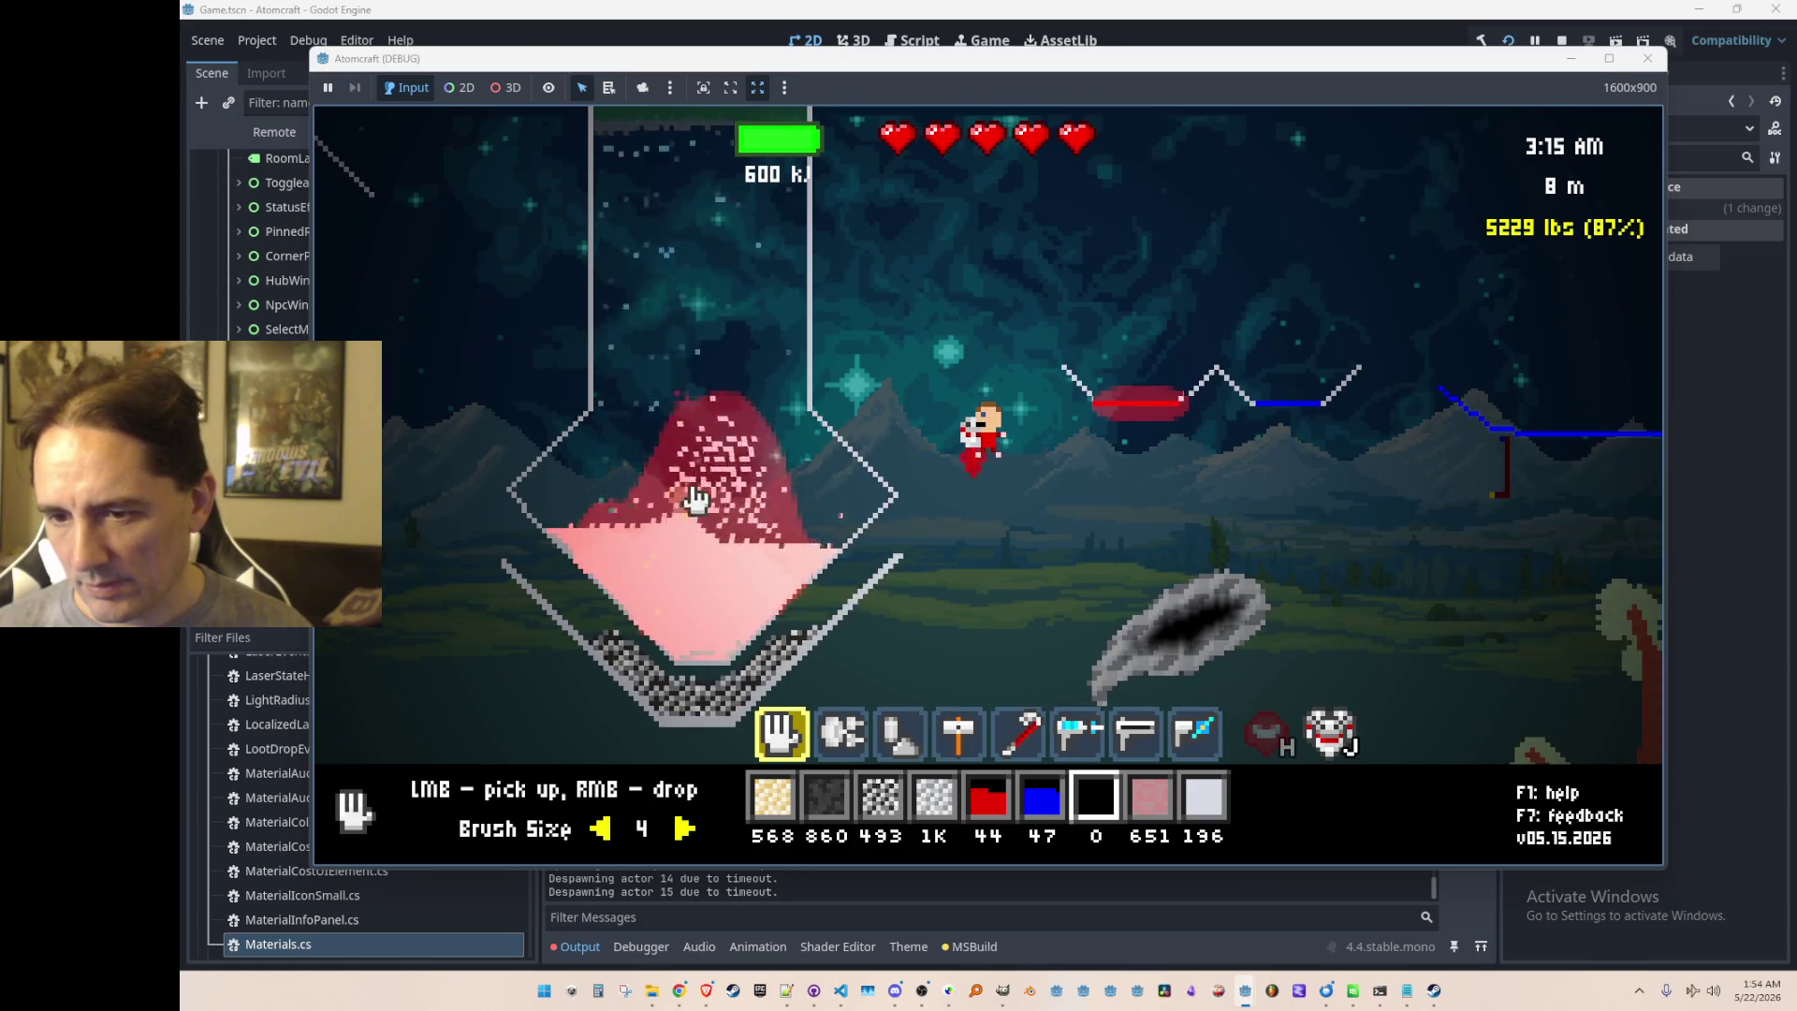
pyautogui.press('w')
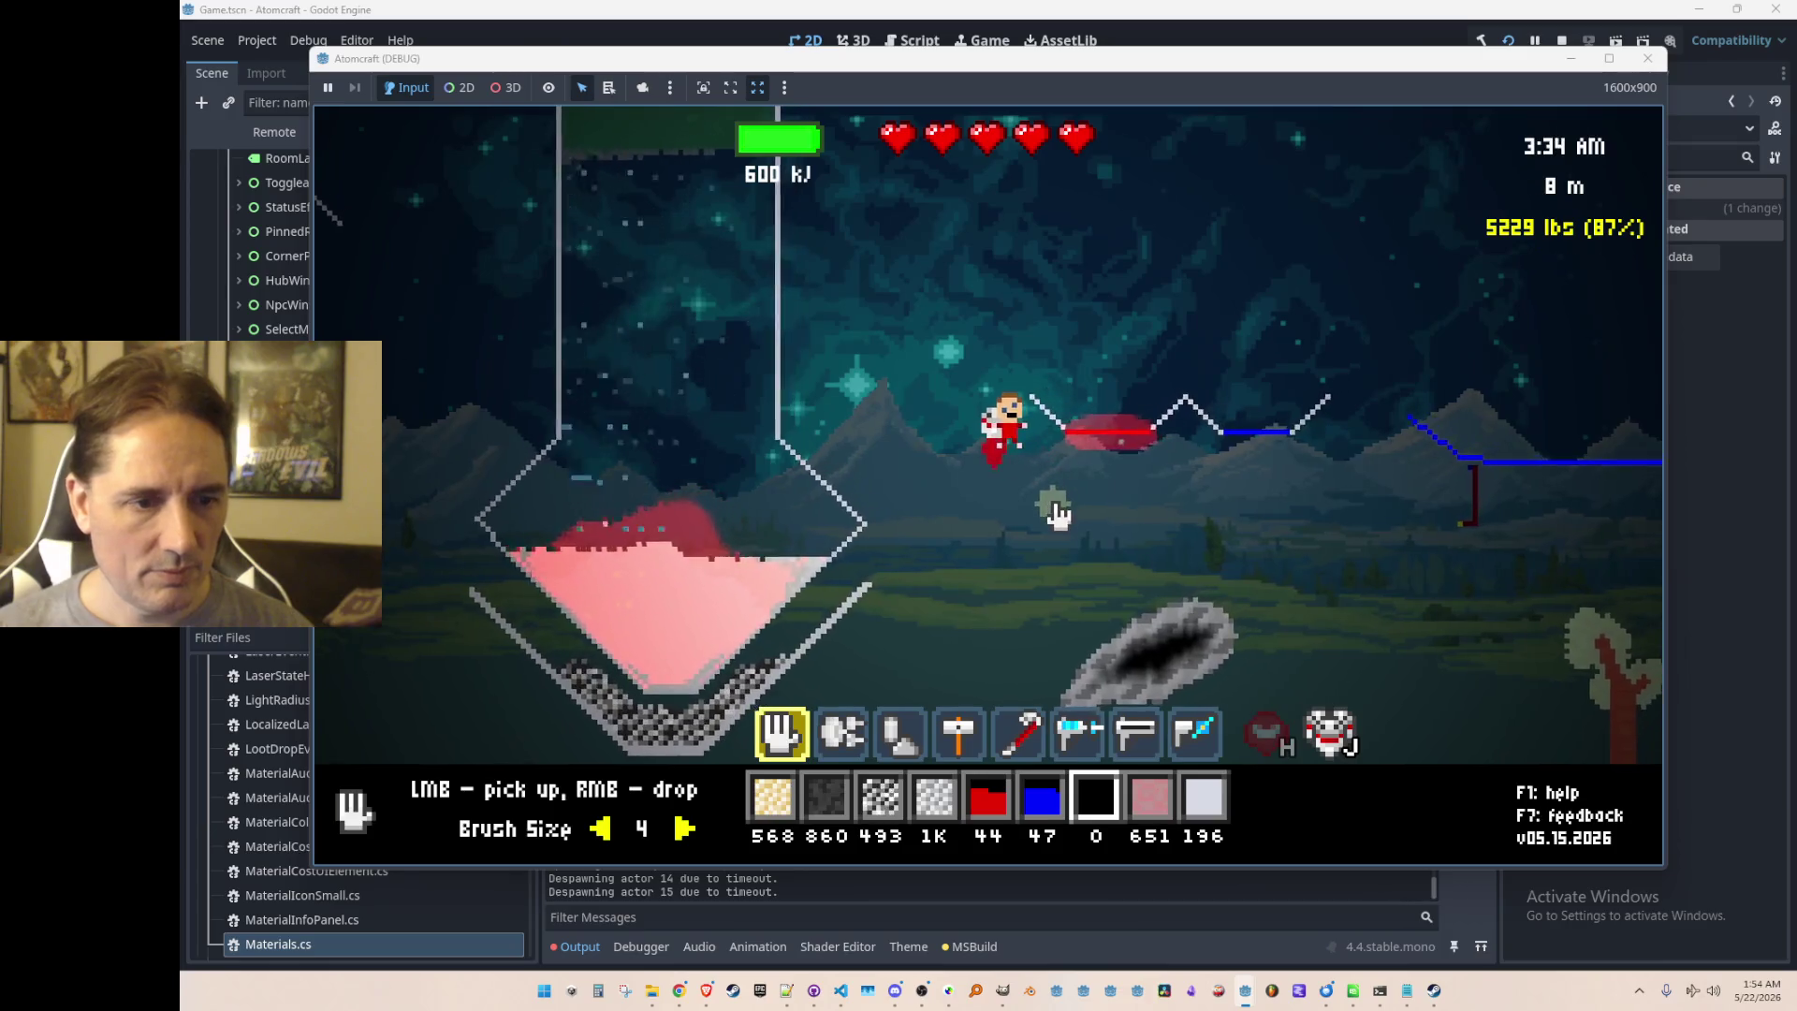
pyautogui.moveTo(704, 613)
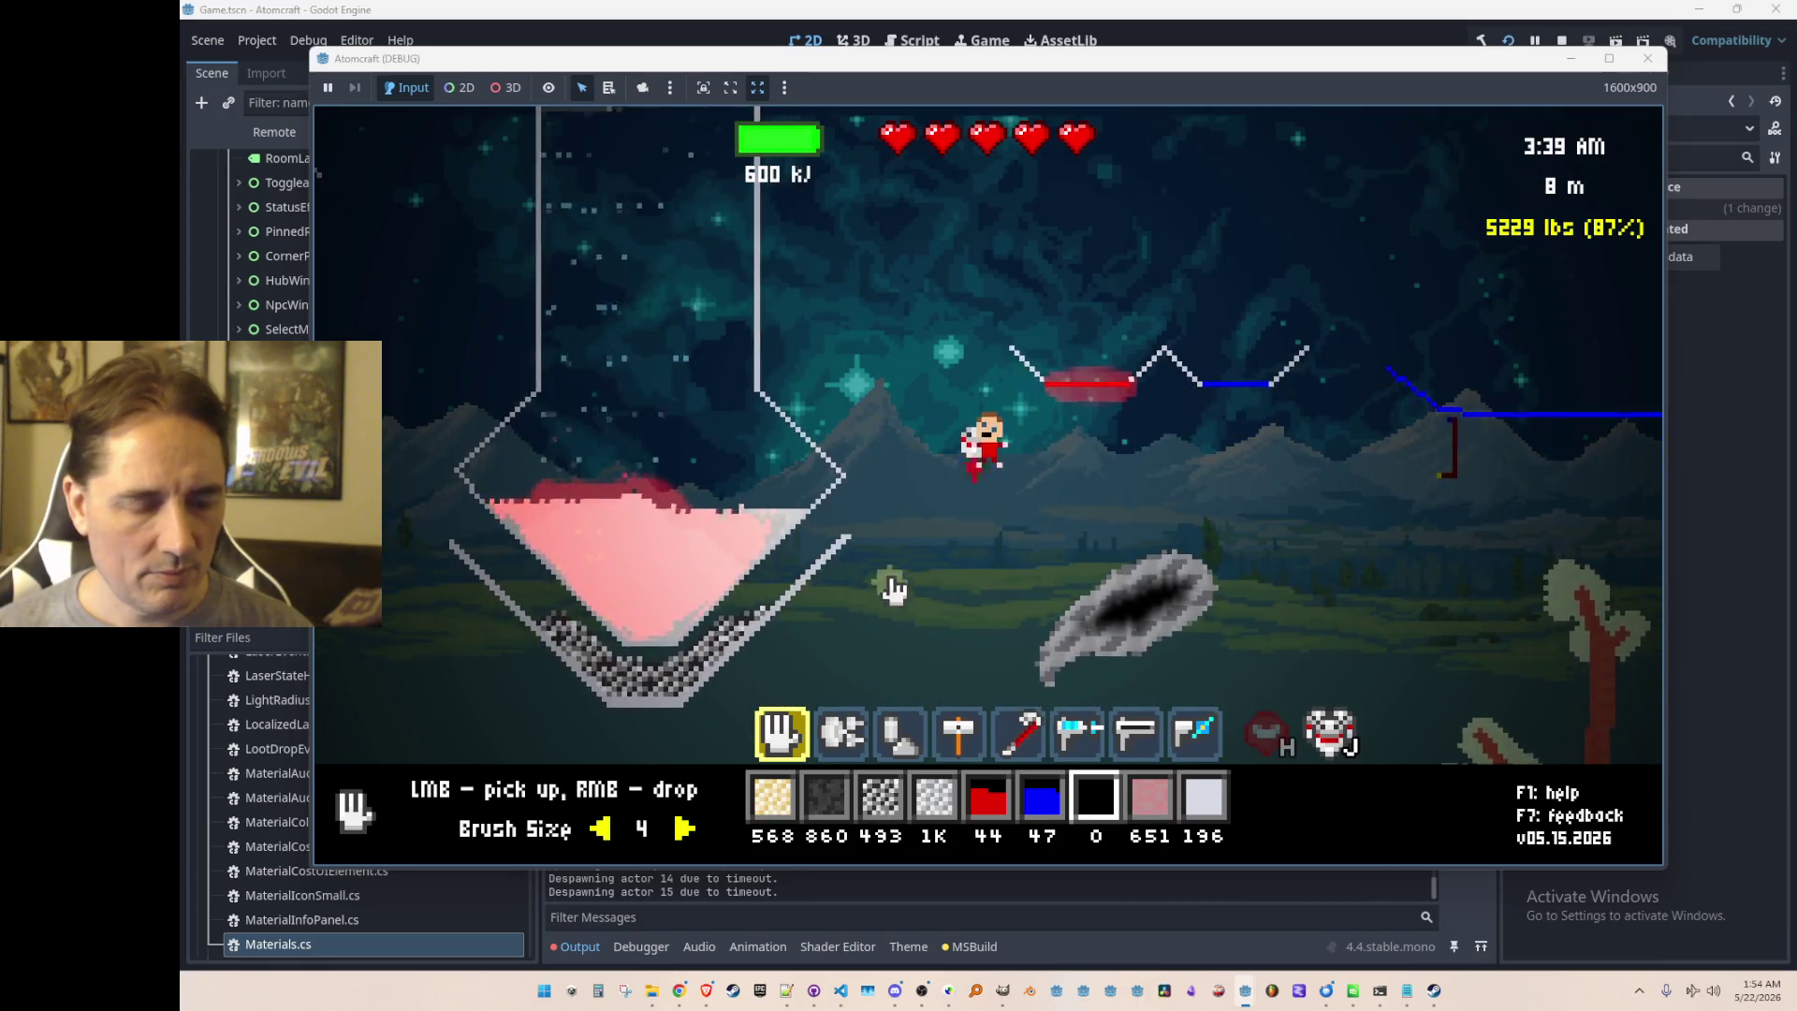
pyautogui.moveTo(1231, 378)
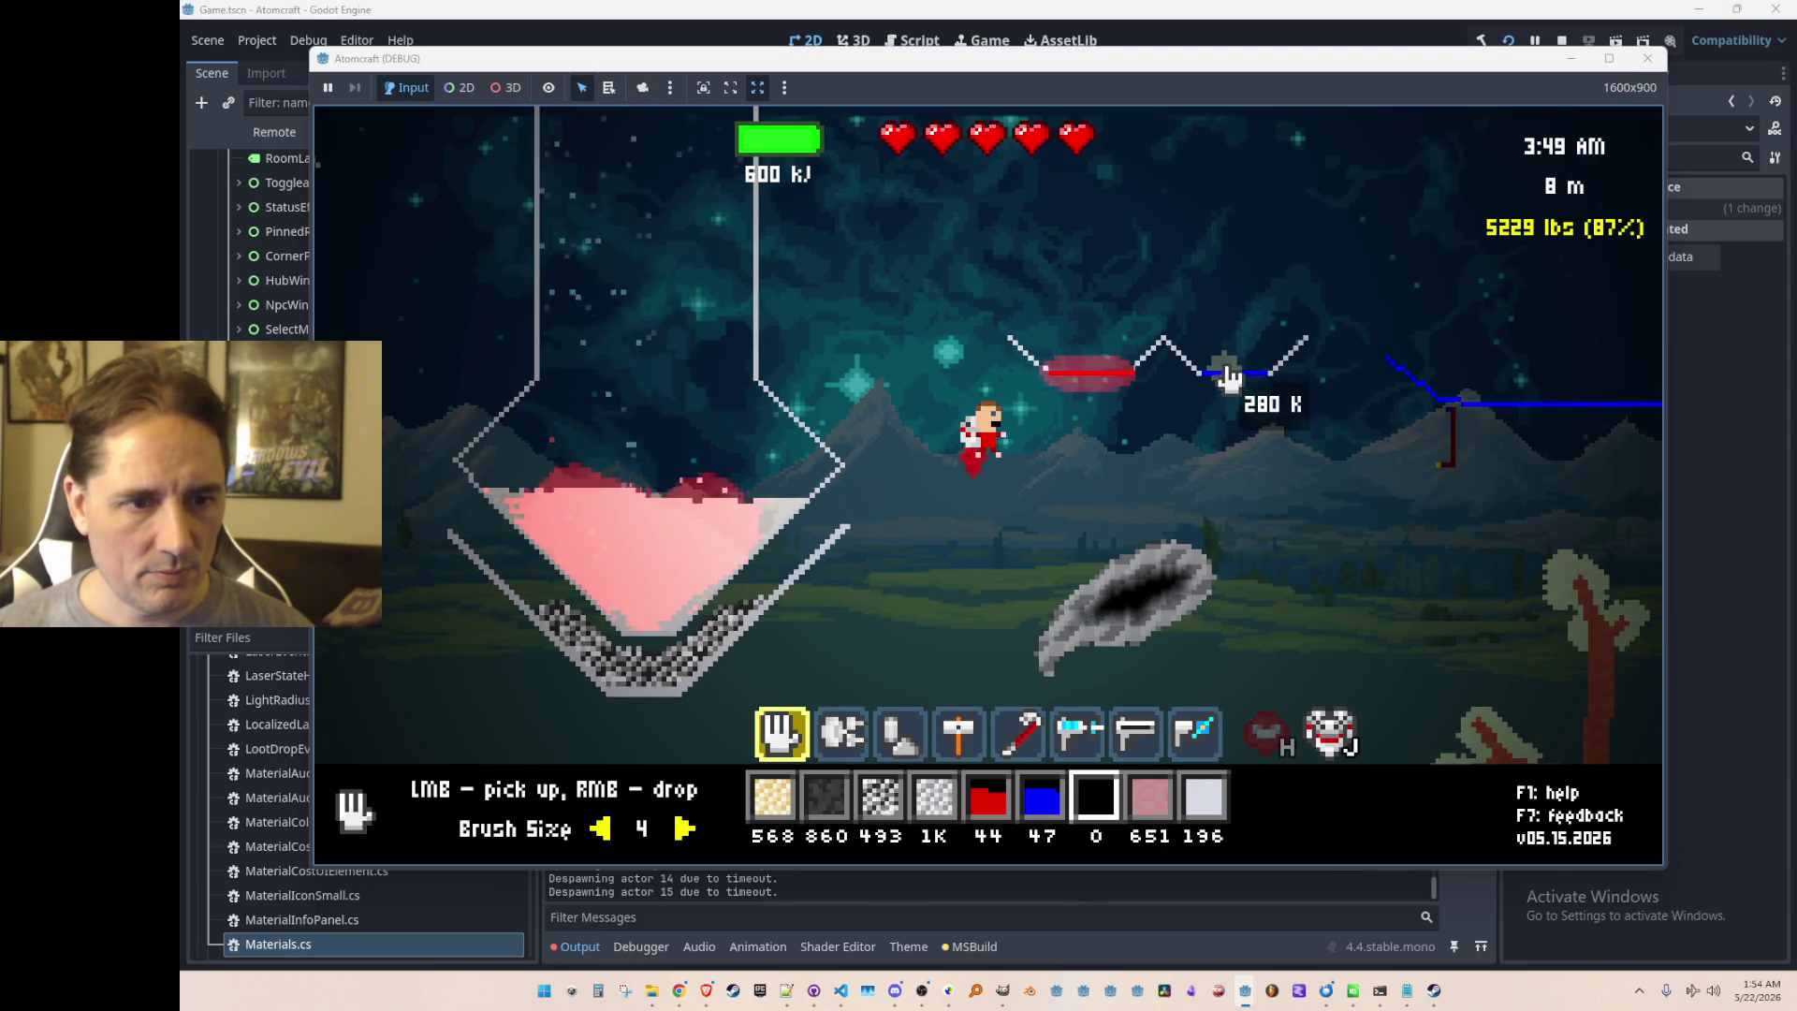
pyautogui.moveTo(1083, 394)
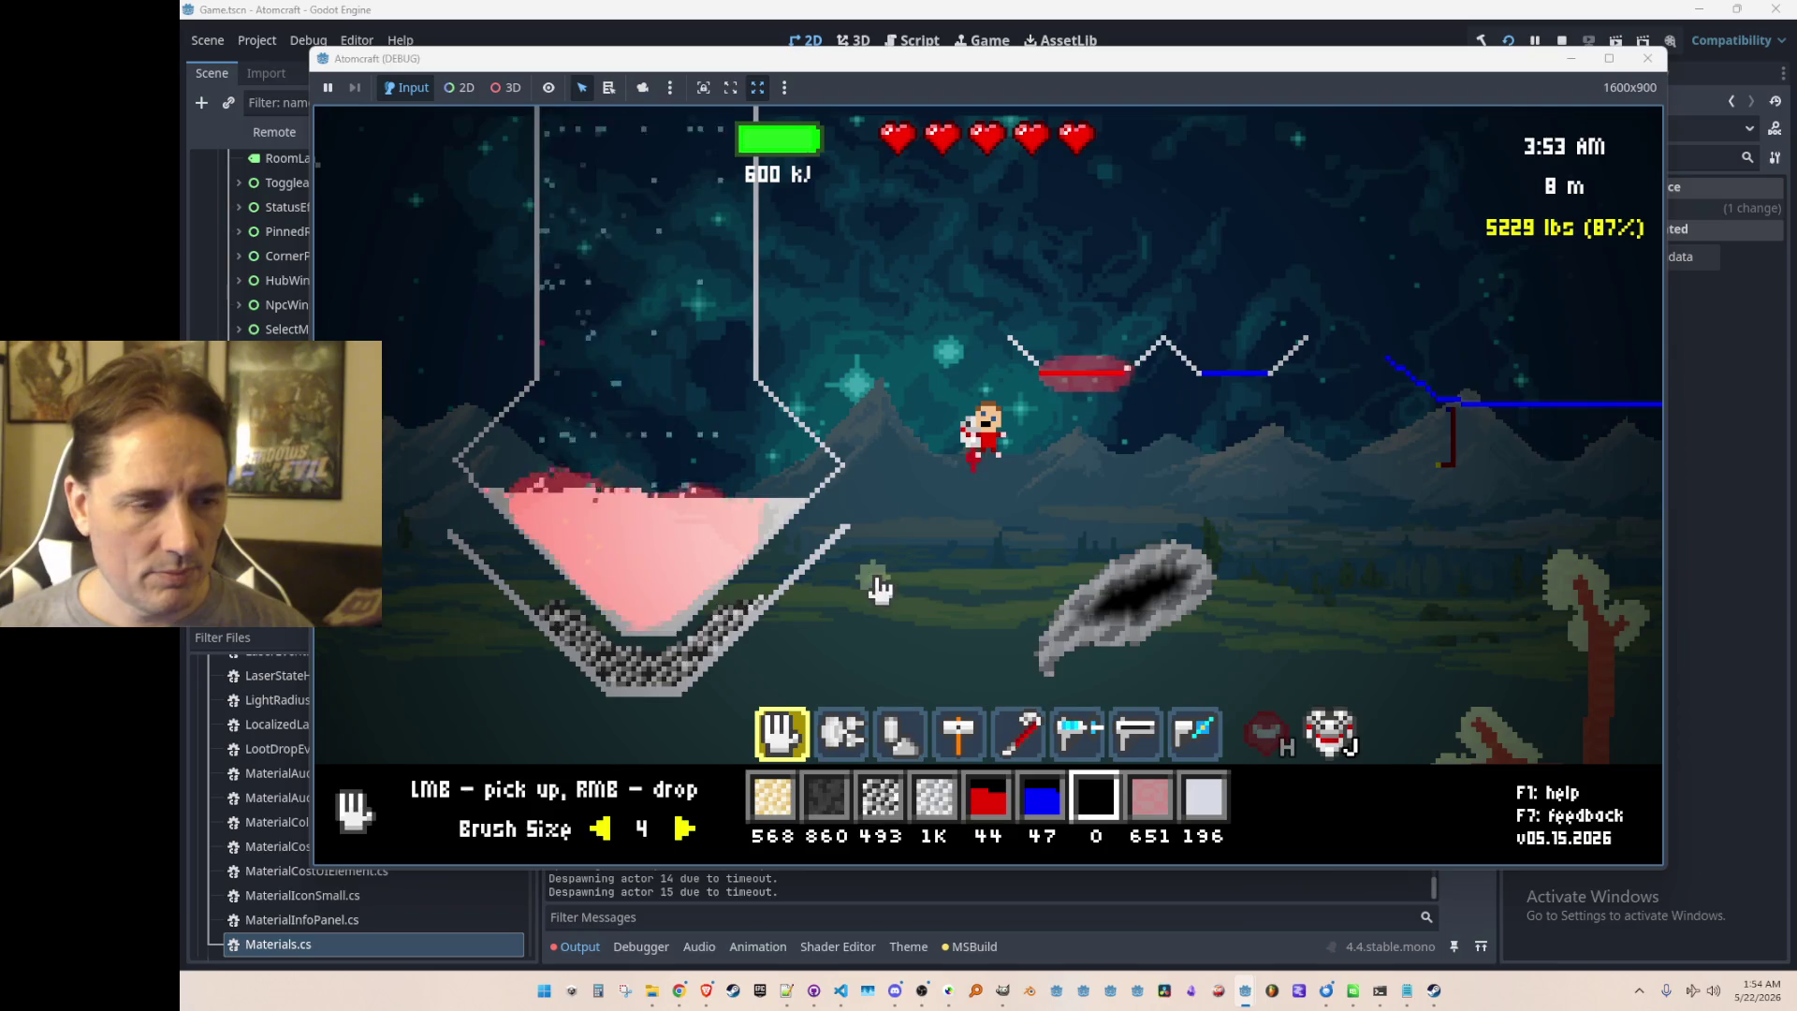
pyautogui.moveTo(677, 518)
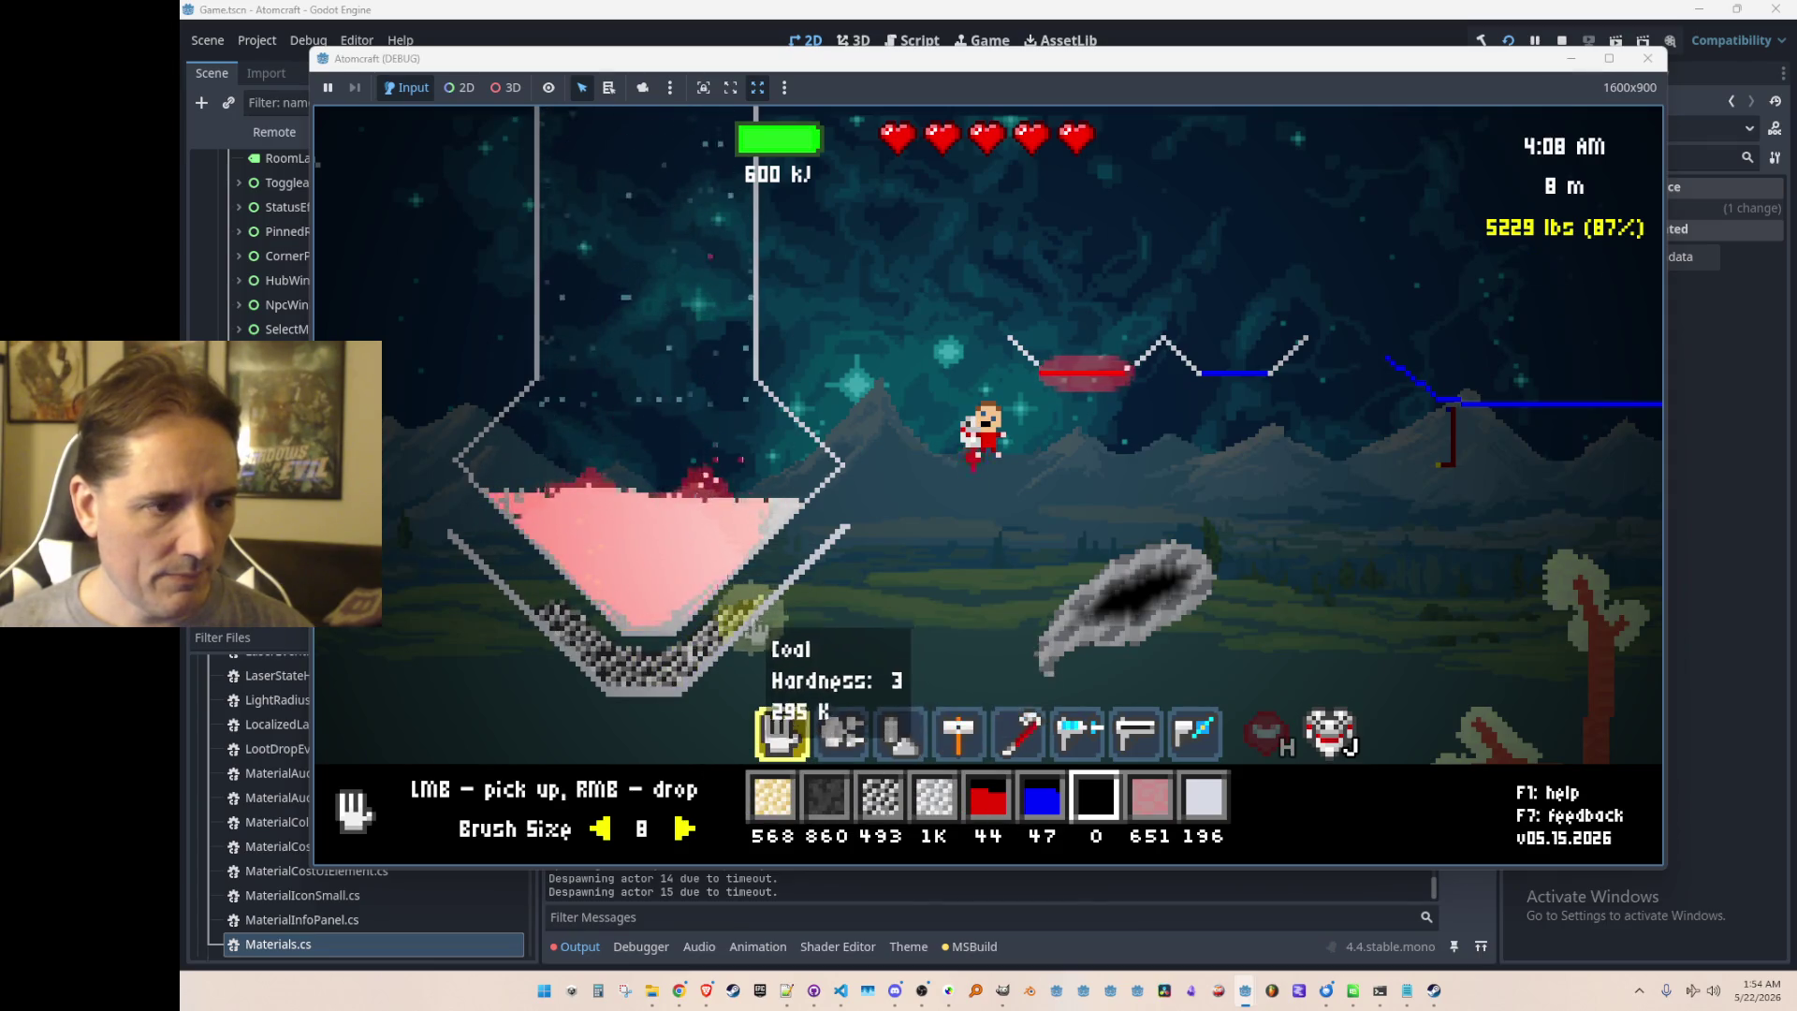
# Step: Equip the pick-up/drop hand beside the flask and scroll the material hotbar from Lye to Charcoal
pyautogui.press('2')
pyautogui.press('3')
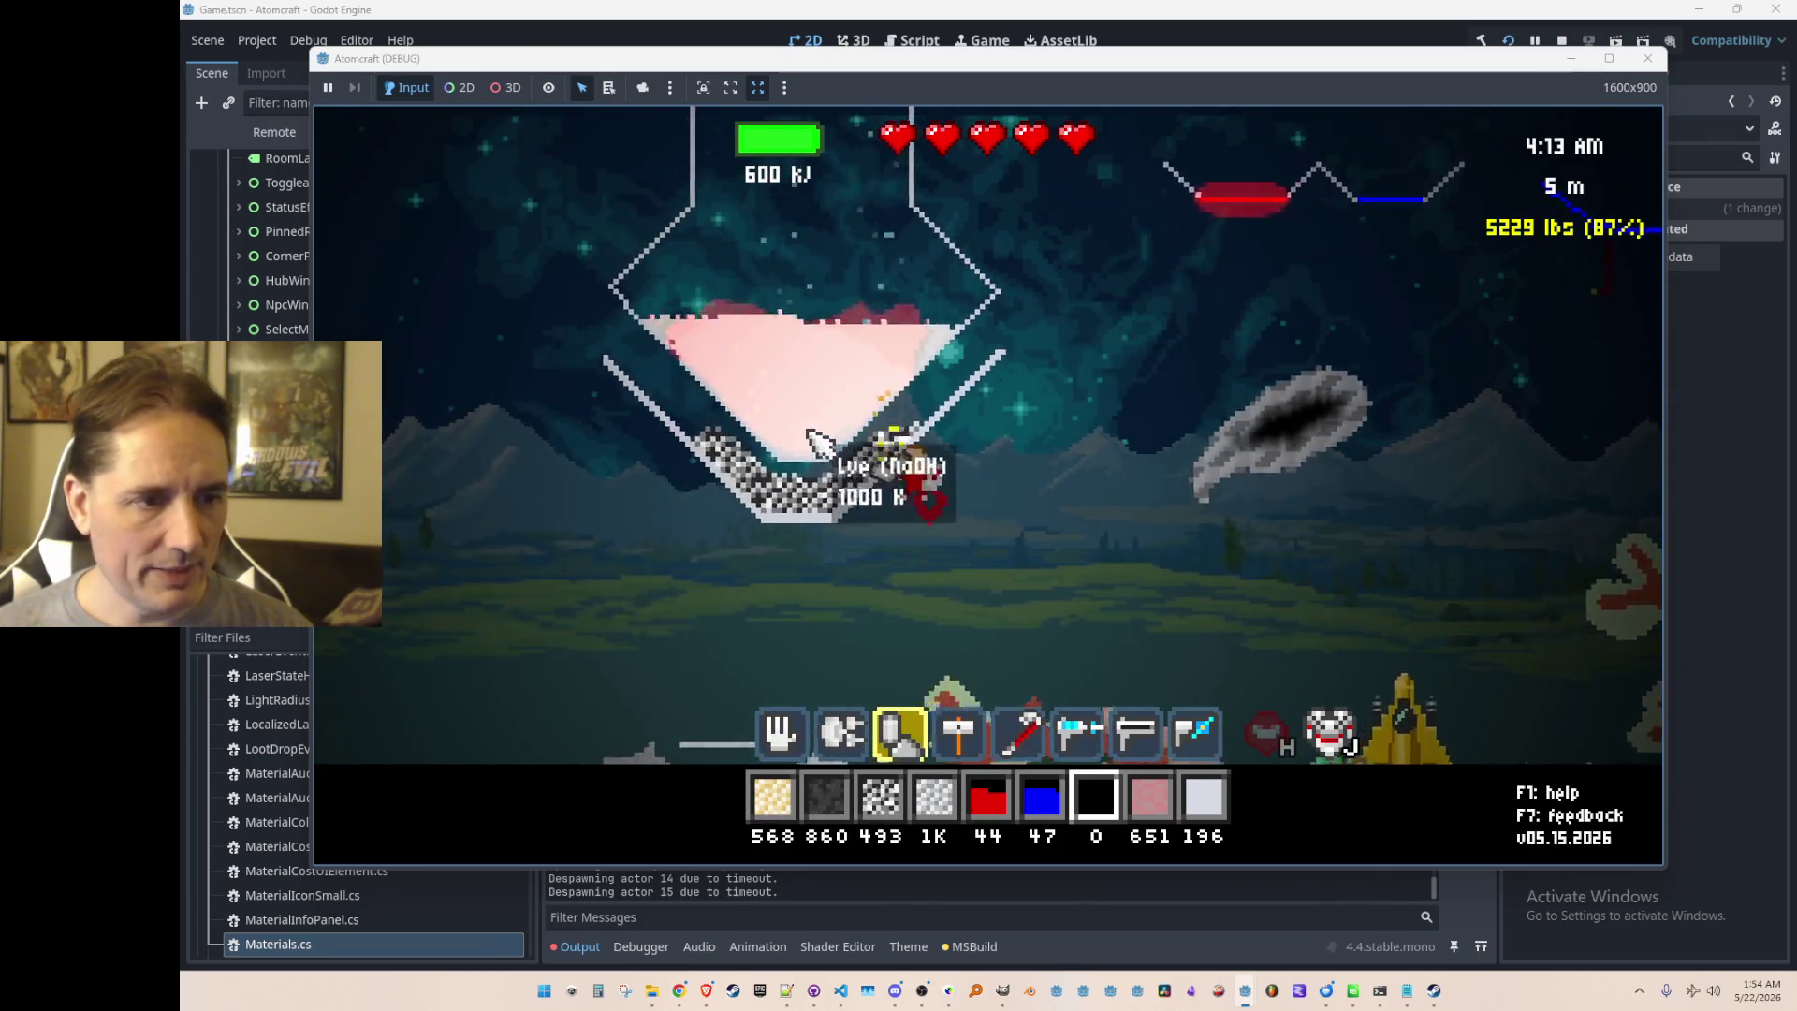
pyautogui.press('a')
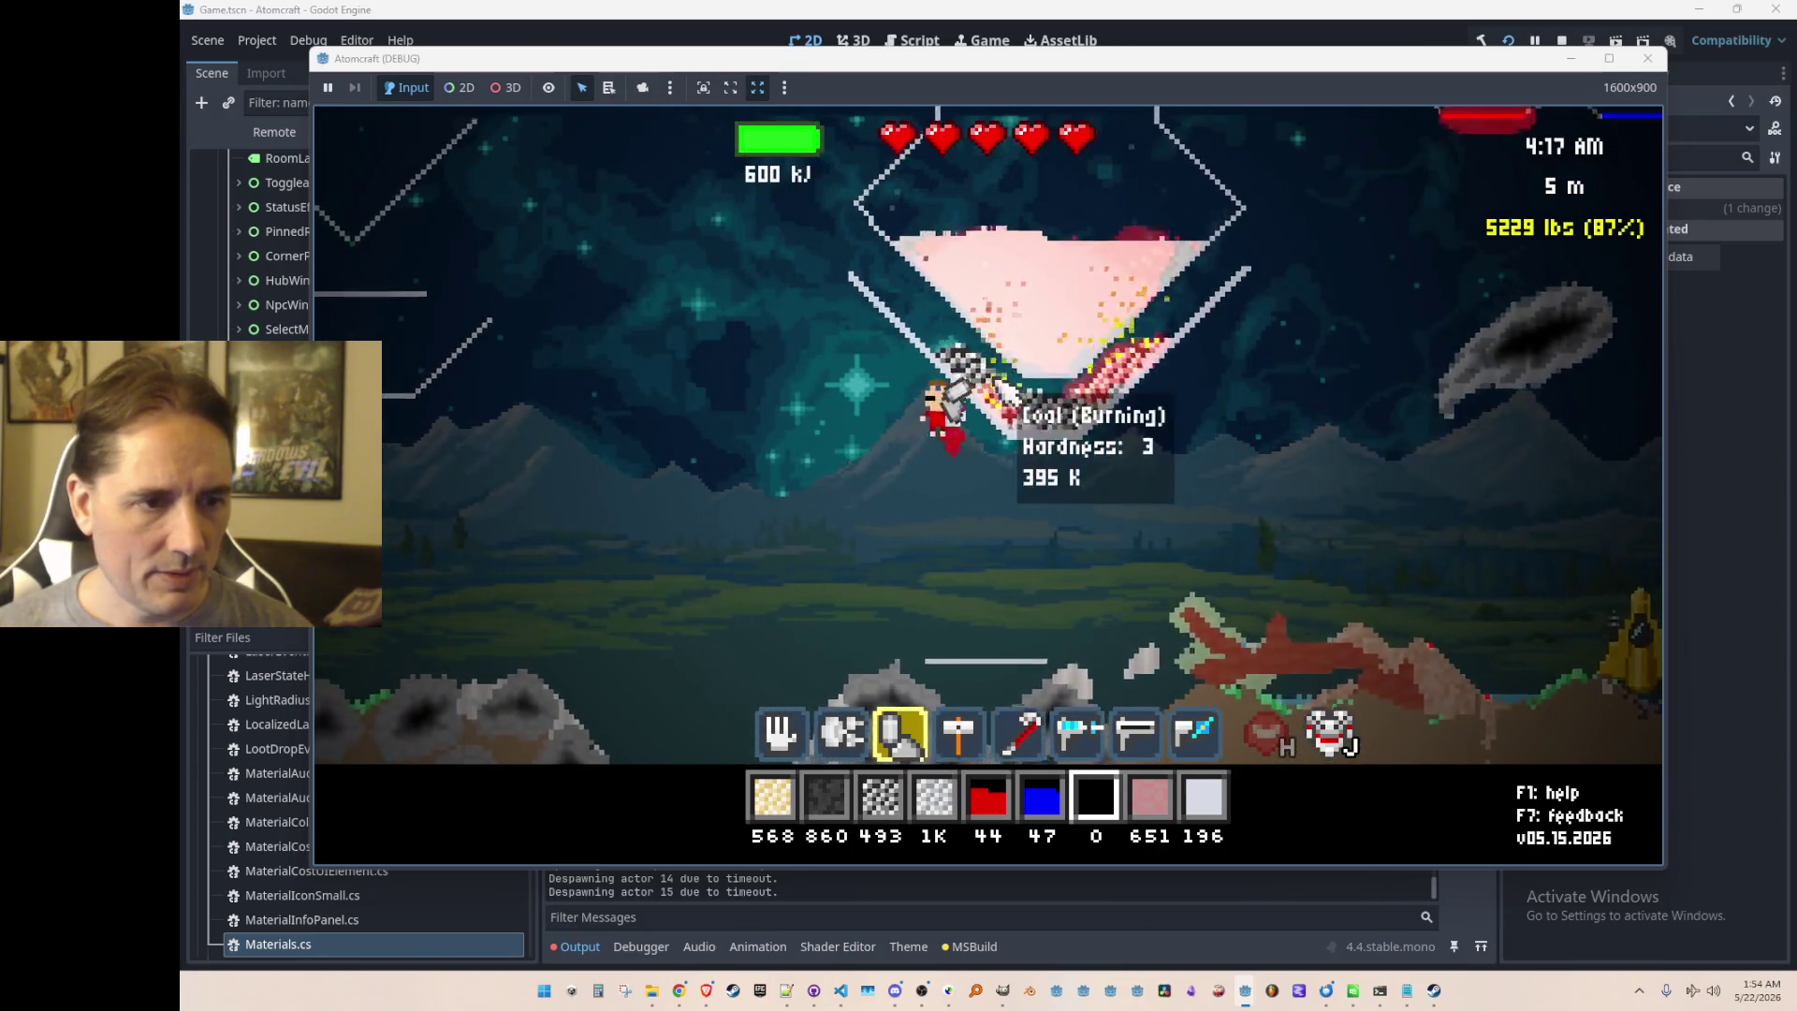
pyautogui.press('1')
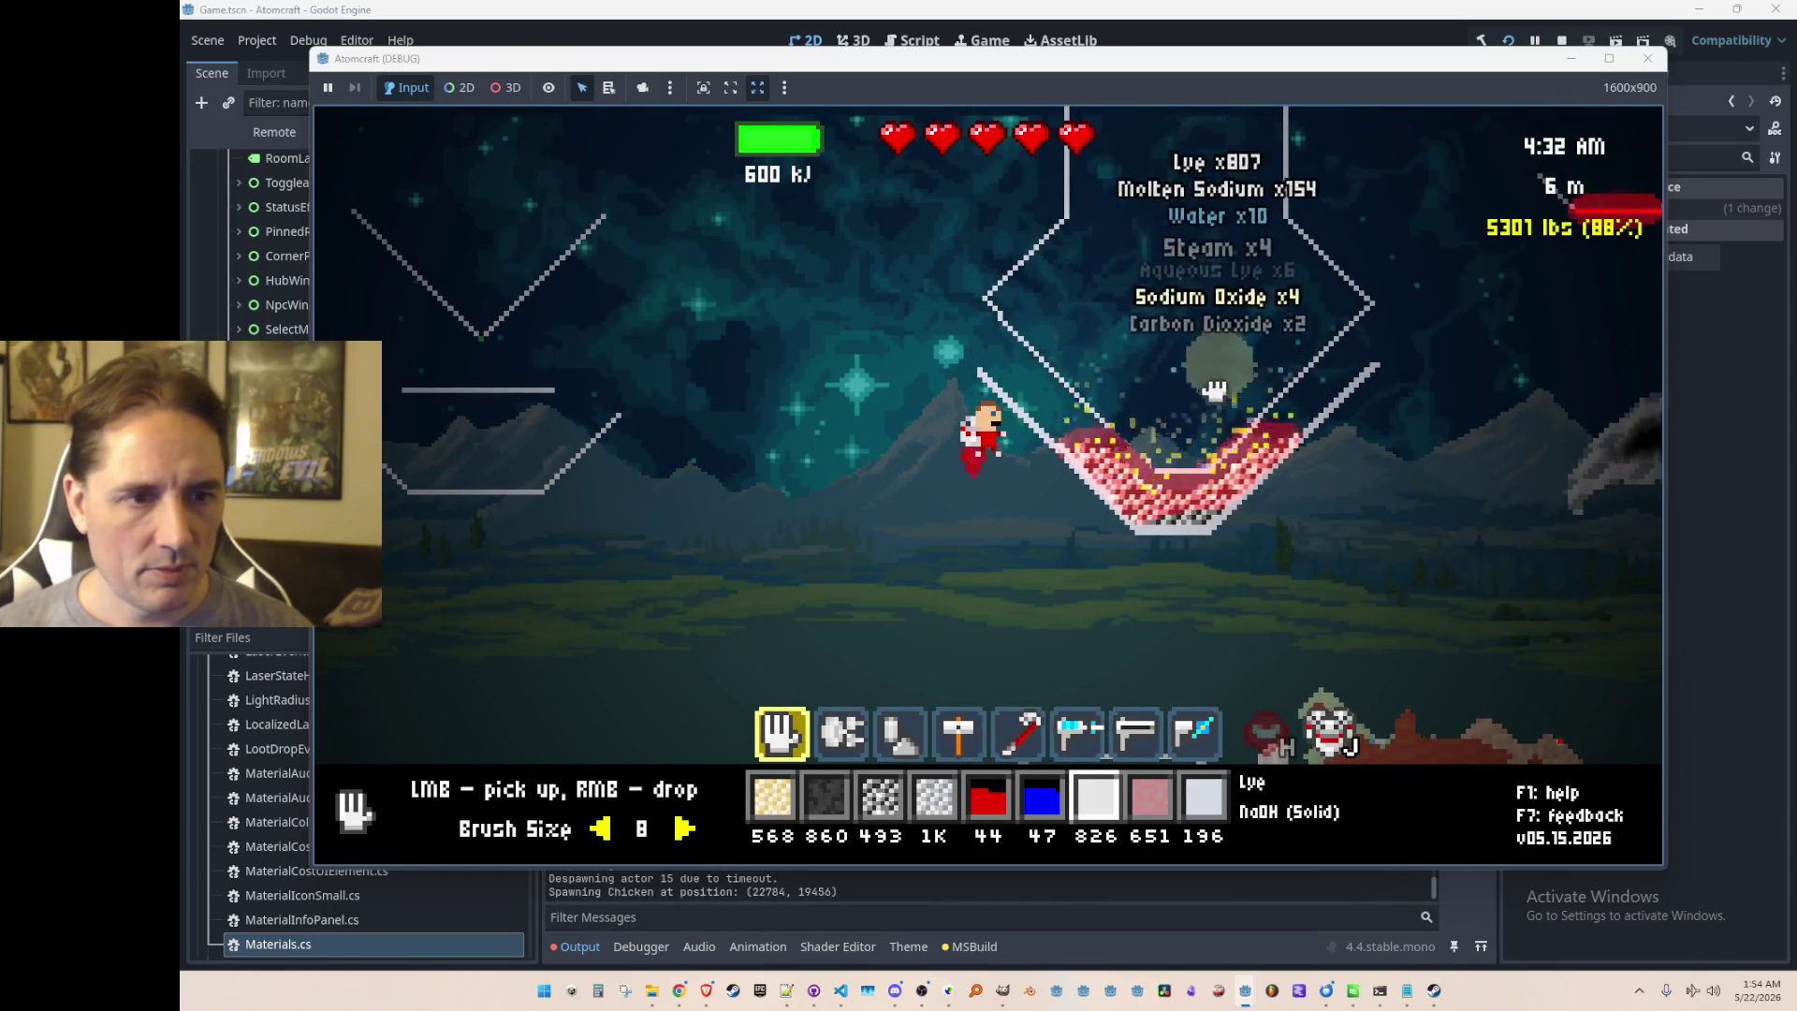
pyautogui.scroll(3, 1183, 332)
pyautogui.press('i')
pyautogui.press('i')
pyautogui.scroll(2, 1204, 360)
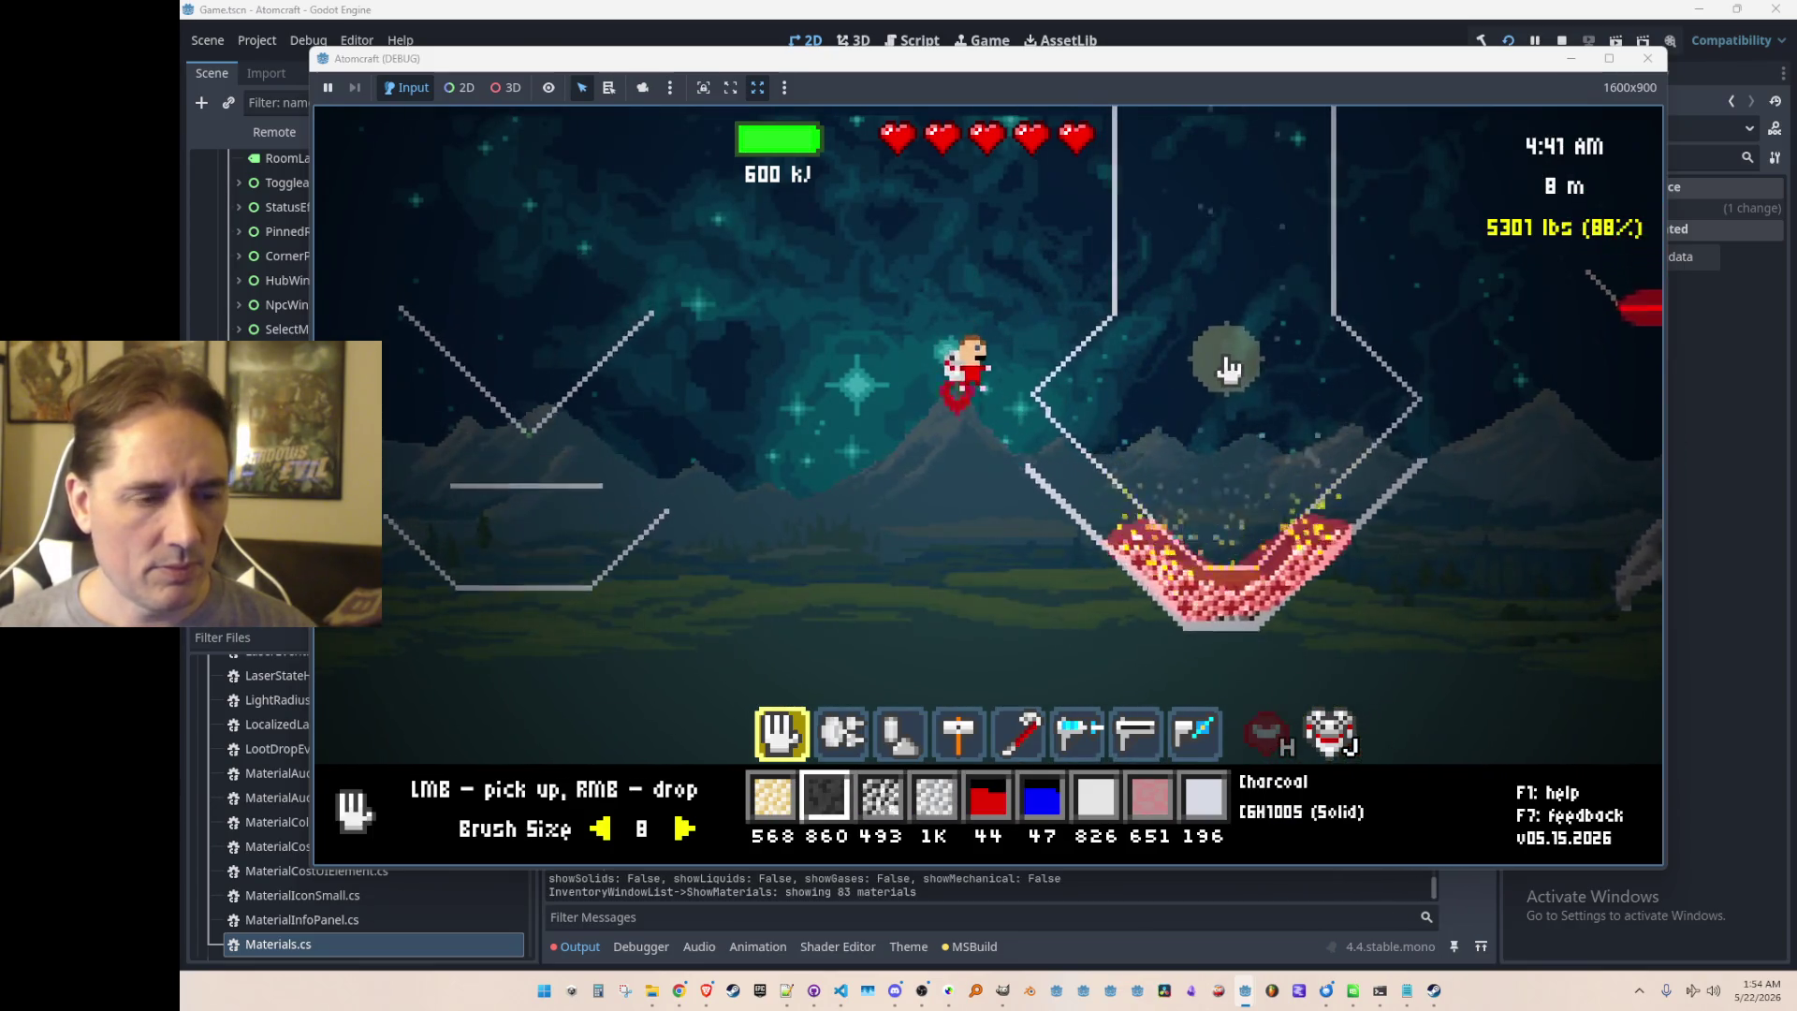
# Step: Filter the materials for 'wat', assign Water, and drop some into the tank
pyautogui.press('i')
pyautogui.click(795, 293)
pyautogui.write('wat')
pyautogui.click(793, 355)
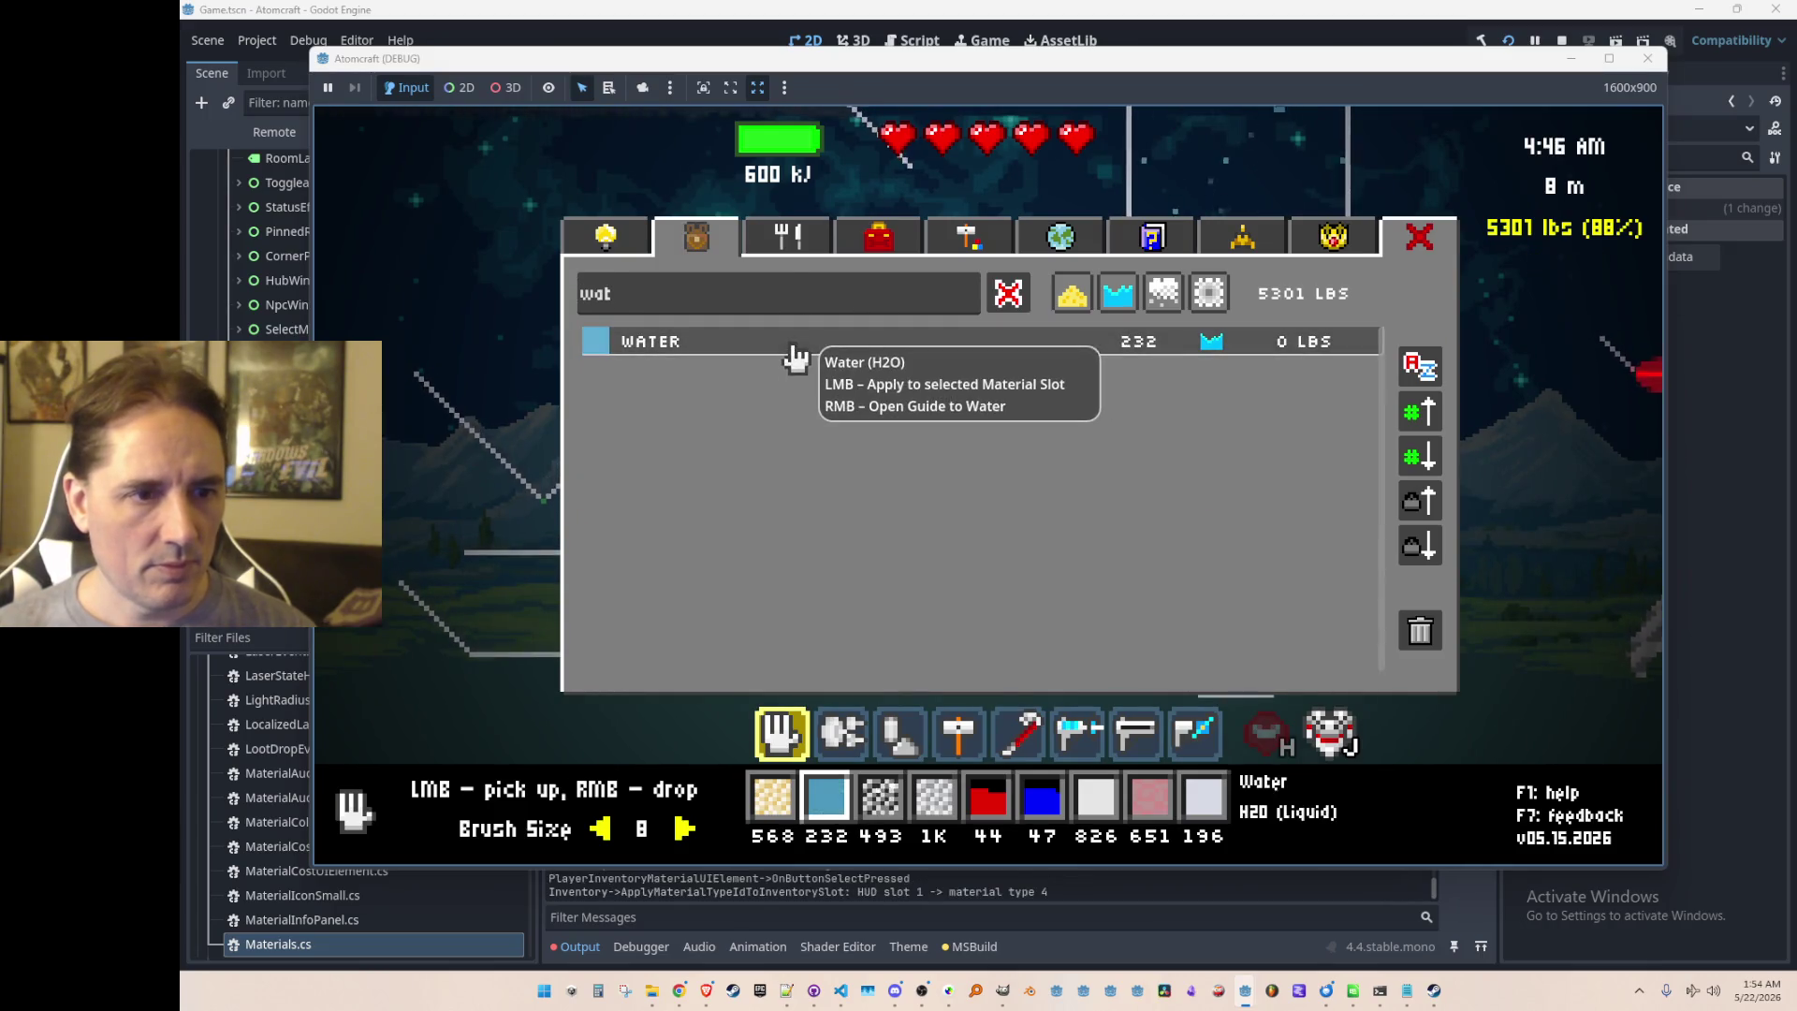
pyautogui.press('i')
pyautogui.rightClick(1176, 363)
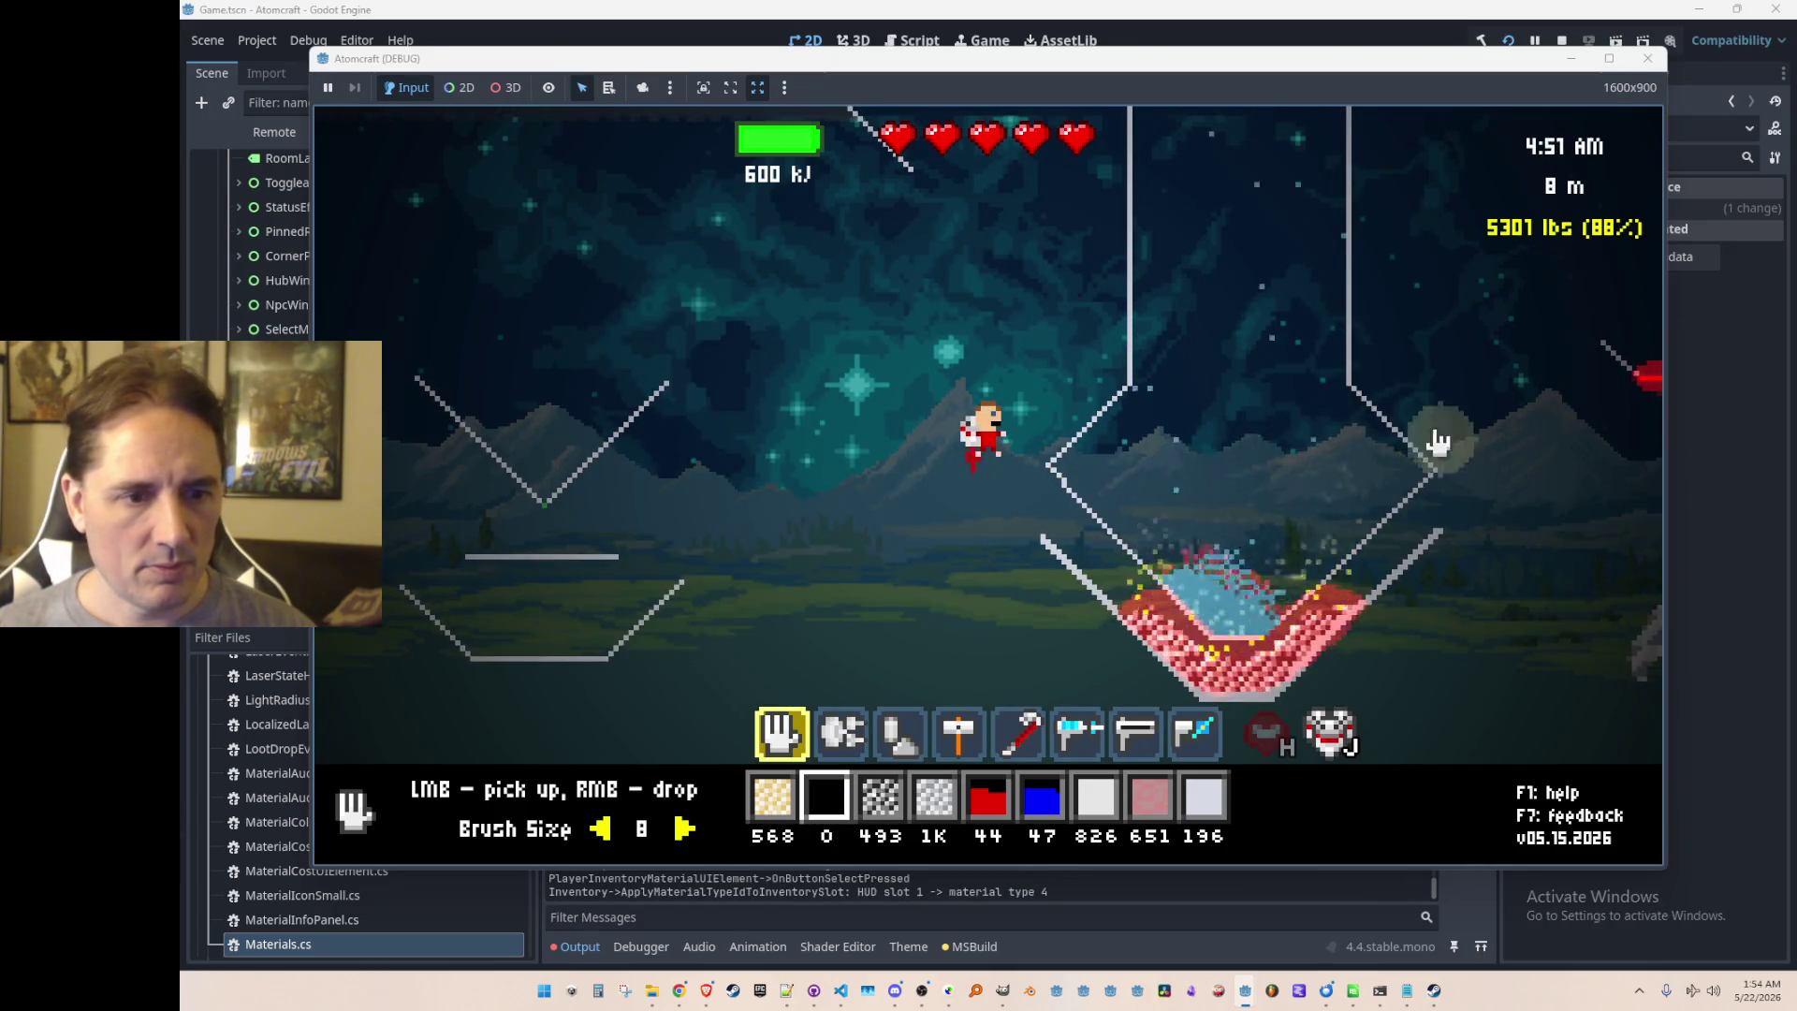
# Step: Run 'give Water' twice in the console and pour a large blob of water into the tank
pyautogui.press('`')
pyautogui.write('give WA')
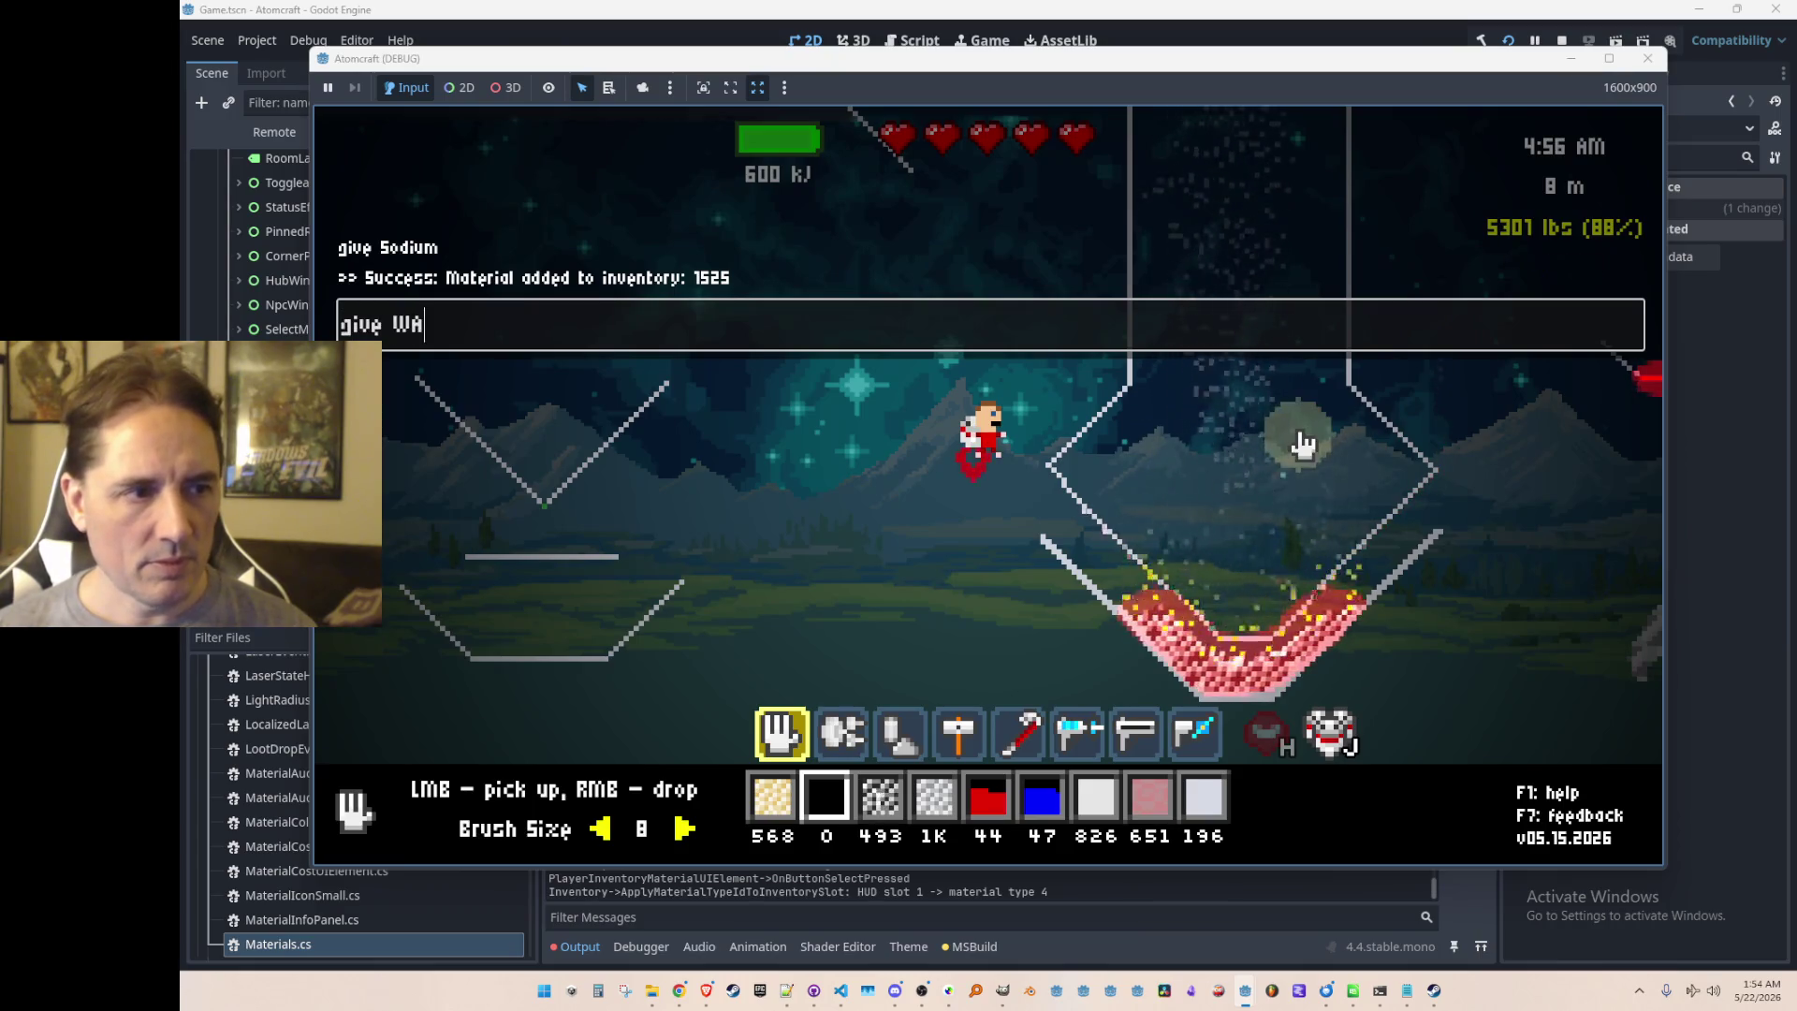
pyautogui.write('r')
pyautogui.press('Return')
pyautogui.press('`')
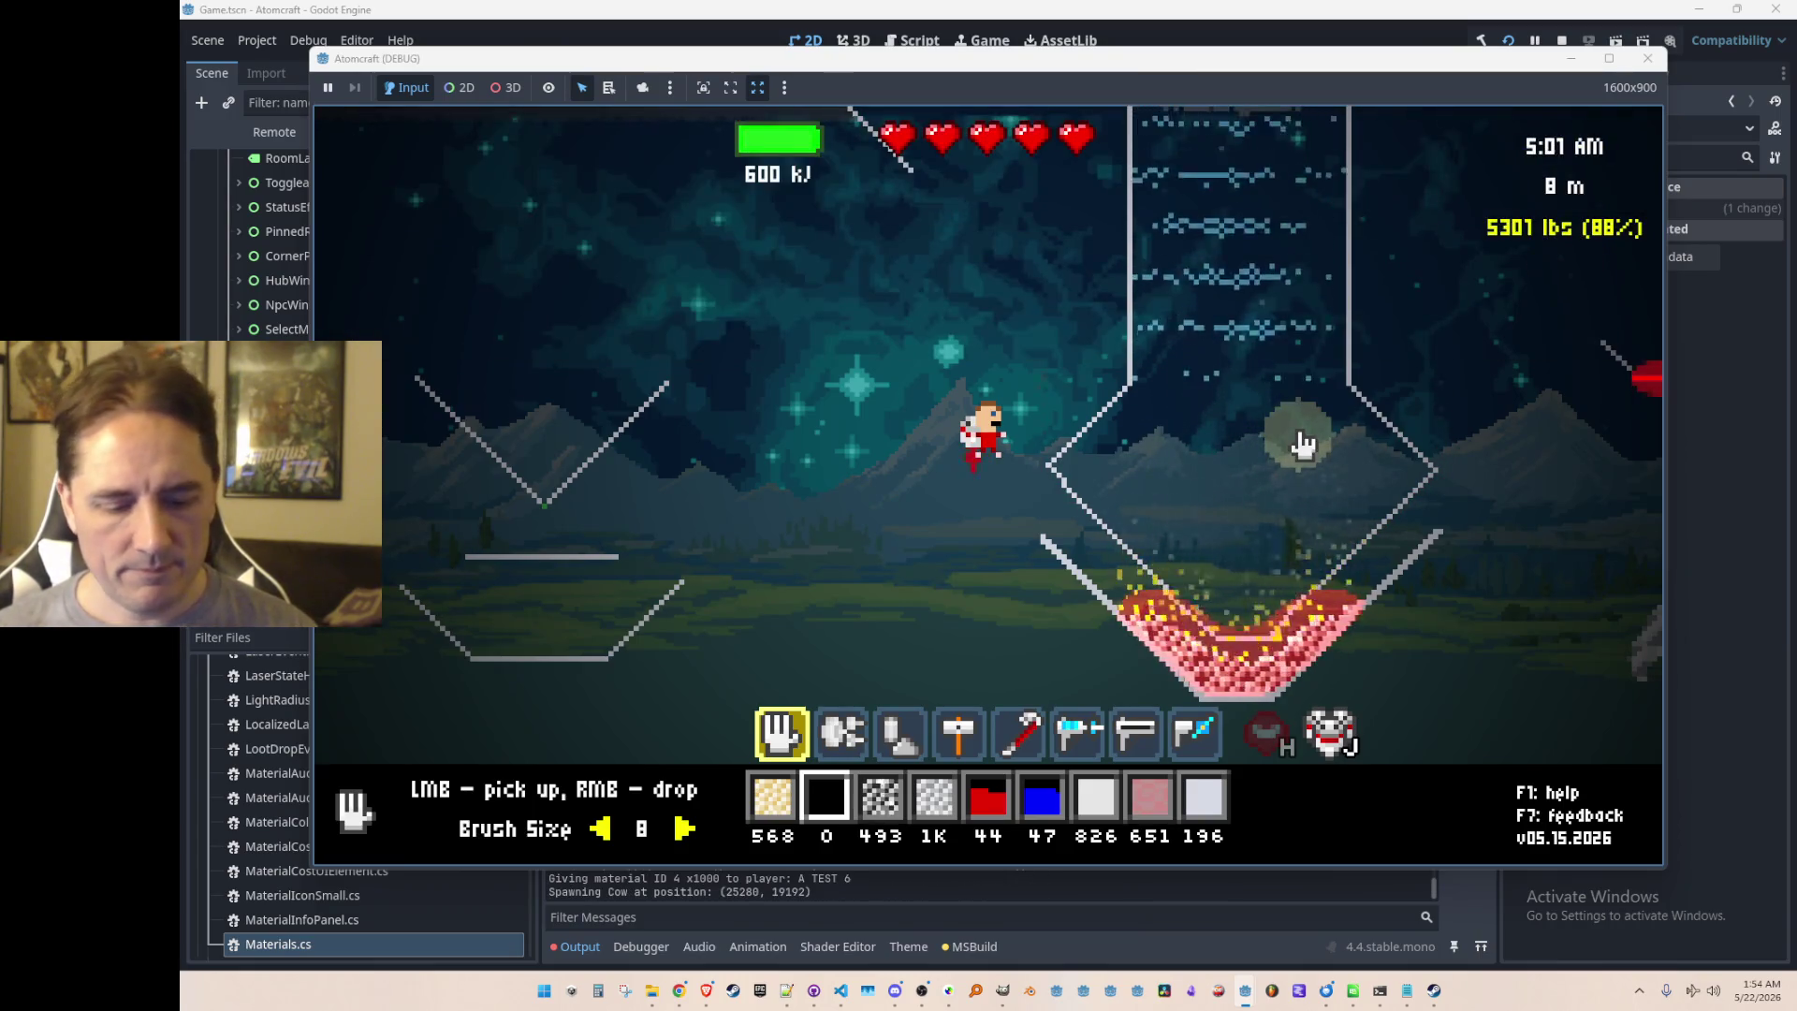
pyautogui.press('`')
pyautogui.press('Return')
pyautogui.press('`')
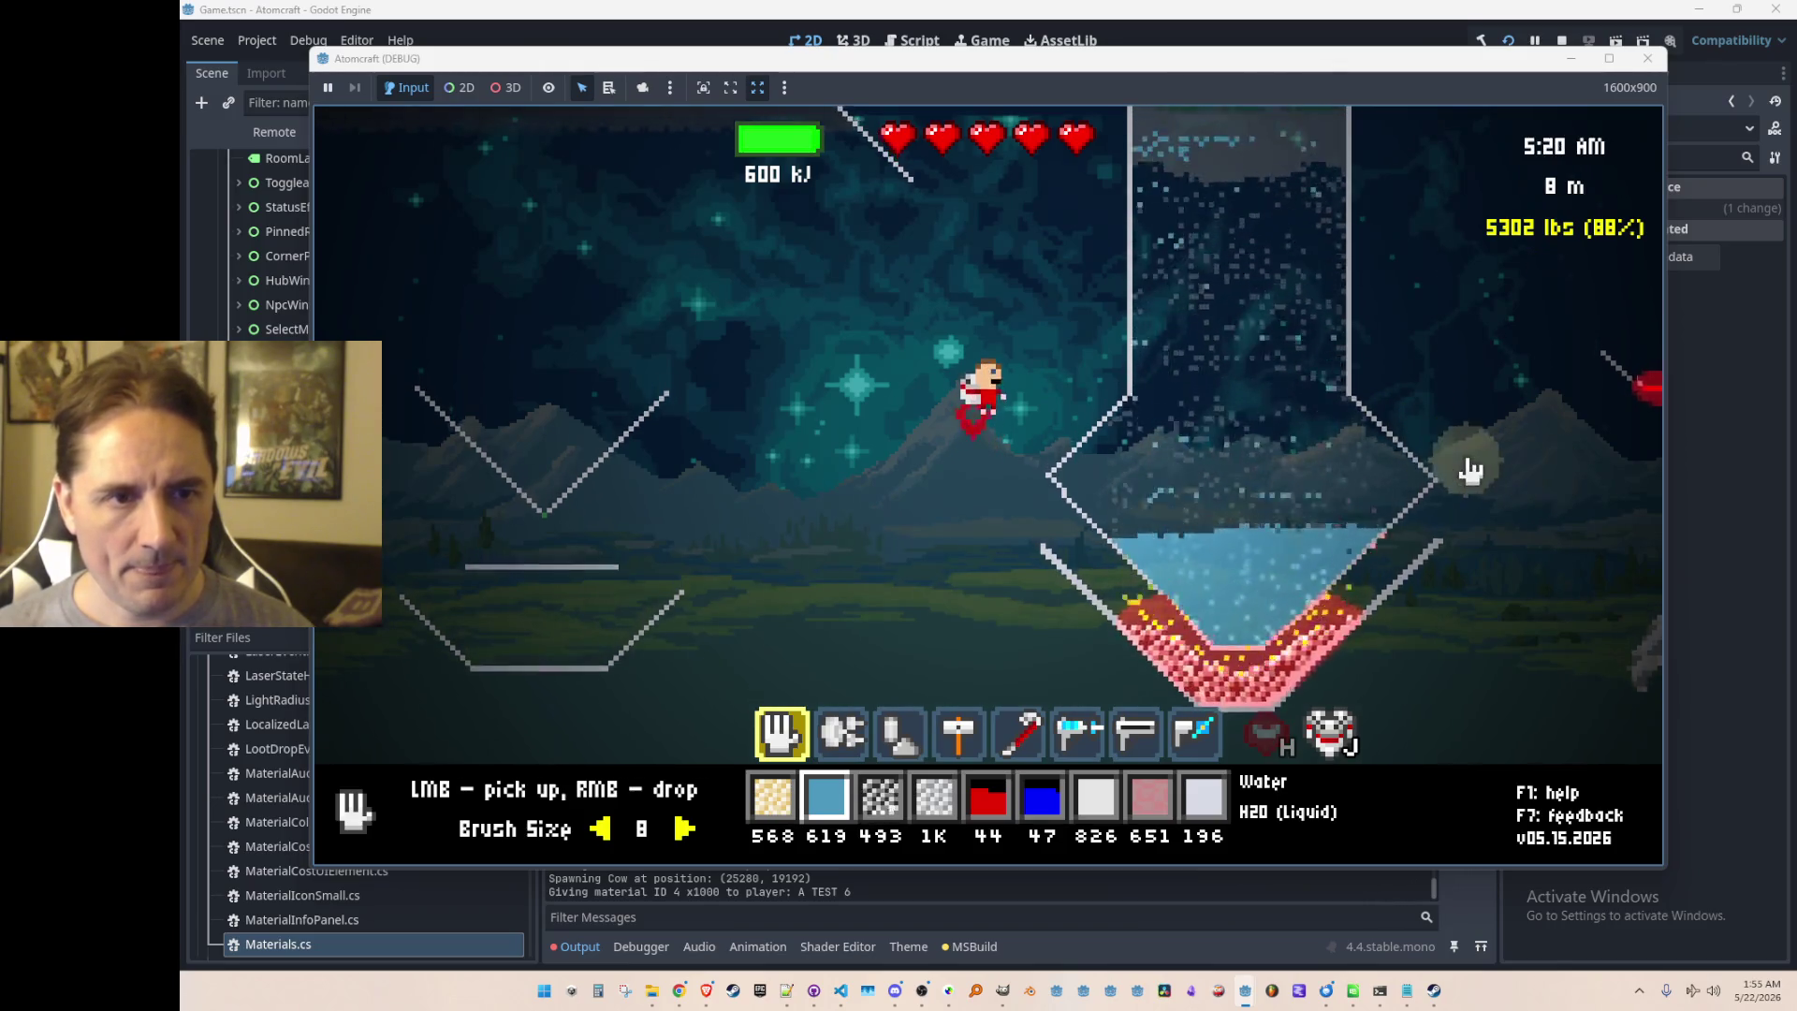
pyautogui.rightClick(1268, 449)
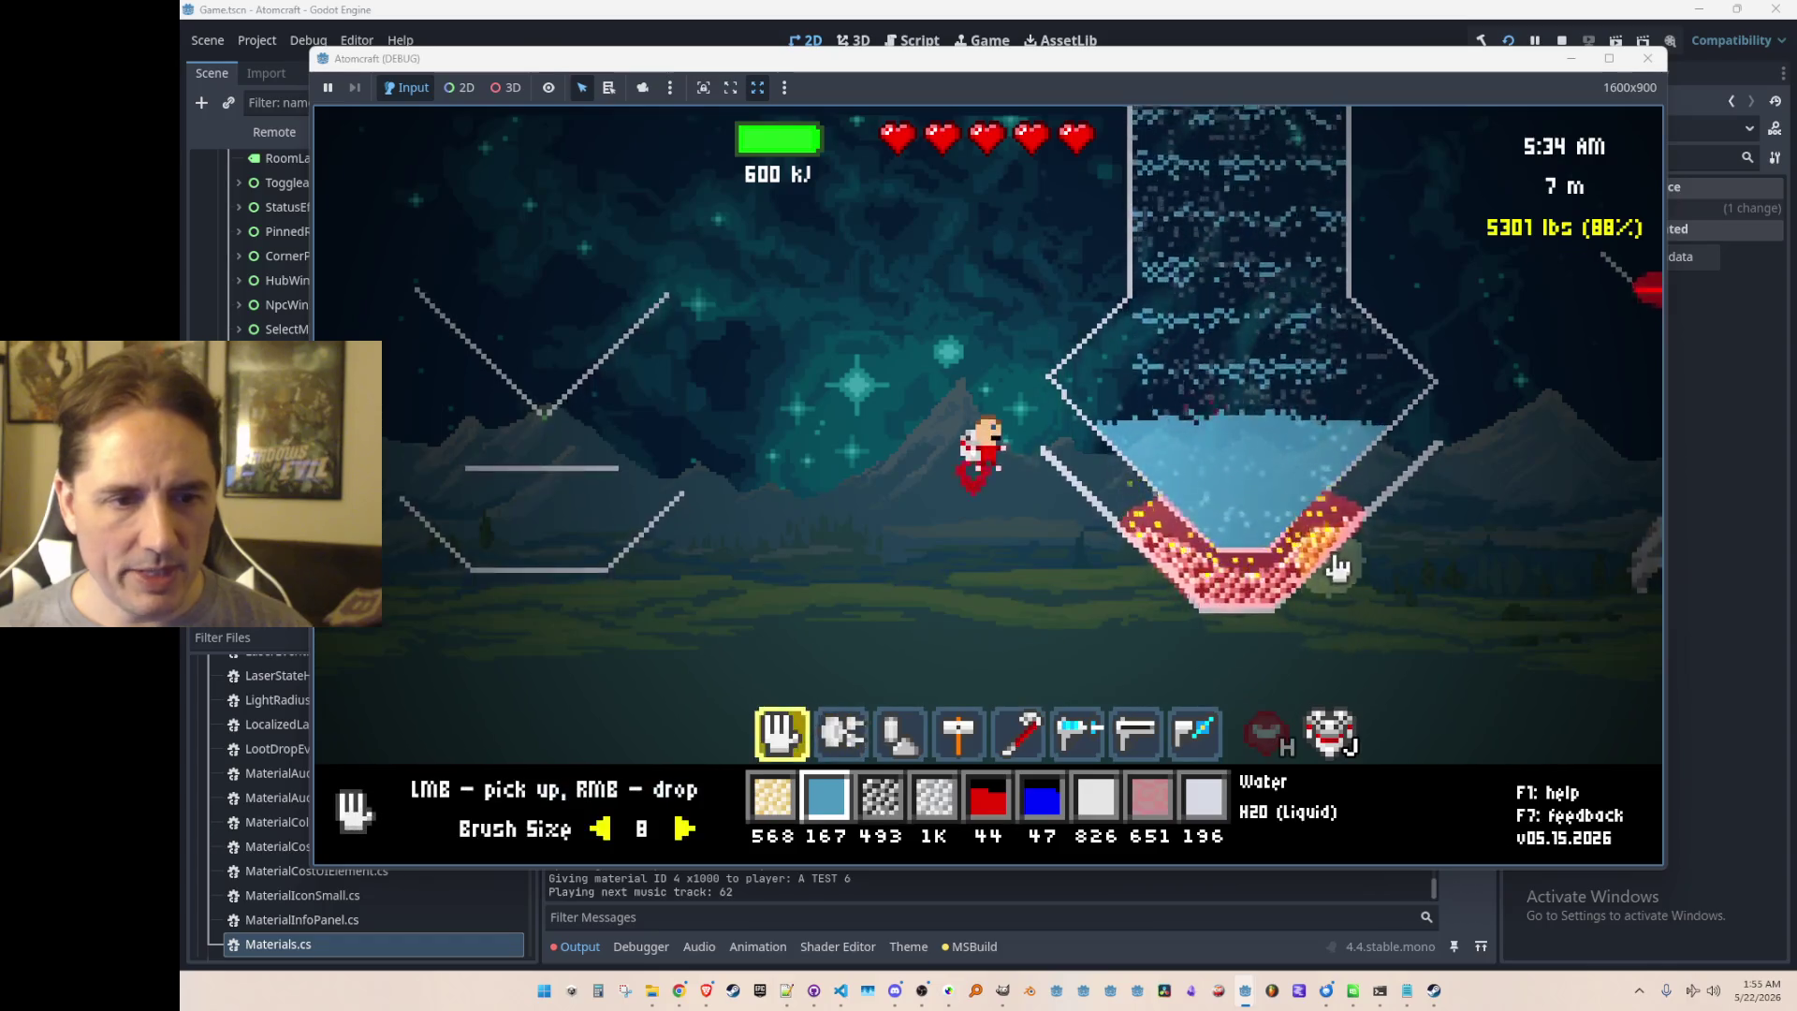
# Step: Pick up coal from the tank's red layer, fire the blue beam beside the tank, and stop the game
pyautogui.moveTo(1338, 599)
pyautogui.mouseDown()
pyautogui.moveTo(1295, 617)
pyautogui.moveTo(1108, 540)
pyautogui.moveTo(1460, 622)
pyautogui.mouseUp()
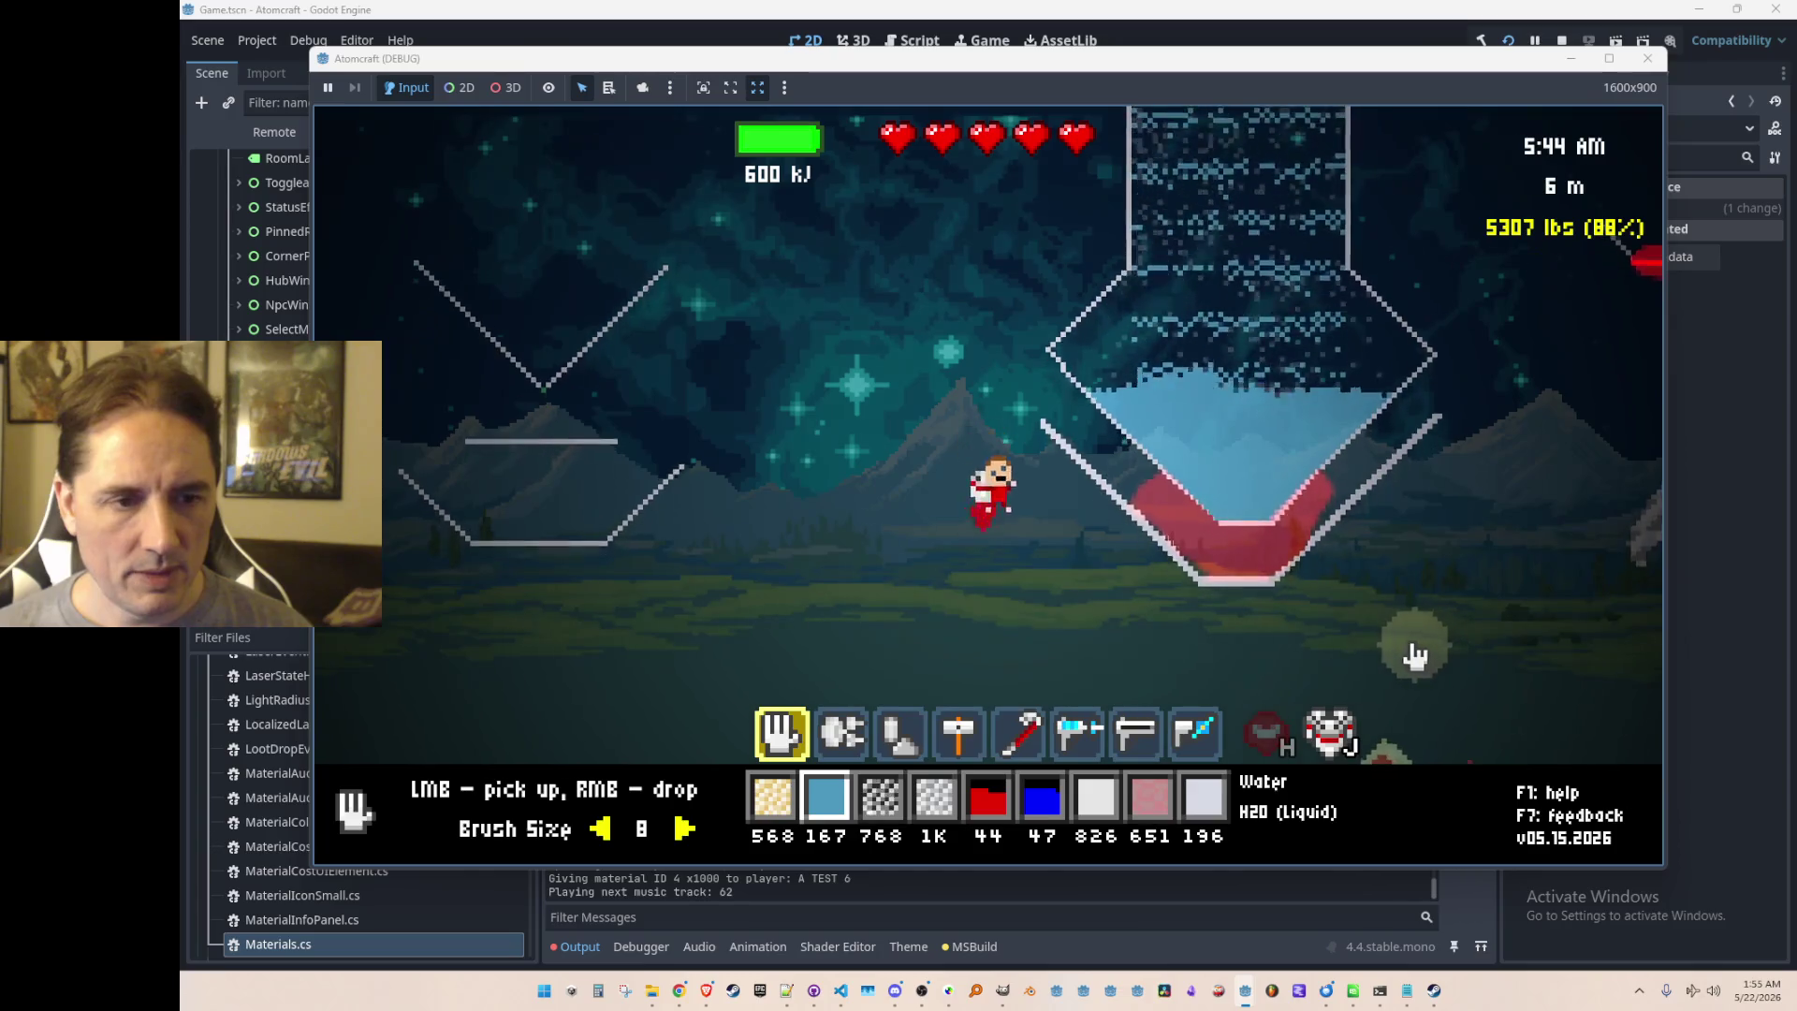
pyautogui.press('d')
pyautogui.press('a')
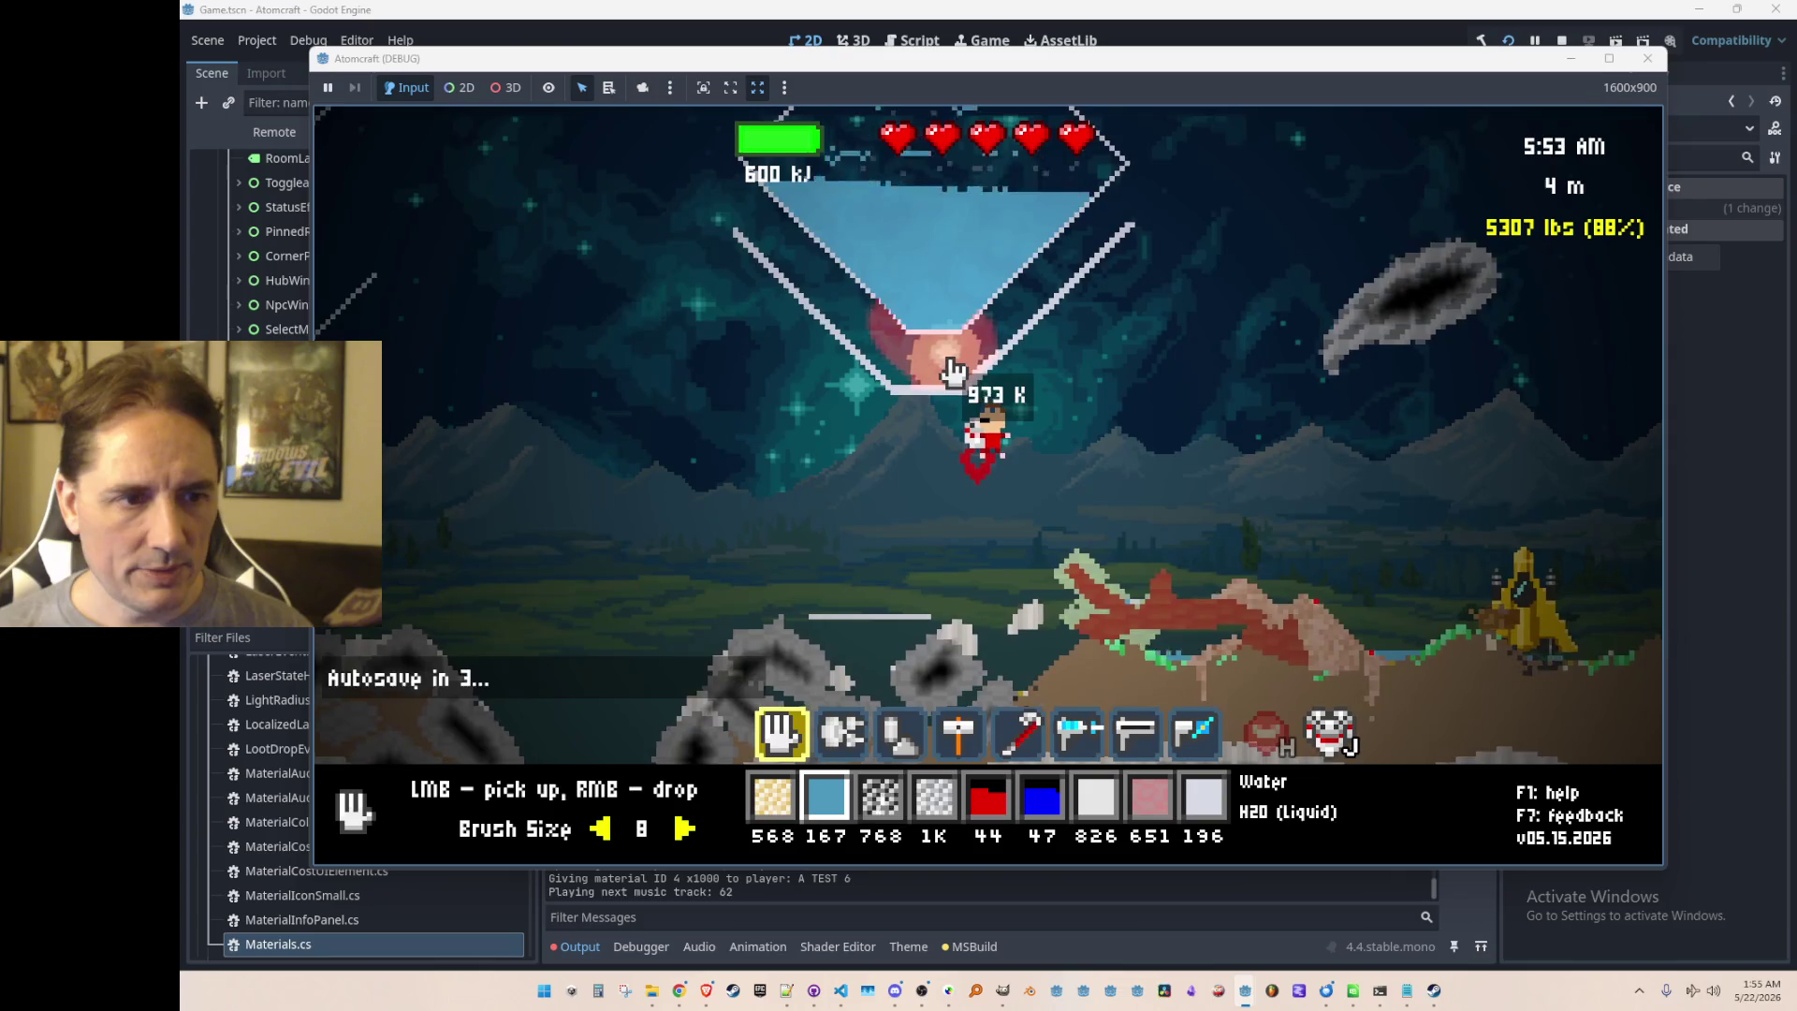
pyautogui.press('d')
pyautogui.scroll(-5, 1132, 393)
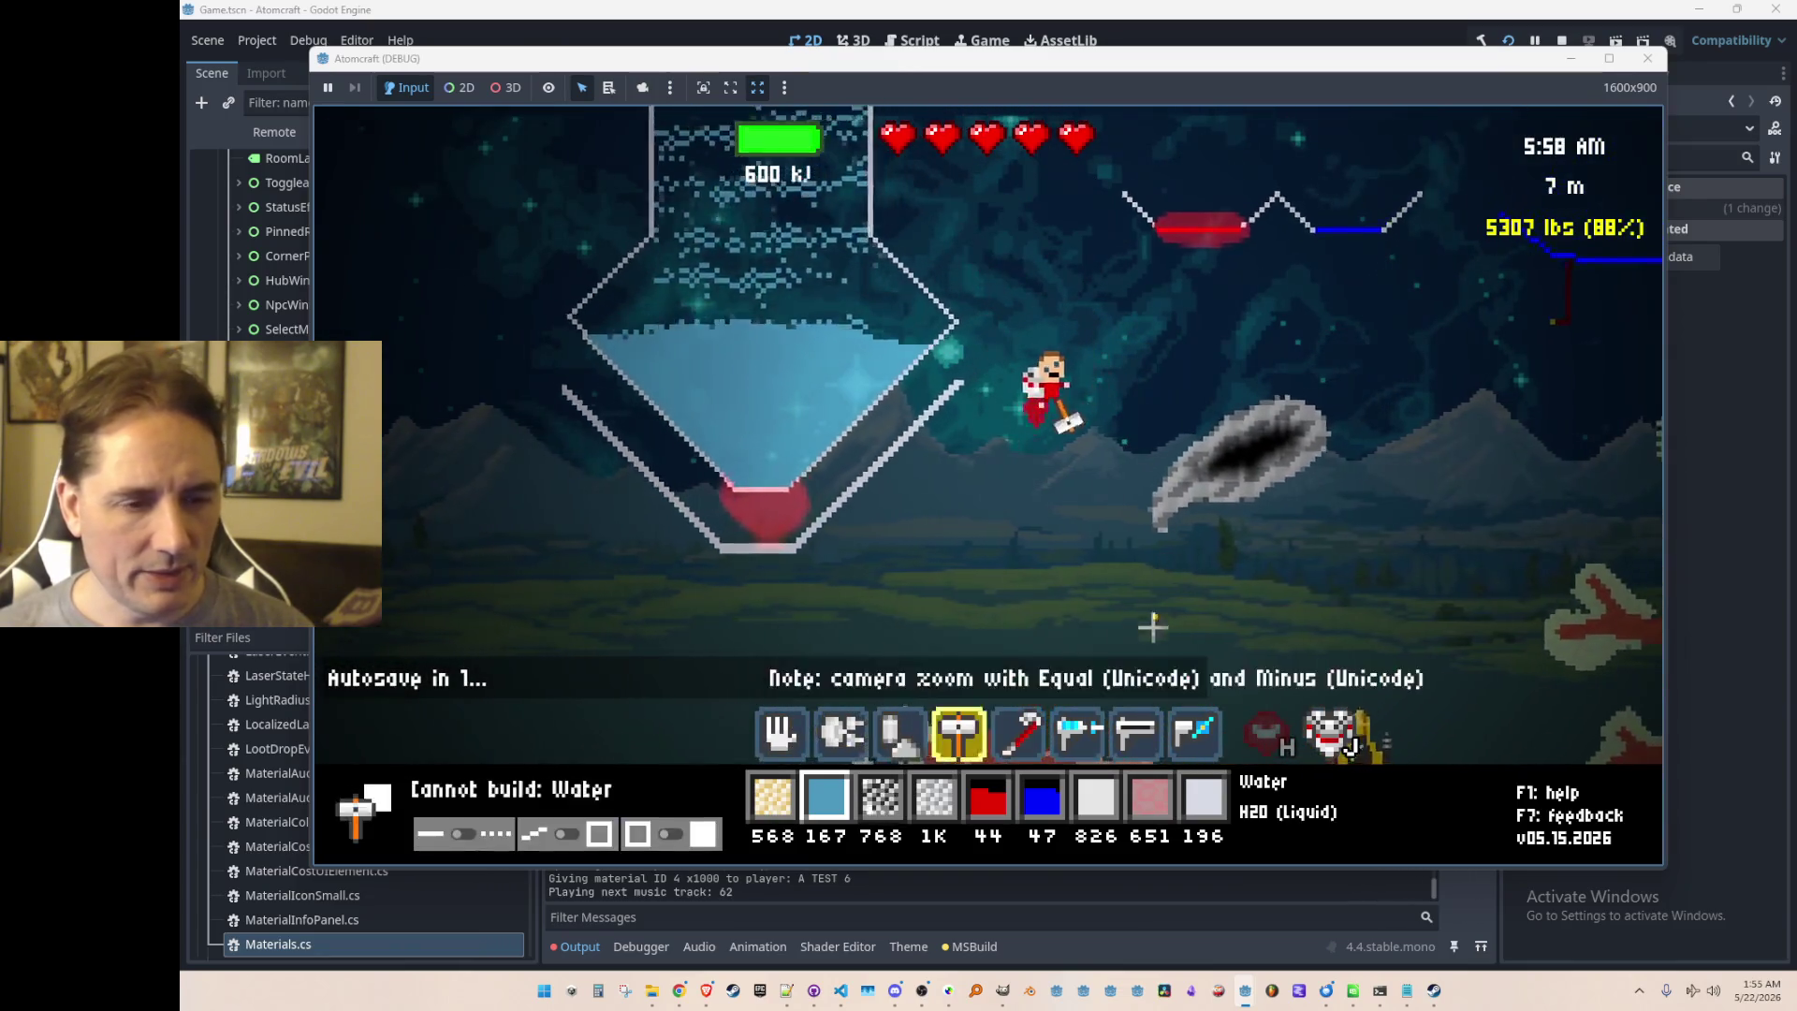
pyautogui.click(1003, 669)
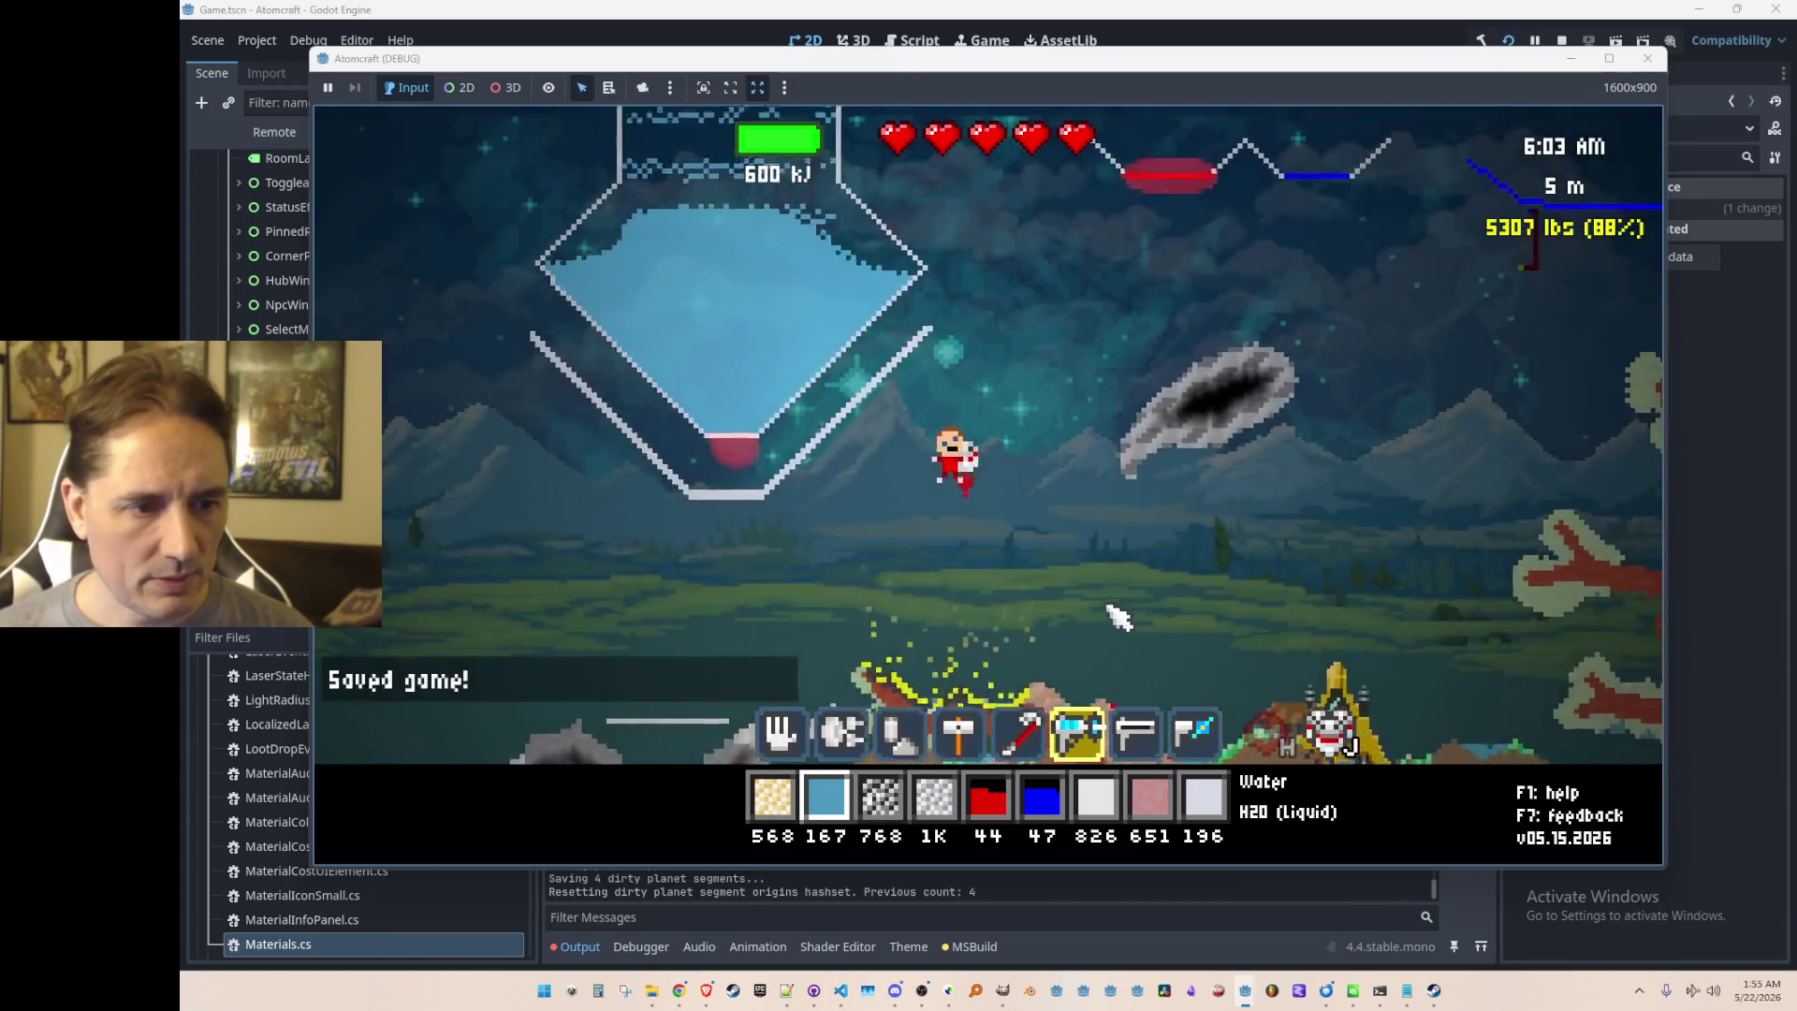
pyautogui.click(1559, 39)
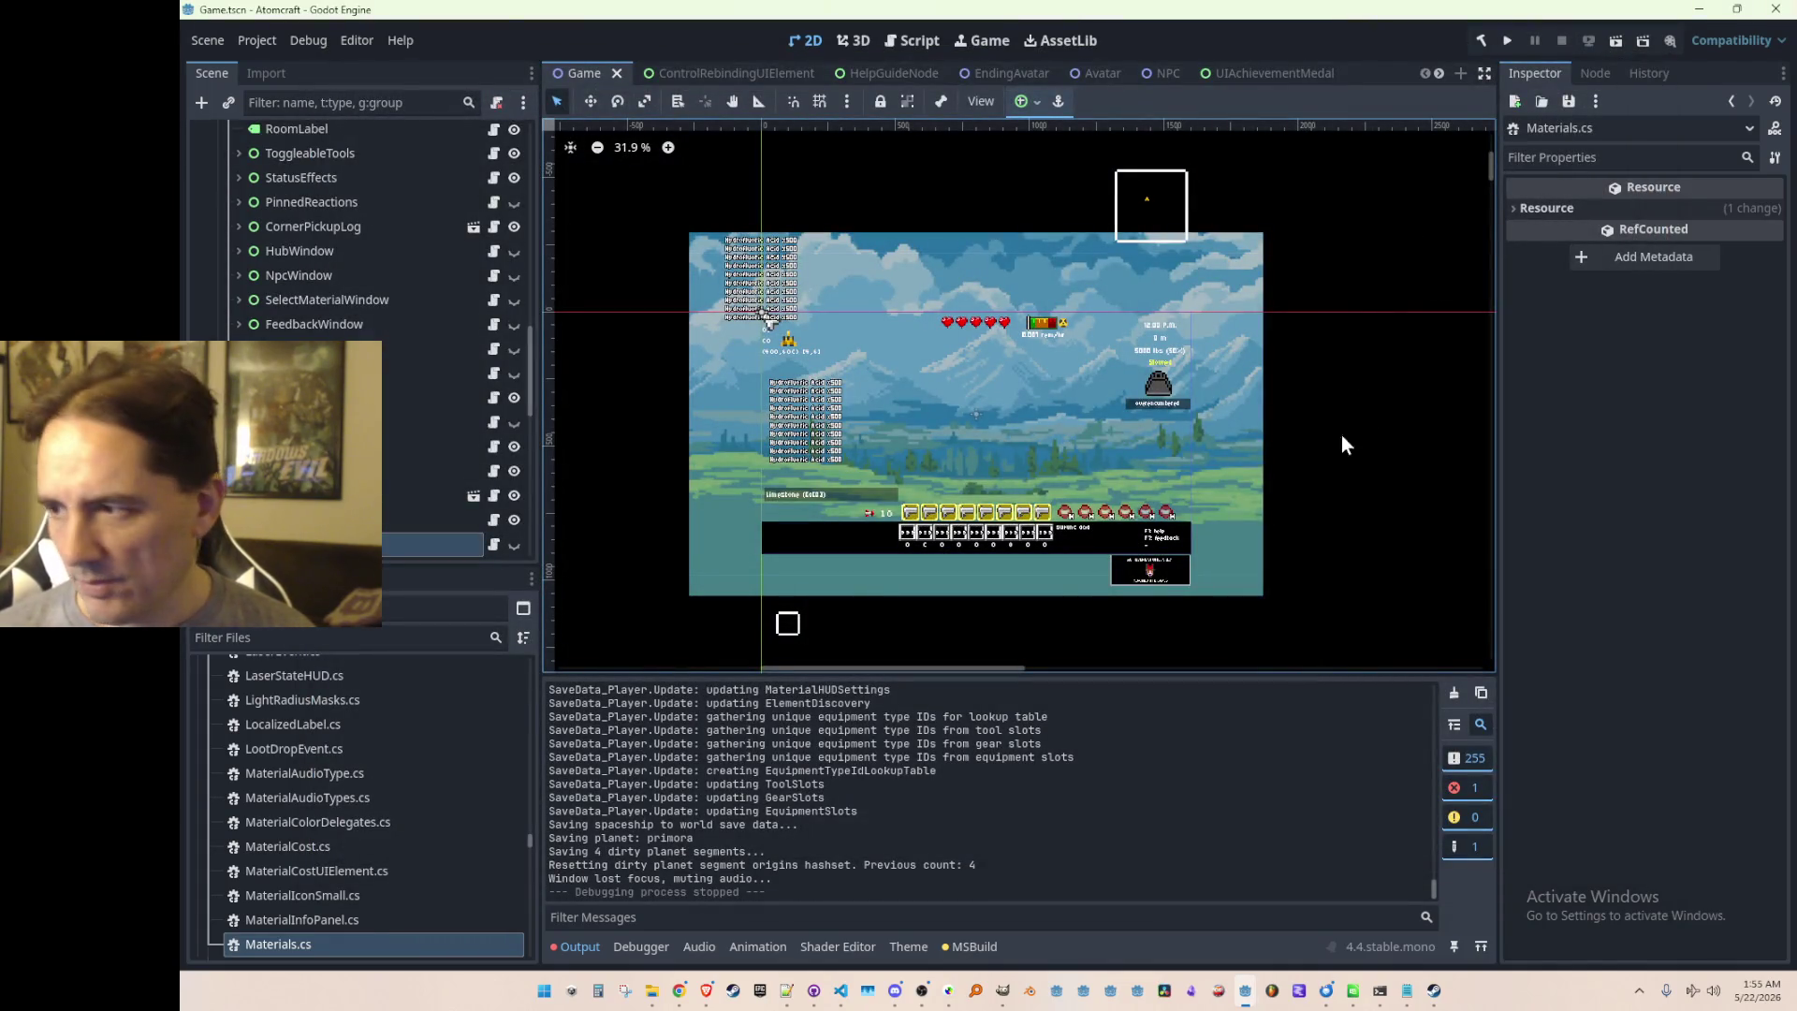
# Step: In Heat.cs, inspect GetReturnToAmbientRate's definition and where absDelta and ambientHeat are used
pyautogui.click(841, 990)
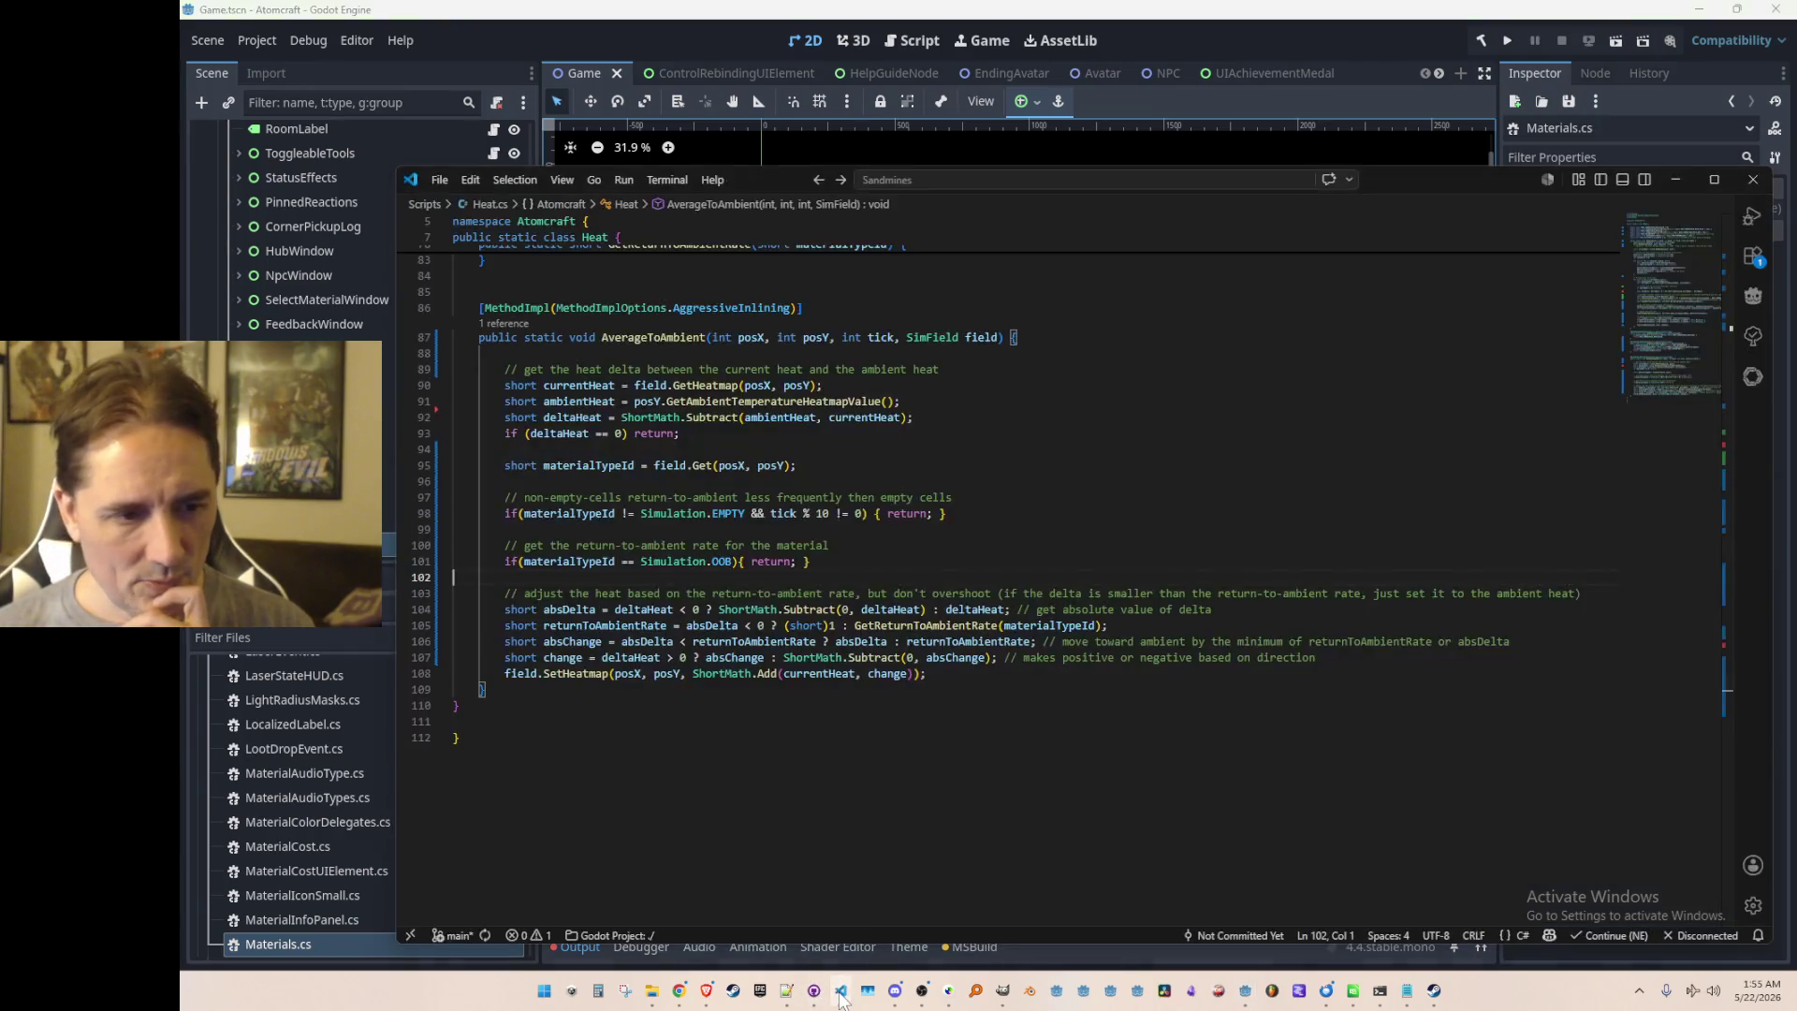
pyautogui.click(933, 625)
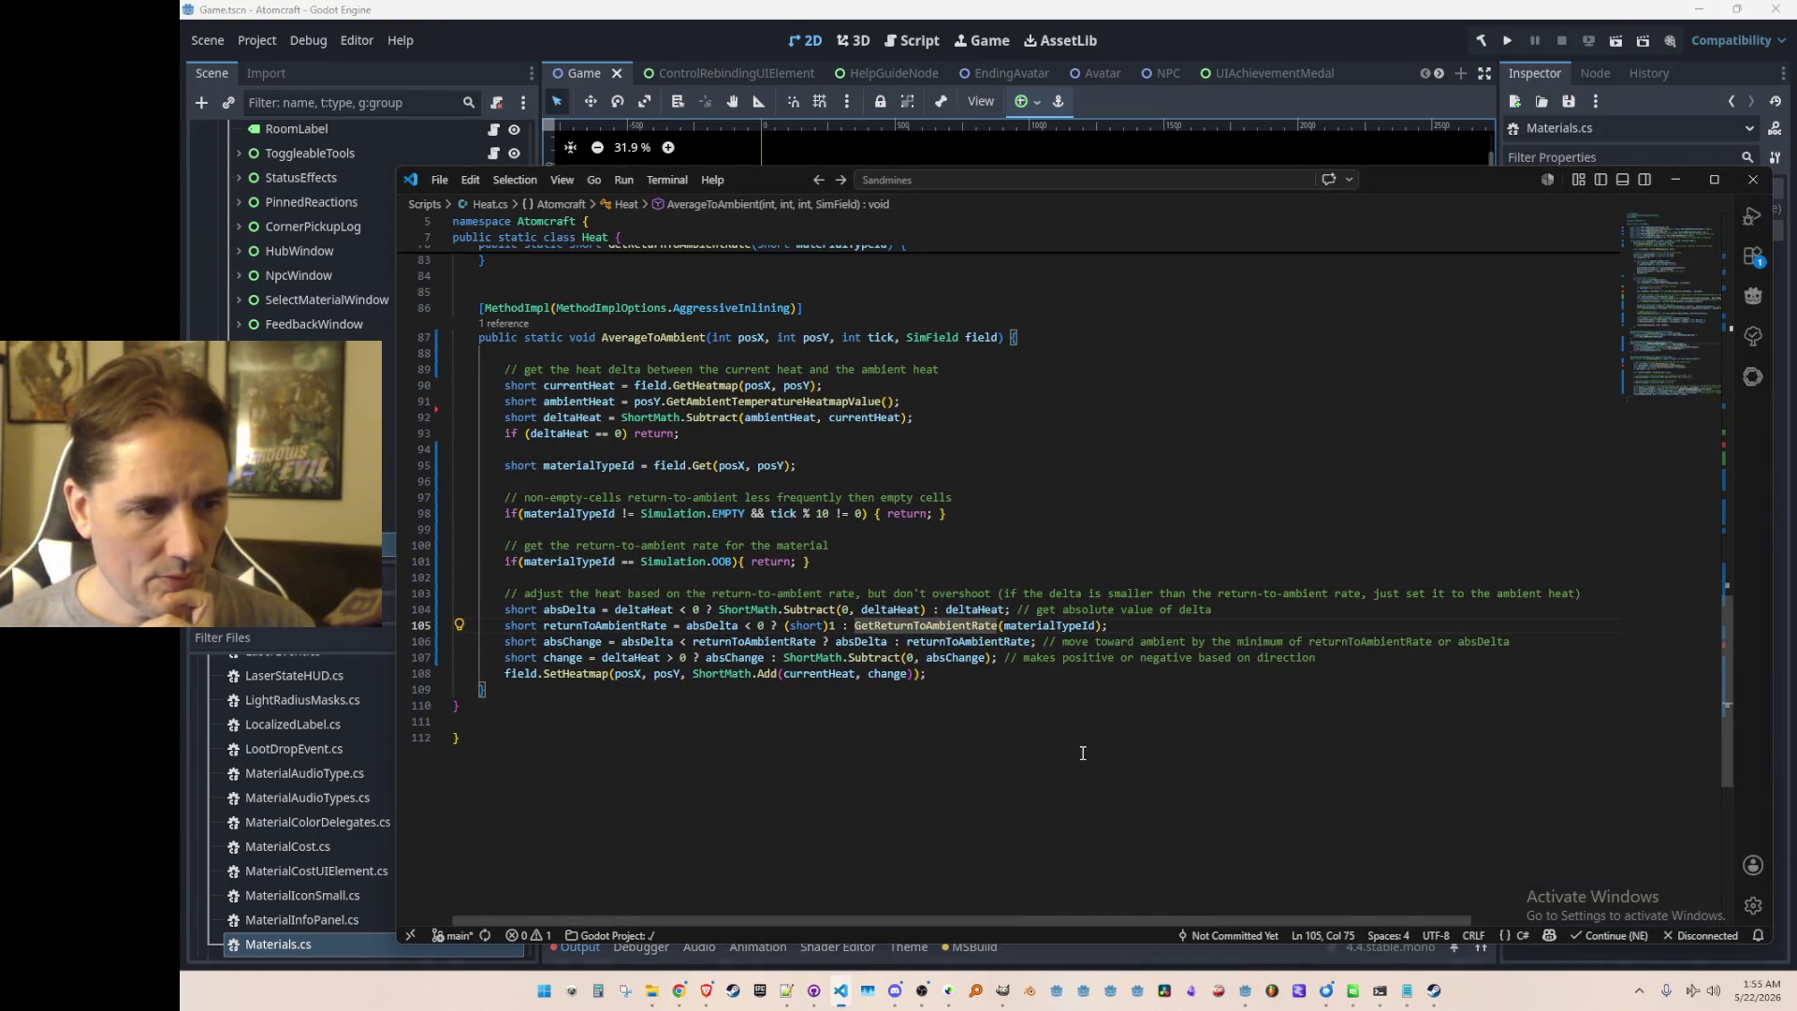
pyautogui.press('F12')
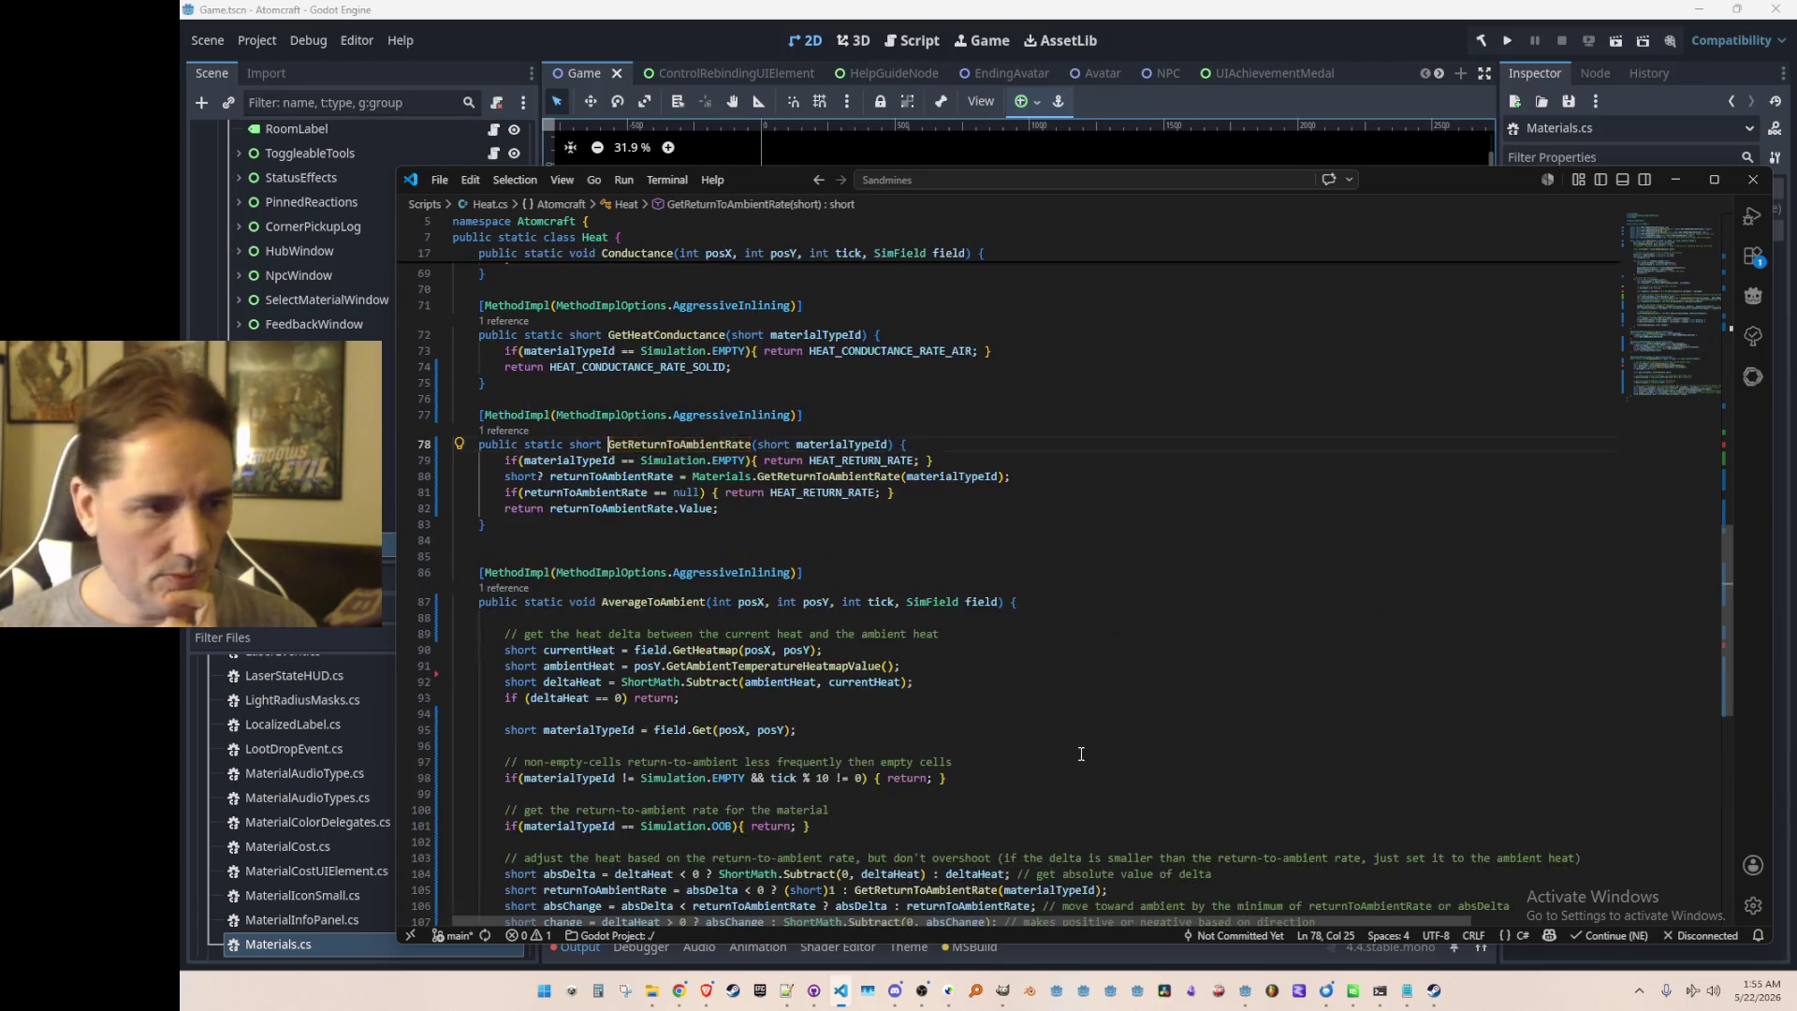
pyautogui.hotkey('alt', 'Left')
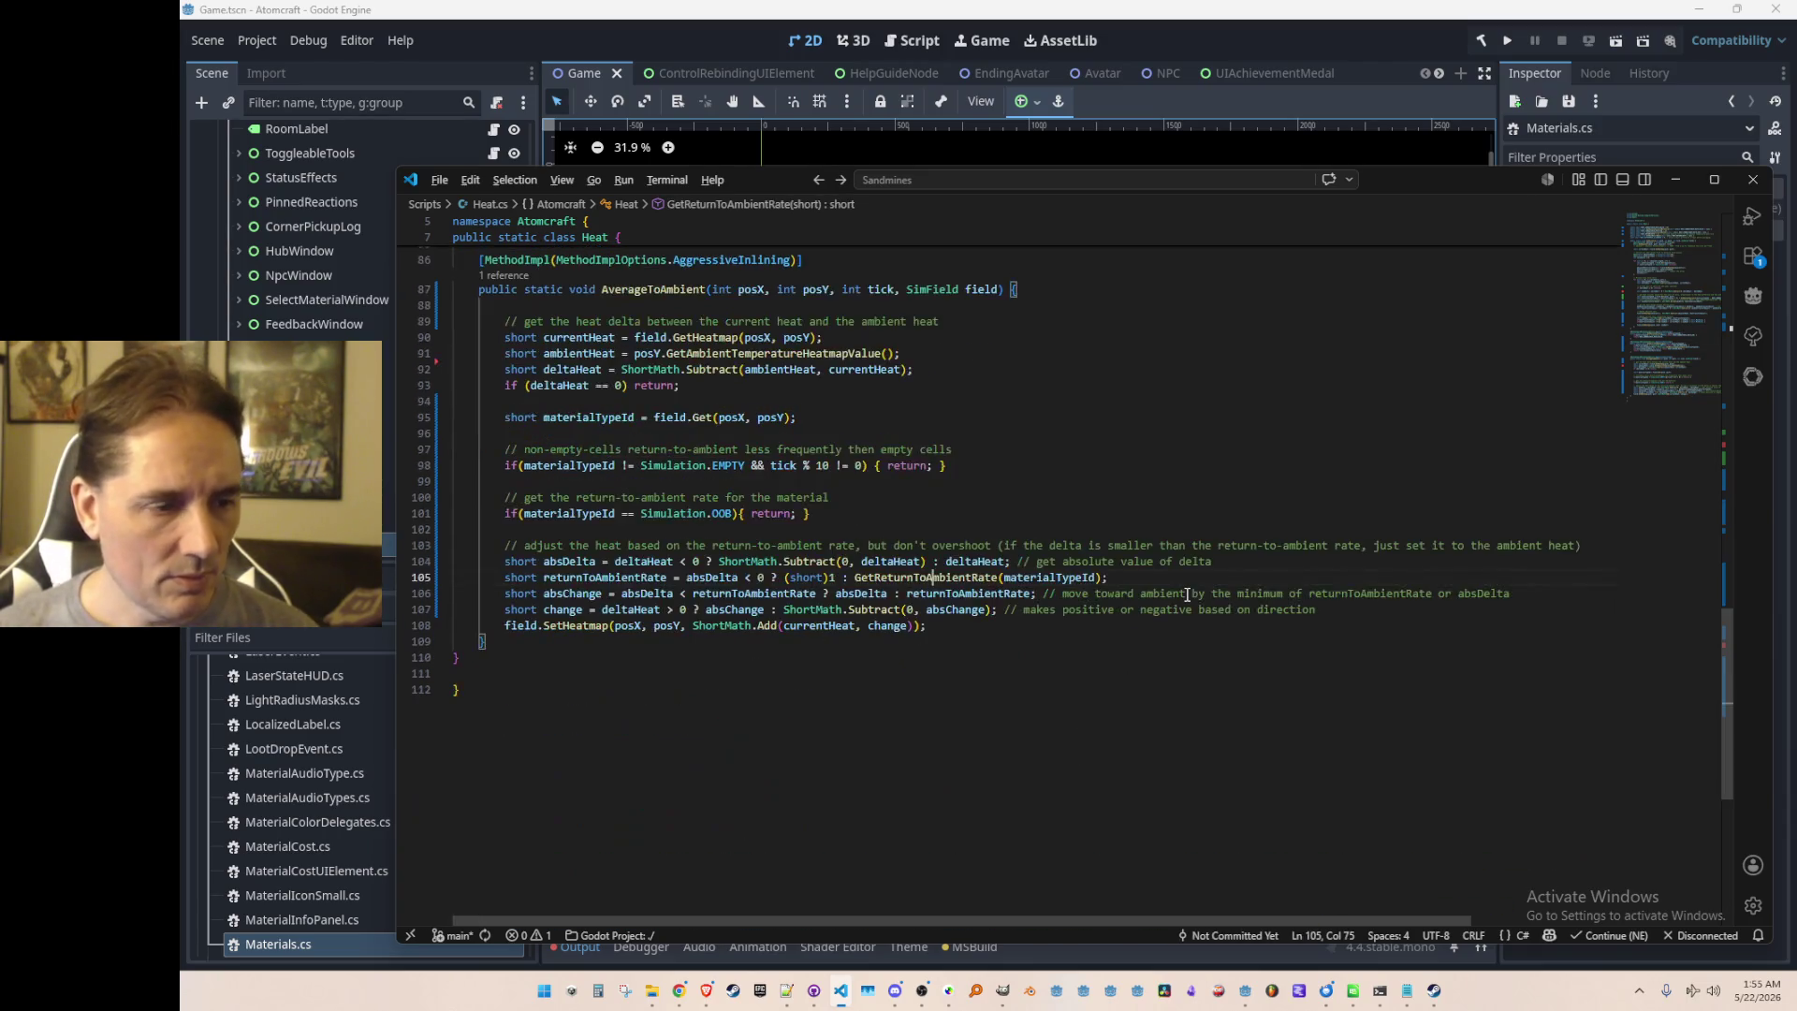
pyautogui.click(648, 530)
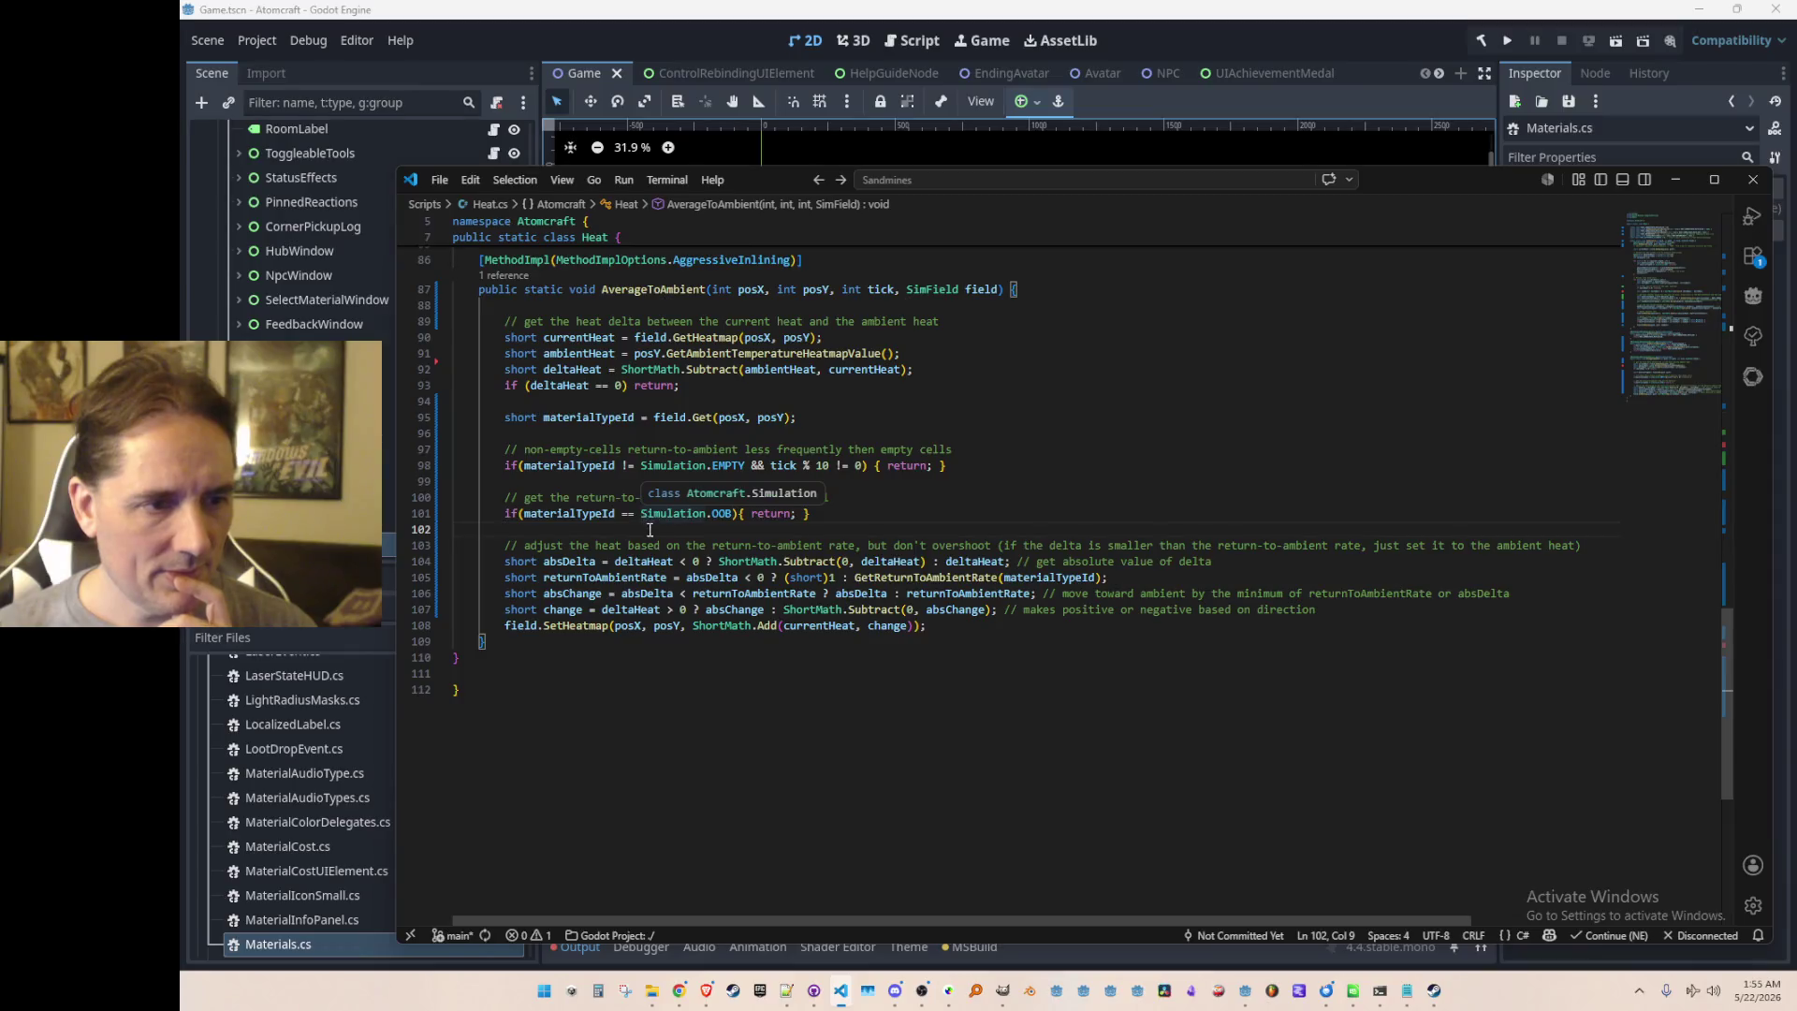
pyautogui.click(907, 576)
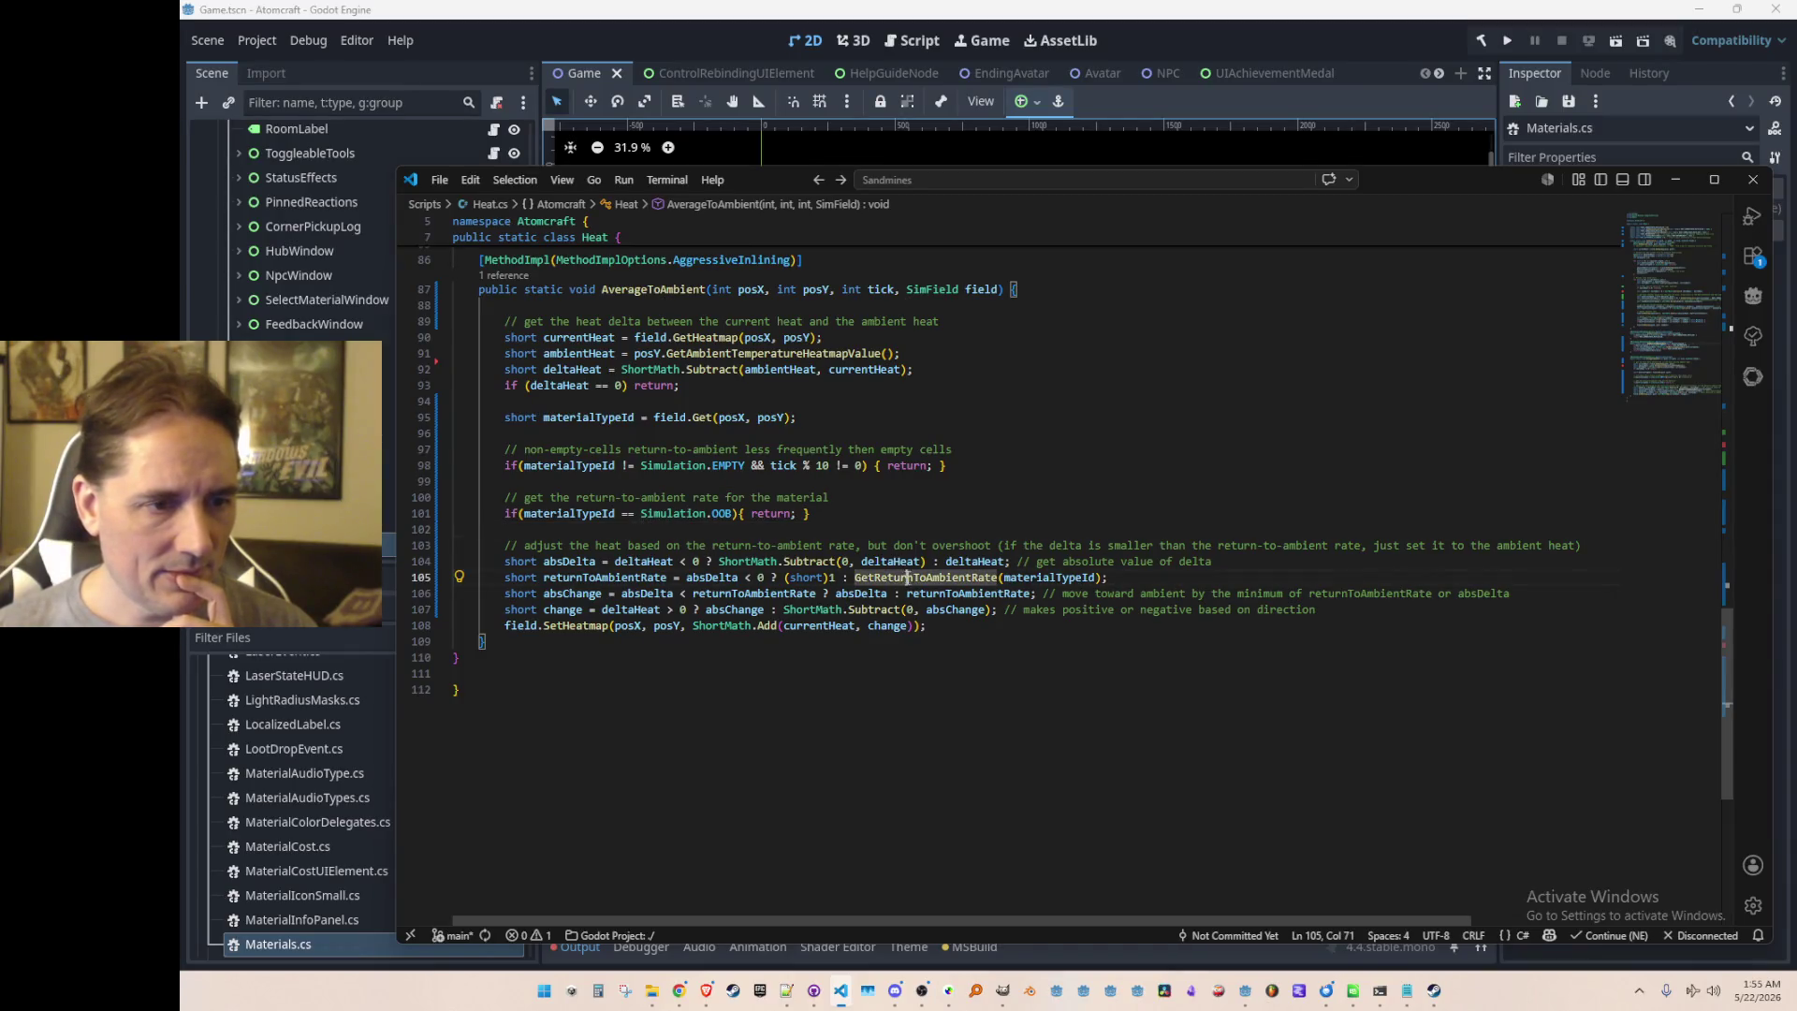
pyautogui.click(698, 578)
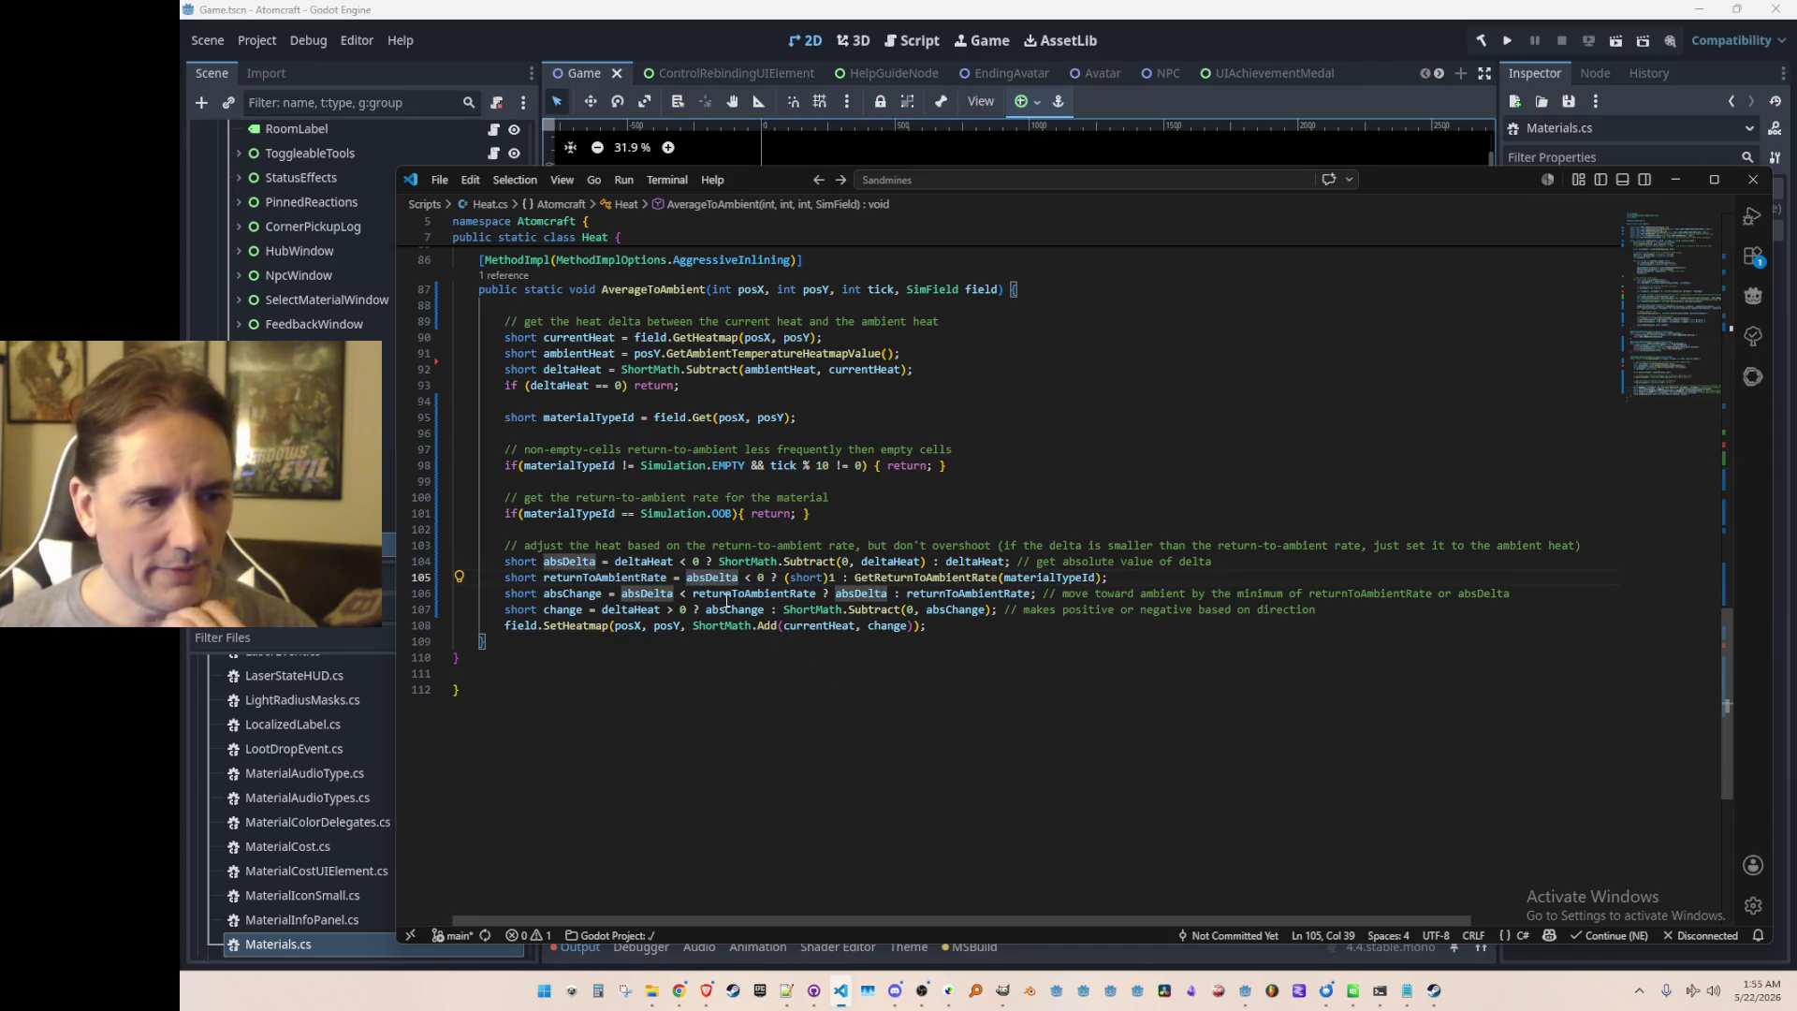
pyautogui.click(879, 529)
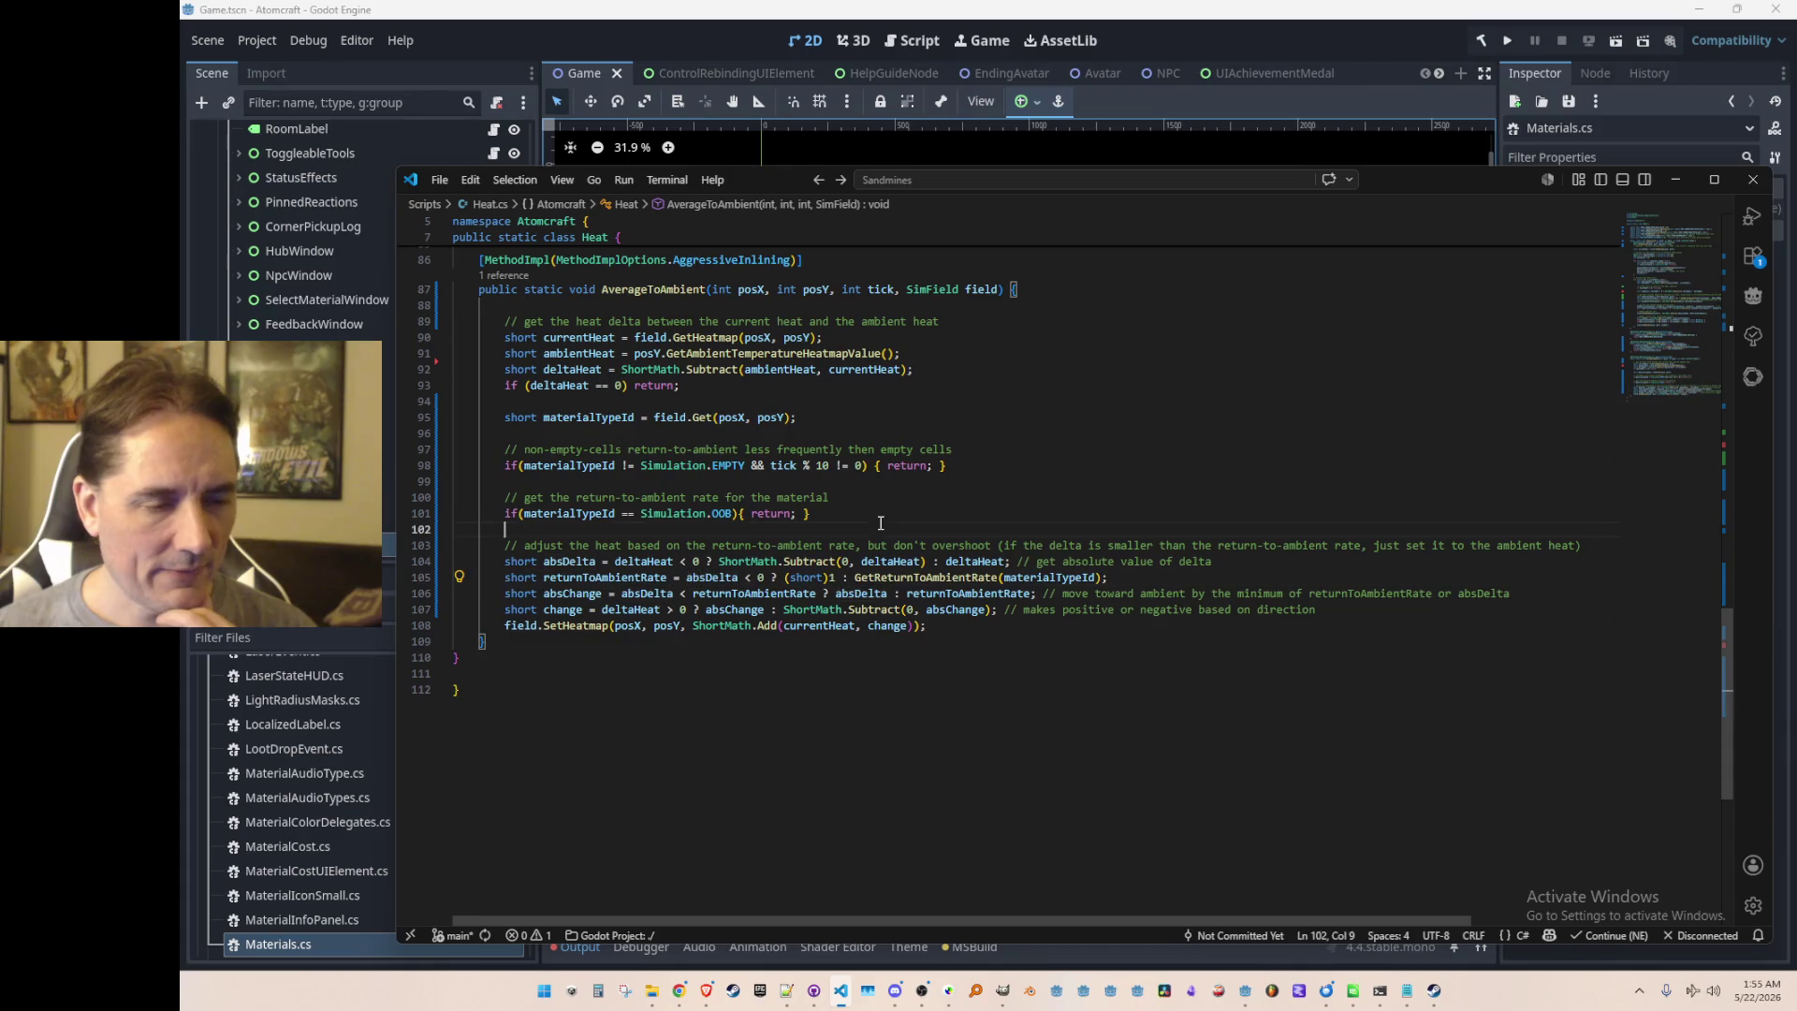
pyautogui.scroll(1, 898, 565)
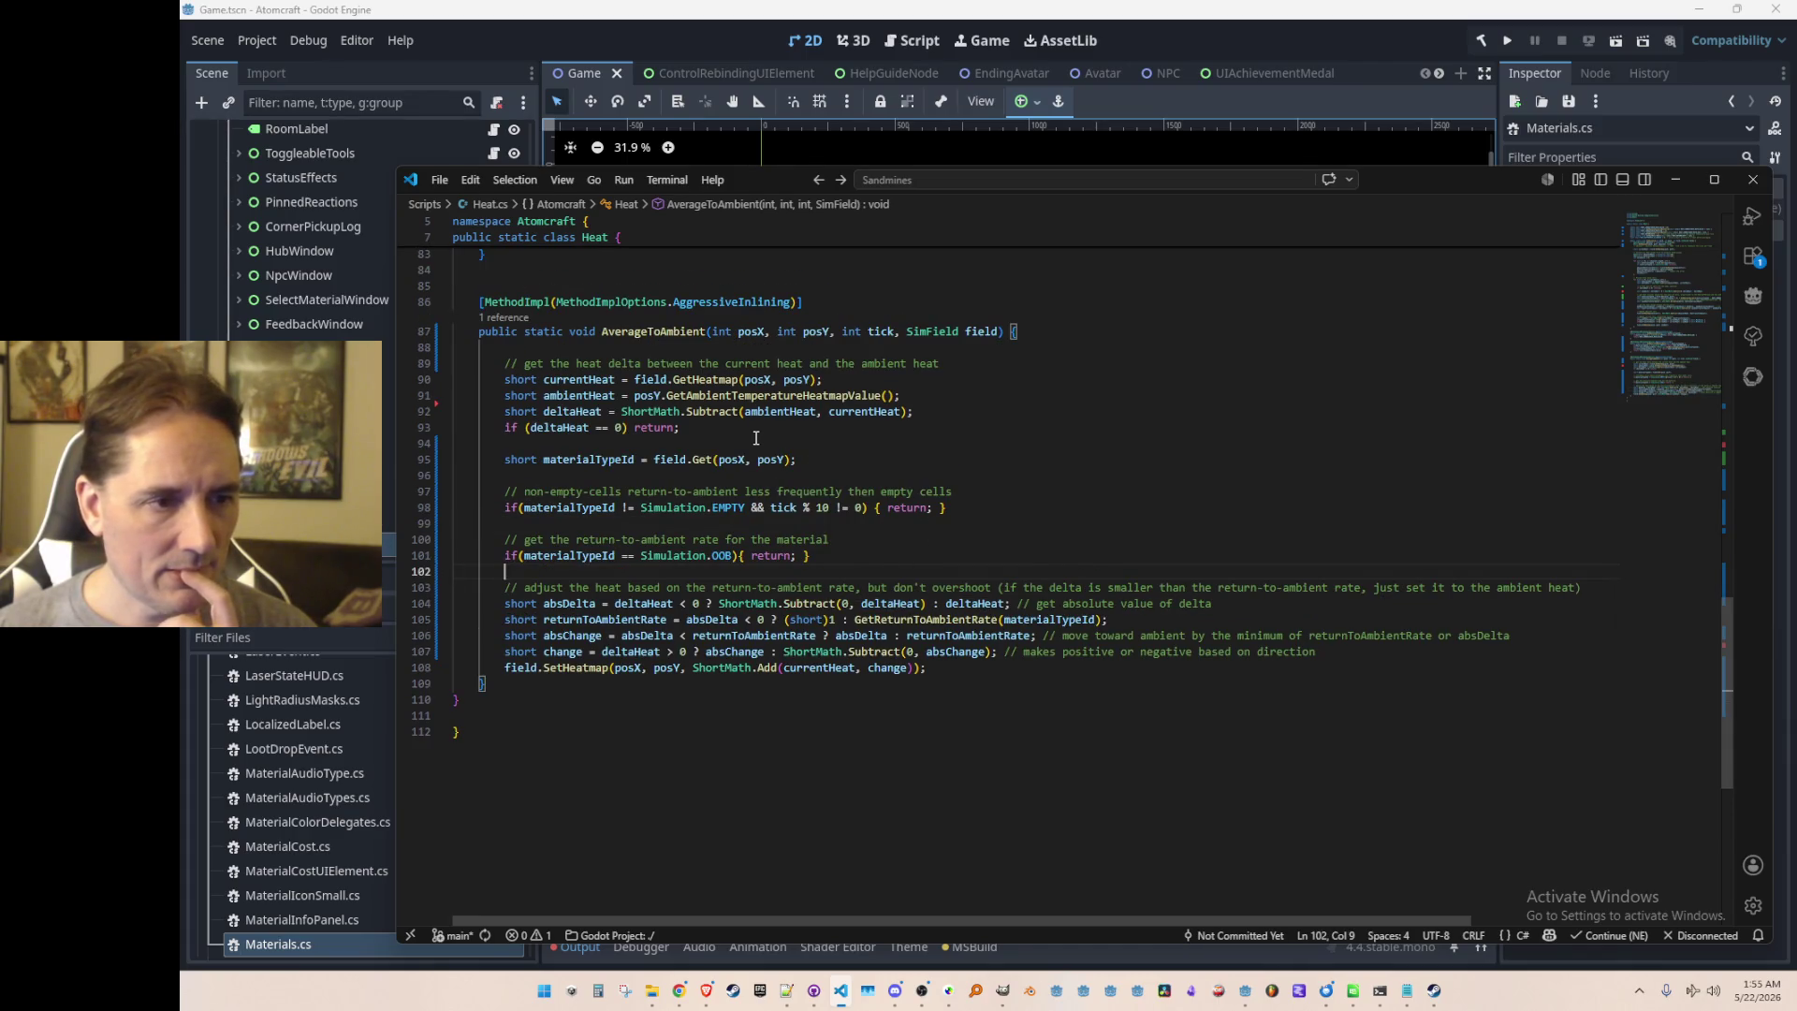
pyautogui.click(785, 412)
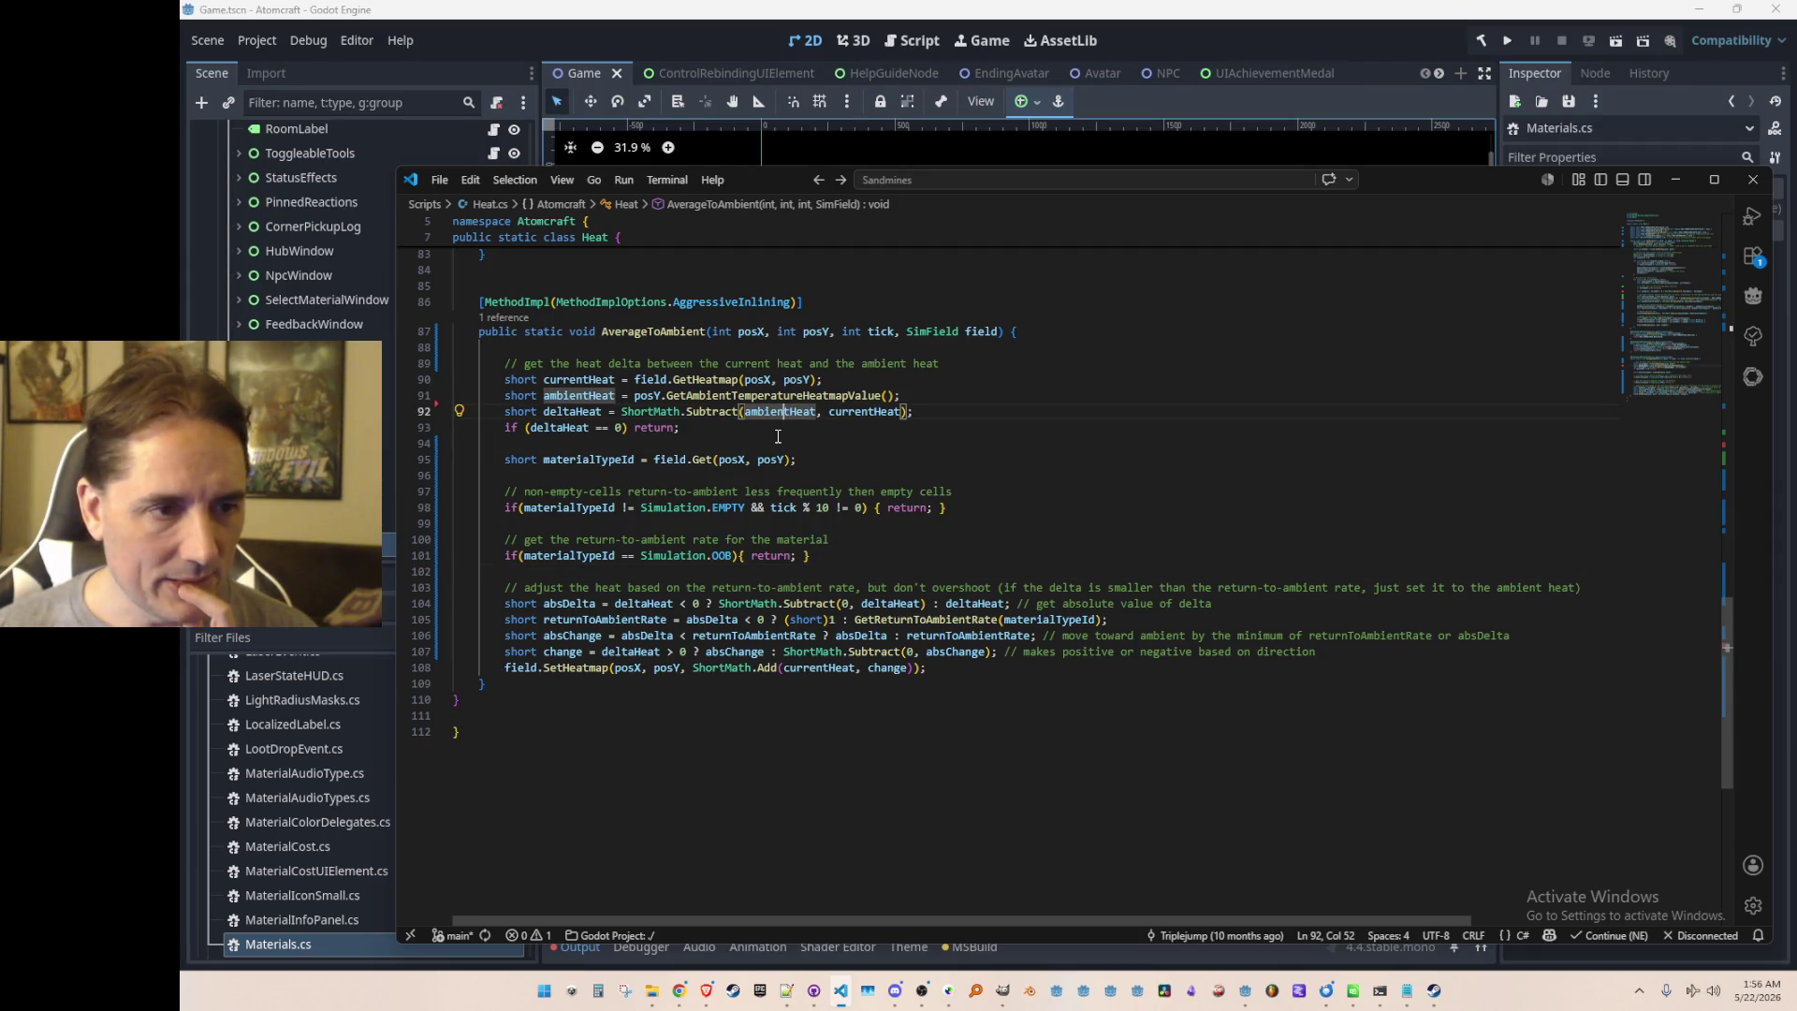
# Step: Check the deltaHeat calculation and the Subtract definition in ShortMath.cs
pyautogui.click(688, 603)
pyautogui.press('Down')
pyautogui.hotkey('ctrl', 'Right')
pyautogui.hotkey('ctrl', 'Right')
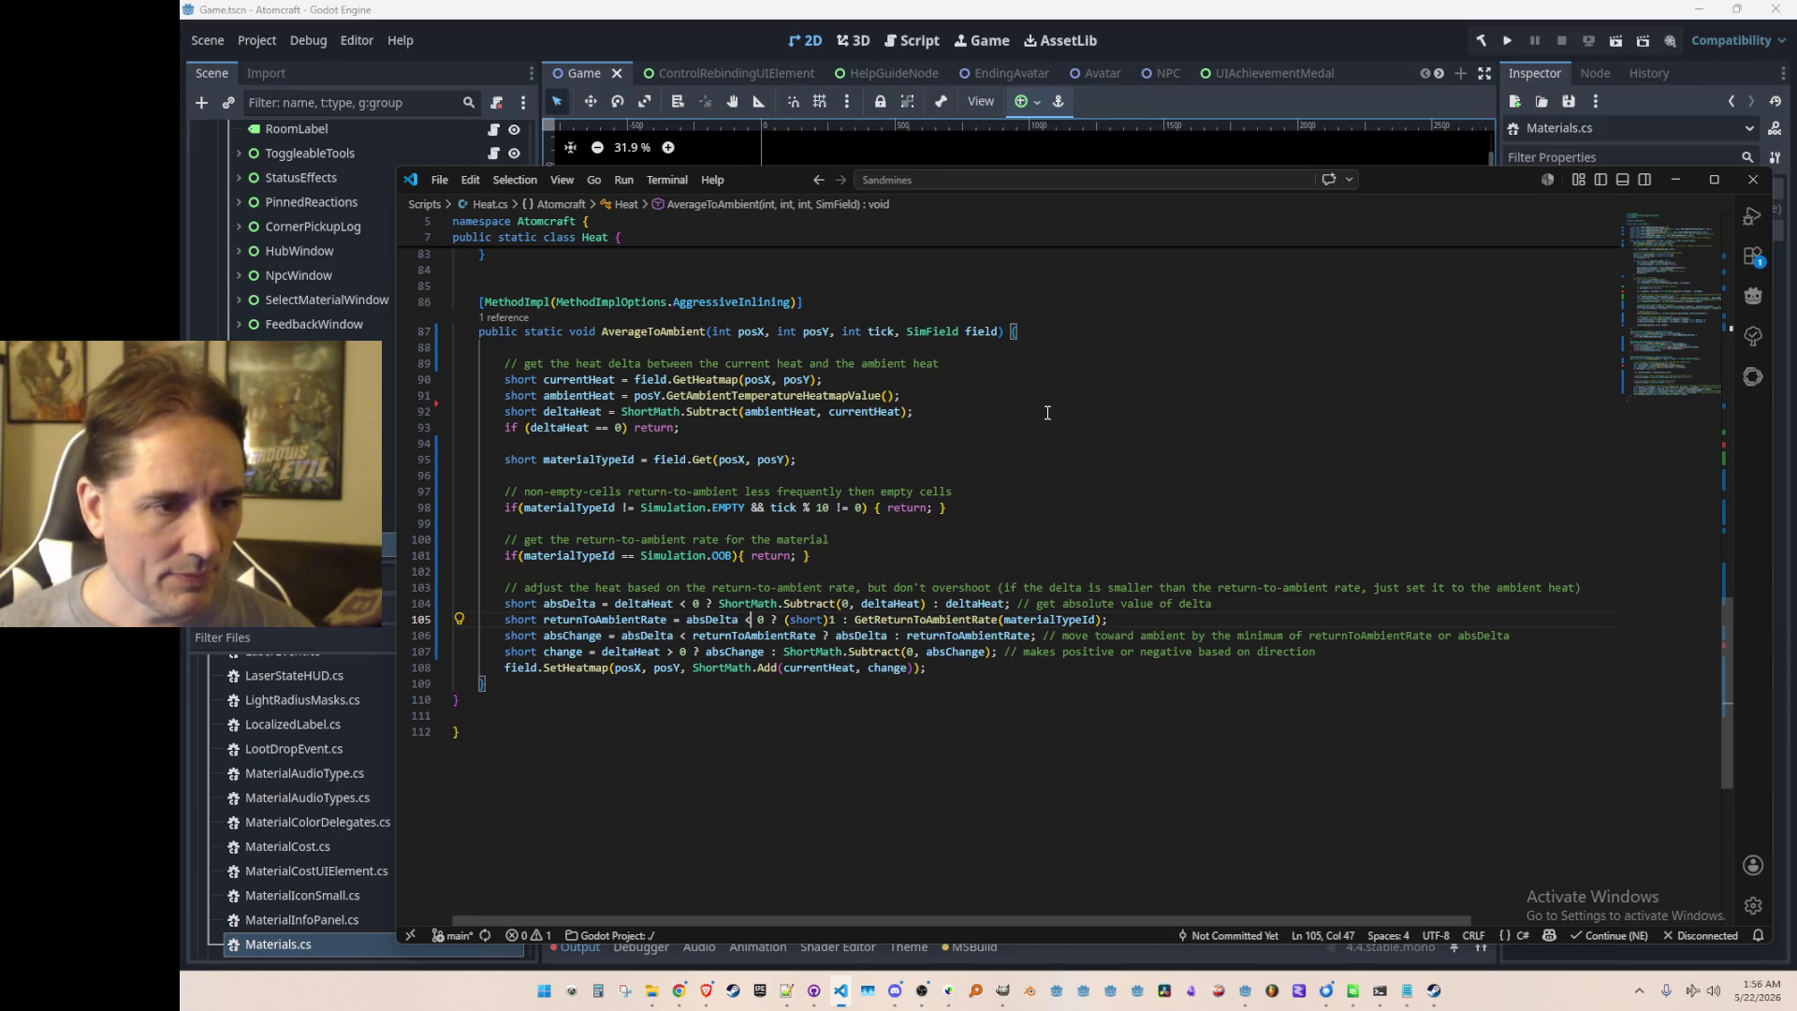
pyautogui.press('Left')
pyautogui.press('Left')
pyautogui.press('Left')
pyautogui.press('Up')
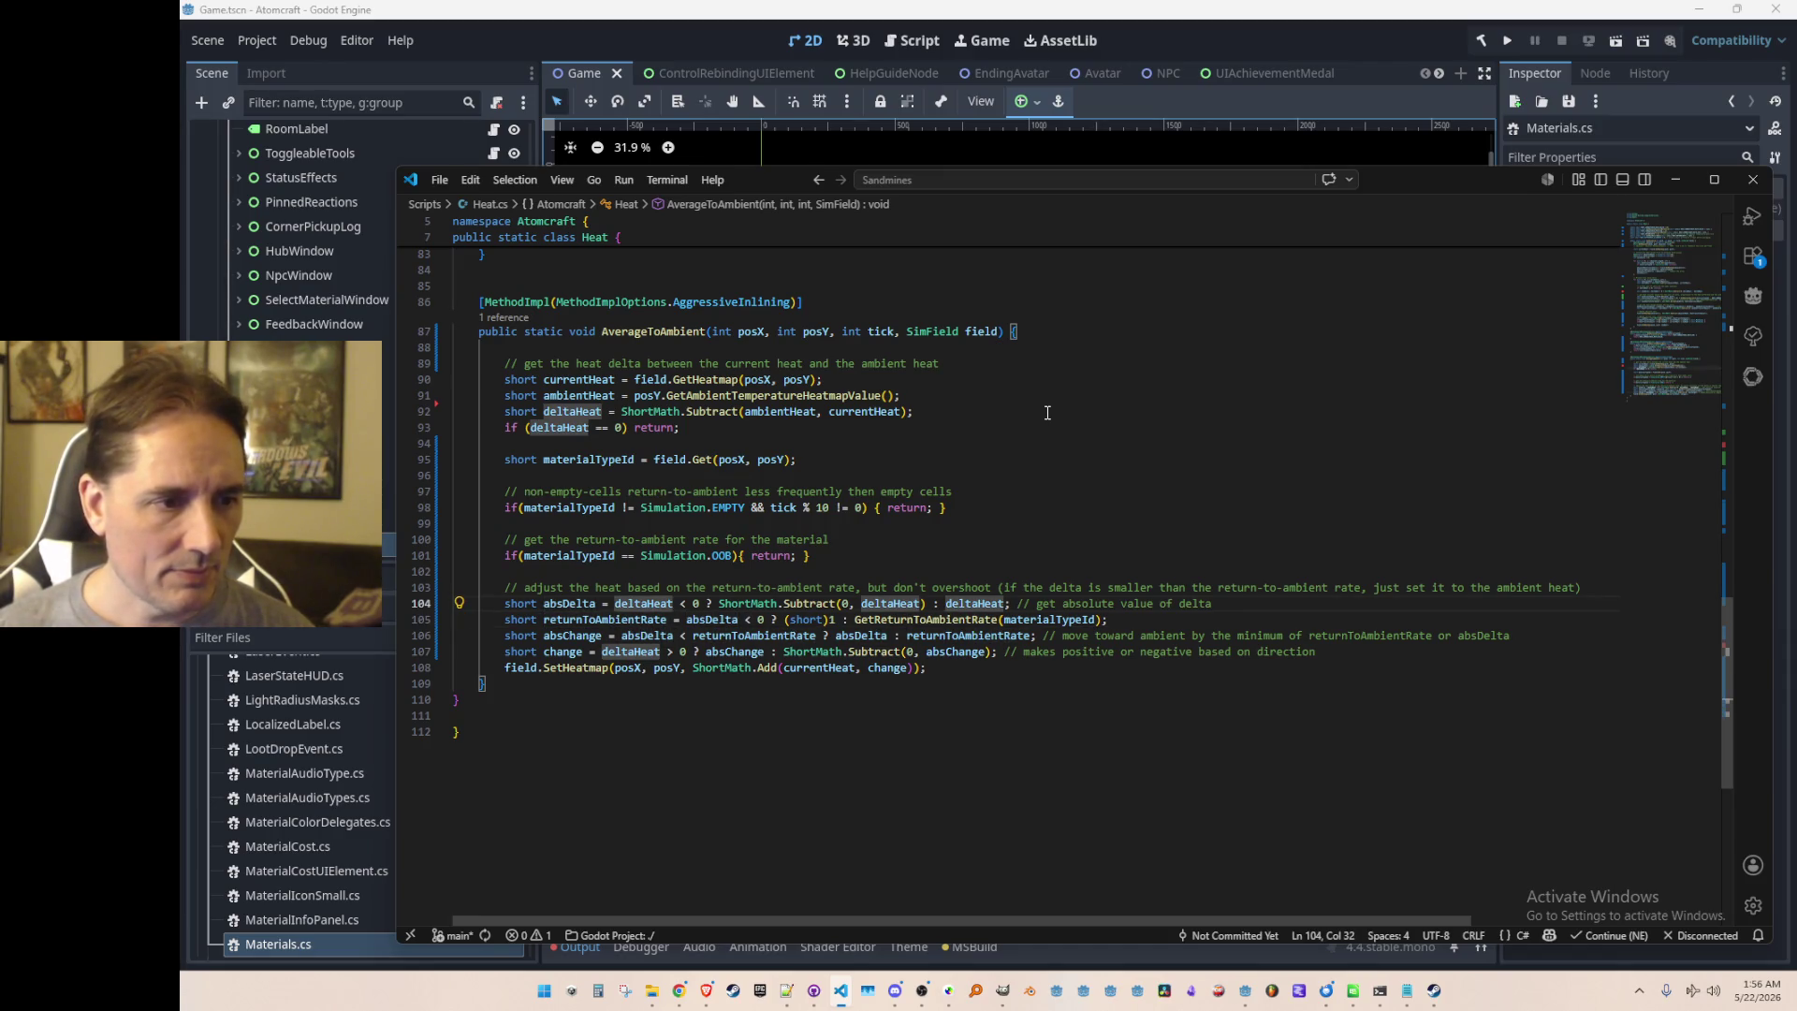
pyautogui.click(705, 411)
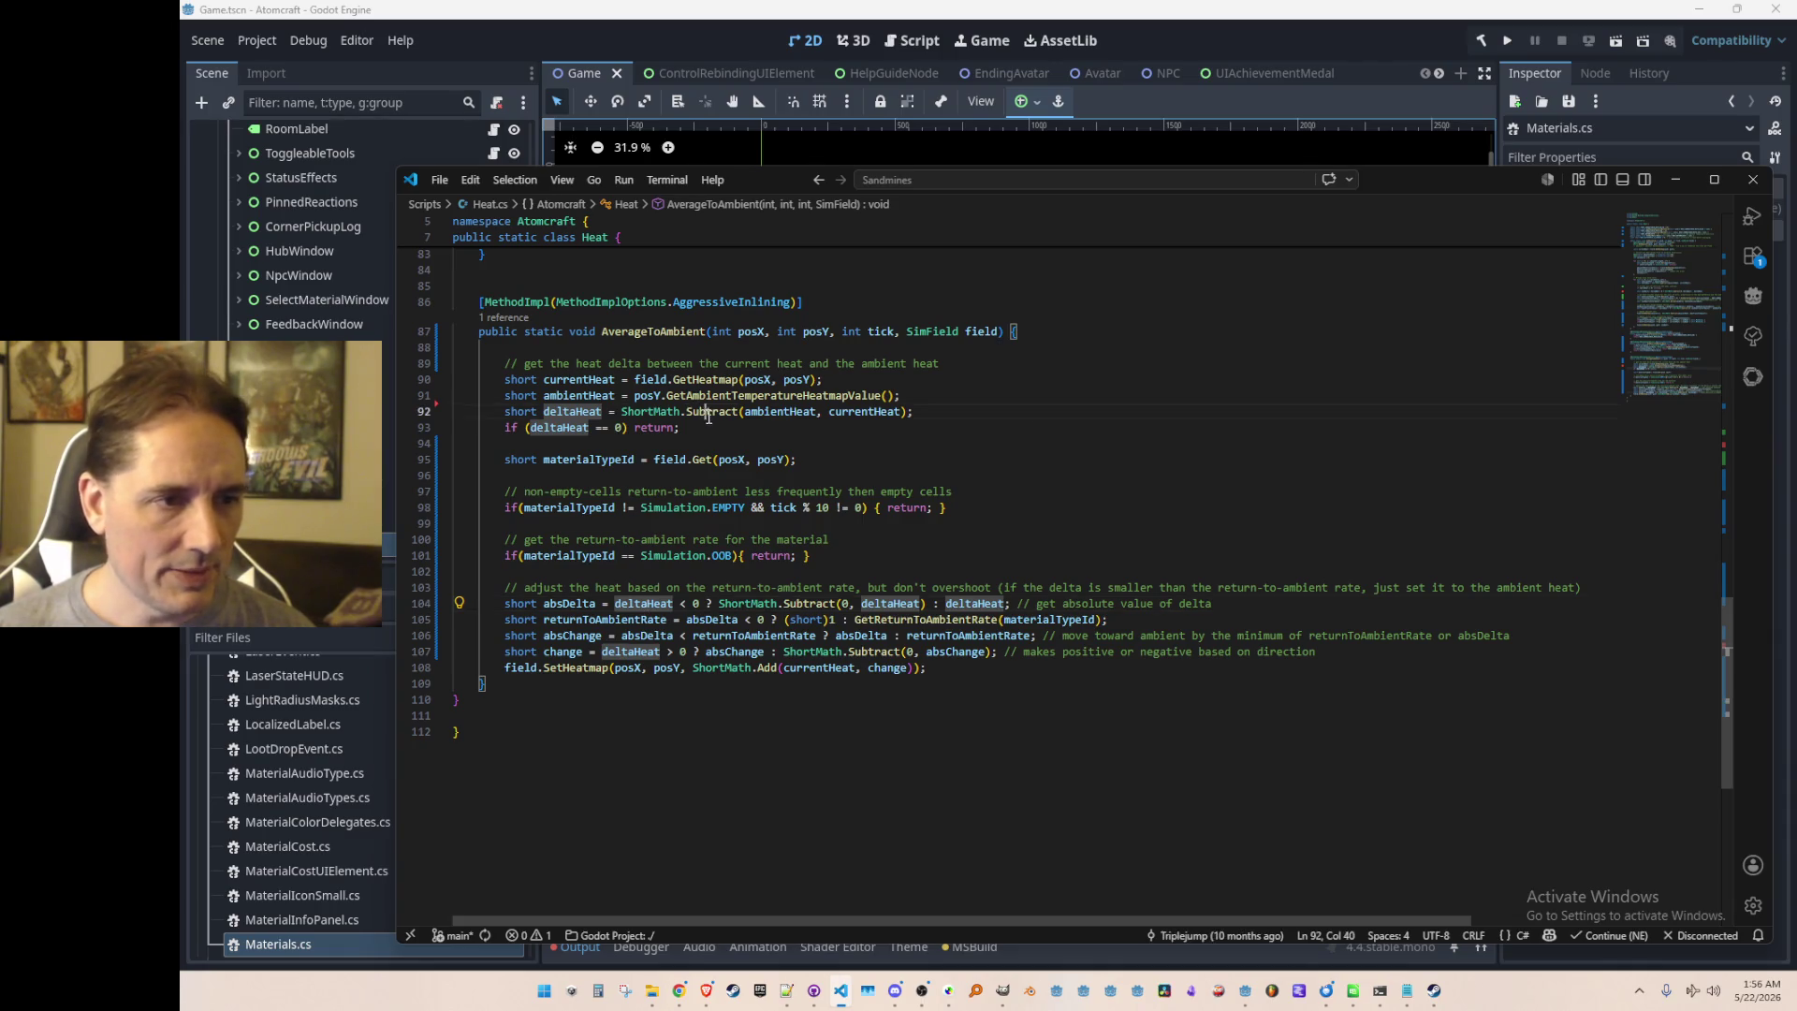
pyautogui.press('F12')
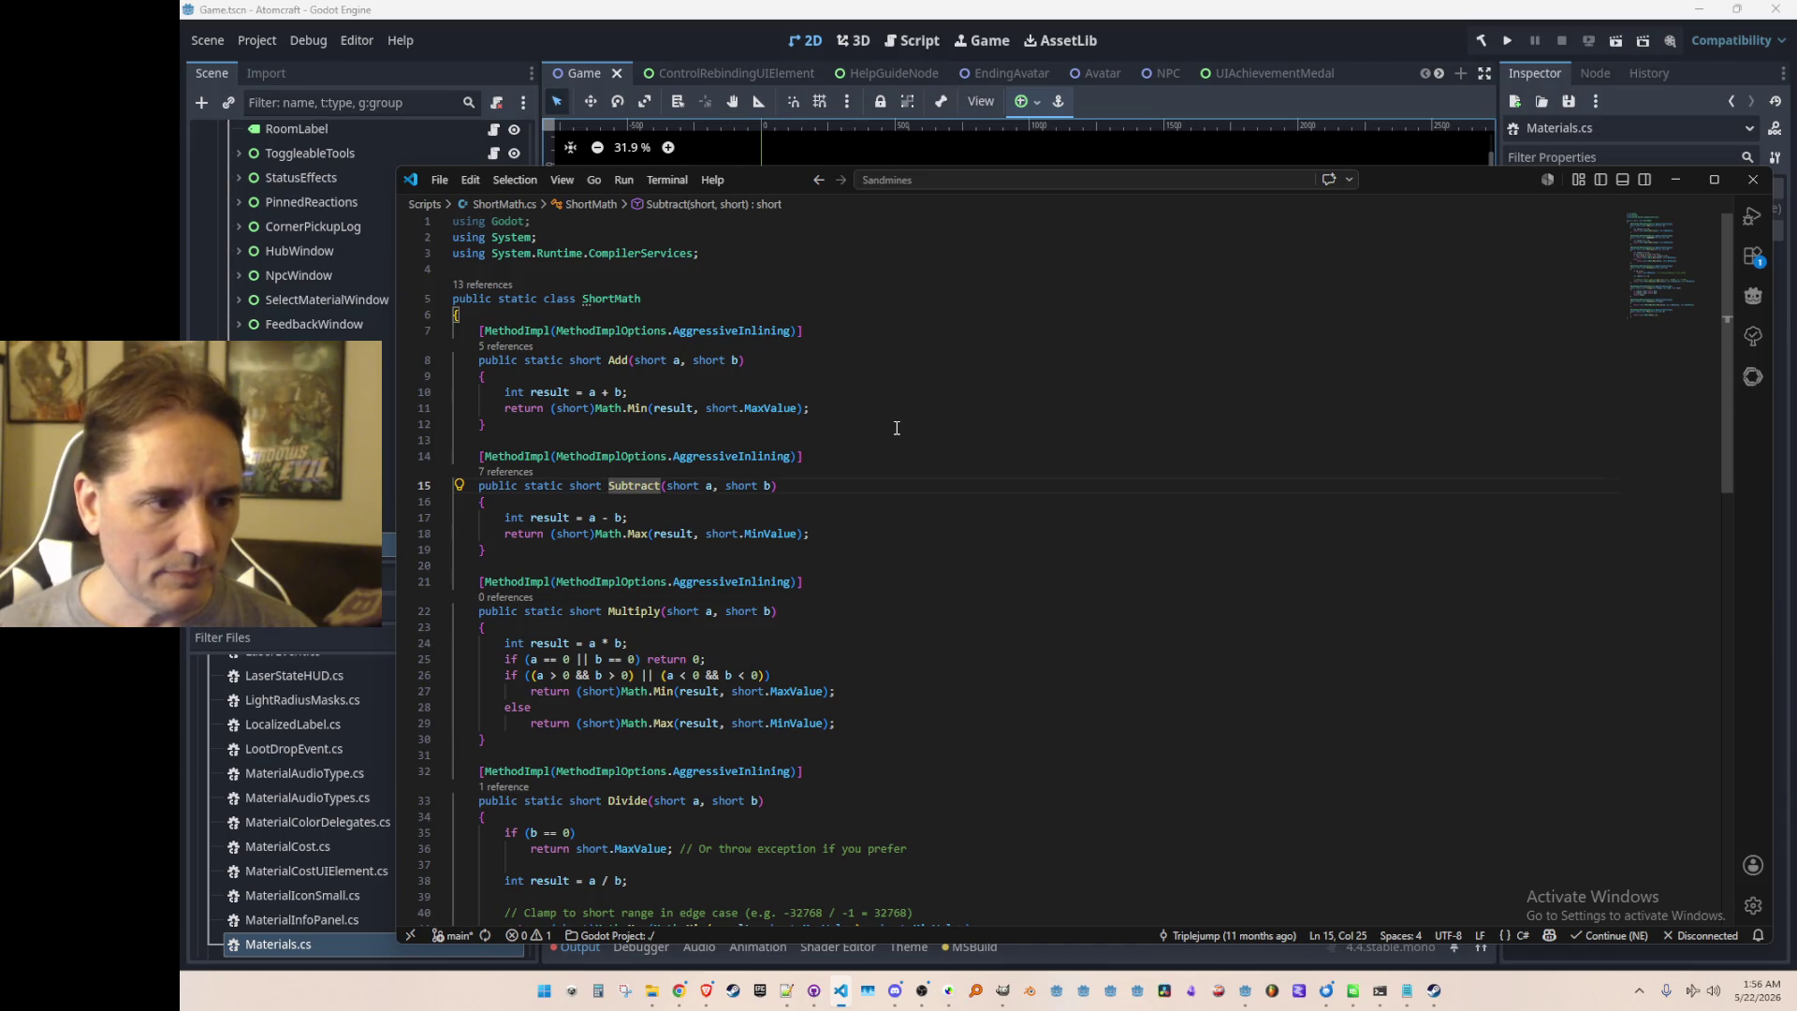
pyautogui.hotkey('alt', 'Left')
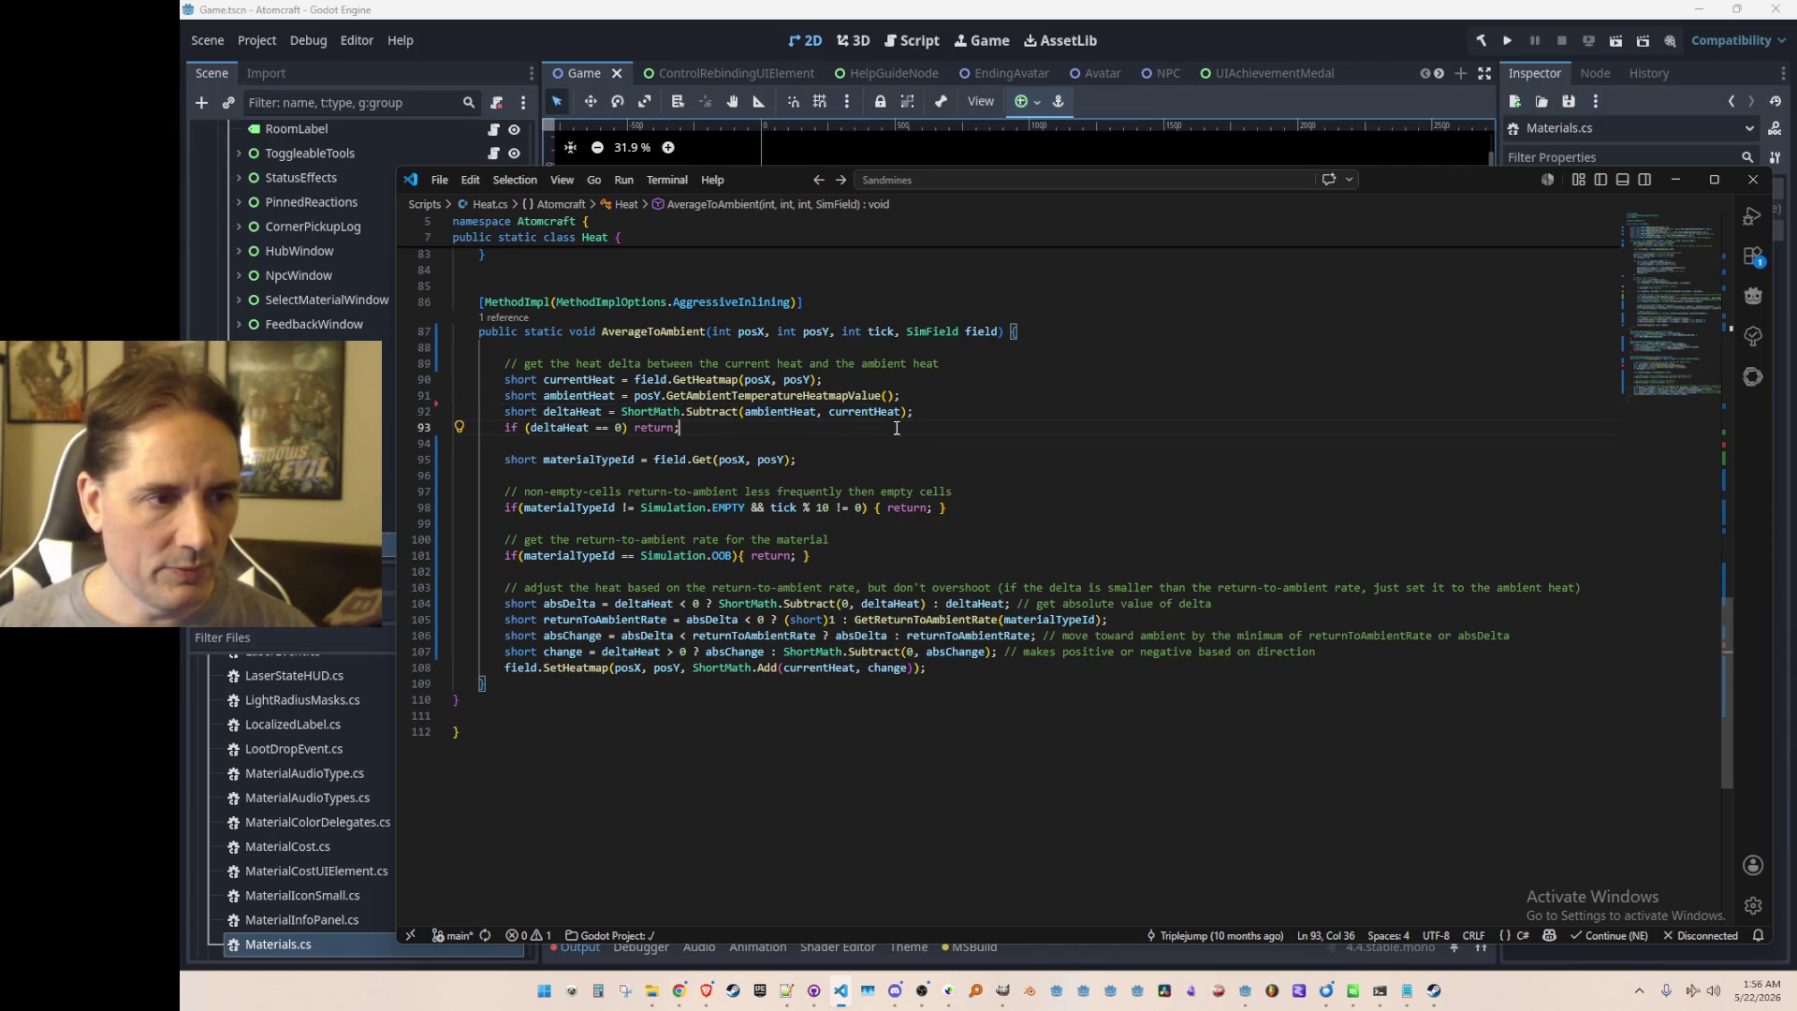
# Step: Change line 105's condition from absDelta < 0 to deltaHeat > 0 and relaunch the game from Godot
pyautogui.press('Down')
pyautogui.hotkey('ctrl', 'Left')
pyautogui.hotkey('ctrl', 'Left')
pyautogui.hotkey('ctrl', 'Left')
pyautogui.press('Down')
pyautogui.press('Down')
pyautogui.press('Down')
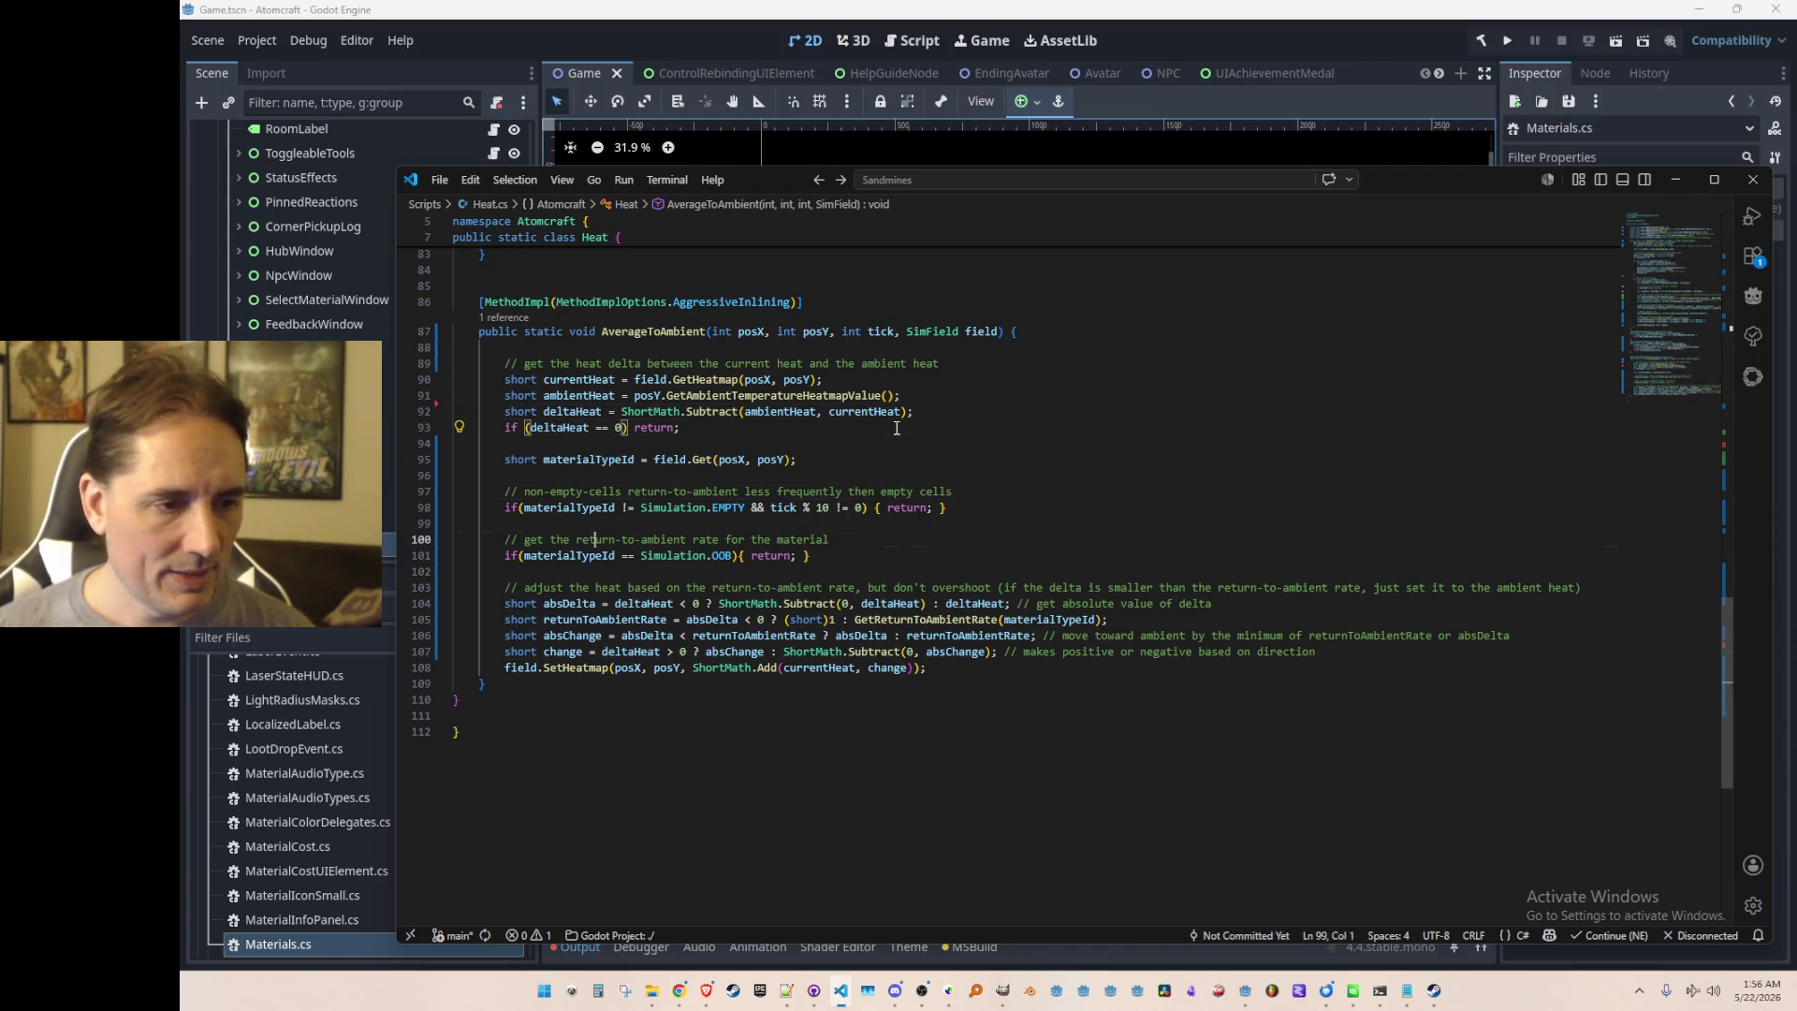
pyautogui.hotkey('ctrl', 'Right')
pyautogui.press('Right')
pyautogui.press('Up')
pyautogui.press('Left')
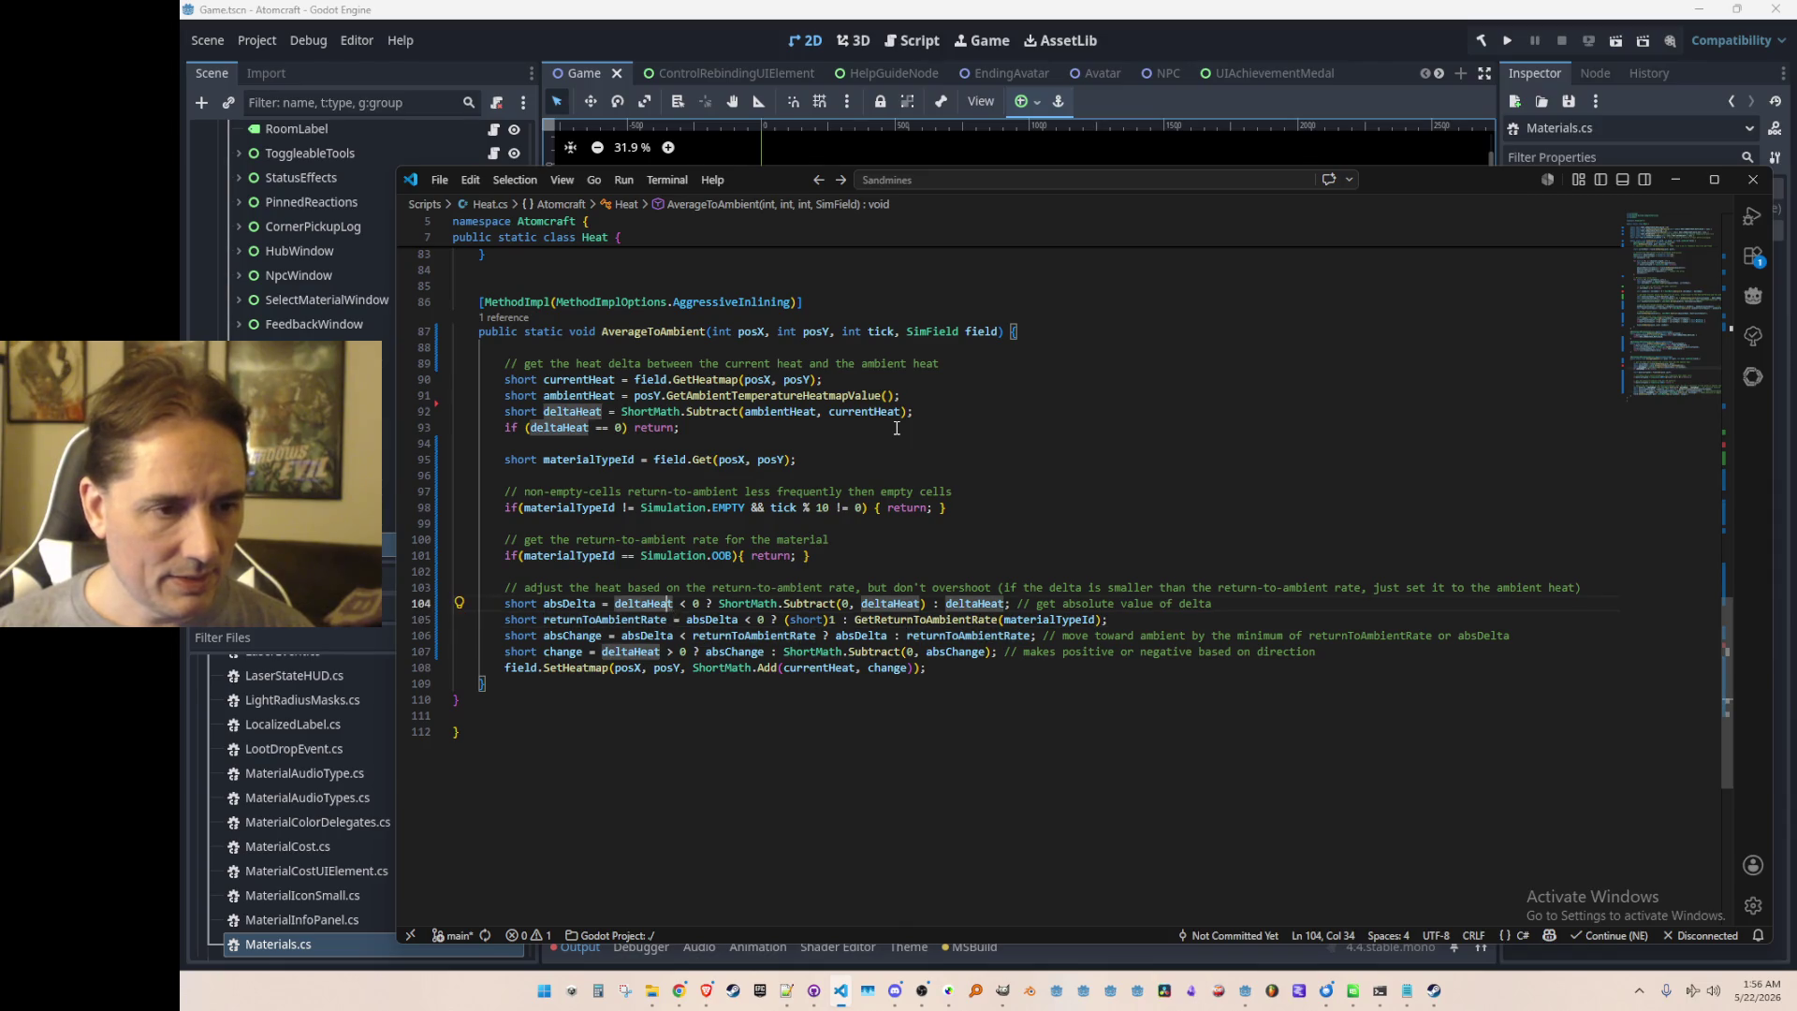
pyautogui.press('Down')
pyautogui.press('Up')
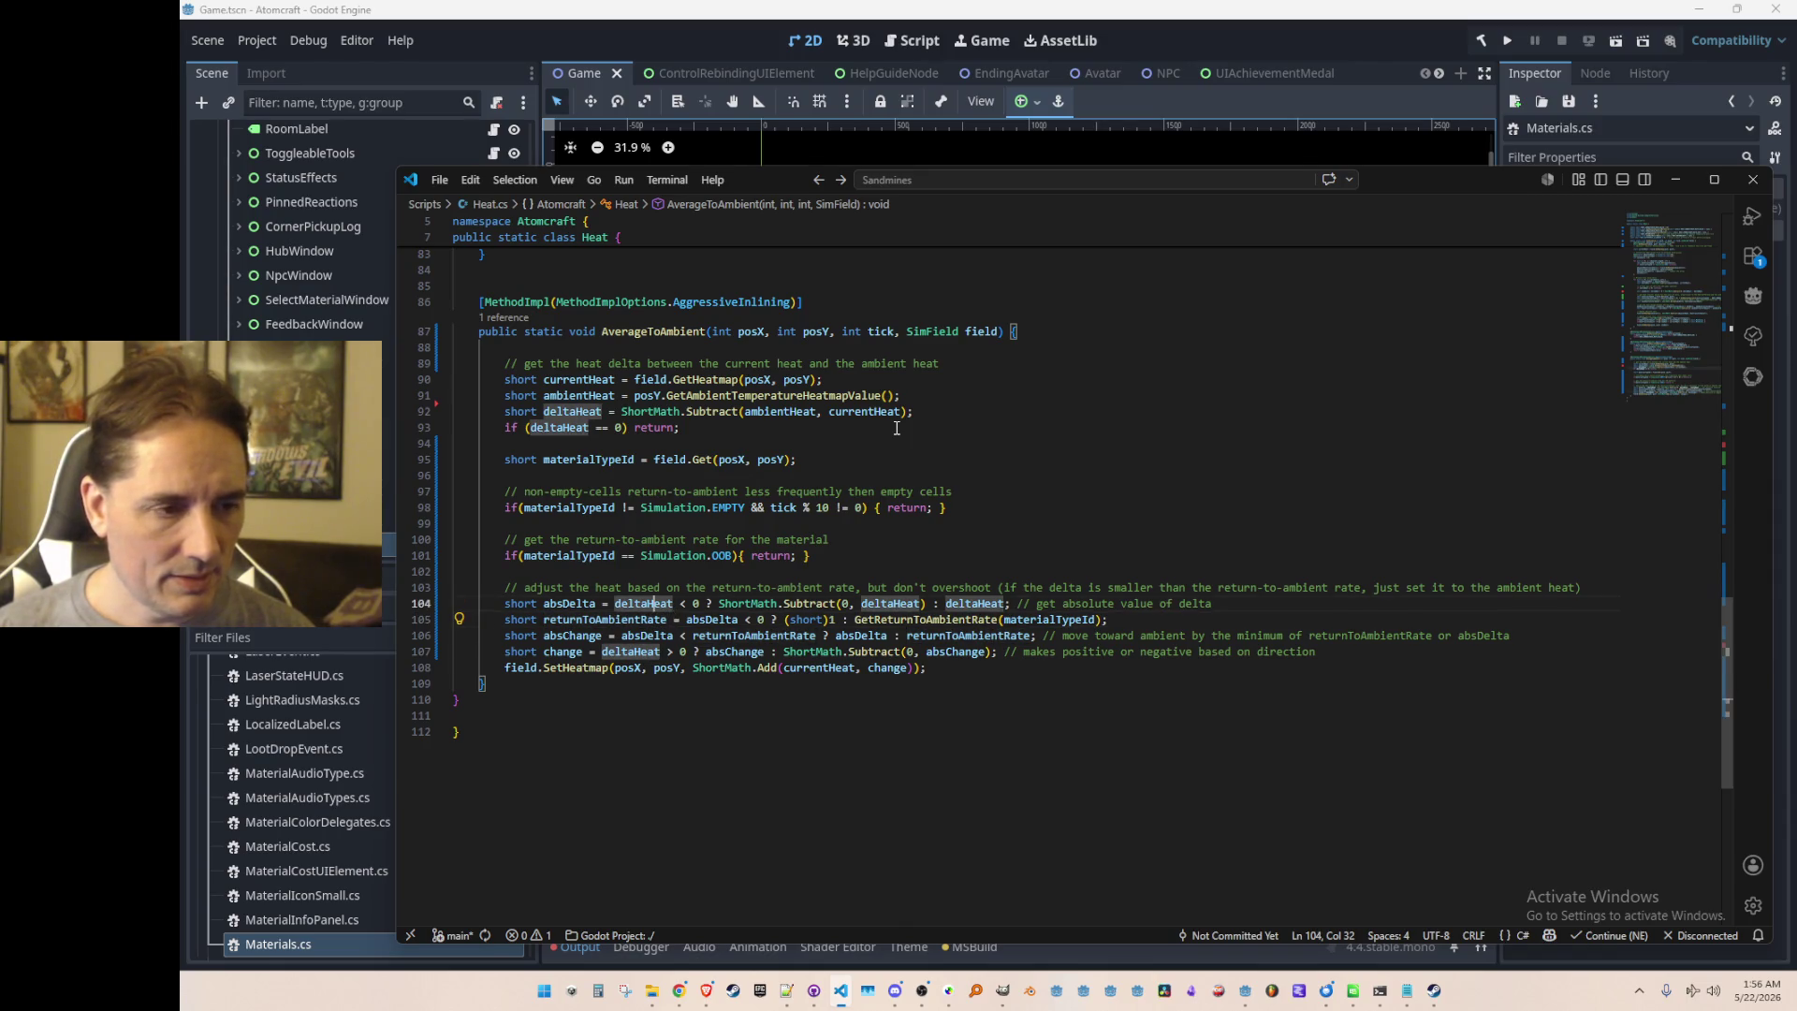
pyautogui.press('Down')
pyautogui.press('Down')
pyautogui.press('Right')
pyautogui.press('Right')
pyautogui.press('Up')
pyautogui.press('Up')
pyautogui.press('Down')
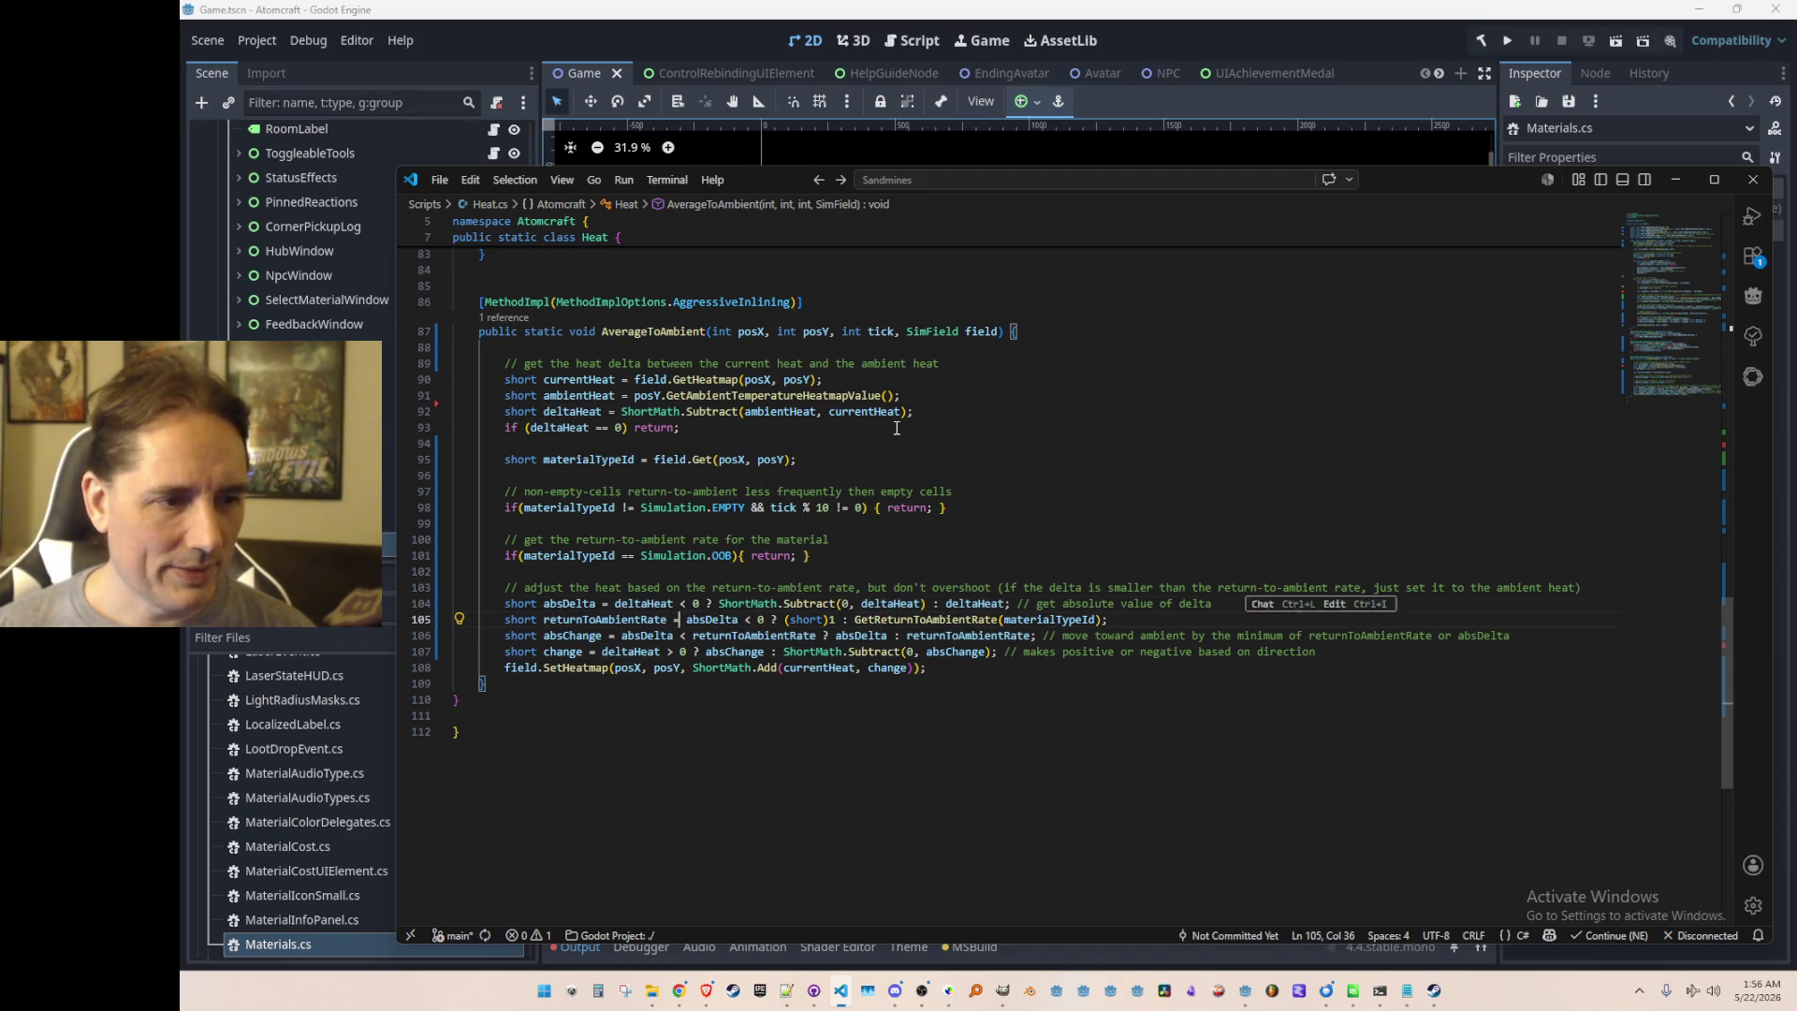
pyautogui.press('Right')
pyautogui.press('Tab')
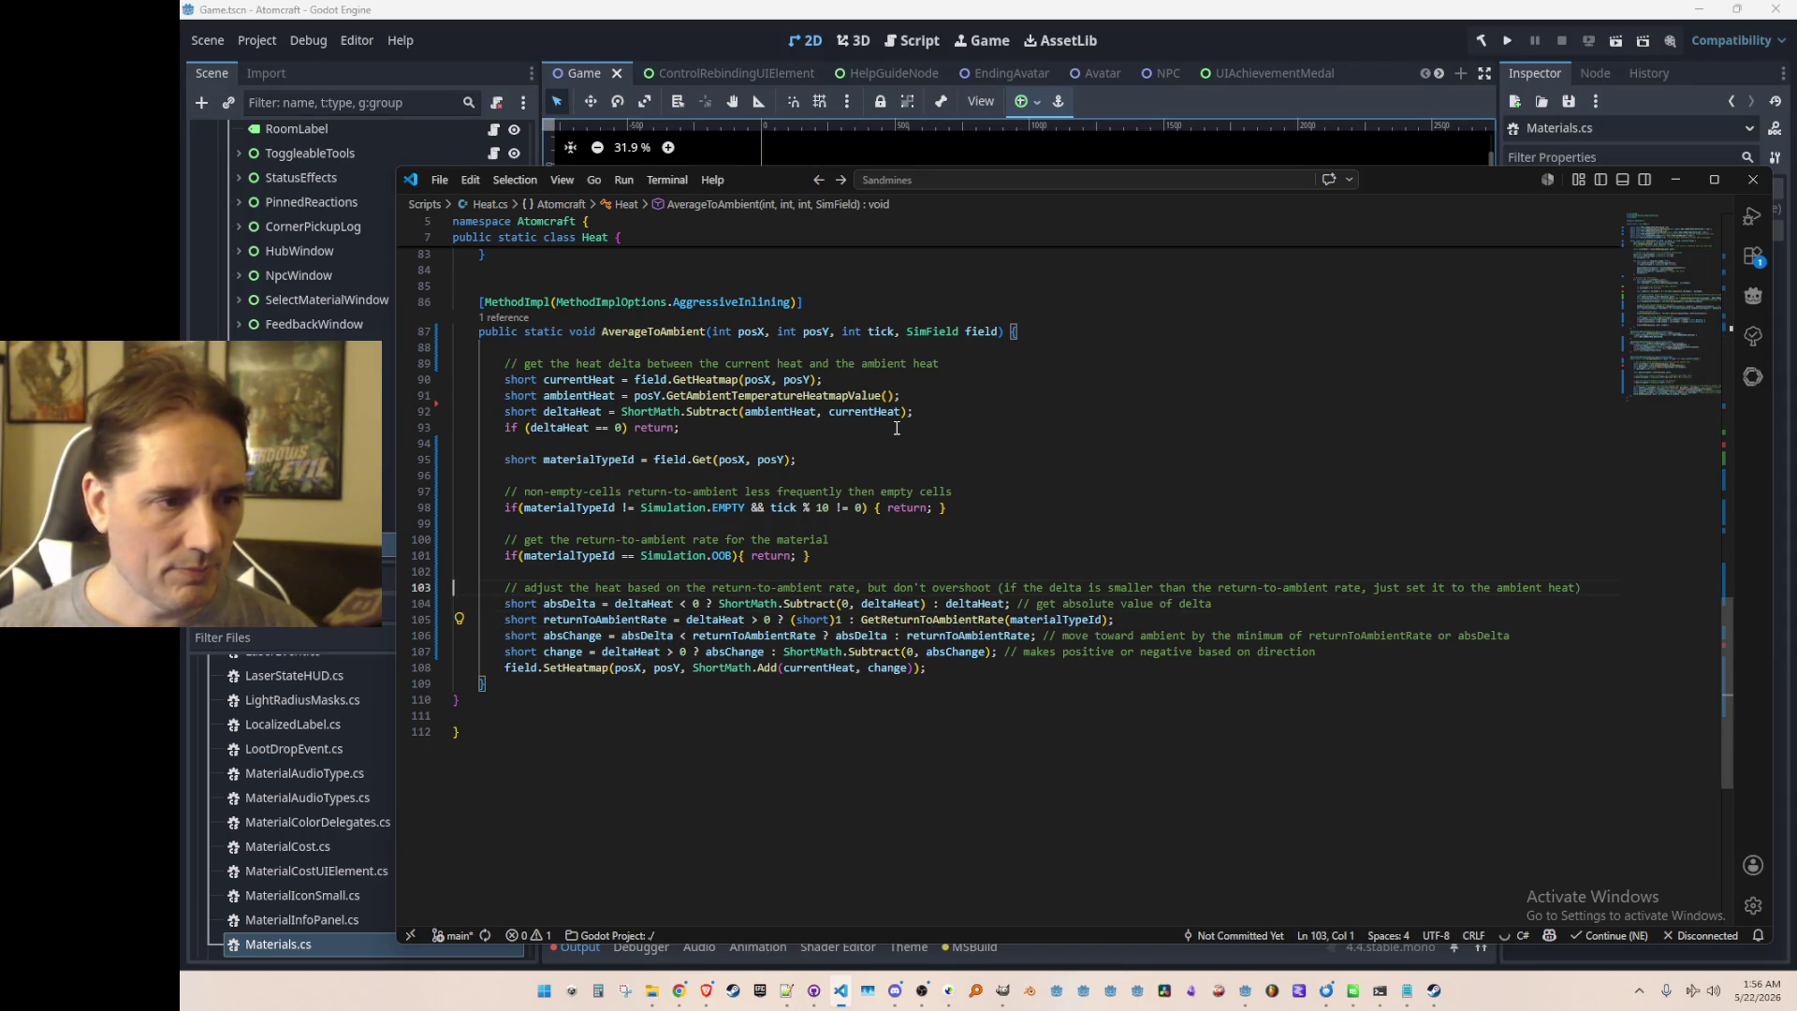
pyautogui.click(1491, 68)
pyautogui.click(1514, 39)
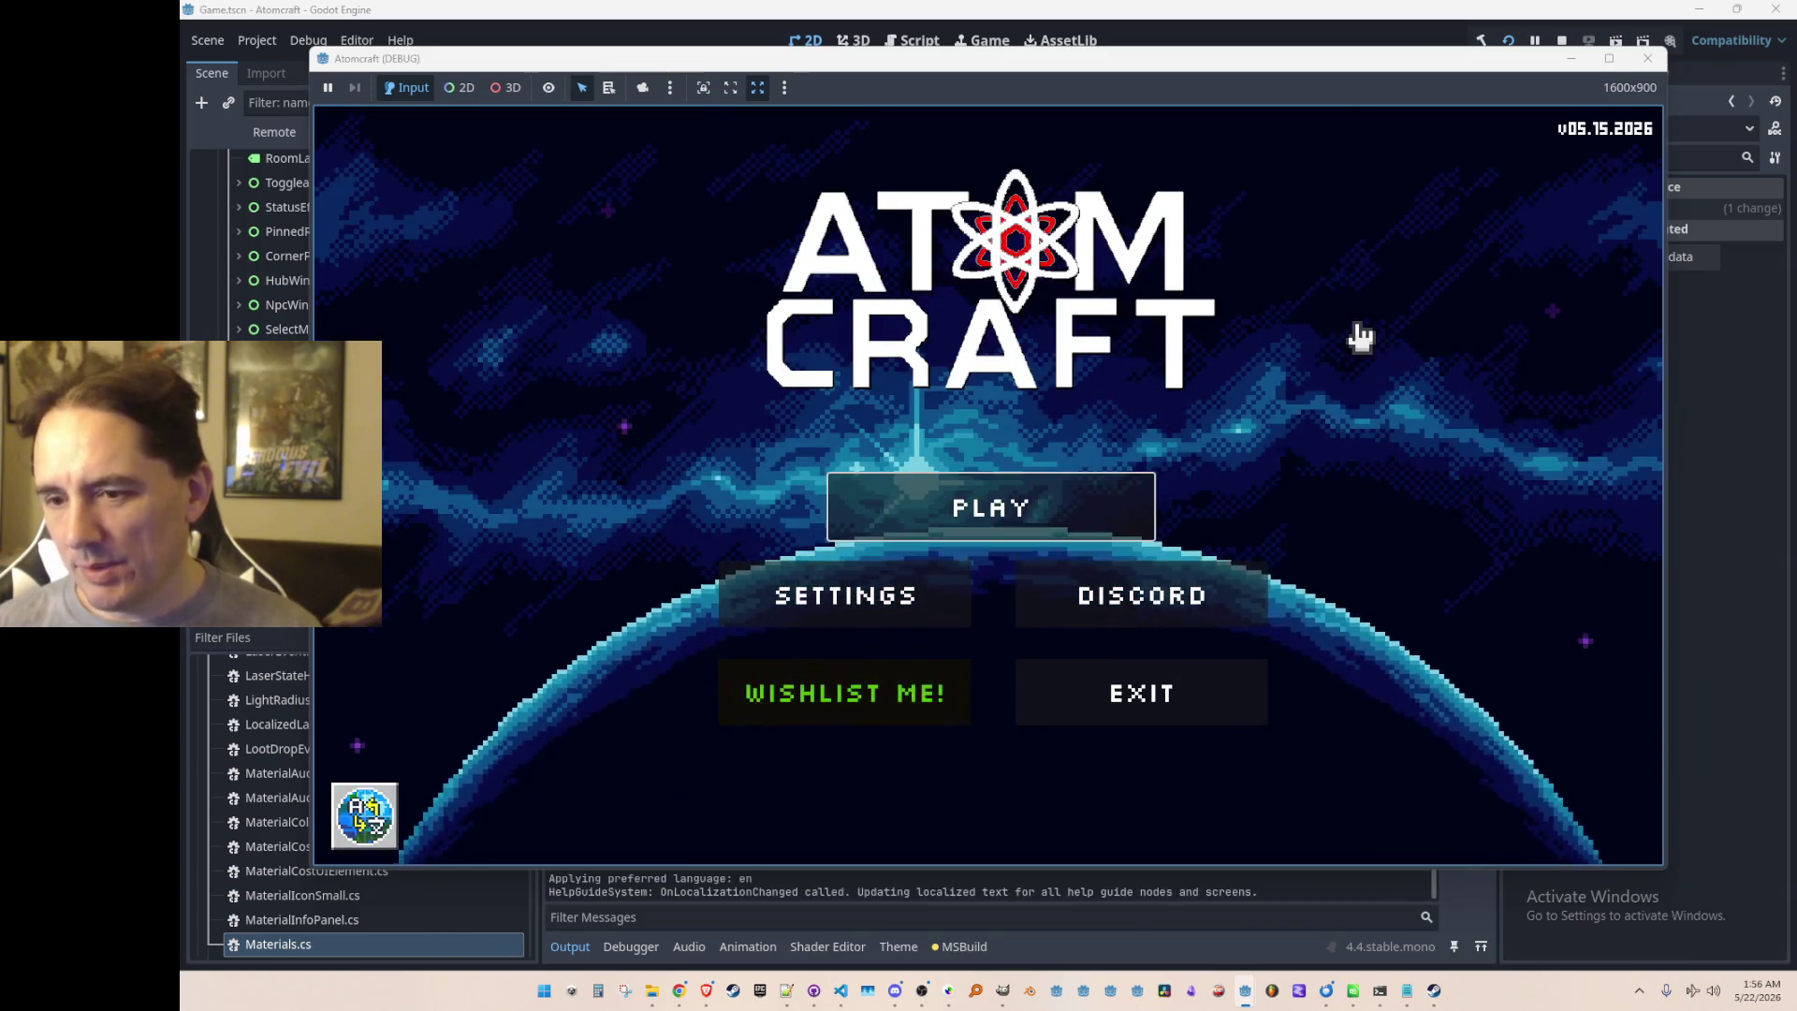
# Step: Press PLAY, choose the A TEST 6 profile, and load the NPC TEST H world
pyautogui.click(1076, 487)
pyautogui.scroll(-3, 1011, 482)
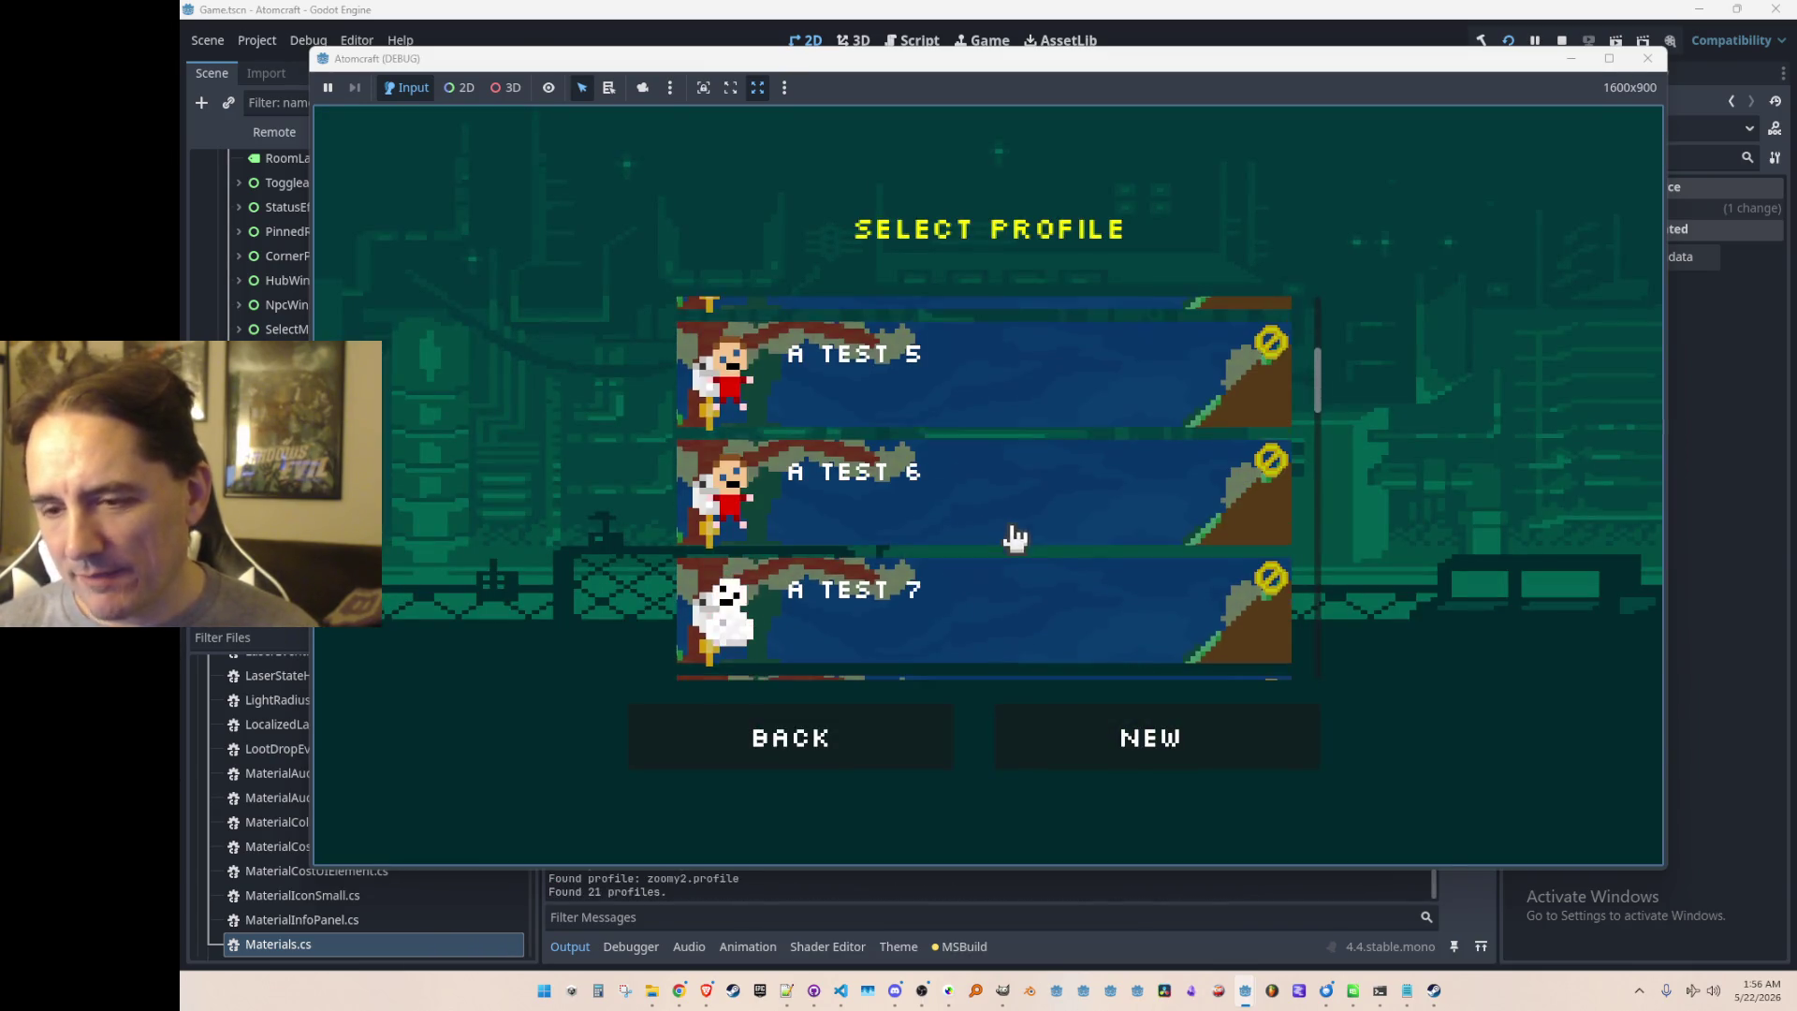
pyautogui.click(1021, 529)
pyautogui.scroll(-10, 1067, 506)
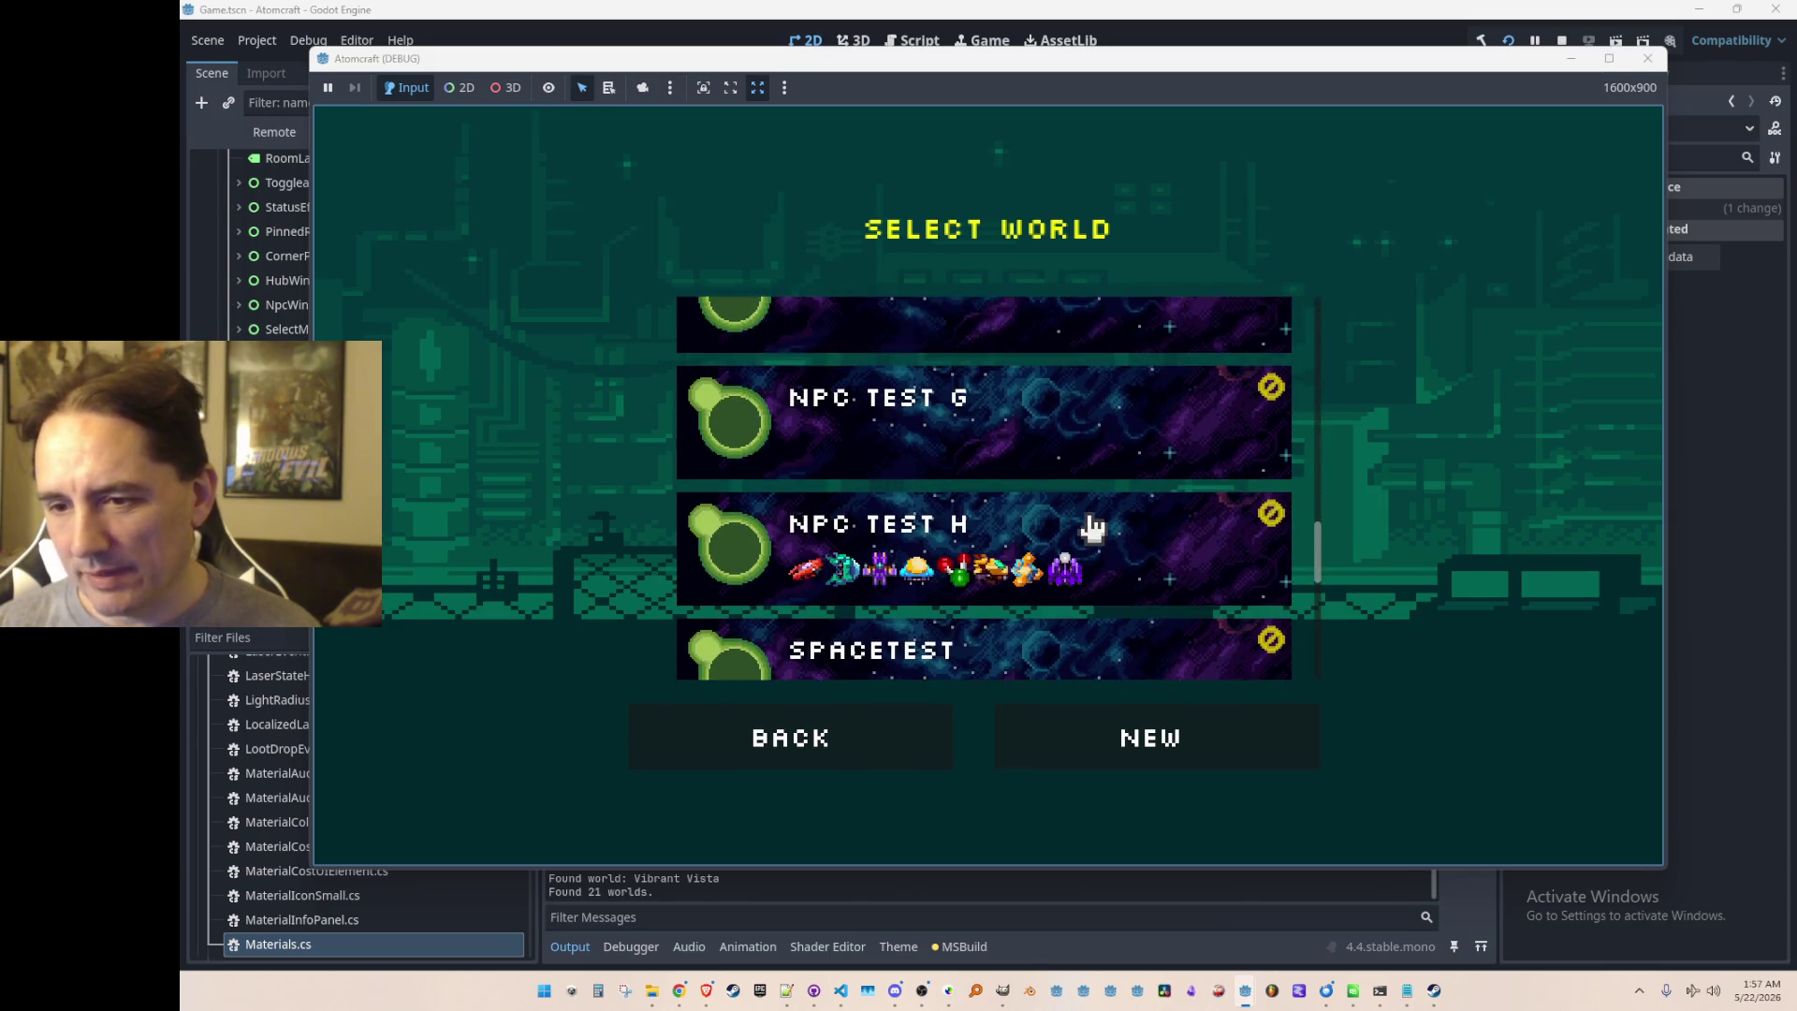
pyautogui.click(1093, 516)
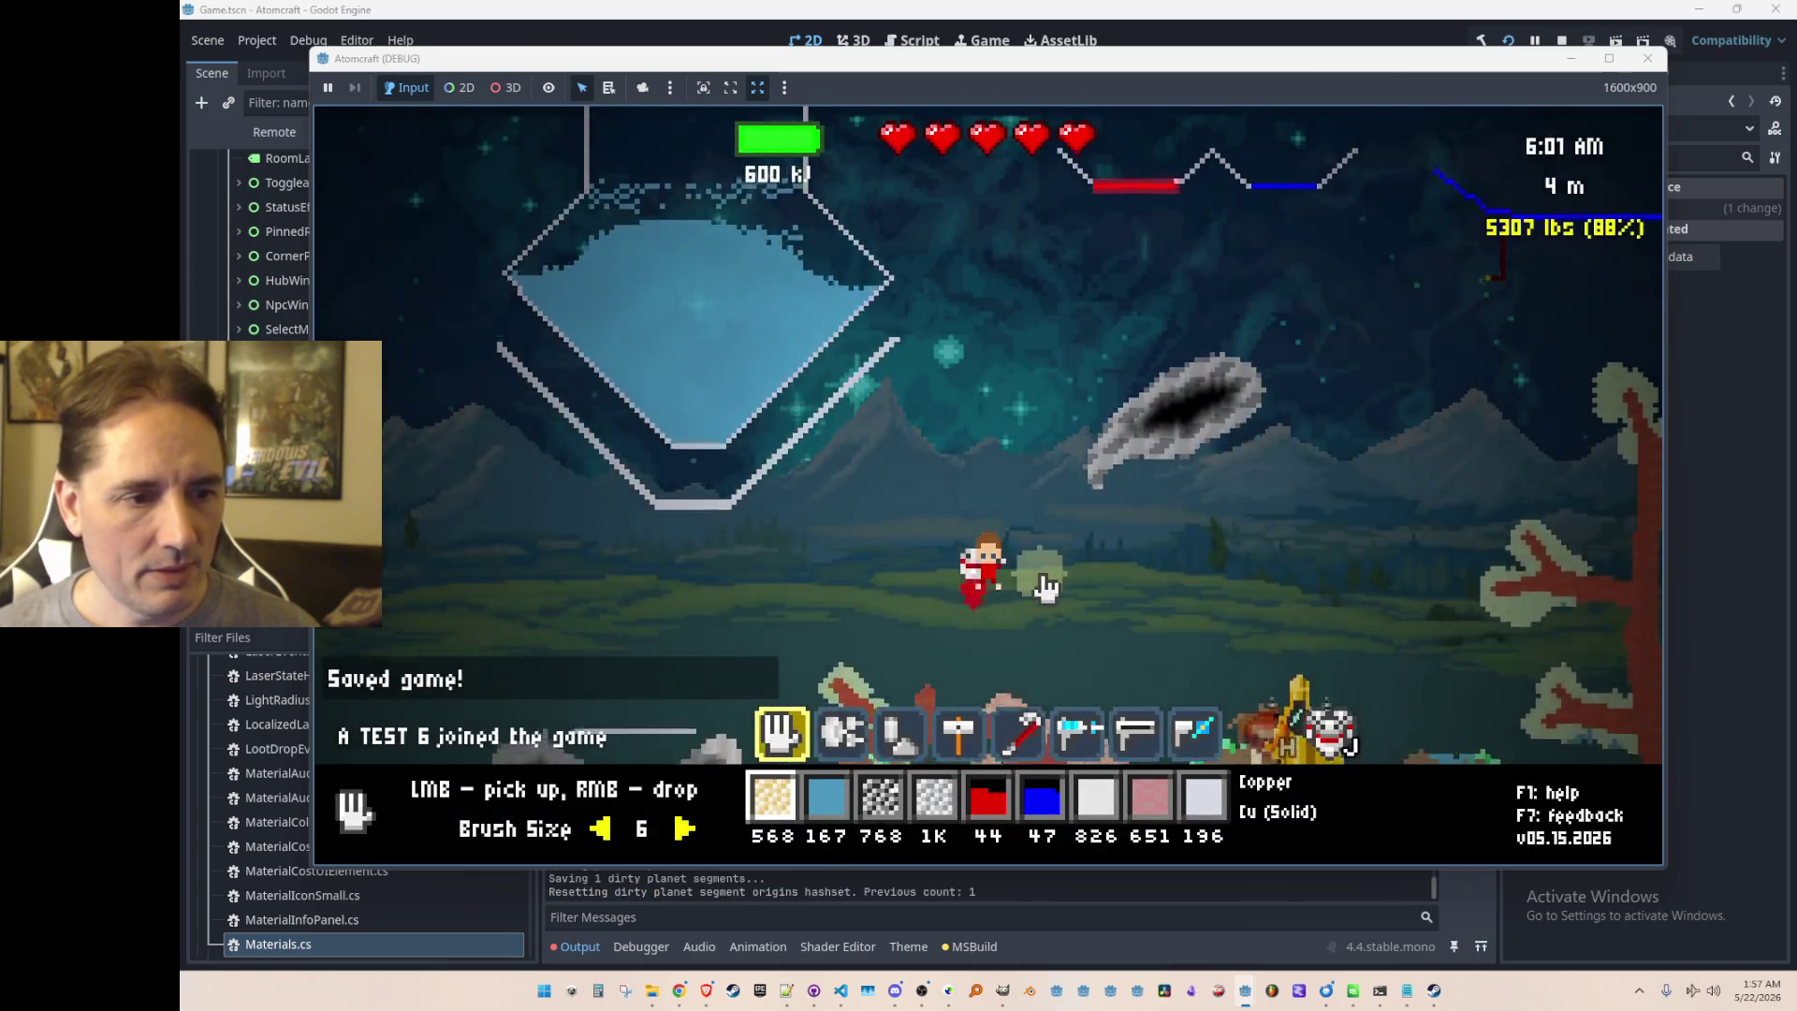
# Step: Fly up and scoop water from the flask
pyautogui.press('w')
pyautogui.moveTo(675, 373)
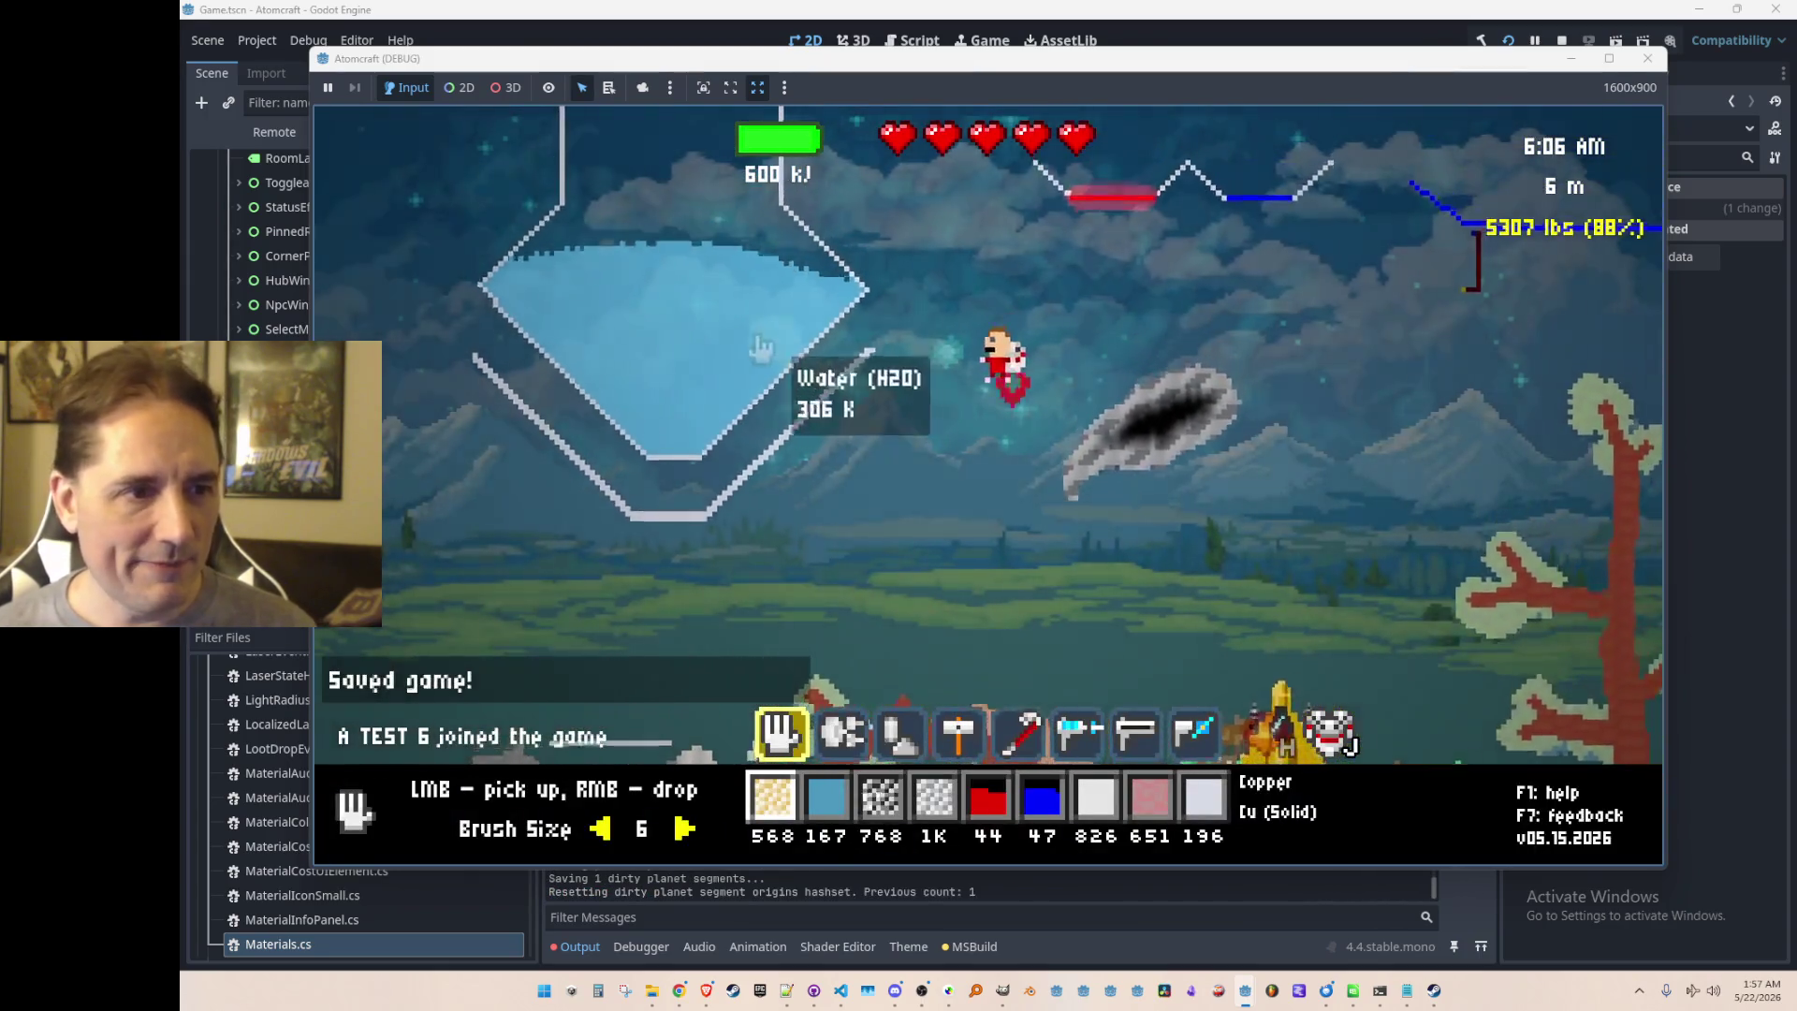
pyautogui.scroll(2, 678, 370)
pyautogui.moveTo(541, 334)
pyautogui.mouseDown()
pyautogui.moveTo(790, 321)
pyautogui.moveTo(517, 358)
pyautogui.mouseUp()
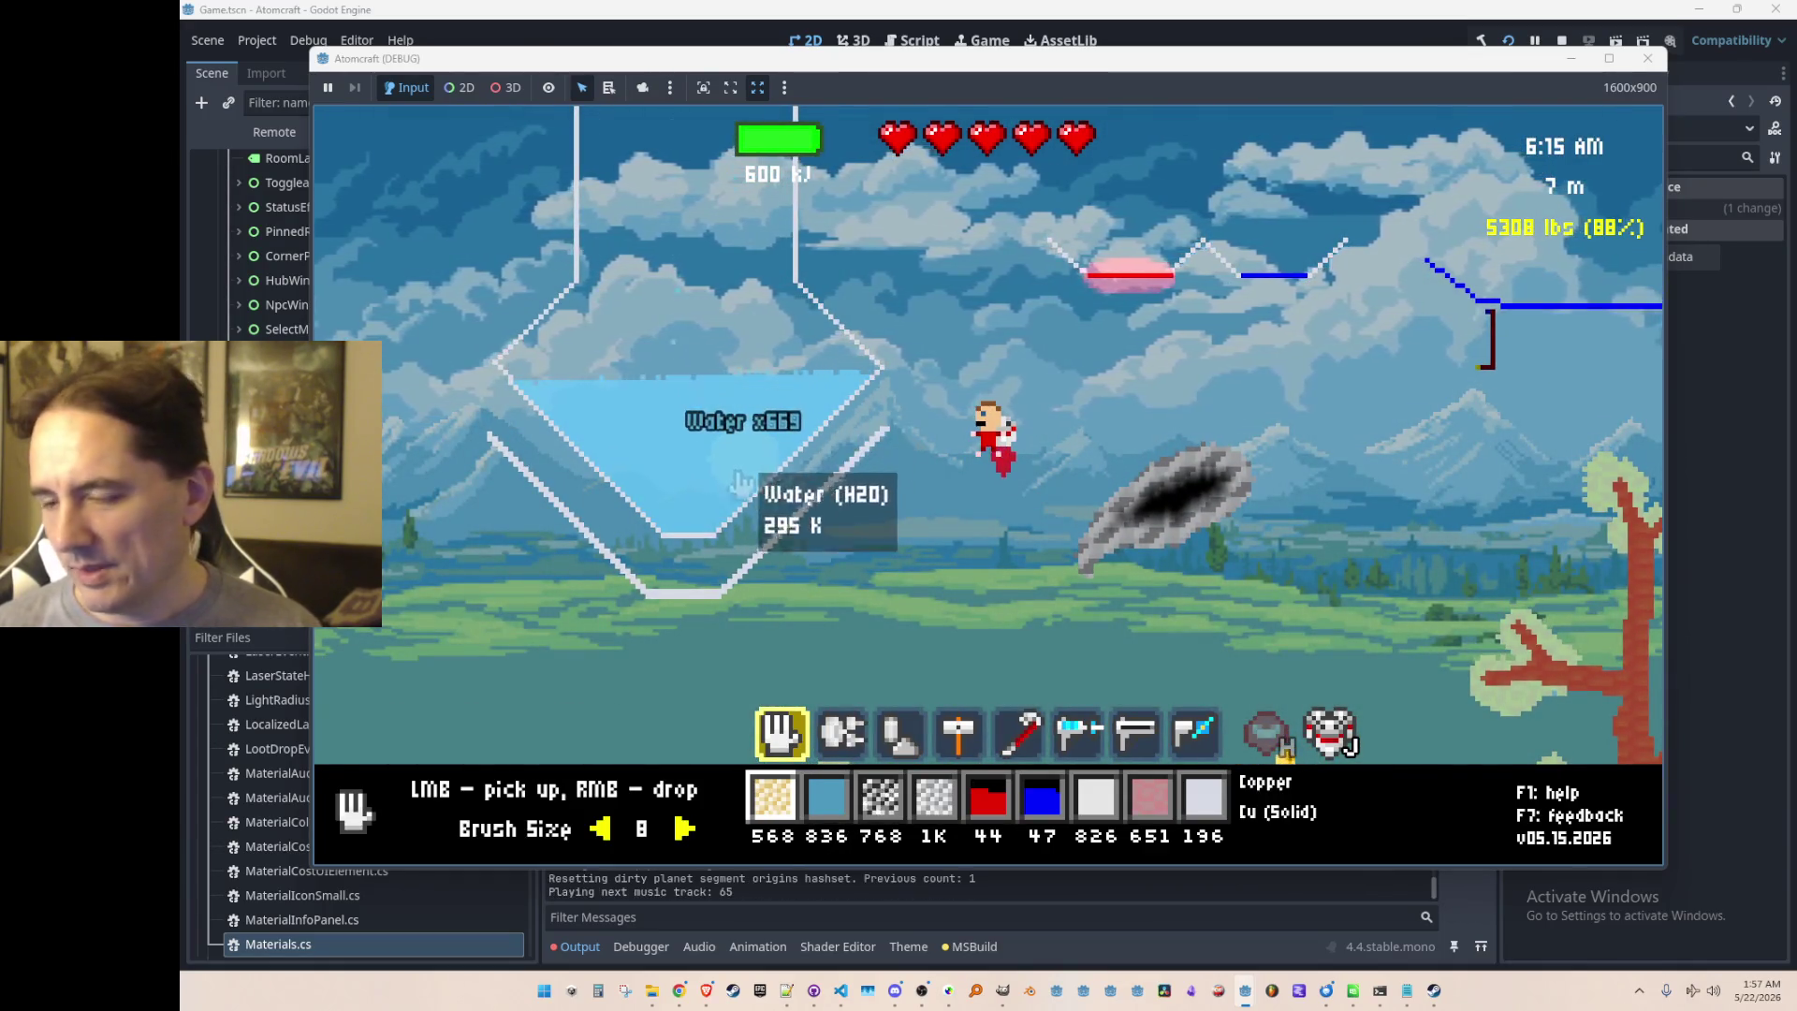
pyautogui.press('w')
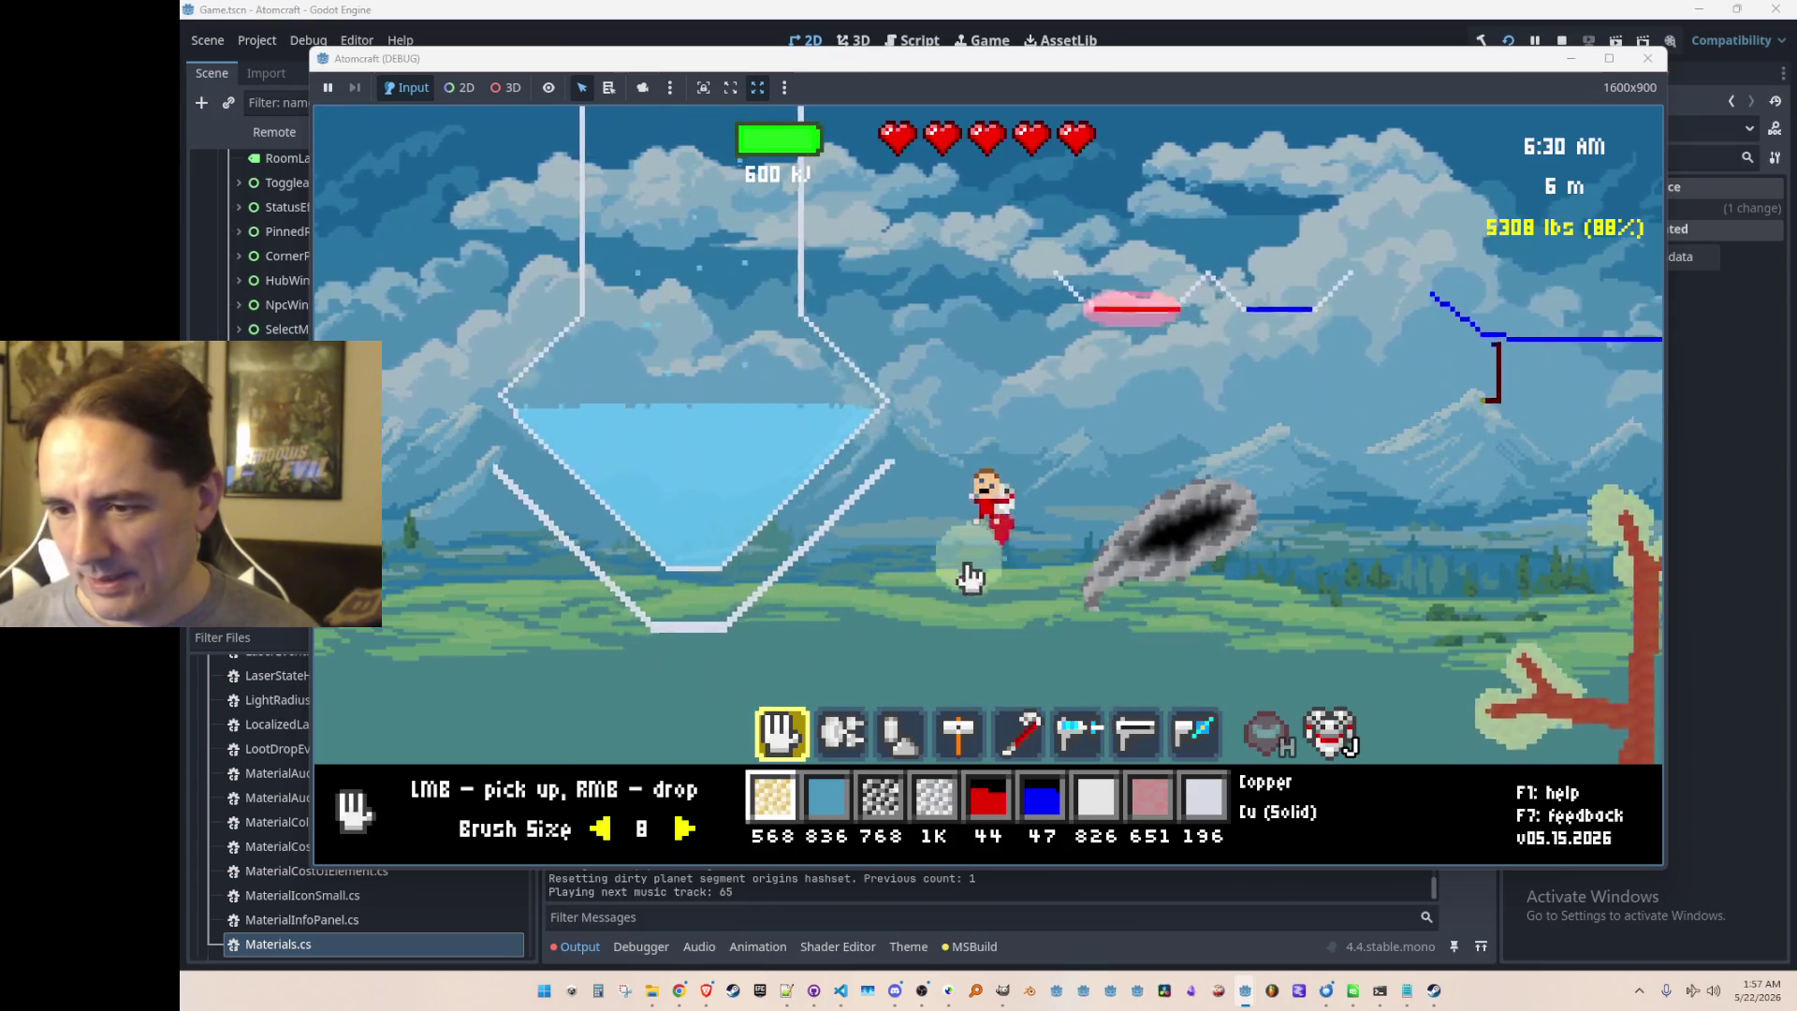
# Step: Switch to Iron and the gun tool, read the cooling element at 0 K, and stop the game
pyautogui.scroll(-2, 974, 582)
pyautogui.scroll(-1, 973, 583)
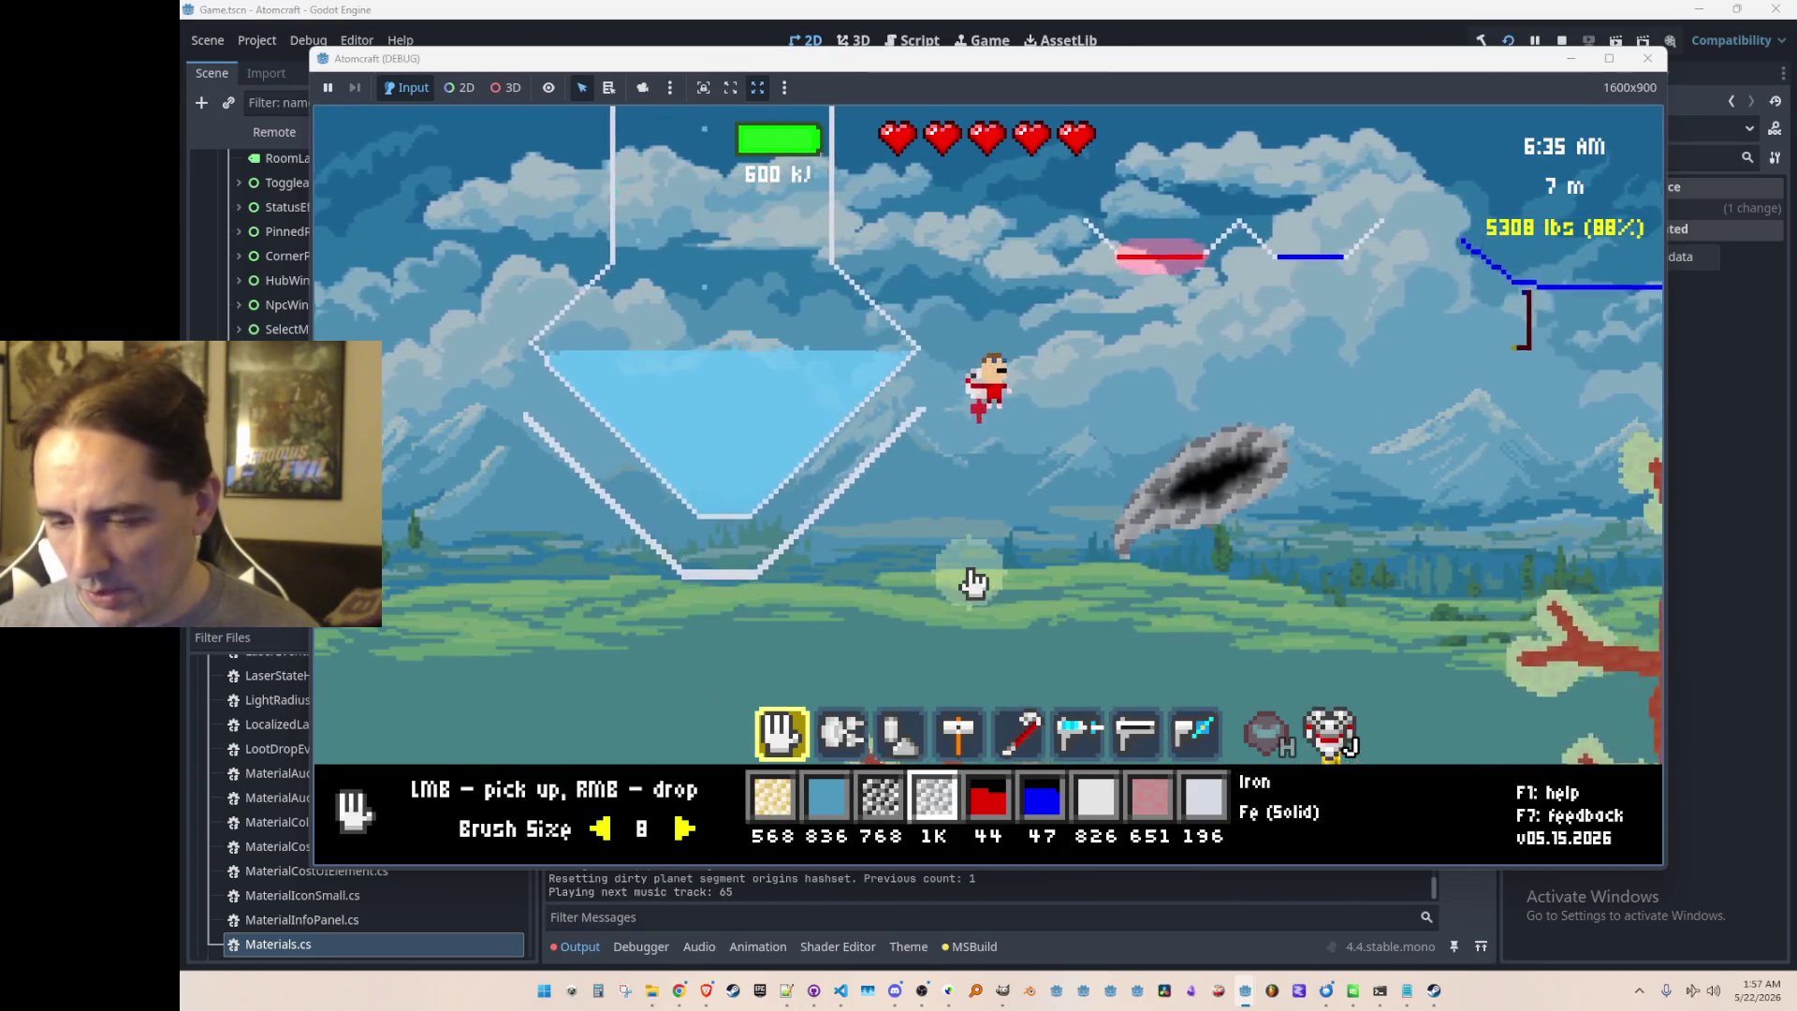
pyautogui.press('2')
pyautogui.press('5')
pyautogui.press('6')
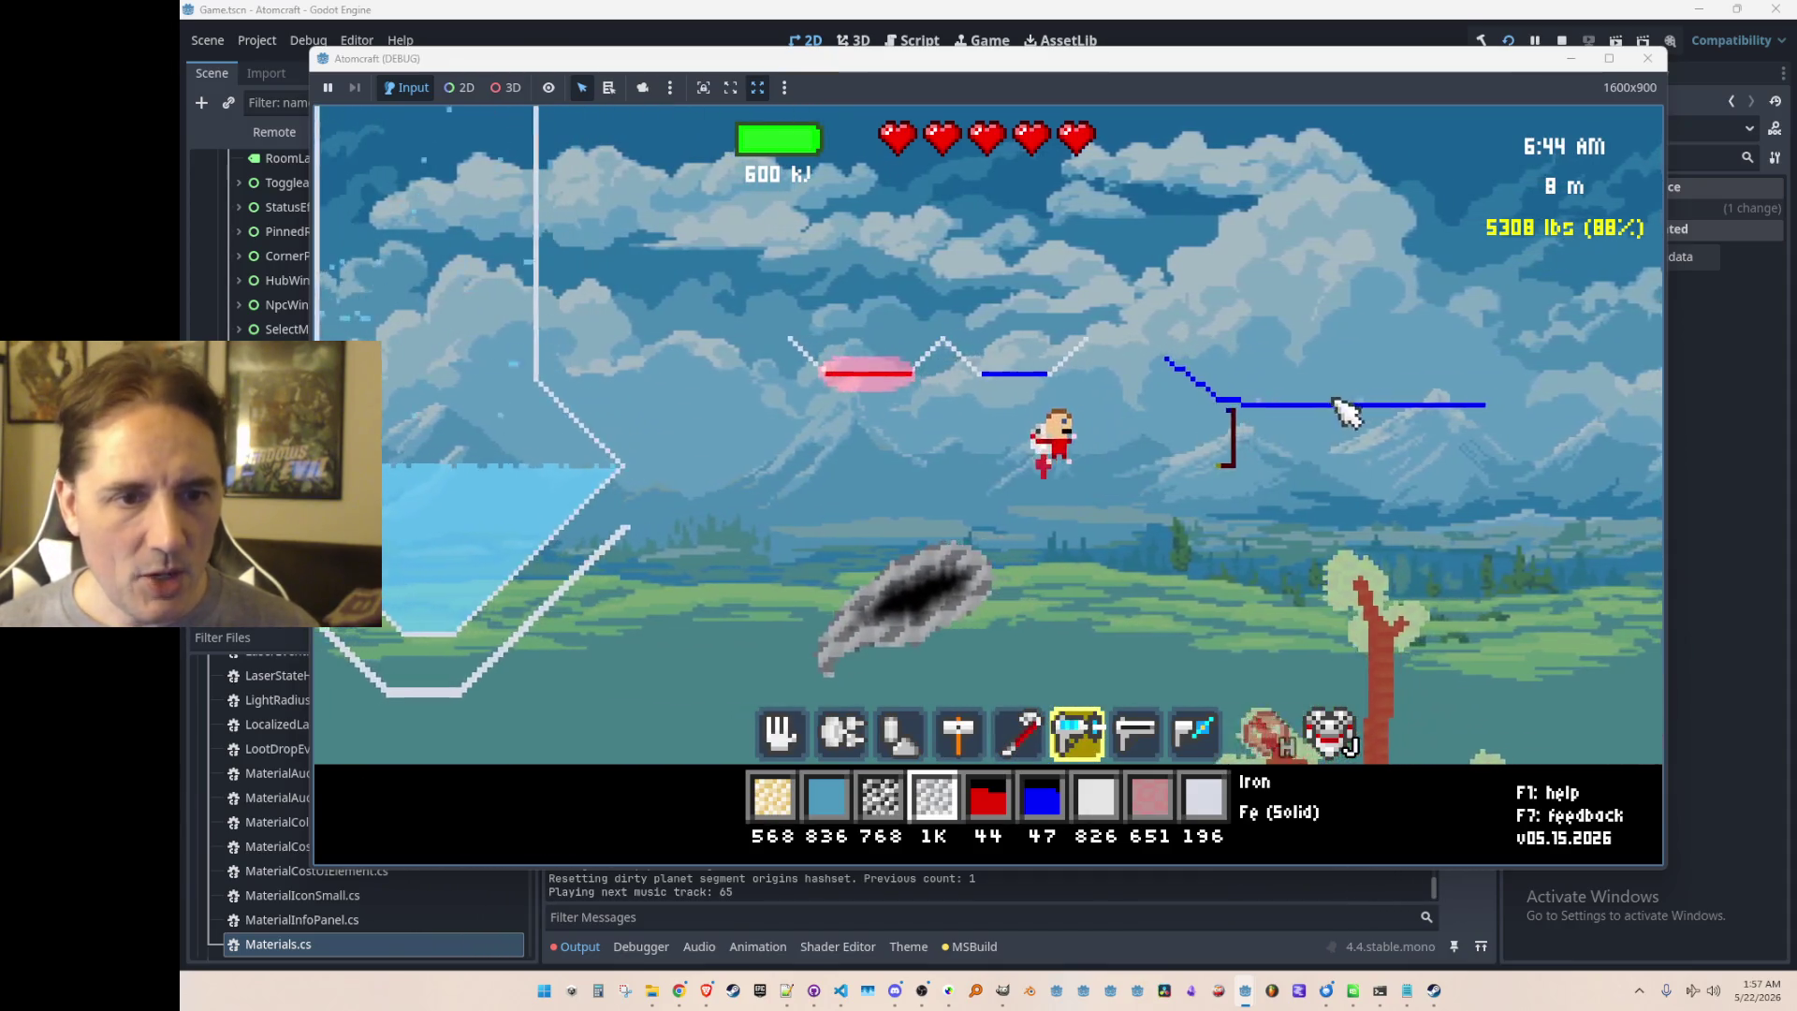
pyautogui.moveTo(1236, 397)
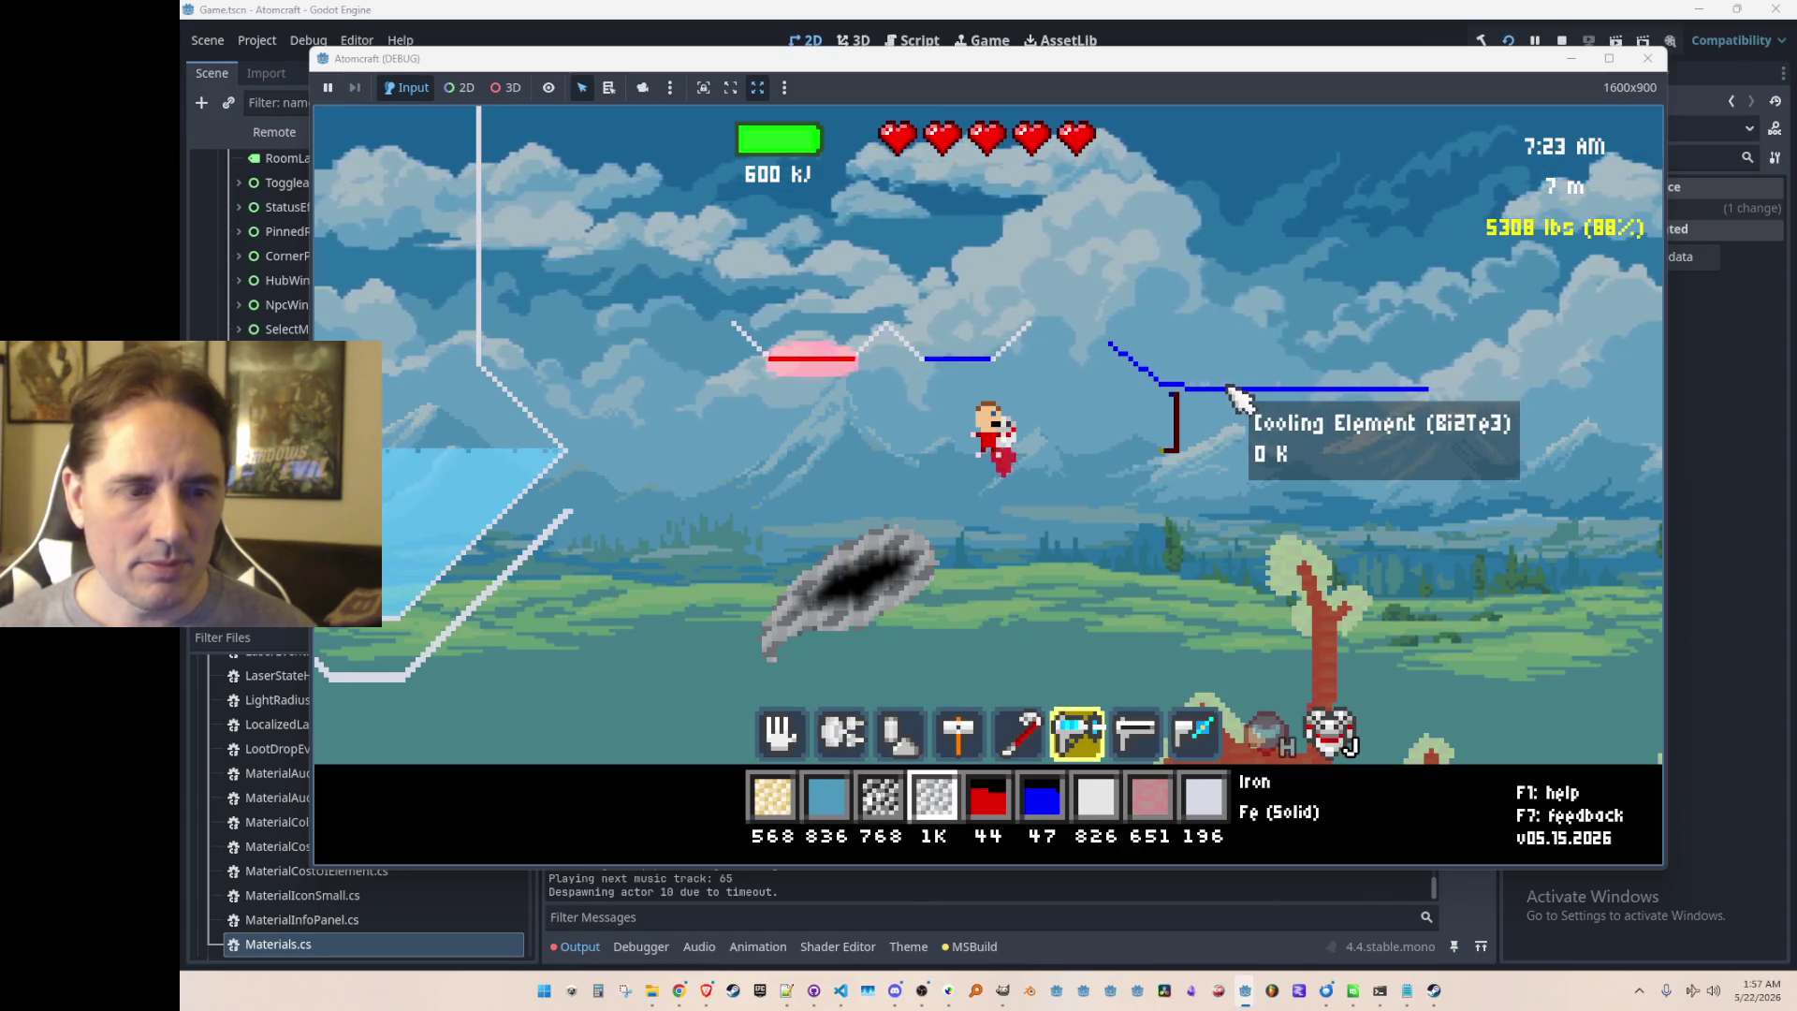
pyautogui.click(1562, 40)
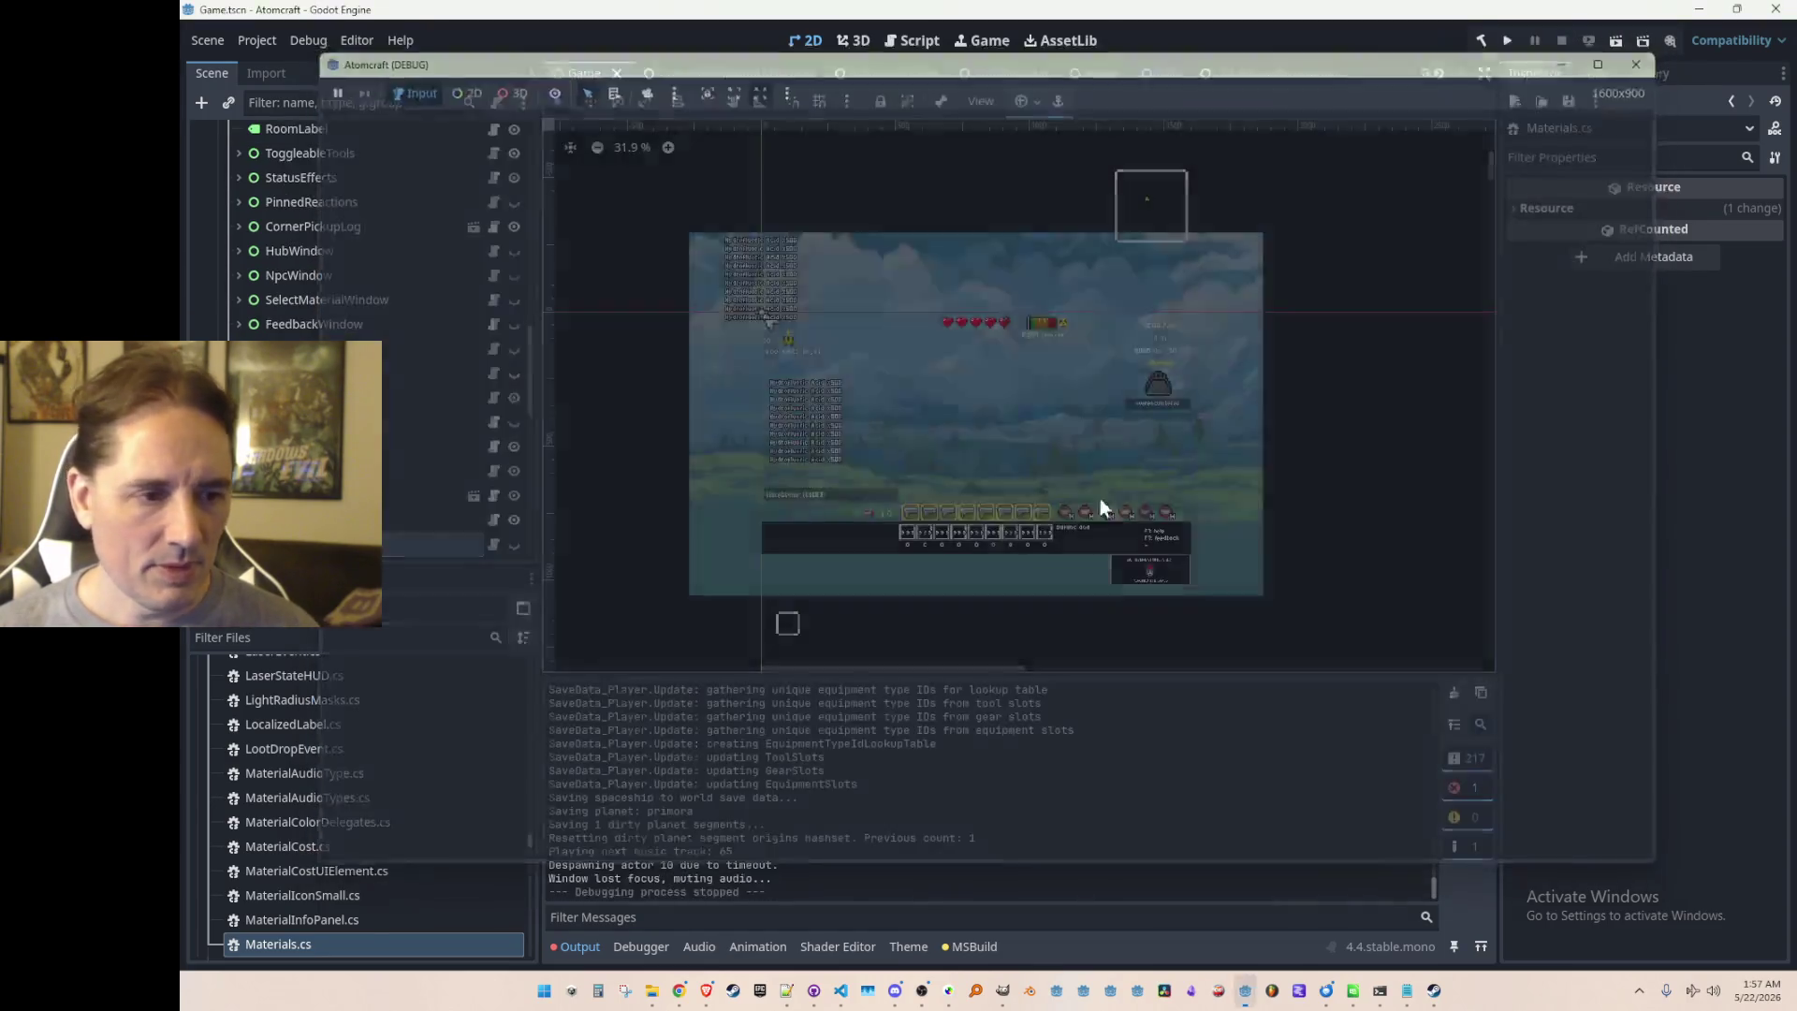
# Step: Switch to Visual Studio Code and open CoolingElementMaterial.cs via quick file search
pyautogui.click(839, 994)
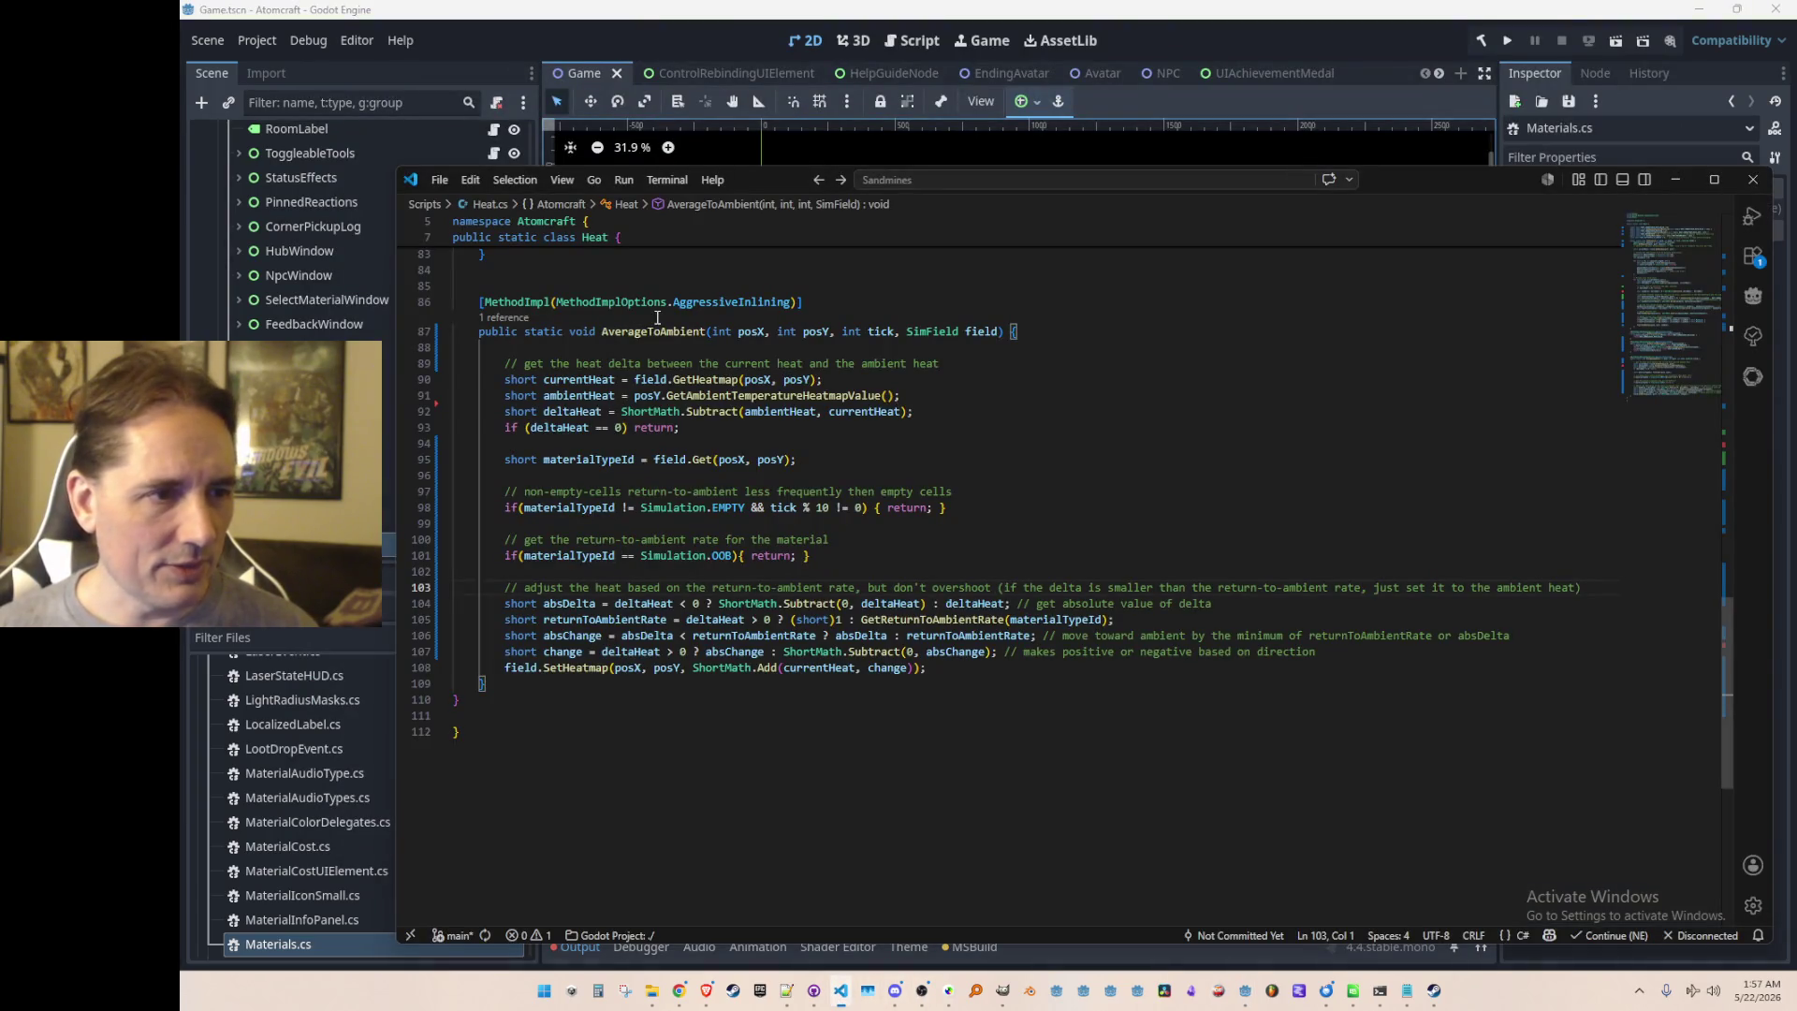
pyautogui.click(1049, 396)
pyautogui.hotkey('ctrl', 'p')
pyautogui.write('Cooli')
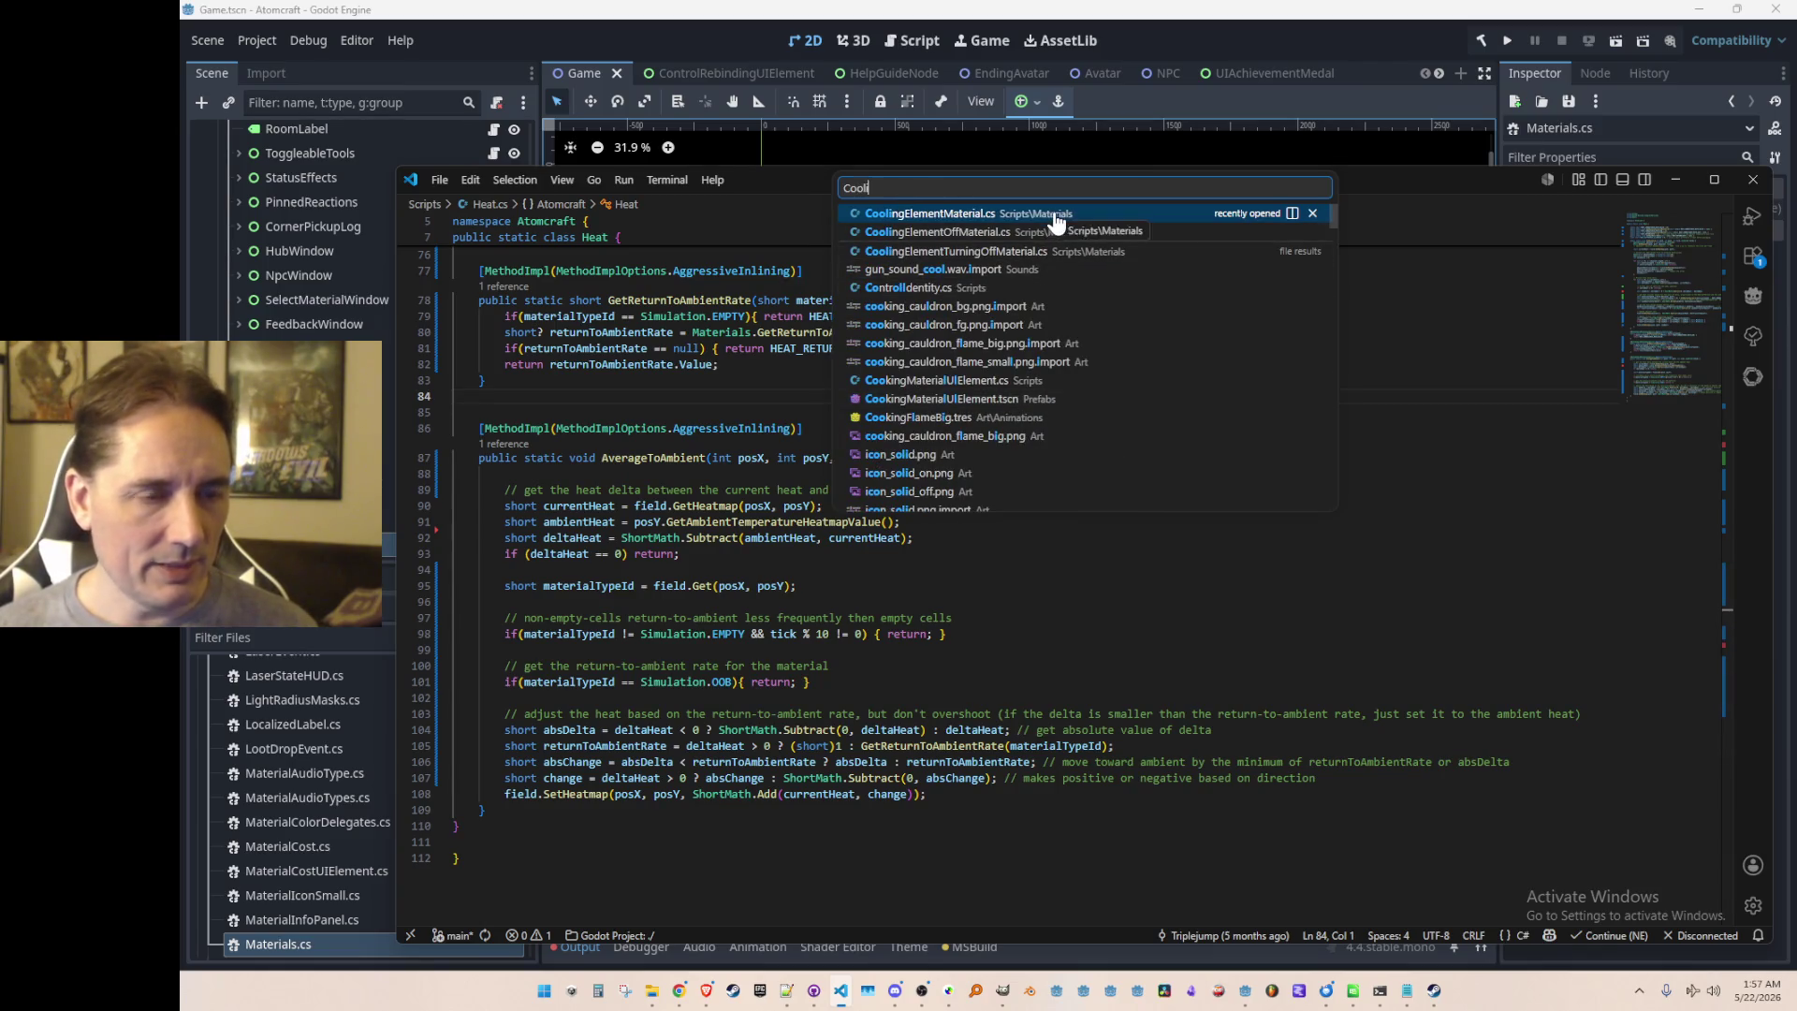
pyautogui.click(1039, 216)
# Step: Add the comment 'change all adjacent pixels to the fixed heat' in the Step method
pyautogui.click(1070, 482)
pyautogui.press('Up')
pyautogui.press('Up')
pyautogui.press('Return')
pyautogui.press('Return')
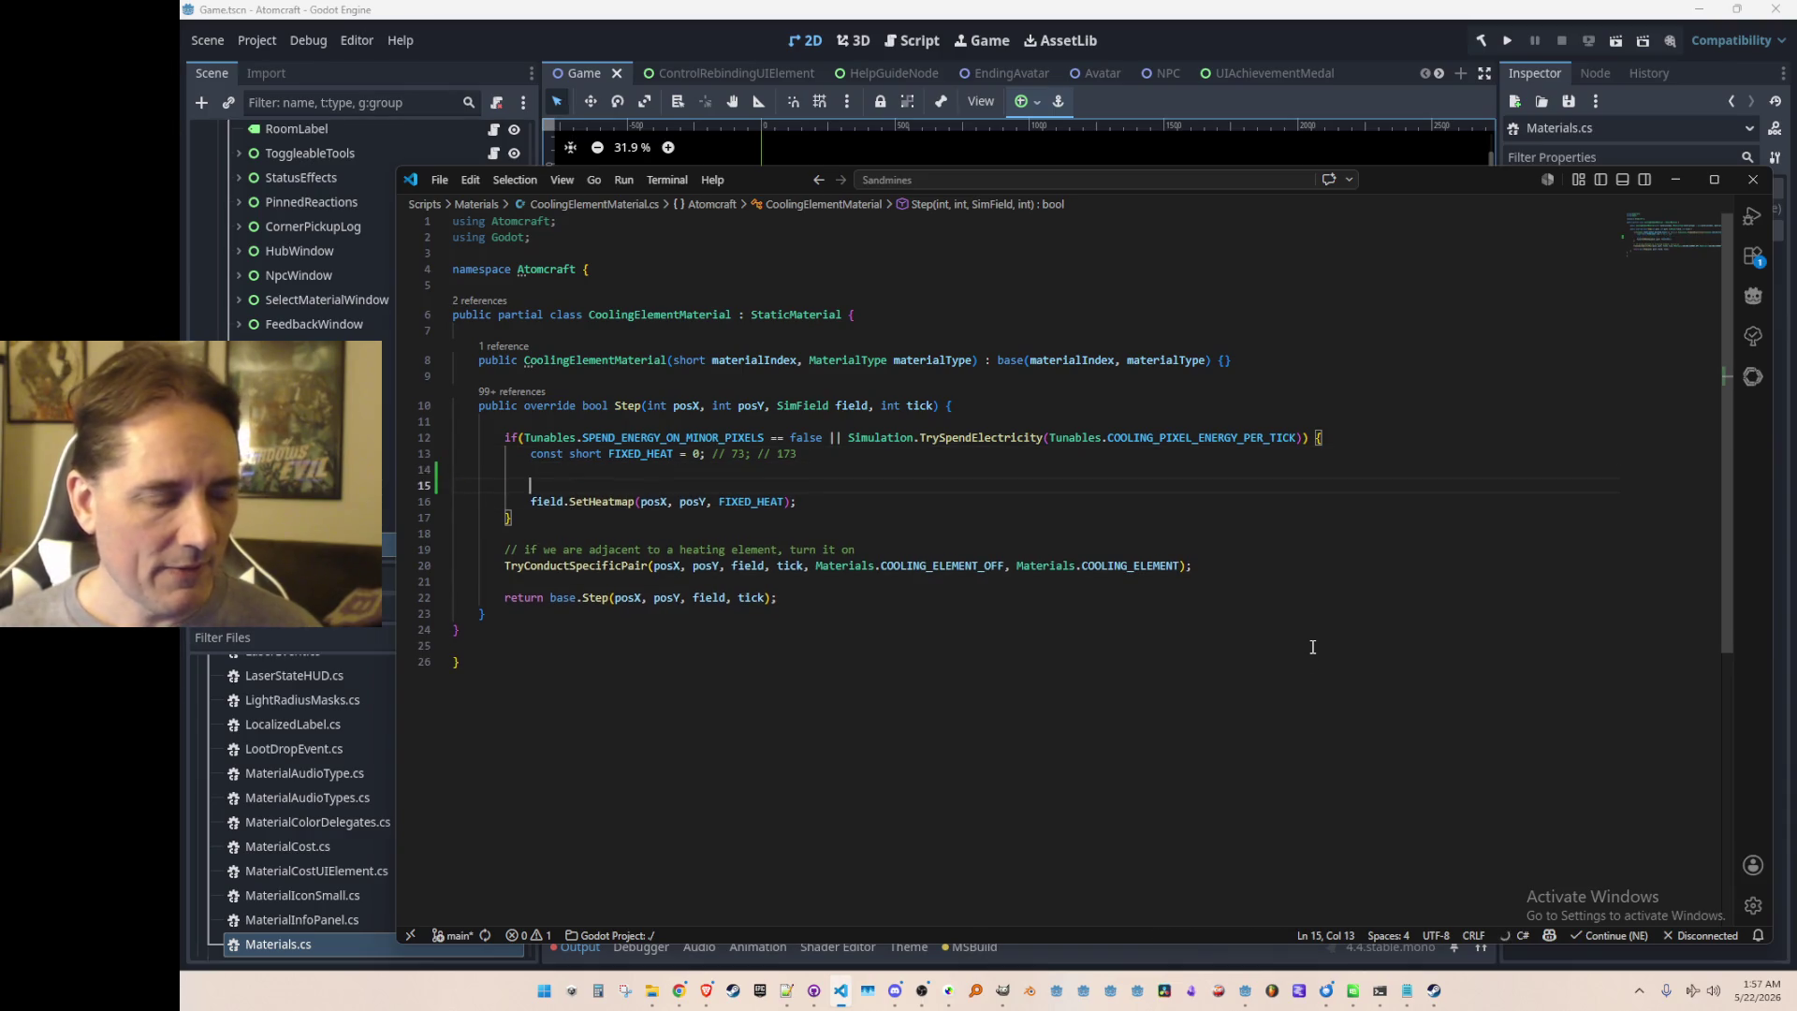
pyautogui.write('// change all adj')
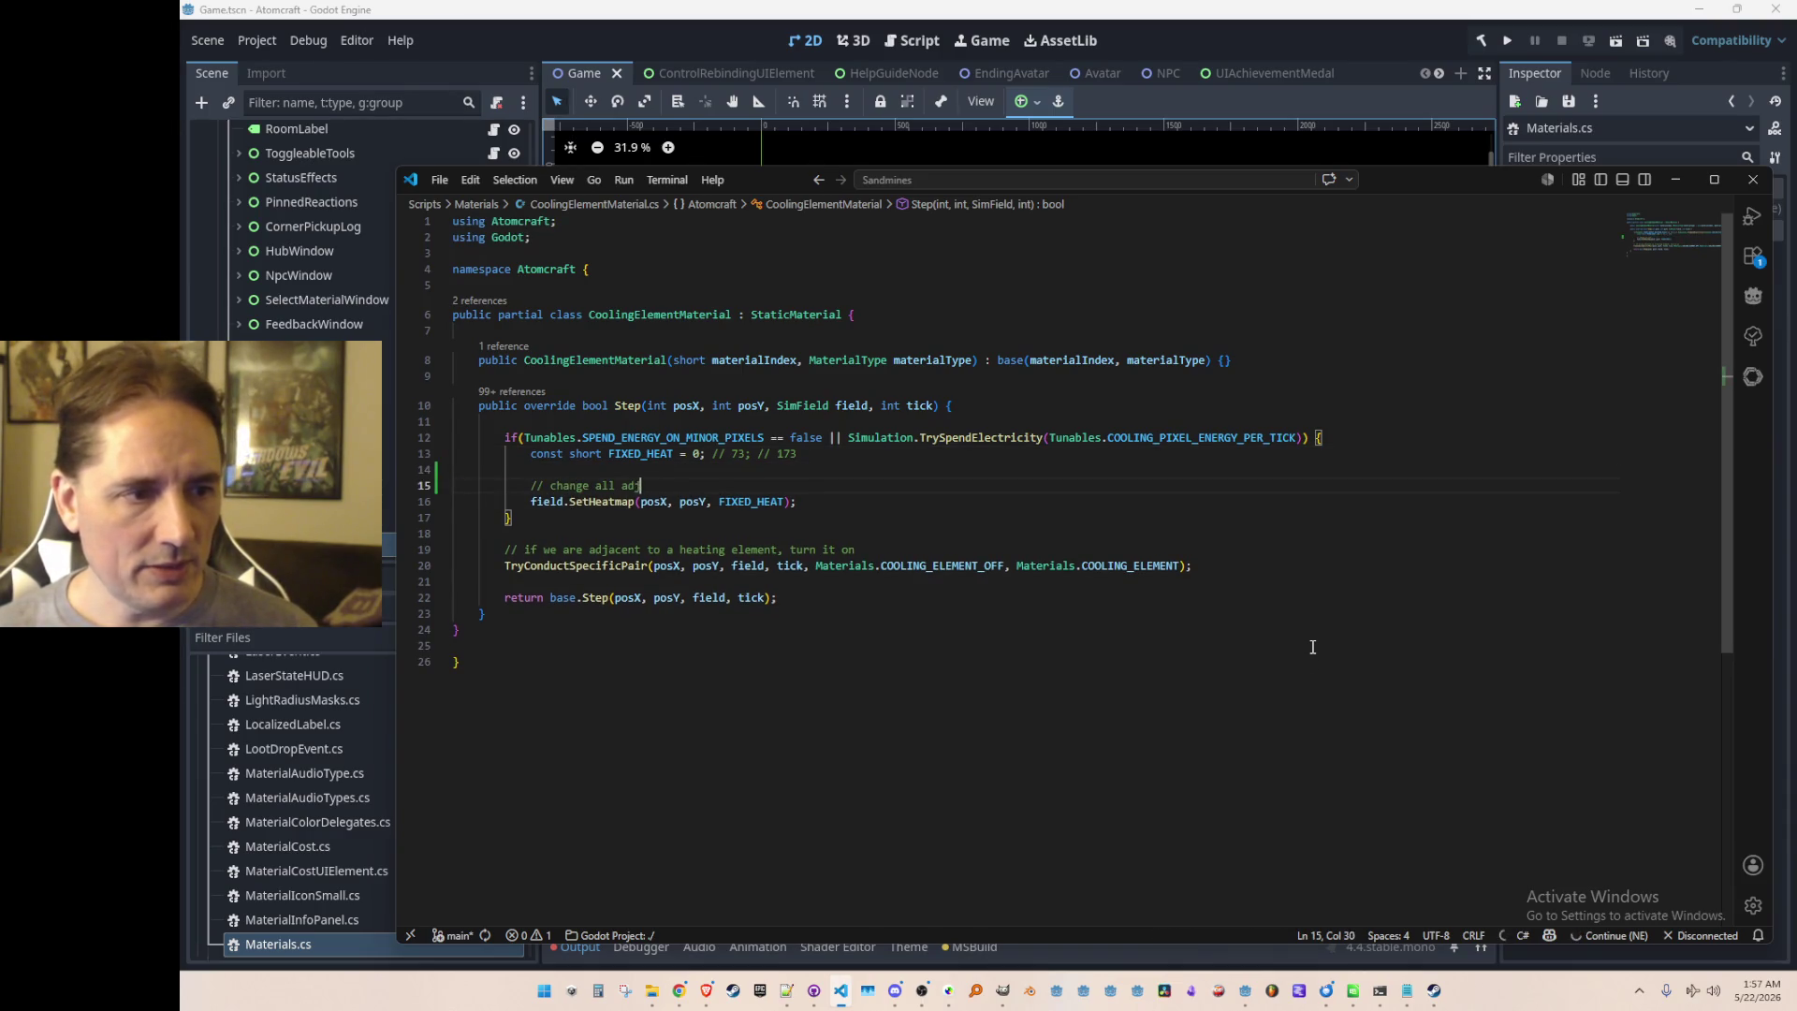
pyautogui.write('acent pixels to the fix')
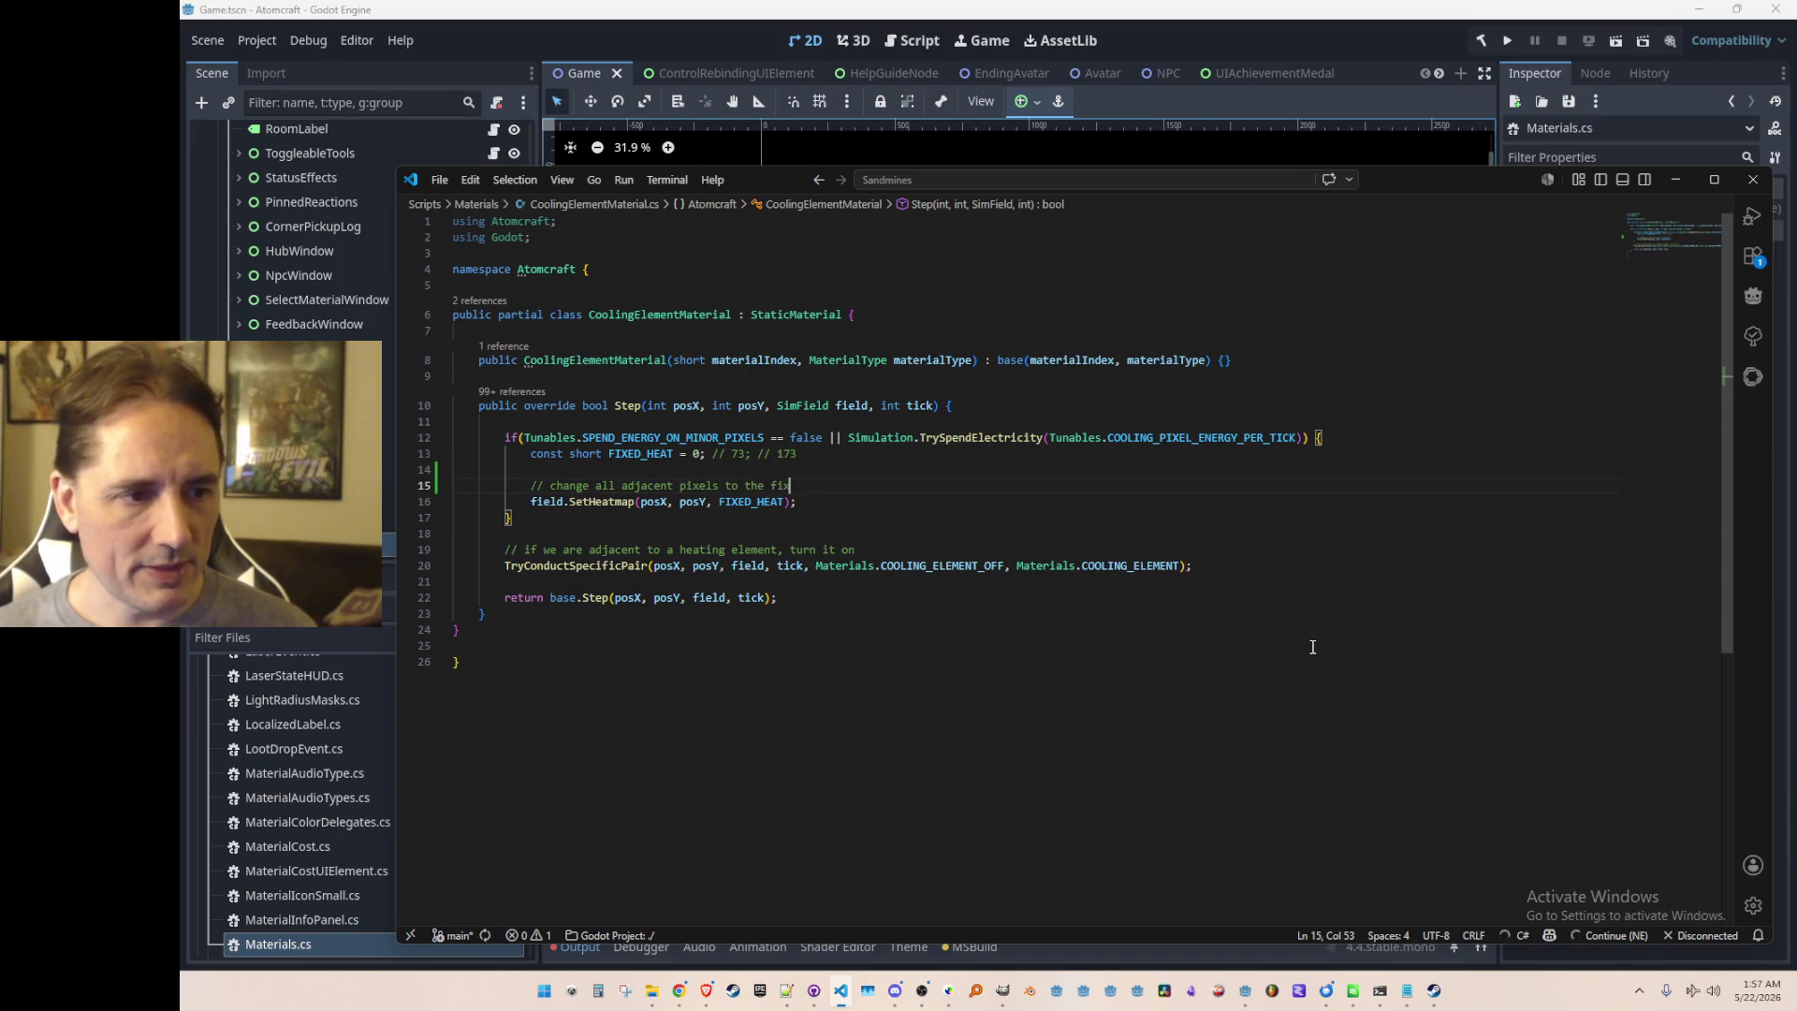
pyautogui.write('ed heat')
pyautogui.press('Return')
pyautogui.press('Return')
pyautogui.press('Up')
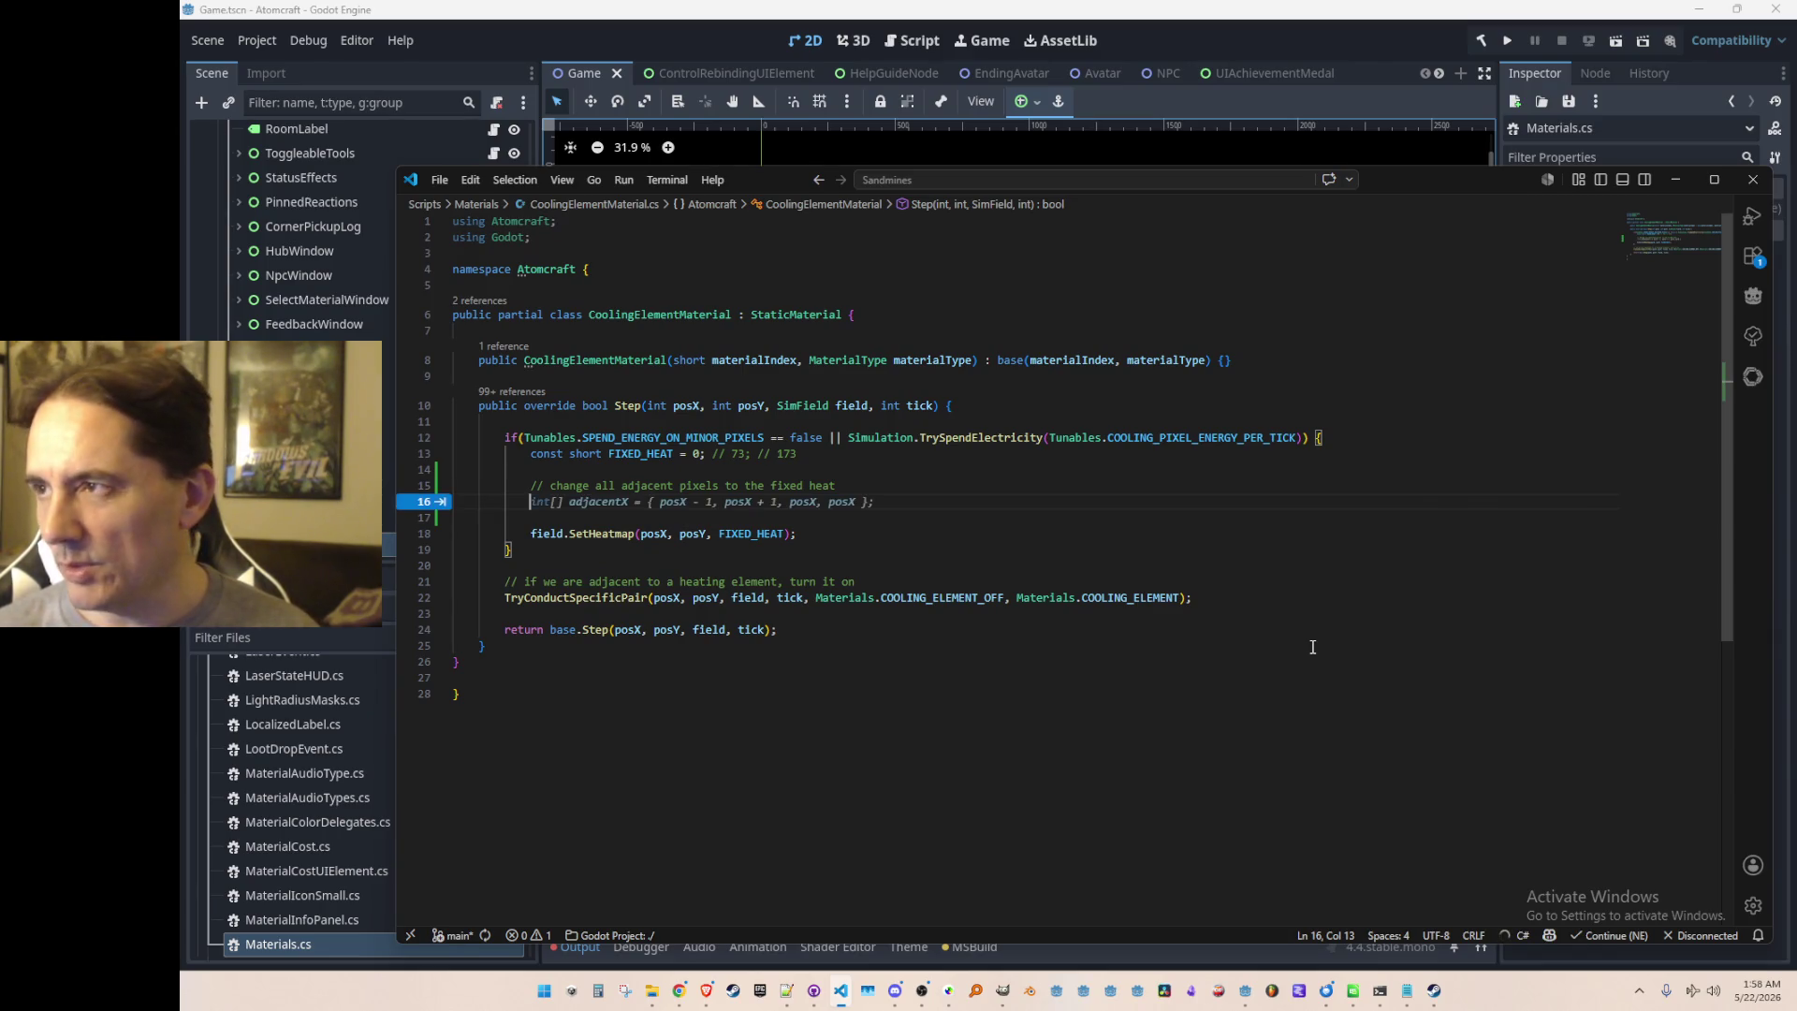
# Step: Write 'var adjacent' and accept the suggested adjacent-pixels loop with its out-of-bounds skip
pyautogui.write('fo')
pyautogui.press('BackSpace')
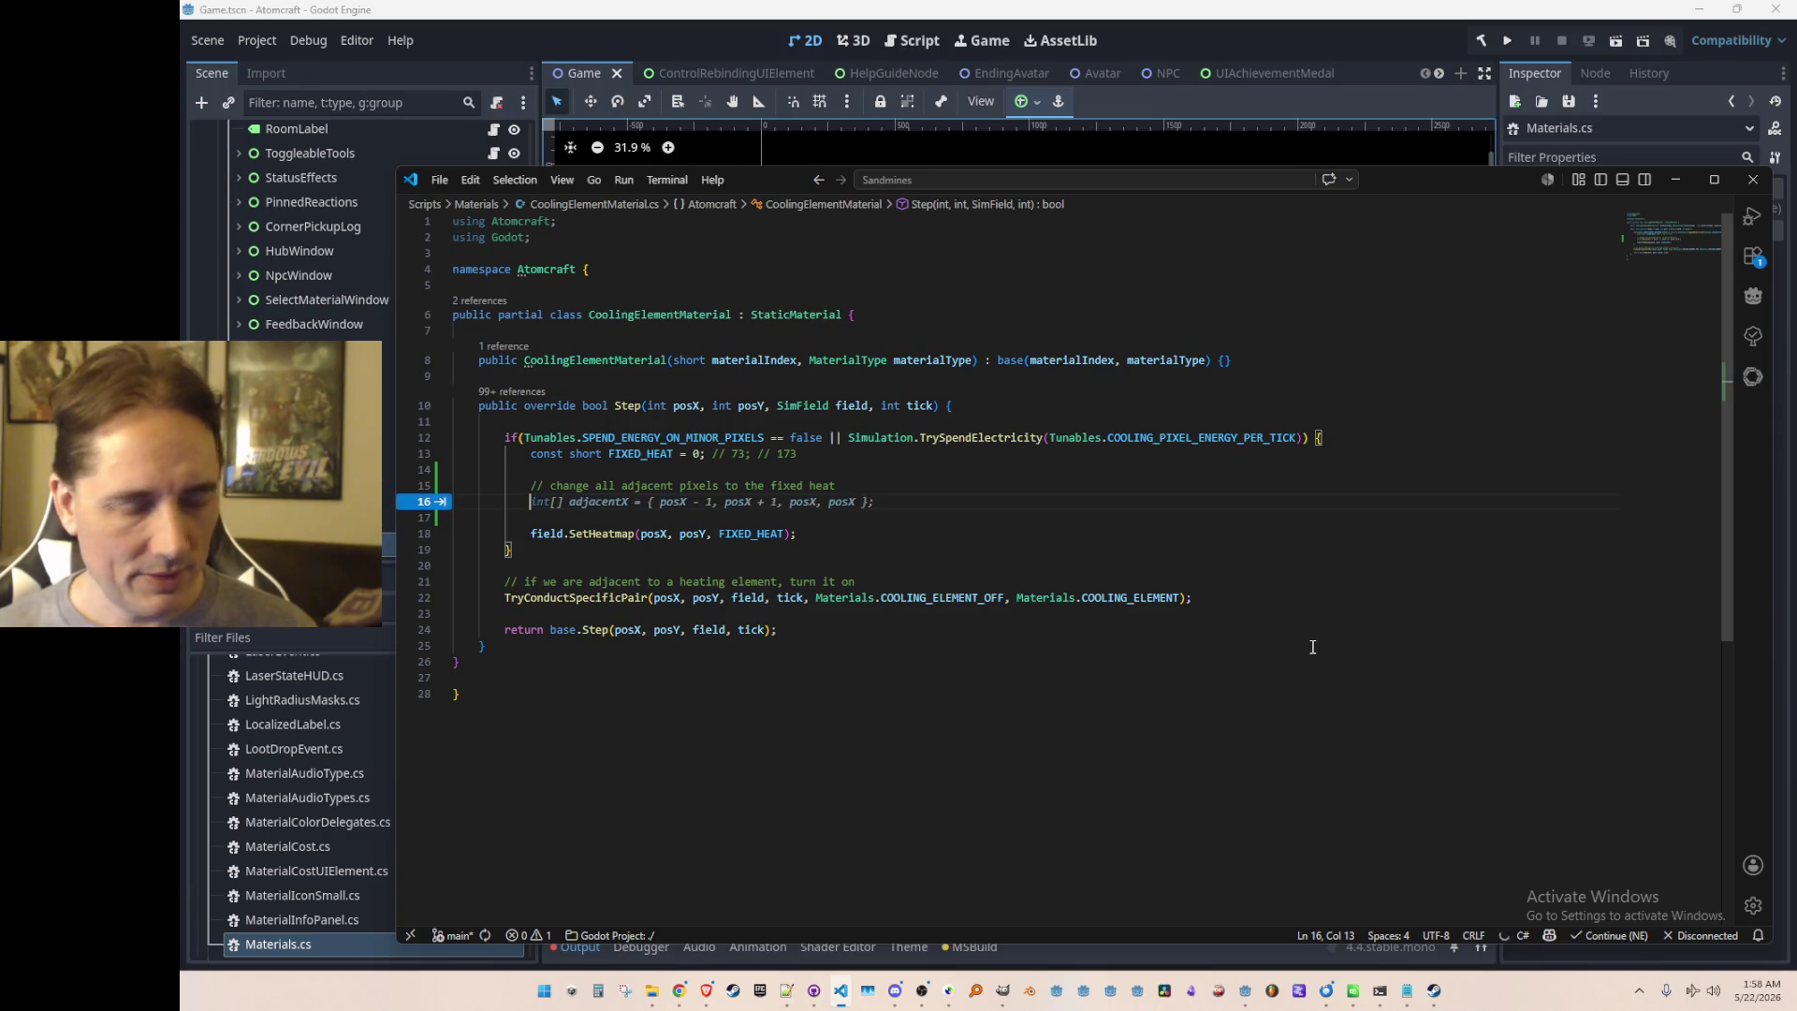
pyautogui.write('var adjacent =')
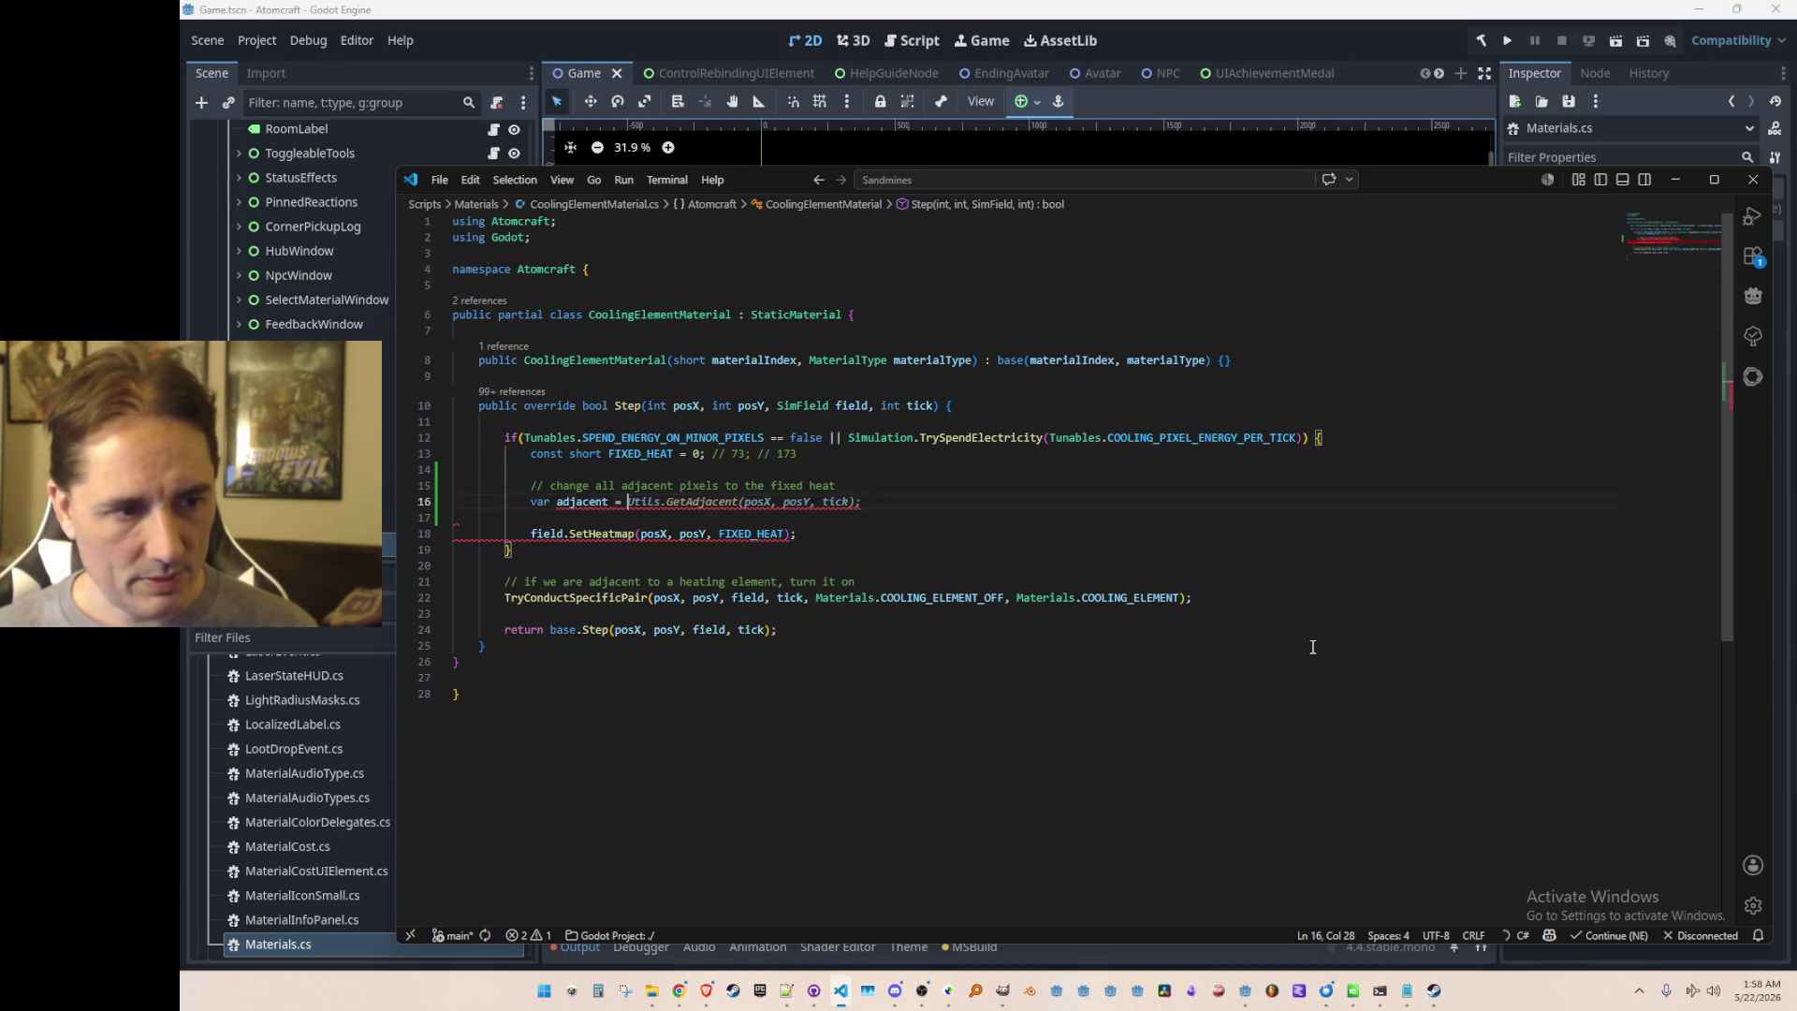
pyautogui.press('Tab')
pyautogui.press('Return')
pyautogui.press('Tab')
pyautogui.press('Return')
pyautogui.press('Tab')
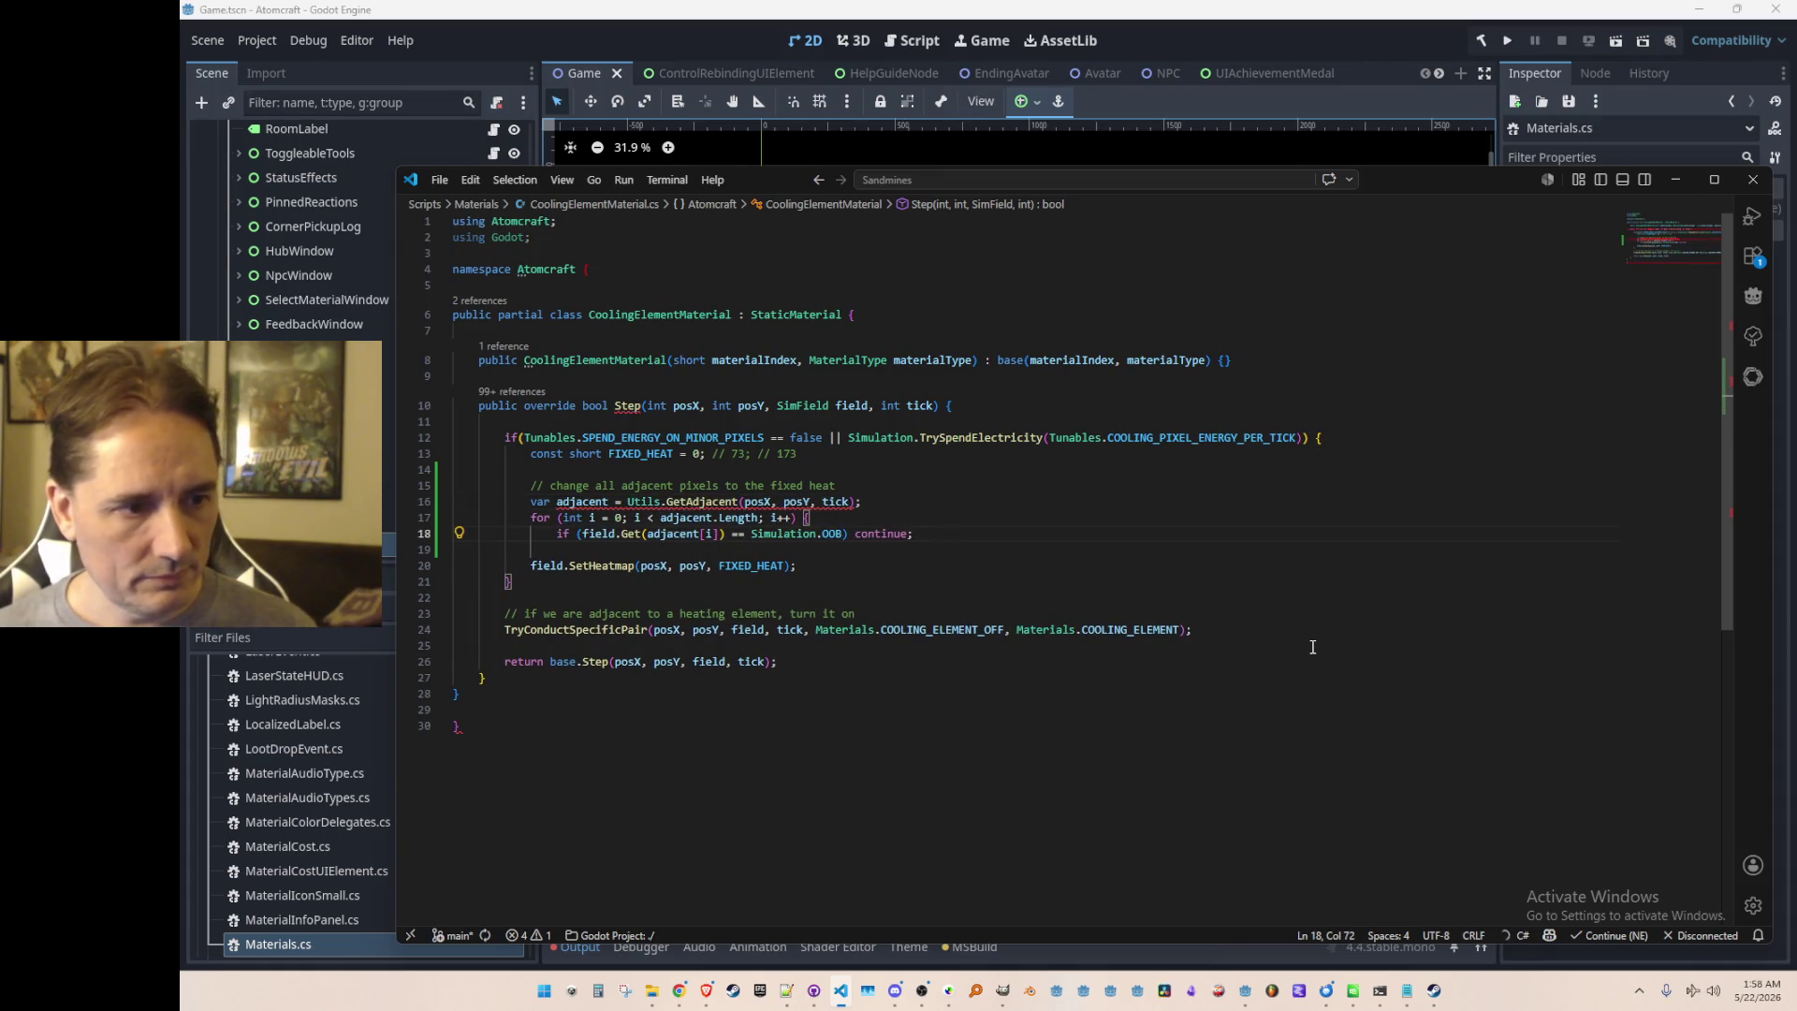
pyautogui.press('Return')
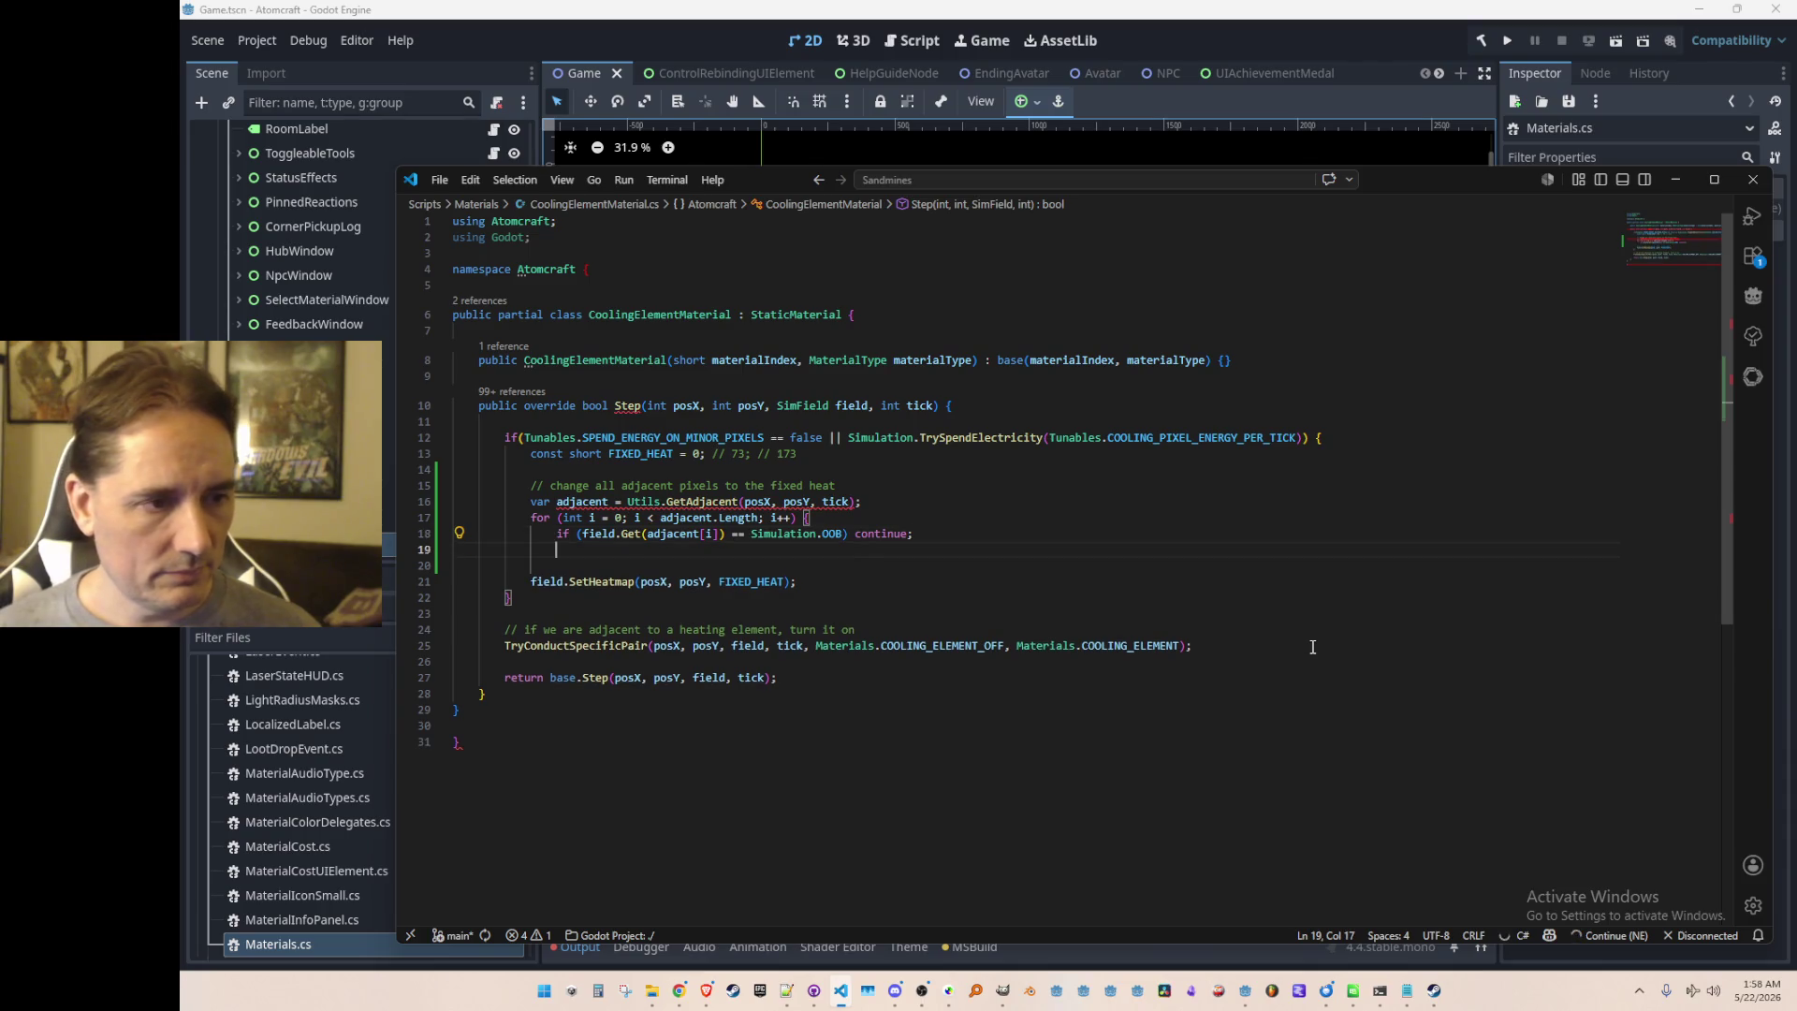
# Step: Move the SetHeatmap call inside the loop so it uses adjacent[i]
pyautogui.press('Down')
pyautogui.press('Down')
pyautogui.press('Down')
pyautogui.press('Up')
pyautogui.press('Home')
pyautogui.press('BackSpace')
pyautogui.press('BackSpace')
pyautogui.press('BackSpace')
pyautogui.press('Return')
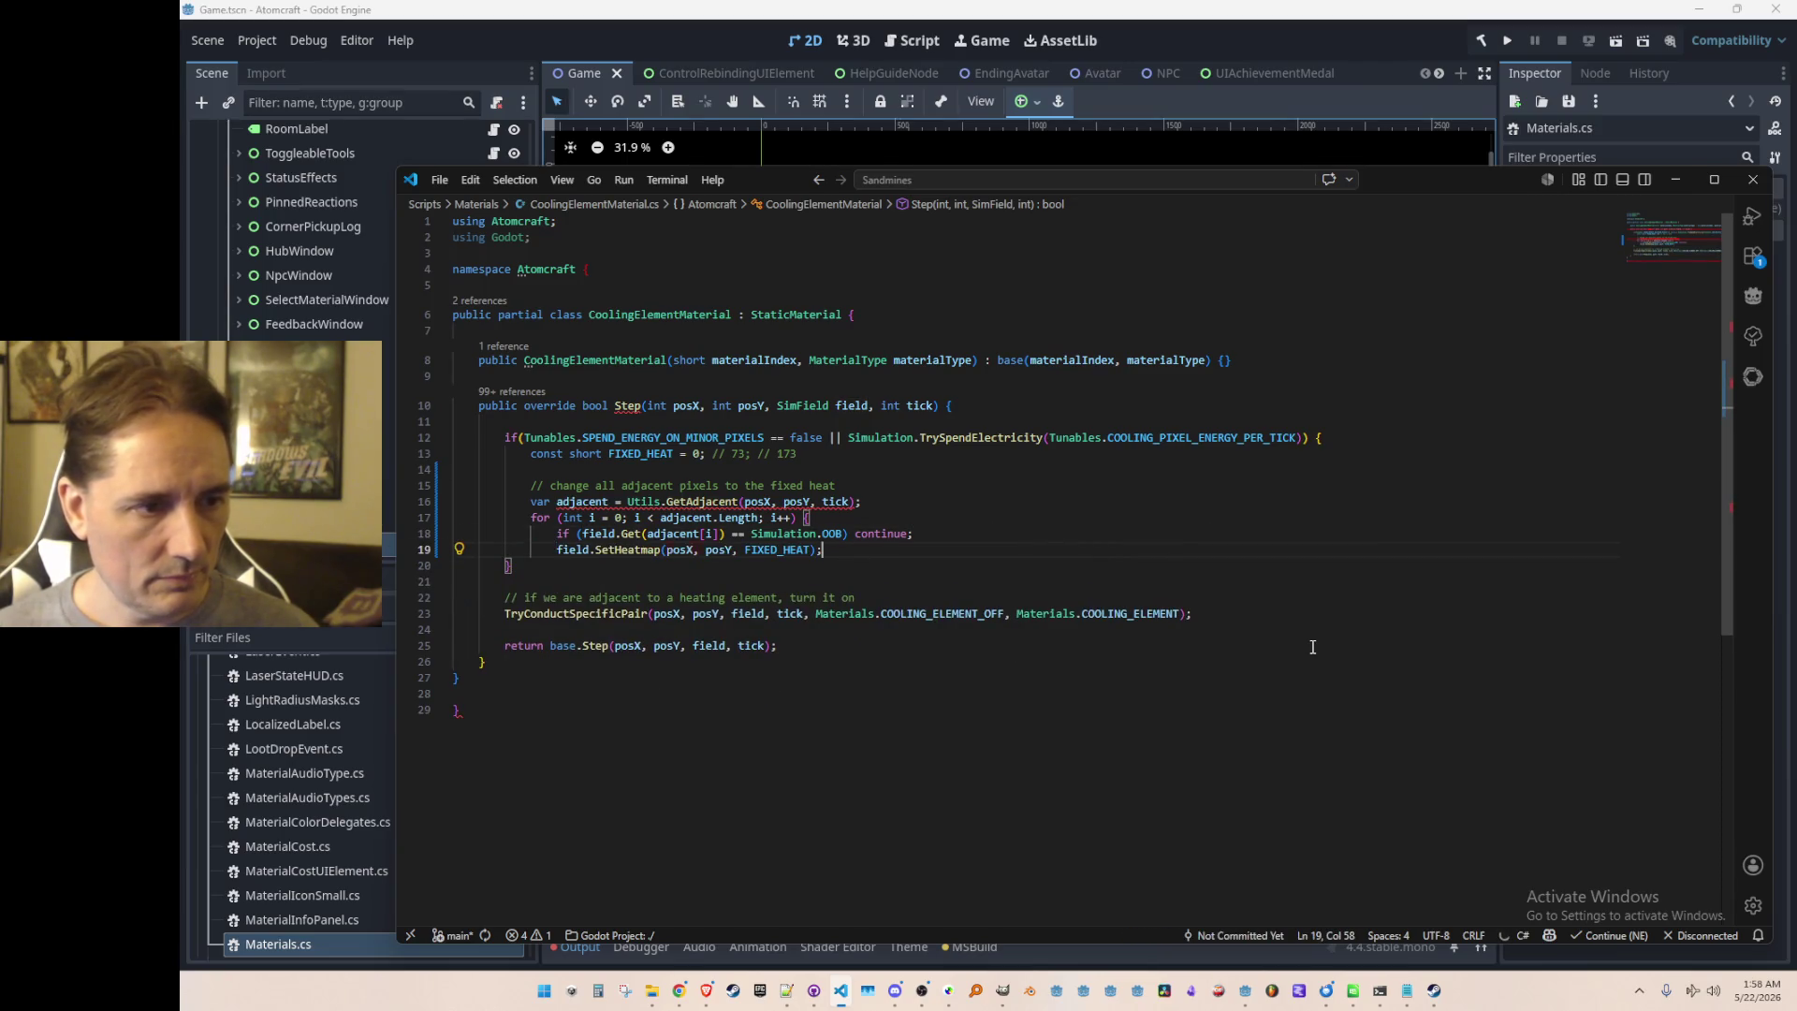
pyautogui.press('Tab')
# Step: Add the SetUpdatedWithinCurrentTick call and close the for loop with a brace
pyautogui.press('End')
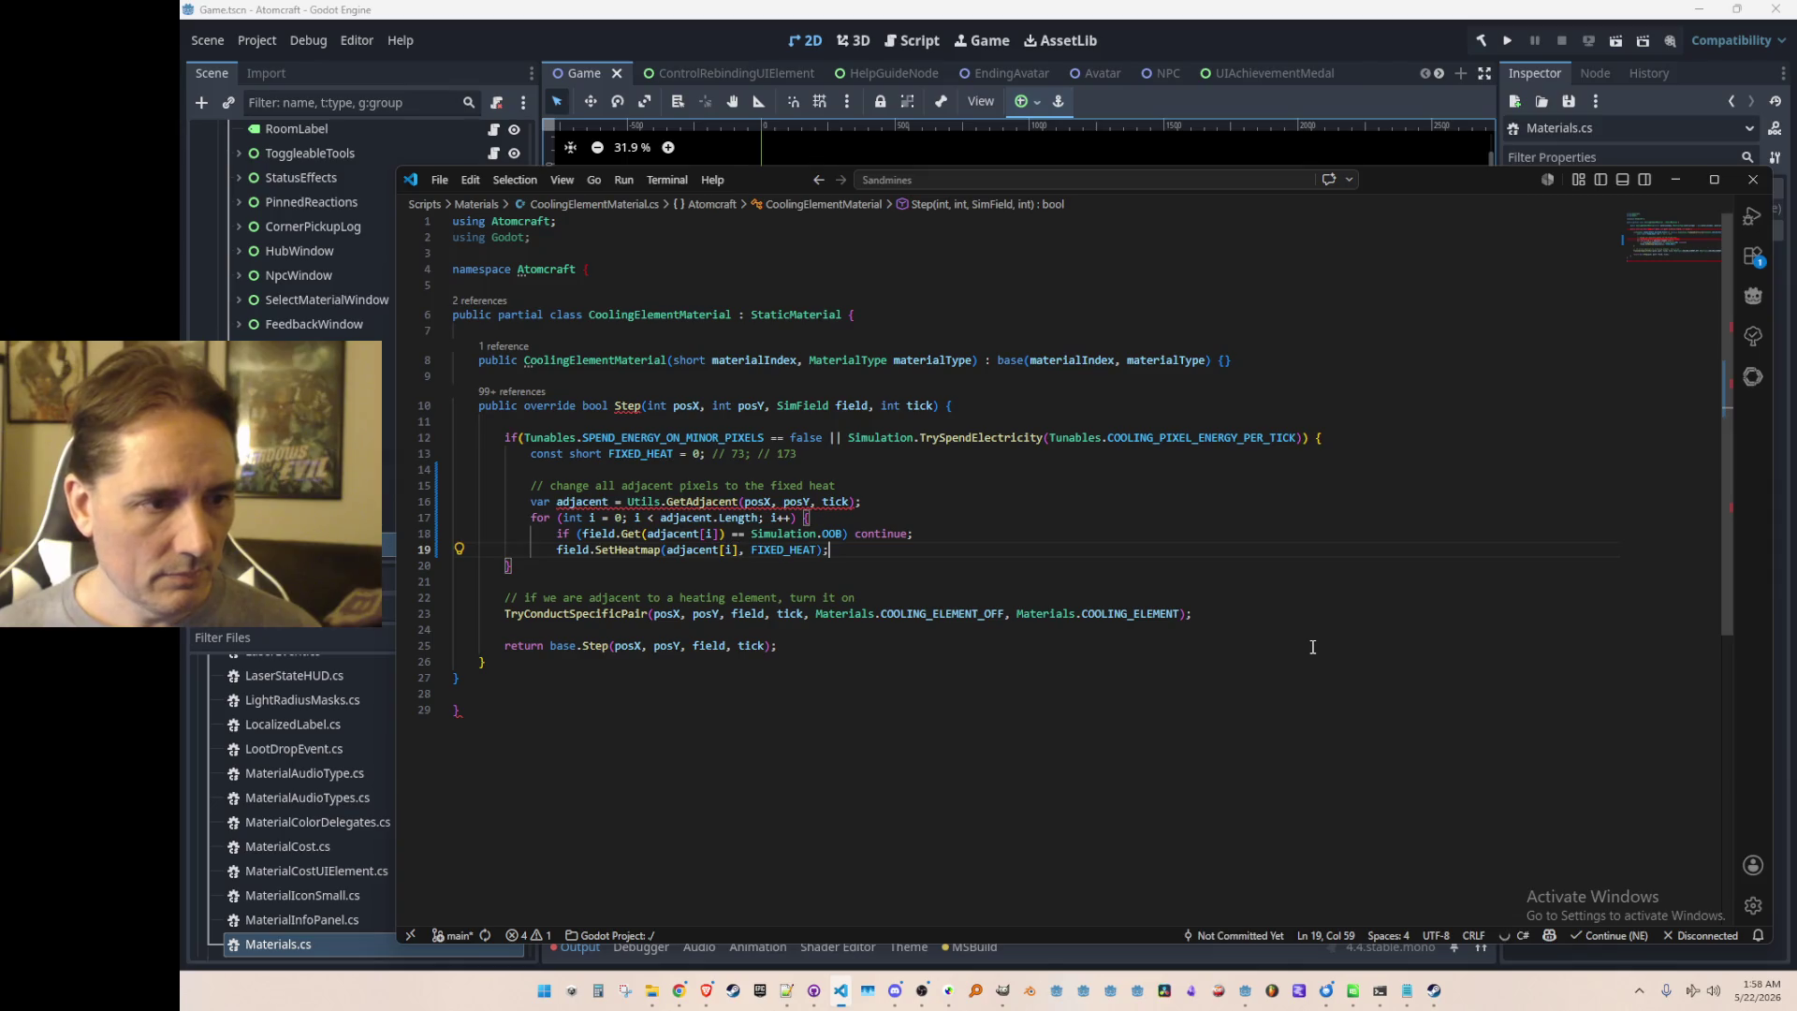
pyautogui.press('Return')
pyautogui.press('Tab')
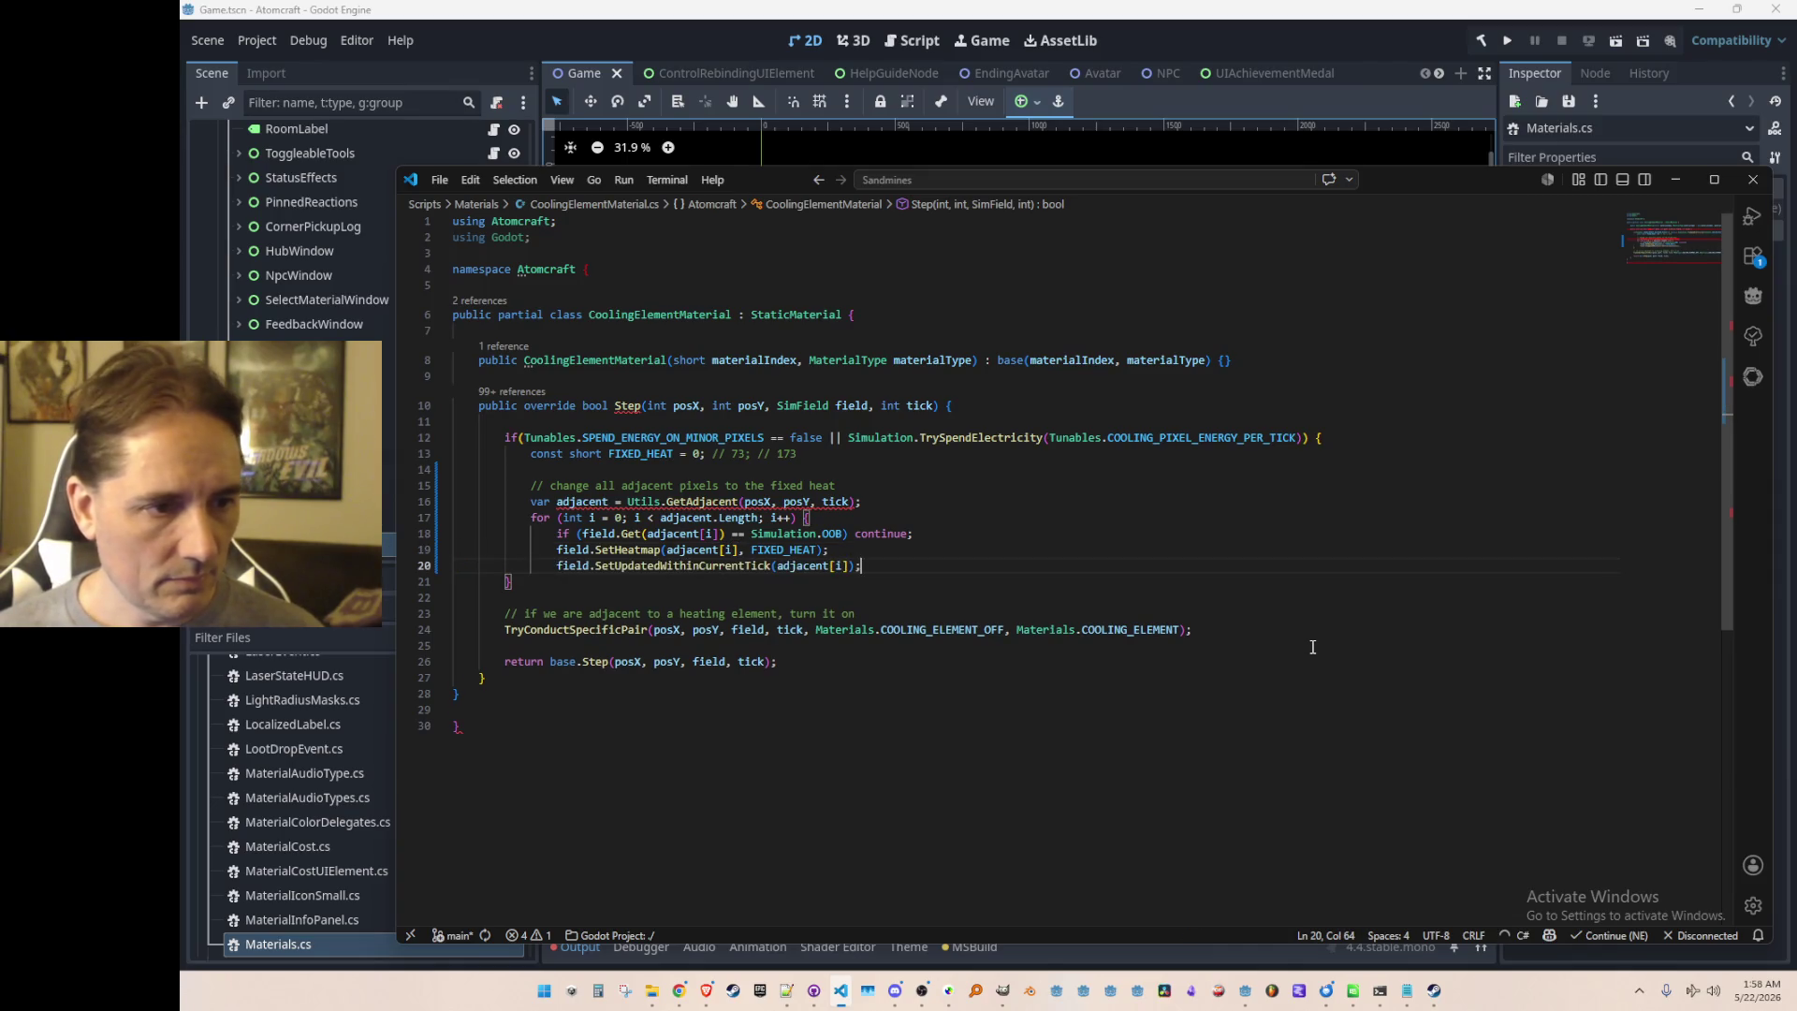
pyautogui.press('Return')
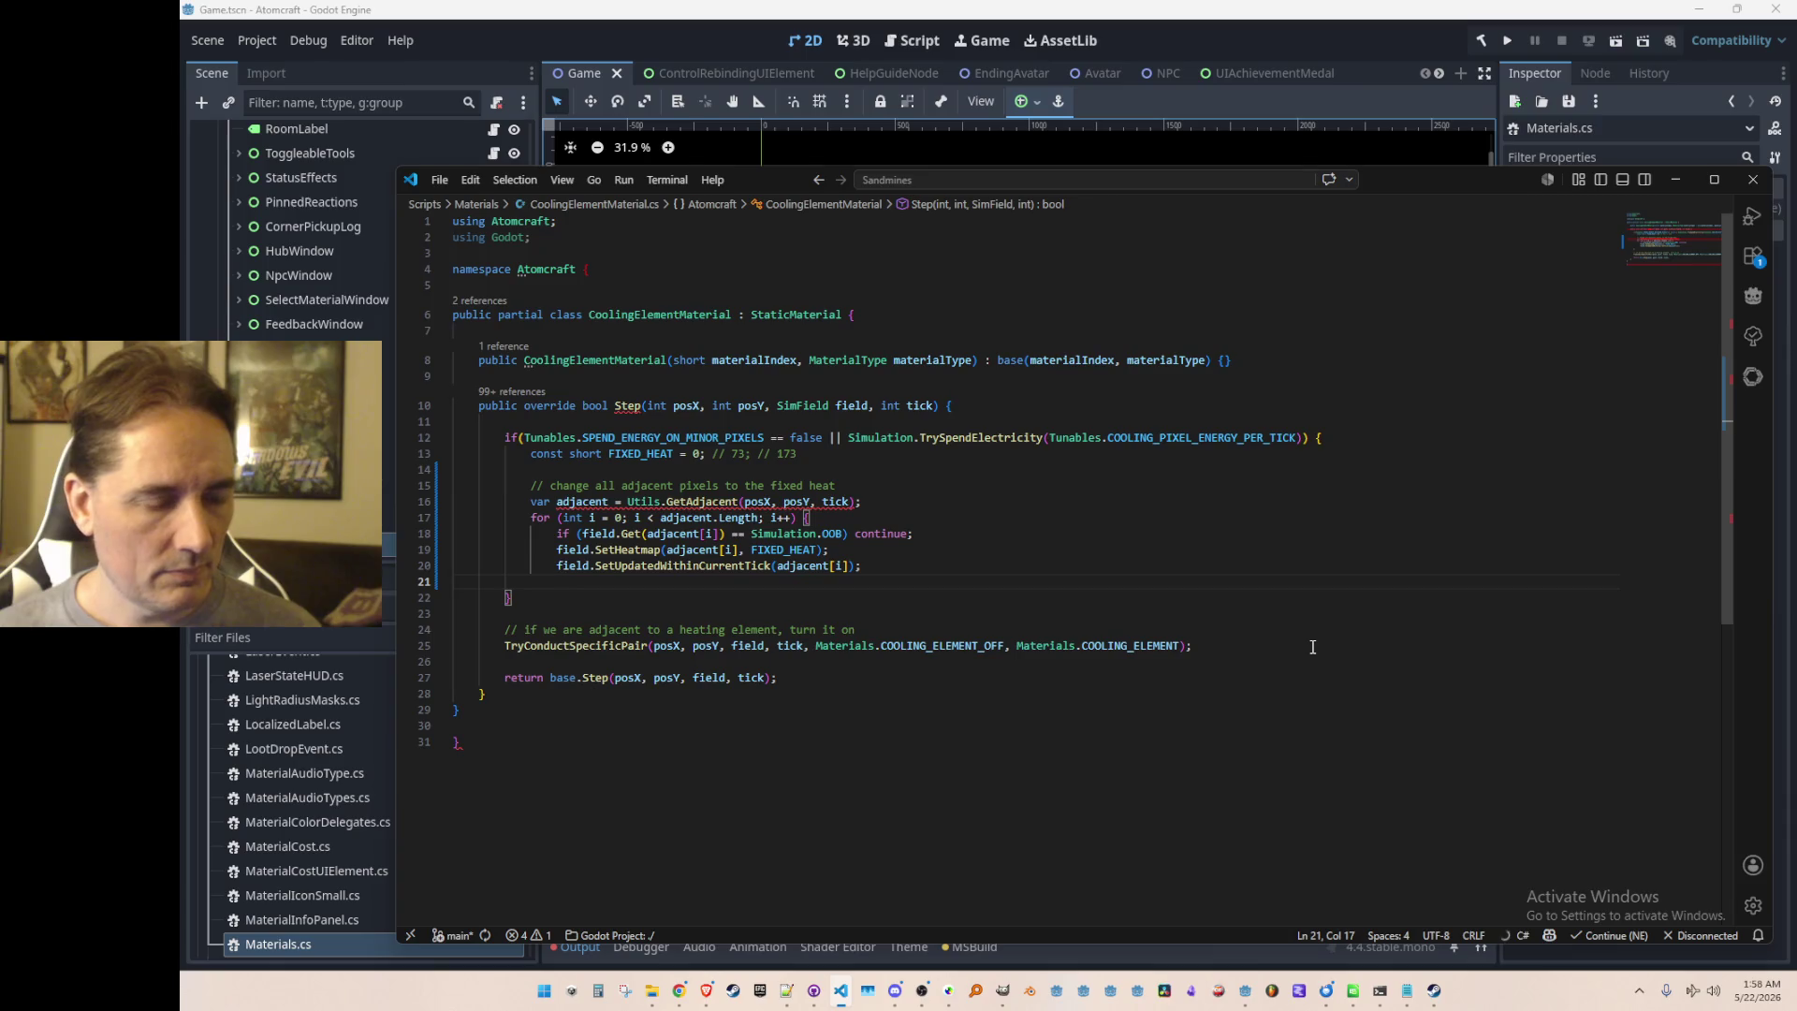
pyautogui.write('}')
pyautogui.press('Home')
pyautogui.press('Home')
pyautogui.press('Up')
pyautogui.press('Up')
pyautogui.press('Up')
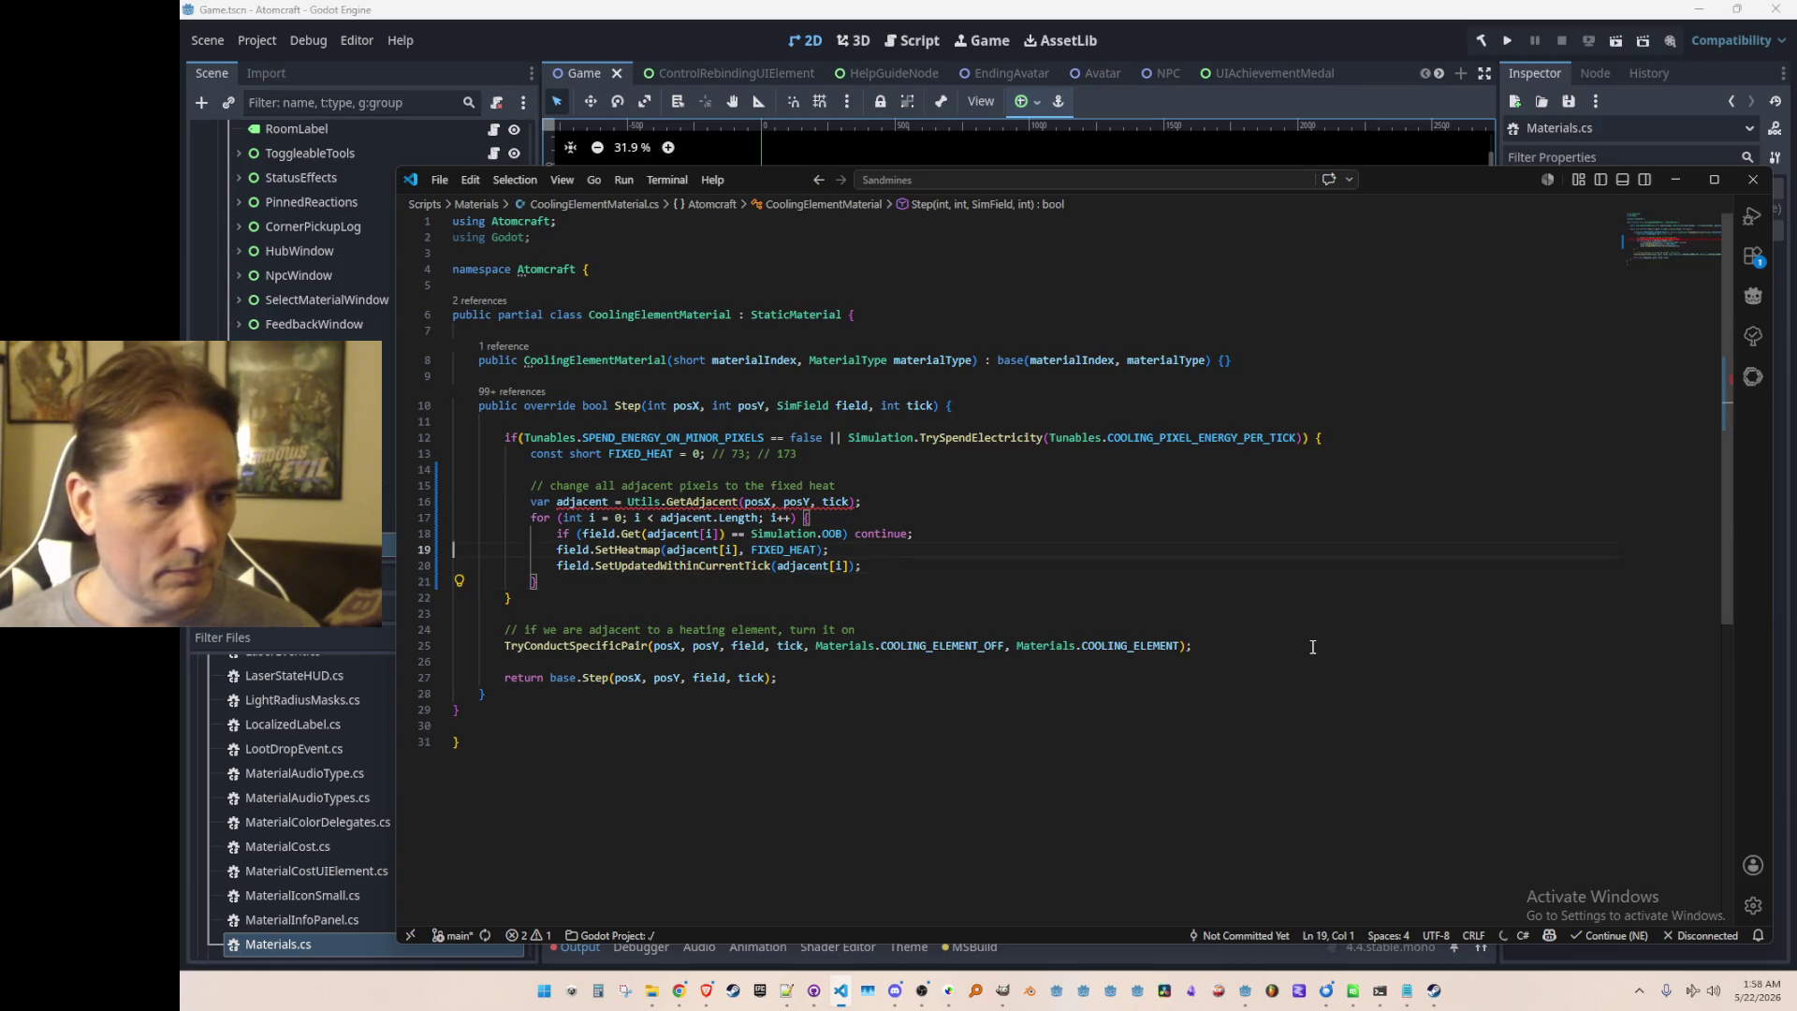
pyautogui.click(700, 502)
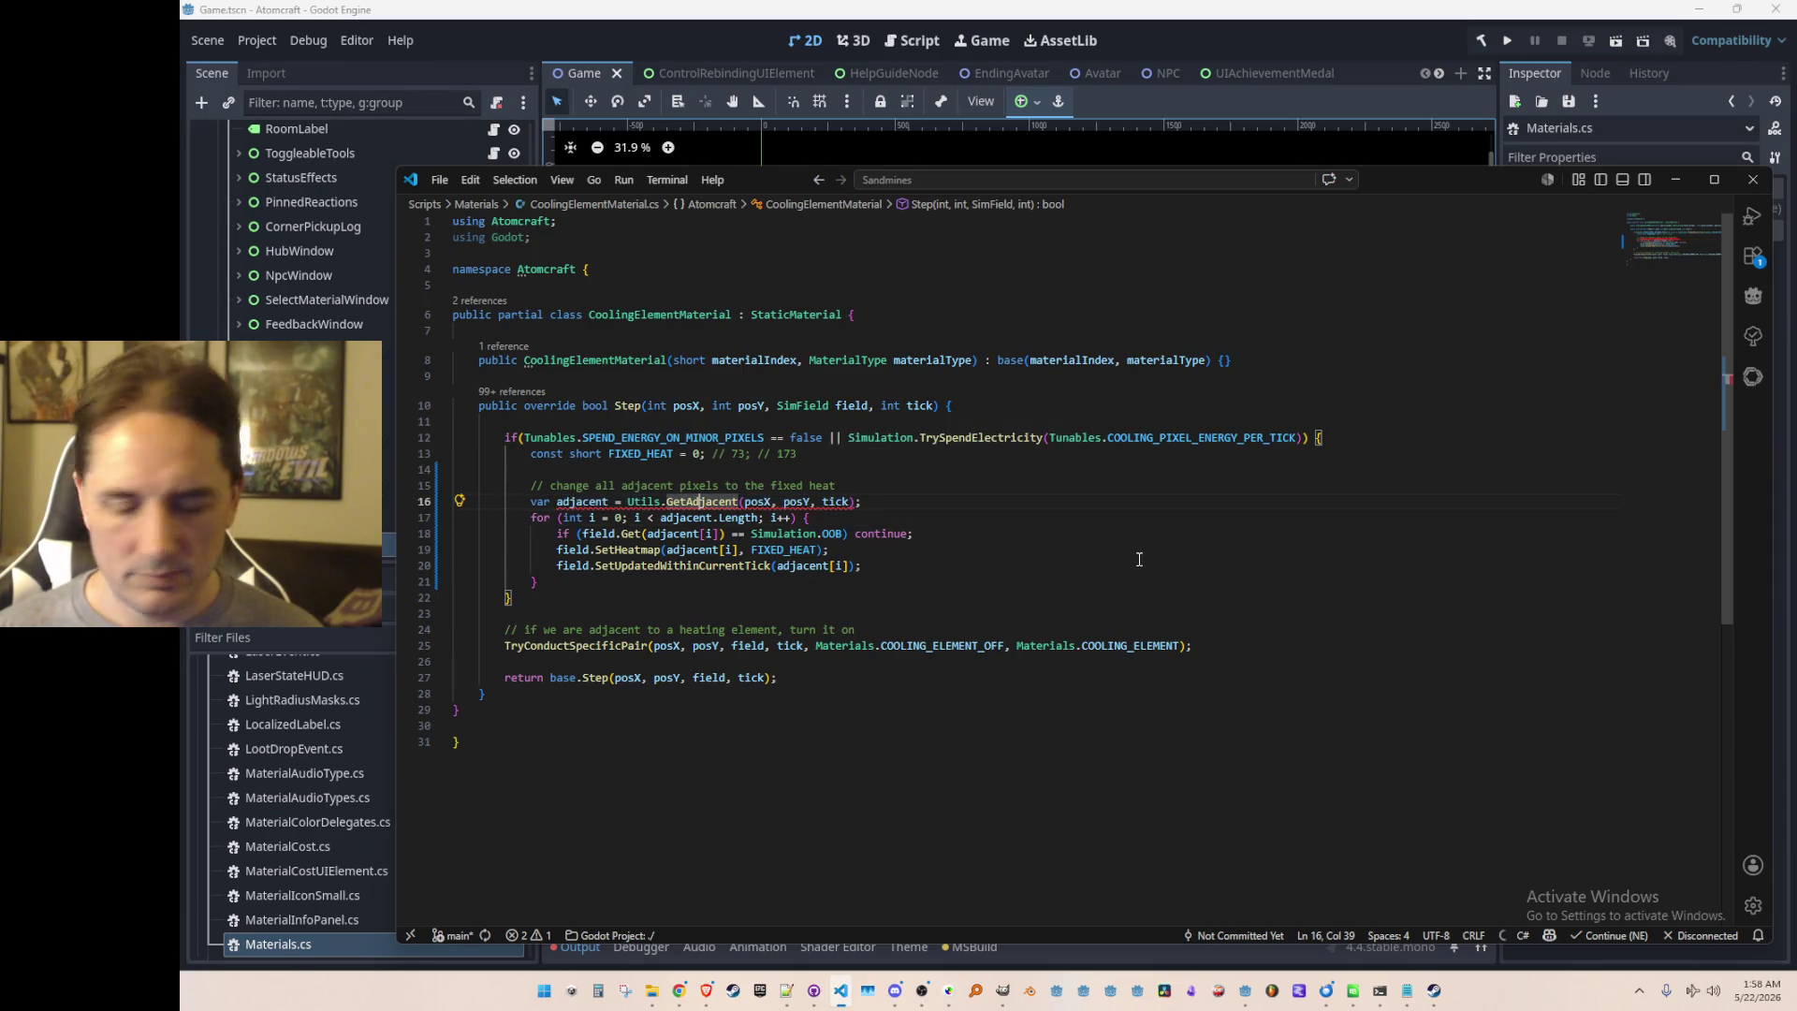
# Step: Inspect the GetAdjacent definition, then return and select Utils.GetAdjacent
pyautogui.press('F12')
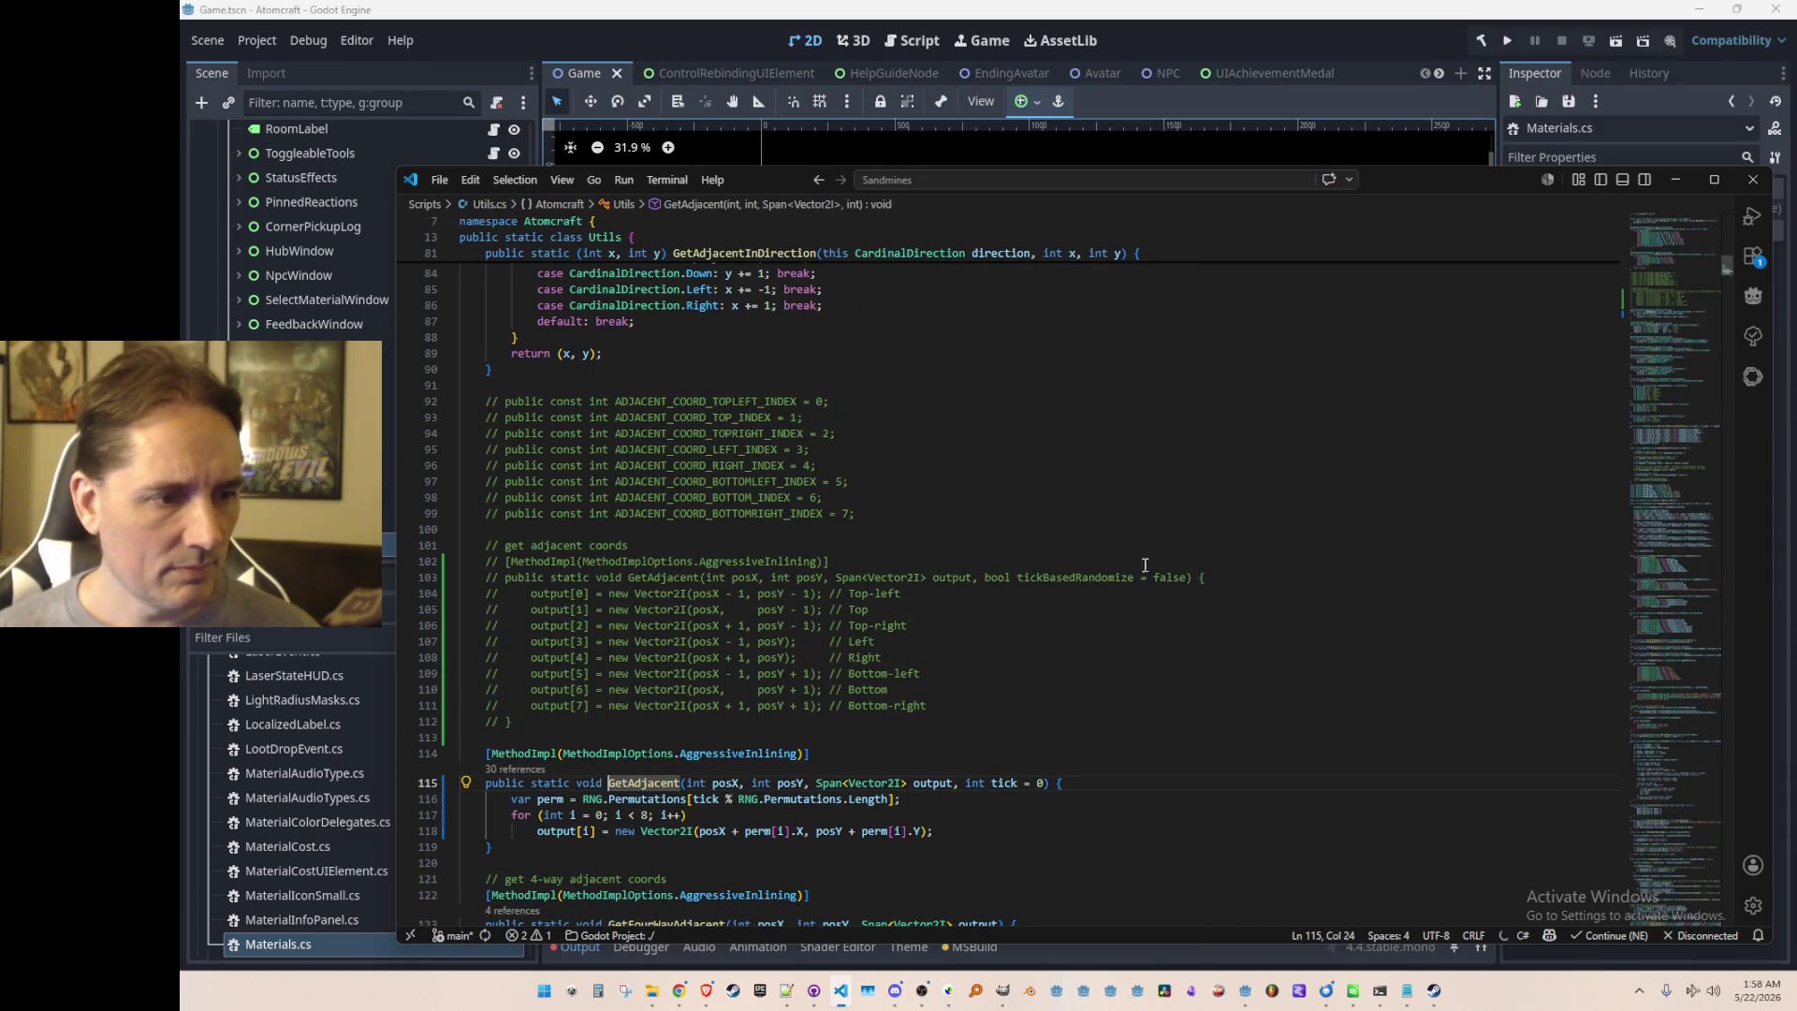
pyautogui.scroll(-5, 1140, 559)
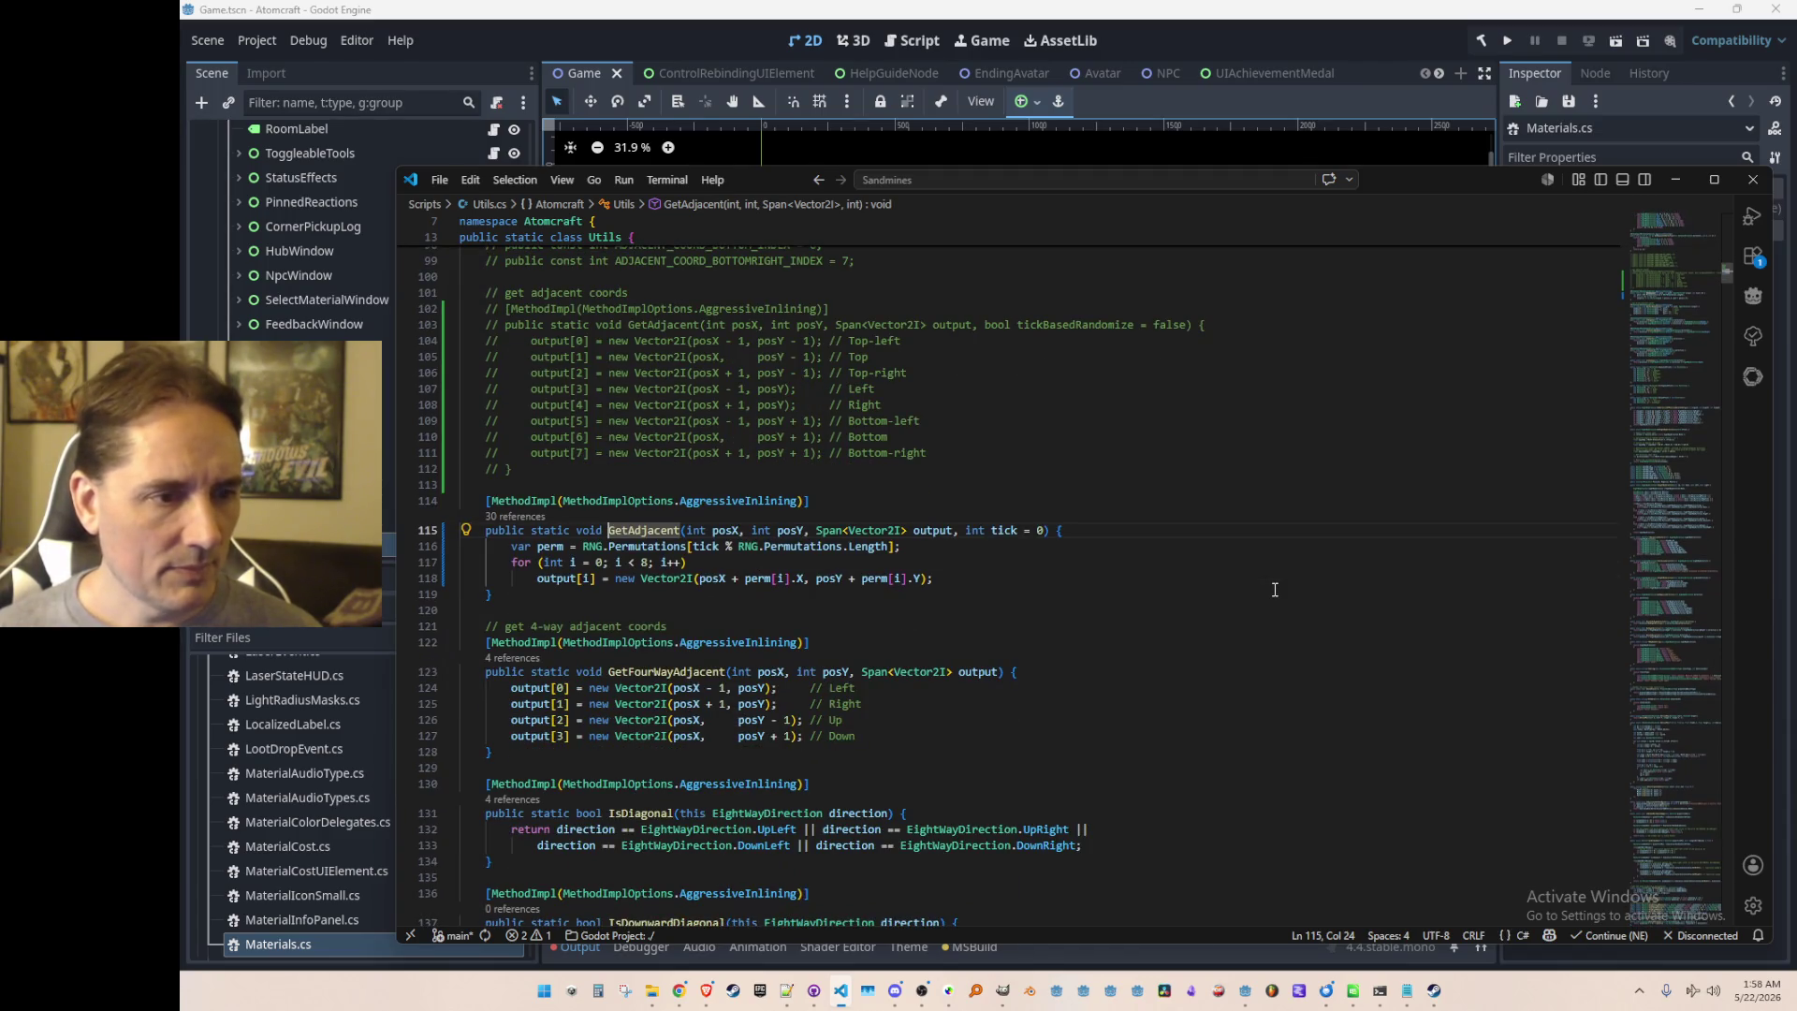
pyautogui.hotkey('alt', 'Left')
pyautogui.hotkey('shift', 'alt', 'Right')
pyautogui.hotkey('shift', 'alt', 'Right')
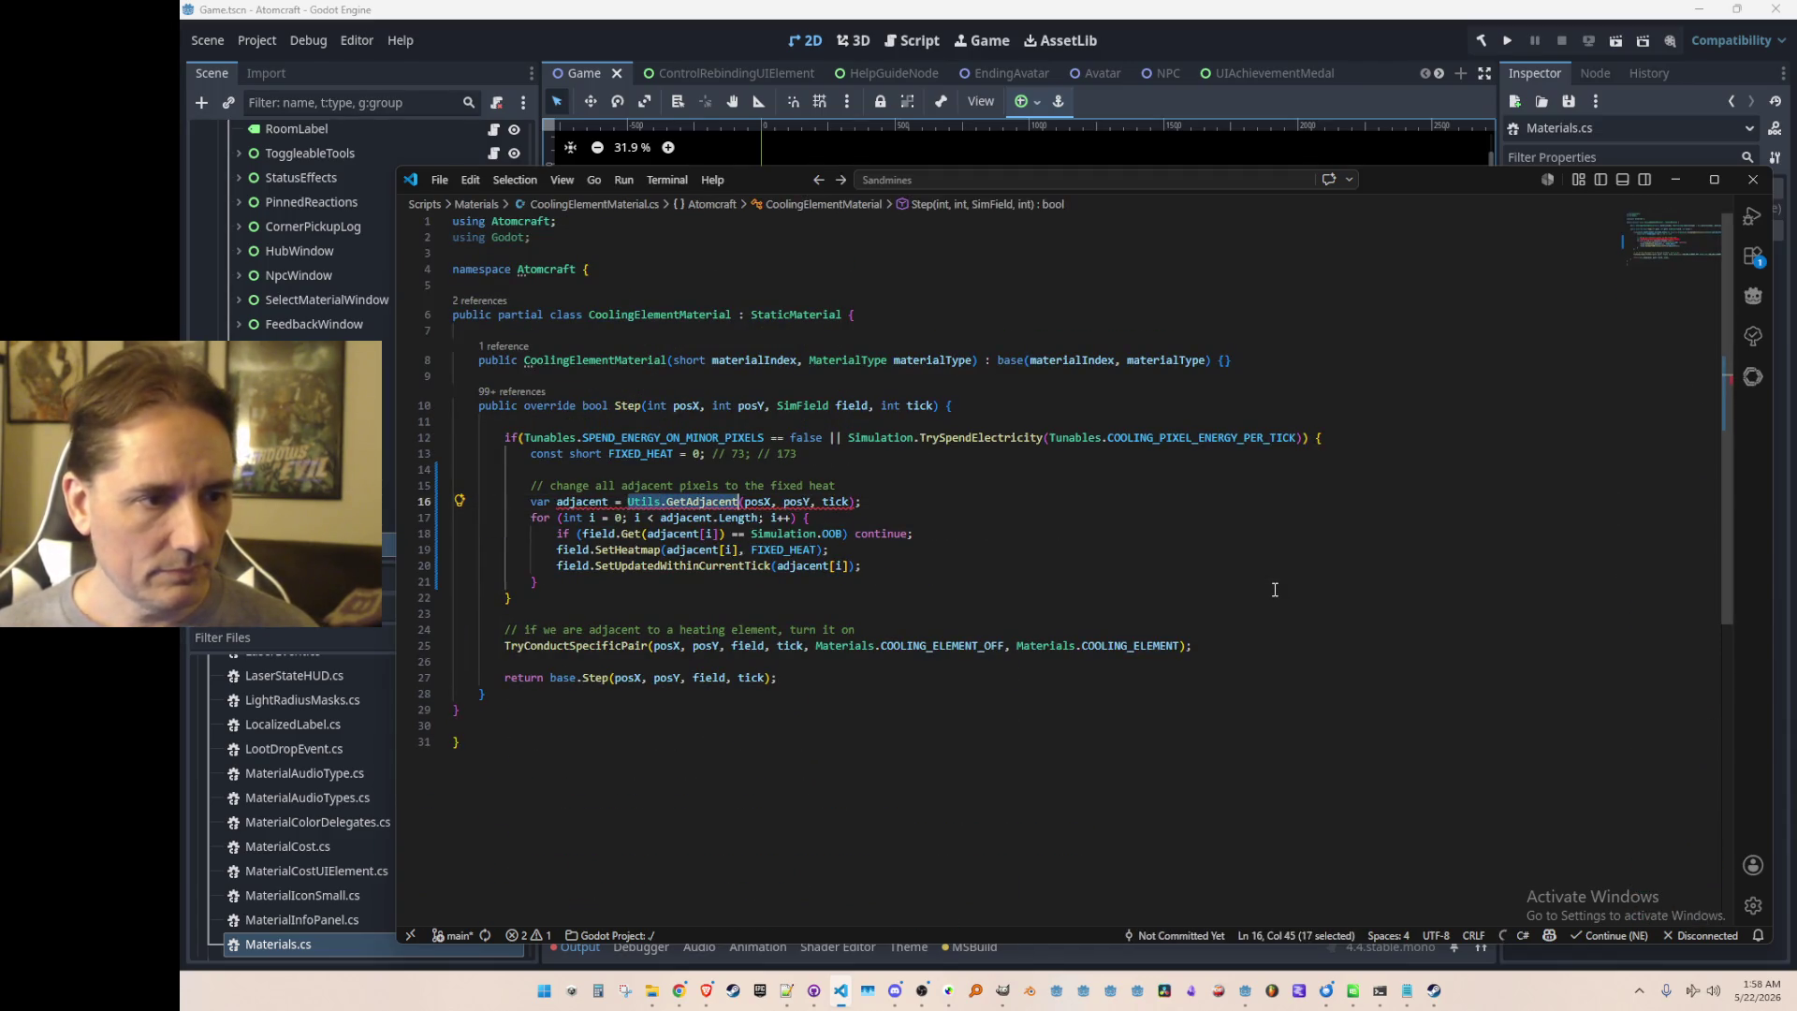
# Step: Find Utils.GetAdjacent usage in AeratorMaterial.cs and copy its Span and GetAdjacent lines
pyautogui.hotkey('ctrl', 'shift', 'f')
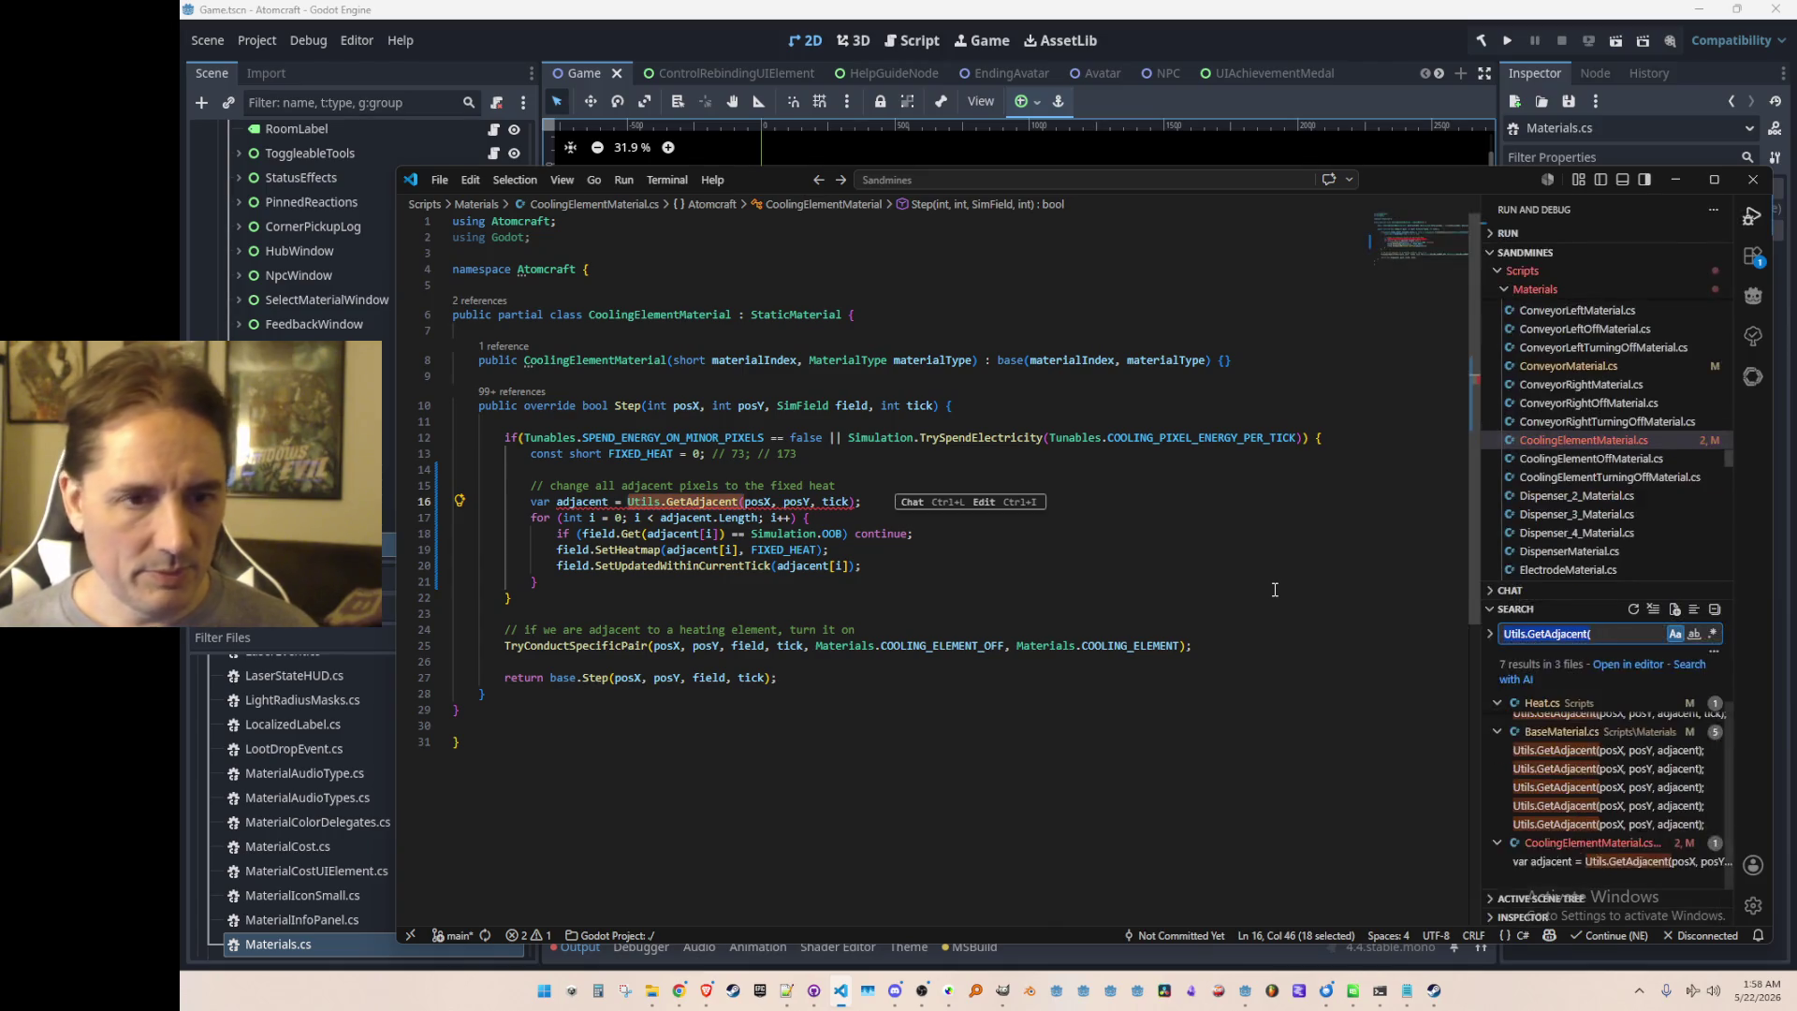
pyautogui.click(1591, 749)
pyautogui.hotkey('ctrl', 'b')
pyautogui.tripleClick(1212, 519)
pyautogui.hotkey('shift', 'Down')
pyautogui.hotkey('ctrl', 'c')
# Step: Paste those lines into CoolingElementMaterial.cs, reformat, and delete the old var adjacent line
pyautogui.hotkey('ctrl', 'Tab')
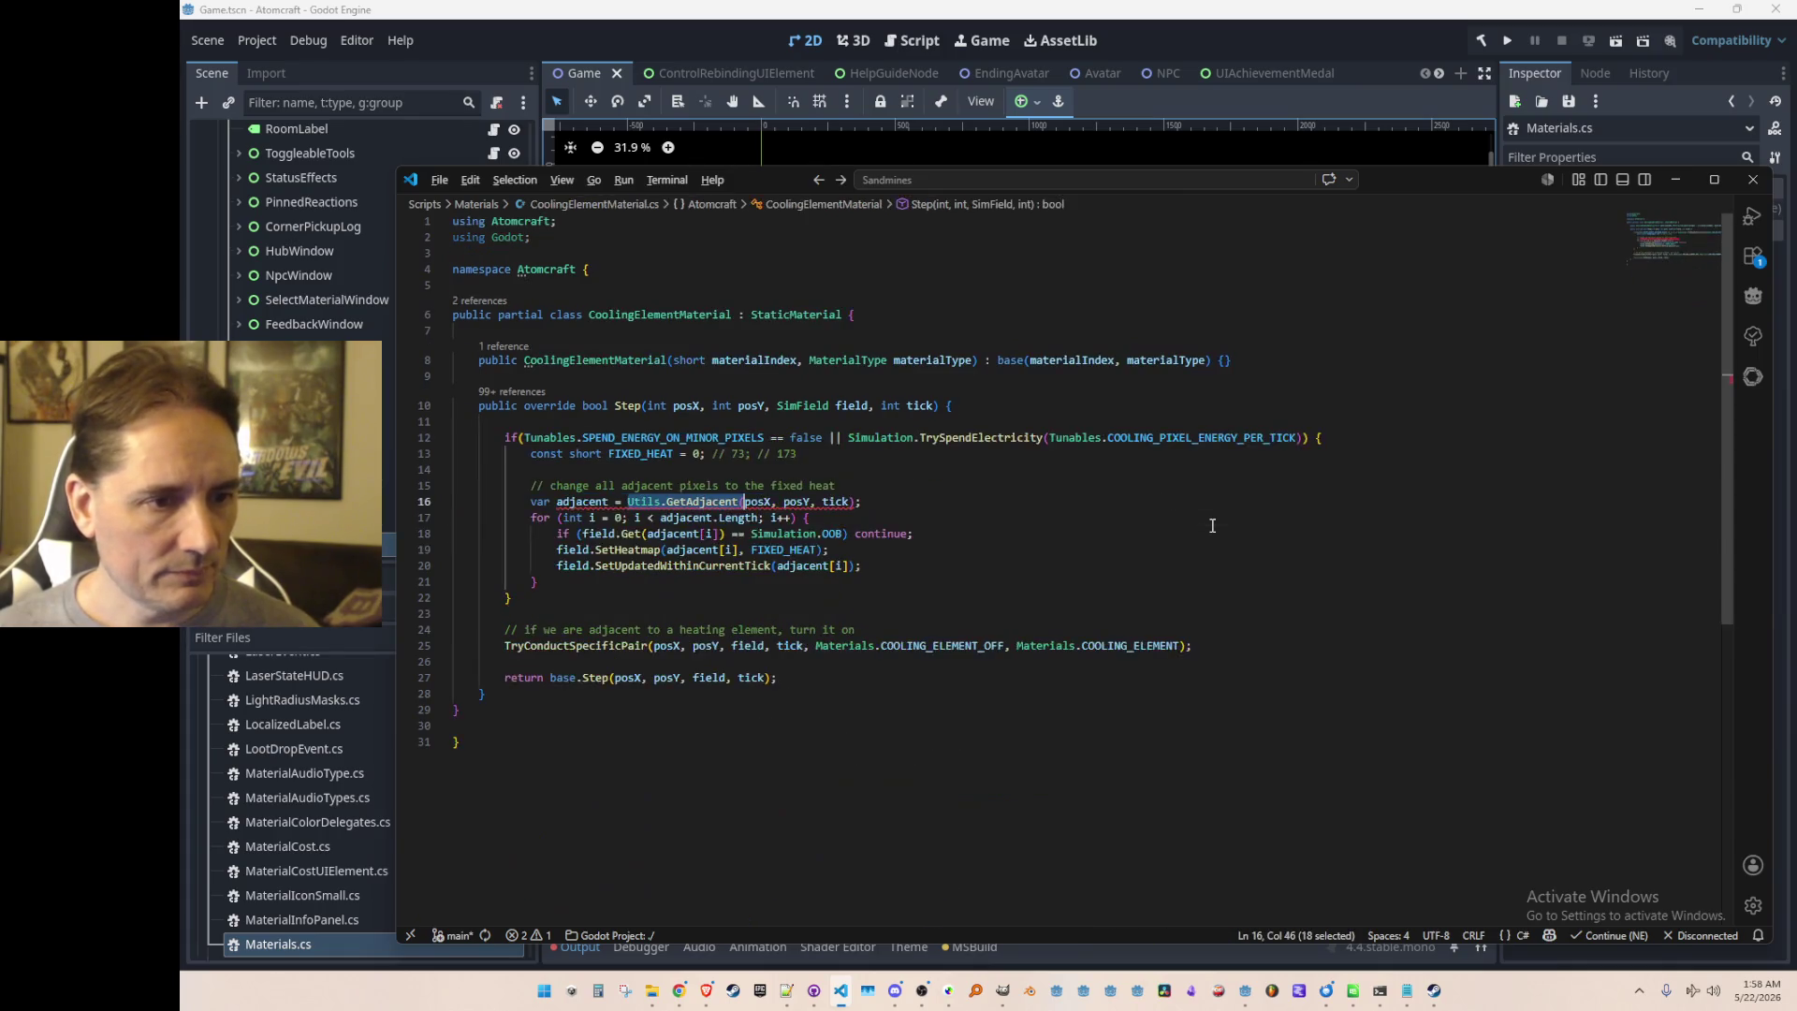
pyautogui.hotkey('ctrl', 'v')
pyautogui.press('Up')
pyautogui.hotkey('shift', 'alt', 'f')
pyautogui.press('Down')
pyautogui.press('Down')
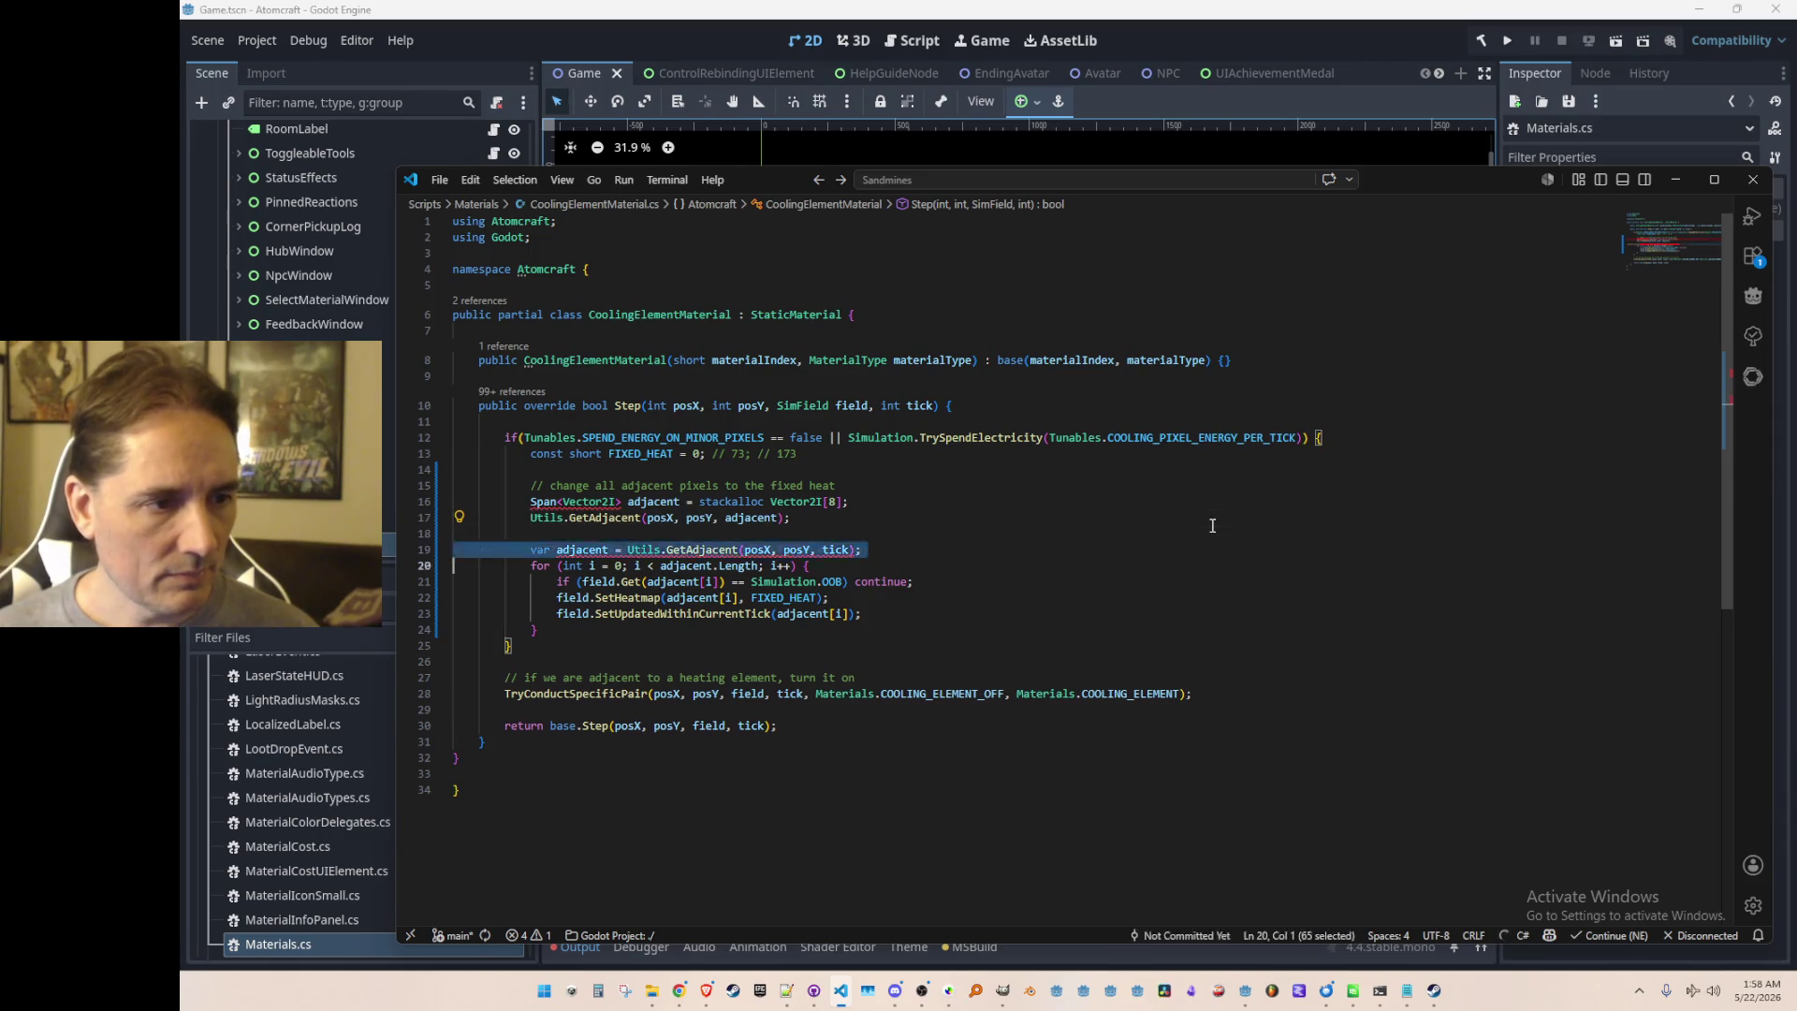
pyautogui.hotkey('ctrl', 'shift', 'k')
pyautogui.press('Up')
pyautogui.hotkey('ctrl', 'shift', 'k')
pyautogui.press('Up')
pyautogui.hotkey('ctrl', 'Tab')
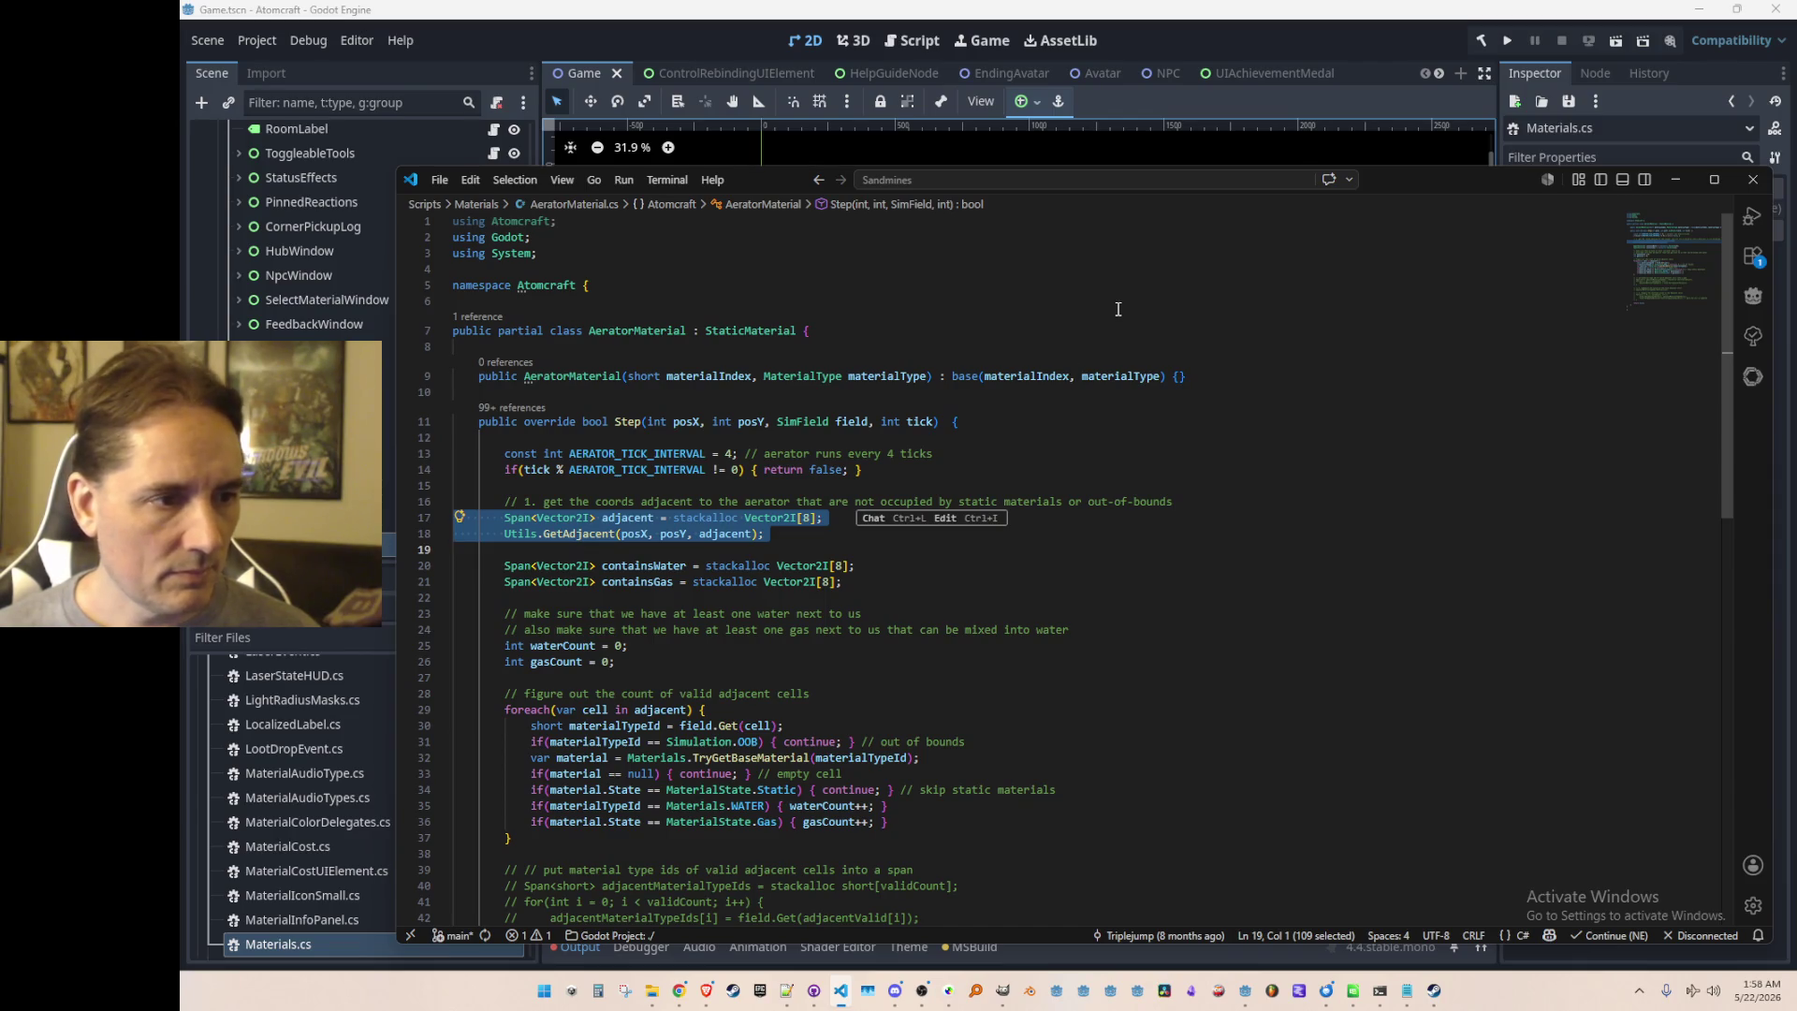
# Step: Add 'using System;' below 'using Godot;' in CoolingElementMaterial.cs
pyautogui.hotkey('ctrl', 'Tab')
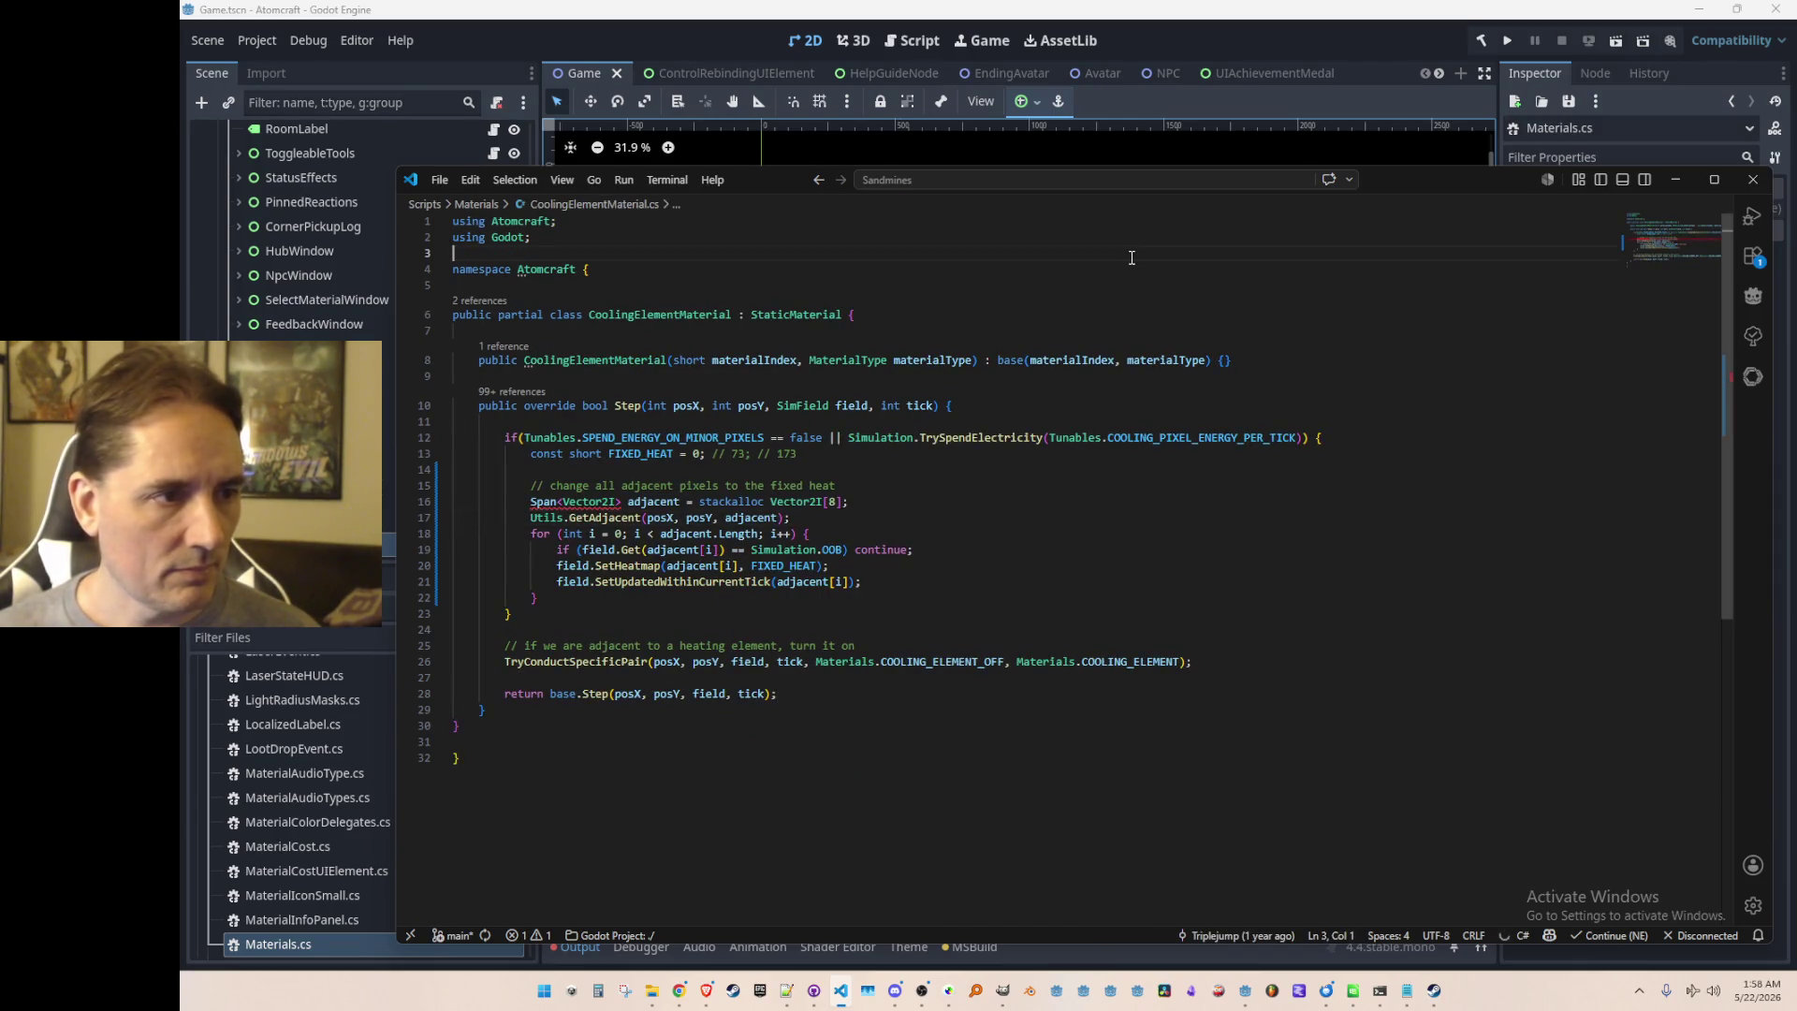
pyautogui.press('Return')
pyautogui.write('using System;')
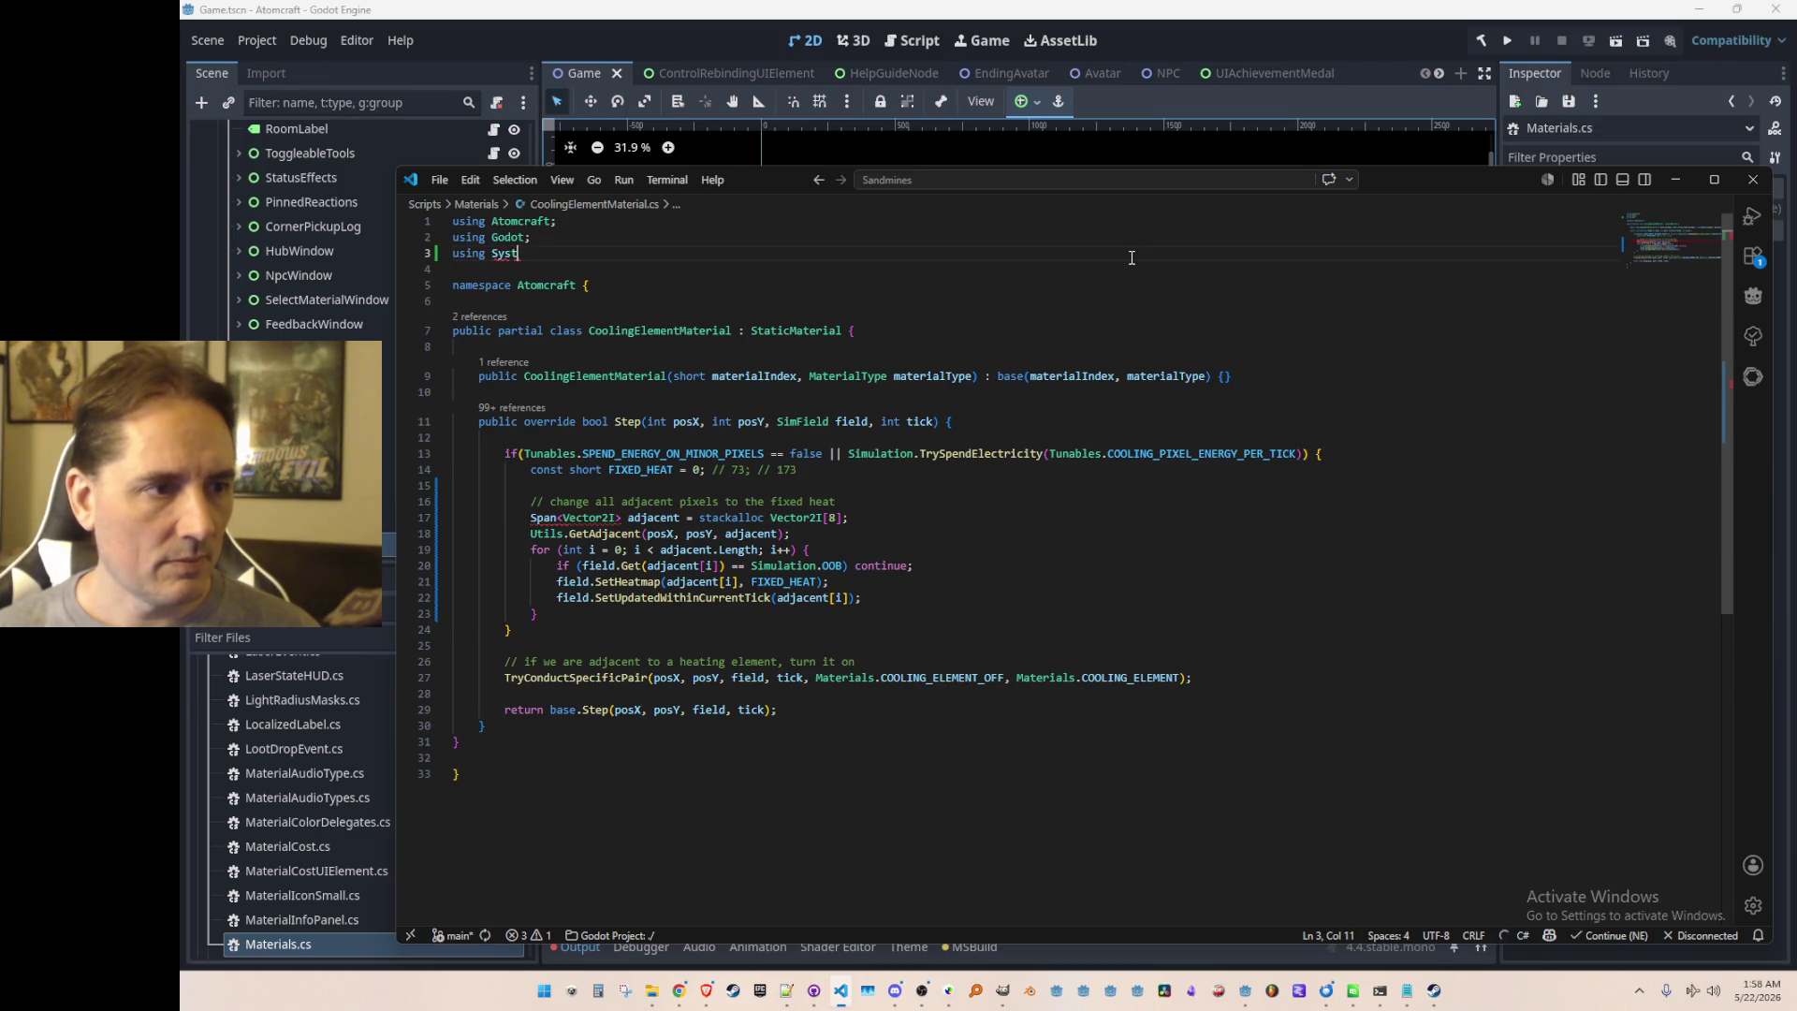
pyautogui.press('Down')
# Step: Rebuild and run the Atomcraft project from Godot
pyautogui.click(743, 648)
pyautogui.click(755, 846)
pyautogui.scroll(-1, 991, 643)
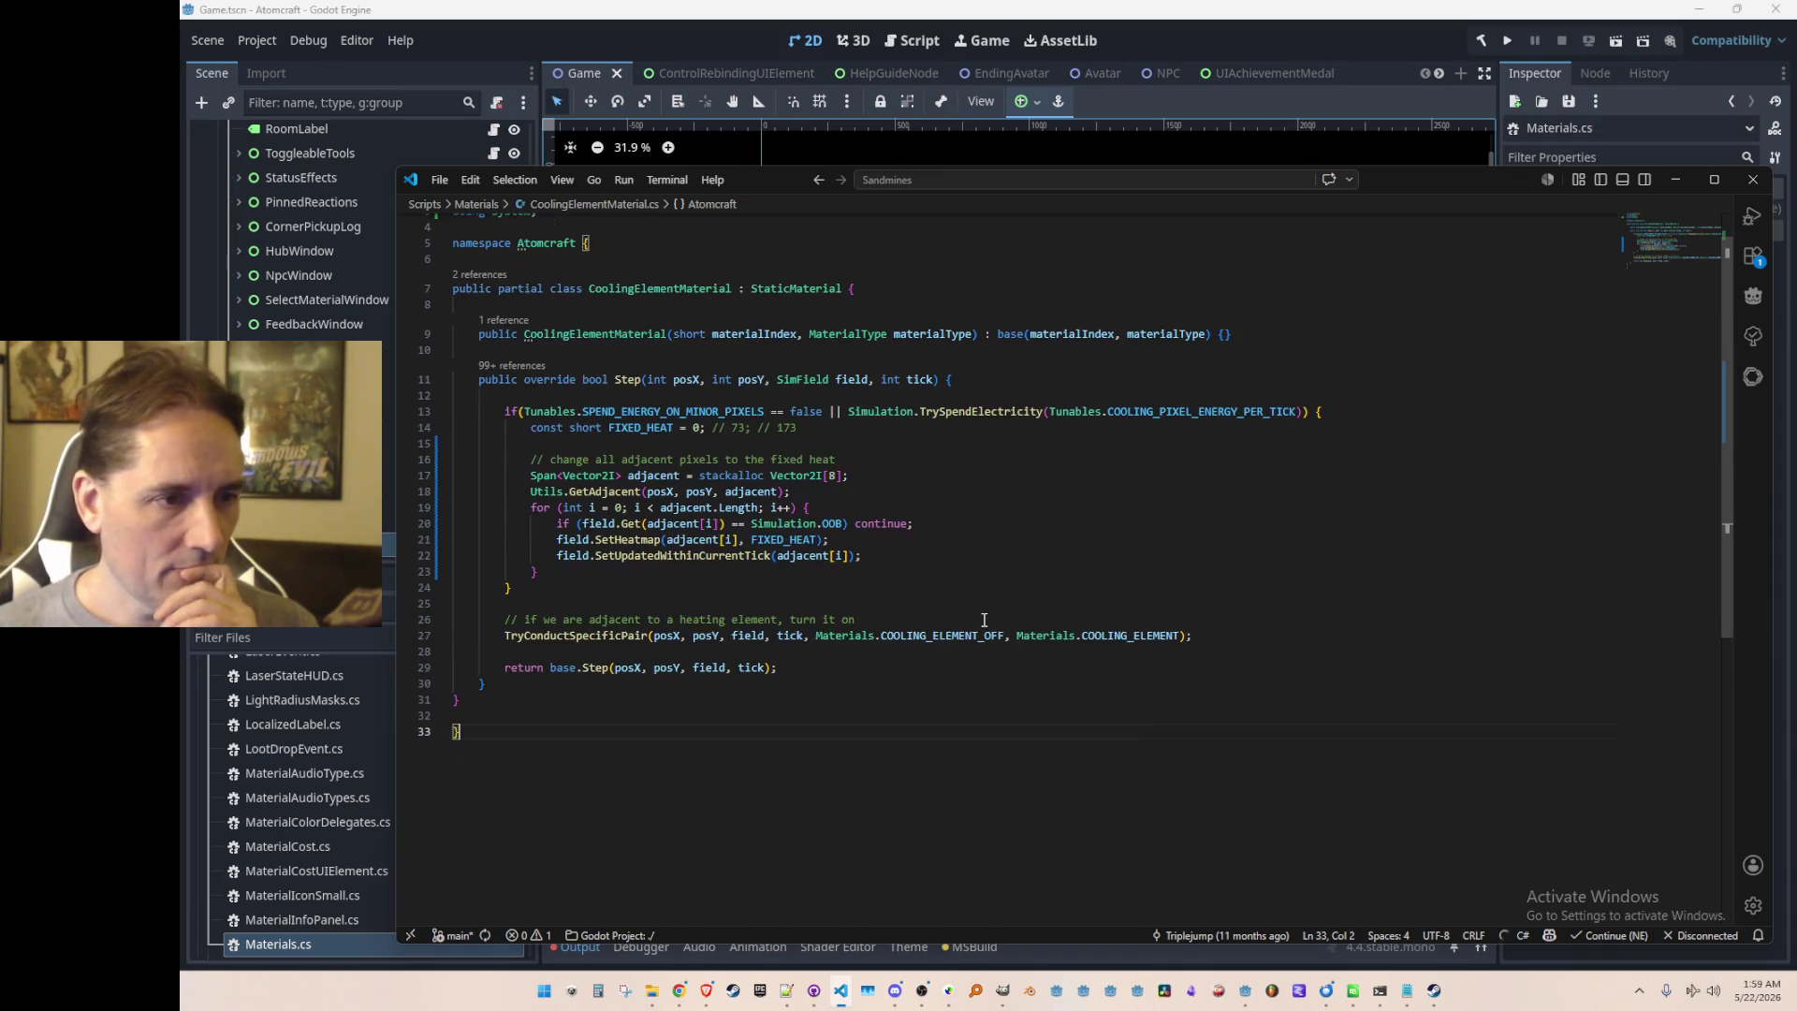
pyautogui.moveTo(1035, 634)
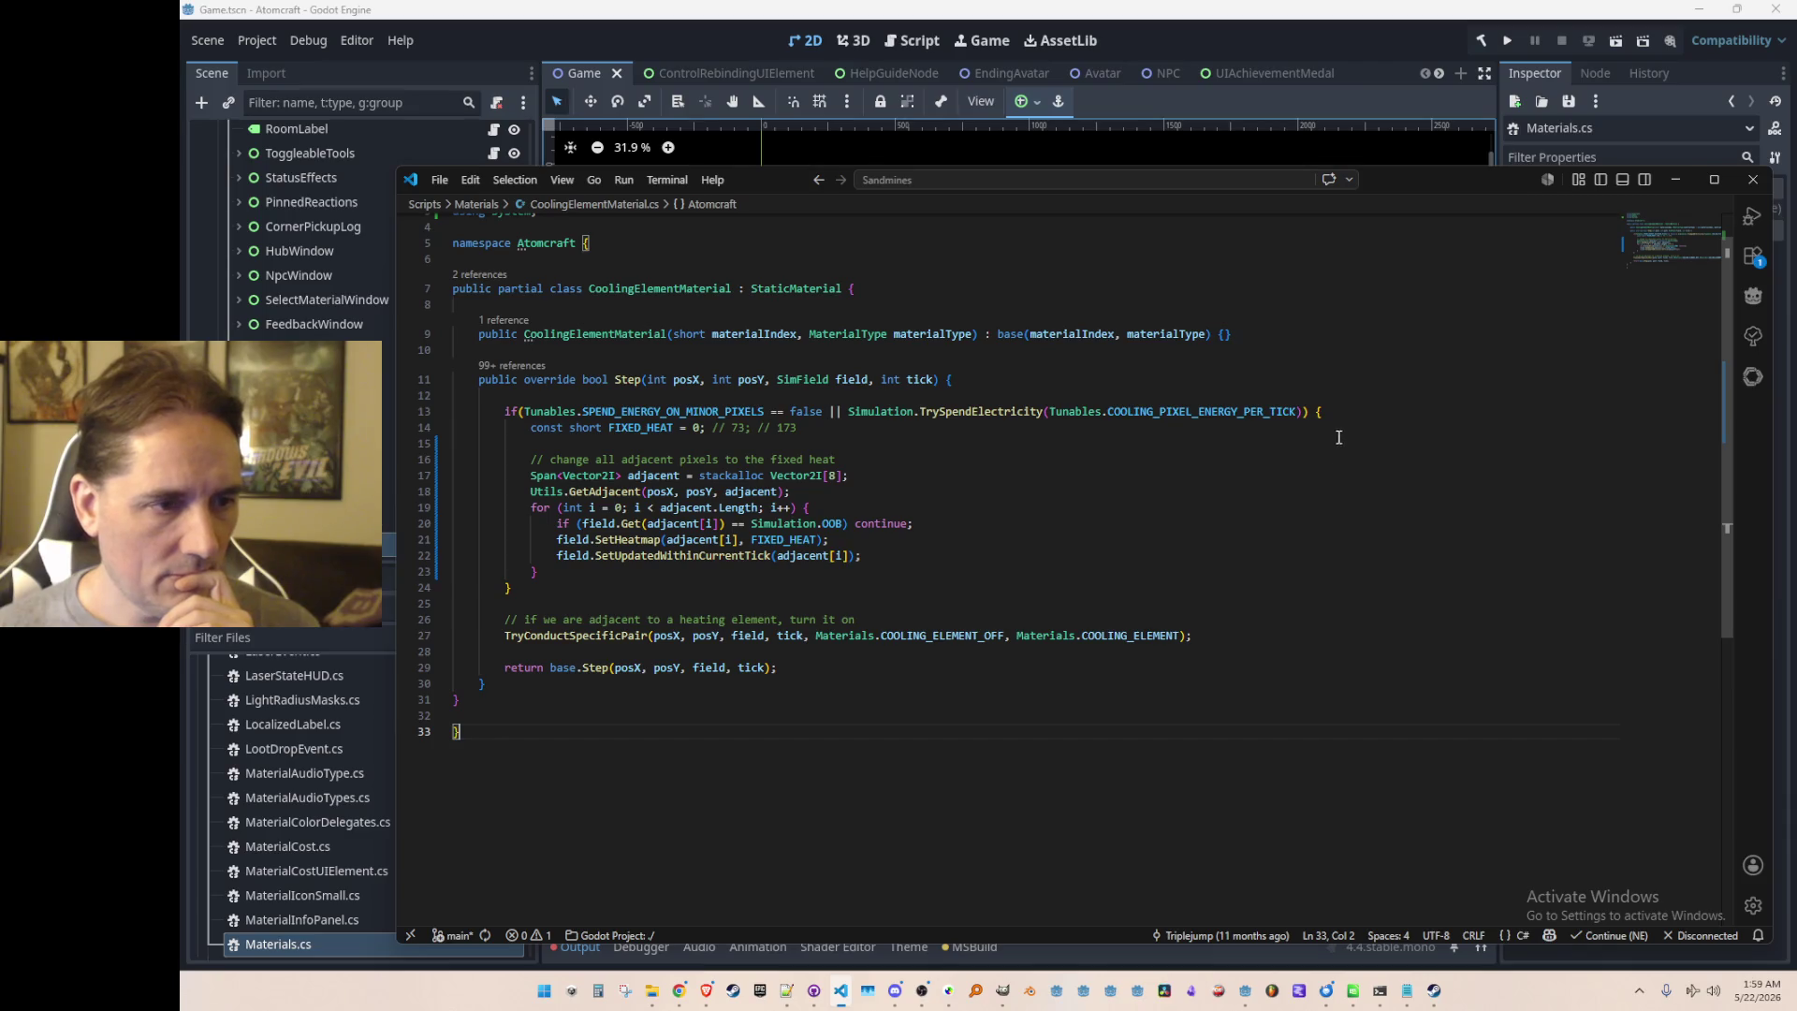
pyautogui.click(1508, 41)
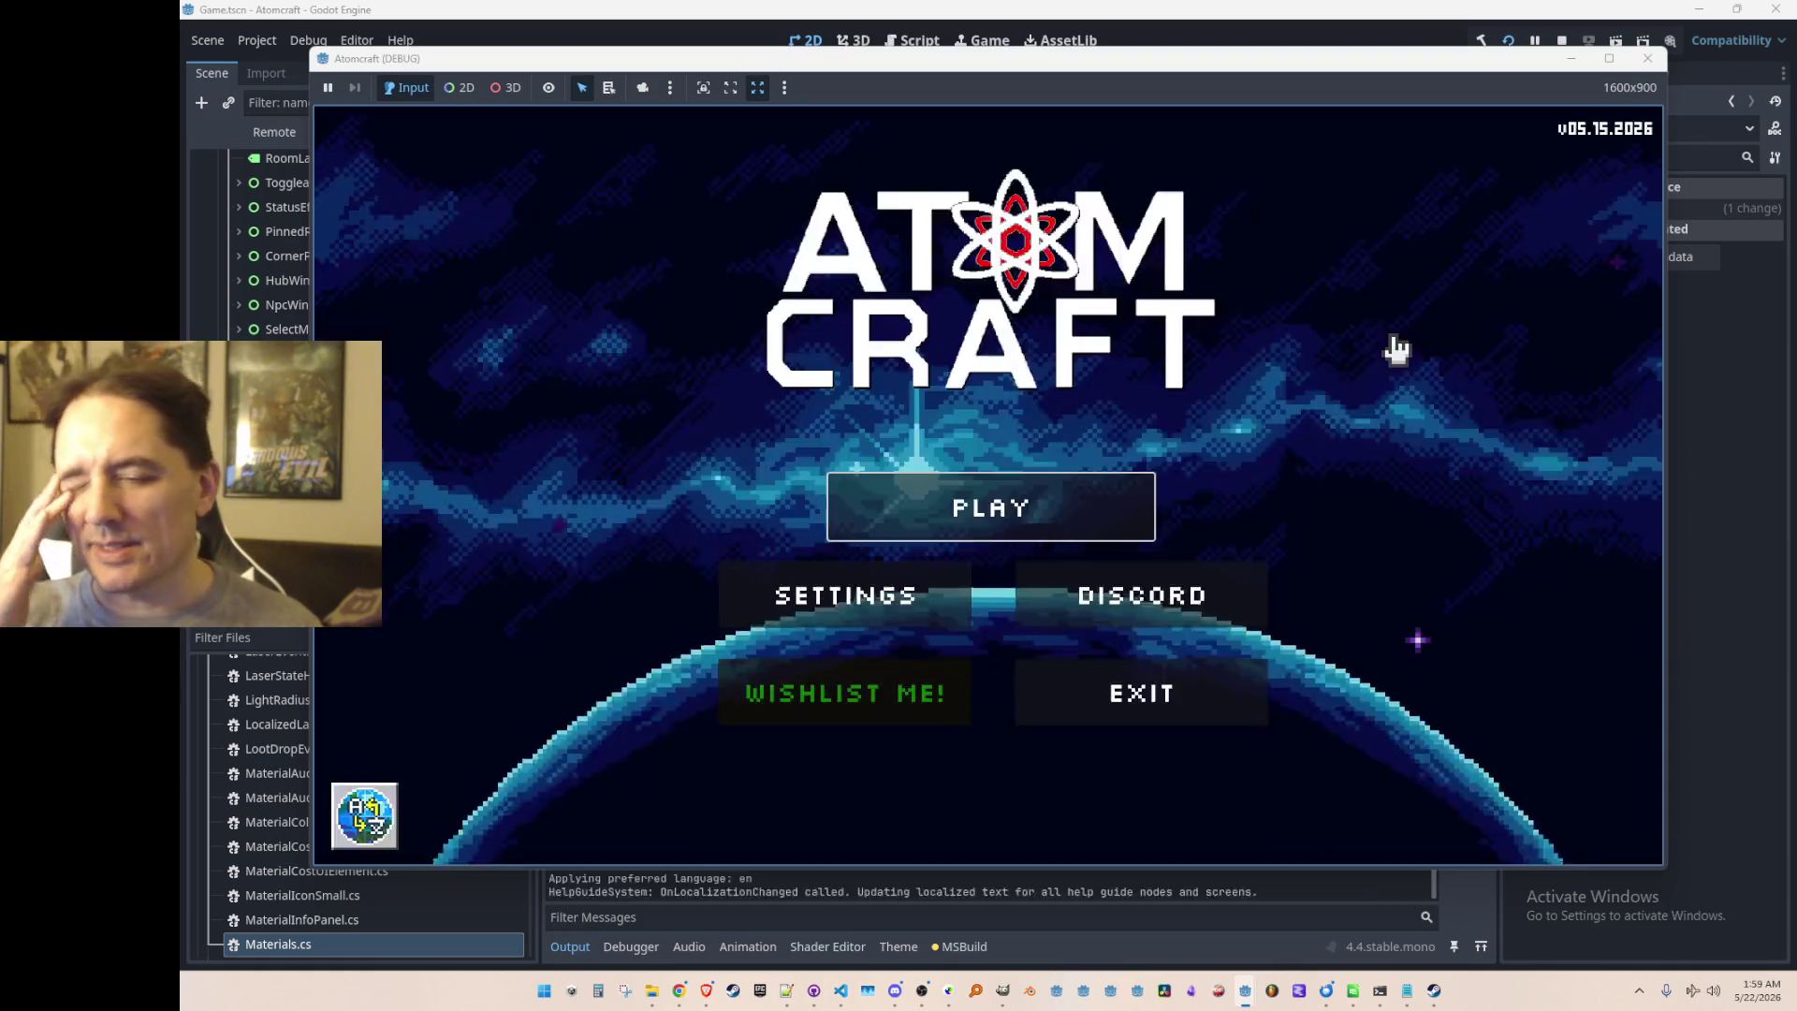
# Step: Press PLAY, pick the A Test 6 profile, and load the NPC Test H world
pyautogui.click(1033, 541)
pyautogui.scroll(-10, 1011, 515)
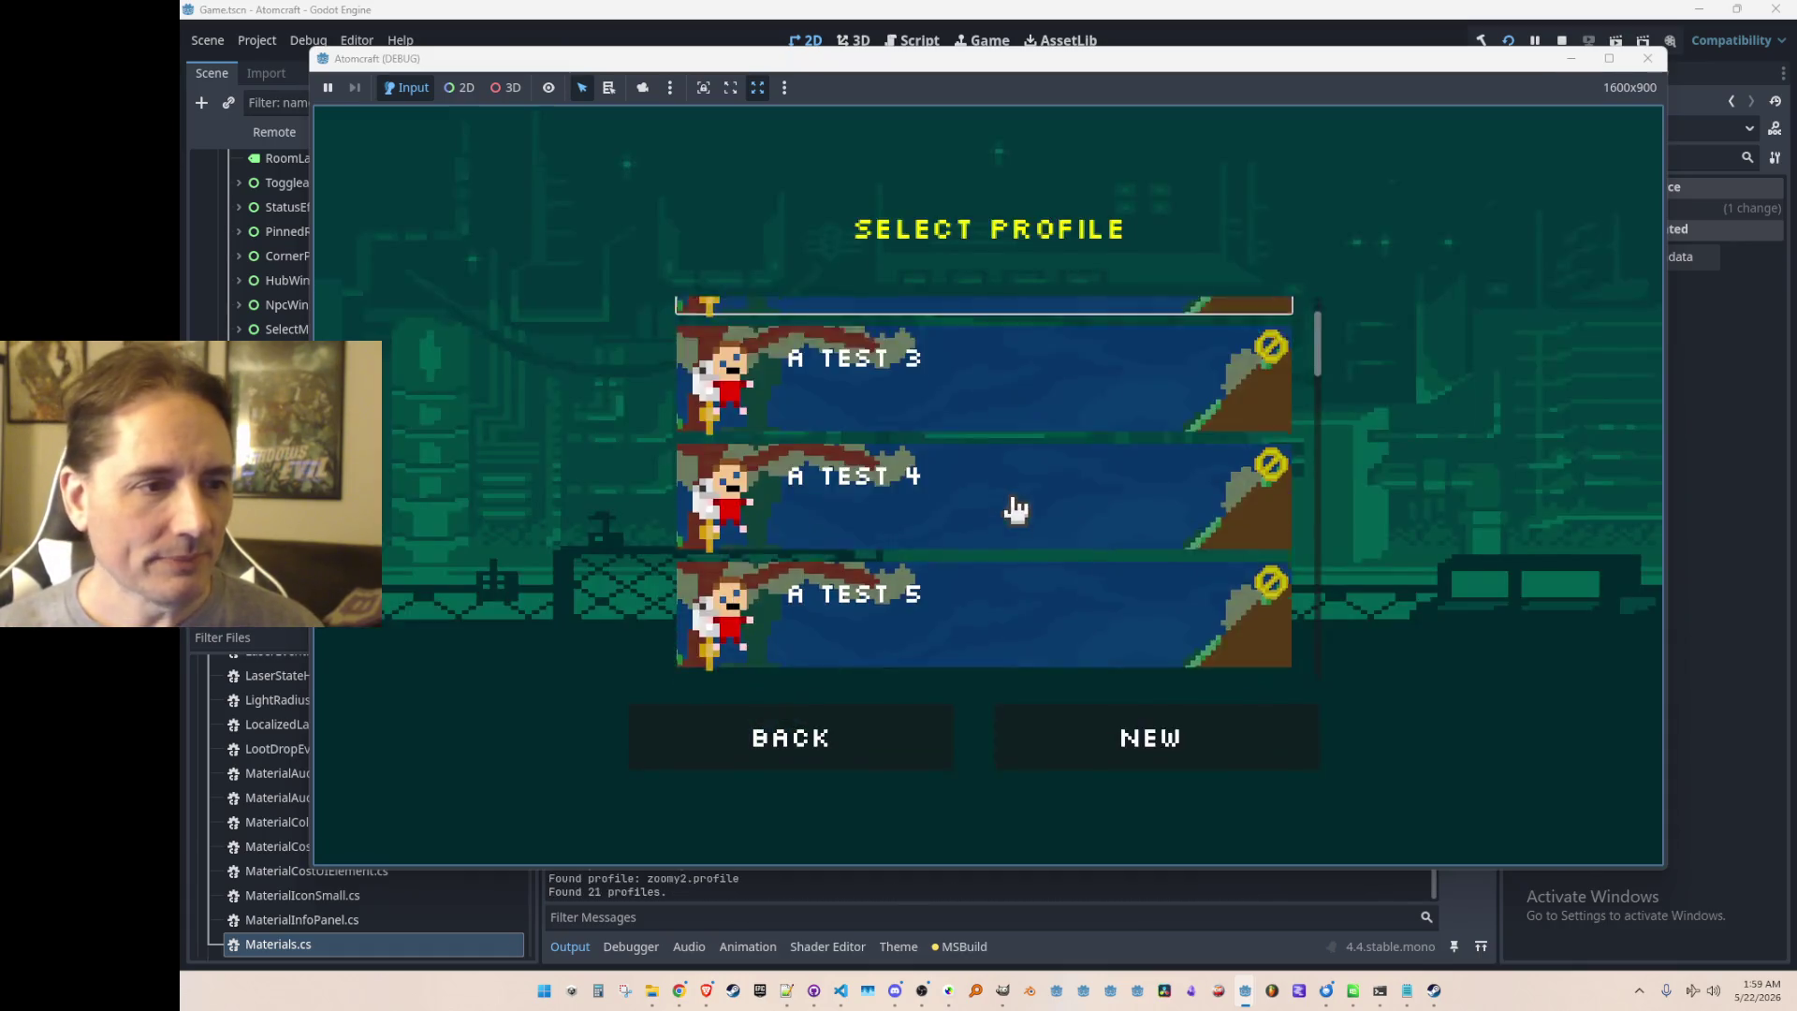
pyautogui.scroll(-1, 1025, 449)
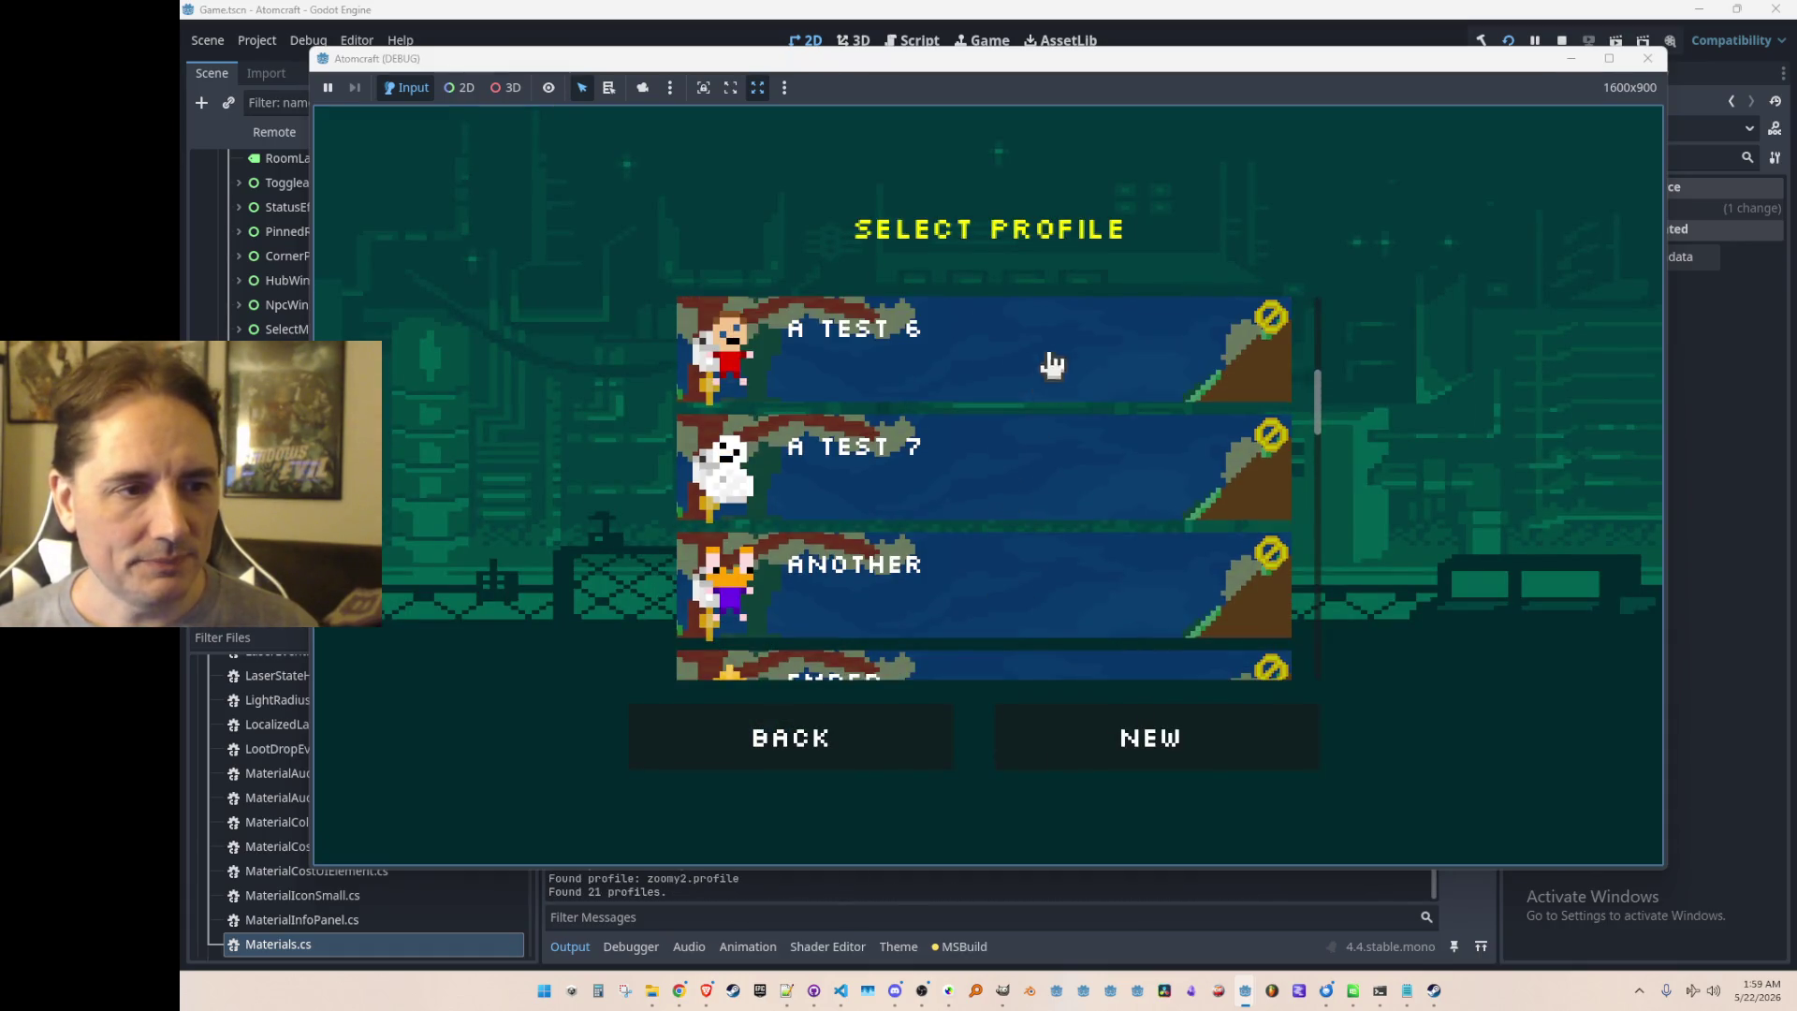
pyautogui.click(1037, 384)
pyautogui.scroll(-10, 1025, 431)
pyautogui.scroll(-3, 1023, 459)
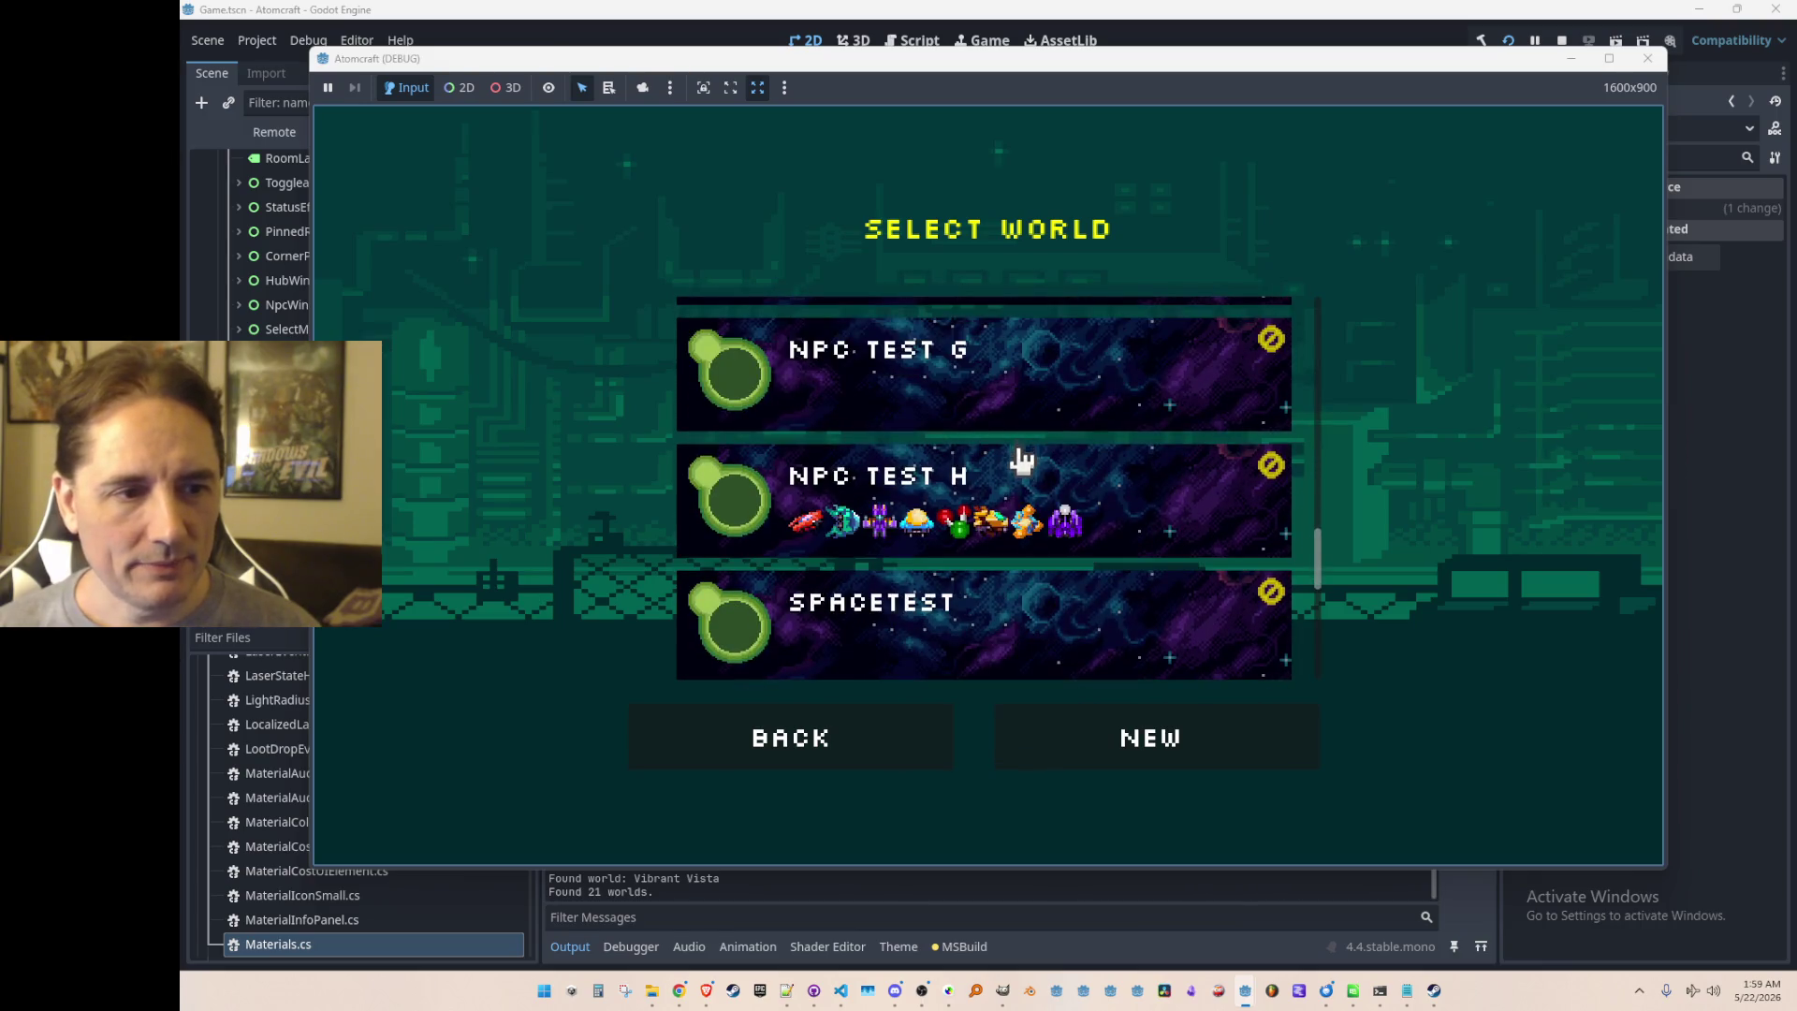
pyautogui.click(1092, 494)
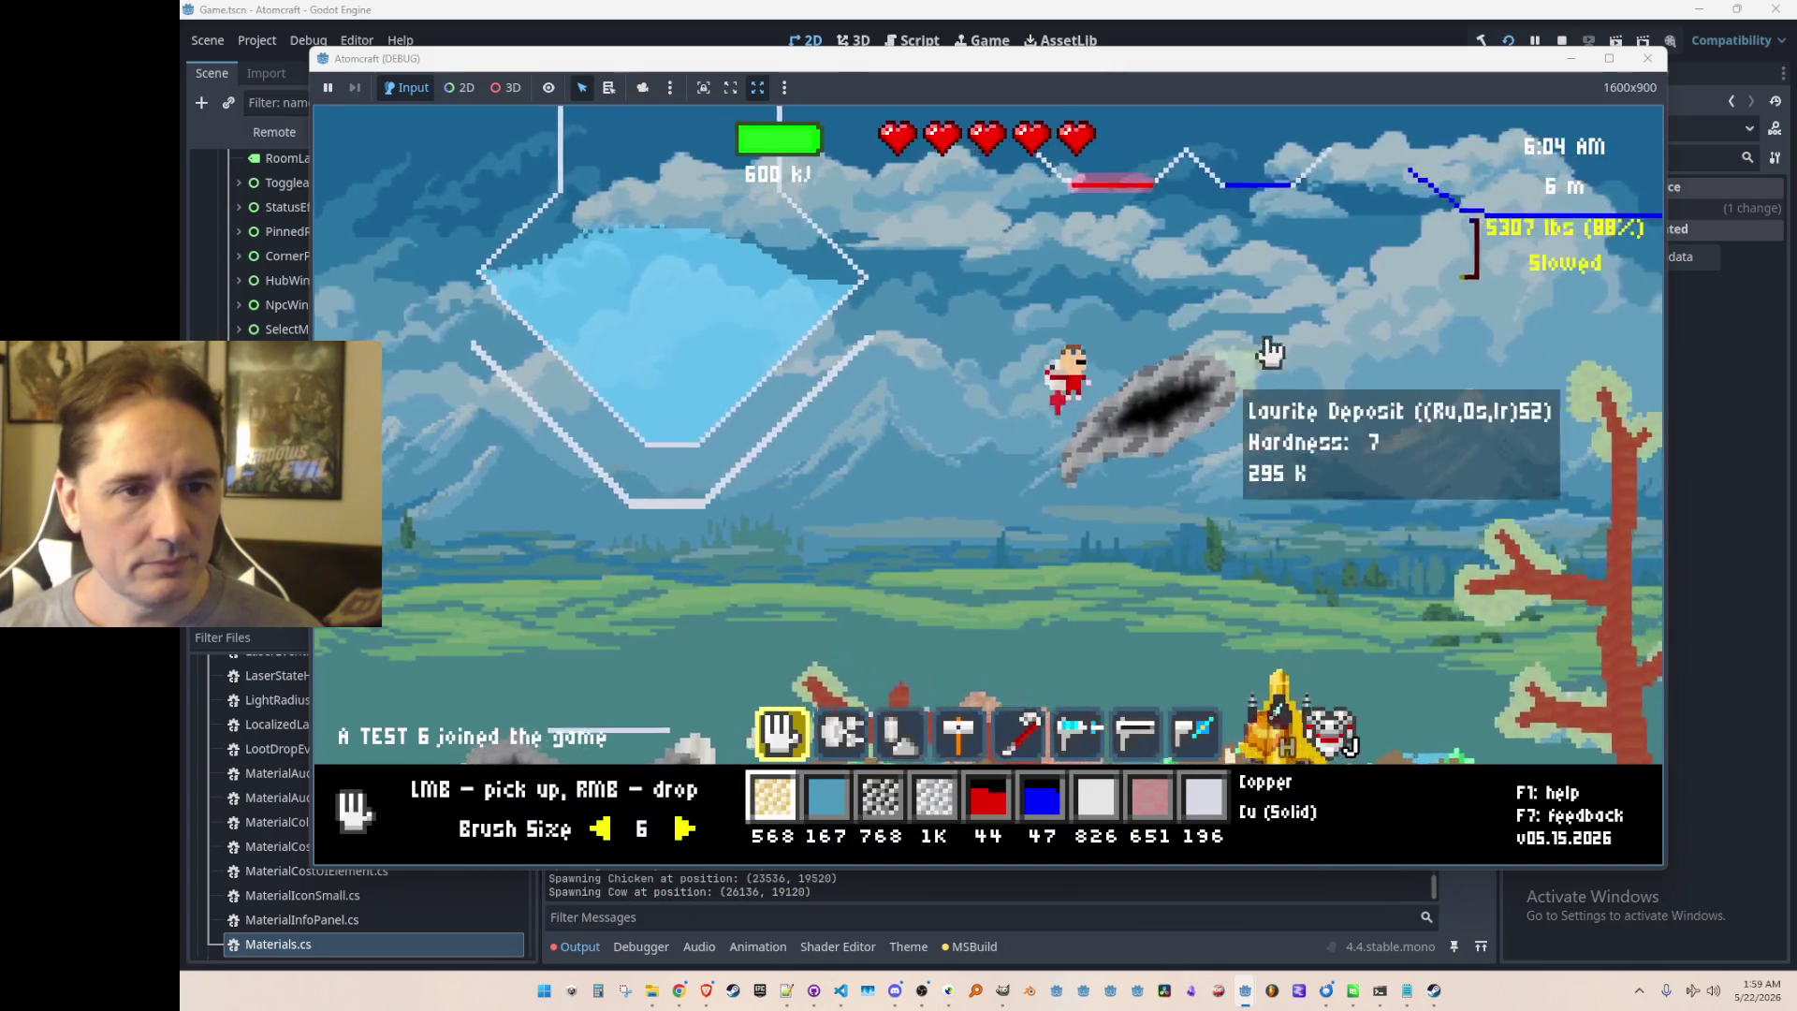
# Step: Select water in the hotbar and drop it onto the cooling element line
pyautogui.press('d')
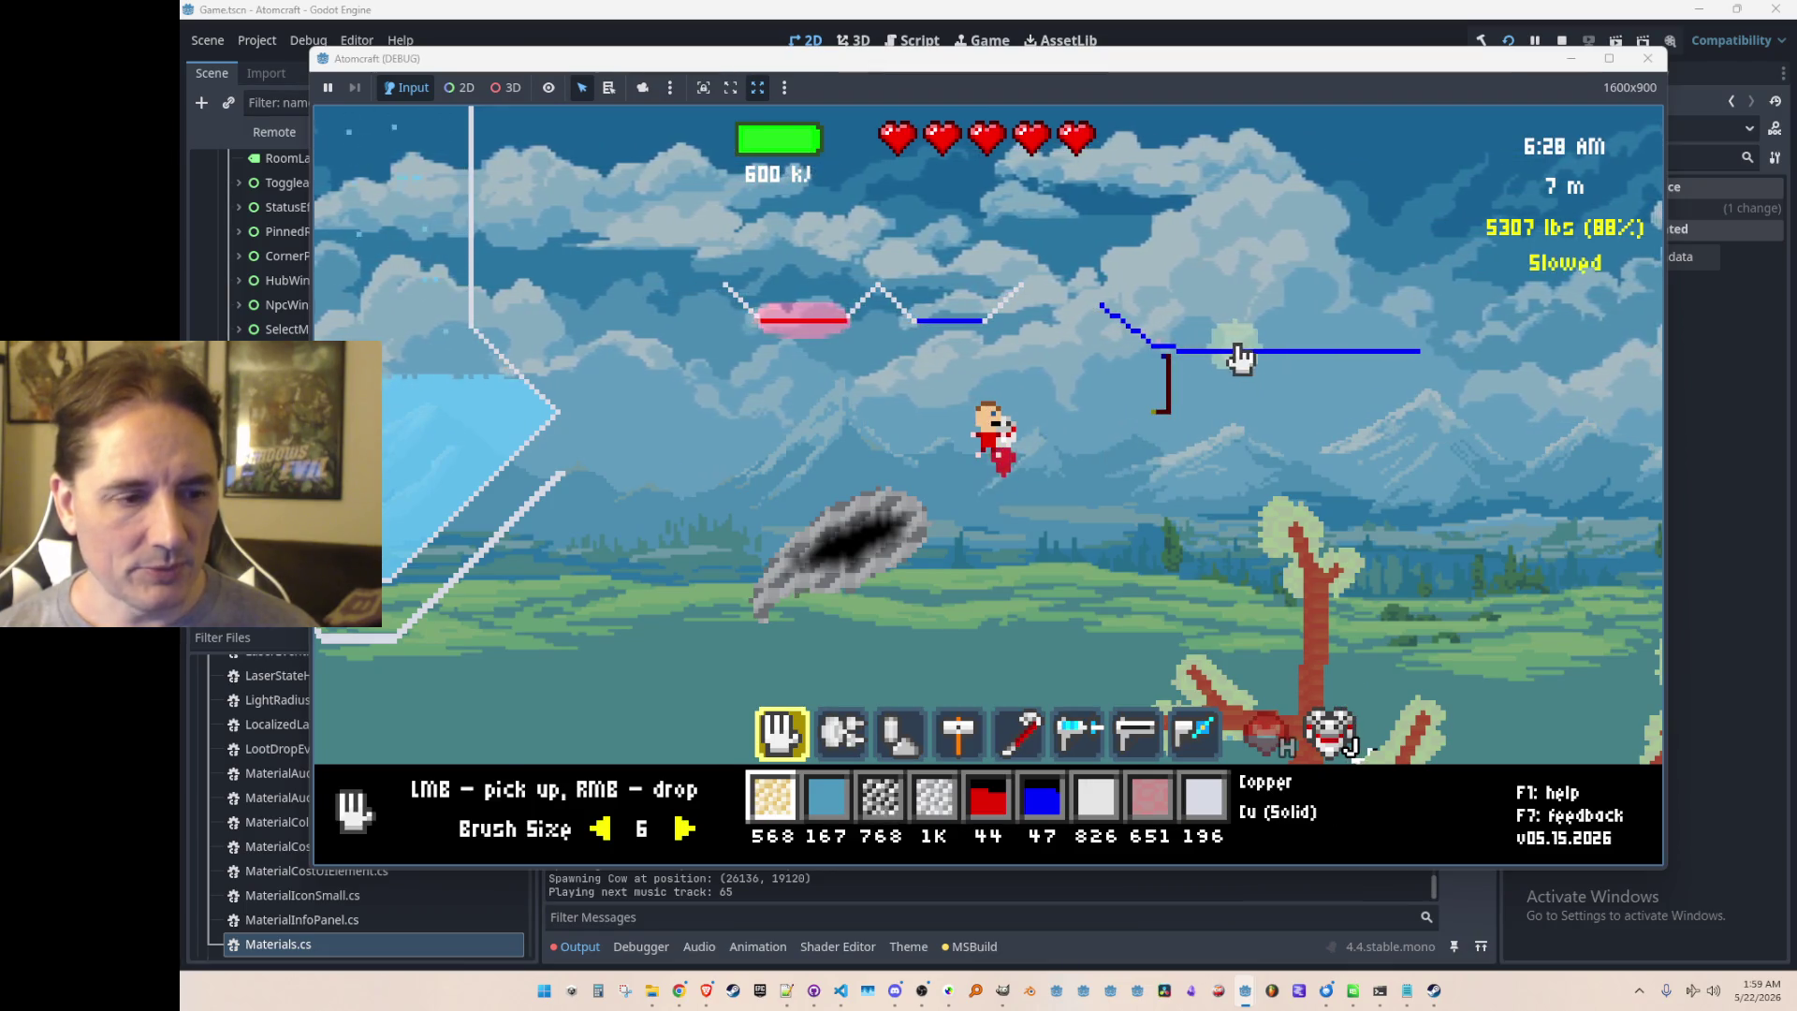
pyautogui.press('2')
pyautogui.rightClick(1224, 213)
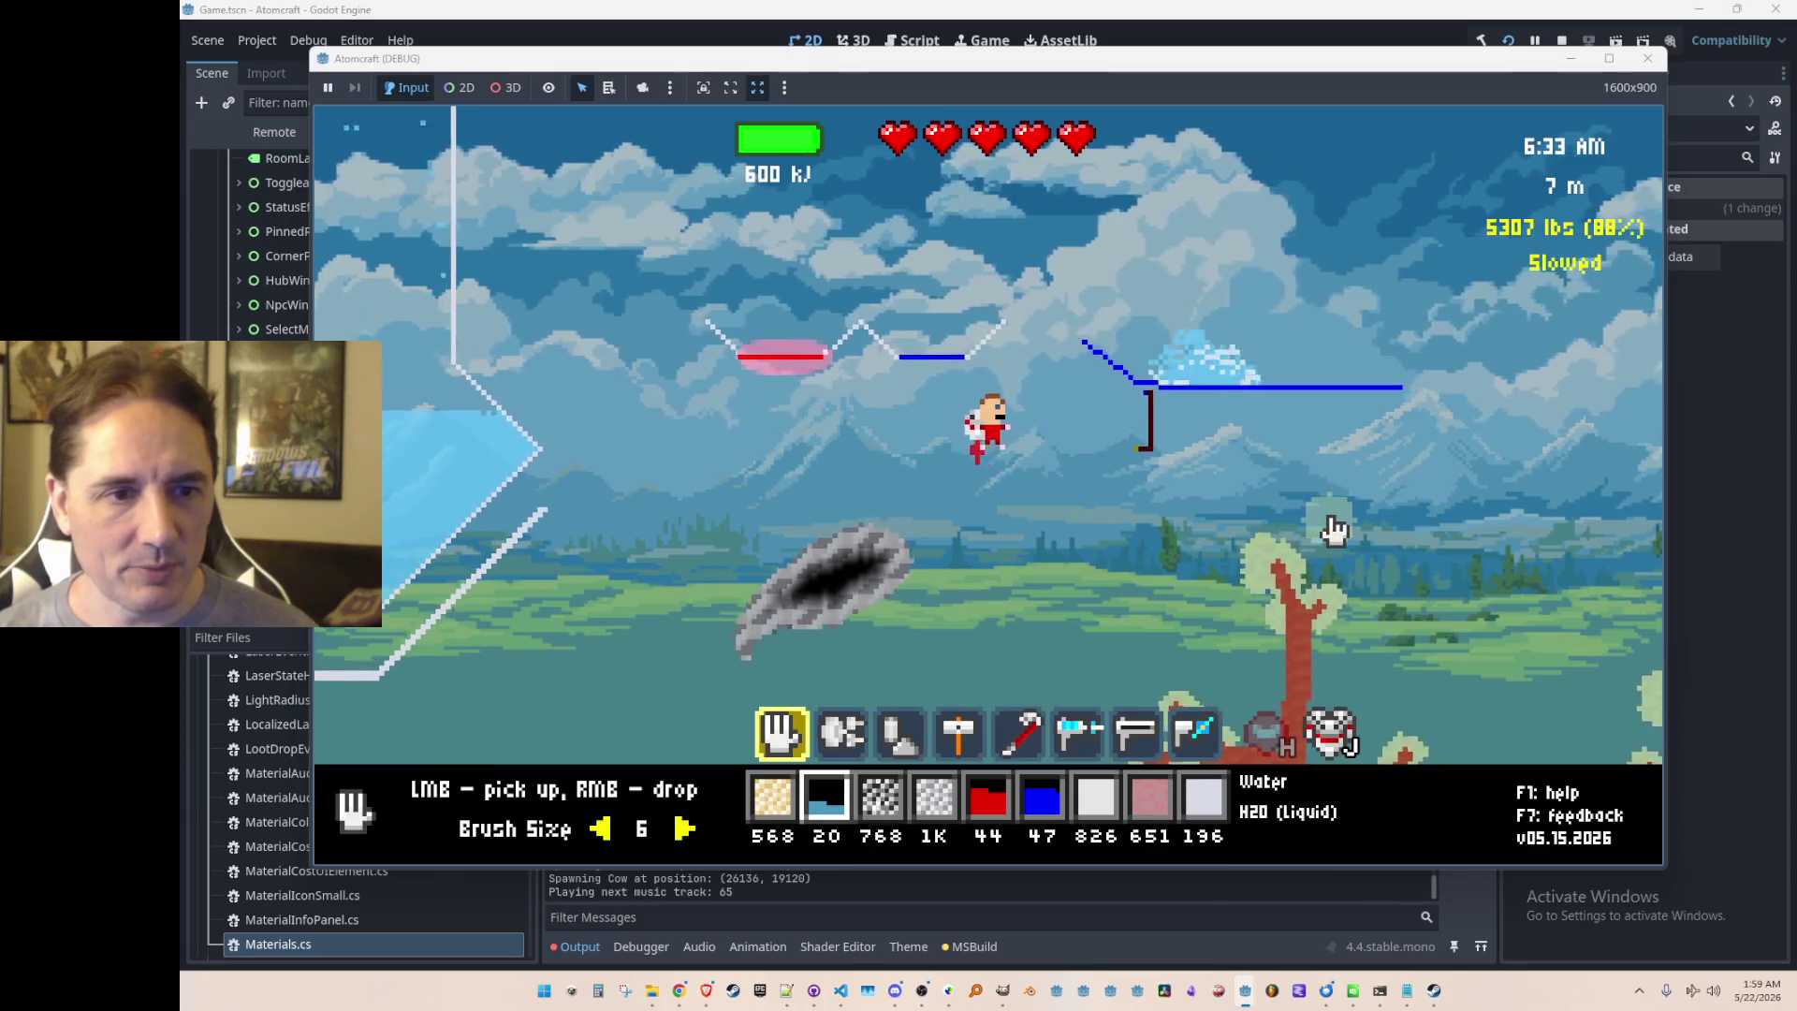
pyautogui.rightClick(1257, 357)
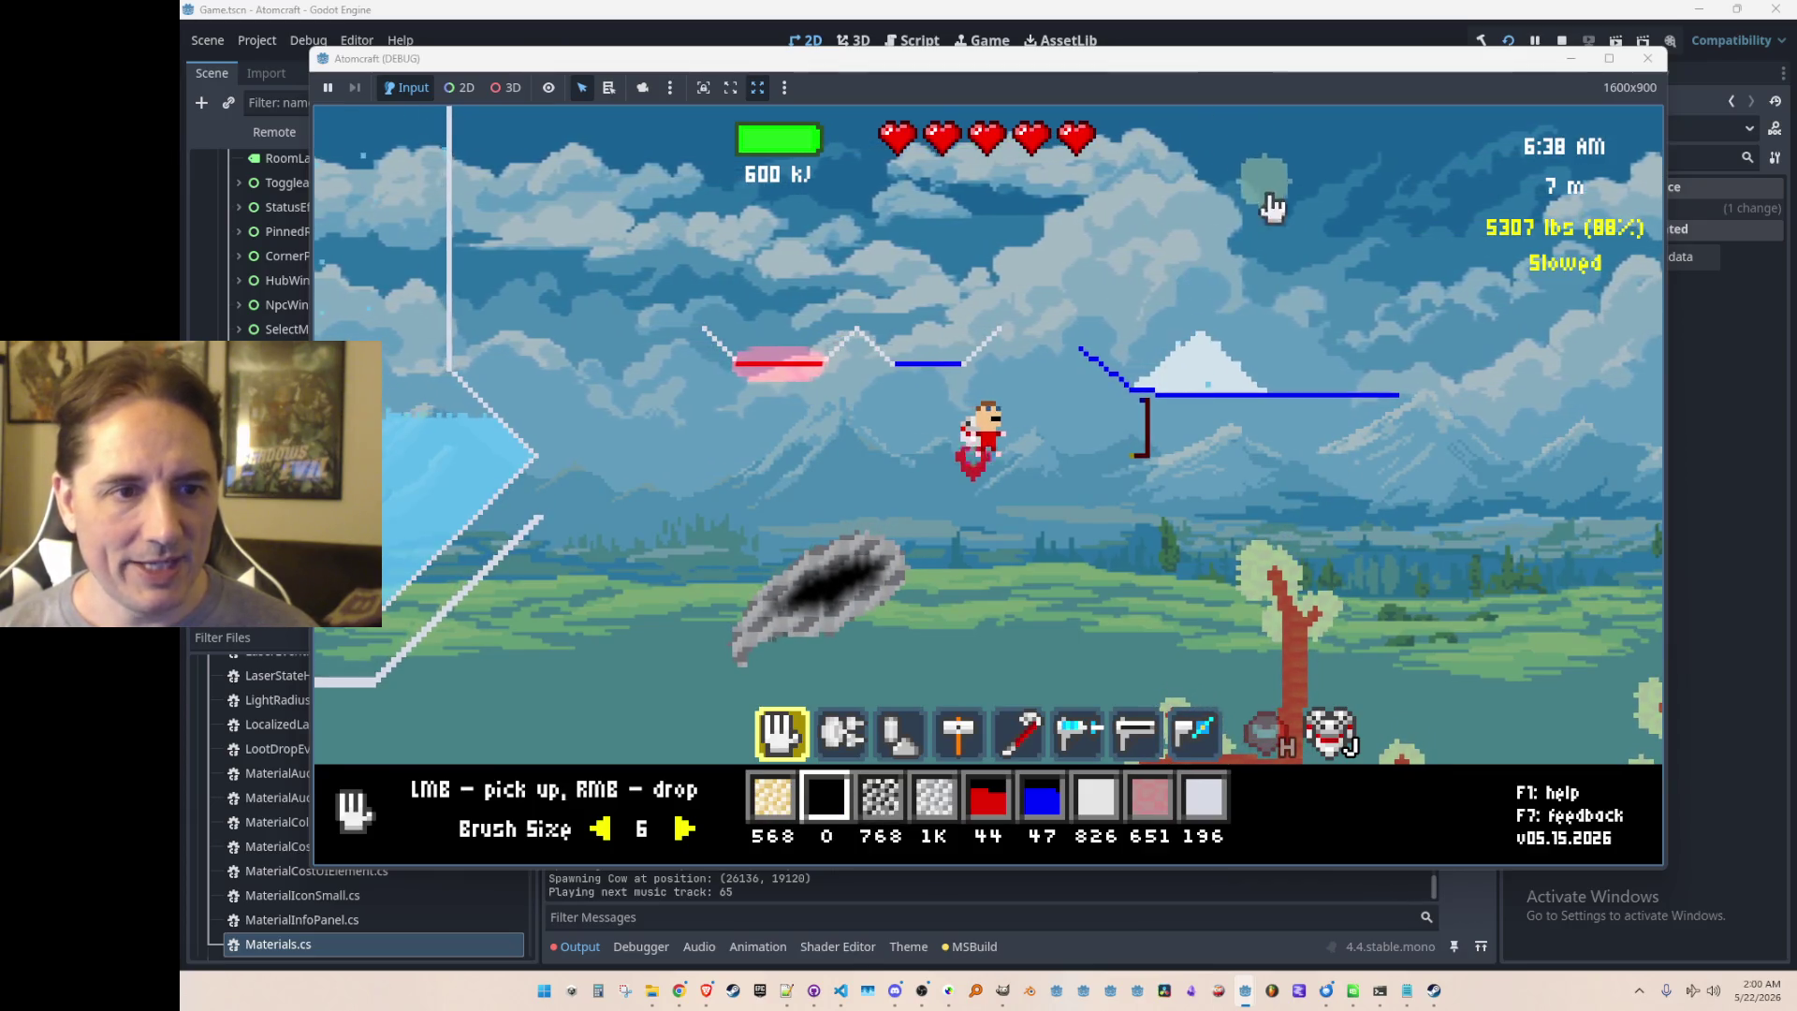
# Step: Run 'give Water' twice in the game console to get more water
pyautogui.press('`')
pyautogui.write('give Water')
pyautogui.press('Return')
pyautogui.write('give Wat')
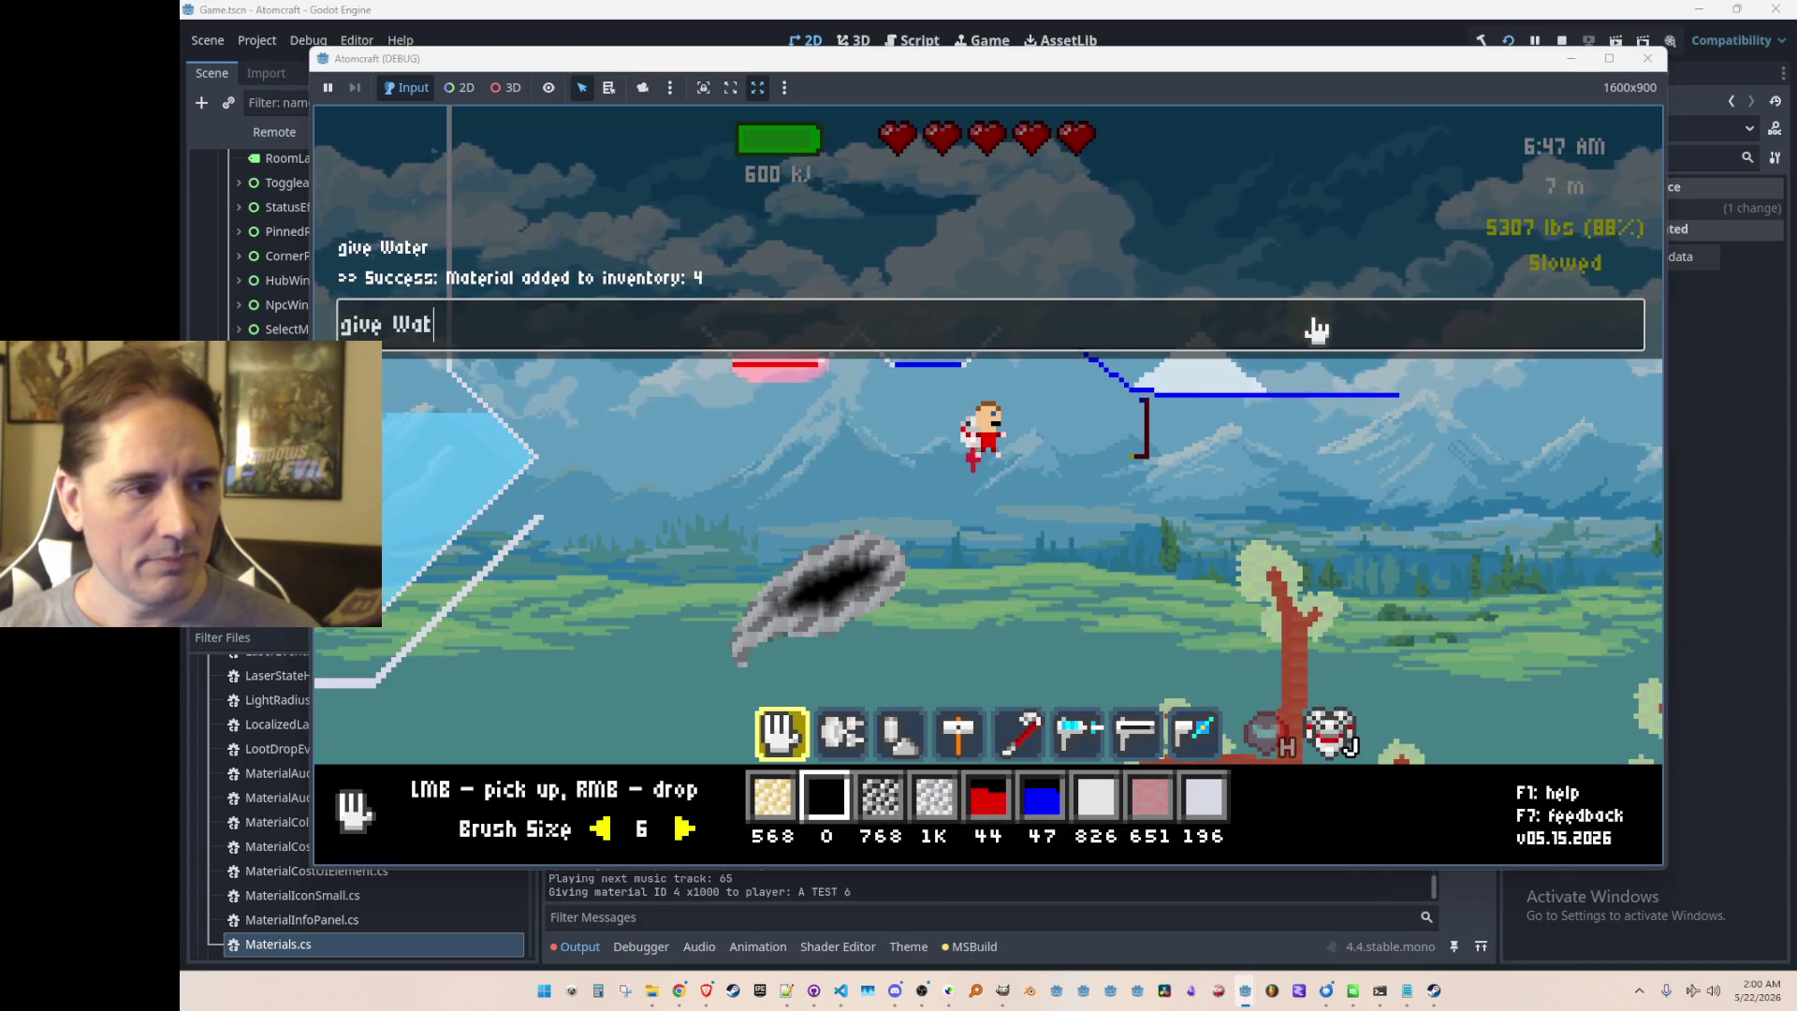
pyautogui.write('er')
pyautogui.press('Return')
pyautogui.press('`')
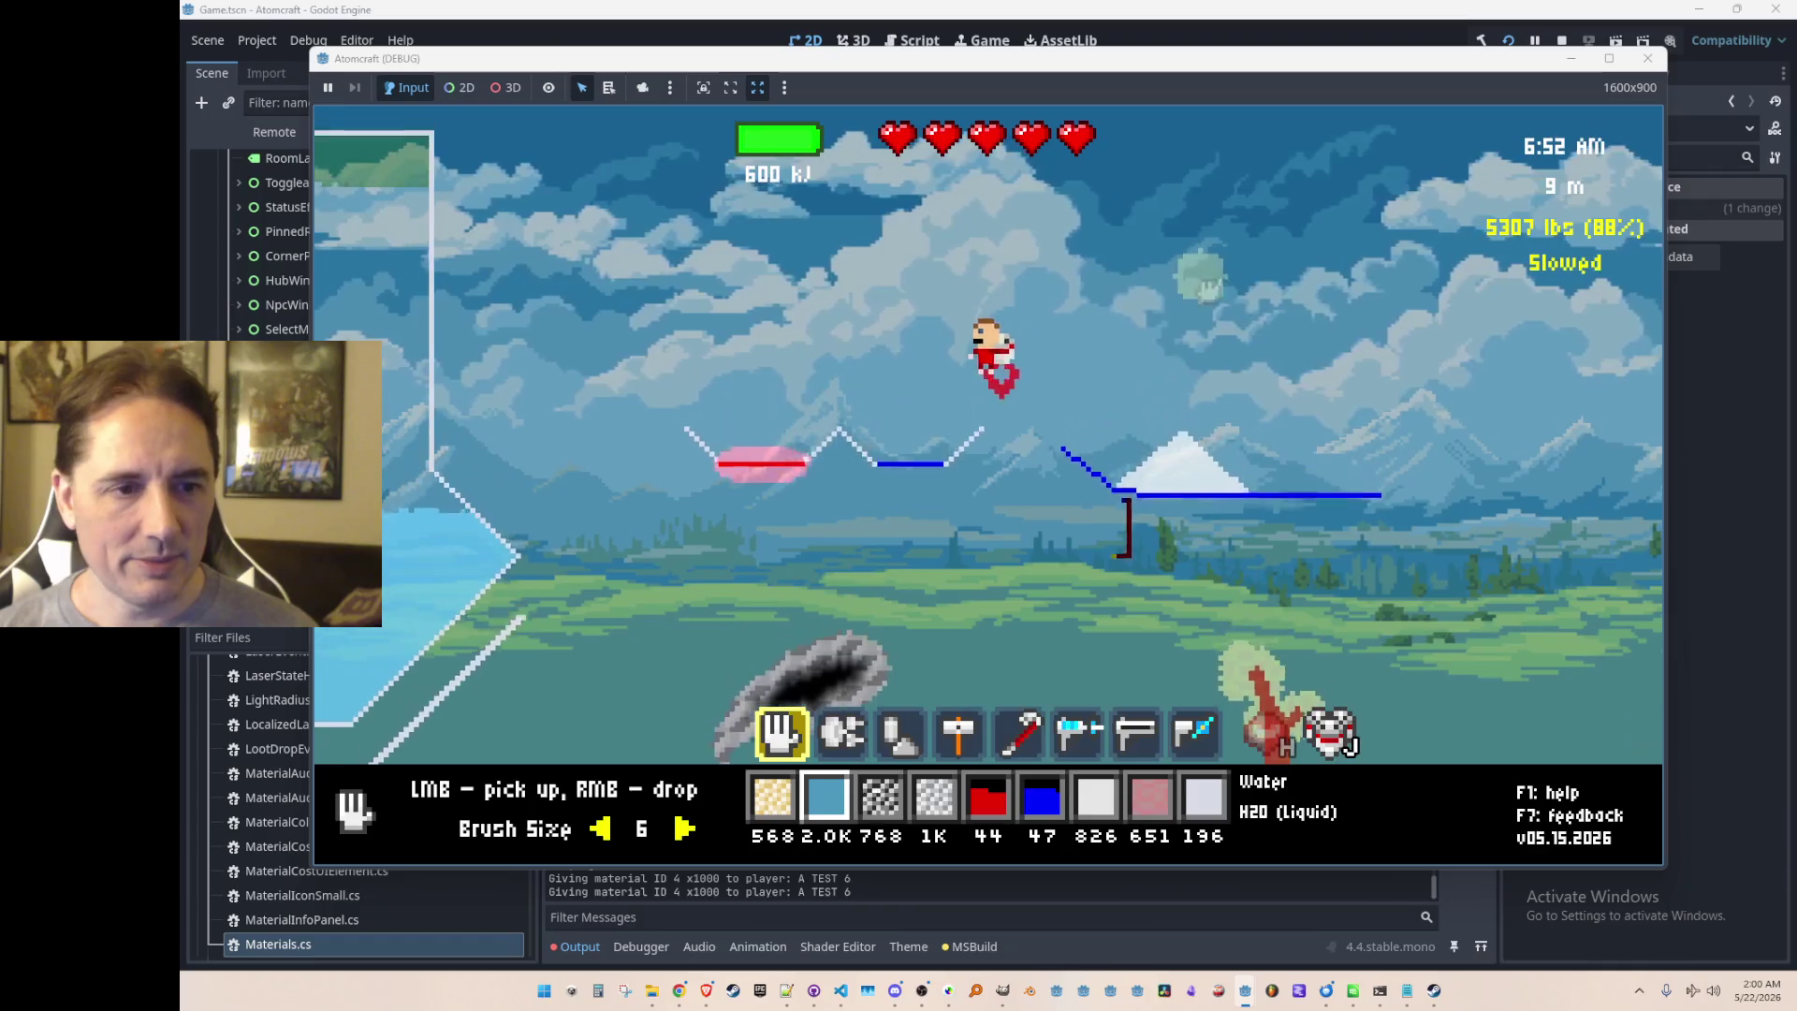
# Step: Pour the extra water over the ice pile on the cooler
pyautogui.rightClick(1201, 281)
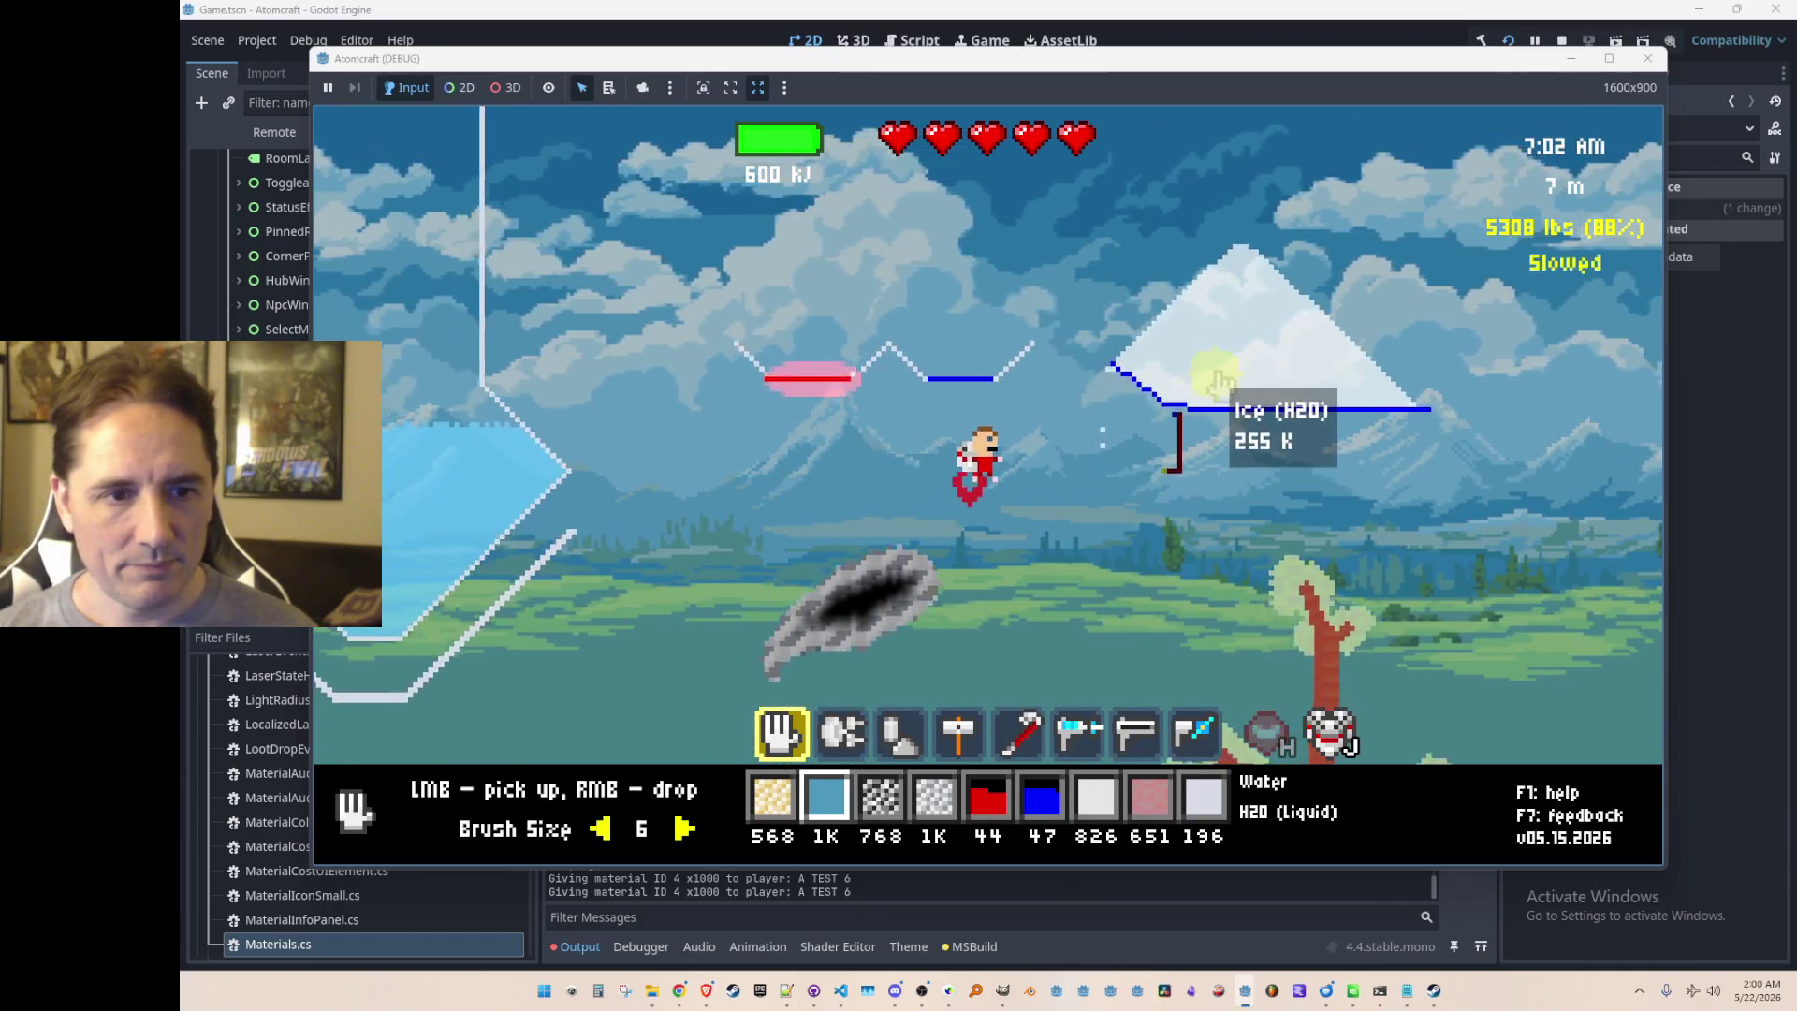
pyautogui.press('w')
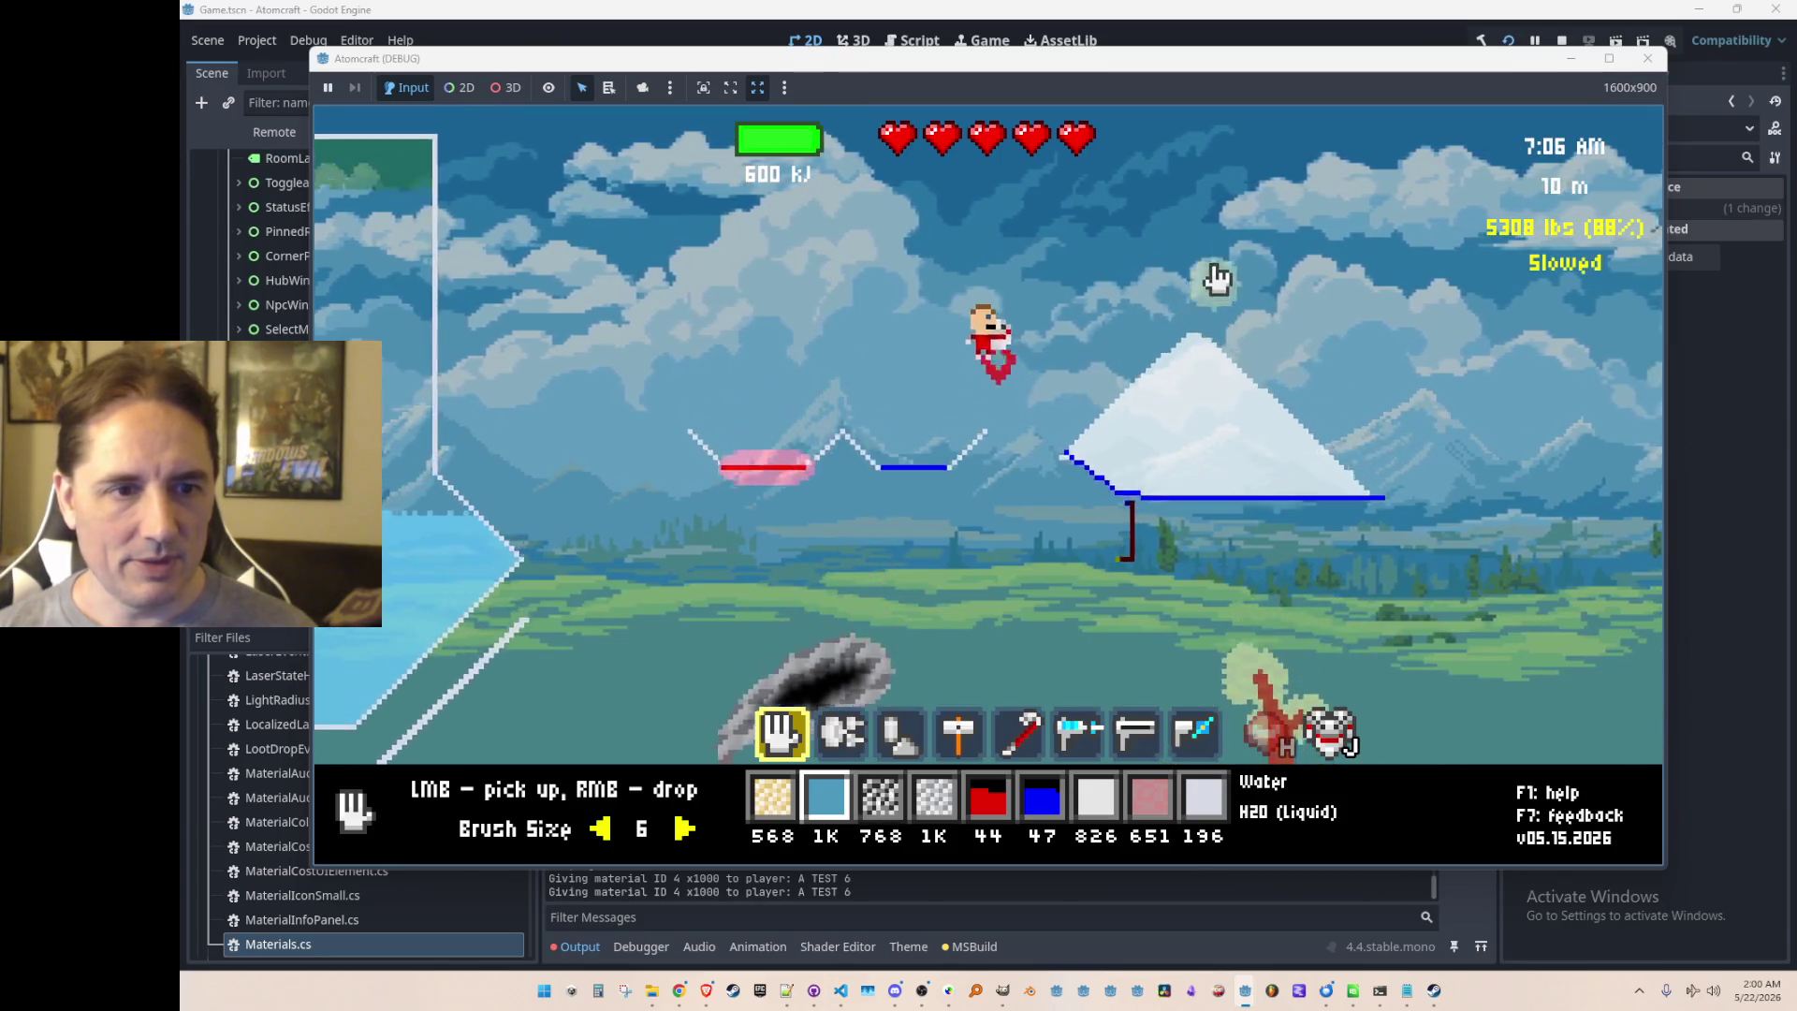
pyautogui.rightClick(1216, 284)
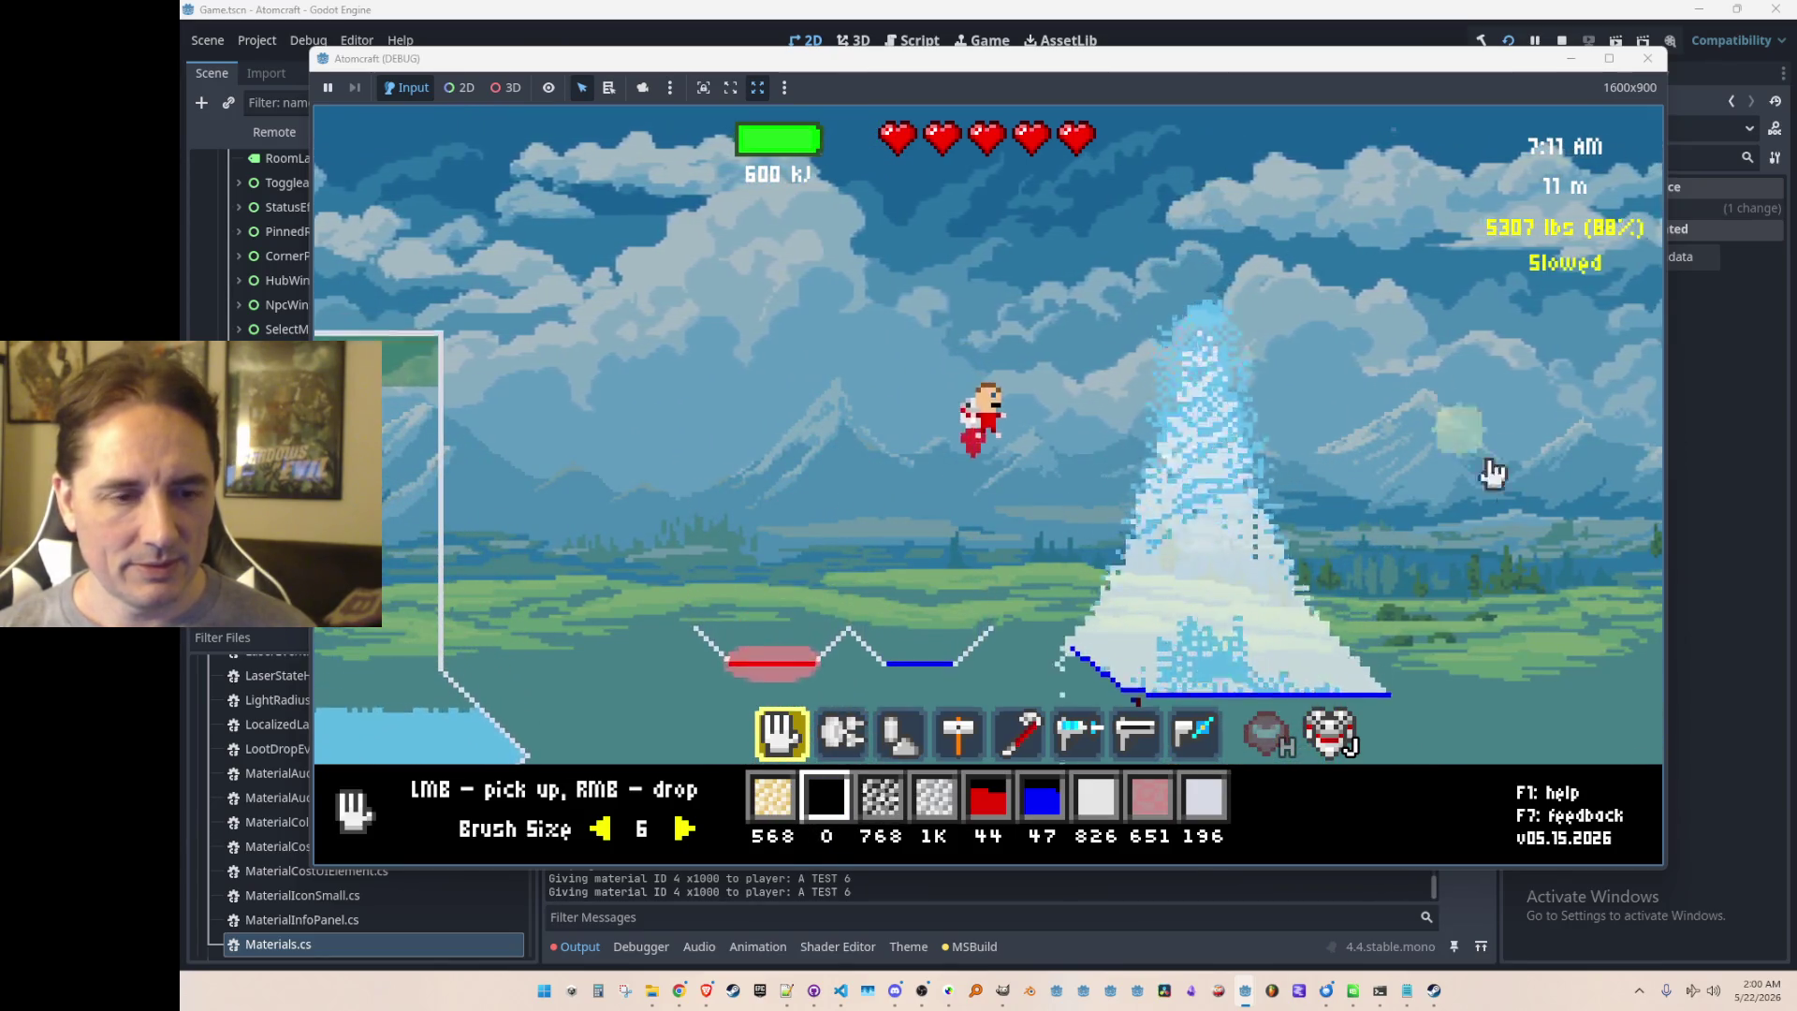
pyautogui.press('w')
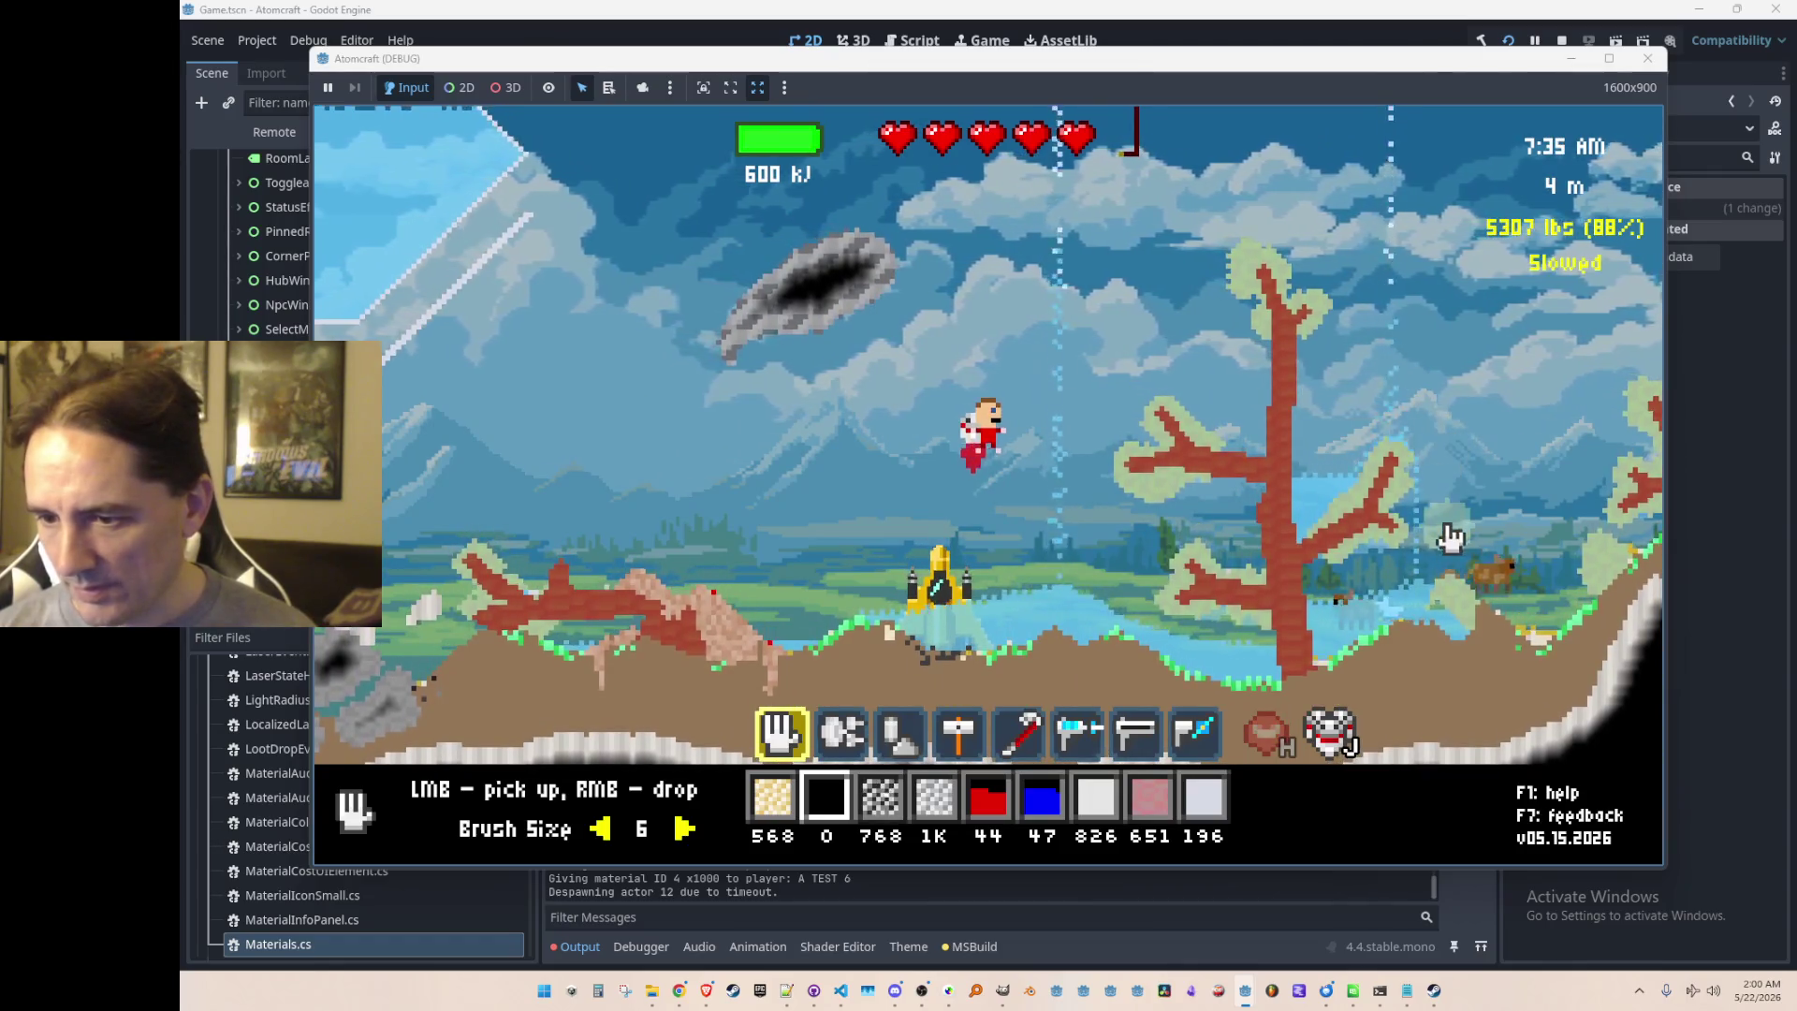
# Step: Collect water from the ground and drop it beside the cooling element
pyautogui.moveTo(1394, 637)
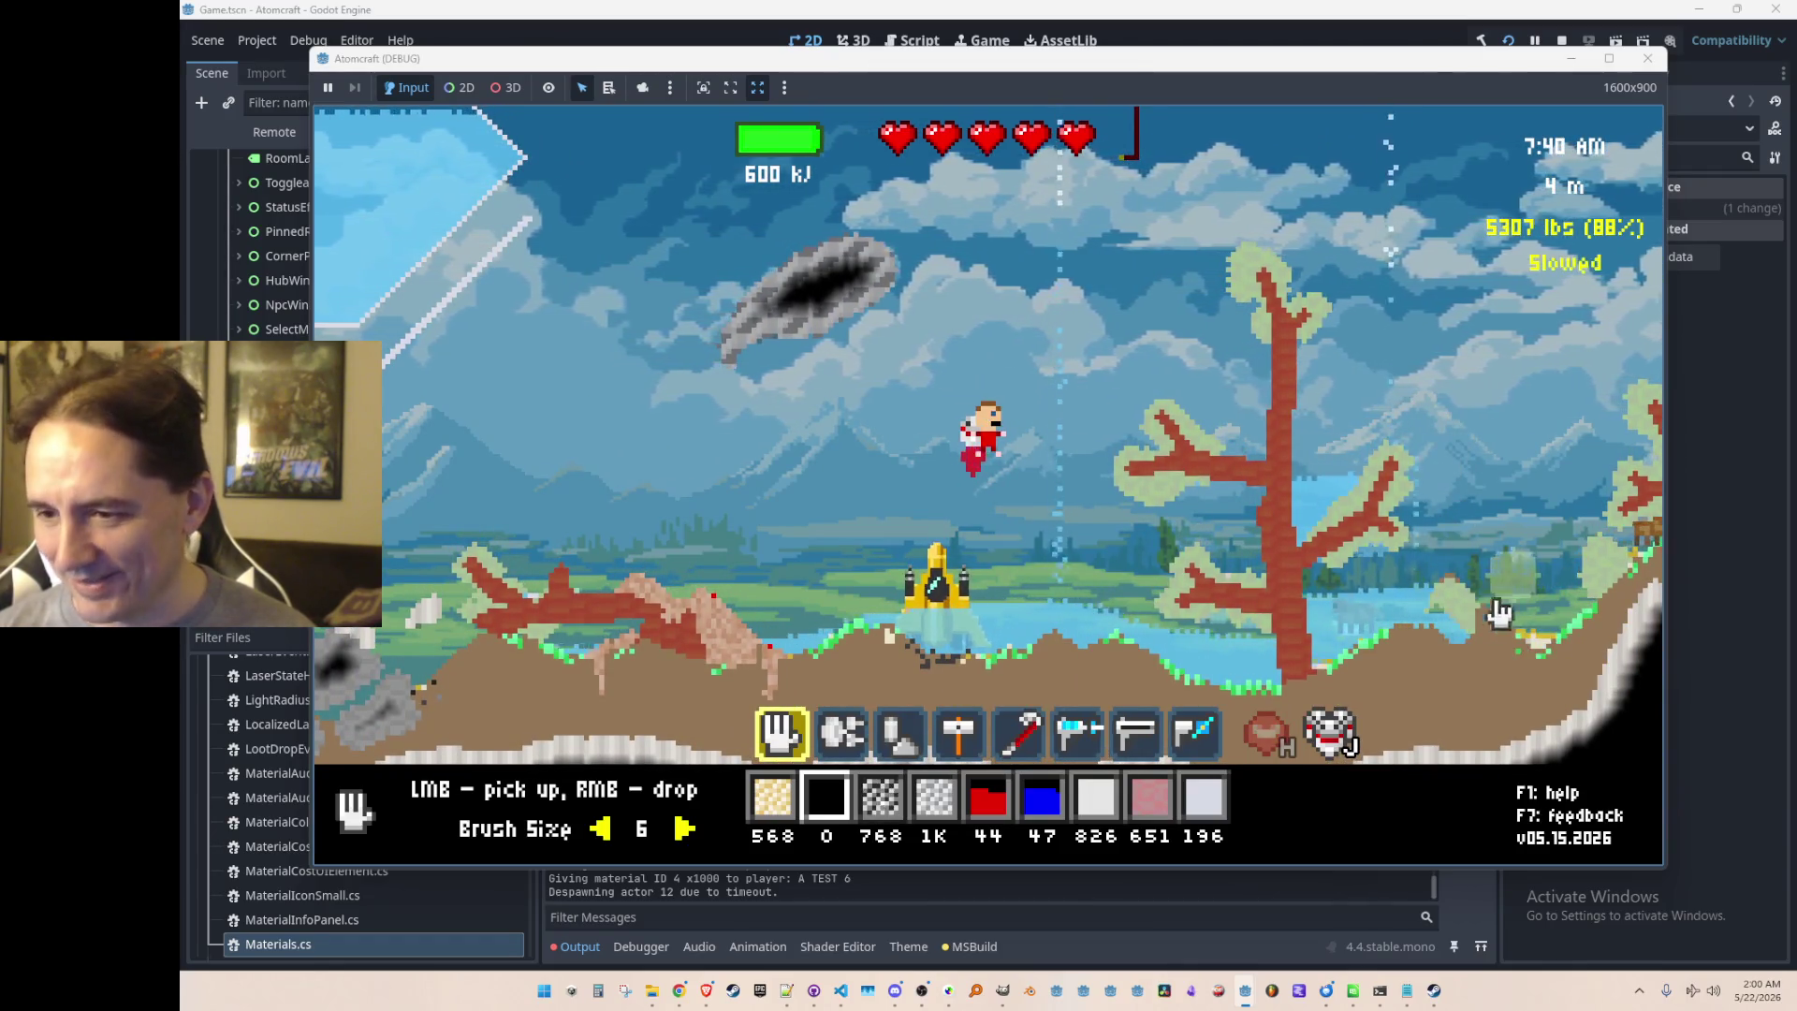
pyautogui.moveTo(1329, 646)
pyautogui.mouseDown()
pyautogui.moveTo(1307, 638)
pyautogui.moveTo(1275, 664)
pyautogui.mouseUp()
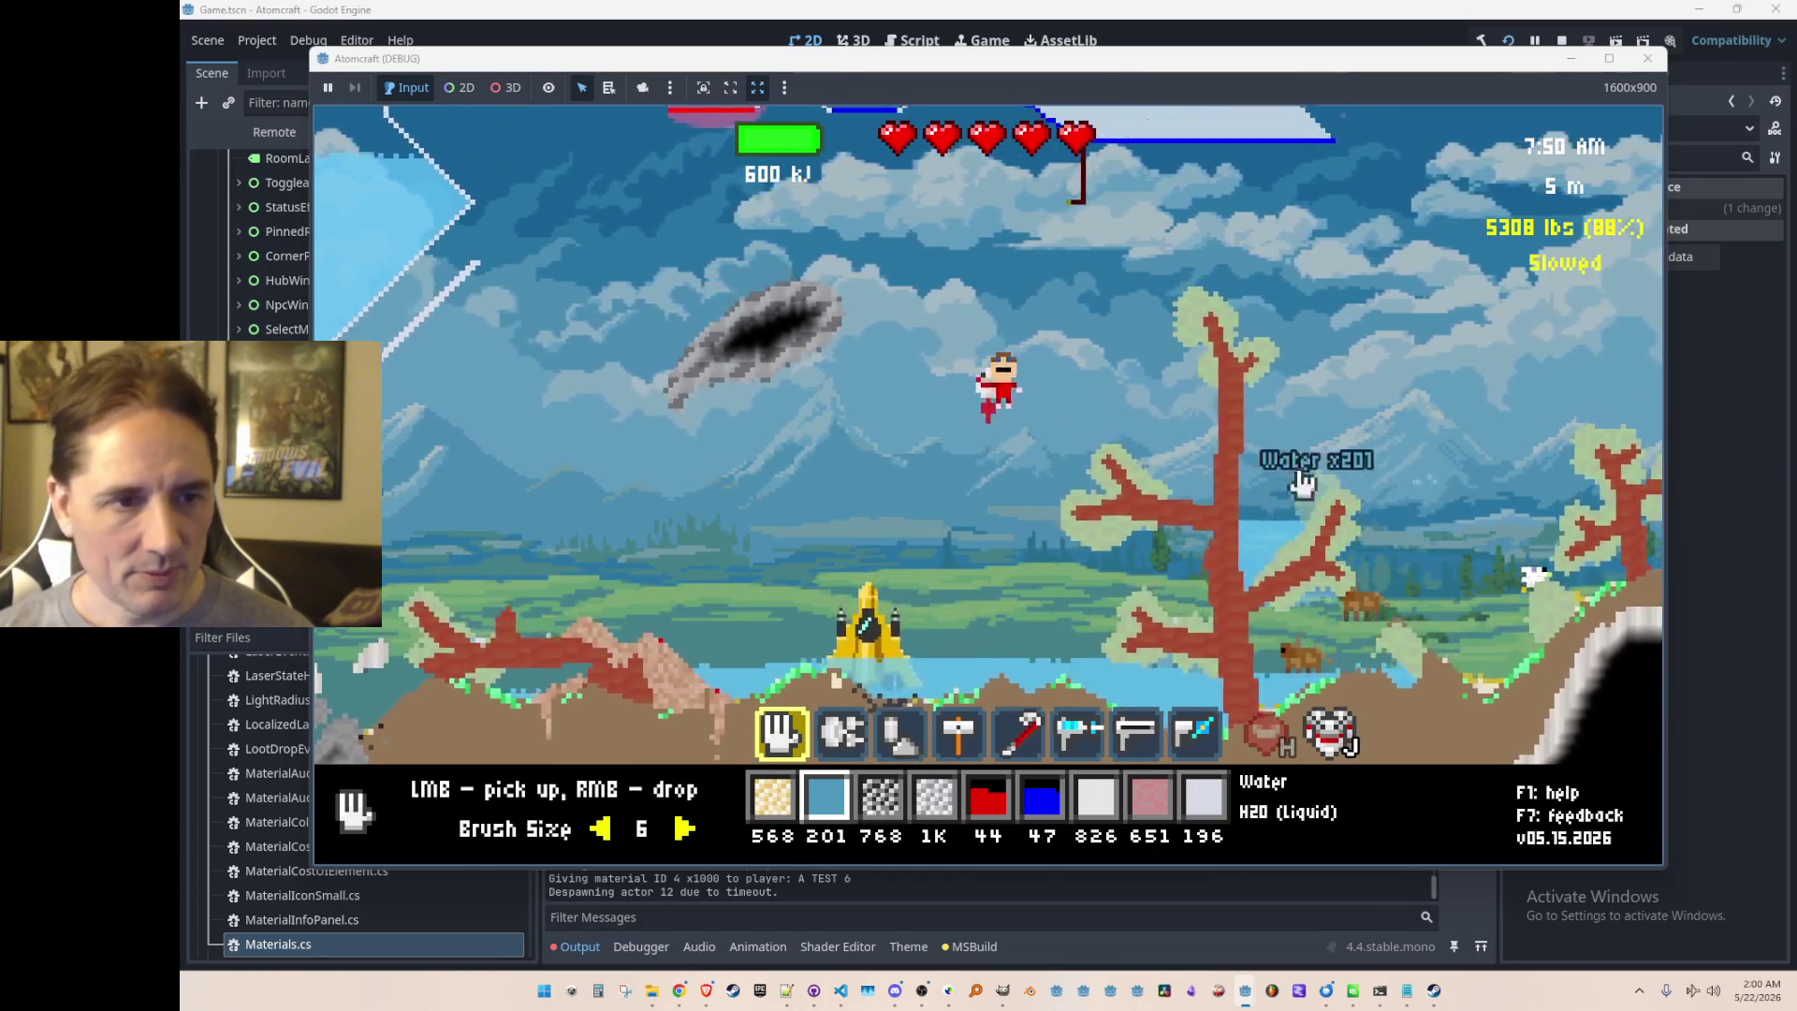
pyautogui.rightClick(1061, 393)
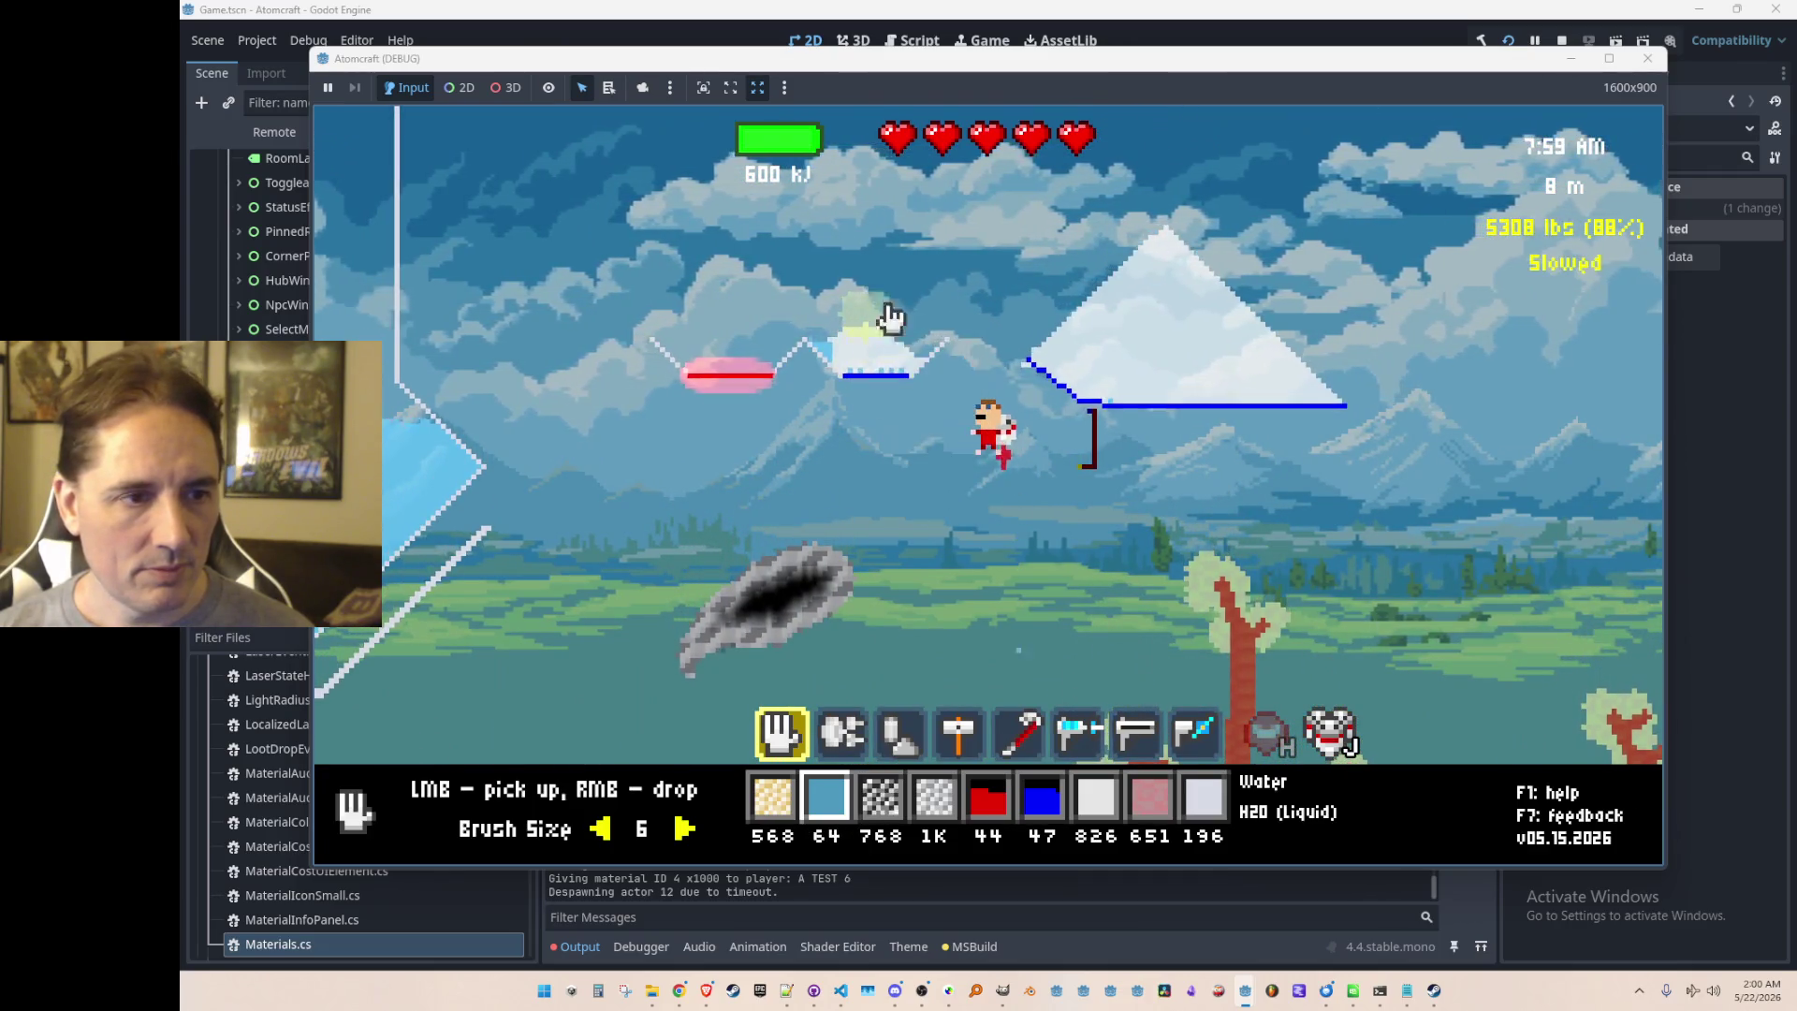
pyautogui.rightClick(849, 317)
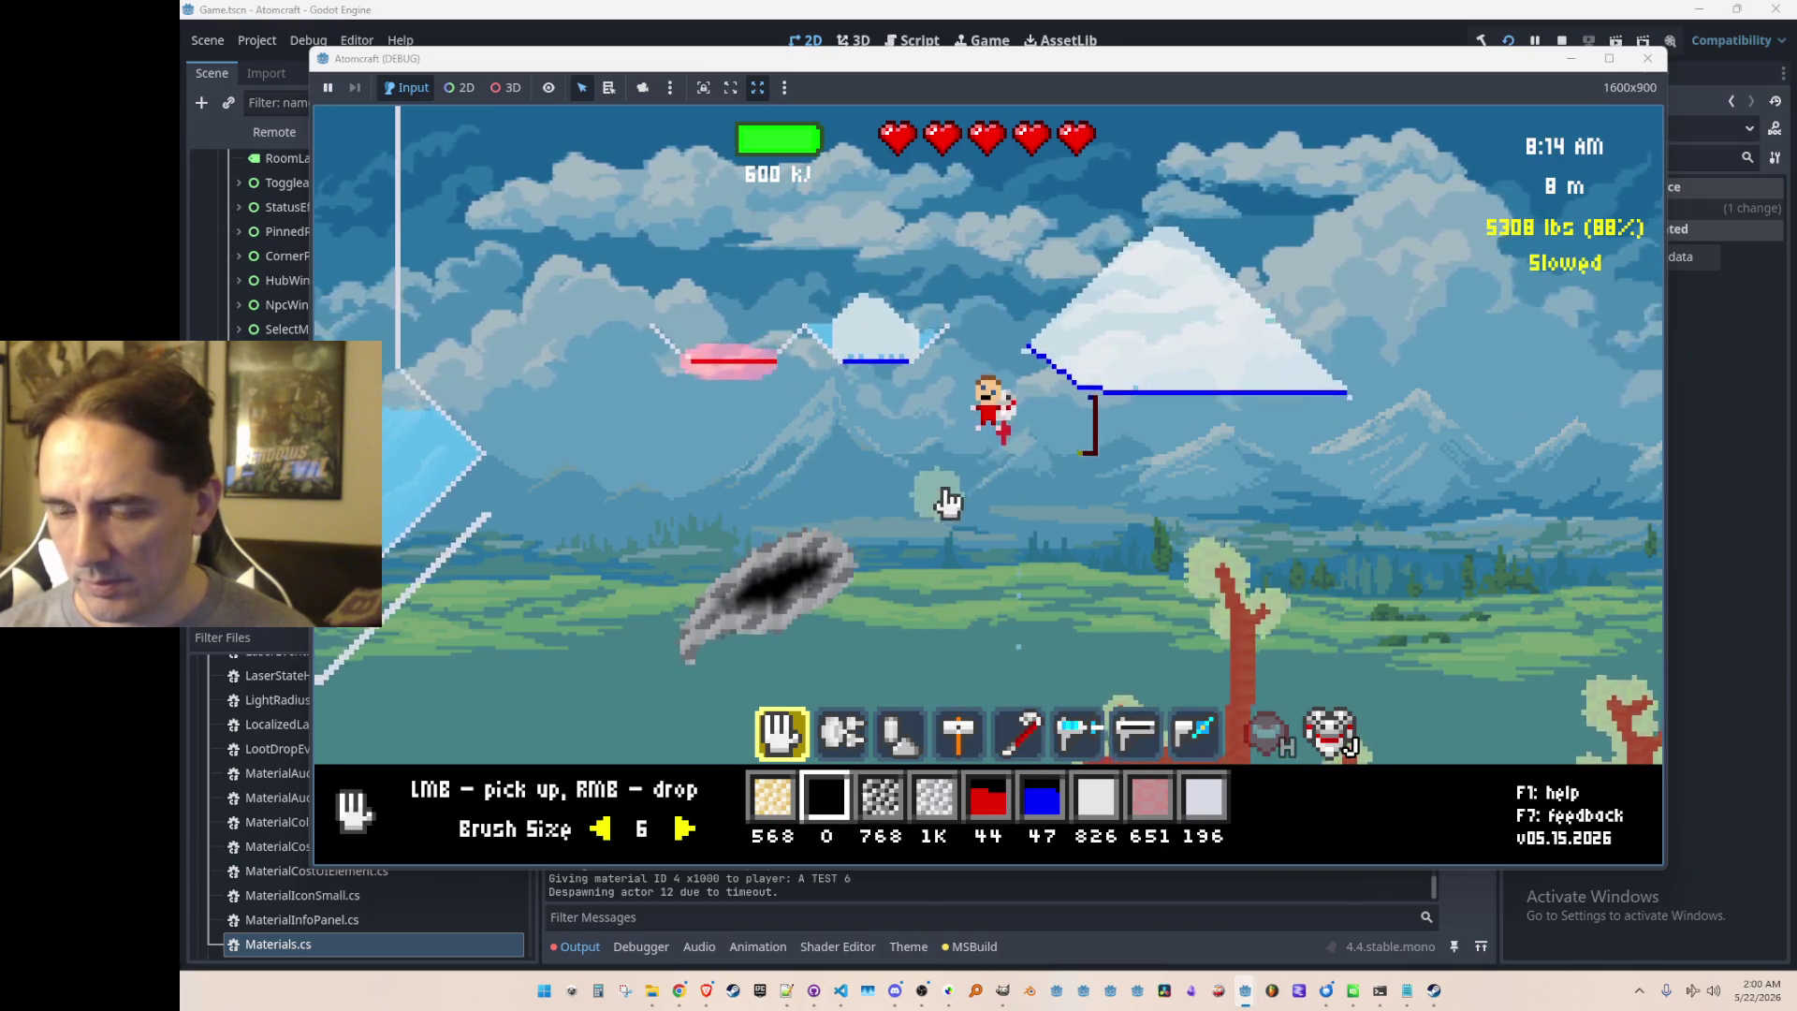
# Step: Gather up the frozen ice mound, bringing the Ice stock to 1.2K
pyautogui.moveTo(933, 394)
pyautogui.mouseDown()
pyautogui.moveTo(862, 401)
pyautogui.moveTo(840, 428)
pyautogui.mouseUp()
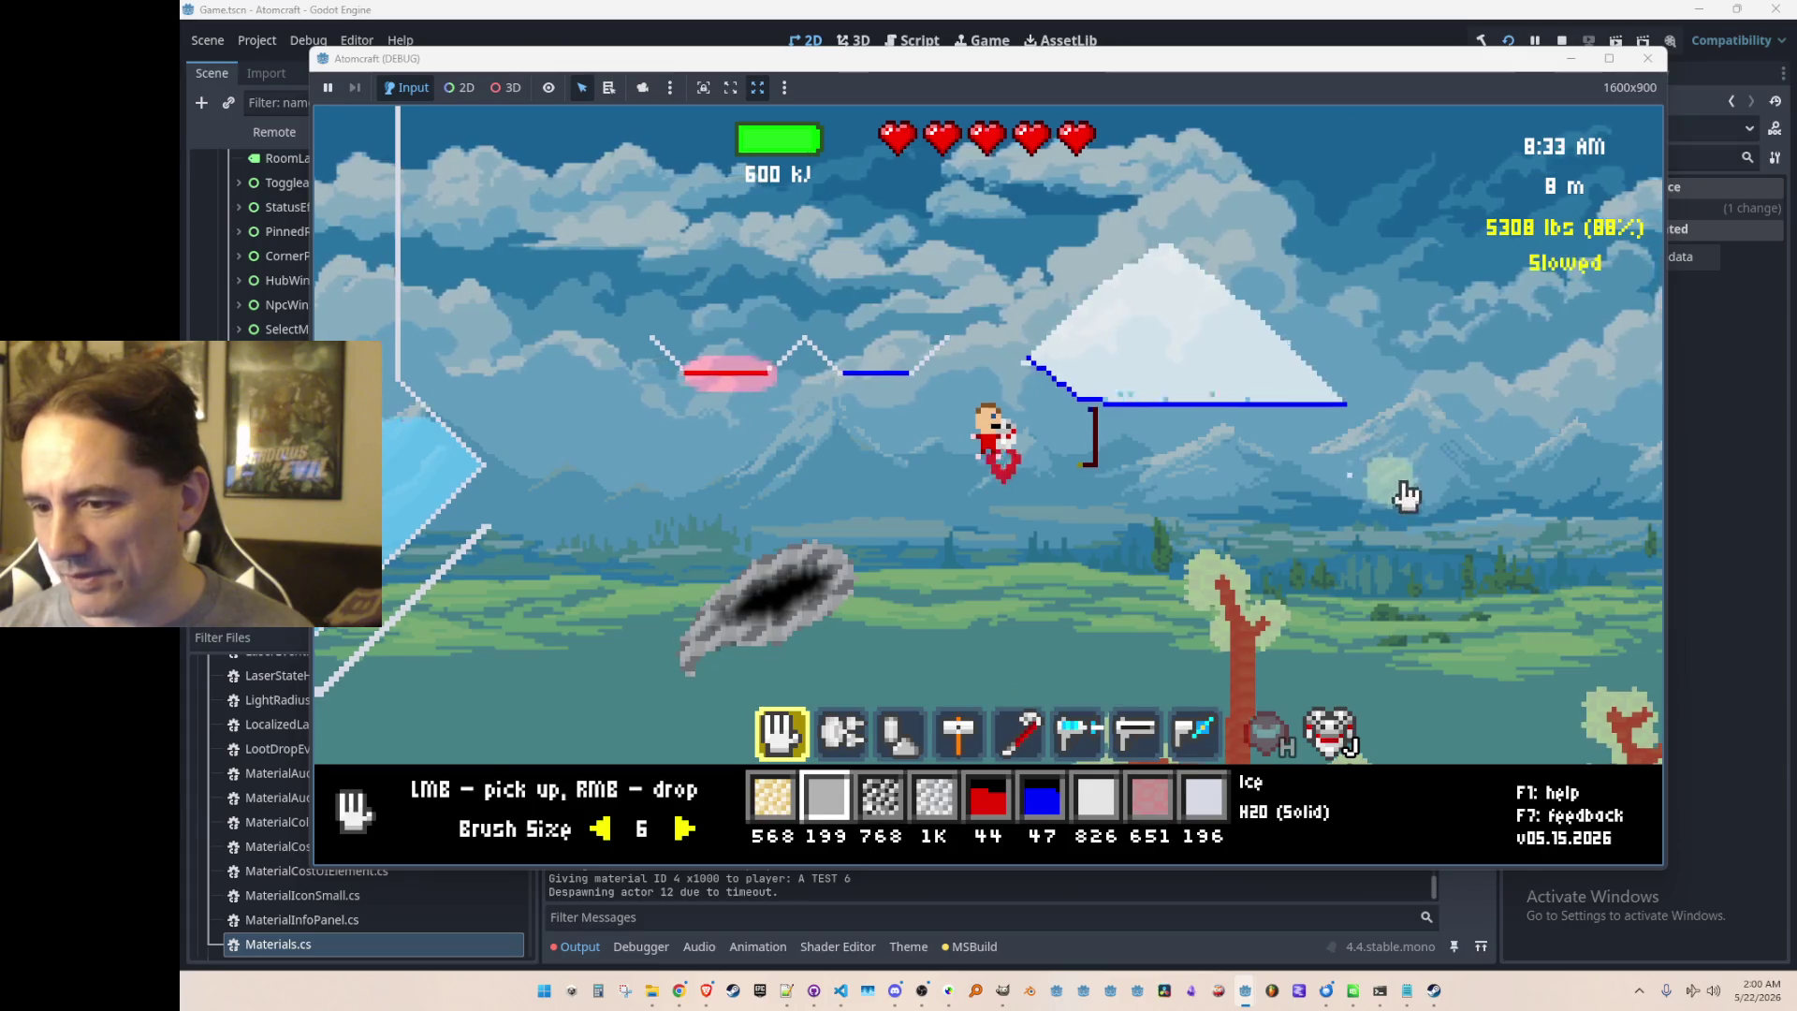
pyautogui.click(1029, 384)
pyautogui.moveTo(1200, 413)
pyautogui.mouseDown()
pyautogui.moveTo(1196, 389)
pyautogui.moveTo(1076, 436)
pyautogui.moveTo(1163, 630)
pyautogui.moveTo(1142, 597)
pyautogui.mouseUp()
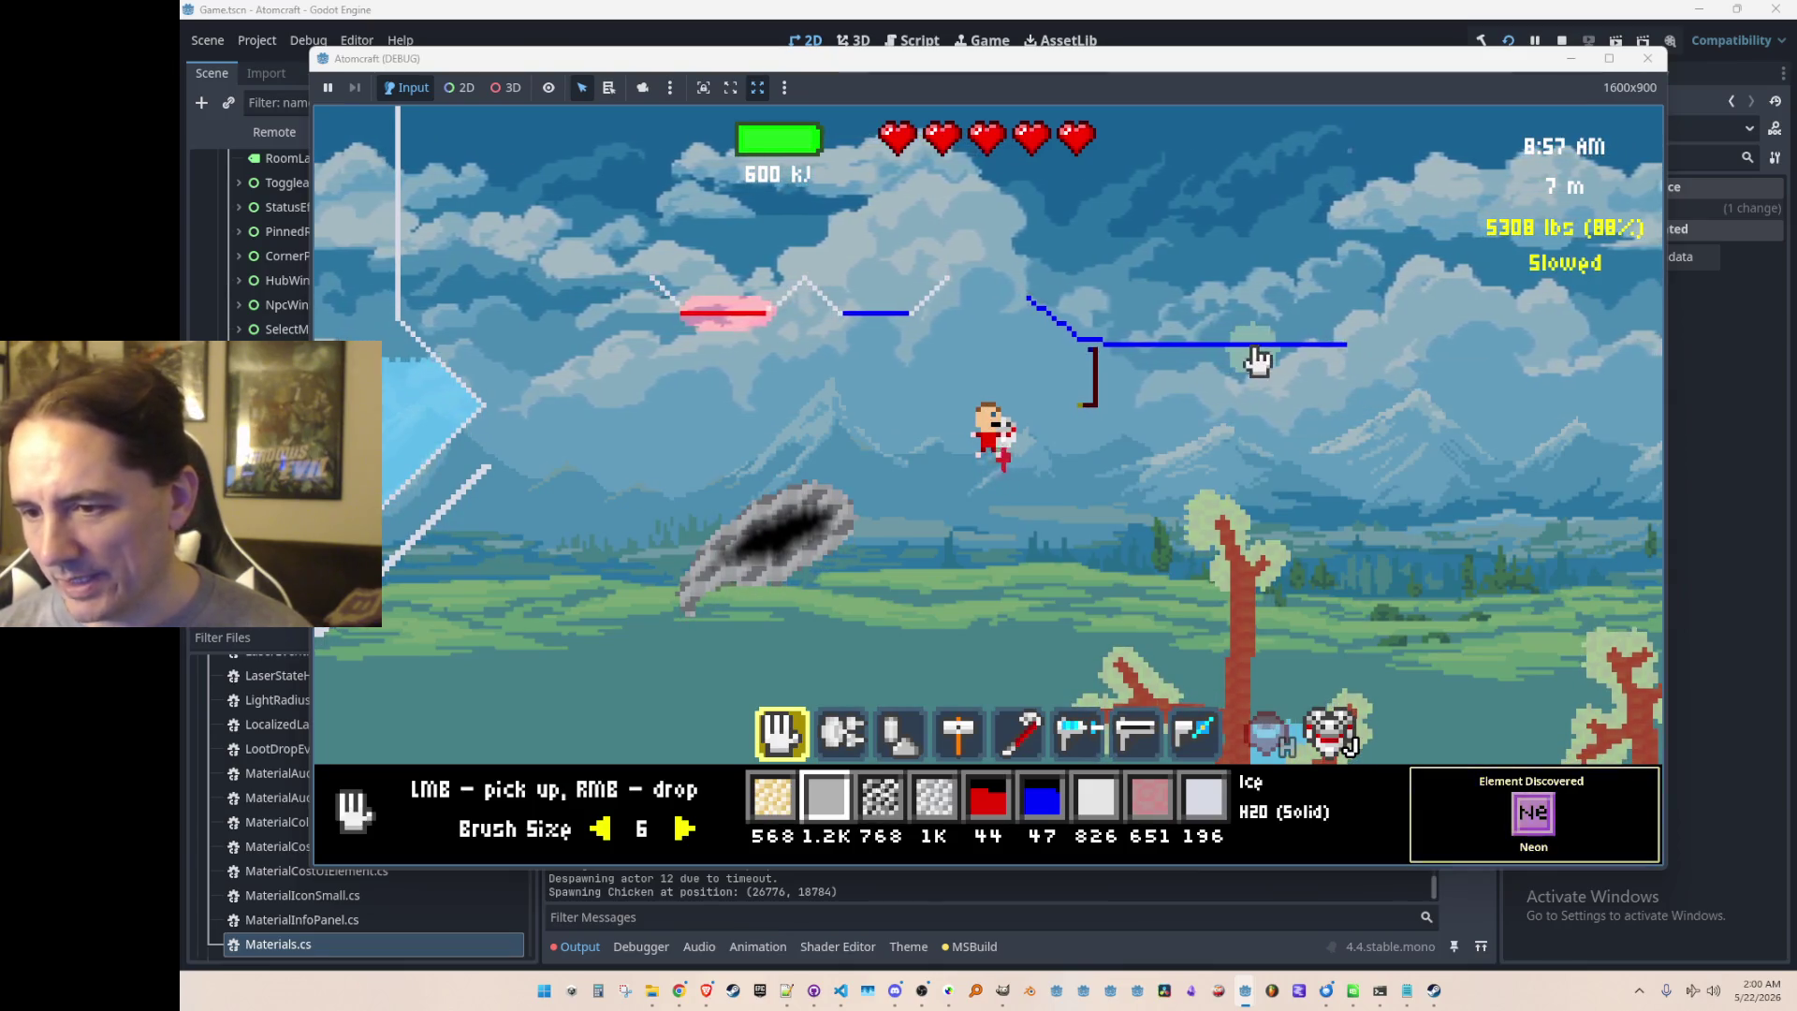
pyautogui.moveTo(1263, 352)
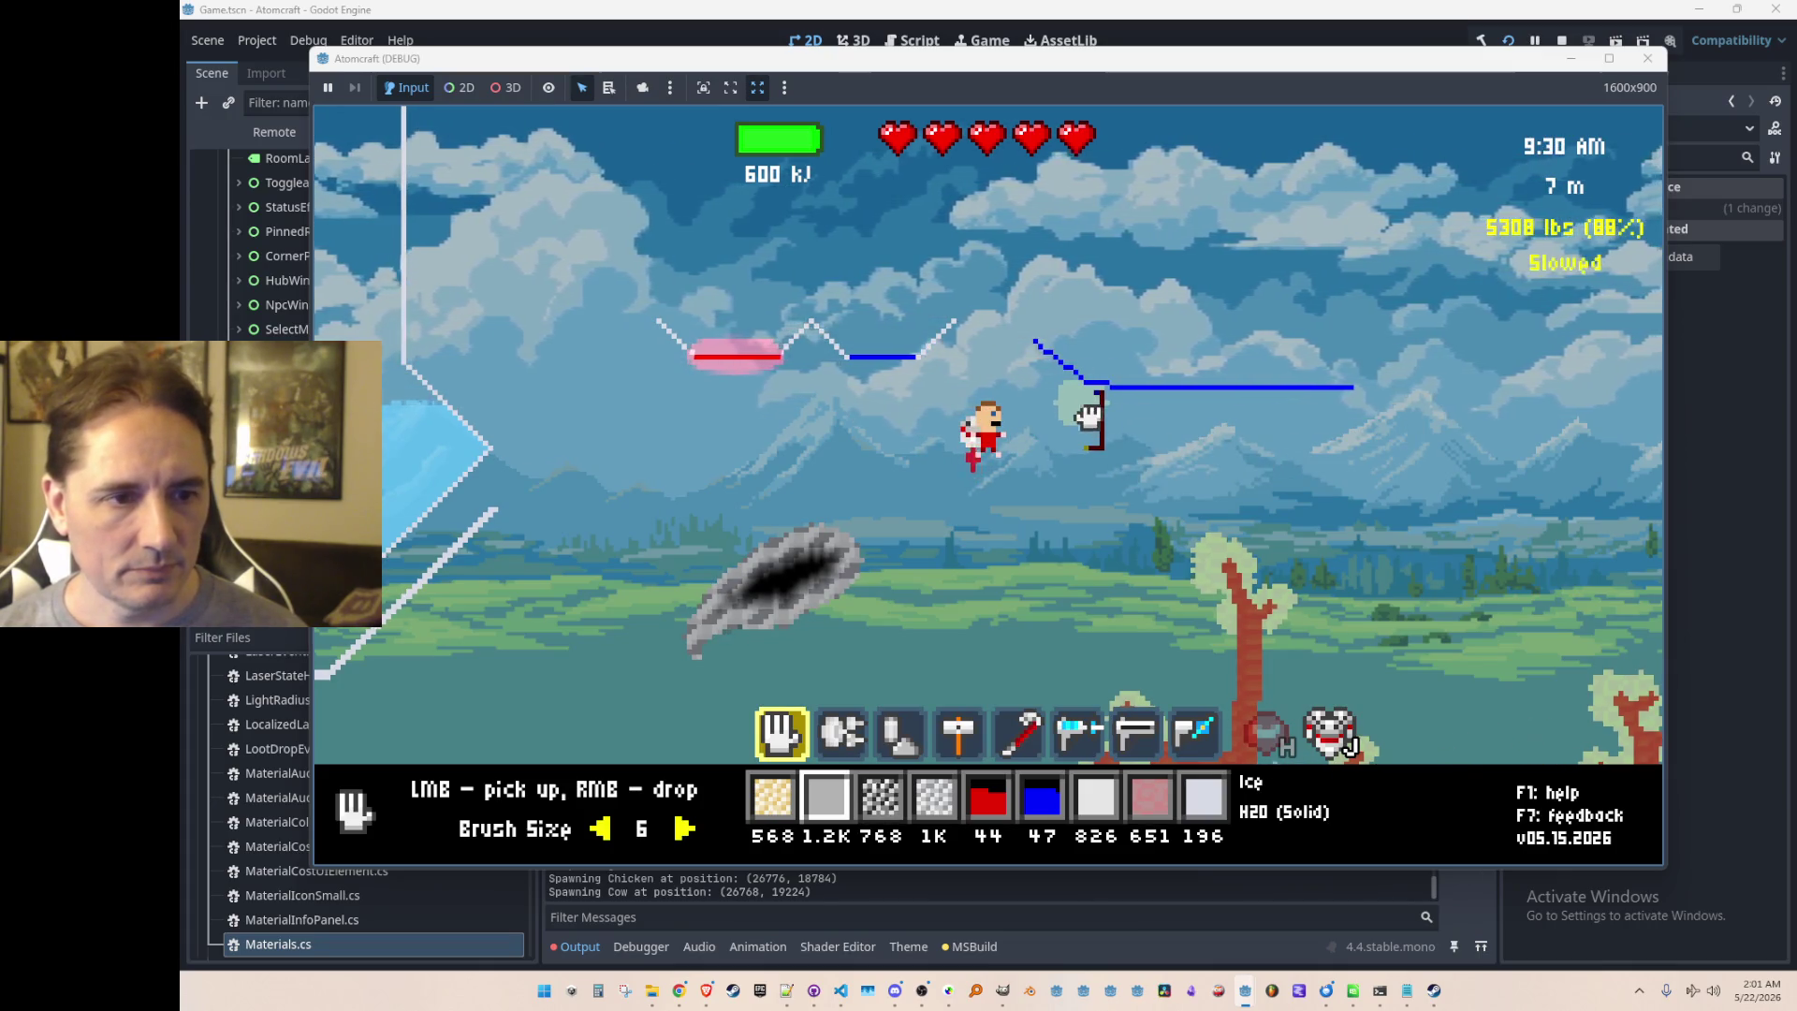
pyautogui.scroll(-4, 1101, 409)
# Step: Vacuum up the cooling element blocks, reaching 51 Cooling Element
pyautogui.press('4')
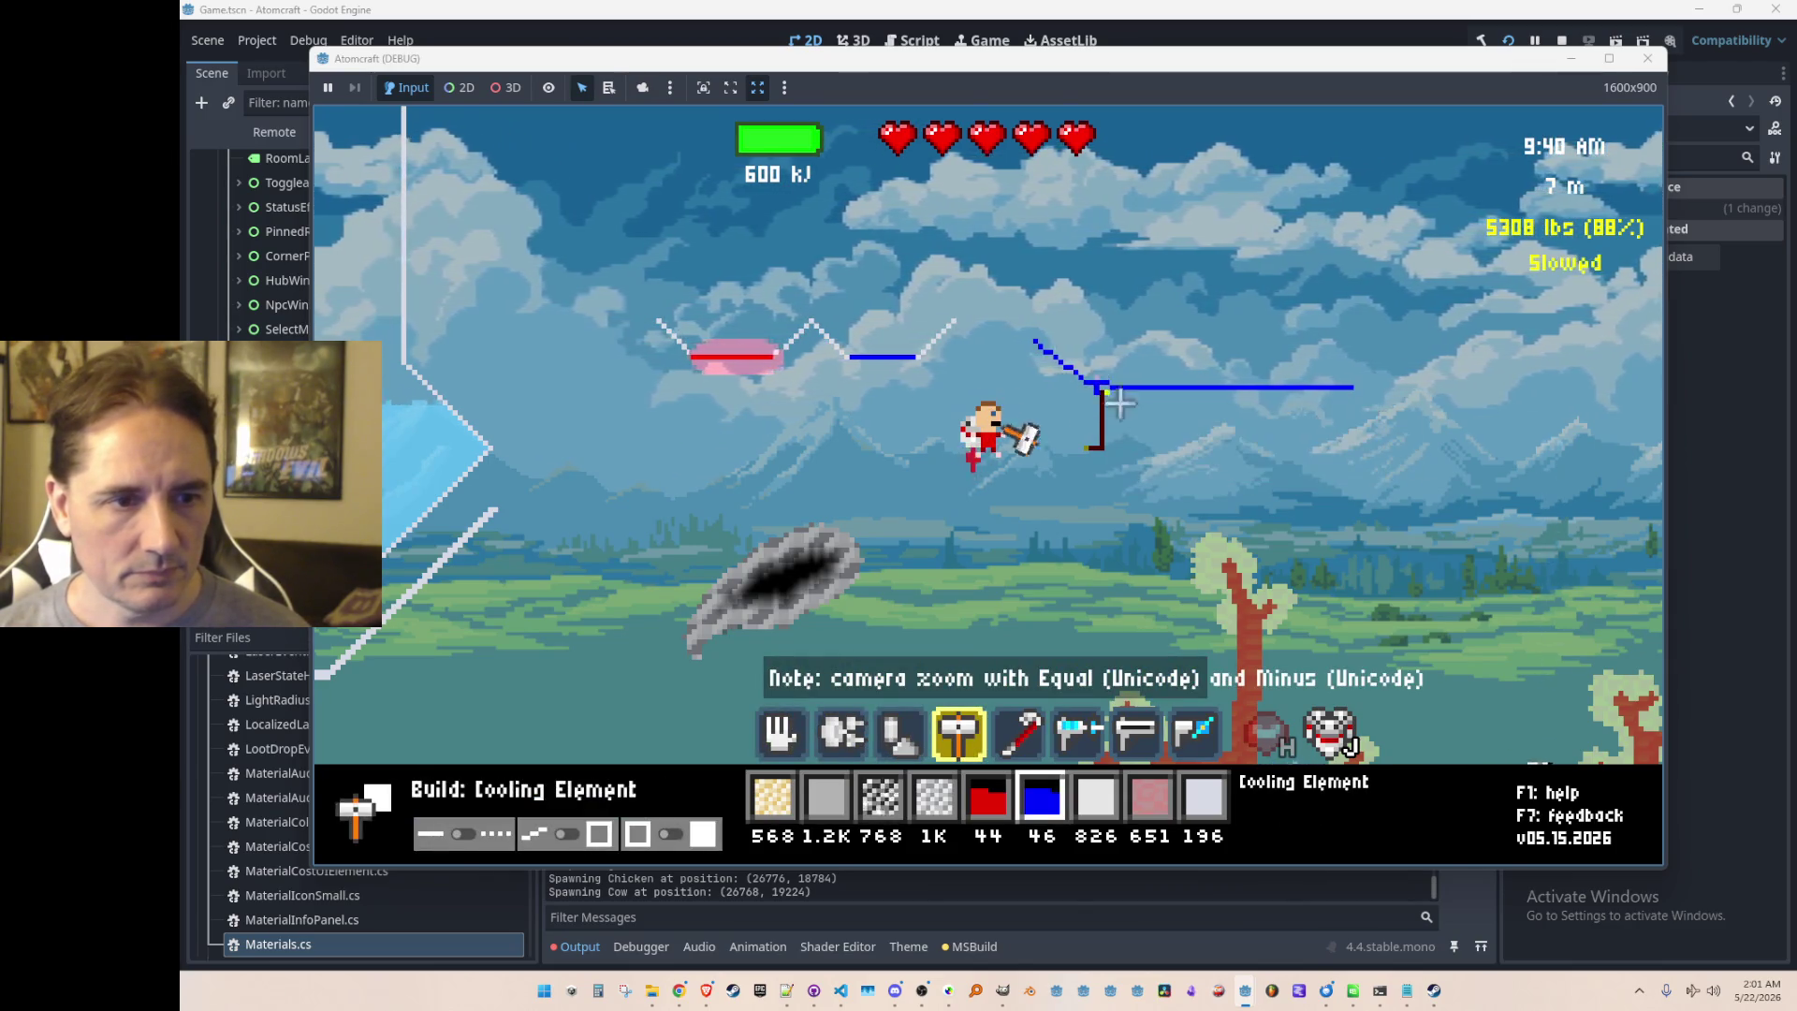
pyautogui.press('1')
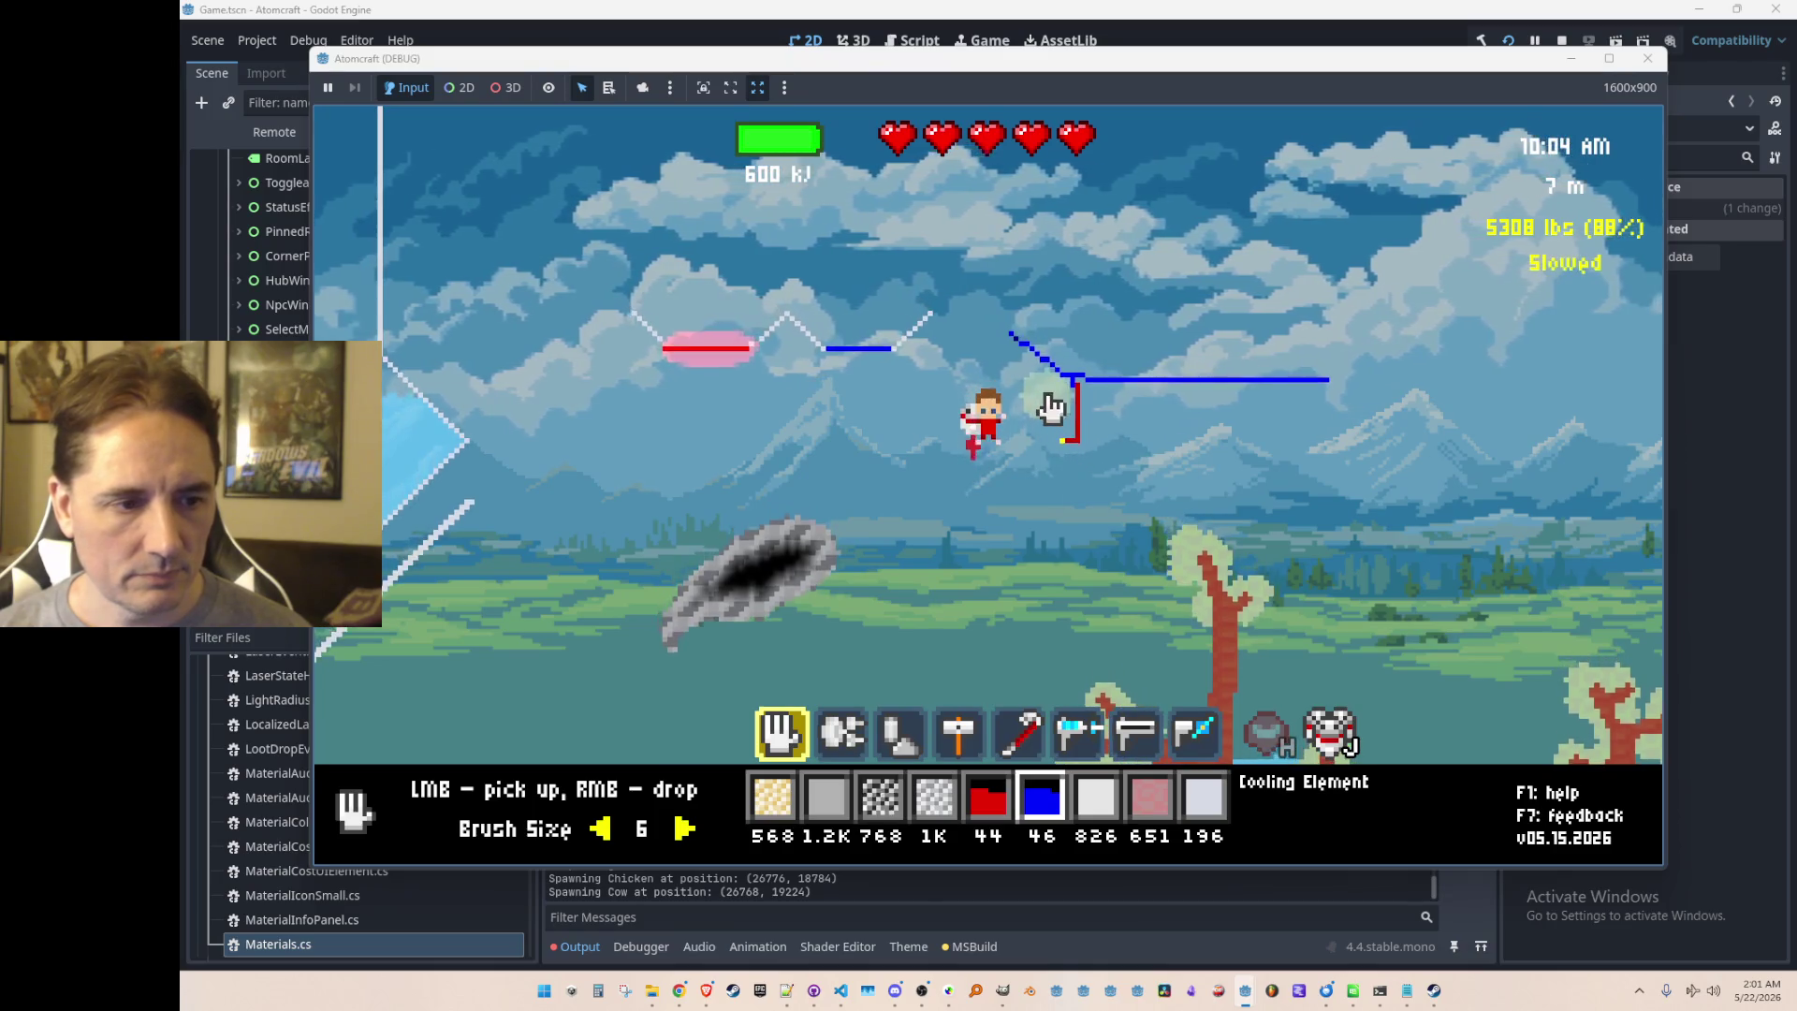
pyautogui.press('2')
pyautogui.click(1023, 314)
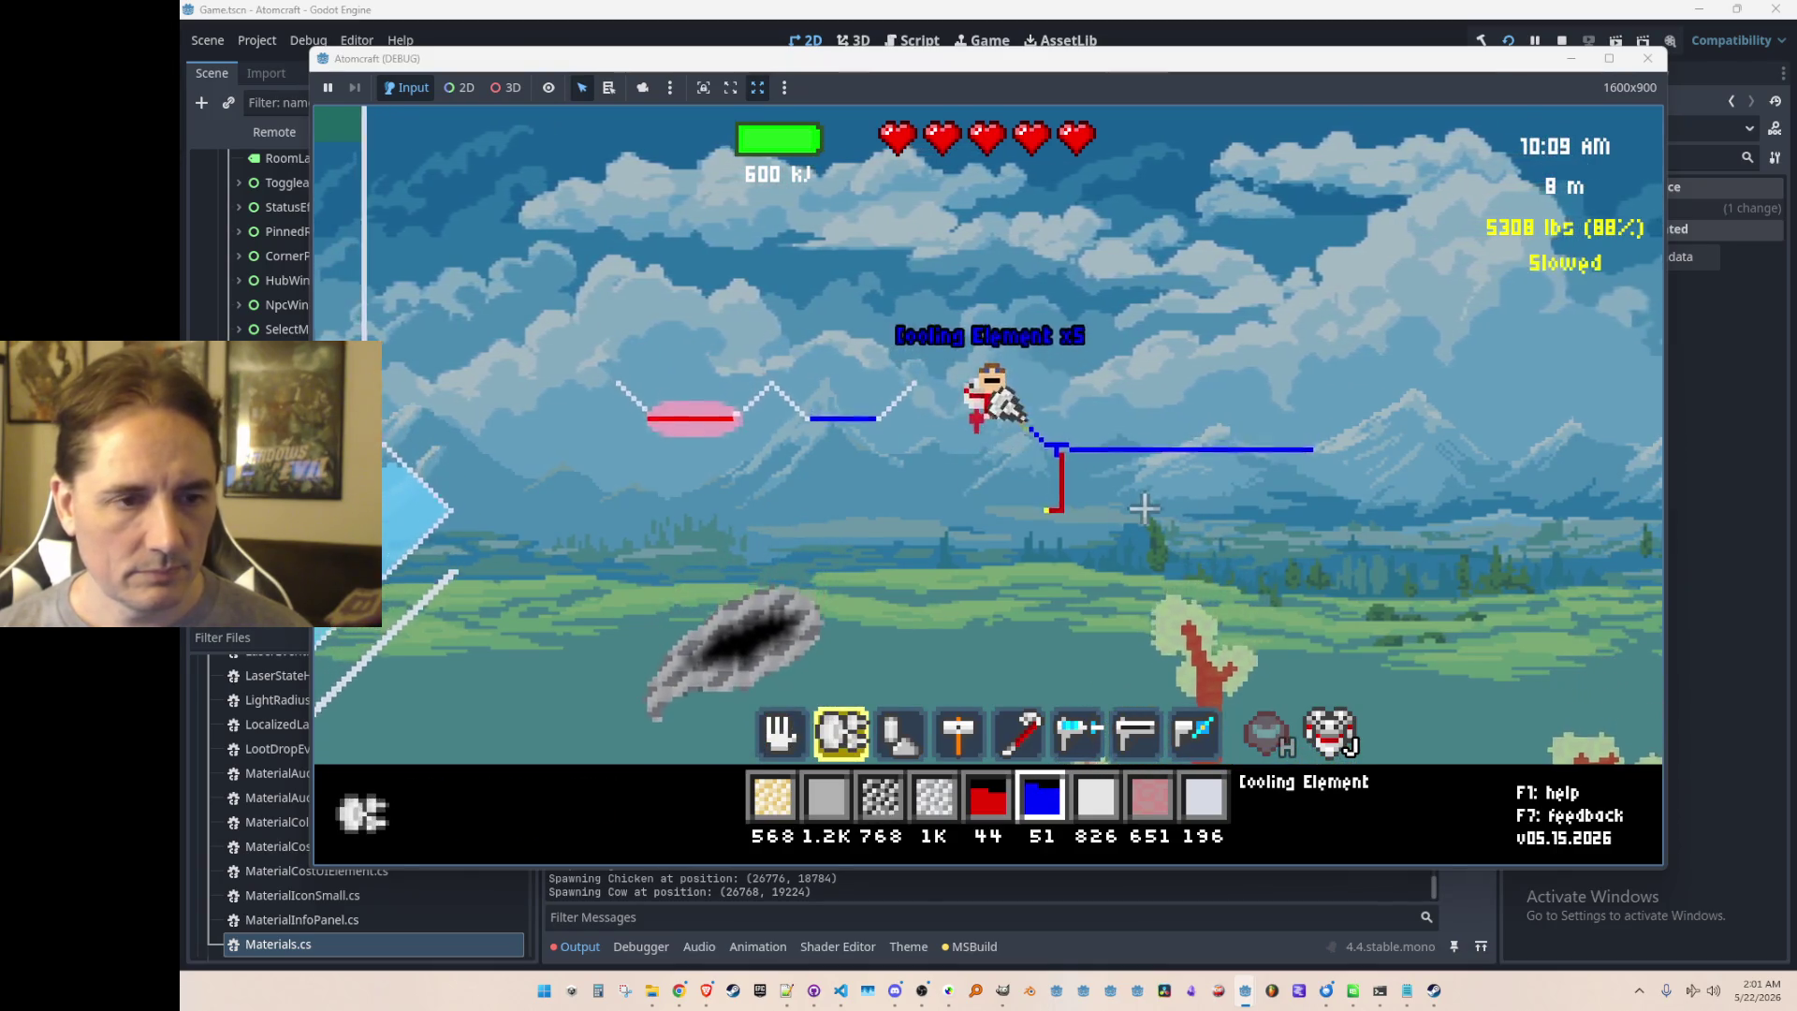
# Step: Fly to the glass water tank and fire the beam emitter at the water
pyautogui.press('w')
pyautogui.press('a')
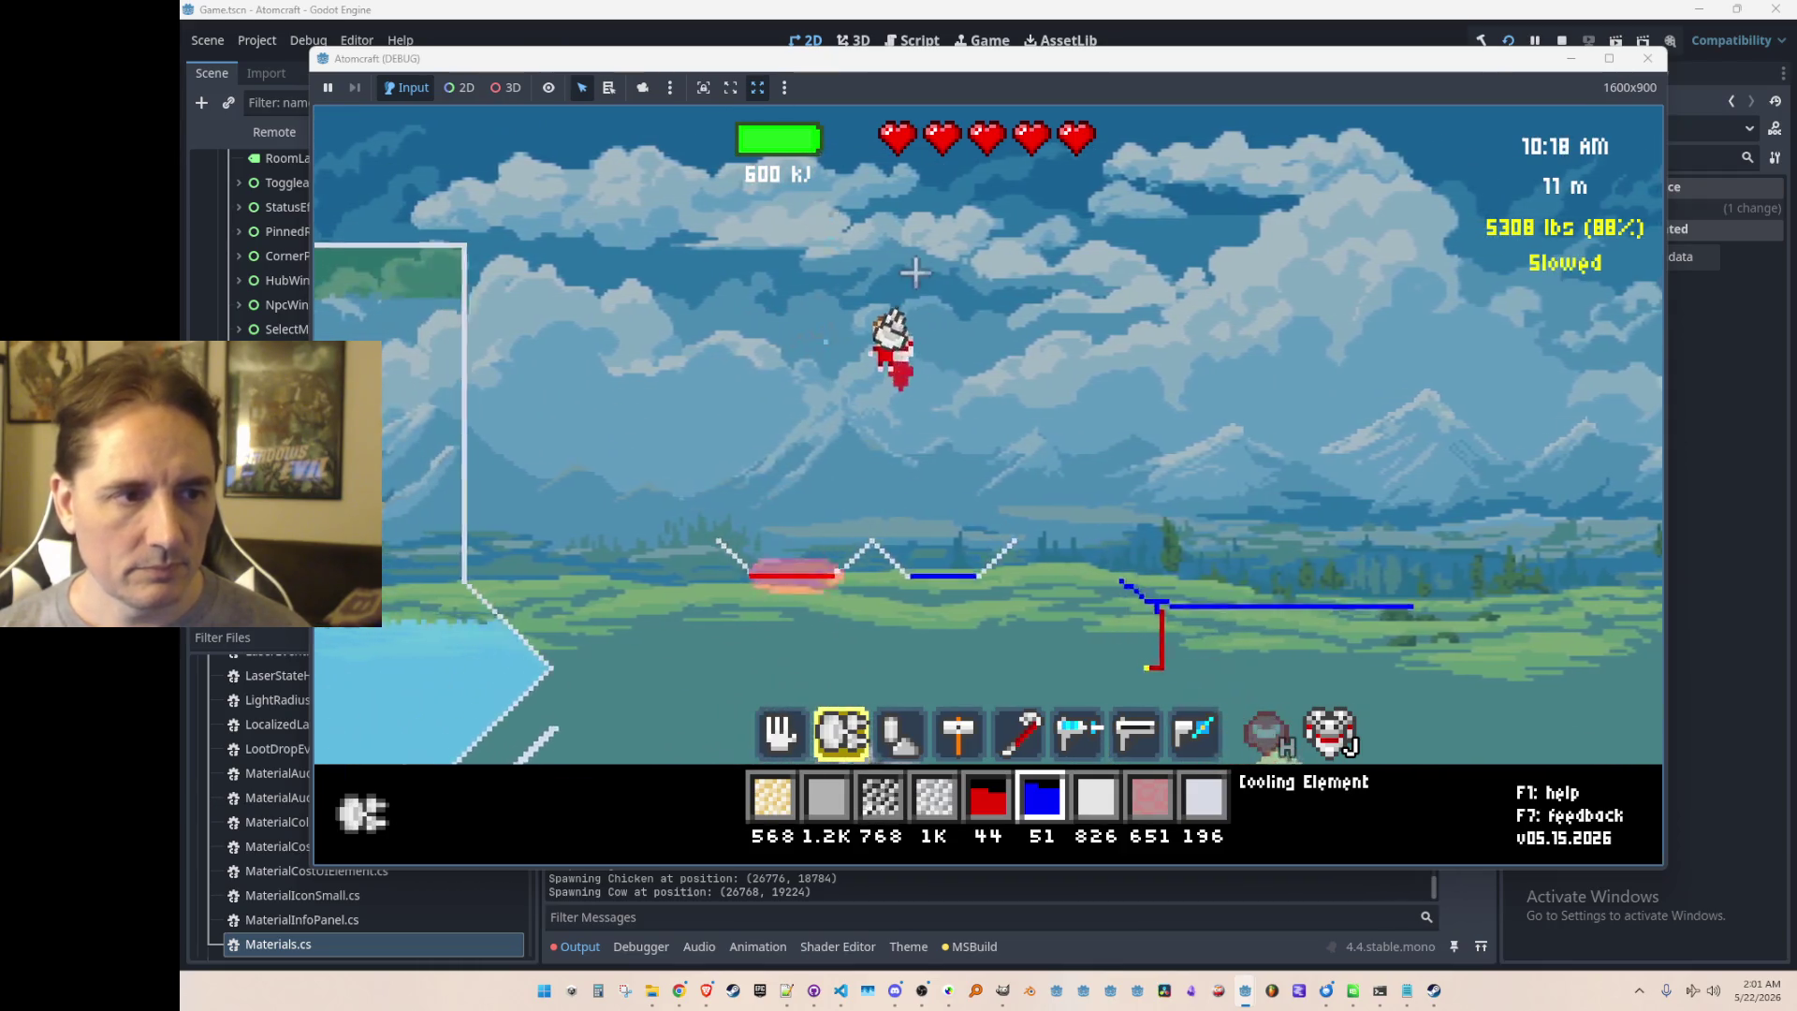
pyautogui.press('3')
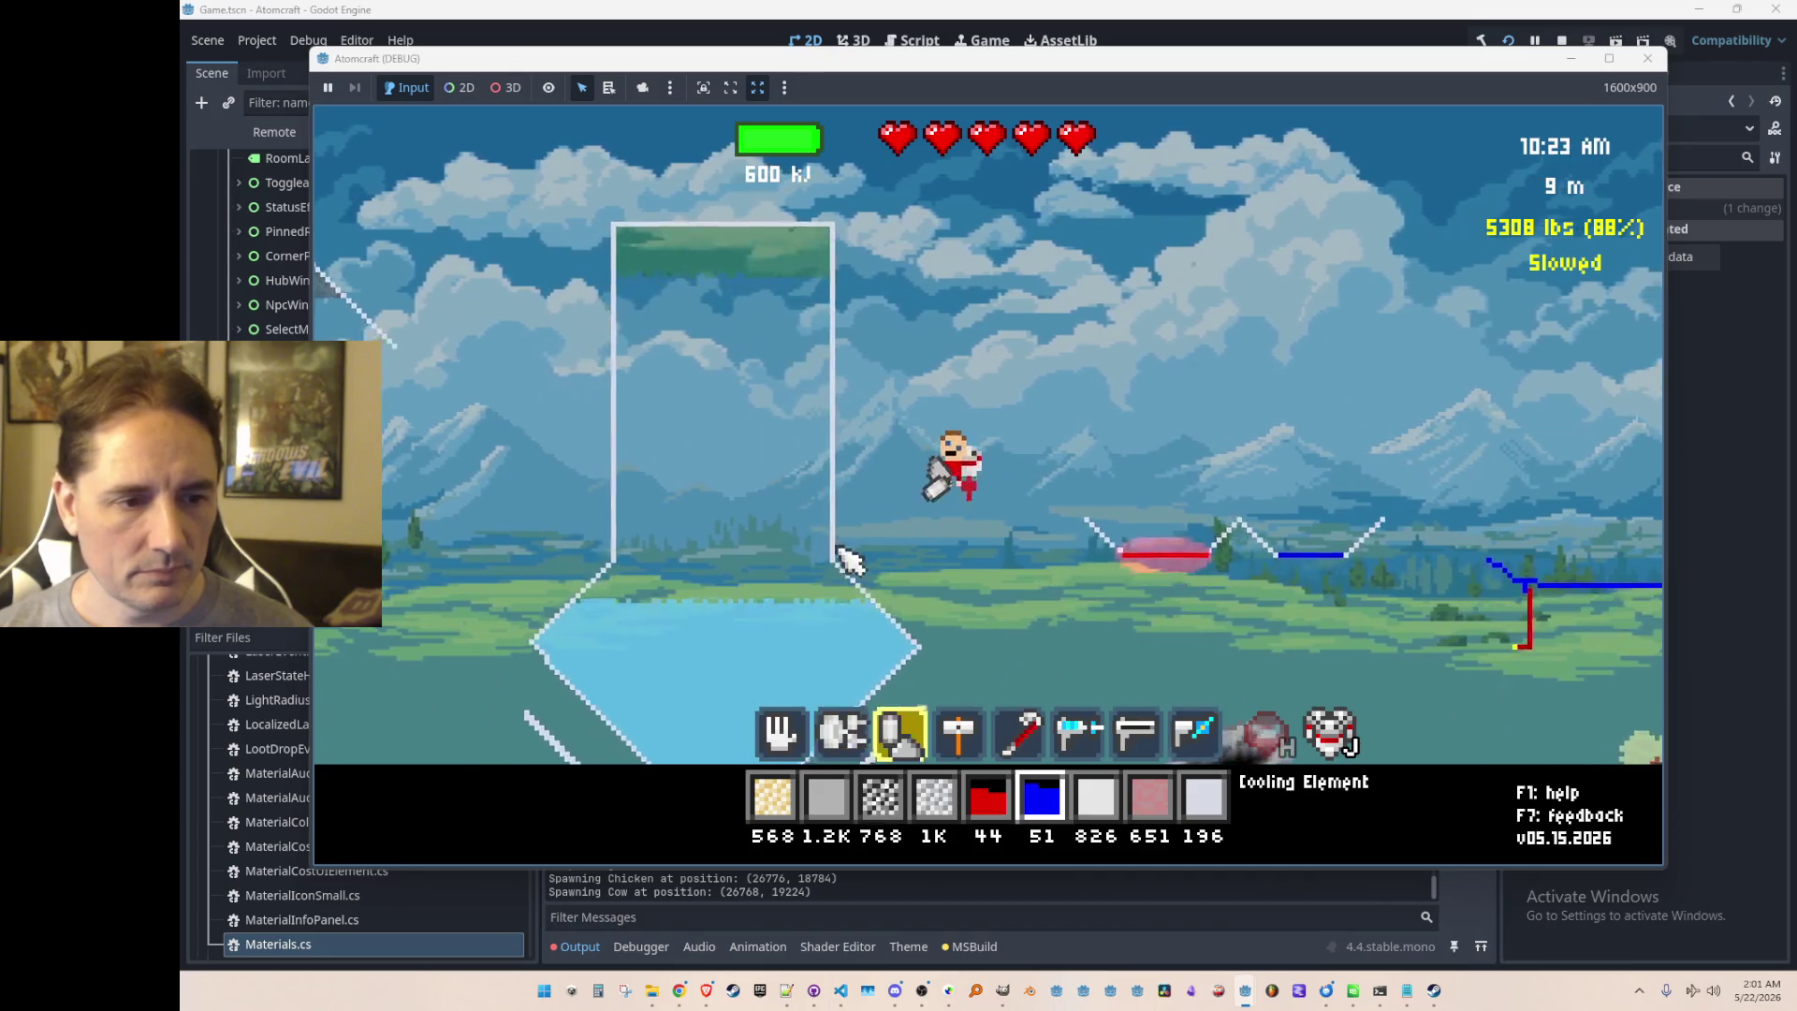
pyautogui.press('6')
pyautogui.moveTo(831, 590)
pyautogui.mouseDown()
pyautogui.moveTo(858, 618)
pyautogui.moveTo(1000, 627)
pyautogui.moveTo(890, 614)
pyautogui.moveTo(883, 633)
pyautogui.moveTo(963, 654)
pyautogui.moveTo(923, 473)
pyautogui.mouseUp()
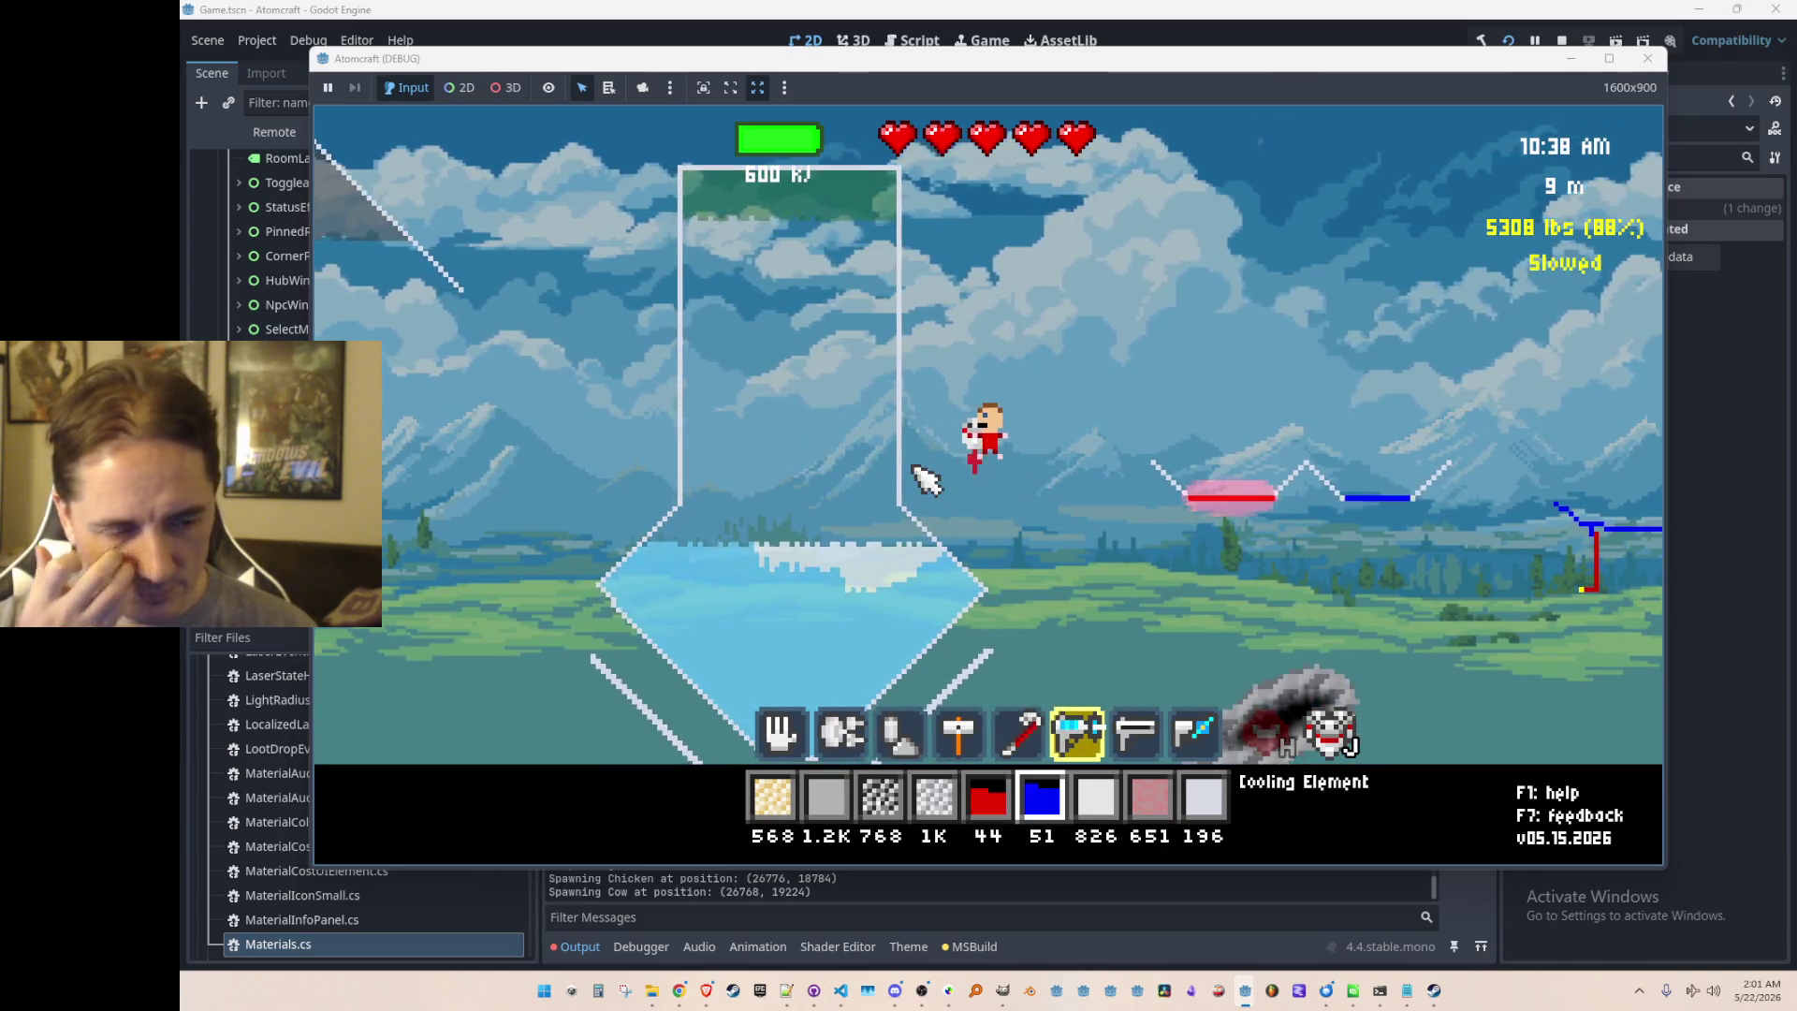
pyautogui.moveTo(836, 530)
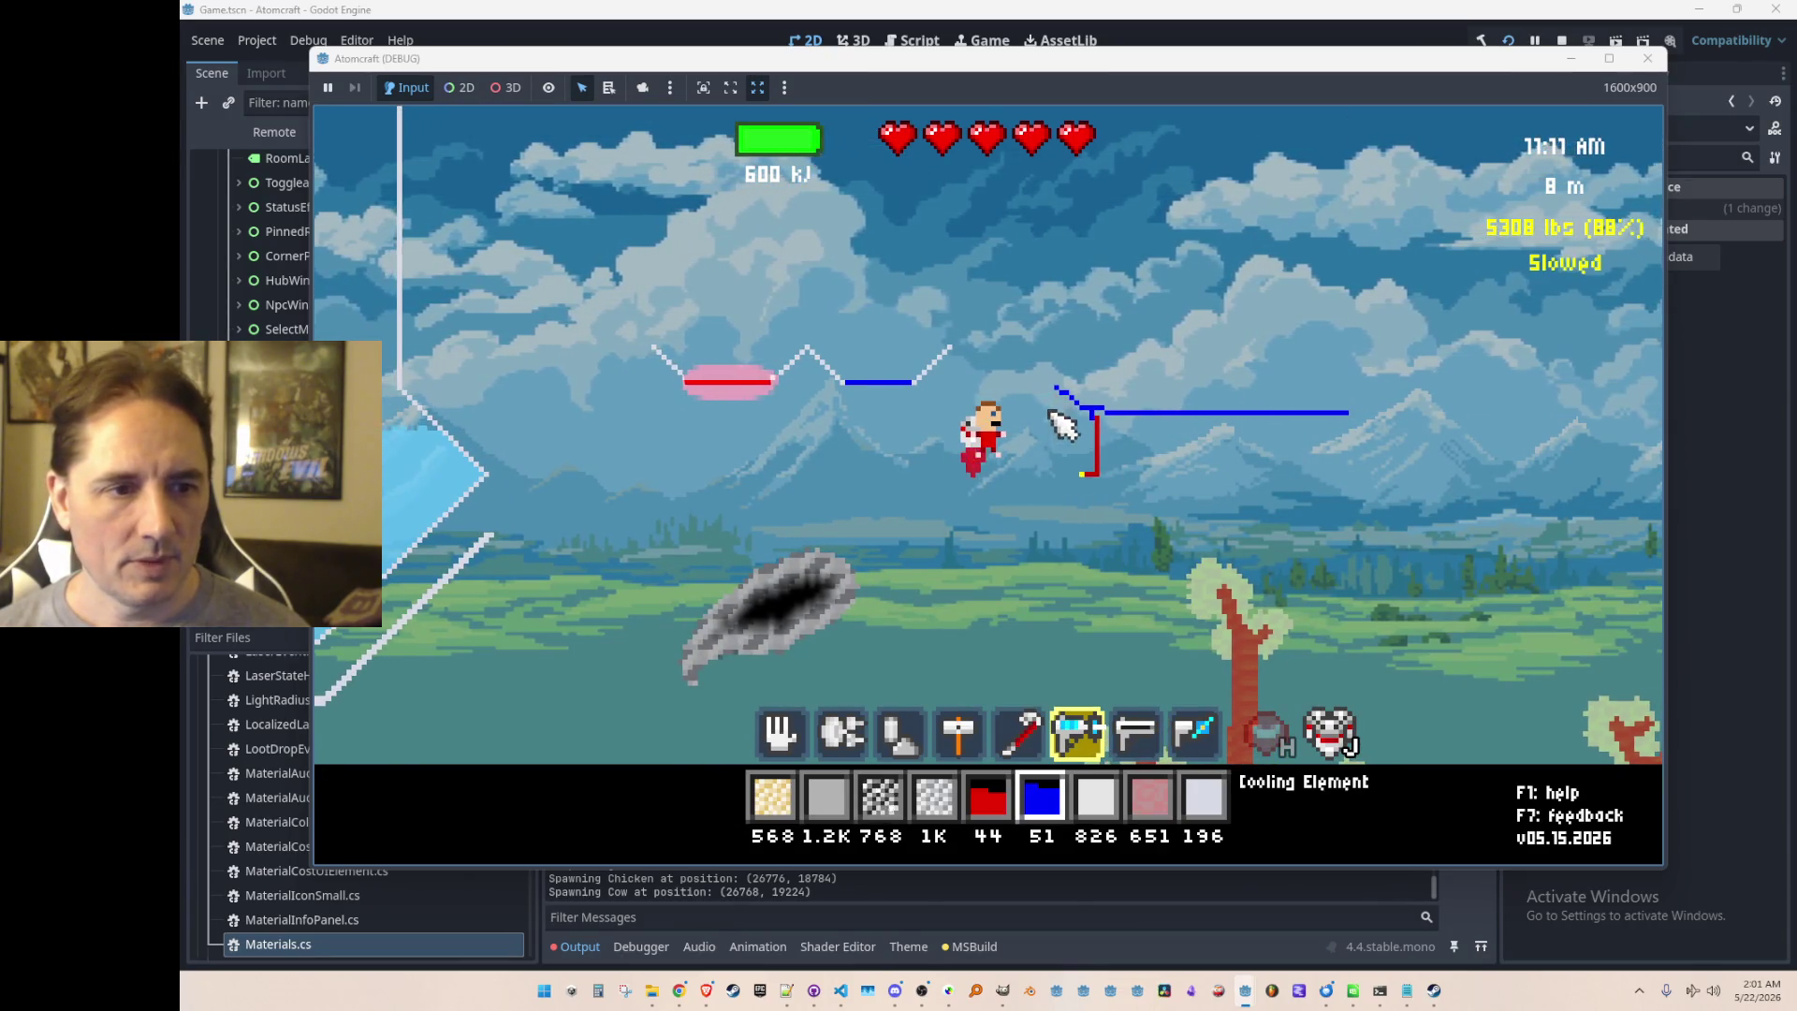
pyautogui.scroll(5, 1081, 437)
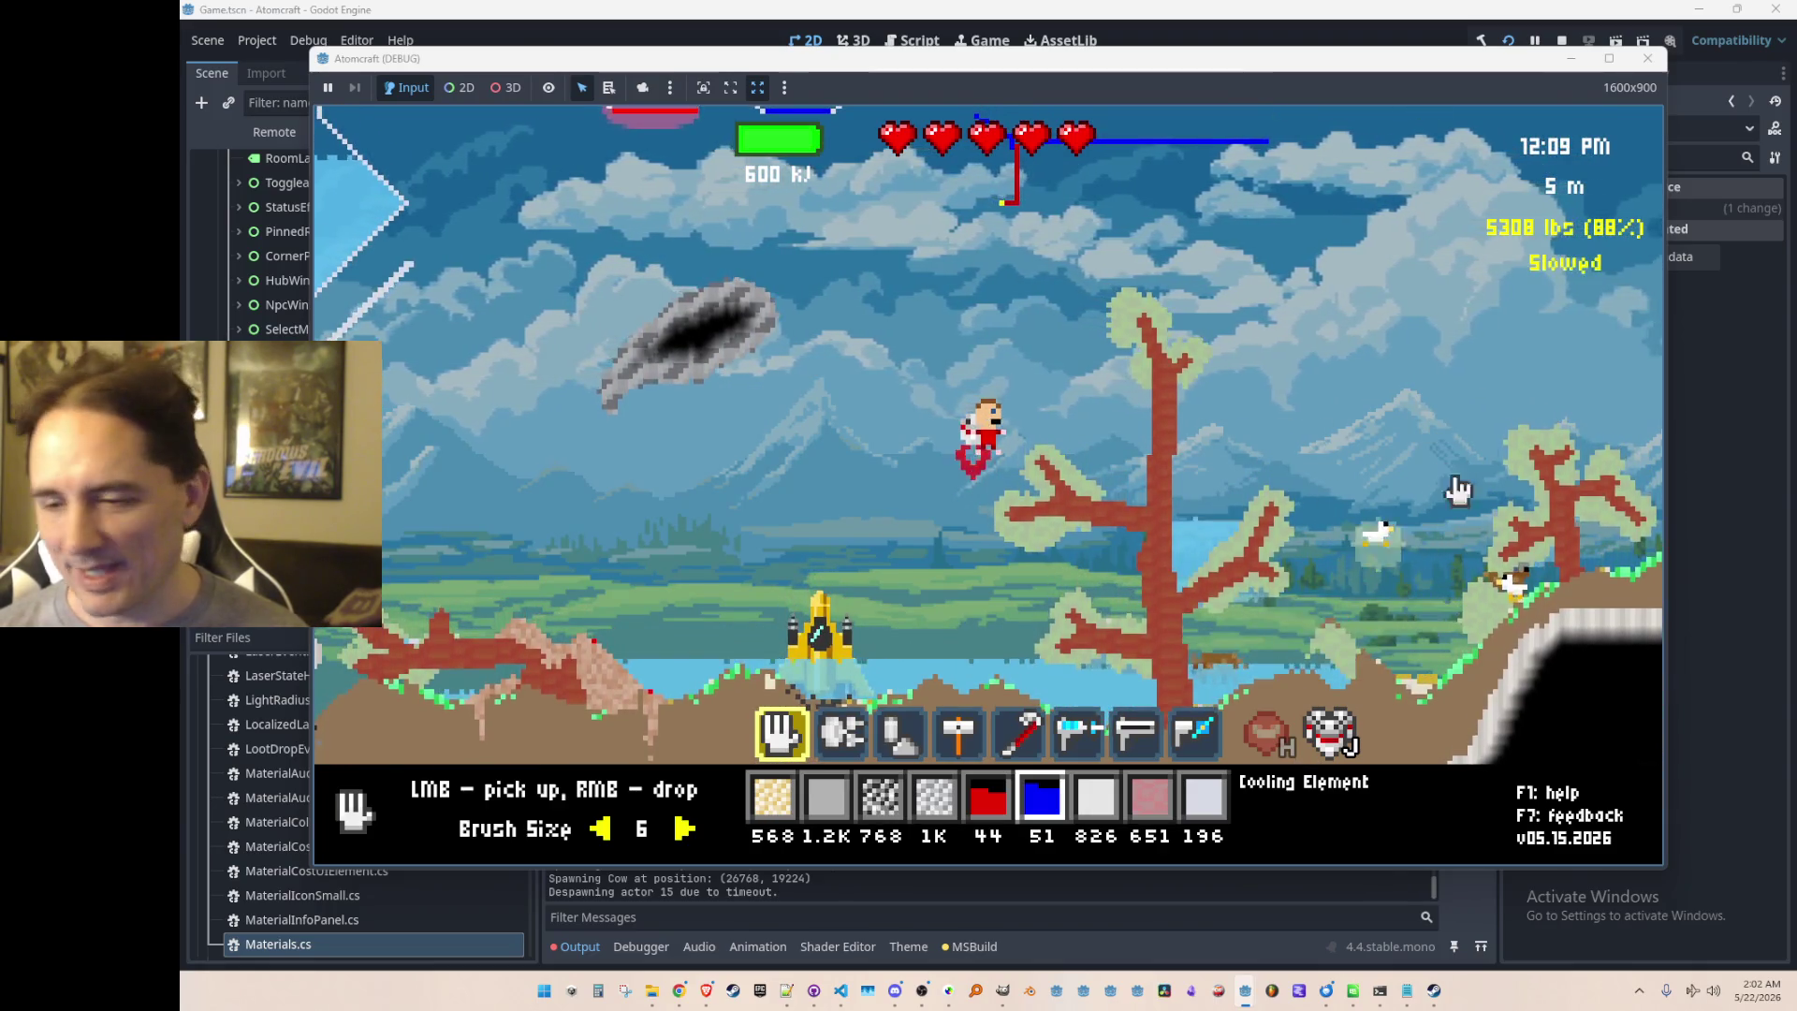
# Step: Scoop up pond water and ground snow, then stop the running game
pyautogui.moveTo(1287, 637); pyautogui.dragTo(1228, 642)
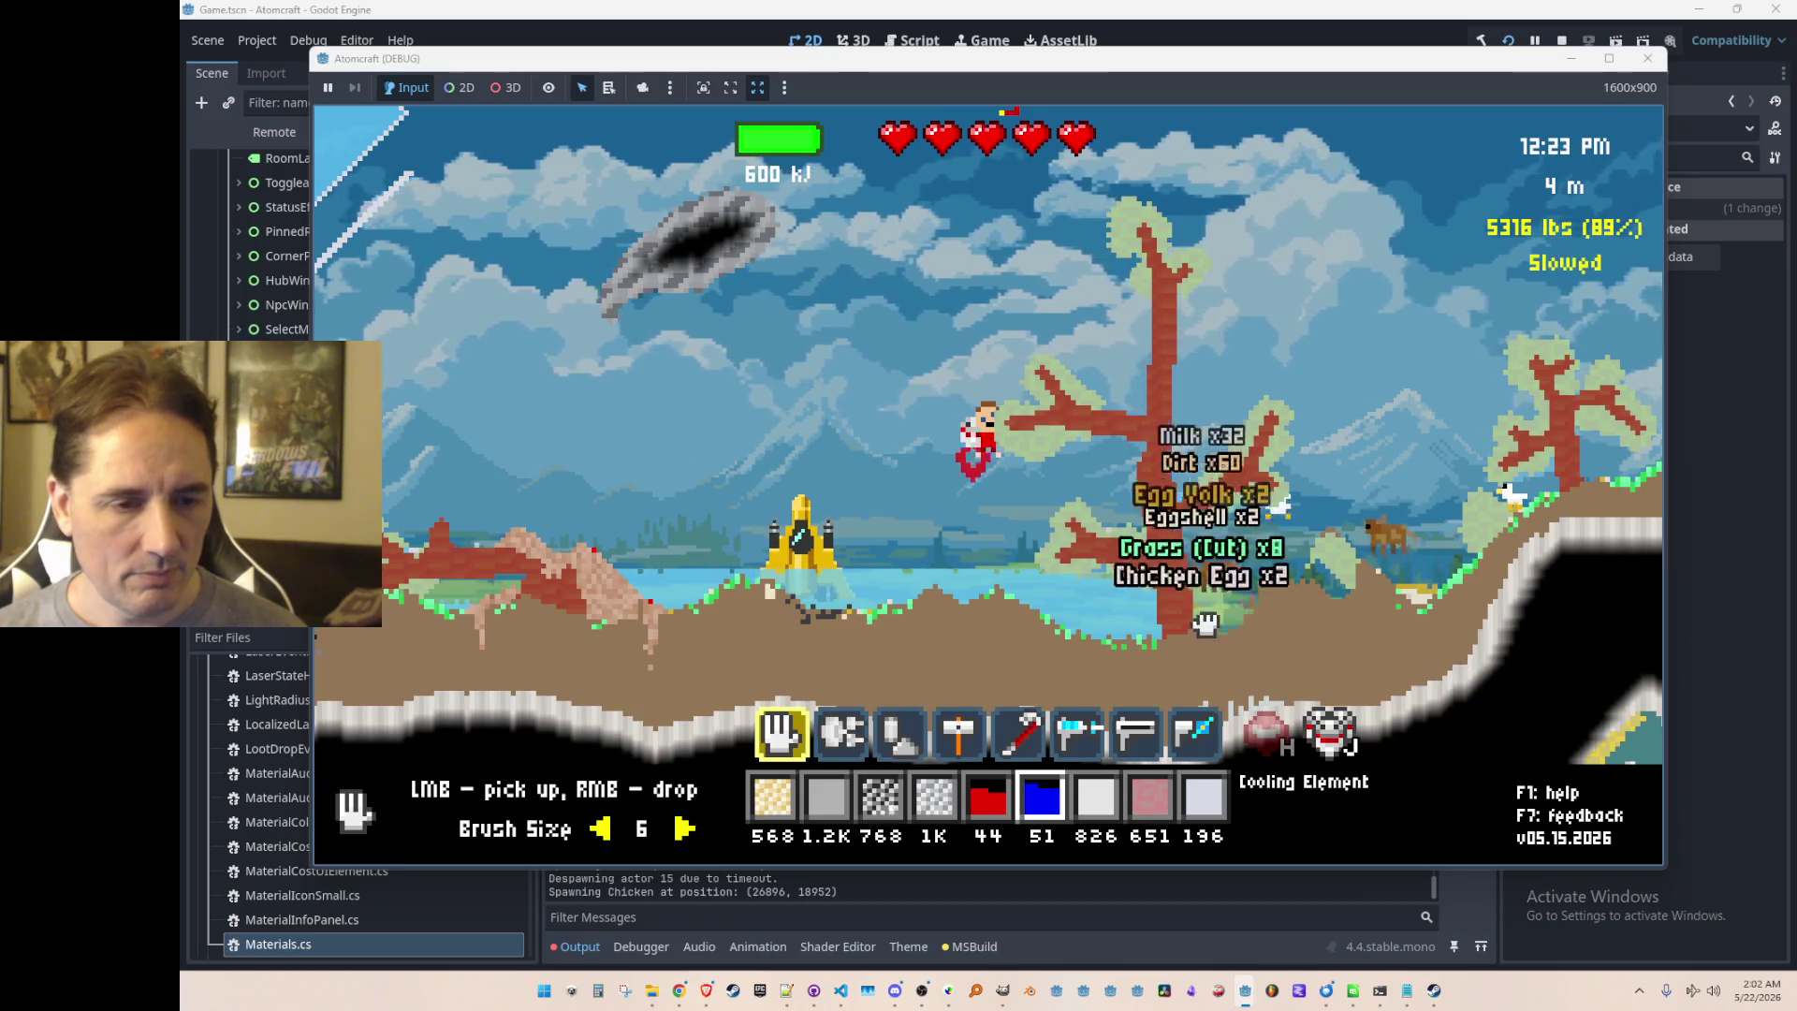
pyautogui.moveTo(1023, 630)
pyautogui.mouseDown()
pyautogui.moveTo(748, 599)
pyautogui.moveTo(491, 599)
pyautogui.moveTo(978, 619)
pyautogui.moveTo(1030, 639)
pyautogui.moveTo(402, 618)
pyautogui.moveTo(384, 552)
pyautogui.moveTo(1055, 587)
pyautogui.moveTo(1116, 526)
pyautogui.moveTo(1489, 440)
pyautogui.moveTo(1368, 367)
pyautogui.moveTo(1216, 599)
pyautogui.moveTo(1516, 562)
pyautogui.moveTo(1421, 637)
pyautogui.moveTo(1412, 505)
pyautogui.moveTo(1363, 602)
pyautogui.moveTo(1393, 596)
pyautogui.moveTo(1263, 542)
pyautogui.moveTo(1323, 581)
pyautogui.moveTo(1063, 593)
pyautogui.mouseUp()
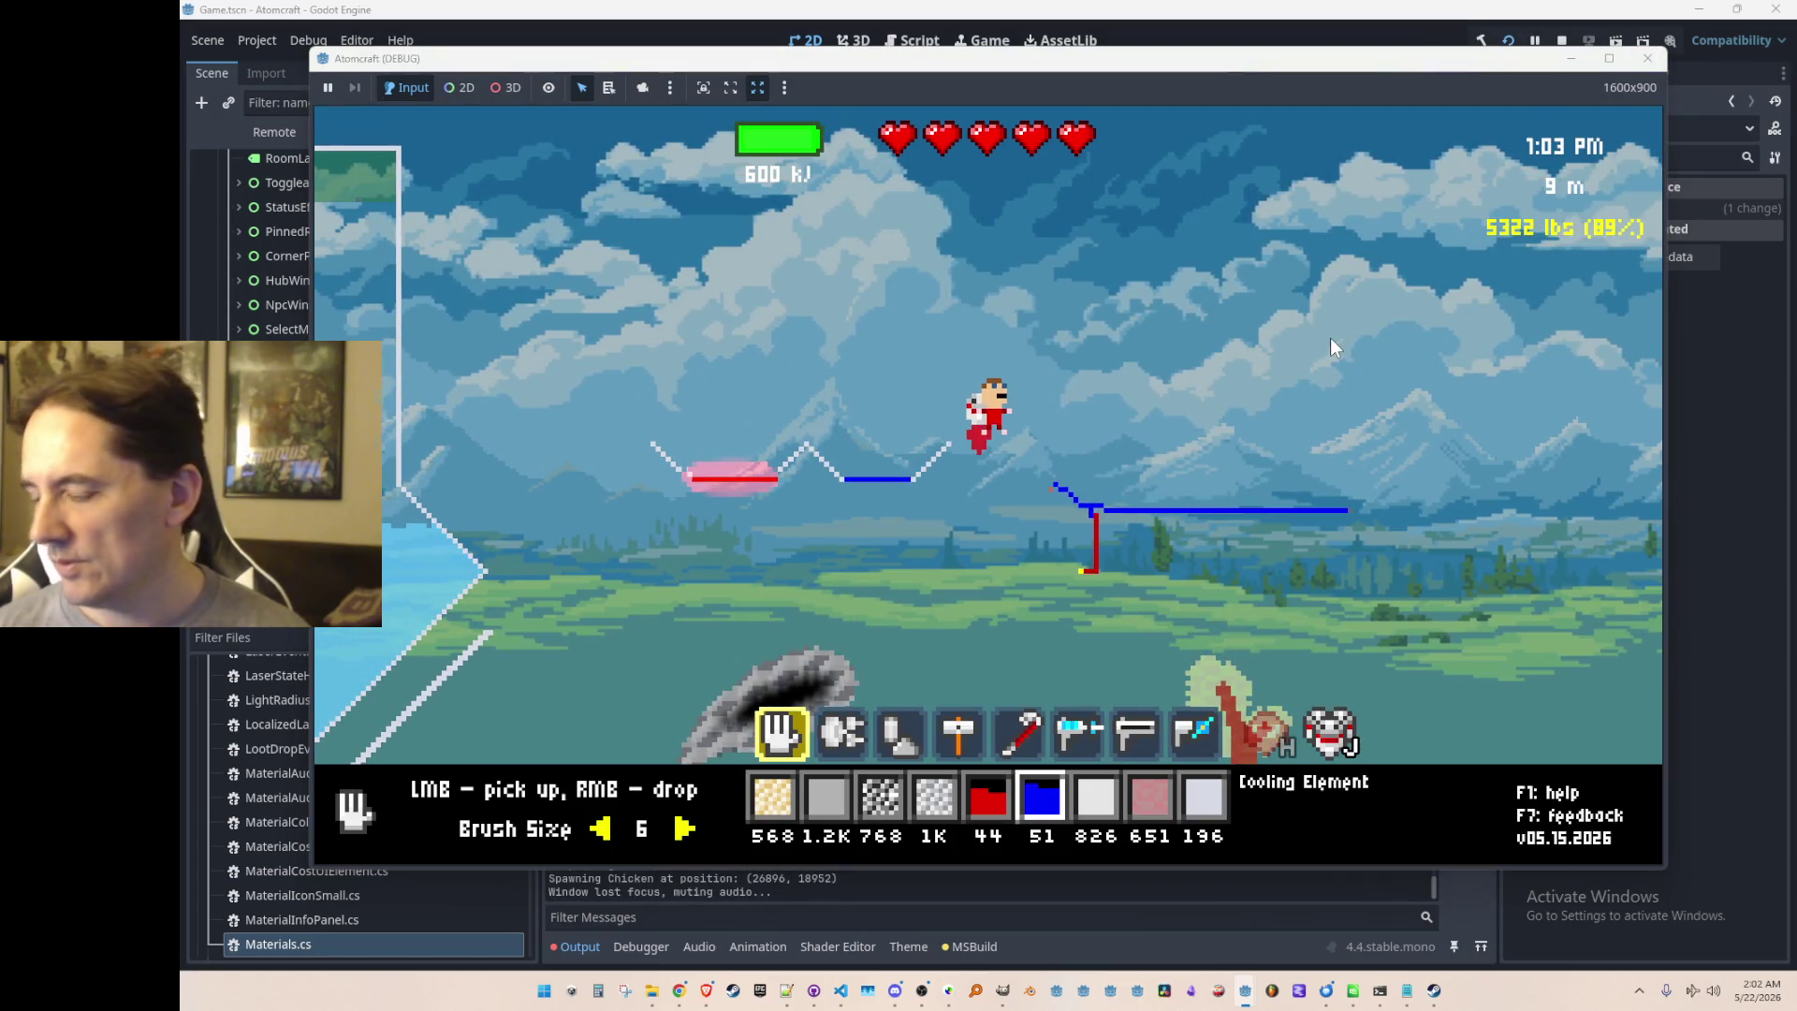
pyautogui.press('F8')
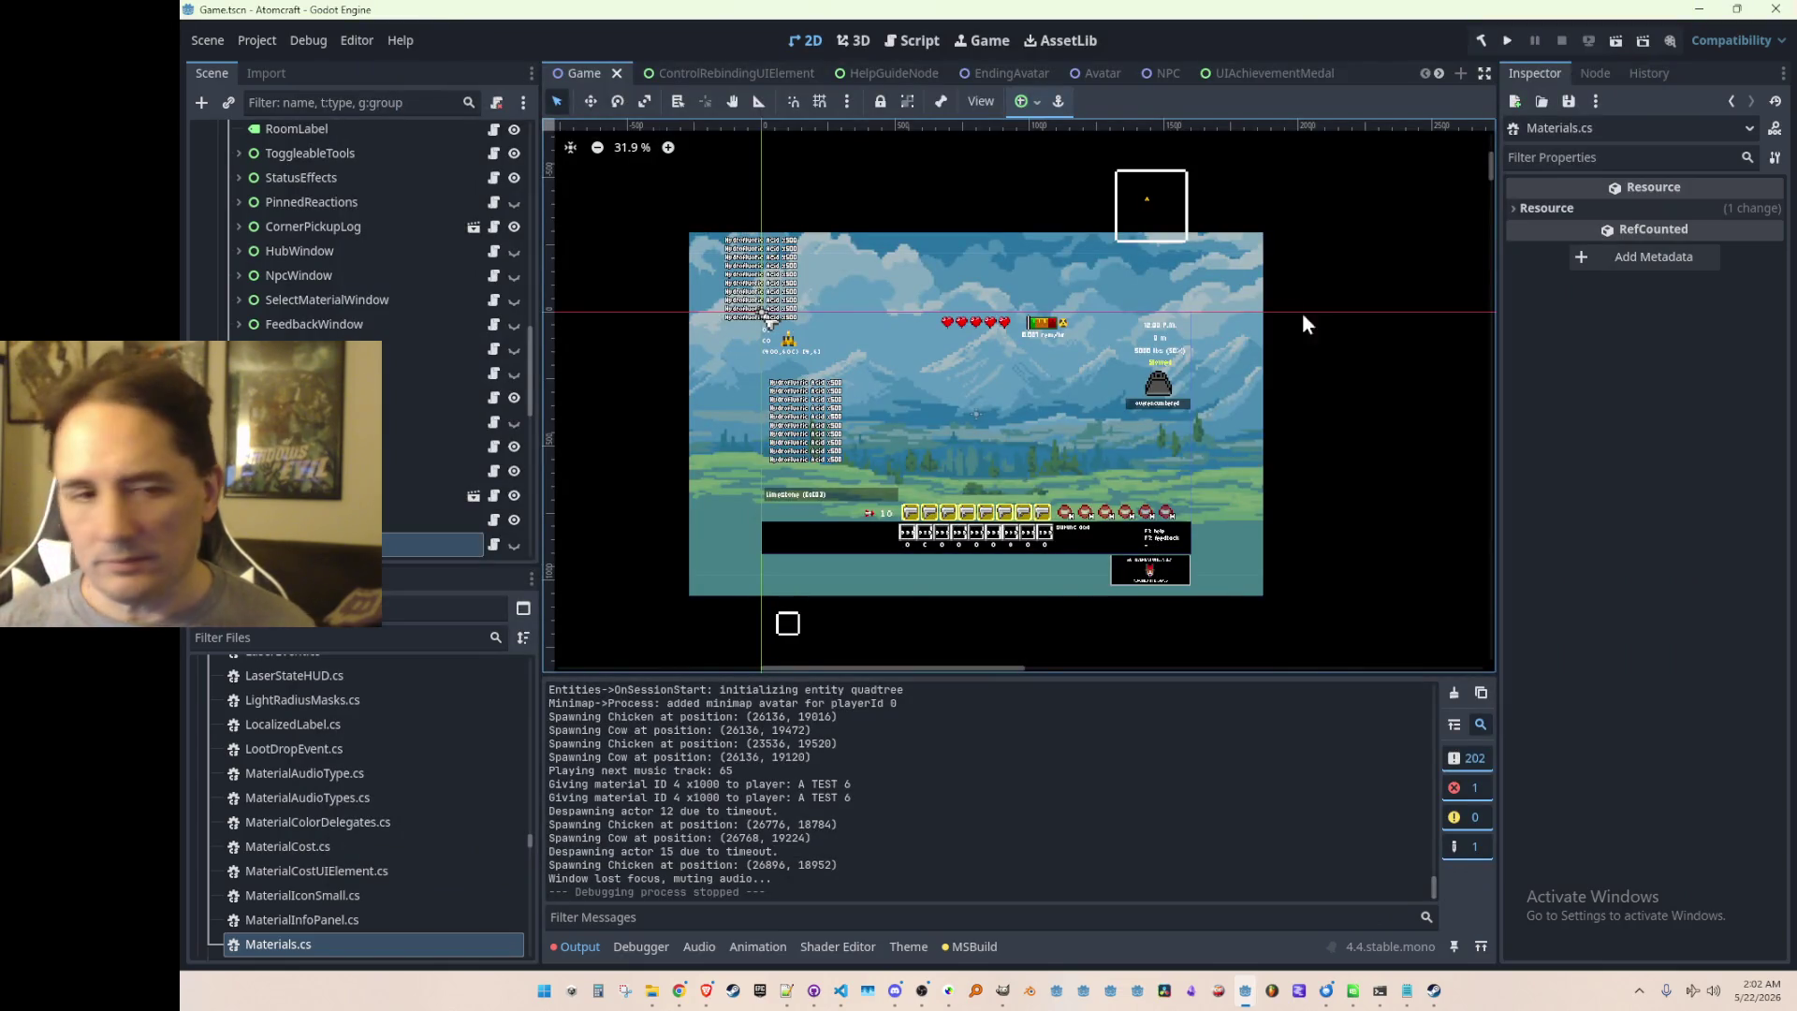
# Step: Bring up the Atomcraft Materials folder and open Cooling Element.json in Notepad++
pyautogui.scroll(-1, 1043, 384)
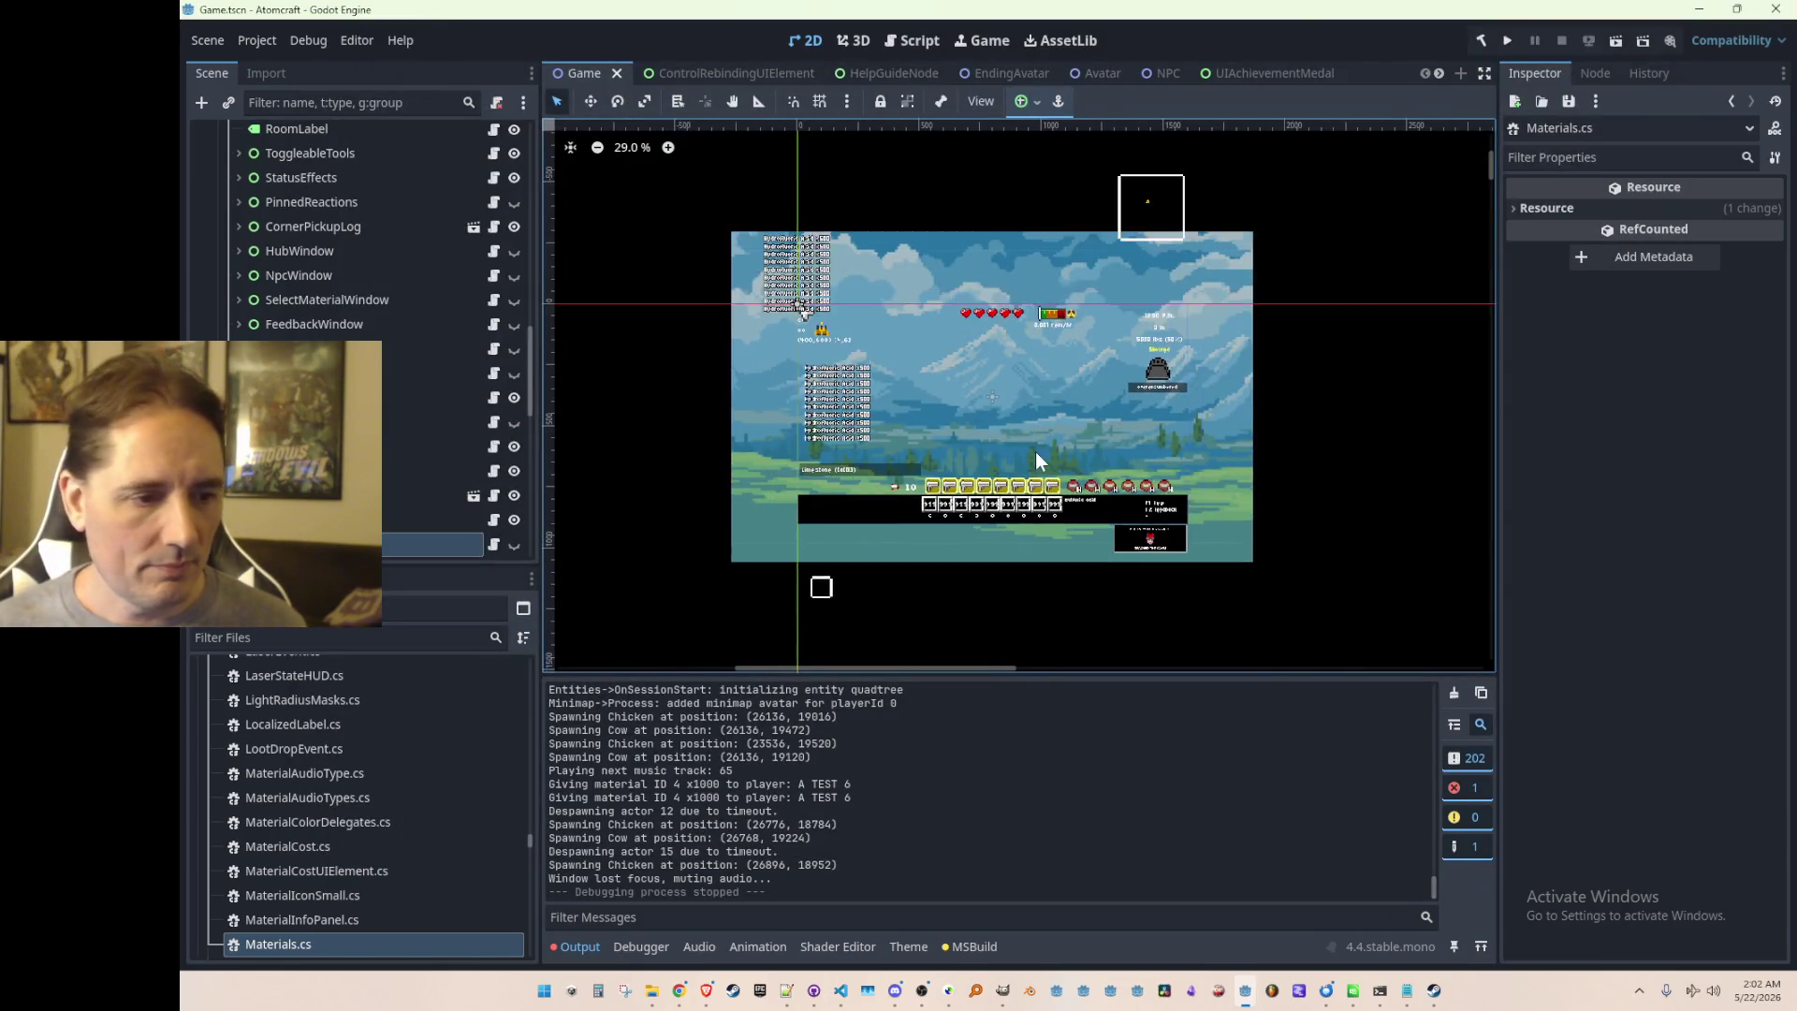
pyautogui.moveTo(656, 995)
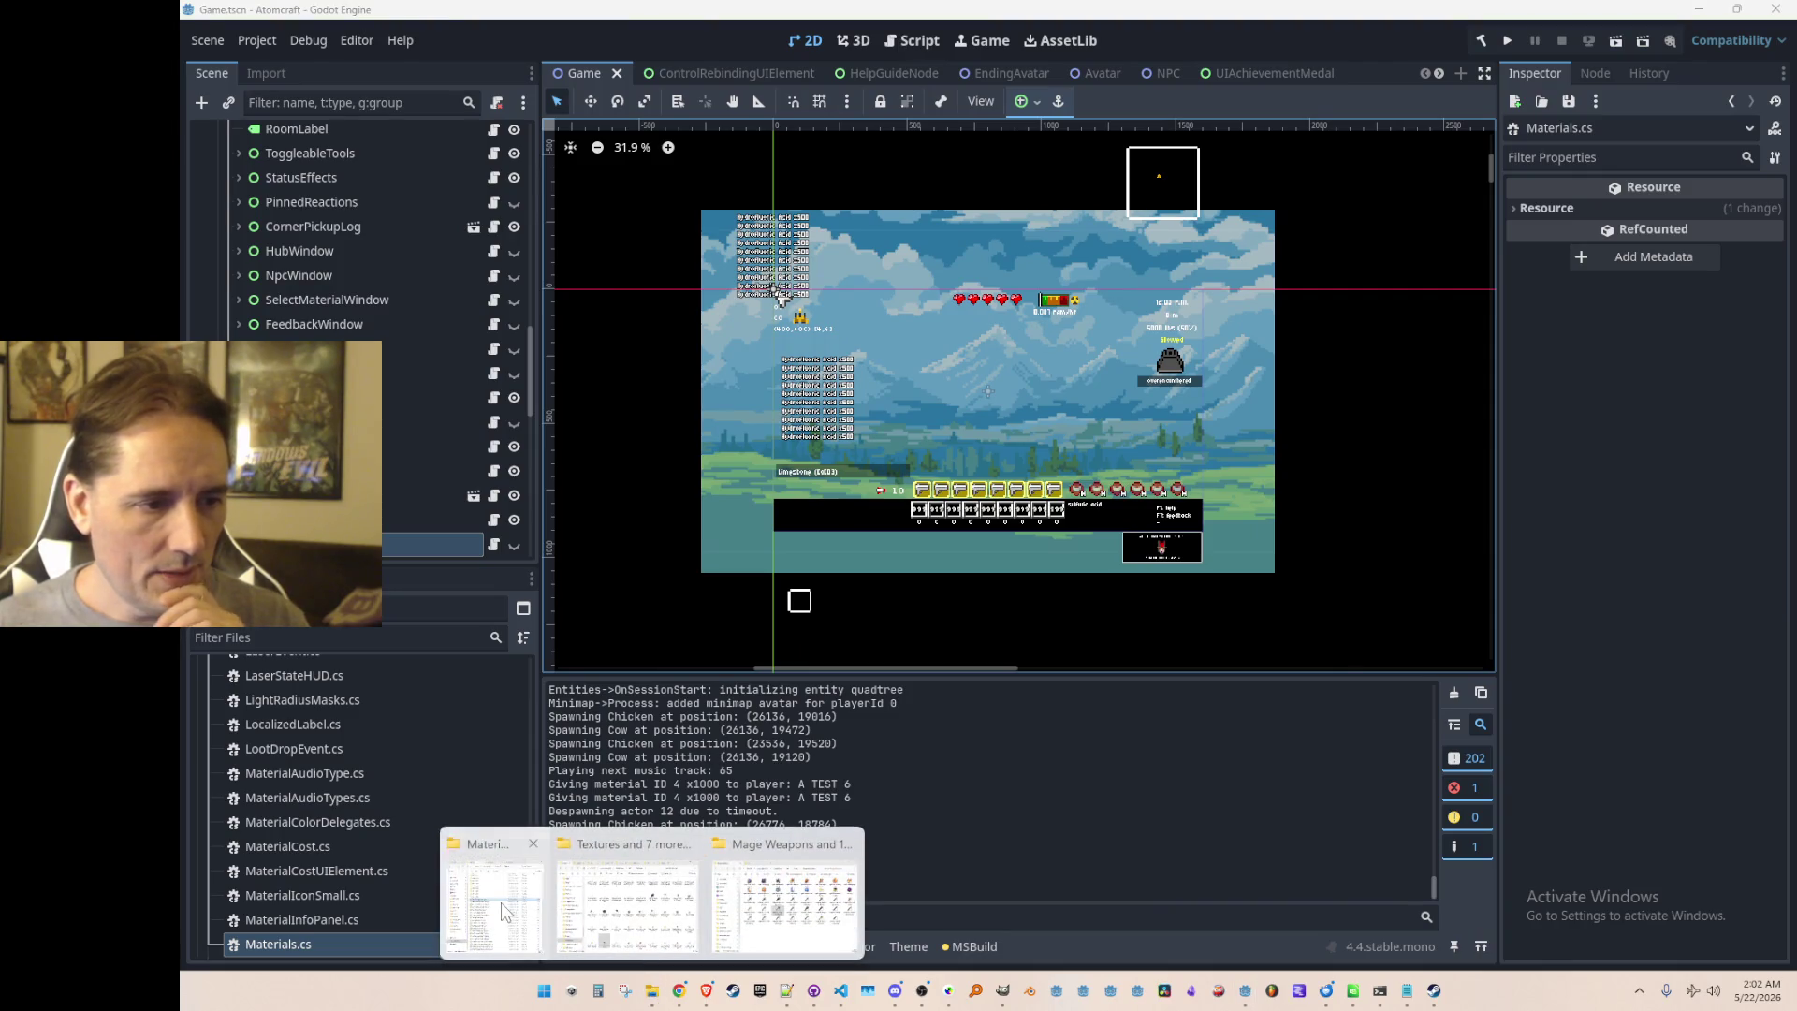
pyautogui.click(784, 893)
pyautogui.click(1184, 579)
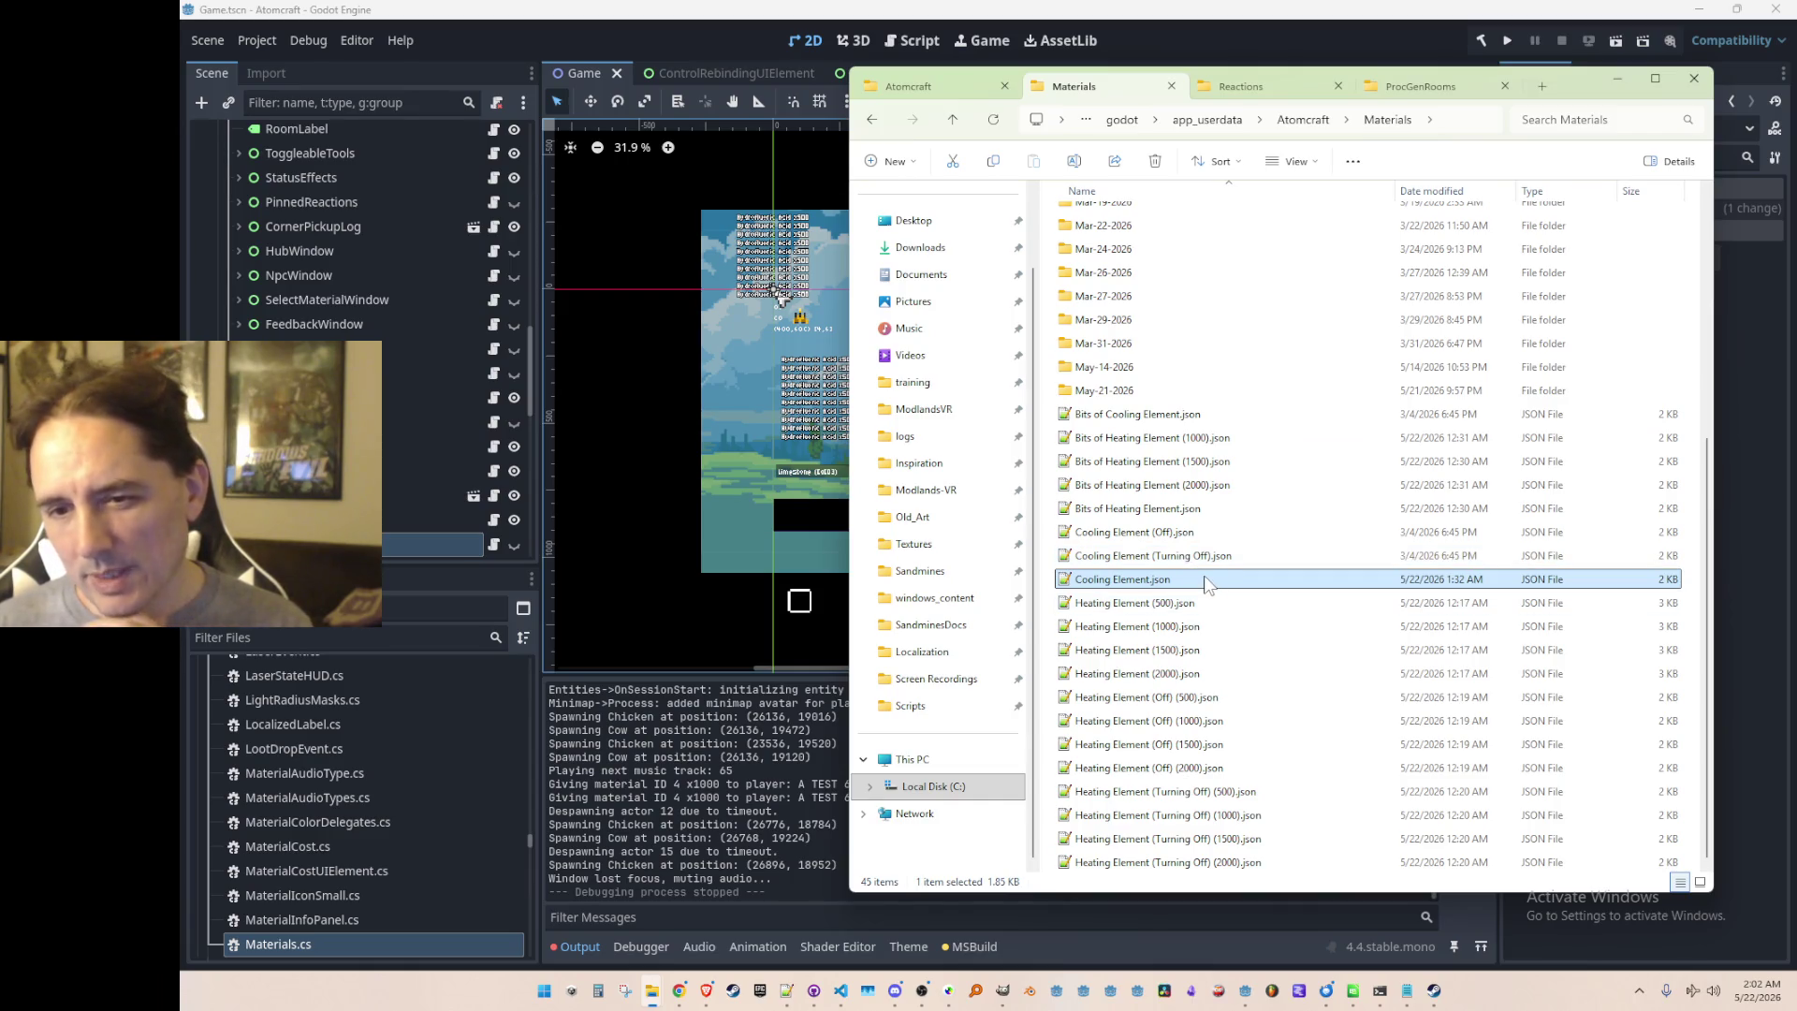
pyautogui.click(1184, 530)
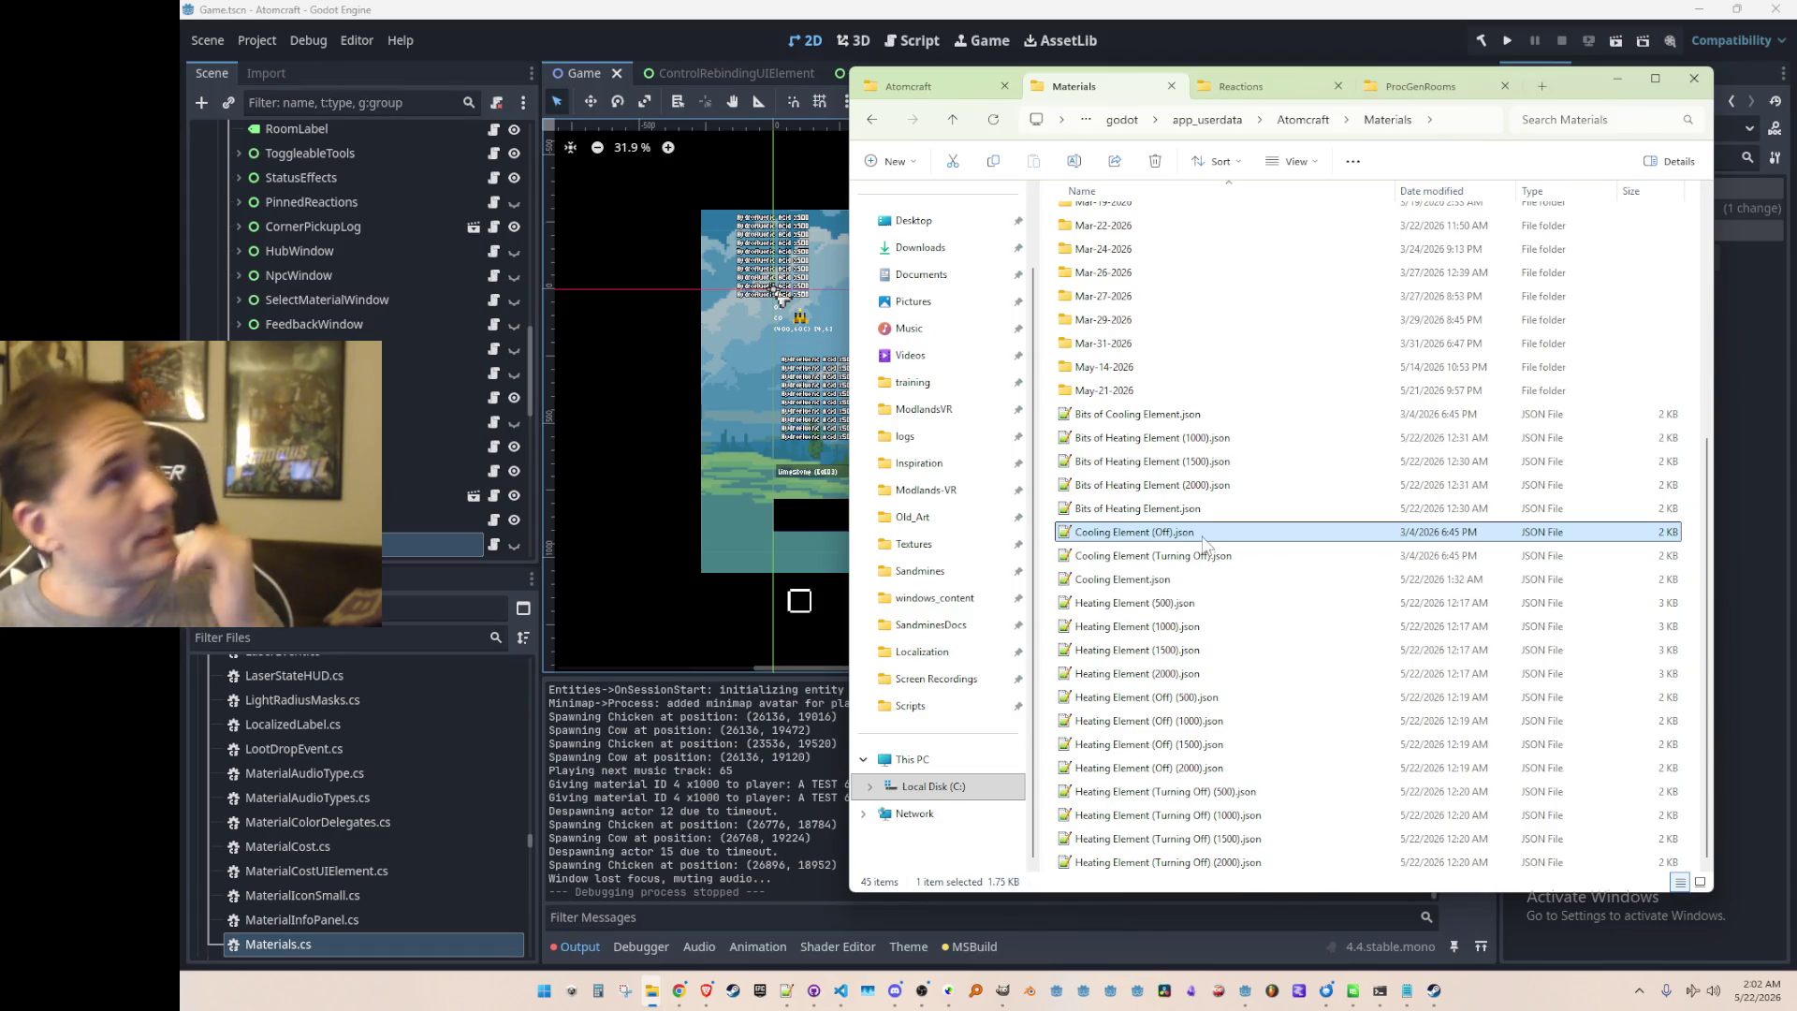
pyautogui.click(1191, 604)
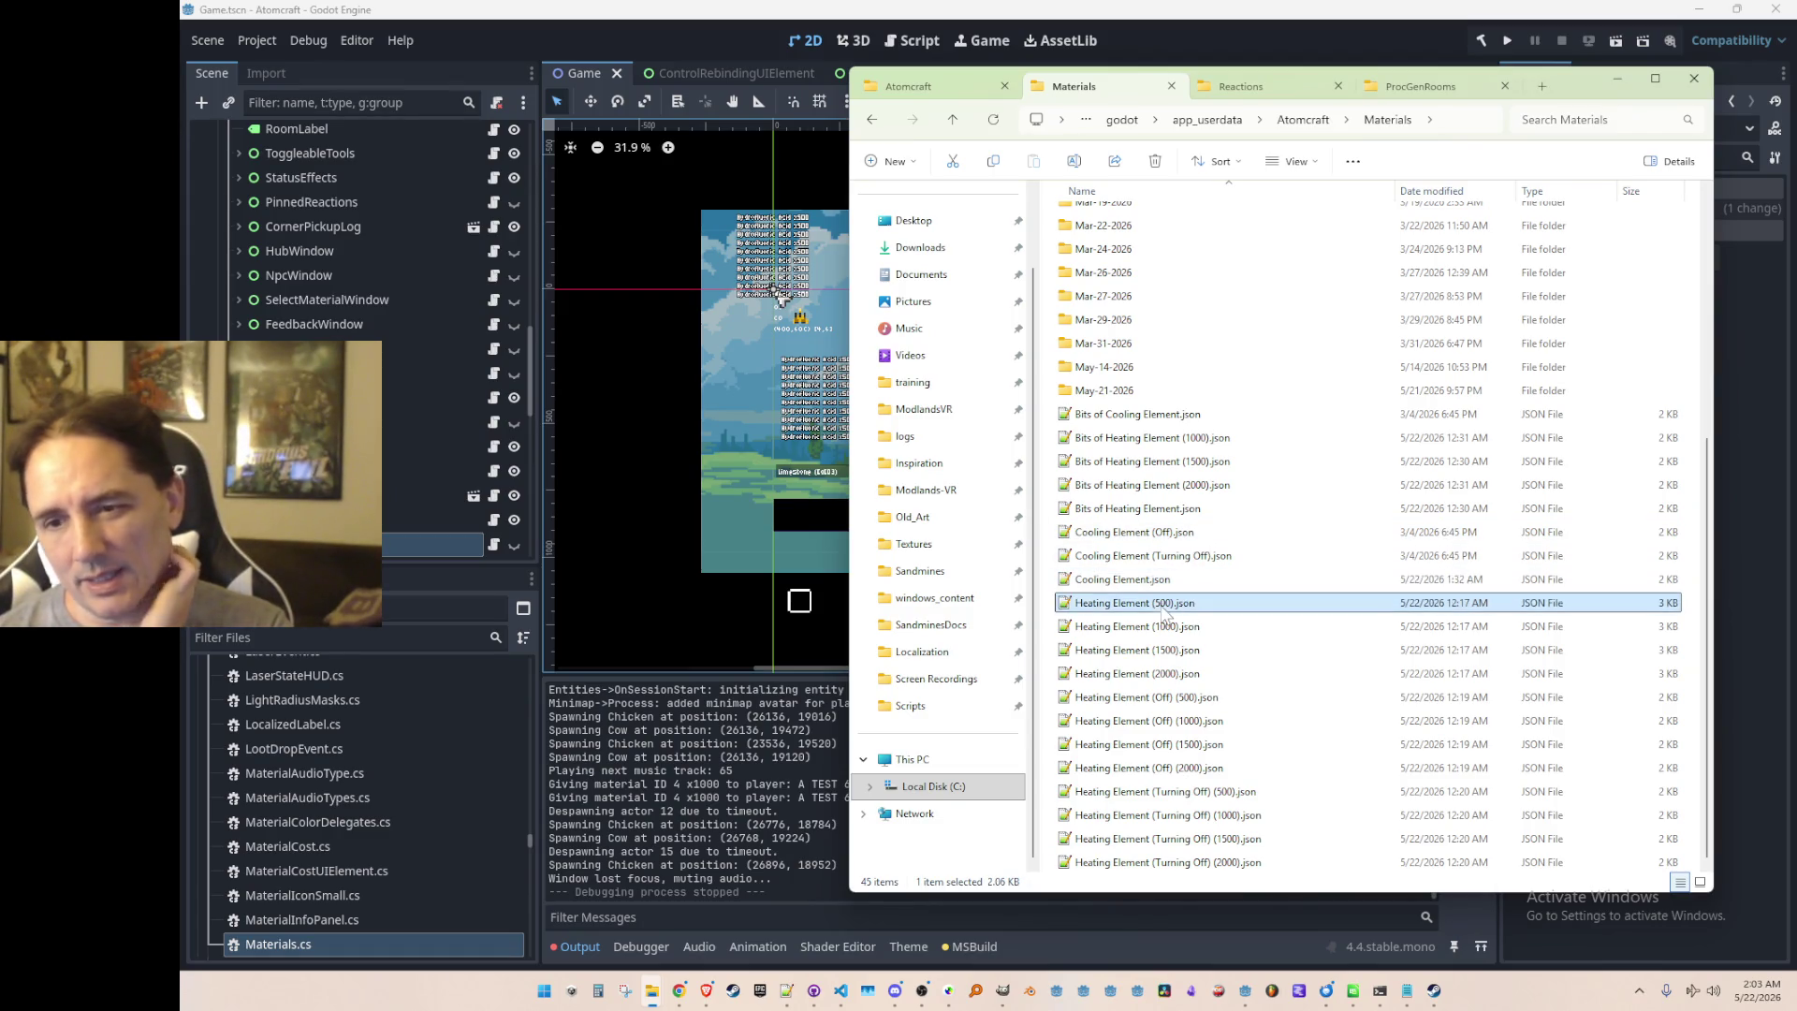
pyautogui.doubleClick(1171, 578)
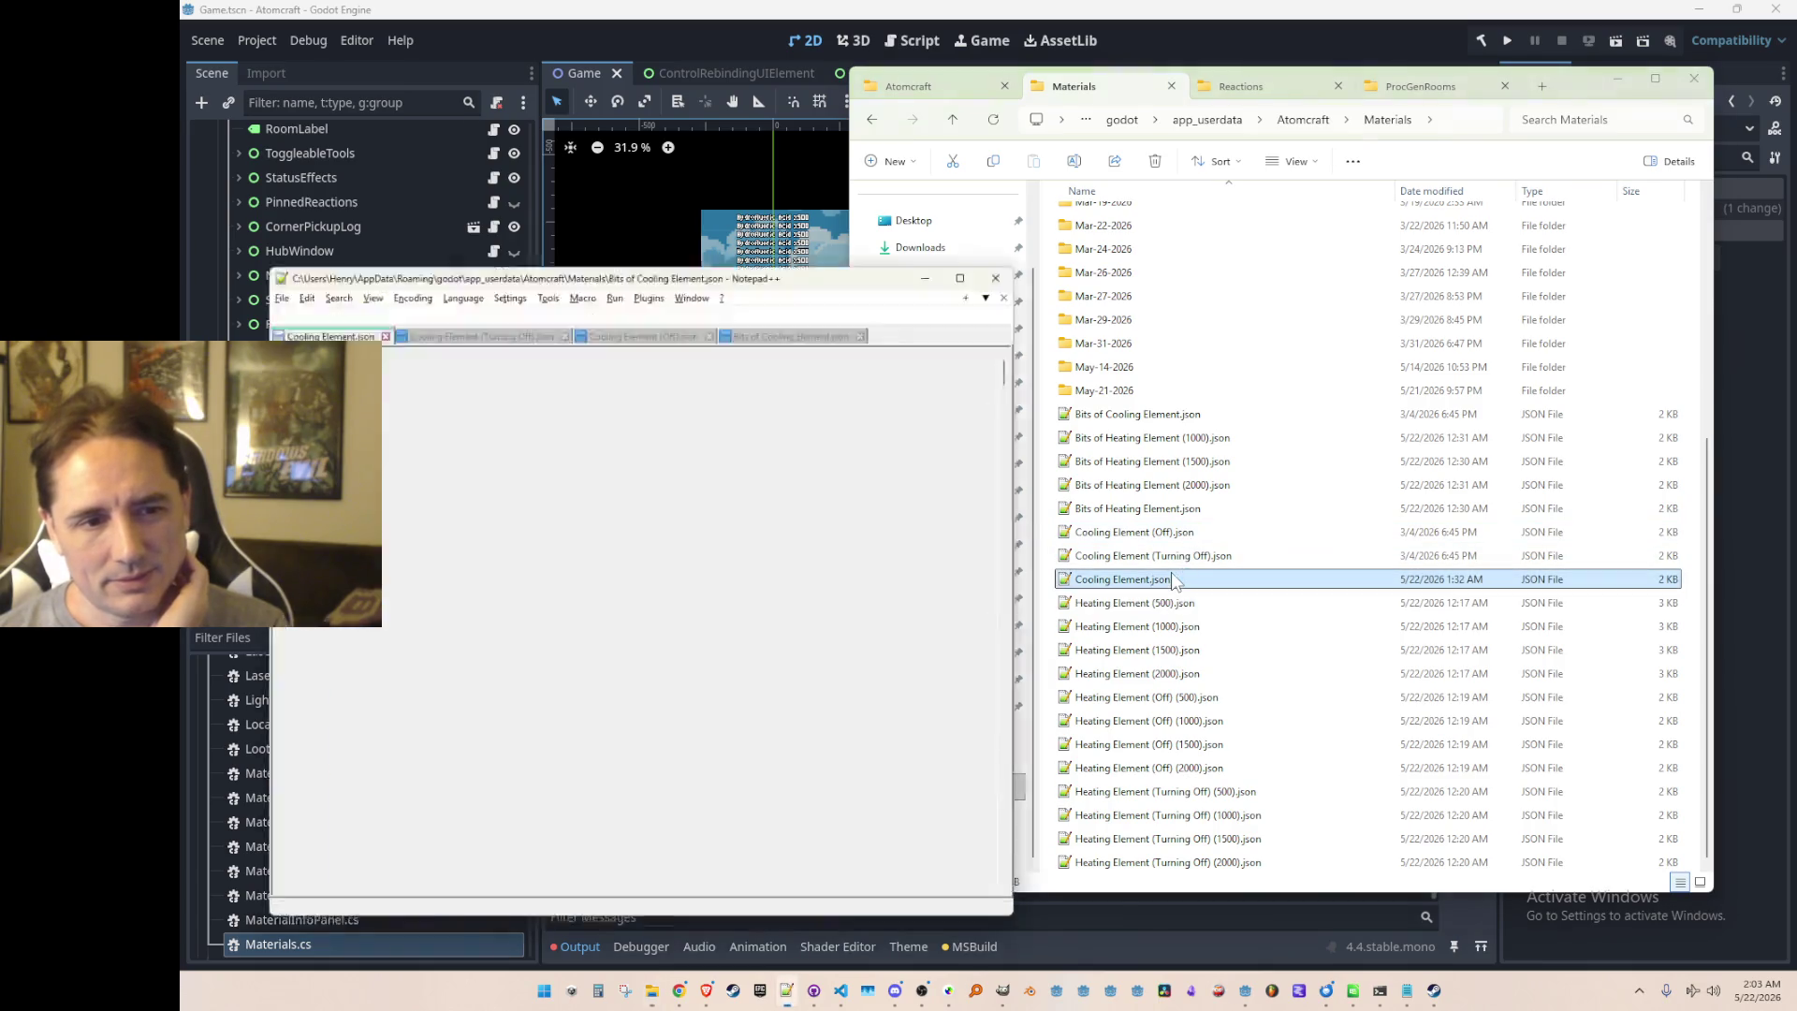
# Step: Delete the ConductanceDivisor value 1 on line 59 of Cooling Element.json
pyautogui.scroll(-18, 800, 463)
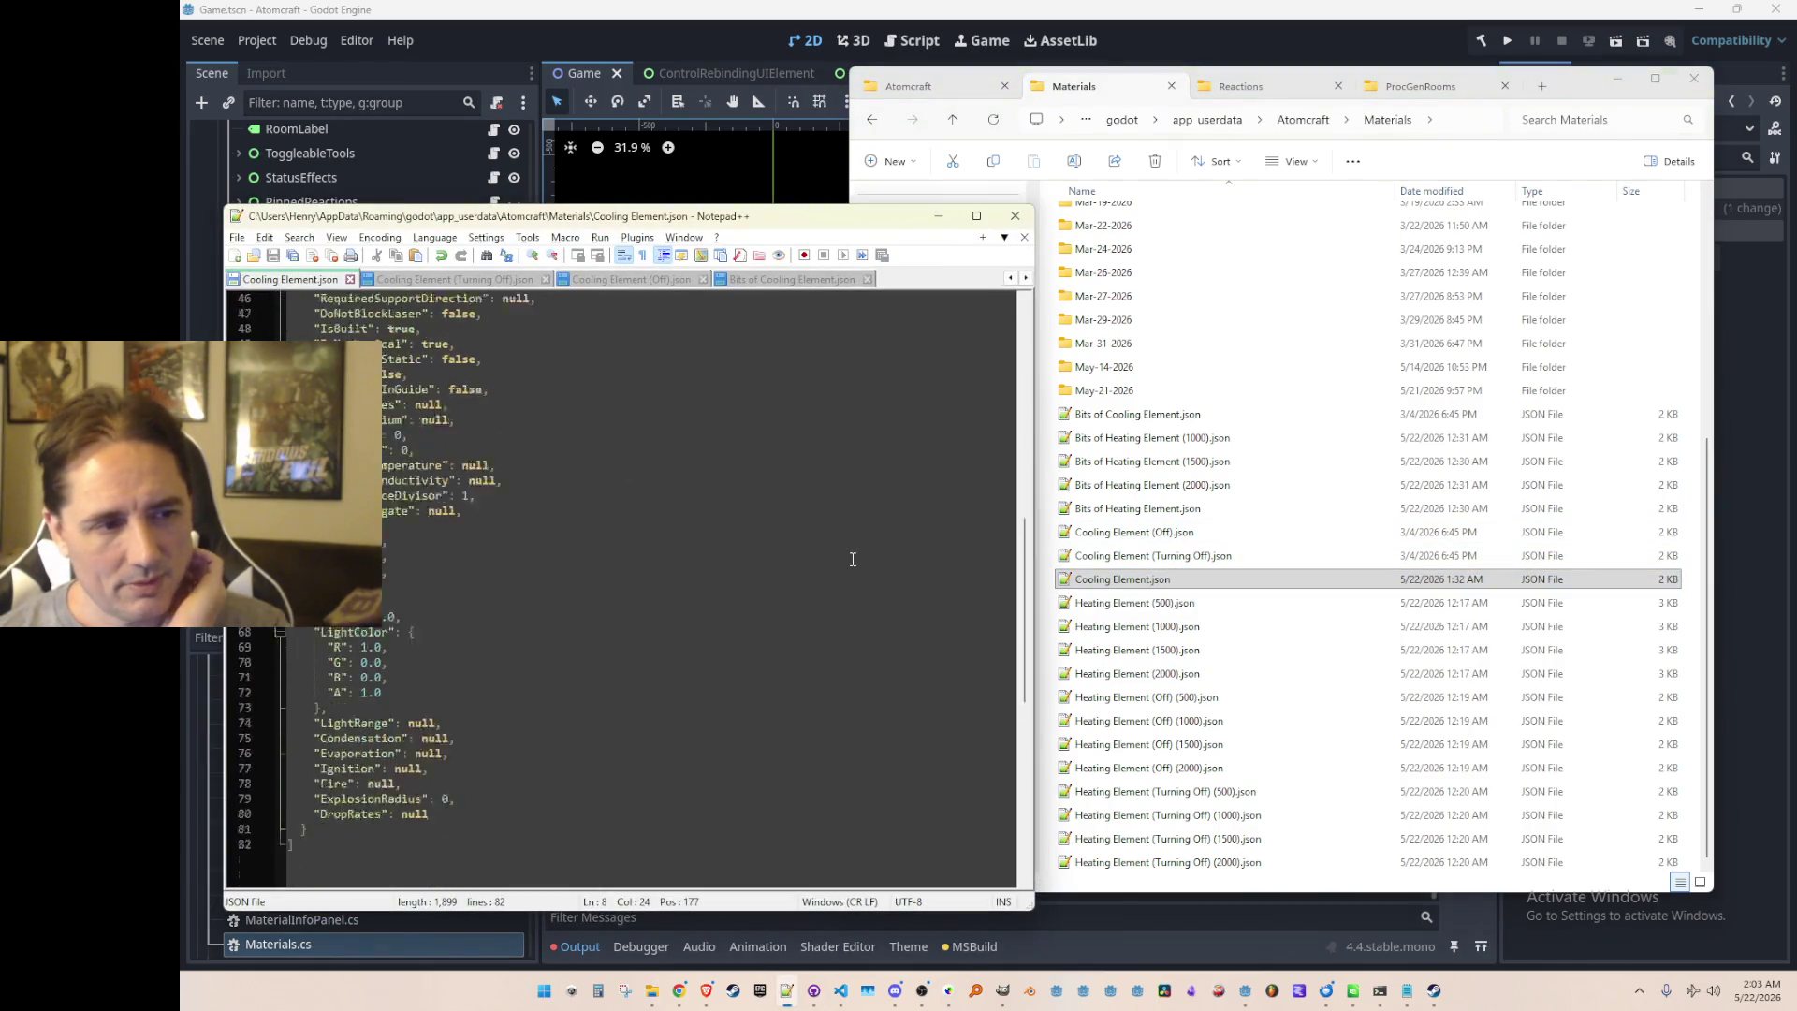
pyautogui.scroll(7, 830, 584)
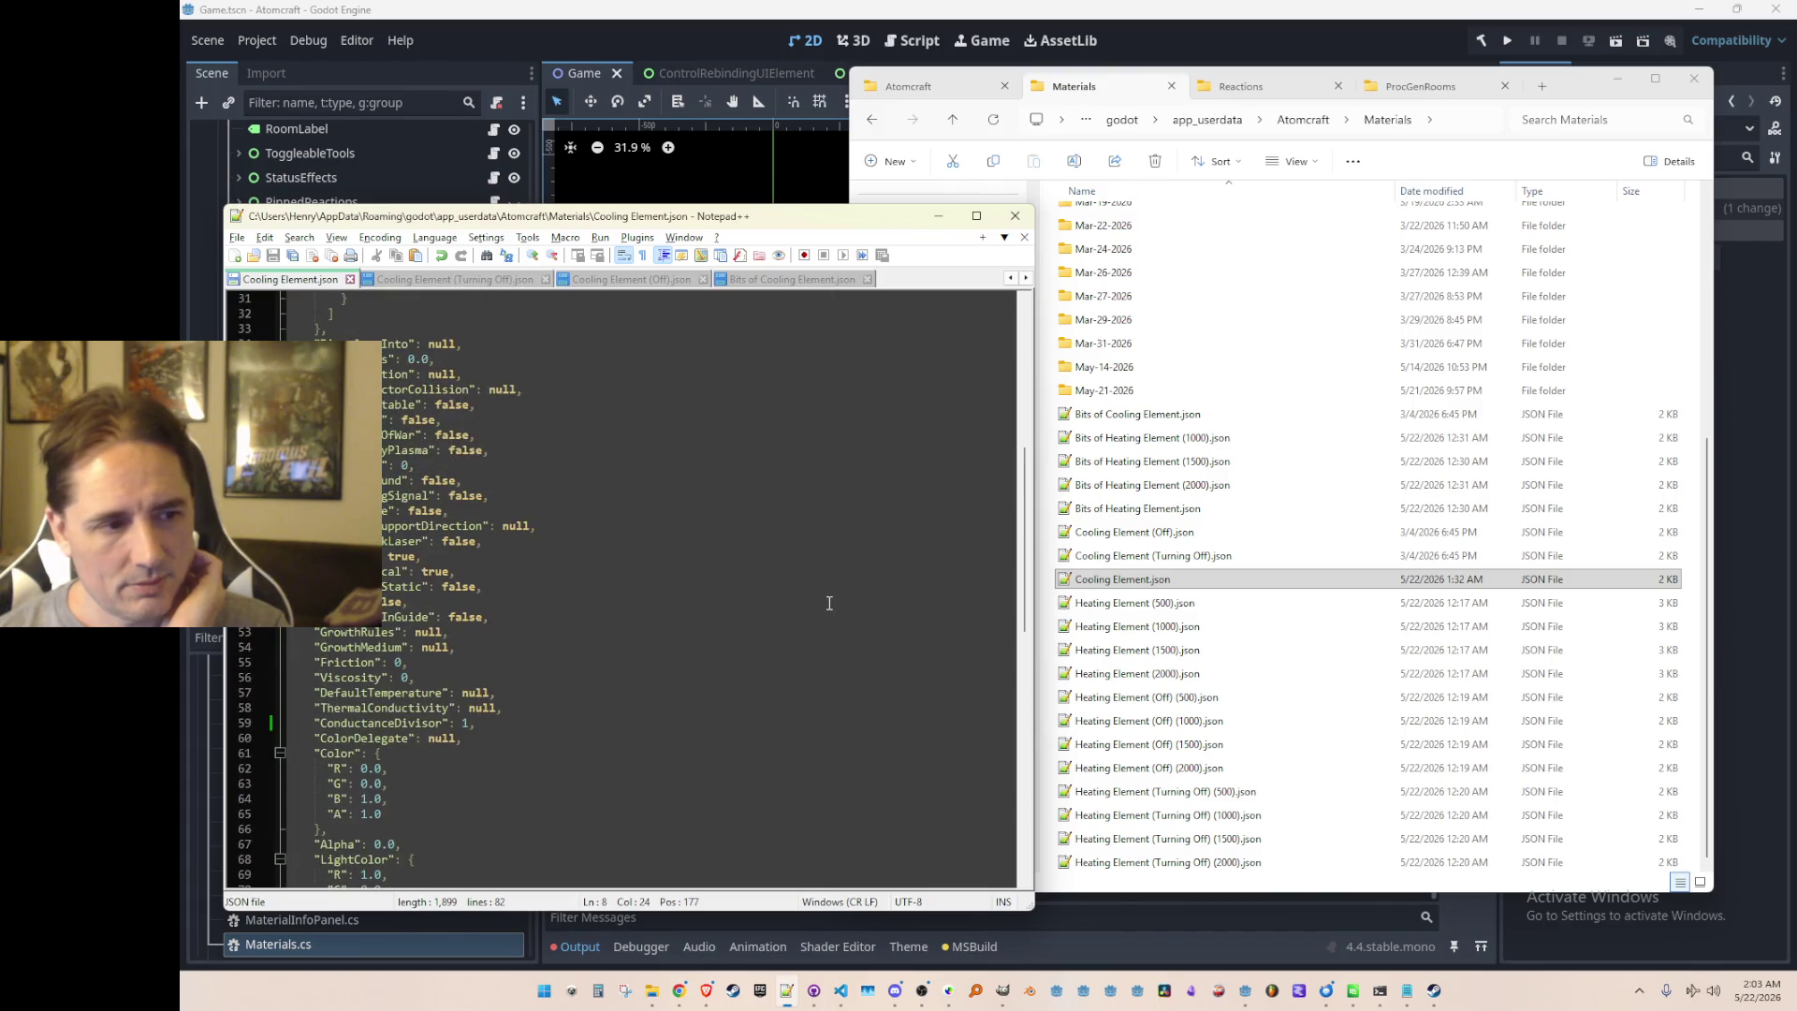
pyautogui.click(756, 674)
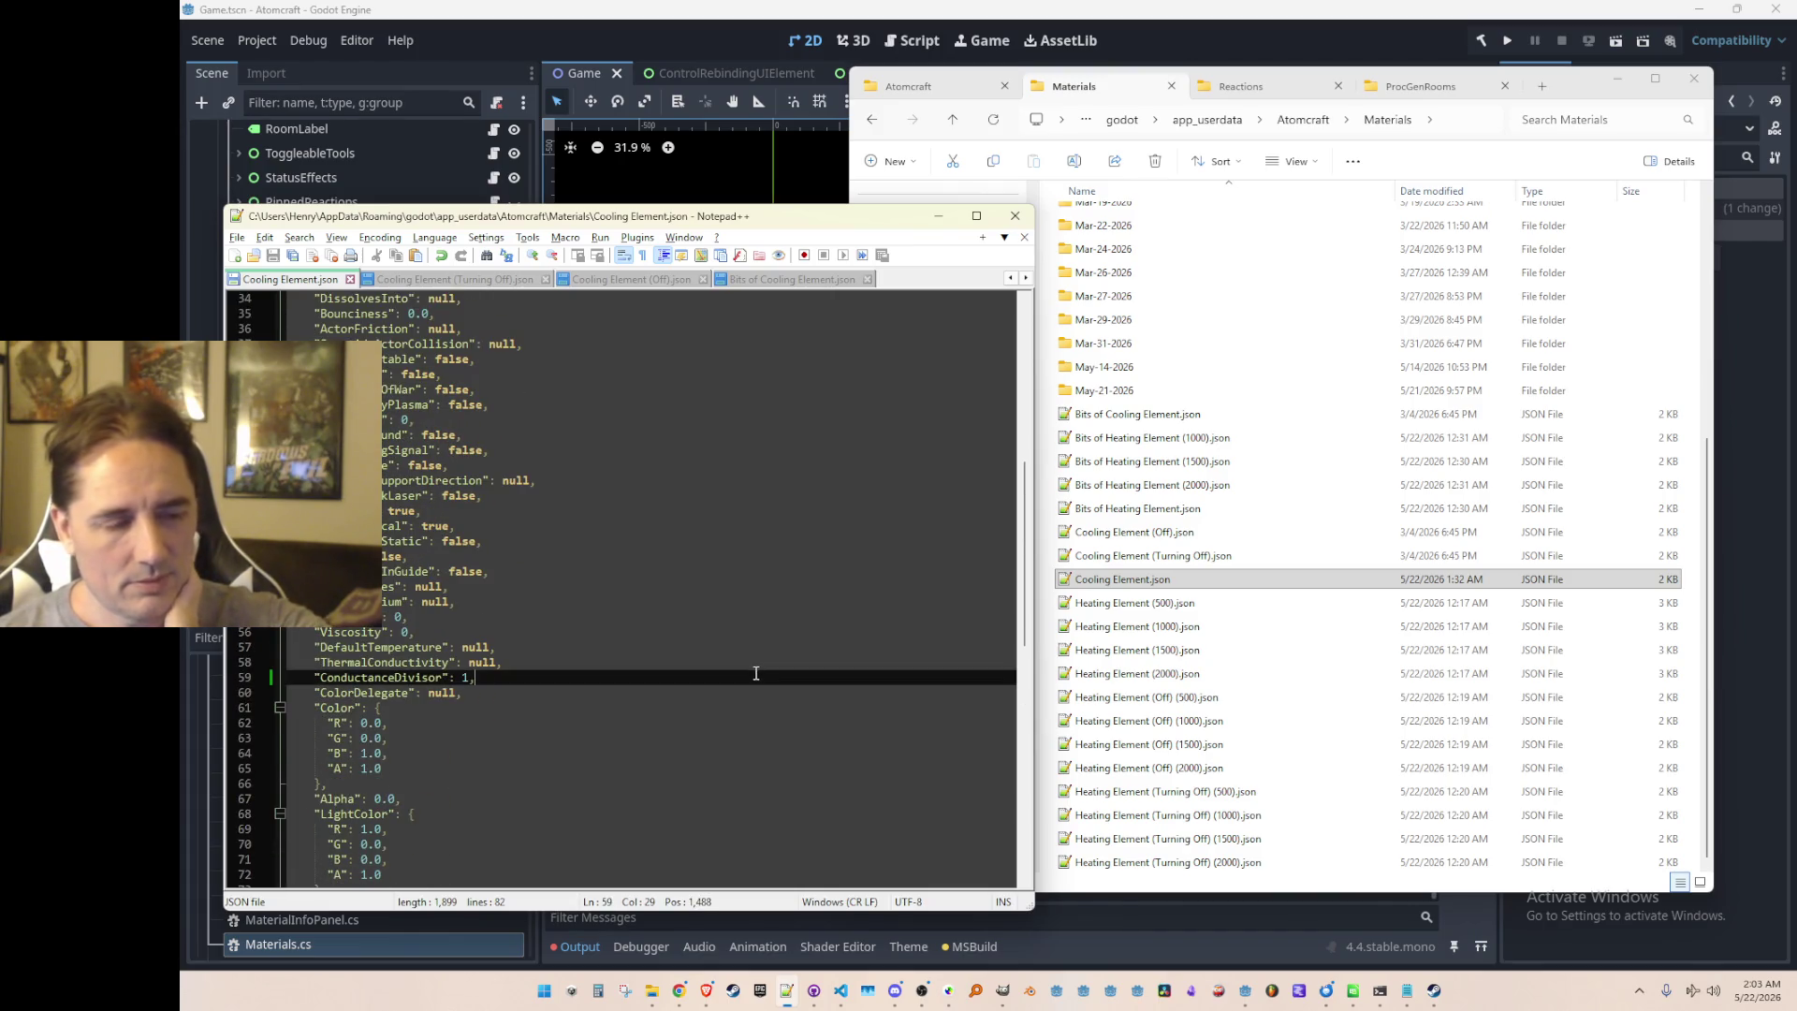
pyautogui.scroll(-1, 753, 652)
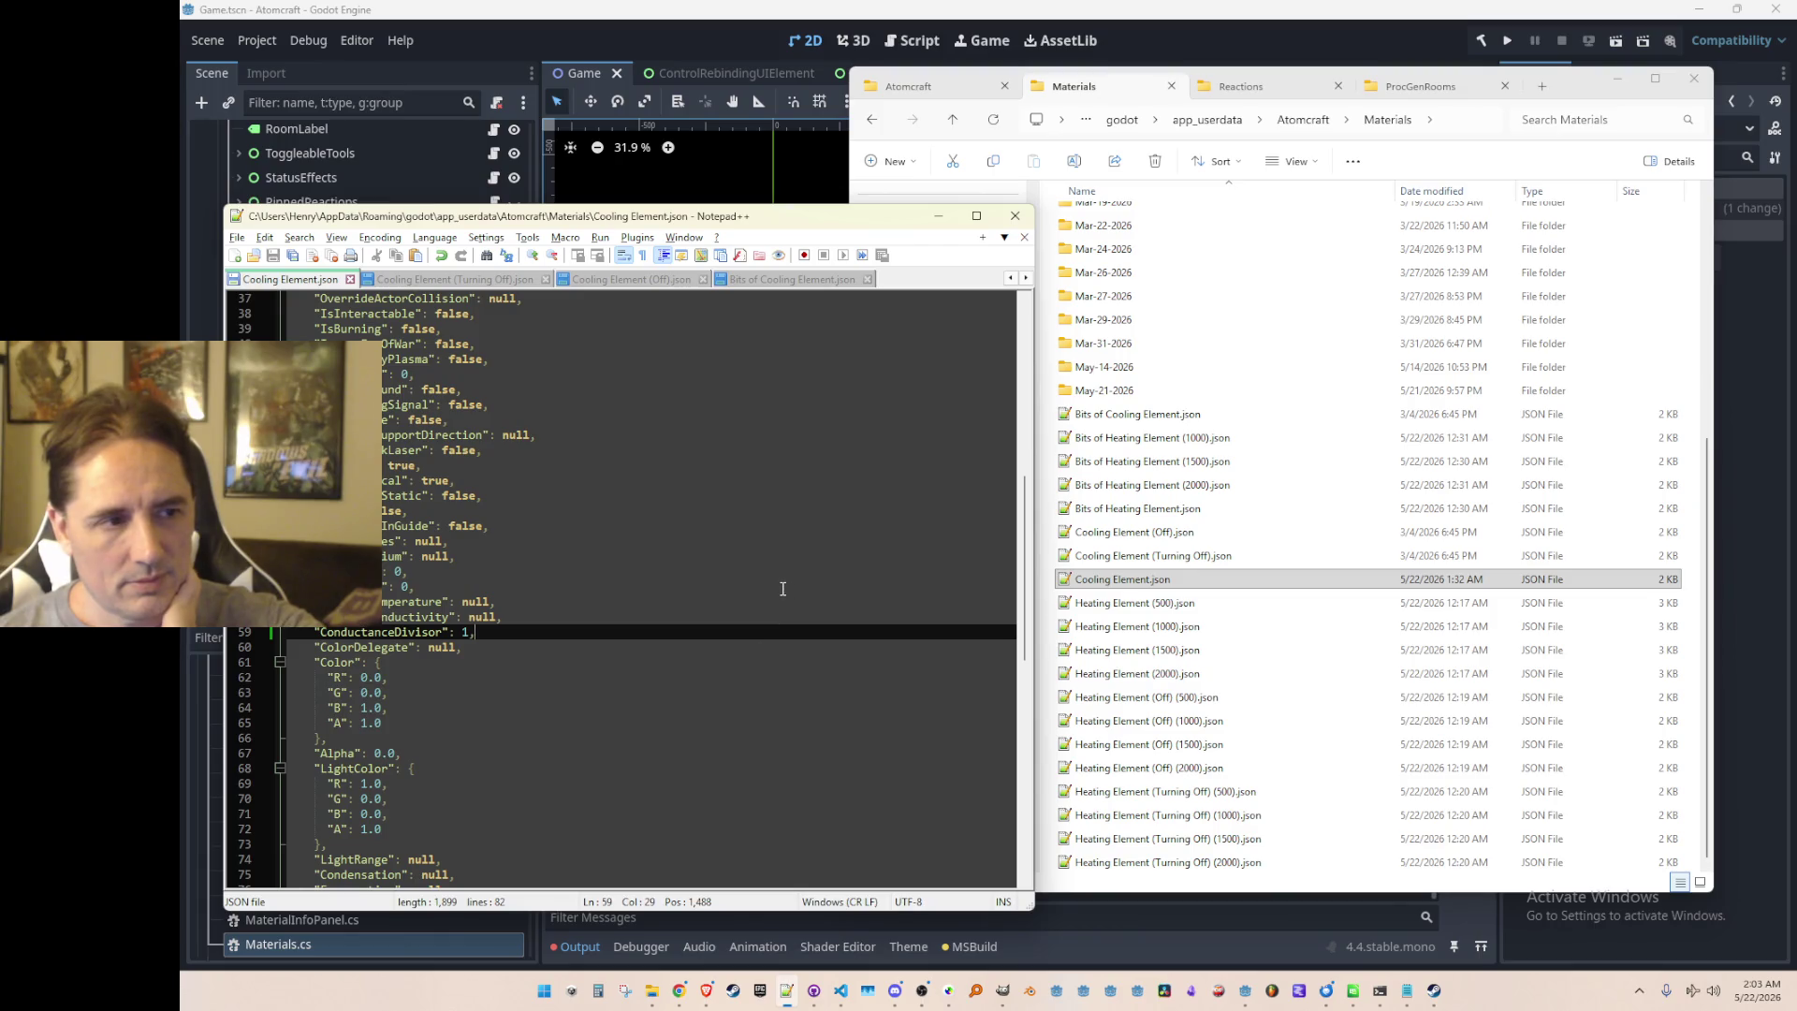
pyautogui.scroll(-1, 782, 587)
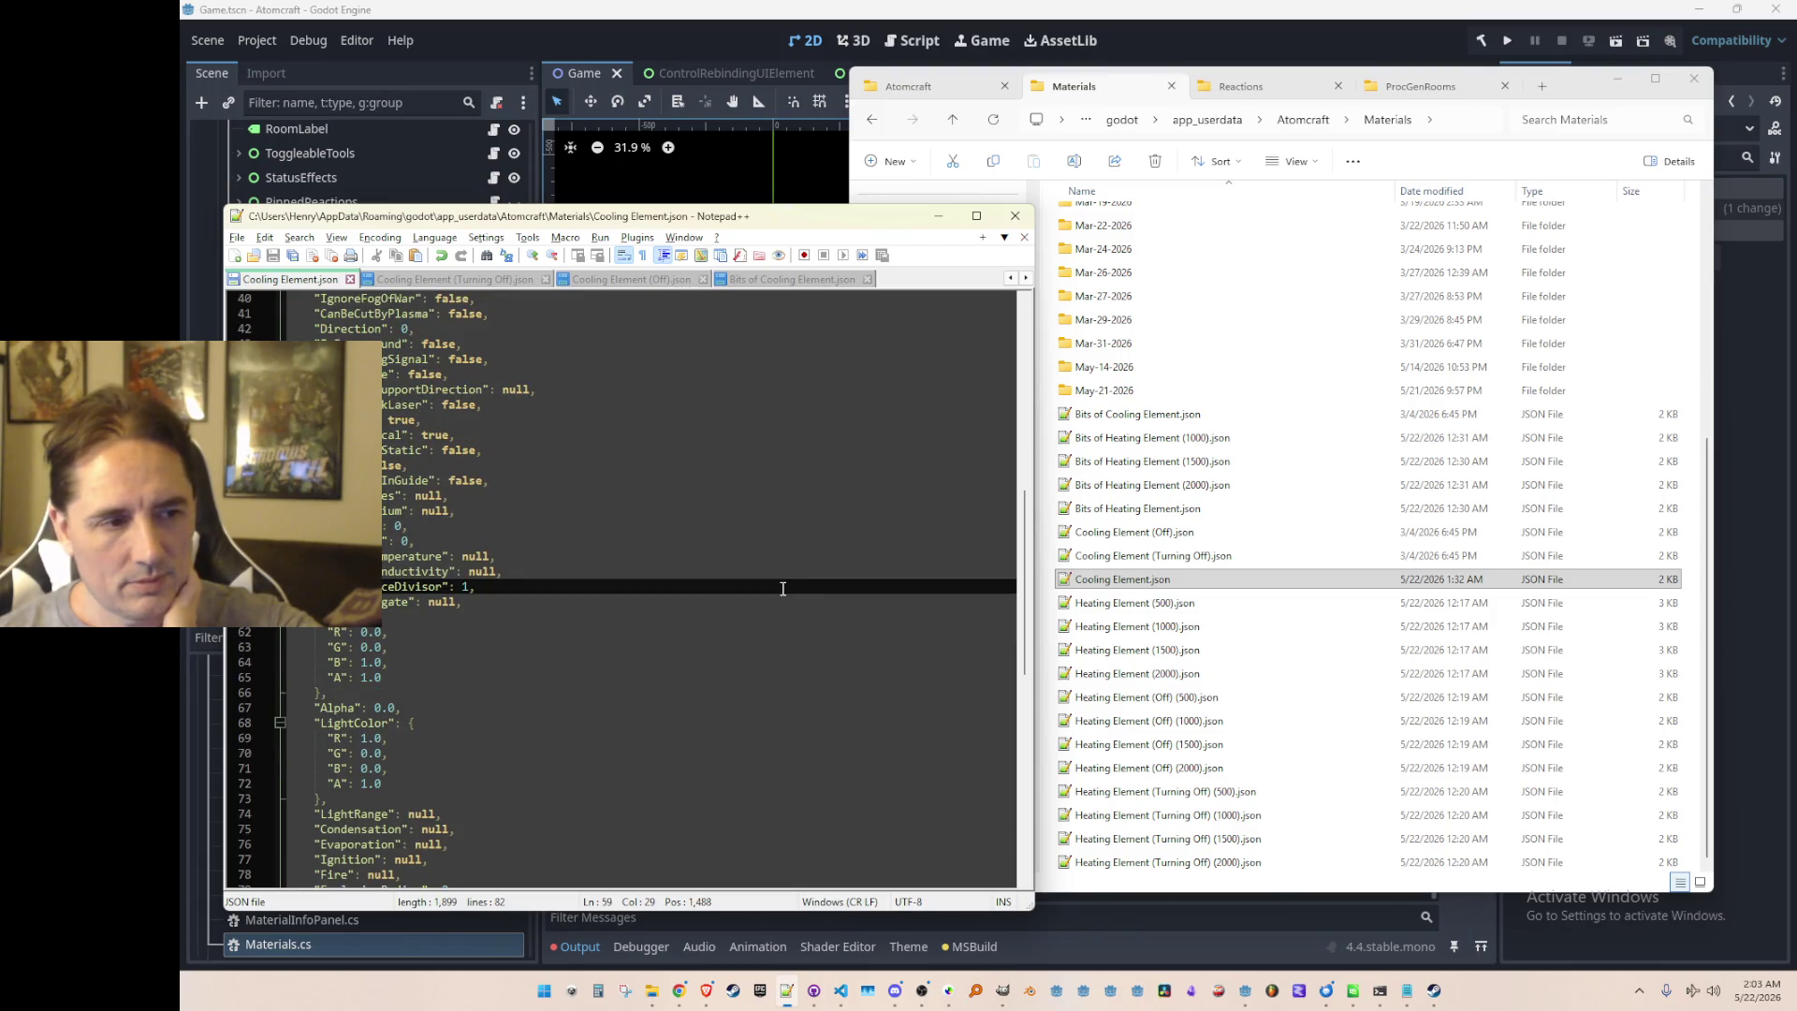
pyautogui.press('Left')
pyautogui.press('BackSpace')
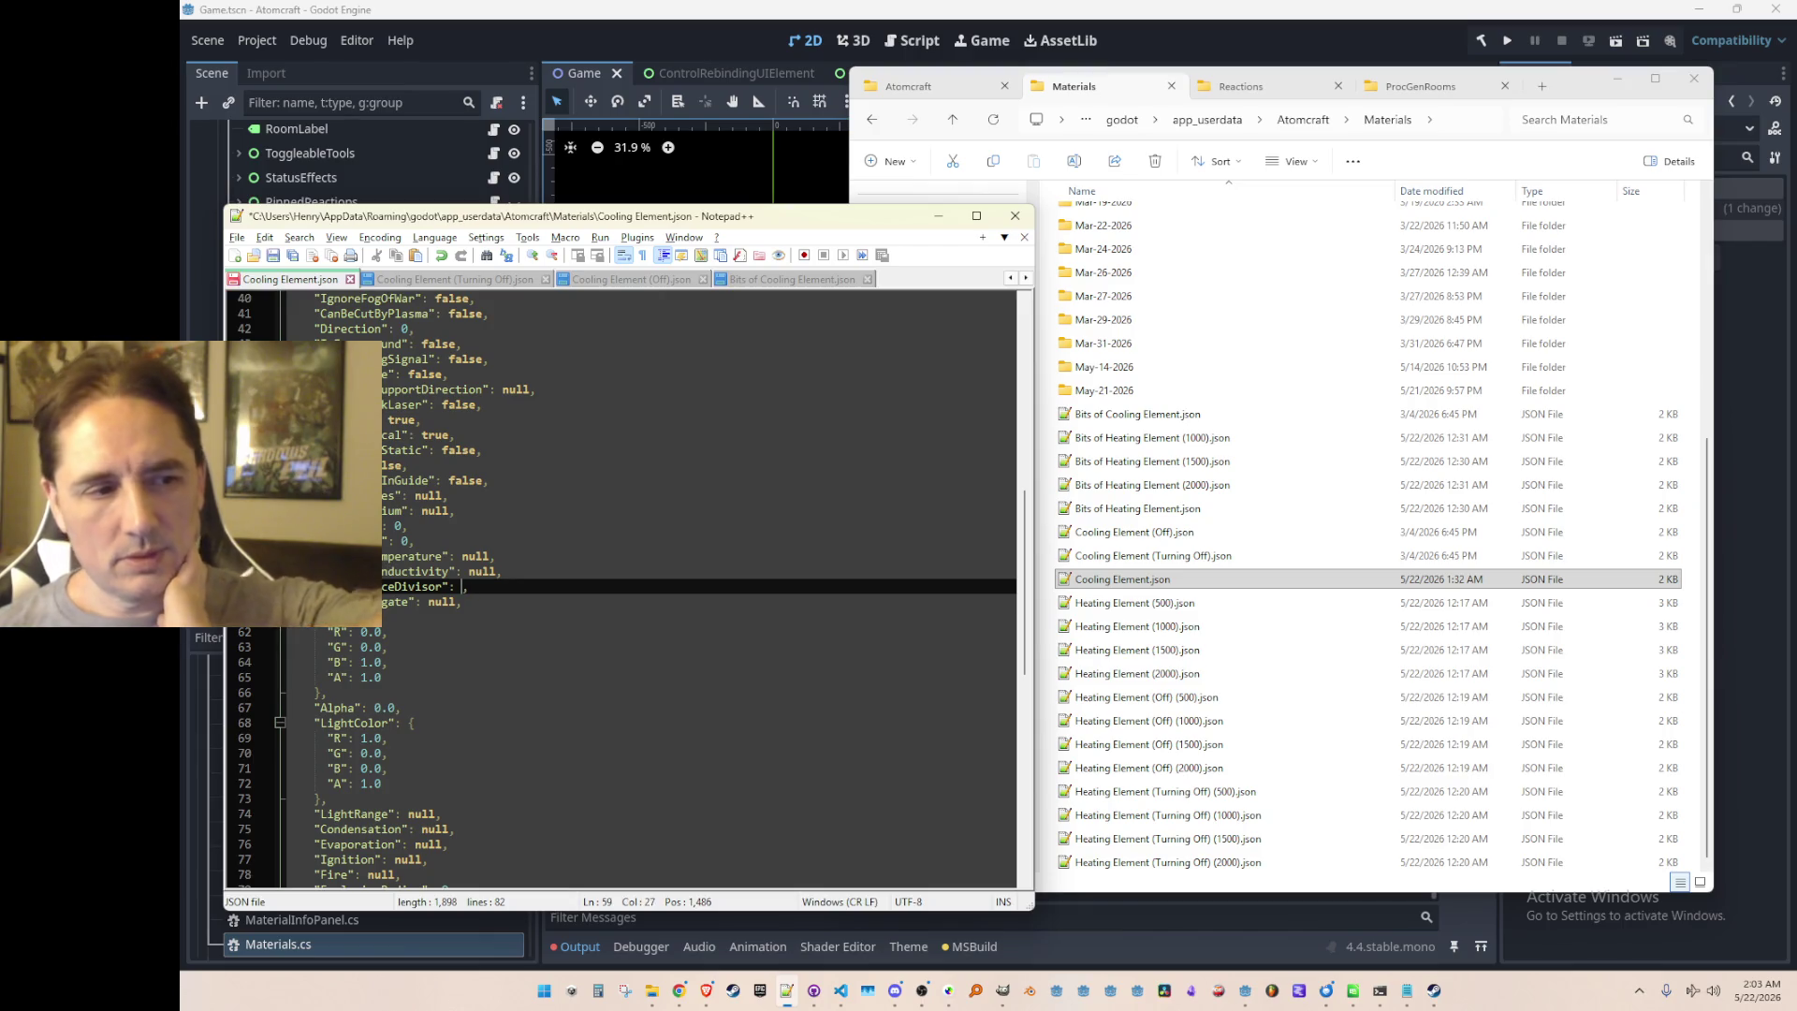
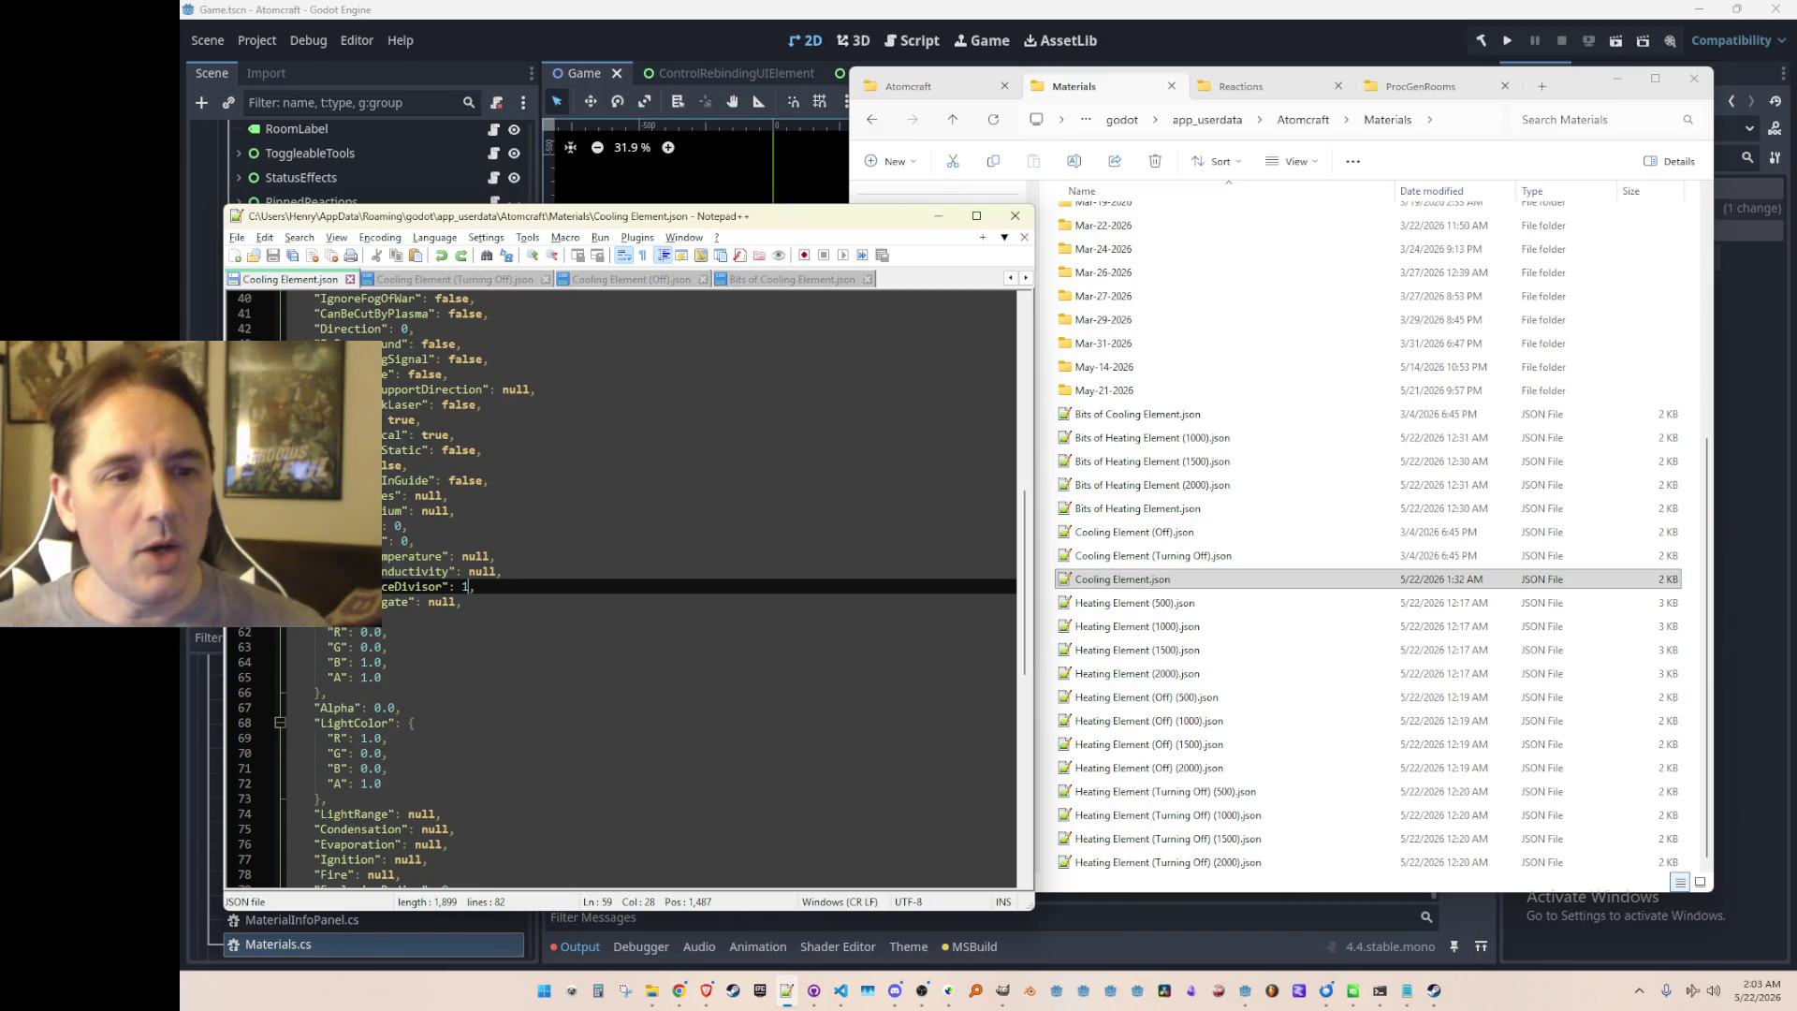
# Step: Copy Ice.json from the Mar-04-2026_All backup folder
pyautogui.click(936, 216)
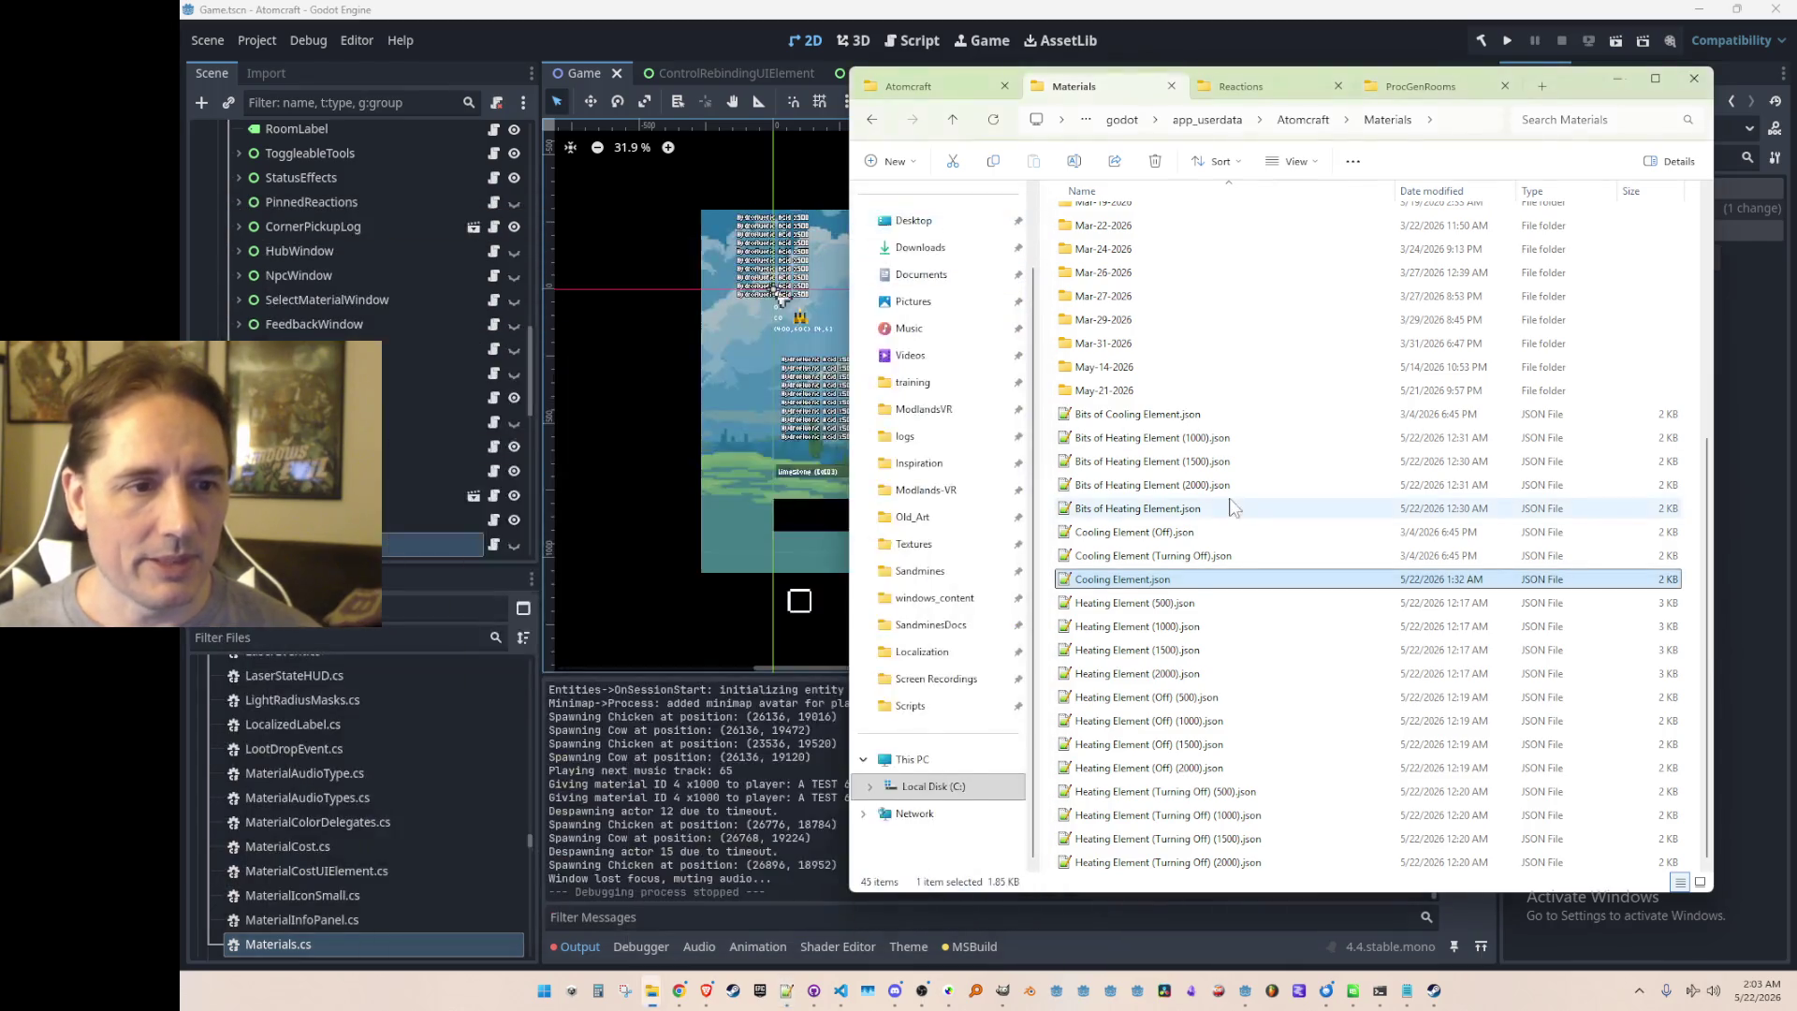
pyautogui.scroll(6, 1283, 513)
pyautogui.scroll(-7, 1287, 520)
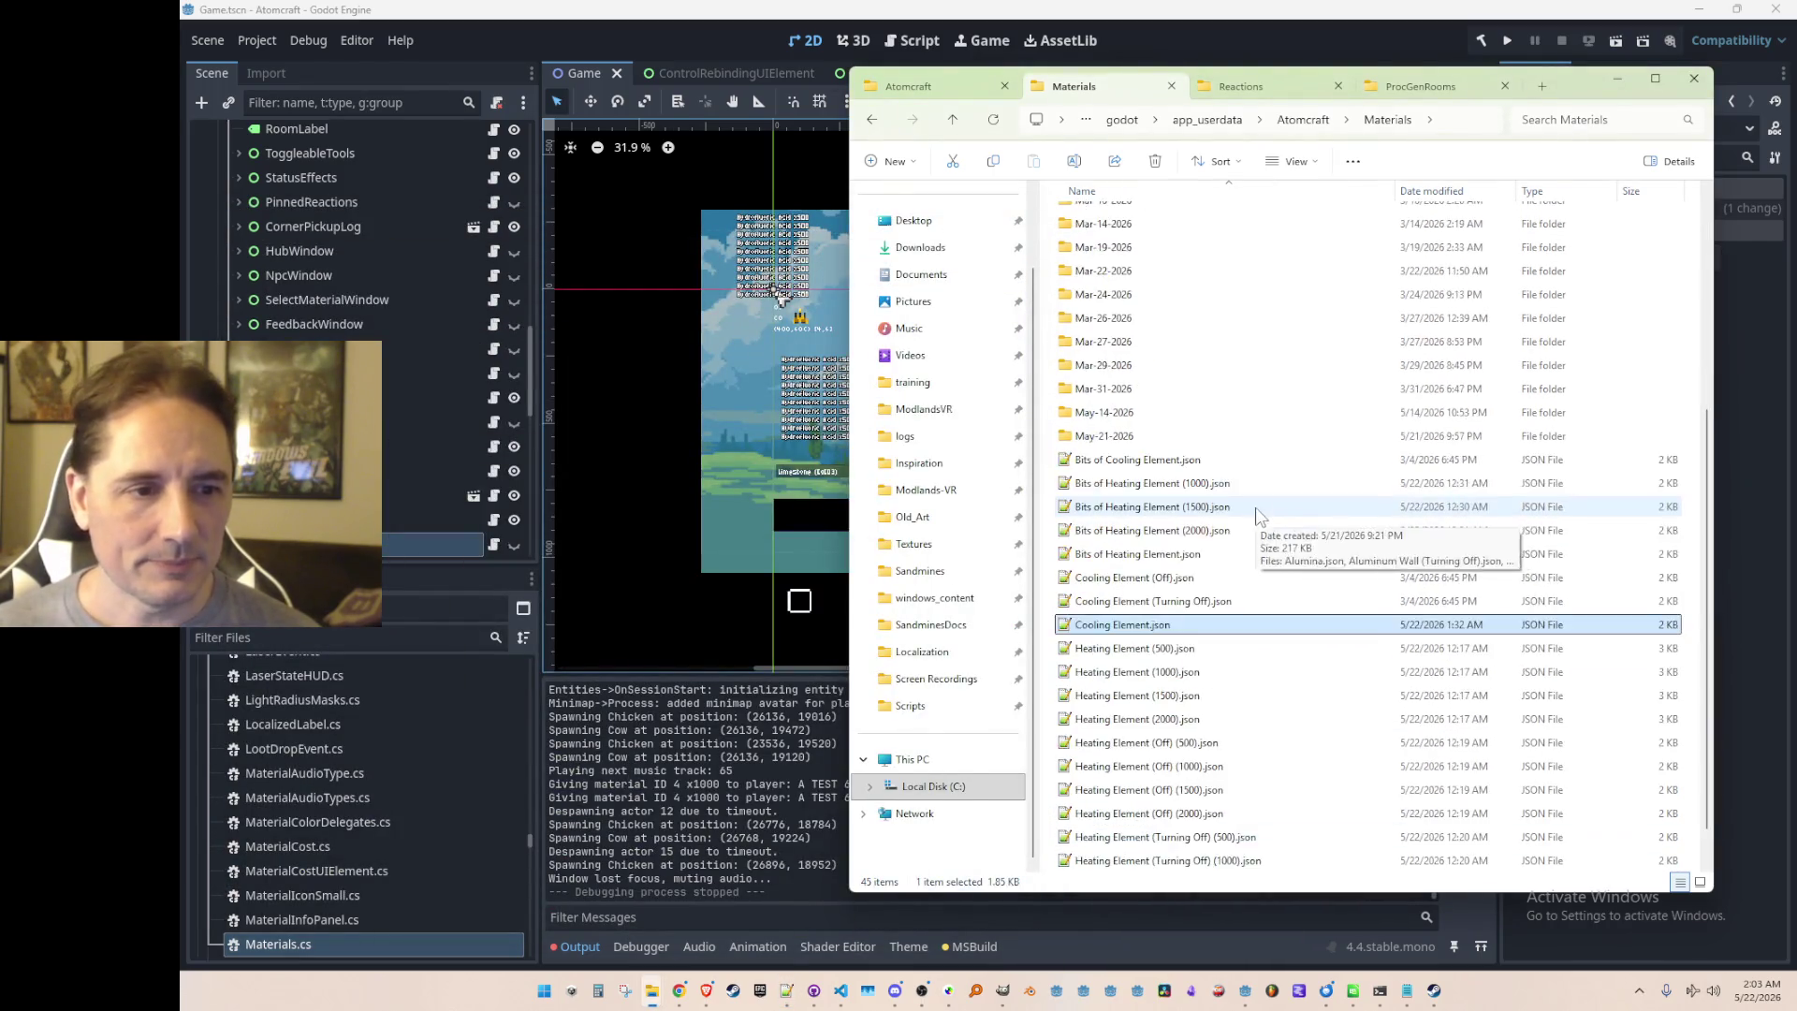
pyautogui.scroll(4, 1245, 393)
pyautogui.doubleClick(1214, 271)
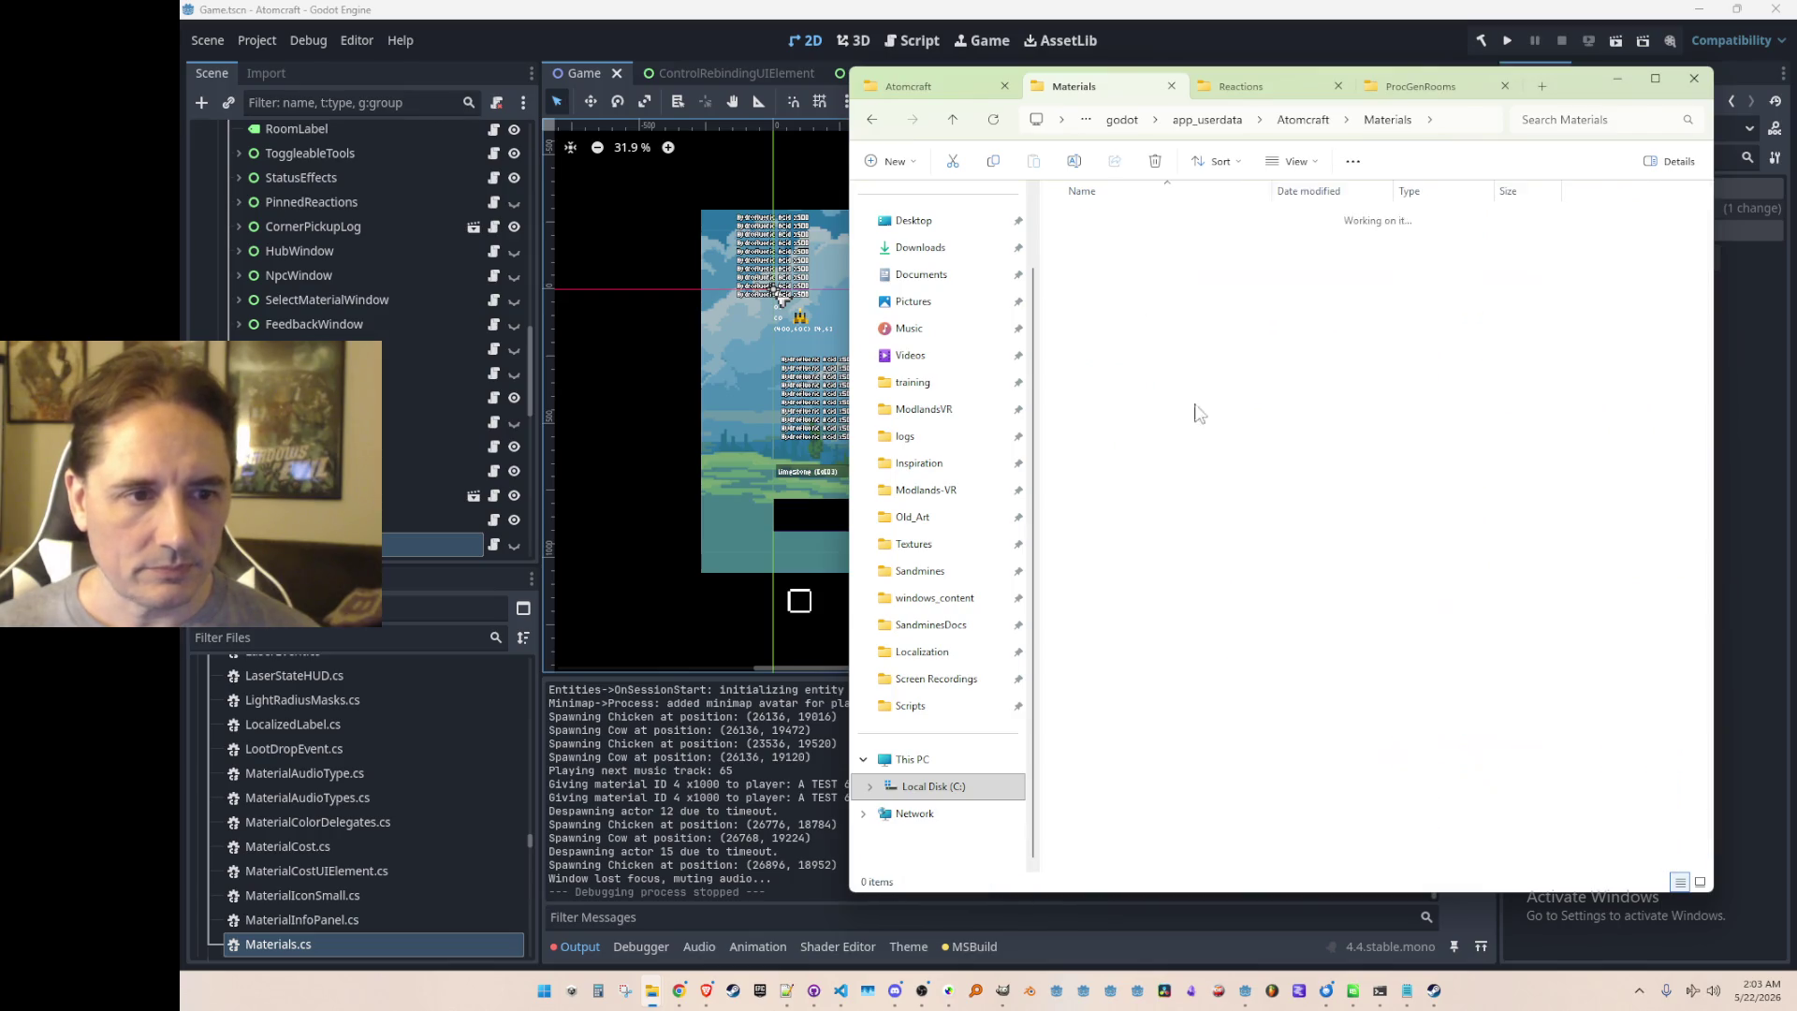
pyautogui.click(1196, 404)
pyautogui.write('ice')
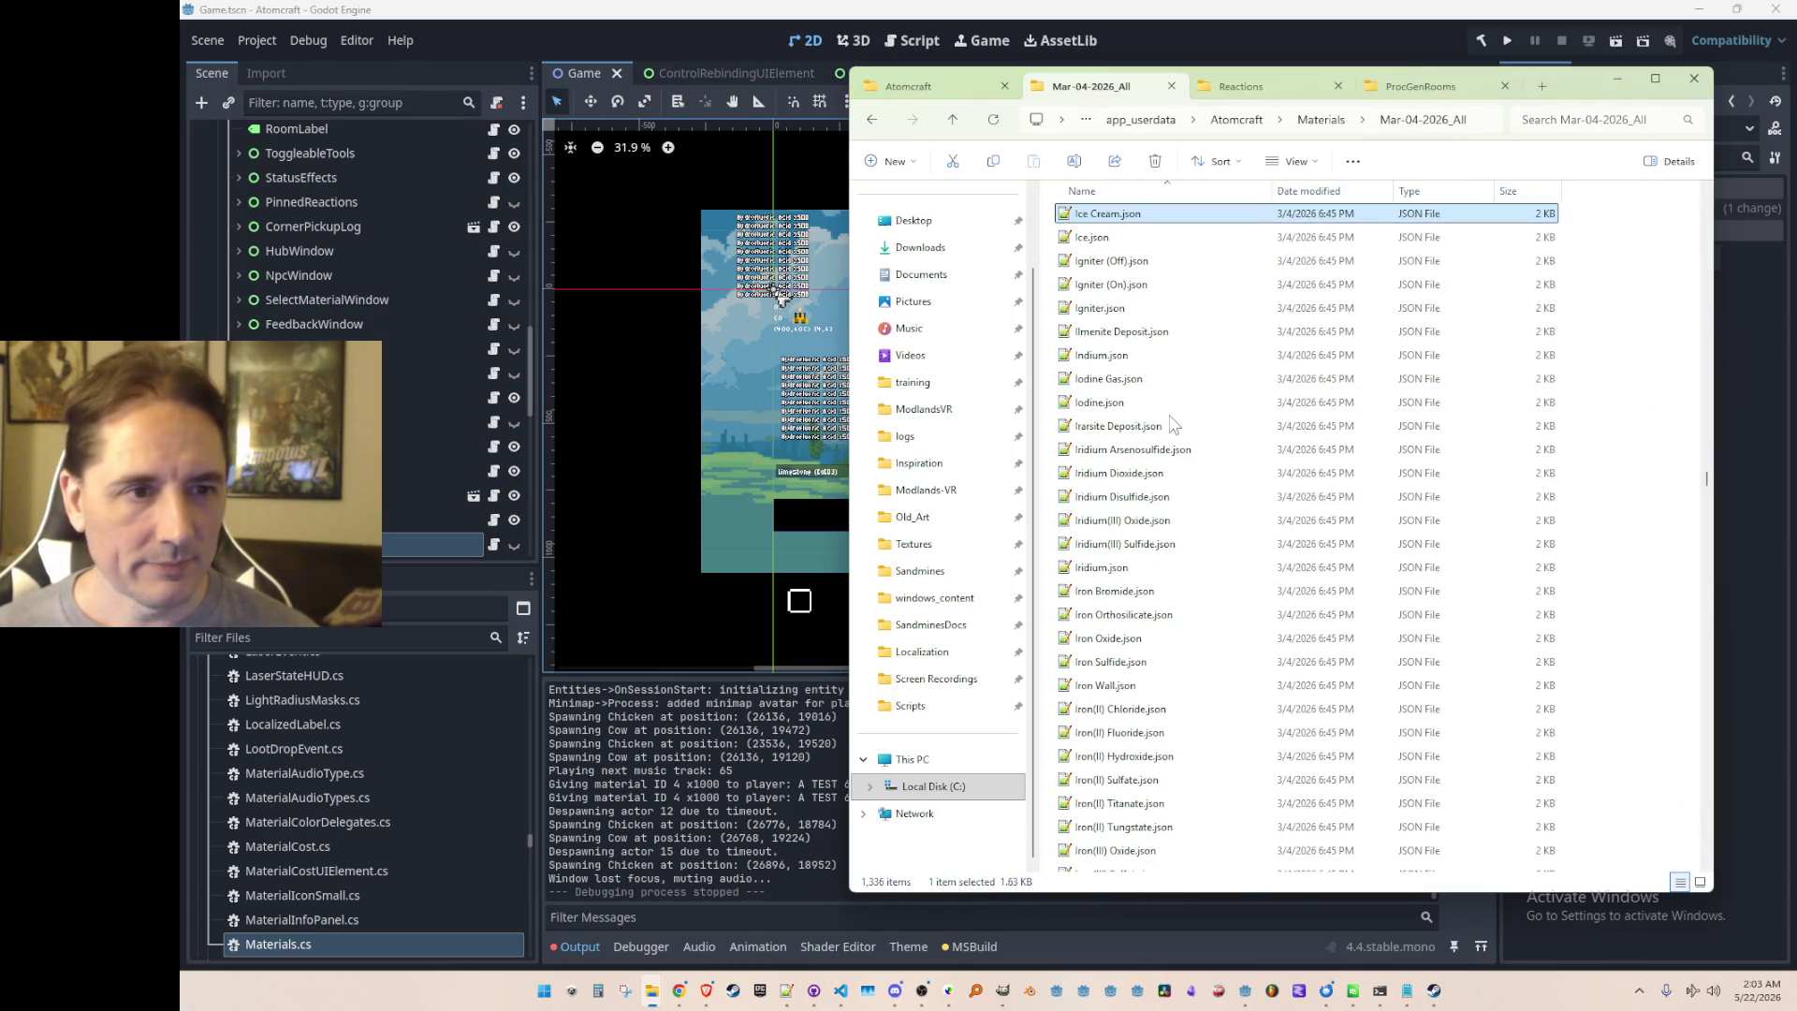
pyautogui.click(1122, 234)
pyautogui.press('F5')
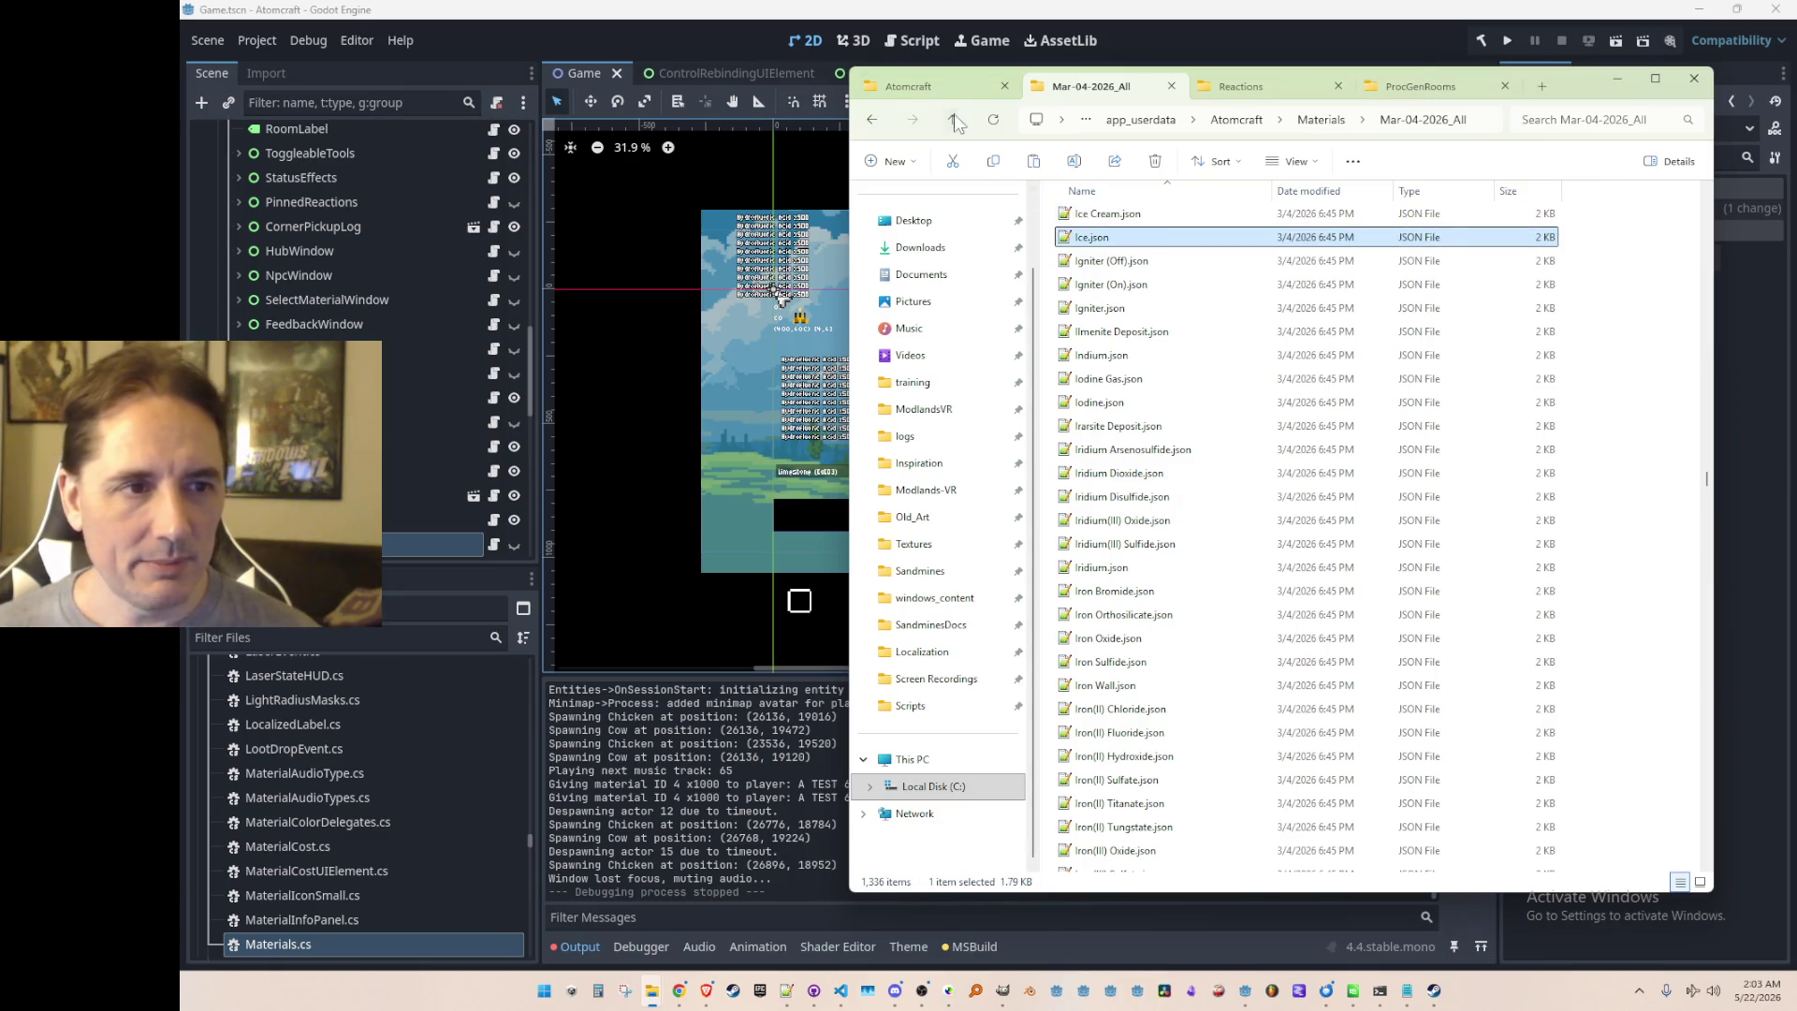
# Step: Paste Ice.json into the Materials folder and open it in Notepad++
pyautogui.hotkey('alt', 'Up')
pyautogui.scroll(-3, 1688, 810)
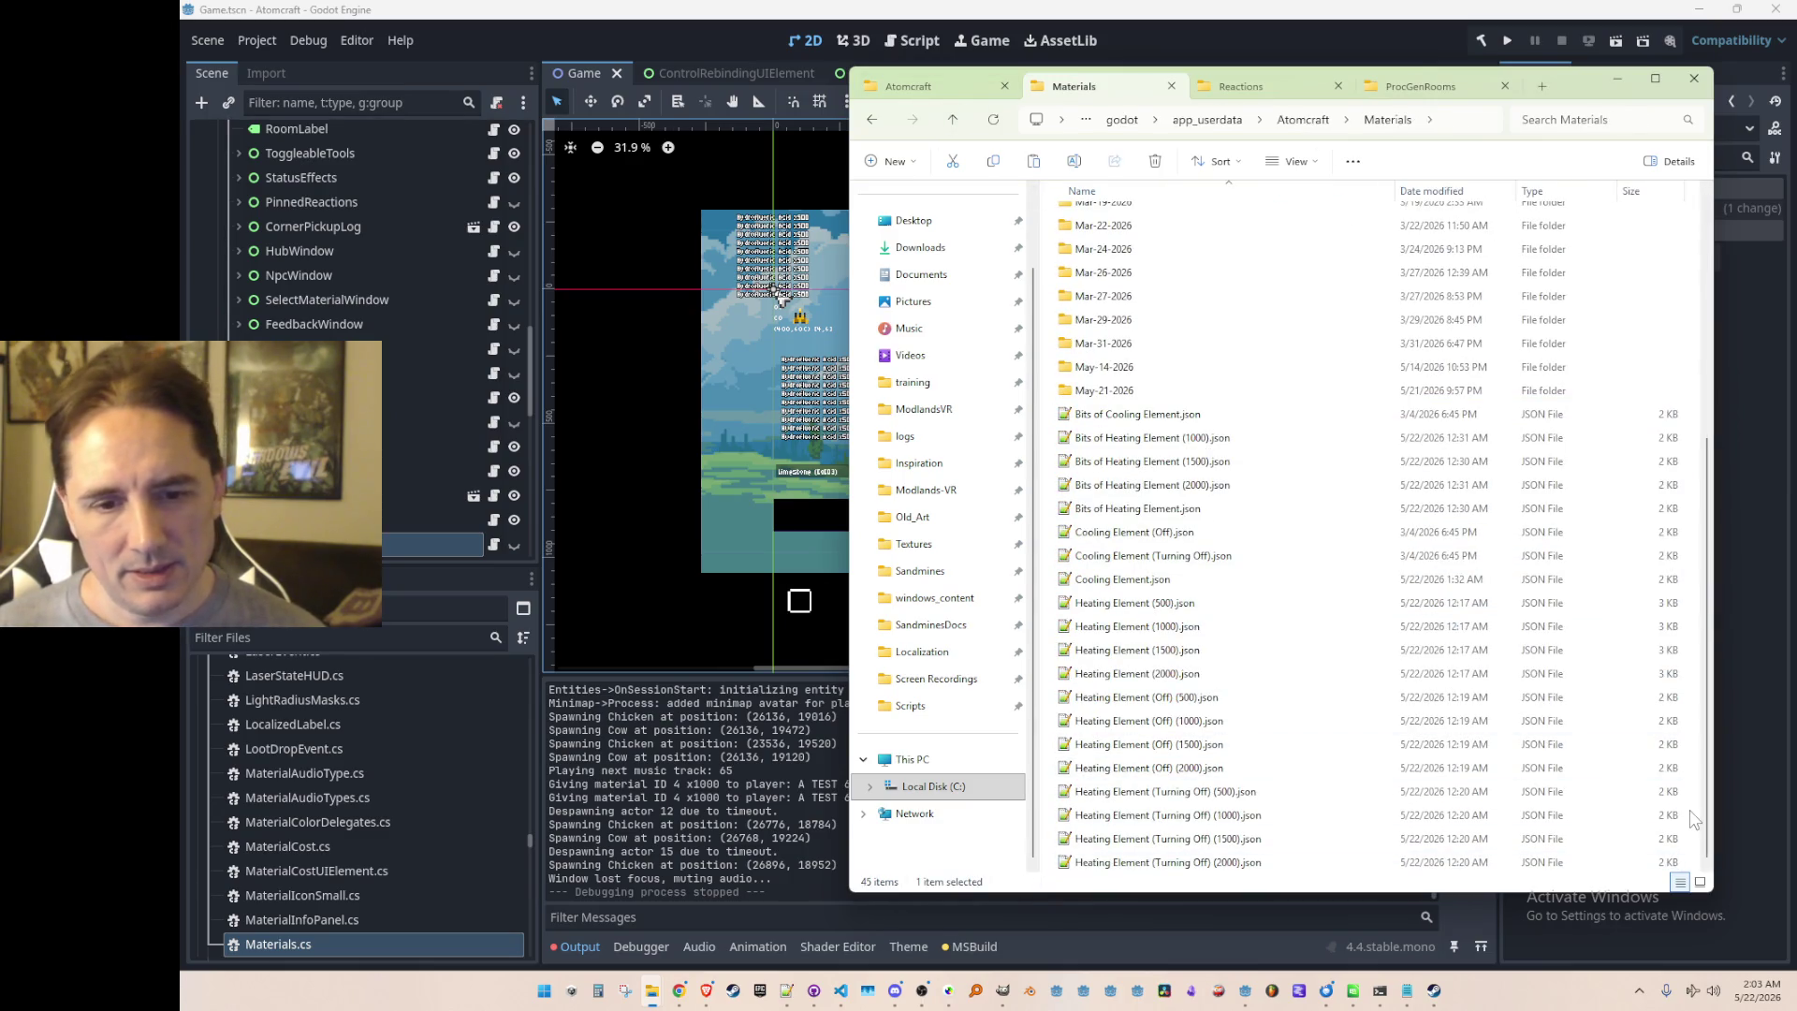
pyautogui.hotkey('ctrl', 'v')
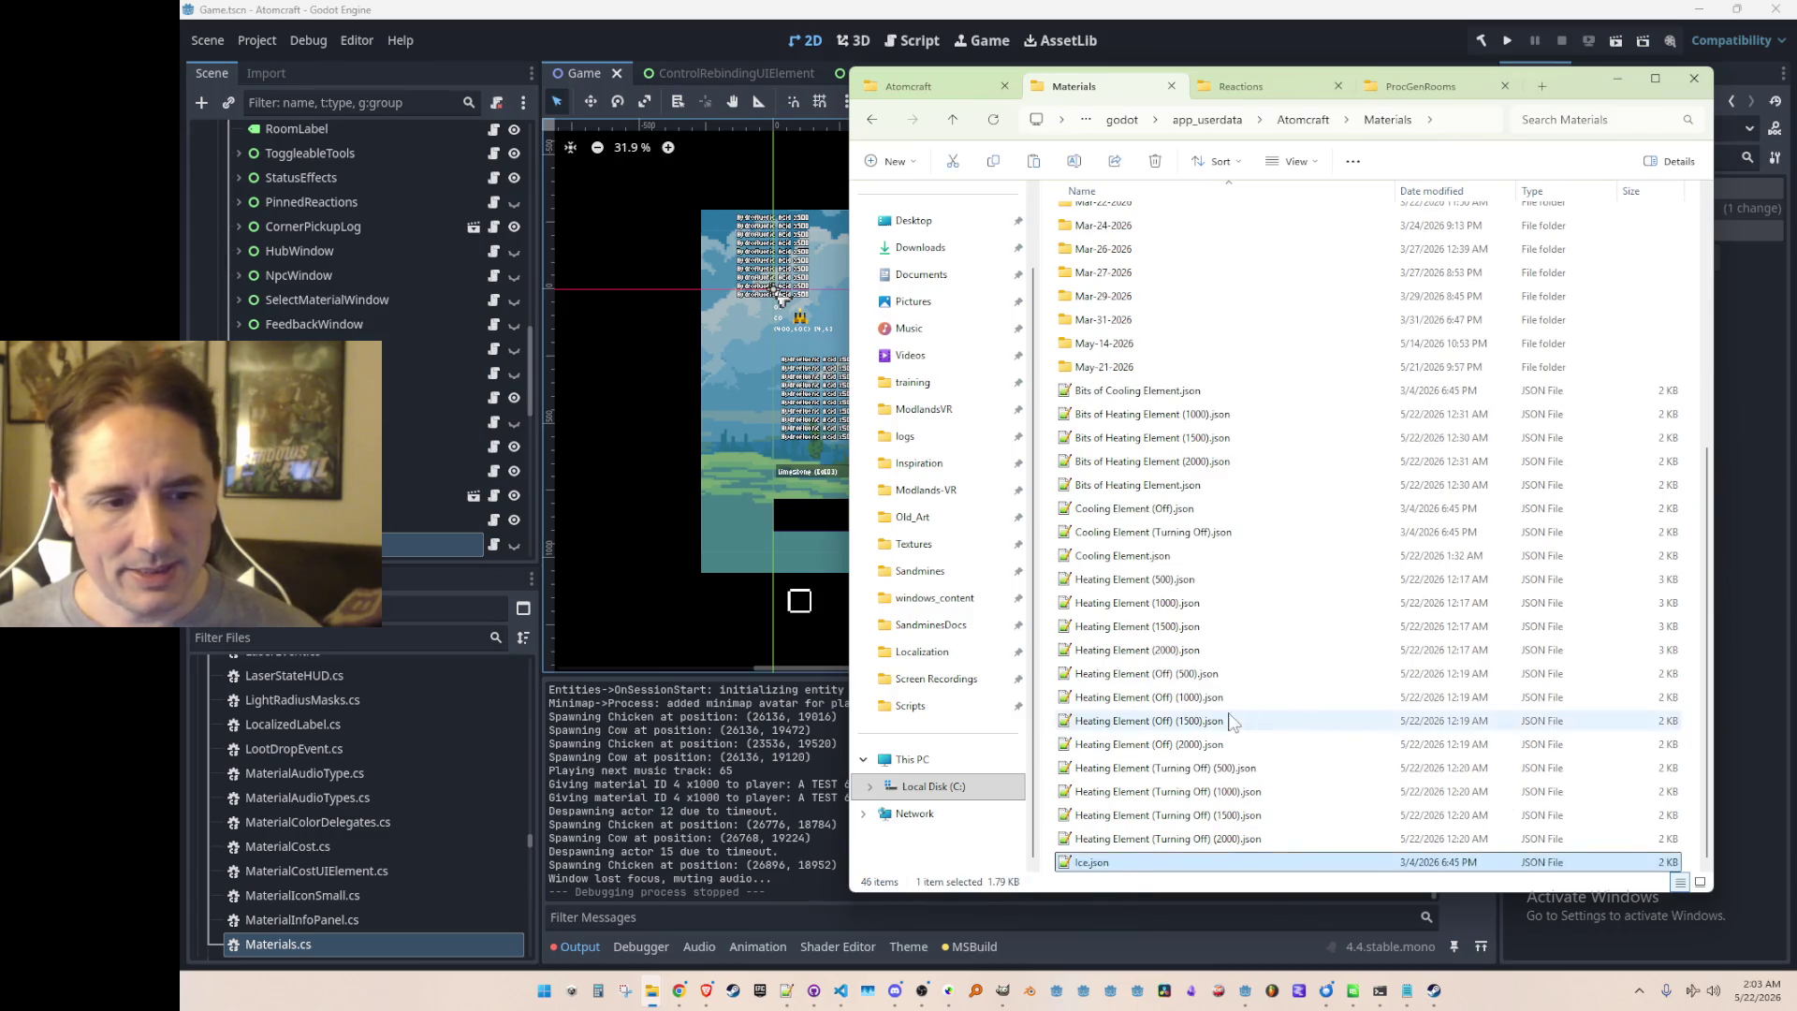
pyautogui.doubleClick(1128, 867)
pyautogui.scroll(-13, 711, 631)
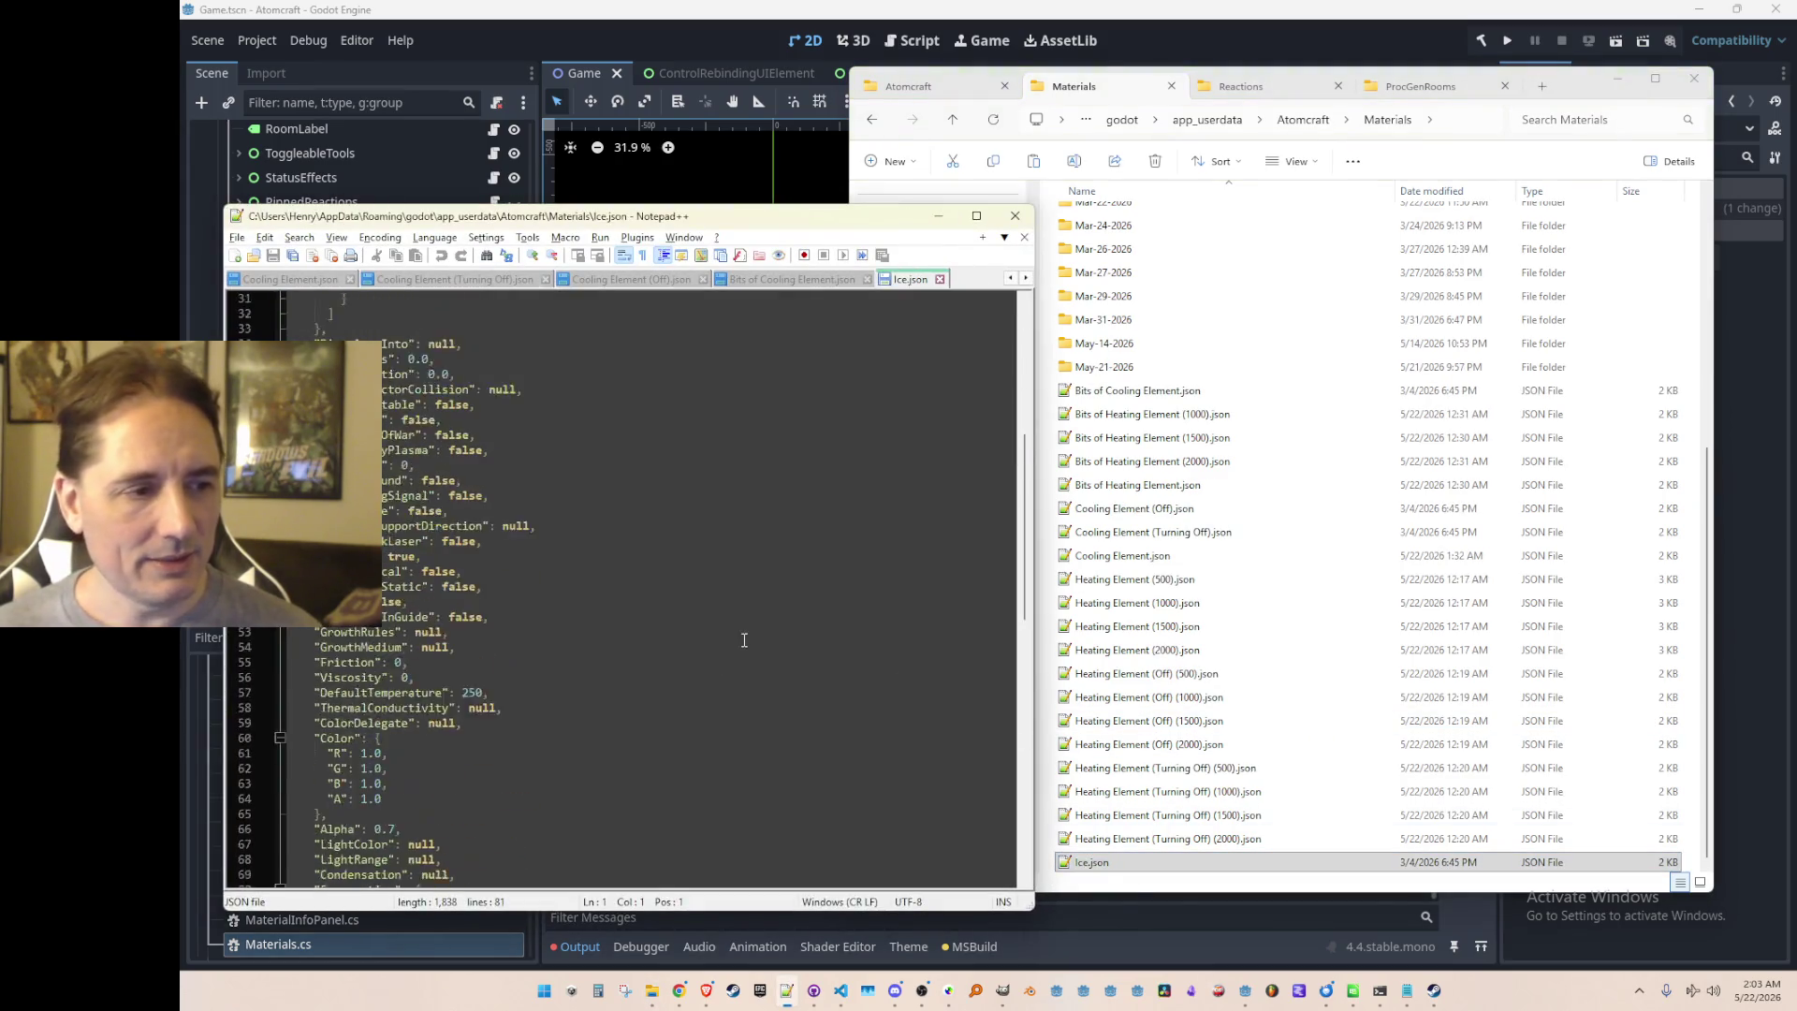
# Step: Copy the divisor line from Cooling Element.json into Ice.json below line 58, and save
pyautogui.scroll(-1, 735, 632)
pyautogui.click(722, 521)
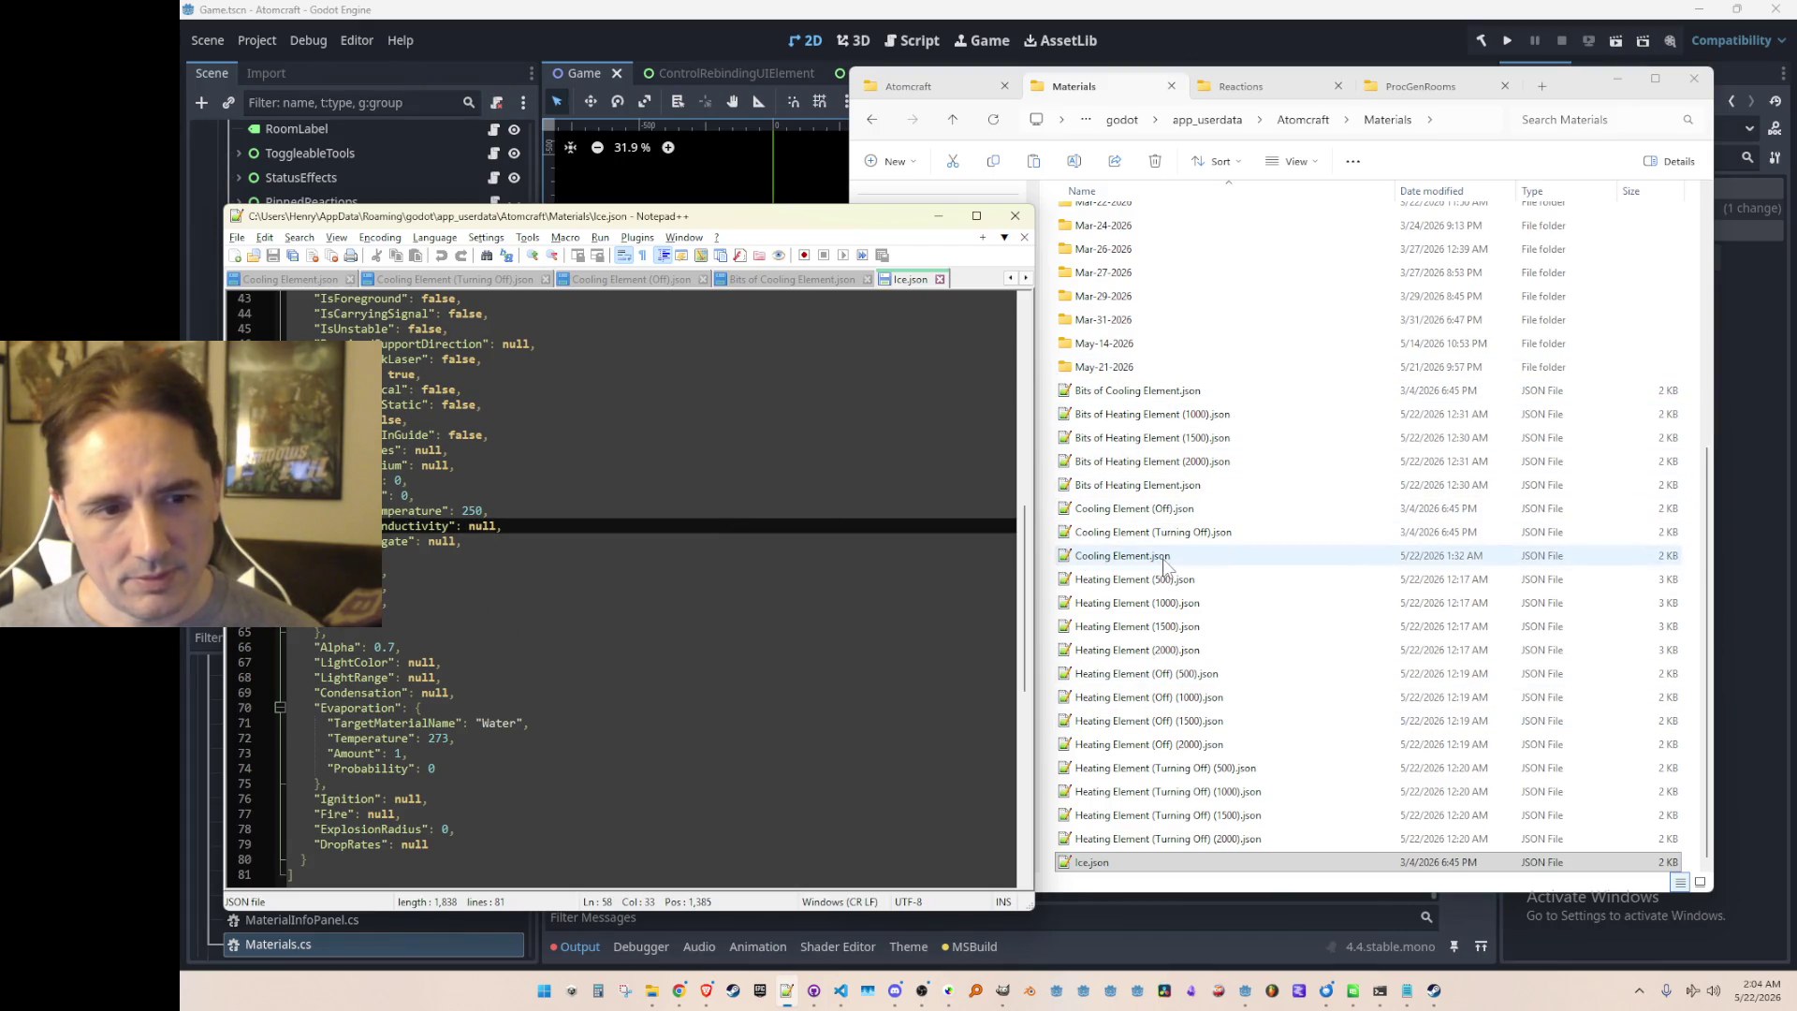
pyautogui.doubleClick(1122, 556)
pyautogui.press('Down')
pyautogui.press('Down')
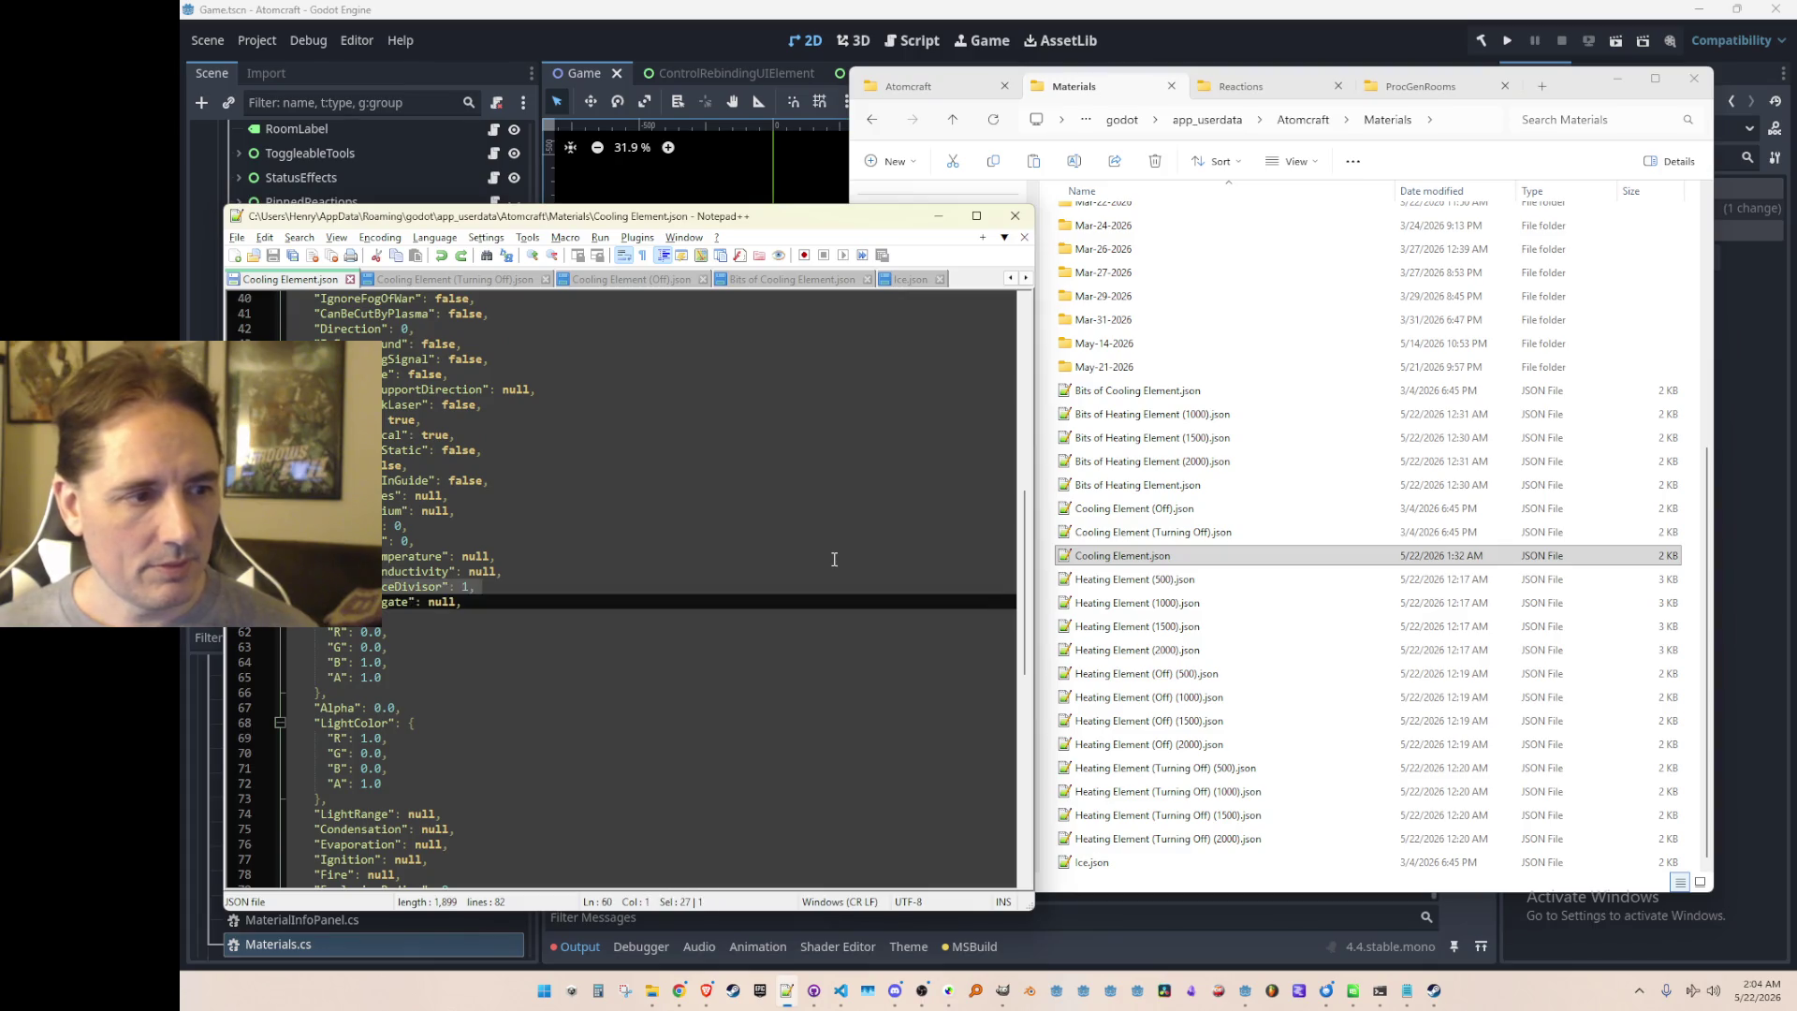
pyautogui.doubleClick(1249, 865)
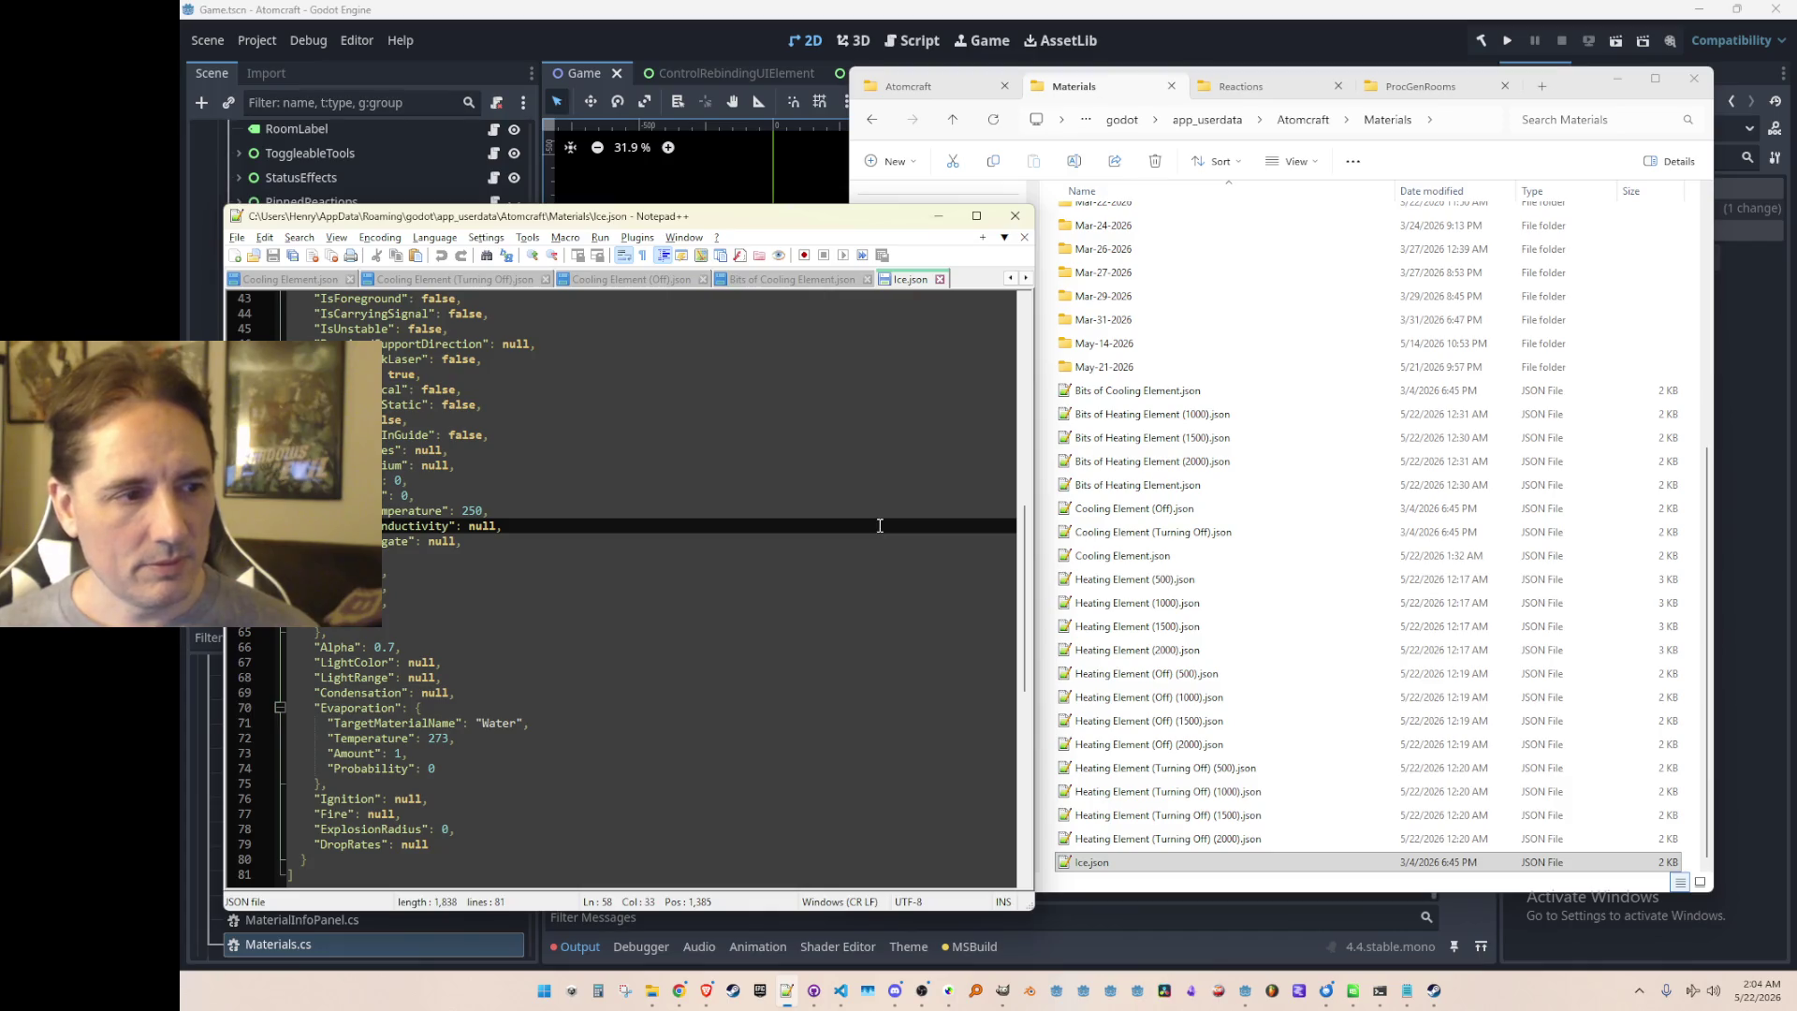
pyautogui.press('Return')
pyautogui.hotkey('ctrl', 'v')
pyautogui.hotkey('ctrl', 's')
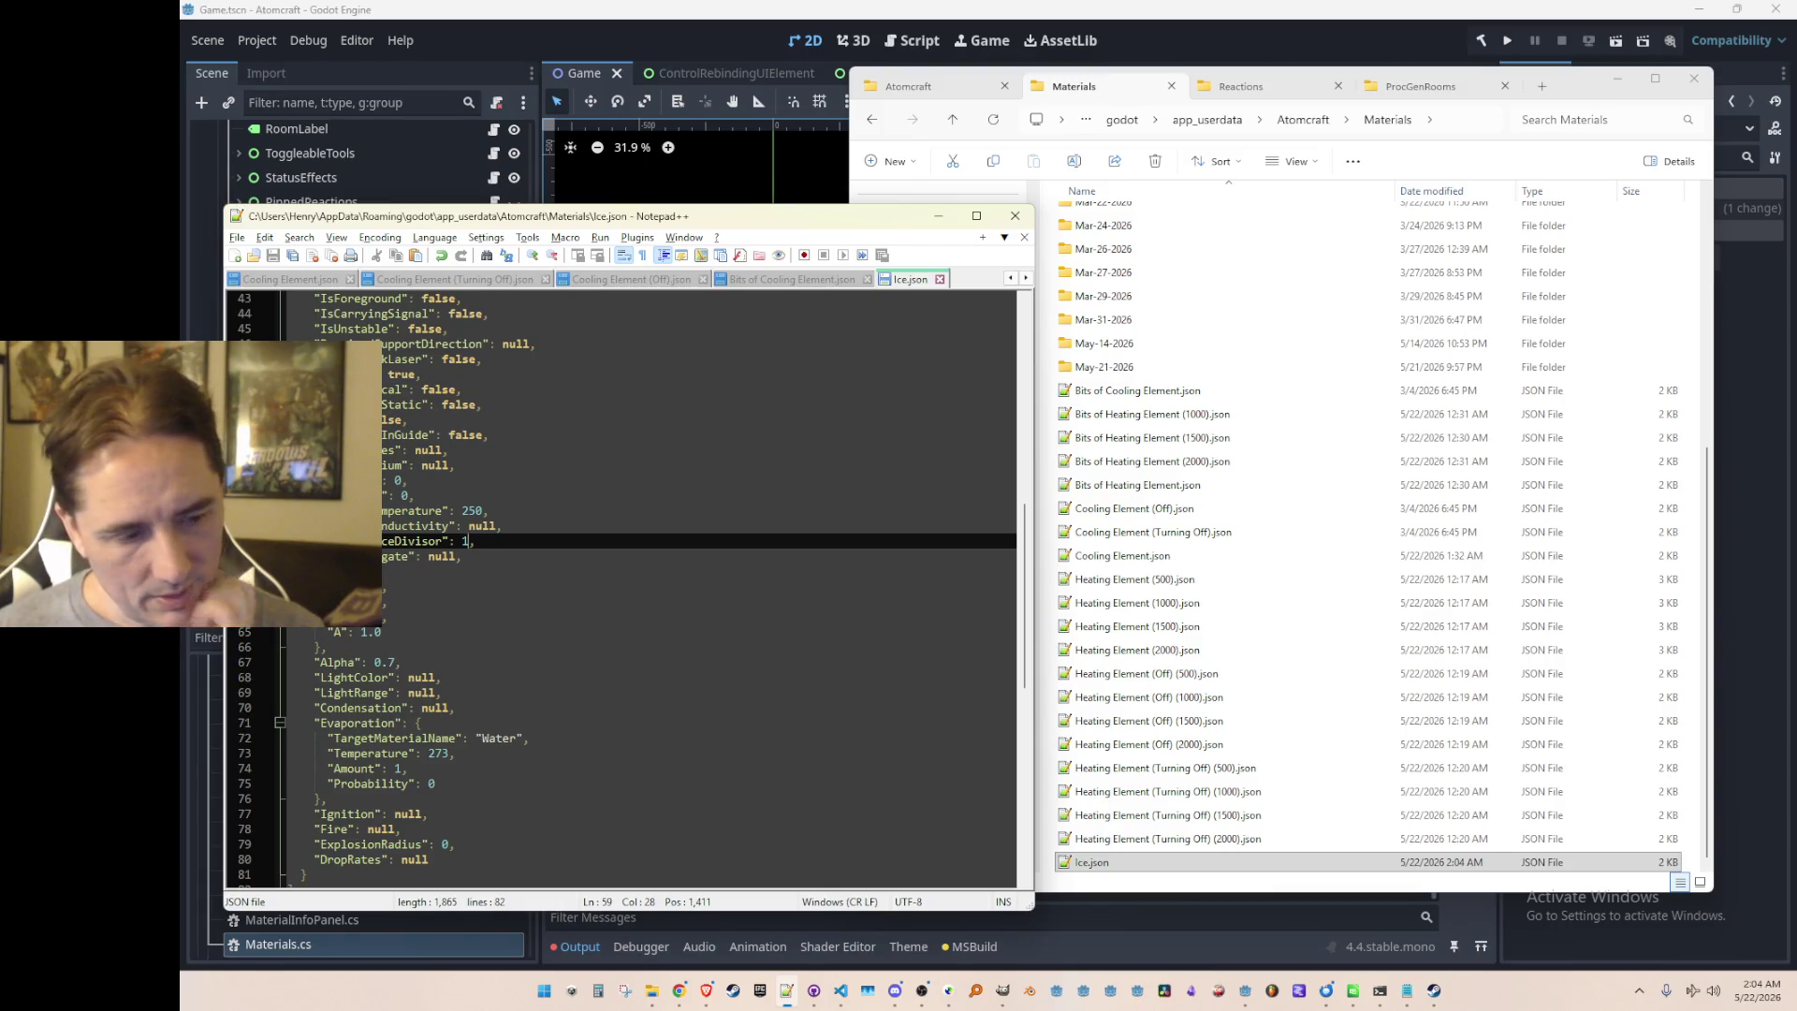
# Step: Change the divisor value from 1 to 64 and run the game from Godot
pyautogui.press('Delete')
pyautogui.write('64')
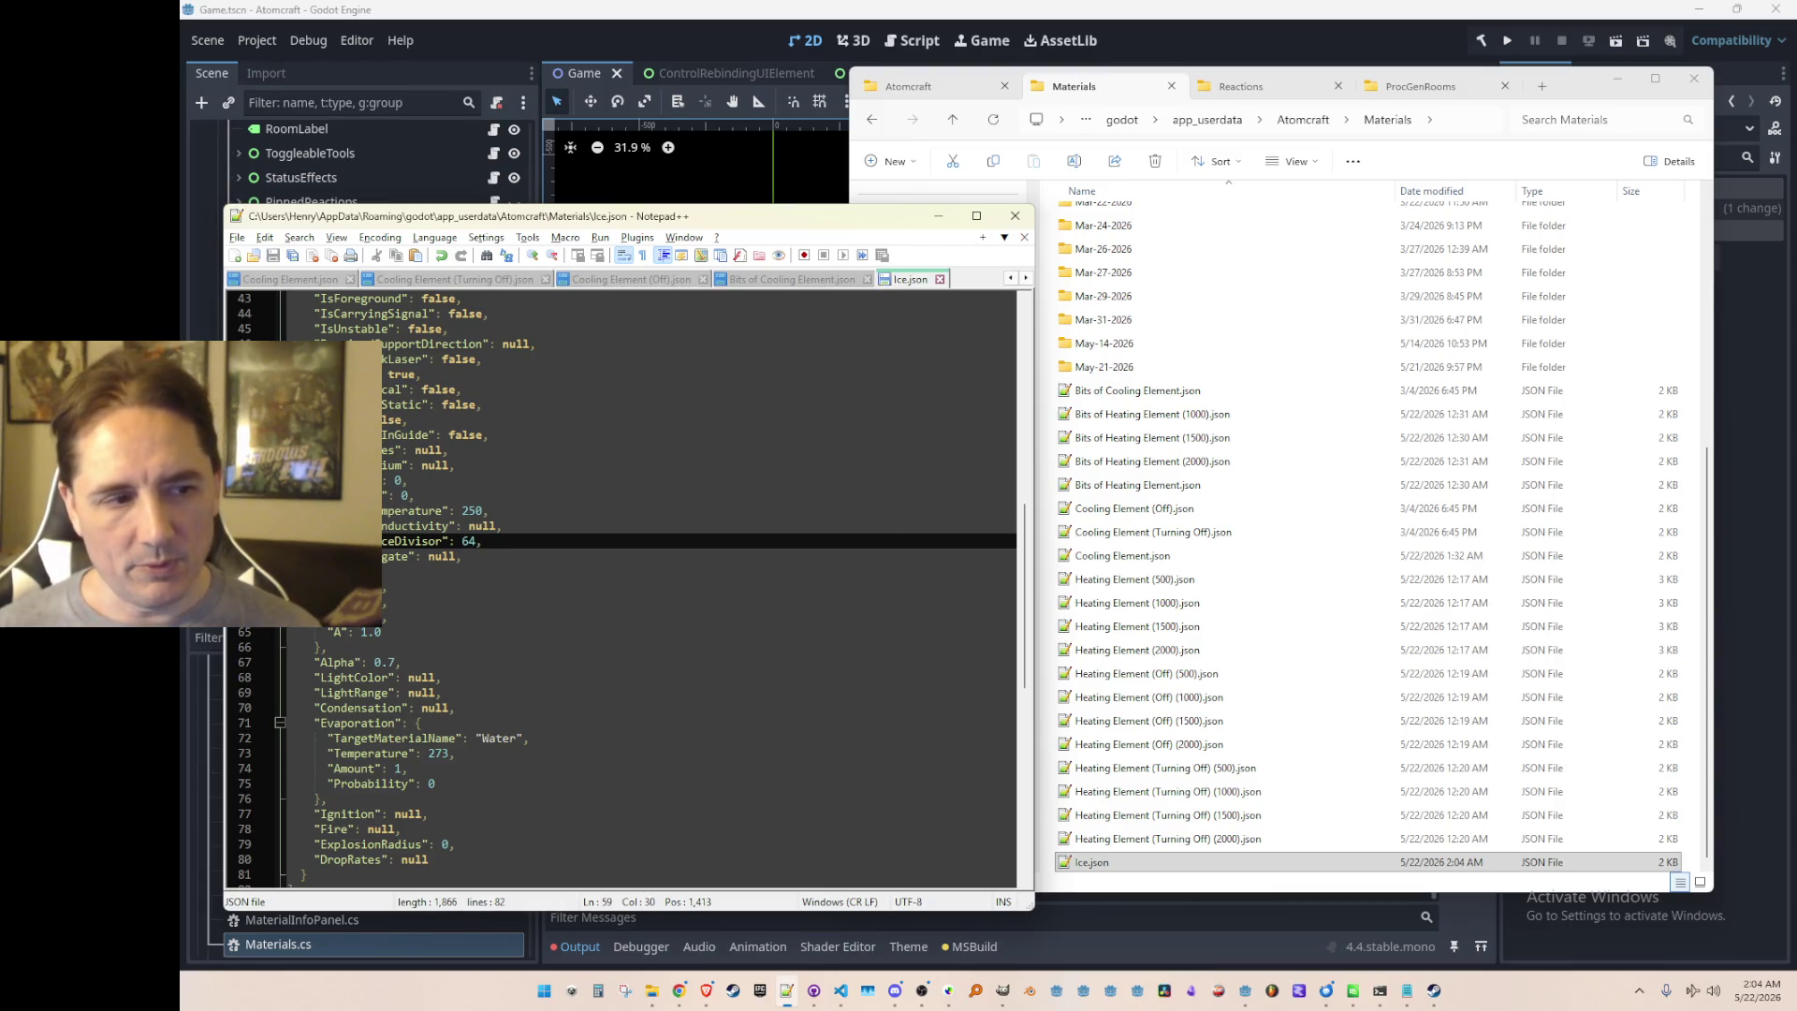
pyautogui.click(1507, 40)
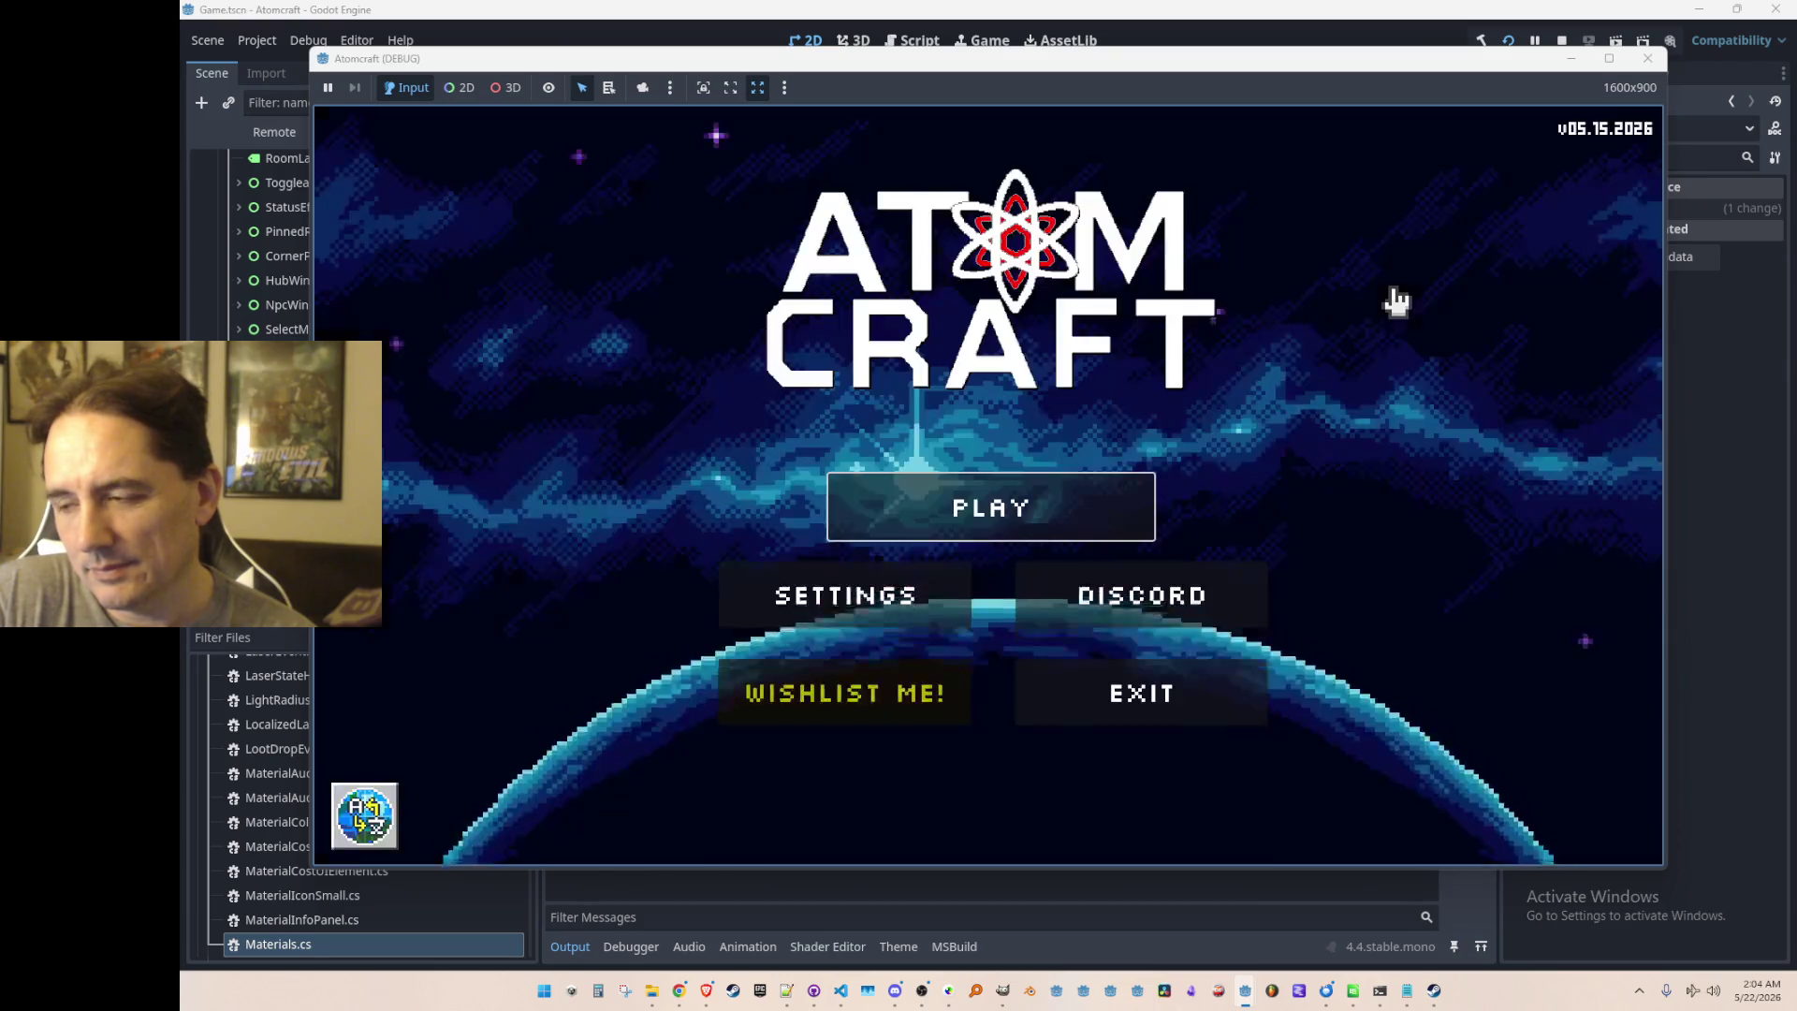
# Step: Start play, choose the player profile, and load the NPC TEST H world
pyautogui.click(1082, 534)
pyautogui.scroll(-3, 1027, 474)
pyautogui.click(1027, 473)
pyautogui.scroll(-5, 1067, 505)
pyautogui.scroll(-10, 1079, 478)
pyautogui.click(1086, 487)
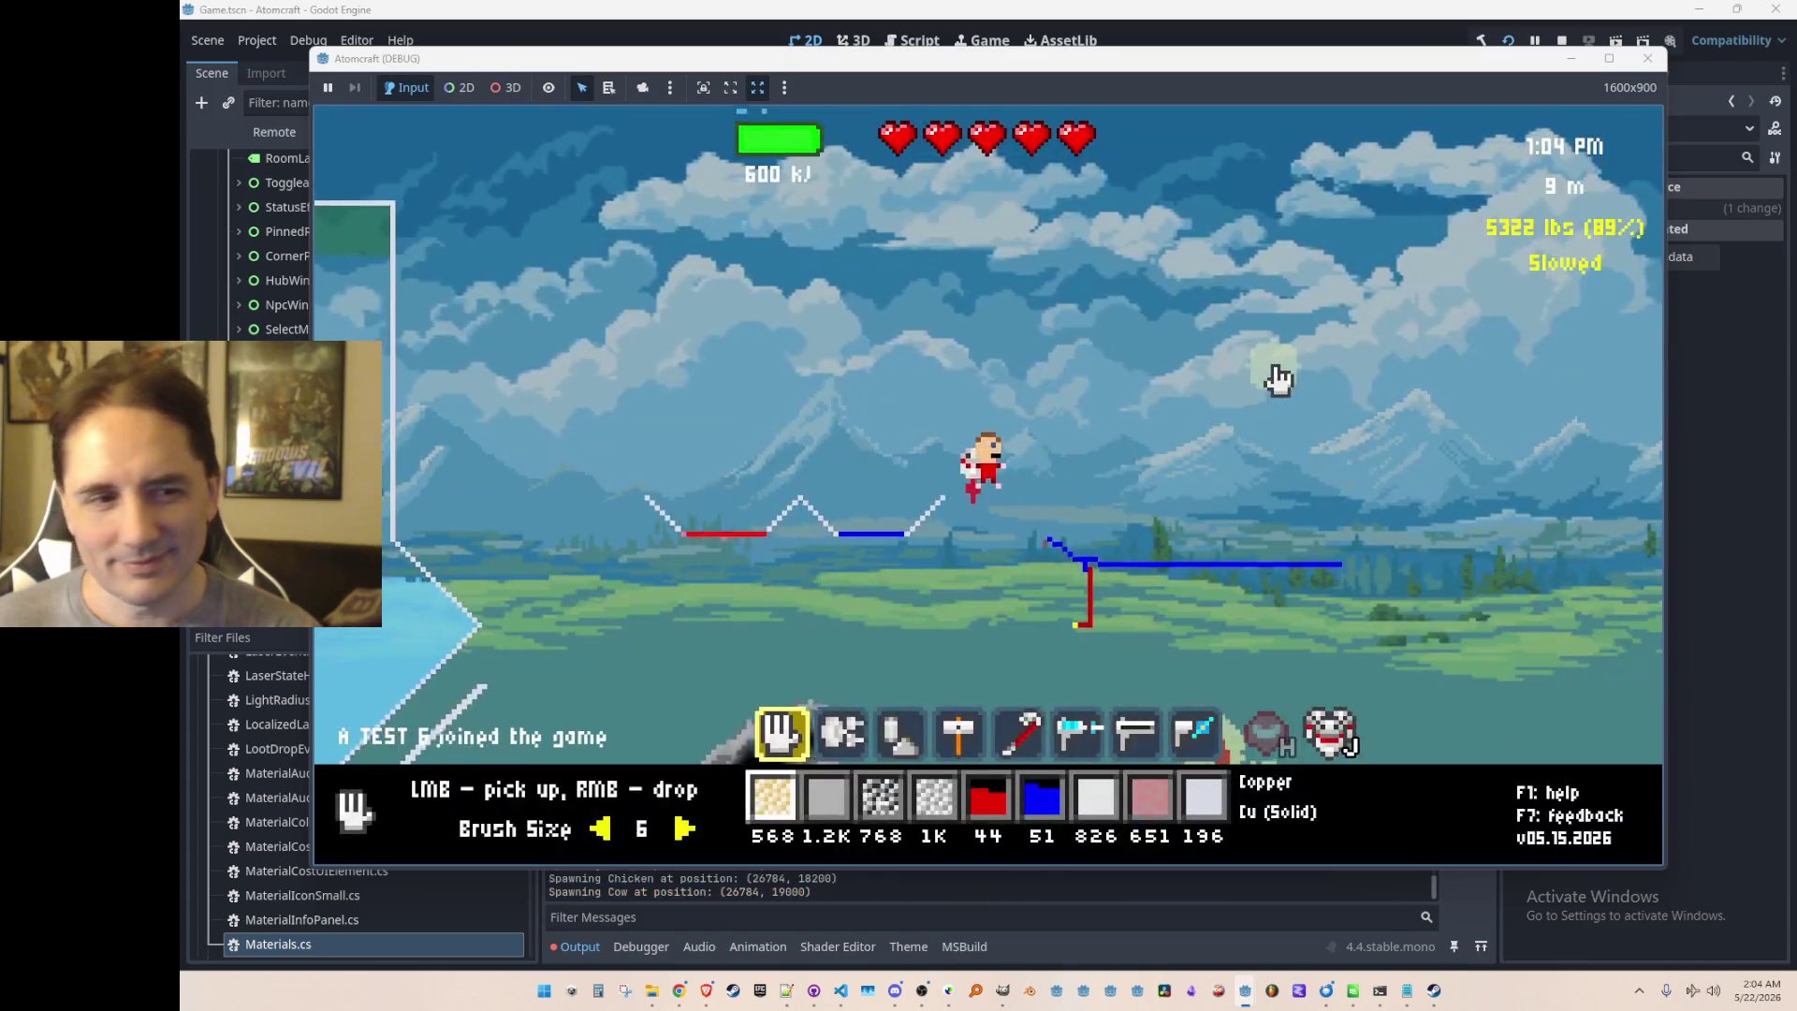
# Step: Equip the slot-6 freeze ray and sweep its beam over the pool's water
pyautogui.press('a')
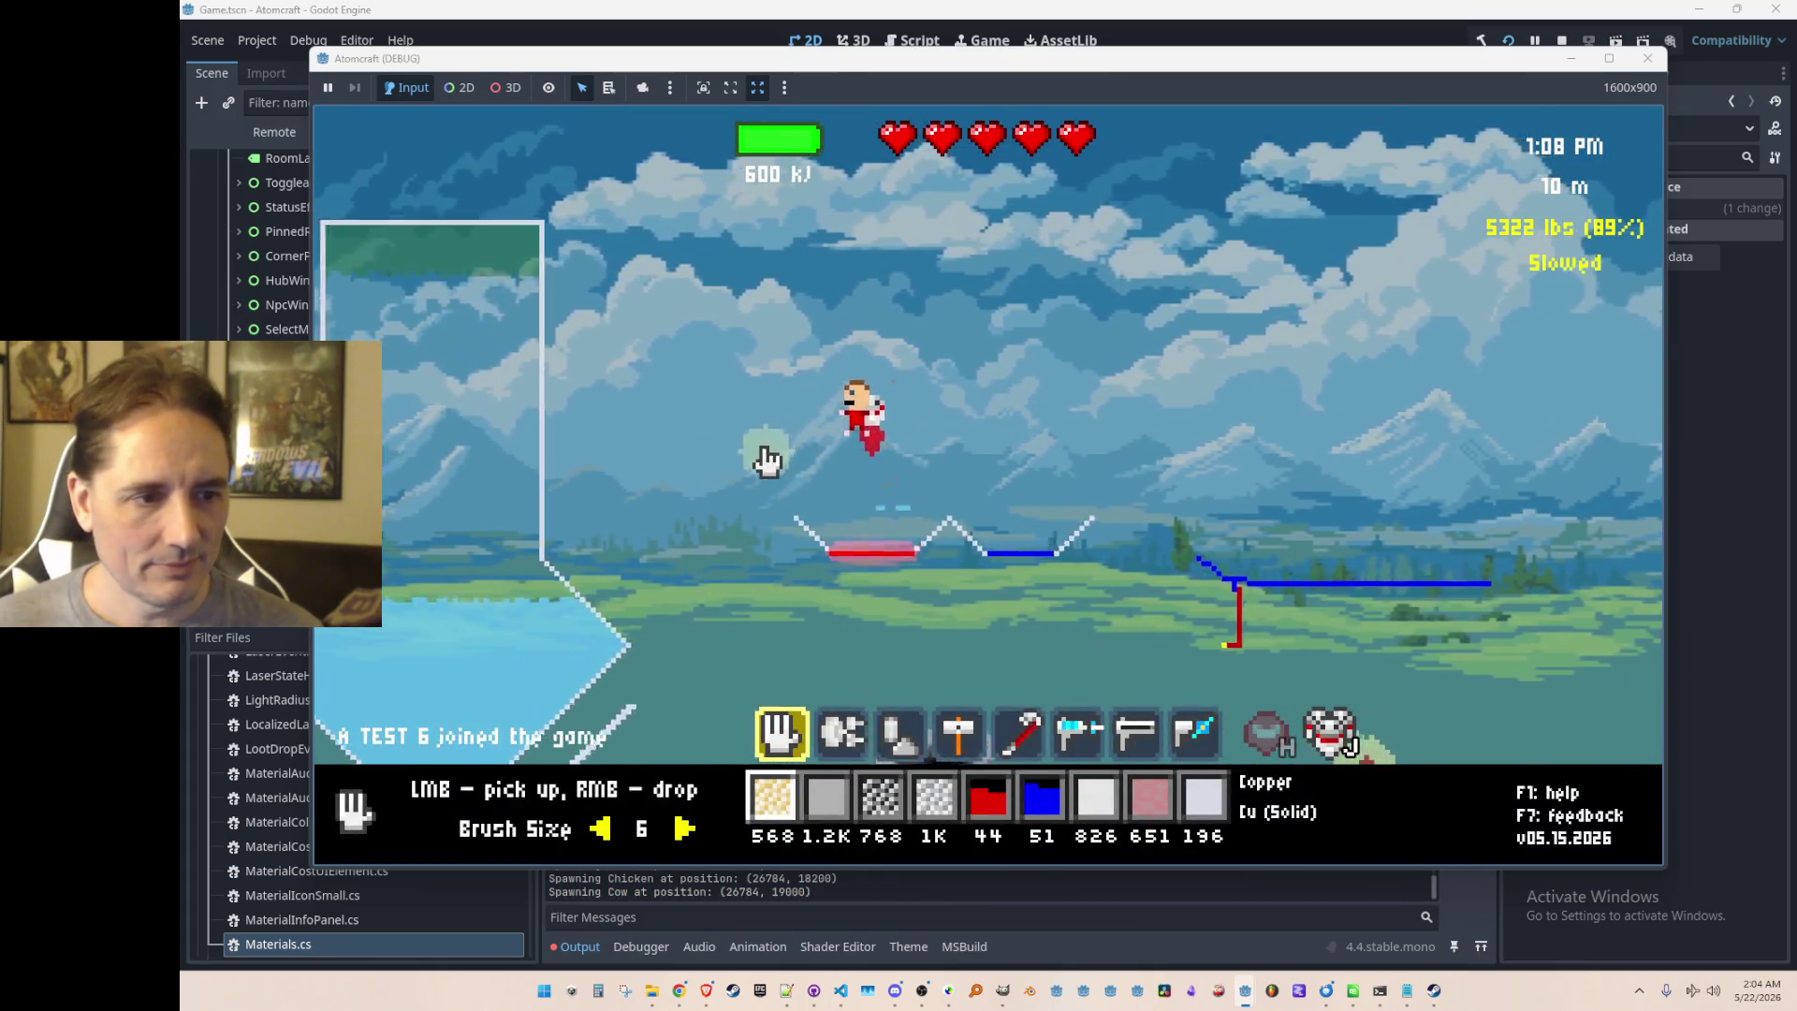
pyautogui.press('4')
pyautogui.press('6')
pyautogui.moveTo(952, 614)
pyautogui.mouseDown()
pyautogui.moveTo(942, 661)
pyautogui.moveTo(900, 620)
pyautogui.moveTo(978, 608)
pyautogui.mouseUp()
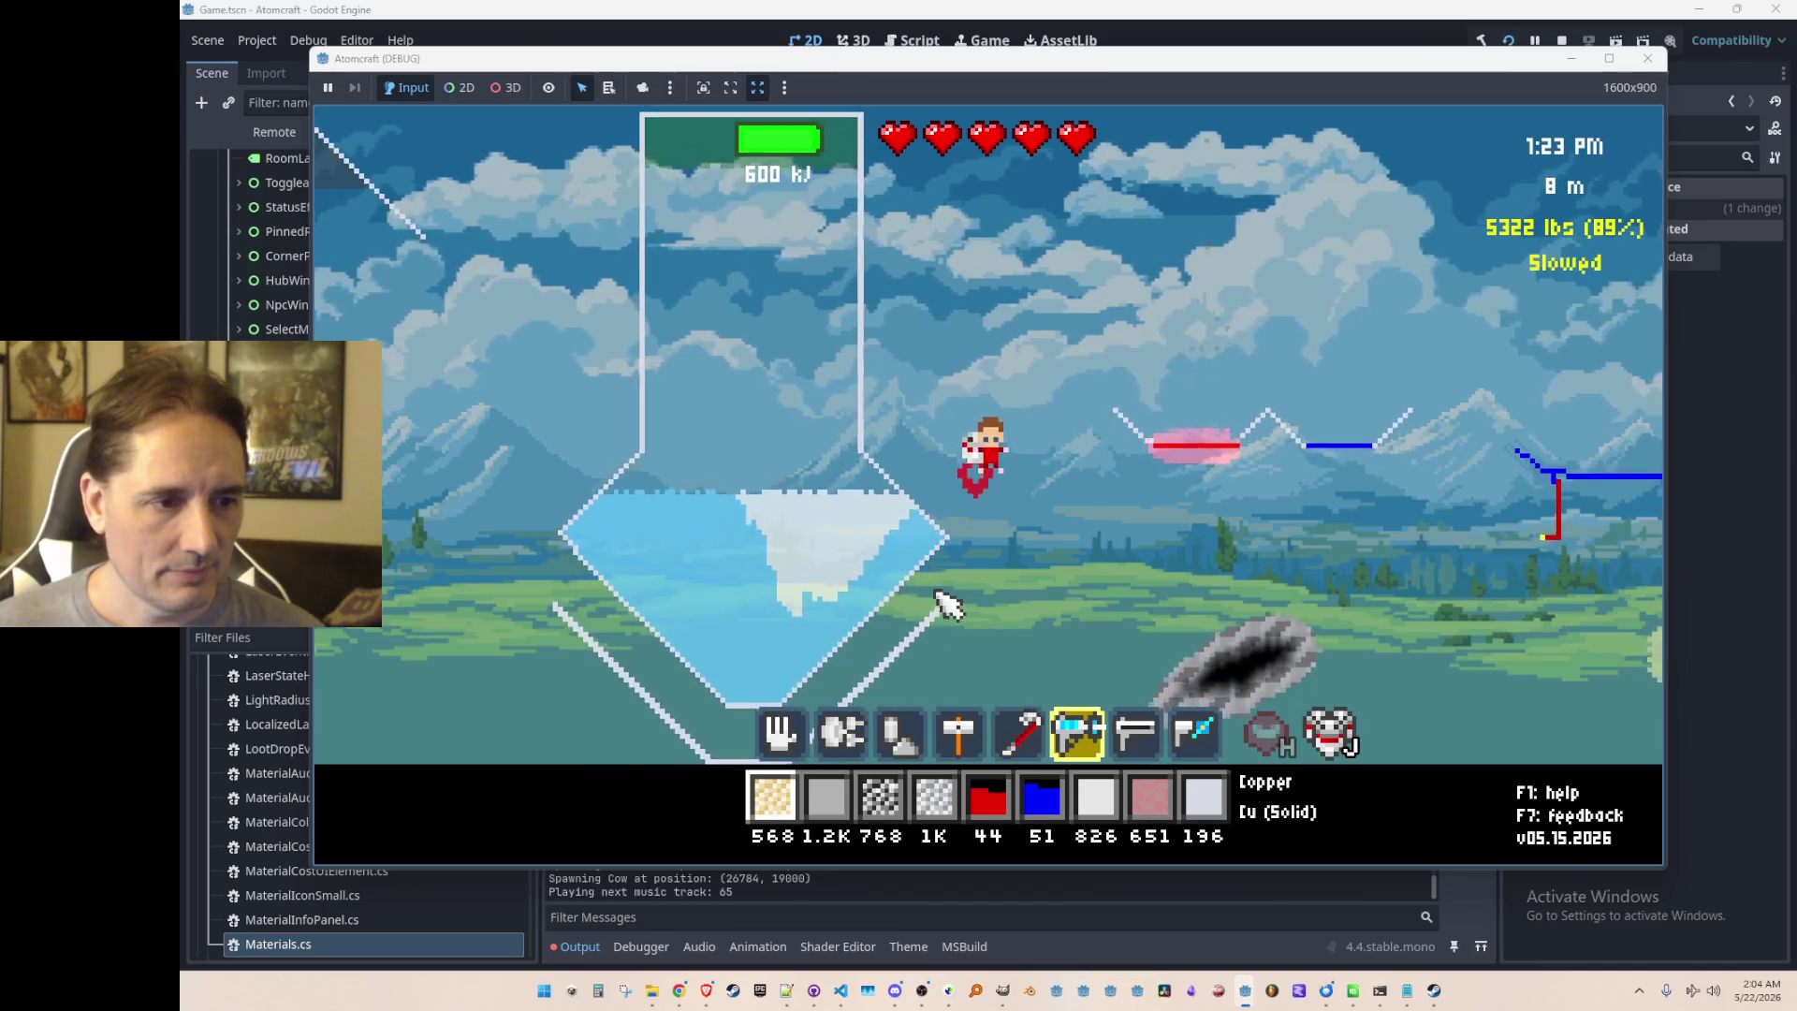
pyautogui.moveTo(826, 530)
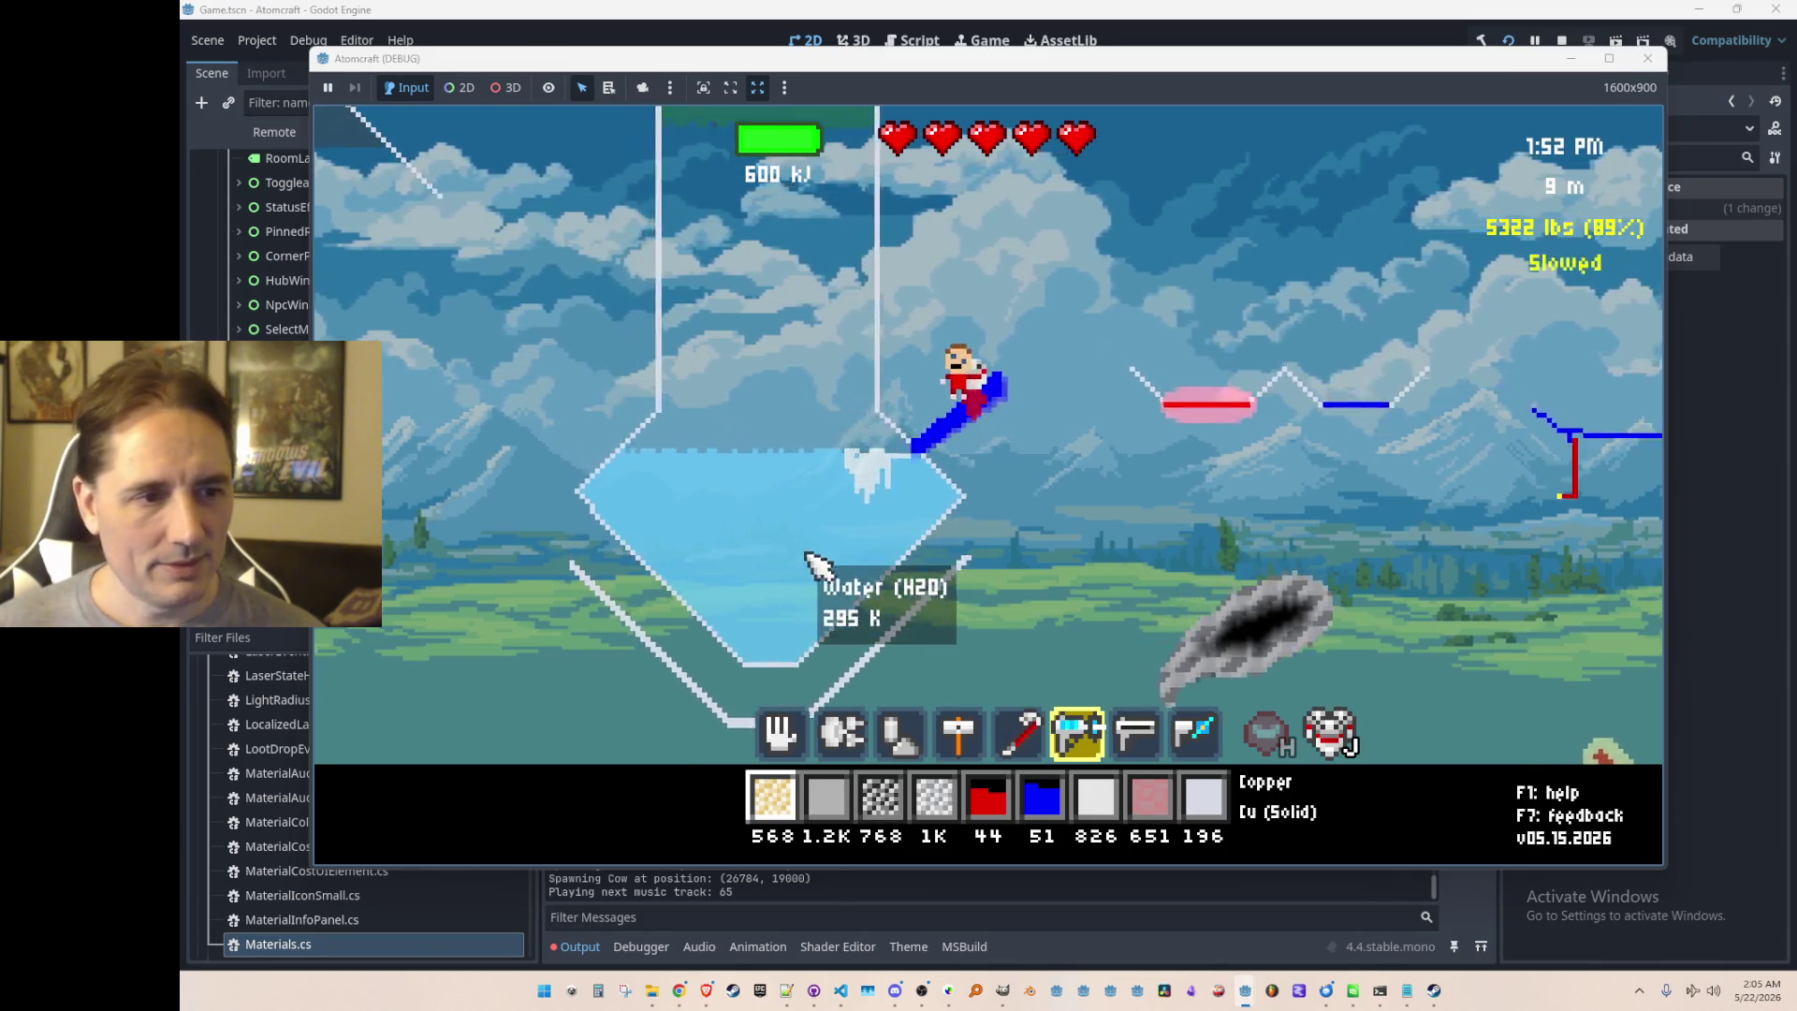
pyautogui.moveTo(880, 595)
pyautogui.mouseDown()
pyautogui.moveTo(828, 599)
pyautogui.moveTo(840, 546)
pyautogui.moveTo(968, 571)
pyautogui.mouseUp()
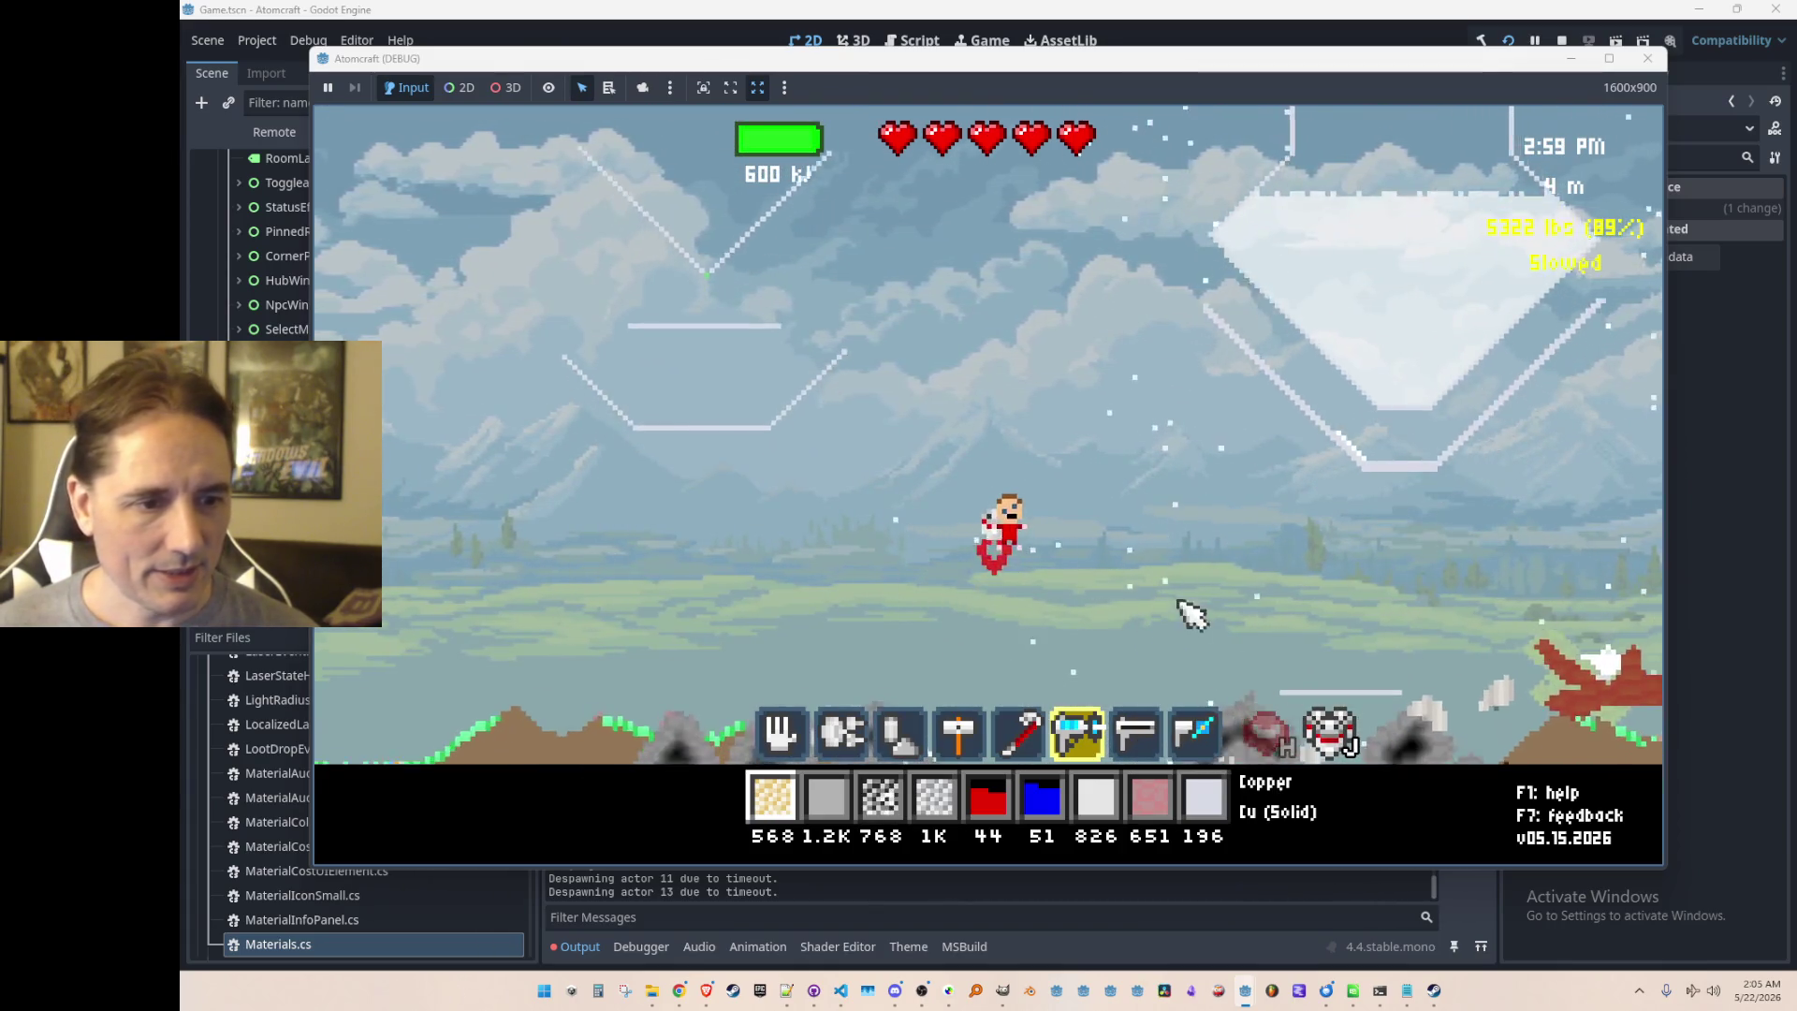
# Step: Switch to the slot-7 laser and fire it across the ice, which stays frozen near 265 K
pyautogui.press('7')
pyautogui.moveTo(1344, 323)
pyautogui.mouseDown()
pyautogui.moveTo(1320, 441)
pyautogui.moveTo(1230, 490)
pyautogui.moveTo(1214, 550)
pyautogui.moveTo(1081, 607)
pyautogui.moveTo(1135, 605)
pyautogui.mouseUp()
pyautogui.moveTo(1155, 607)
pyautogui.mouseDown()
pyautogui.moveTo(1327, 630)
pyautogui.moveTo(1255, 614)
pyautogui.moveTo(1222, 641)
pyautogui.mouseUp()
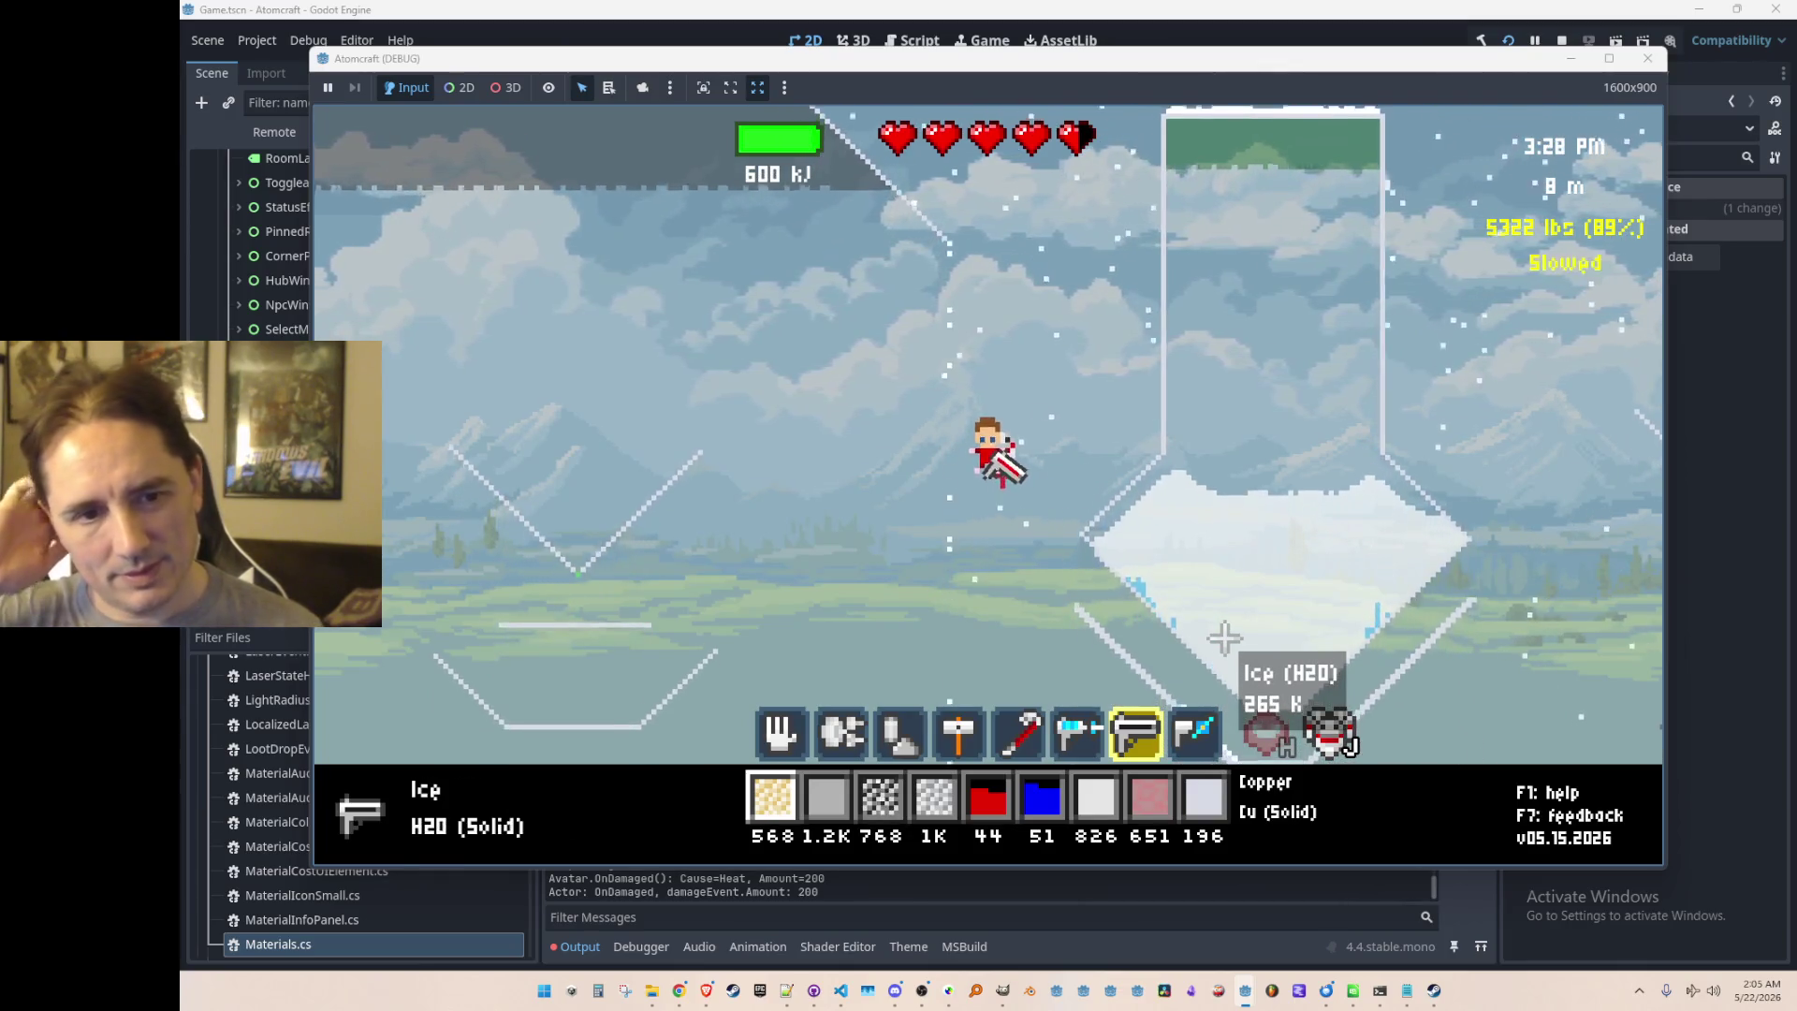
# Step: Fly up and left to the orange slug NPC and open its chat window
pyautogui.press('a')
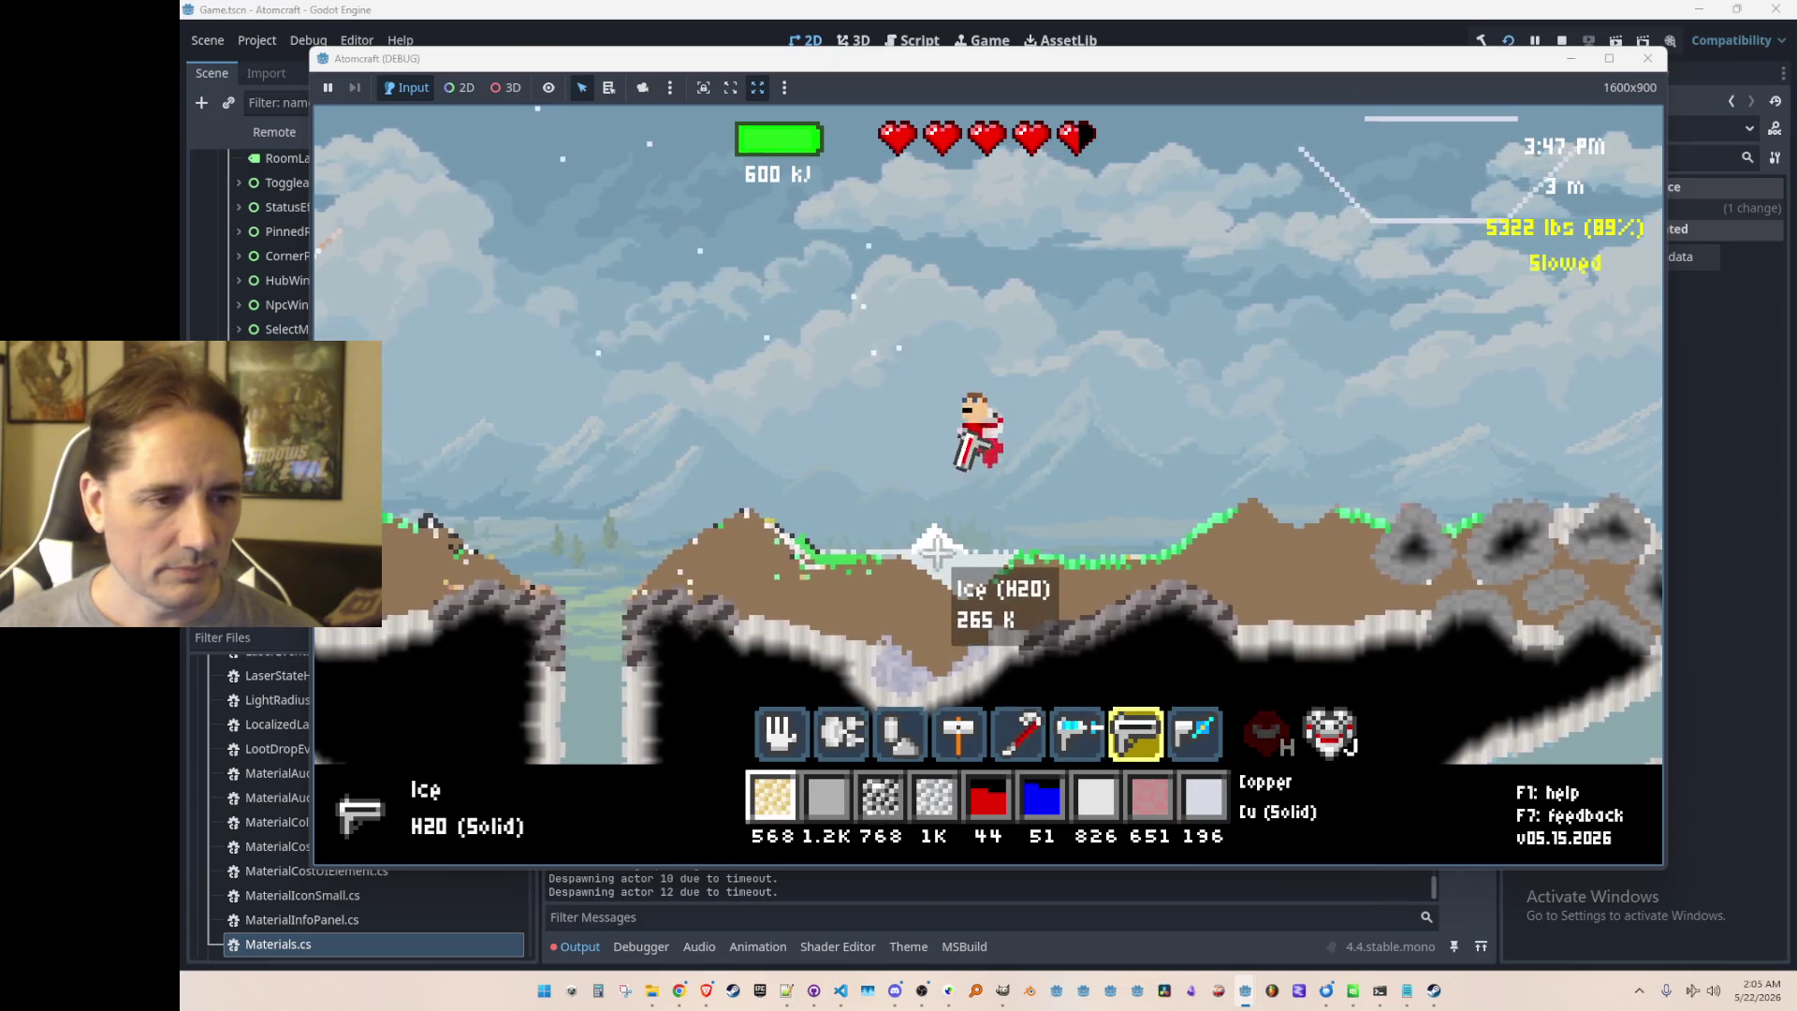
pyautogui.press('w')
pyautogui.press('a')
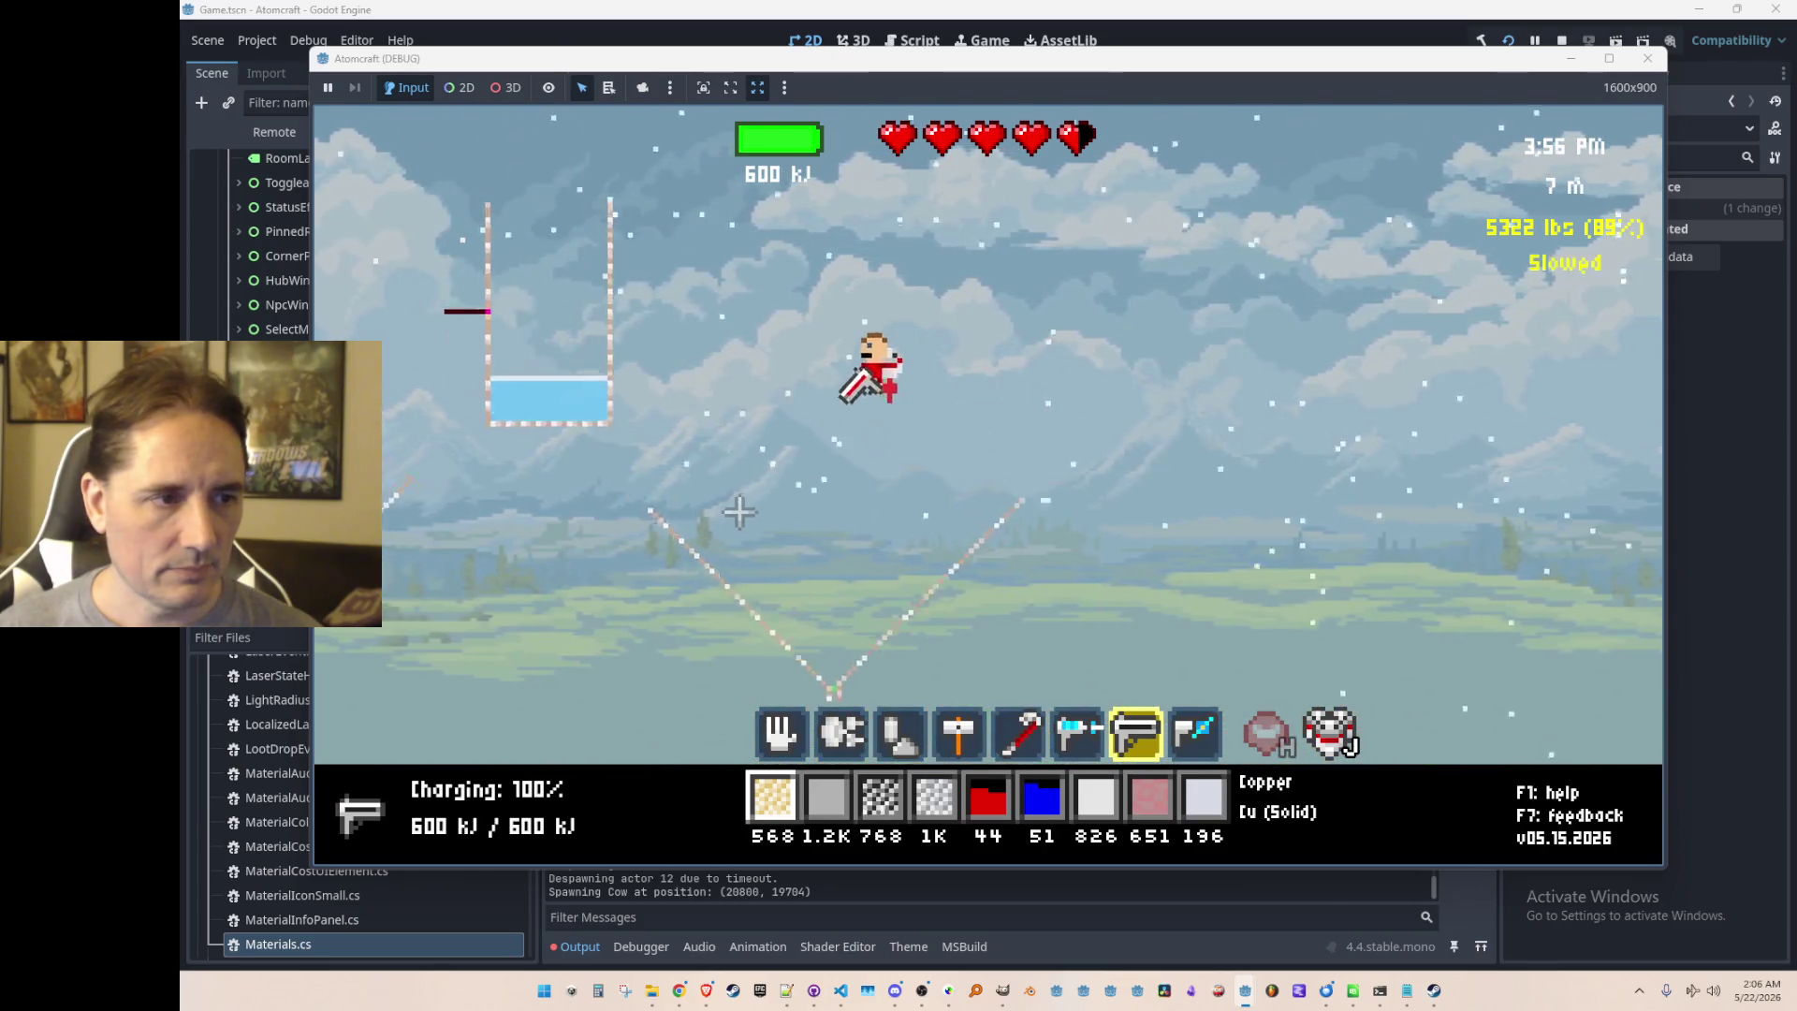
pyautogui.moveTo(814, 413)
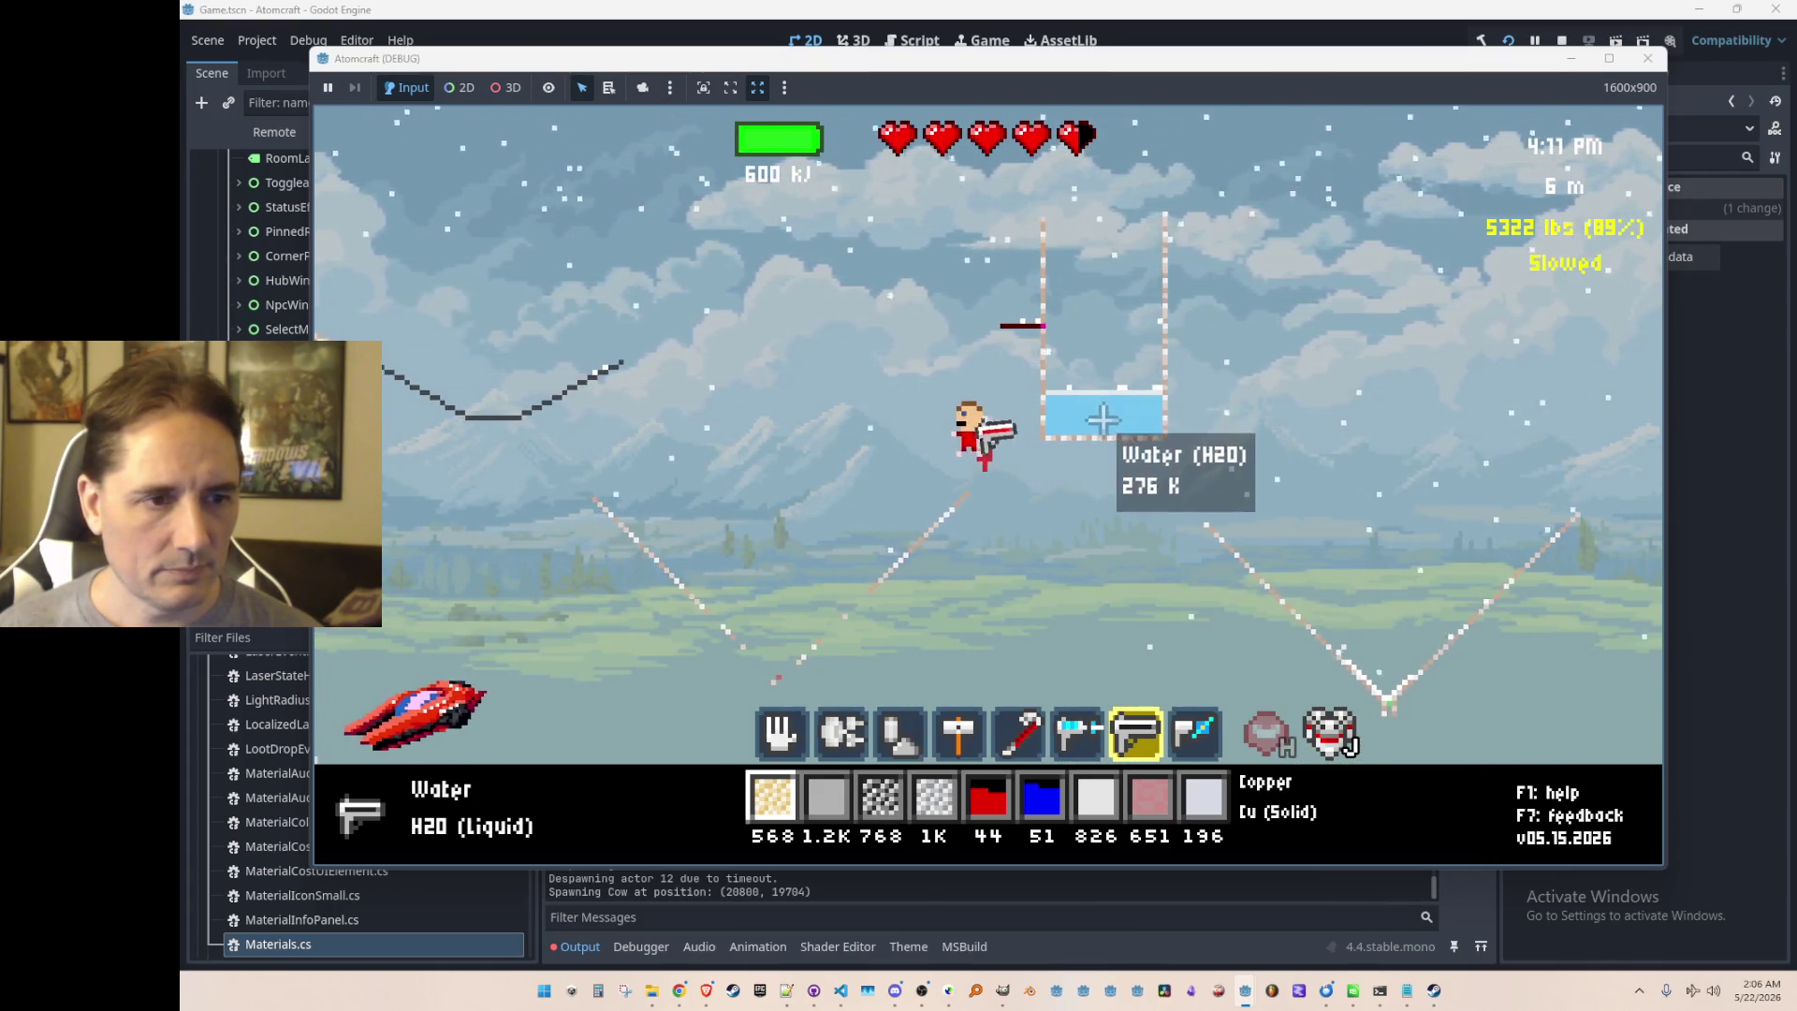
pyautogui.moveTo(742, 542)
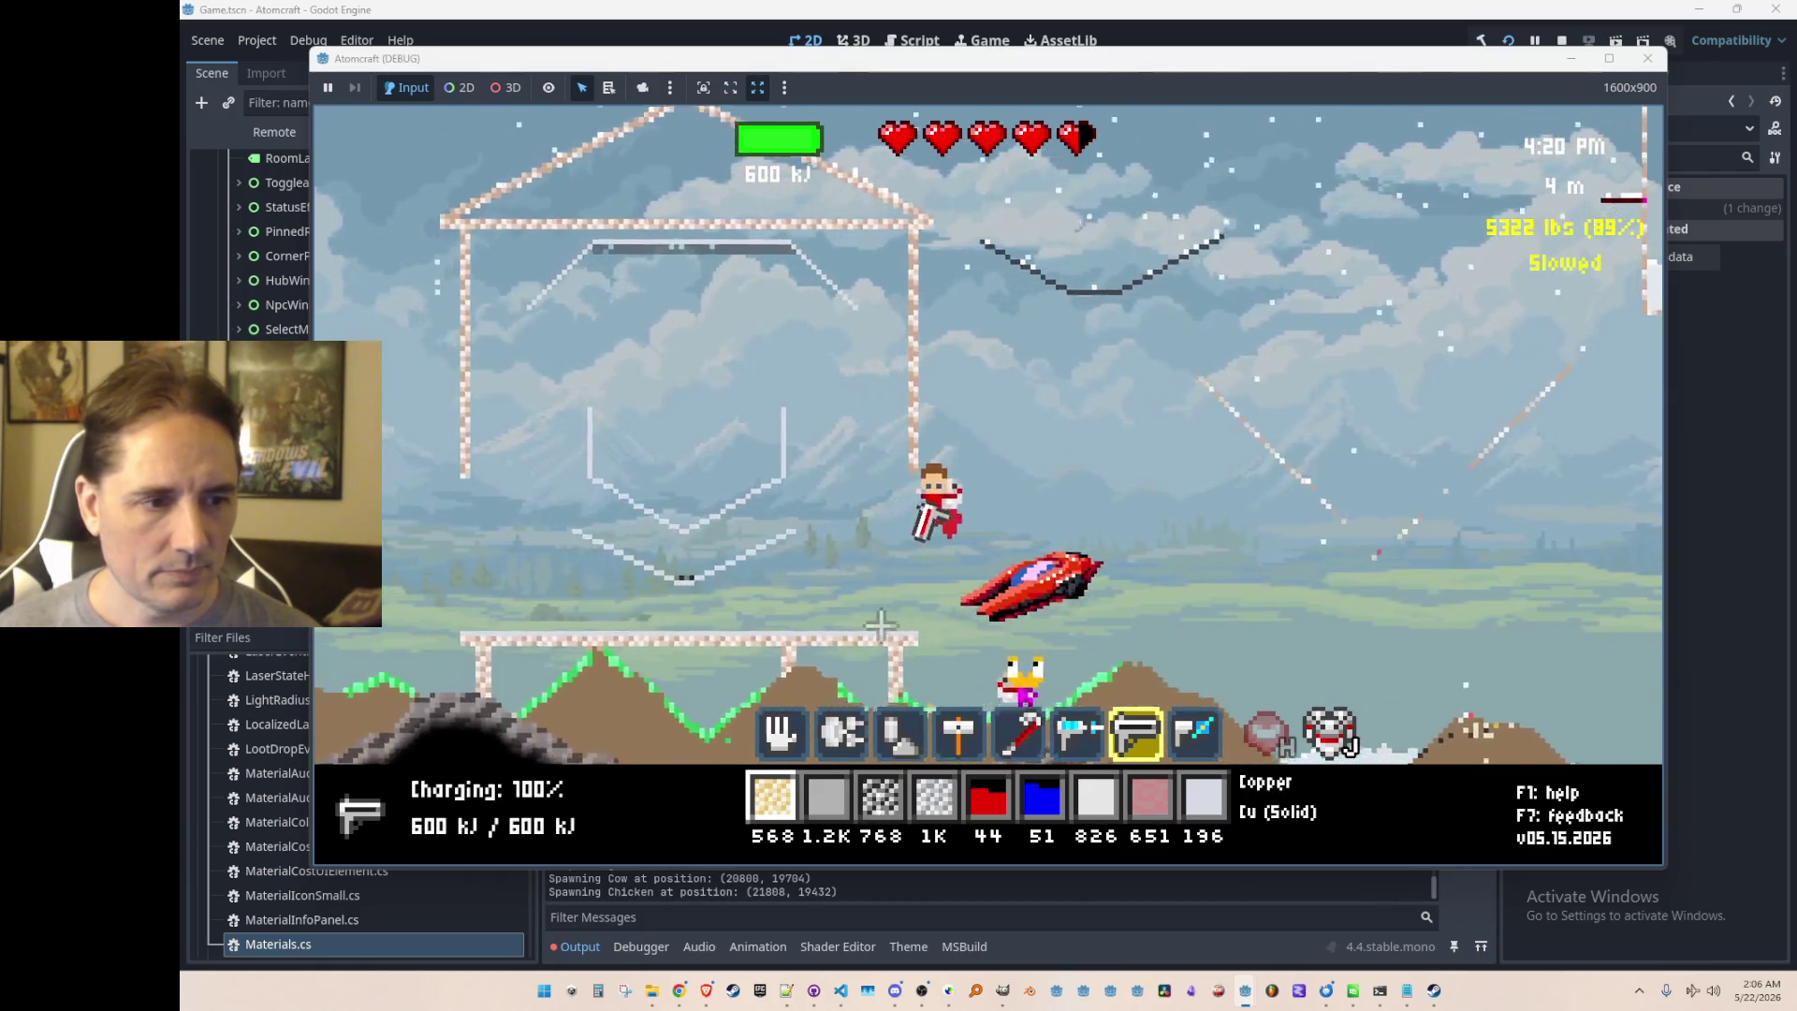
pyautogui.moveTo(847, 615)
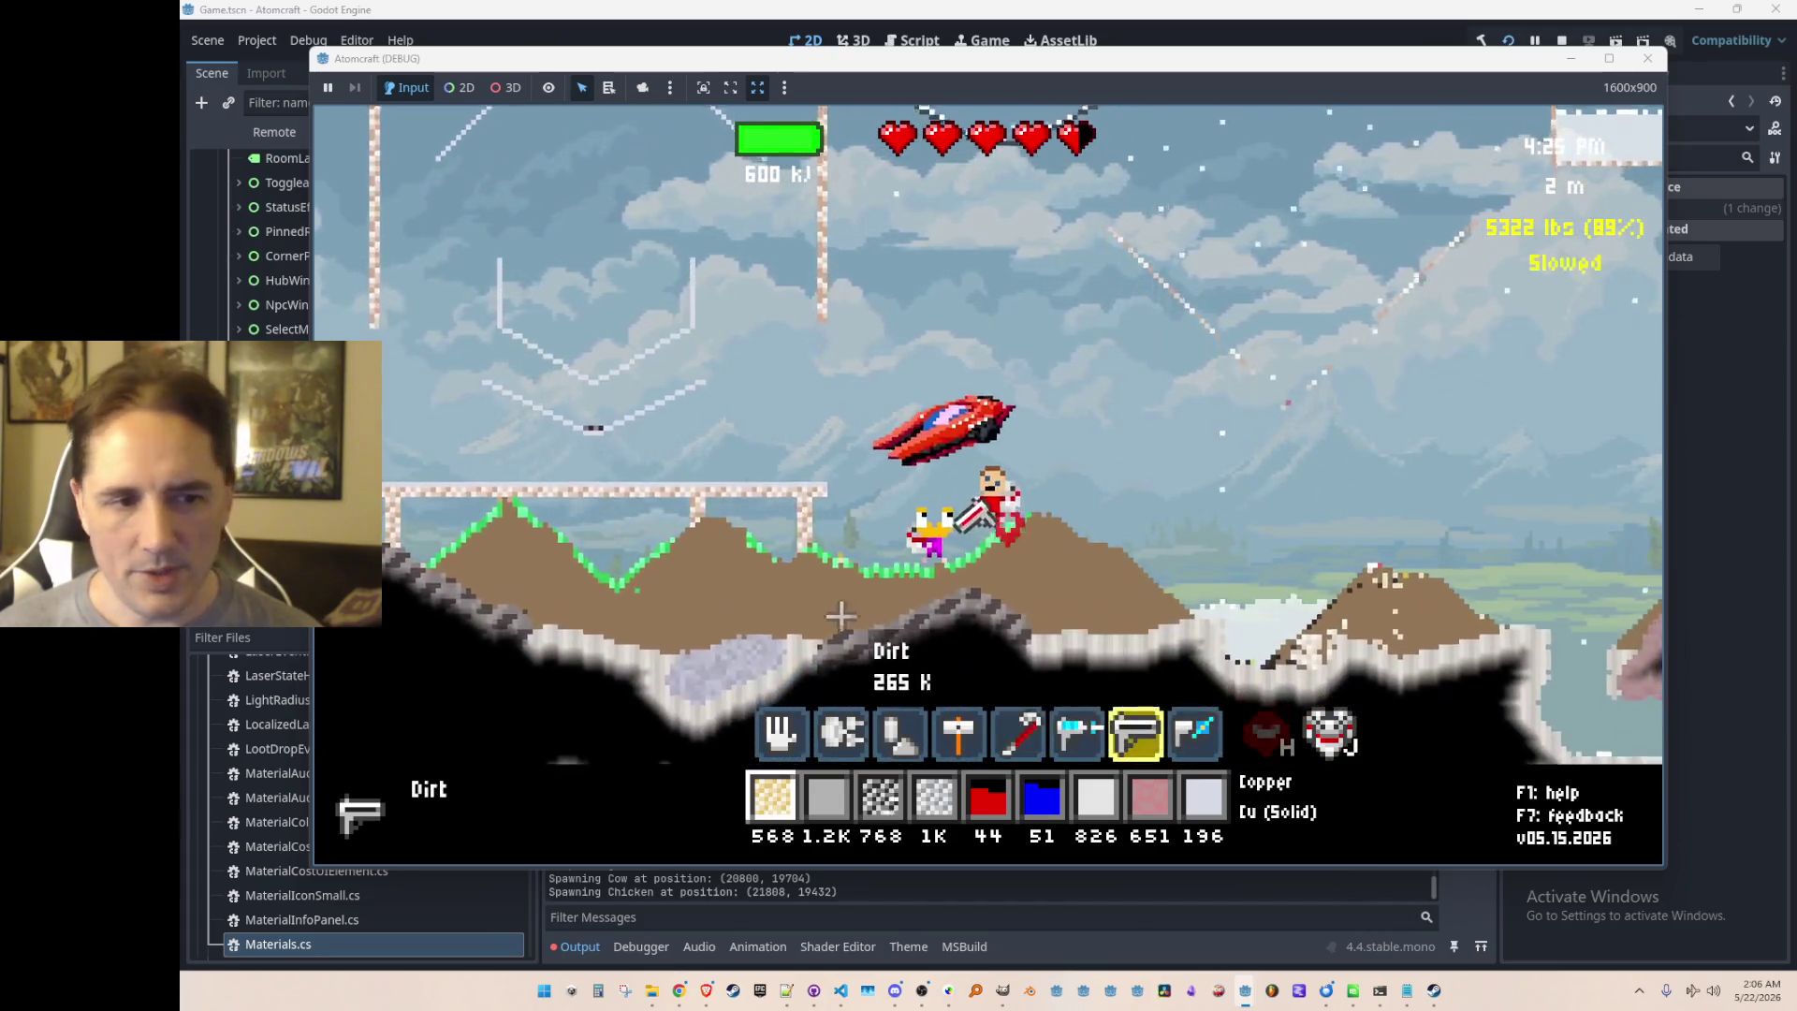
pyautogui.press('Return')
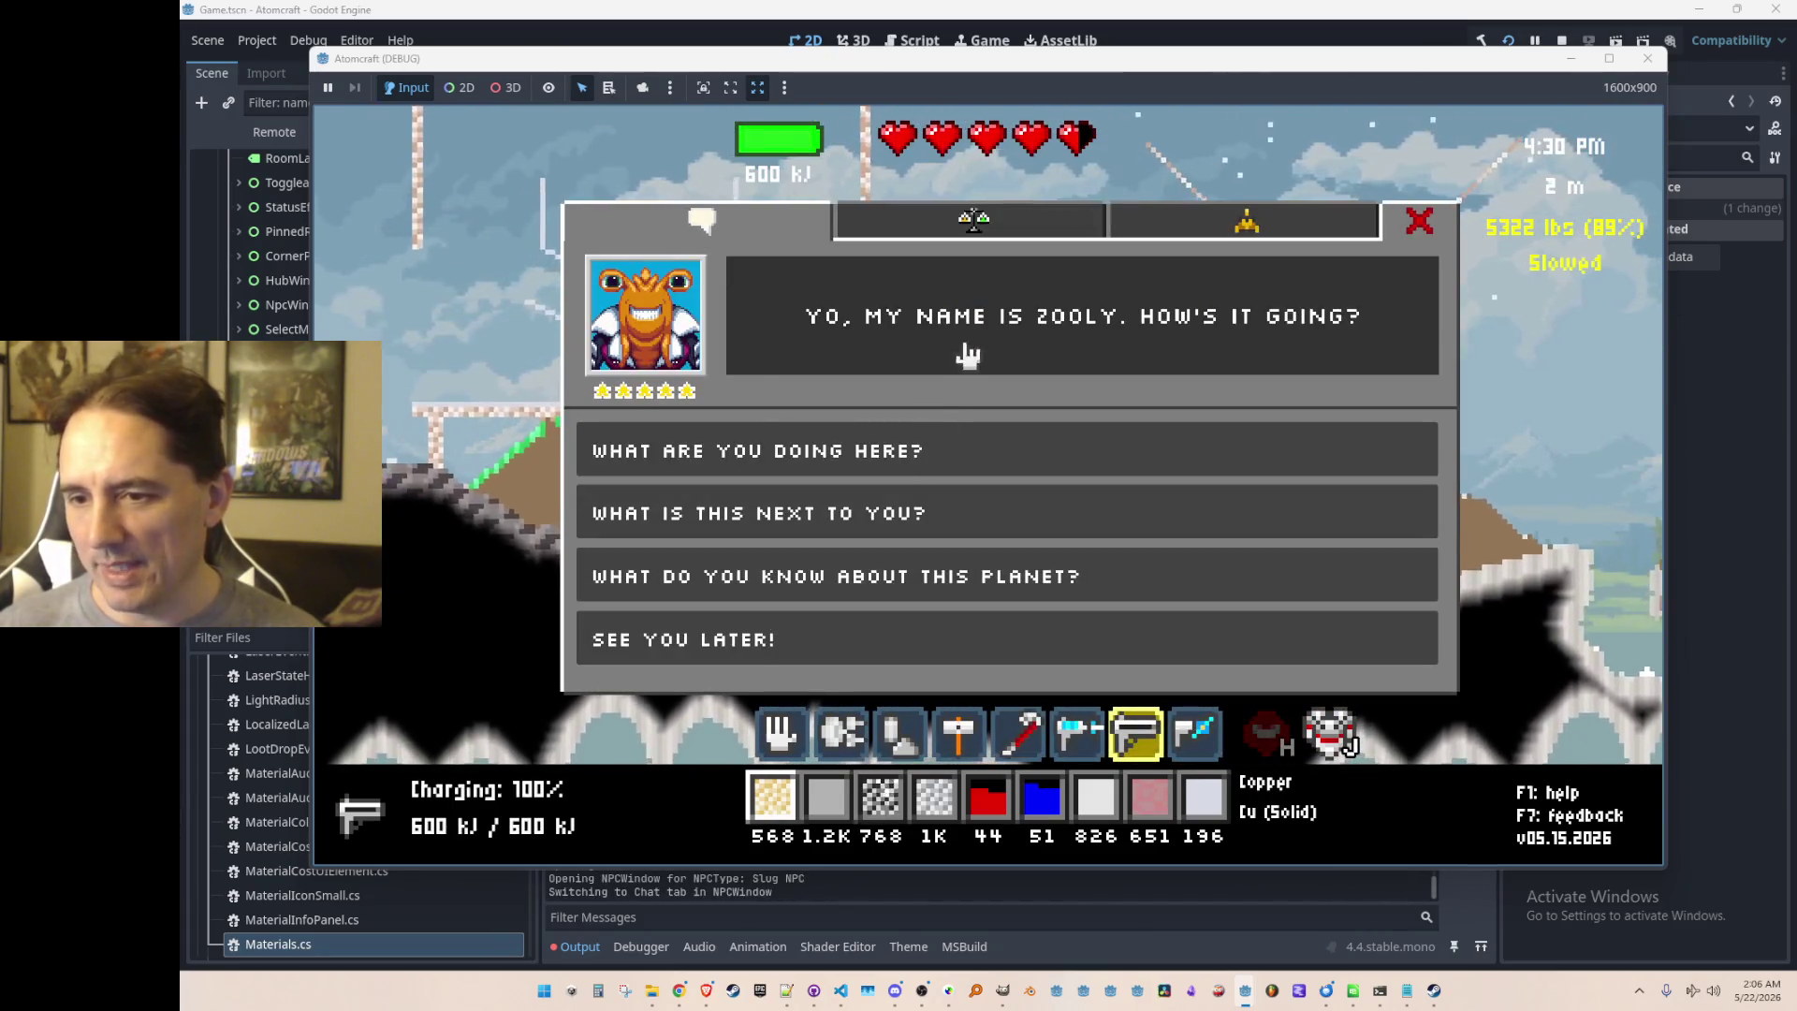
# Step: Browse the slug's trade offers and spaceship repair reward, then end the conversation
pyautogui.click(1030, 222)
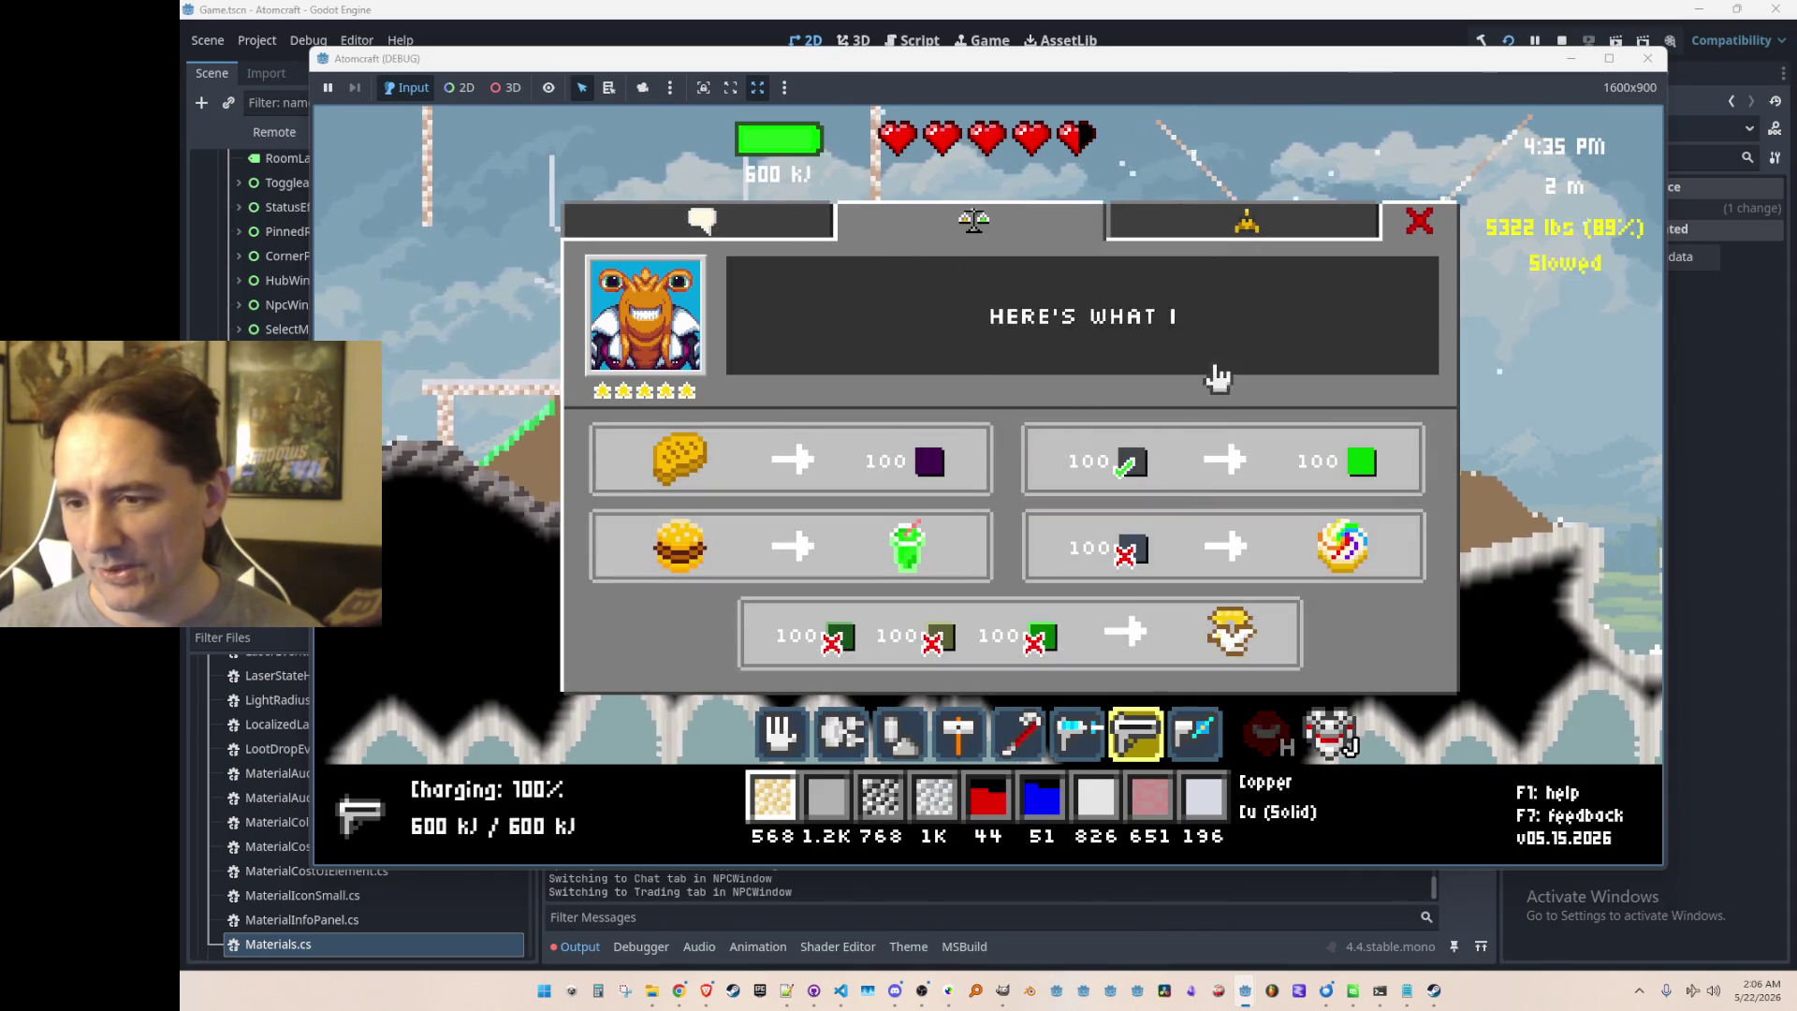
pyautogui.click(1250, 227)
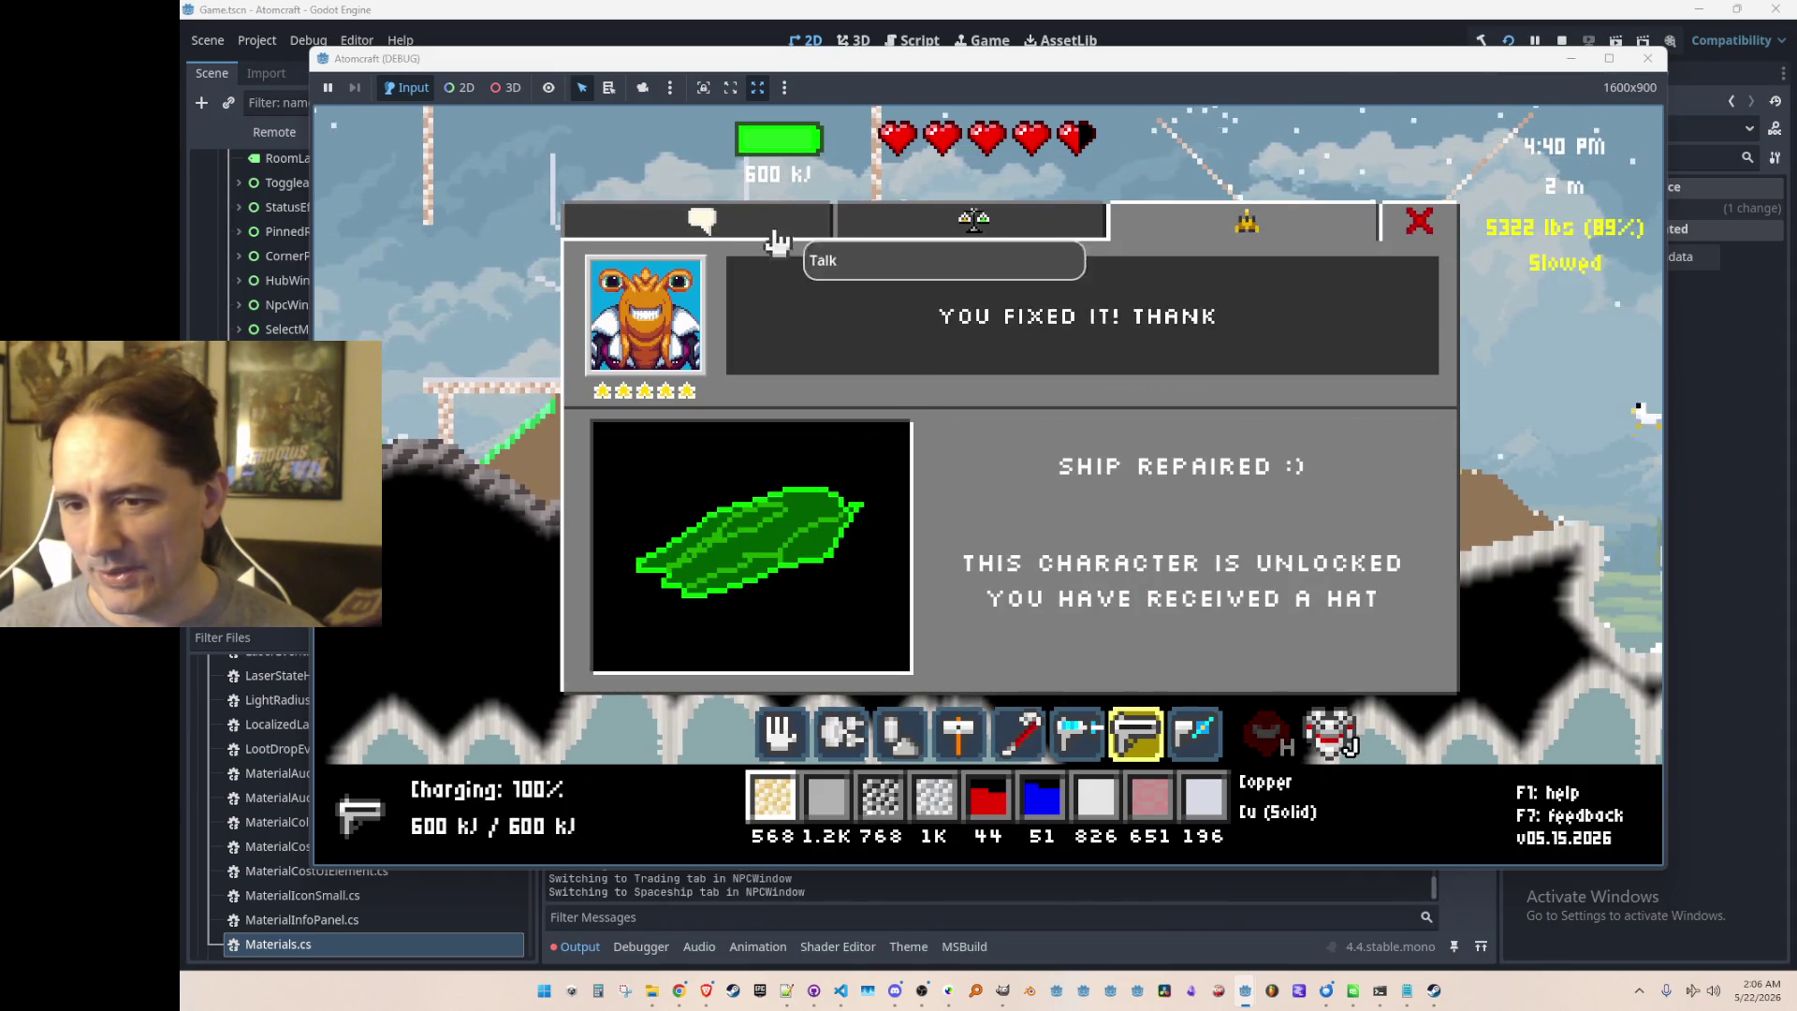
pyautogui.click(758, 229)
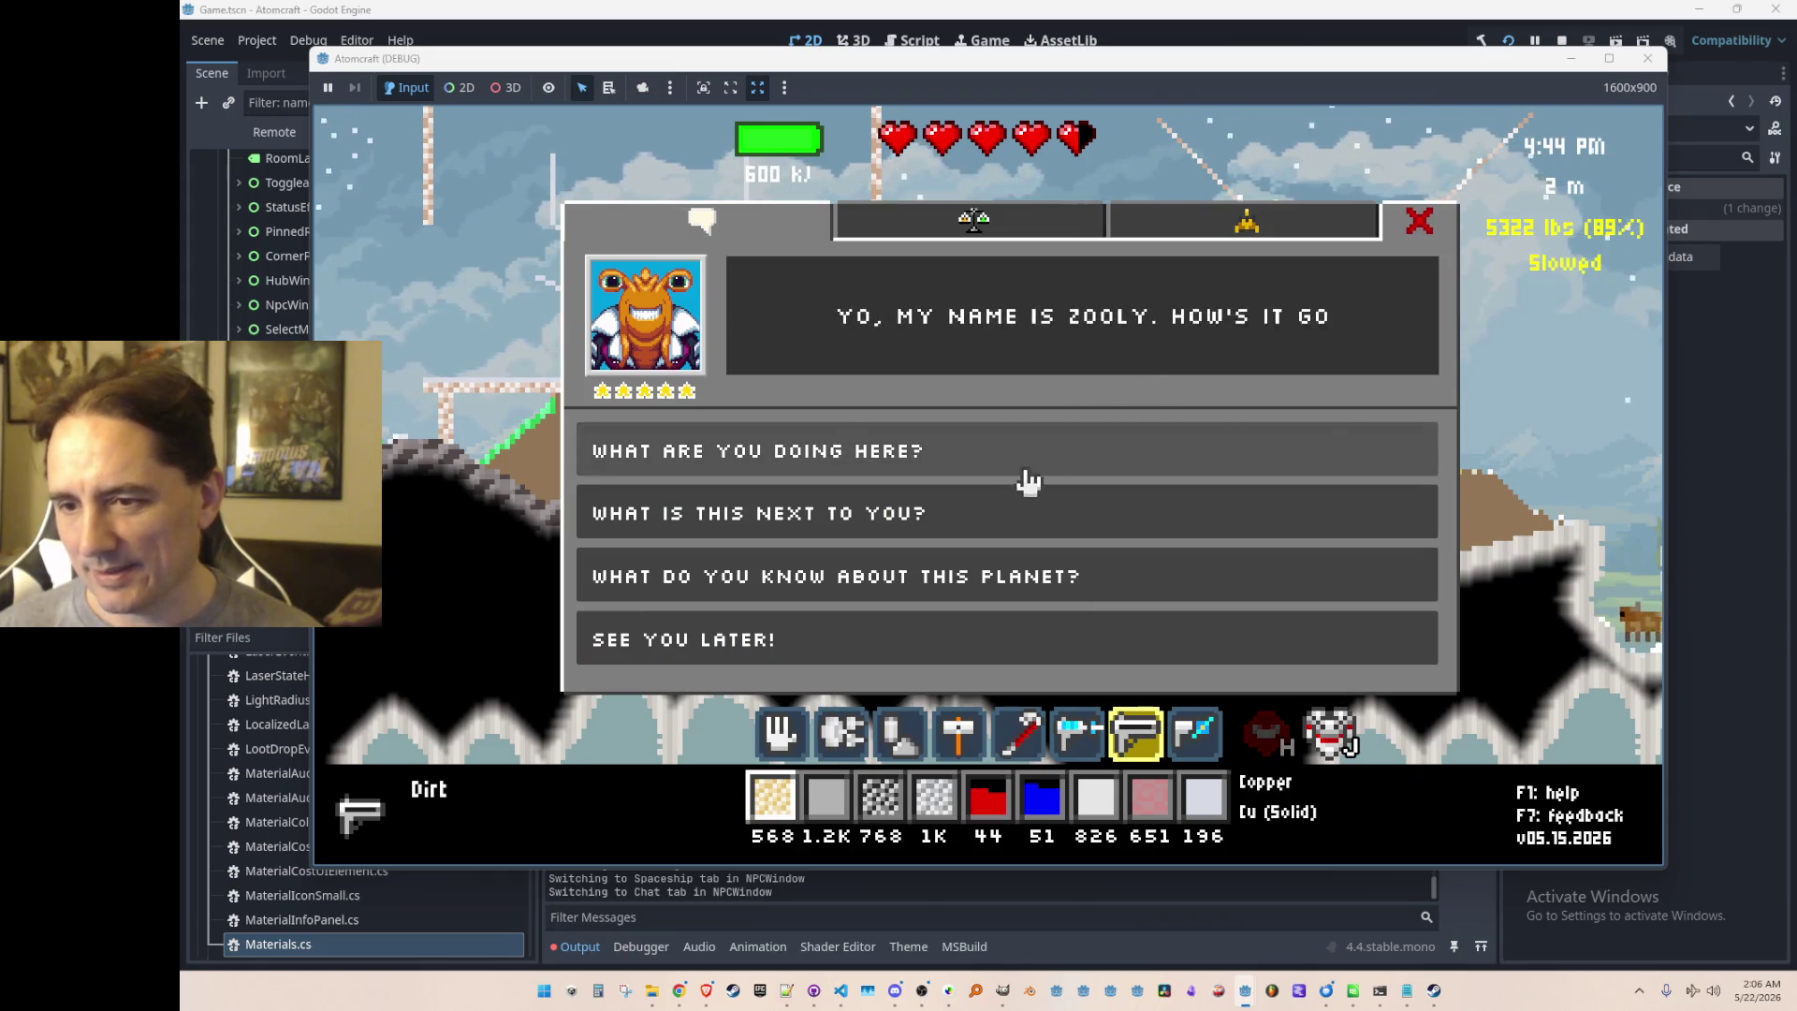
pyautogui.press('Escape')
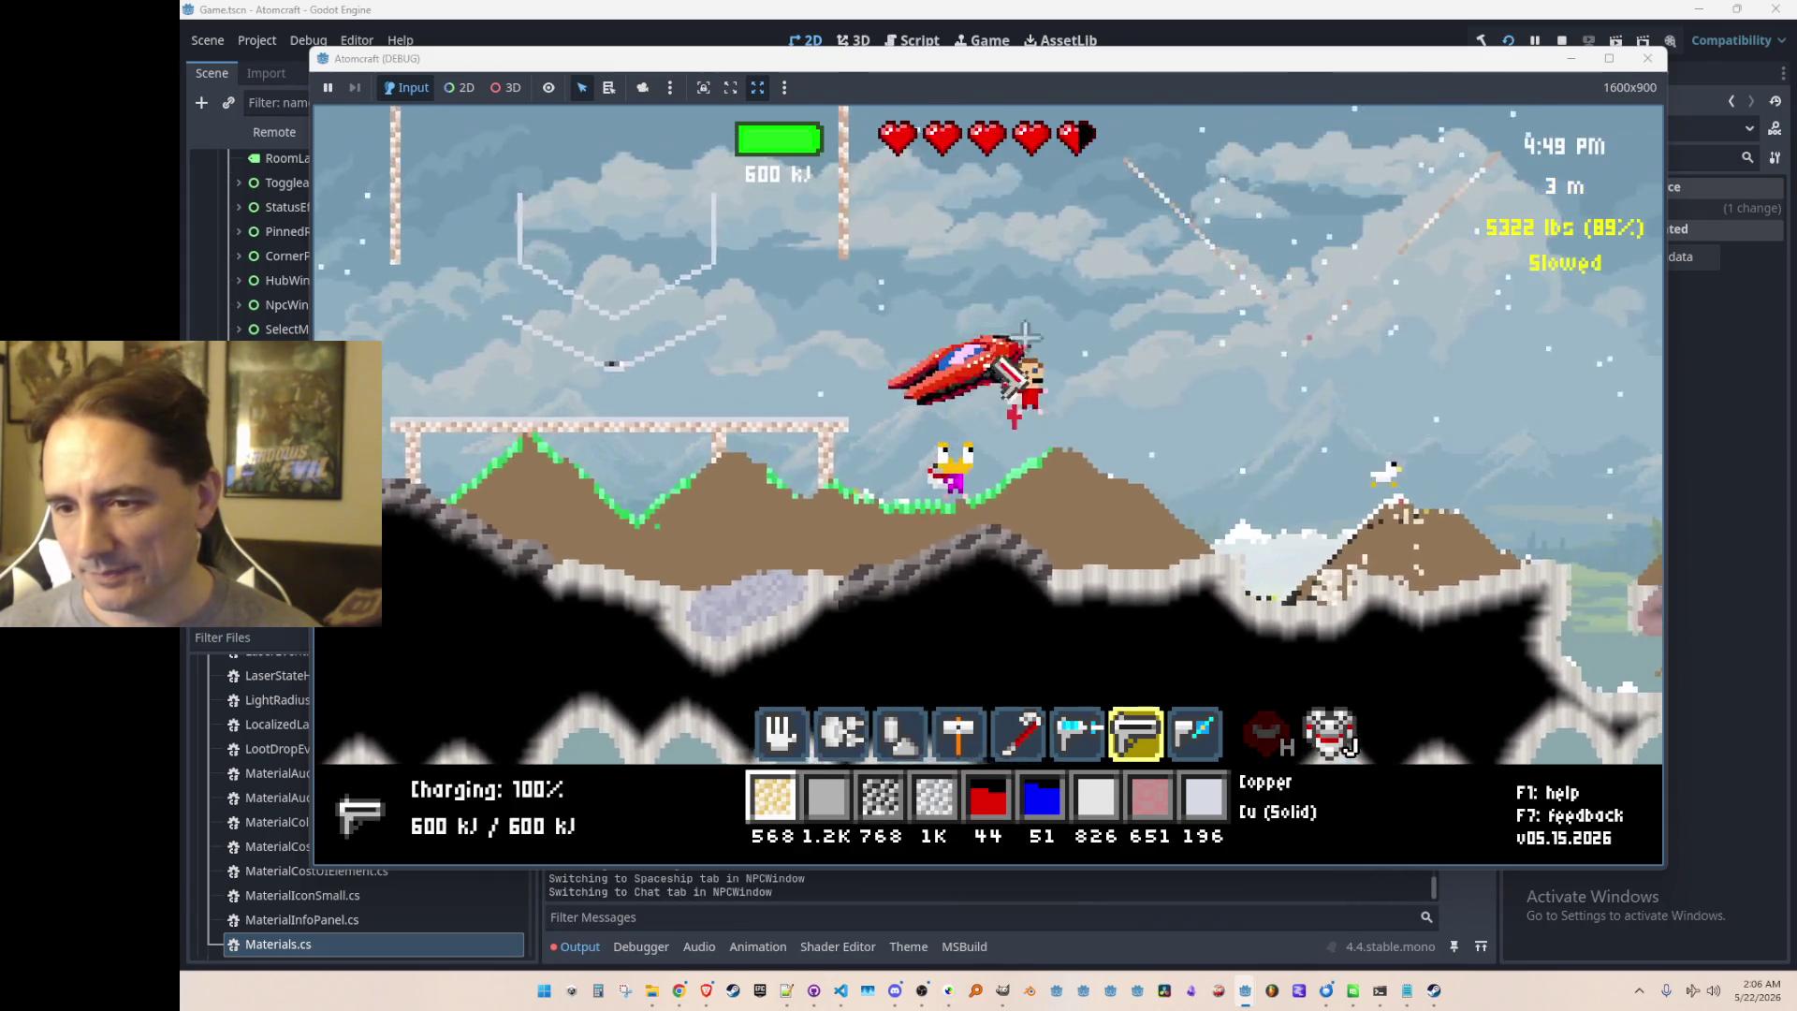
# Step: Fly right to the flask, watch the ice melt to water near 295 K, then stop the game
pyautogui.press('d')
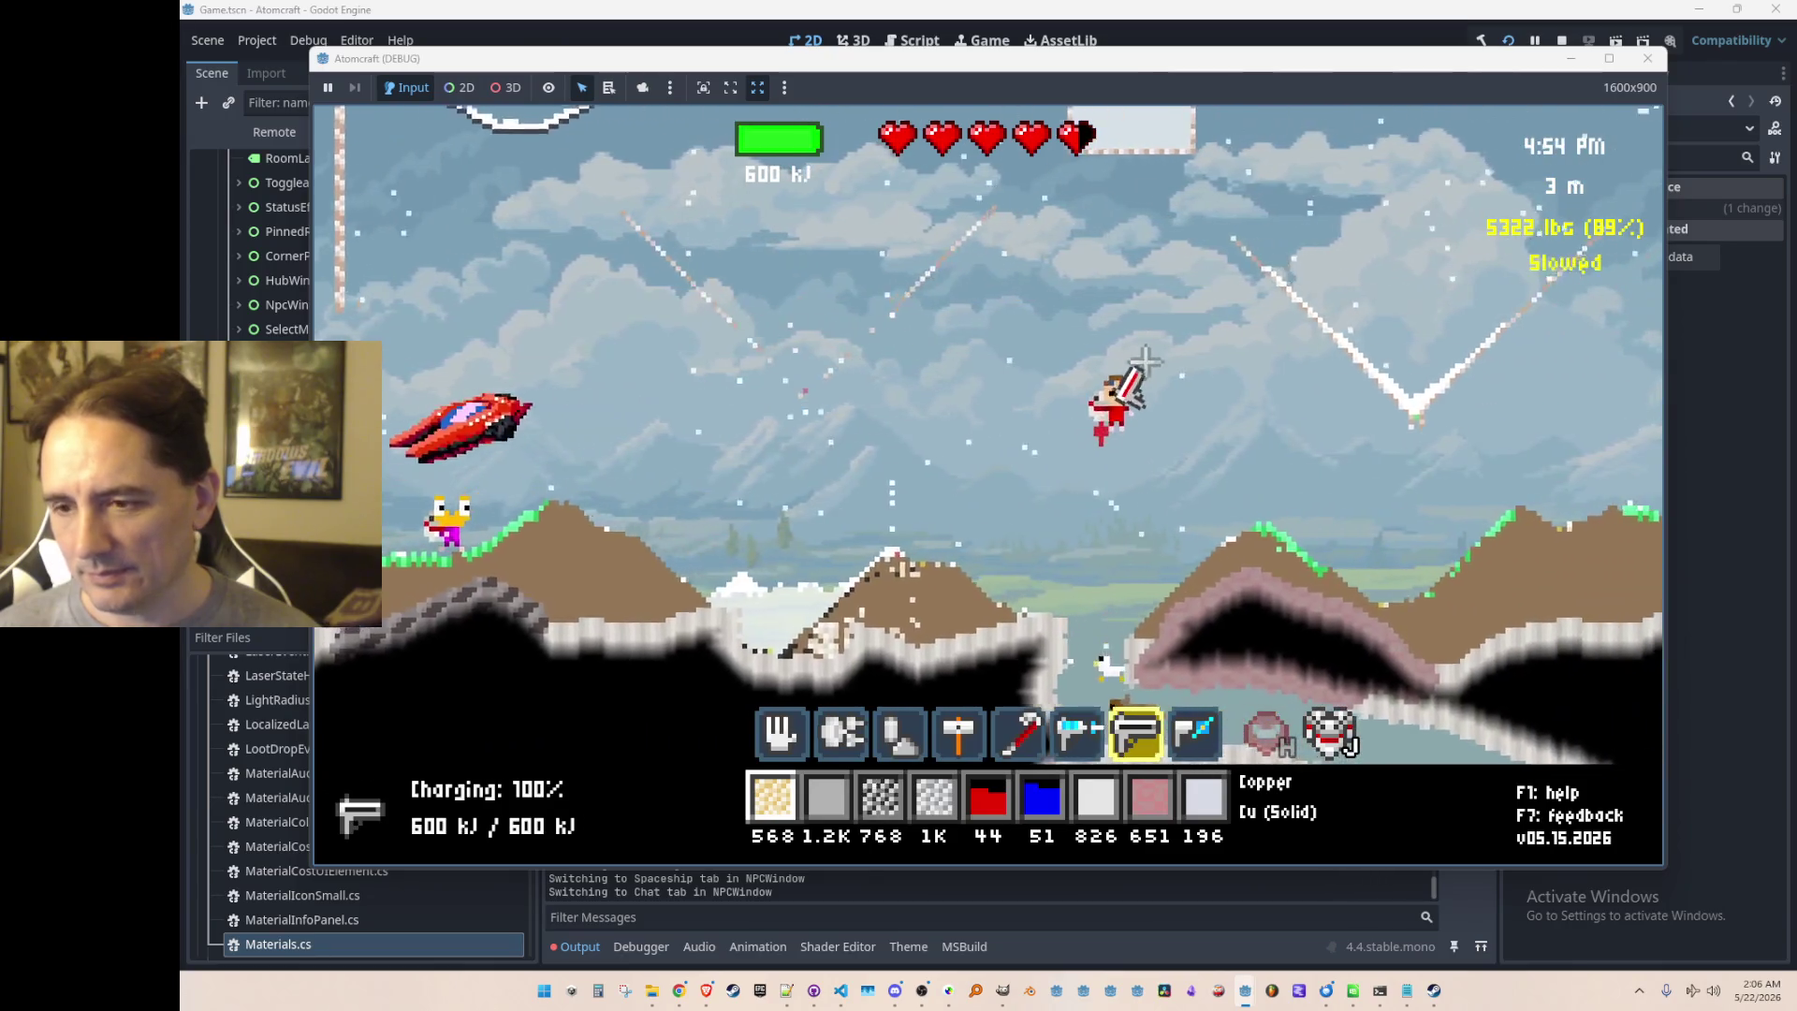
pyautogui.press('w')
pyautogui.press('d')
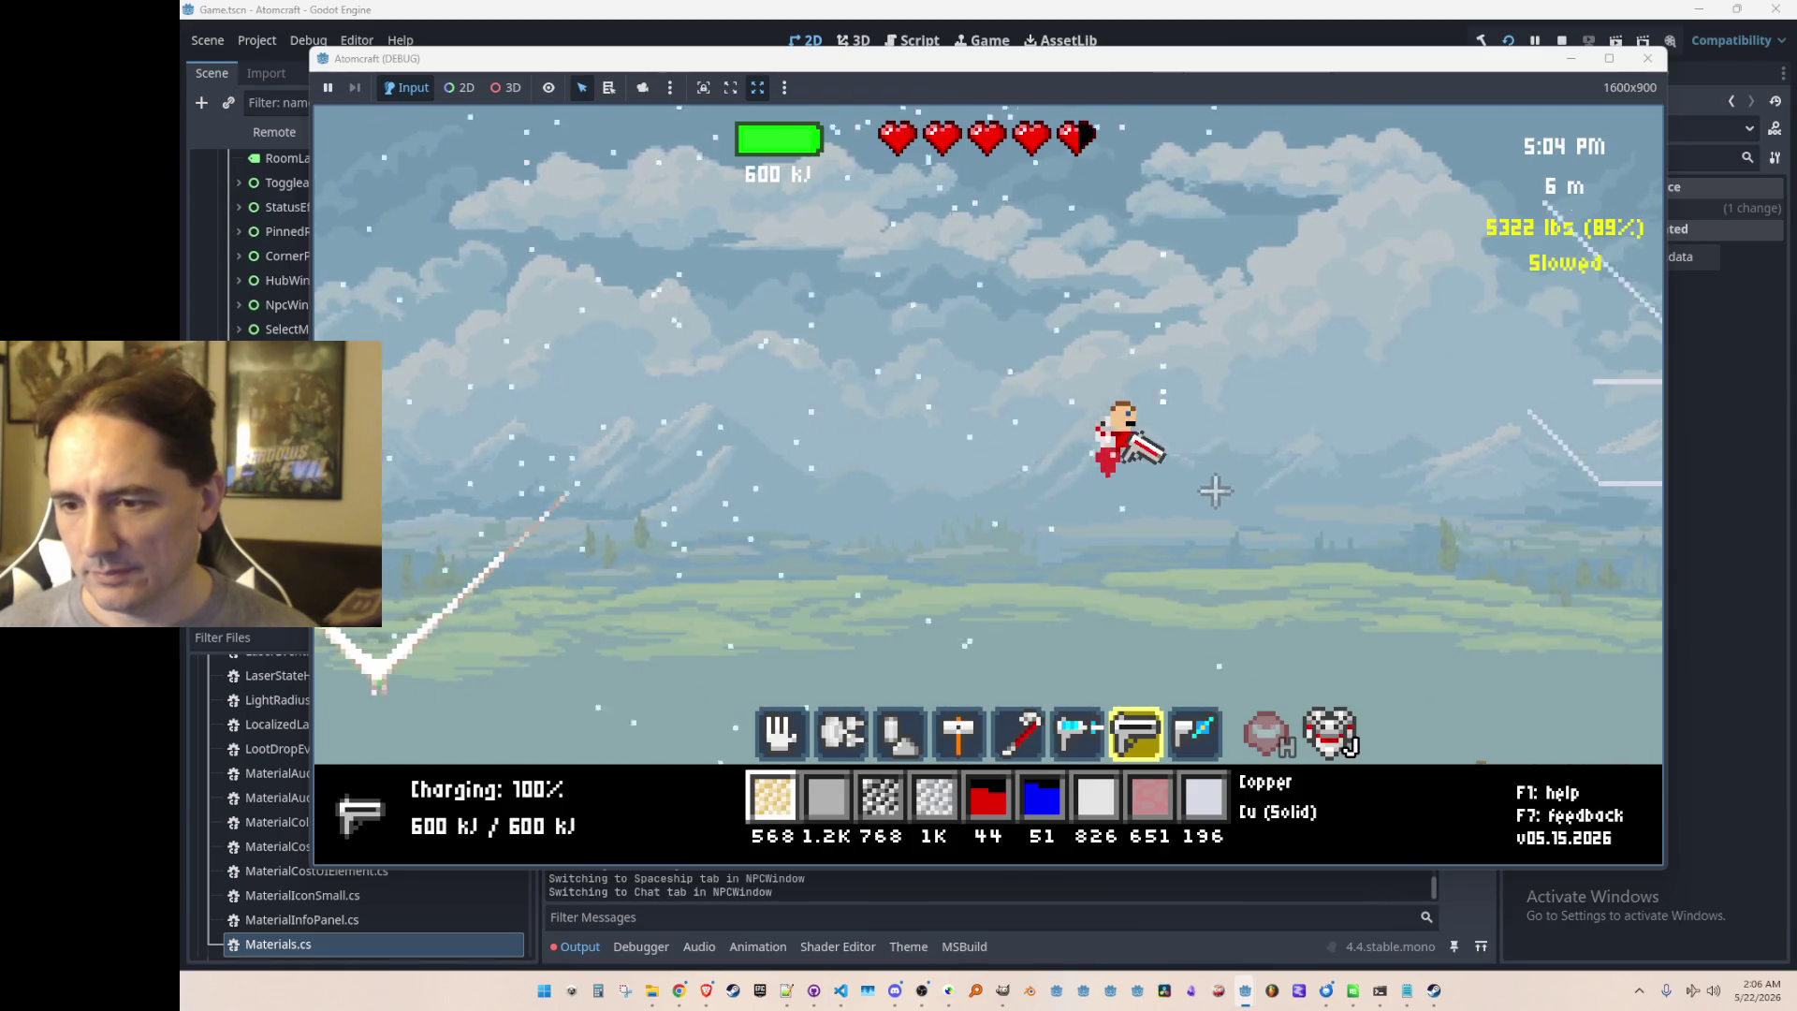
pyautogui.press('w')
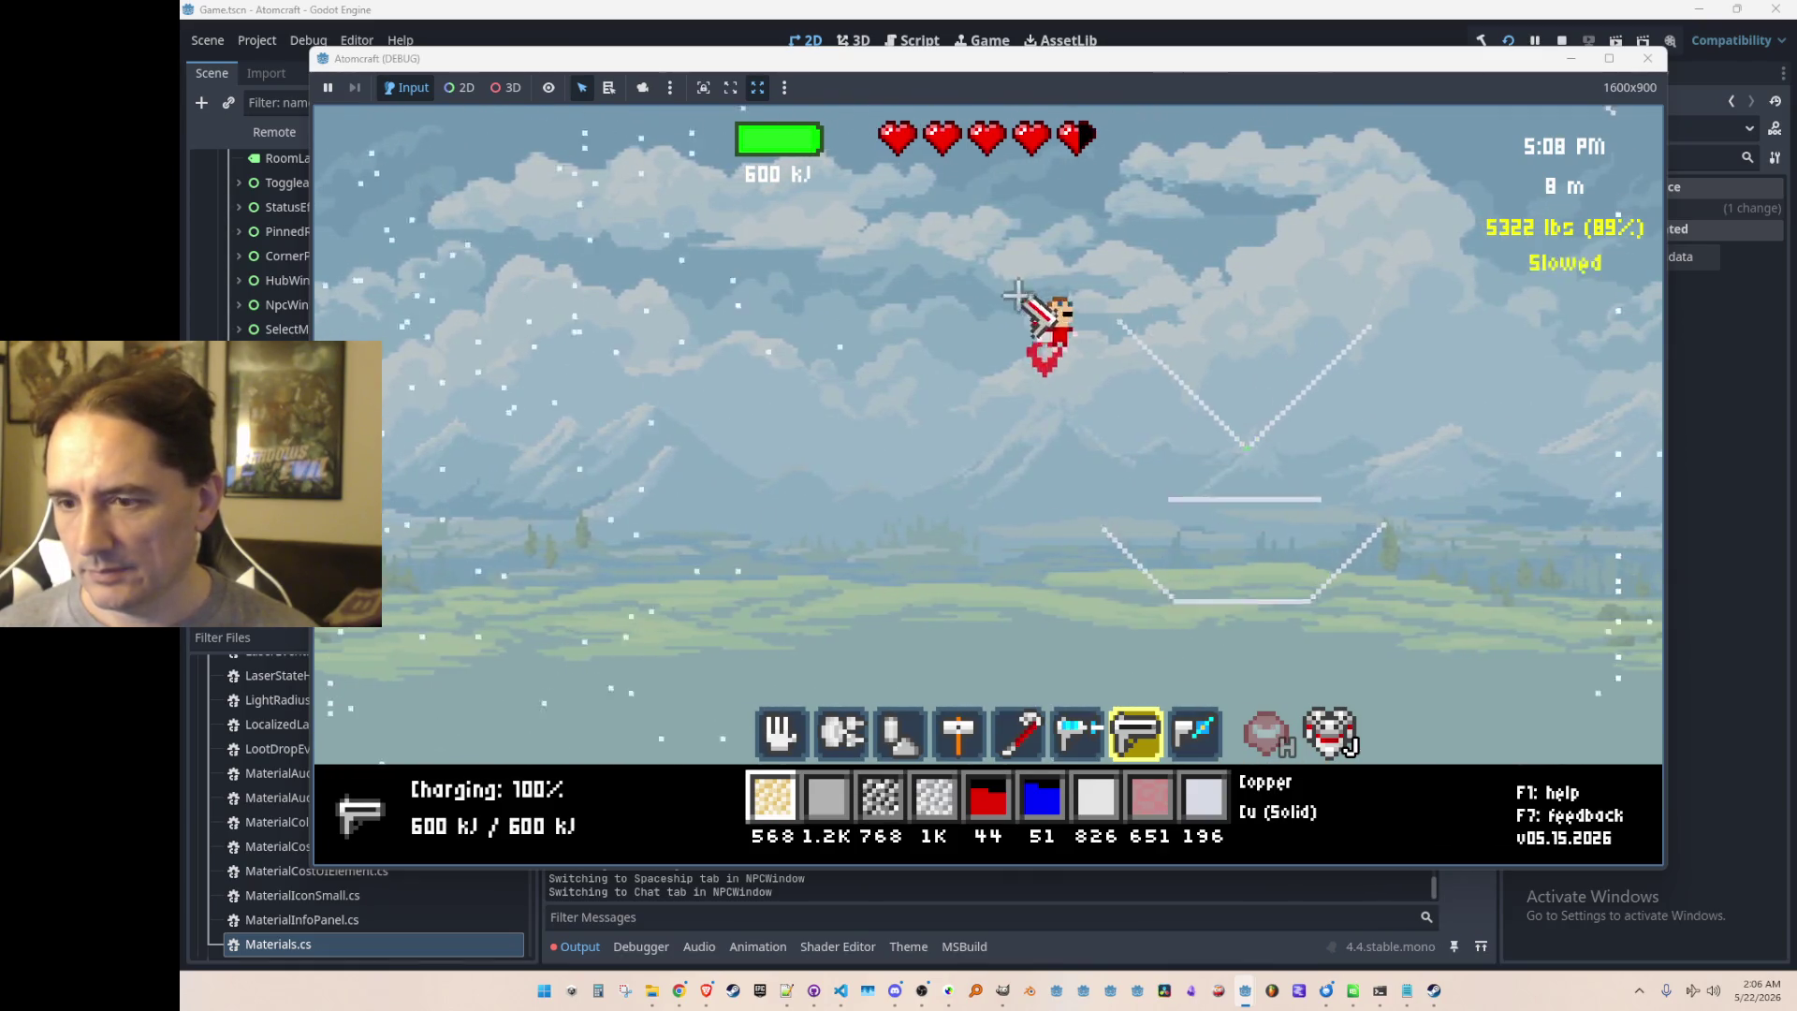
pyautogui.press('d')
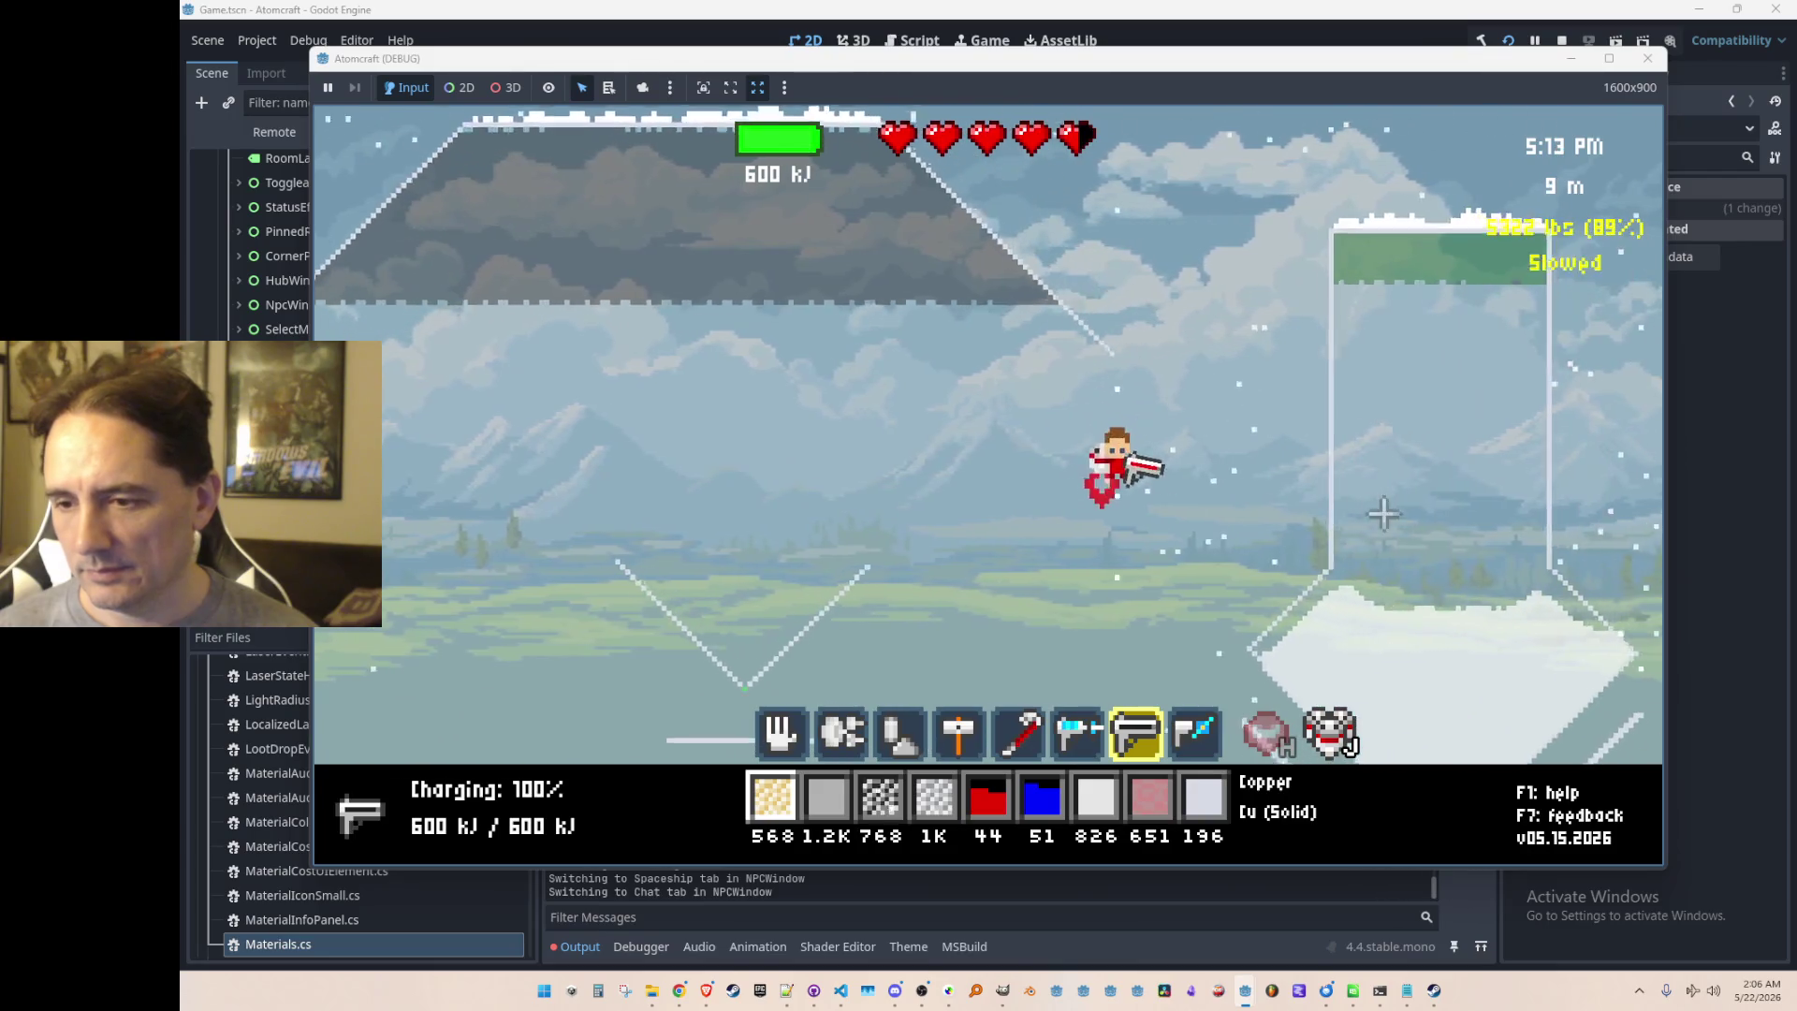
pyautogui.press('d')
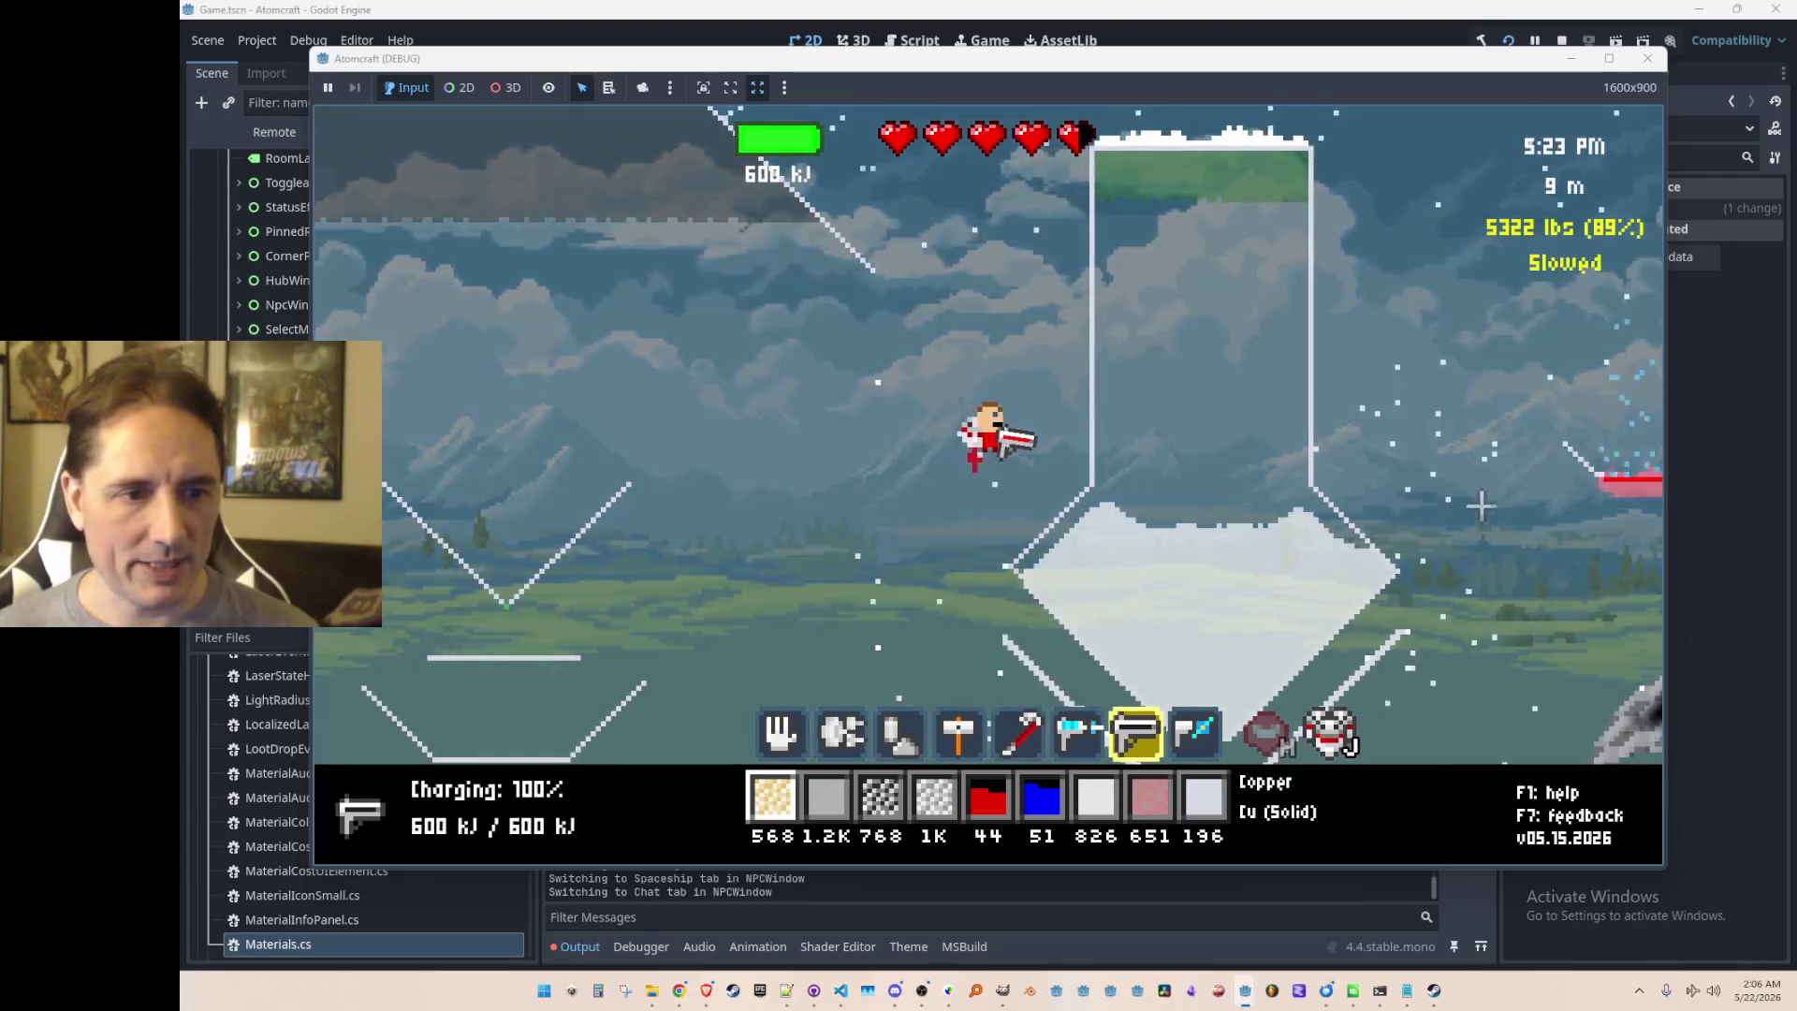
pyautogui.moveTo(1240, 609)
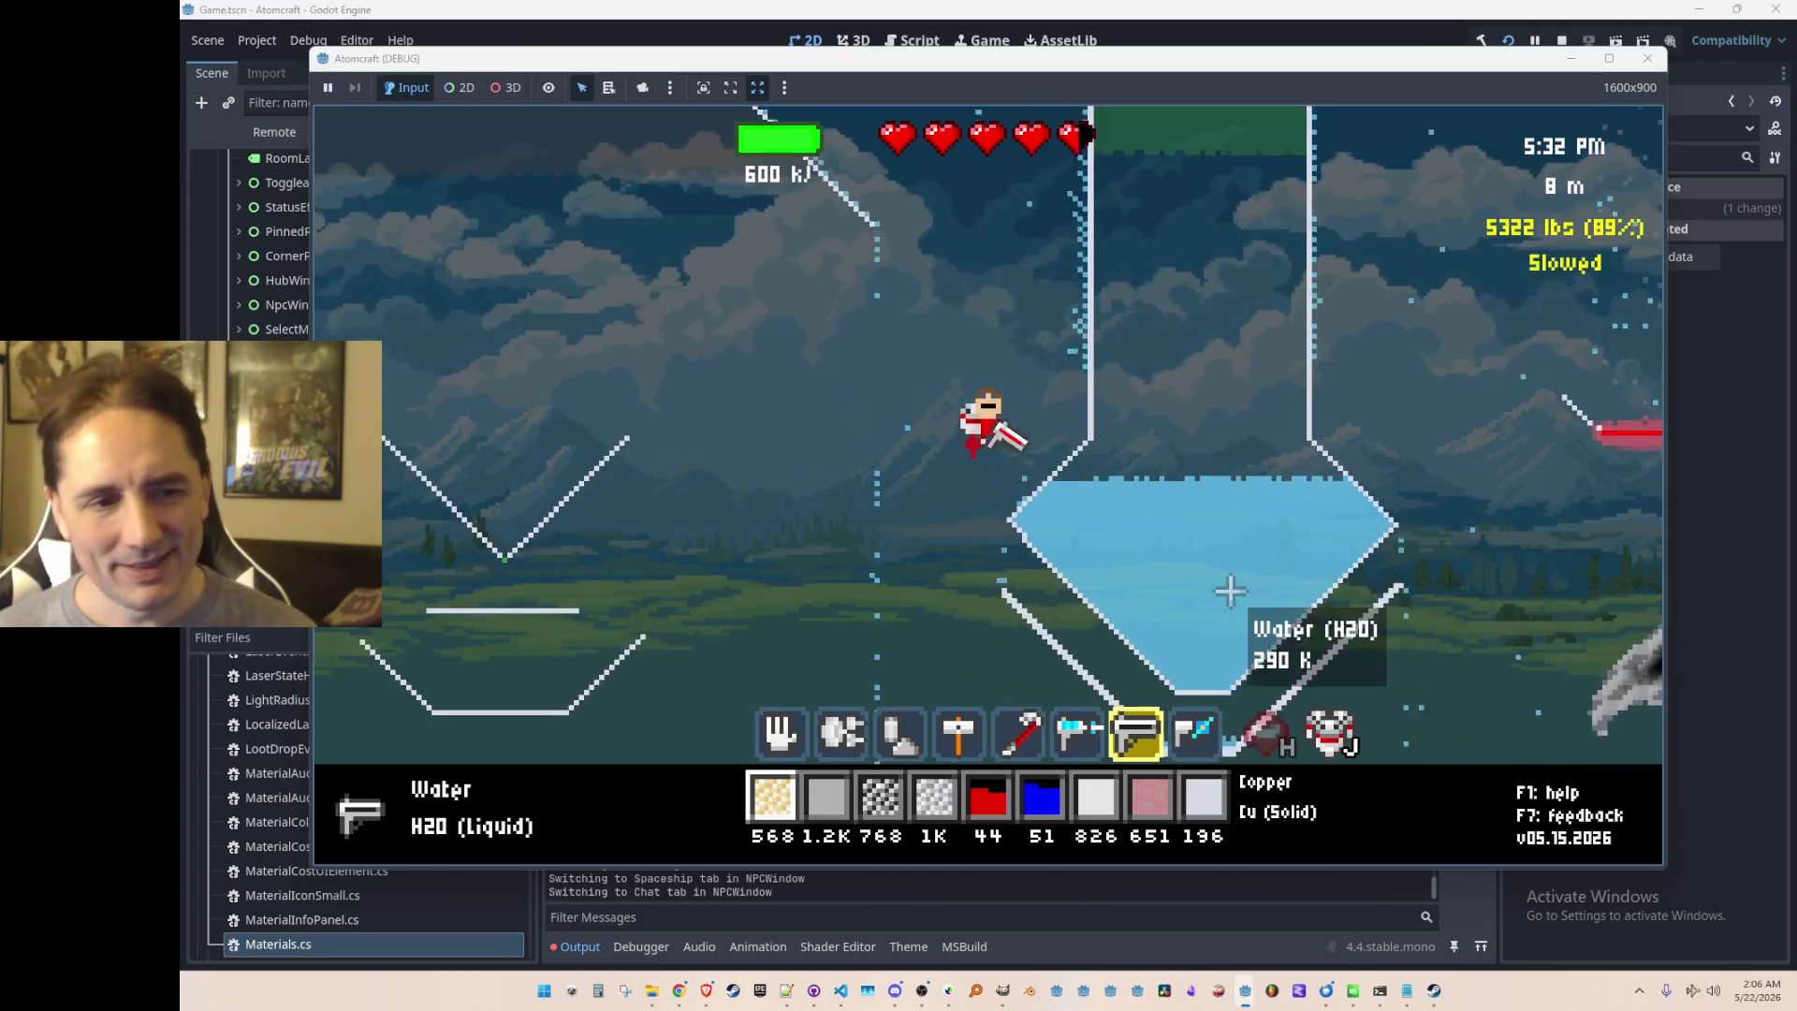
pyautogui.press('shift')
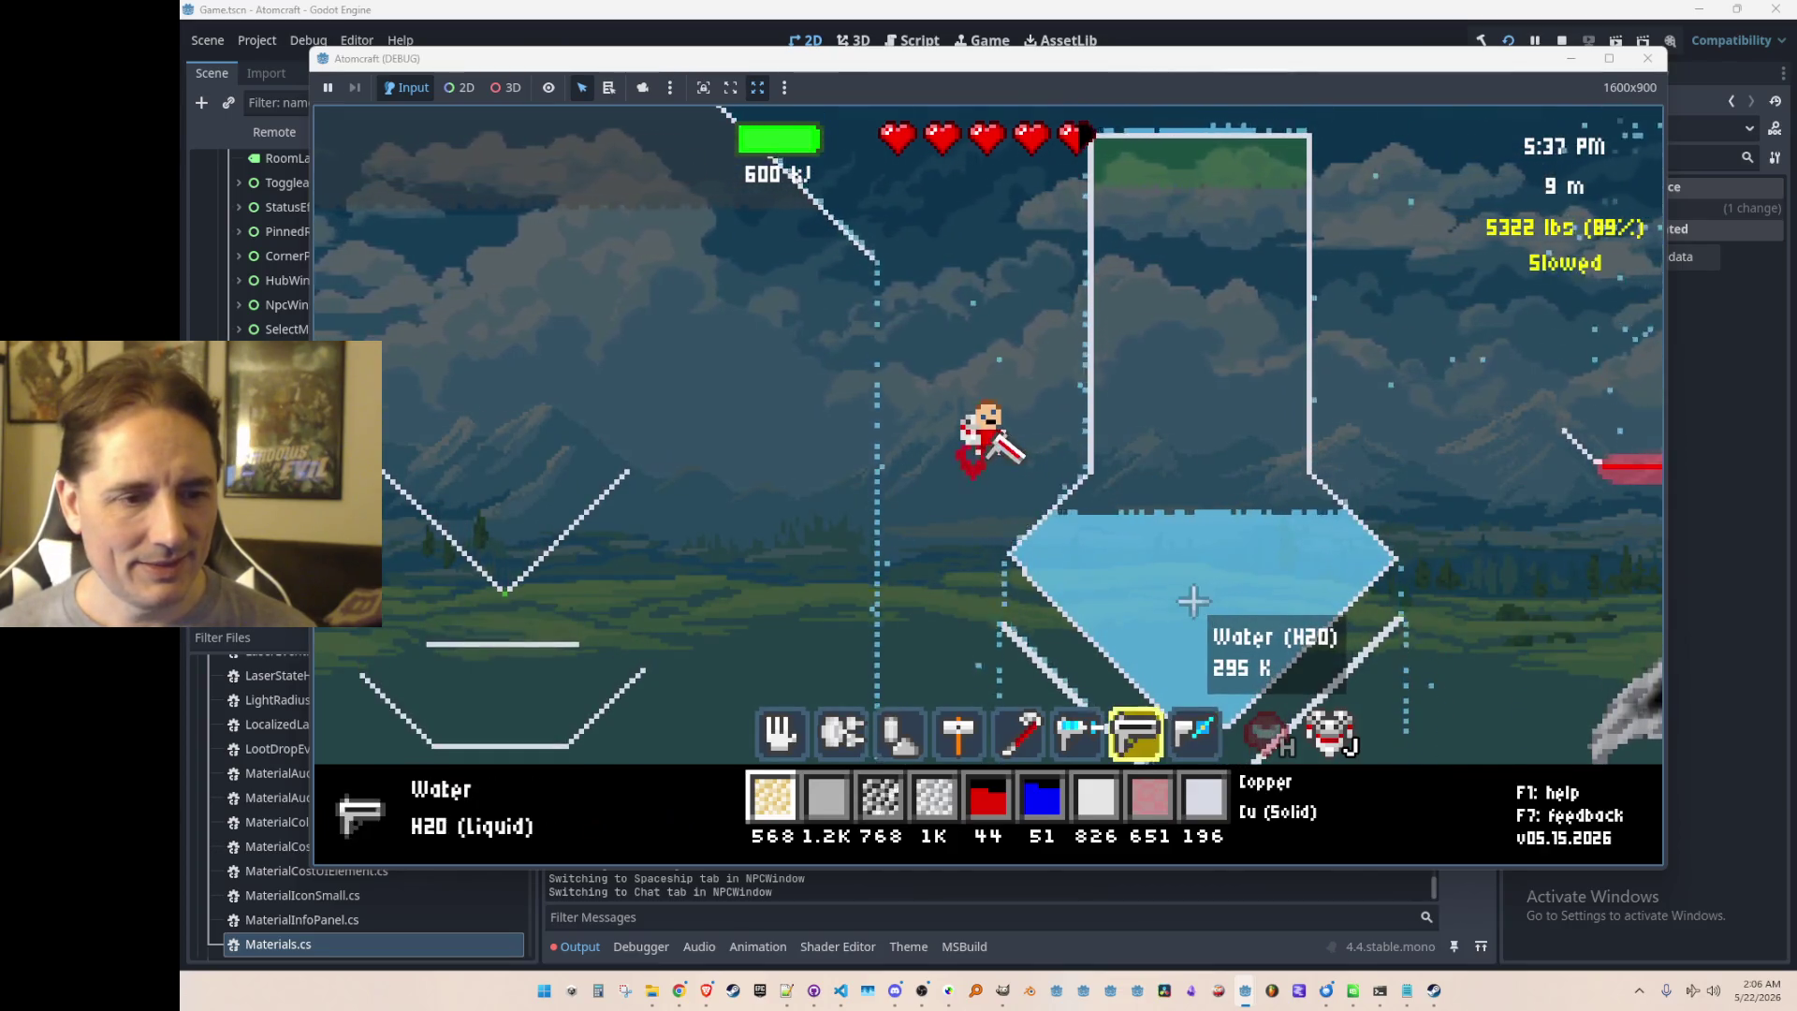
pyautogui.press('6')
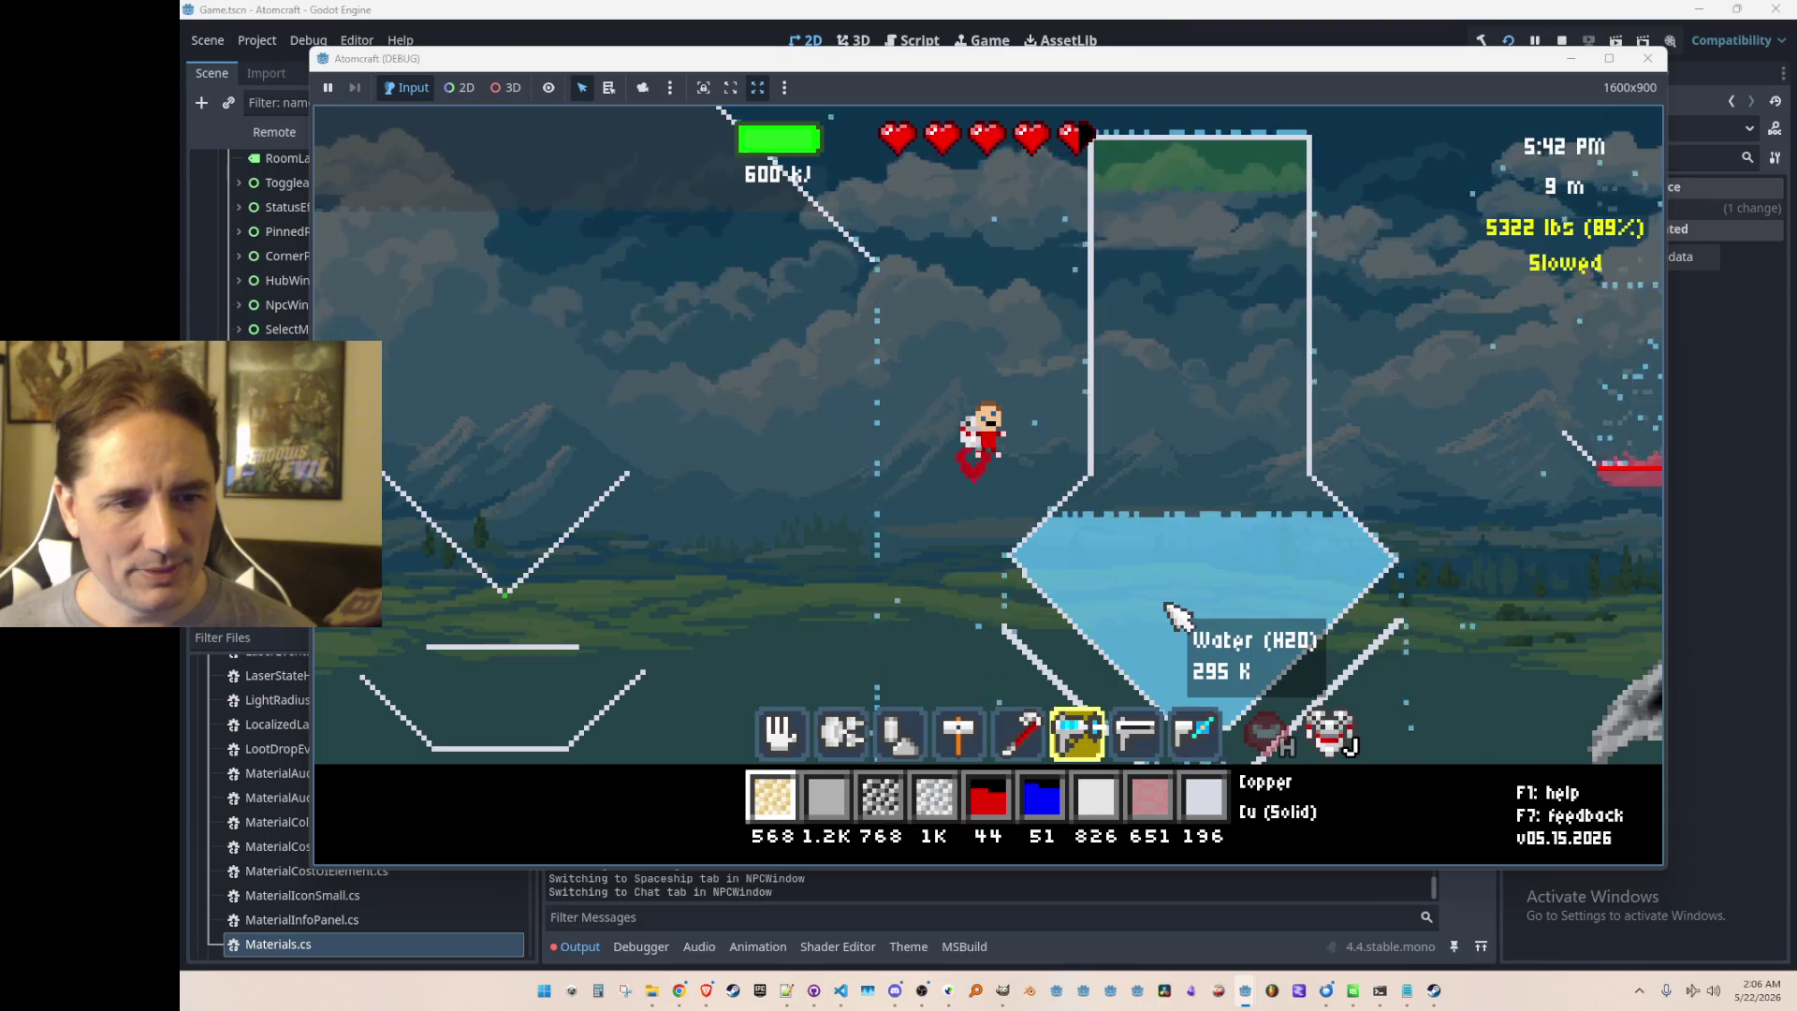
pyautogui.click(1563, 43)
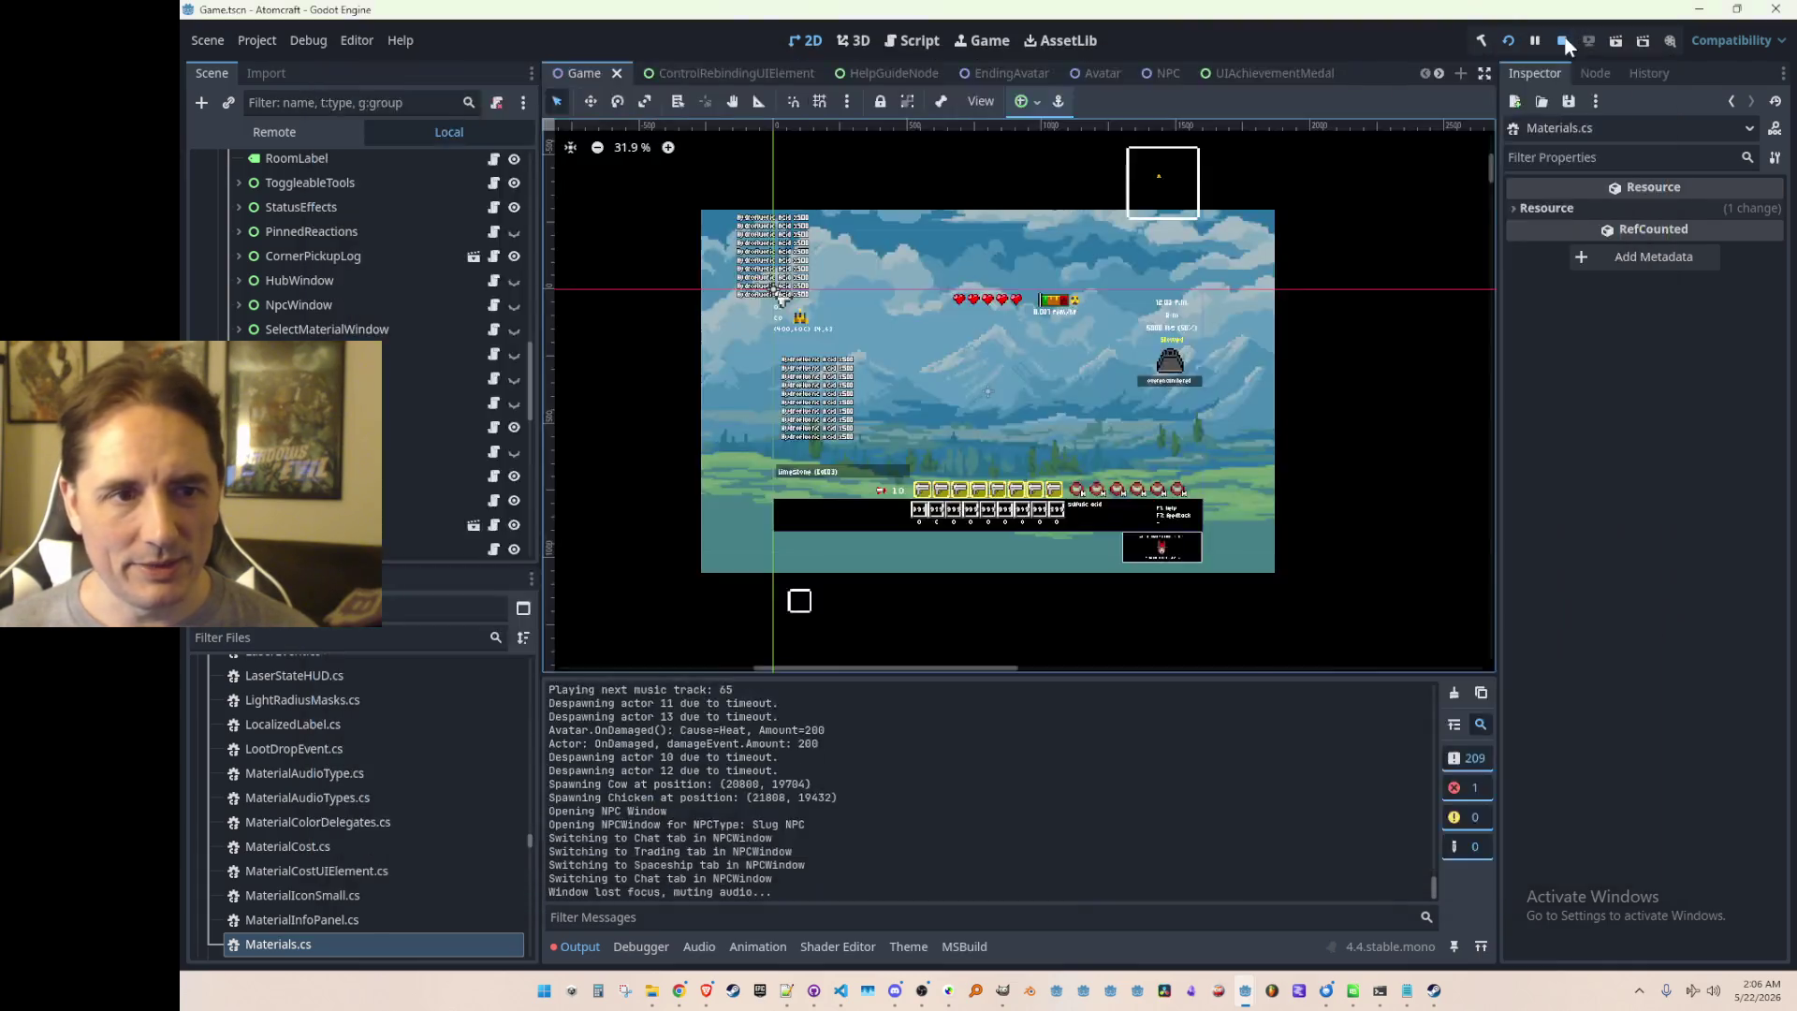
# Step: Bring VS Code forward and switch to Heat.cs, scrolling to the returnToAmbientRate lines
pyautogui.click(841, 990)
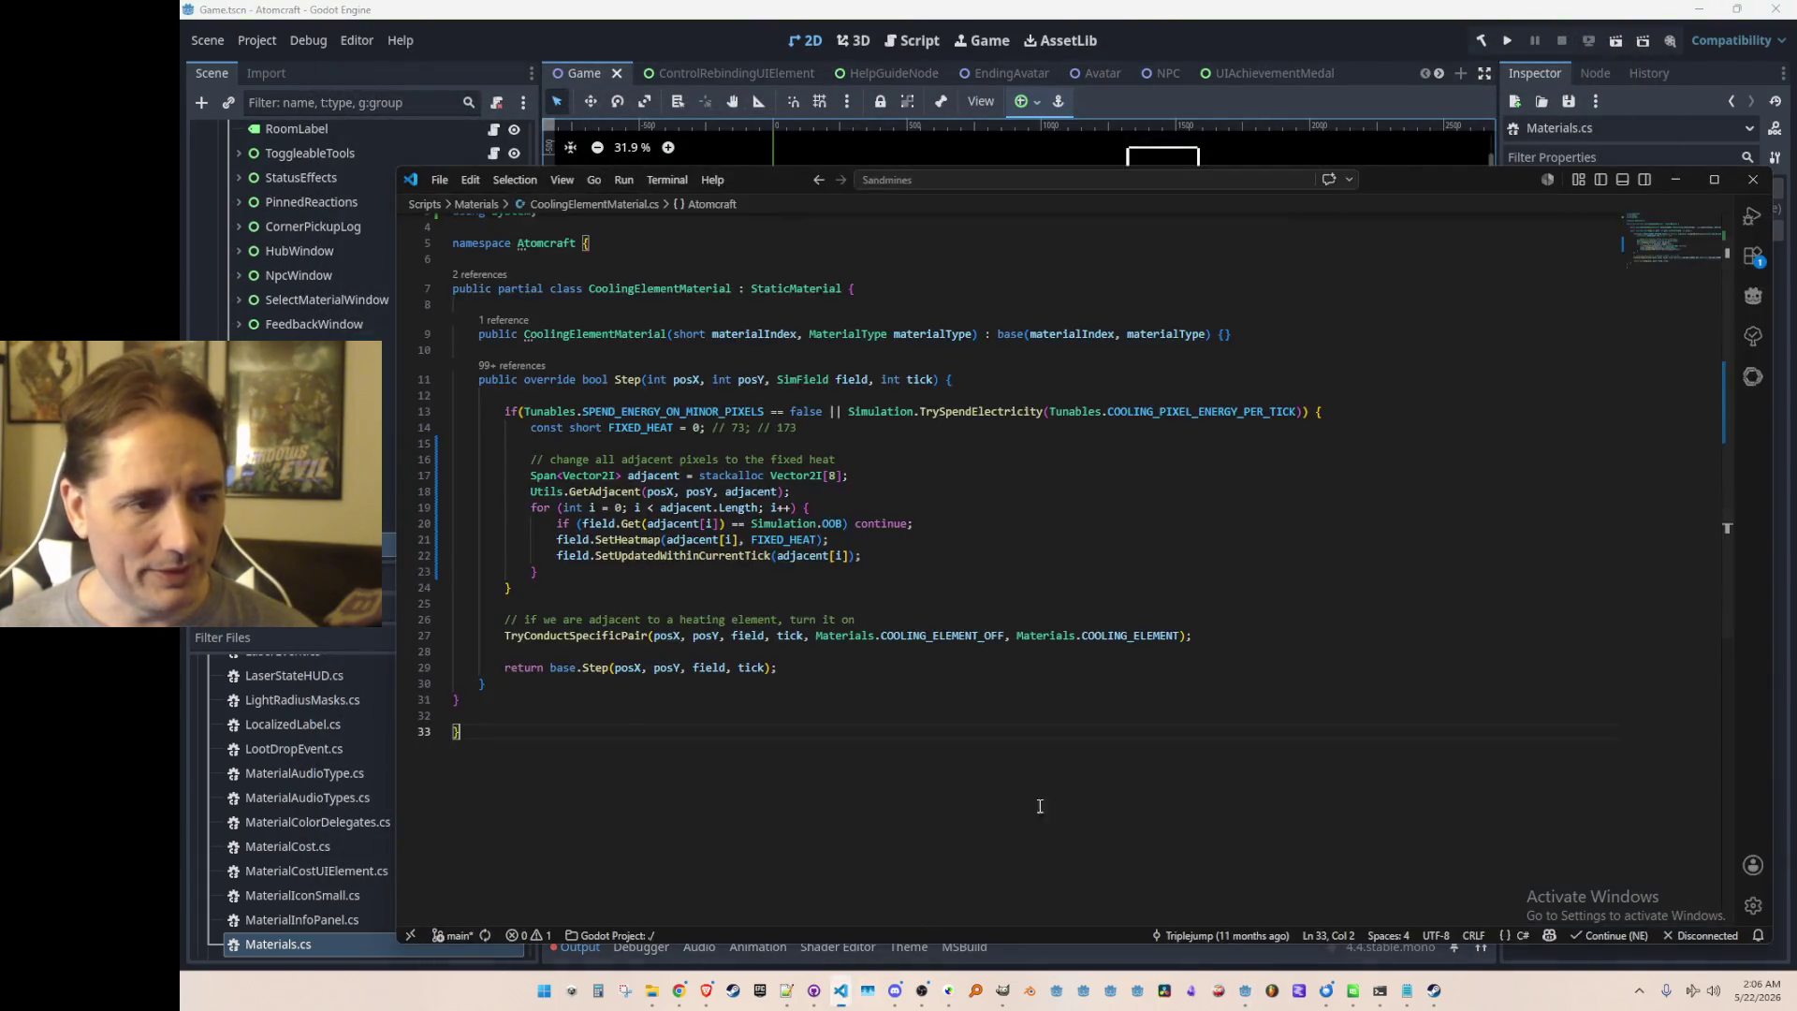
pyautogui.click(1226, 513)
pyautogui.hotkey('ctrl', 'End')
pyautogui.click(1124, 491)
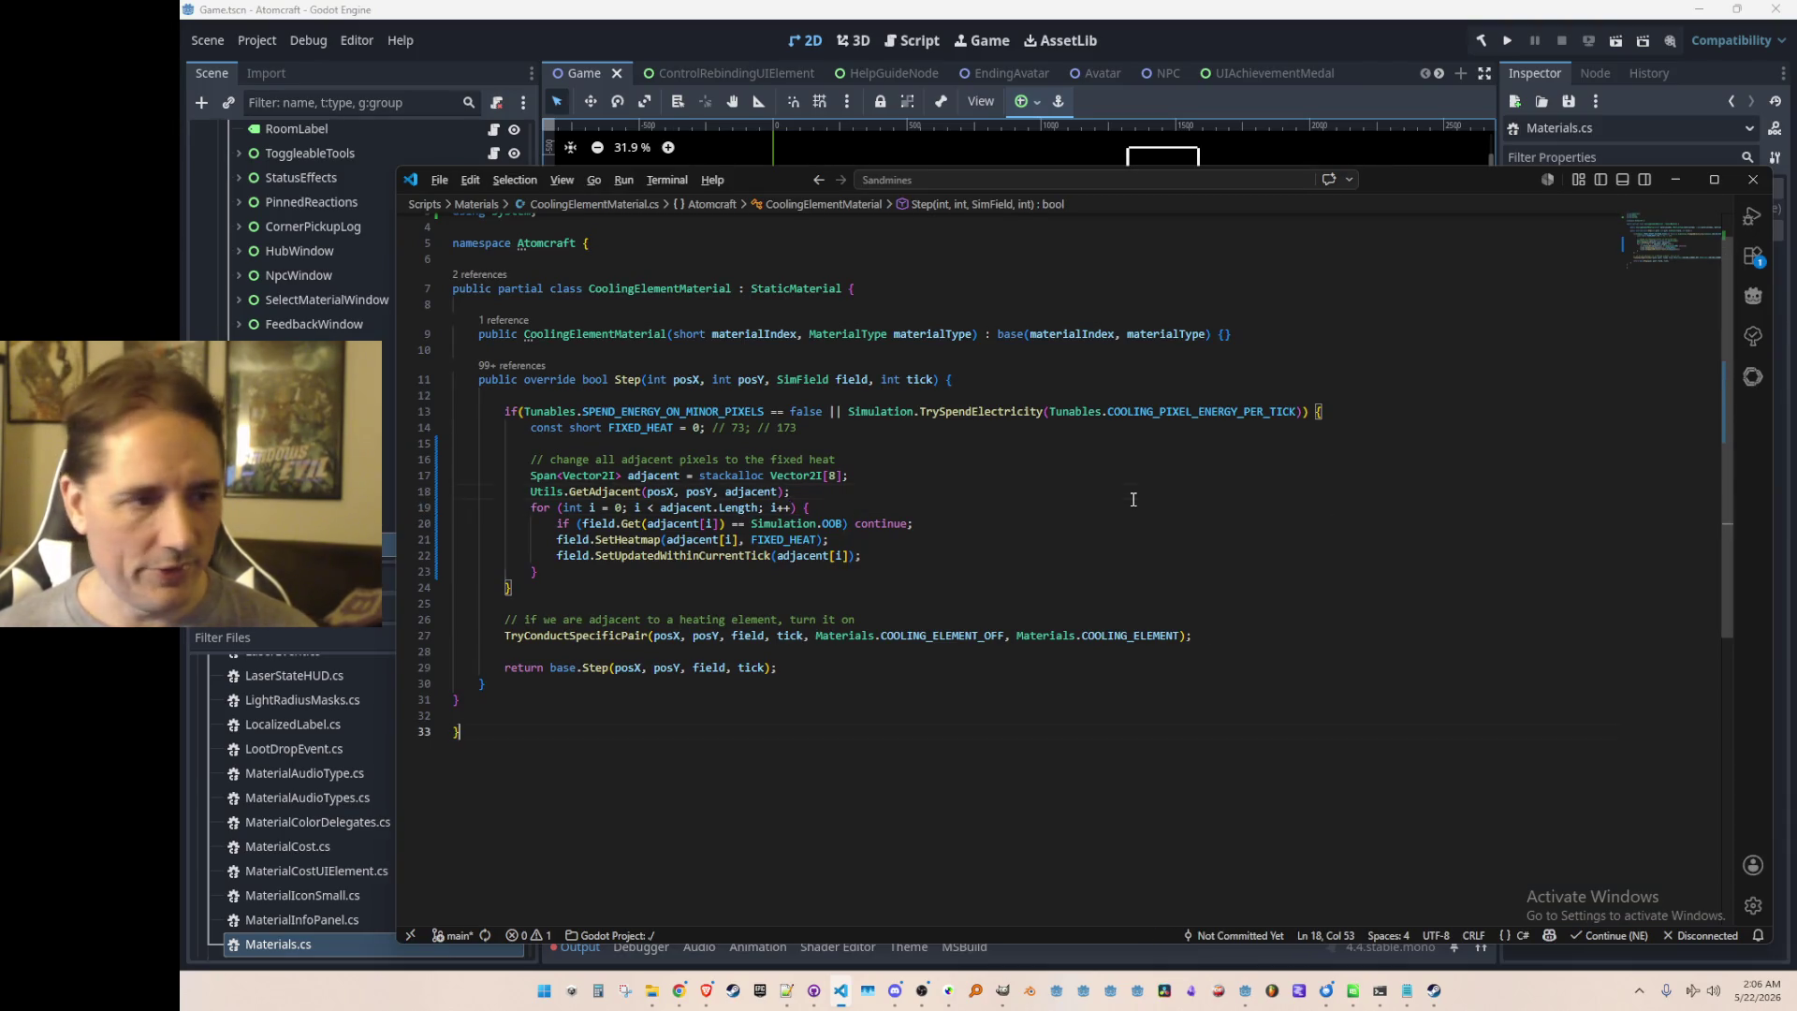
pyautogui.hotkey('ctrl', 'Home')
pyautogui.hotkey('ctrl', 'Tab')
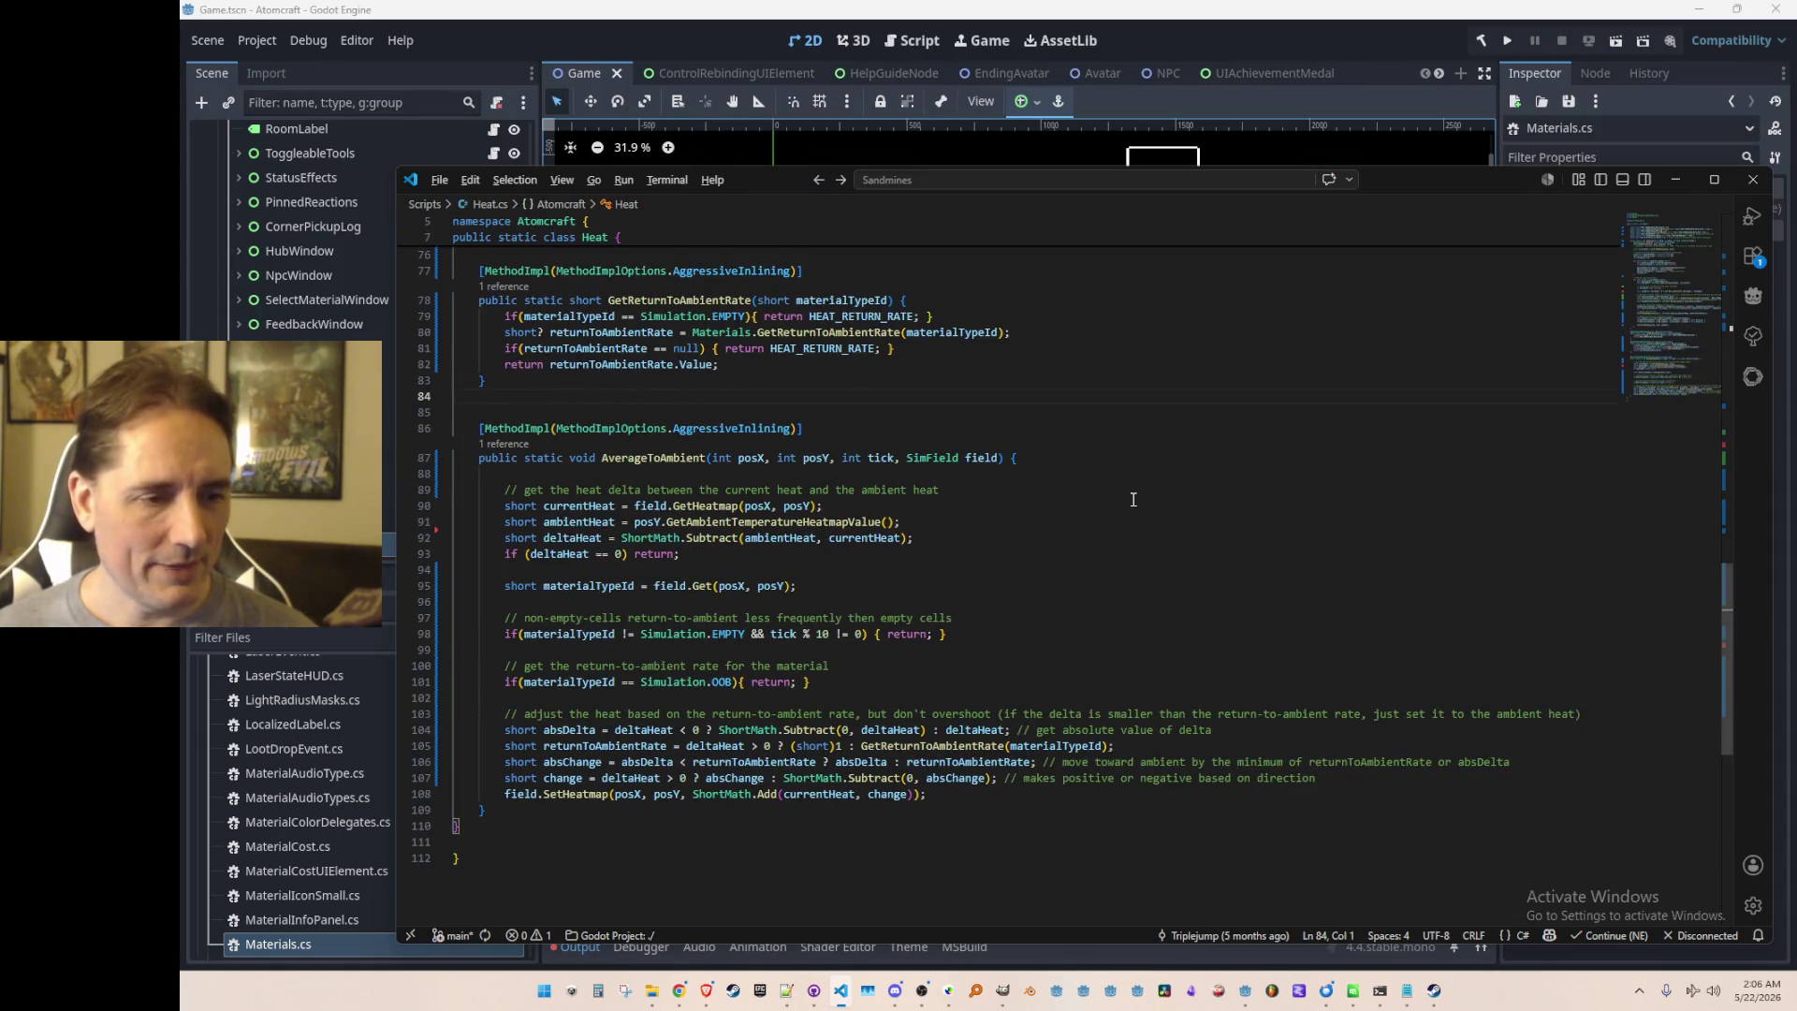
pyautogui.press('Down')
pyautogui.press('Down')
pyautogui.press('Down')
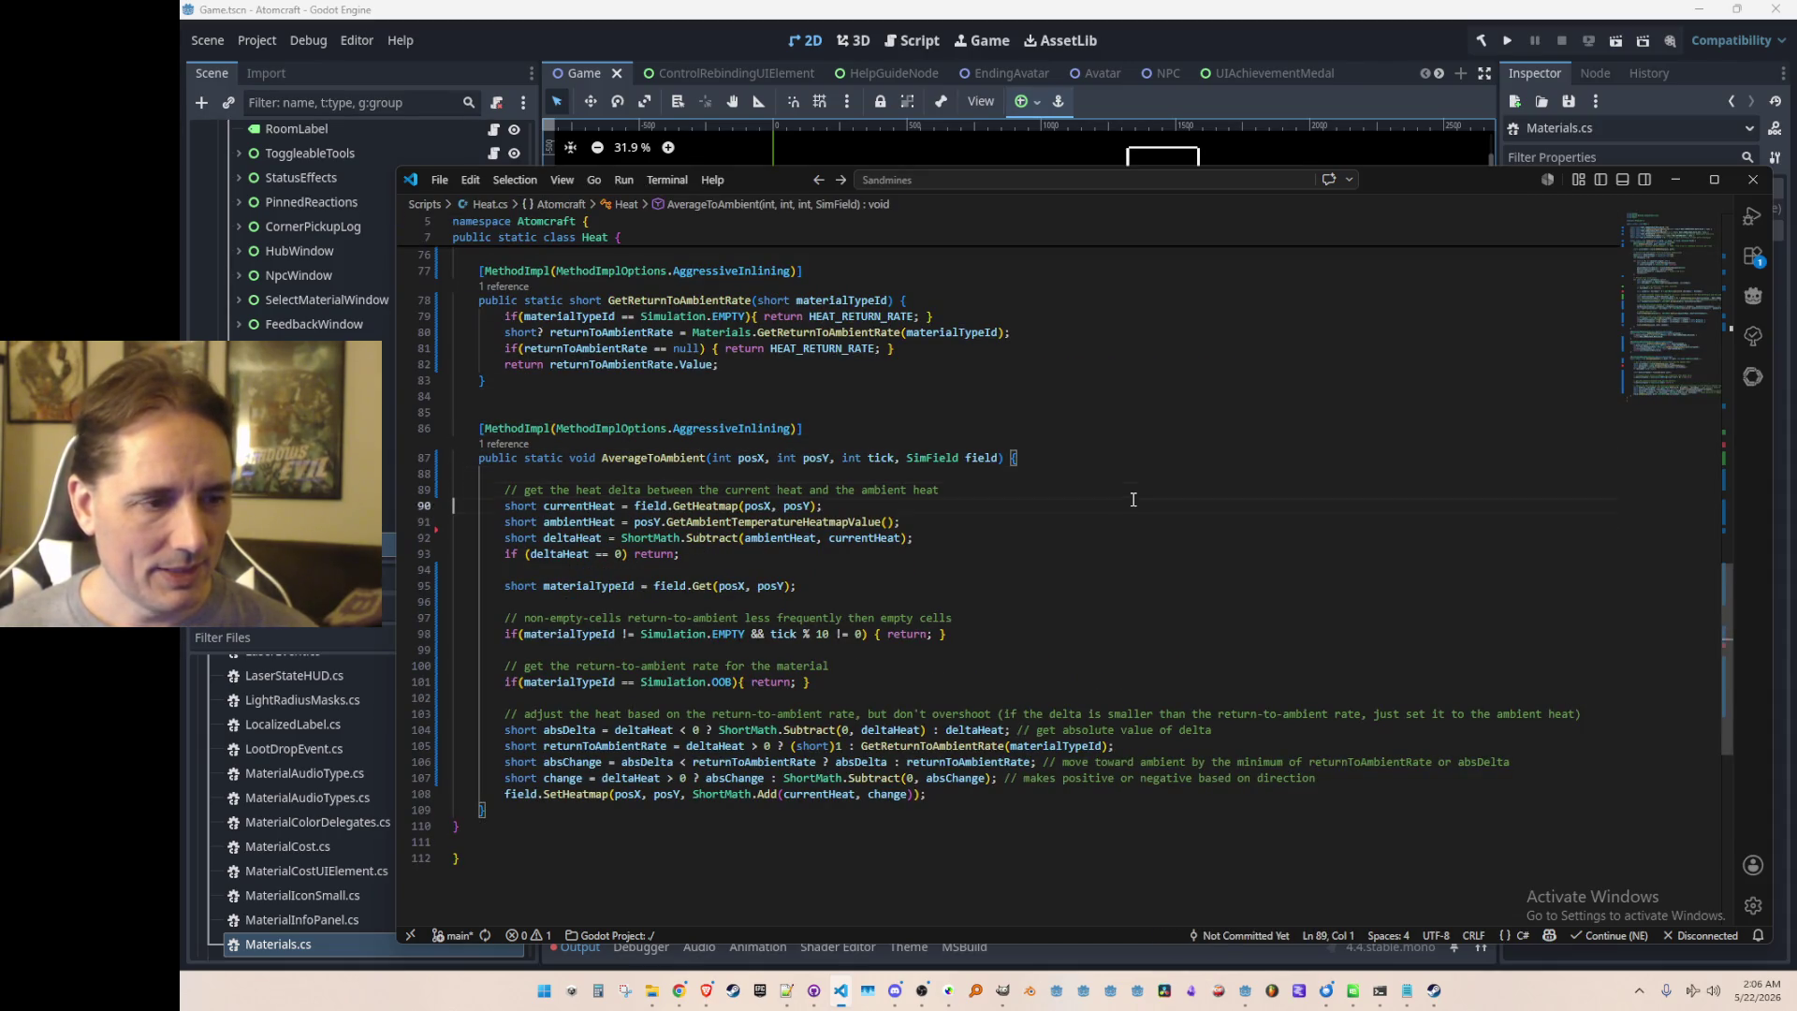
pyautogui.scroll(-2, 1133, 499)
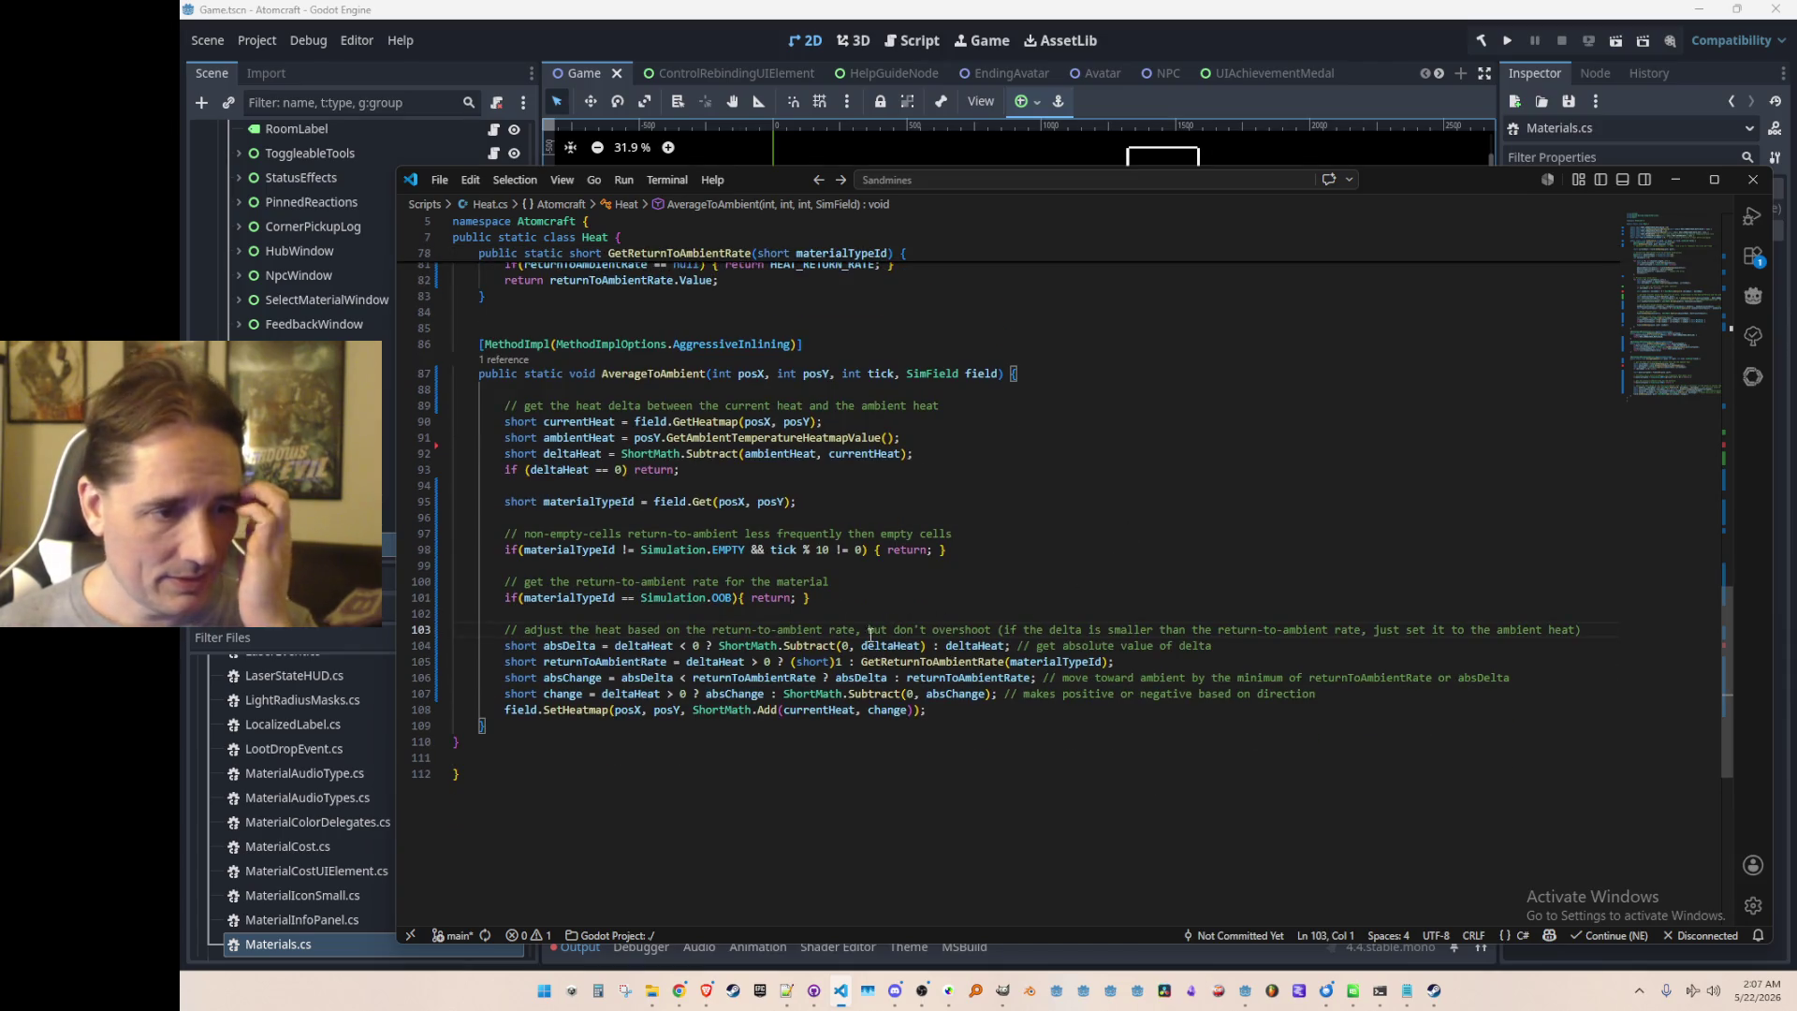
pyautogui.click(646, 661)
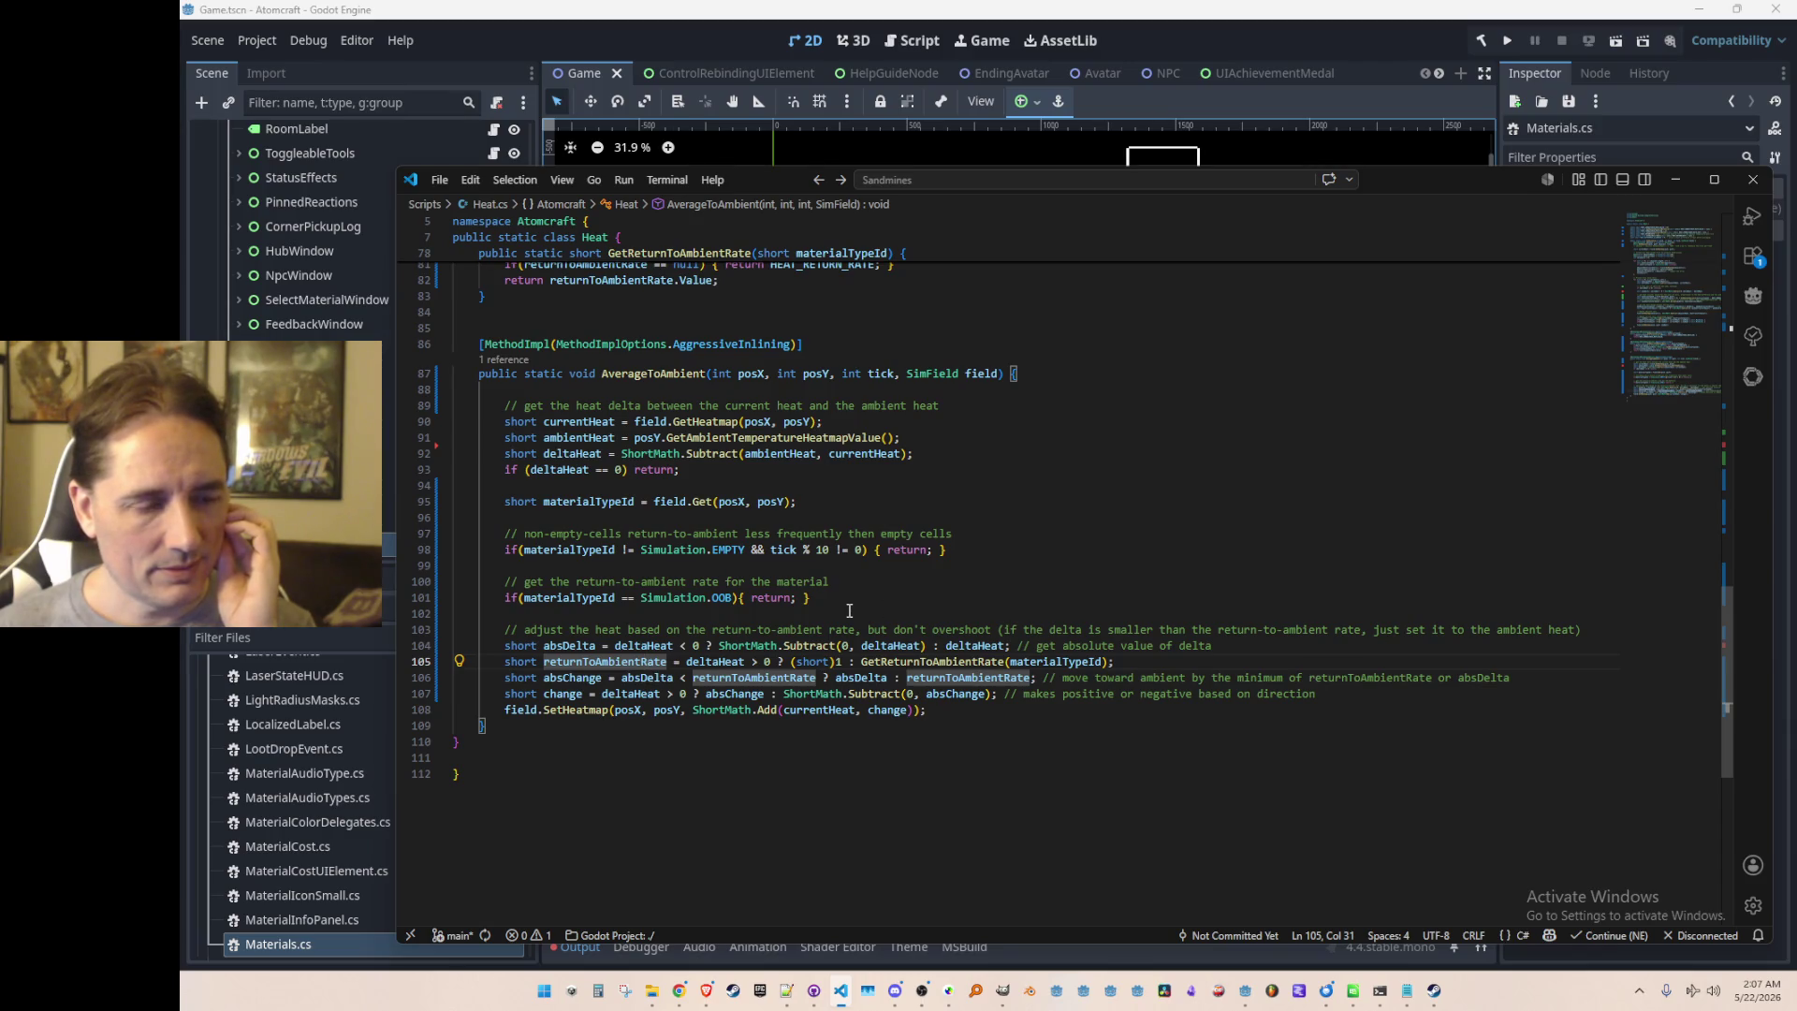
# Step: Jump to the ShortMath.Subtract definition from line 92 and return to the call
pyautogui.click(701, 453)
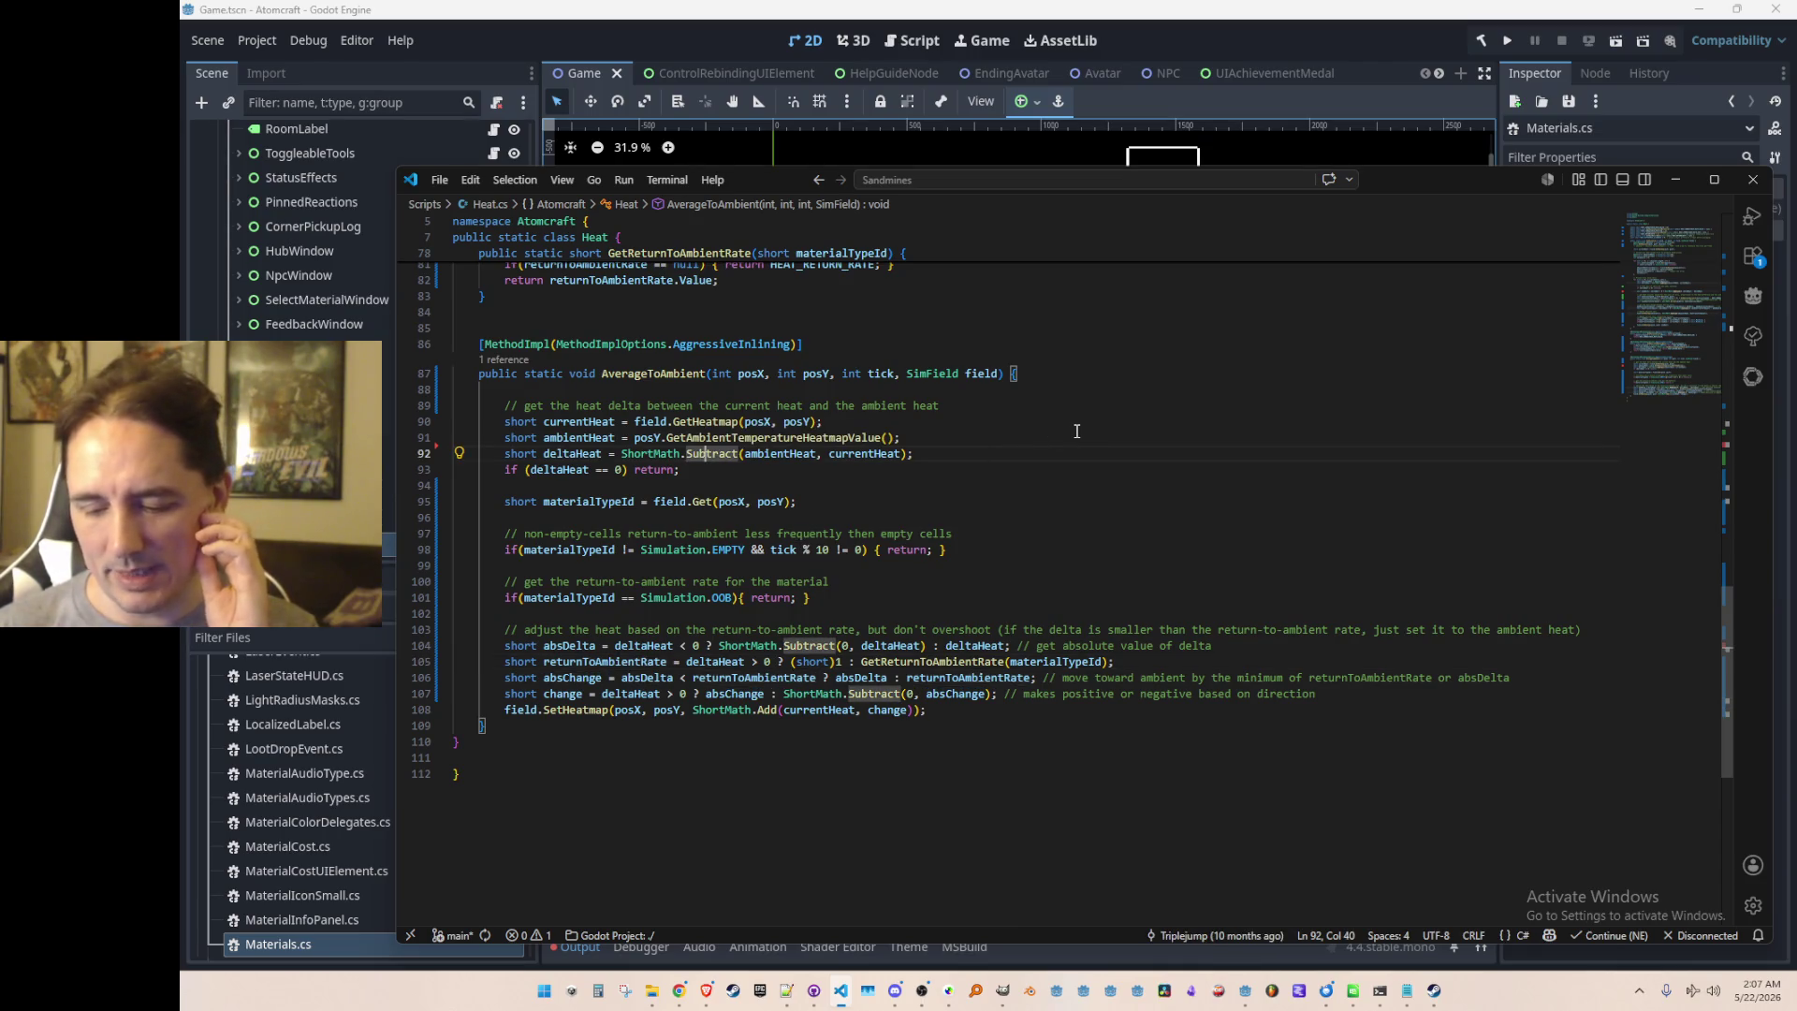
pyautogui.press('F12')
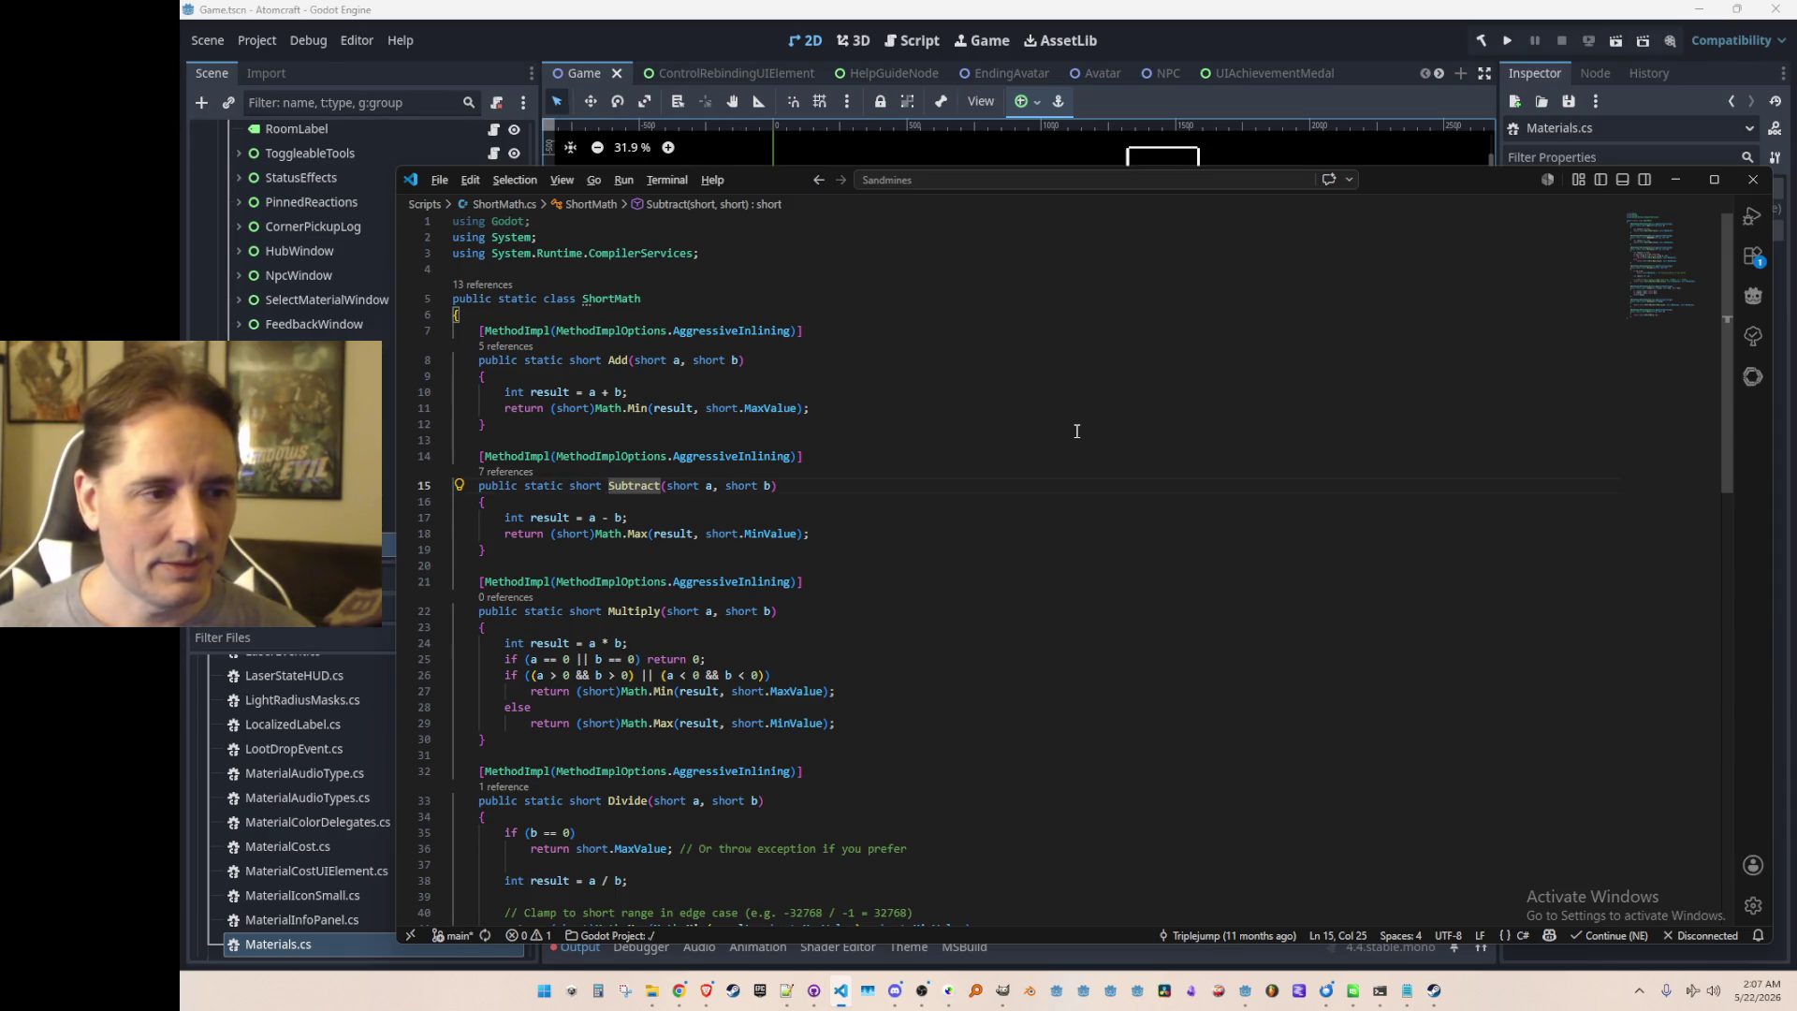
pyautogui.hotkey('alt', 'Left')
pyautogui.press('End')
pyautogui.press('Left')
pyautogui.press('Left')
pyautogui.press('Left')
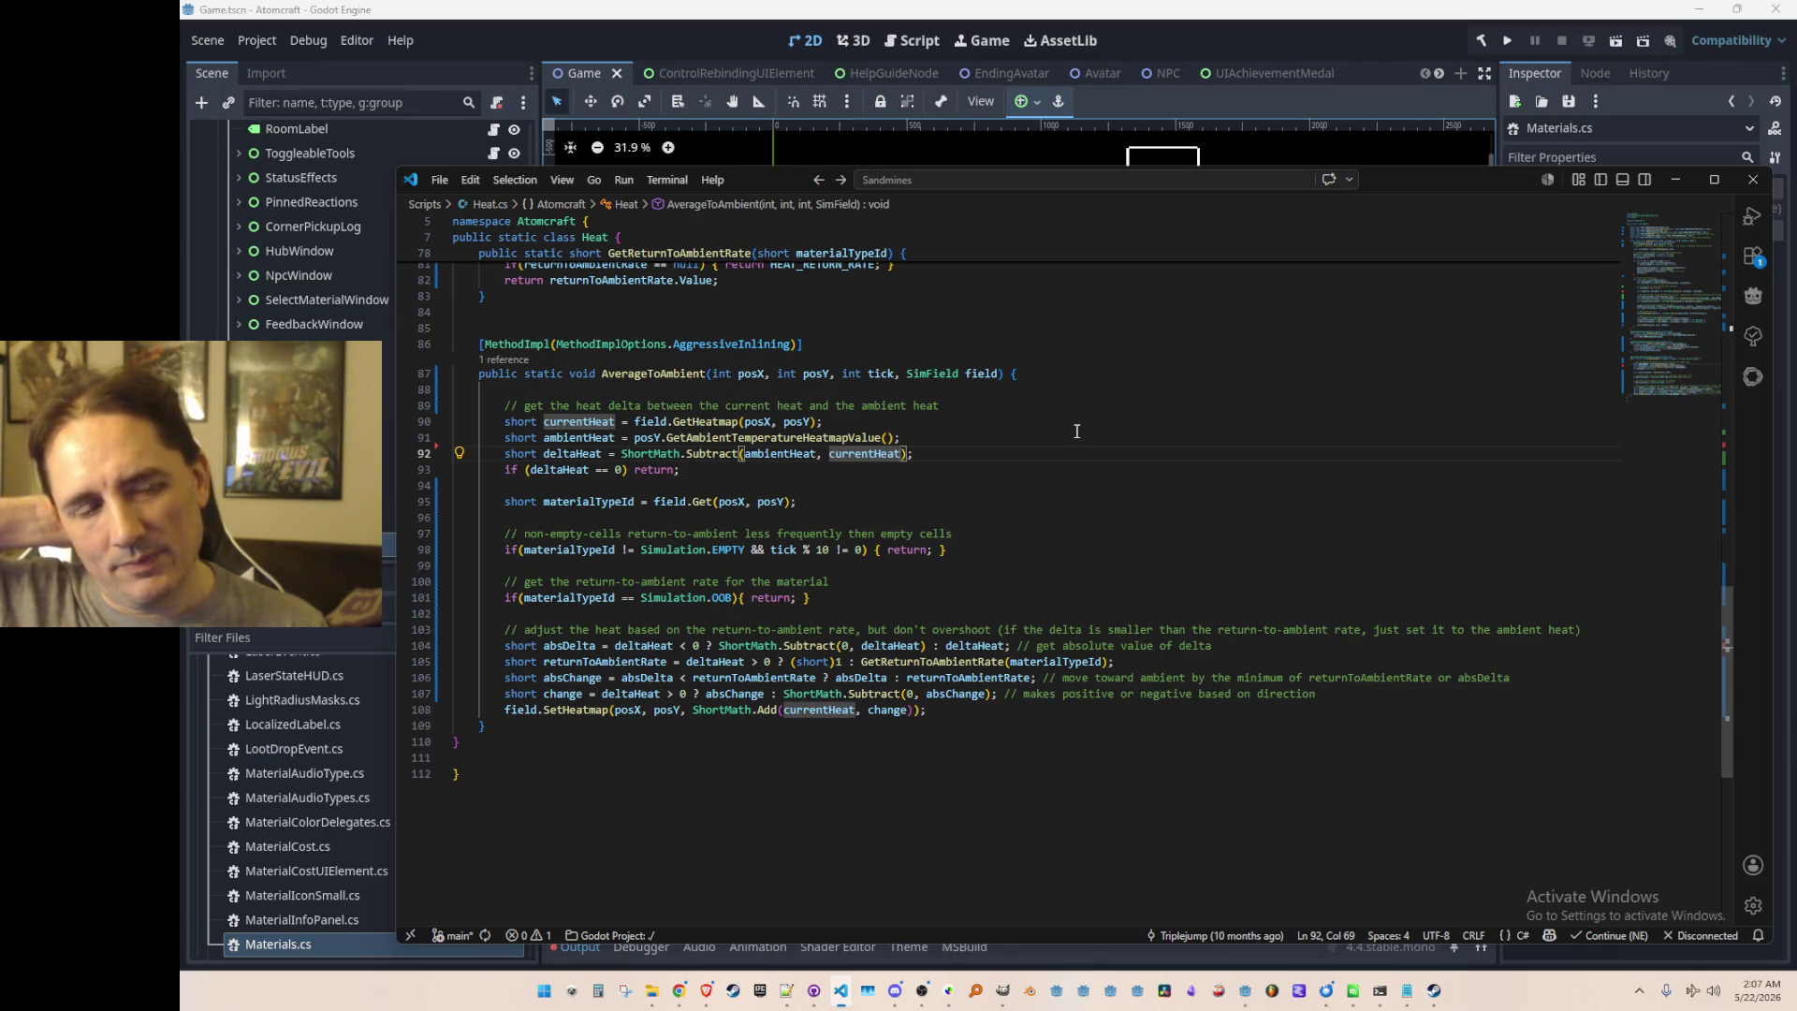
# Step: Inspect returnToAmbientRate on line 105 and find AverageToAmbient's caller in Simulation.cs line 3752
pyautogui.click(730, 671)
pyautogui.click(621, 661)
pyautogui.scroll(-1, 1101, 726)
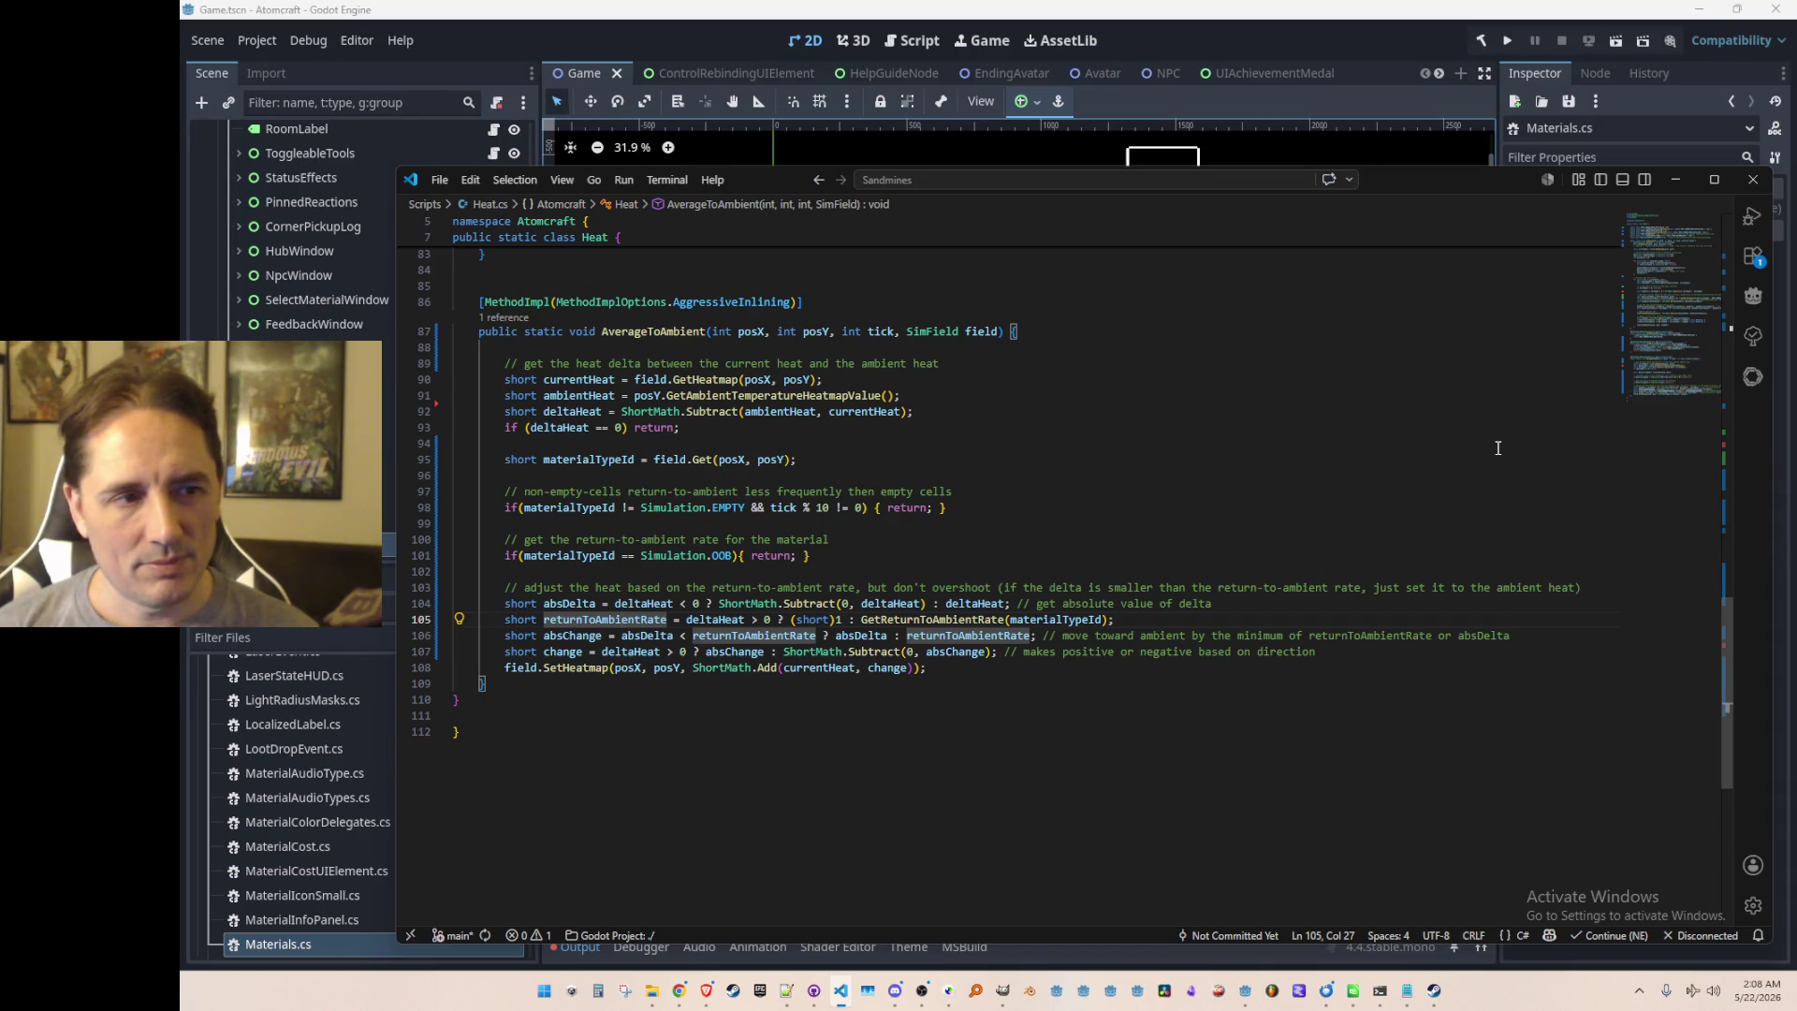
pyautogui.click(511, 318)
pyautogui.press('Down')
pyautogui.press('Down')
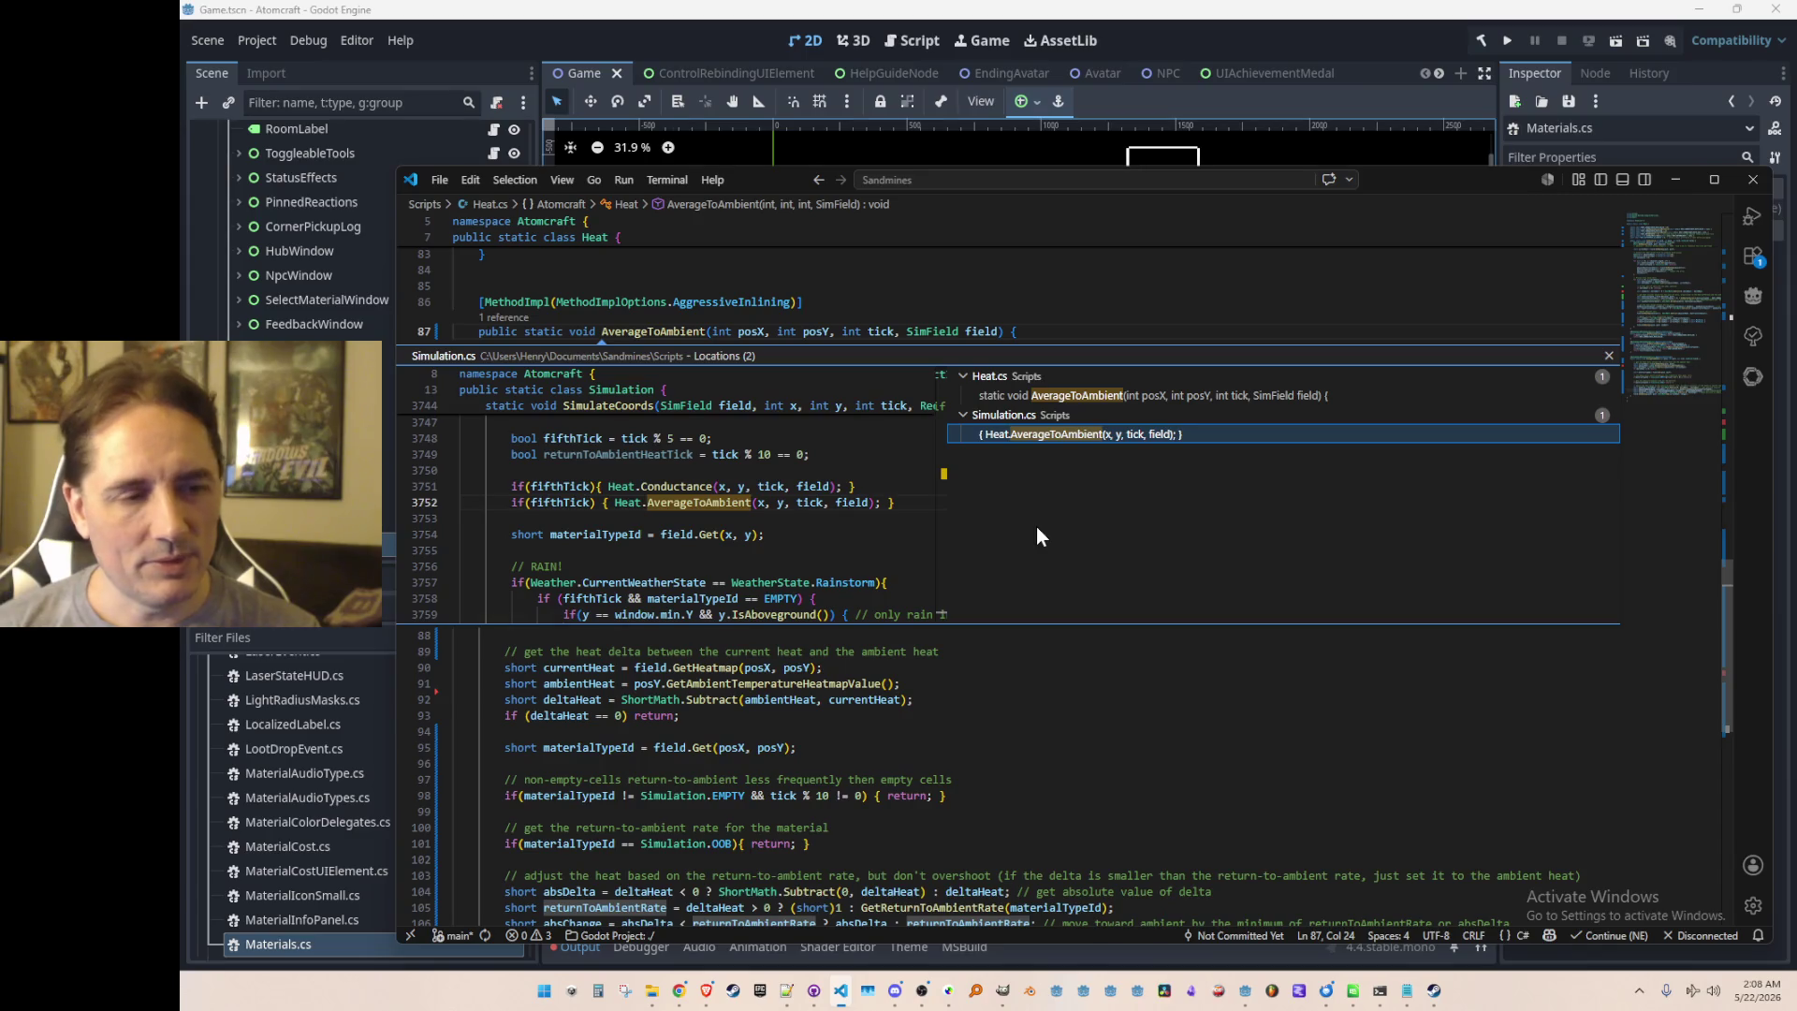
pyautogui.press('Escape')
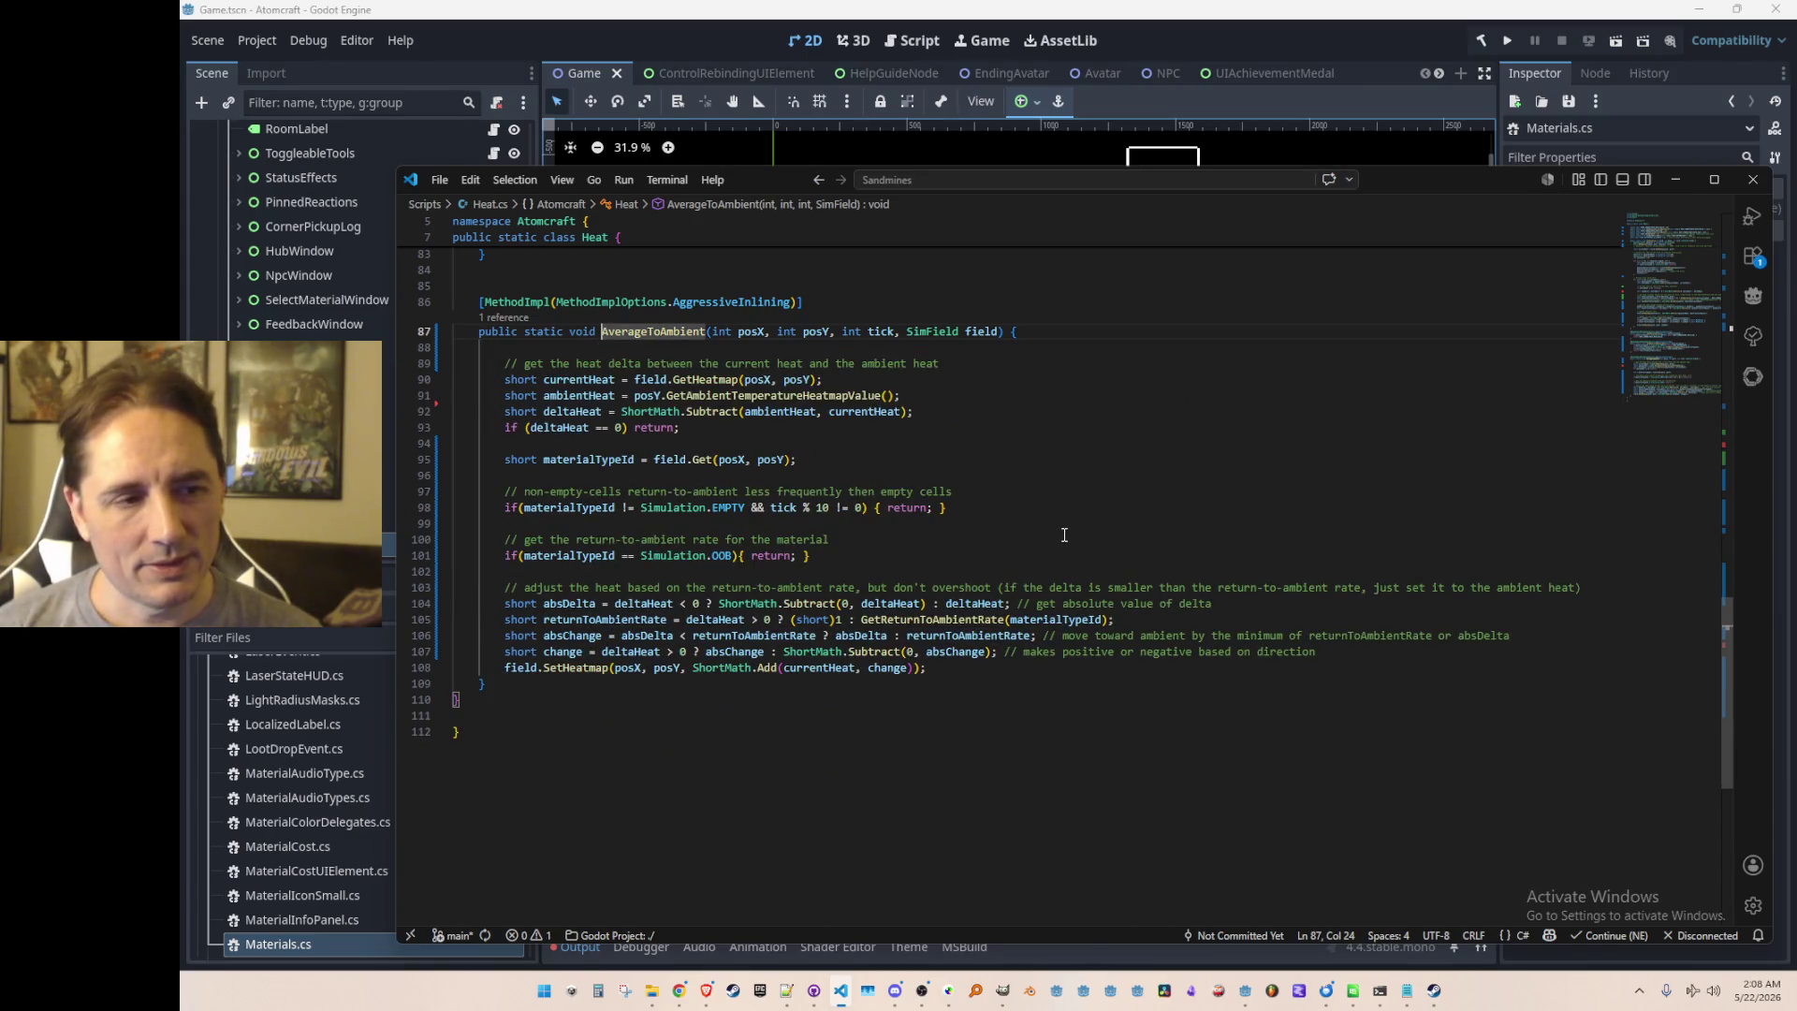
pyautogui.click(1064, 534)
pyautogui.click(1064, 522)
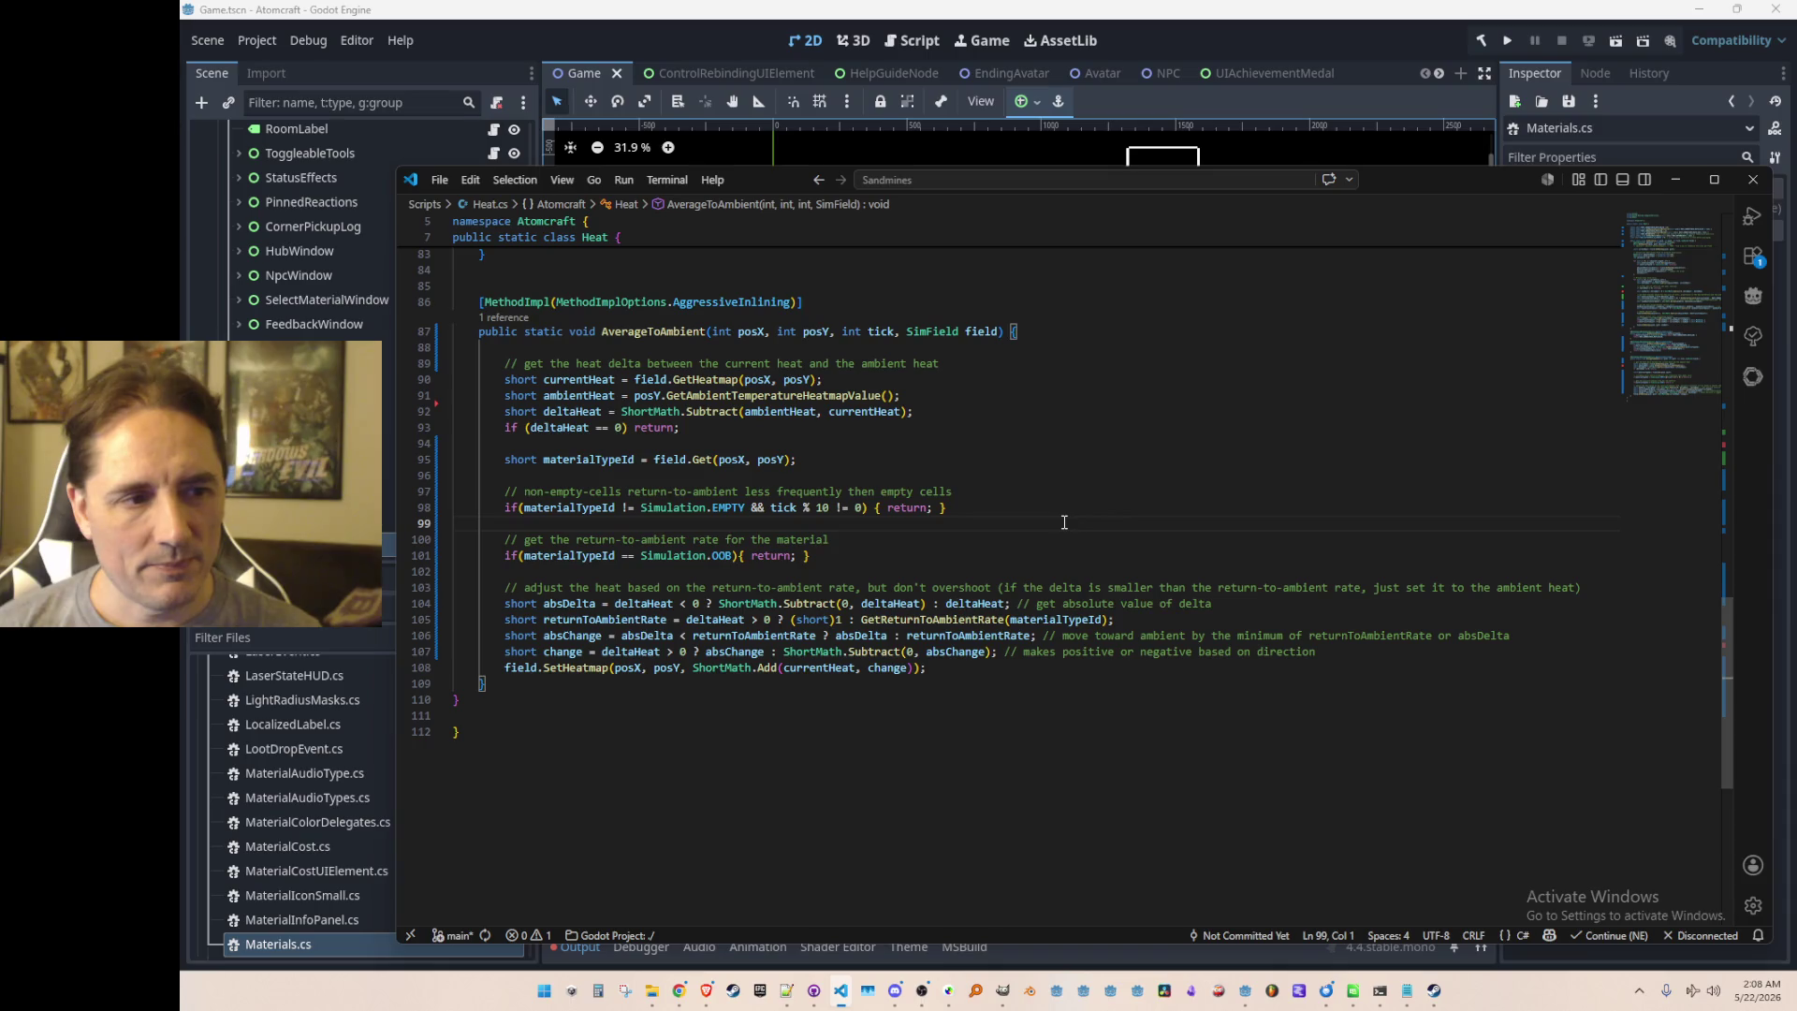
pyautogui.click(822, 509)
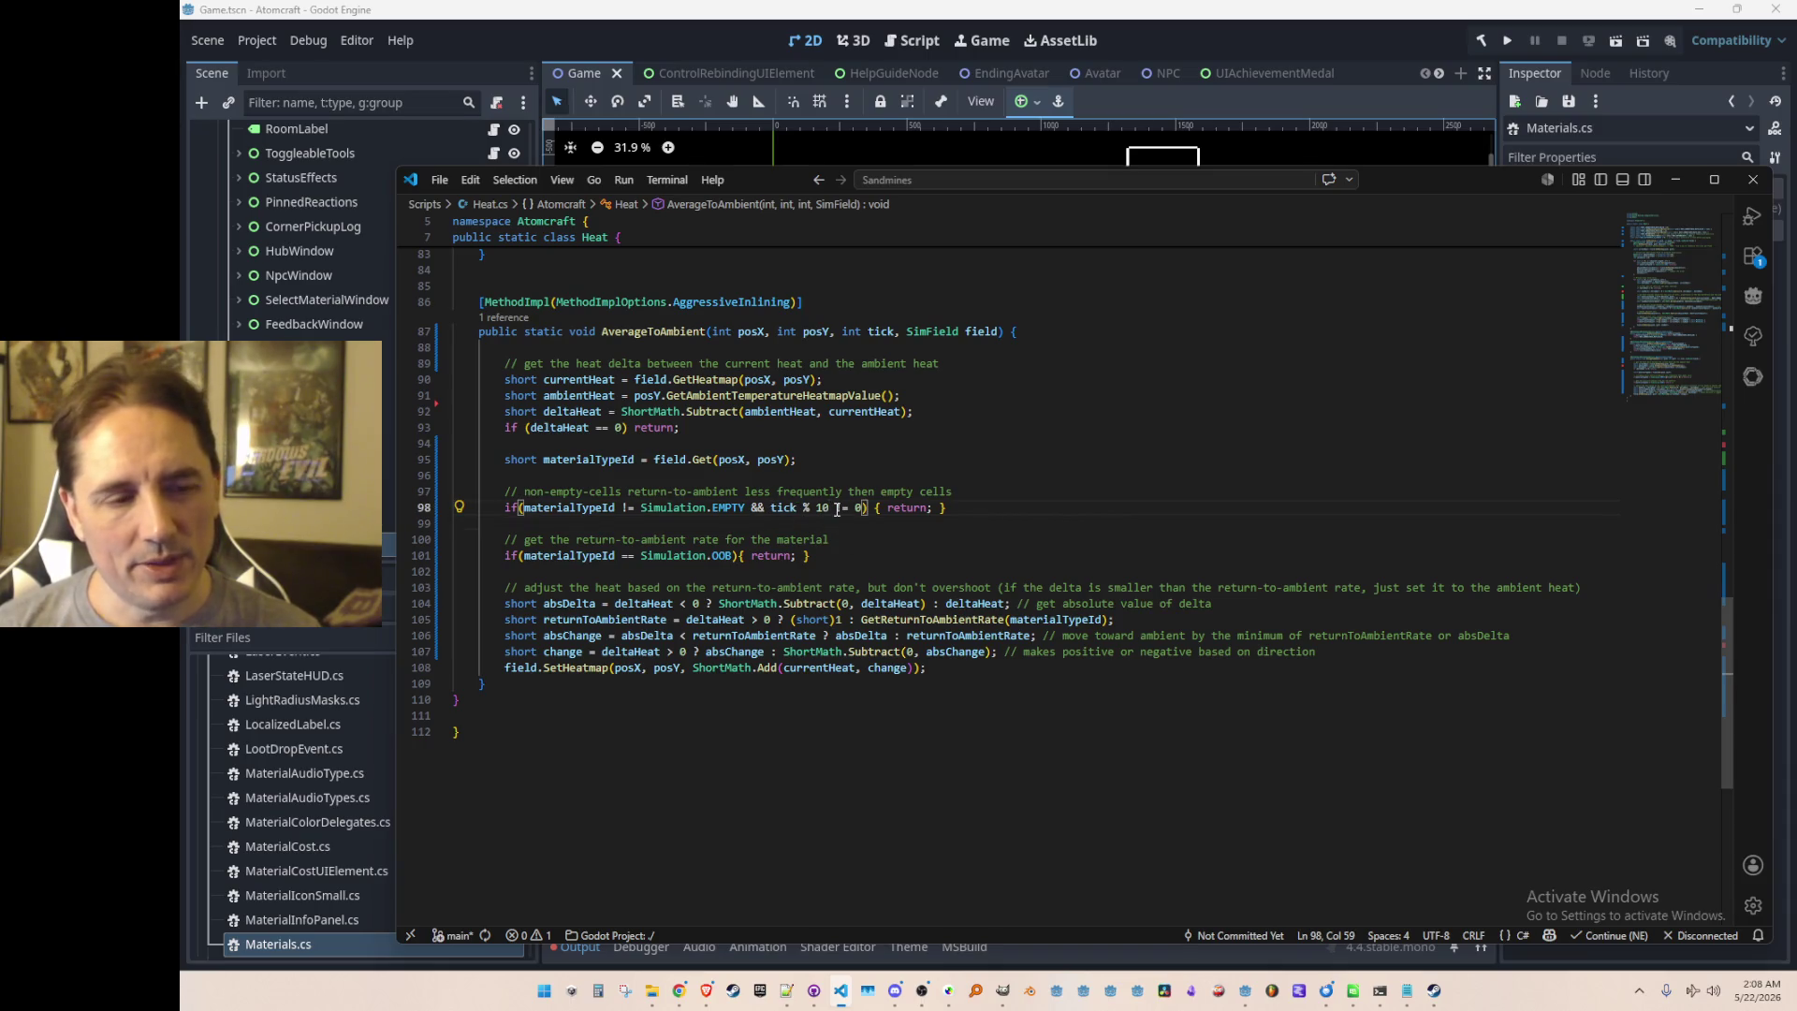
pyautogui.press('Down')
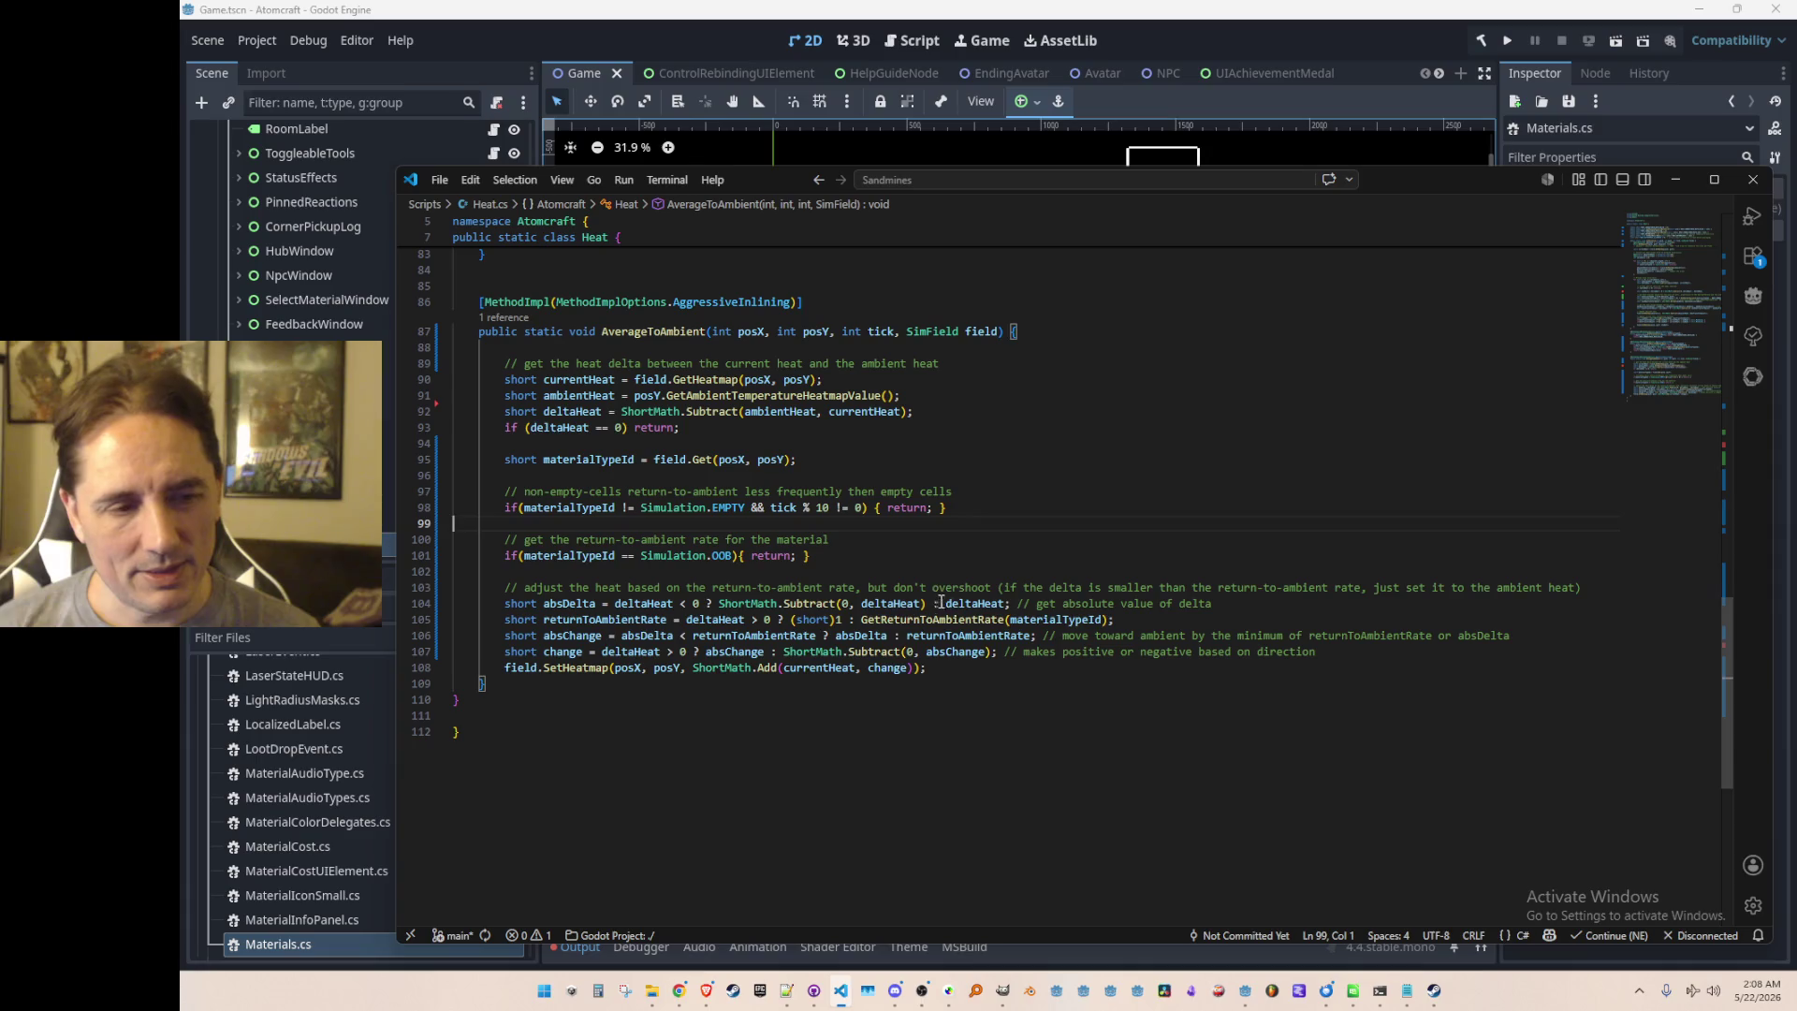
pyautogui.scroll(5, 1072, 602)
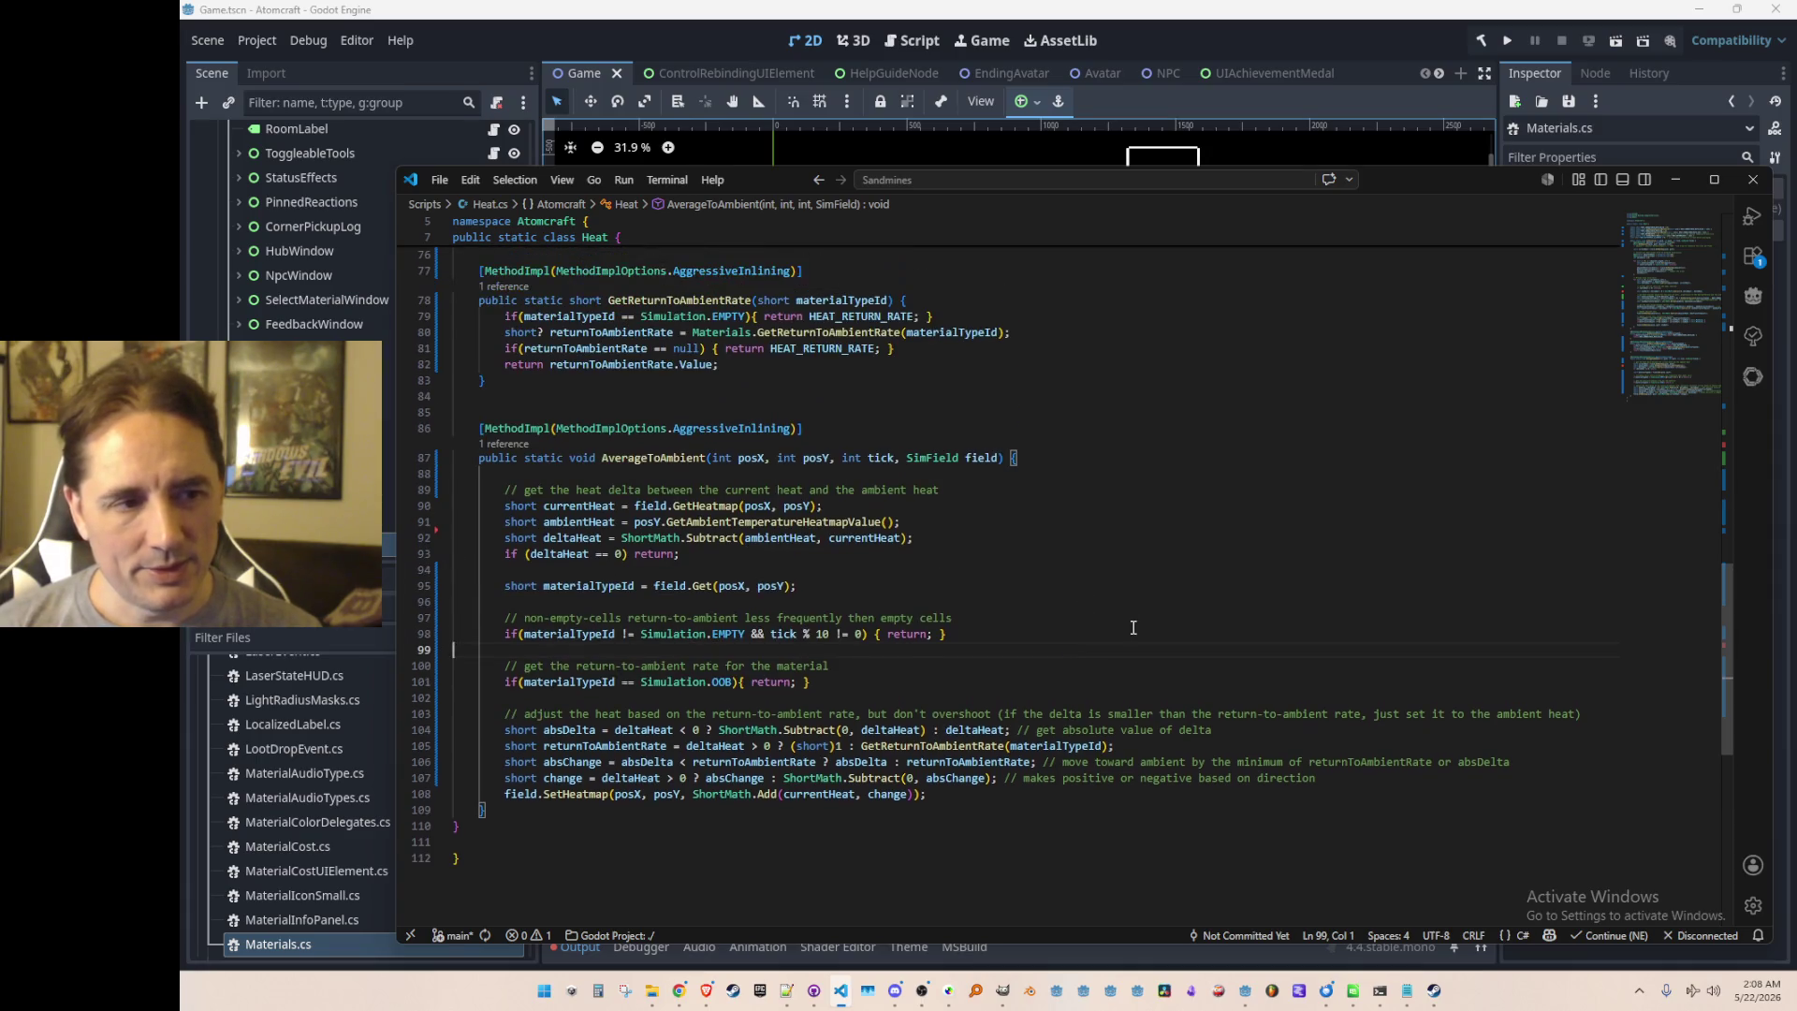
pyautogui.scroll(3, 1145, 616)
pyautogui.scroll(5, 1189, 613)
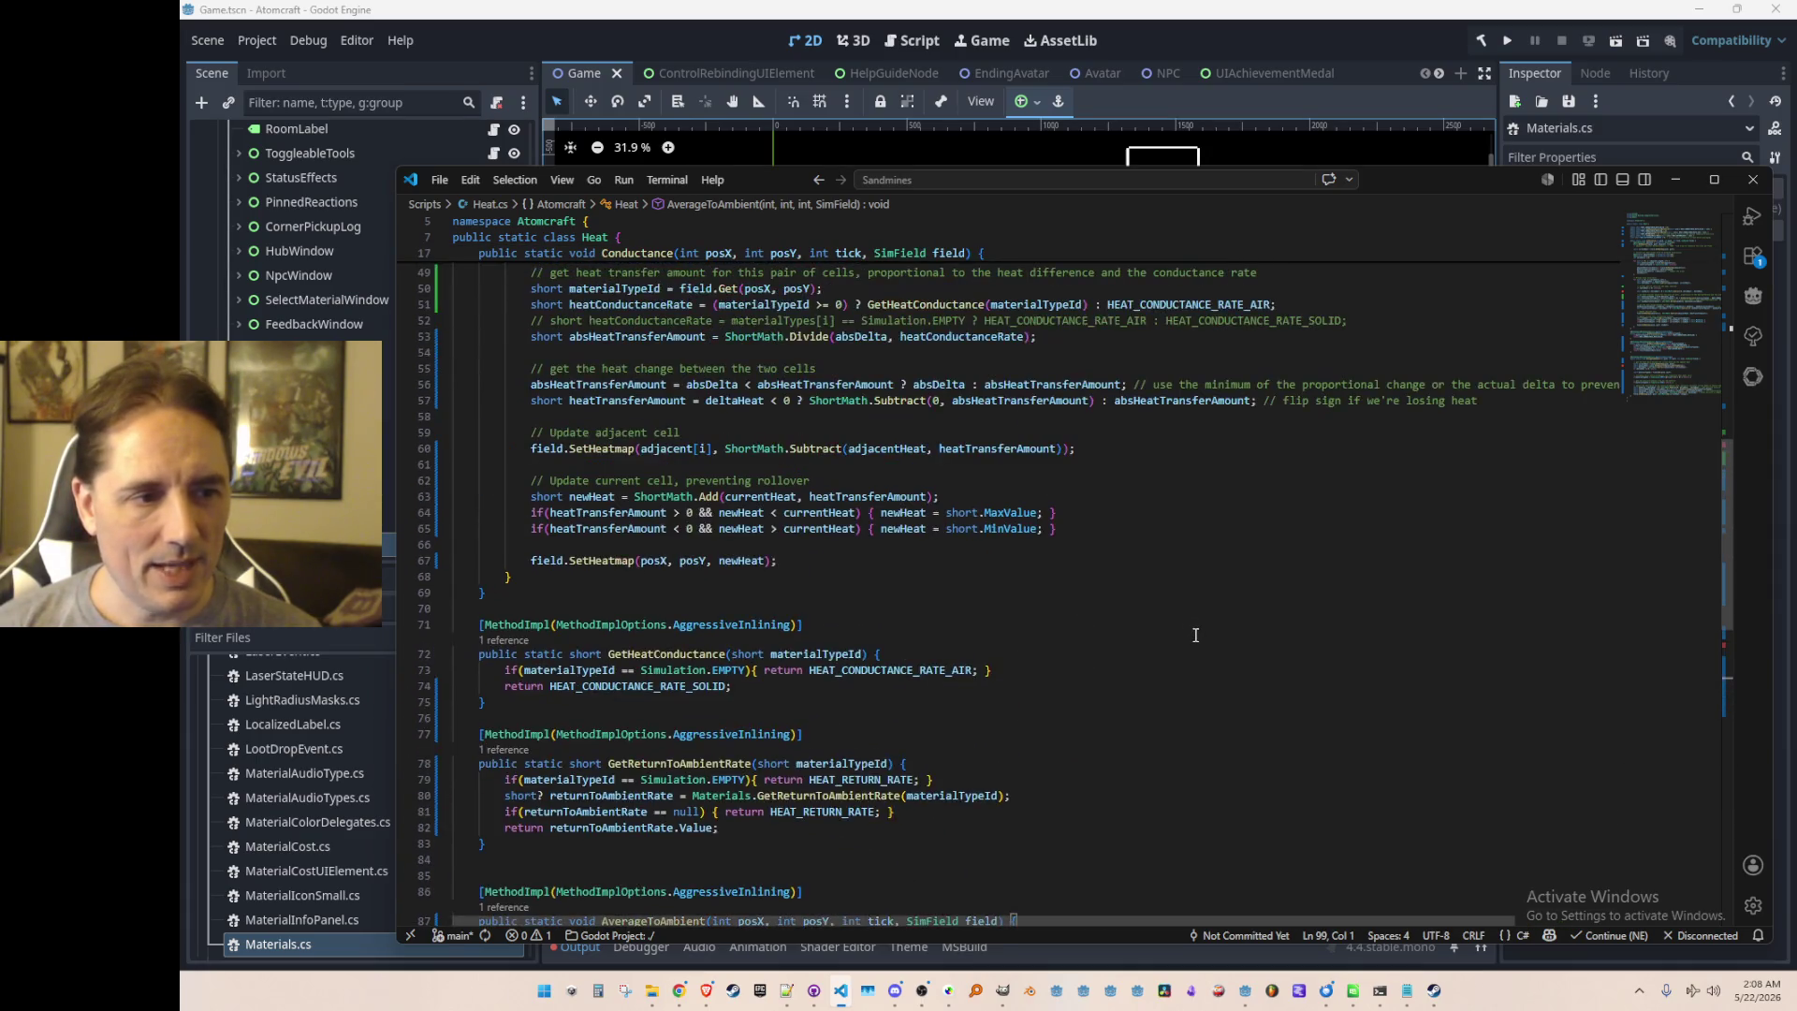
pyautogui.scroll(-4, 1195, 636)
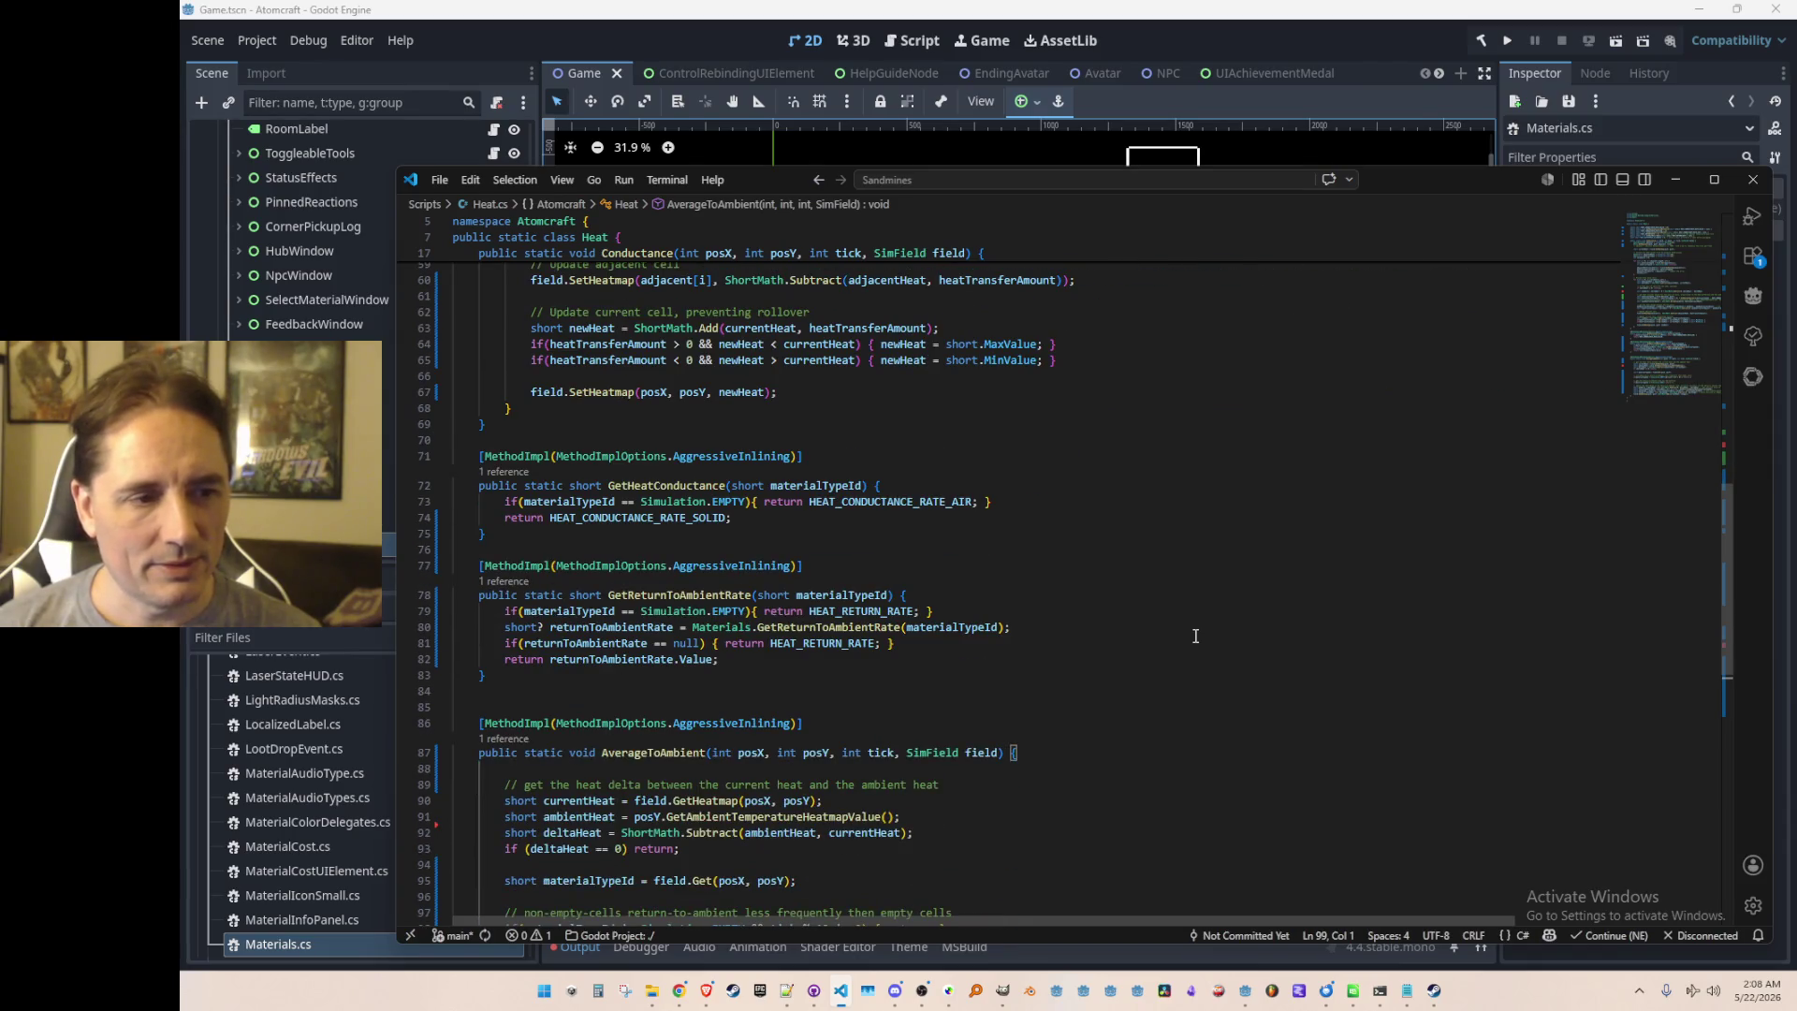
pyautogui.scroll(15, 1196, 635)
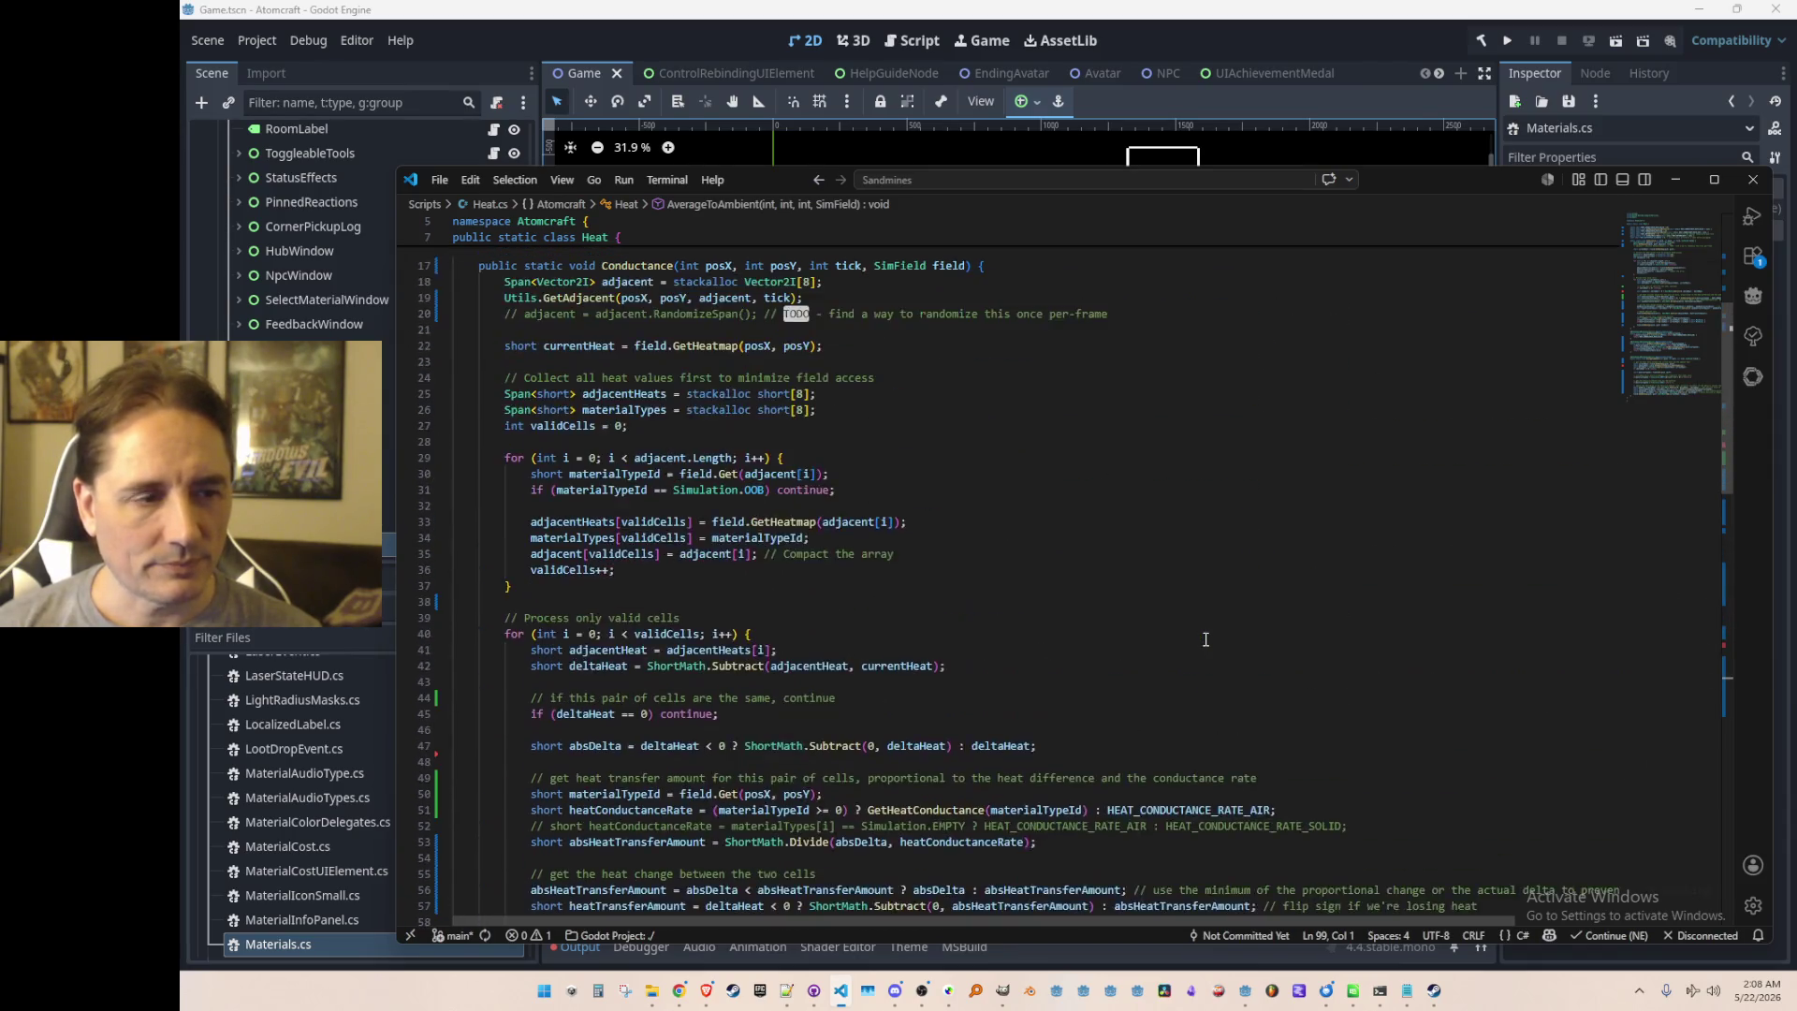
pyautogui.scroll(-5, 1023, 627)
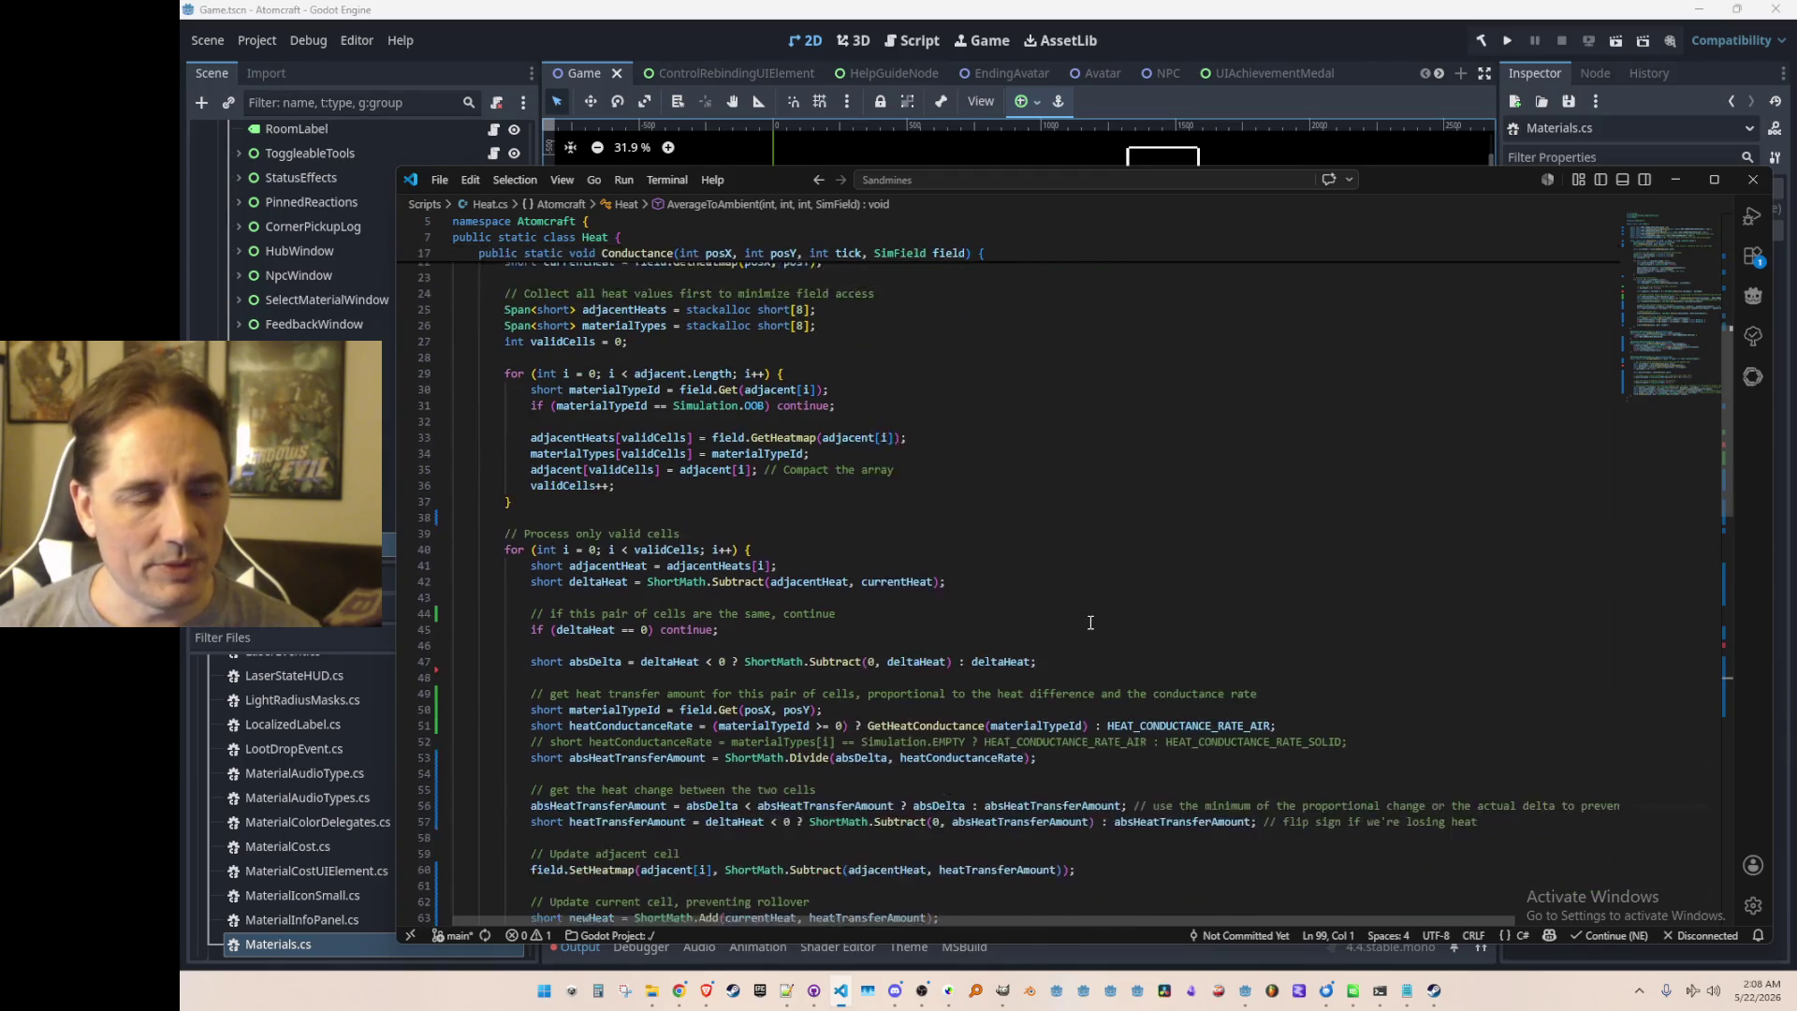
pyautogui.scroll(2, 1161, 655)
pyautogui.scroll(-5, 1207, 618)
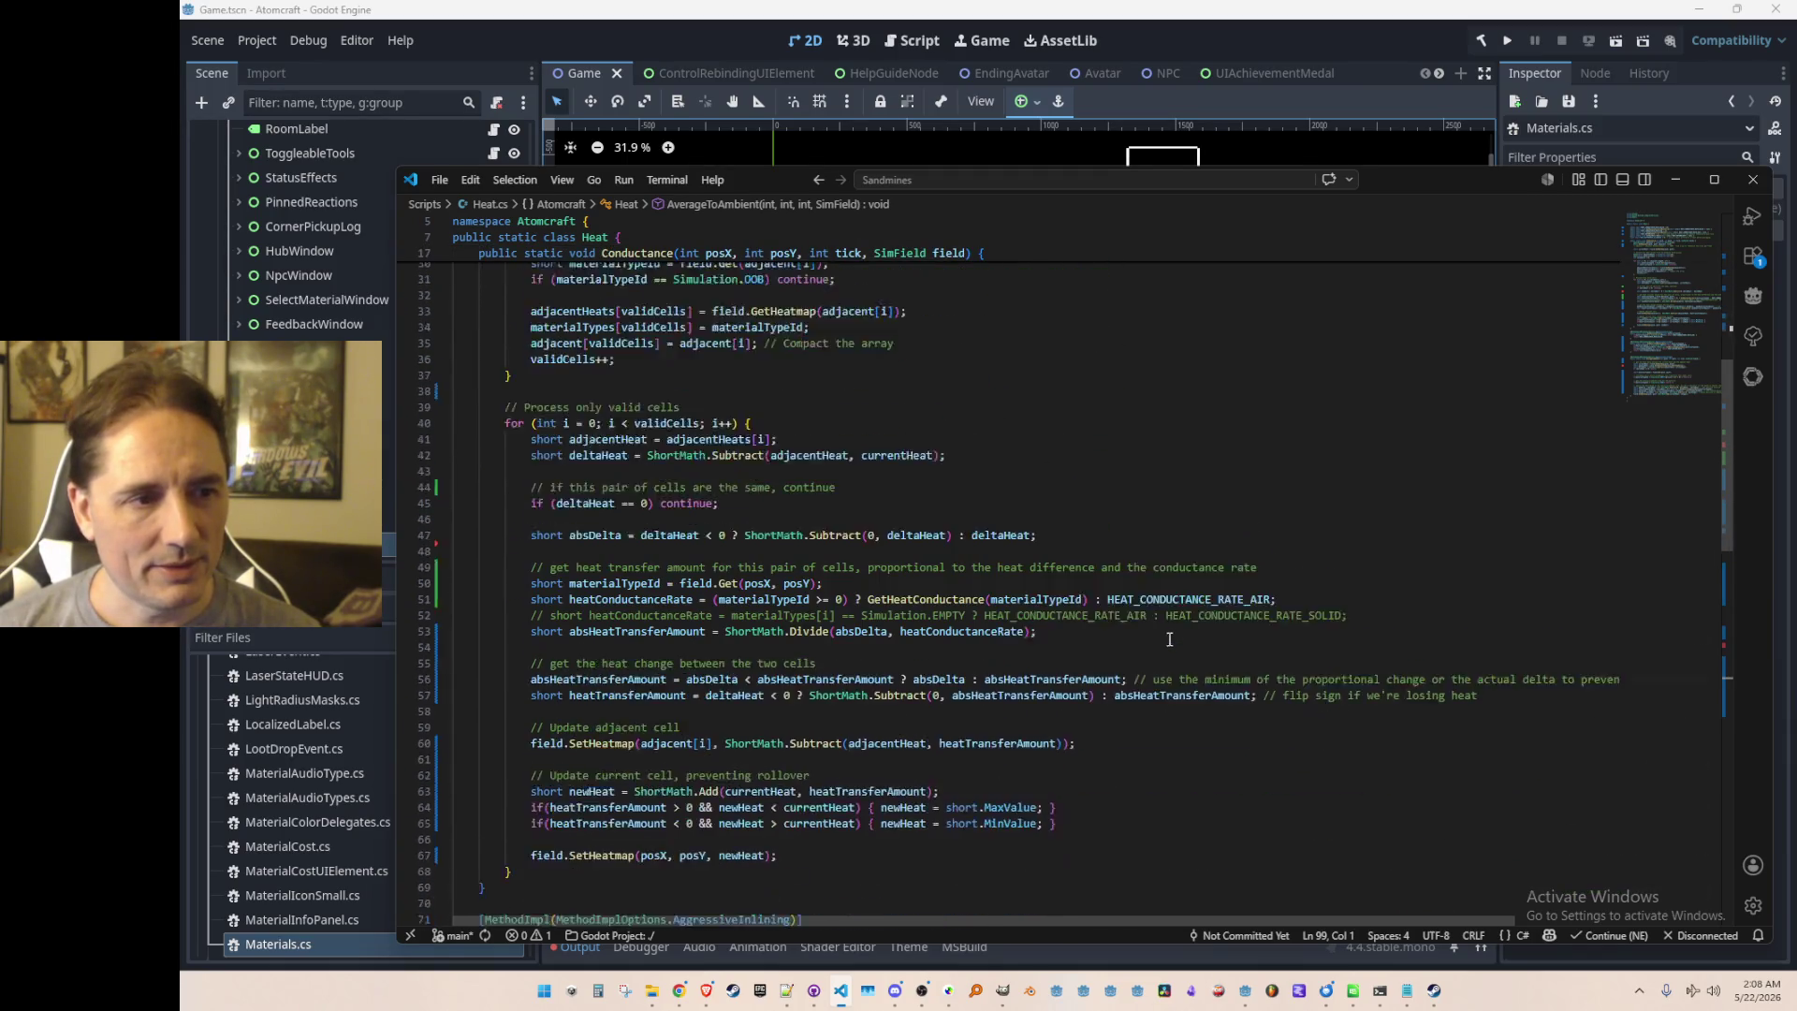
pyautogui.scroll(-1, 1214, 611)
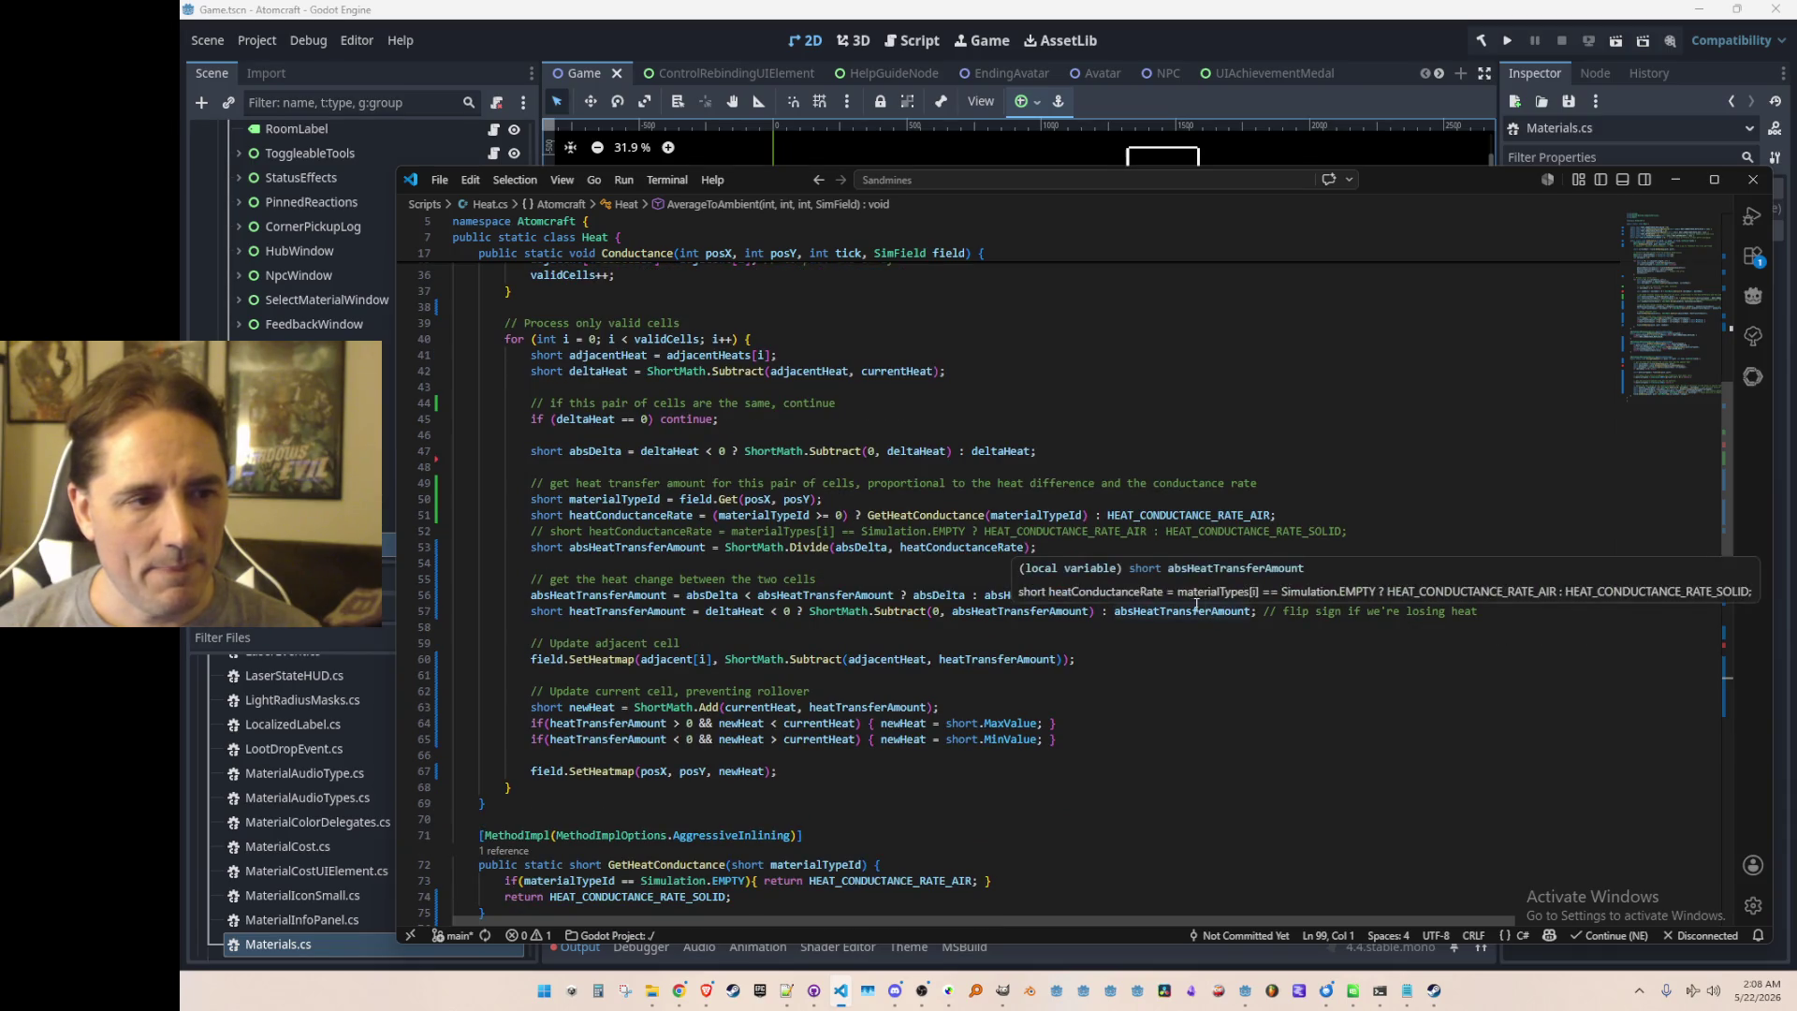
pyautogui.click(940, 516)
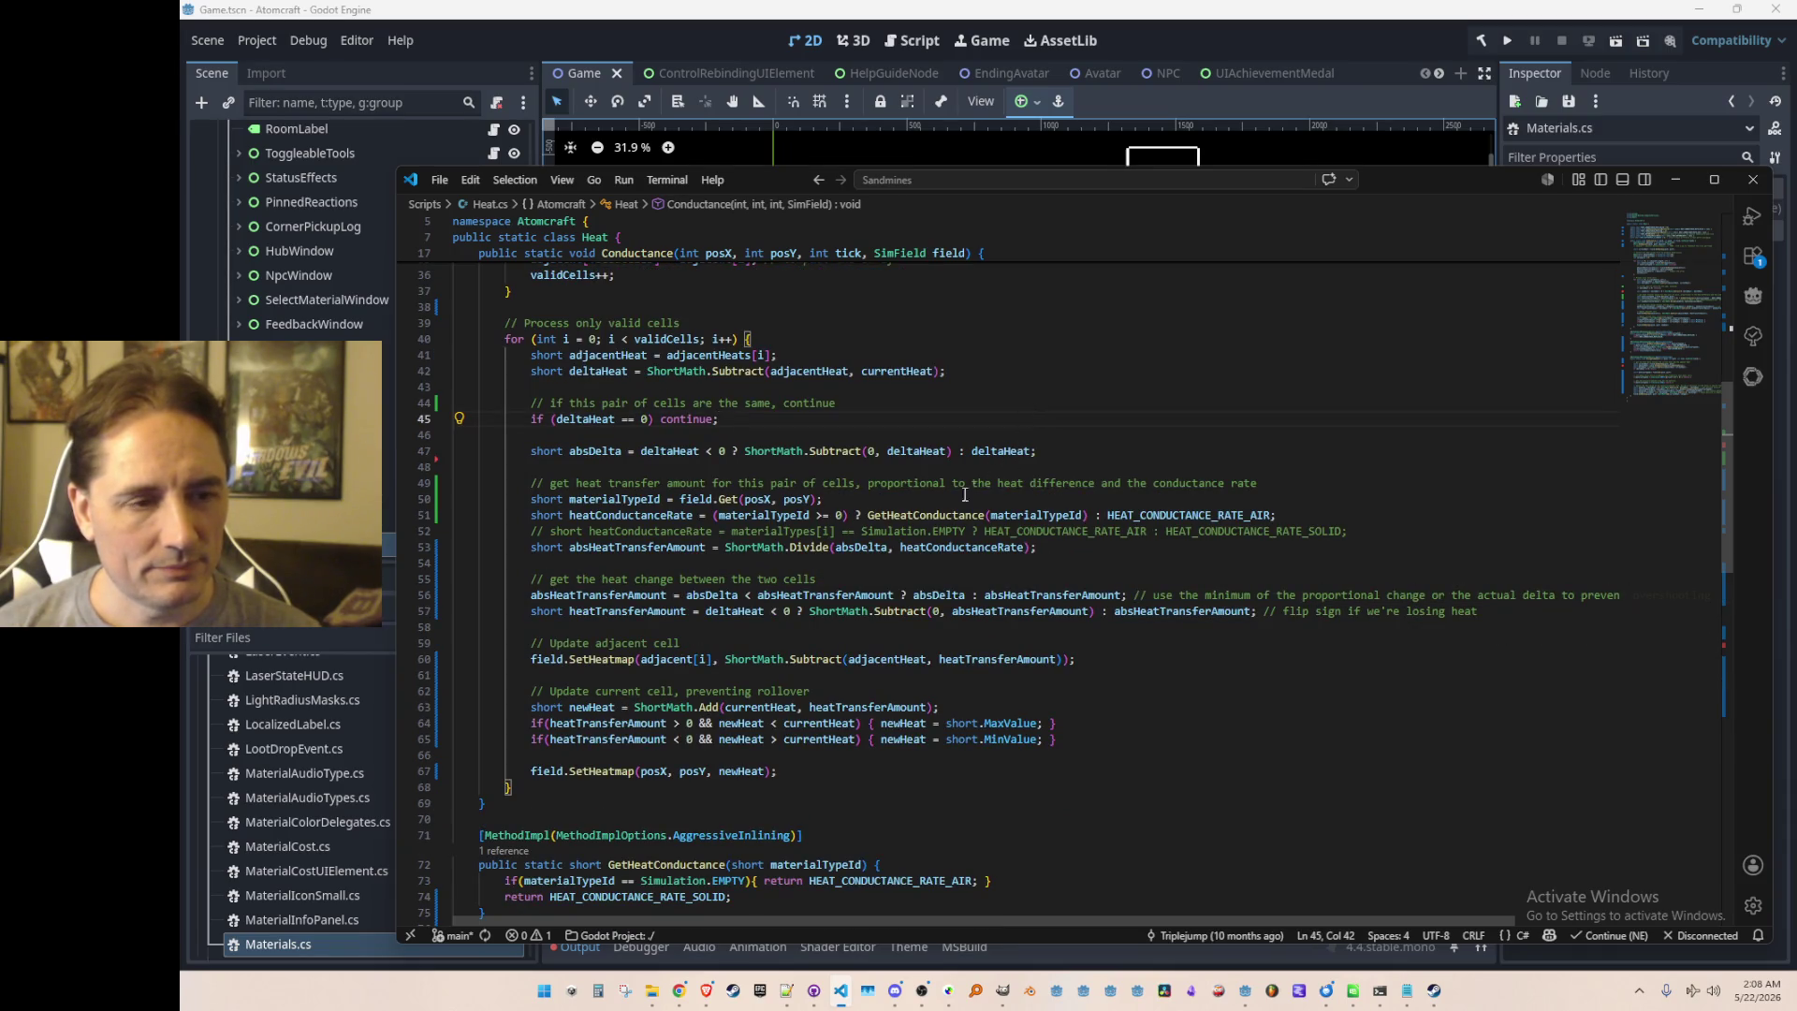
pyautogui.press('F12')
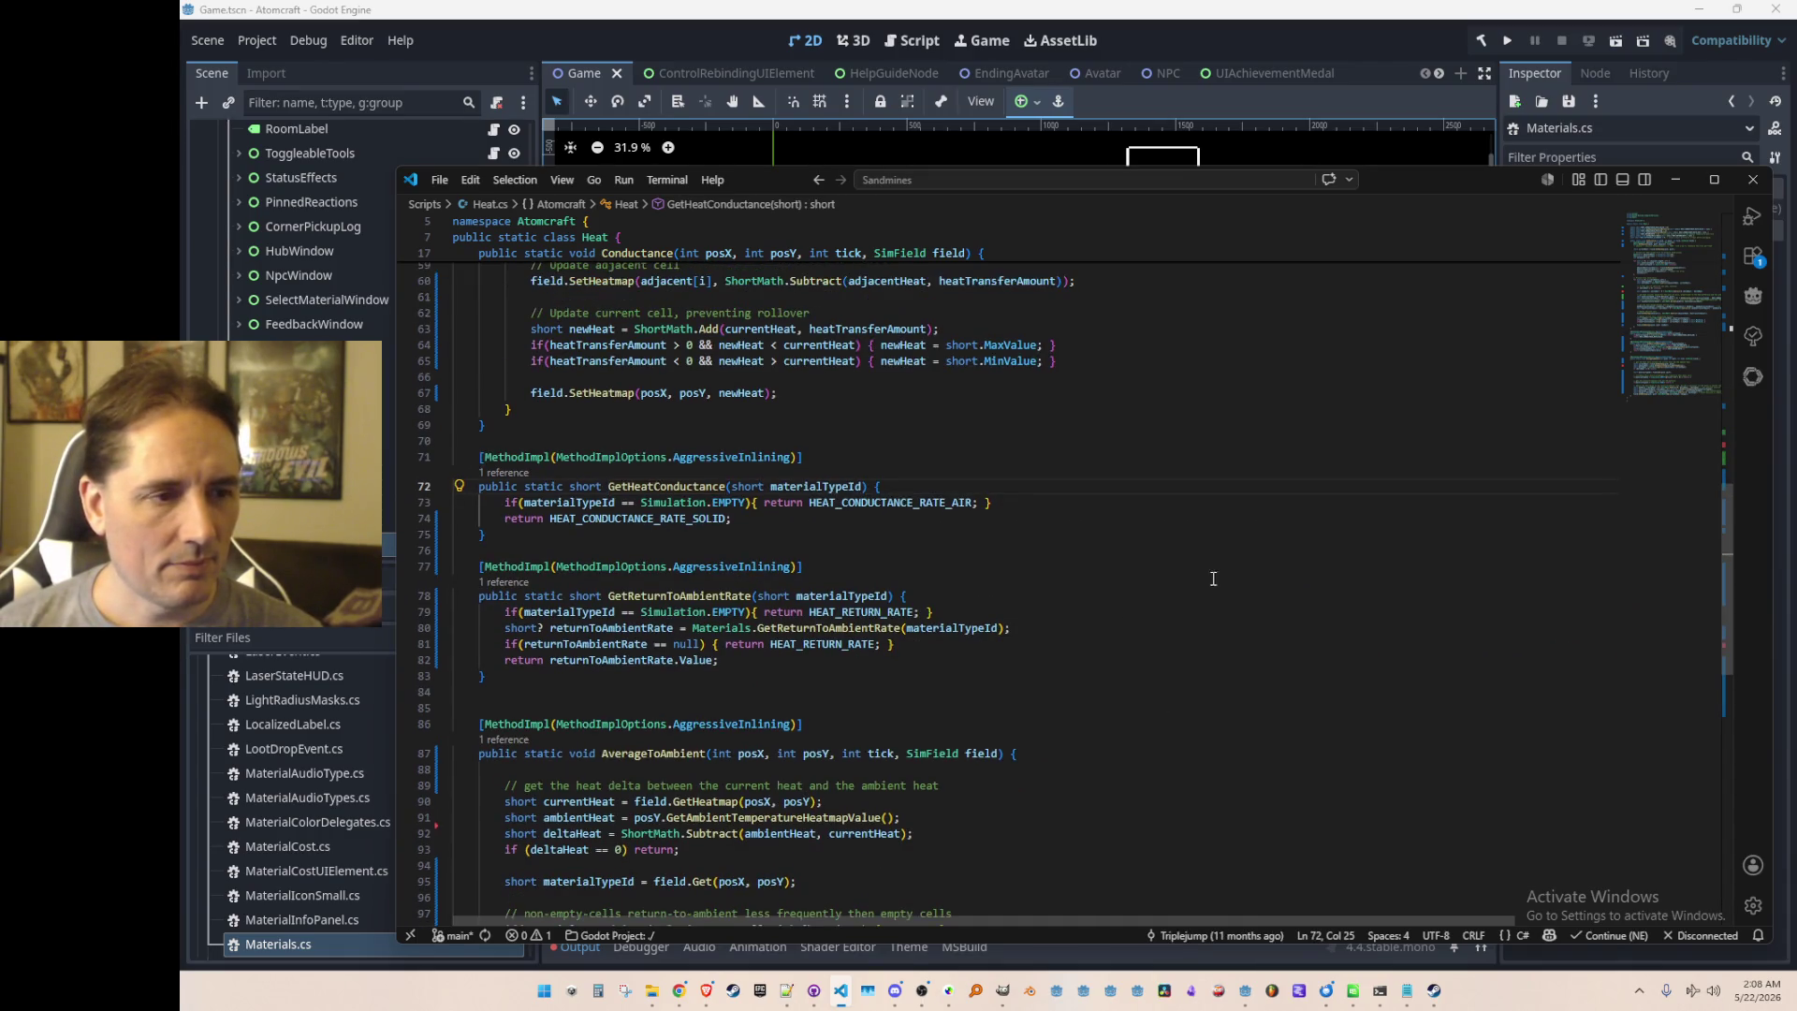
pyautogui.hotkey('alt', 'Left')
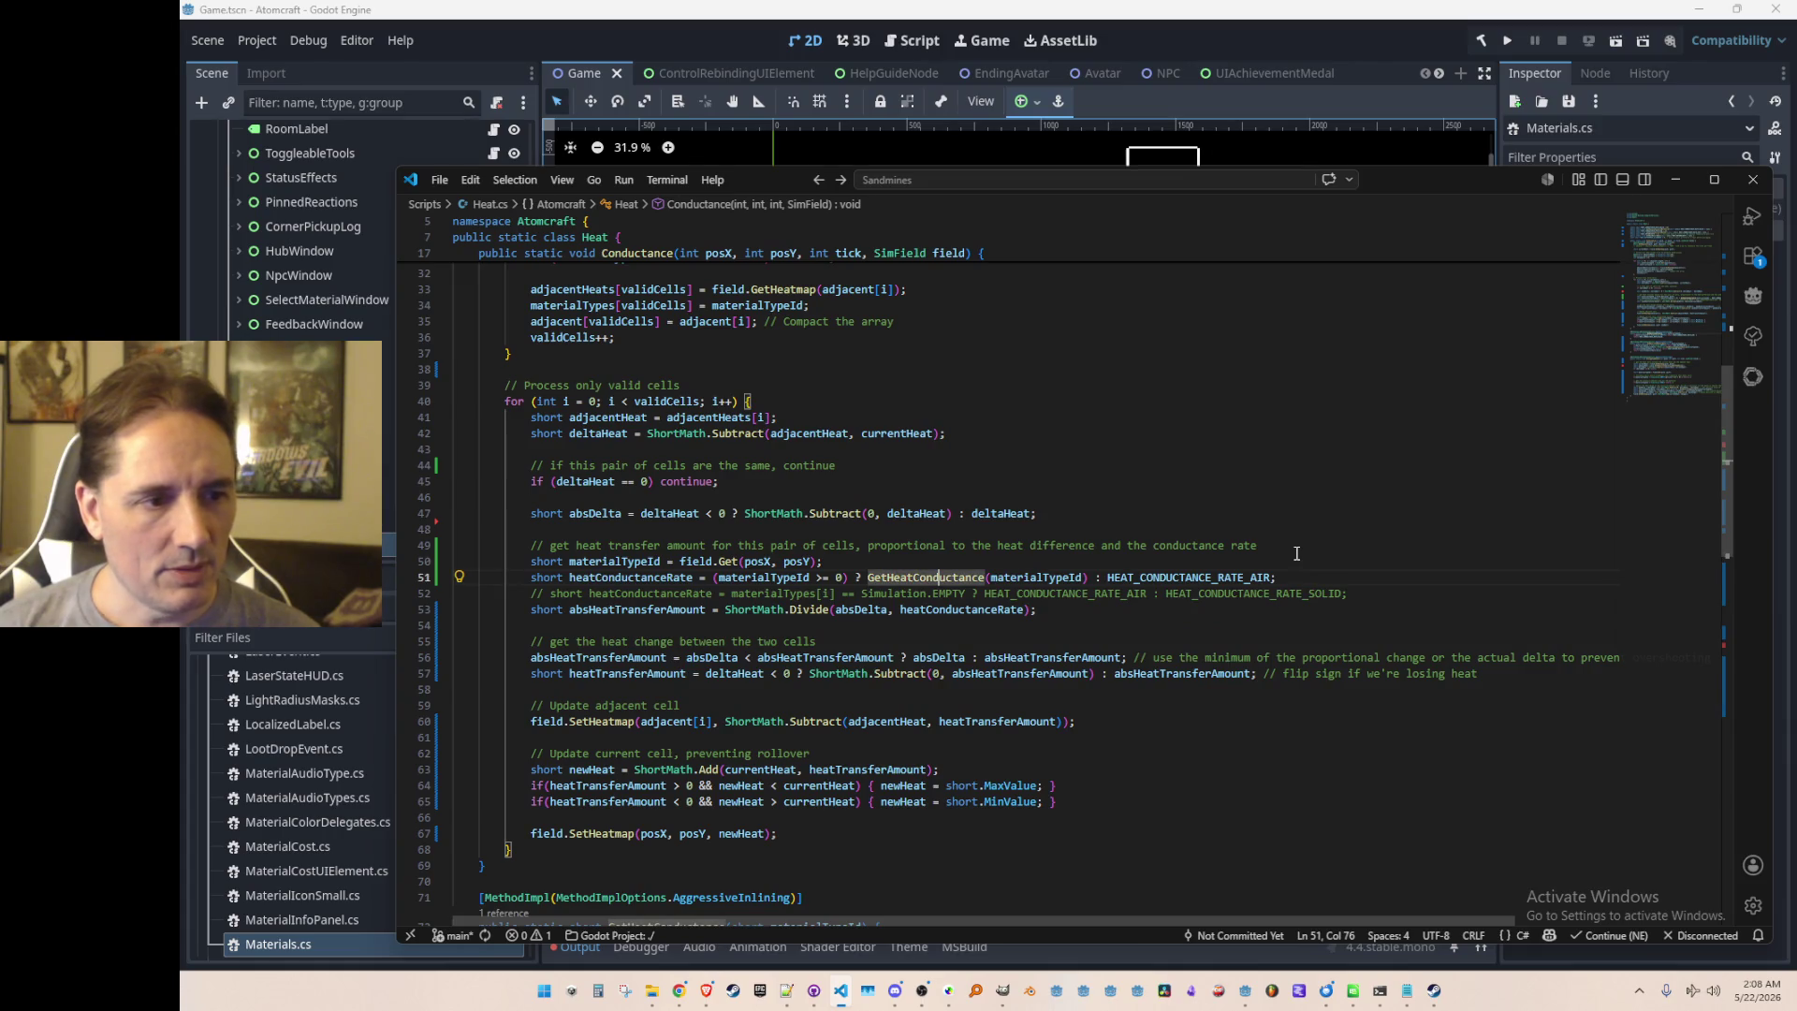
pyautogui.scroll(-1, 1404, 412)
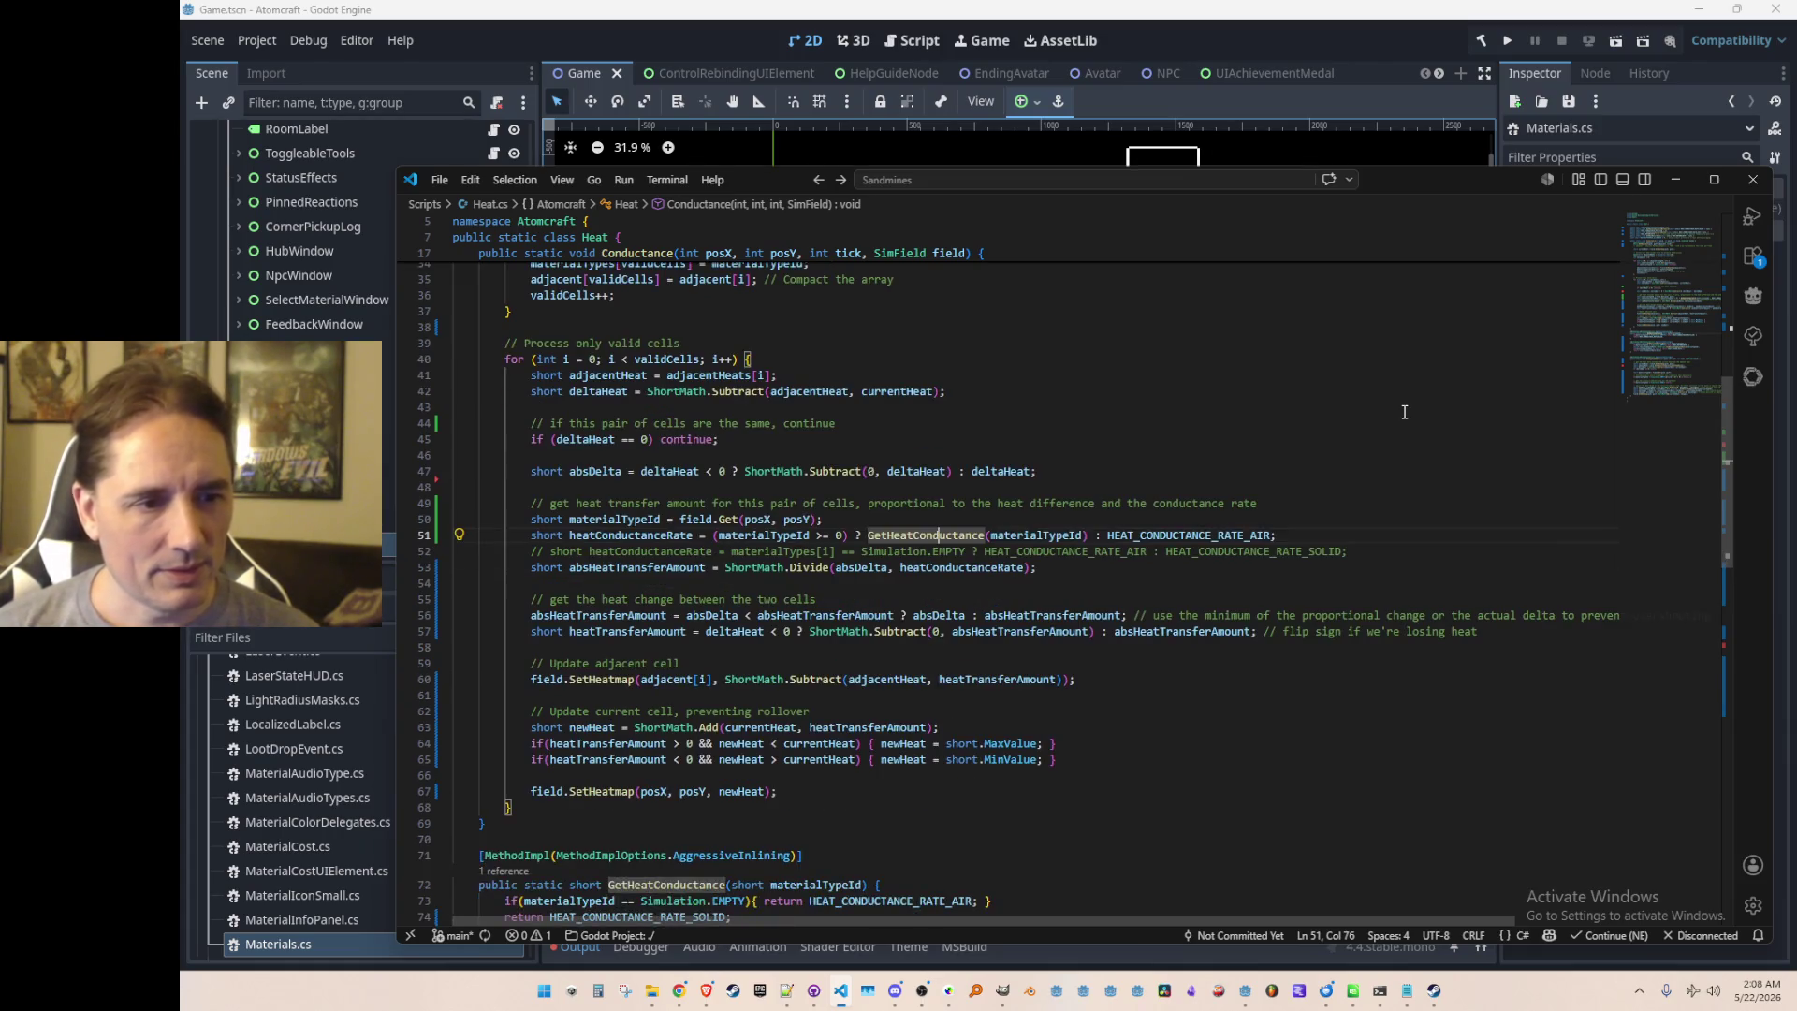
pyautogui.press('F12')
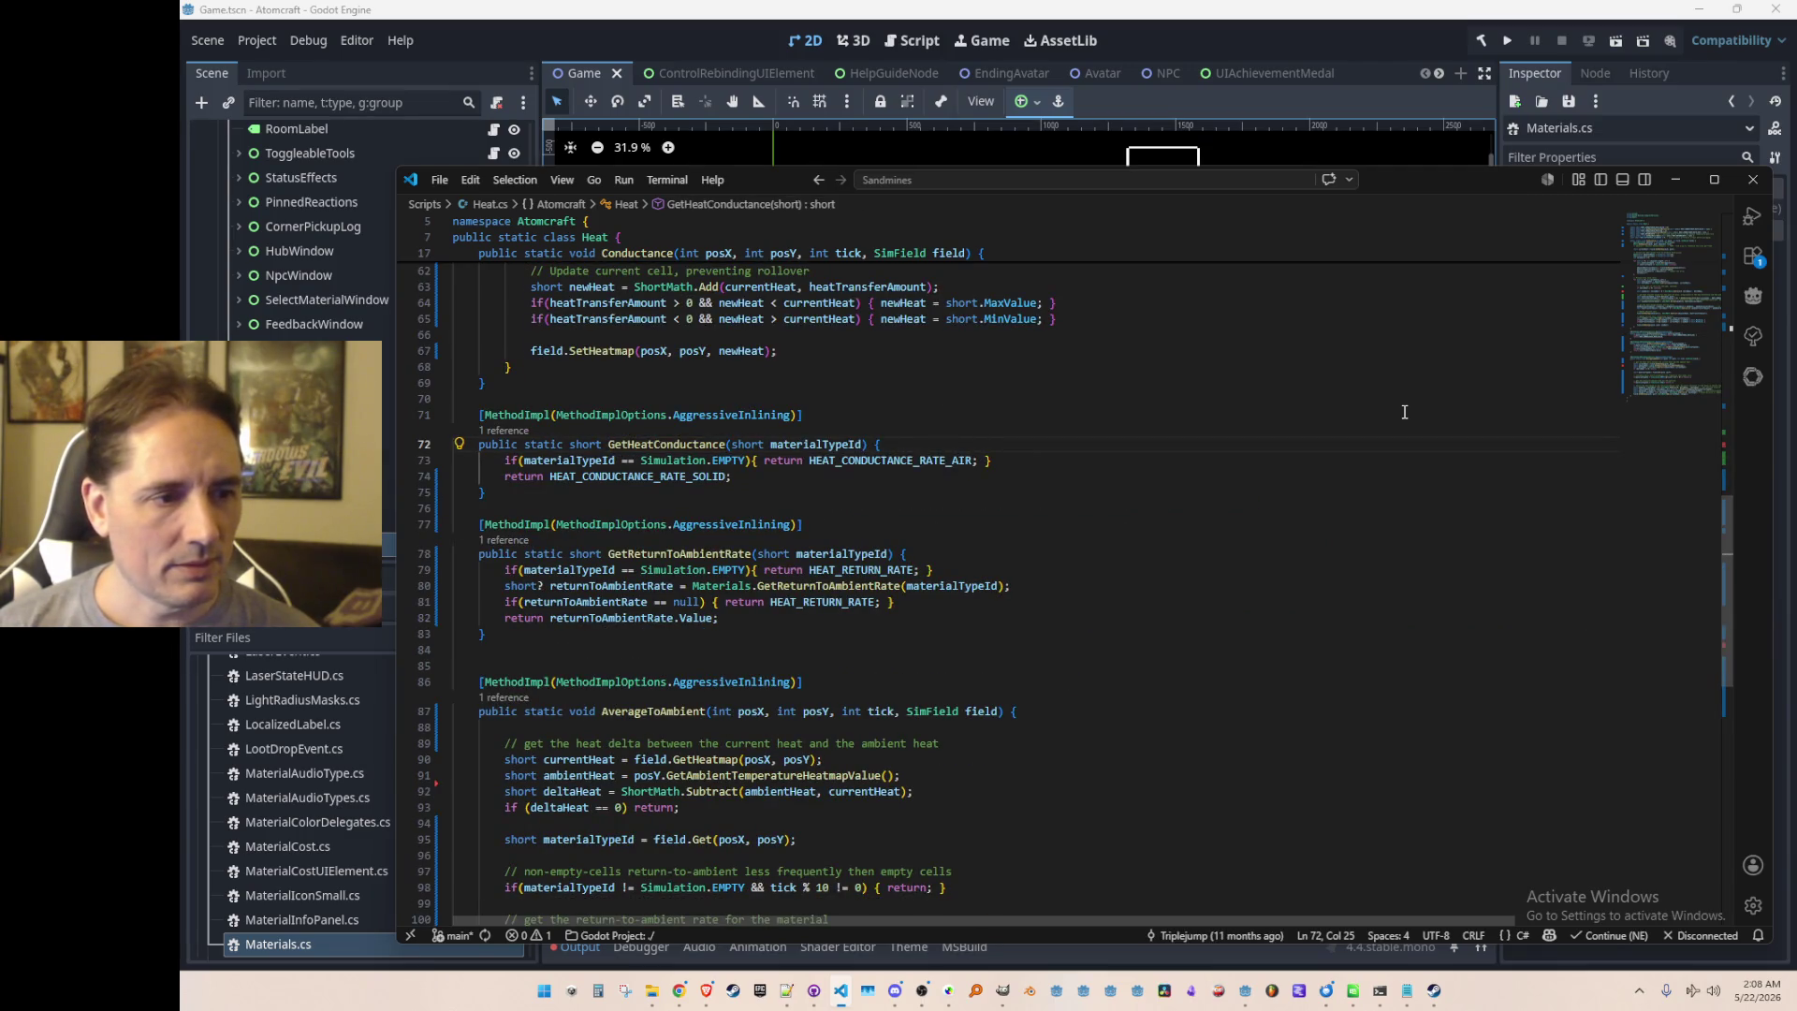
pyautogui.scroll(10, 1404, 412)
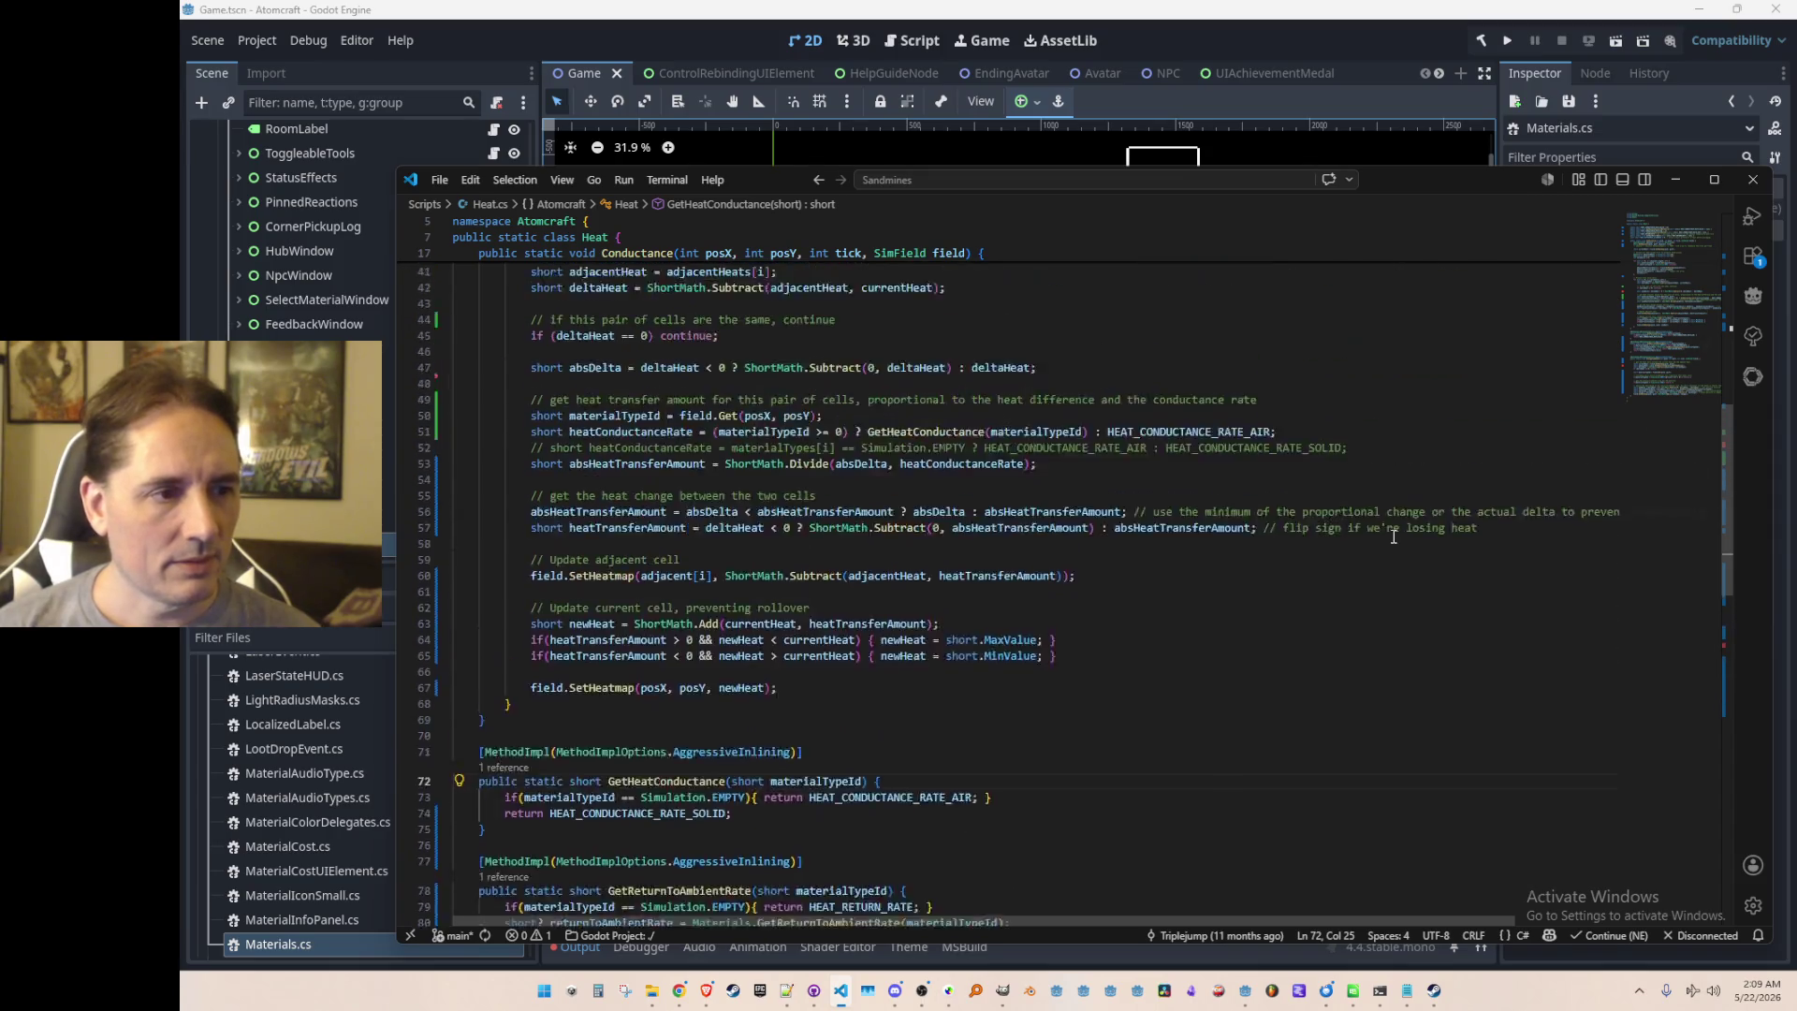
pyautogui.scroll(-8, 1393, 547)
pyautogui.scroll(-1, 1393, 547)
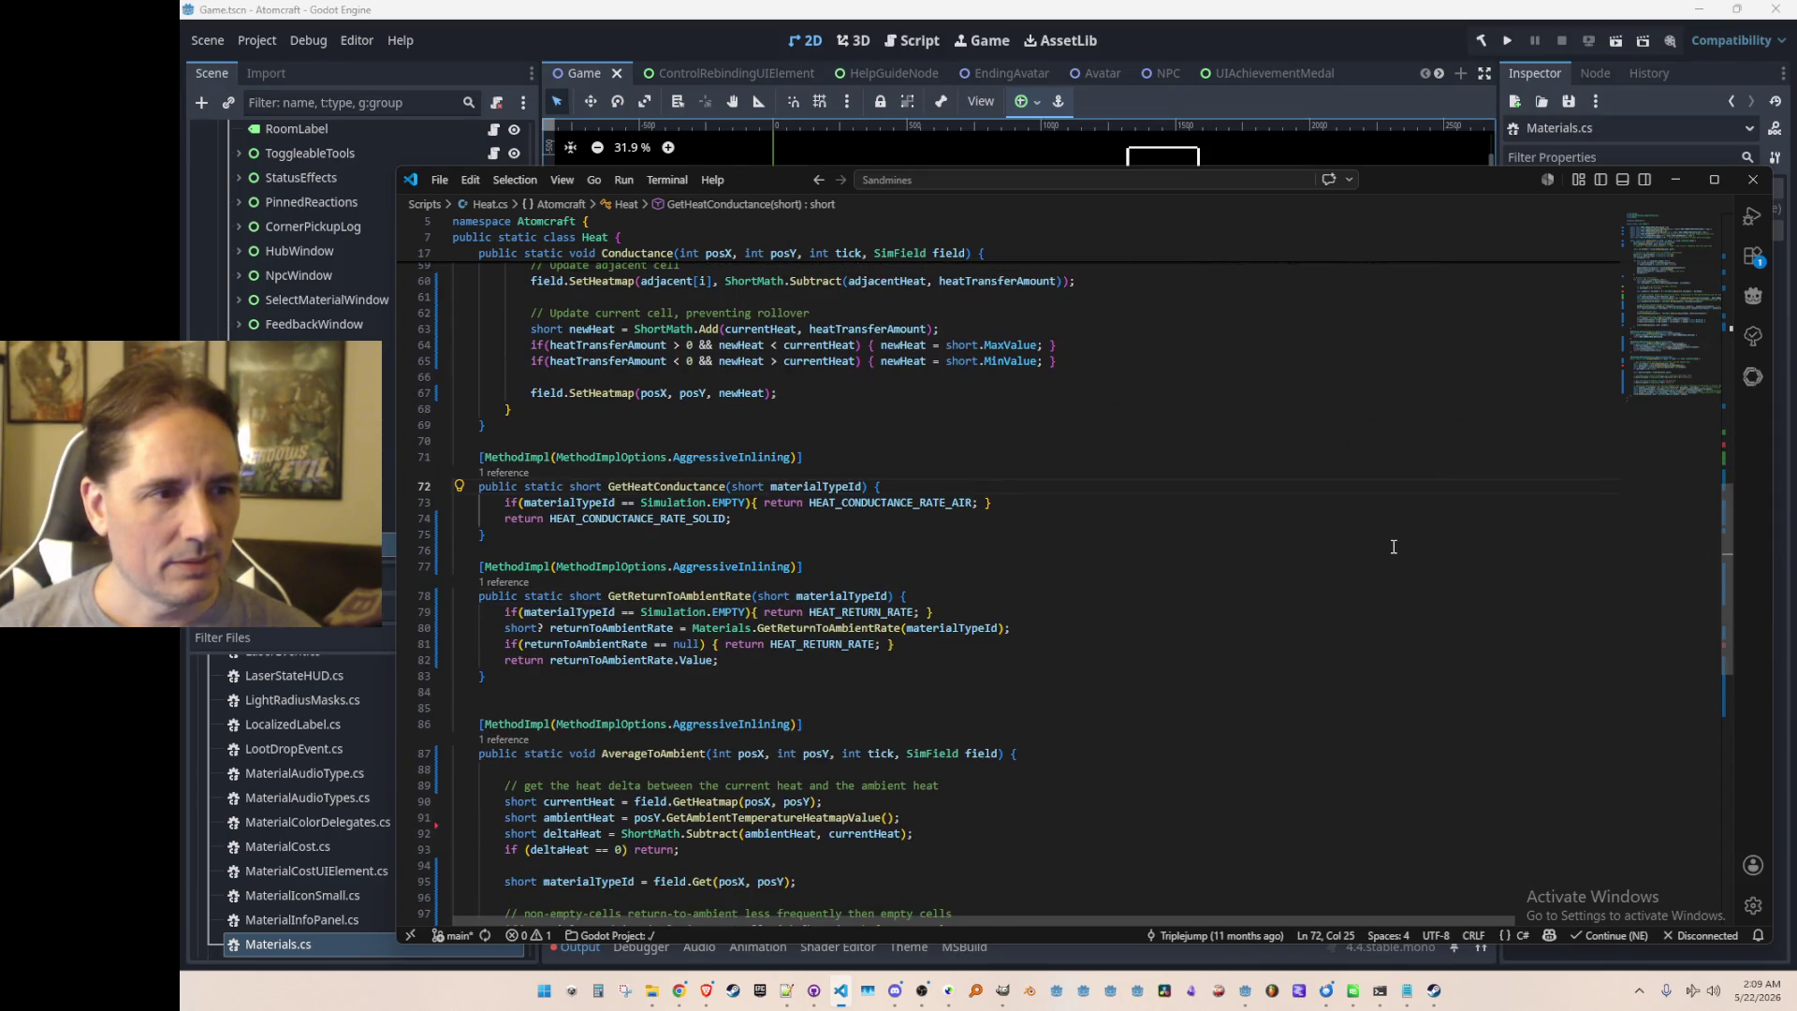
pyautogui.scroll(-1, 1416, 532)
pyautogui.hotkey('alt', 'Left')
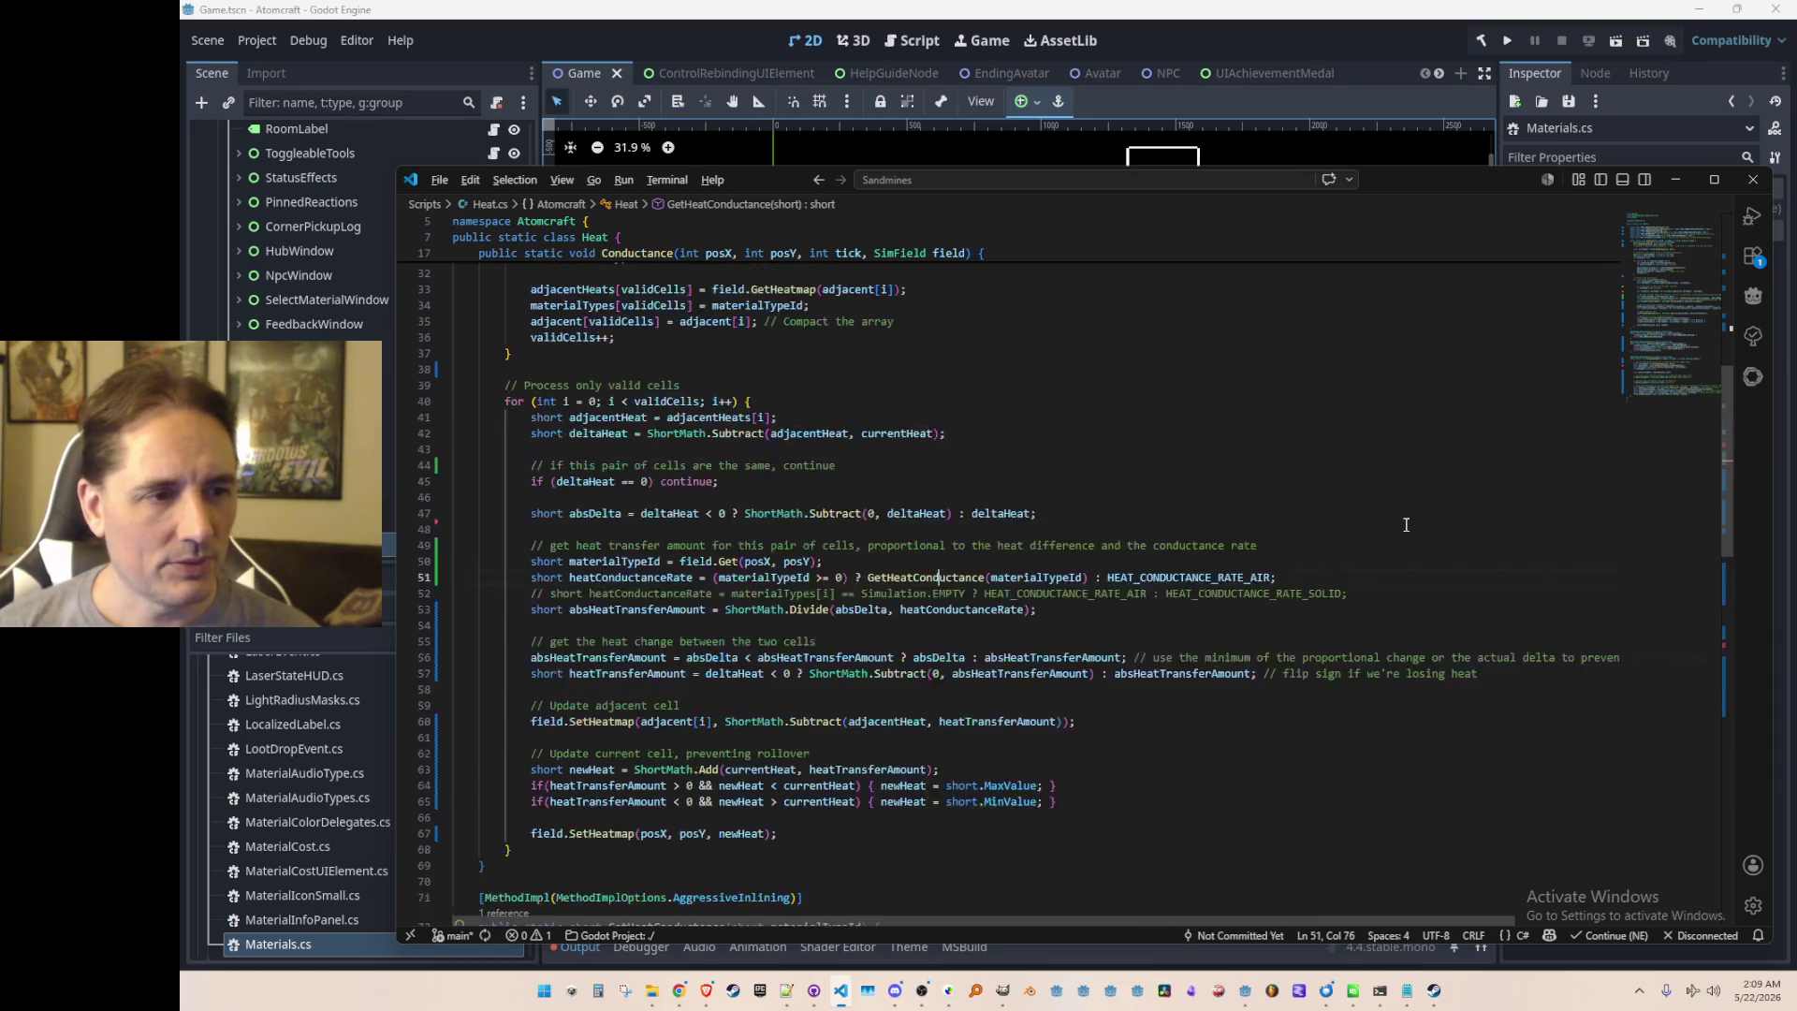
pyautogui.press('Up')
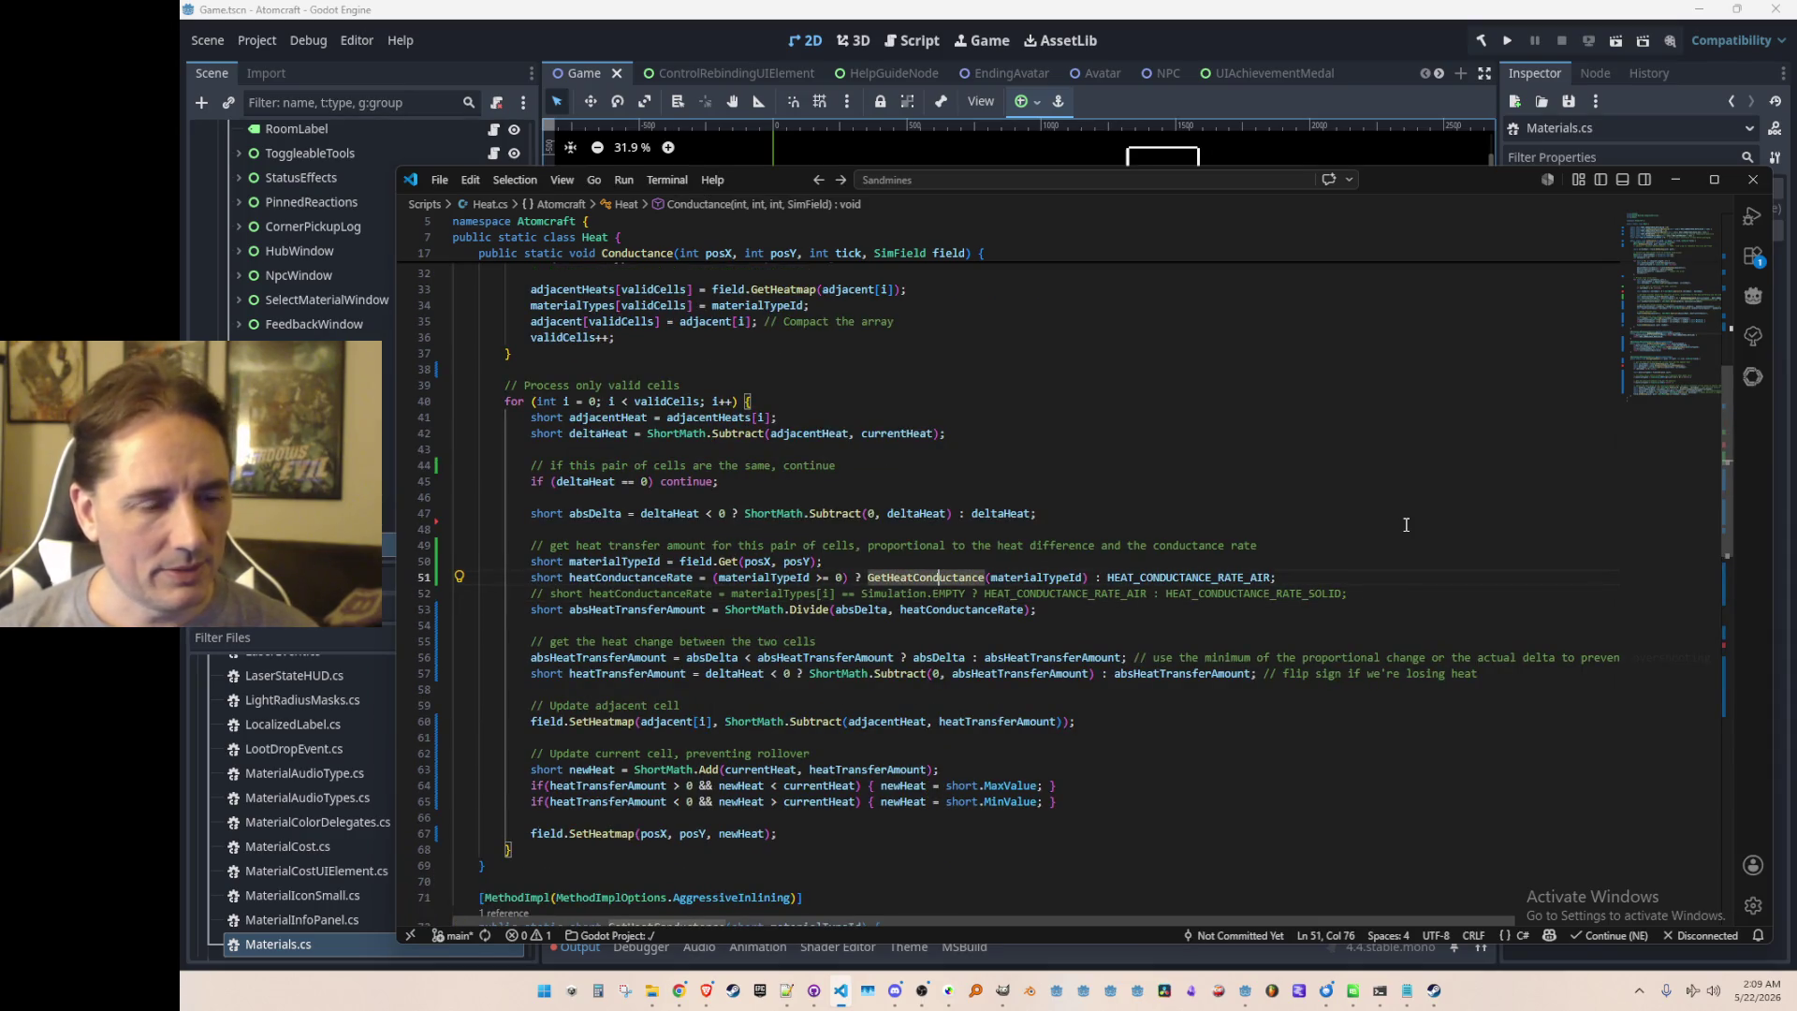
pyautogui.scroll(-1, 1407, 510)
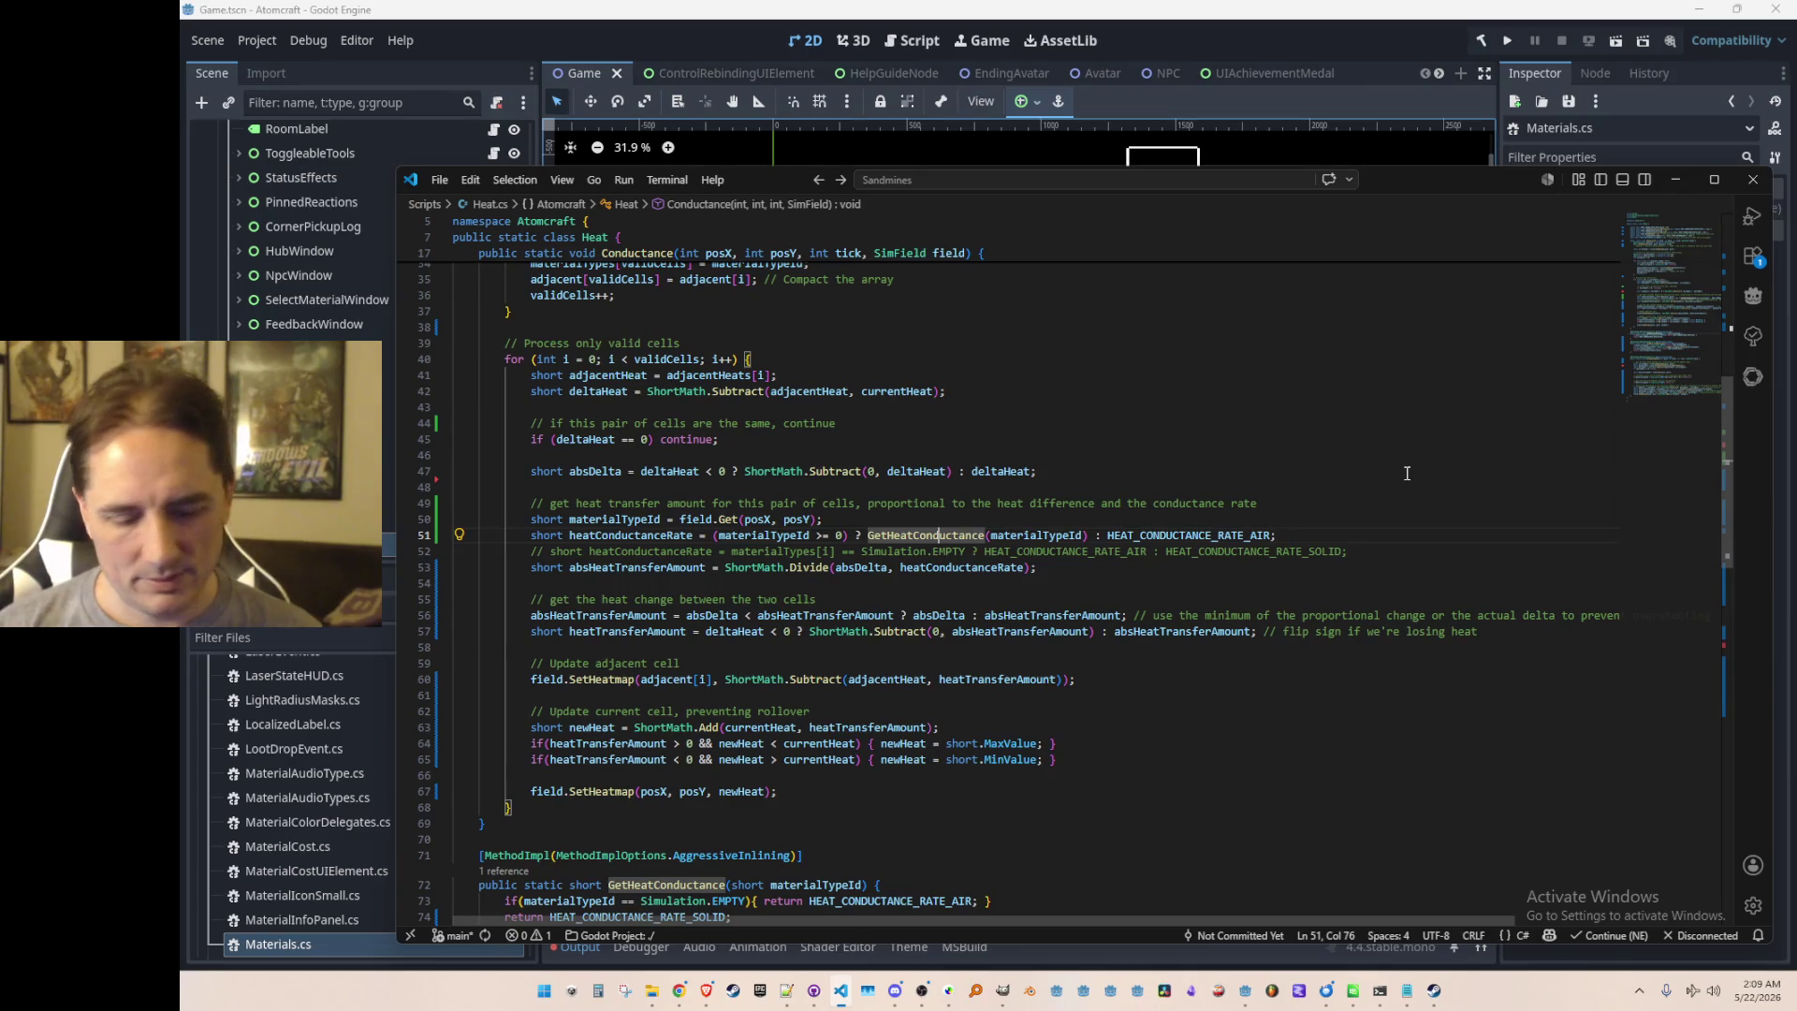
# Step: Open Materials.cs and locate GetHeatConductance at line 410
pyautogui.hotkey('ctrl', 'p')
pyautogui.write('Materia')
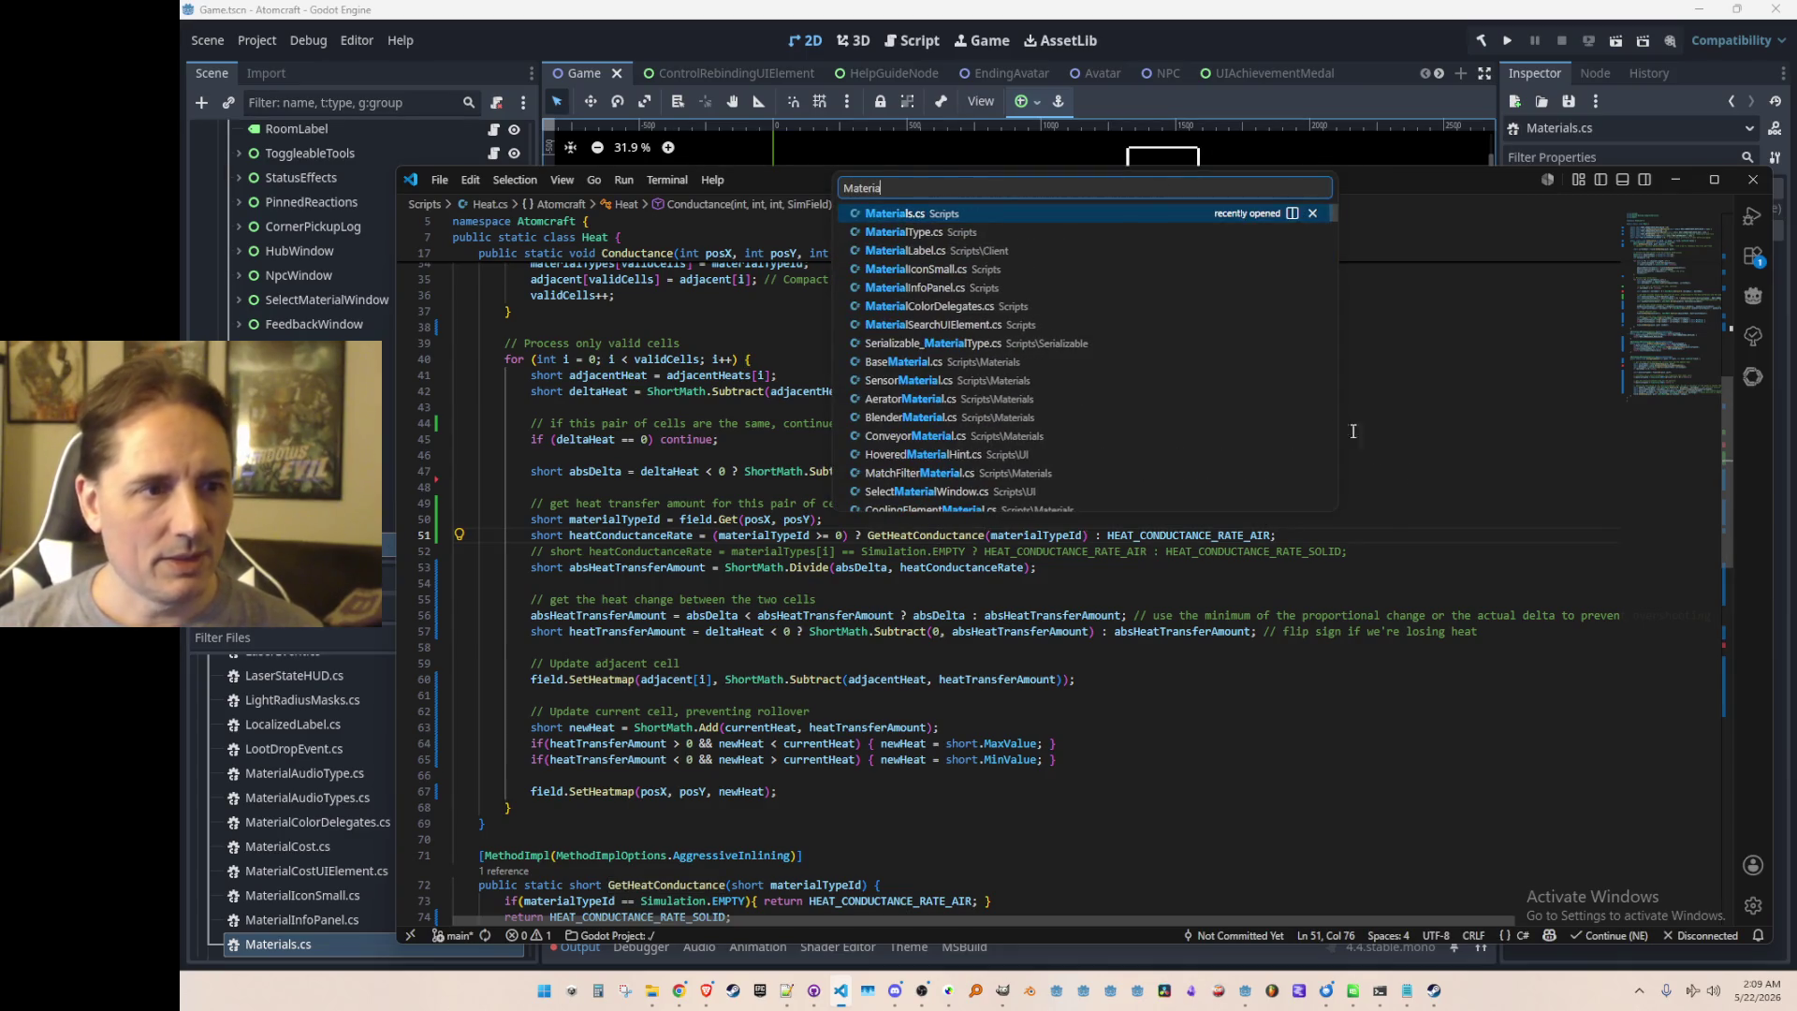
pyautogui.click(1151, 217)
pyautogui.hotkey('ctrl', 'f')
pyautogui.write('GetHeat')
pyautogui.press('Escape')
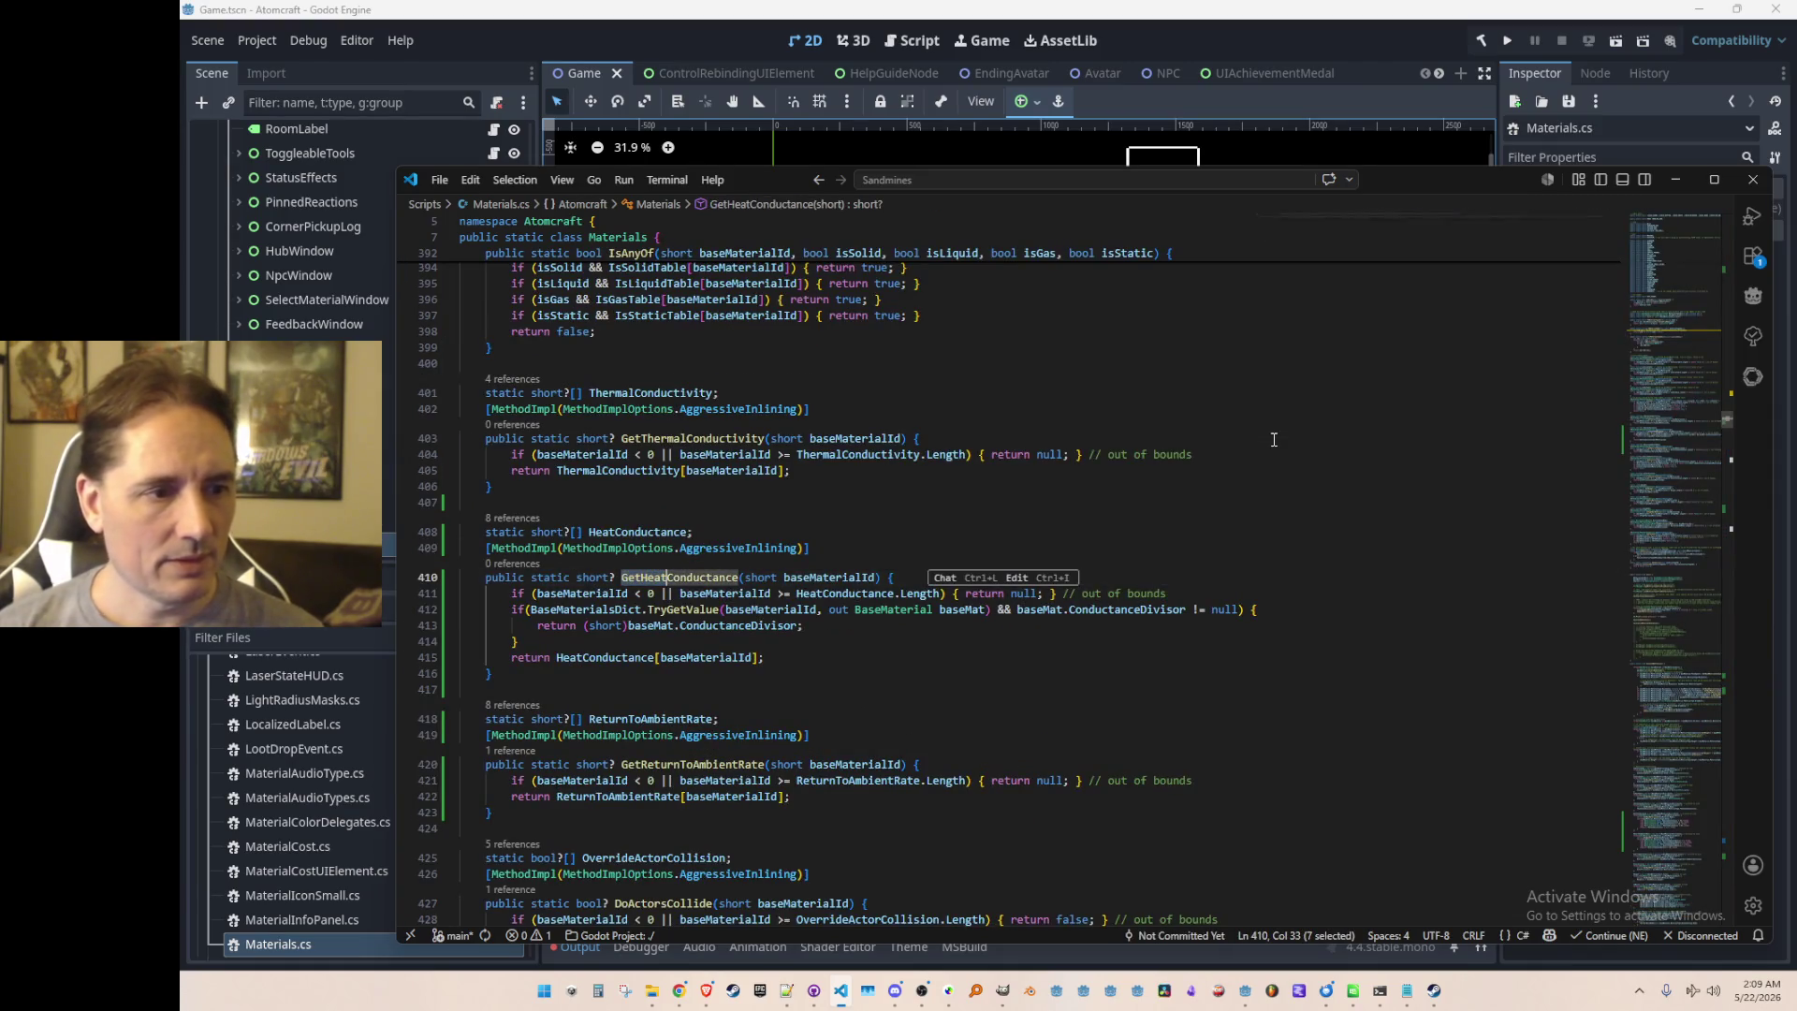
pyautogui.click(965, 652)
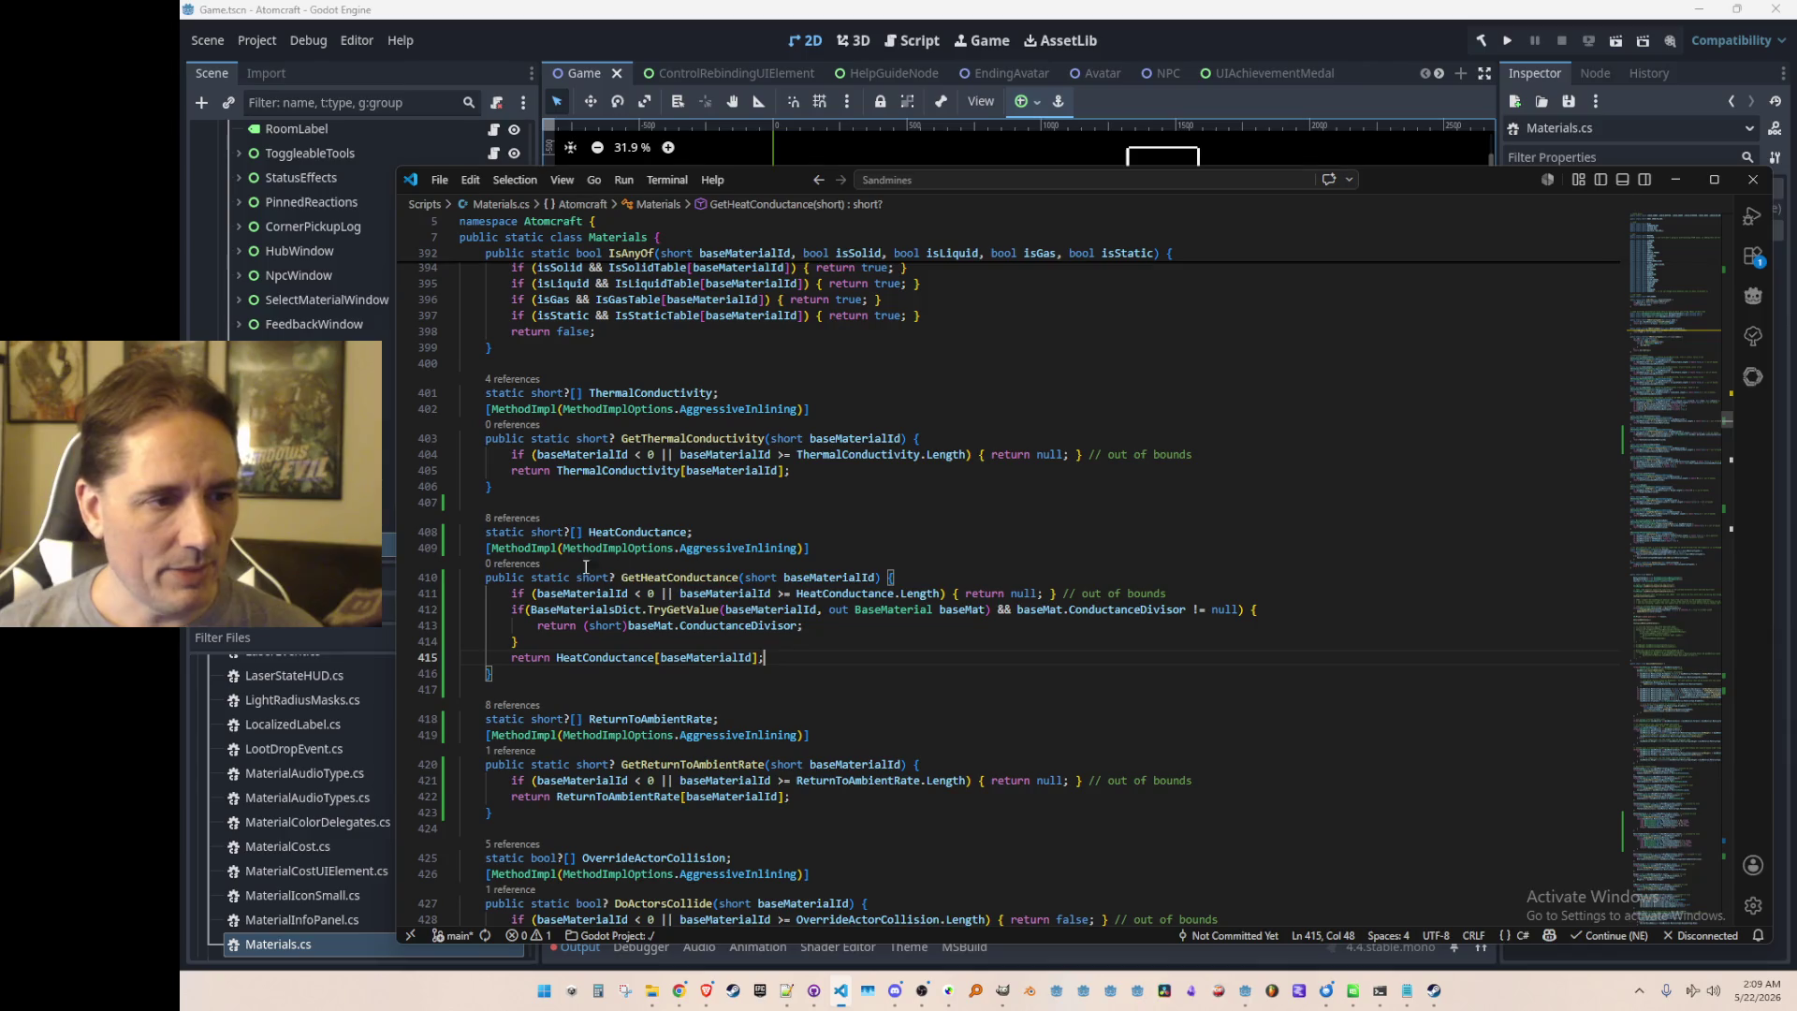
pyautogui.scroll(-1, 683, 577)
pyautogui.click(667, 533)
pyautogui.press('Up')
pyautogui.press('Home')
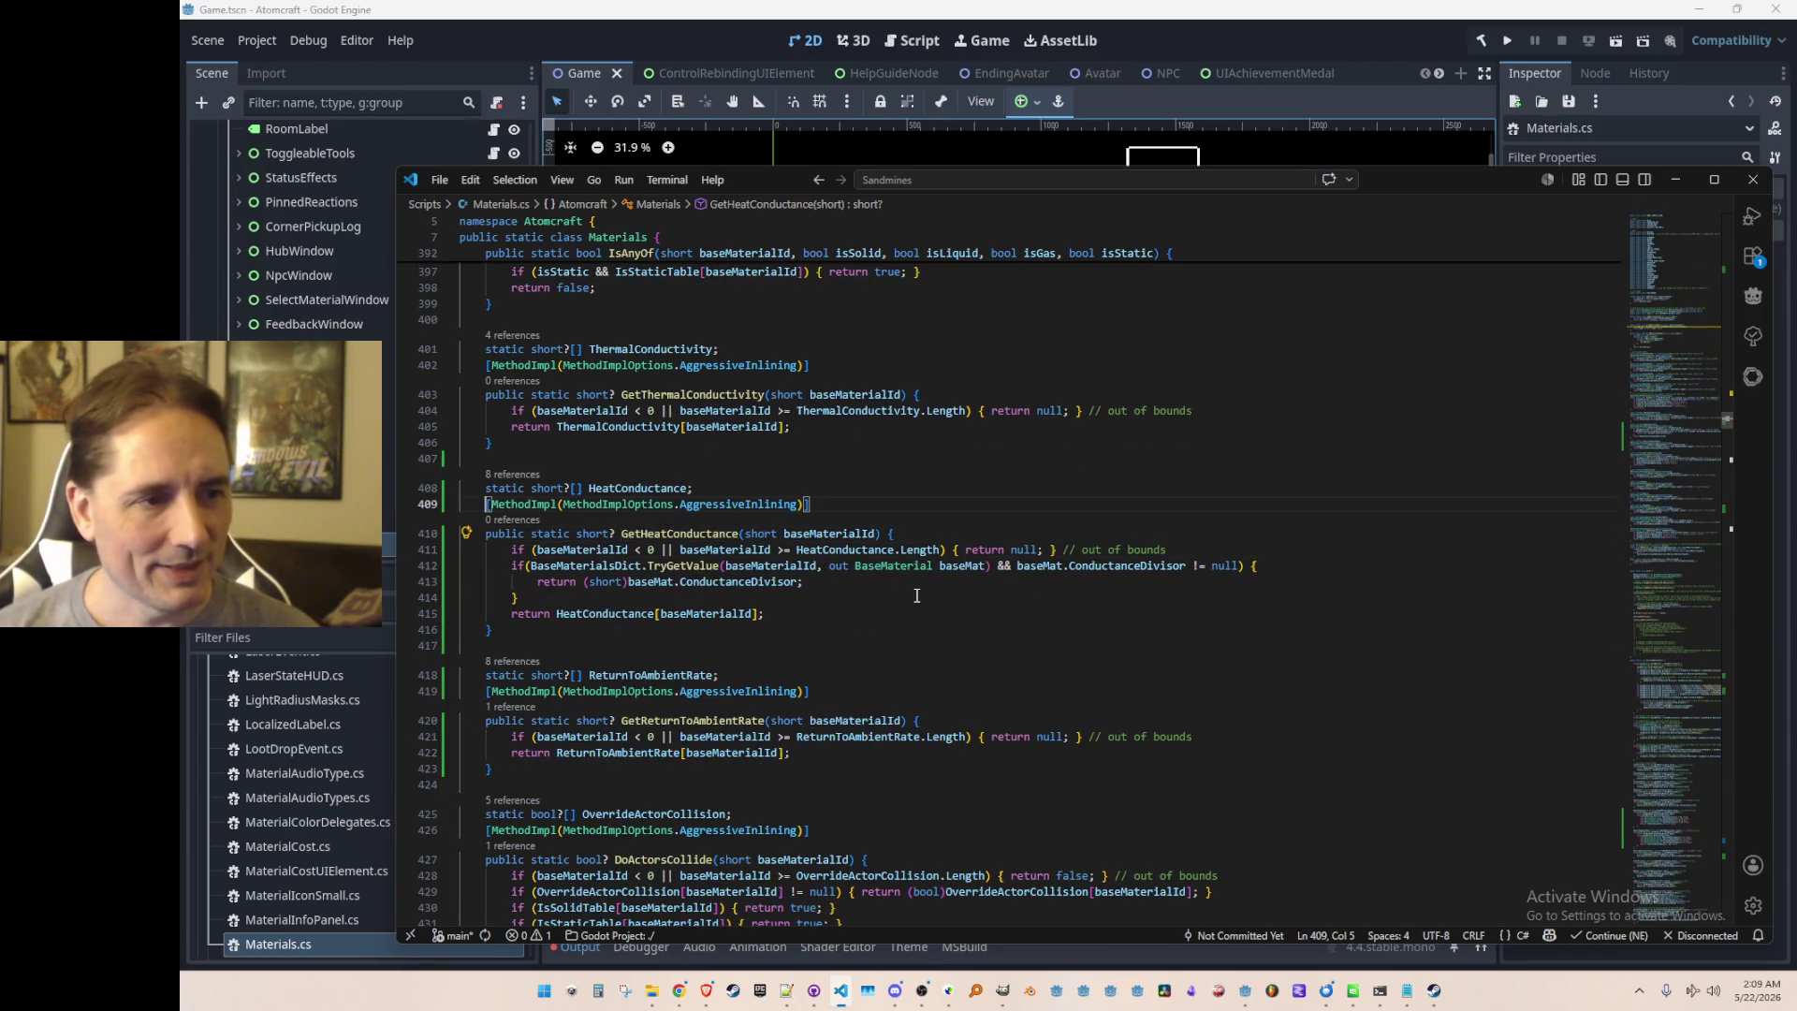
# Step: Change Heat.cs line 51 to call (short)Materials.GetHeatConductance
pyautogui.hotkey('alt', 'Left')
pyautogui.hotkey('ctrl', 'Left')
pyautogui.write('Materials.')
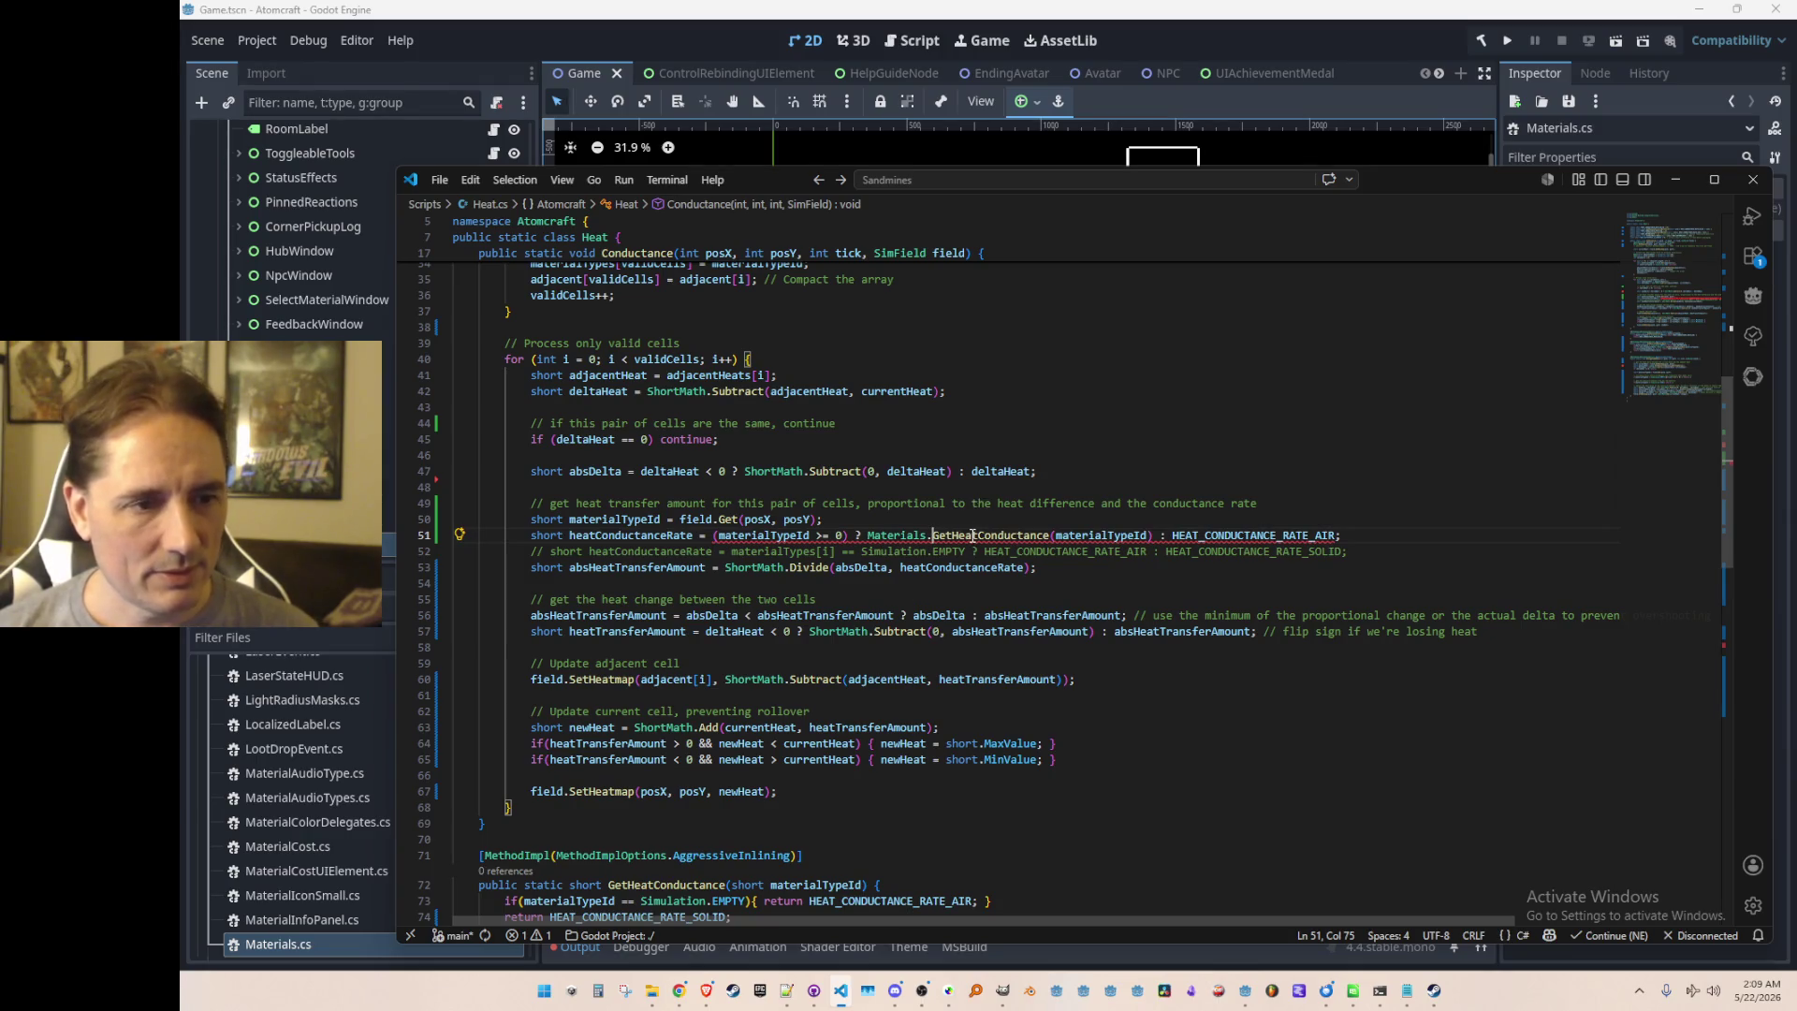
pyautogui.click(973, 536)
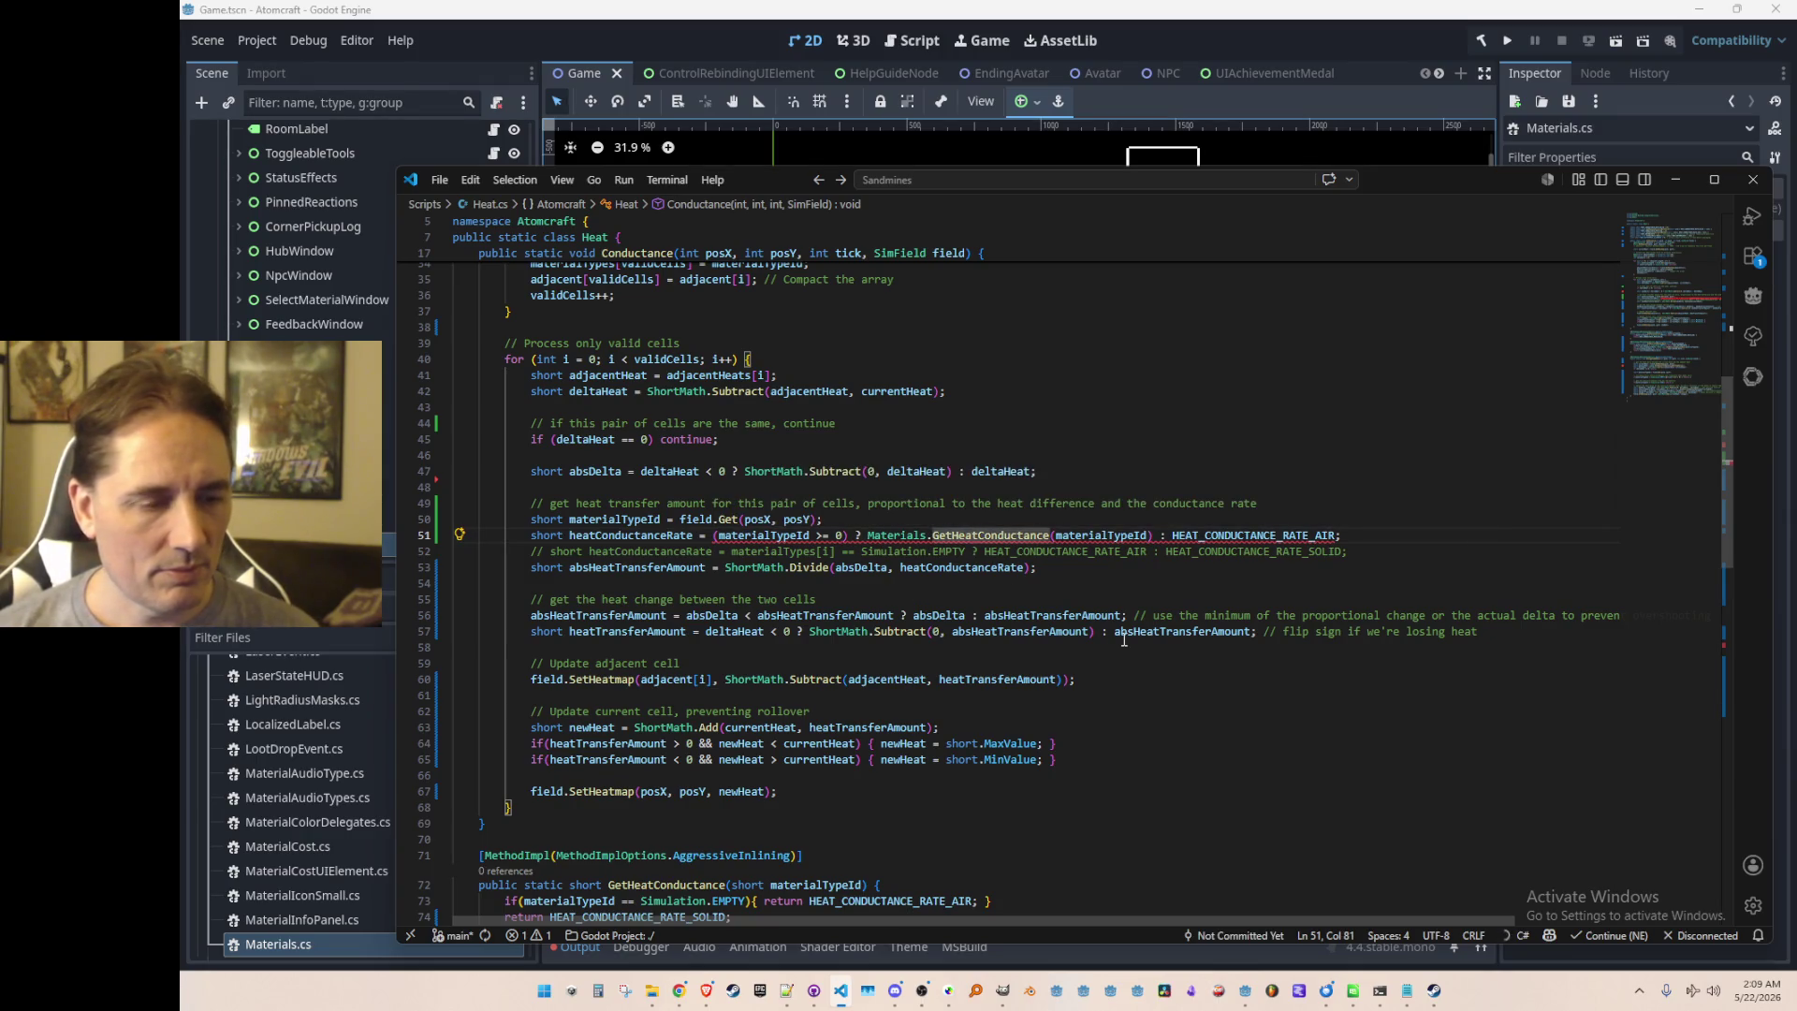
pyautogui.moveTo(1124, 639)
pyautogui.press('F12')
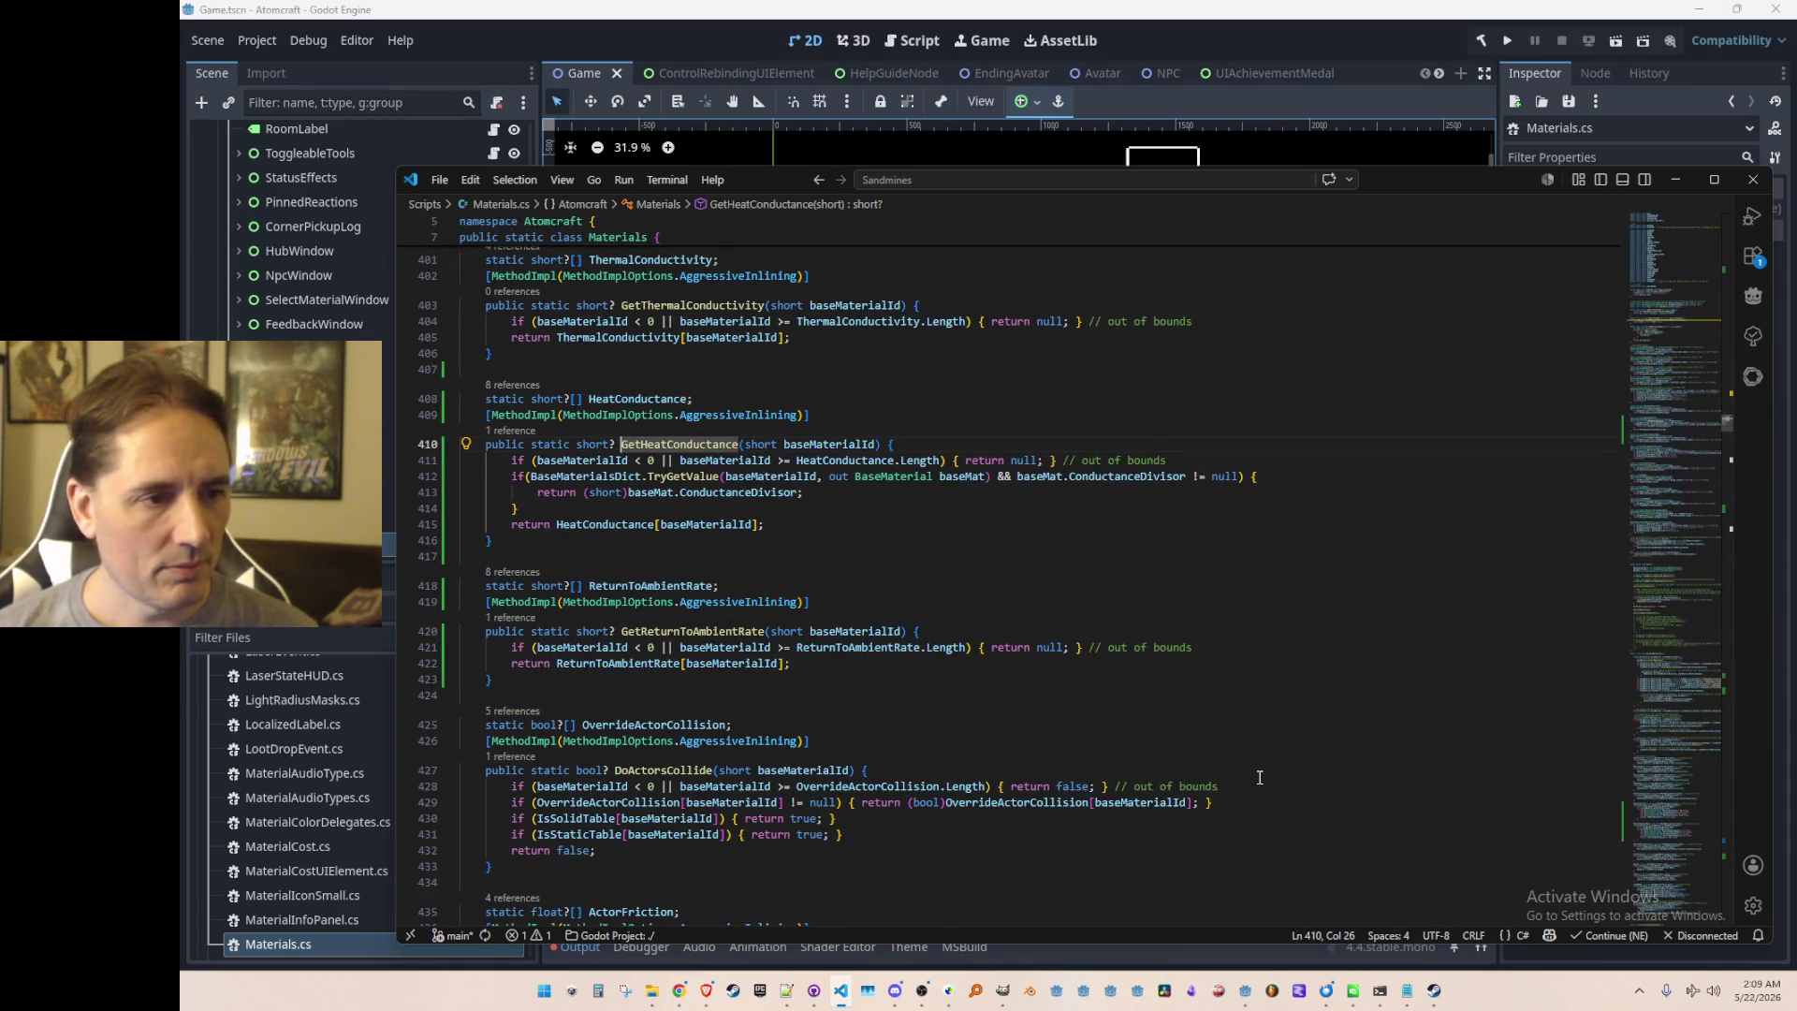
pyautogui.hotkey('alt', 'Left')
pyautogui.hotkey('ctrl', 'Left')
pyautogui.hotkey('ctrl', 'Left')
pyautogui.write('(')
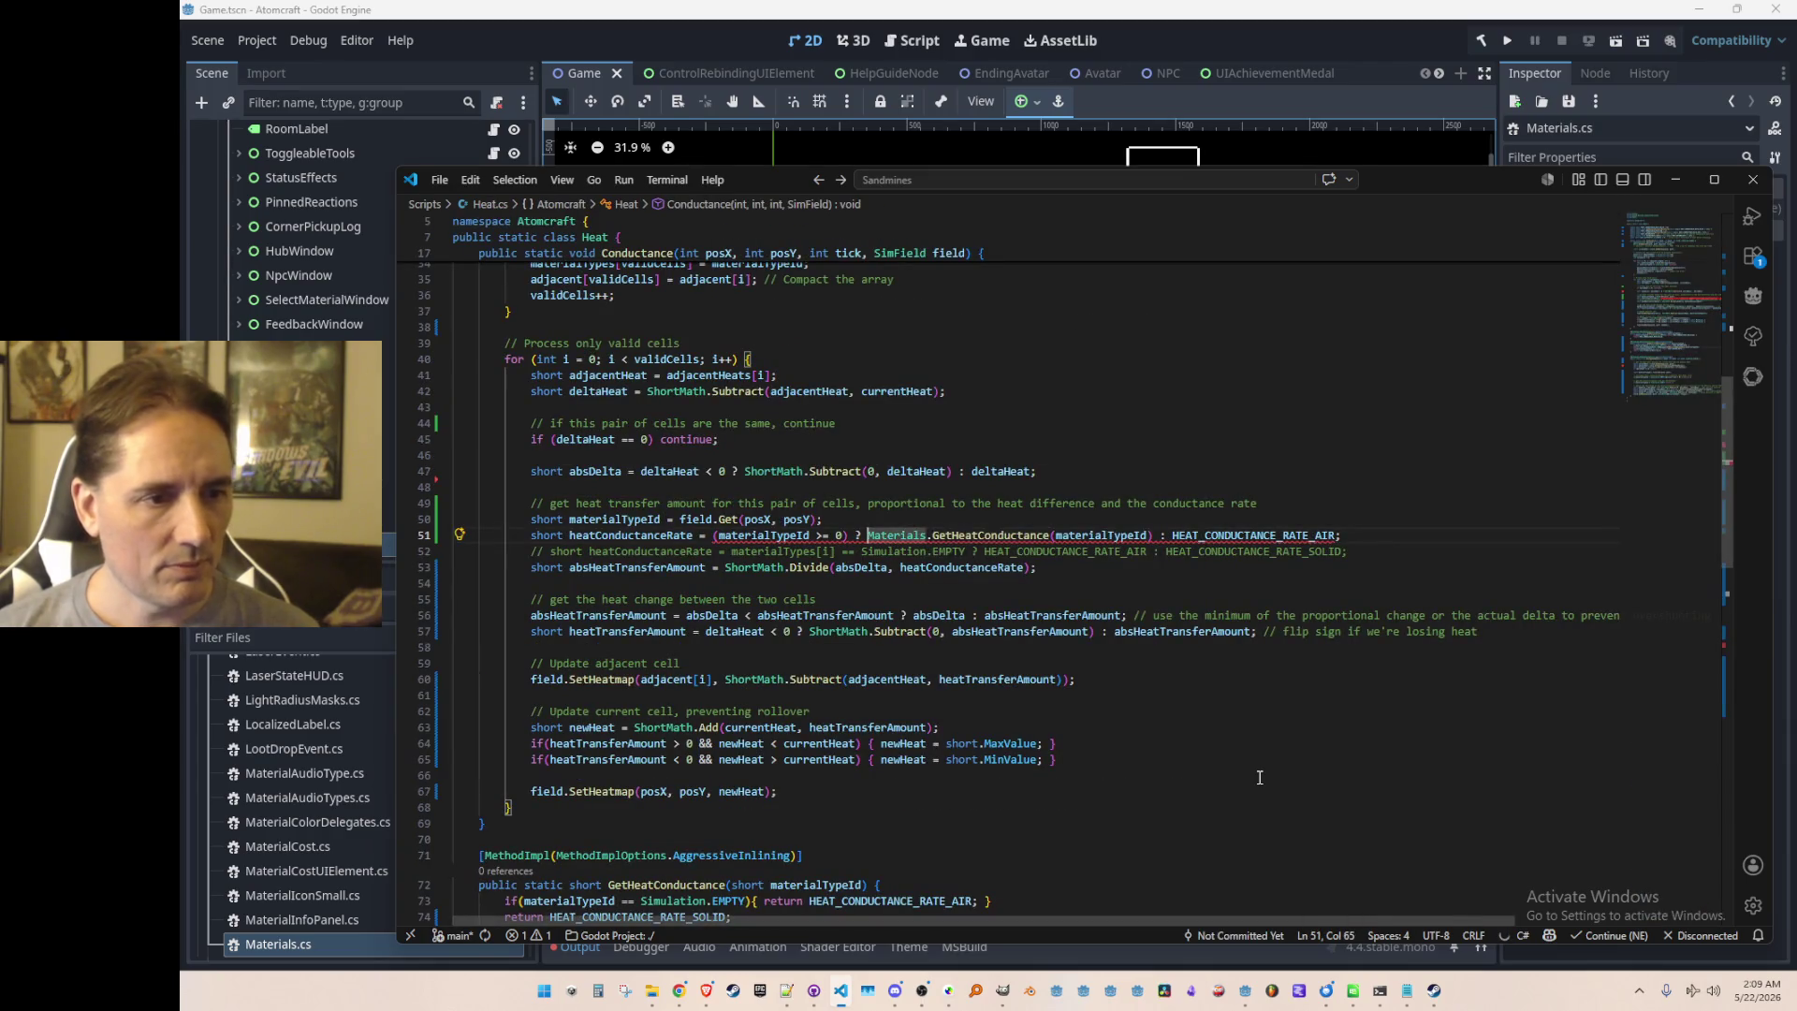
pyautogui.write('short)')
# Step: Delete the old commented-out conductance-rate line and launch the game from Godot
pyautogui.press('Home')
pyautogui.press('Home')
pyautogui.press('Up')
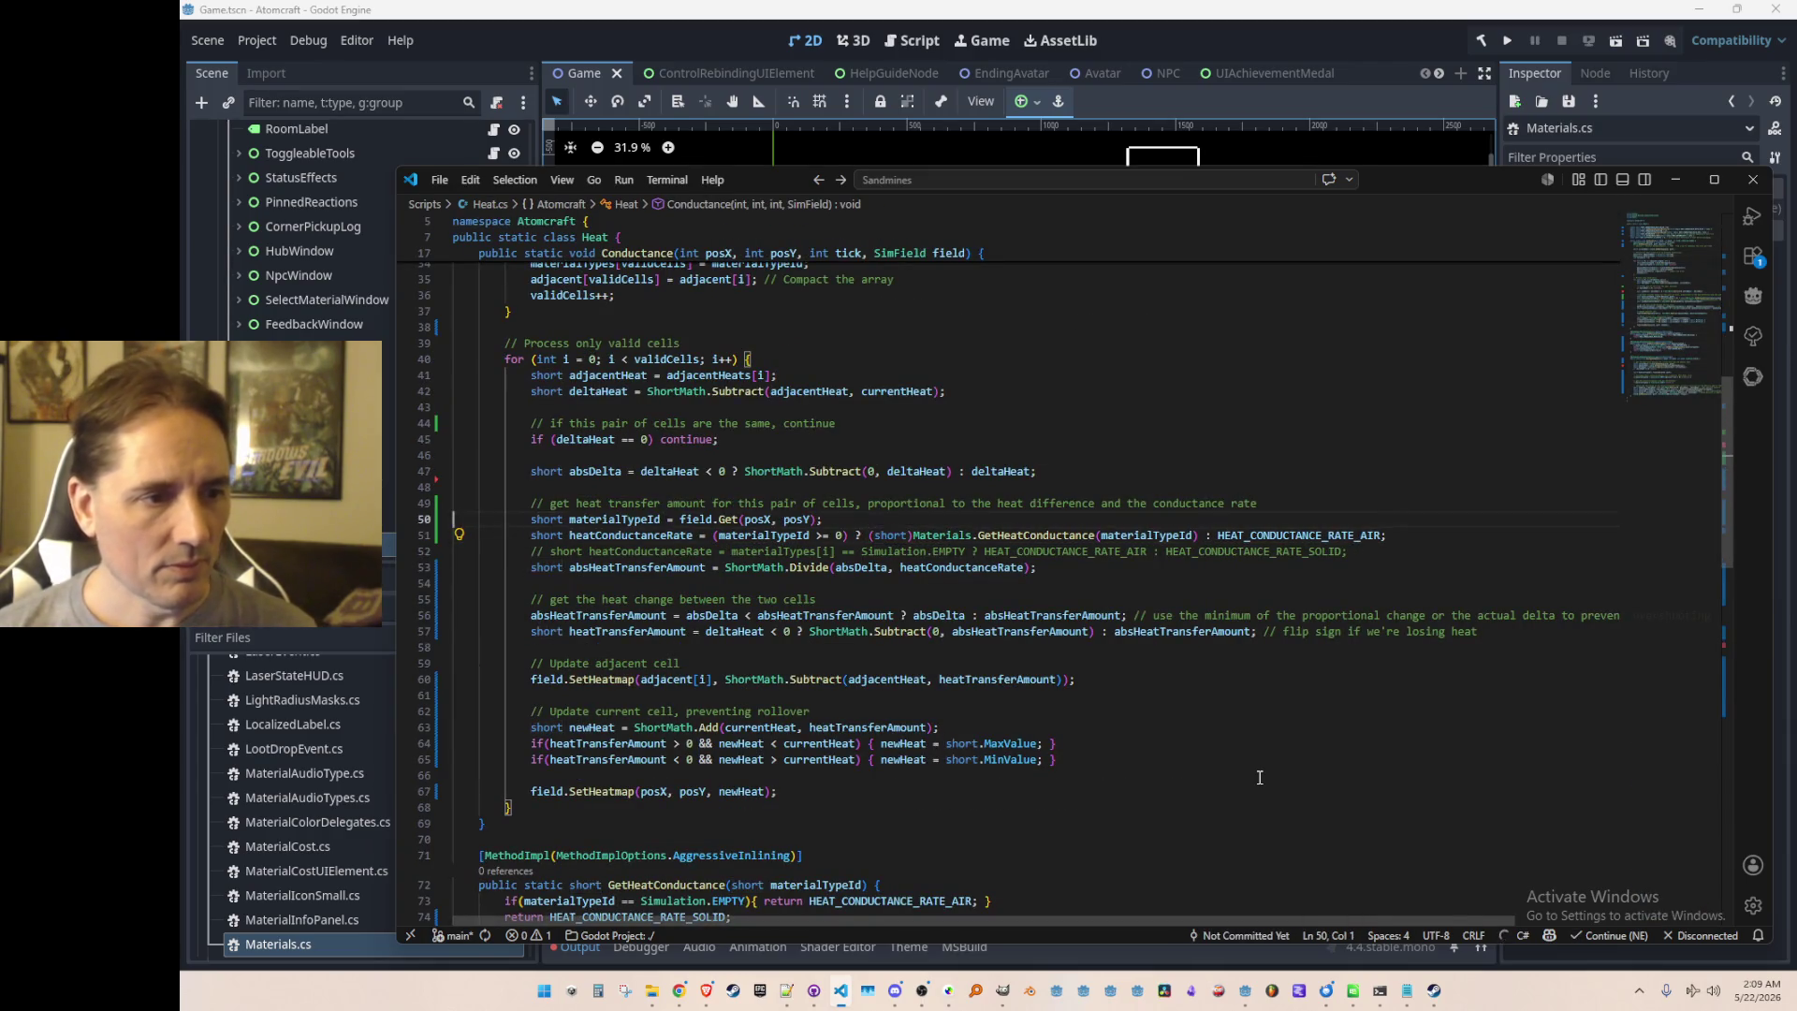
pyautogui.press('Down')
pyautogui.press('Down')
pyautogui.hotkey('ctrl', 'shift', 'k')
pyautogui.press('Up')
pyautogui.press('Up')
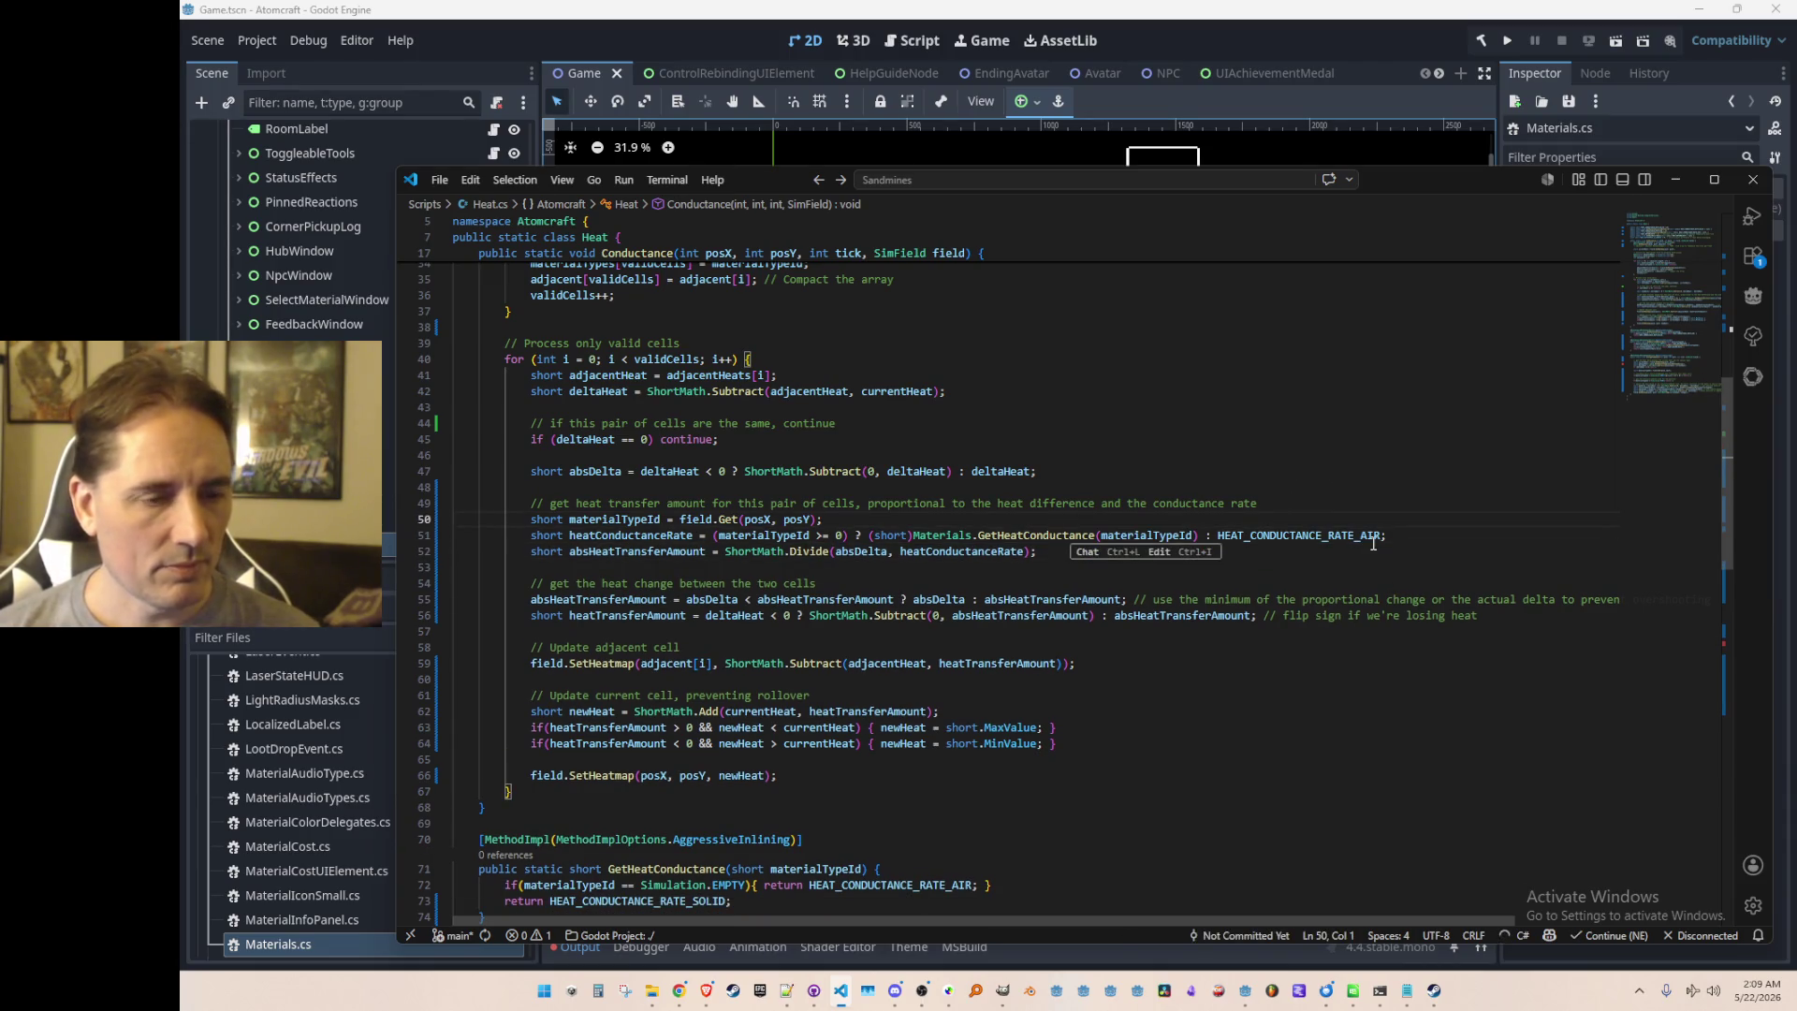
pyautogui.click(1360, 451)
pyautogui.click(1492, 47)
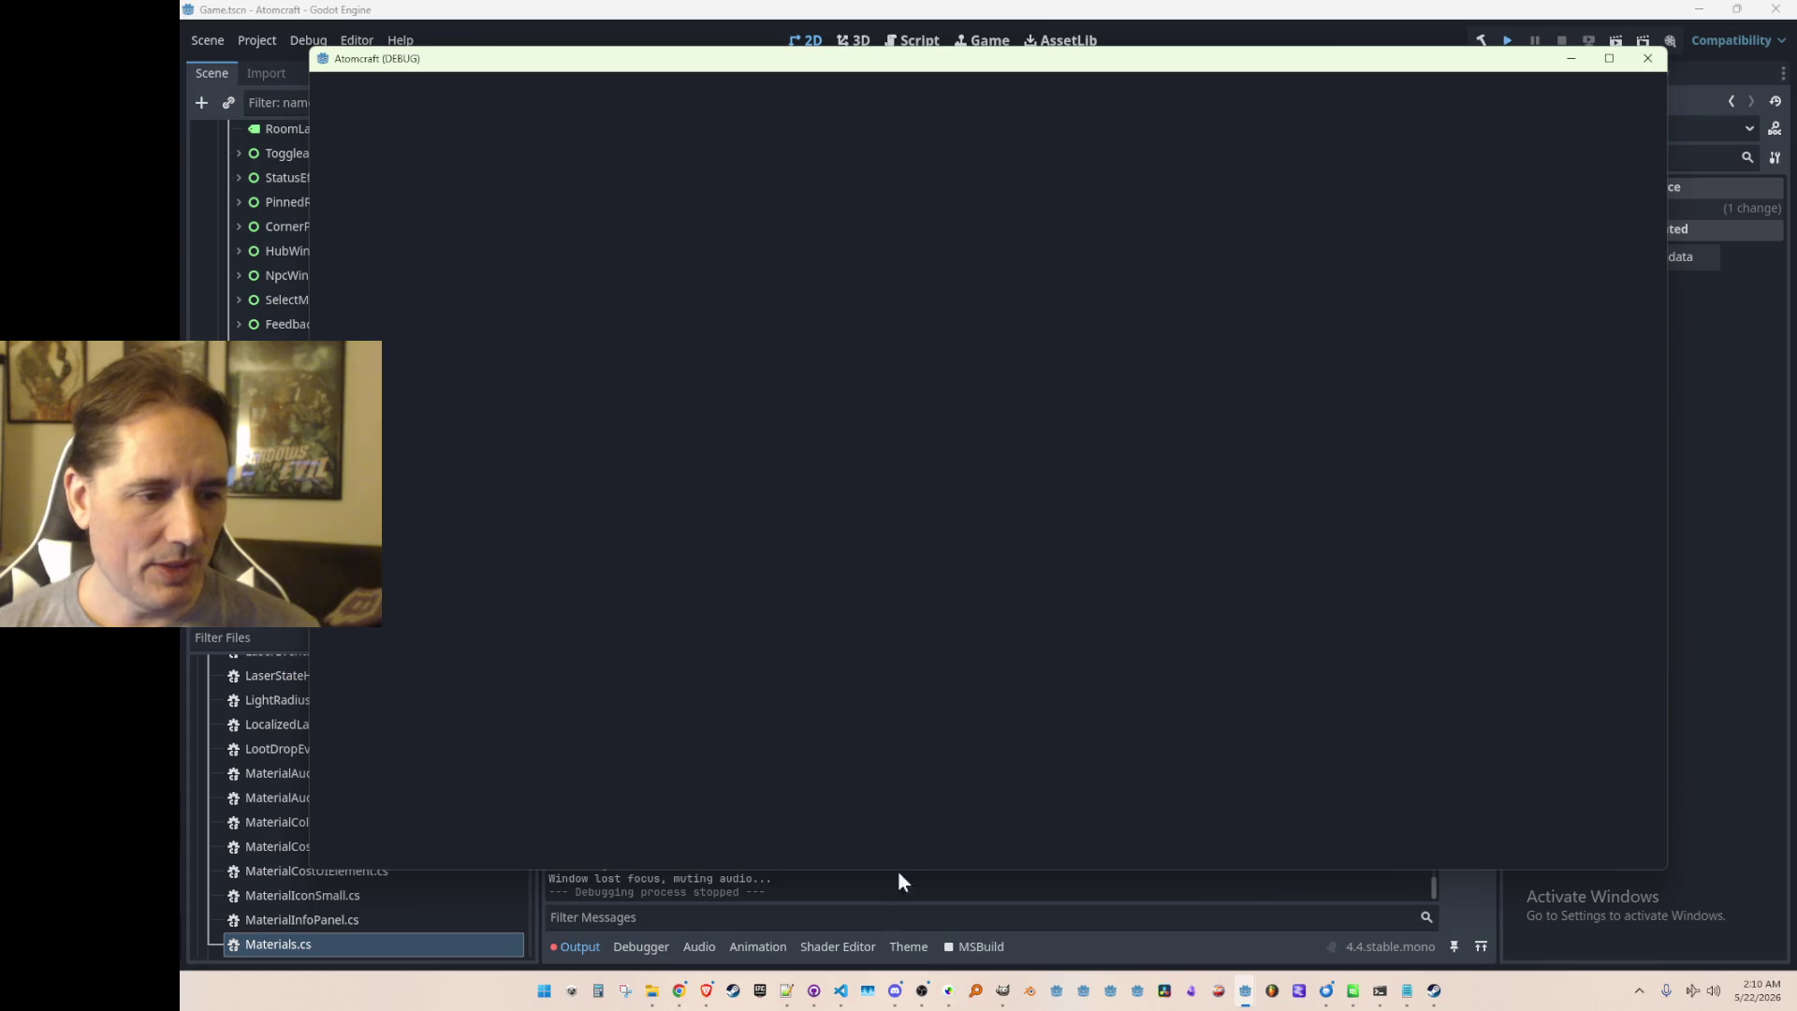
# Step: Comment out Heat.cs's local GetHeatConductance helper and return to the call on line 51
pyautogui.click(836, 994)
pyautogui.doubleClick(1066, 534)
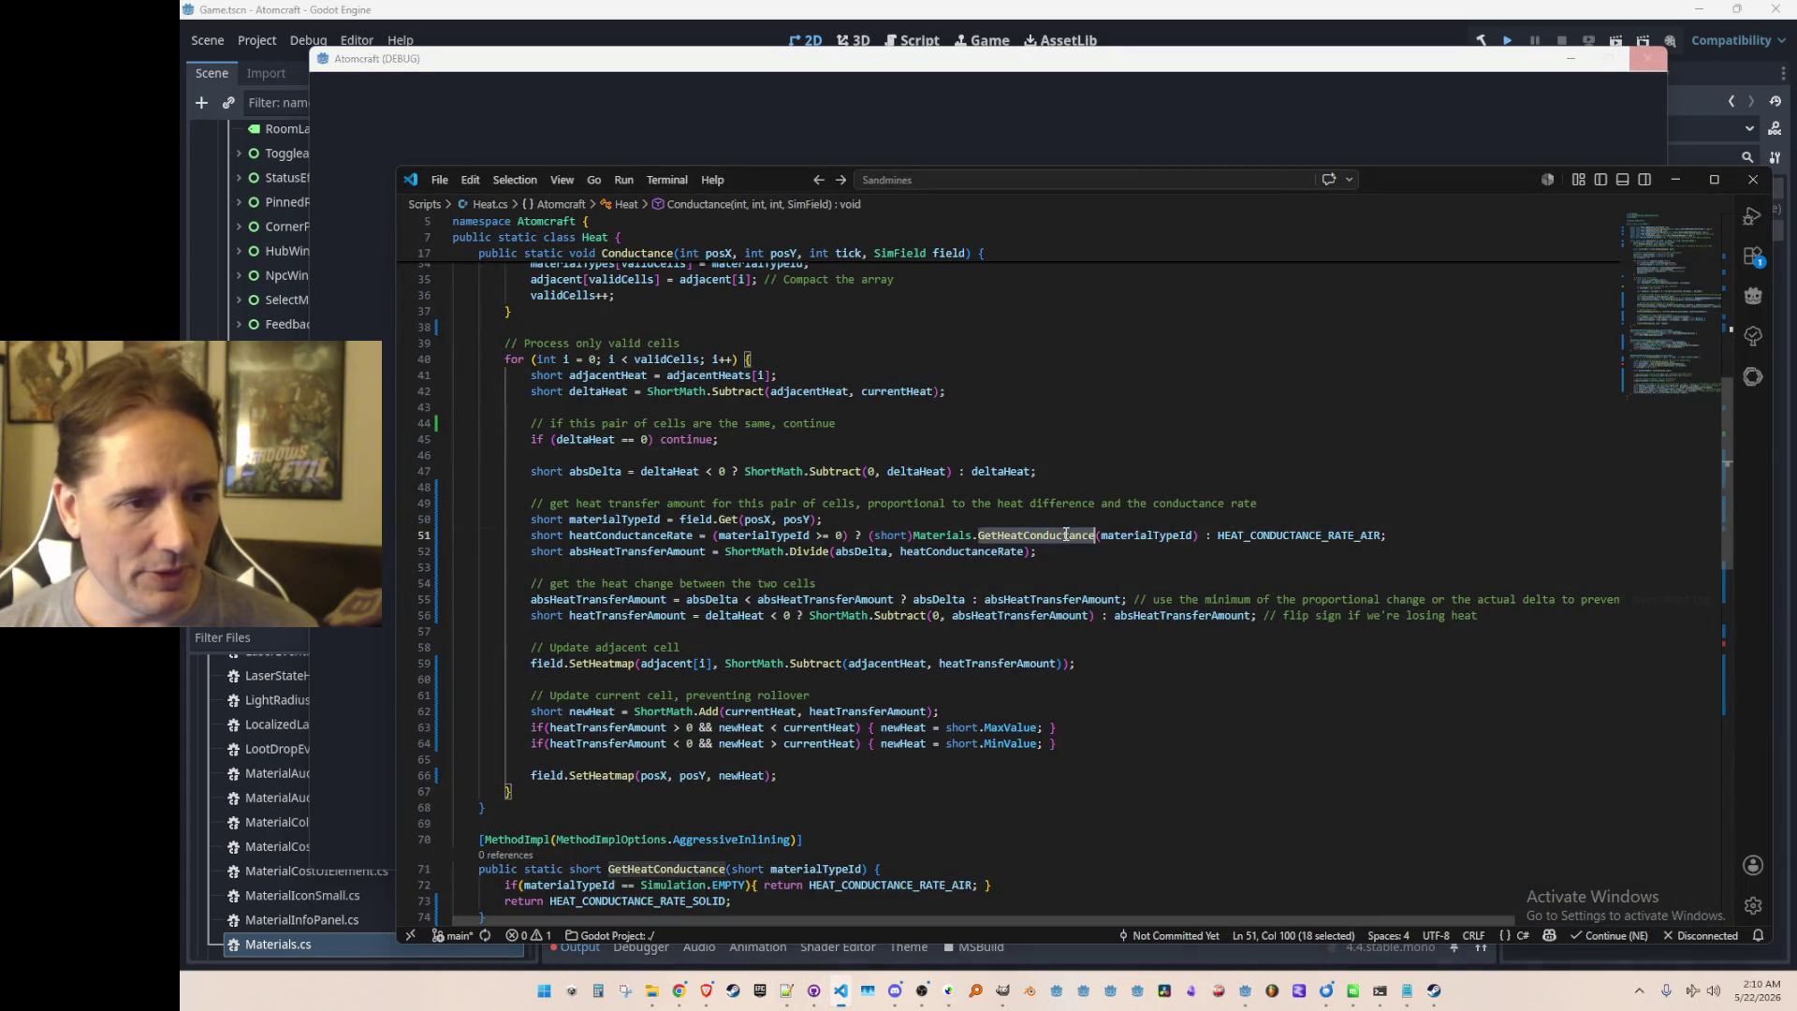
pyautogui.press('F12')
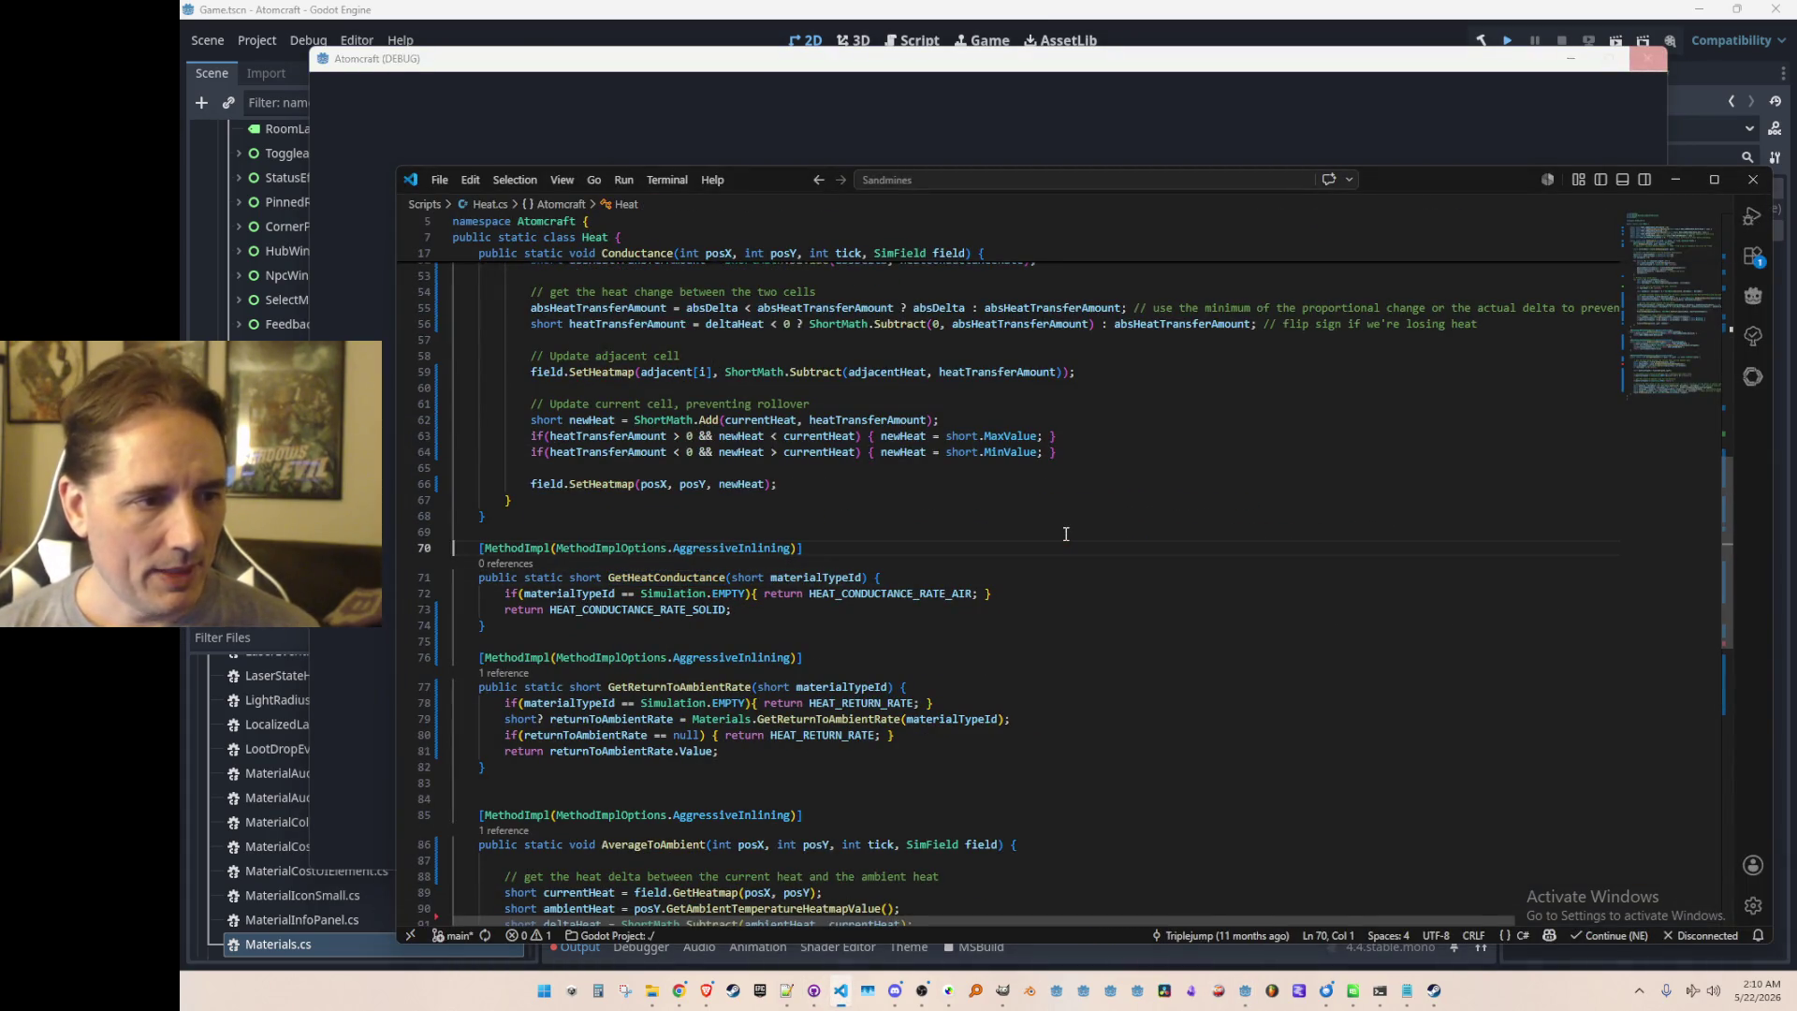
pyautogui.hotkey('shift', 'Down')
pyautogui.hotkey('shift', 'Down')
pyautogui.hotkey('shift', 'Down')
pyautogui.hotkey('ctrl', '/')
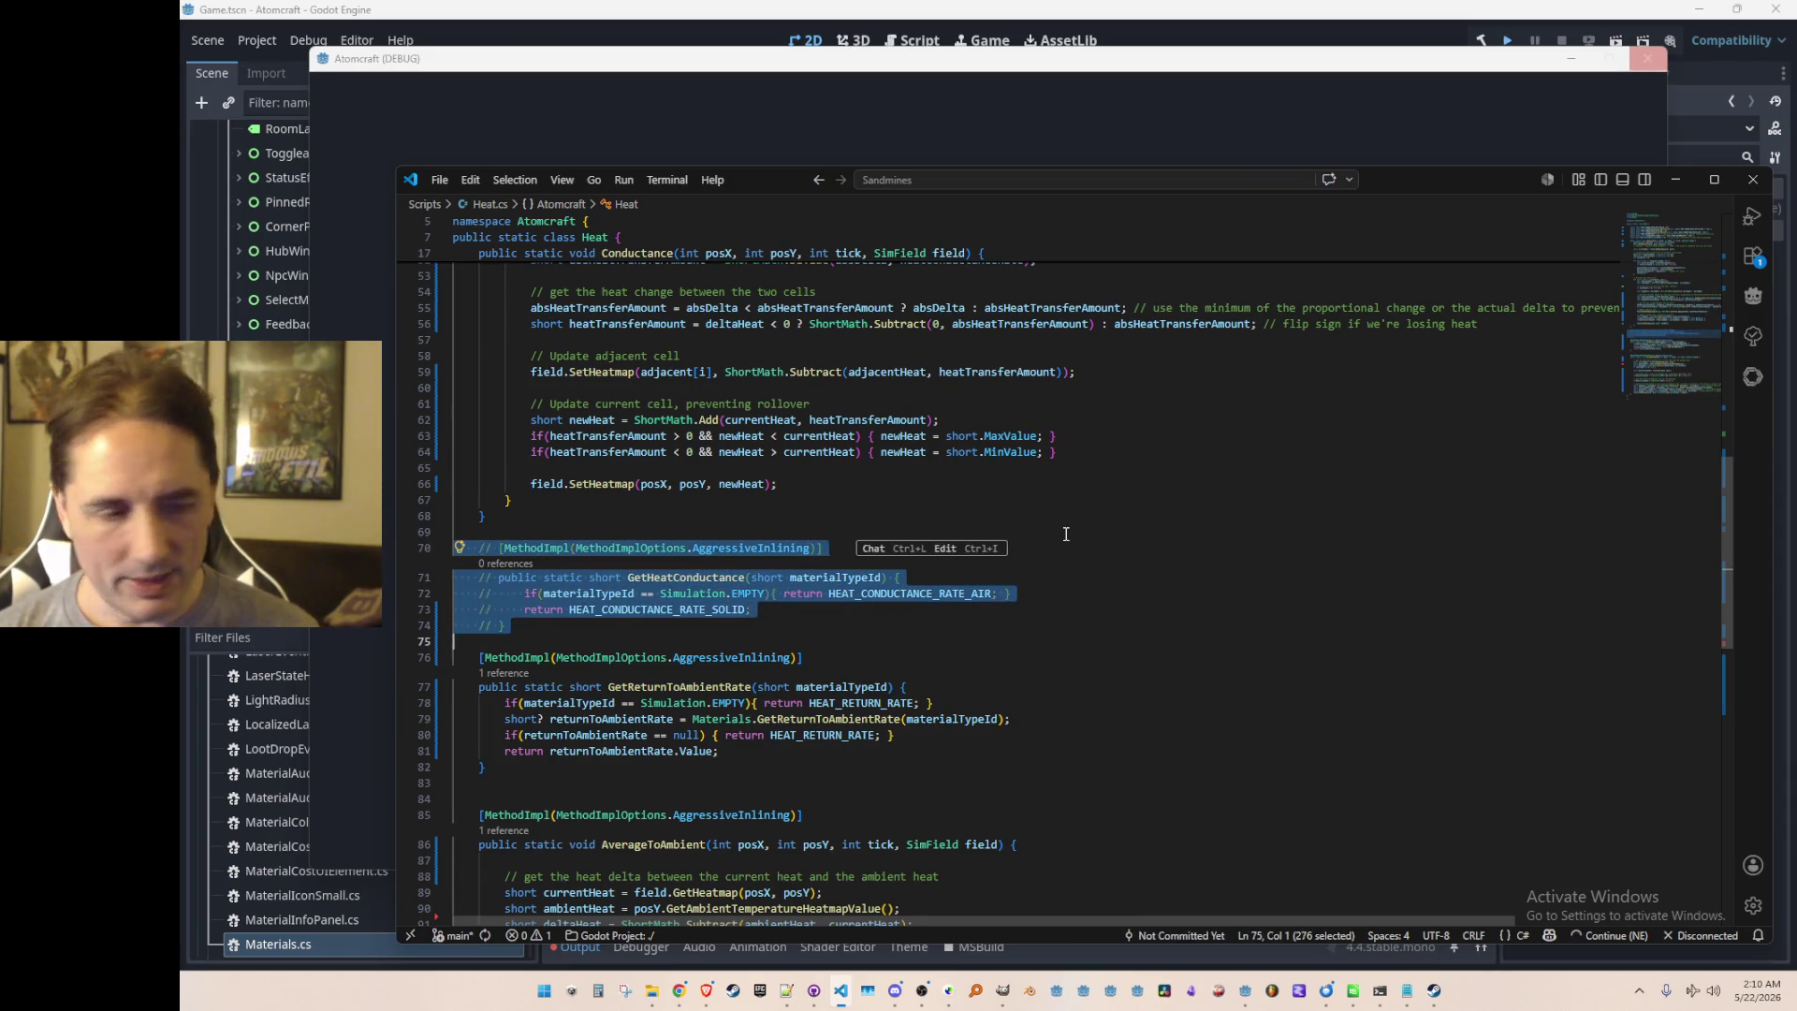
pyautogui.press('Up')
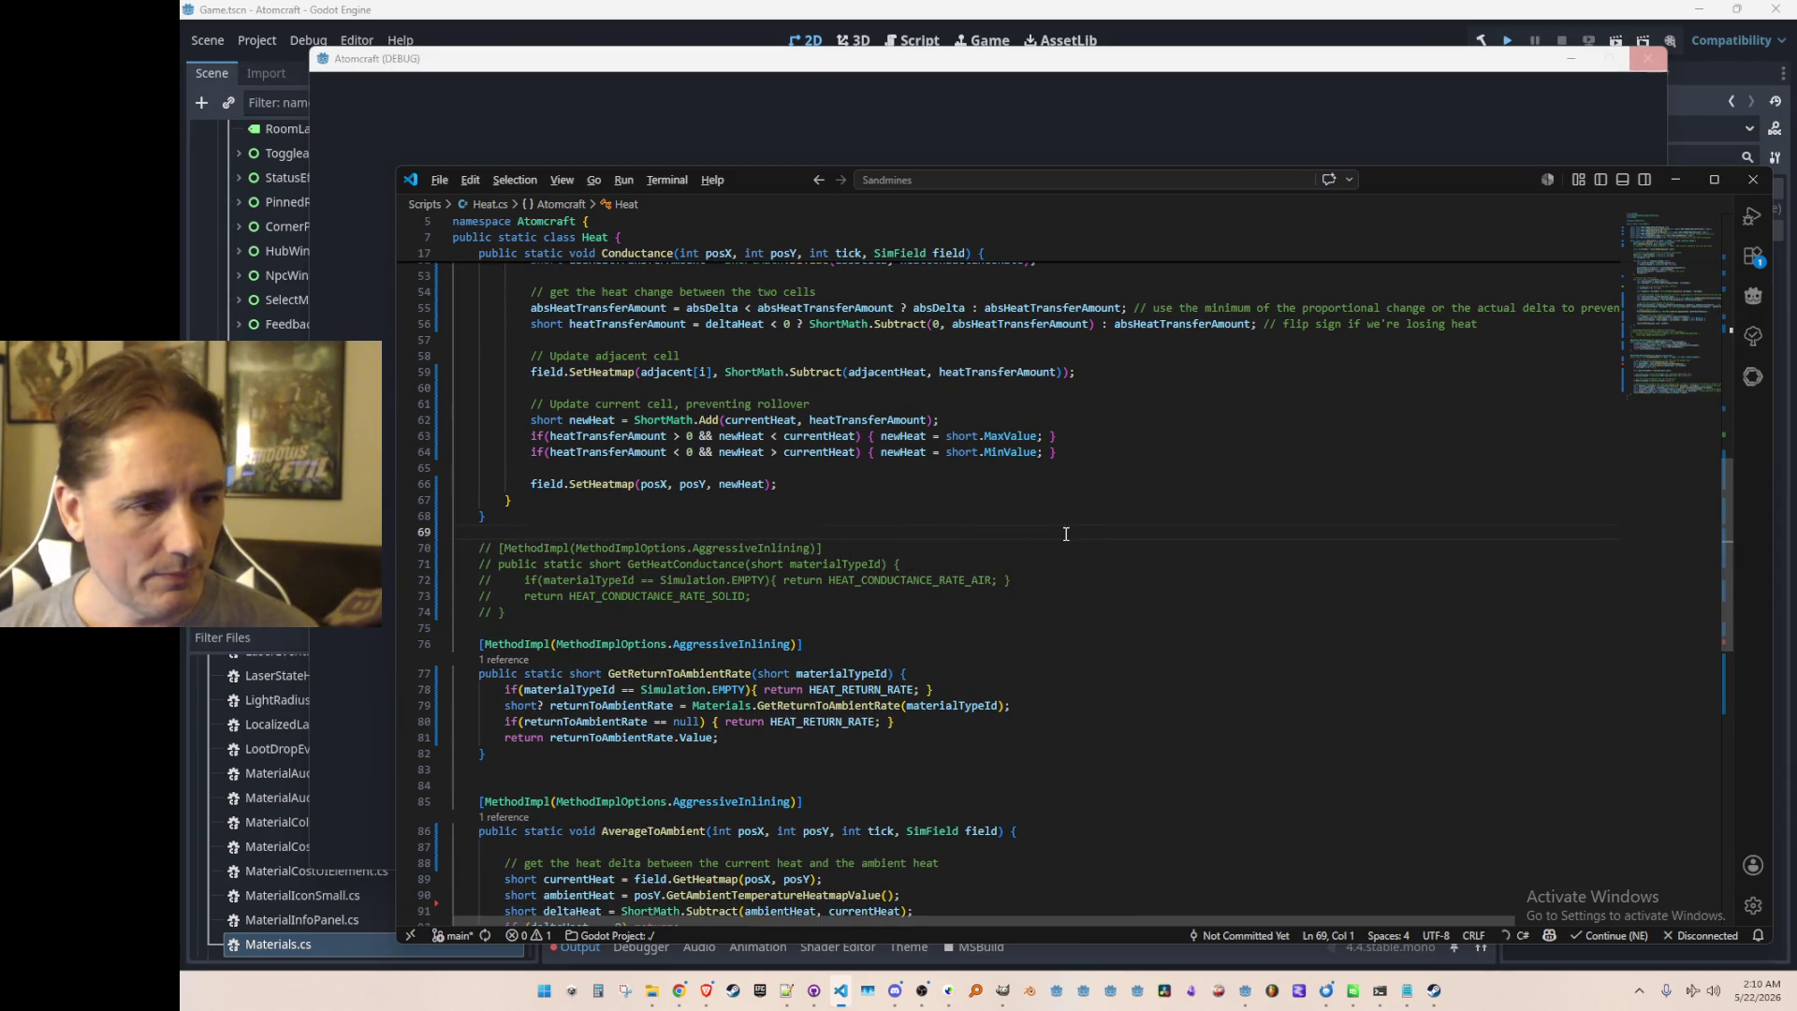
pyautogui.hotkey('alt', 'Left')
pyautogui.press('Home')
pyautogui.press('Home')
pyautogui.press('Down')
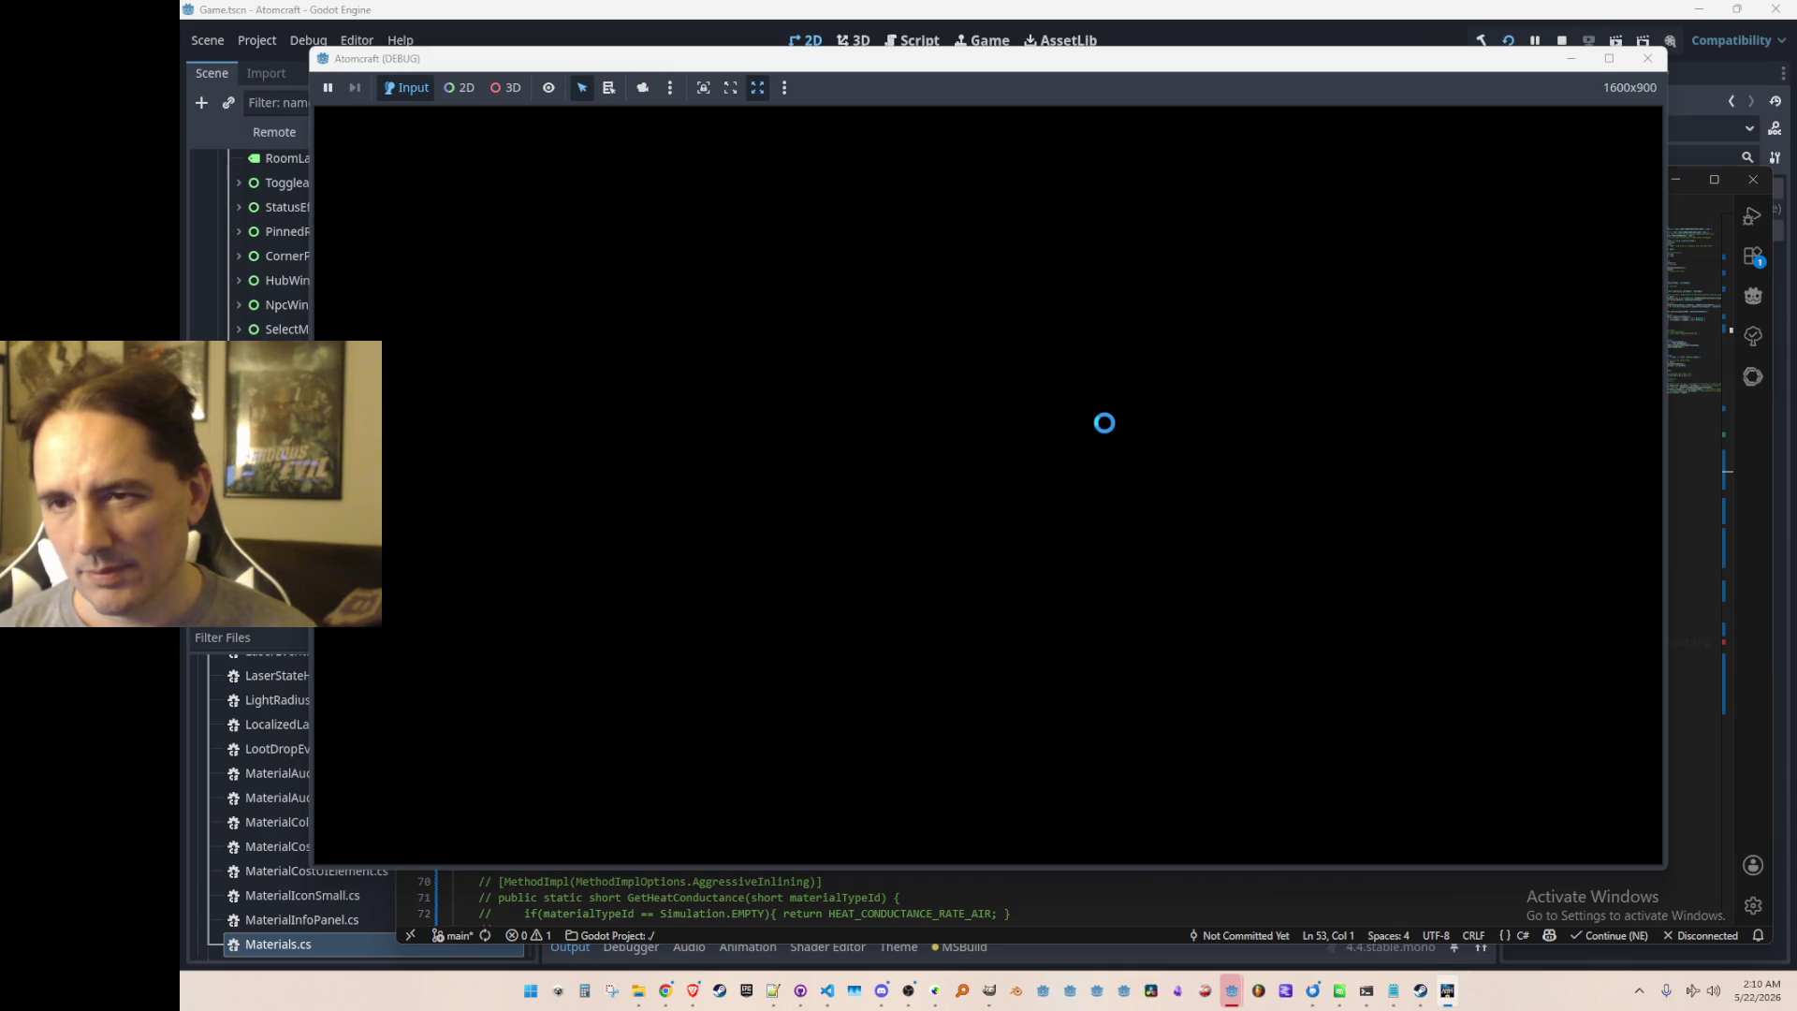
# Step: Start play with the A TEST 6 profile and load the NPC TEST H world
pyautogui.click(1072, 489)
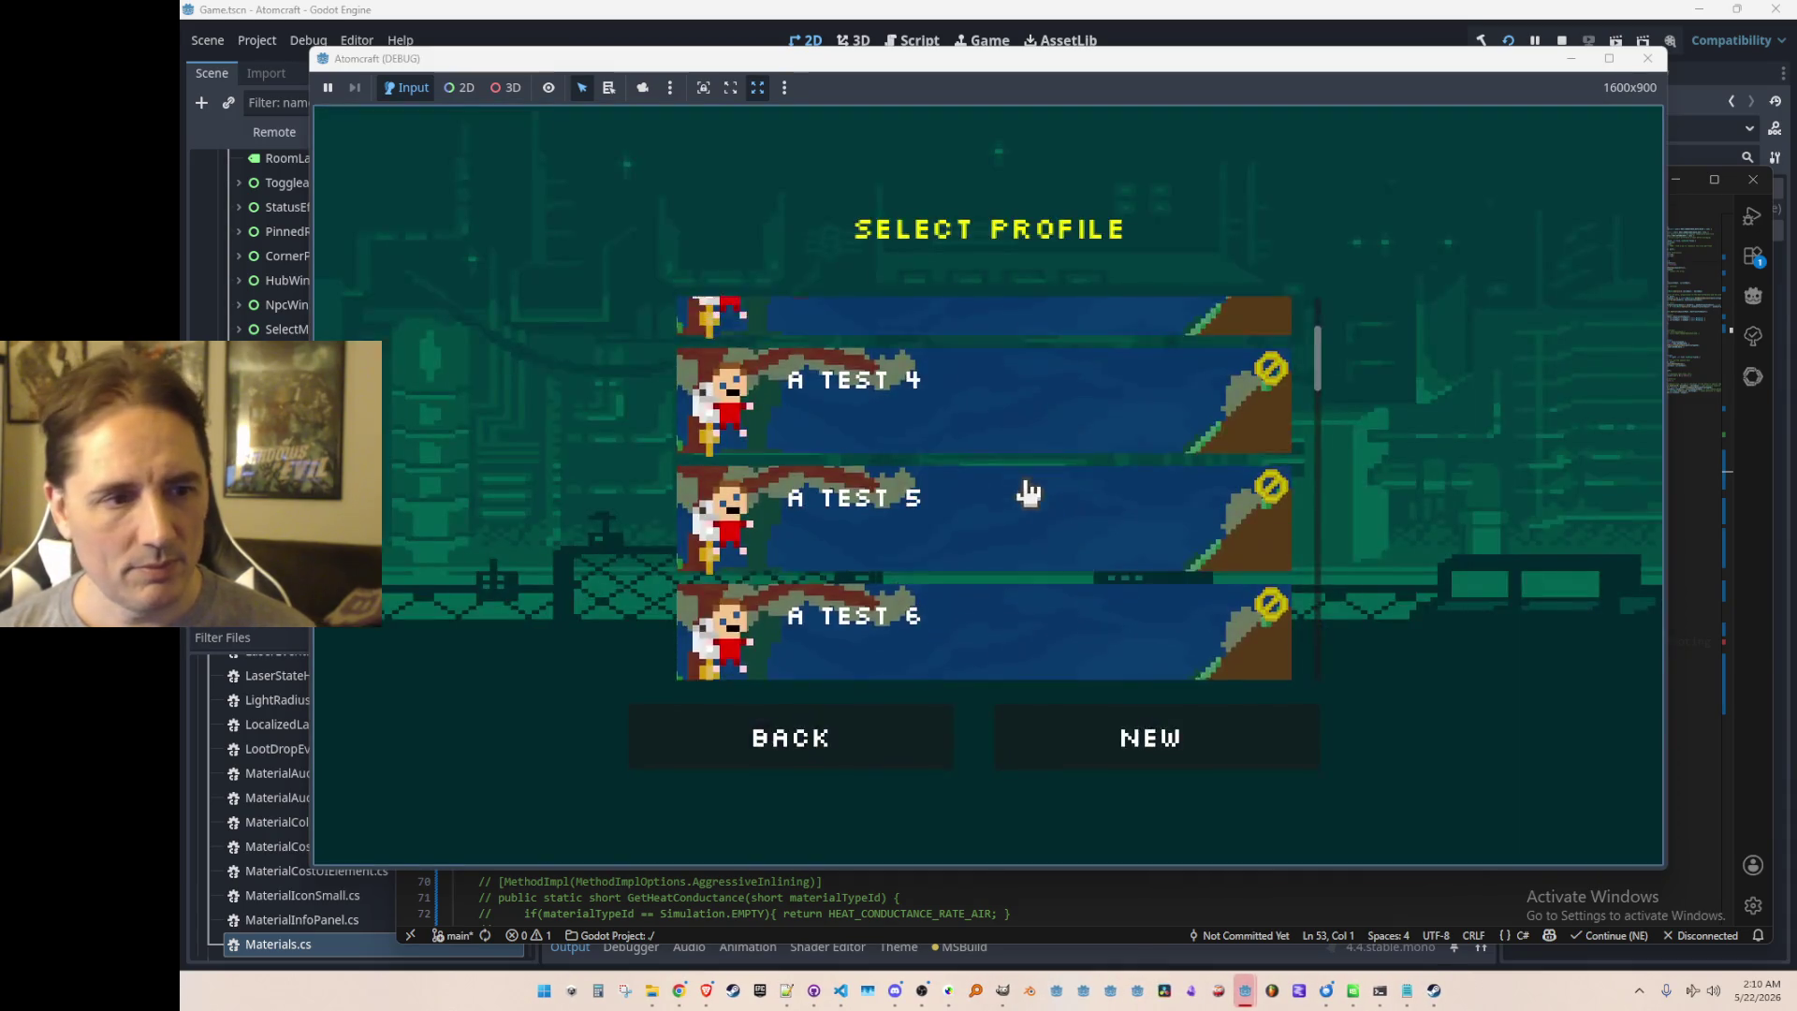
pyautogui.click(1050, 607)
pyautogui.scroll(-10, 1048, 524)
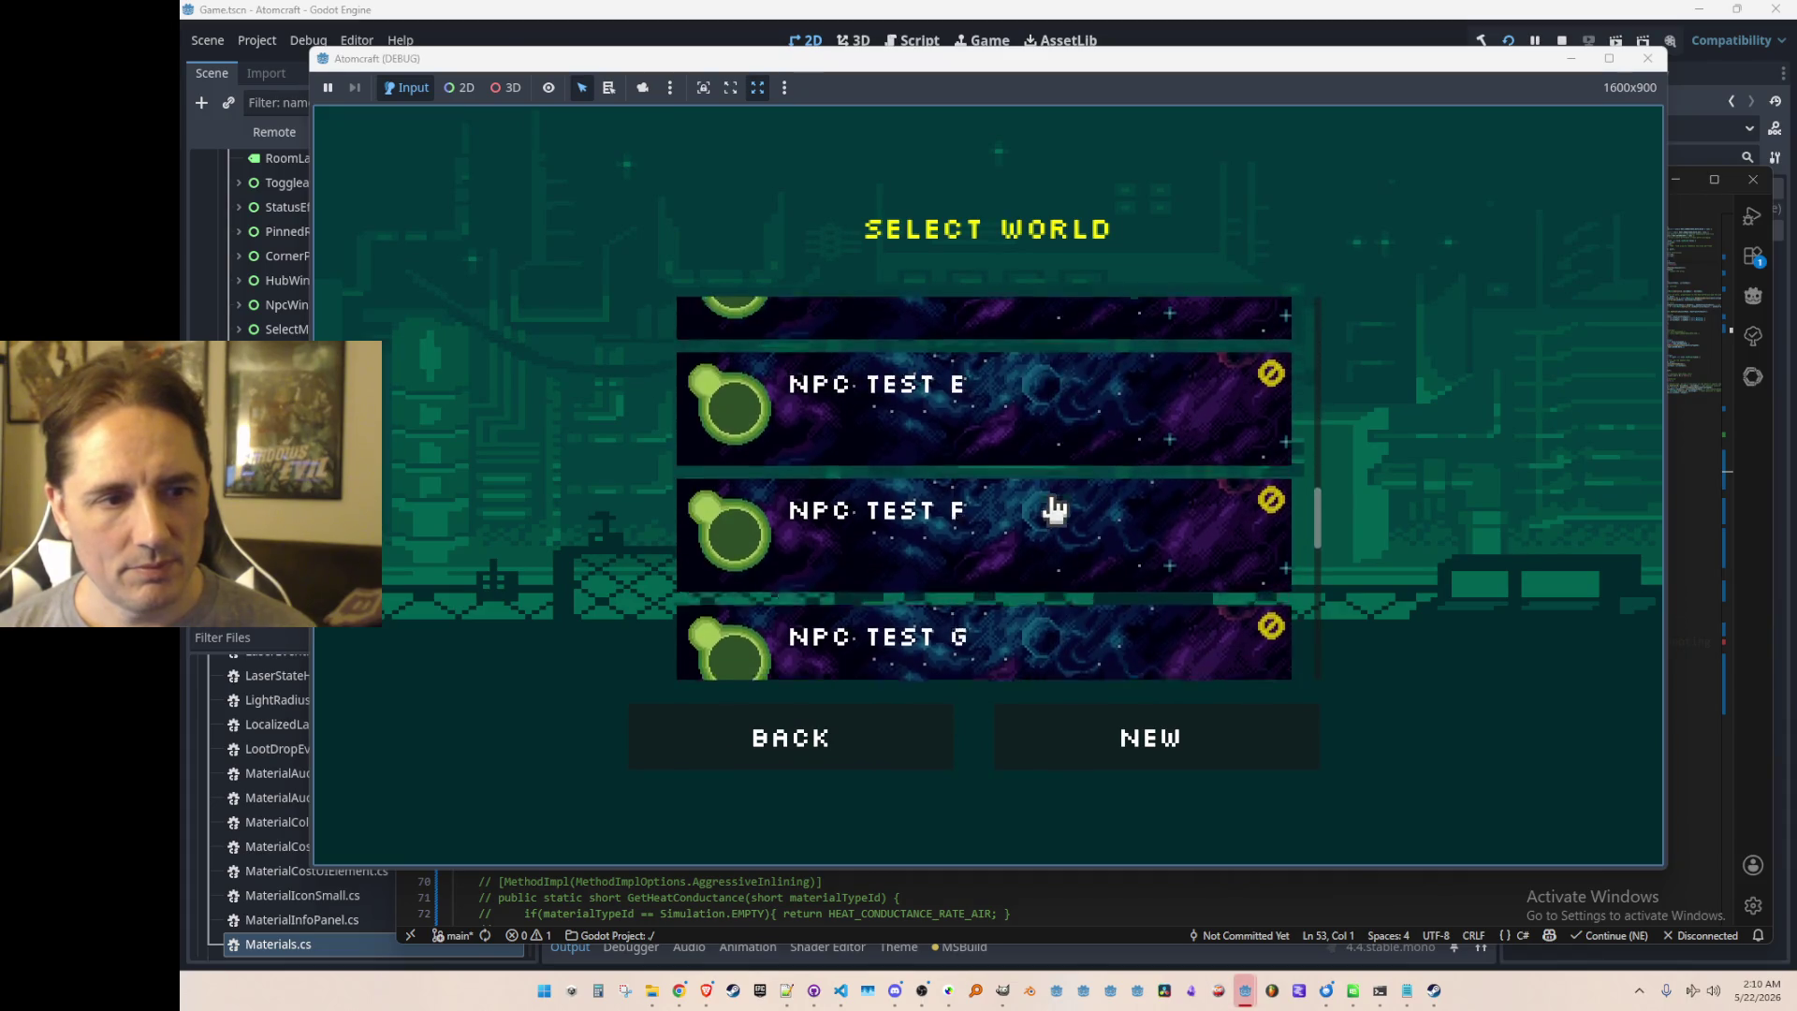
pyautogui.click(1087, 574)
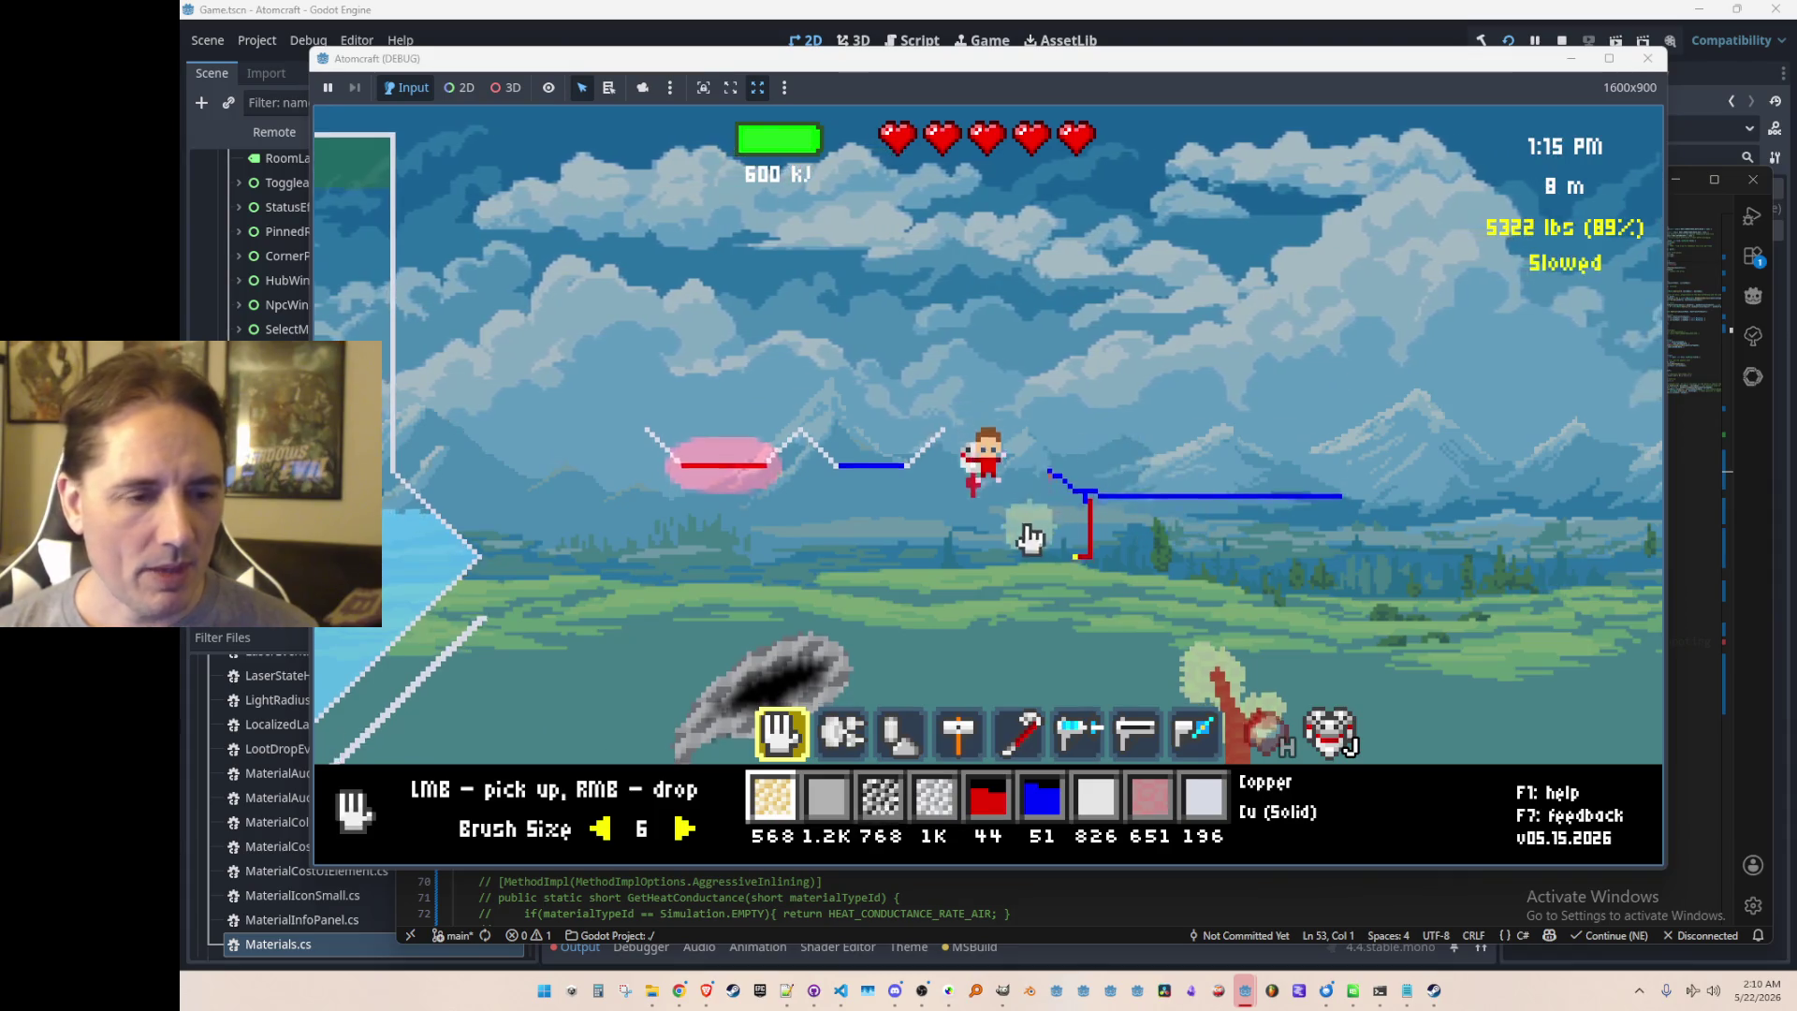
# Step: Equip the freeze ray and fire it at the water in the tank
pyautogui.press('2')
pyautogui.press('4')
pyautogui.press('6')
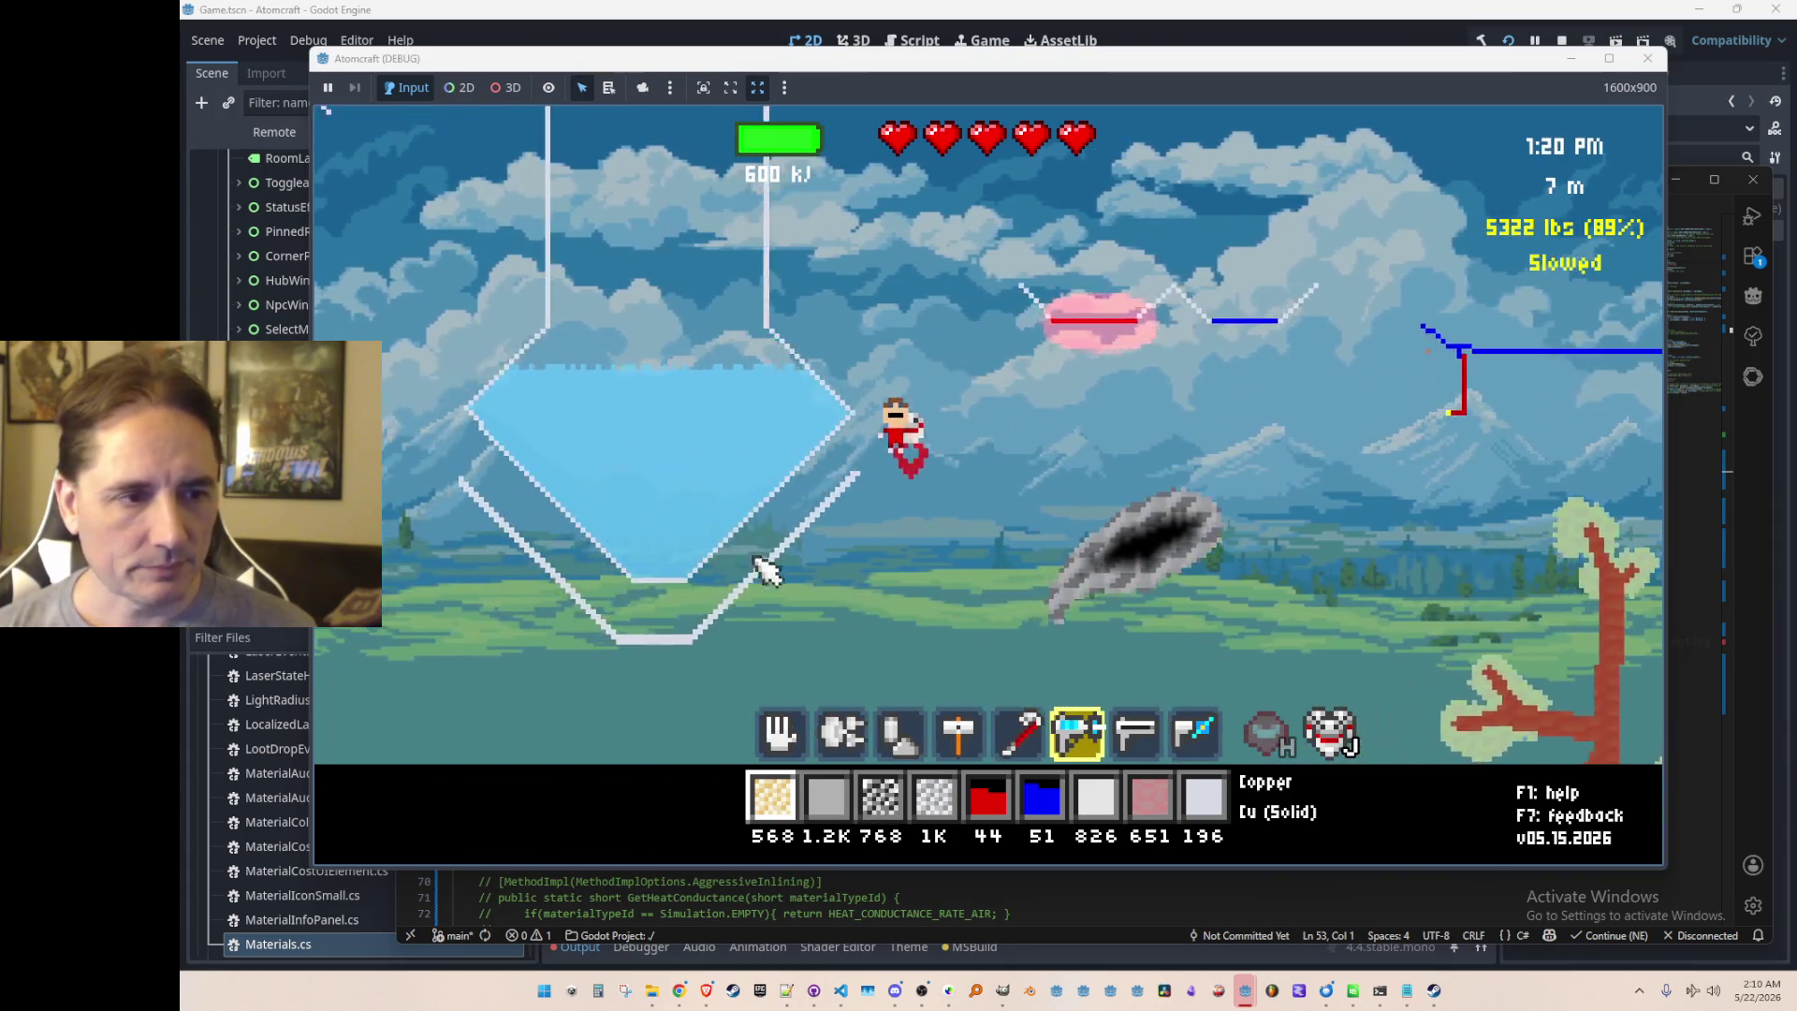
pyautogui.moveTo(756, 547)
pyautogui.mouseDown()
pyautogui.moveTo(749, 585)
pyautogui.moveTo(889, 646)
pyautogui.moveTo(847, 618)
pyautogui.moveTo(1053, 607)
pyautogui.mouseUp()
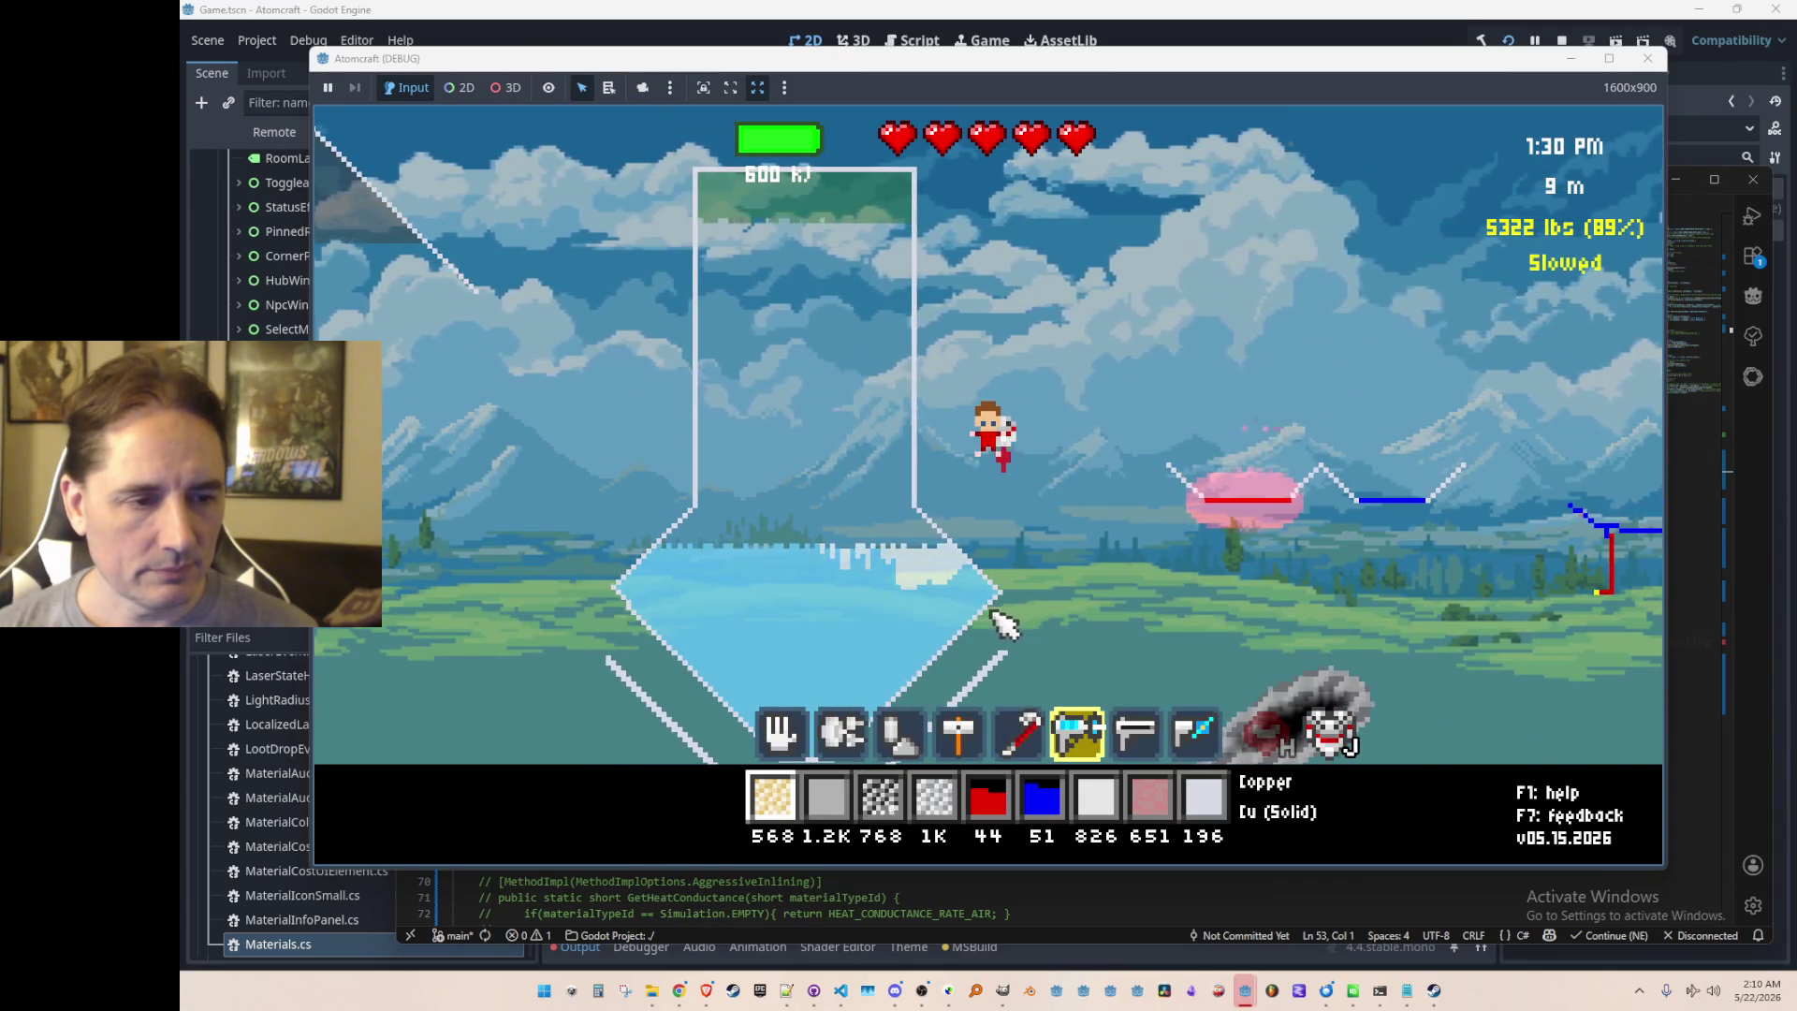
pyautogui.moveTo(974, 607)
pyautogui.moveTo(889, 599)
pyautogui.mouseDown()
pyautogui.moveTo(880, 613)
pyautogui.moveTo(922, 646)
pyautogui.mouseUp()
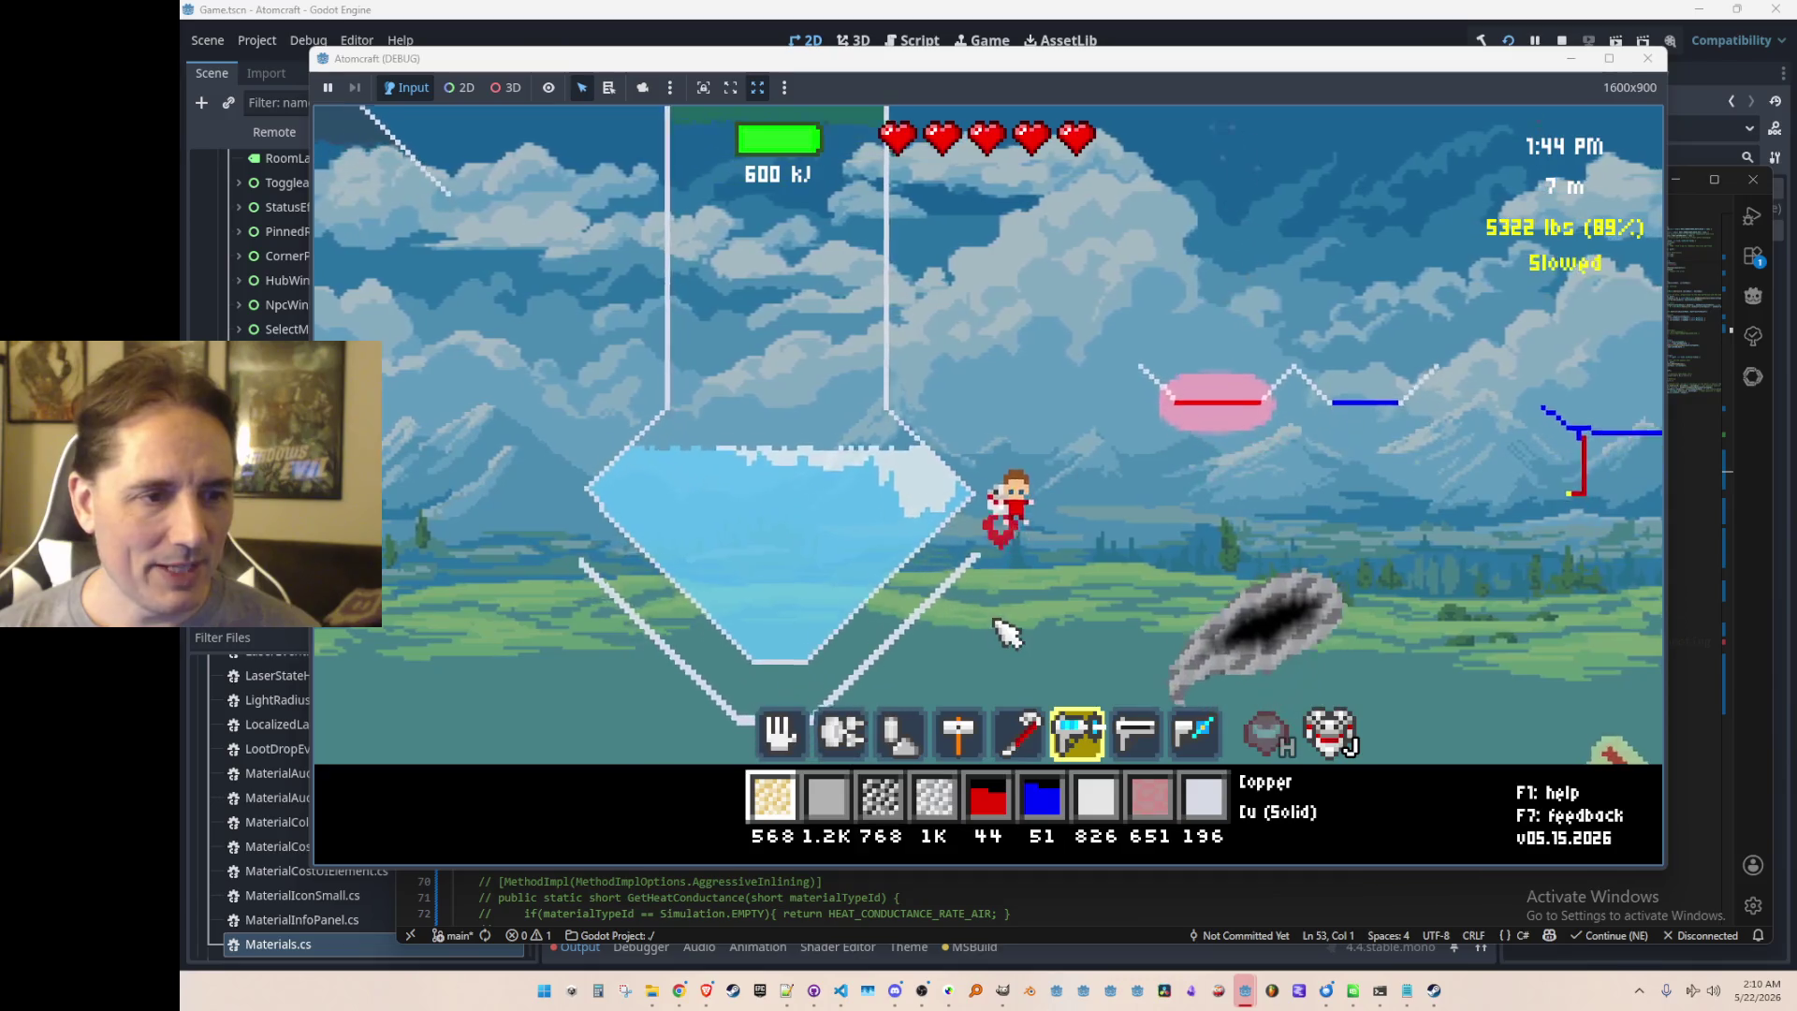
# Step: Select coal and drop piles at the tank bottom and along the ramp
pyautogui.press('7')
pyautogui.press('1')
pyautogui.scroll(-2, 954, 593)
pyautogui.press('2')
pyautogui.press('1')
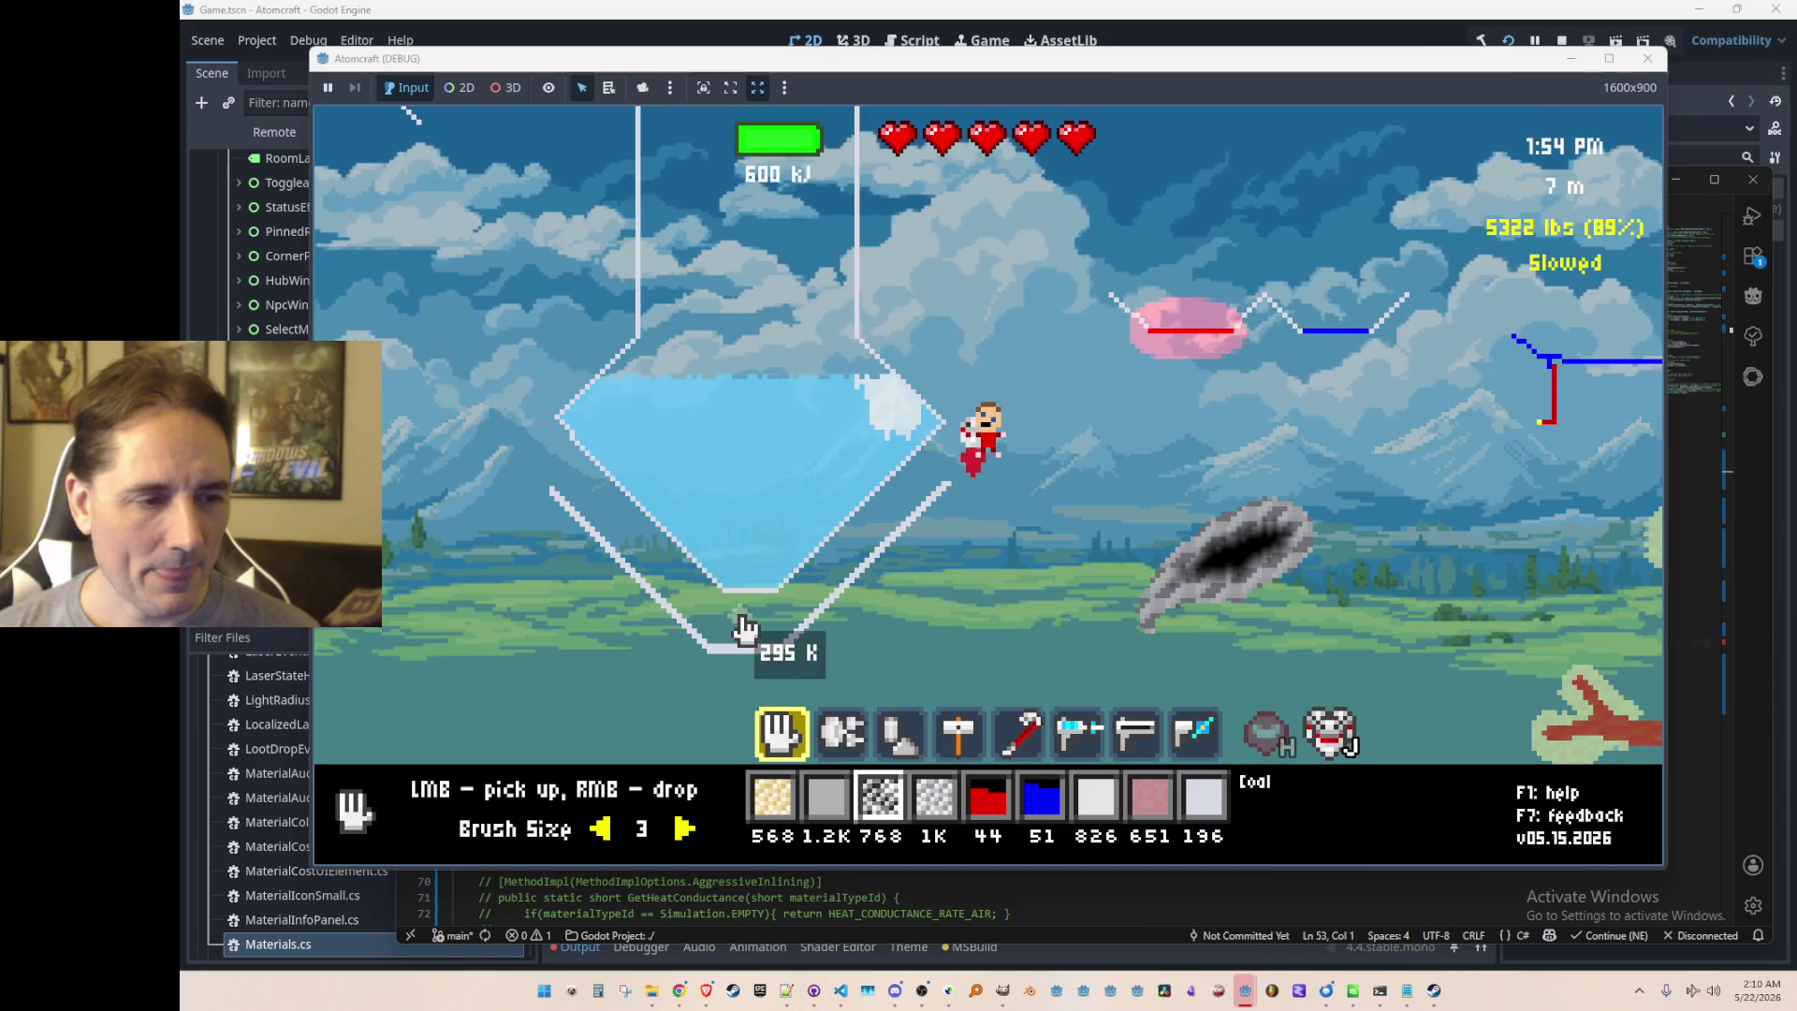
pyautogui.rightClick(749, 626)
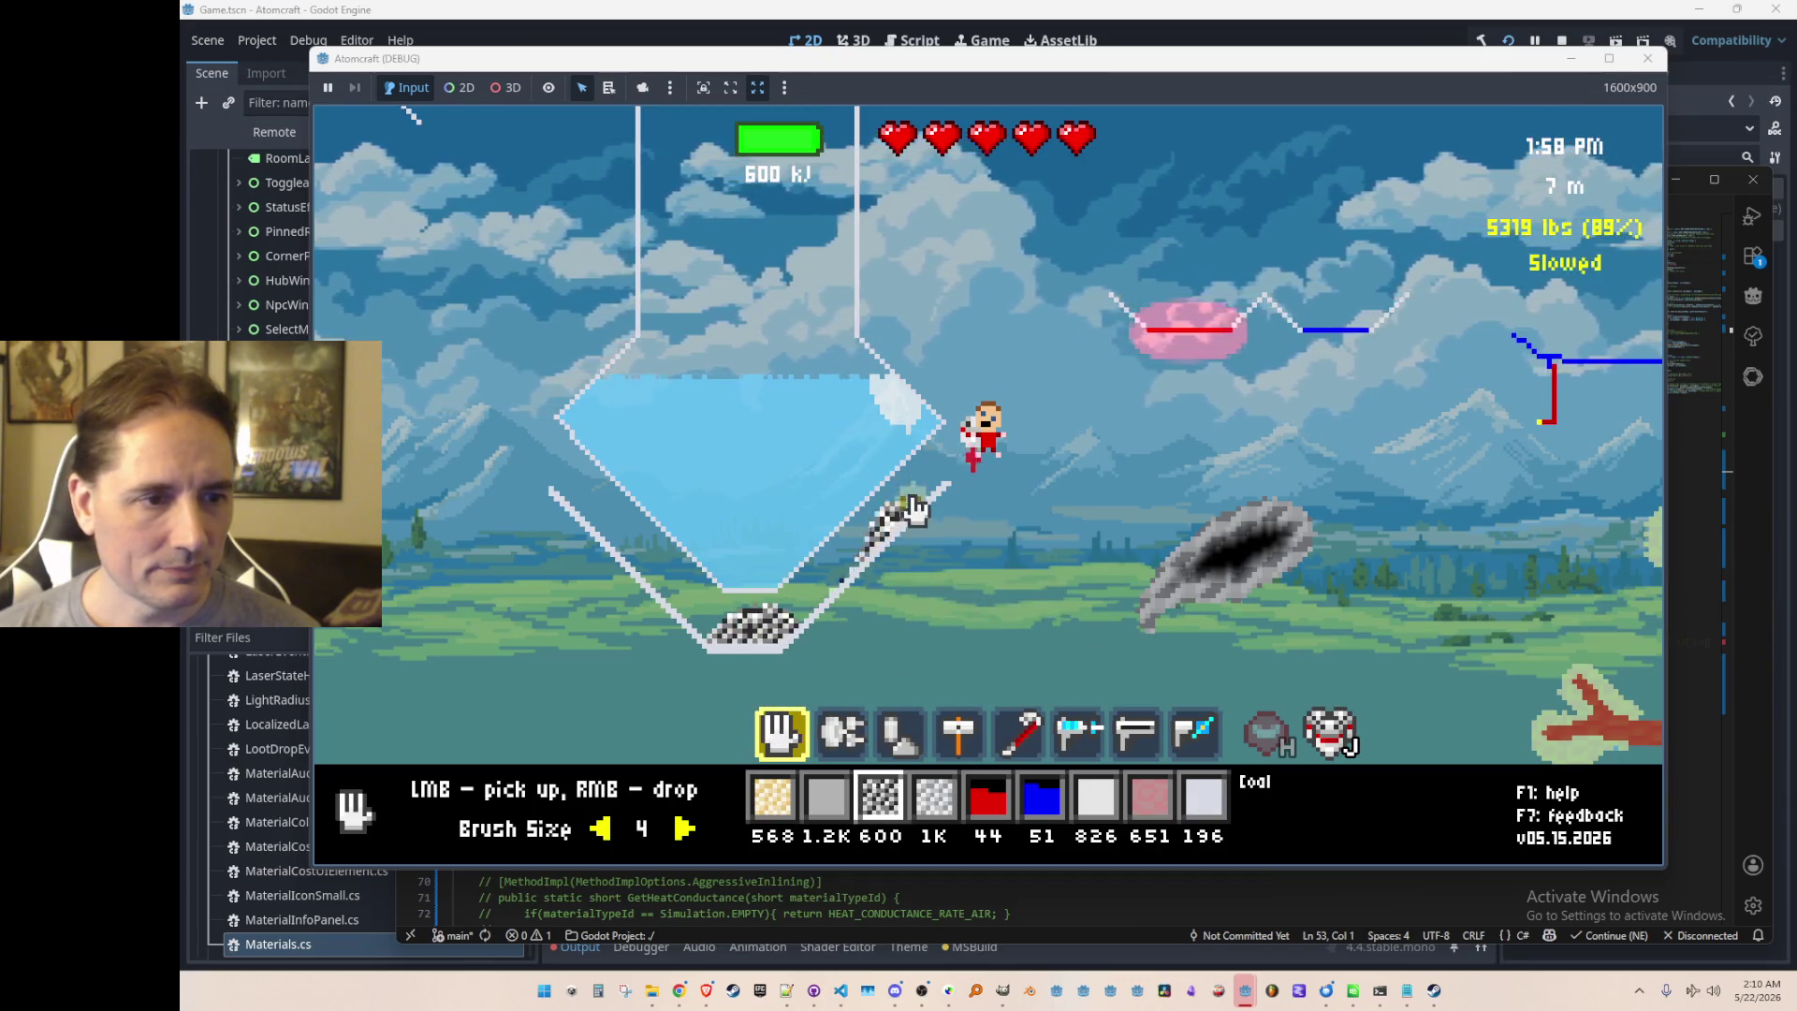
pyautogui.rightClick(835, 585)
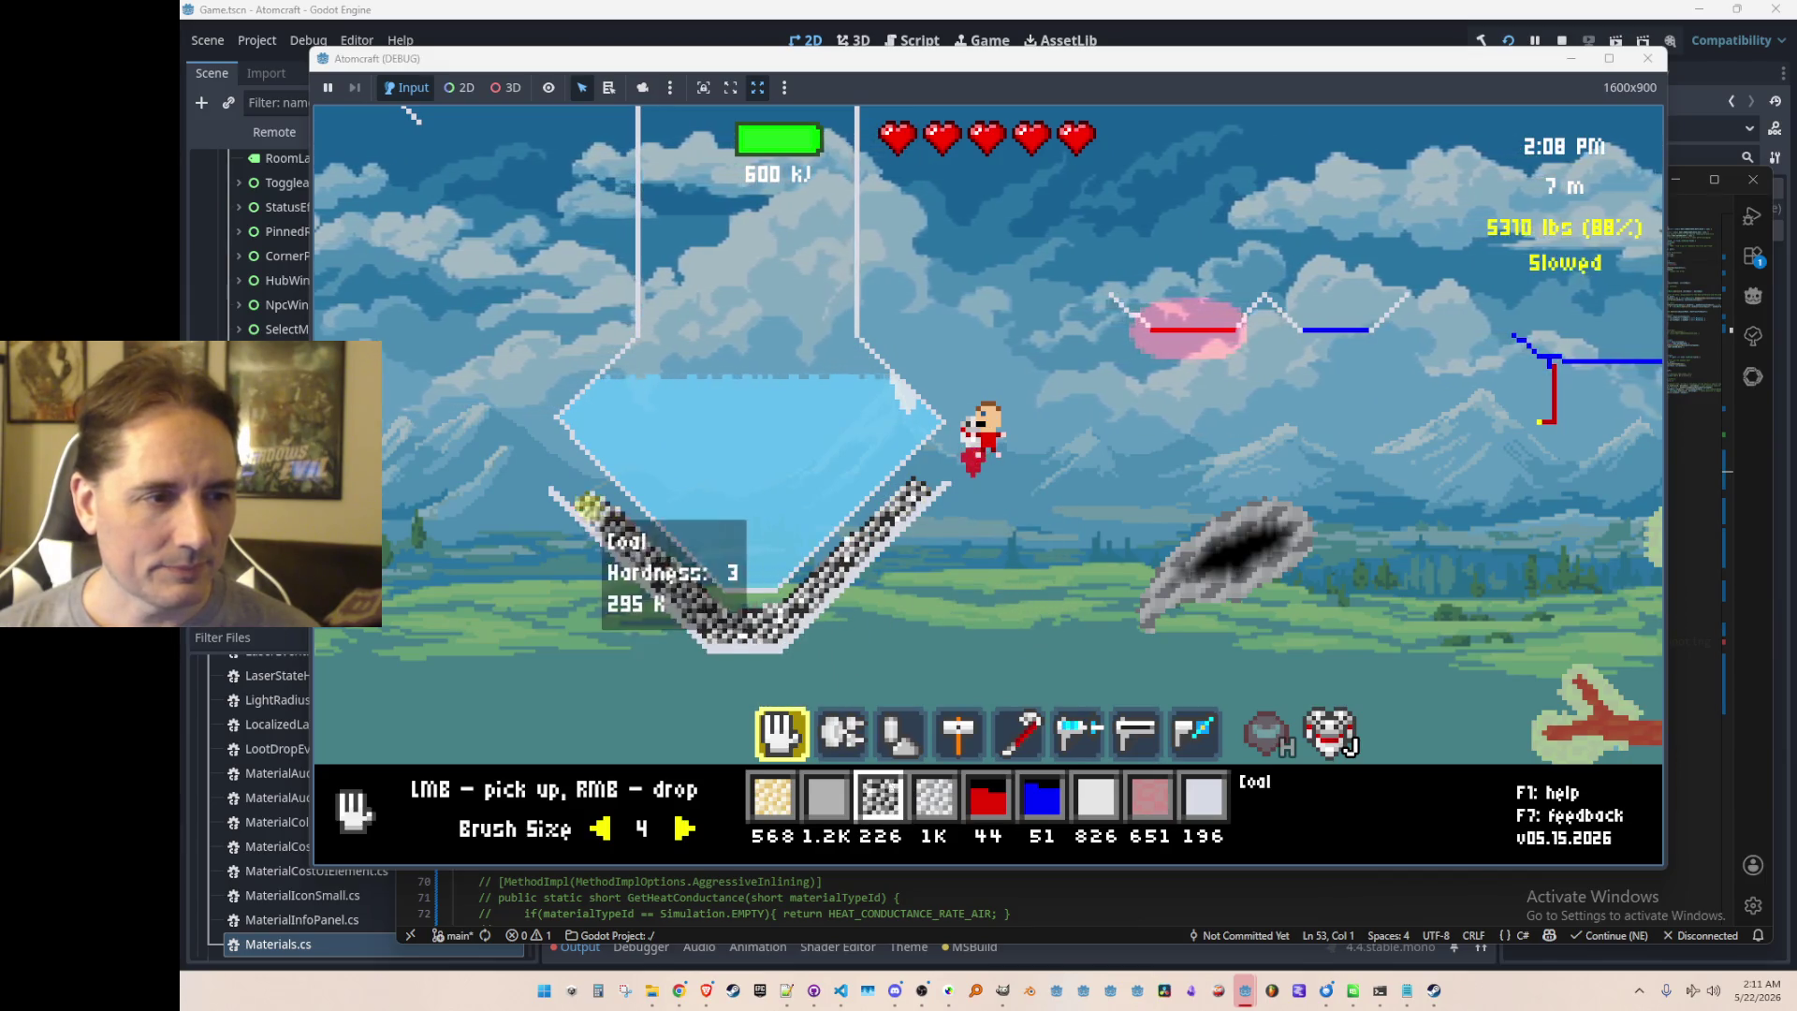
pyautogui.scroll(-4, 871, 604)
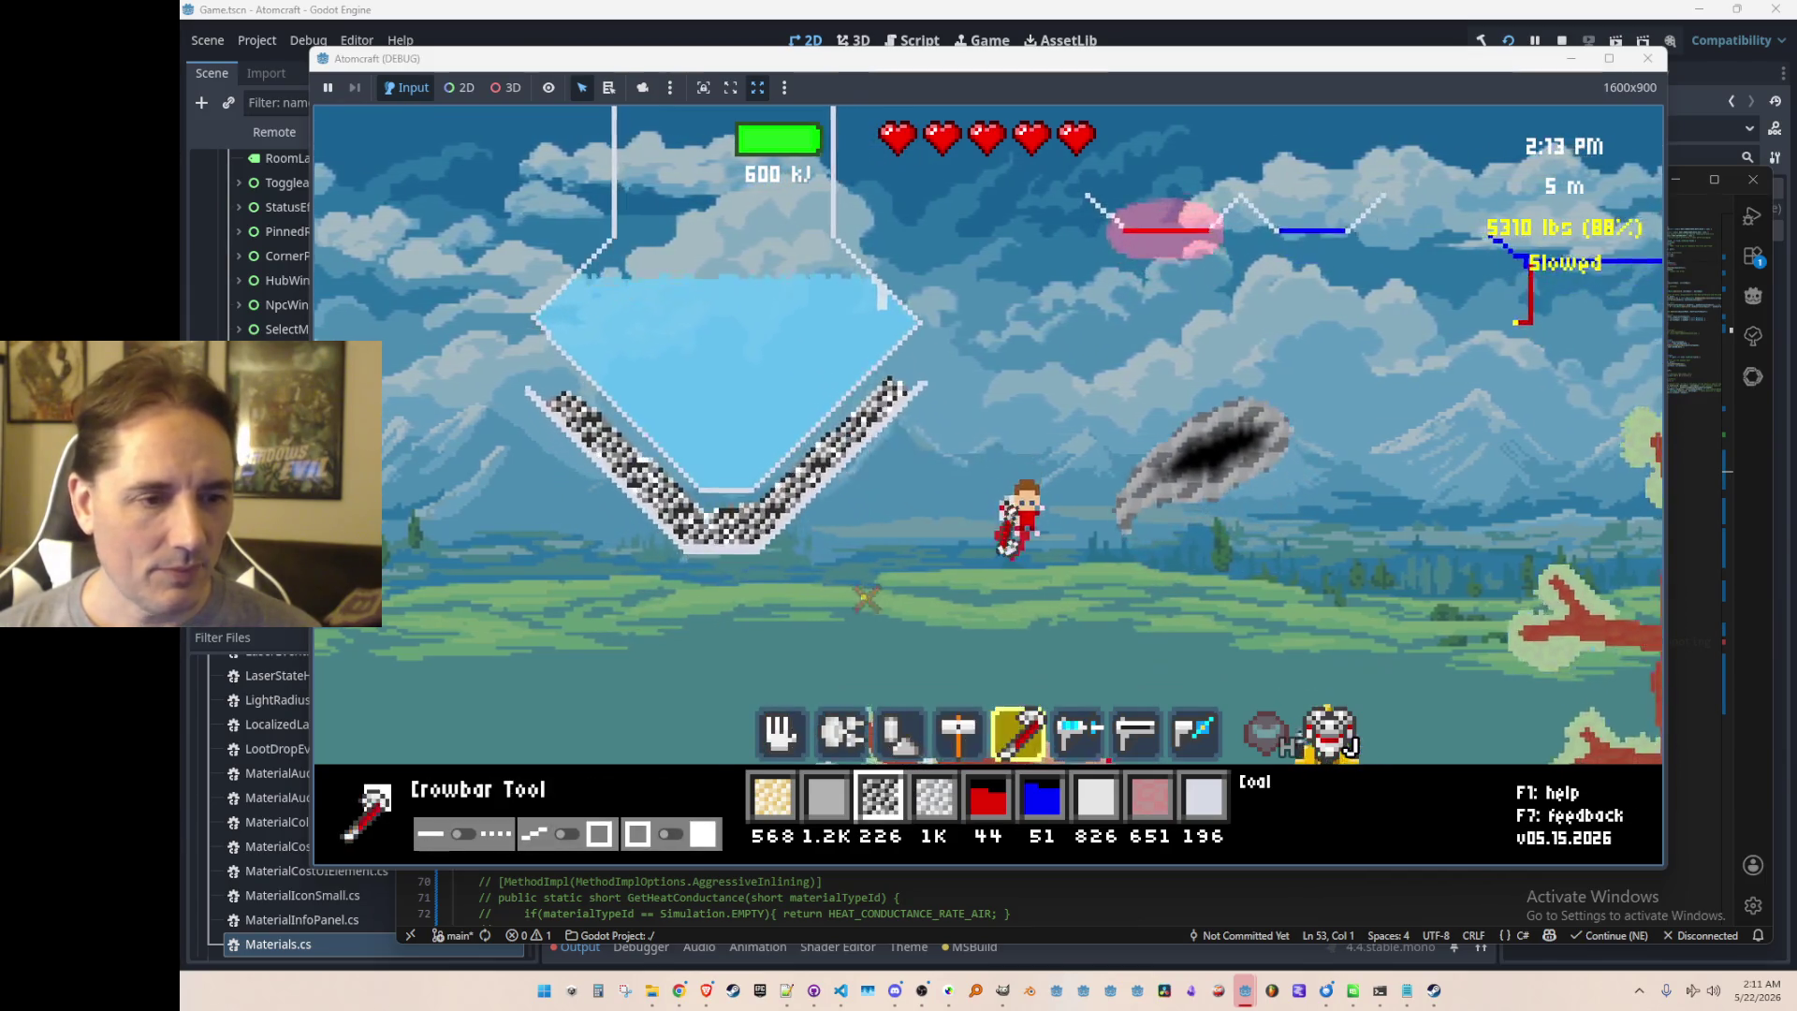
pyautogui.scroll(1, 856, 589)
pyautogui.scroll(1, 857, 590)
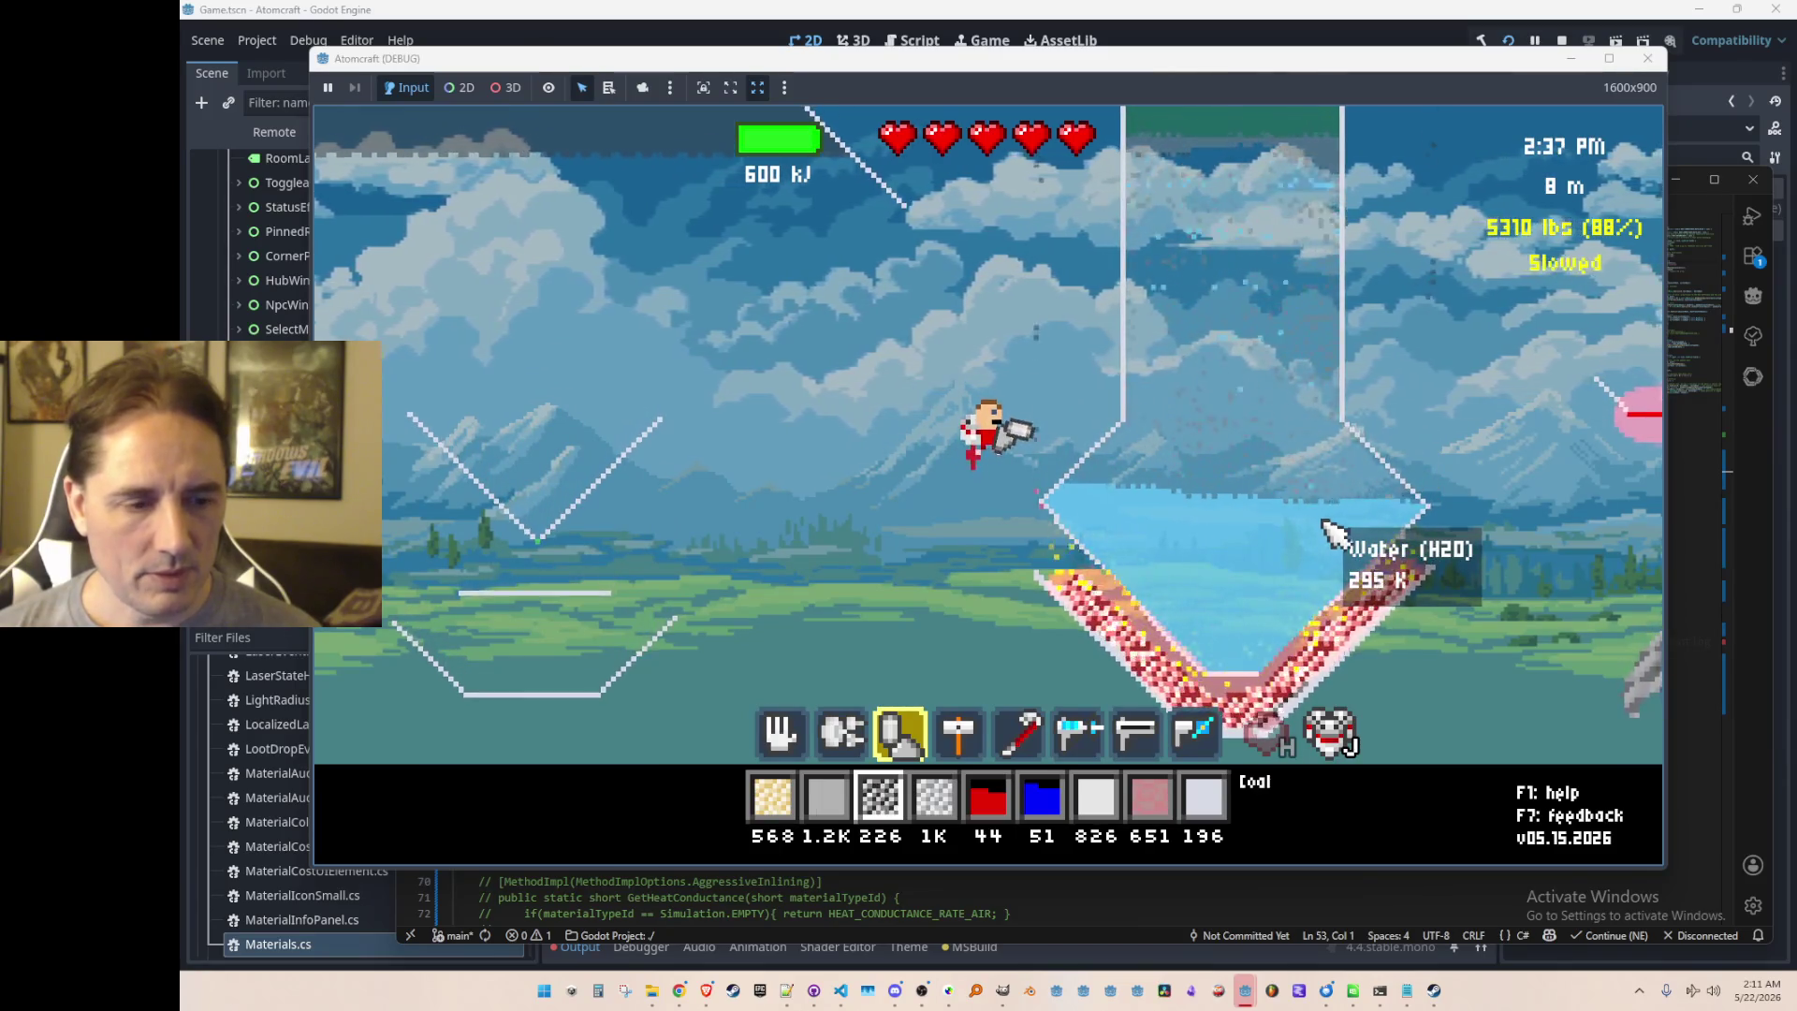
# Step: Drop two iron blobs into the water, switch to copper, and take the iron back out
pyautogui.press('4')
pyautogui.click(1245, 412)
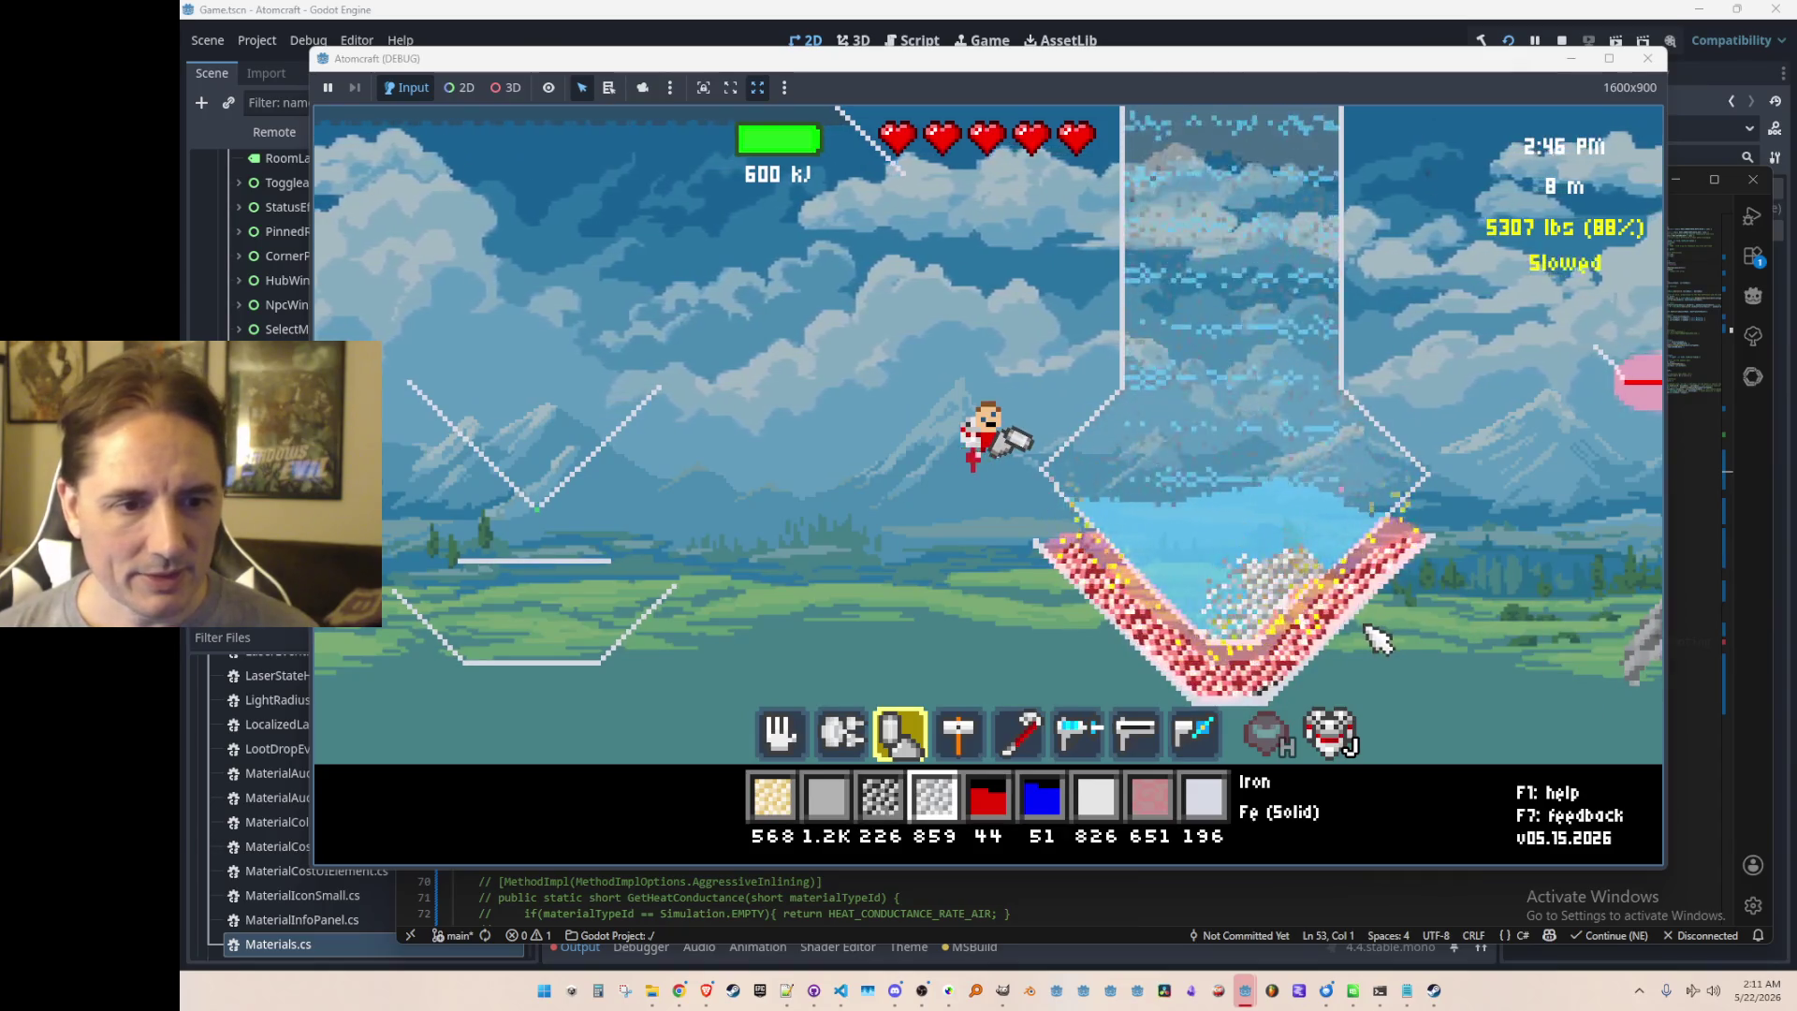
pyautogui.click(1221, 421)
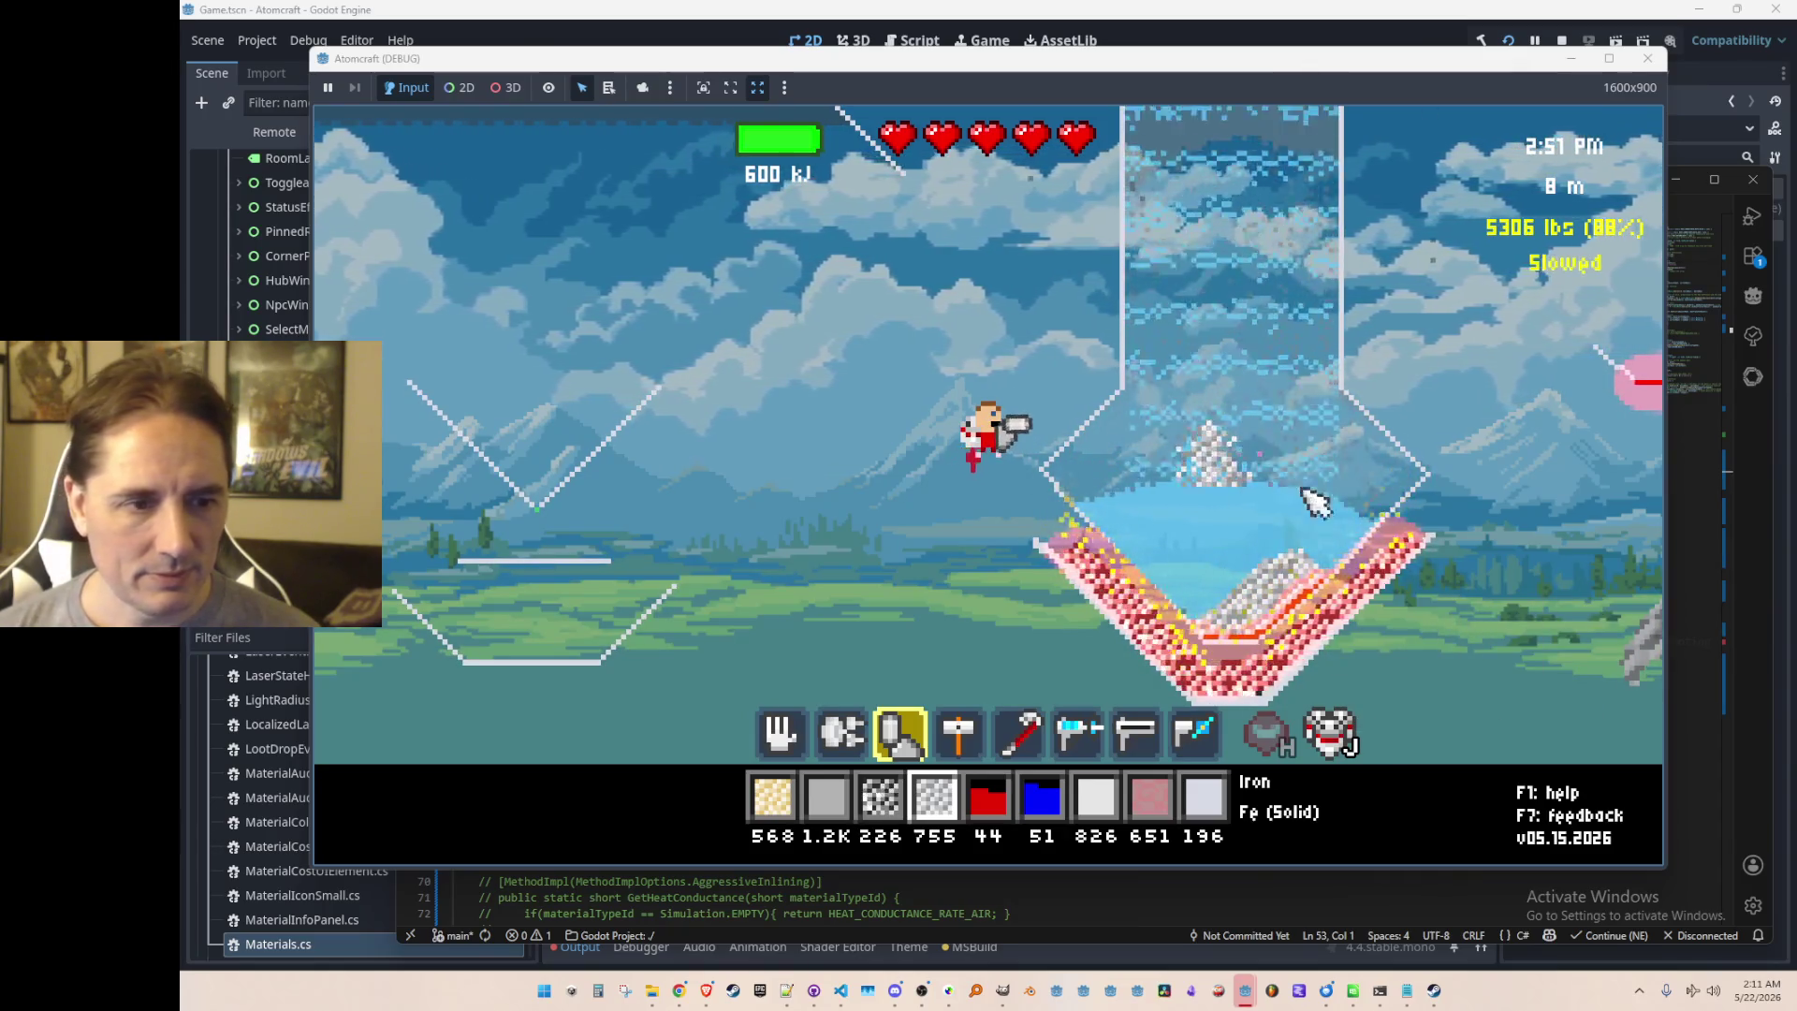
pyautogui.press('1')
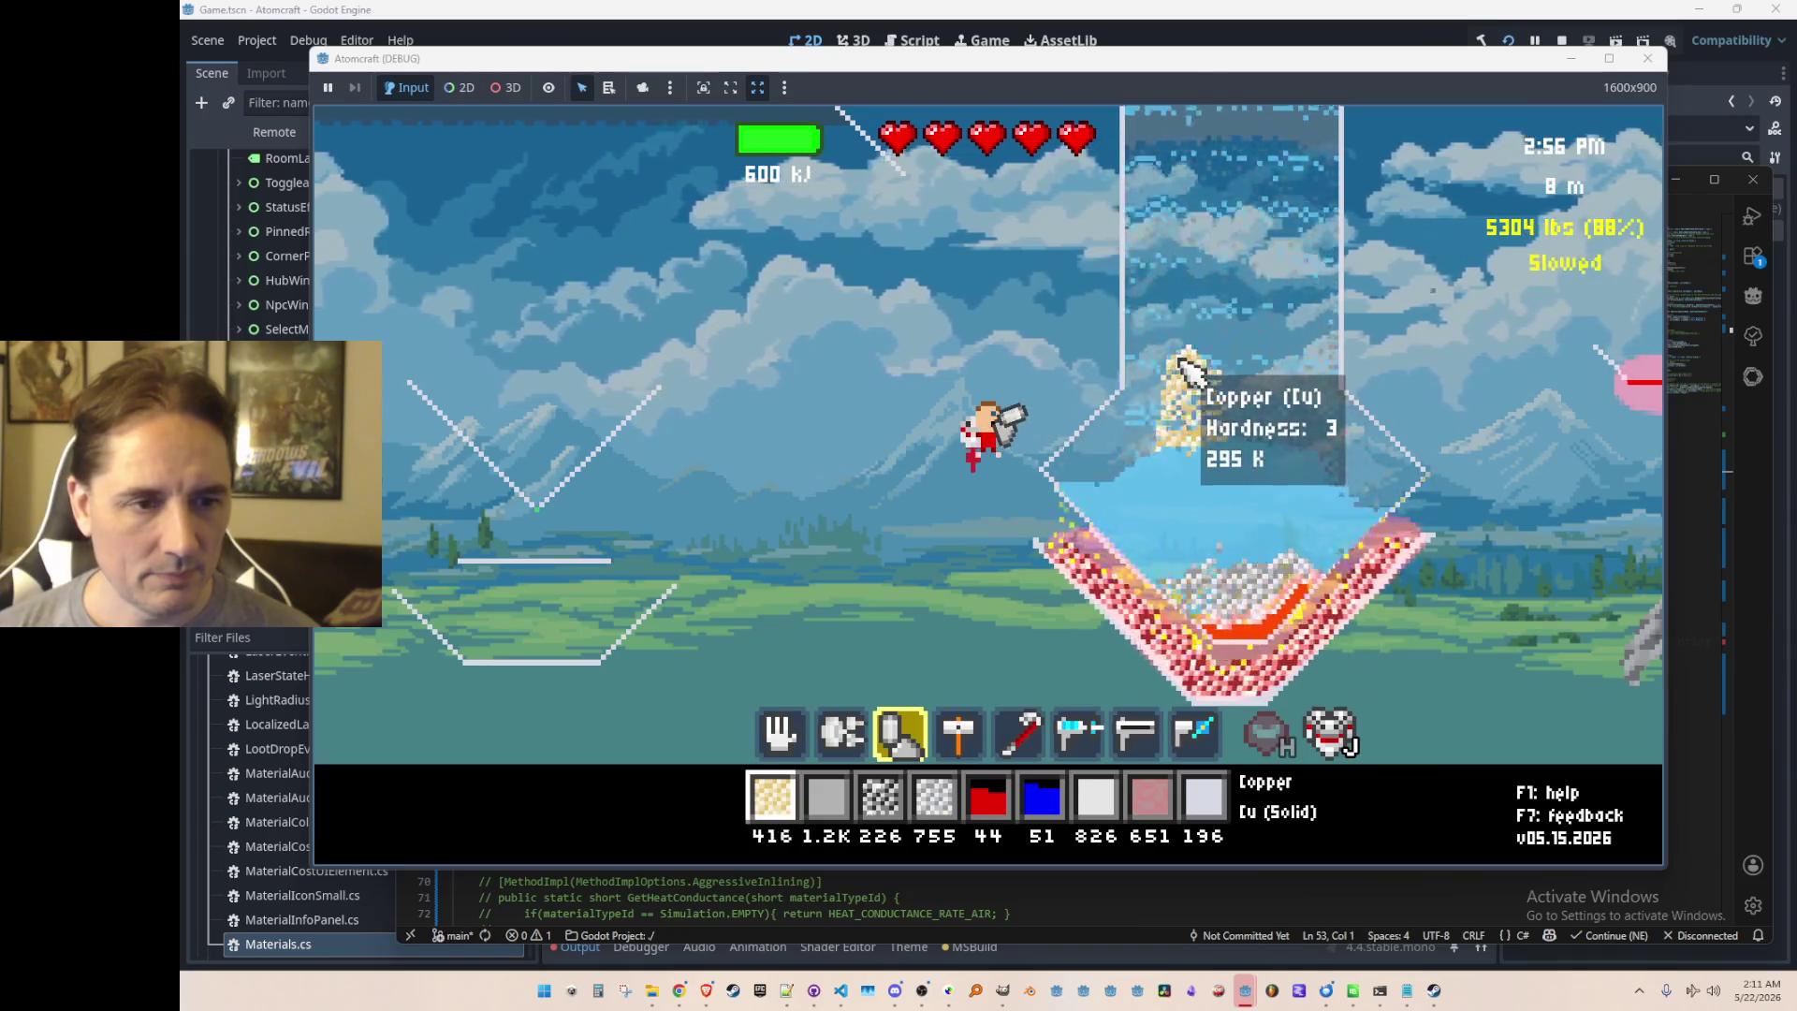
pyautogui.scroll(2, 1321, 620)
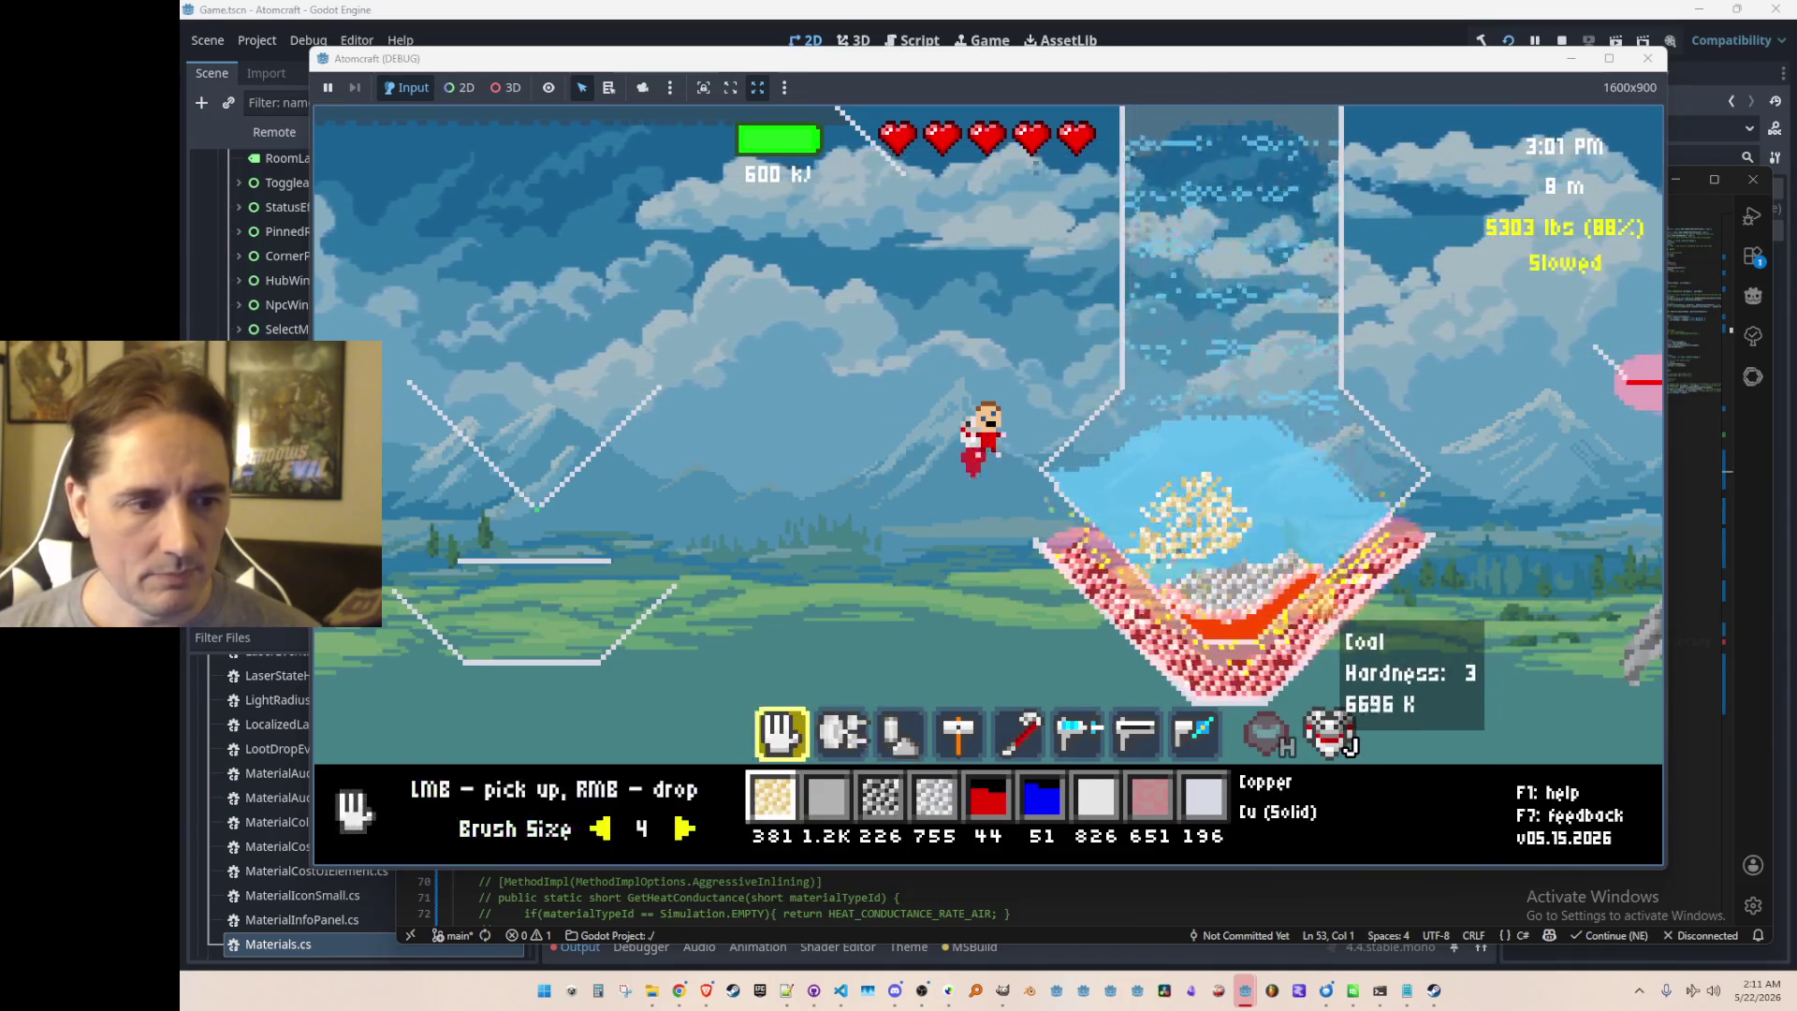
pyautogui.rightClick(1409, 651)
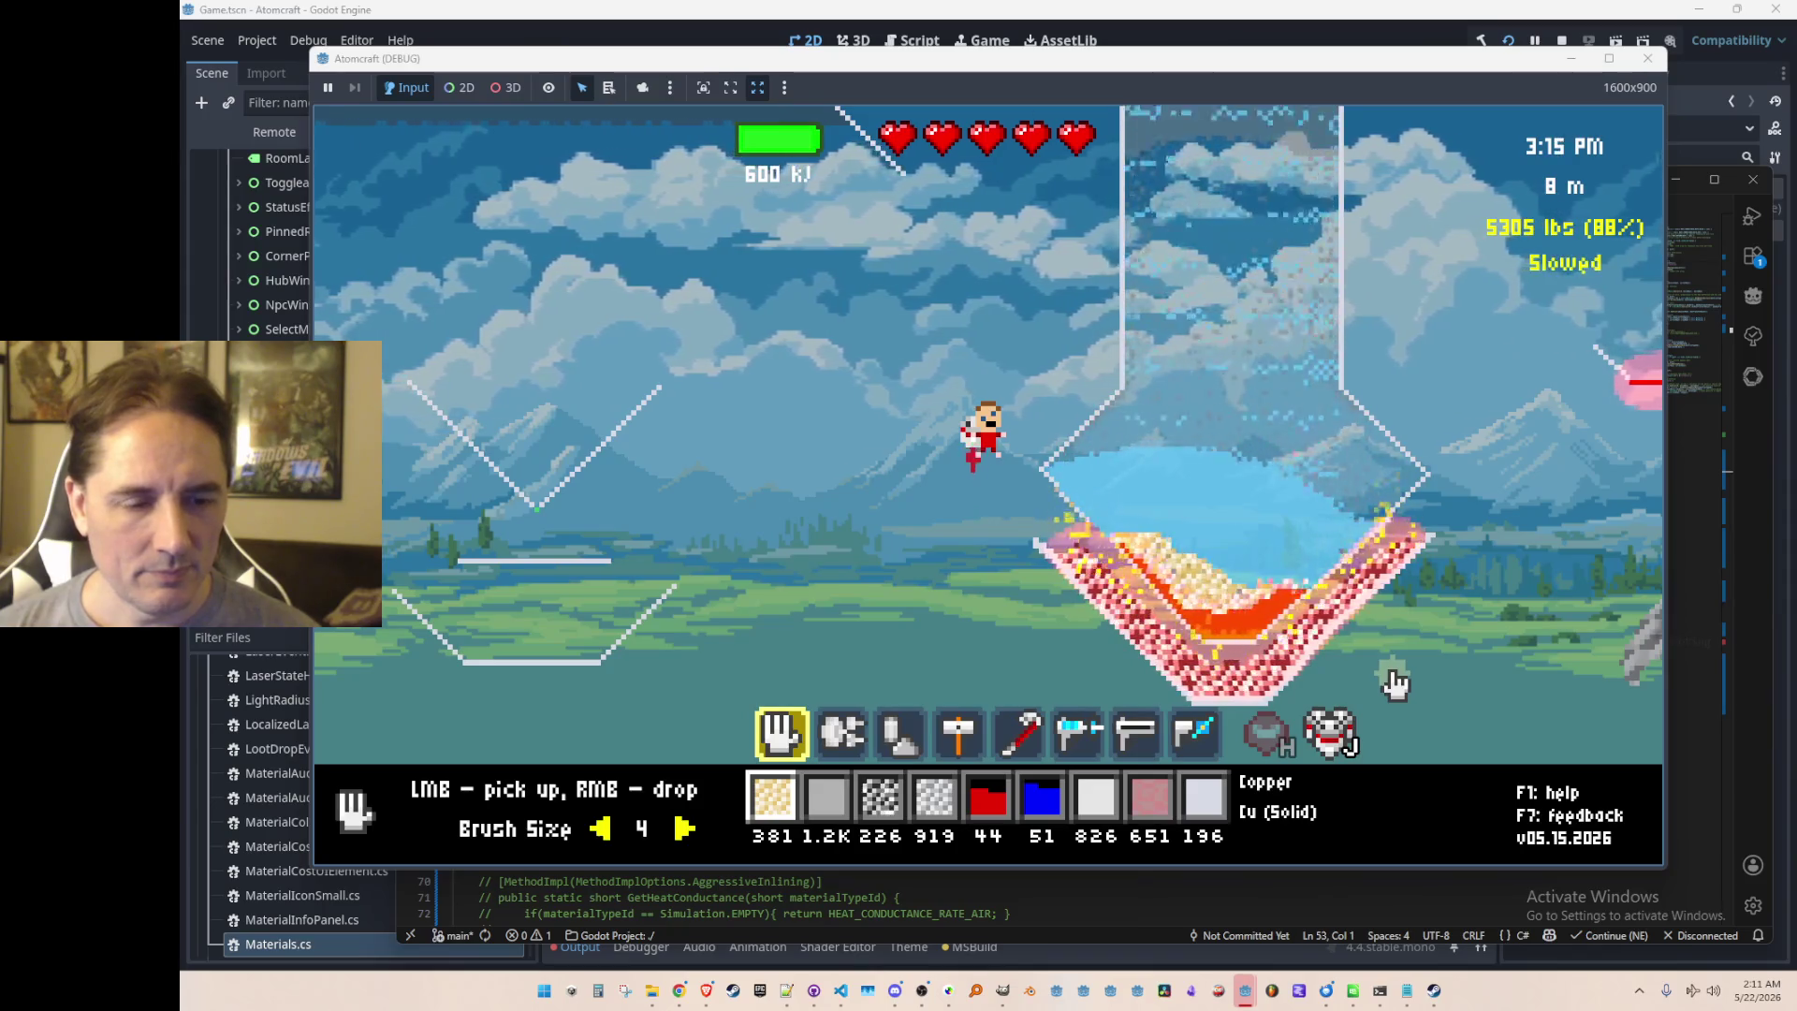
# Step: Pour the remaining copper into the pit and blend it with the water
pyautogui.moveTo(1203, 442)
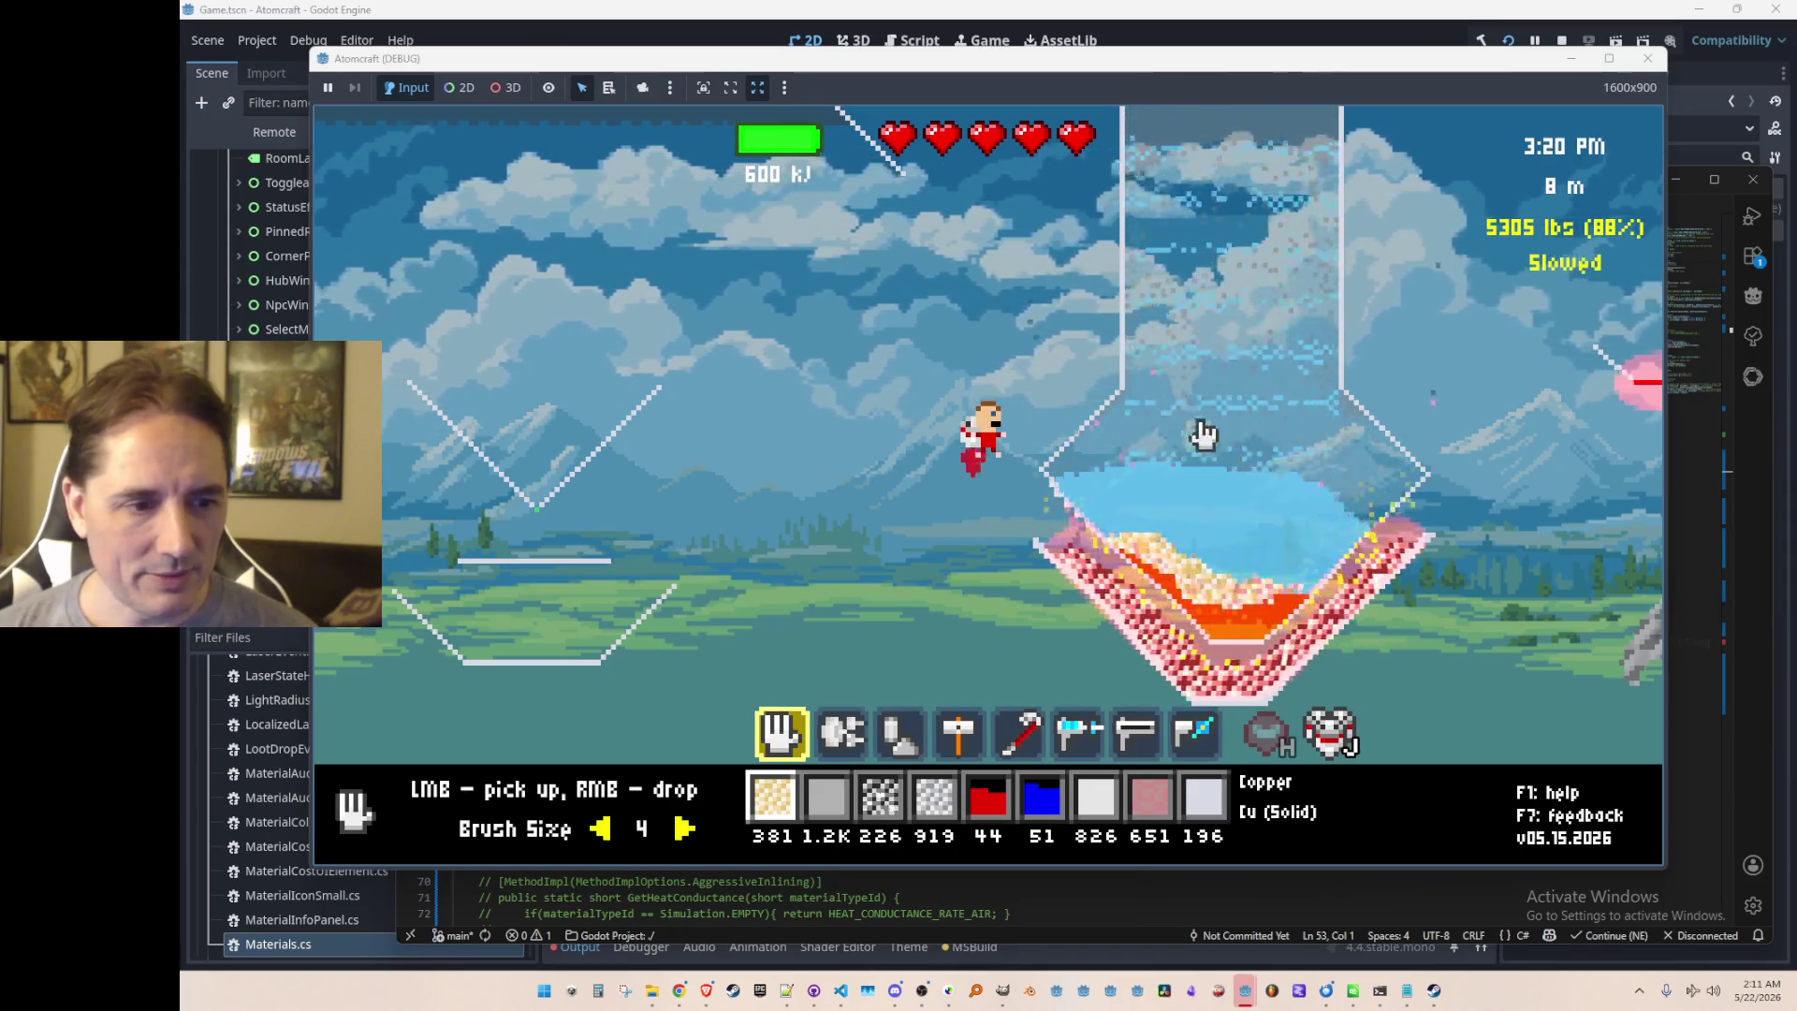
pyautogui.rightClick(1227, 323)
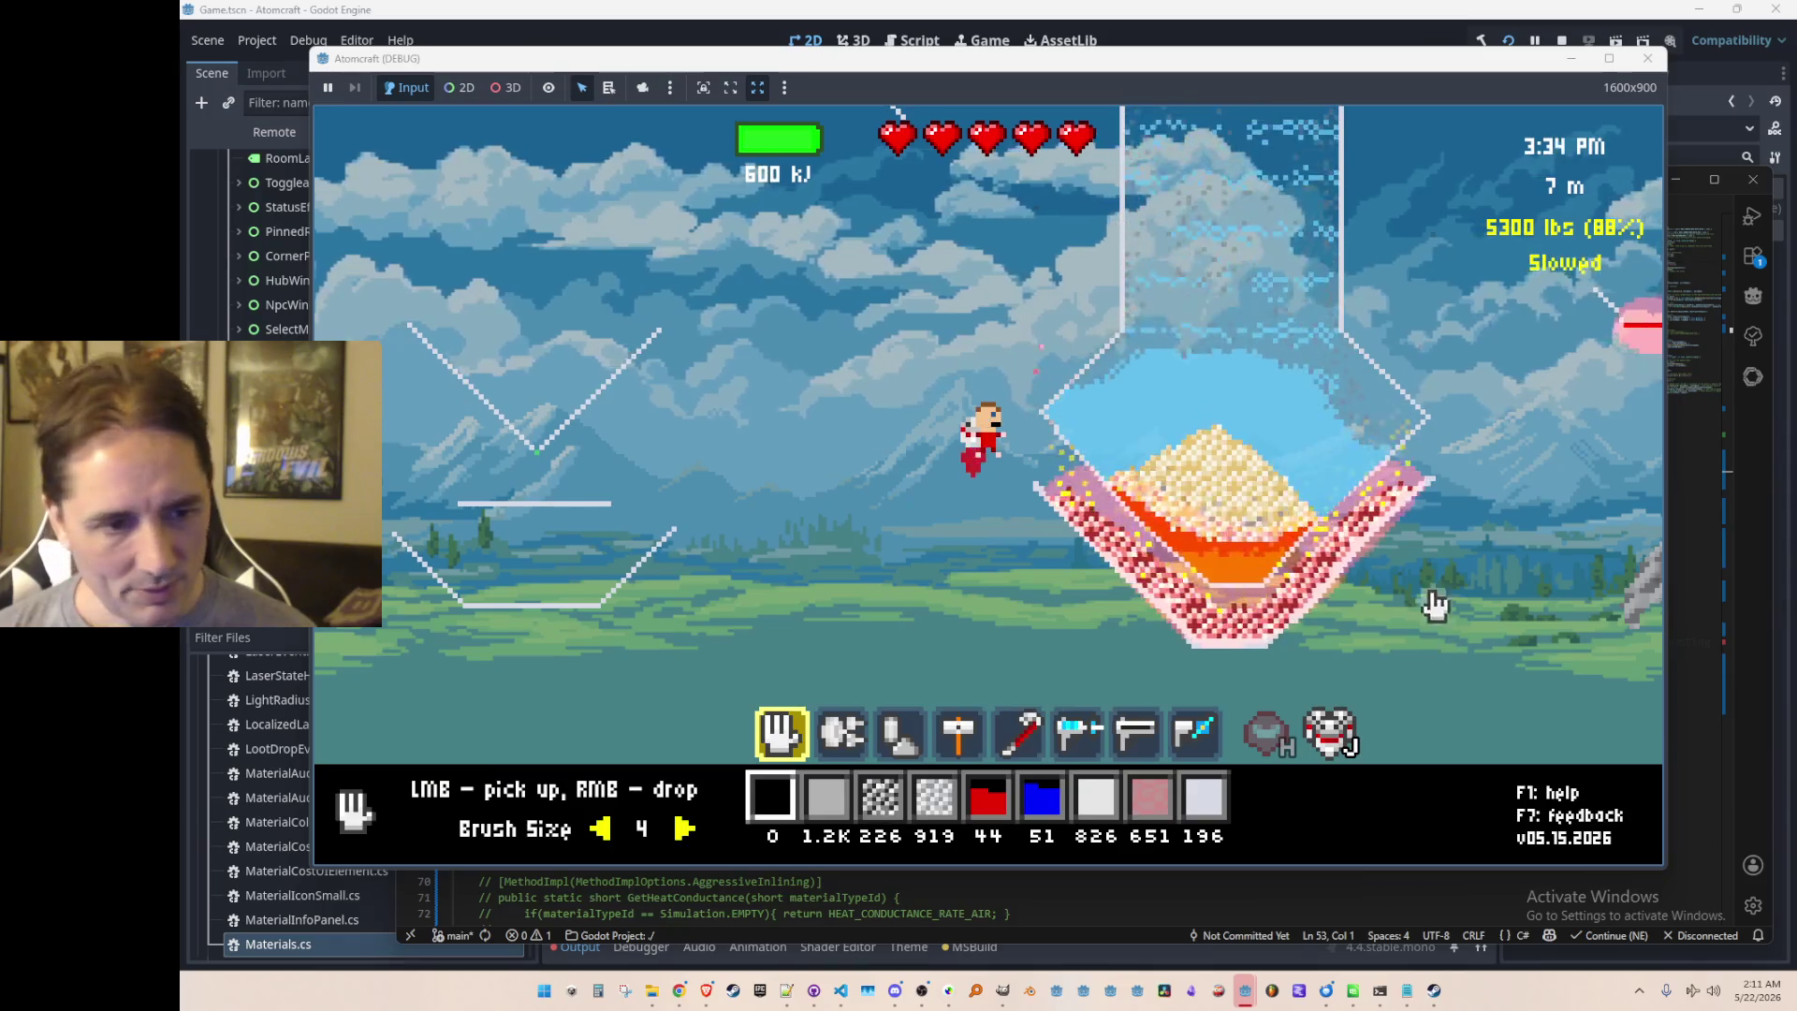
pyautogui.scroll(2, 1438, 608)
pyautogui.scroll(2, 1437, 608)
pyautogui.scroll(-2, 1437, 609)
pyautogui.scroll(-1, 1438, 608)
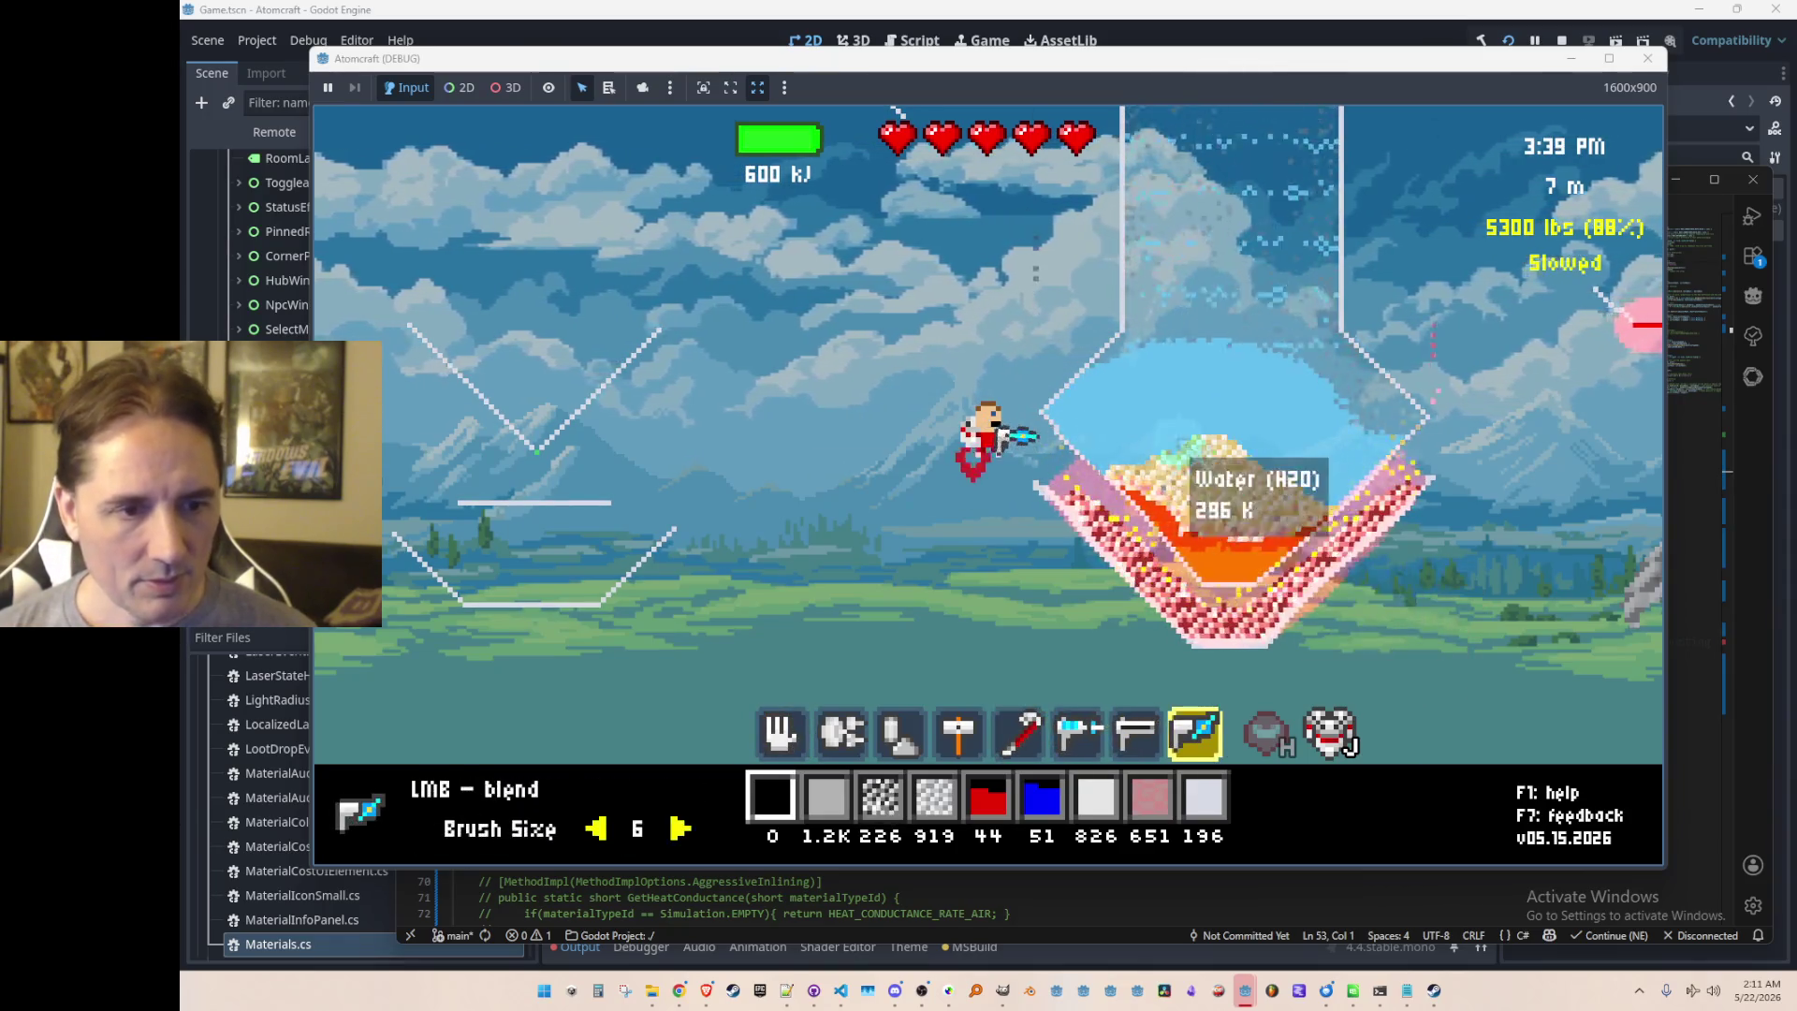
pyautogui.moveTo(1213, 419)
pyautogui.mouseDown()
pyautogui.moveTo(1260, 457)
pyautogui.moveTo(1257, 554)
pyautogui.mouseUp()
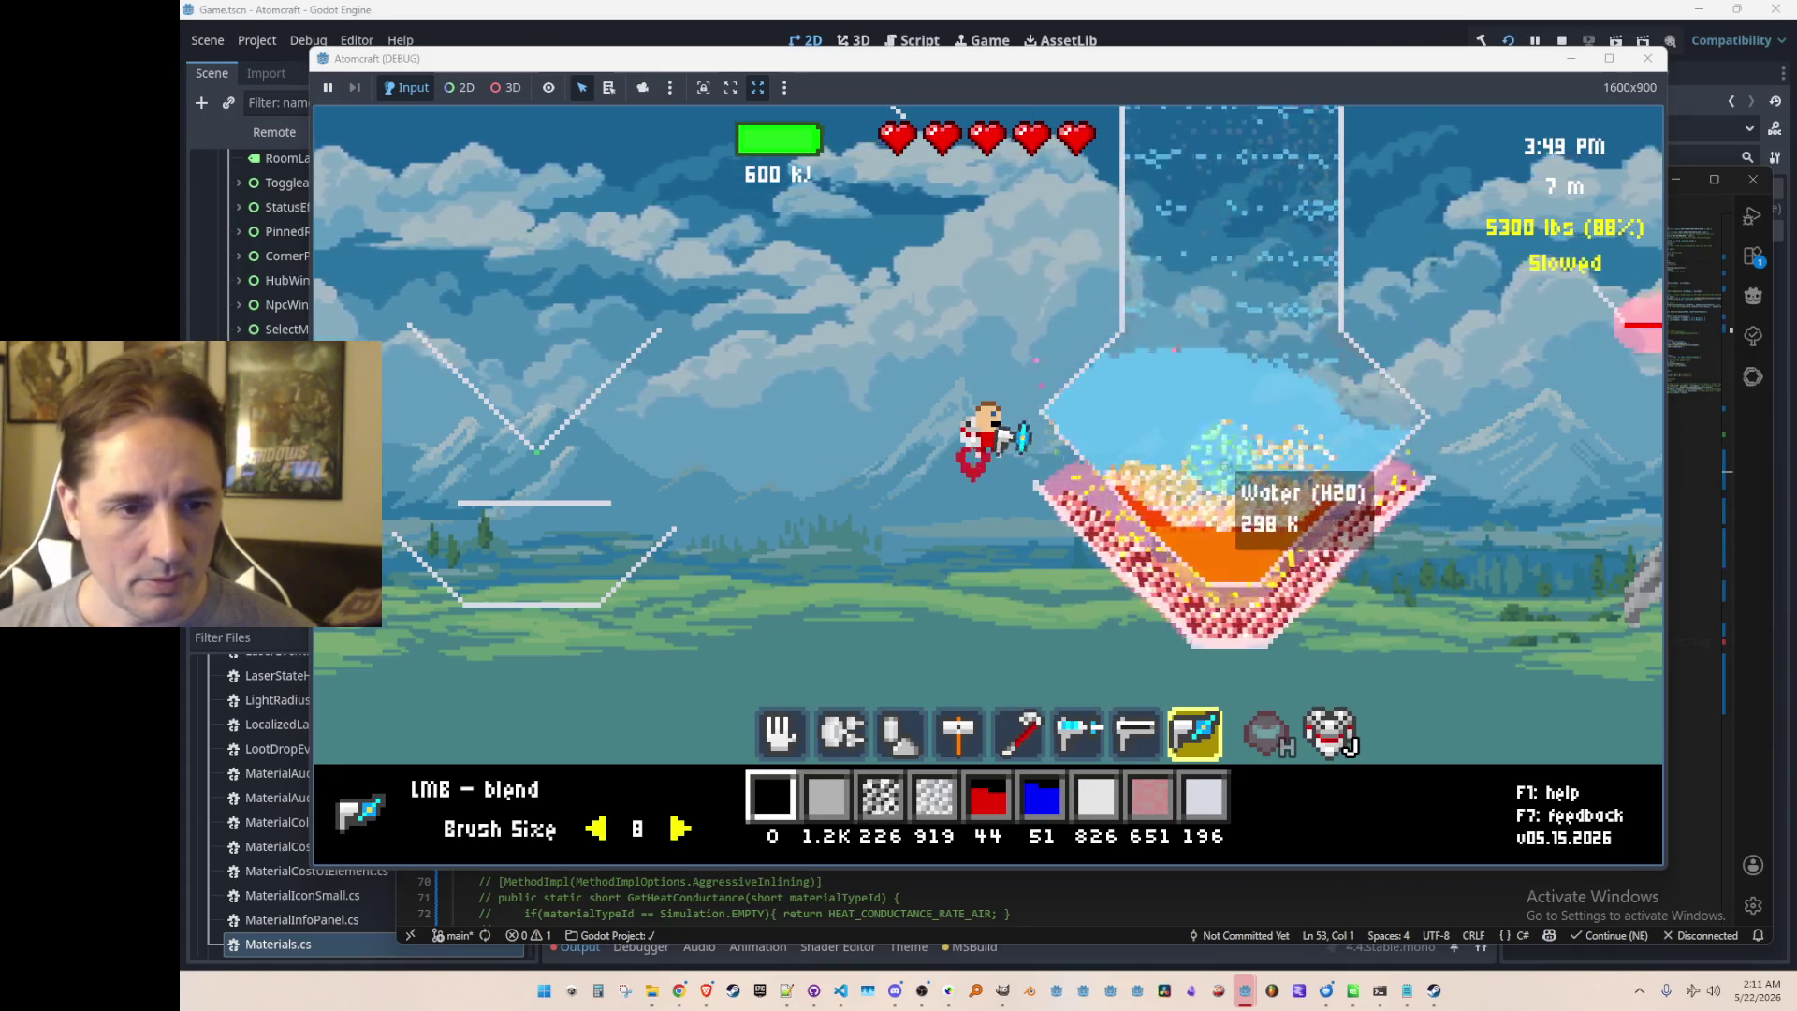
# Step: Pick up coal from the pit
pyautogui.scroll(6, 1362, 629)
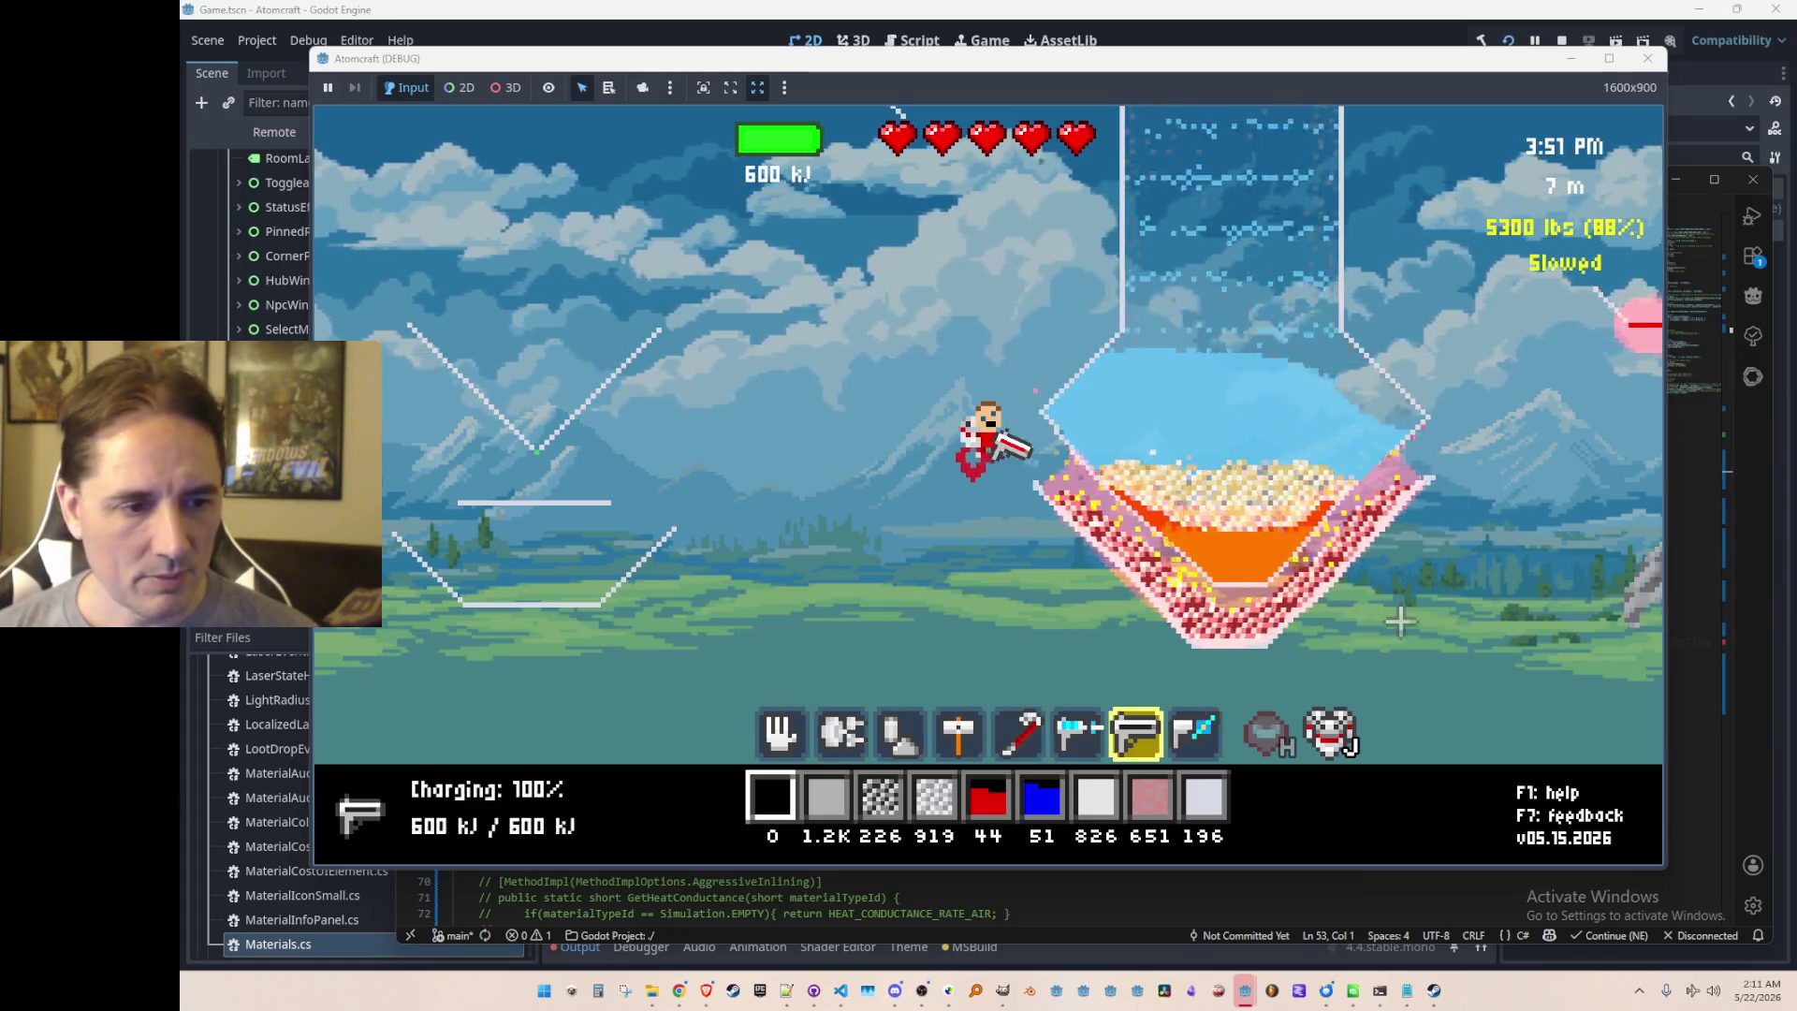
pyautogui.scroll(1, 1362, 629)
pyautogui.click(1354, 600)
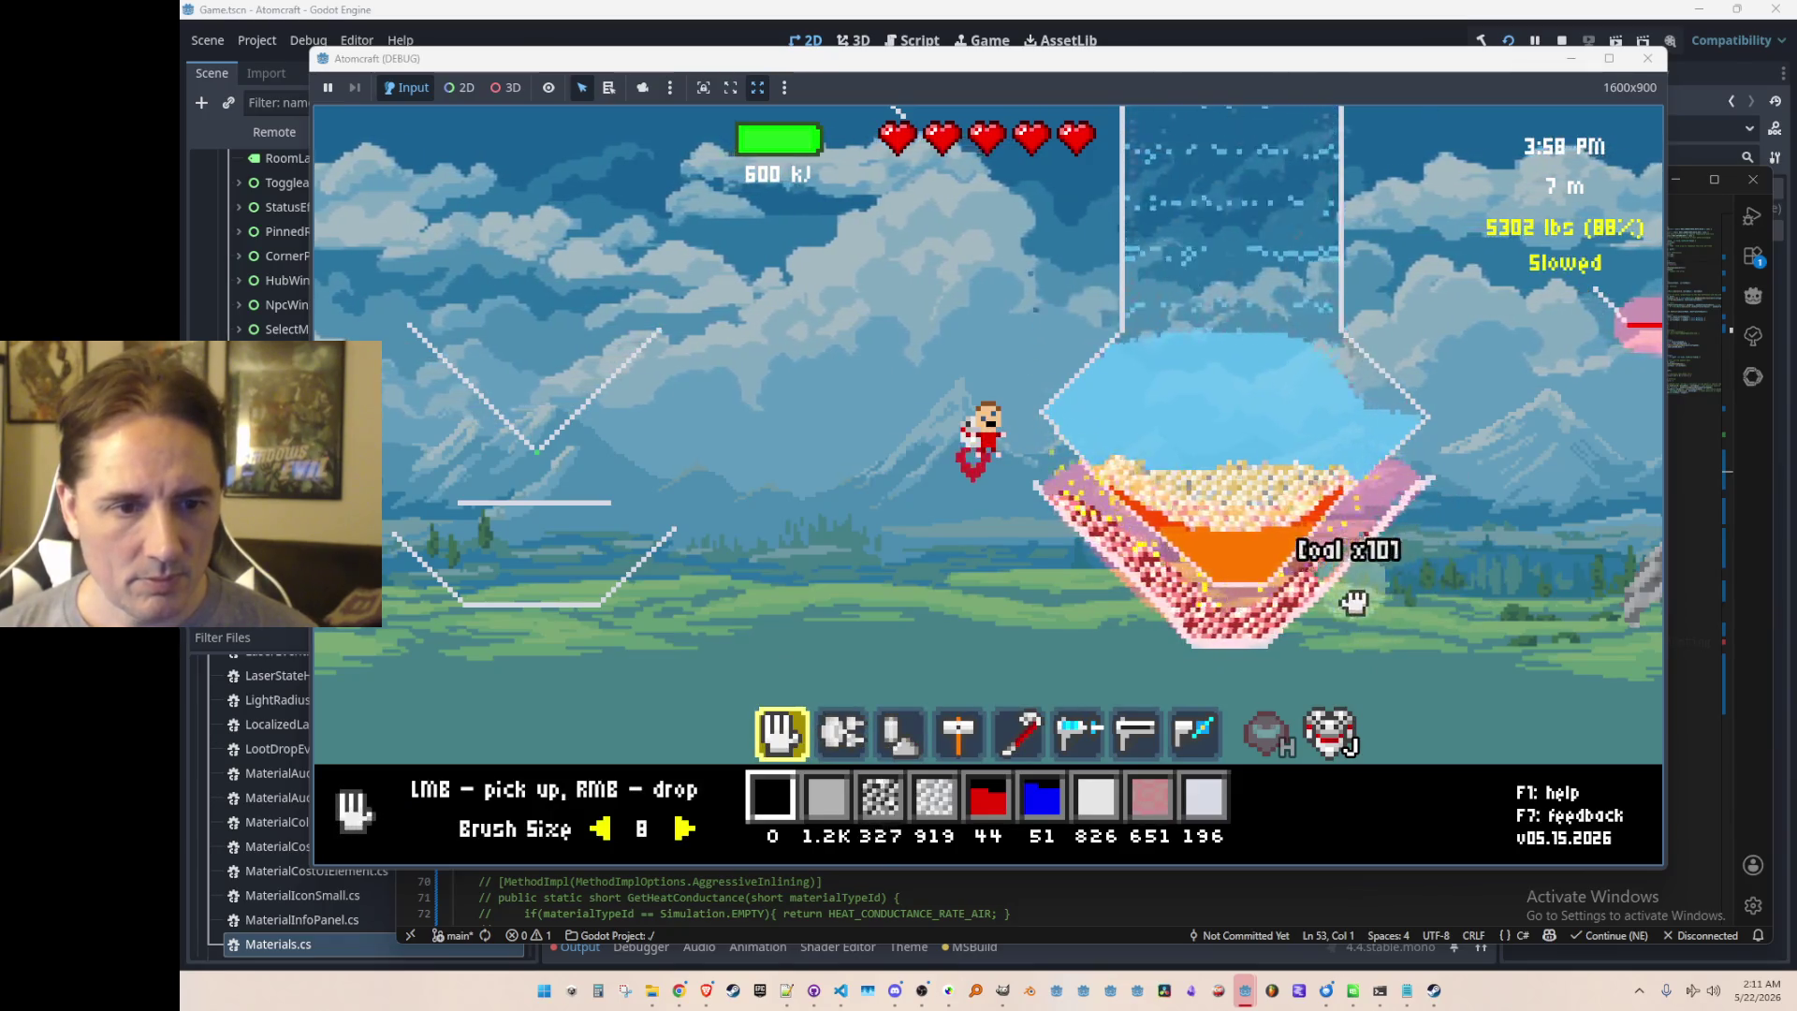
# Step: Scoop up the coal layer on the left side of the pit with the hand tool
pyautogui.moveTo(1284, 652)
pyautogui.mouseDown()
pyautogui.moveTo(1208, 644)
pyautogui.moveTo(987, 560)
pyautogui.moveTo(1399, 664)
pyautogui.mouseUp()
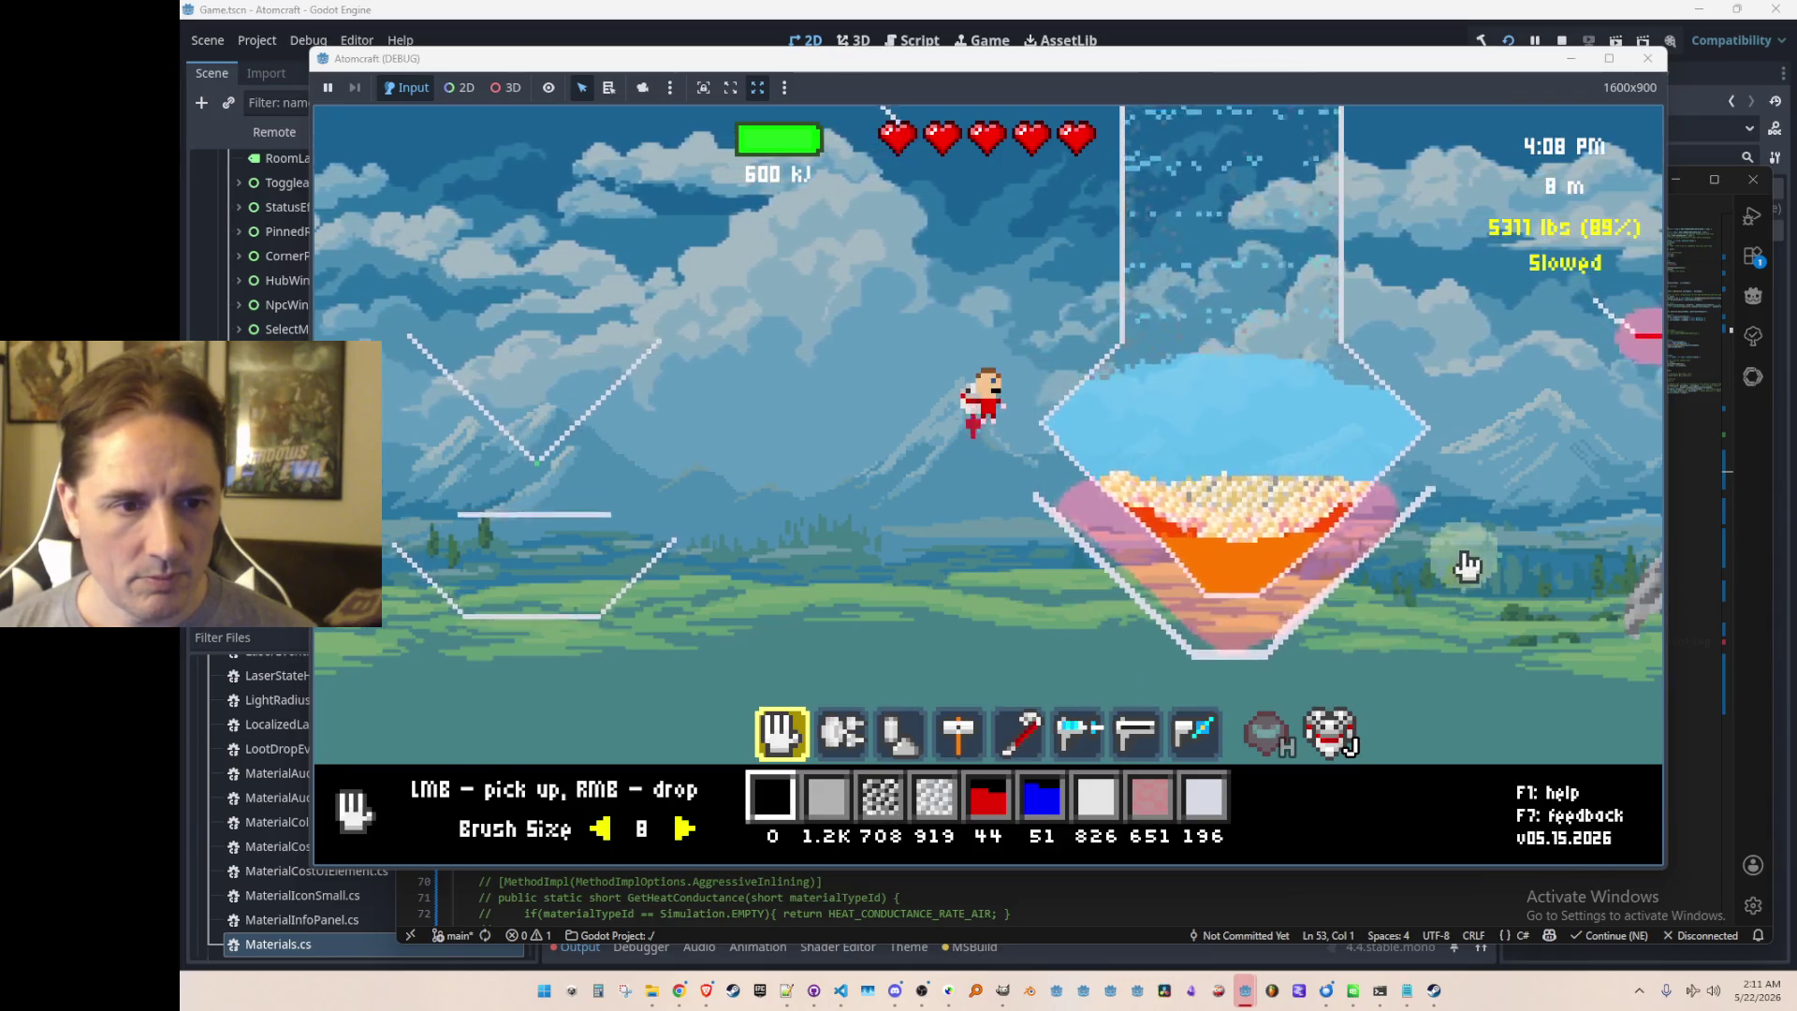
pyautogui.scroll(-6, 1413, 581)
pyautogui.scroll(-1, 1413, 570)
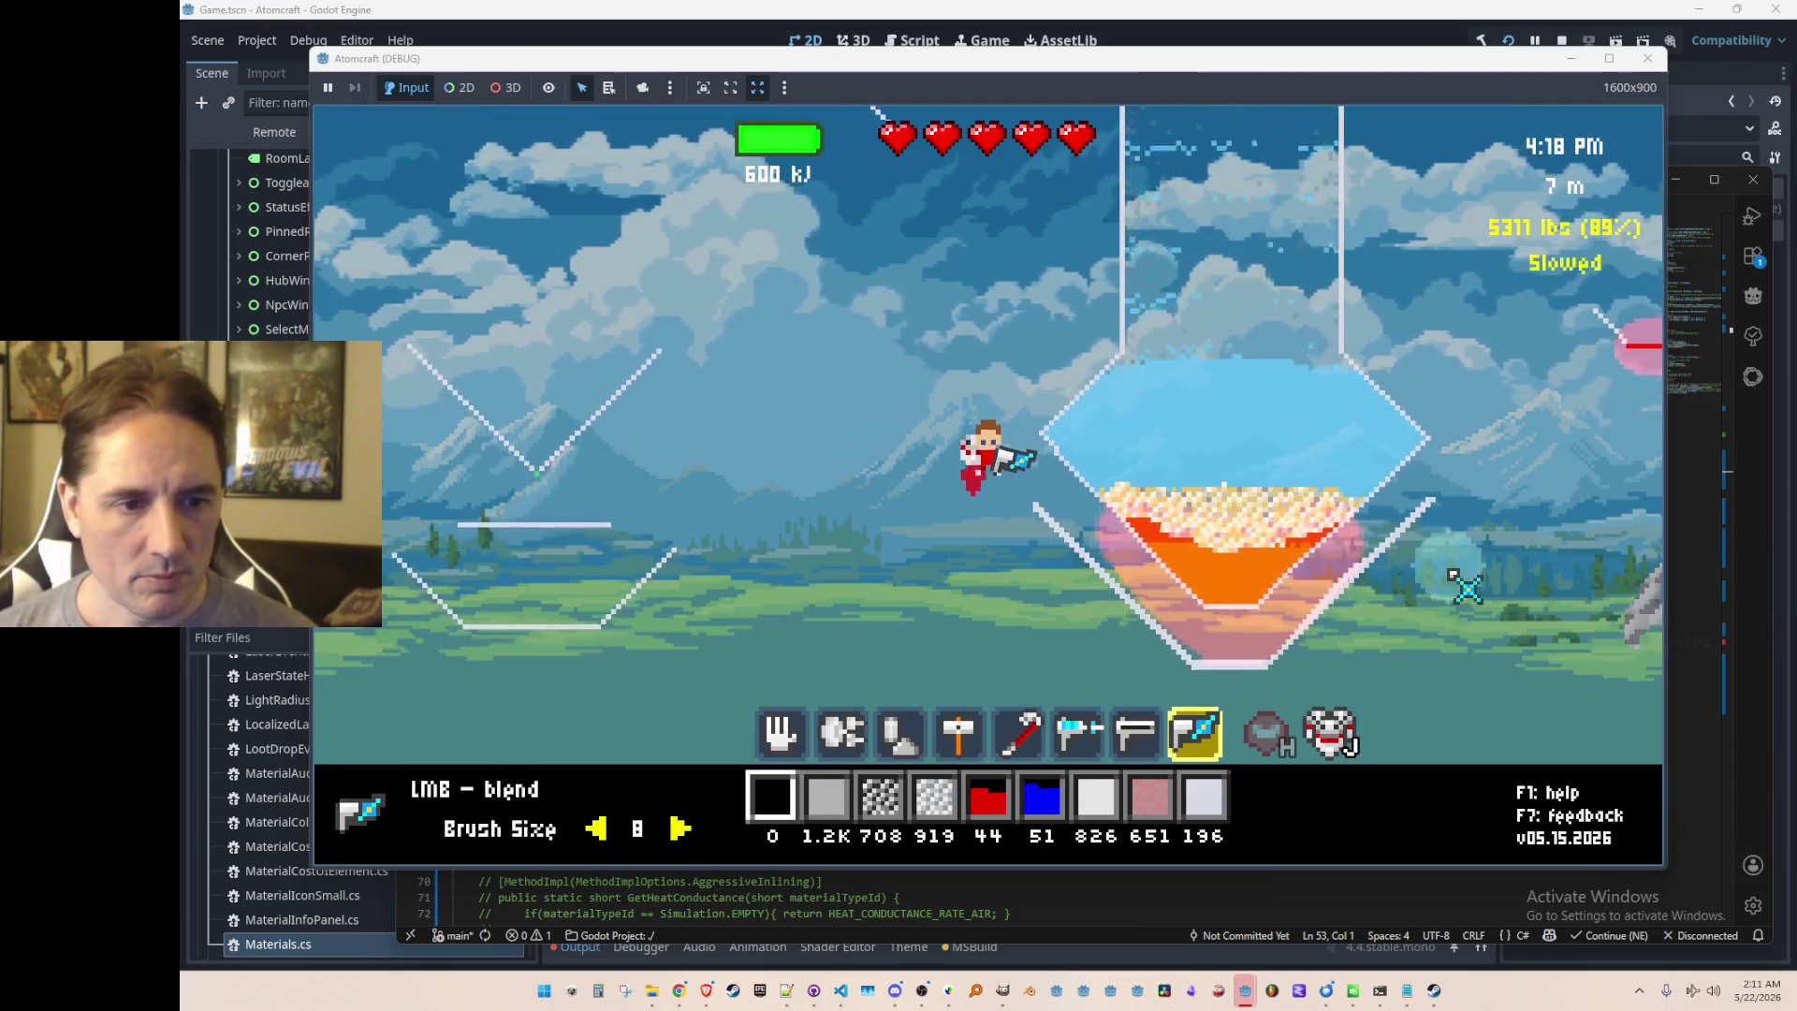
pyautogui.moveTo(1245, 395)
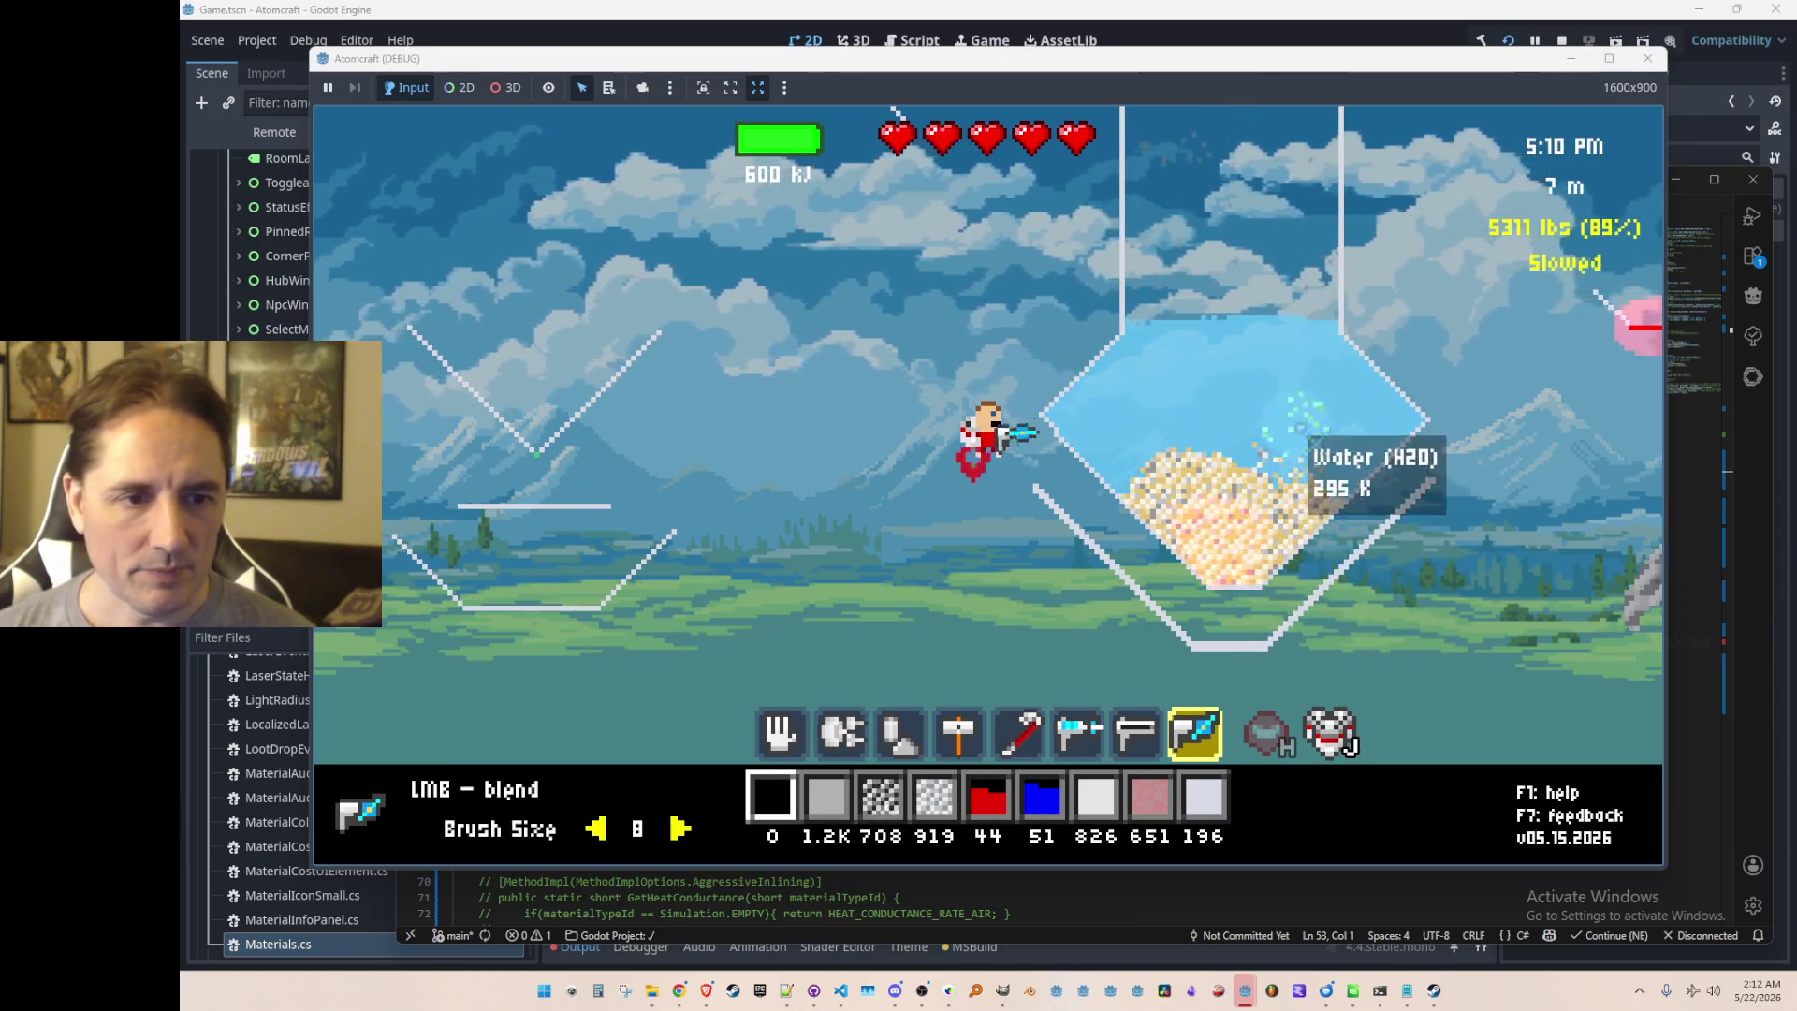
# Step: Pick up the particle pile, then re-drop the water and all the copper into the tank
pyautogui.press('1')
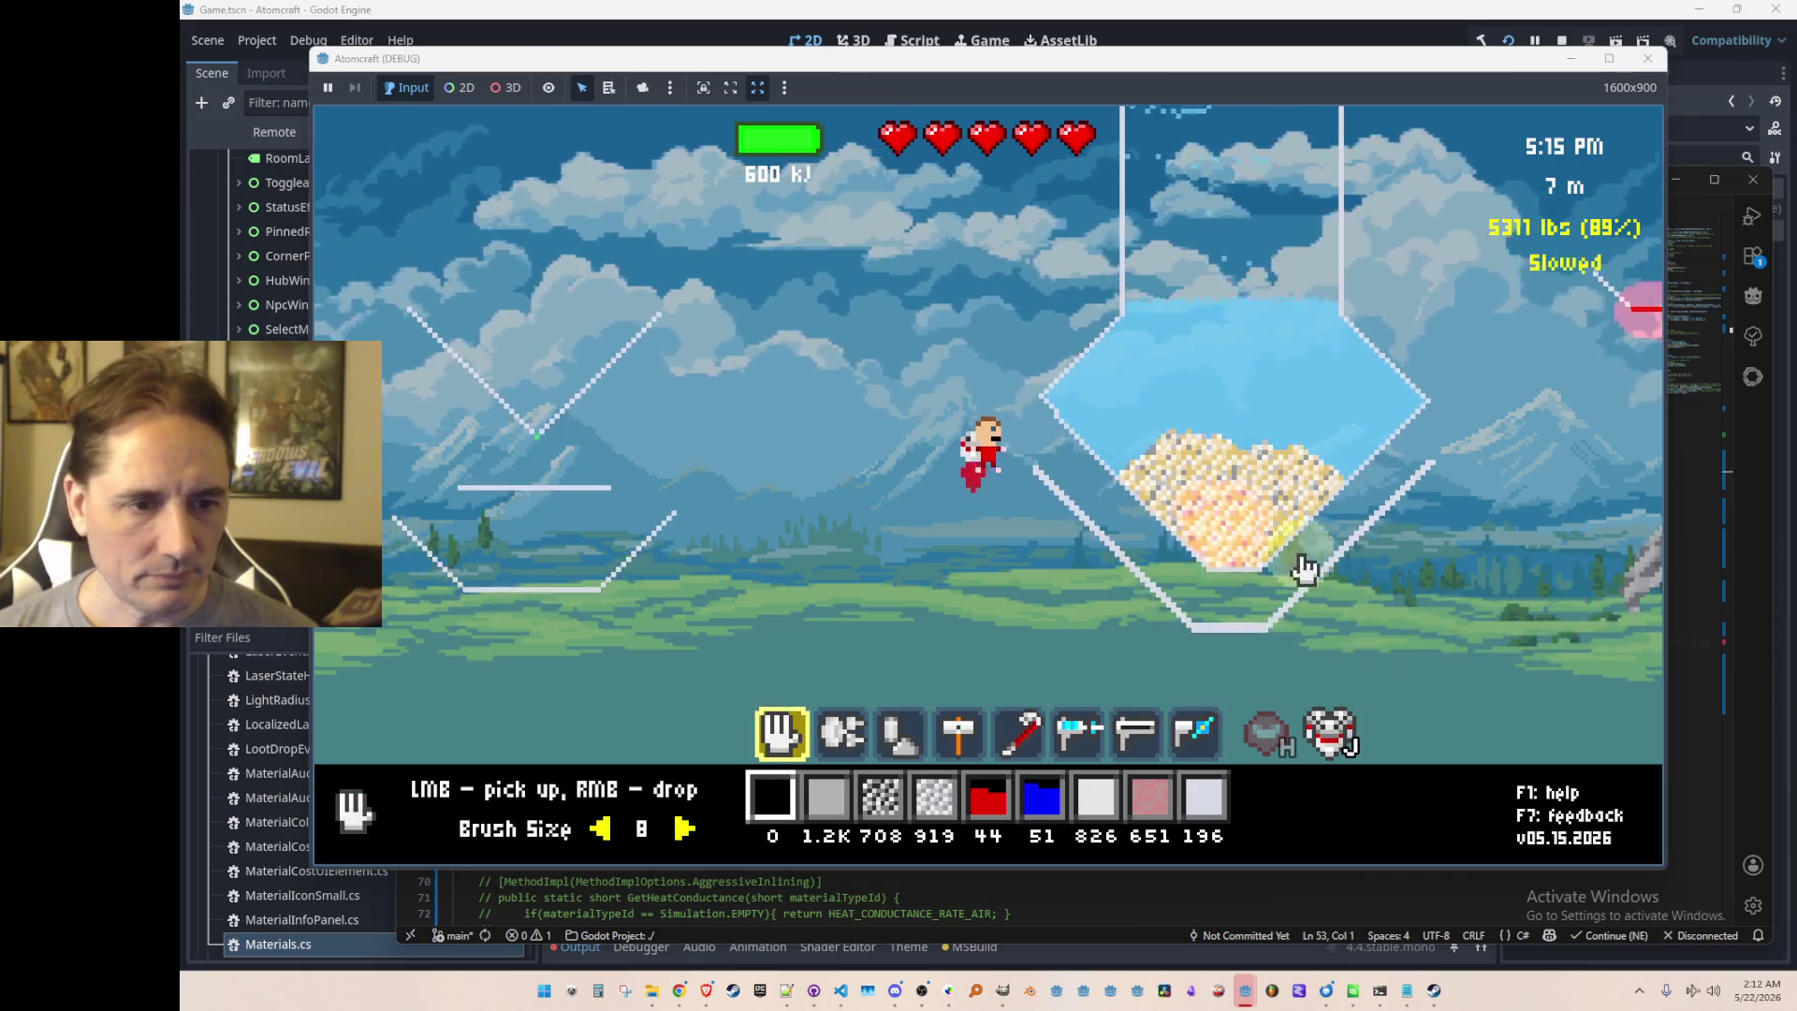
pyautogui.moveTo(1287, 565)
pyautogui.mouseDown()
pyautogui.moveTo(1243, 550)
pyautogui.moveTo(1270, 569)
pyautogui.mouseUp()
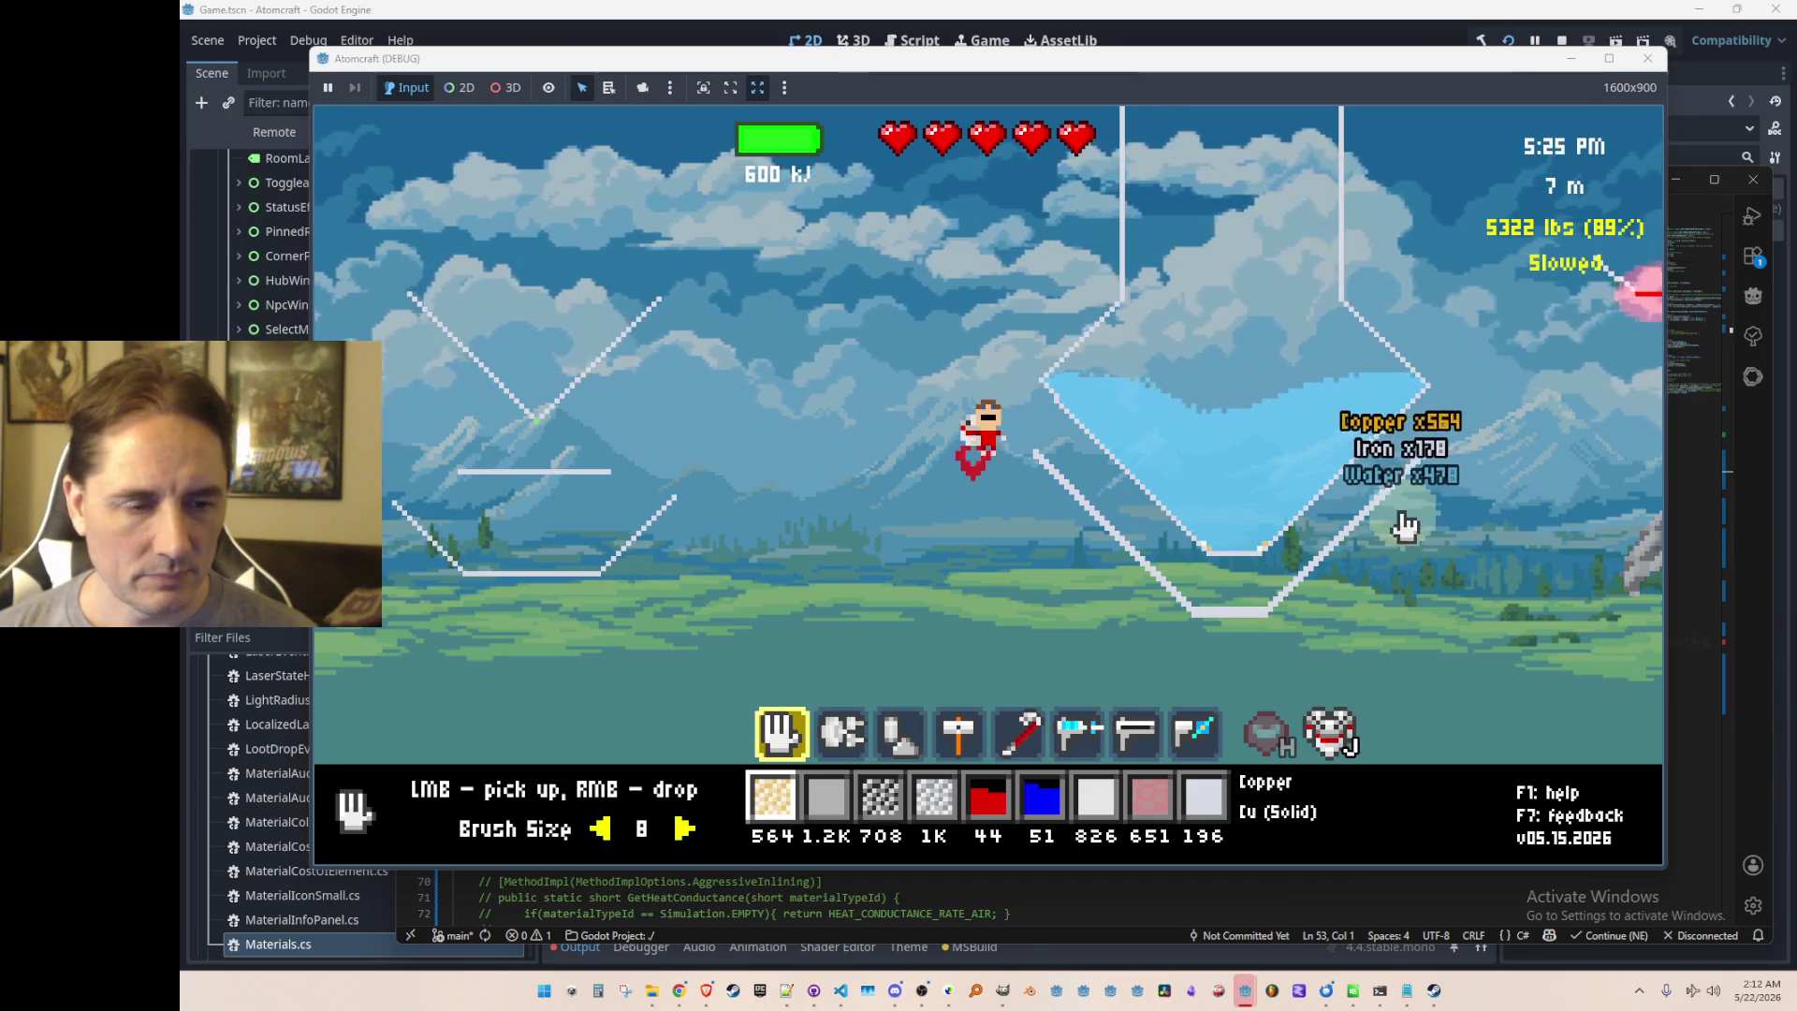
pyautogui.rightClick(1418, 521)
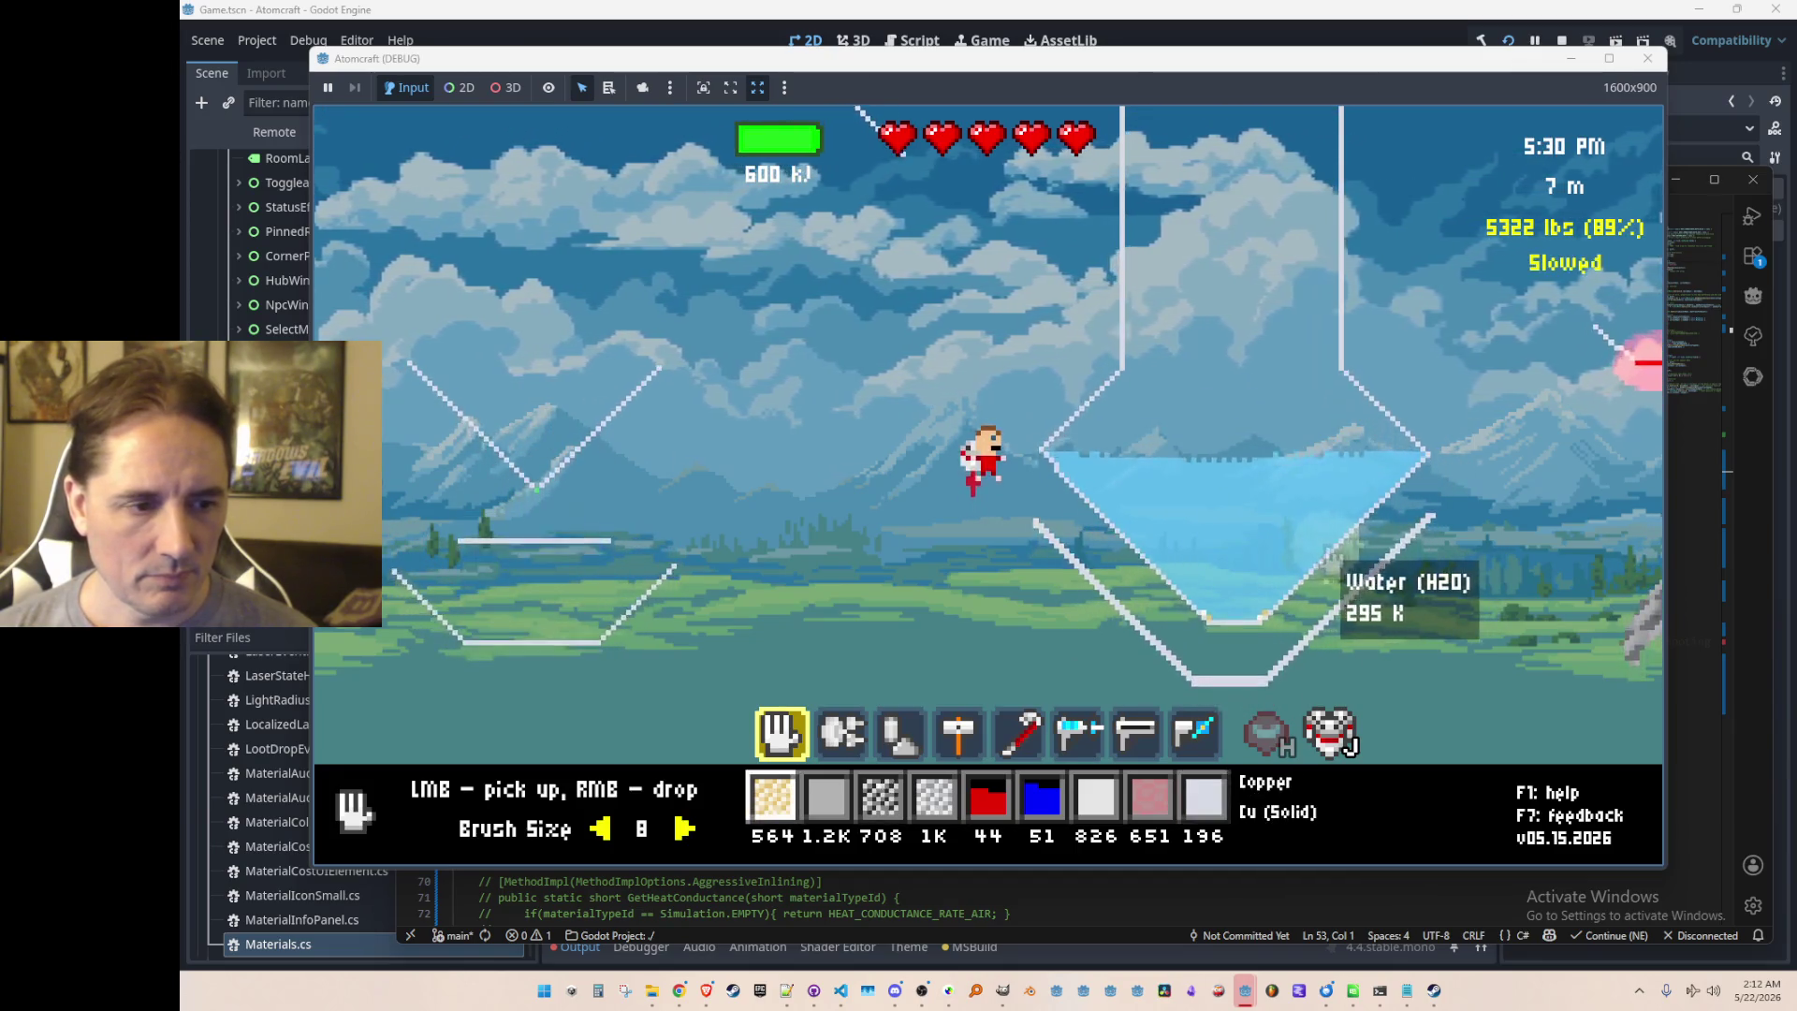
pyautogui.rightClick(1226, 309)
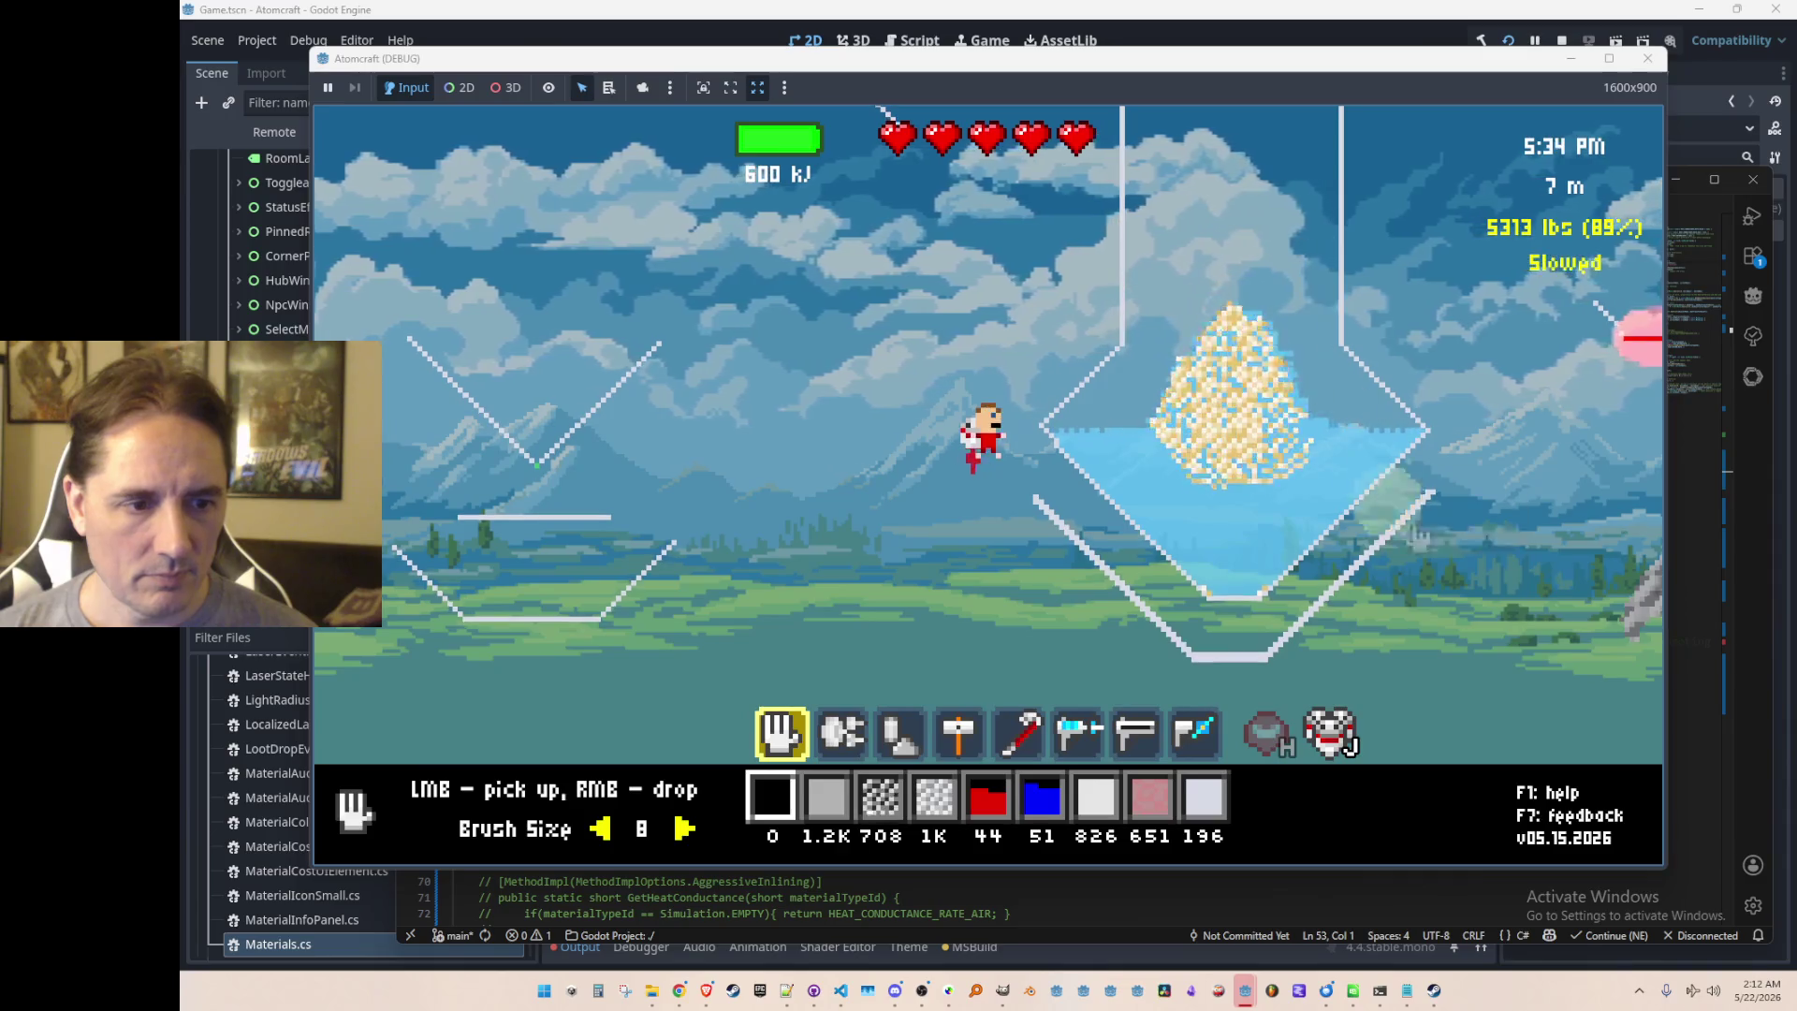
# Step: Lay coal along the tank's right slope and fire the beam at it
pyautogui.scroll(-3, 1444, 574)
pyautogui.scroll(3, 1375, 591)
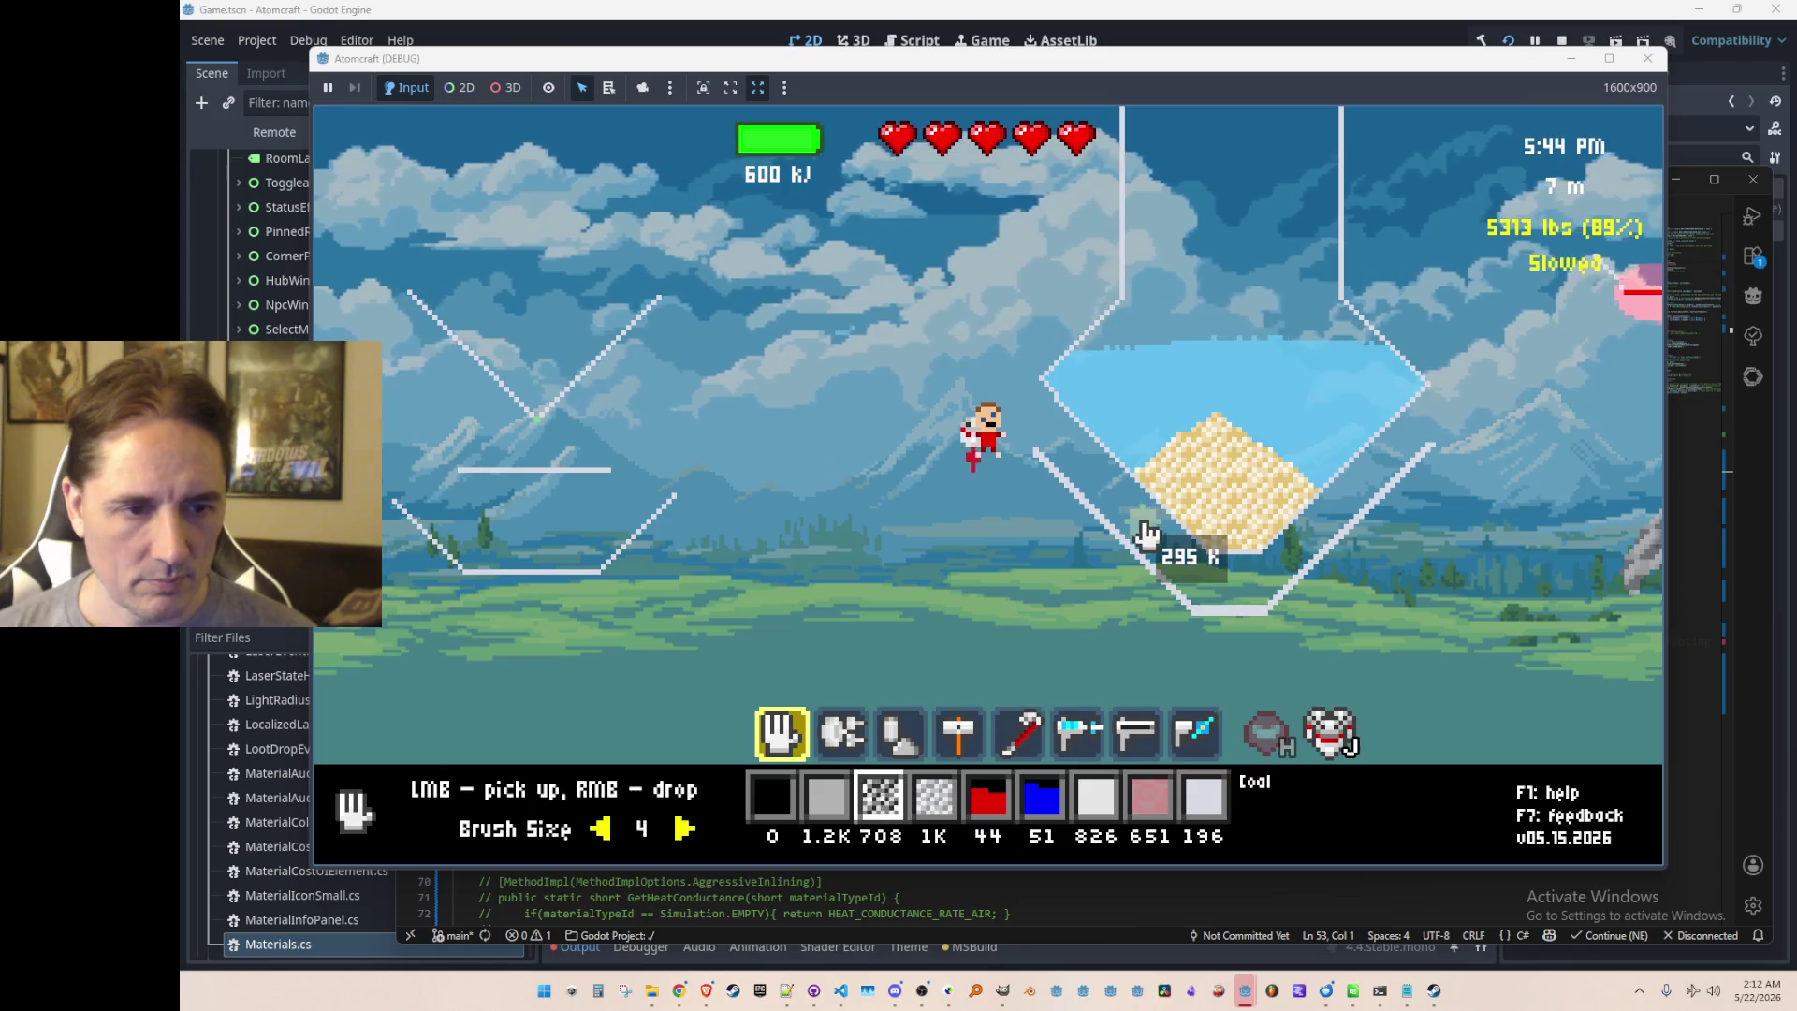
pyautogui.rightClick(1287, 562)
pyautogui.click(1265, 589)
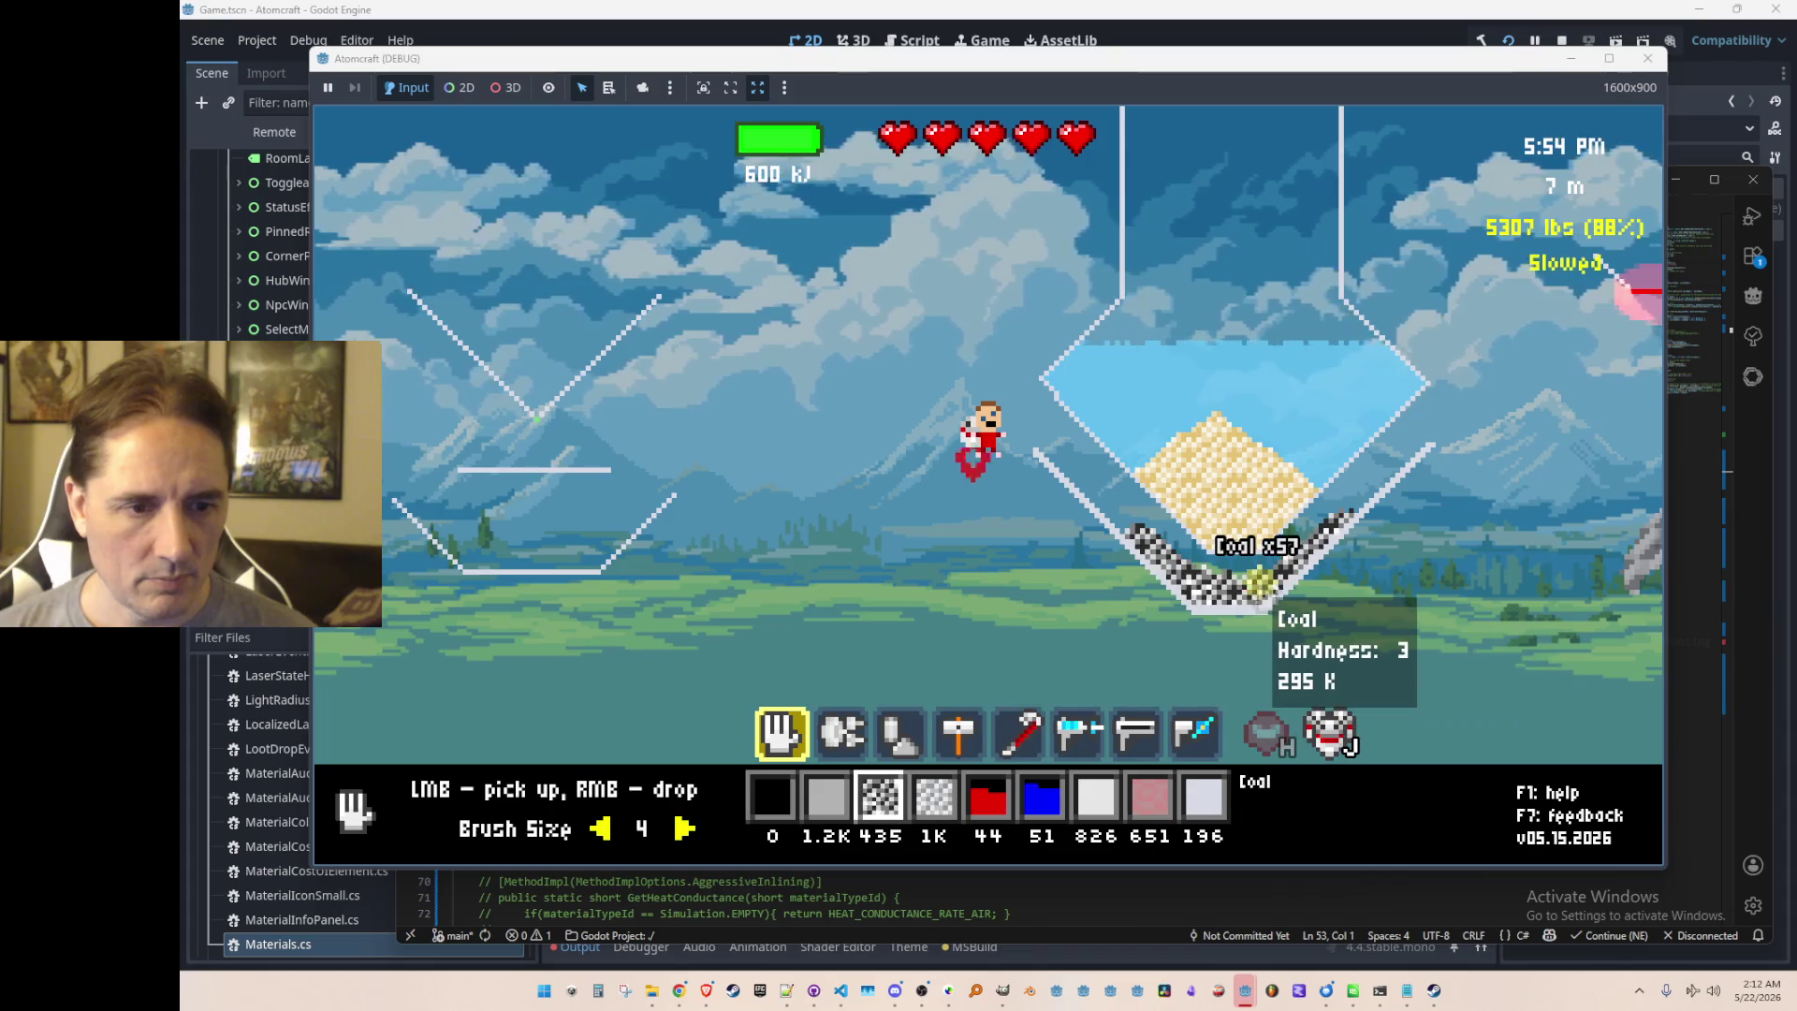
pyautogui.scroll(-6, 1245, 608)
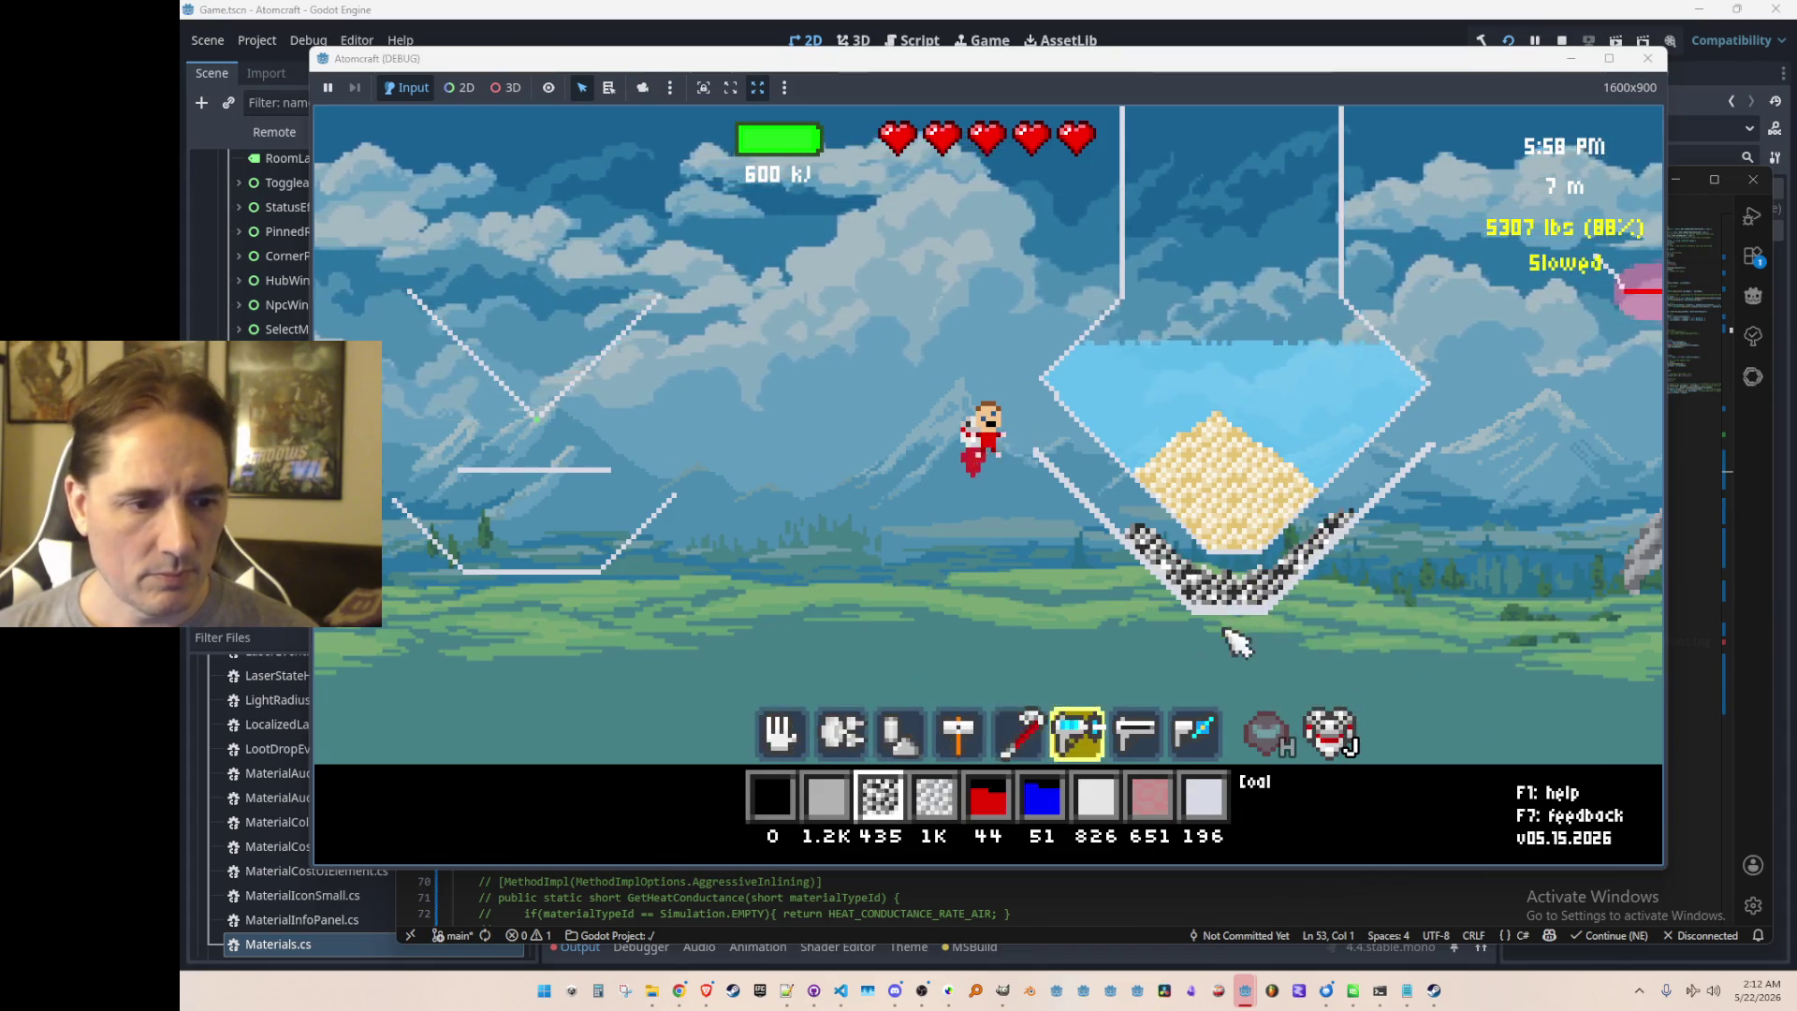
pyautogui.click(1233, 635)
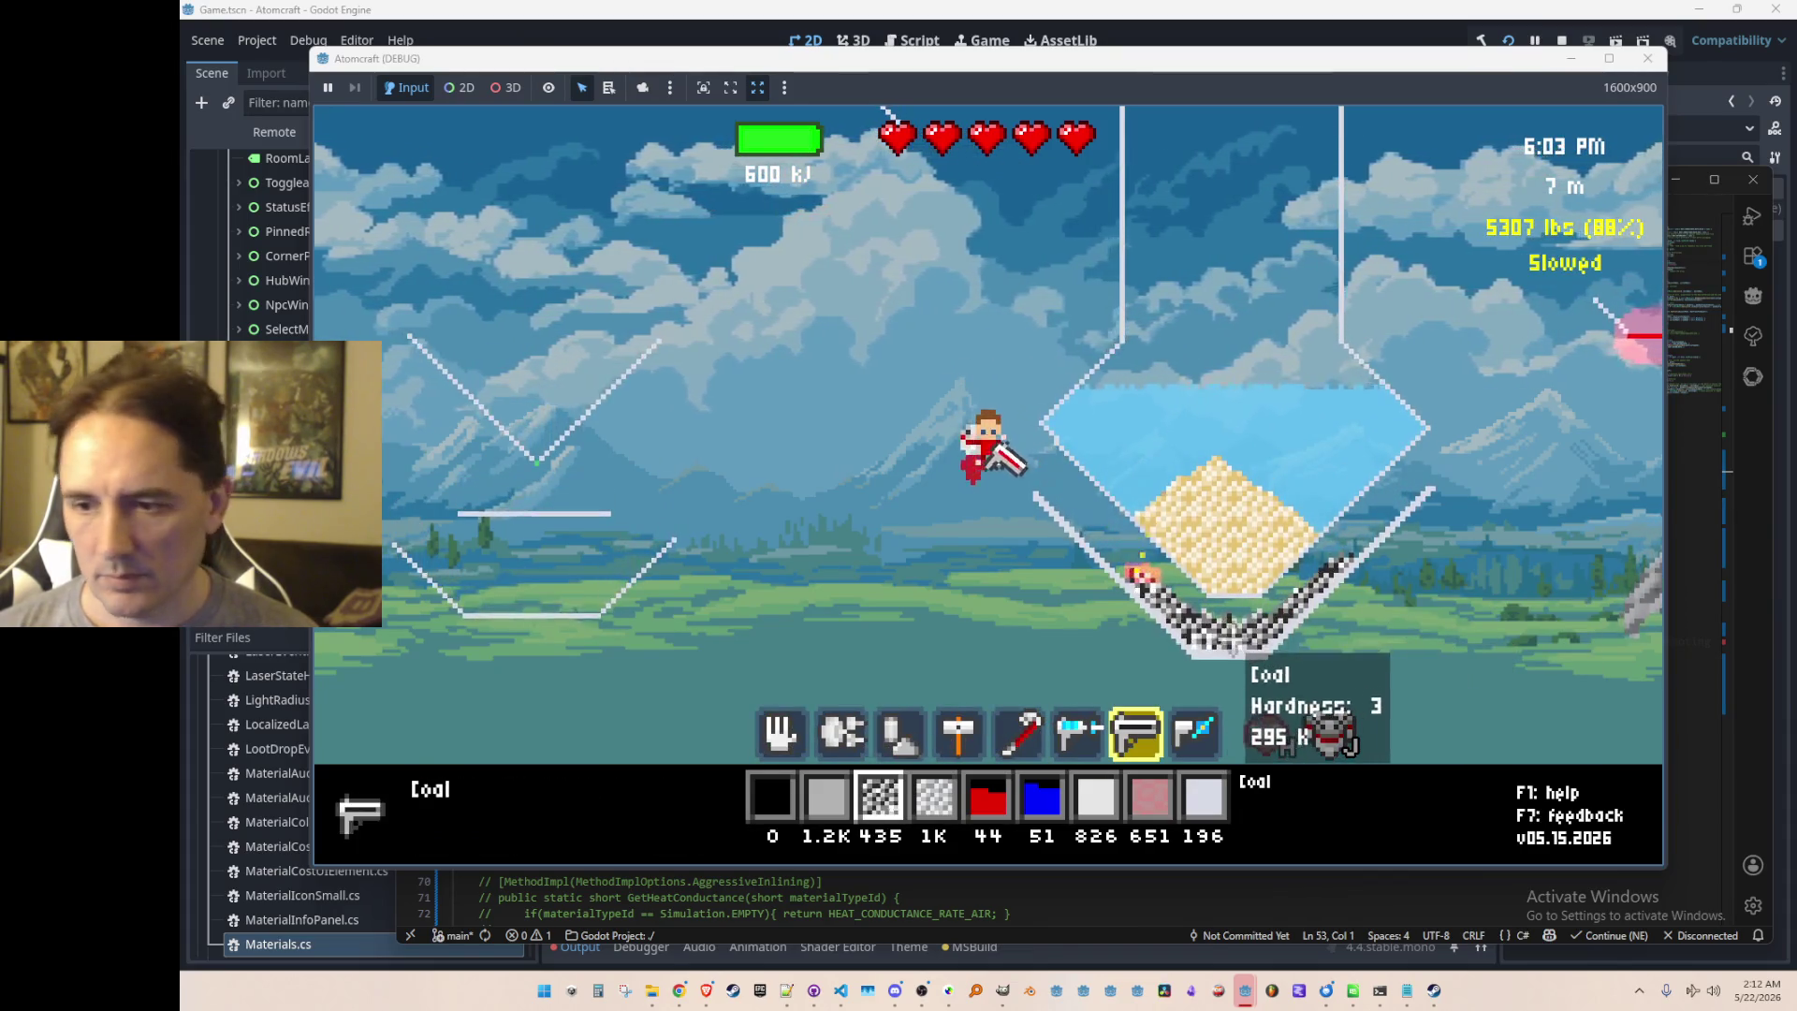
pyautogui.press('d')
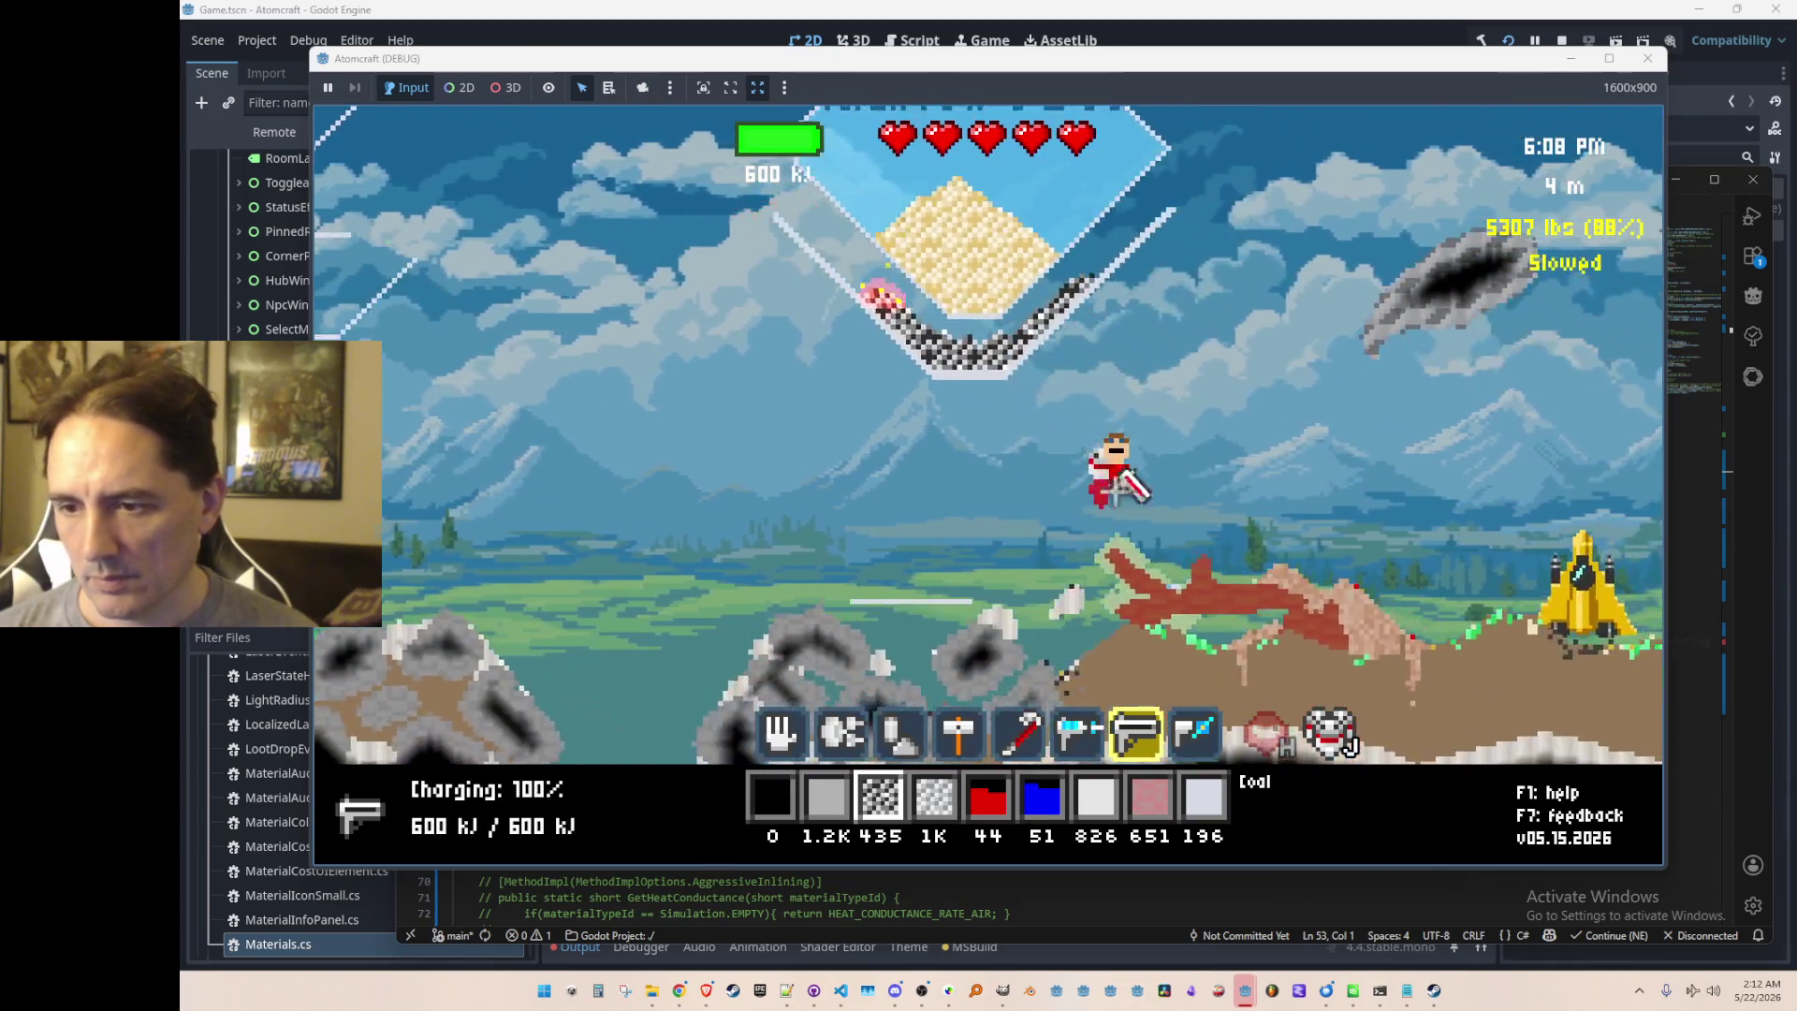
# Step: Keep firing the beam at the tank, switch tools, and fly the player left toward it
pyautogui.moveTo(859, 501)
pyautogui.mouseDown()
pyautogui.moveTo(840, 529)
pyautogui.moveTo(884, 564)
pyautogui.mouseUp()
pyautogui.press('2')
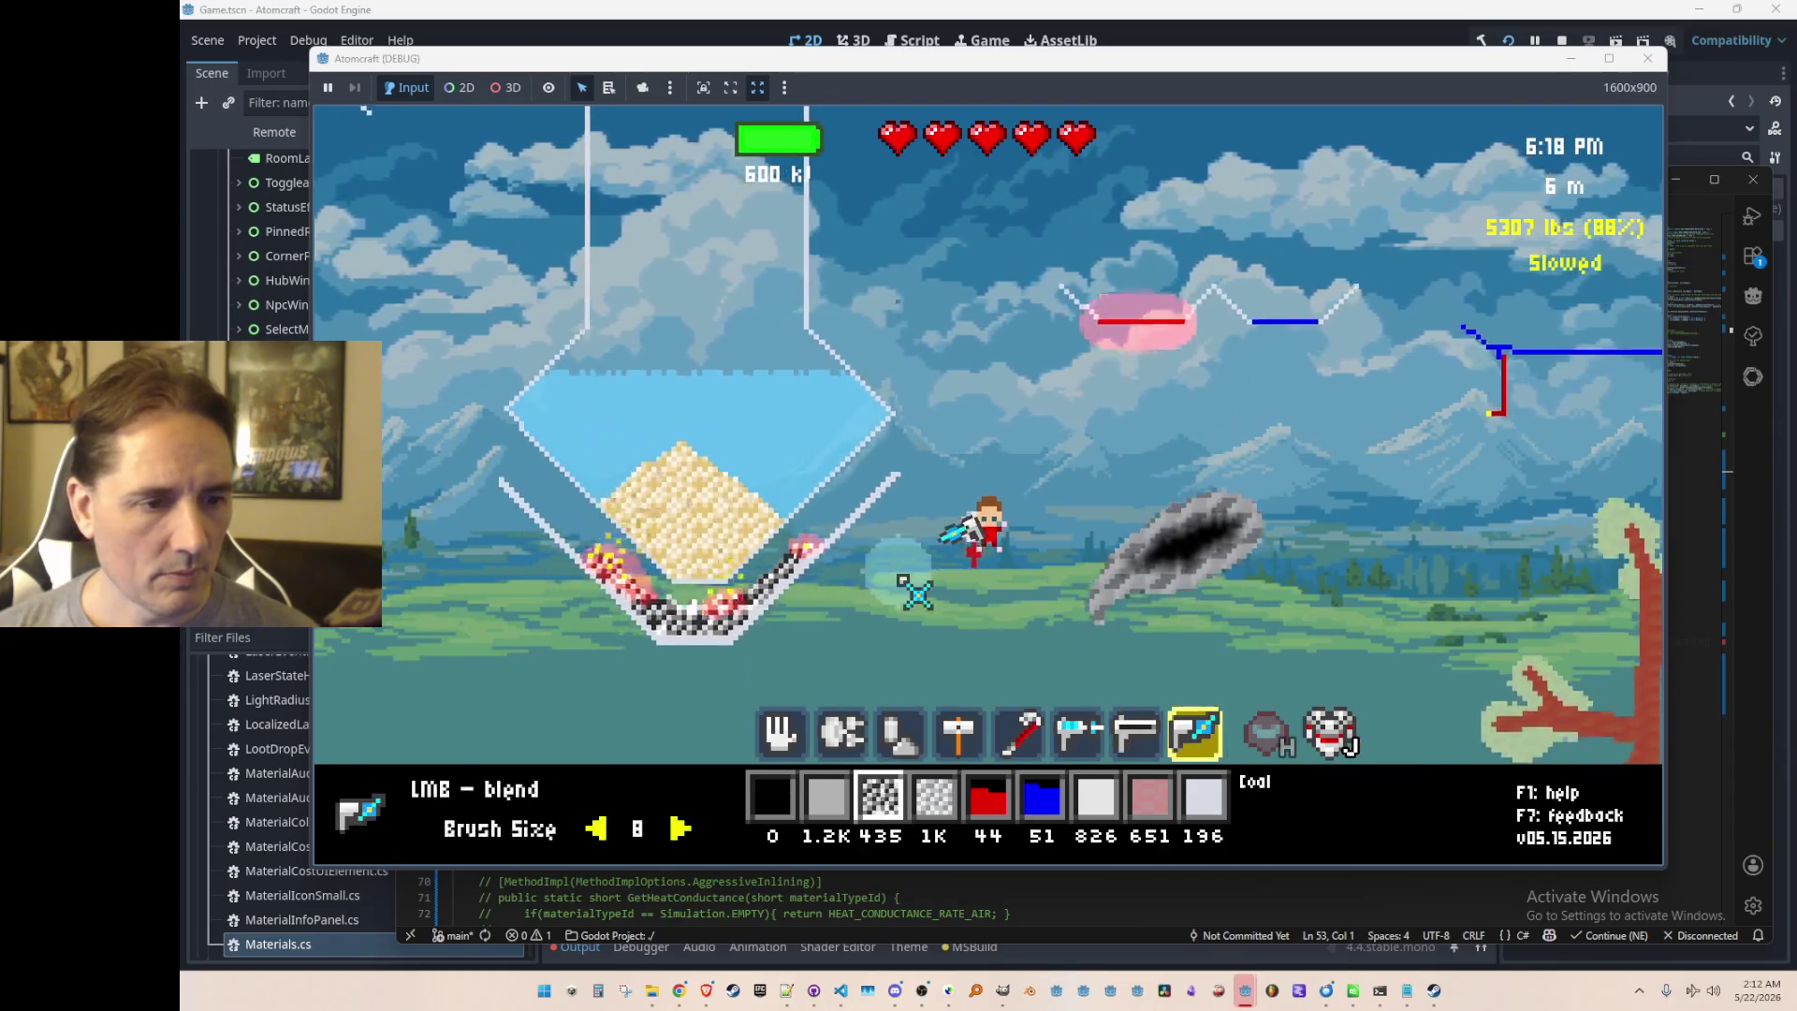
pyautogui.press('3')
pyautogui.press('a')
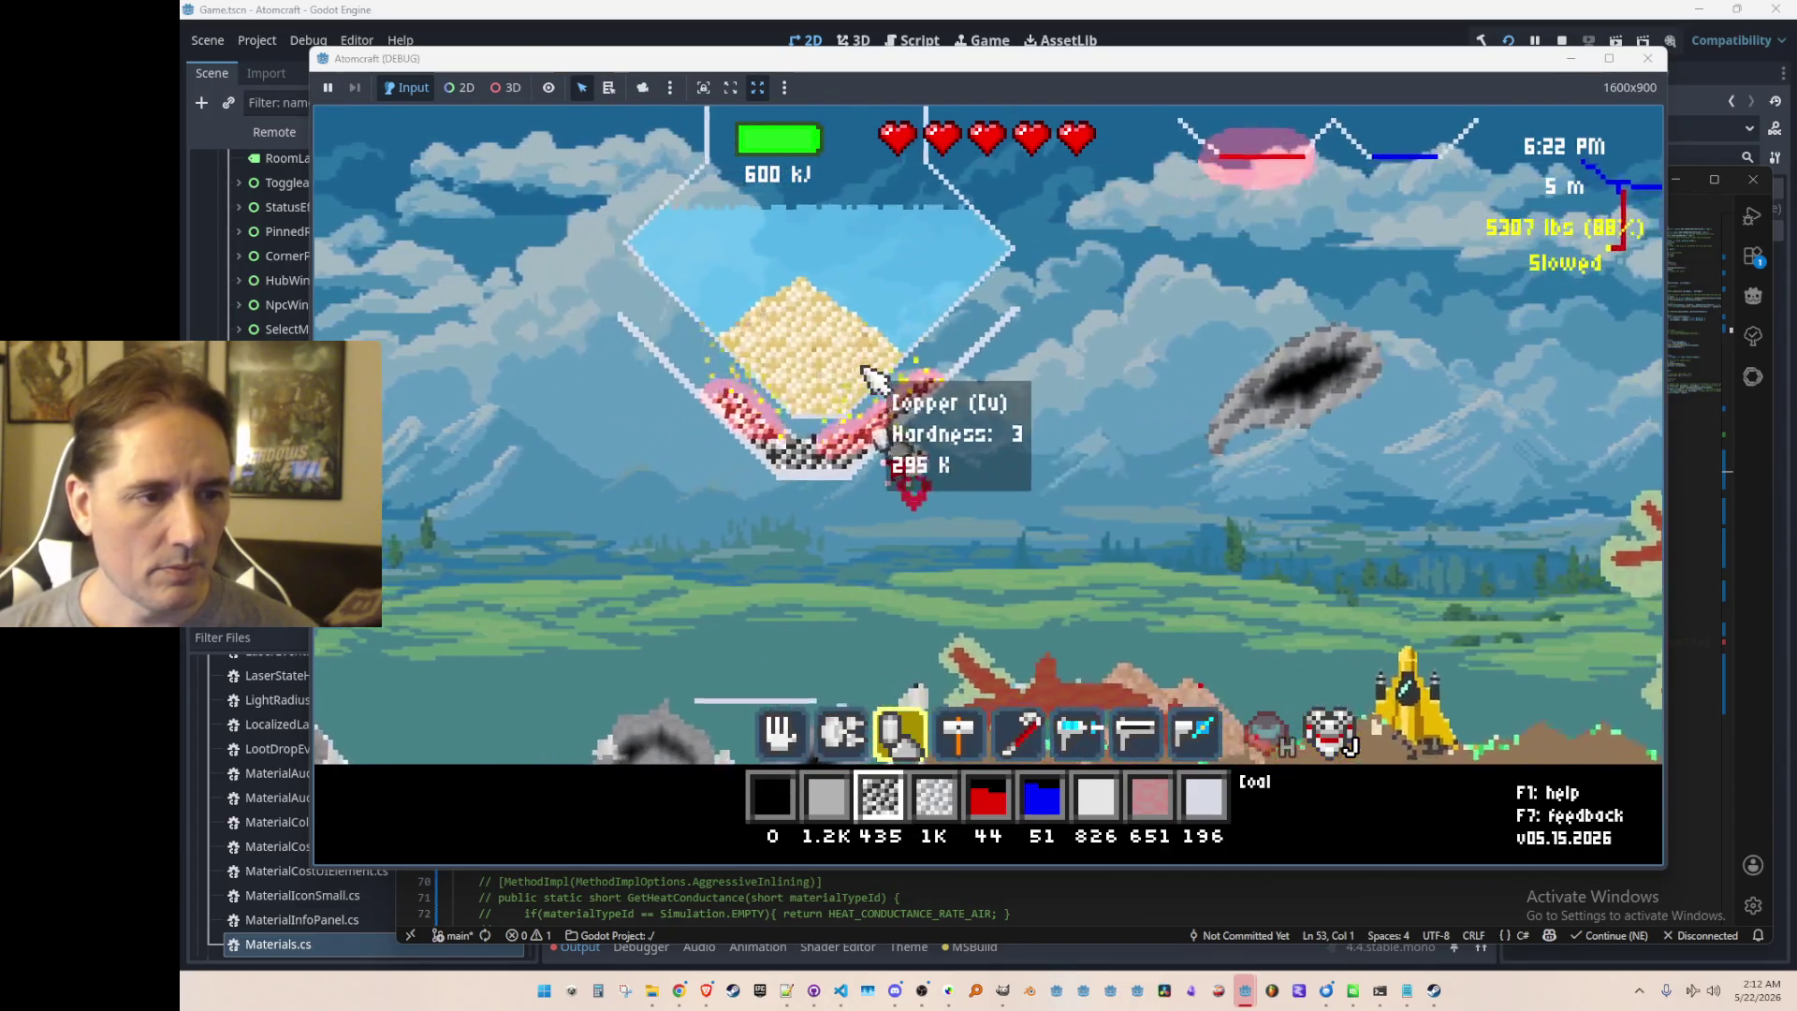
pyautogui.press('a')
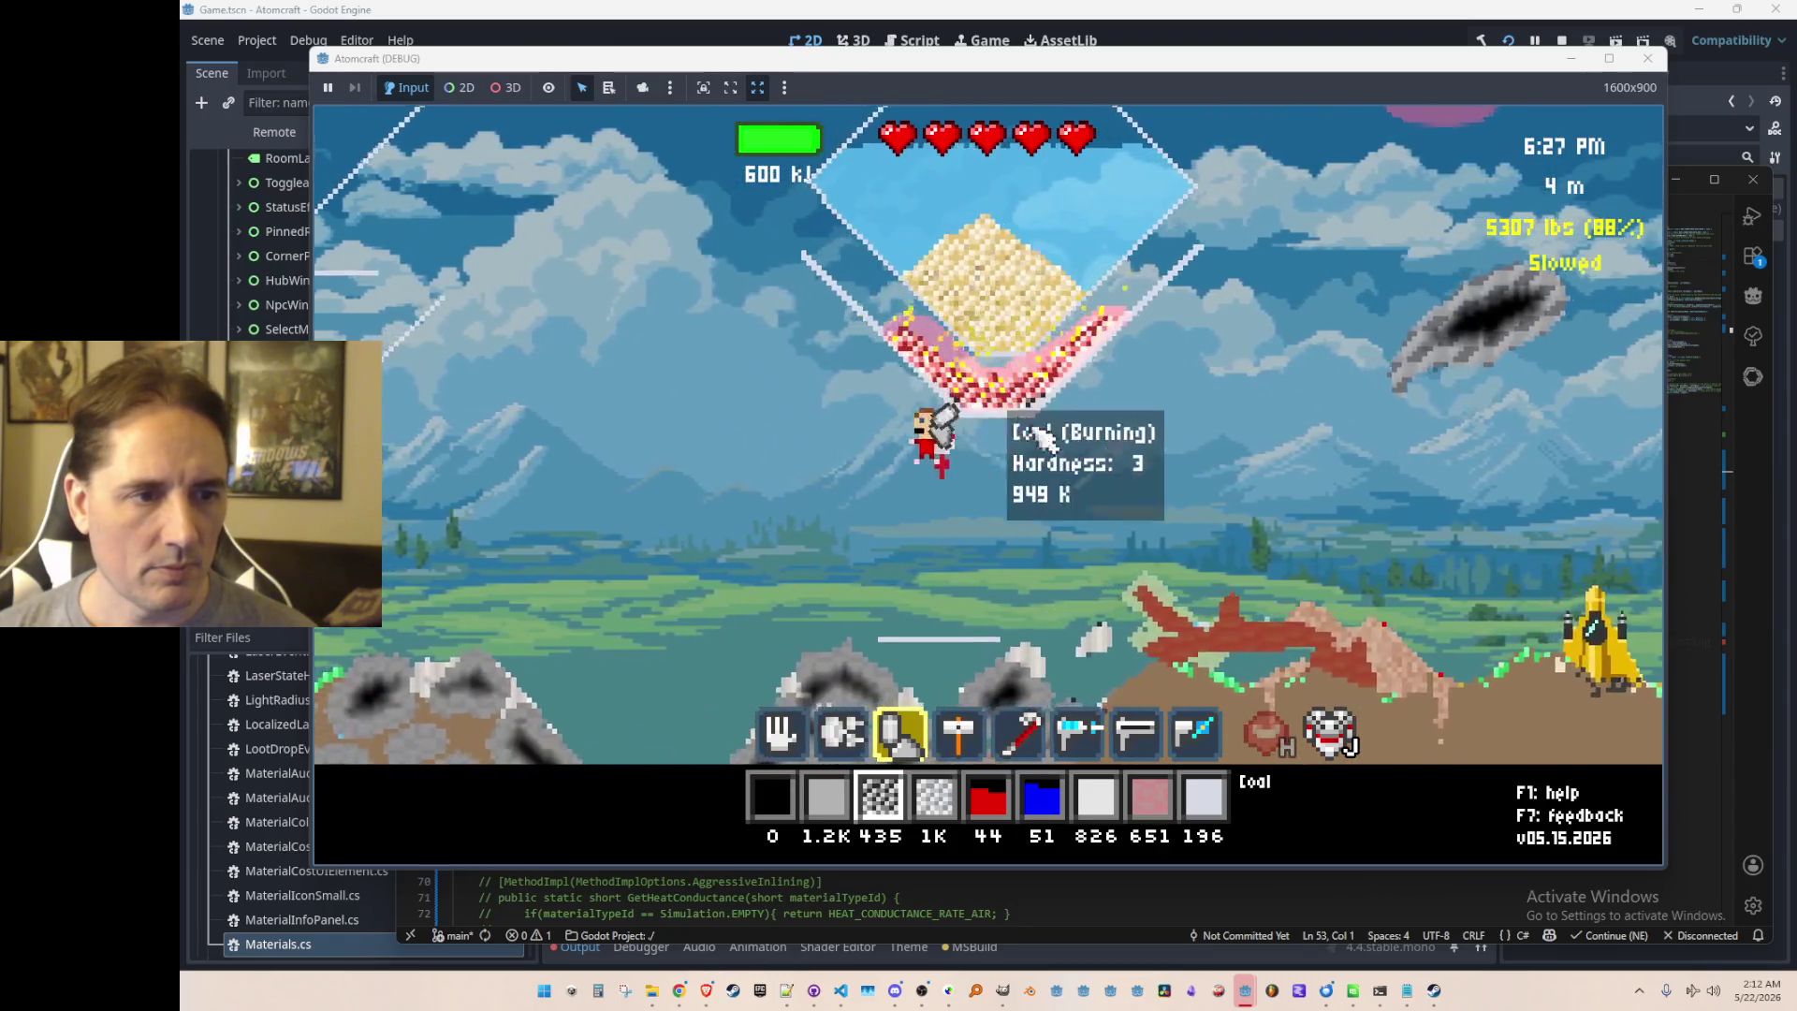
pyautogui.press('a')
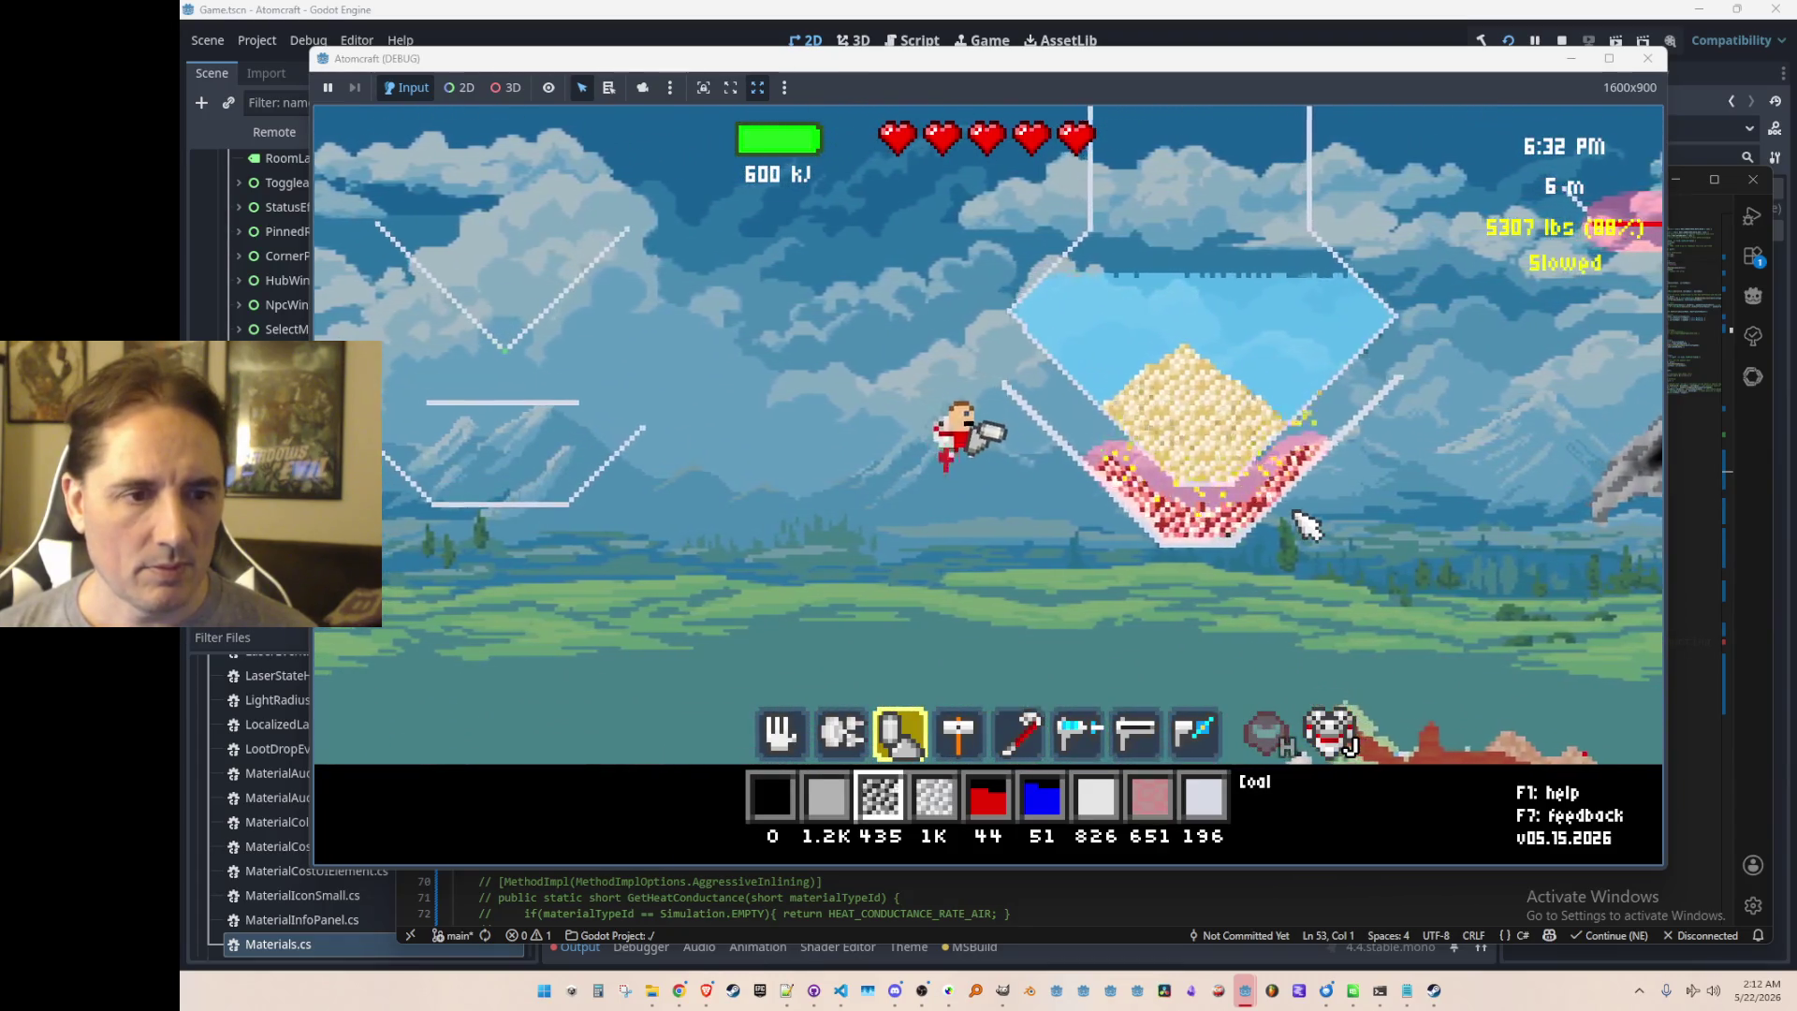
pyautogui.press('a')
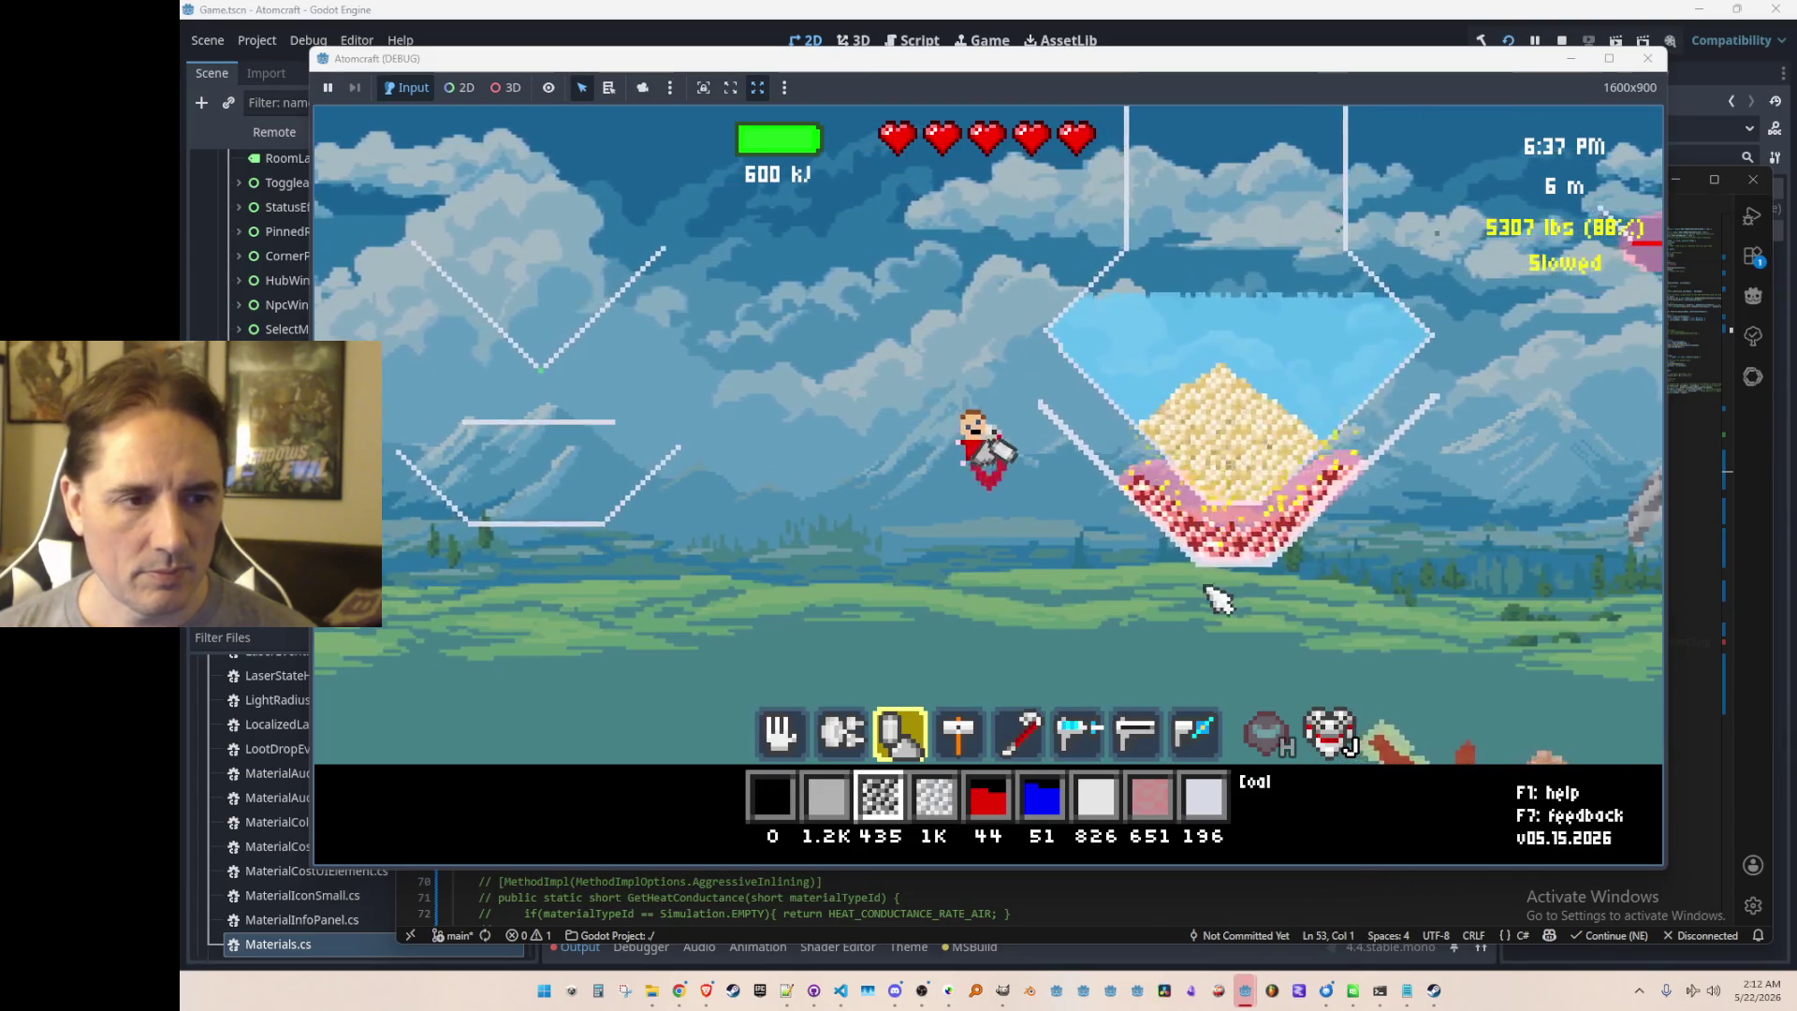
# Step: Nudge the player left, then bring Heat.cs in VS Code in front of the game
pyautogui.press('a')
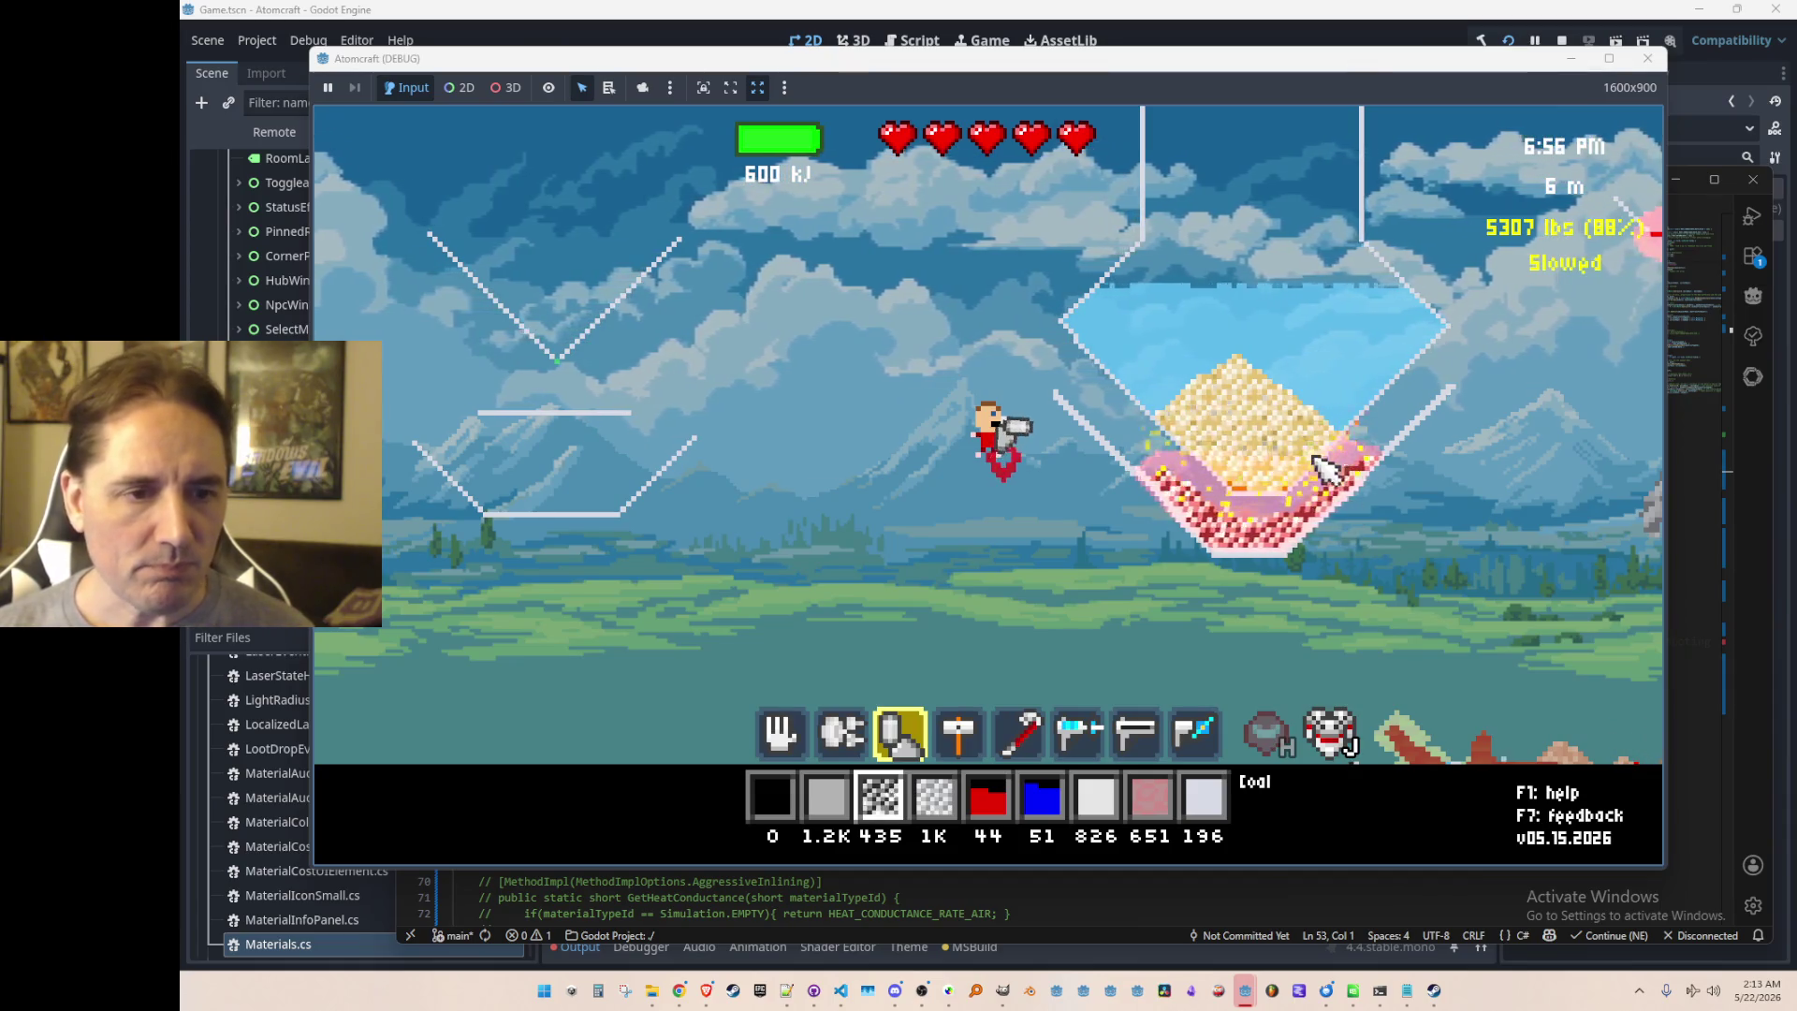
pyautogui.moveTo(1233, 487)
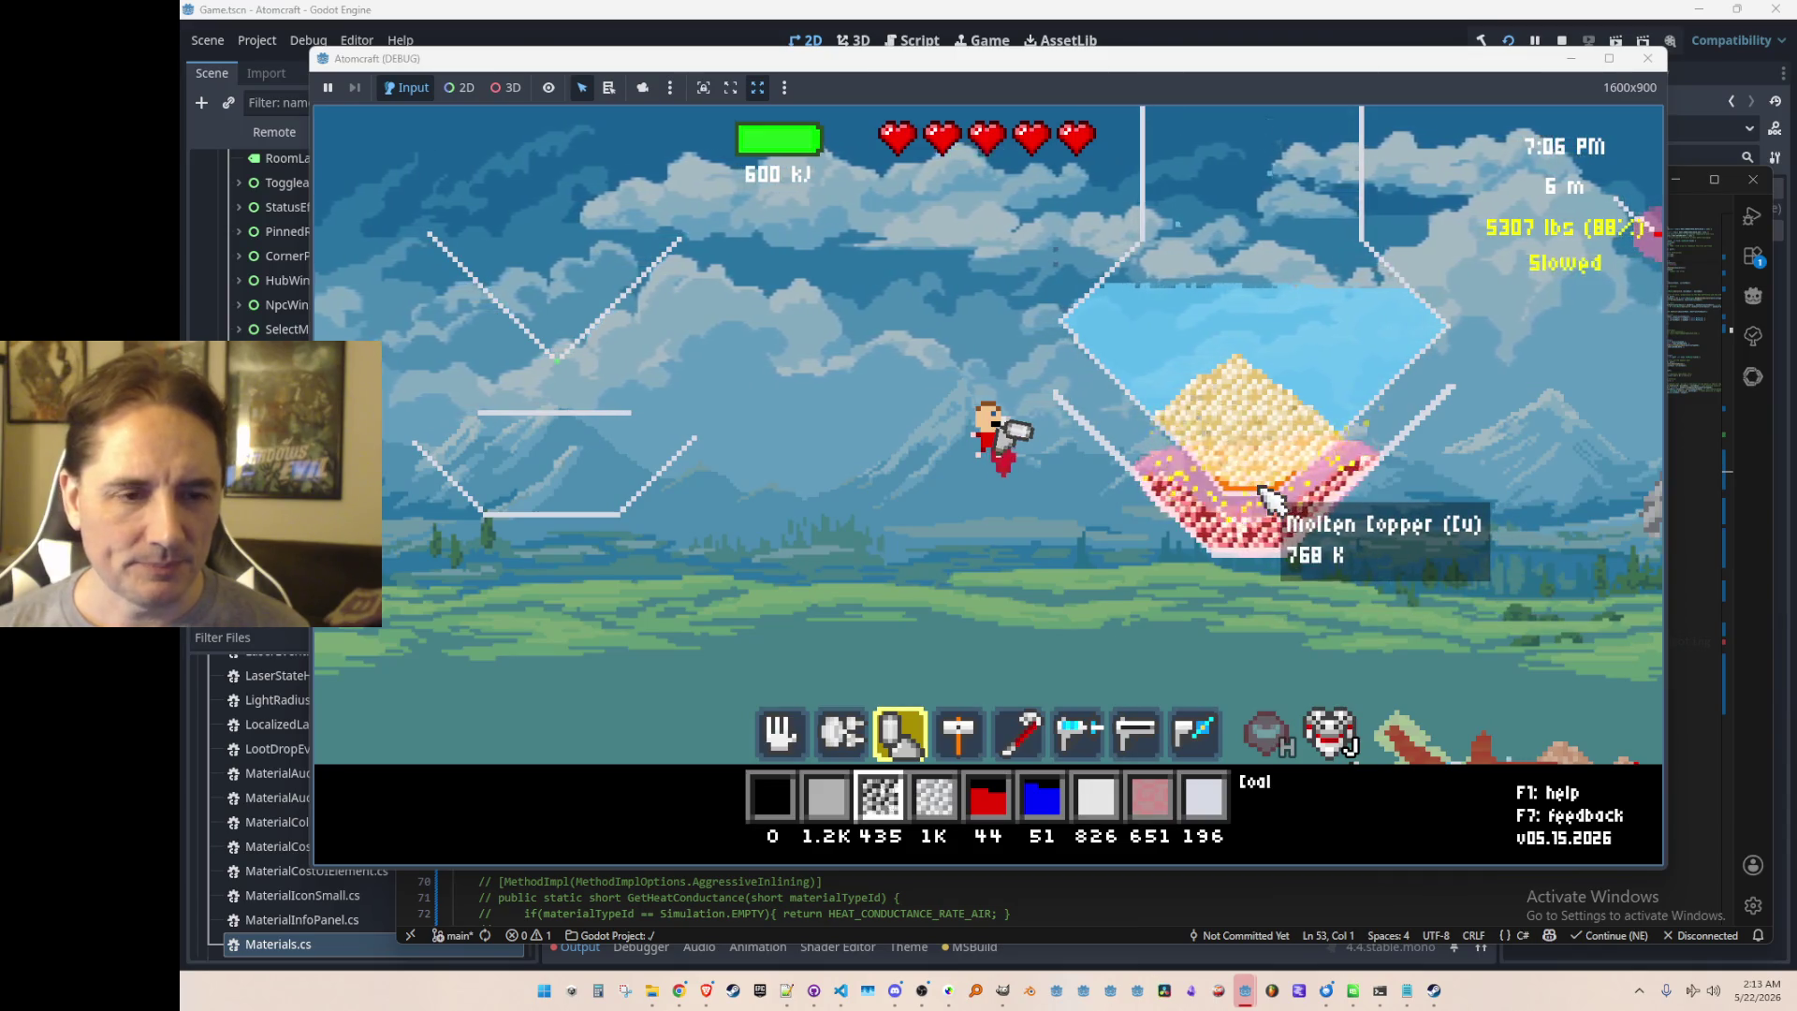
pyautogui.click(840, 990)
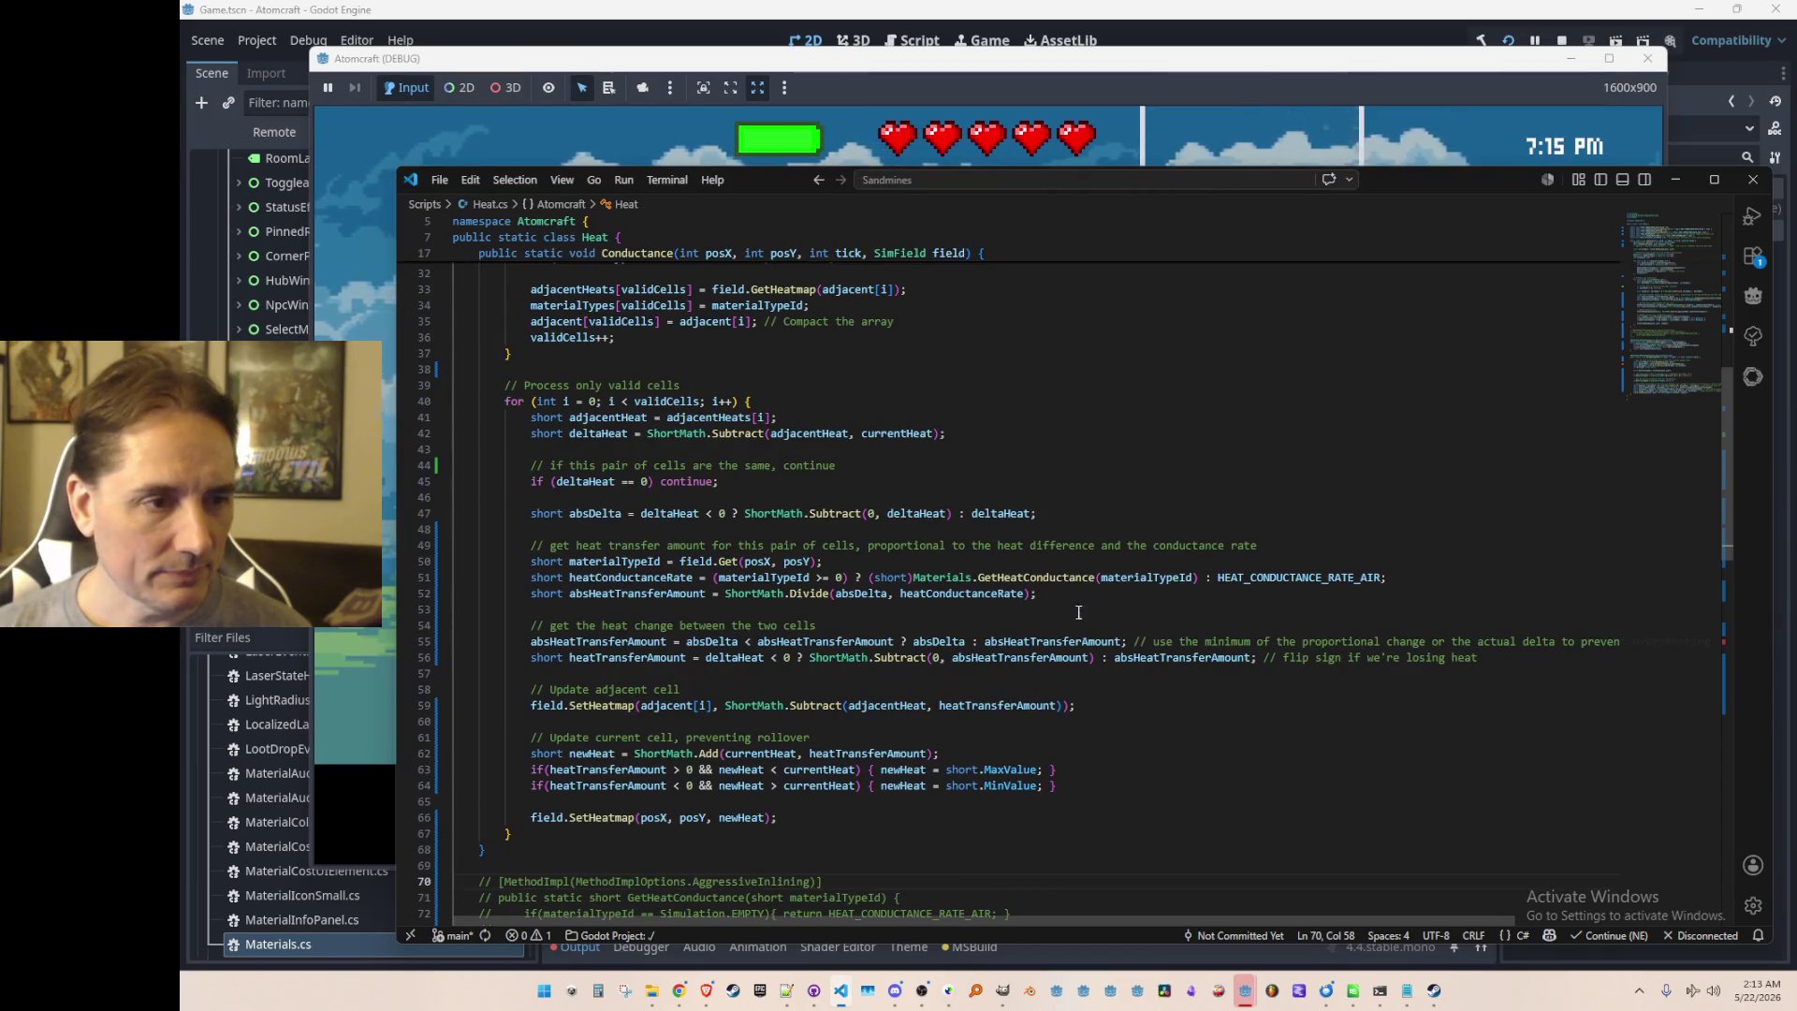
# Step: Jump to the GetHeatConductance definition with F12 and inspect its ConductanceDivisor return line
pyautogui.click(1078, 581)
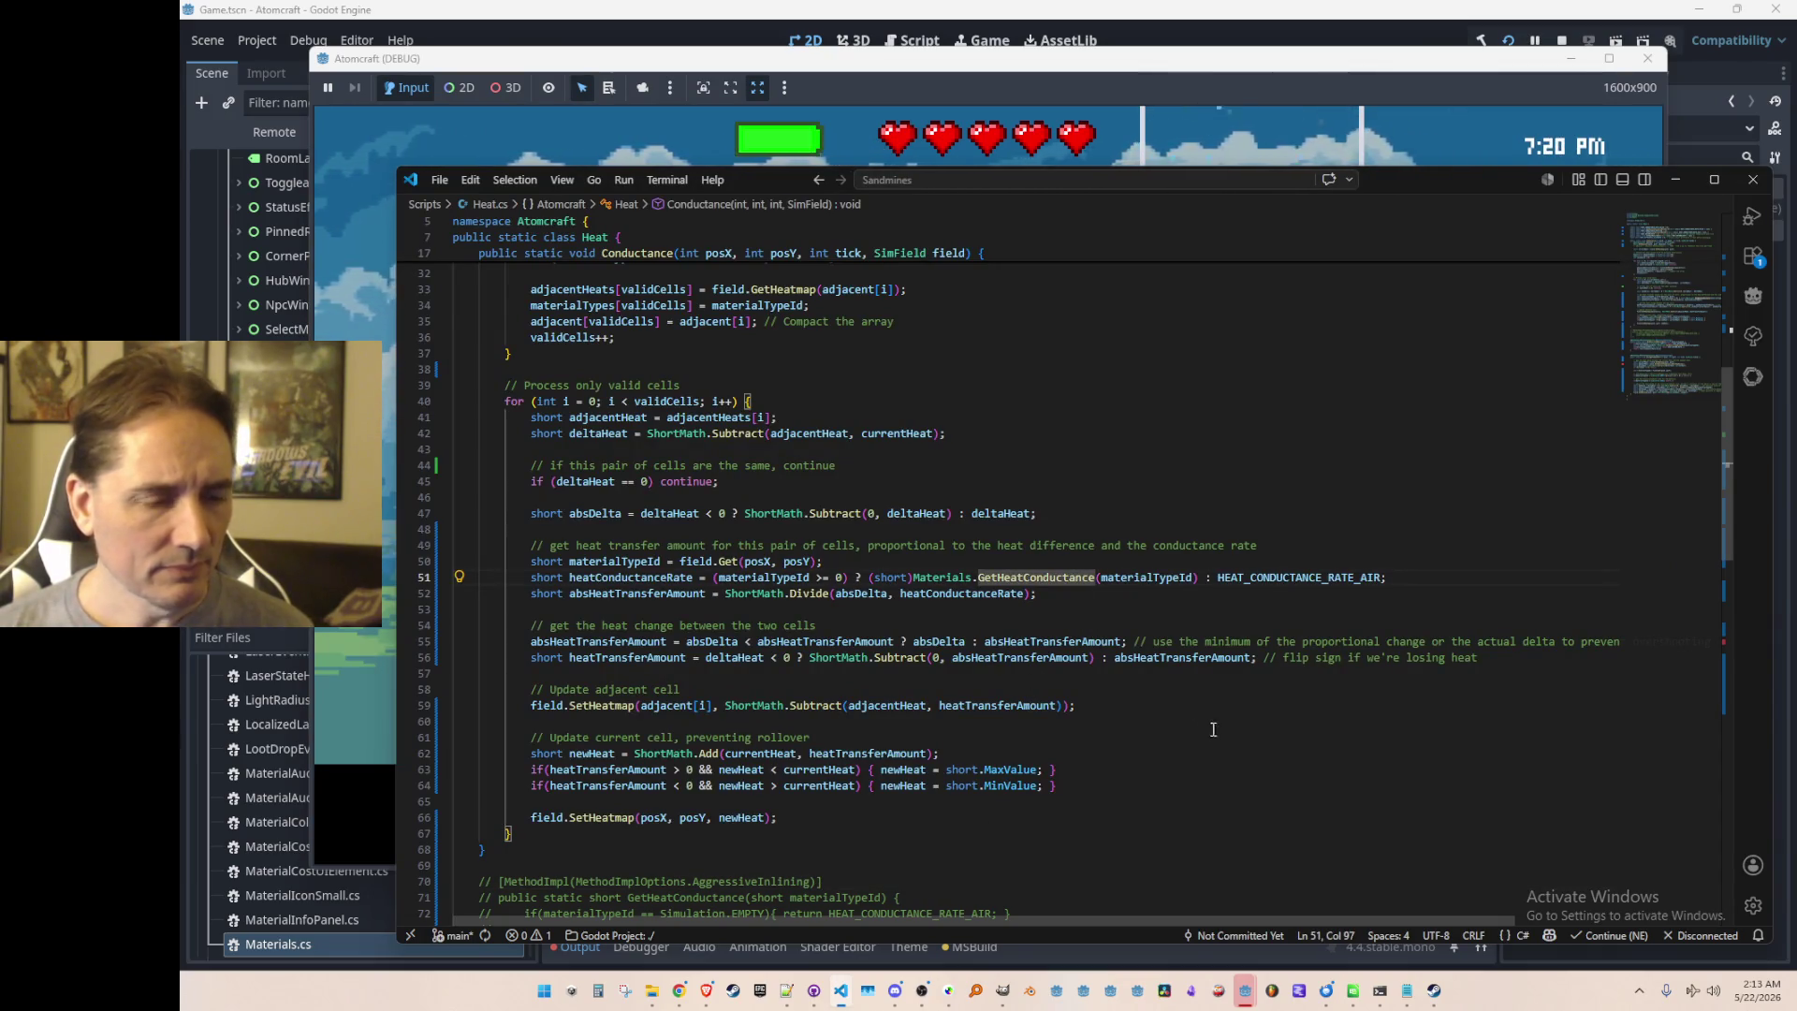
pyautogui.press('F12')
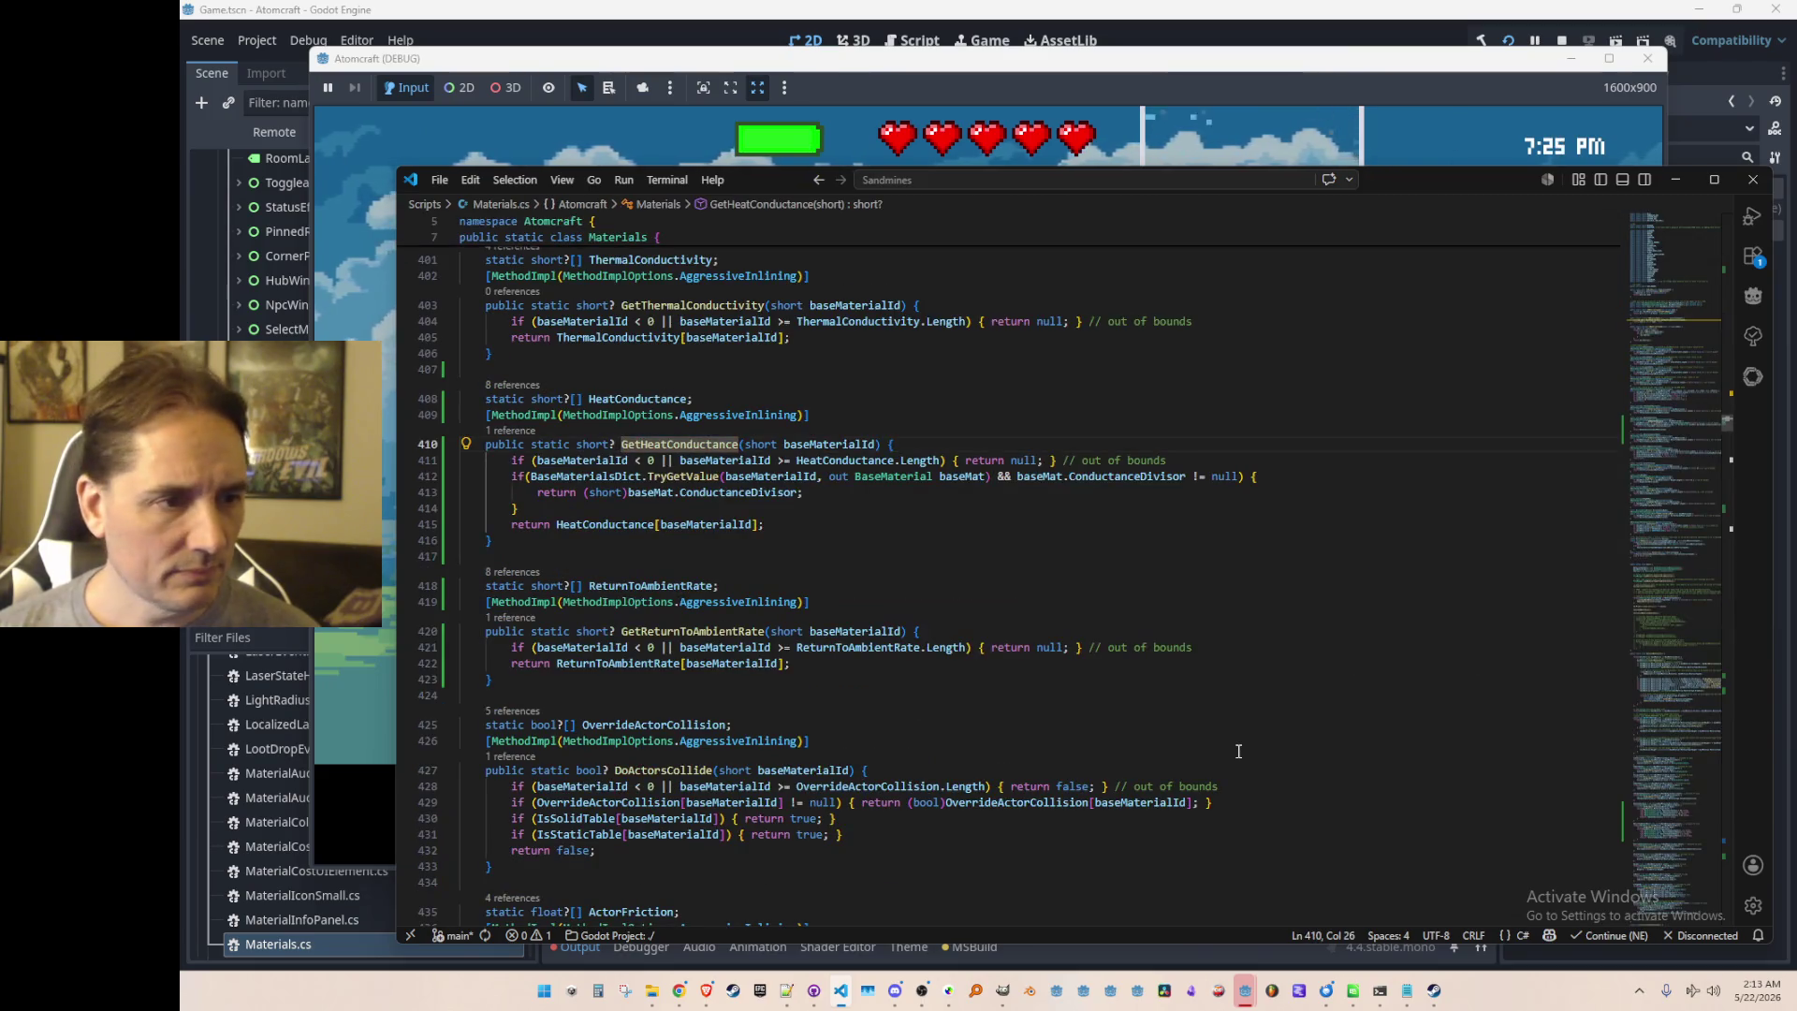
pyautogui.press('Down')
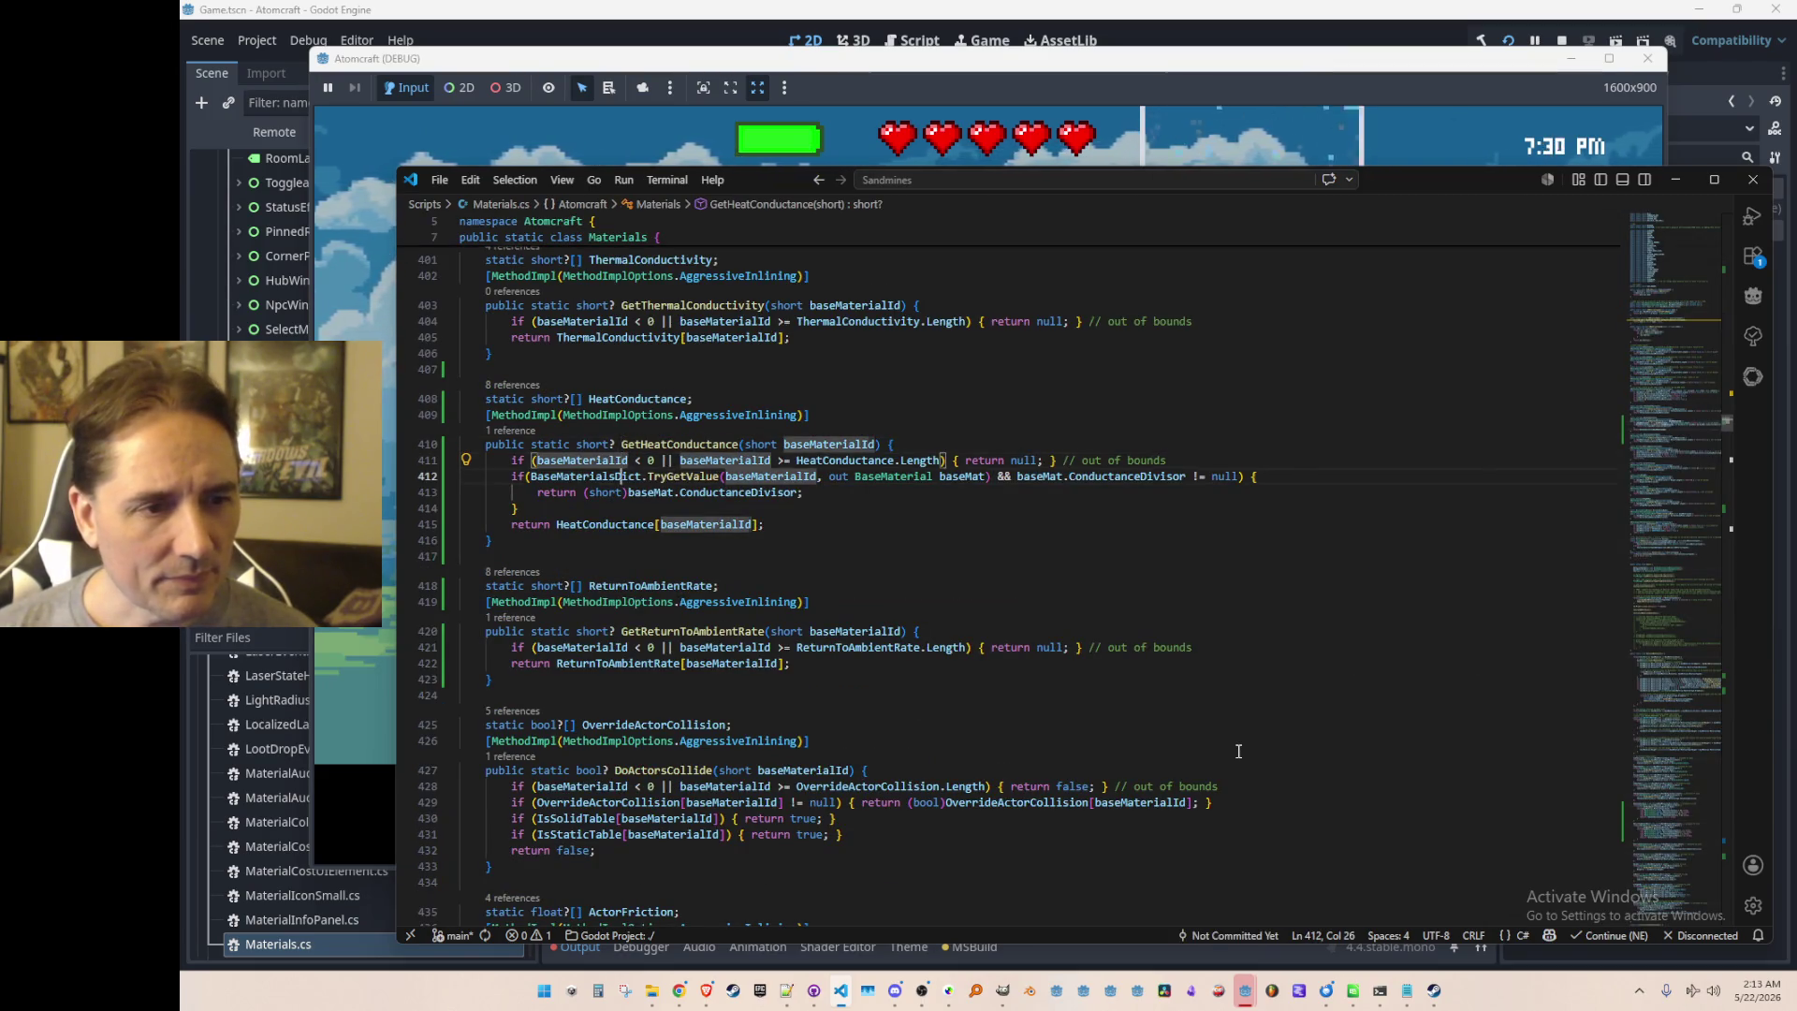
pyautogui.press('Down')
pyautogui.press('End')
pyautogui.press('Left')
pyautogui.press('Left')
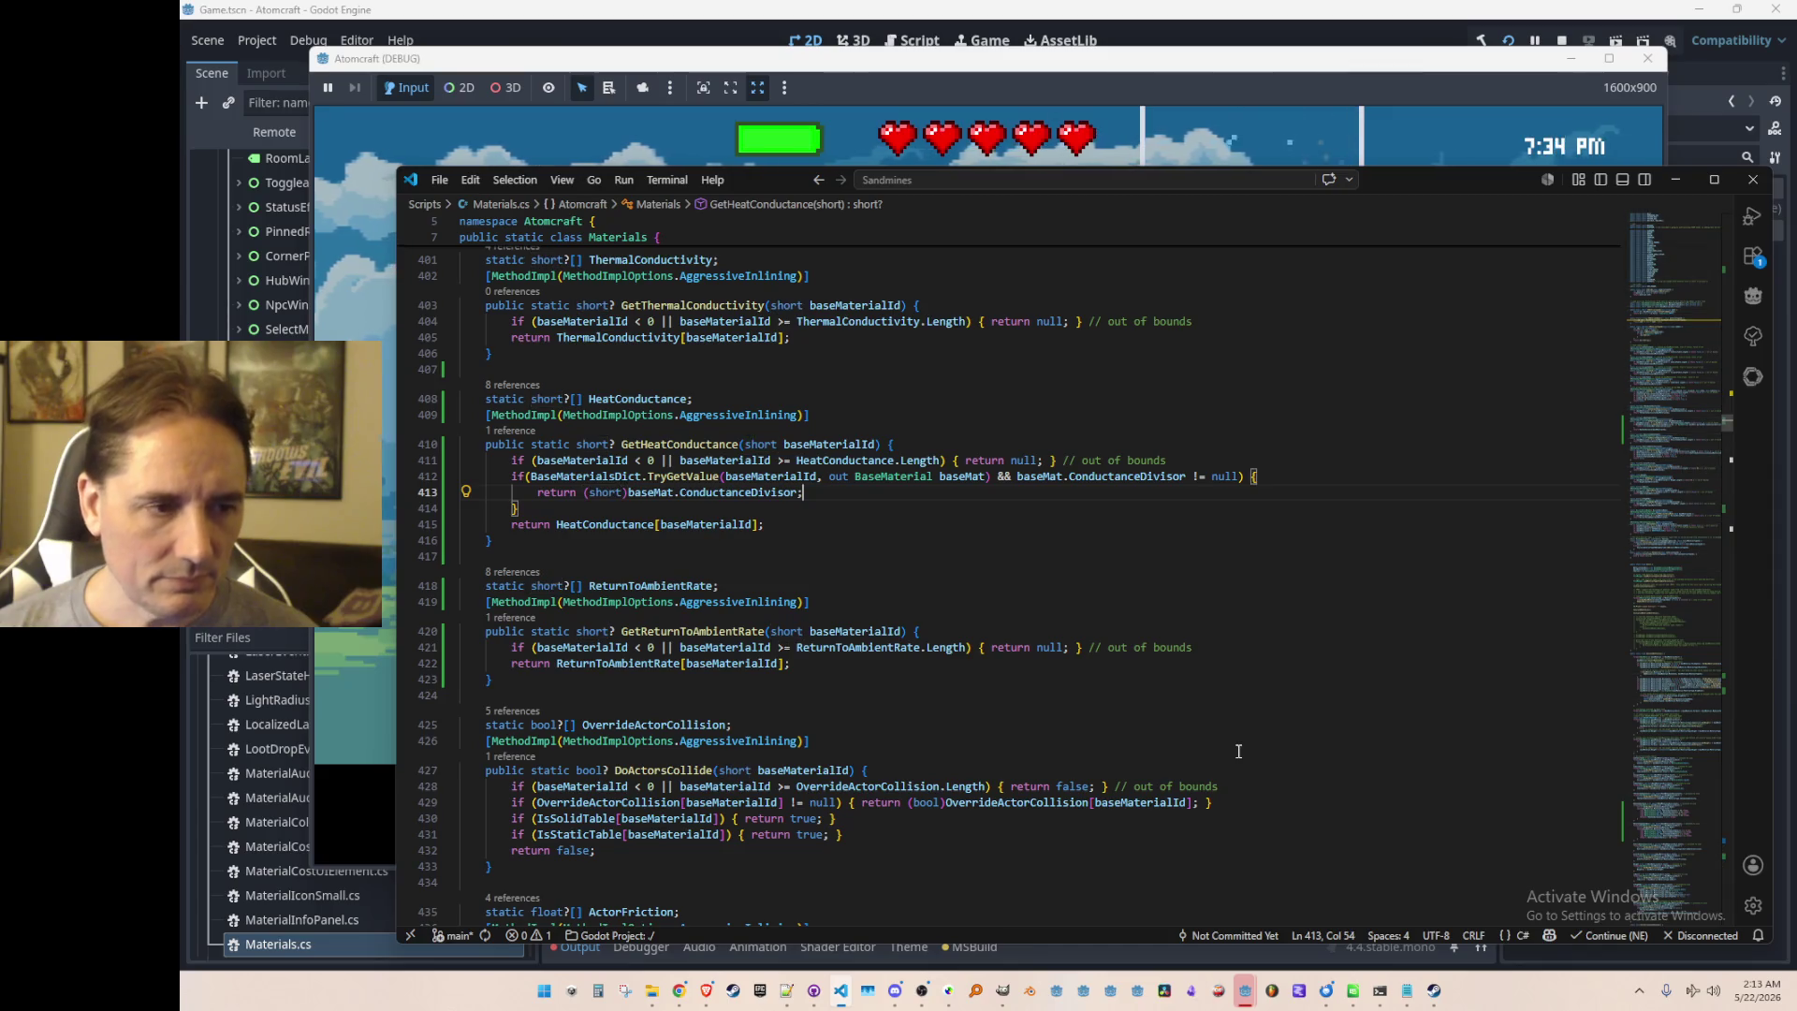
# Step: Go back to the conductance call in Heat.cs and bring the running game forward
pyautogui.hotkey('alt', 'Left')
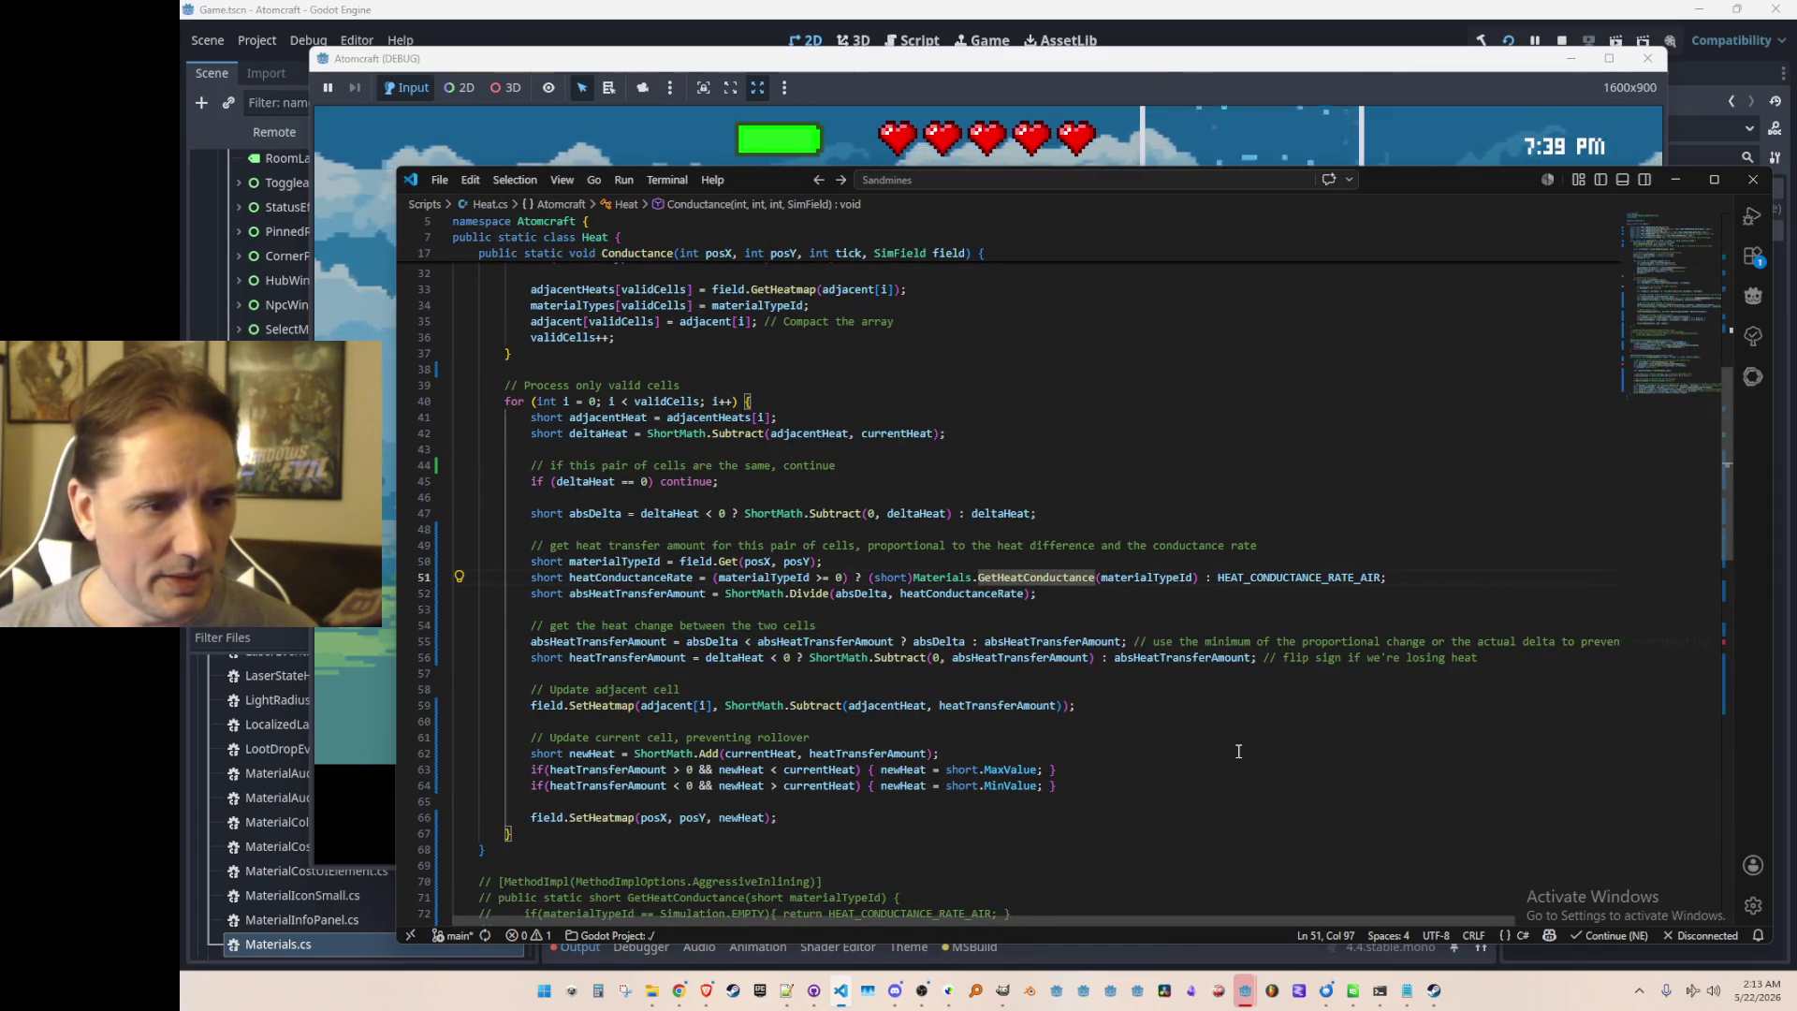
pyautogui.press('Home')
pyautogui.press('Right')
pyautogui.press('Right')
pyautogui.press('Right')
pyautogui.press('Right')
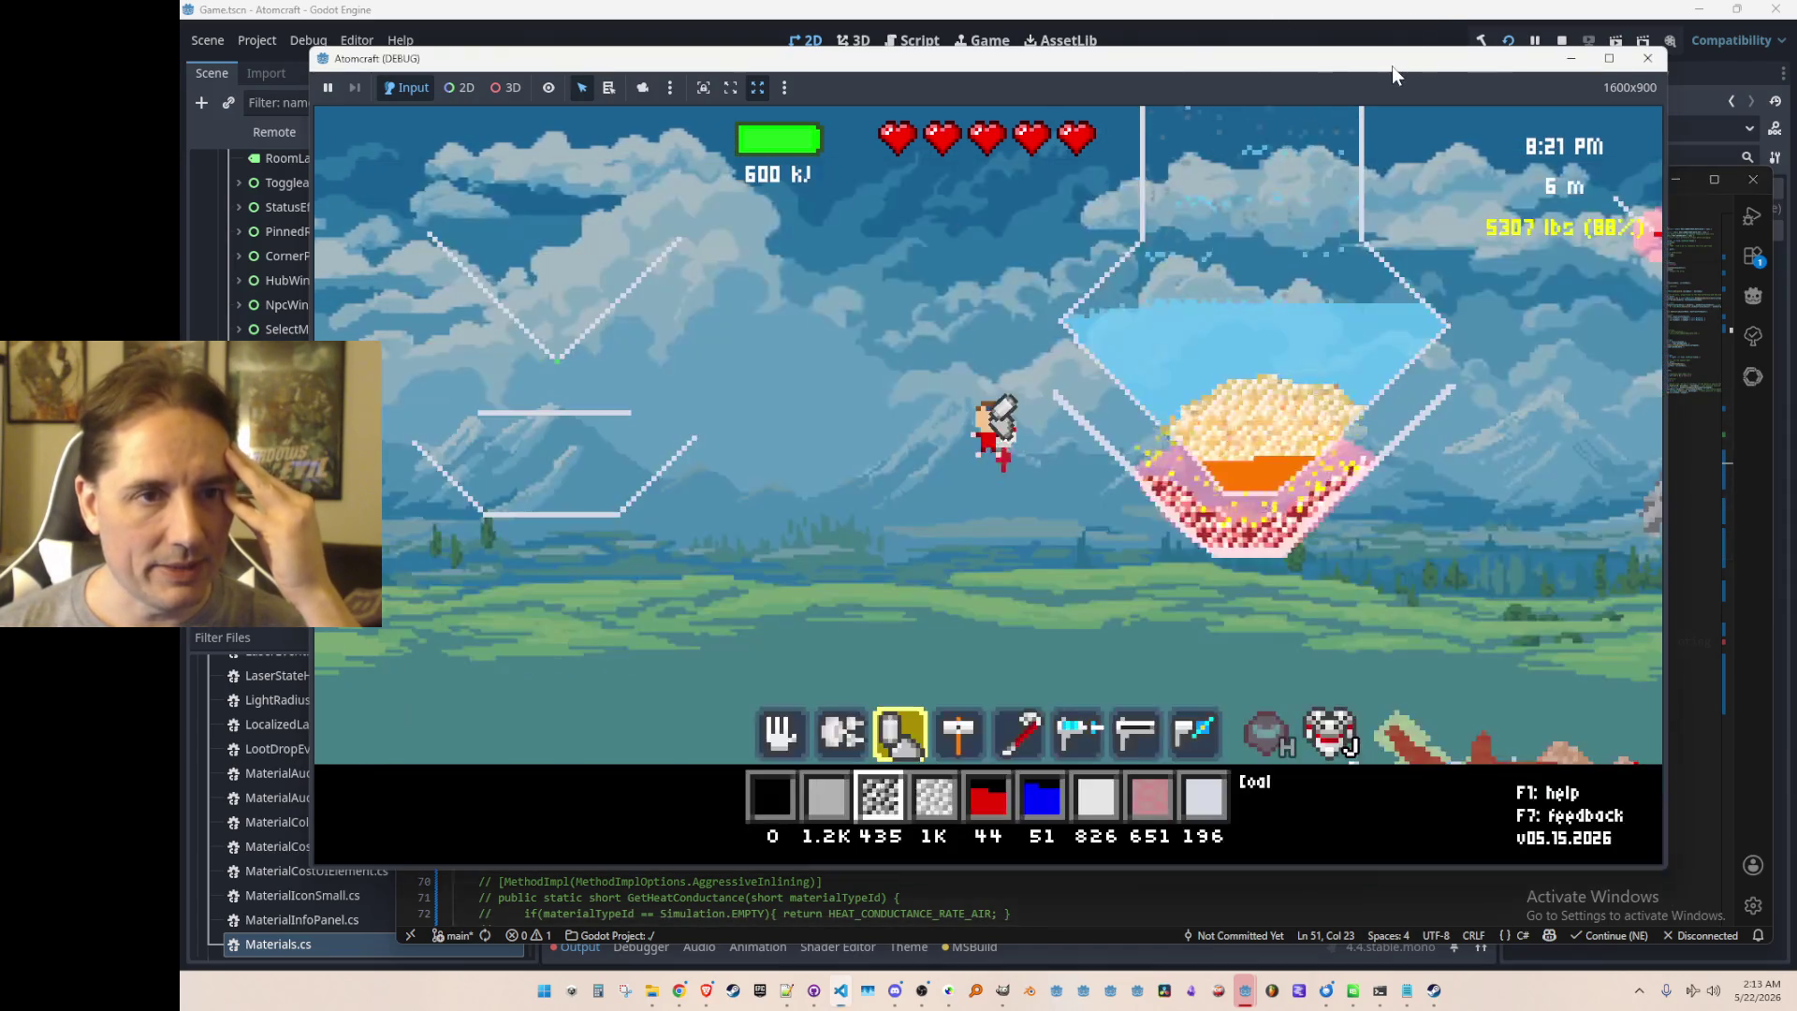
pyautogui.click(1391, 66)
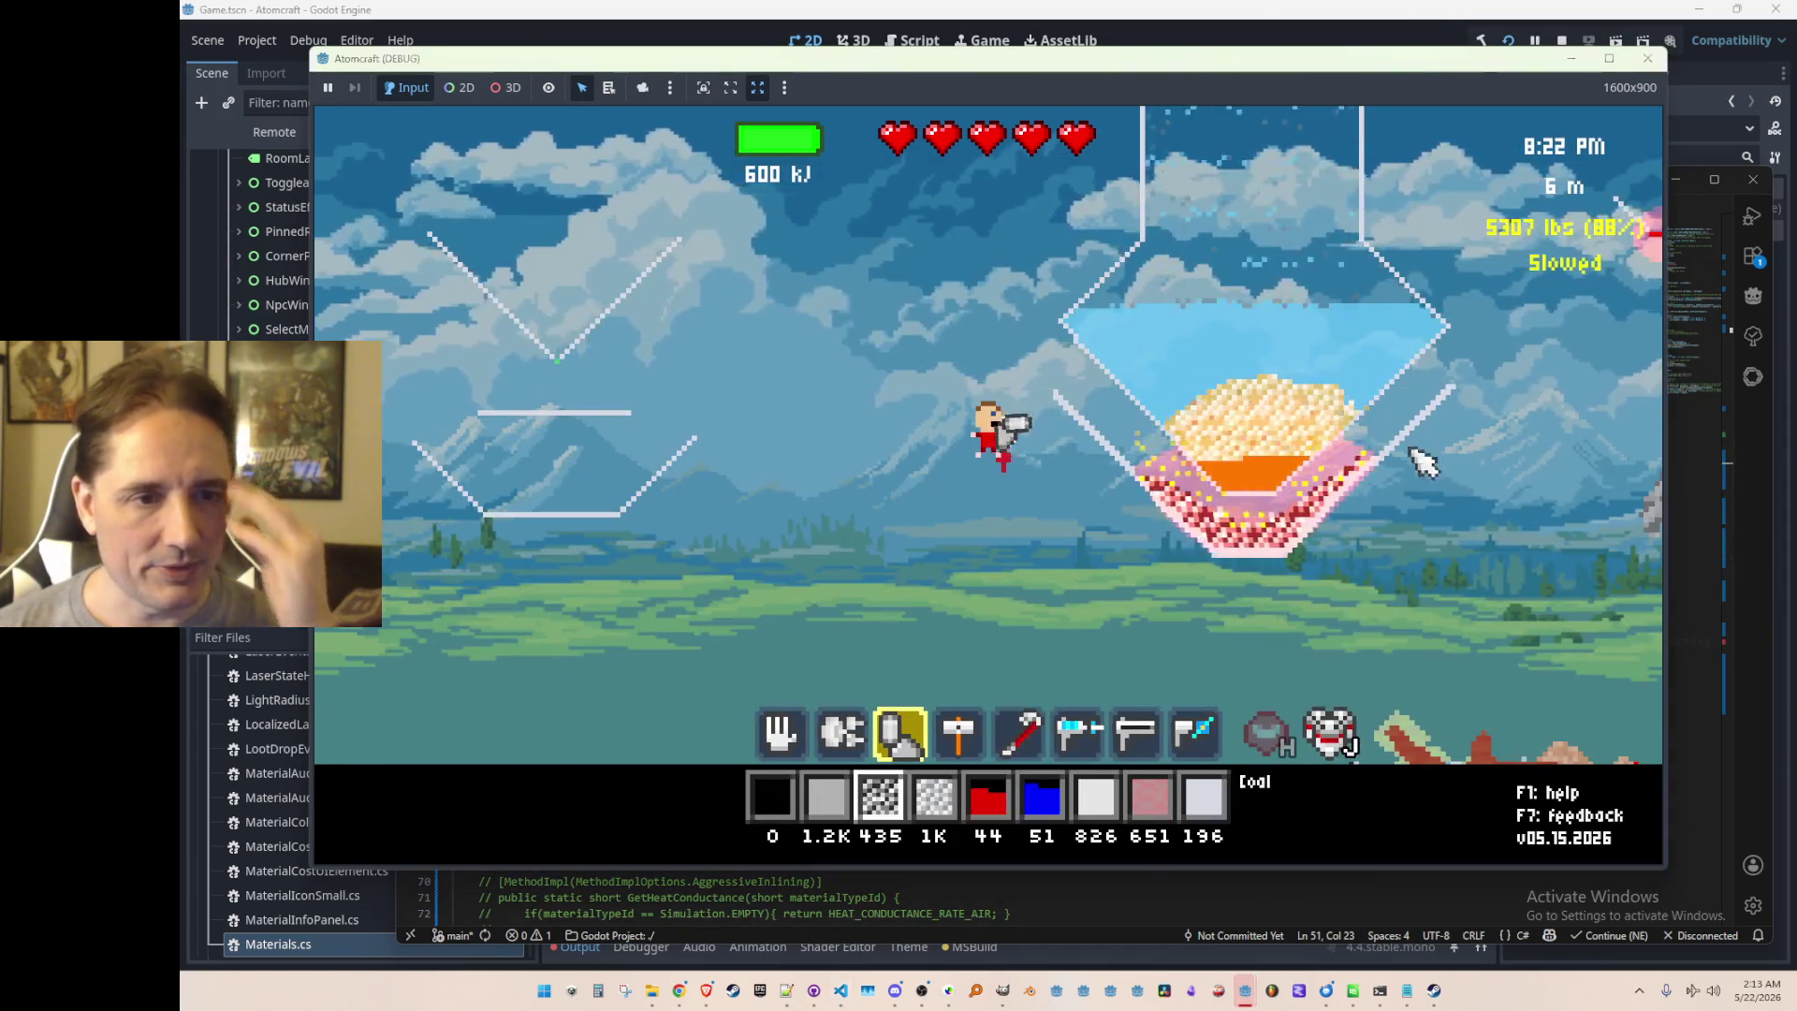
# Step: Fly to the hopper and carry all its coal out of the funnel with the hand tool
pyautogui.press('a')
pyautogui.press('d')
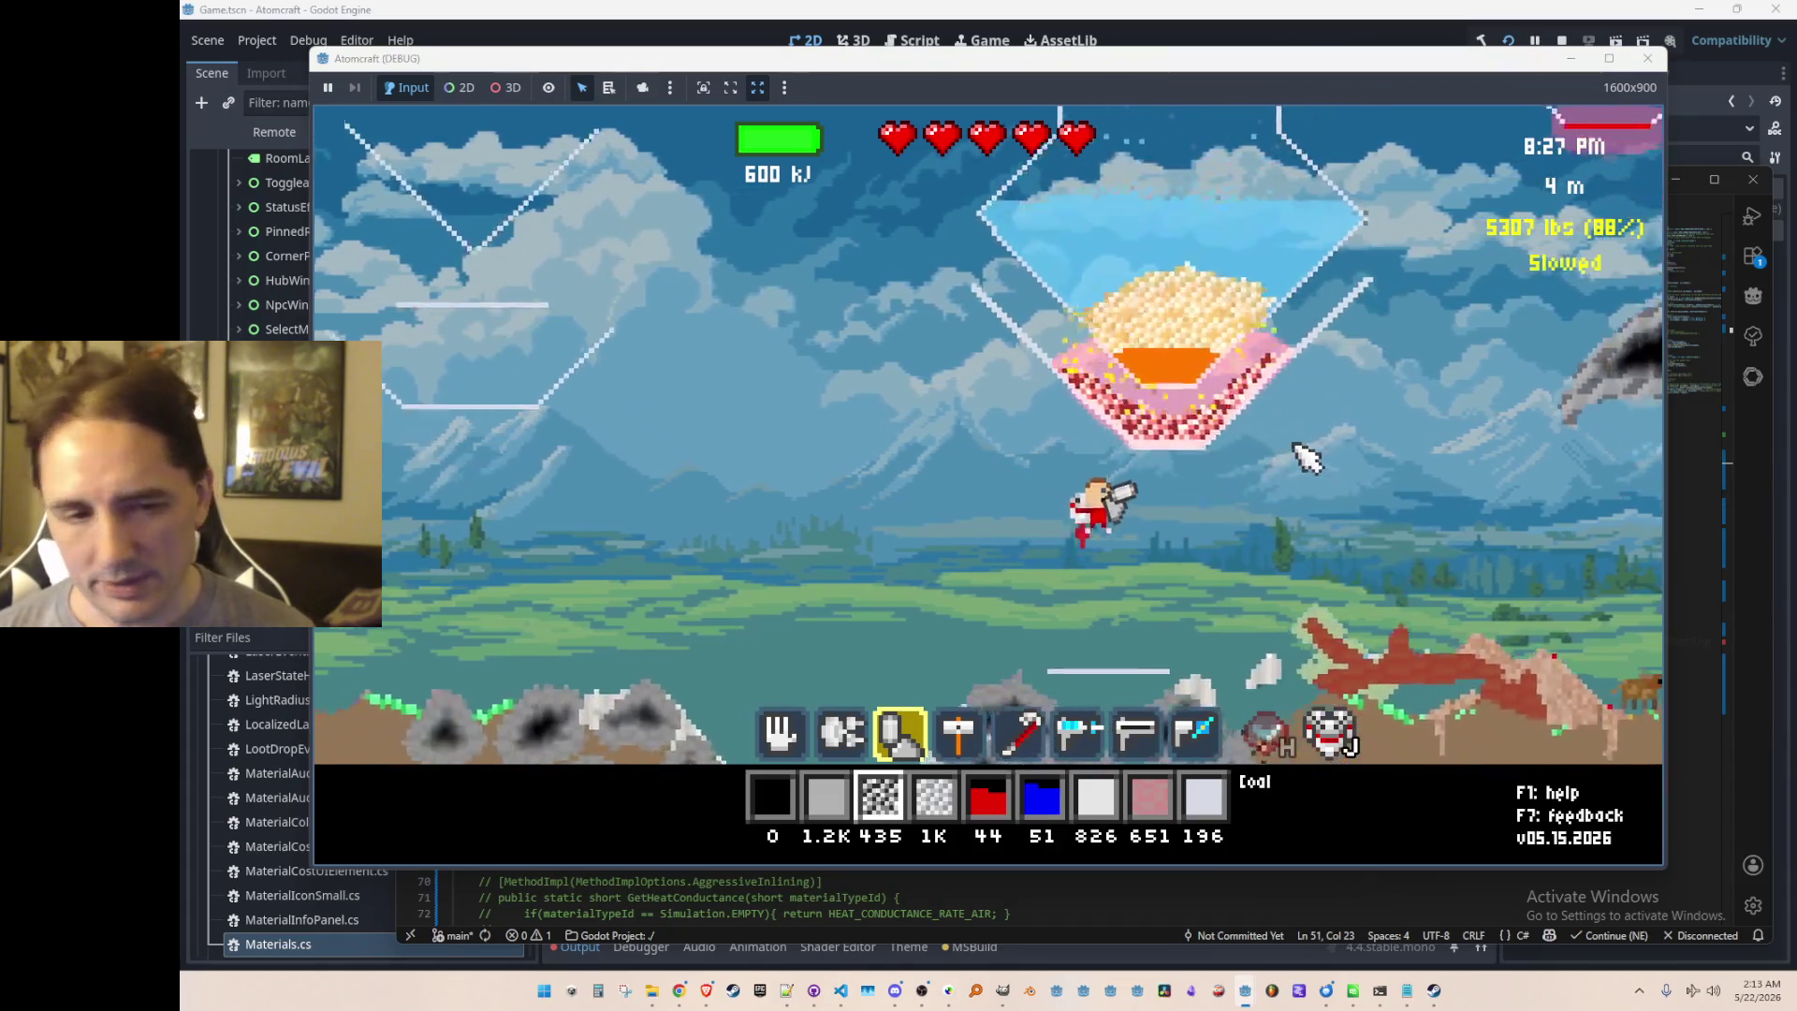
pyautogui.press('d')
pyautogui.press('w')
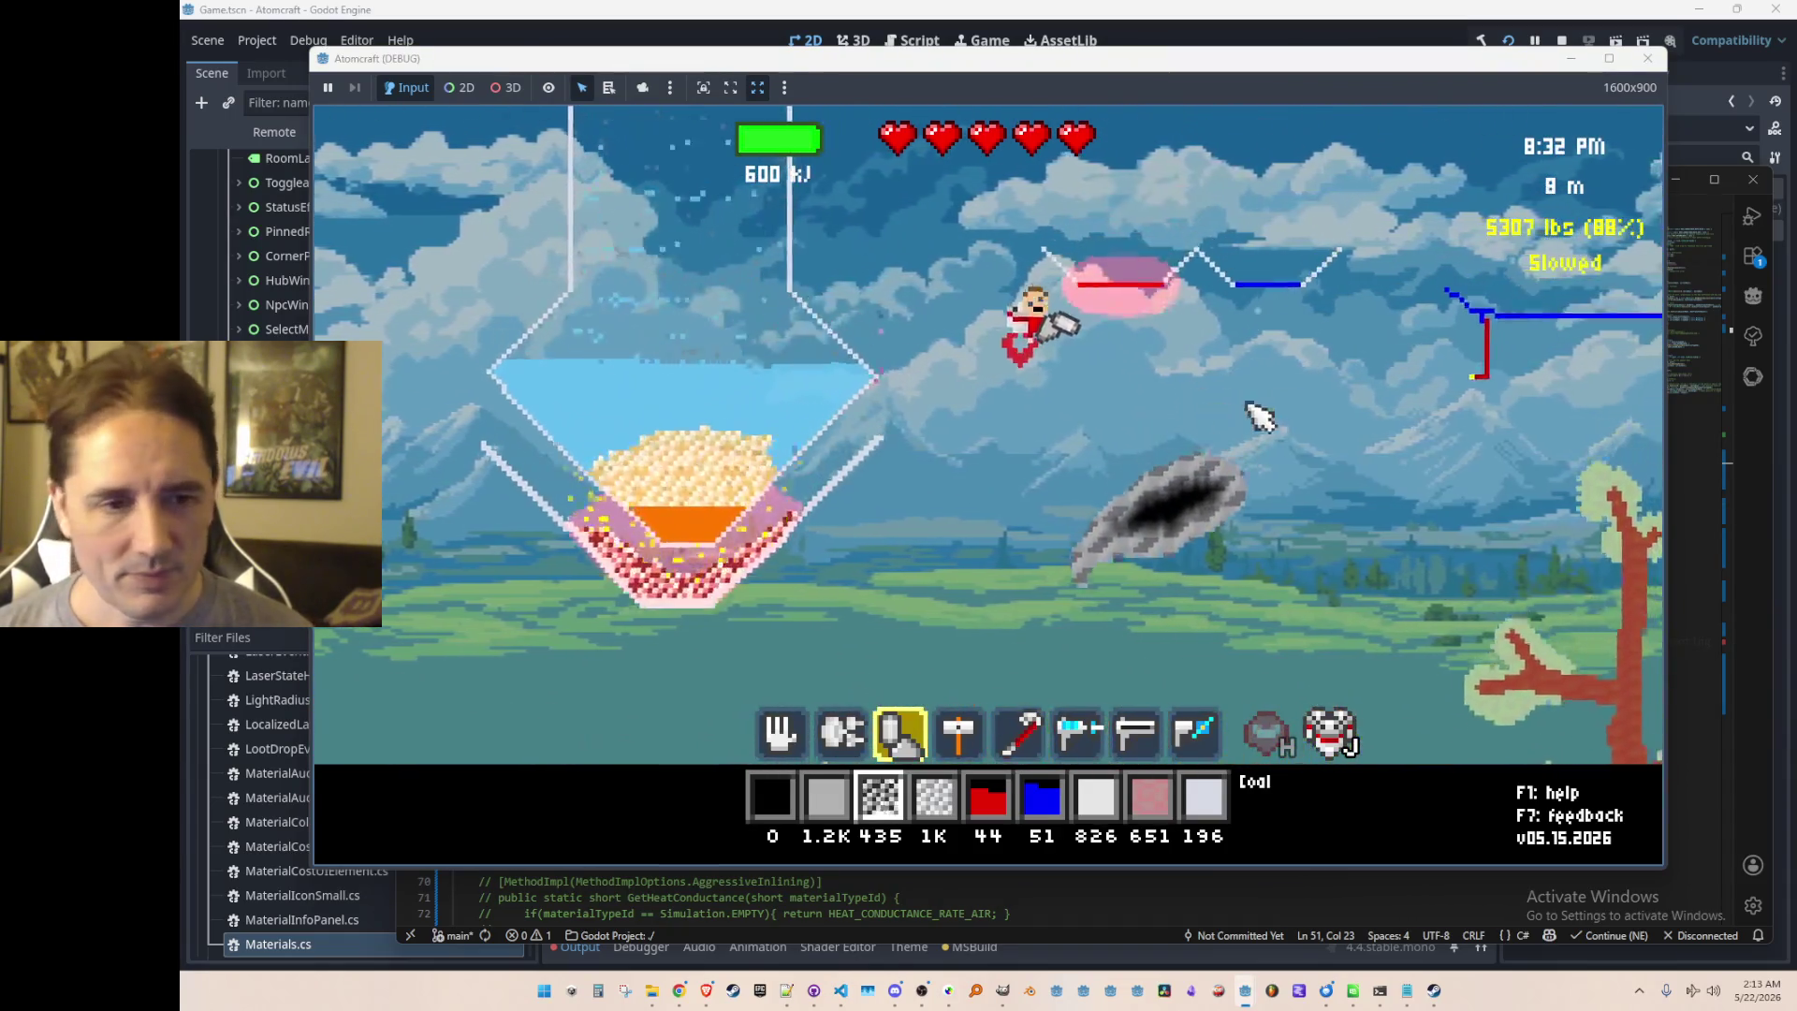
pyautogui.moveTo(1489, 383)
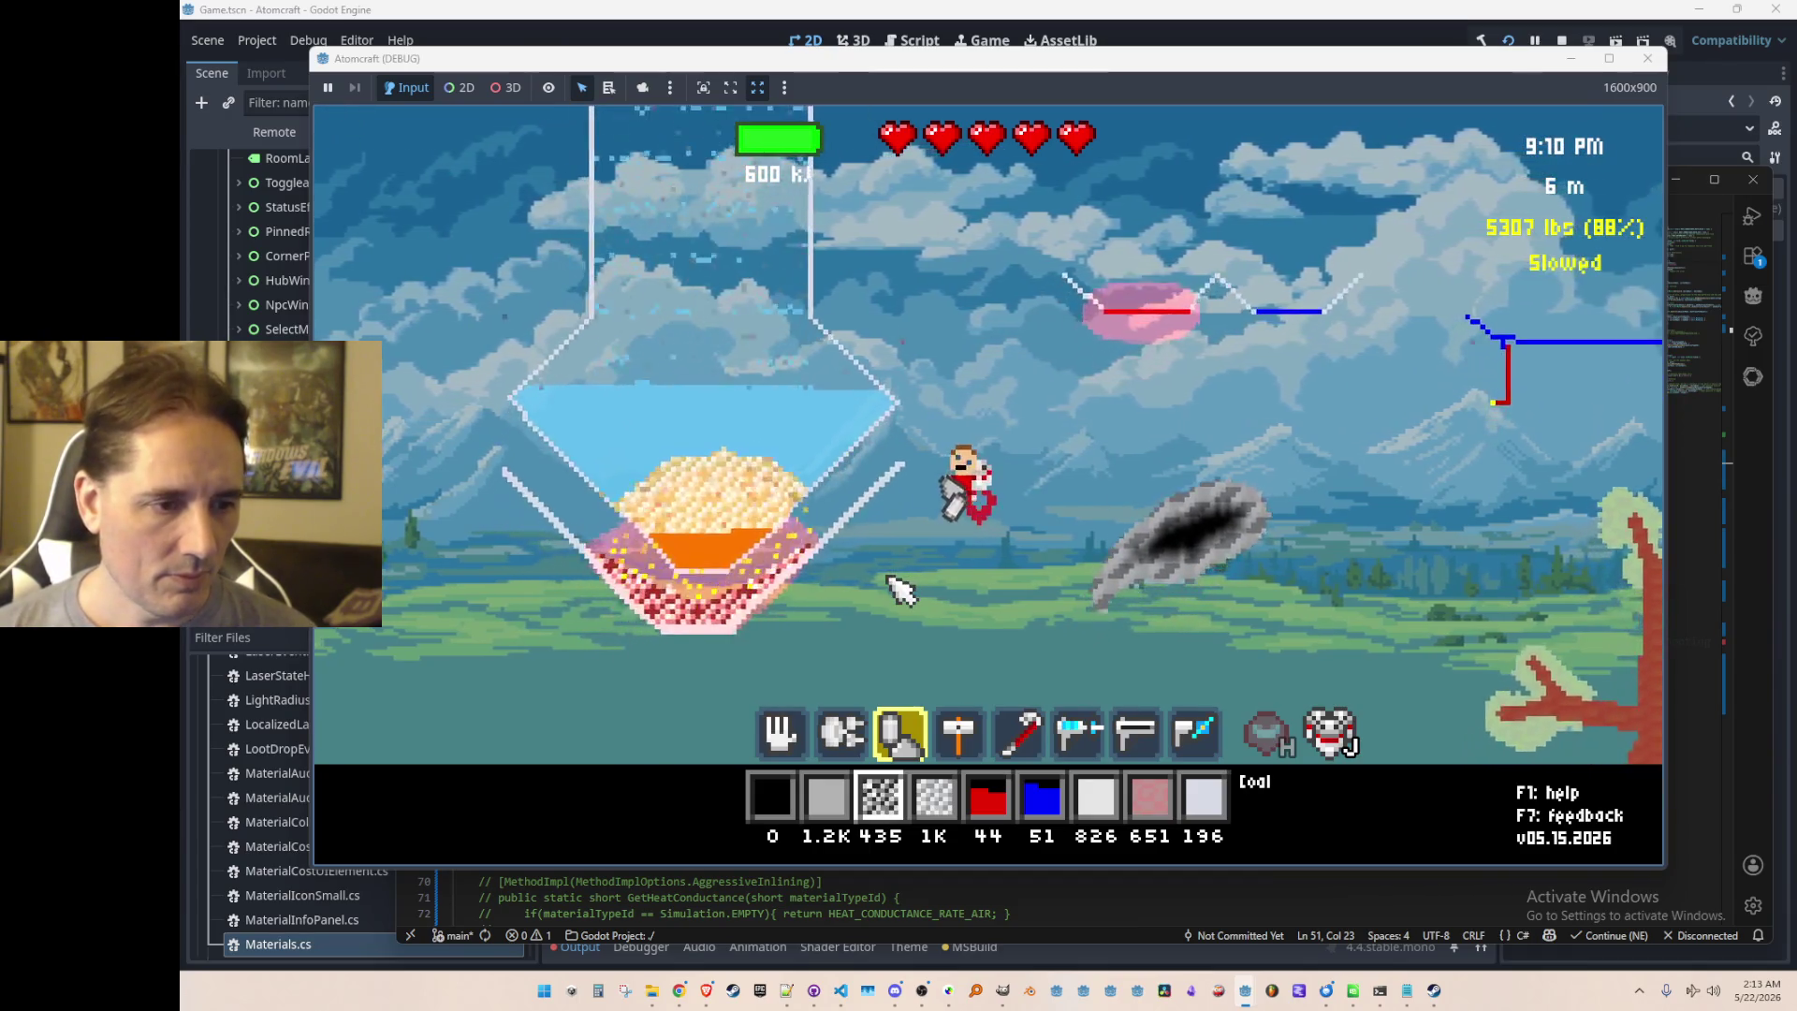
pyautogui.press('1')
pyautogui.scroll(3, 789, 590)
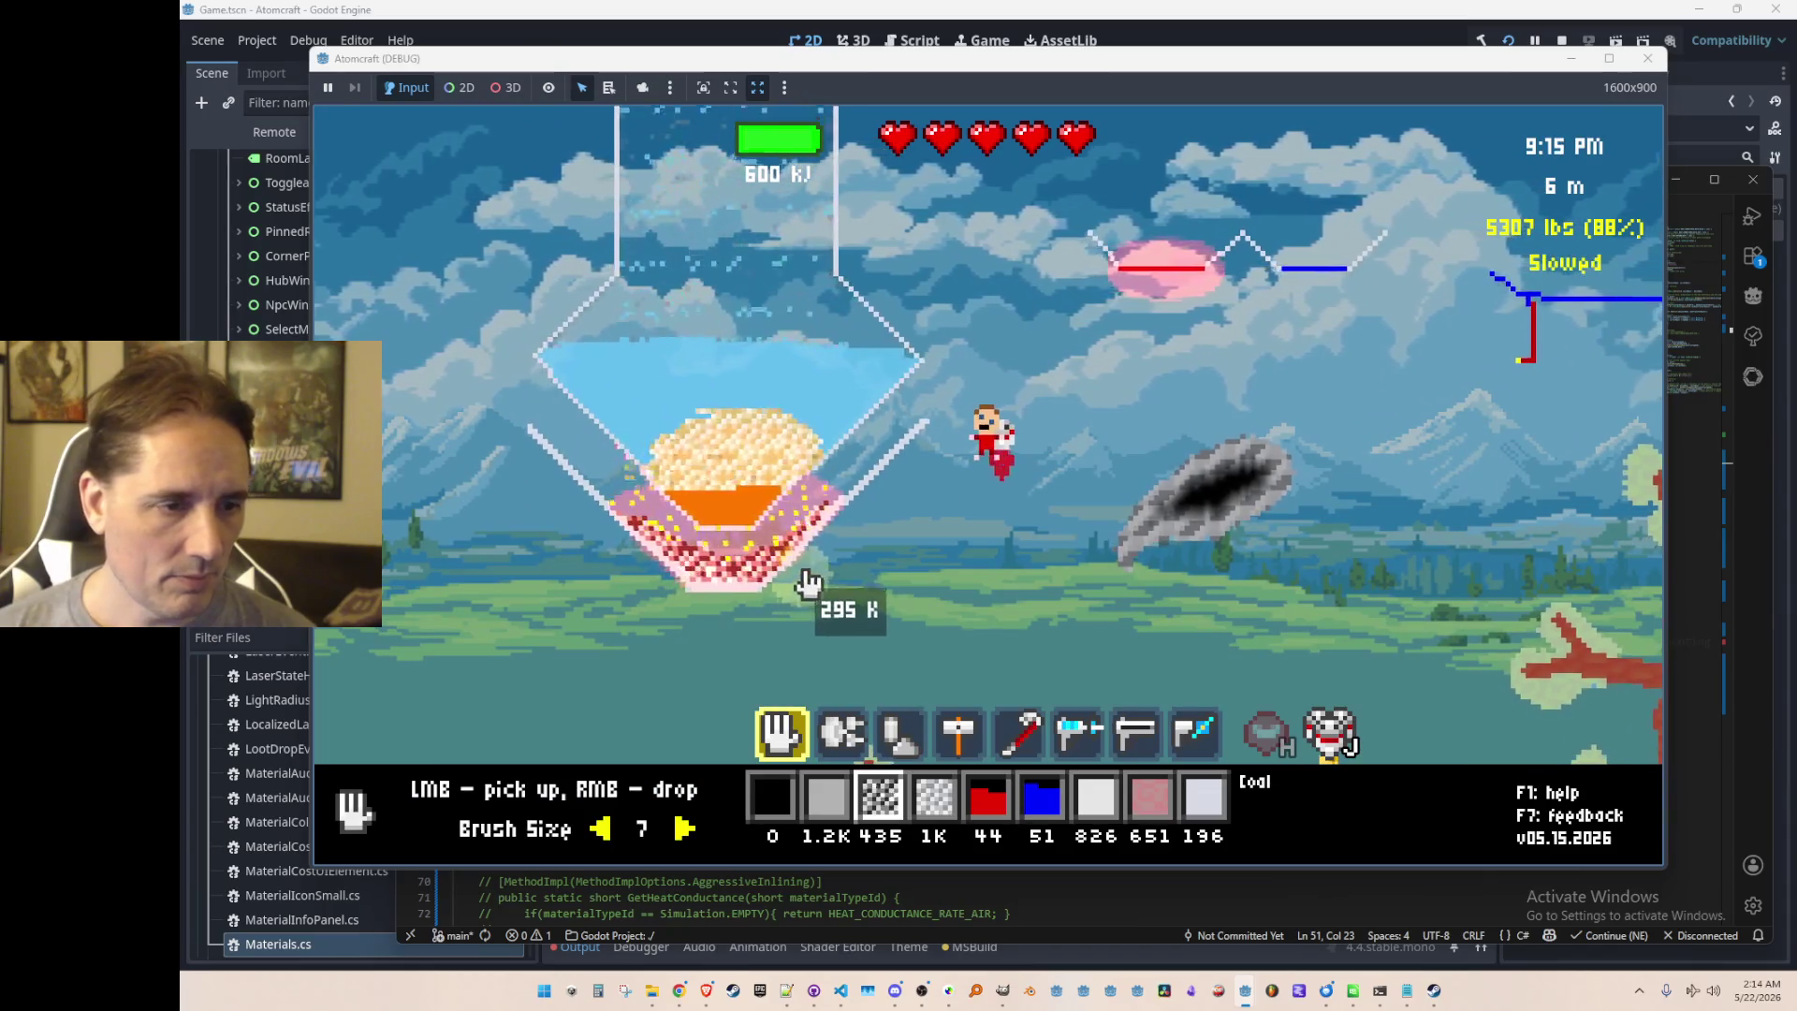
pyautogui.click(789, 583)
pyautogui.moveTo(789, 582); pyautogui.dragTo(652, 571)
pyautogui.moveTo(579, 454)
pyautogui.mouseDown()
pyautogui.moveTo(934, 594)
pyautogui.moveTo(854, 568)
pyautogui.mouseUp()
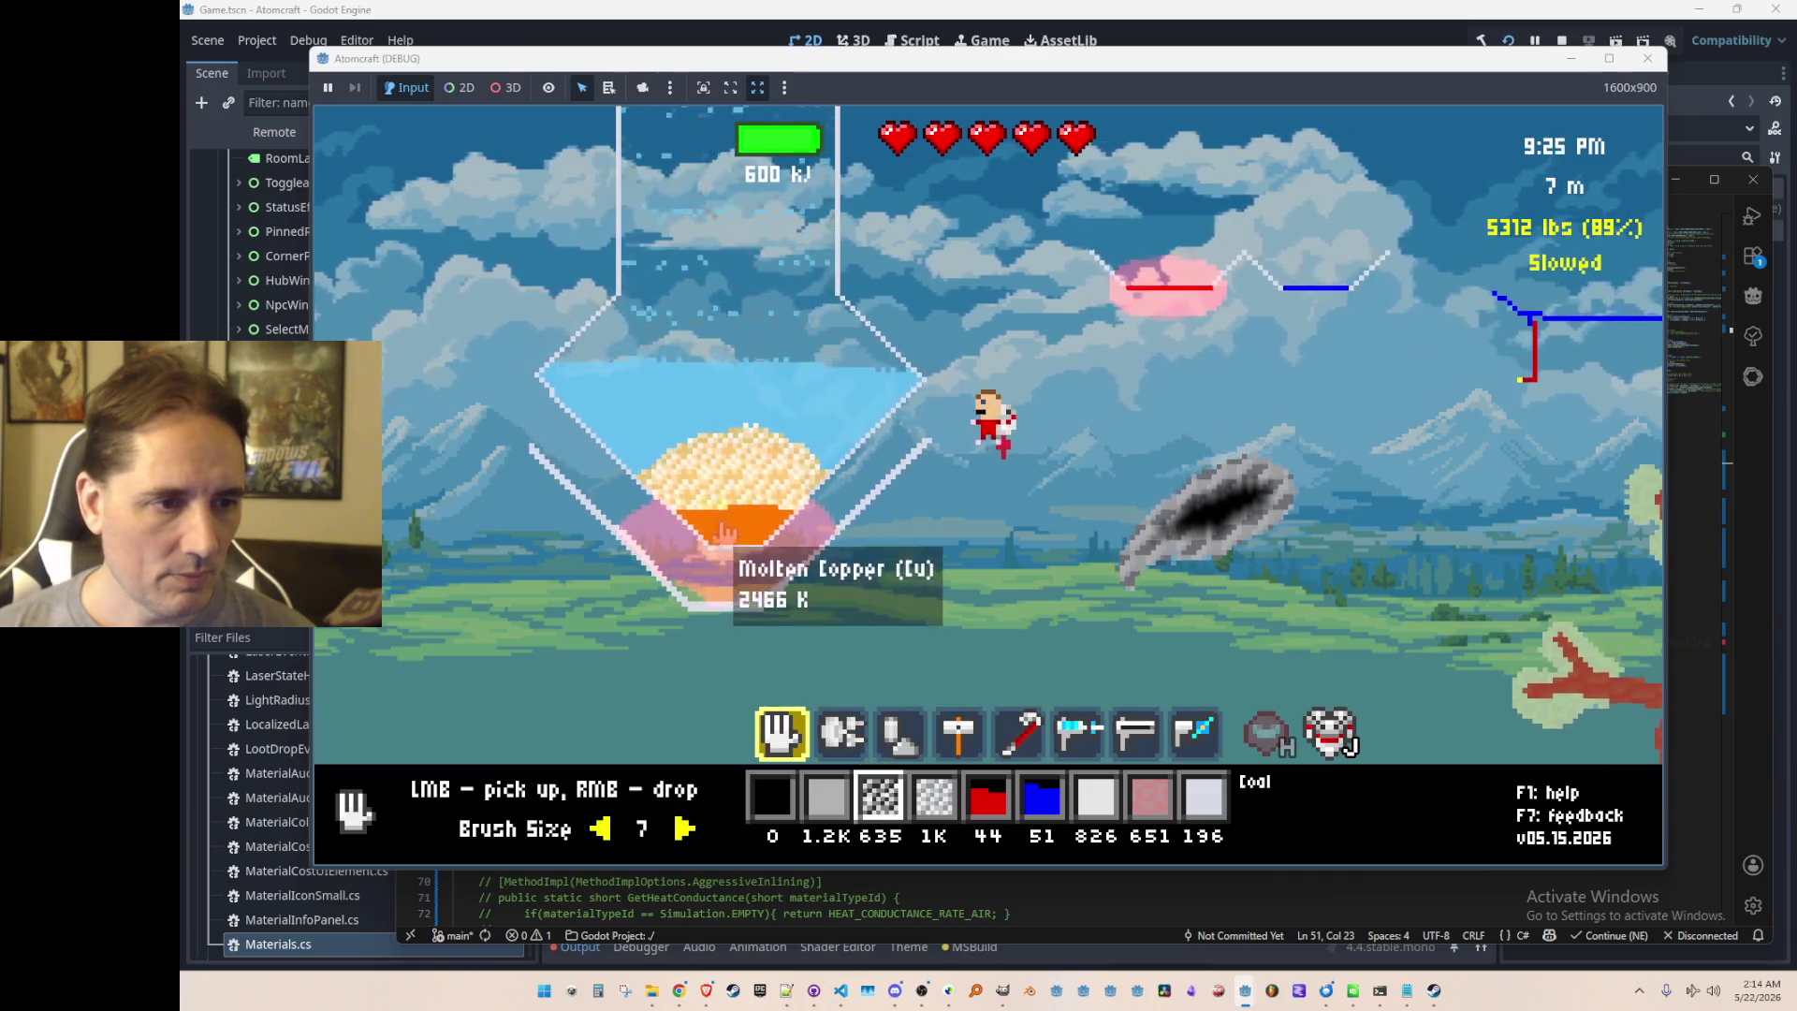
# Step: Sweep the freeze ray across the hopper water to turn it into ice
pyautogui.press('Tab')
pyautogui.press('Tab')
pyautogui.press('Tab')
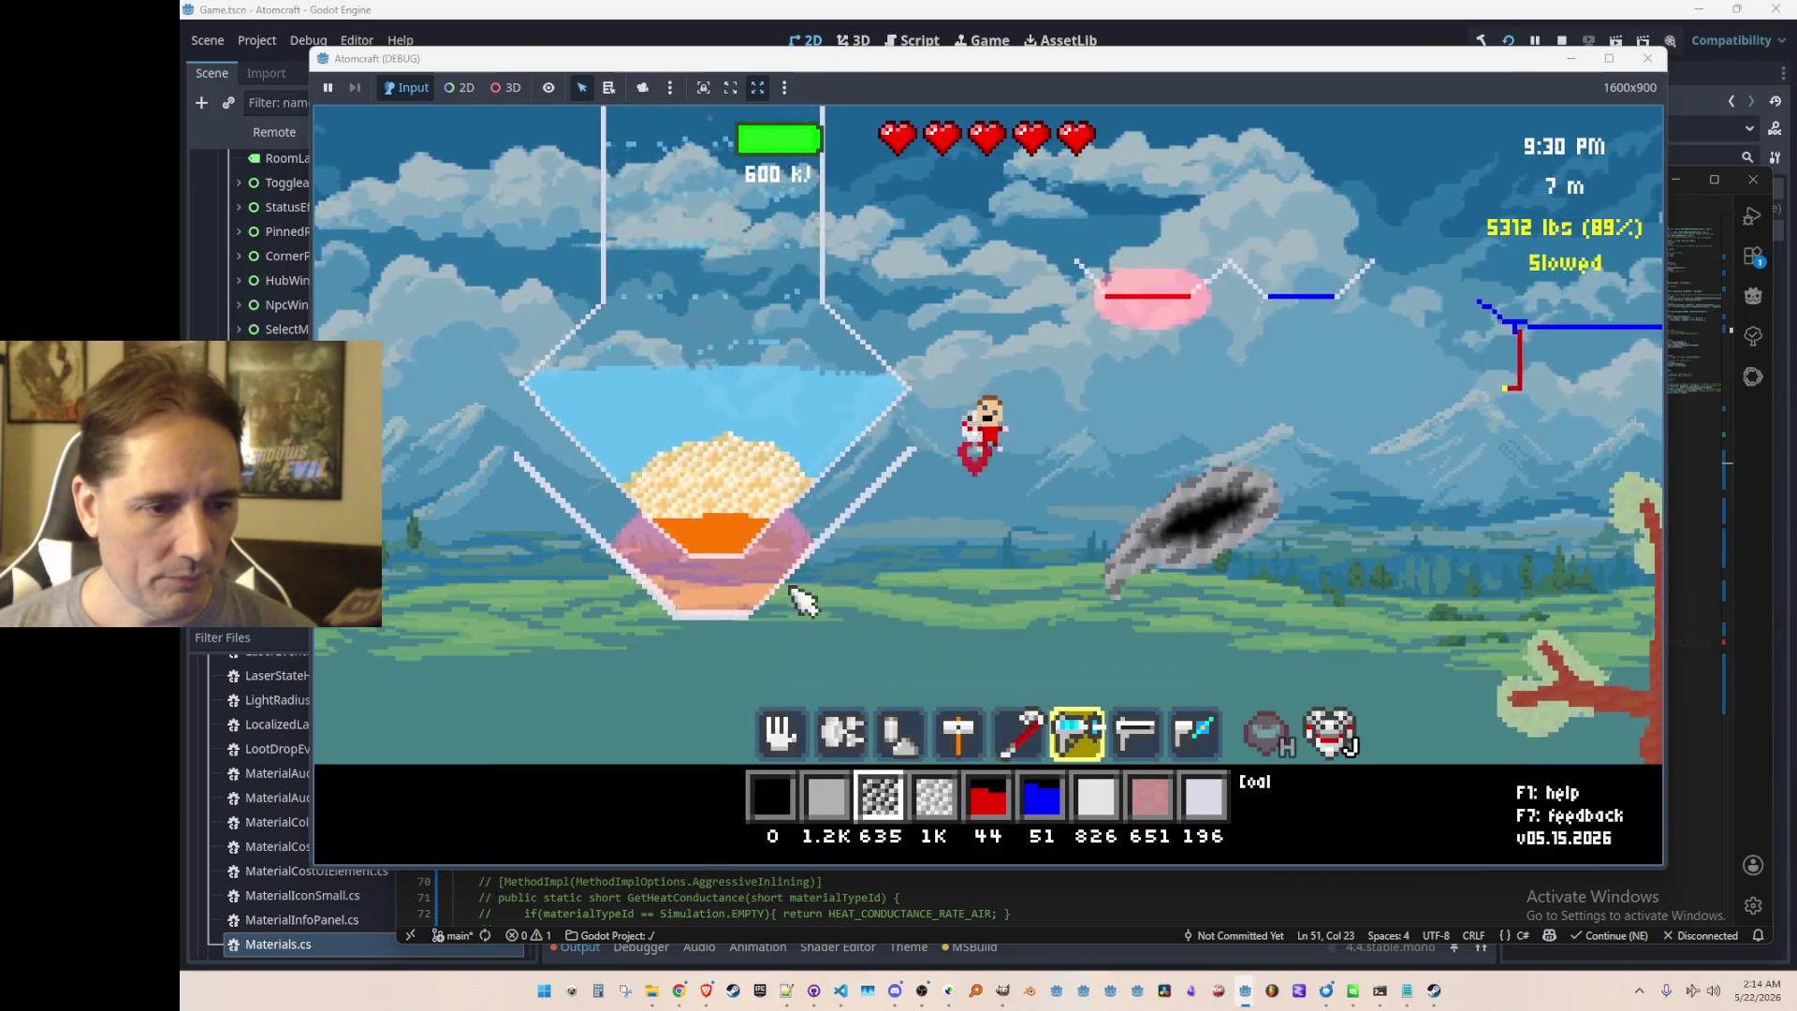
pyautogui.moveTo(843, 530)
pyautogui.mouseDown()
pyautogui.moveTo(903, 561)
pyautogui.moveTo(906, 584)
pyautogui.moveTo(936, 589)
pyautogui.moveTo(894, 576)
pyautogui.moveTo(1035, 630)
pyautogui.mouseUp()
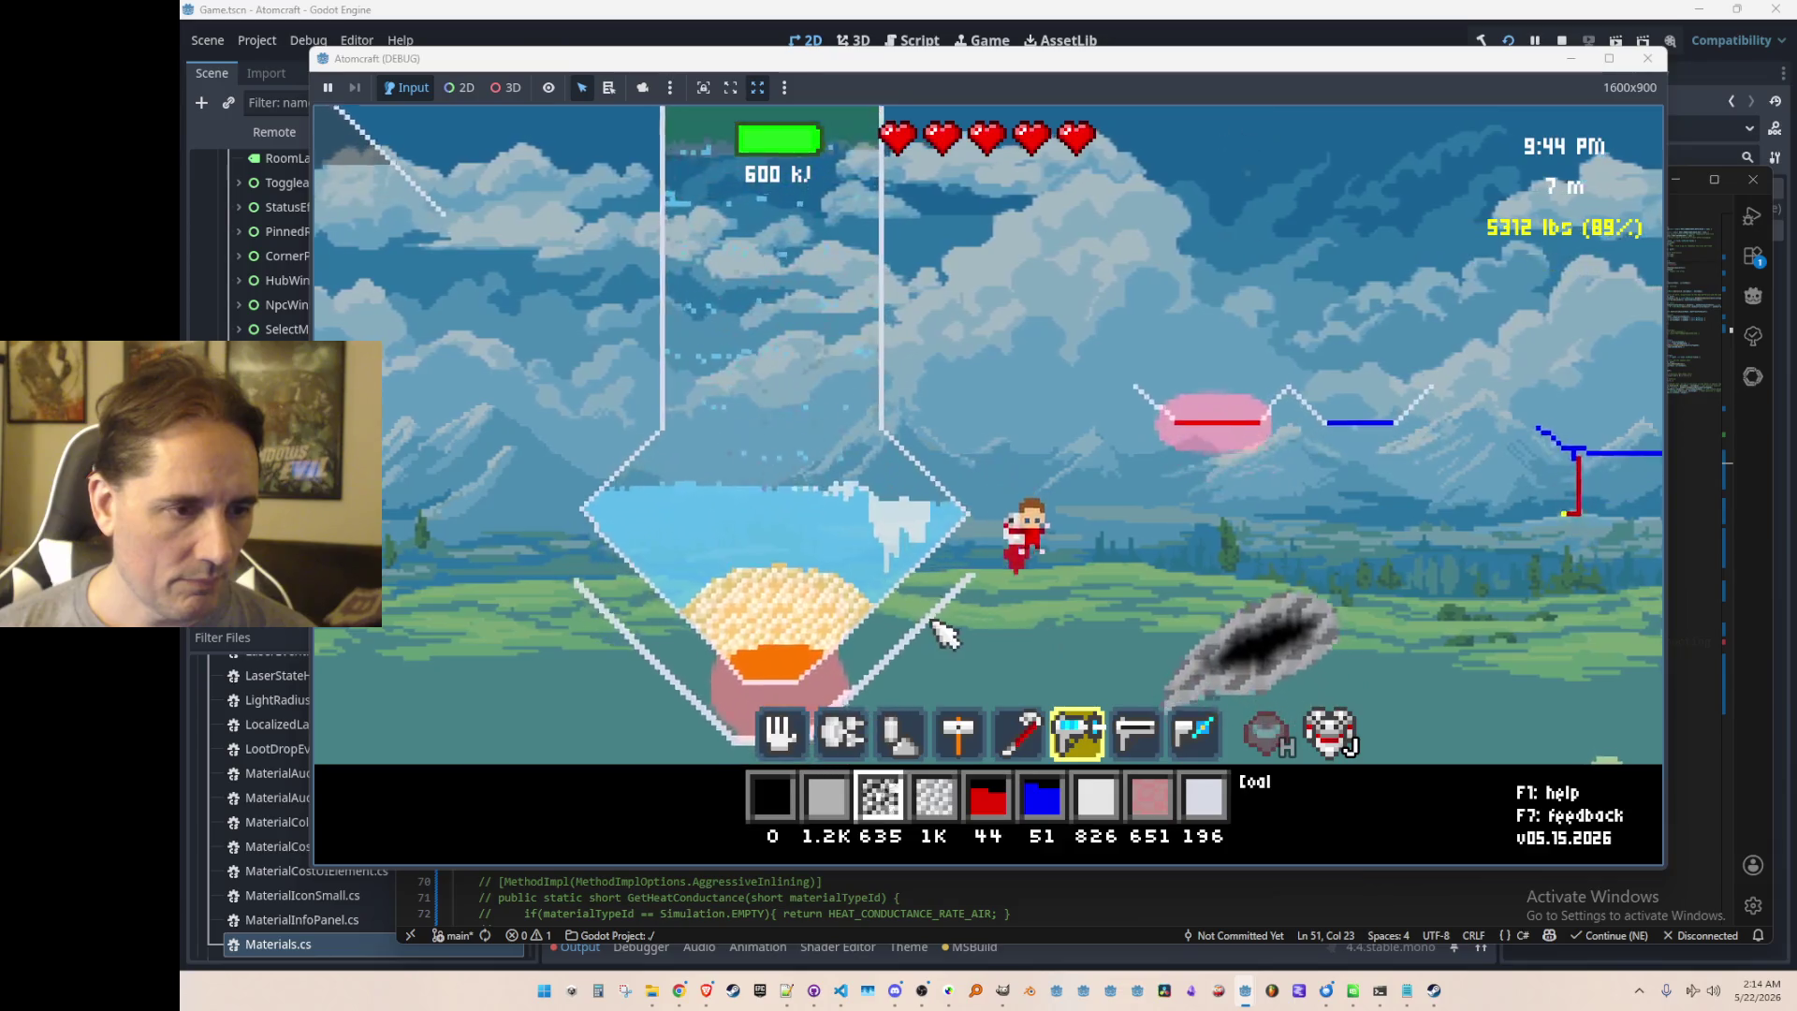
pyautogui.press('a')
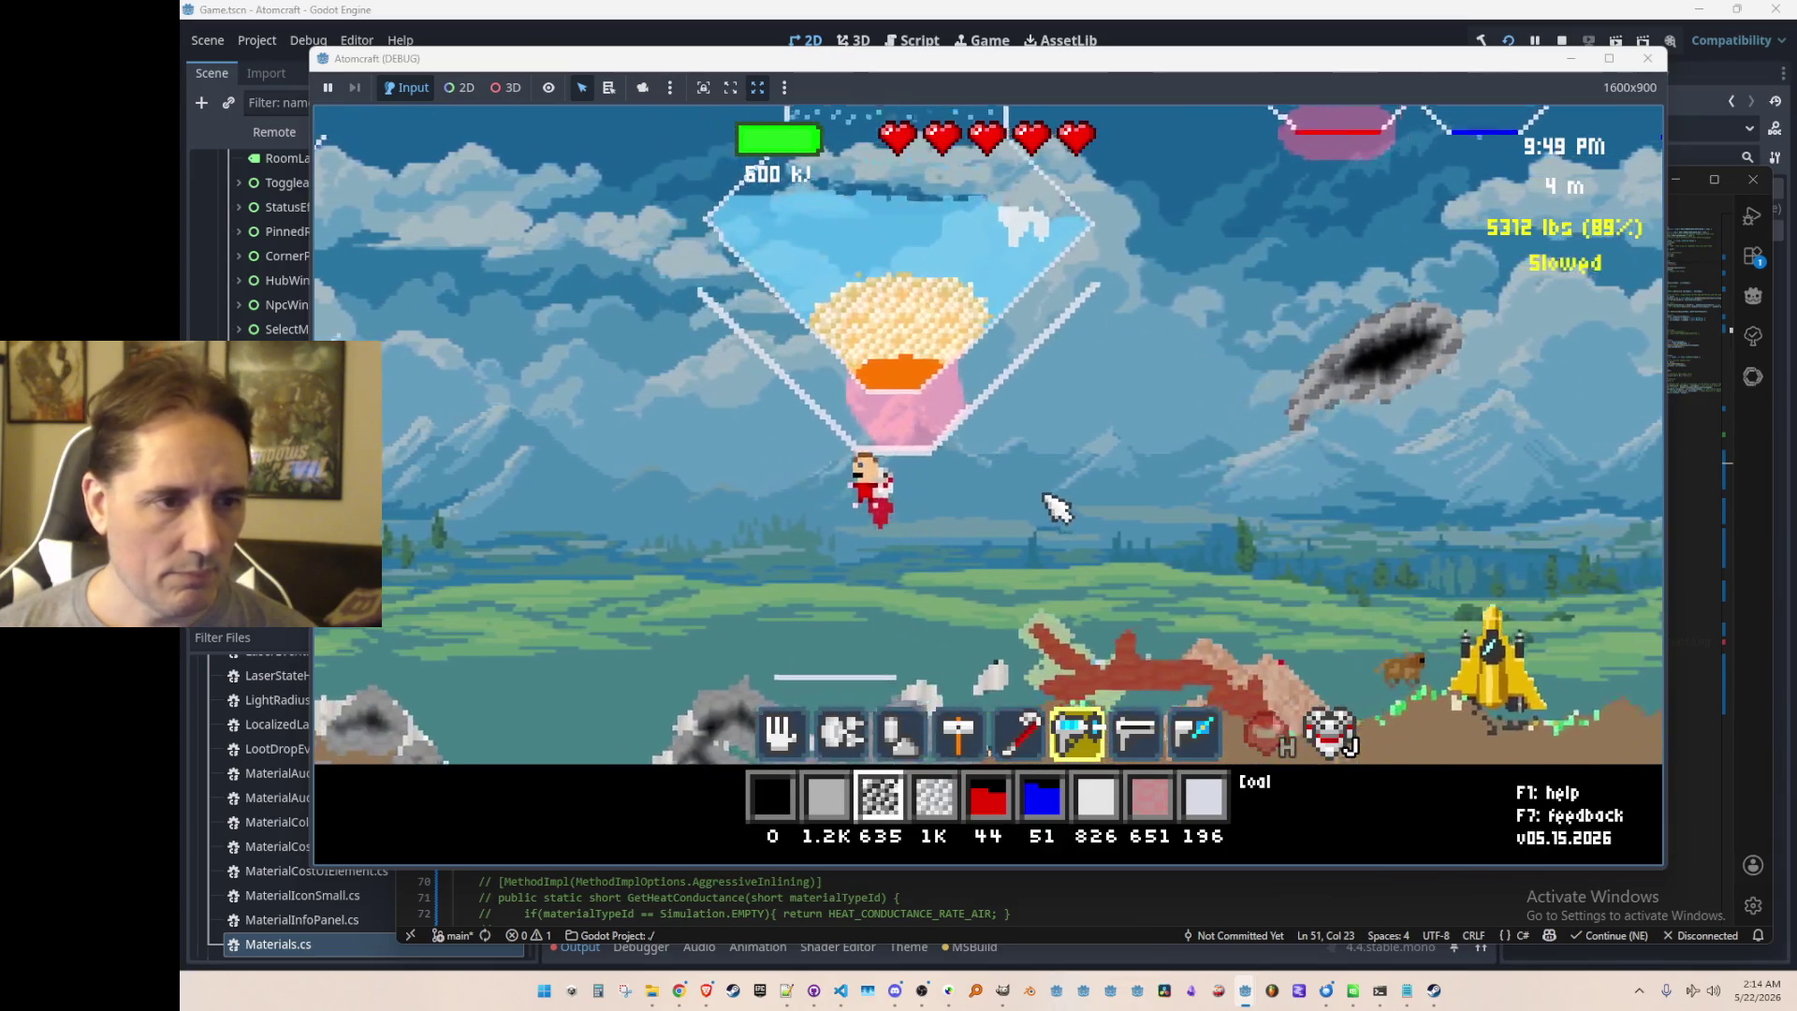
pyautogui.press('w')
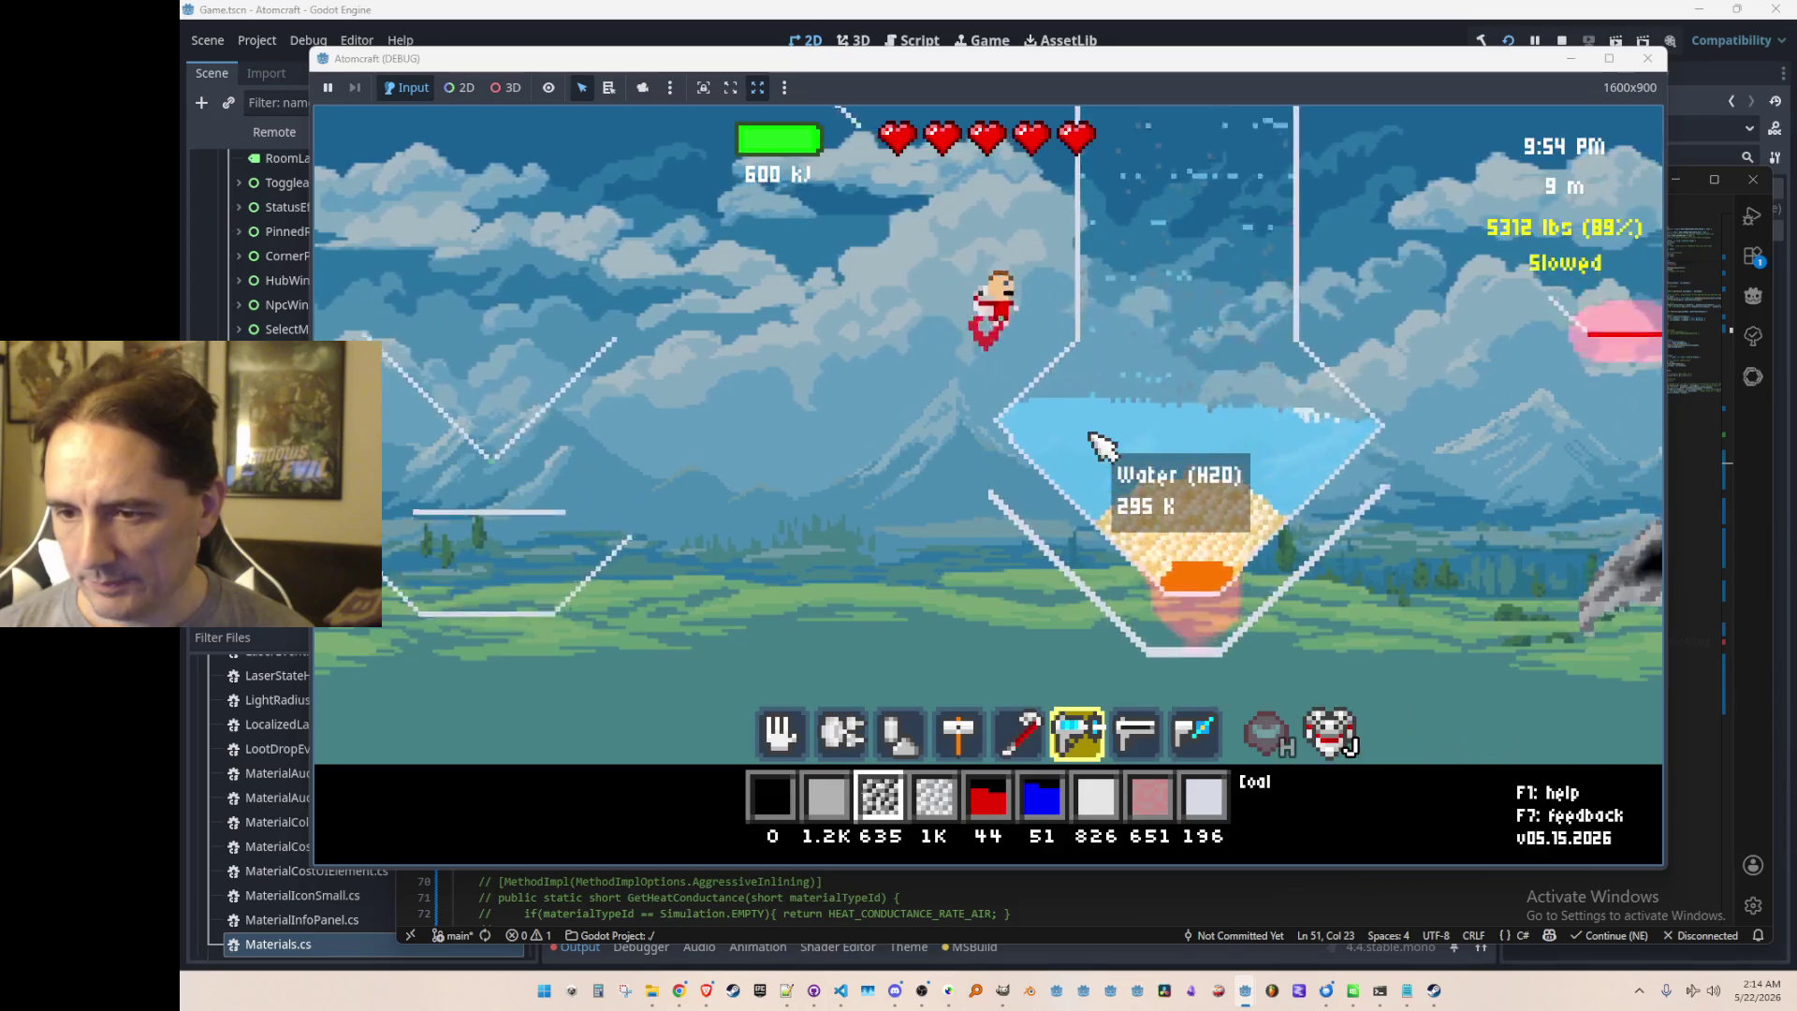
pyautogui.moveTo(1058, 520)
pyautogui.mouseDown()
pyautogui.moveTo(931, 561)
pyautogui.moveTo(1099, 545)
pyautogui.moveTo(1035, 581)
pyautogui.moveTo(1245, 599)
pyautogui.mouseUp()
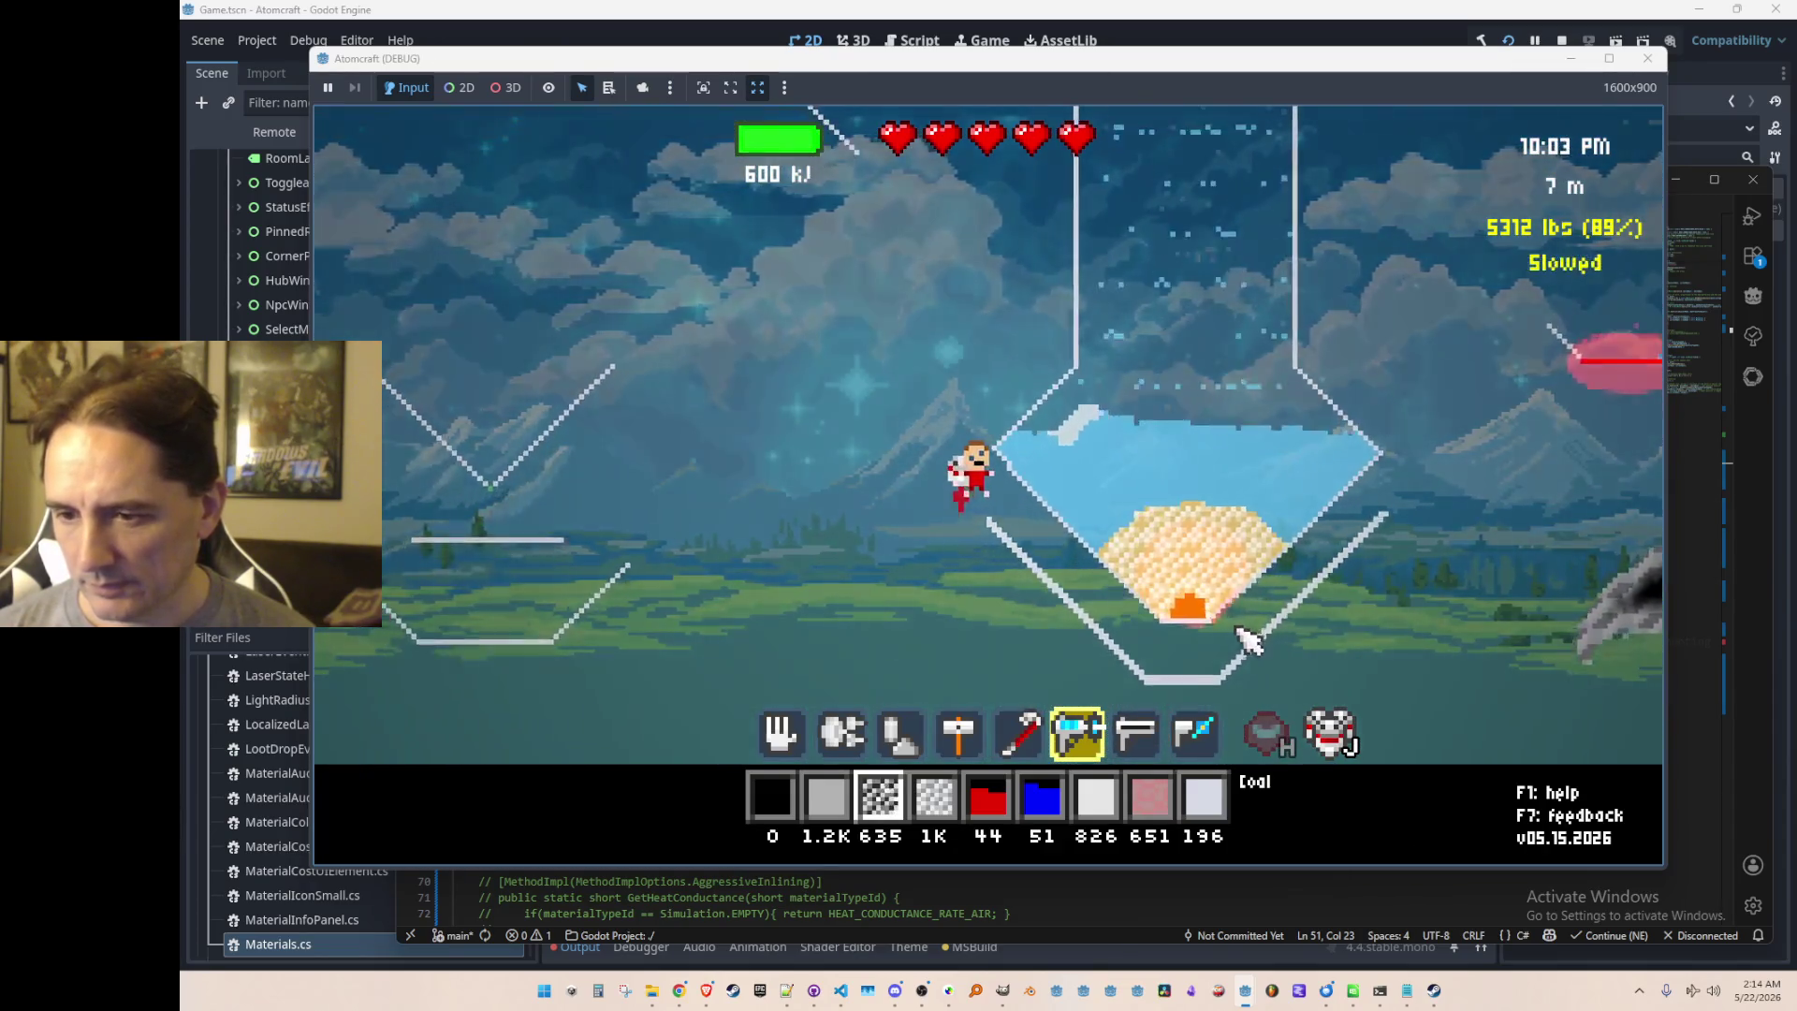
# Step: Heat the hopper contents with the red beam to melt the ice
pyautogui.press('7')
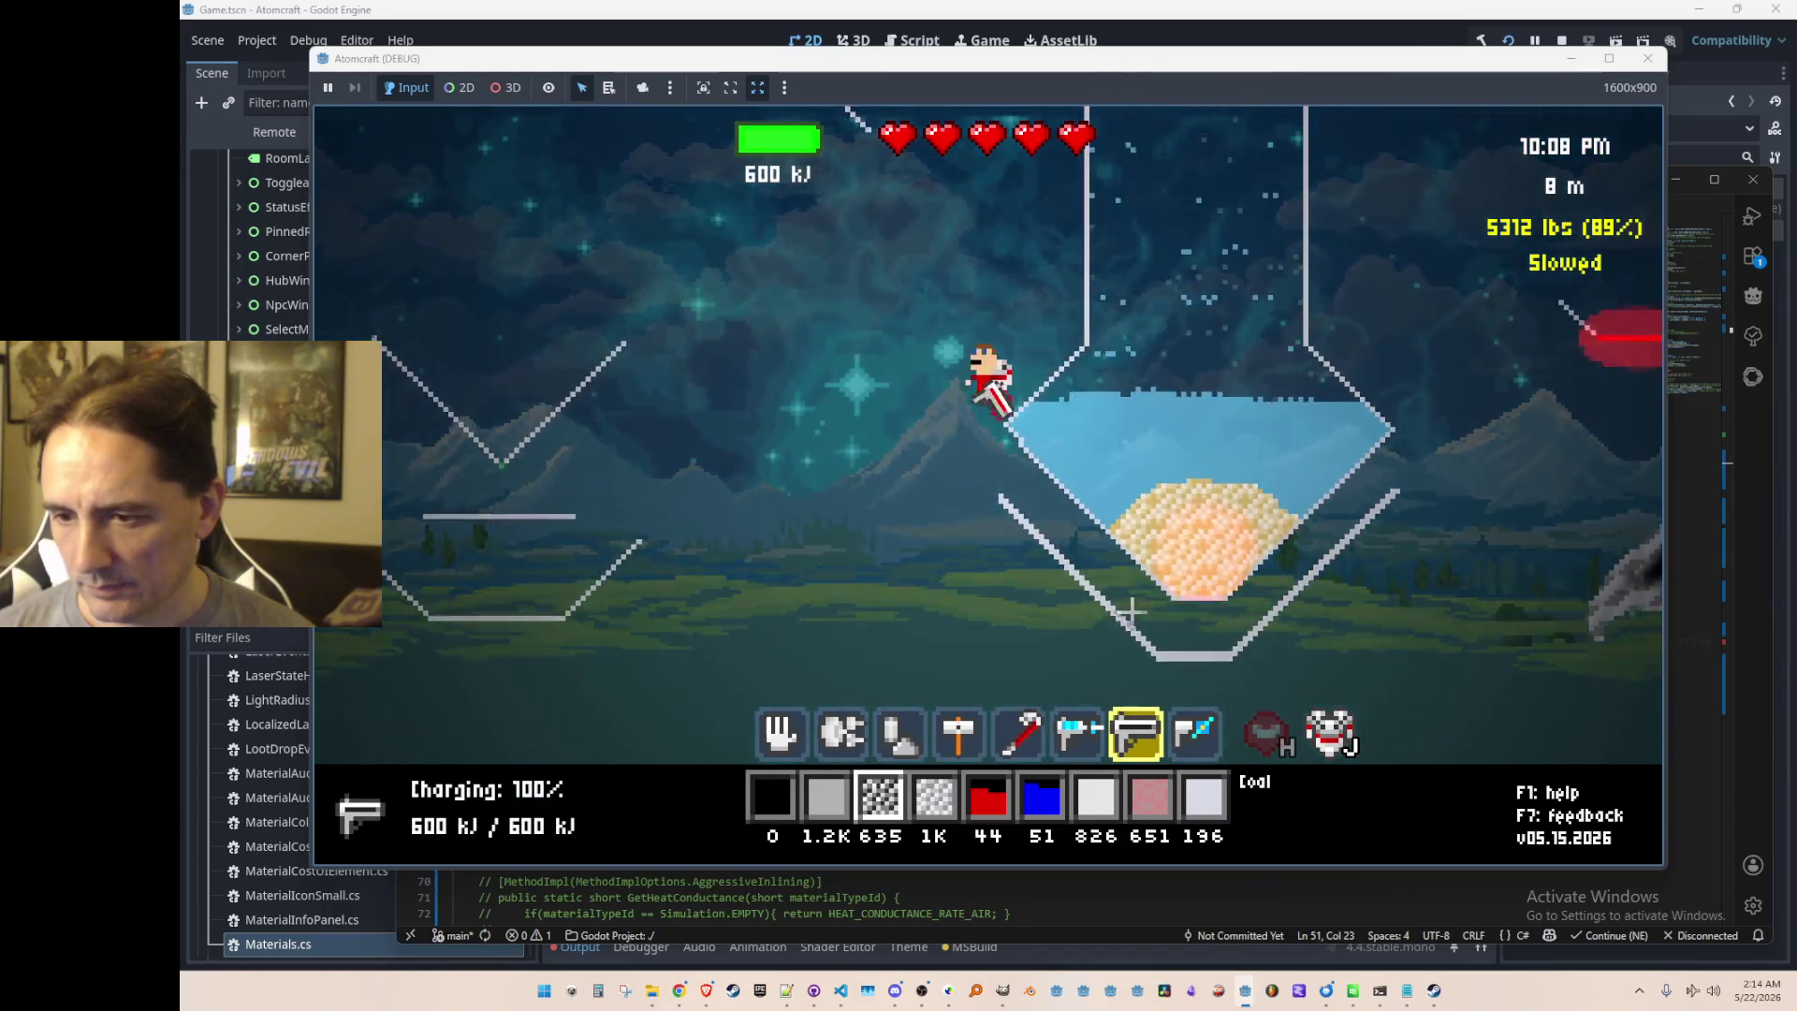
pyautogui.moveTo(1120, 589)
pyautogui.mouseDown()
pyautogui.moveTo(1112, 569)
pyautogui.moveTo(1085, 599)
pyautogui.moveTo(1170, 632)
pyautogui.mouseUp()
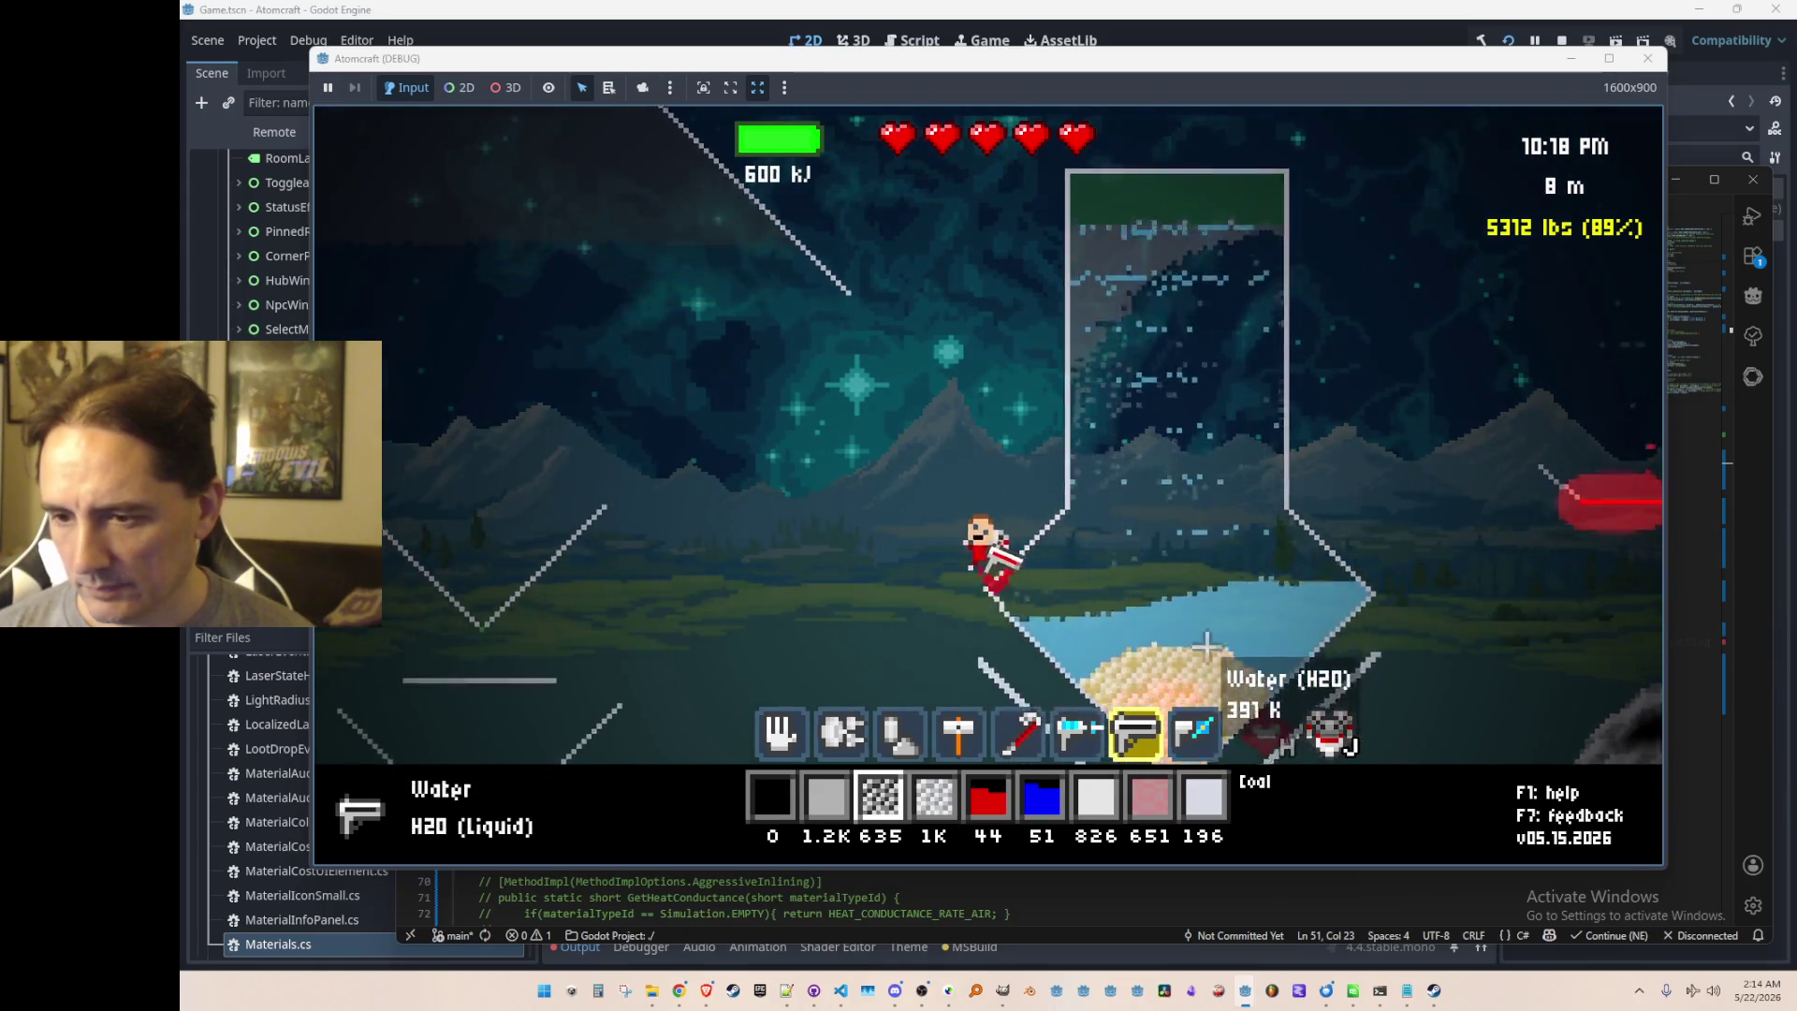
pyautogui.press('space')
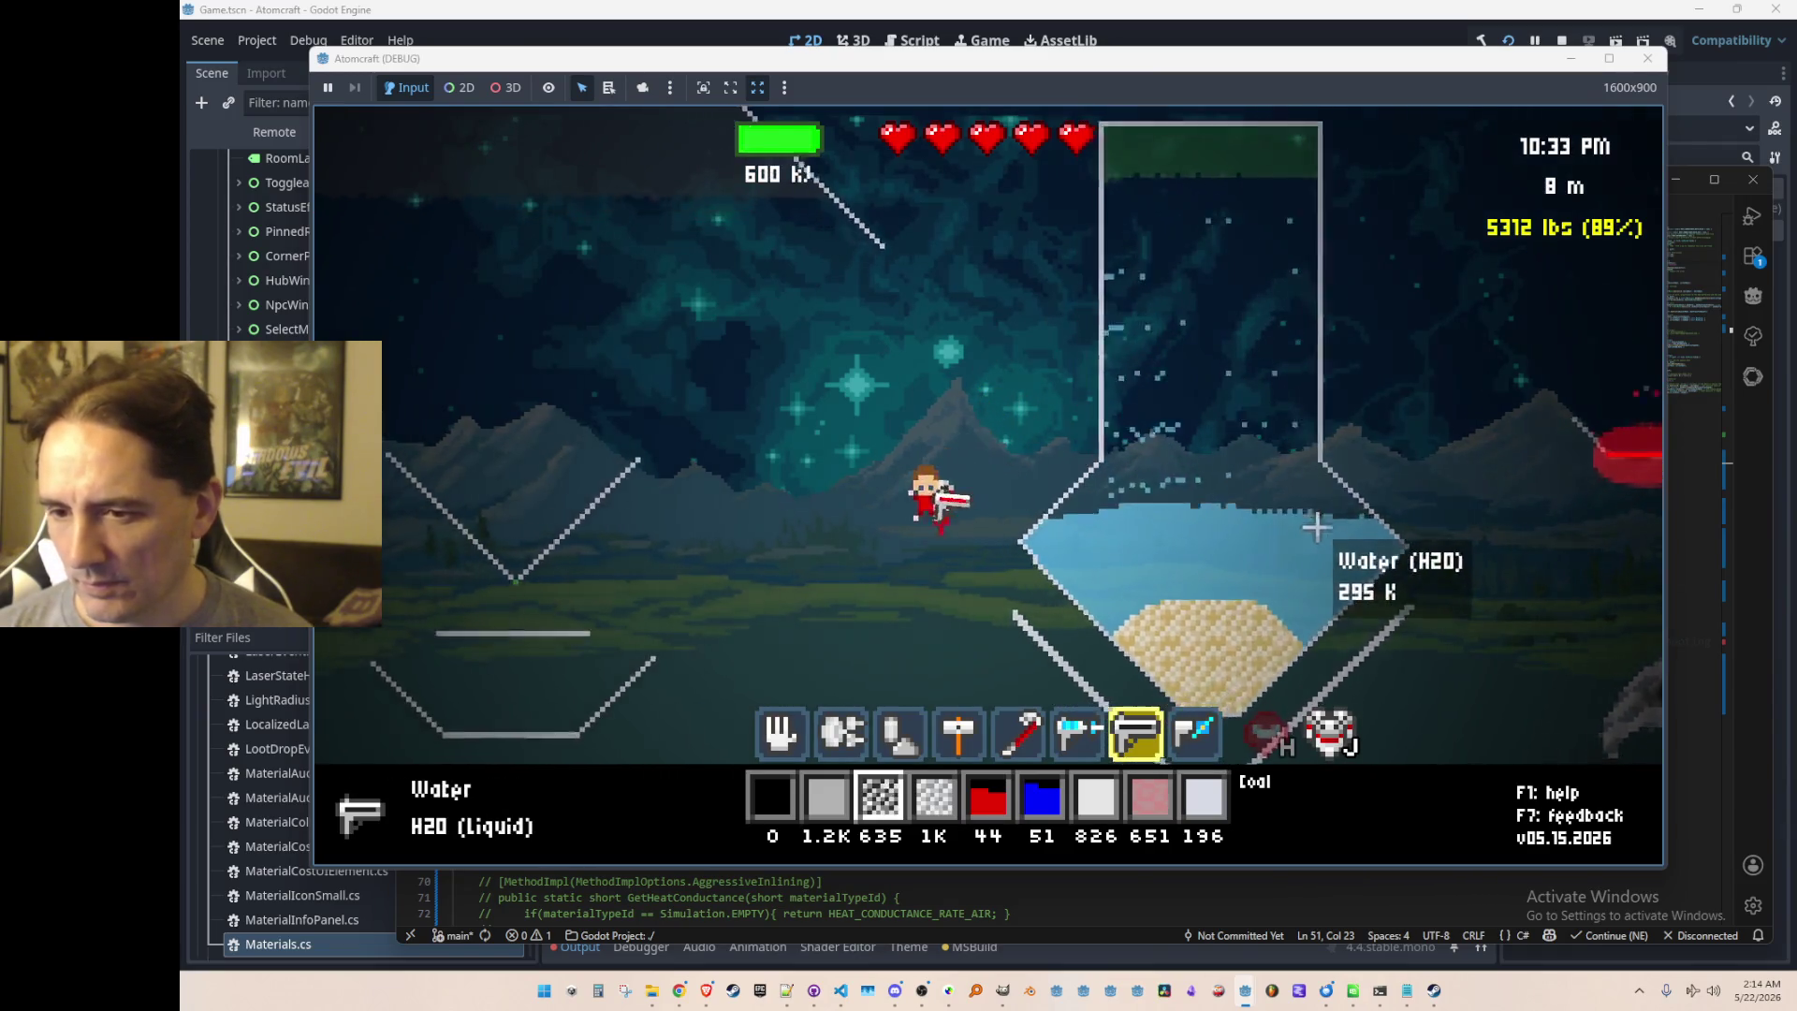
# Step: Pick up the copper pile from the hopper and select Iron
pyautogui.press('5')
pyautogui.scroll(4, 1245, 520)
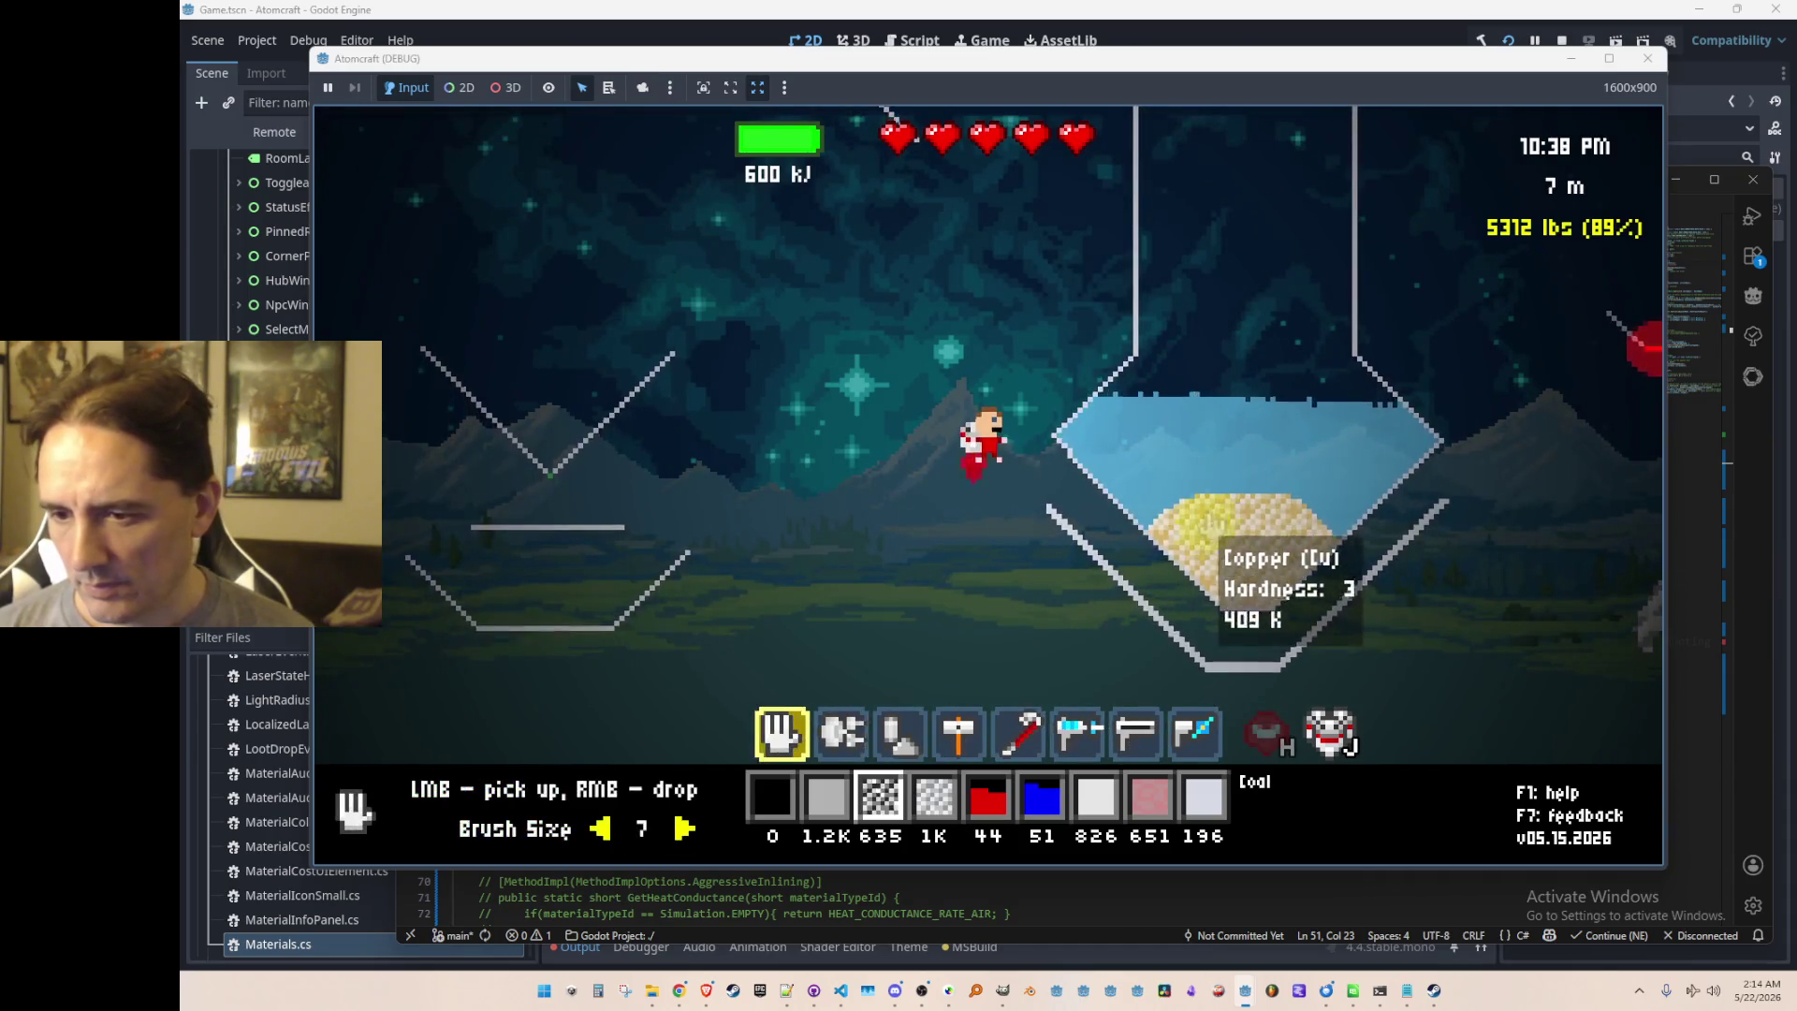
pyautogui.moveTo(1213, 549); pyautogui.dragTo(1172, 510)
pyautogui.press('e')
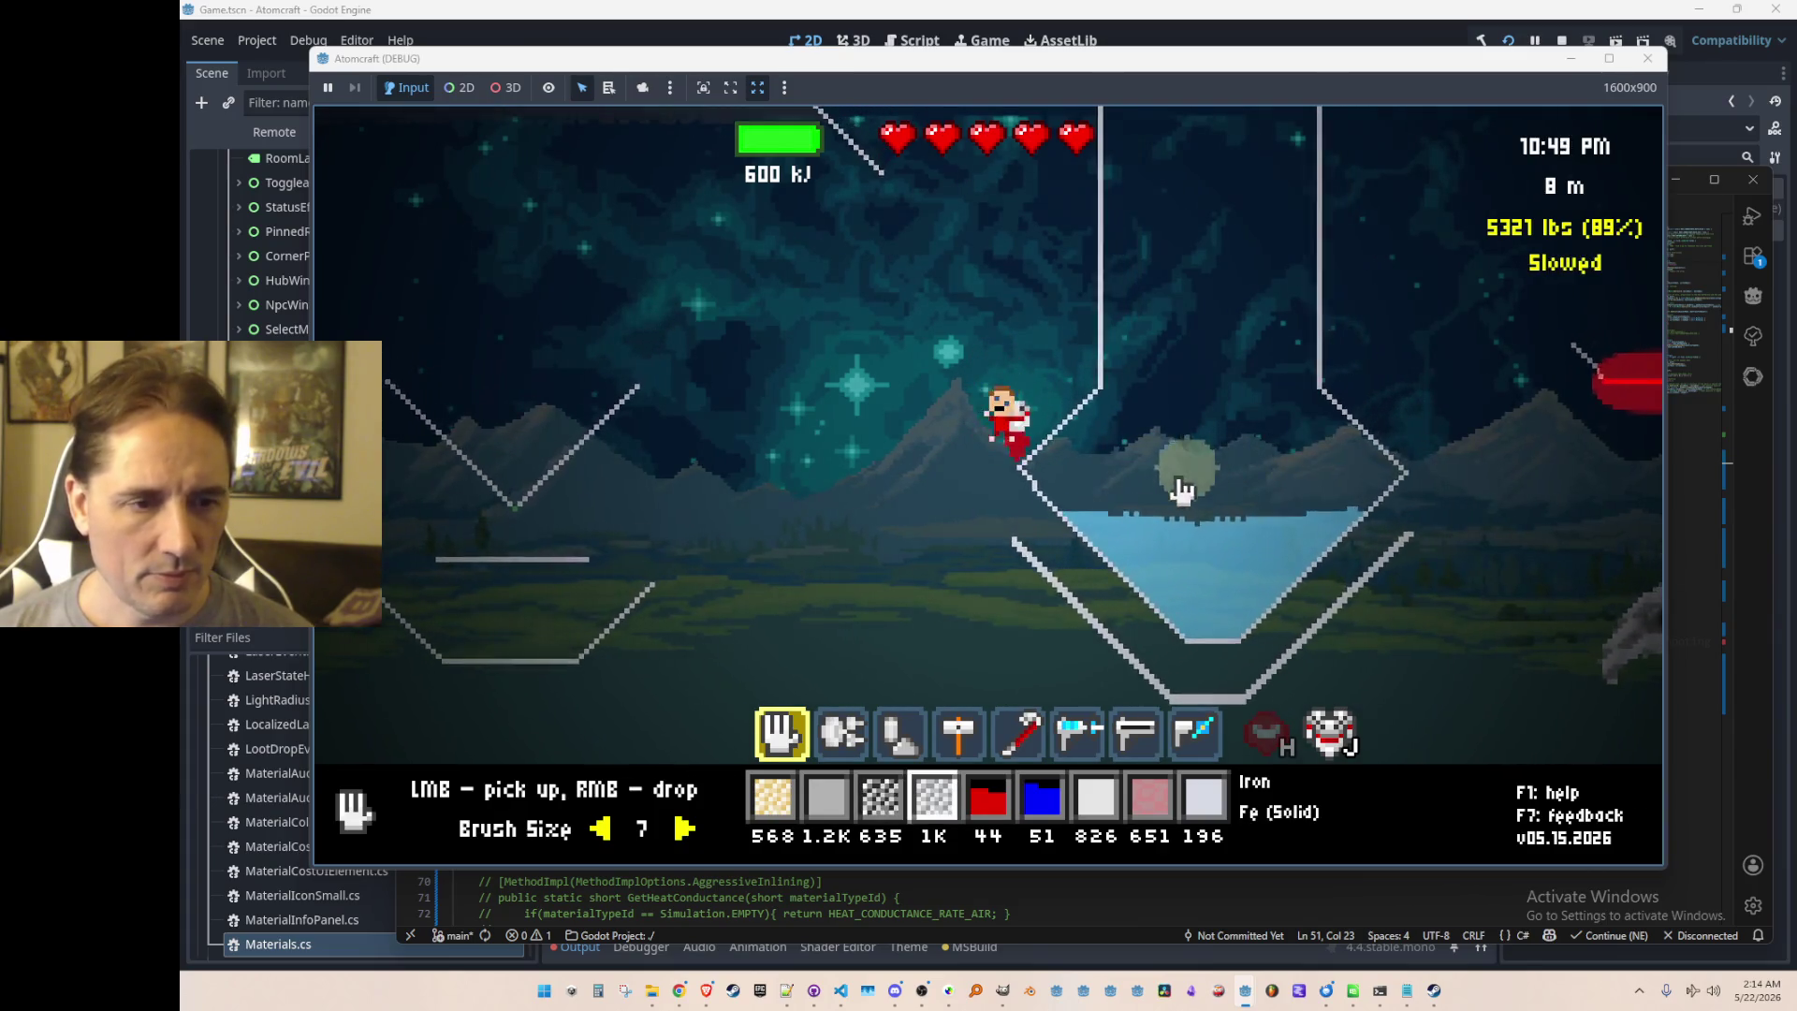
# Step: Fly to the Bi2Te3 cooling element and pick up its liquid methane, nitrogen and neon
pyautogui.press('d')
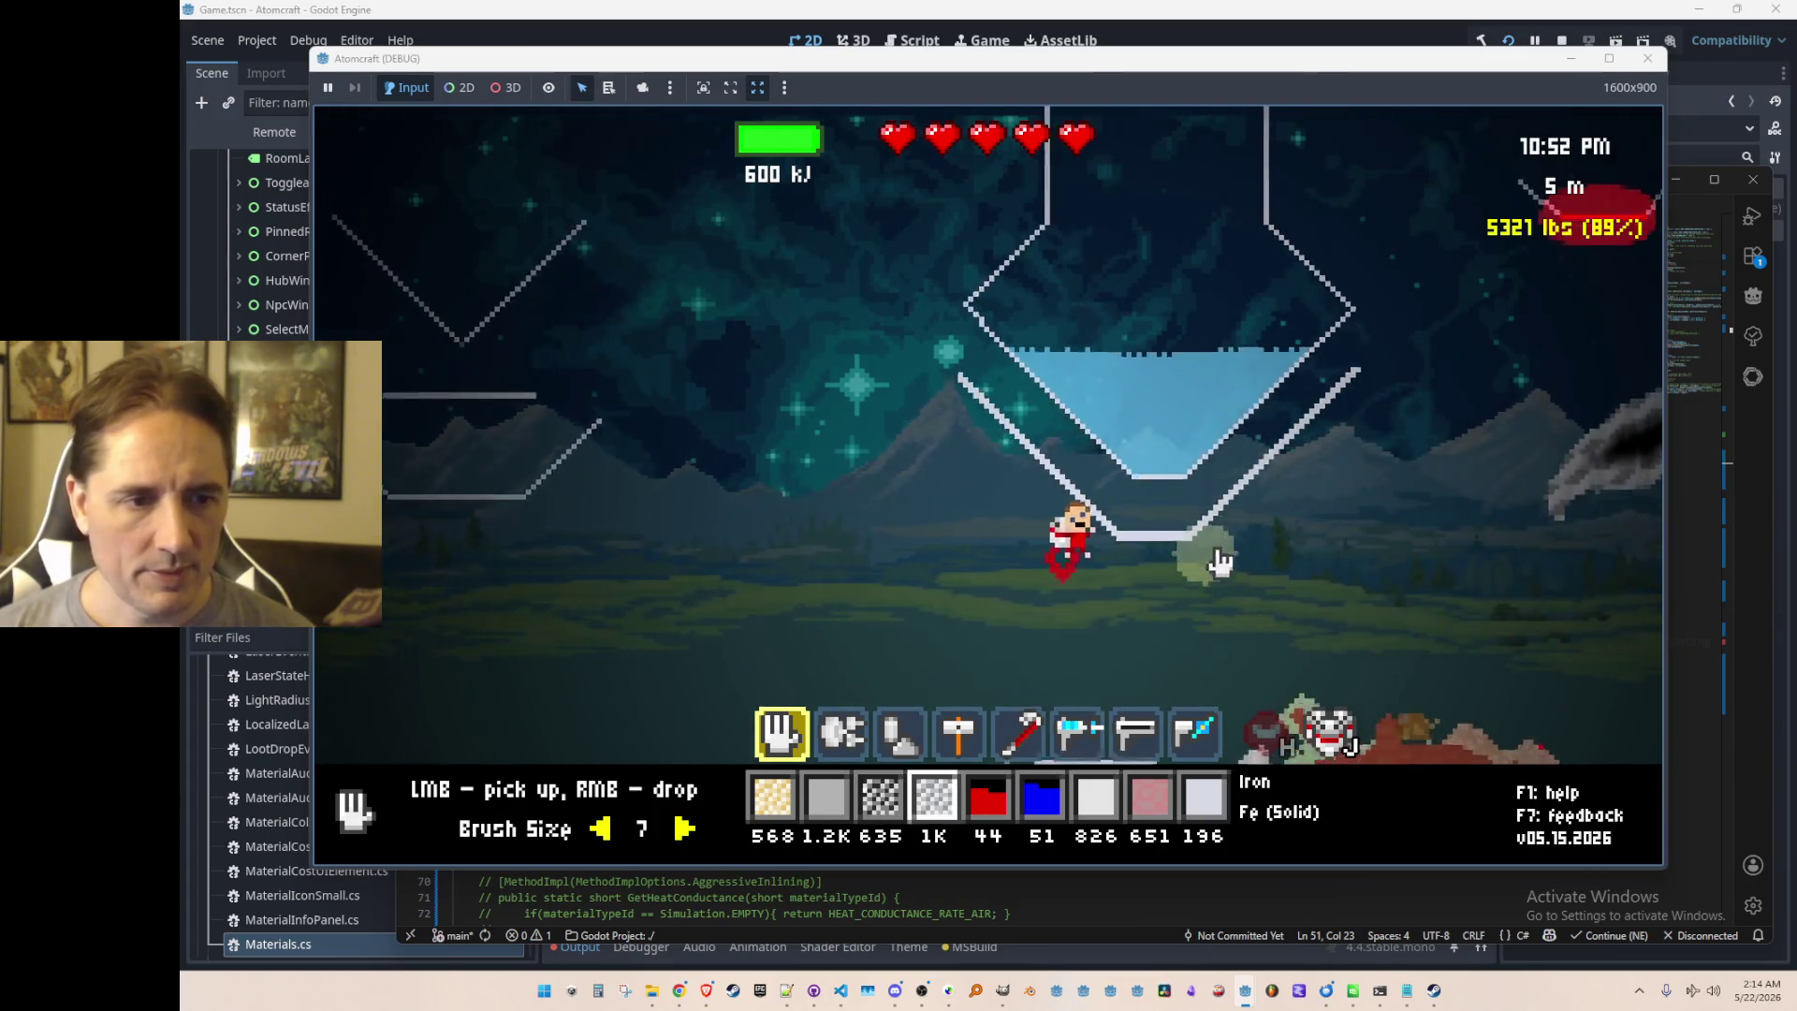
pyautogui.press('d')
pyautogui.press('w')
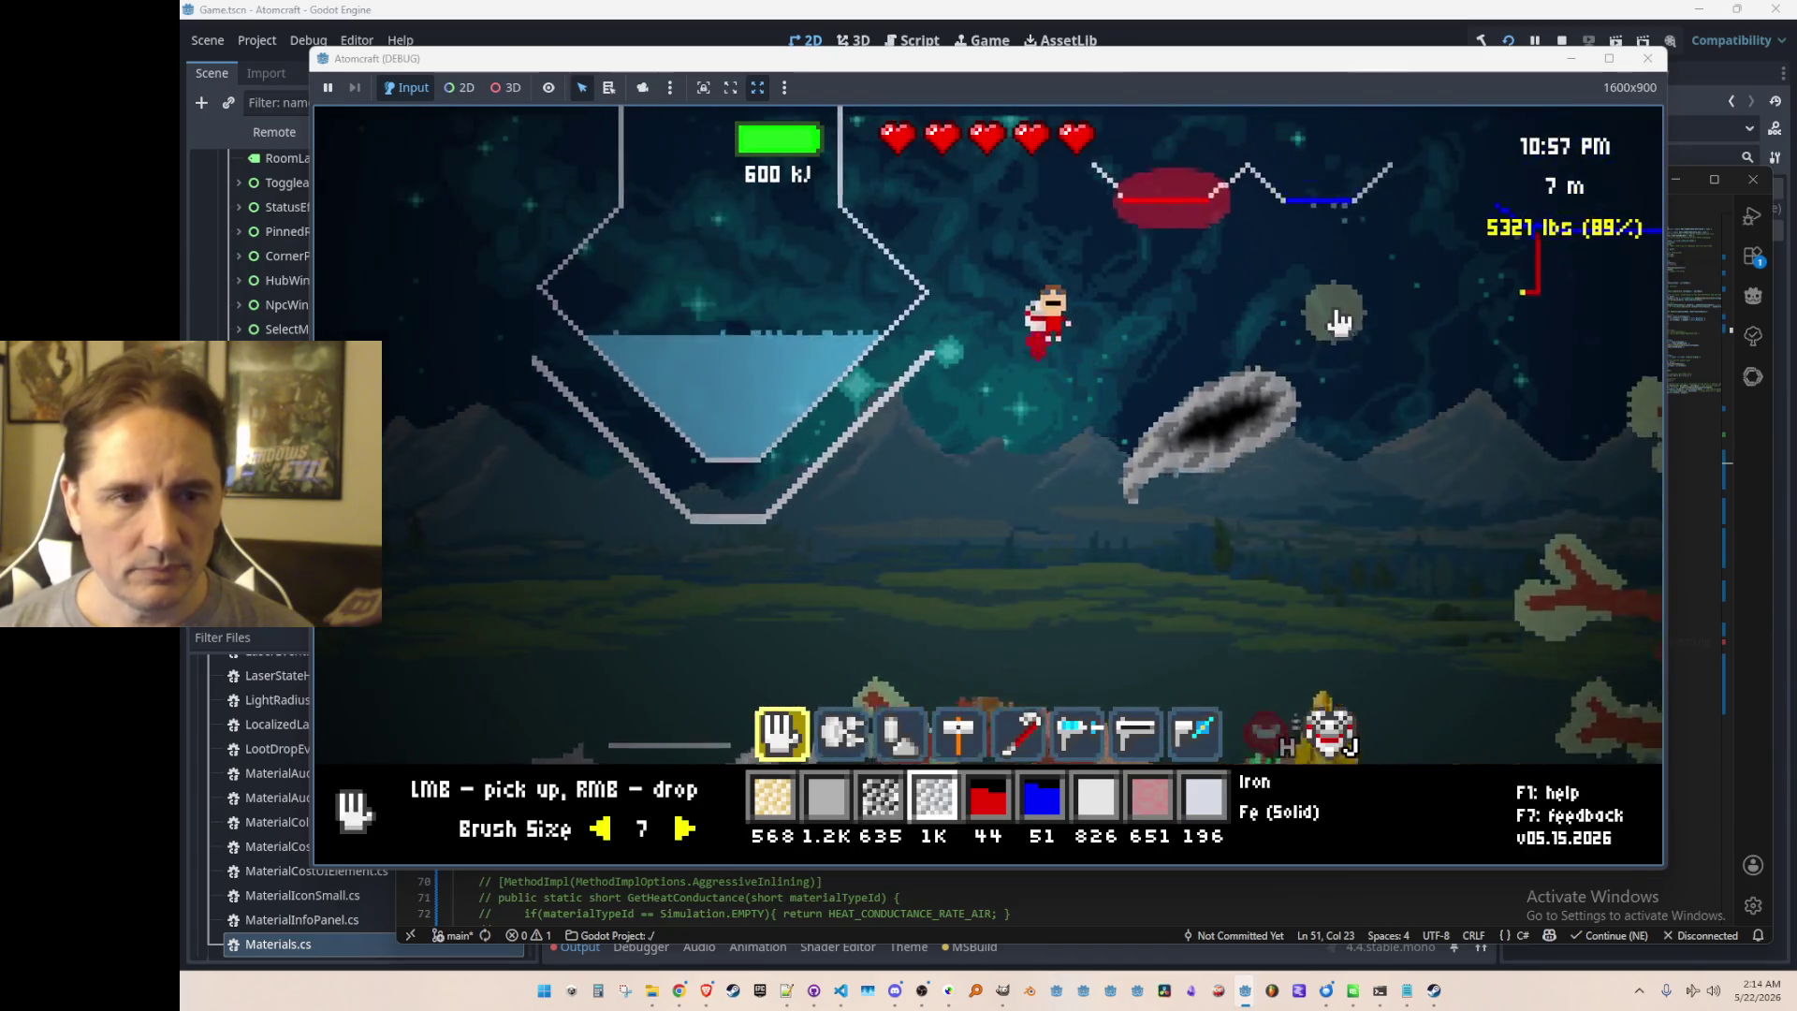
pyautogui.press('d')
pyautogui.click(1132, 370)
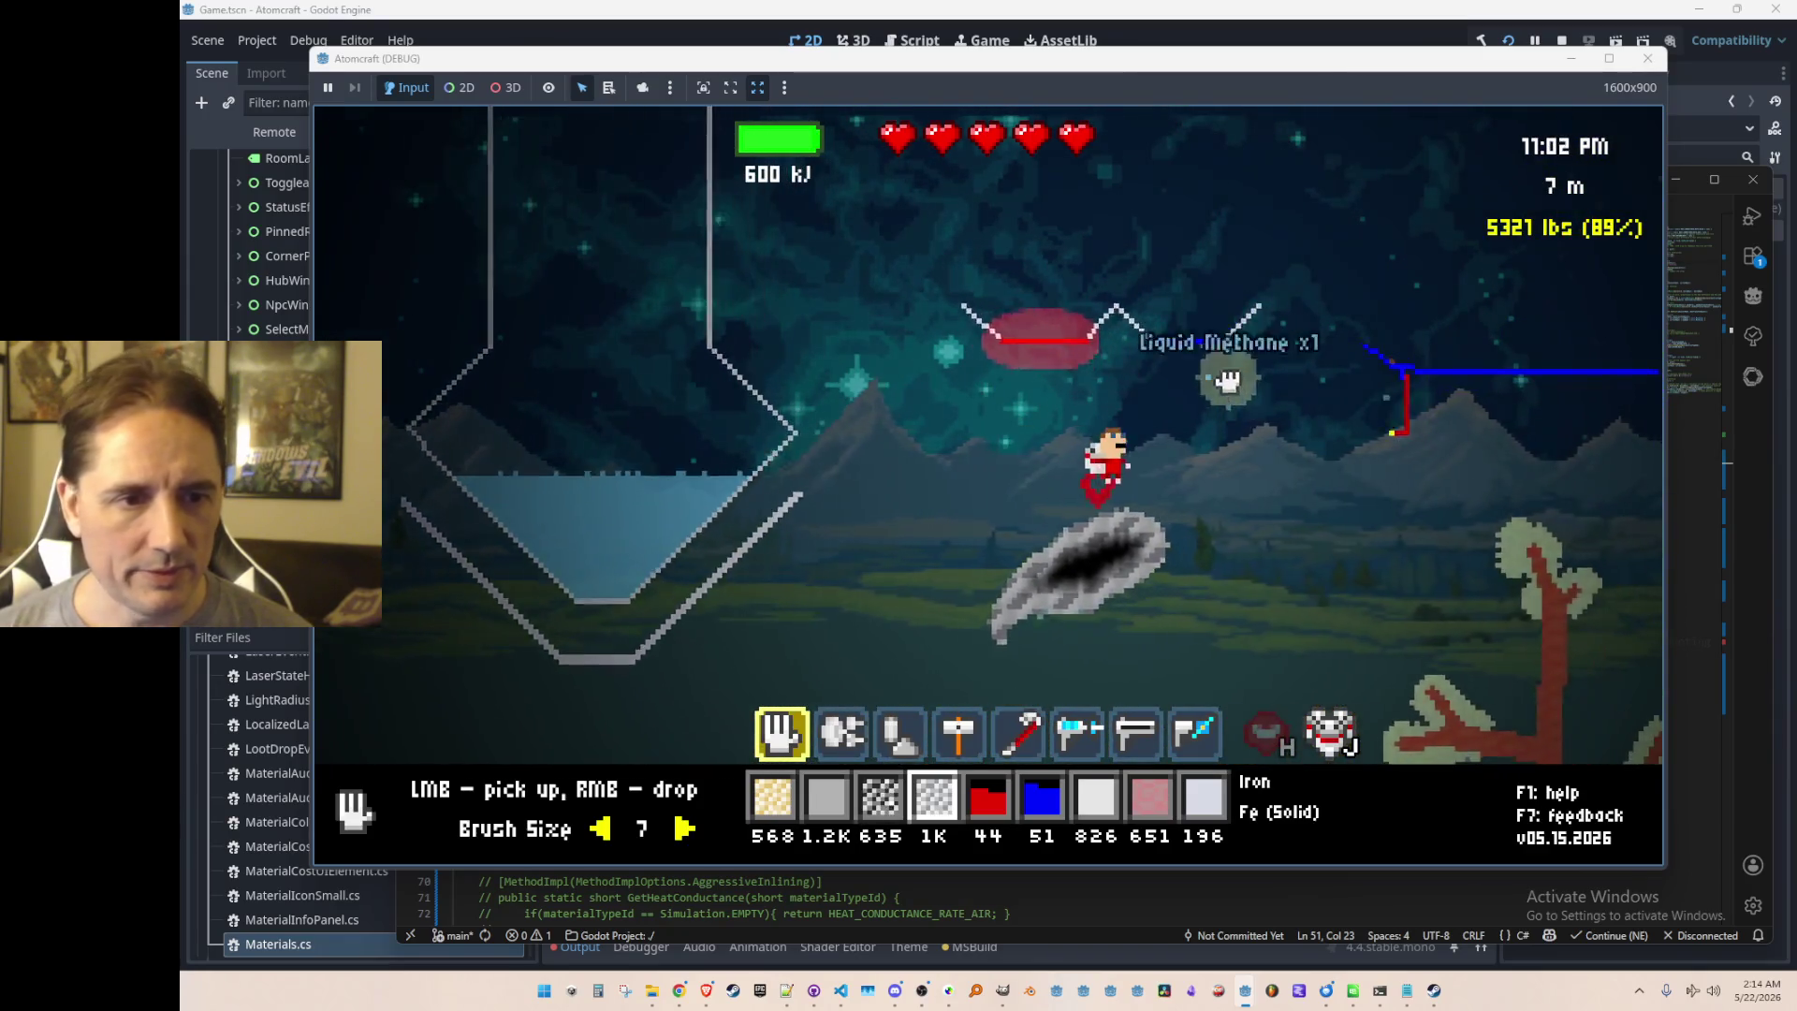
pyautogui.click(1217, 360)
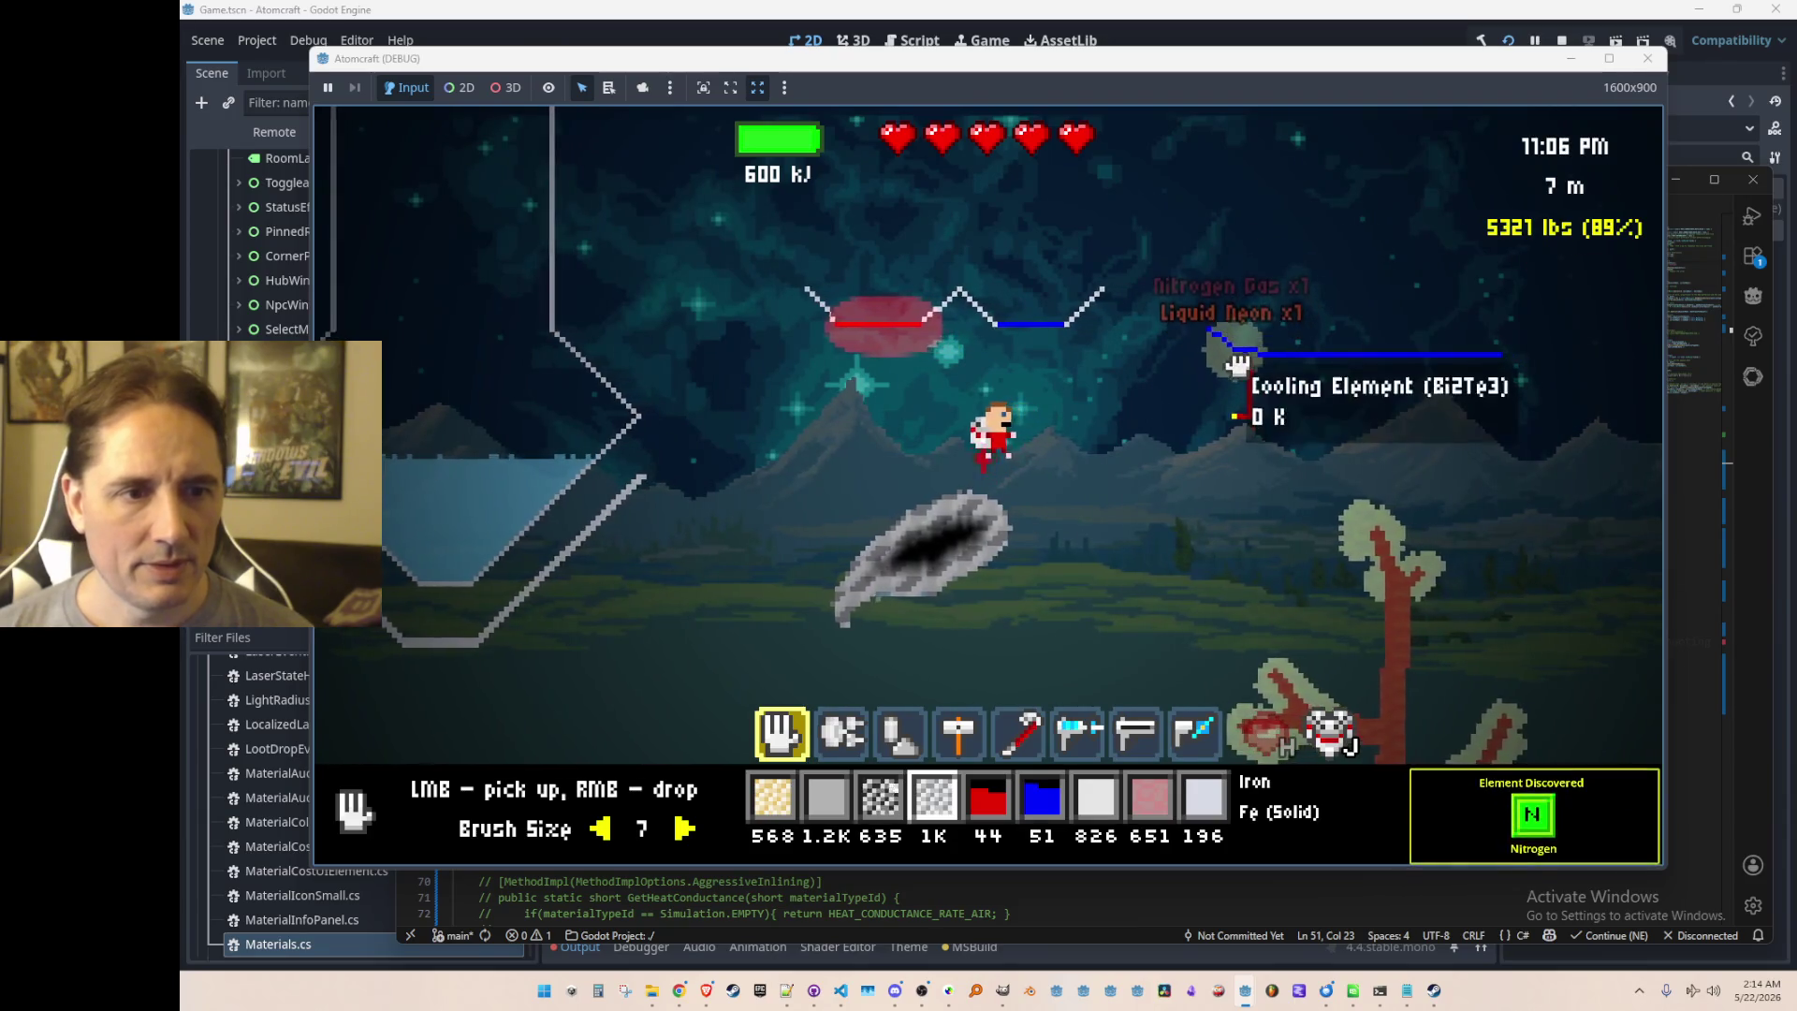
pyautogui.press('d')
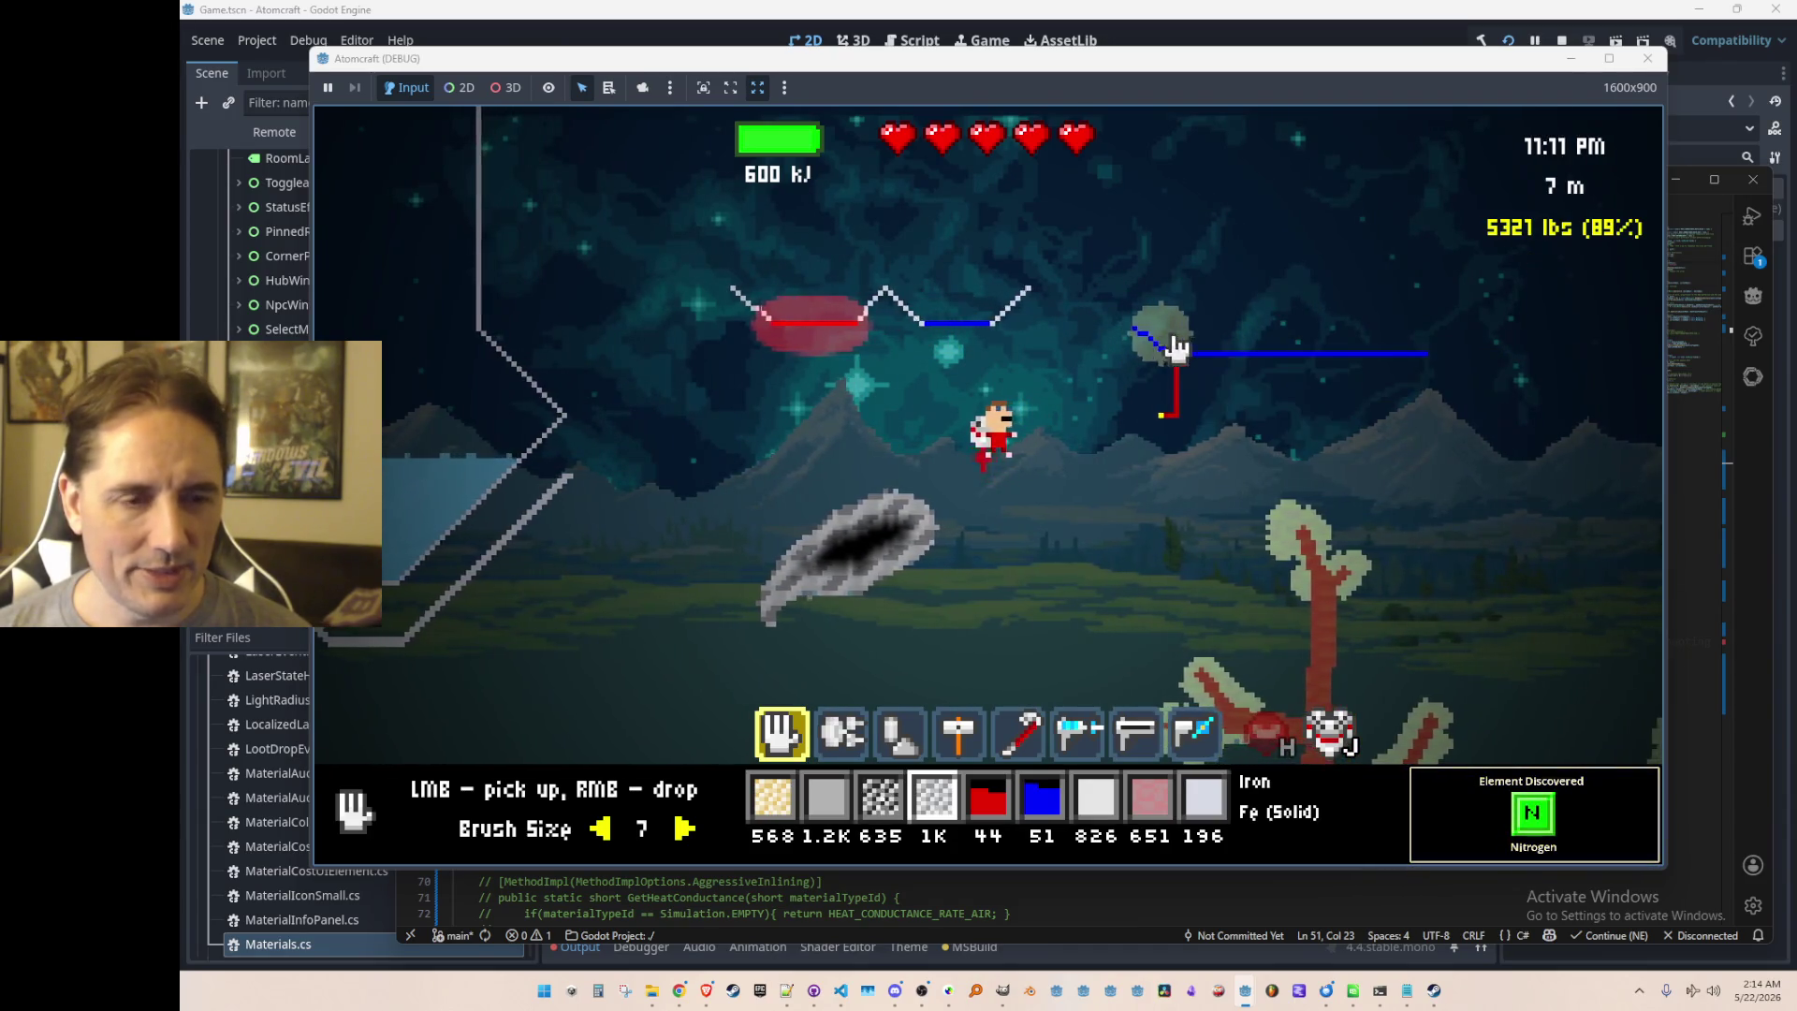
pyautogui.press('w')
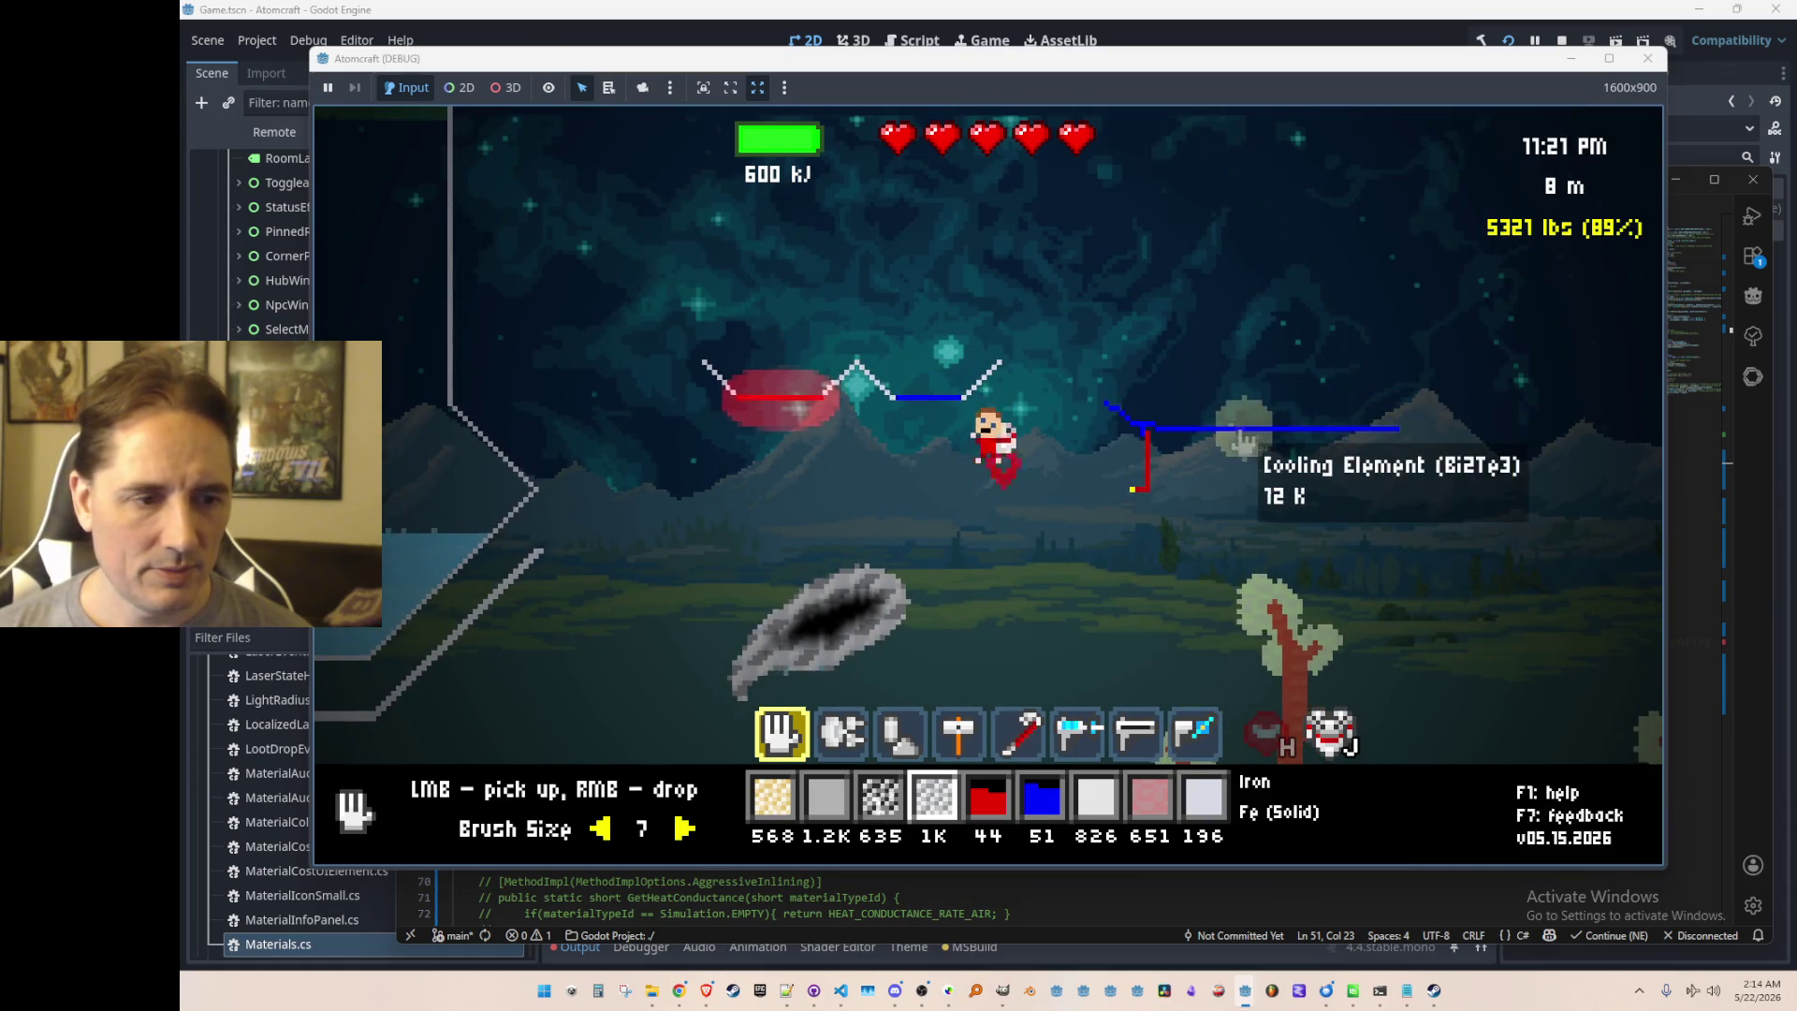
pyautogui.press('a')
pyautogui.scroll(-7, 997, 497)
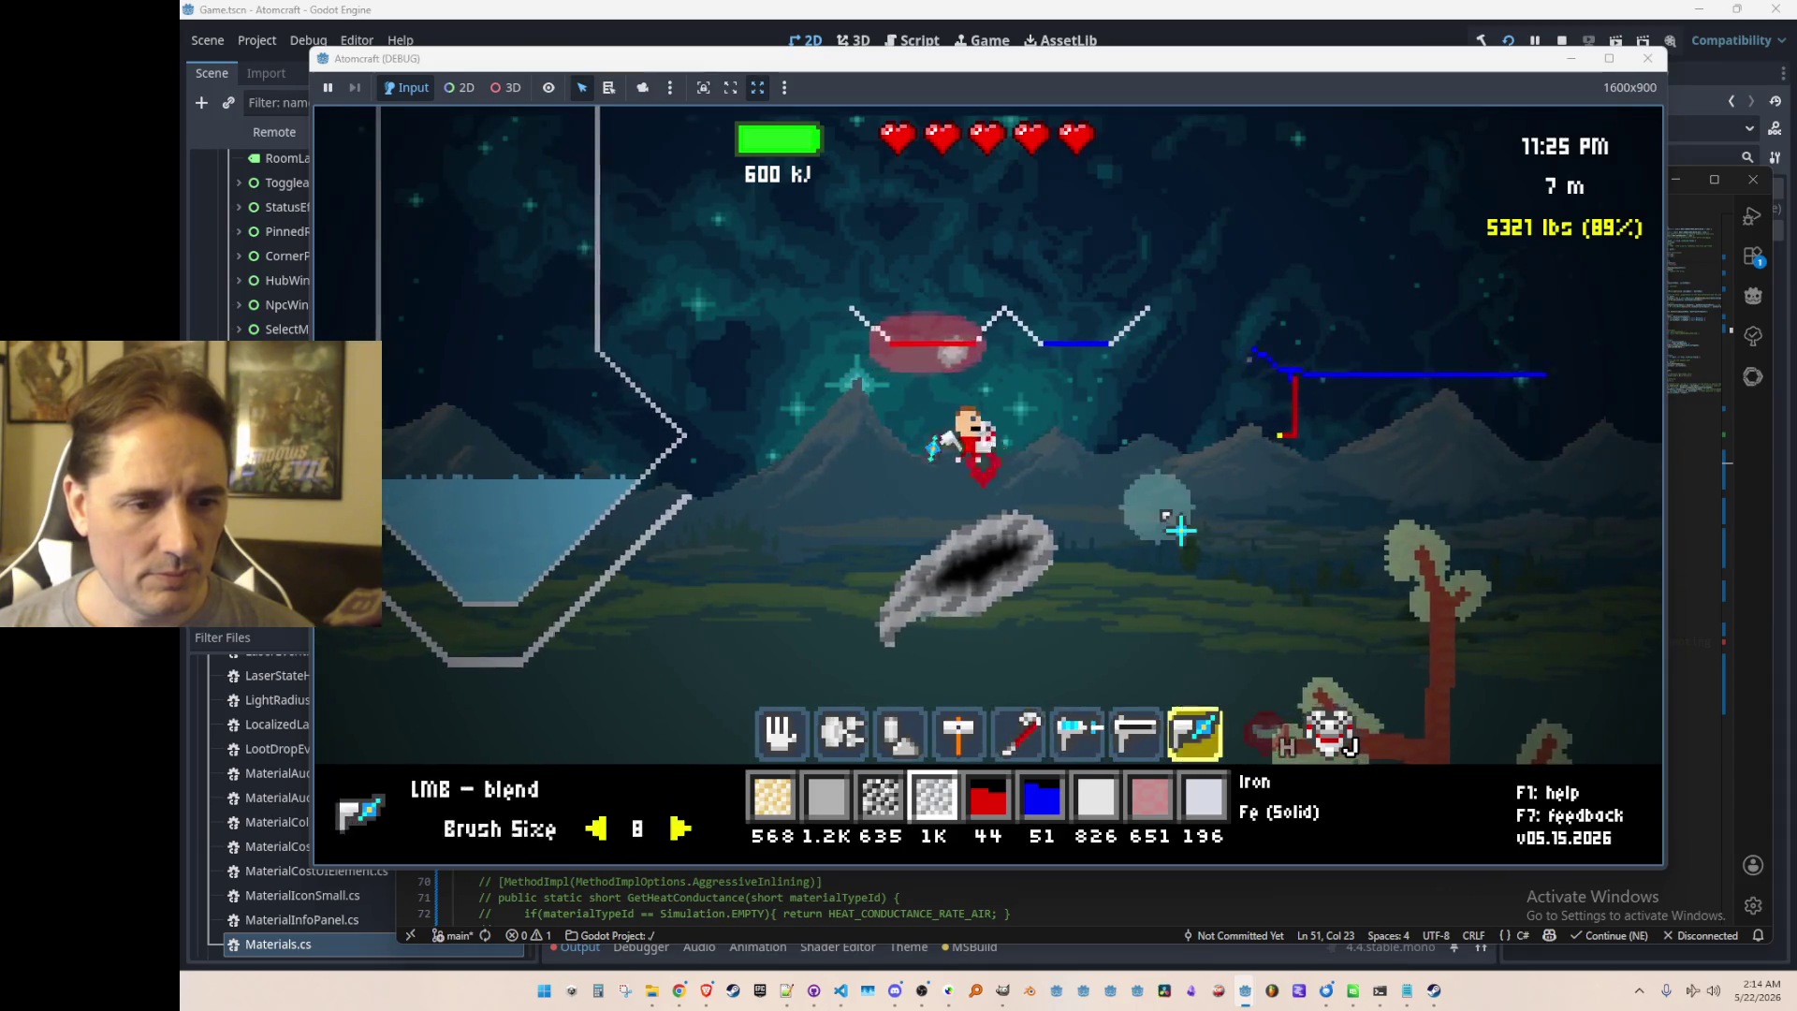
# Step: Select the hand tool, close the game with Alt+F4, and focus the Heat.cs conductance code
pyautogui.scroll(4, 1167, 515)
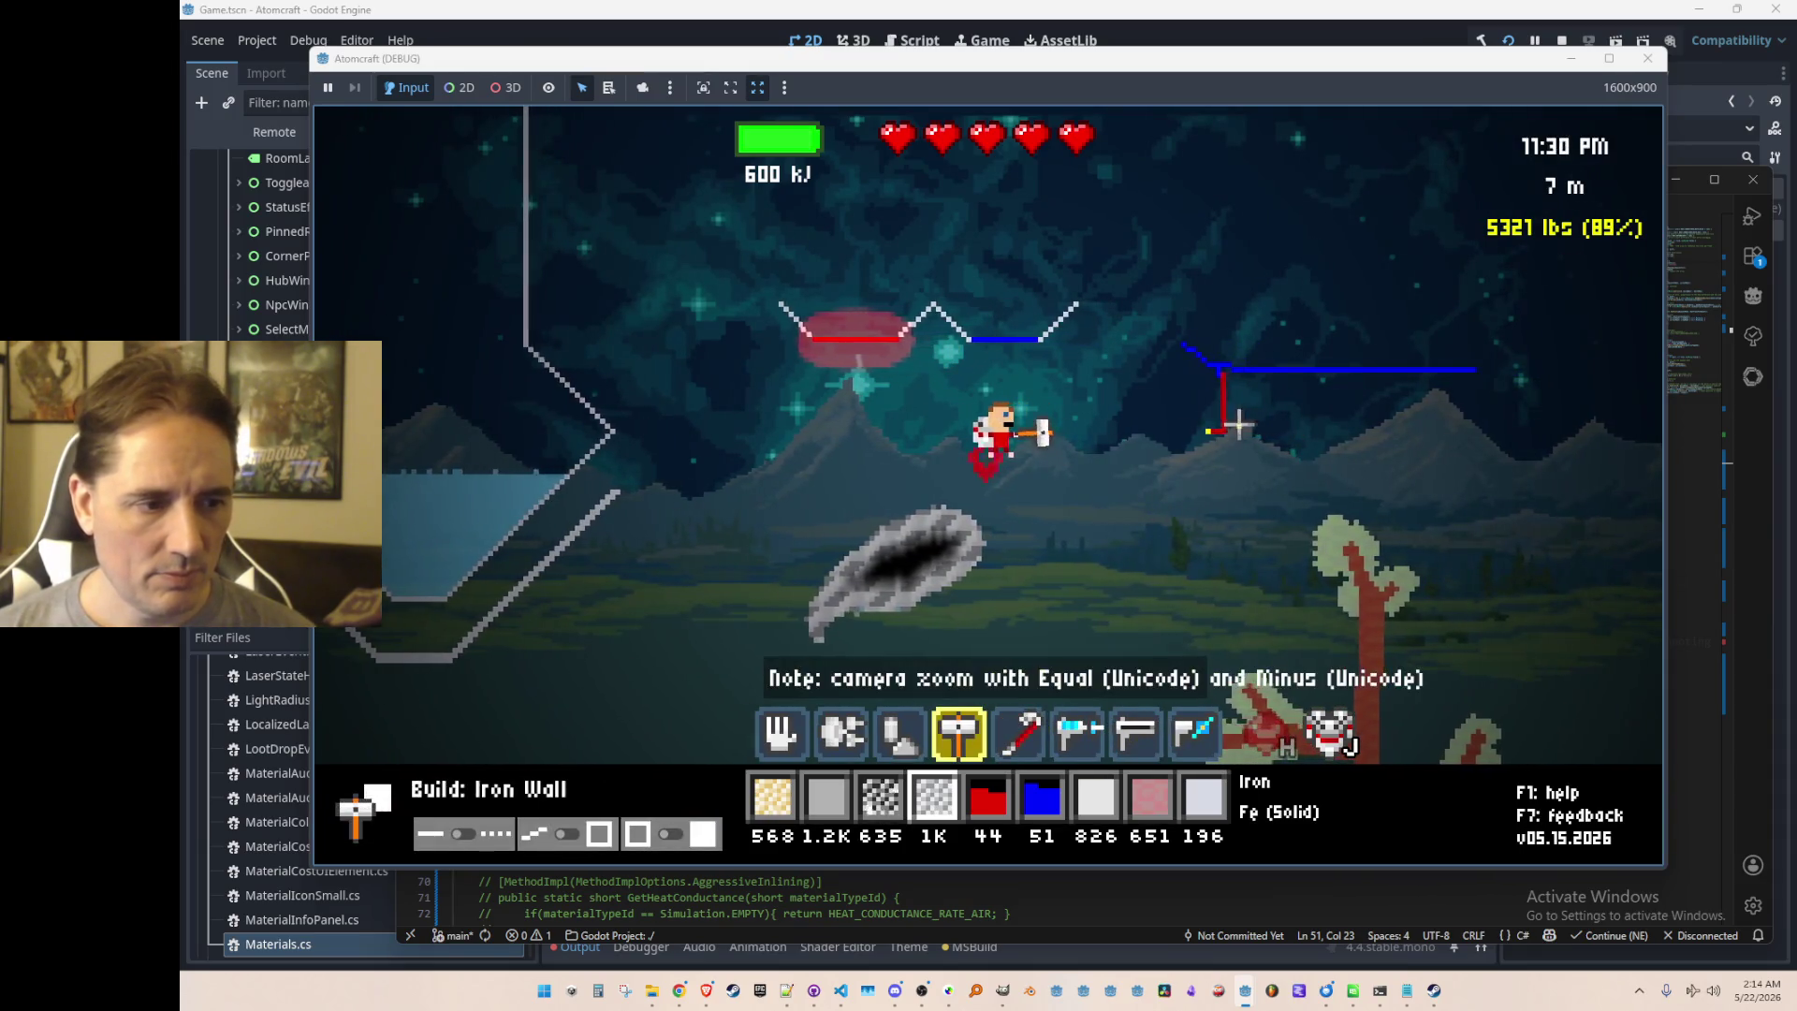
pyautogui.scroll(-1, 1141, 468)
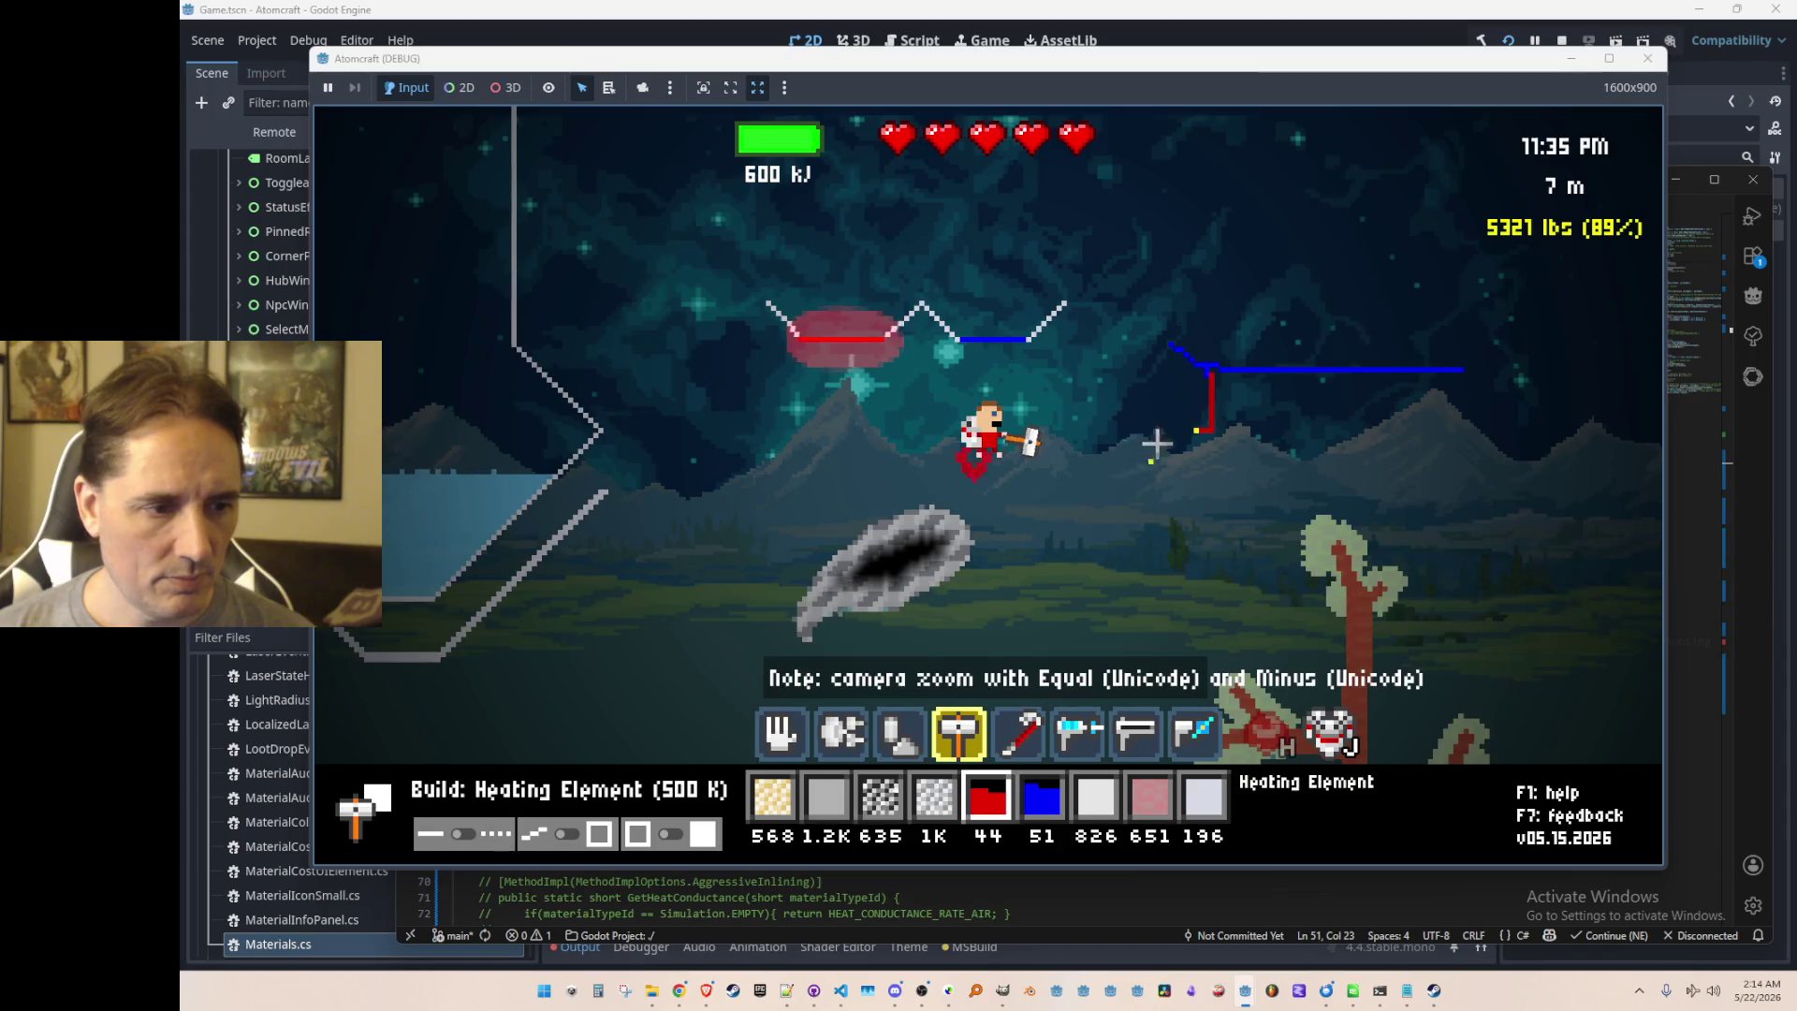
pyautogui.scroll(4, 1139, 377)
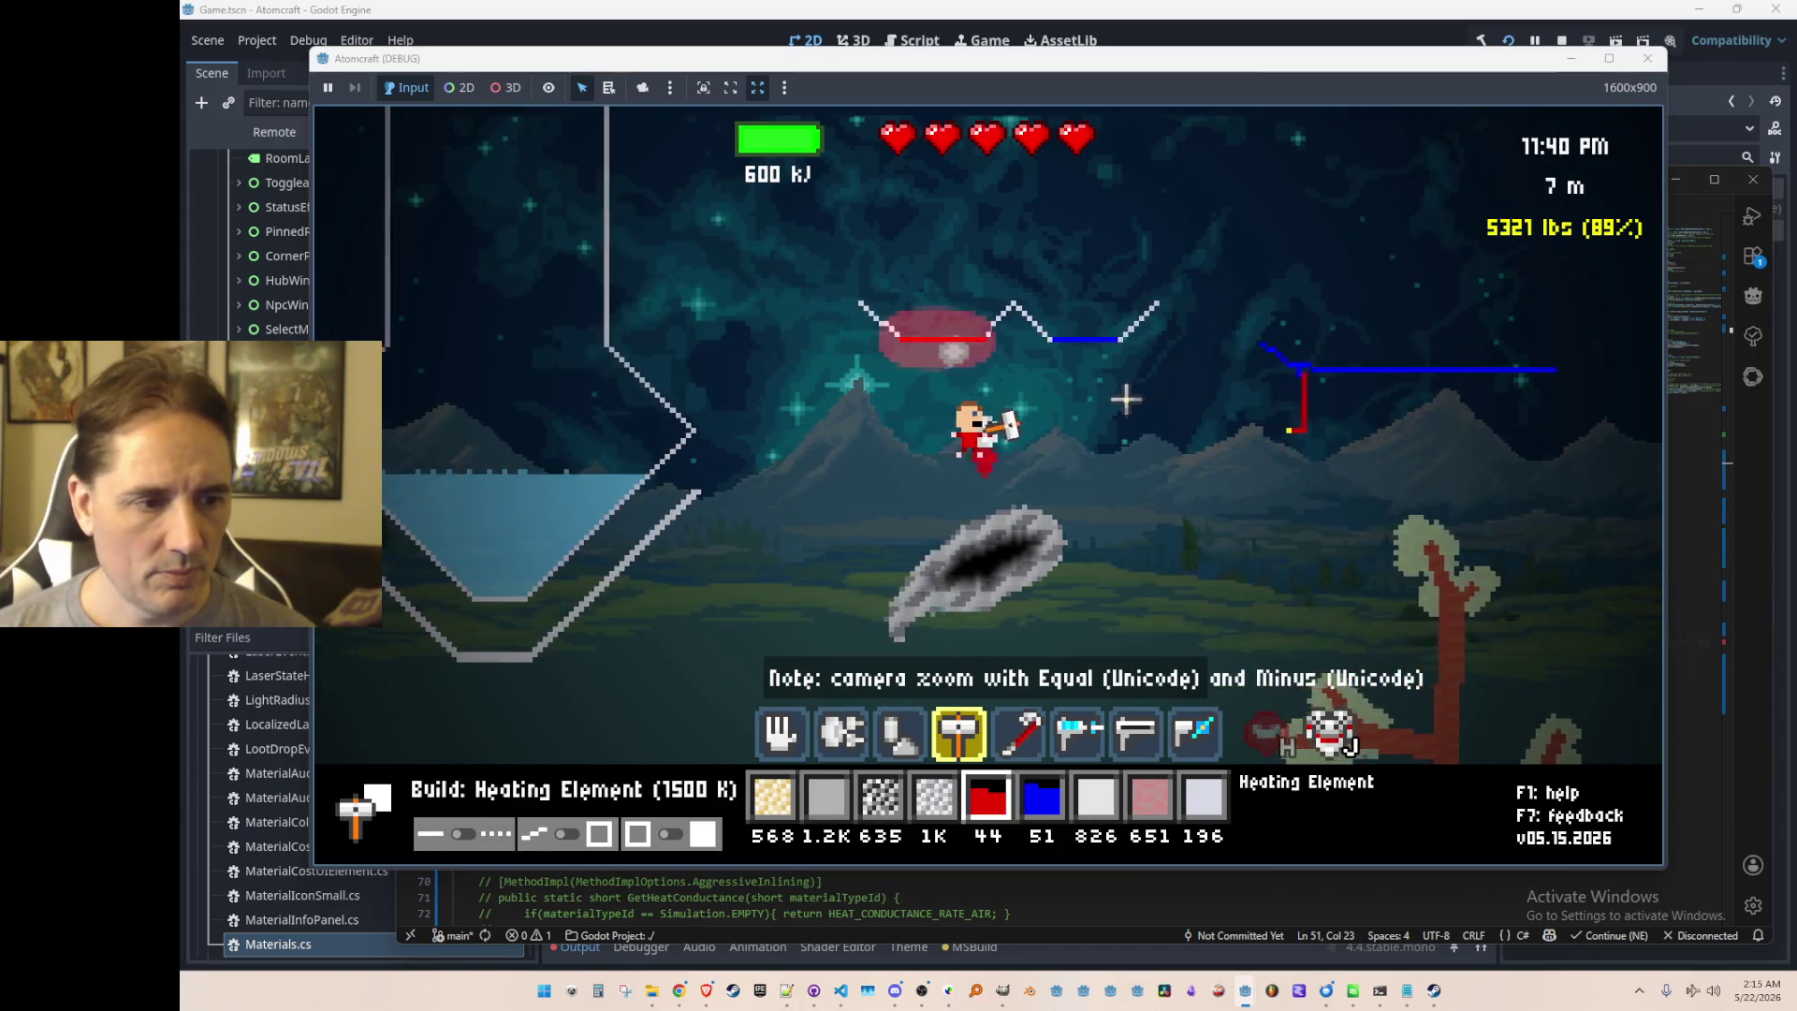
pyautogui.scroll(-3, 1132, 412)
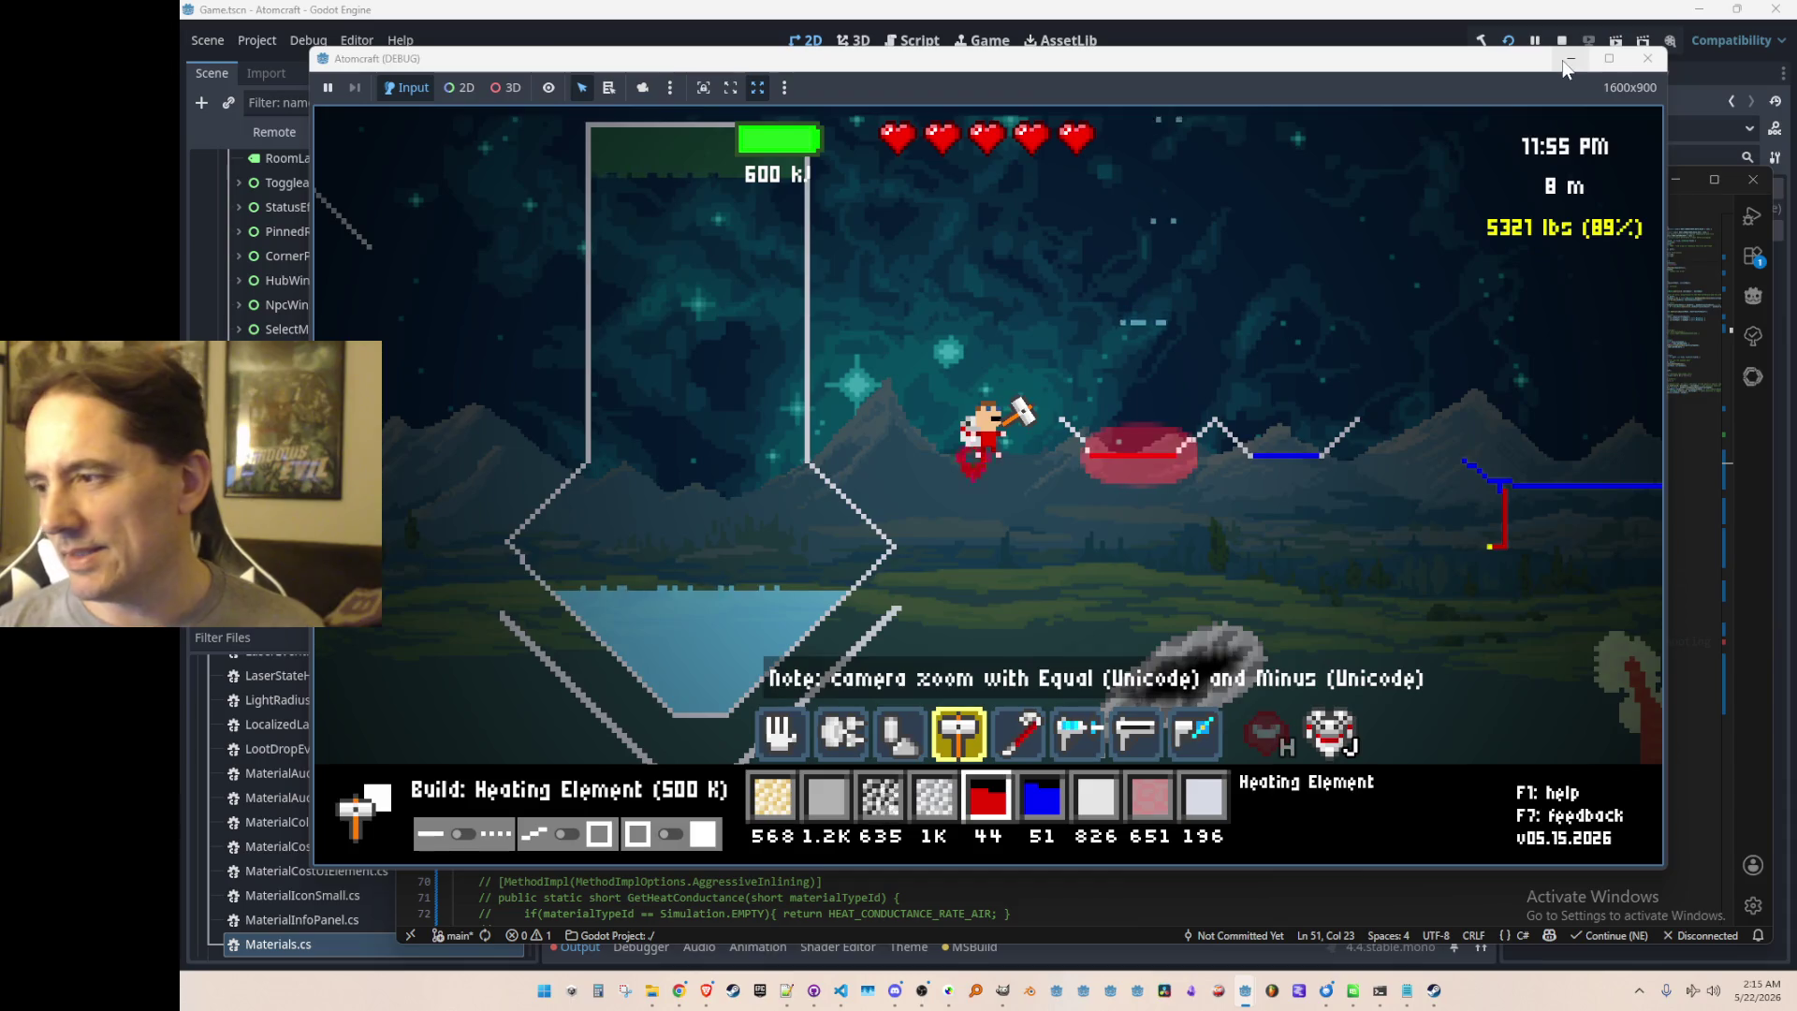
pyautogui.press('1')
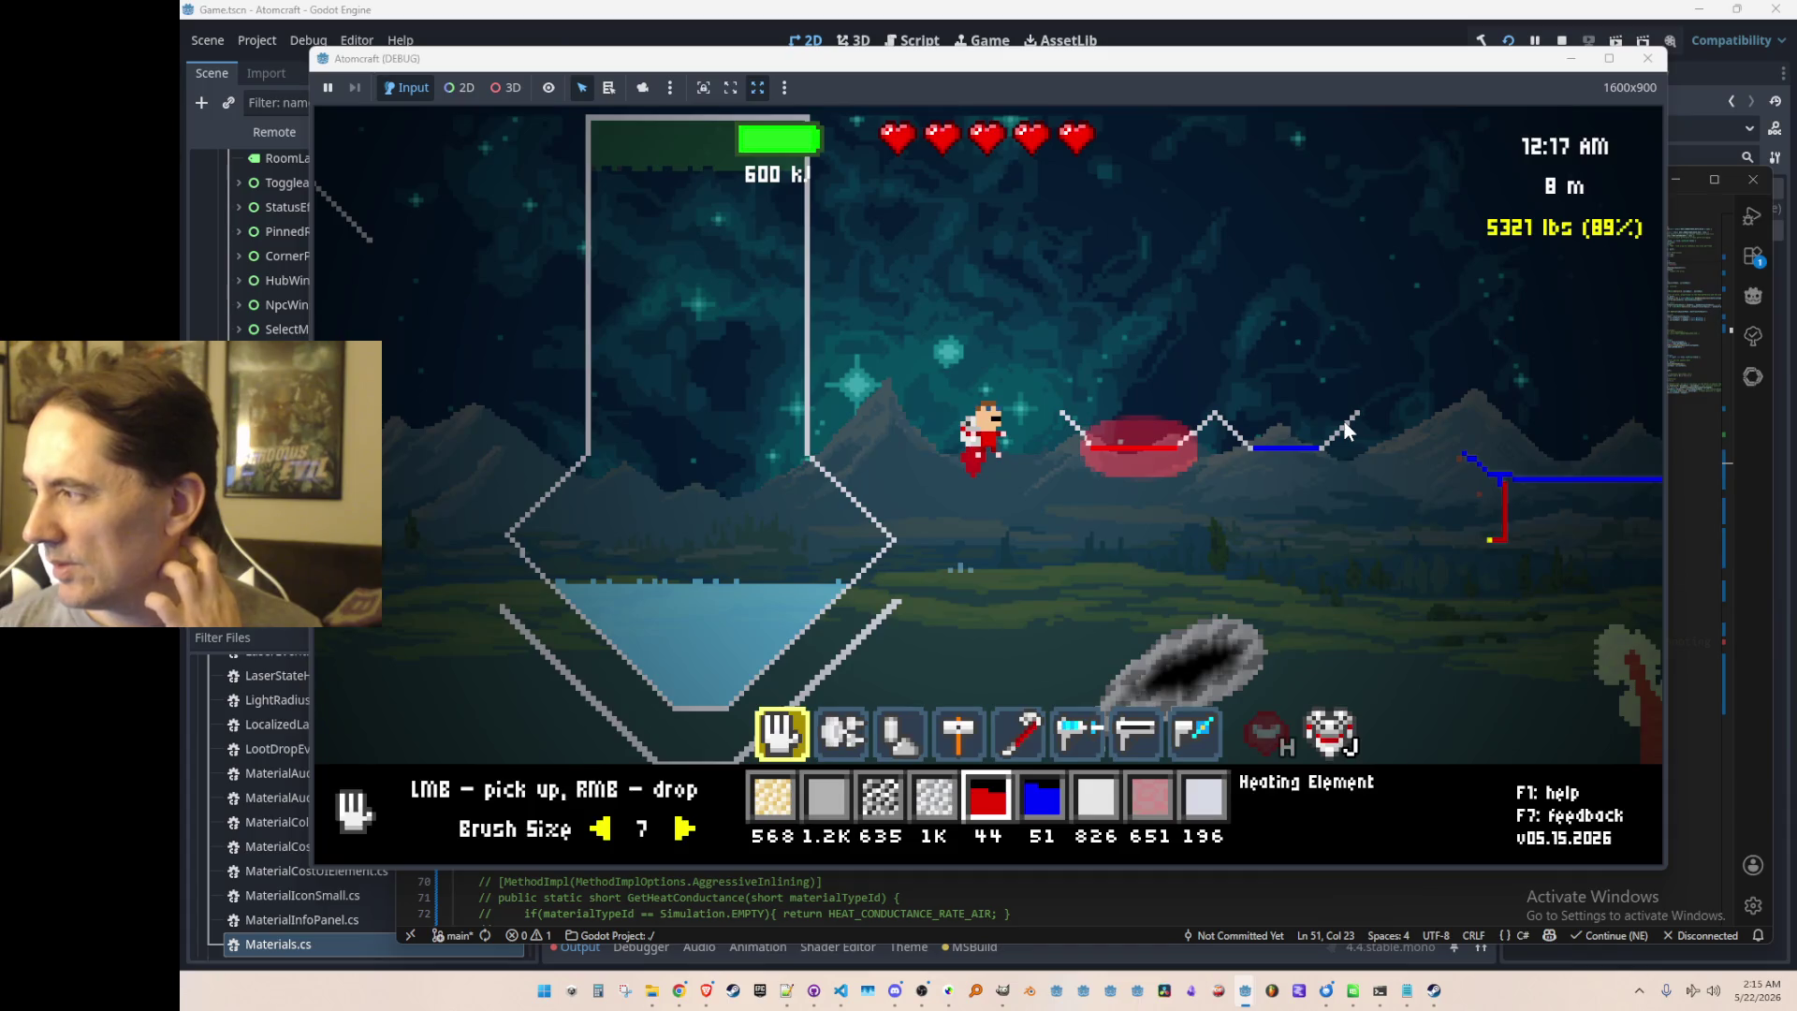
pyautogui.hotkey('alt', 'F4')
pyautogui.click(1182, 430)
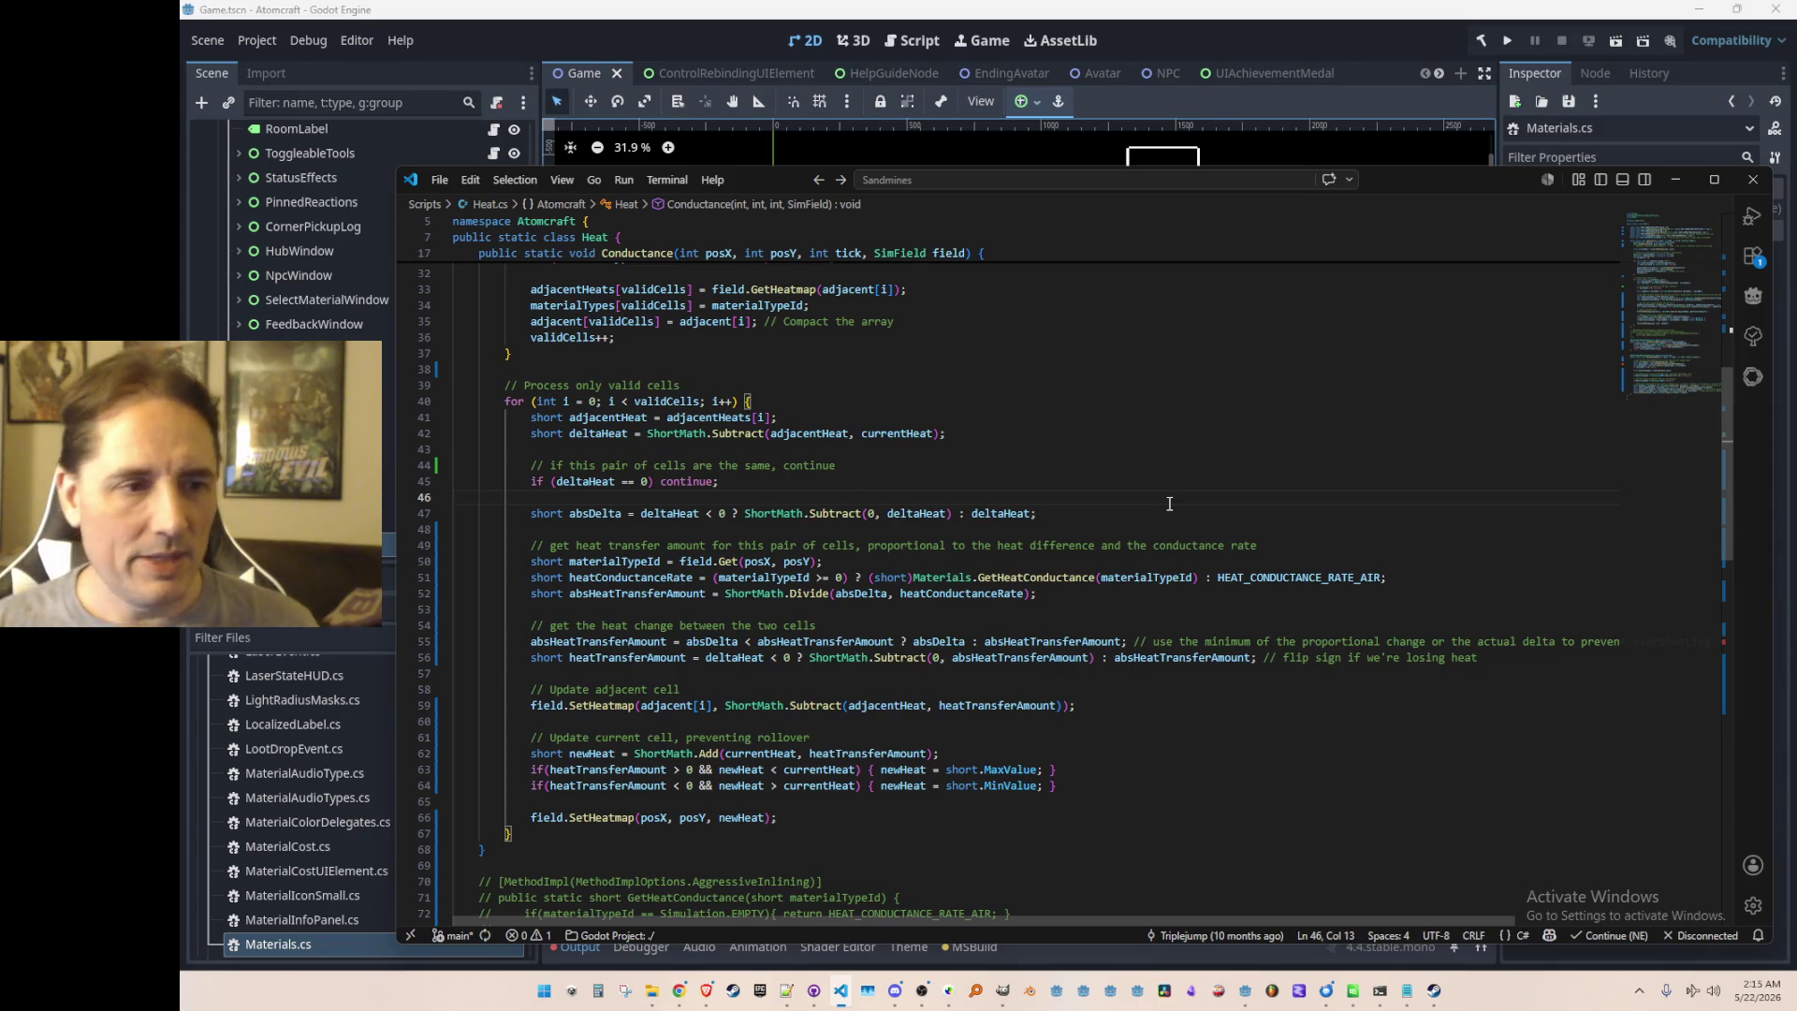
# Step: Start a Quick Open search for a script file with Ctrl+P
pyautogui.hotkey('ctrl', 'p')
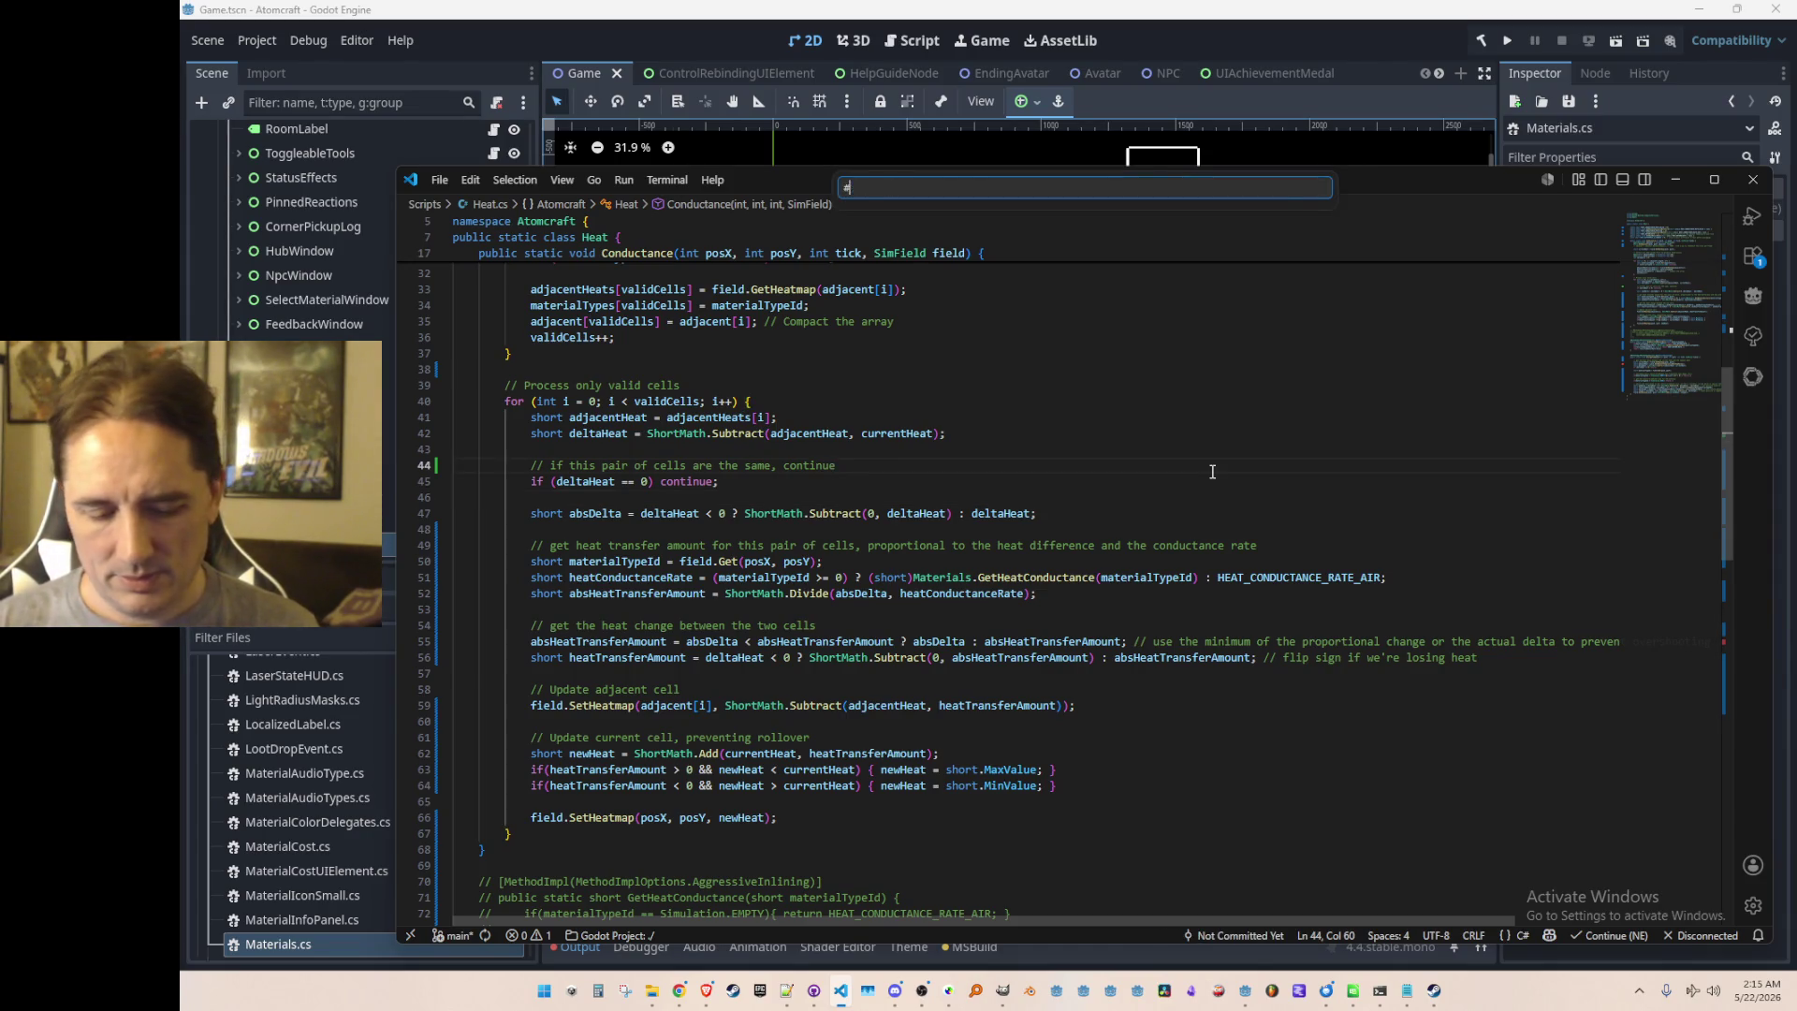
# Step: Open Simulation.cs and search for 'Freeze' to reach PlayerShootFreezeRay
pyautogui.write('Simul')
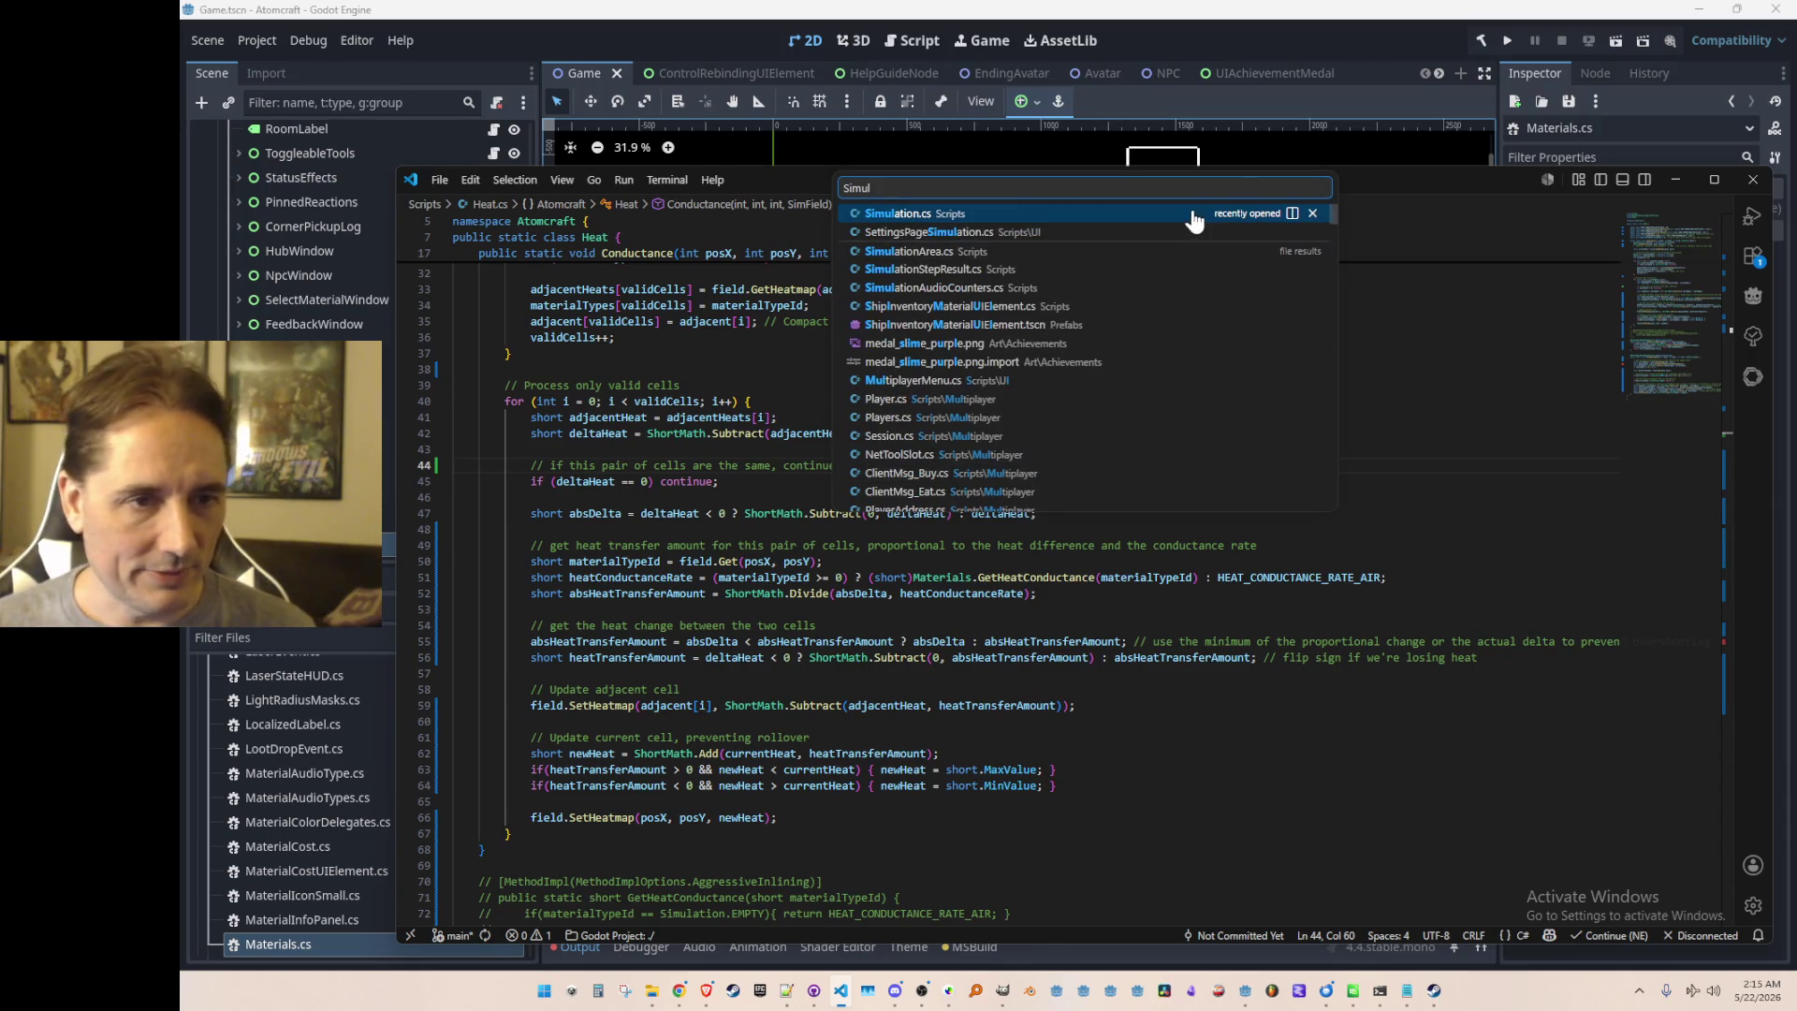
pyautogui.click(1189, 215)
pyautogui.hotkey('ctrl', 'f')
pyautogui.write('Fre')
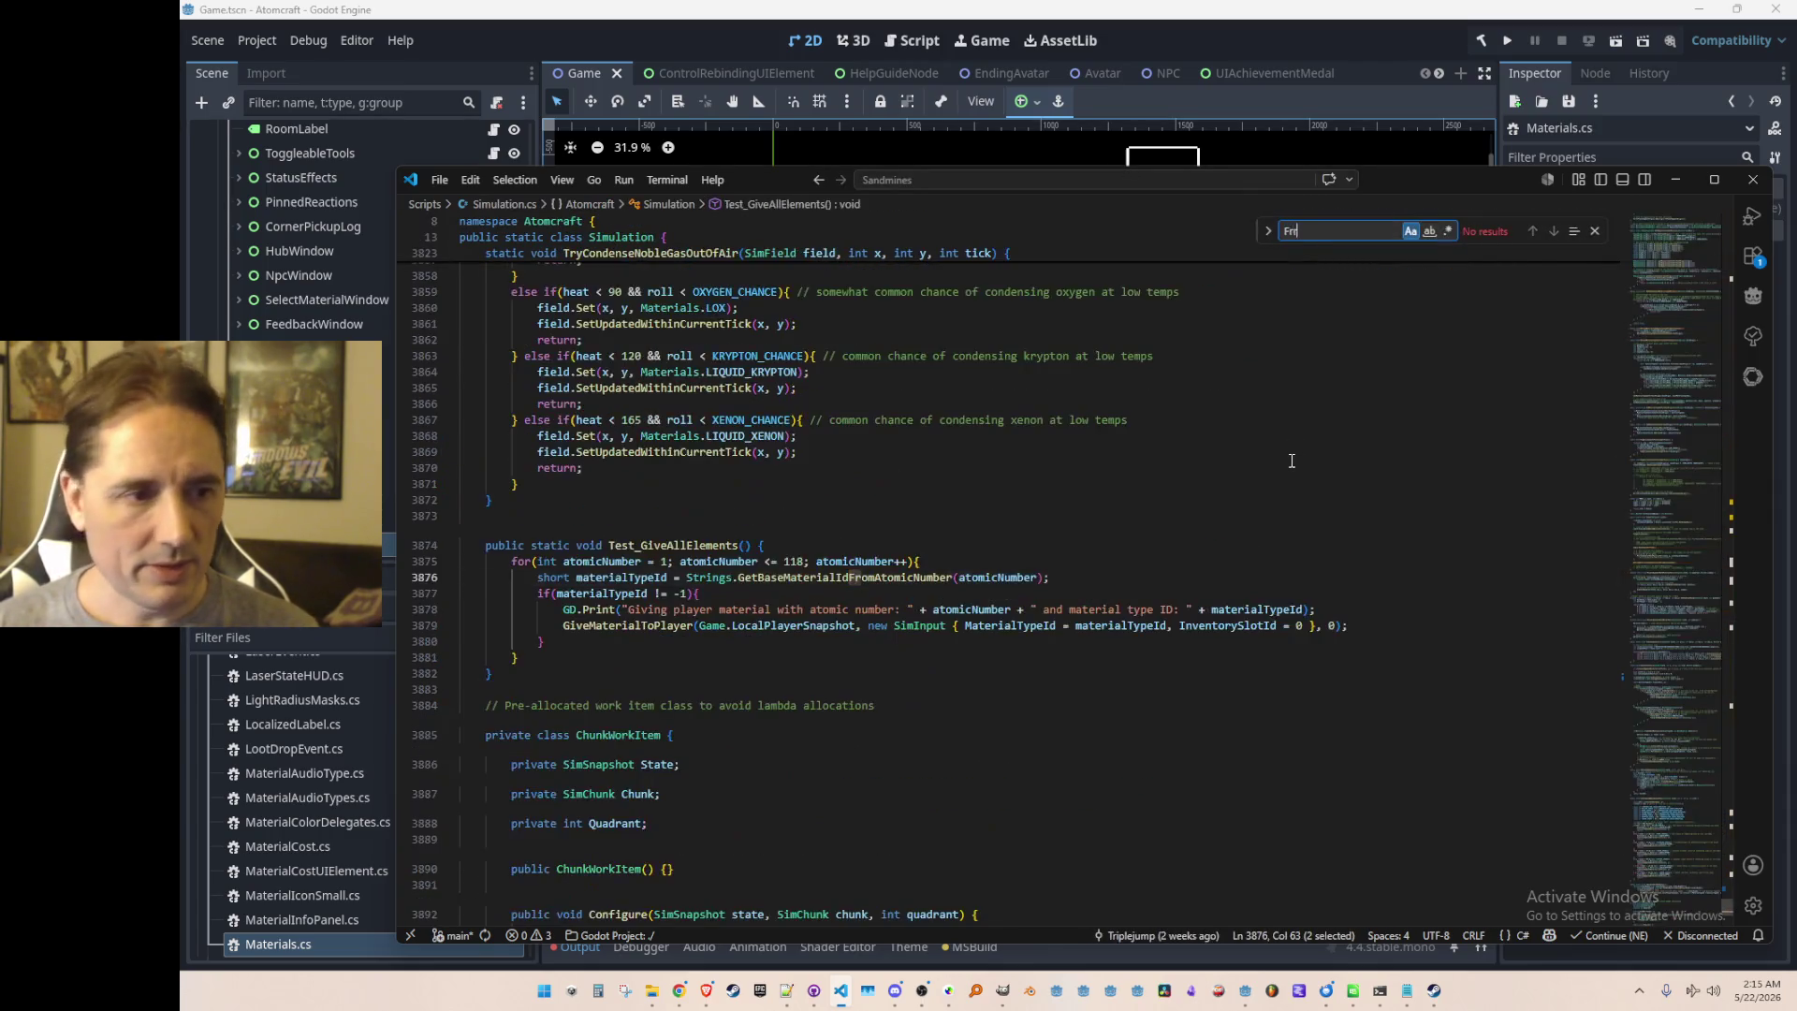
pyautogui.write('eze')
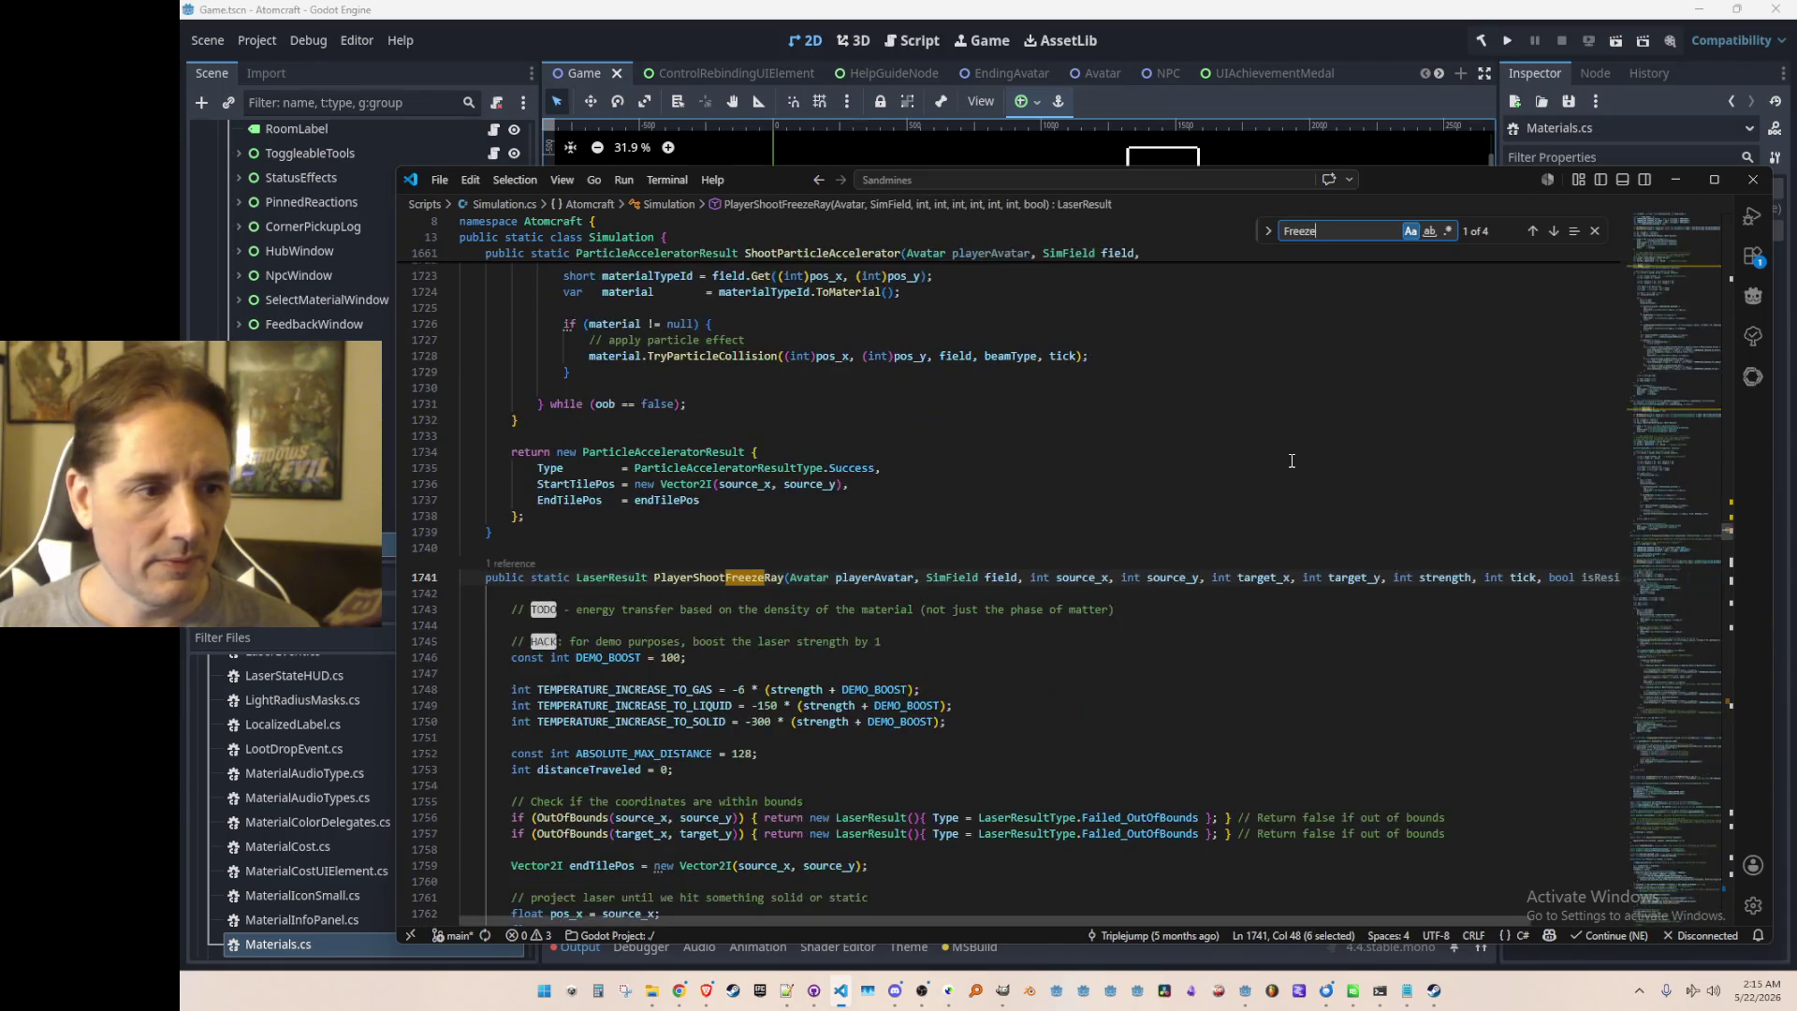
pyautogui.press('Escape')
# Step: Read through PlayerShootFreezeRay's solid, liquid and gas handling and place the caret on the TryIgnite line
pyautogui.scroll(-3, 1277, 561)
pyautogui.click(1281, 469)
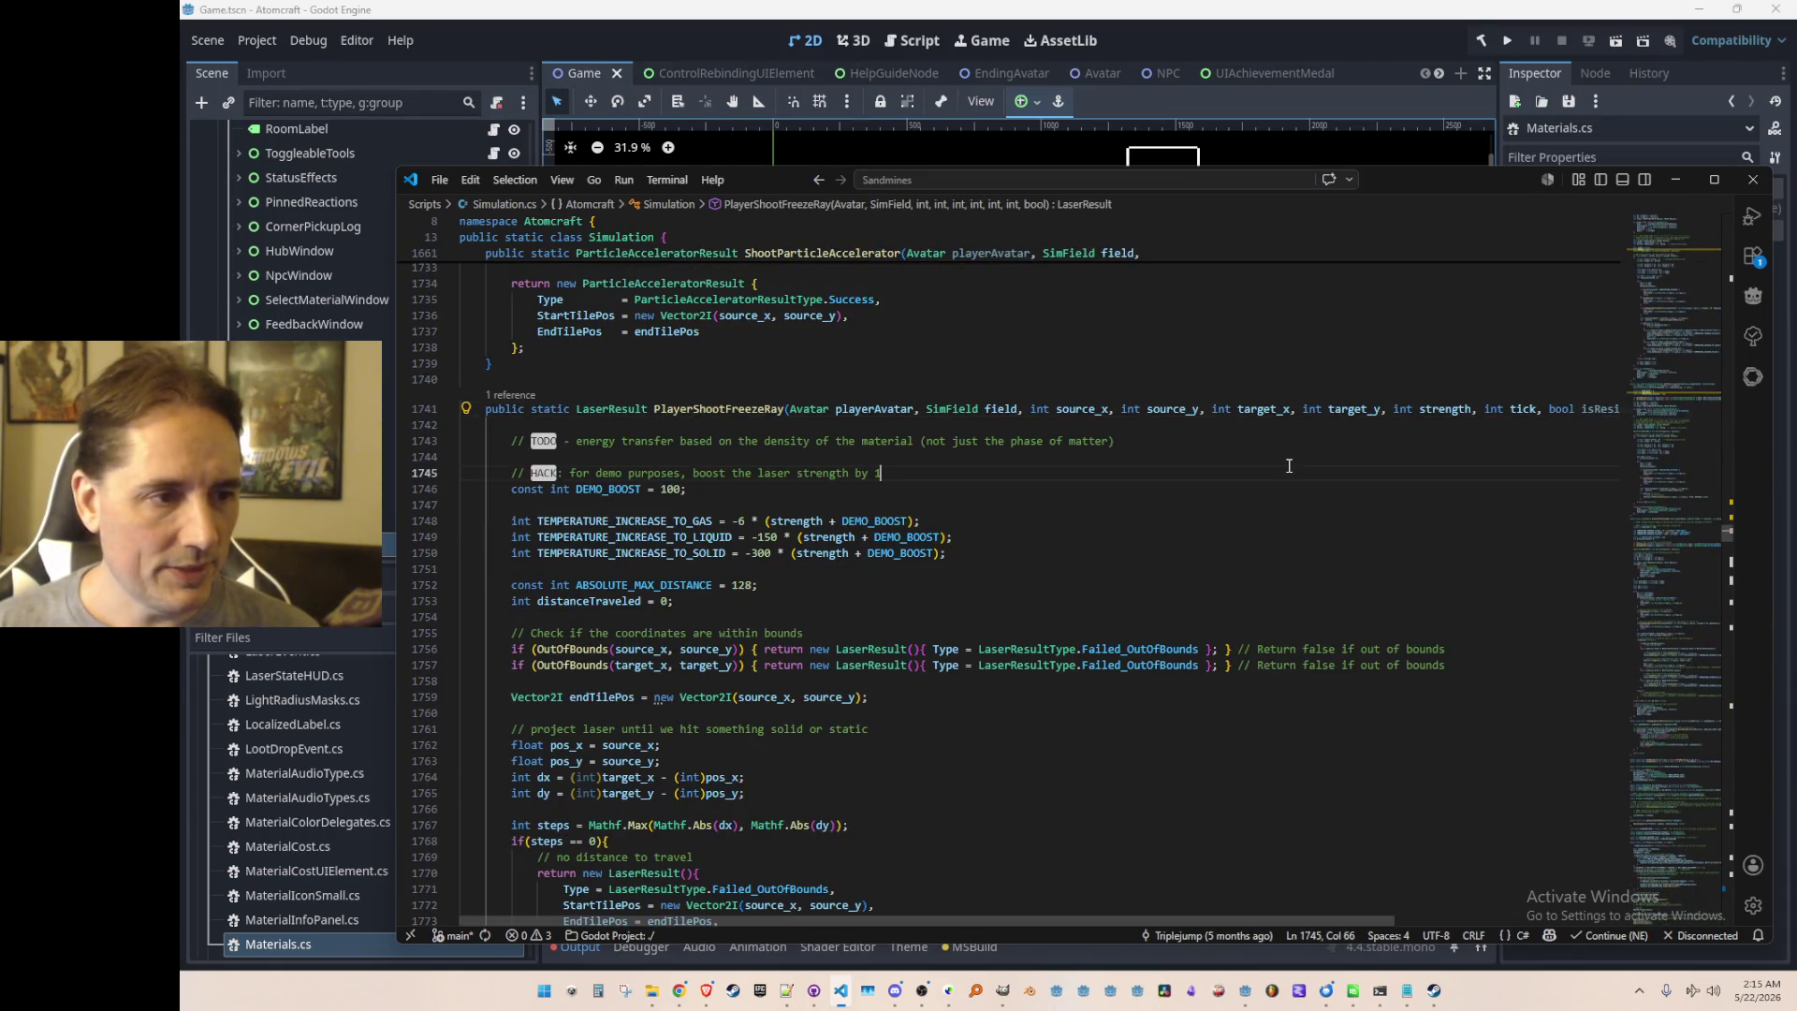
pyautogui.scroll(-2, 1276, 467)
pyautogui.scroll(-10, 1202, 429)
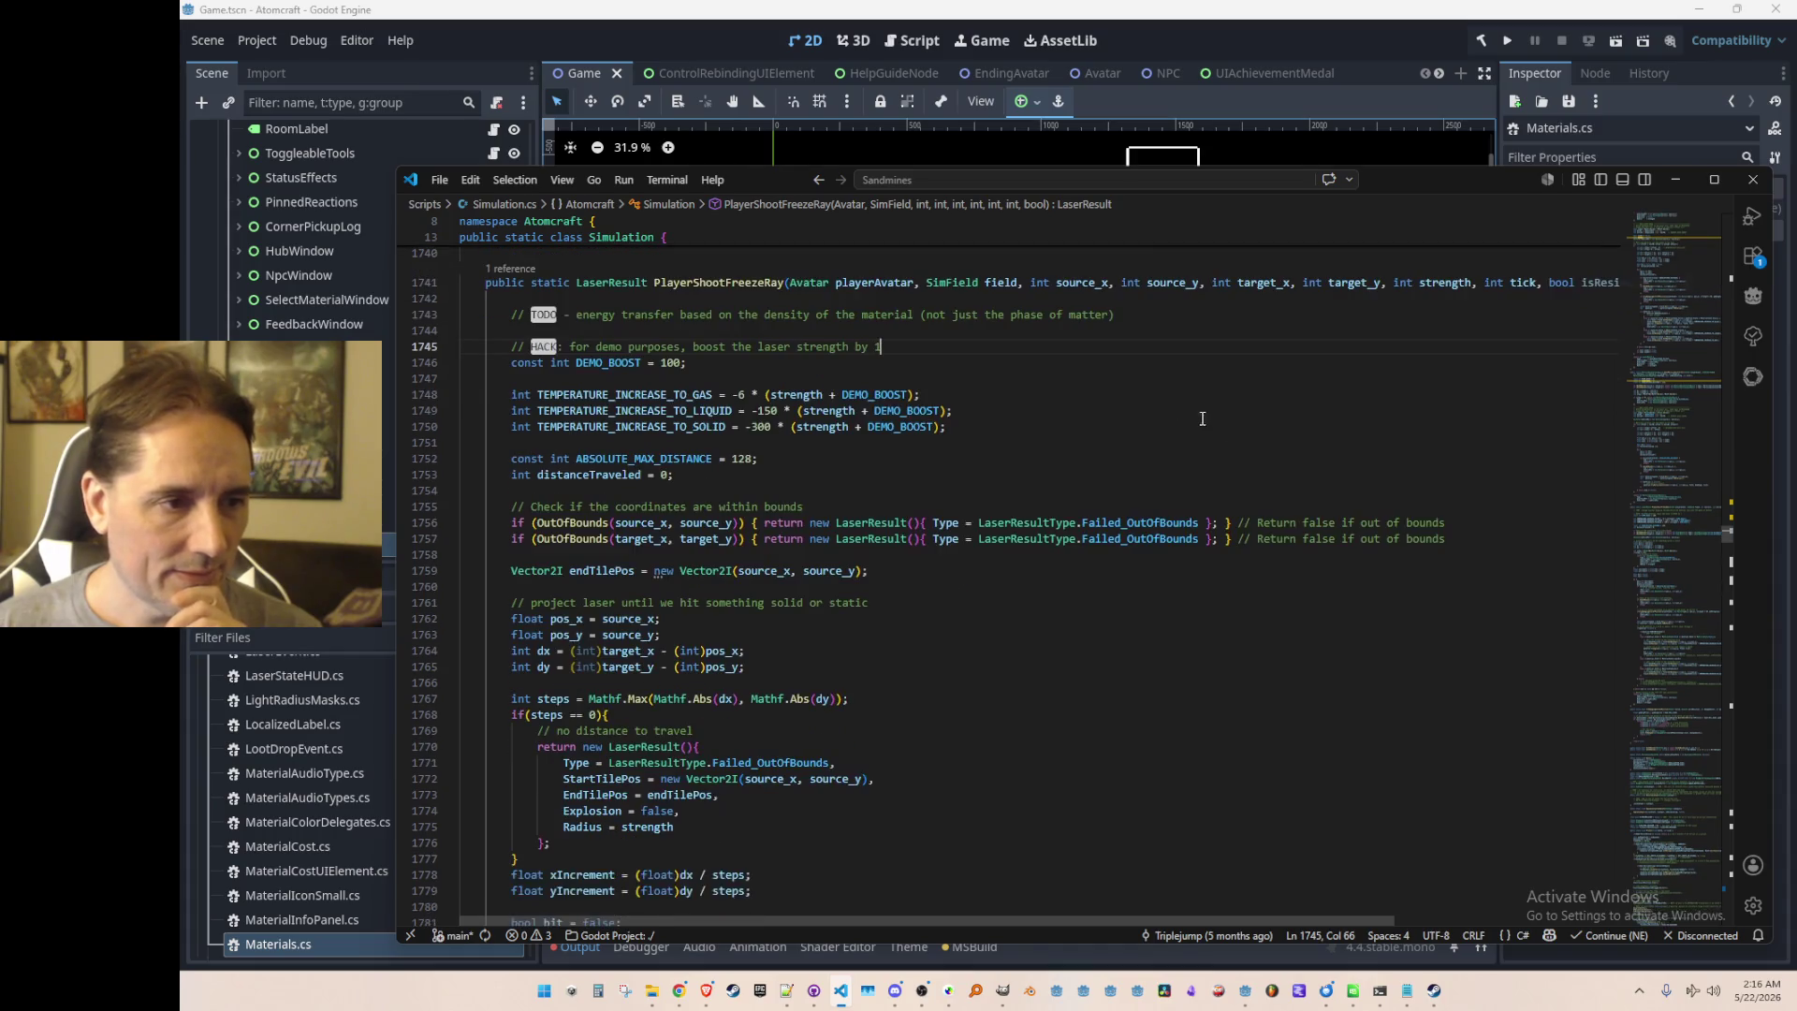
pyautogui.scroll(-13, 1275, 430)
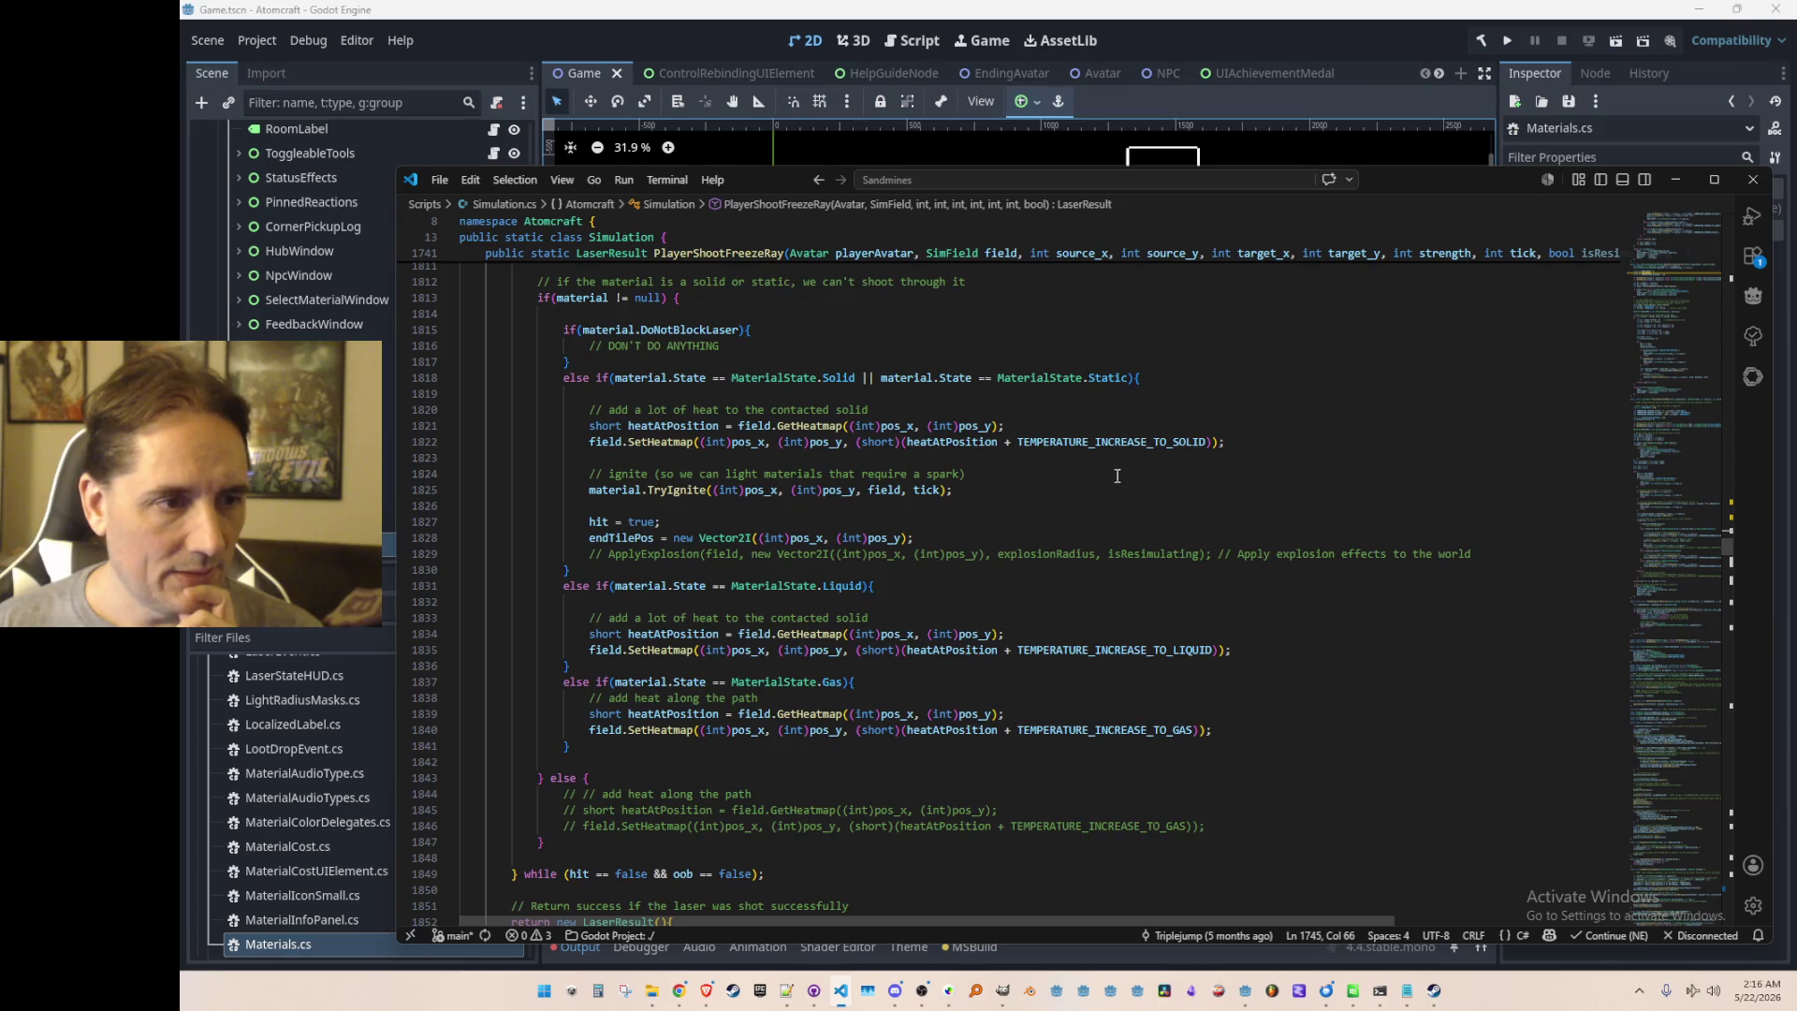
pyautogui.scroll(11, 1133, 478)
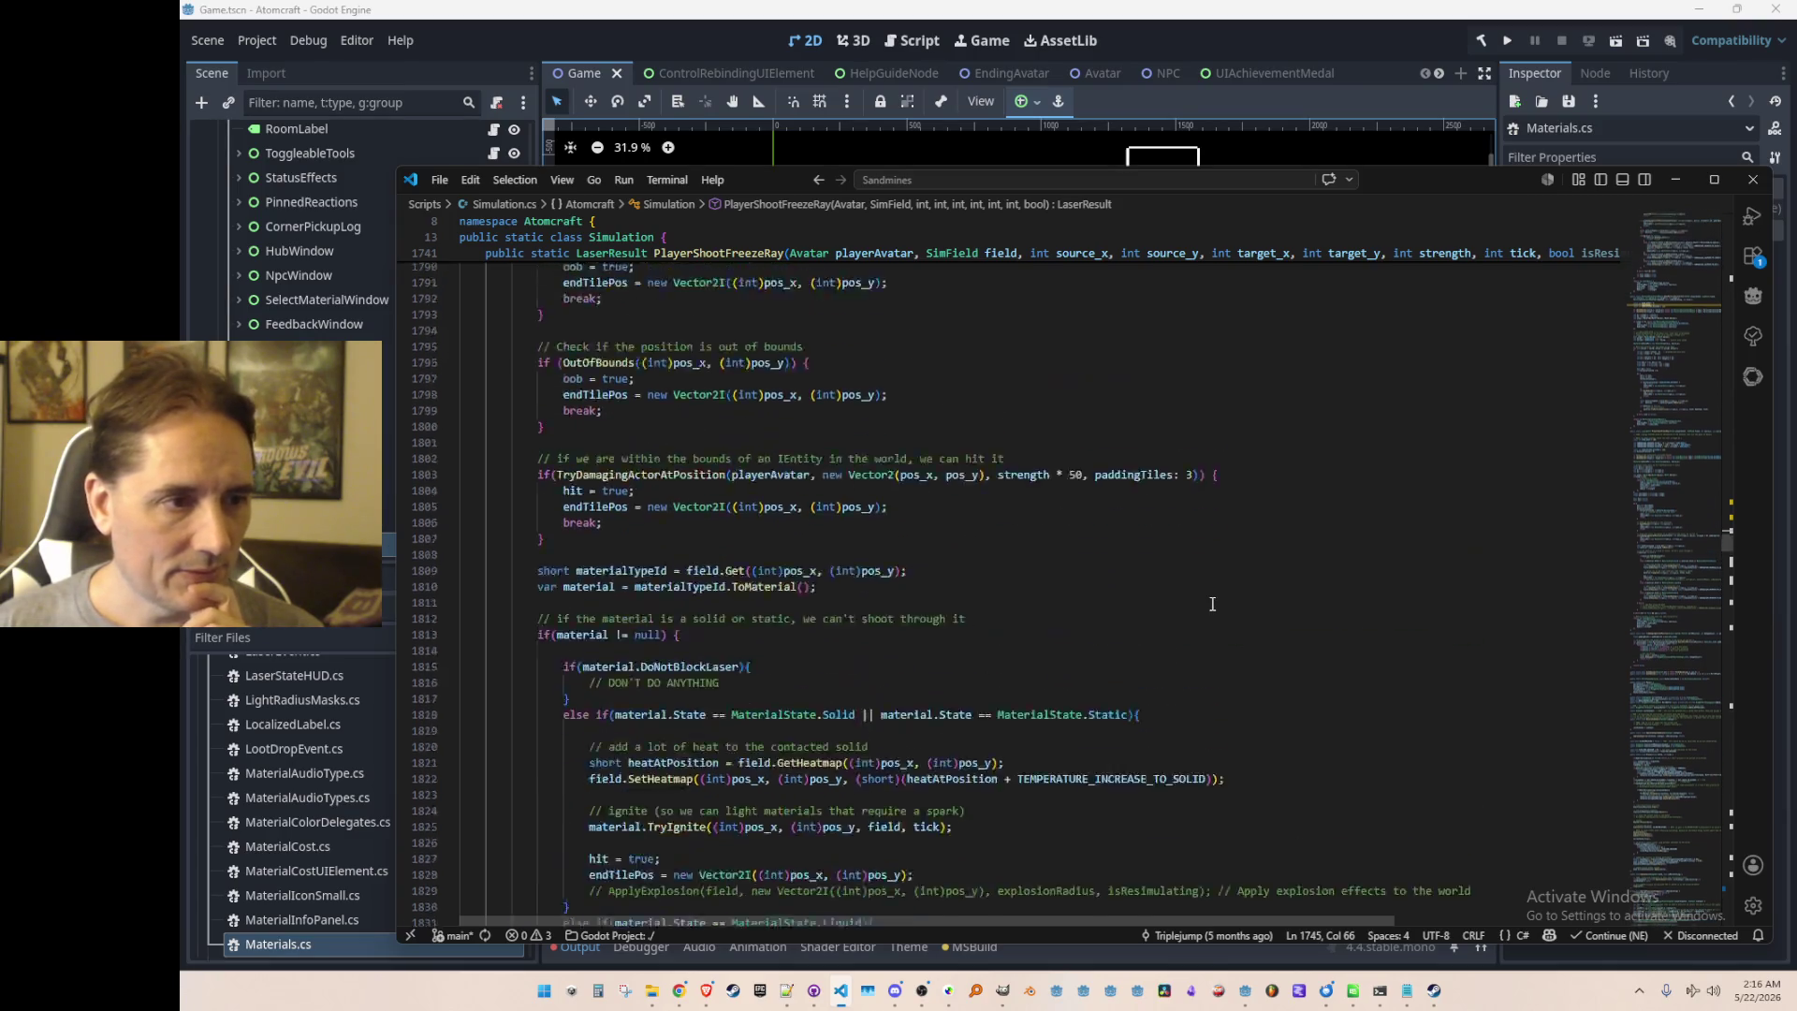
pyautogui.scroll(-1, 1212, 604)
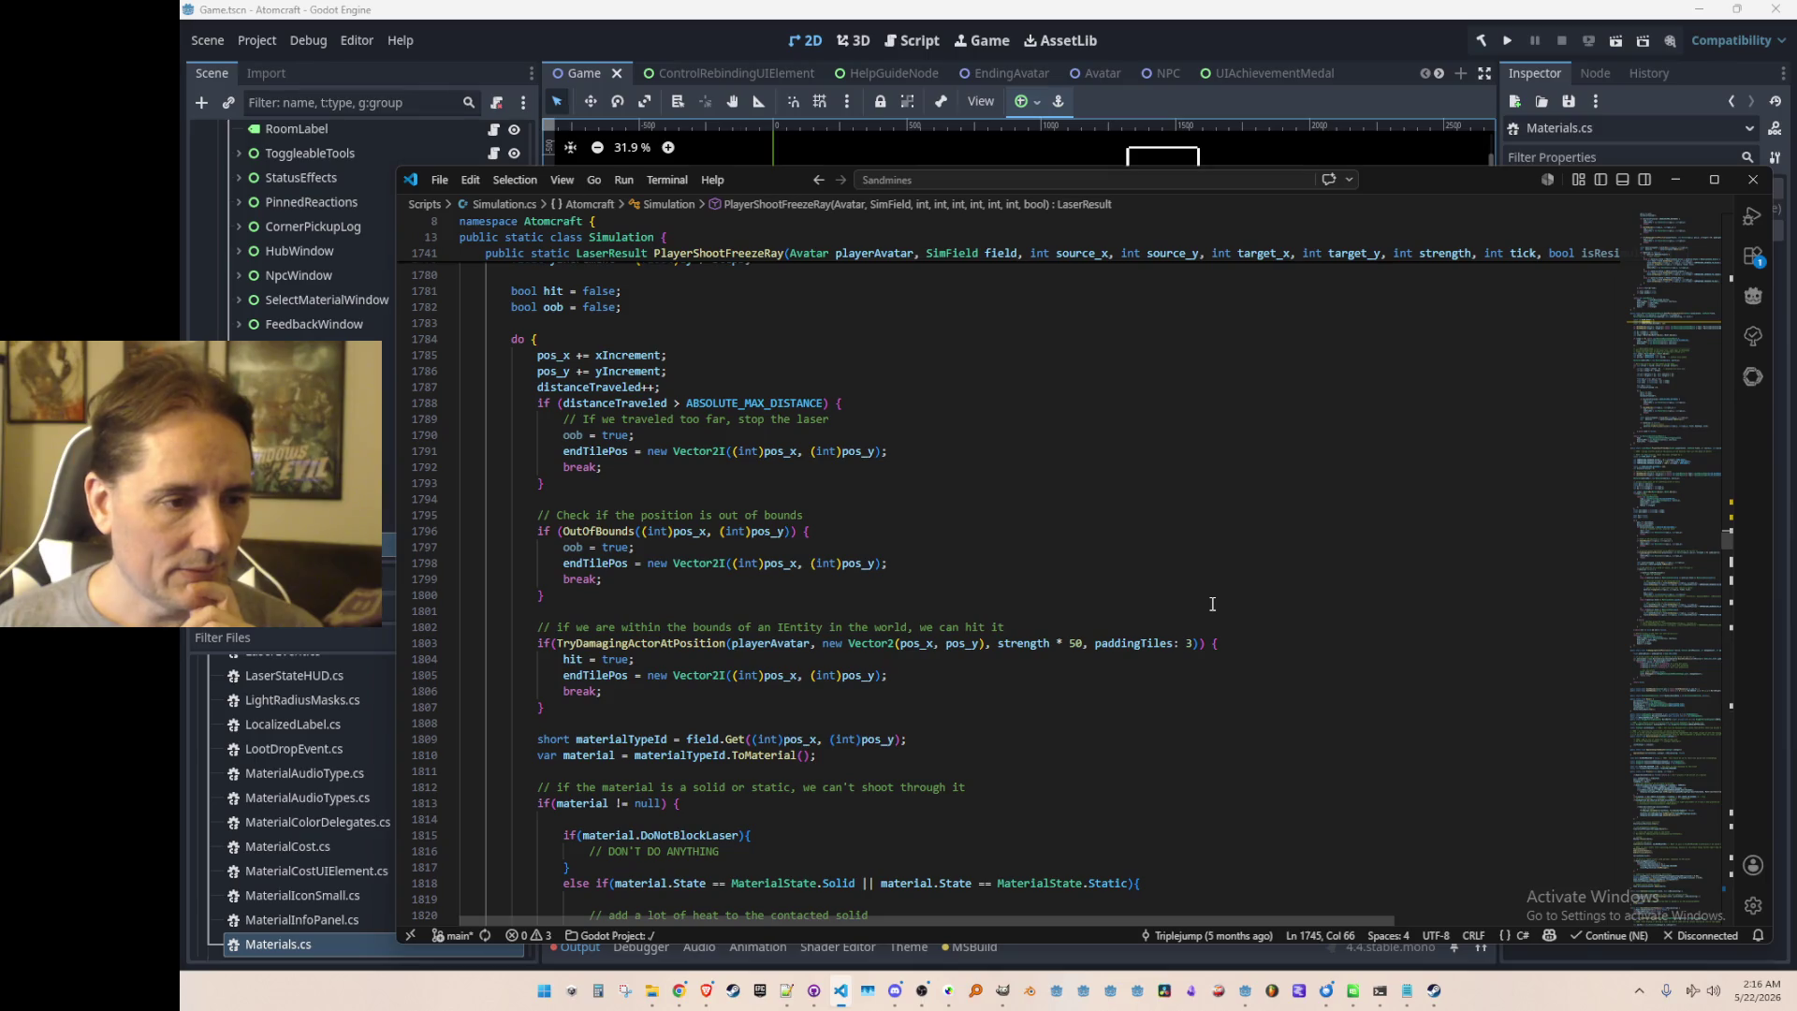
pyautogui.scroll(12, 1212, 603)
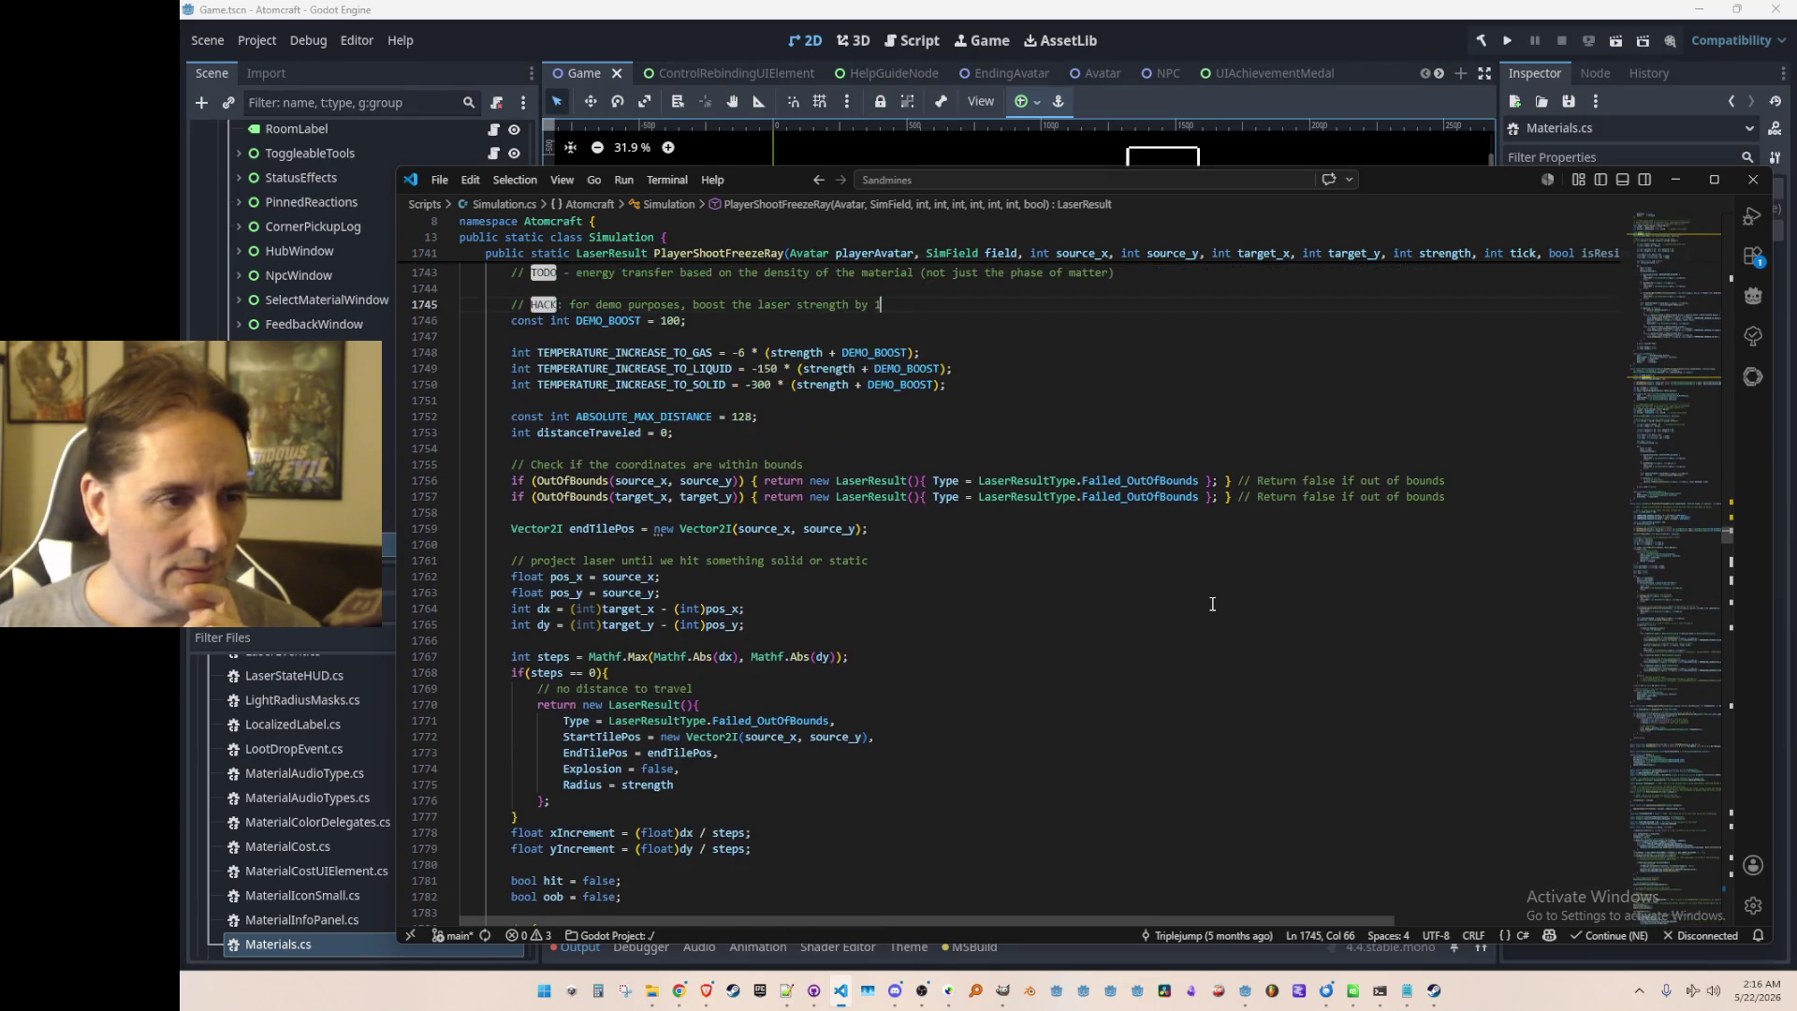
pyautogui.scroll(-5, 1212, 604)
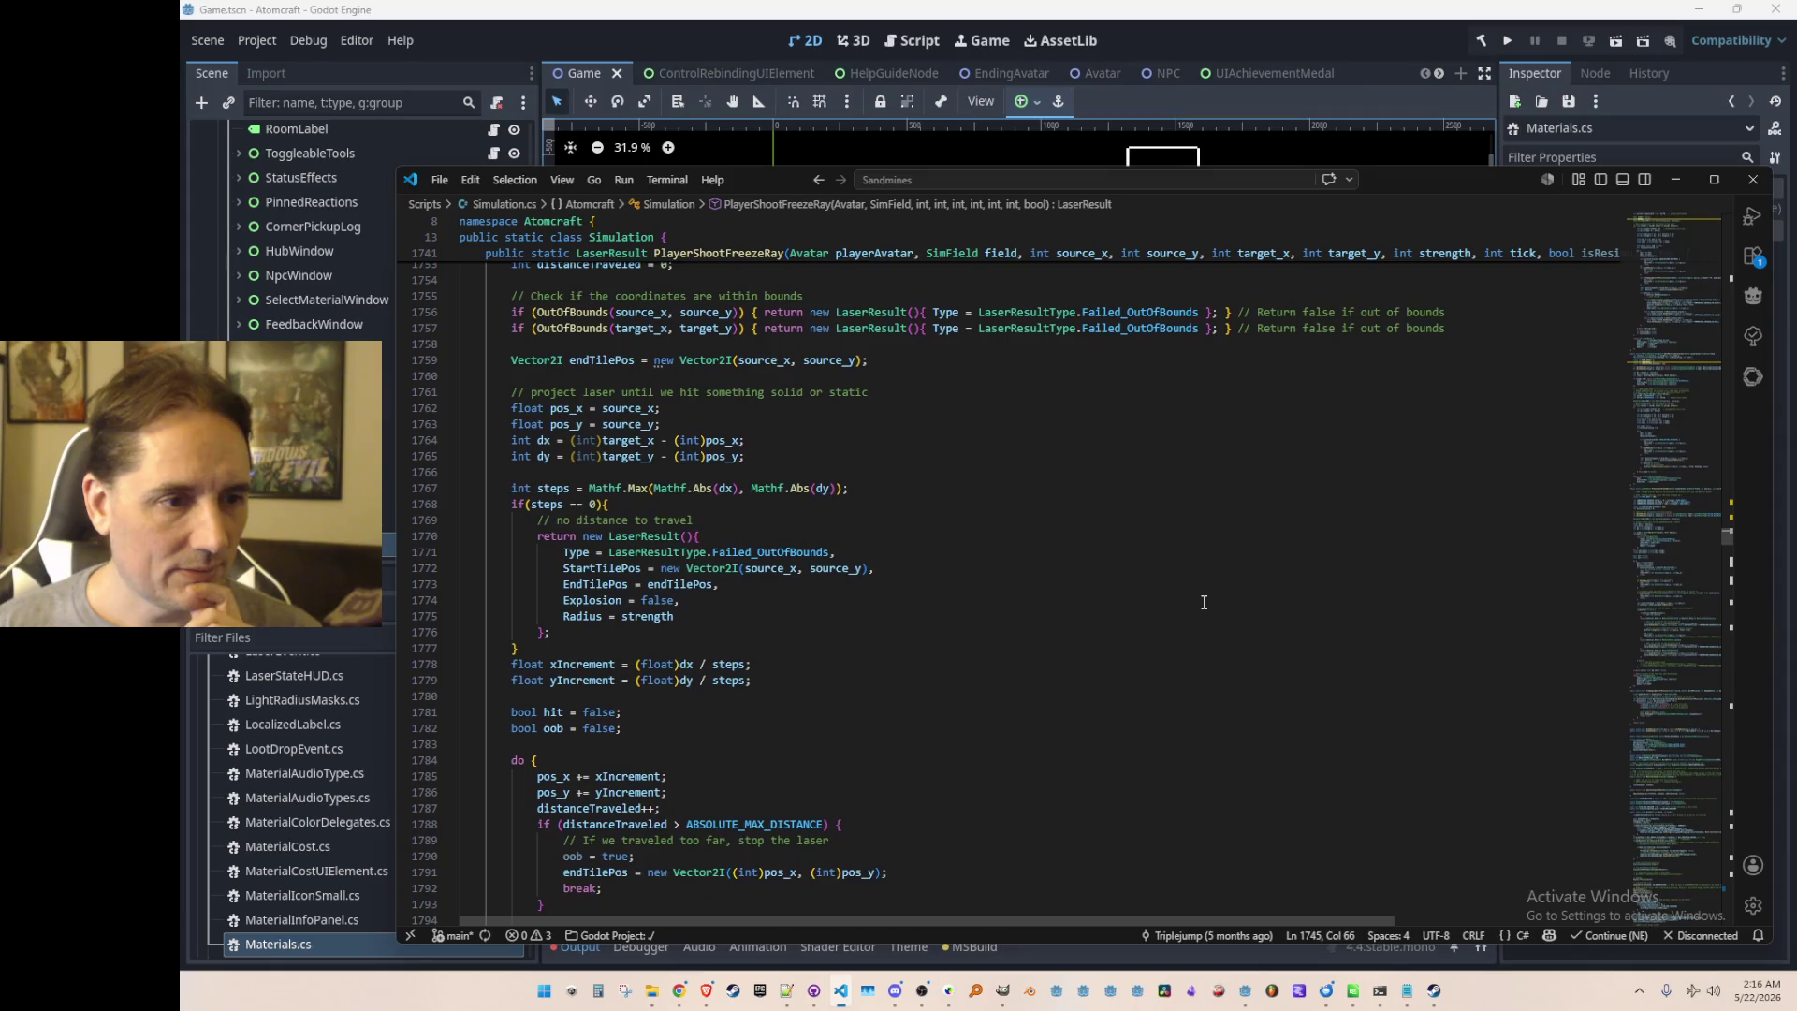
pyautogui.scroll(-11, 1205, 602)
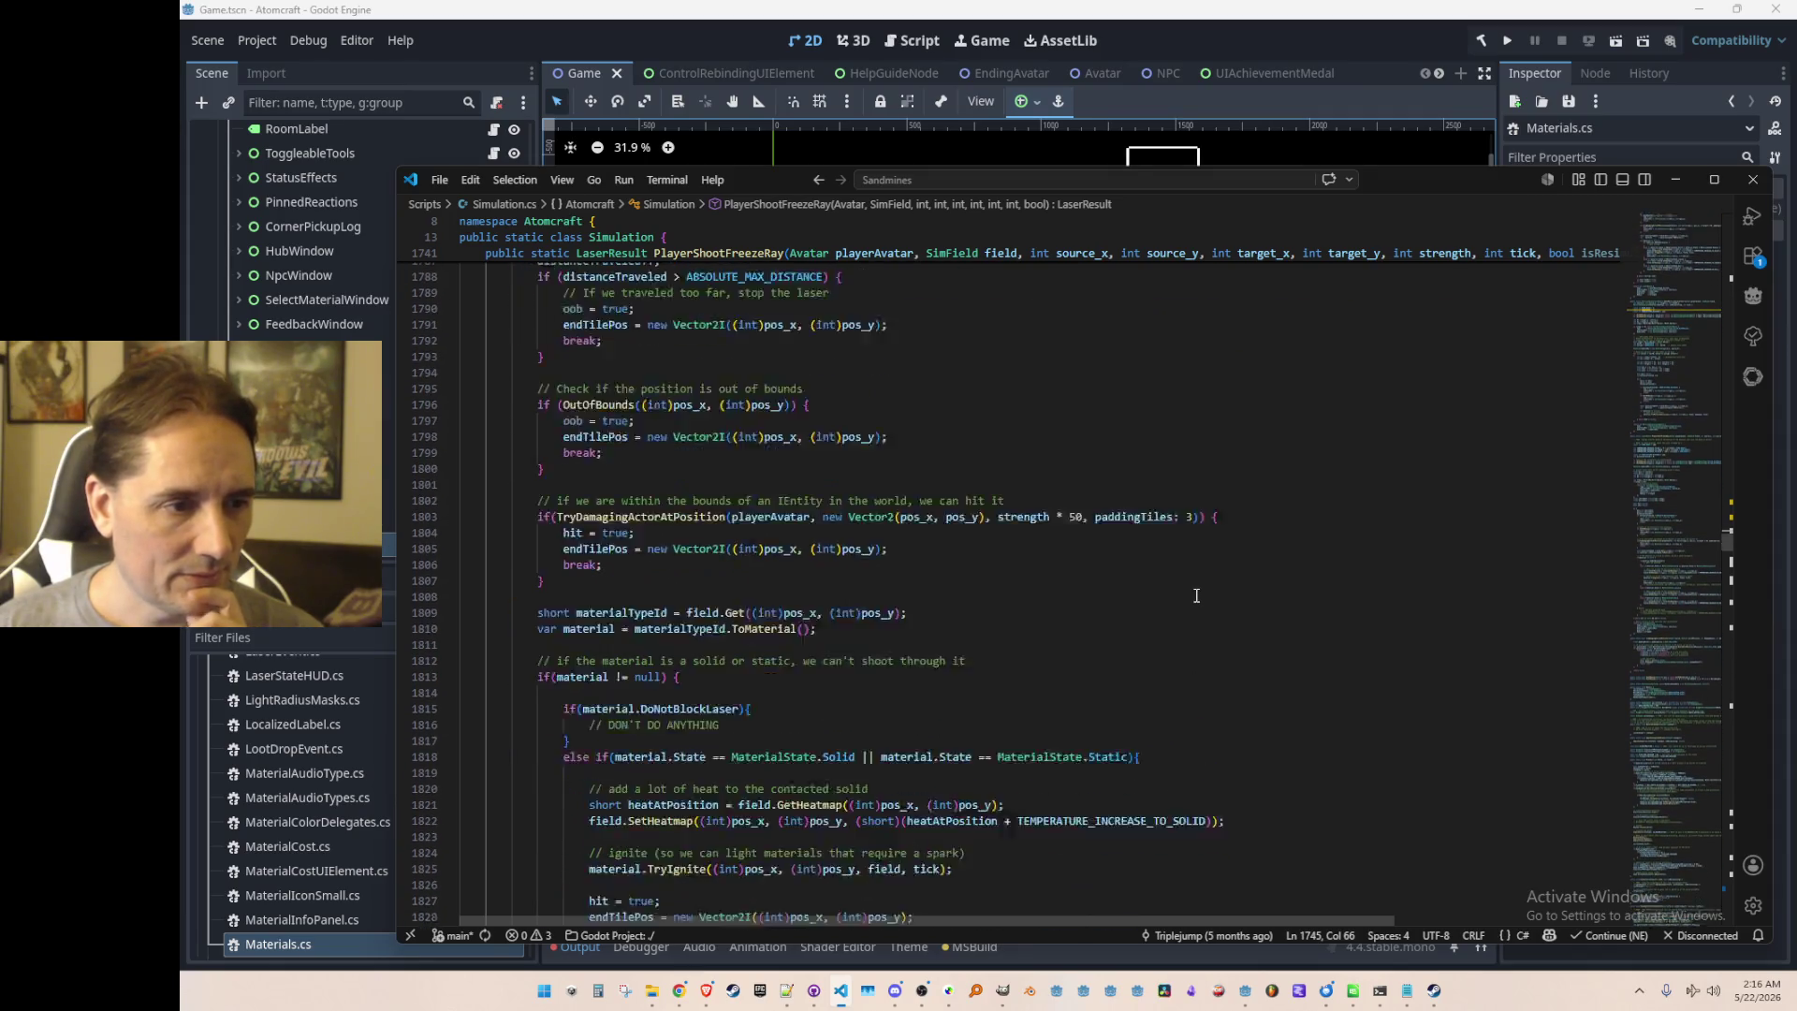
pyautogui.scroll(-7, 1192, 585)
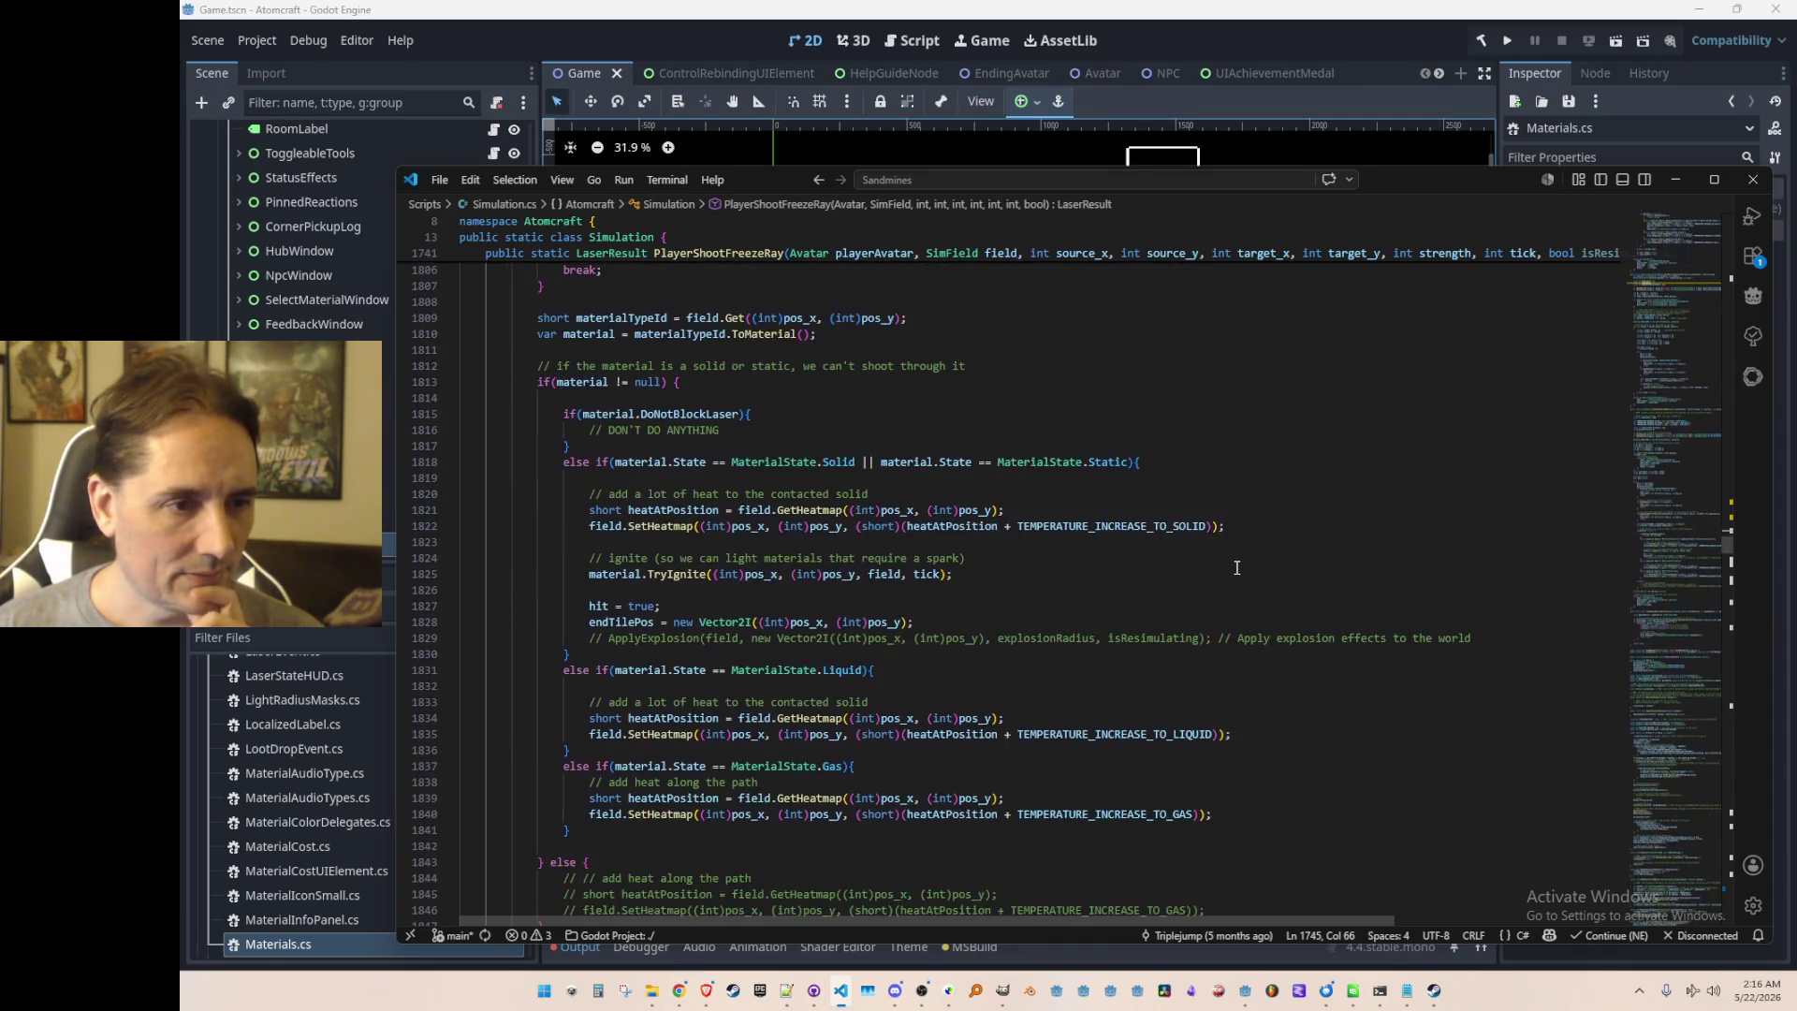
pyautogui.scroll(-10, 1237, 568)
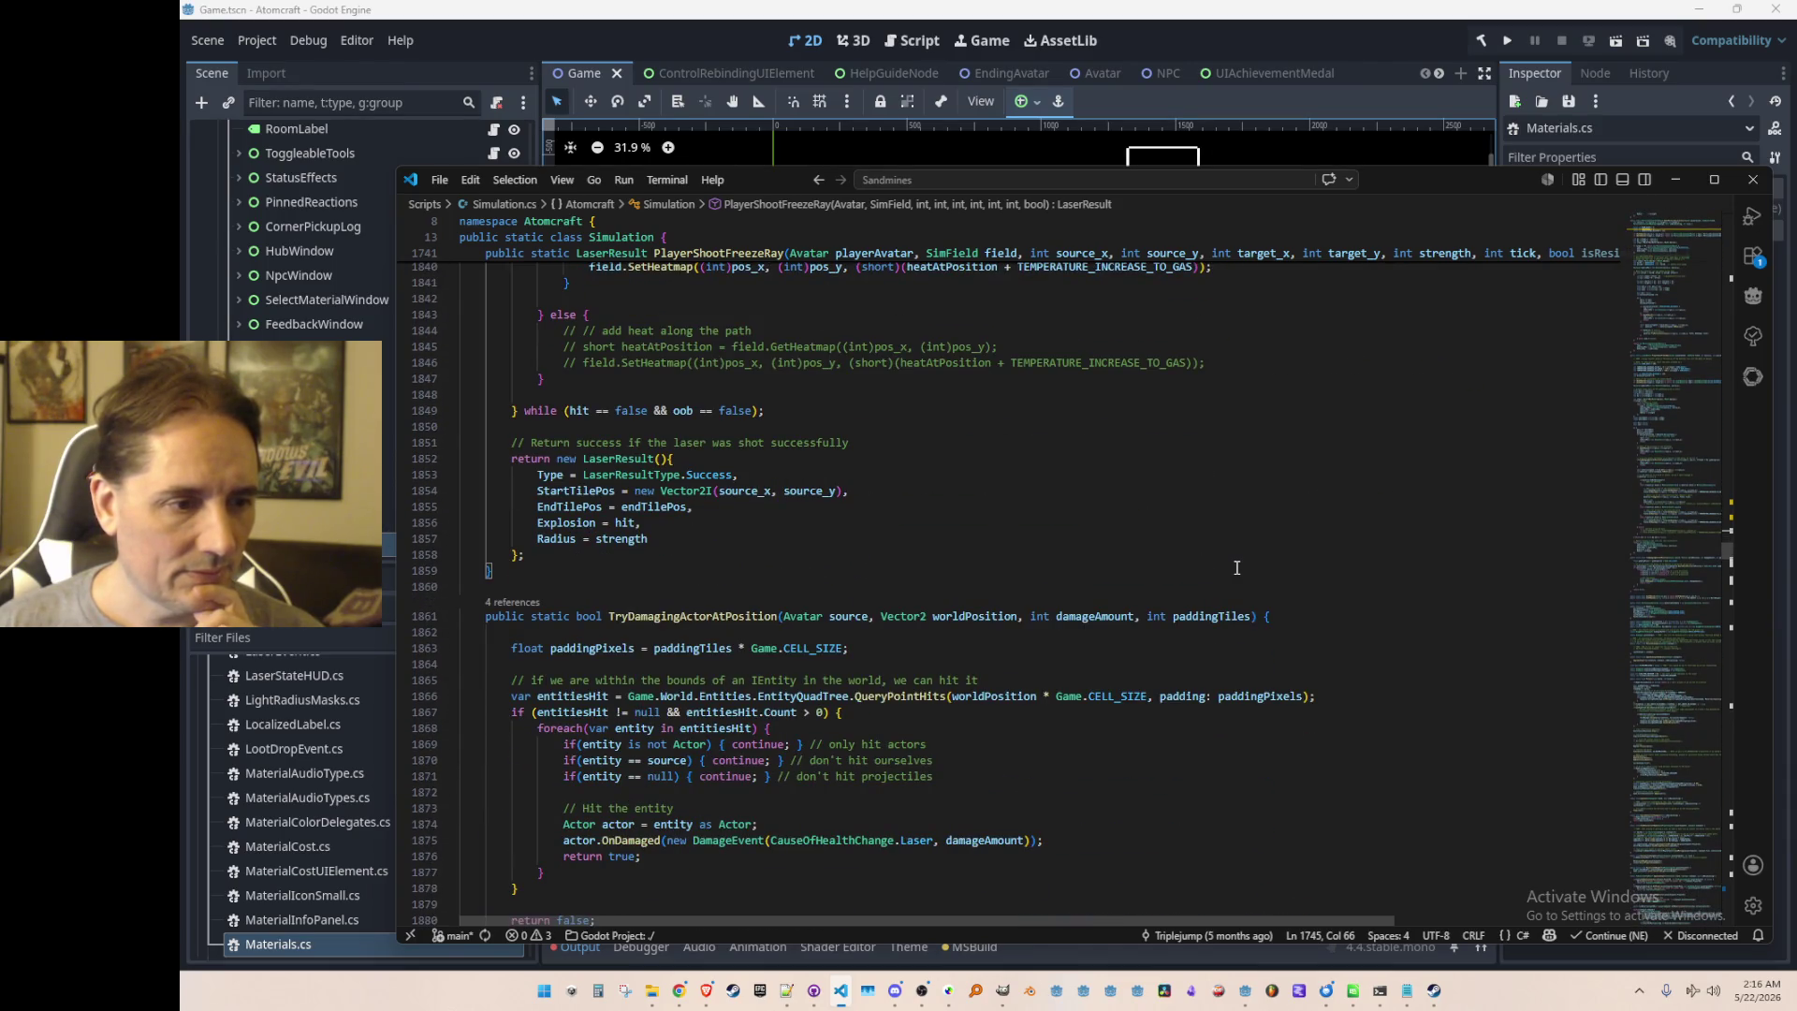
pyautogui.scroll(16, 1236, 567)
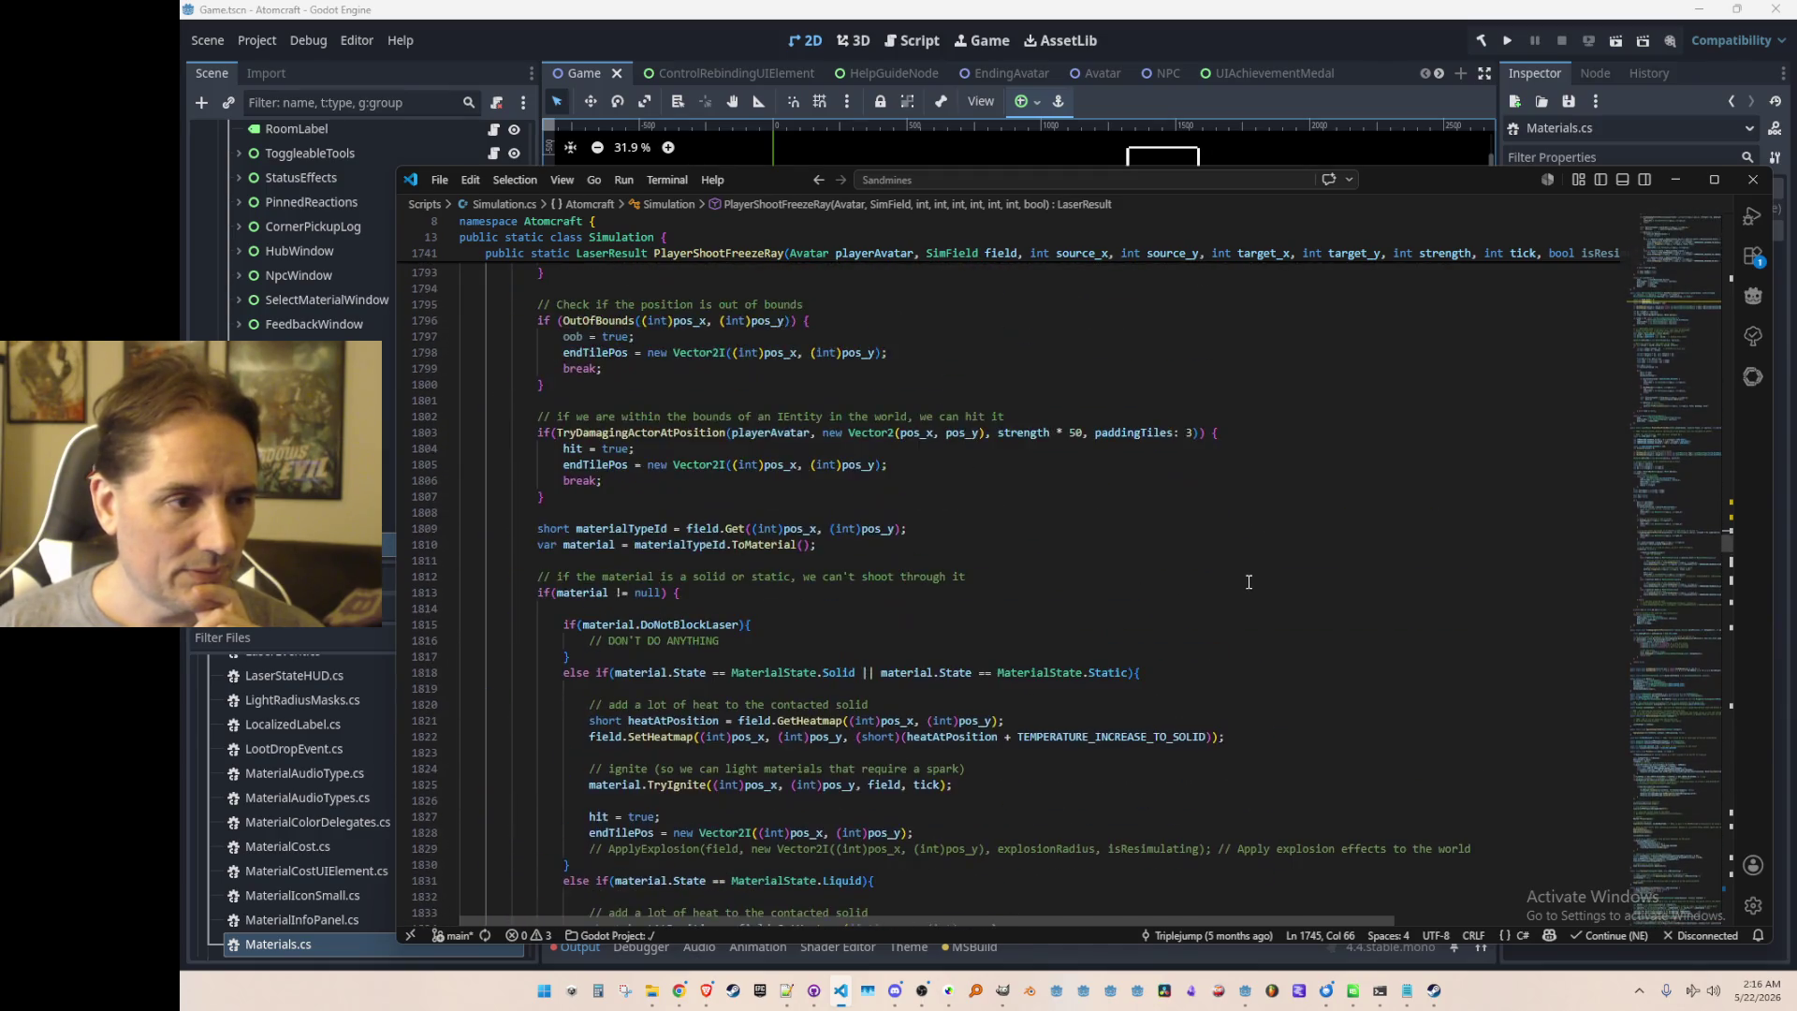
pyautogui.scroll(-5, 1248, 581)
pyautogui.click(1076, 566)
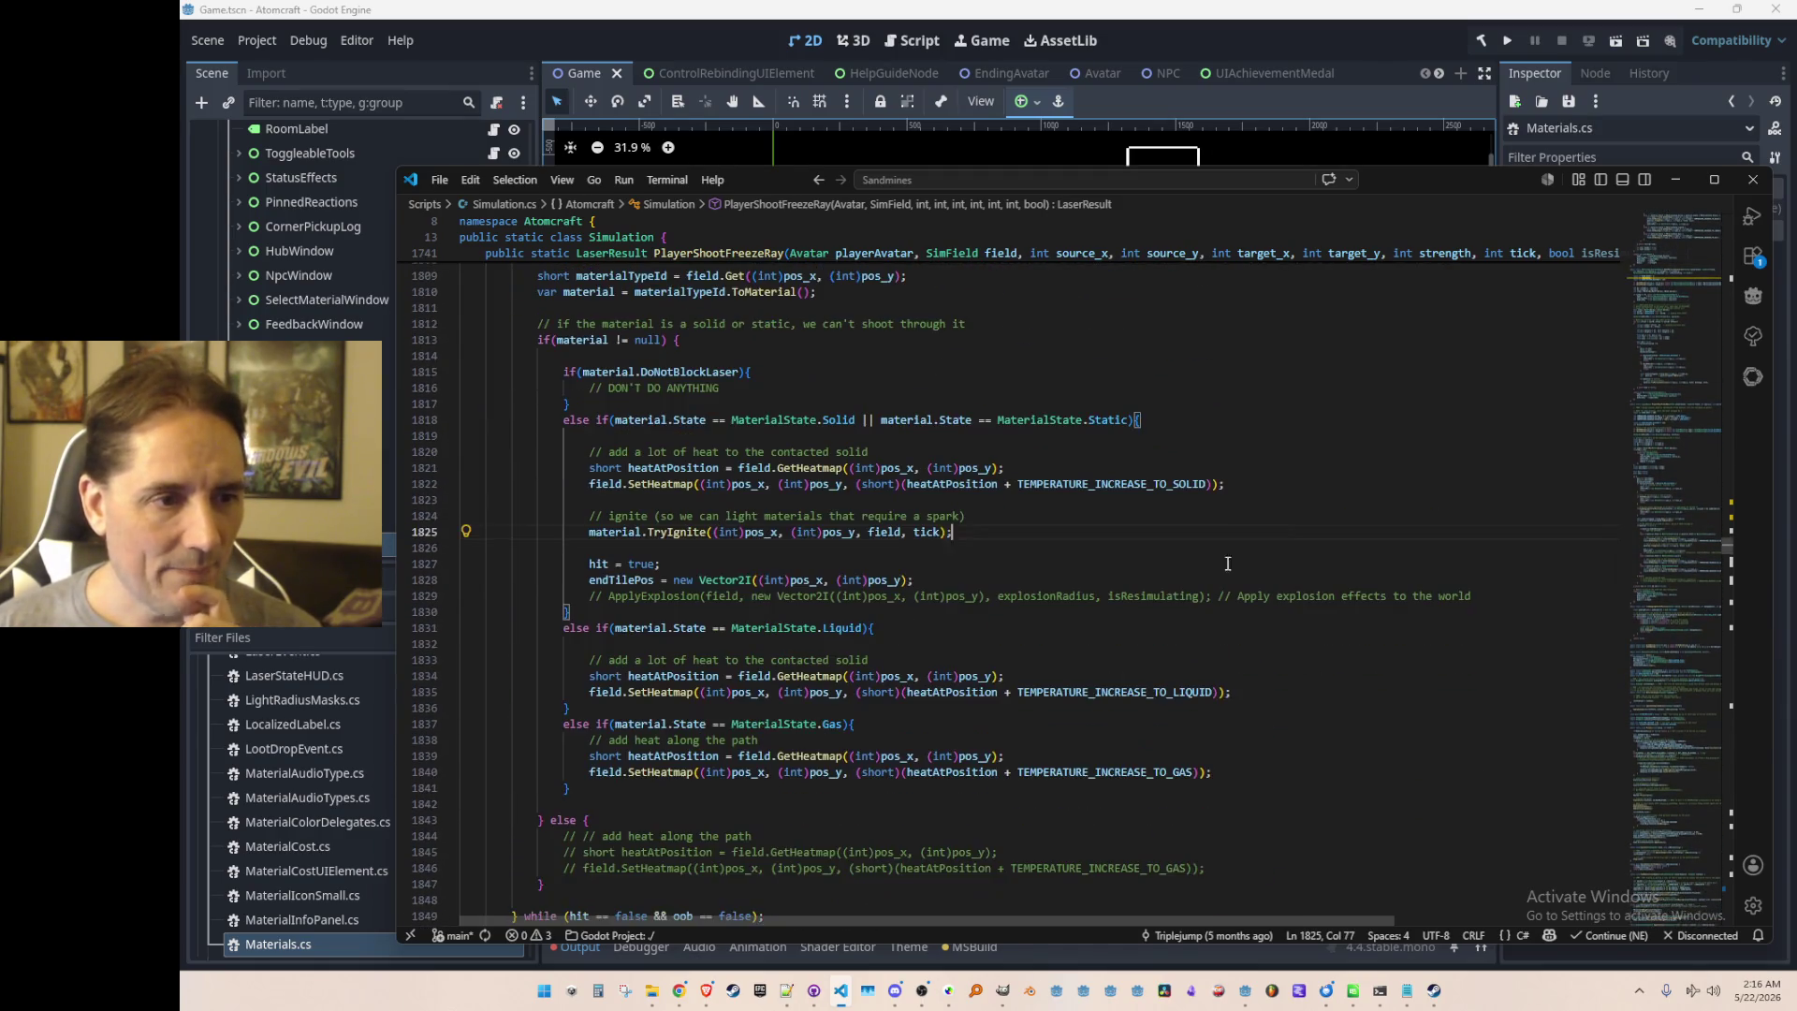
# Step: Comment out the ignite comment and TryIgnite call in the freeze ray's solid-material branch
pyautogui.scroll(-1, 1433, 413)
pyautogui.press('Home')
pyautogui.press('Home')
pyautogui.press('Up')
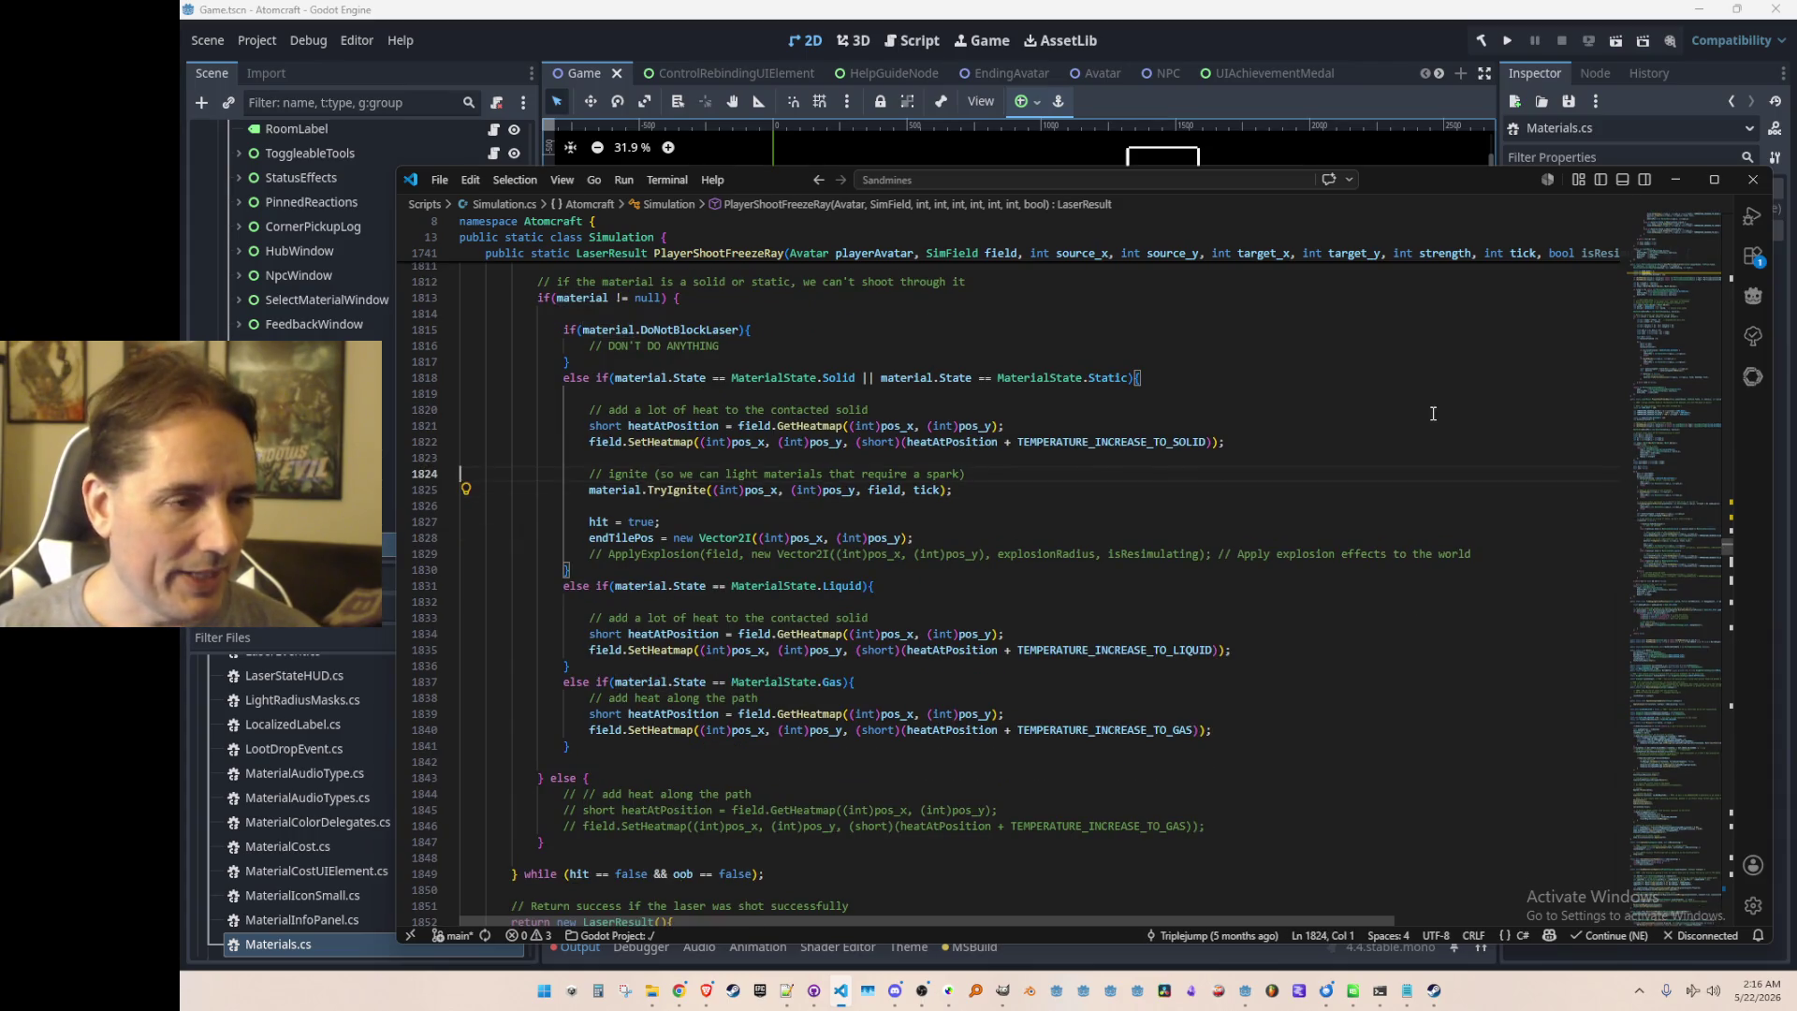
pyautogui.hotkey('shift', 'Down')
pyautogui.hotkey('shift', 'Down')
pyautogui.hotkey('ctrl', '/')
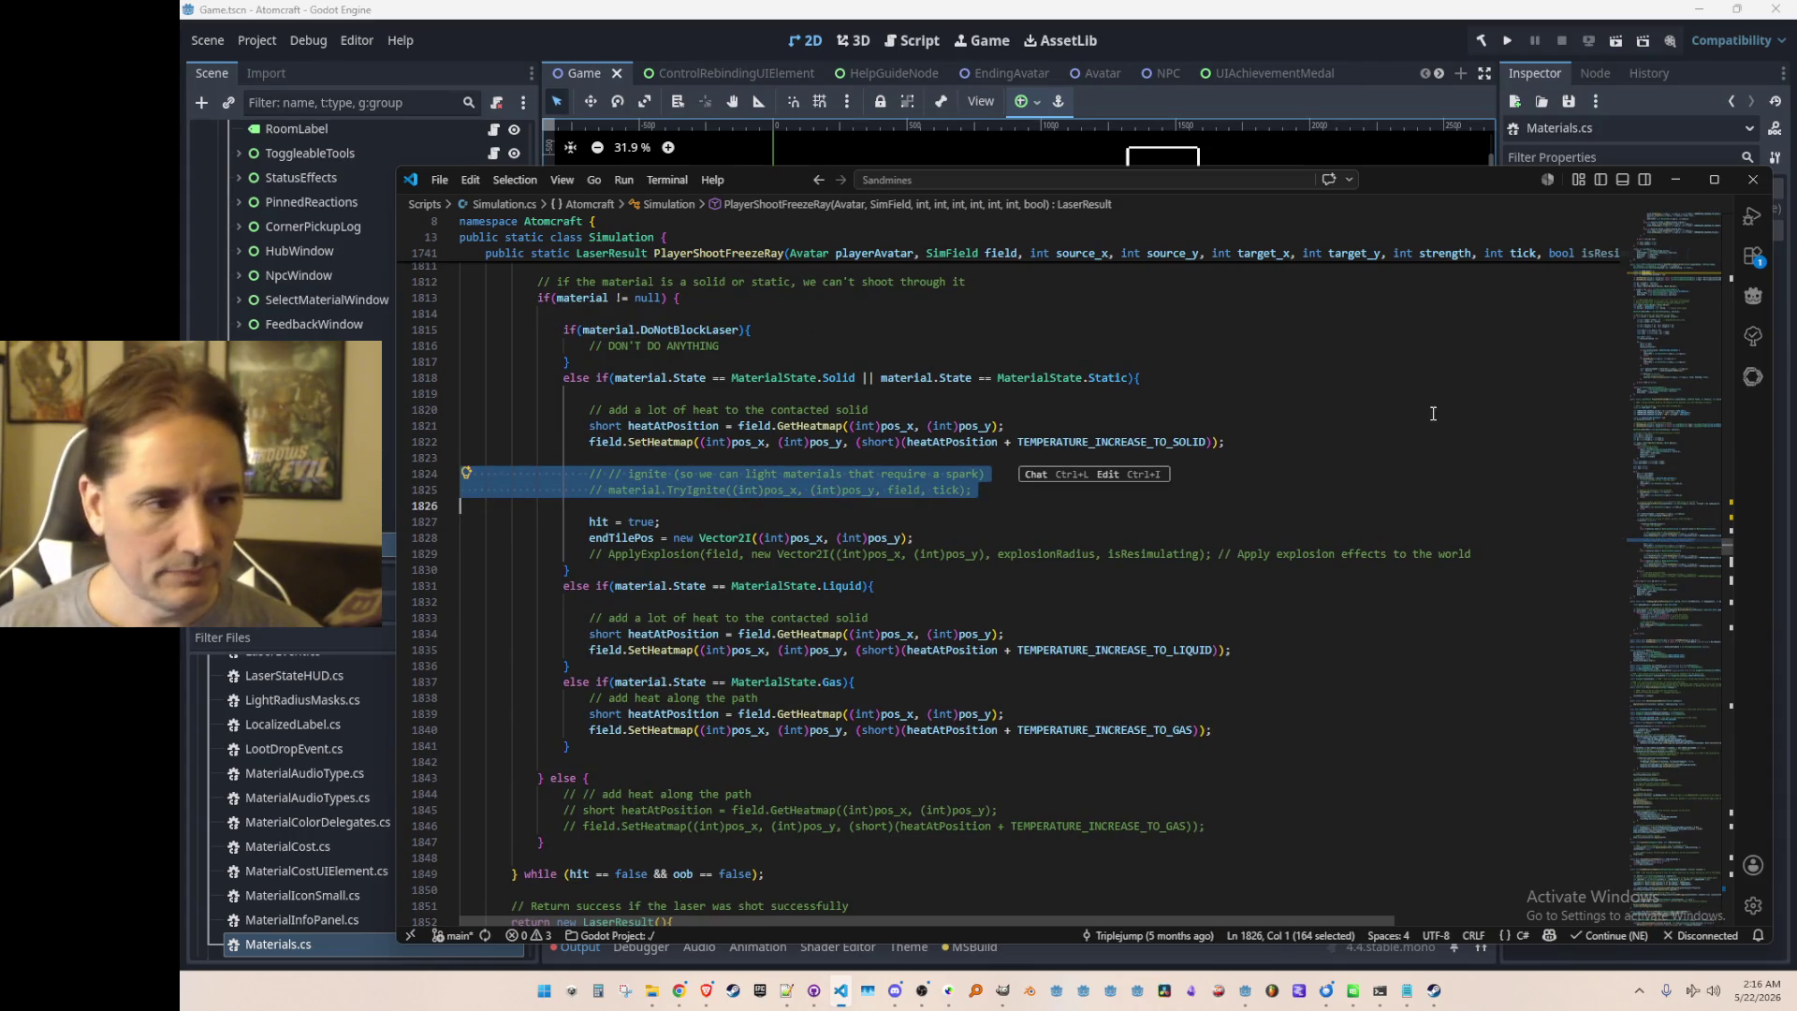
pyautogui.press('Up')
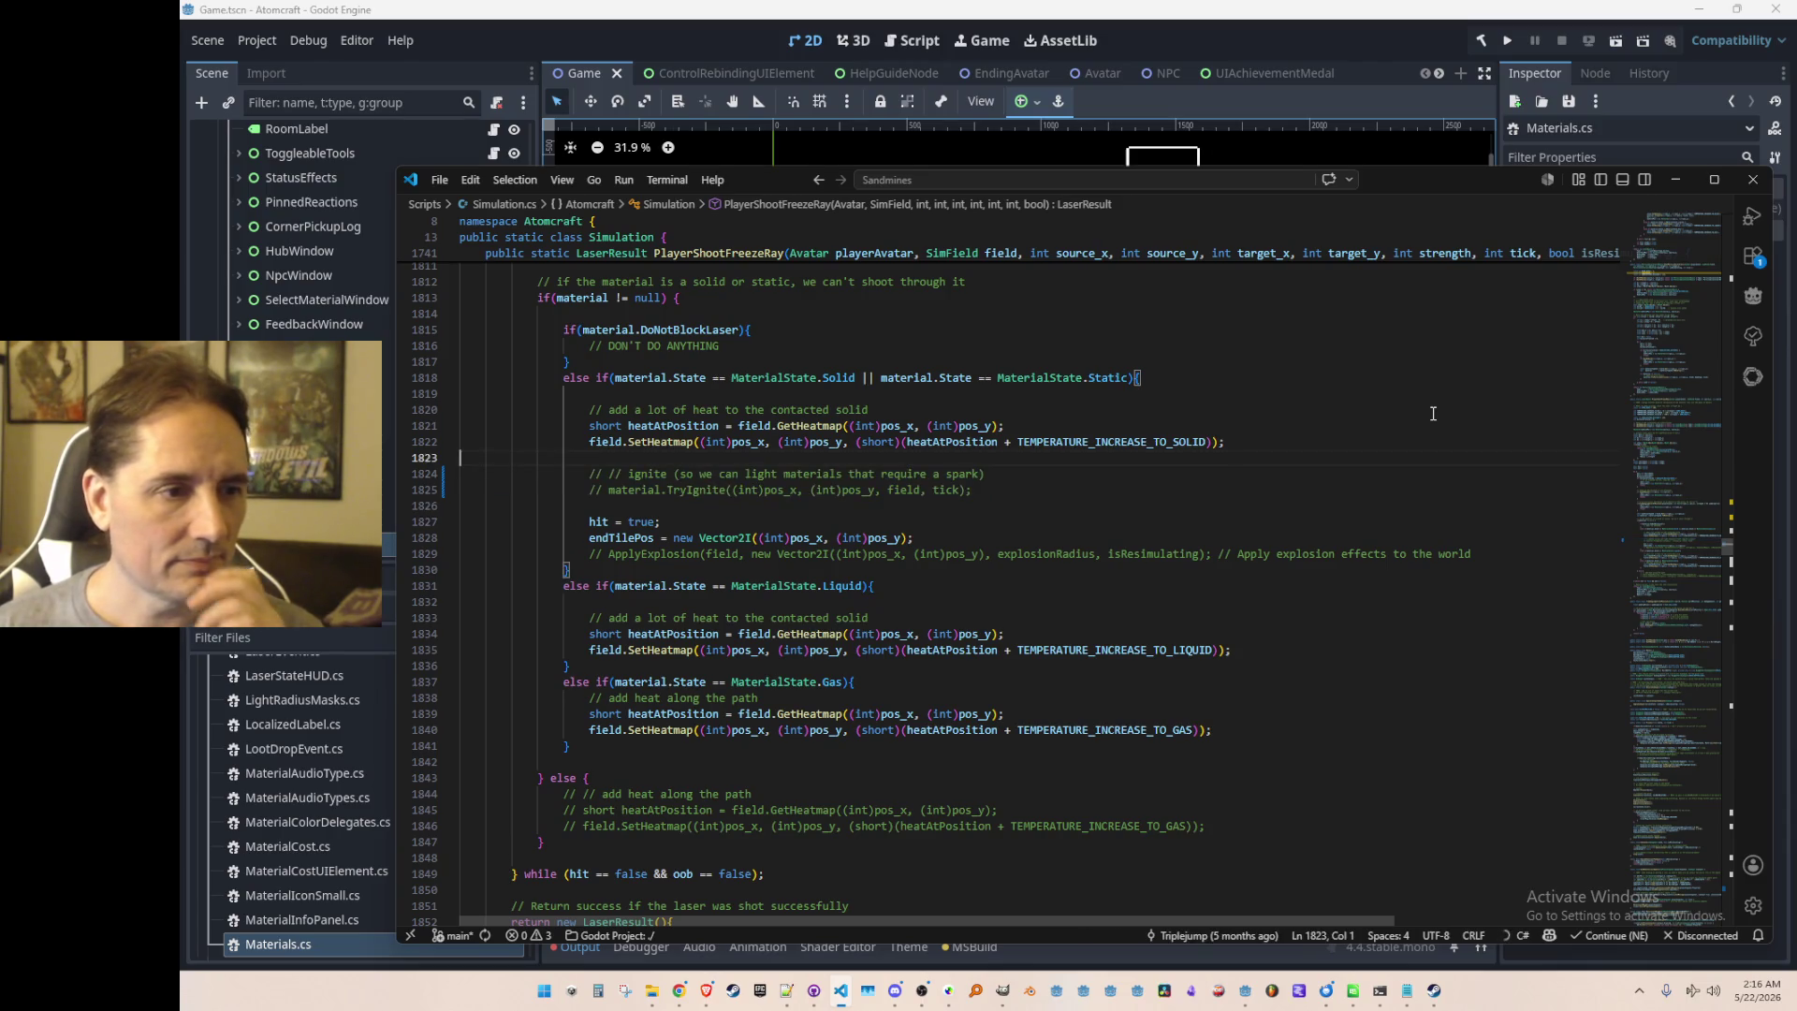
# Step: Delete the commented-out ignite lines along with the blank line after them
pyautogui.scroll(3, 1416, 530)
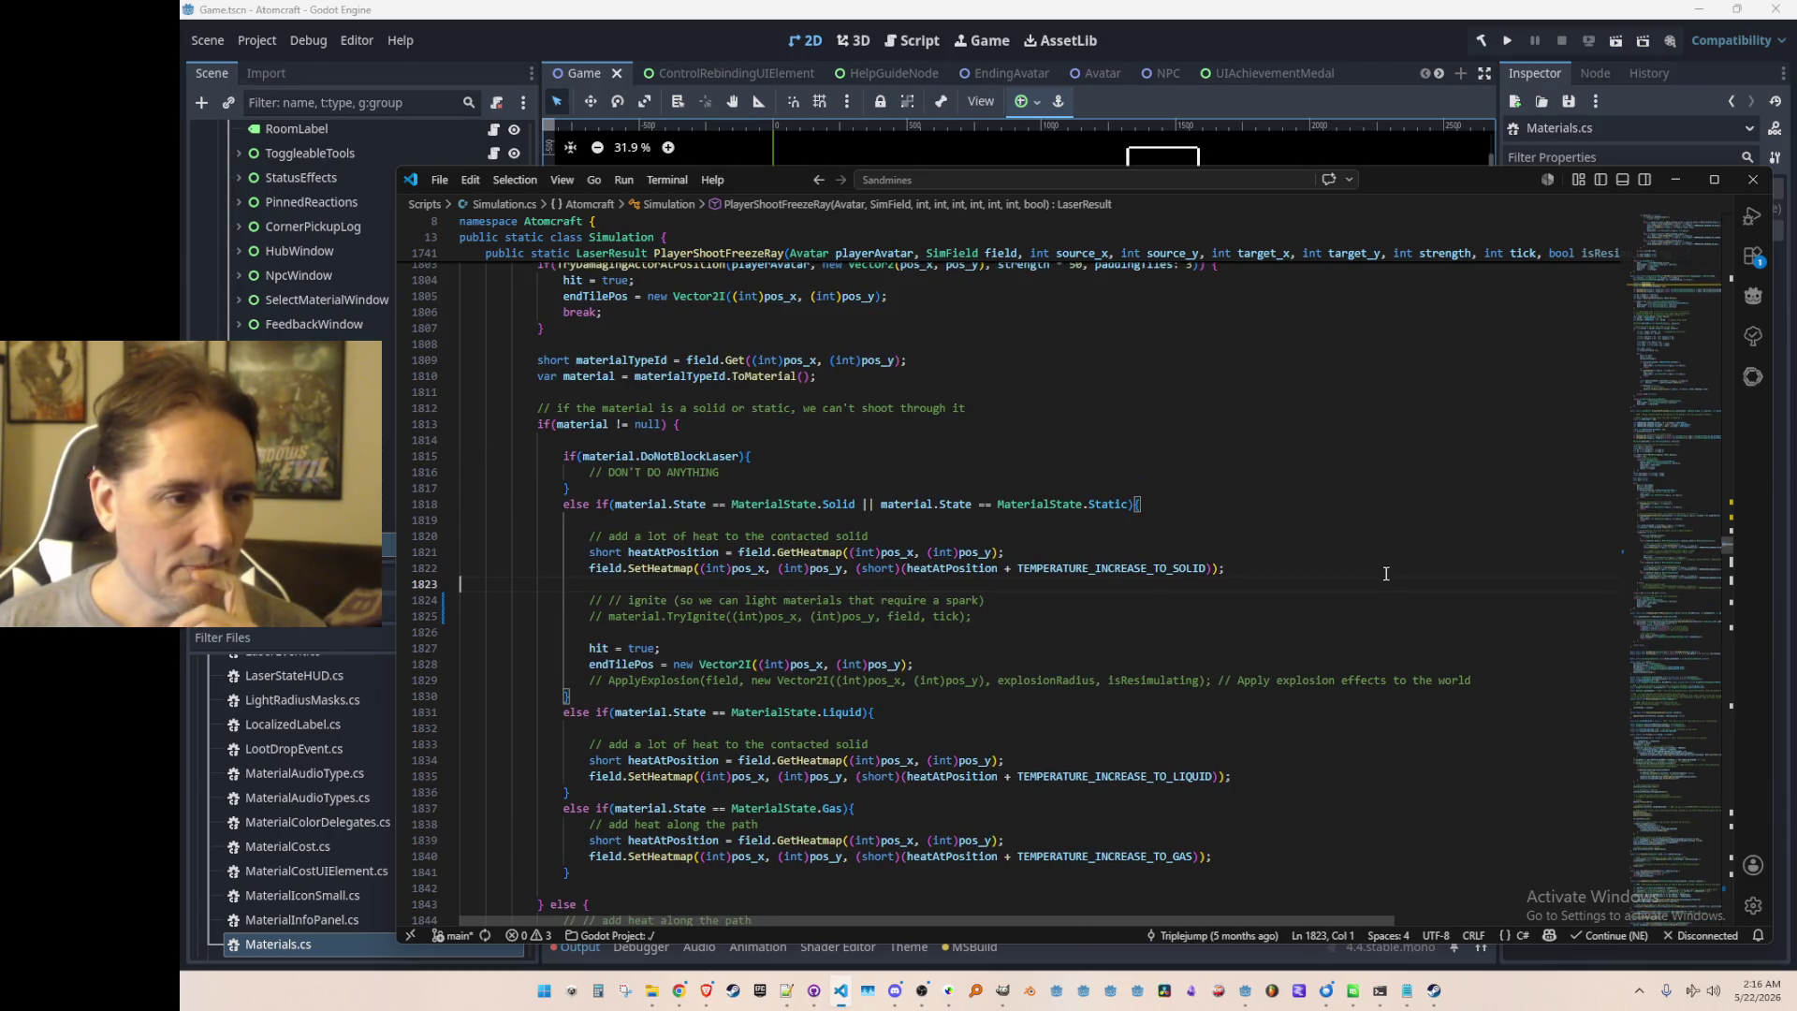
pyautogui.press('Down')
pyautogui.hotkey('shift', 'Down')
pyautogui.hotkey('shift', 'Down')
pyautogui.hotkey('shift', 'Down')
pyautogui.press('Delete')
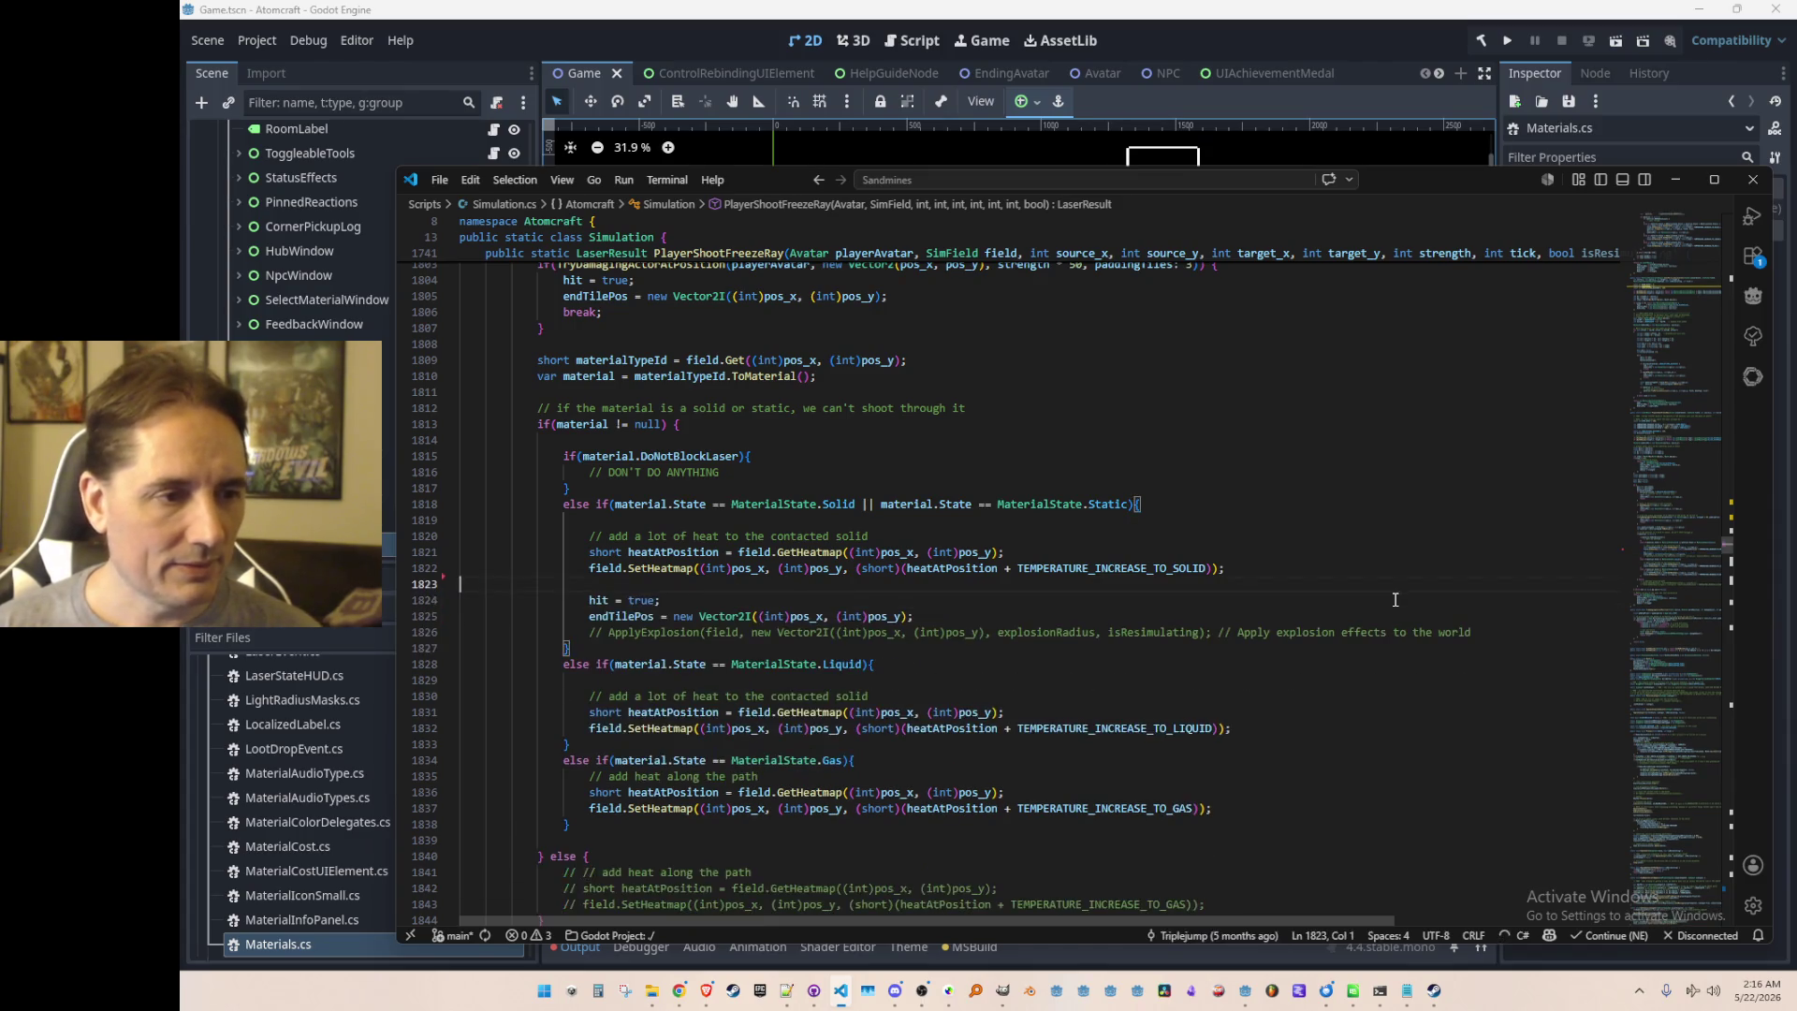
pyautogui.press('Up')
pyautogui.press('Up')
pyautogui.press('Up')
pyautogui.press('Up')
pyautogui.press('Up')
pyautogui.press('Up')
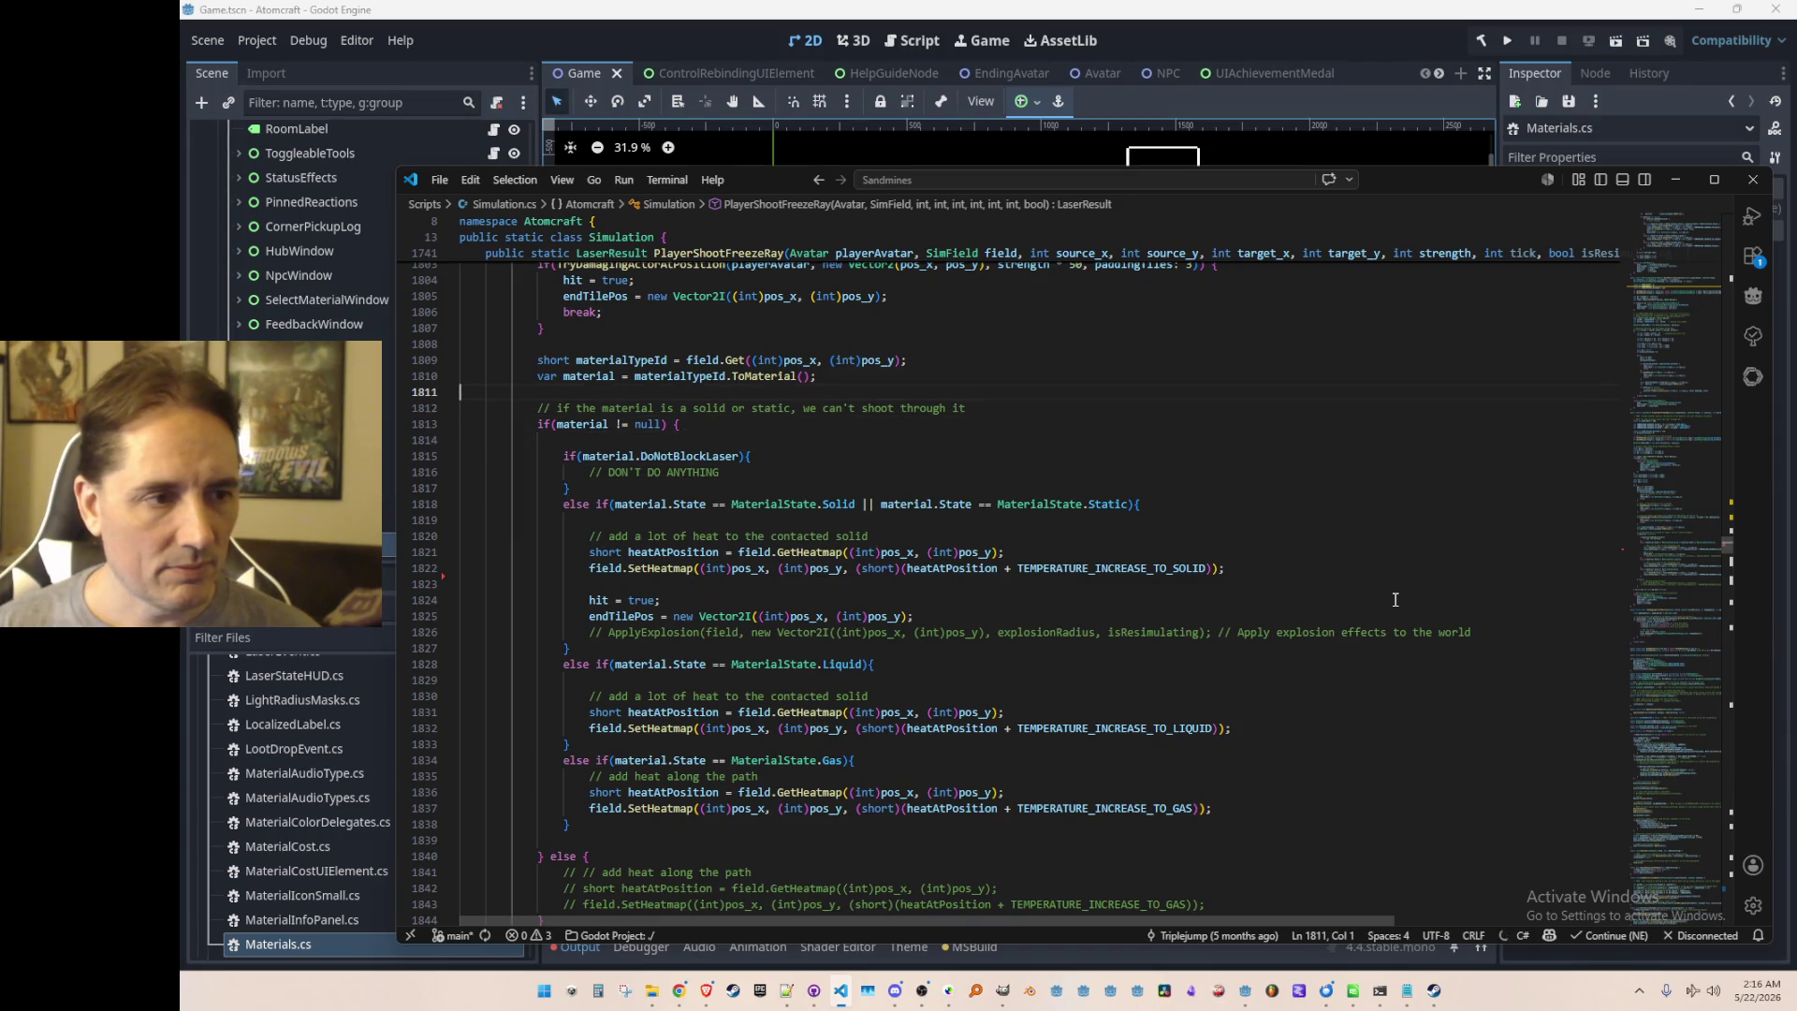
pyautogui.scroll(15, 1395, 599)
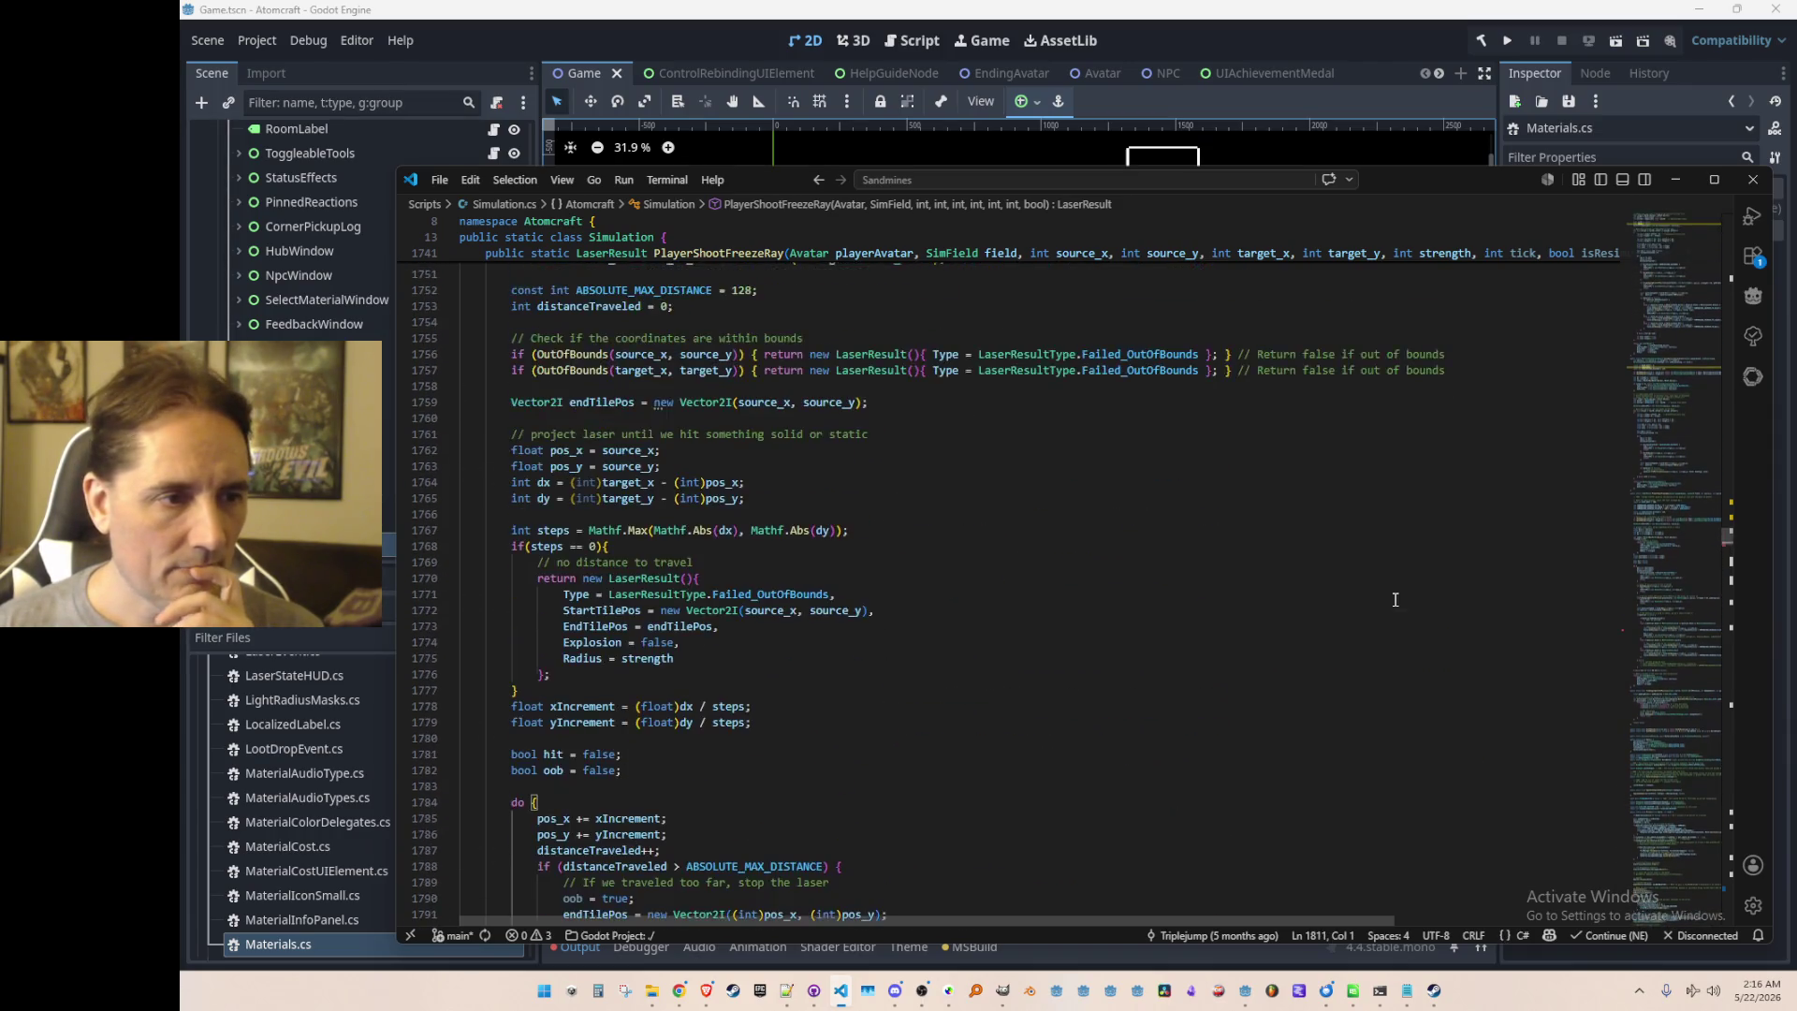
pyautogui.scroll(-3, 1394, 601)
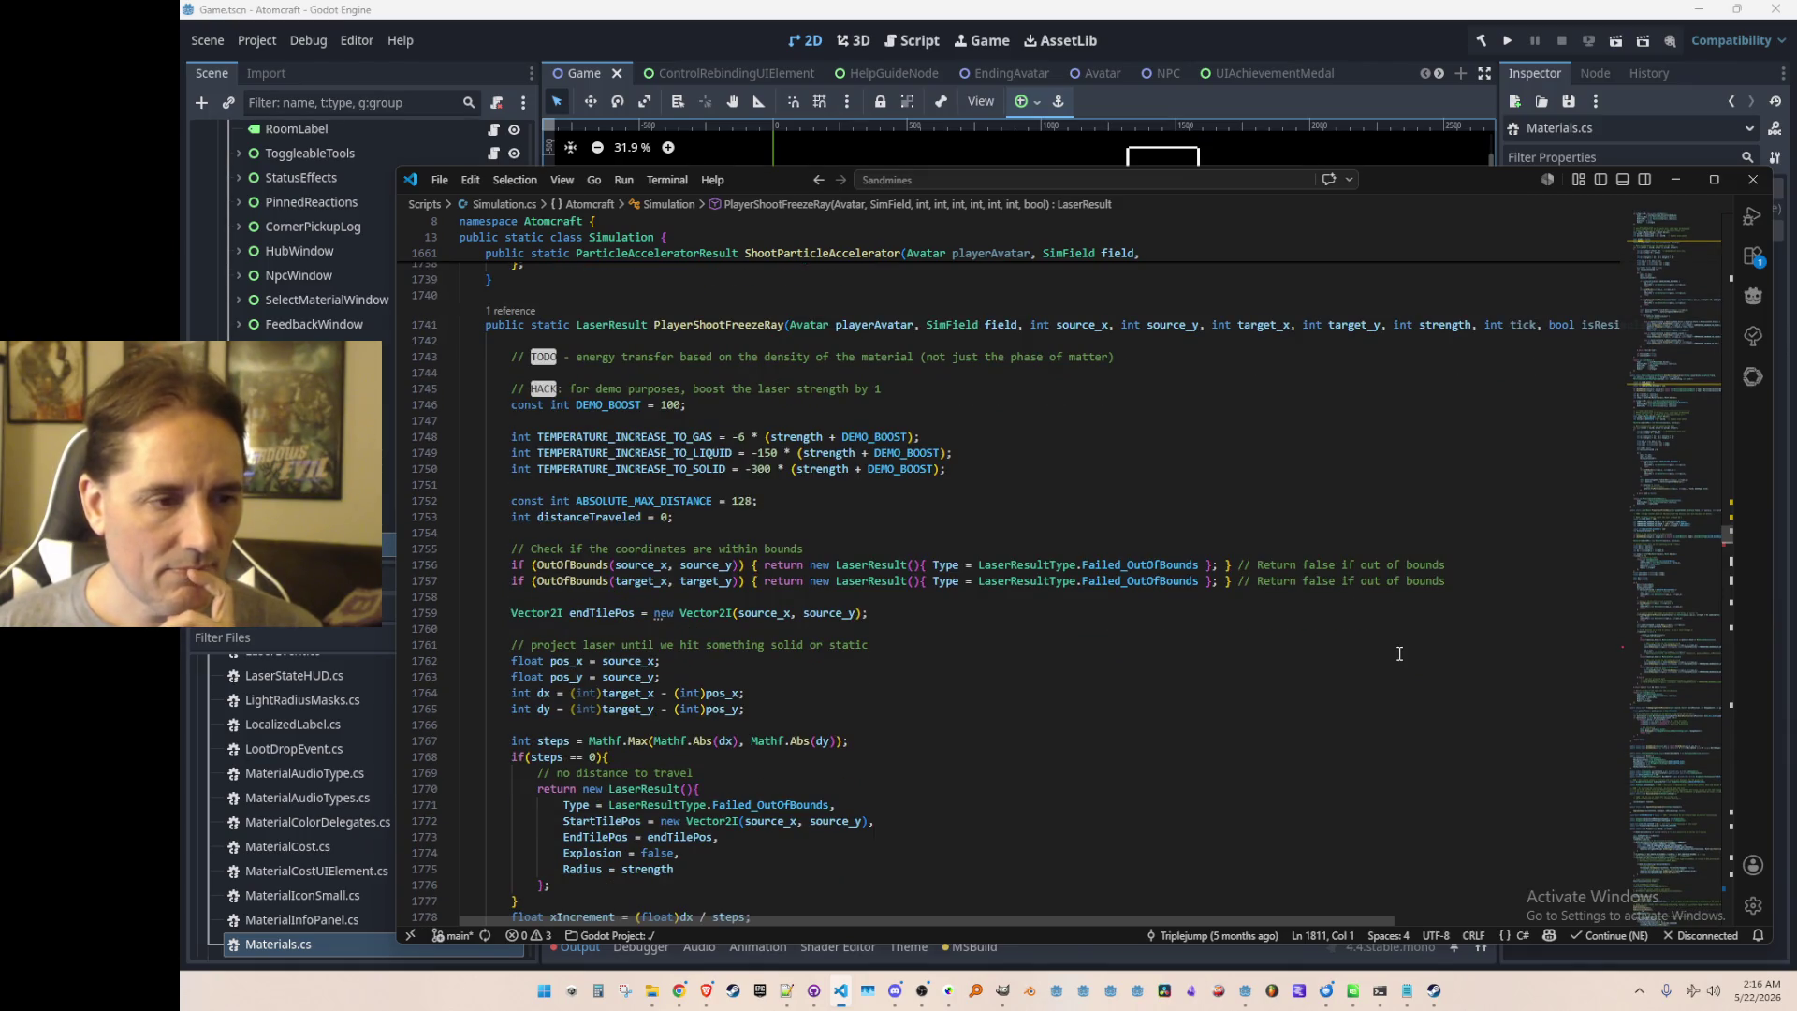
# Step: Review the freeze-ray temperature constants, leaving the -300 solid value unchanged
pyautogui.scroll(-2, 1399, 653)
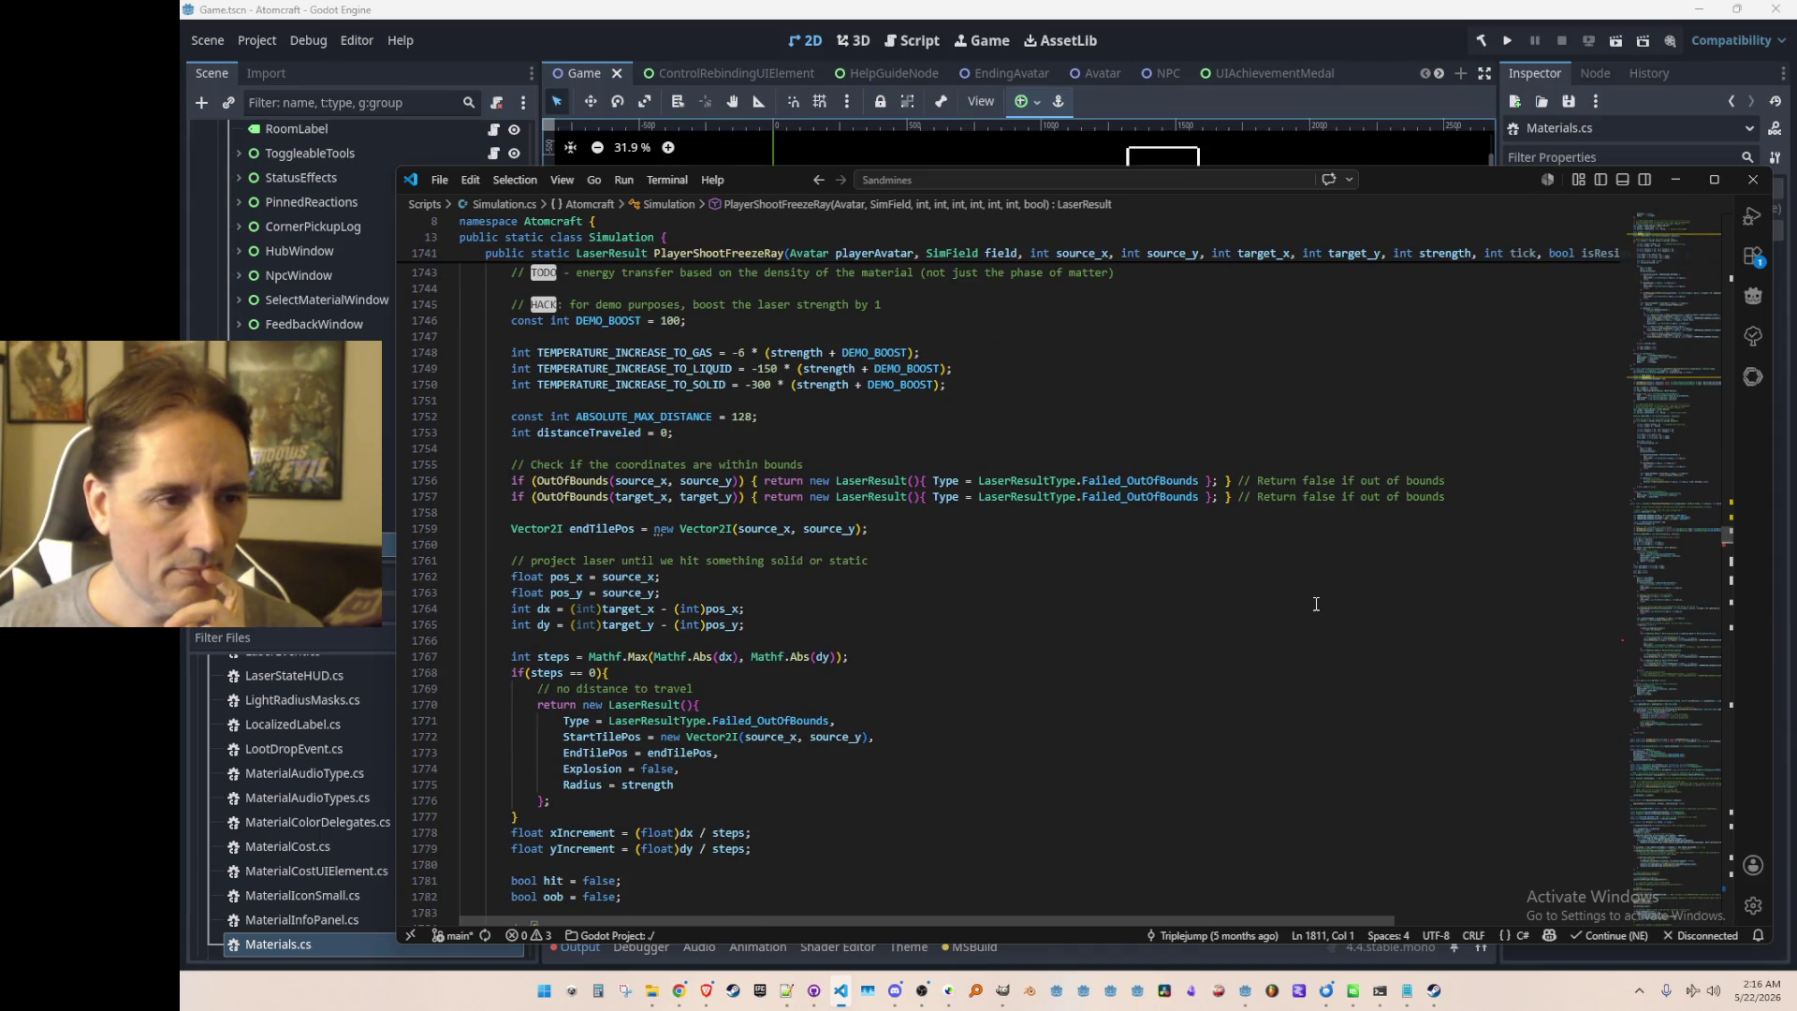
pyautogui.scroll(2, 1316, 604)
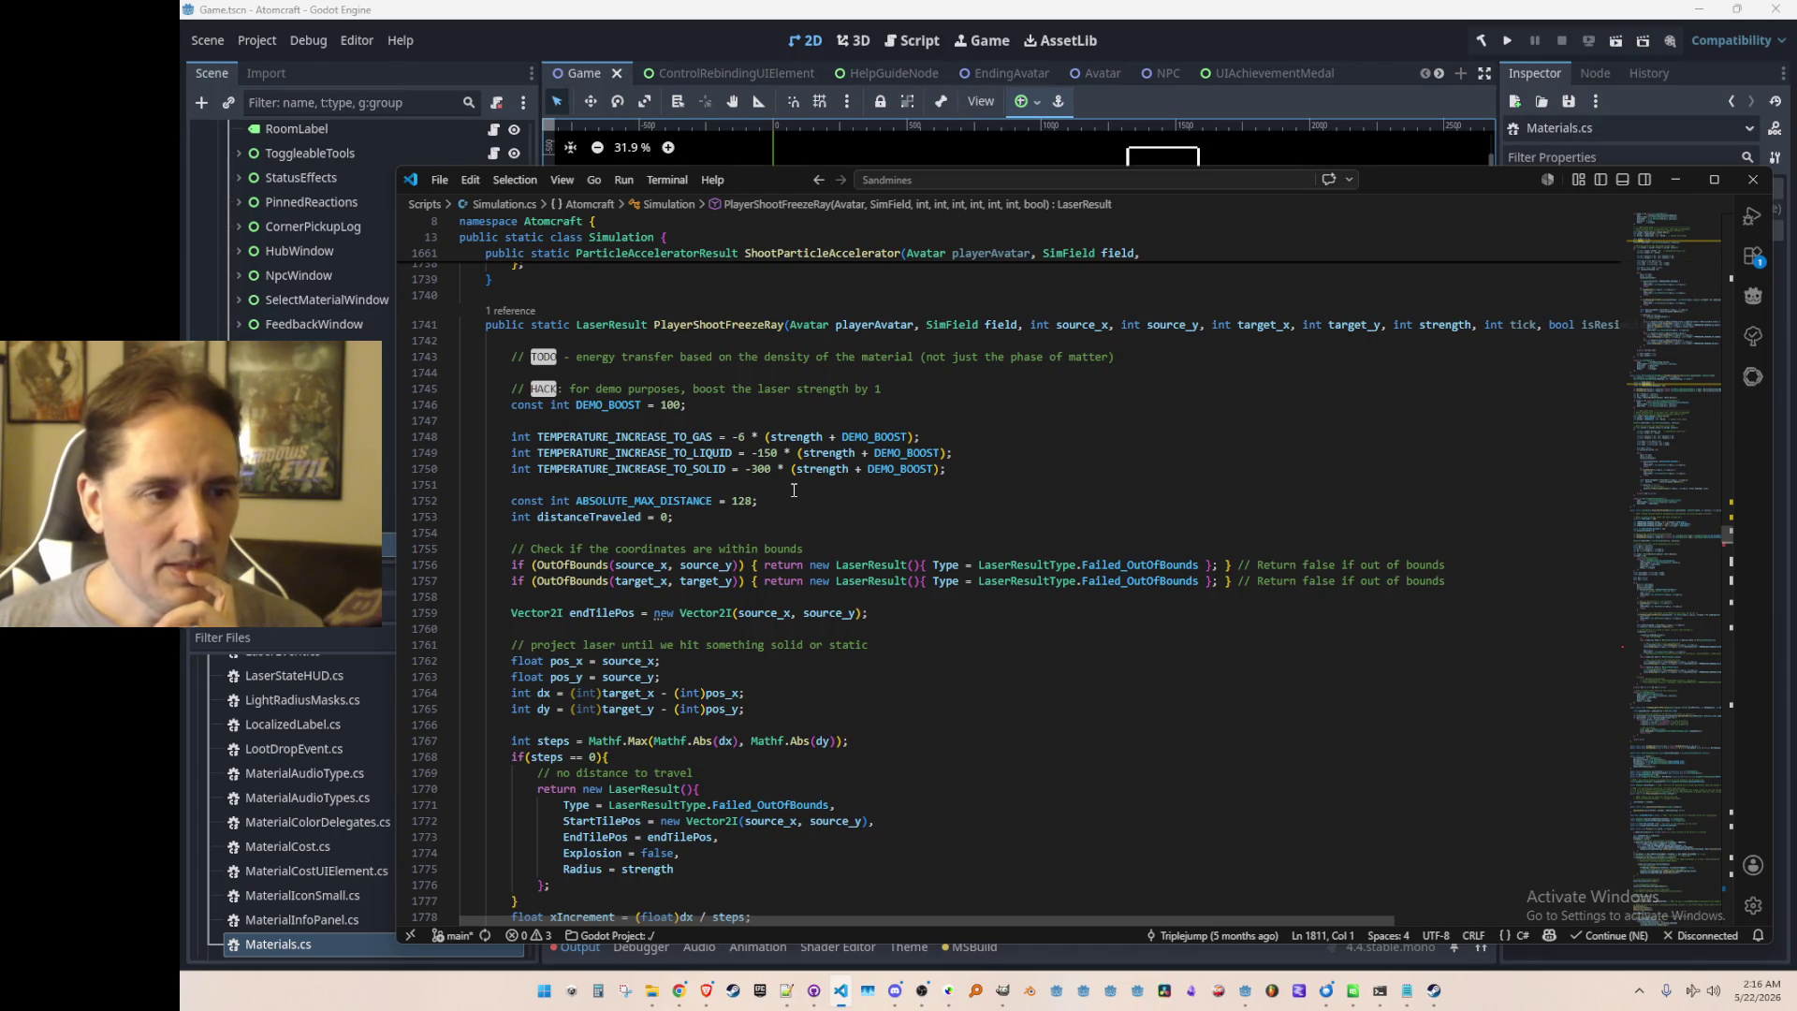
pyautogui.click(748, 483)
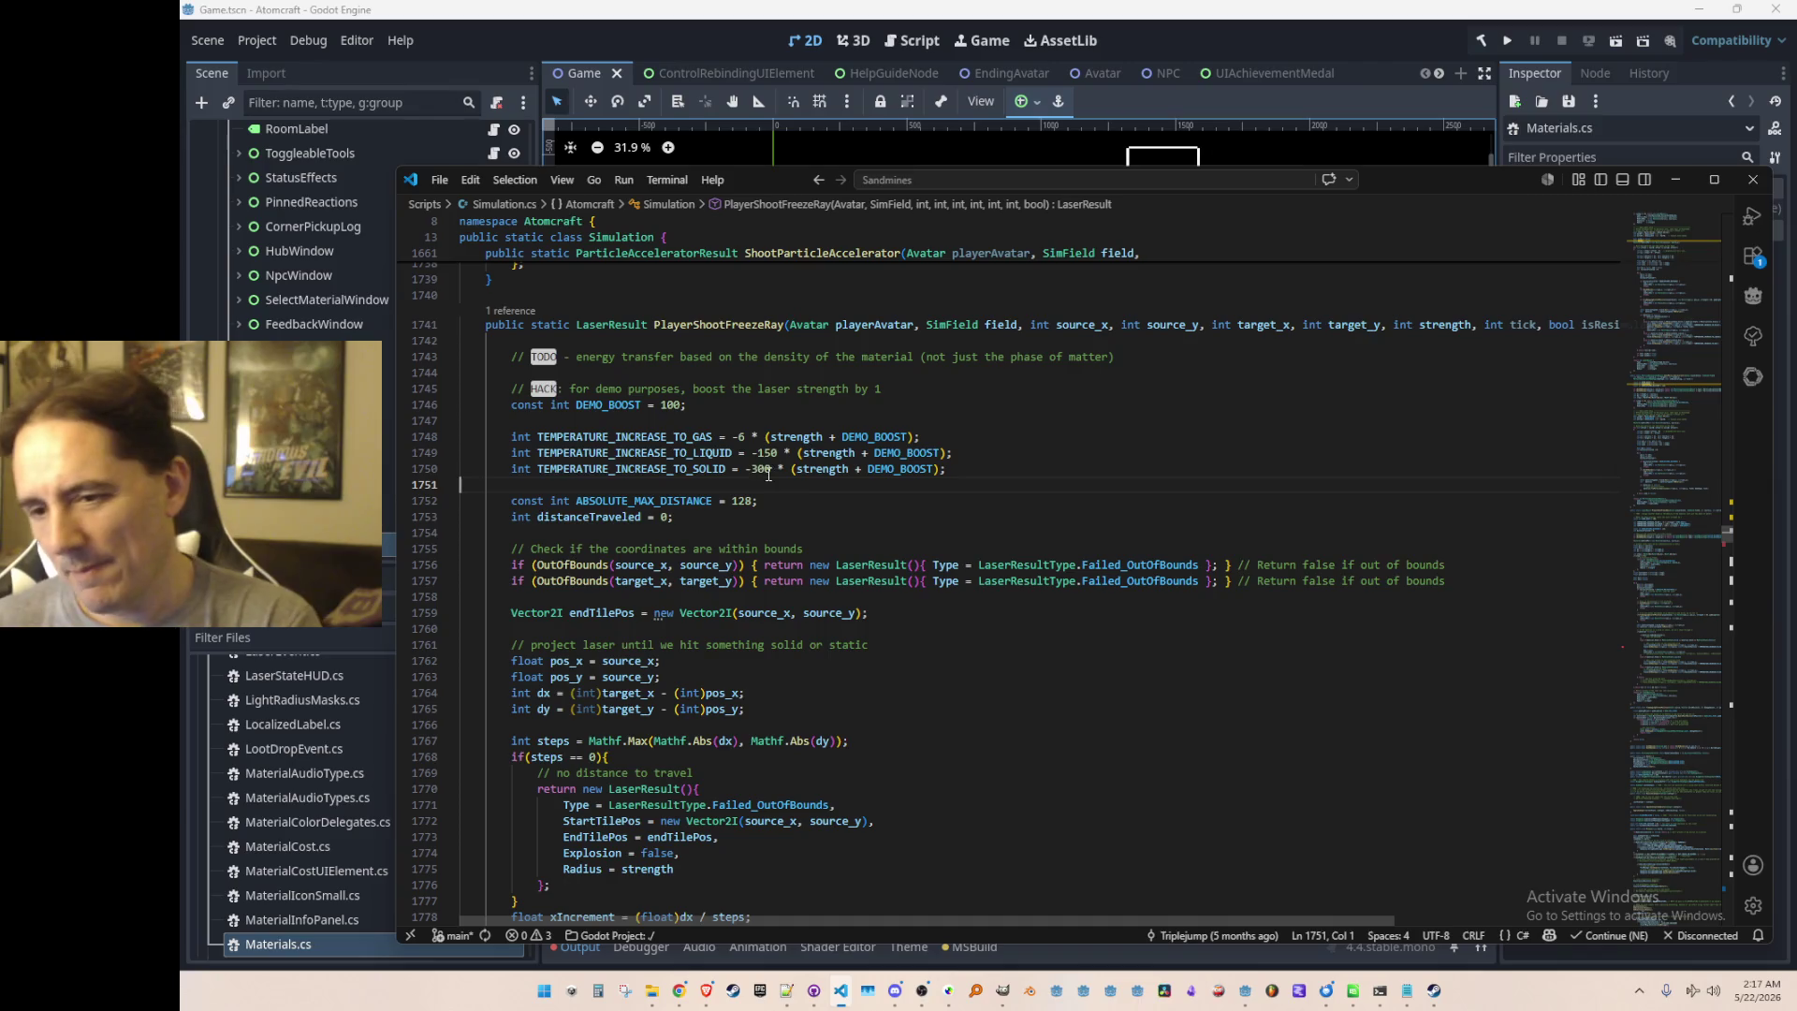
pyautogui.click(760, 473)
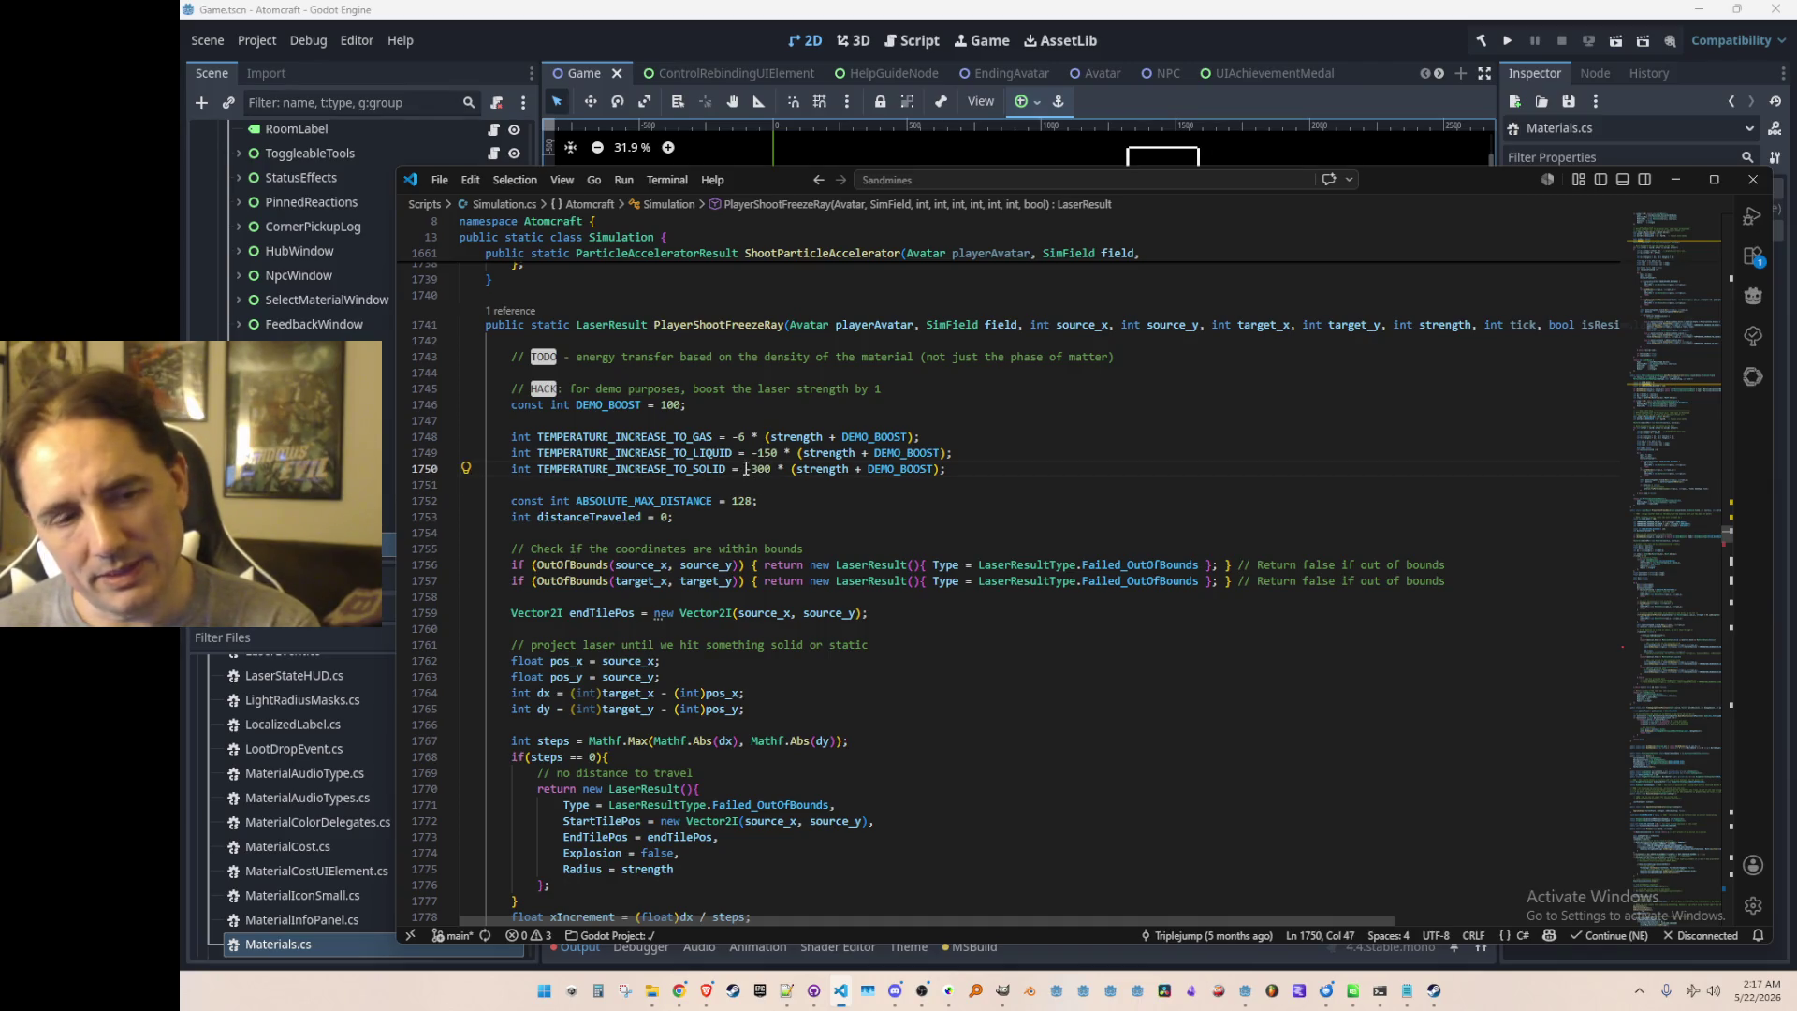
pyautogui.click(749, 482)
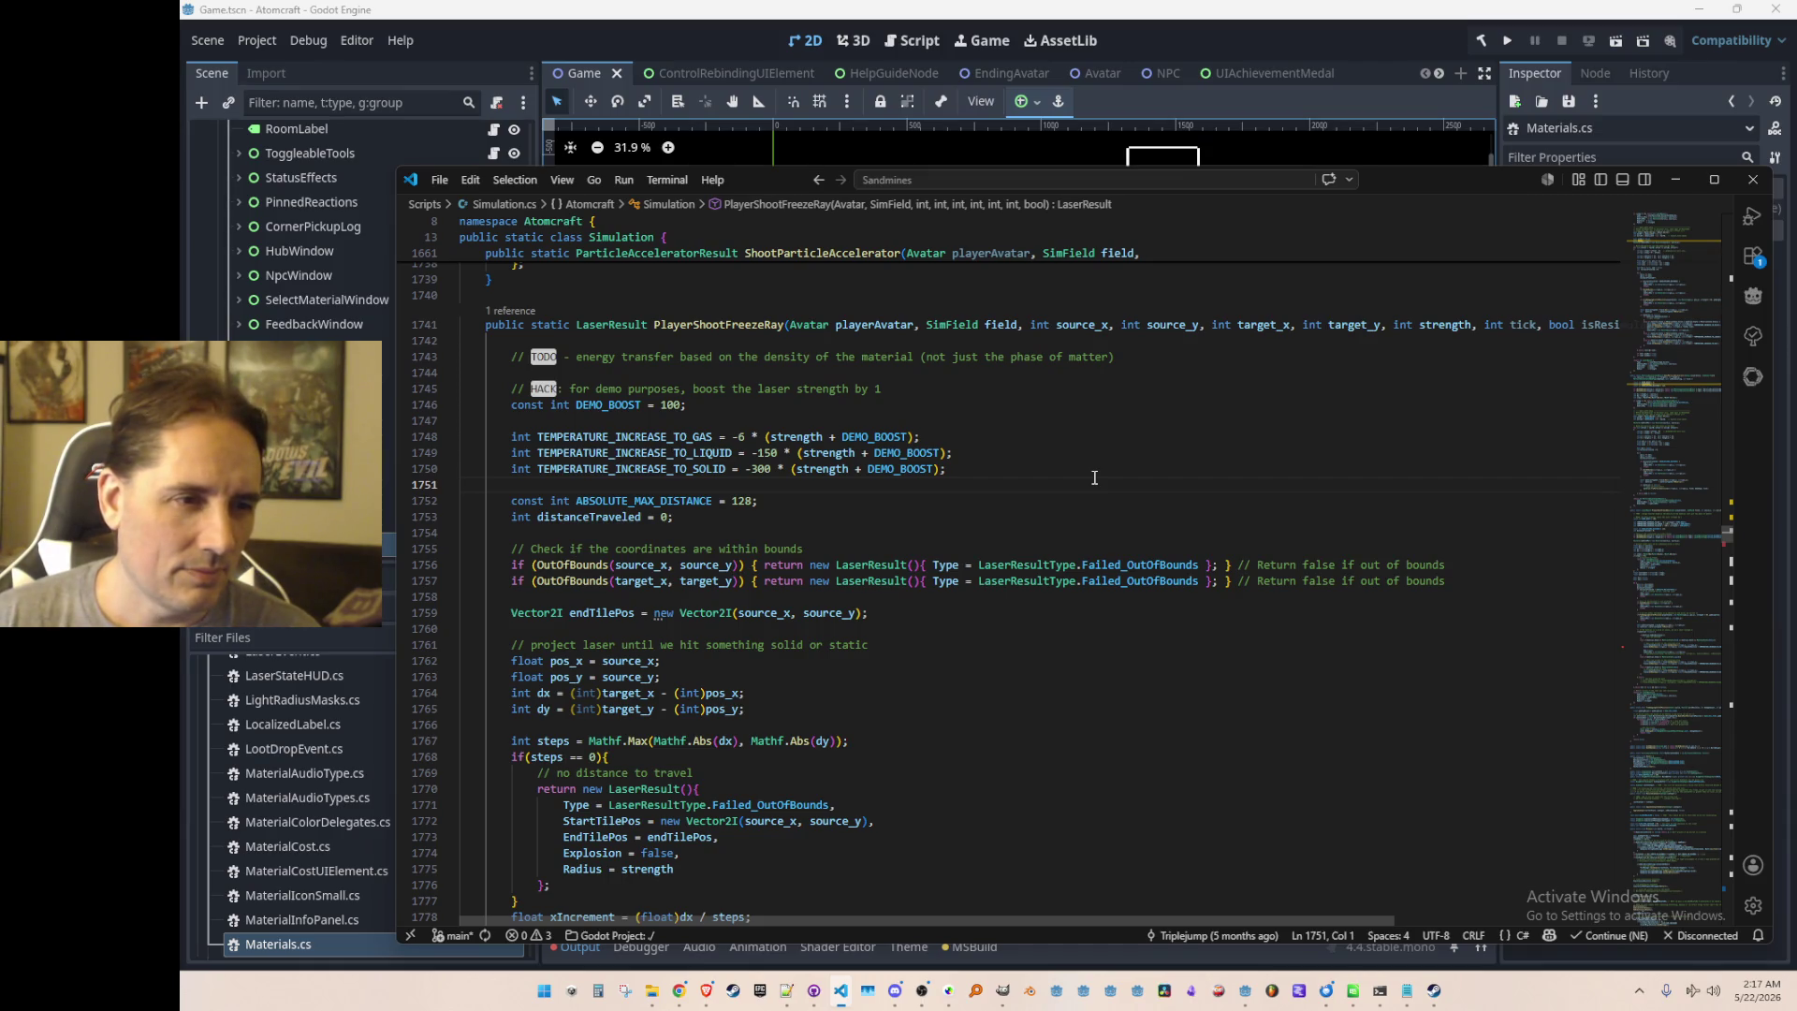
# Step: Delete the HACK comment and the DEMO_BOOST constant line
pyautogui.click(1126, 420)
pyautogui.press('Up')
pyautogui.press('Home')
pyautogui.press('Up')
pyautogui.press('Home')
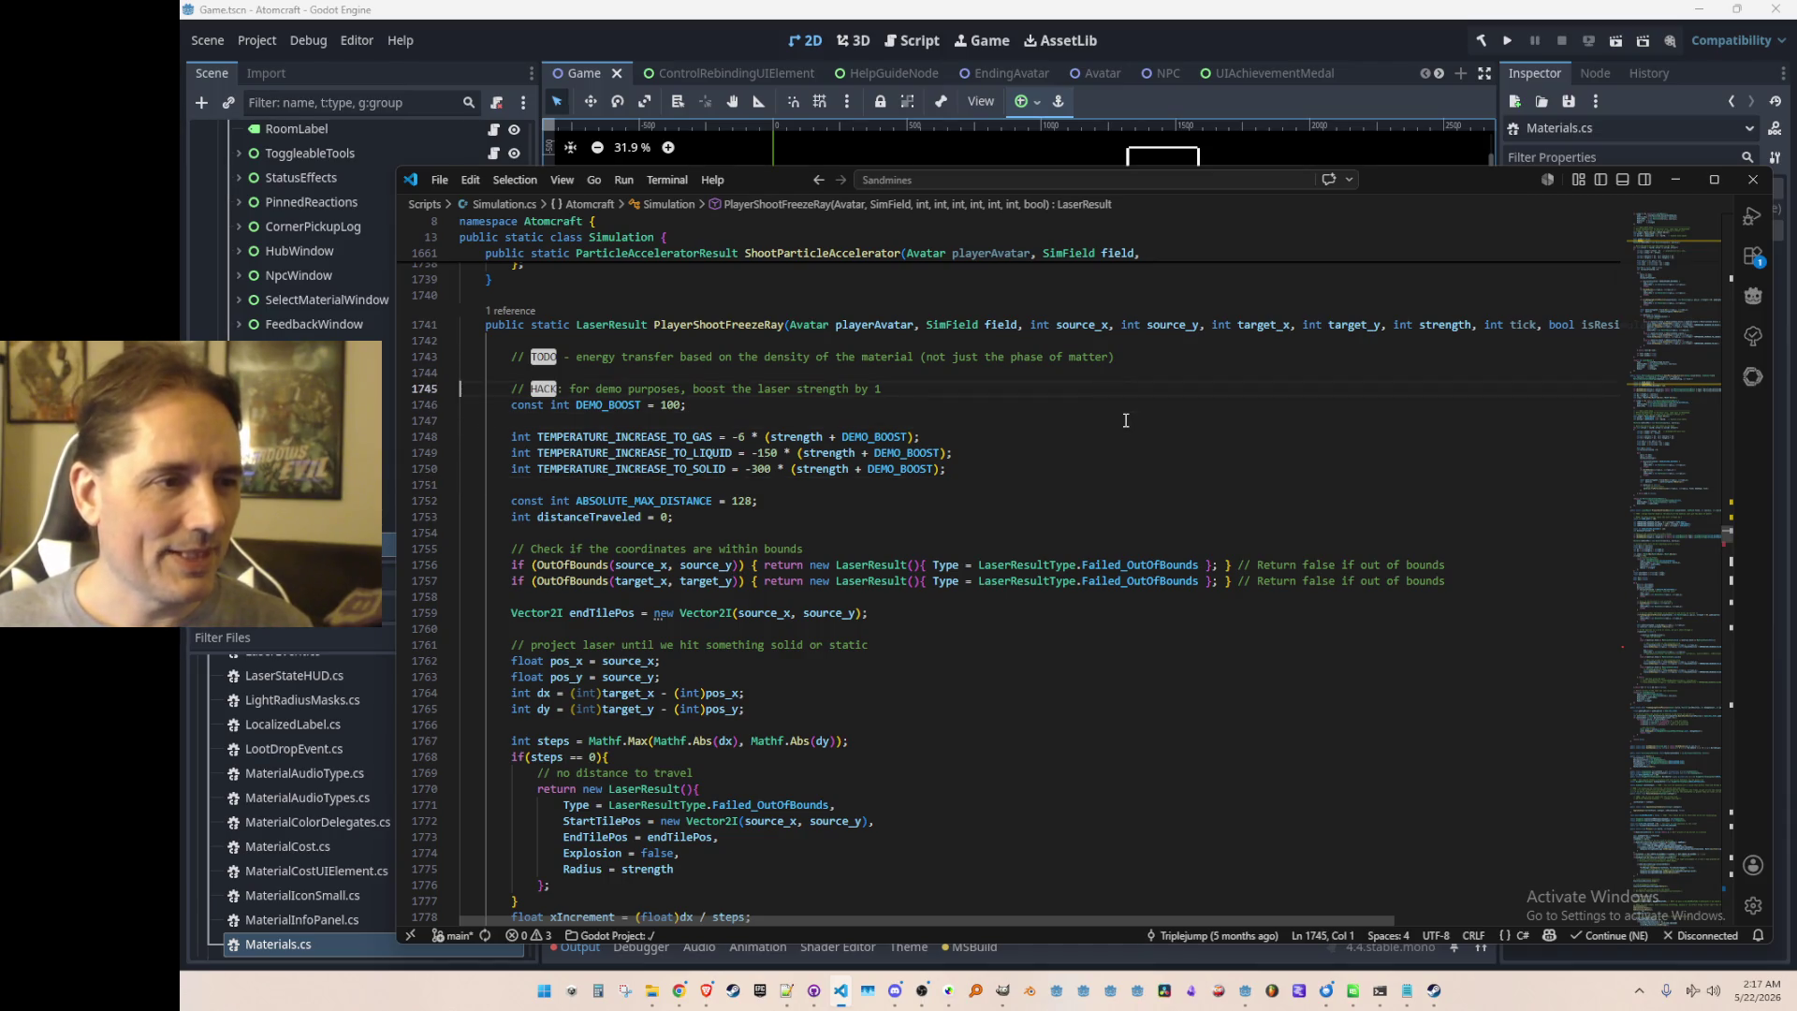
pyautogui.hotkey('shift', 'Down')
pyautogui.hotkey('shift', 'Down')
pyautogui.hotkey('shift', 'Down')
pyautogui.press('Delete')
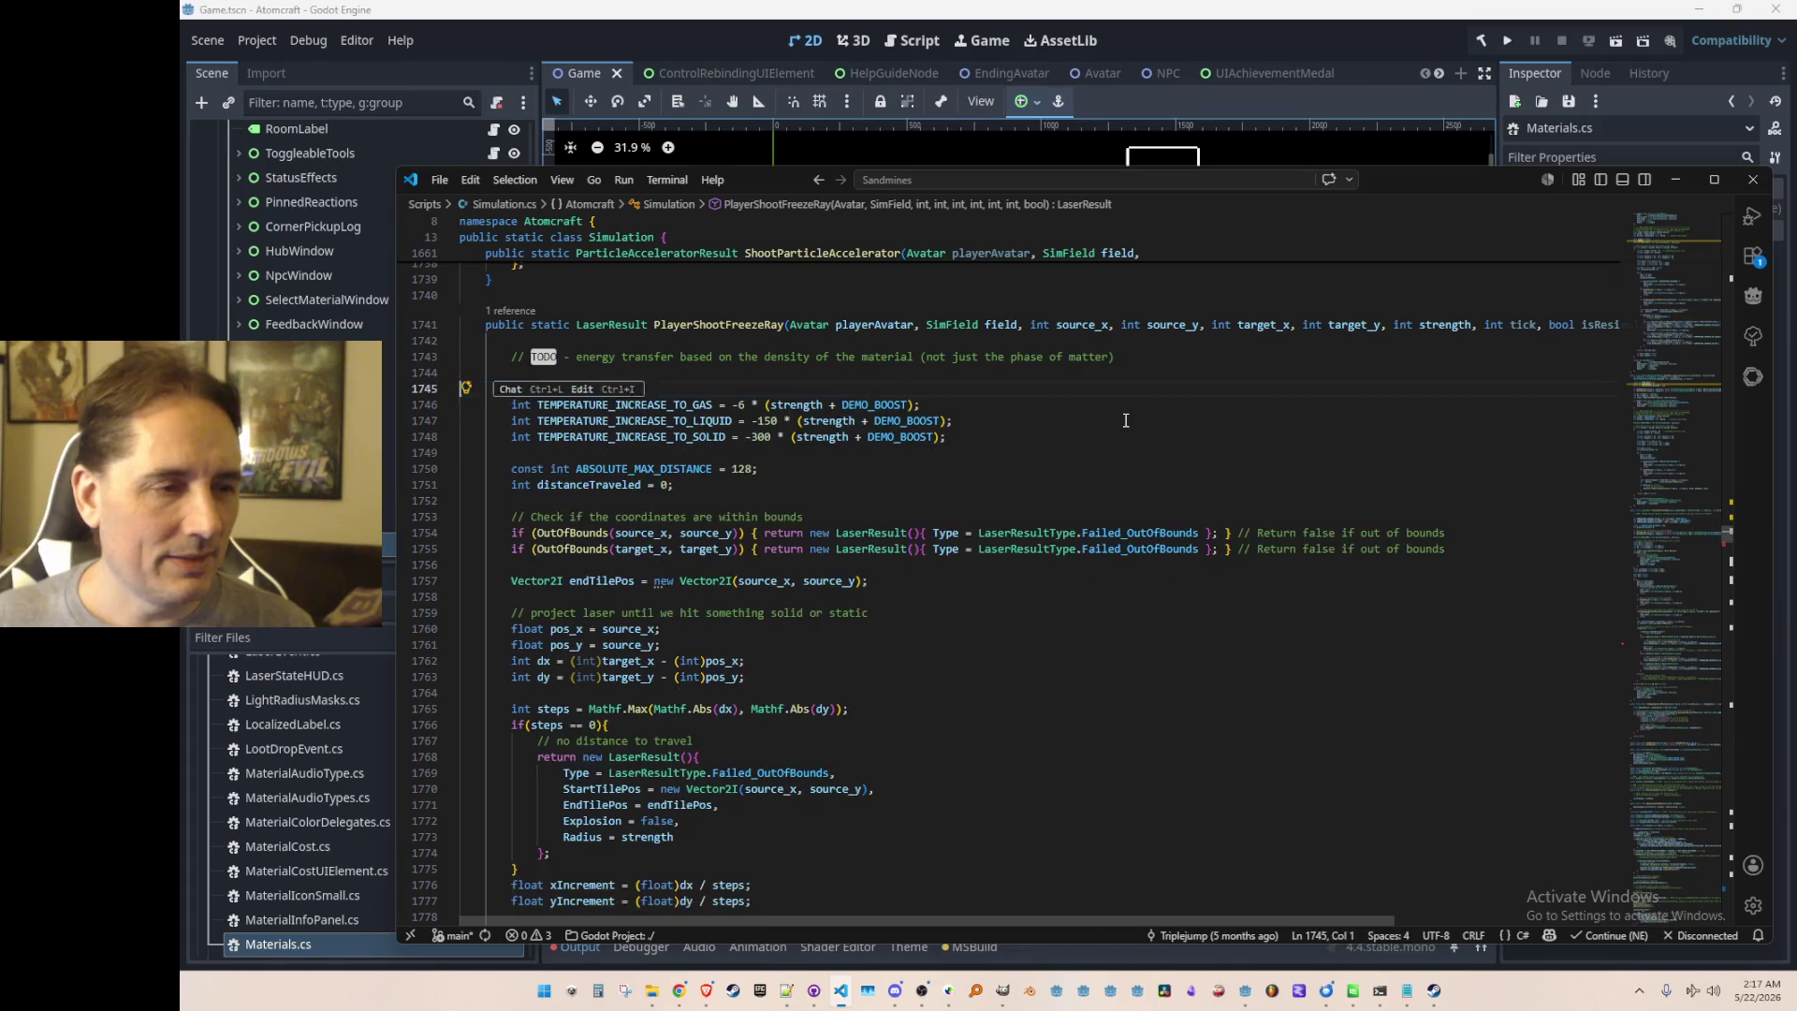
pyautogui.press('End')
# Step: Remove '+ DEMO_BOOST' from all three TEMPERATURE_INCREASE lines using multi-cursor selection
pyautogui.press('Left')
pyautogui.press('Left')
pyautogui.hotkey('ctrl', 'shift', 'Left')
pyautogui.hotkey('ctrl', 'shift', 'Left')
pyautogui.hotkey('ctrl', 'shift', 'Left')
pyautogui.hotkey('ctrl', 'd')
pyautogui.hotkey('ctrl', 'd')
pyautogui.press('BackSpace')
pyautogui.hotkey('ctrl', 'Left')
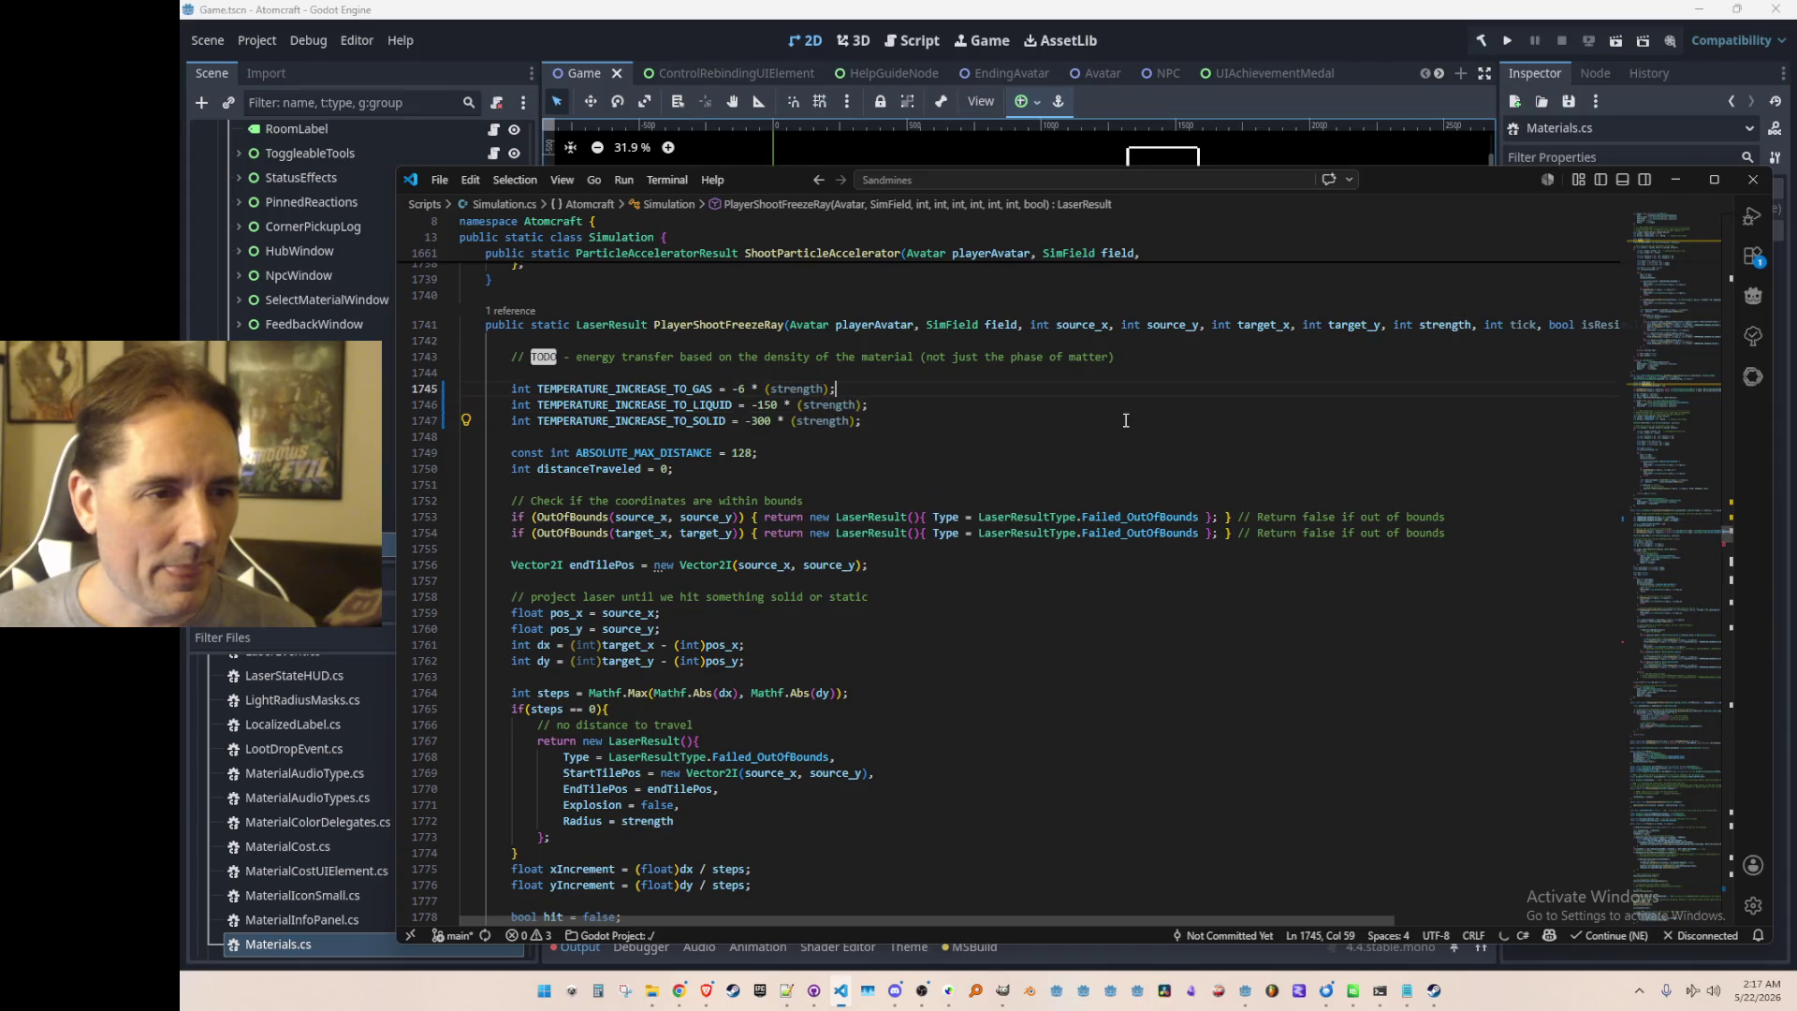
pyautogui.press('Escape')
# Step: Strip the parentheses around strength on the gas, liquid and solid lines, giving -6, -150, -300 times strength
pyautogui.press('BackSpace')
pyautogui.hotkey('ctrl', 'Right')
pyautogui.press('Delete')
pyautogui.press('Down')
pyautogui.hotkey('ctrl', 'Left')
pyautogui.press('BackSpace')
pyautogui.hotkey('ctrl', 'Right')
pyautogui.press('Delete')
pyautogui.press('Down')
pyautogui.hotkey('ctrl', 'Left')
pyautogui.press('BackSpace')
pyautogui.hotkey('ctrl', 'Right')
pyautogui.press('Delete')
pyautogui.click(1290, 35)
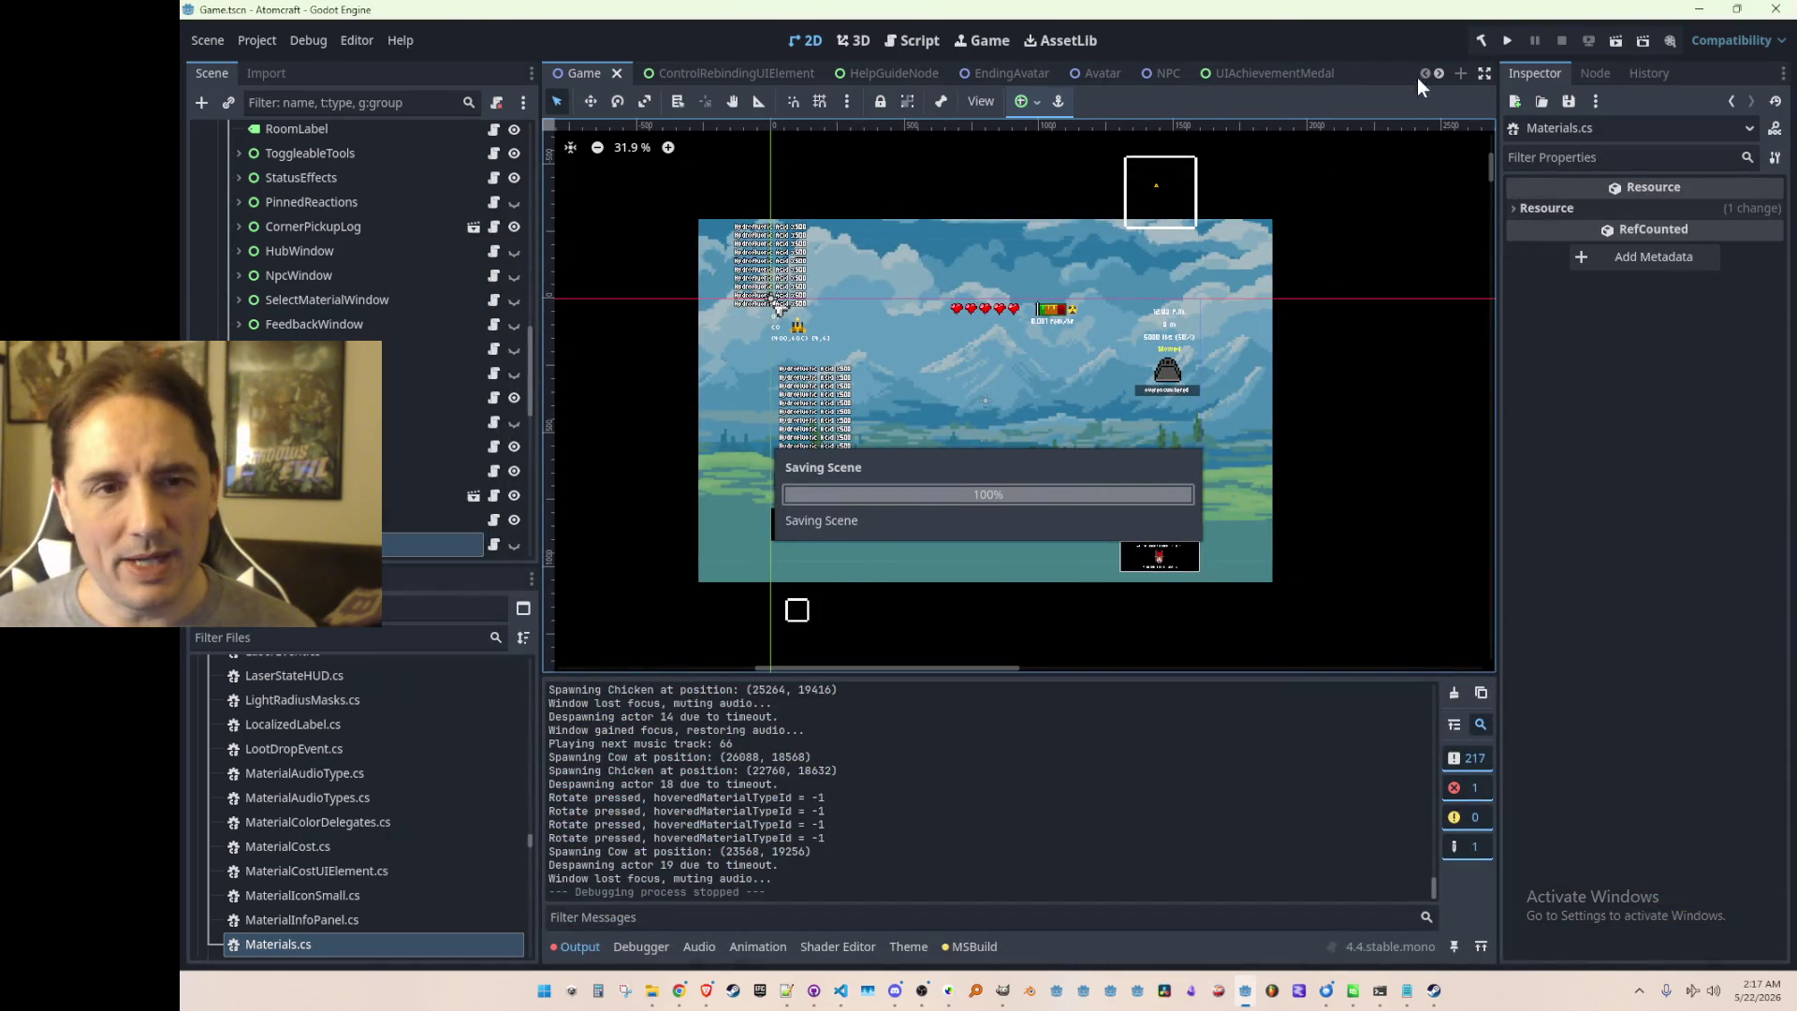
# Step: Run the Atomcraft project from Godot and bring the loading game window forward
pyautogui.click(1504, 40)
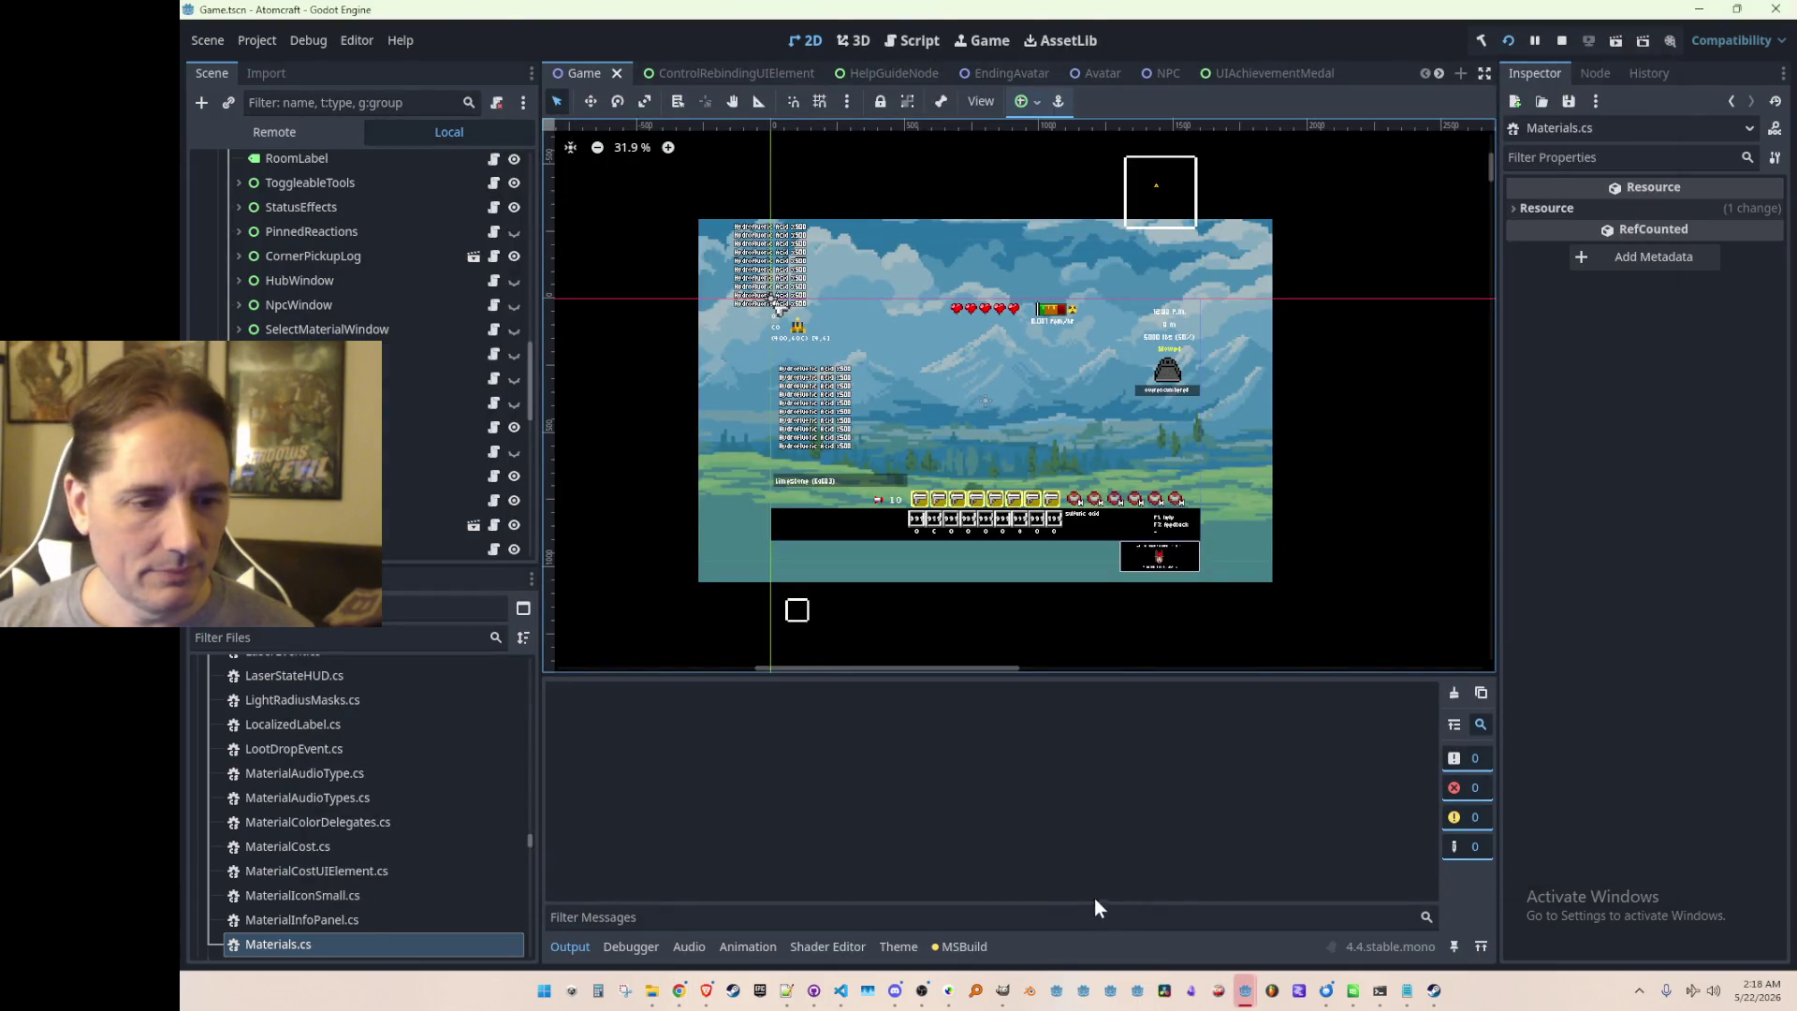
pyautogui.moveTo(1245, 991)
pyautogui.click(1343, 924)
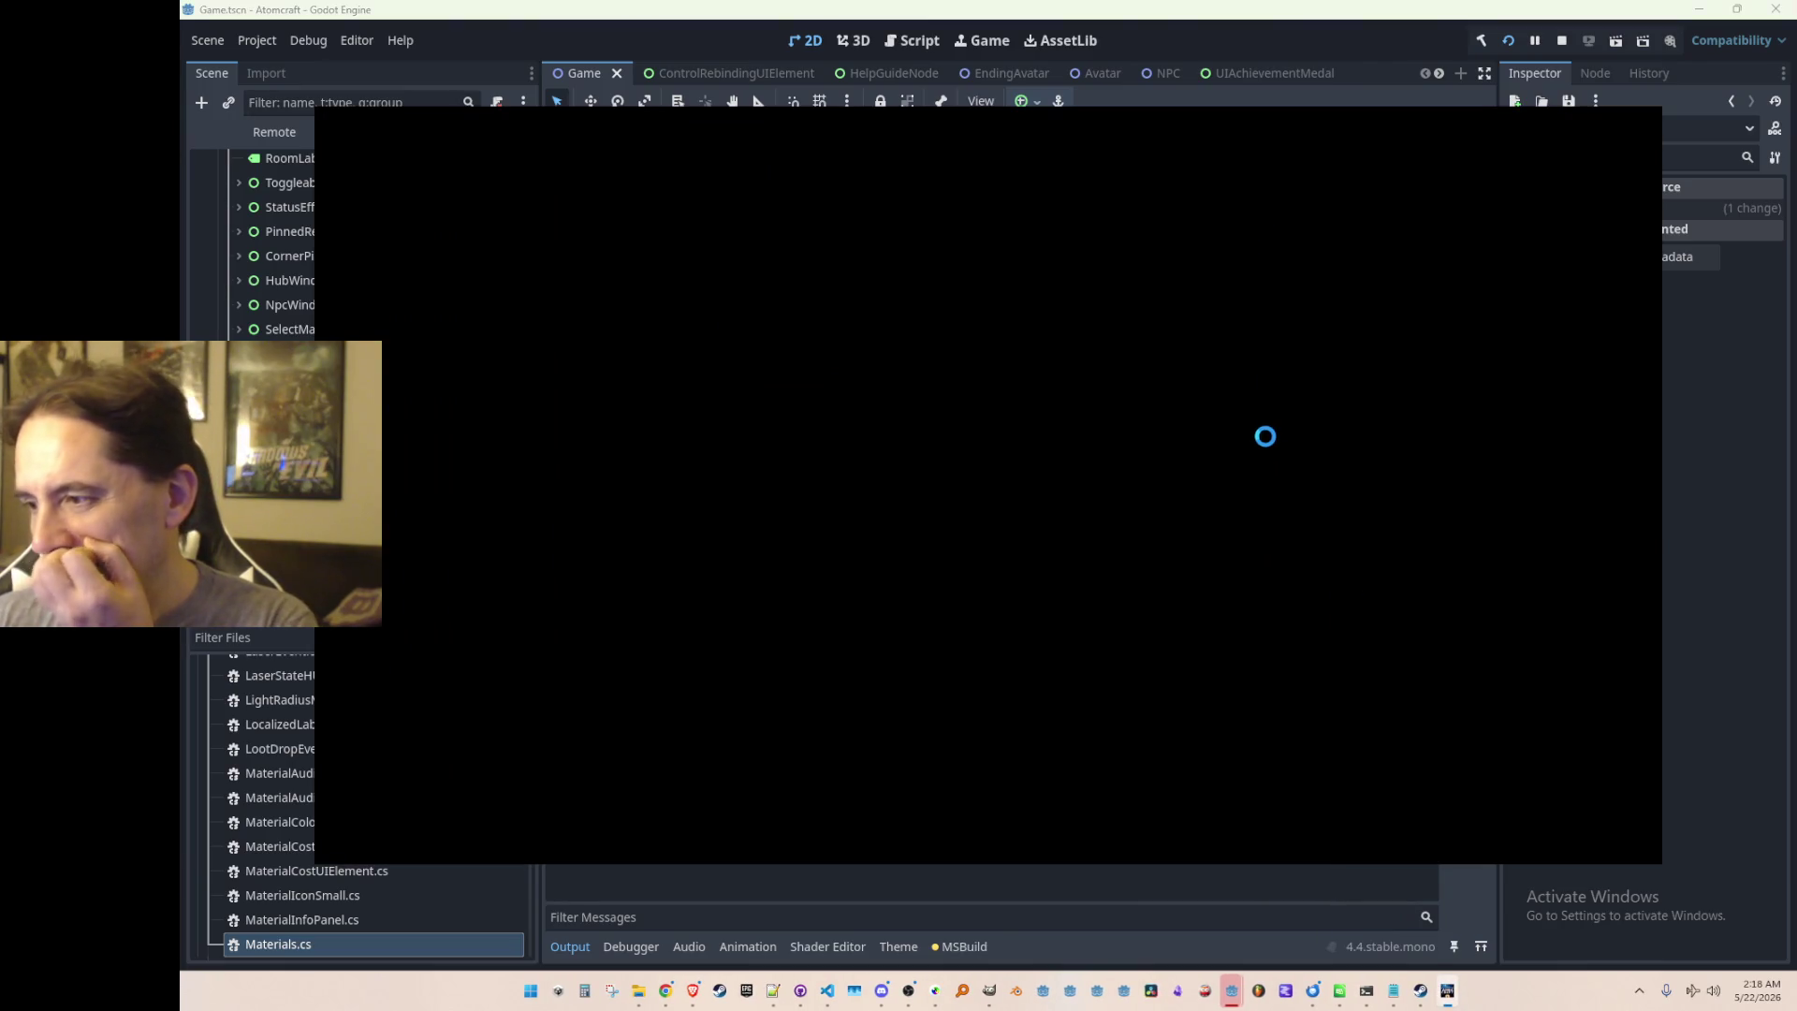
# Step: Start play, choose a player profile and load the NPC TEST H world
pyautogui.click(1151, 541)
pyautogui.scroll(-5, 1115, 525)
pyautogui.click(1088, 532)
pyautogui.scroll(-15, 1104, 513)
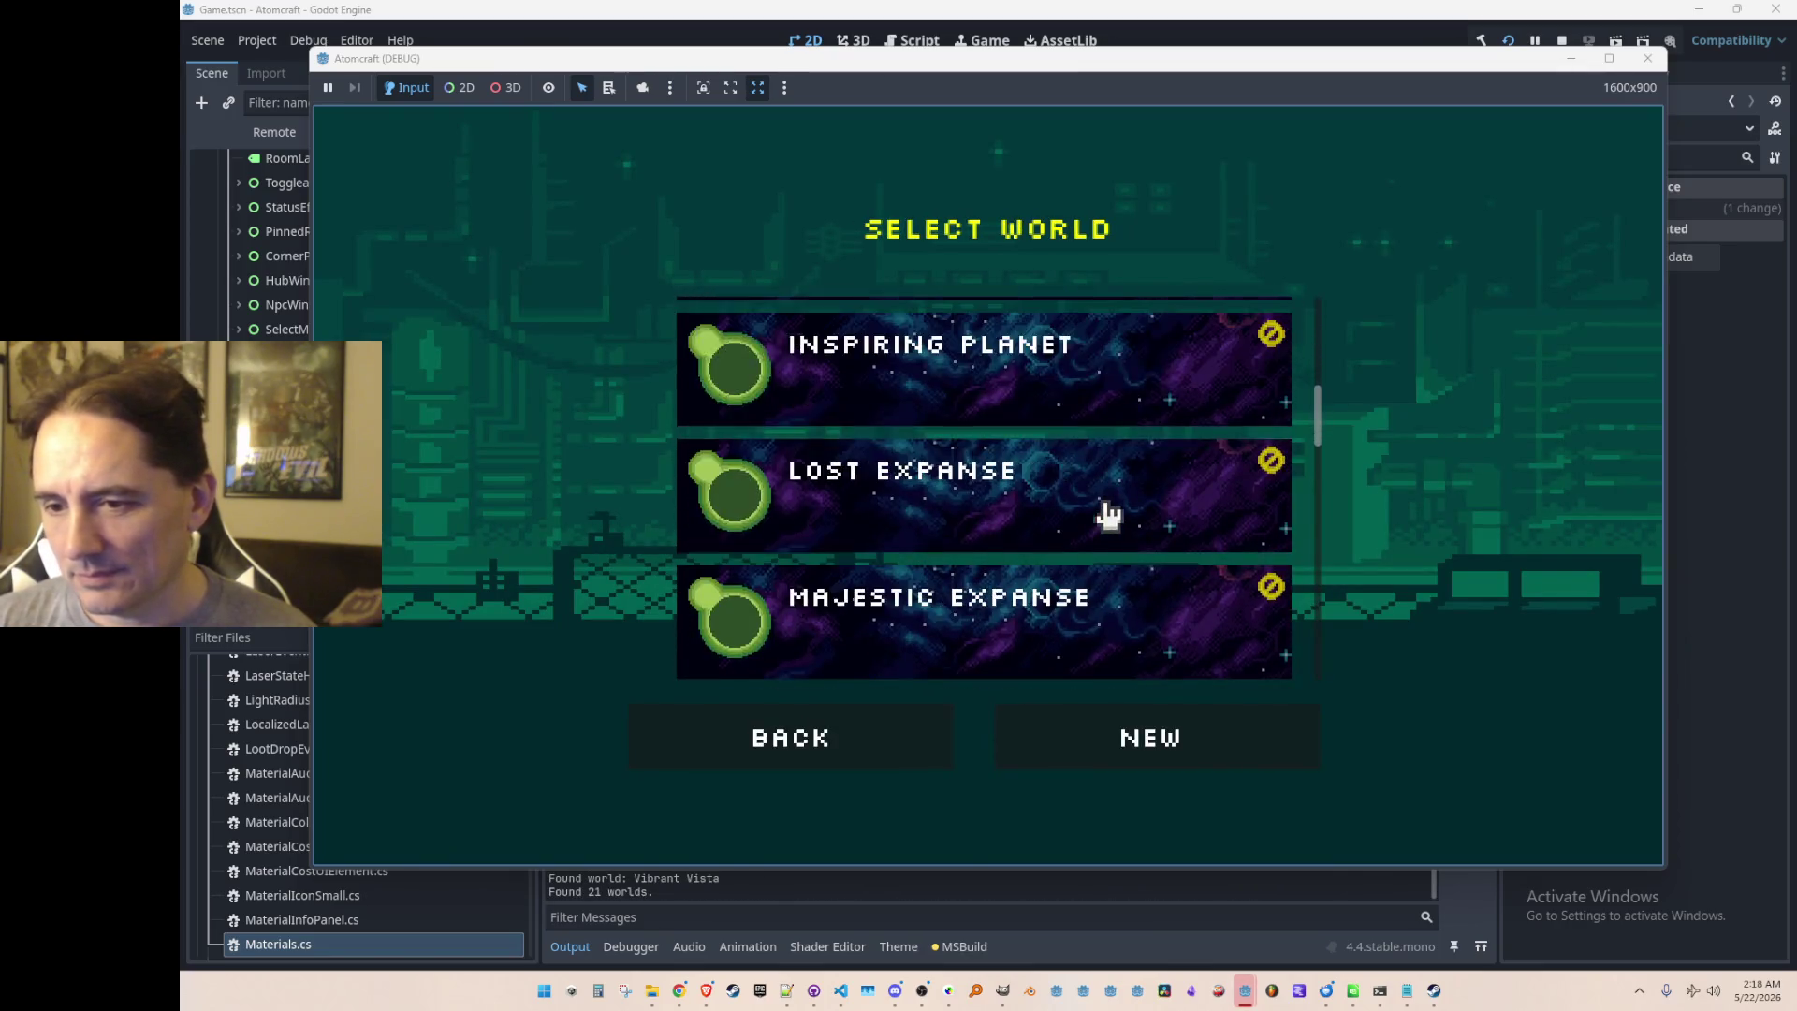
pyautogui.click(1091, 435)
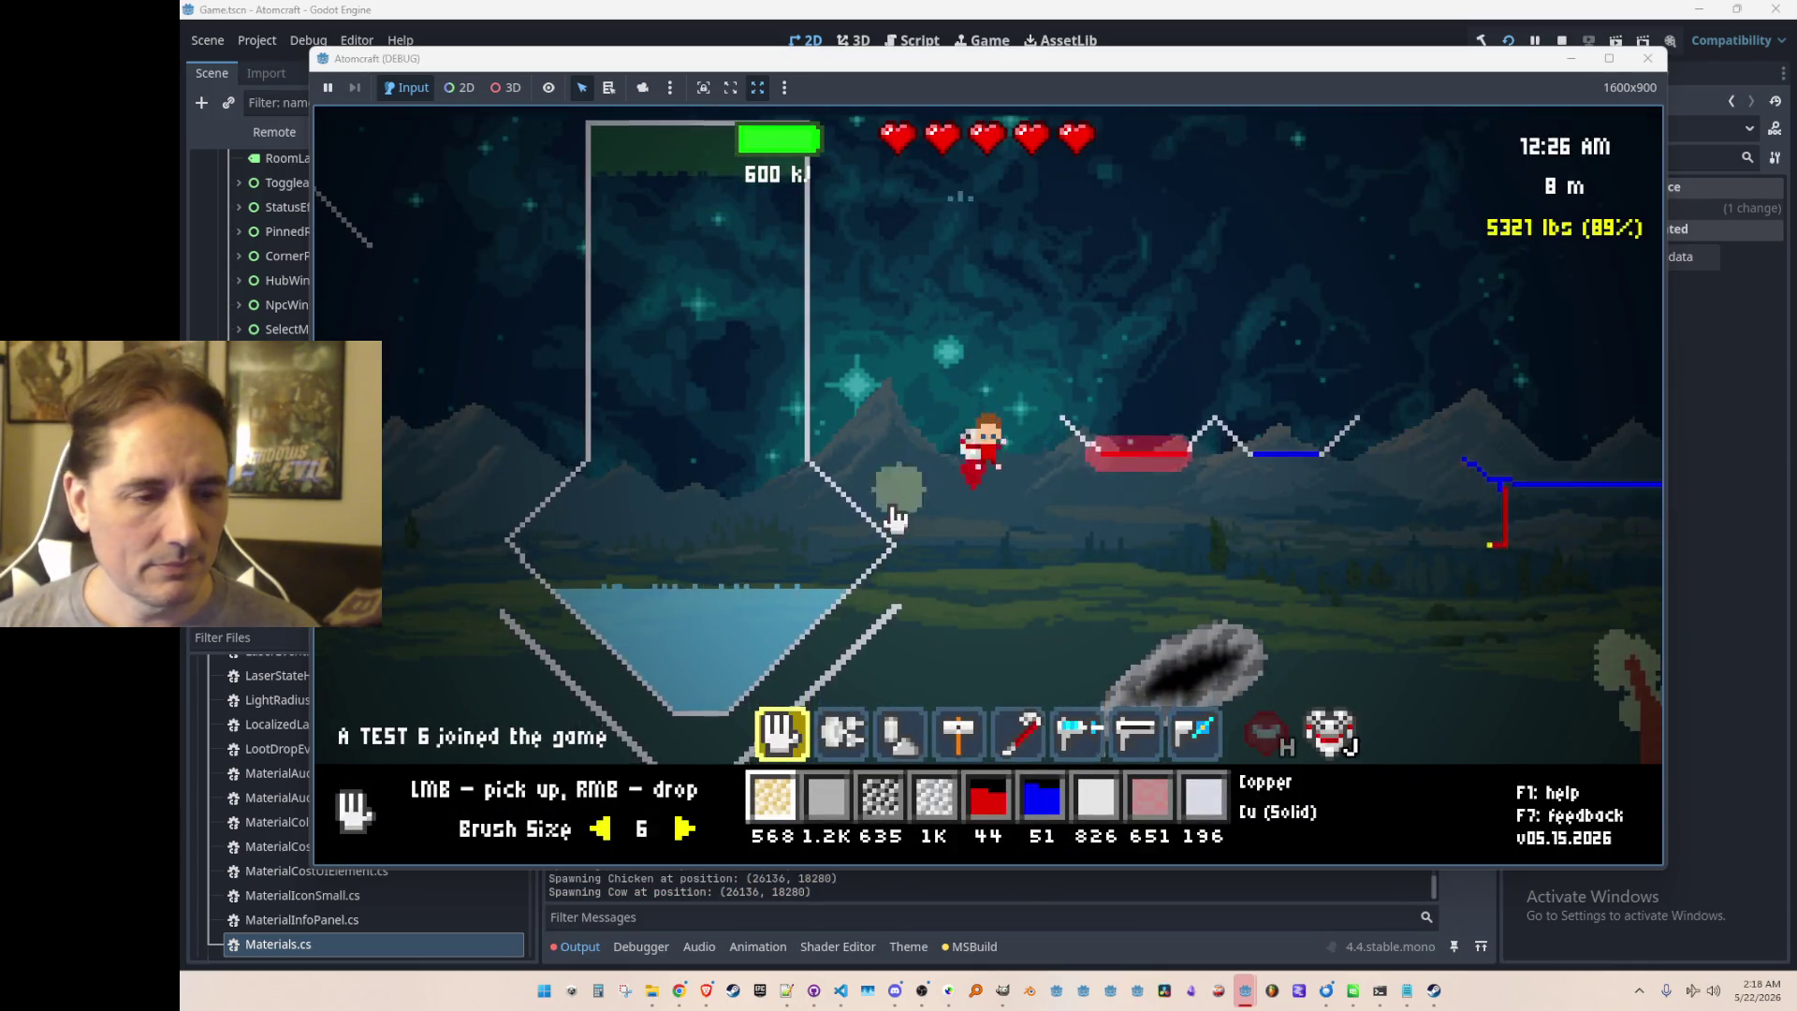
pyautogui.scroll(-5, 897, 513)
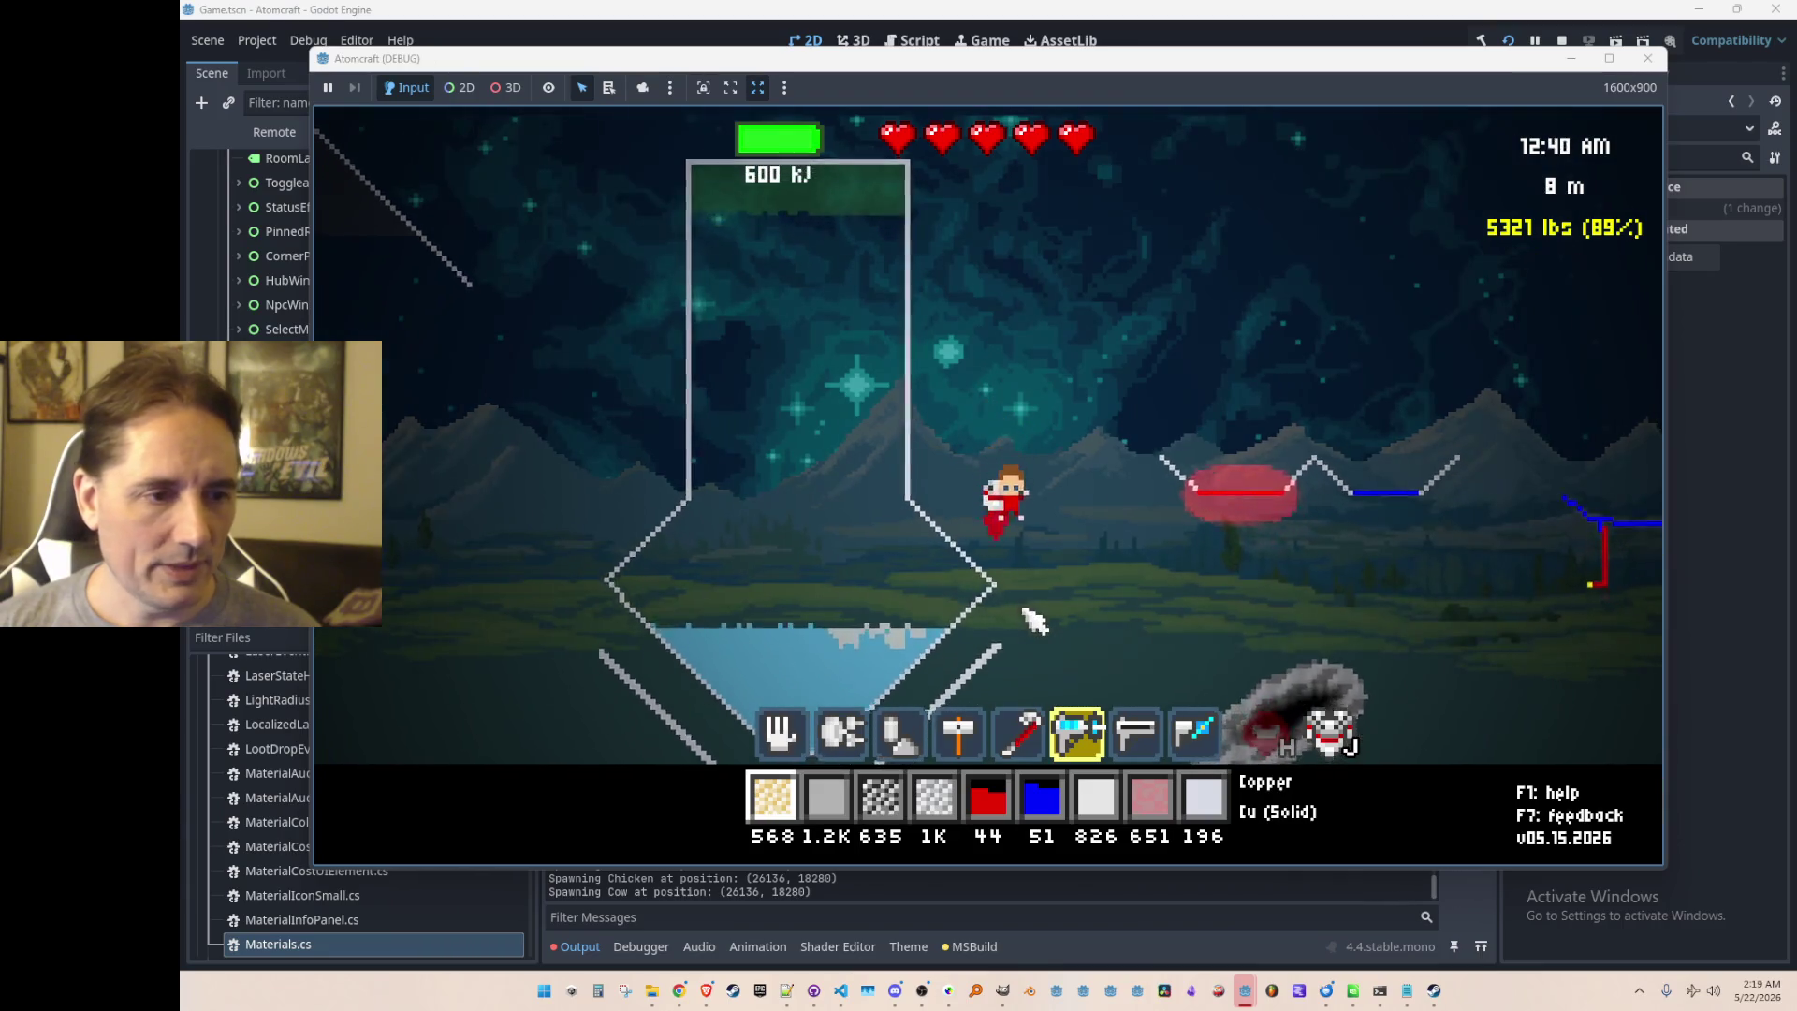
# Step: Fly up, fire the freeze ray at the water pool, then stop the game with F8
pyautogui.press('w')
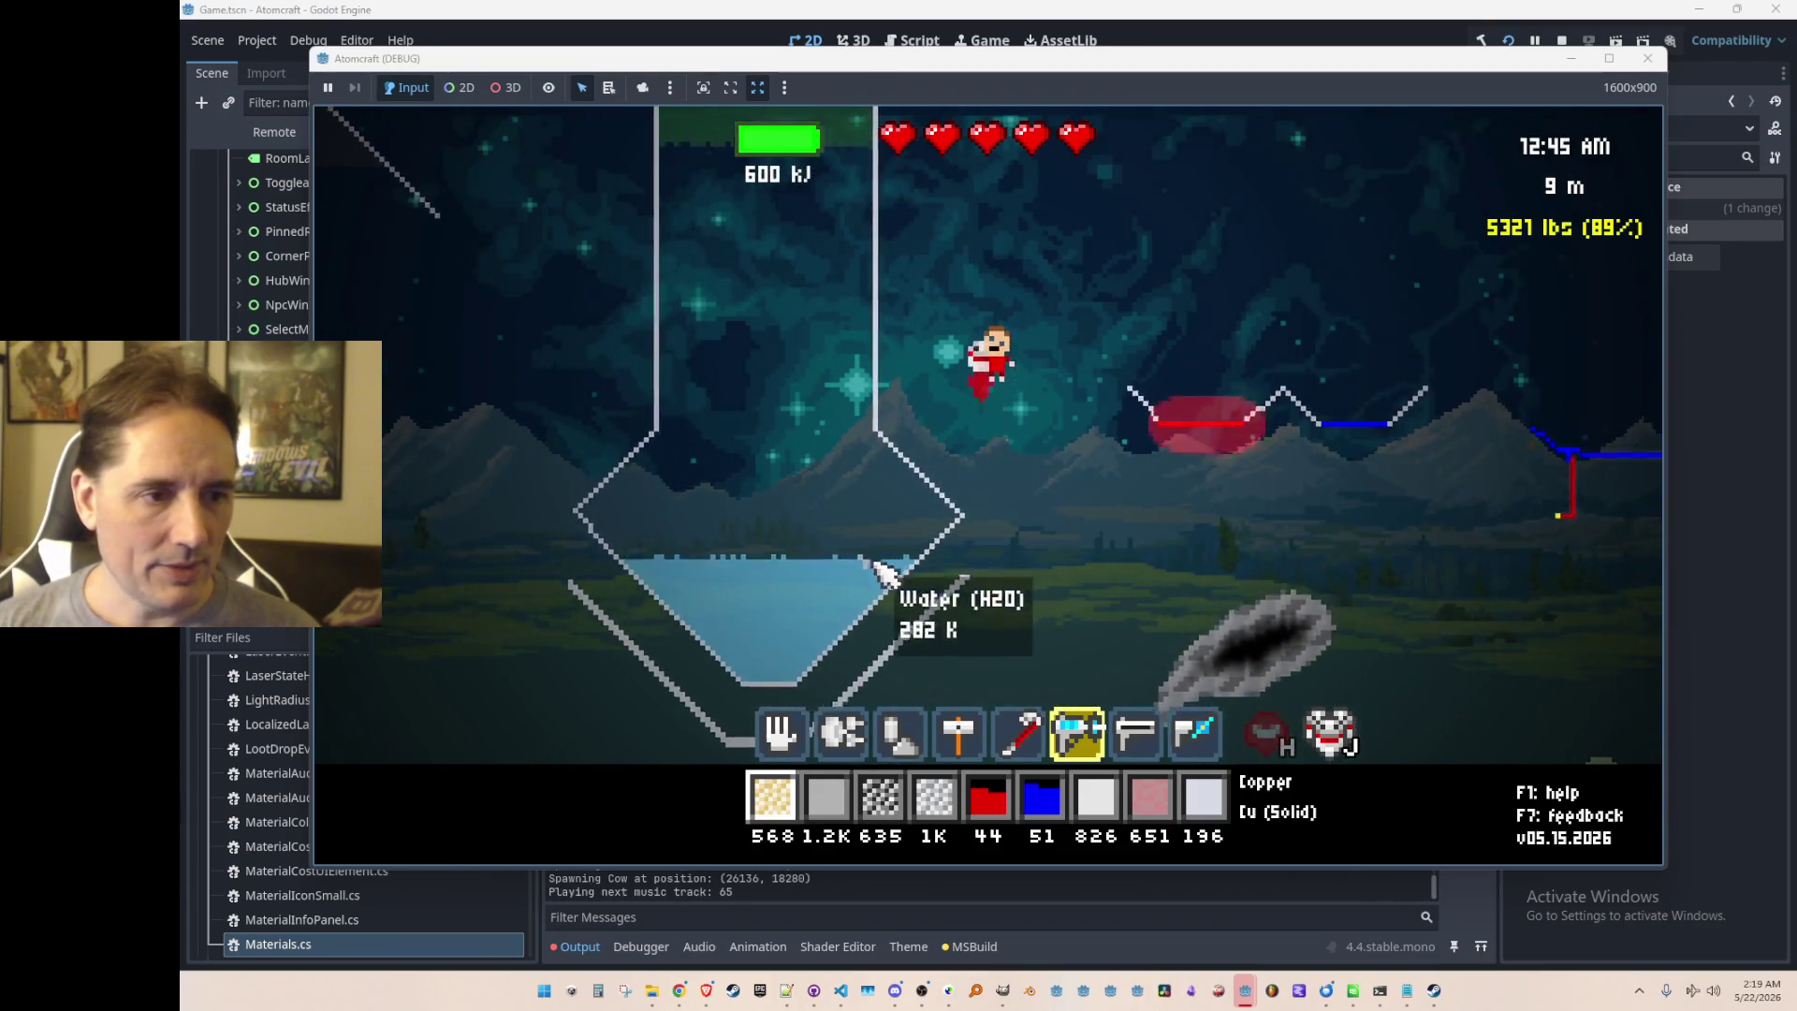
pyautogui.moveTo(885, 619)
pyautogui.mouseDown()
pyautogui.moveTo(912, 629)
pyautogui.moveTo(842, 602)
pyautogui.moveTo(761, 642)
pyautogui.moveTo(922, 652)
pyautogui.moveTo(830, 561)
pyautogui.moveTo(809, 642)
pyautogui.moveTo(887, 638)
pyautogui.moveTo(831, 602)
pyautogui.moveTo(914, 614)
pyautogui.mouseUp()
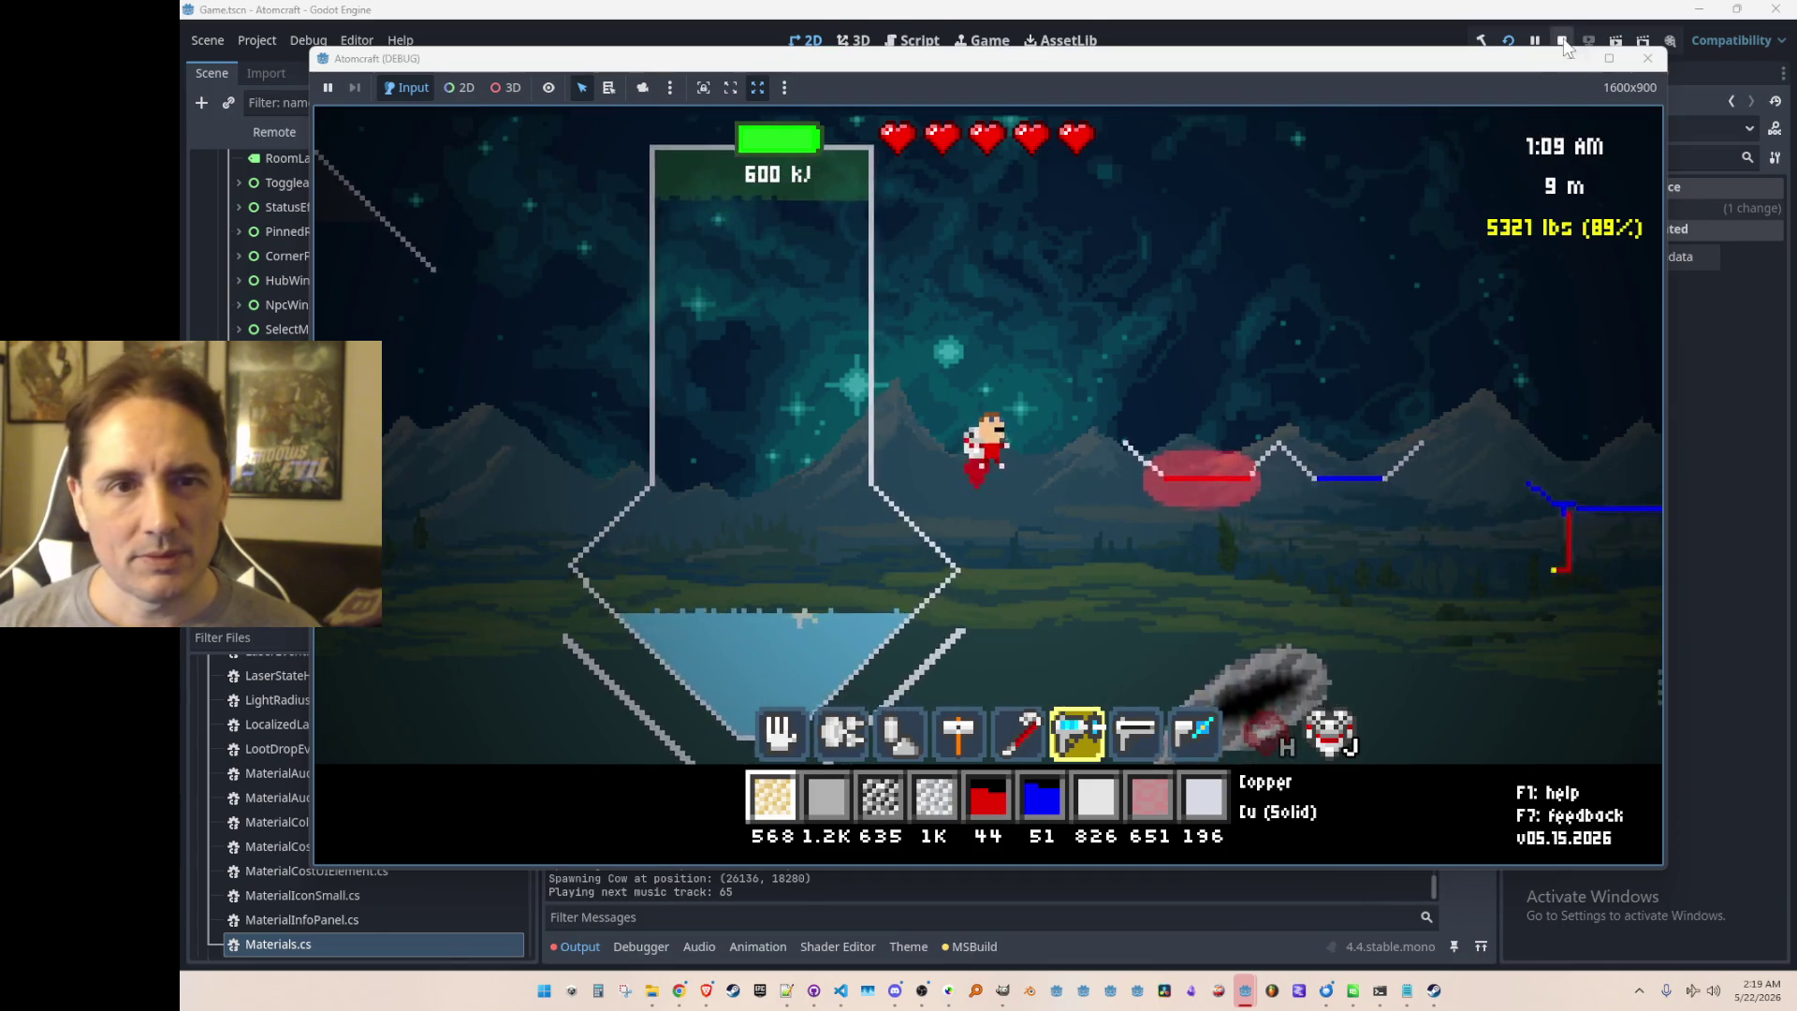
pyautogui.press('F8')
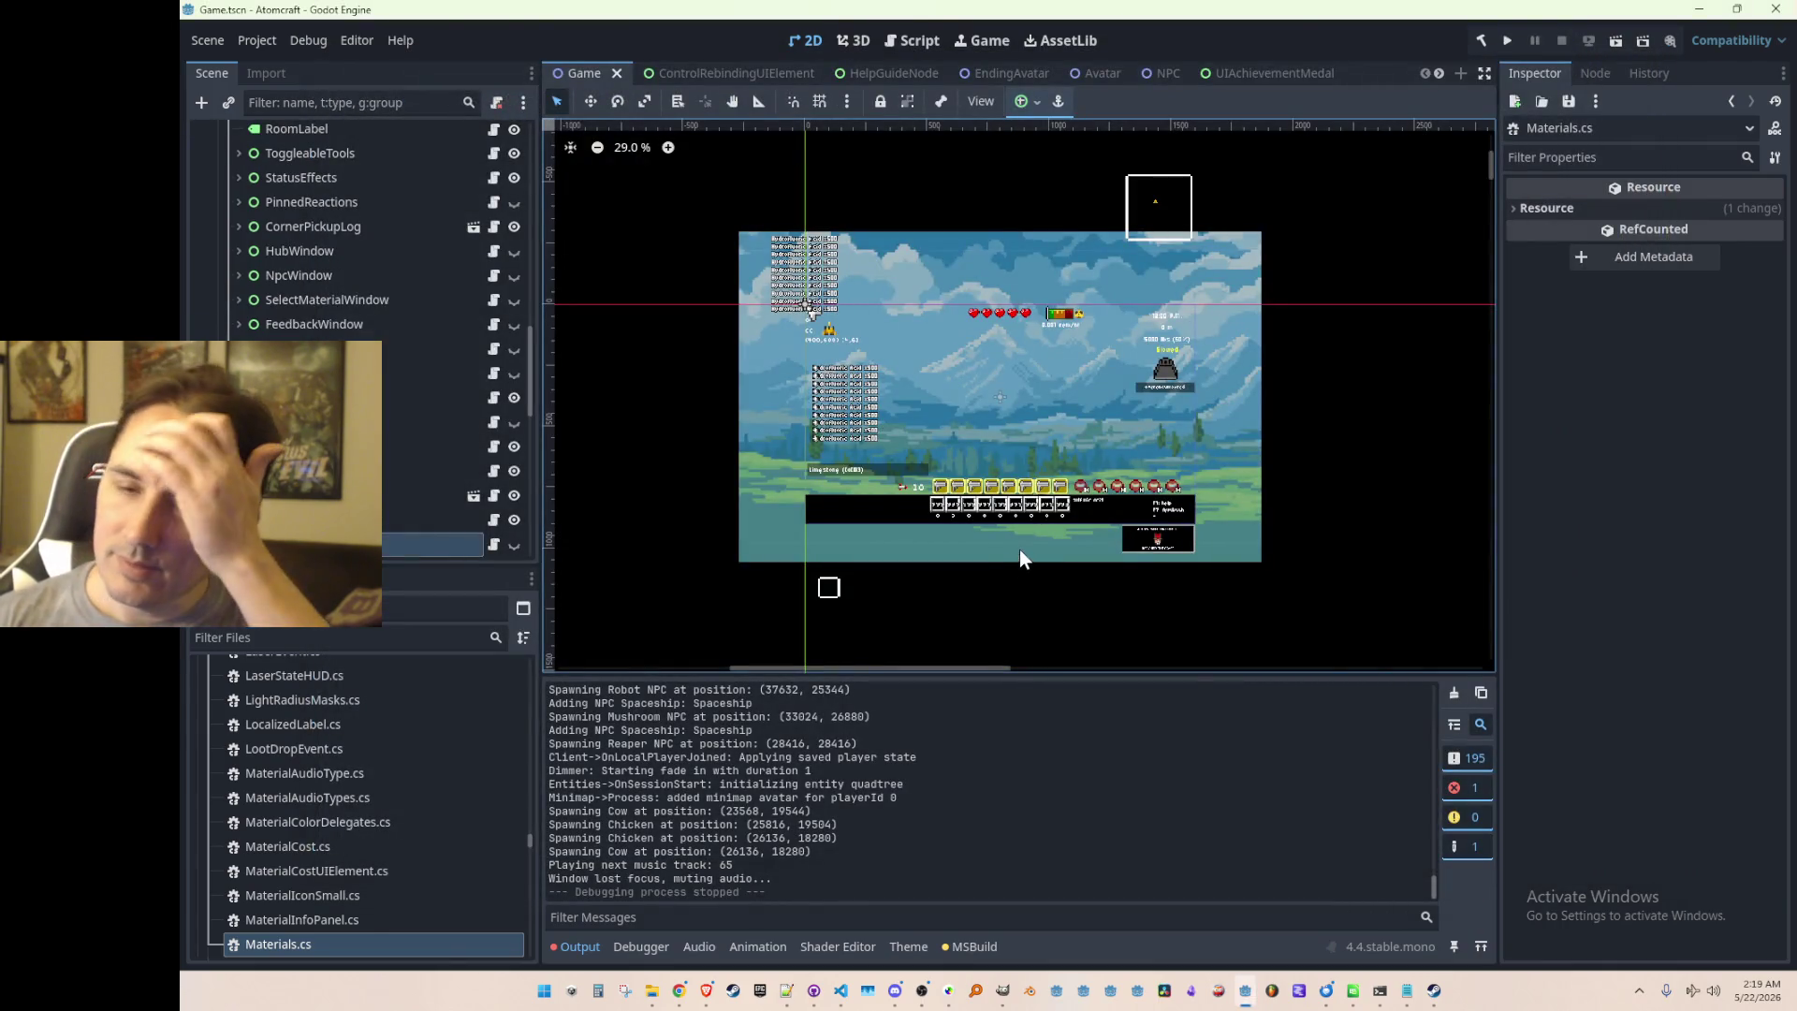
# Step: Find the freeze ray's solid-material branch in Simulation.cs via TEMPERATURE_INCREASE_TO_SOLID and its DoNotBlockLaser check
pyautogui.click(840, 990)
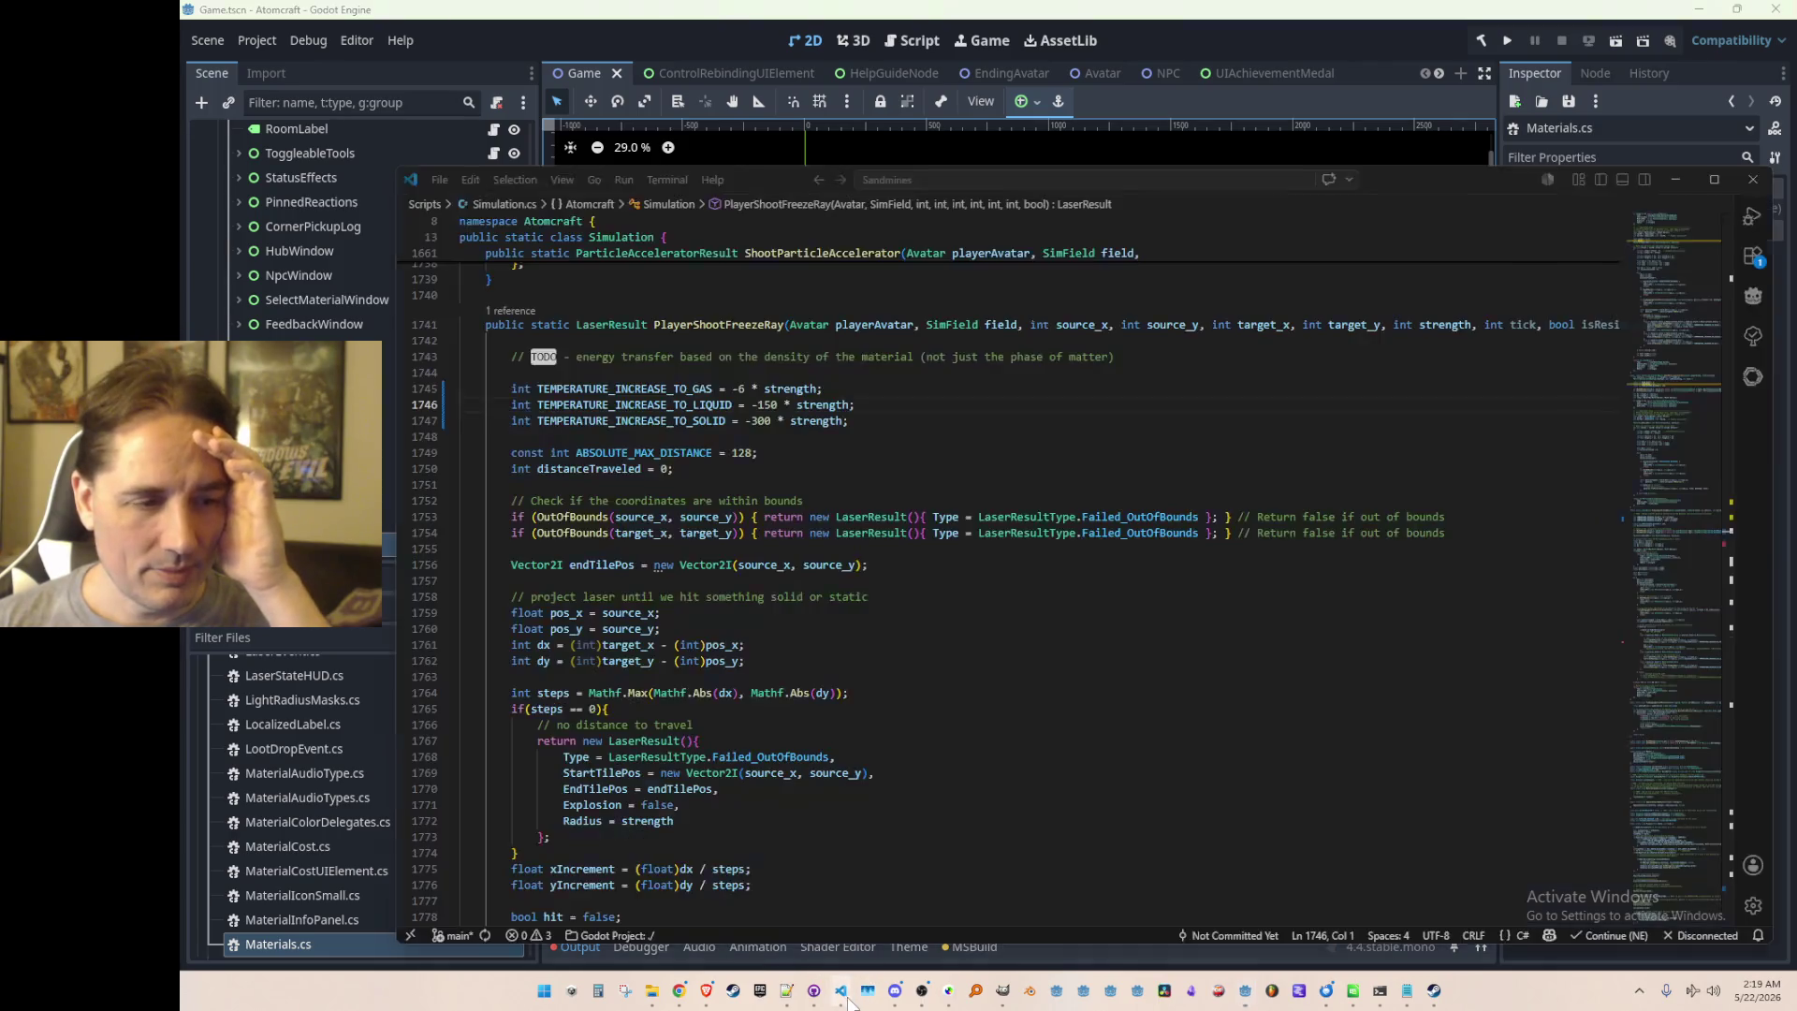
pyautogui.click(1070, 433)
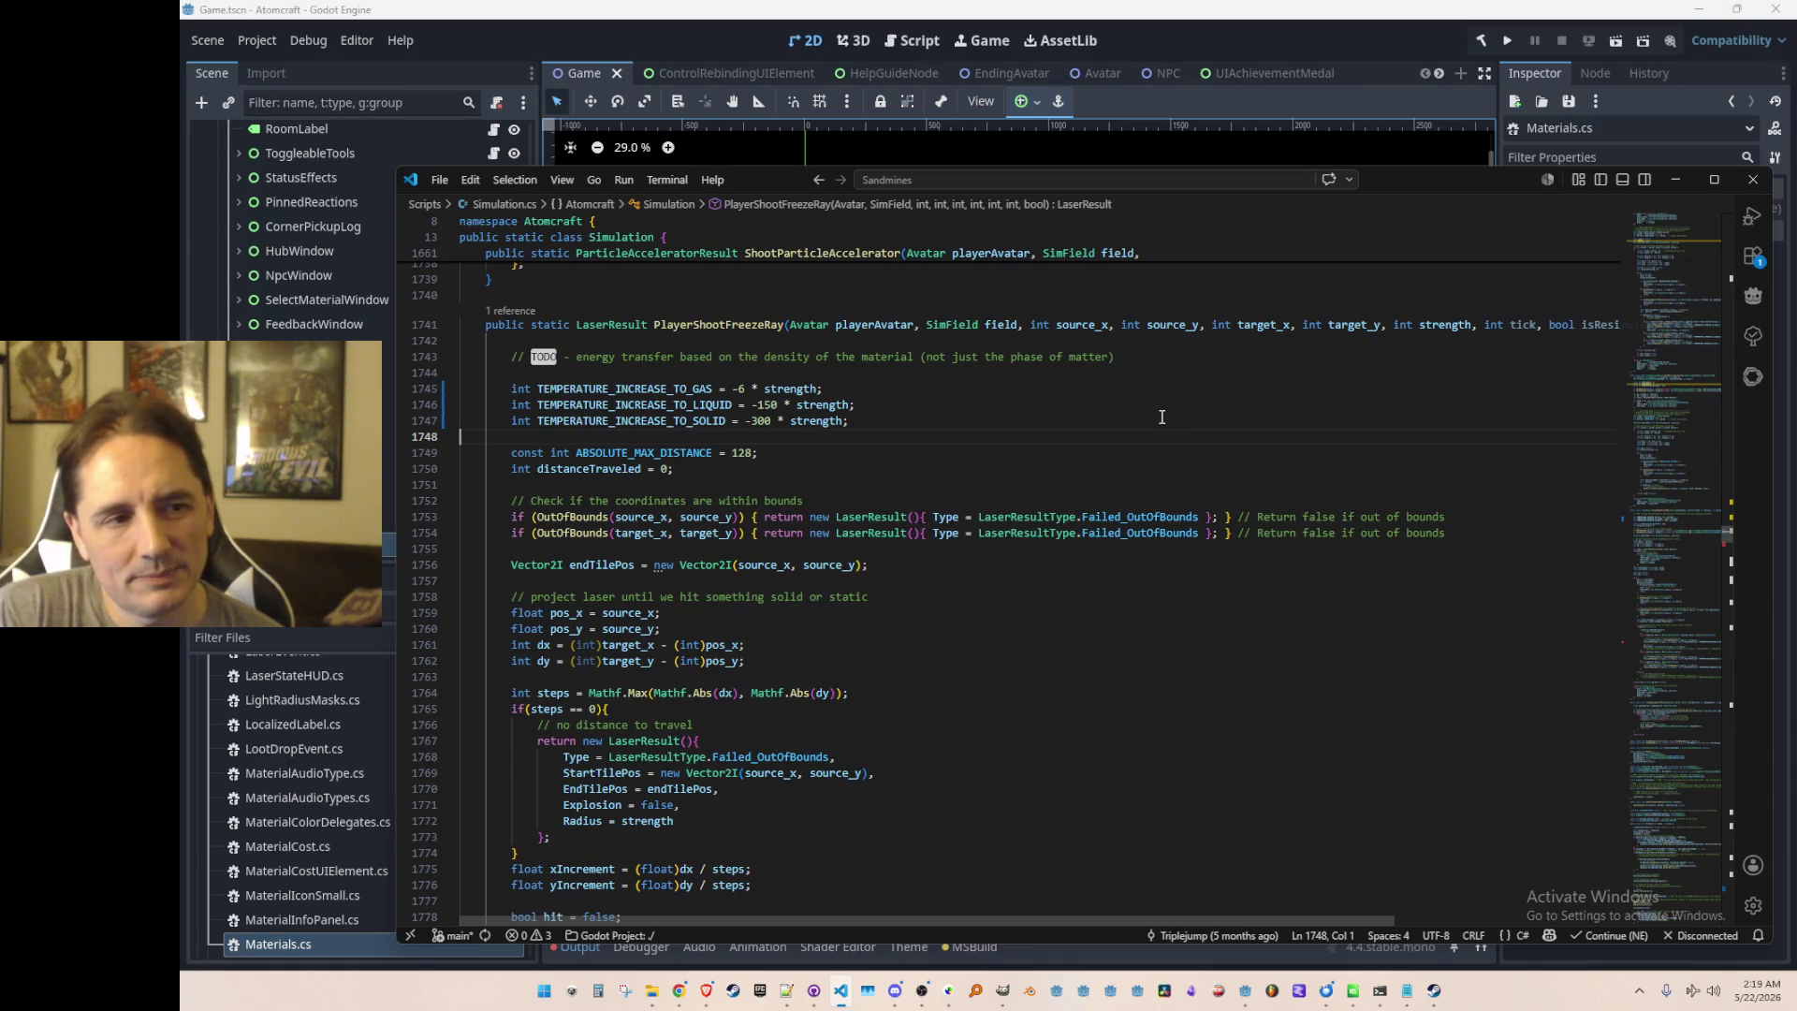
pyautogui.click(727, 422)
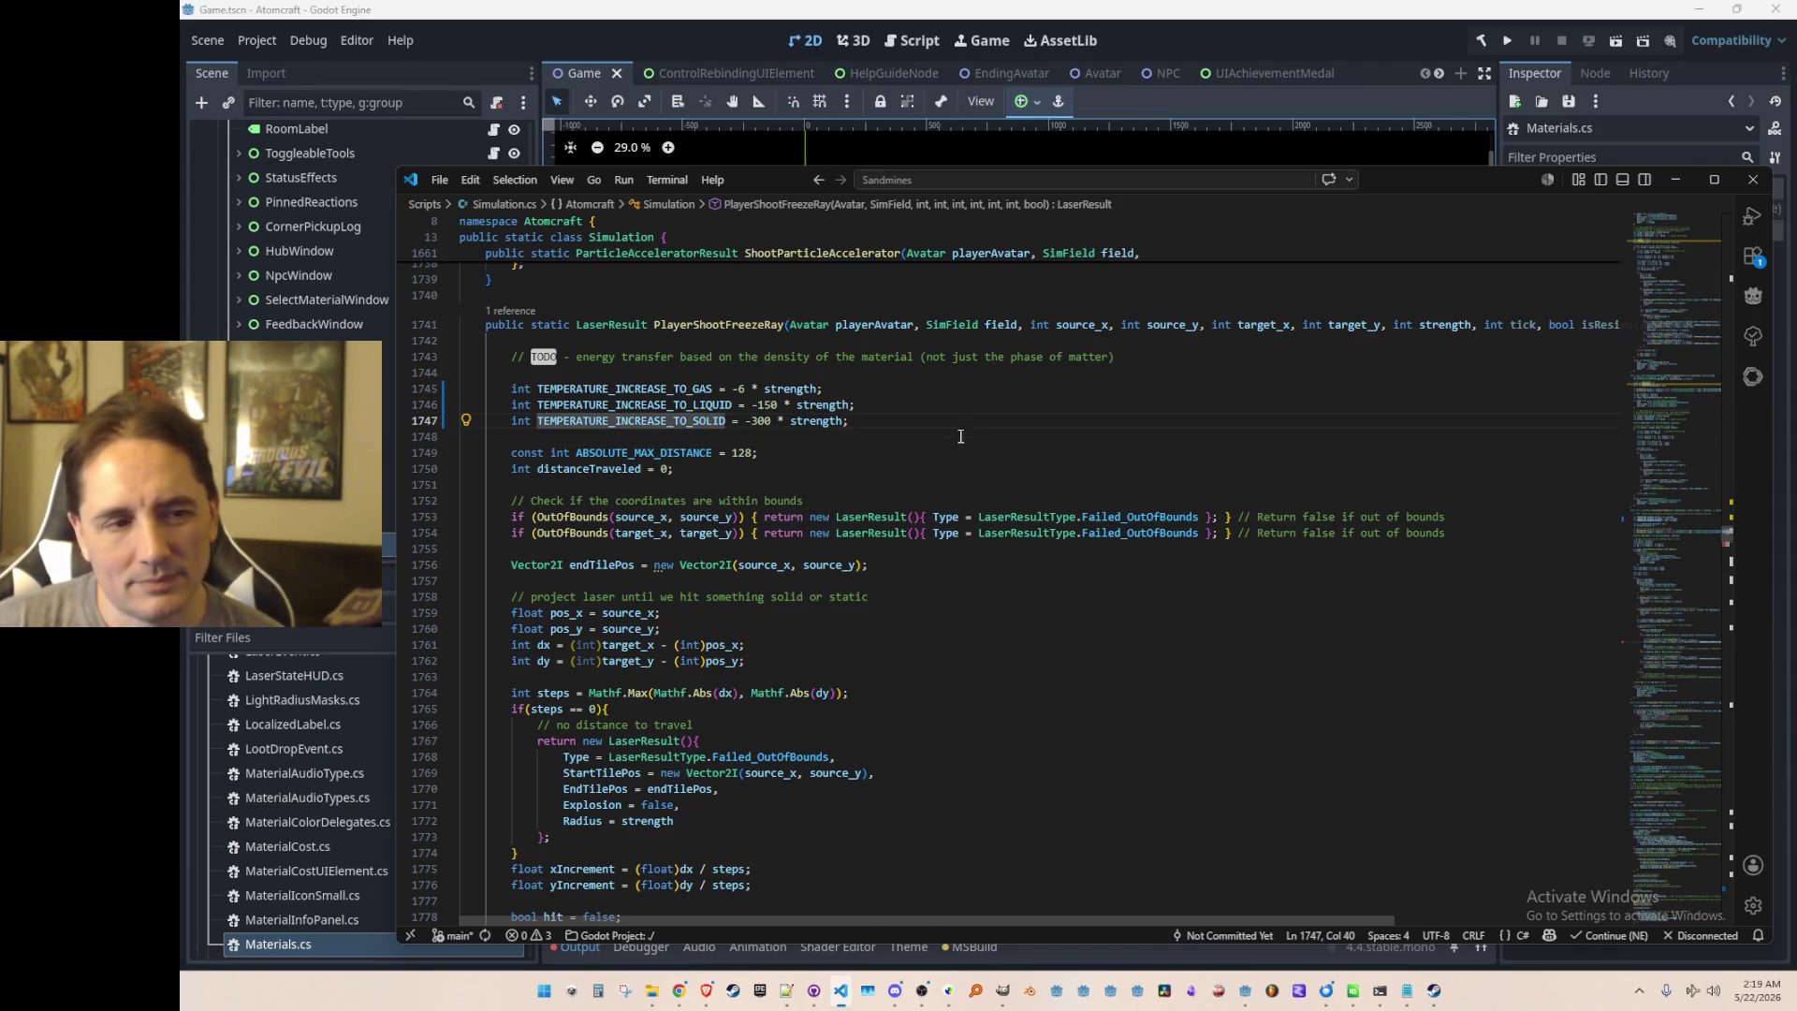
pyautogui.scroll(-10, 970, 422)
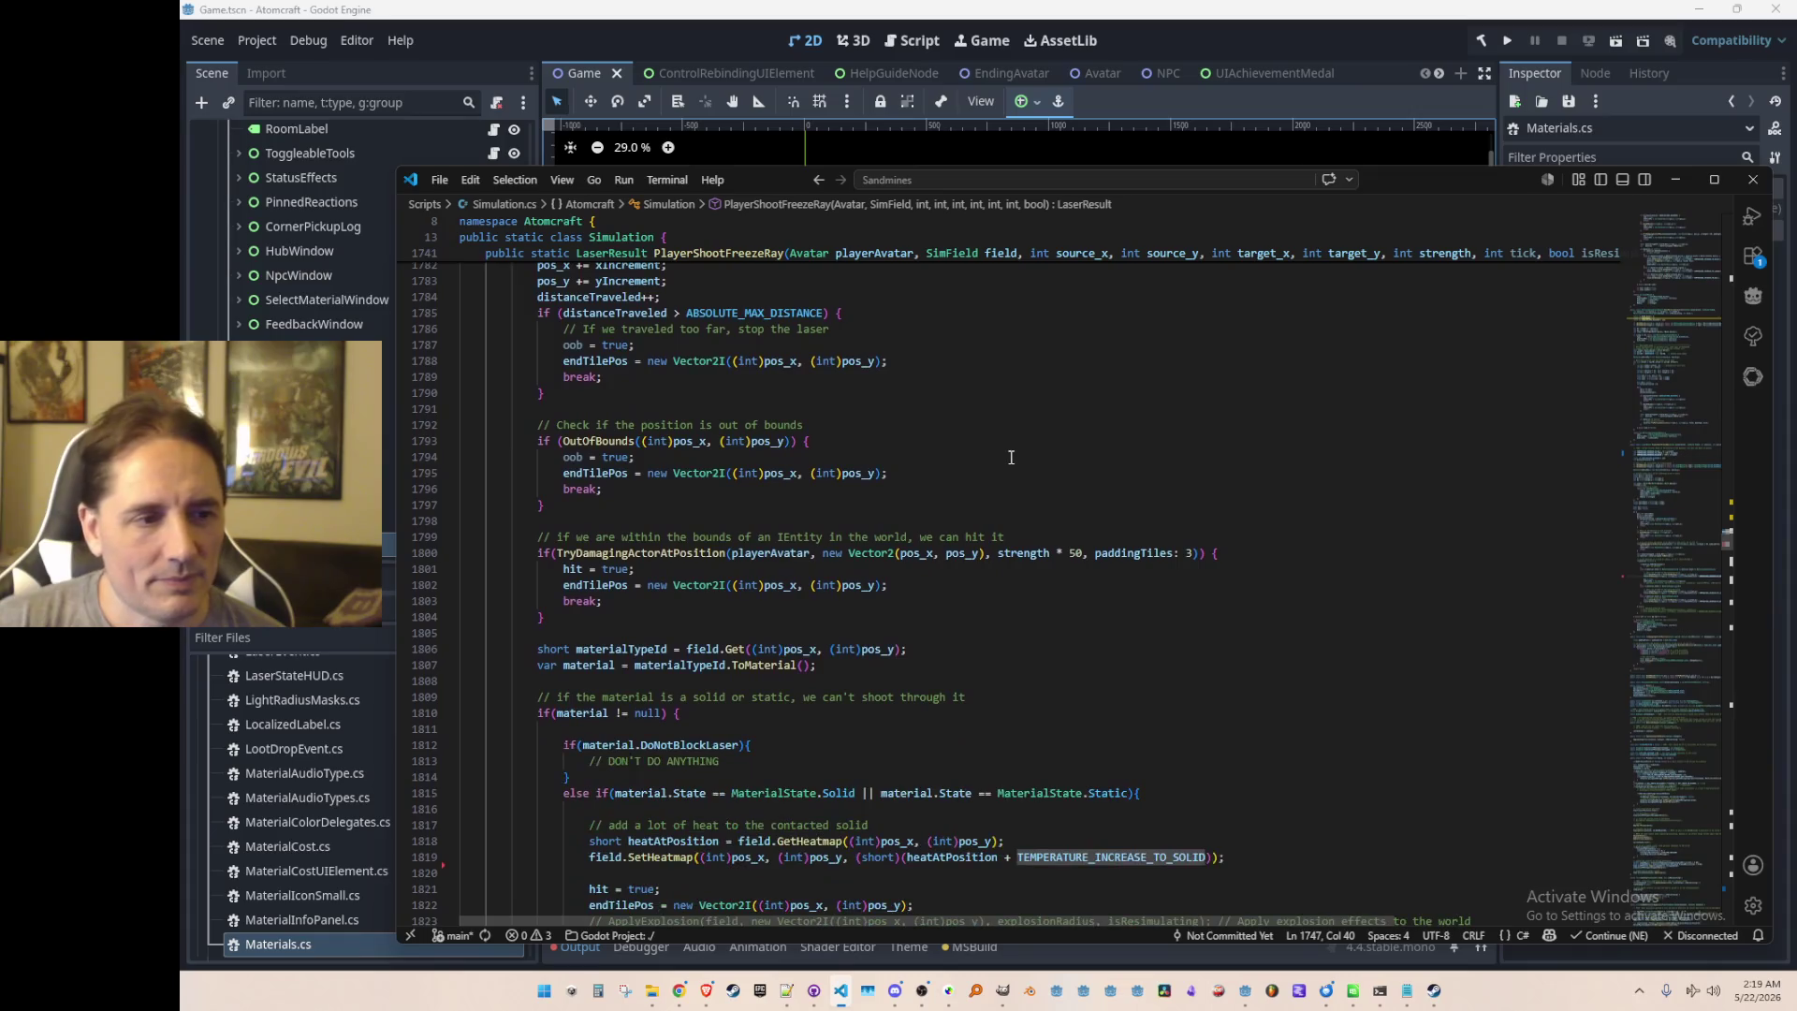
pyautogui.scroll(-5, 1021, 455)
pyautogui.scroll(-2, 1031, 454)
pyautogui.click(719, 407)
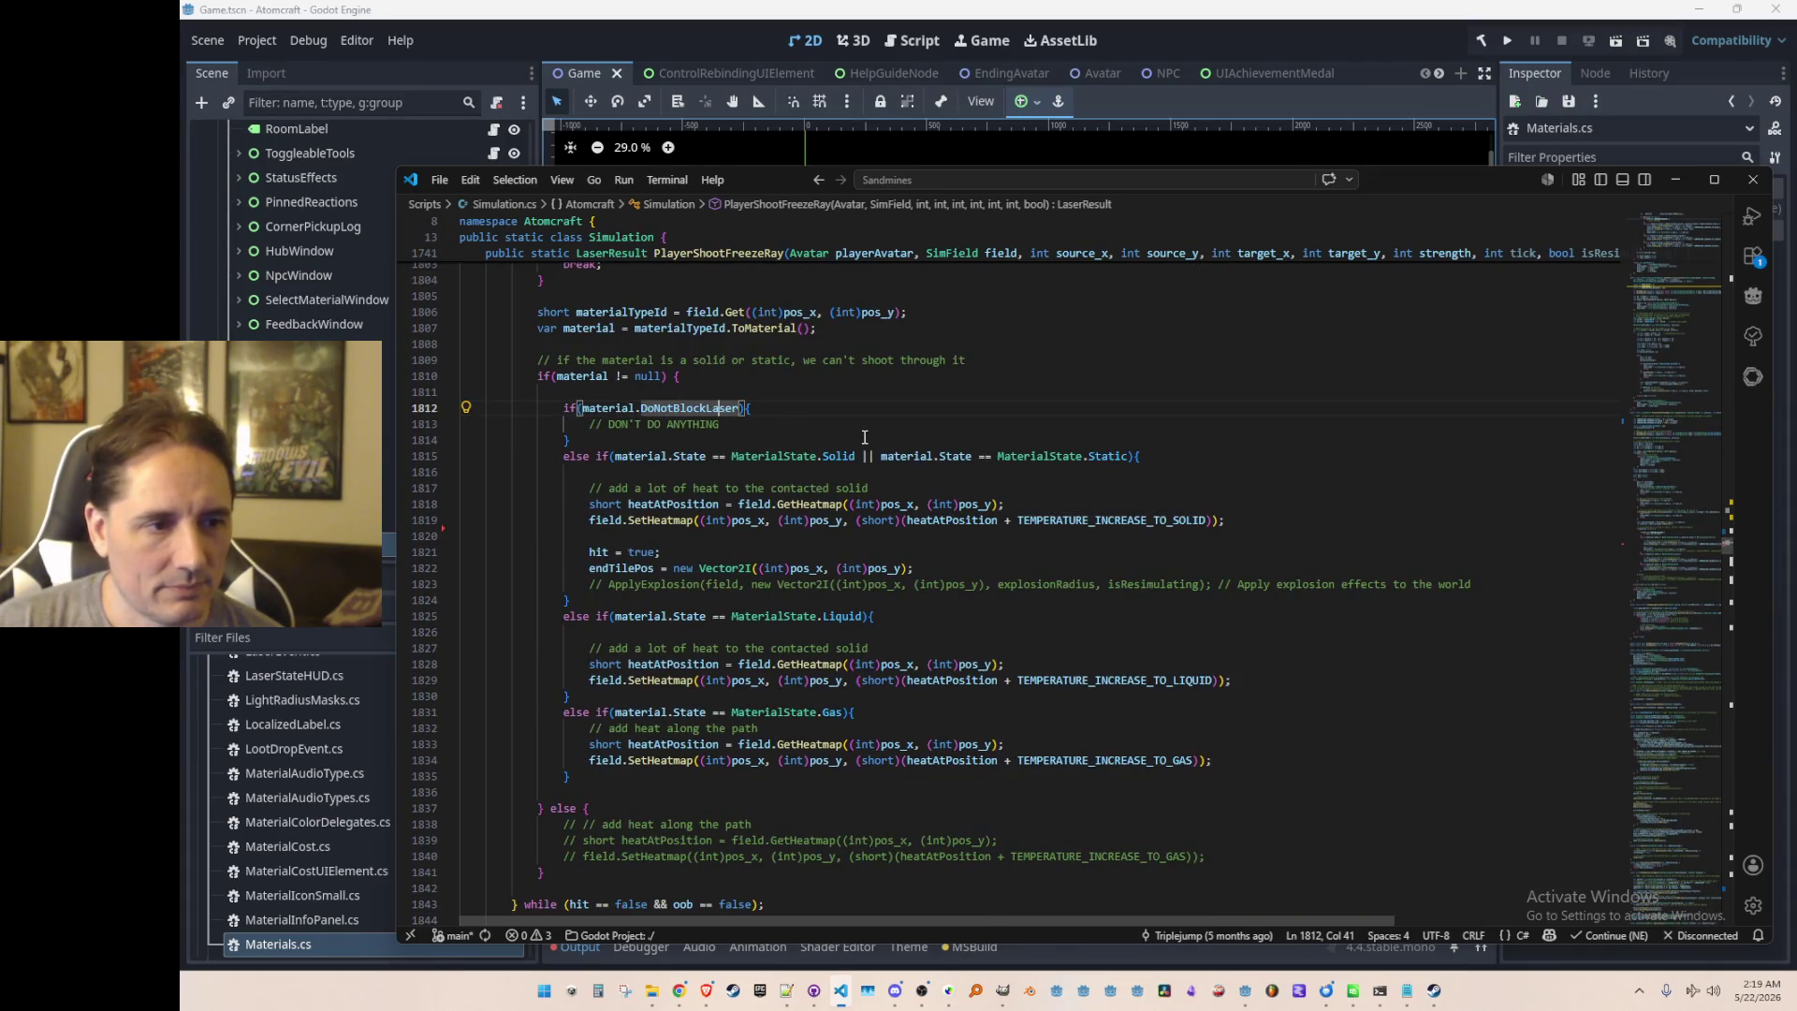
pyautogui.scroll(-1, 848, 475)
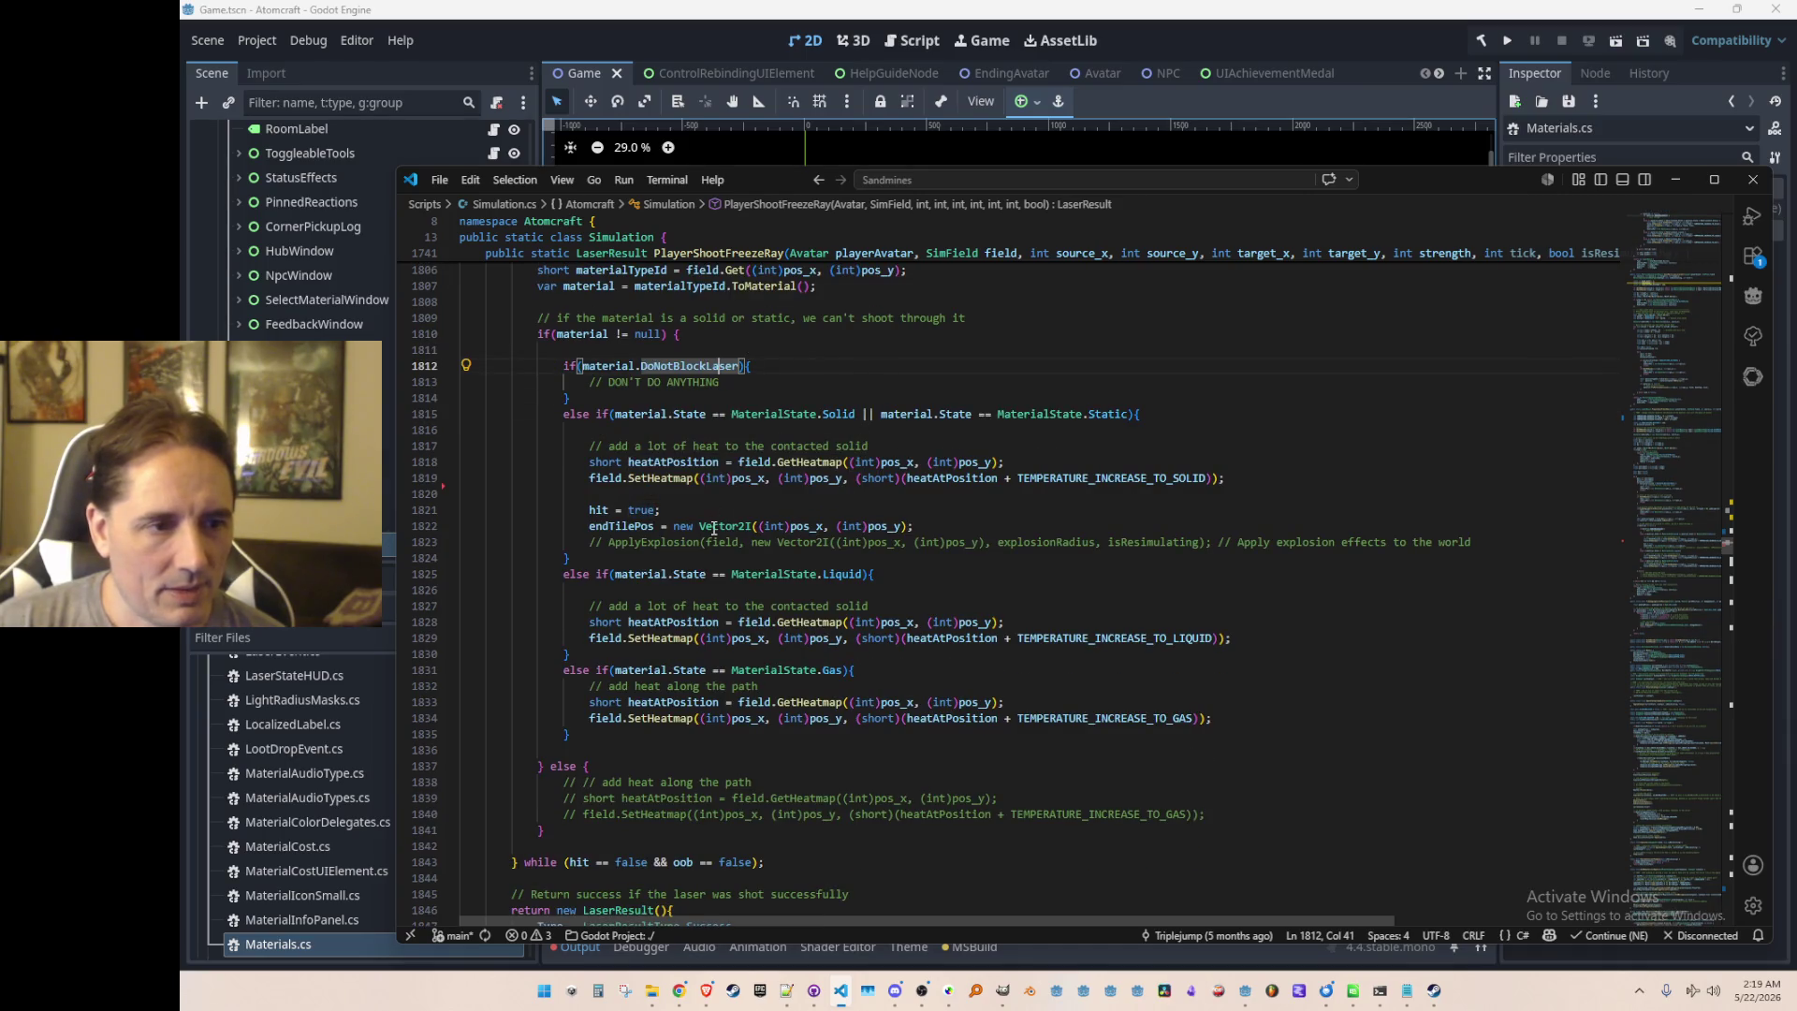
# Step: Comment out the hit = true and endTilePos lines, add a blank line, and rerun the game
pyautogui.click(462, 509)
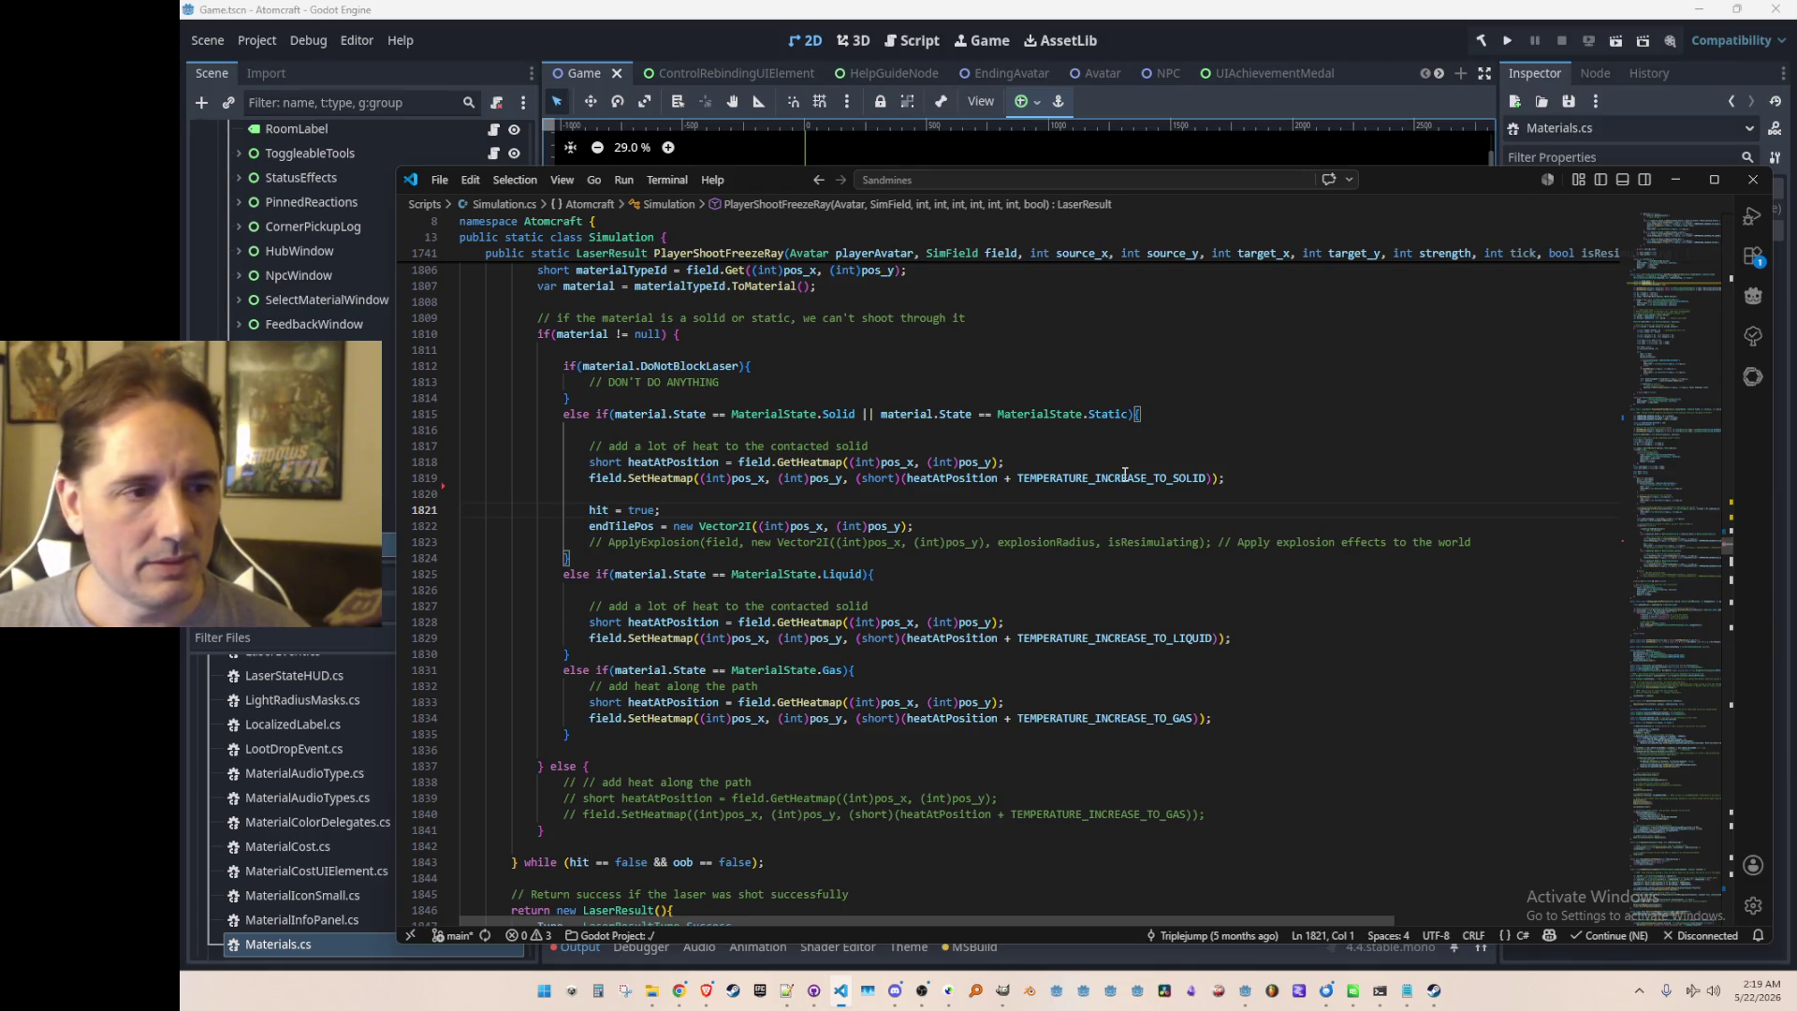
pyautogui.hotkey('shift', 'Down')
pyautogui.hotkey('shift', 'Down')
pyautogui.hotkey('ctrl', '/')
pyautogui.press('Escape')
pyautogui.press('Return')
pyautogui.press('Up')
pyautogui.press('Up')
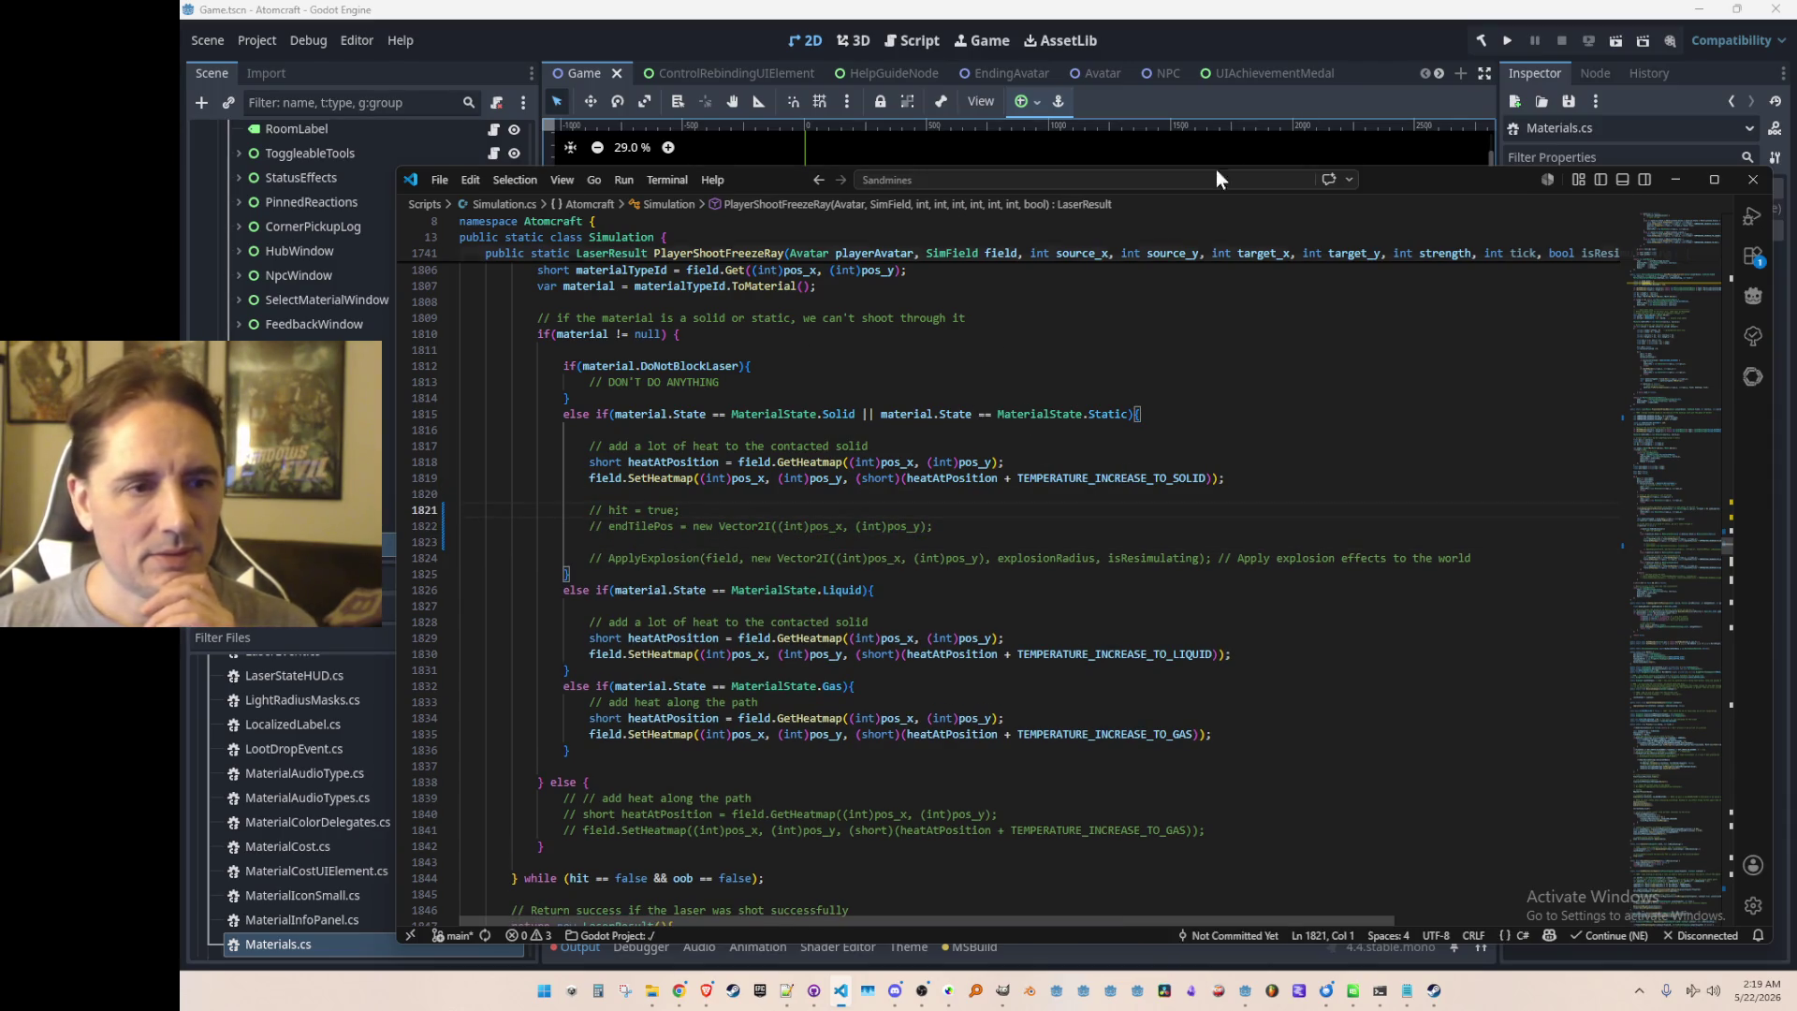
pyautogui.click(1429, 37)
pyautogui.press('F5')
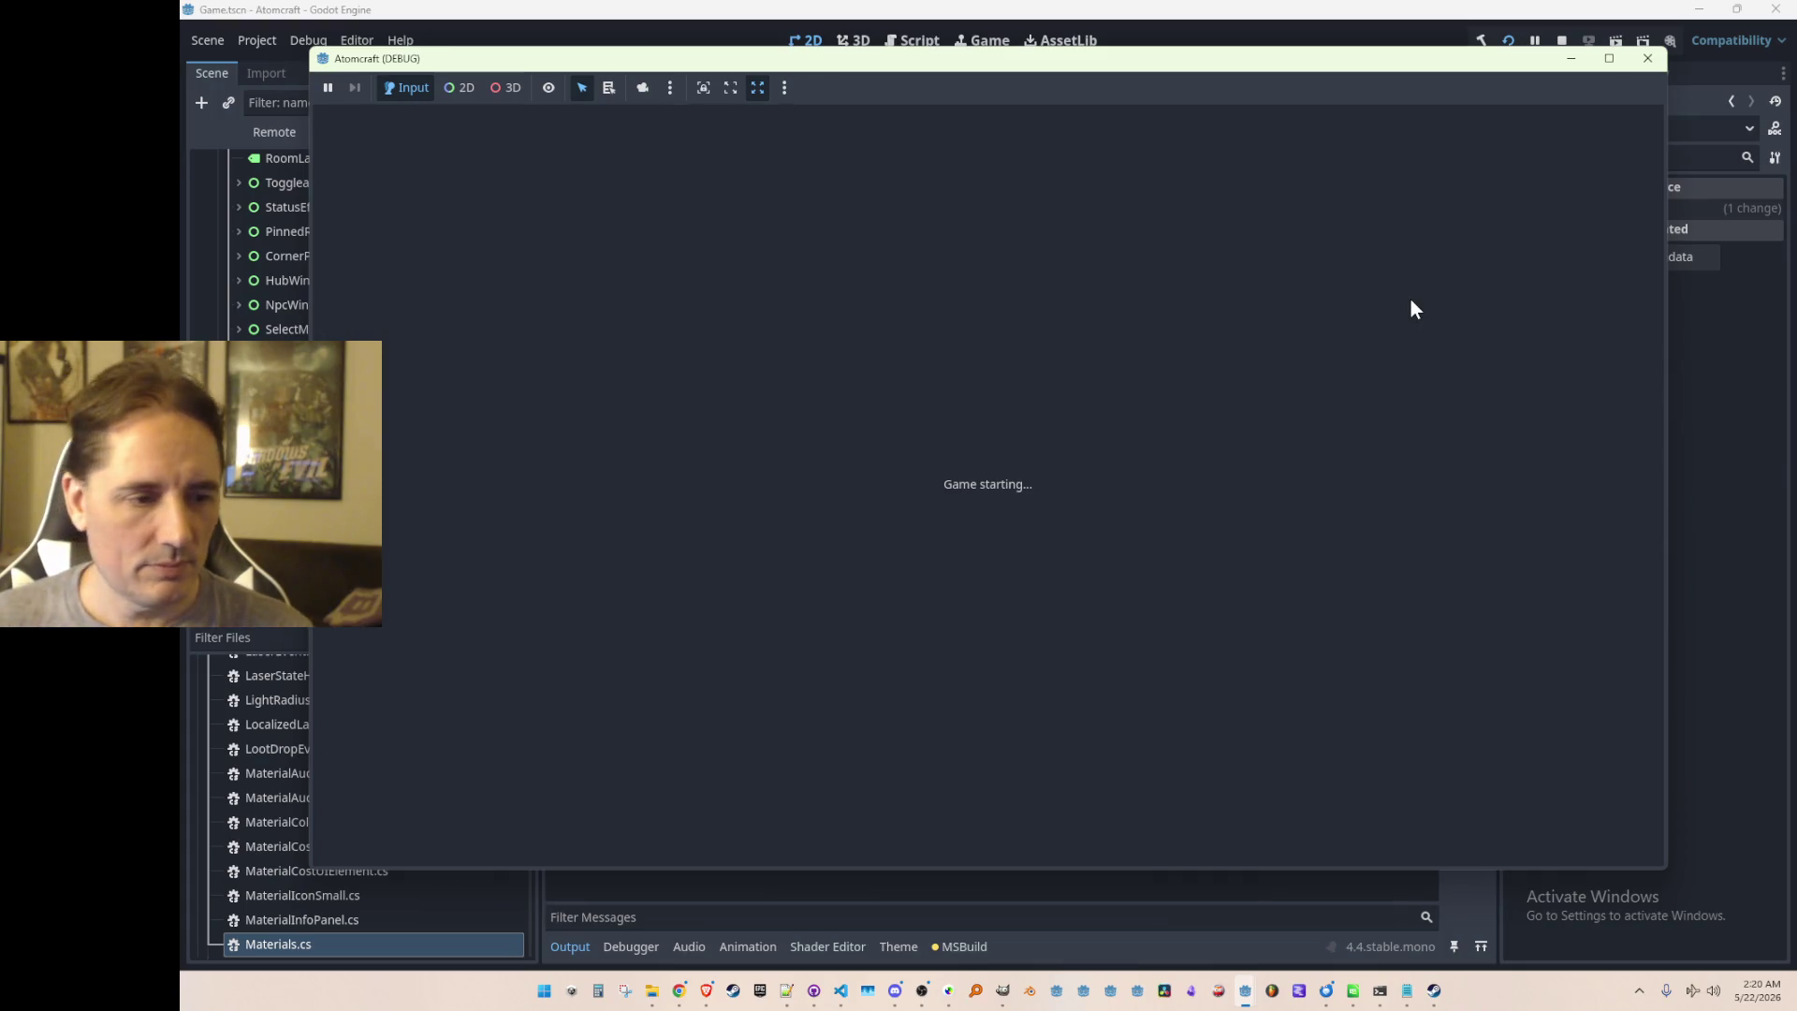
# Step: Open Ice.json from the Atomcraft Materials folder in Notepad++ and begin clearing its 64 divisor
pyautogui.moveTo(660, 989)
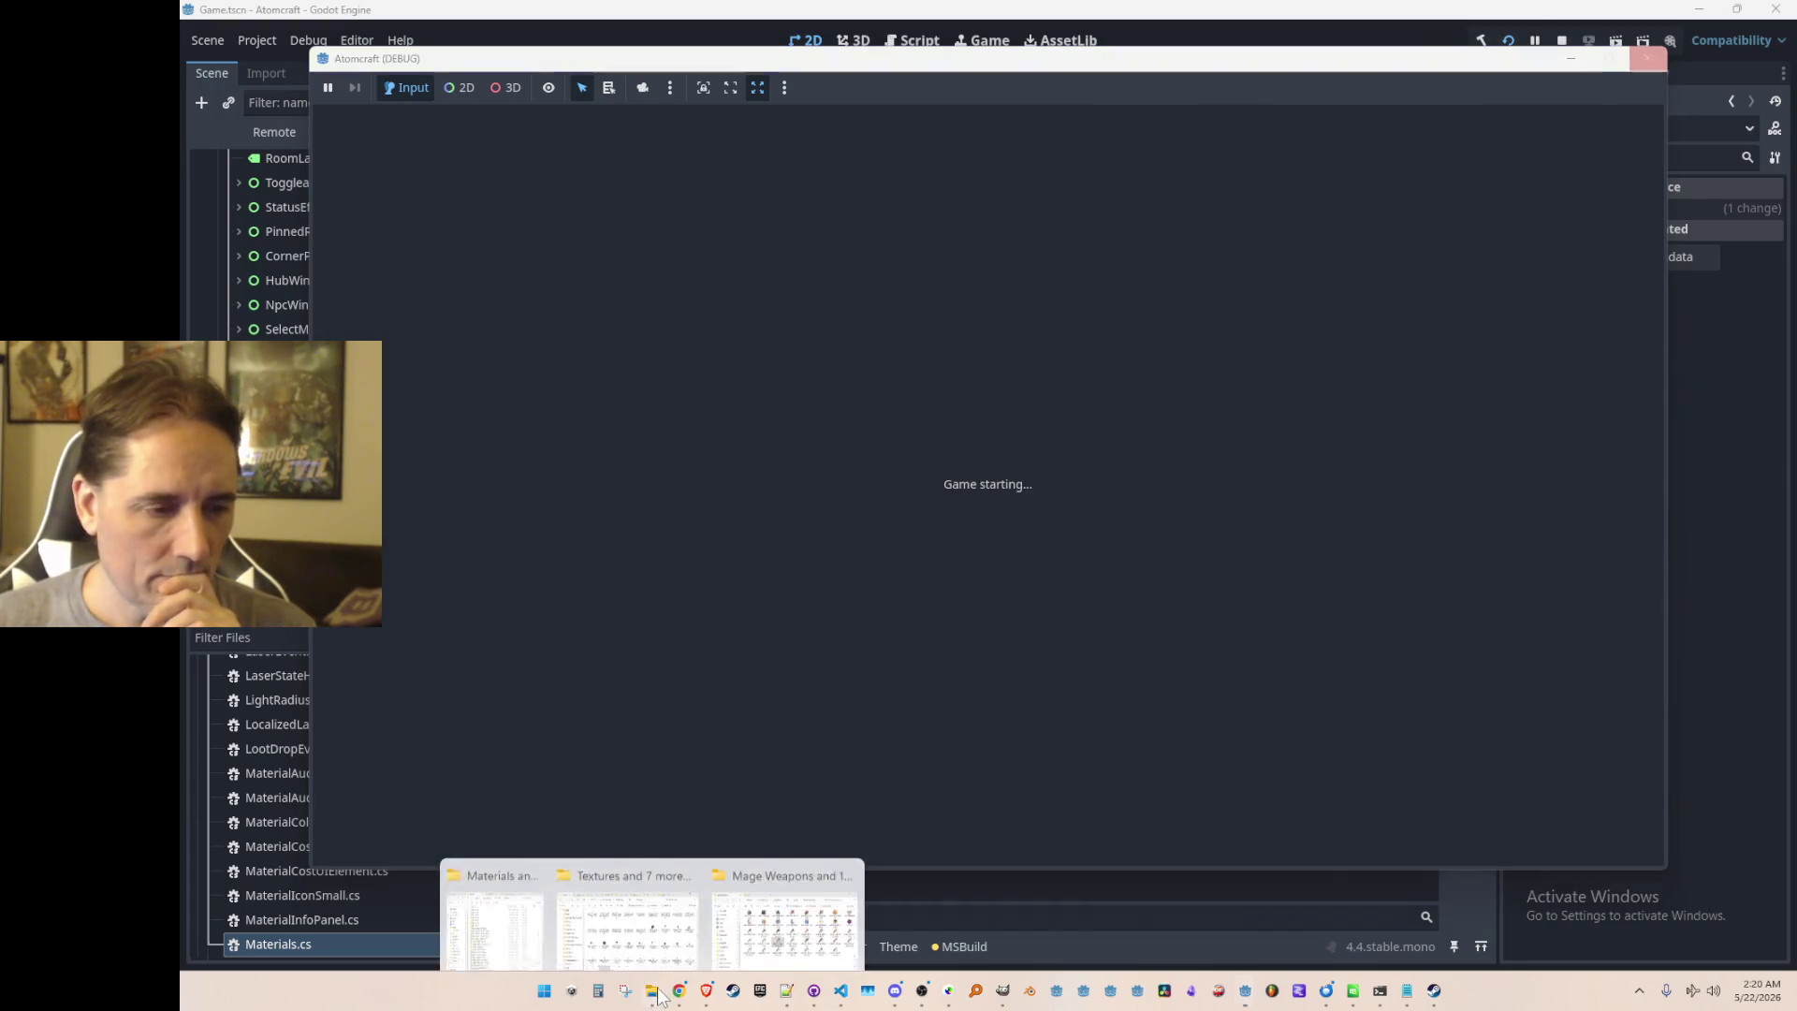
pyautogui.click(536, 896)
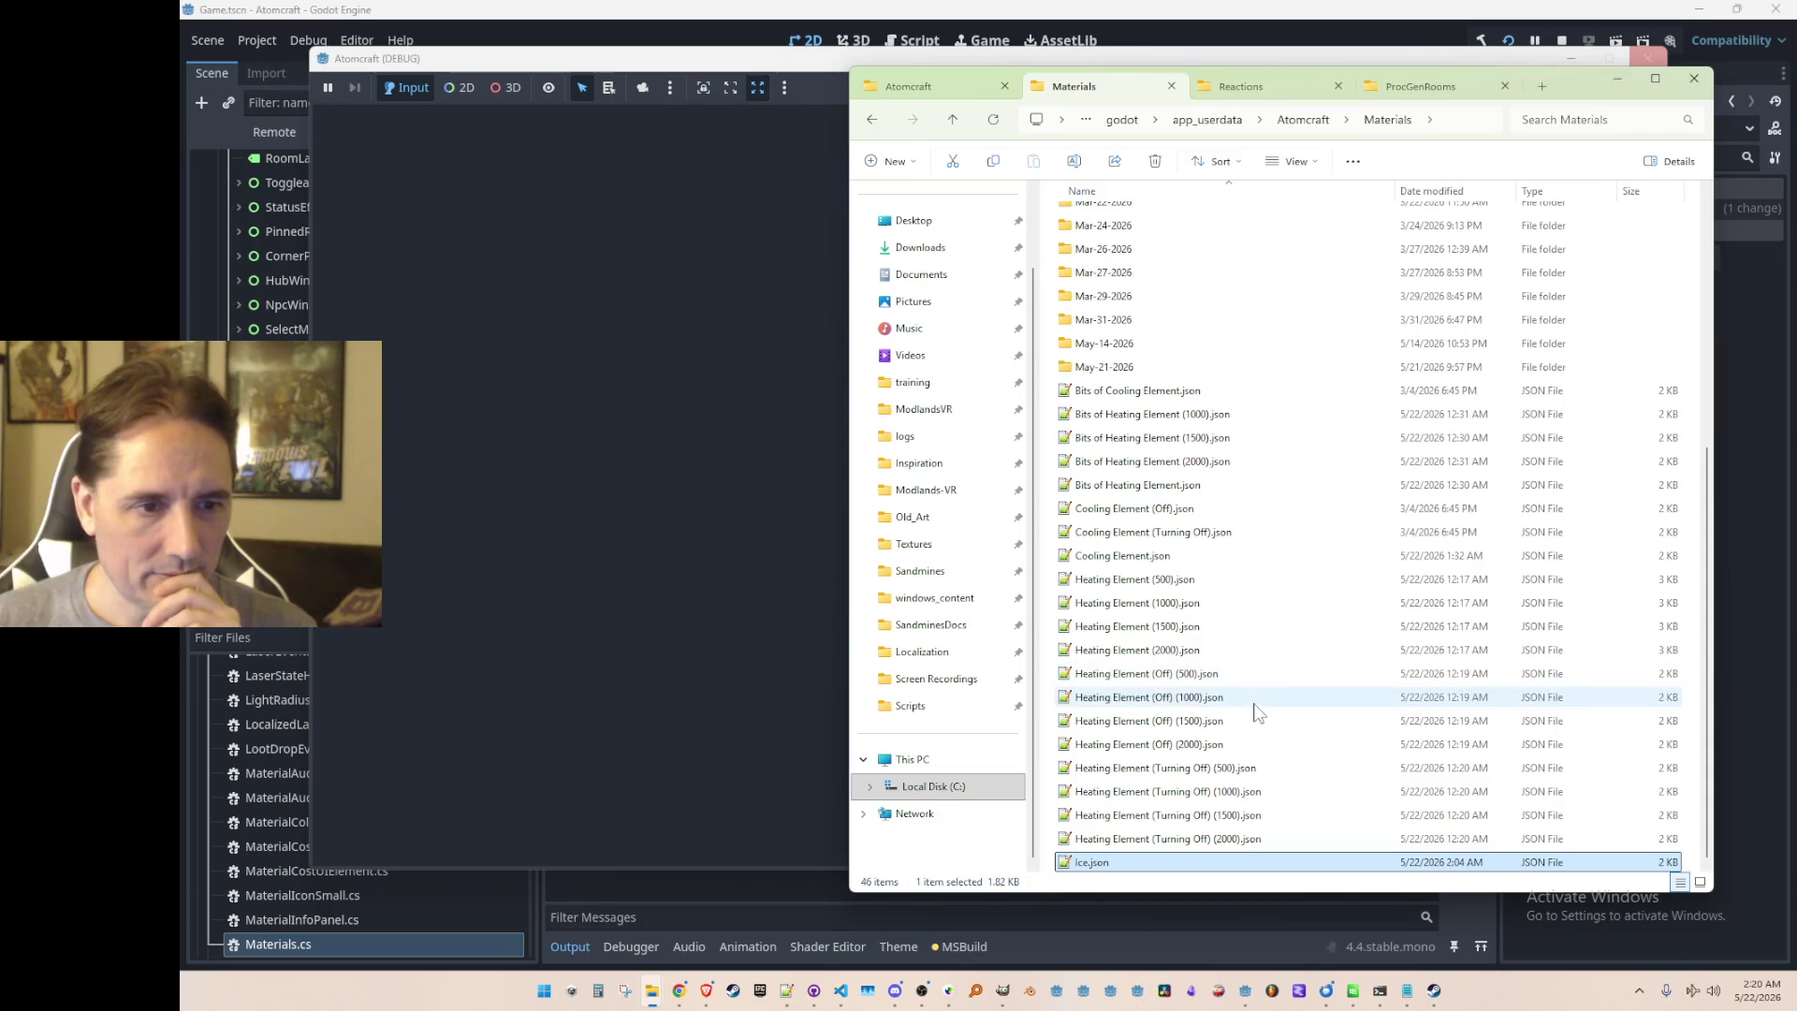
pyautogui.doubleClick(1166, 862)
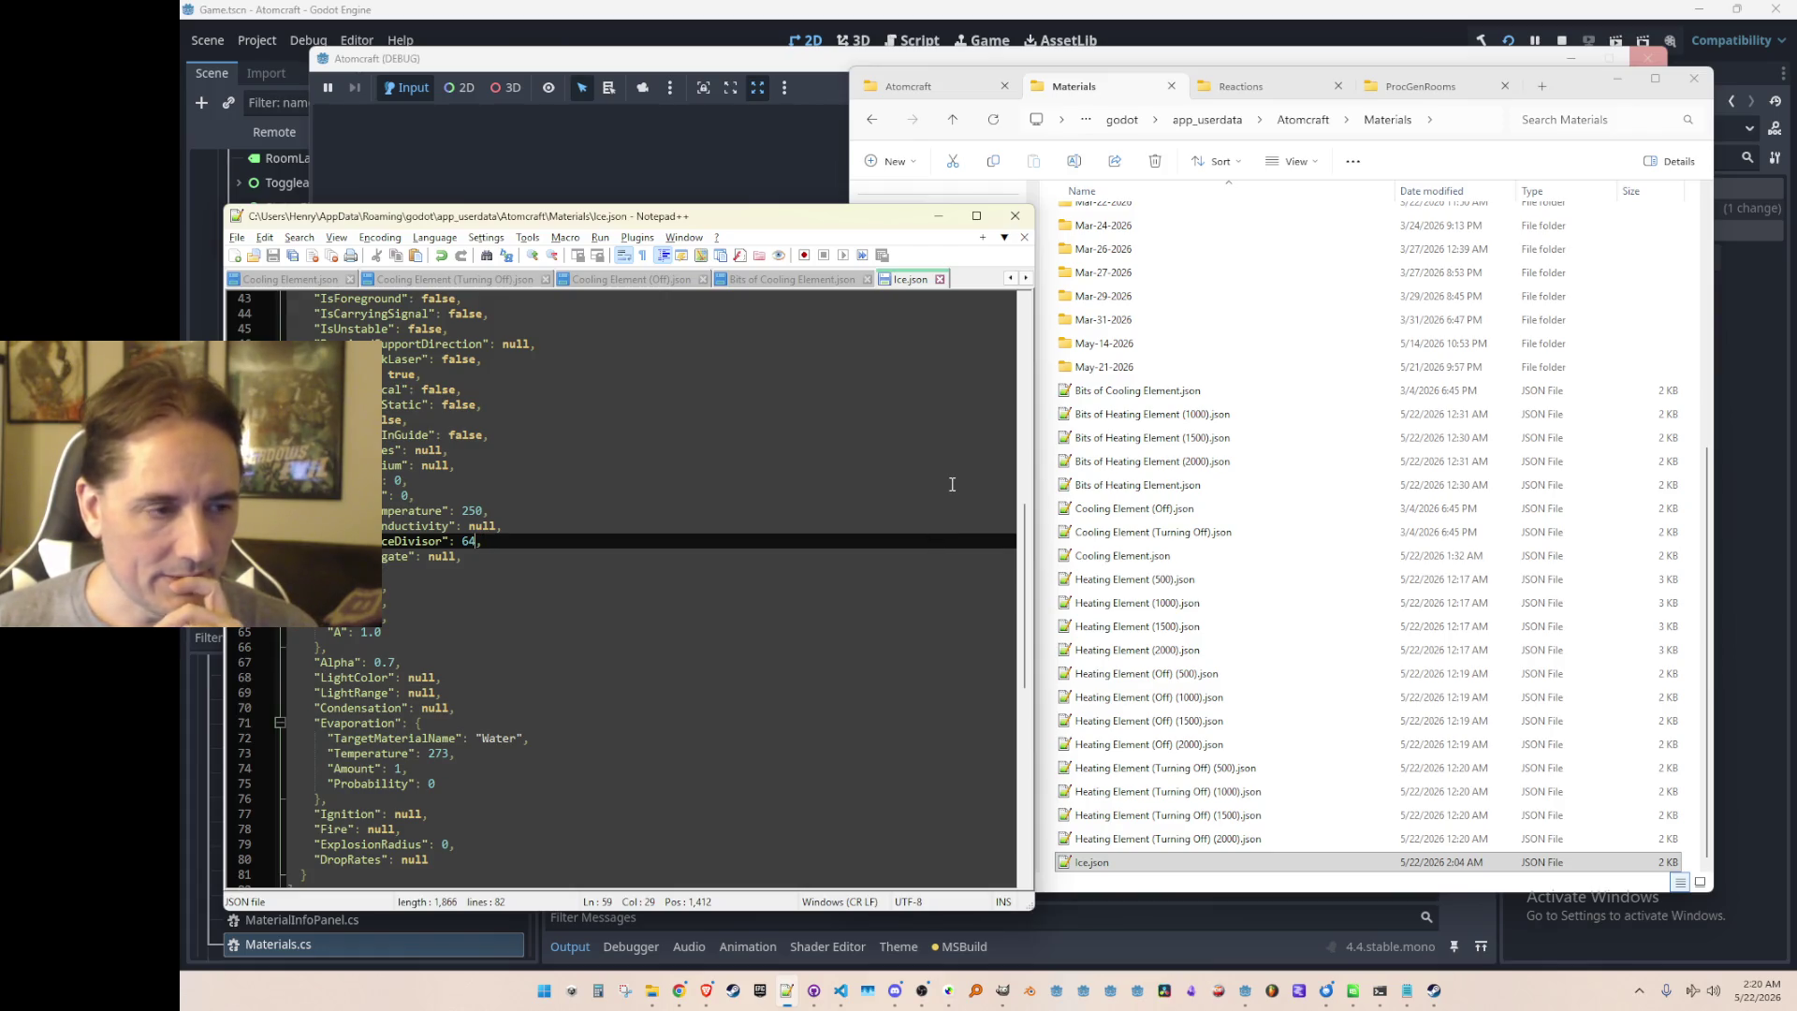
pyautogui.press('BackSpace')
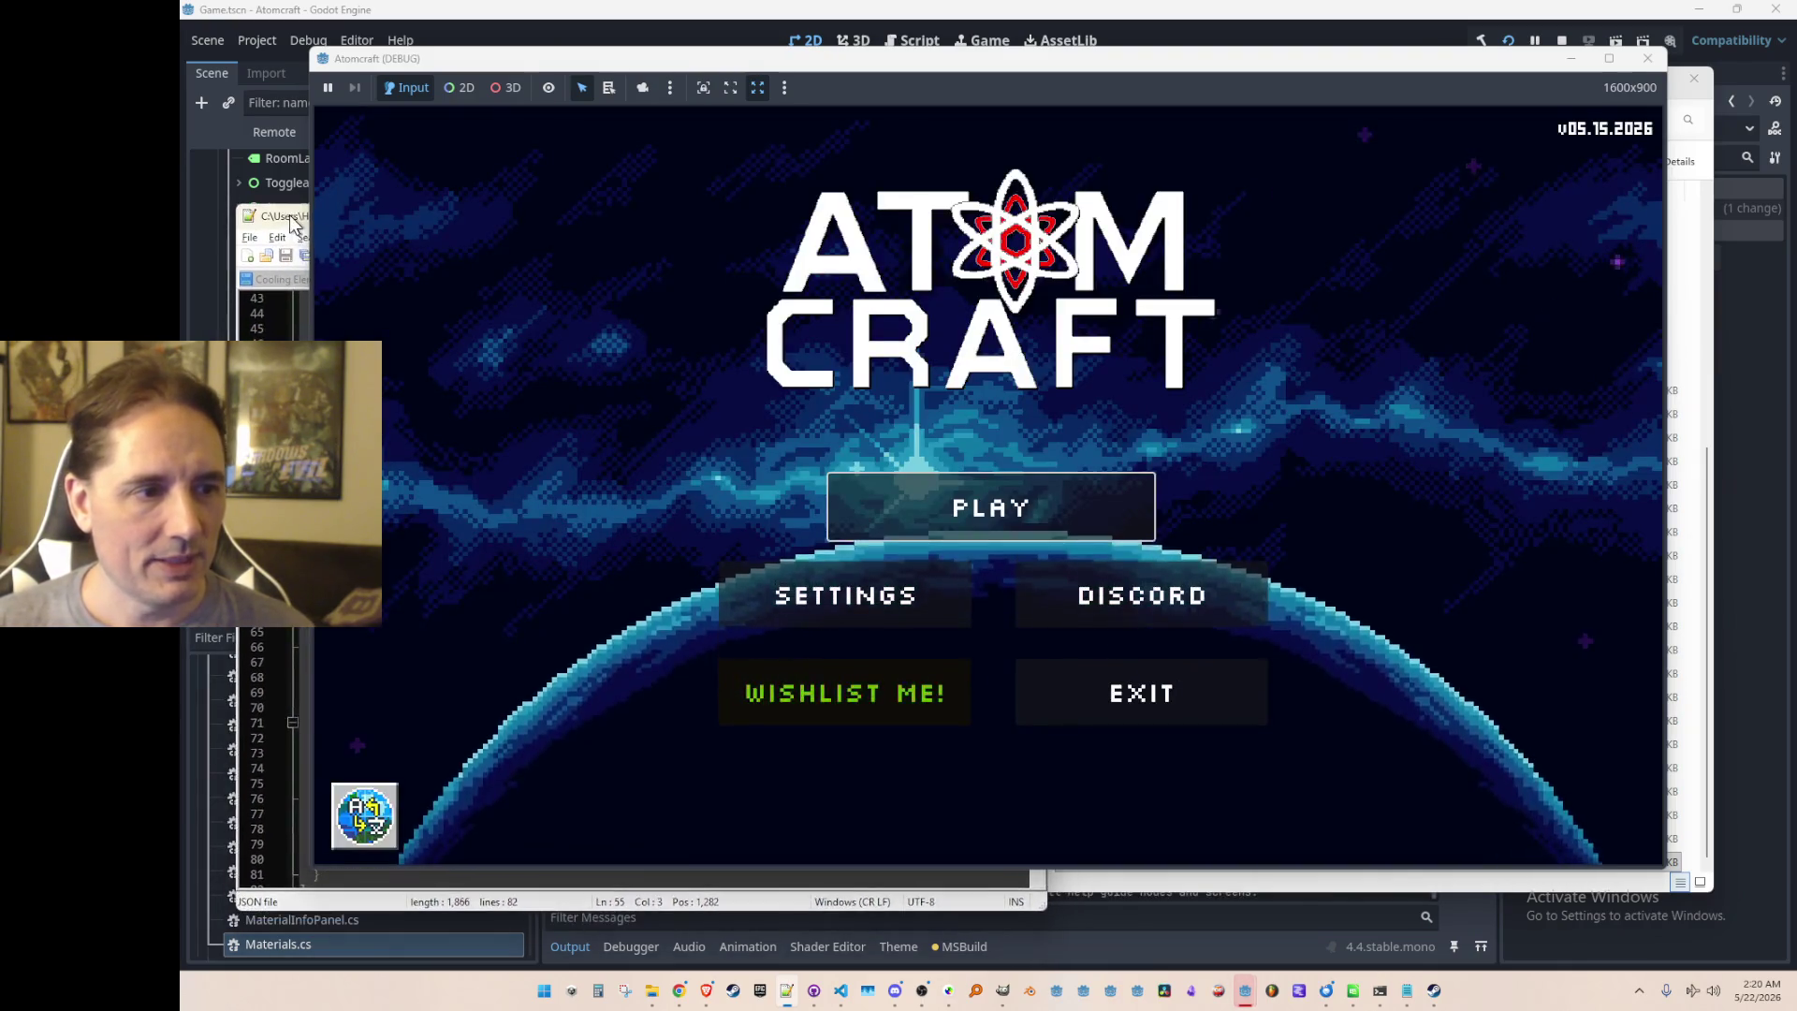
# Step: Stop the game and delete the 64 divisor value on line 59 of Ice.json
pyautogui.click(1562, 39)
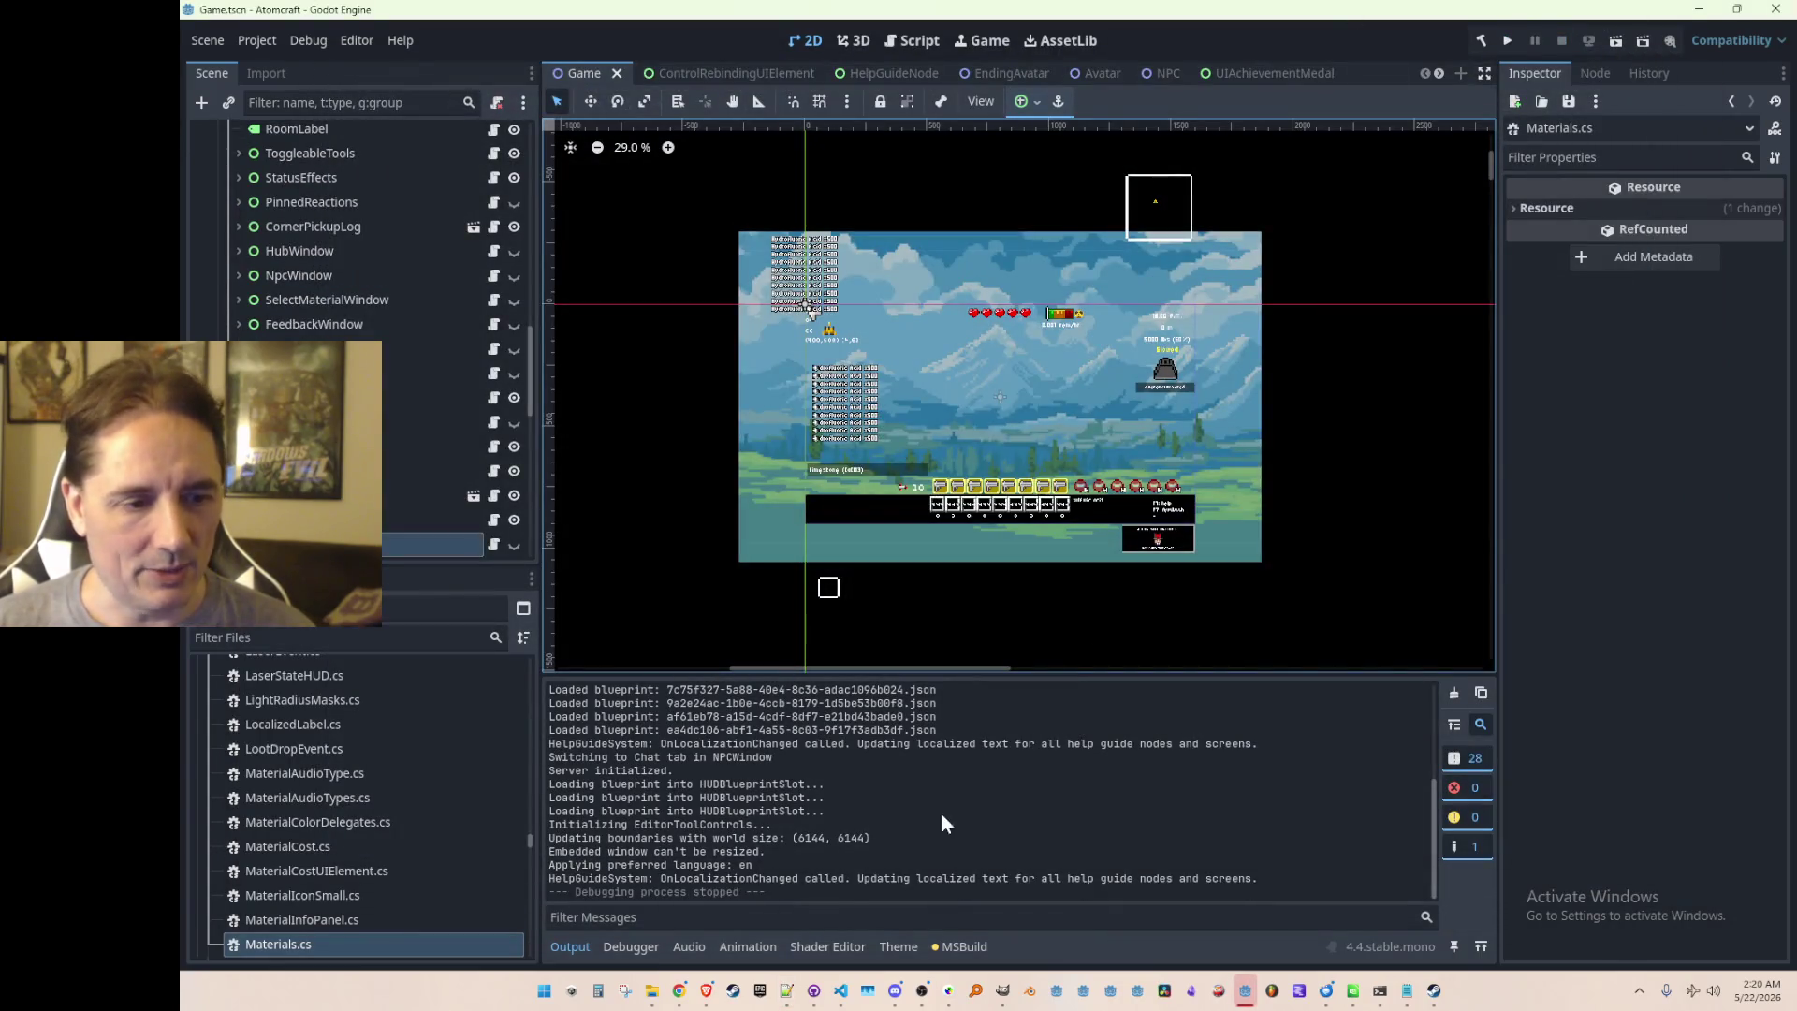
pyautogui.click(786, 996)
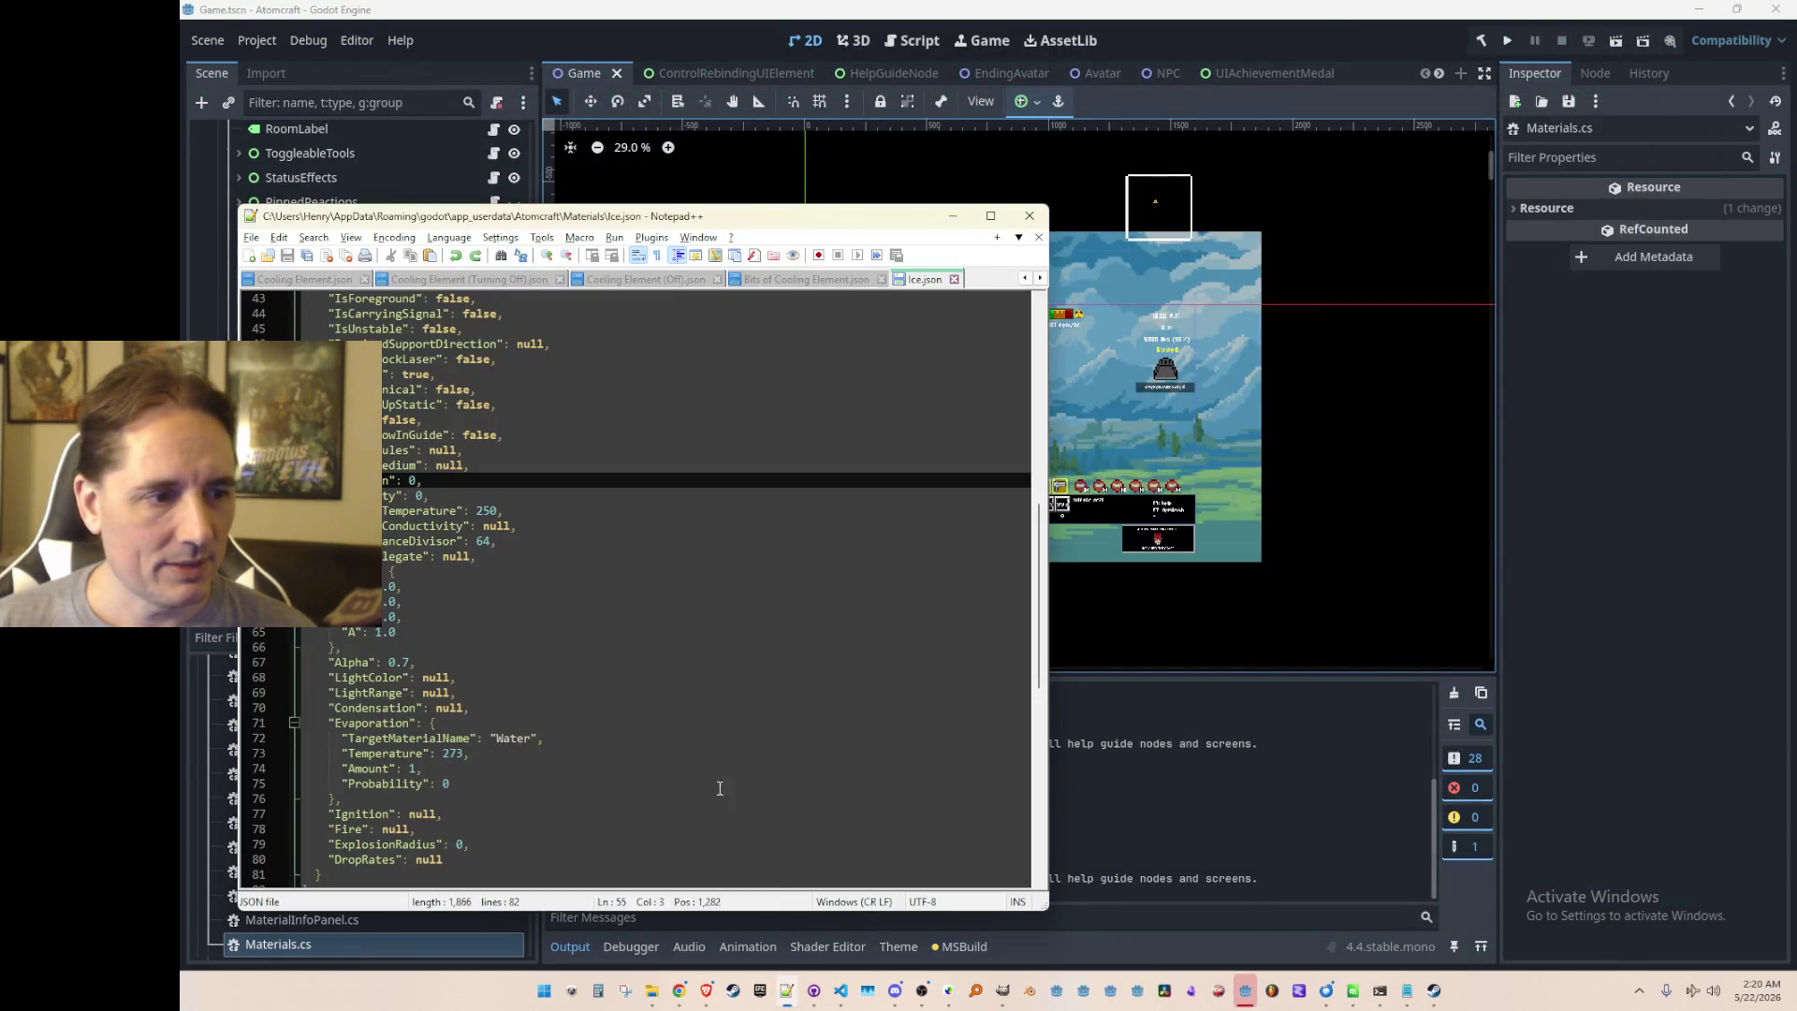
pyautogui.click(706, 737)
pyautogui.click(795, 525)
pyautogui.press('Down')
pyautogui.press('BackSpace')
pyautogui.press('BackSpace')
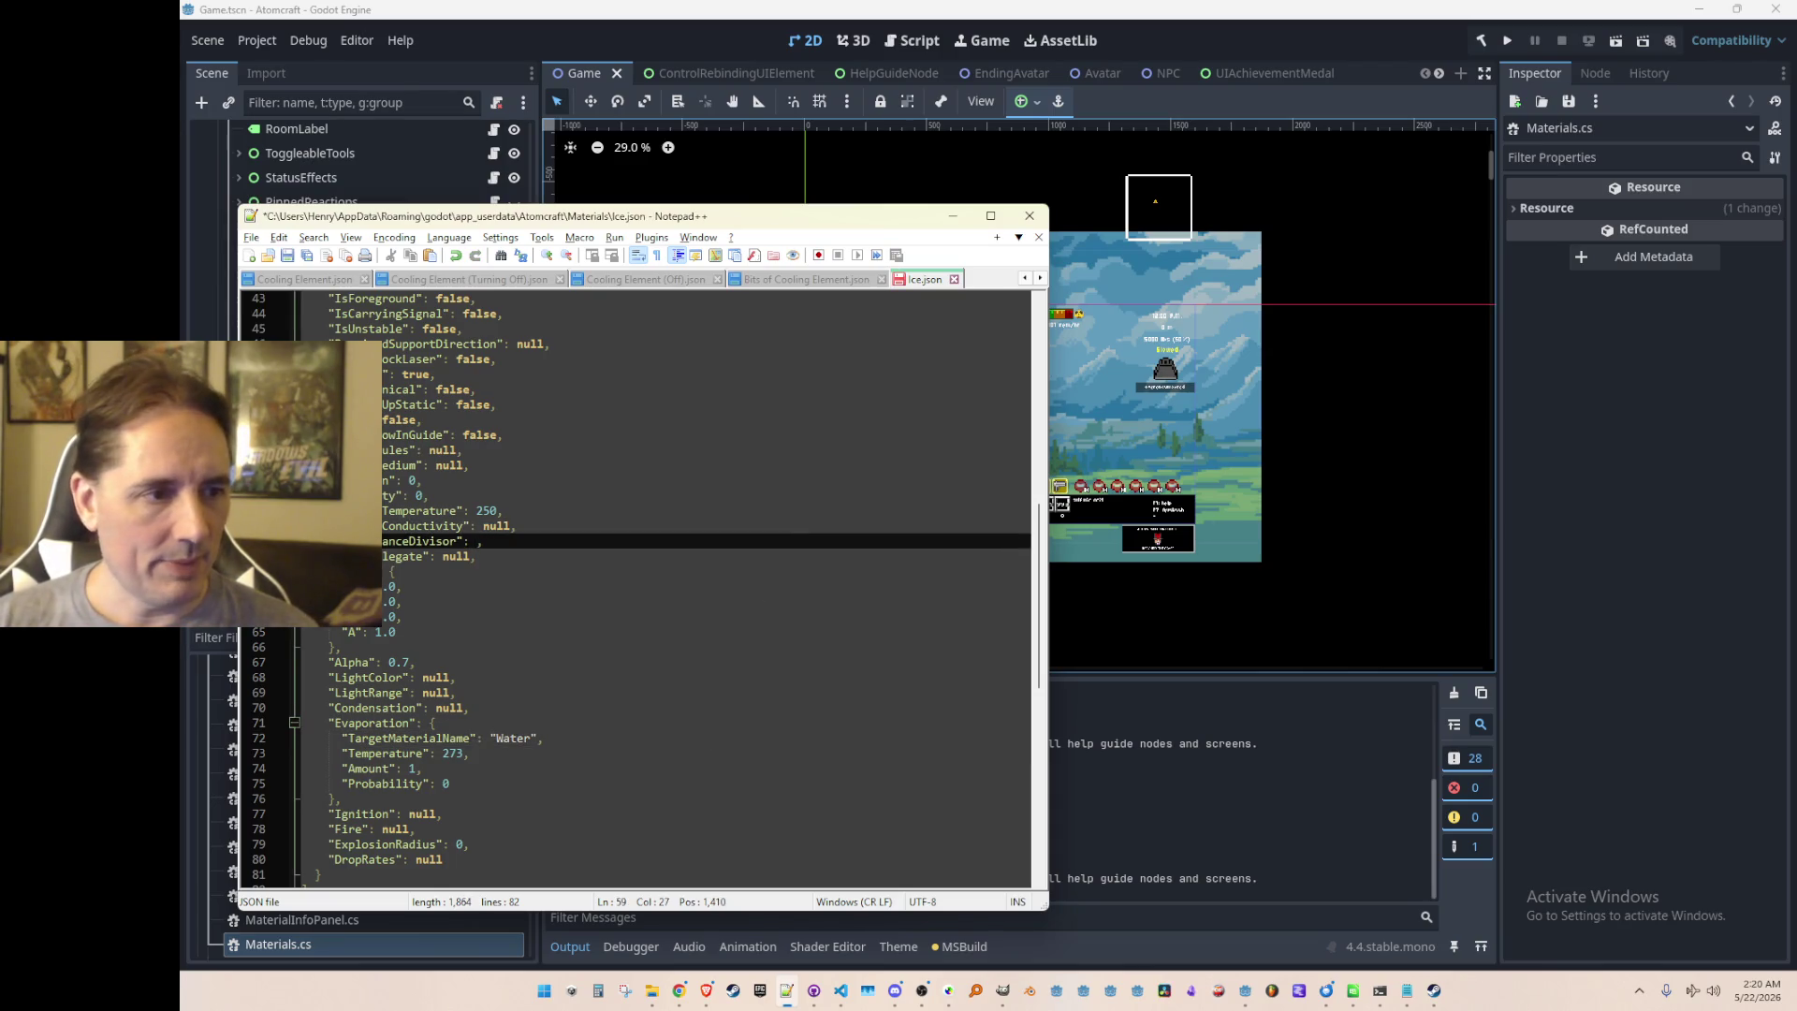
# Step: Save Ice.json and relaunch the game from Godot with F5
pyautogui.hotkey('ctrl', 's')
pyautogui.click(1276, 31)
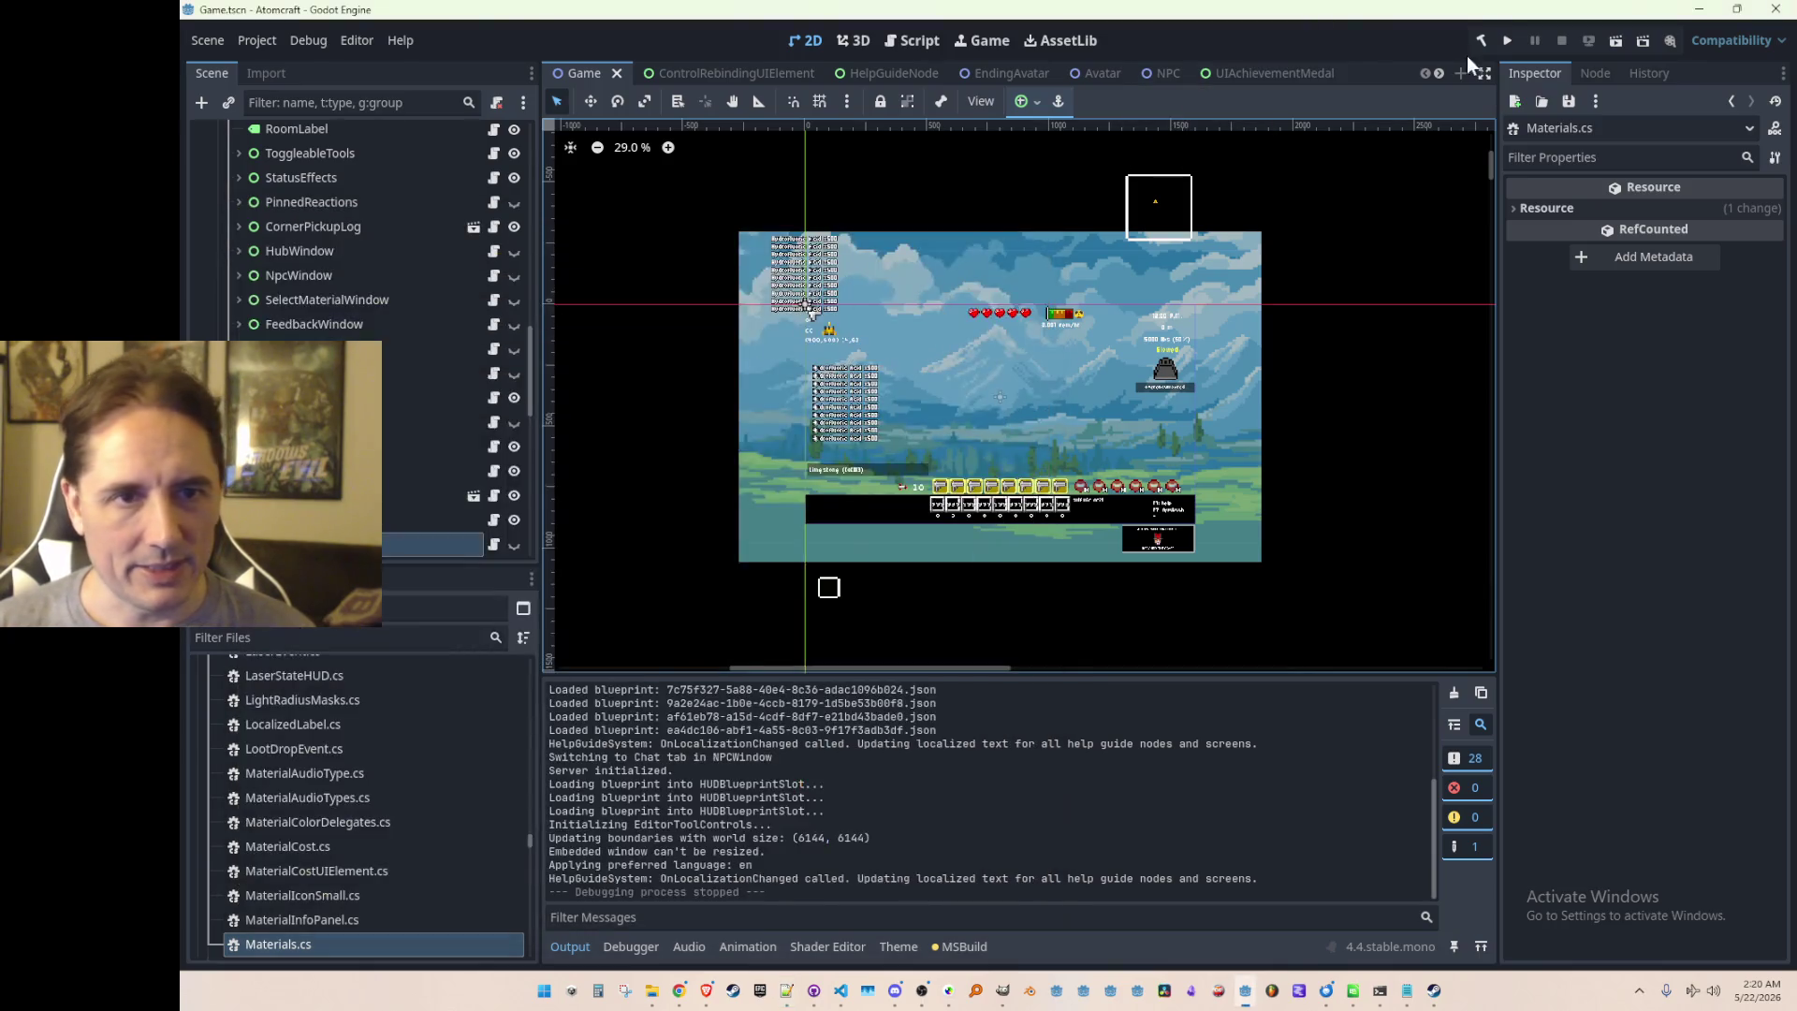
pyautogui.press('F5')
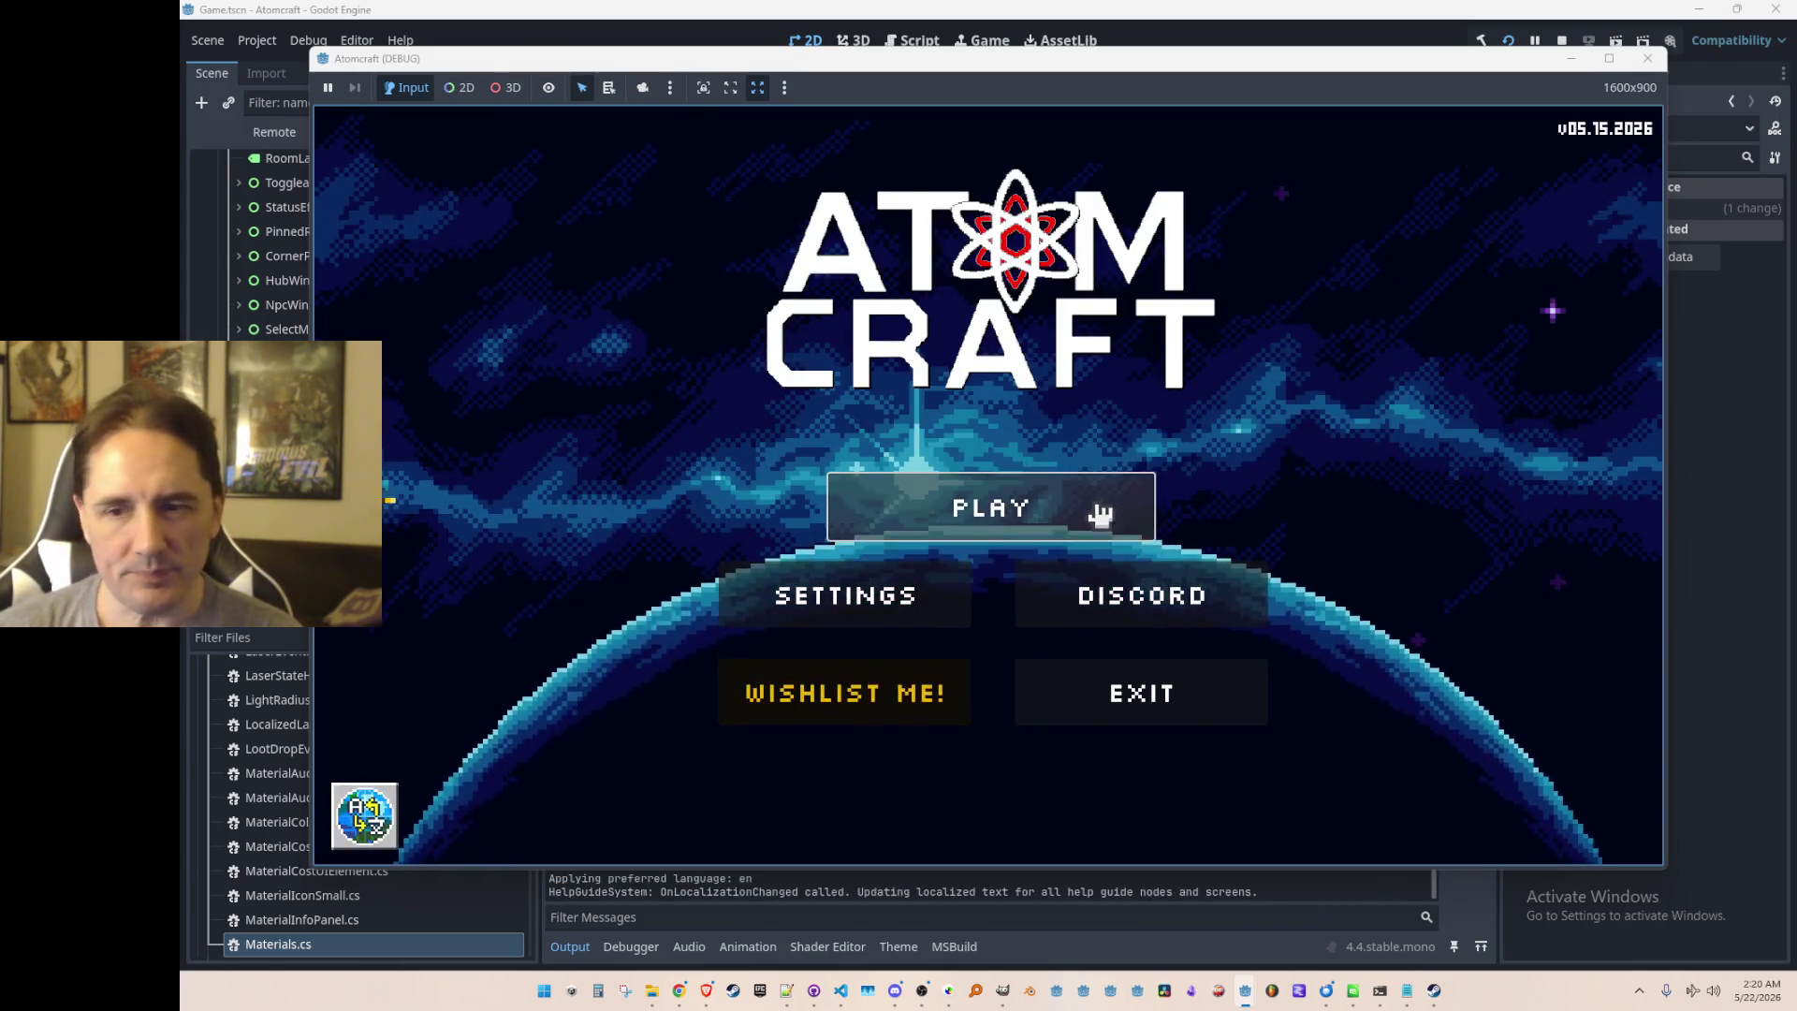
# Step: Start play with the test profile and load the NPC TEST H world
pyautogui.click(1095, 509)
pyautogui.scroll(-3, 1083, 429)
pyautogui.click(1076, 581)
pyautogui.scroll(-5, 1091, 469)
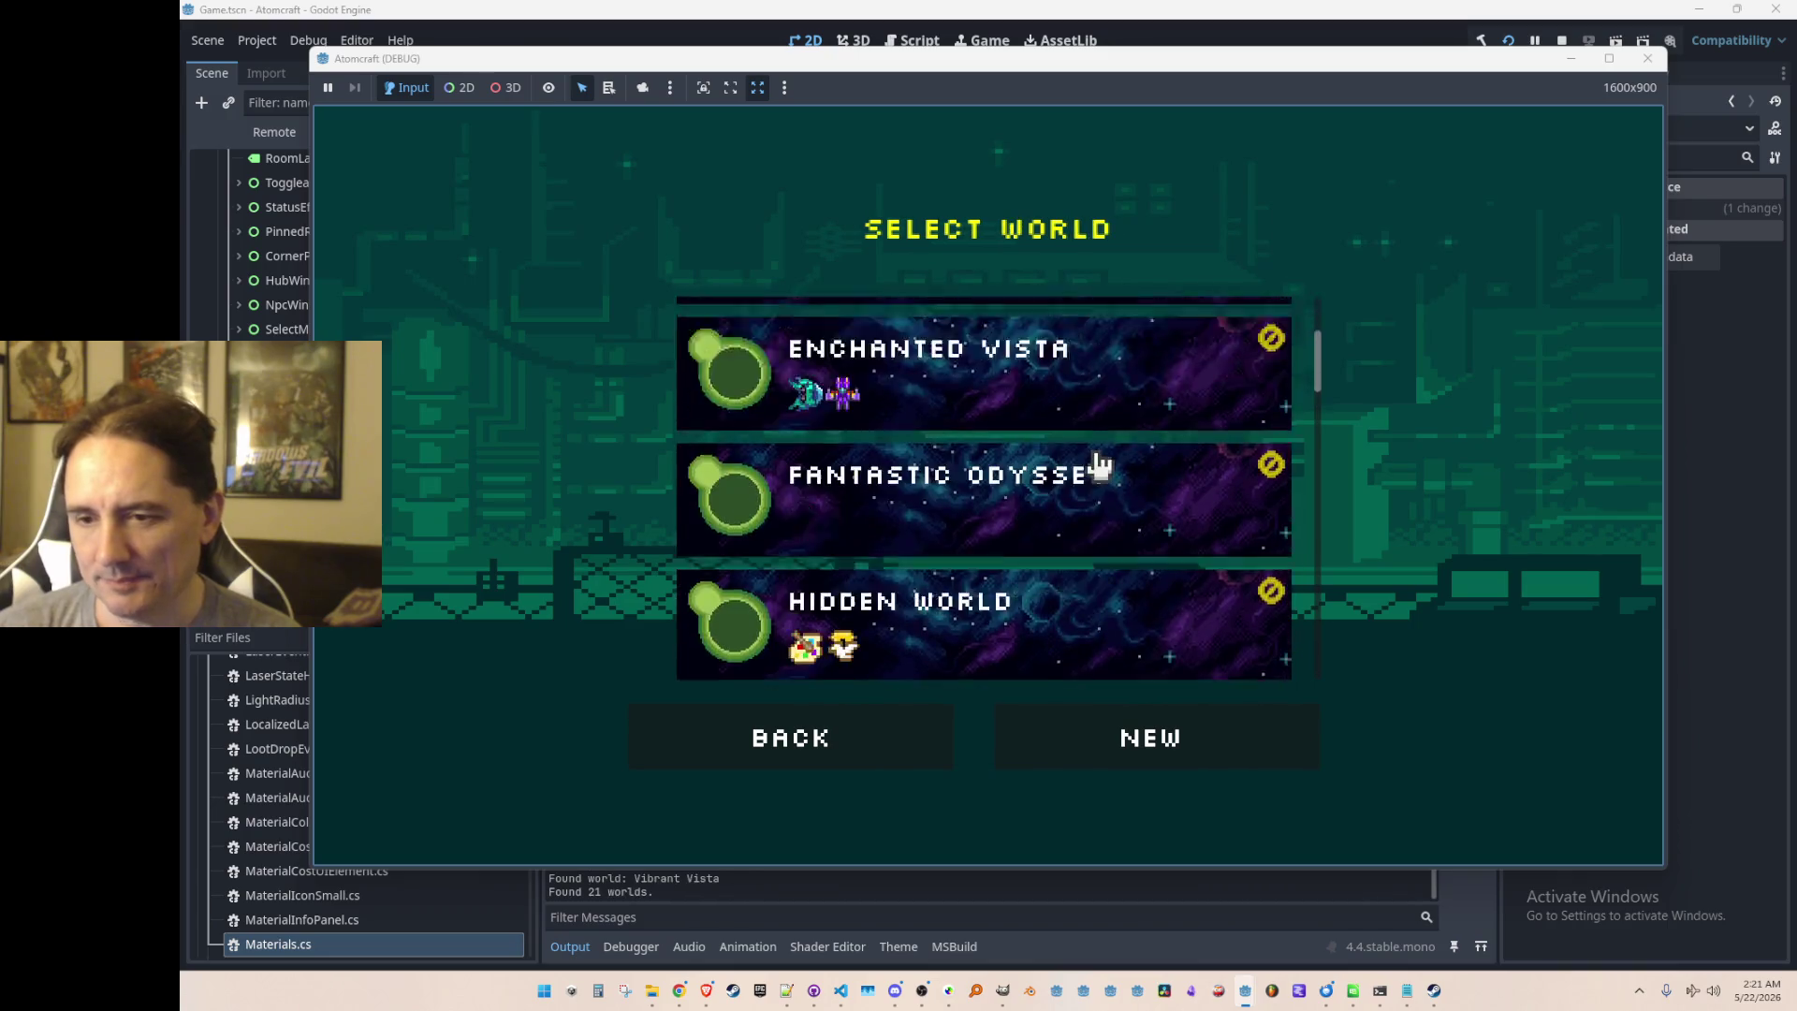
pyautogui.scroll(-5, 1097, 473)
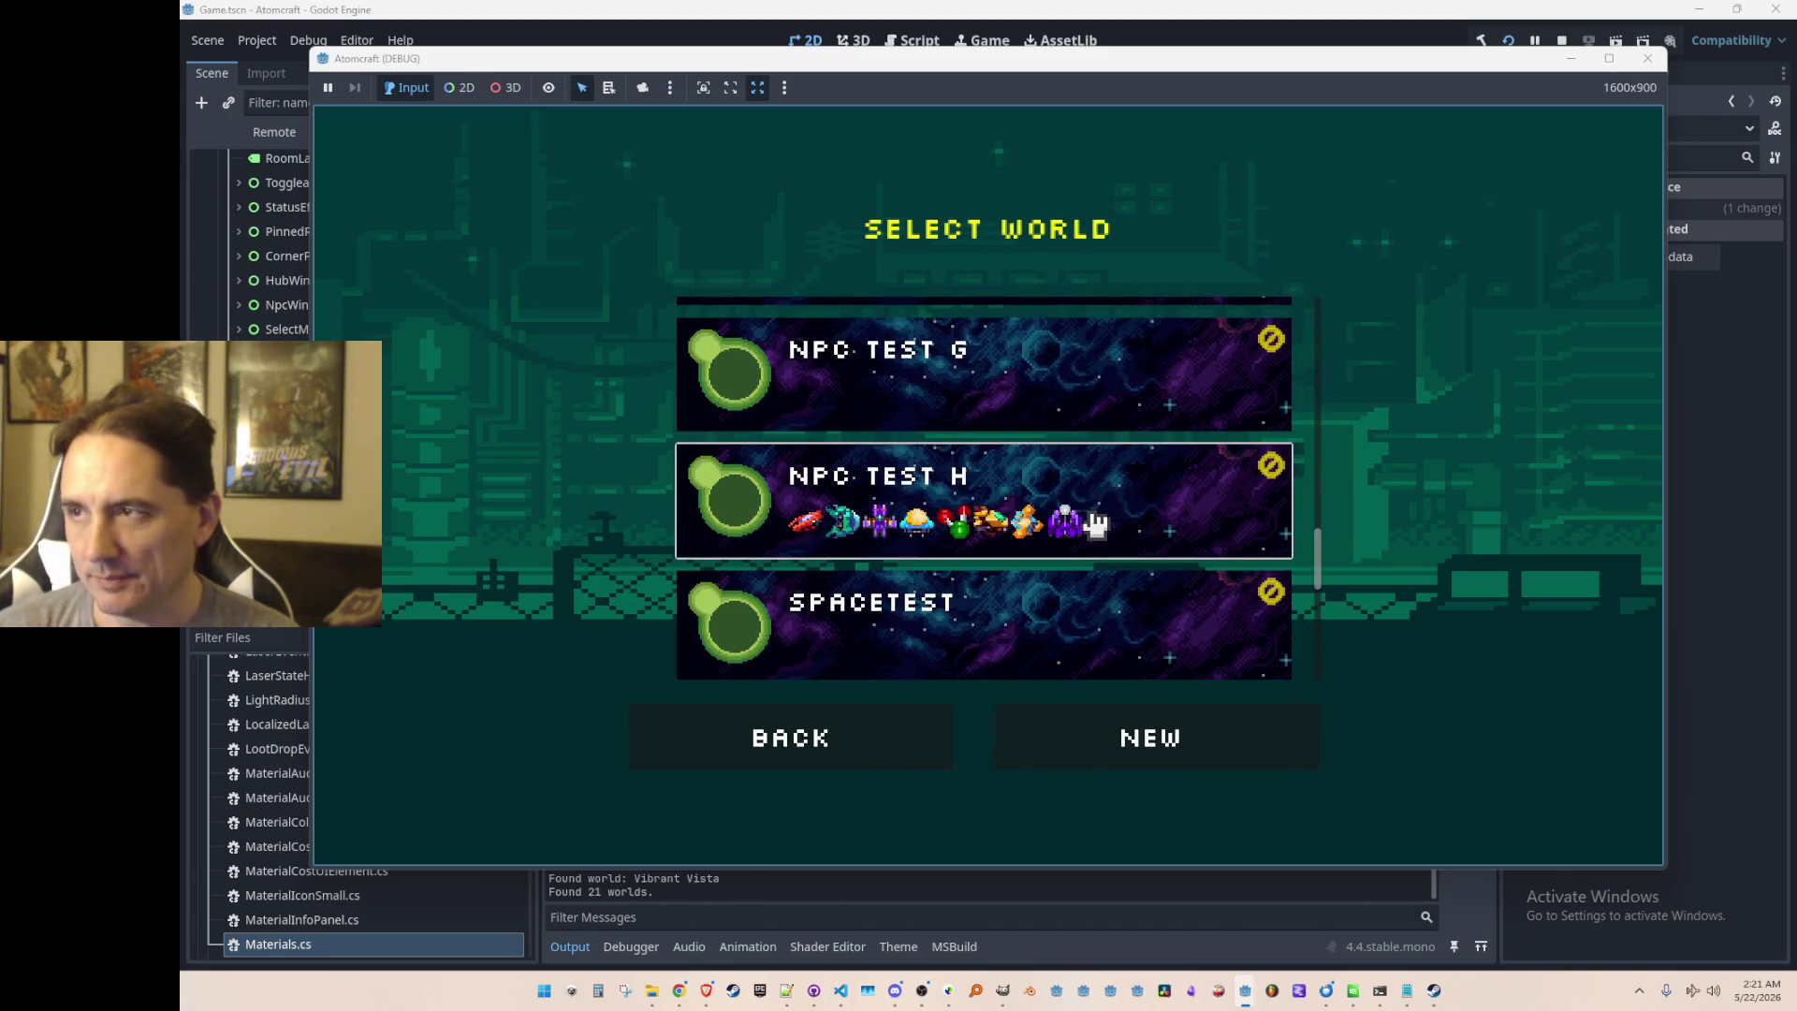
pyautogui.click(1094, 486)
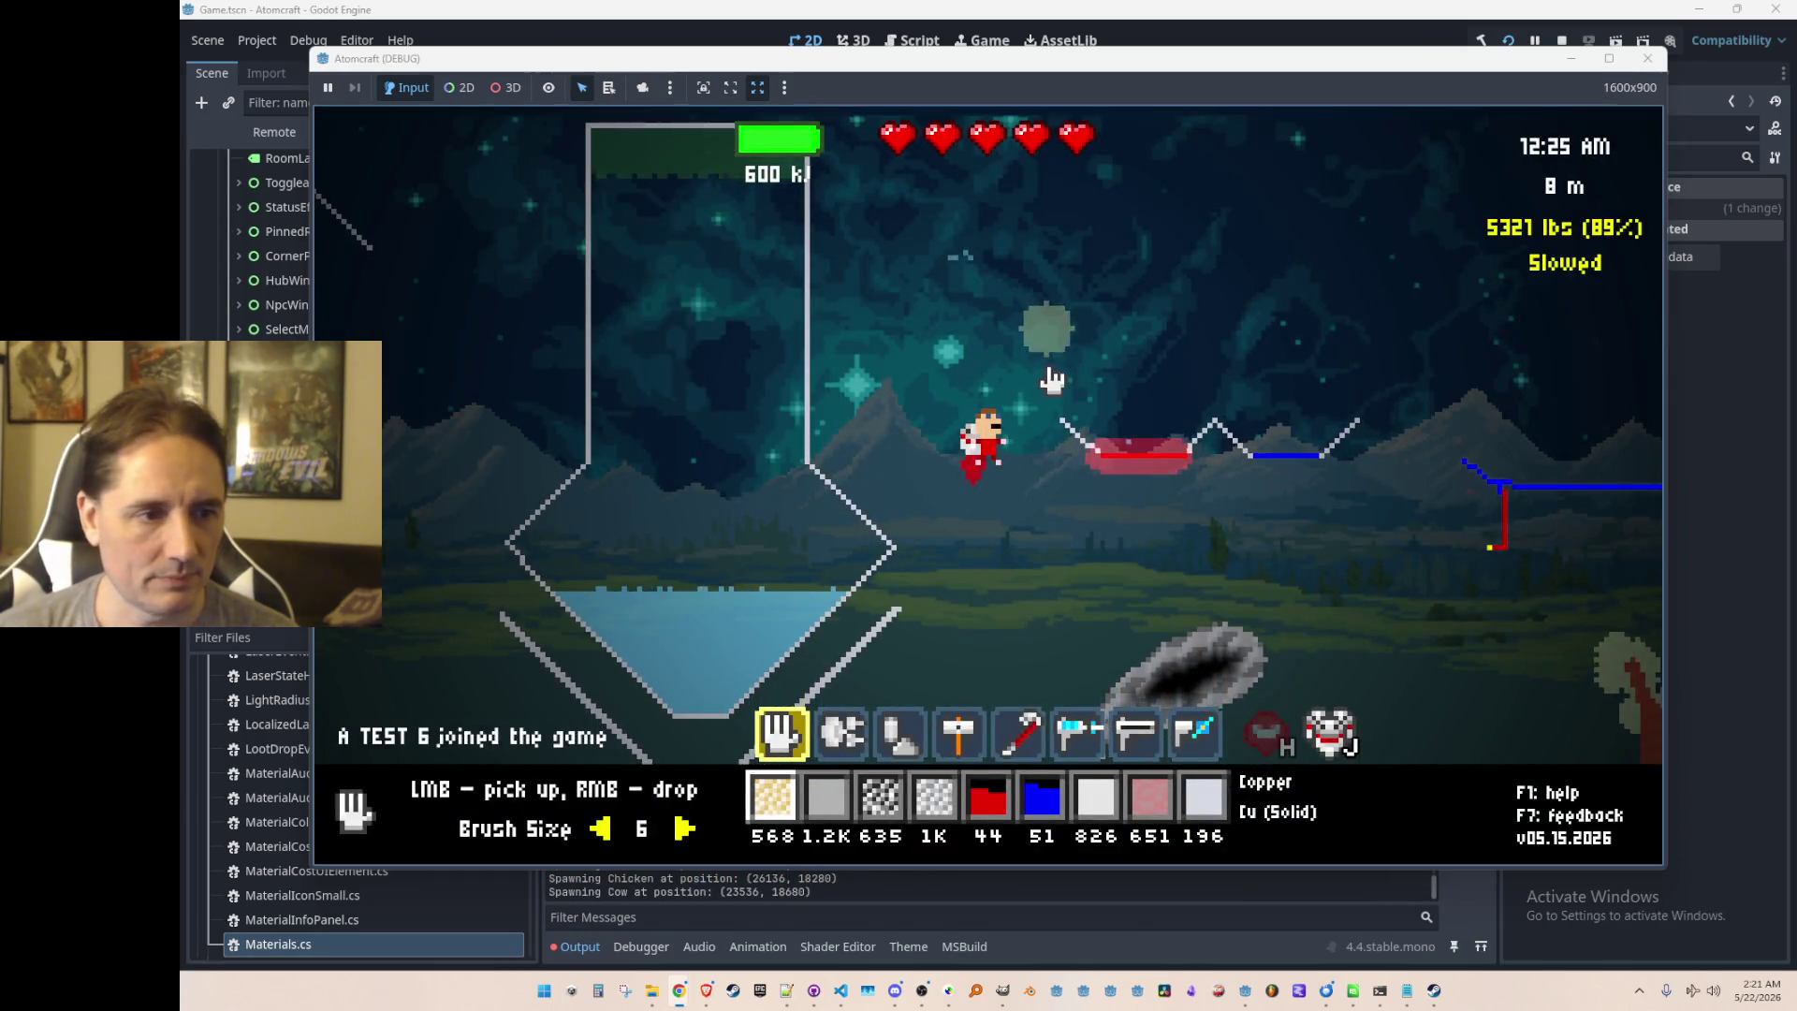
# Step: Freeze the container's water into ice with the freeze ray
pyautogui.scroll(-4, 954, 590)
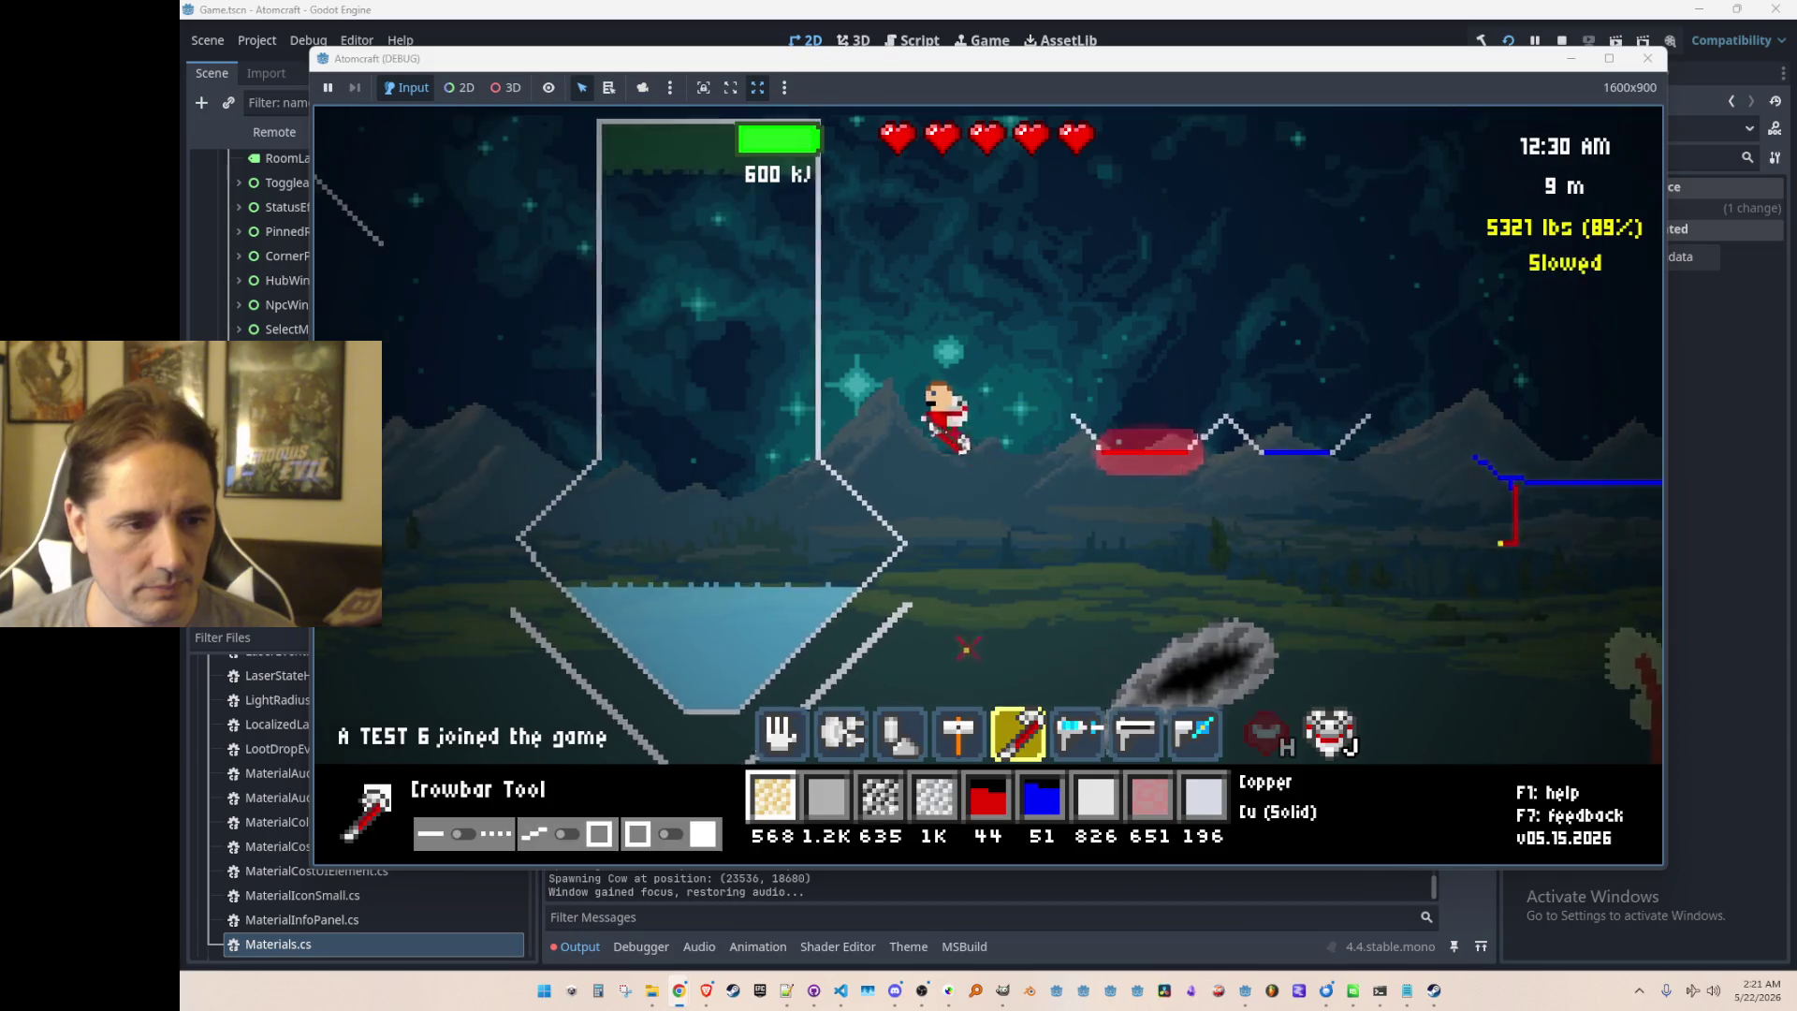
pyautogui.scroll(-1, 965, 646)
pyautogui.moveTo(990, 649)
pyautogui.mouseDown()
pyautogui.moveTo(924, 710)
pyautogui.moveTo(898, 622)
pyautogui.moveTo(830, 581)
pyautogui.moveTo(847, 599)
pyautogui.mouseUp()
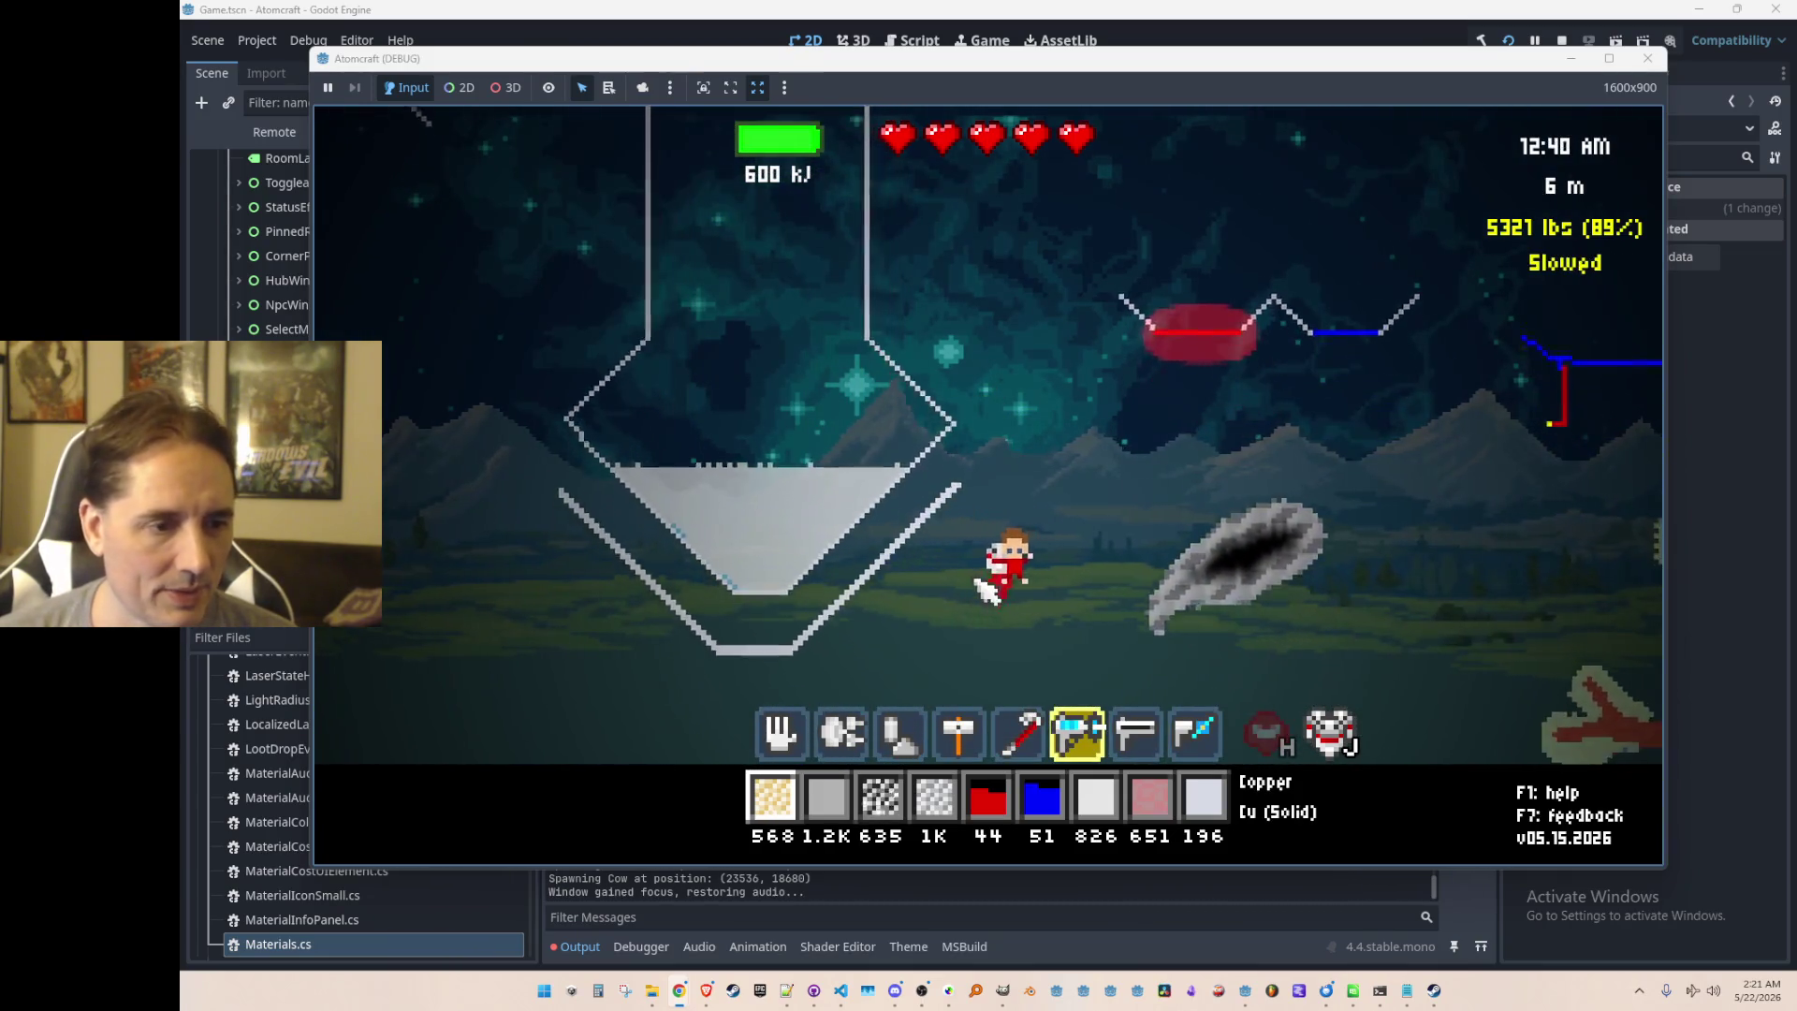
# Step: Switch to the raygun (7) and fire the red heat beam at the ice
pyautogui.moveTo(782, 426)
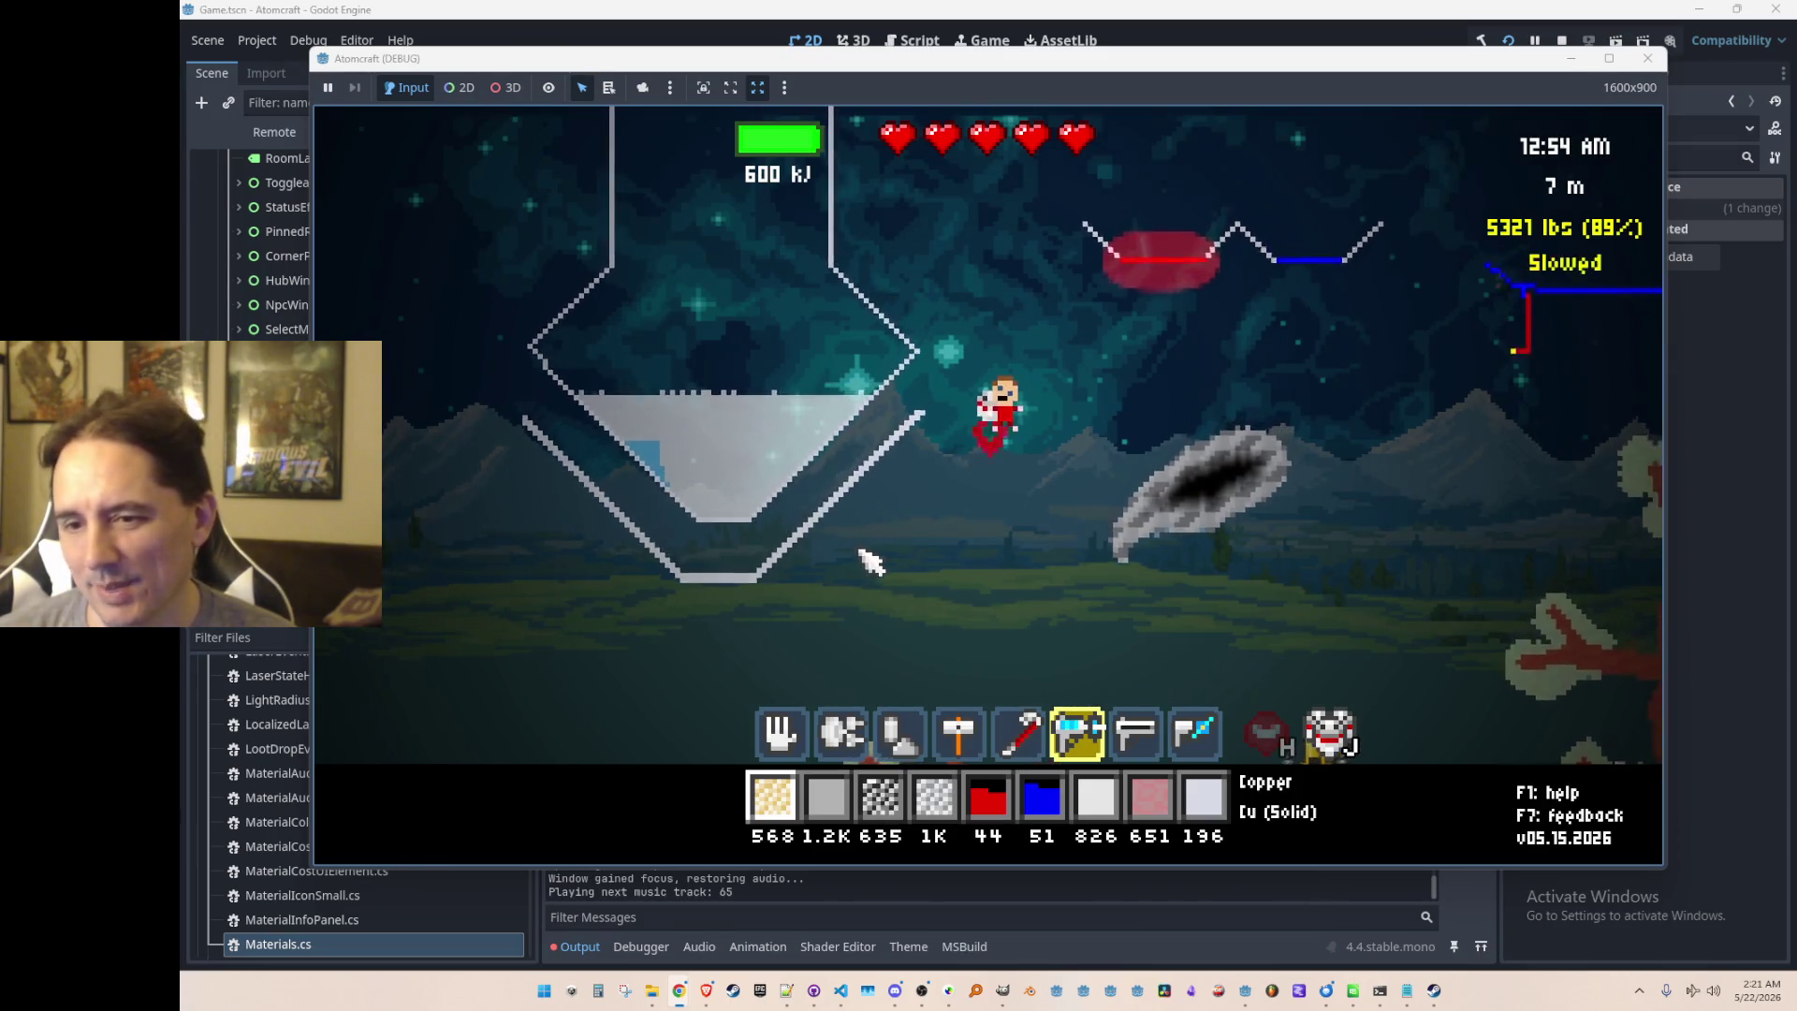
pyautogui.press('7')
pyautogui.moveTo(798, 533)
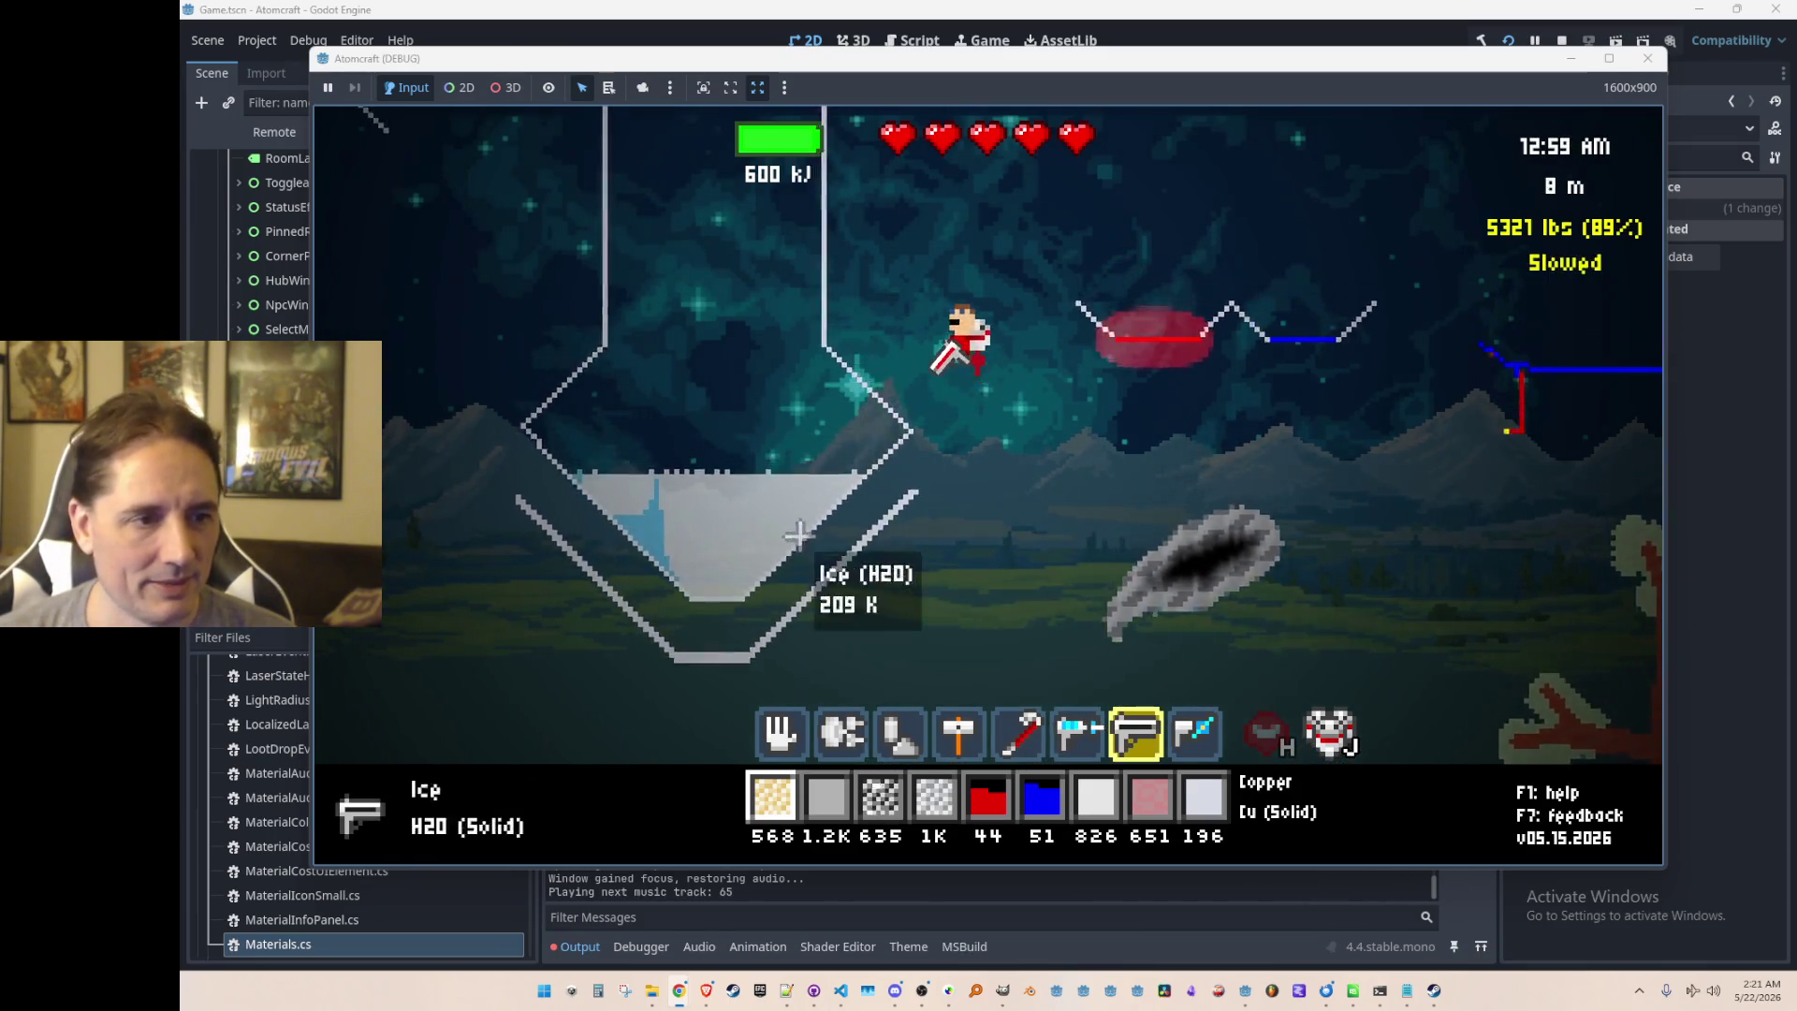
pyautogui.moveTo(843, 566)
pyautogui.mouseDown()
pyautogui.moveTo(885, 595)
pyautogui.moveTo(876, 610)
pyautogui.moveTo(964, 633)
pyautogui.mouseUp()
pyautogui.moveTo(865, 646)
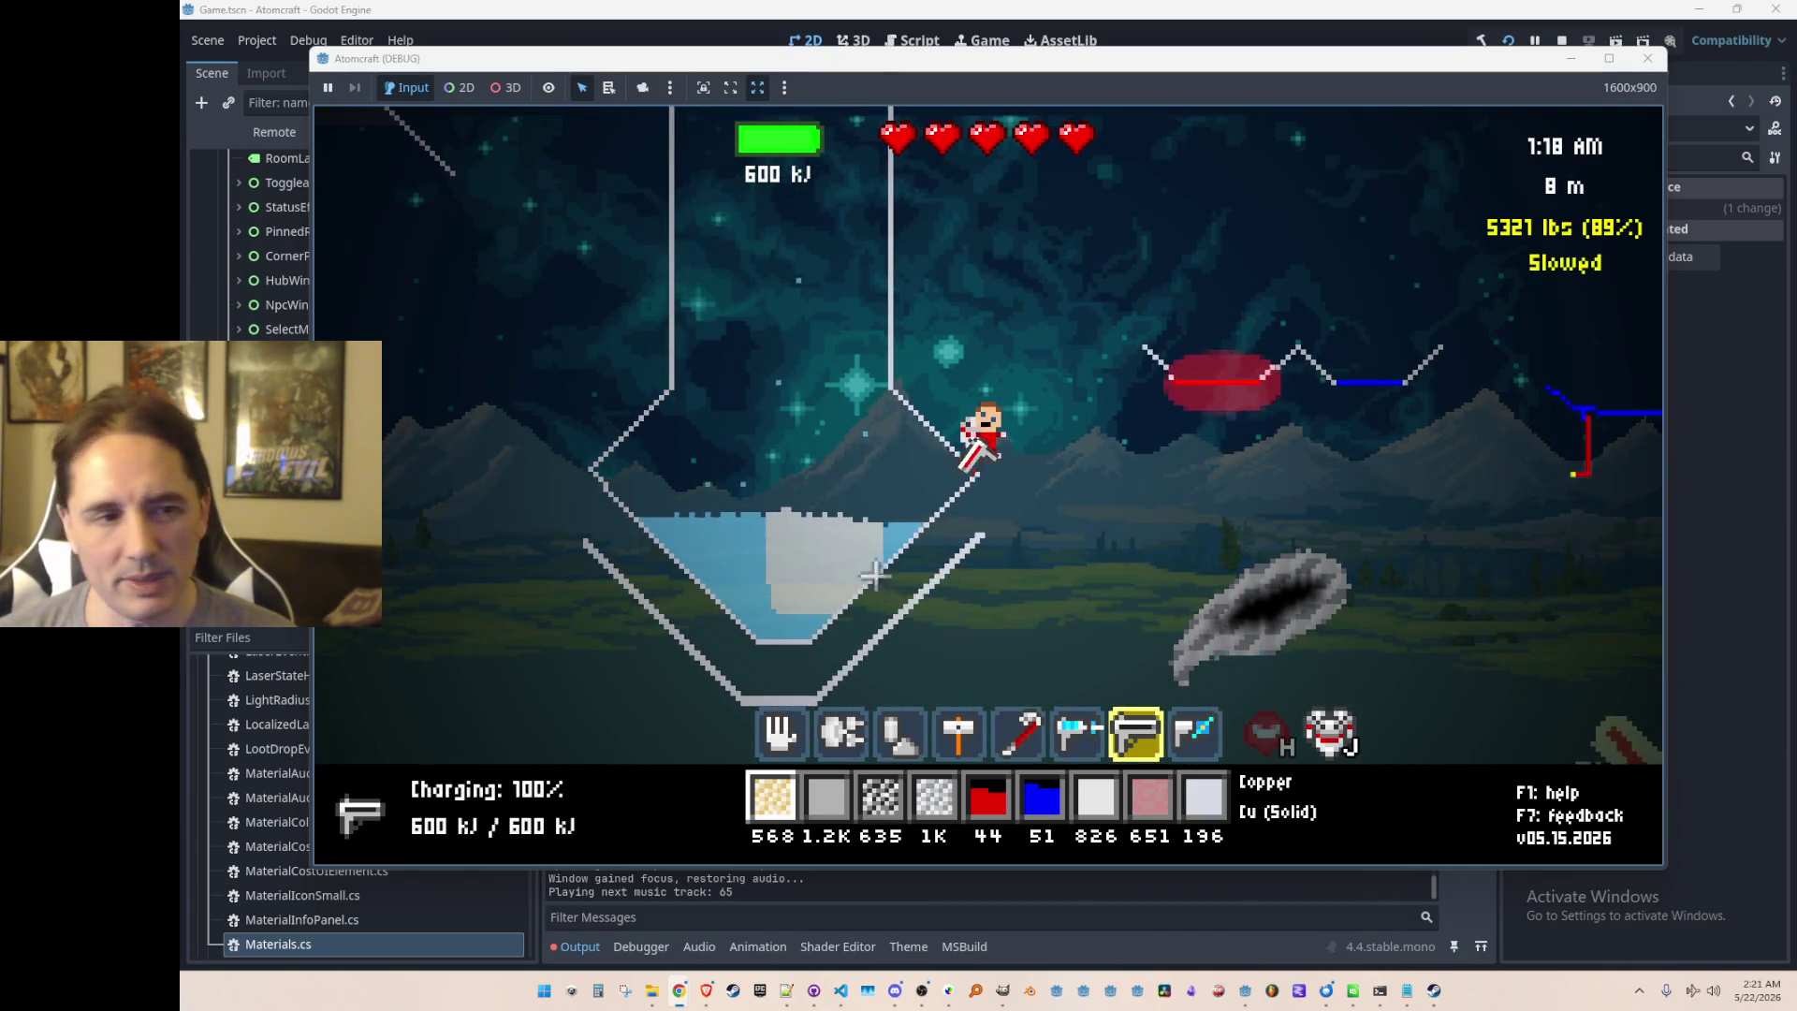
pyautogui.moveTo(878, 578)
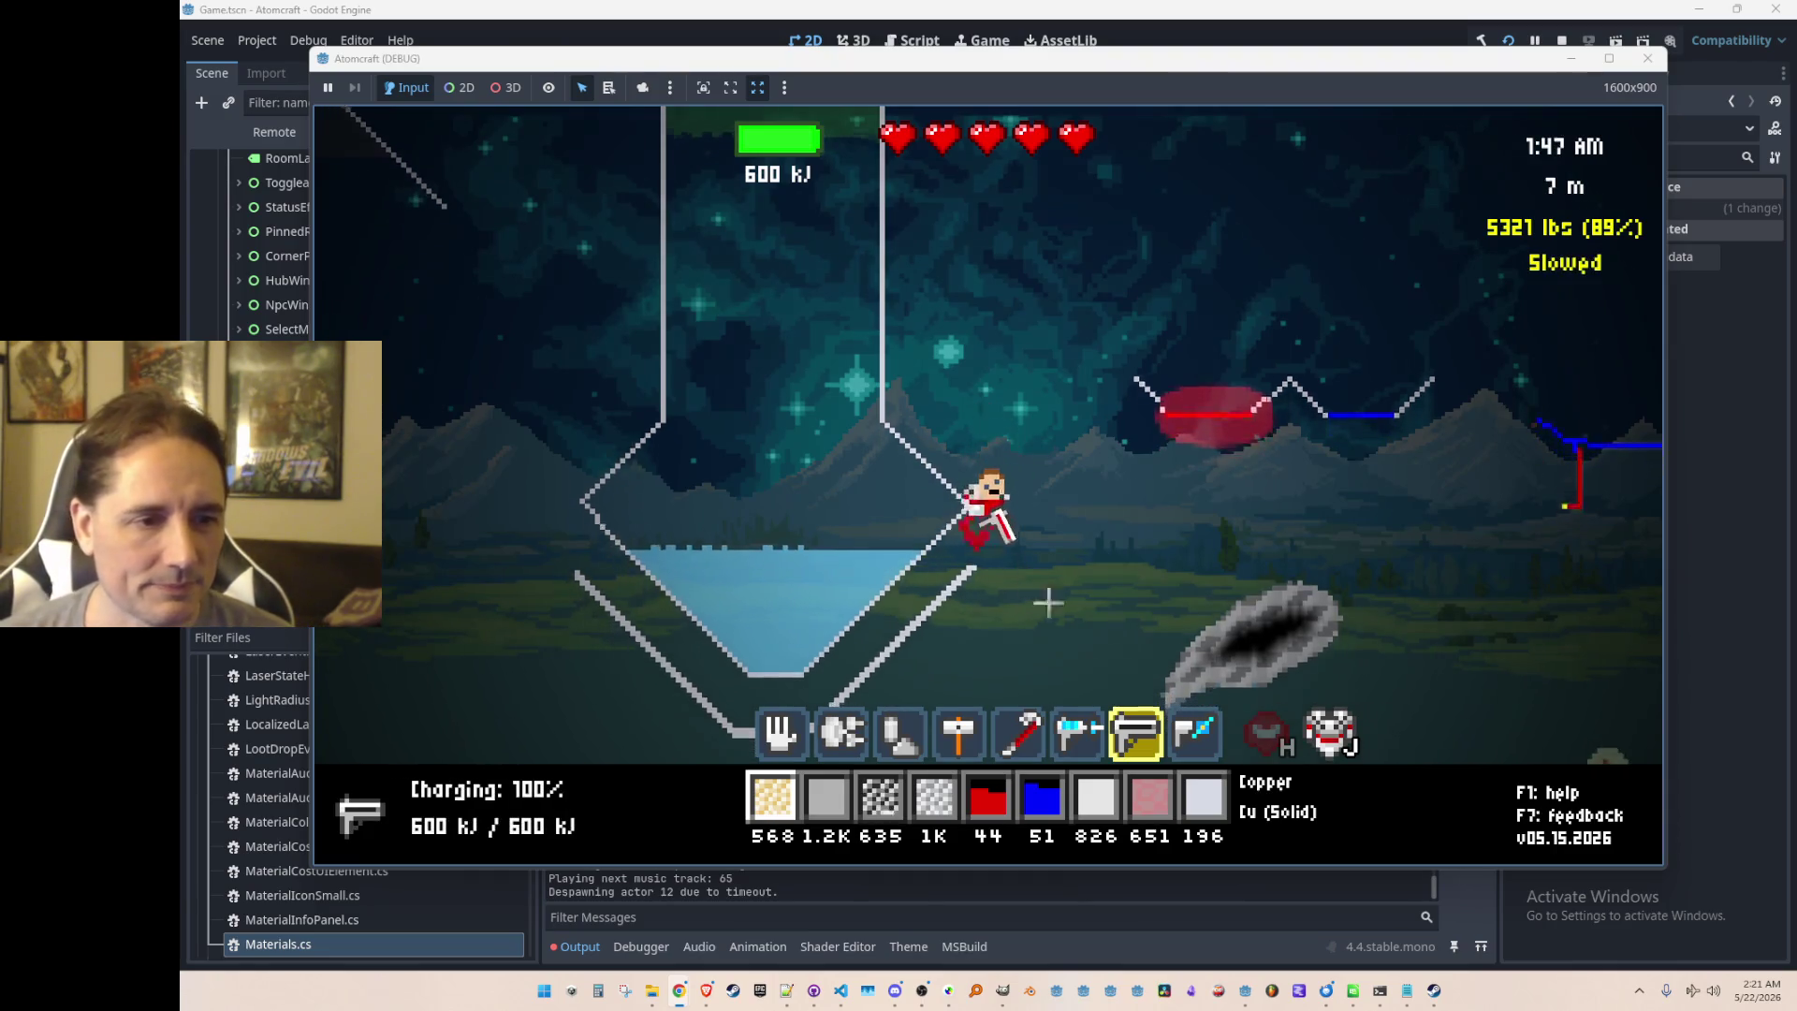
# Step: Build a ceramic wall across the terrain and pour the stored ice out as a column
pyautogui.press('4')
pyautogui.press('9')
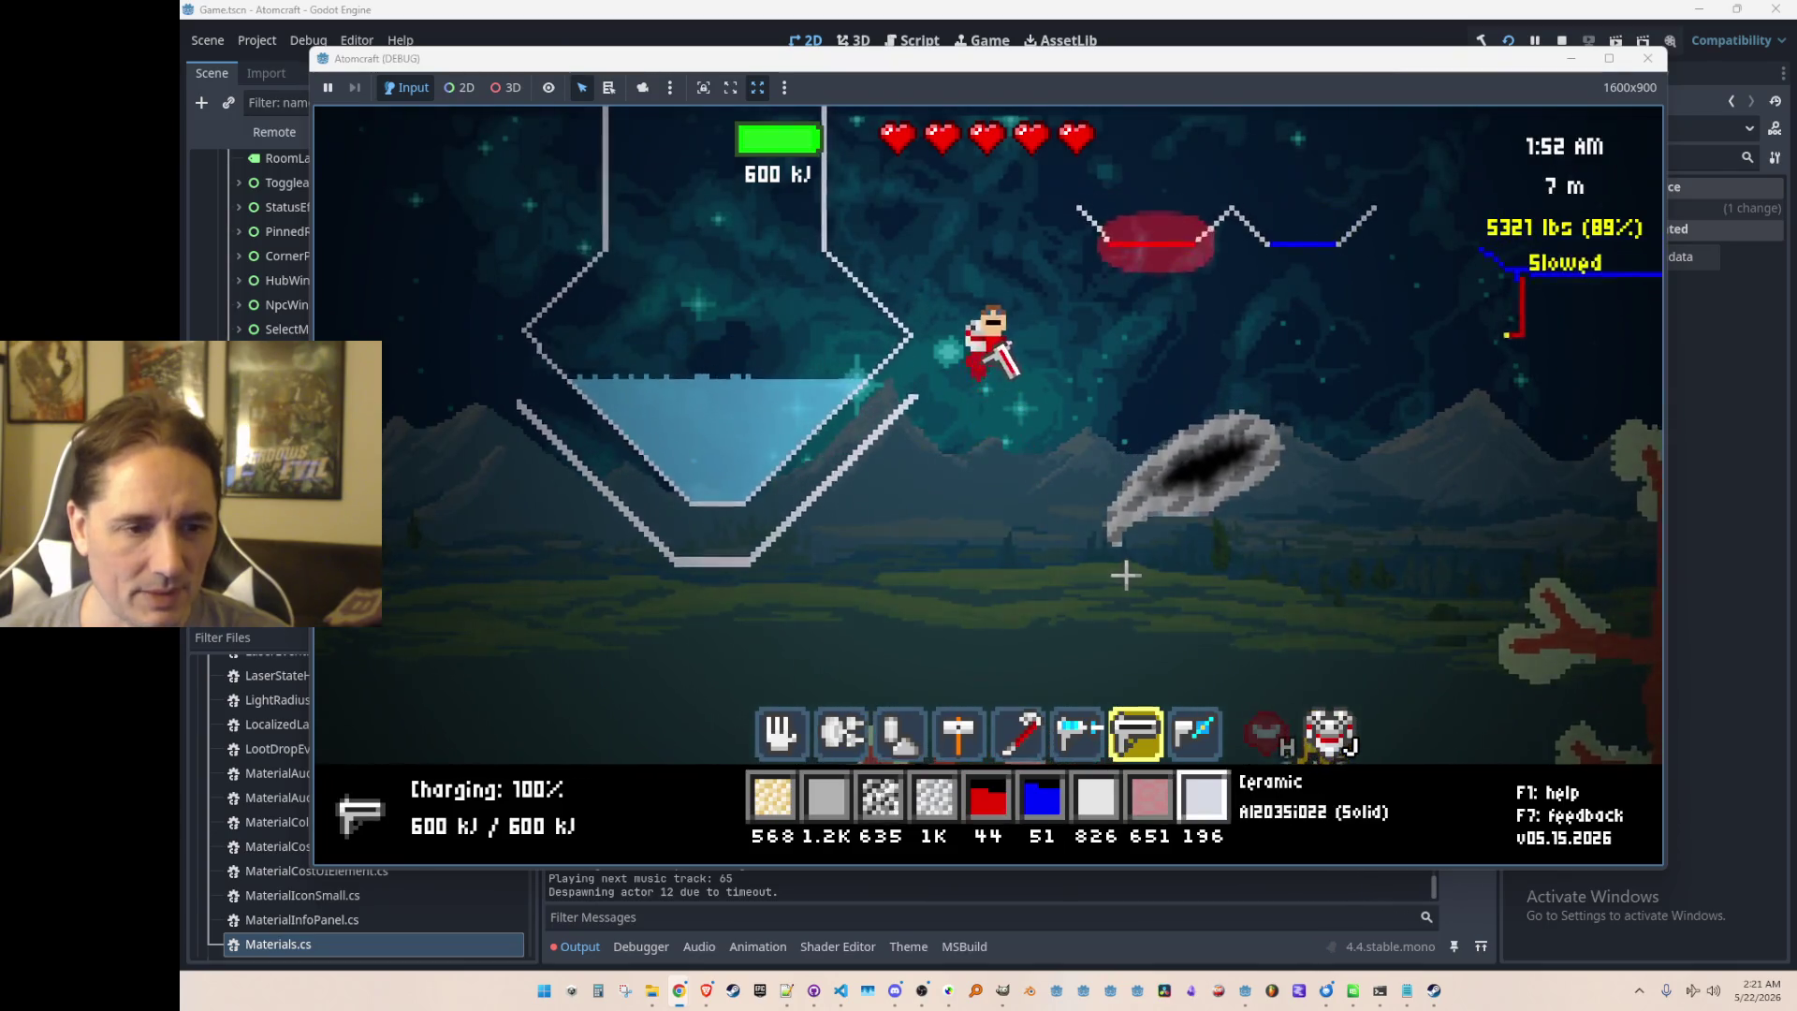
pyautogui.scroll(3, 1163, 398)
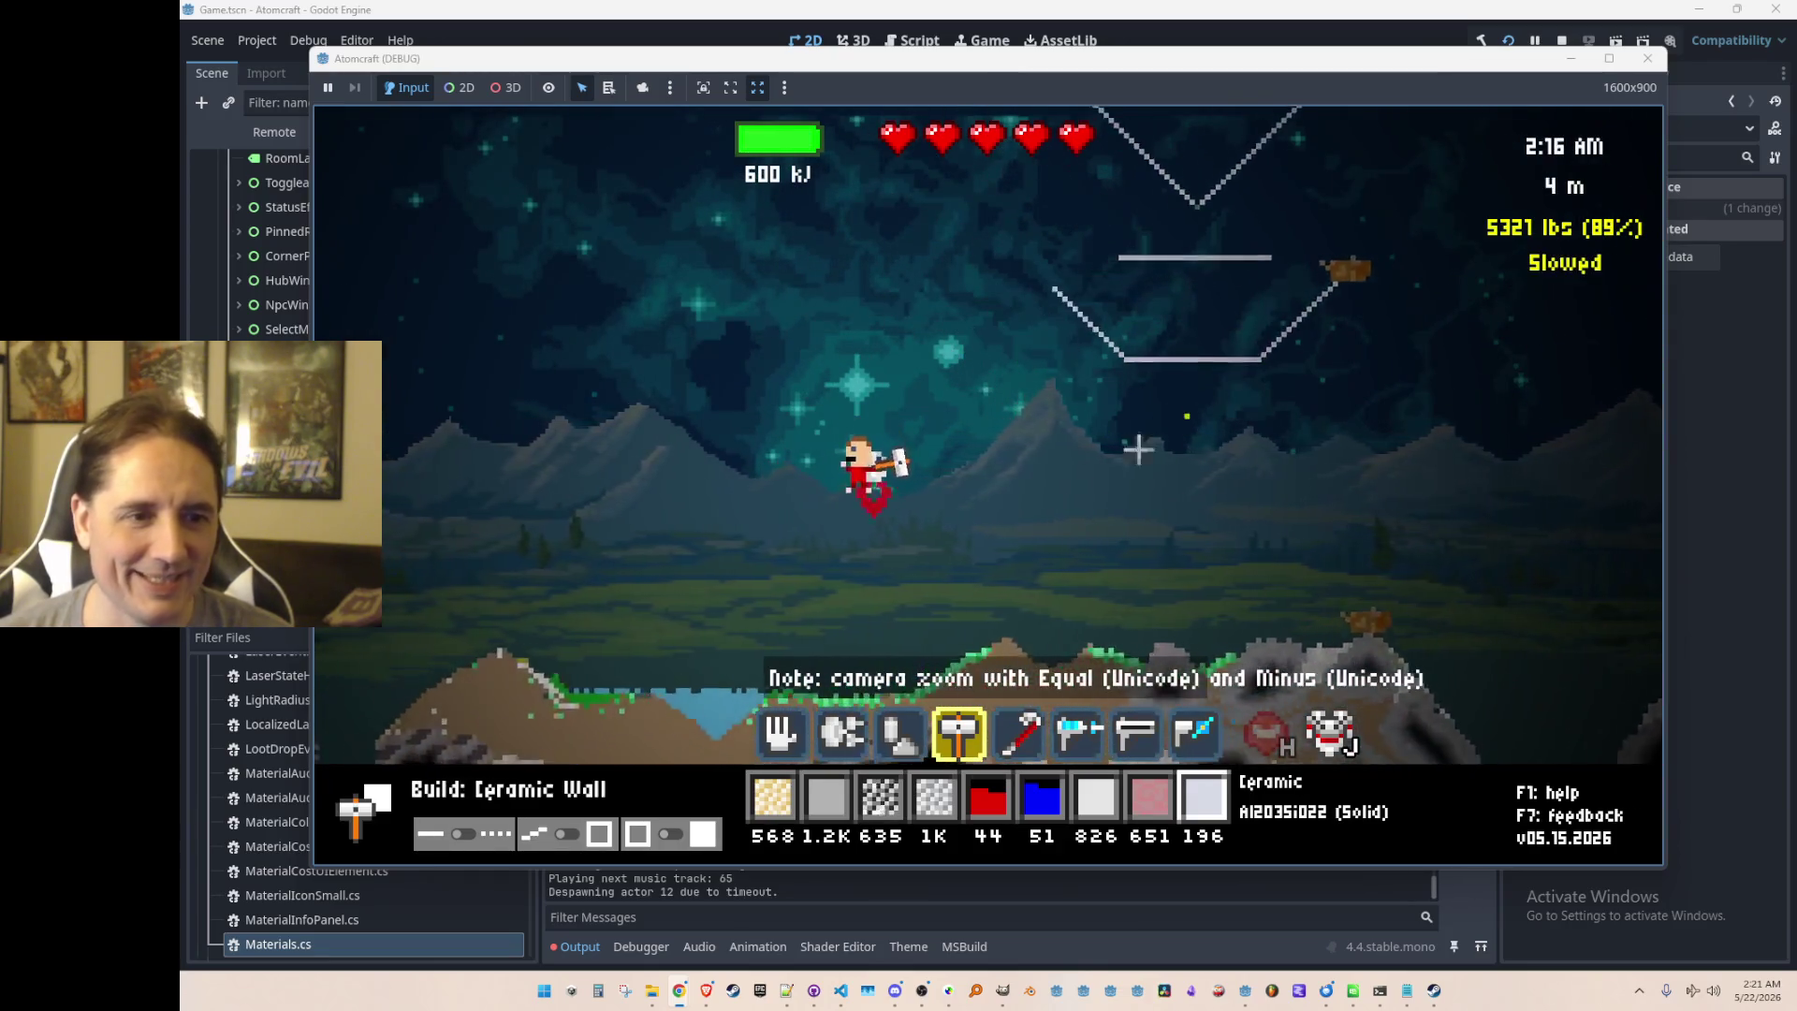
pyautogui.press('space')
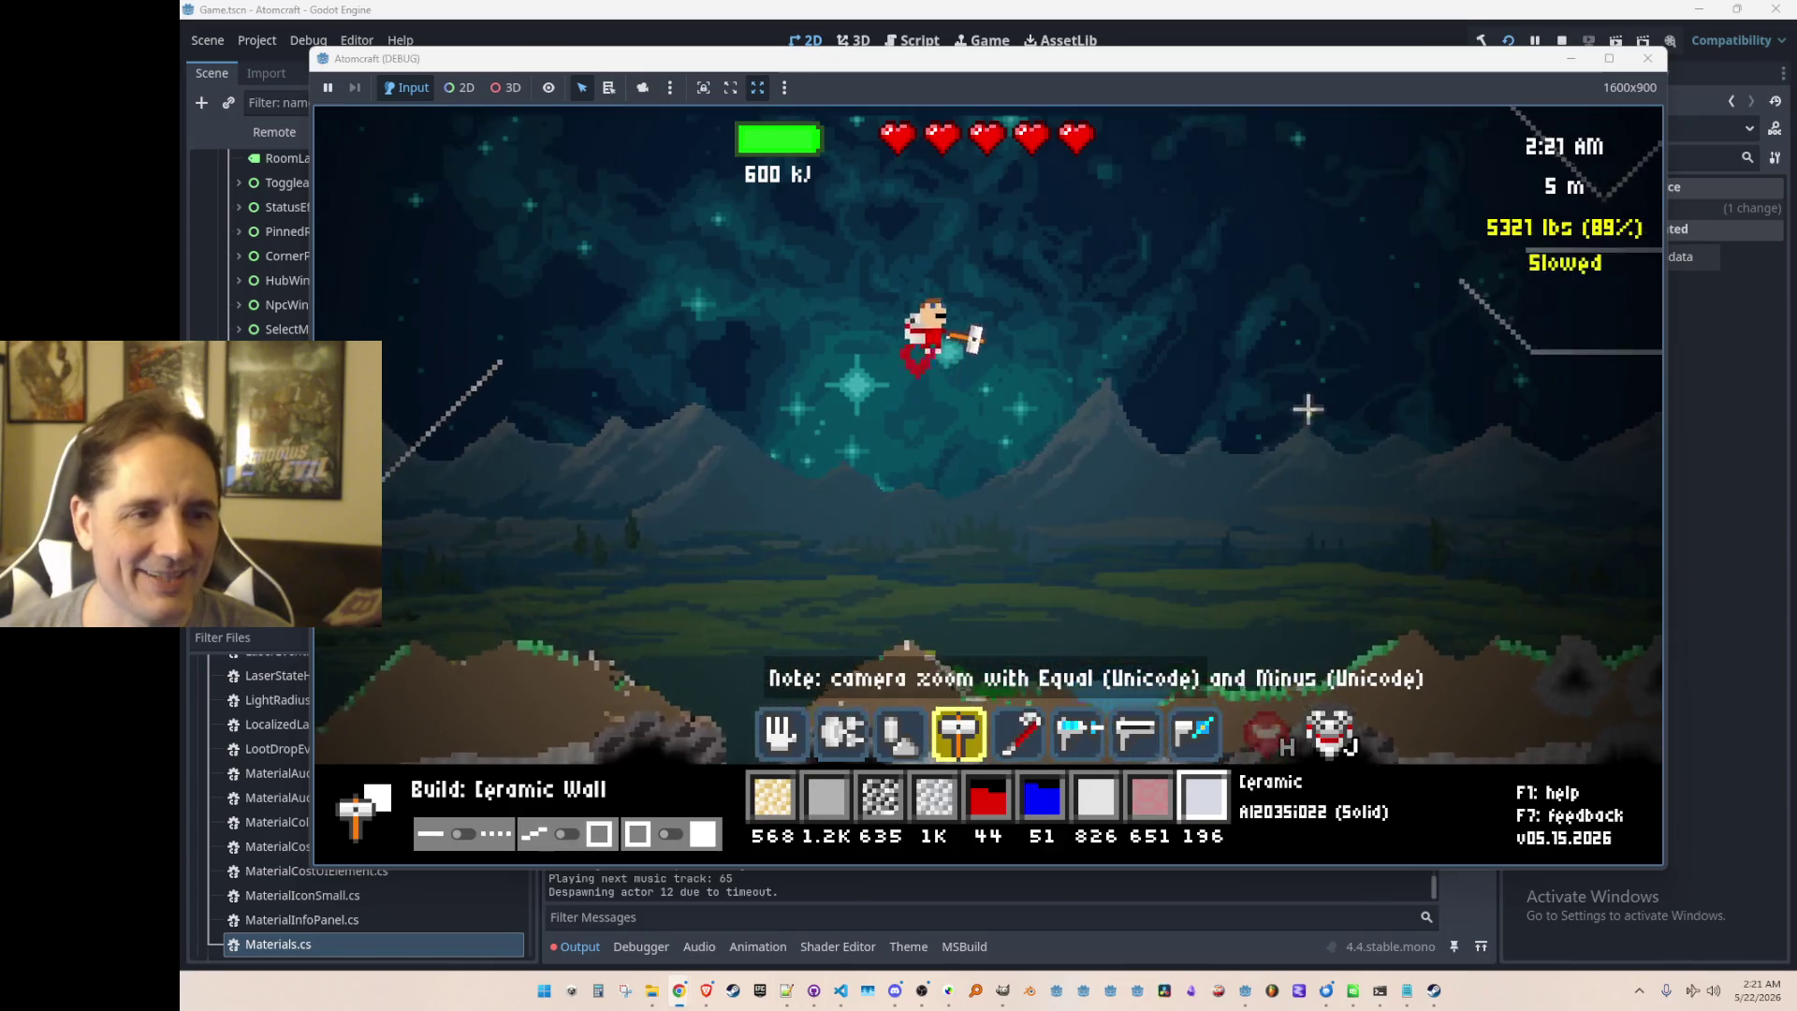
pyautogui.moveTo(1273, 466)
pyautogui.mouseDown()
pyautogui.moveTo(1186, 551)
pyautogui.moveTo(613, 557)
pyautogui.moveTo(496, 457)
pyautogui.mouseUp()
pyautogui.scroll(-2, 826, 461)
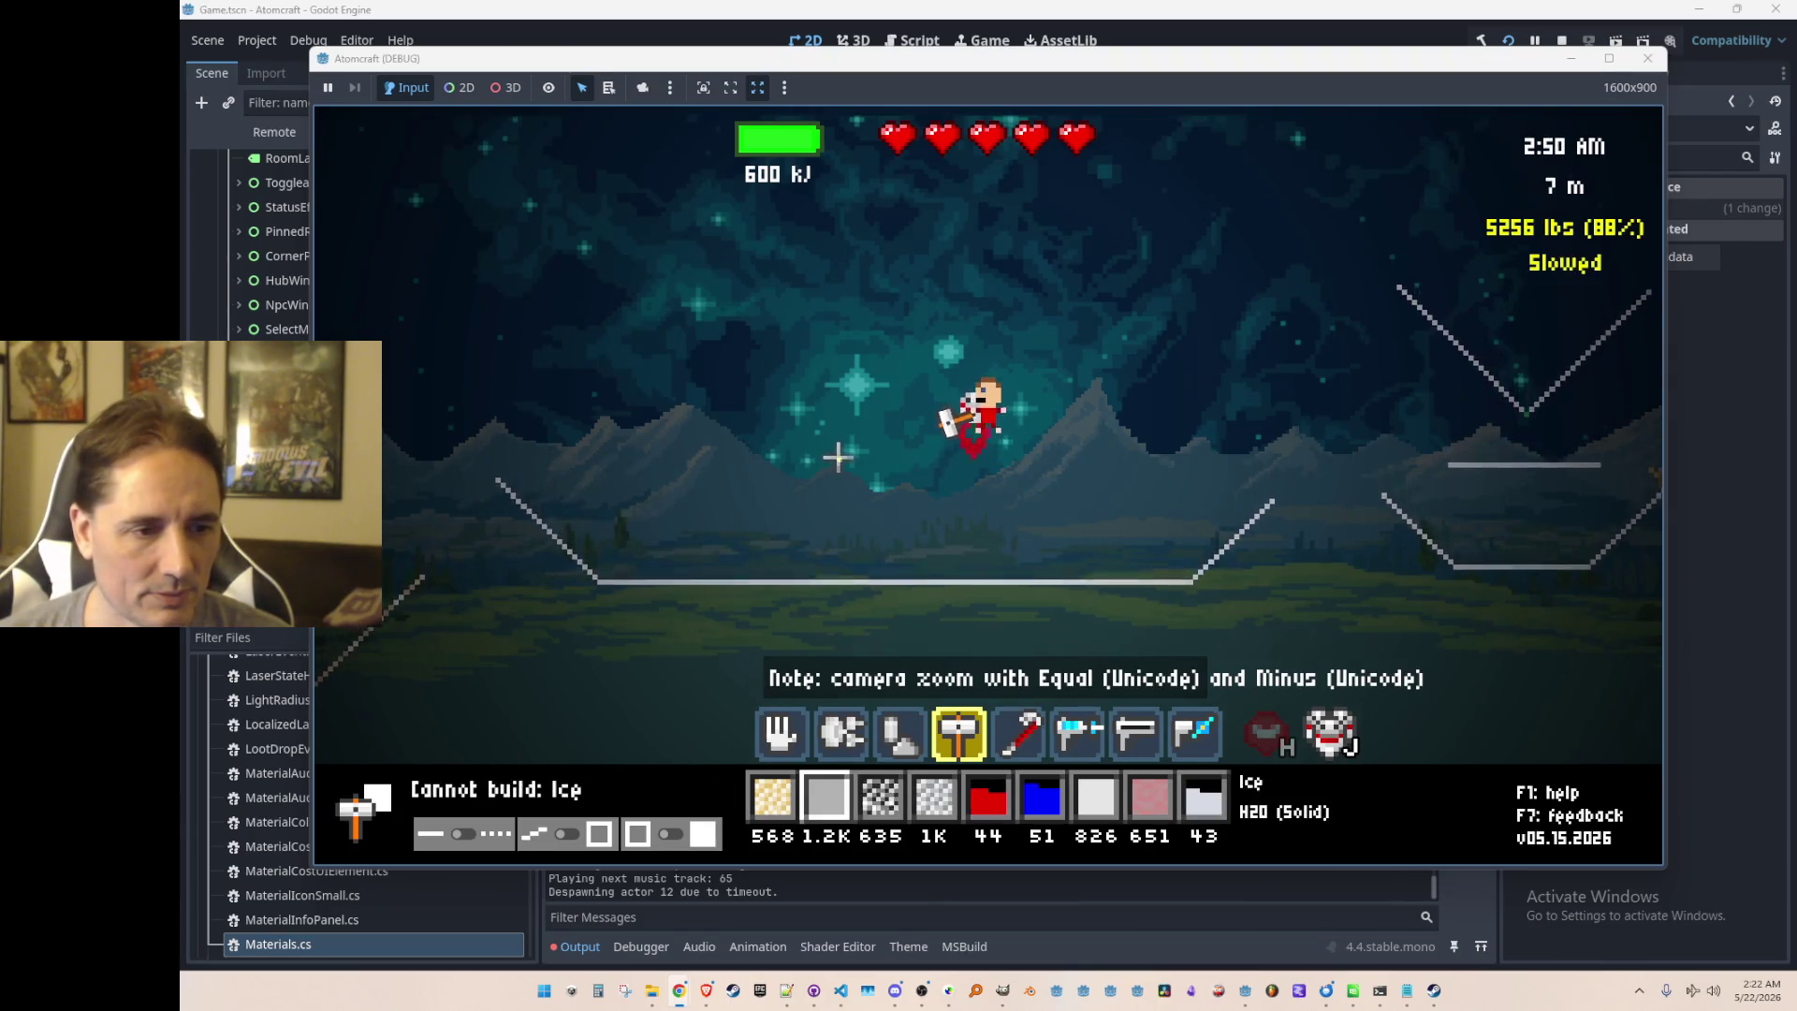
pyautogui.moveTo(820, 410); pyautogui.dragTo(802, 218)
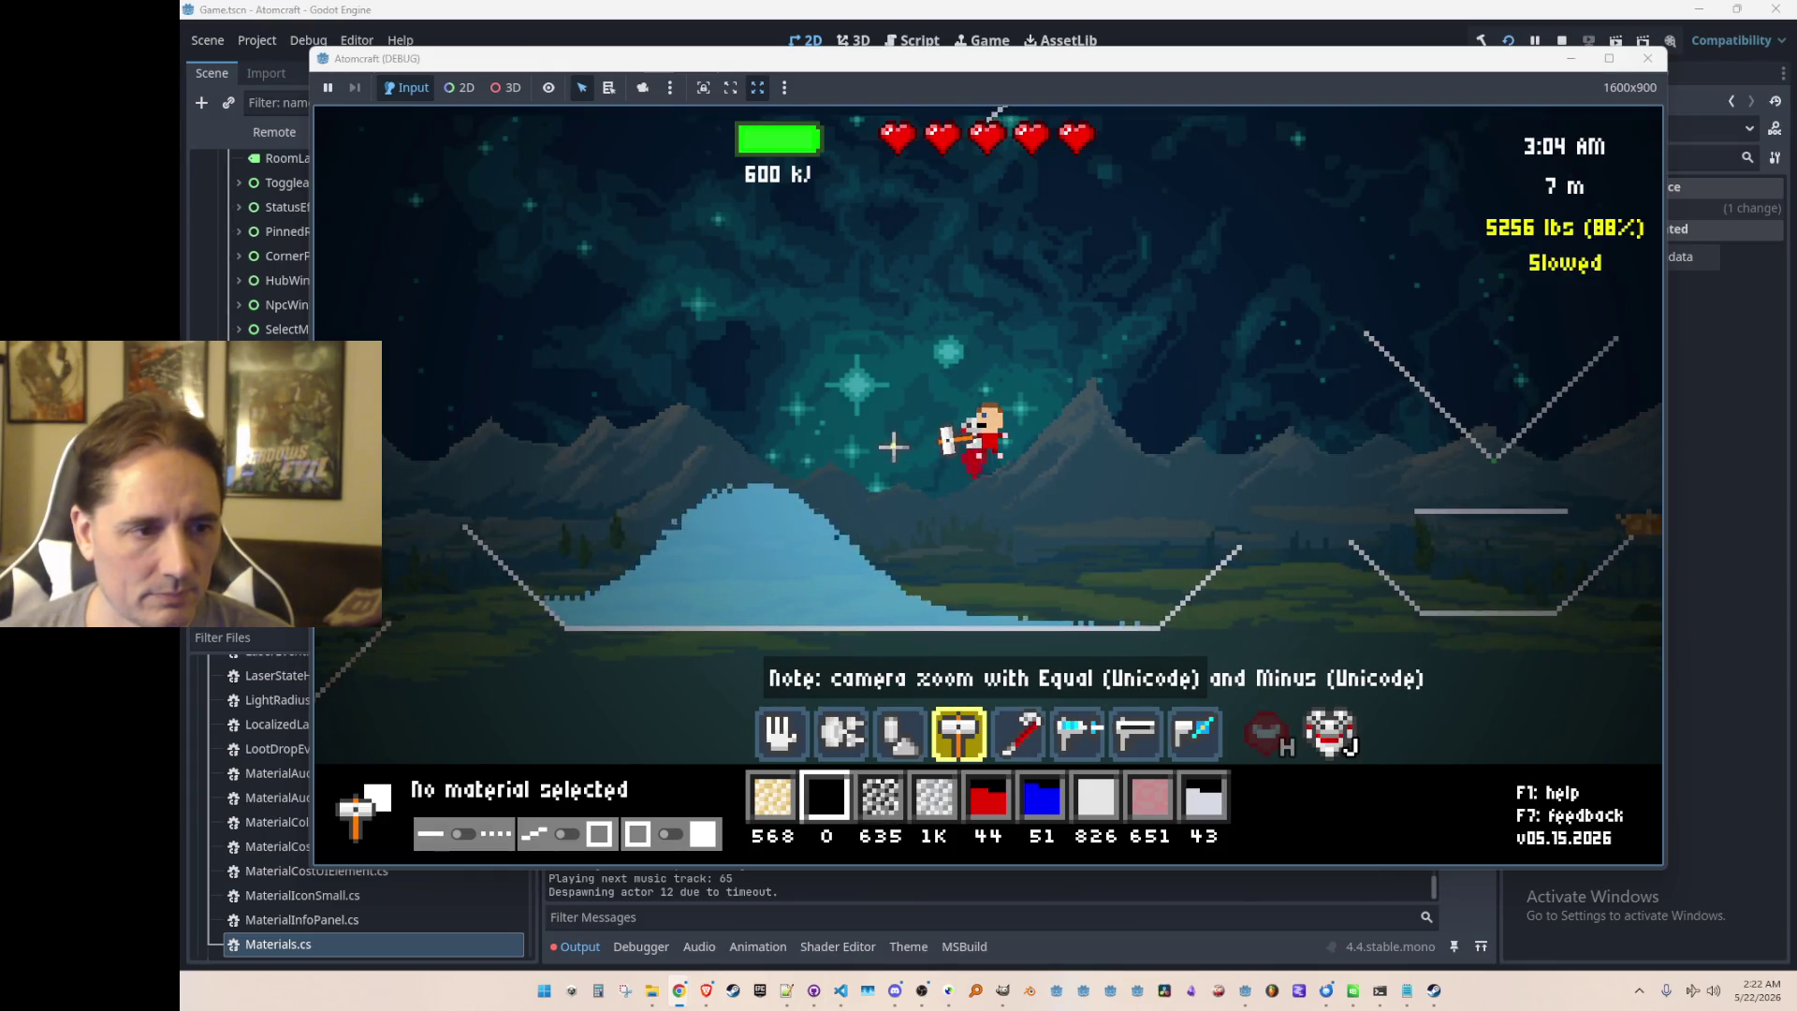
# Step: Get Water through the console command 'Water' and pick up water from the lake
pyautogui.press('Return')
pyautogui.write('Water')
pyautogui.press('Return')
pyautogui.press('3')
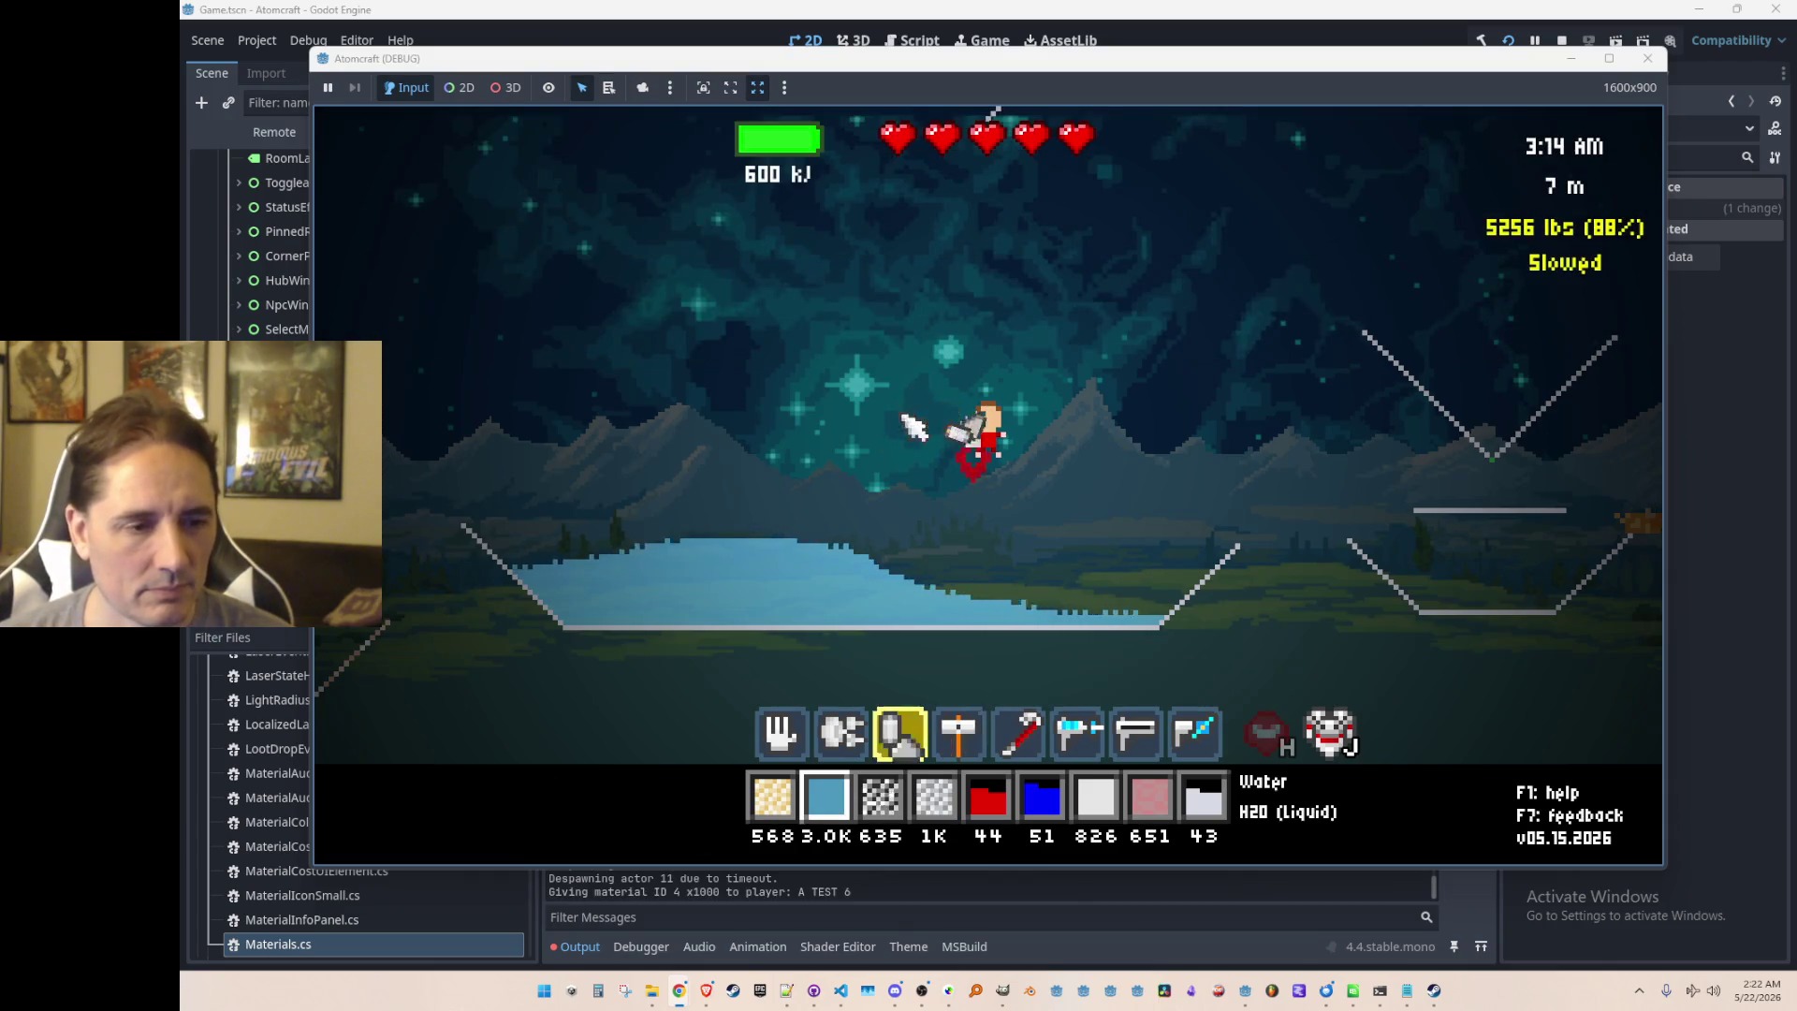
pyautogui.press('1')
pyautogui.moveTo(1039, 435)
pyautogui.mouseDown()
pyautogui.moveTo(1095, 372)
pyautogui.moveTo(1155, 506)
pyautogui.moveTo(1035, 542)
pyautogui.moveTo(842, 553)
pyautogui.moveTo(1139, 471)
pyautogui.mouseUp()
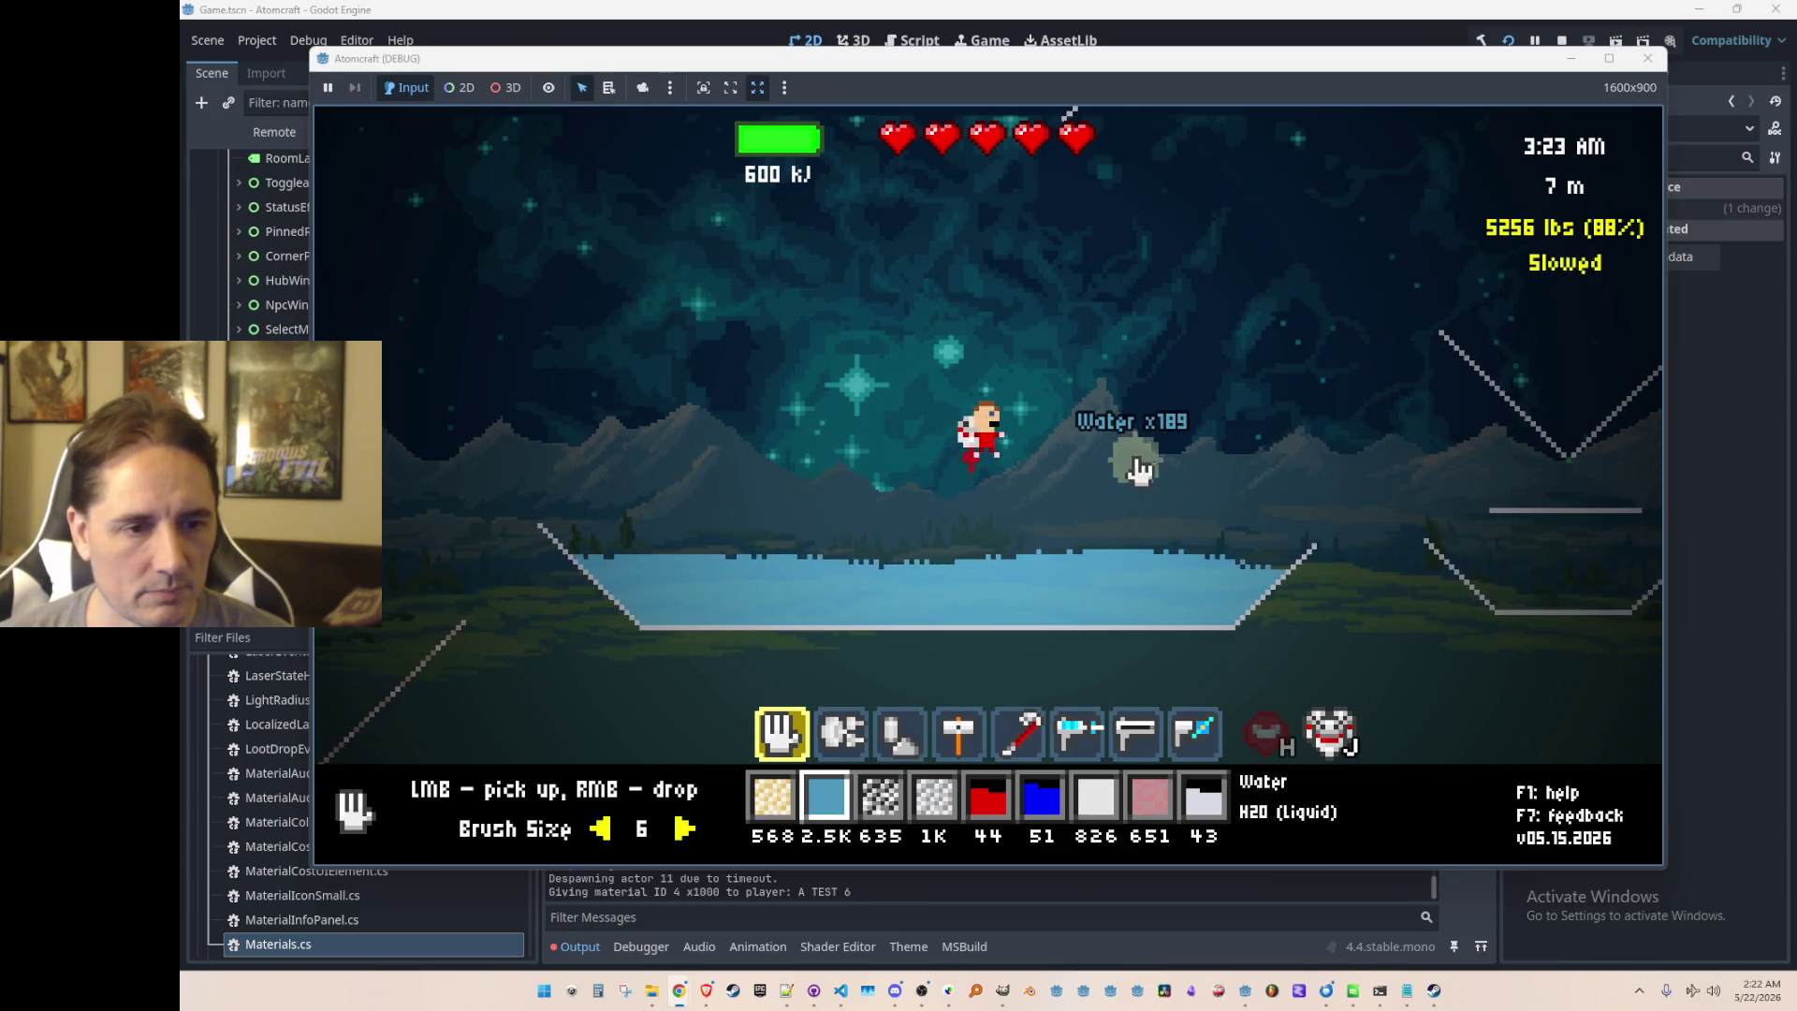
pyautogui.scroll(-5, 1161, 449)
pyautogui.click(709, 573)
# Step: Sweep the freeze beam across the lake and basin, turning the water into ice
pyautogui.moveTo(708, 573)
pyautogui.mouseDown()
pyautogui.moveTo(1175, 573)
pyautogui.moveTo(1027, 590)
pyautogui.moveTo(802, 570)
pyautogui.mouseUp()
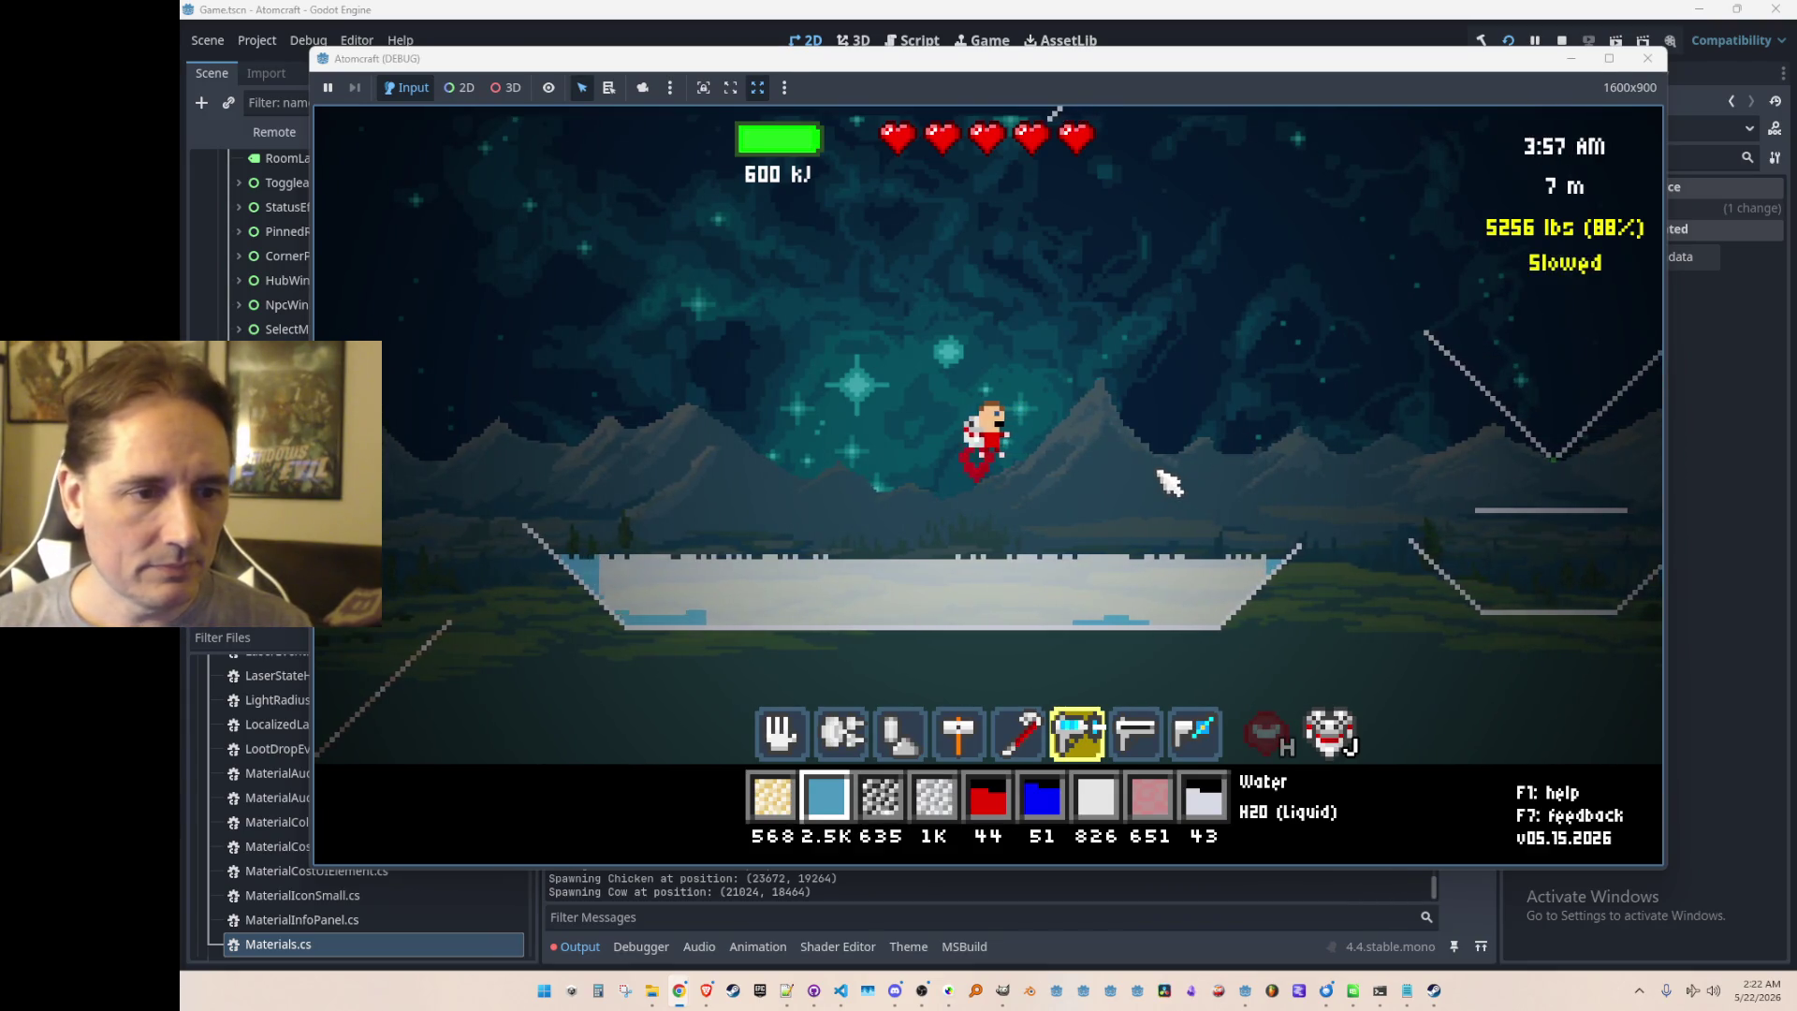
pyautogui.moveTo(876, 319)
pyautogui.mouseDown()
pyautogui.moveTo(851, 281)
pyautogui.moveTo(936, 299)
pyautogui.moveTo(834, 321)
pyautogui.moveTo(941, 255)
pyautogui.moveTo(855, 313)
pyautogui.moveTo(851, 346)
pyautogui.mouseUp()
pyautogui.moveTo(871, 421)
pyautogui.mouseDown()
pyautogui.moveTo(646, 140)
pyautogui.moveTo(796, 136)
pyautogui.moveTo(883, 289)
pyautogui.mouseUp()
pyautogui.moveTo(755, 654)
pyautogui.mouseDown()
pyautogui.moveTo(721, 642)
pyautogui.moveTo(740, 642)
pyautogui.mouseUp()
pyautogui.moveTo(1086, 640)
pyautogui.mouseDown()
pyautogui.moveTo(1103, 661)
pyautogui.moveTo(1232, 654)
pyautogui.mouseUp()
pyautogui.moveTo(939, 635)
pyautogui.mouseDown()
pyautogui.moveTo(711, 599)
pyautogui.moveTo(1030, 688)
pyautogui.mouseUp()
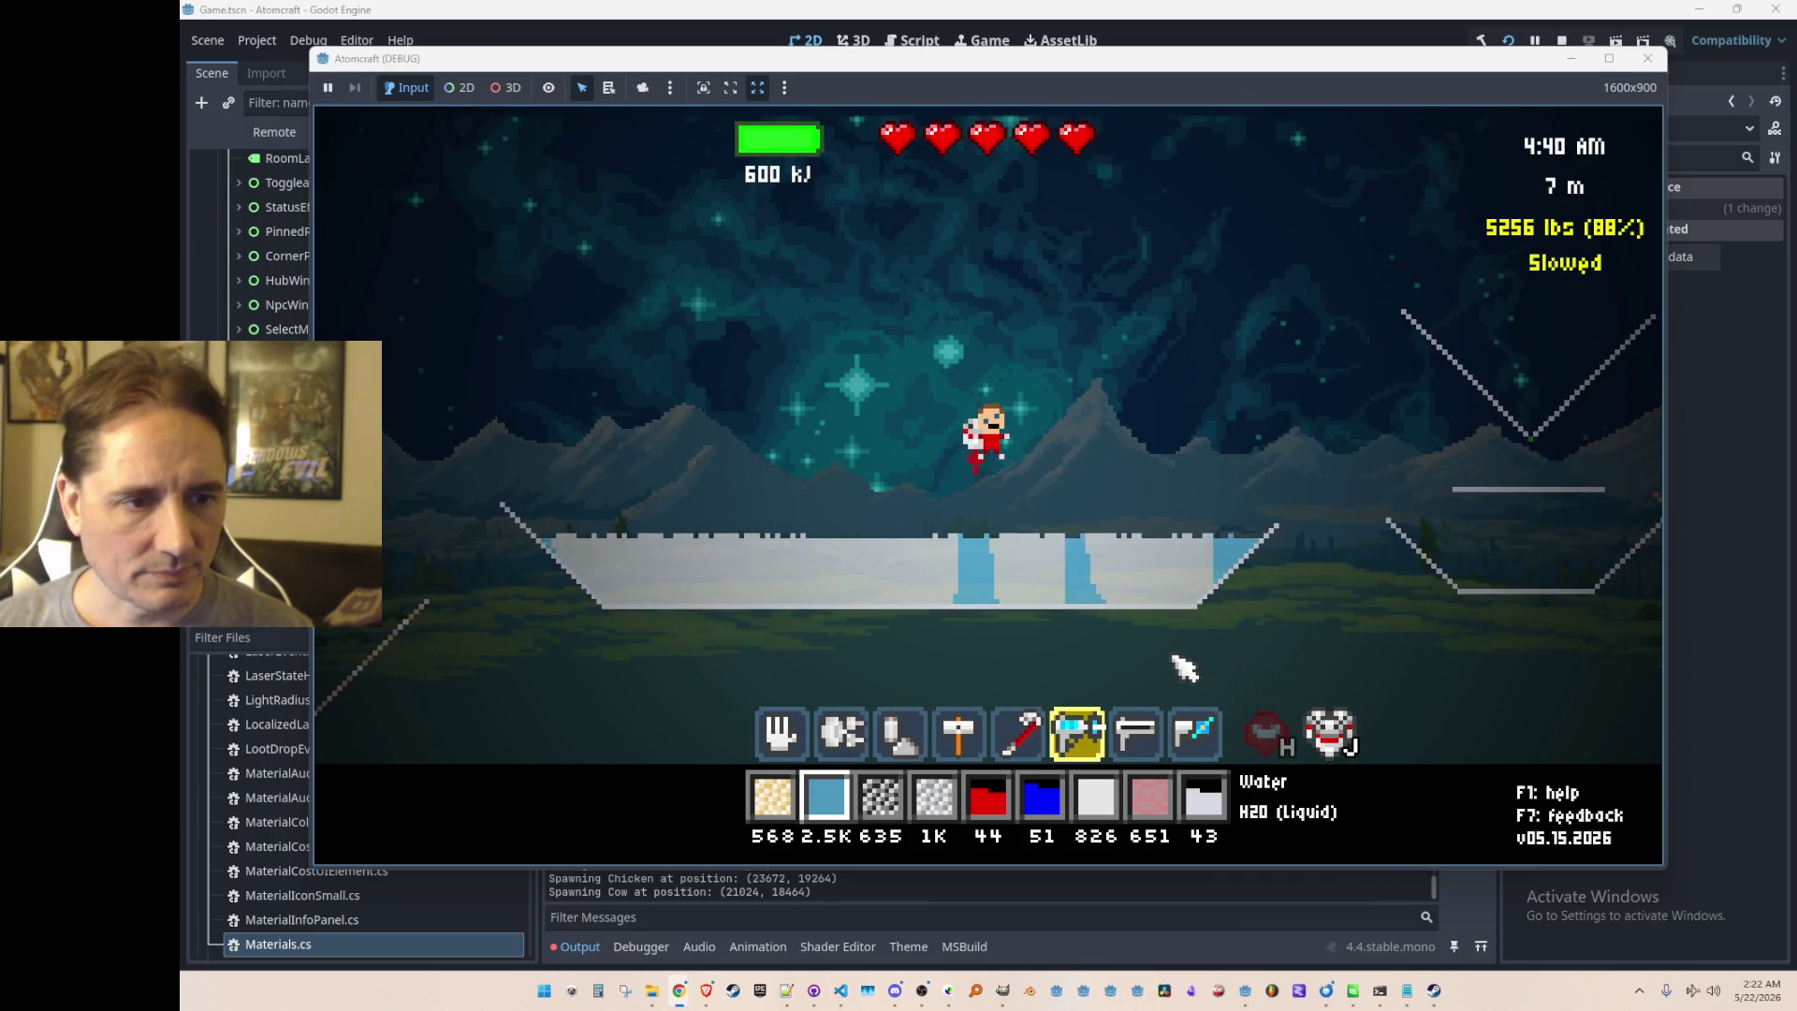
# Step: Fly right, switch to the red heat laser (7) and fire it at the ice
pyautogui.press('d')
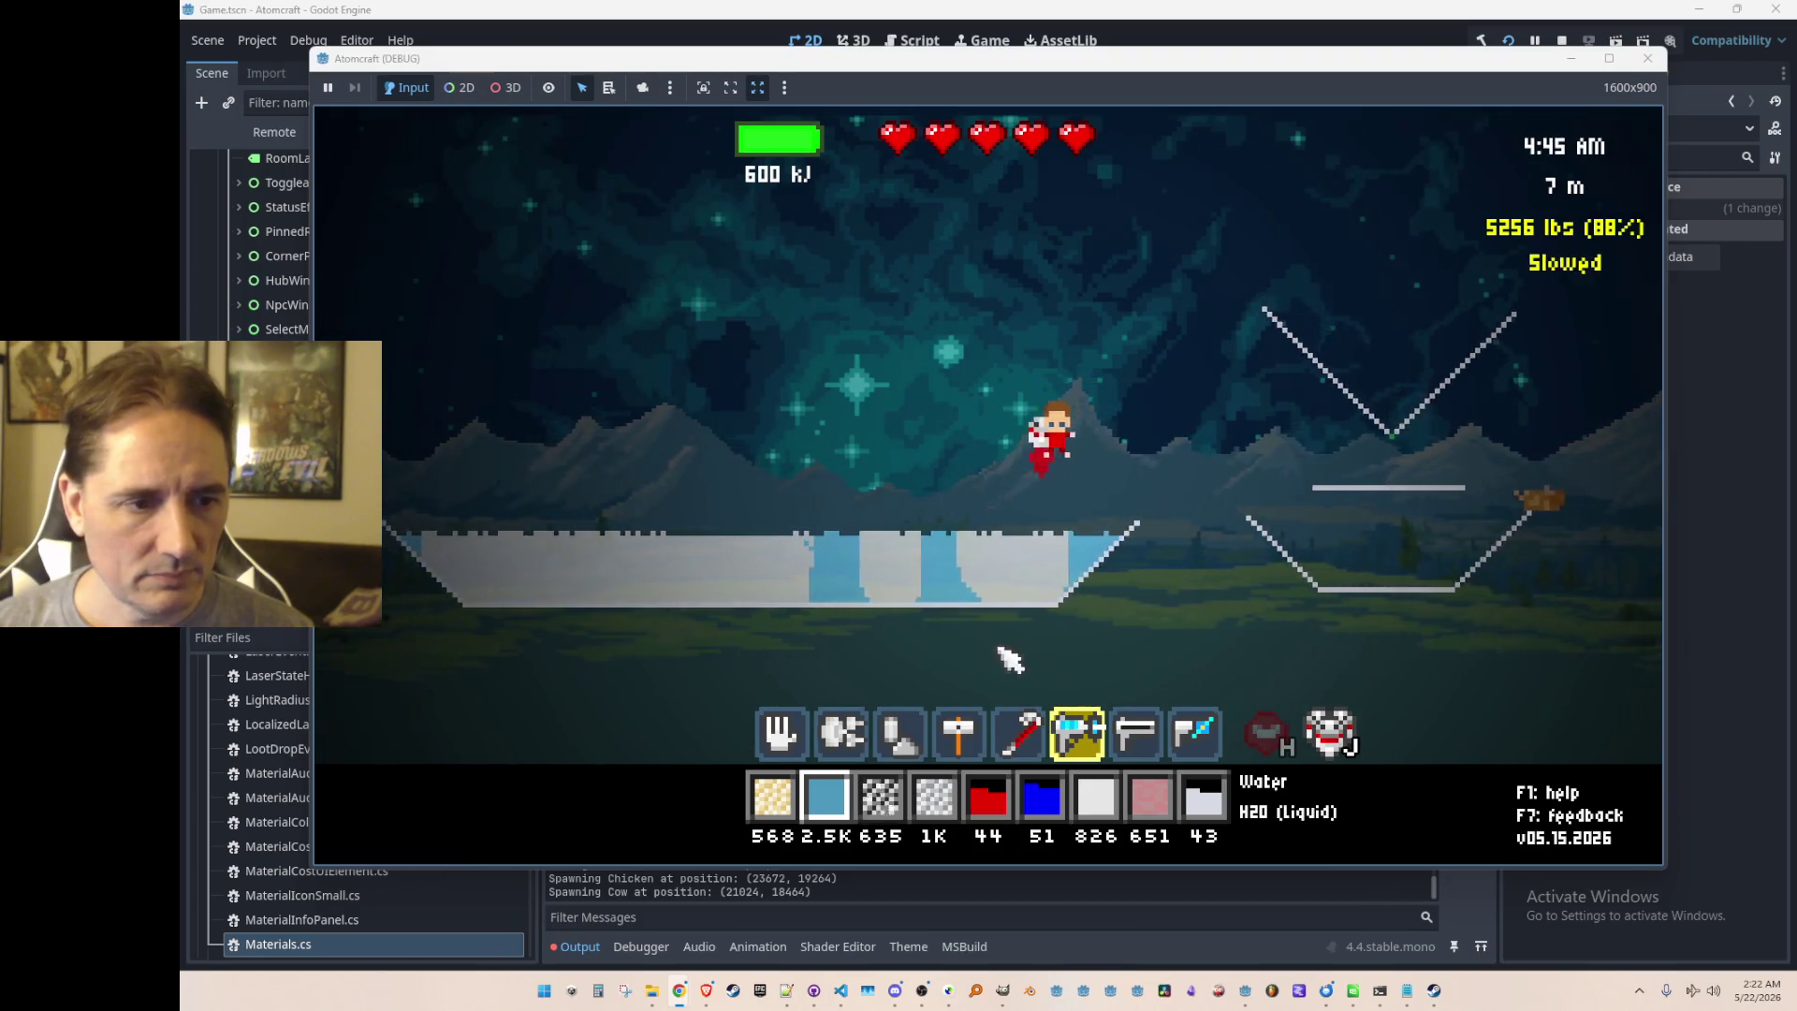
pyautogui.press('7')
pyautogui.moveTo(735, 512)
pyautogui.mouseDown()
pyautogui.moveTo(702, 550)
pyautogui.moveTo(722, 582)
pyautogui.moveTo(646, 603)
pyautogui.moveTo(783, 616)
pyautogui.moveTo(690, 642)
pyautogui.moveTo(706, 654)
pyautogui.moveTo(670, 635)
pyautogui.moveTo(722, 674)
pyautogui.moveTo(662, 654)
pyautogui.moveTo(749, 646)
pyautogui.mouseUp()
# Step: Switch back to the freeze beam, freeze the rest of the lake, then stop the game with F8
pyautogui.press('8')
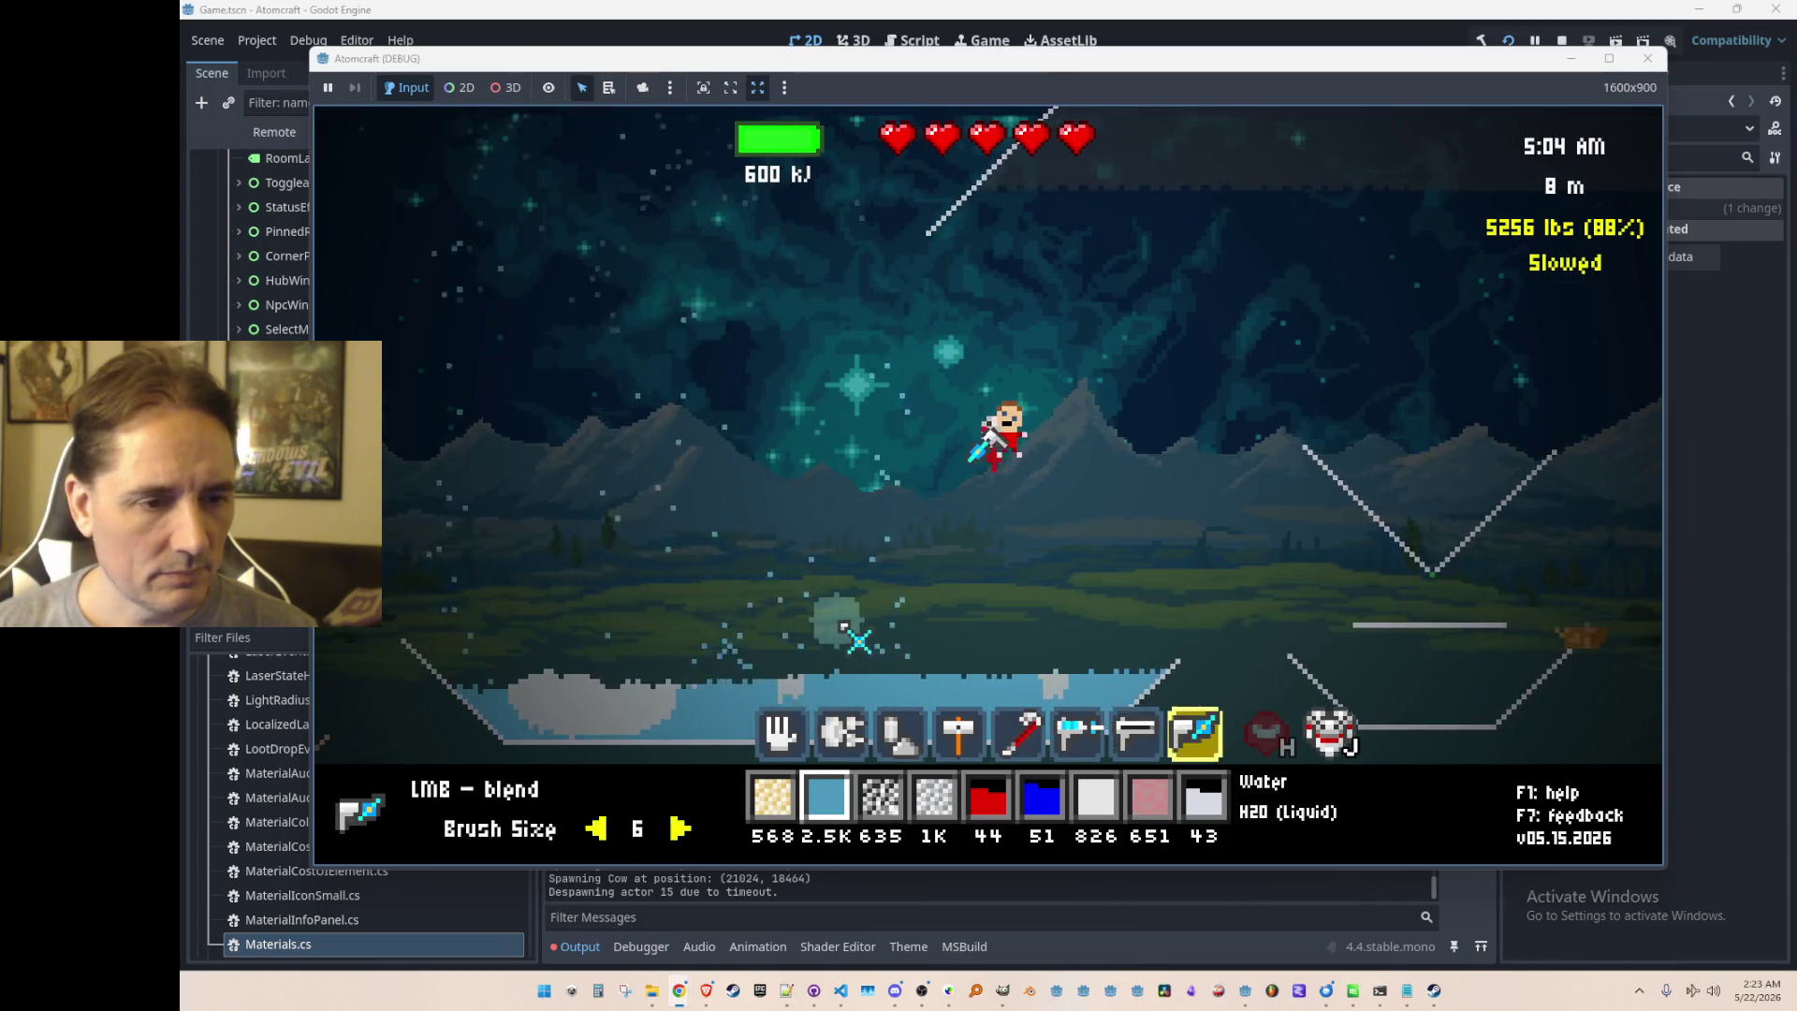
pyautogui.press('6')
pyautogui.moveTo(834, 453)
pyautogui.mouseDown()
pyautogui.moveTo(783, 402)
pyautogui.moveTo(838, 309)
pyautogui.moveTo(755, 429)
pyautogui.moveTo(683, 441)
pyautogui.mouseUp()
pyautogui.moveTo(964, 609)
pyautogui.mouseDown()
pyautogui.moveTo(1076, 634)
pyautogui.moveTo(740, 735)
pyautogui.moveTo(1015, 726)
pyautogui.mouseUp()
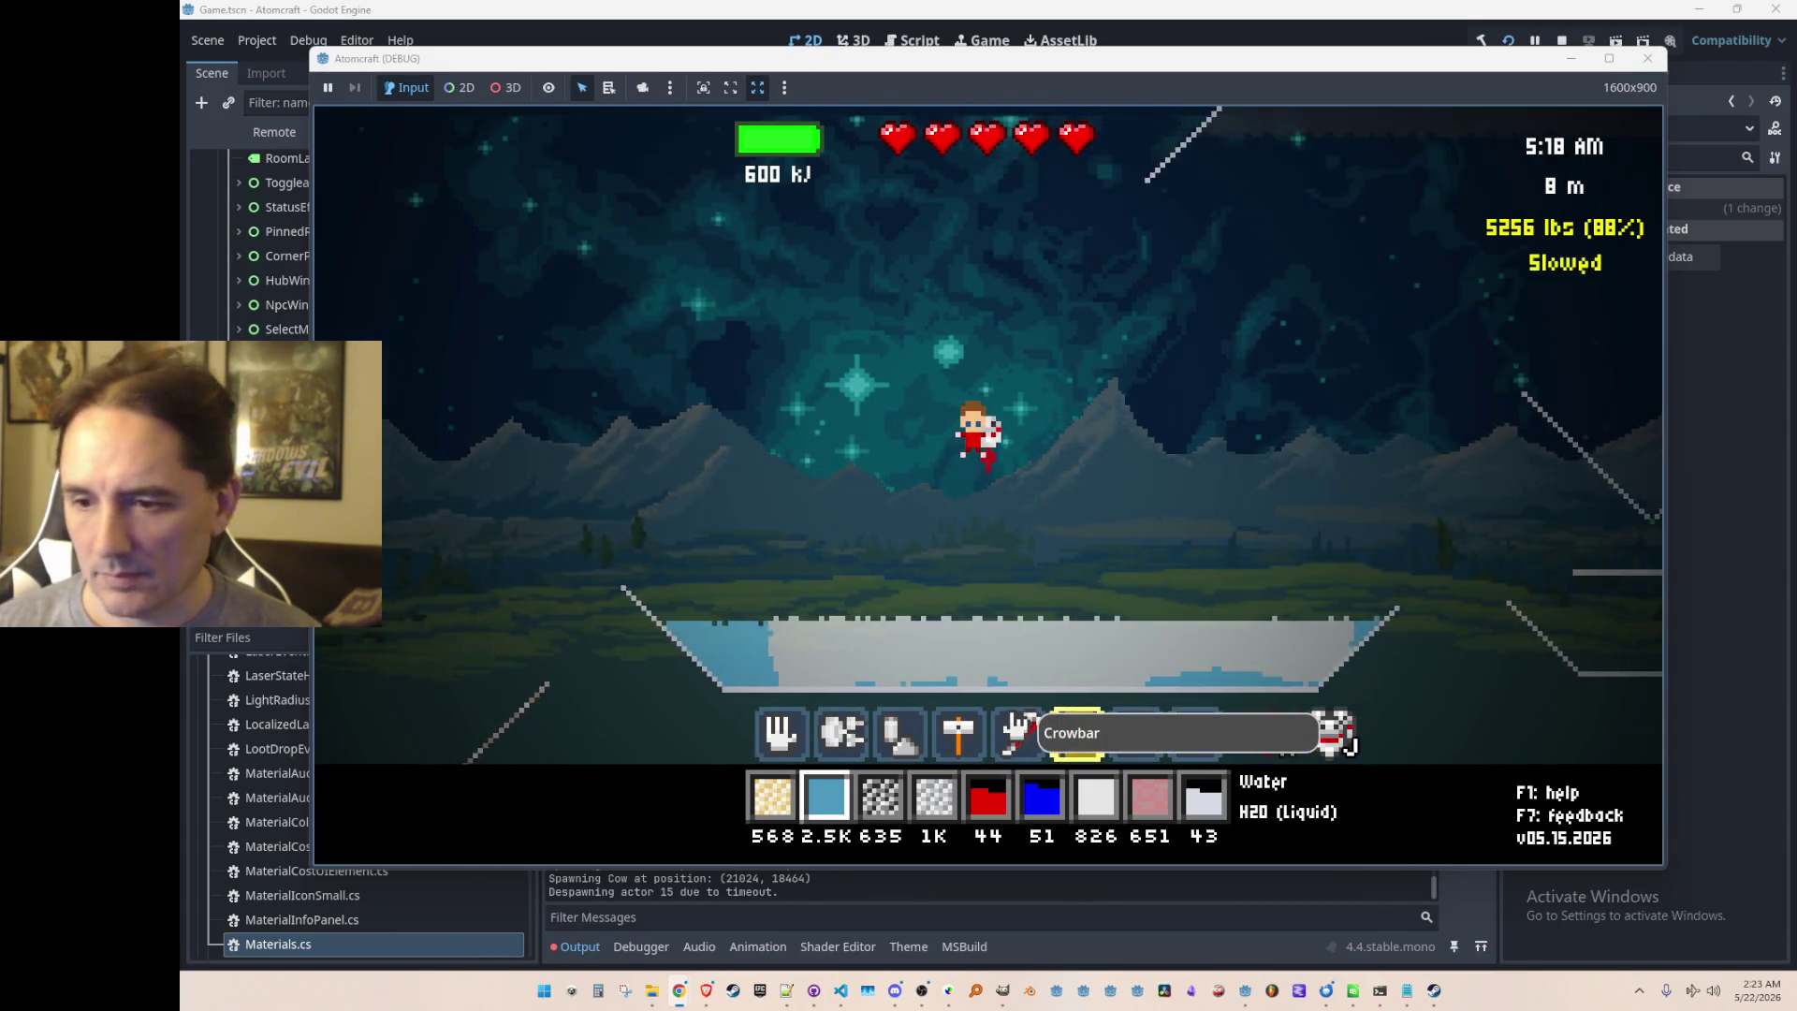
pyautogui.moveTo(823, 644)
pyautogui.mouseDown()
pyautogui.moveTo(796, 674)
pyautogui.moveTo(936, 692)
pyautogui.mouseUp()
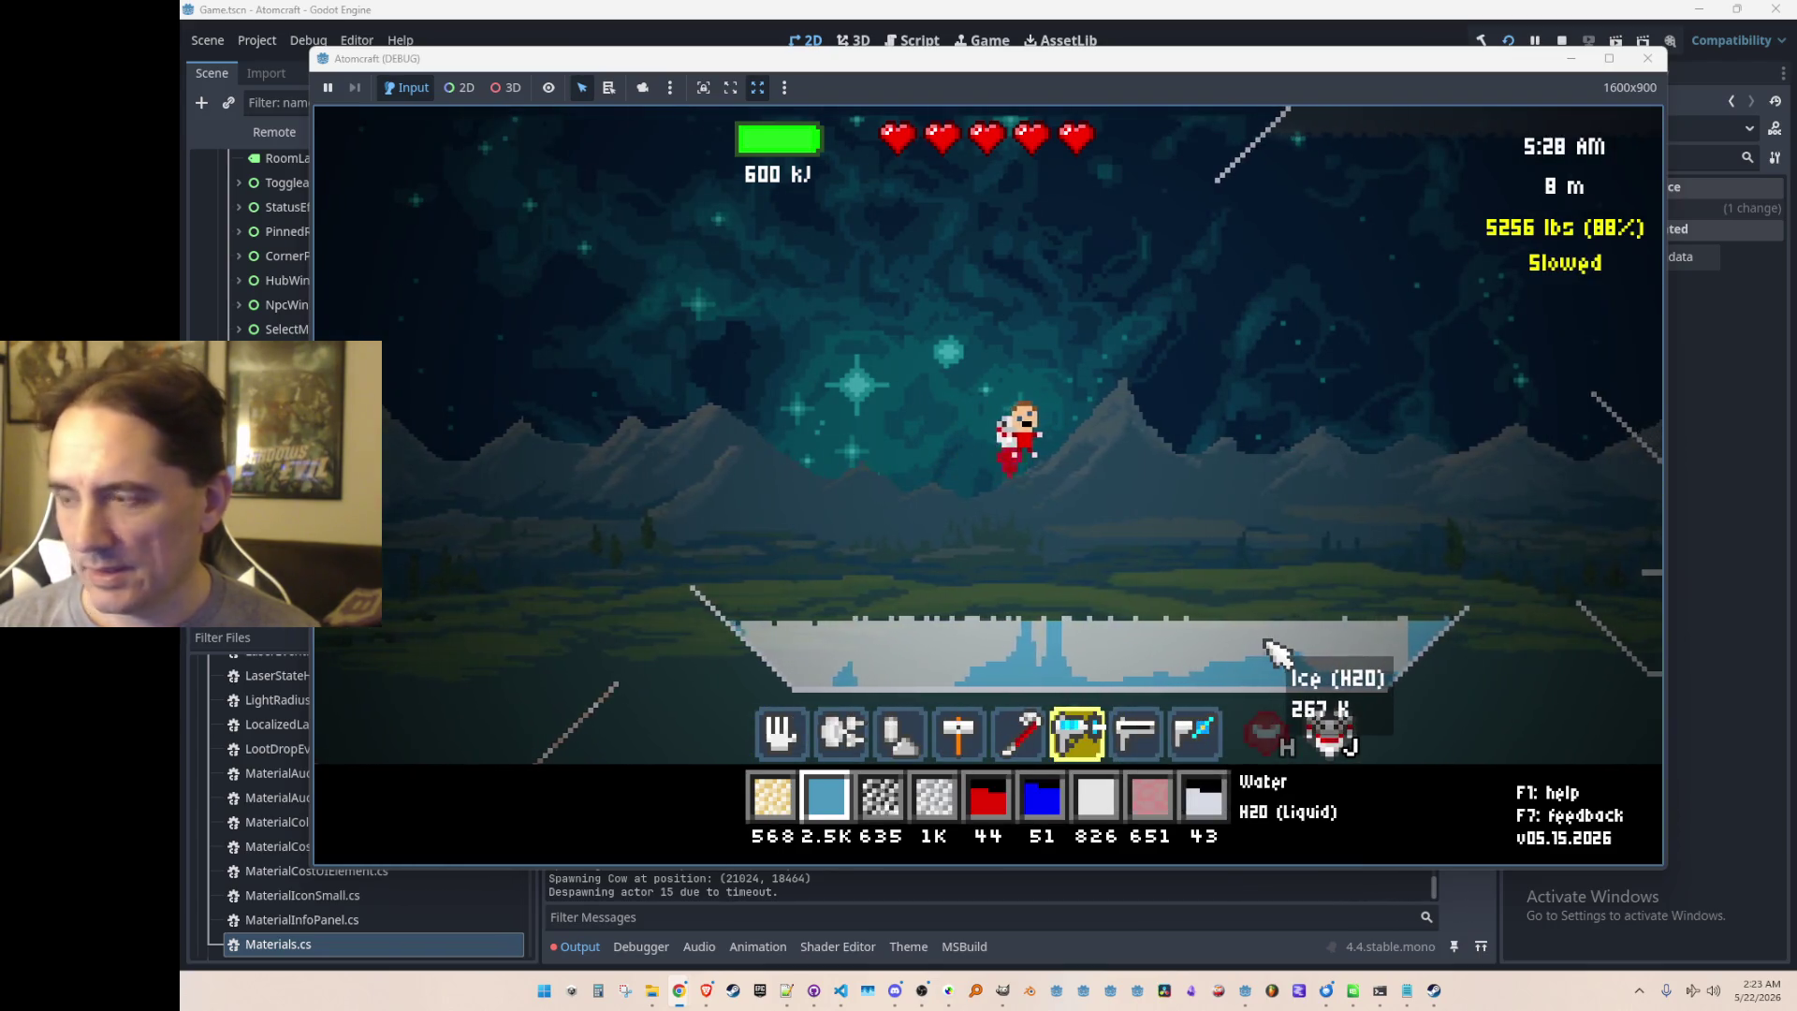
pyautogui.click(1655, 67)
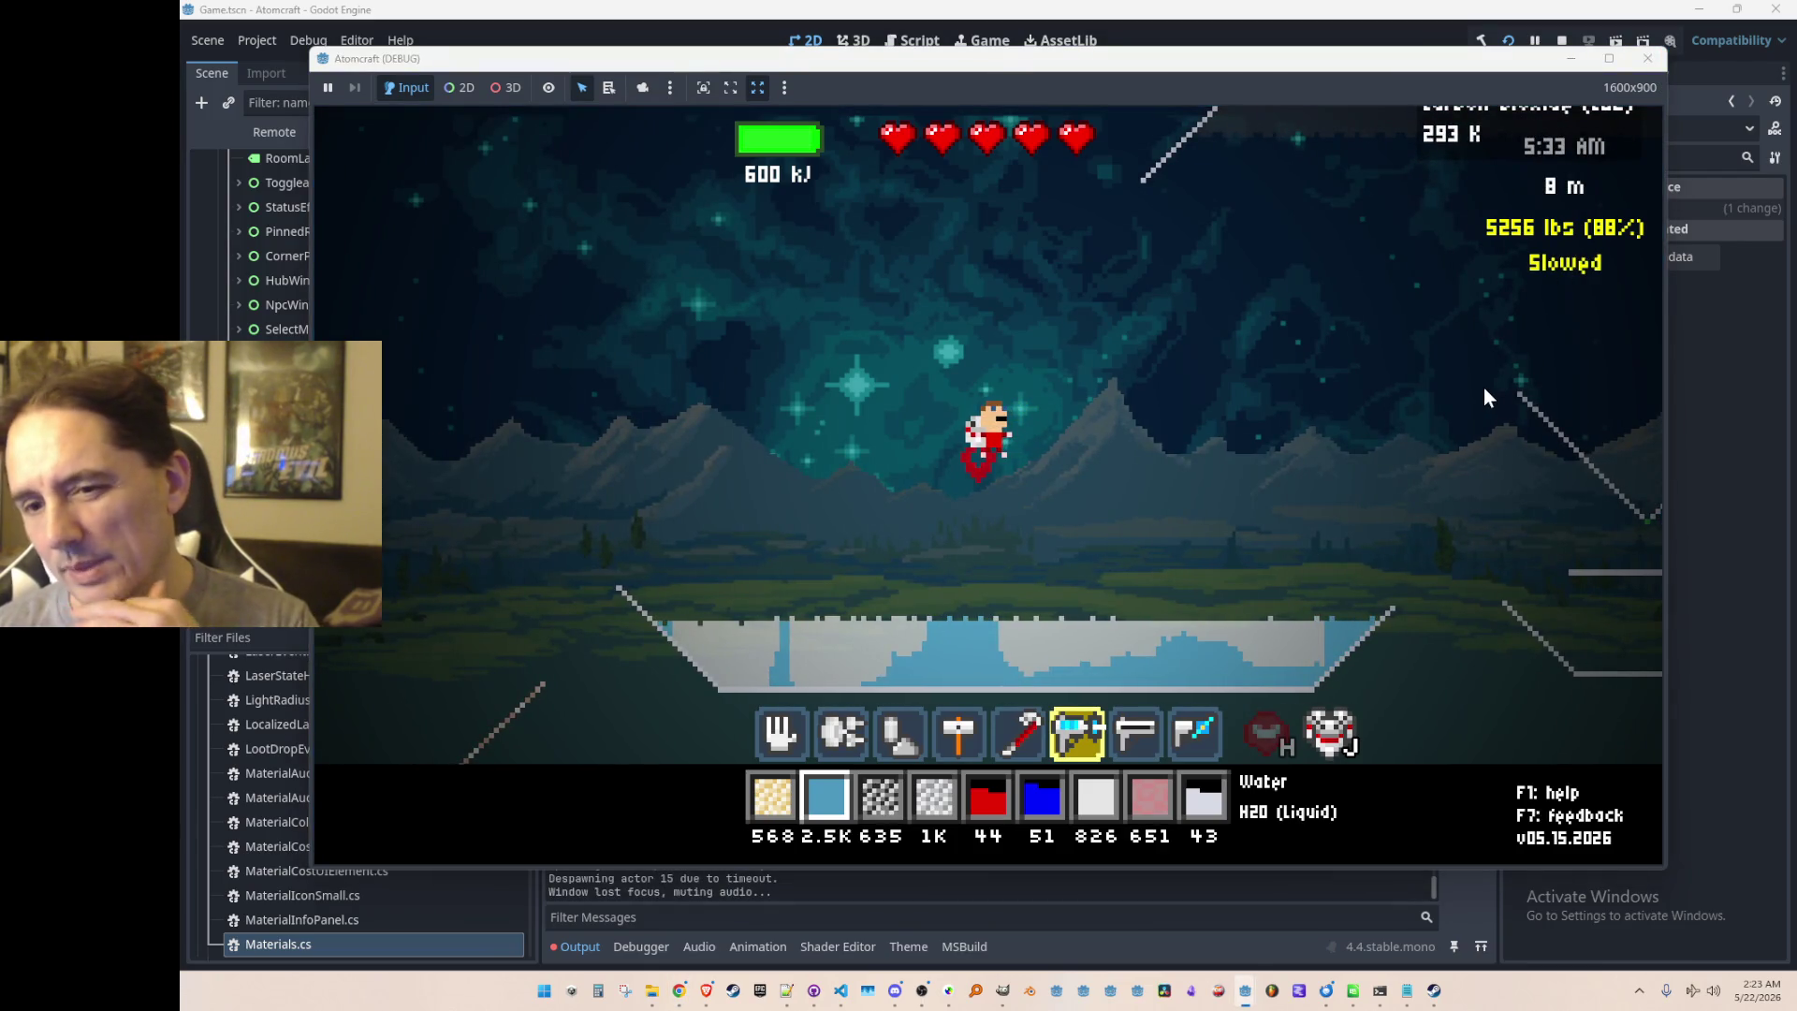
pyautogui.press('F8')
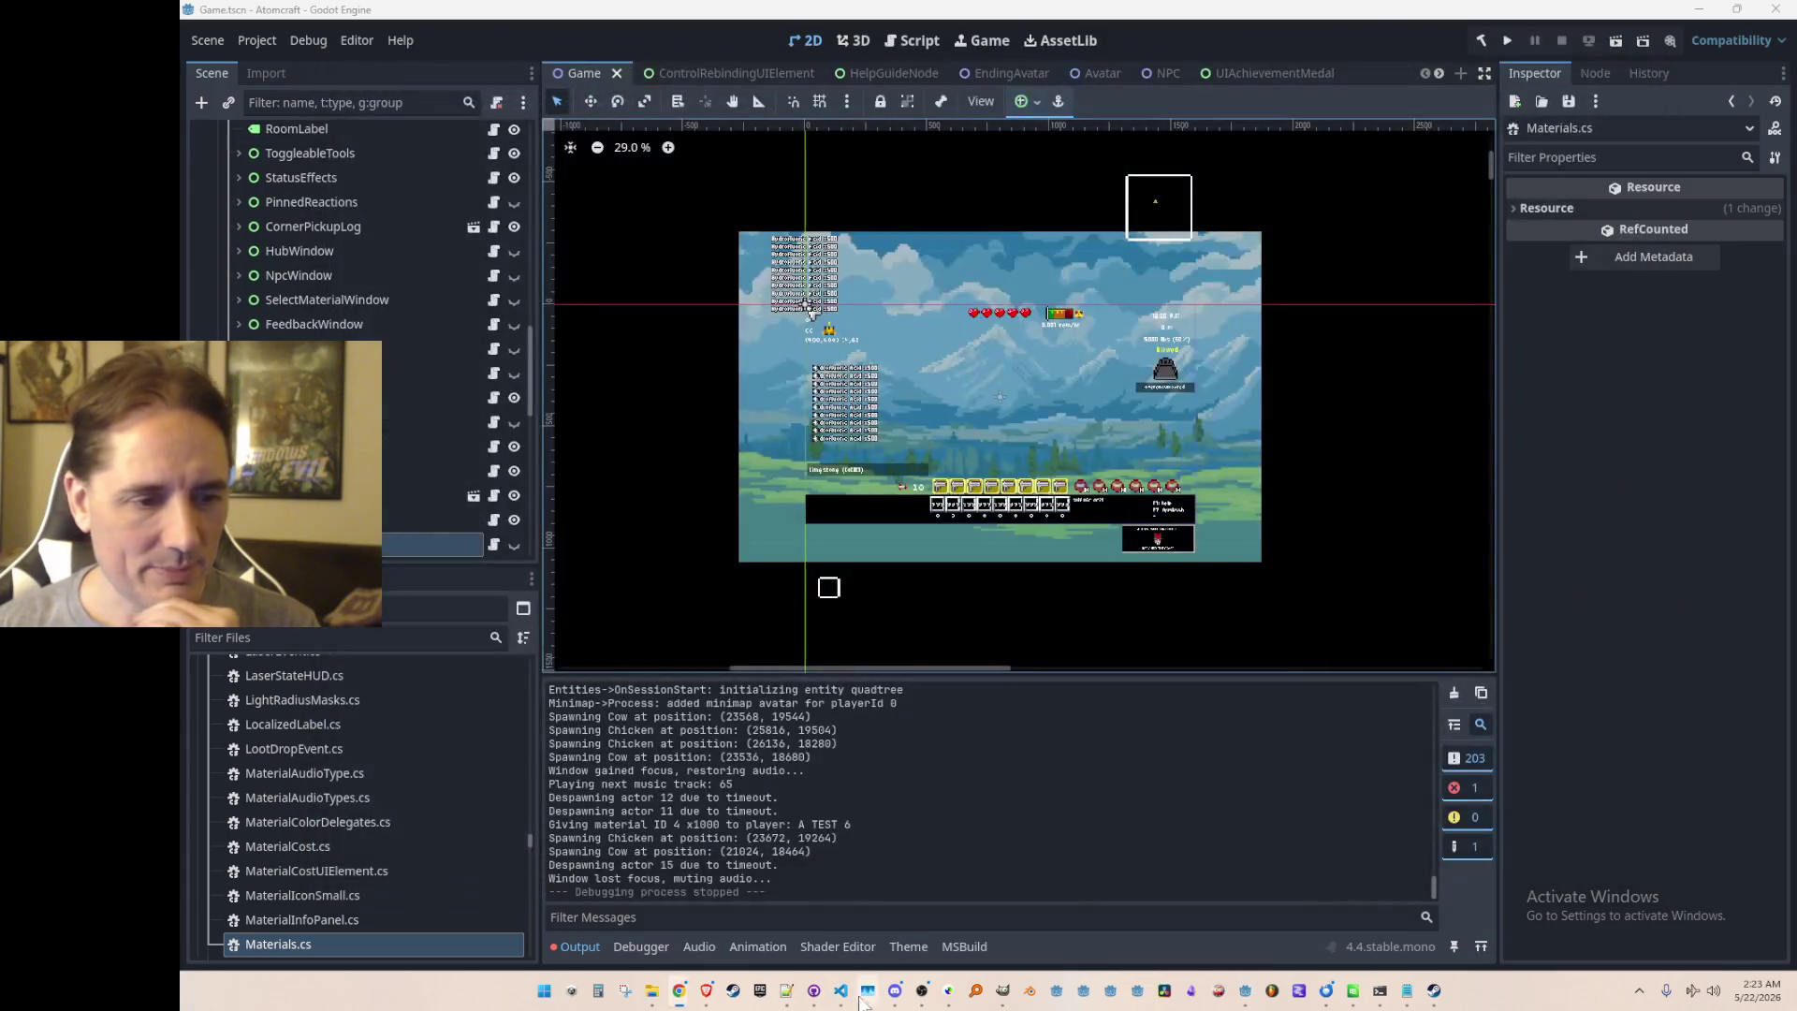
# Step: In Simulation.cs, review the TODO comment and the freeze-ray method signature
pyautogui.click(841, 990)
pyautogui.scroll(9, 1114, 590)
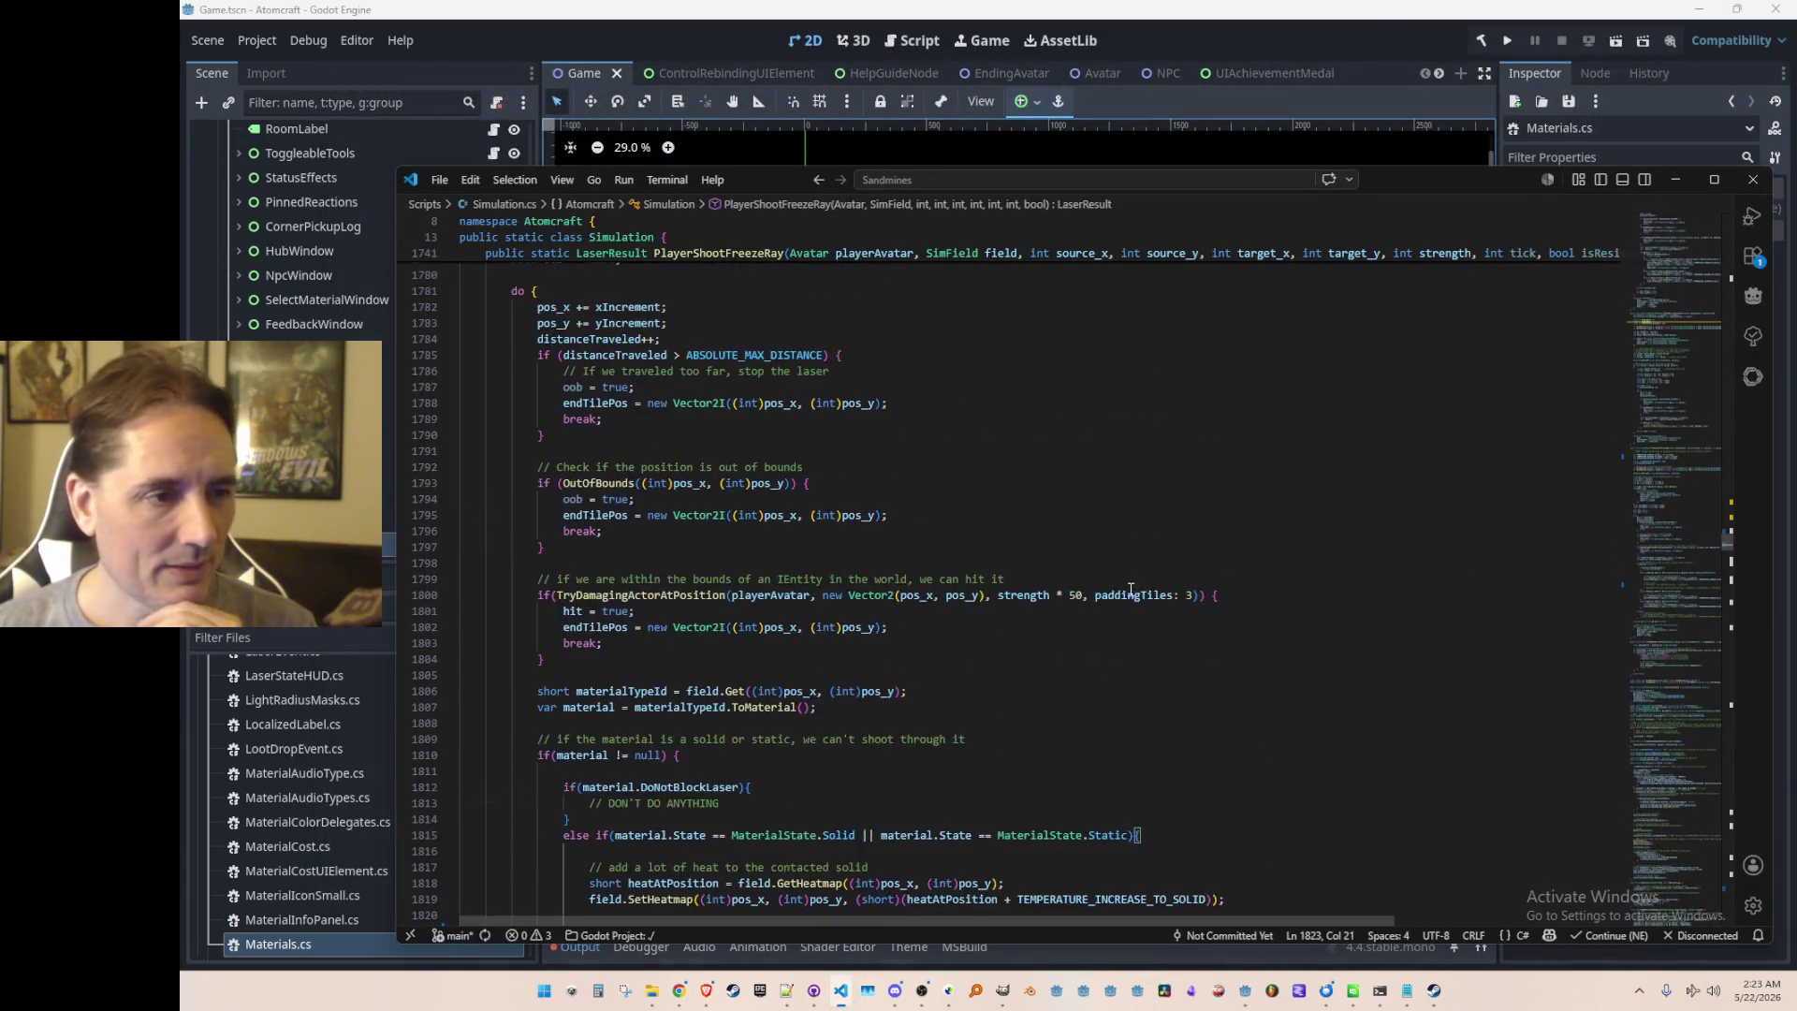
pyautogui.scroll(9, 1117, 595)
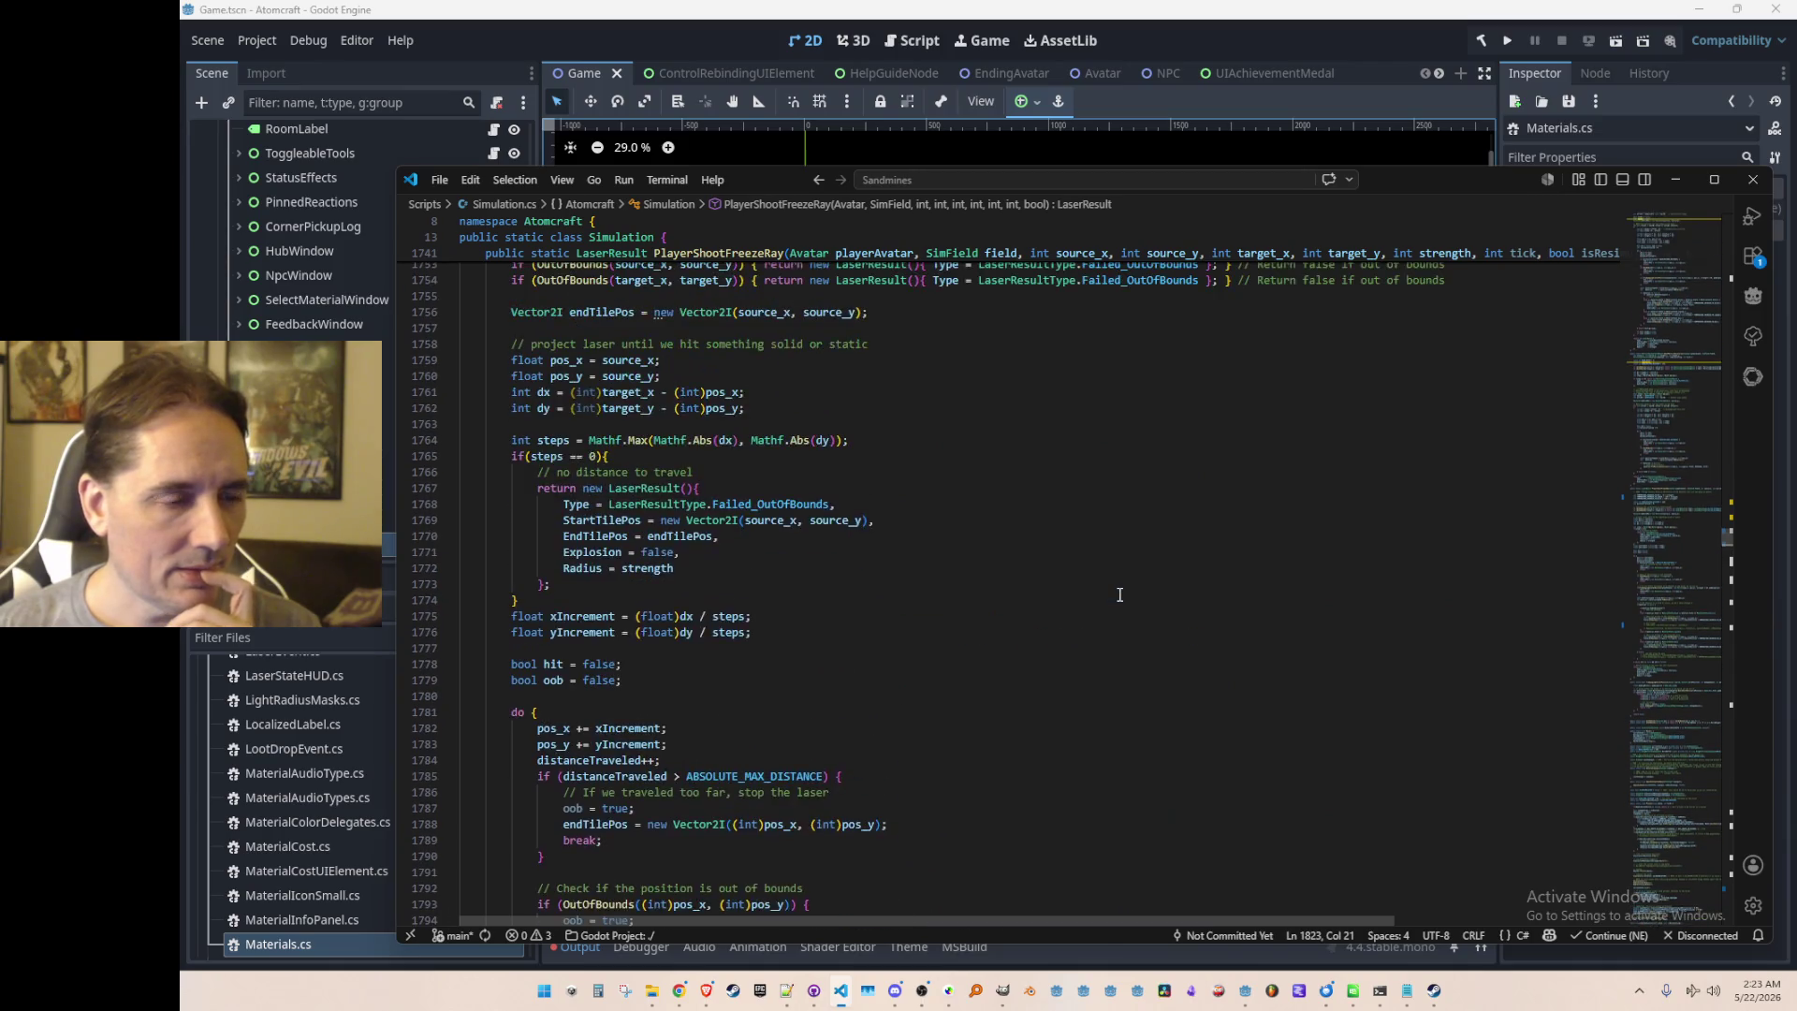
pyautogui.scroll(9, 1116, 597)
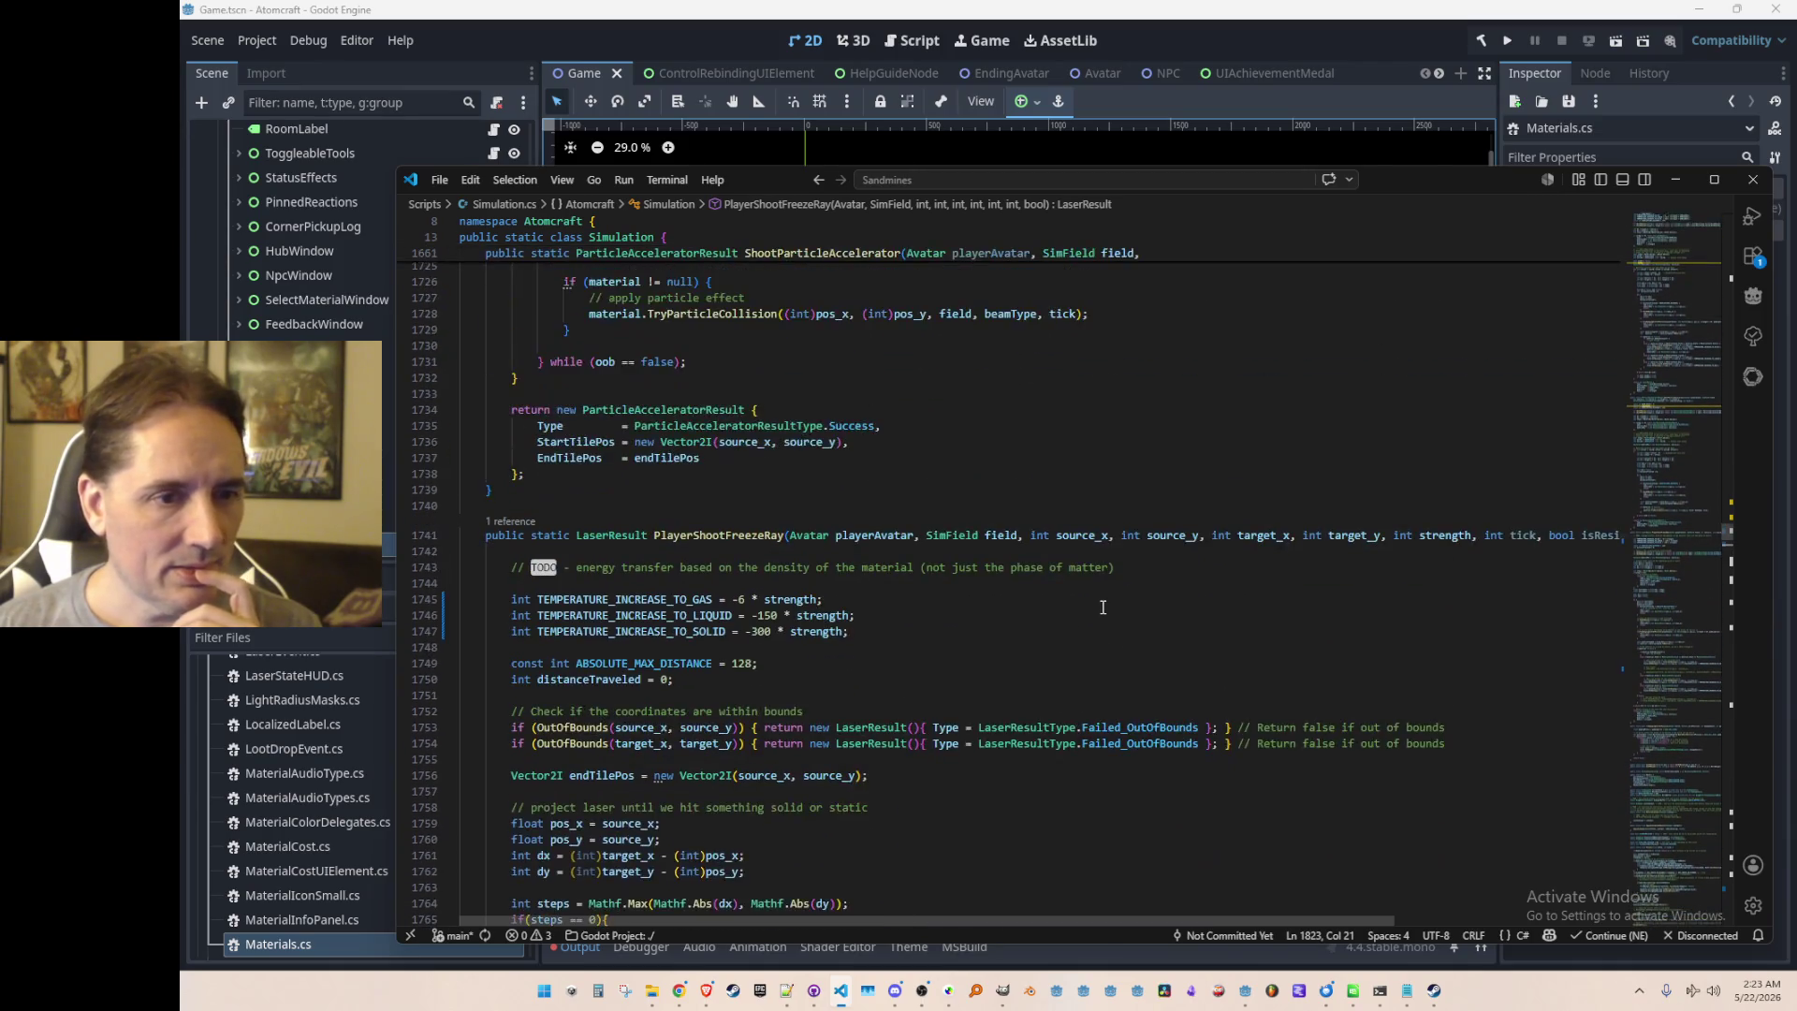
pyautogui.click(1275, 524)
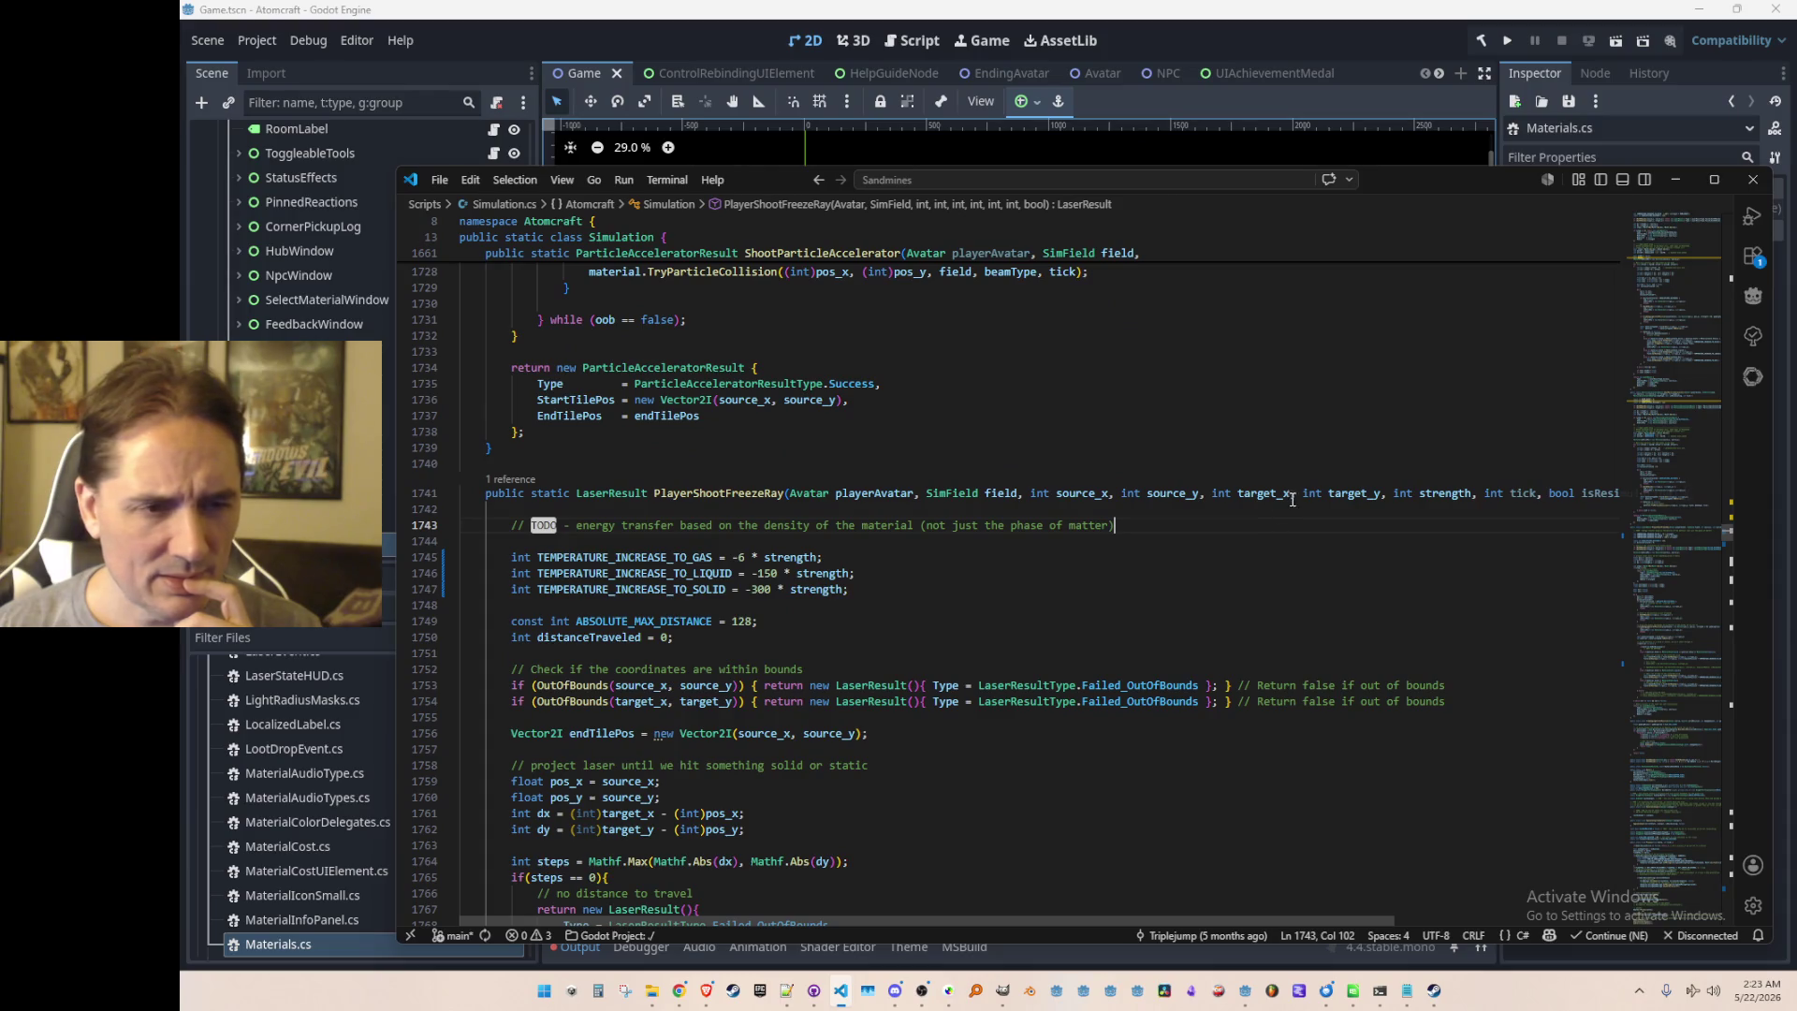
pyautogui.click(1281, 493)
pyautogui.press('End')
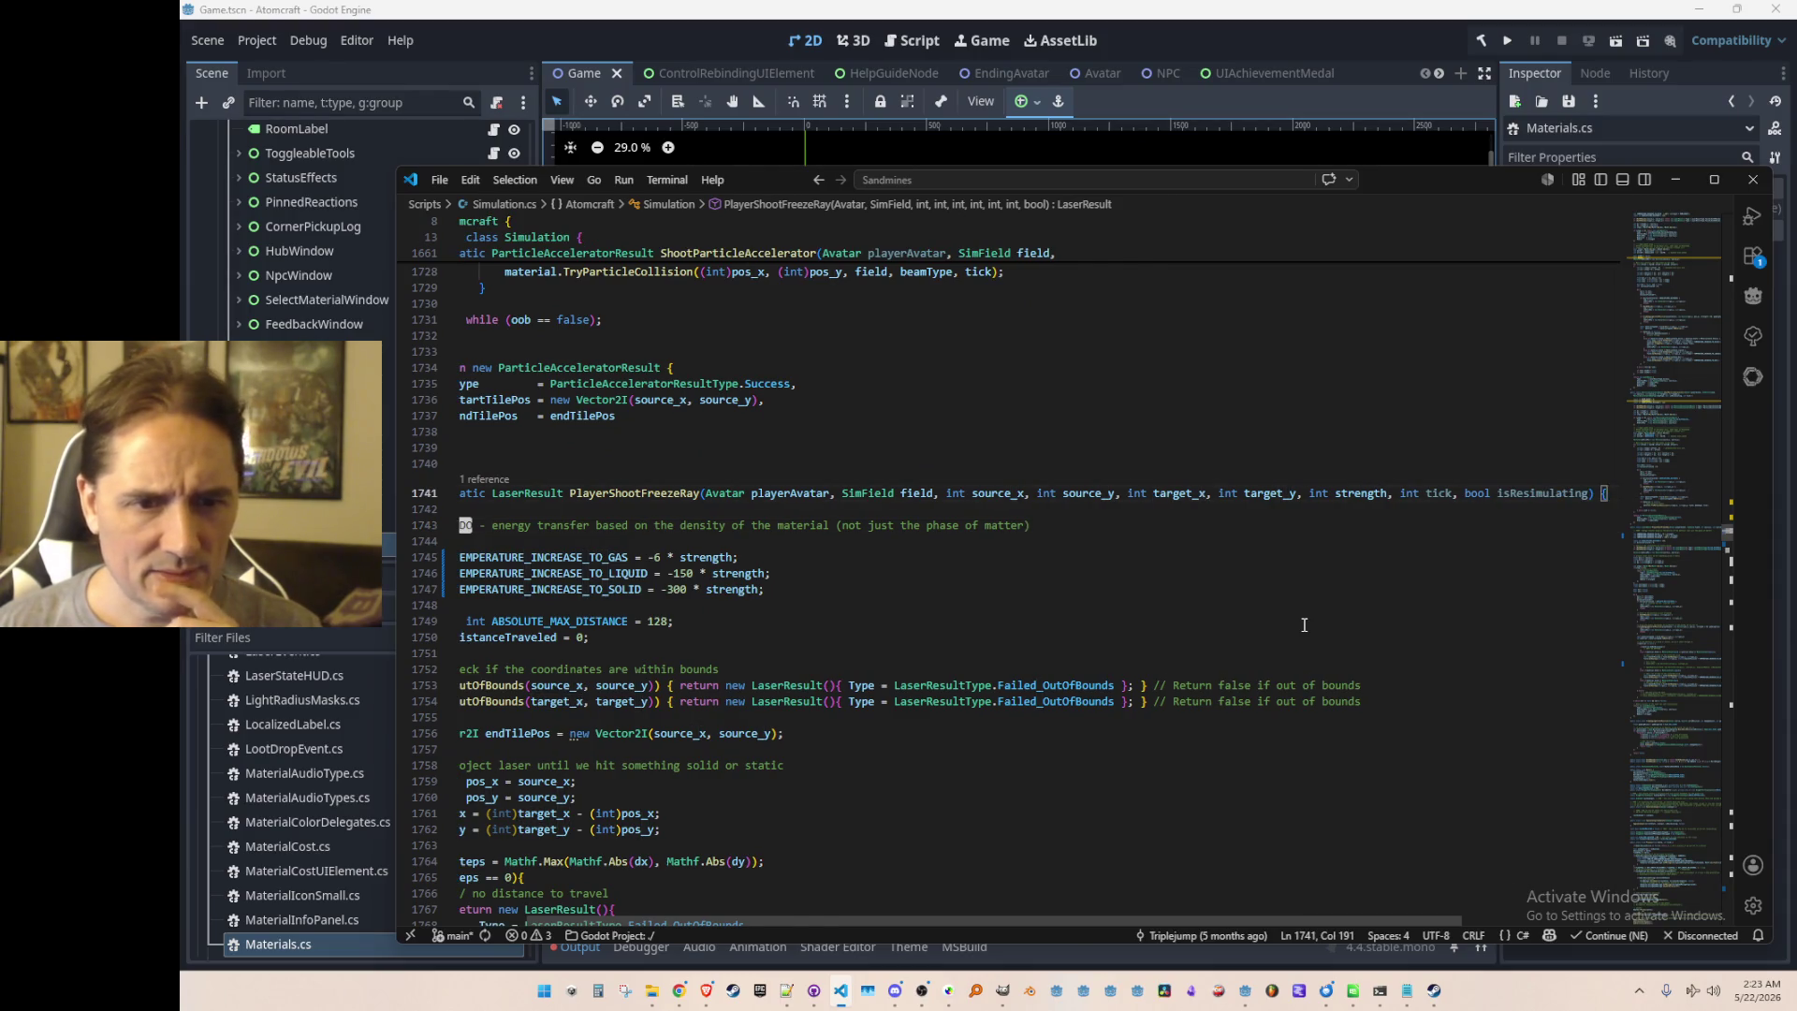
pyautogui.press('Home')
pyautogui.press('Home')
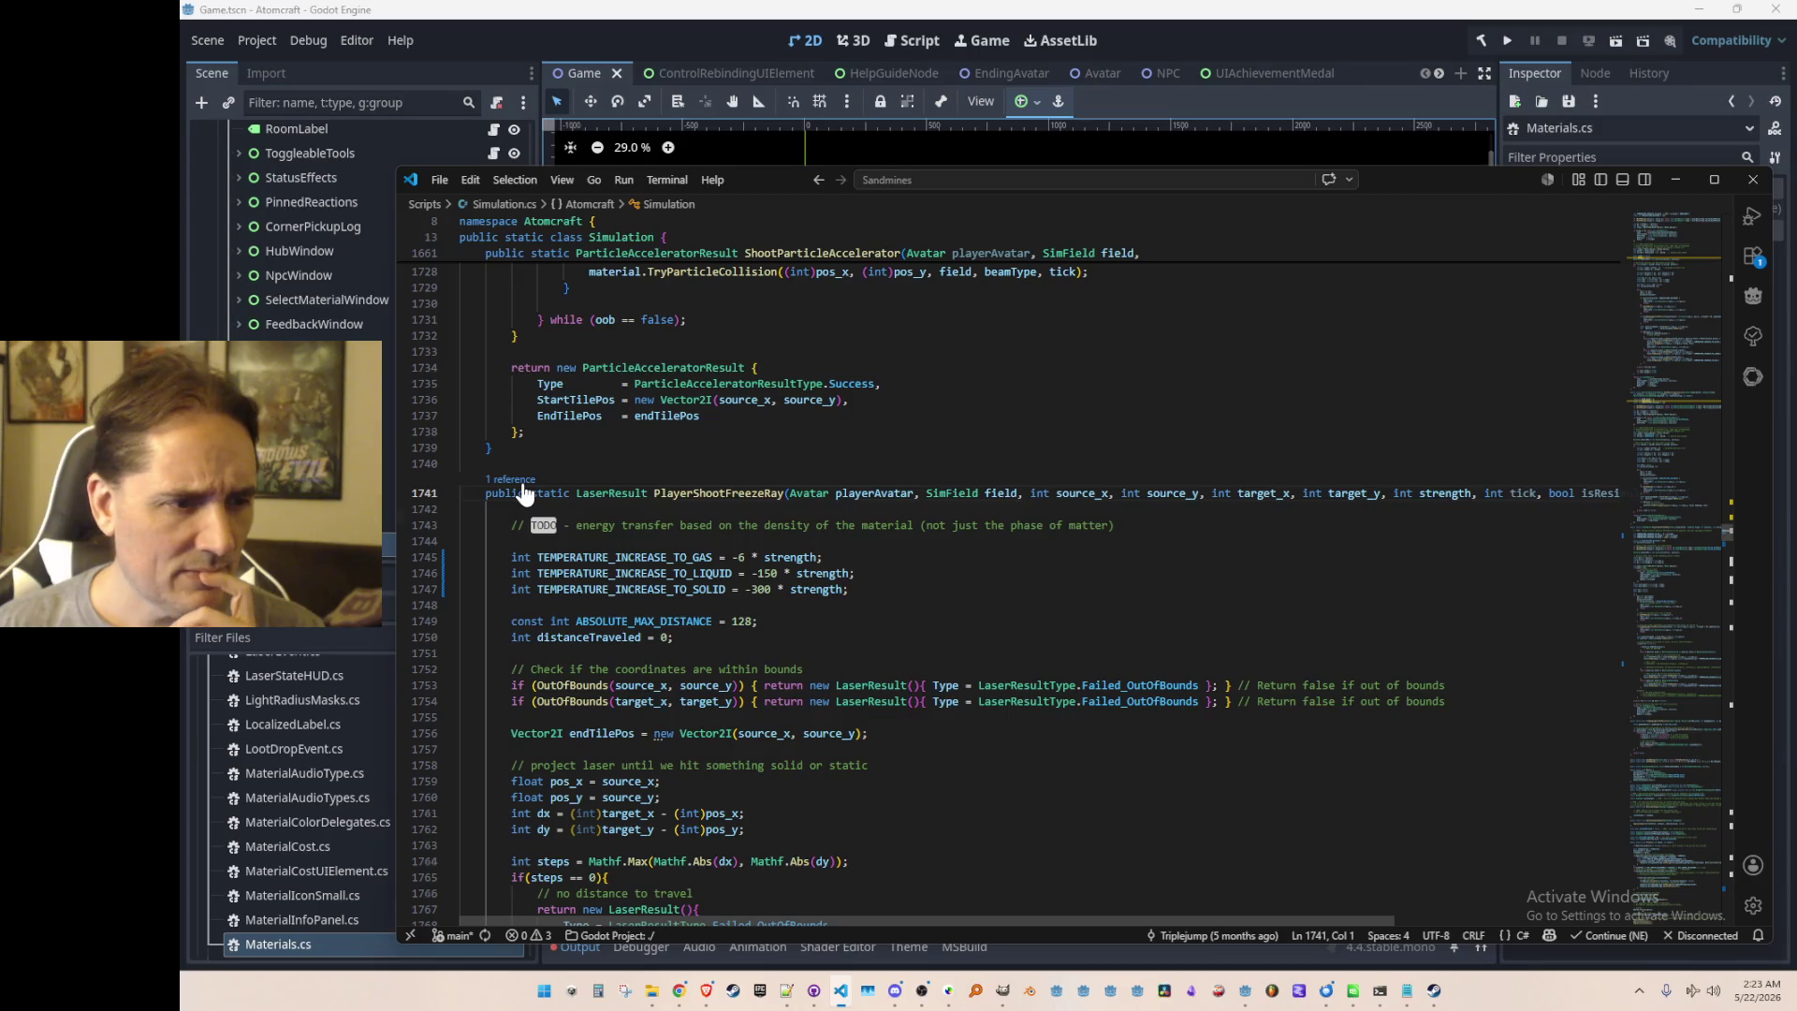
# Step: Find the freeze-ray method's call site and inspect its BulkSize argument
pyautogui.click(523, 484)
pyautogui.doubleClick(1087, 557)
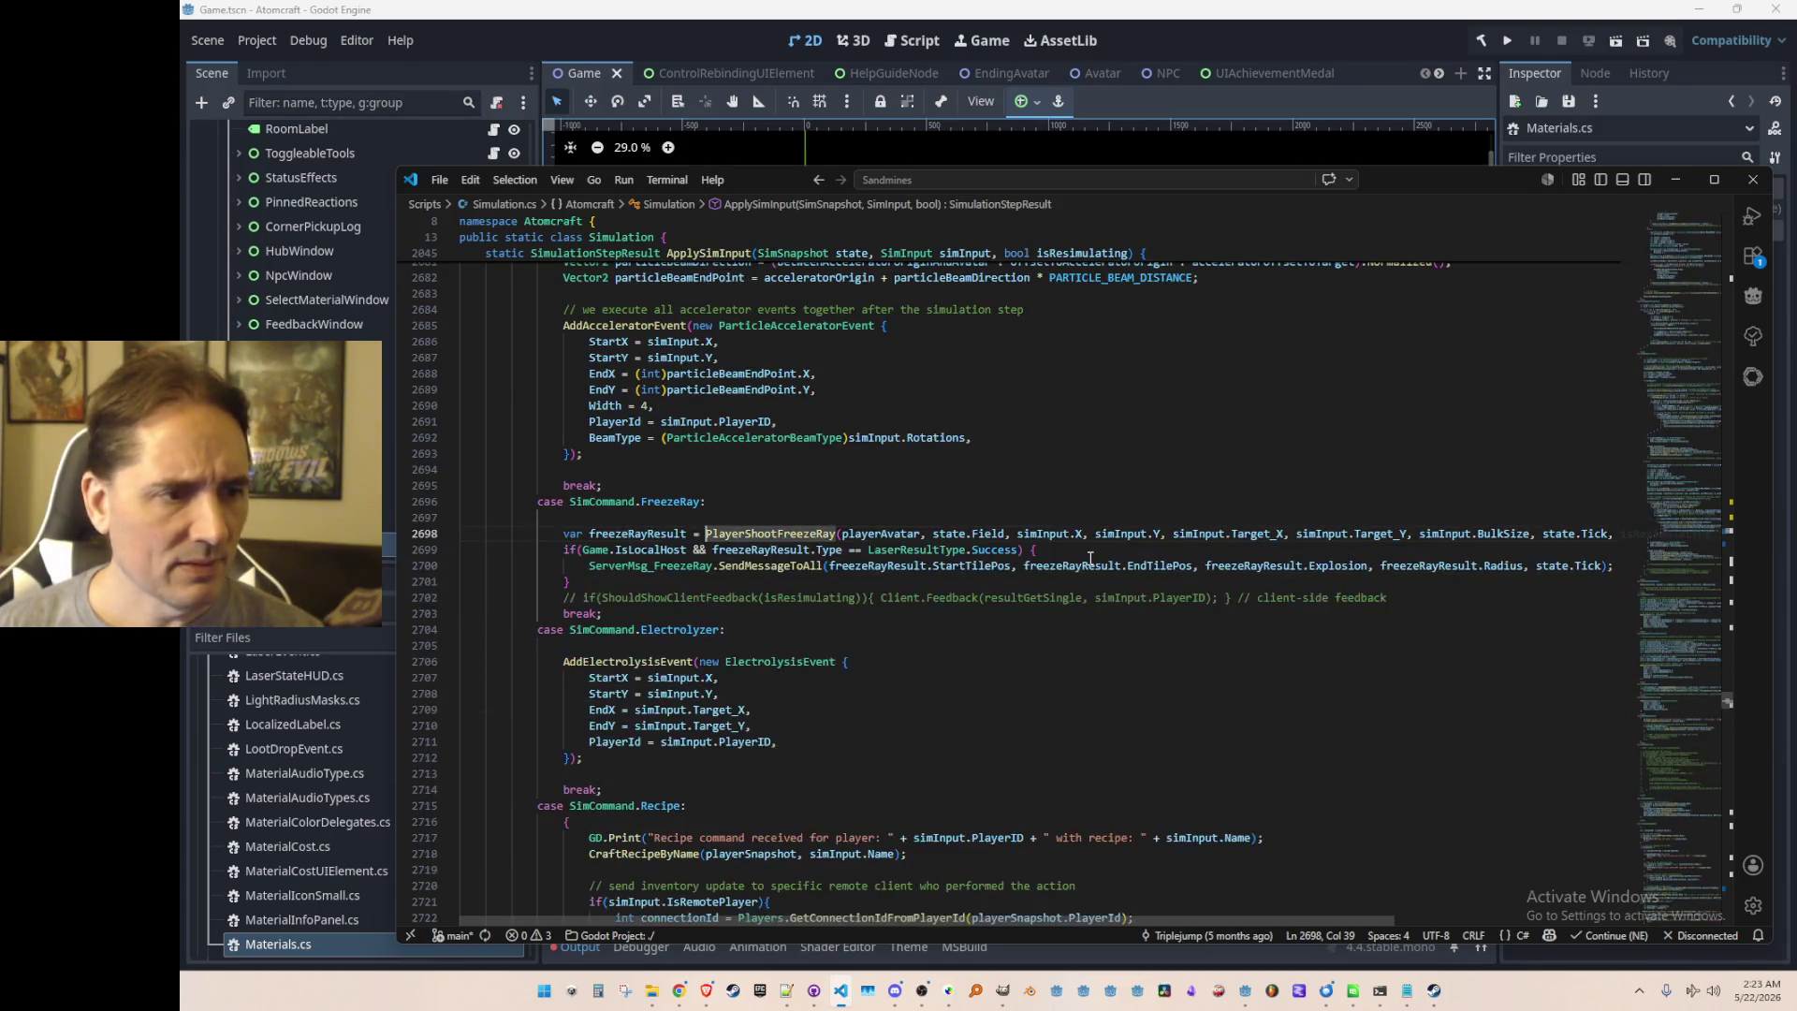
pyautogui.press('End')
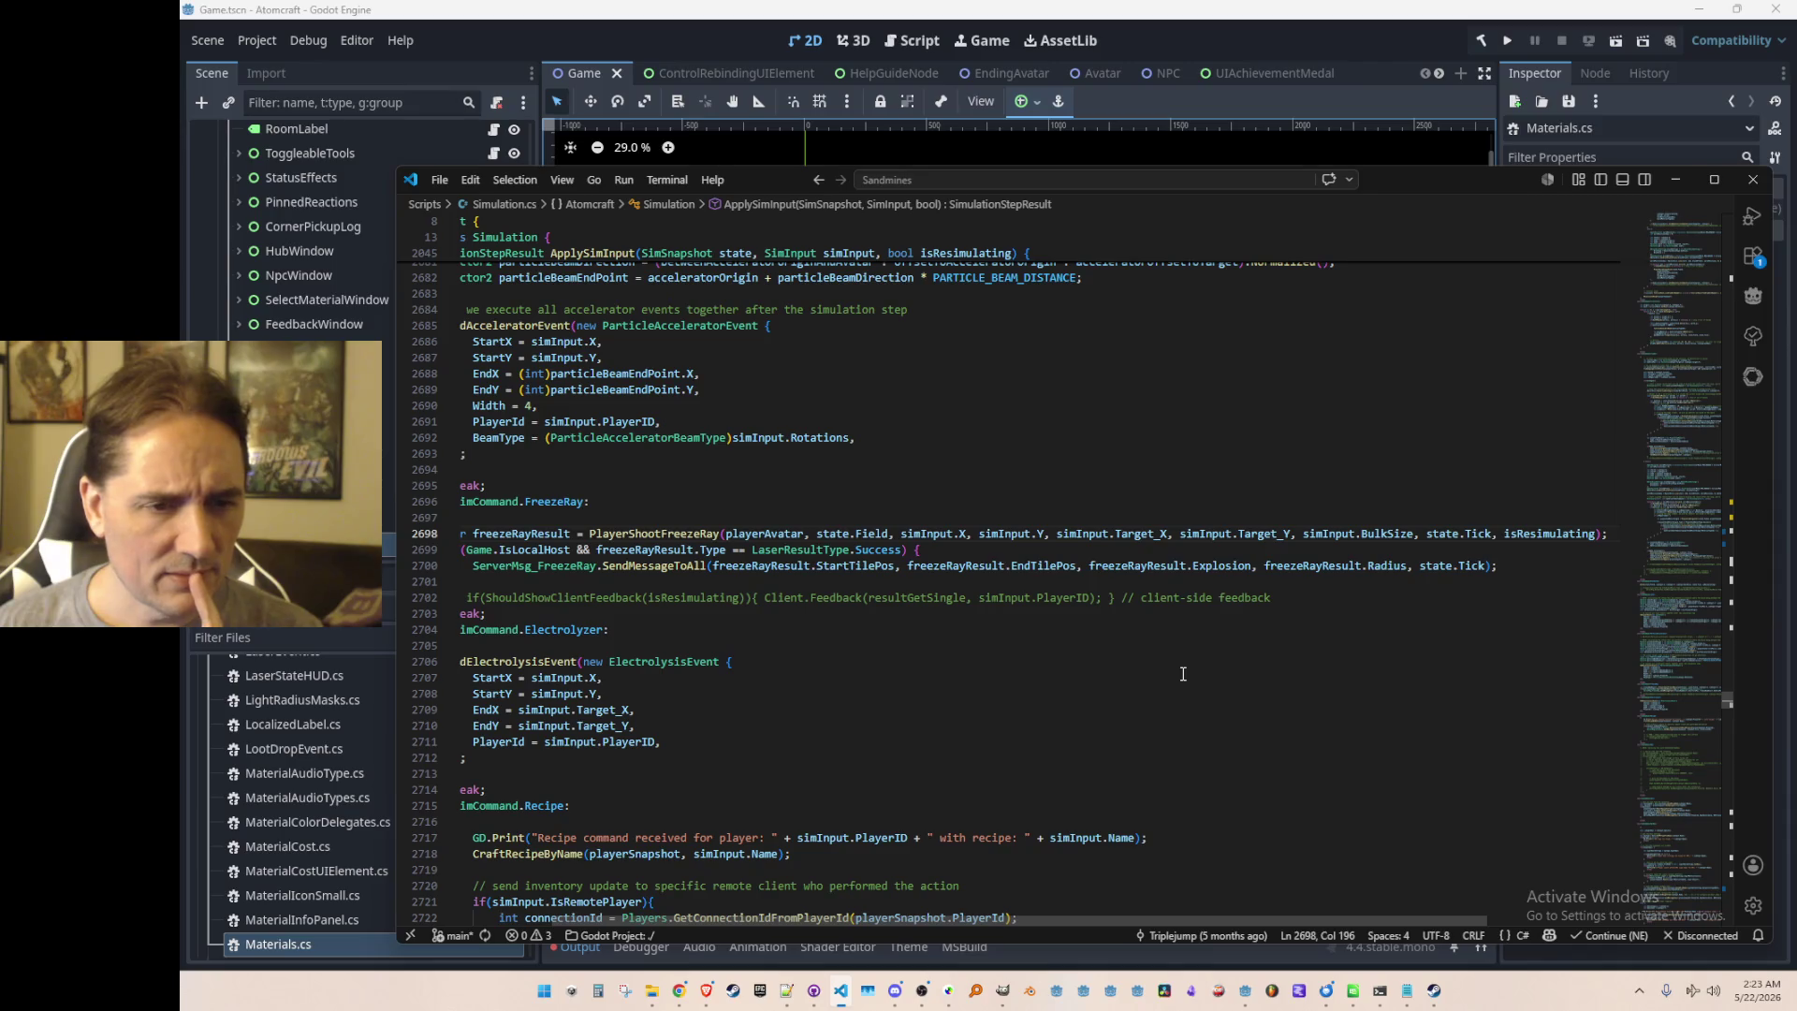
pyautogui.click(1384, 536)
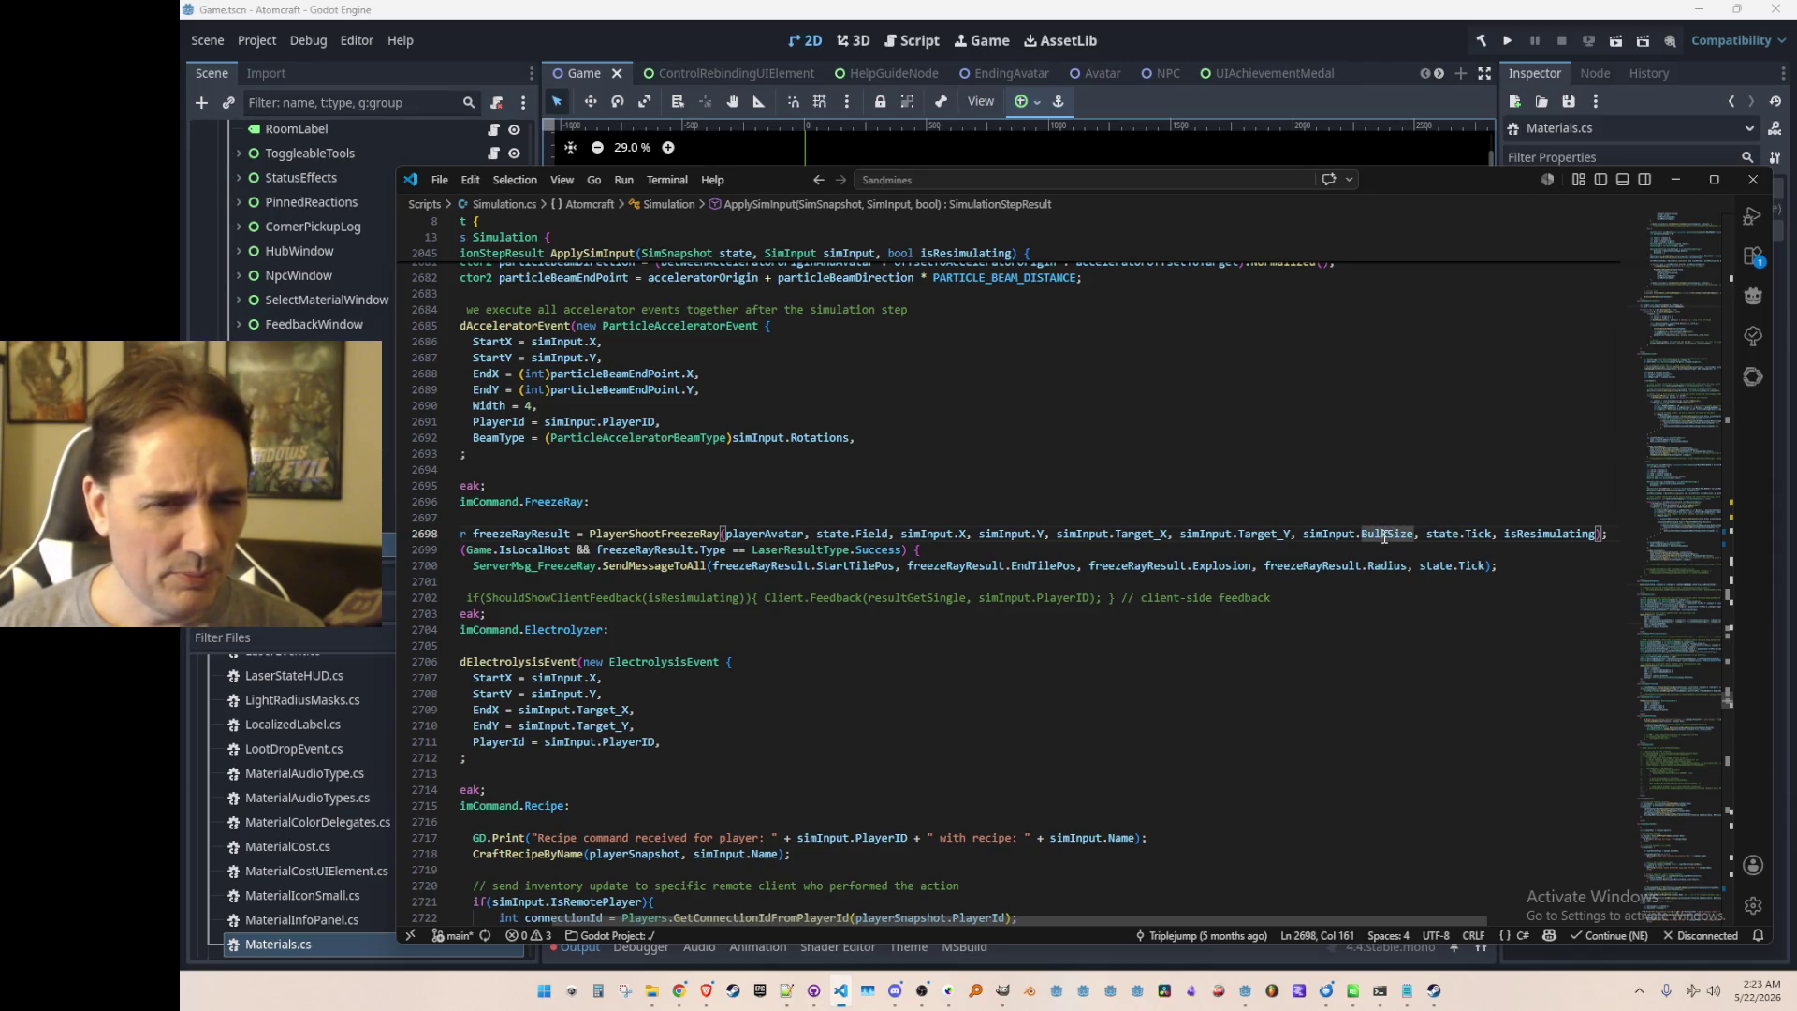
pyautogui.press('Home')
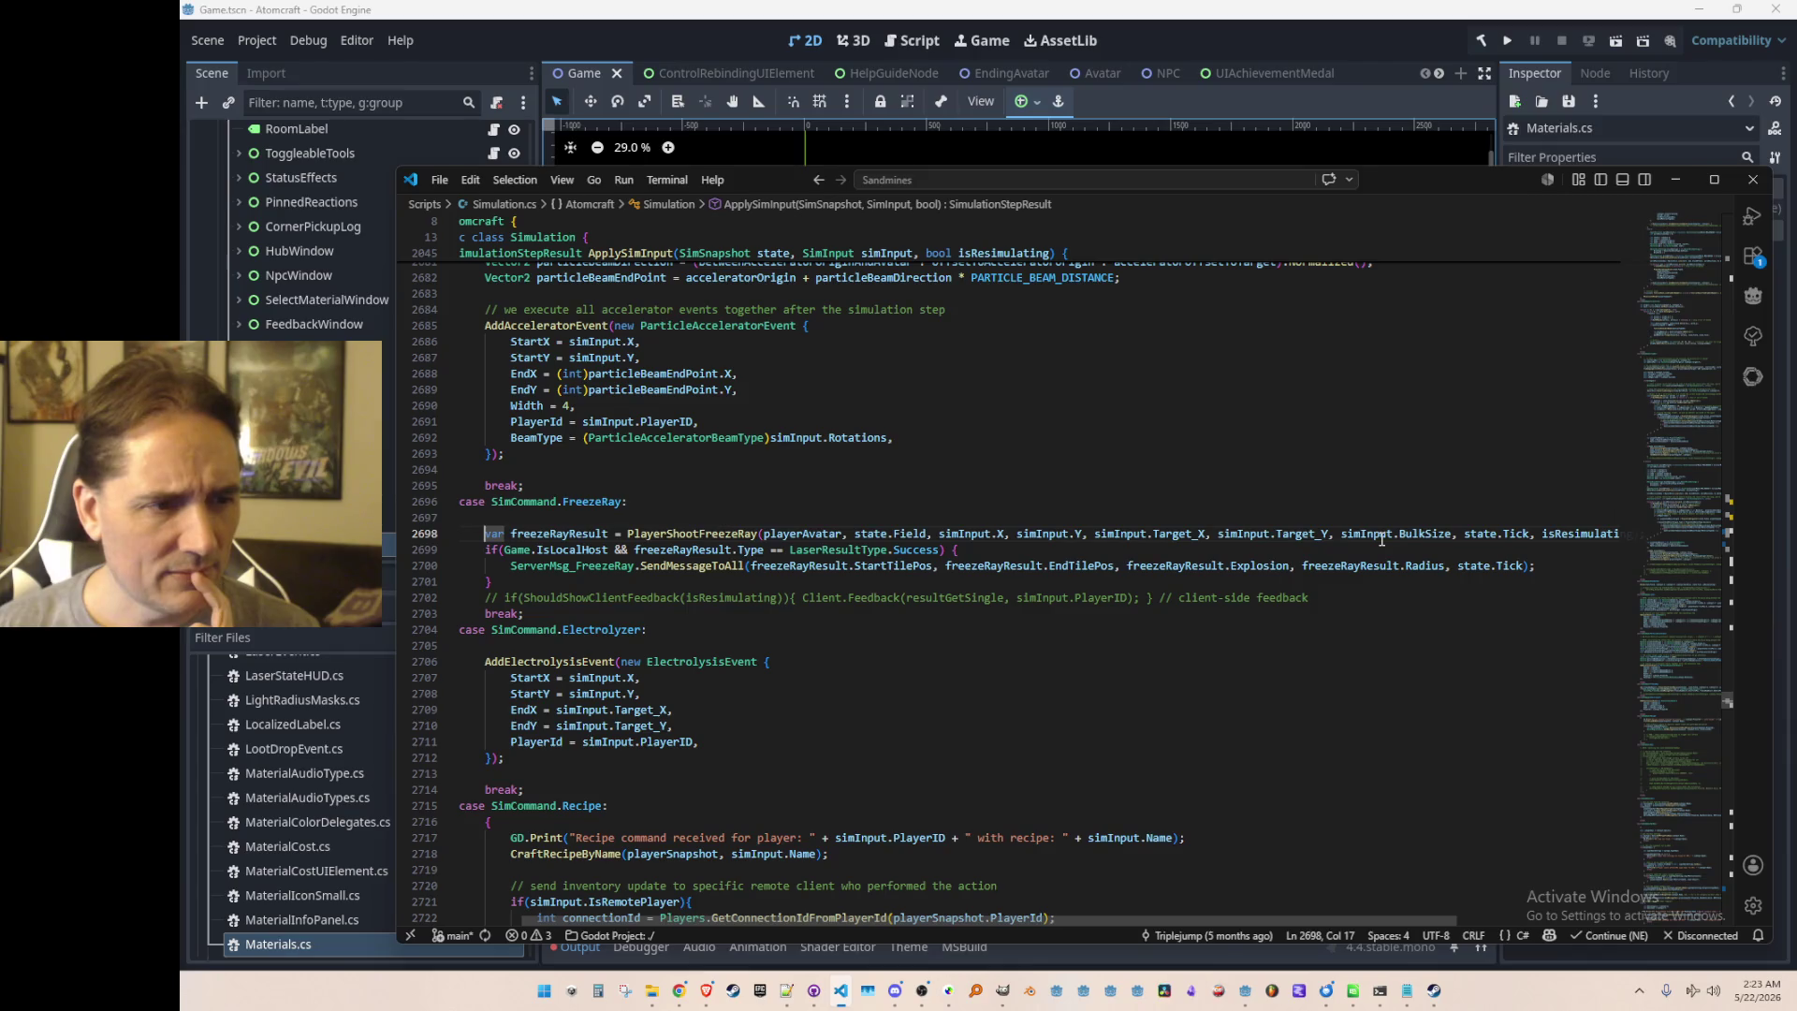
# Step: Go to the PlayerShootFreezeRay definition with F12 and read through it, including the max distance line
pyautogui.click(668, 536)
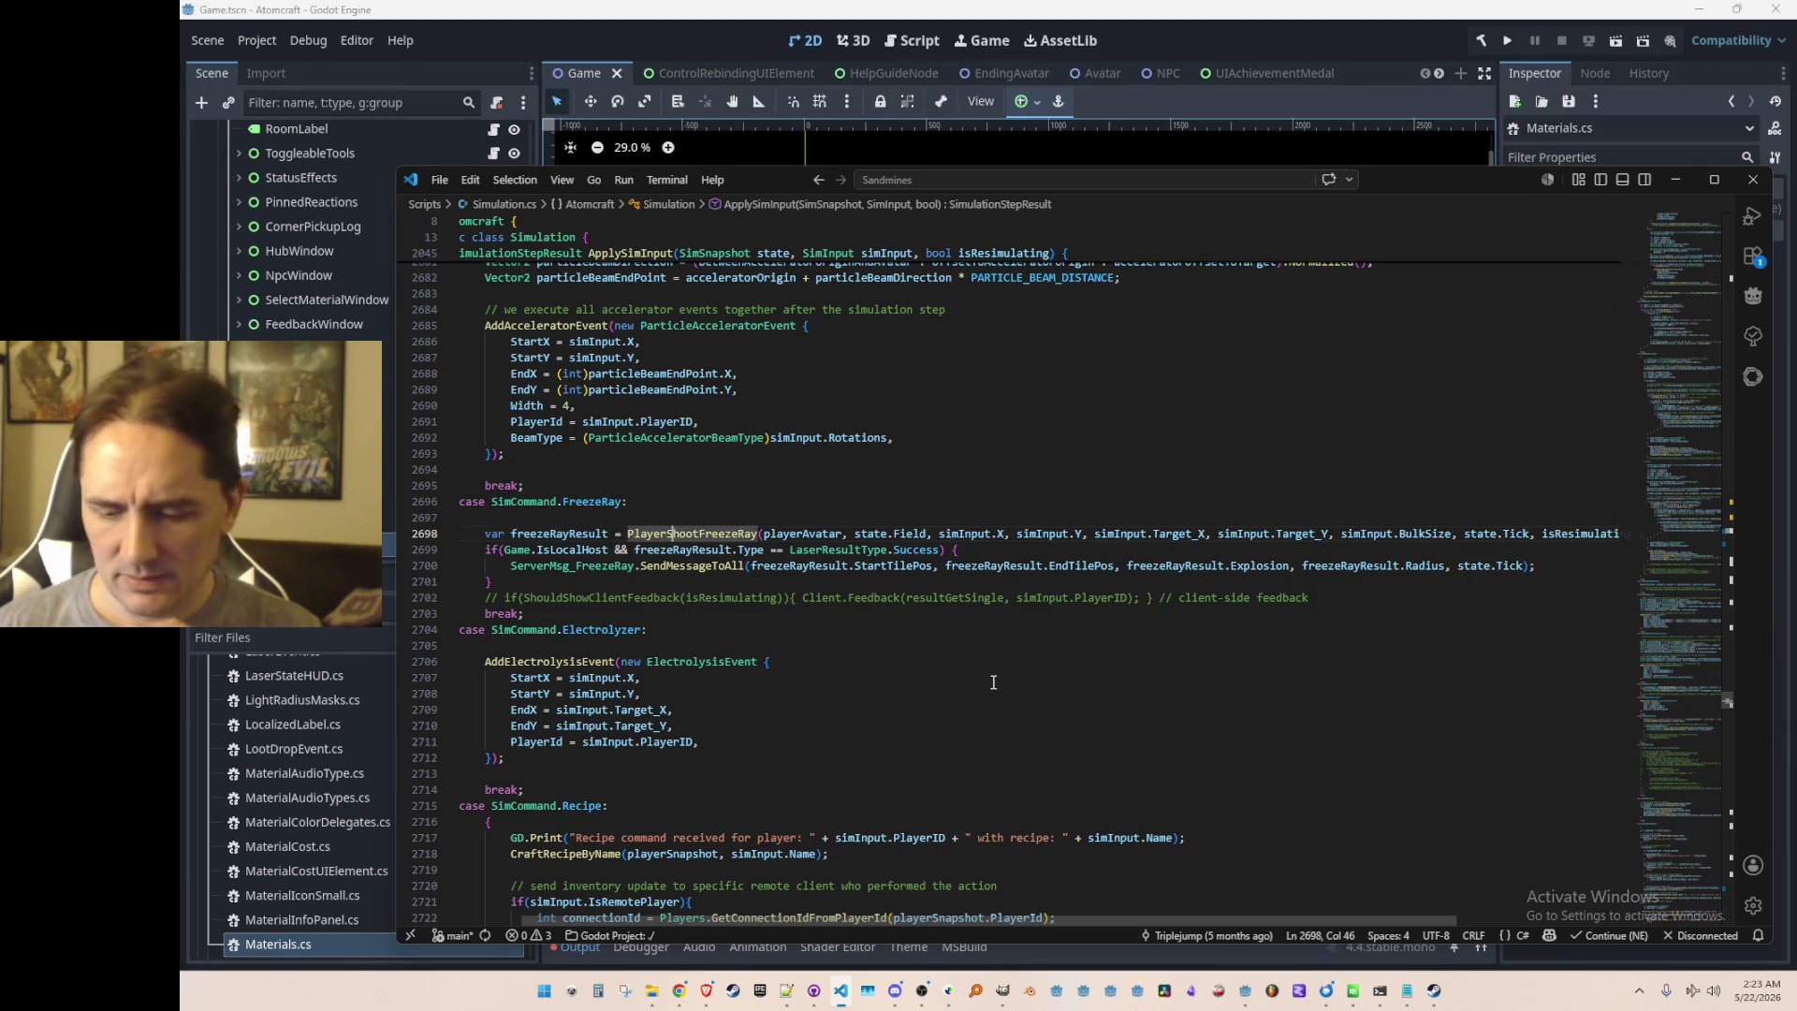
pyautogui.press('F12')
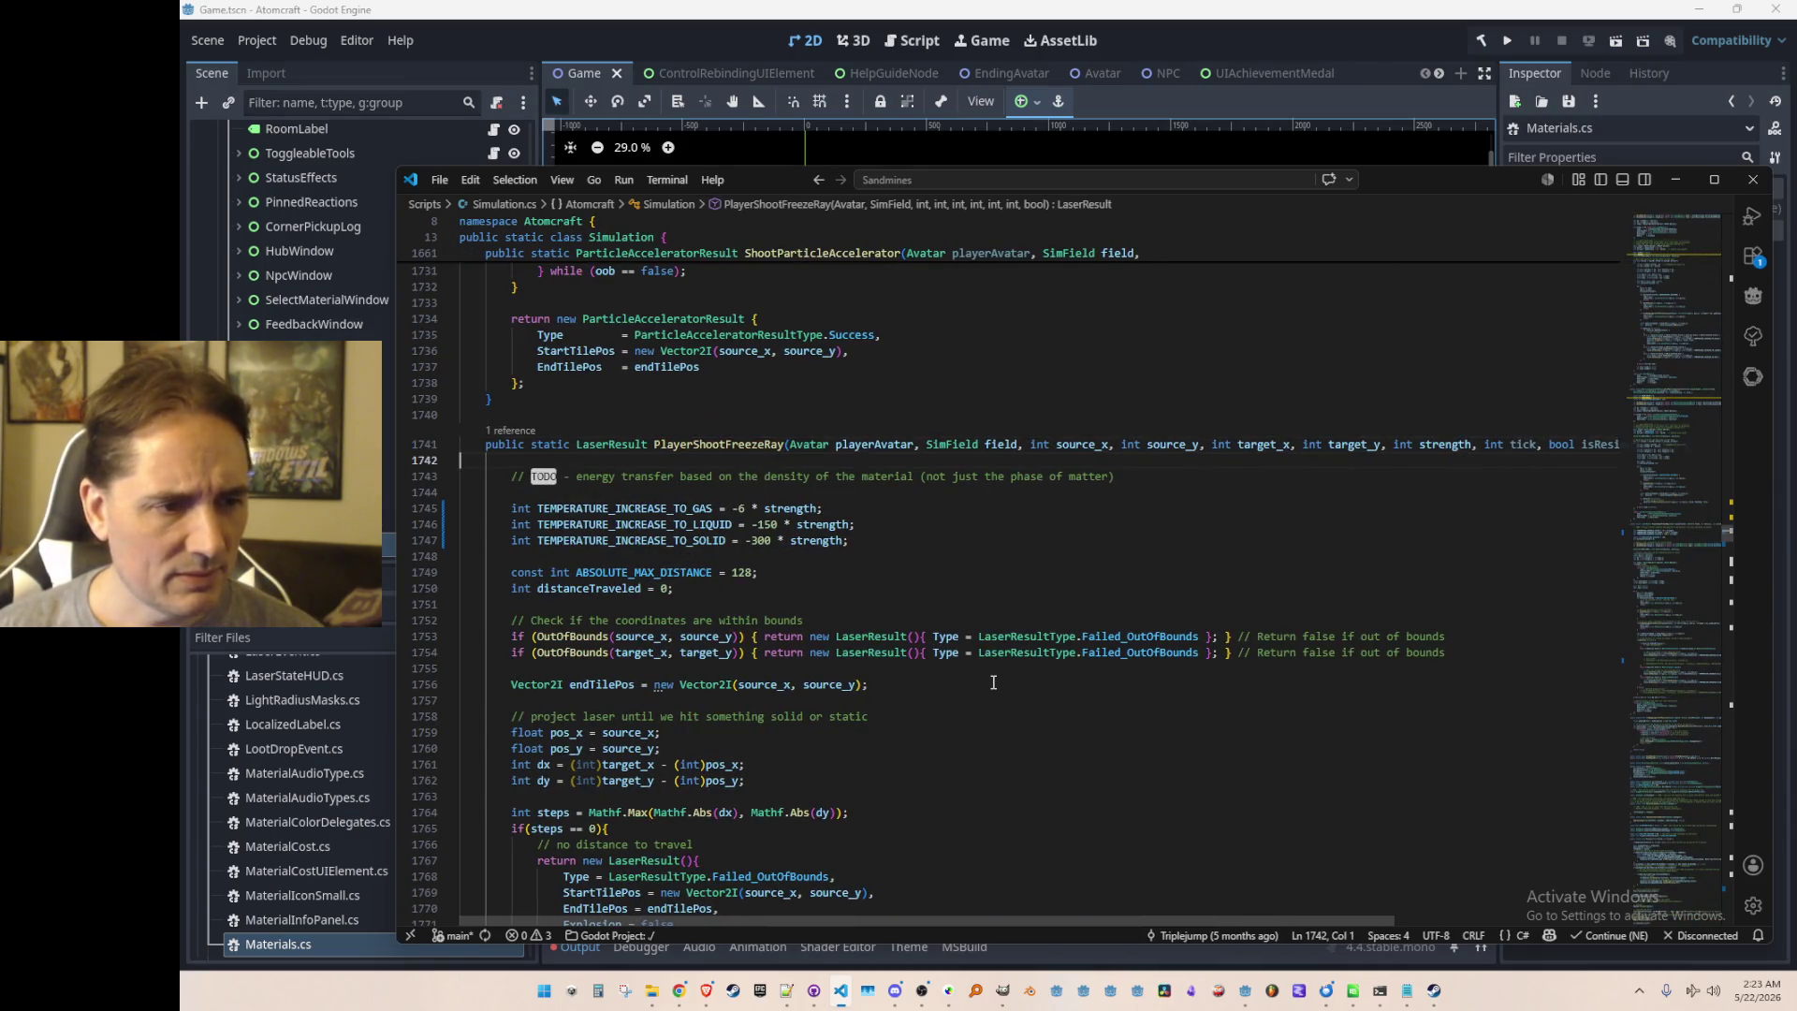
pyautogui.scroll(-7, 1030, 664)
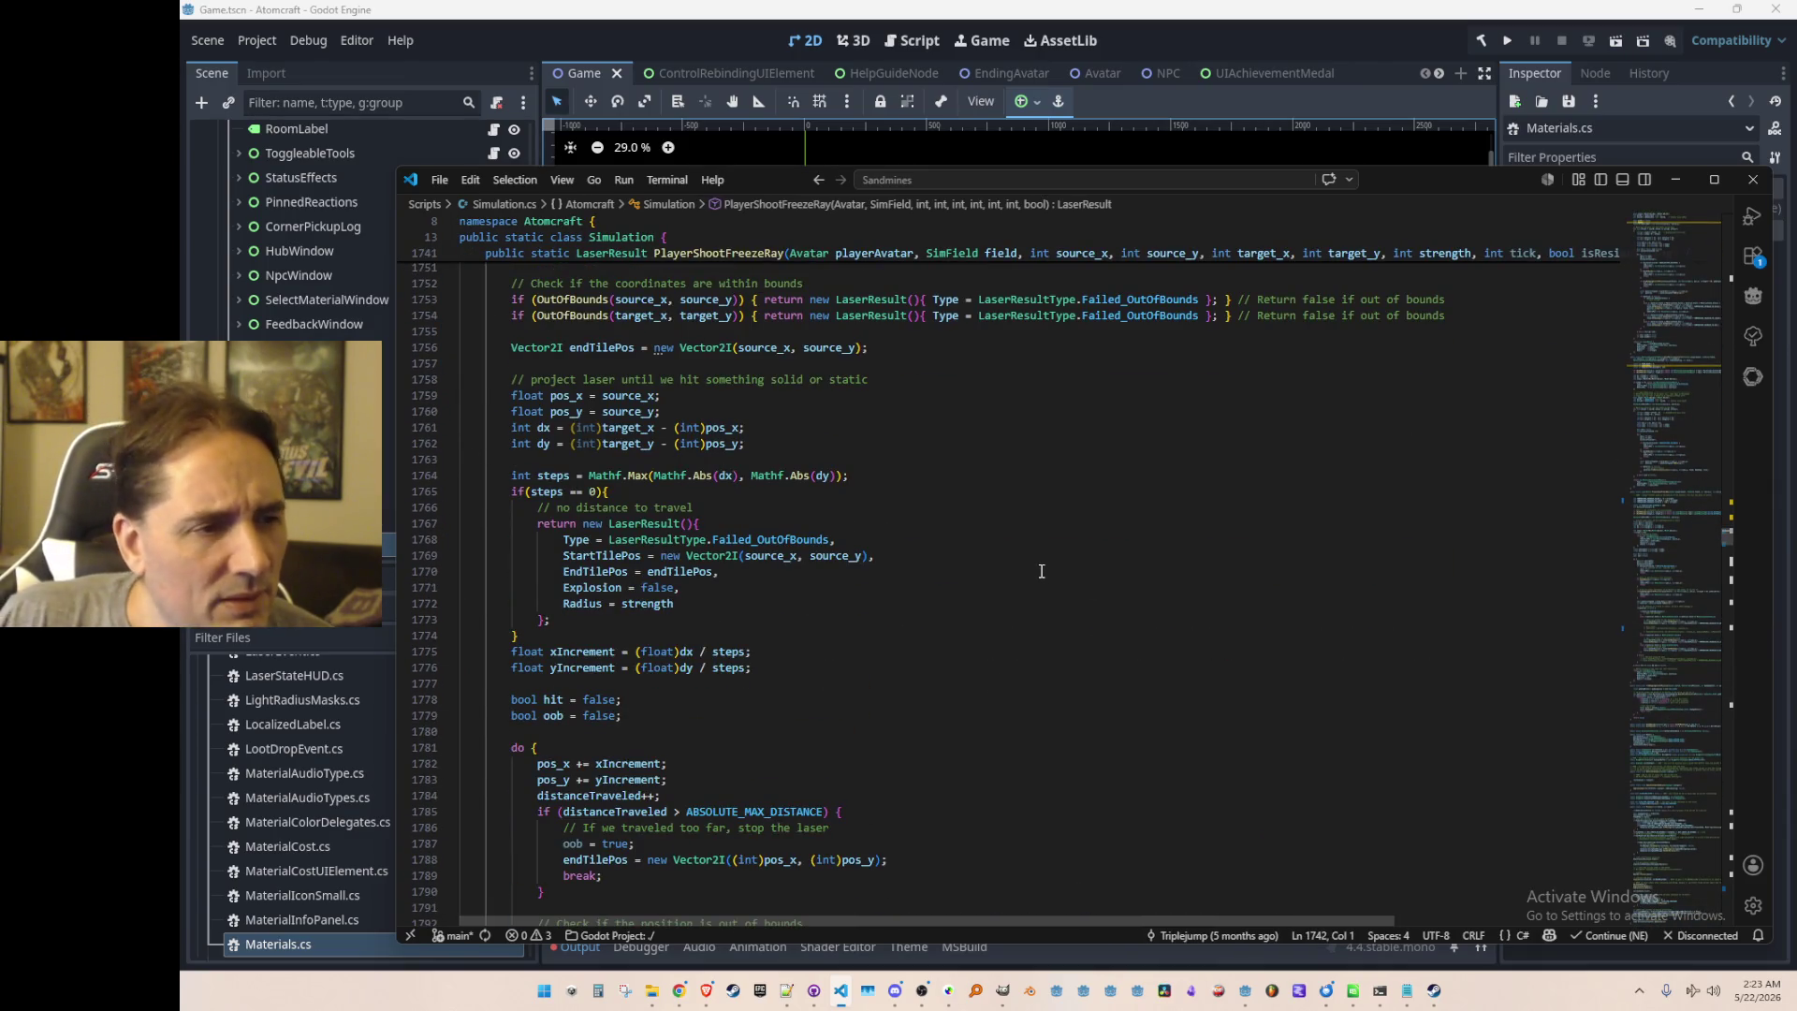
pyautogui.scroll(-10, 1126, 554)
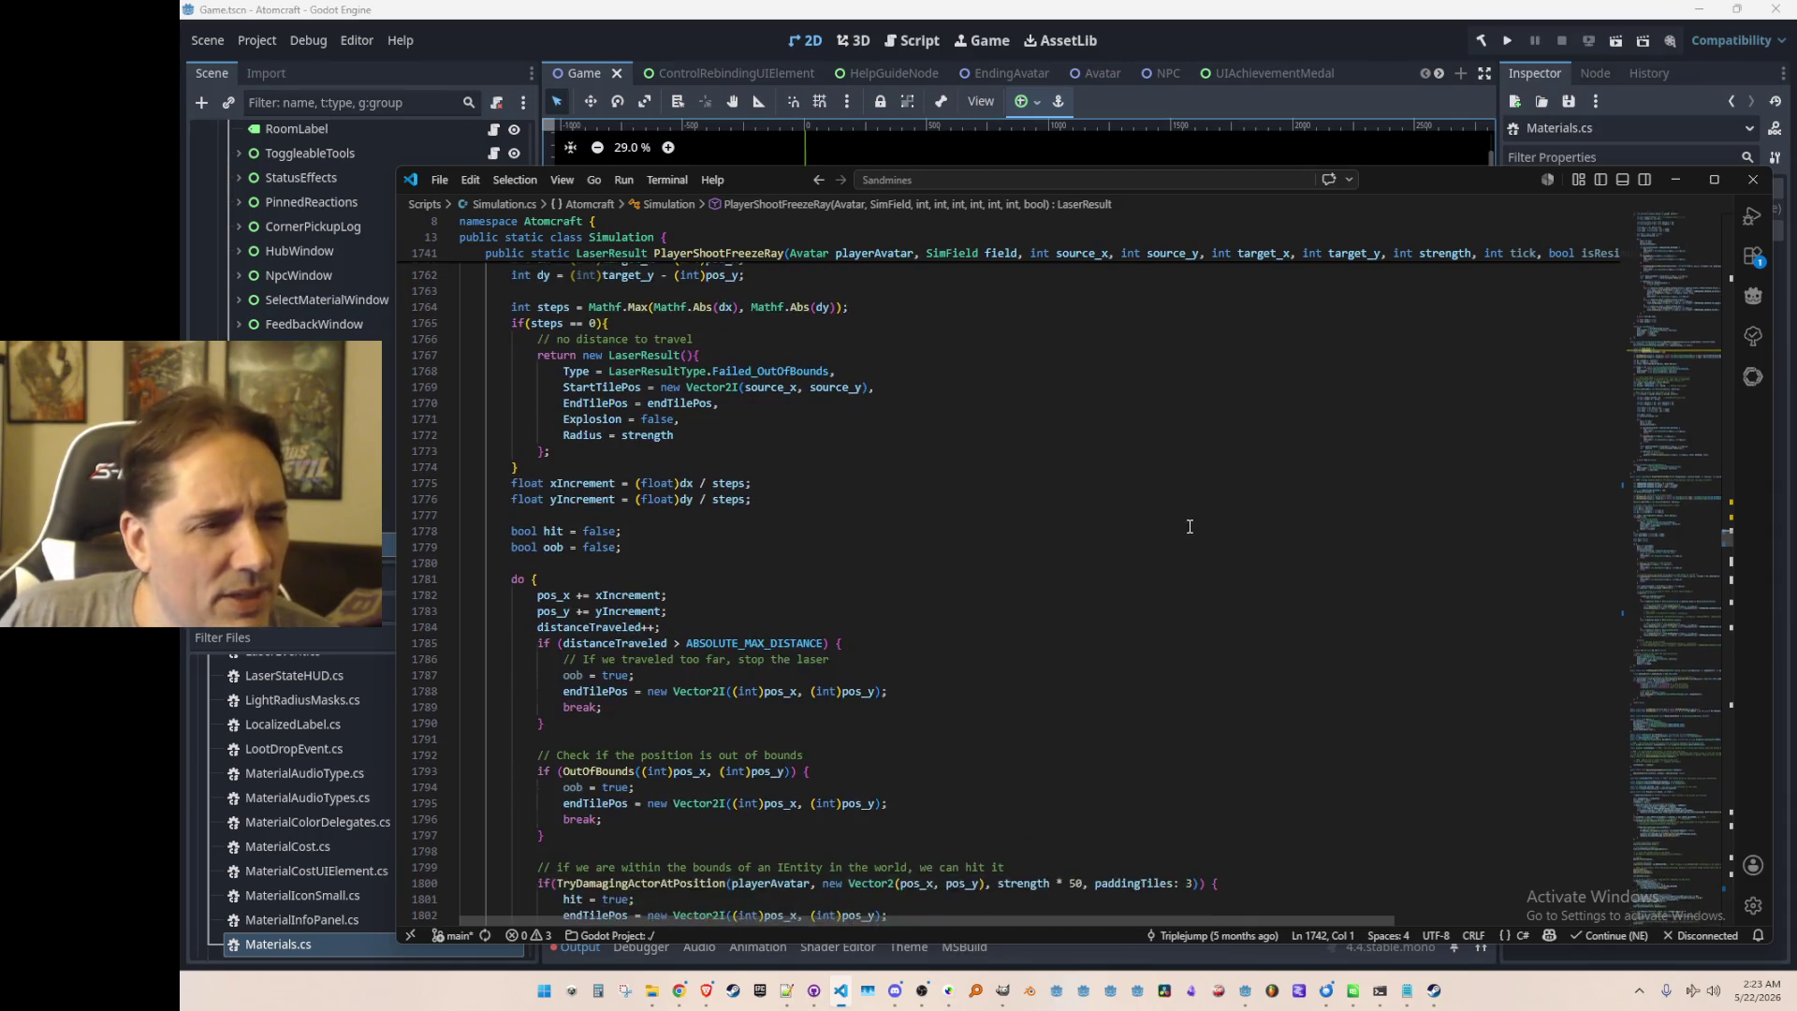
pyautogui.scroll(-5, 1190, 526)
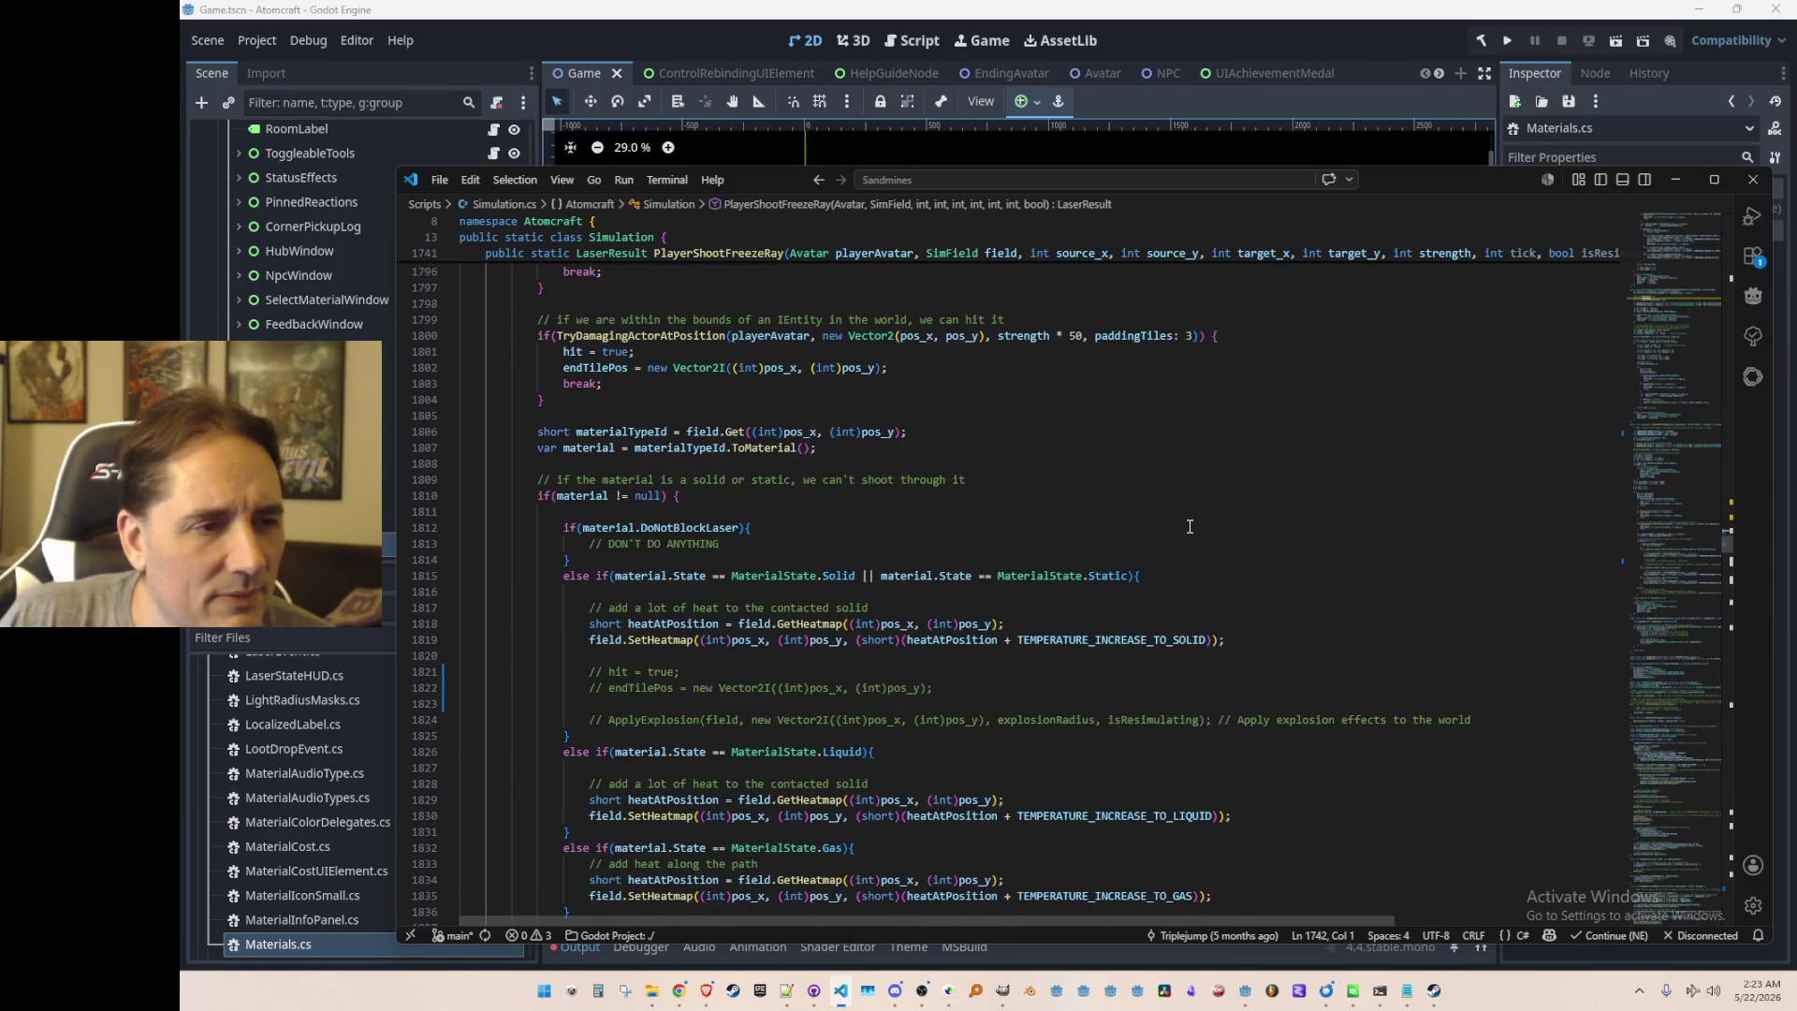
pyautogui.scroll(-4, 1189, 526)
pyautogui.scroll(-4, 1379, 629)
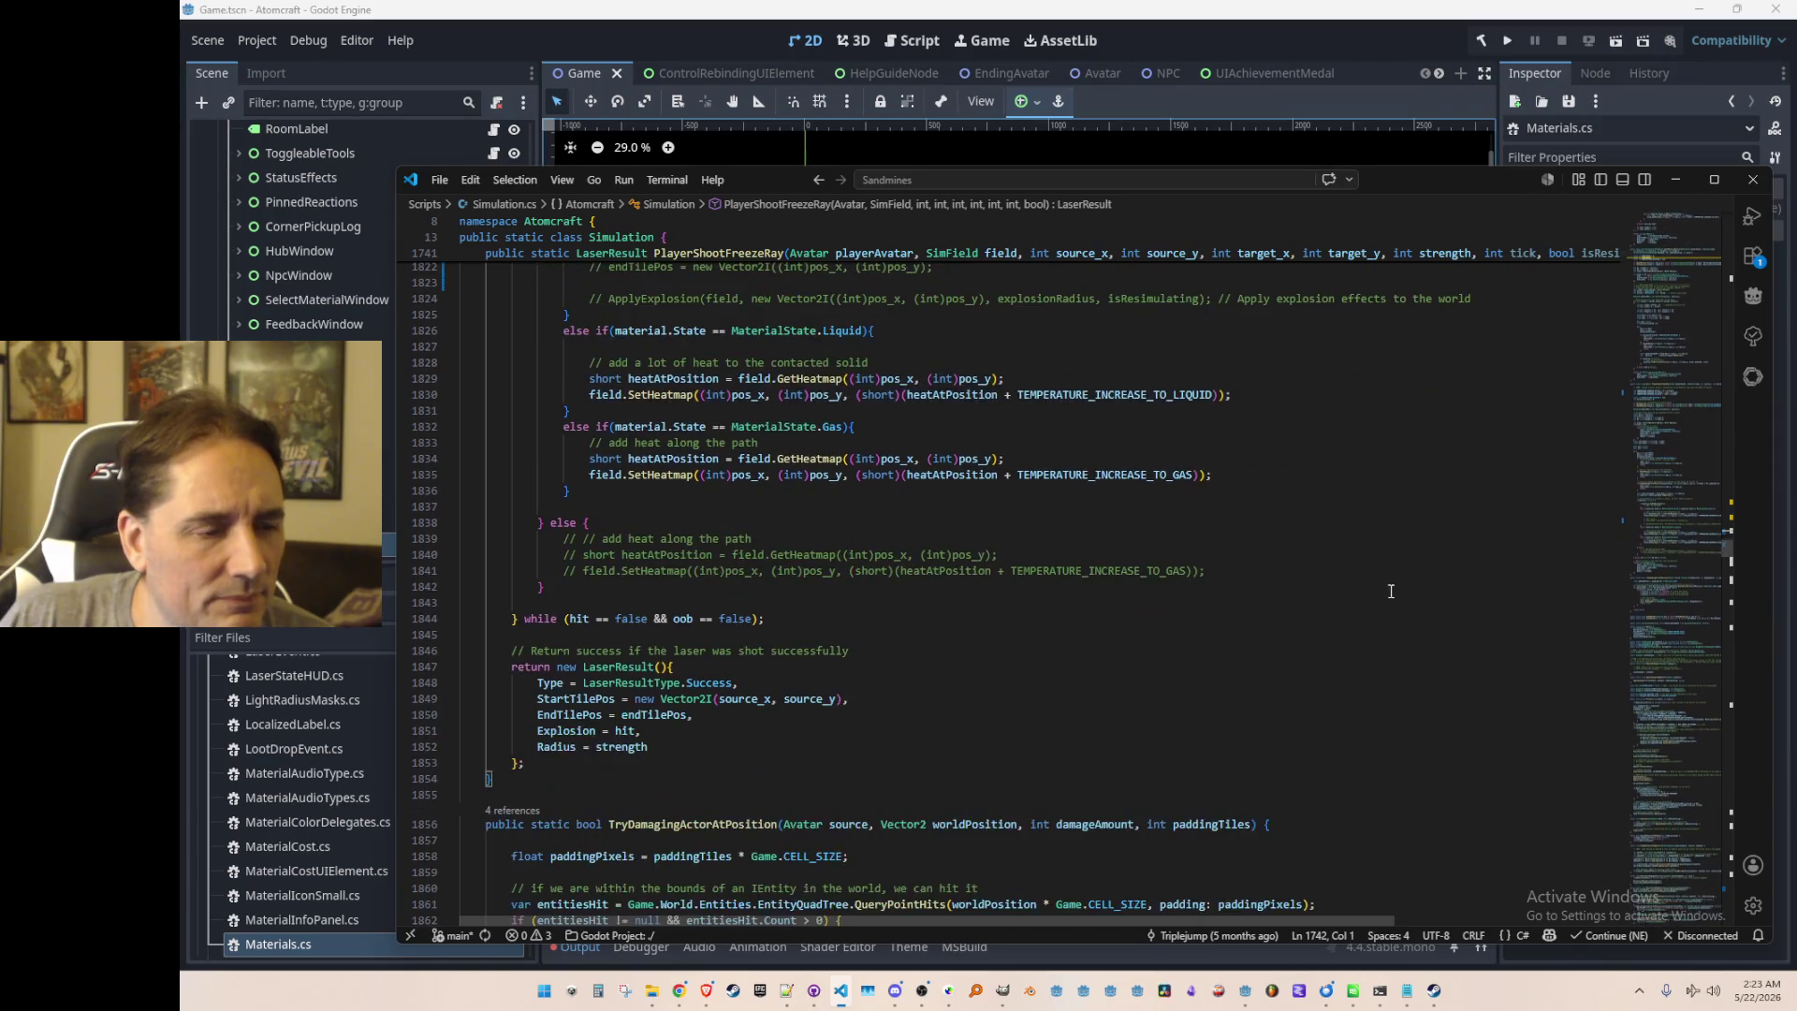
pyautogui.scroll(-5, 1391, 591)
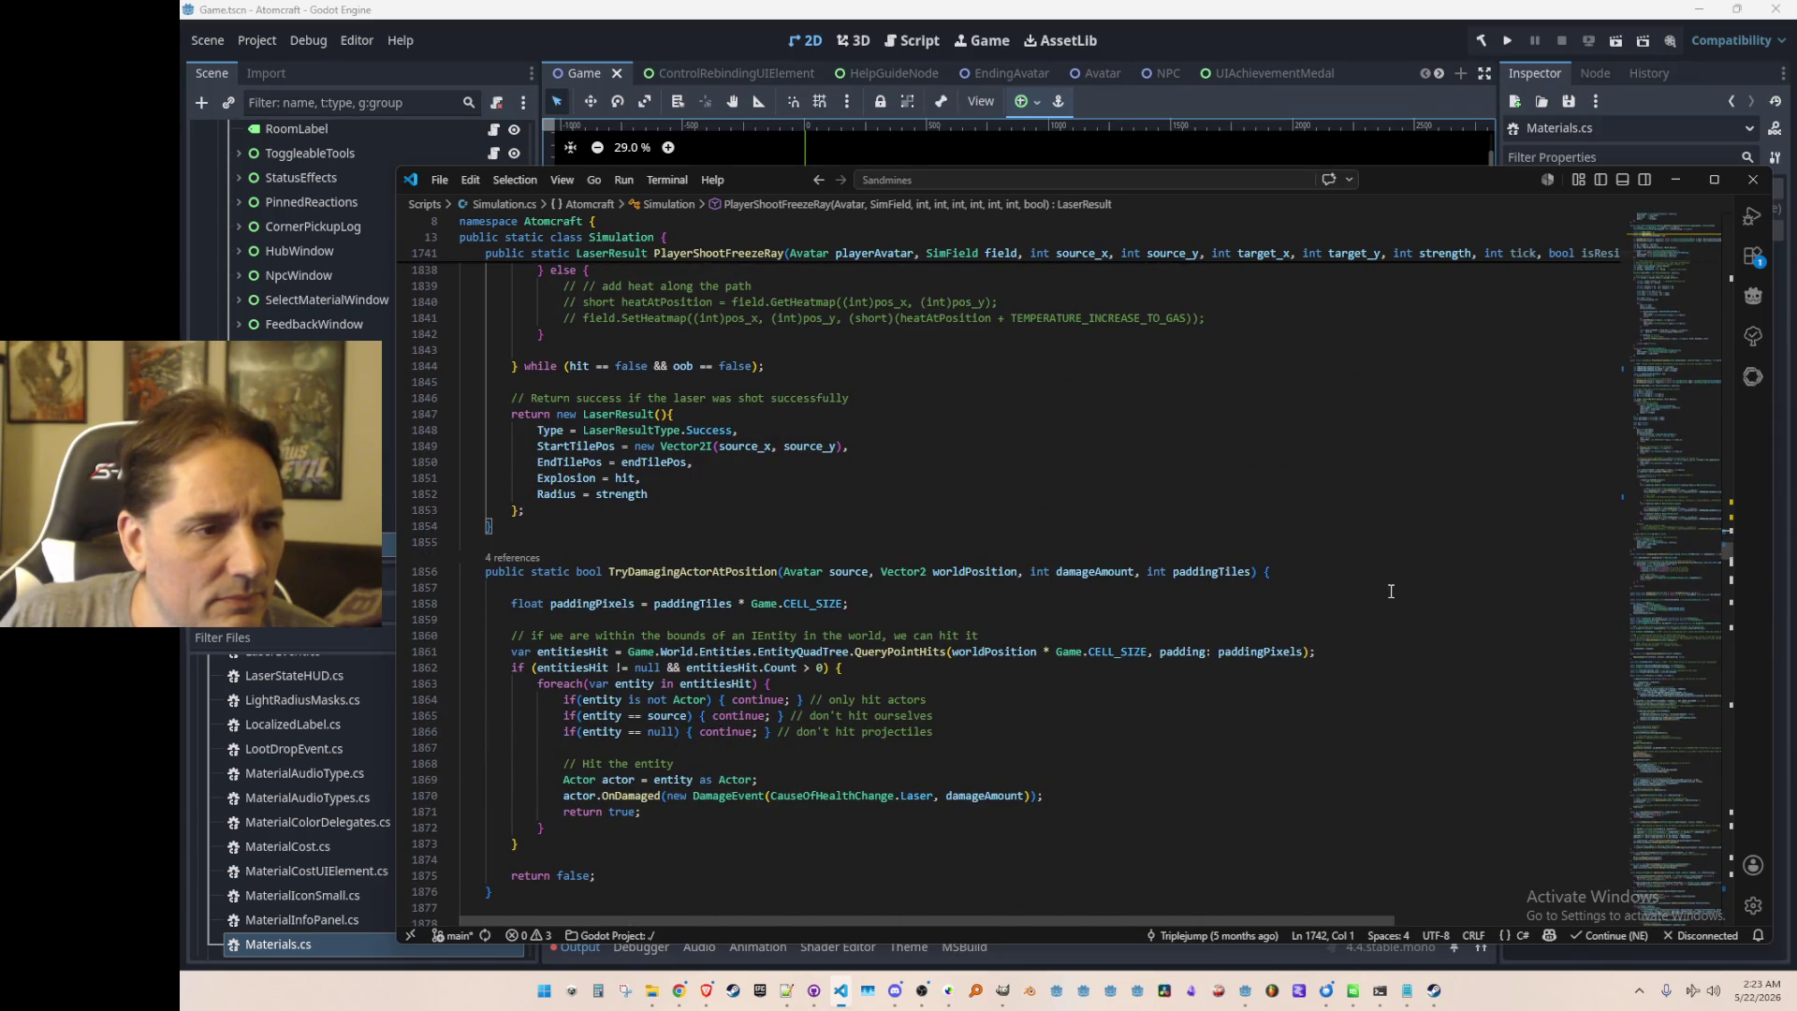
pyautogui.scroll(-6, 1391, 590)
pyautogui.scroll(20, 1391, 590)
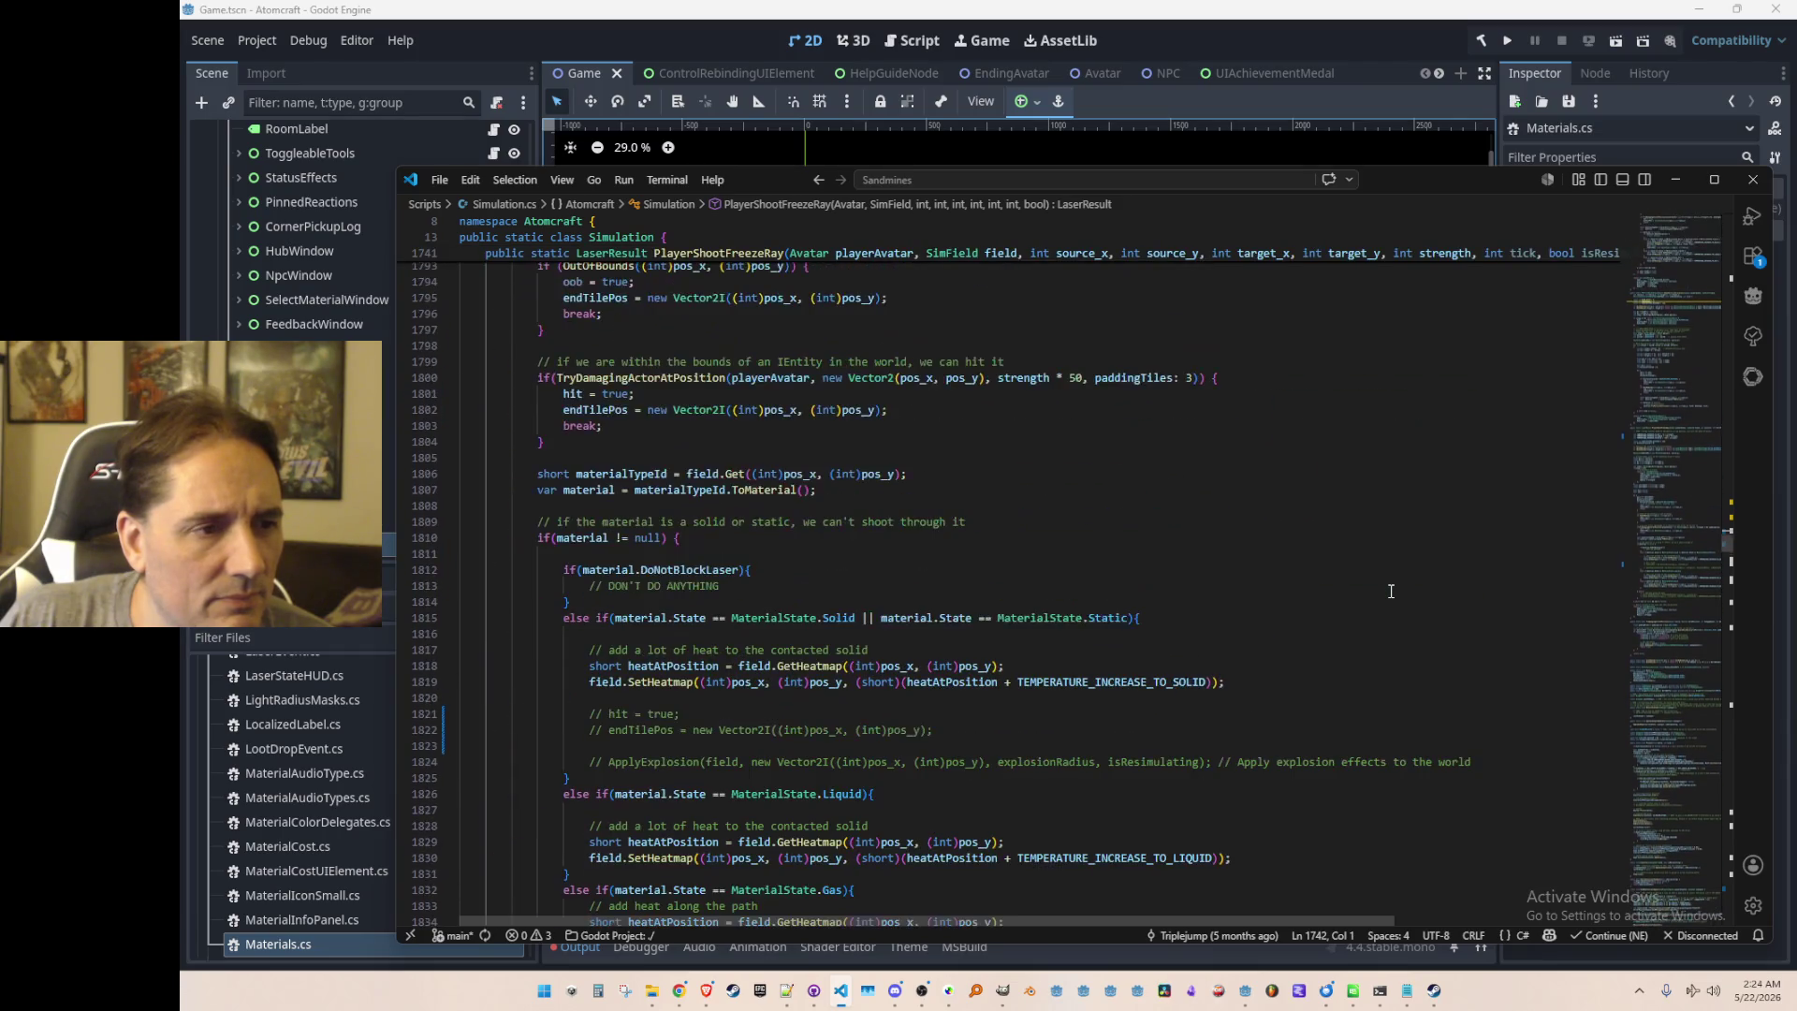
pyautogui.scroll(17, 1391, 591)
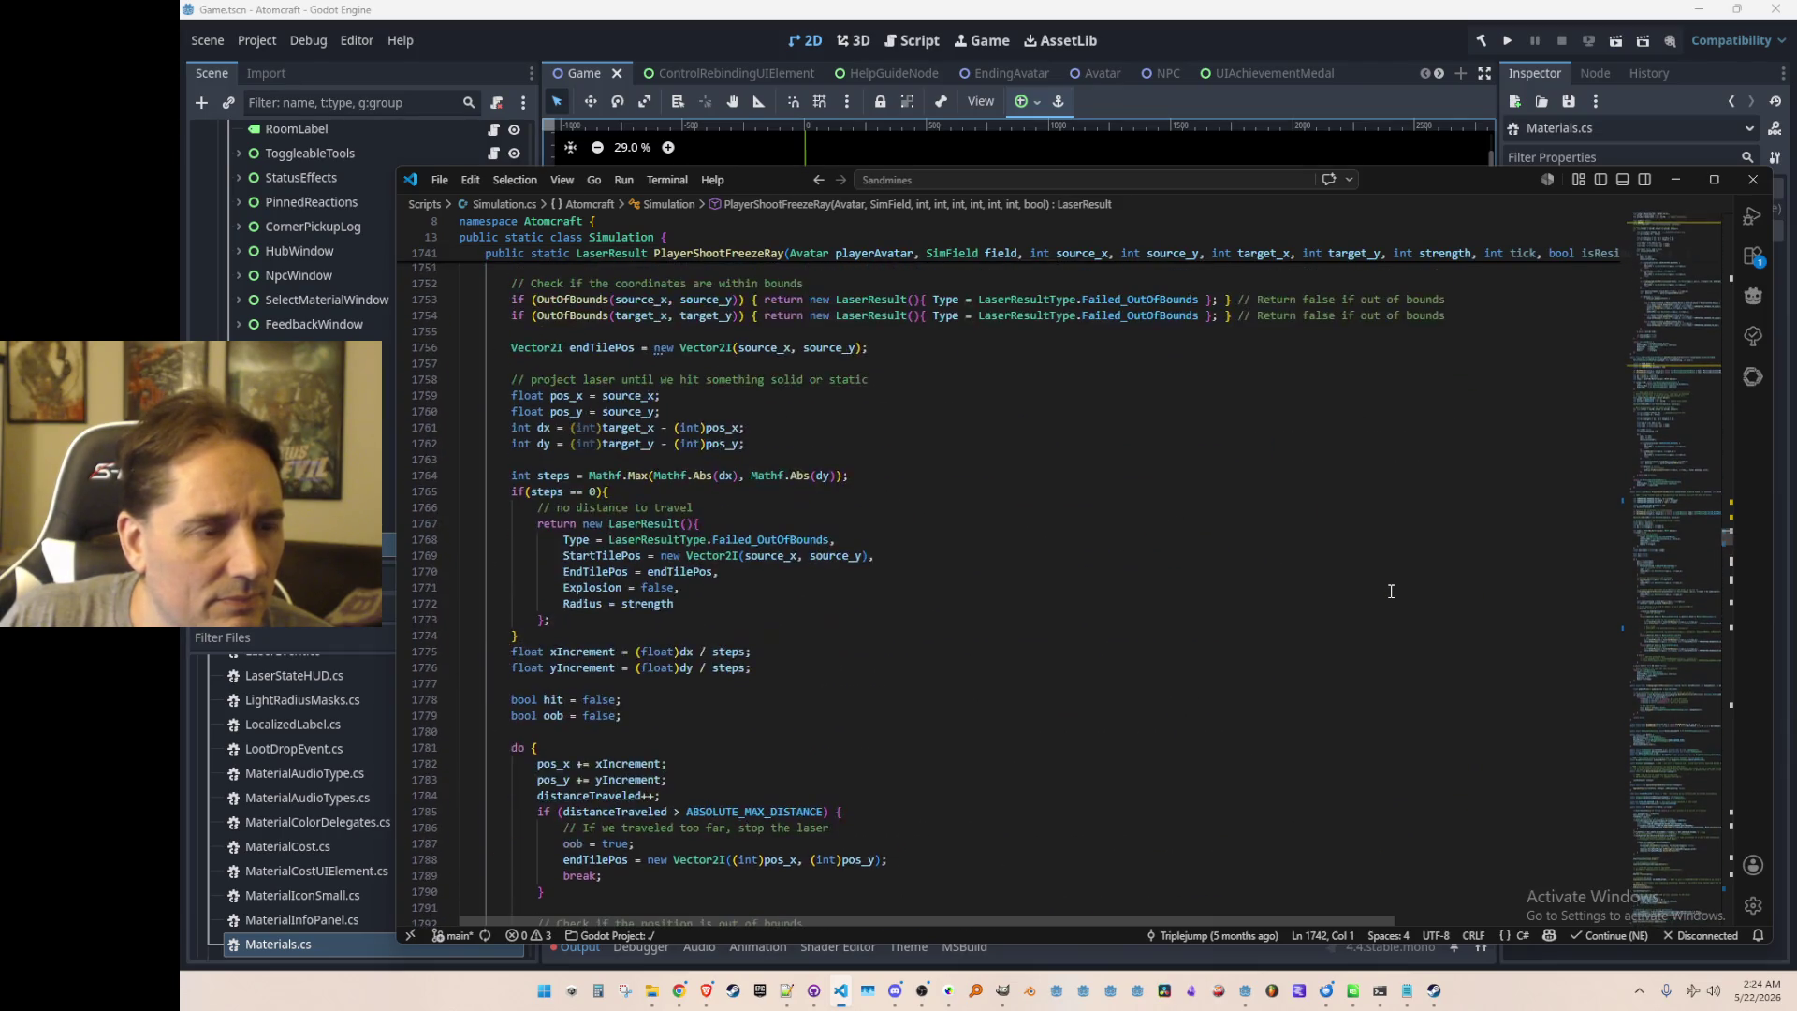
pyautogui.scroll(3, 1391, 590)
pyautogui.click(1358, 531)
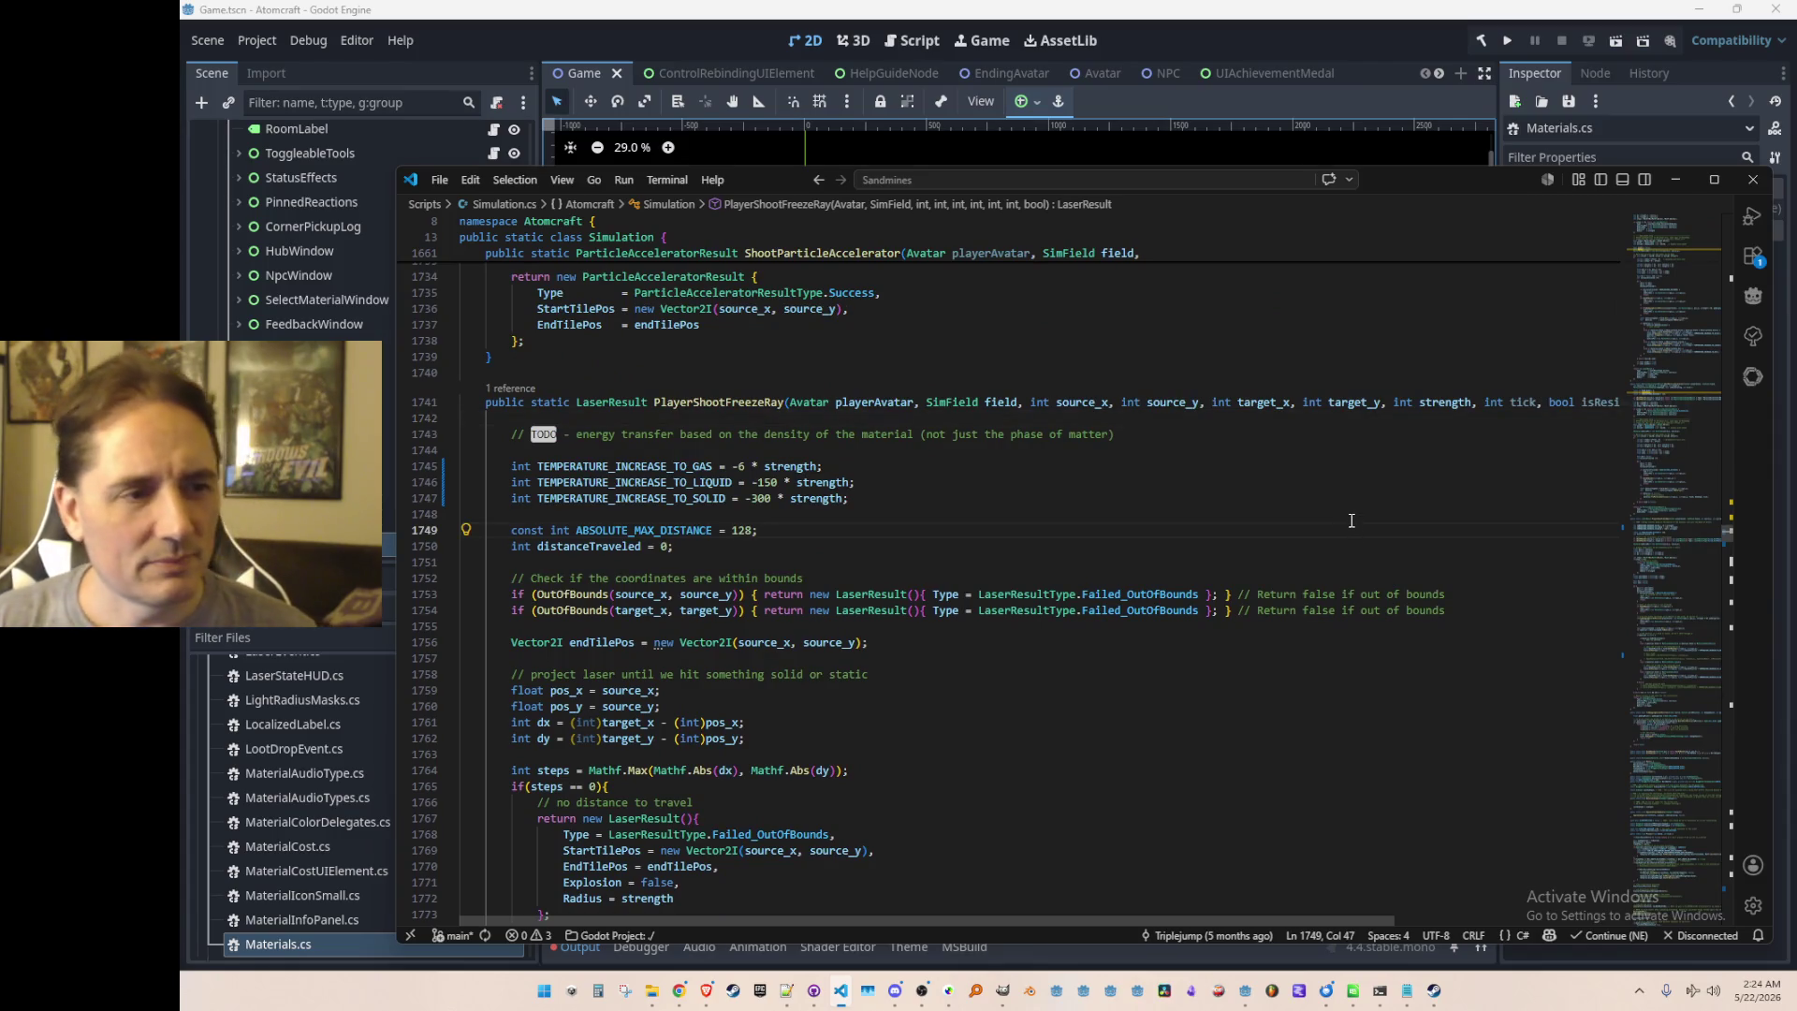
# Step: Return to the FreezeRay case and search the project for SimCommand.FreezeRay
pyautogui.hotkey('alt', 'Left')
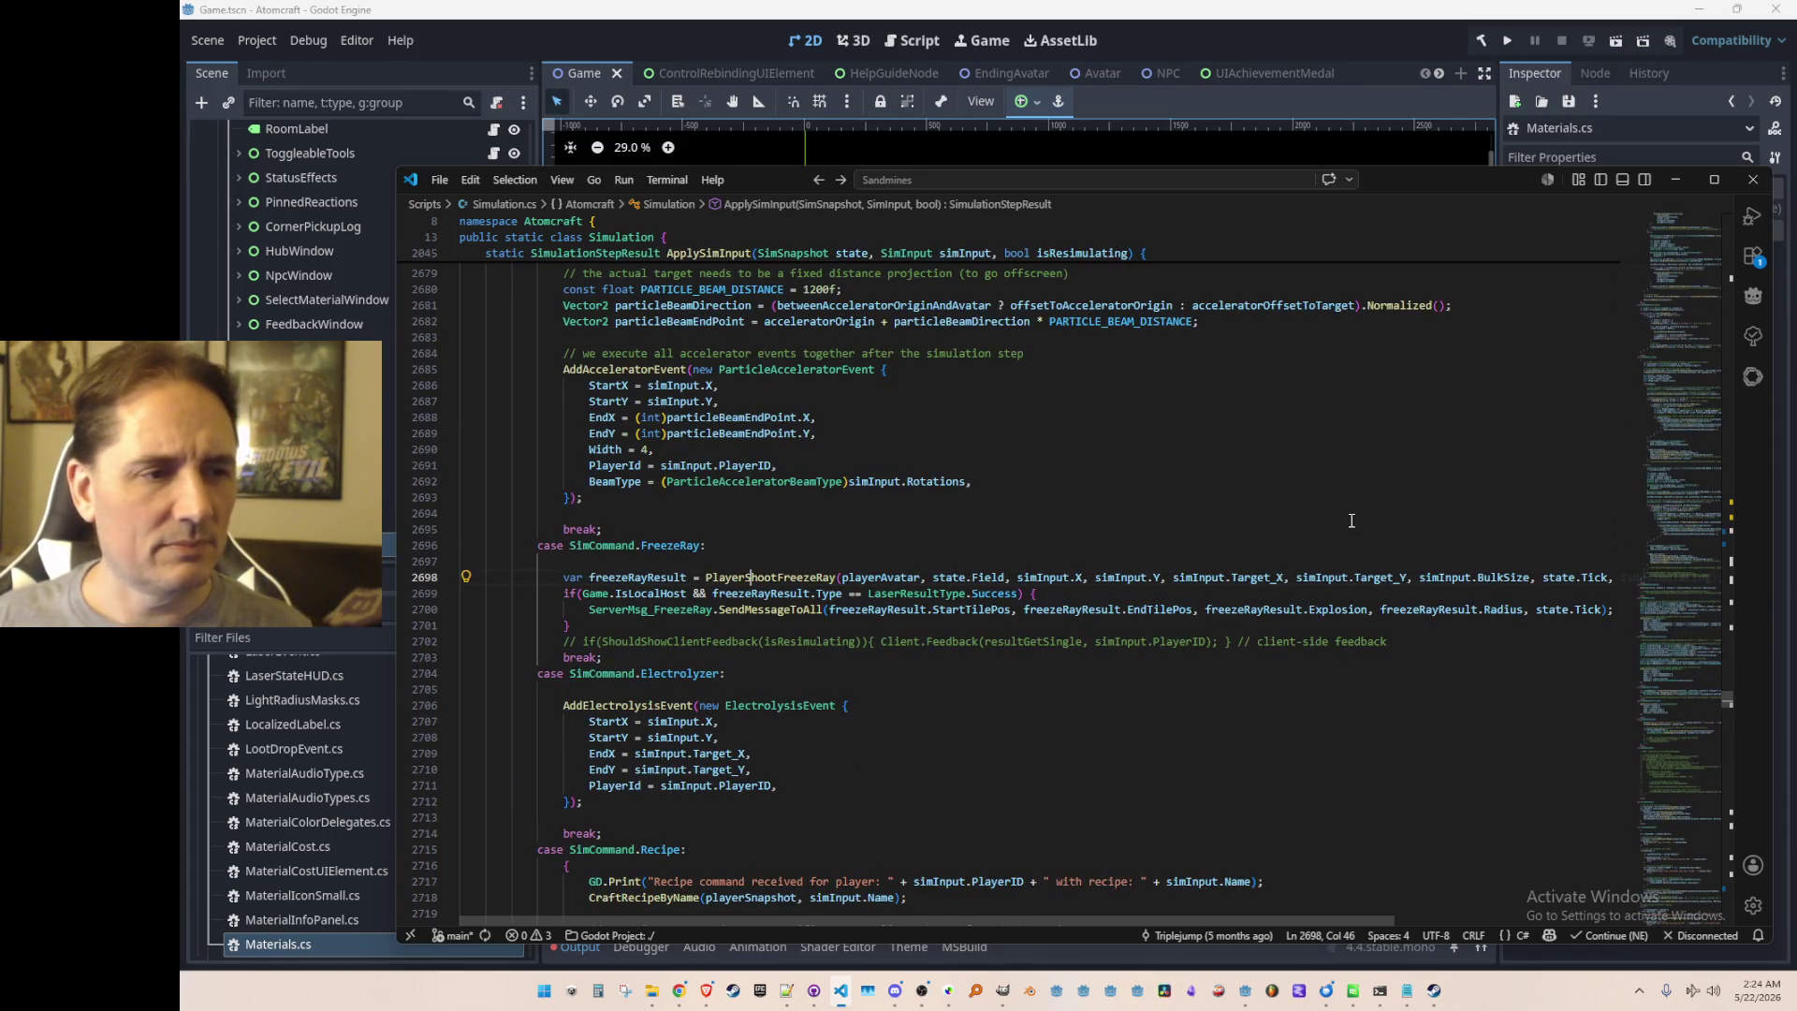
pyautogui.hotkey('alt', 'Left')
pyautogui.hotkey('ctrl', 'shift', 'Left')
pyautogui.hotkey('ctrl', 'shift', 'Left')
pyautogui.hotkey('ctrl', 'shift', 'f')
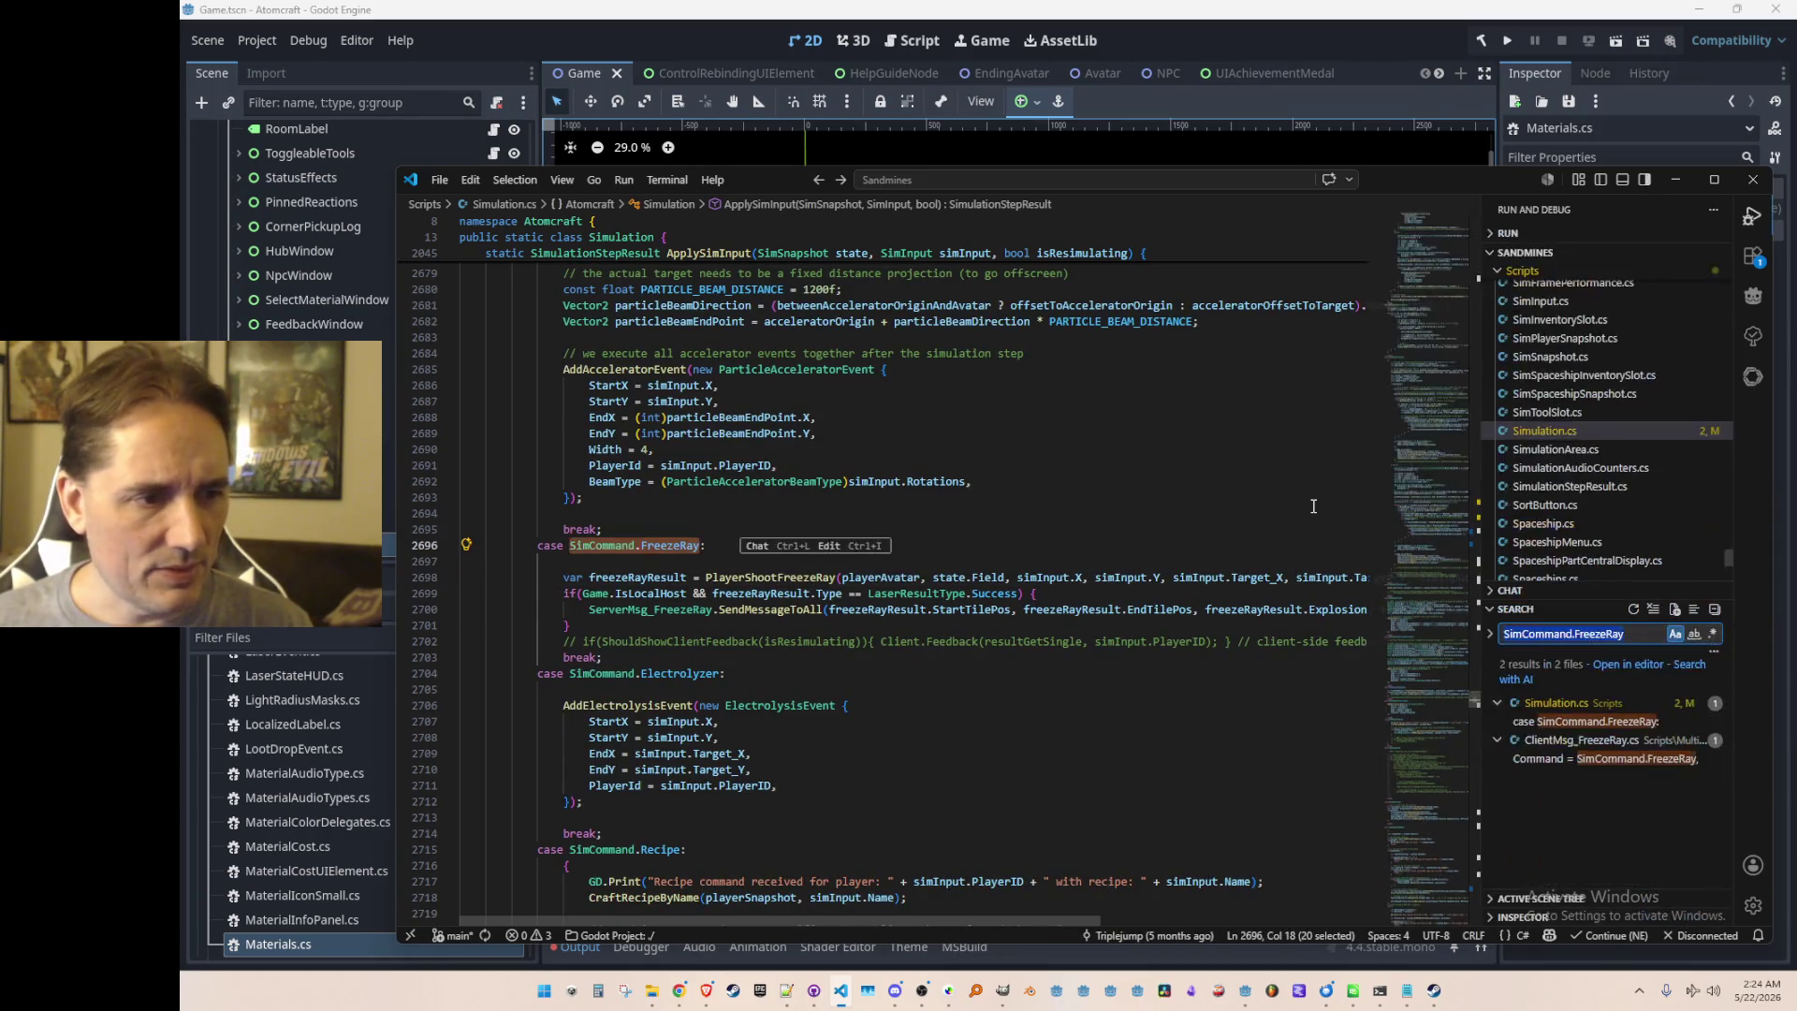
# Step: Open the ClientMsg_FreezeRay.cs match, hide the side panel, then return to Simulation.cs's freeze-ray case
pyautogui.click(1587, 763)
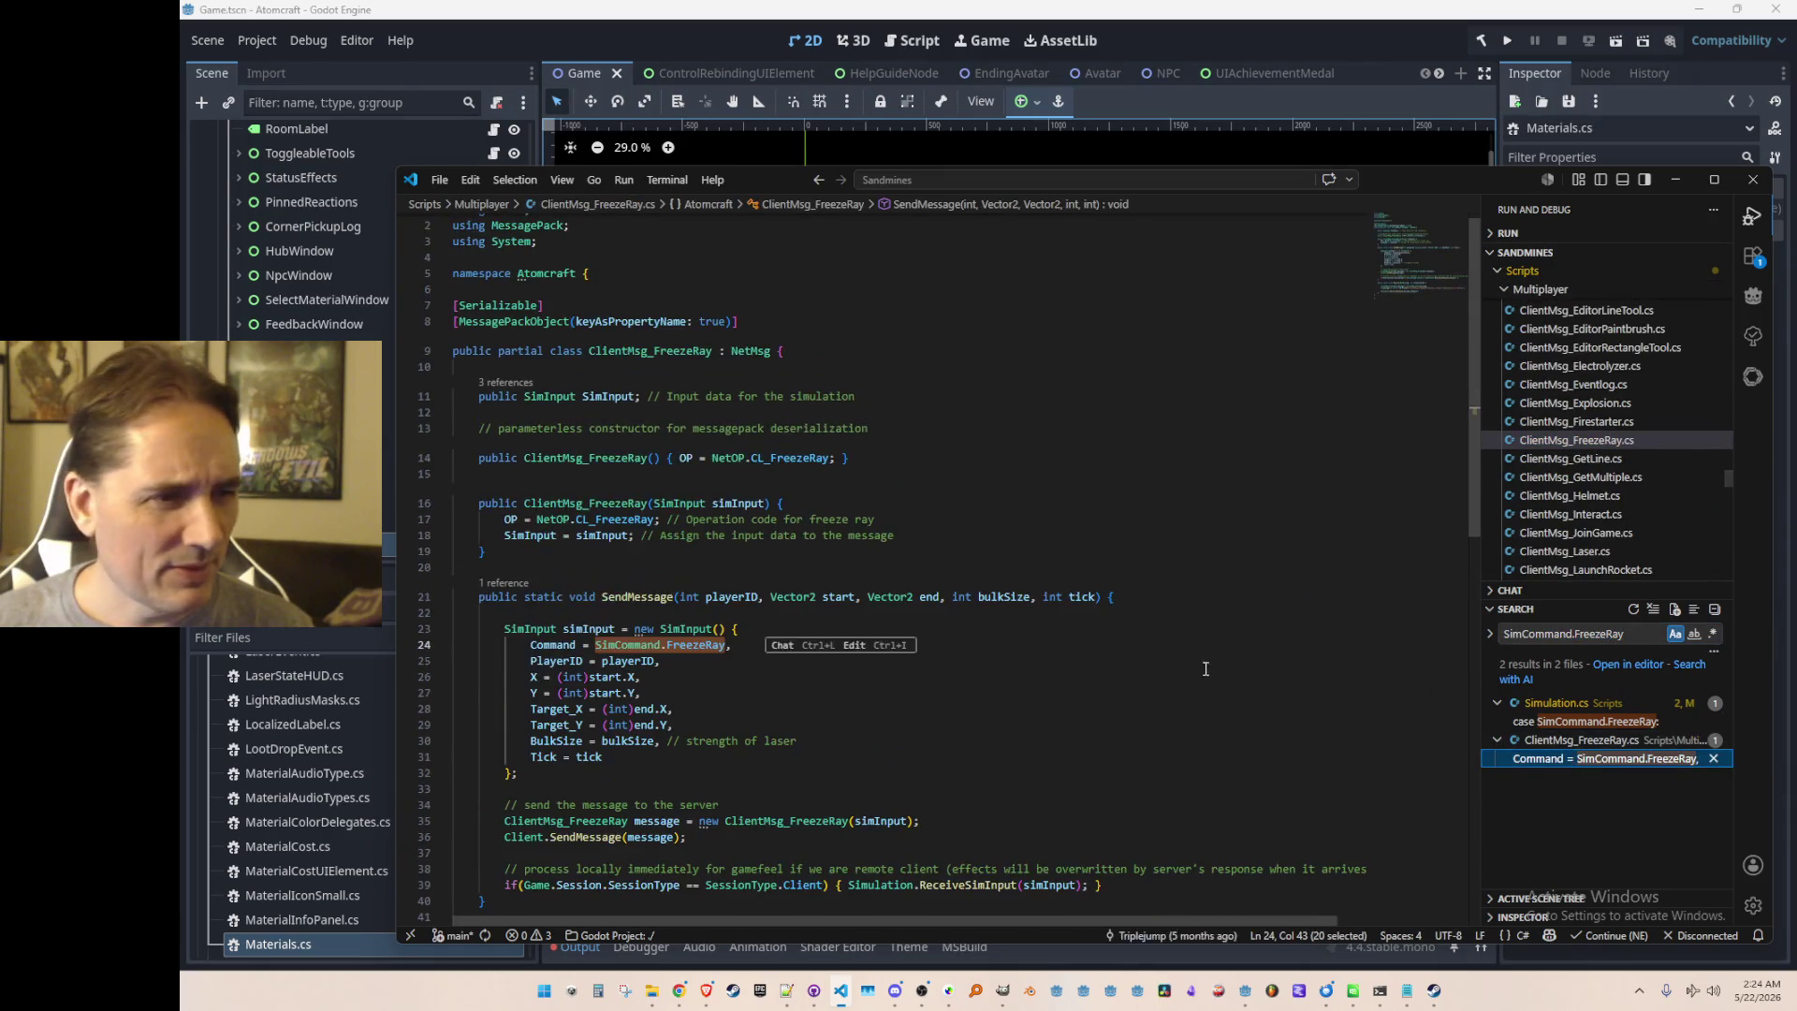
pyautogui.hotkey('ctrl', 'b')
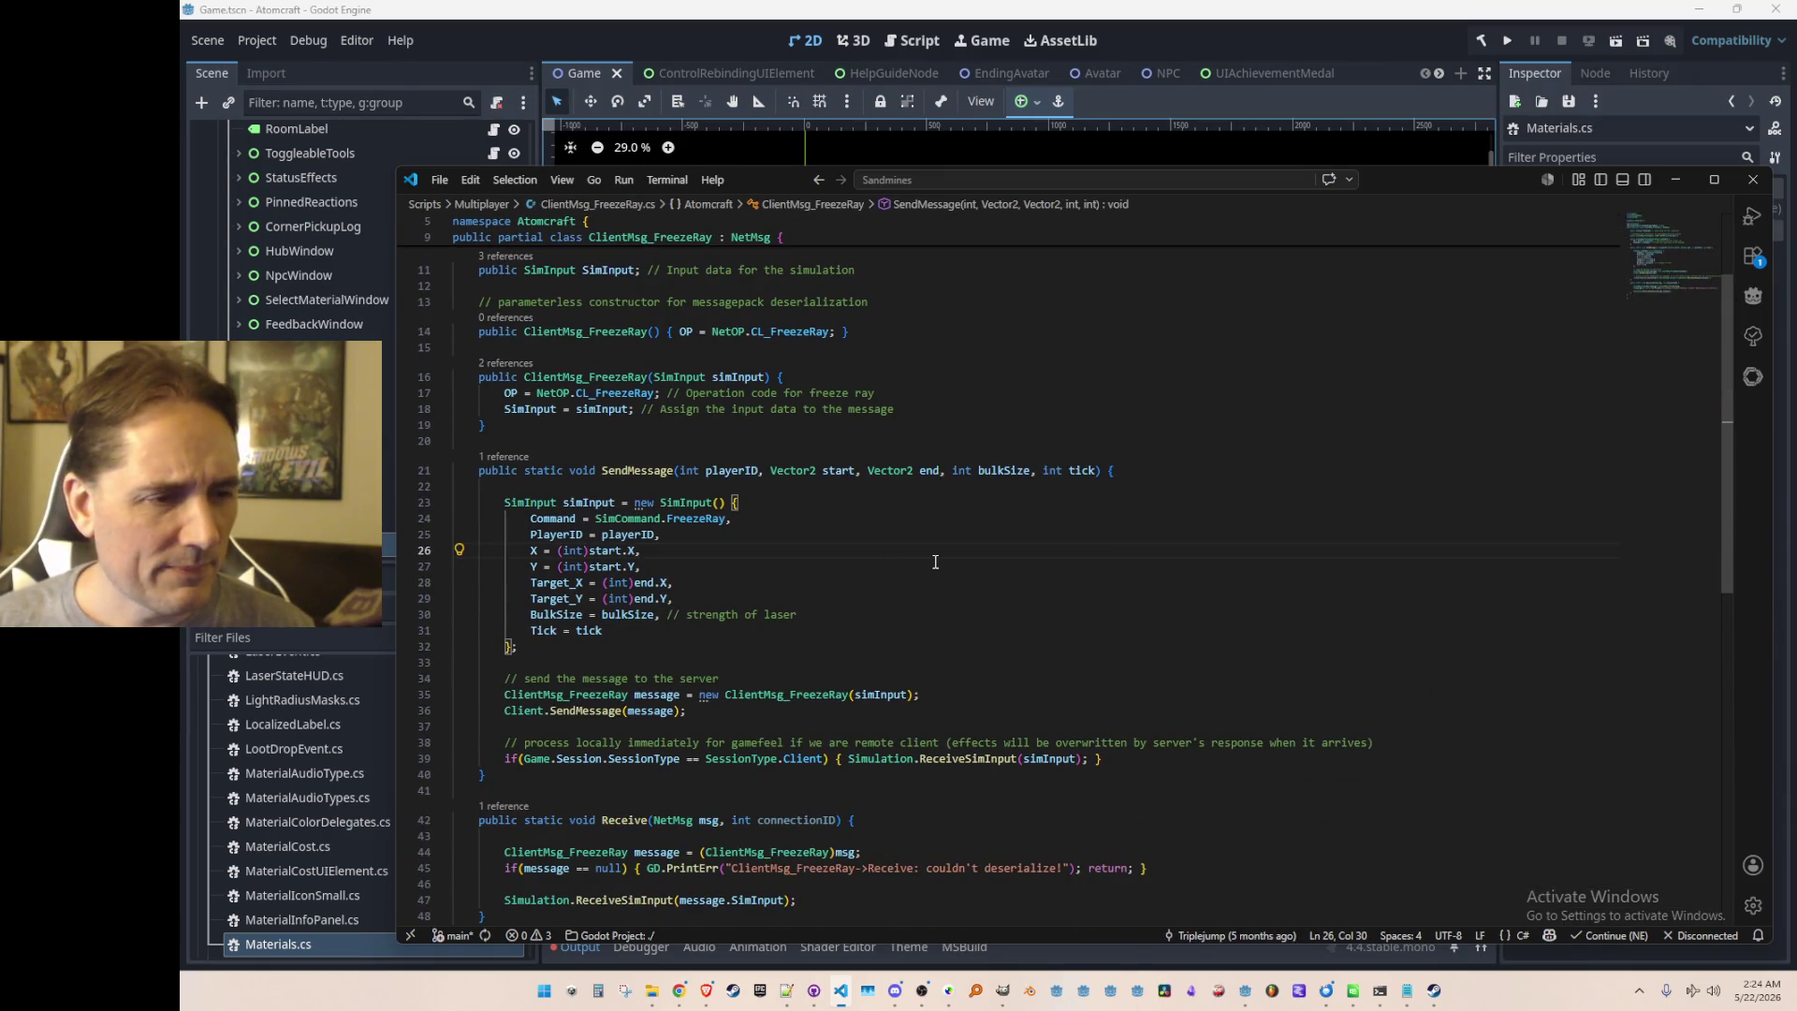
pyautogui.hotkey('alt', 'Left')
pyautogui.press('Down')
pyautogui.scroll(-2, 980, 527)
# Step: Go to the SendMessageToAll definition in ServerMsg_FreezeRay.cs
pyautogui.click(818, 526)
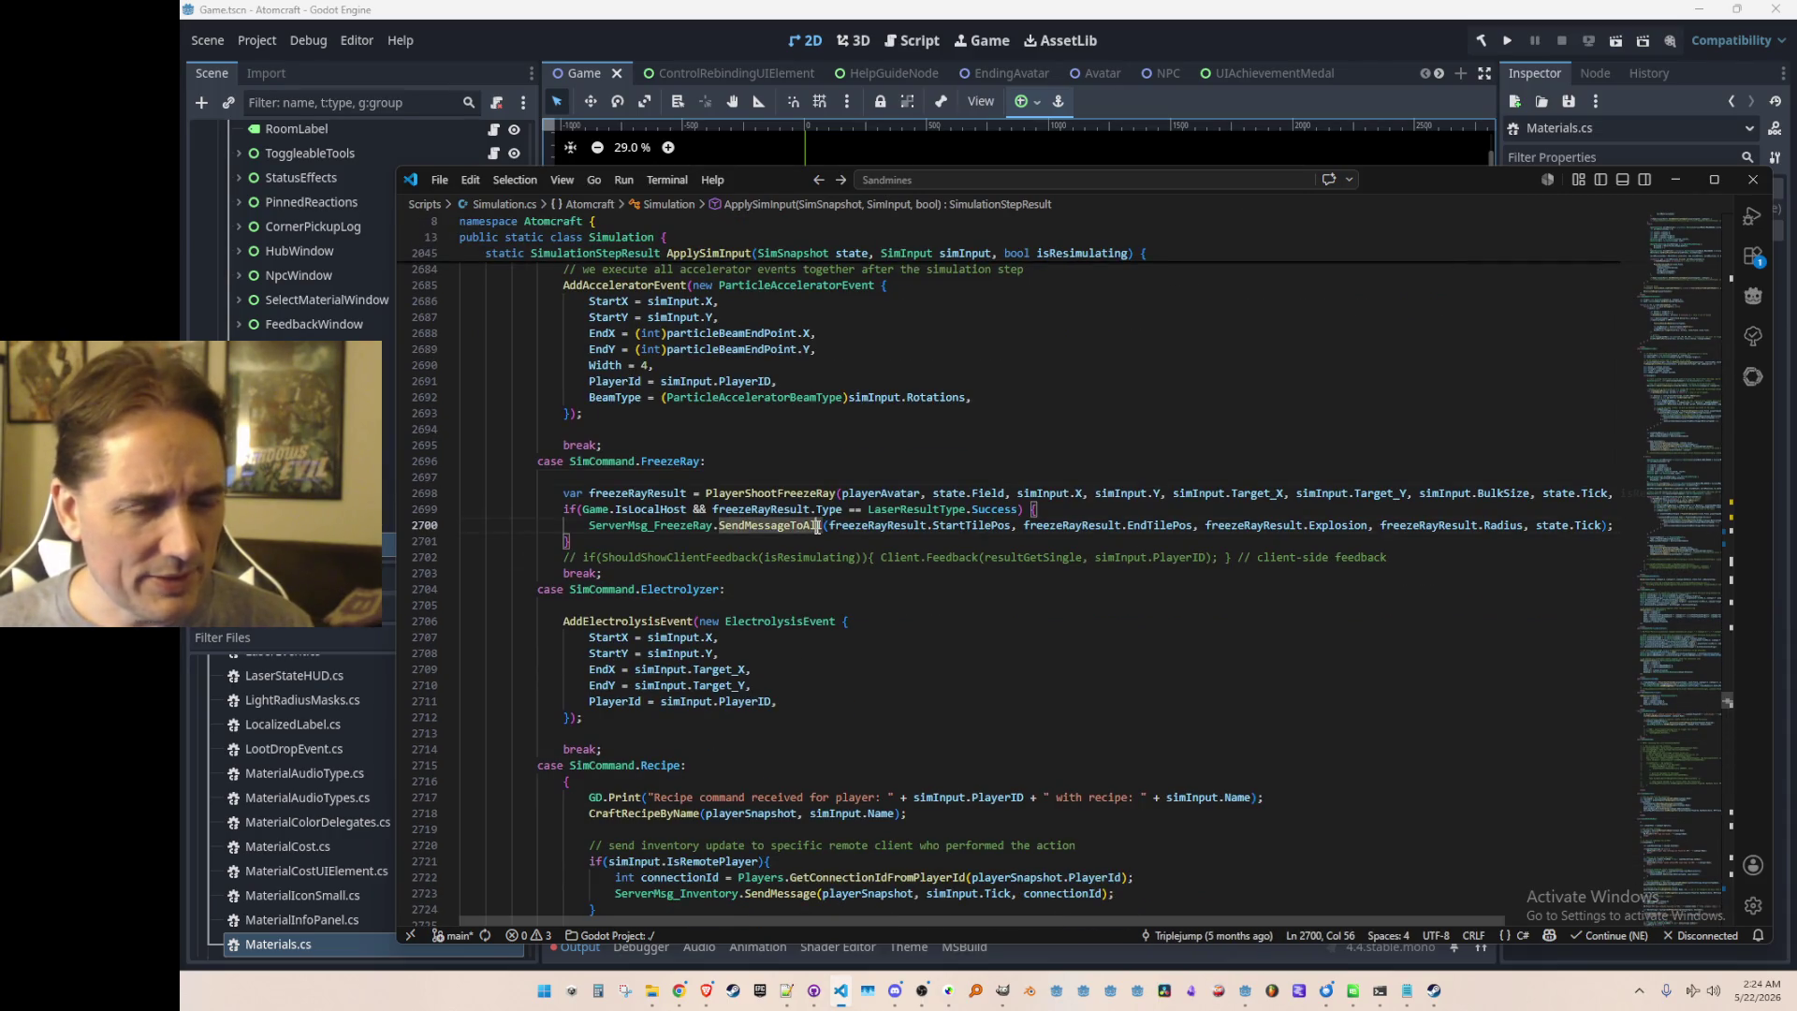
pyautogui.press('super+shift+s')
pyautogui.press('Escape')
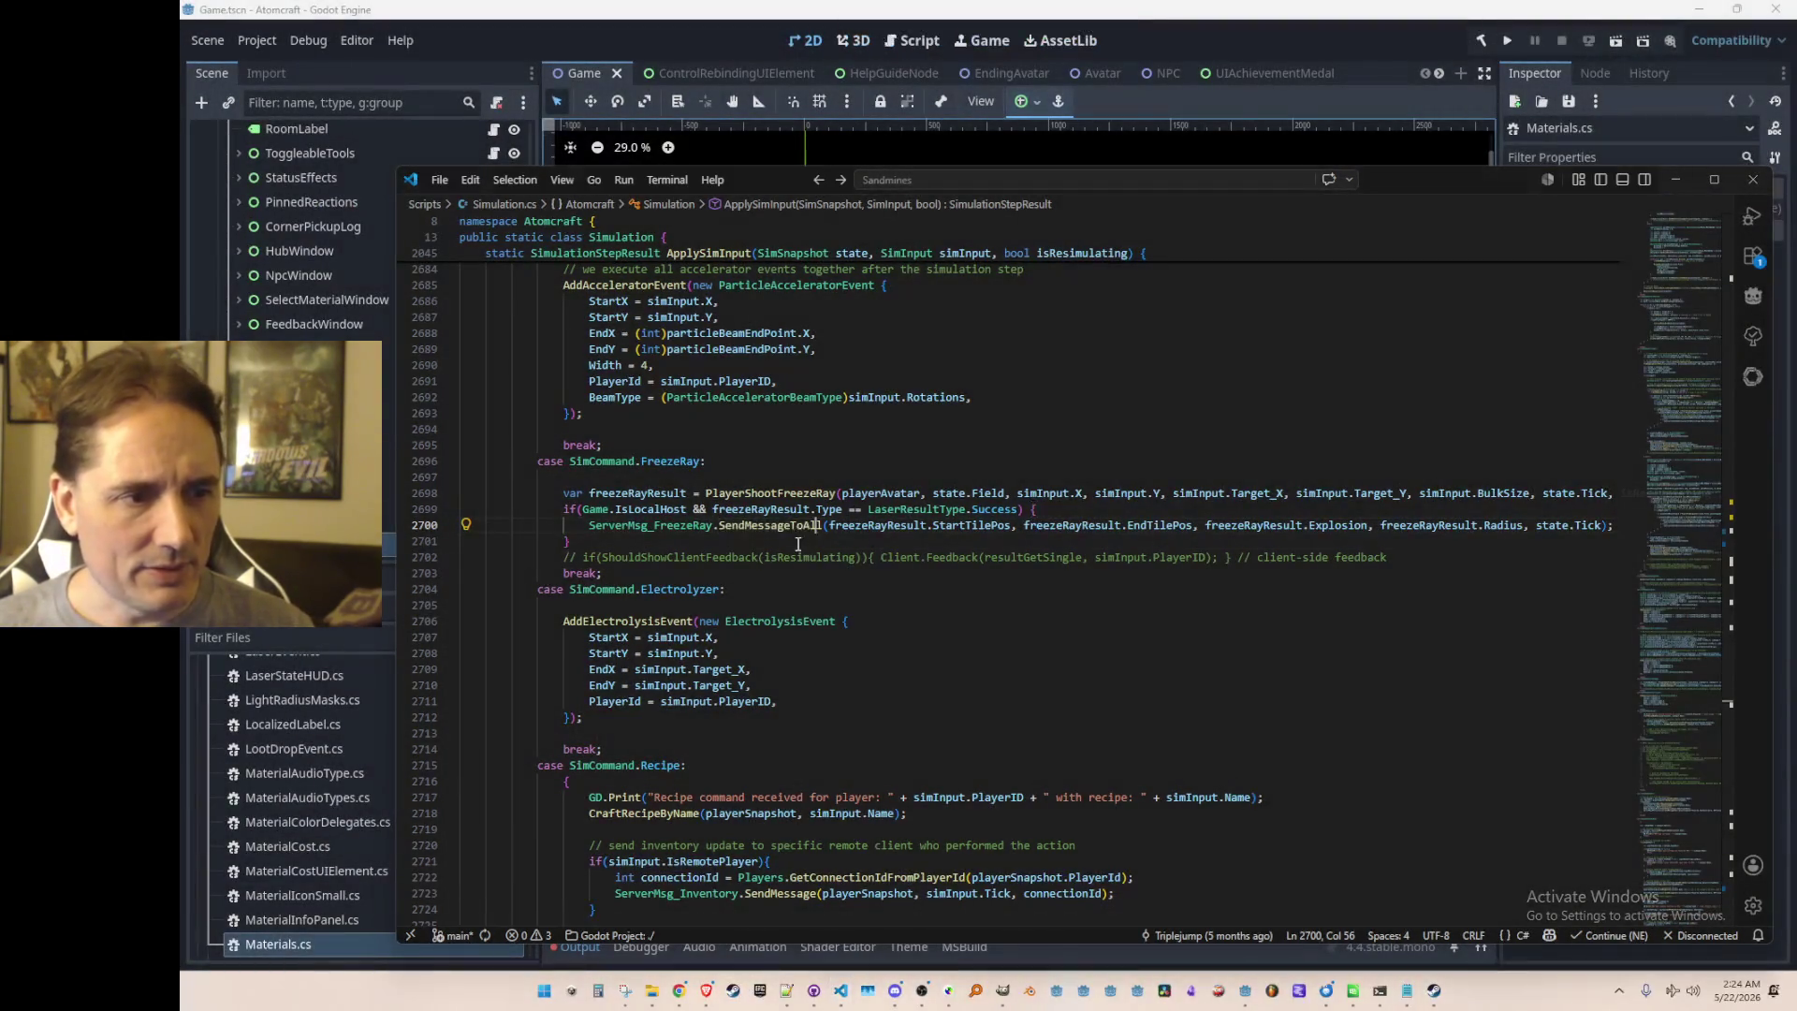
pyautogui.click(792, 525)
pyautogui.press('F12')
pyautogui.scroll(-9, 1320, 638)
pyautogui.scroll(-1, 1321, 638)
# Step: Change the BEAM_WIDTH constant from 4 to 1
pyautogui.click(1342, 562)
pyautogui.press('BackSpace')
pyautogui.press('BackSpace')
pyautogui.write('1;')
pyautogui.press('Down')
pyautogui.scroll(-2, 1375, 616)
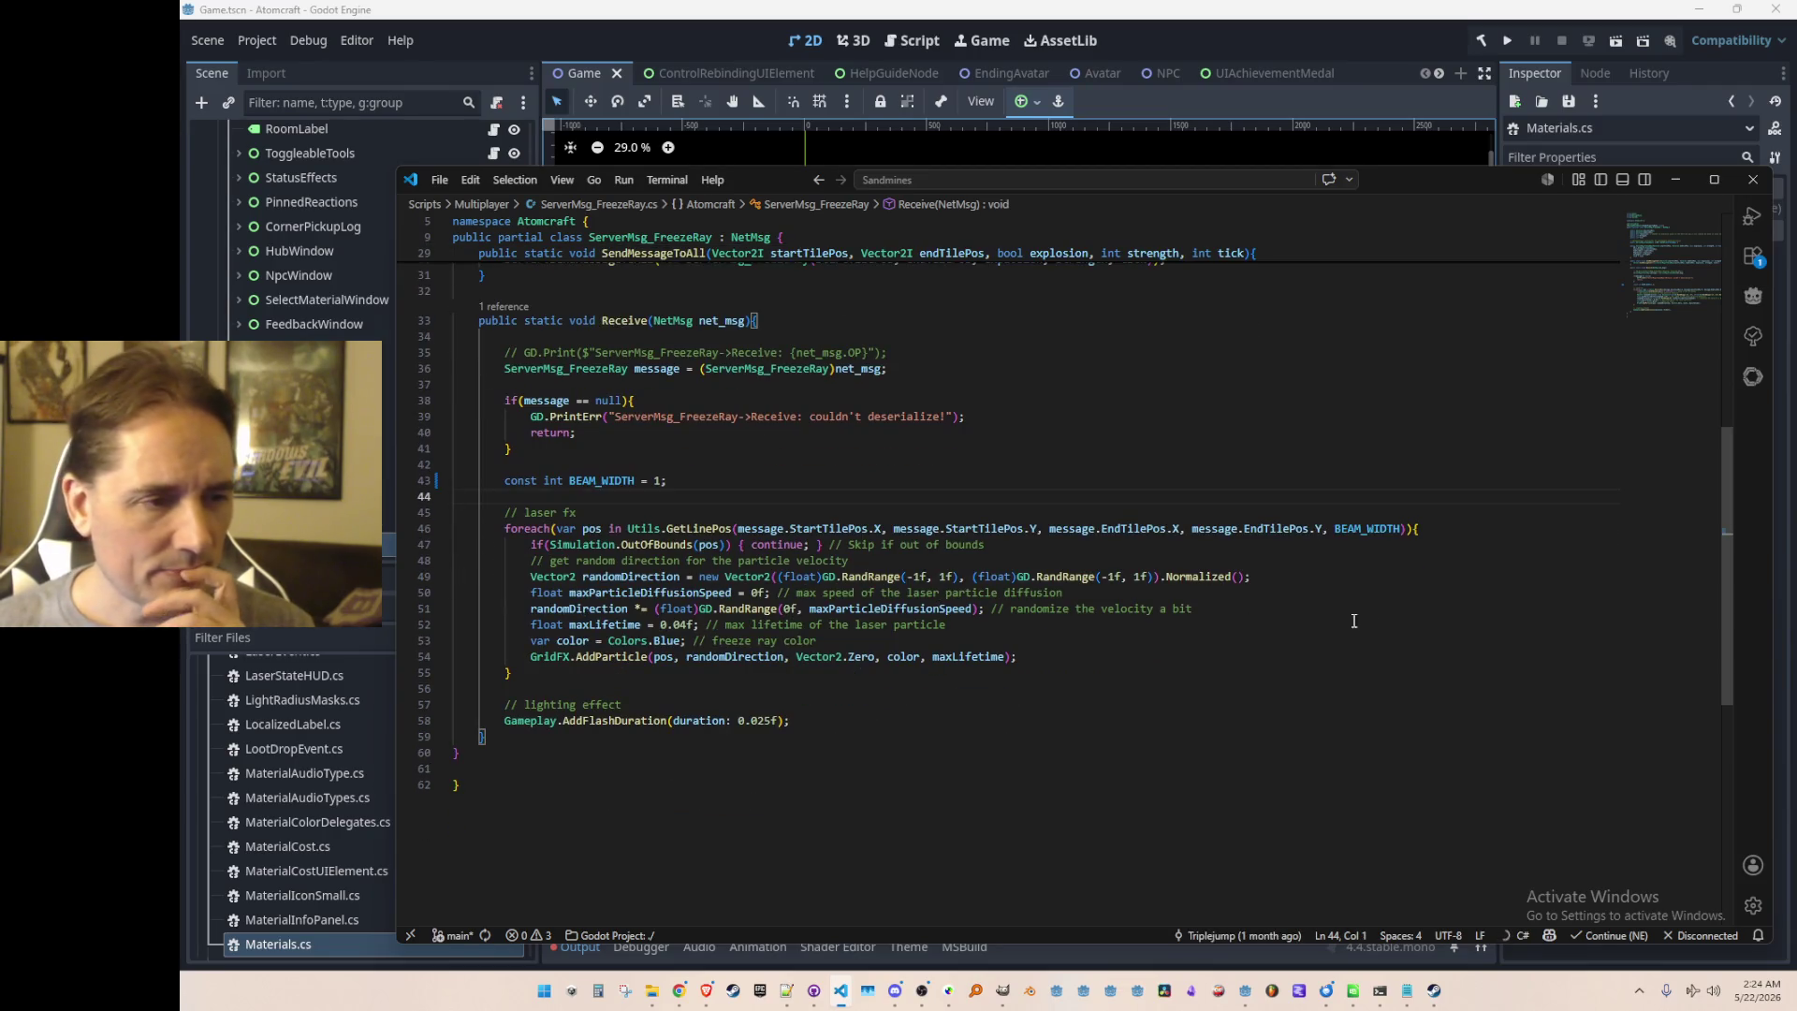
# Step: Change the beam particle colour from Colors.Blue to Colors.Cyan
pyautogui.doubleClick(664, 642)
pyautogui.write('Cyan')
pyautogui.press('End')
pyautogui.press('Down')
pyautogui.press('Down')
pyautogui.press('Down')
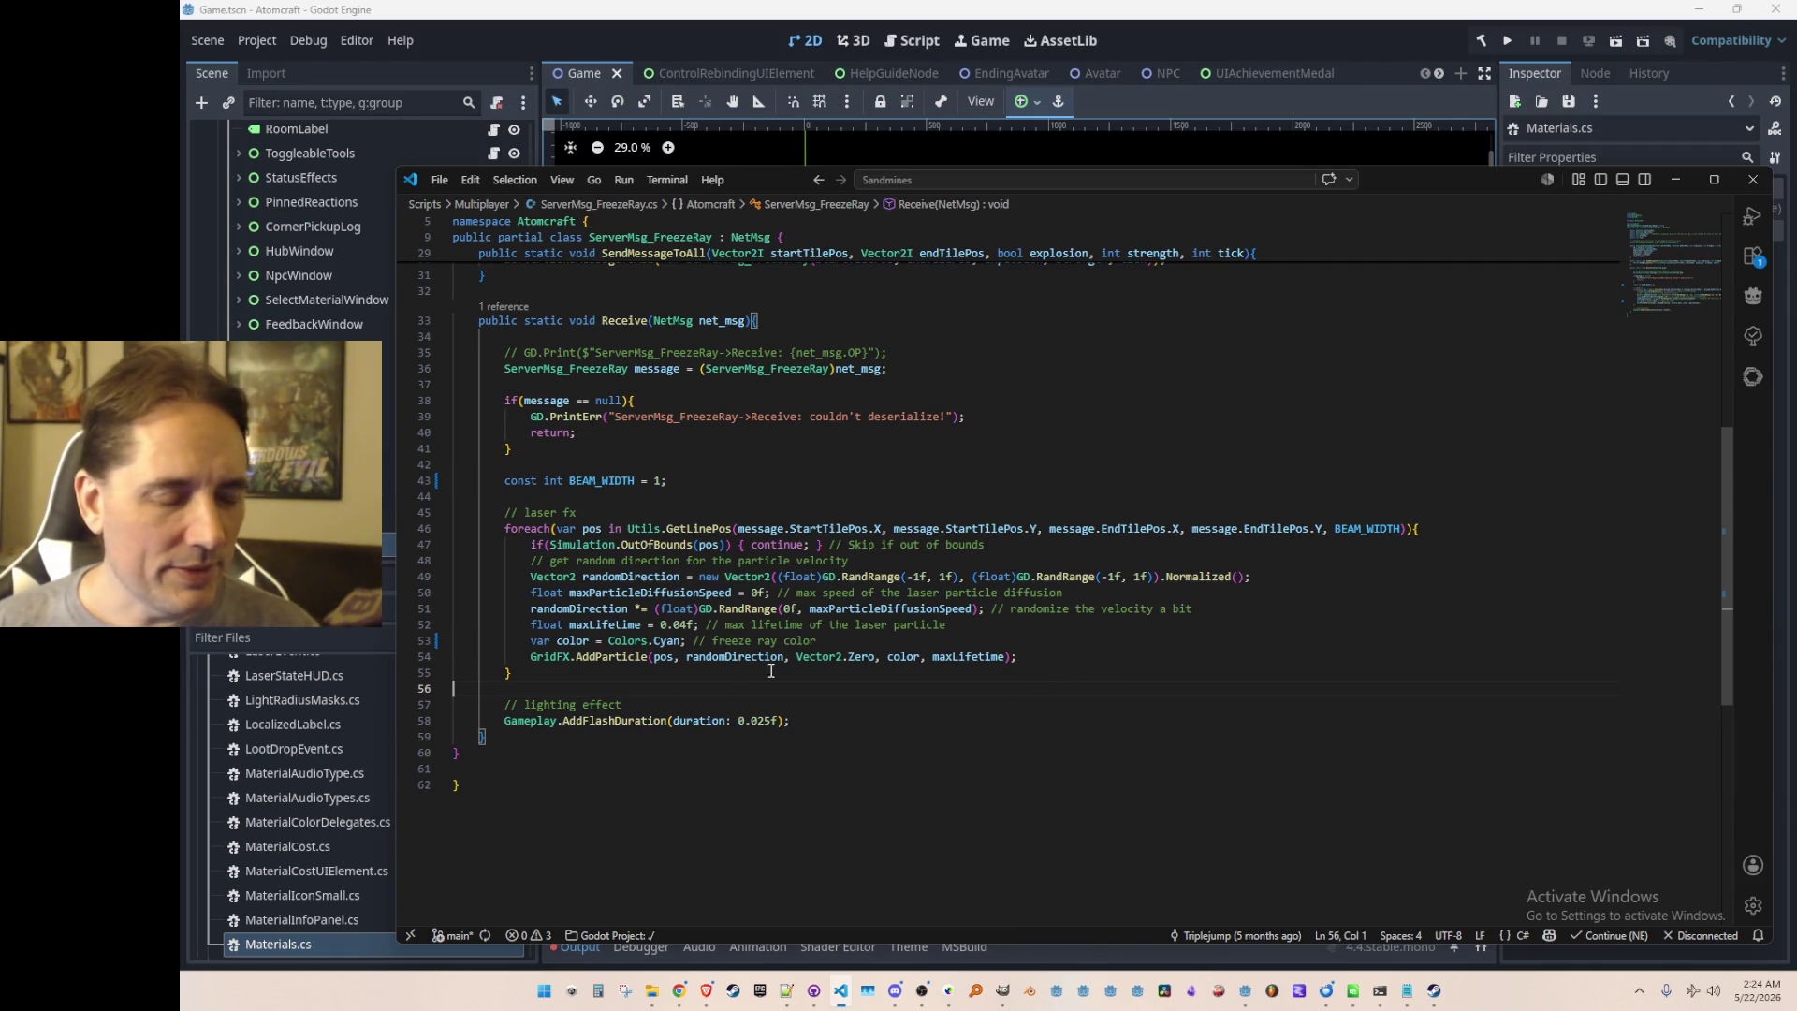
# Step: Raise the particles' maxLifetime from 0.04f to 0.15f, then save and run from Godot
pyautogui.doubleClick(965, 657)
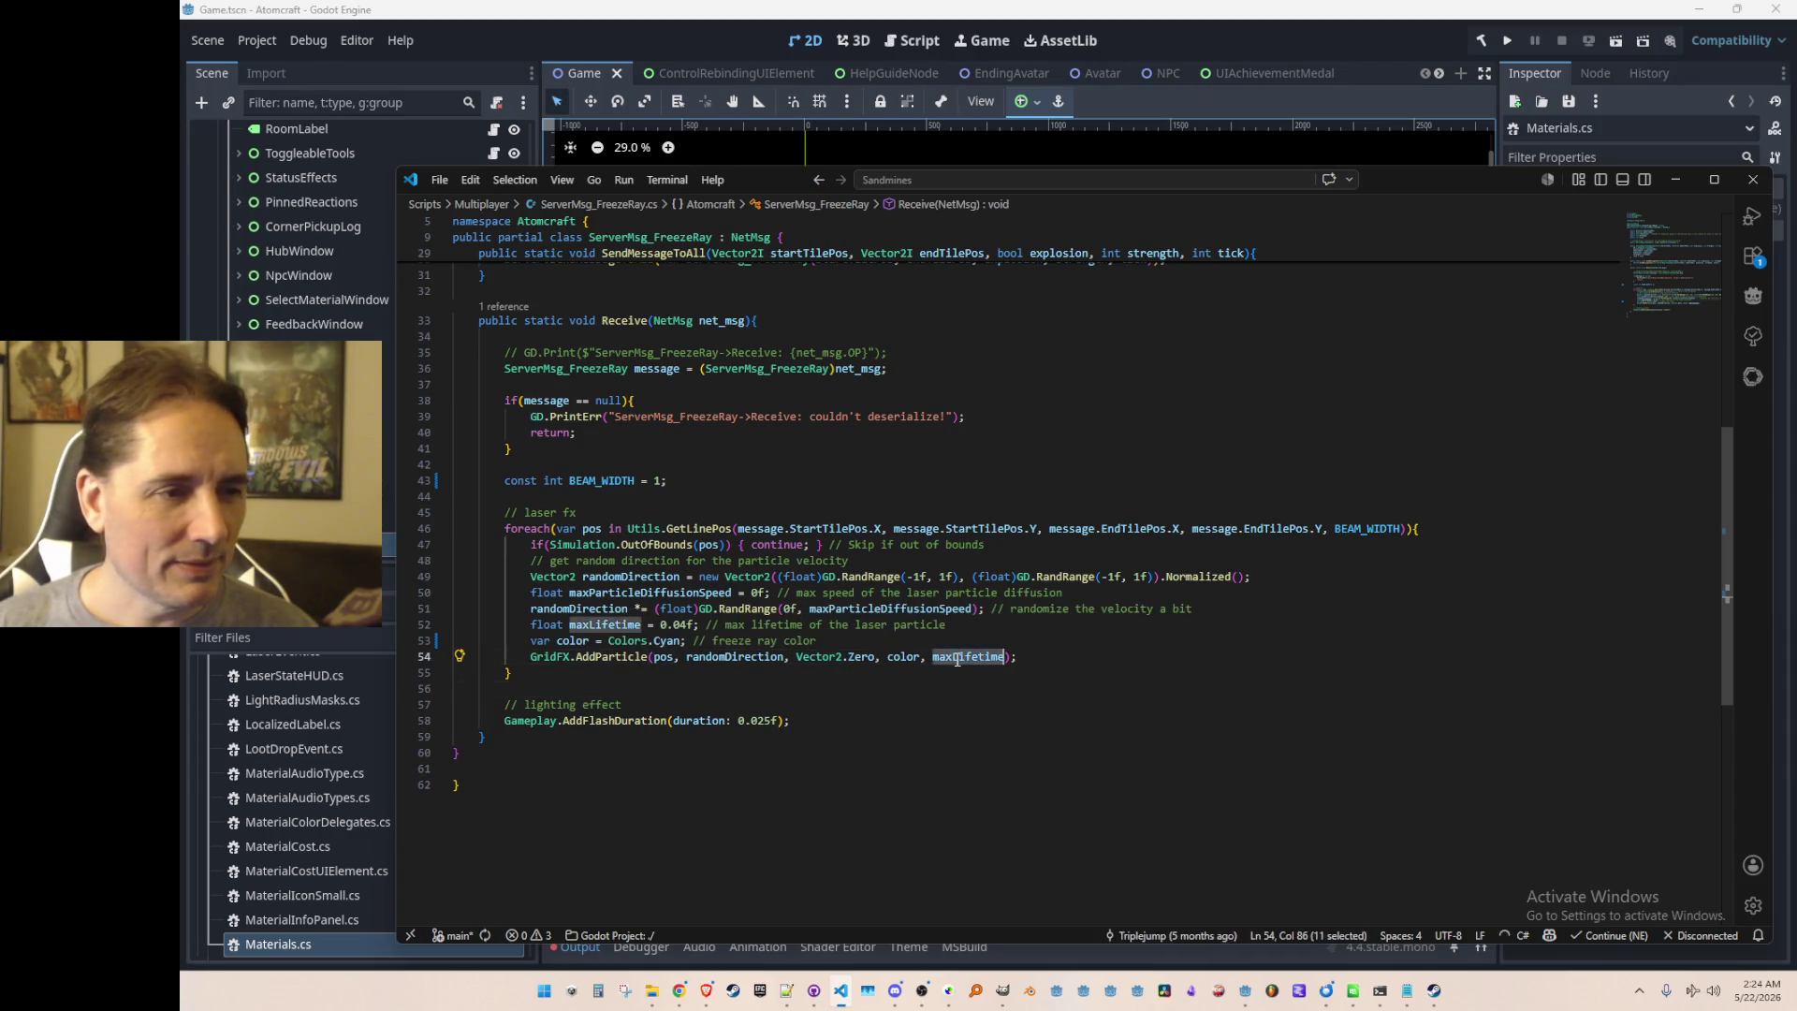
pyautogui.click(691, 625)
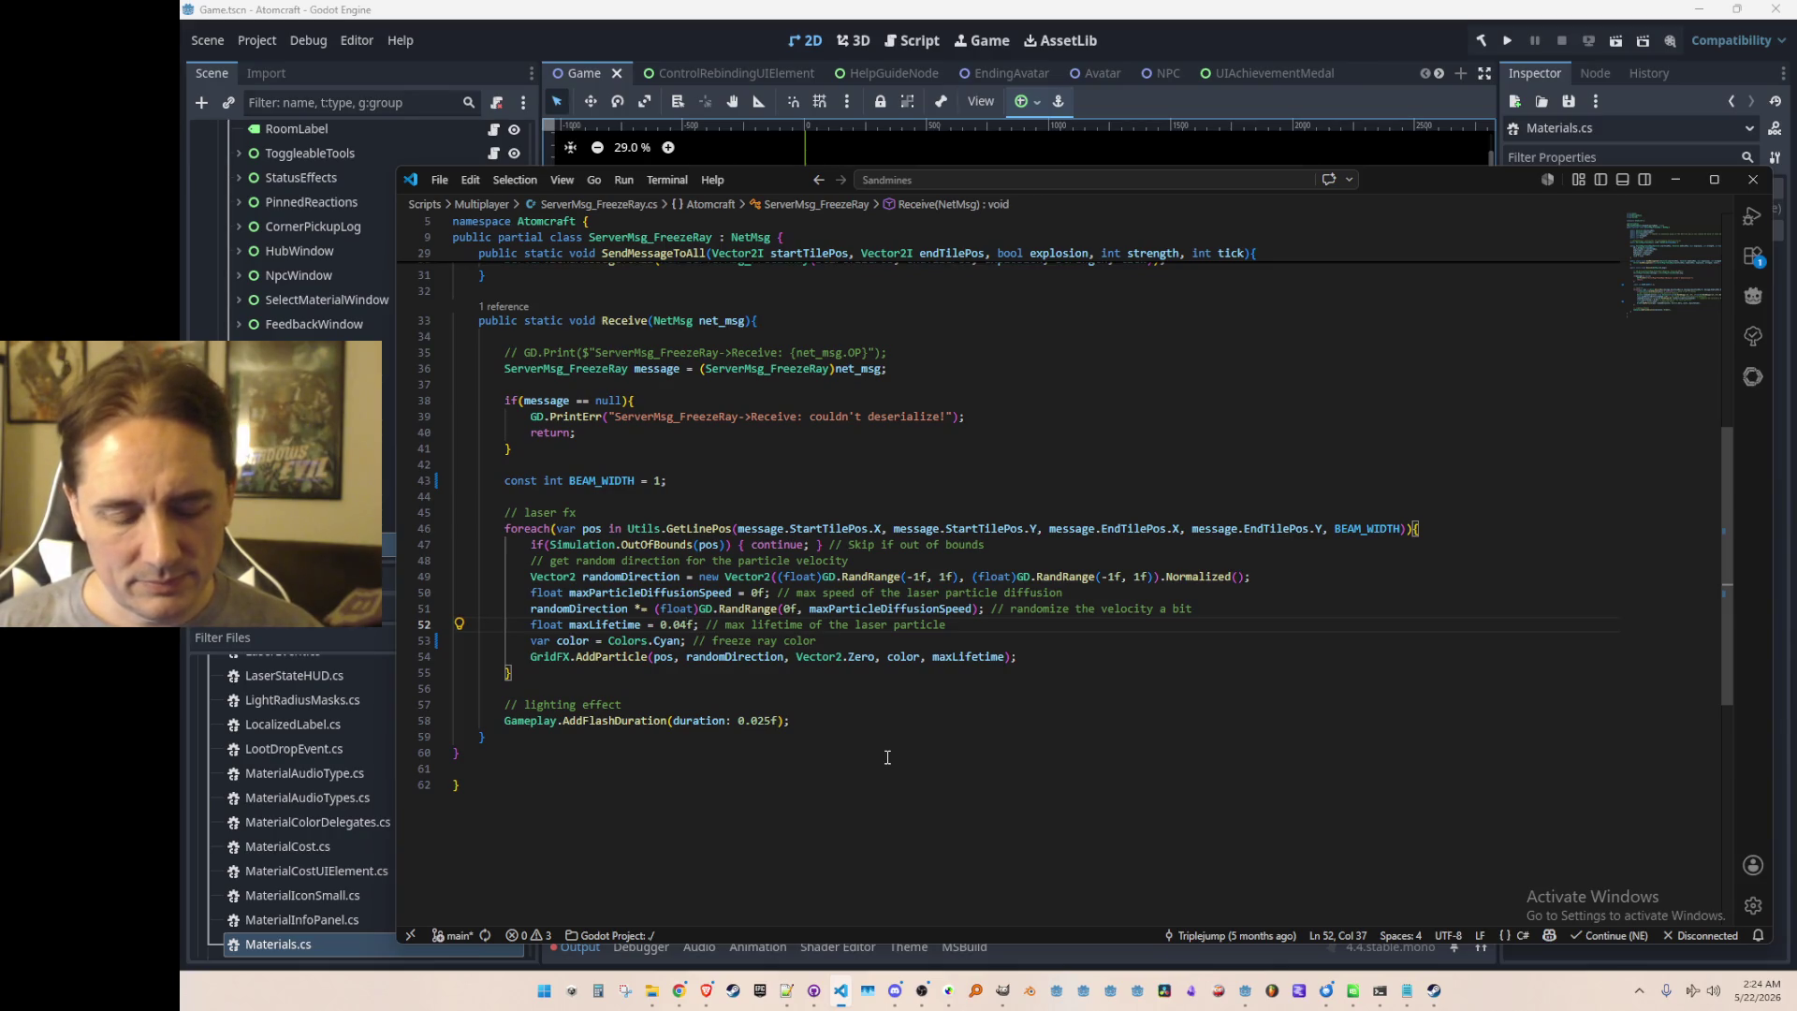
pyautogui.press('BackSpace')
pyautogui.write('5')
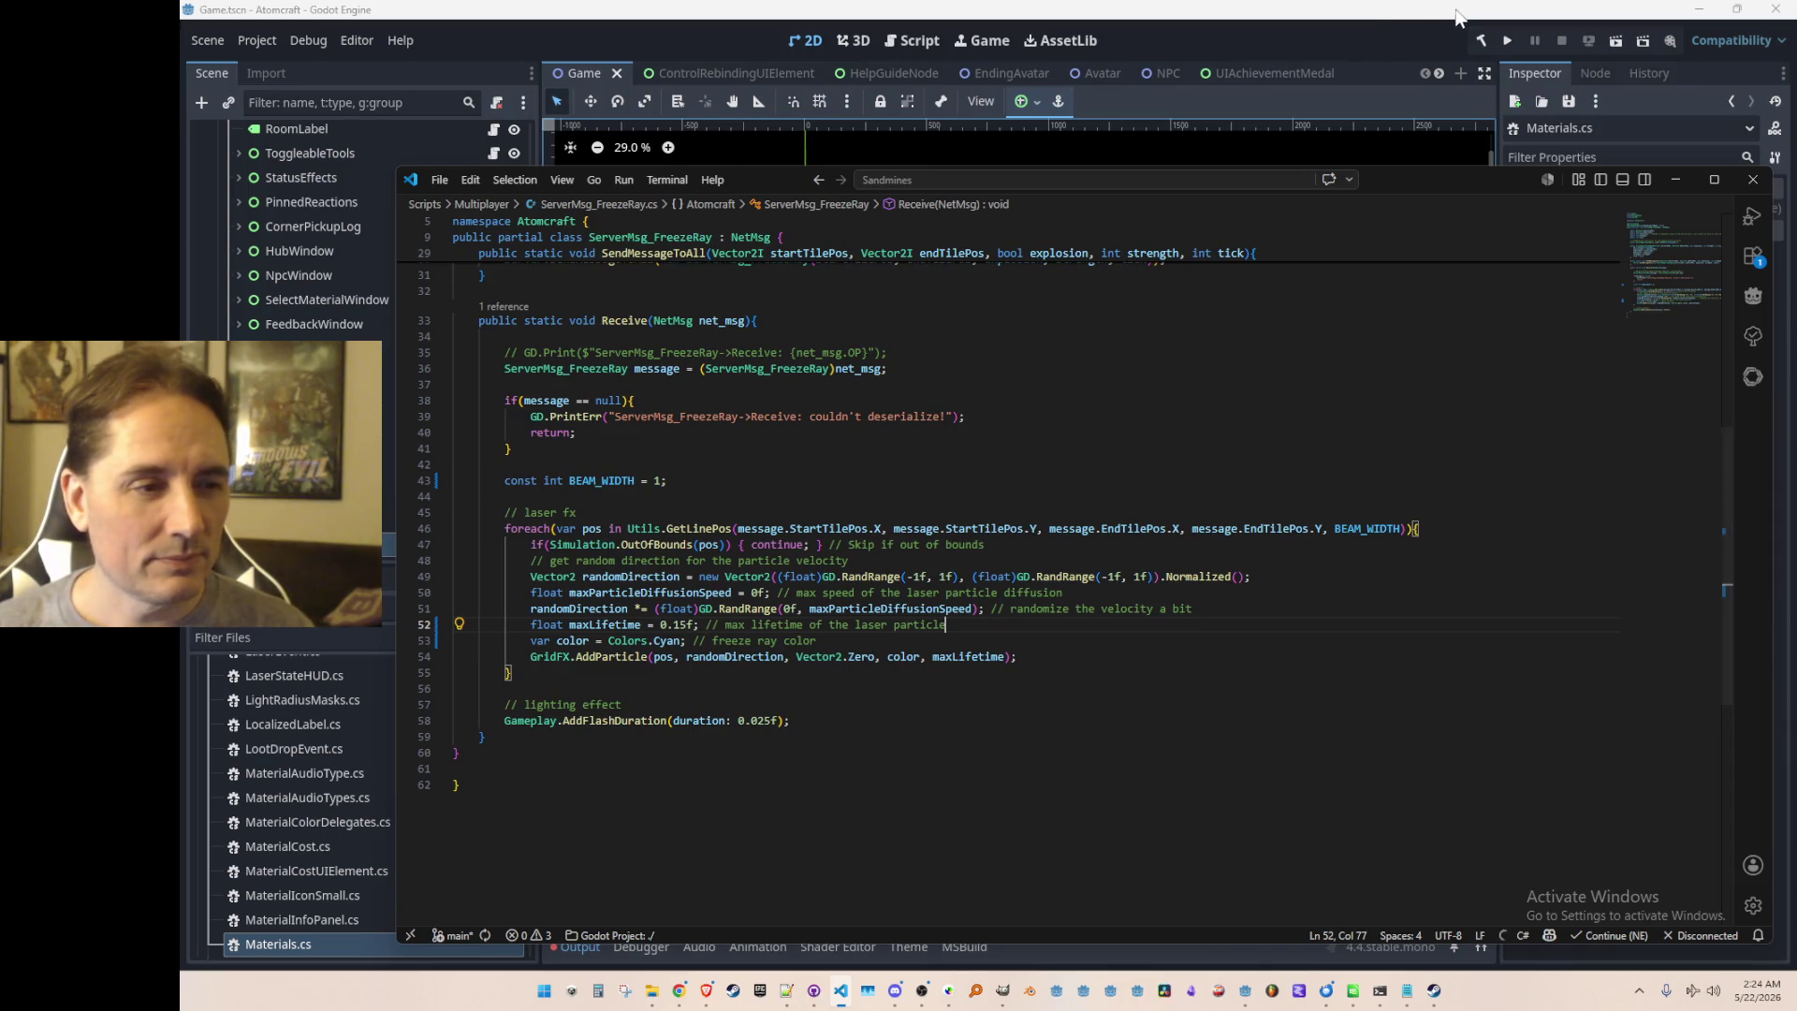
pyautogui.click(756, 593)
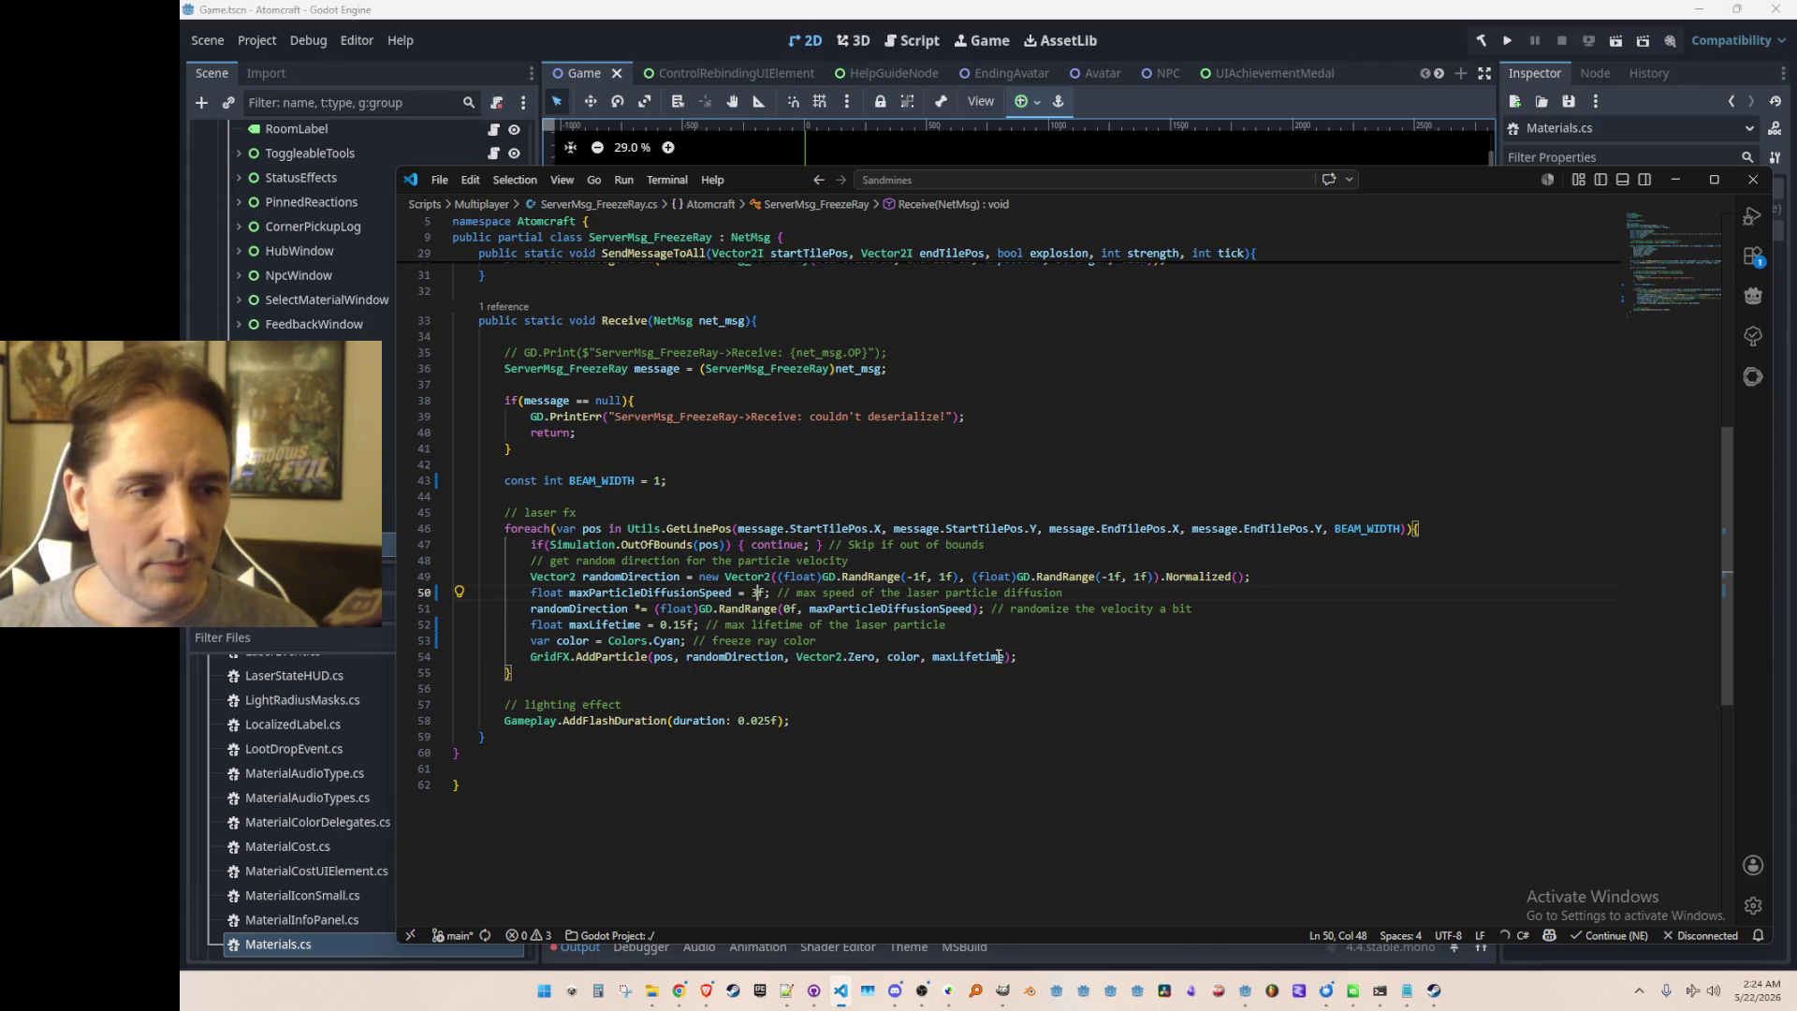
pyautogui.click(1503, 41)
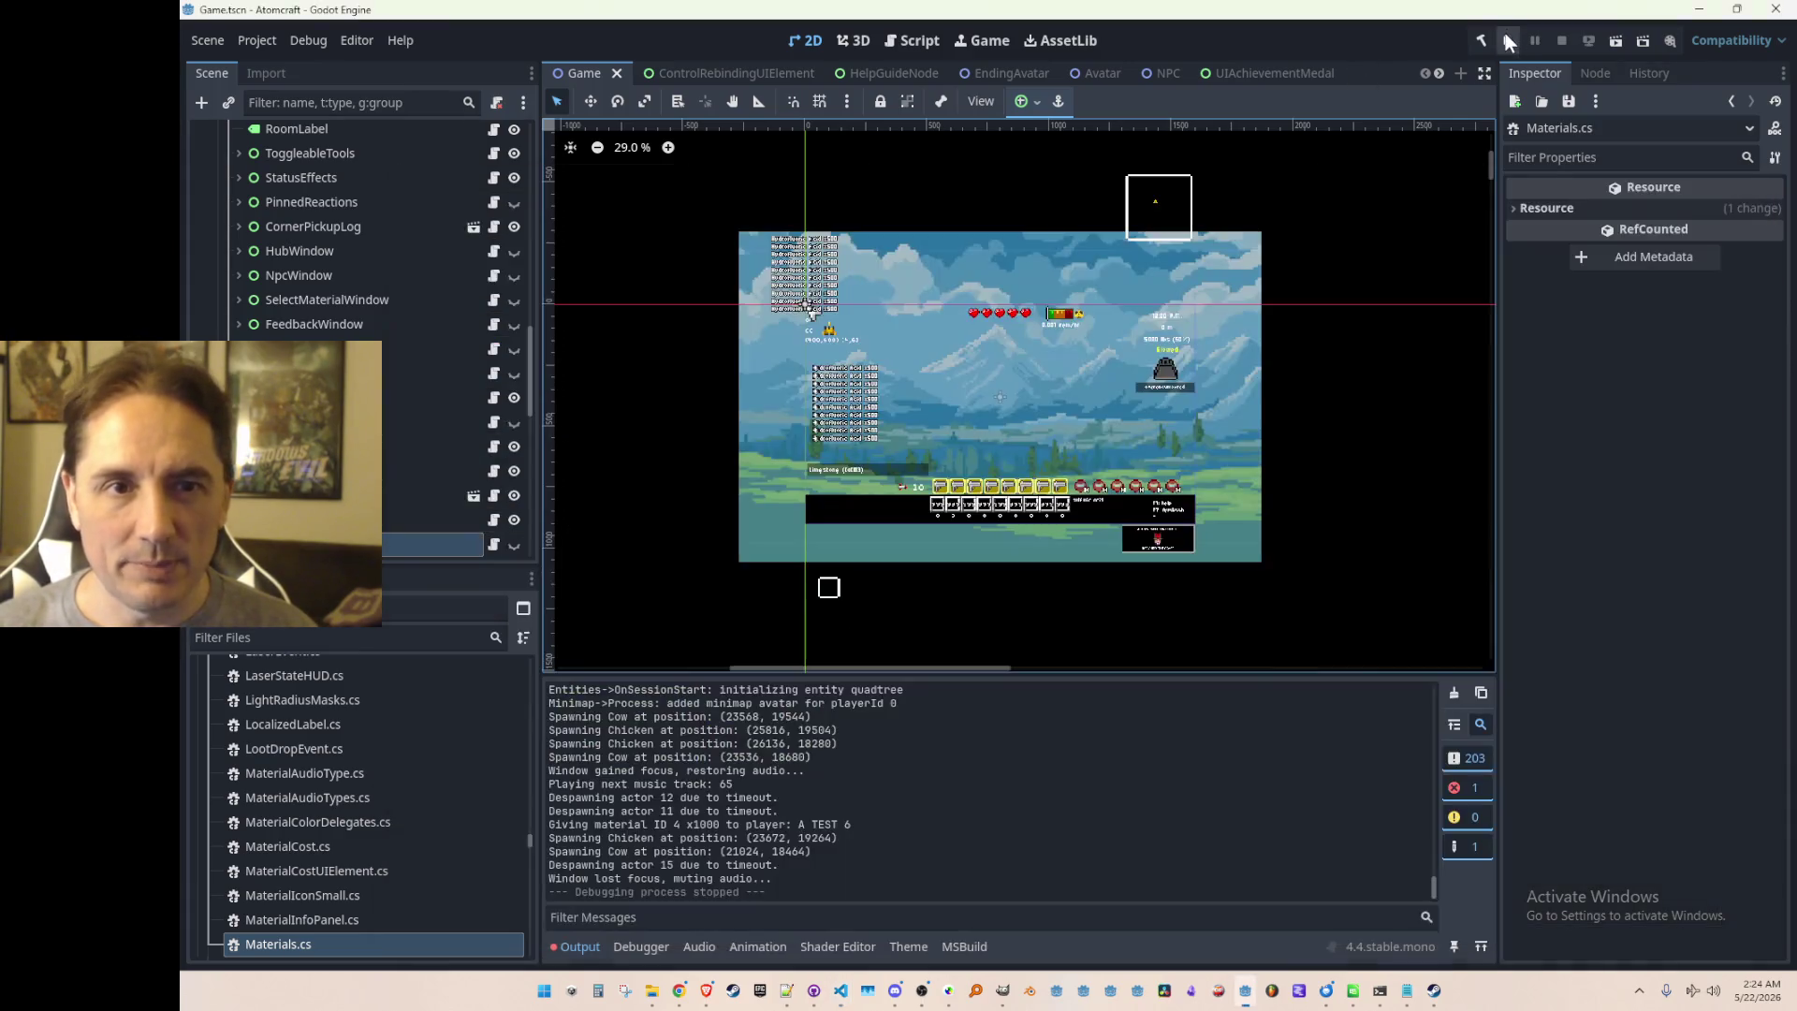
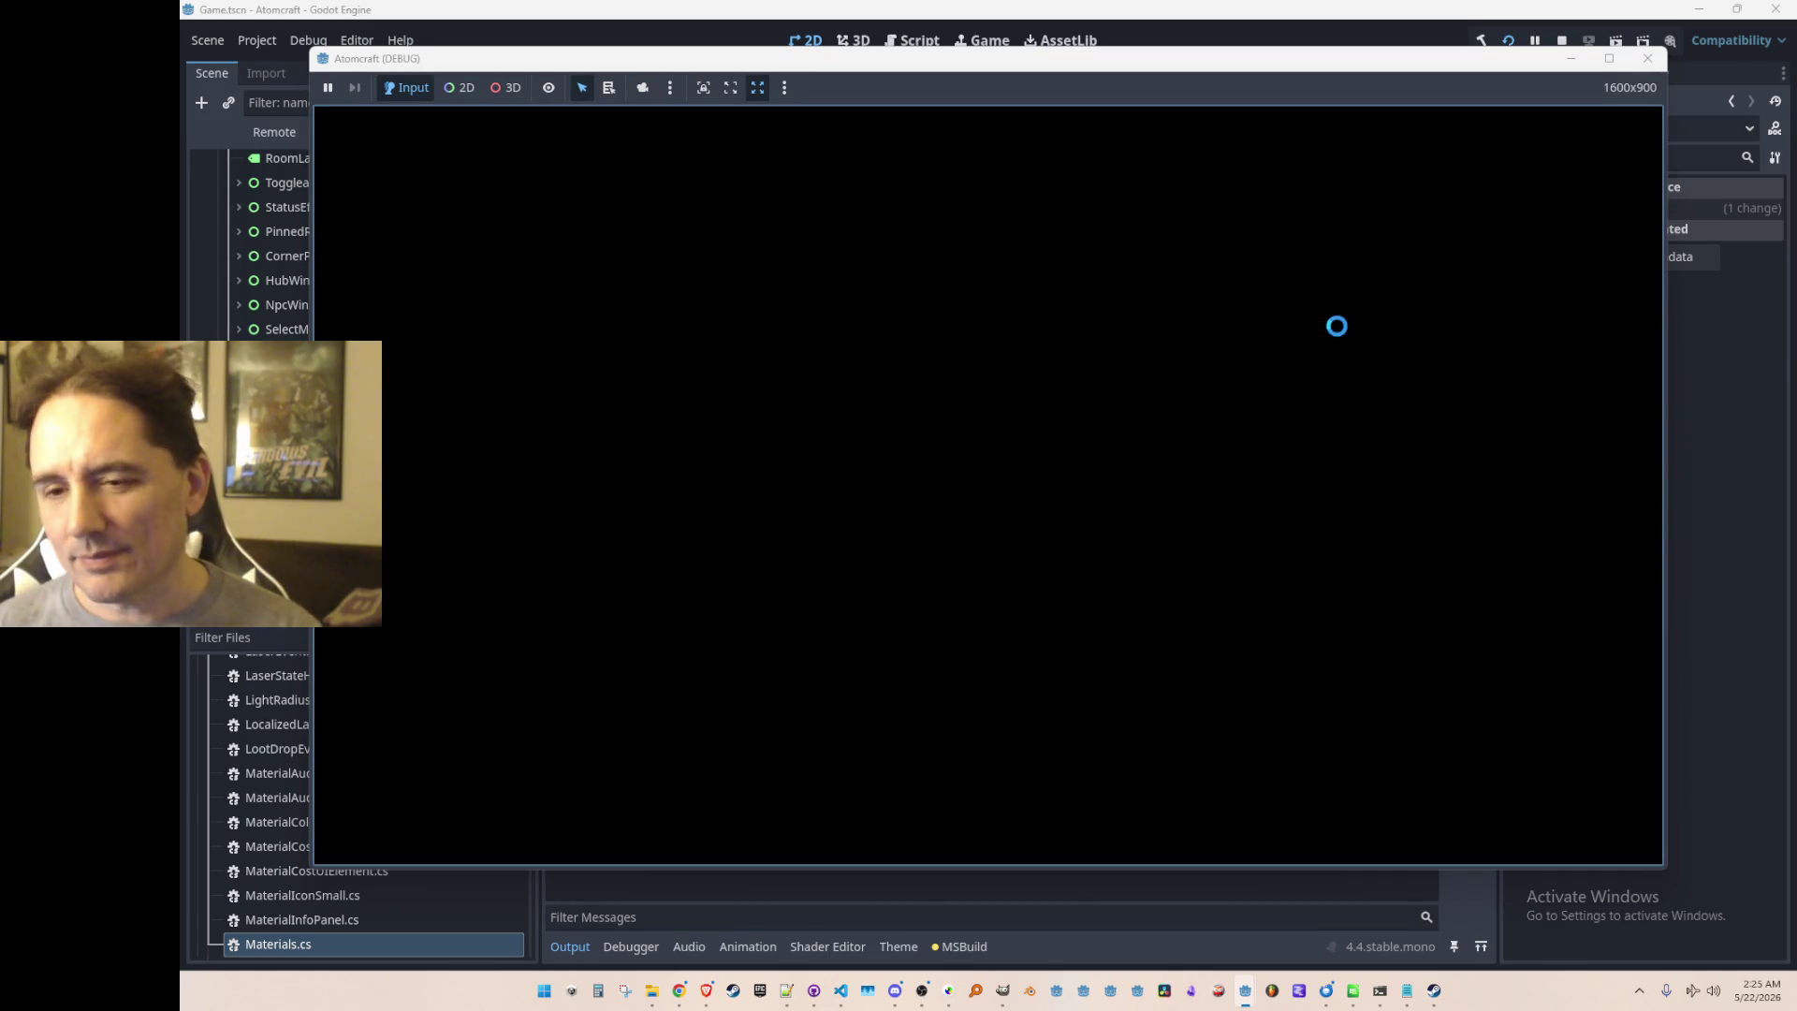
# Step: Start a game, pick the test profile and load the NPC Test H world
pyautogui.click(899, 497)
pyautogui.scroll(-3, 1023, 469)
pyautogui.scroll(-3, 1033, 570)
pyautogui.click(1030, 435)
pyautogui.scroll(-10, 1023, 421)
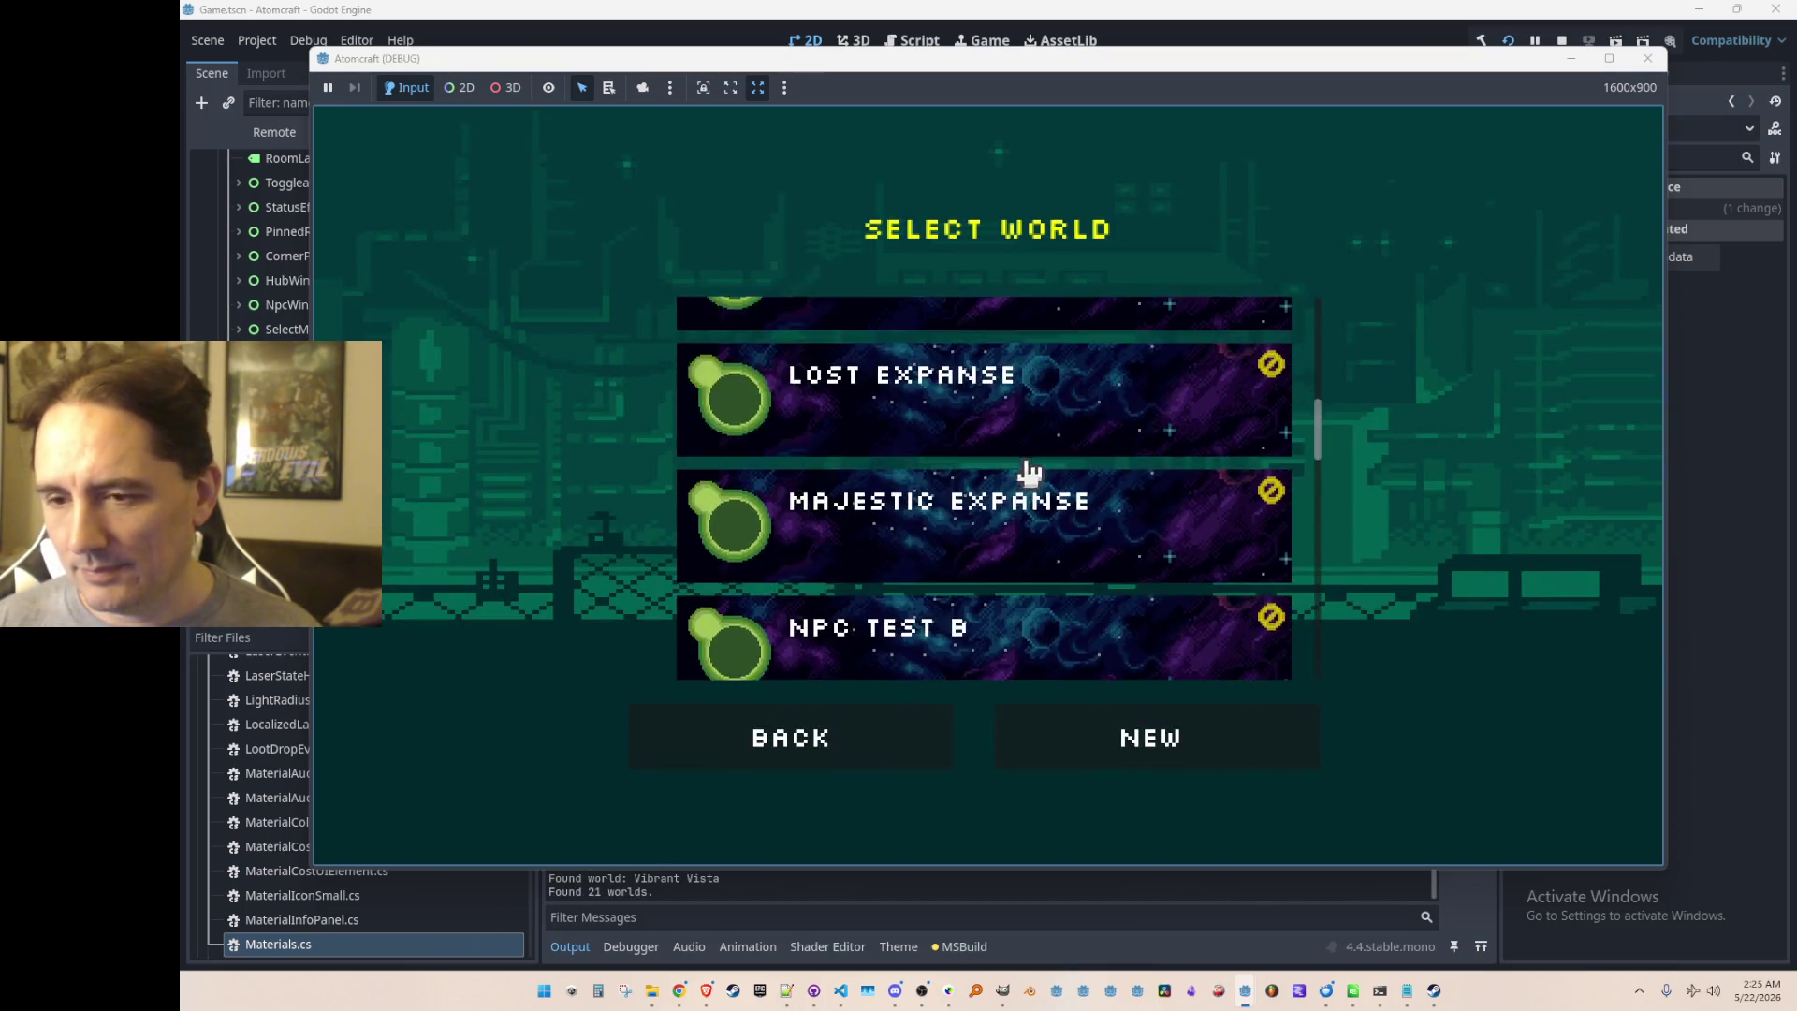
pyautogui.scroll(-3, 1048, 487)
pyautogui.scroll(2, 1083, 468)
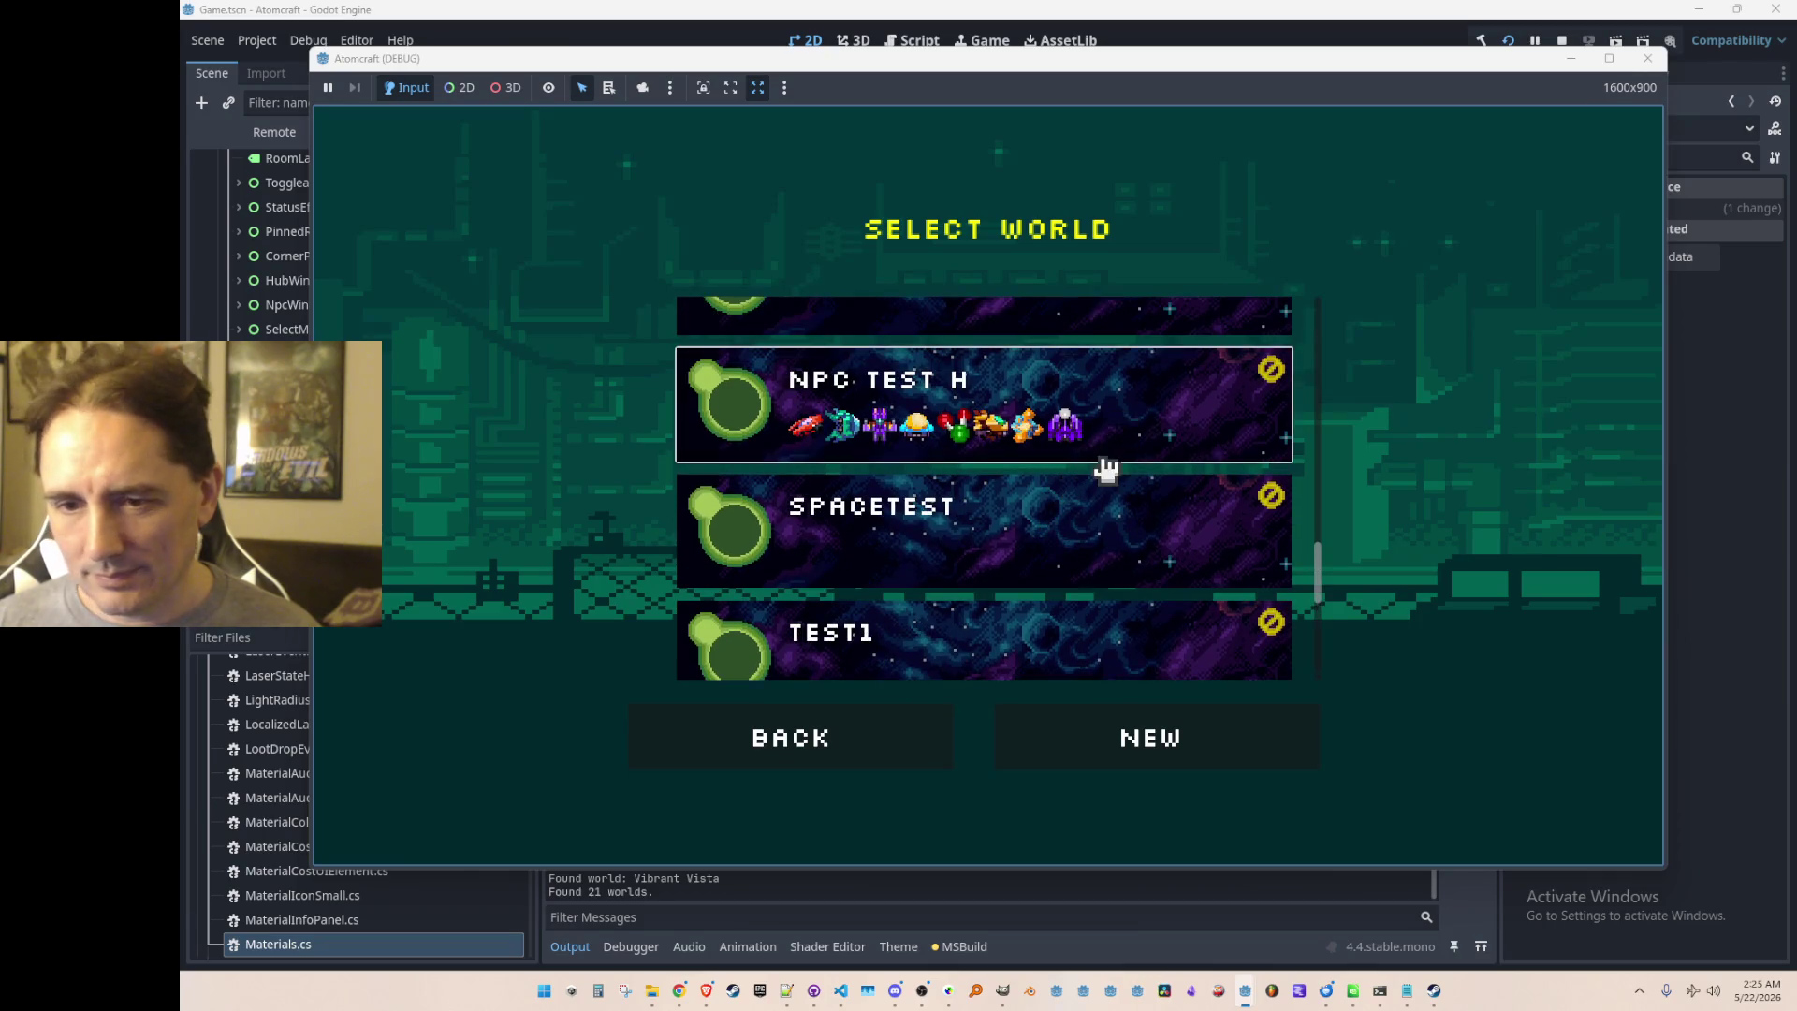
pyautogui.click(1053, 426)
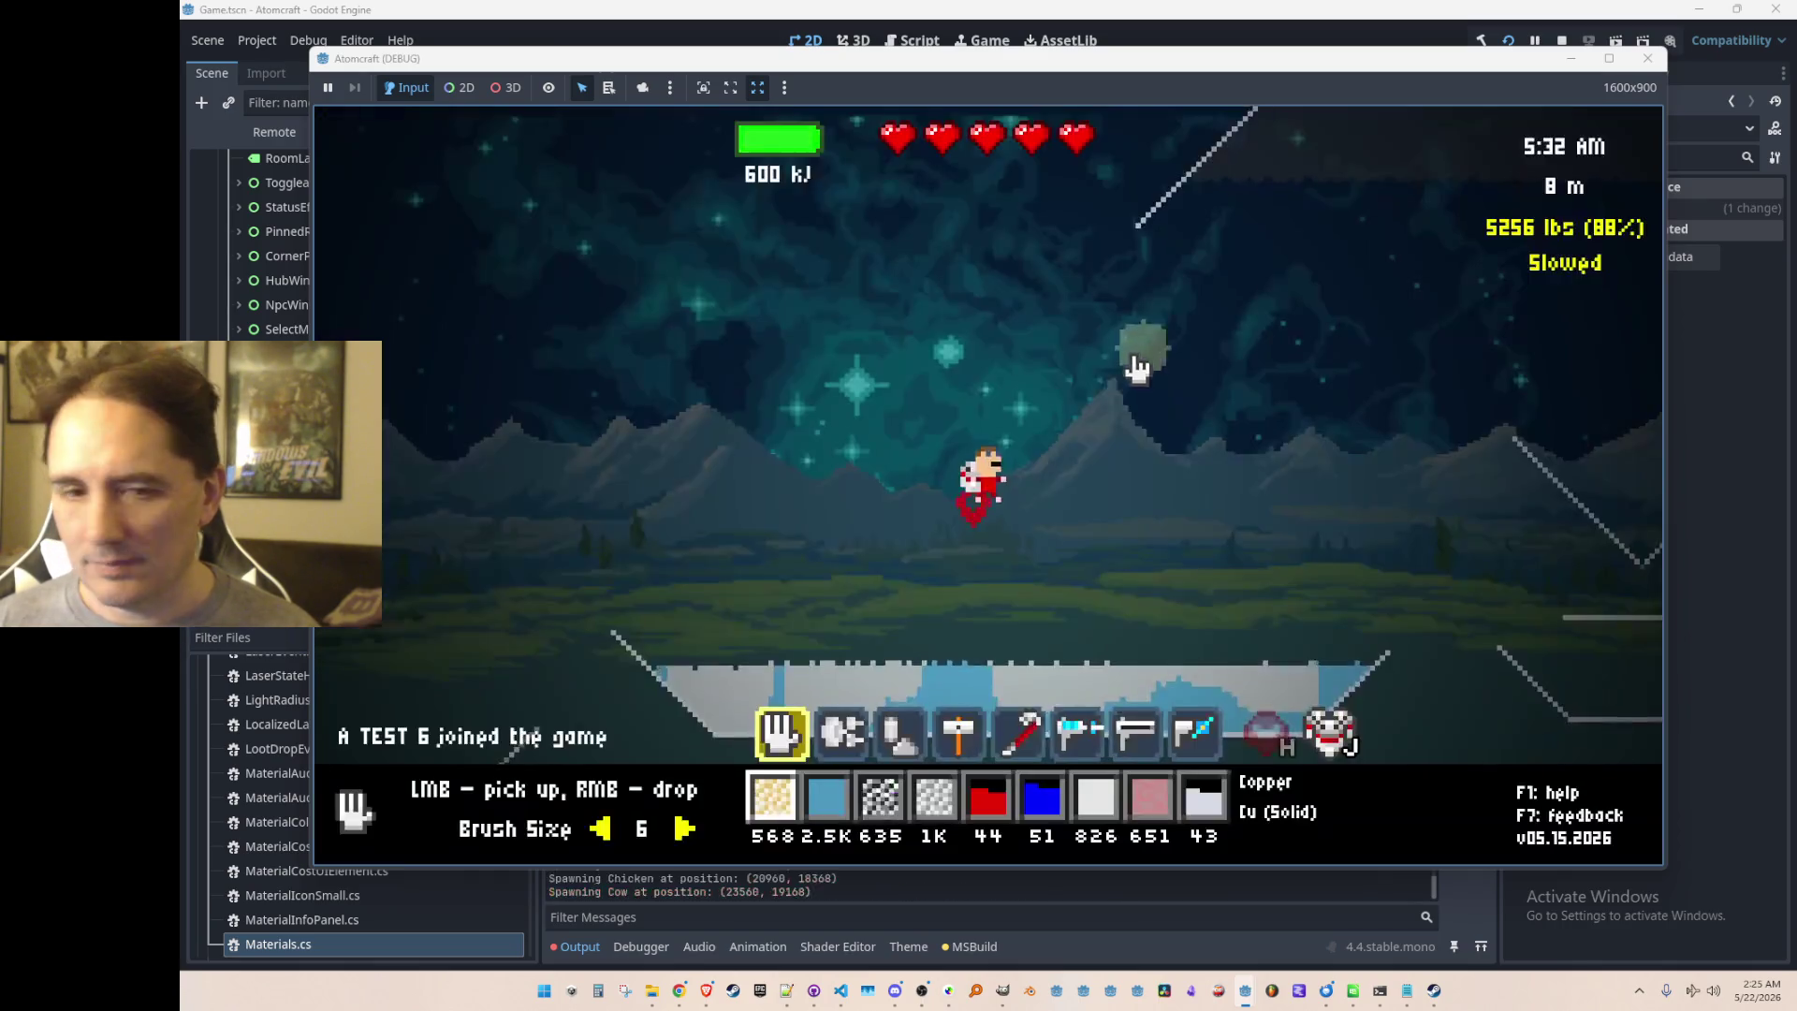
# Step: Freeze the pond's water into white ice with the freeze ray, then fire the laser at it
pyautogui.scroll(-5, 1076, 552)
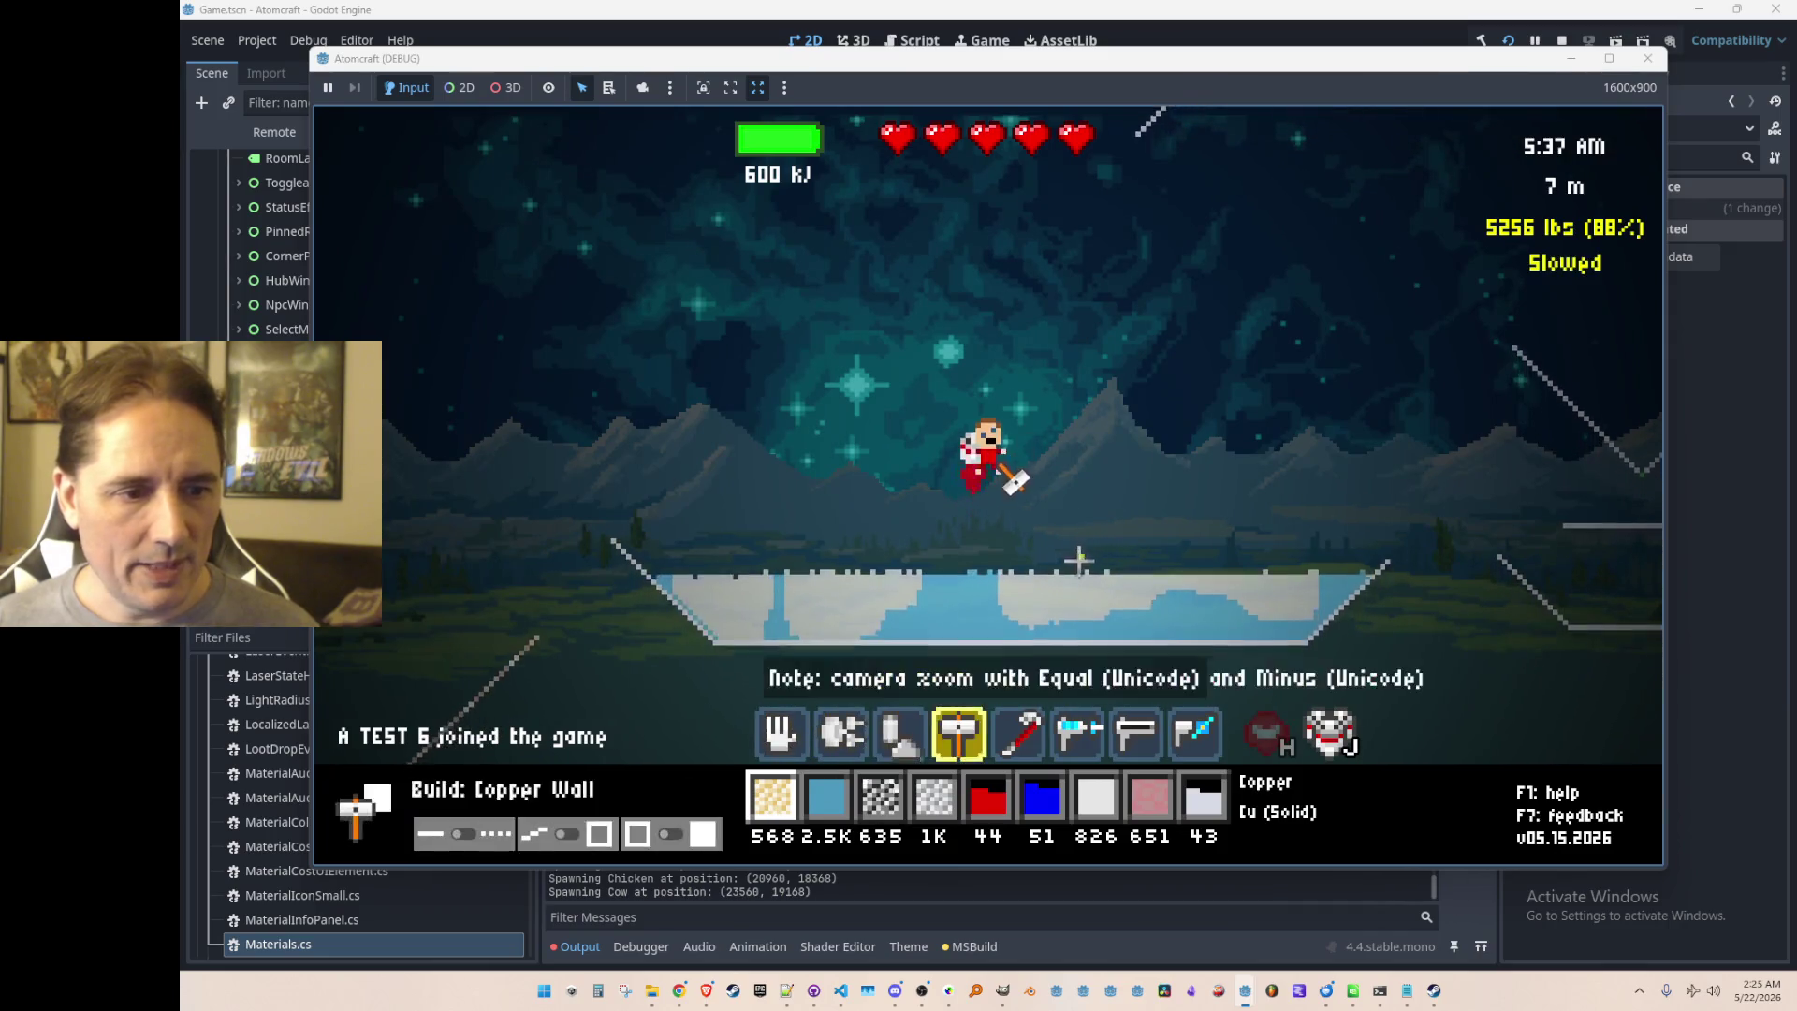
pyautogui.moveTo(964, 609)
pyautogui.mouseDown()
pyautogui.moveTo(1025, 637)
pyautogui.moveTo(1076, 593)
pyautogui.mouseUp()
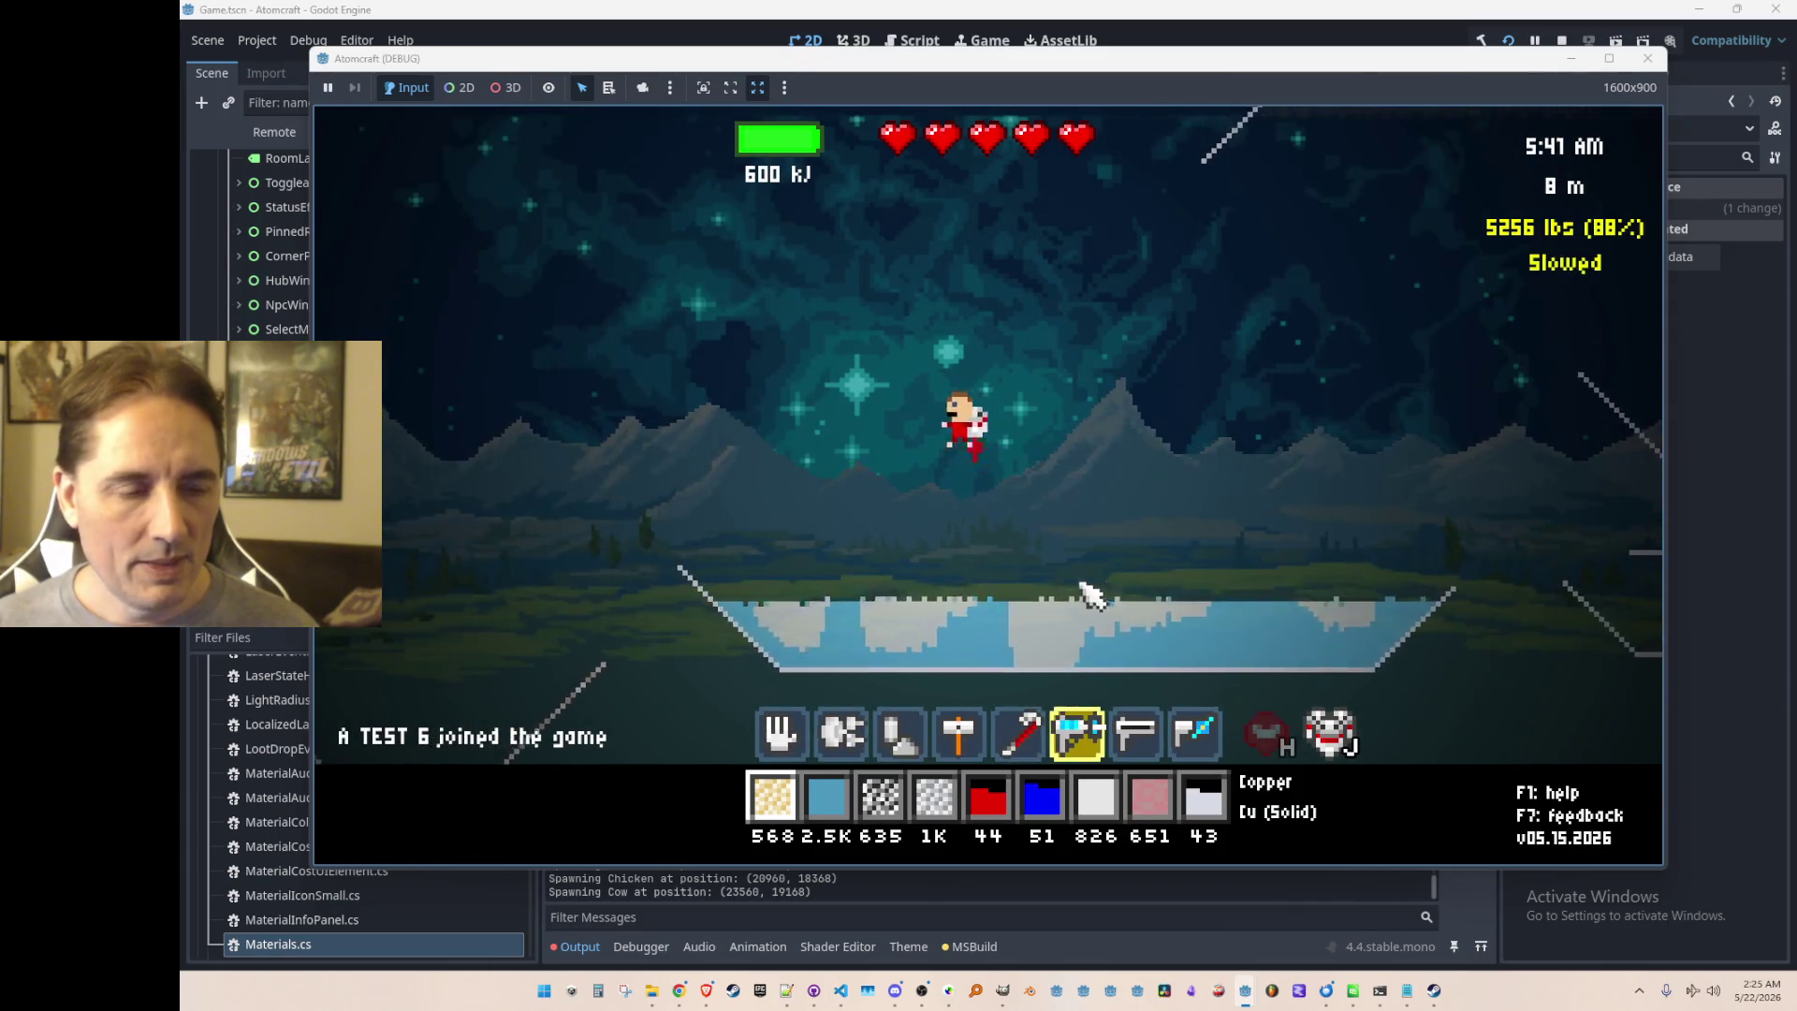
pyautogui.press('d')
pyautogui.press('d')
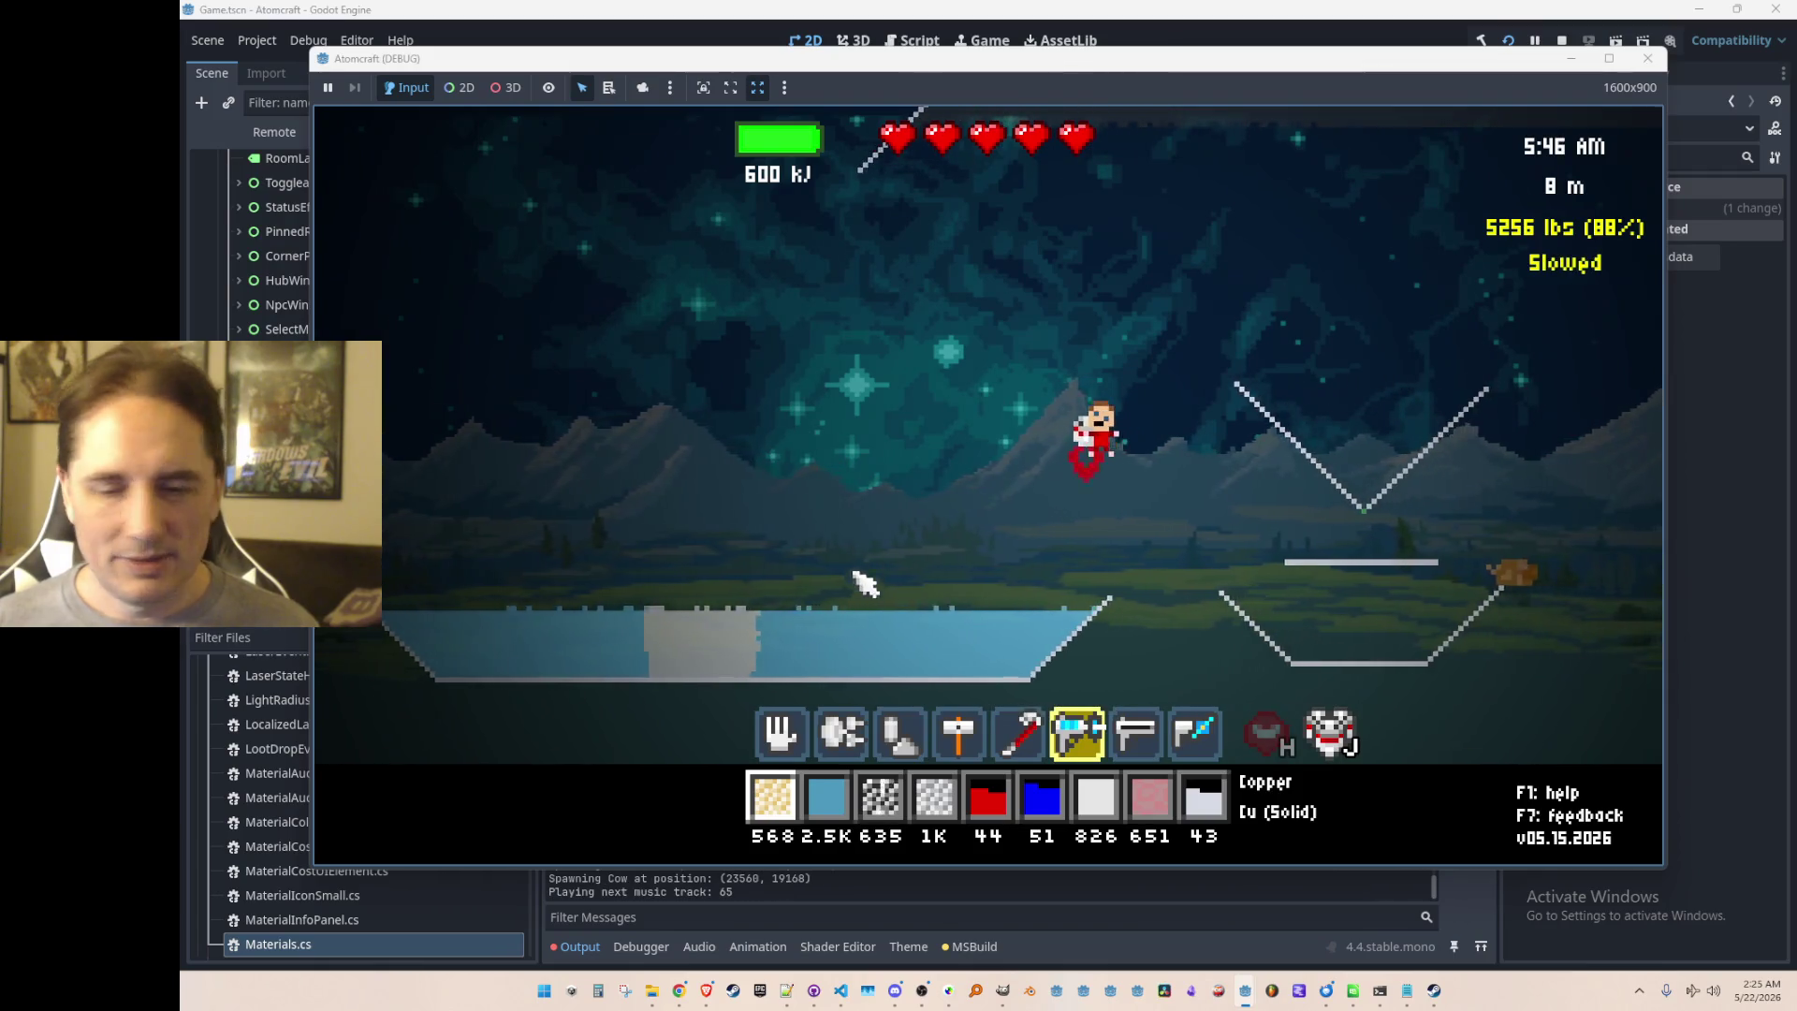
pyautogui.moveTo(760, 641); pyautogui.dragTo(740, 625)
pyautogui.moveTo(524, 577)
pyautogui.mouseDown()
pyautogui.moveTo(502, 602)
pyautogui.moveTo(842, 644)
pyautogui.moveTo(514, 602)
pyautogui.moveTo(542, 621)
pyautogui.moveTo(505, 582)
pyautogui.moveTo(823, 609)
pyautogui.moveTo(852, 641)
pyautogui.moveTo(726, 594)
pyautogui.moveTo(542, 593)
pyautogui.moveTo(1002, 615)
pyautogui.moveTo(855, 610)
pyautogui.moveTo(770, 633)
pyautogui.moveTo(891, 654)
pyautogui.moveTo(766, 624)
pyautogui.moveTo(779, 631)
pyautogui.mouseUp()
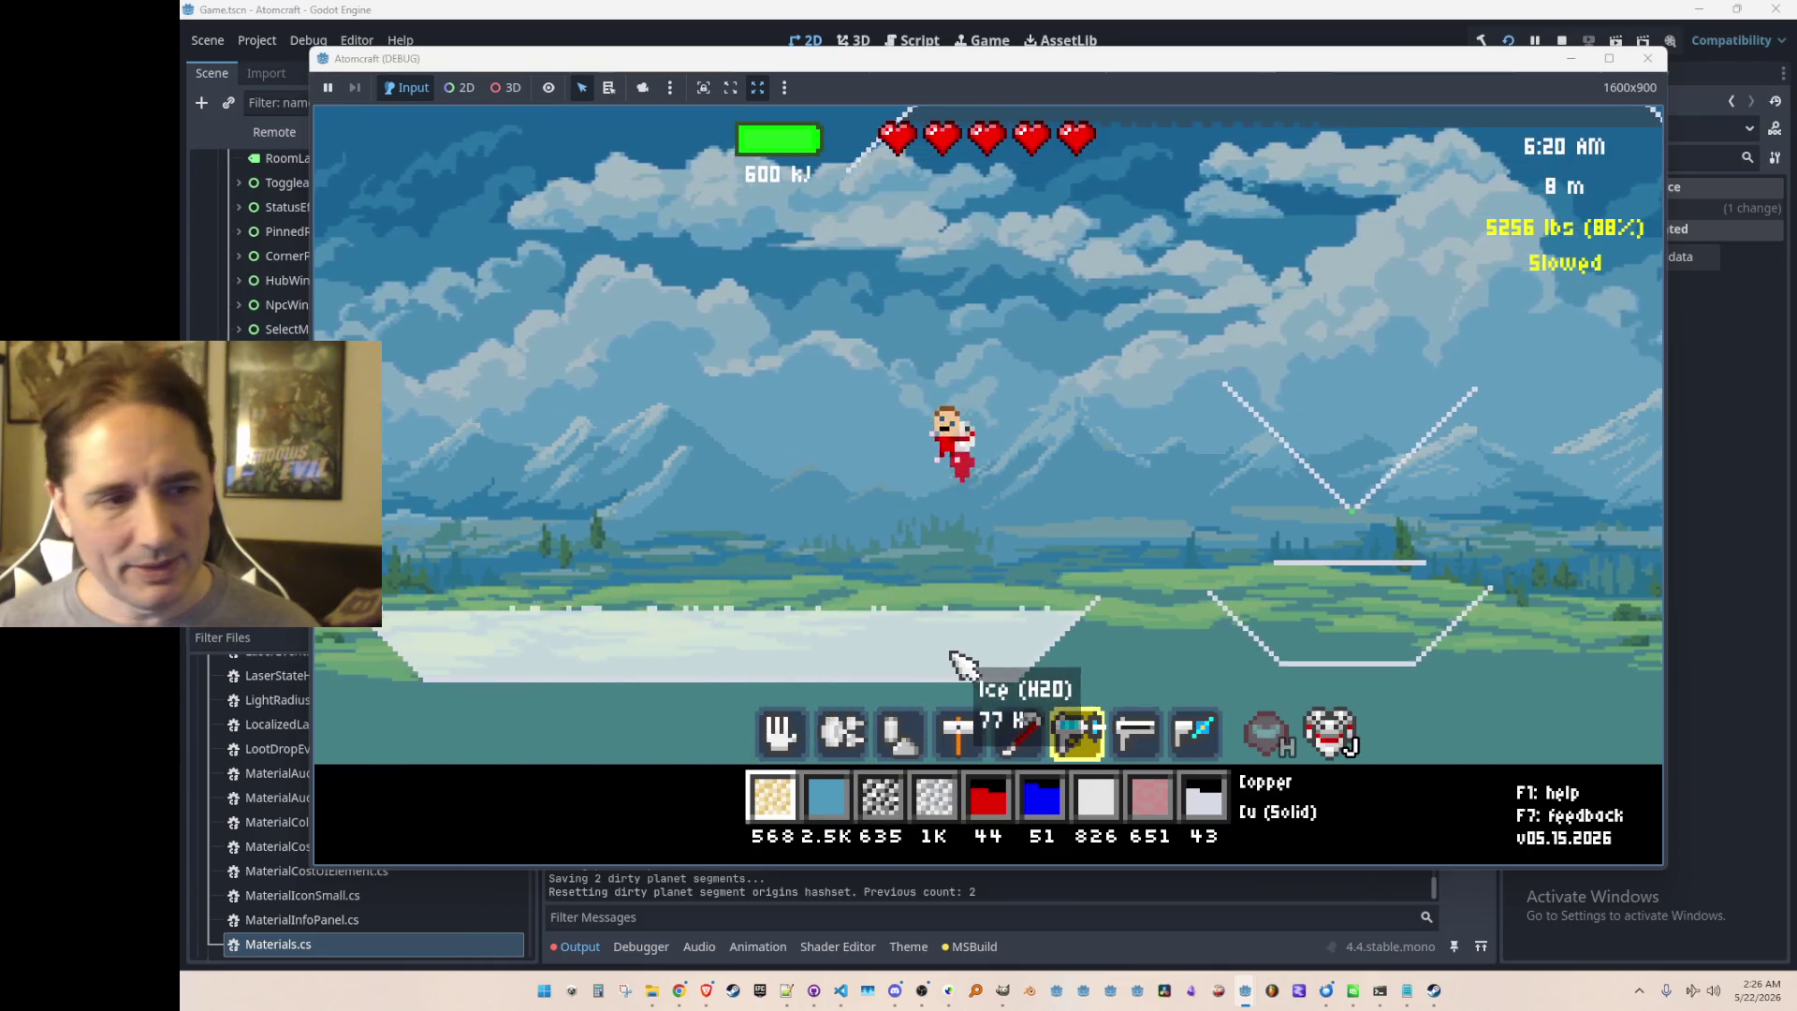
pyautogui.scroll(-1, 773, 568)
pyautogui.moveTo(773, 568)
pyautogui.mouseDown()
pyautogui.moveTo(963, 642)
pyautogui.moveTo(914, 622)
pyautogui.moveTo(875, 632)
pyautogui.moveTo(974, 509)
pyautogui.mouseUp()
# Step: Buy the battery capacity upgrade and two Recharge Rate upgrades in the tech tree
pyautogui.press('Tab')
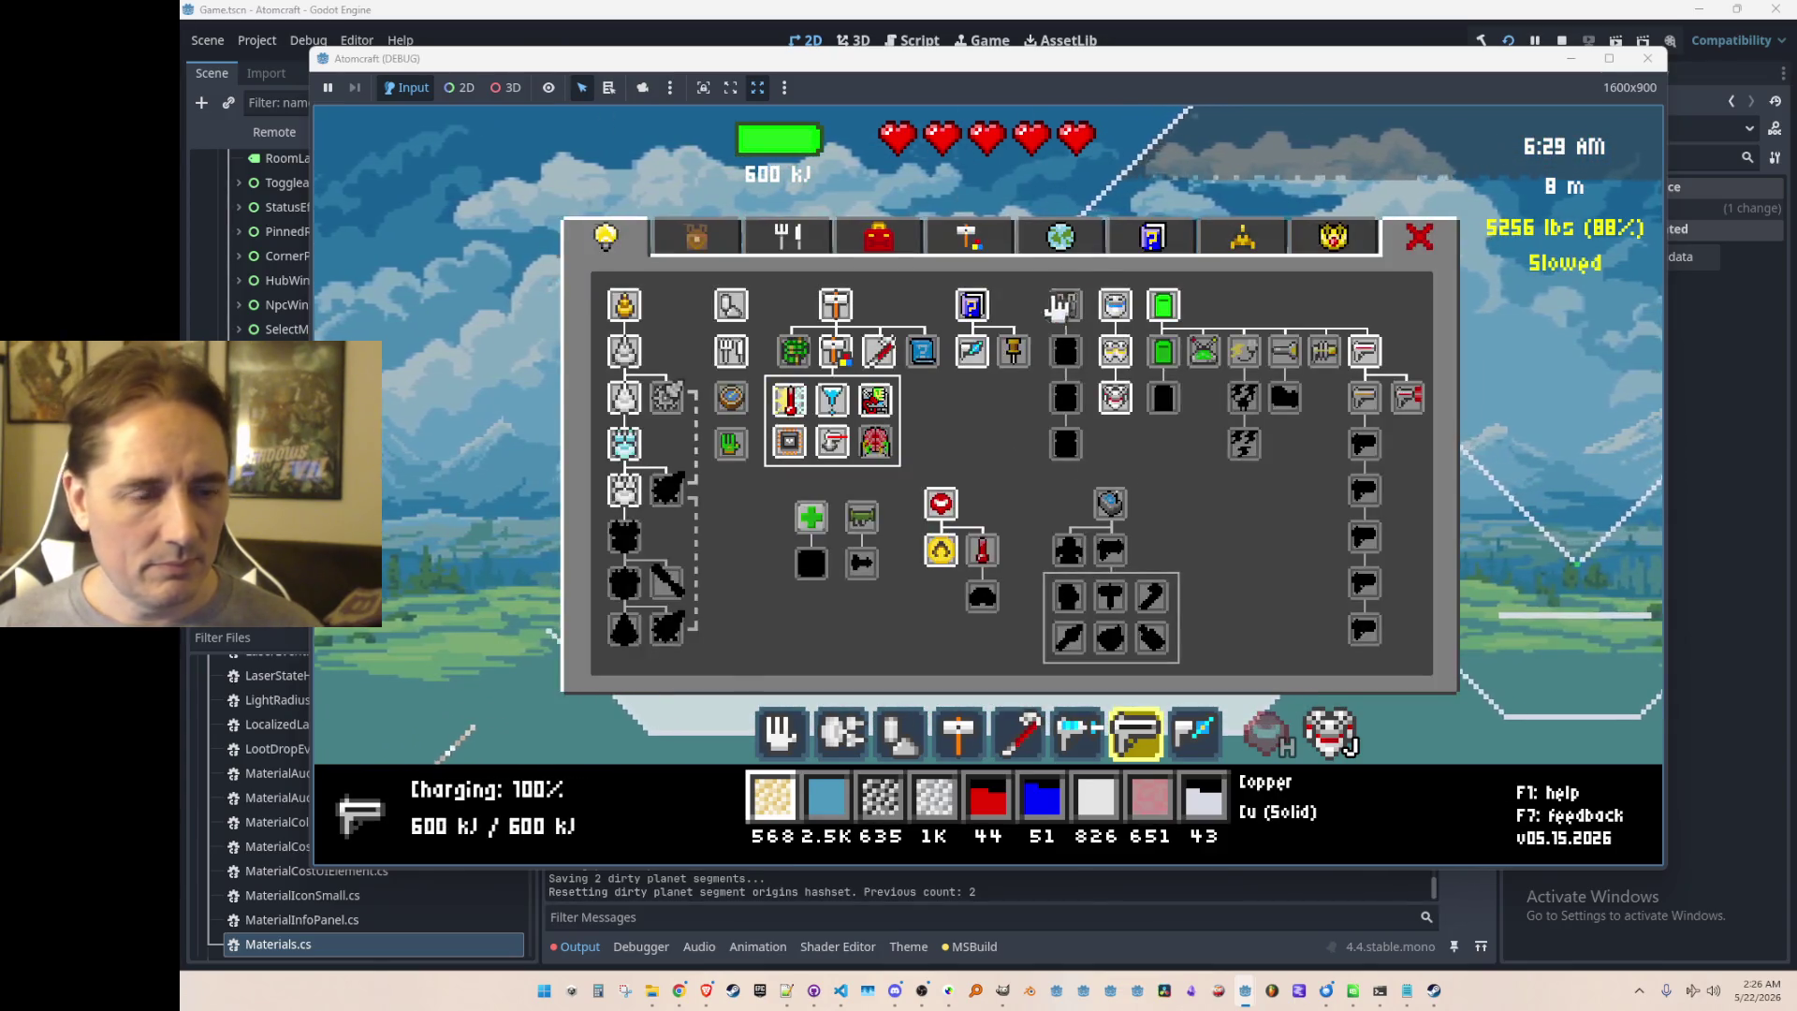
pyautogui.press('`')
pyautogui.write('fre')
pyautogui.press('`')
pyautogui.press('Tab')
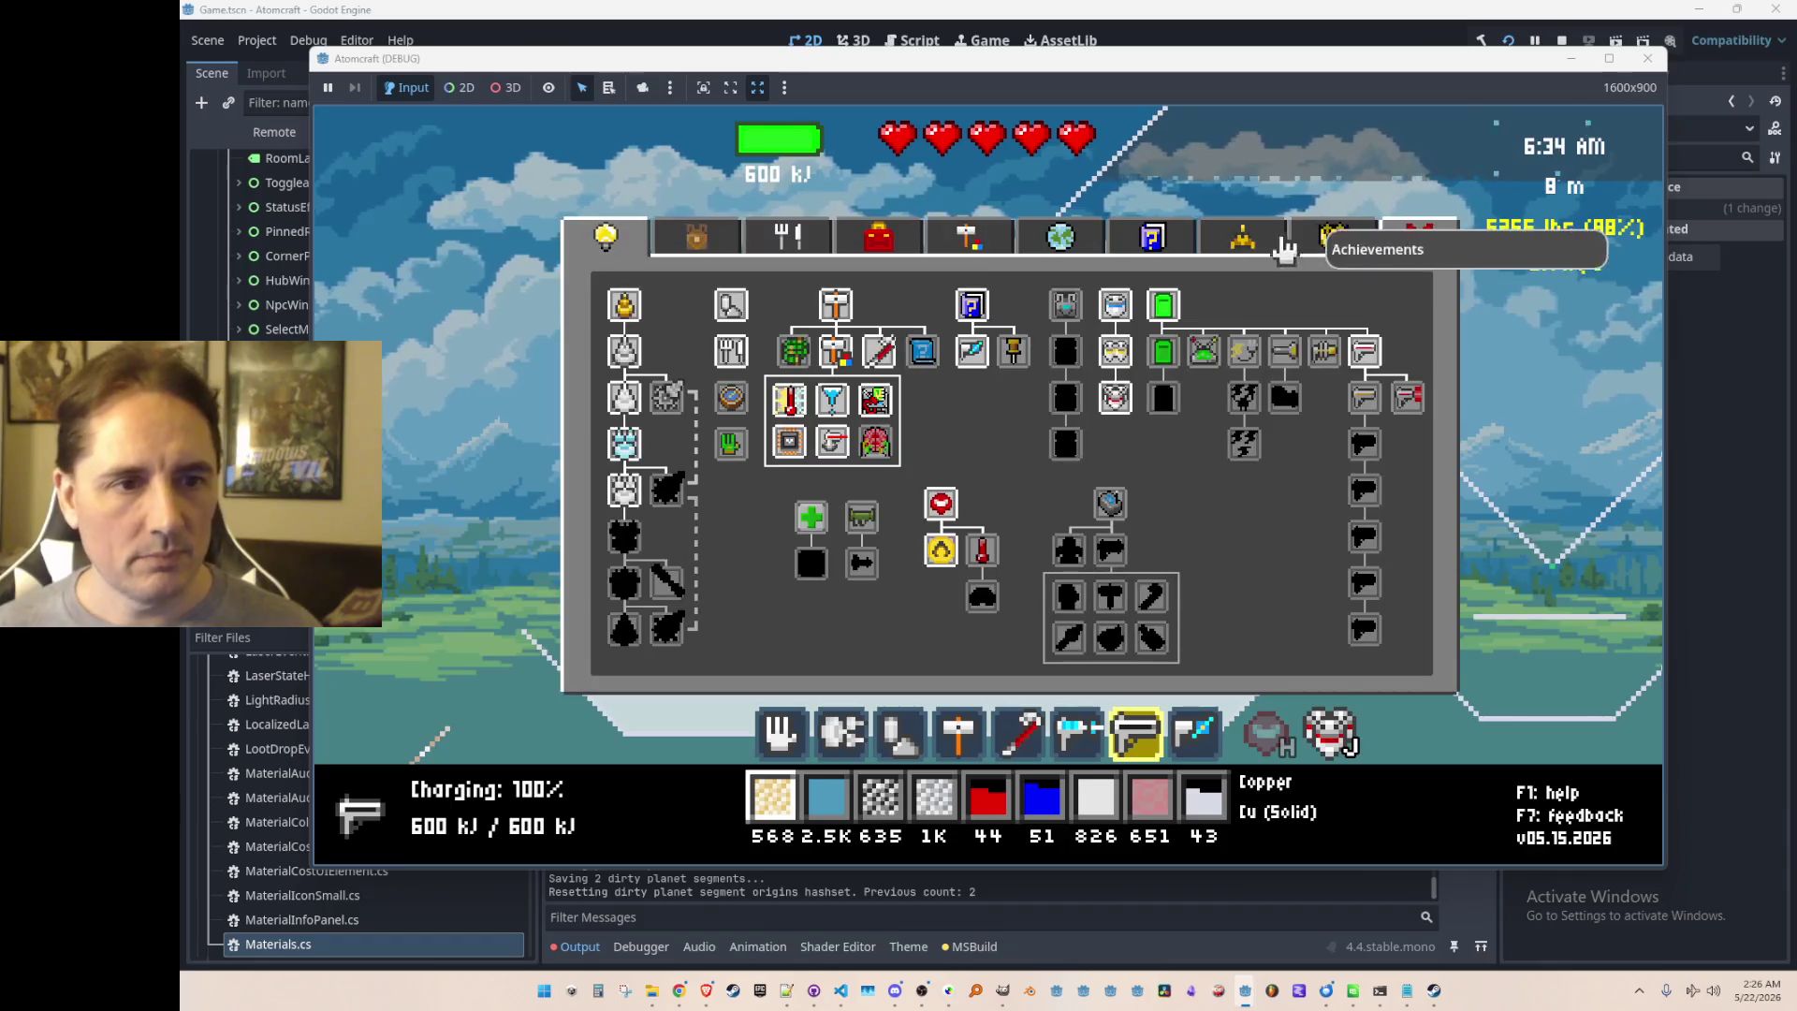
pyautogui.click(1165, 398)
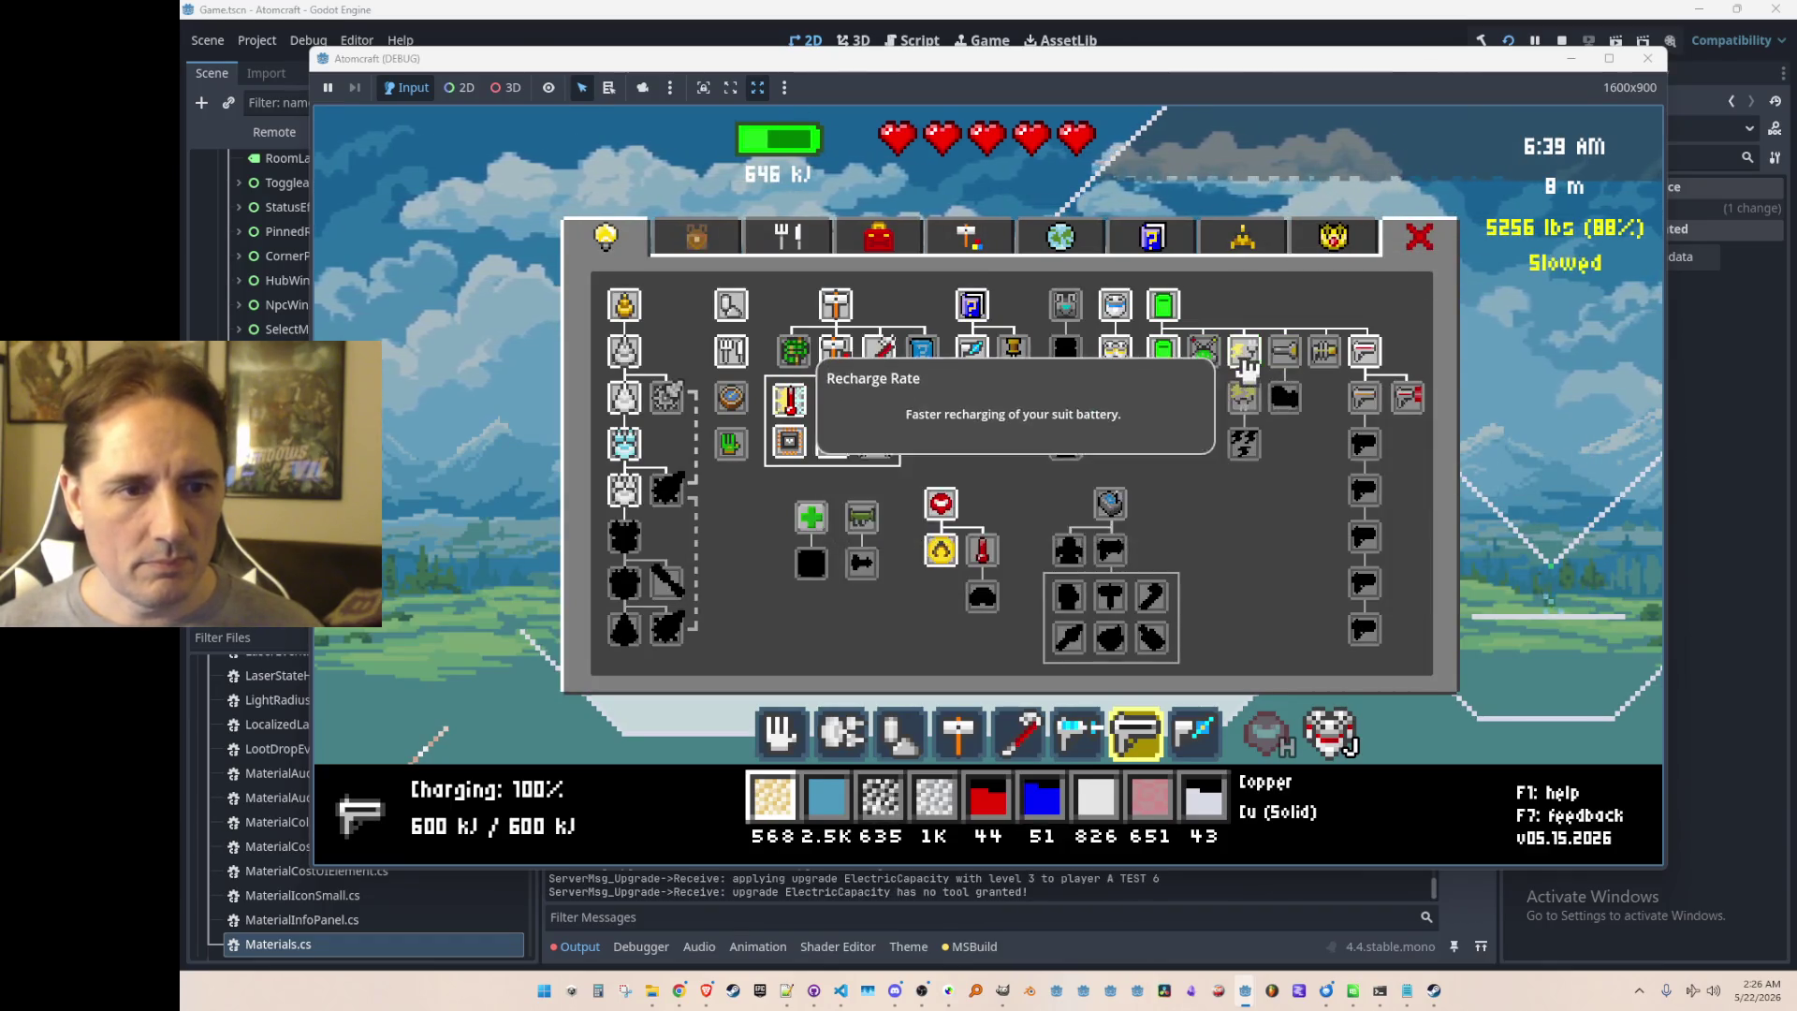
pyautogui.click(1243, 397)
pyautogui.click(1252, 444)
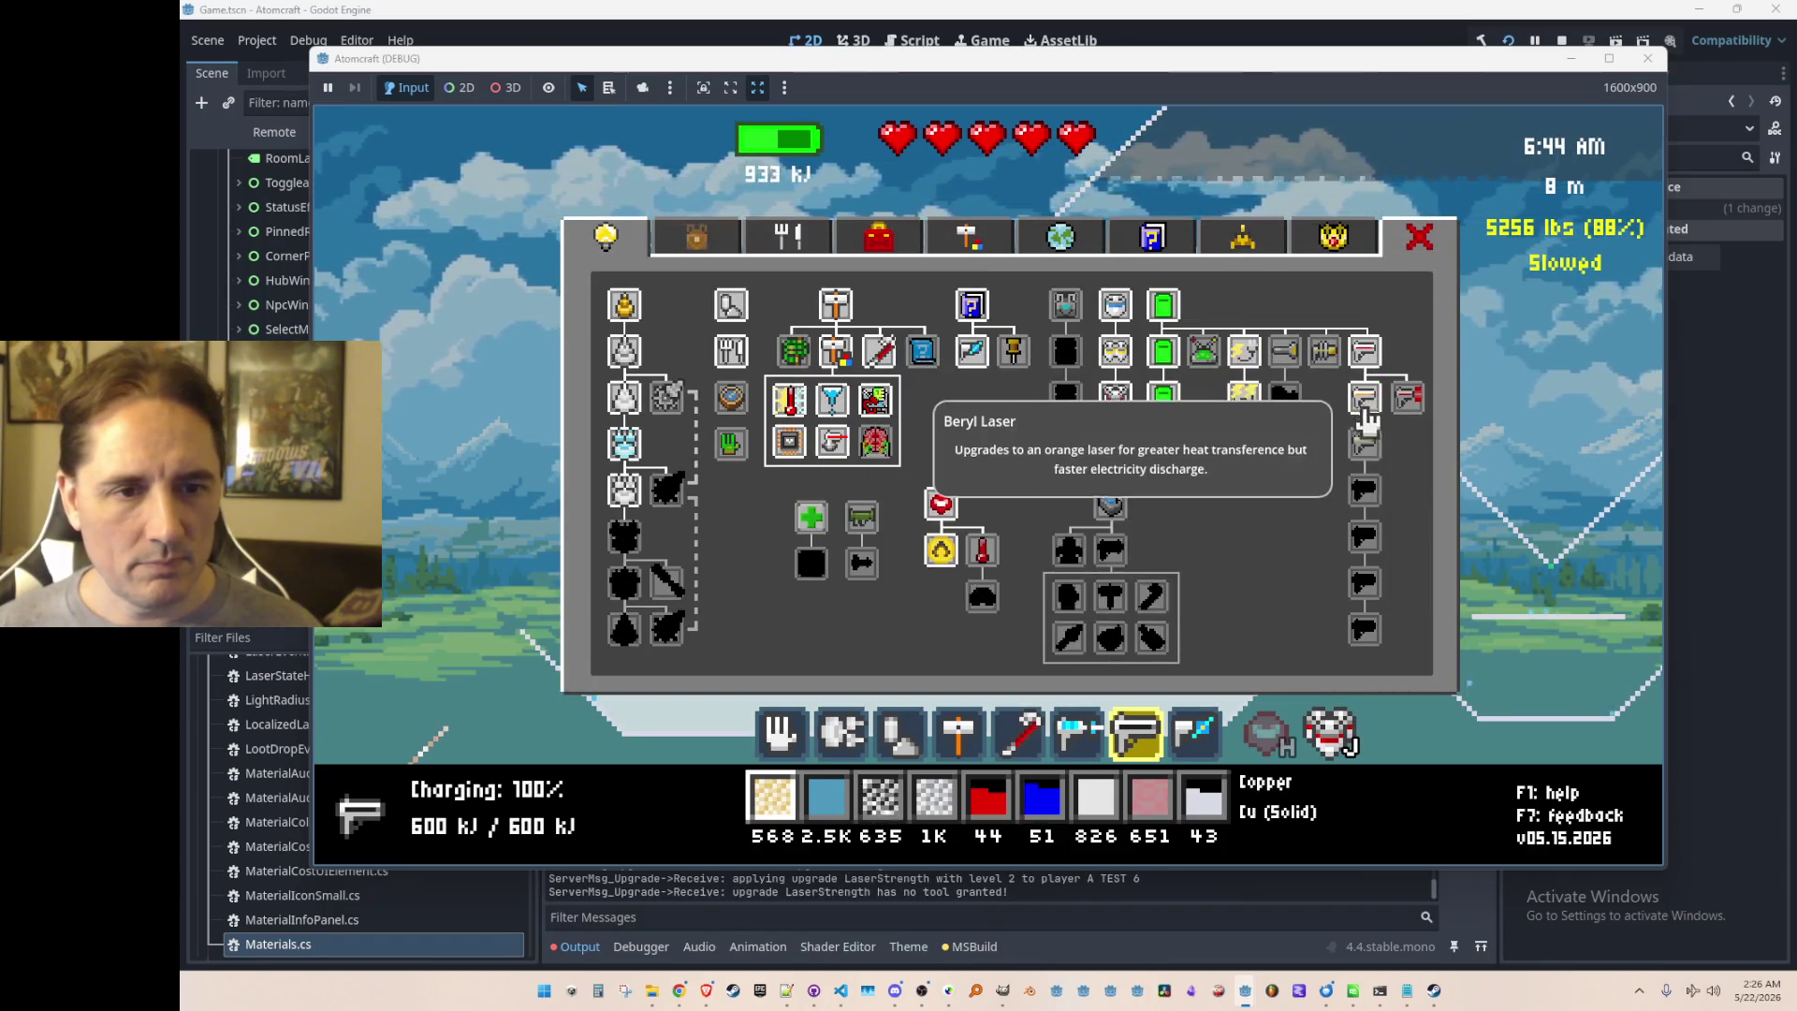
# Step: Buy three laser strength upgrades up to level 7 and fire the laser into the ice
pyautogui.click(1364, 536)
pyautogui.click(1365, 583)
pyautogui.click(1364, 630)
pyautogui.press('Tab')
pyautogui.moveTo(883, 676)
pyautogui.mouseDown()
pyautogui.moveTo(805, 661)
pyautogui.moveTo(884, 646)
pyautogui.moveTo(880, 660)
pyautogui.moveTo(899, 641)
pyautogui.mouseUp()
pyautogui.moveTo(740, 547)
pyautogui.mouseDown()
pyautogui.moveTo(692, 566)
pyautogui.moveTo(833, 607)
pyautogui.mouseUp()
# Step: Sweep the freeze ray across the pond to turn its water into ice
pyautogui.scroll(-1, 782, 588)
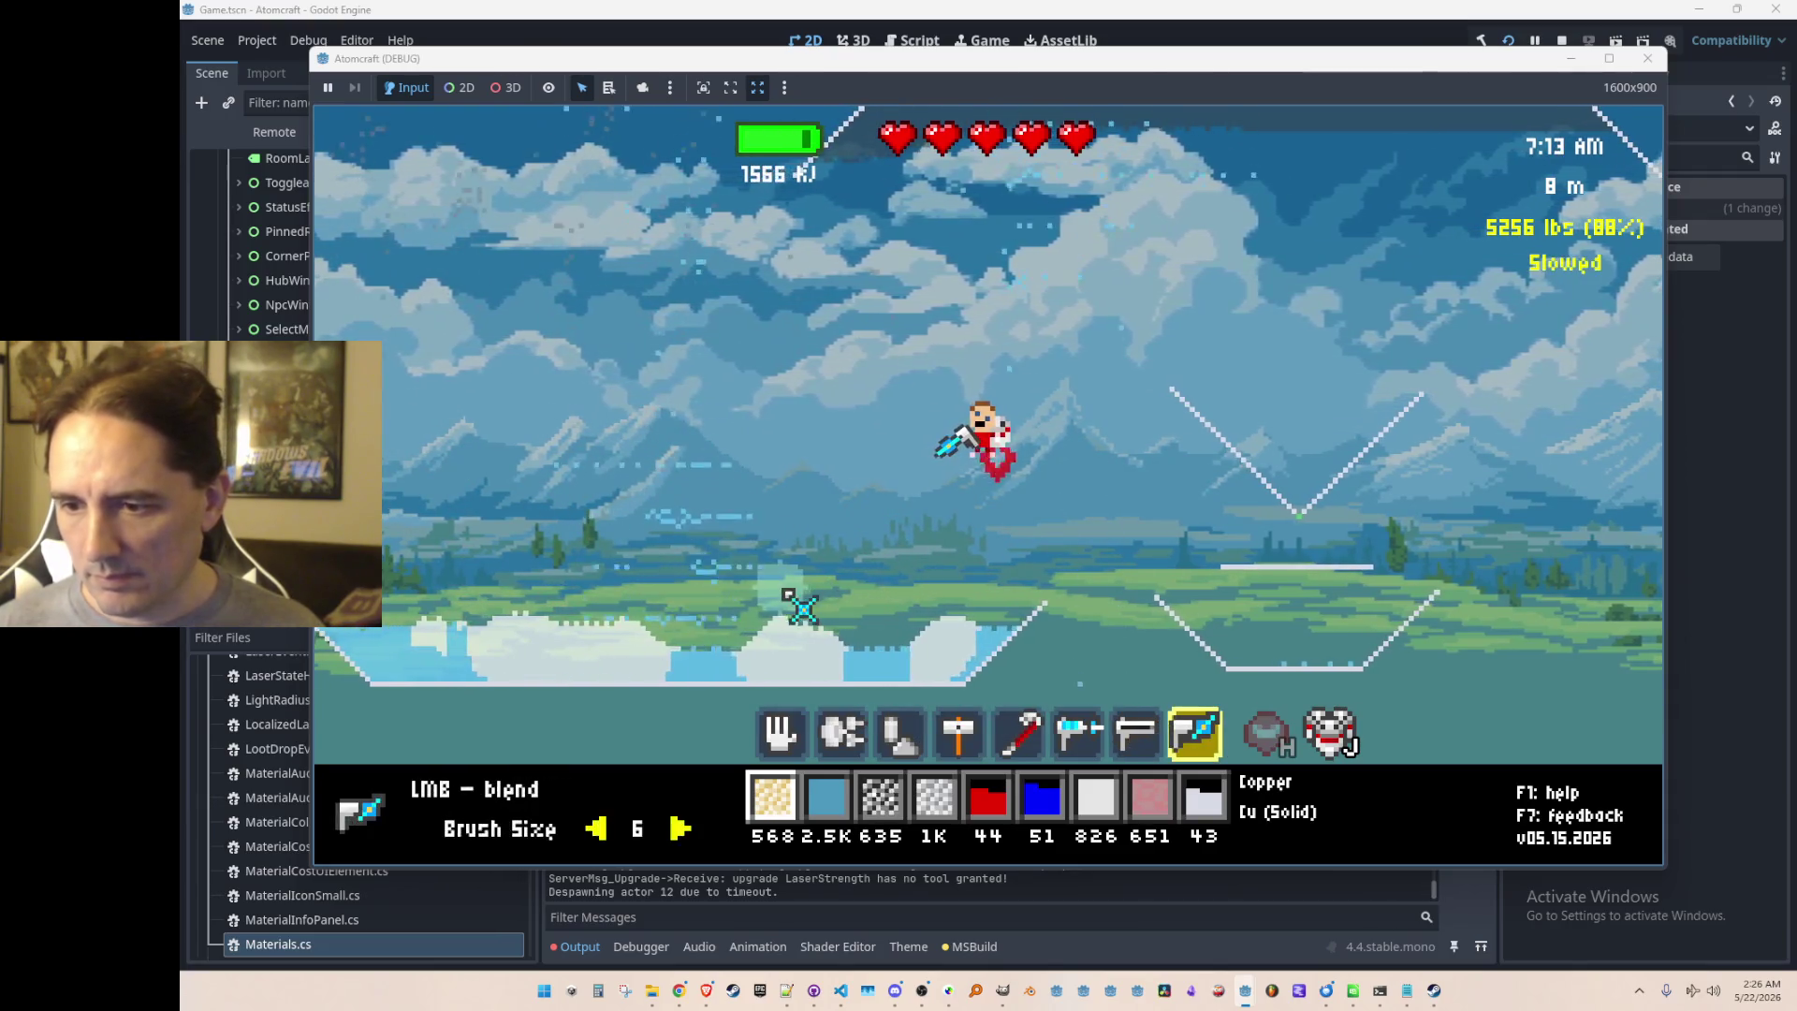
pyautogui.scroll(2, 789, 599)
pyautogui.moveTo(838, 369); pyautogui.dragTo(1067, 288)
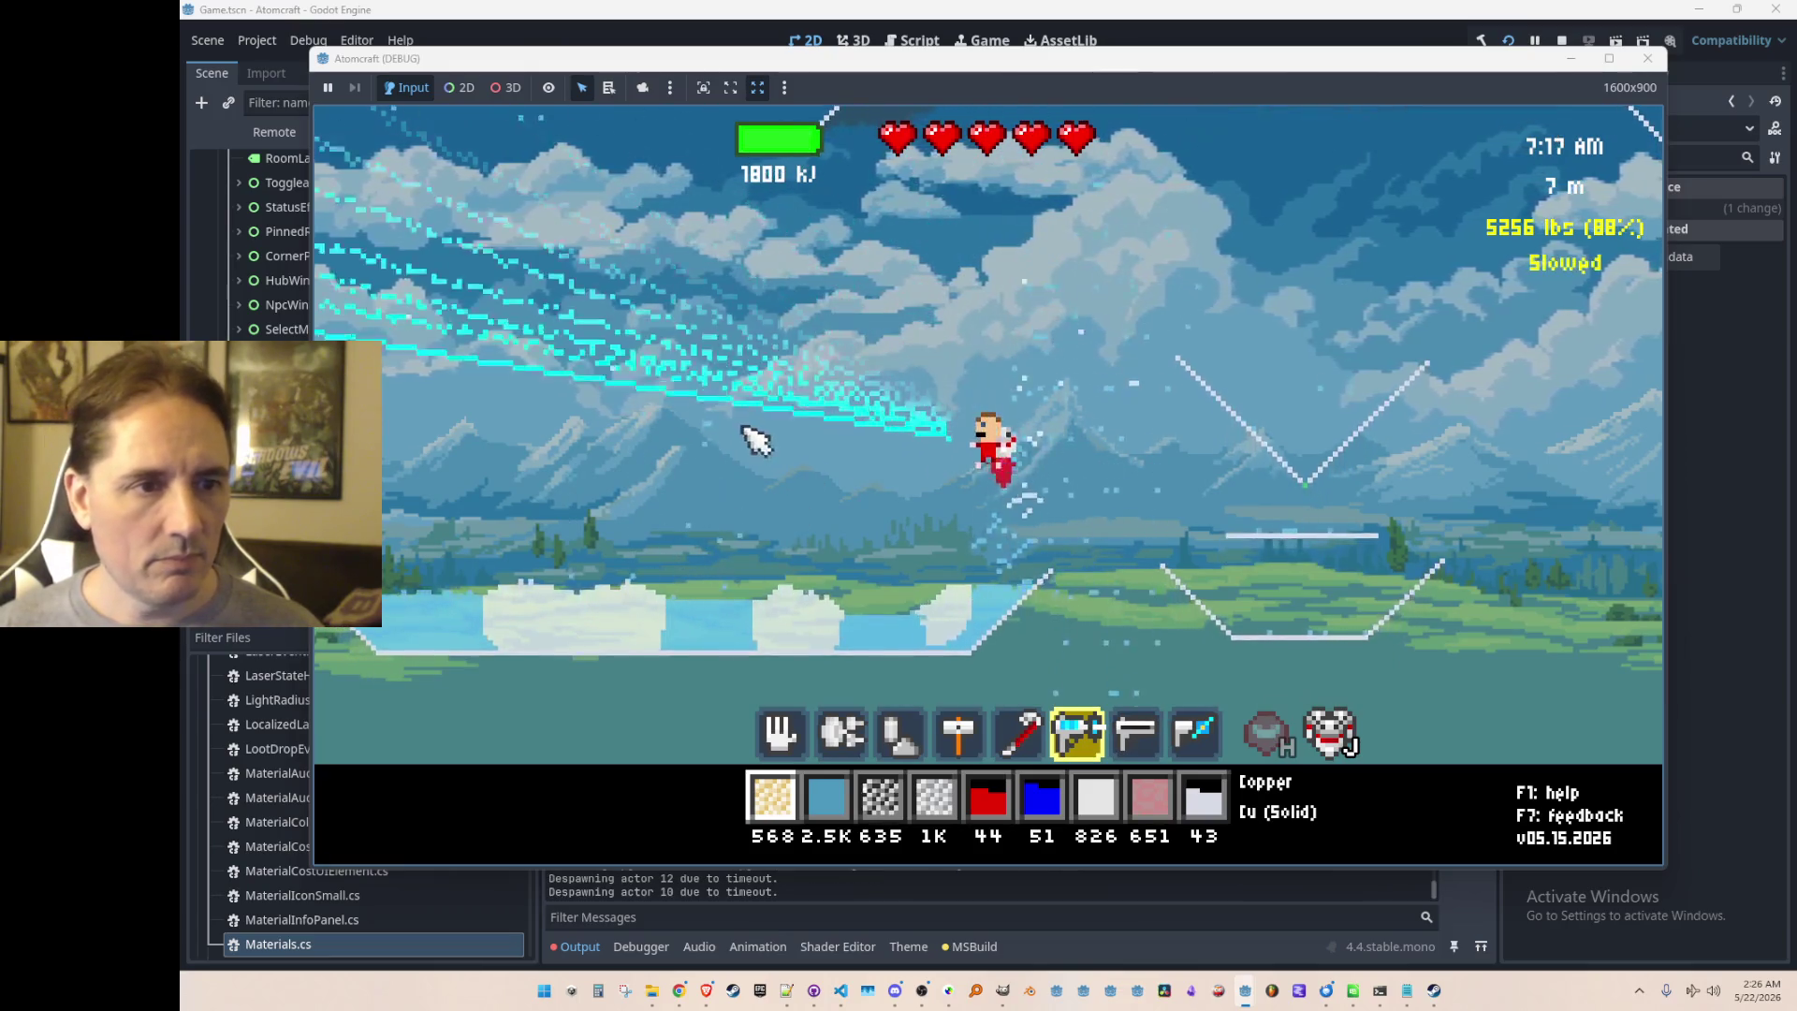
pyautogui.moveTo(852, 374)
pyautogui.mouseDown()
pyautogui.moveTo(1062, 524)
pyautogui.moveTo(1034, 553)
pyautogui.moveTo(742, 509)
pyautogui.moveTo(983, 654)
pyautogui.mouseUp()
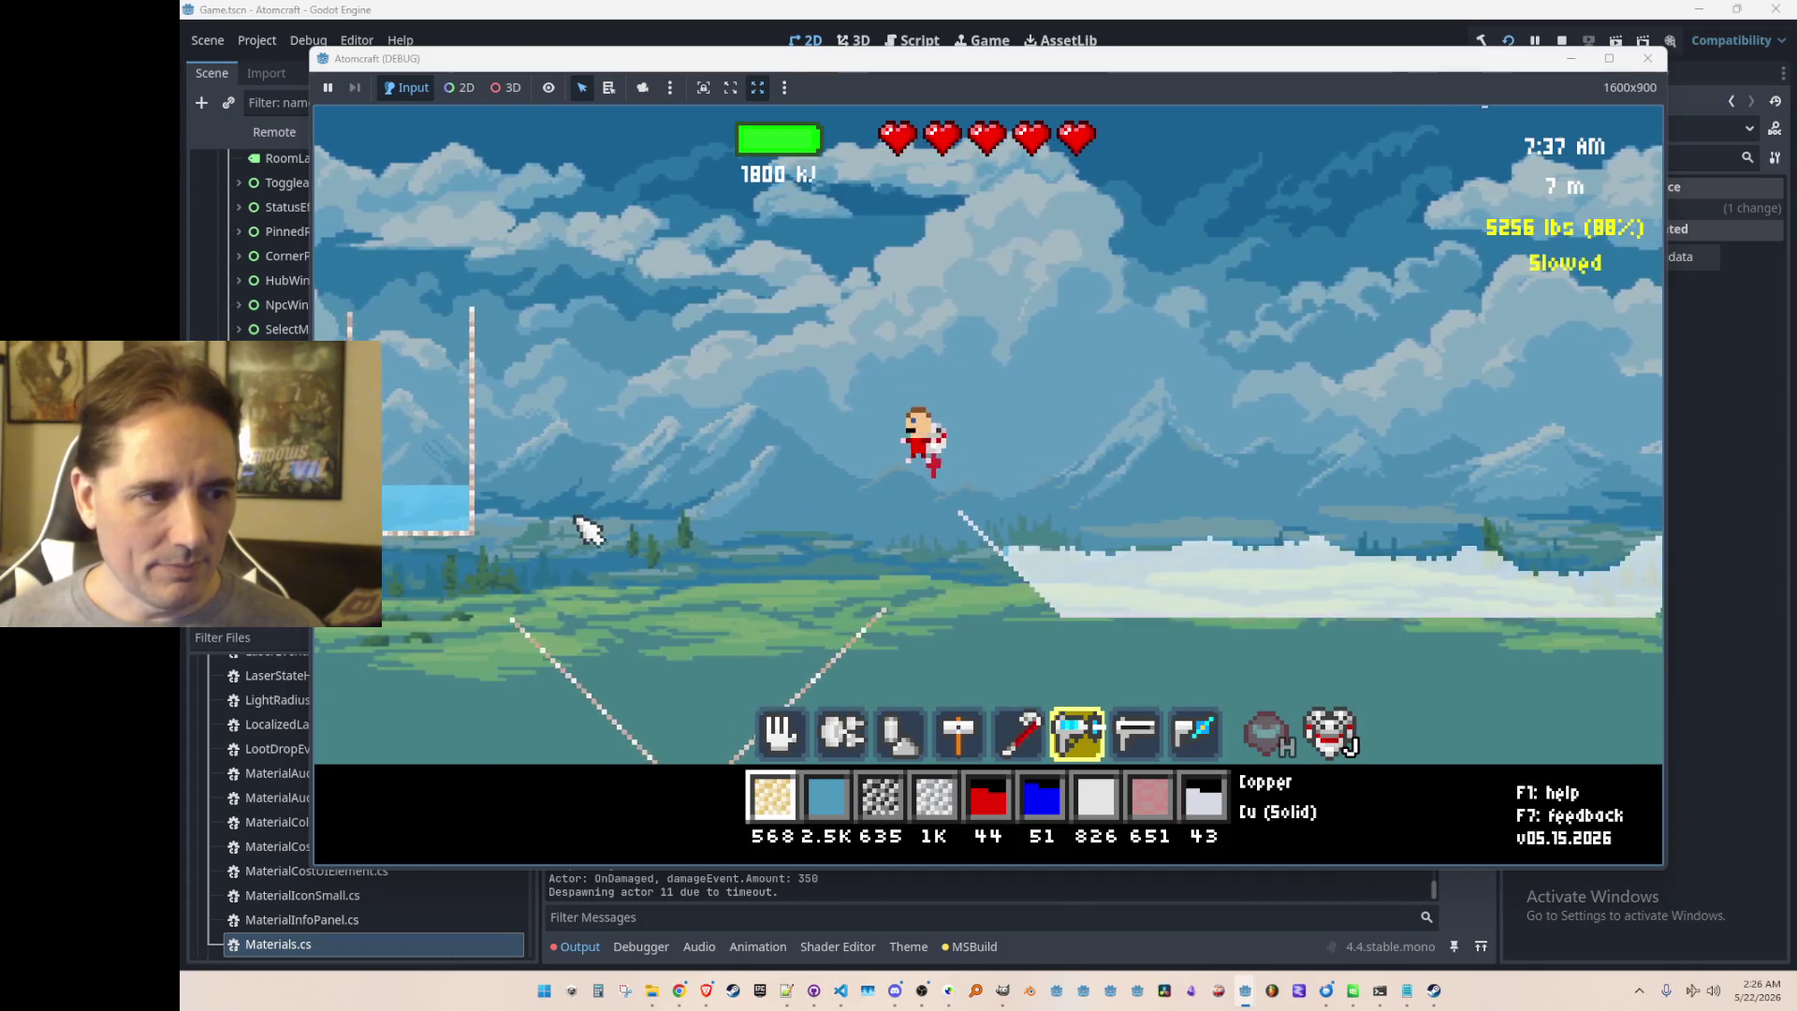
pyautogui.moveTo(573, 518); pyautogui.dragTo(706, 574)
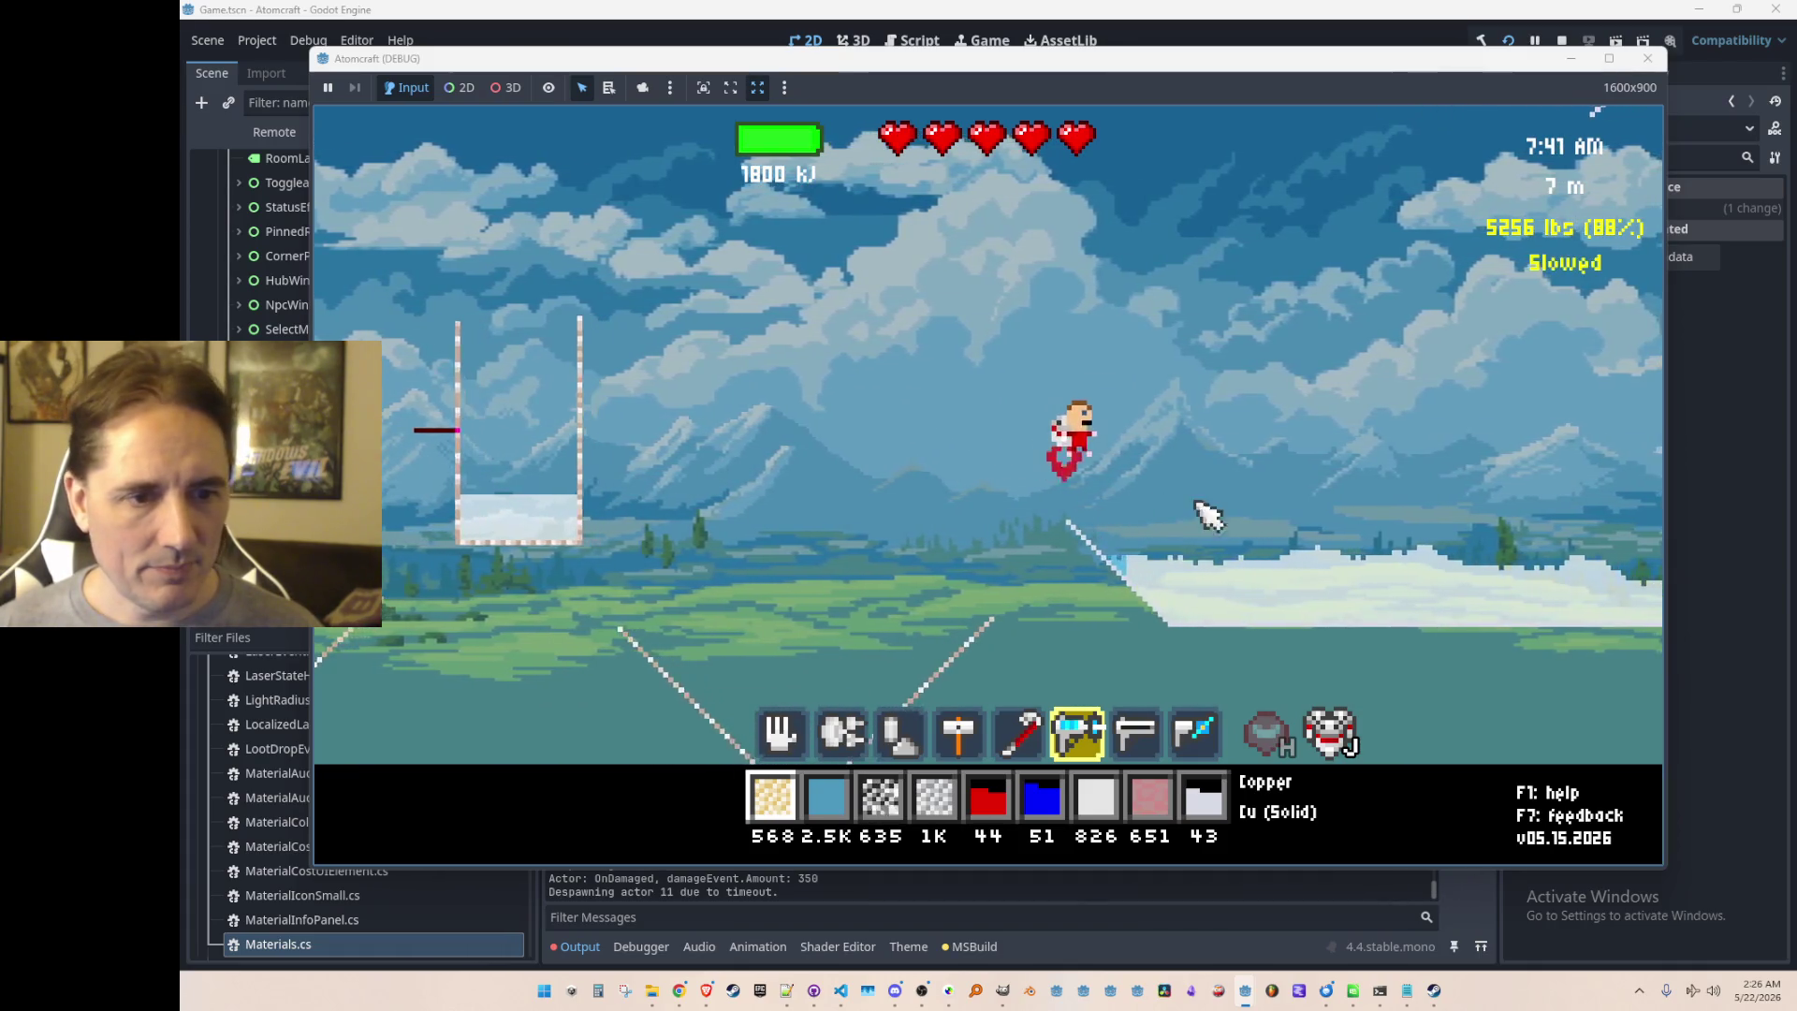
pyautogui.moveTo(1045, 561)
pyautogui.mouseDown()
pyautogui.moveTo(851, 541)
pyautogui.moveTo(843, 593)
pyautogui.moveTo(1078, 598)
pyautogui.moveTo(843, 468)
pyautogui.mouseUp()
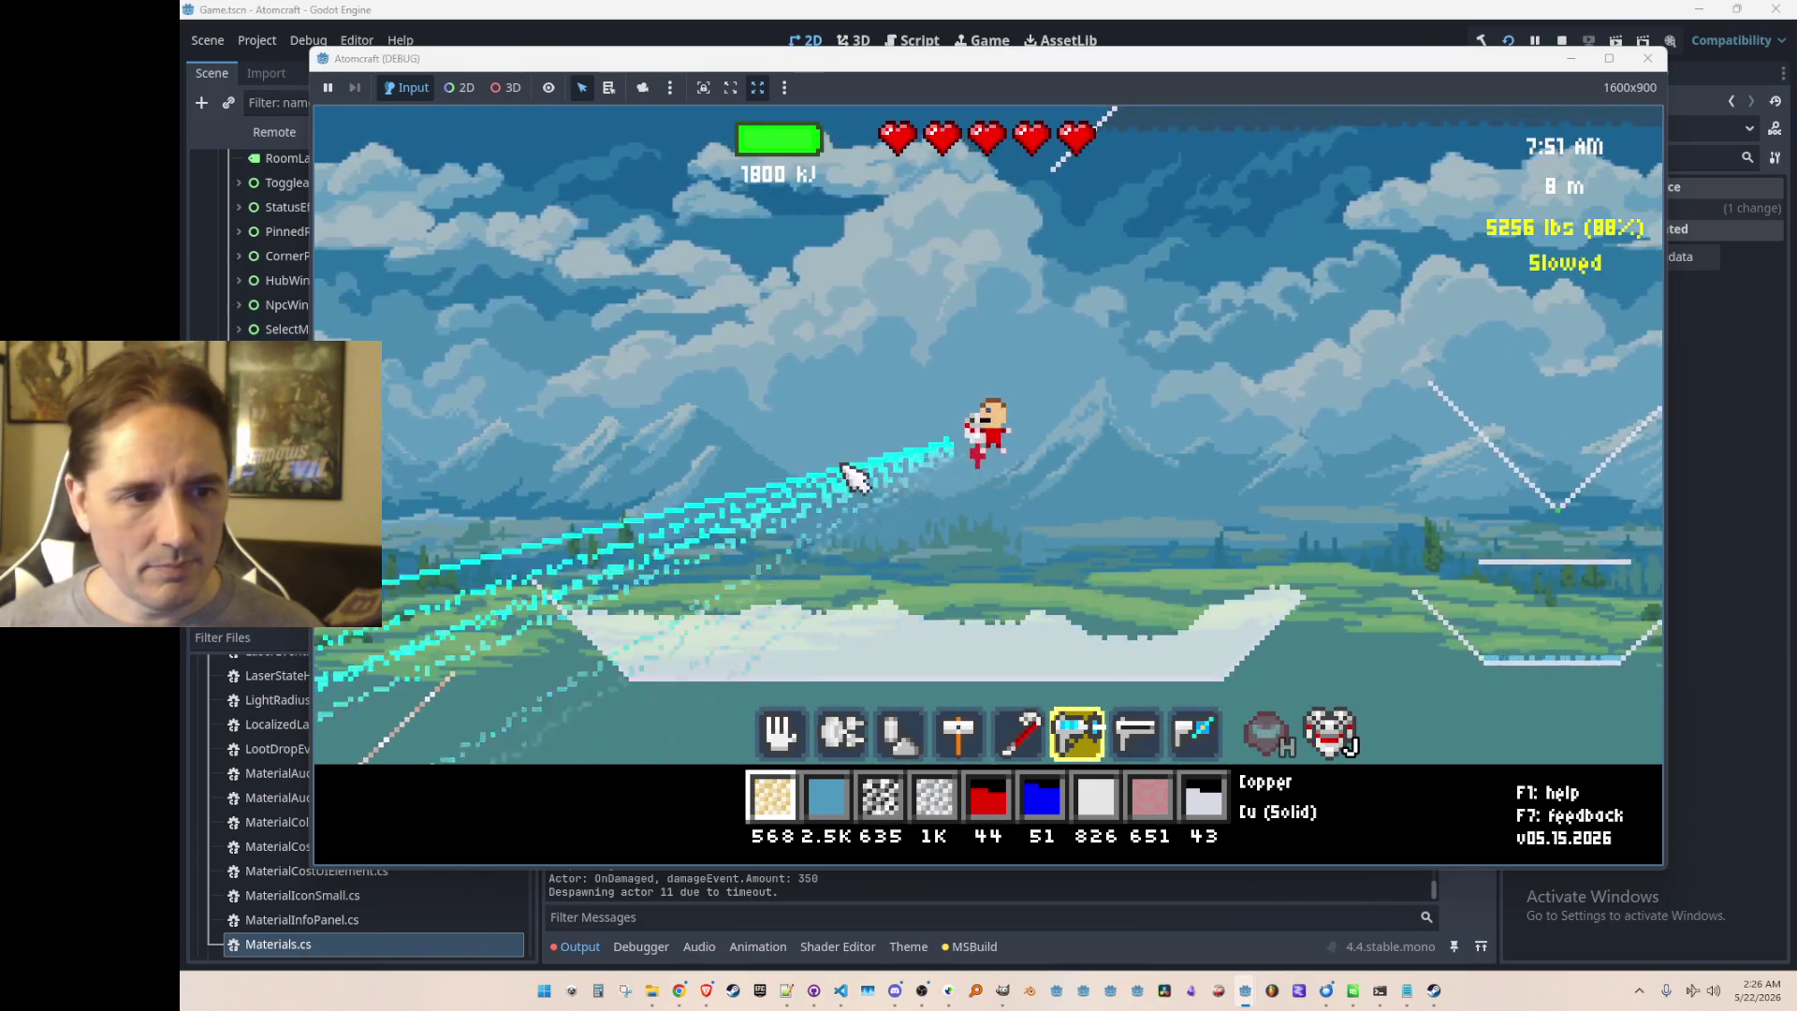
pyautogui.moveTo(1008, 318)
pyautogui.mouseDown()
pyautogui.moveTo(935, 521)
pyautogui.moveTo(1067, 461)
pyautogui.moveTo(915, 565)
pyautogui.moveTo(1028, 515)
pyautogui.moveTo(803, 581)
pyautogui.moveTo(771, 609)
pyautogui.moveTo(1114, 573)
pyautogui.mouseUp()
pyautogui.moveTo(922, 618); pyautogui.dragTo(758, 611)
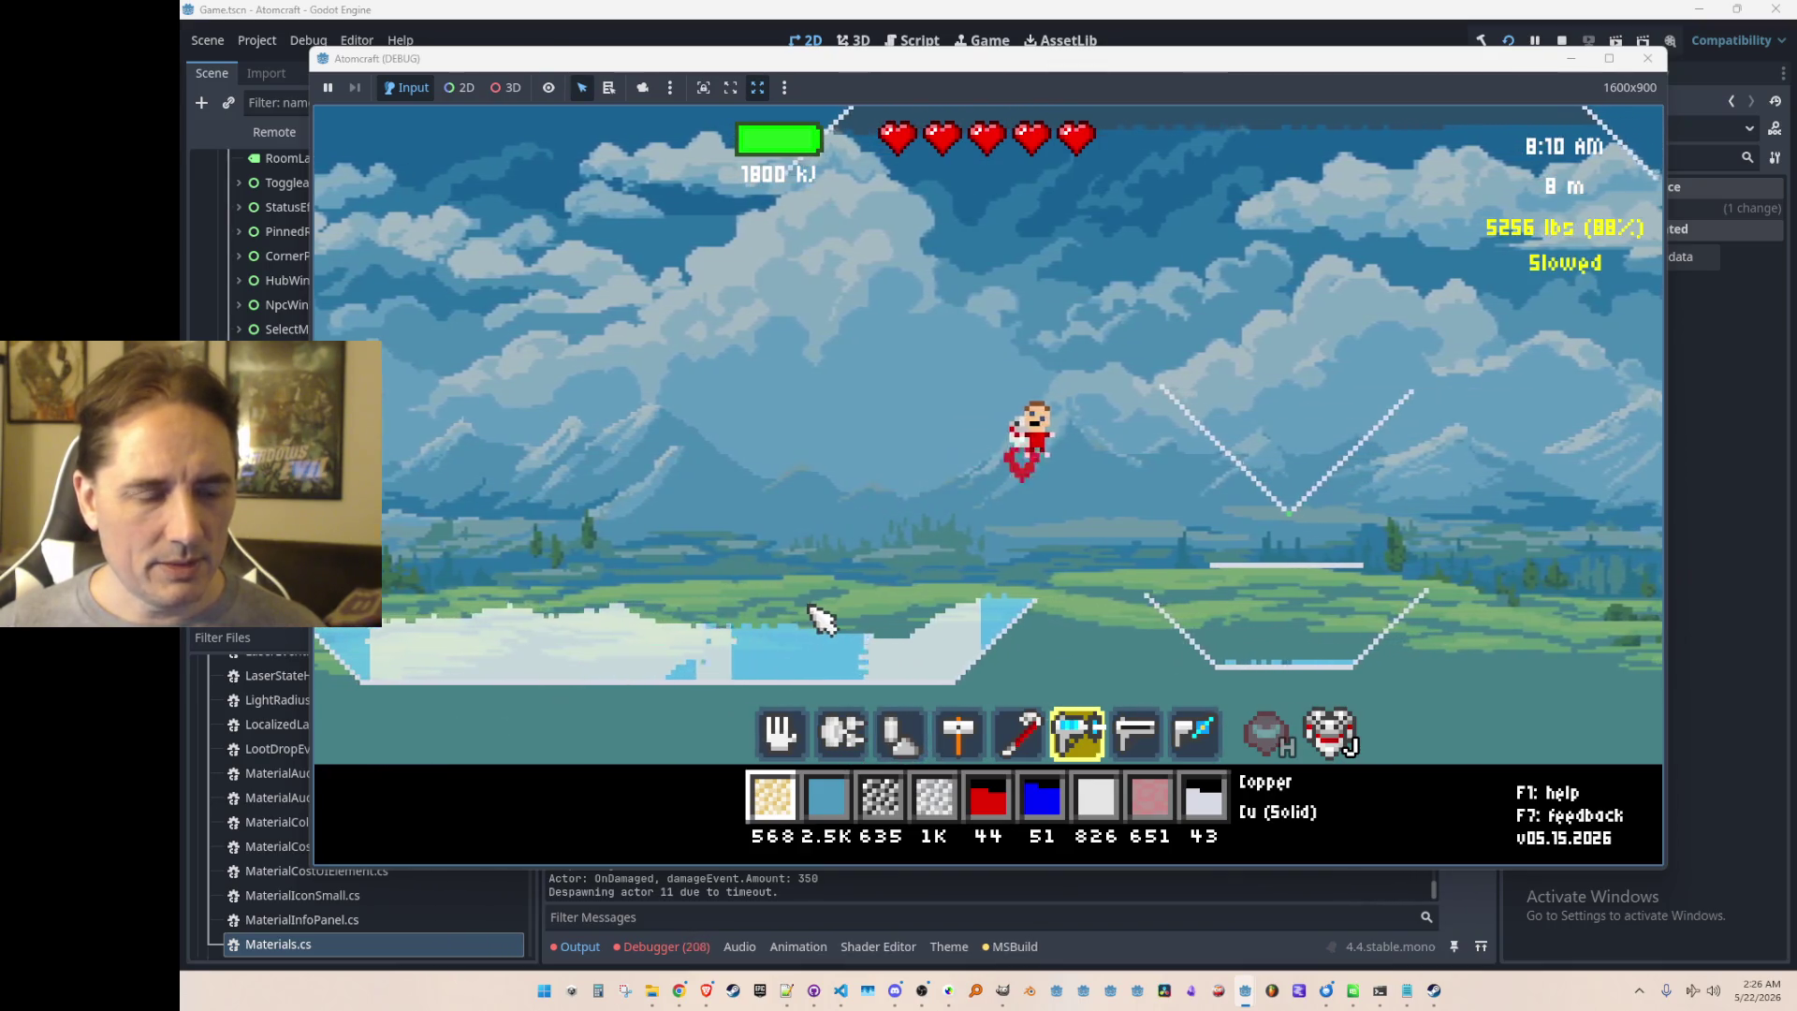
# Step: Melt the ice with the laser, then refreeze the left part of the pond
pyautogui.scroll(-1, 802, 618)
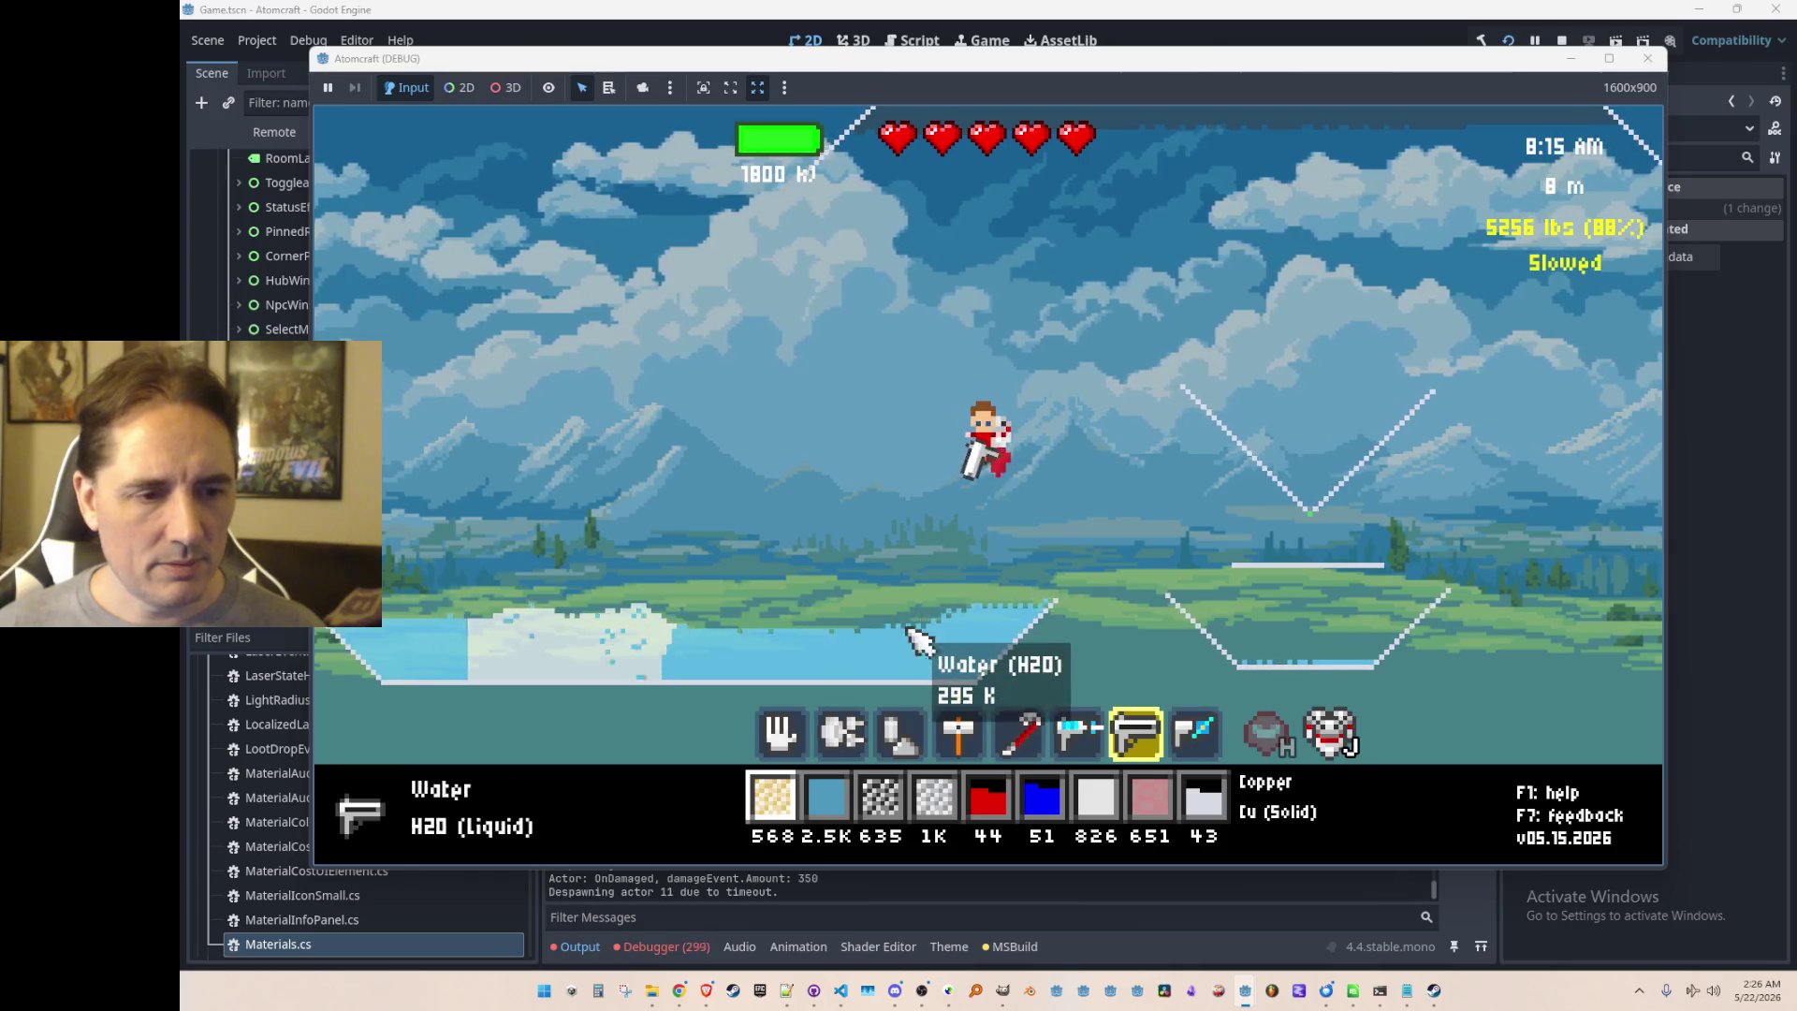
pyautogui.scroll(1, 1123, 514)
pyautogui.moveTo(1123, 513)
pyautogui.mouseDown()
pyautogui.moveTo(1063, 561)
pyautogui.moveTo(1181, 482)
pyautogui.moveTo(854, 462)
pyautogui.moveTo(1079, 424)
pyautogui.mouseUp()
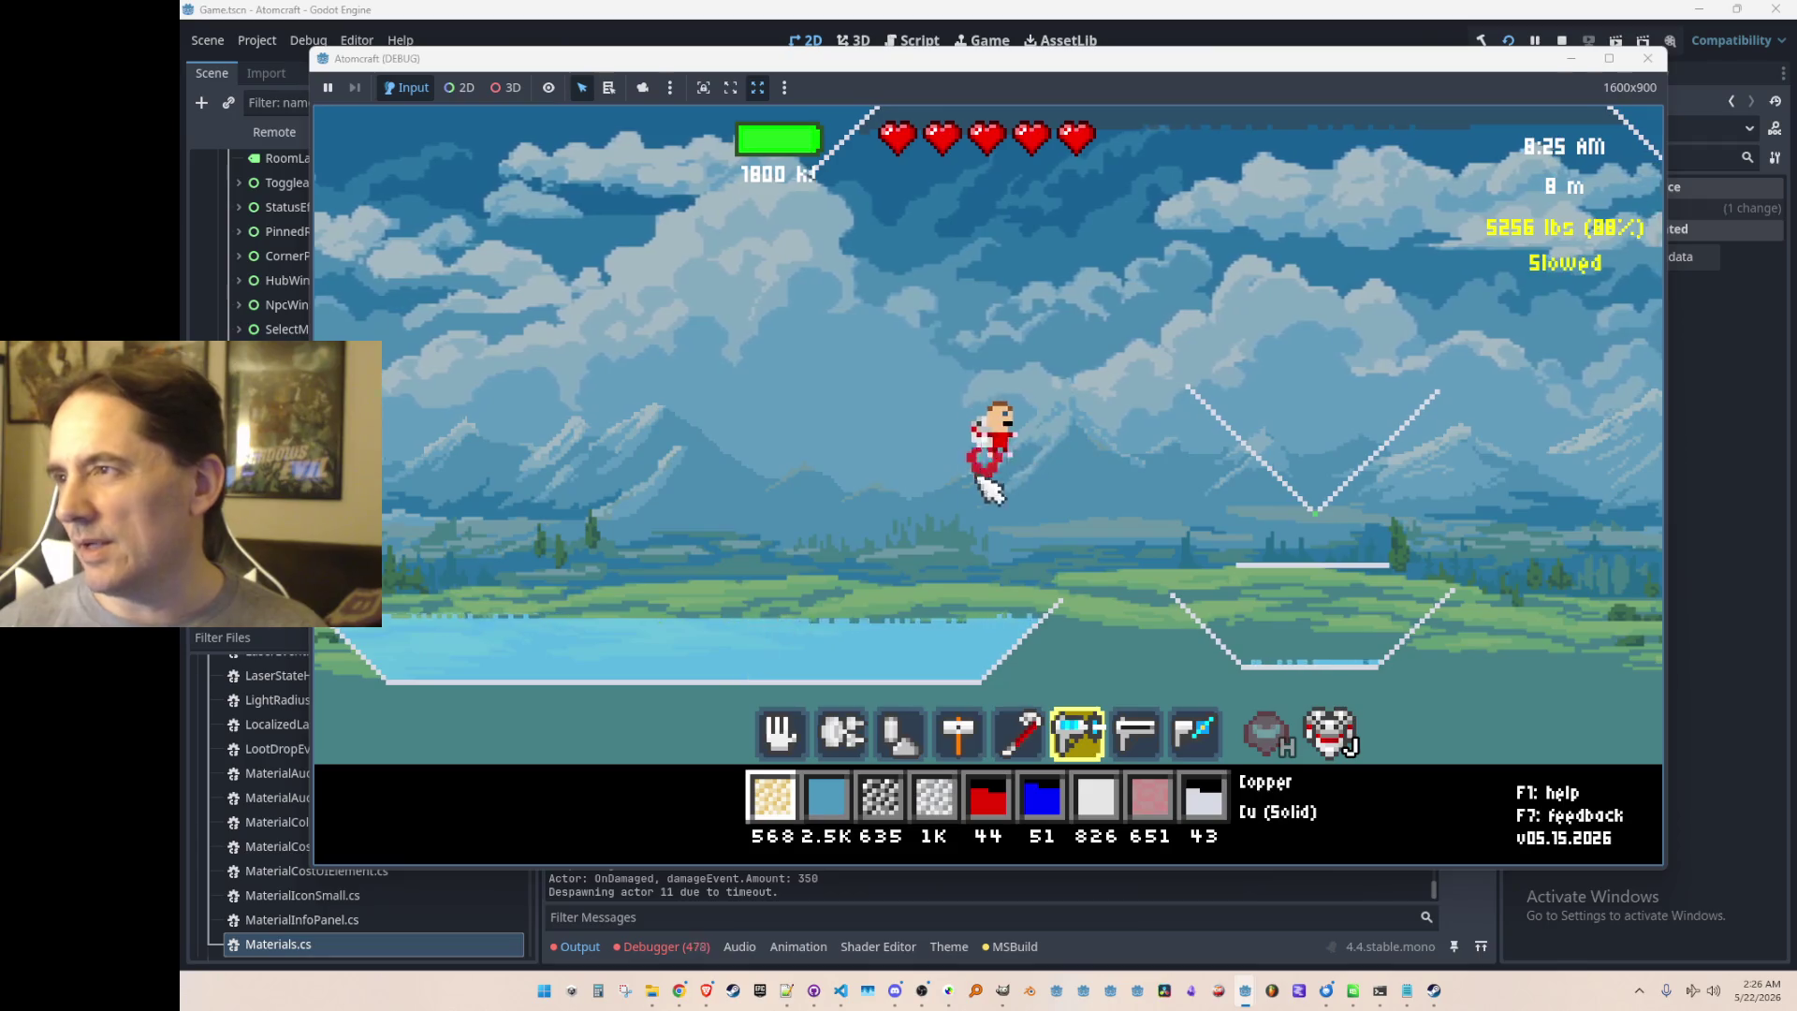
pyautogui.moveTo(774, 593)
pyautogui.mouseDown()
pyautogui.moveTo(891, 630)
pyautogui.moveTo(682, 608)
pyautogui.moveTo(888, 332)
pyautogui.mouseUp()
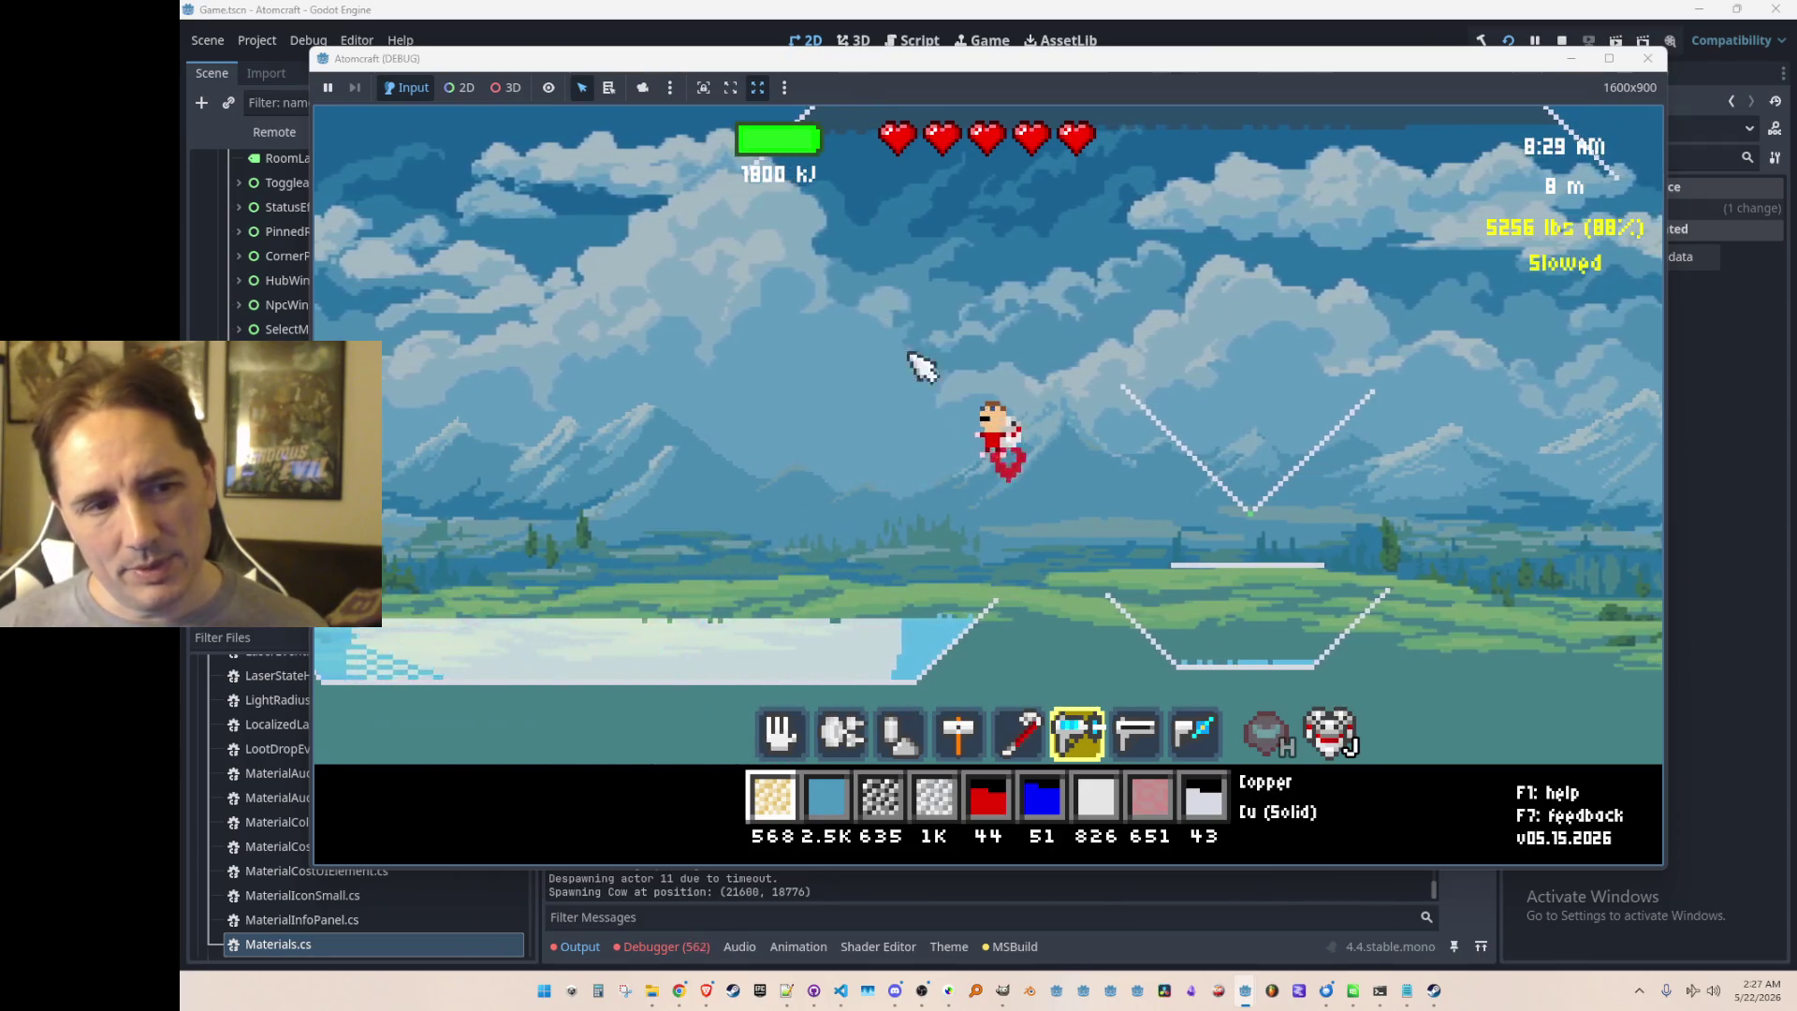
pyautogui.moveTo(854, 573)
pyautogui.mouseDown()
pyautogui.moveTo(750, 557)
pyautogui.moveTo(750, 510)
pyautogui.moveTo(790, 602)
pyautogui.moveTo(748, 530)
pyautogui.moveTo(742, 573)
pyautogui.moveTo(692, 528)
pyautogui.mouseUp()
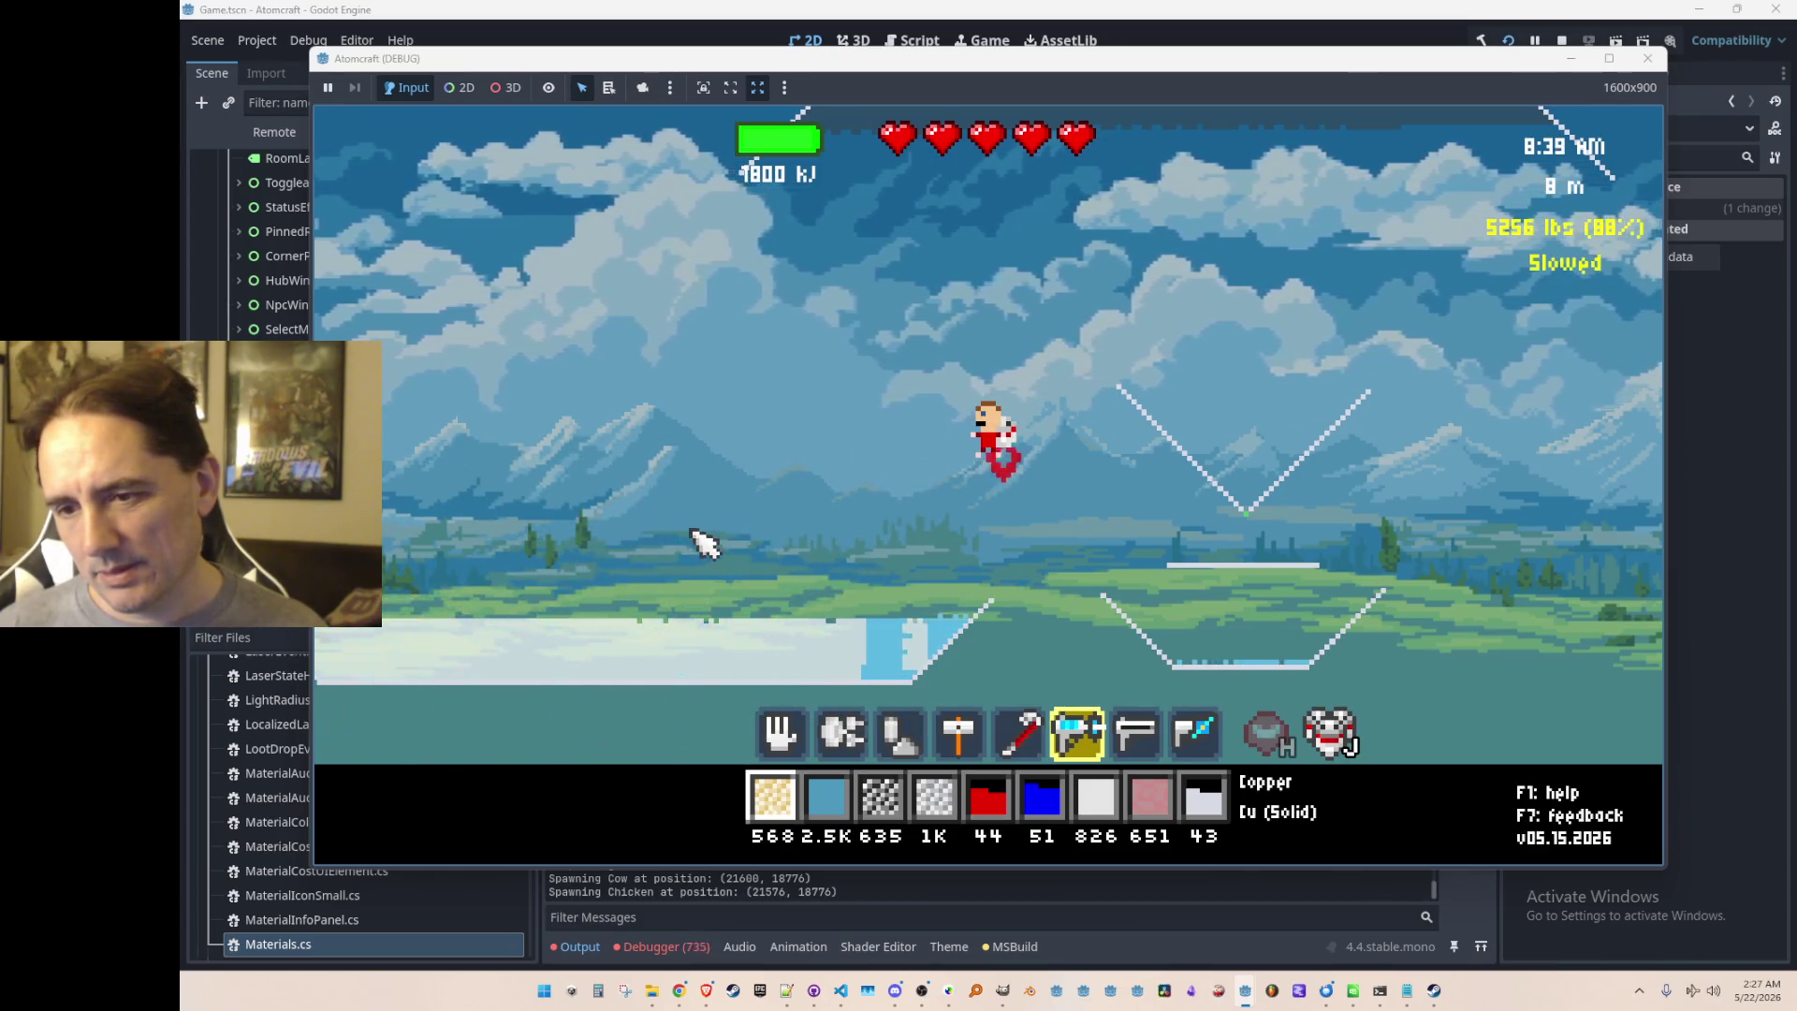
pyautogui.moveTo(923, 644)
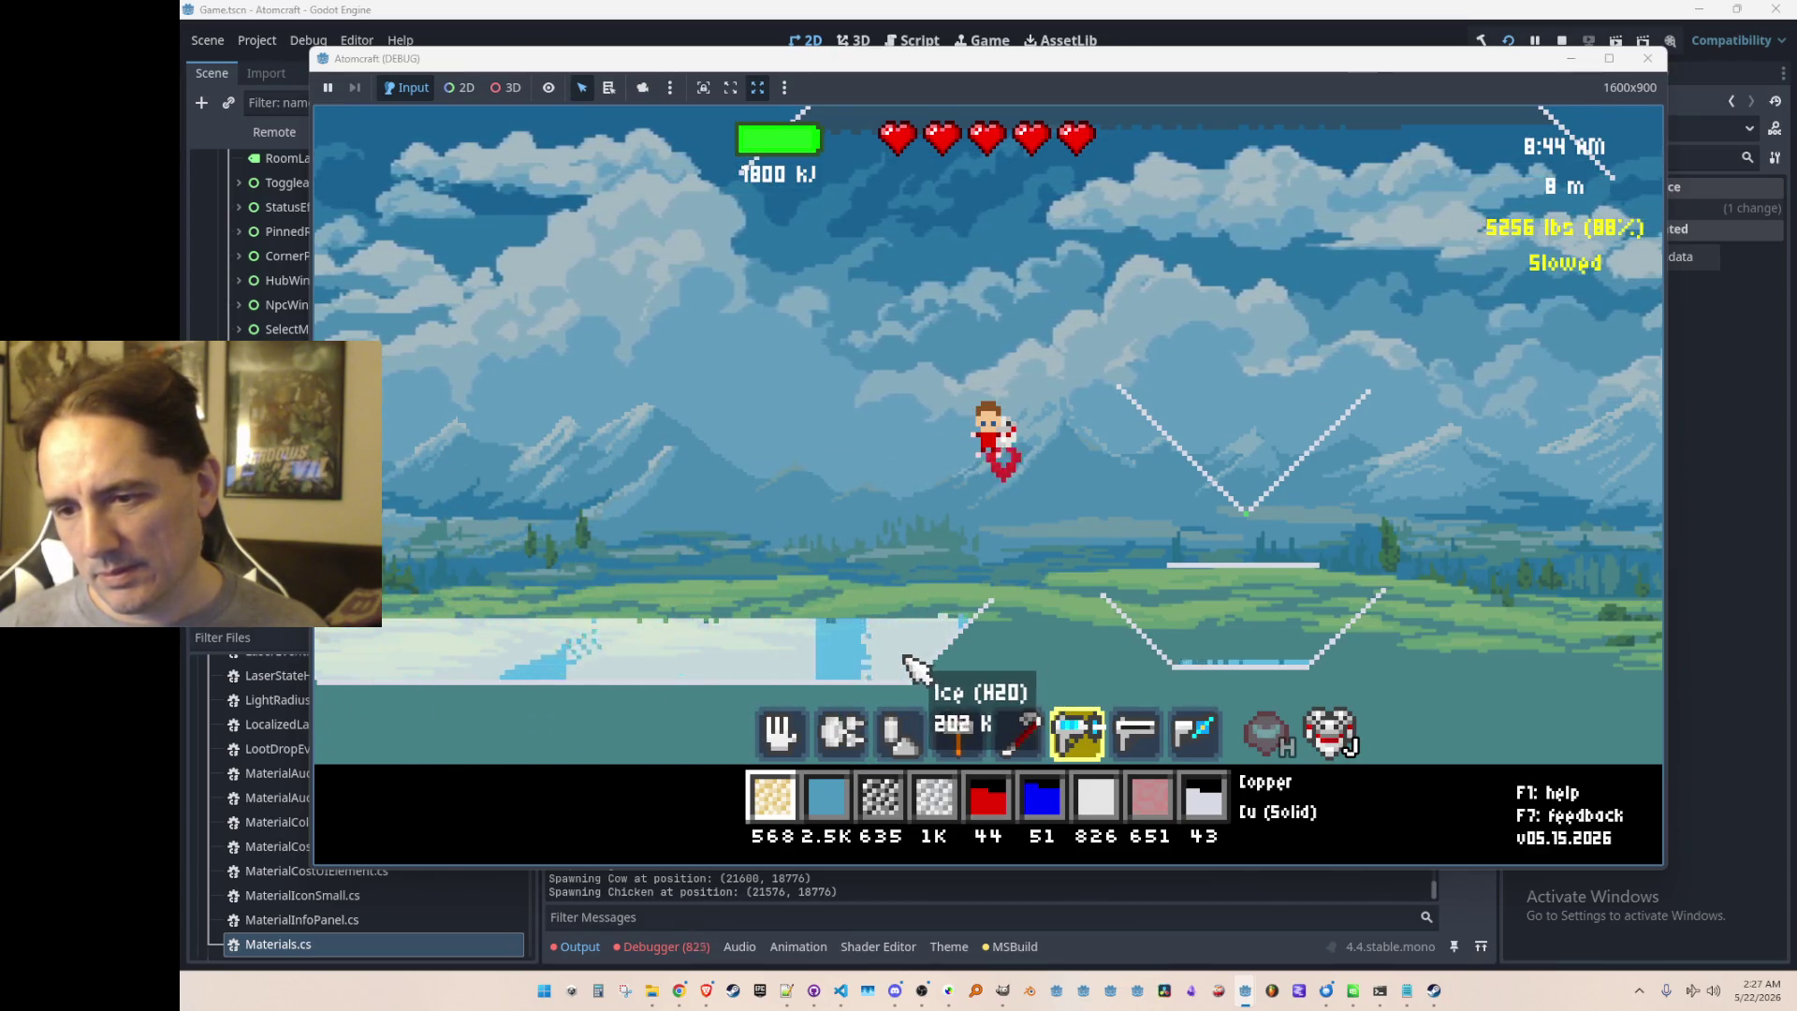
pyautogui.moveTo(788, 644); pyautogui.dragTo(787, 668)
# Step: Freeze the middle and left side of the pond again, then stop the running game
pyautogui.press('a')
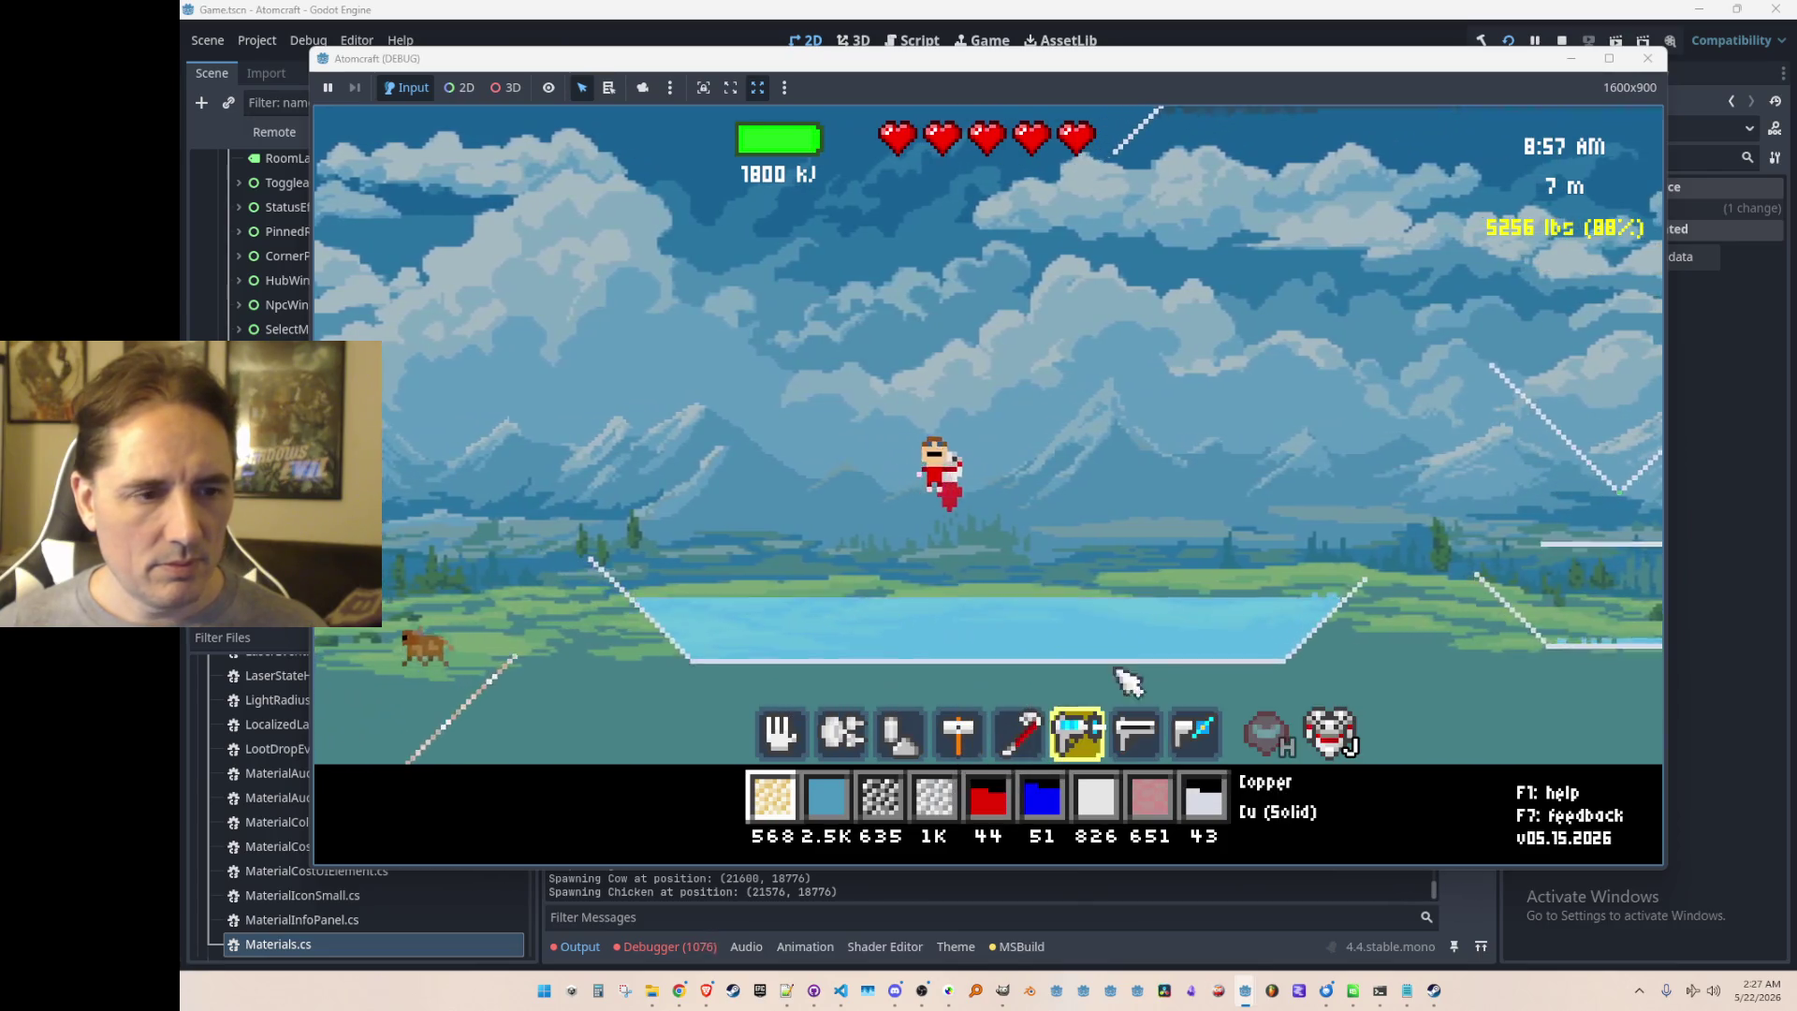
pyautogui.moveTo(1161, 693)
pyautogui.mouseDown()
pyautogui.moveTo(1204, 711)
pyautogui.moveTo(974, 690)
pyautogui.moveTo(955, 711)
pyautogui.mouseUp()
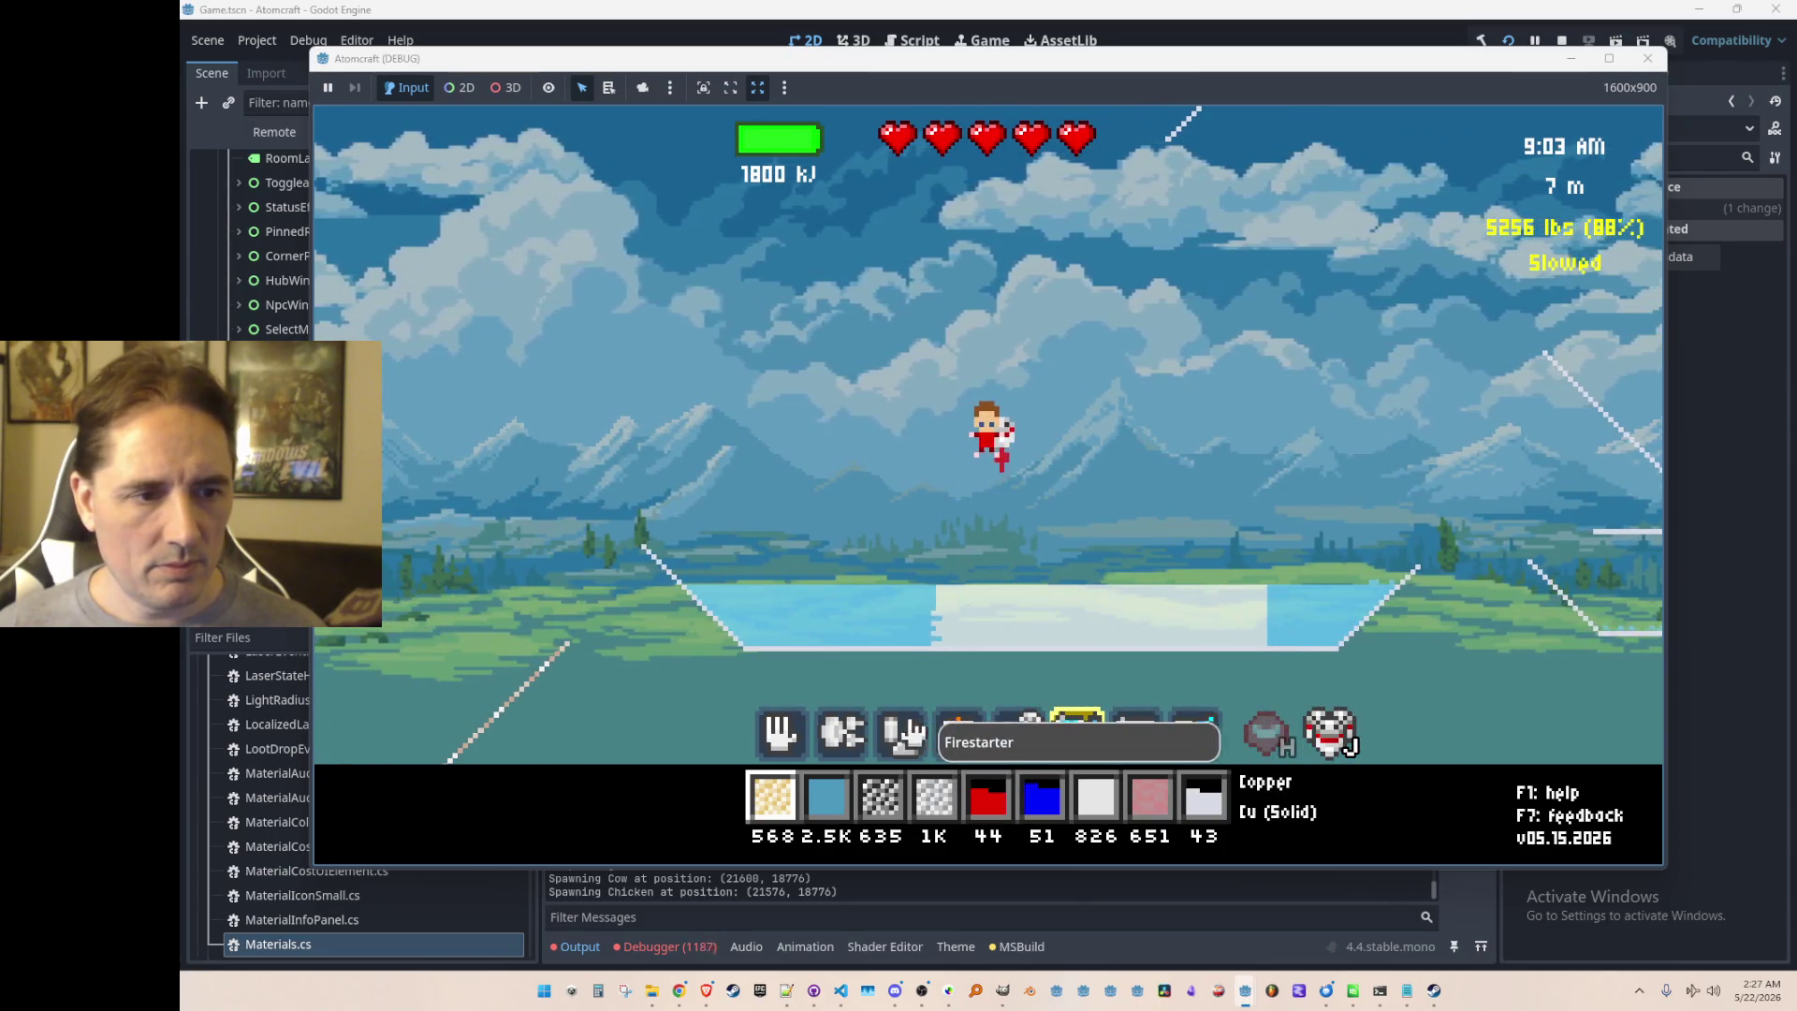
pyautogui.moveTo(1020, 660); pyautogui.dragTo(1271, 584)
pyautogui.moveTo(1031, 646)
pyautogui.mouseDown()
pyautogui.moveTo(890, 634)
pyautogui.moveTo(945, 688)
pyautogui.mouseUp()
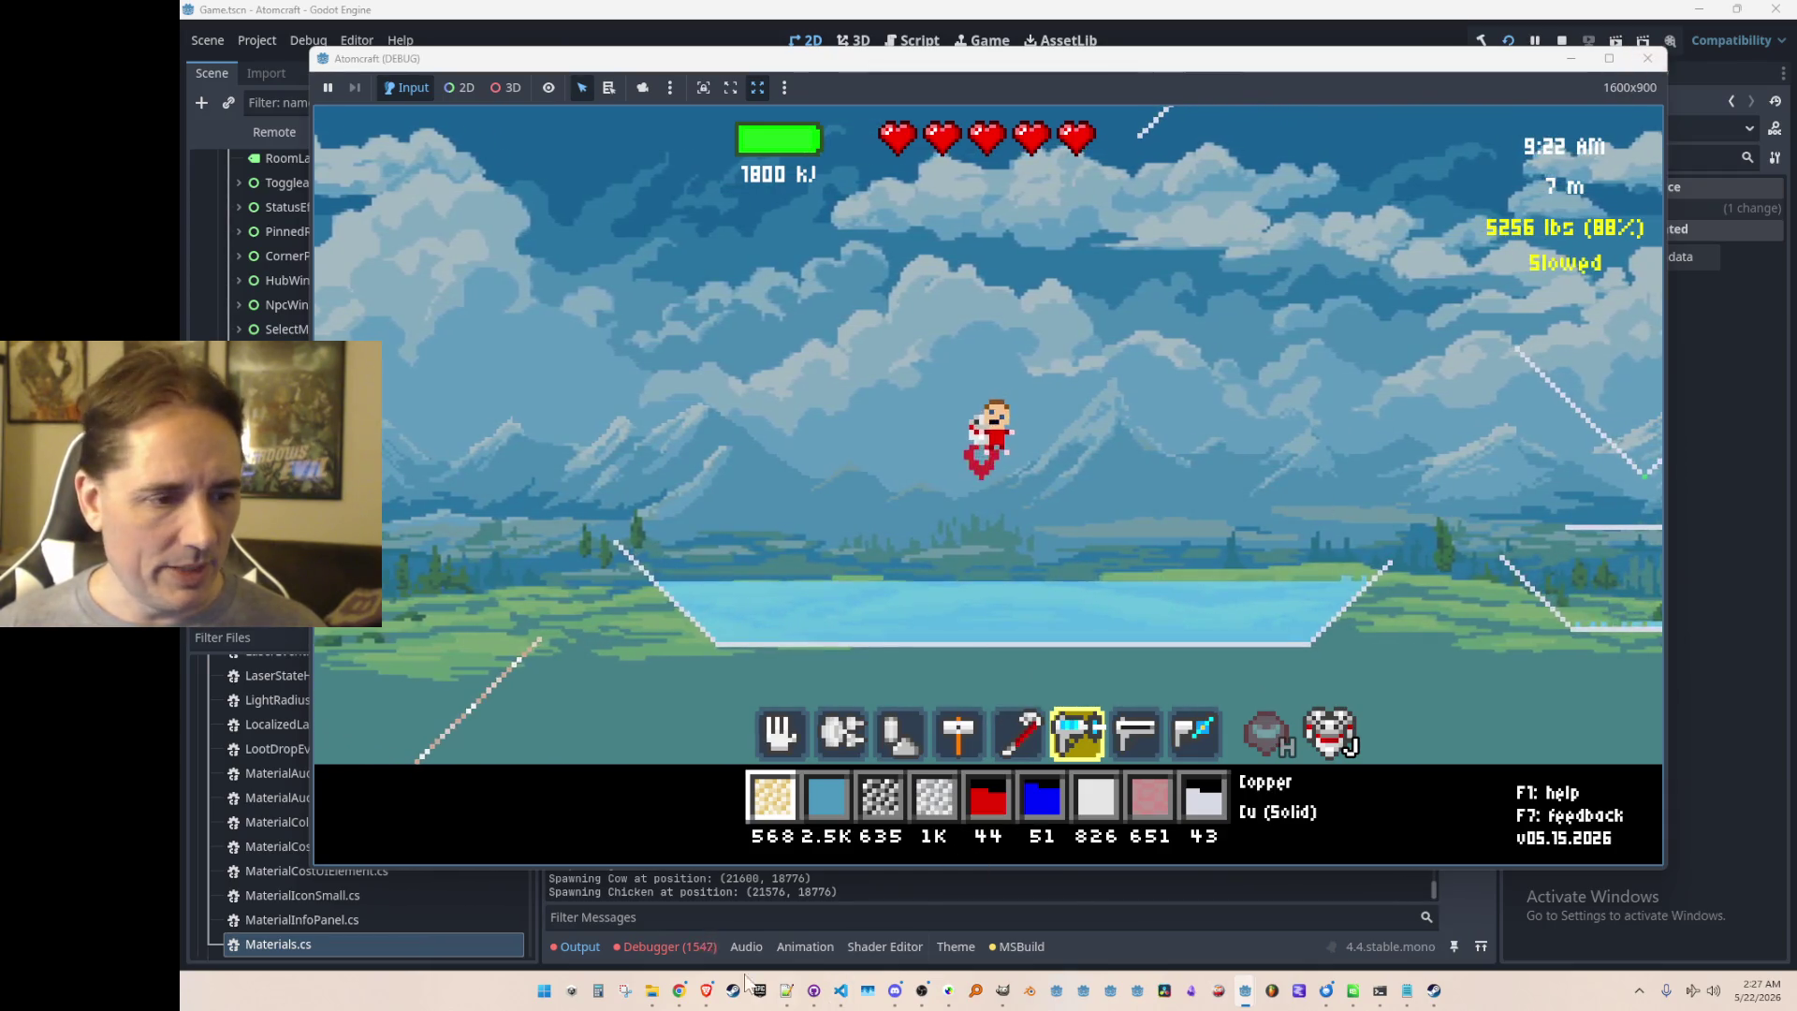
pyautogui.click(1562, 41)
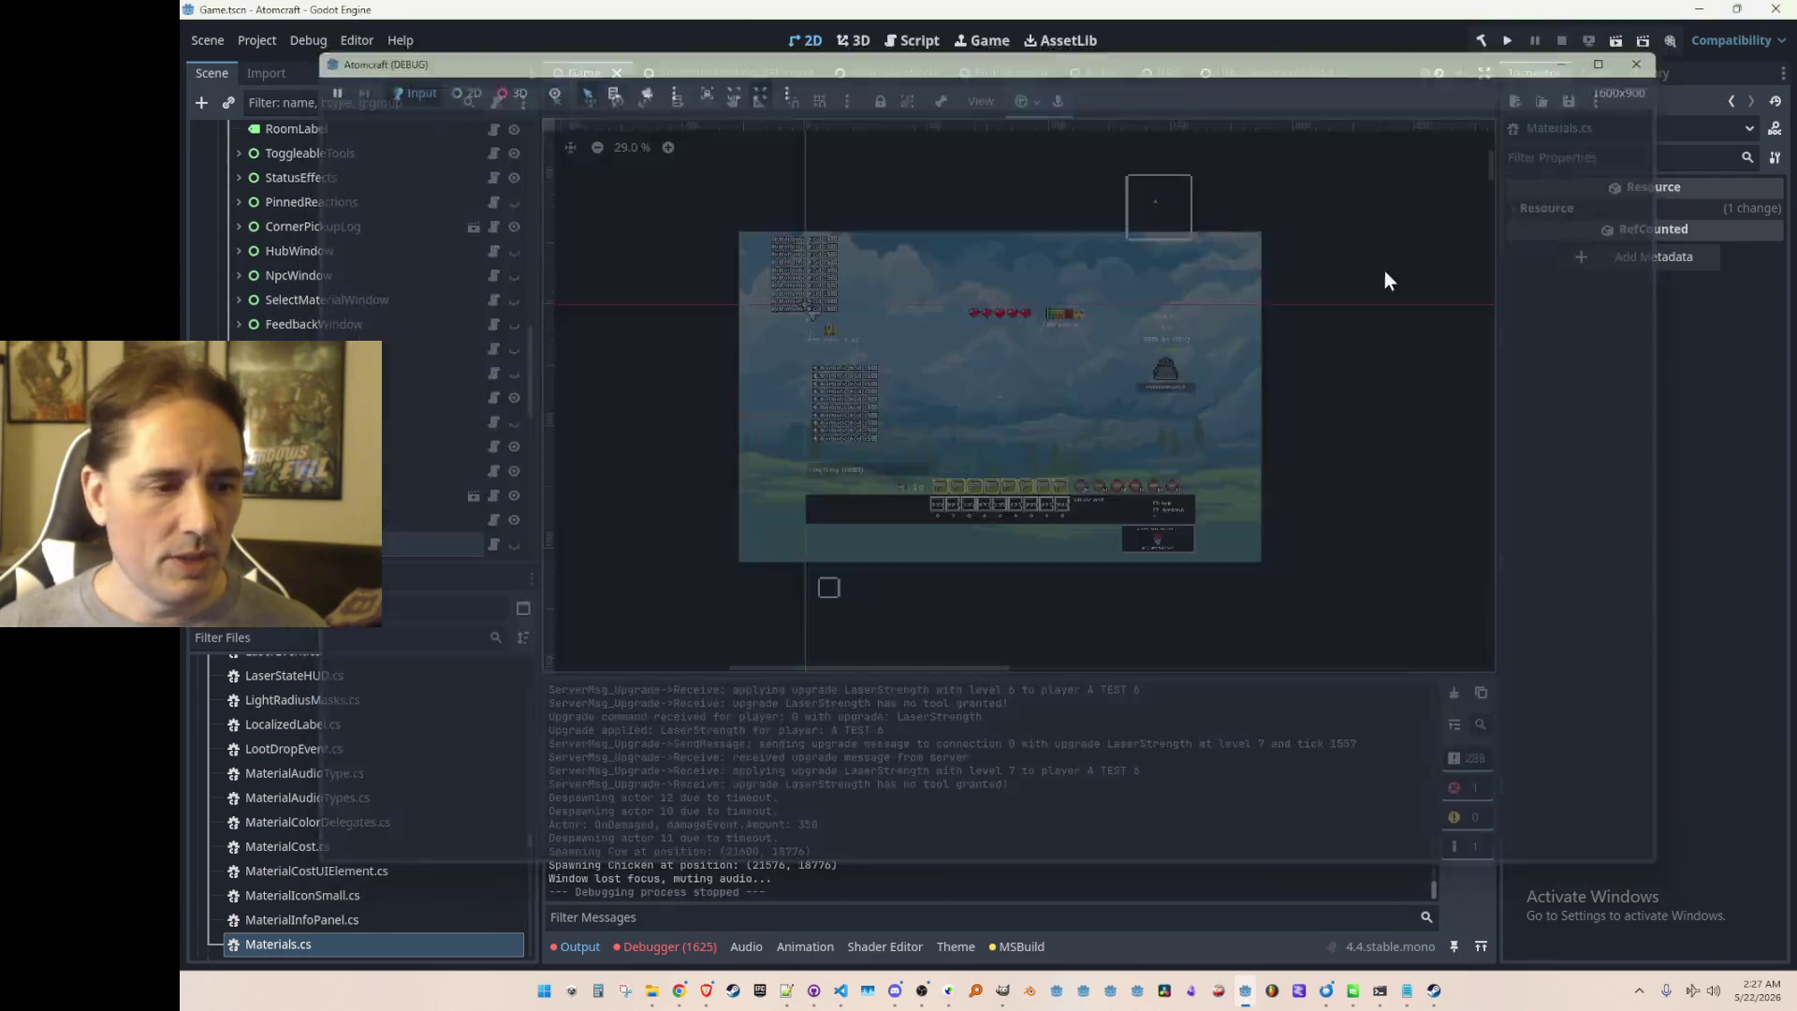
# Step: Read the 1625 debugger errors traced to Heat.Conductance, then bring up the code editor
pyautogui.click(670, 946)
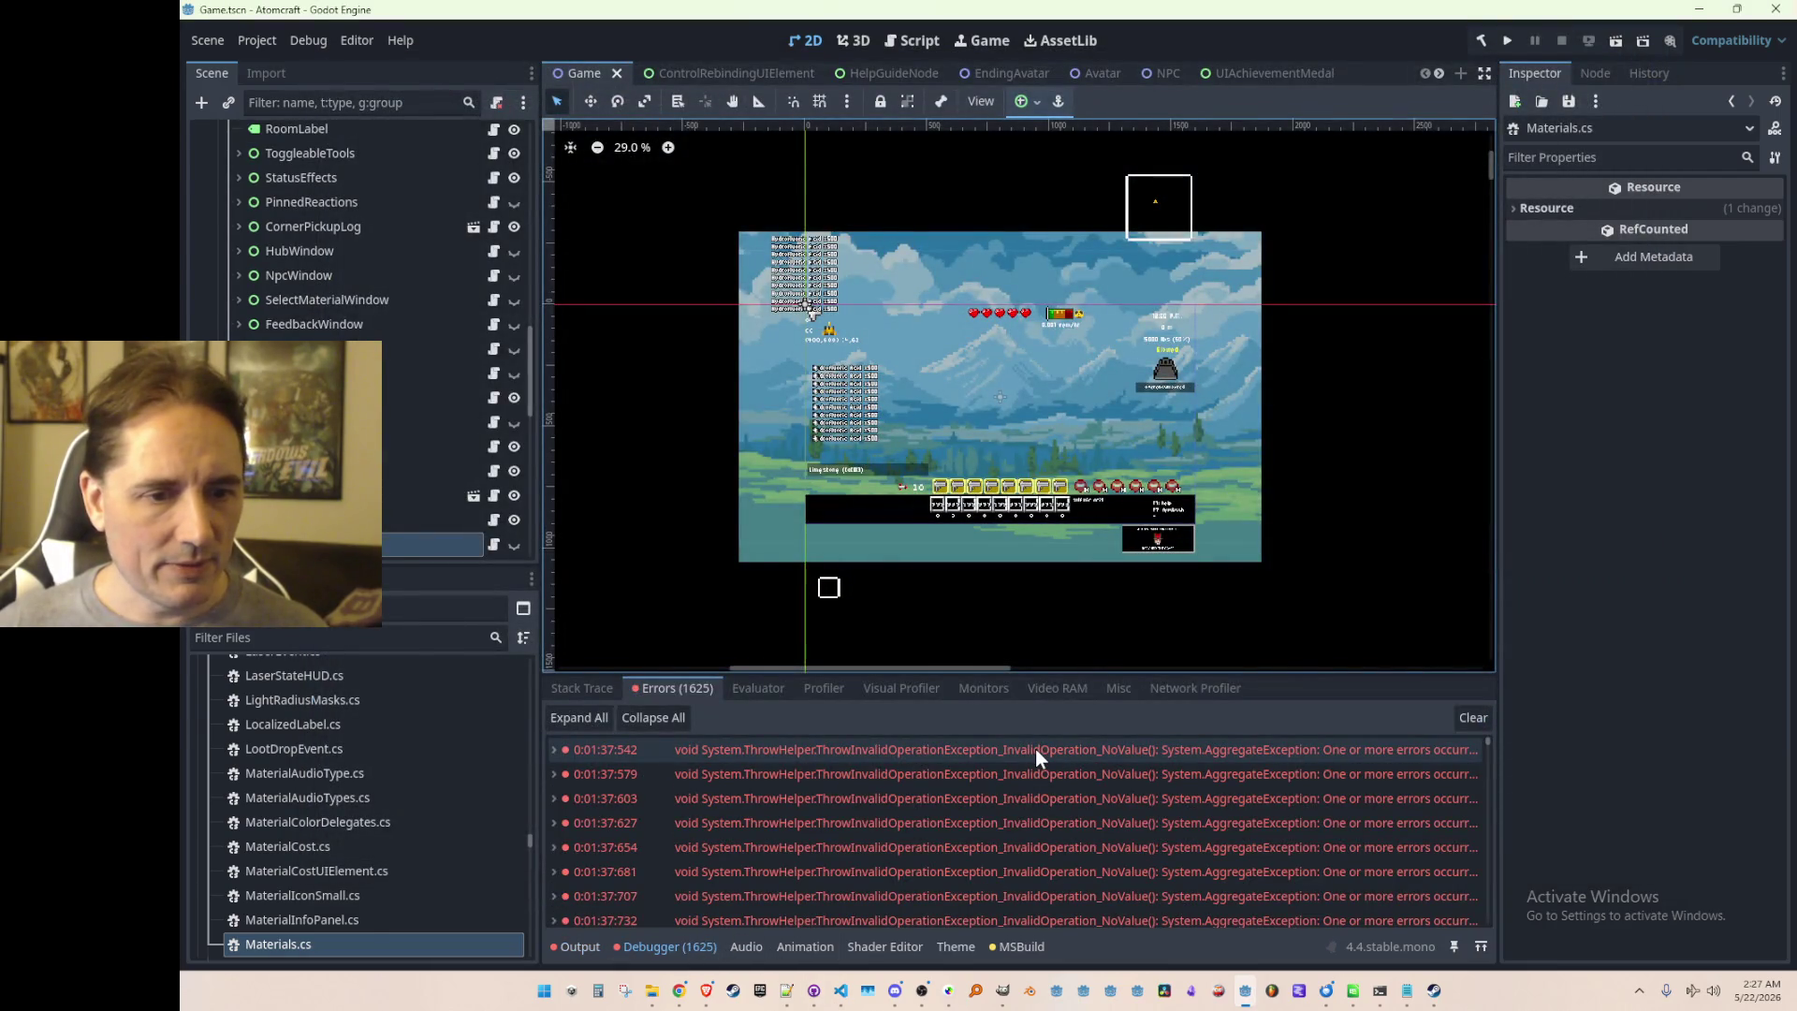
pyautogui.moveTo(1035, 749)
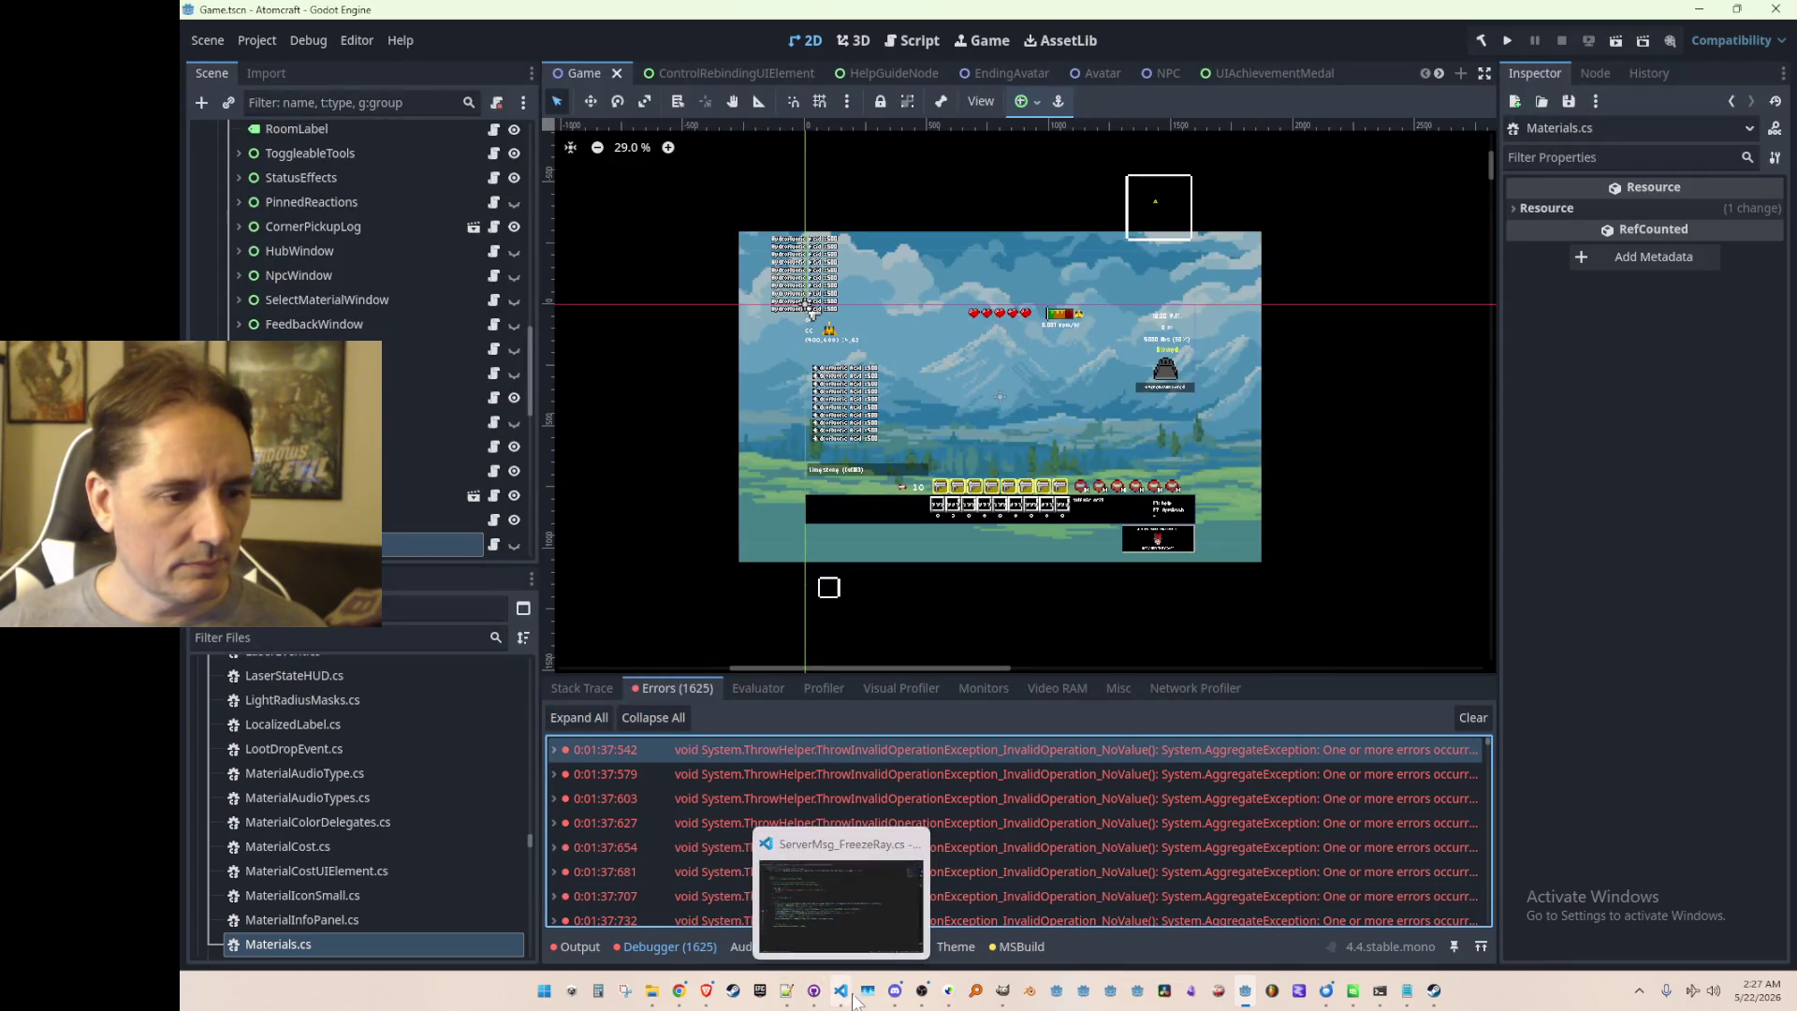
pyautogui.click(841, 991)
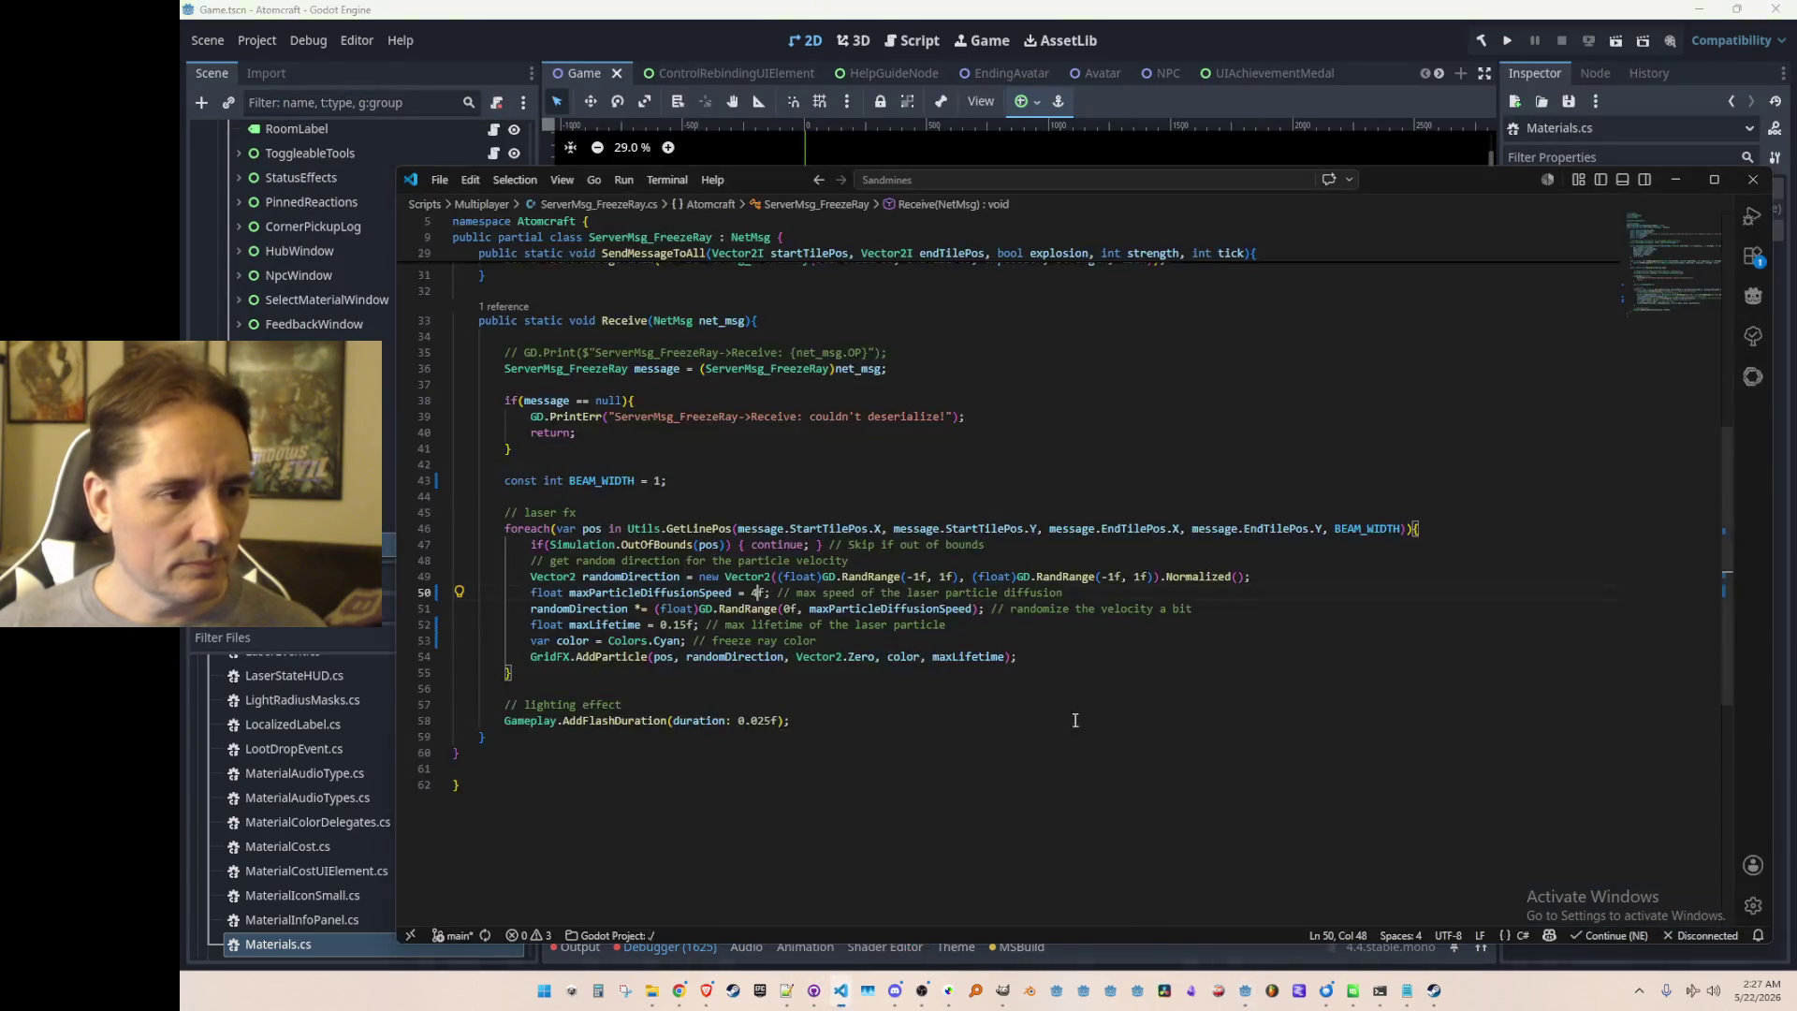
# Step: Check where maxParticleDiffusionSpeed is used, then open Heat.cs at its Conductance method
pyautogui.click(844, 610)
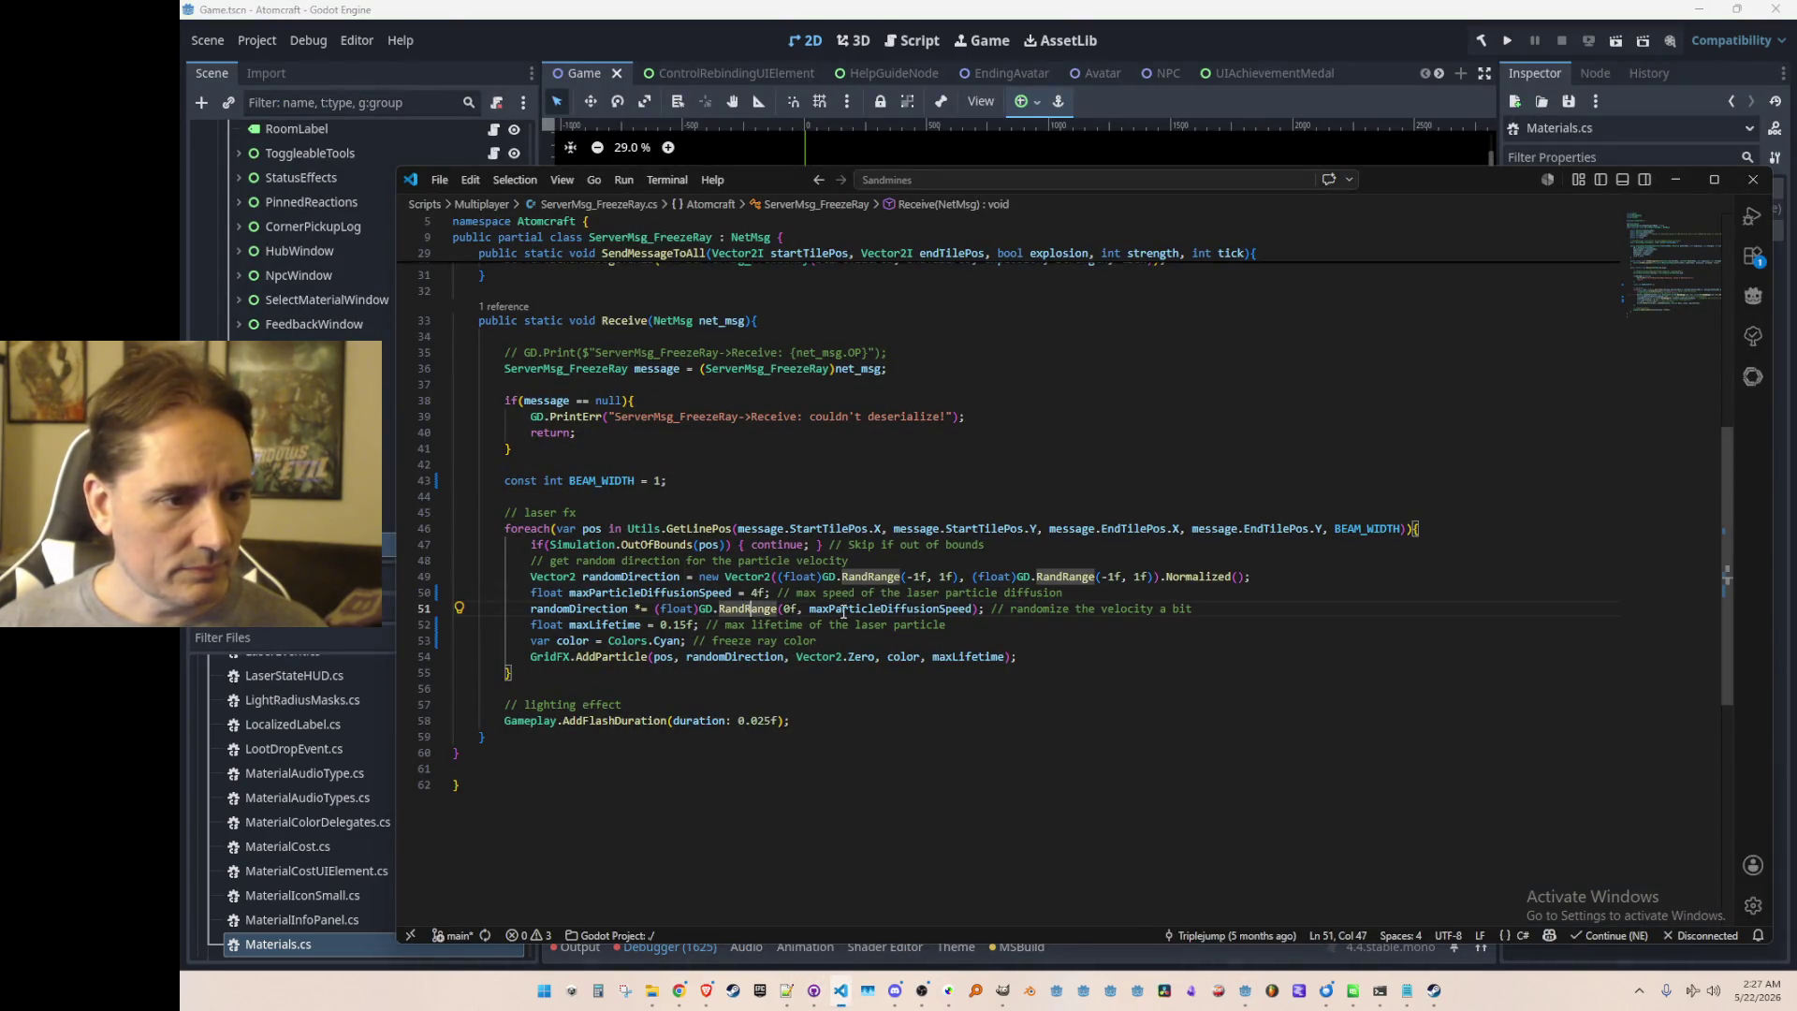
pyautogui.click(694, 593)
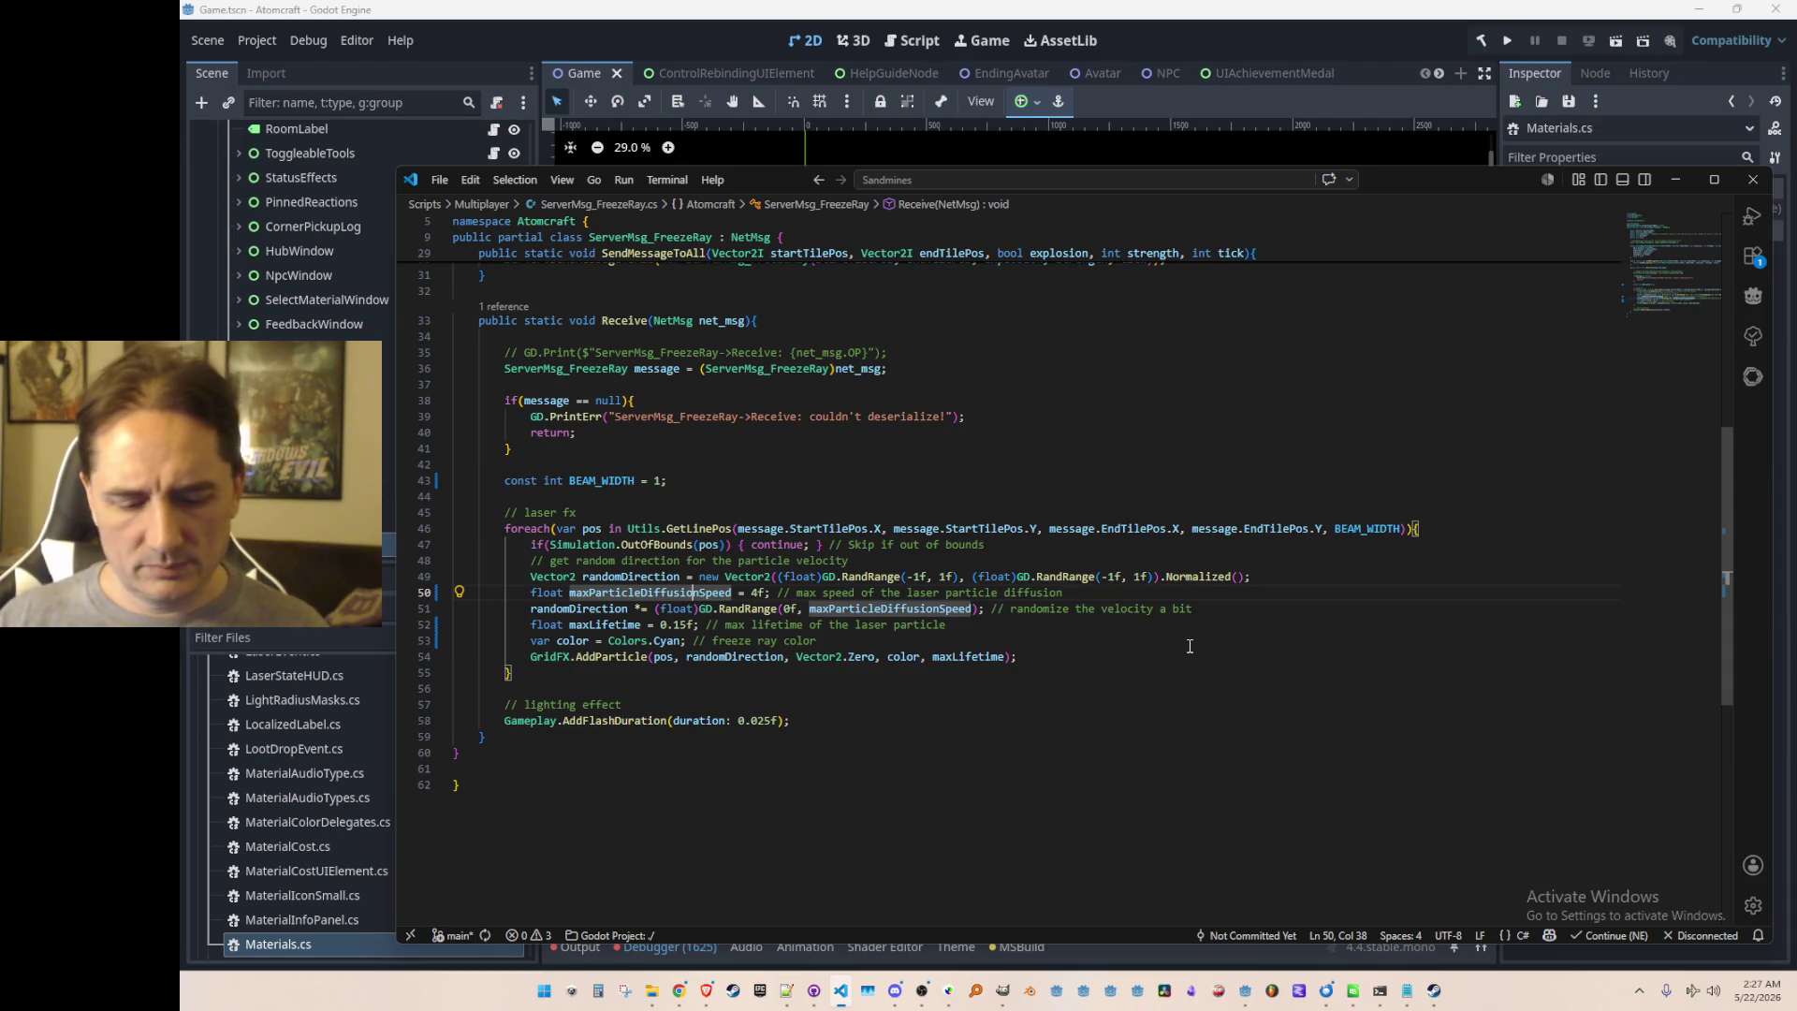
pyautogui.hotkey('ctrl', 'p')
pyautogui.write('heat')
pyautogui.click(1036, 228)
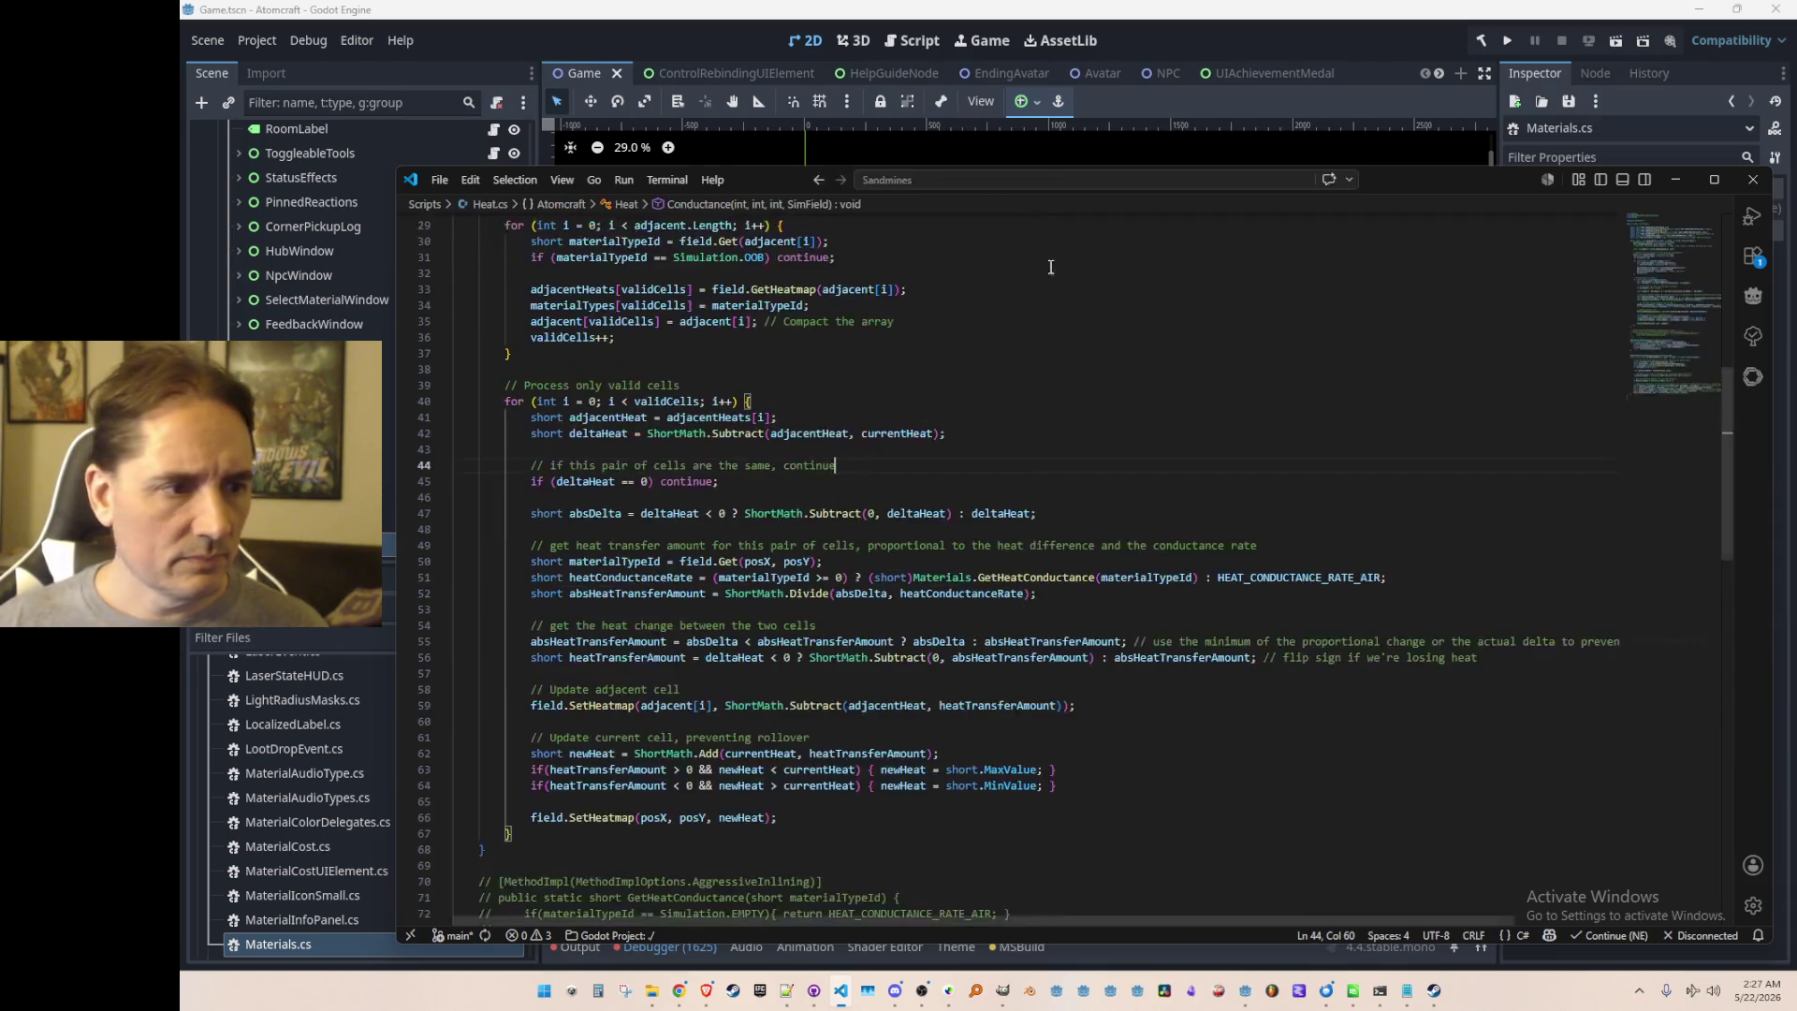
# Step: Check GetHeatConductance's definition in Materials.cs from line 51, then return to line 51
pyautogui.click(599, 578)
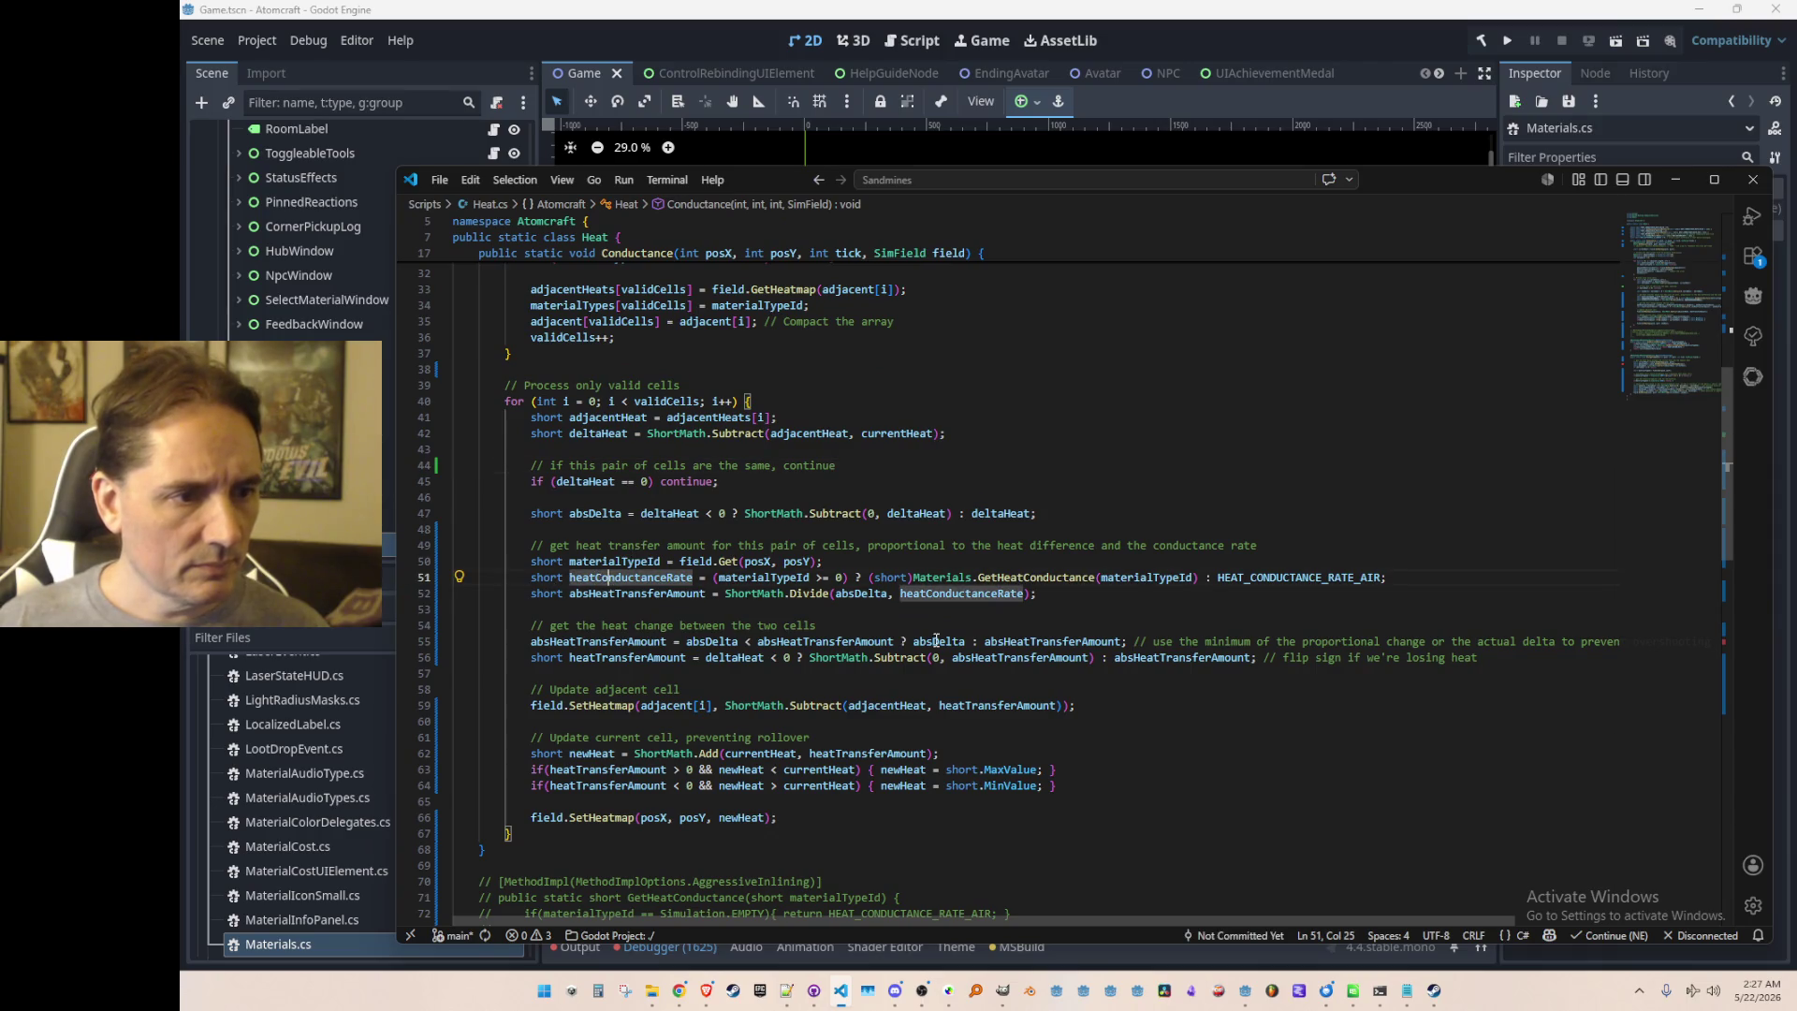
pyautogui.click(1066, 578)
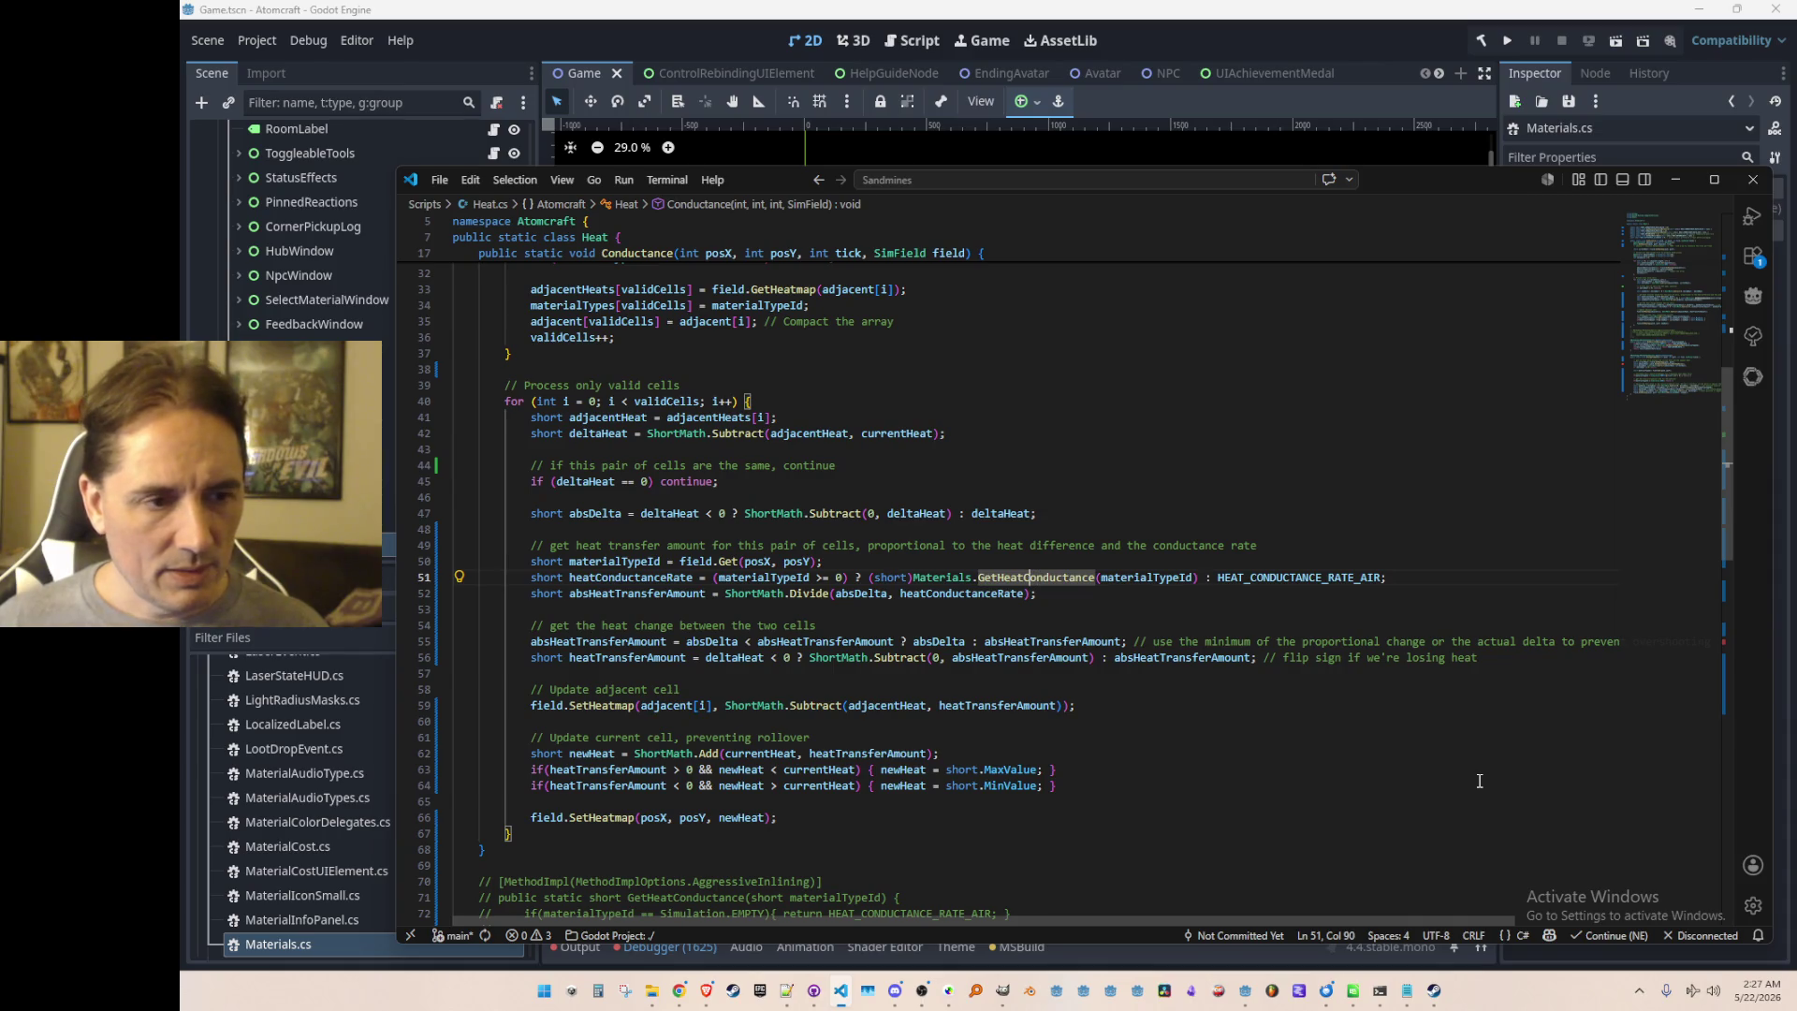
pyautogui.press('F12')
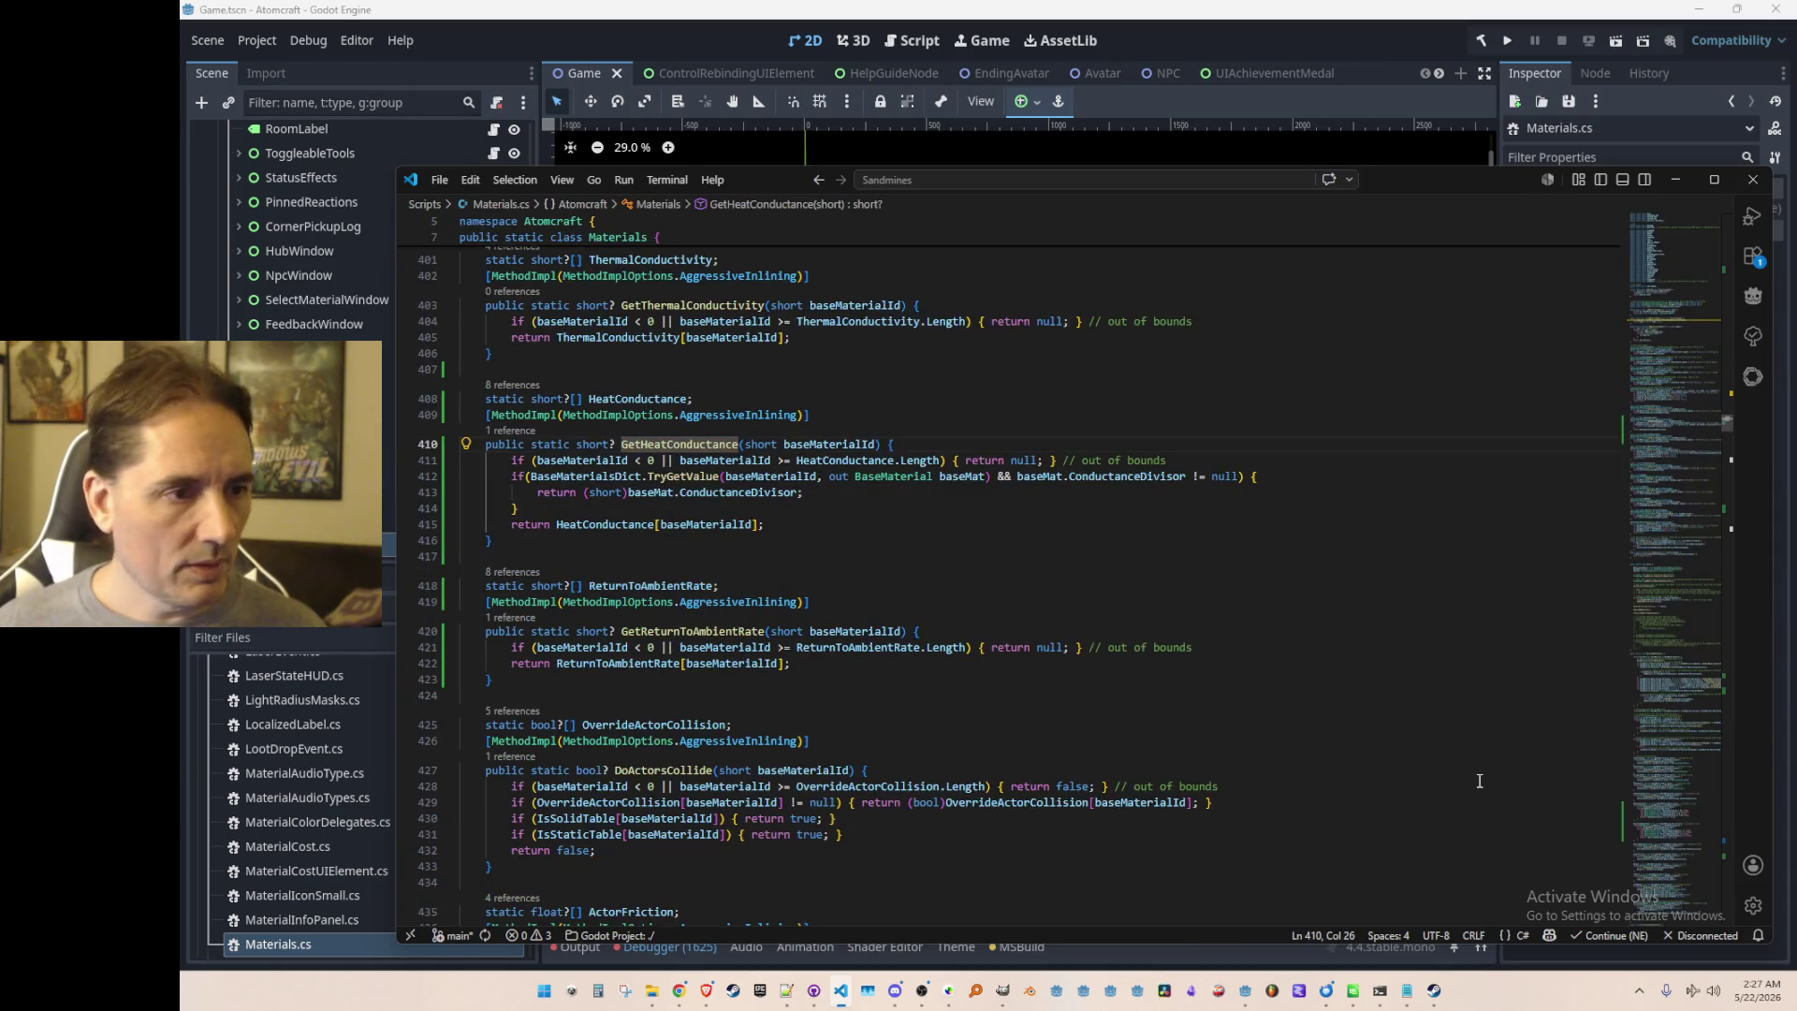
pyautogui.hotkey('alt', 'Left')
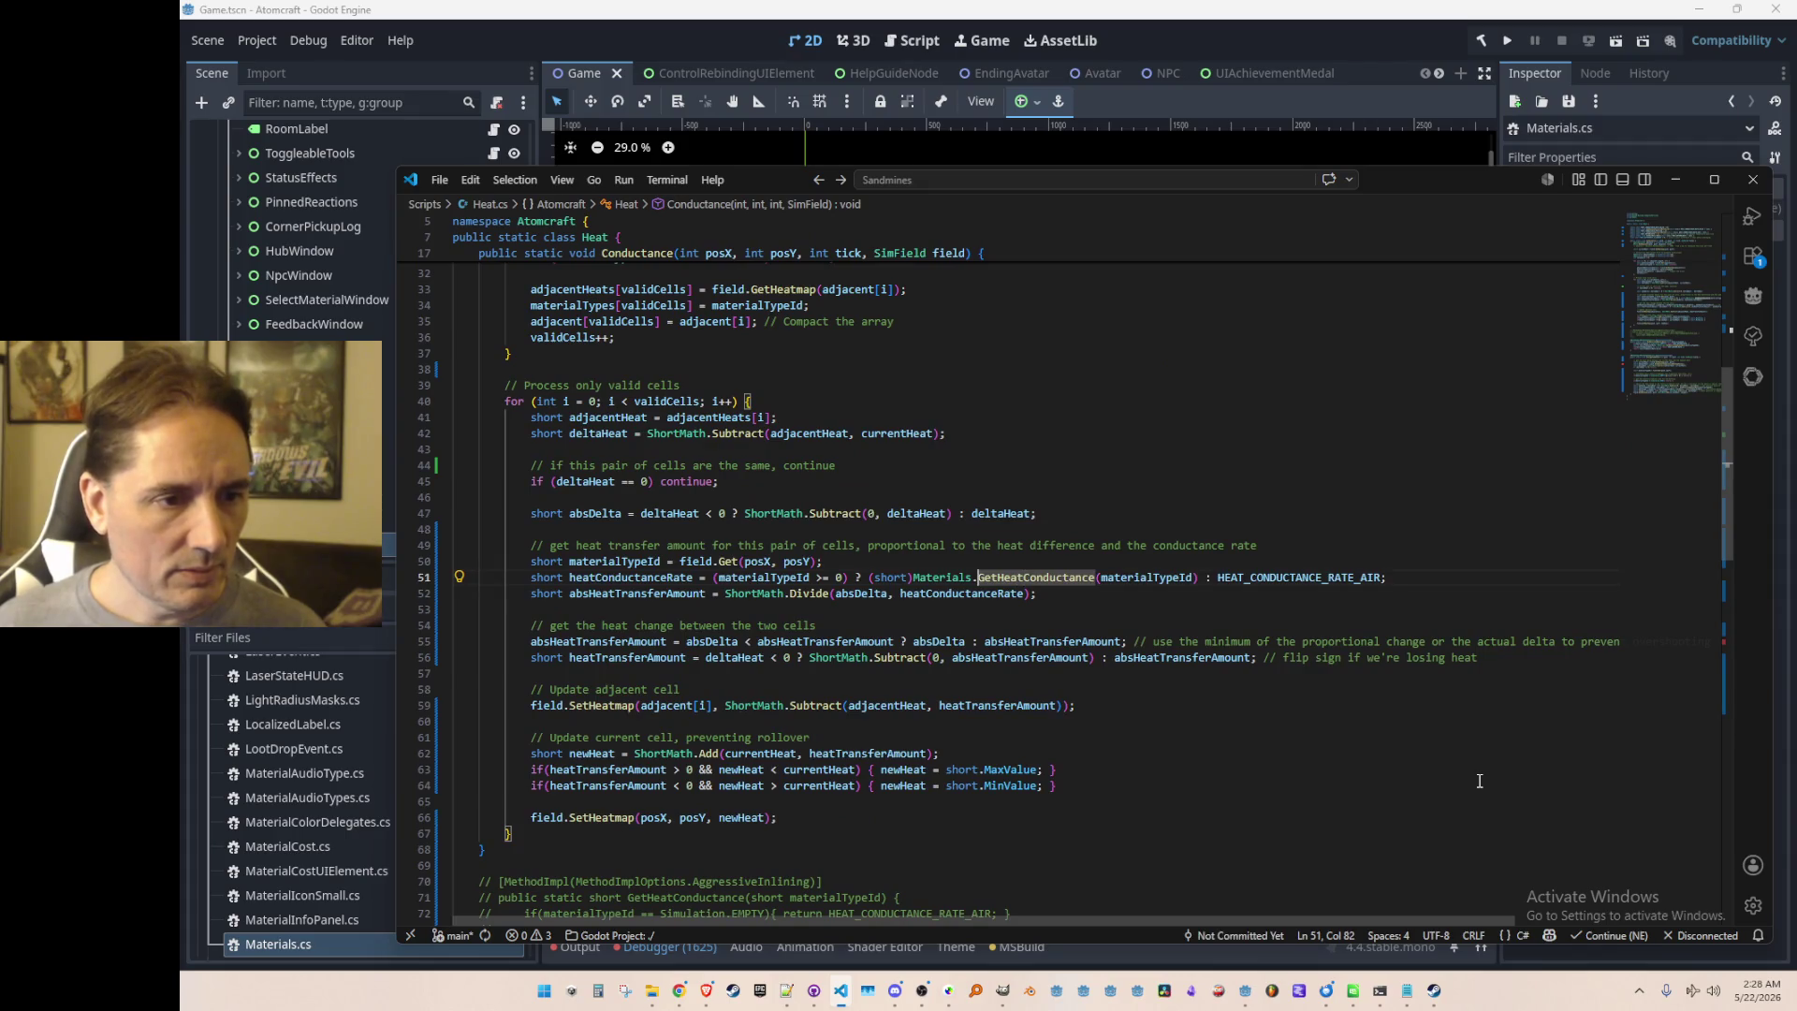
pyautogui.hotkey('ctrl', 'Right')
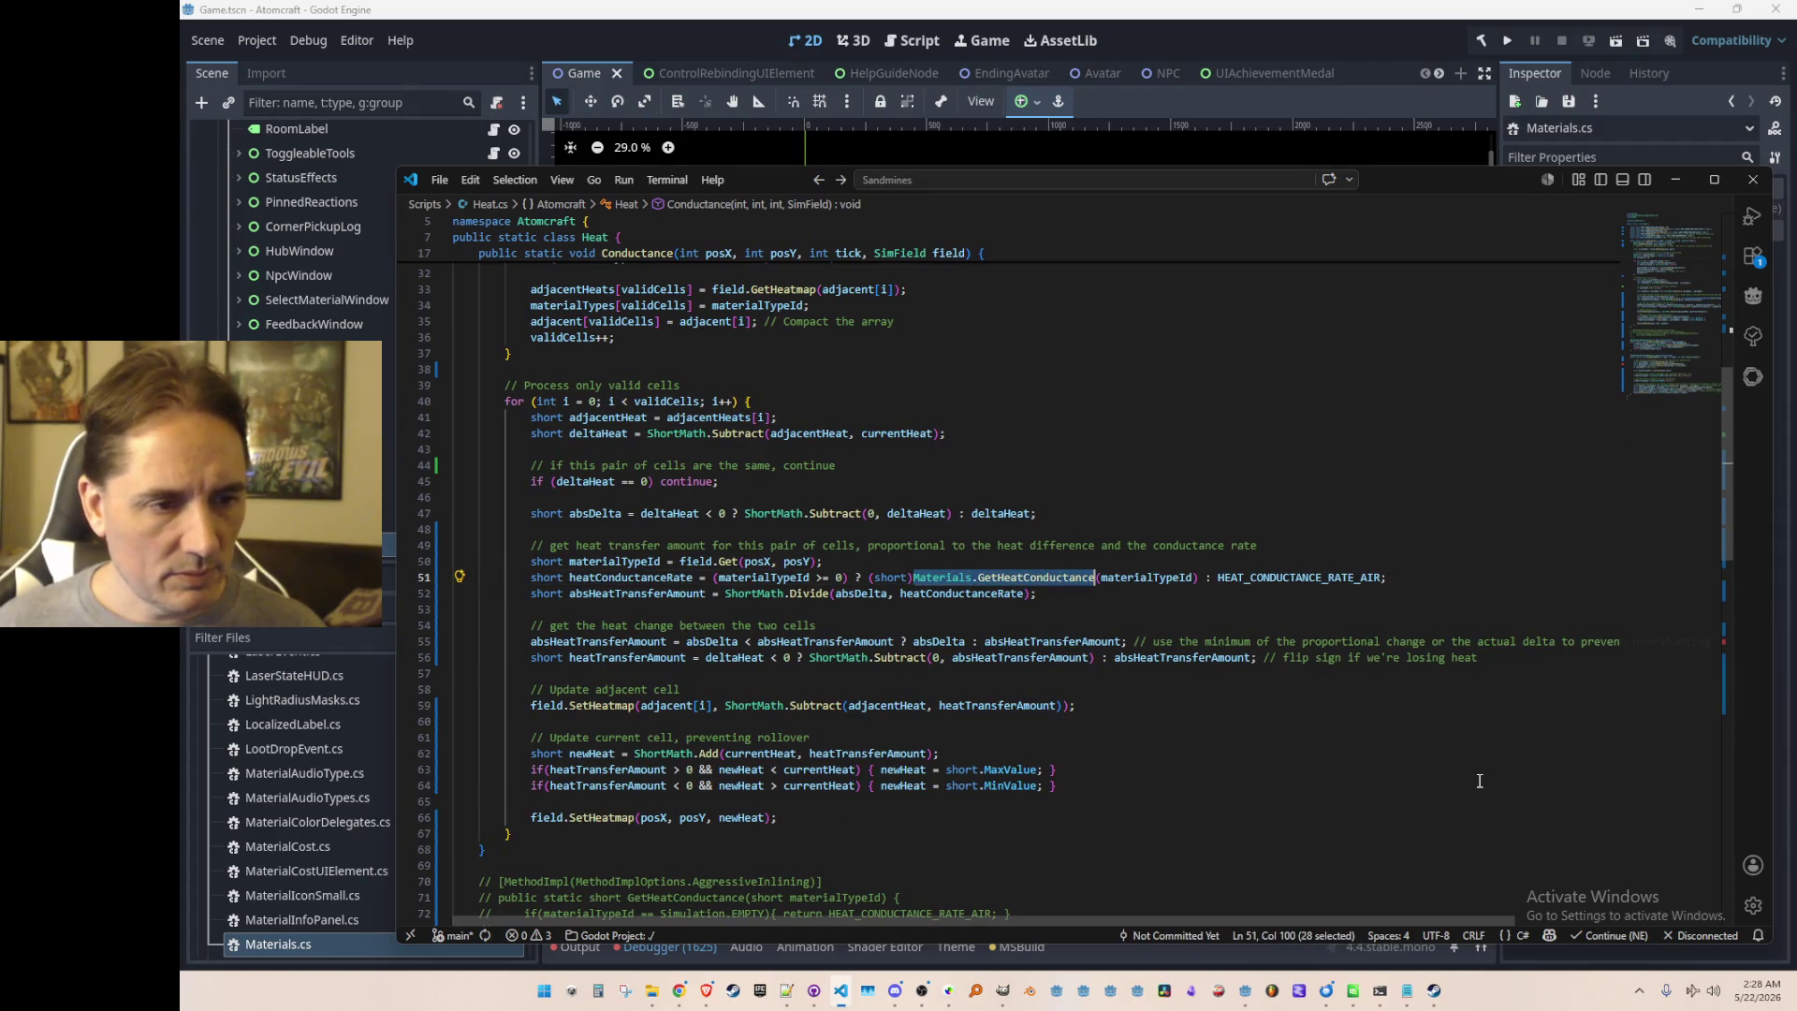
pyautogui.press('Home')
pyautogui.hotkey('ctrl', 'Right')
pyautogui.hotkey('ctrl', 'Right')
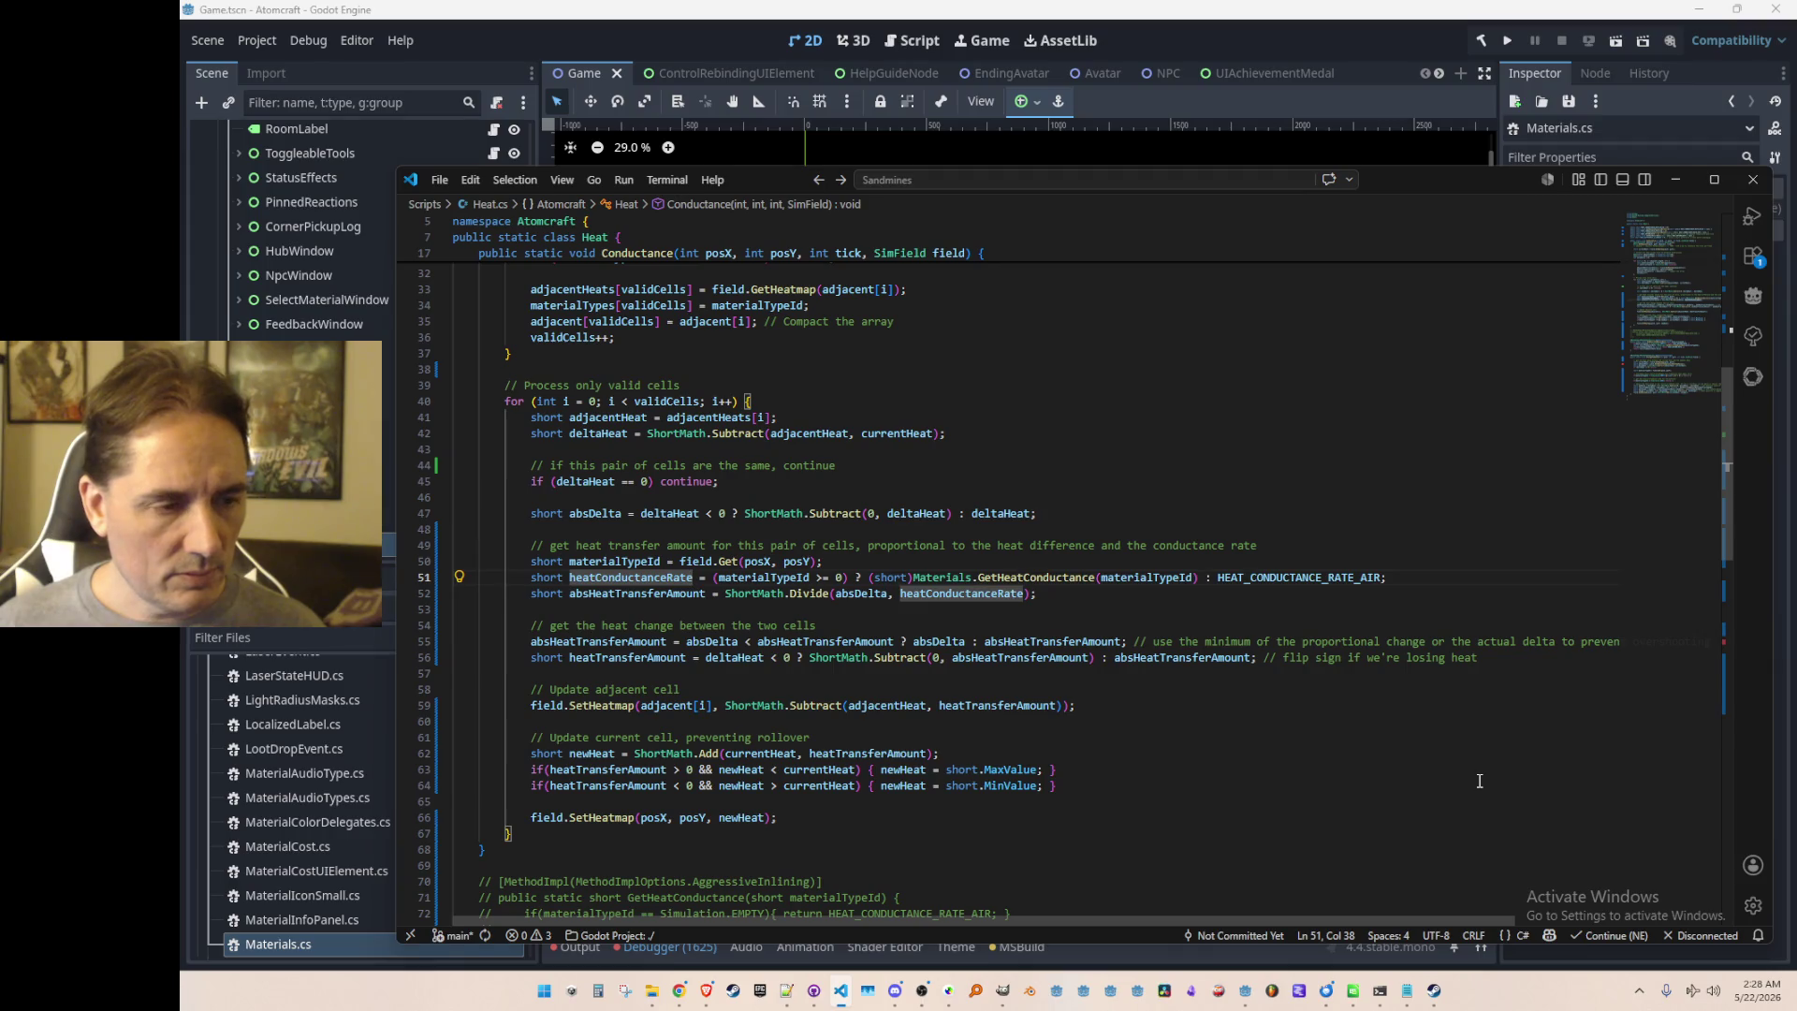
# Step: Duplicate line 51 into a declaration storing Materials.GetHeatConductance(materialTypeId)
pyautogui.hotkey('shift', 'alt', 'Up')
pyautogui.press('Right')
pyautogui.press('Right')
pyautogui.press('Right')
pyautogui.hotkey('shift', 'End')
pyautogui.press('Delete')
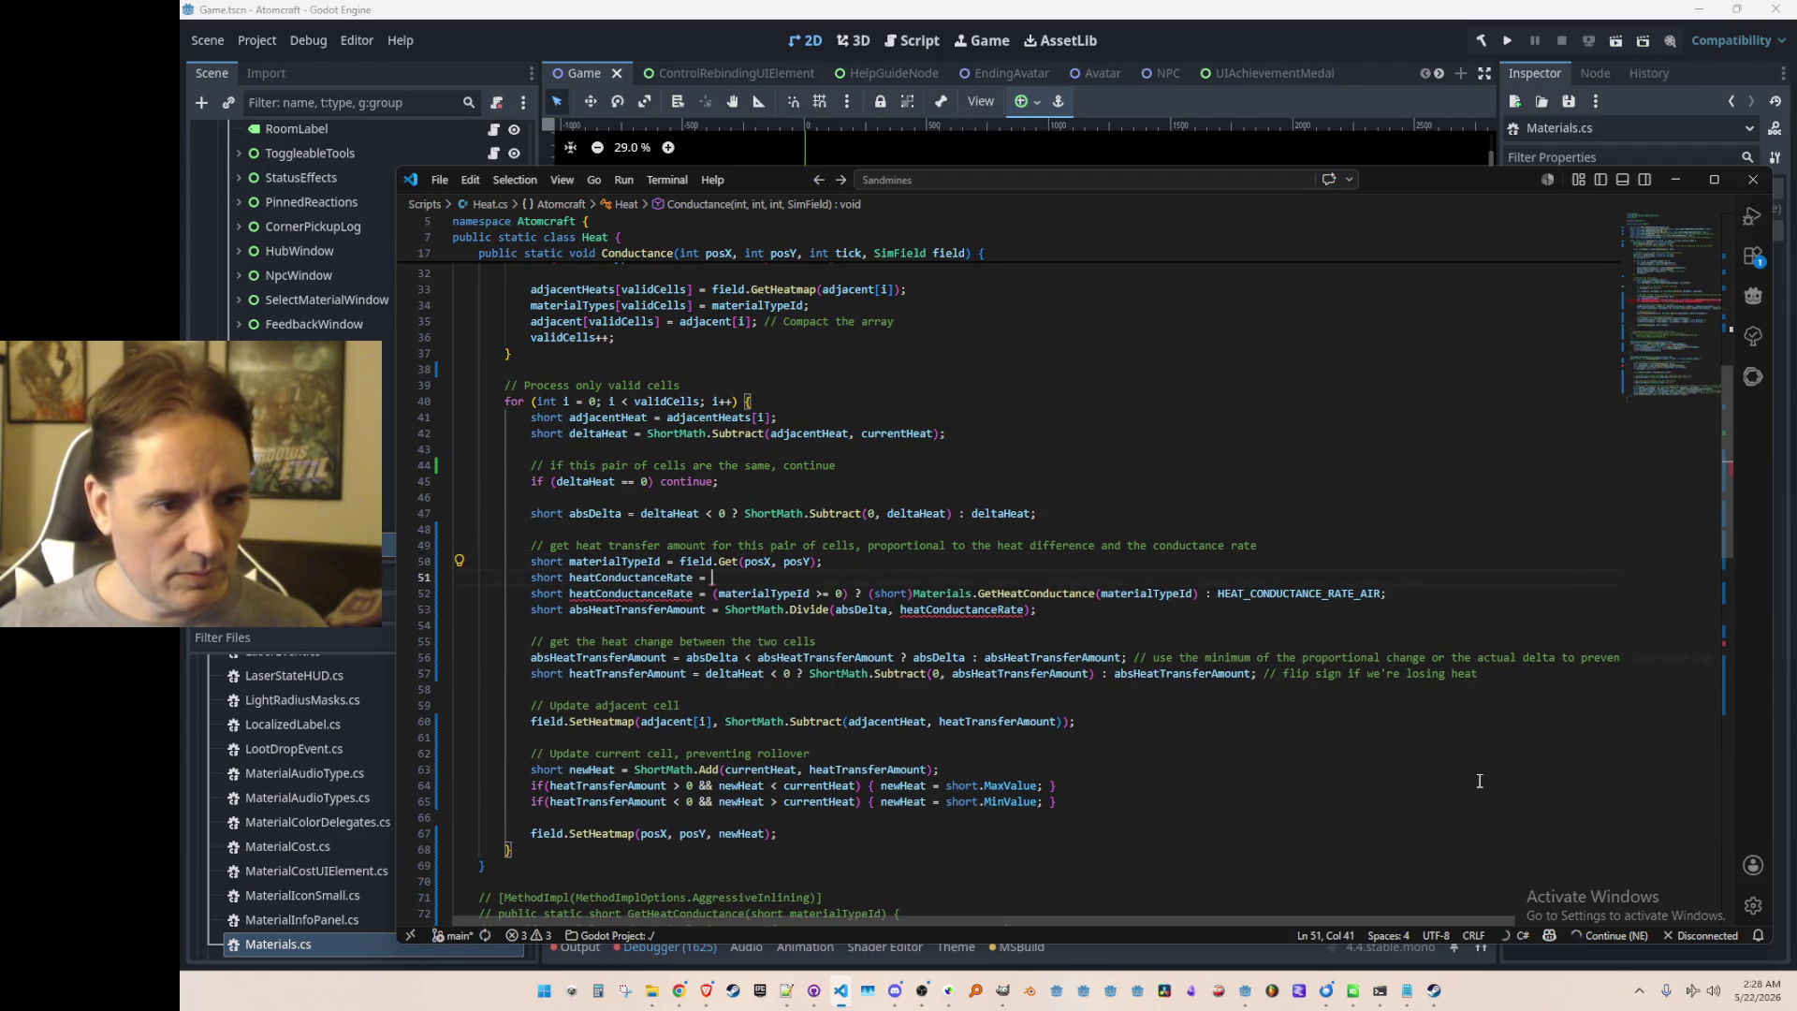
pyautogui.press('Down')
pyautogui.hotkey('ctrl', 'Right')
pyautogui.hotkey('ctrl', 'Right')
pyautogui.hotkey('ctrl', 'Right')
pyautogui.hotkey('ctrl', 'Right')
pyautogui.hotkey('ctrl', 'Right')
pyautogui.hotkey('ctrl', 'Right')
pyautogui.hotkey('ctrl', 'shift', 'Right')
pyautogui.hotkey('ctrl', 'shift', 'Right')
pyautogui.hotkey('ctrl', 'shift', 'Right')
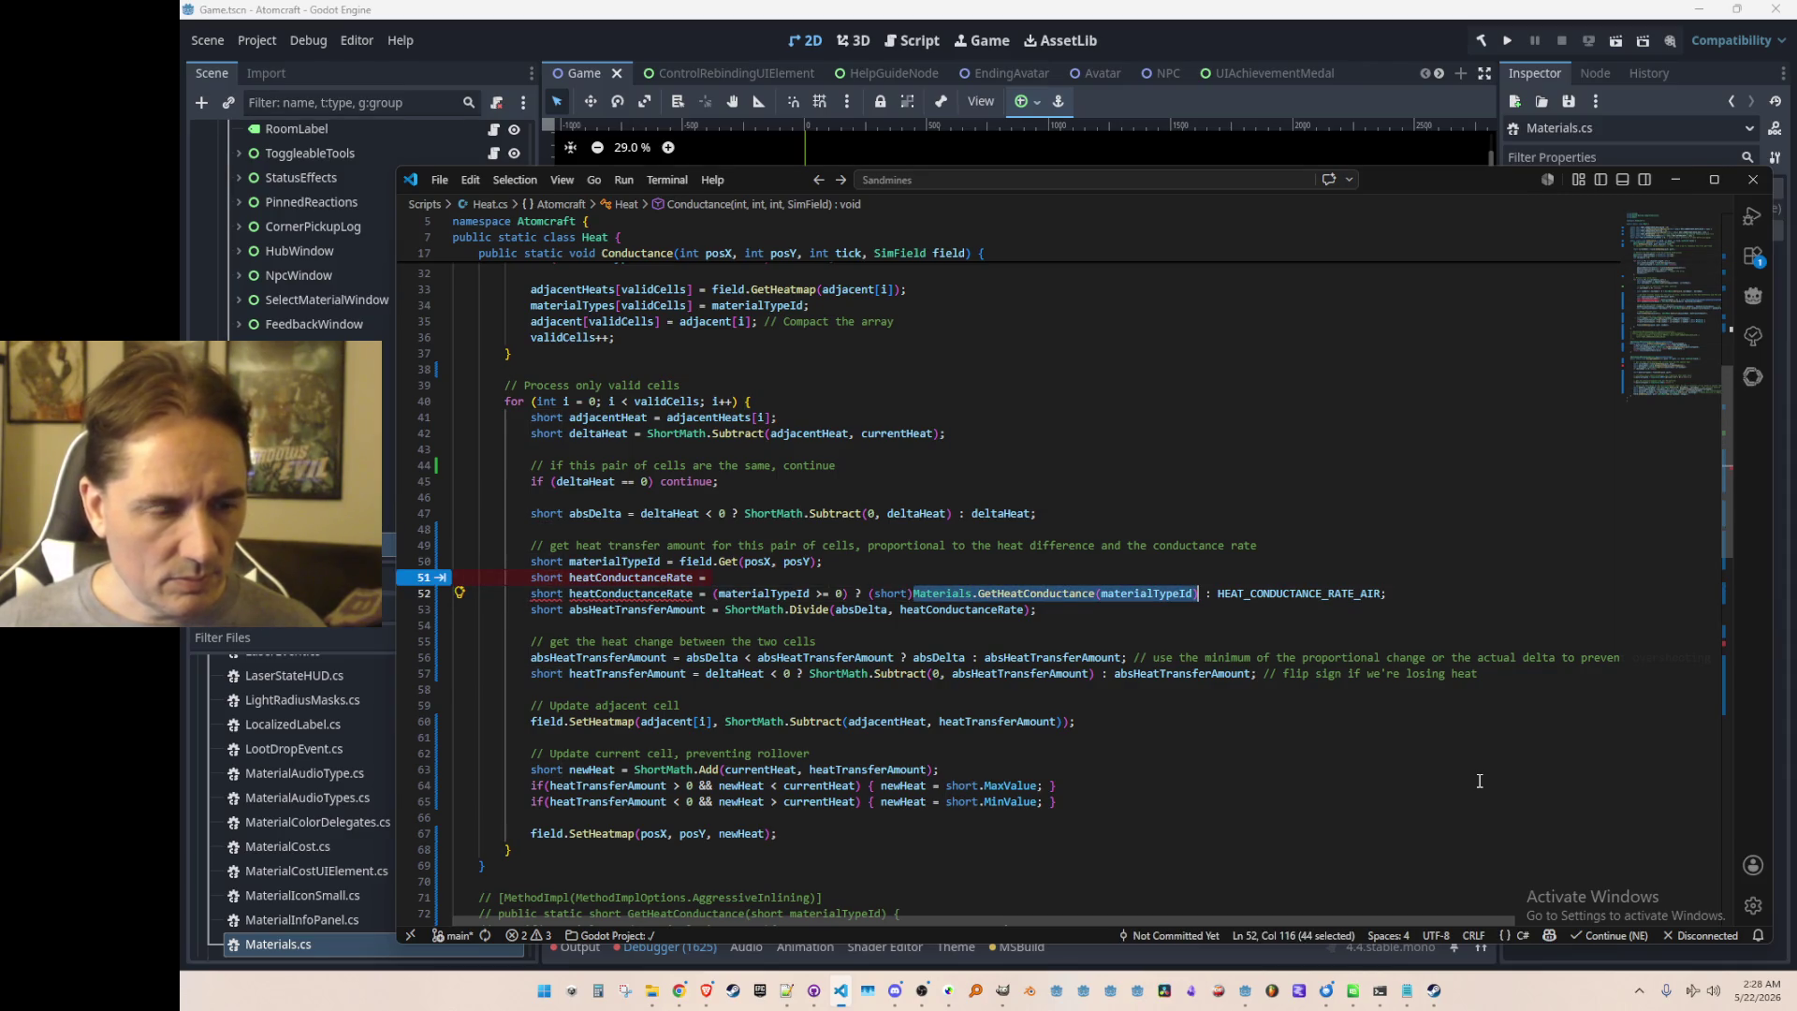
pyautogui.hotkey('ctrl', 'c')
pyautogui.press('Up')
pyautogui.hotkey('ctrl', 'v')
pyautogui.write(';')
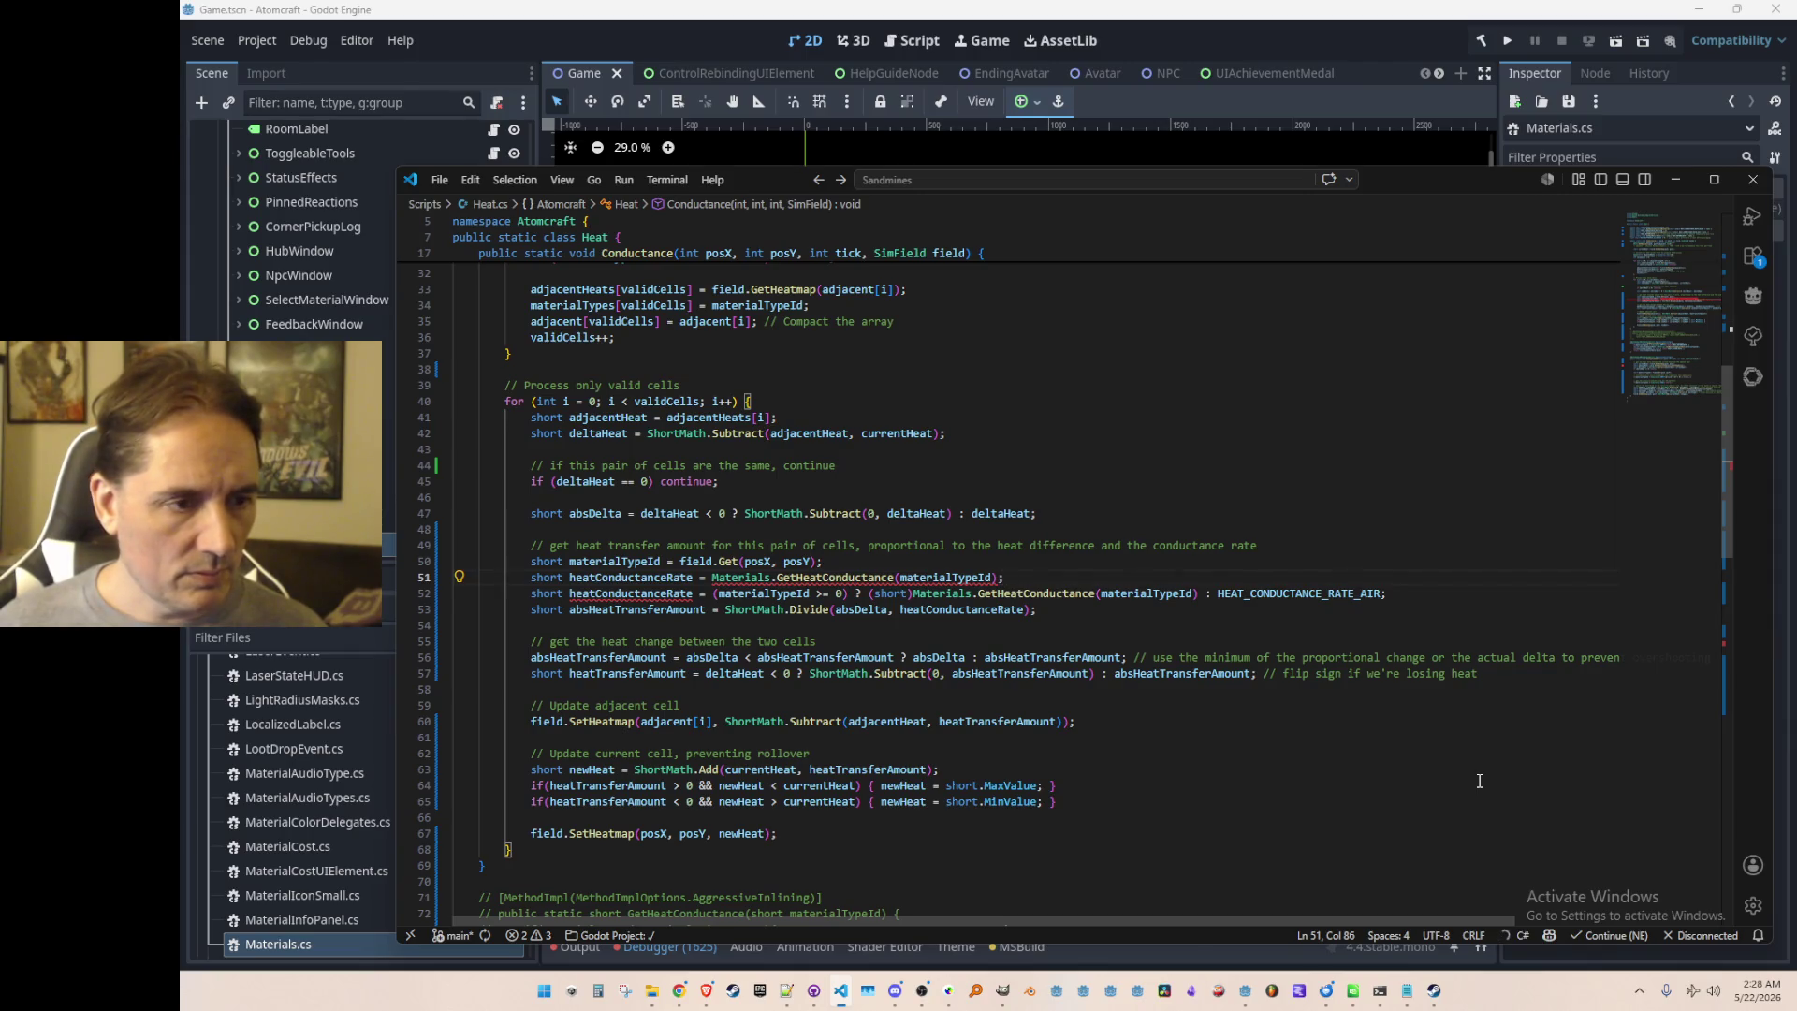
# Step: Make it short? possibleHeatConductanceRate and accept the ?? HEAT_CONDUCTANCE_RATE_AIR fallback on line 52
pyautogui.press('Home')
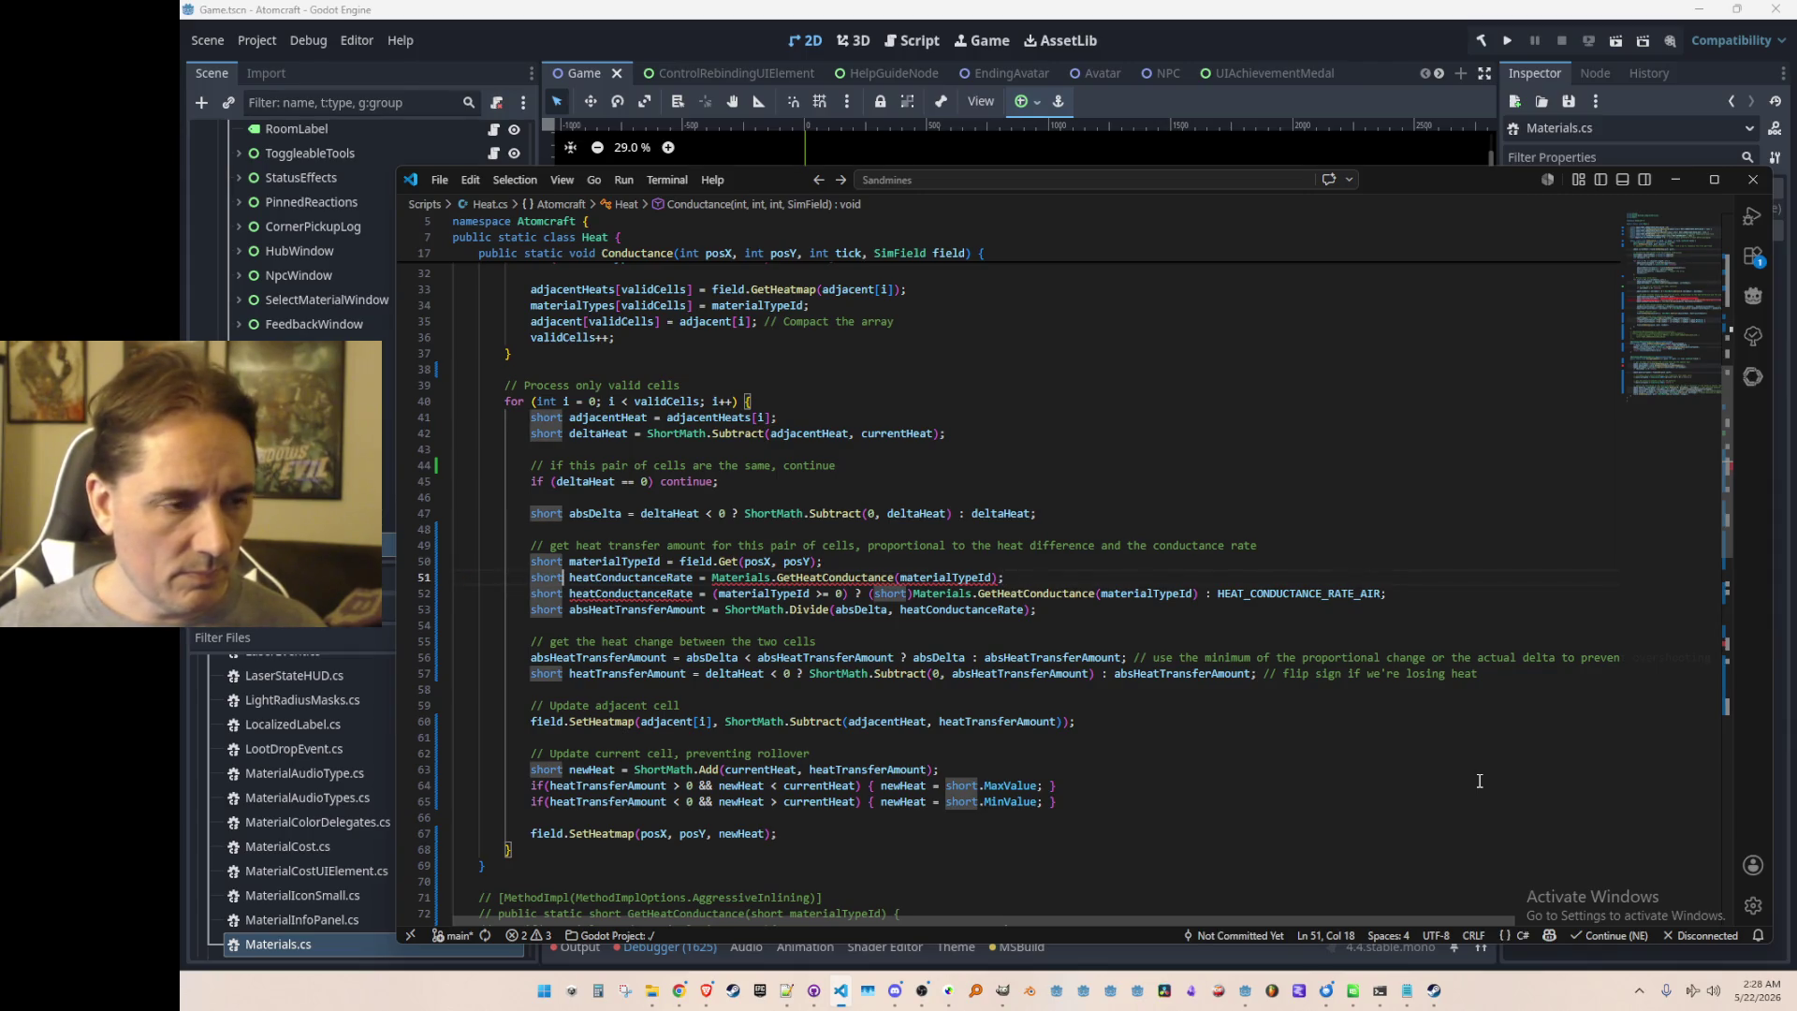
pyautogui.write('?')
pyautogui.press('Right')
pyautogui.write('possible')
pyautogui.press('Delete')
pyautogui.write('H')
pyautogui.press('End')
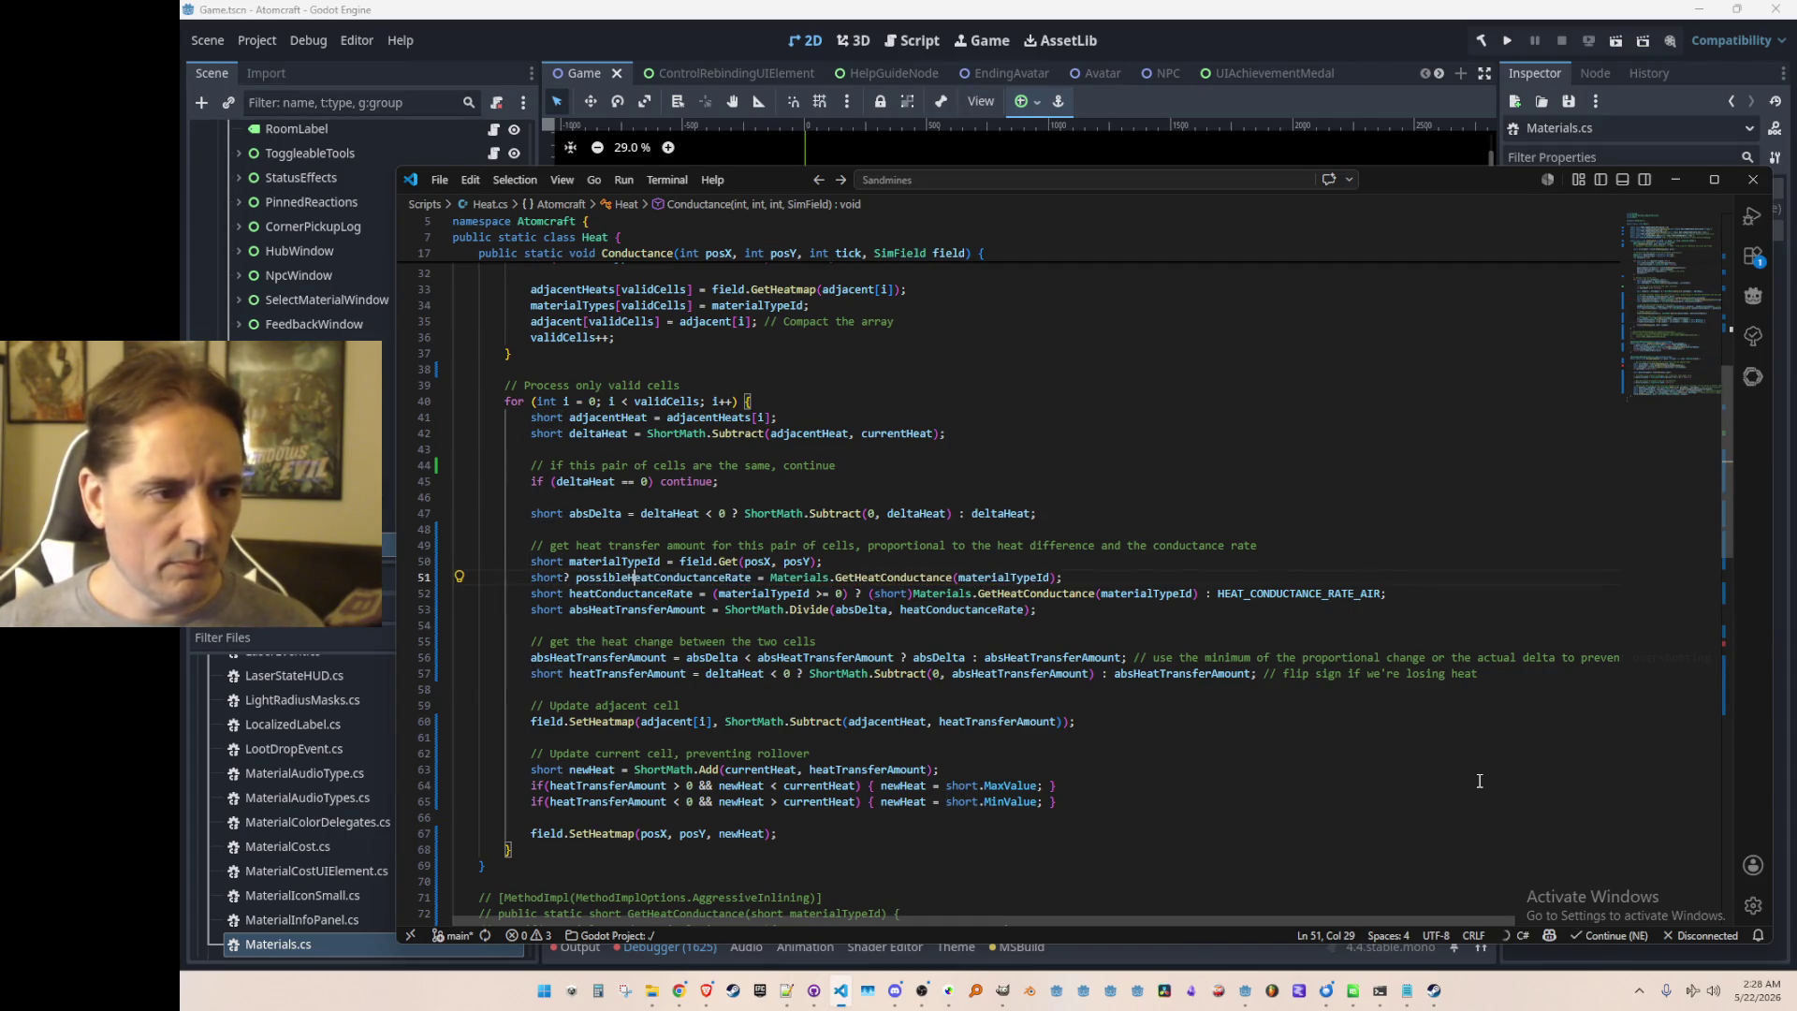
pyautogui.press('Tab')
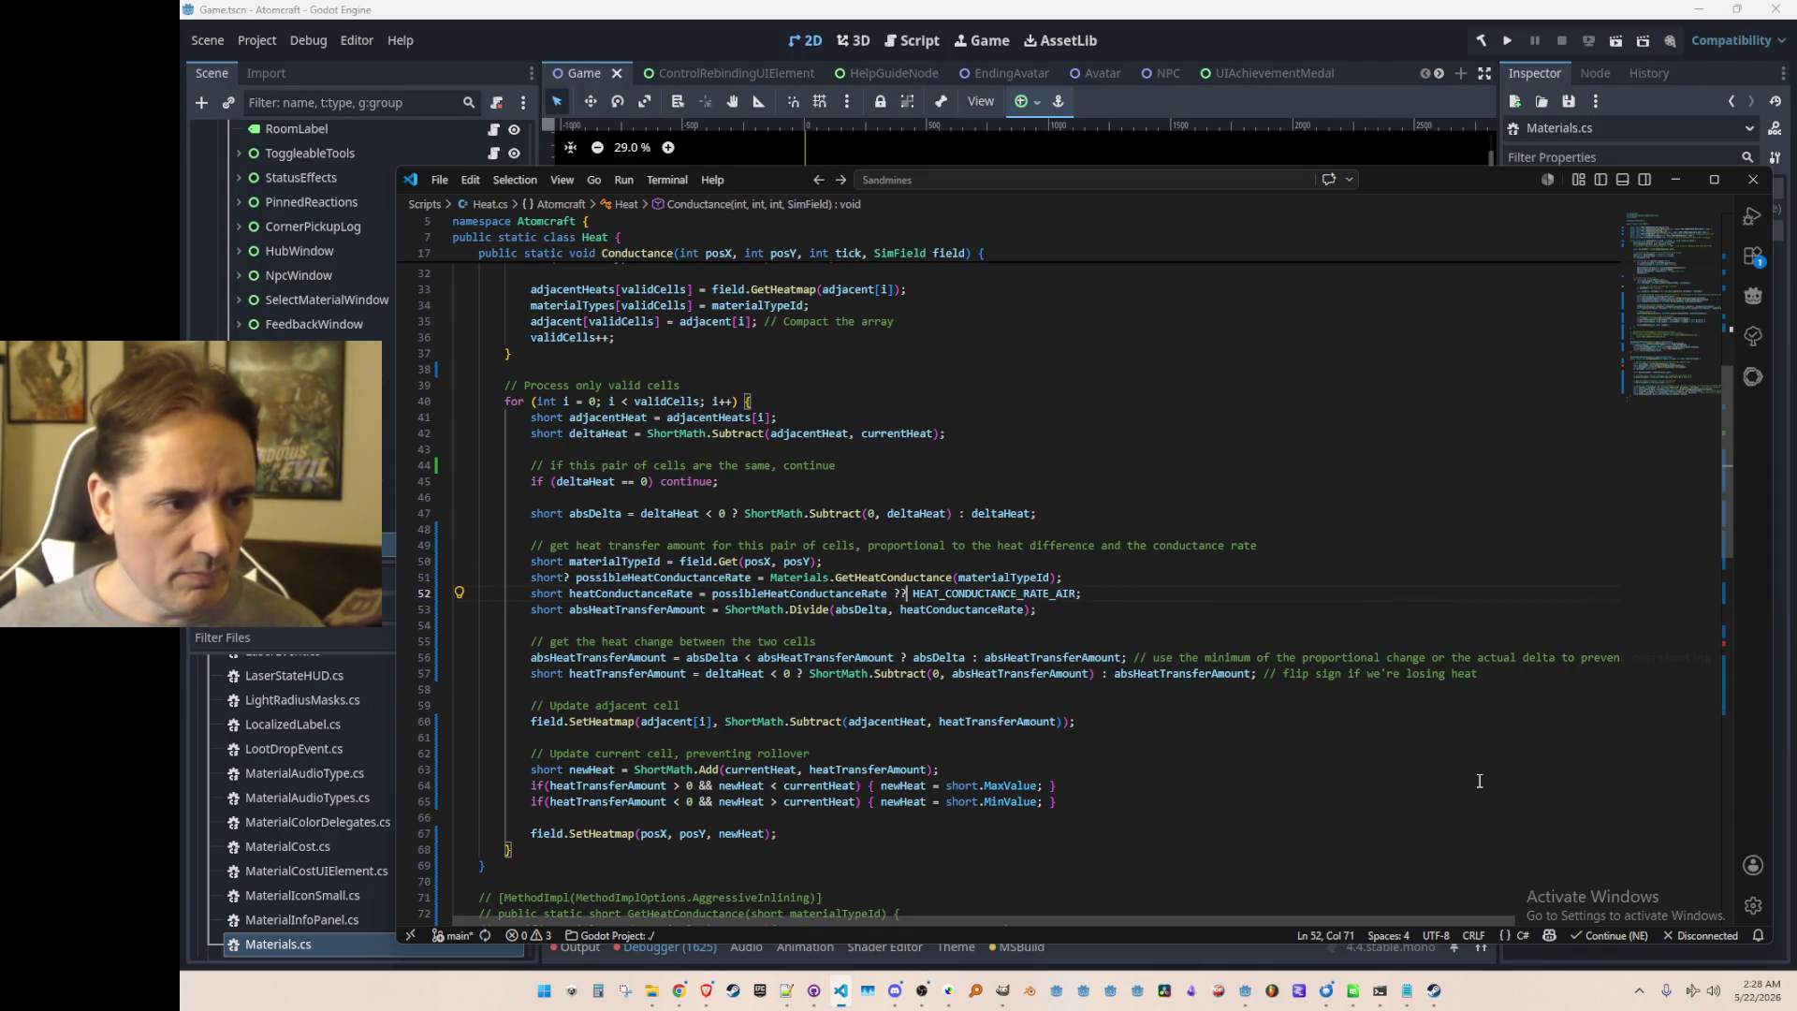
# Step: Review possibleHeatConductanceRate's uses and locate the old commented-out GetHeatConductance helper
pyautogui.press('Home')
pyautogui.press('Home')
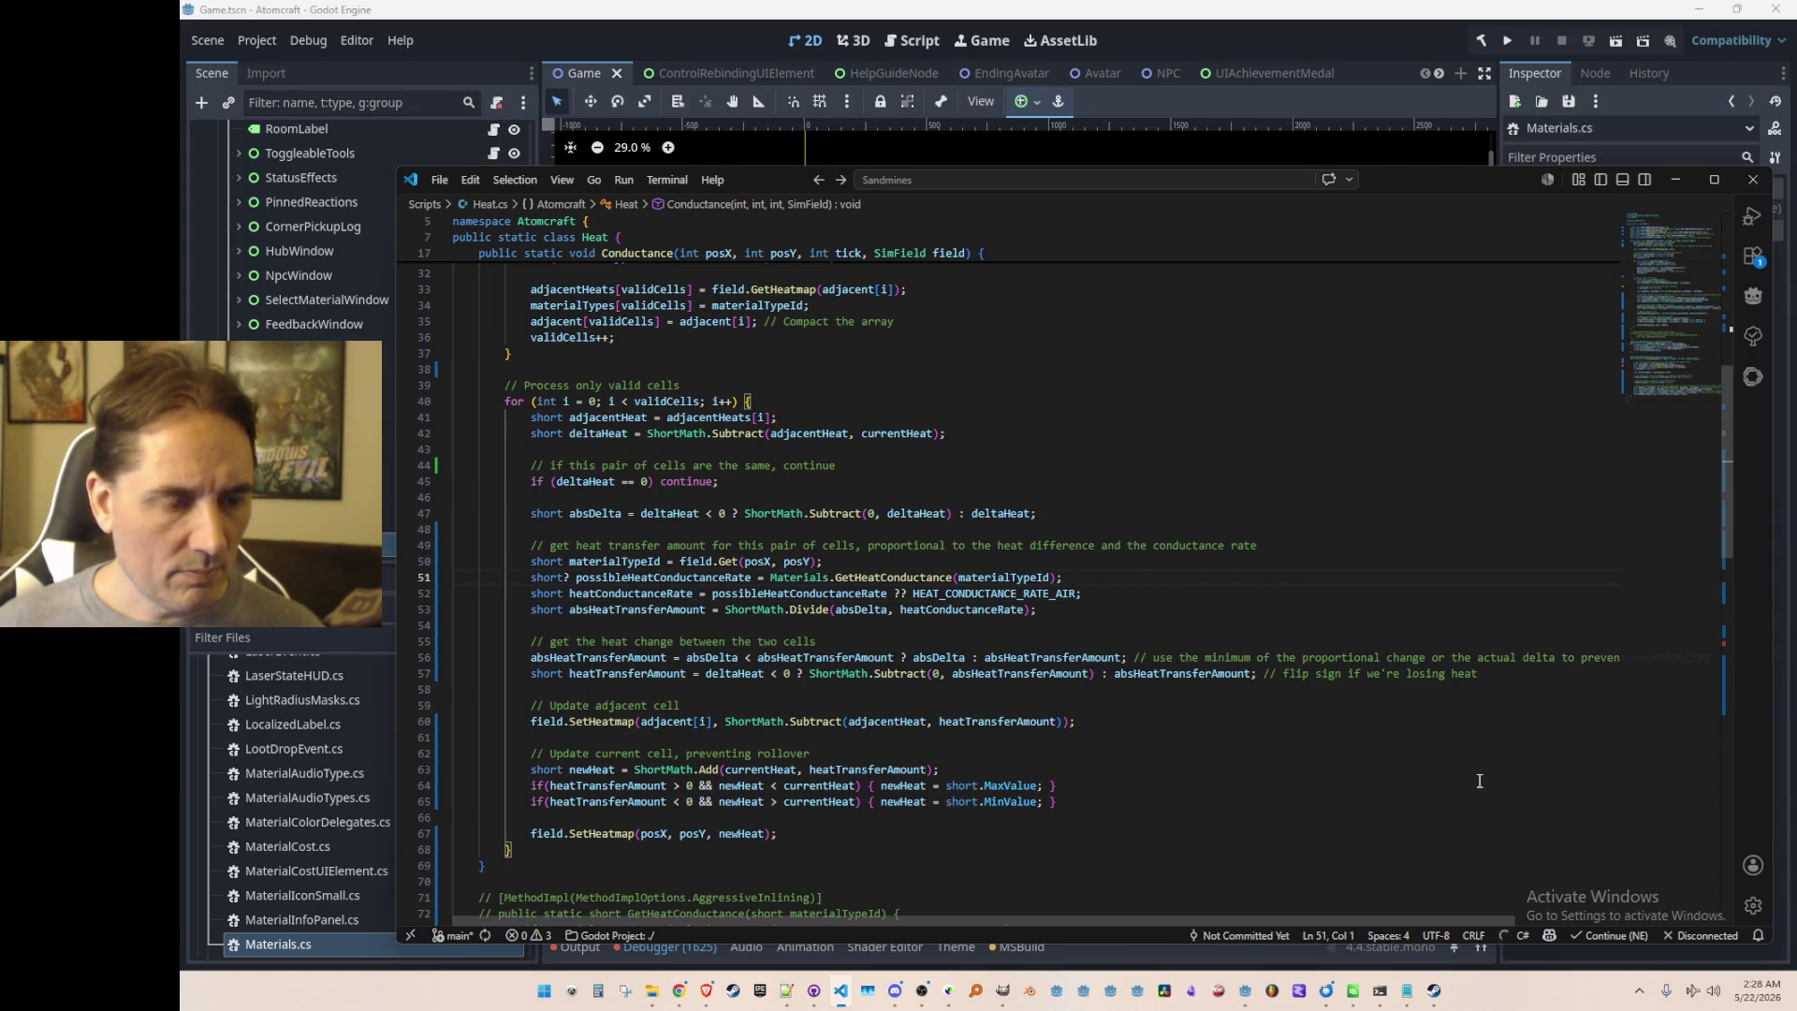
pyautogui.click(873, 595)
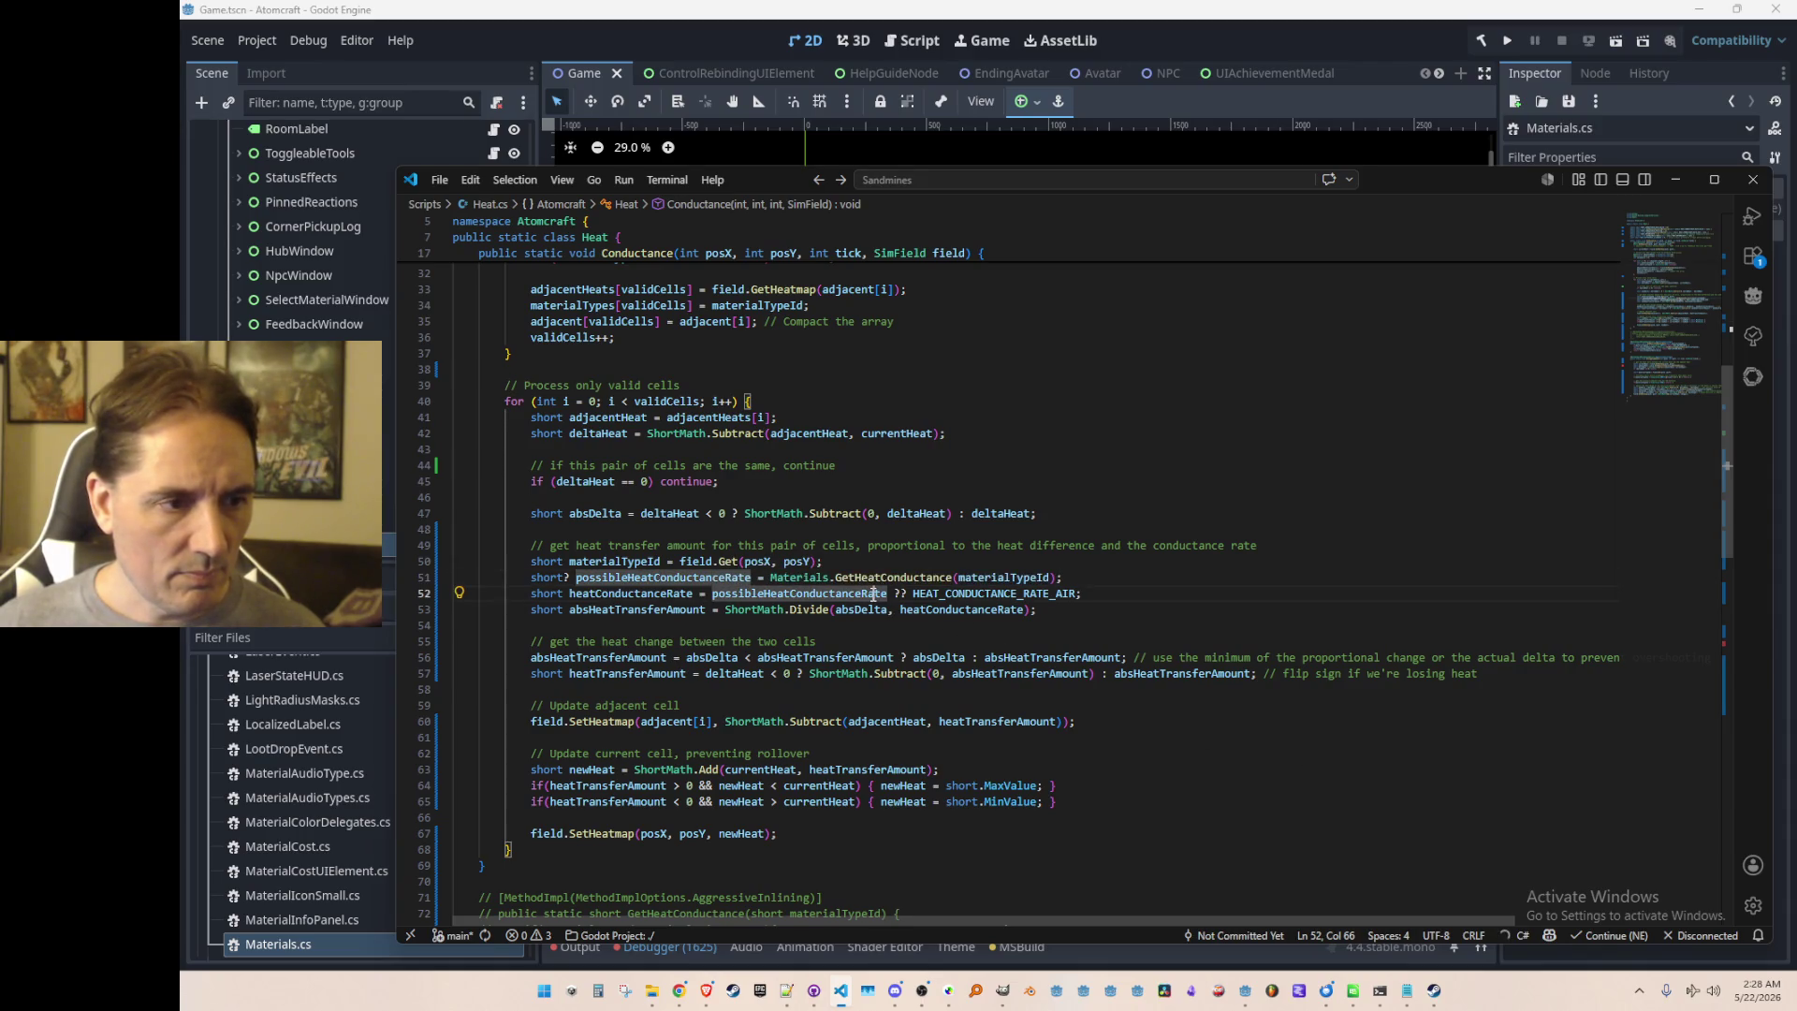
pyautogui.click(1179, 586)
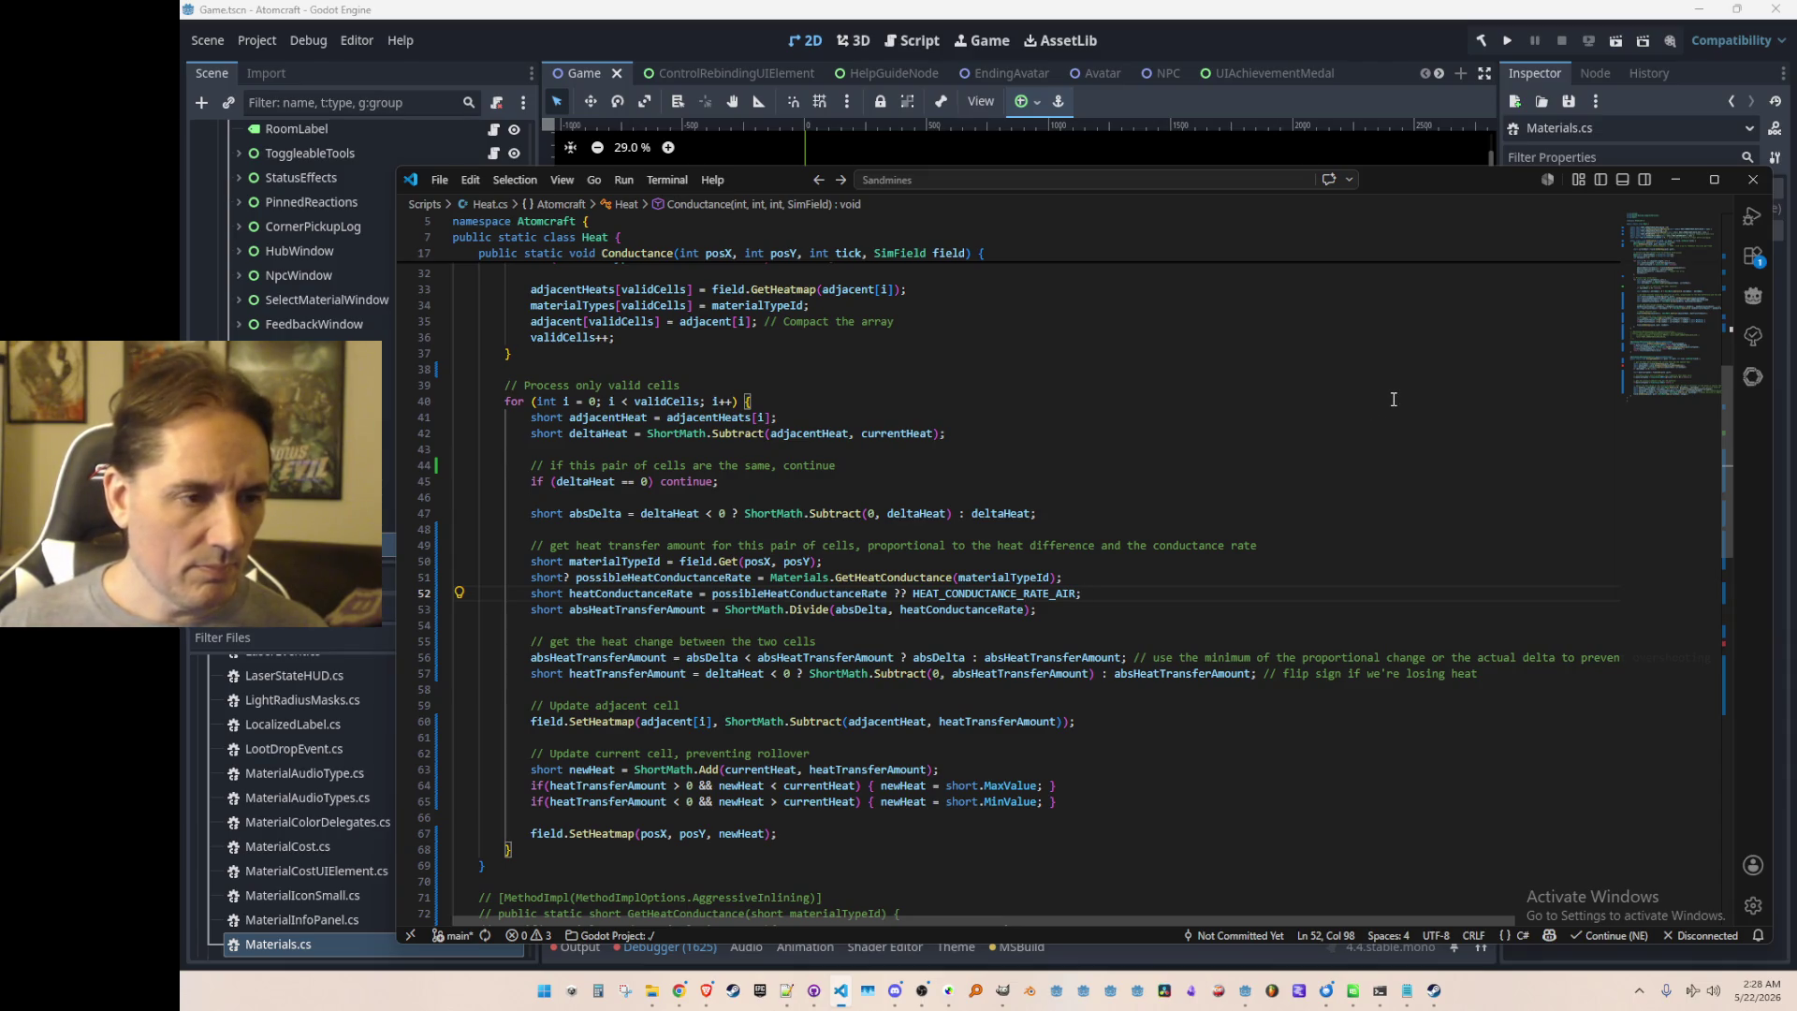
pyautogui.press('Home')
pyautogui.press('Home')
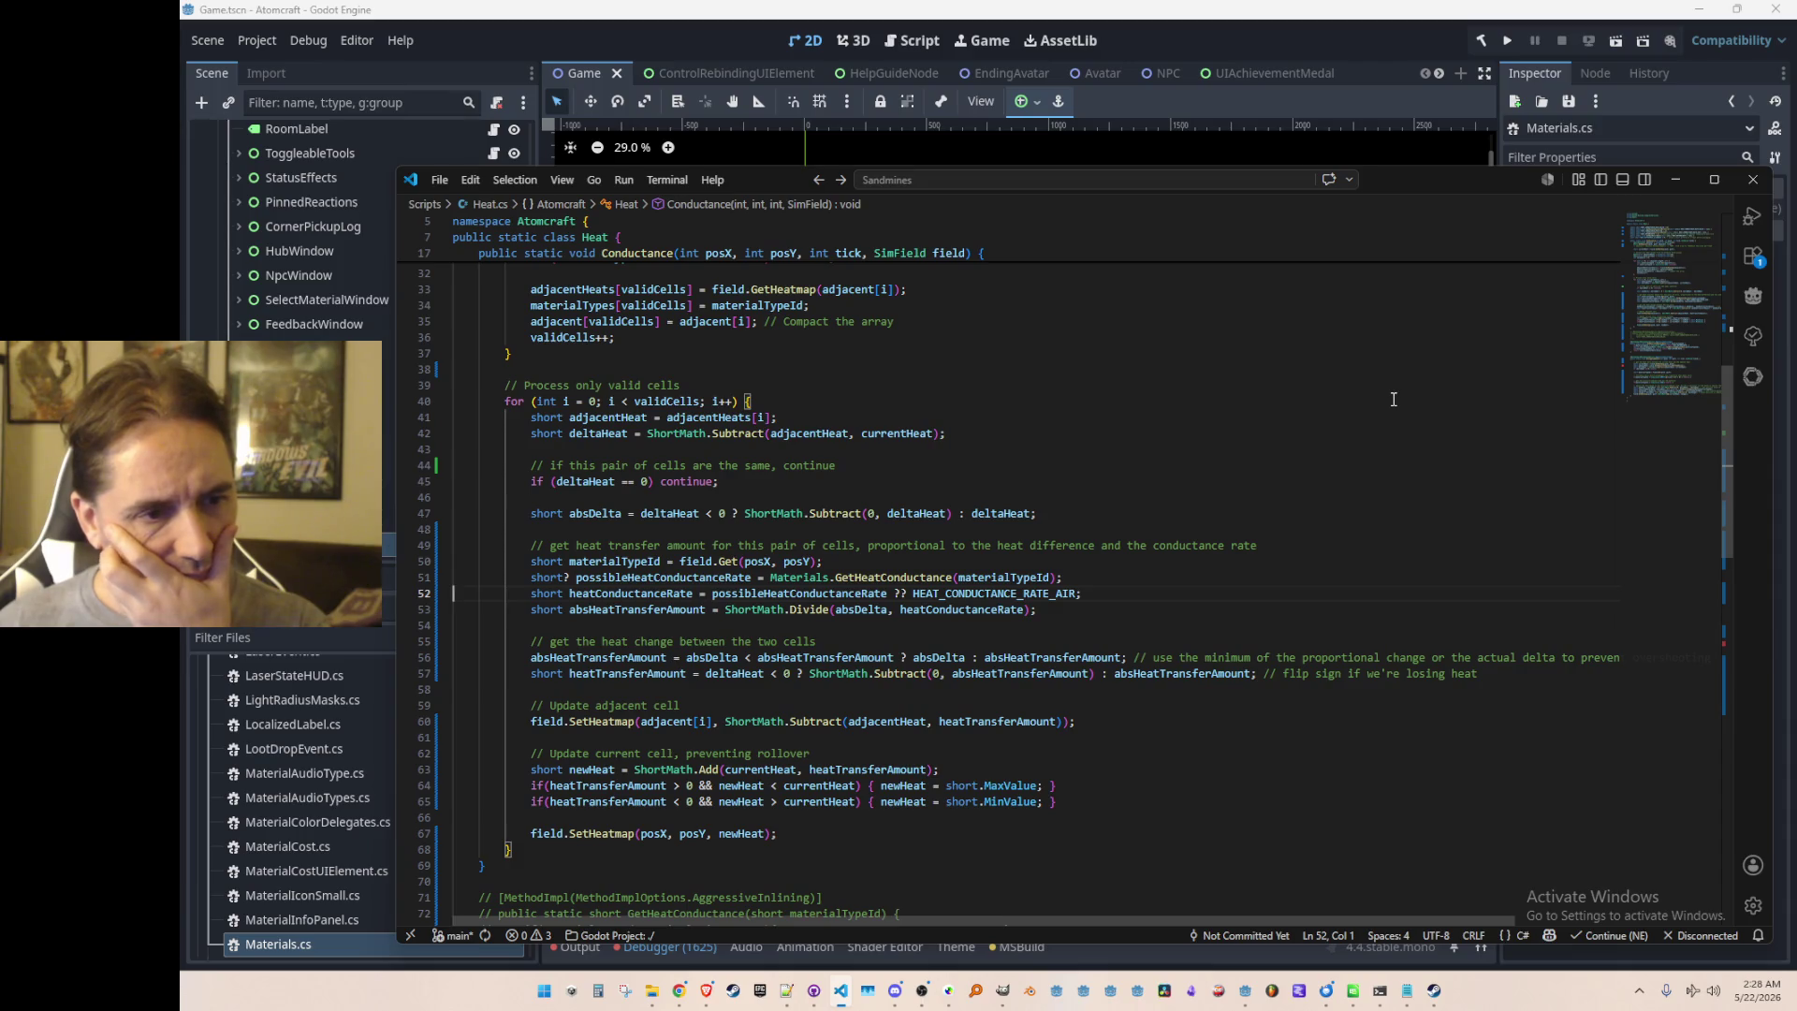
pyautogui.click(880, 578)
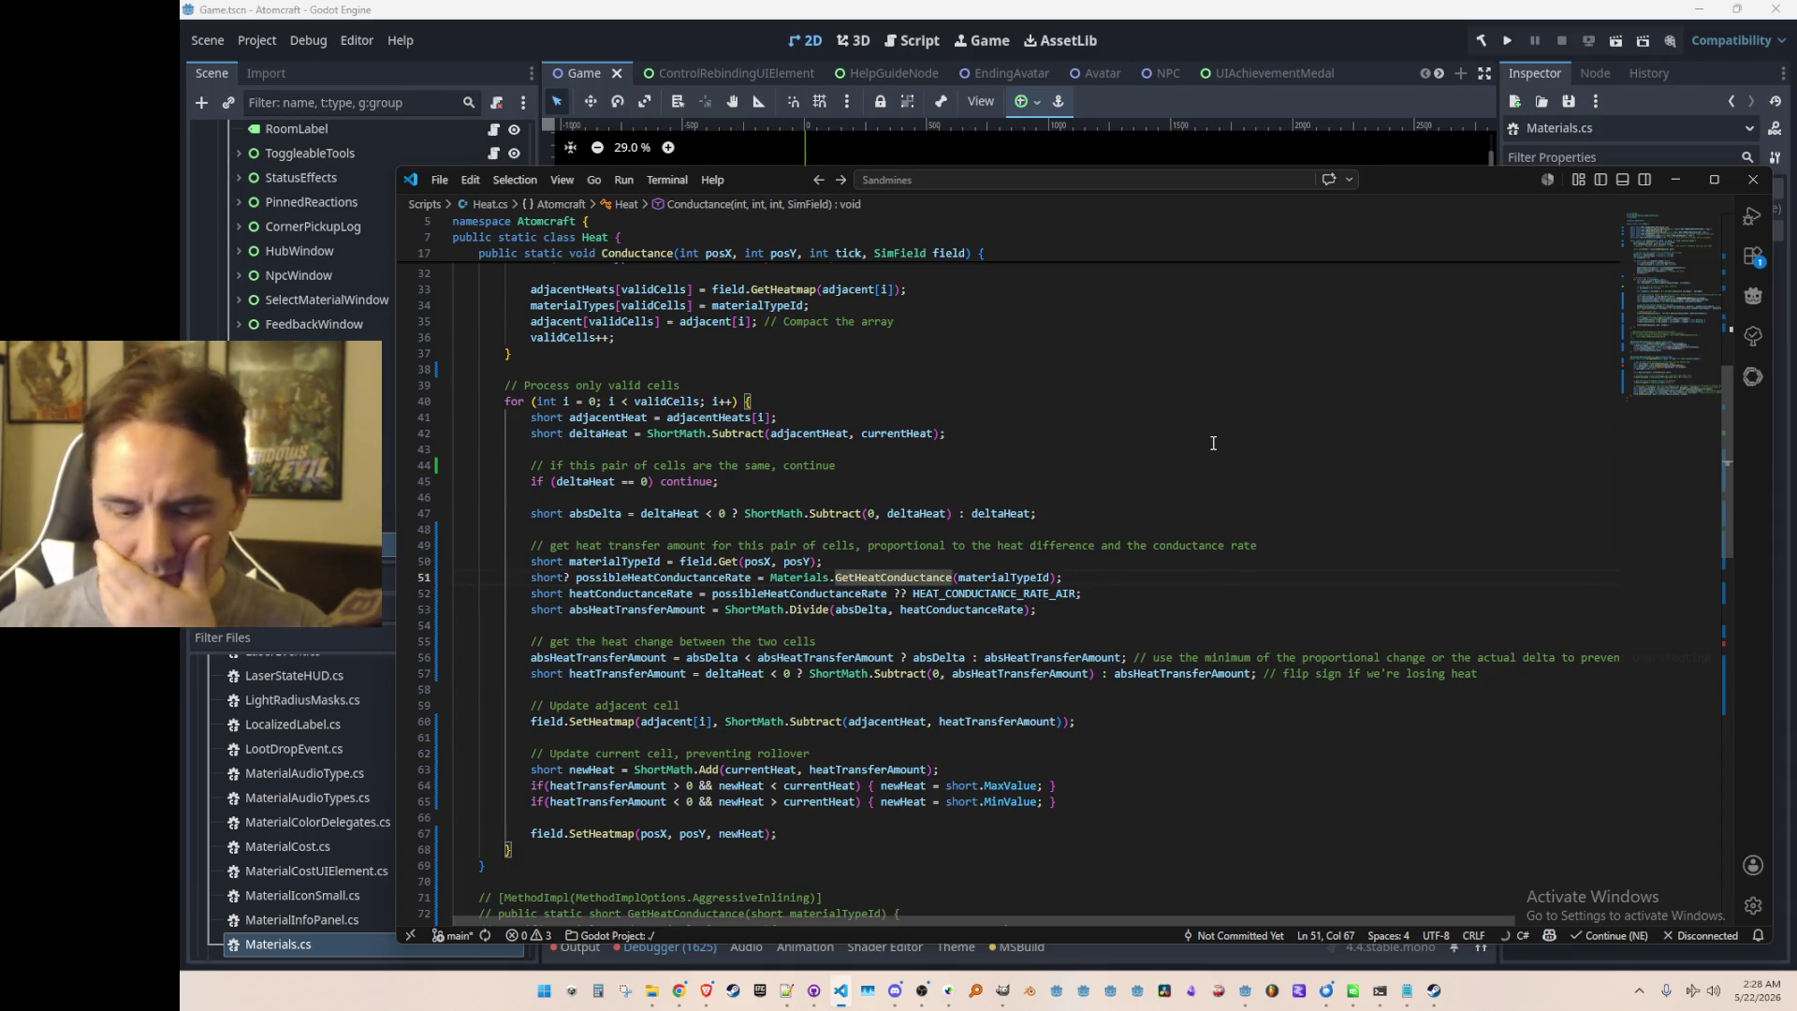
pyautogui.press('F12')
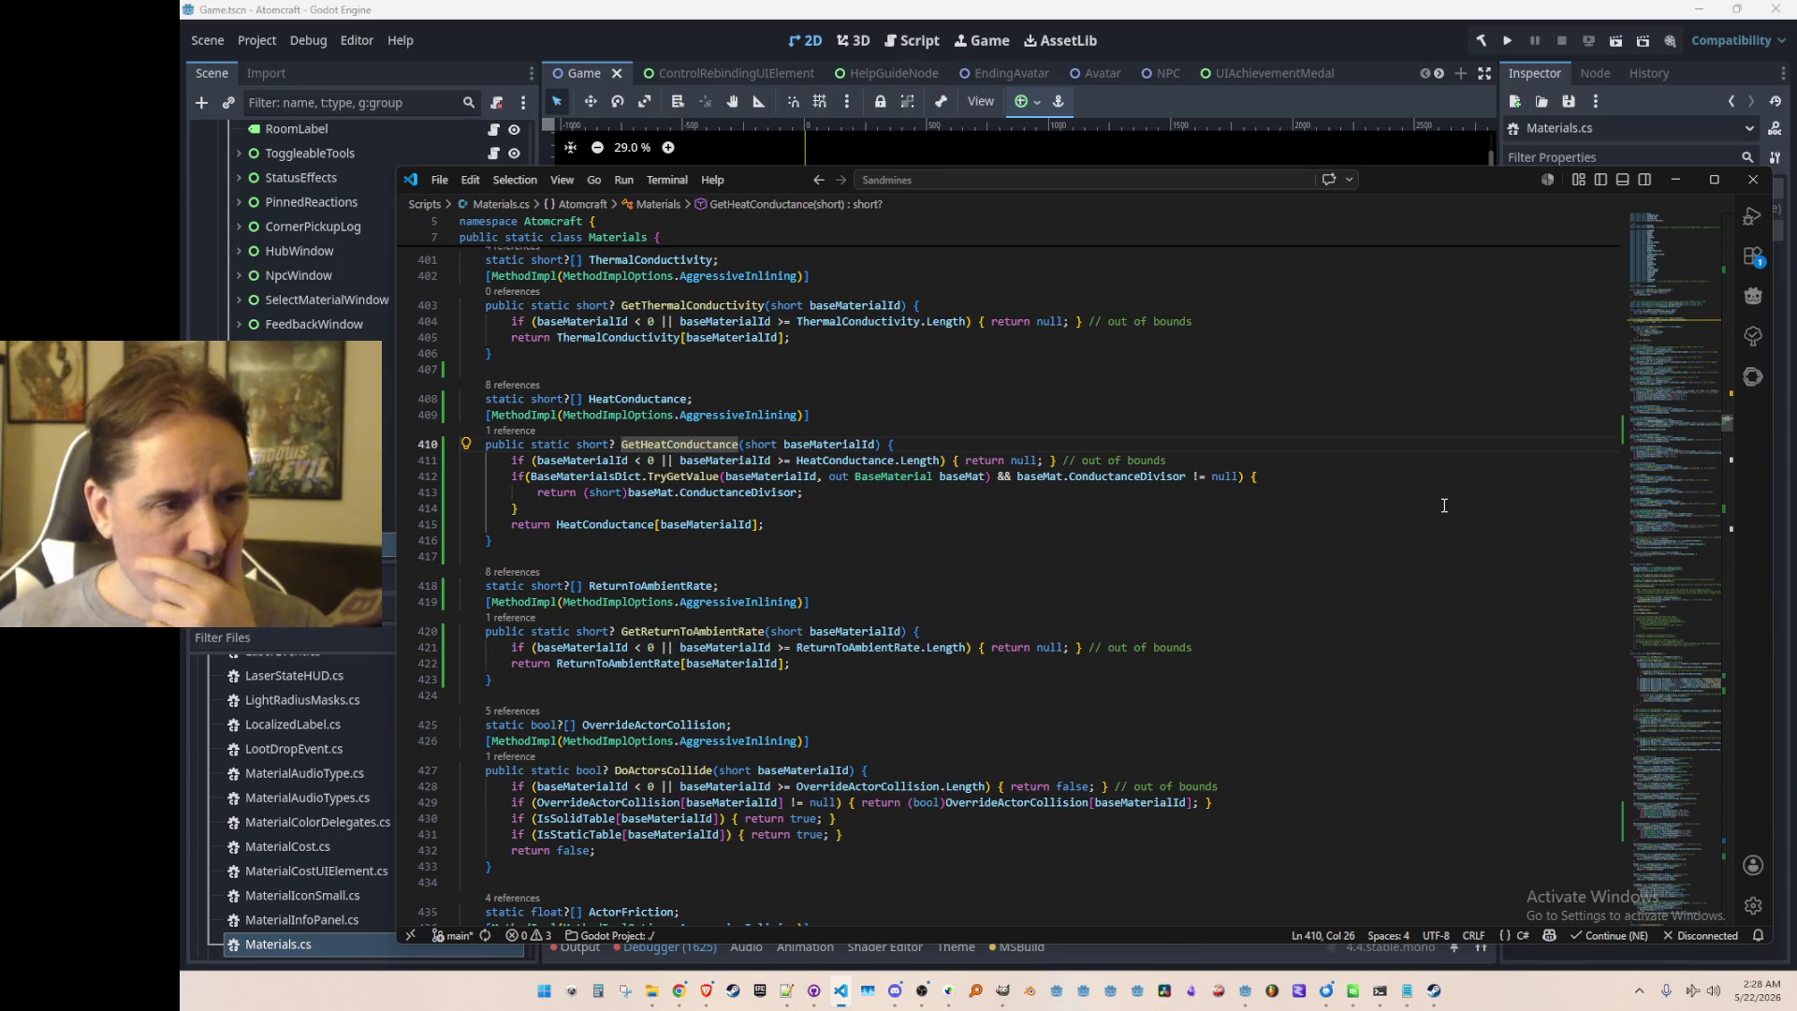
pyautogui.hotkey('alt', 'Left')
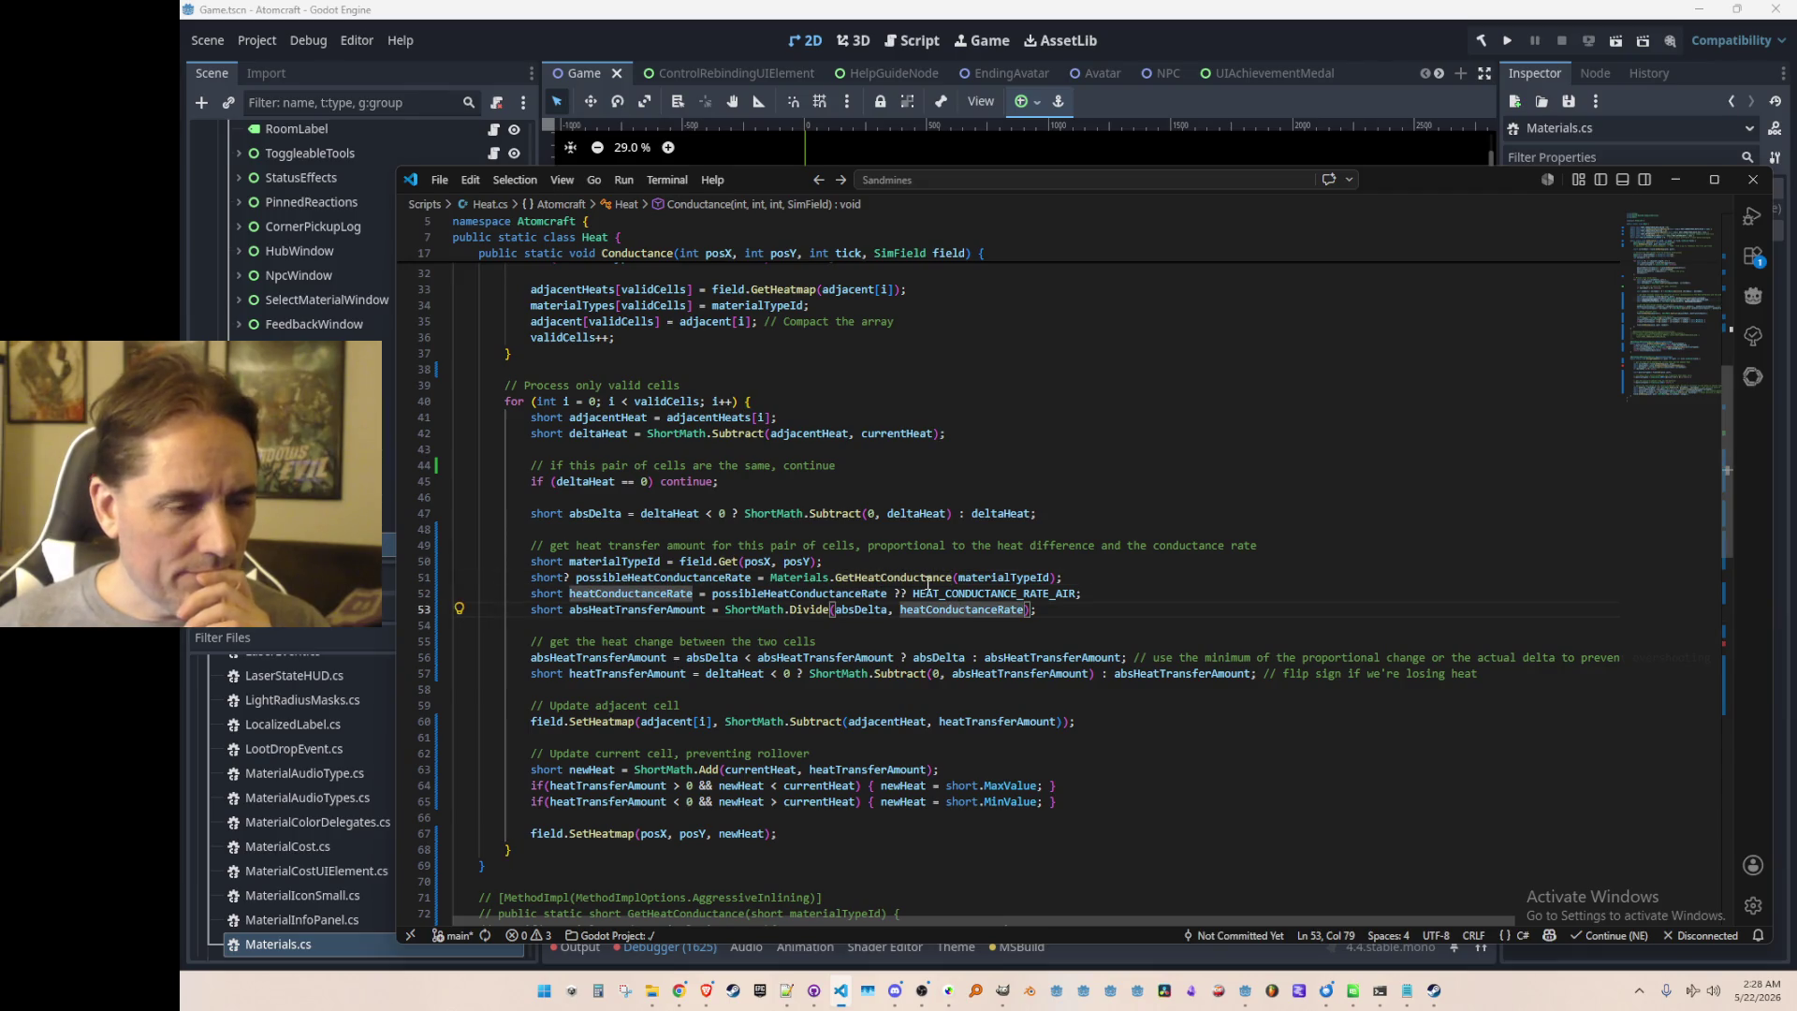
pyautogui.hotkey('ctrl', 'd')
pyautogui.hotkey('ctrl', 'd')
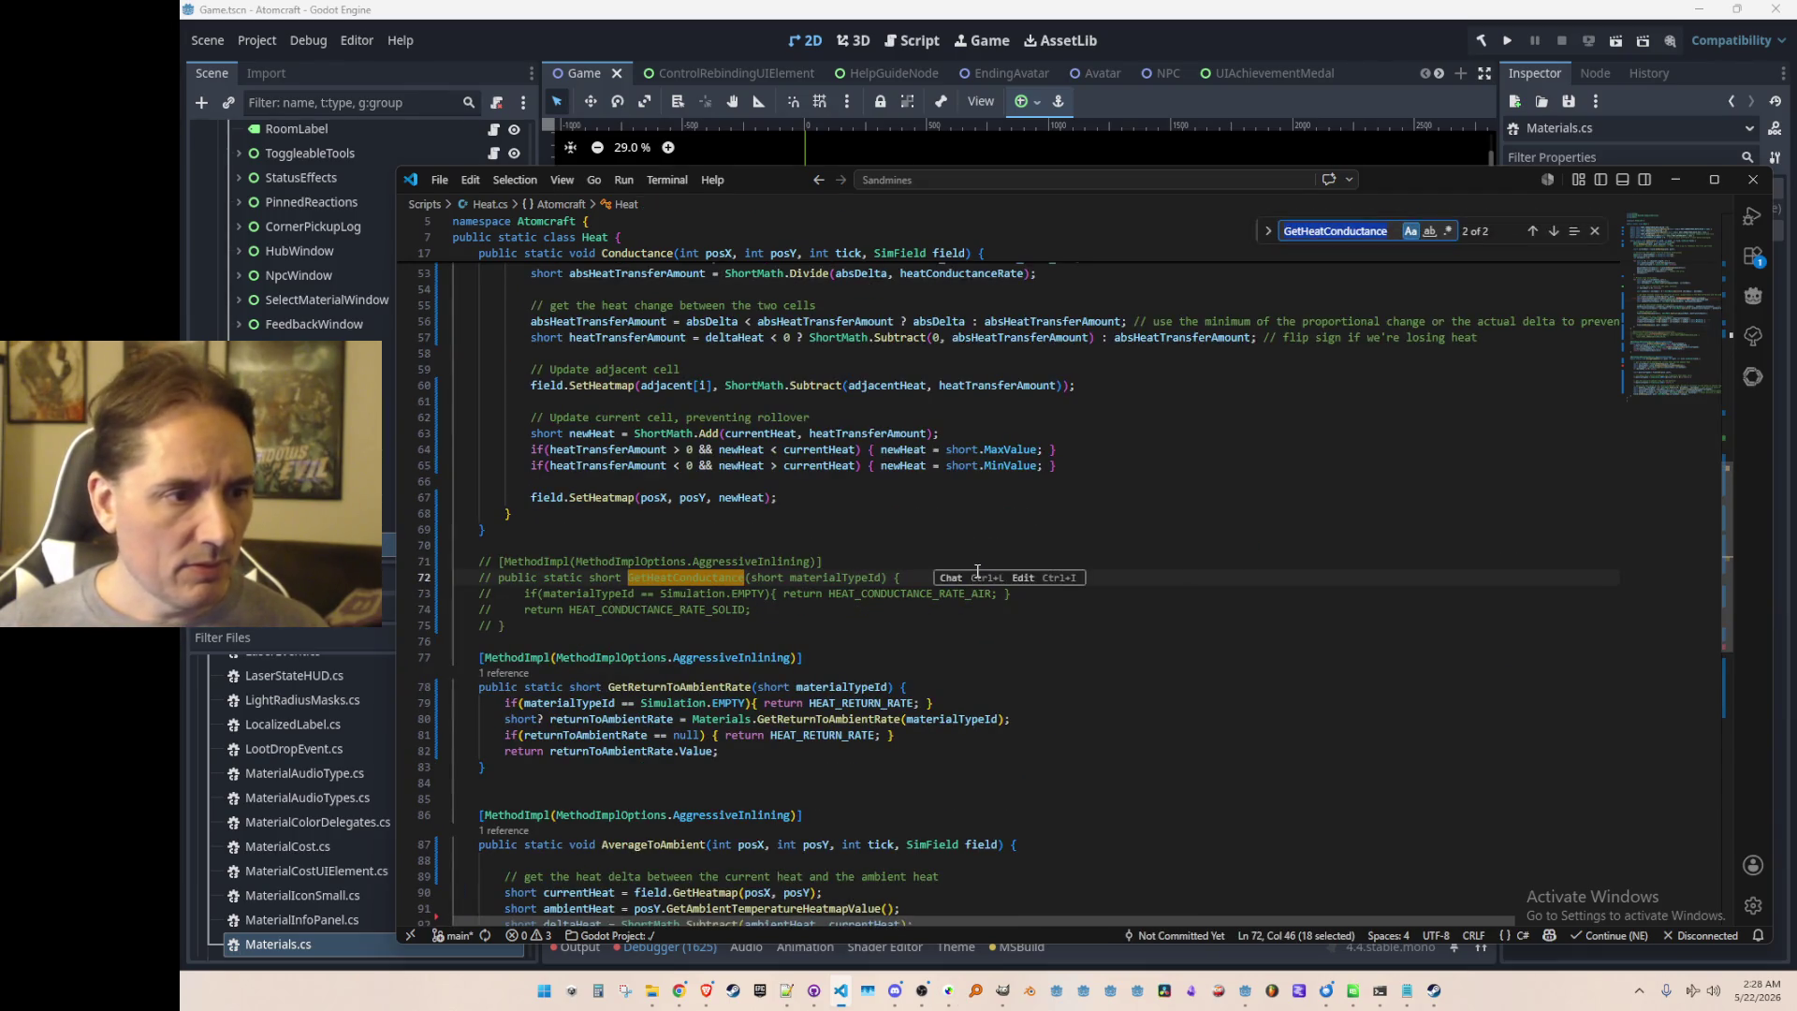
pyautogui.click(977, 571)
# Step: Turn the old commented EMPTY check into a ternary returning the air rate for Simulation.EMPTY
pyautogui.press('Home')
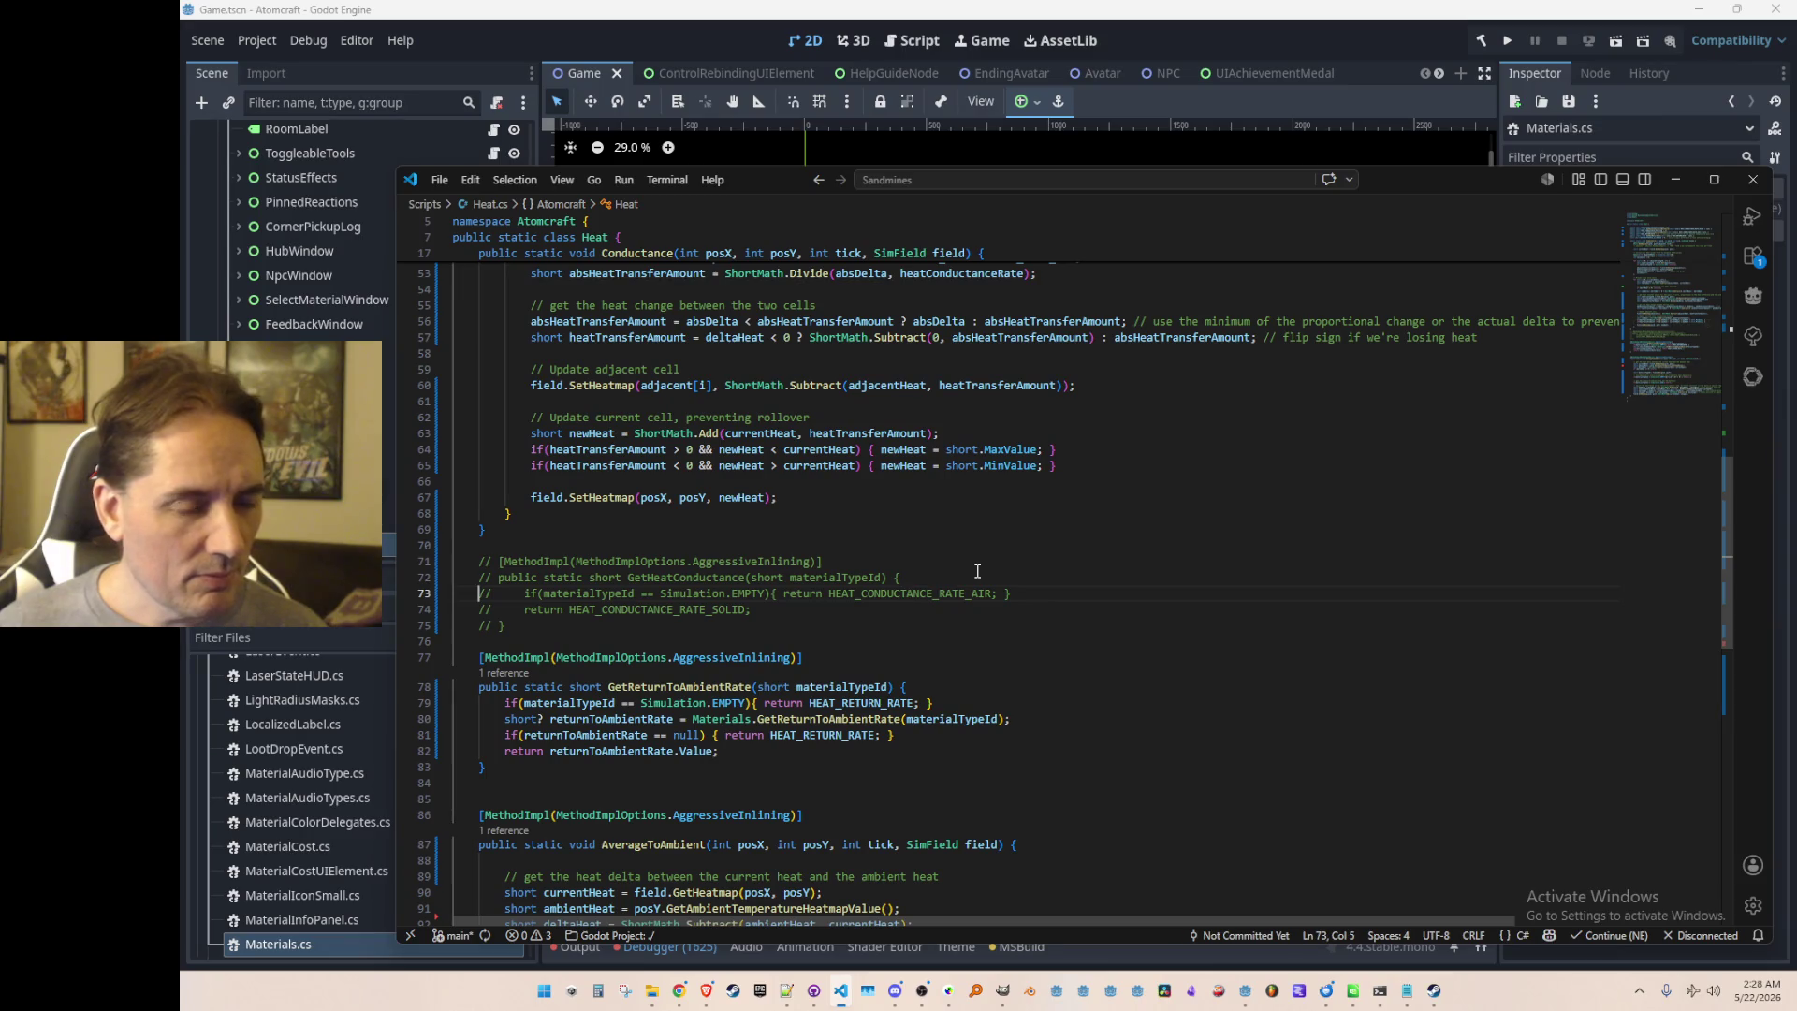
pyautogui.hotkey('ctrl', 'Right')
pyautogui.hotkey('ctrl', 'Right')
pyautogui.hotkey('ctrl', 'z')
pyautogui.hotkey('ctrl', 'z')
pyautogui.hotkey('ctrl', 'z')
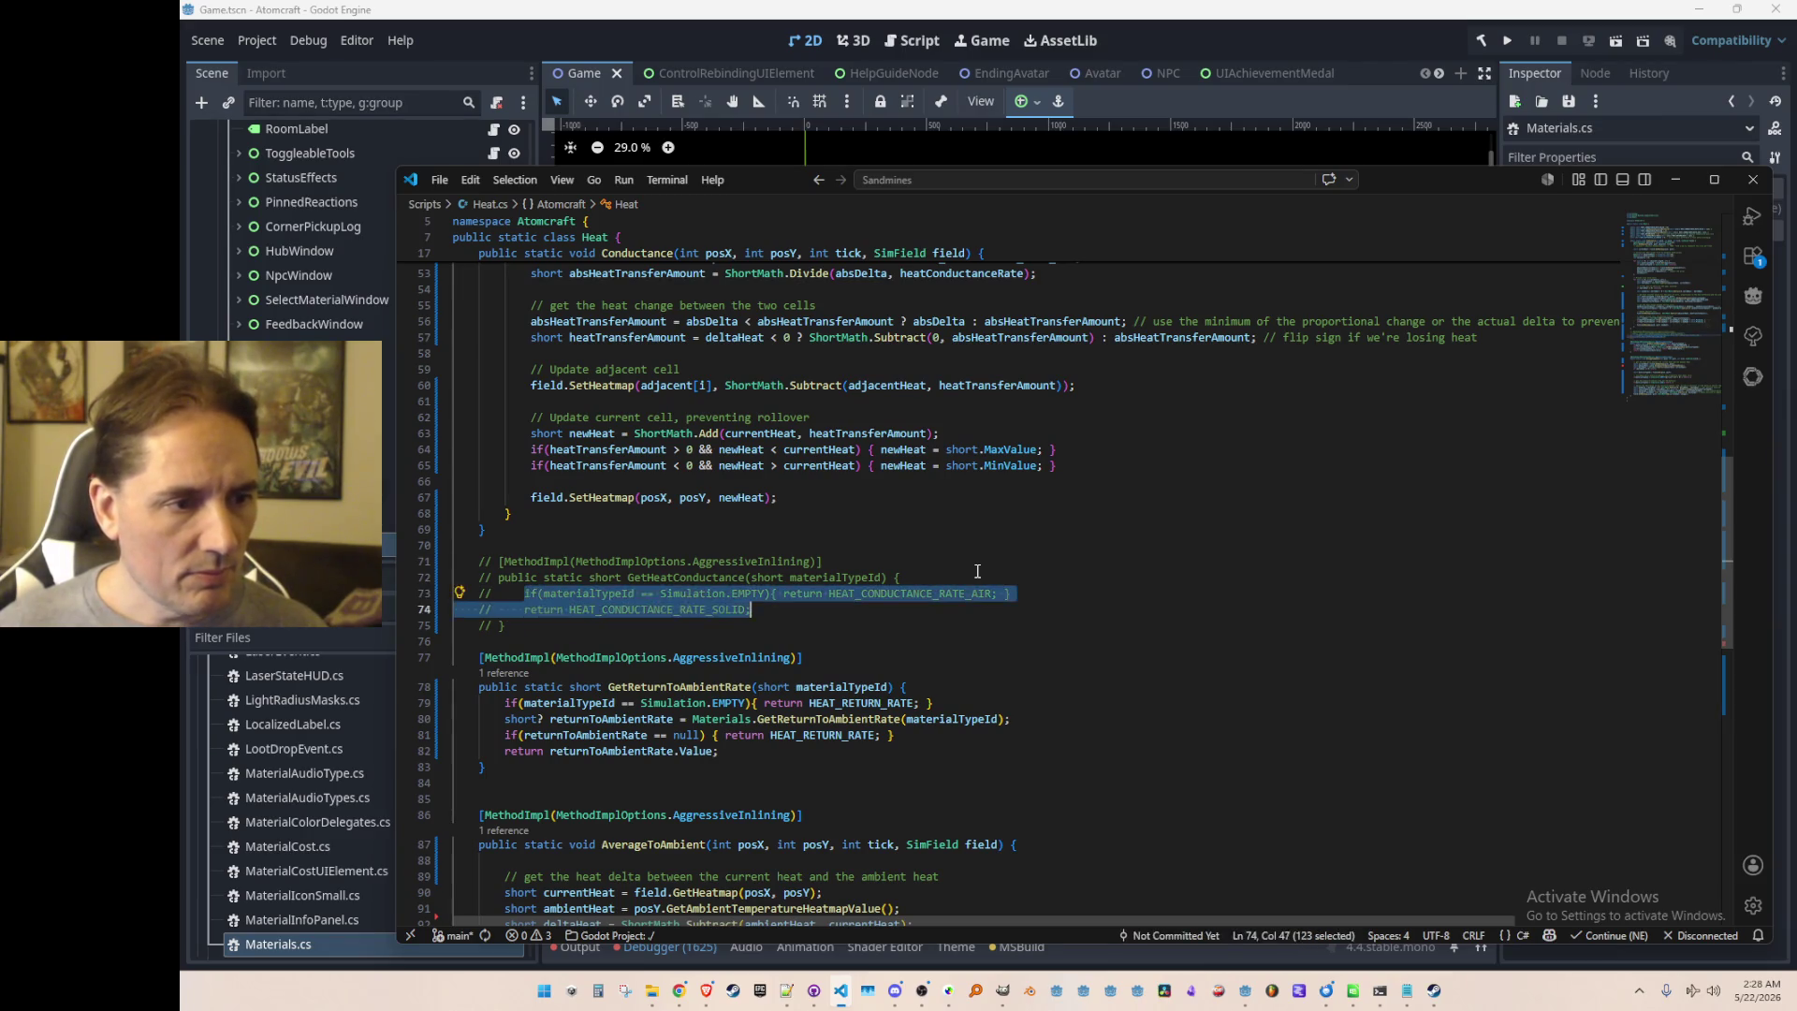
pyautogui.hotkey('ctrl', 'z')
pyautogui.hotkey('ctrl', 'z')
pyautogui.hotkey('ctrl', 'z')
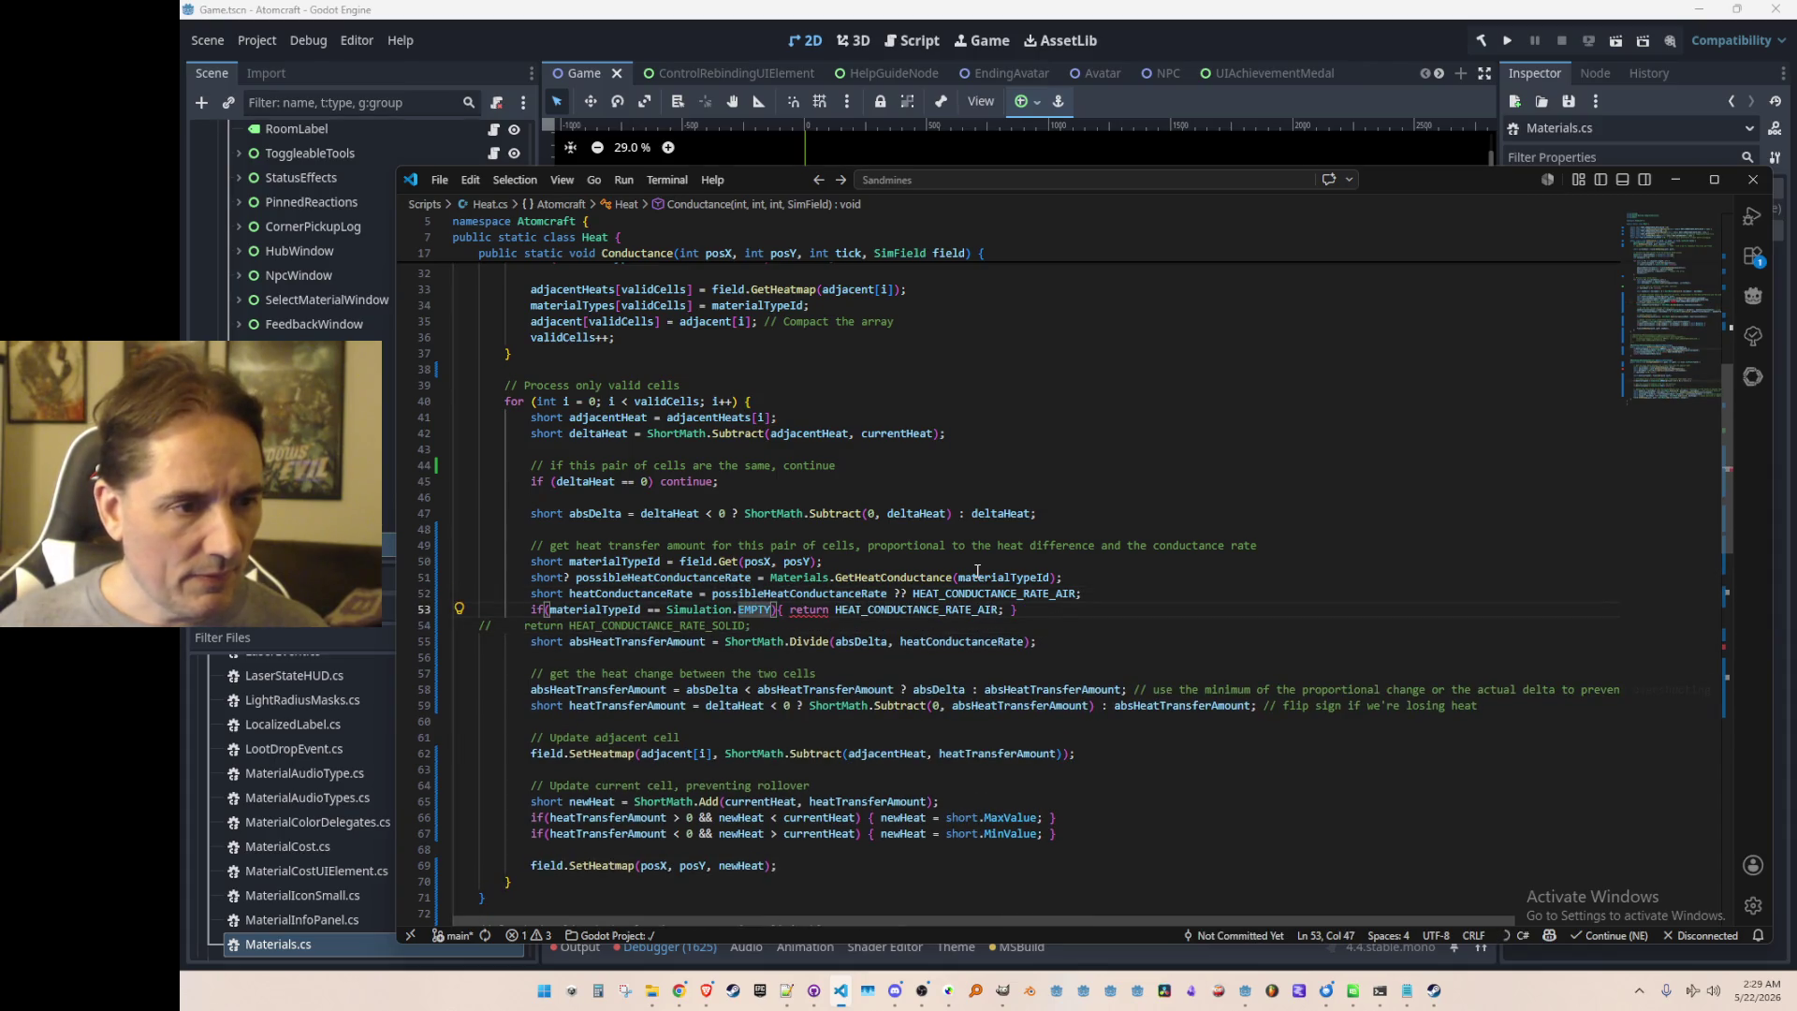
pyautogui.hotkey('ctrl', 'Left')
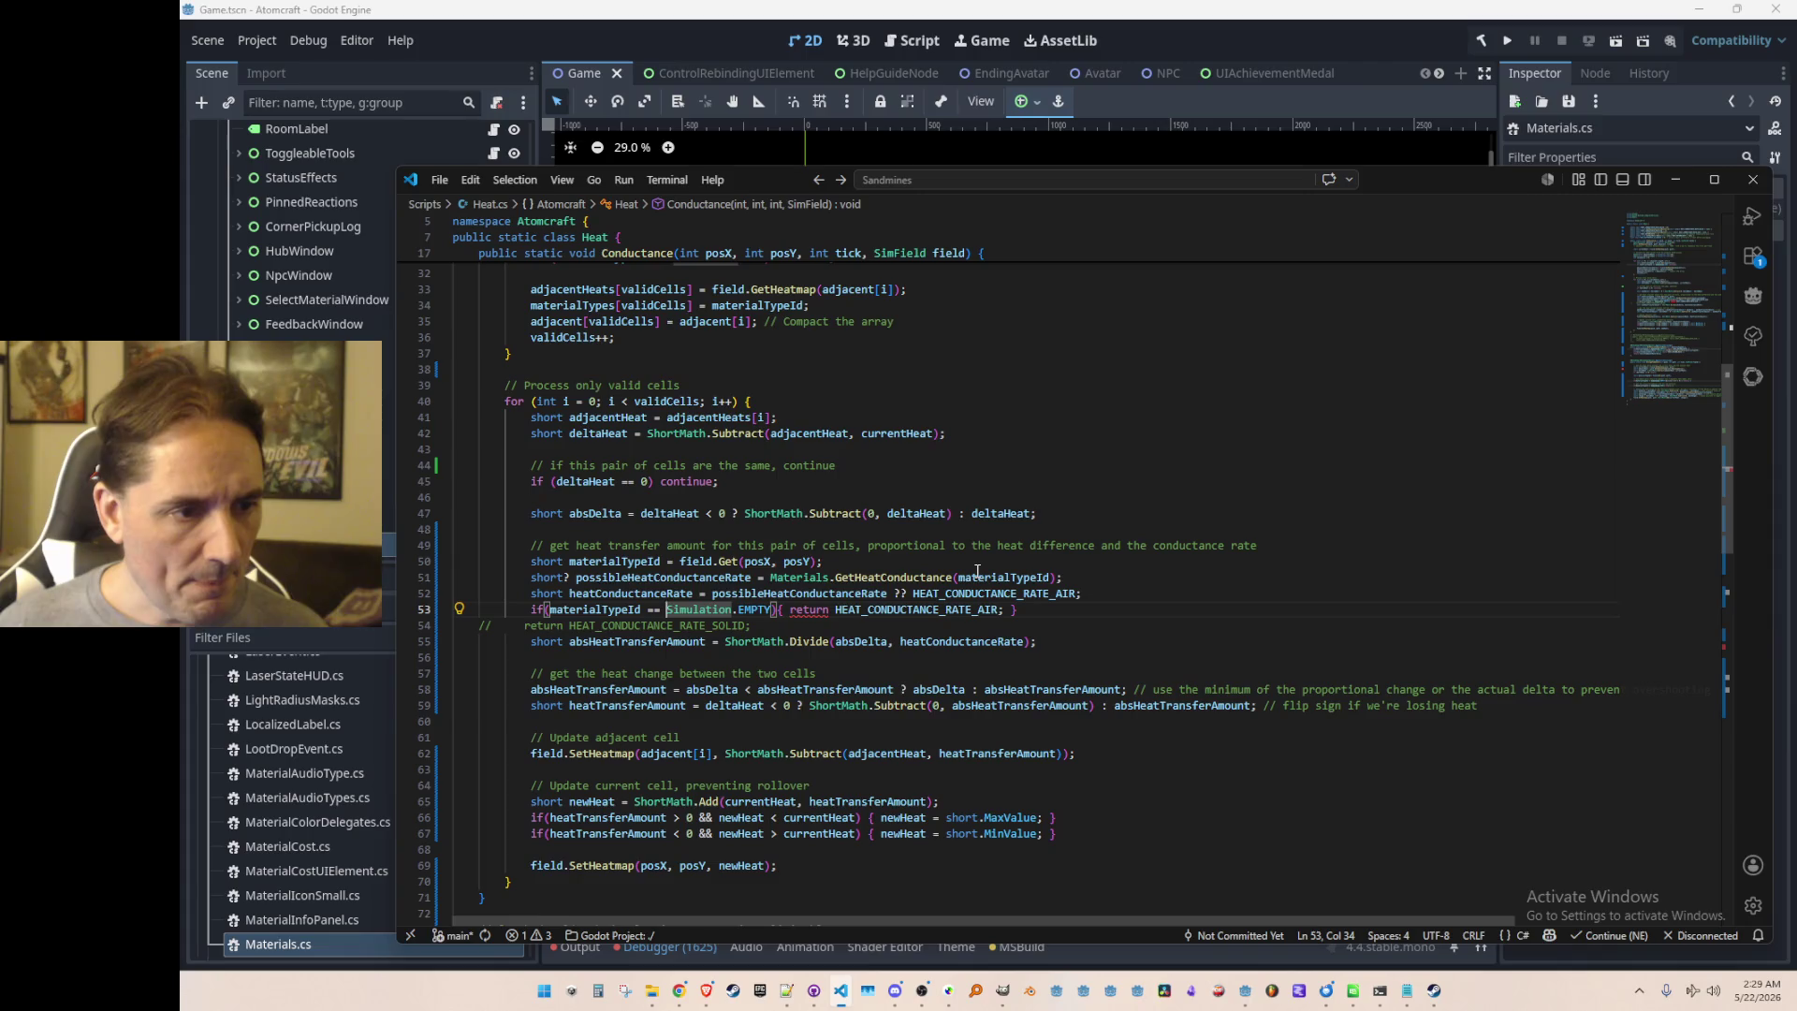
pyautogui.hotkey('ctrl', 'Right')
pyautogui.hotkey('ctrl', 'Right')
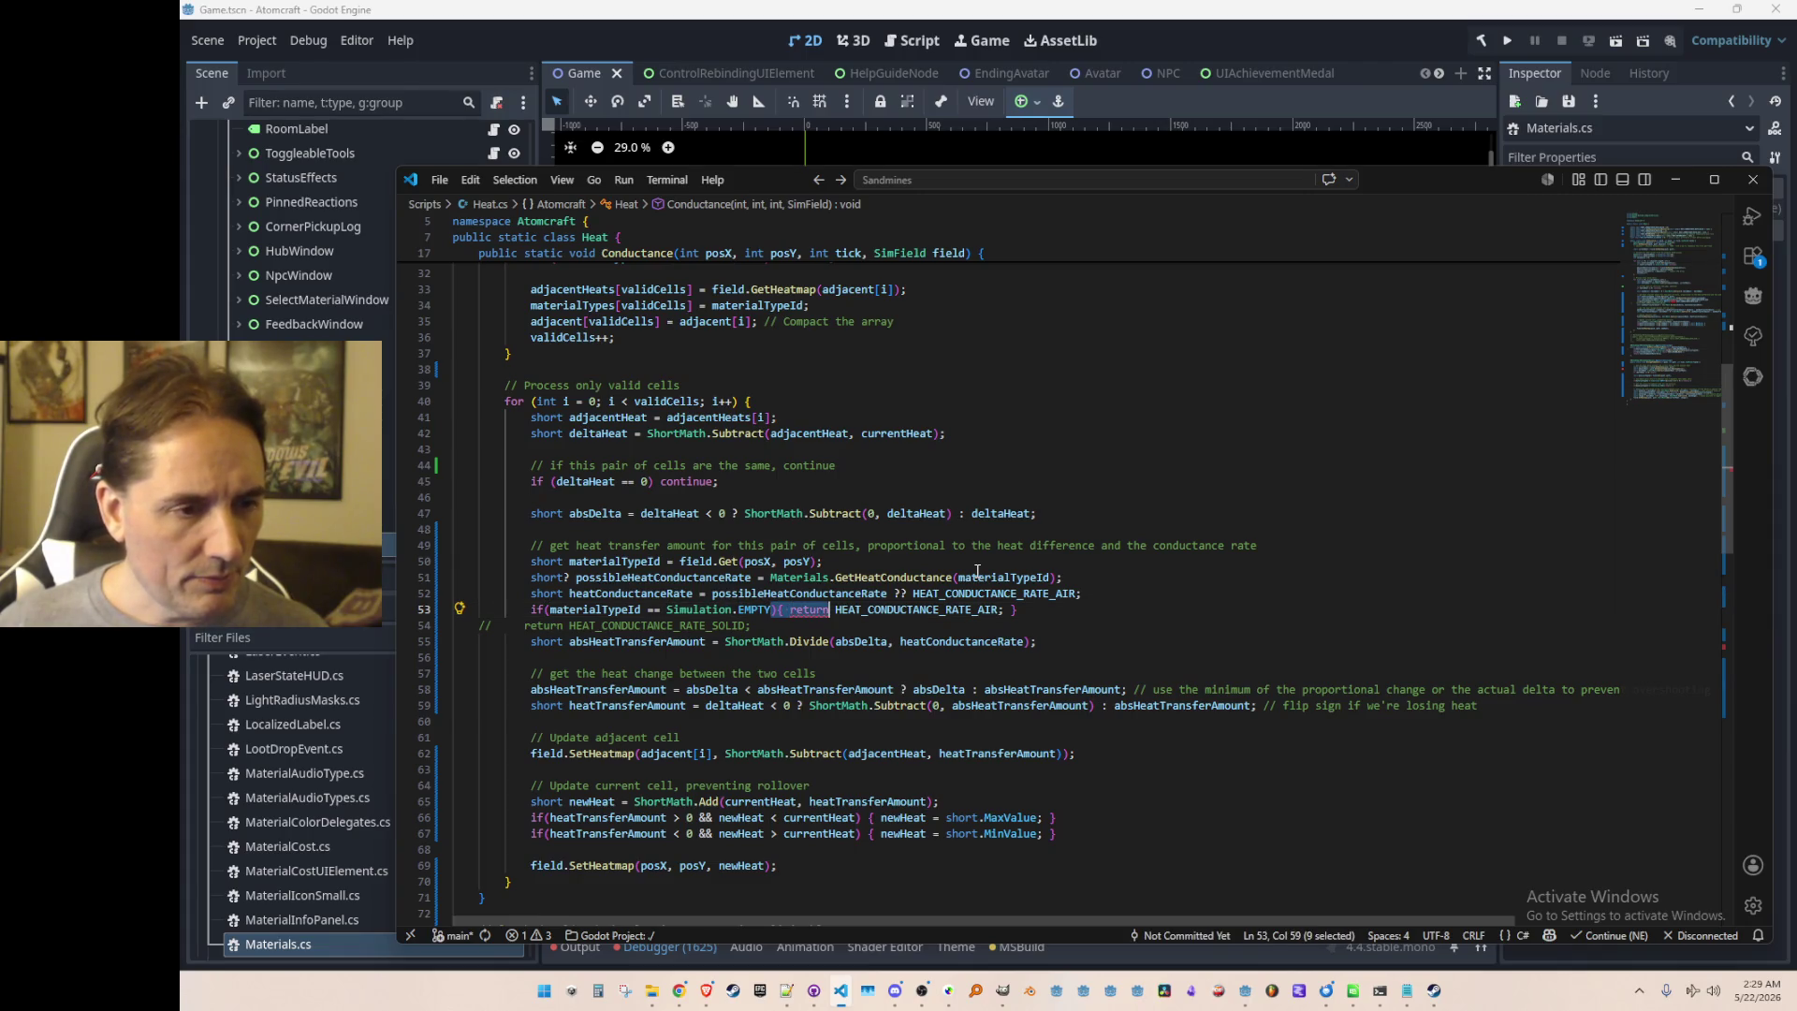
pyautogui.hotkey('ctrl', 'shift', 'Right')
pyautogui.hotkey('ctrl', 'shift', 'Right')
pyautogui.write('?')
pyautogui.hotkey('ctrl', 'Right')
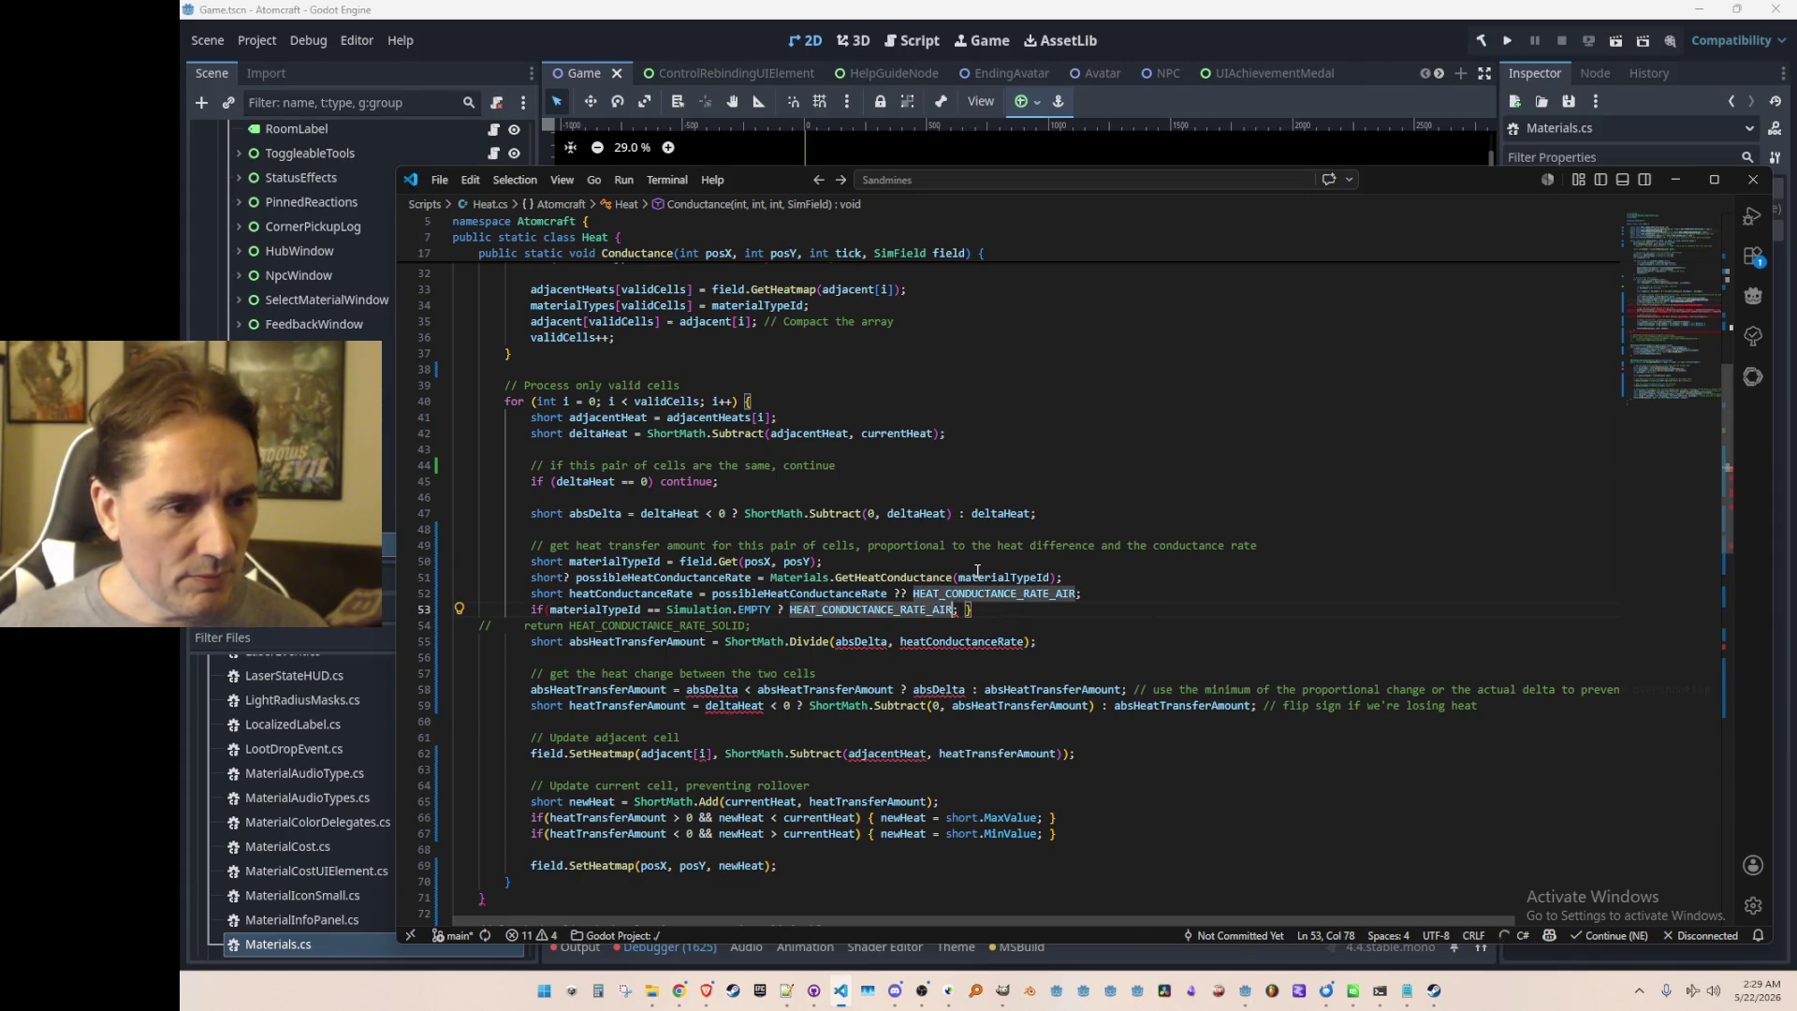
pyautogui.hotkey('shift', 'Down')
pyautogui.hotkey('ctrl', 'shift', 'Left')
pyautogui.hotkey('ctrl', 'shift', 'Left')
pyautogui.write(': HEAT_CONDUCTANCE_RATE_SOLID')
pyautogui.hotkey('ctrl', 'Delete')
# Step: Merge the ternary into line 52 with the solid-rate fallback and launch the debug run with F5
pyautogui.press('Home')
pyautogui.hotkey('ctrl', 'Right')
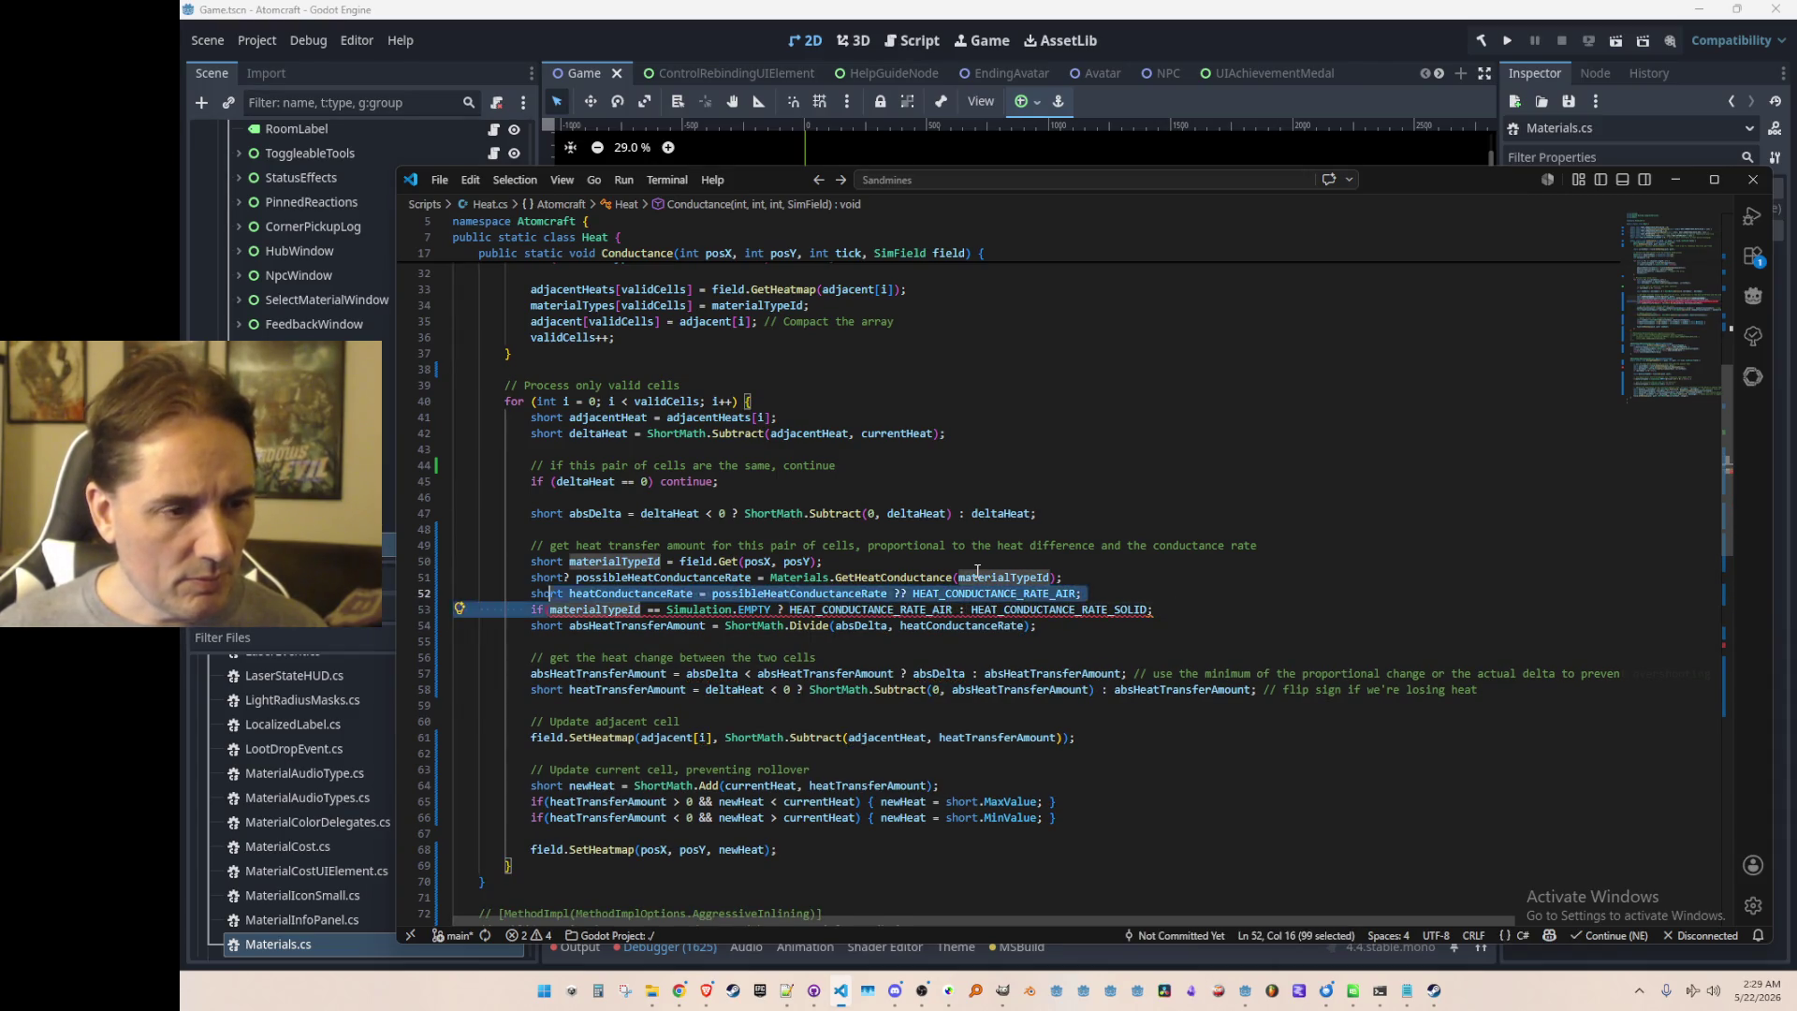
pyautogui.hotkey('shift', 'Up')
pyautogui.hotkey('shift', 'End')
pyautogui.hotkey('ctrl', 'shift', 'Left')
pyautogui.hotkey('ctrl', 'shift', 'Left')
pyautogui.write('(')
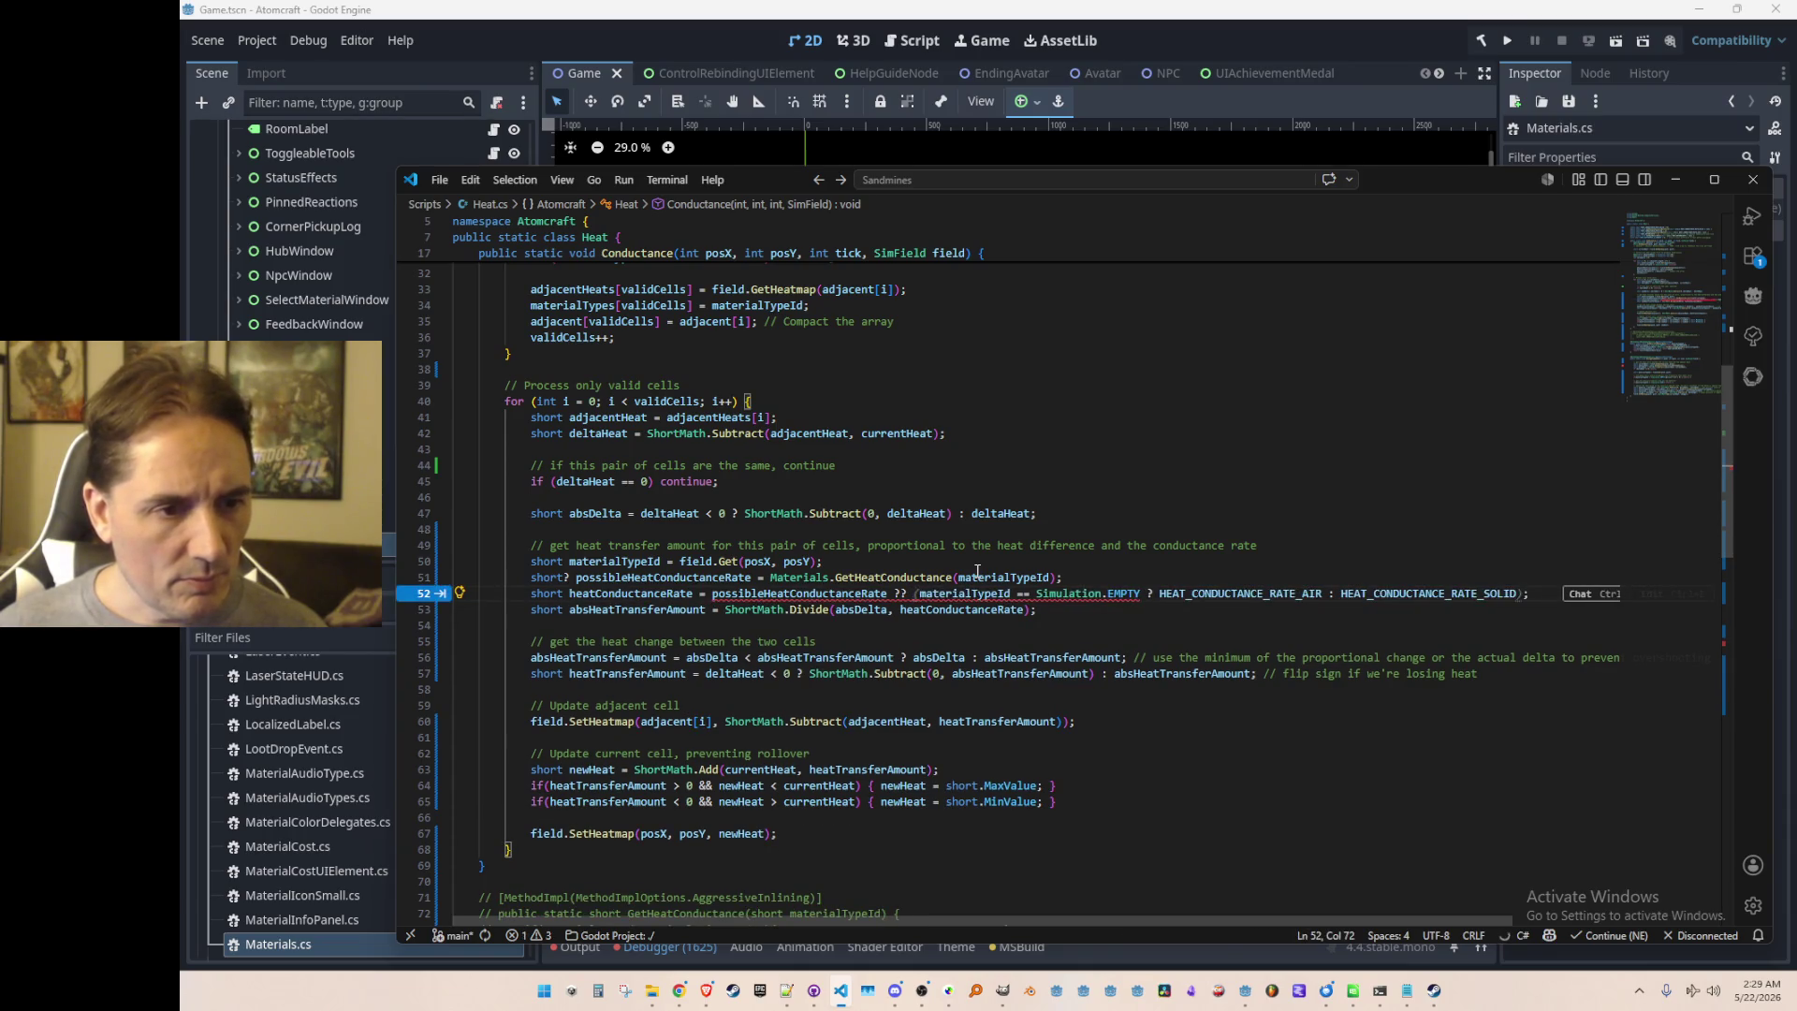
pyautogui.press('Tab')
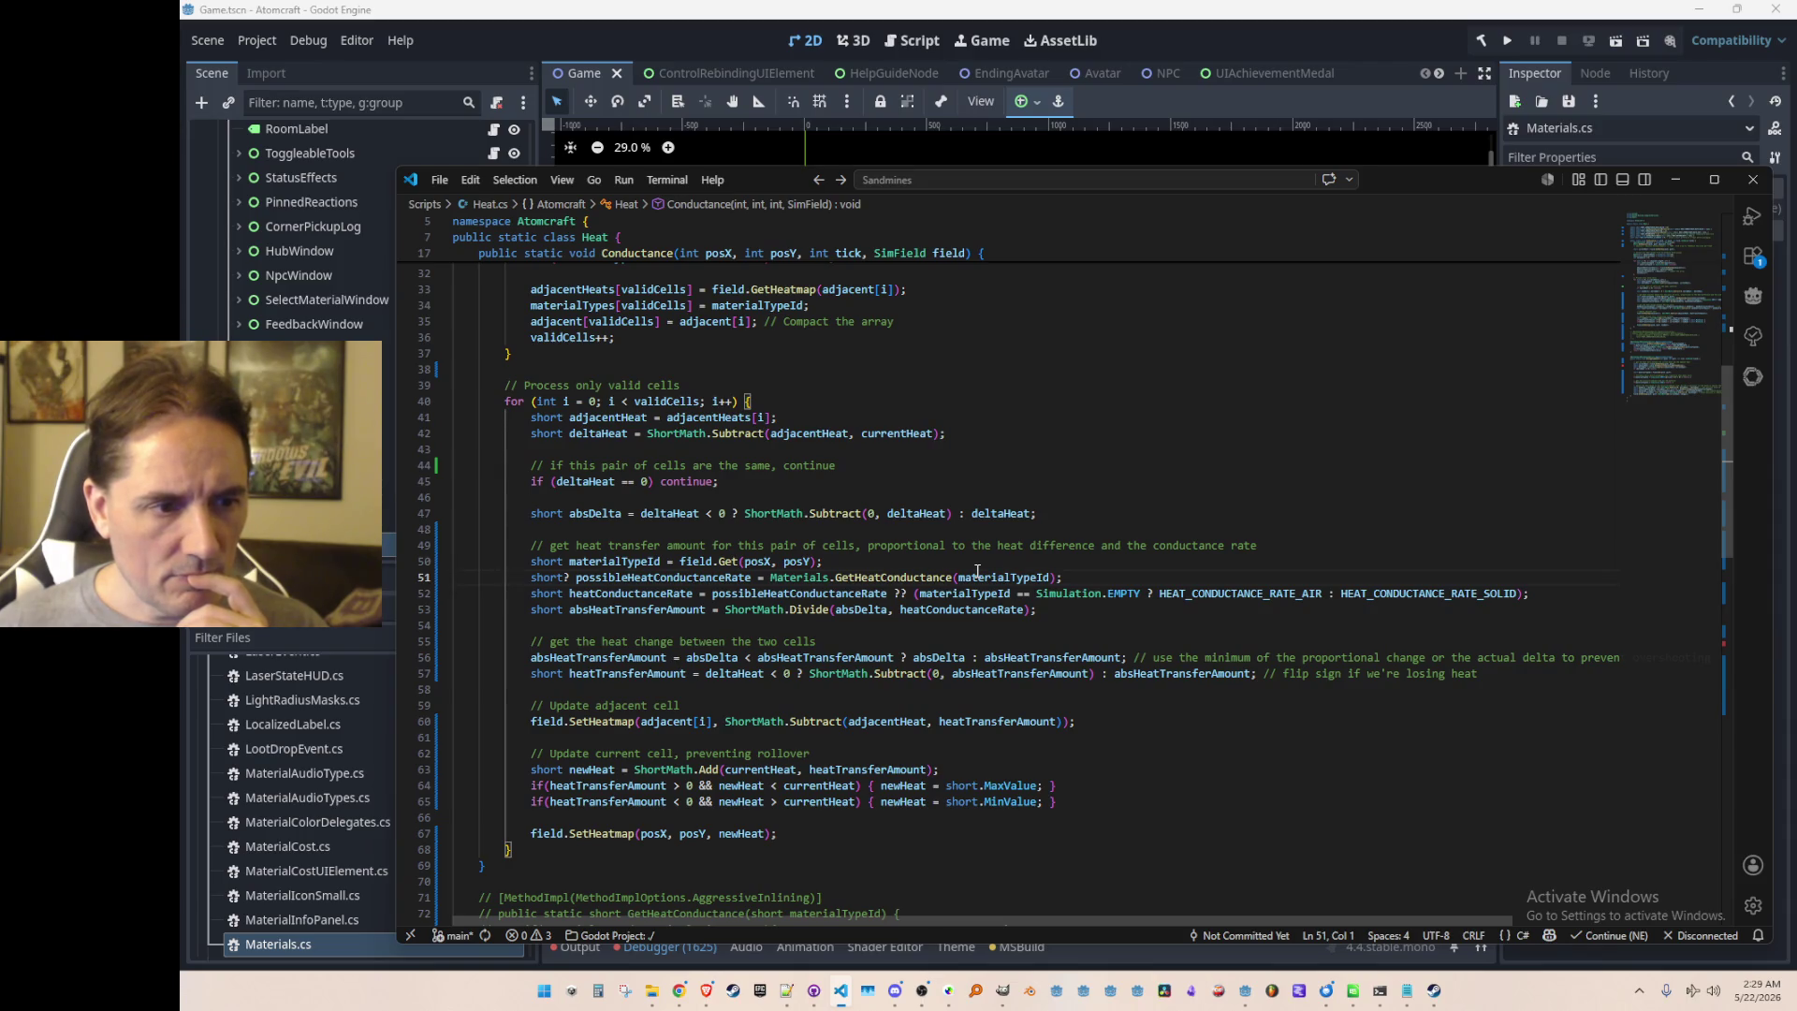
pyautogui.press('F5')
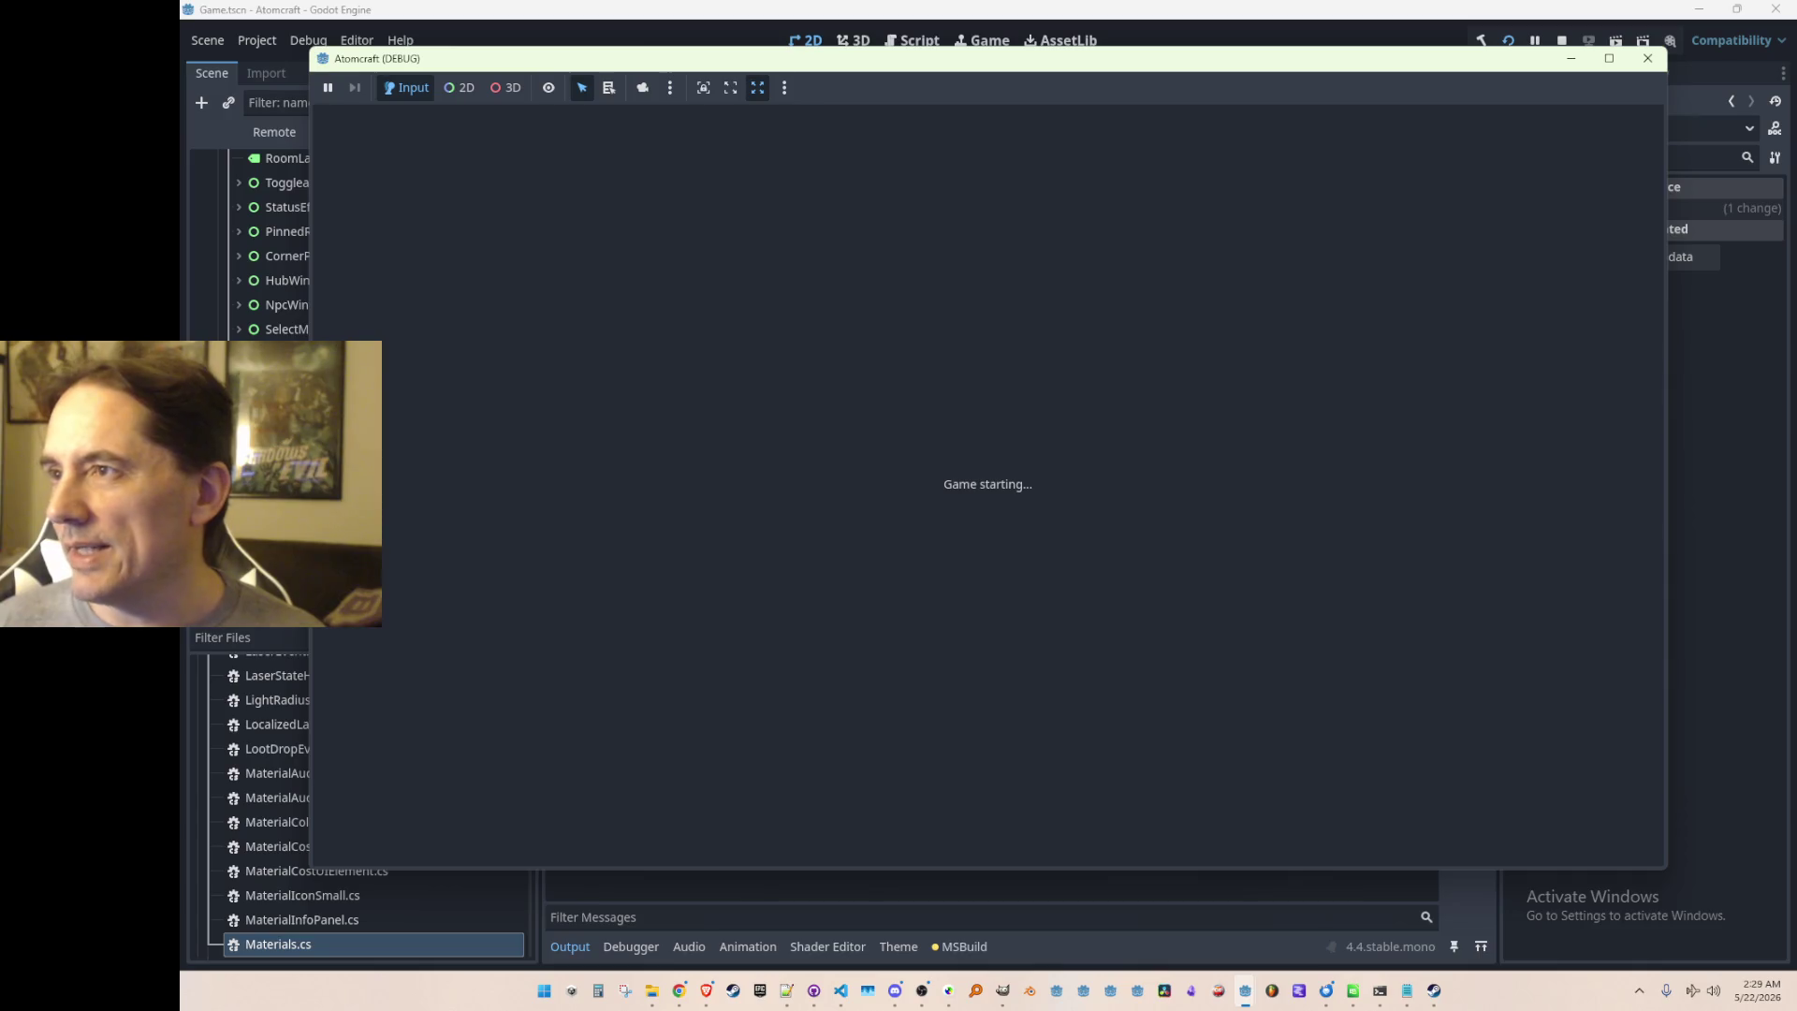
# Step: Choose PLAY, select the A TEST 6 profile and load the NPC Test H world
pyautogui.click(1647, 58)
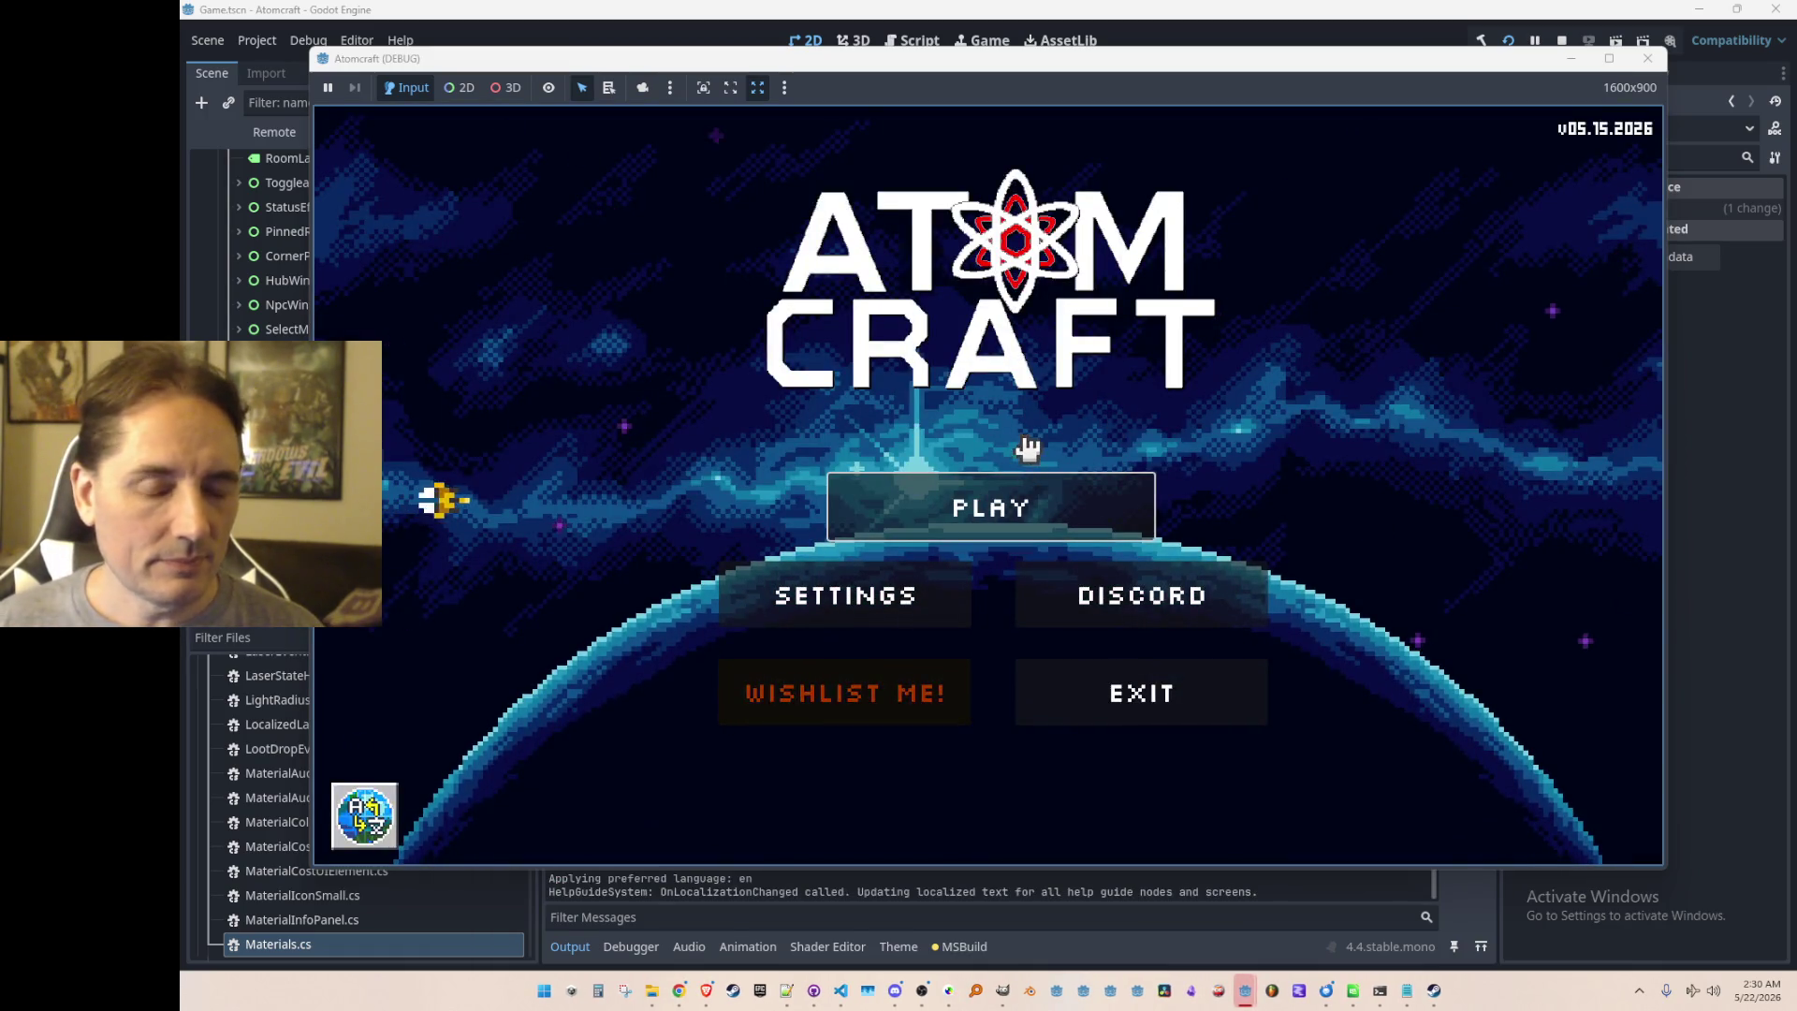
pyautogui.click(1024, 479)
pyautogui.scroll(-2, 1027, 481)
pyautogui.scroll(-2, 1030, 468)
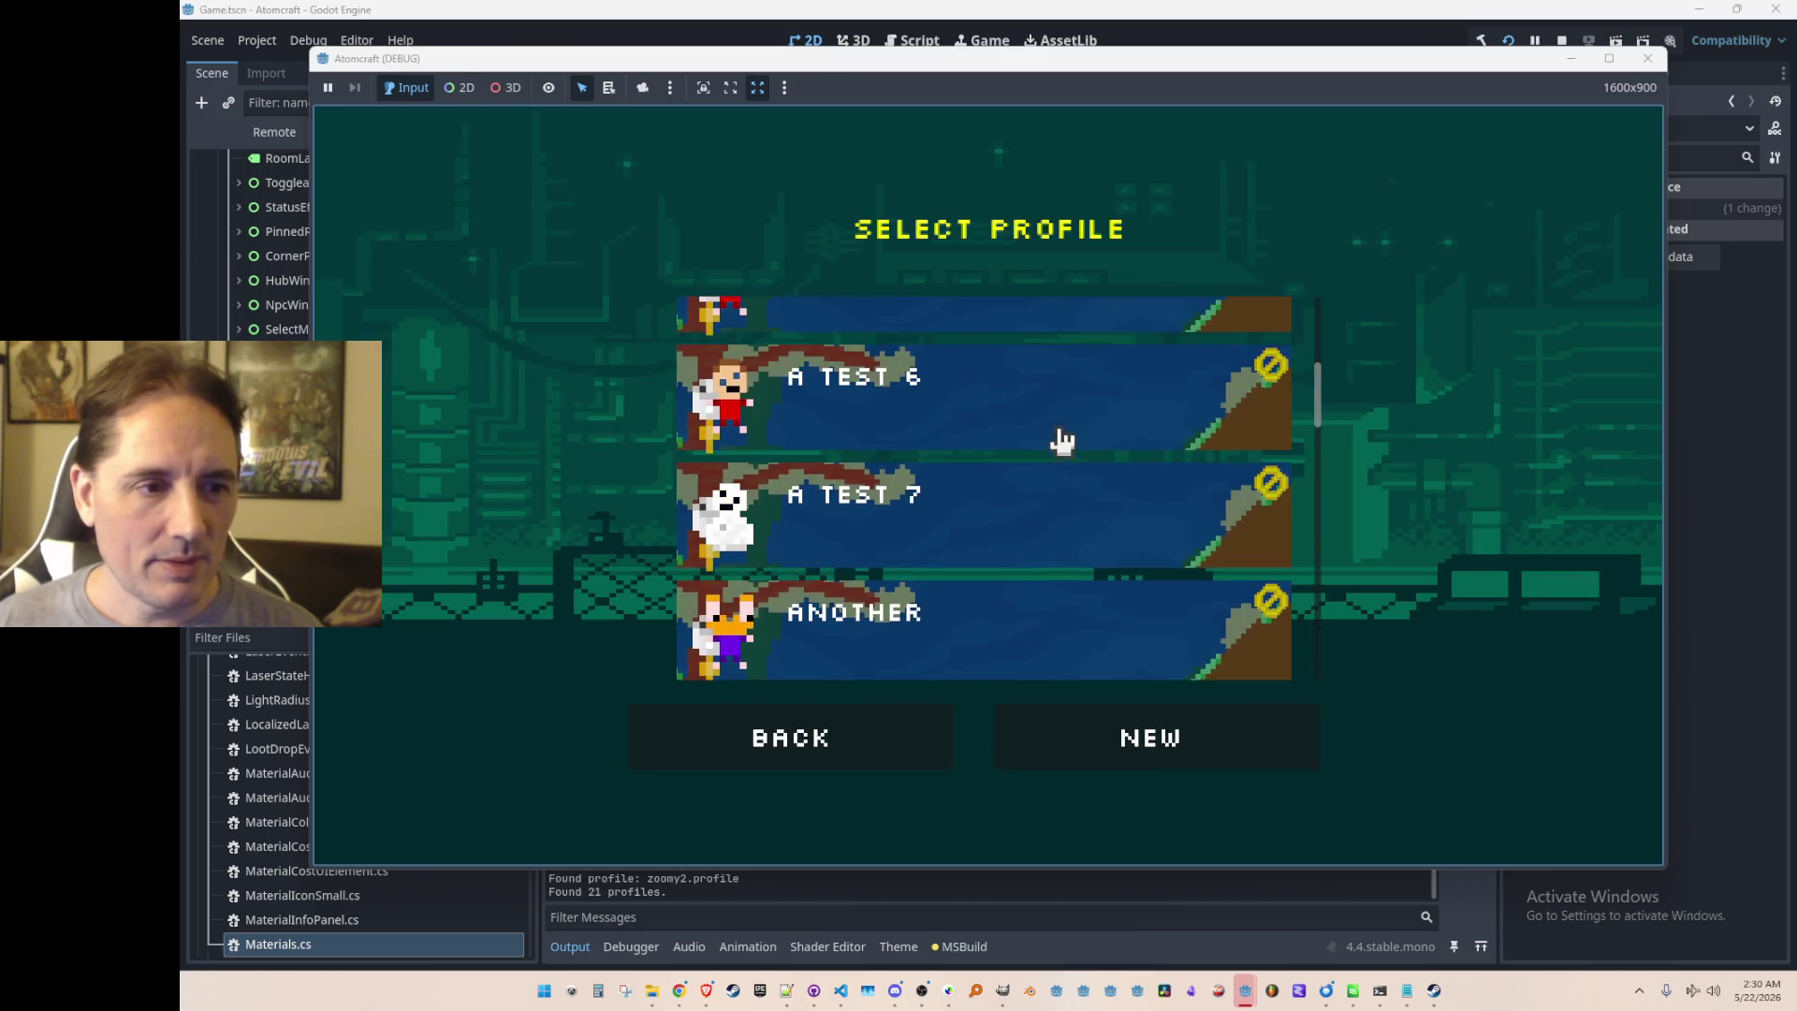
pyautogui.click(1058, 430)
pyautogui.scroll(-6, 1083, 434)
pyautogui.scroll(-5, 1097, 448)
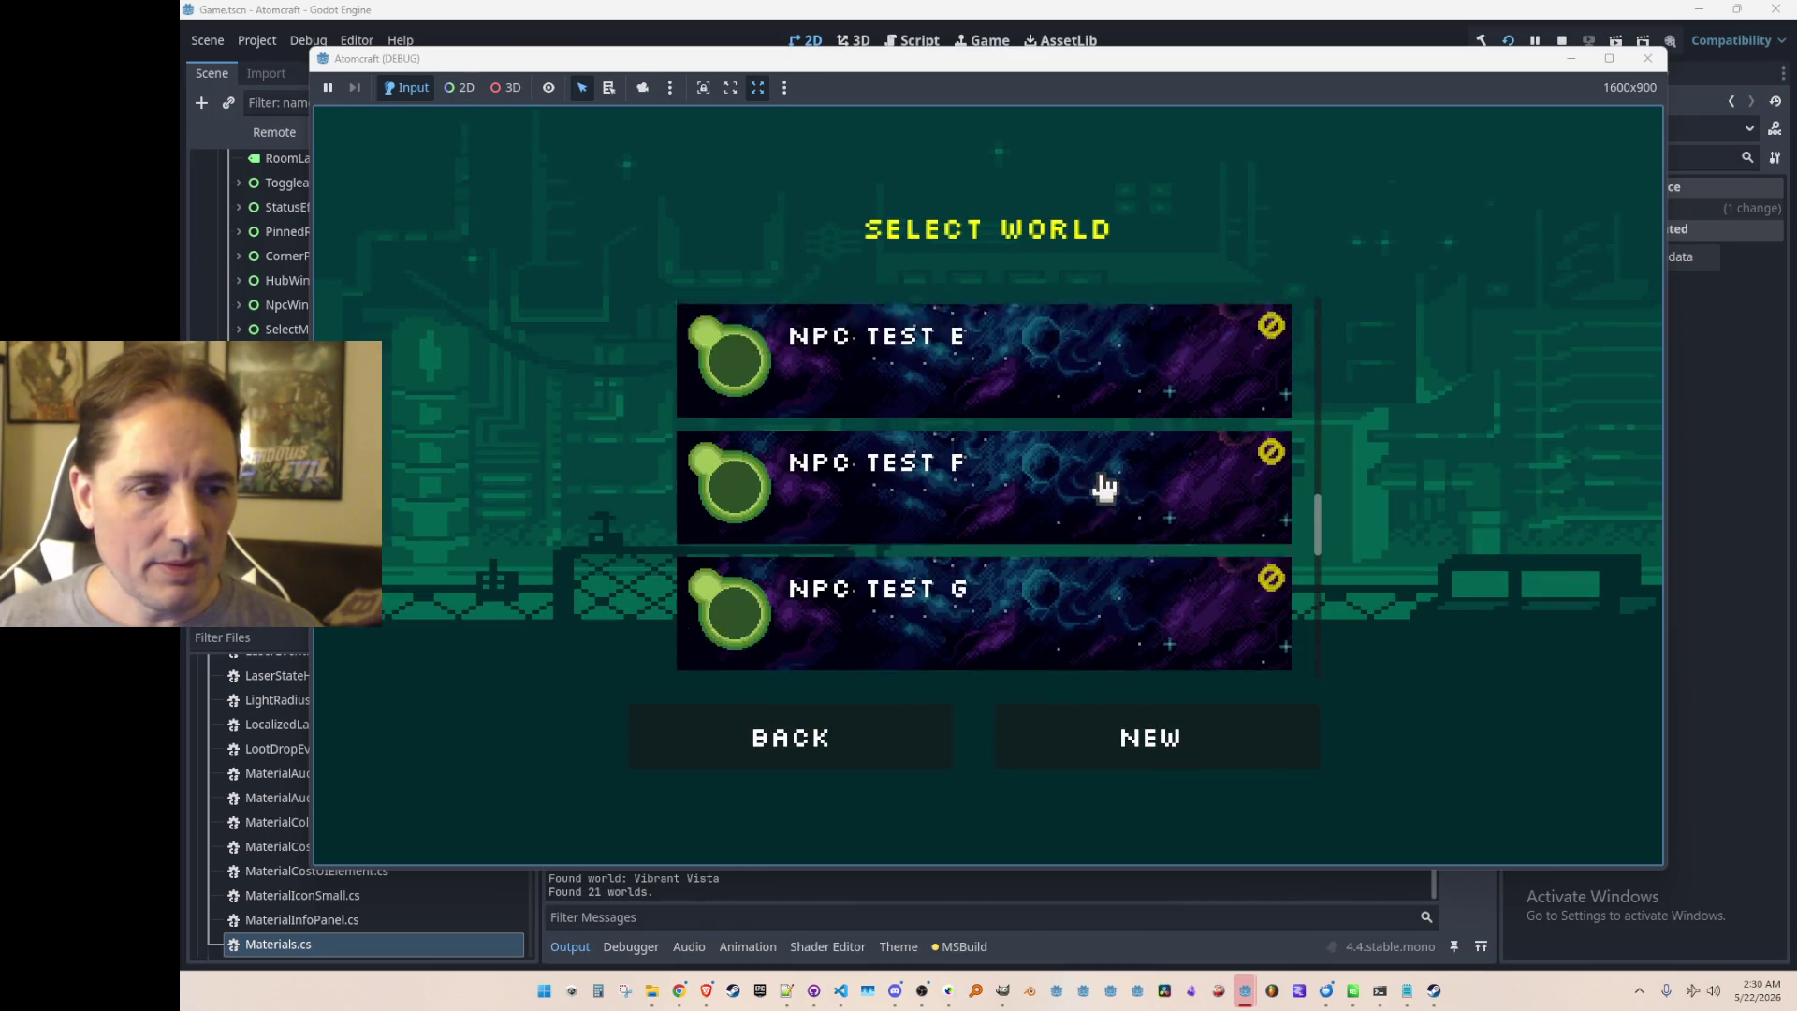
pyautogui.click(1112, 530)
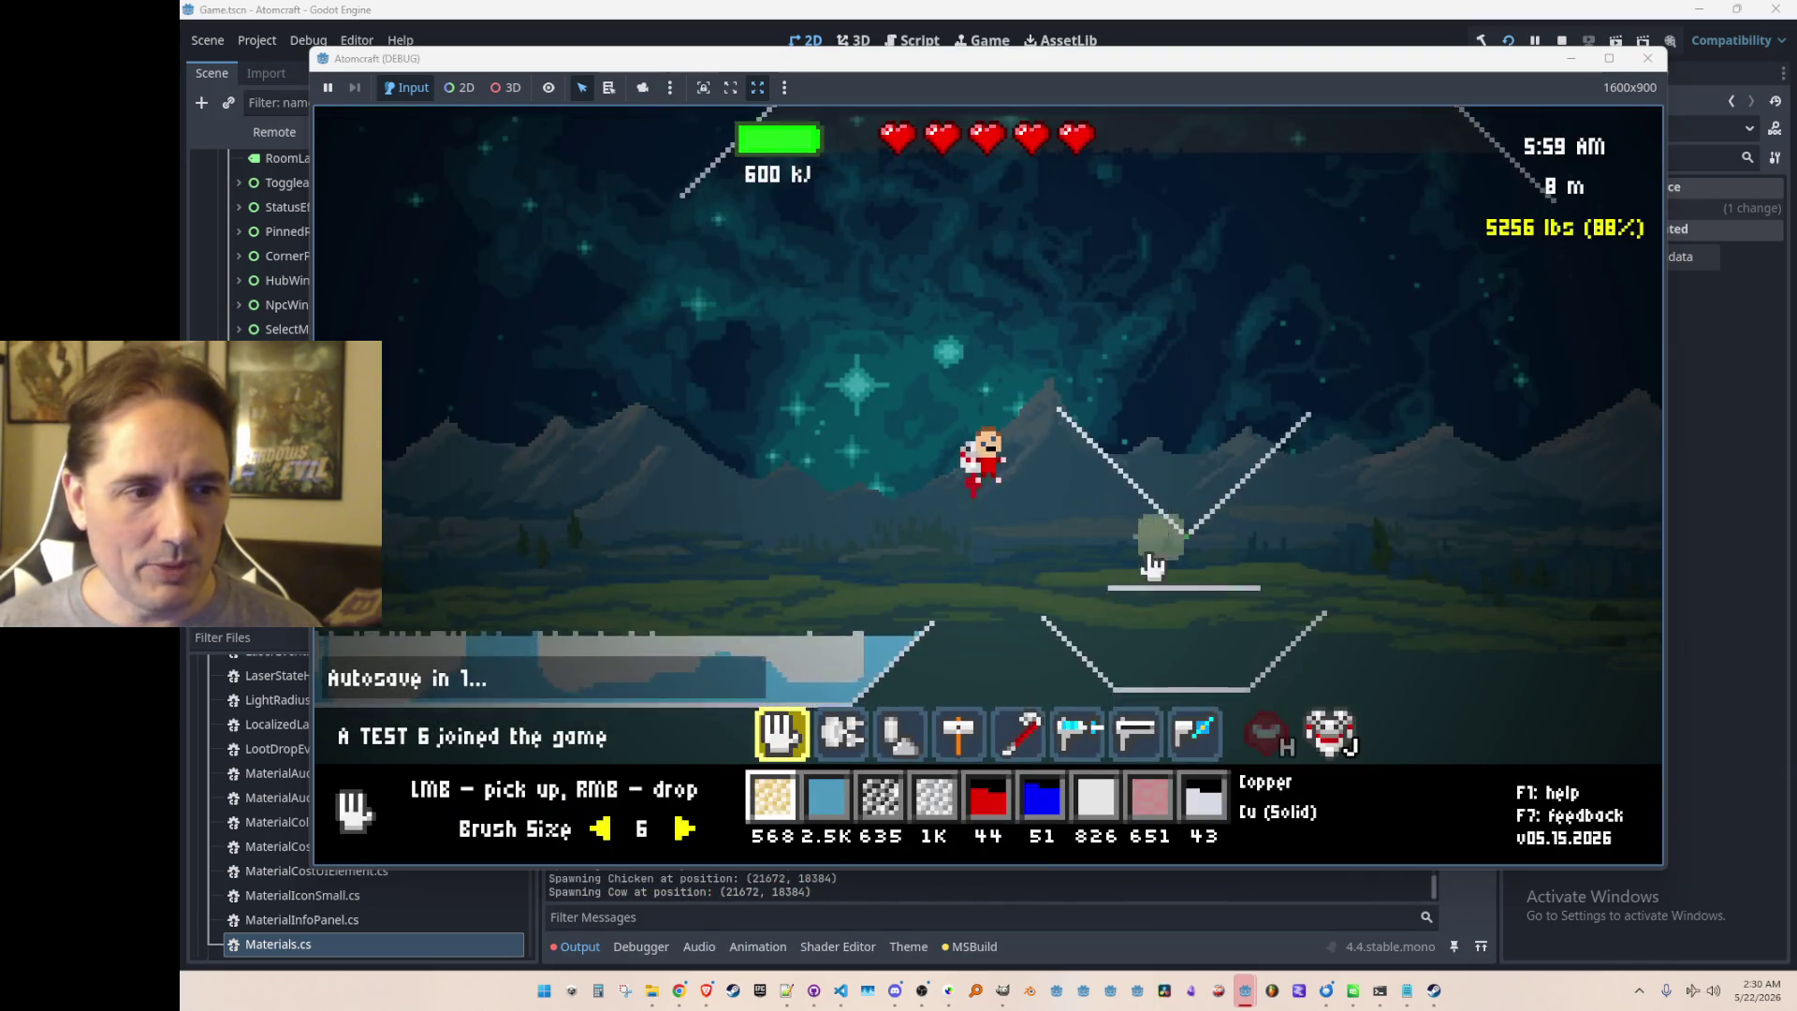
# Step: Fly the character left across the terrain and back over the lake
pyautogui.scroll(-5, 964, 625)
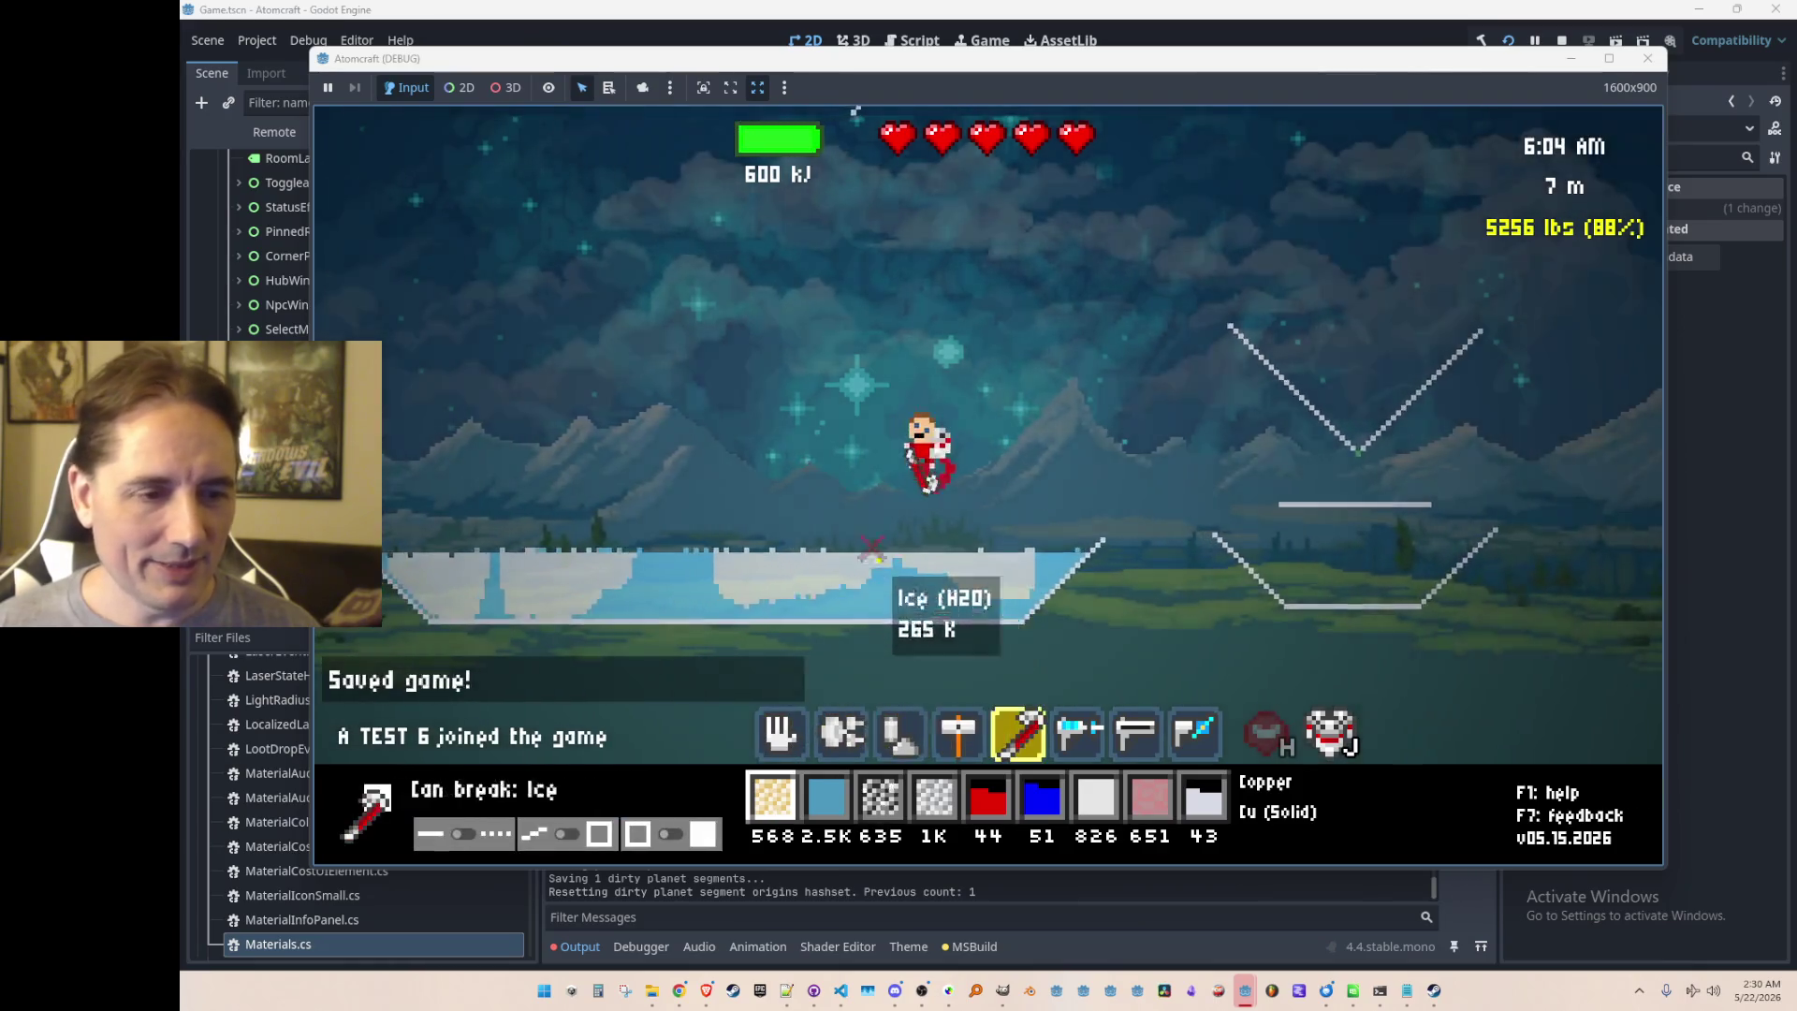
pyautogui.press('a')
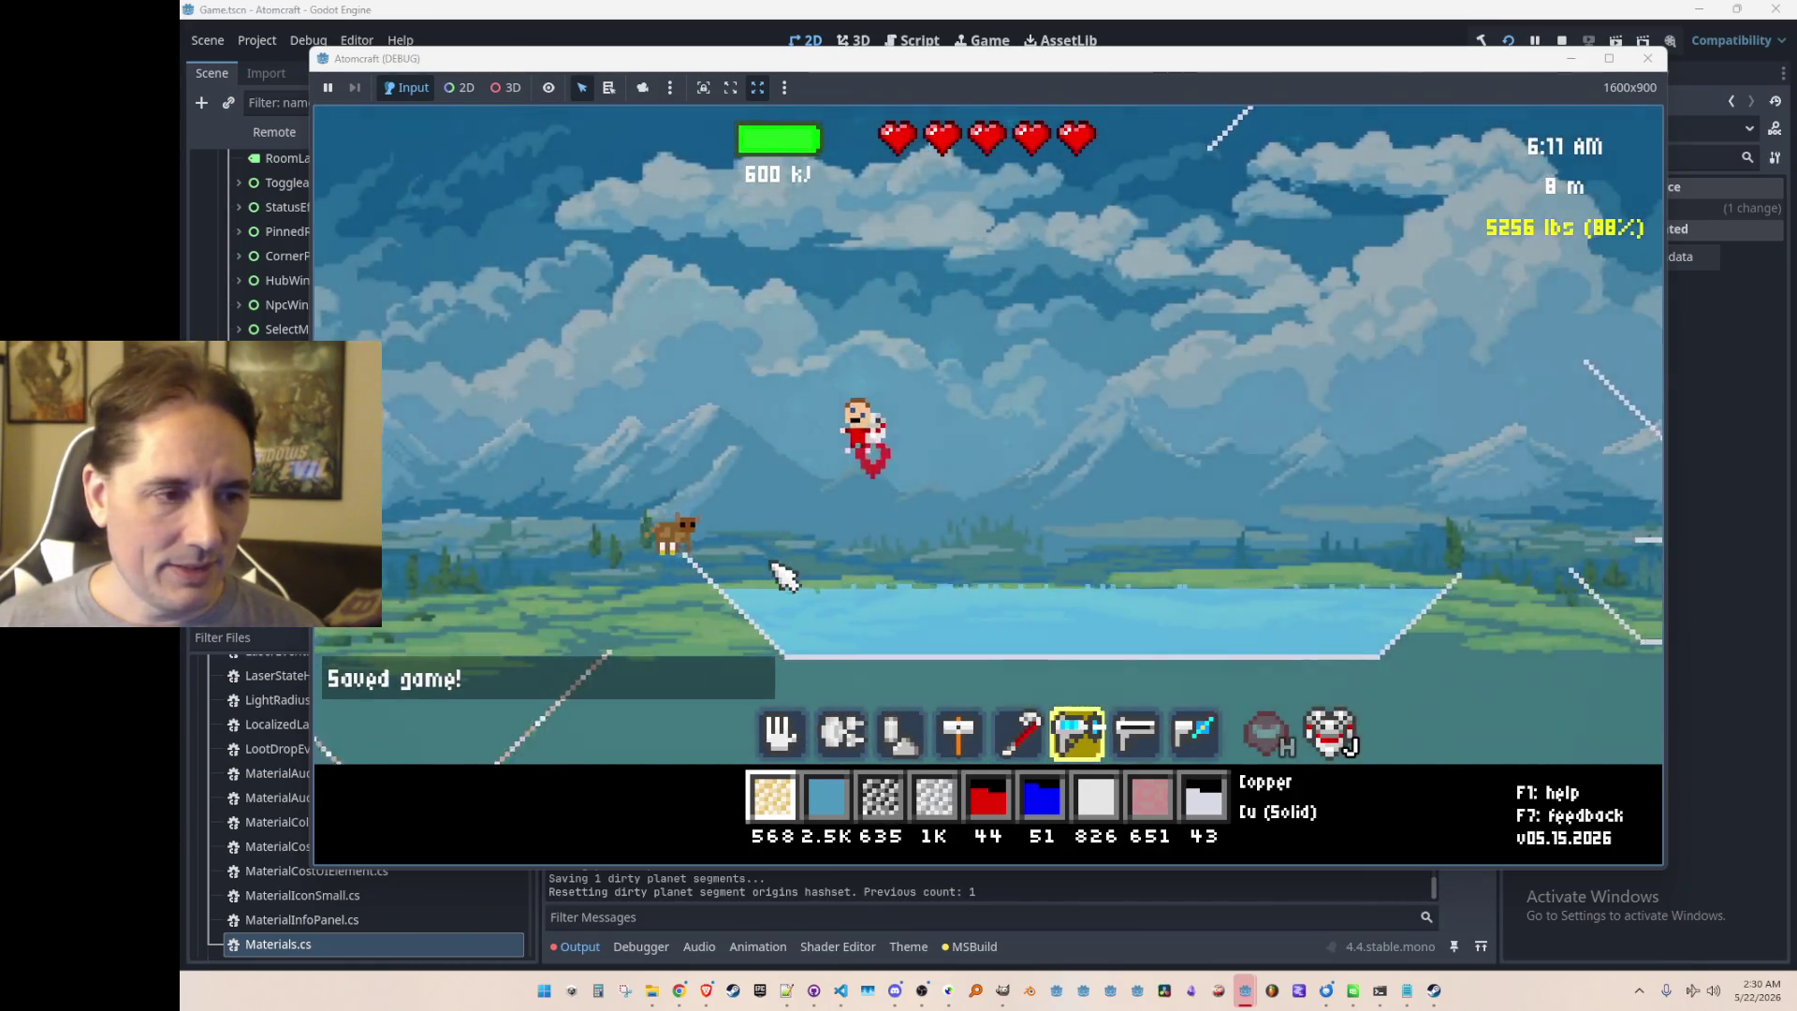
pyautogui.scroll(5, 784, 575)
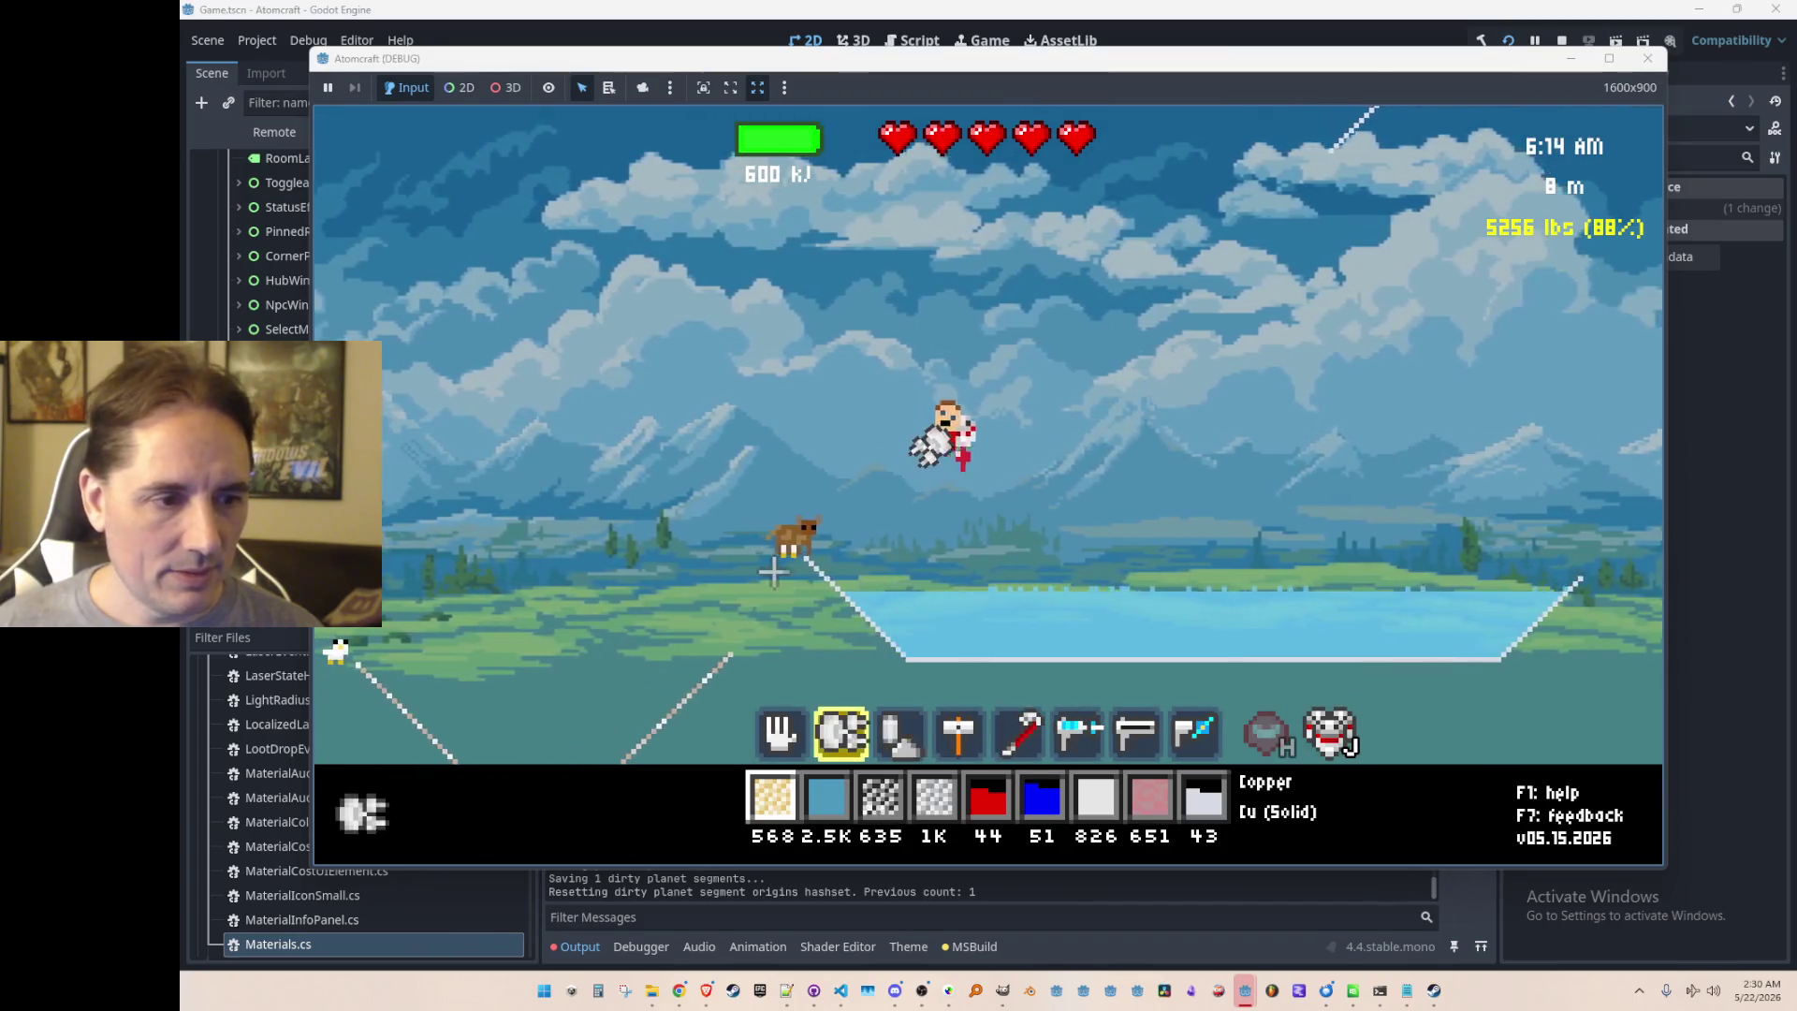
pyautogui.press('a')
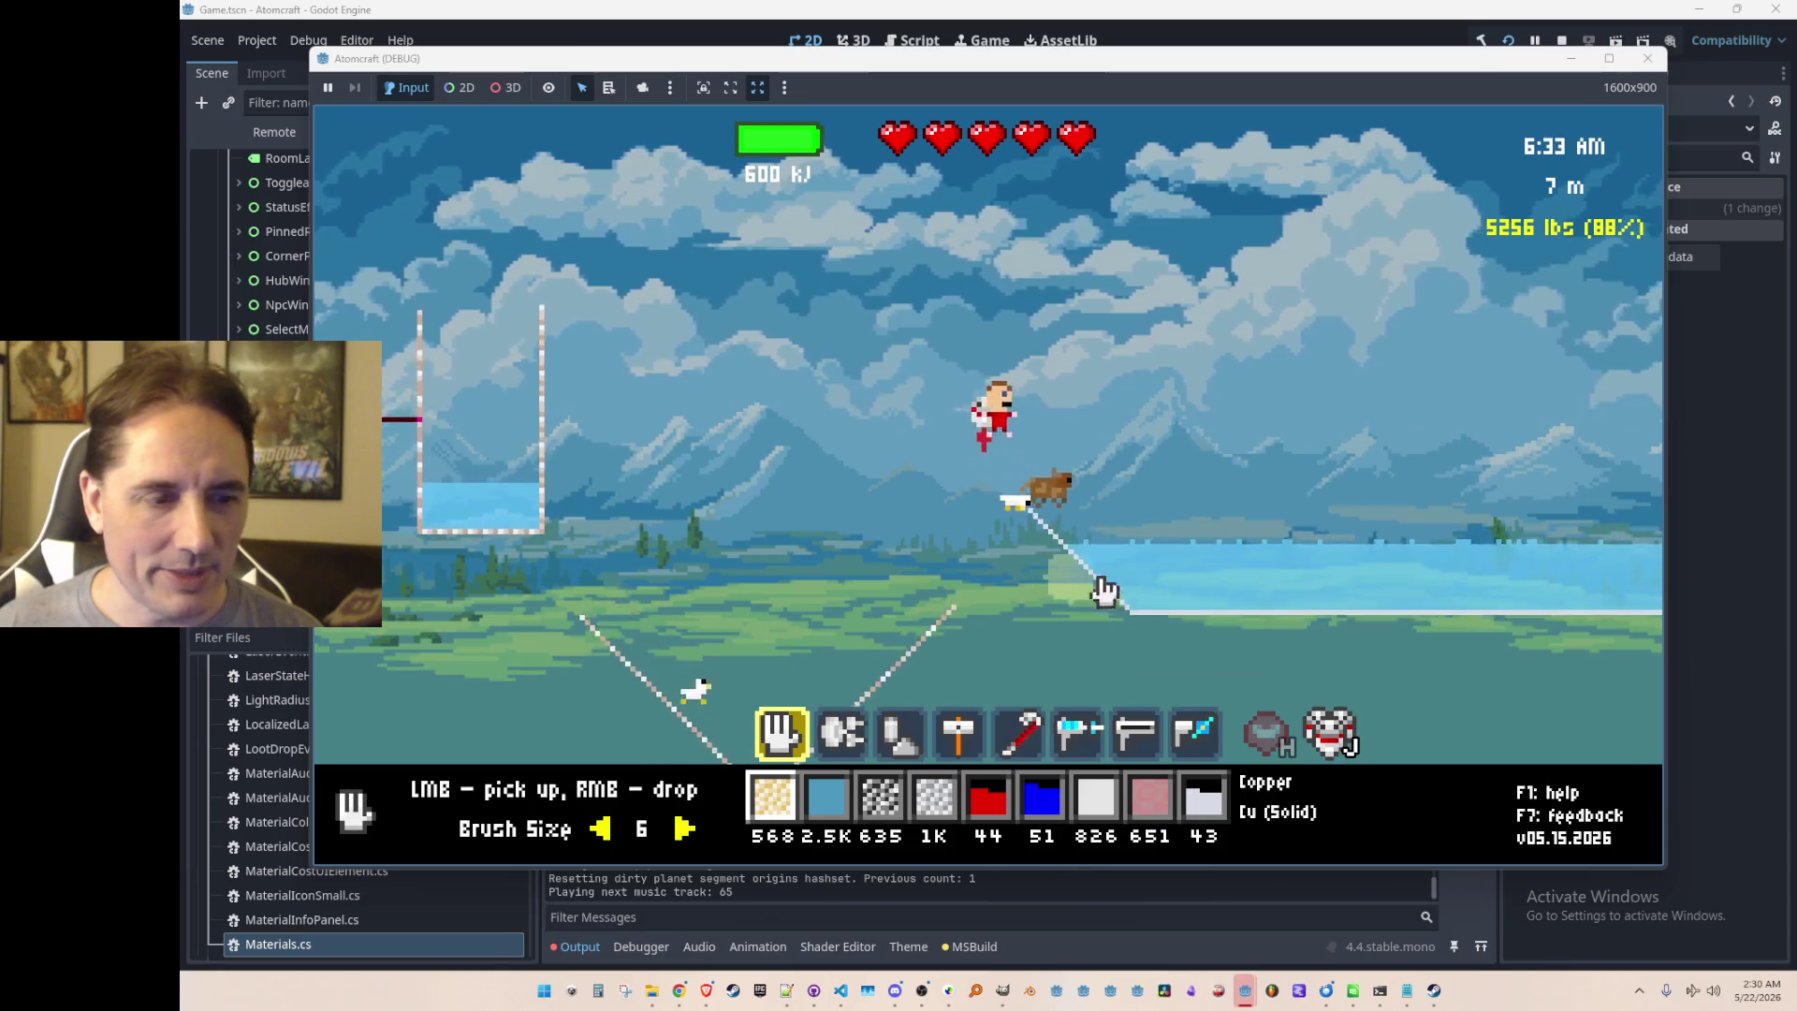
pyautogui.press('d')
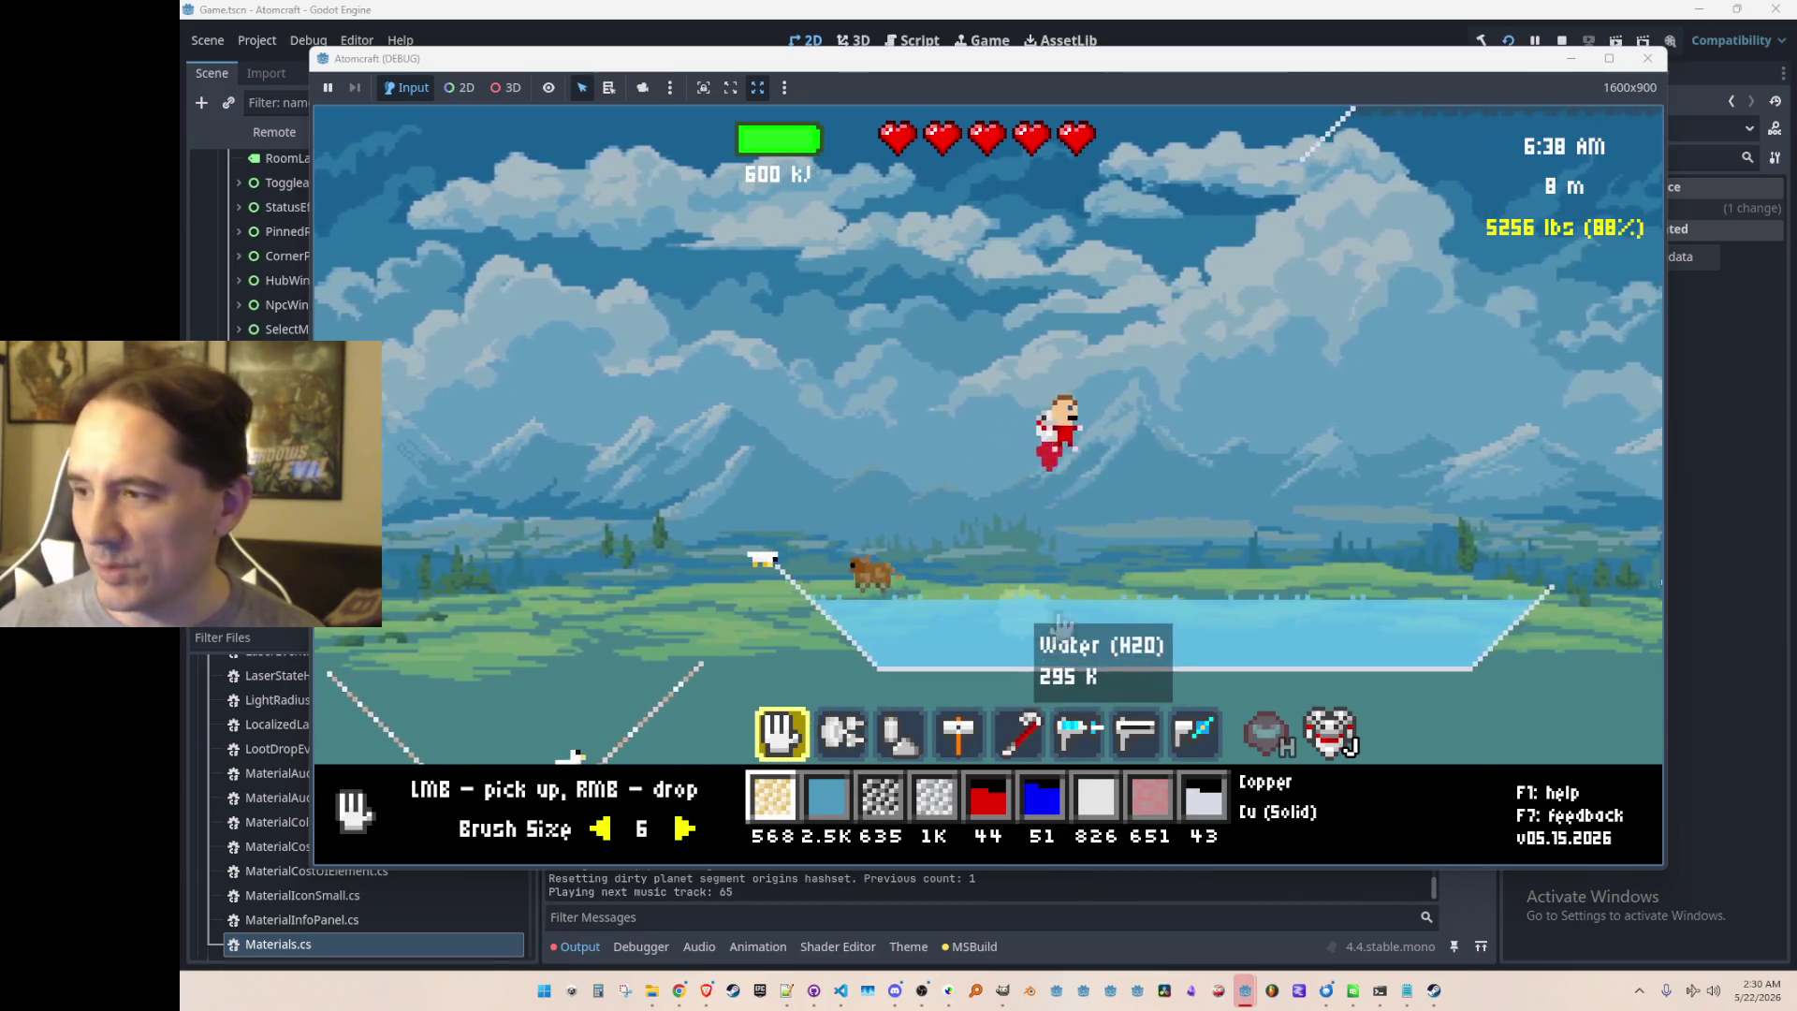
# Step: Sweep the freeze ray across the lake until almost all its water is frozen
pyautogui.scroll(-5, 1041, 623)
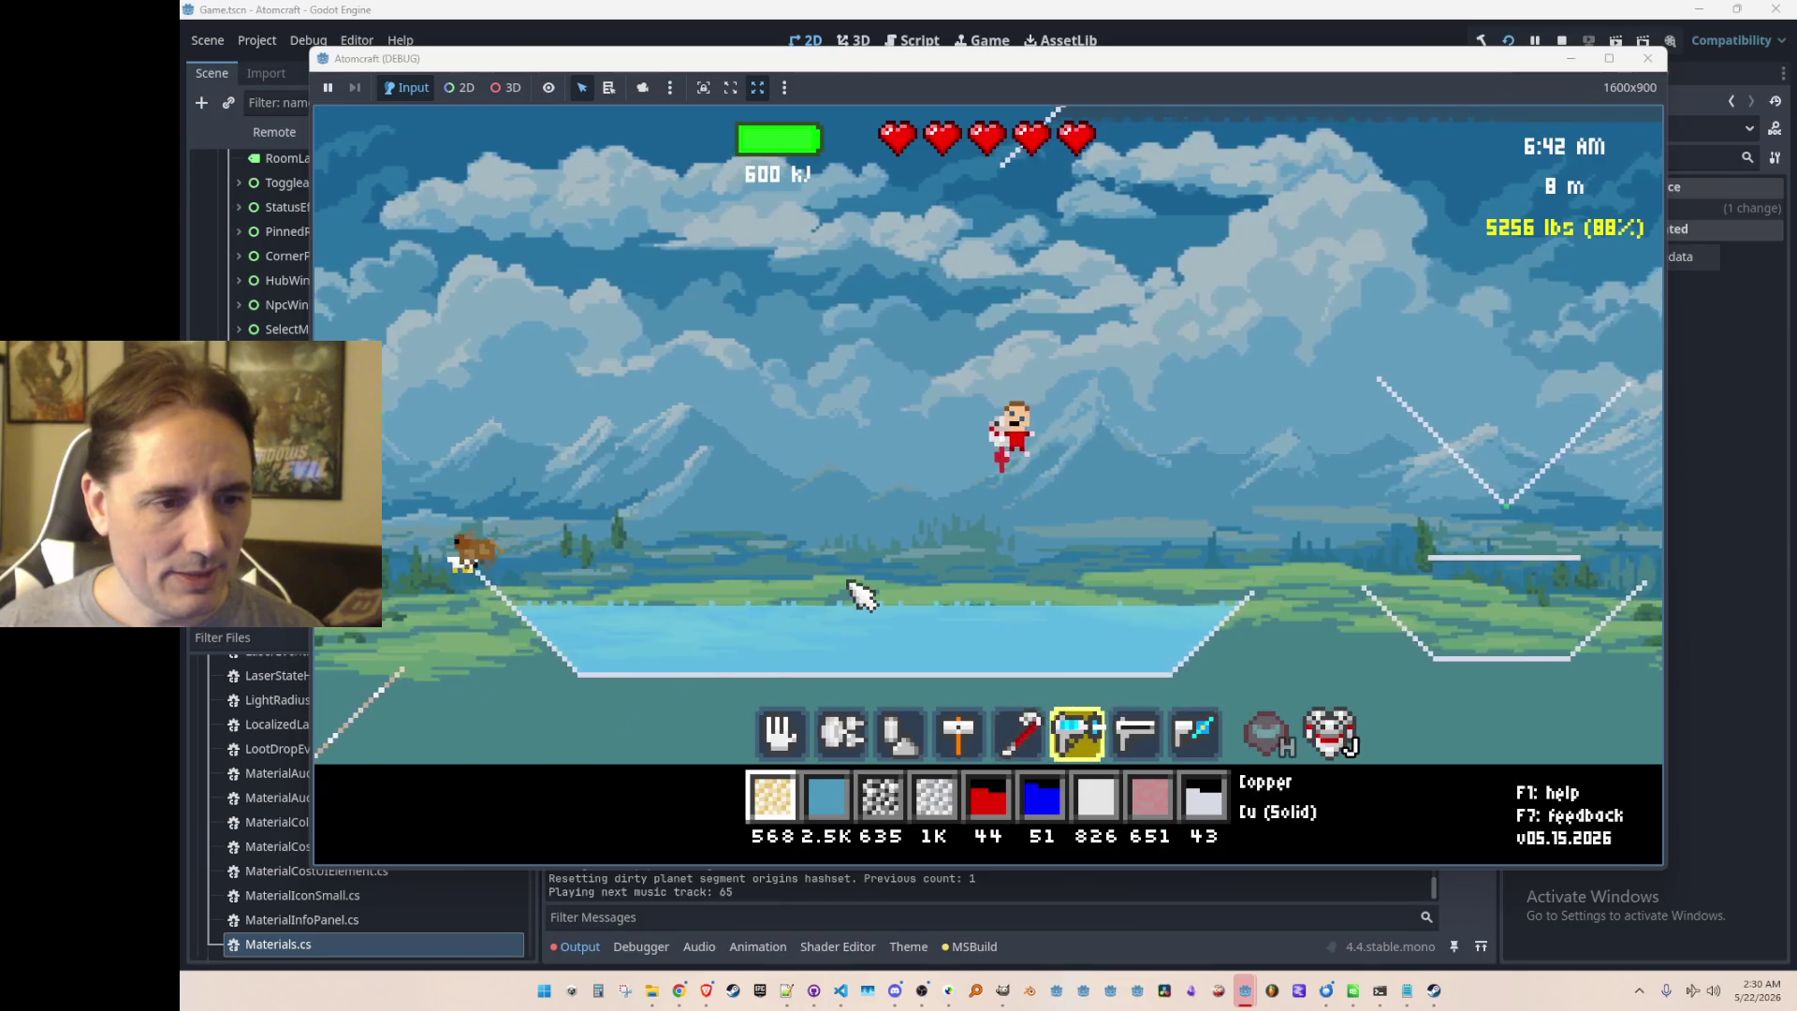
pyautogui.moveTo(849, 584); pyautogui.dragTo(996, 627)
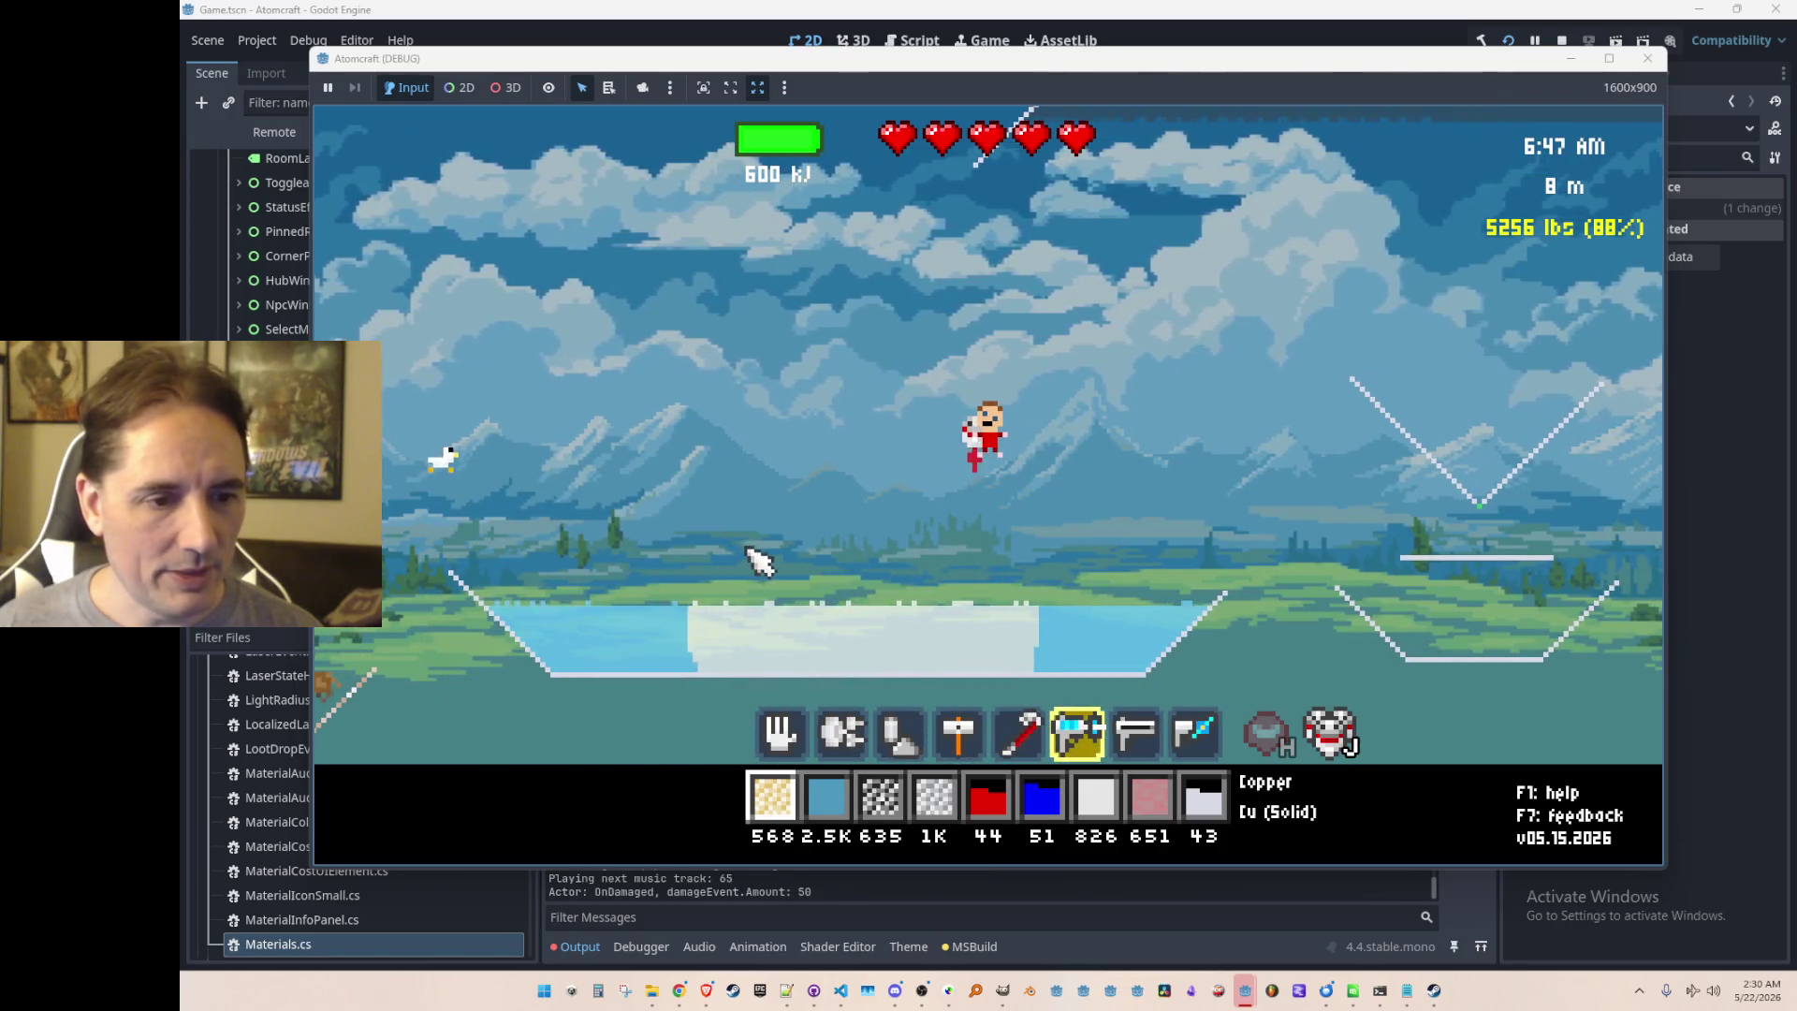
pyautogui.scroll(-1, 707, 482)
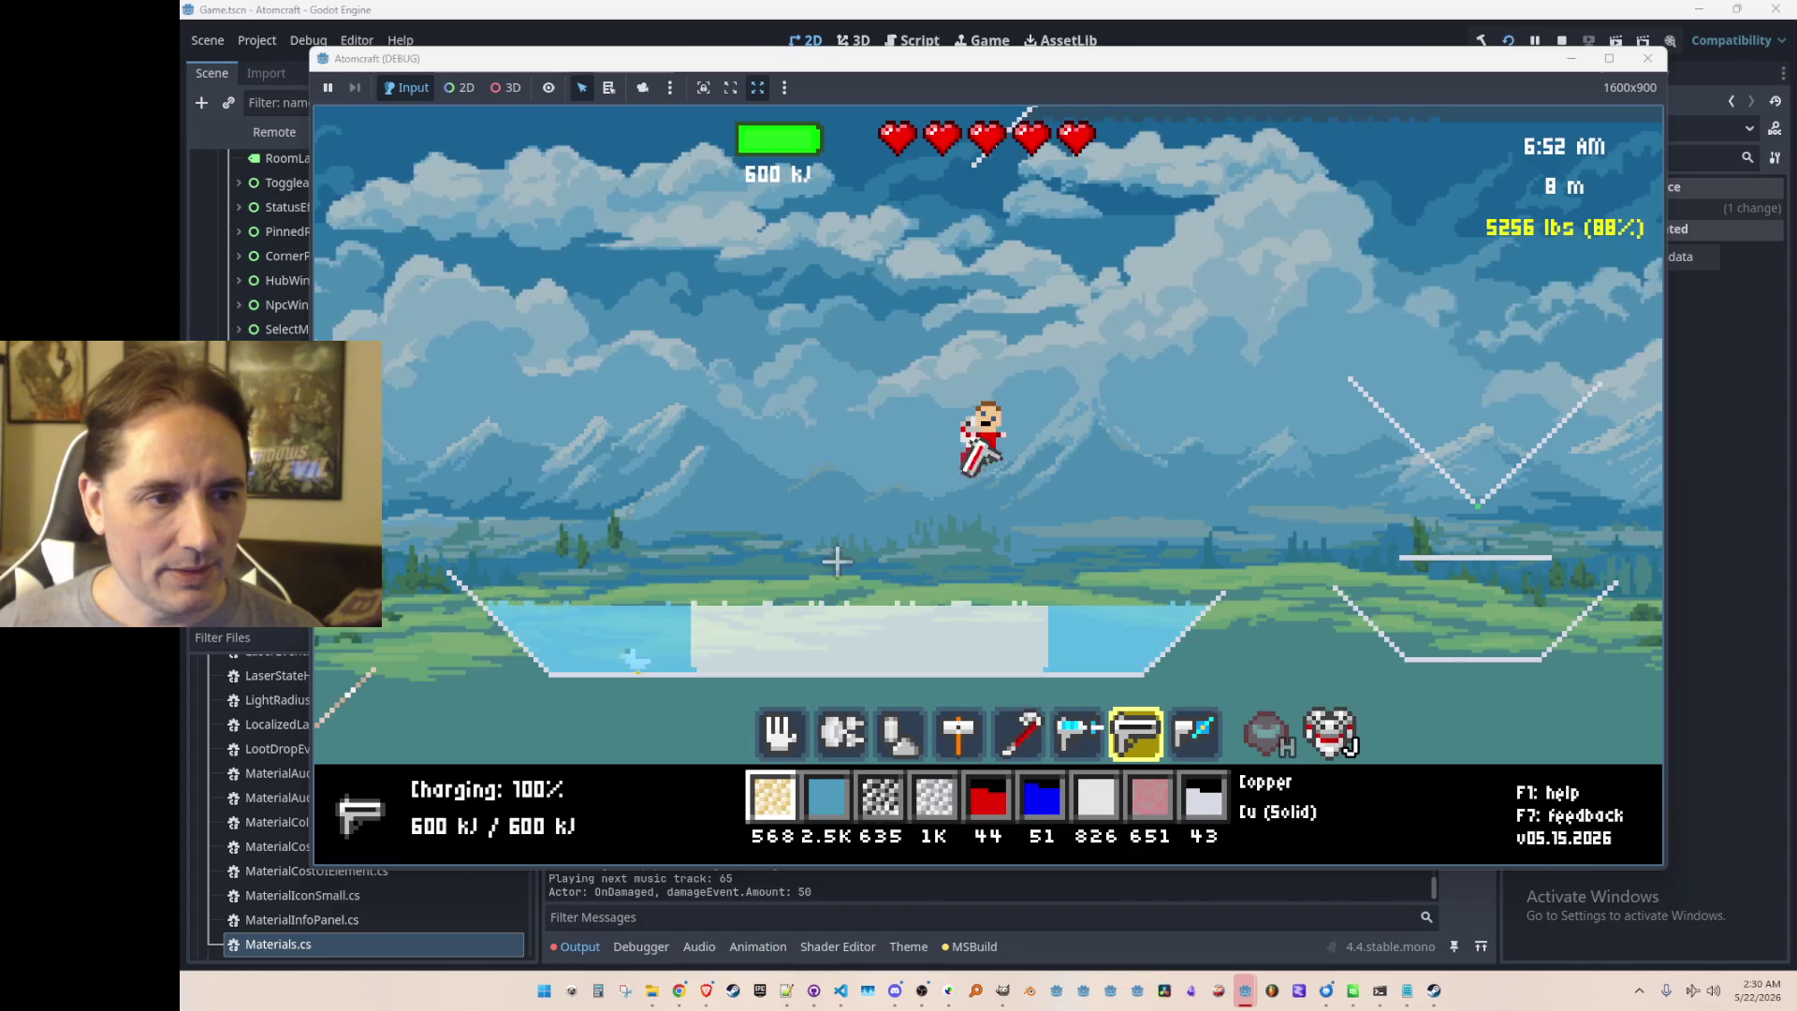
pyautogui.scroll(1, 774, 525)
pyautogui.moveTo(774, 525)
pyautogui.mouseDown()
pyautogui.moveTo(1052, 429)
pyautogui.moveTo(817, 510)
pyautogui.moveTo(1051, 465)
pyautogui.moveTo(1024, 379)
pyautogui.mouseUp()
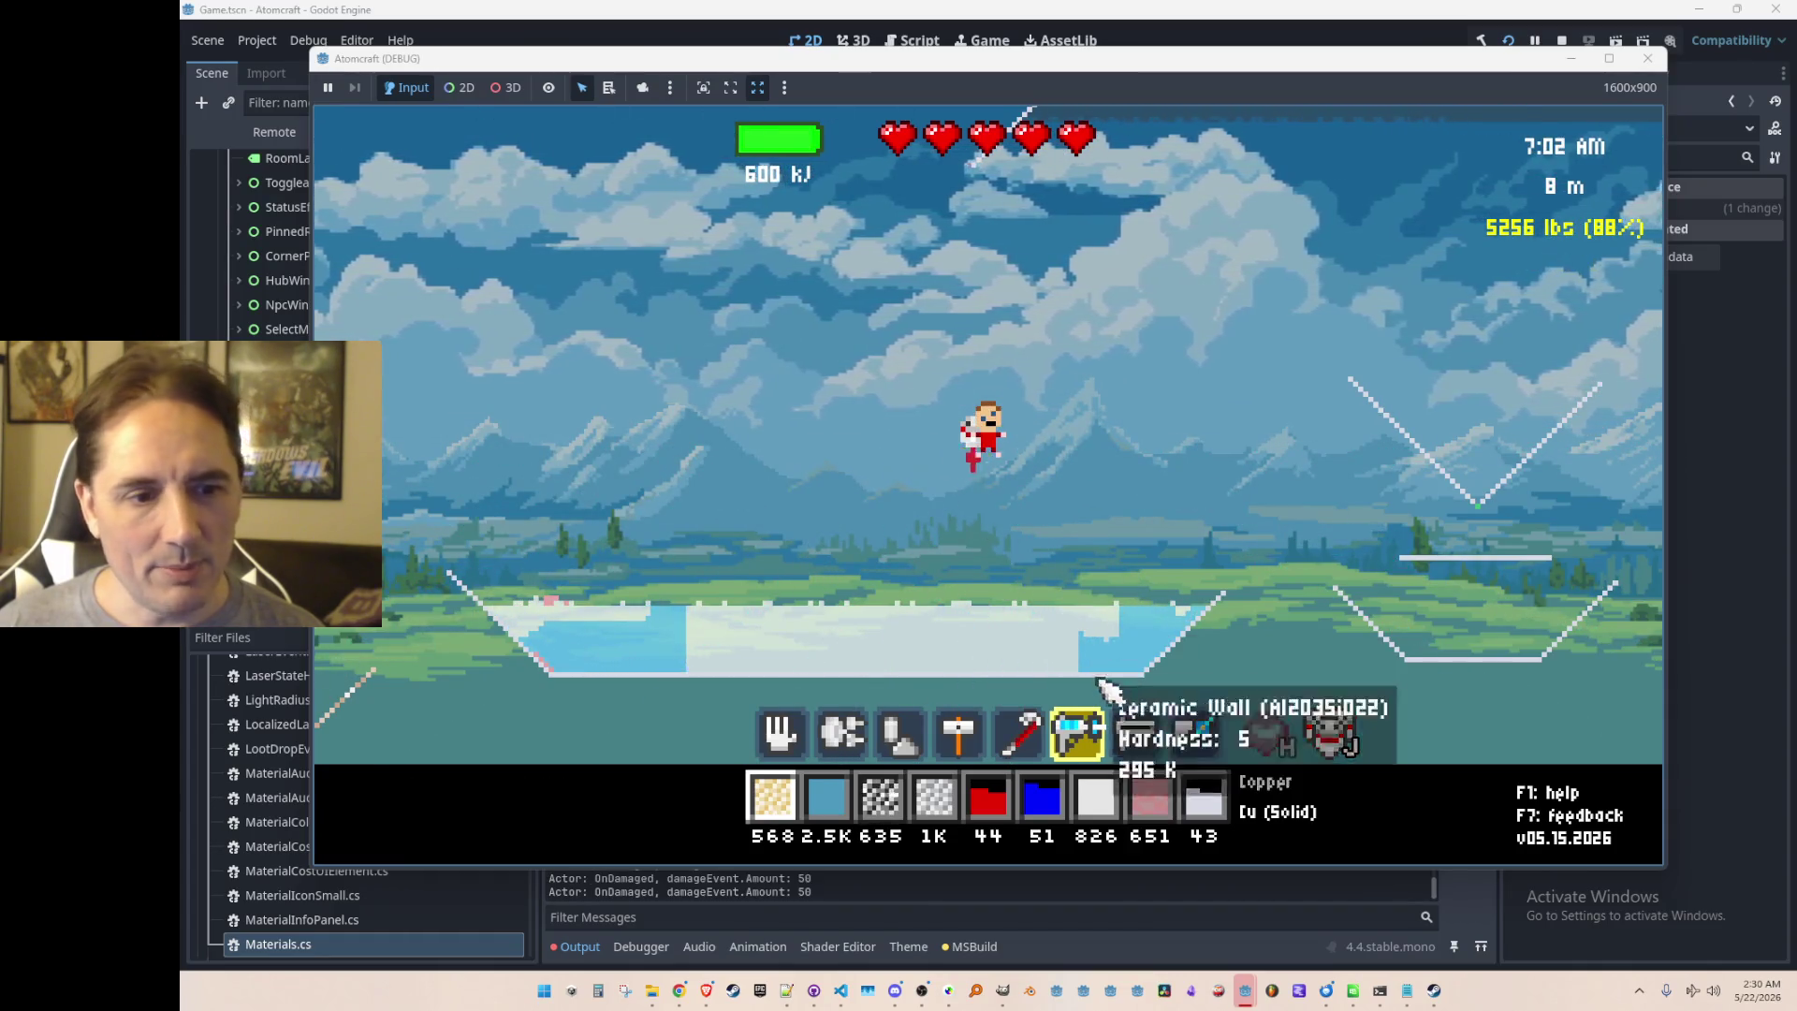
pyautogui.moveTo(884, 531)
pyautogui.mouseDown()
pyautogui.moveTo(746, 602)
pyautogui.moveTo(866, 734)
pyautogui.moveTo(1143, 610)
pyautogui.moveTo(1029, 620)
pyautogui.moveTo(850, 574)
pyautogui.moveTo(1023, 630)
pyautogui.mouseUp()
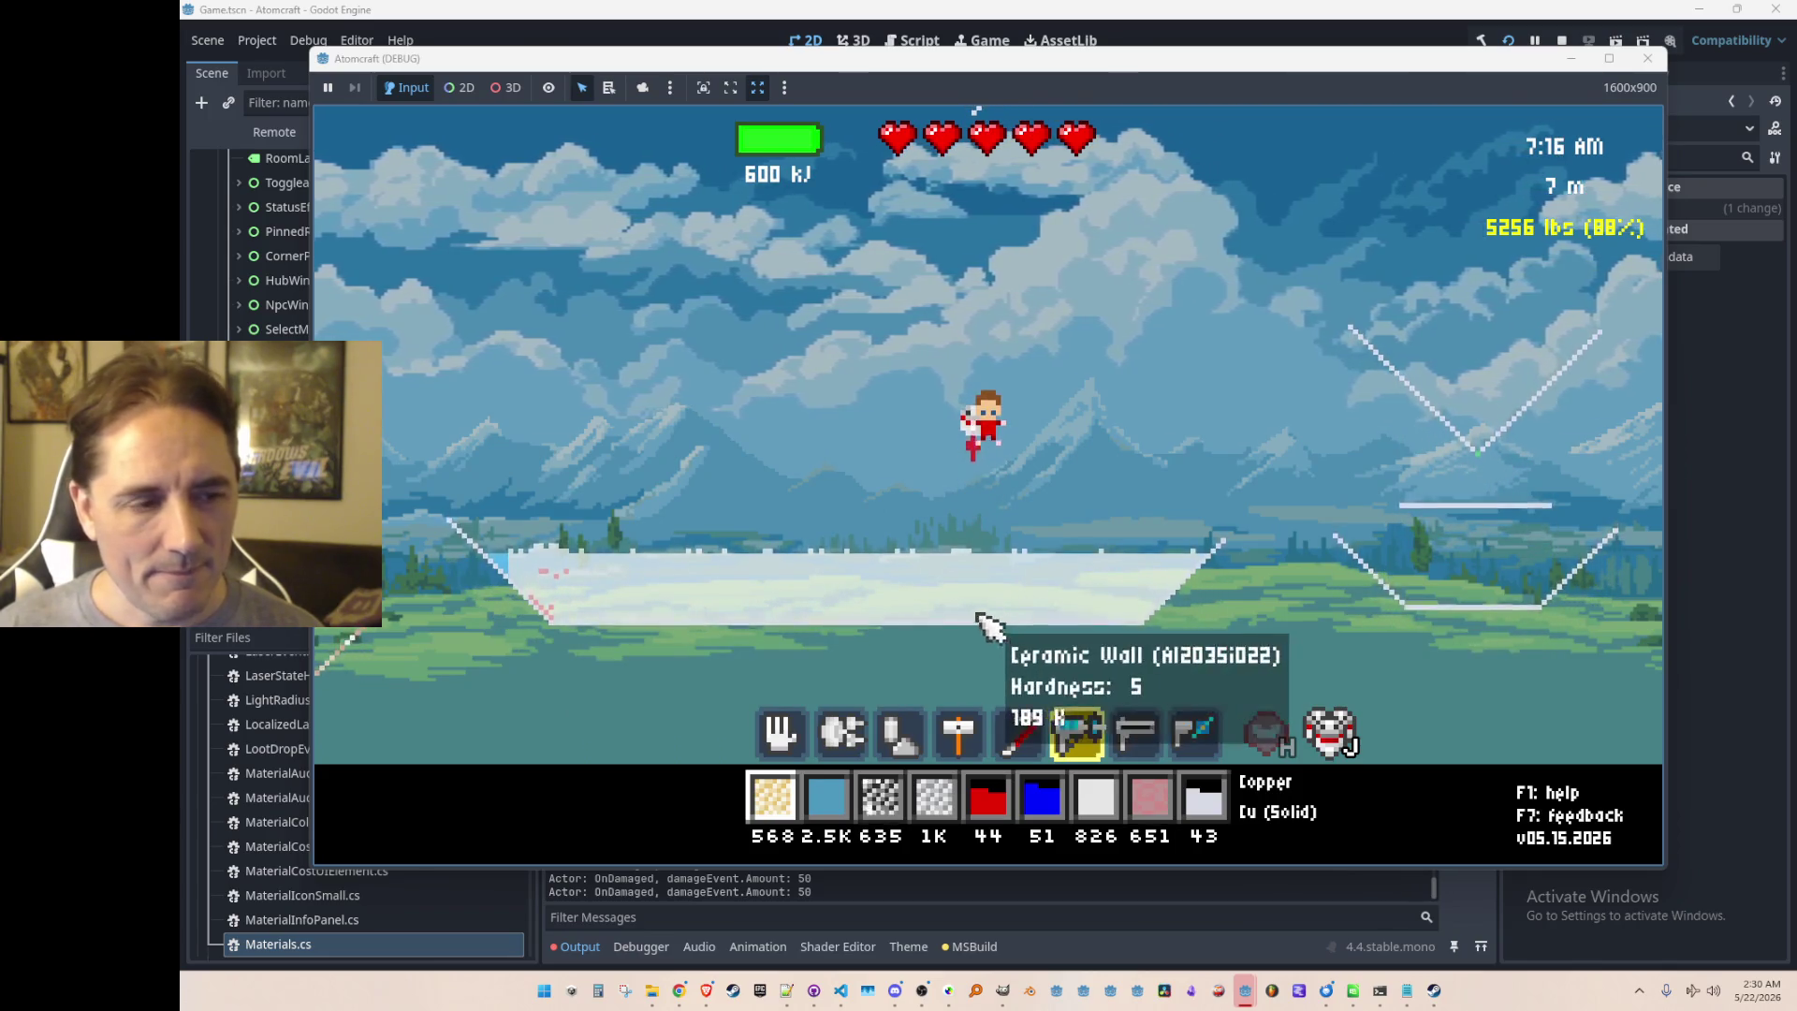
pyautogui.click(653, 991)
pyautogui.doubleClick(1093, 862)
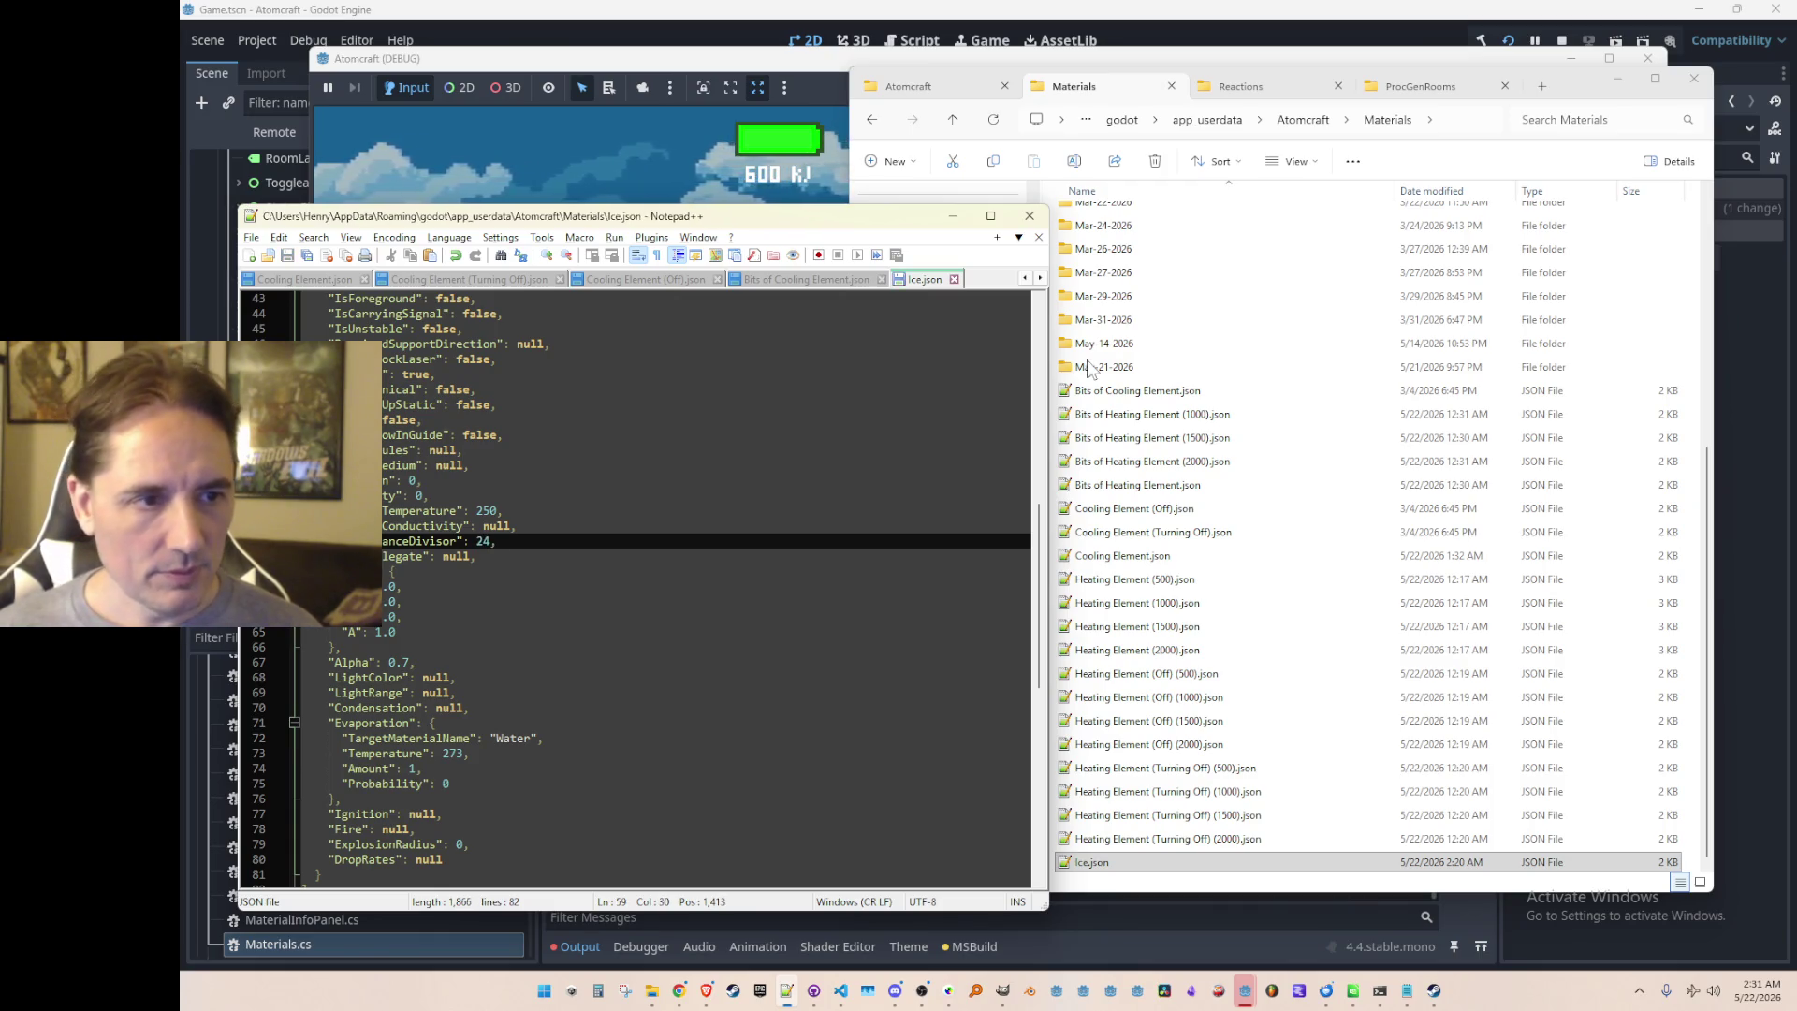
pyautogui.click(953, 216)
pyautogui.click(1617, 79)
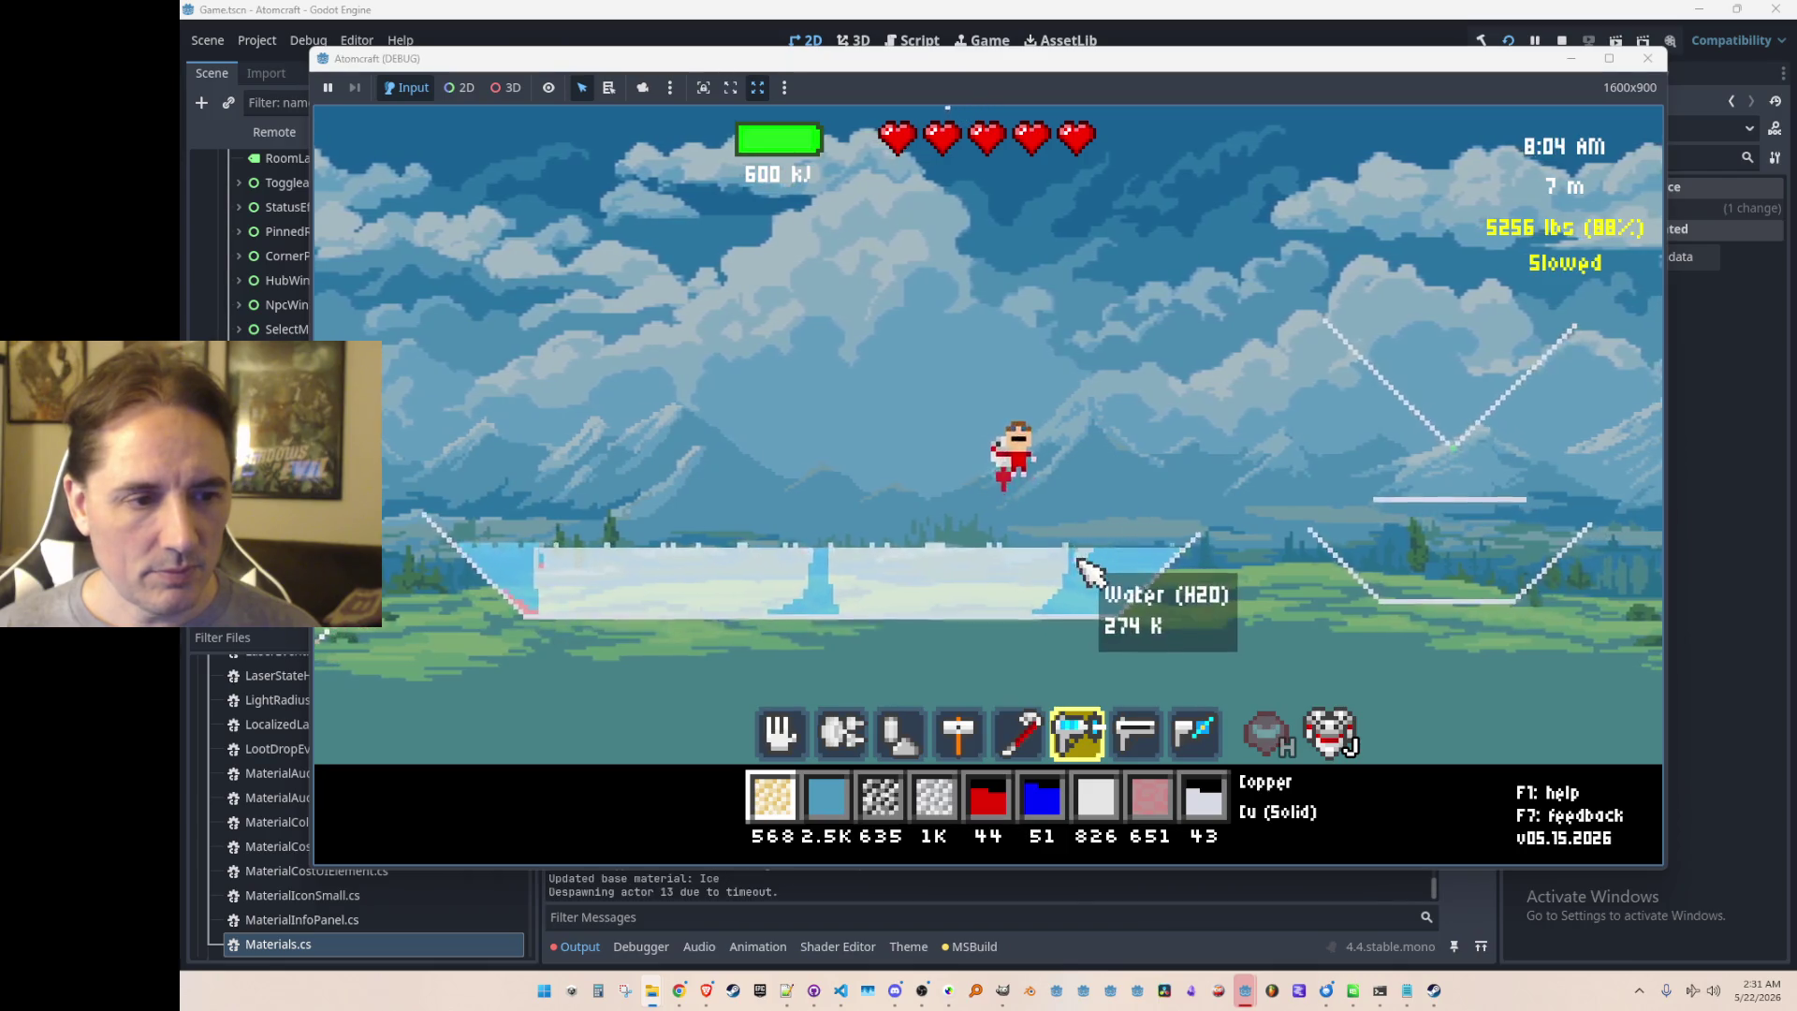
# Step: Sweep the freeze ray's beam across the pool to freeze its water
pyautogui.click(1072, 589)
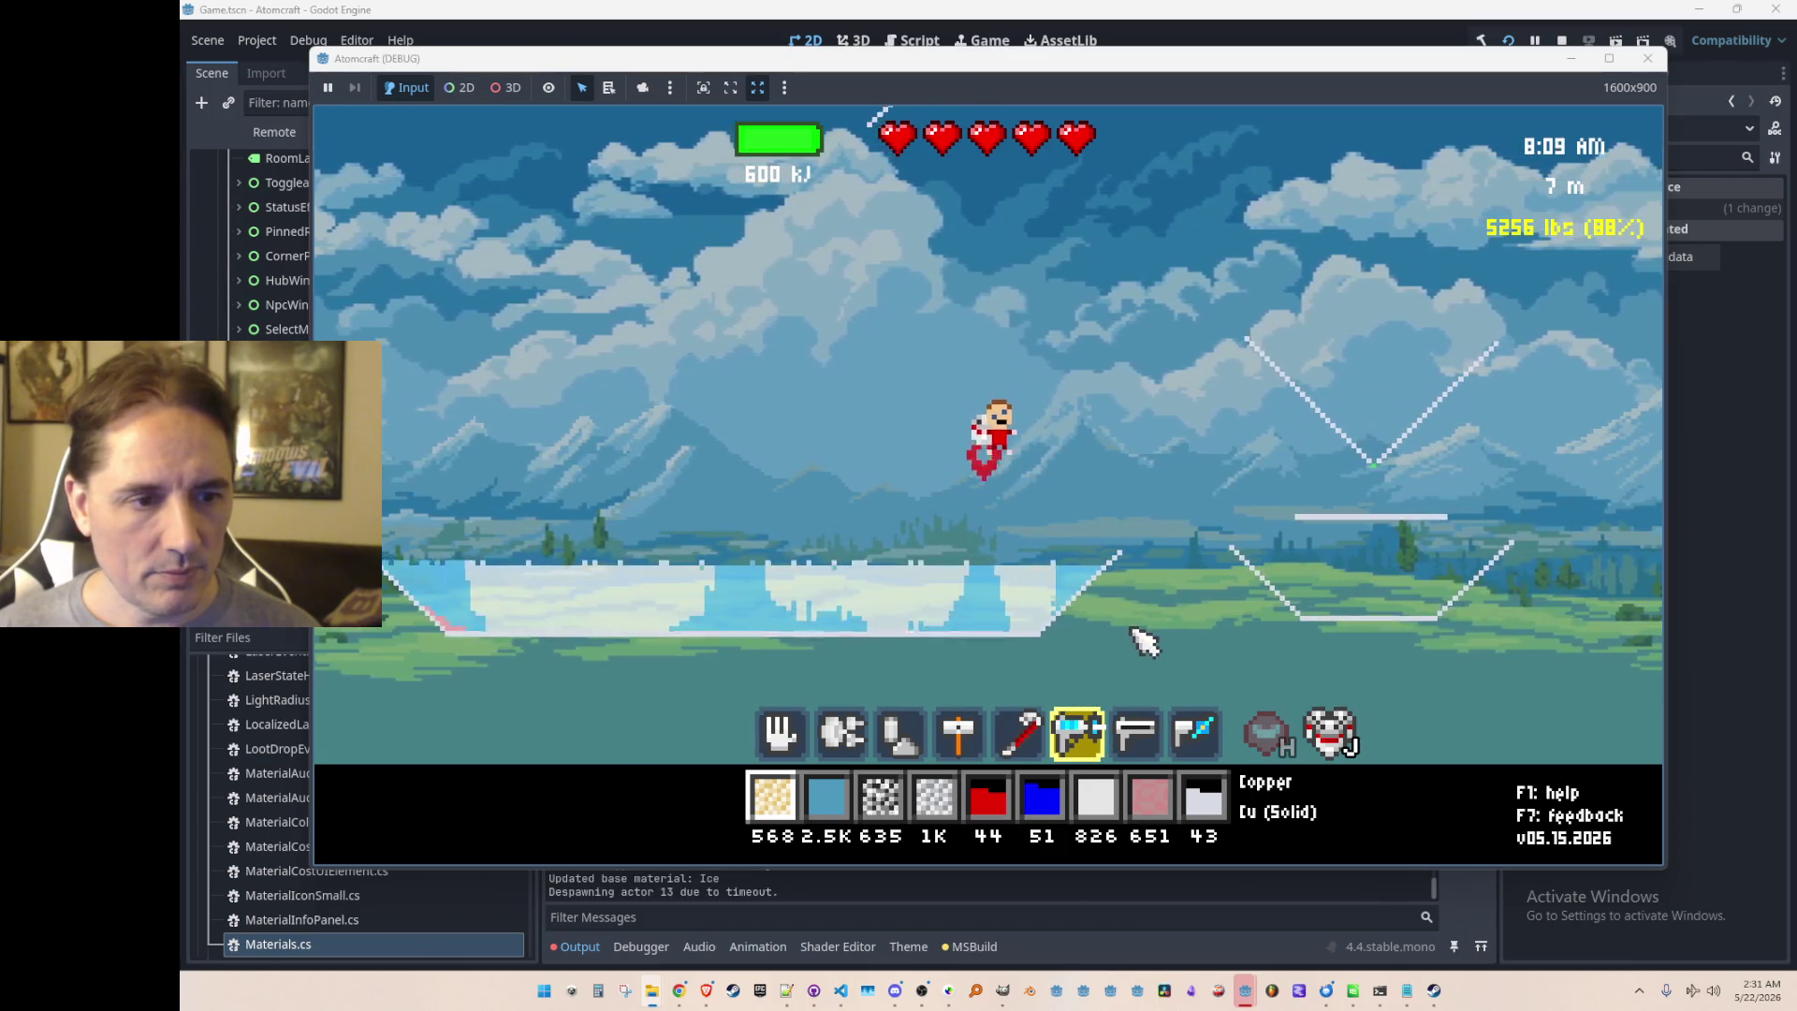
pyautogui.click(739, 632)
pyautogui.moveTo(655, 604)
pyautogui.mouseDown()
pyautogui.moveTo(638, 605)
pyautogui.moveTo(918, 625)
pyautogui.moveTo(1067, 604)
pyautogui.moveTo(716, 570)
pyautogui.moveTo(973, 618)
pyautogui.mouseUp()
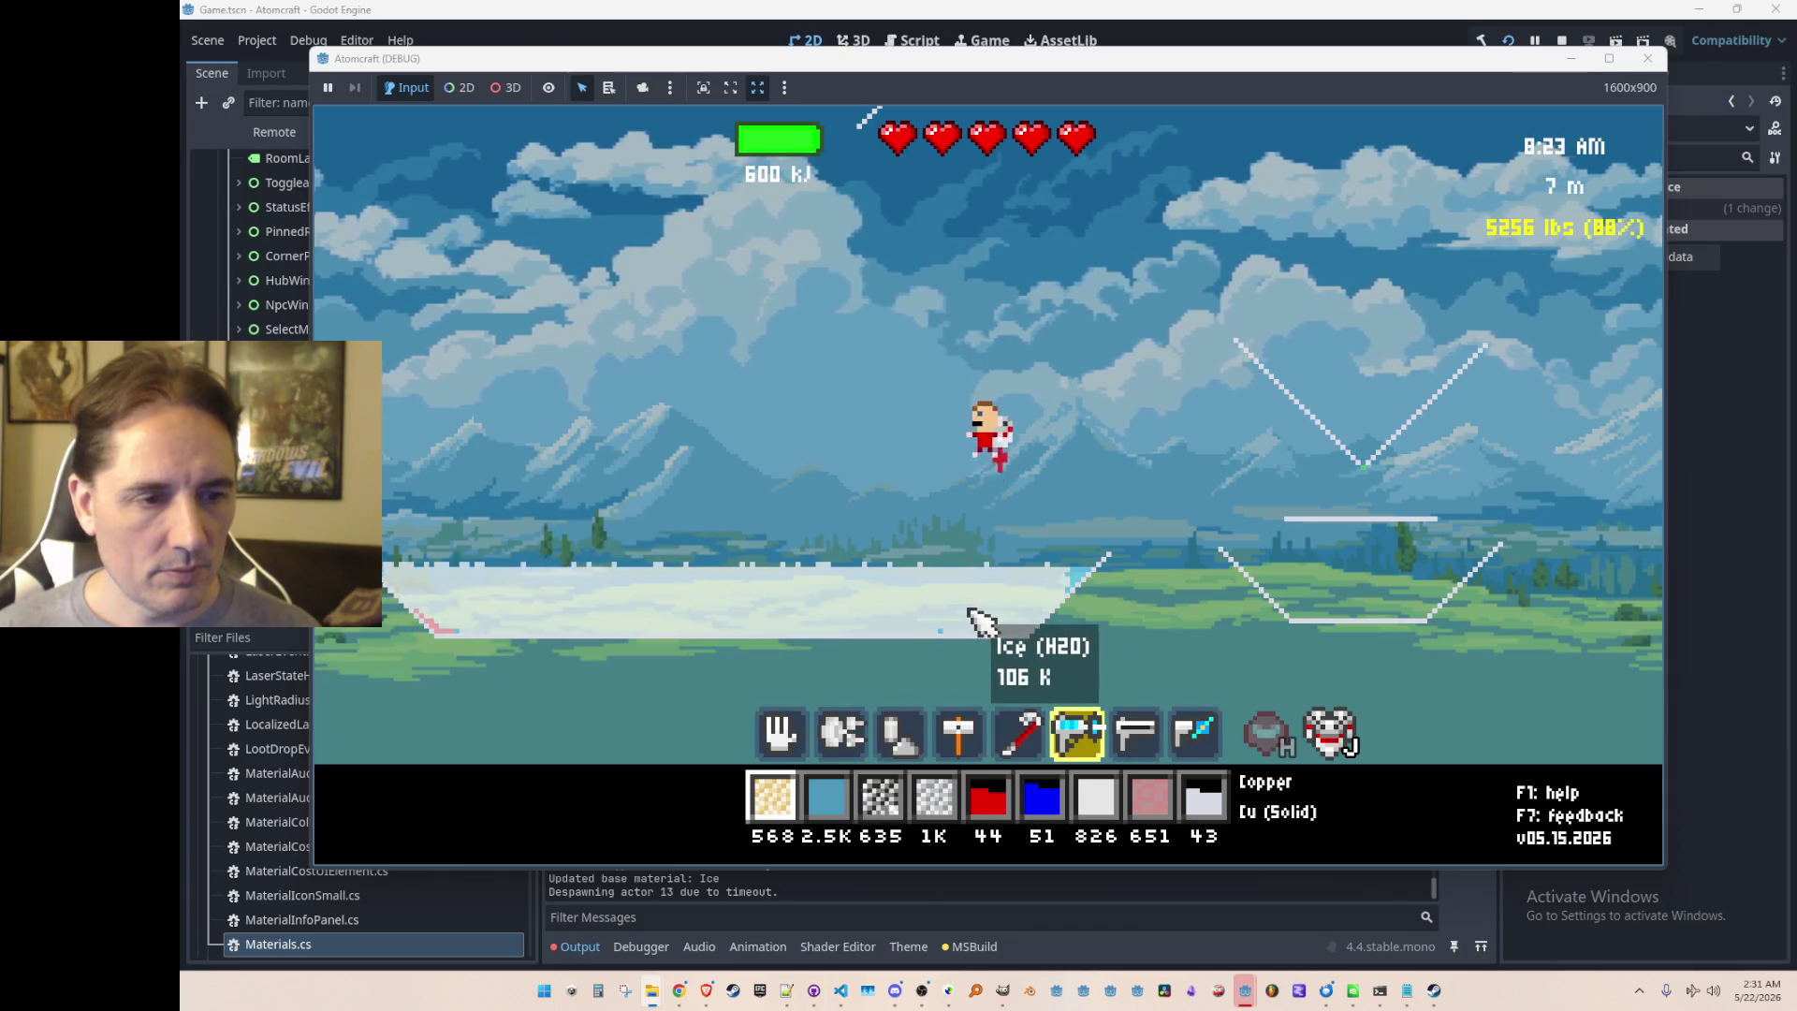
# Step: Melt the ice with the heat ray, then pour extra Water into the pool
pyautogui.press('7')
pyautogui.moveTo(1167, 558)
pyautogui.mouseDown()
pyautogui.moveTo(948, 599)
pyautogui.moveTo(1007, 604)
pyautogui.moveTo(954, 640)
pyautogui.moveTo(1020, 674)
pyautogui.moveTo(992, 655)
pyautogui.moveTo(899, 672)
pyautogui.mouseUp()
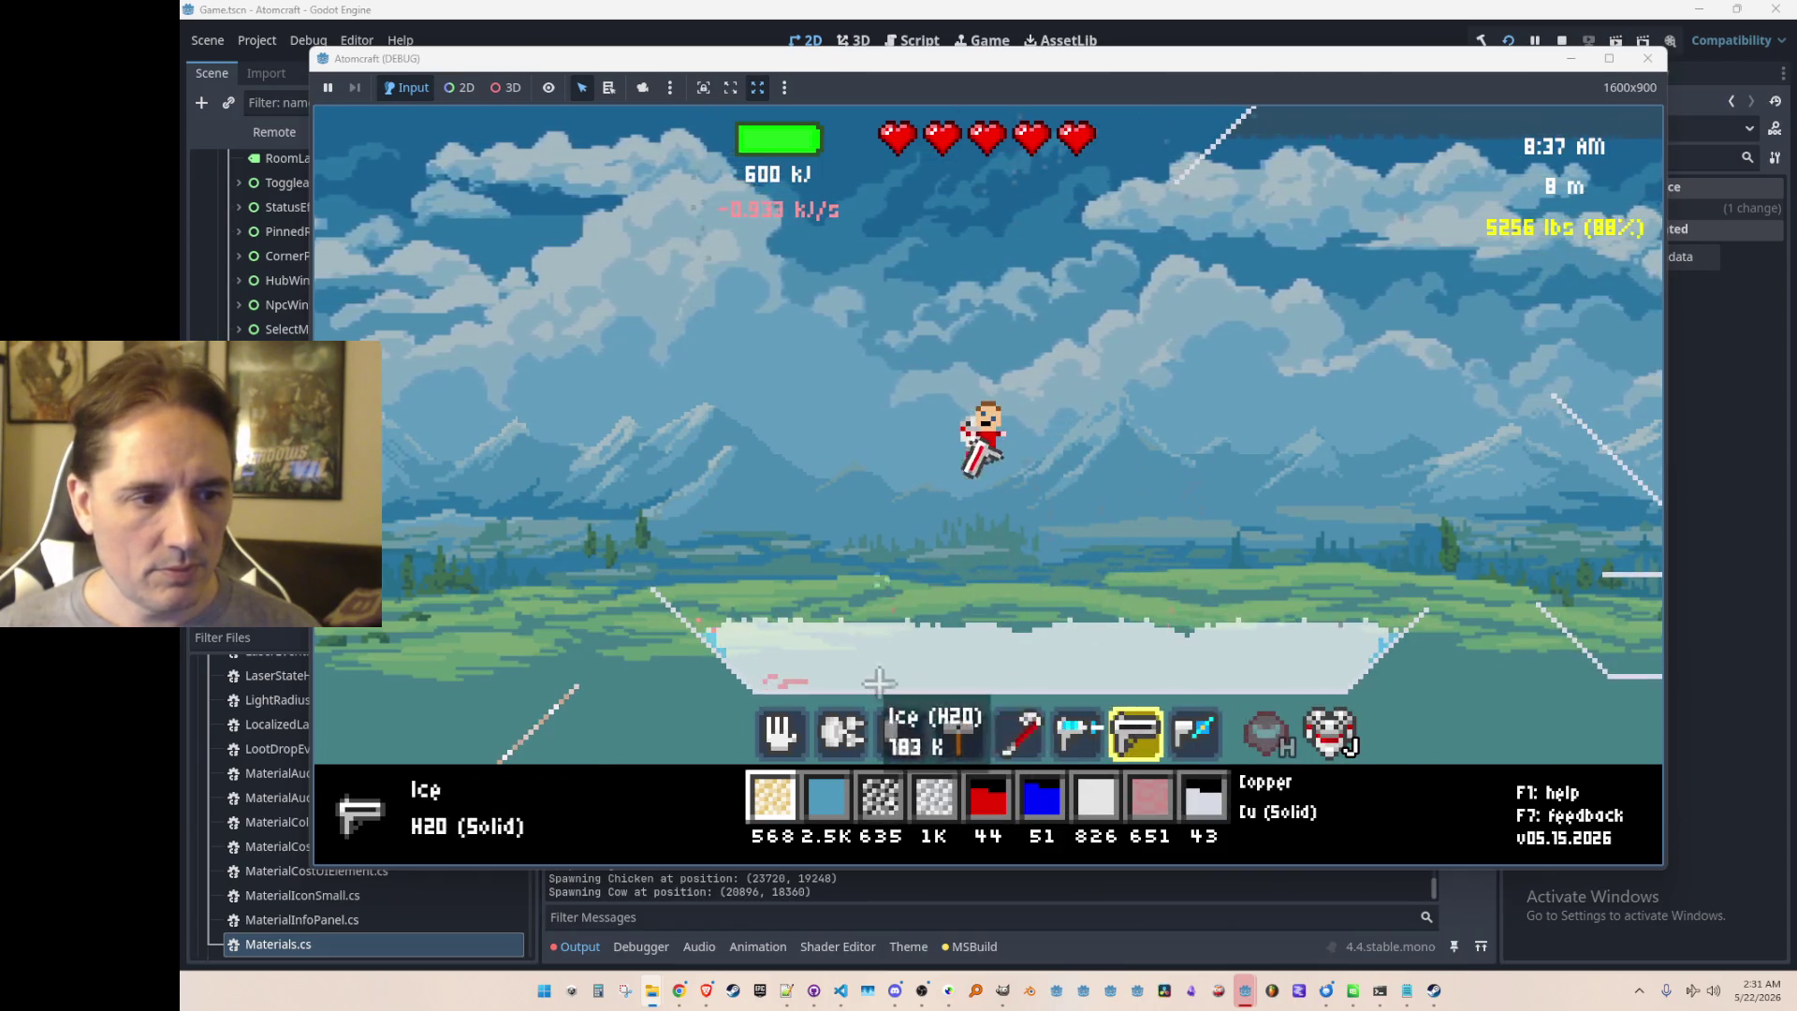
pyautogui.scroll(6, 805, 685)
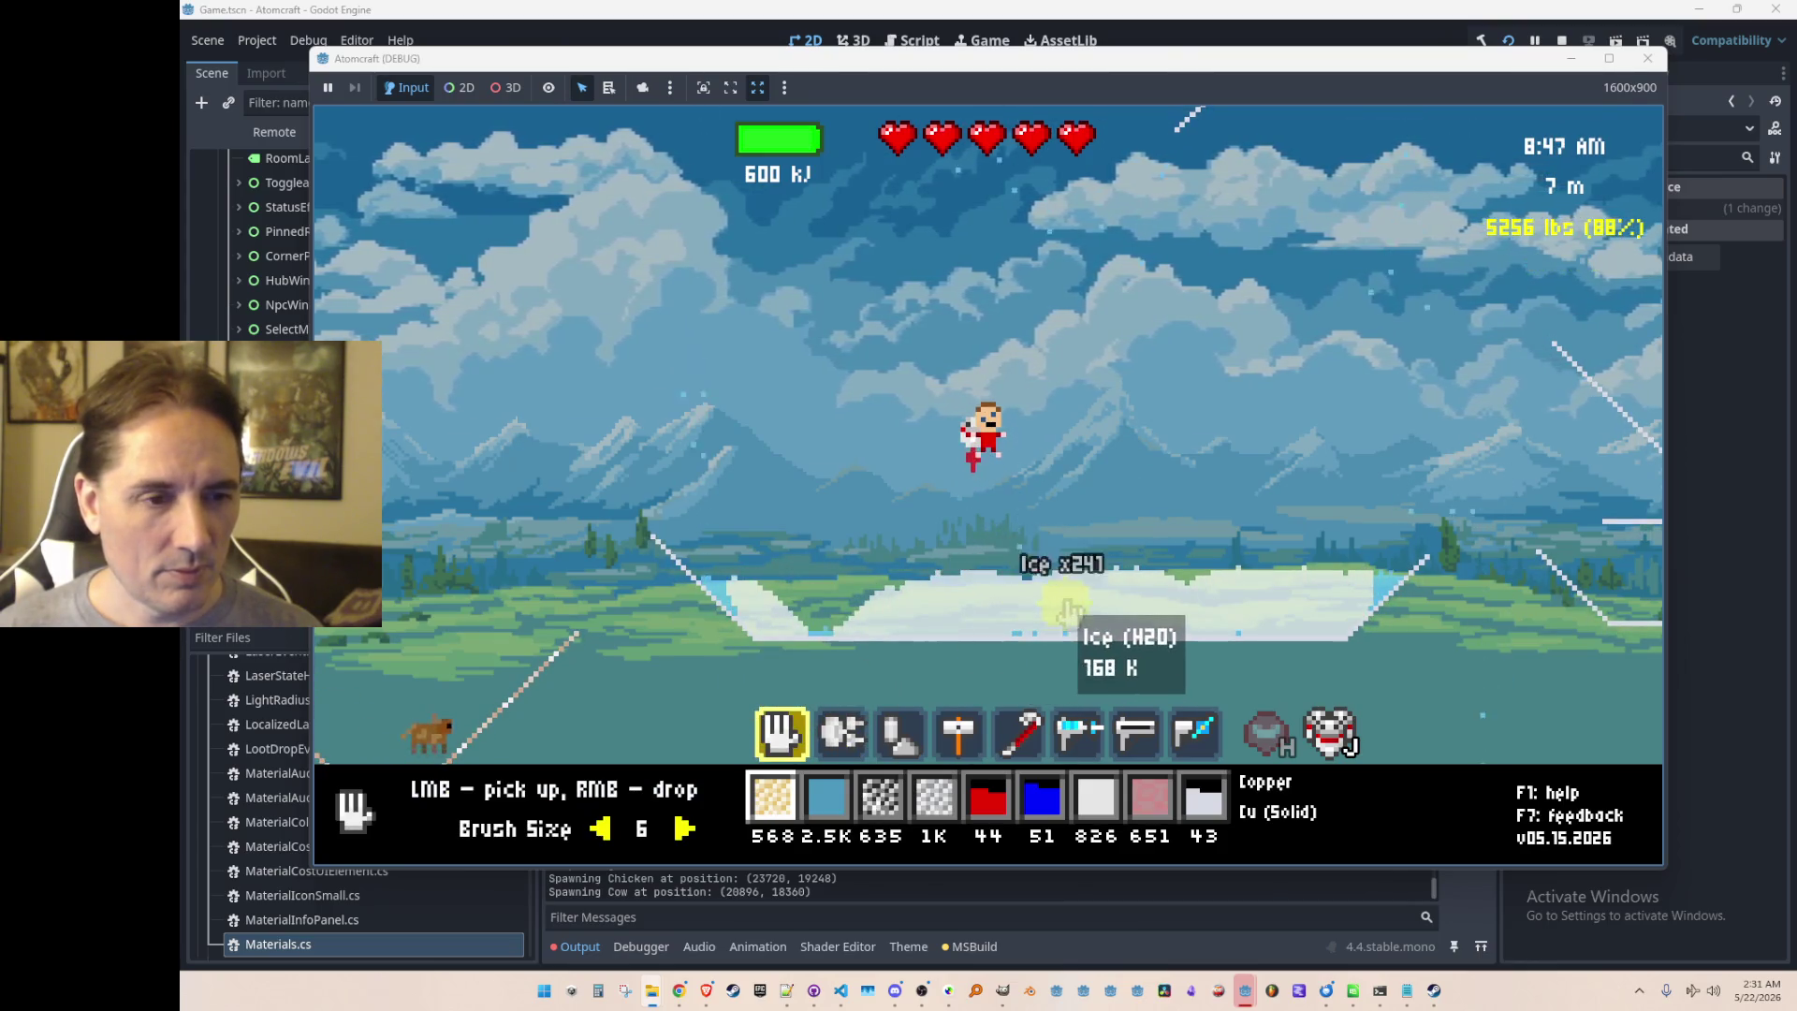
pyautogui.scroll(-6, 1189, 591)
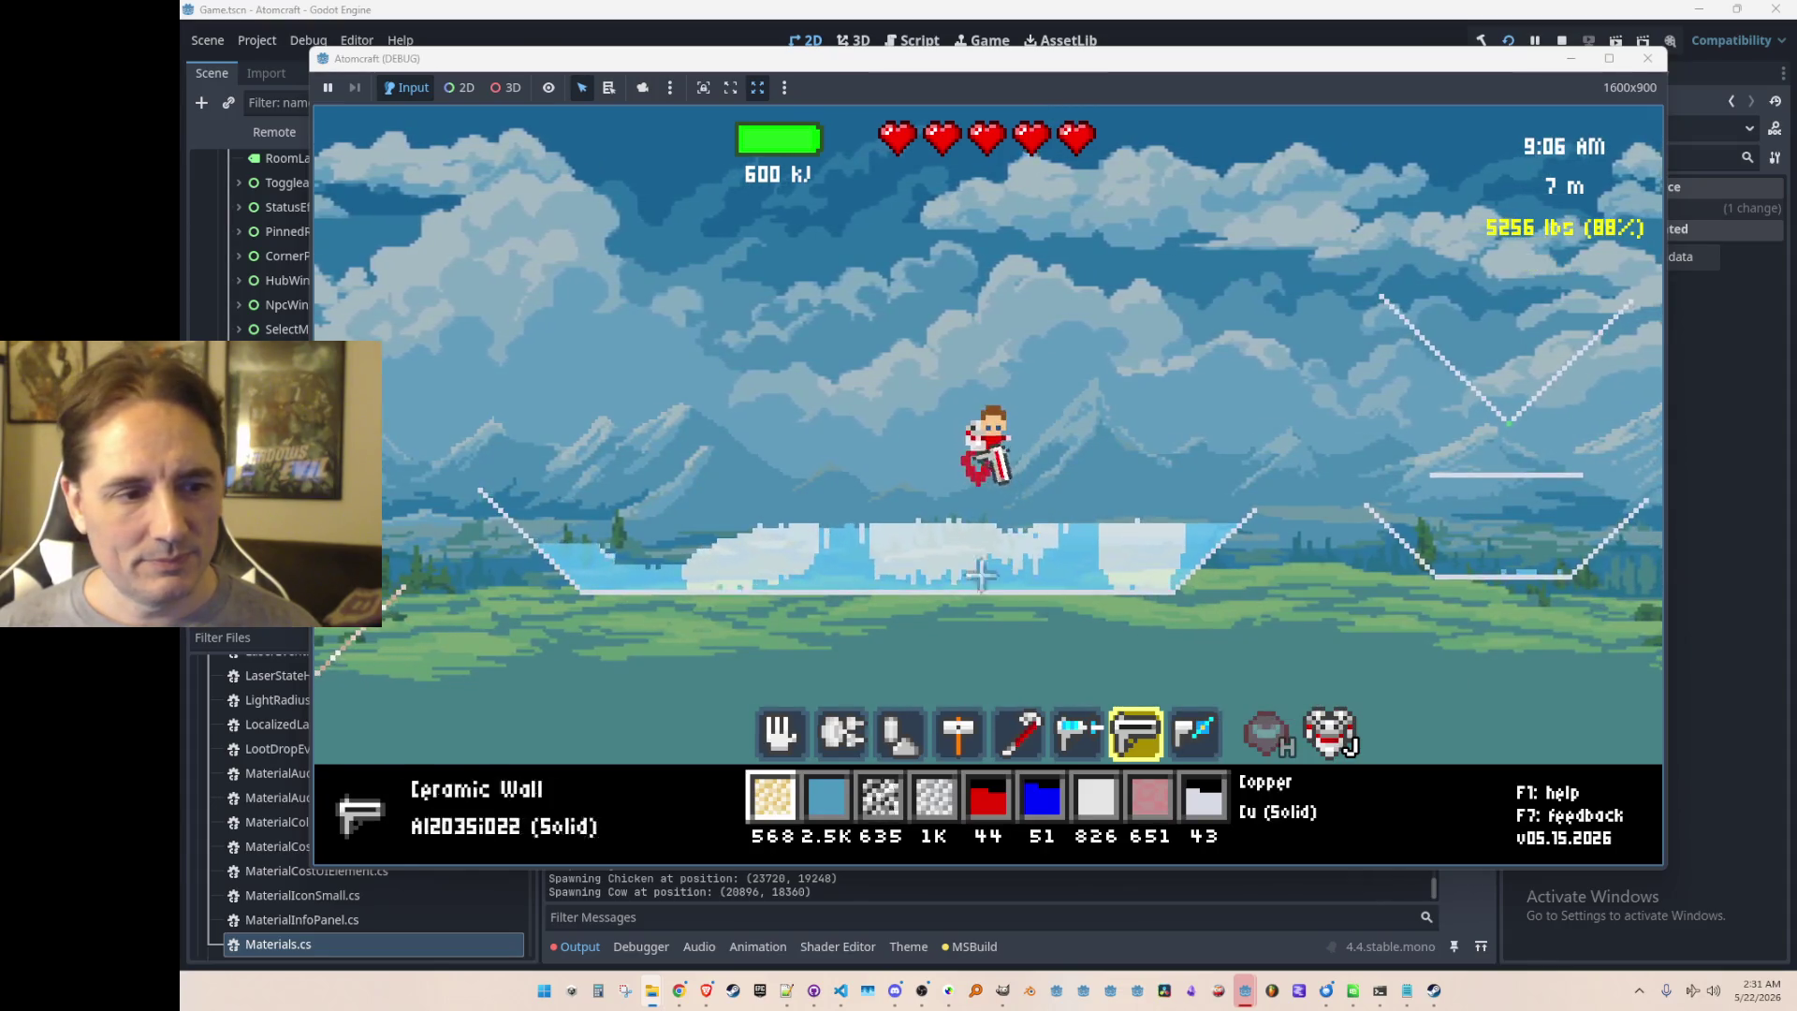
pyautogui.press('e')
pyautogui.moveTo(793, 353)
pyautogui.mouseDown()
pyautogui.moveTo(763, 192)
pyautogui.moveTo(891, 402)
pyautogui.mouseUp()
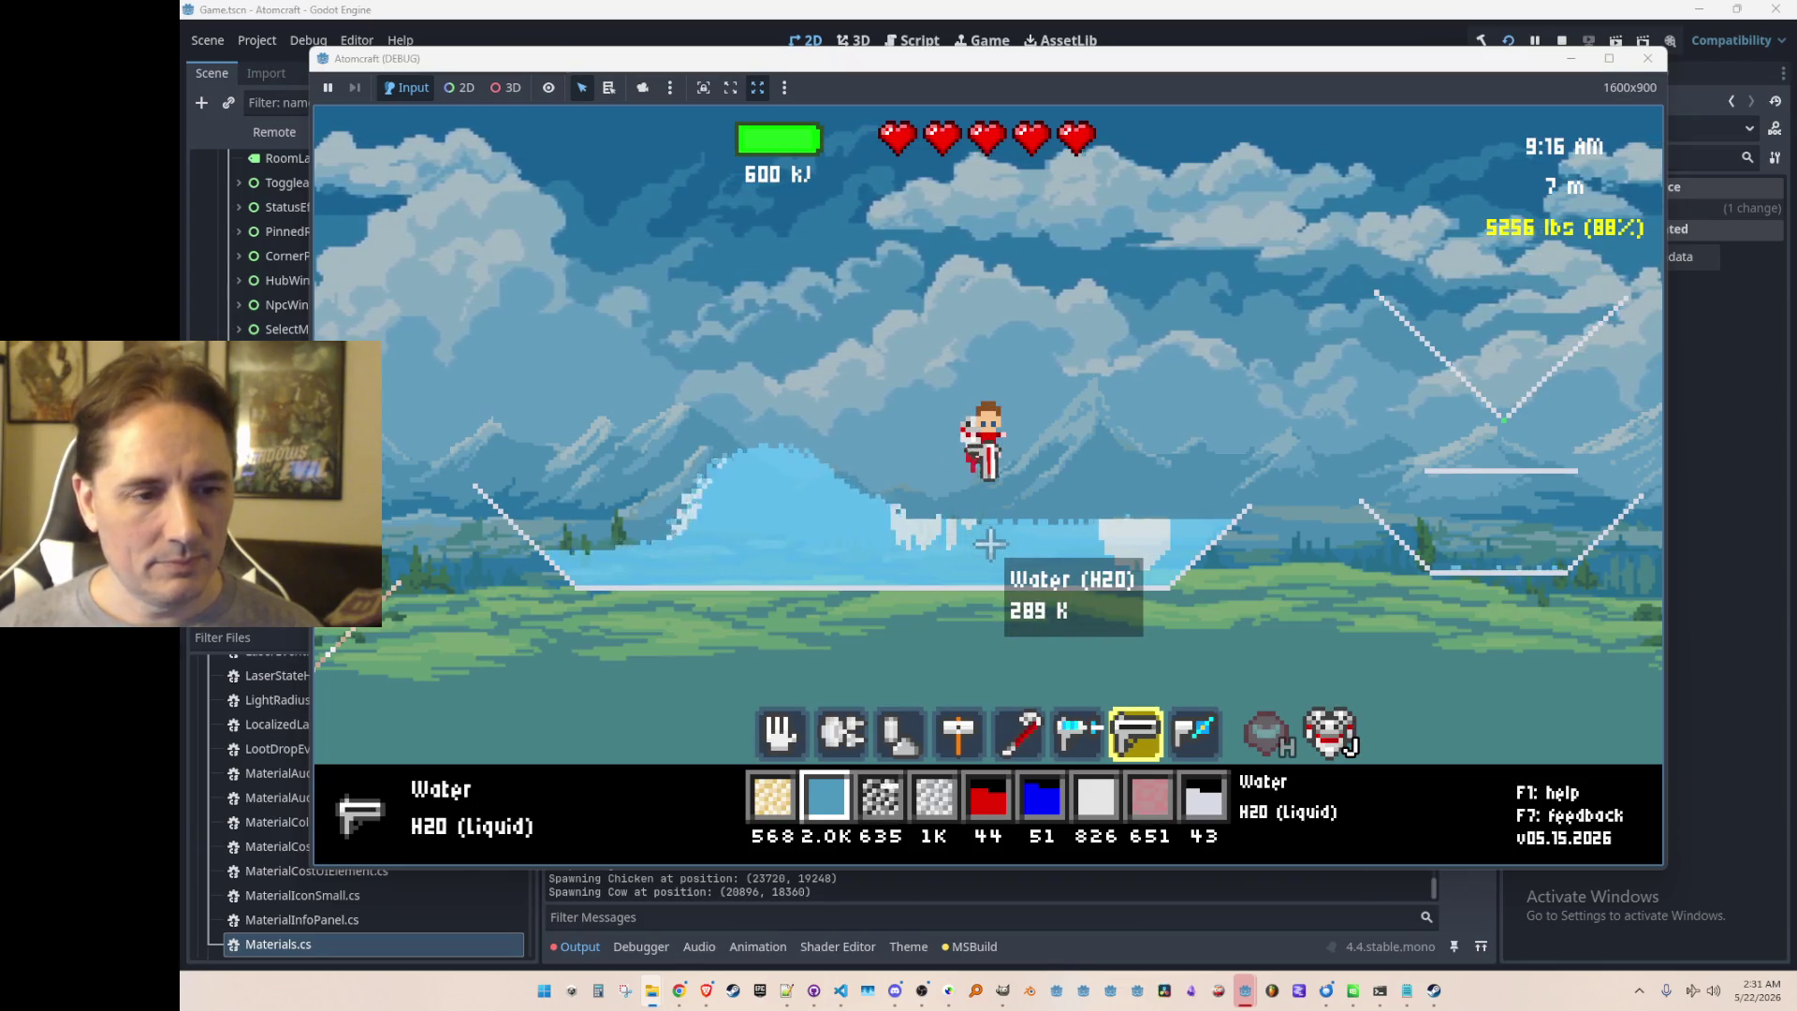
# Step: Refreeze the pool's middle, left edge and right side with the freeze ray
pyautogui.press('6')
pyautogui.moveTo(897, 669); pyautogui.dragTo(913, 727)
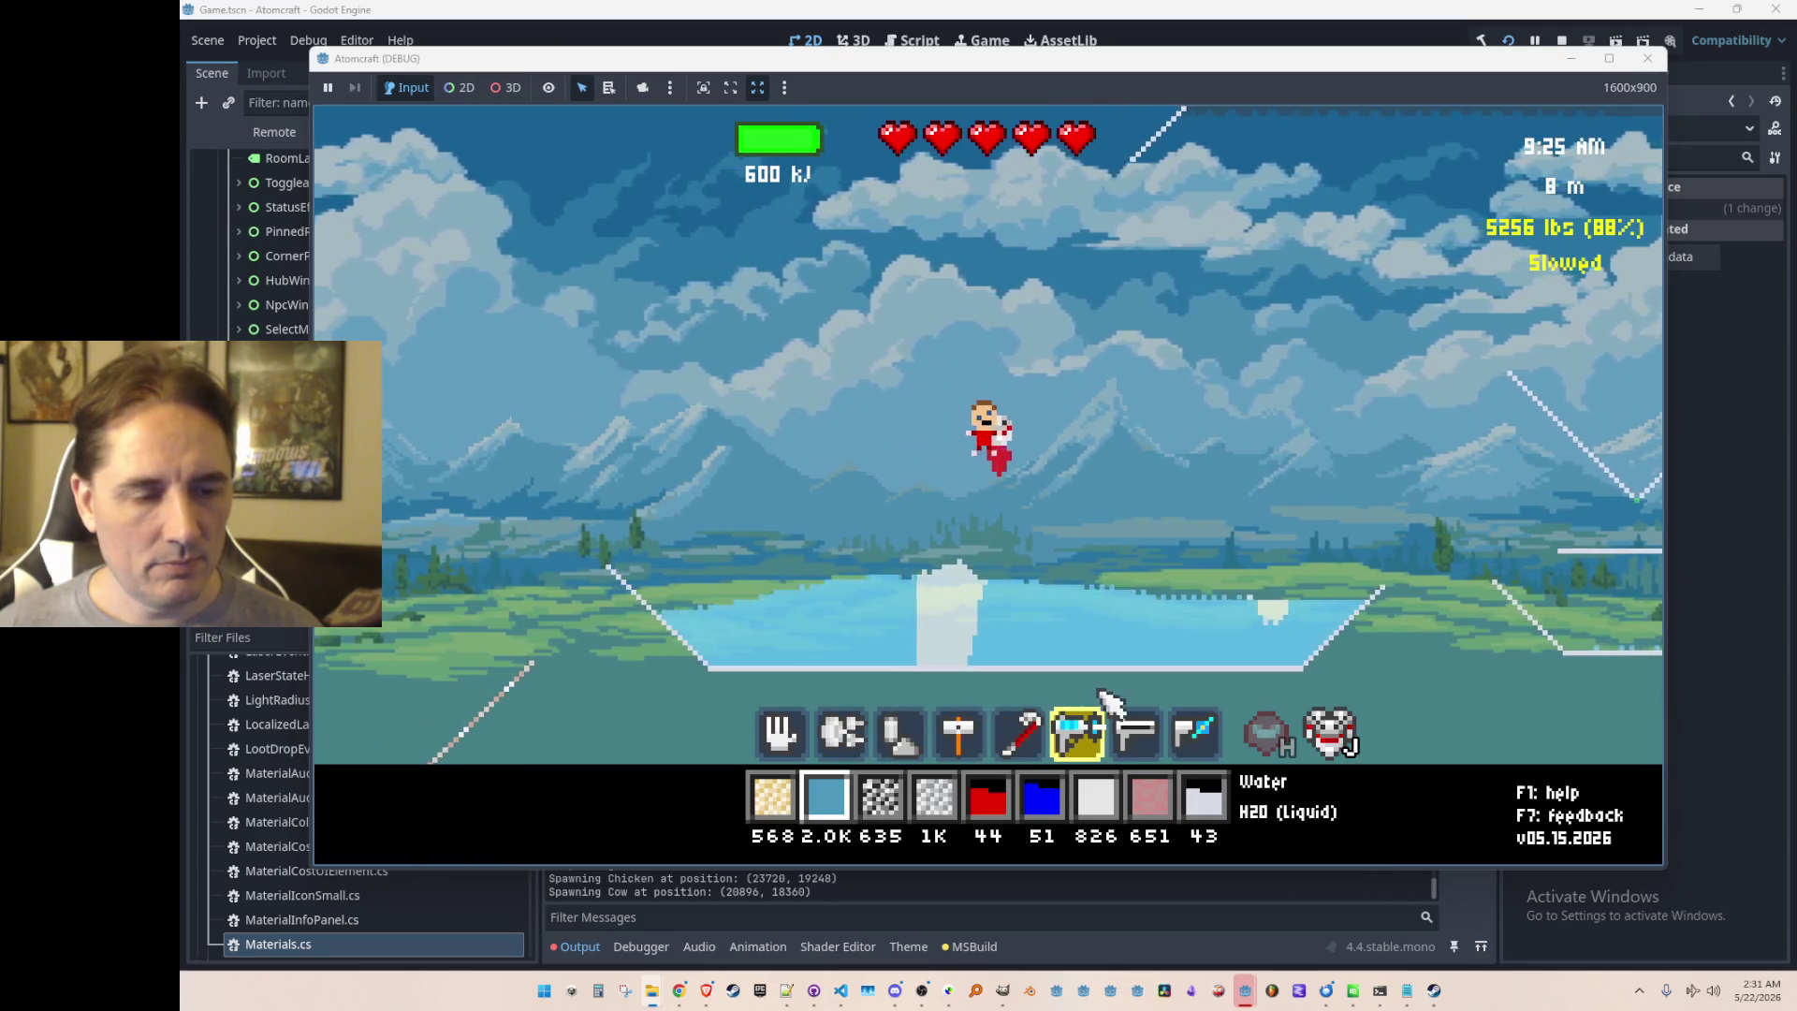
pyautogui.moveTo(1128, 697)
pyautogui.mouseDown()
pyautogui.moveTo(1226, 693)
pyautogui.moveTo(1310, 735)
pyautogui.mouseUp()
pyautogui.moveTo(815, 684); pyautogui.dragTo(726, 644)
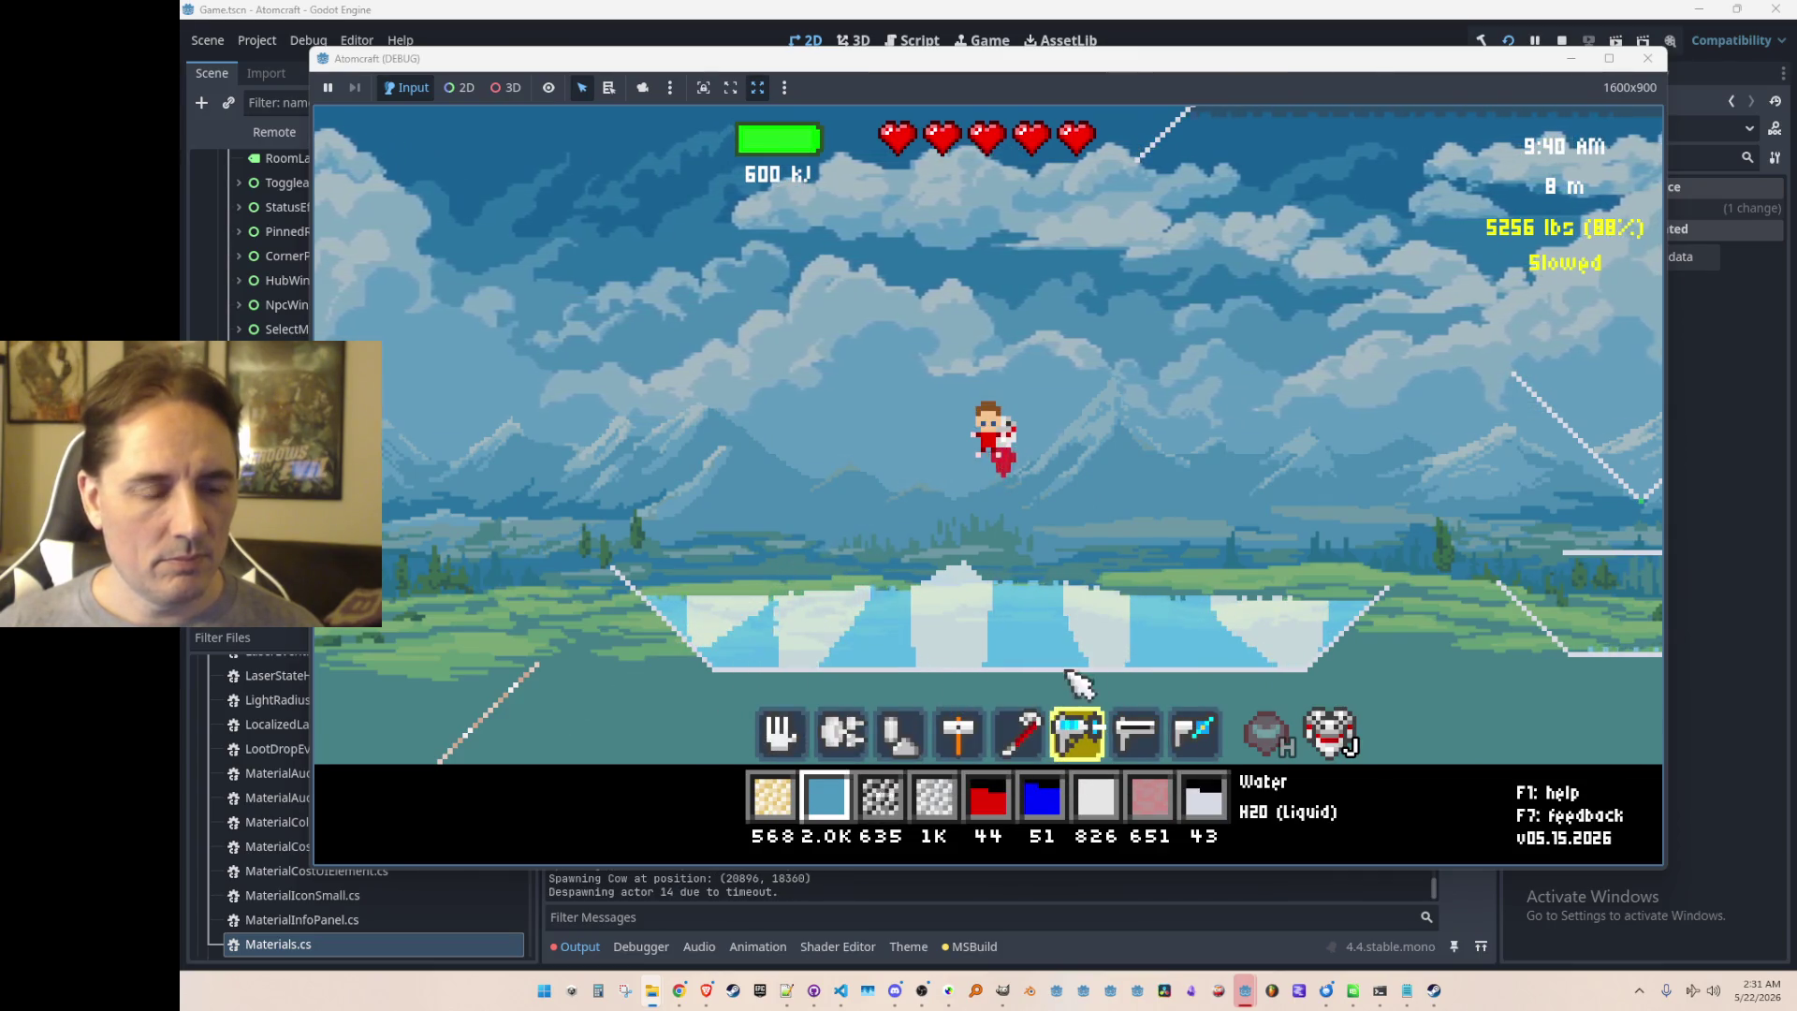
pyautogui.moveTo(1205, 681); pyautogui.dragTo(1051, 630)
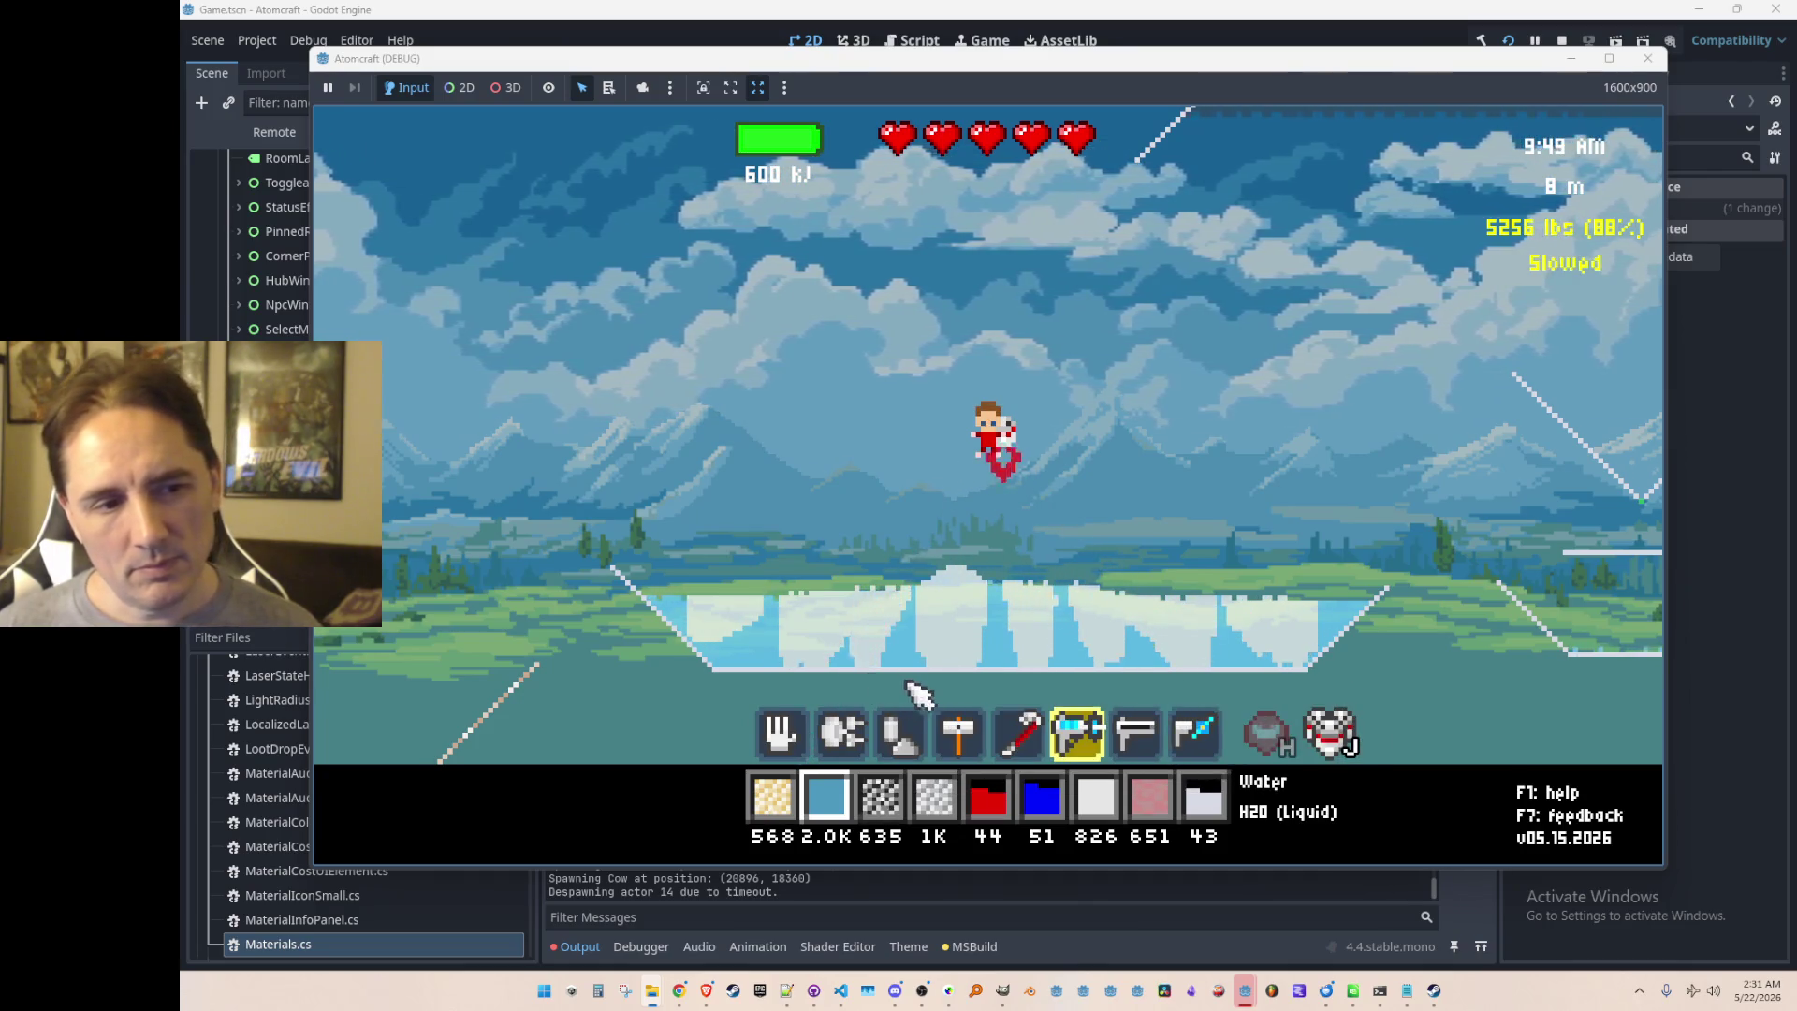
# Step: Freeze the remaining water and the lake's left part, then fly up above the lake
pyautogui.moveTo(1029, 636)
pyautogui.mouseDown()
pyautogui.moveTo(831, 618)
pyautogui.moveTo(1259, 665)
pyautogui.moveTo(931, 630)
pyautogui.moveTo(790, 585)
pyautogui.moveTo(1244, 674)
pyautogui.moveTo(1310, 608)
pyautogui.moveTo(1301, 645)
pyautogui.mouseUp()
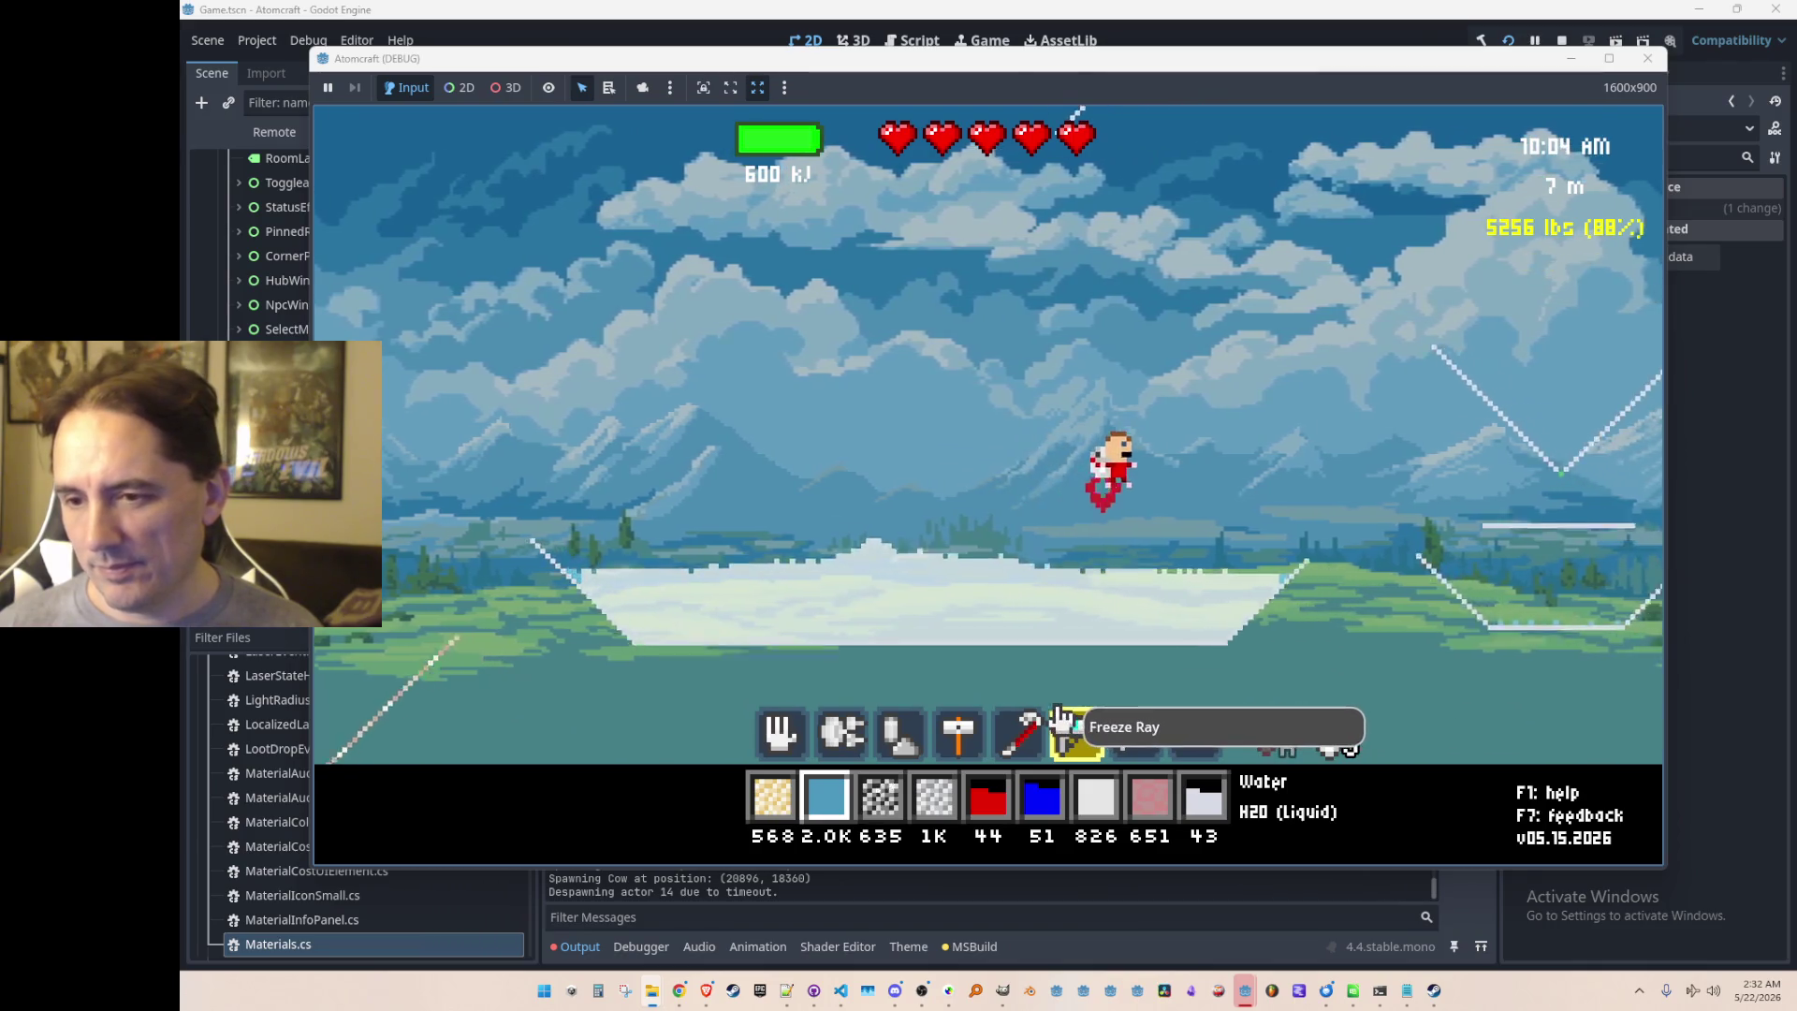
pyautogui.moveTo(997, 606); pyautogui.dragTo(784, 560)
pyautogui.moveTo(1104, 561)
pyautogui.mouseDown()
pyautogui.moveTo(923, 609)
pyautogui.moveTo(652, 599)
pyautogui.moveTo(682, 630)
pyautogui.moveTo(1192, 626)
pyautogui.moveTo(994, 654)
pyautogui.moveTo(936, 590)
pyautogui.mouseUp()
pyautogui.press('d')
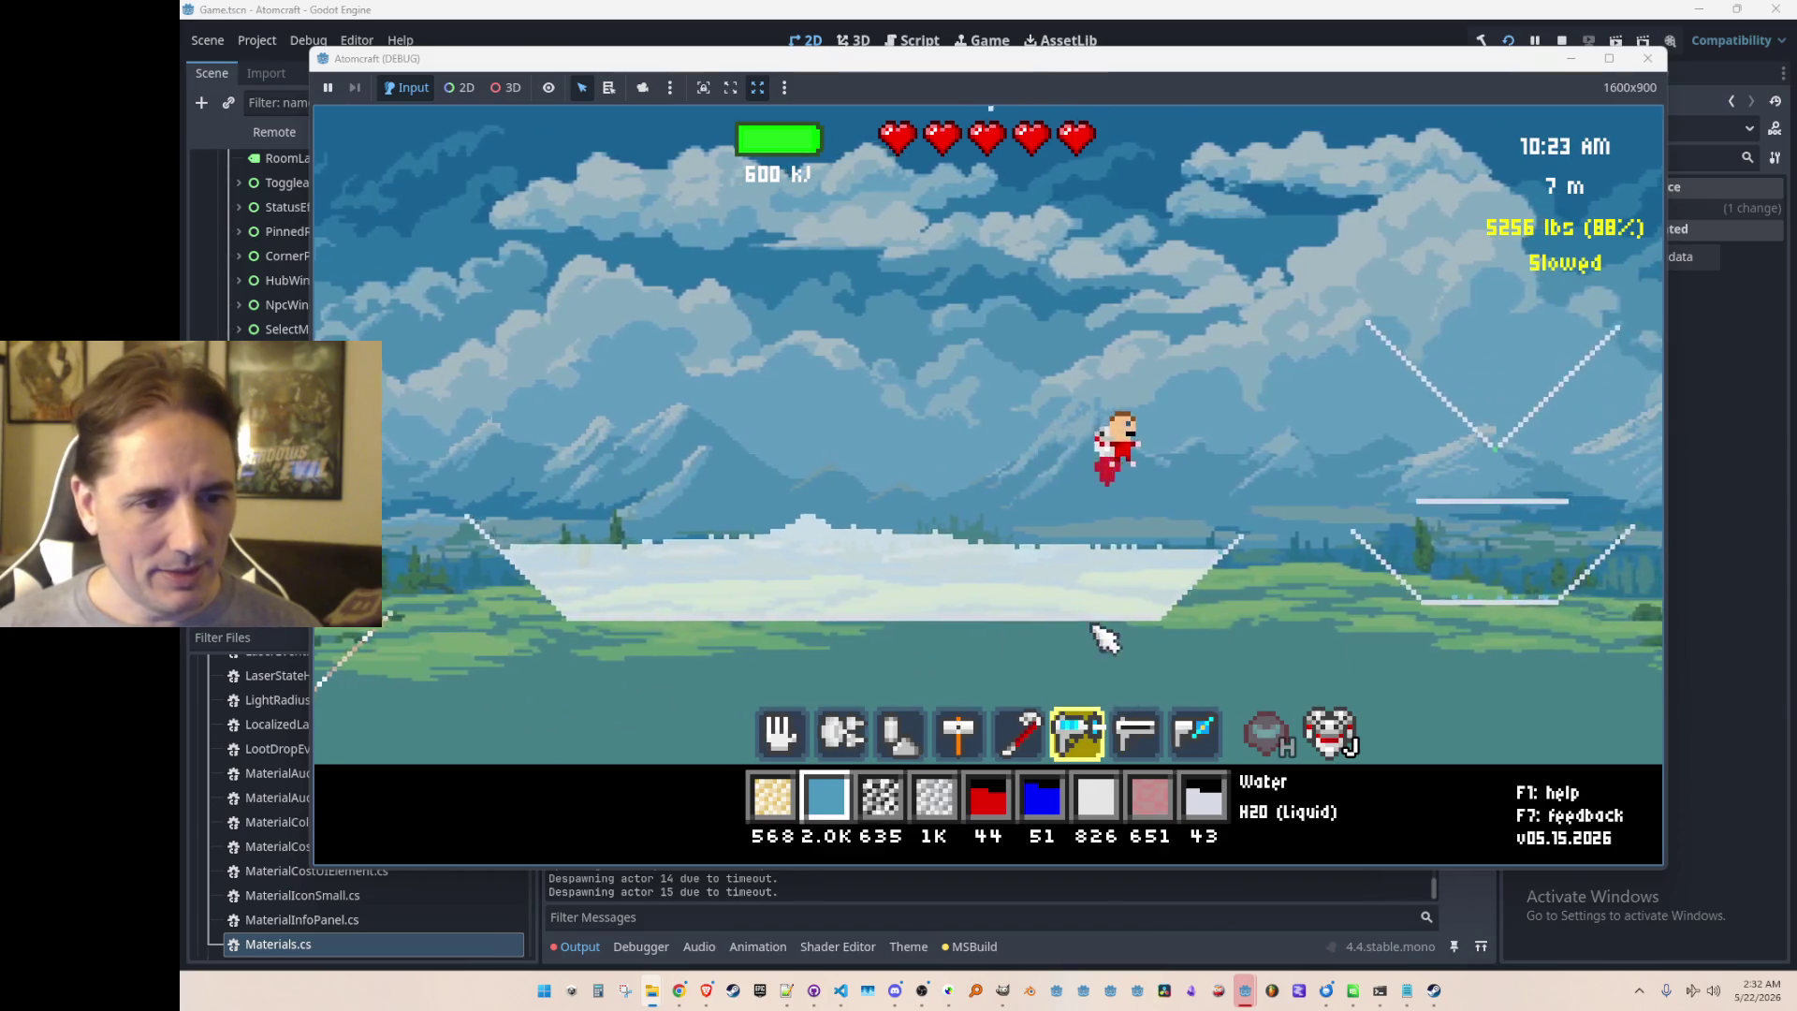
pyautogui.press('space')
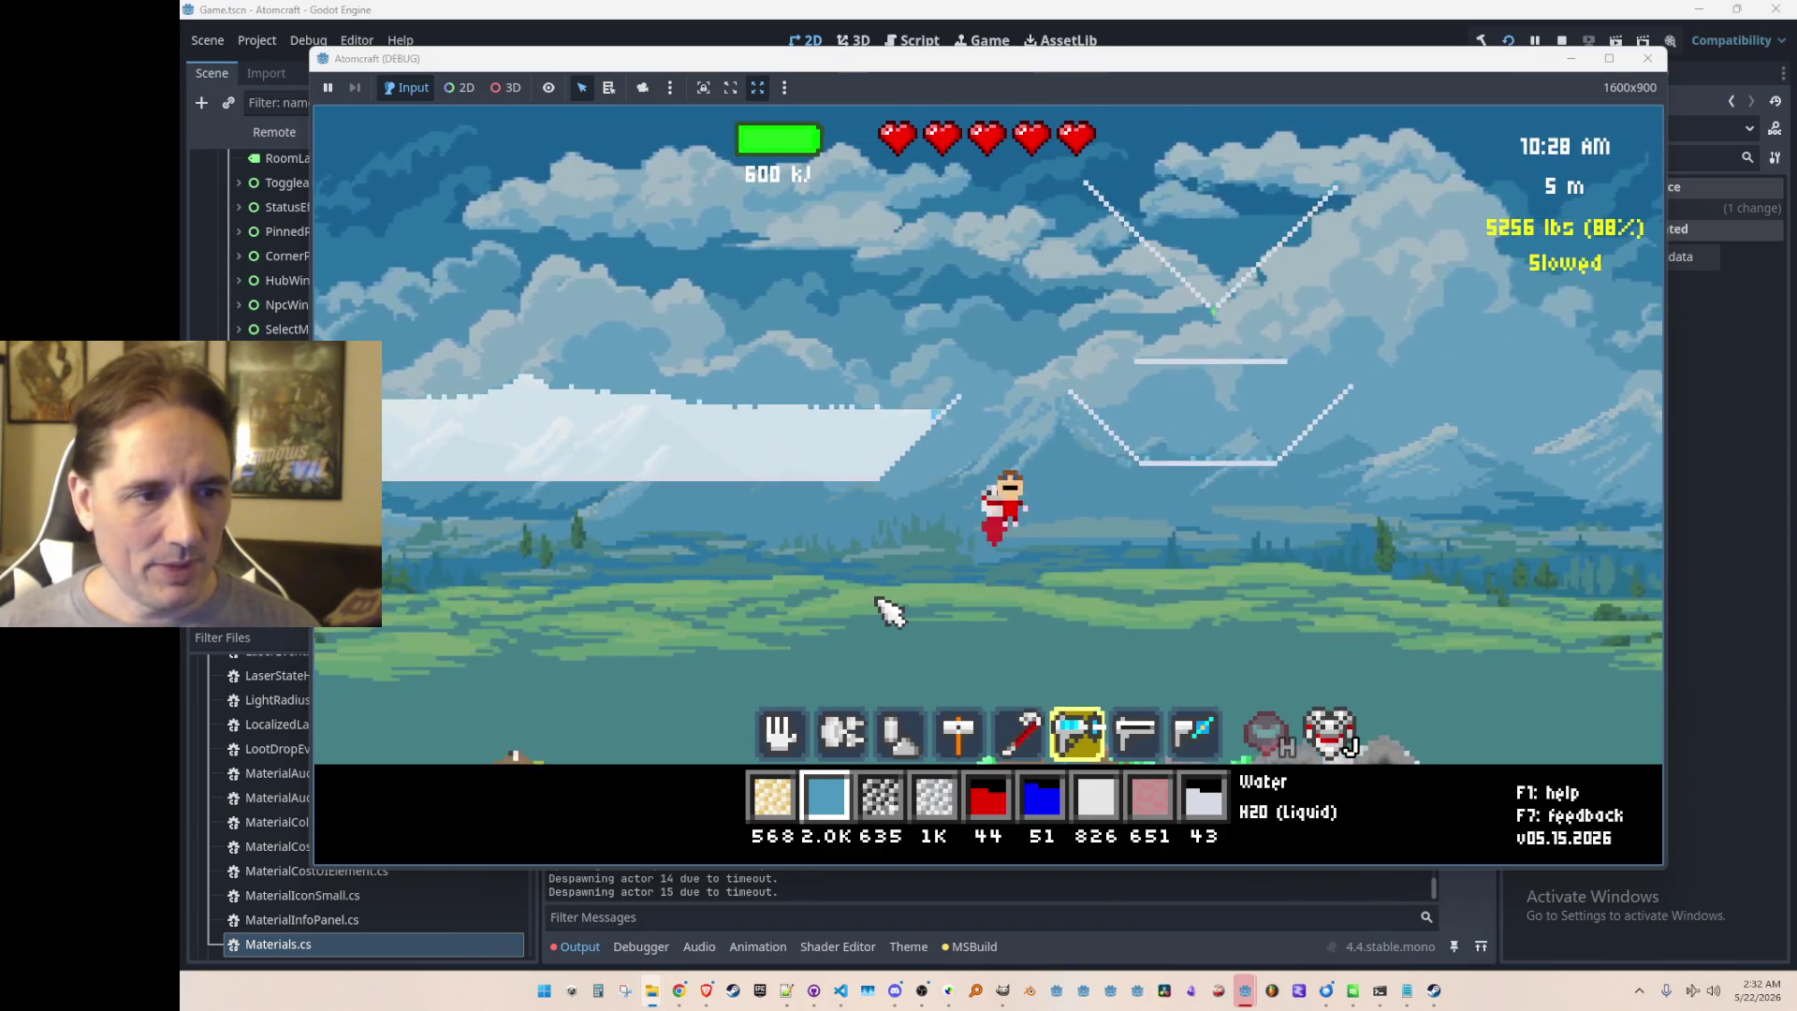